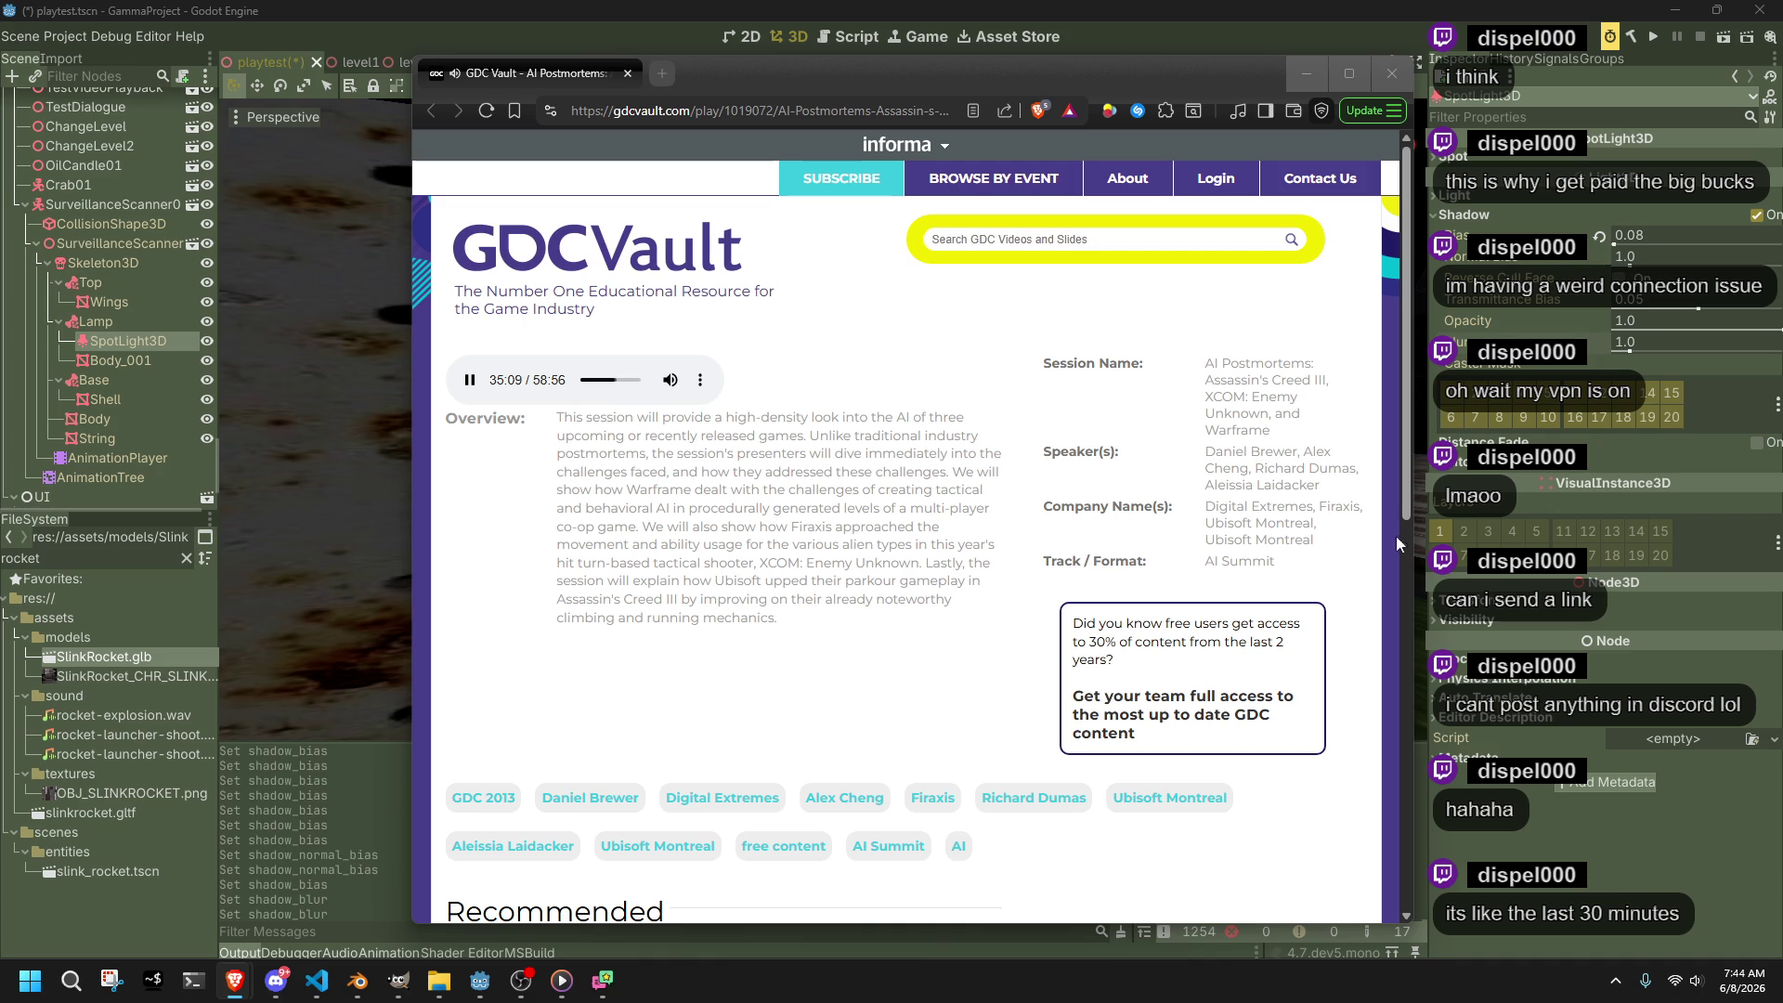
Pause the GDC Vault AI Postmortems talk at 35:10 and minimize Brave to reveal Godot
{"action": "key", "text": "space"}
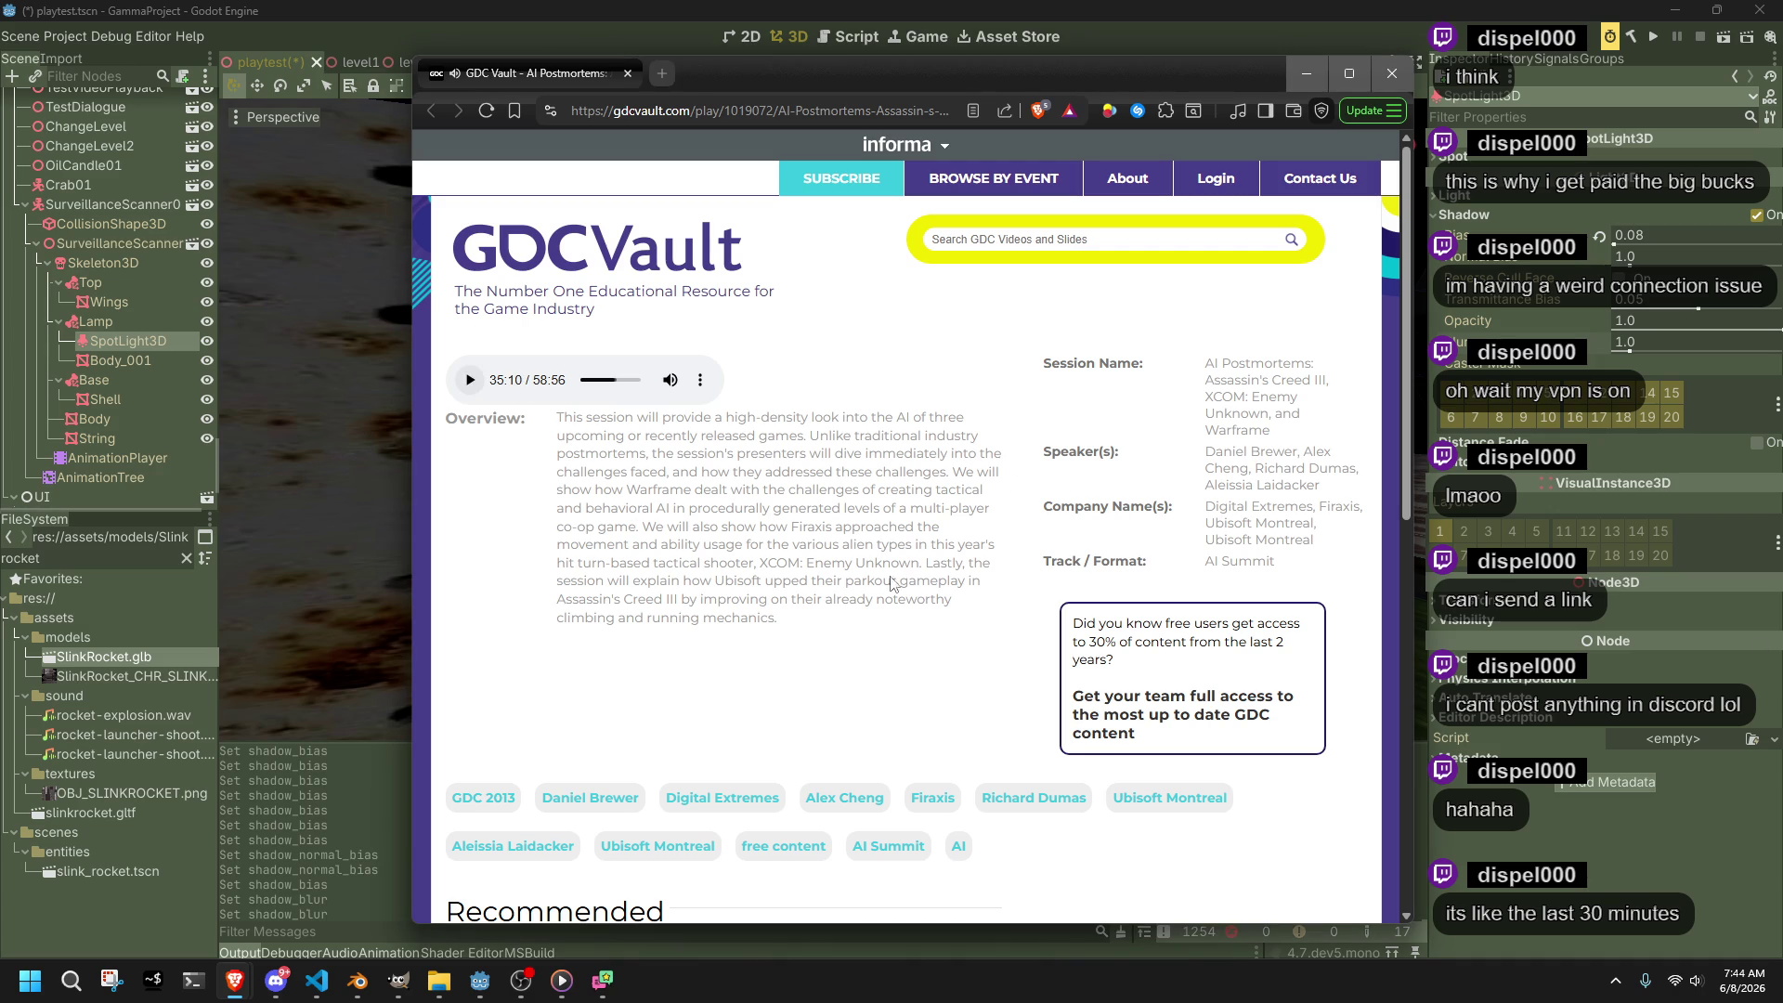
{"action": "left_click", "coordinate": [1309, 73]}
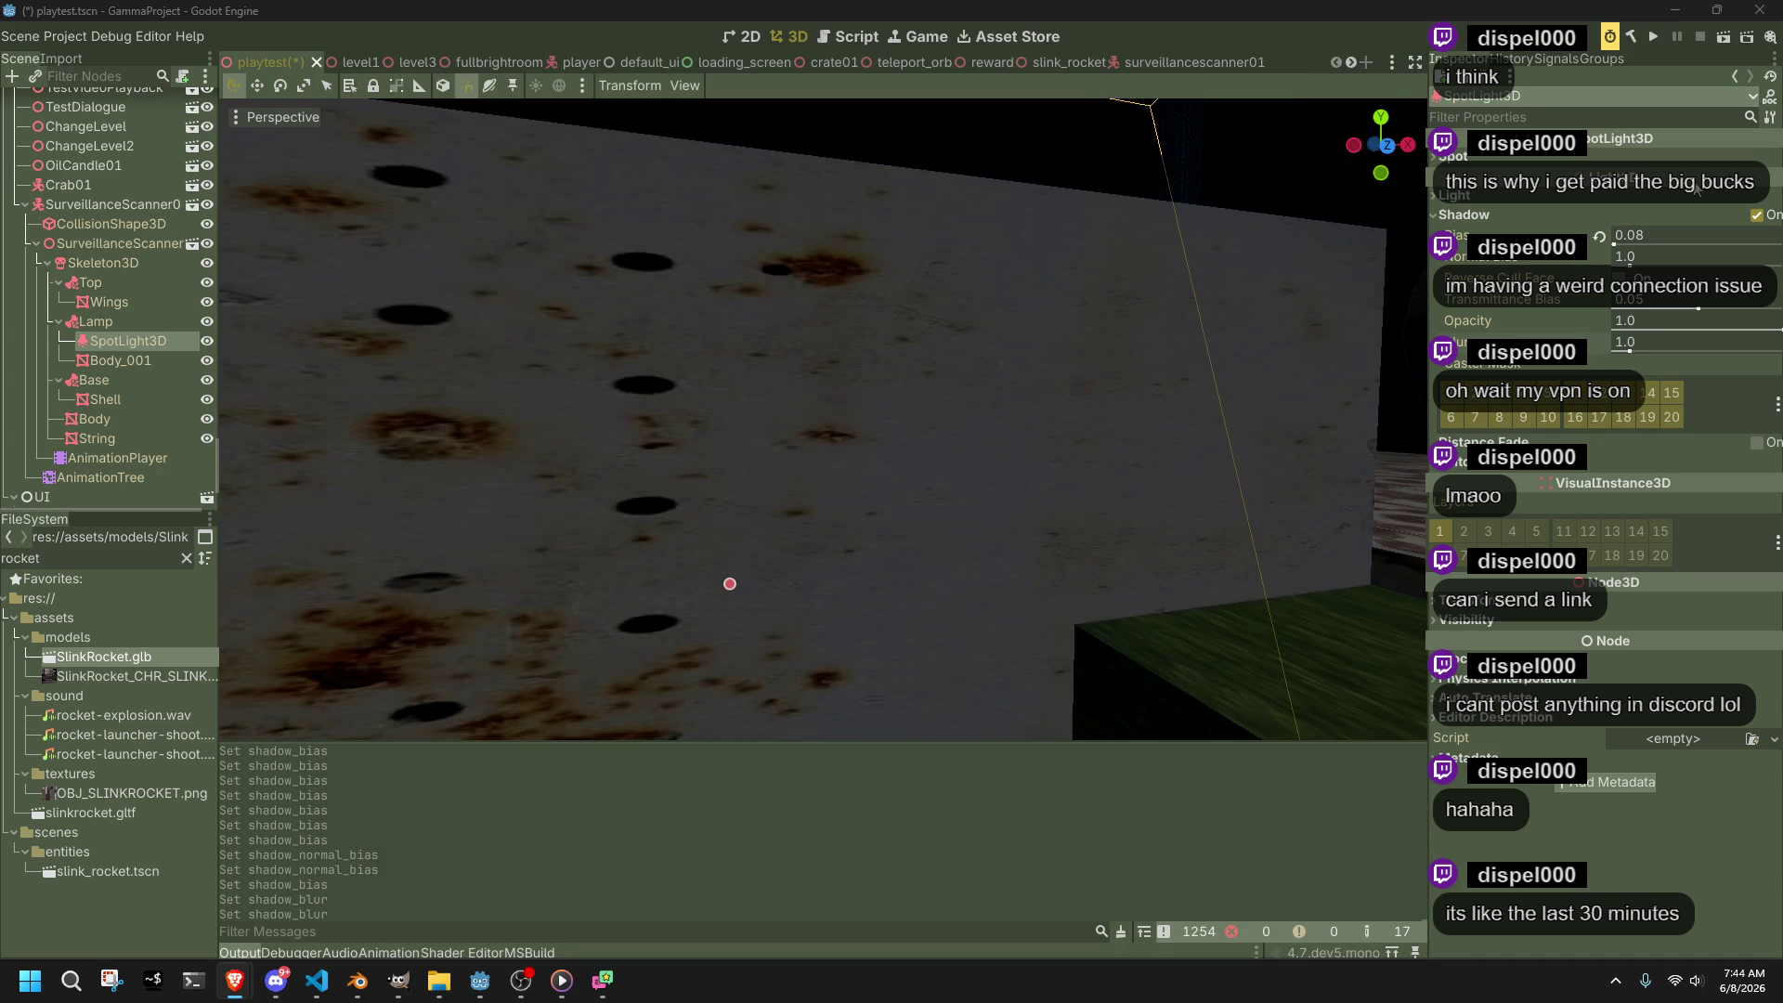
Orbit around the level, select and then deselect the perforated wall, and run the playtest scene
{"action": "mouse_move", "coordinate": [1102, 336]}
{"action": "left_mouse_down"}
{"action": "mouse_move", "coordinate": [1041, 371]}
{"action": "mouse_move", "coordinate": [1102, 337]}
{"action": "left_mouse_up"}
{"action": "left_click", "coordinate": [1101, 337]}
{"action": "scroll", "coordinate": [1033, 455], "scroll_direction": "down", "scroll_amount": 5}
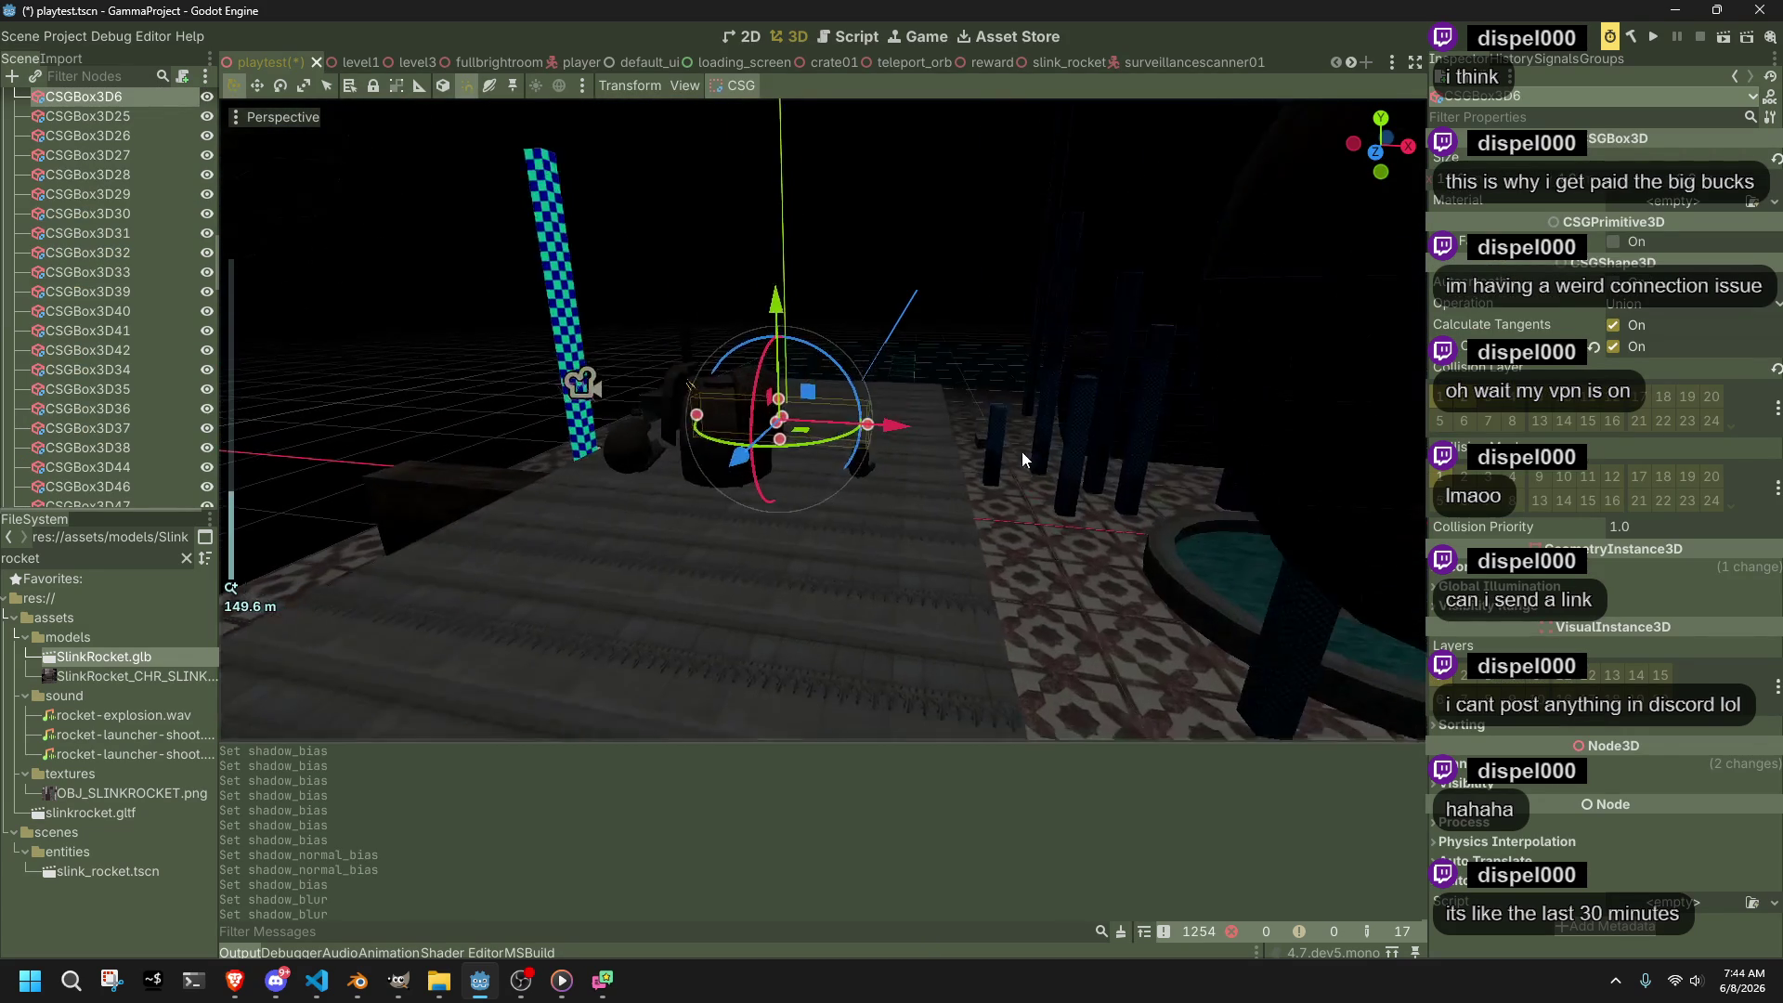
{"action": "left_click", "coordinate": [704, 331]}
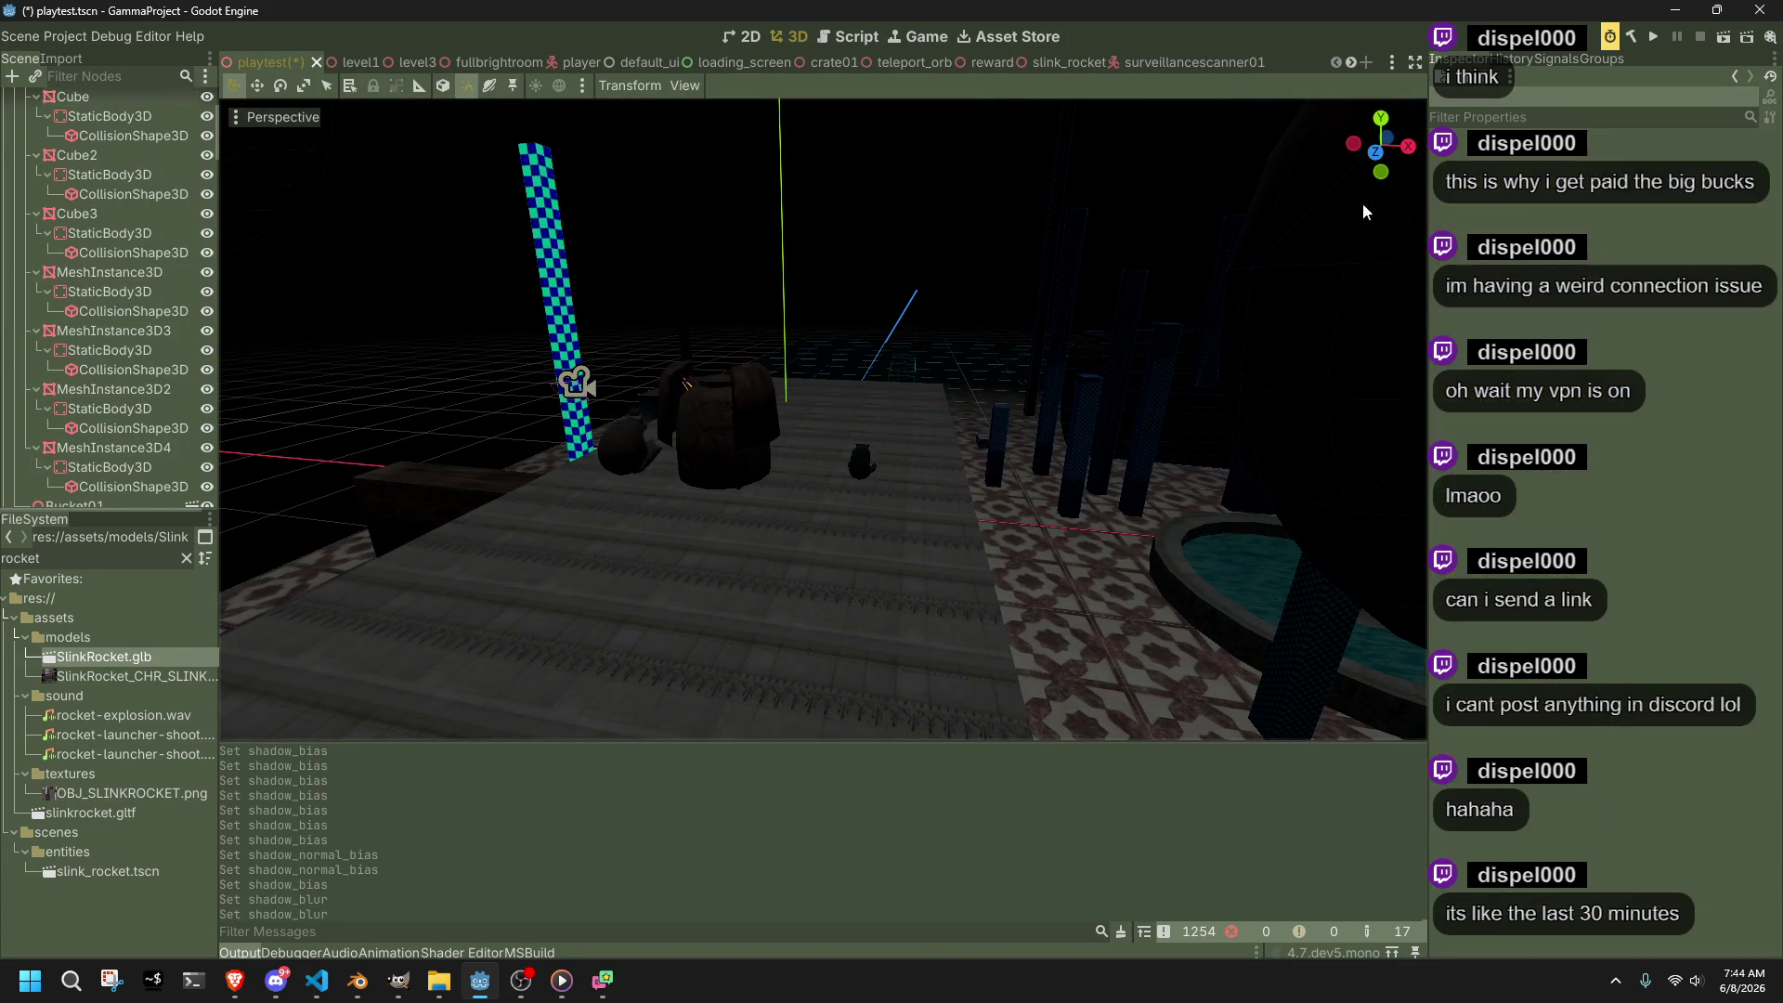
{"action": "left_click", "coordinate": [1652, 44]}
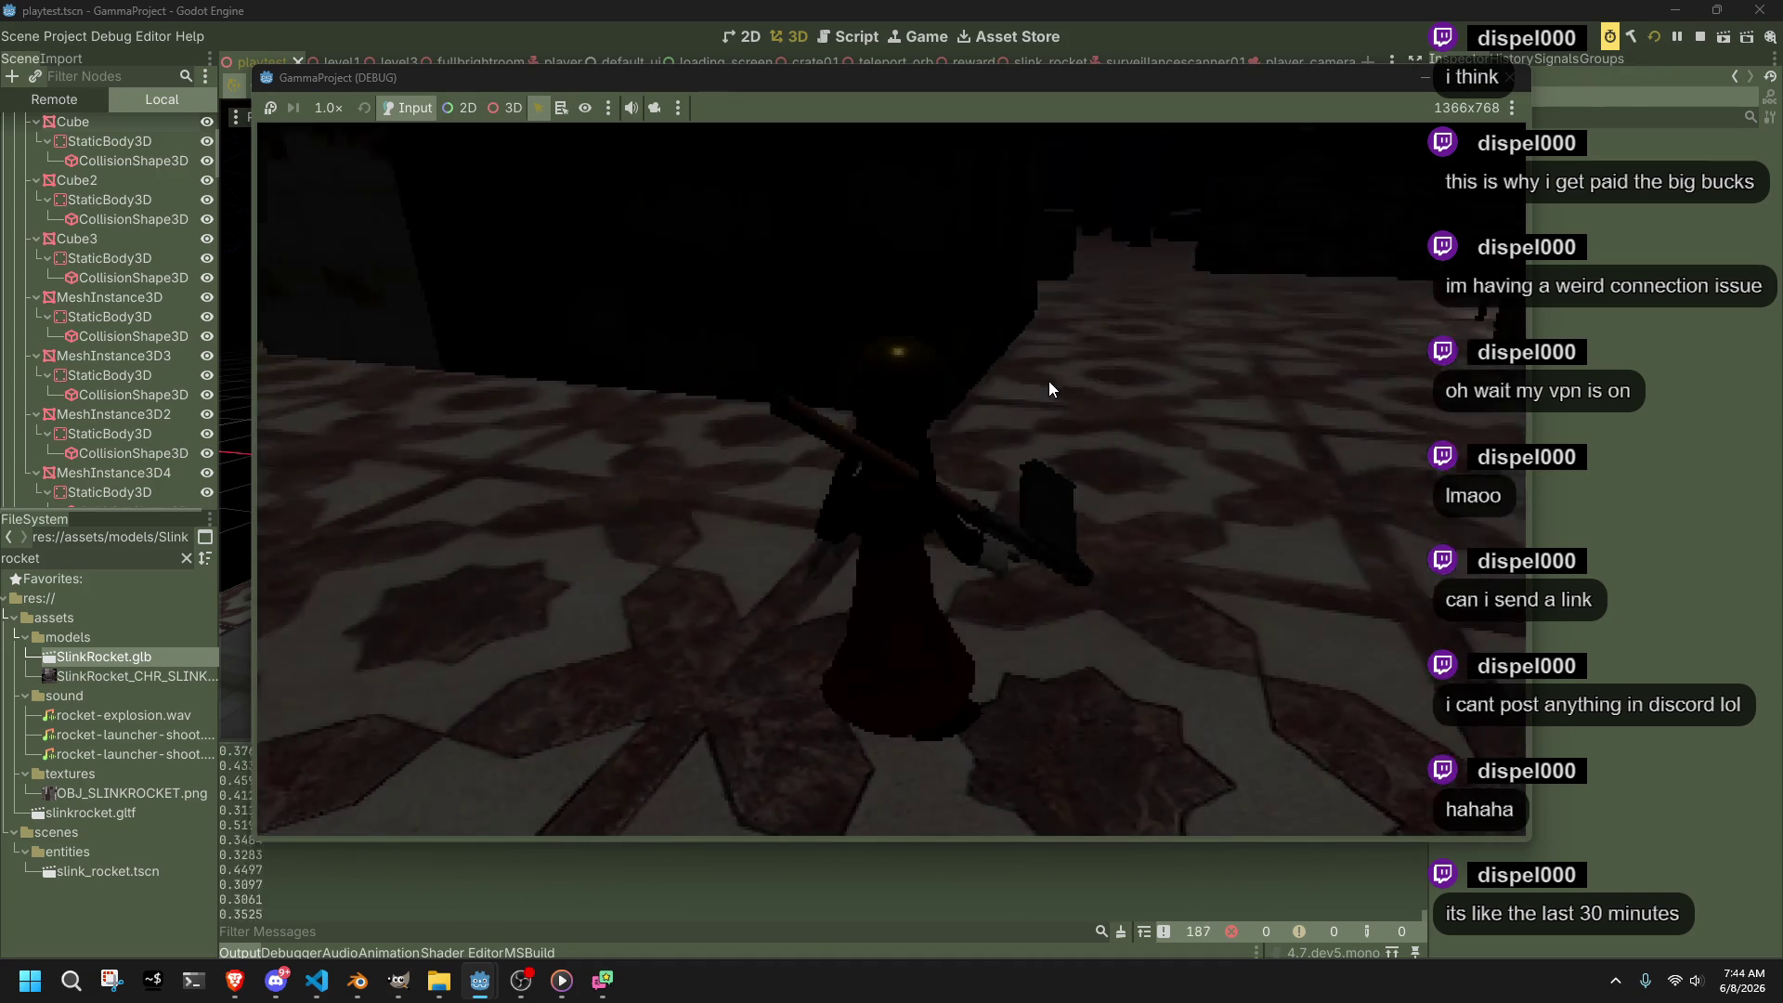
Run the character along the plank and tiled floor, jump onto the ledge, then close the game window
{"action": "key", "text": "w"}
{"action": "key", "text": "w"}
{"action": "key", "text": "w"}
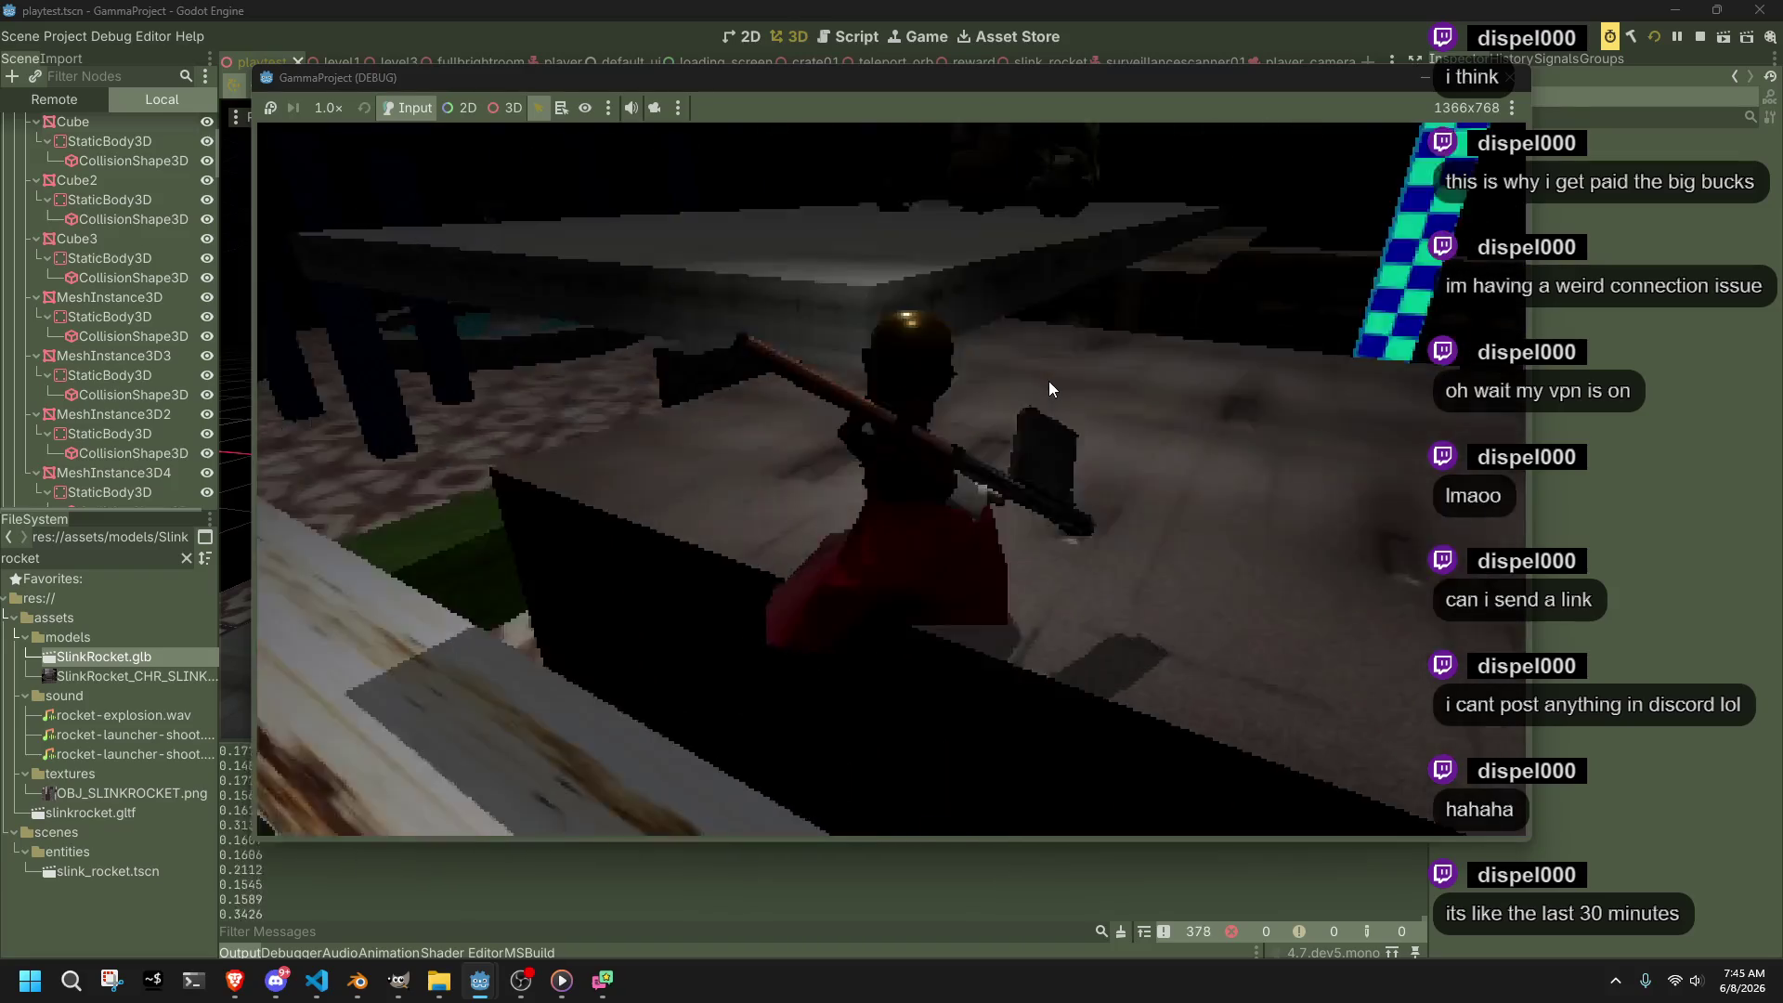
{"action": "key", "text": "w"}
{"action": "key", "text": "w"}
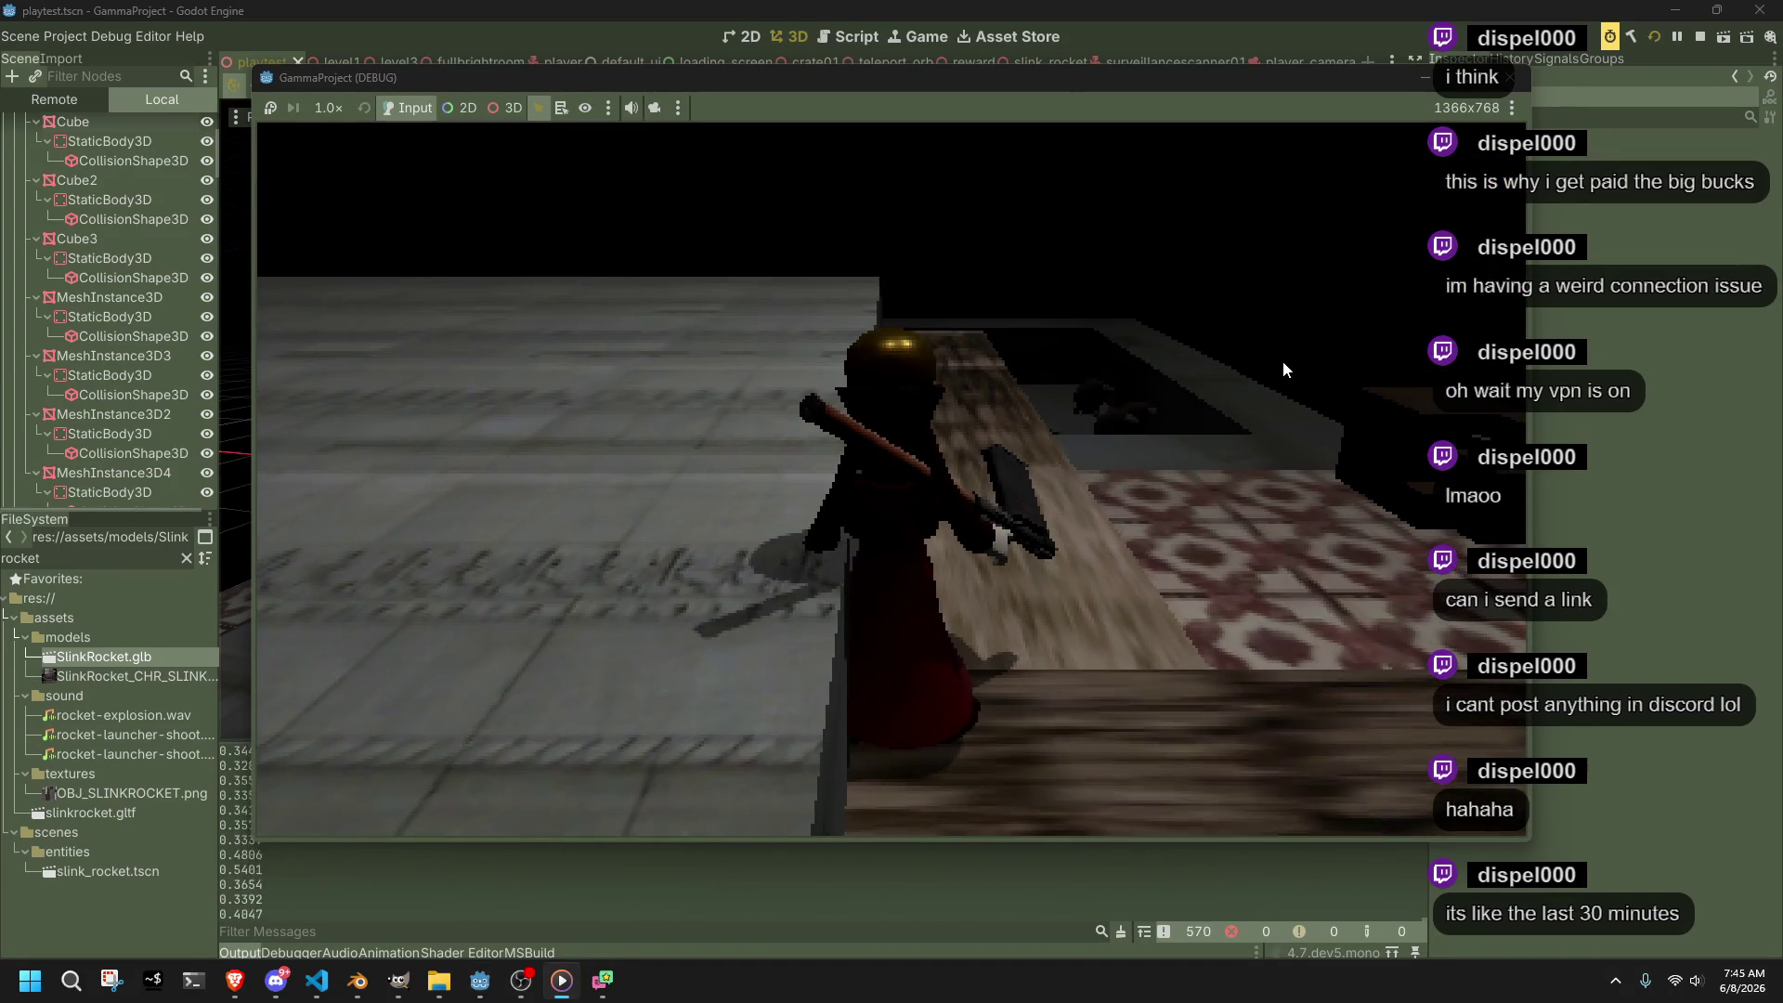
{"action": "key", "text": "s"}
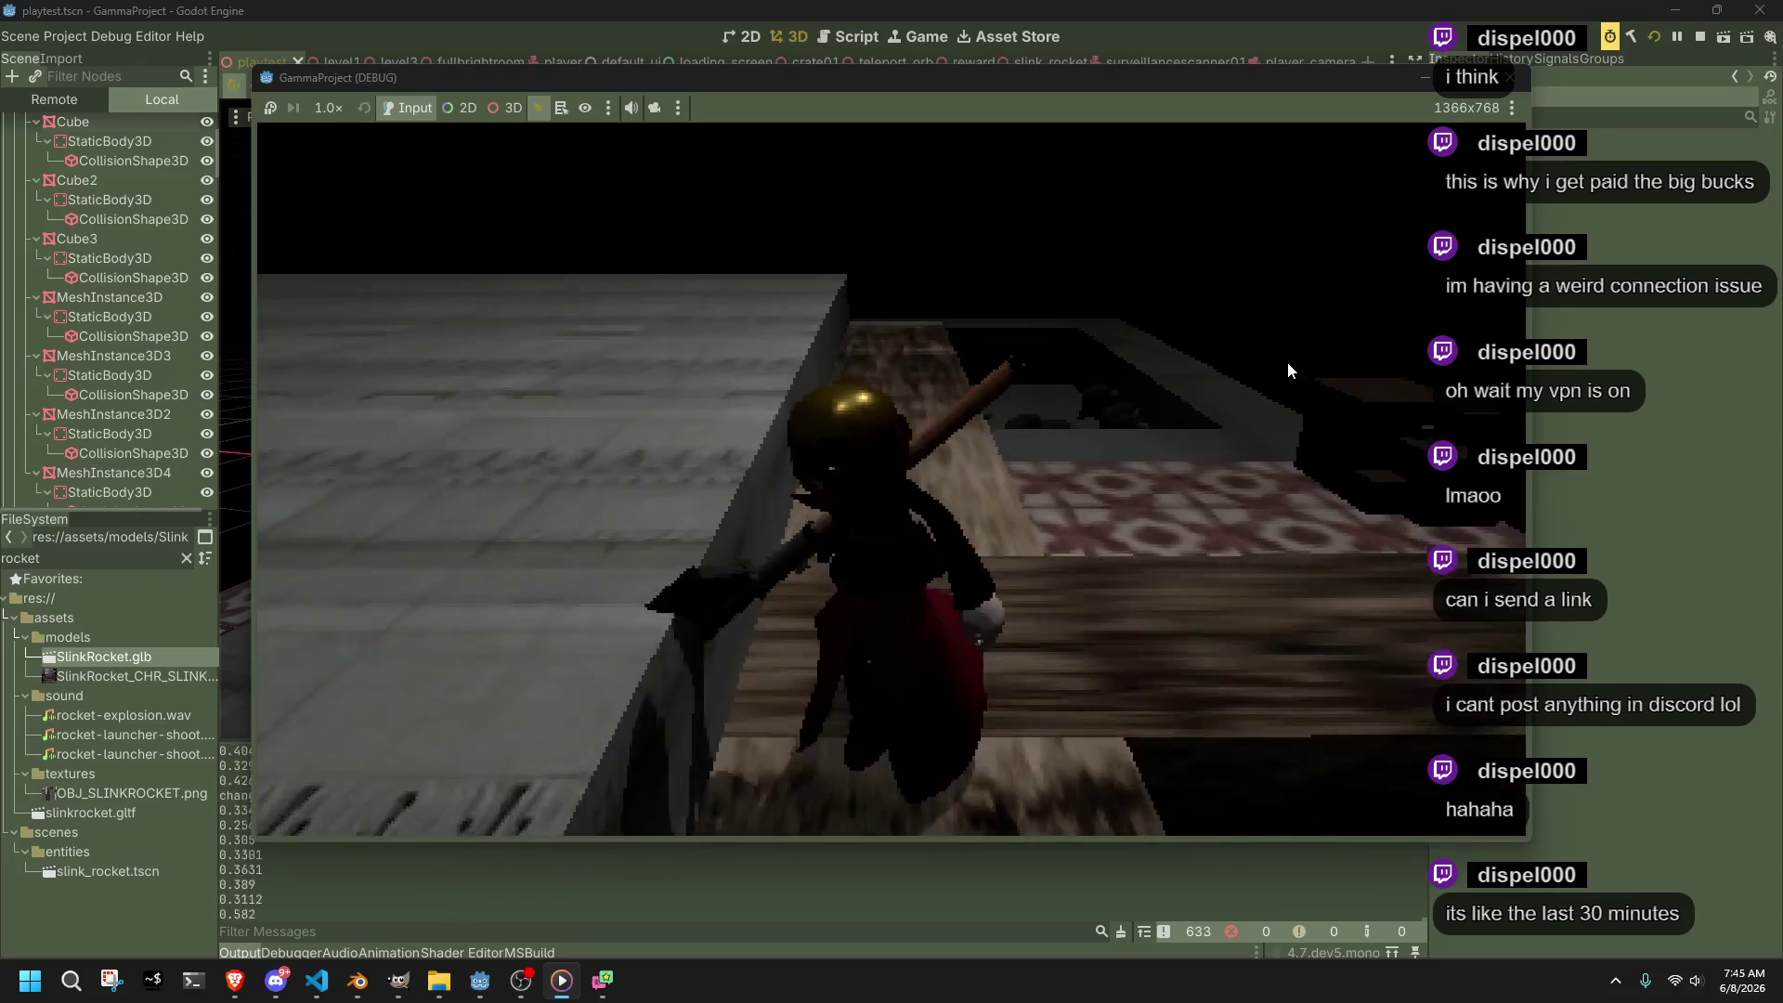
{"action": "key", "text": "w"}
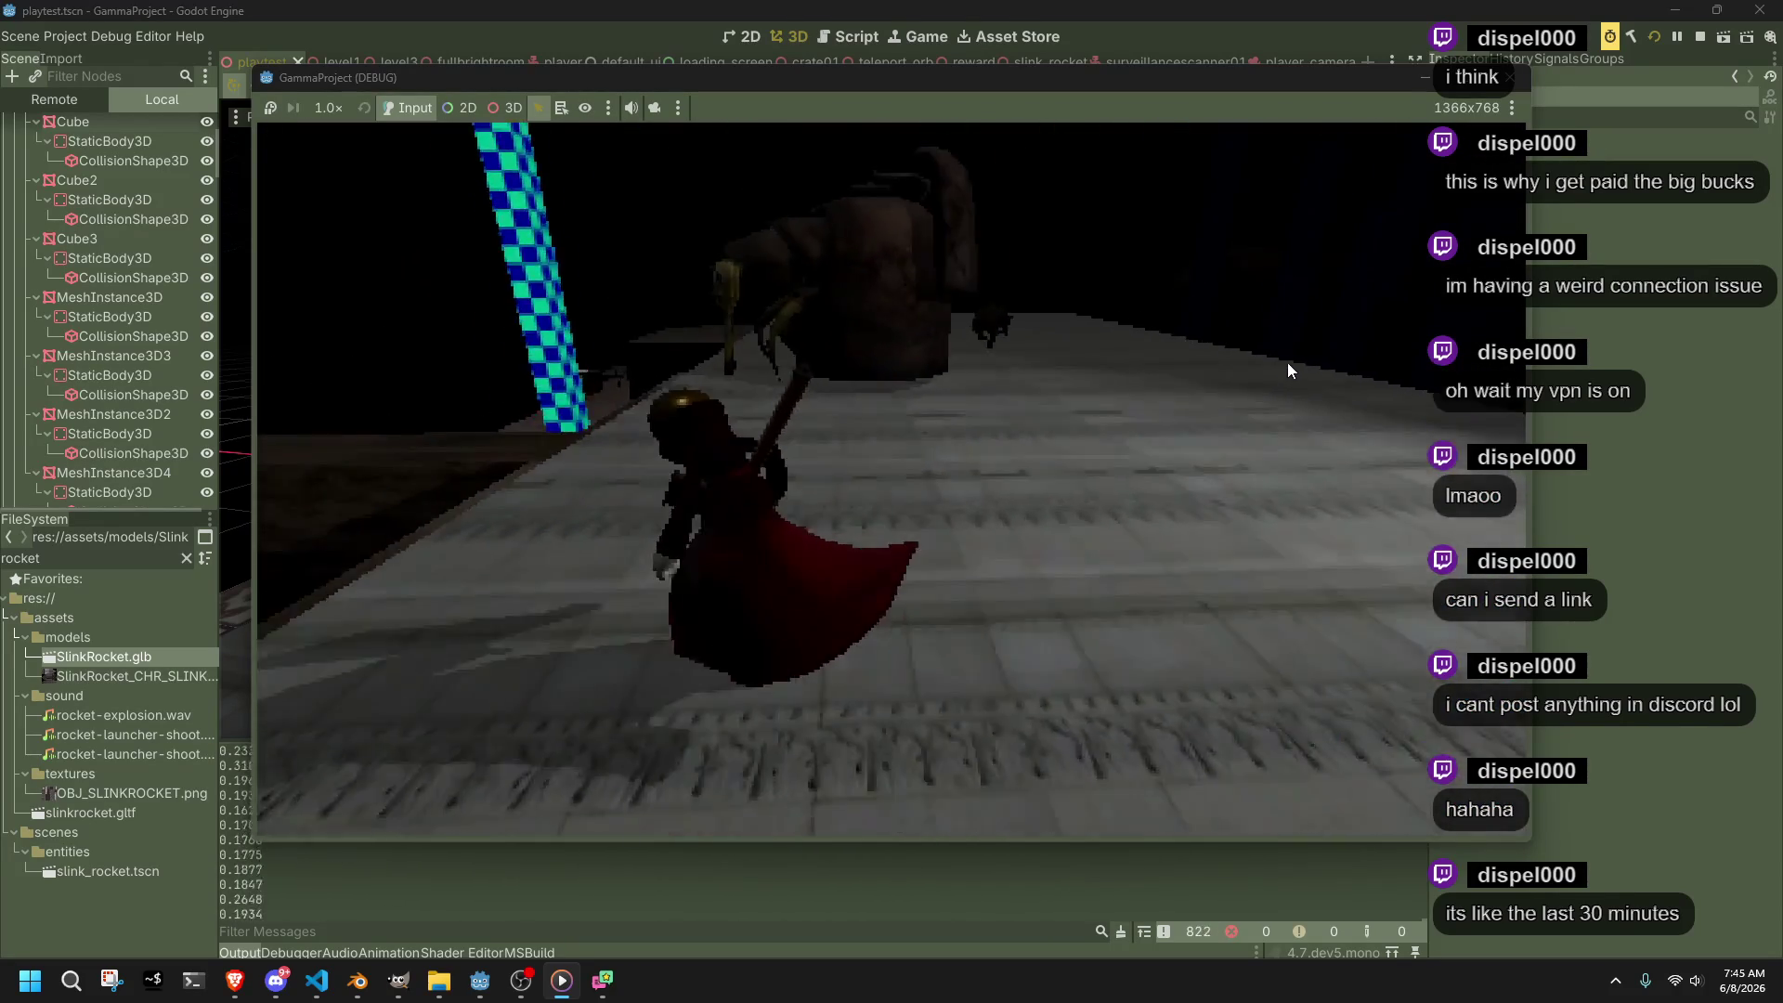
{"action": "key", "text": "space"}
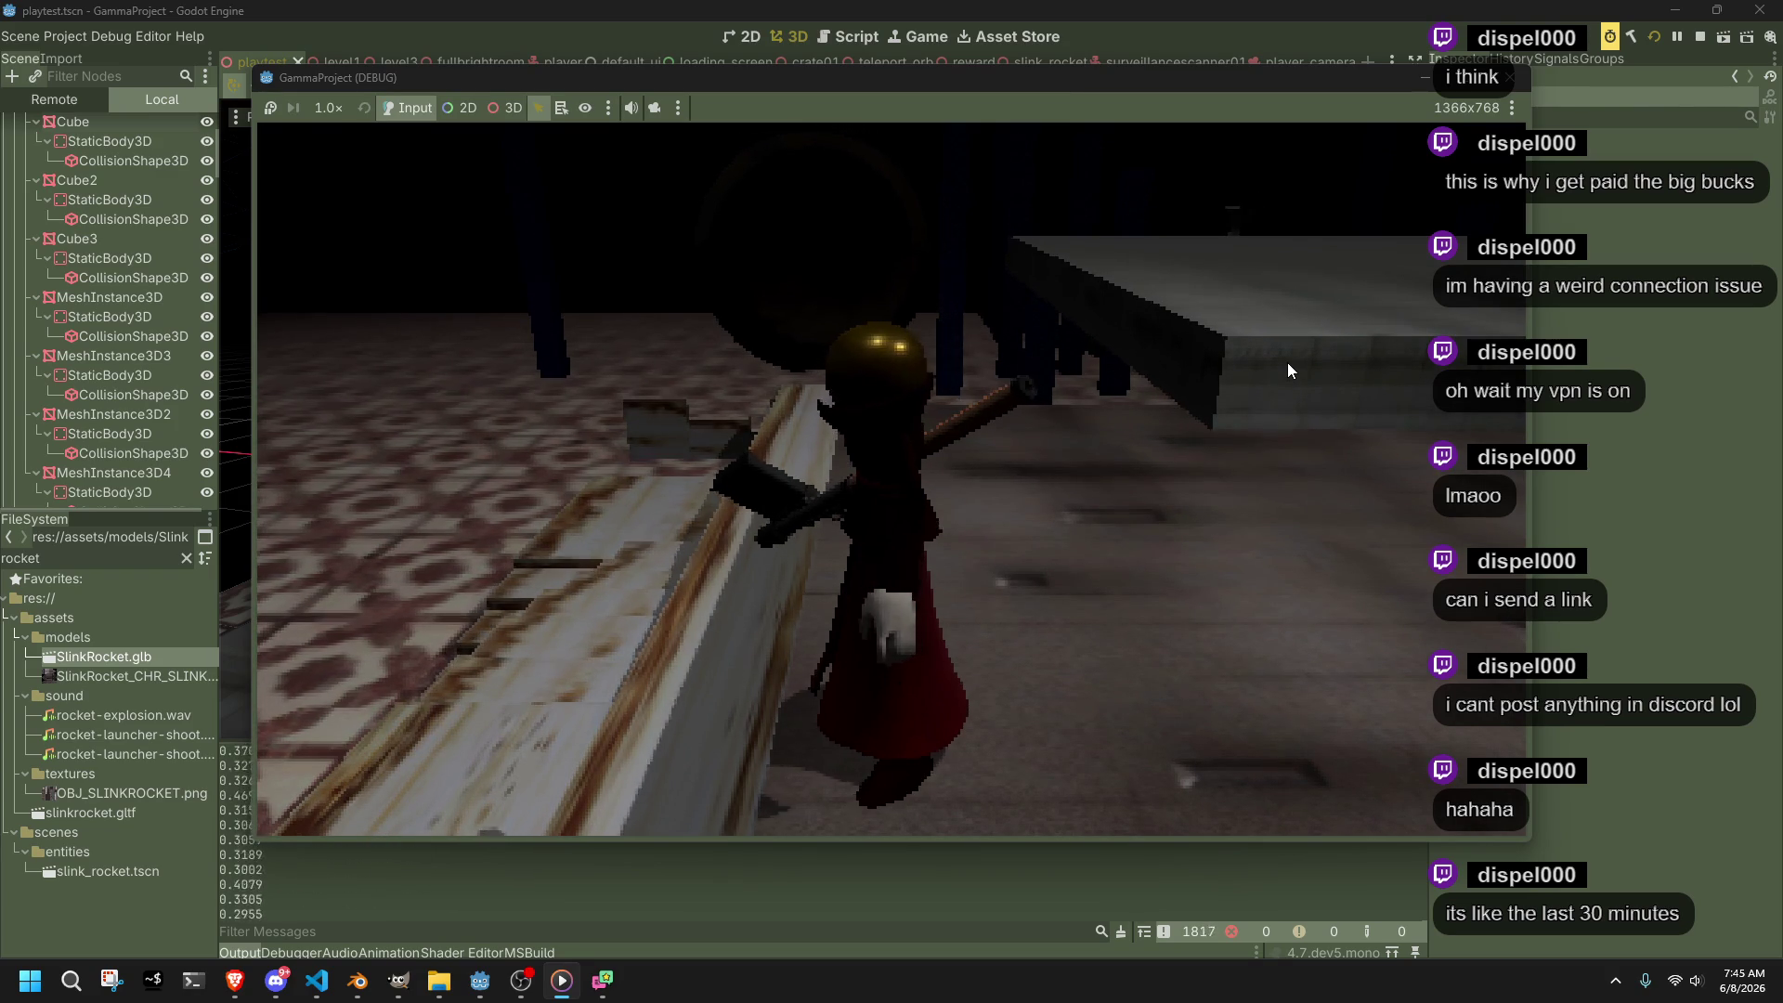
{"action": "key", "text": "w"}
{"action": "key", "text": "space"}
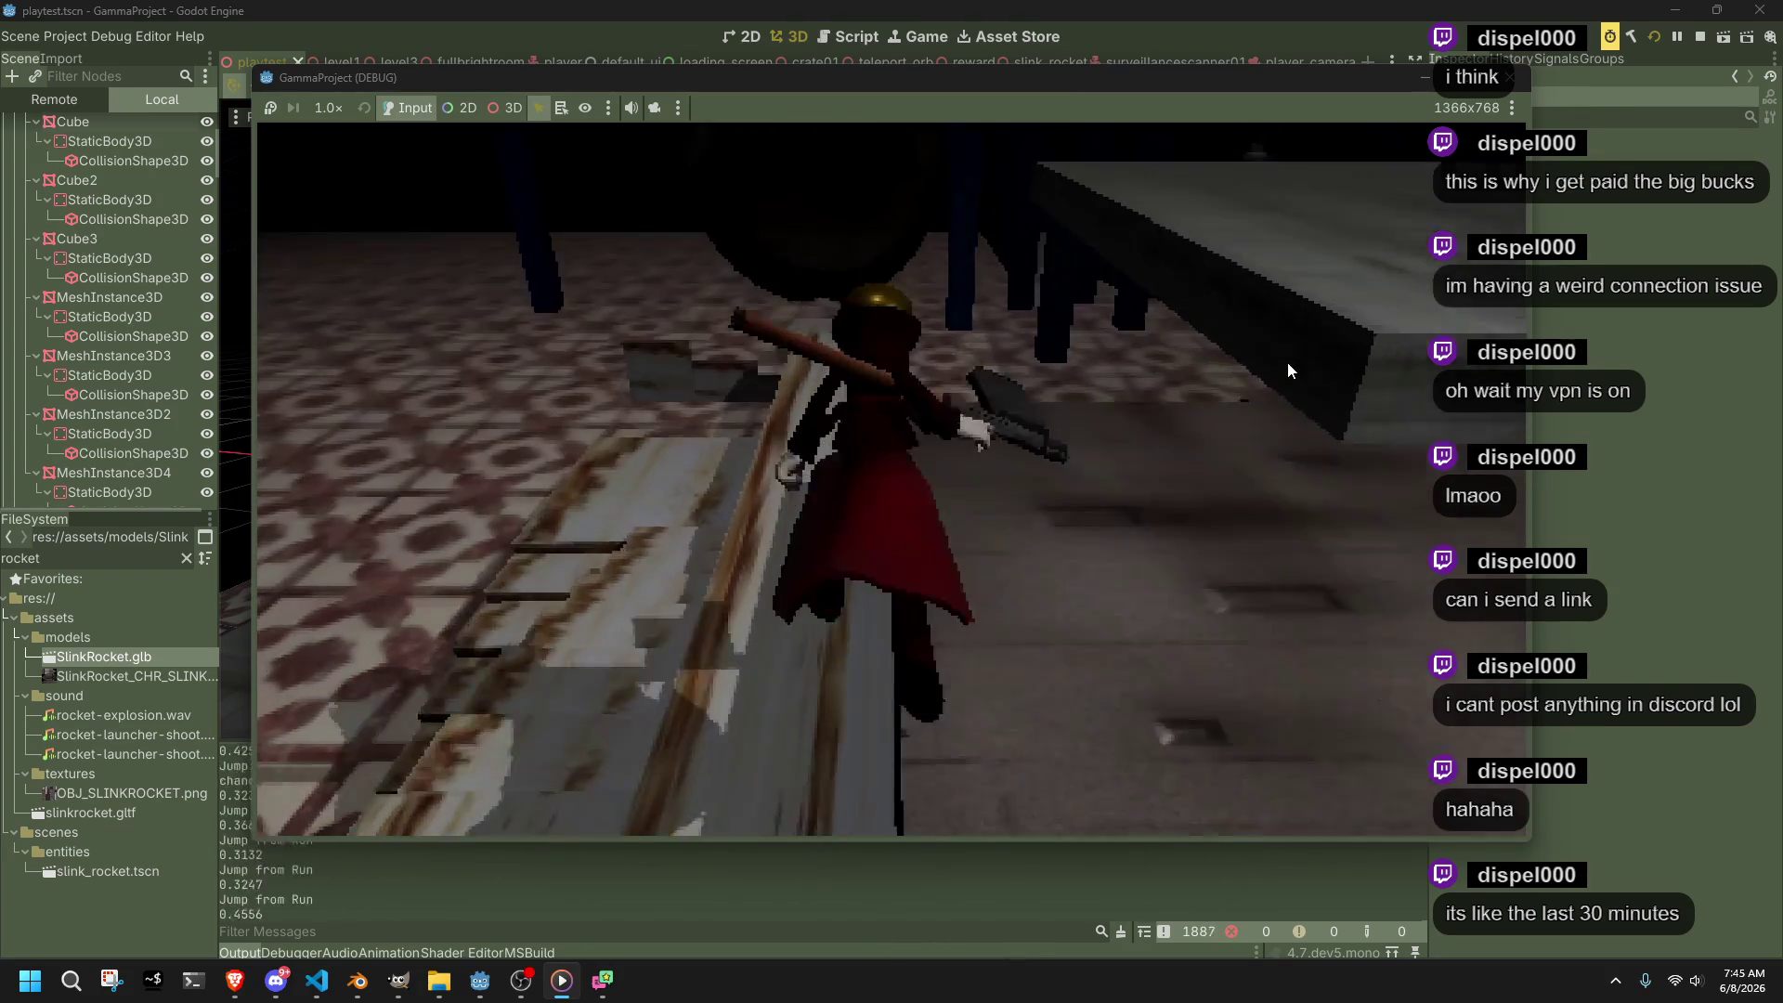
{"action": "key", "text": "a"}
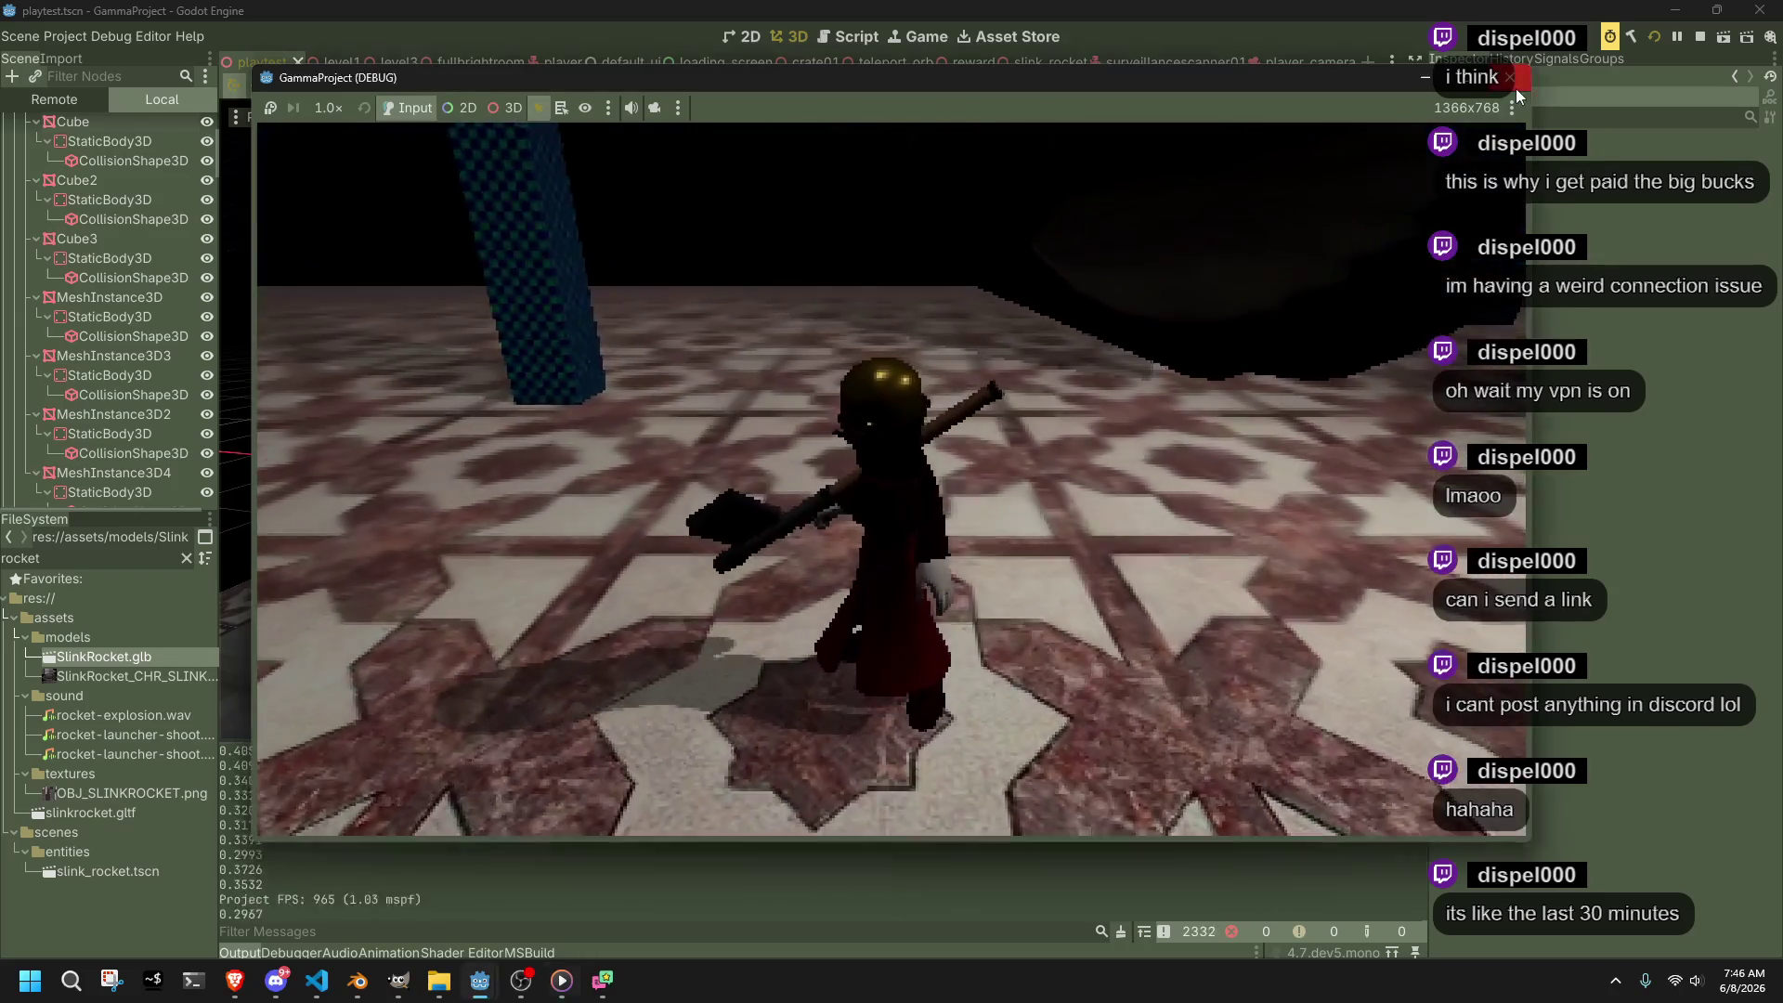
{"action": "left_click", "coordinate": [1516, 88]}
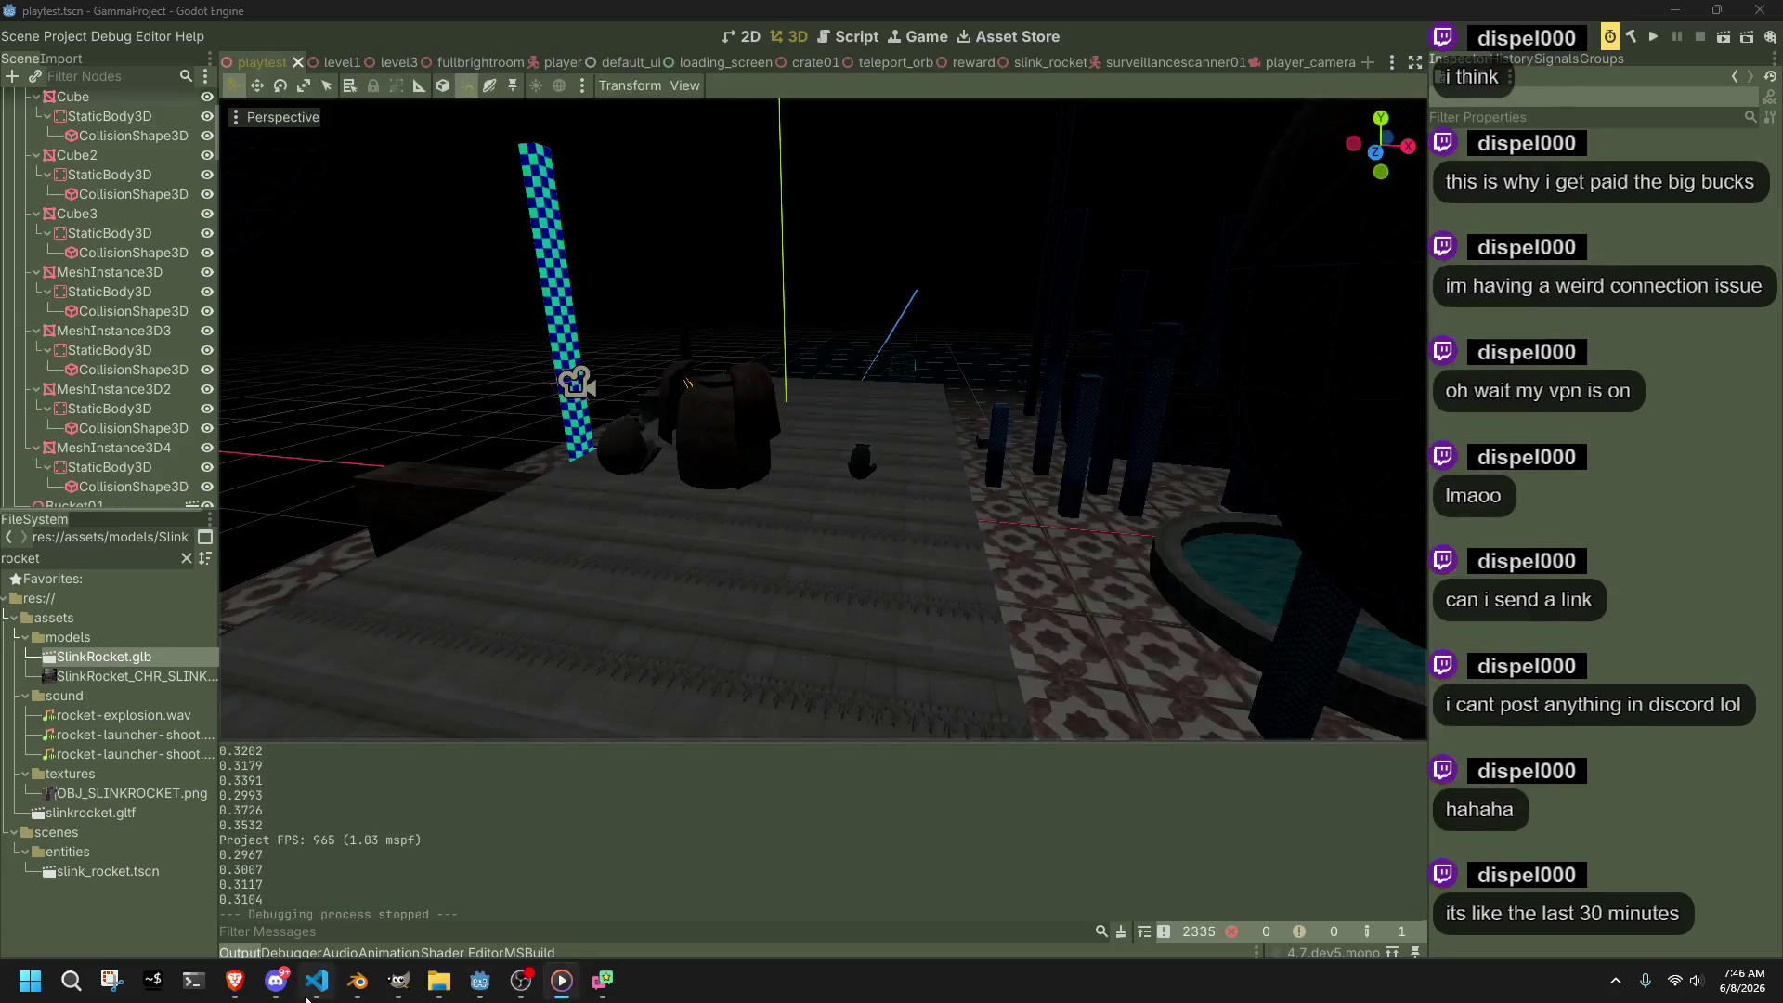
In Player.cs's RunJump01 case, move the Roll call on line 529 onto its own line
{"action": "left_click", "coordinate": [317, 980]}
{"action": "scroll", "coordinate": [402, 513], "scroll_direction": "up", "scroll_amount": 10}
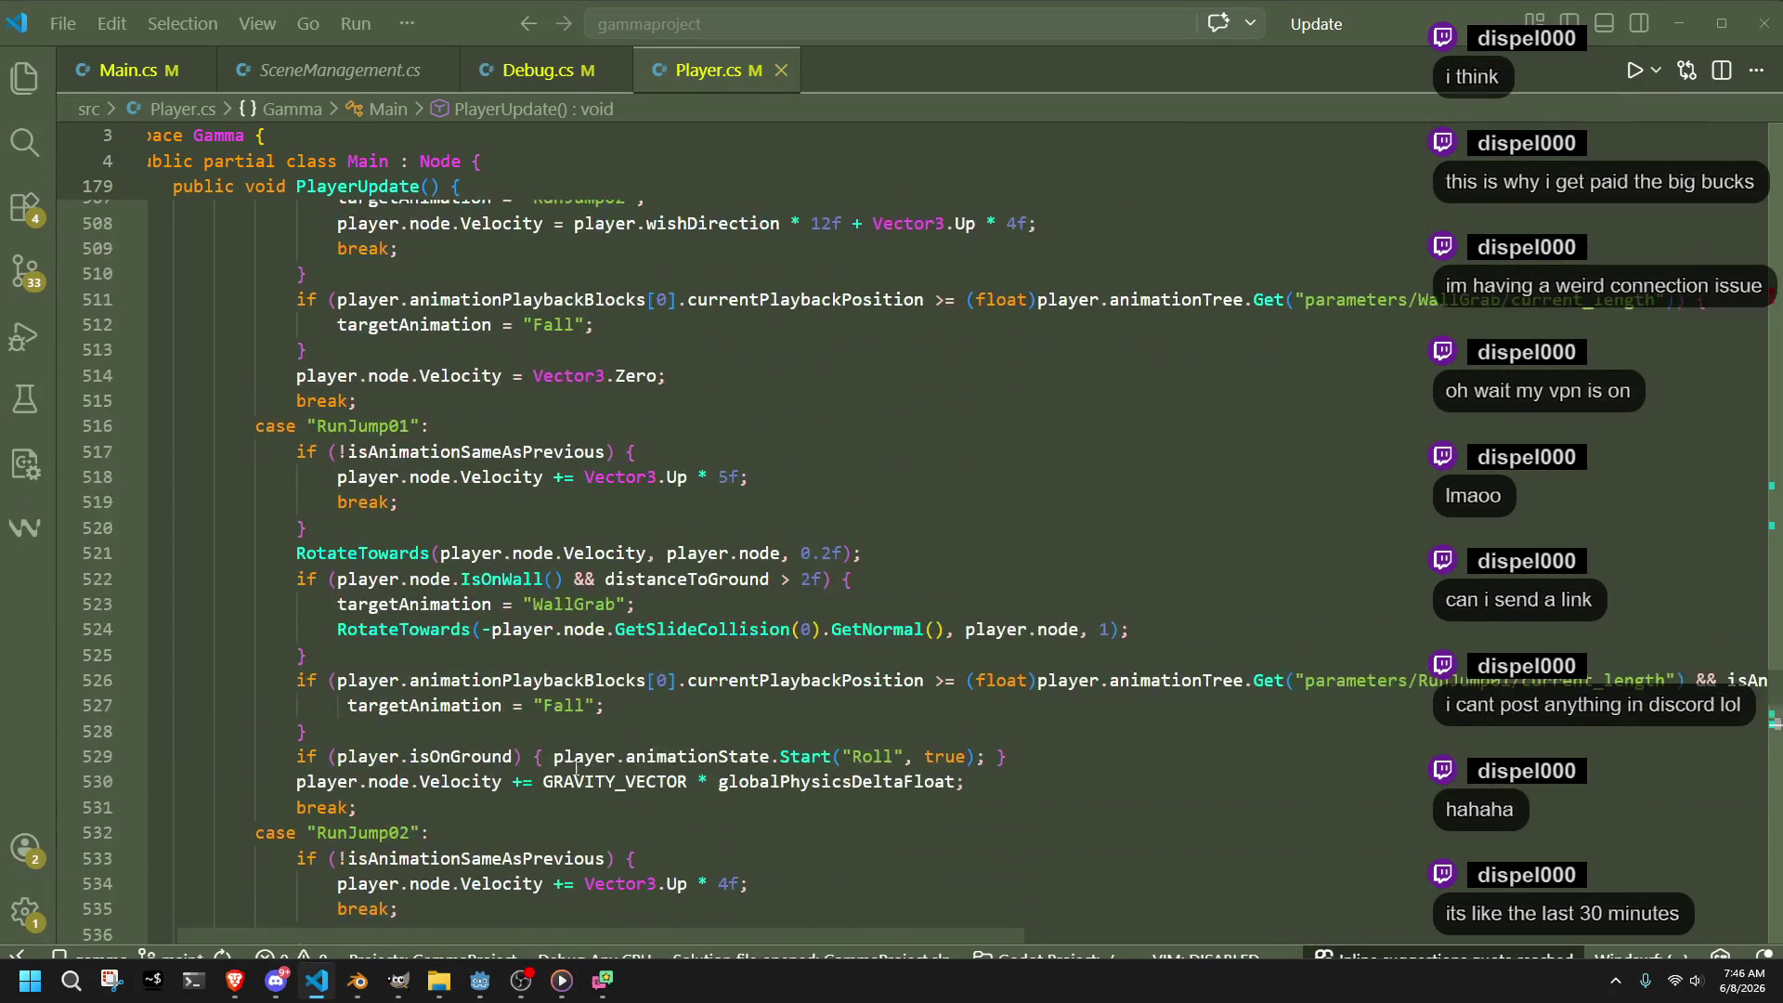
{"action": "double_click", "coordinate": [364, 474]}
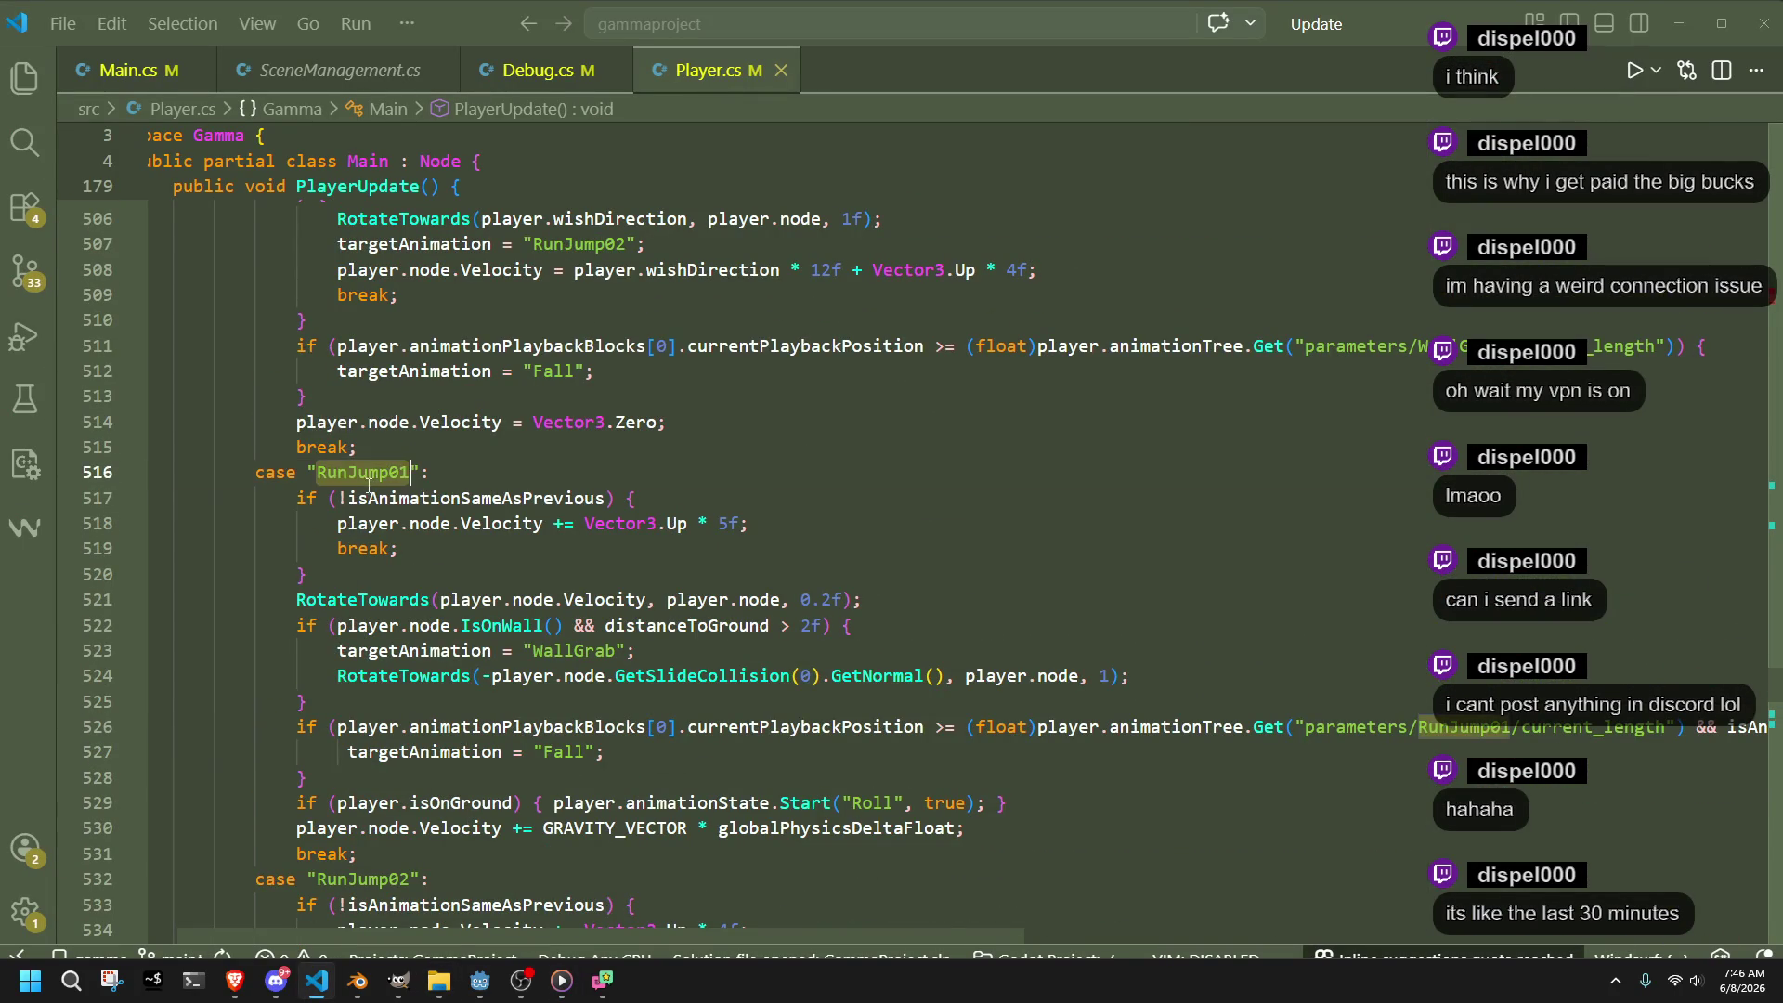
{"action": "left_click", "coordinate": [469, 568]}
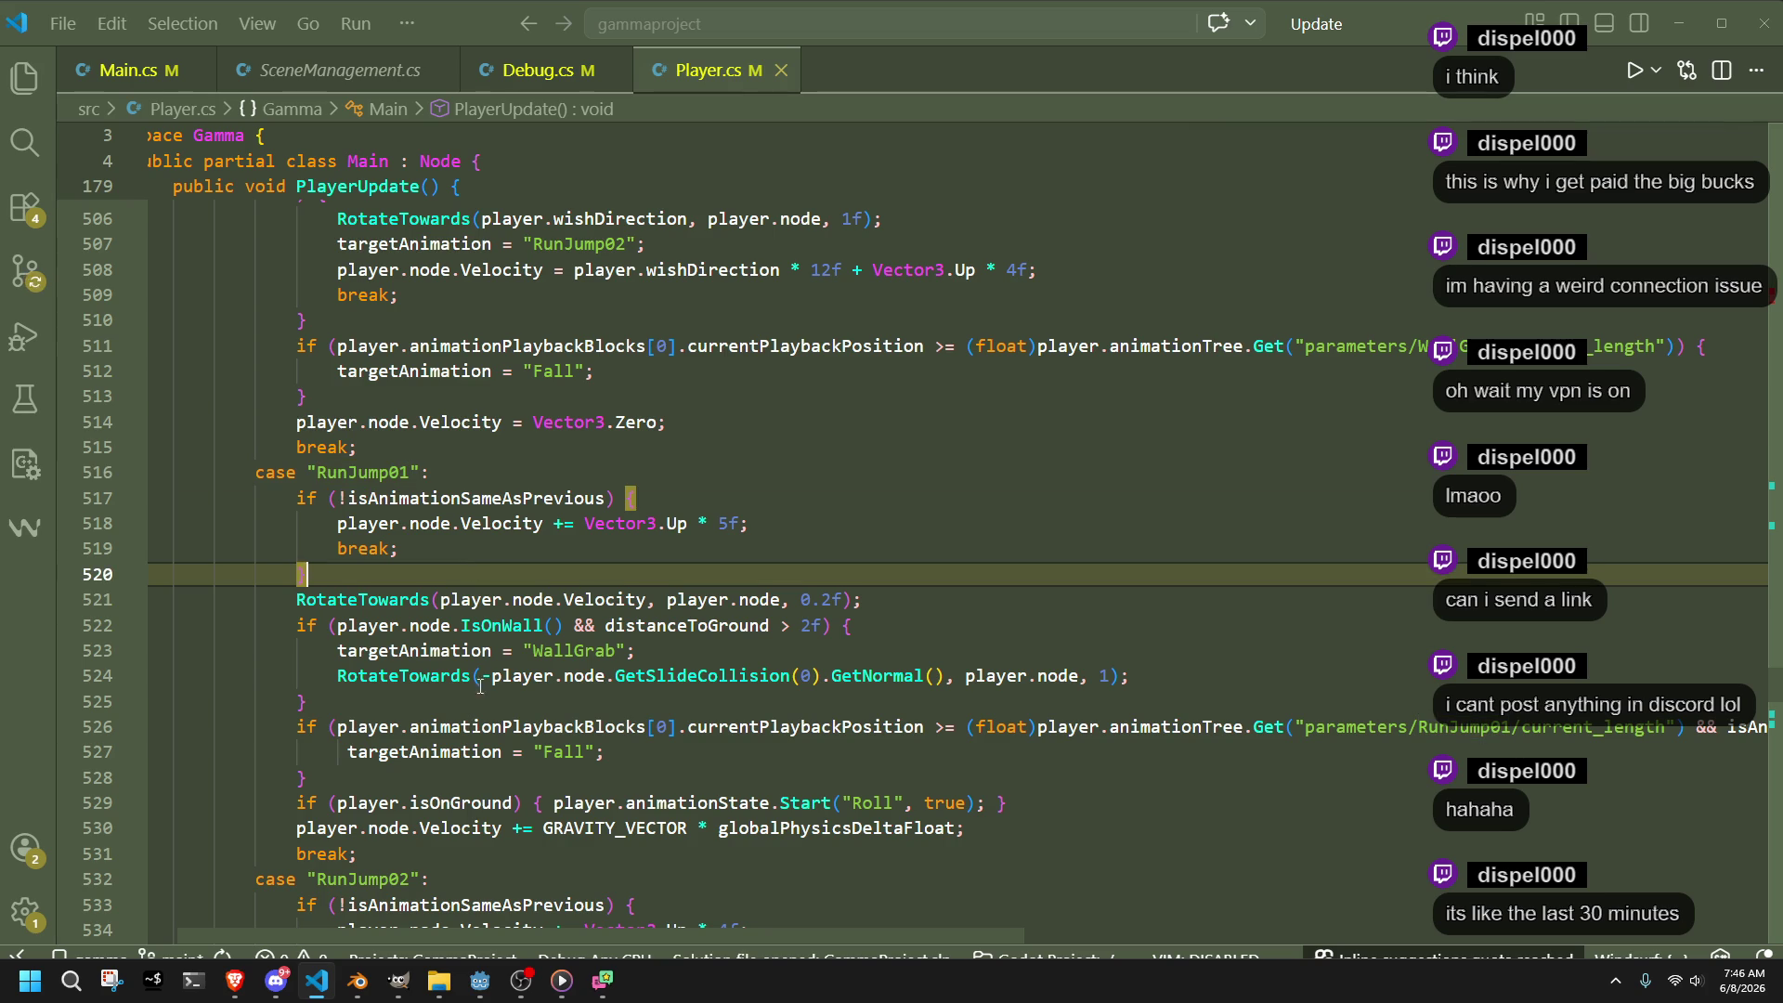
{"action": "left_click", "coordinate": [459, 804]}
{"action": "left_click", "coordinate": [551, 804]}
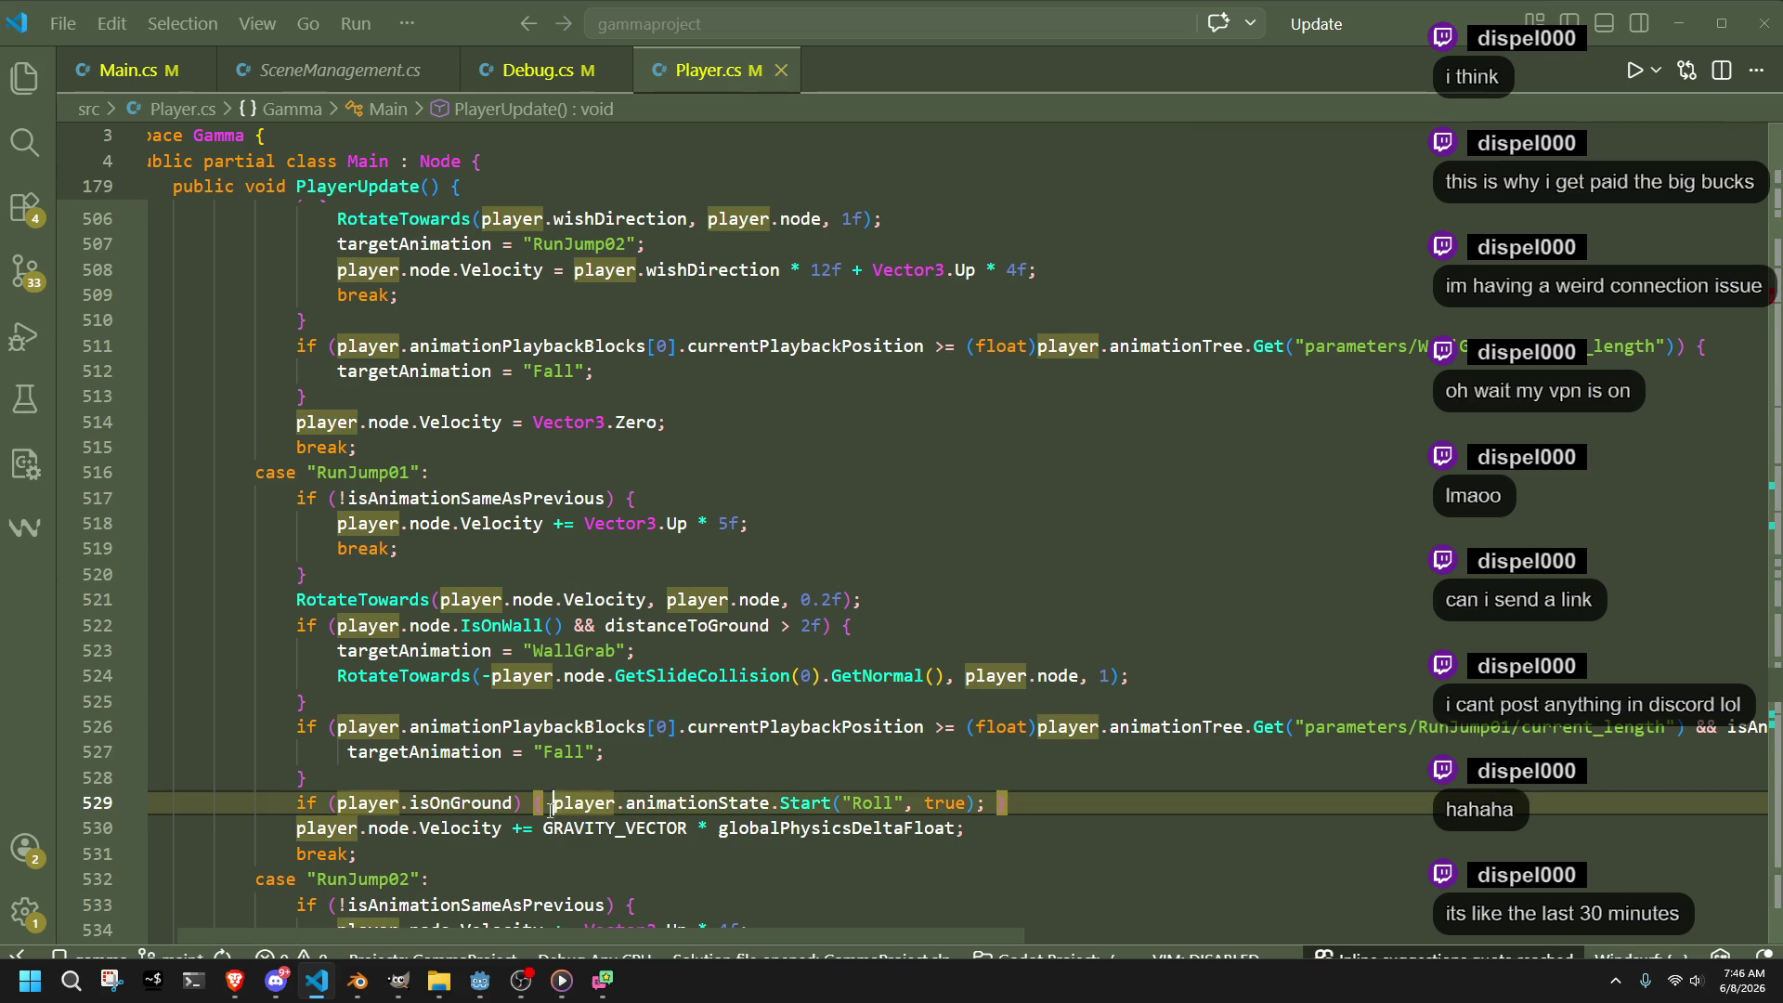
{"action": "key", "text": "Return"}
{"action": "key", "text": "Return"}
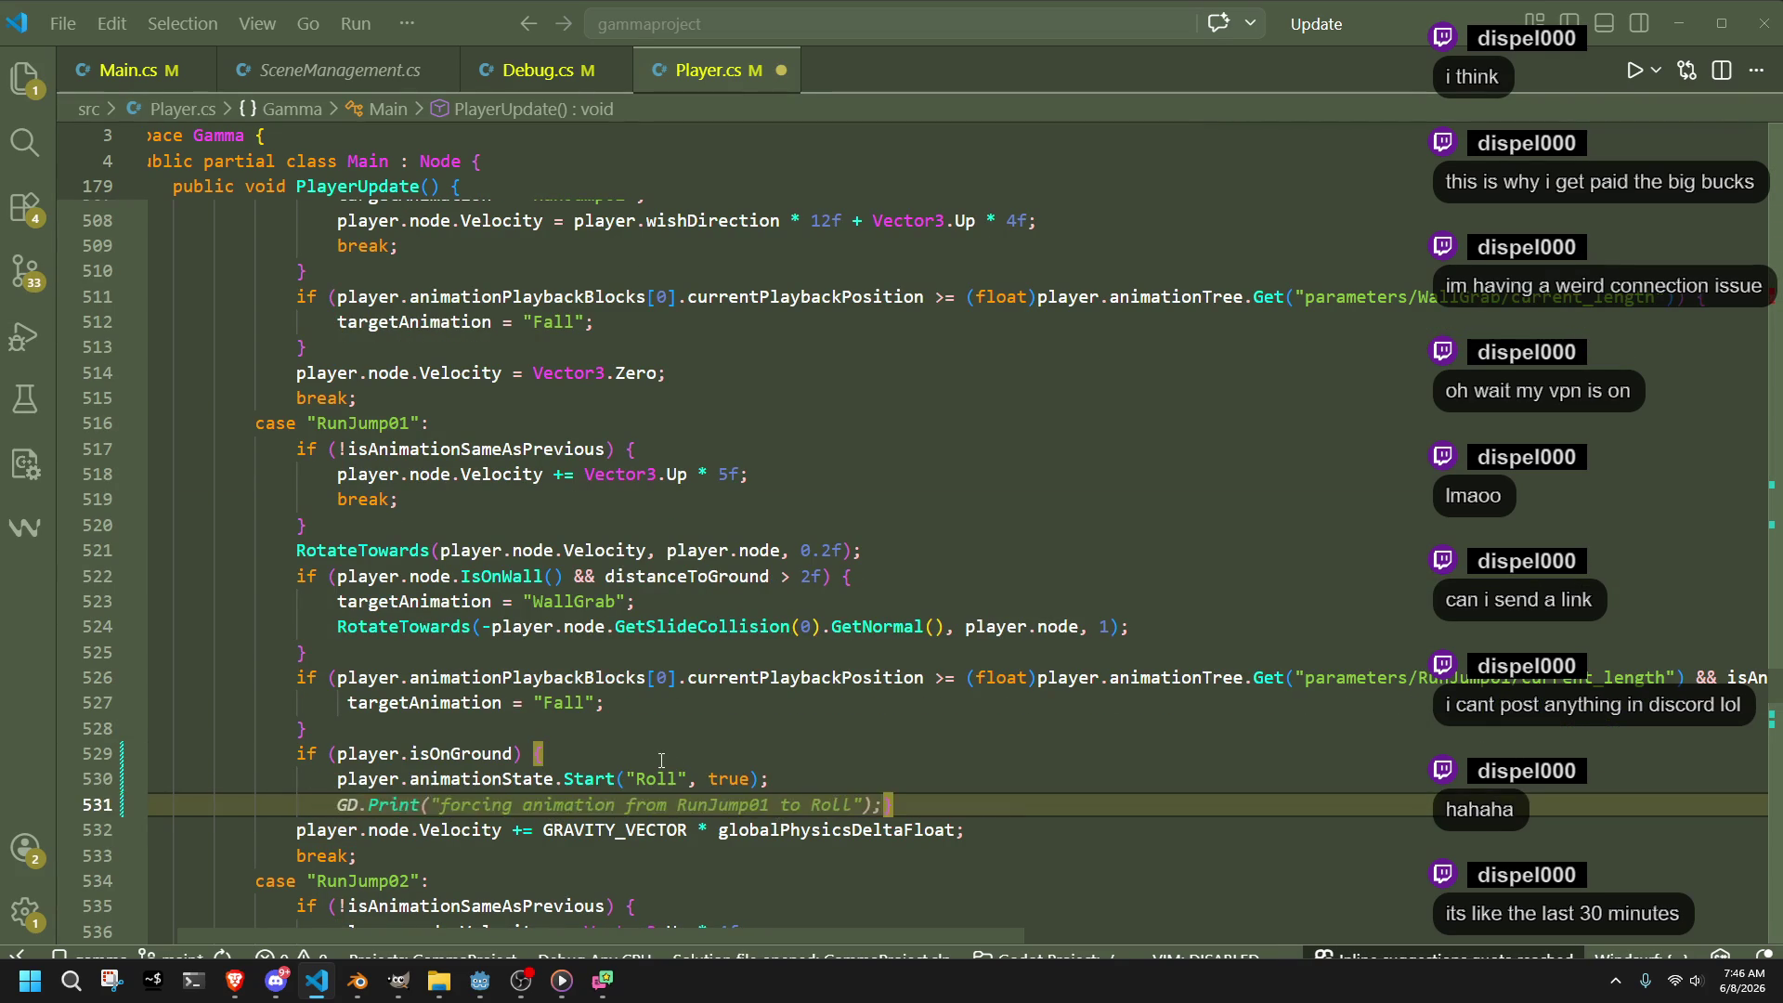
Dismiss the inline print suggestion and place the caret after the ground check's opening brace
{"action": "left_click", "coordinate": [661, 759]}
{"action": "left_click", "coordinate": [339, 809]}
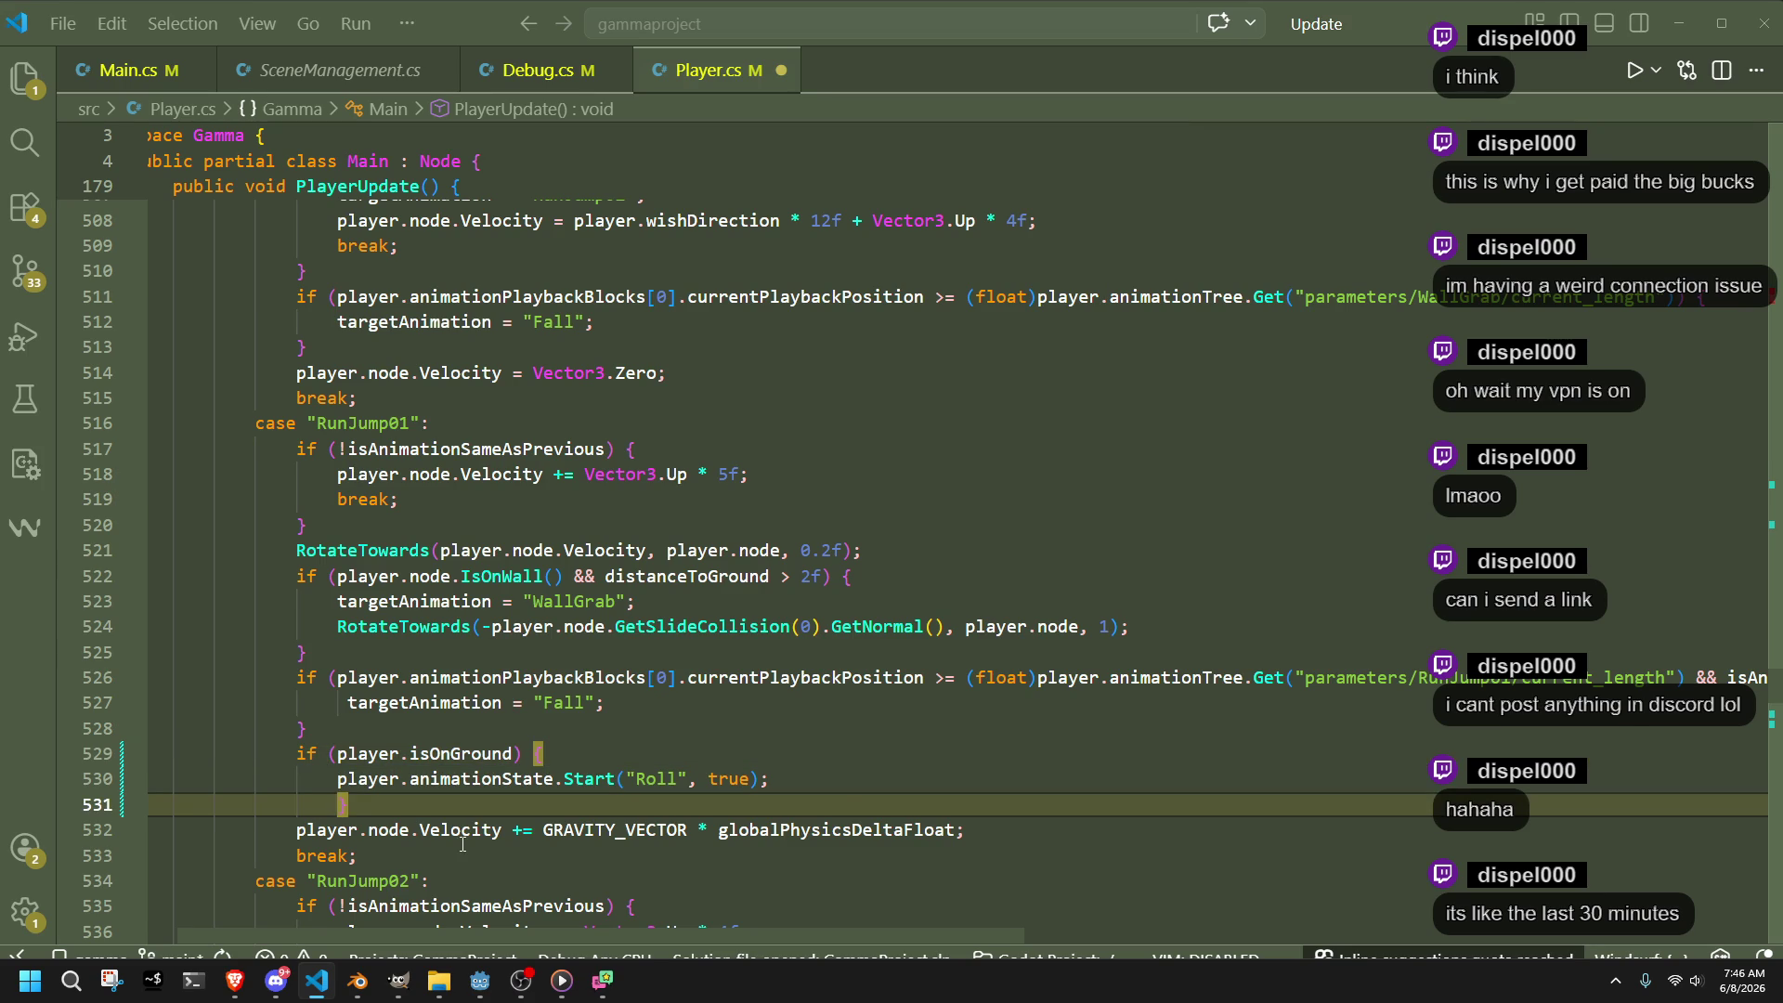
{"action": "left_click", "coordinate": [570, 884]}
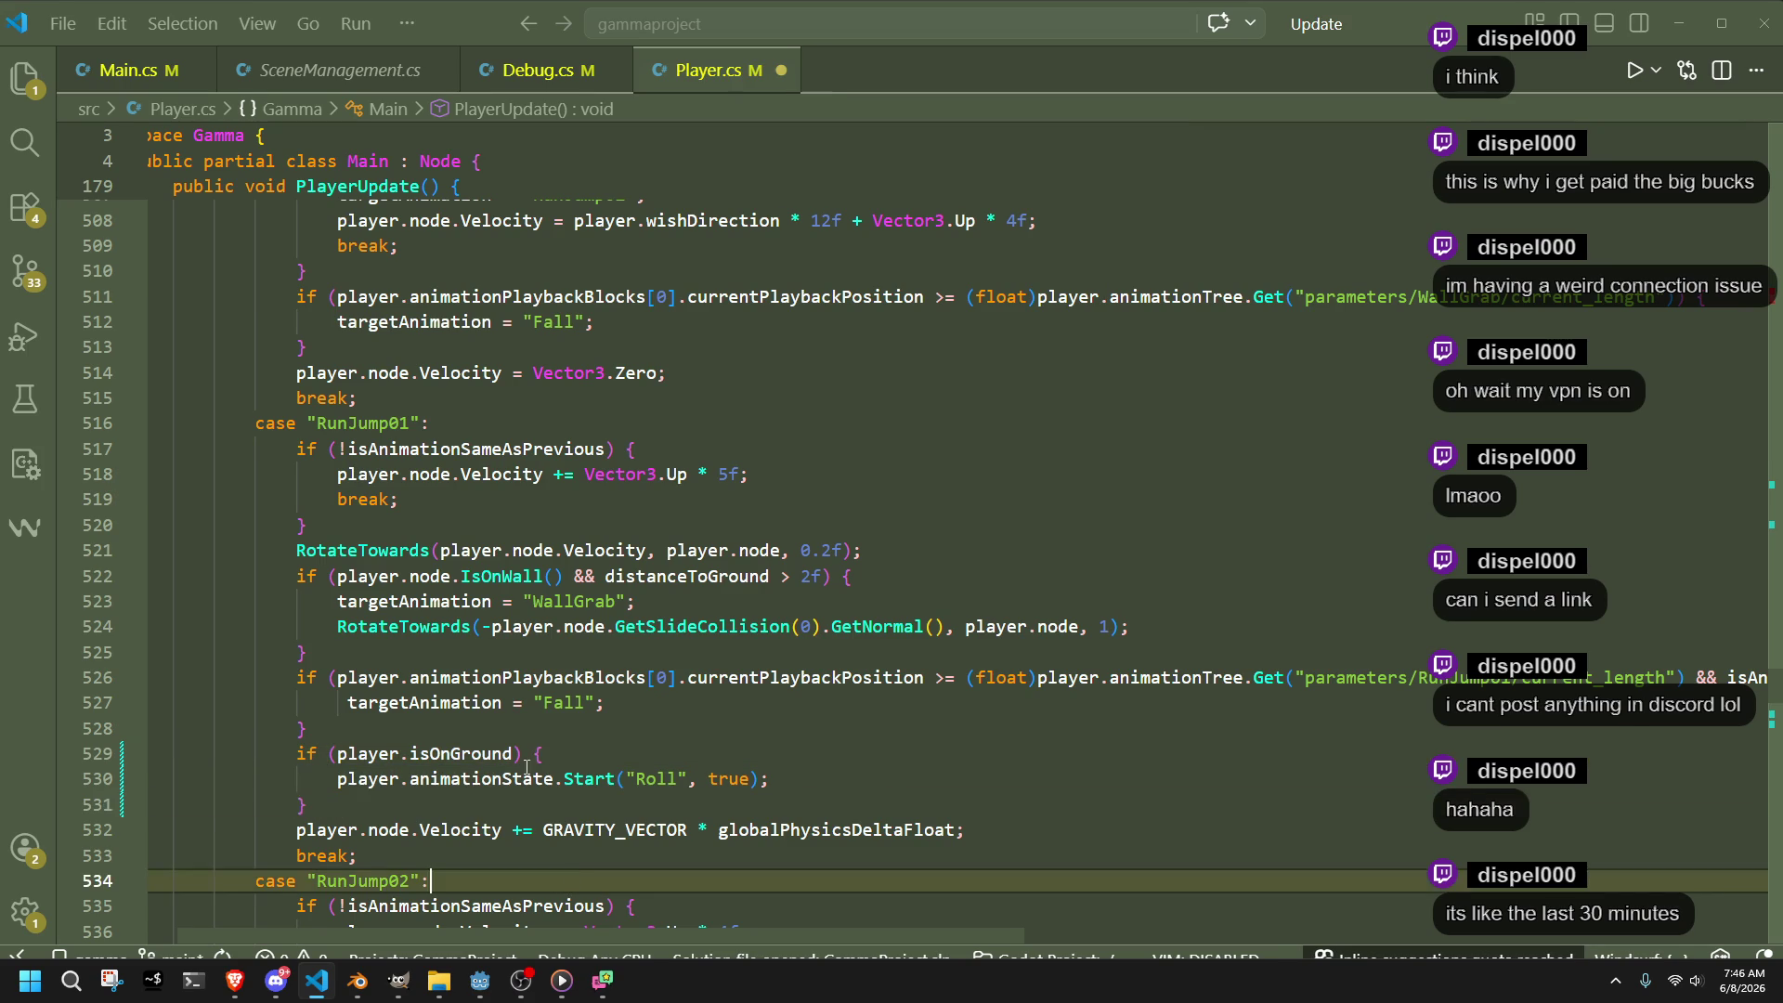
{"action": "left_click", "coordinate": [557, 753]}
{"action": "key", "text": "alt+Tab"}
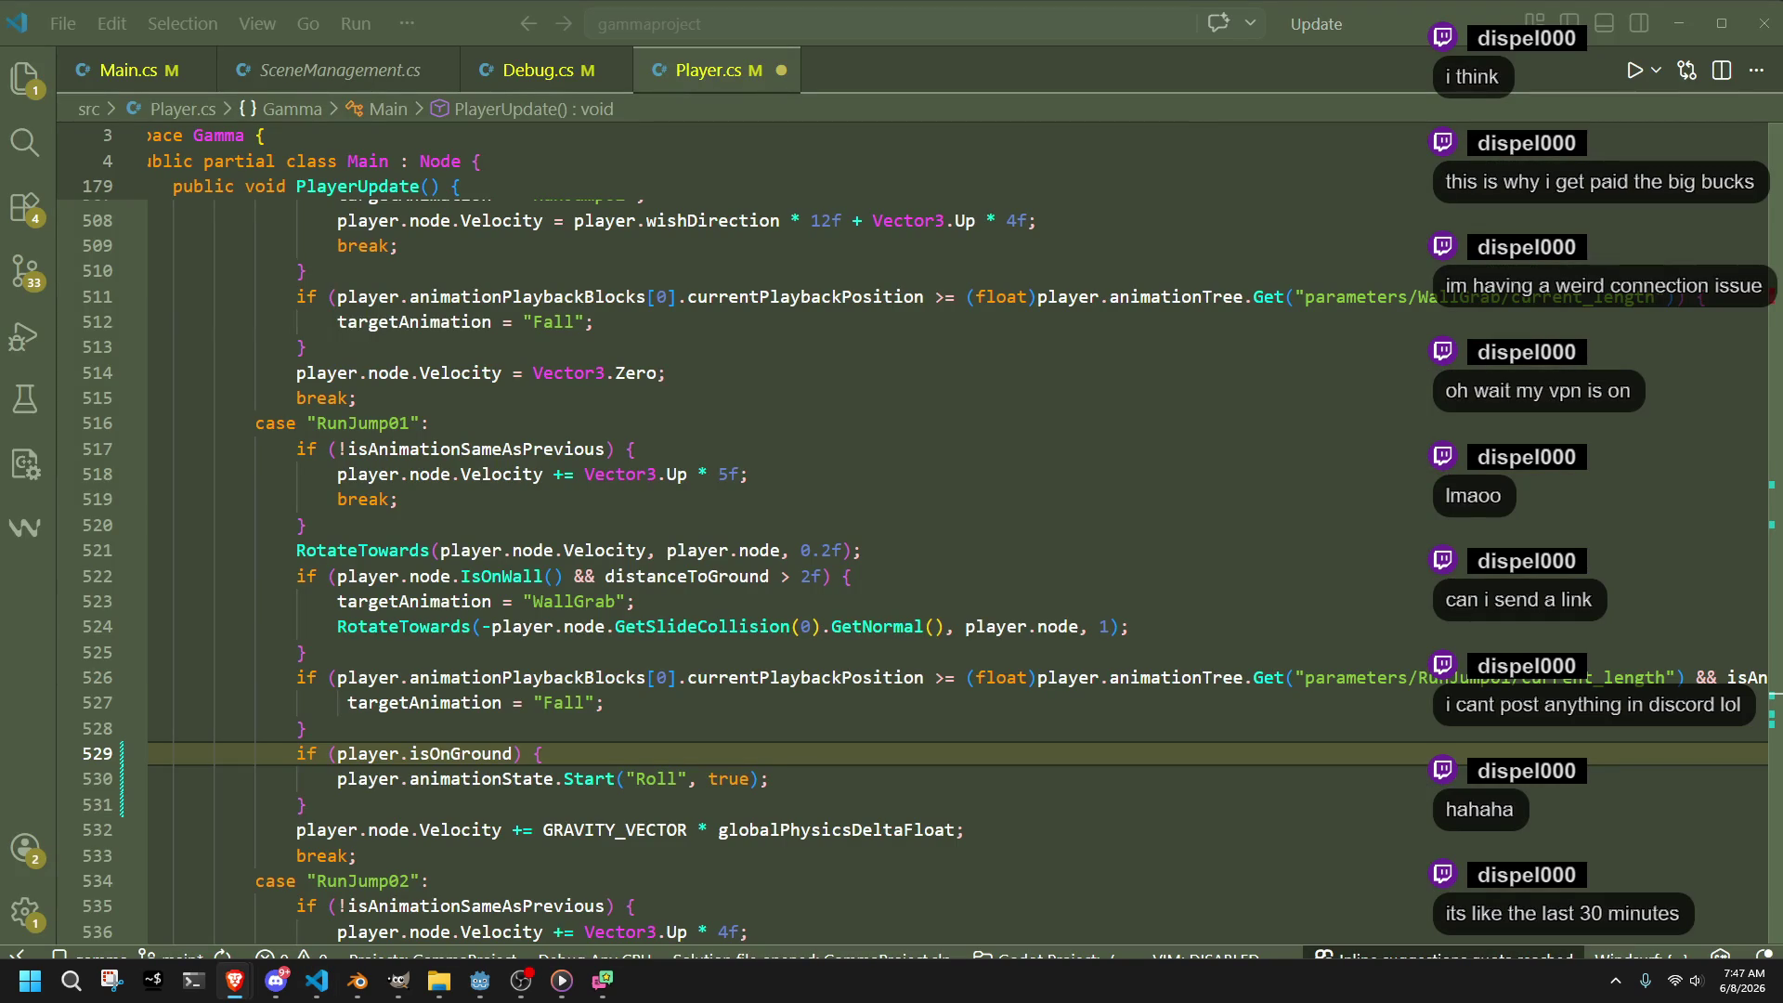
{"action": "left_click", "coordinate": [802, 775]}
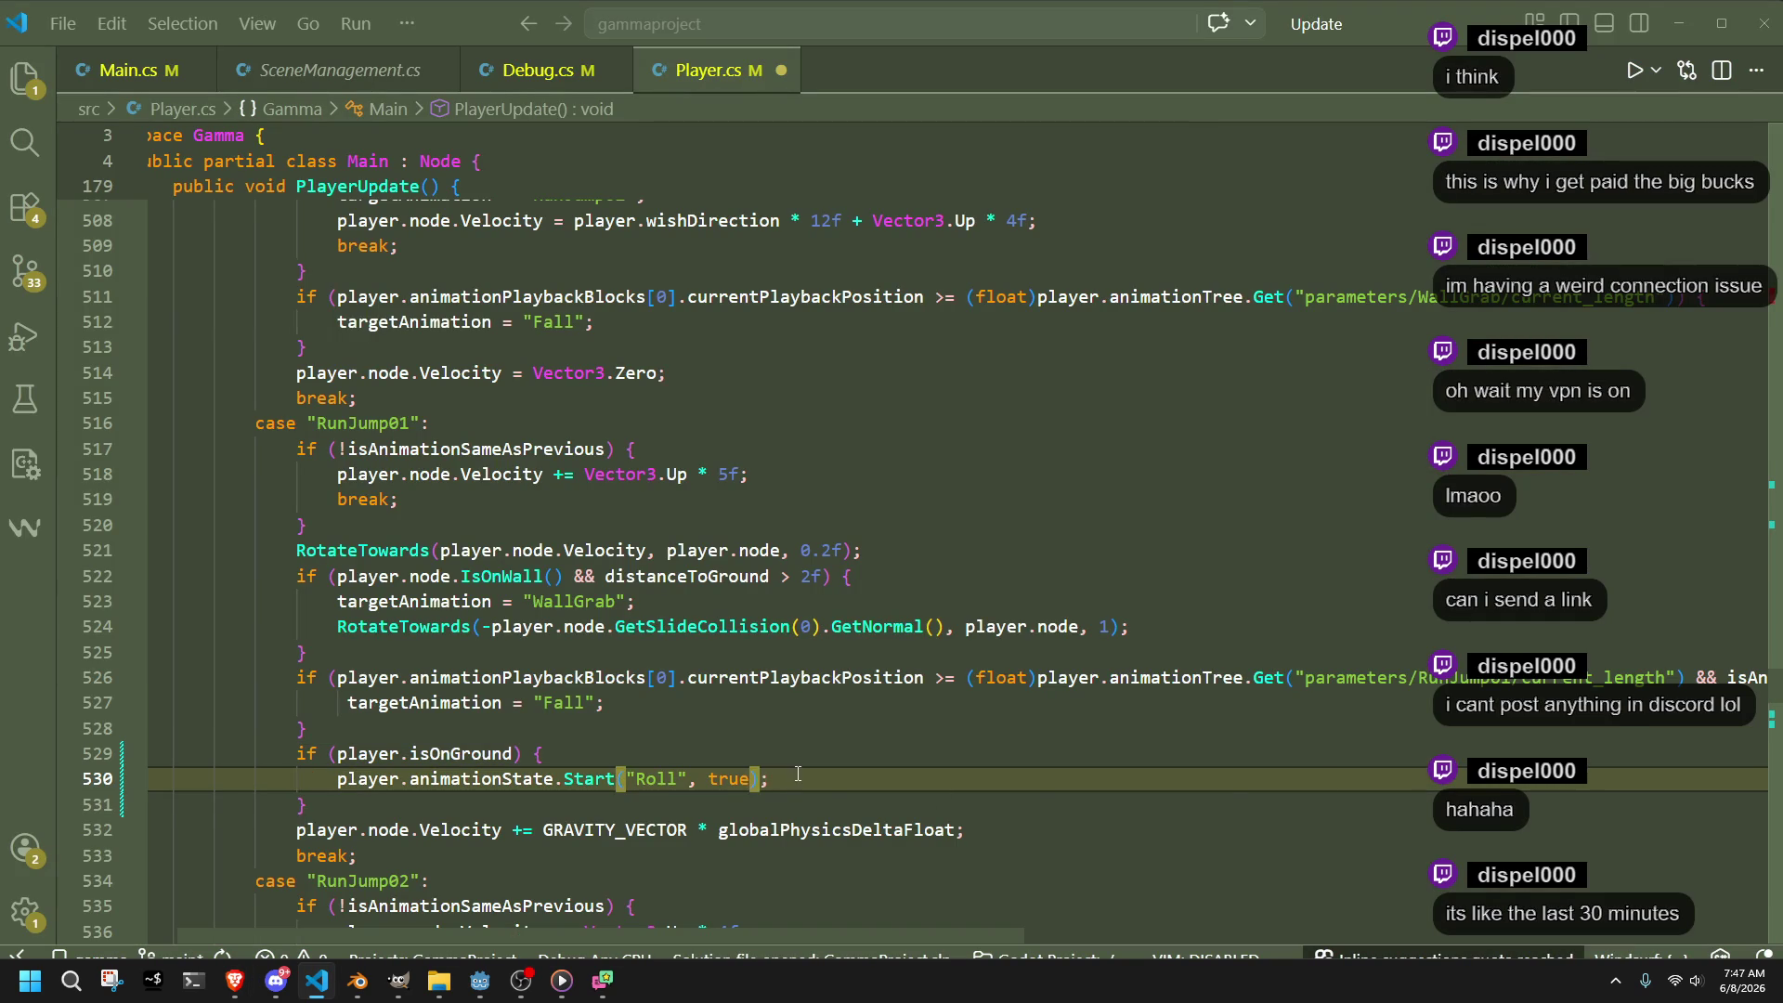
{"action": "left_click", "coordinate": [810, 767]}
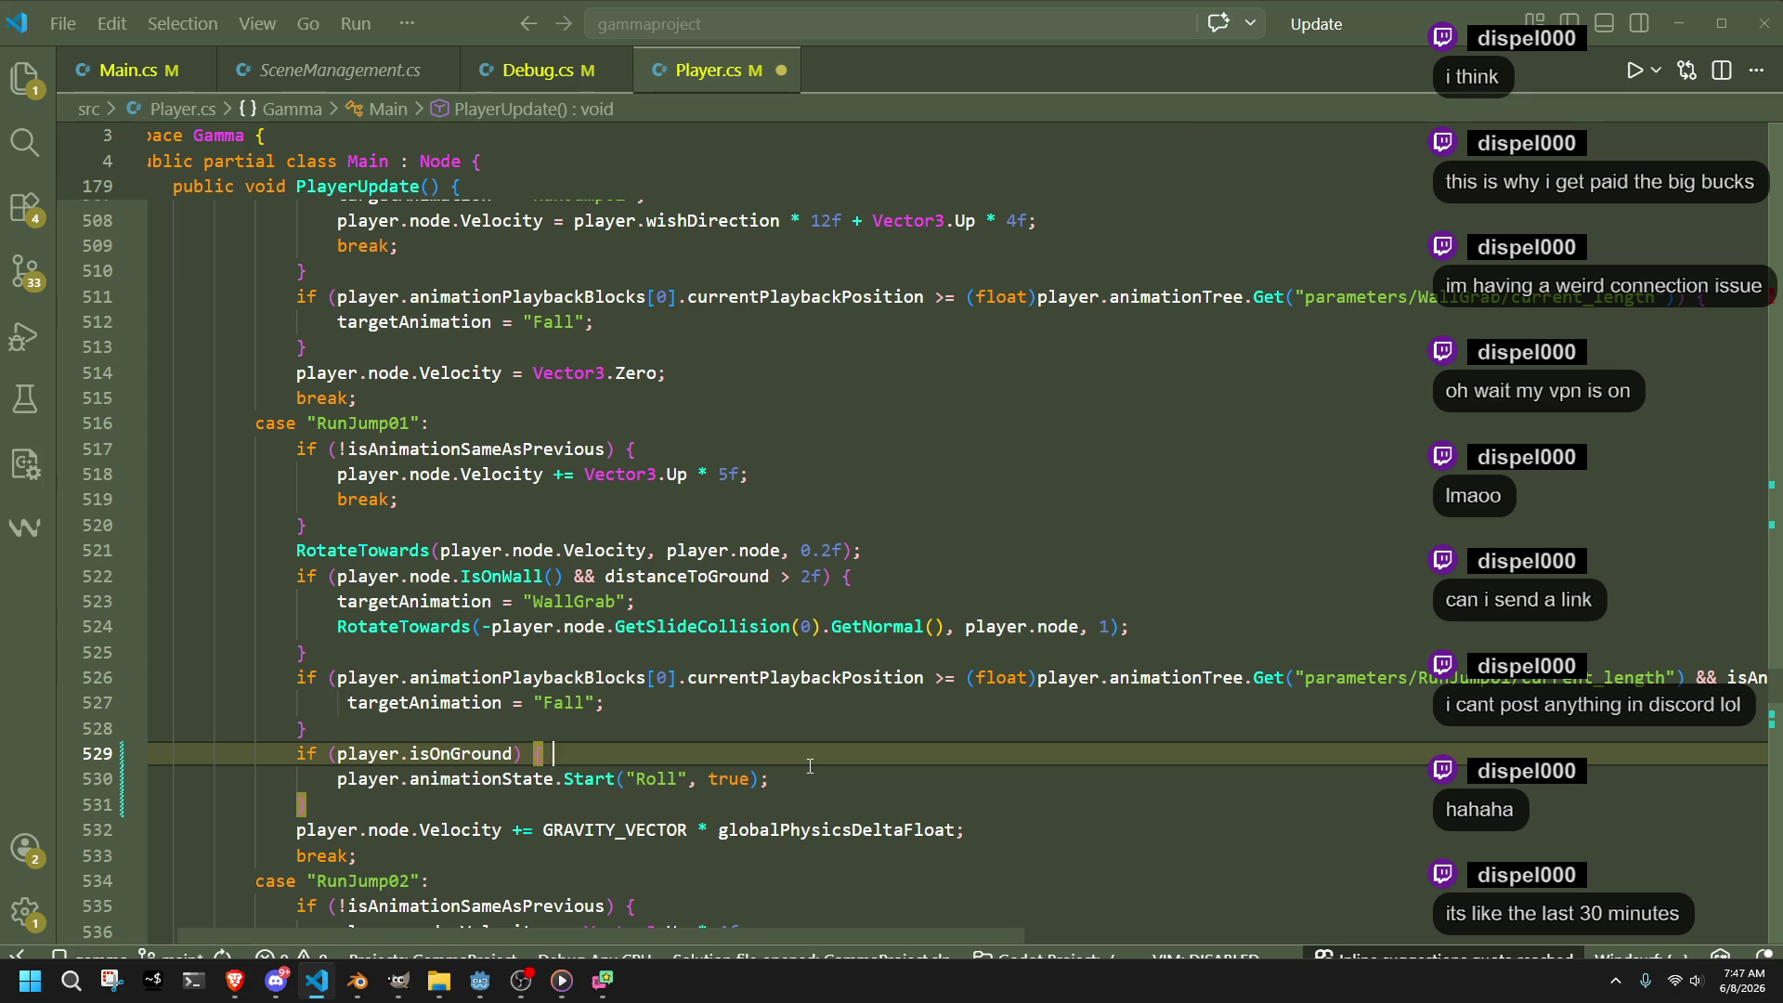
{"action": "left_click", "coordinate": [827, 780]}
{"action": "left_click", "coordinate": [782, 753]}
Add a line choosing animationToPlay from playerForward.Dot(player.wishDirection) using the inline suggestion
{"action": "key", "text": "Return"}
{"action": "type", "text": "string "}
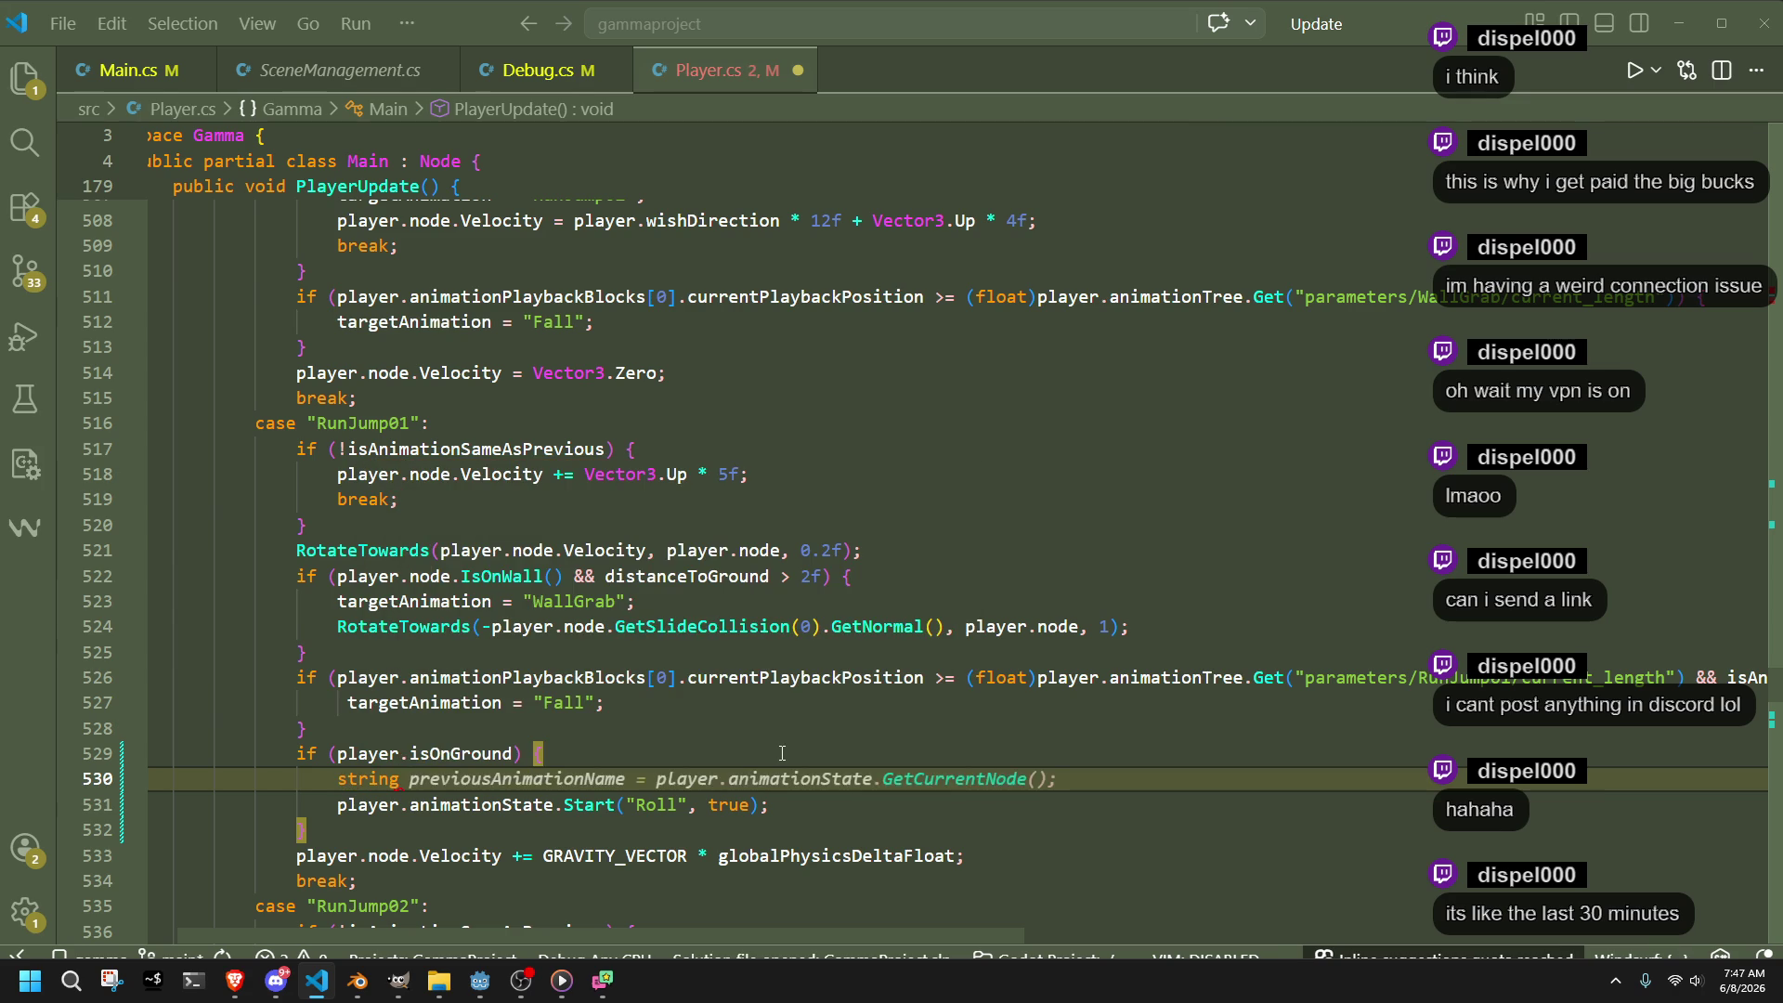
{"action": "type", "text": "anima"}
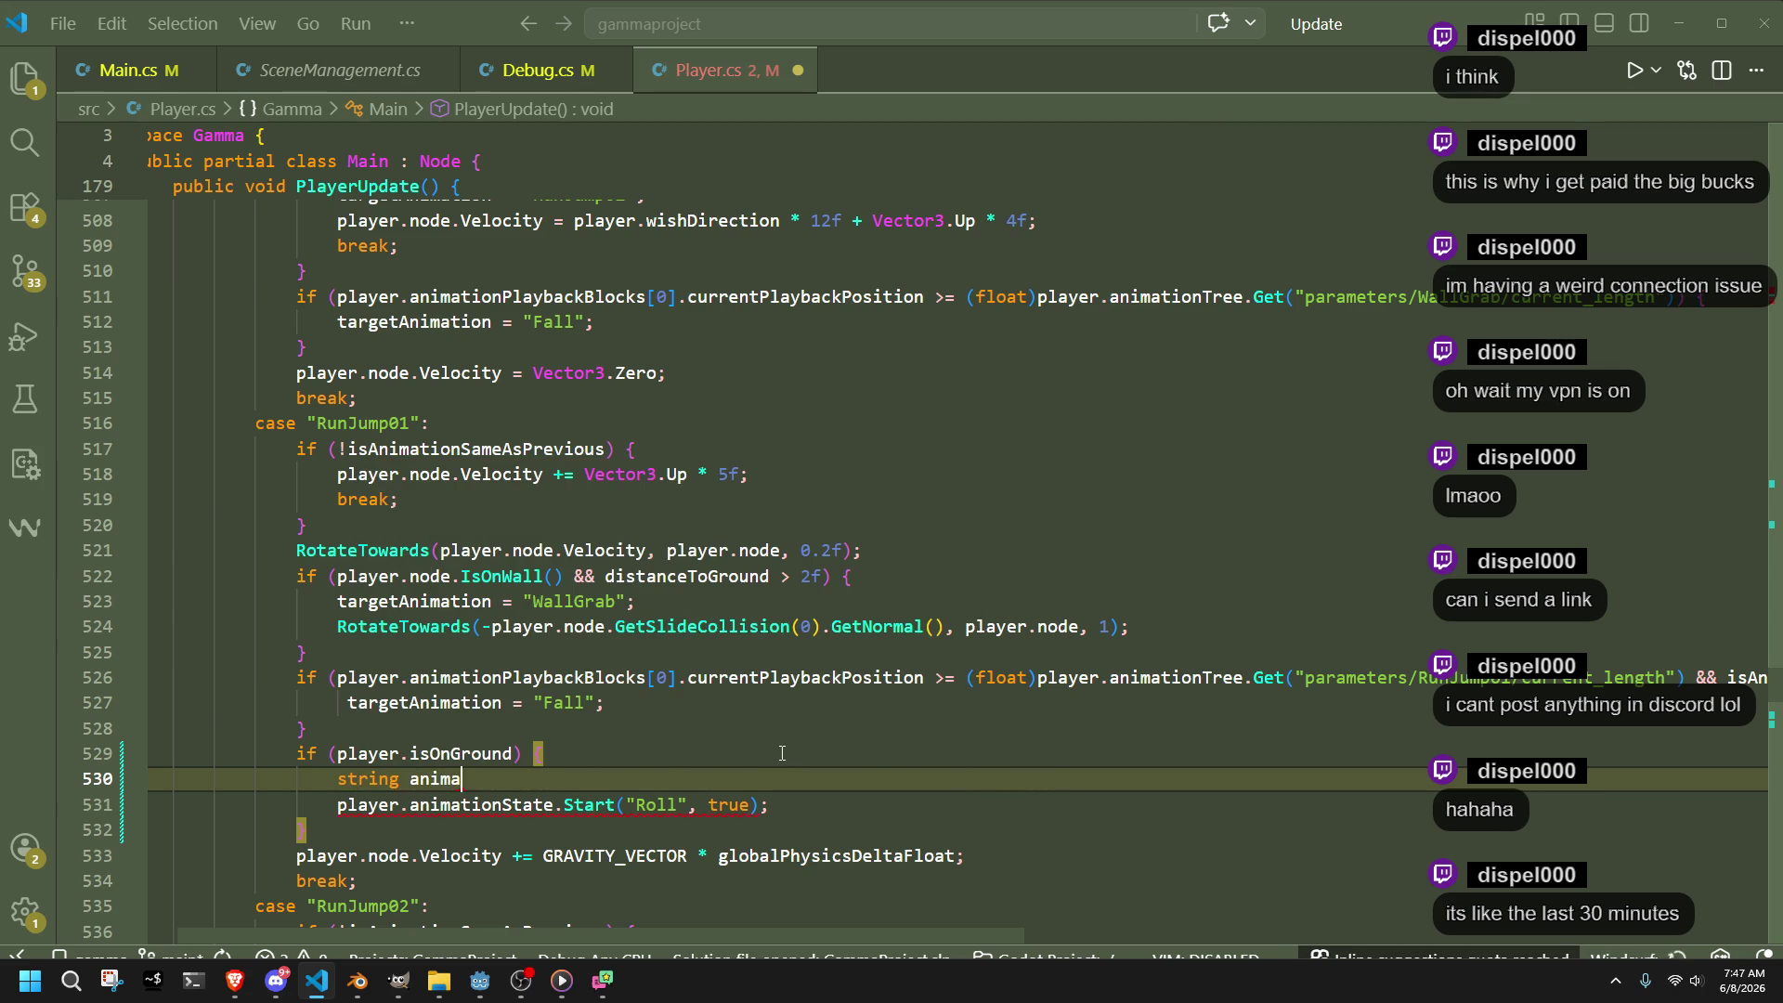
{"action": "type", "text": "tionTo"}
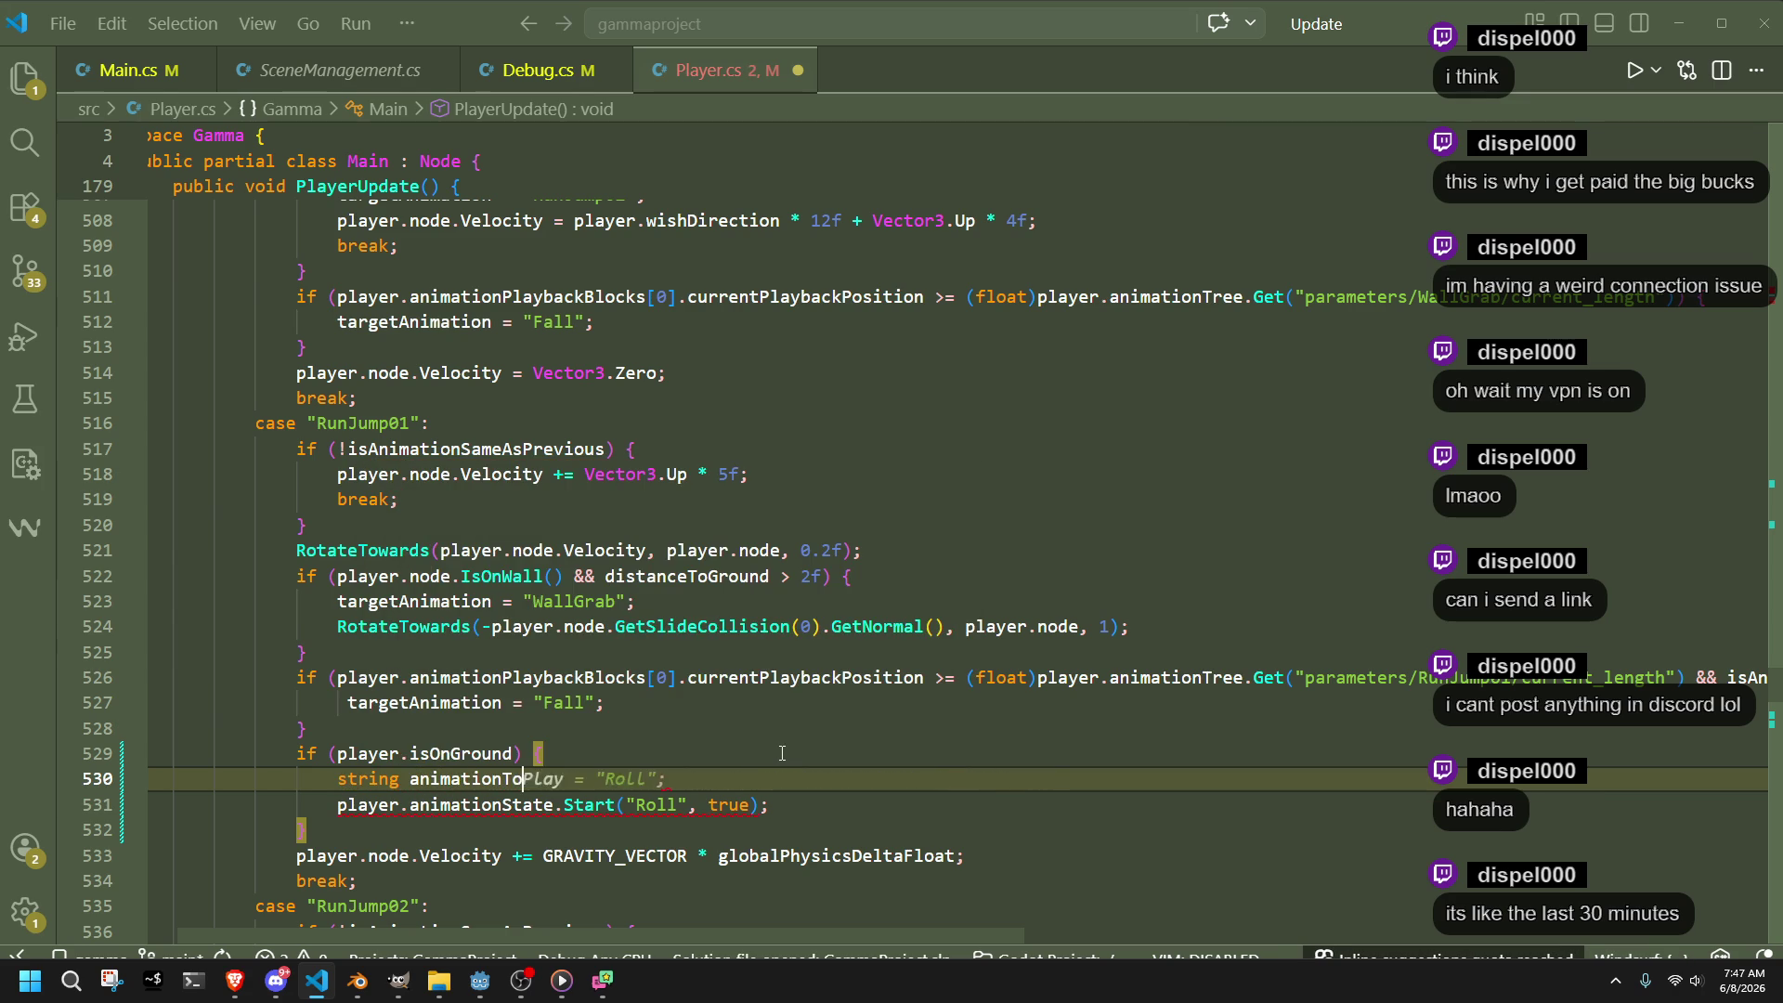
{"action": "type", "text": "Play"}
{"action": "type", "text": " = forward"}
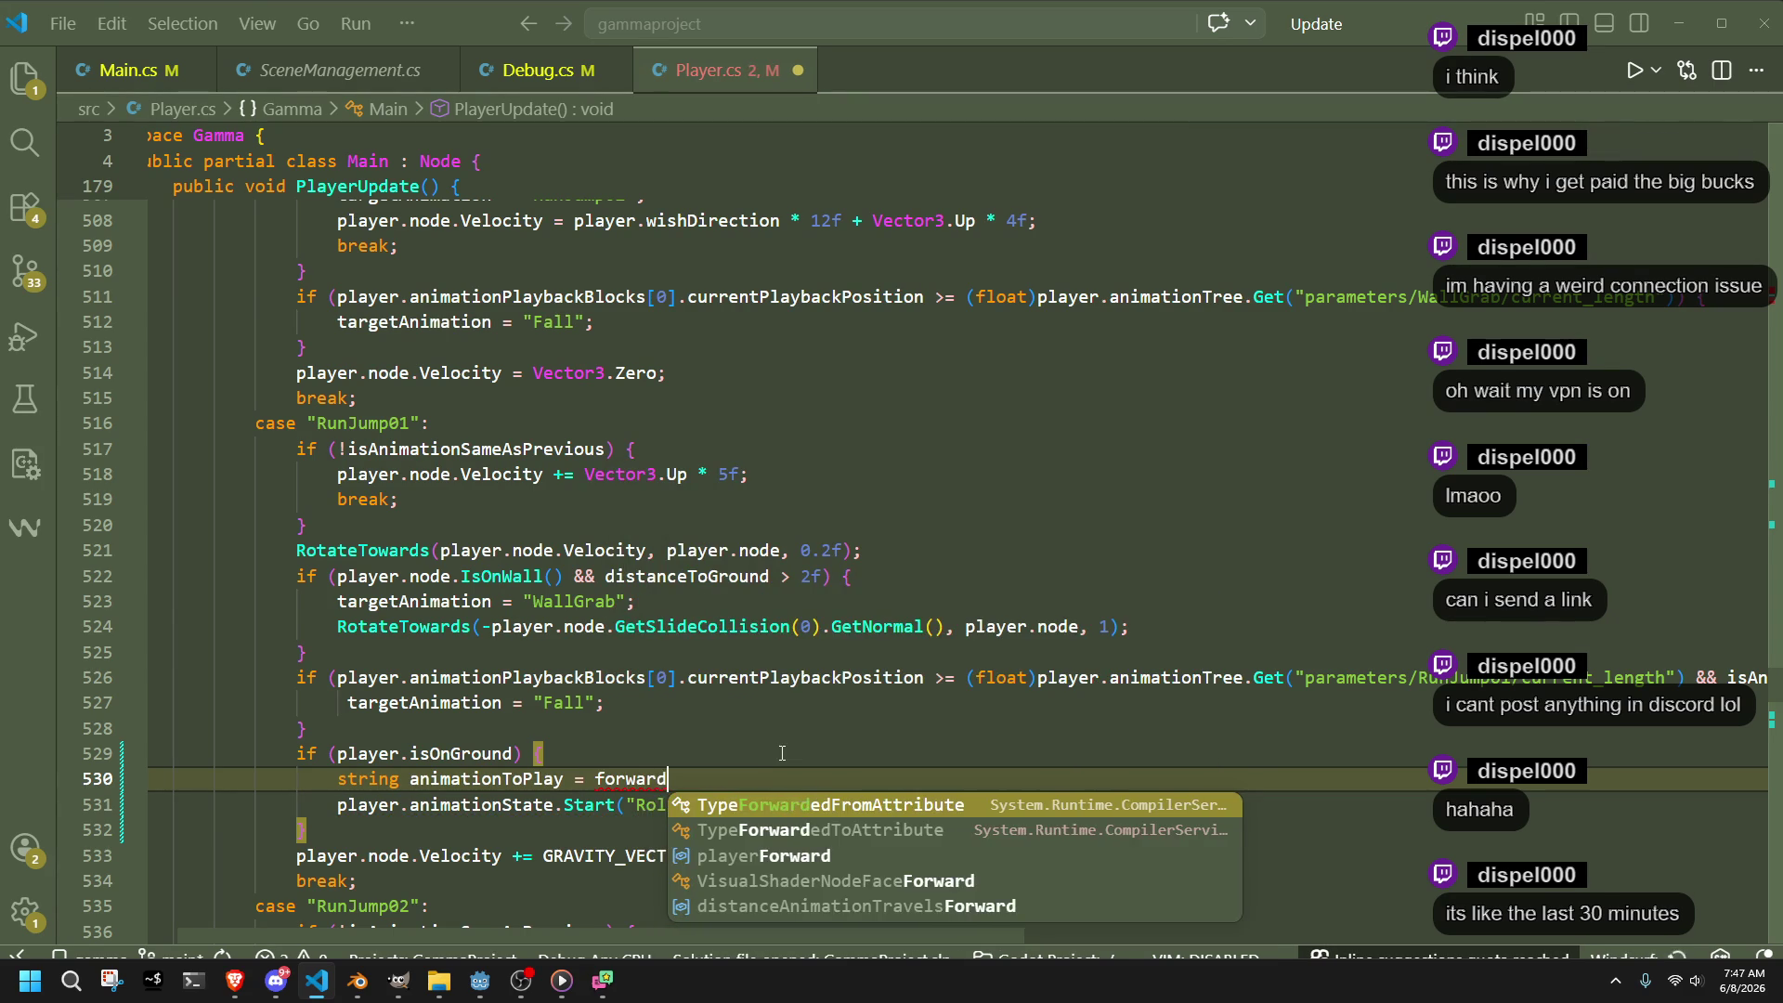
{"action": "key", "text": "Escape"}
{"action": "key", "text": "BackSpace"}
{"action": "key", "text": "BackSpace"}
{"action": "key", "text": "BackSpace"}
{"action": "type", "text": "playerFo"}
{"action": "key", "text": "Tab"}
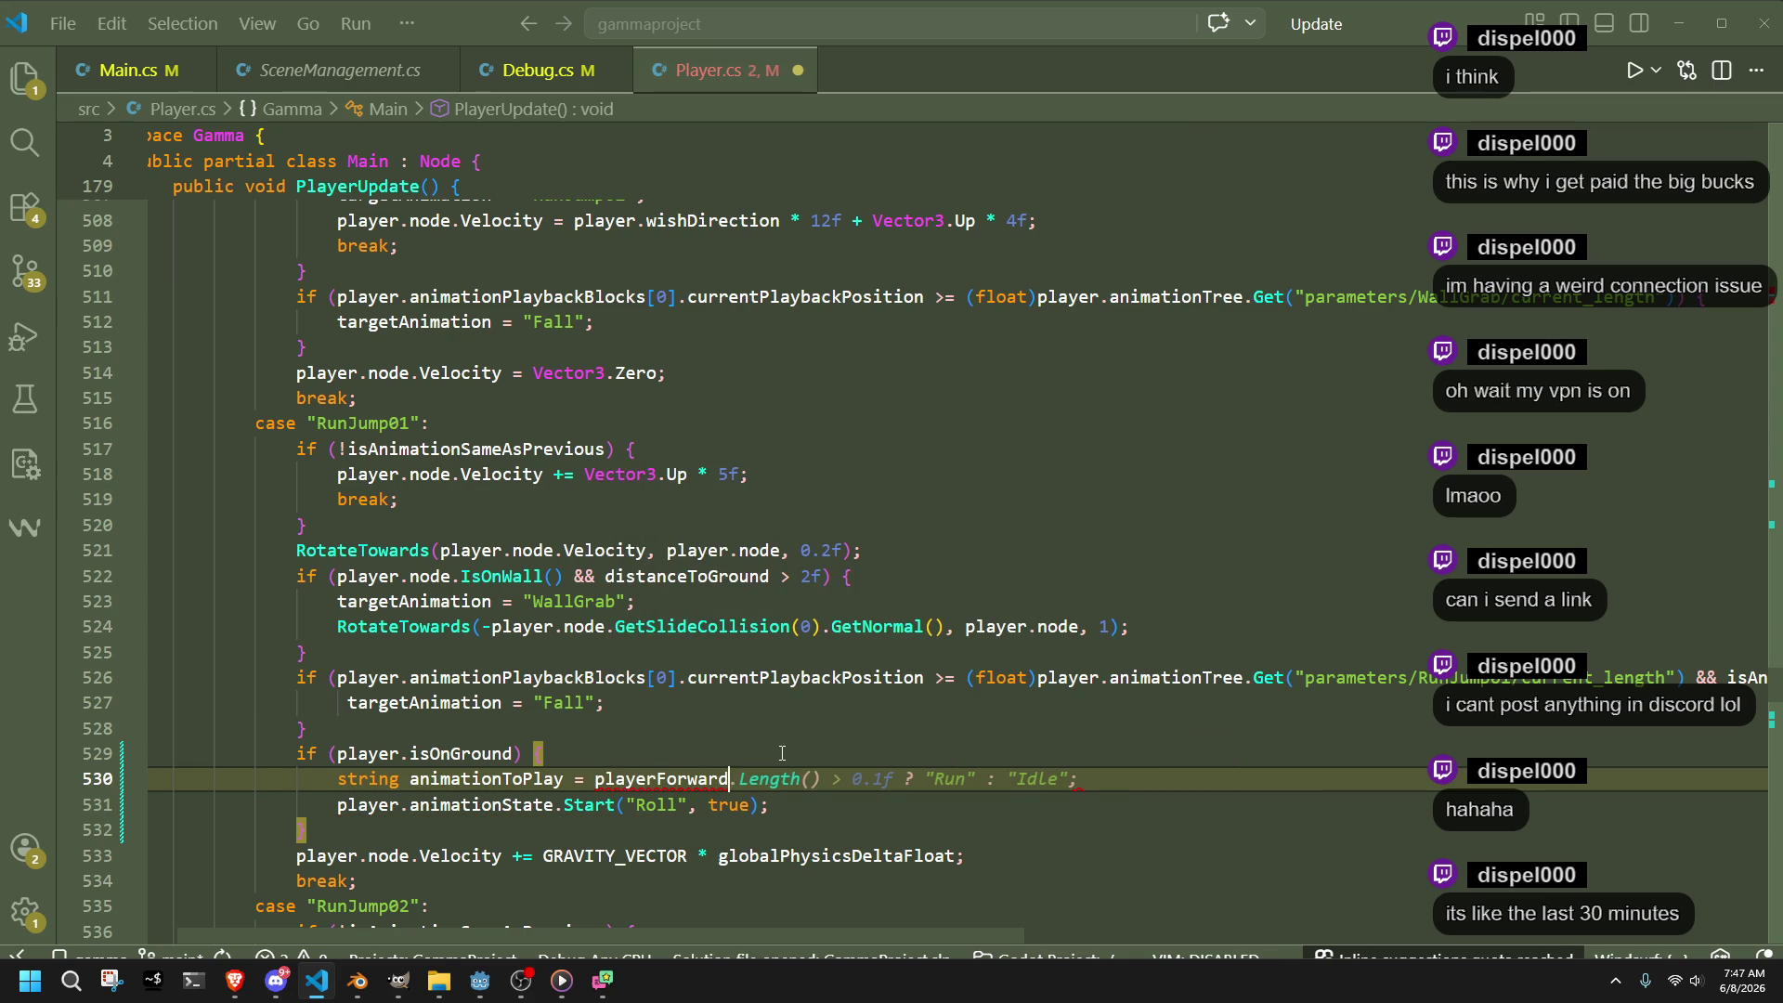
{"action": "type", "text": ".Dot"}
{"action": "key", "text": "Escape"}
{"action": "type", "text": "(wishdirection"}
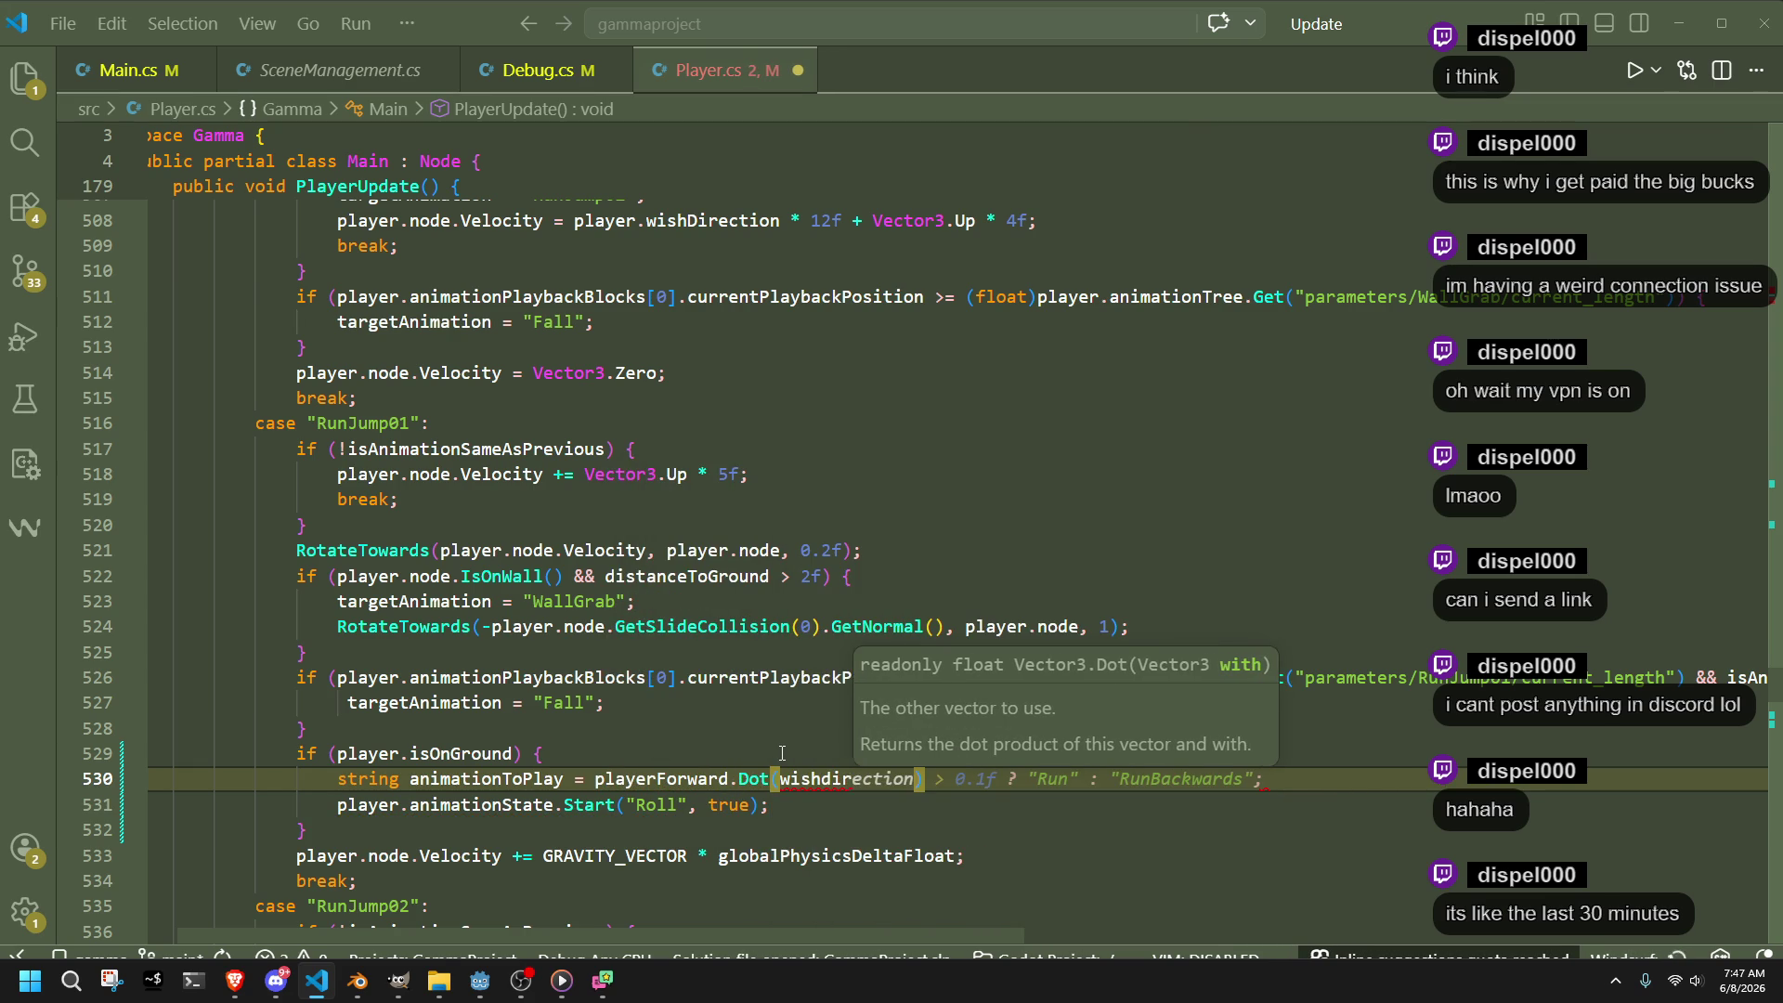
{"action": "key", "text": "ctrl+BackSpace"}
{"action": "type", "text": "play"}
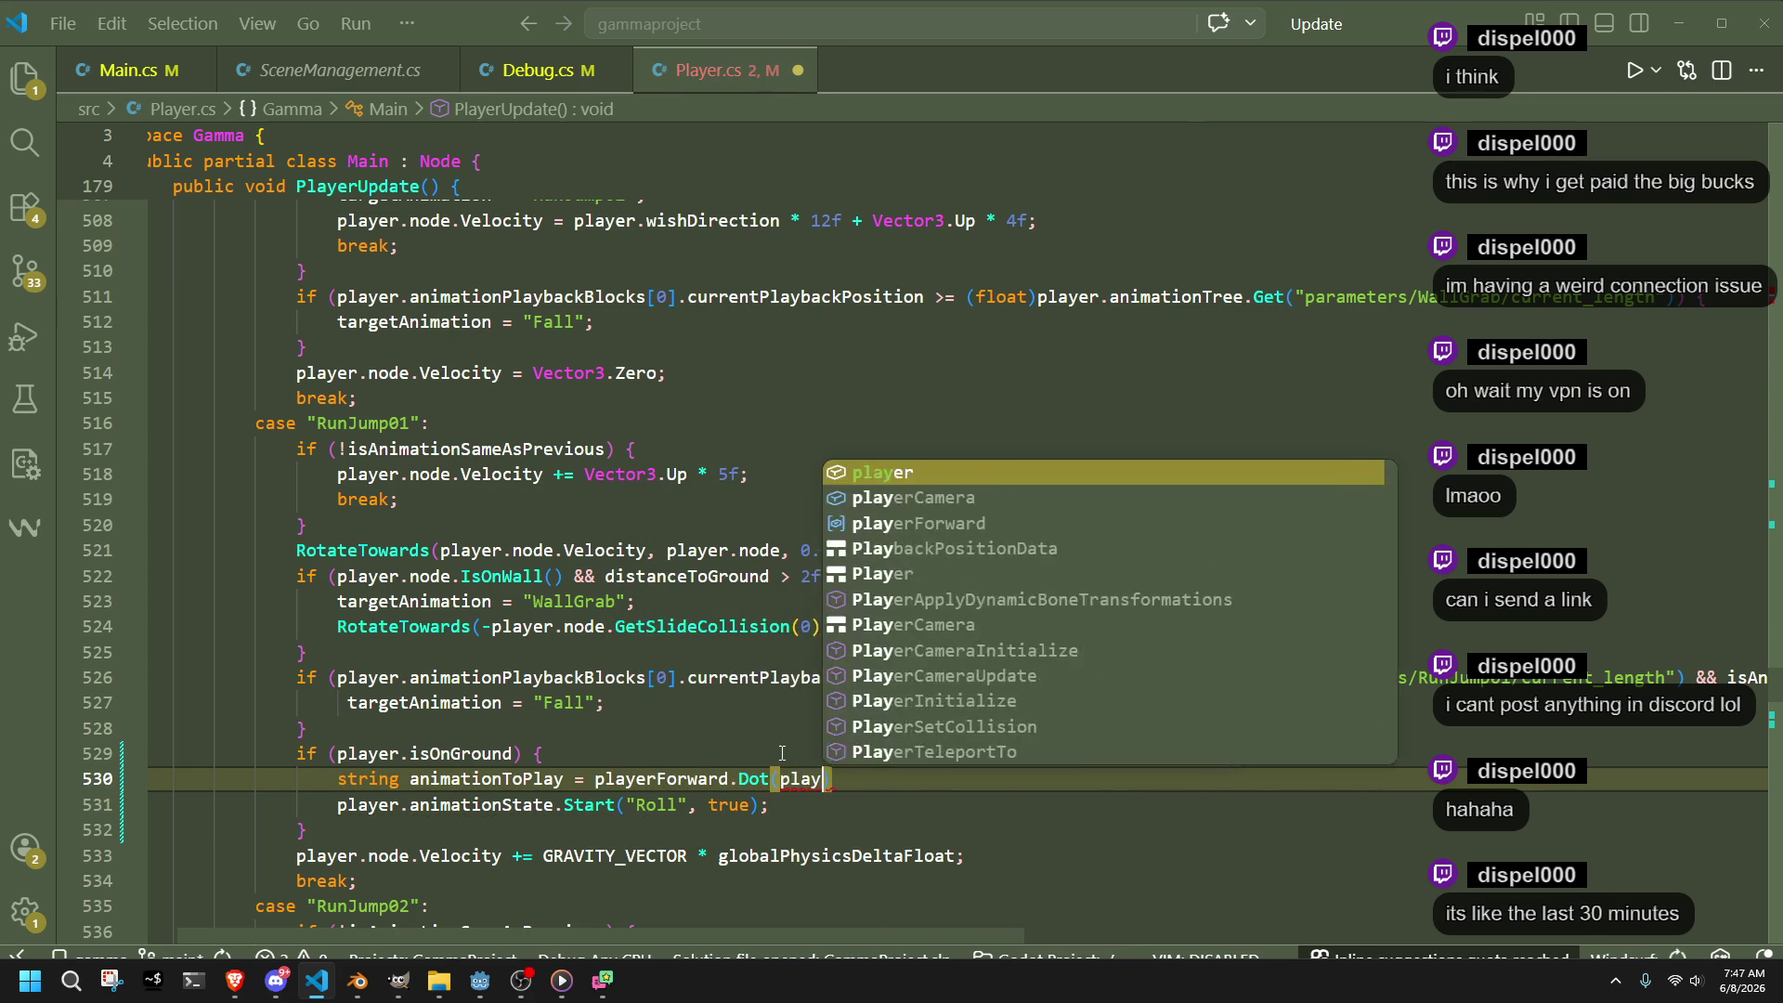
{"action": "type", "text": "er.wishdi"}
{"action": "key", "text": "Tab"}
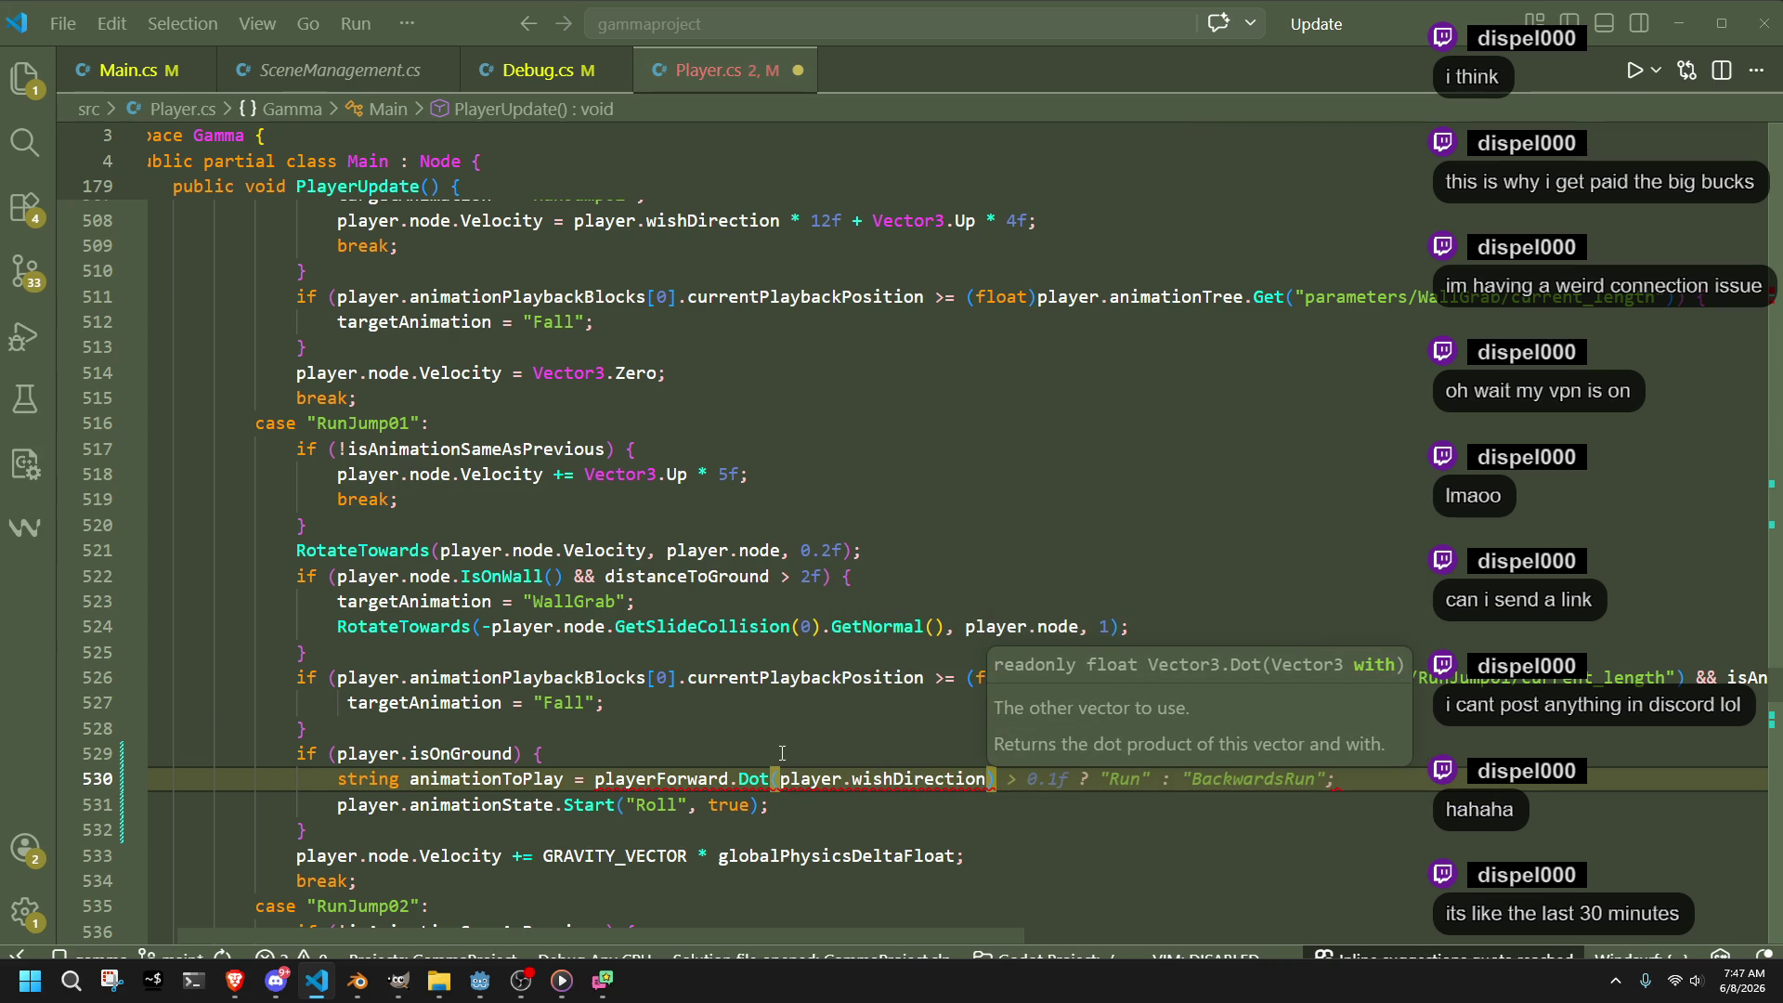
{"action": "key", "text": "Tab"}
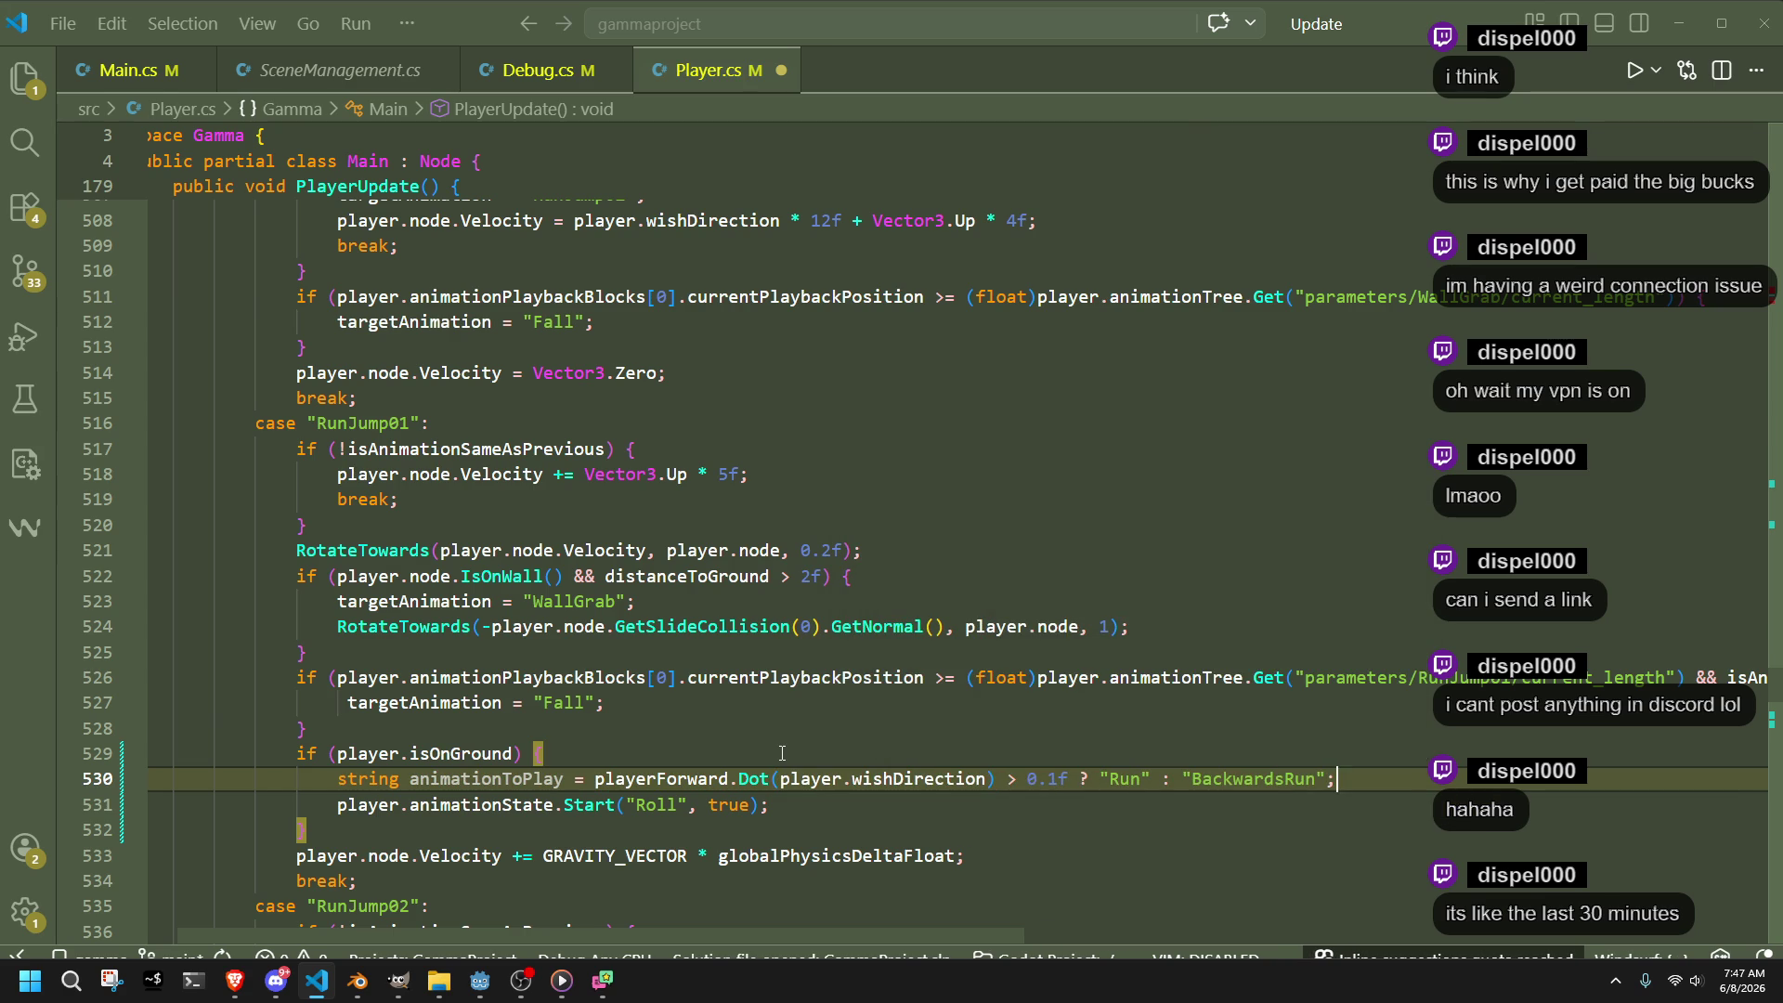
Rename the Run choice to Roll and BackwardsRun to FallToIdle, then save
{"action": "key", "text": "Left"}
{"action": "key", "text": "Left"}
{"action": "key", "text": "Left"}
{"action": "key", "text": "BackSpace"}
{"action": "key", "text": "BackSpace"}
{"action": "type", "text": "oll"}
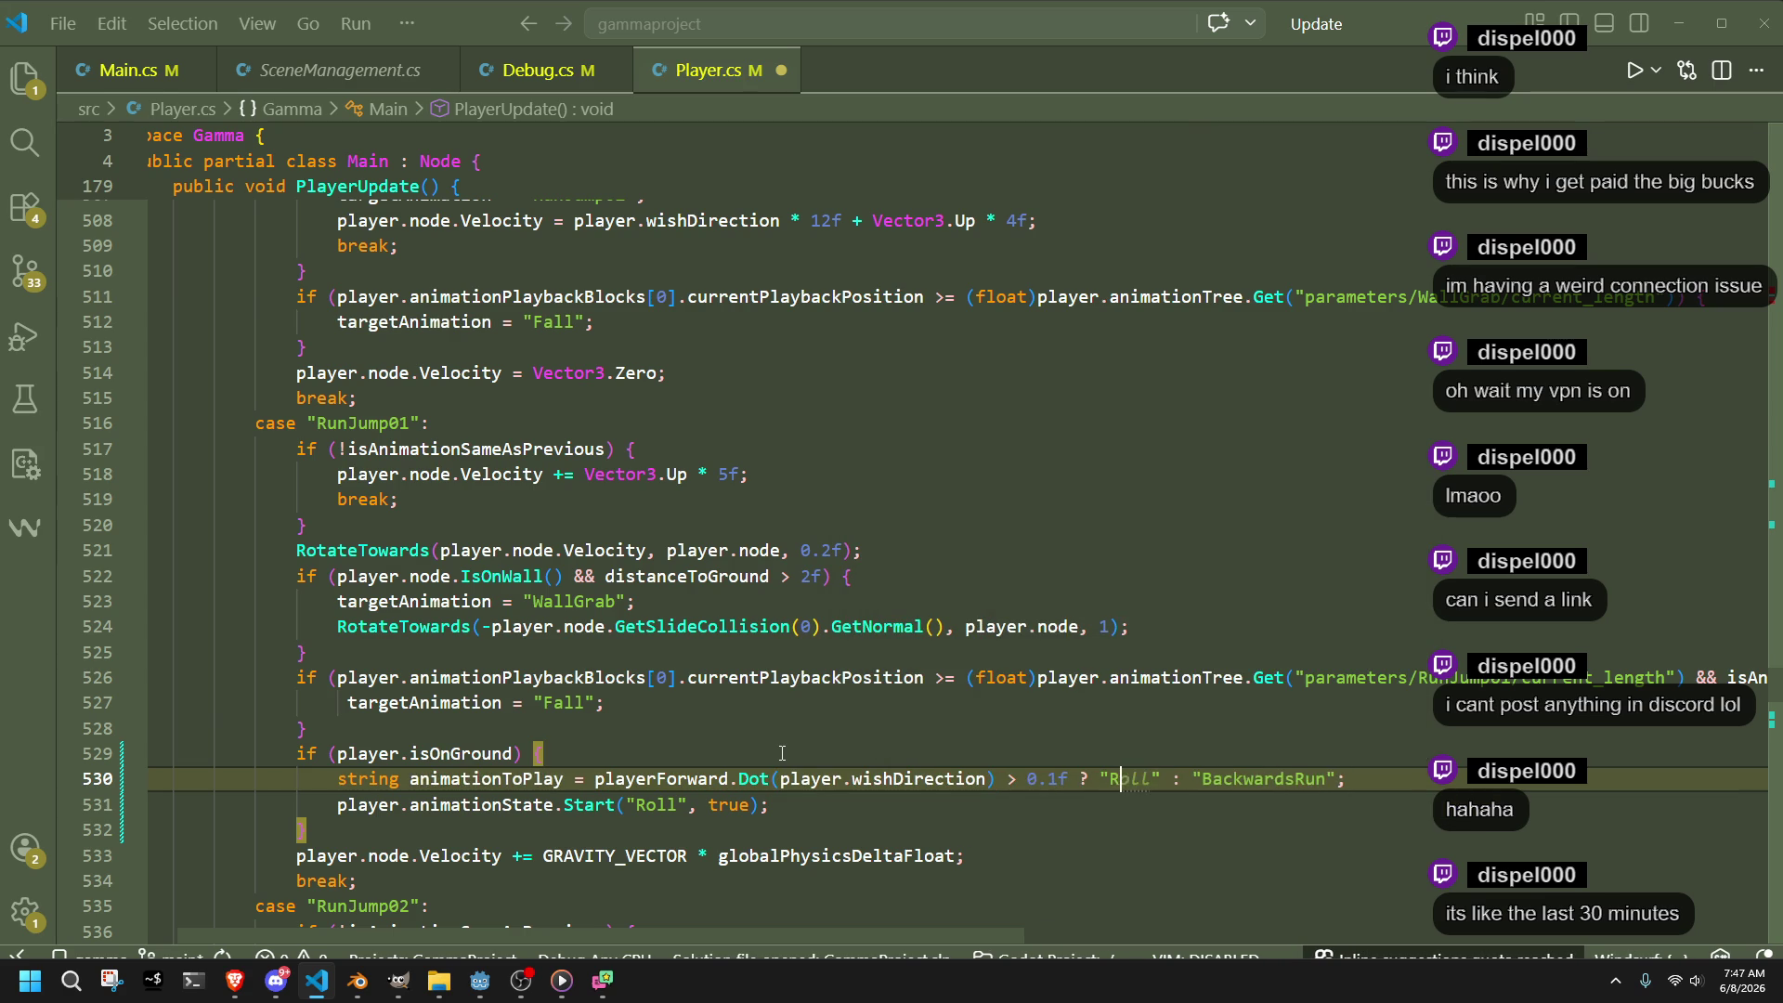
{"action": "double_click", "coordinate": [1228, 788]}
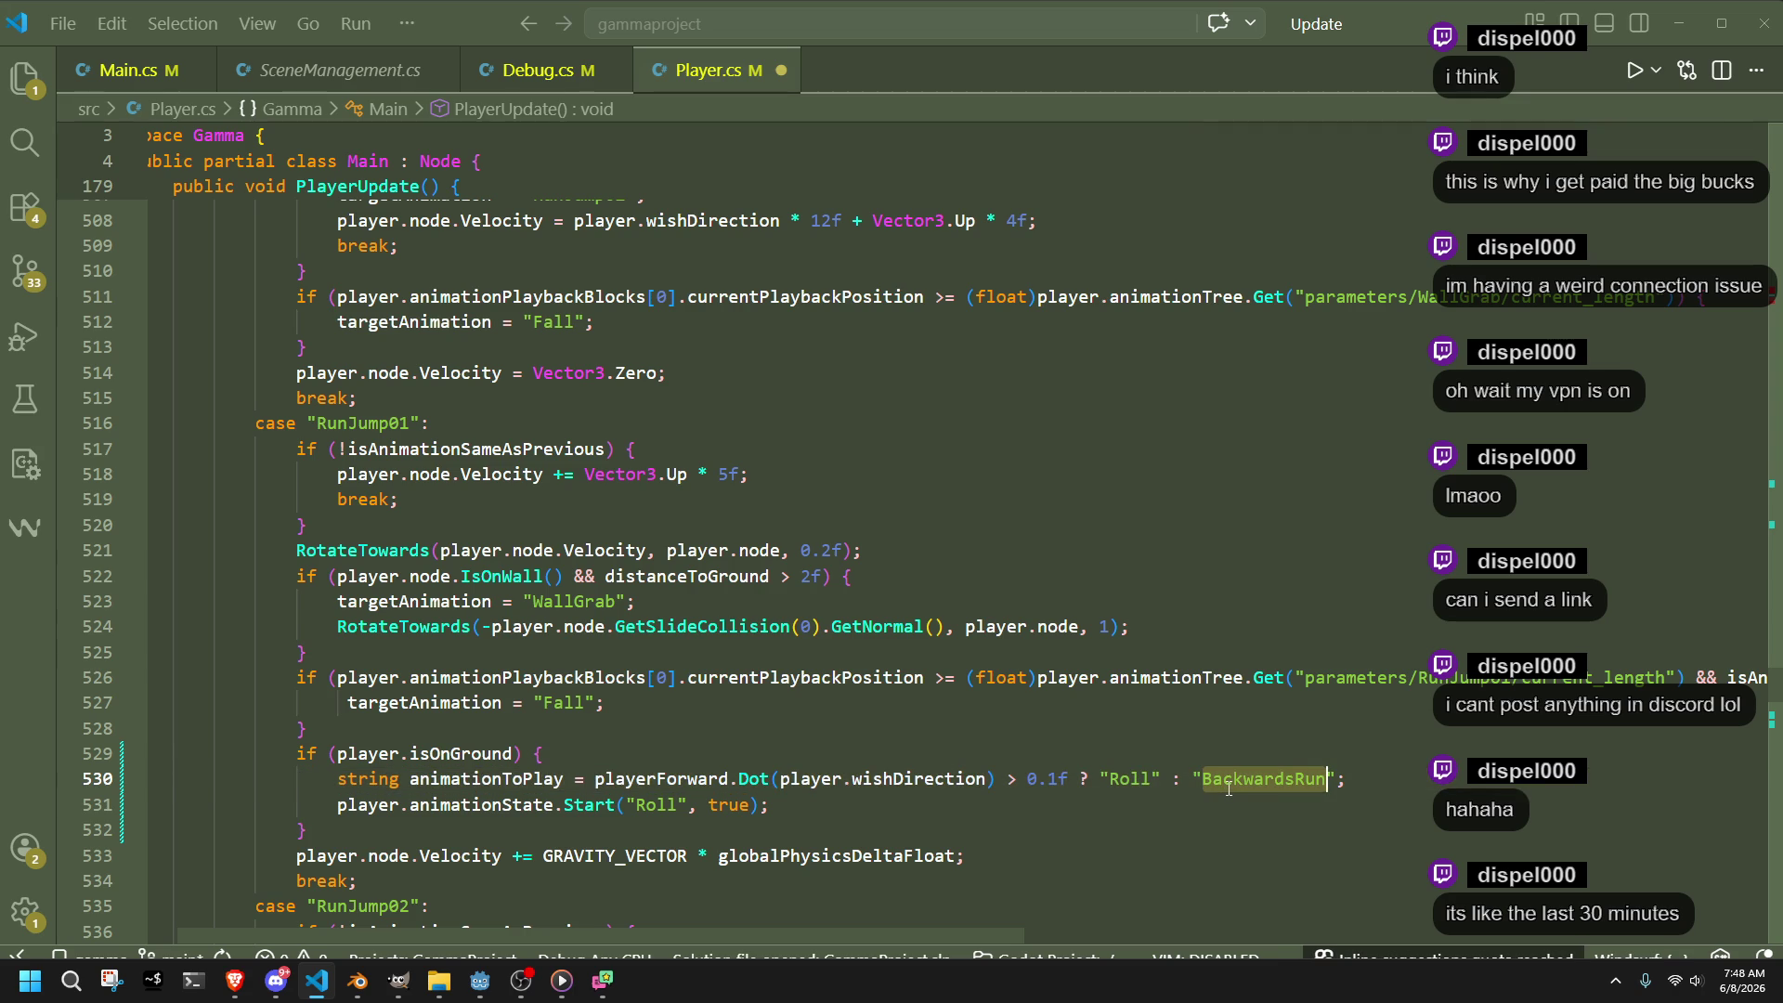
{"action": "type", "text": "land"}
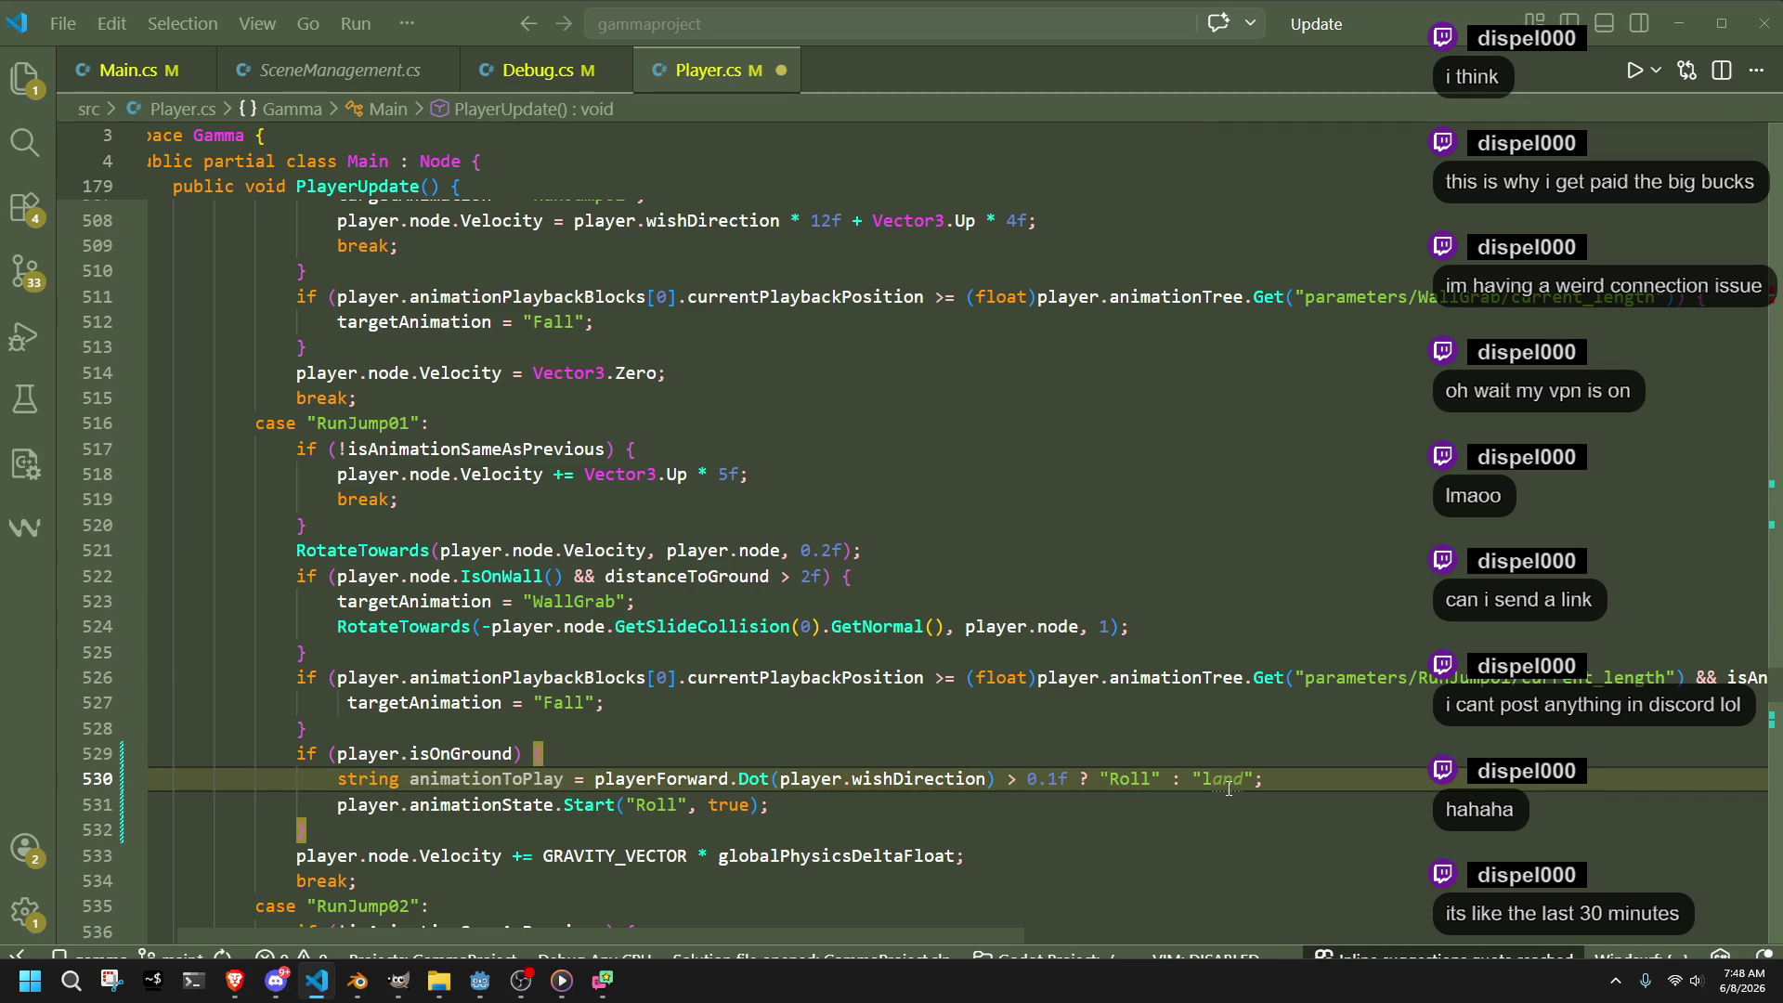
{"action": "key", "text": "BackSpace"}
{"action": "key", "text": "BackSpace"}
{"action": "type", "text": "FallToIdle"}
{"action": "key", "text": "ctrl+s"}
Replace Roll in the Start call with the copied animationToPlay variable name
{"action": "left_click", "coordinate": [452, 781]}
{"action": "double_click", "coordinate": [452, 780]}
{"action": "key", "text": "ctrl+c"}
{"action": "double_click", "coordinate": [660, 805]}
{"action": "key", "text": "ctrl+v"}
{"action": "left_click", "coordinate": [884, 826]}
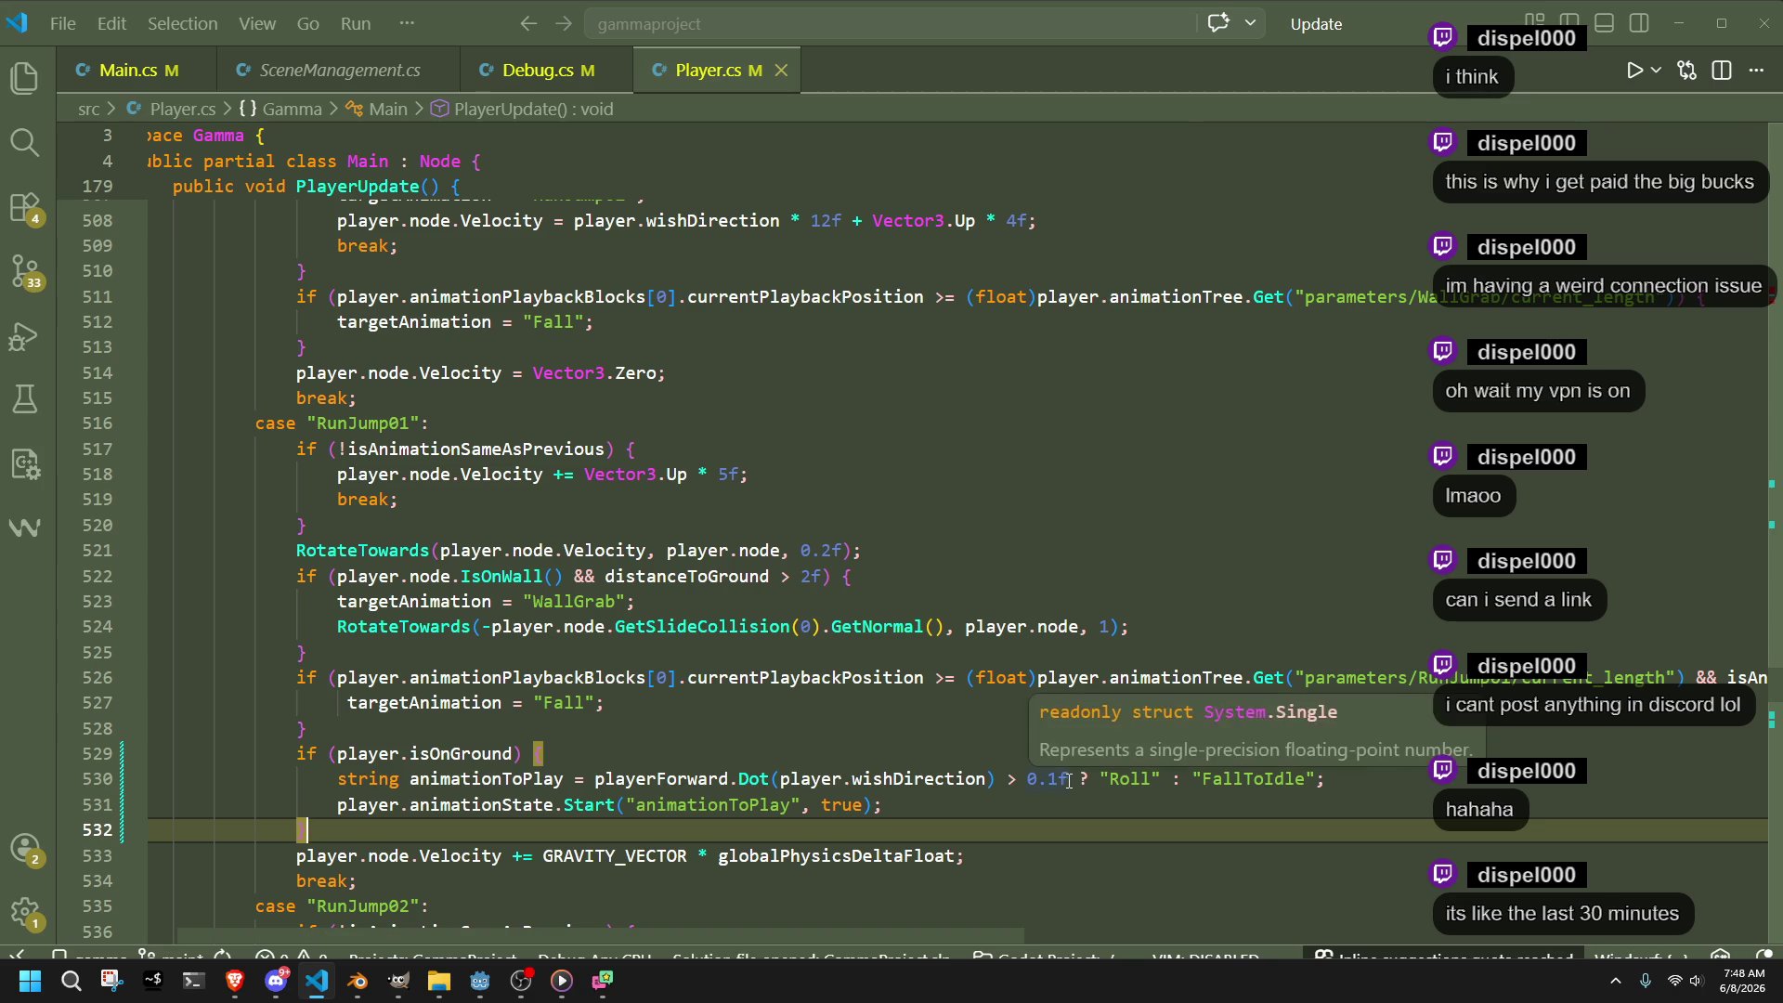
Change the facing threshold from 0.1f to 0.0f and save Player.cs
{"action": "left_click", "coordinate": [1061, 783]}
{"action": "key", "text": "BackSpace"}
{"action": "type", "text": "0"}
{"action": "key", "text": "ctrl+s"}
{"action": "left_click", "coordinate": [1098, 836]}
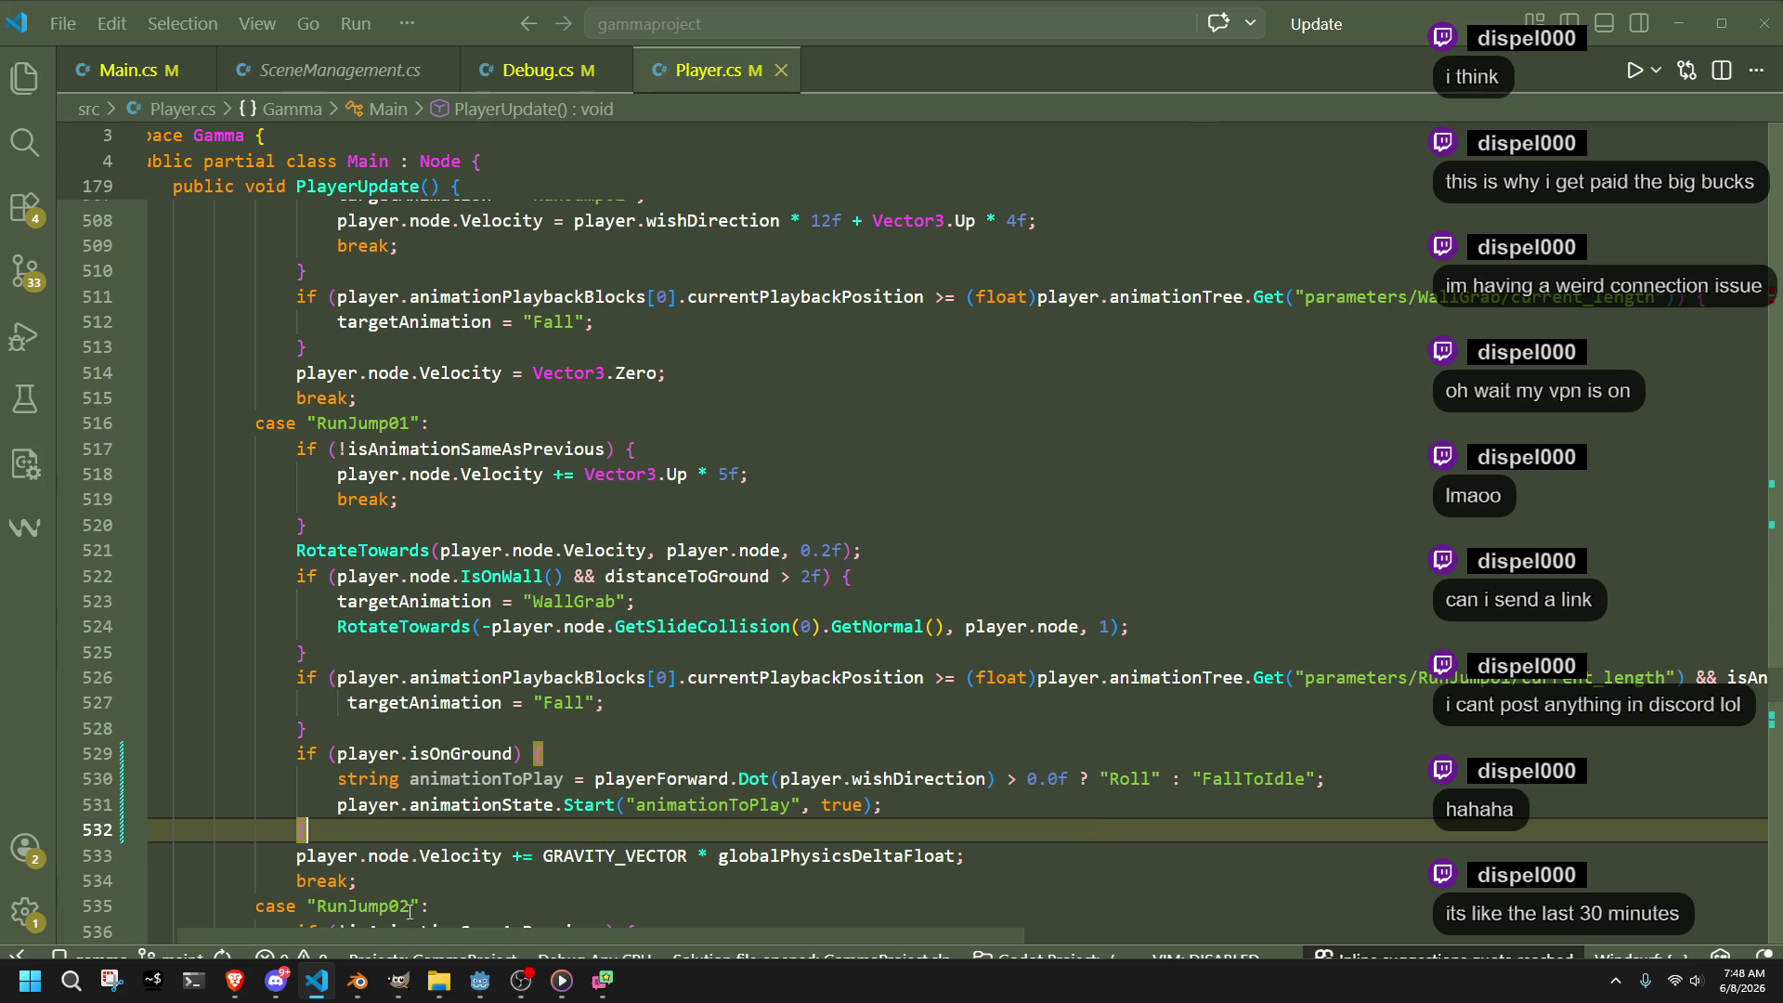
{"action": "left_click", "coordinate": [479, 981]}
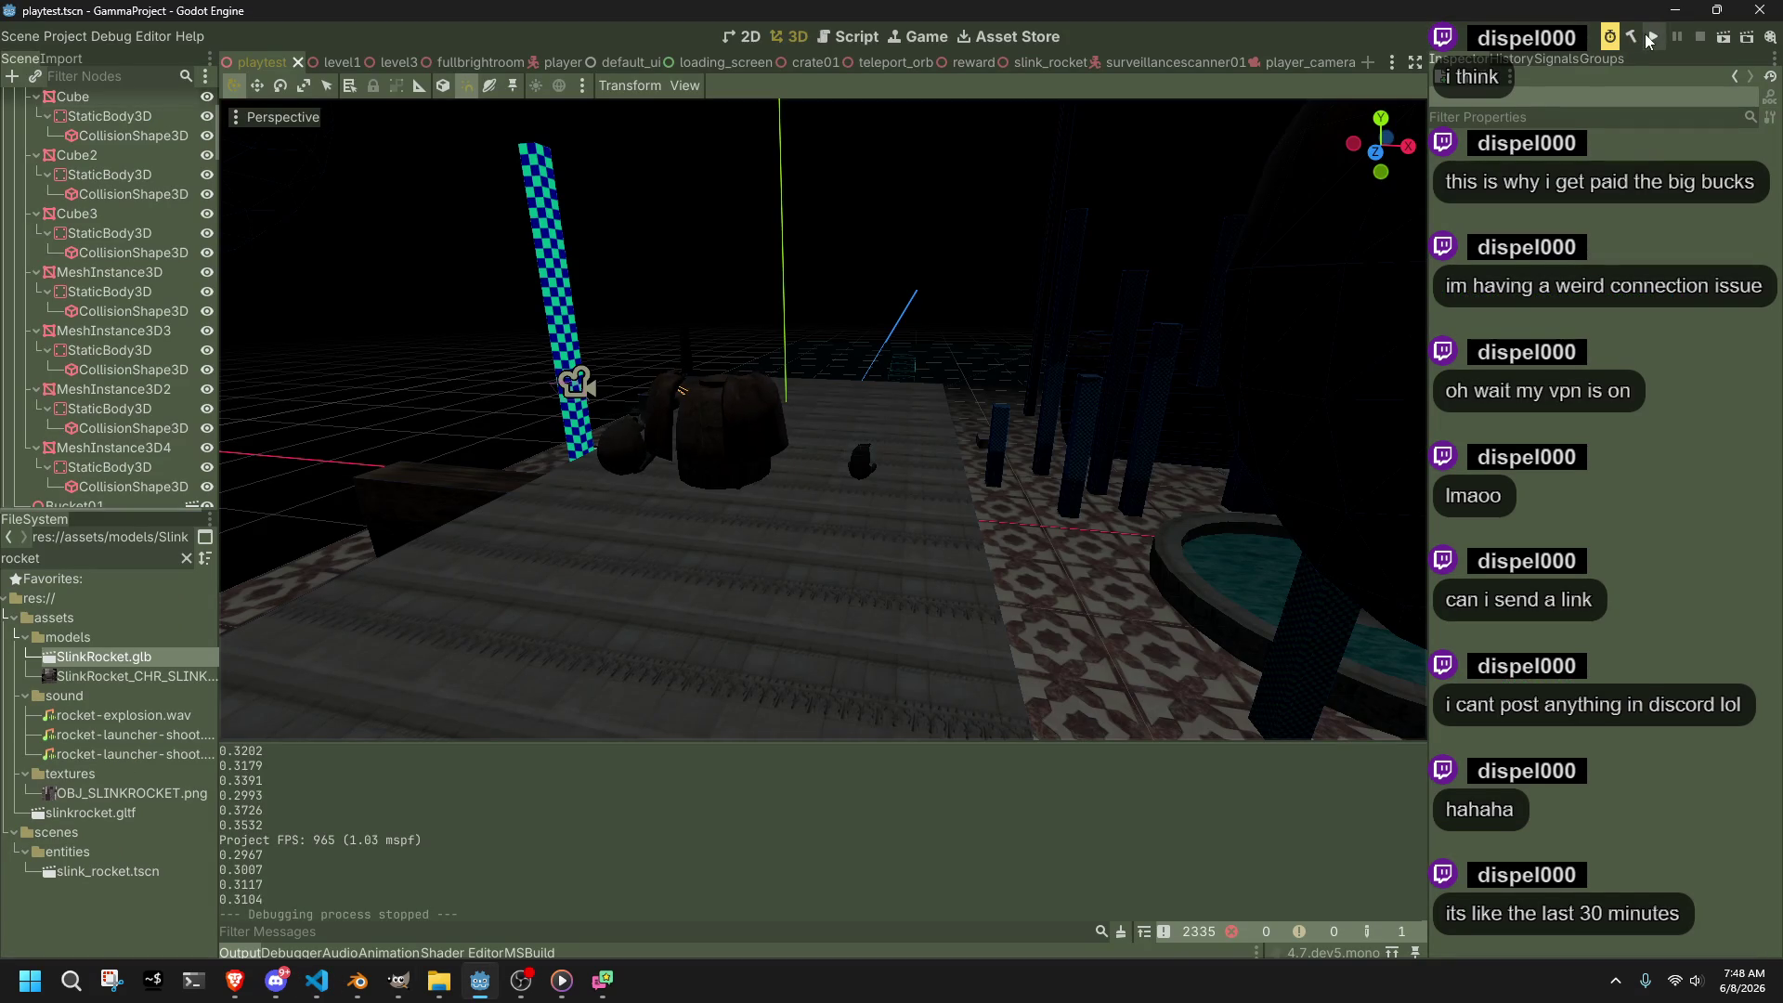
{"action": "left_click", "coordinate": [334, 994]}
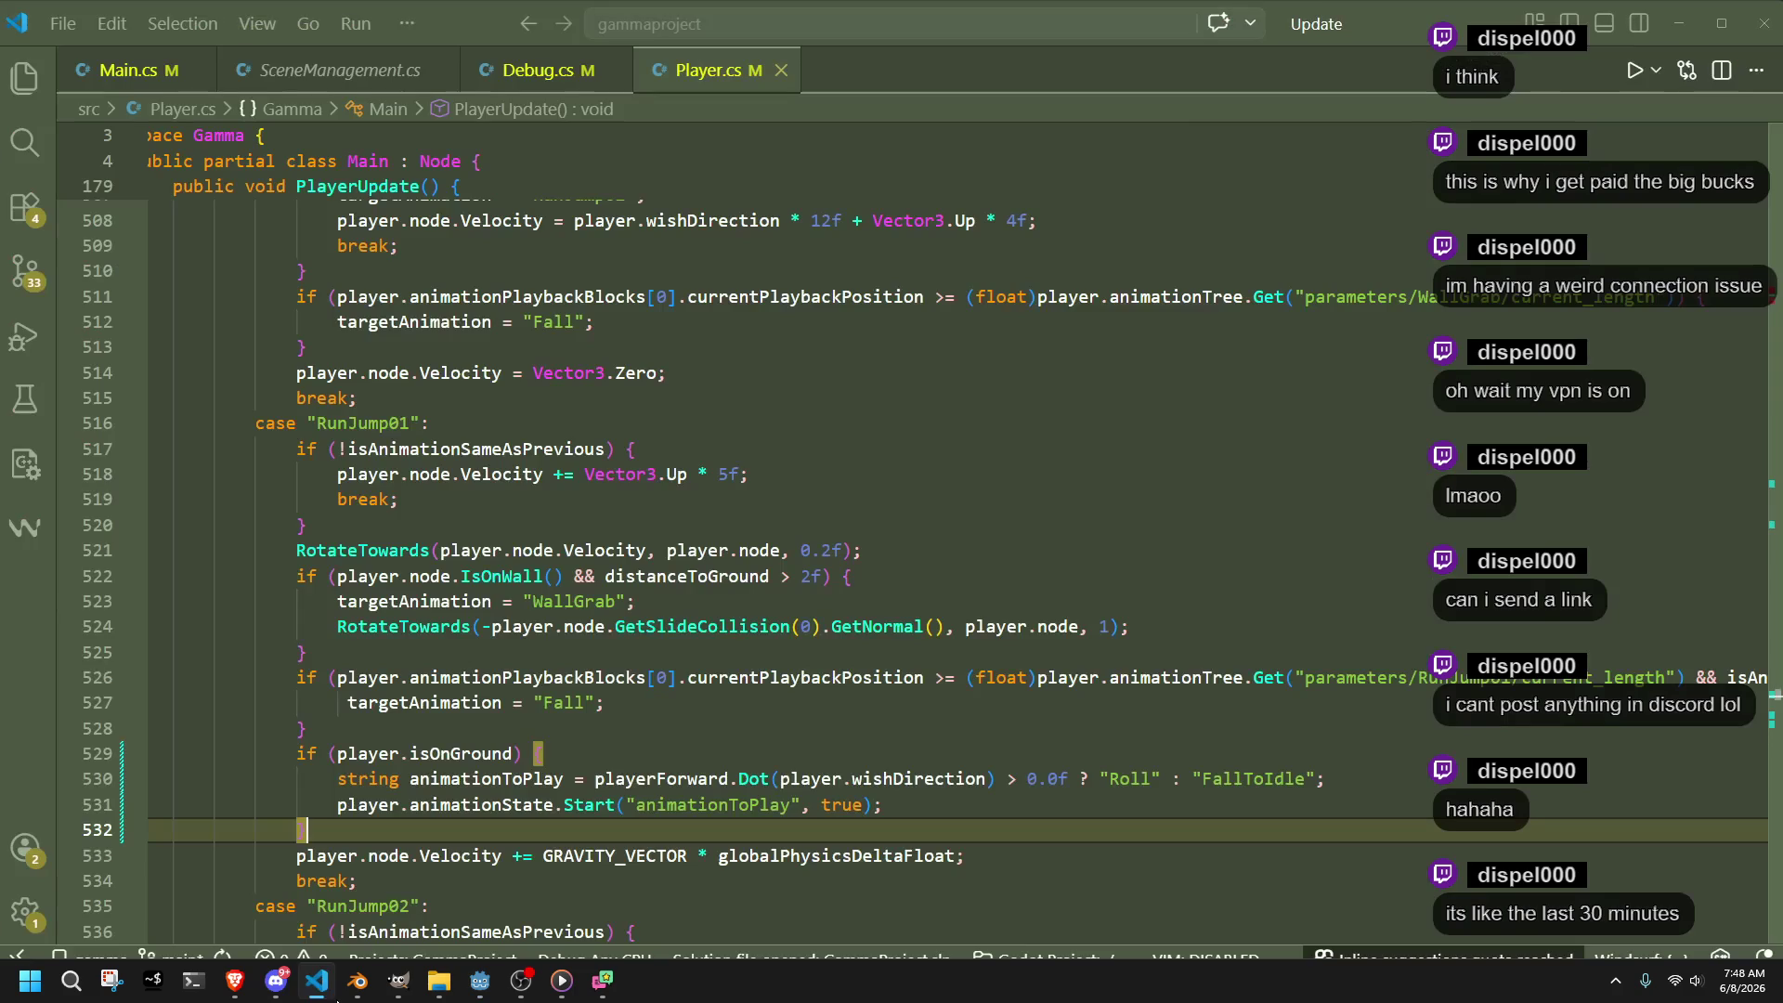
{"action": "left_click", "coordinate": [1025, 778]}
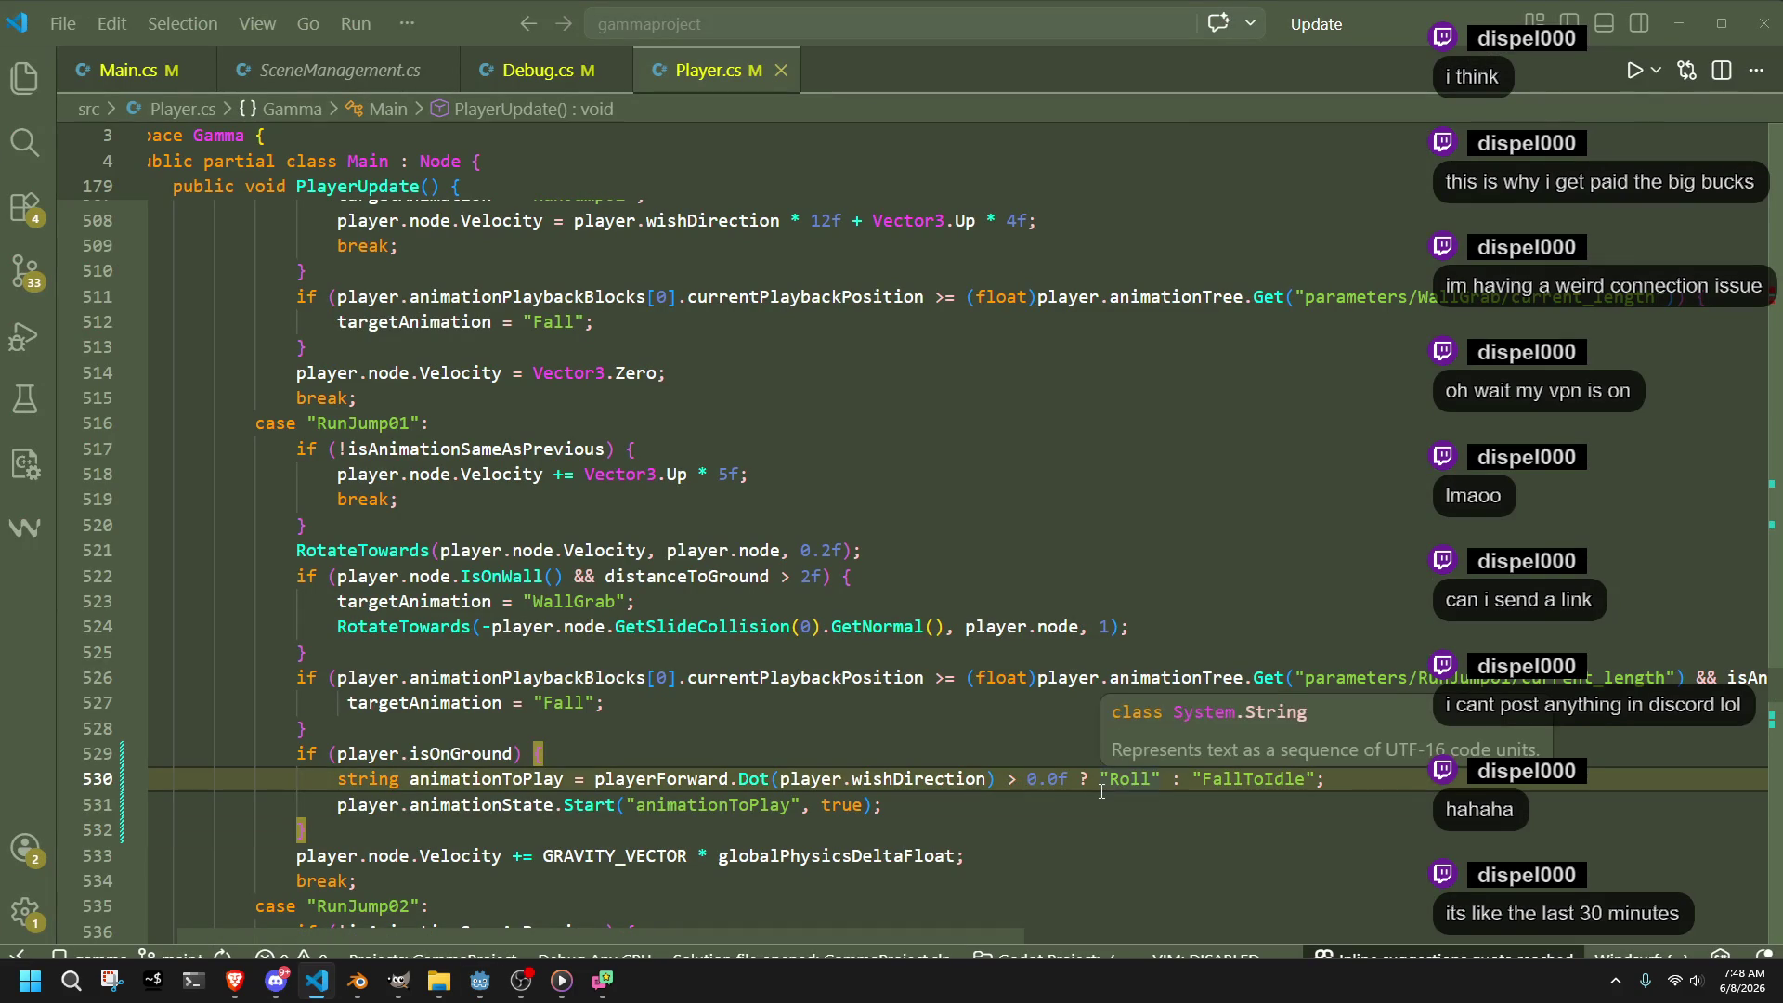
{"action": "key", "text": "Right"}
{"action": "key", "text": "Right"}
{"action": "key", "text": "alt+Tab"}
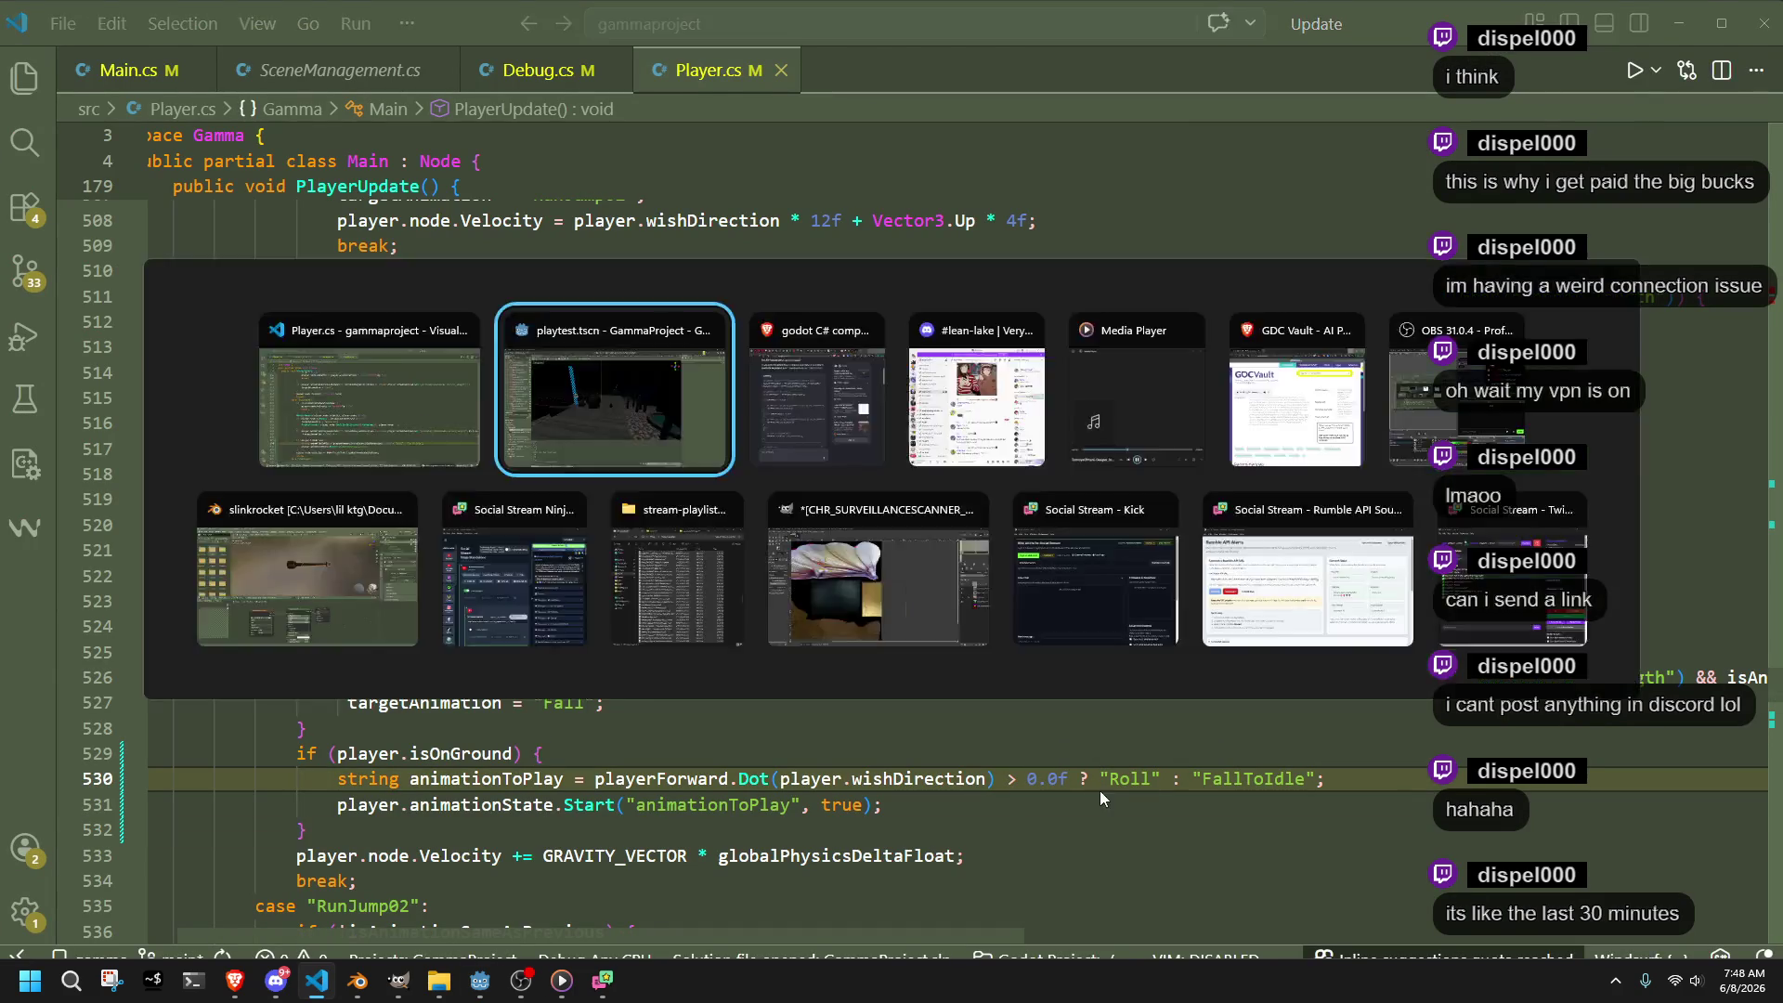
Run the game with F5, stop it, and review the 'No such node: animationToPlay' errors
{"action": "key", "text": "F5"}
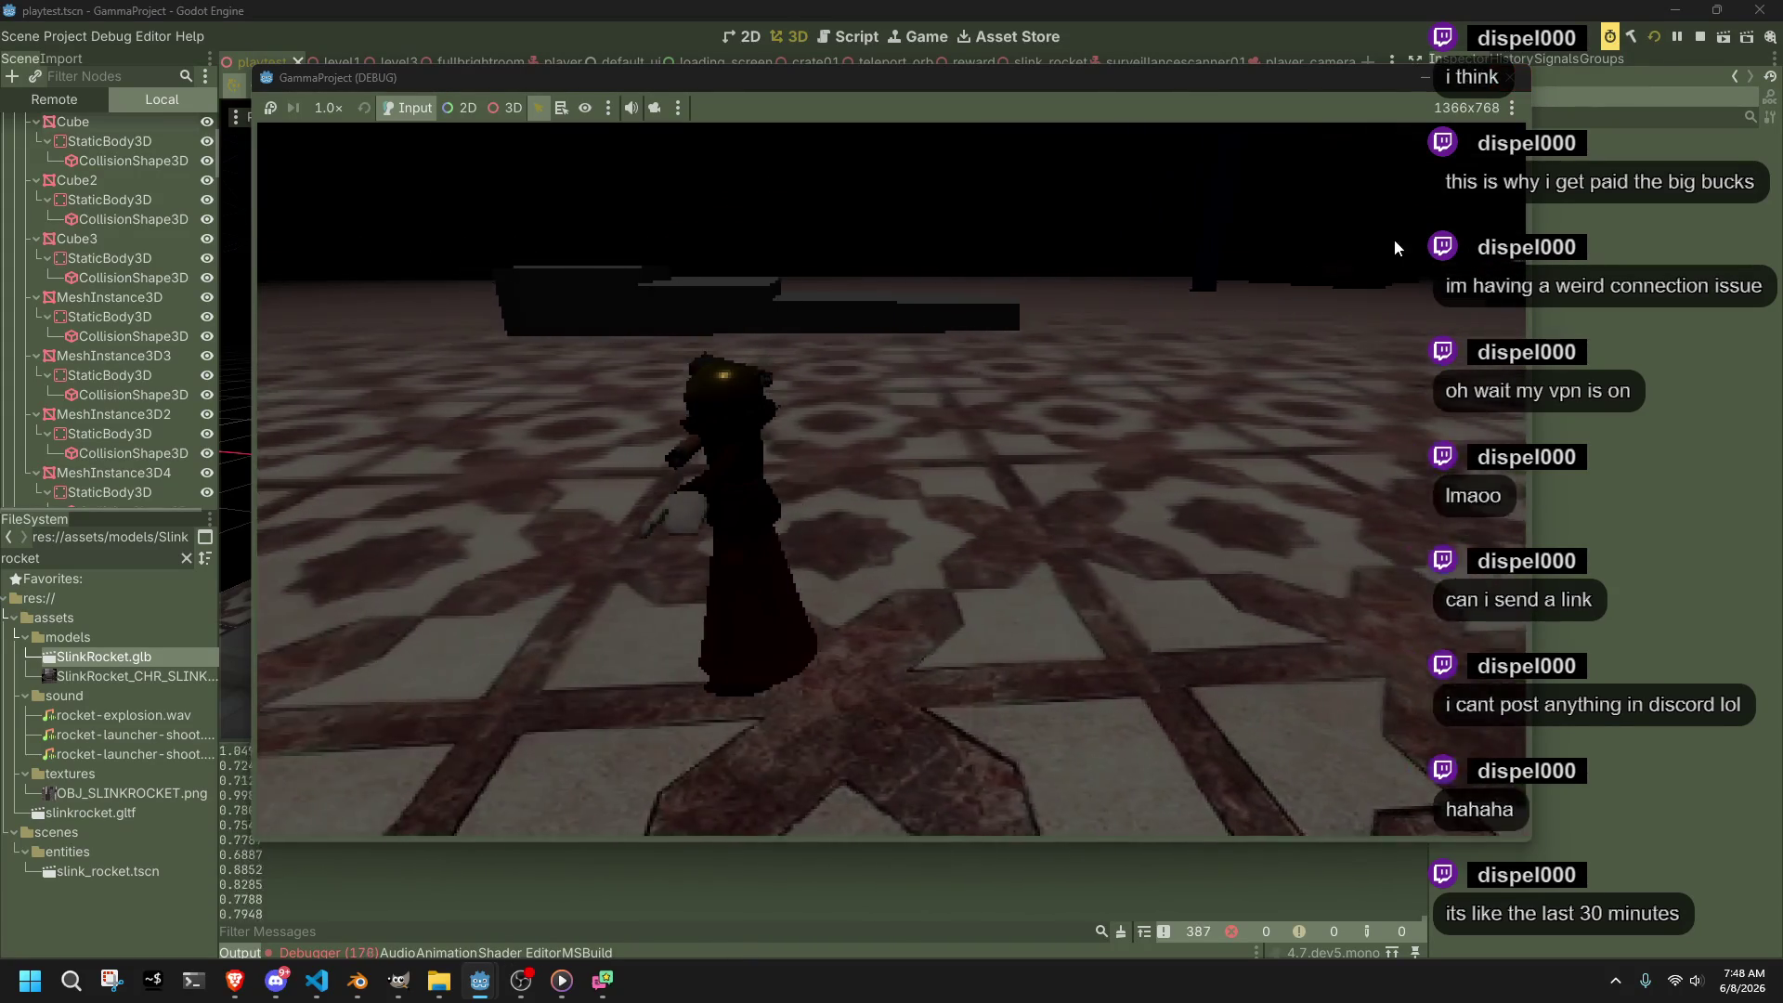
{"action": "left_click", "coordinate": [1515, 79]}
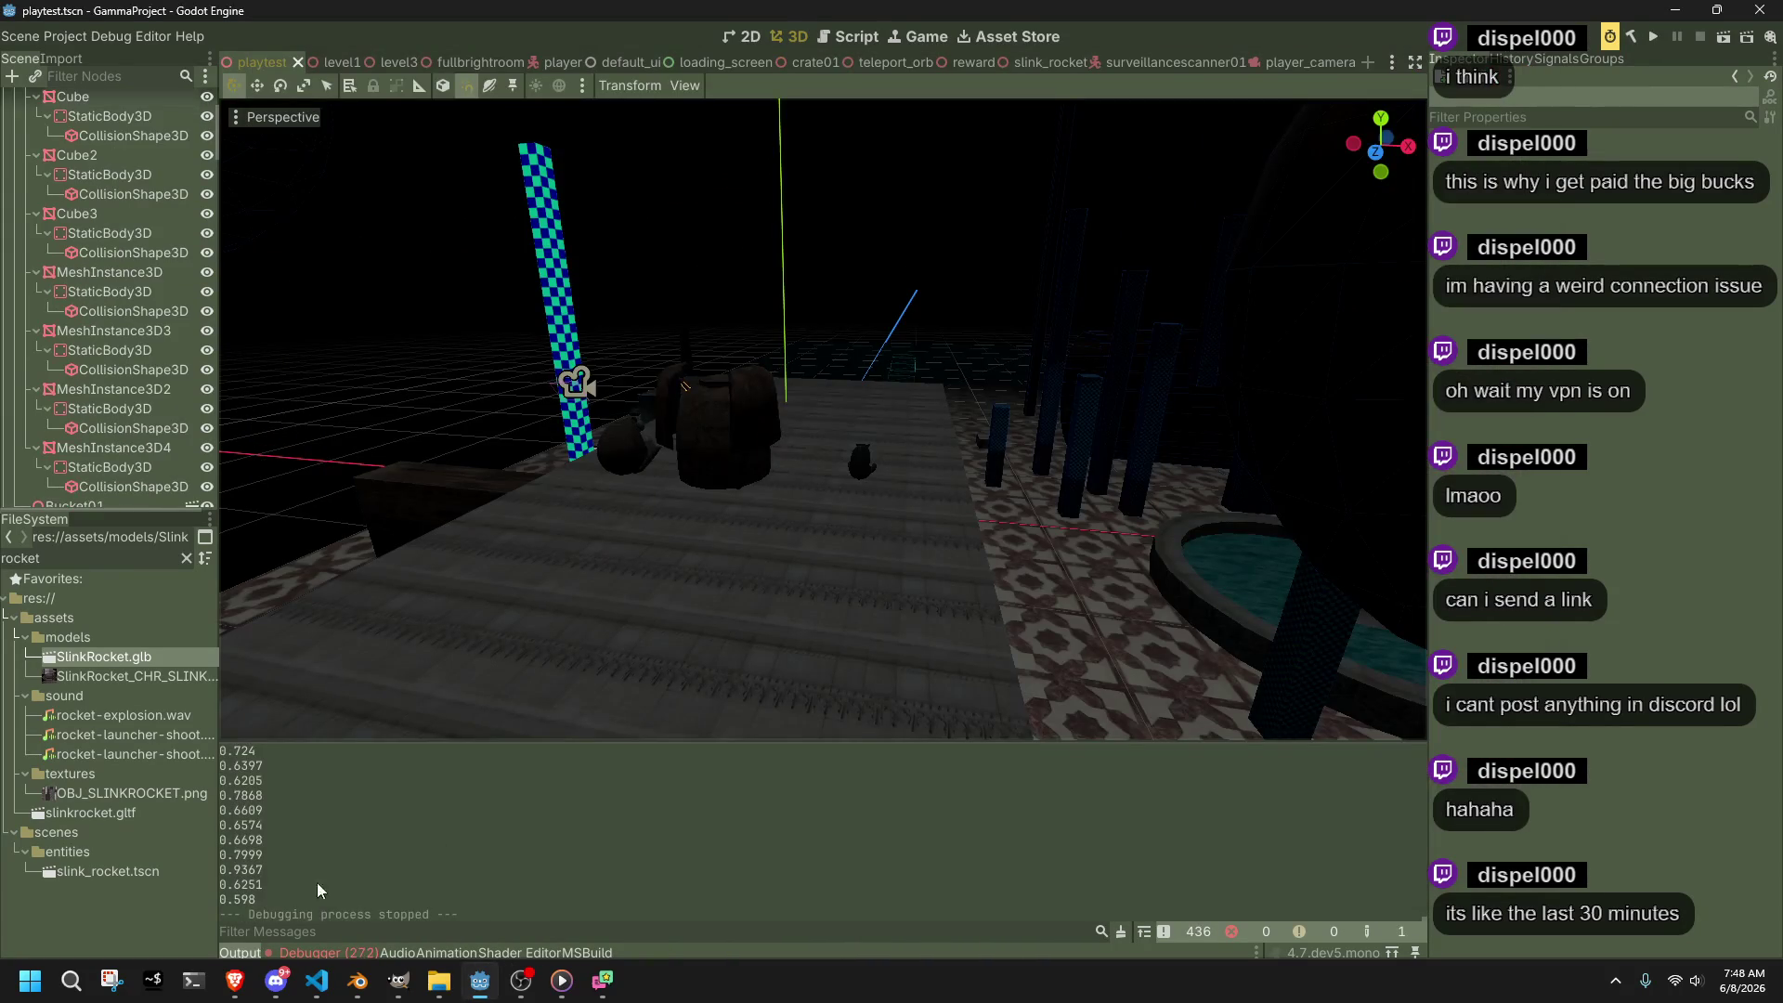
{"action": "left_click", "coordinate": [332, 953]}
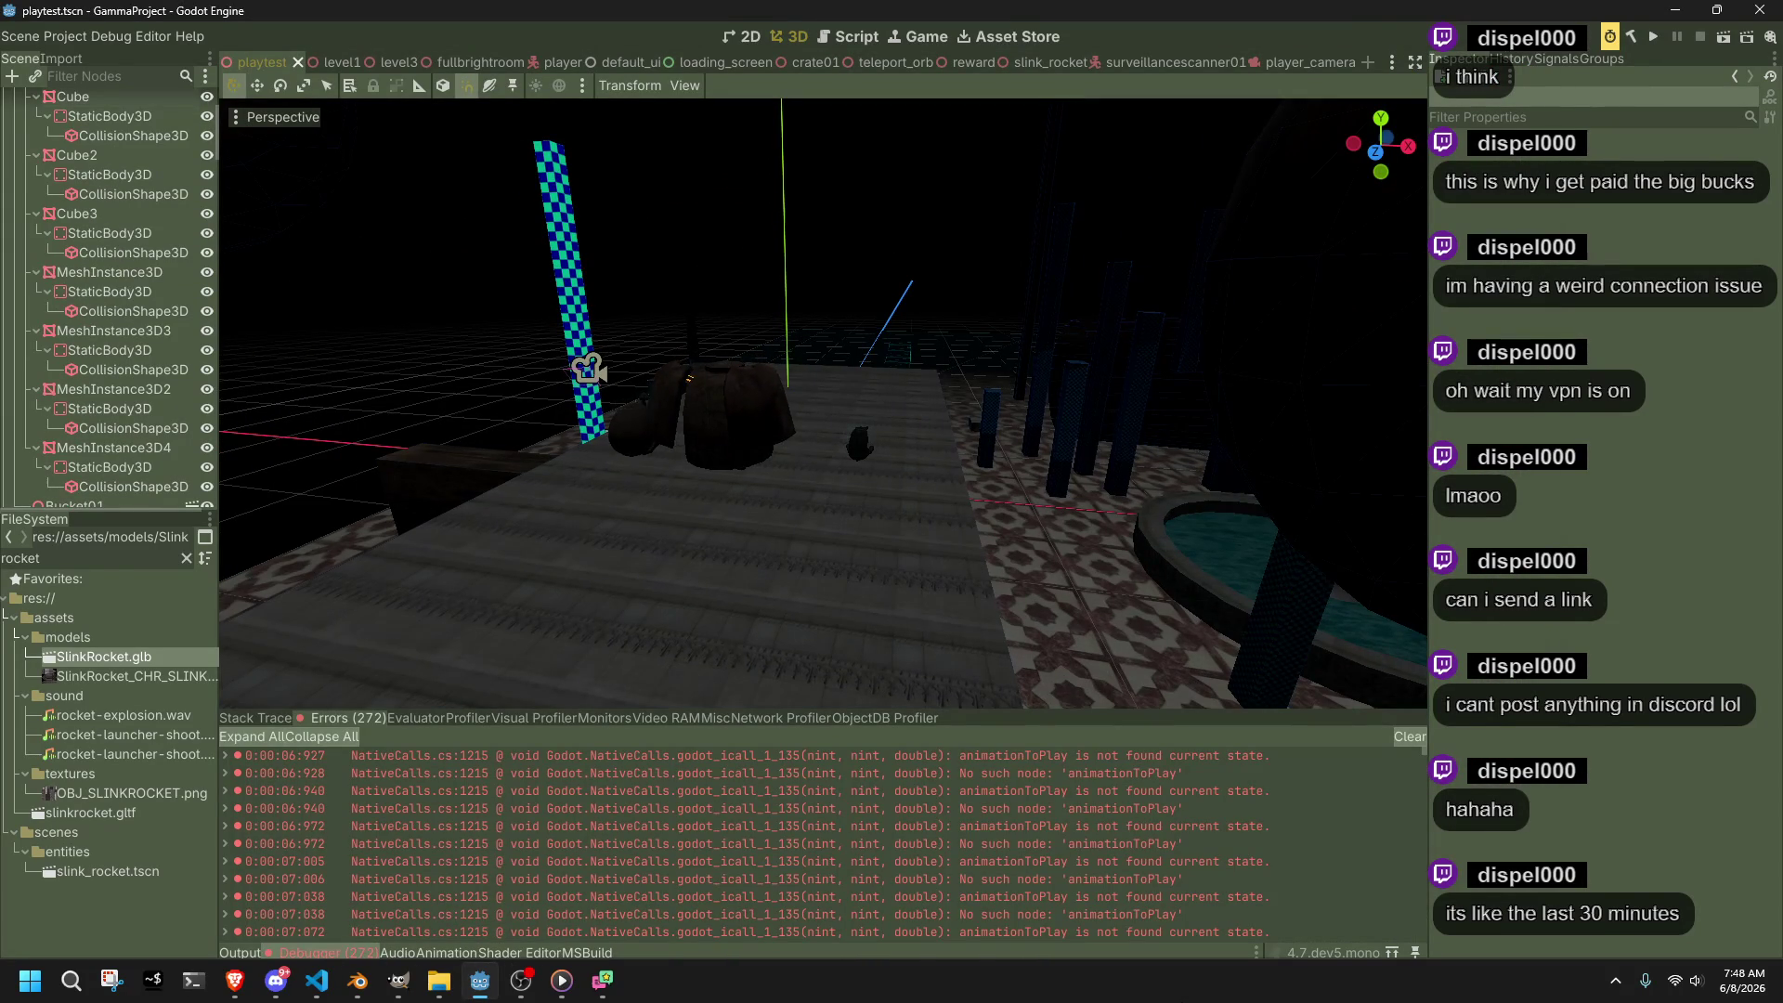
{"action": "key", "text": "alt+Tab"}
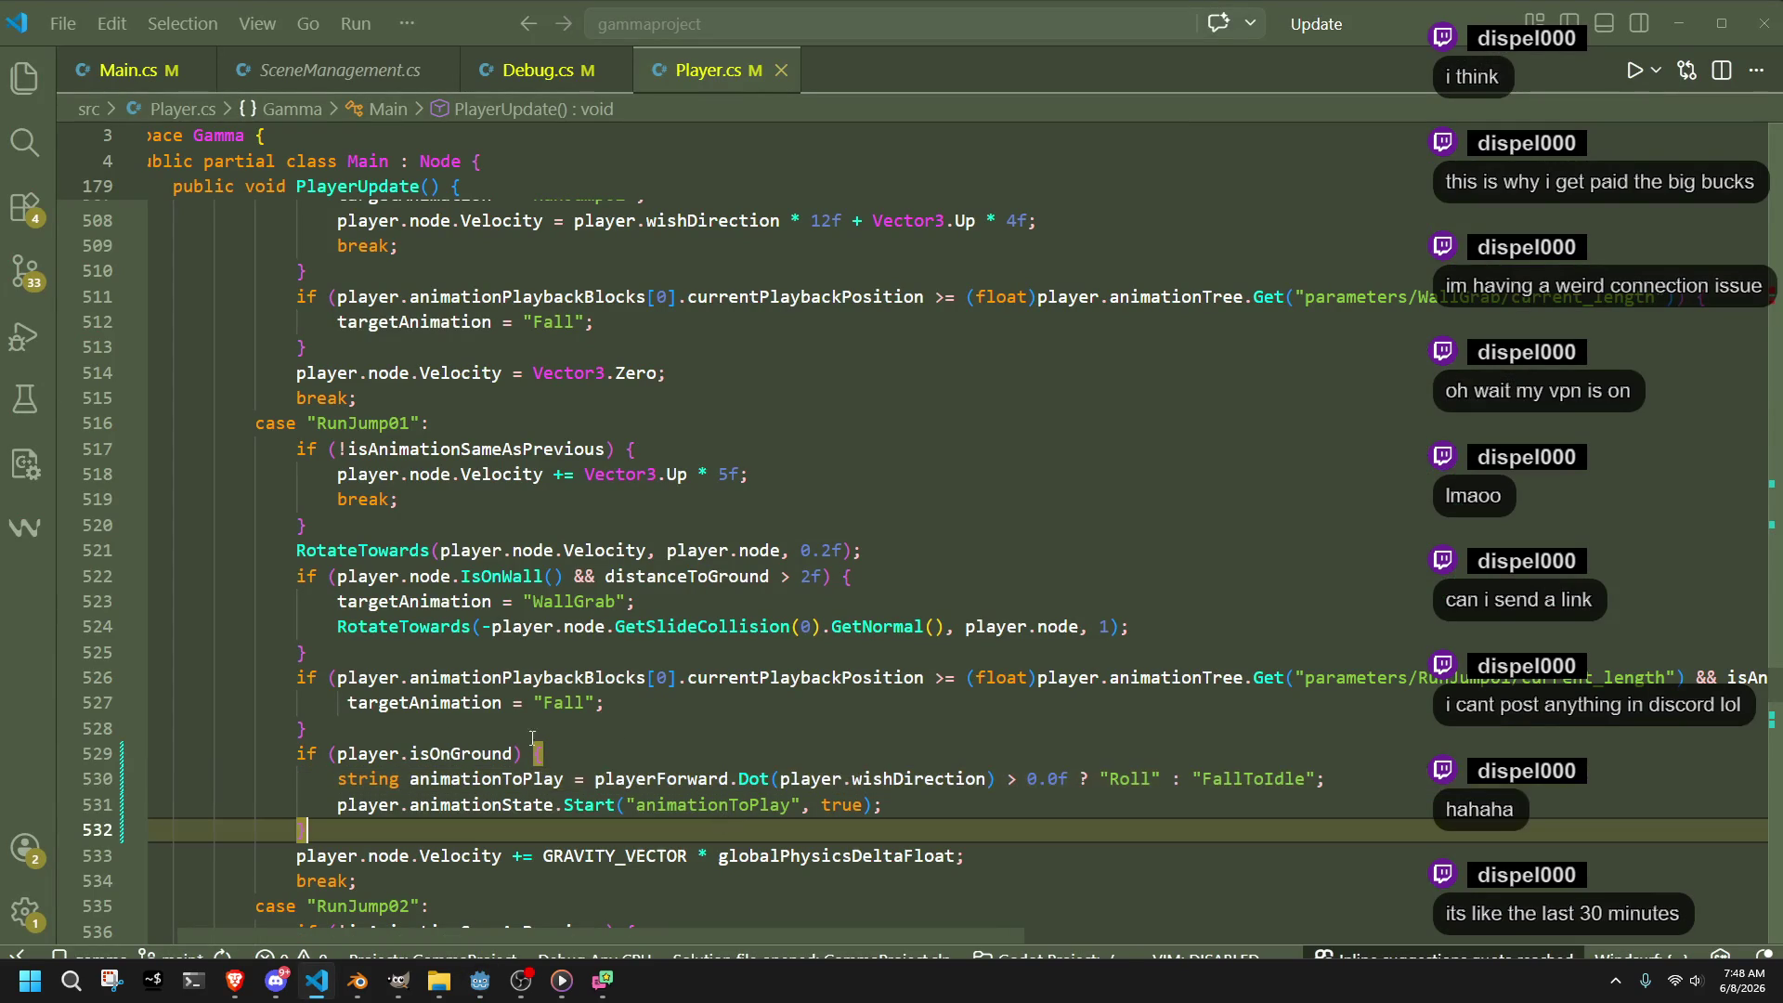
{"action": "type", "text": "}"}
{"action": "left_click_drag", "start_coordinate": [801, 806], "coordinate": [634, 813]}
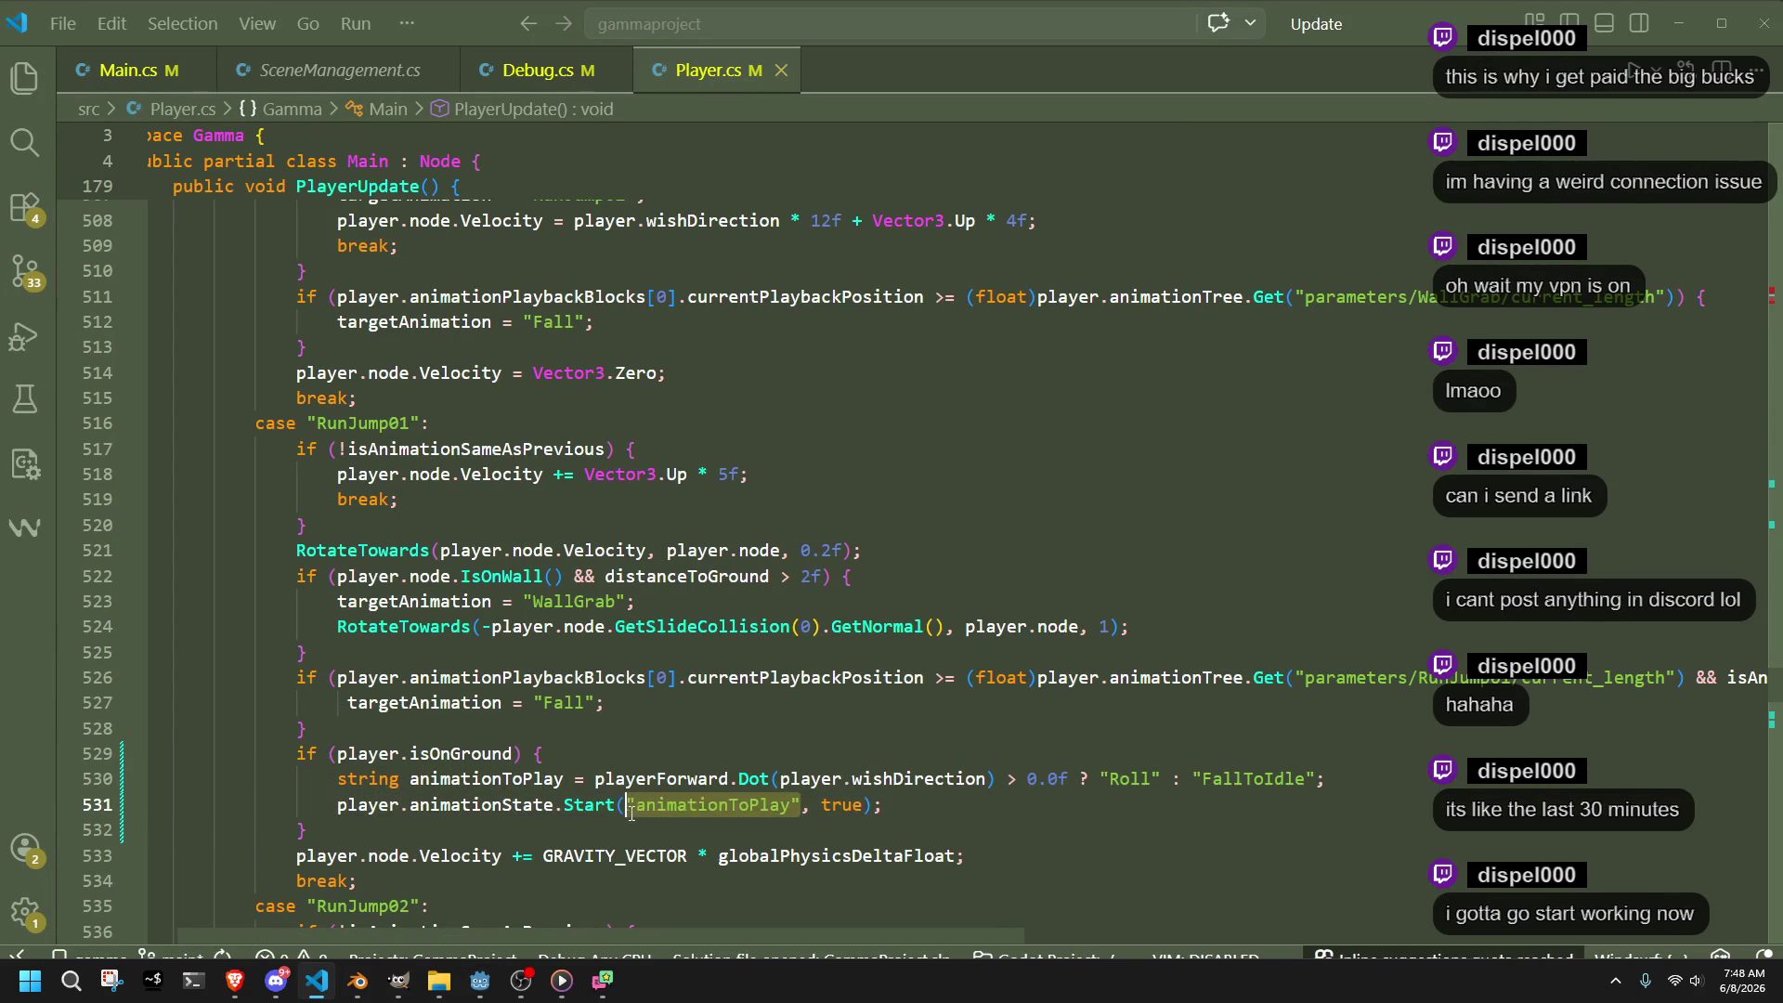
Pass animationToPlay unquoted to Start, then run the game and walk the character around
{"action": "key", "text": "BackSpace"}
{"action": "key", "text": "BackSpace"}
{"action": "type", "text": "animationToPlay"}
{"action": "key", "text": "alt+Tab"}
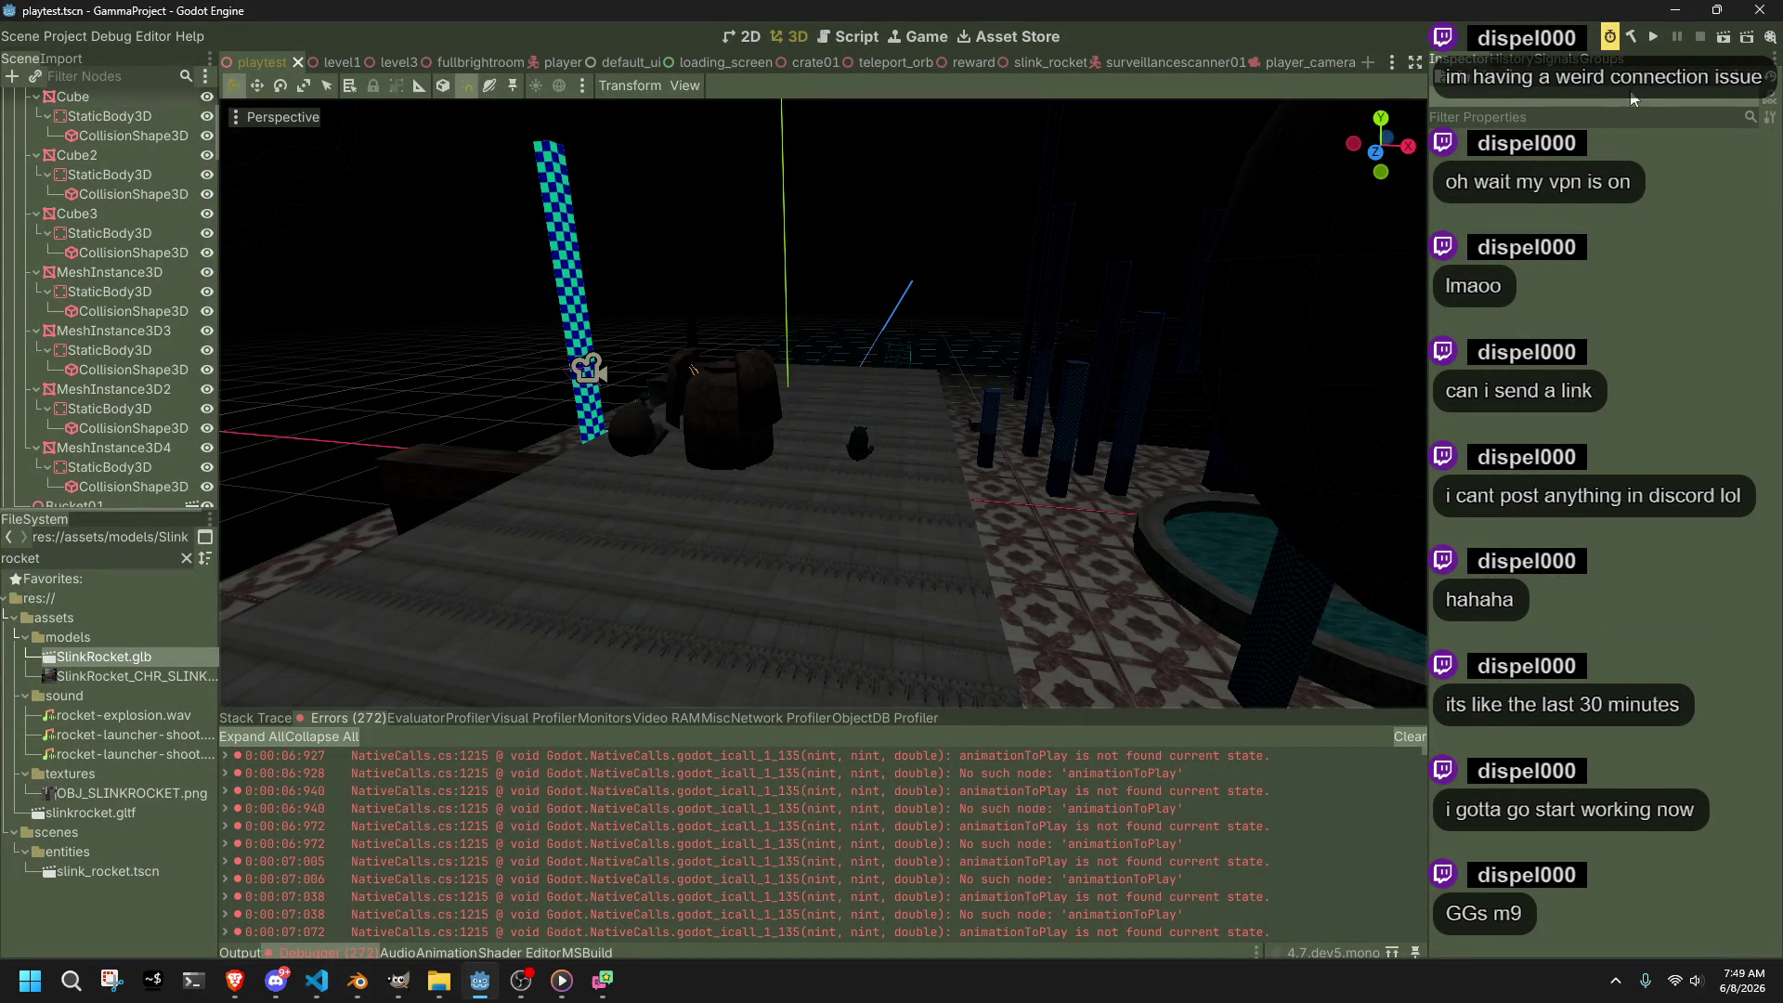
{"action": "left_click", "coordinate": [1652, 38]}
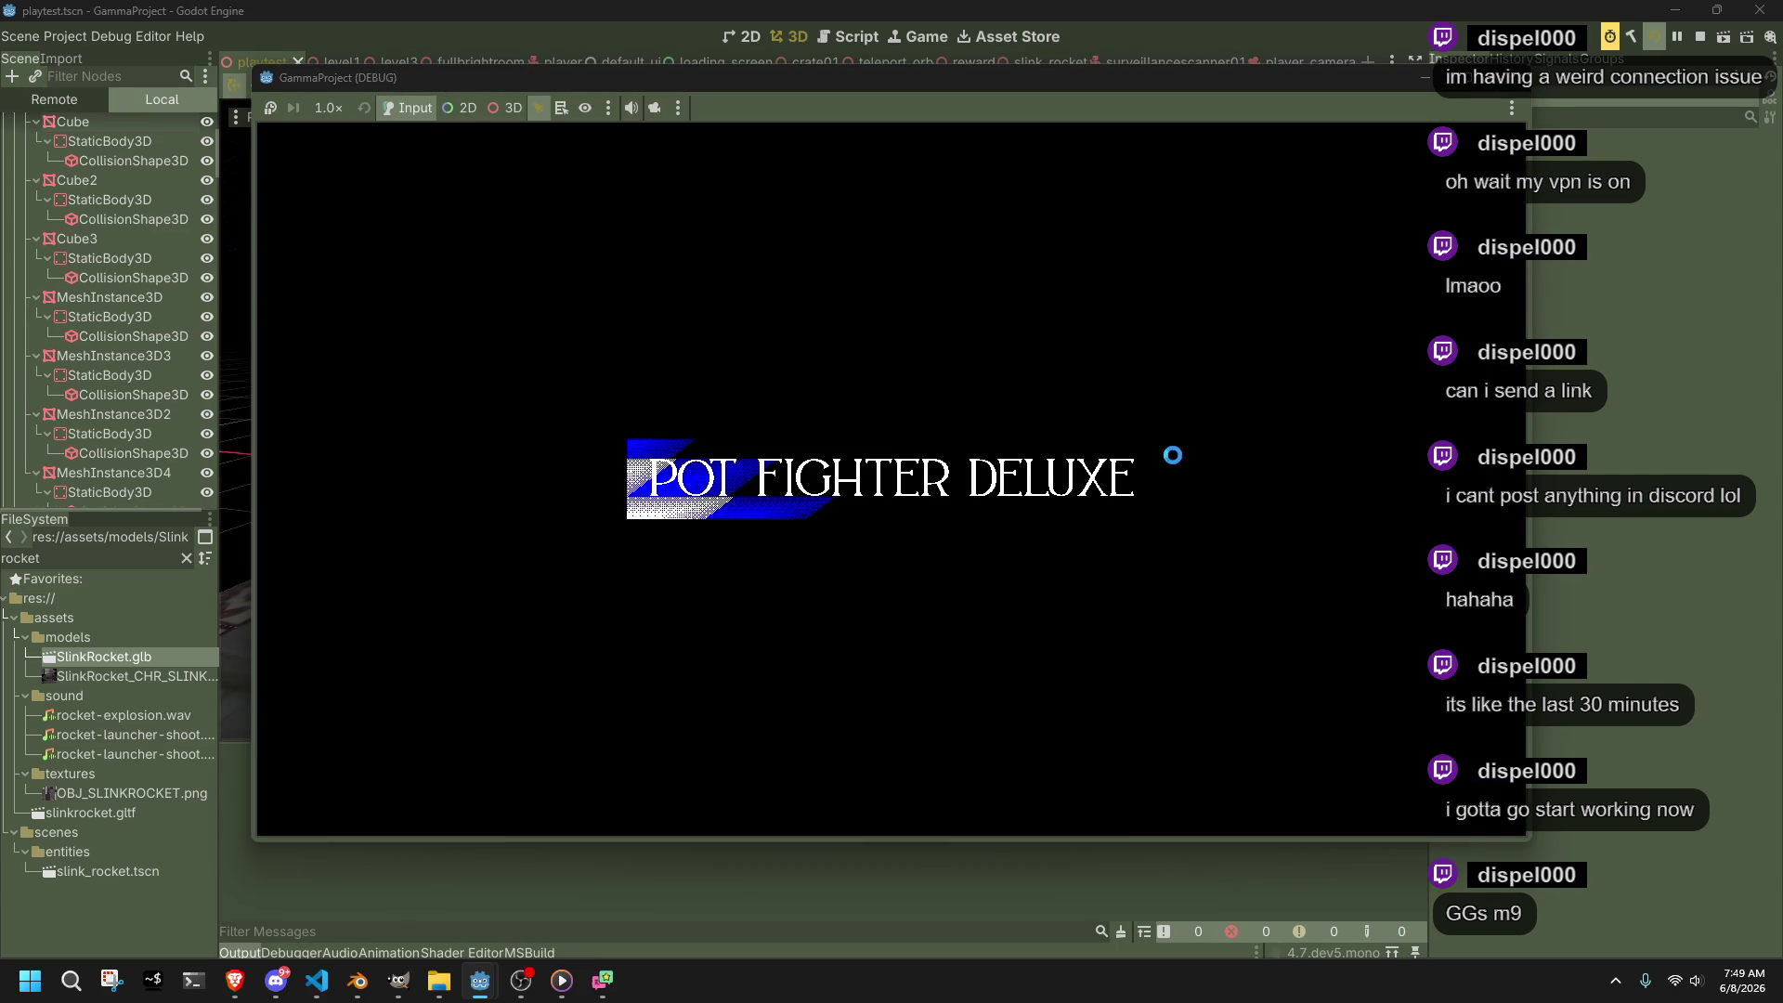
{"action": "key", "text": "w"}
{"action": "key", "text": "w"}
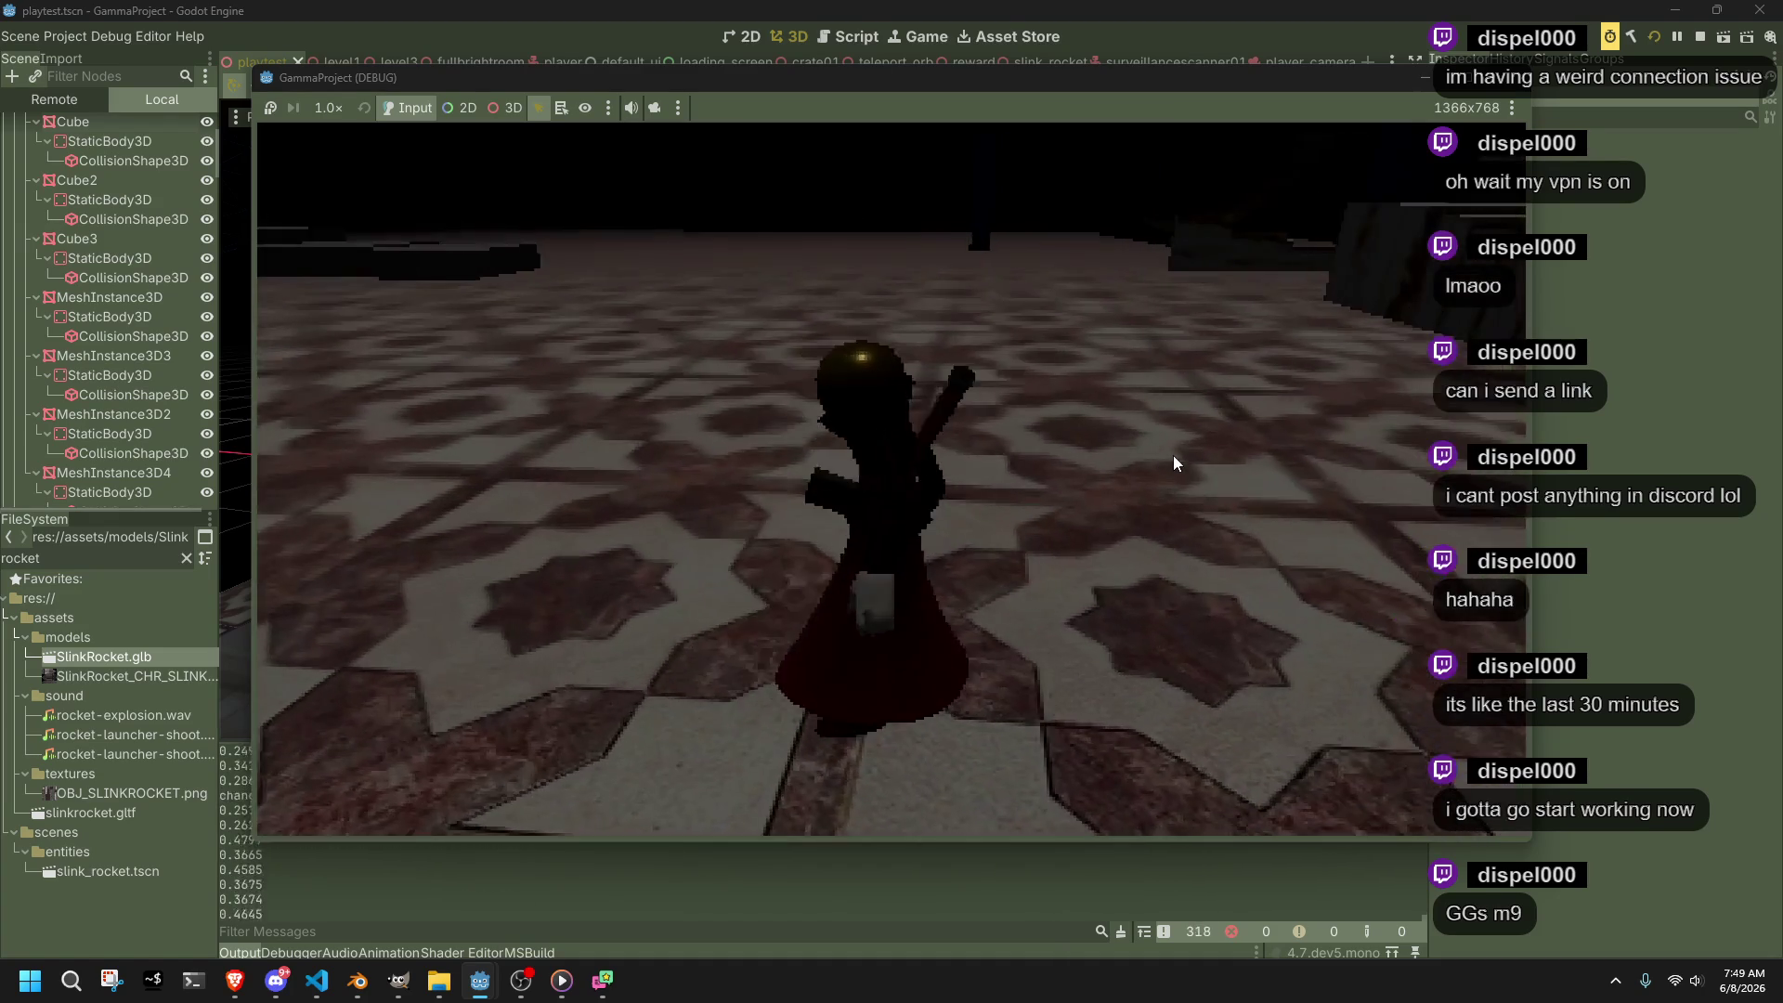
{"action": "key", "text": "w"}
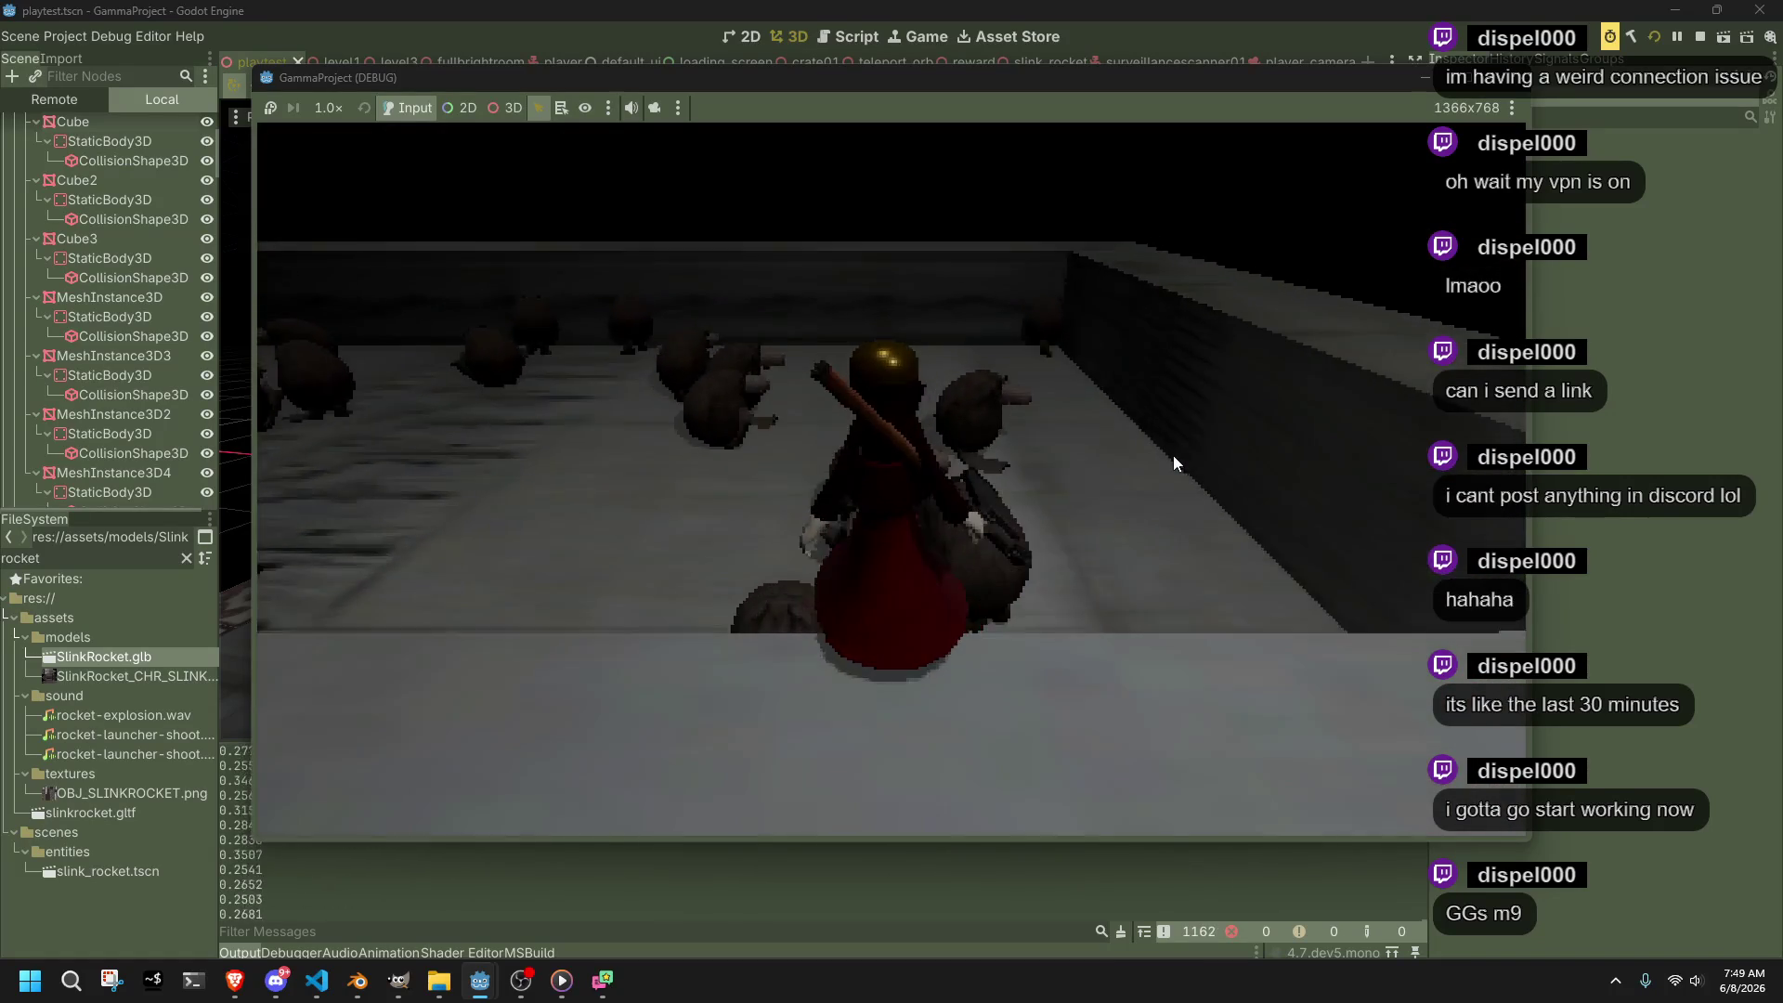
{"action": "key", "text": "alt+Tab"}
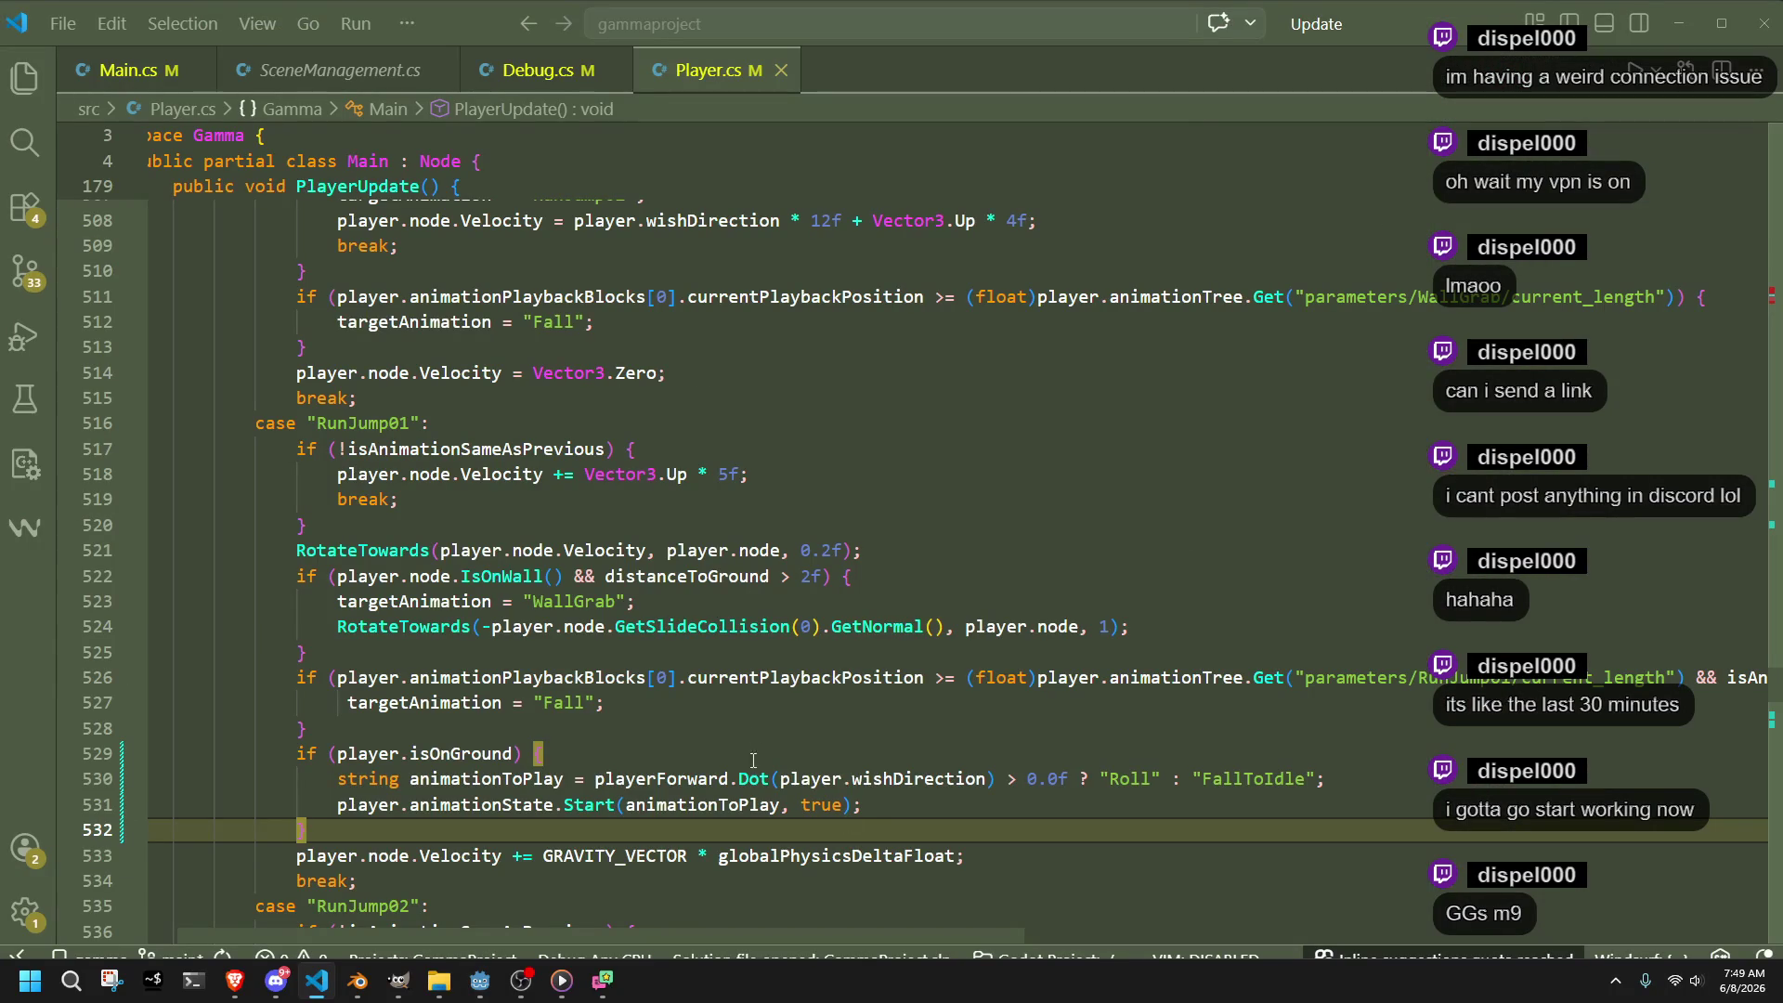
Make the roll threshold -0.6f, save Player.cs, and rebuild and run the game with F5
{"action": "key", "text": "ctrl+z"}
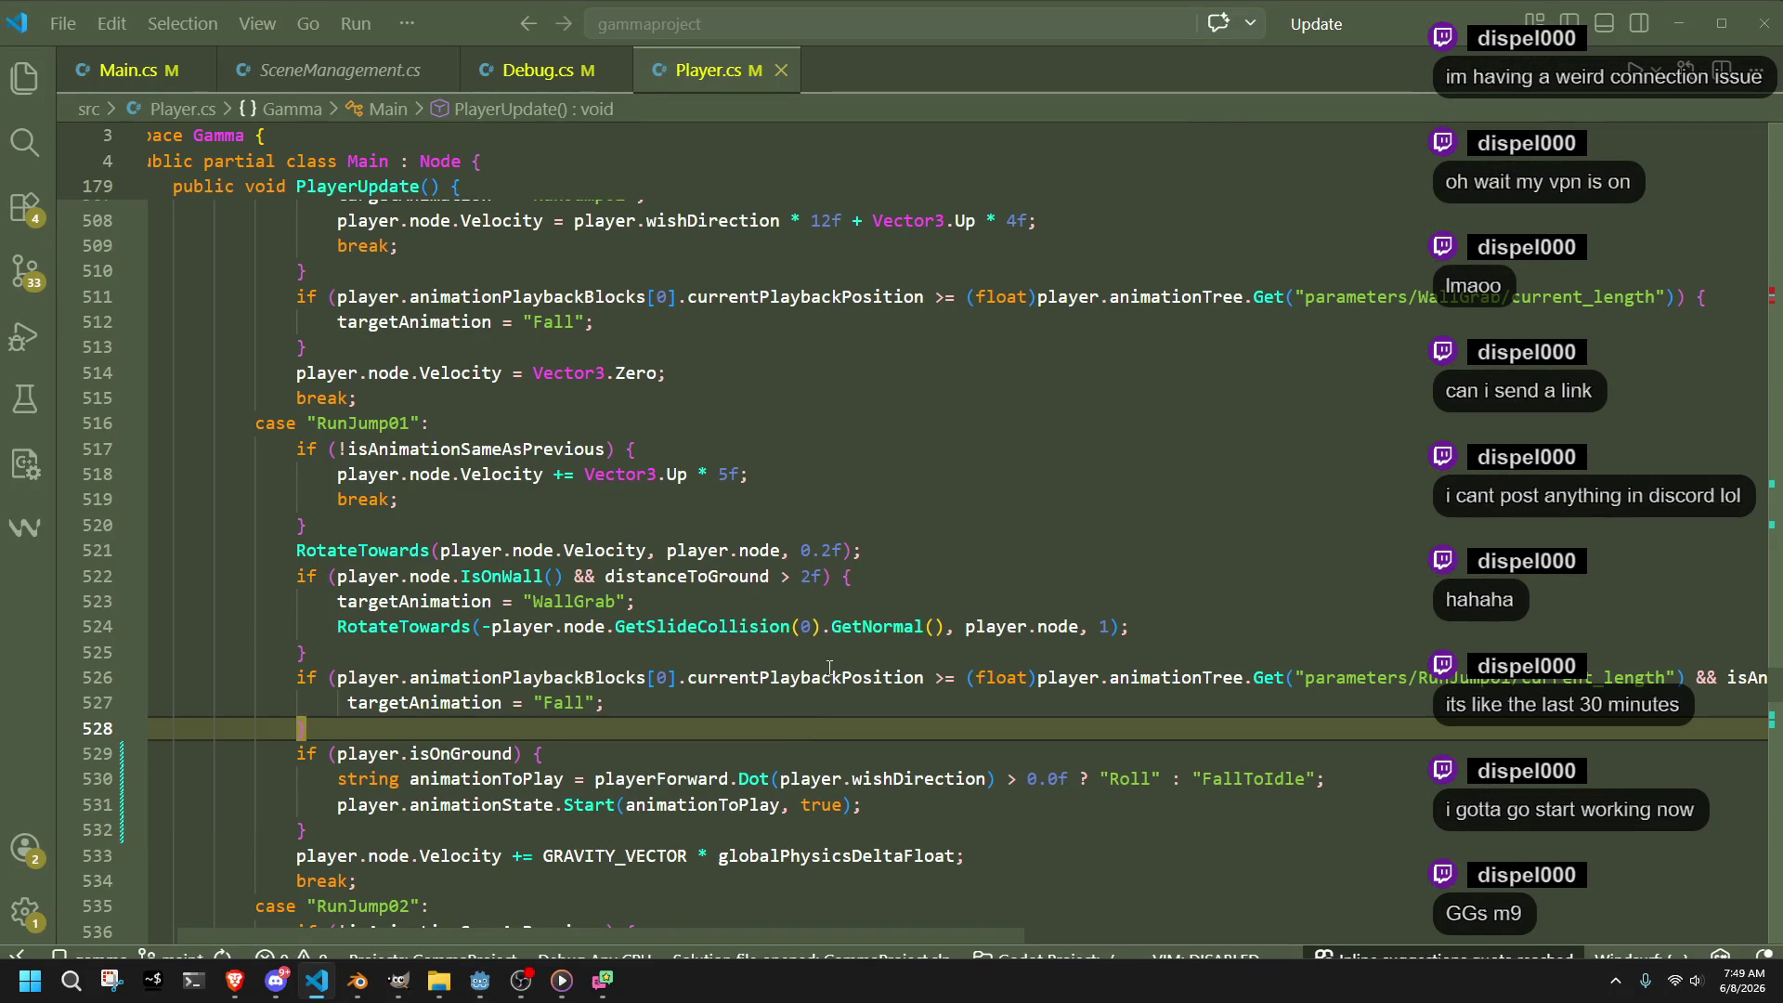
{"action": "left_click", "coordinate": [1057, 780]}
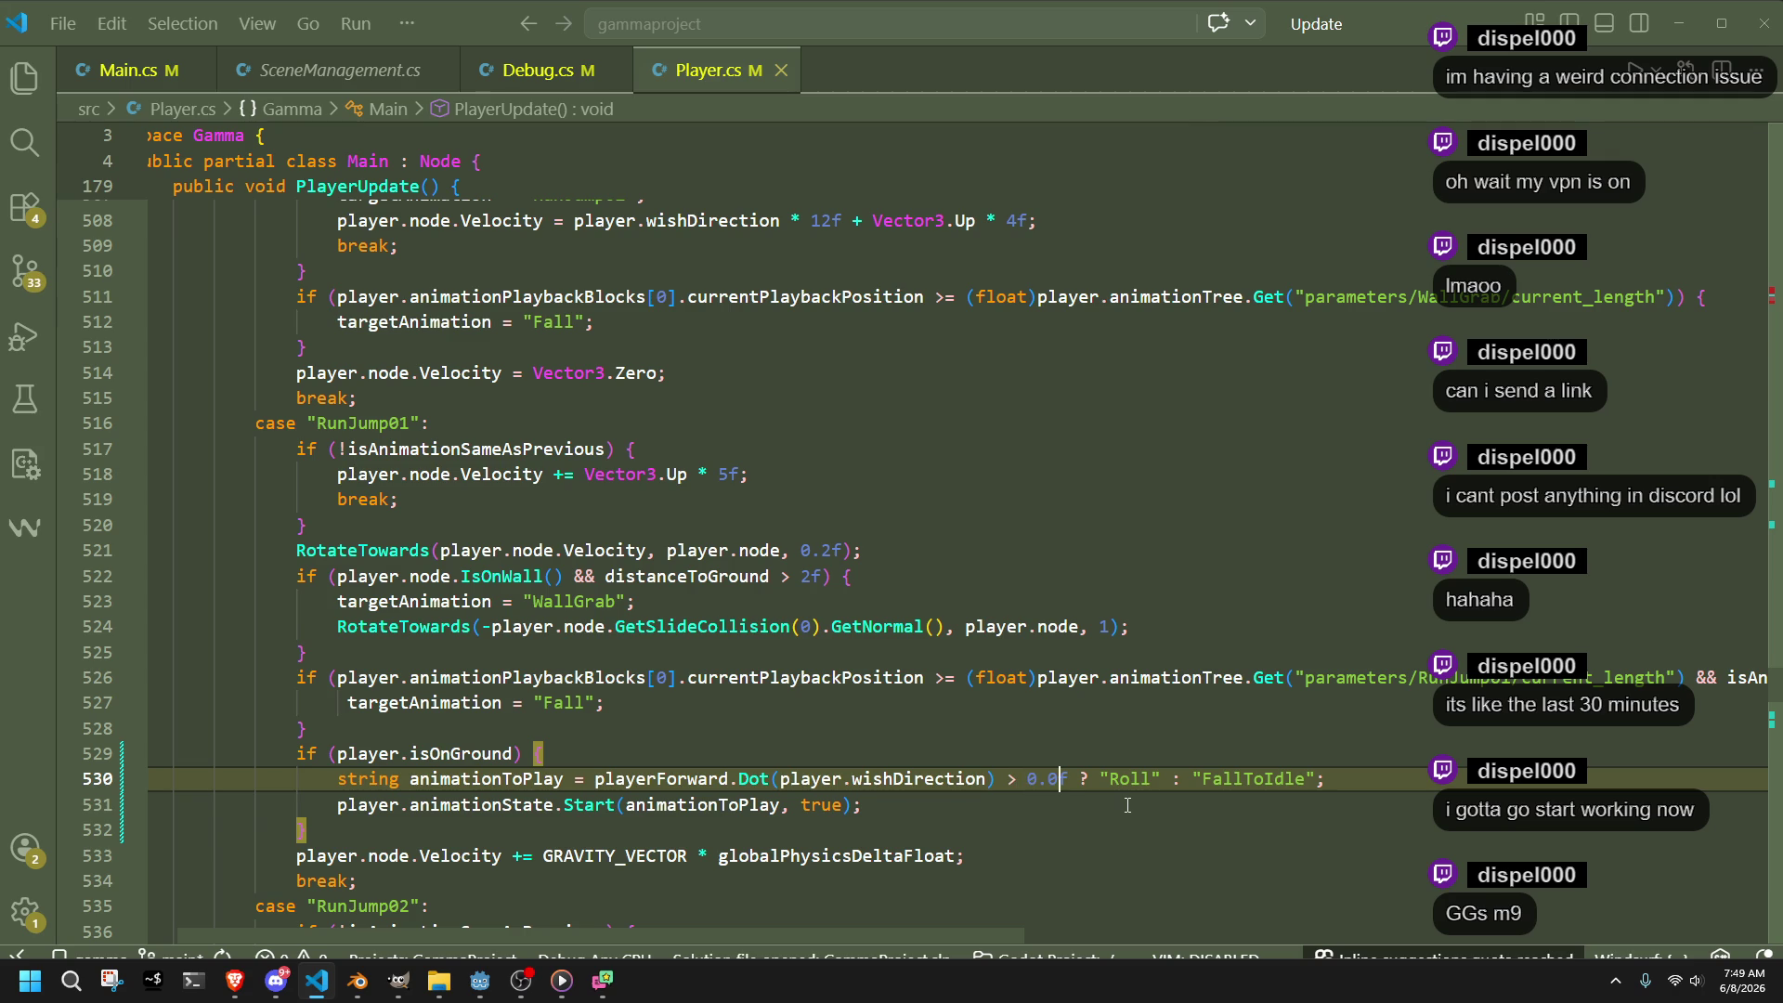
{"action": "type", "text": "-"}
{"action": "key", "text": "Right"}
{"action": "key", "text": "Right"}
{"action": "key", "text": "ctrl+s"}
{"action": "key", "text": "alt+Tab"}
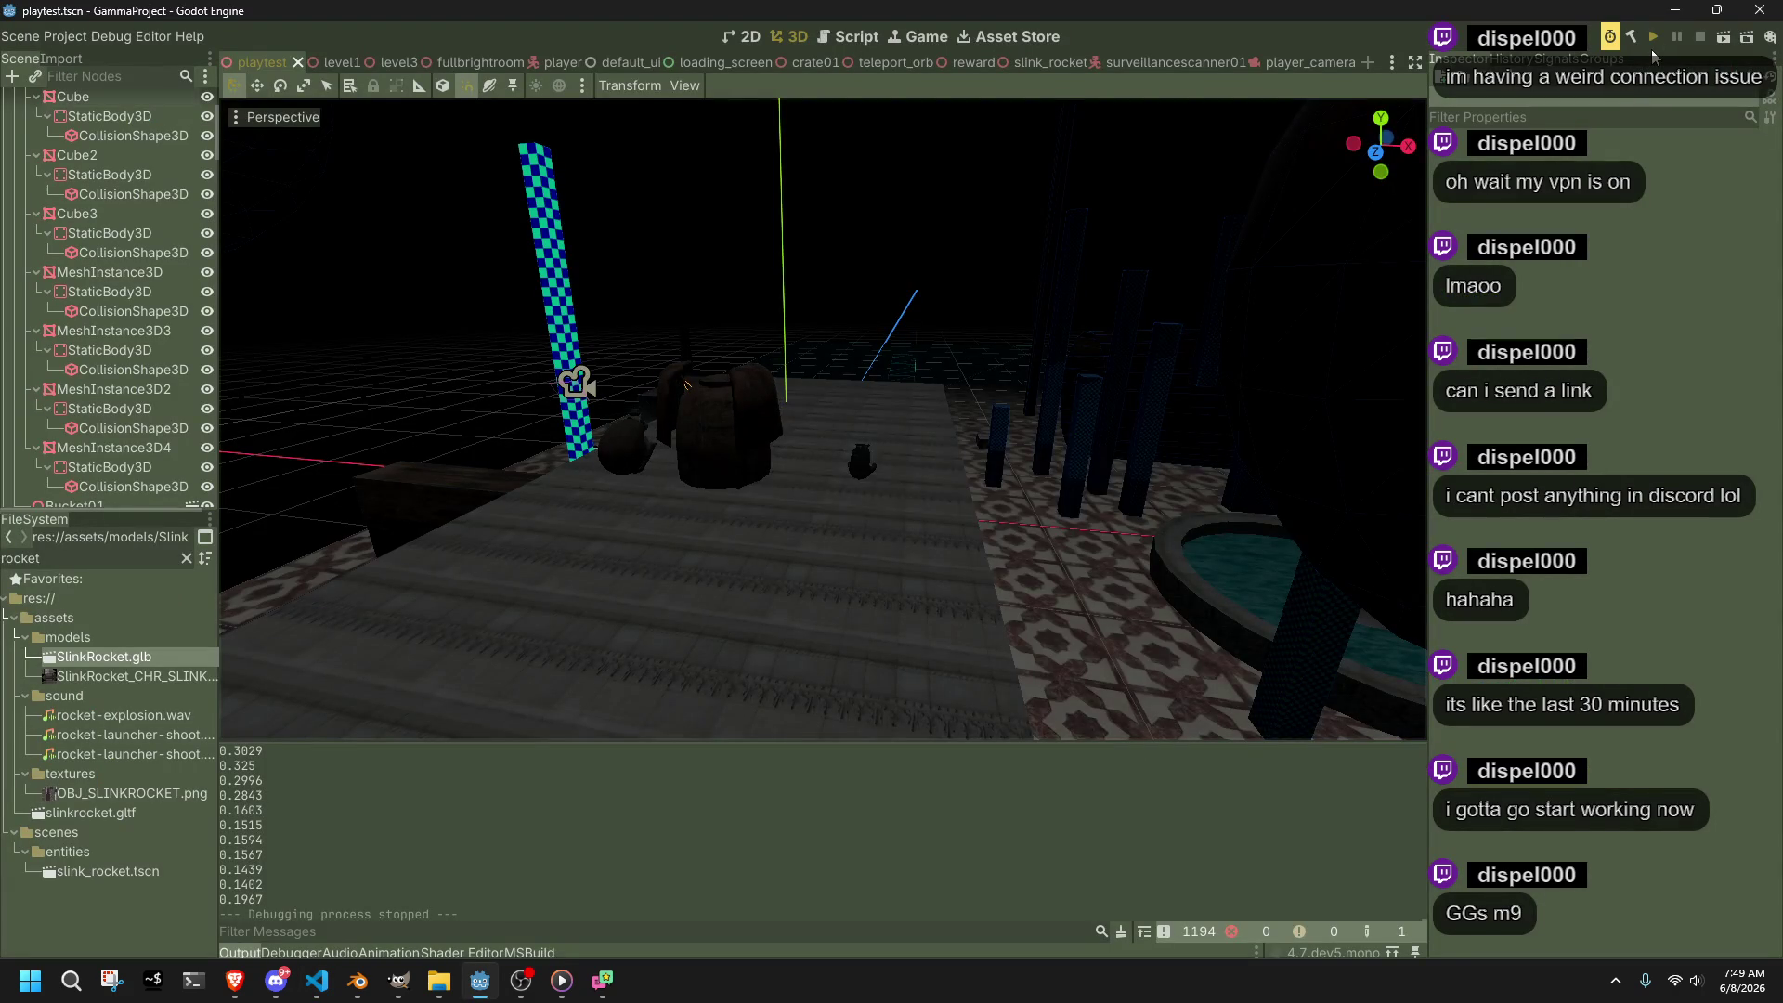
{"action": "key", "text": "F5"}
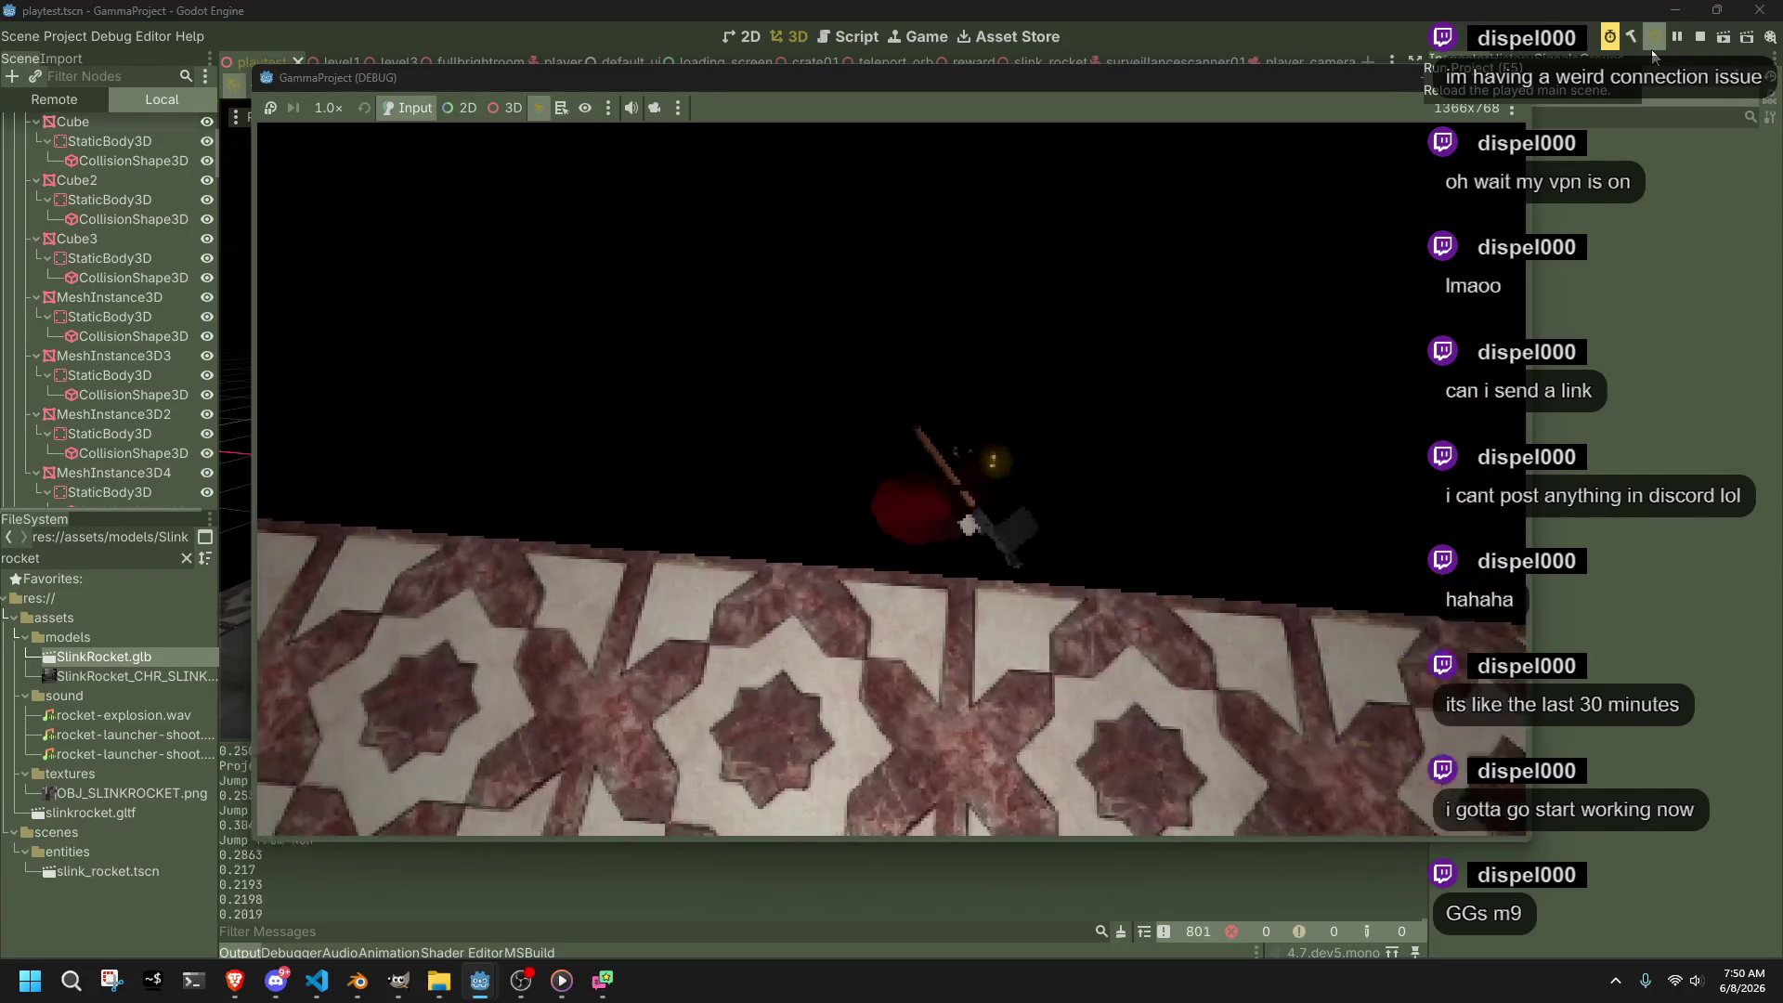
{"action": "key", "text": "alt+Tab"}
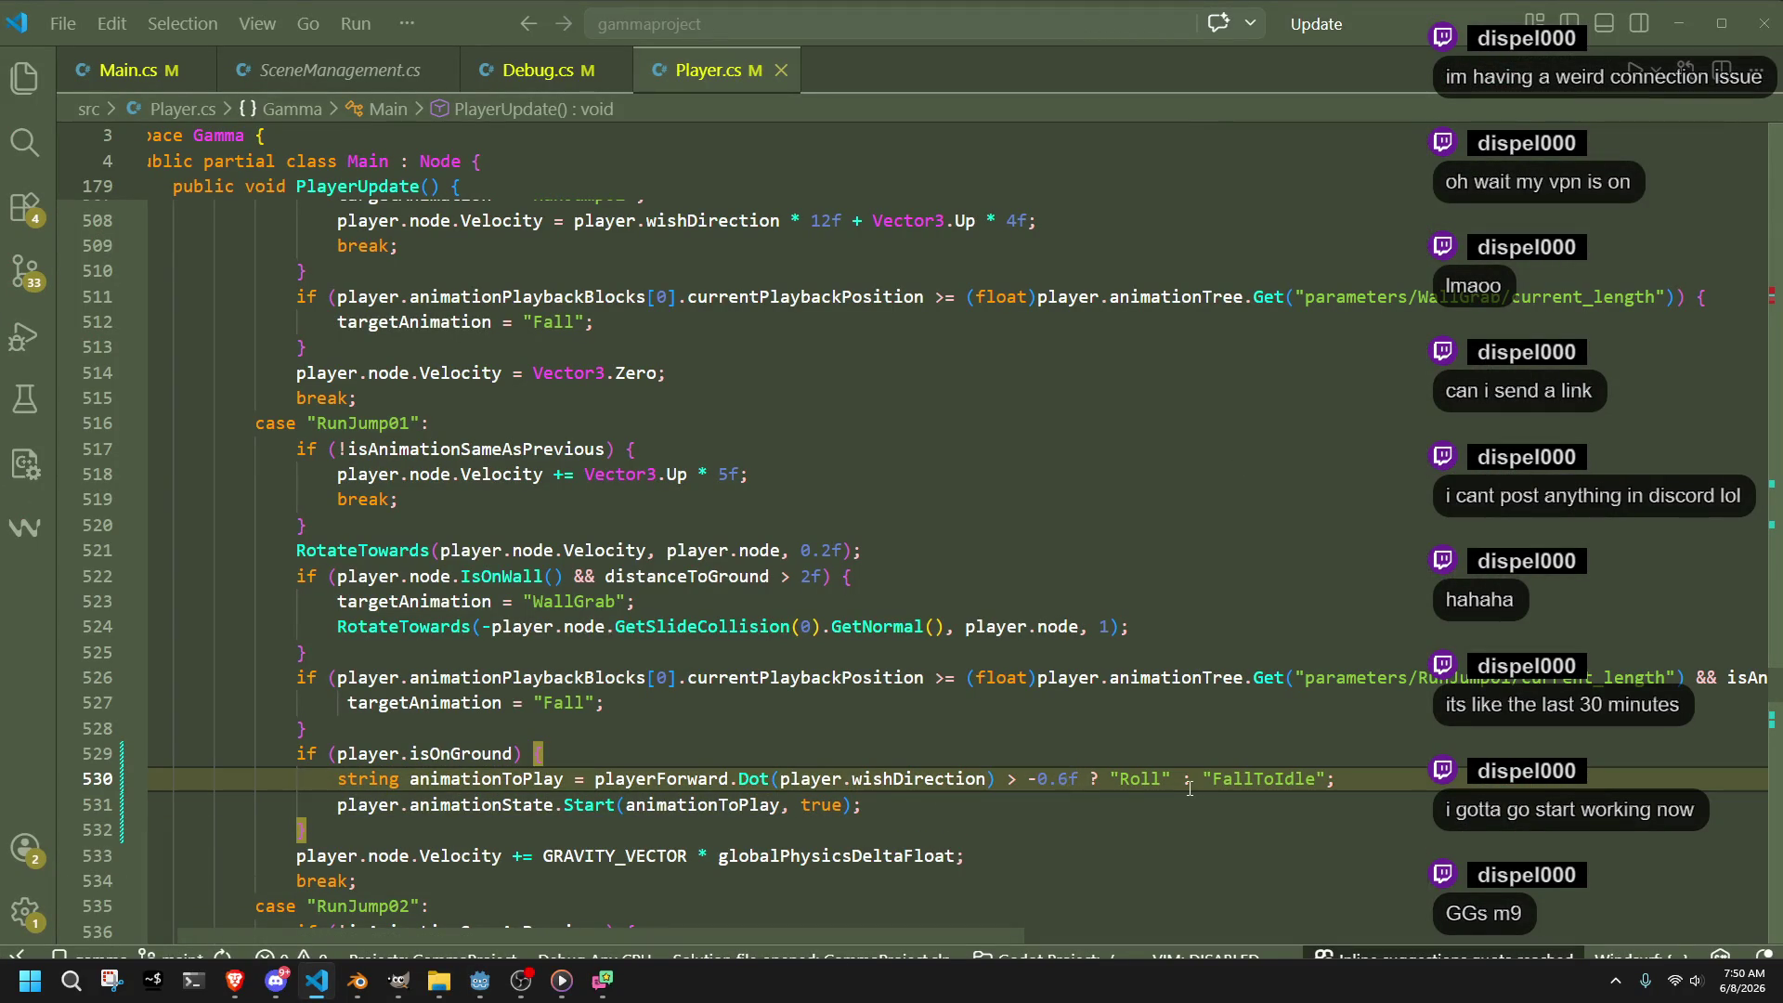
Playtest the game with the -0.6f roll threshold, stop it, and return to VS Code
{"action": "key", "text": "alt+Tab"}
{"action": "left_click", "coordinate": [1655, 39]}
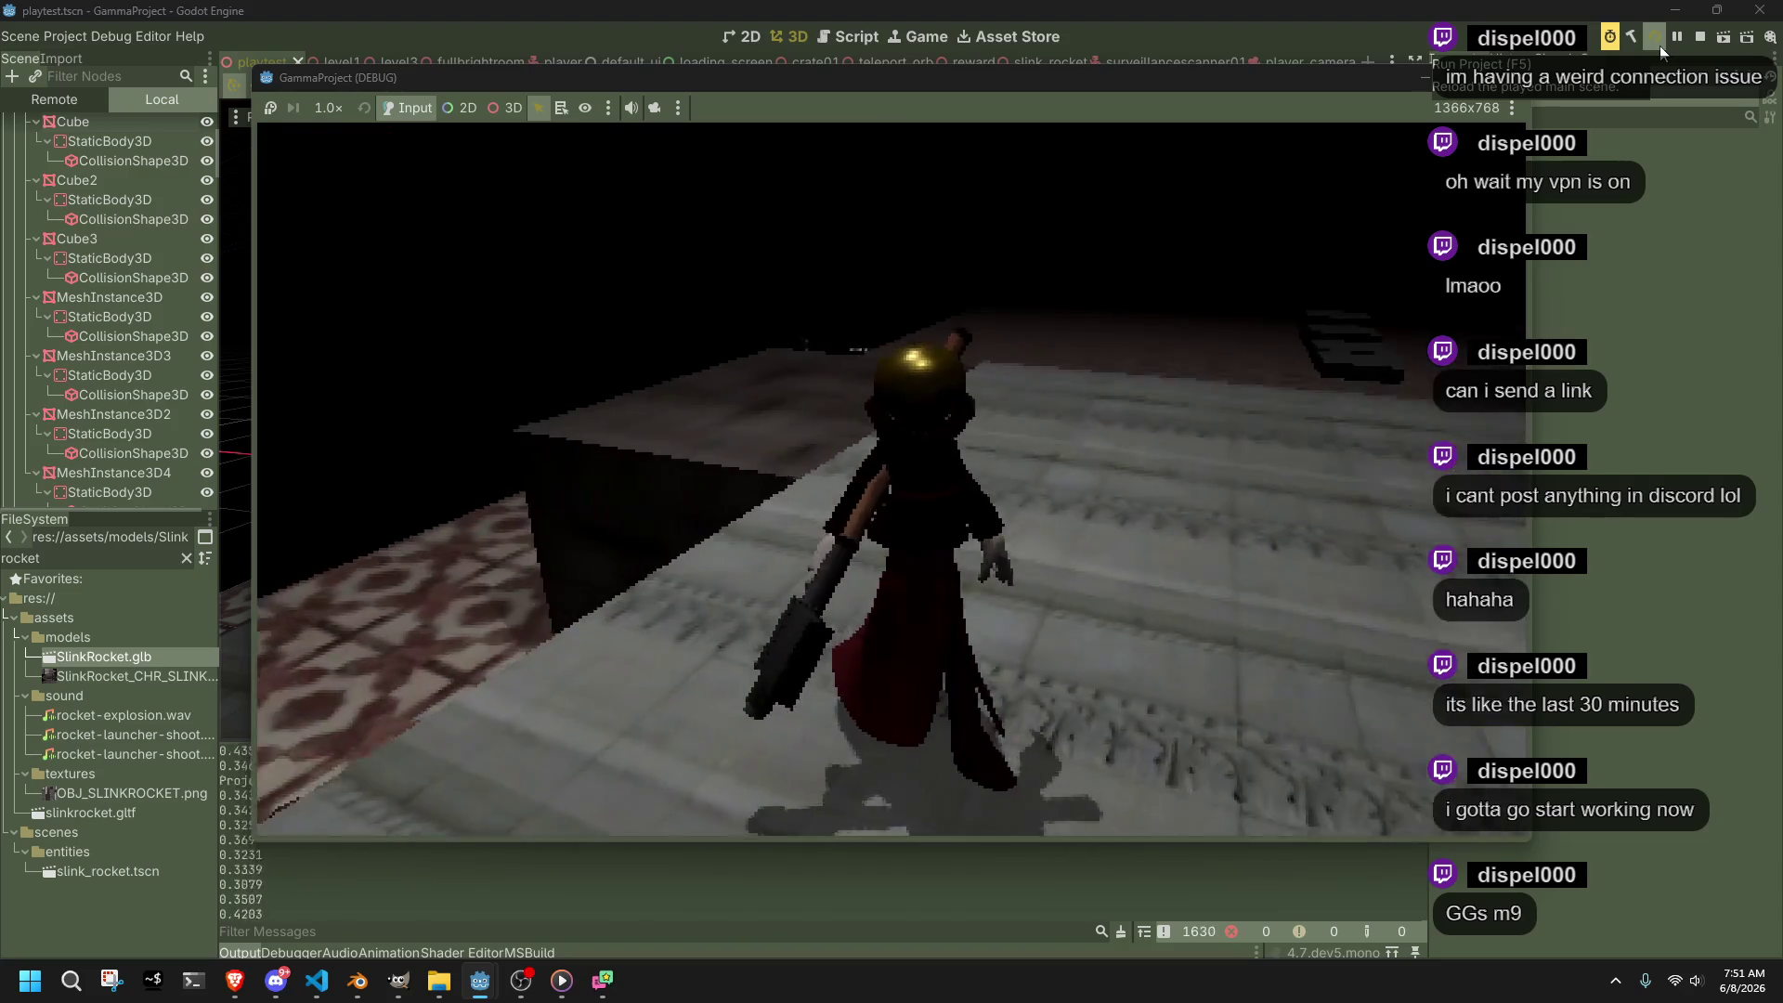
{"action": "left_click", "coordinate": [1700, 37]}
{"action": "left_click", "coordinate": [320, 985]}
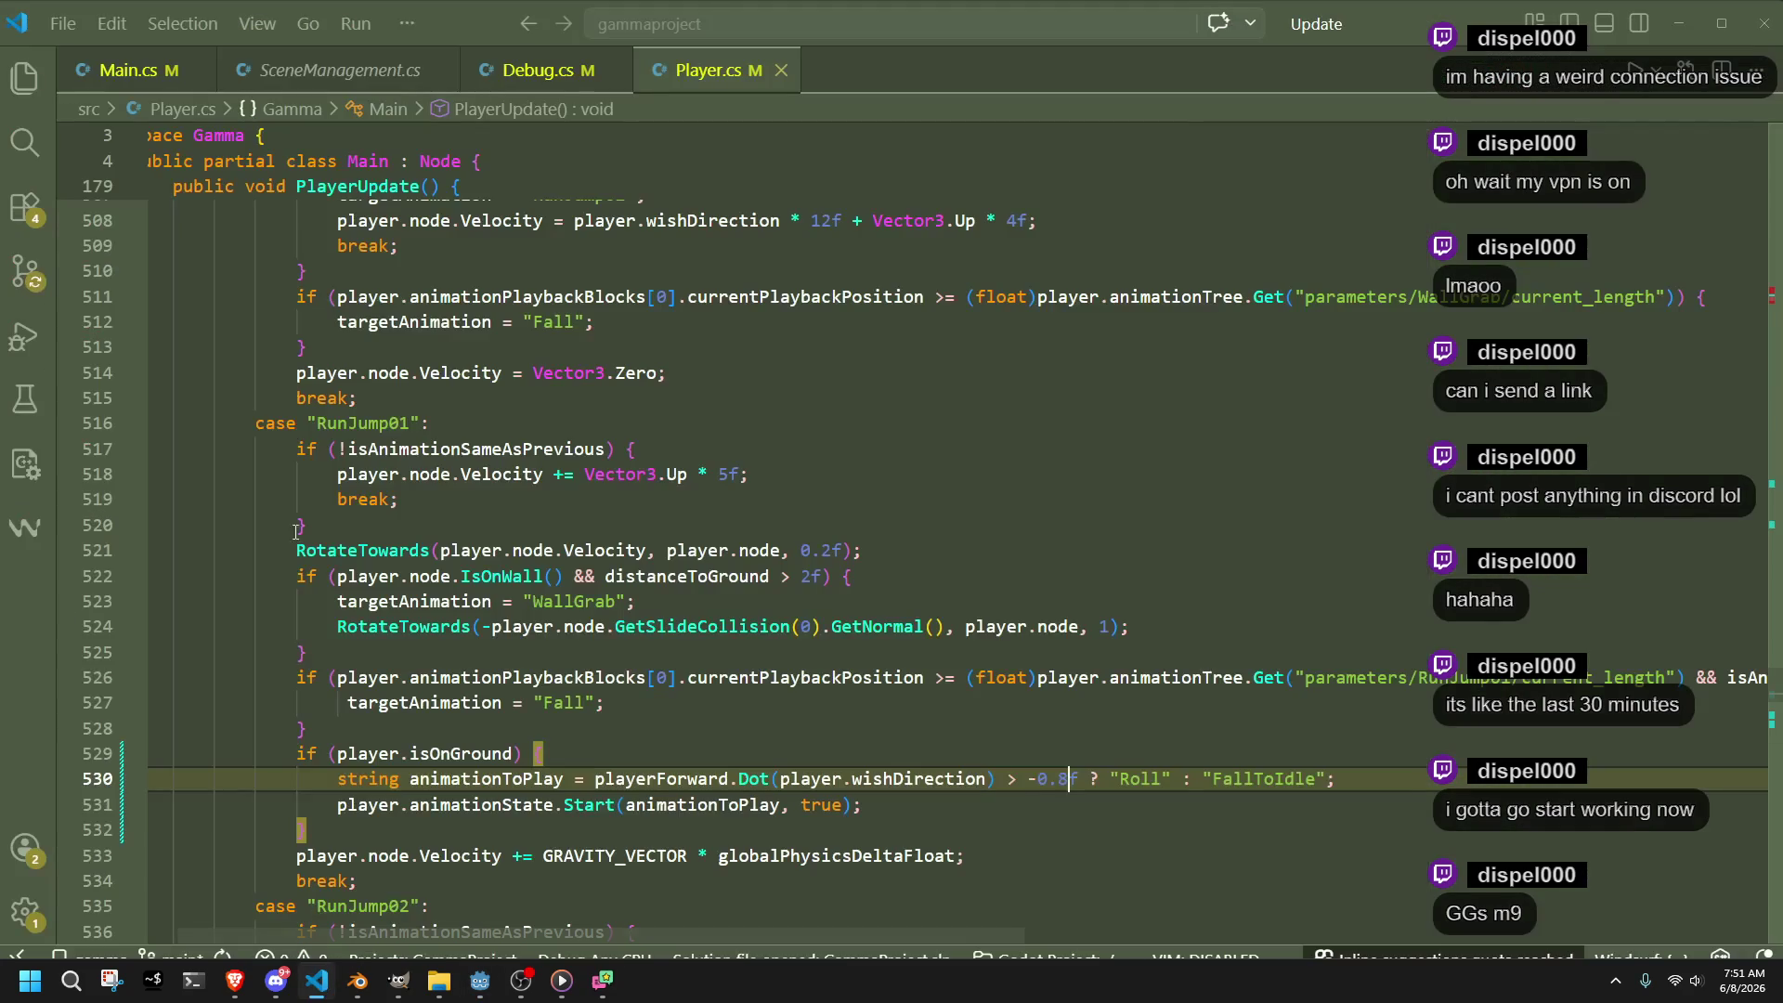
Open Main.cs, scroll to the end of _PhysicsProcess, and place the caret after ResetInputState();
{"action": "left_click", "coordinate": [128, 70]}
{"action": "scroll", "coordinate": [852, 880], "scroll_direction": "down", "scroll_amount": 8}
{"action": "scroll", "coordinate": [846, 846], "scroll_direction": "up", "scroll_amount": 8}
{"action": "left_click", "coordinate": [723, 401]}
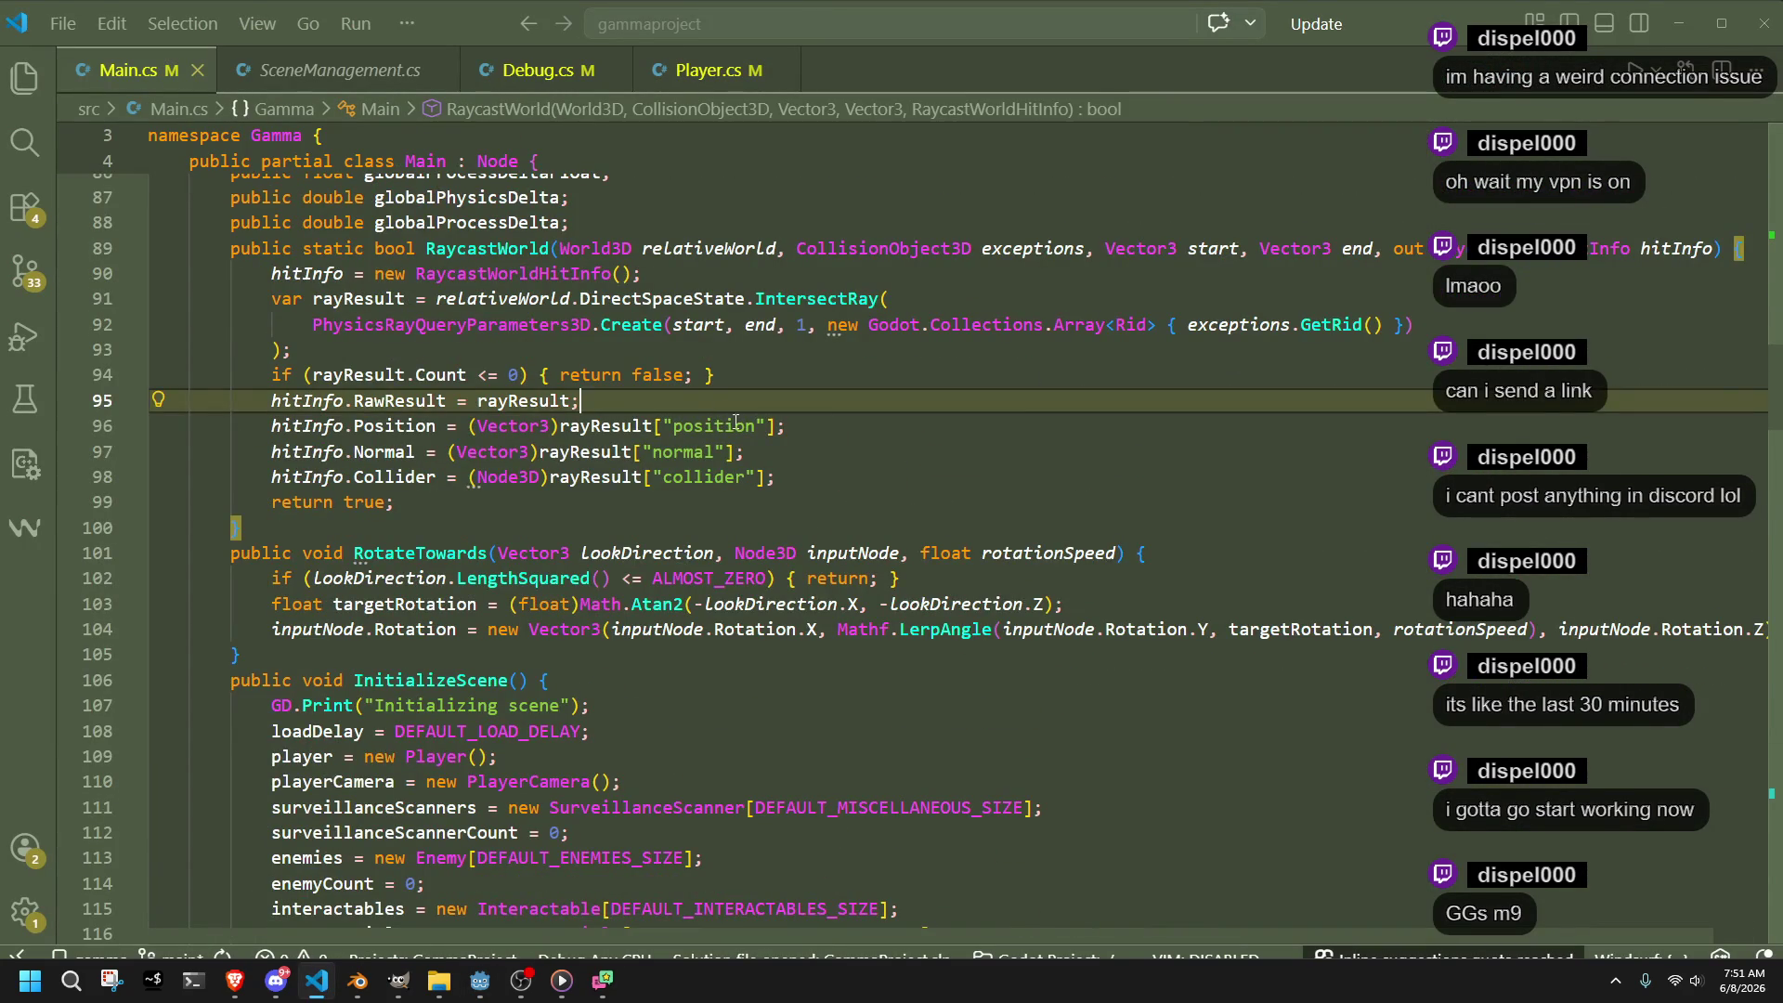
{"action": "scroll", "coordinate": [899, 666], "scroll_direction": "down", "scroll_amount": 16}
{"action": "scroll", "coordinate": [900, 666], "scroll_direction": "down", "scroll_amount": 18}
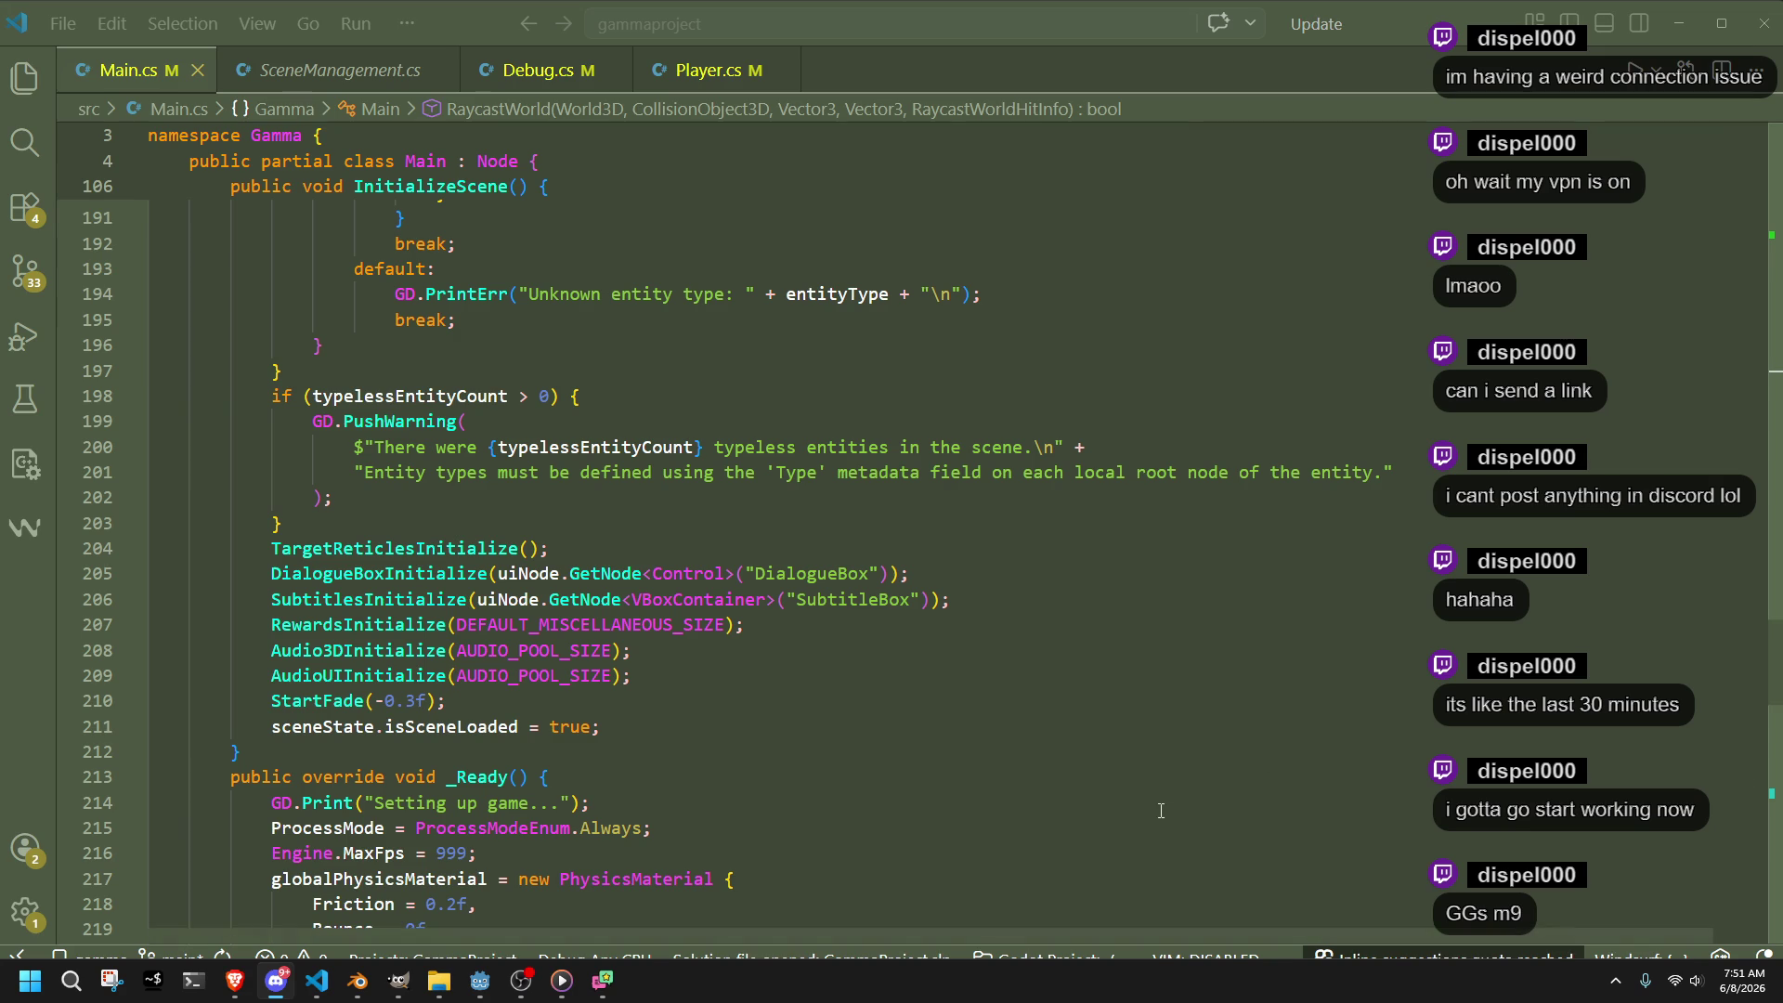
{"action": "scroll", "coordinate": [1064, 761], "scroll_direction": "down", "scroll_amount": 4}
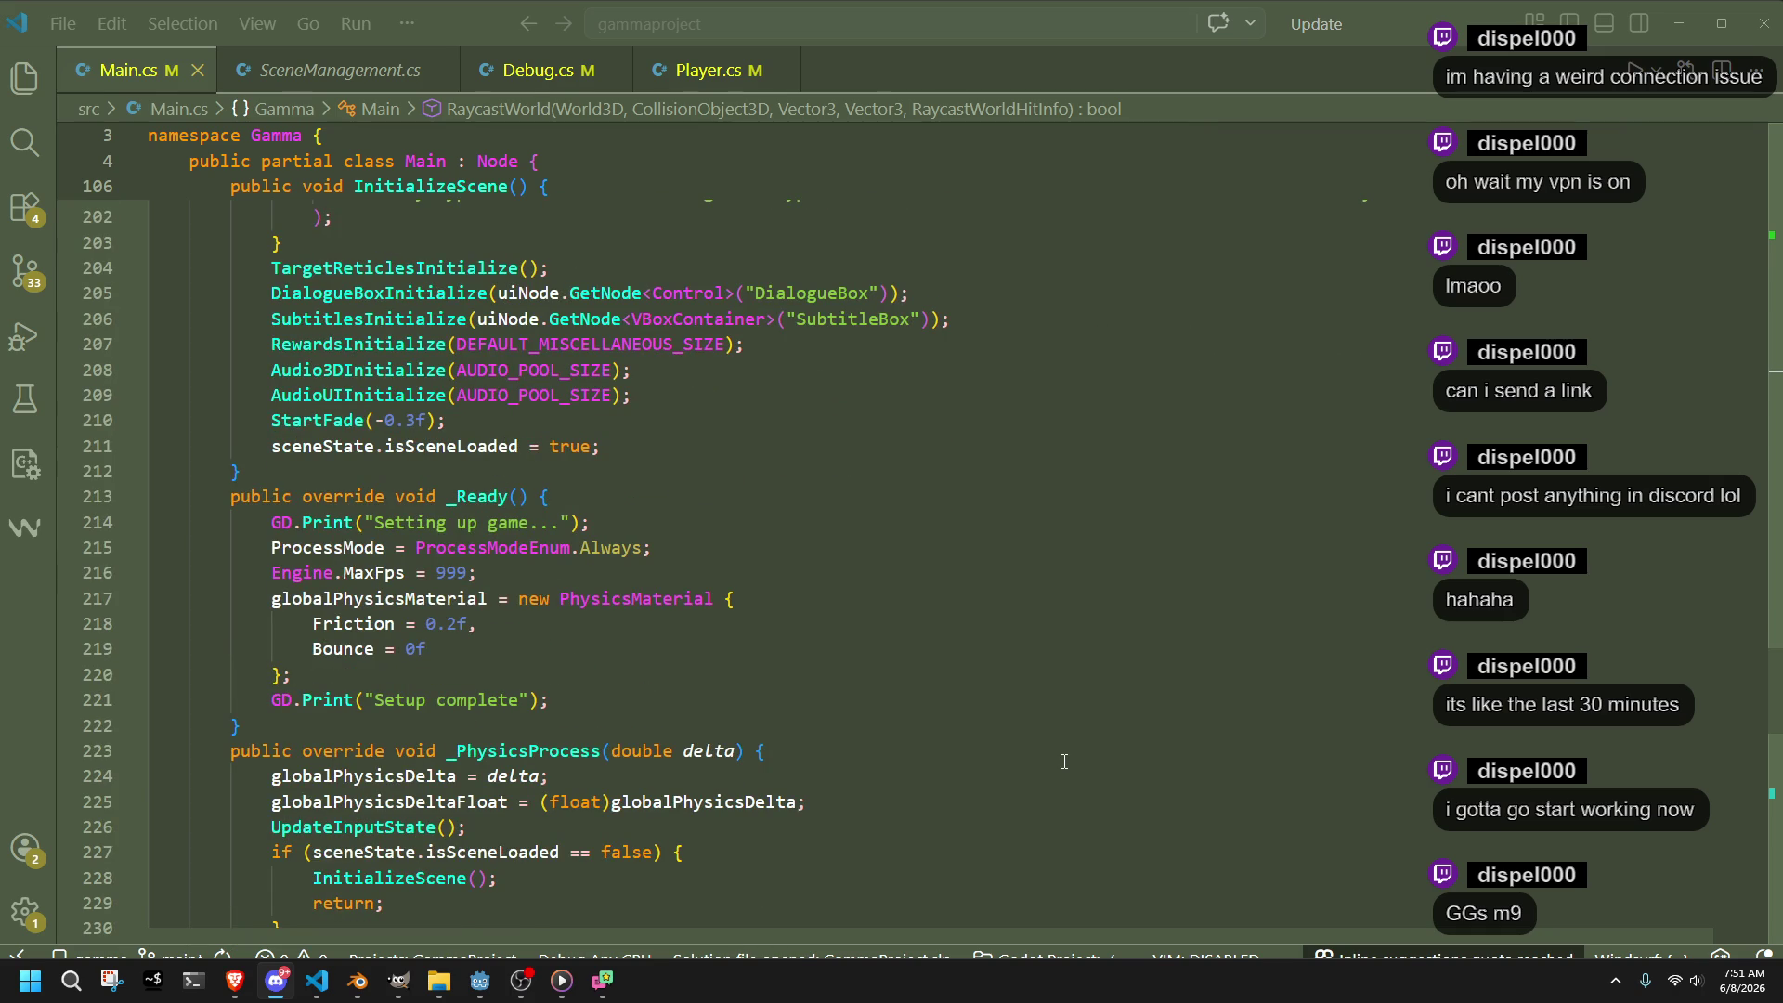
{"action": "scroll", "coordinate": [1065, 762], "scroll_direction": "down", "scroll_amount": 2}
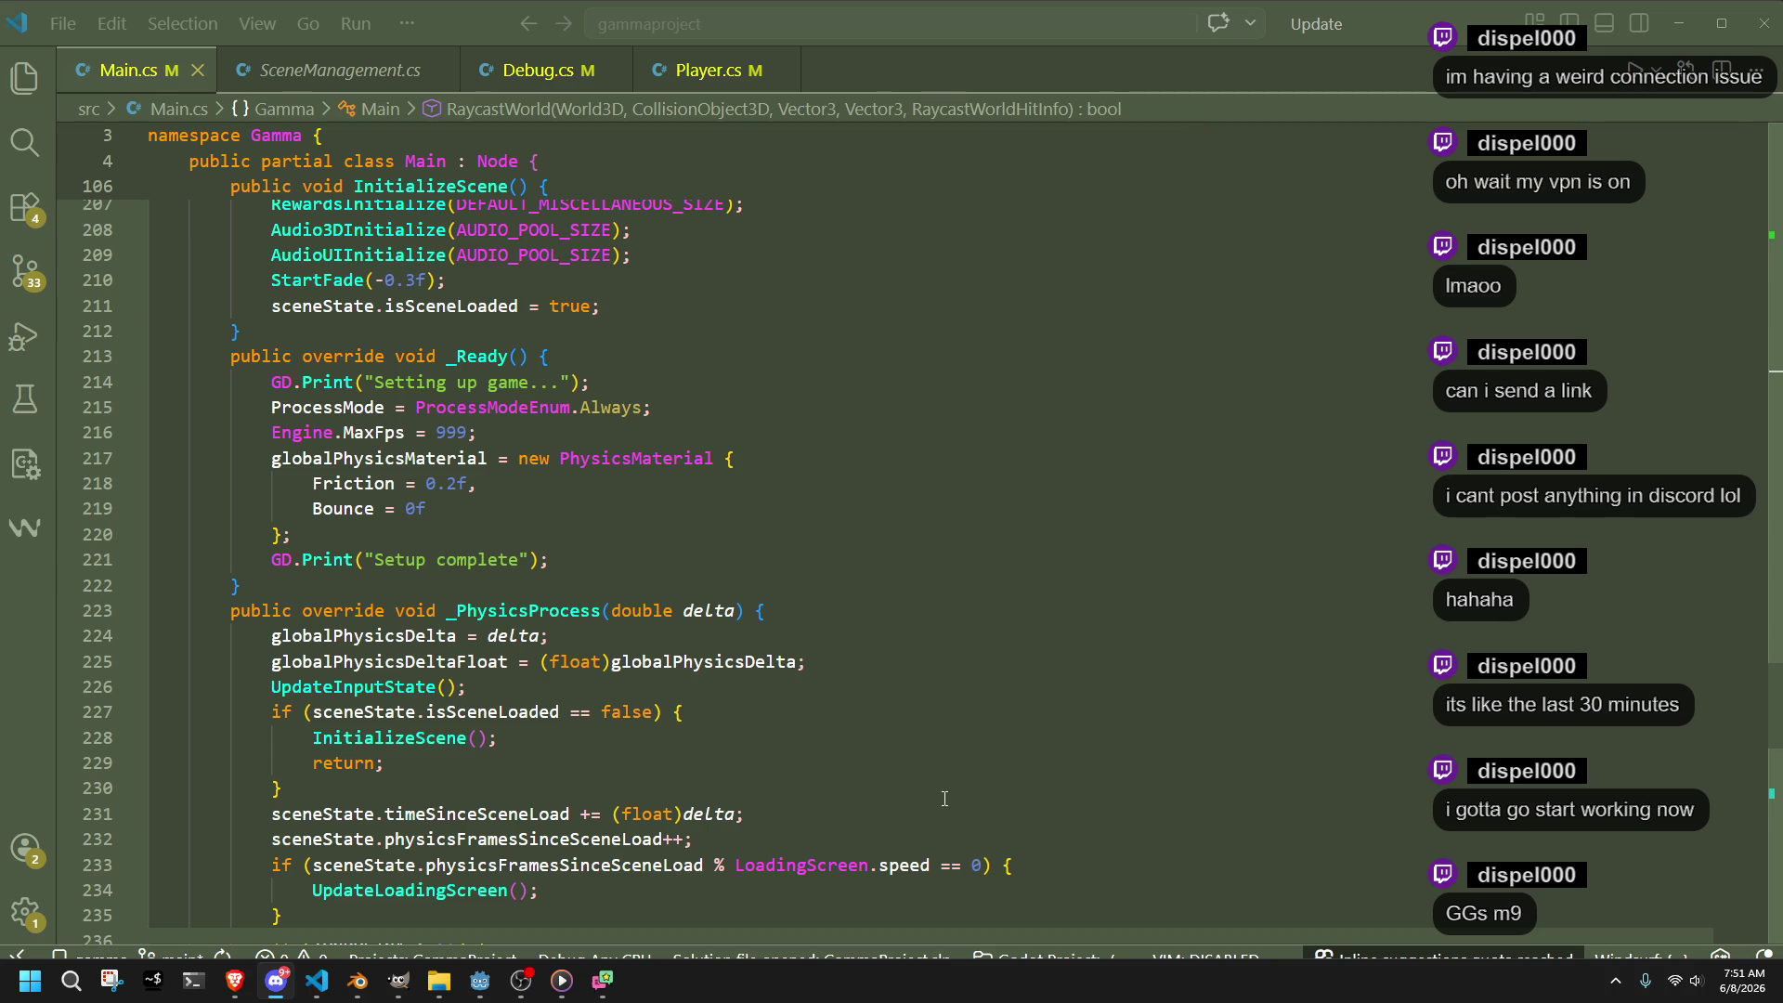
{"action": "scroll", "coordinate": [945, 799], "scroll_direction": "down", "scroll_amount": 6}
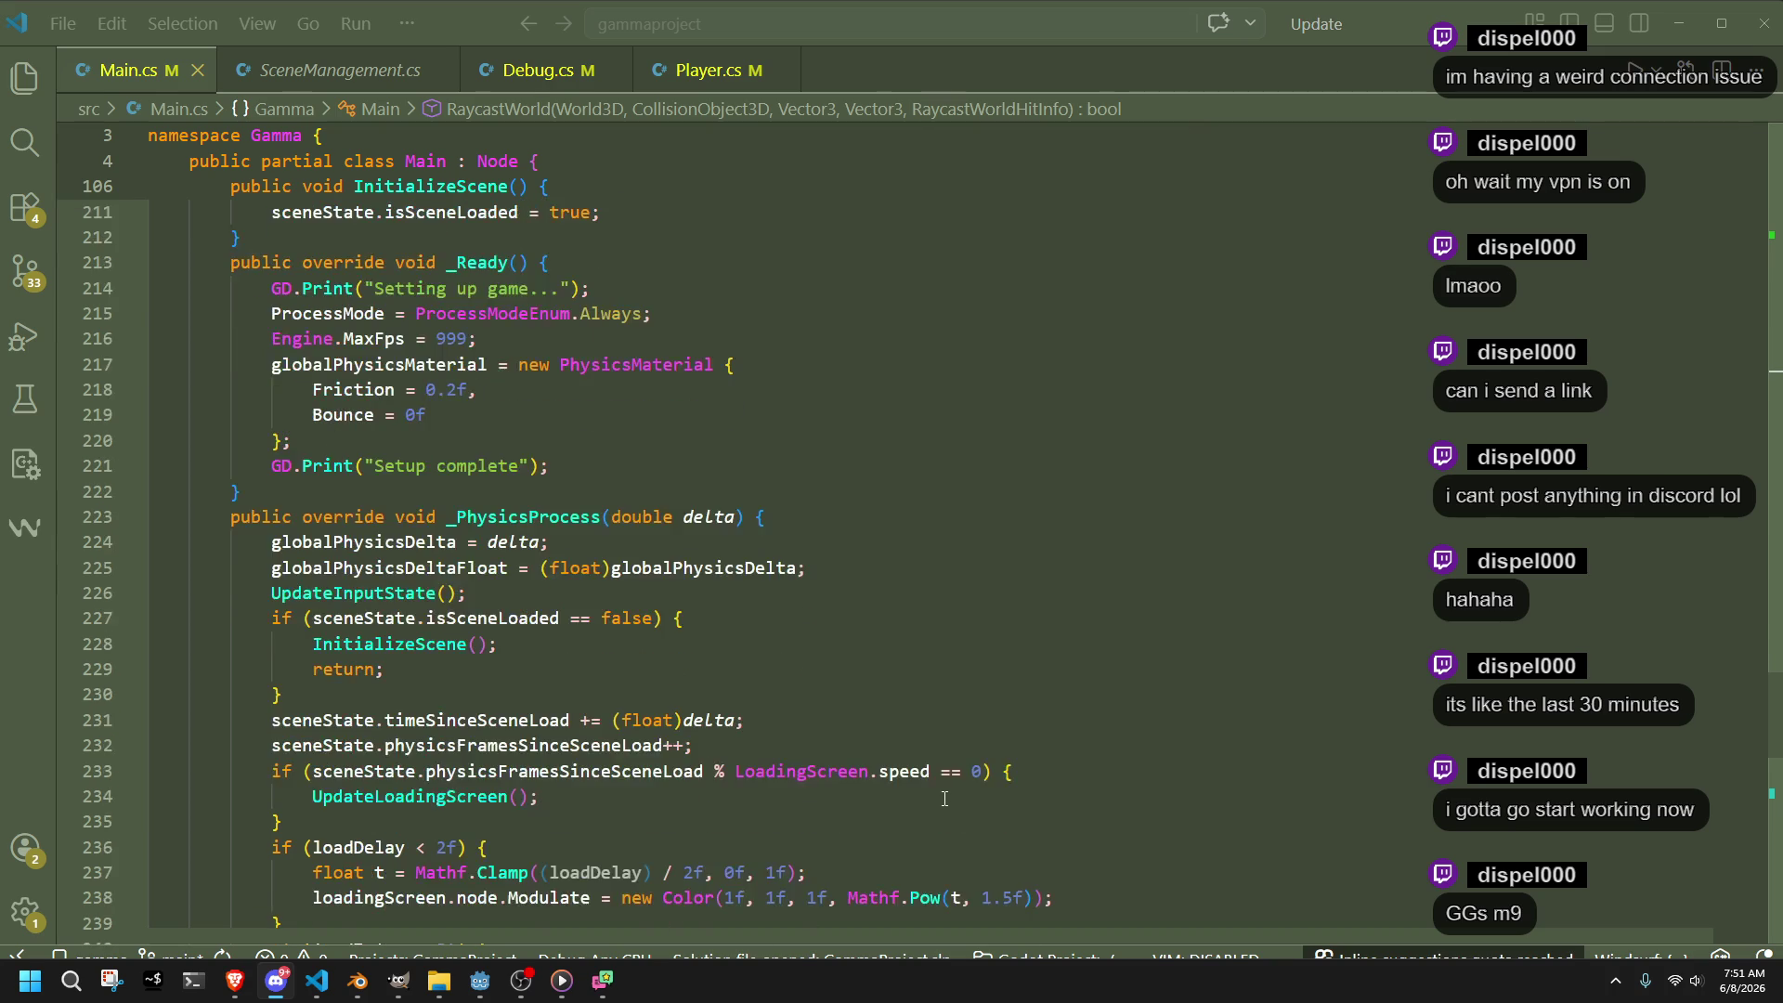
{"action": "scroll", "coordinate": [944, 799], "scroll_direction": "down", "scroll_amount": 3}
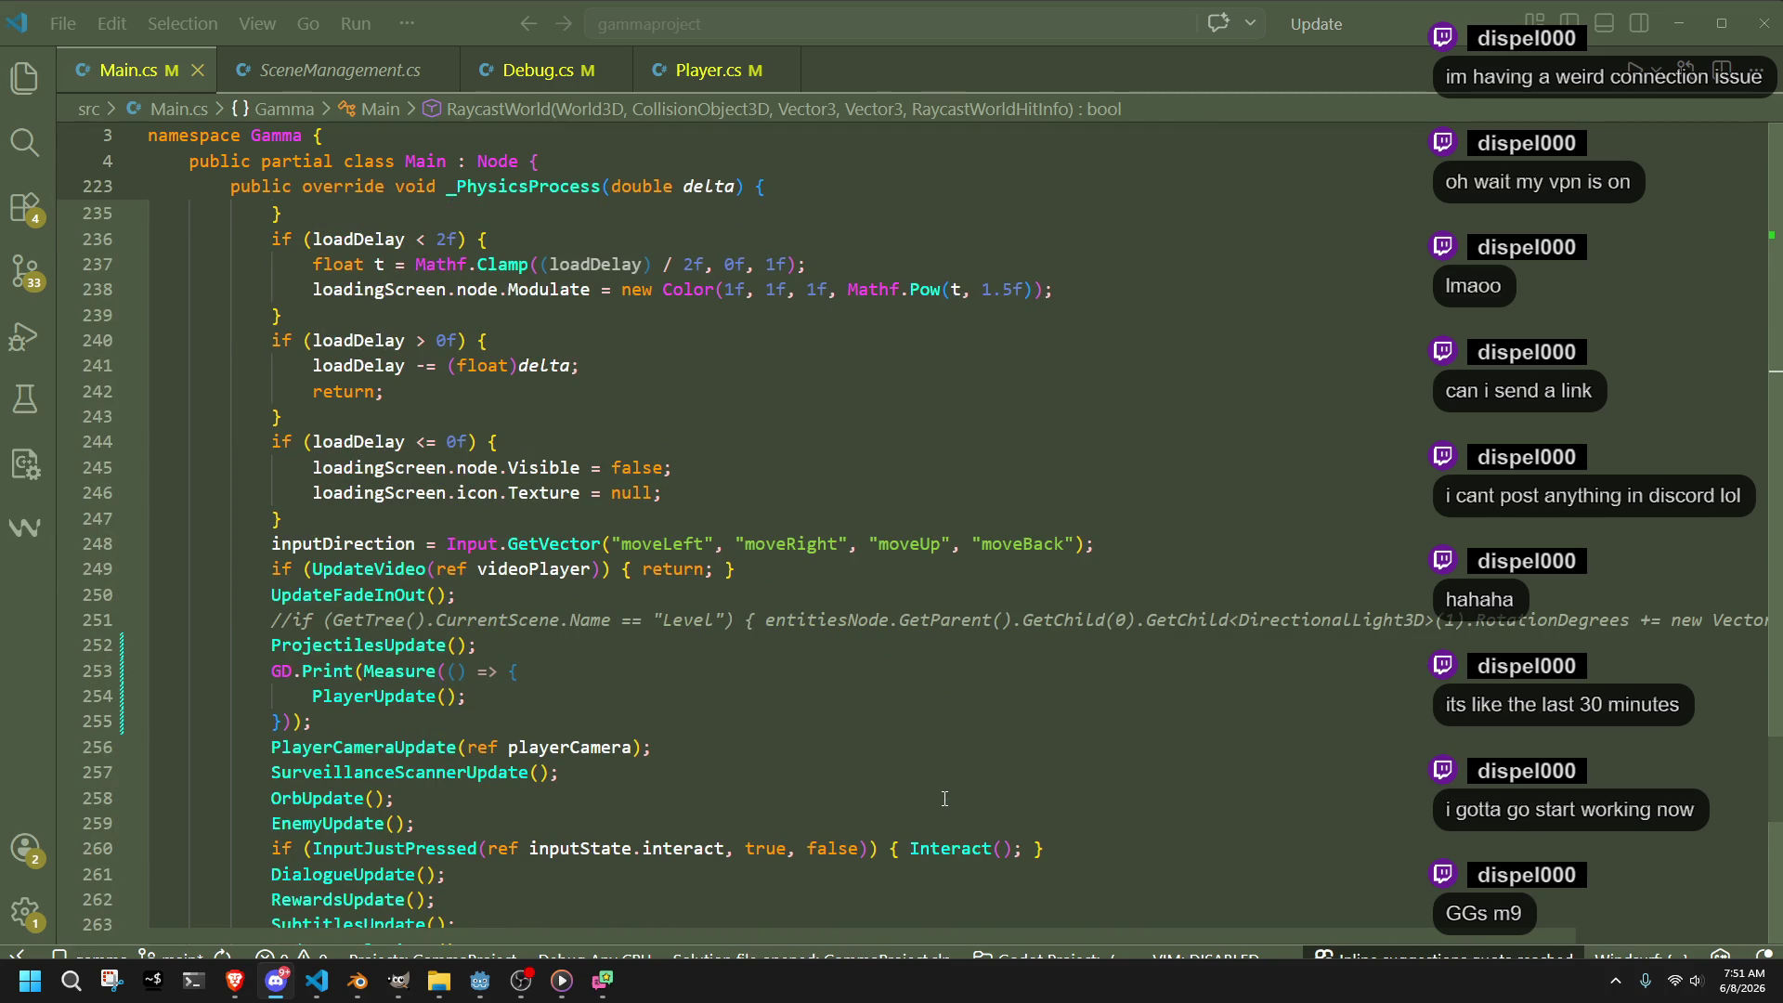
{"action": "scroll", "coordinate": [945, 798], "scroll_direction": "down", "scroll_amount": 3}
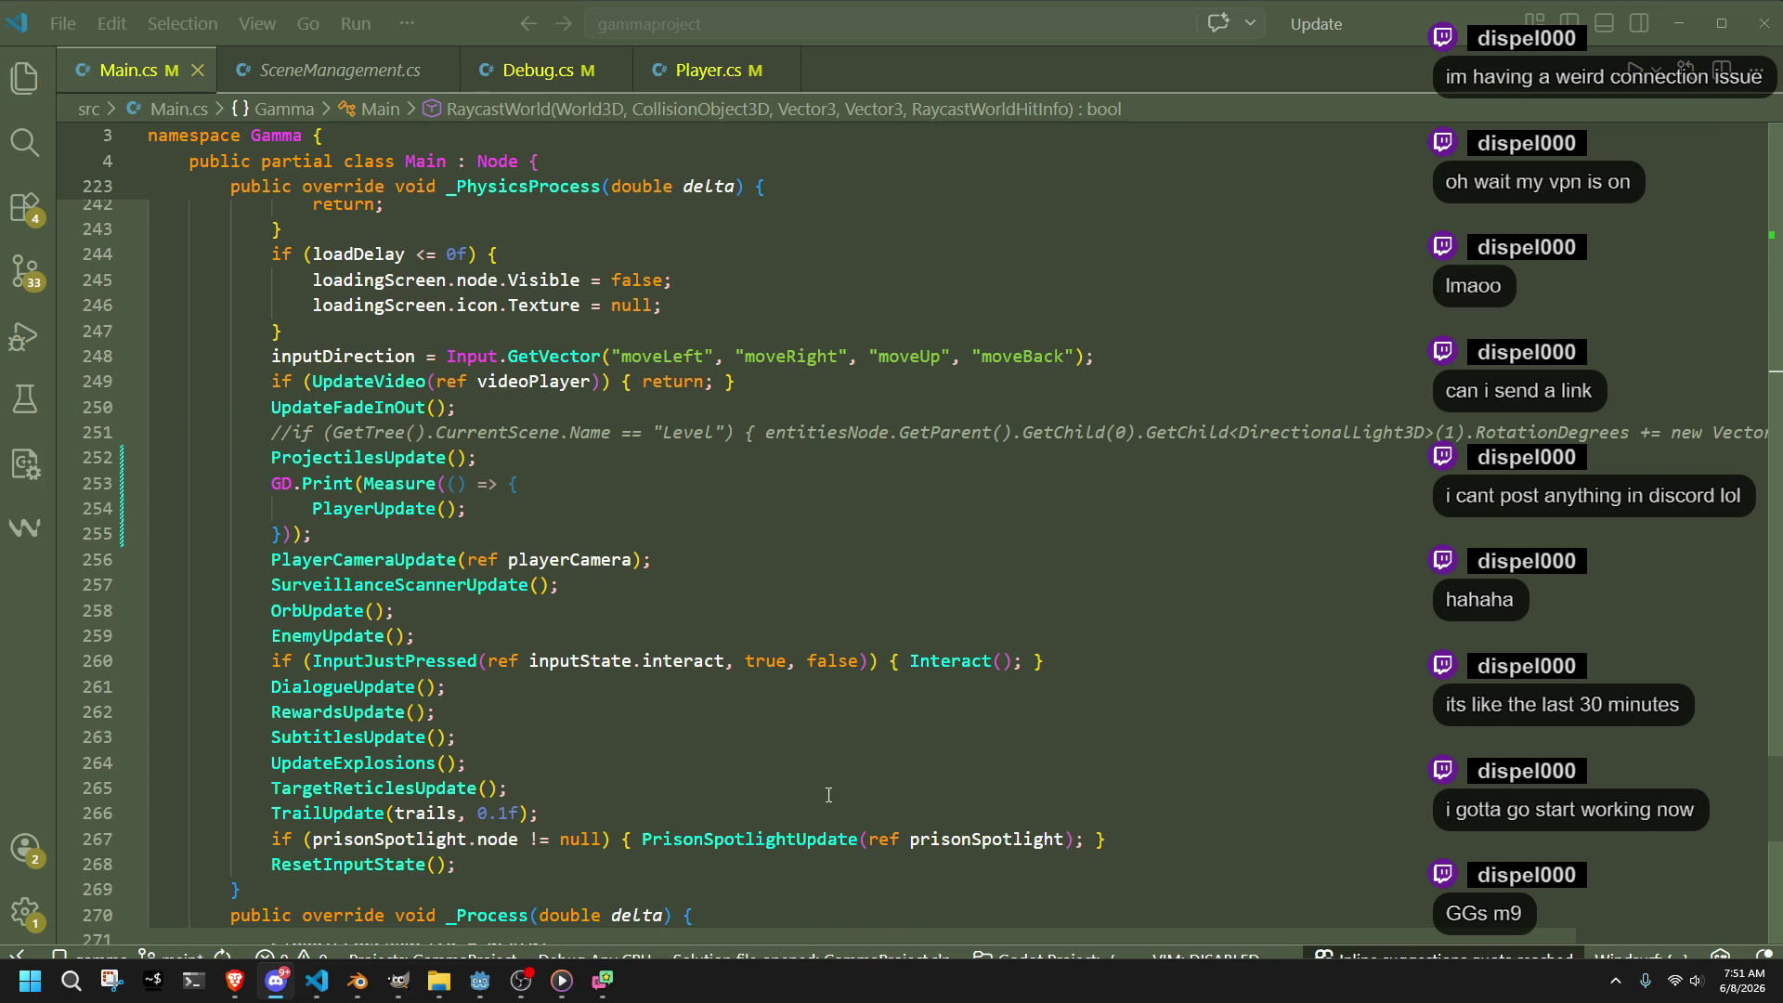
{"action": "left_click", "coordinate": [555, 890]}
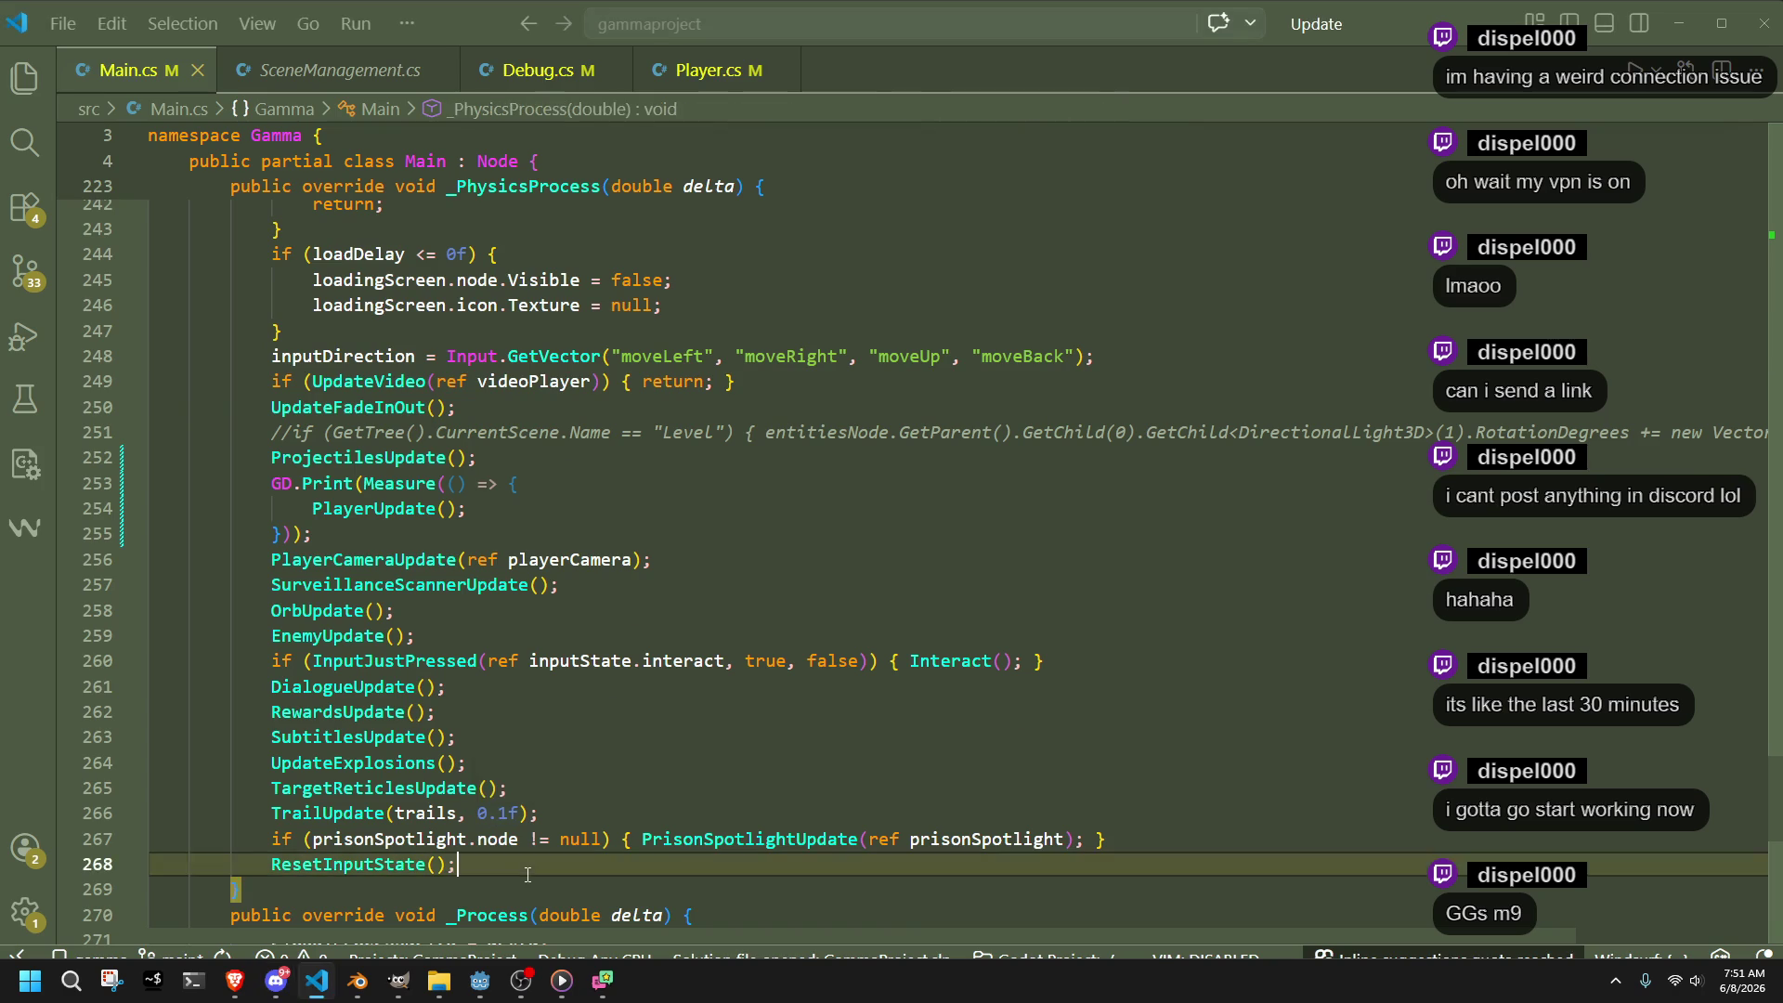
Move back to the update calls in Main.cs after a brief switch to Discord
{"action": "left_click", "coordinate": [406, 813]}
{"action": "left_click", "coordinate": [503, 893]}
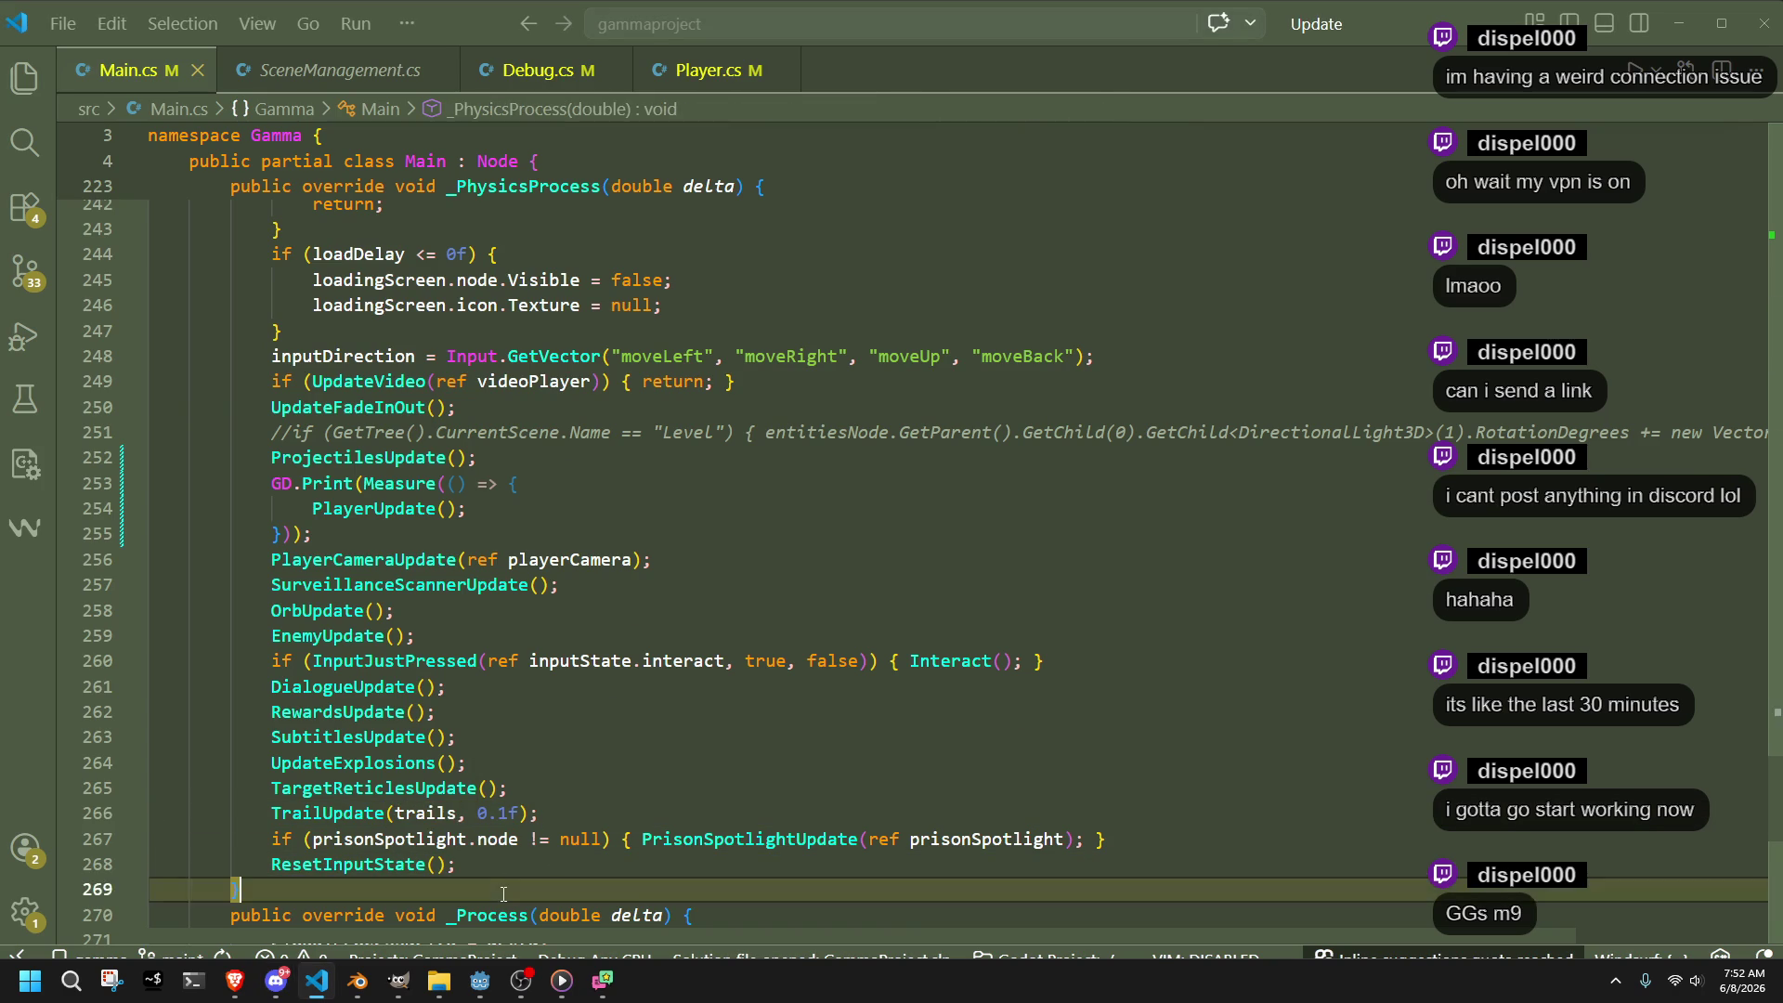
{"action": "scroll", "coordinate": [503, 894], "scroll_direction": "down", "scroll_amount": 3}
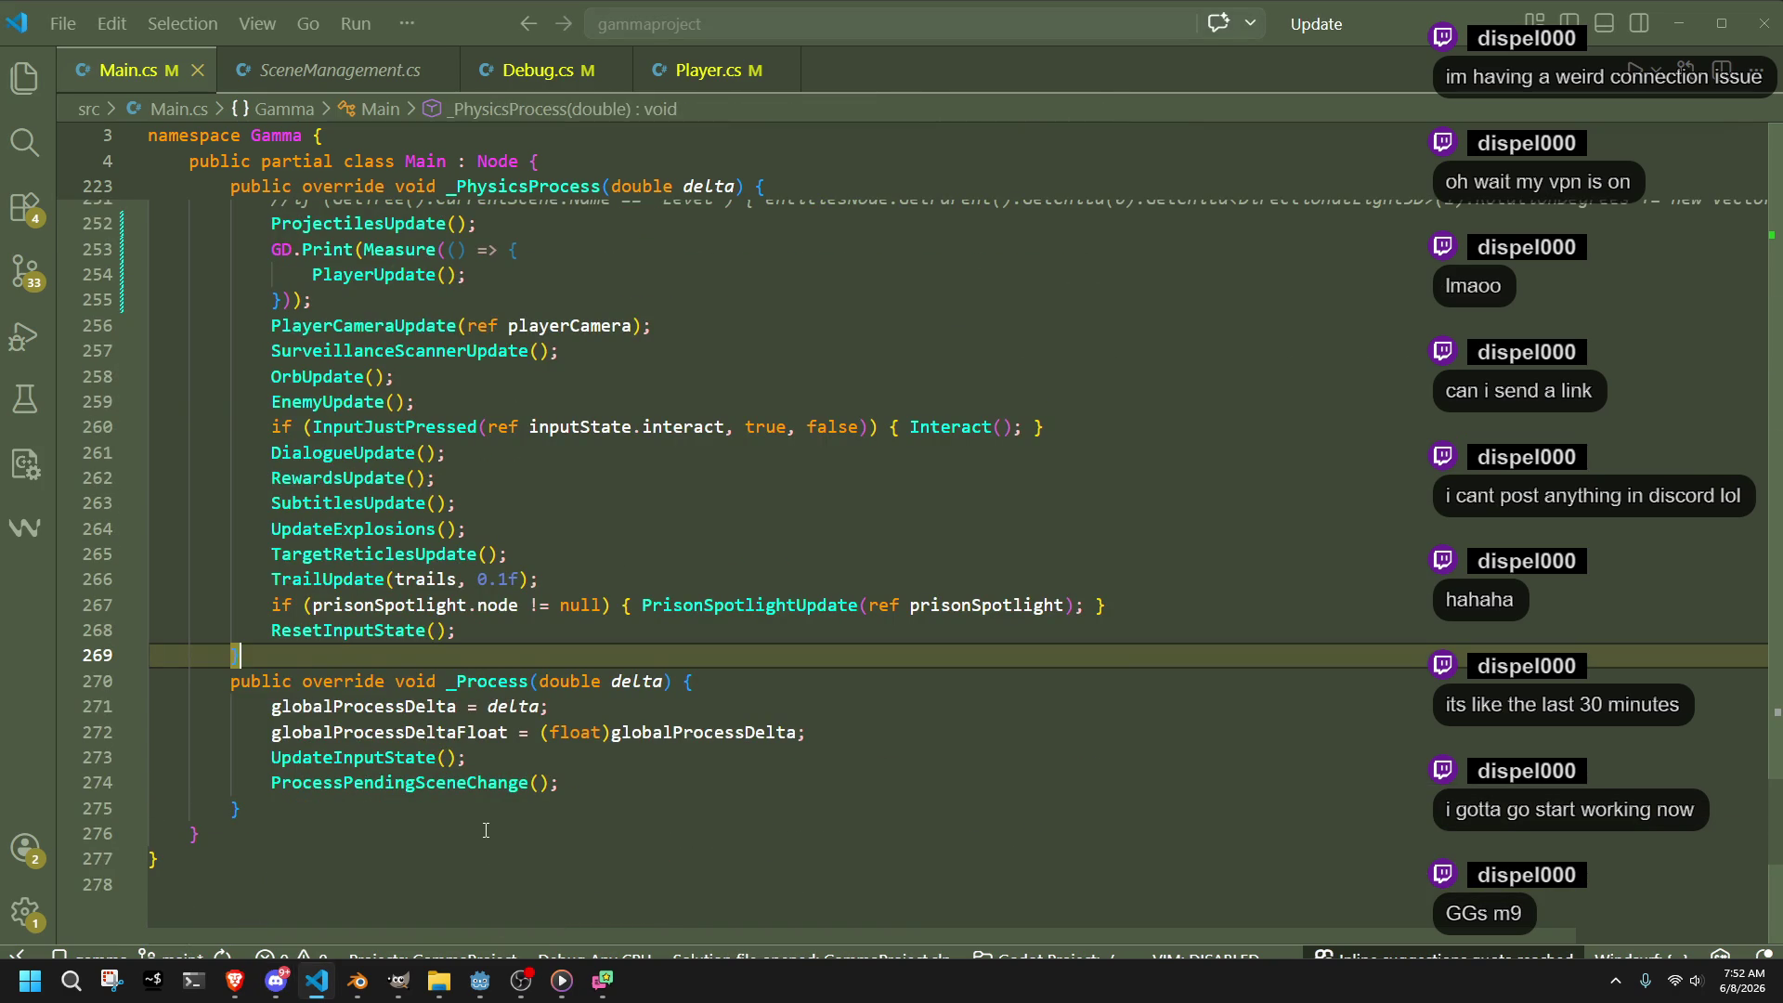
{"action": "left_click", "coordinate": [275, 981]}
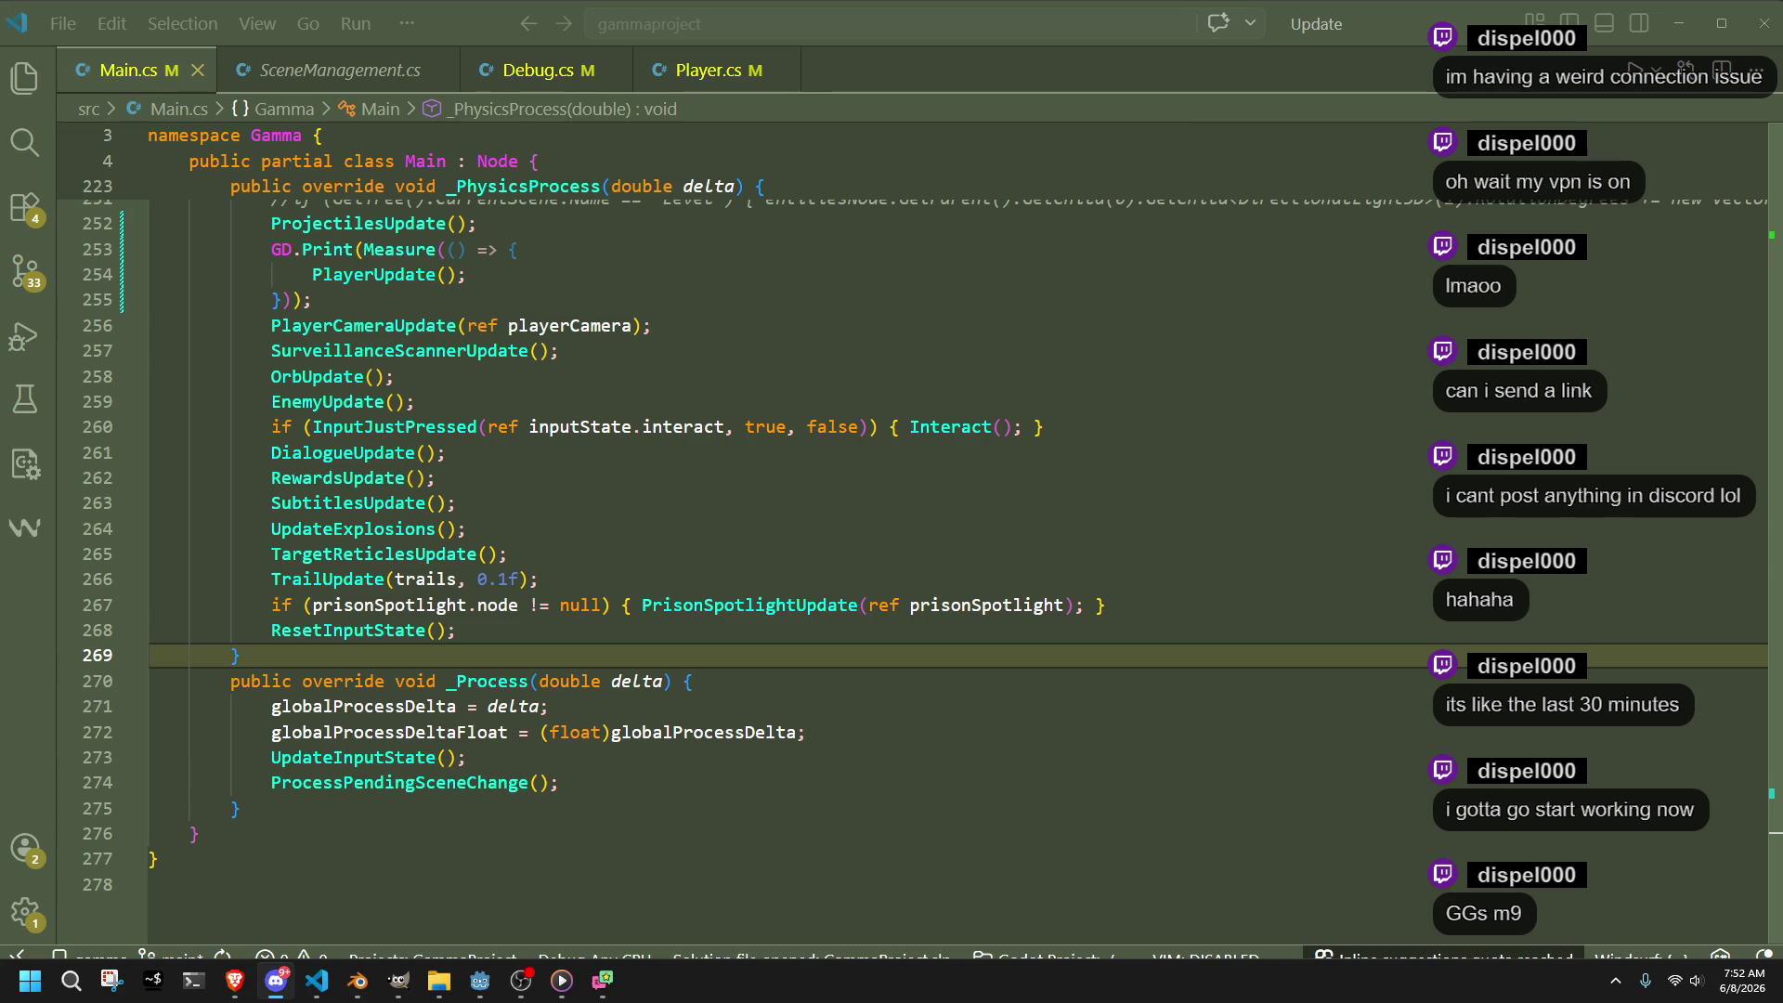
{"action": "left_click", "coordinate": [857, 630]}
{"action": "left_click", "coordinate": [693, 557]}
{"action": "scroll", "coordinate": [693, 558], "scroll_direction": "up", "scroll_amount": 3}
{"action": "left_click", "coordinate": [693, 566]}
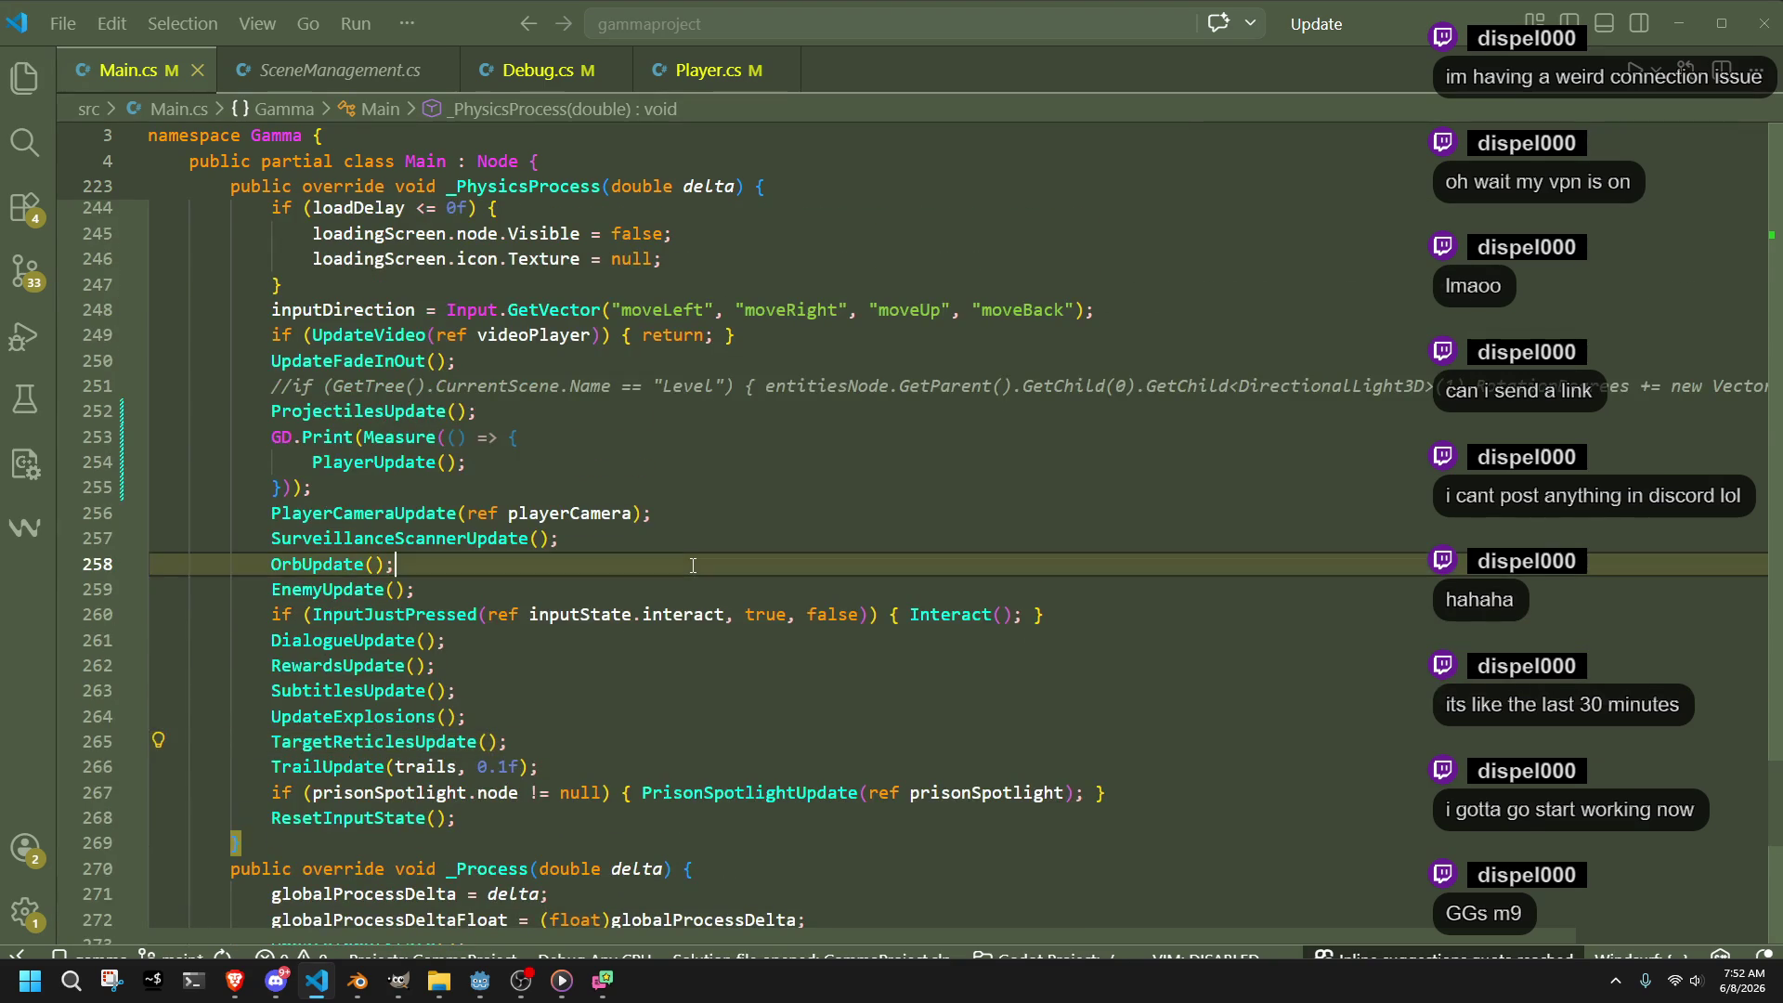
Replace the PlayerUpdate lambda with Measure(PlayerUpdate) via Quick Fix, save Main.cs, and return to Godot
{"action": "left_click", "coordinate": [608, 461]}
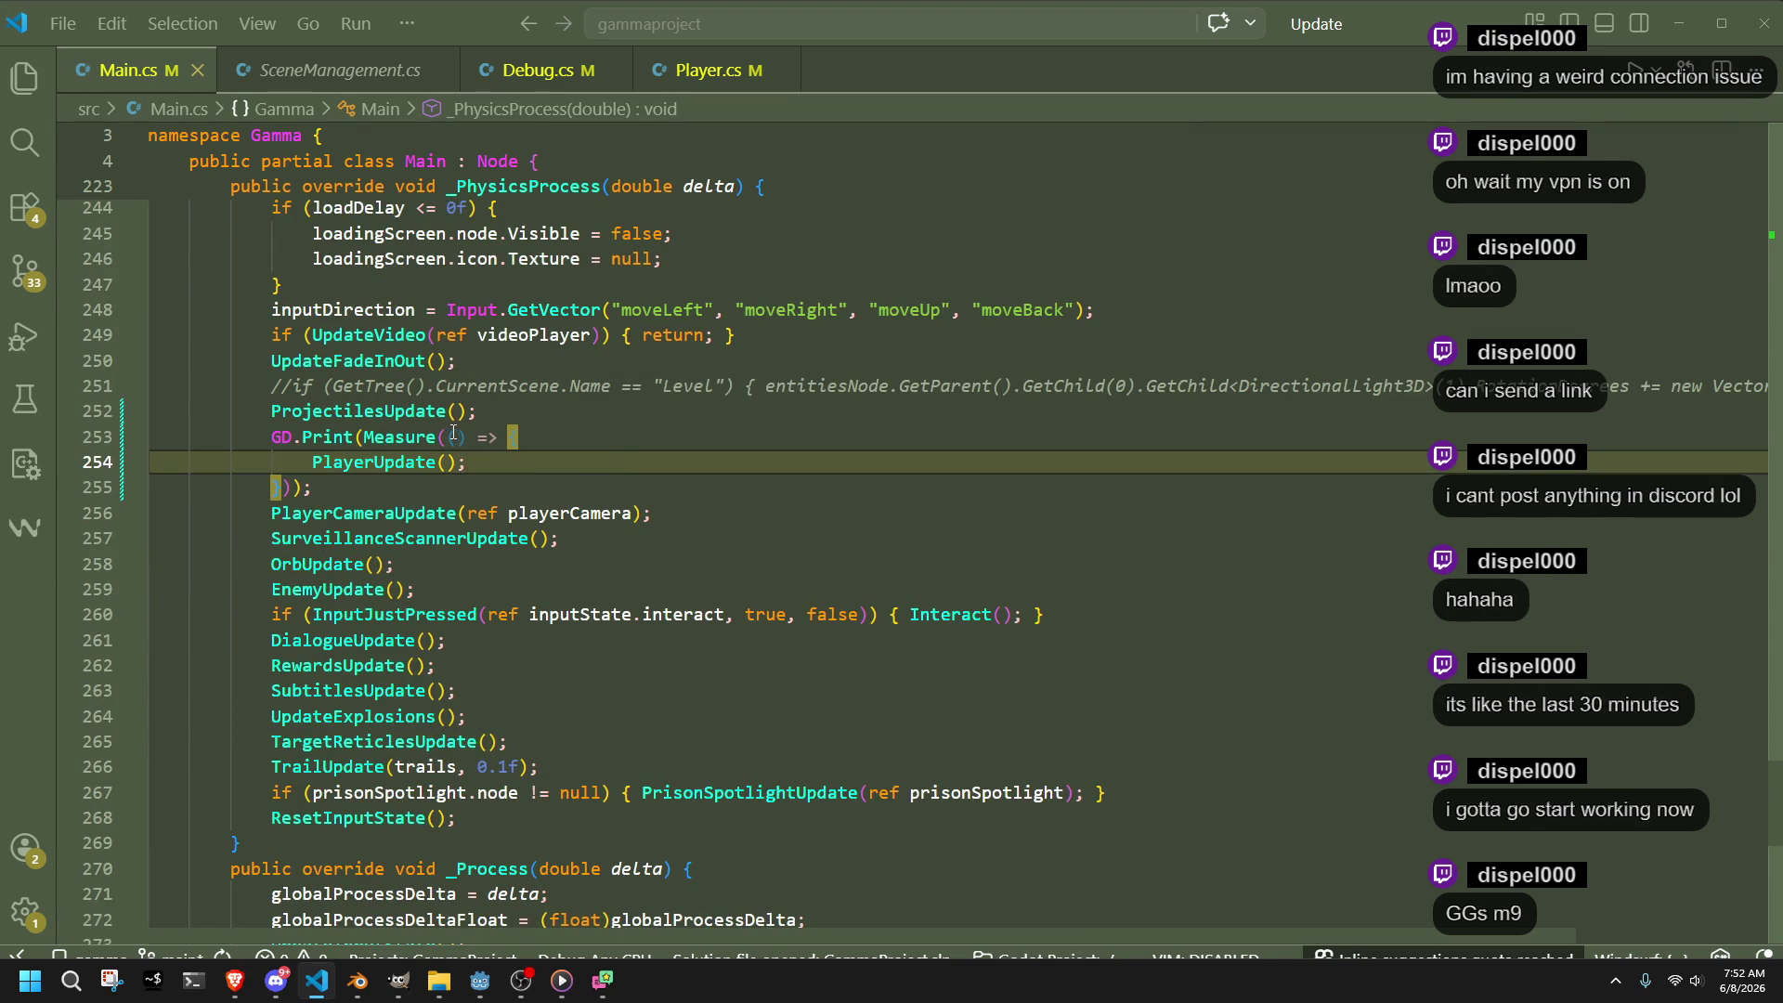
{"action": "mouse_move", "coordinate": [457, 434]}
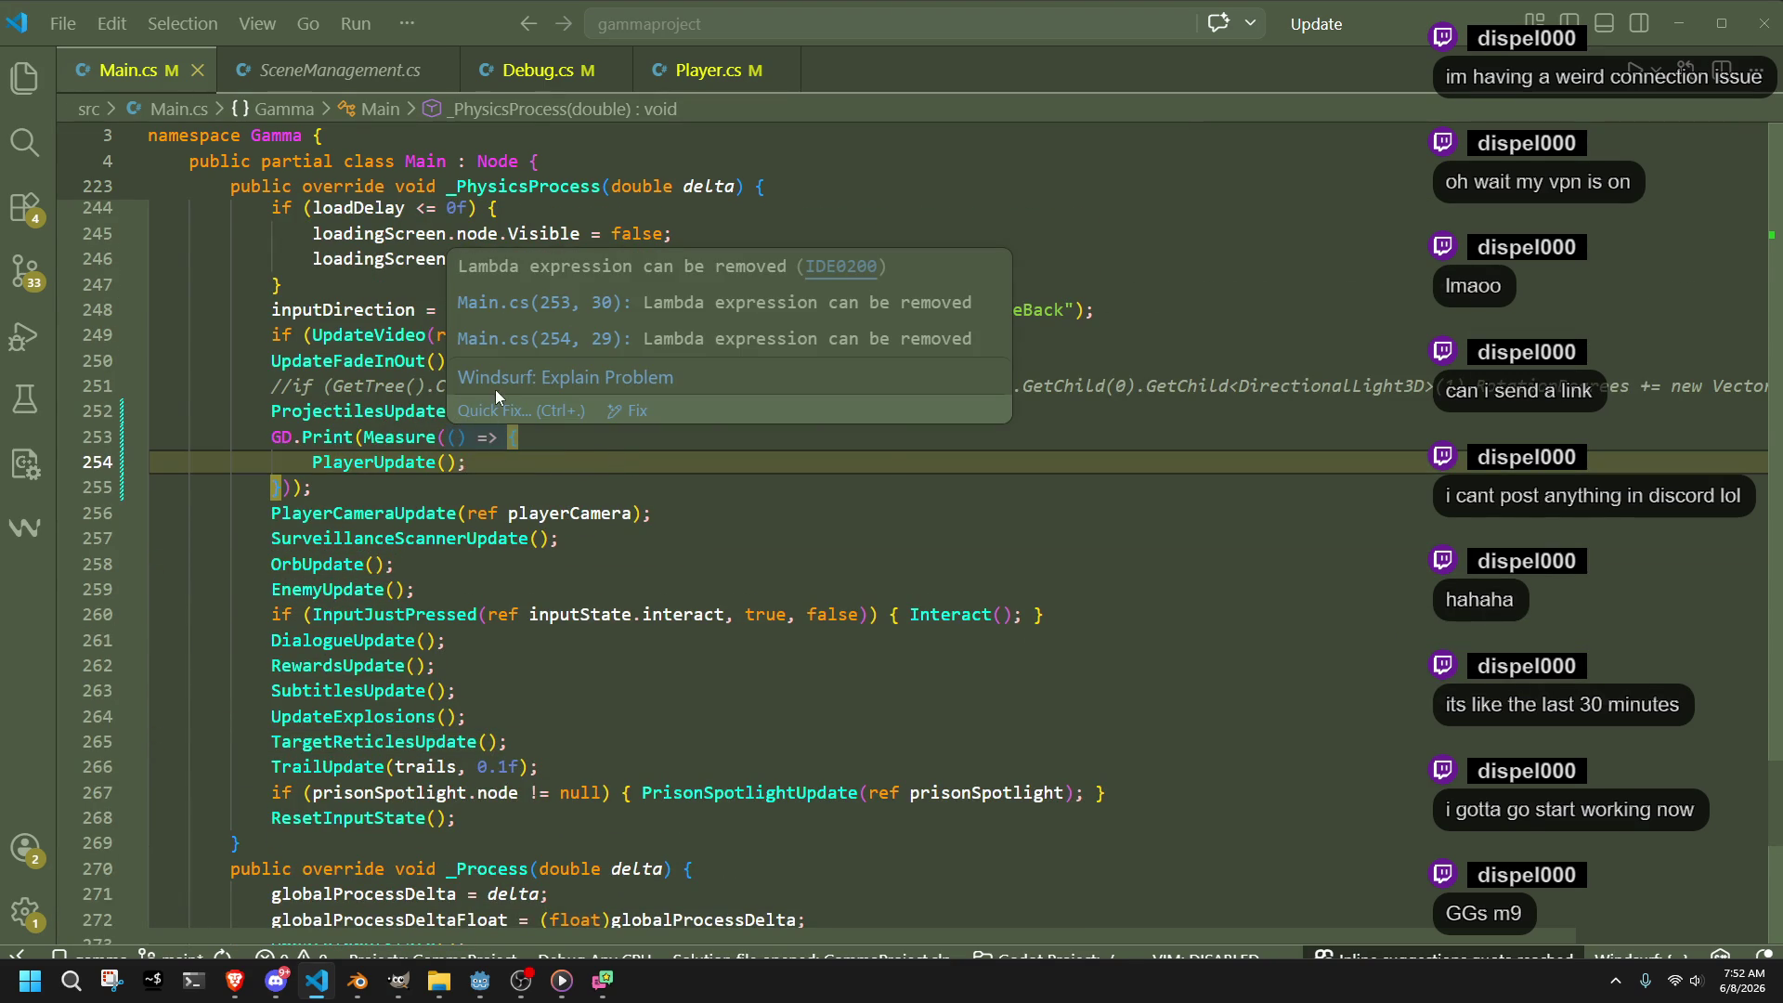
{"action": "left_click", "coordinate": [509, 410]}
{"action": "left_click", "coordinate": [563, 491]}
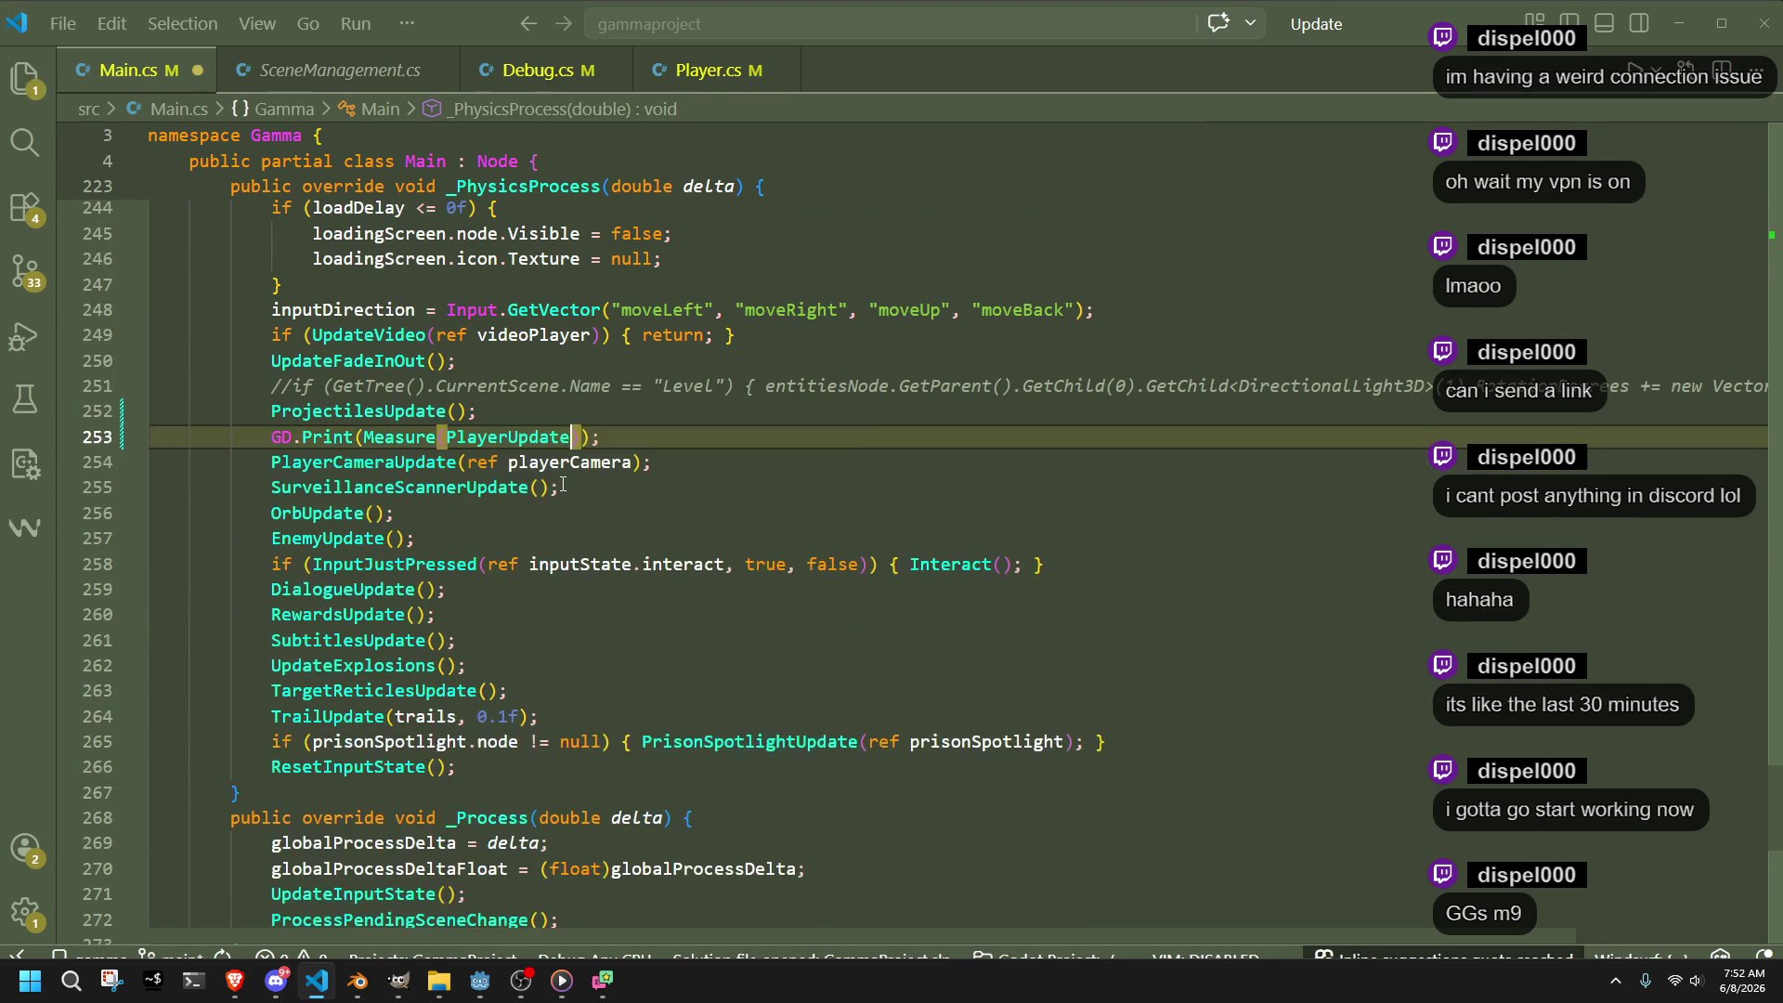
{"action": "left_click", "coordinate": [620, 536]}
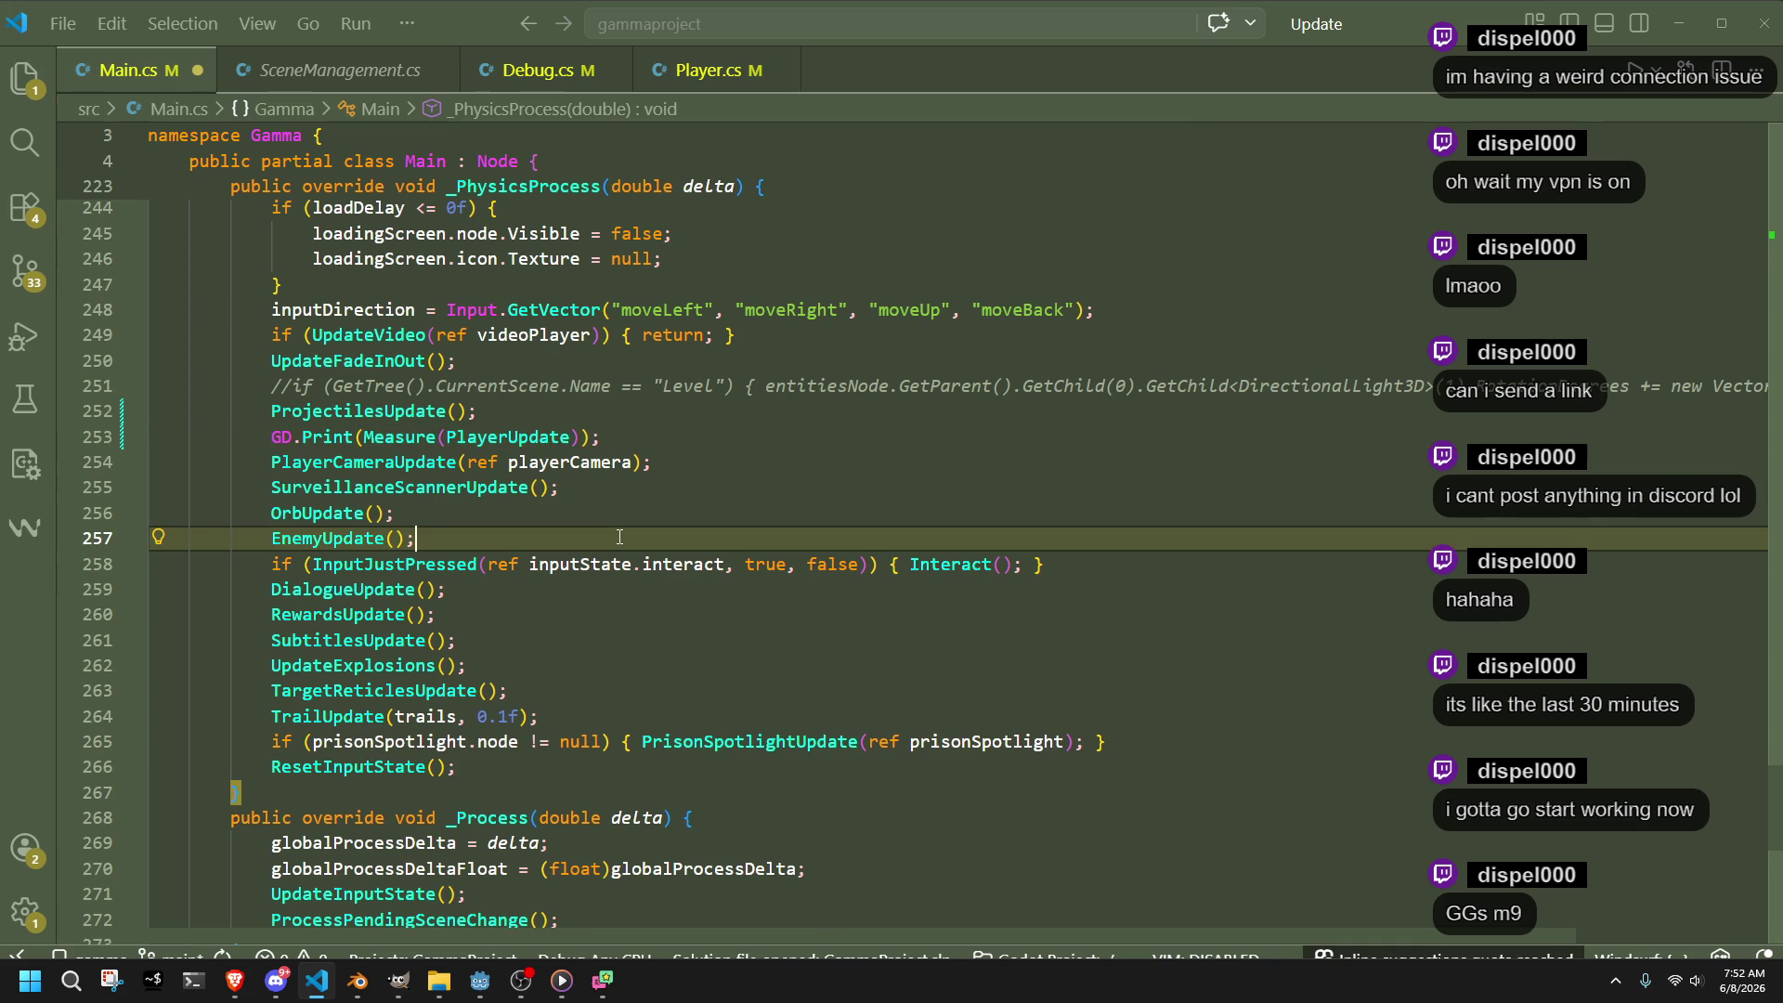
{"action": "left_click_drag", "start_coordinate": [599, 437], "coordinate": [582, 437]}
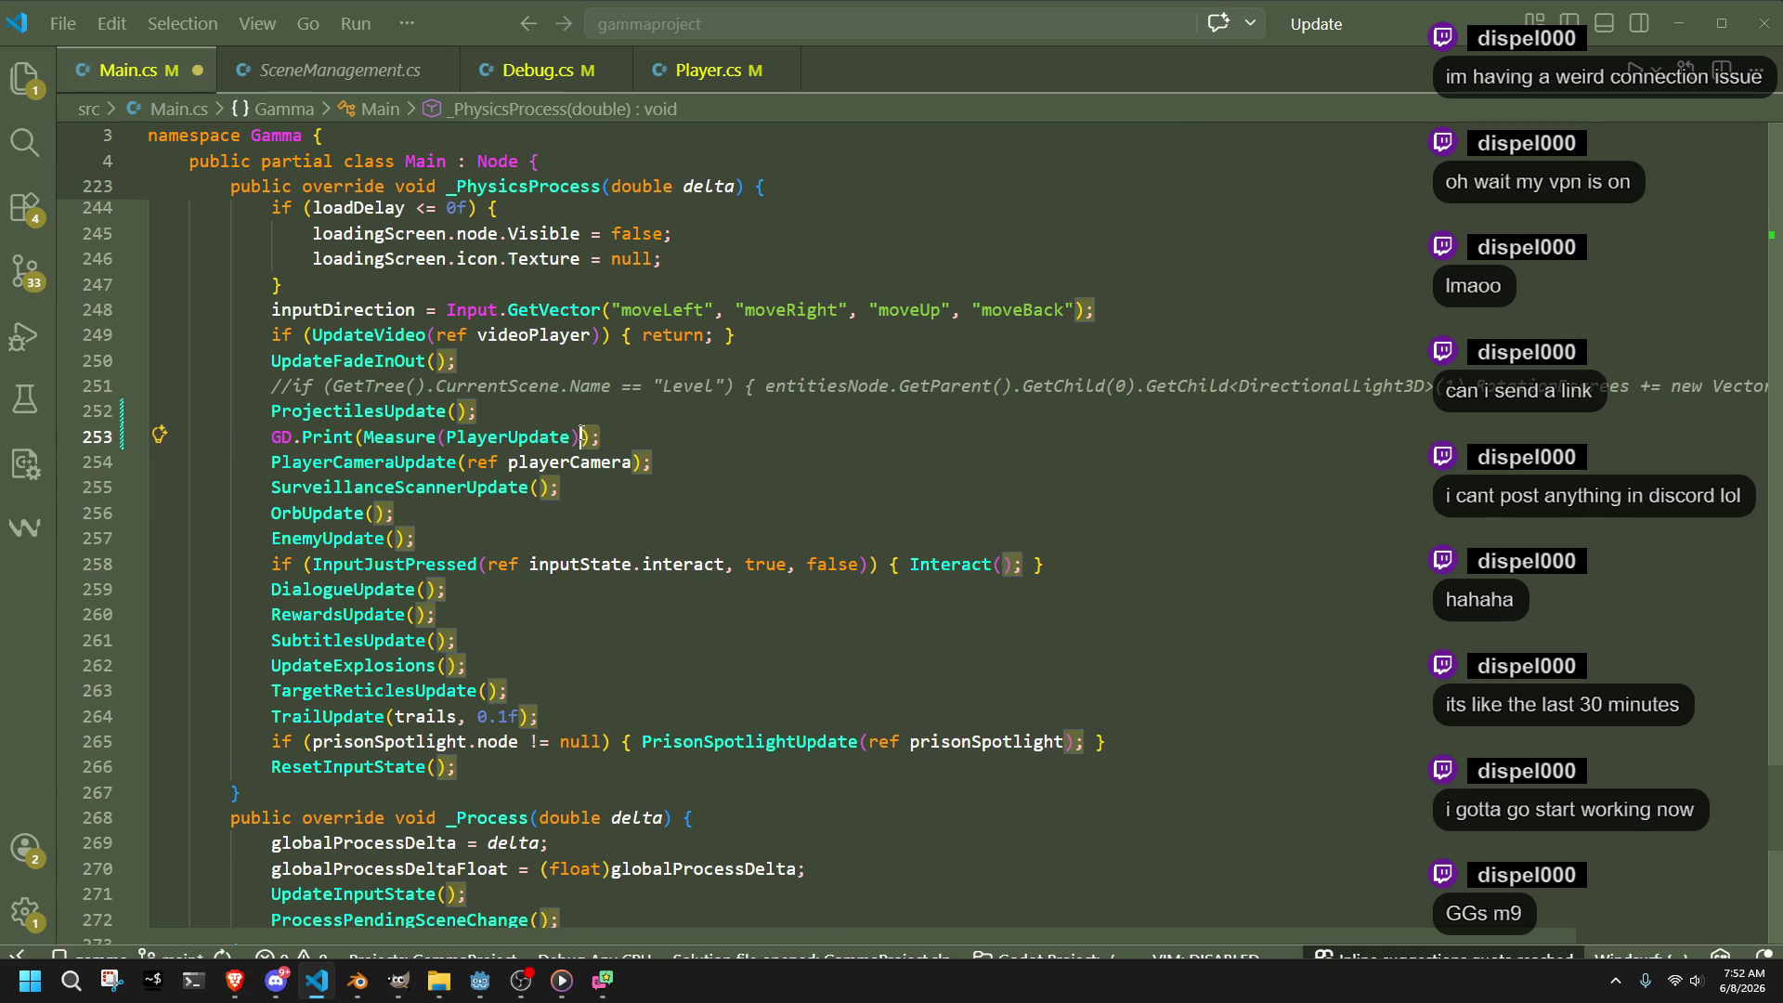
{"action": "left_click", "coordinate": [715, 538]}
{"action": "key", "text": "ctrl+s"}
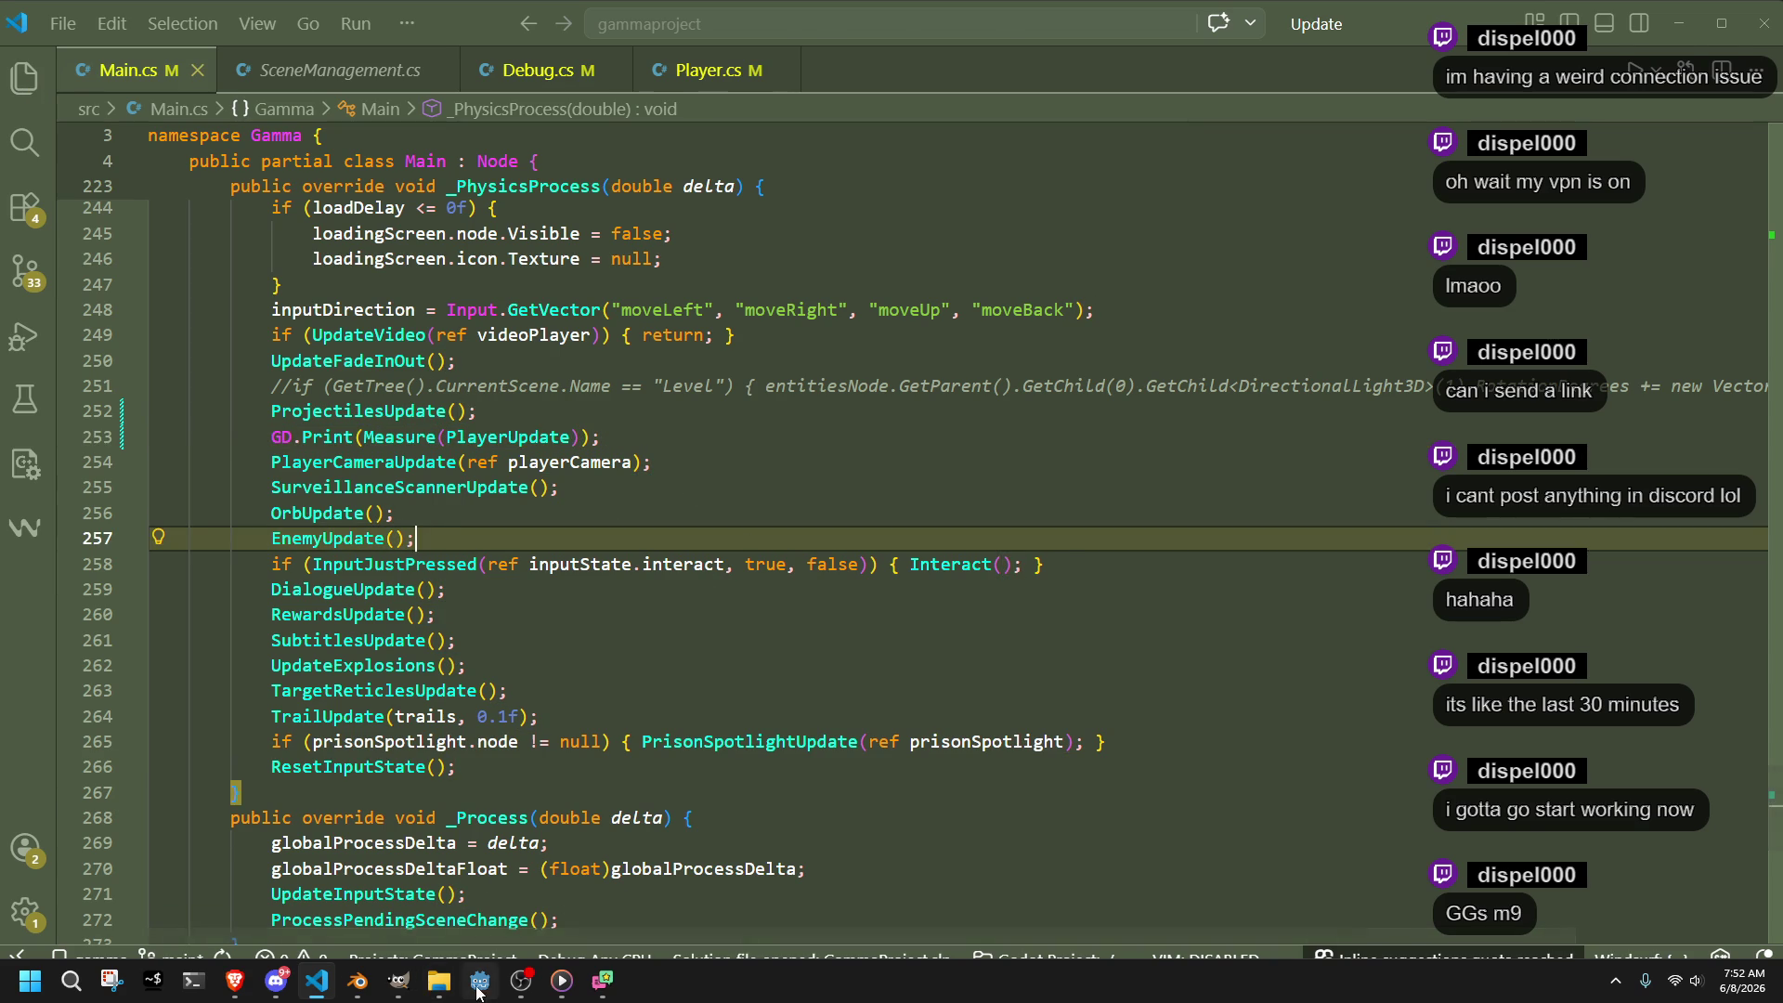
{"action": "left_click", "coordinate": [480, 981]}
Run the game and walk the character over the stairs and beam onto the tiled floor and walkway
{"action": "left_click", "coordinate": [1651, 38]}
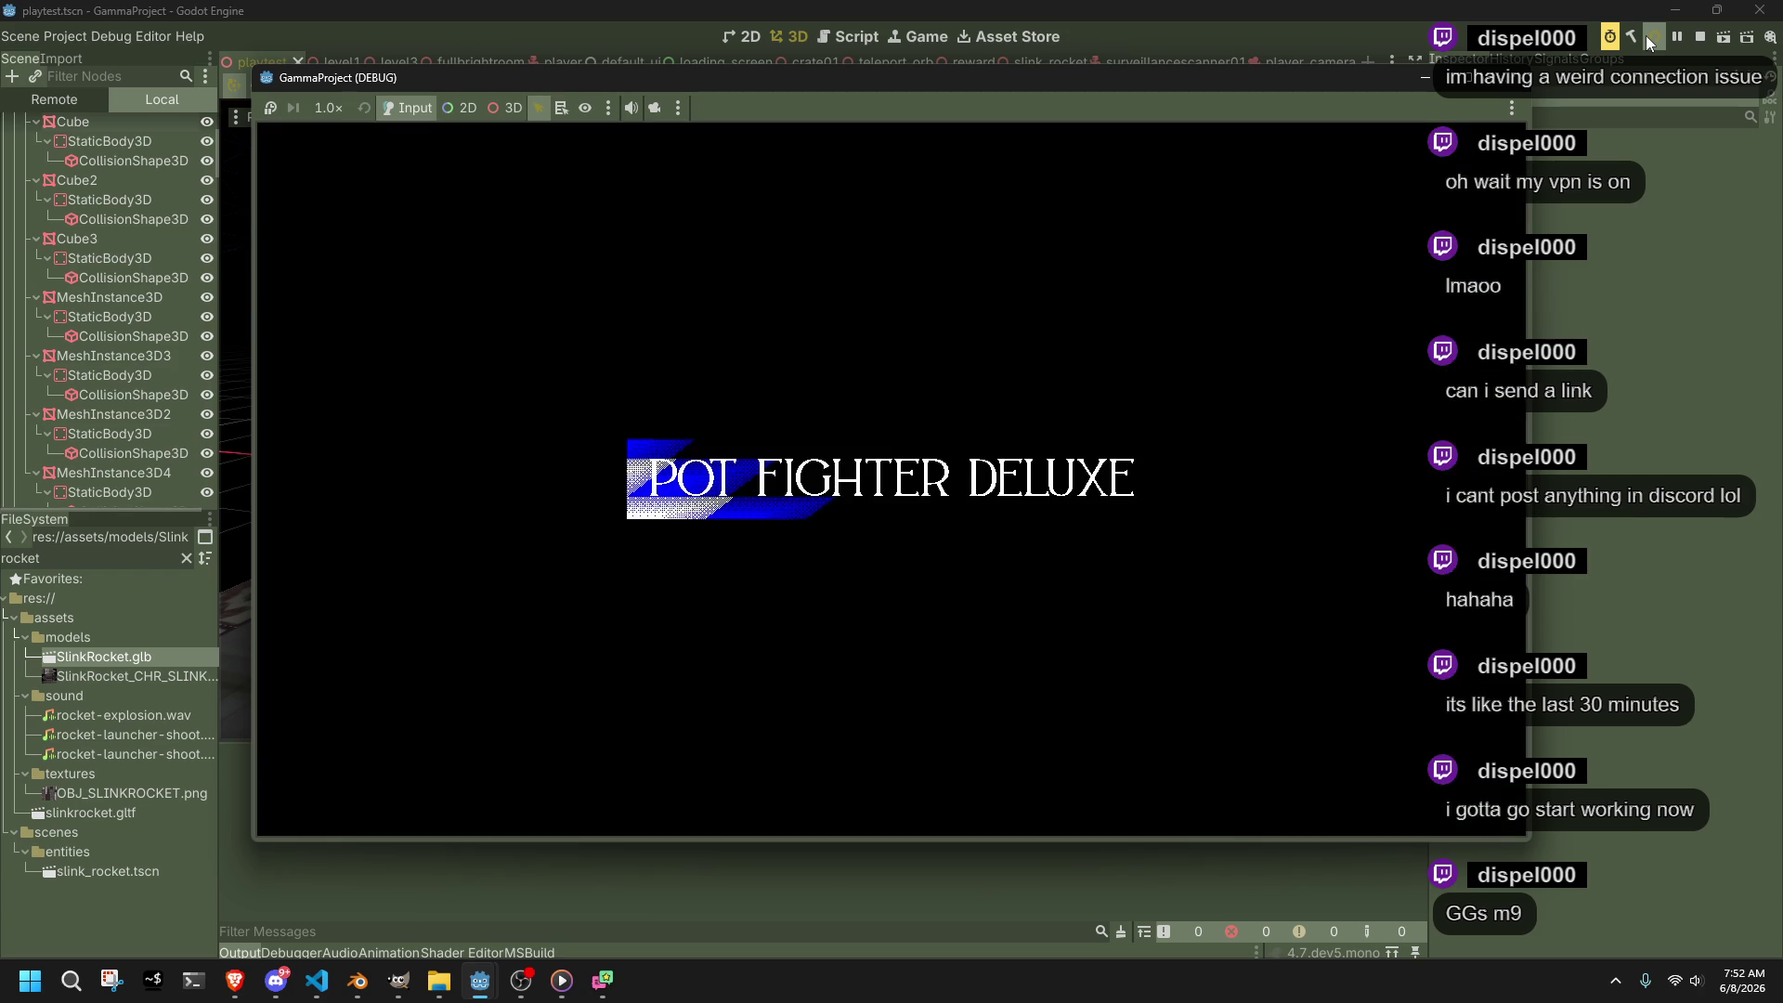
{"action": "key", "text": "w"}
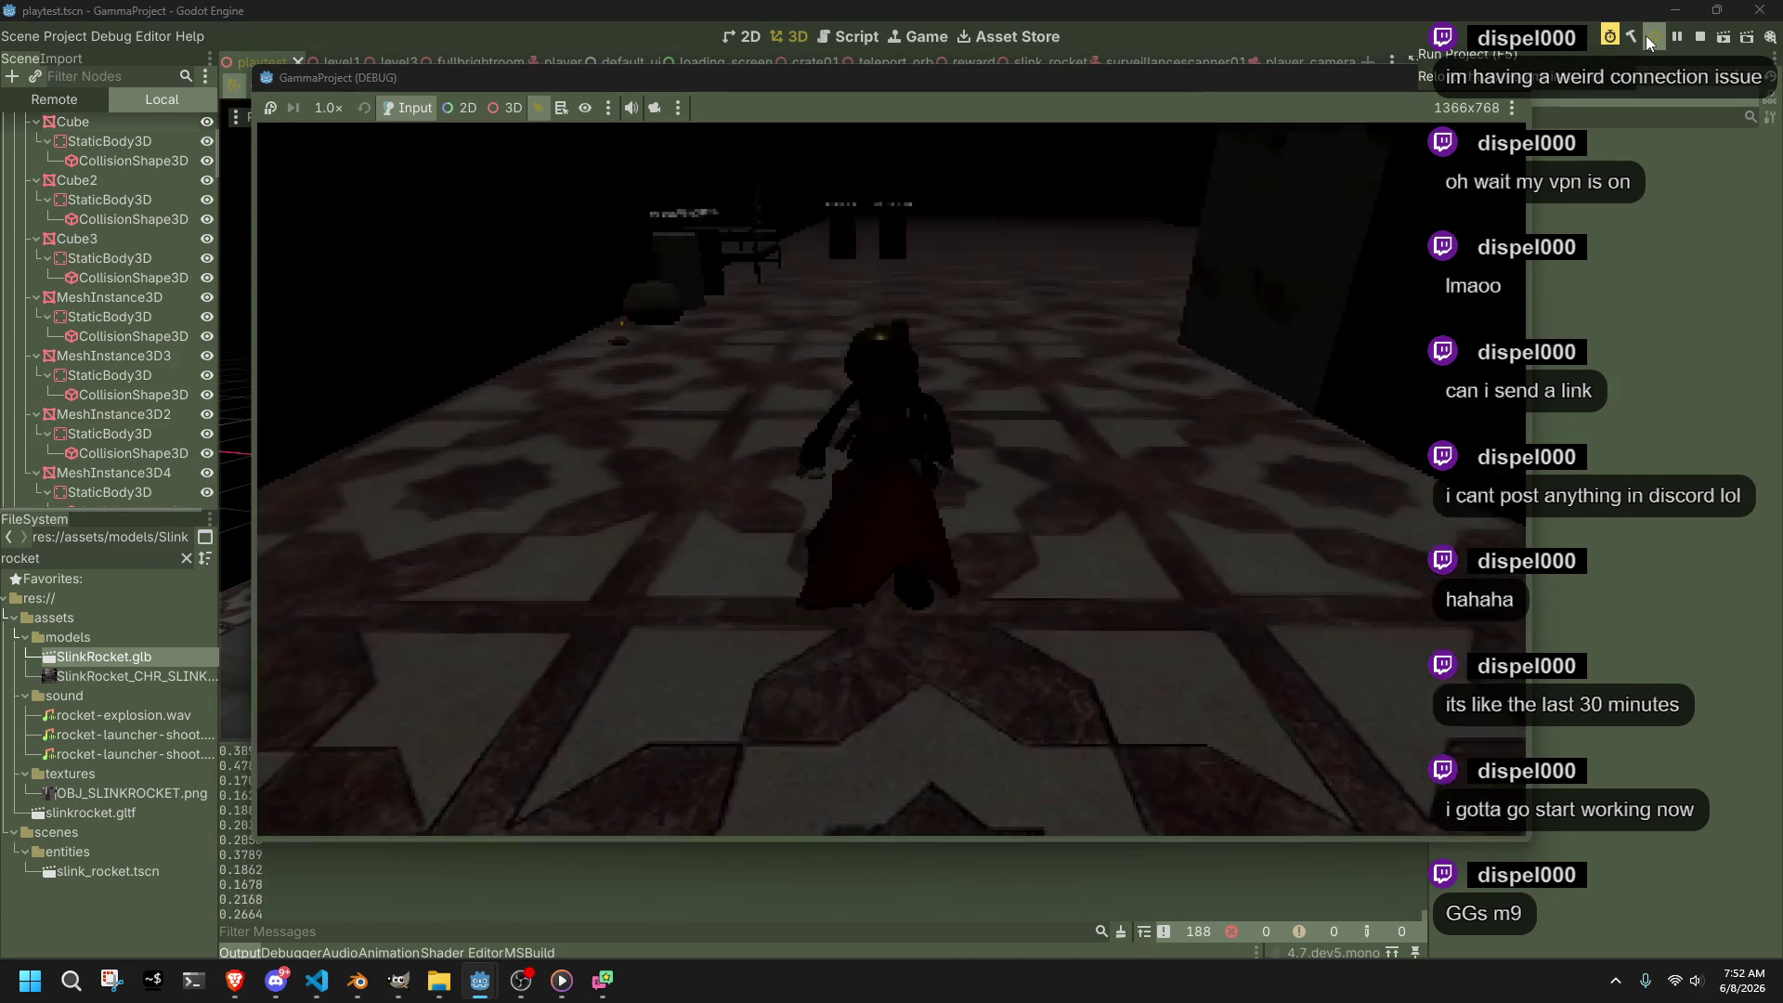
{"action": "key", "text": "w"}
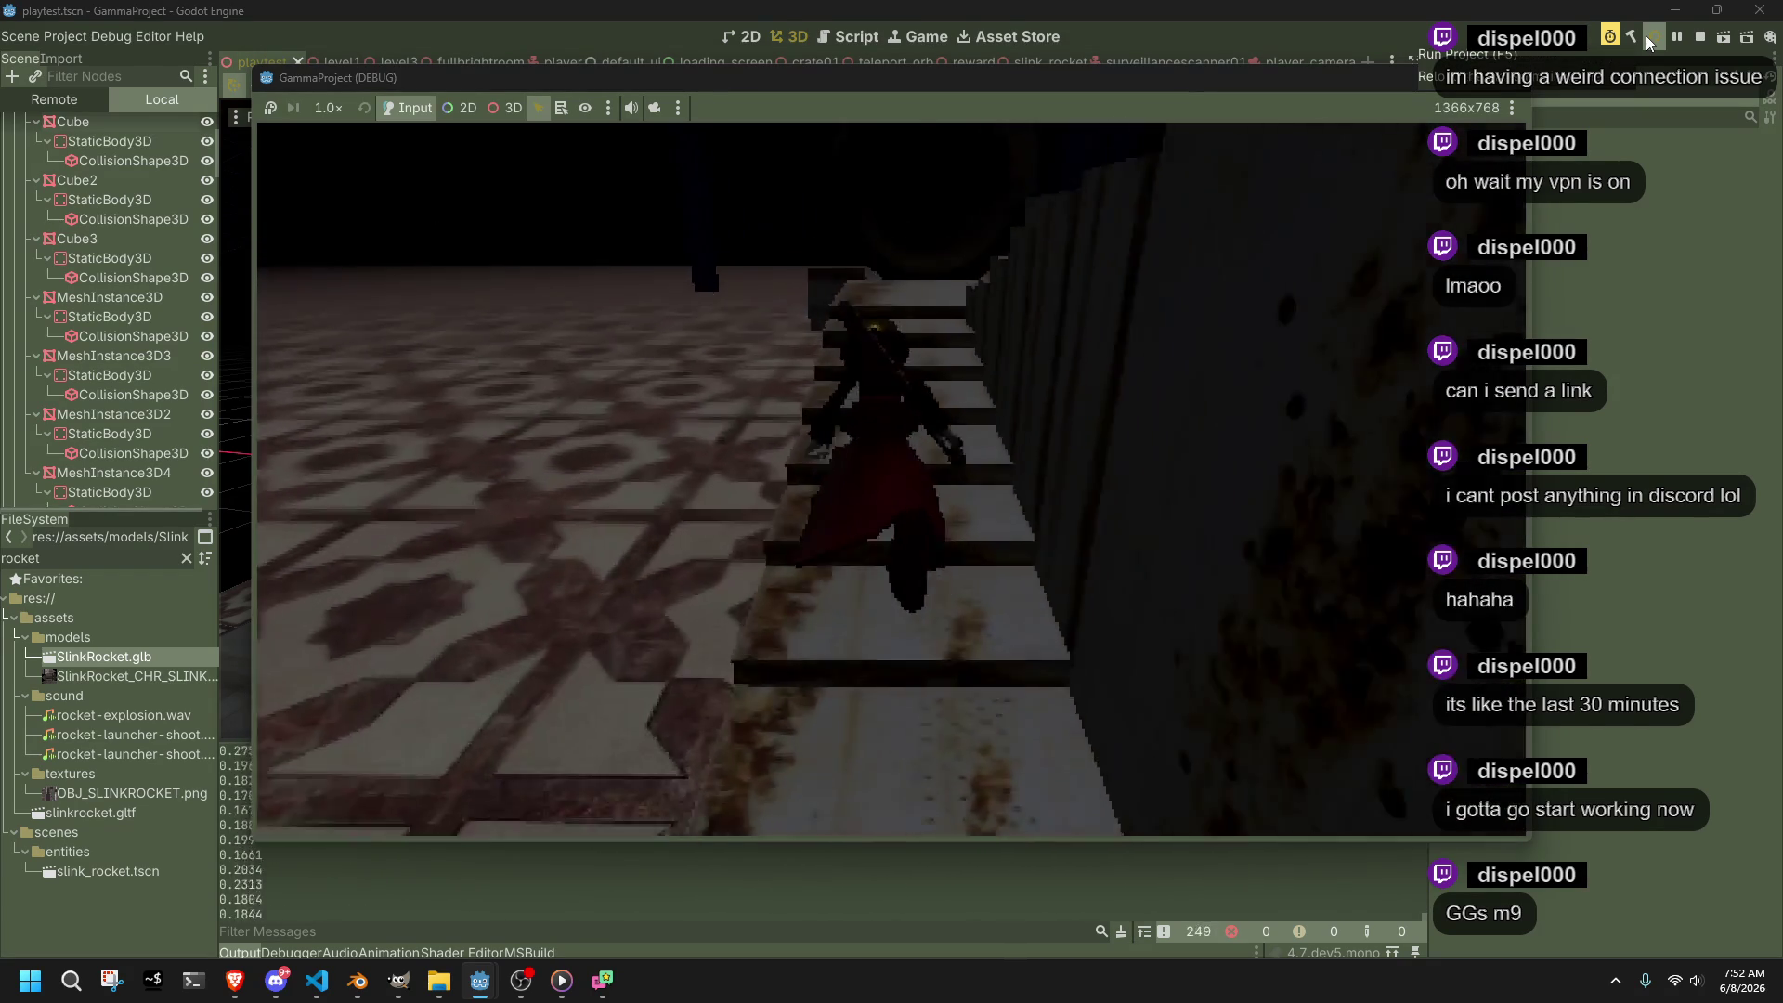
{"action": "key", "text": "w"}
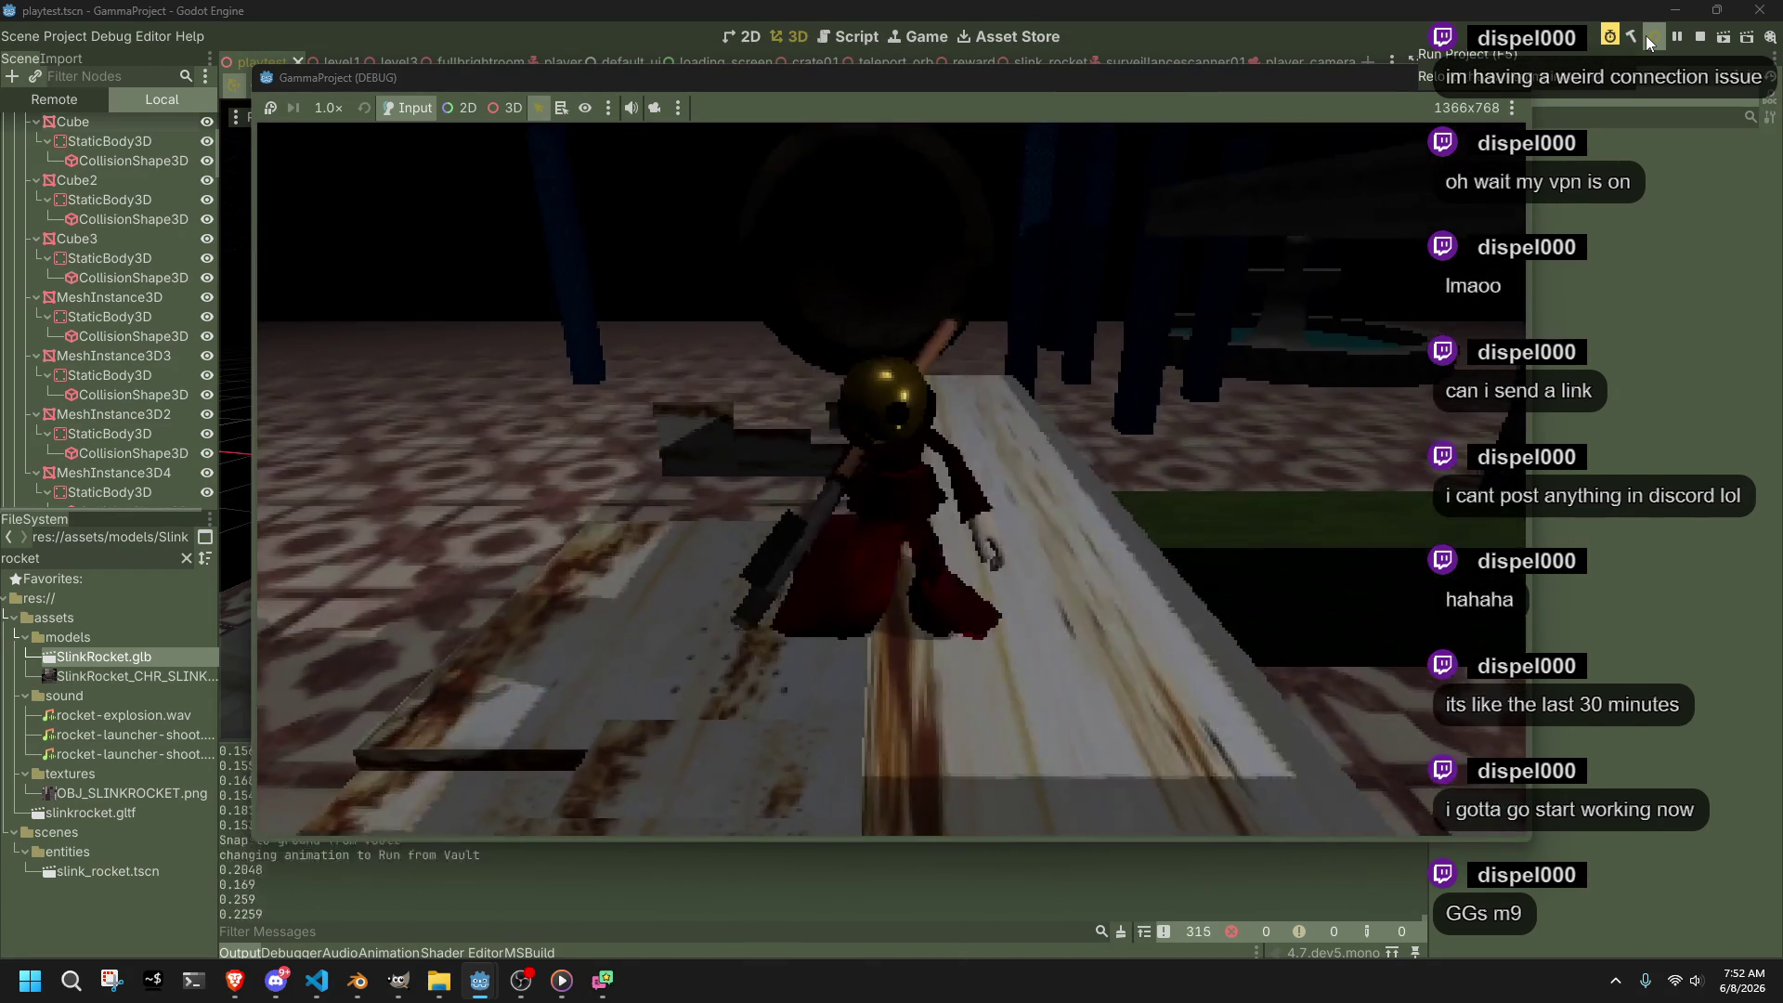
{"action": "key", "text": "w"}
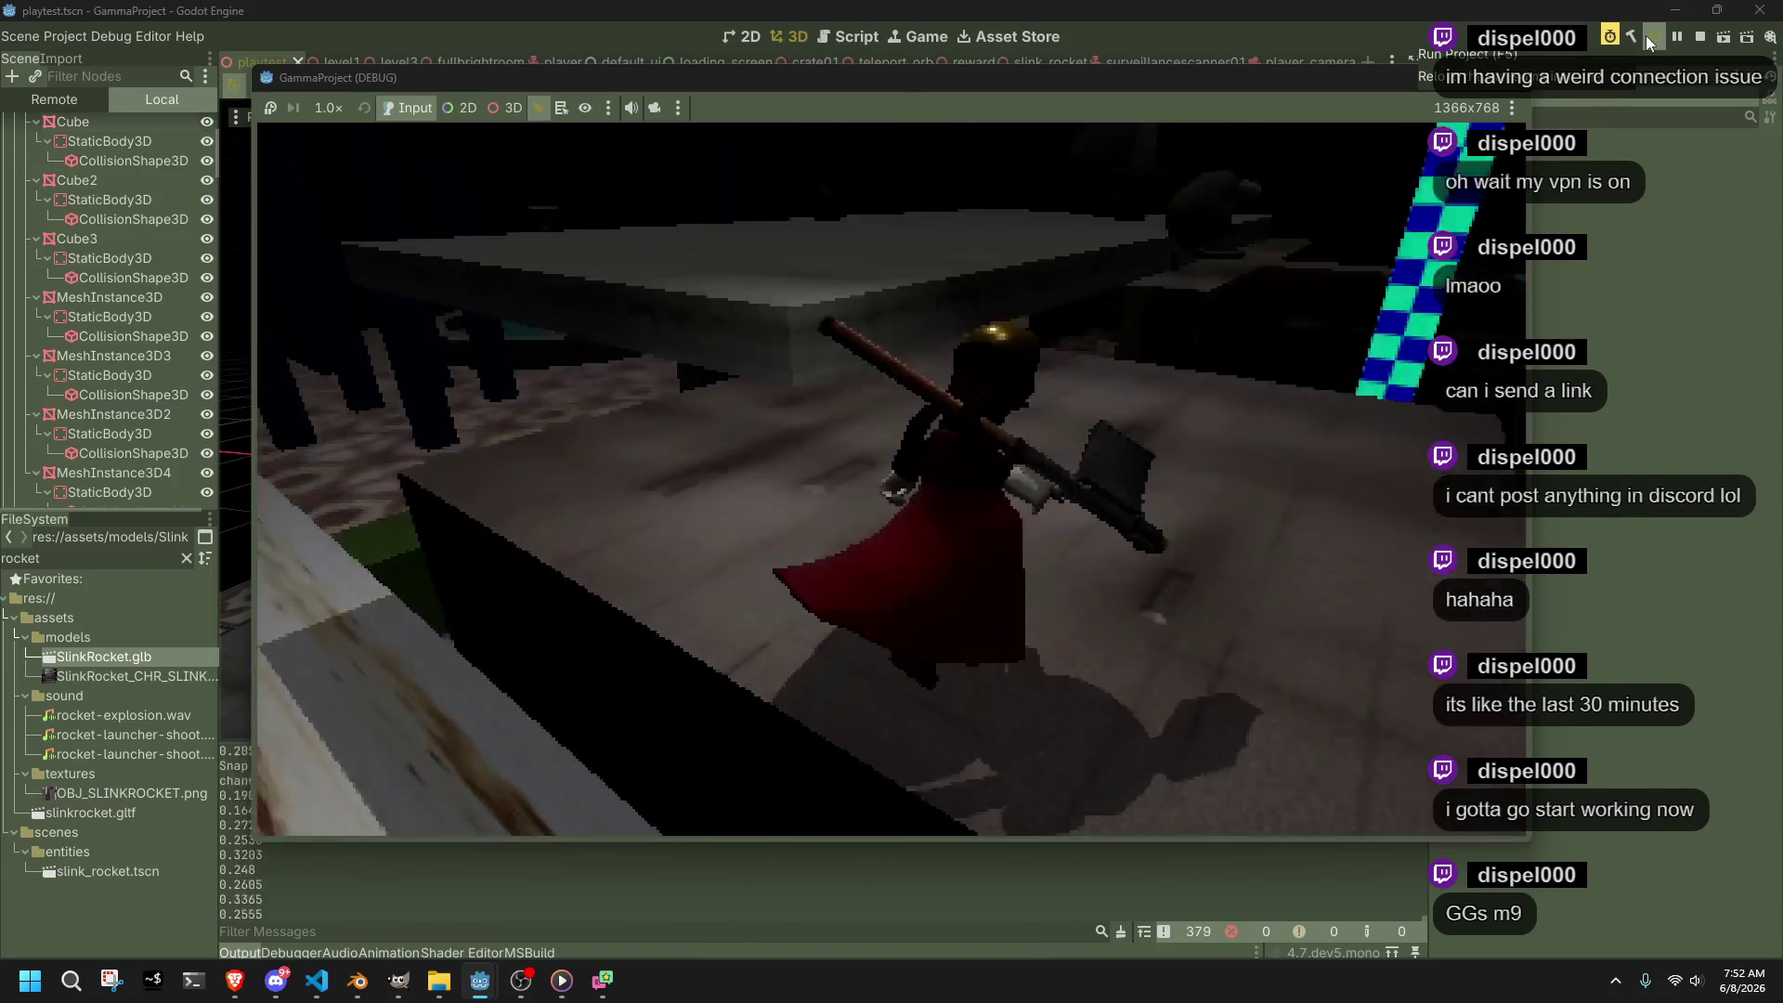
{"action": "key", "text": "w"}
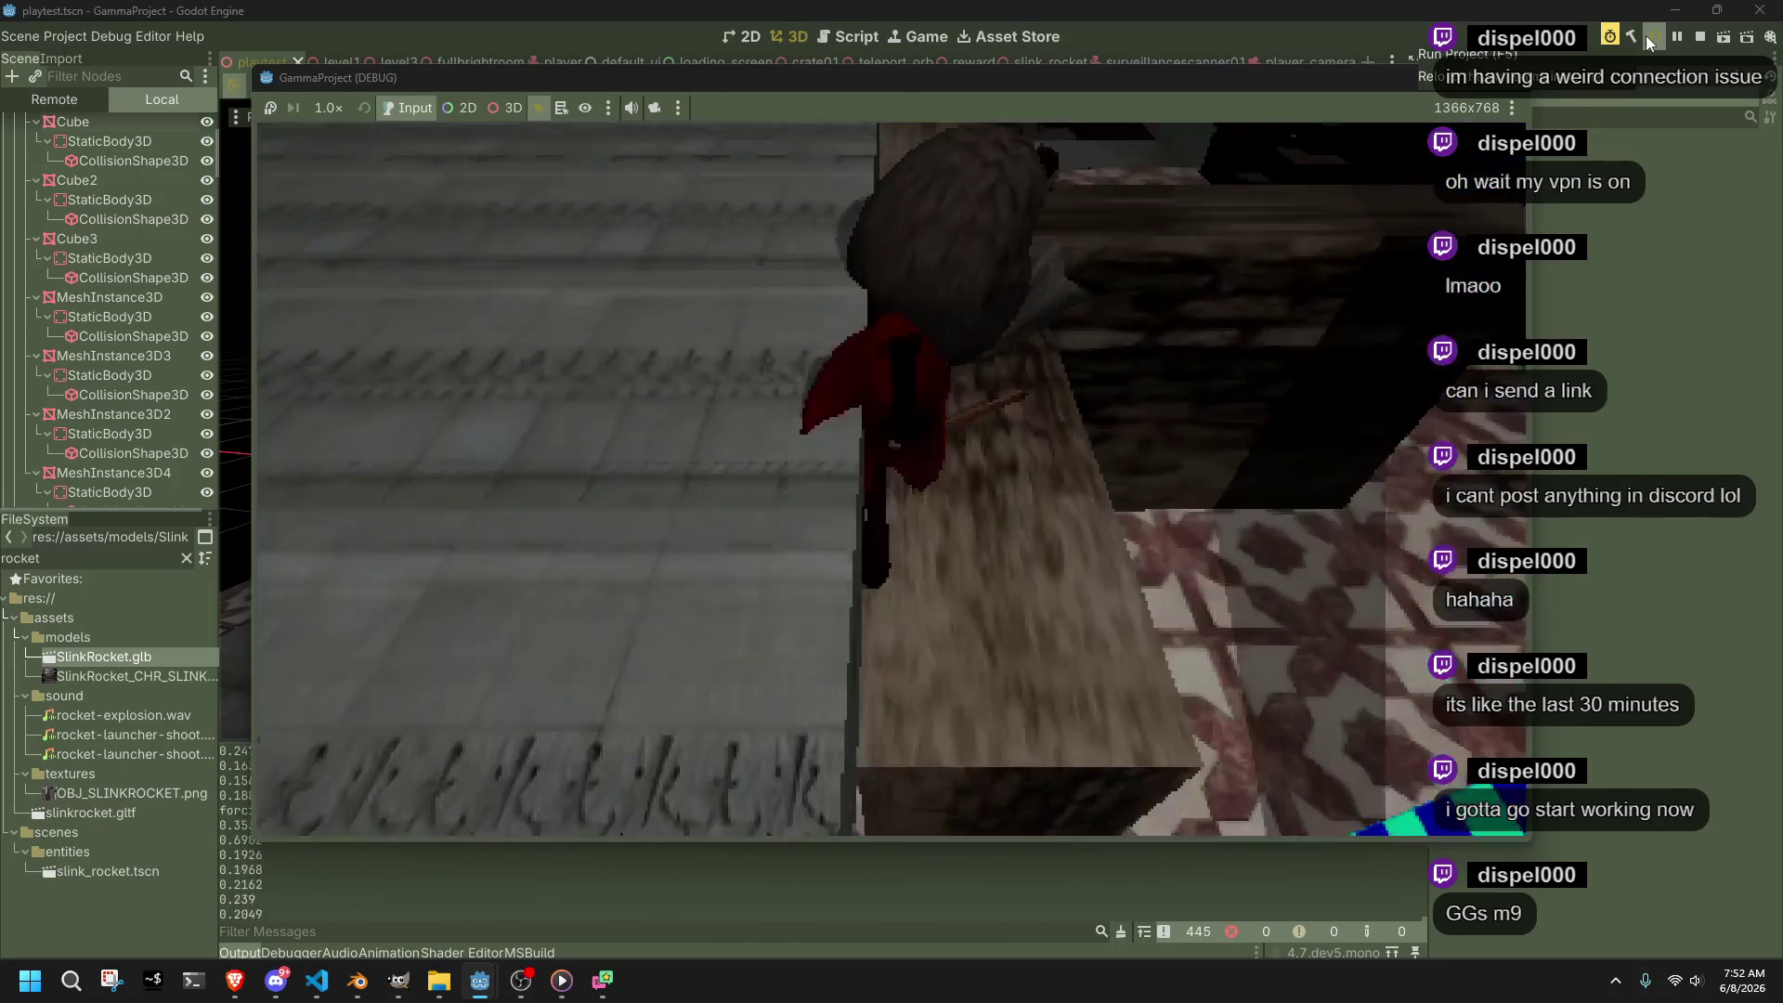
{"action": "key", "text": "w"}
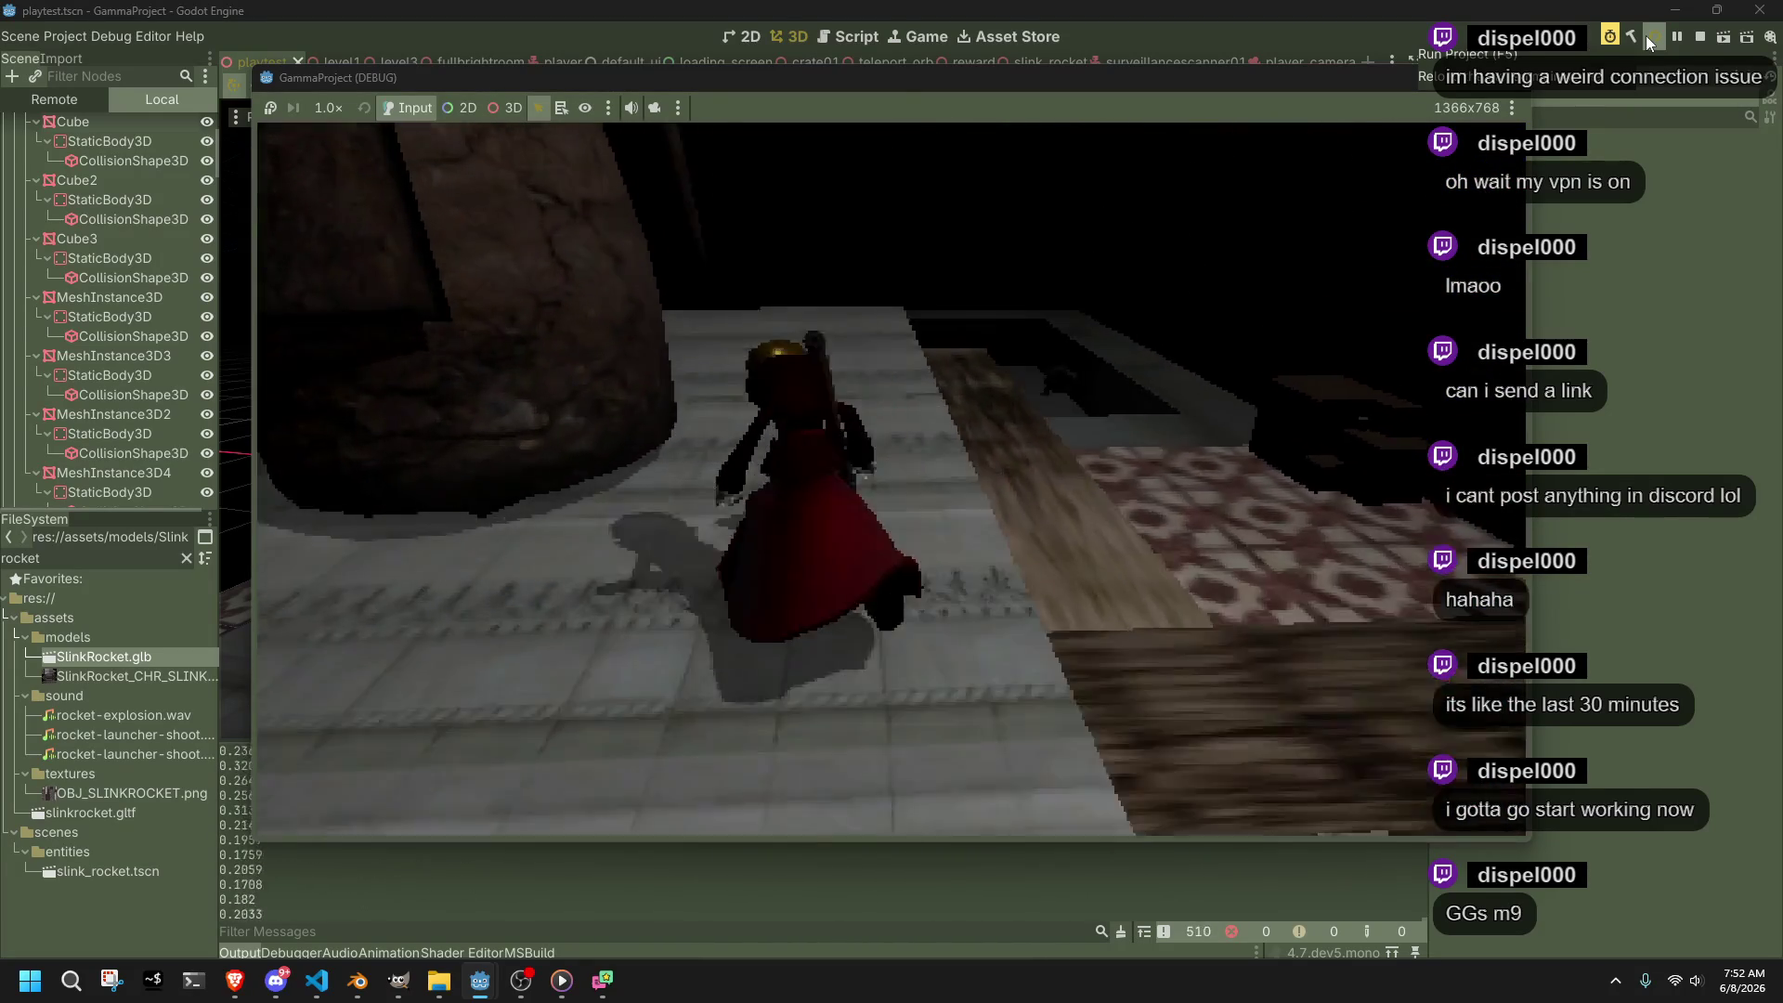
{"action": "key", "text": "w"}
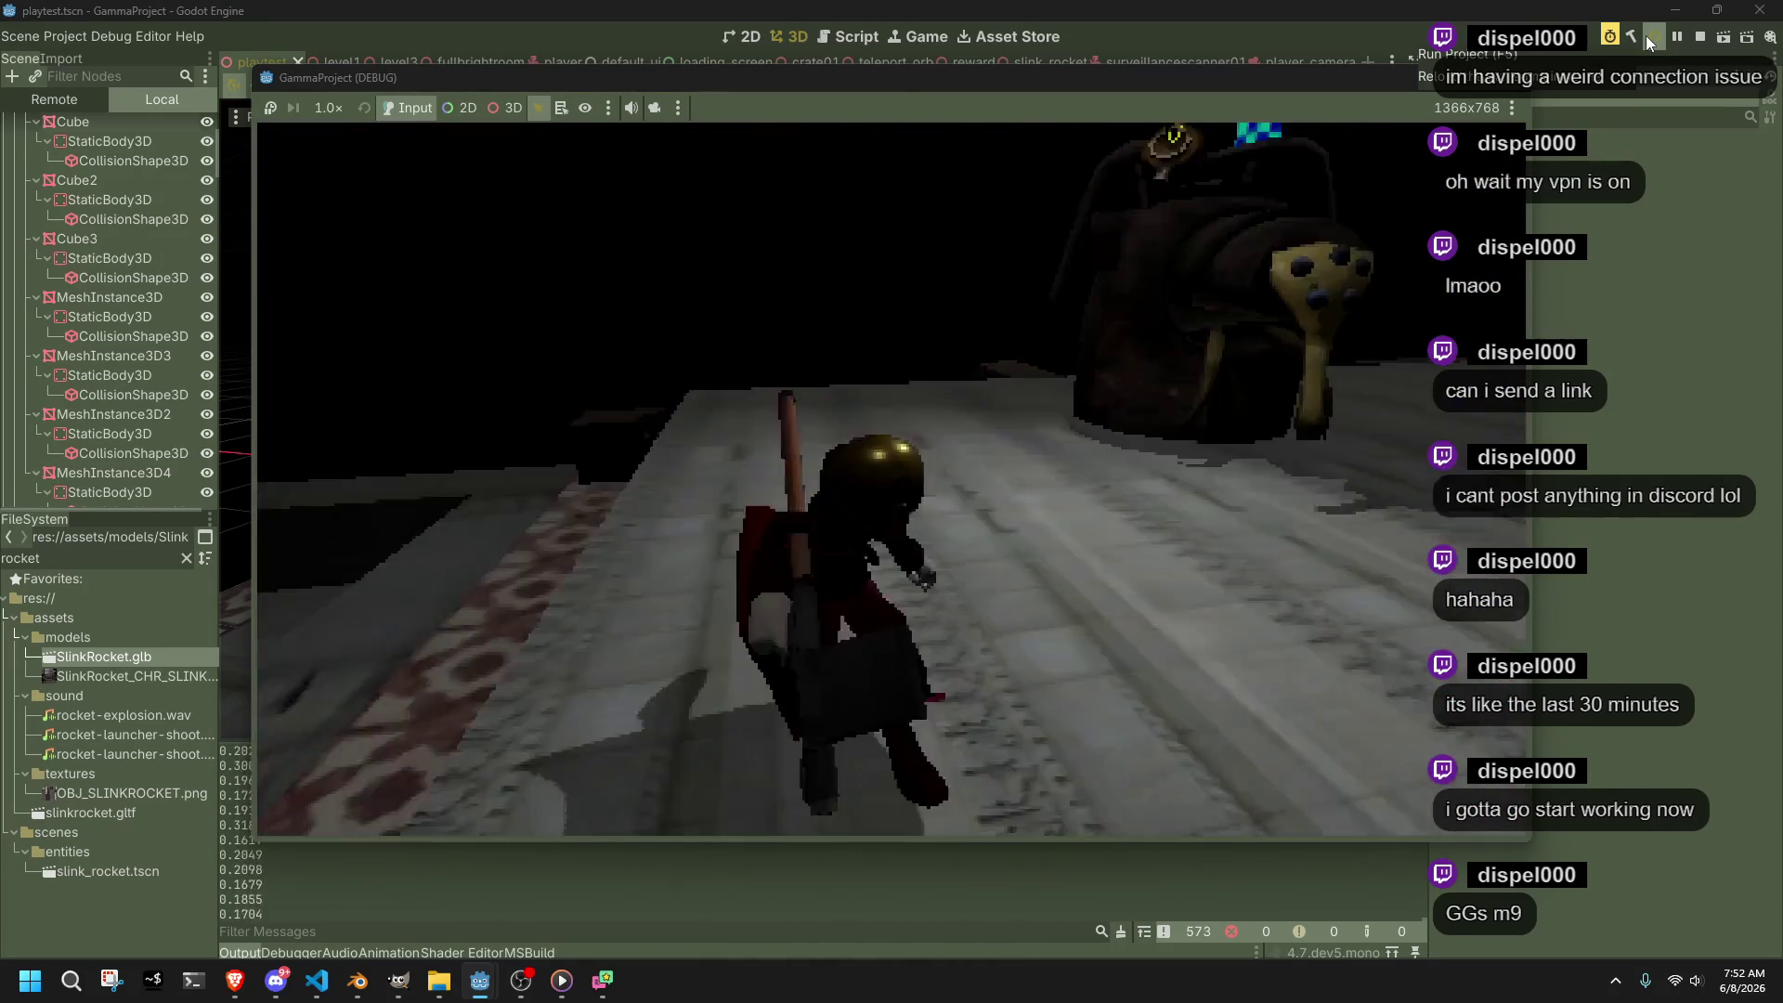
{"action": "key", "text": "w"}
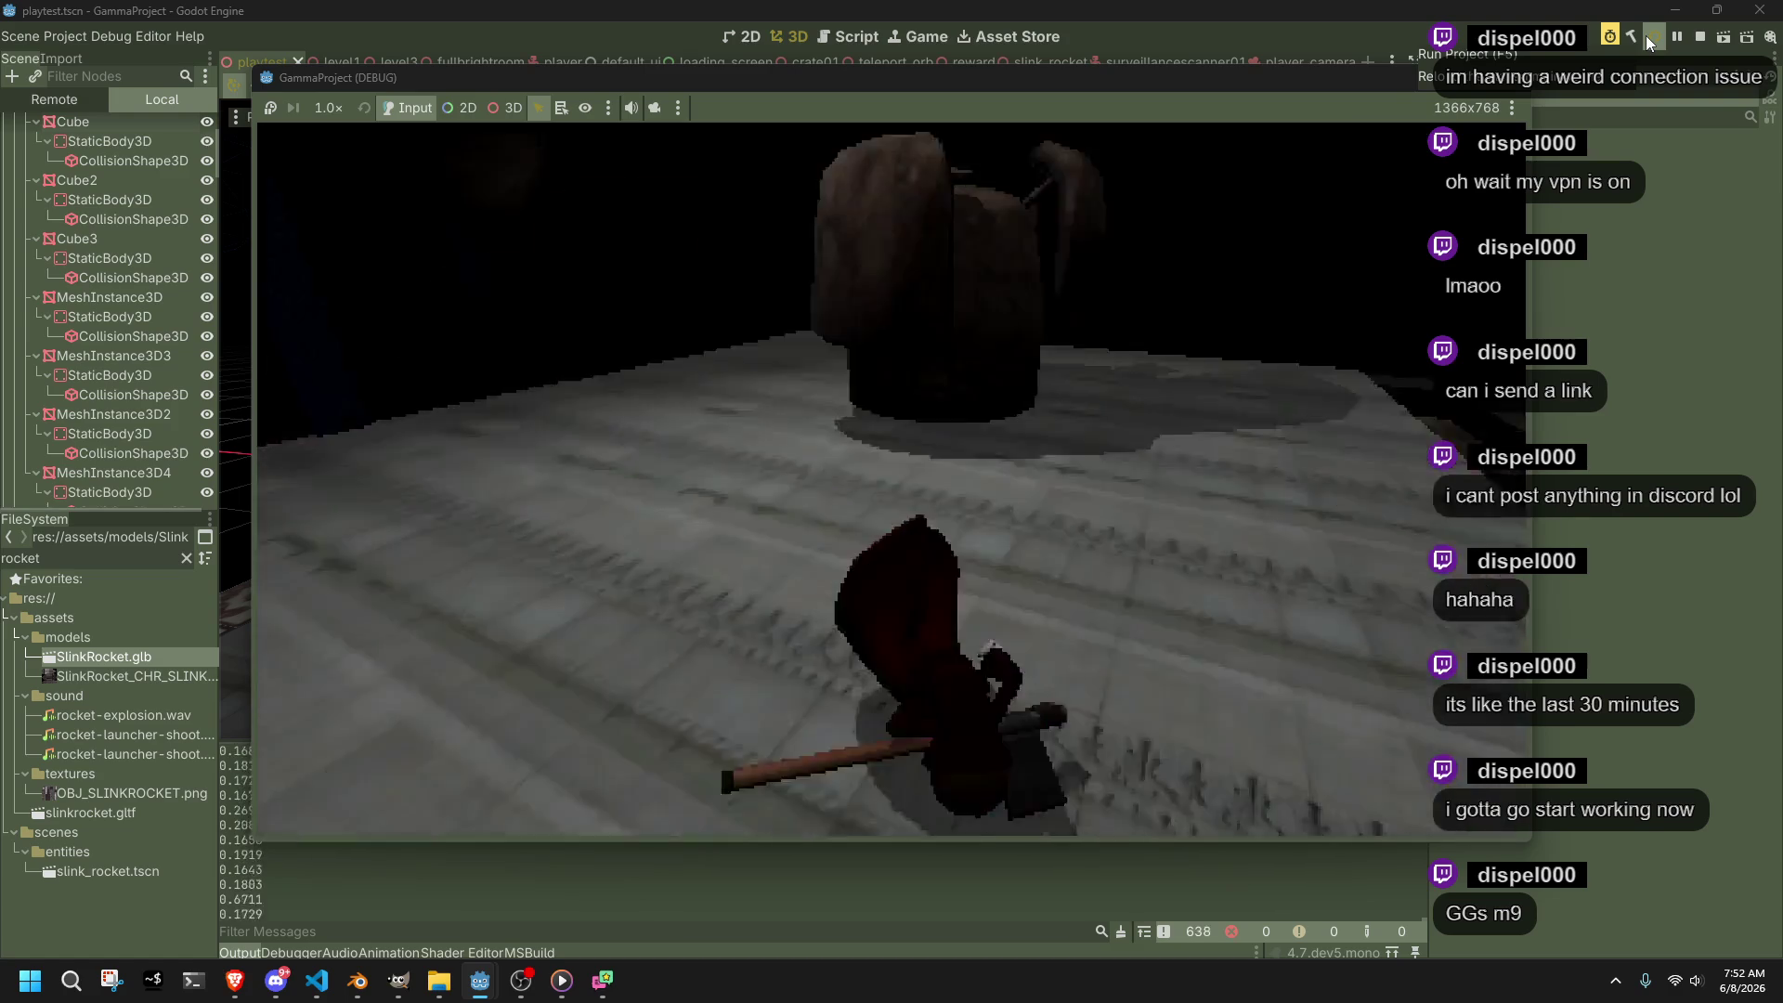
{"action": "key", "text": "w"}
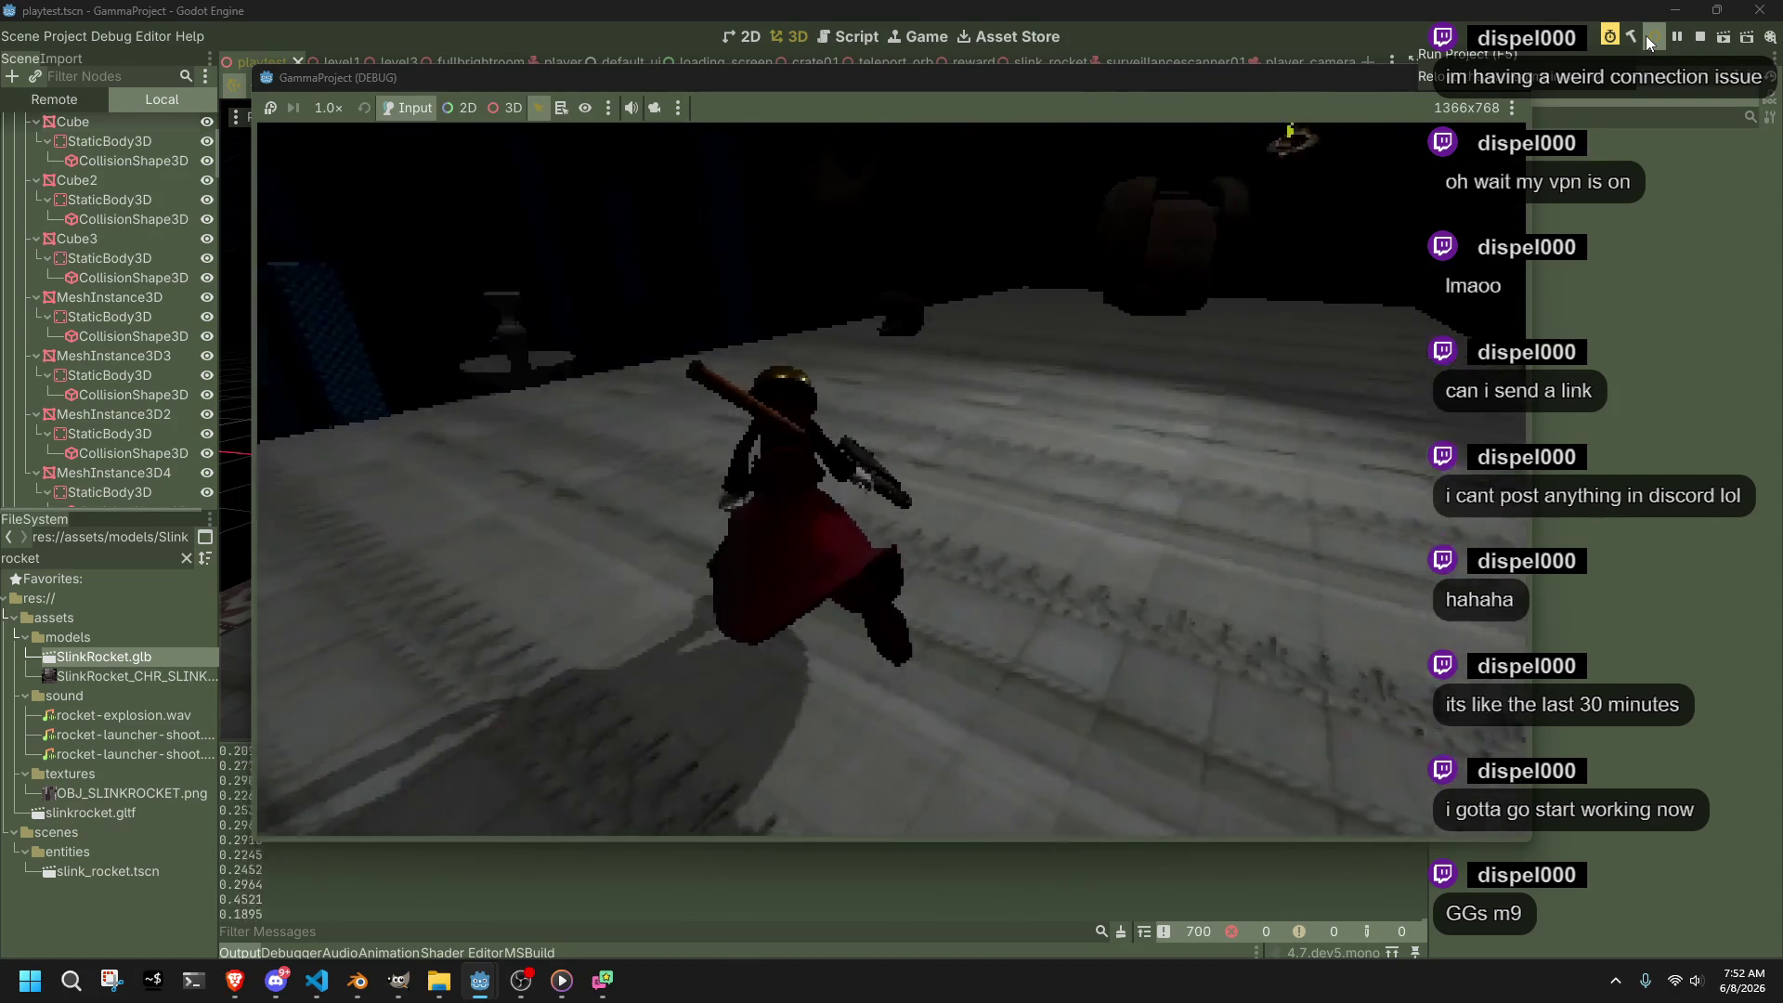
{"action": "key", "text": "w"}
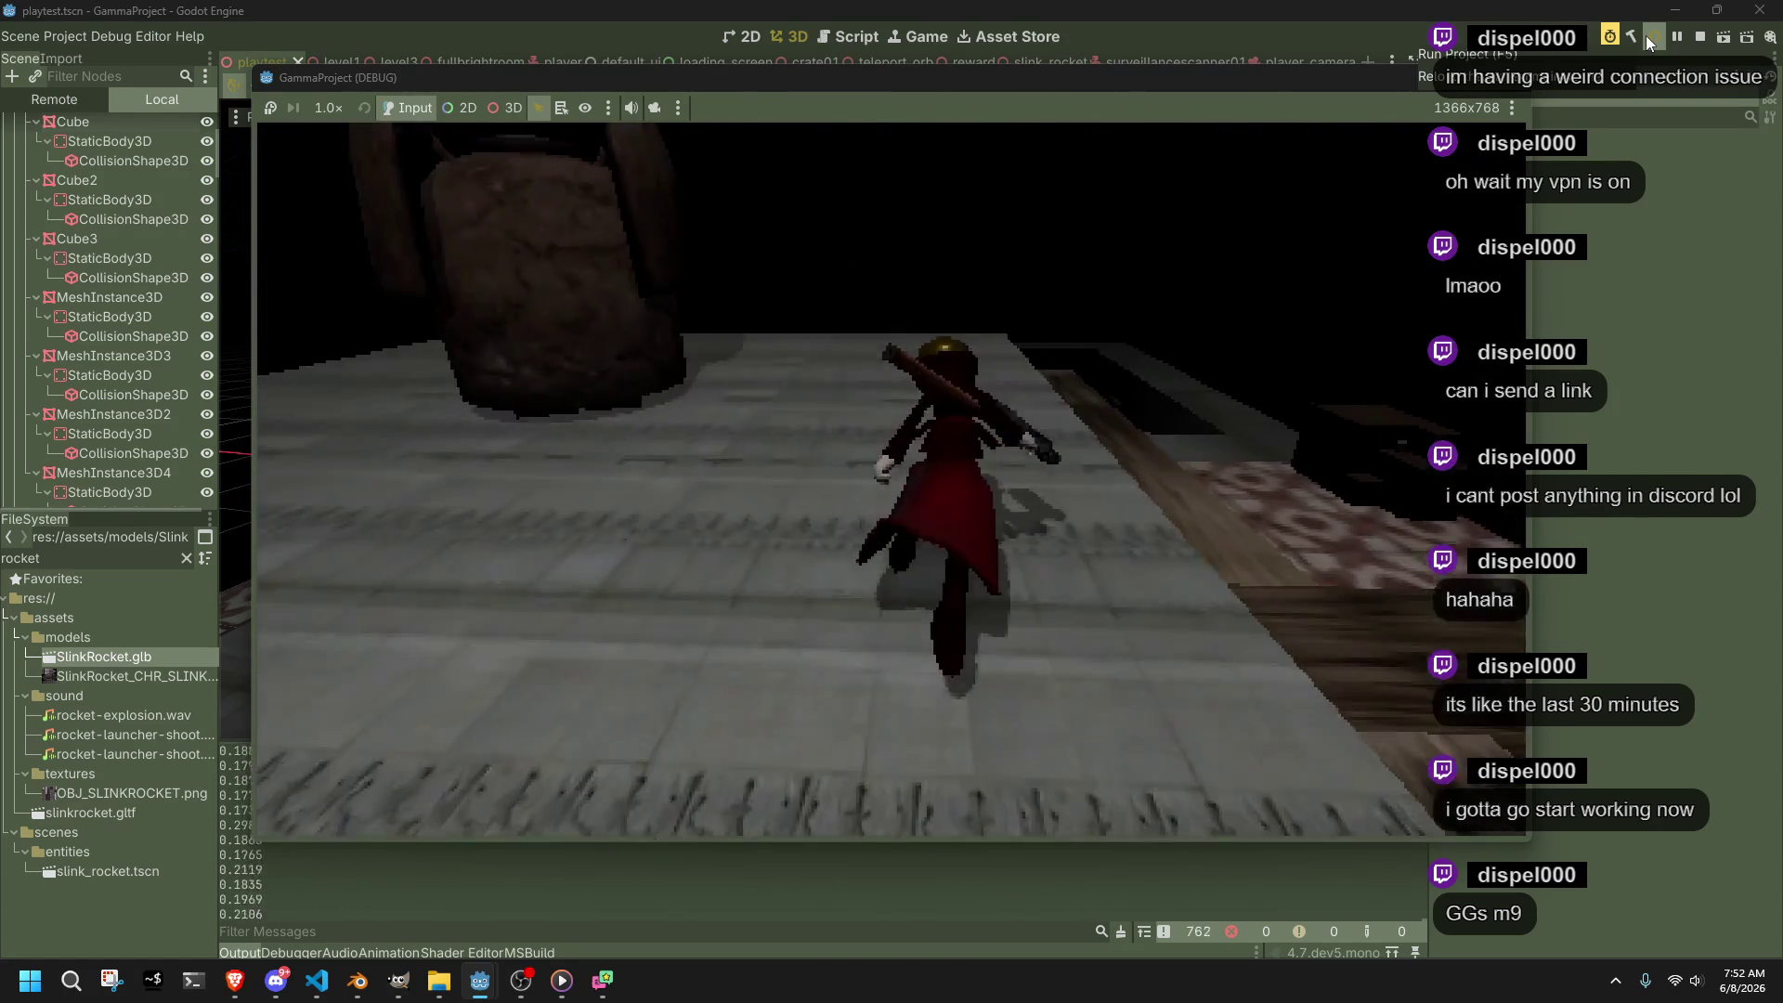
{"action": "key", "text": "w"}
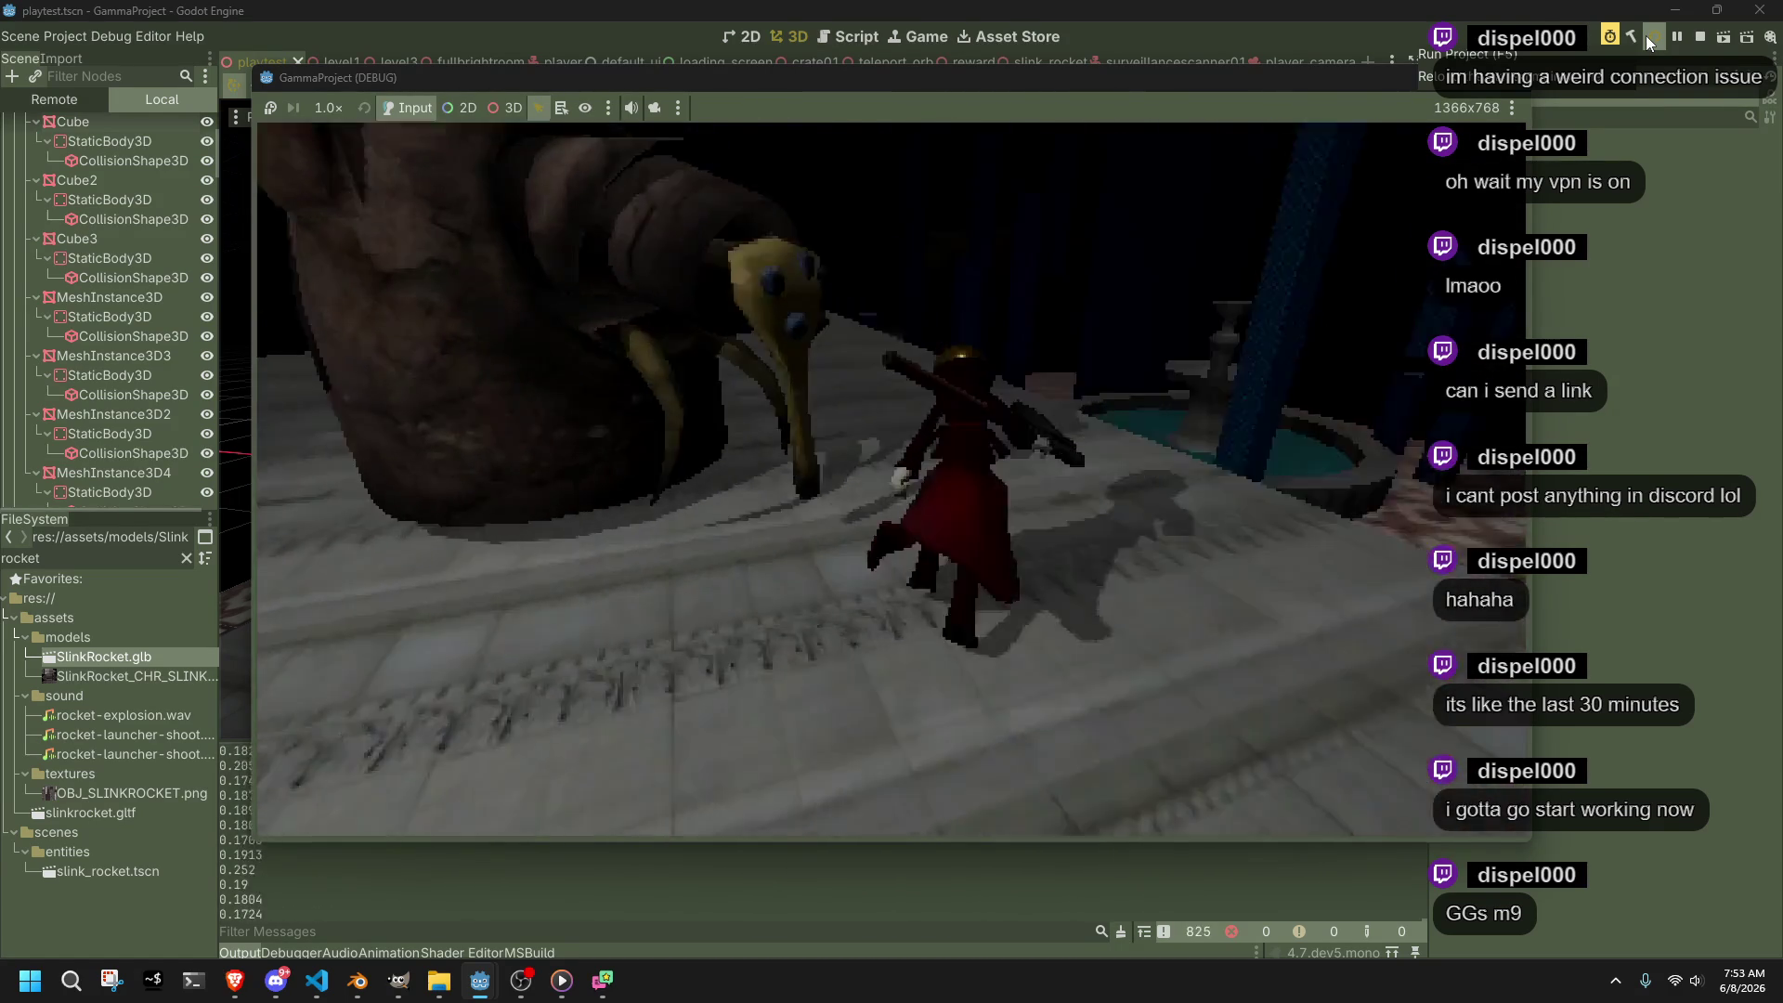
Run past the fountain, along the plank and blue pillars, then stop the playtest with F8
{"action": "key", "text": "w"}
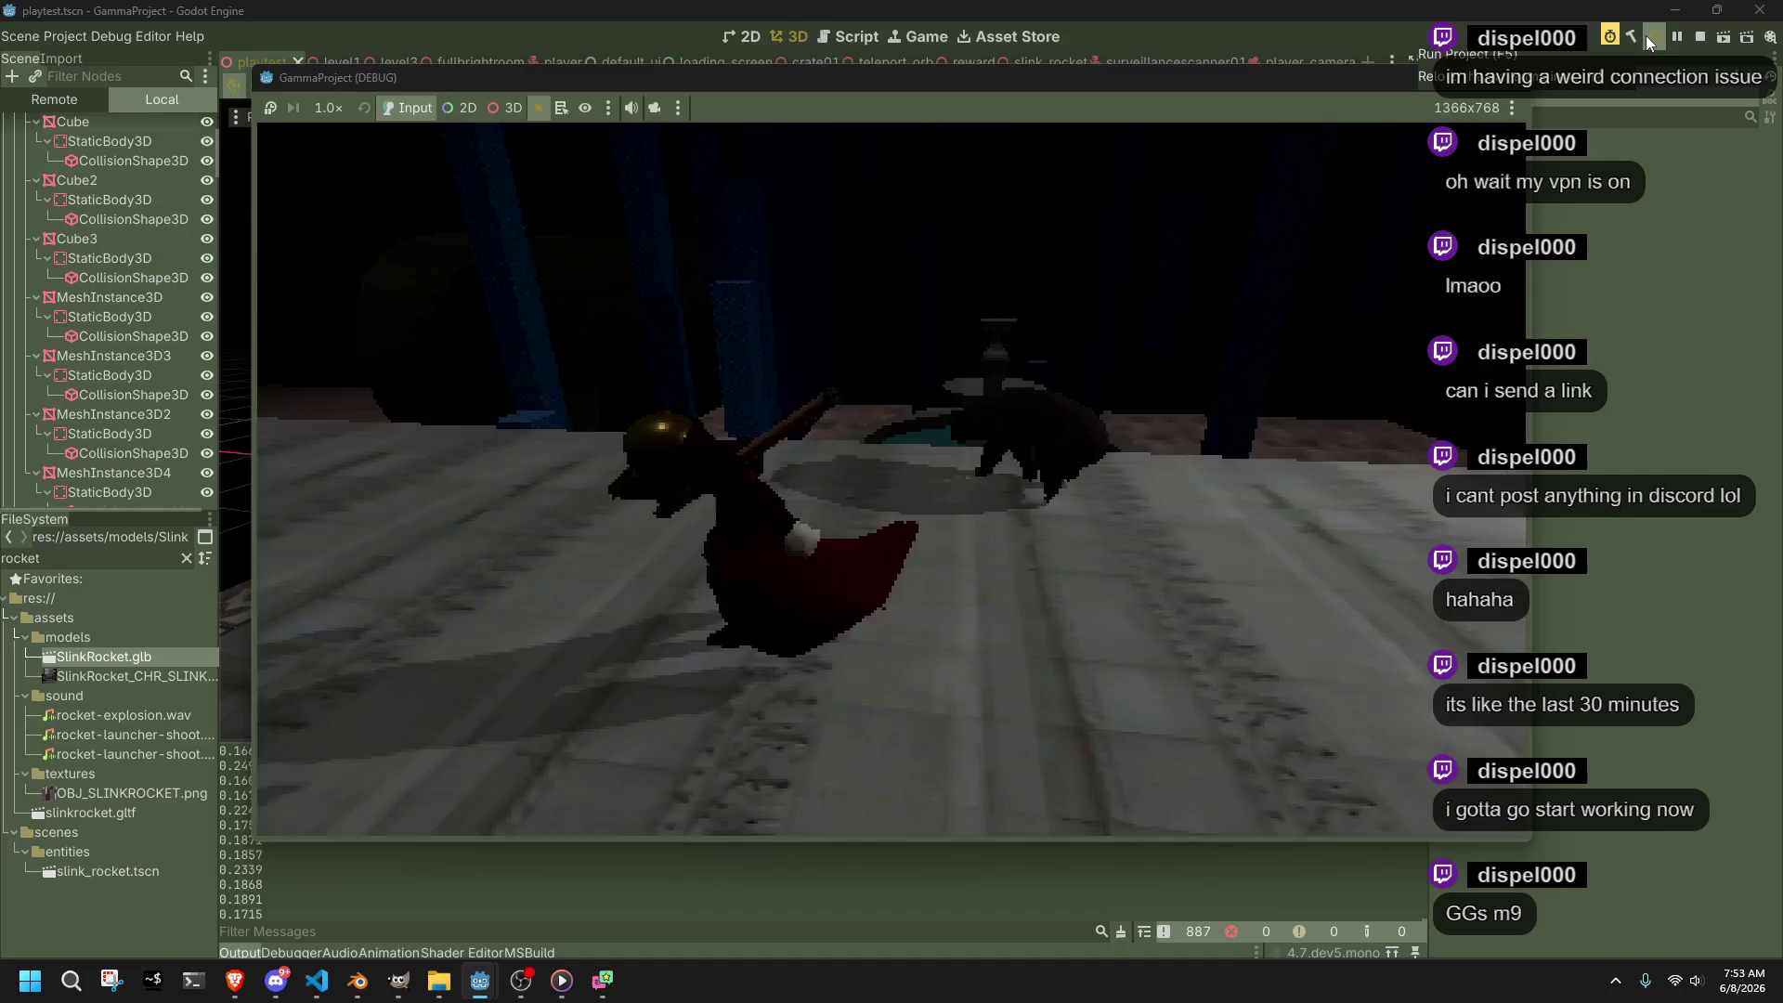
{"action": "key", "text": "w"}
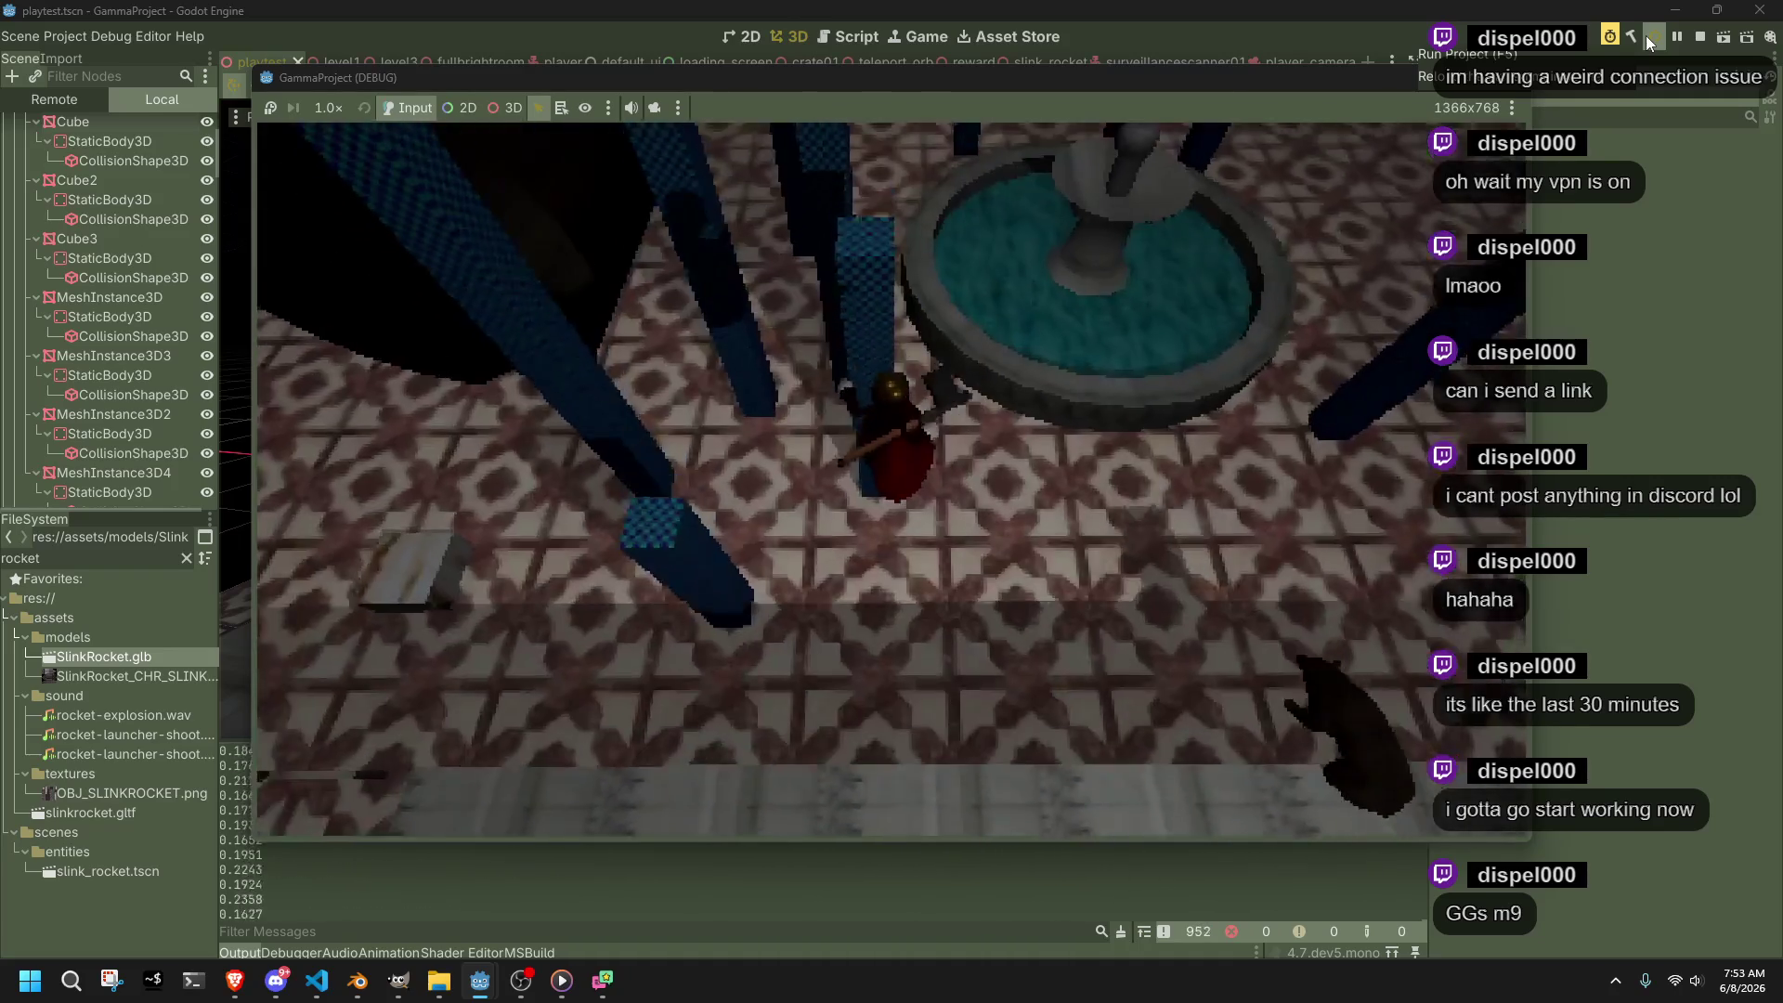
{"action": "key", "text": "w"}
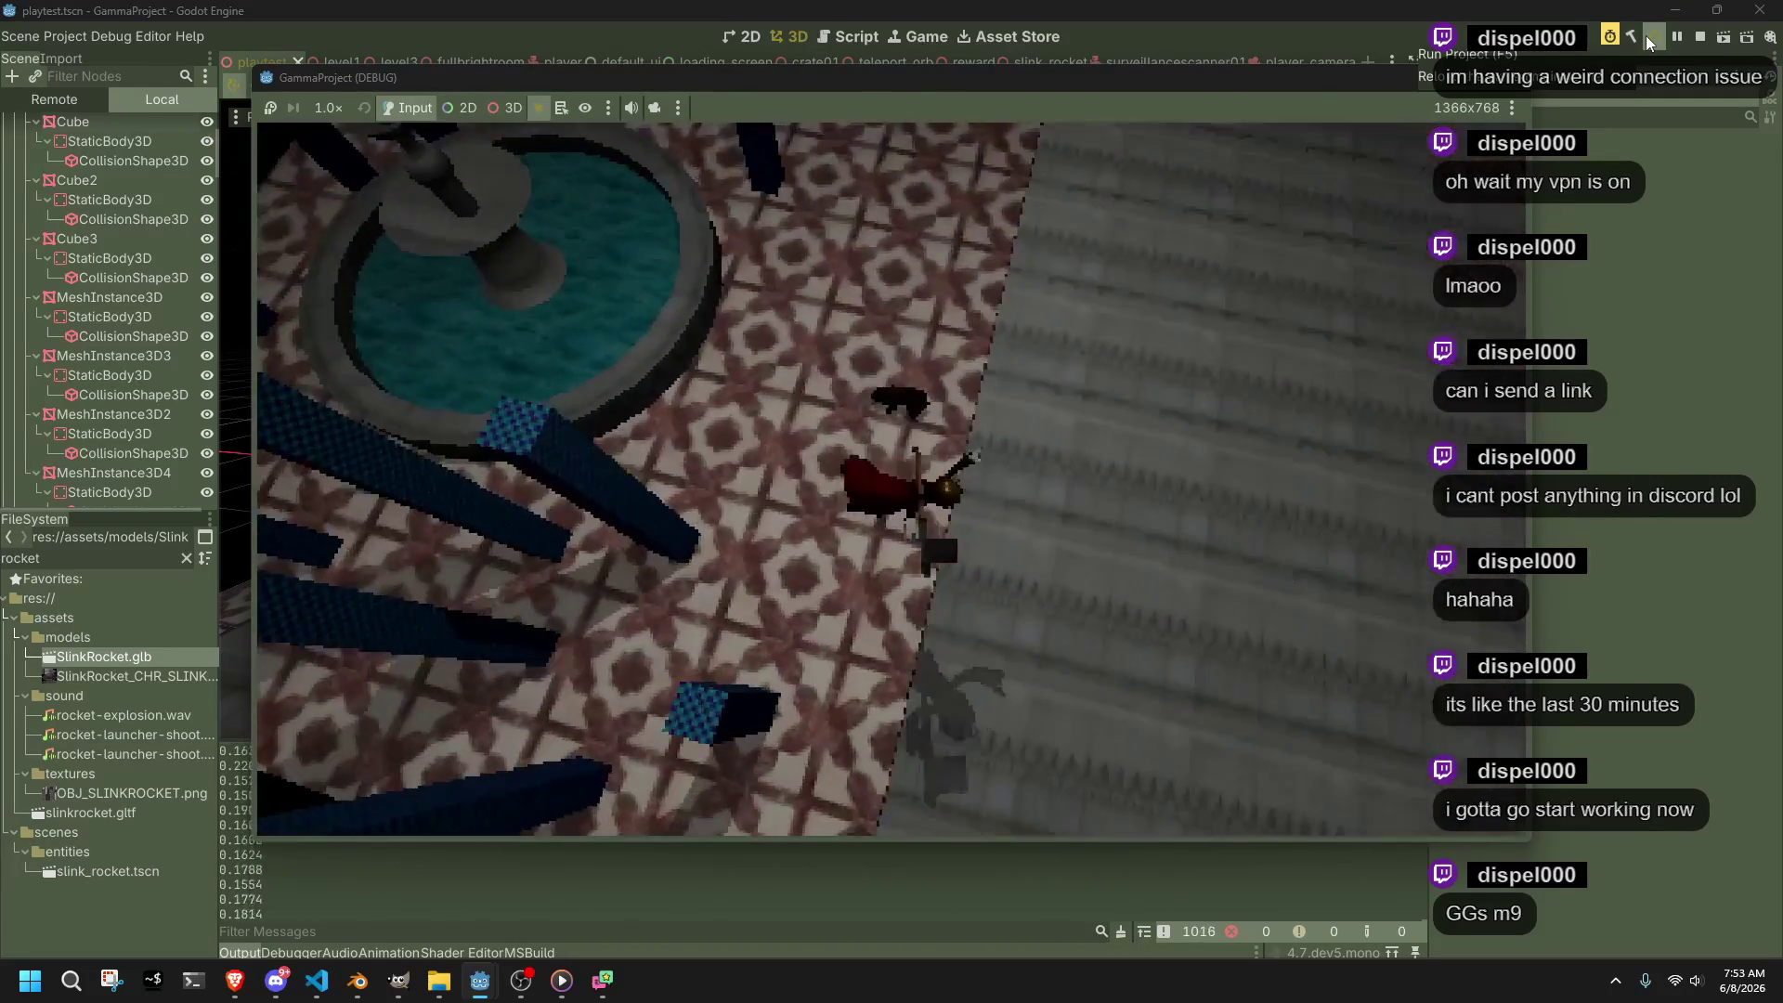
{"action": "key", "text": "w"}
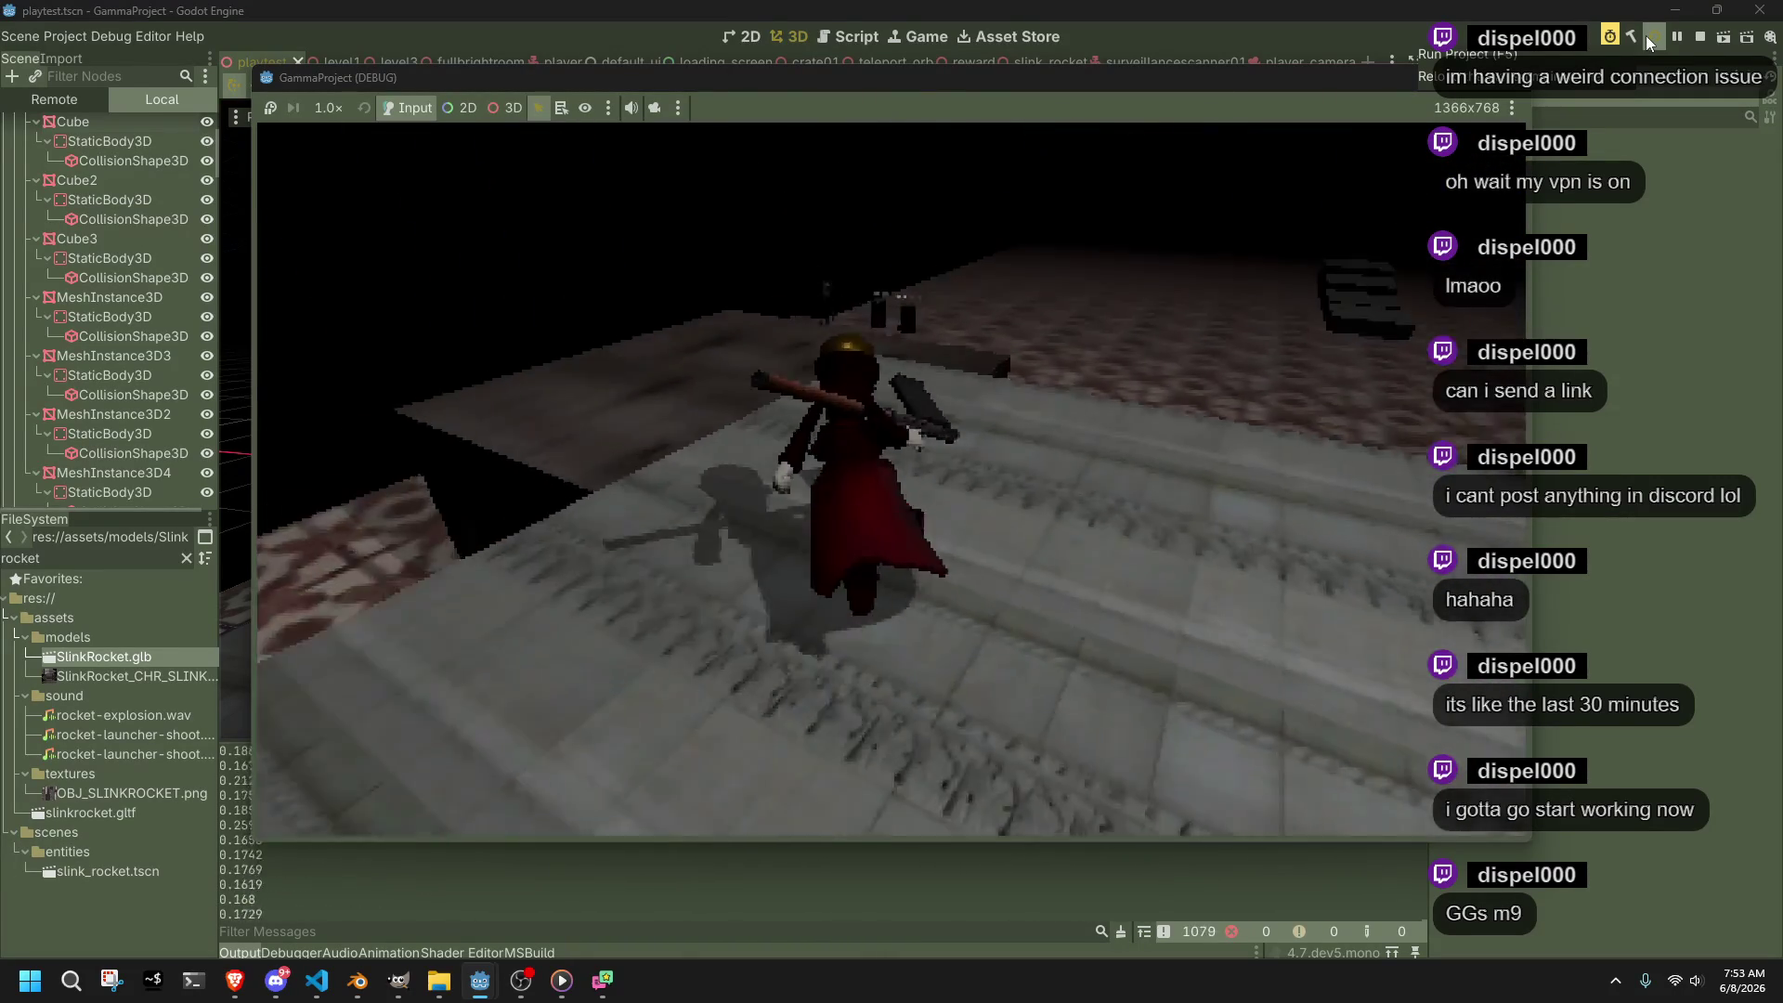
{"action": "key", "text": "w"}
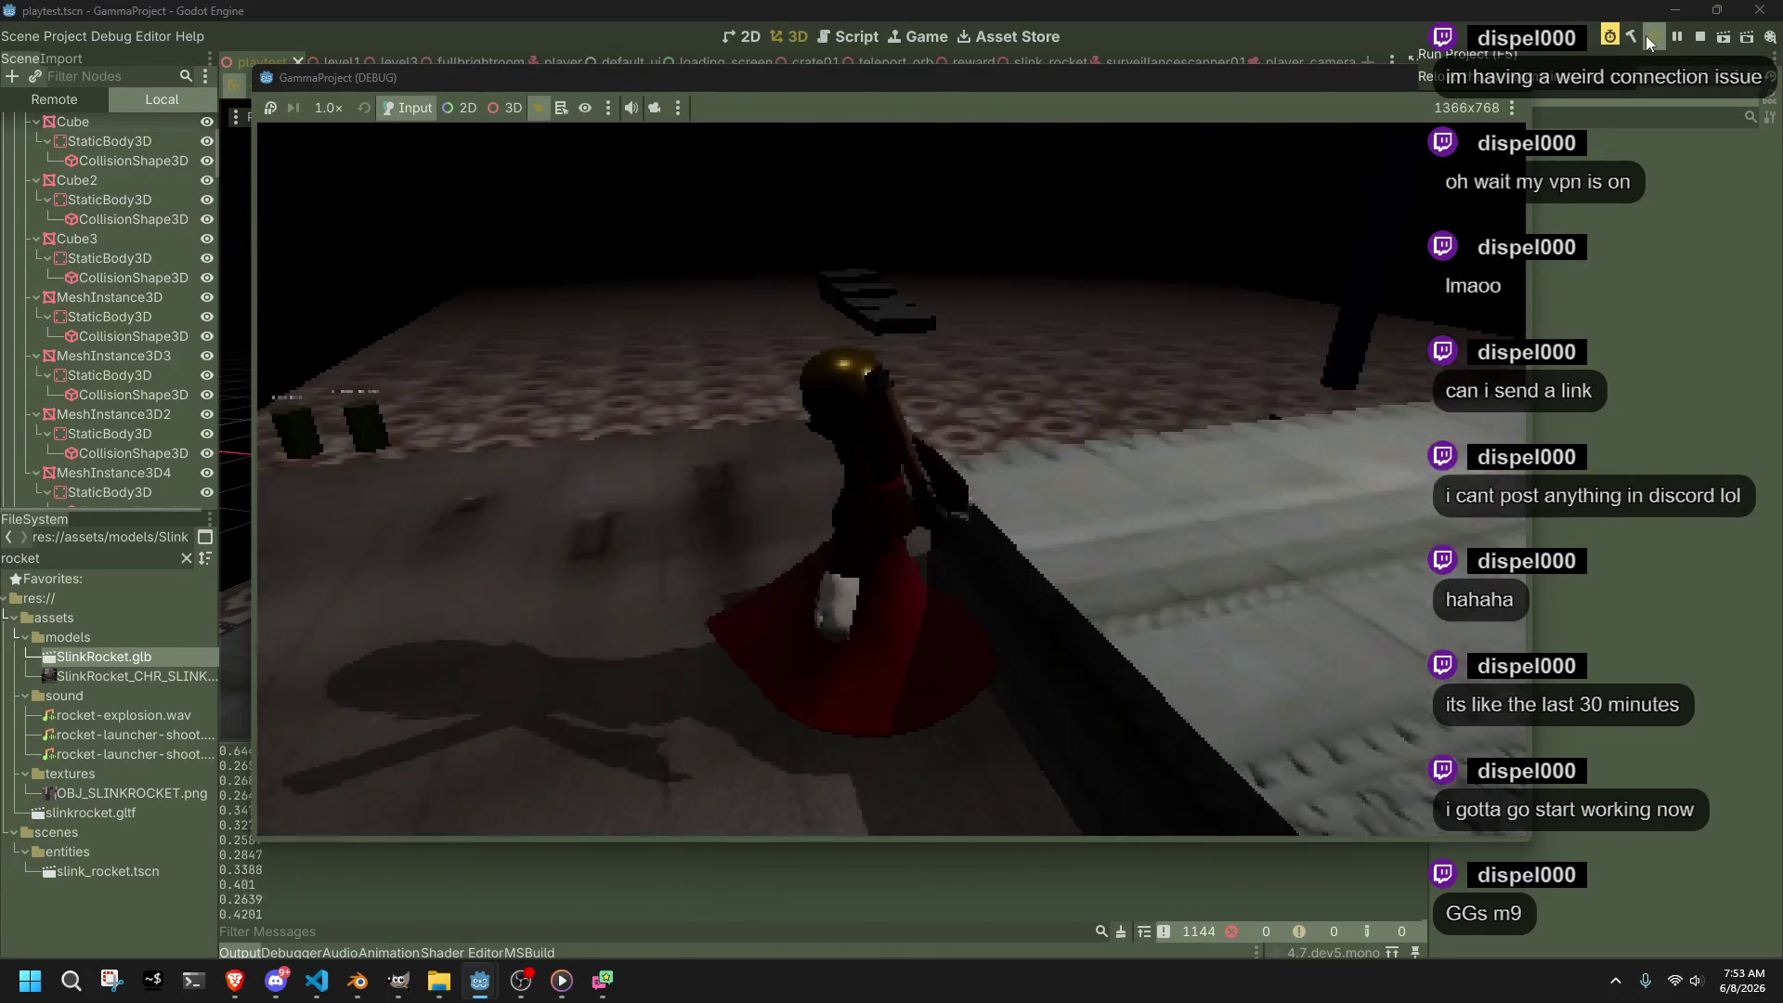
{"action": "key", "text": "w"}
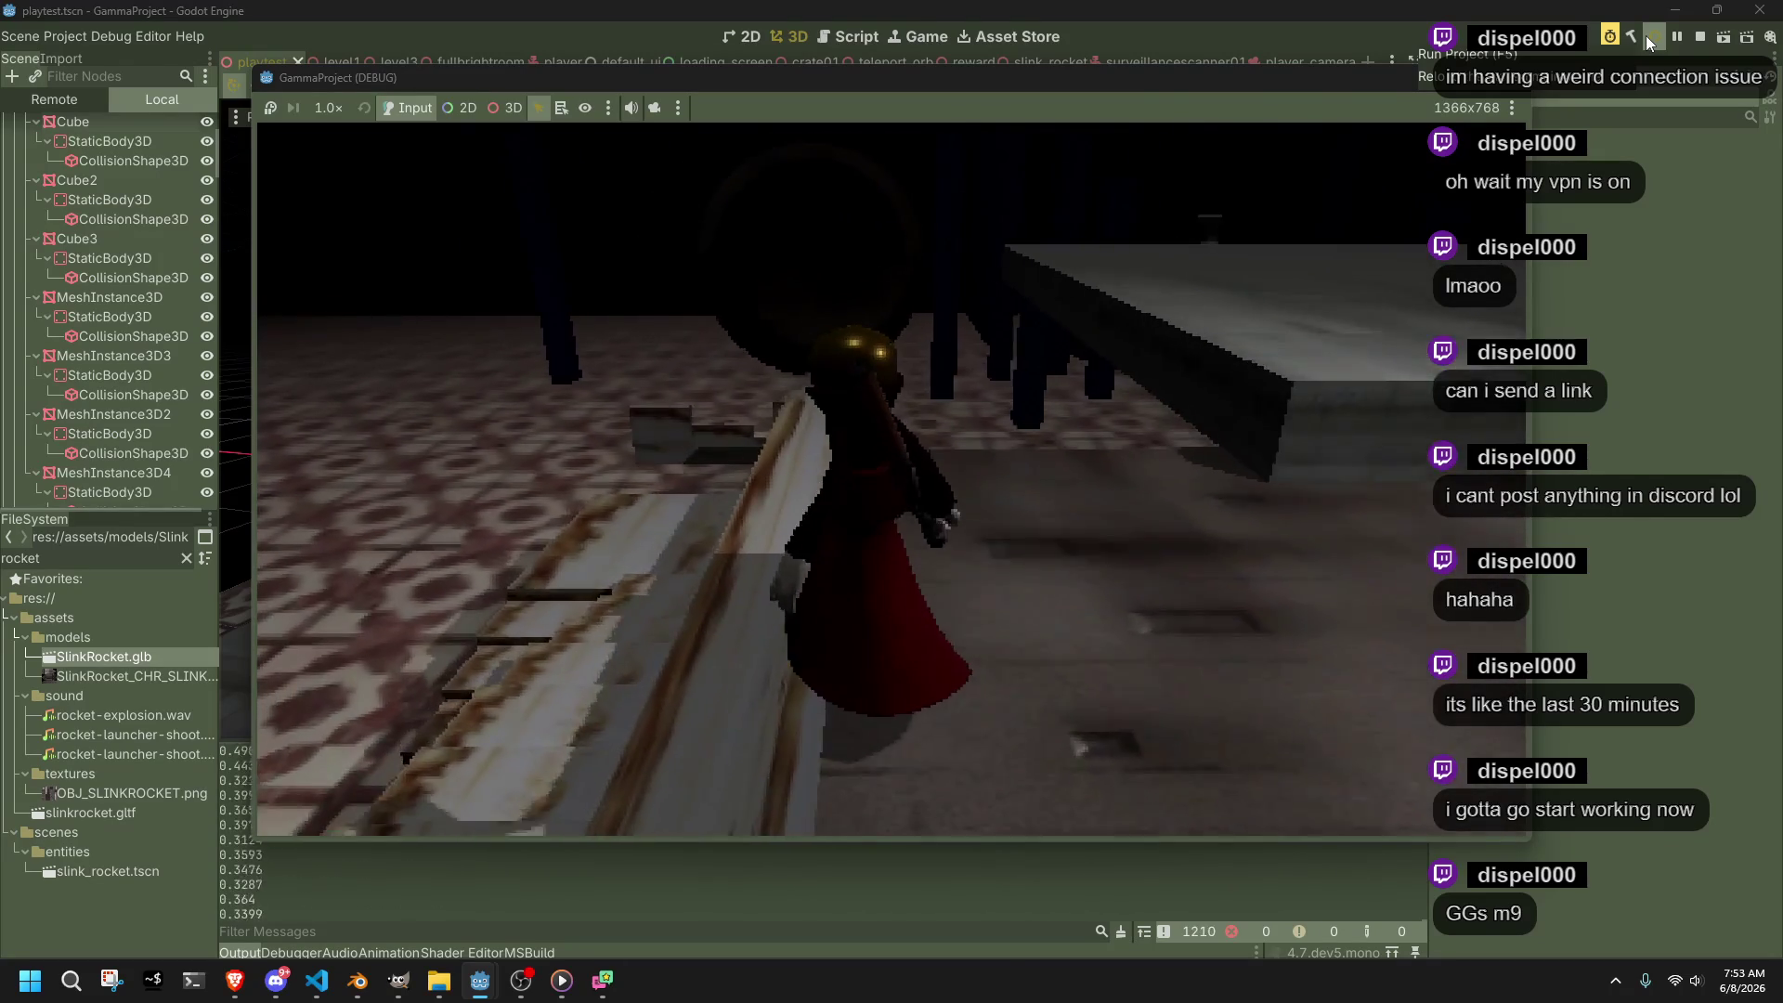
{"action": "key", "text": "w"}
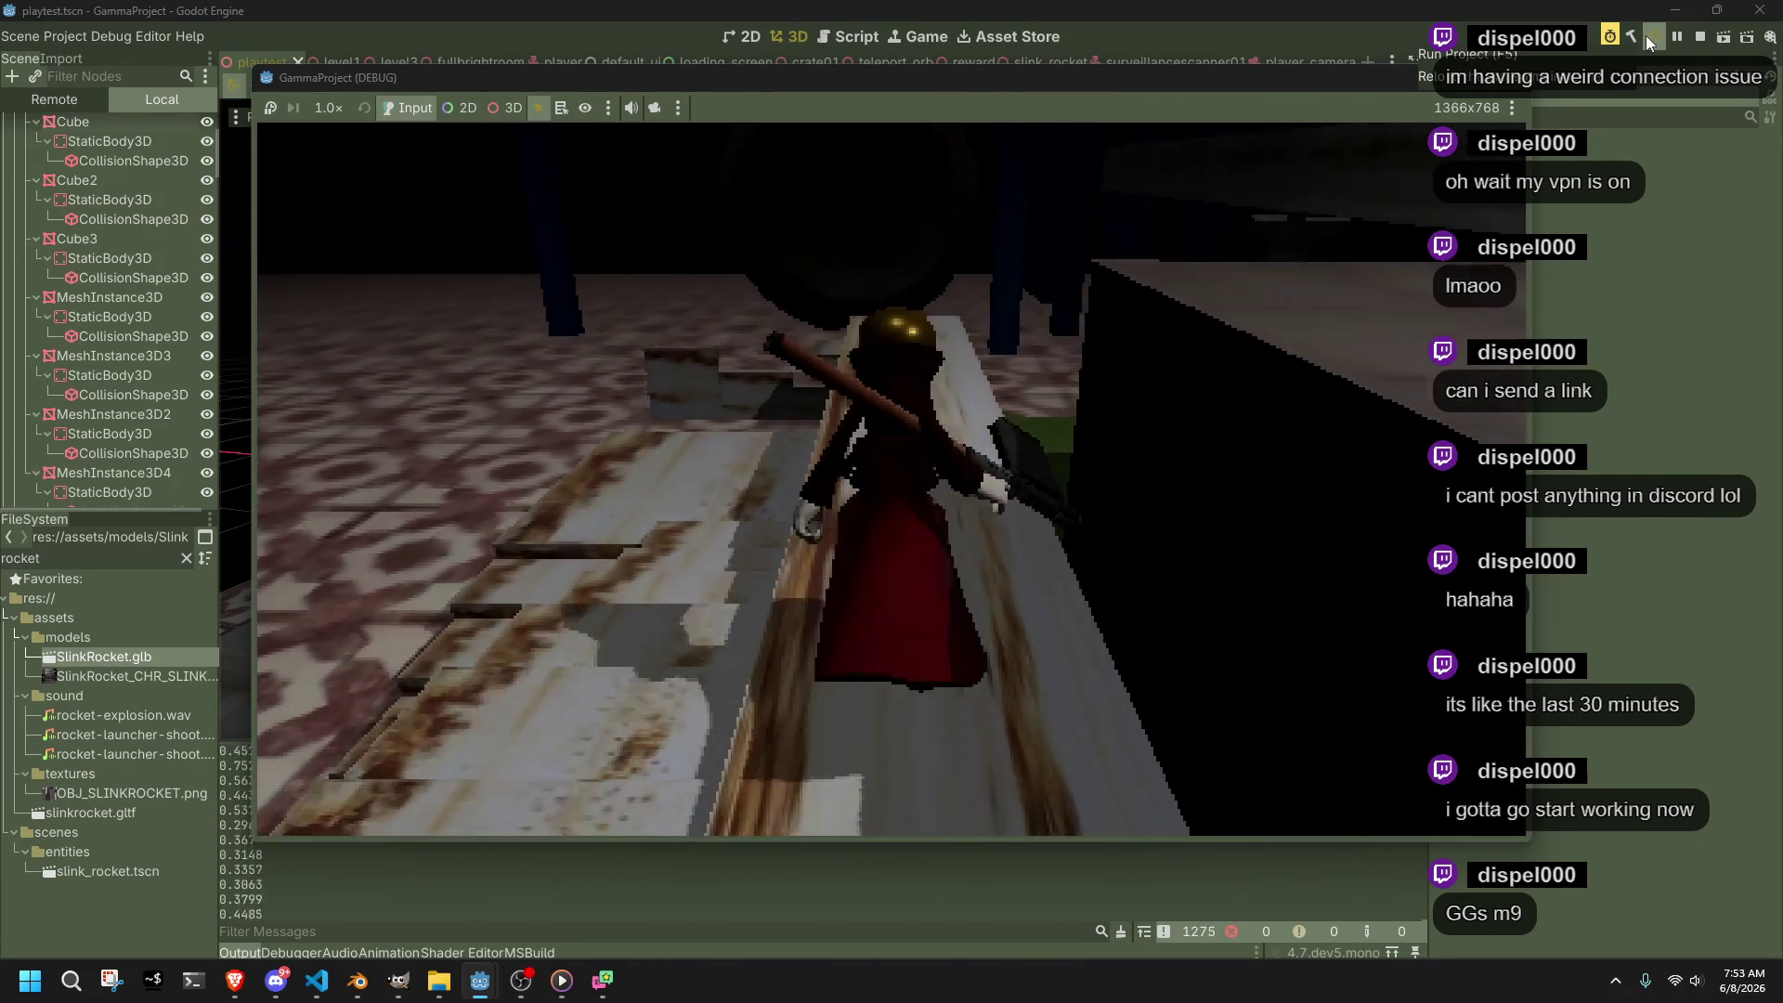
{"action": "key", "text": "w"}
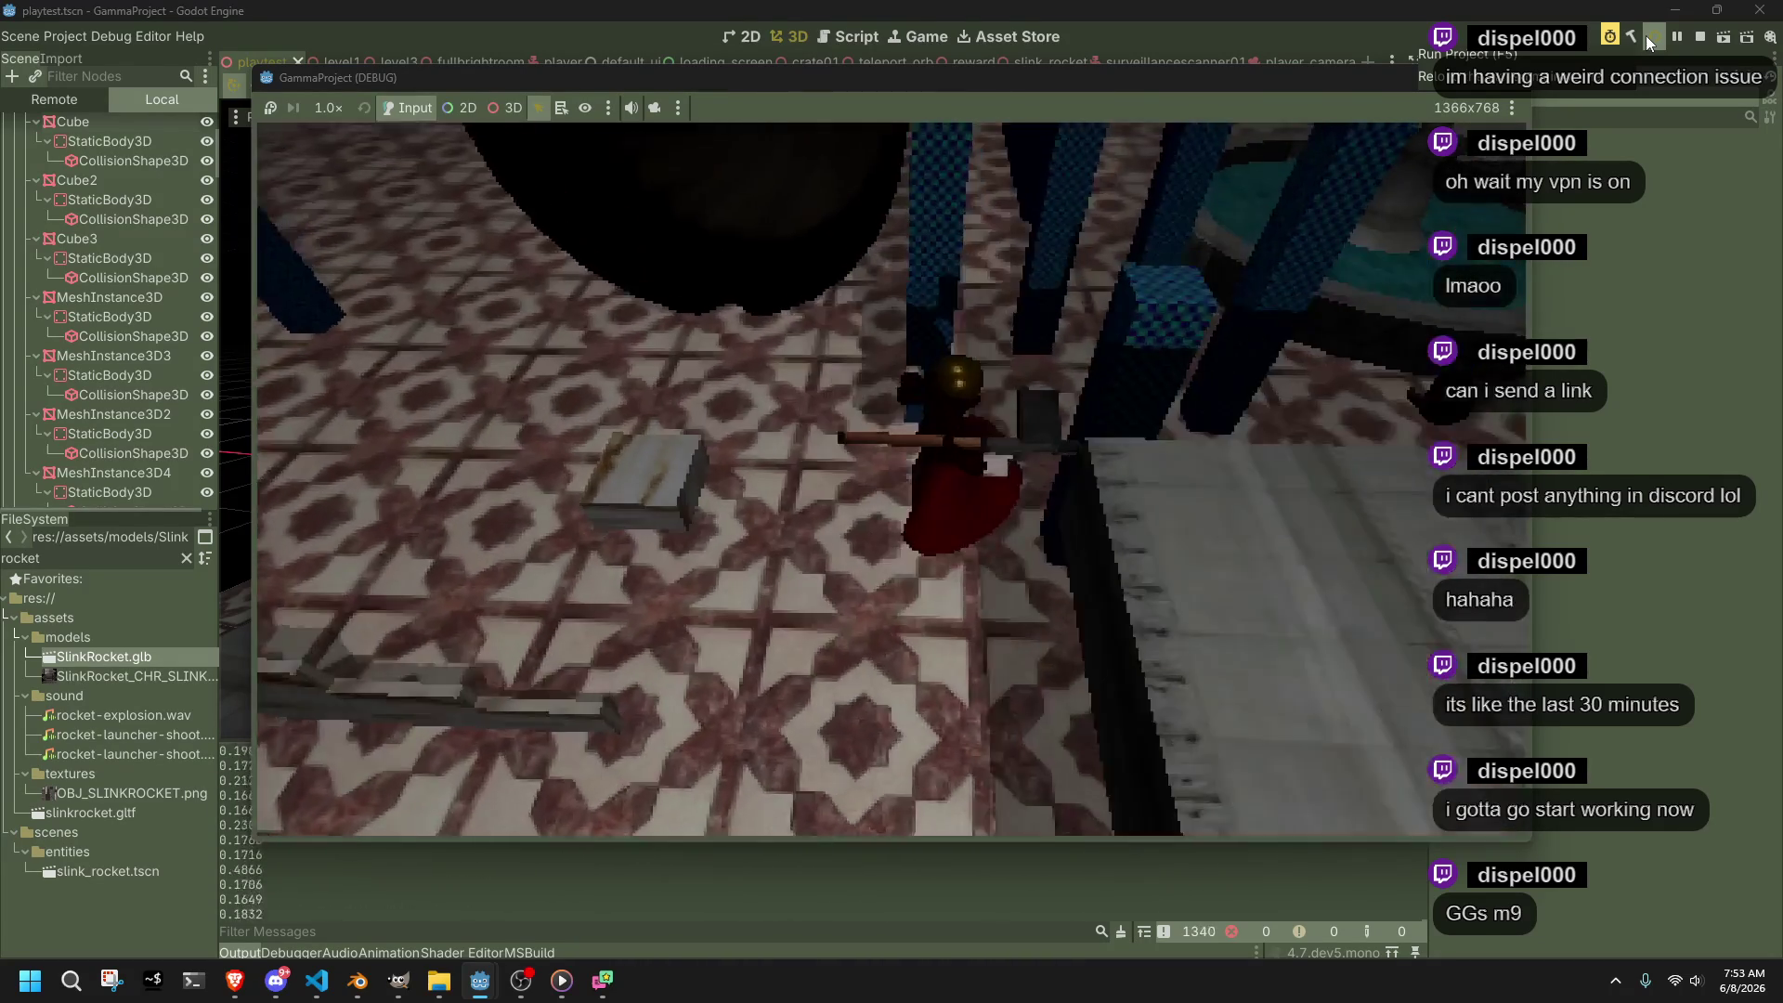
{"action": "key", "text": "w"}
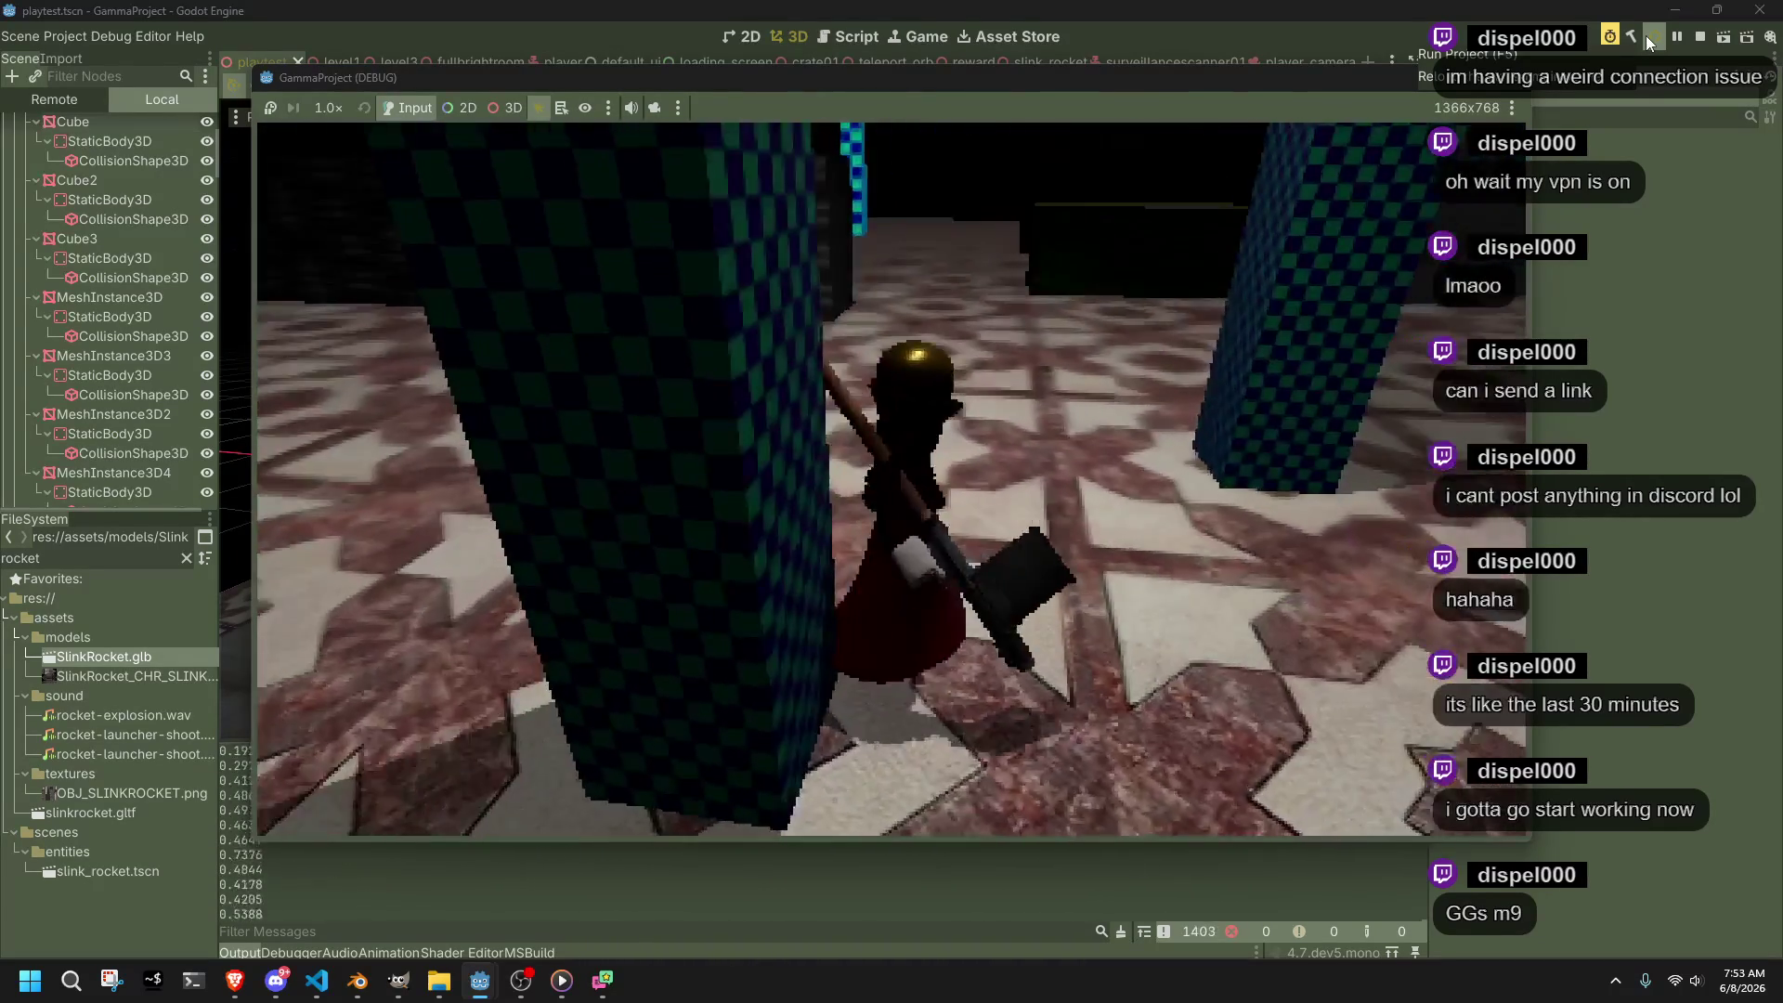
{"action": "key", "text": "w"}
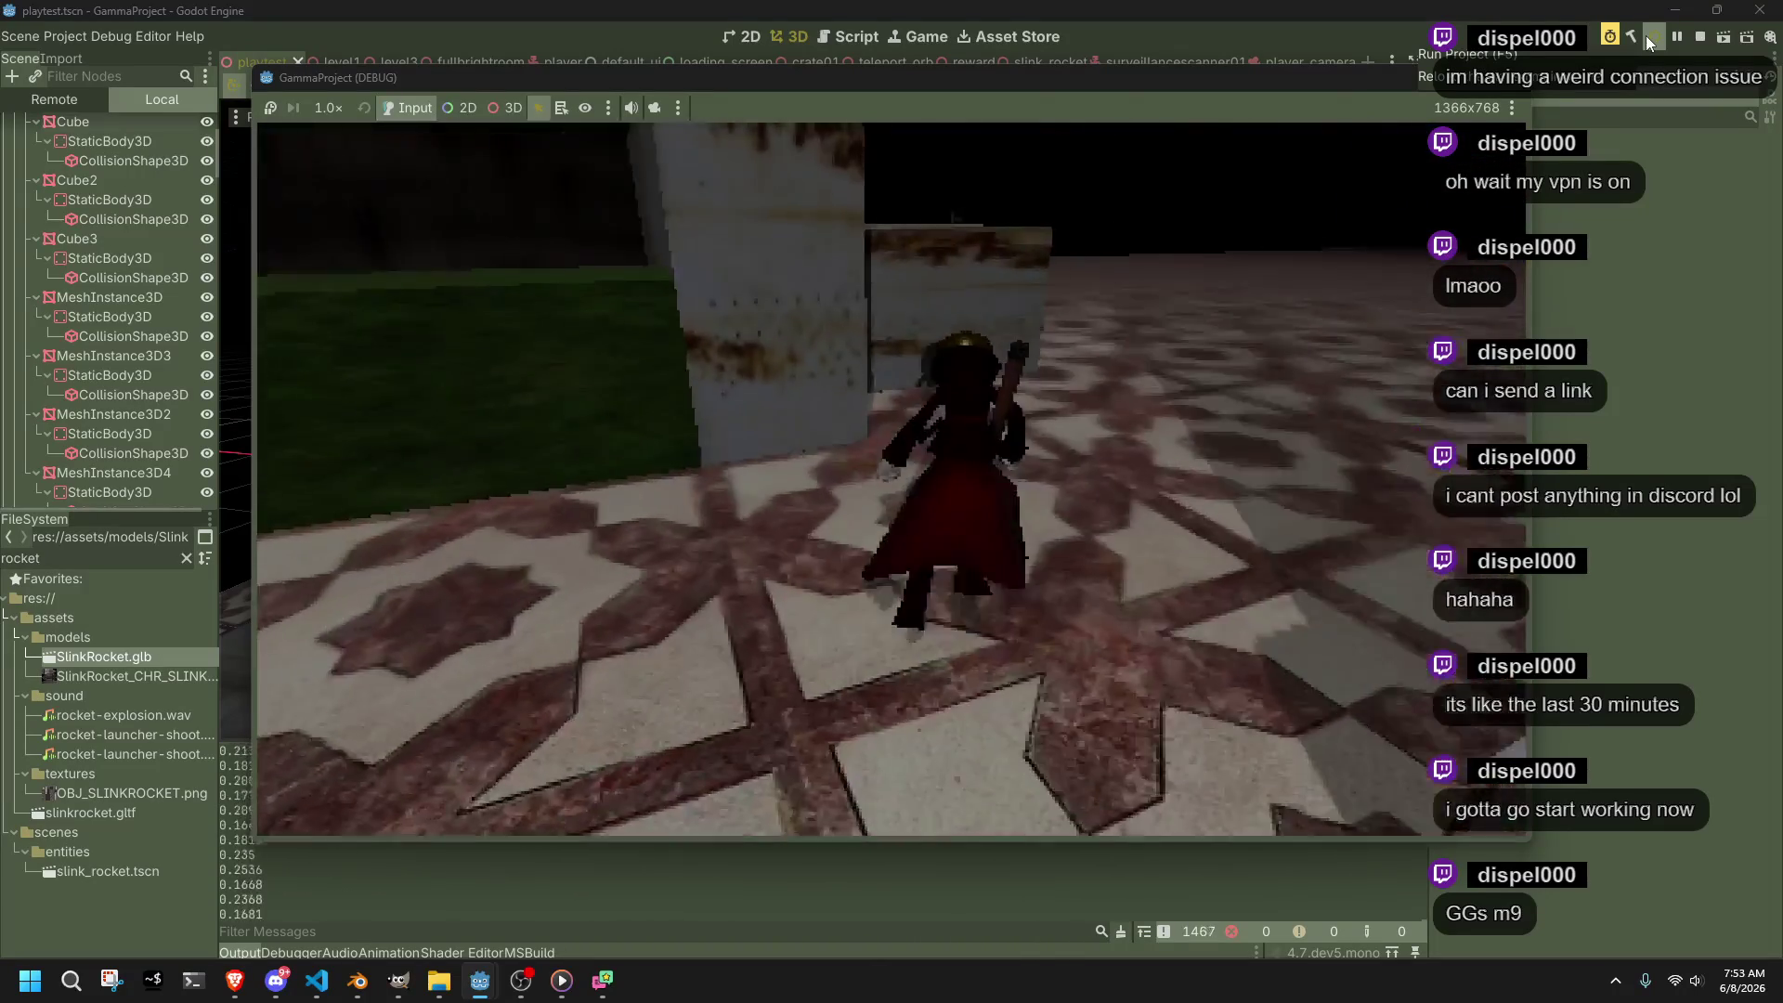
{"action": "key", "text": "w"}
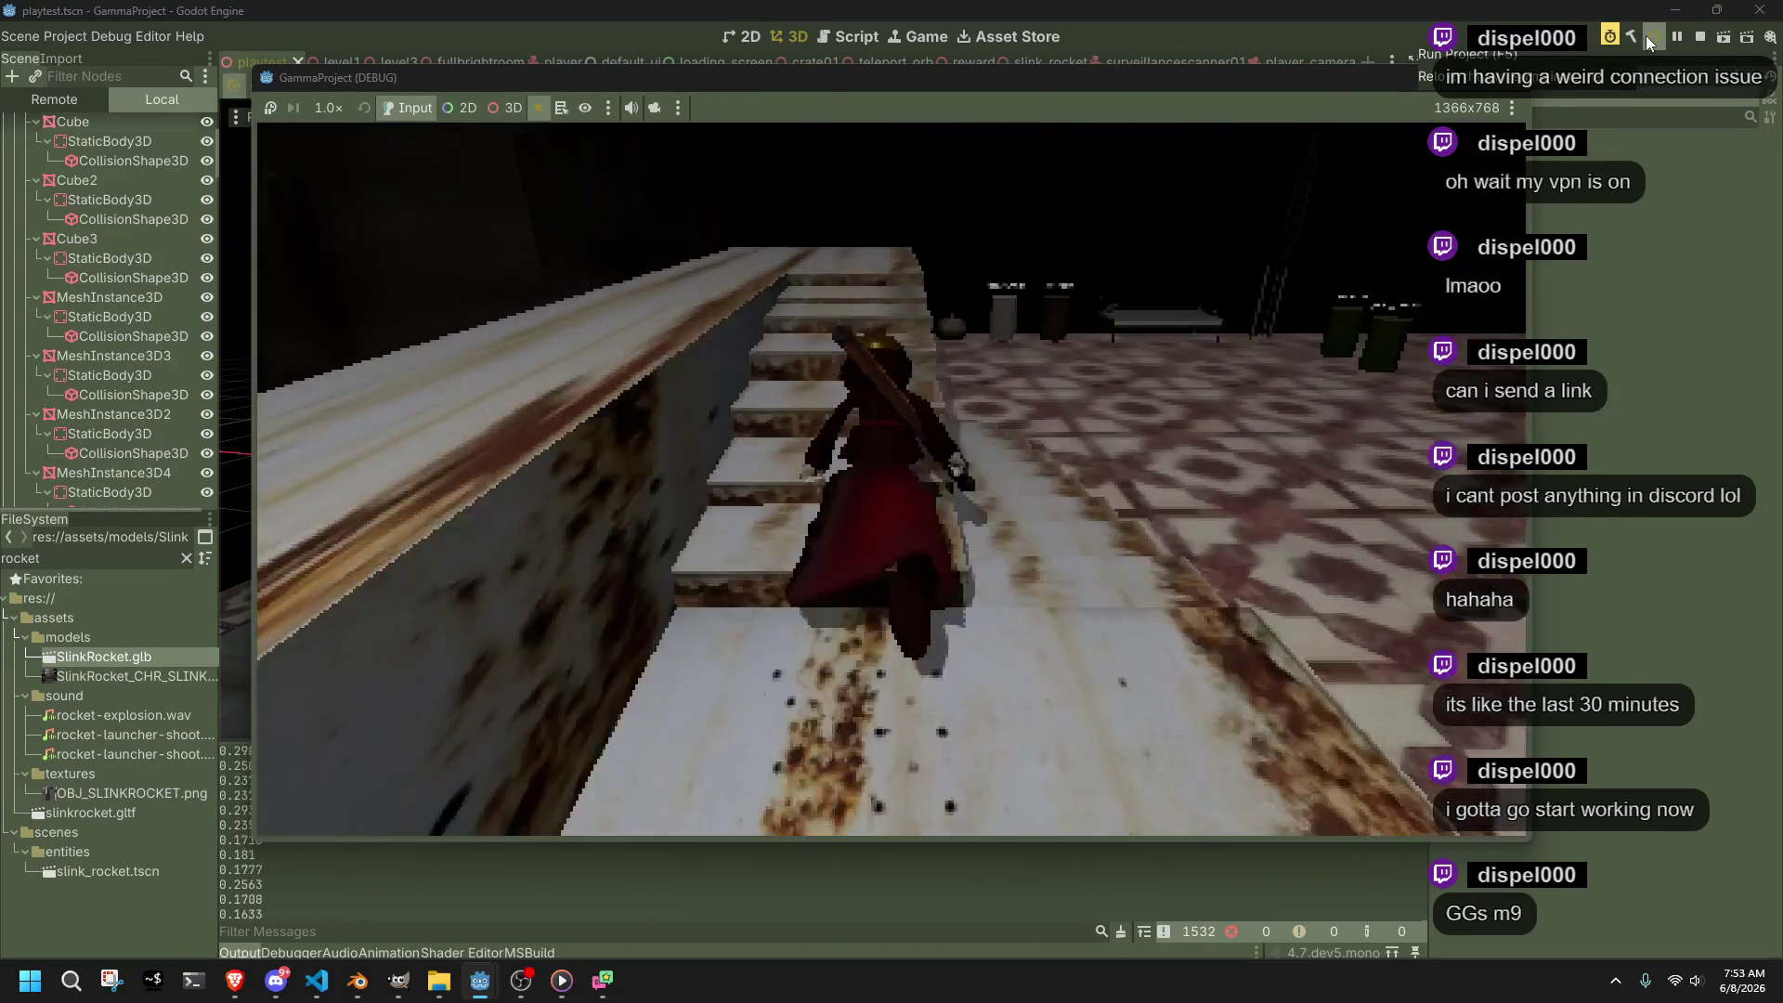
{"action": "key", "text": "F8"}
Scroll Main.cs back up to its shared constants, then open and dismiss Windows Search
{"action": "left_click", "coordinate": [317, 980]}
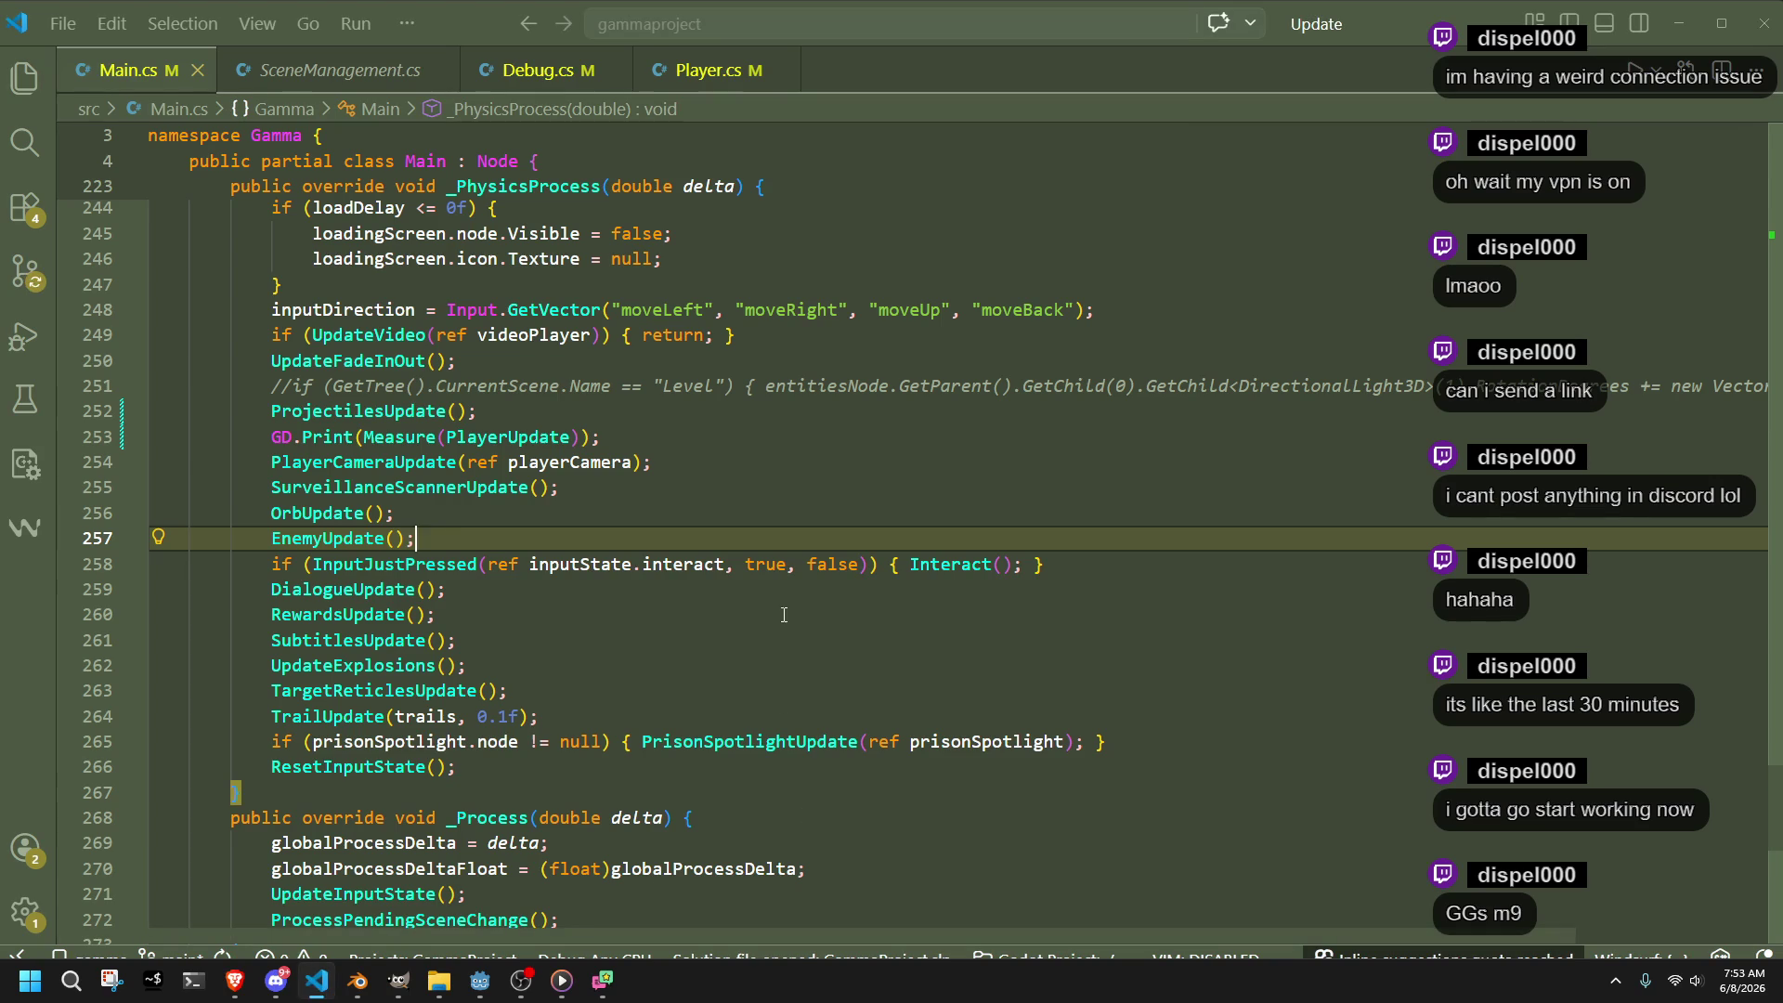
{"action": "left_click_drag", "start_coordinate": [1764, 815], "coordinate": [1739, 158]}
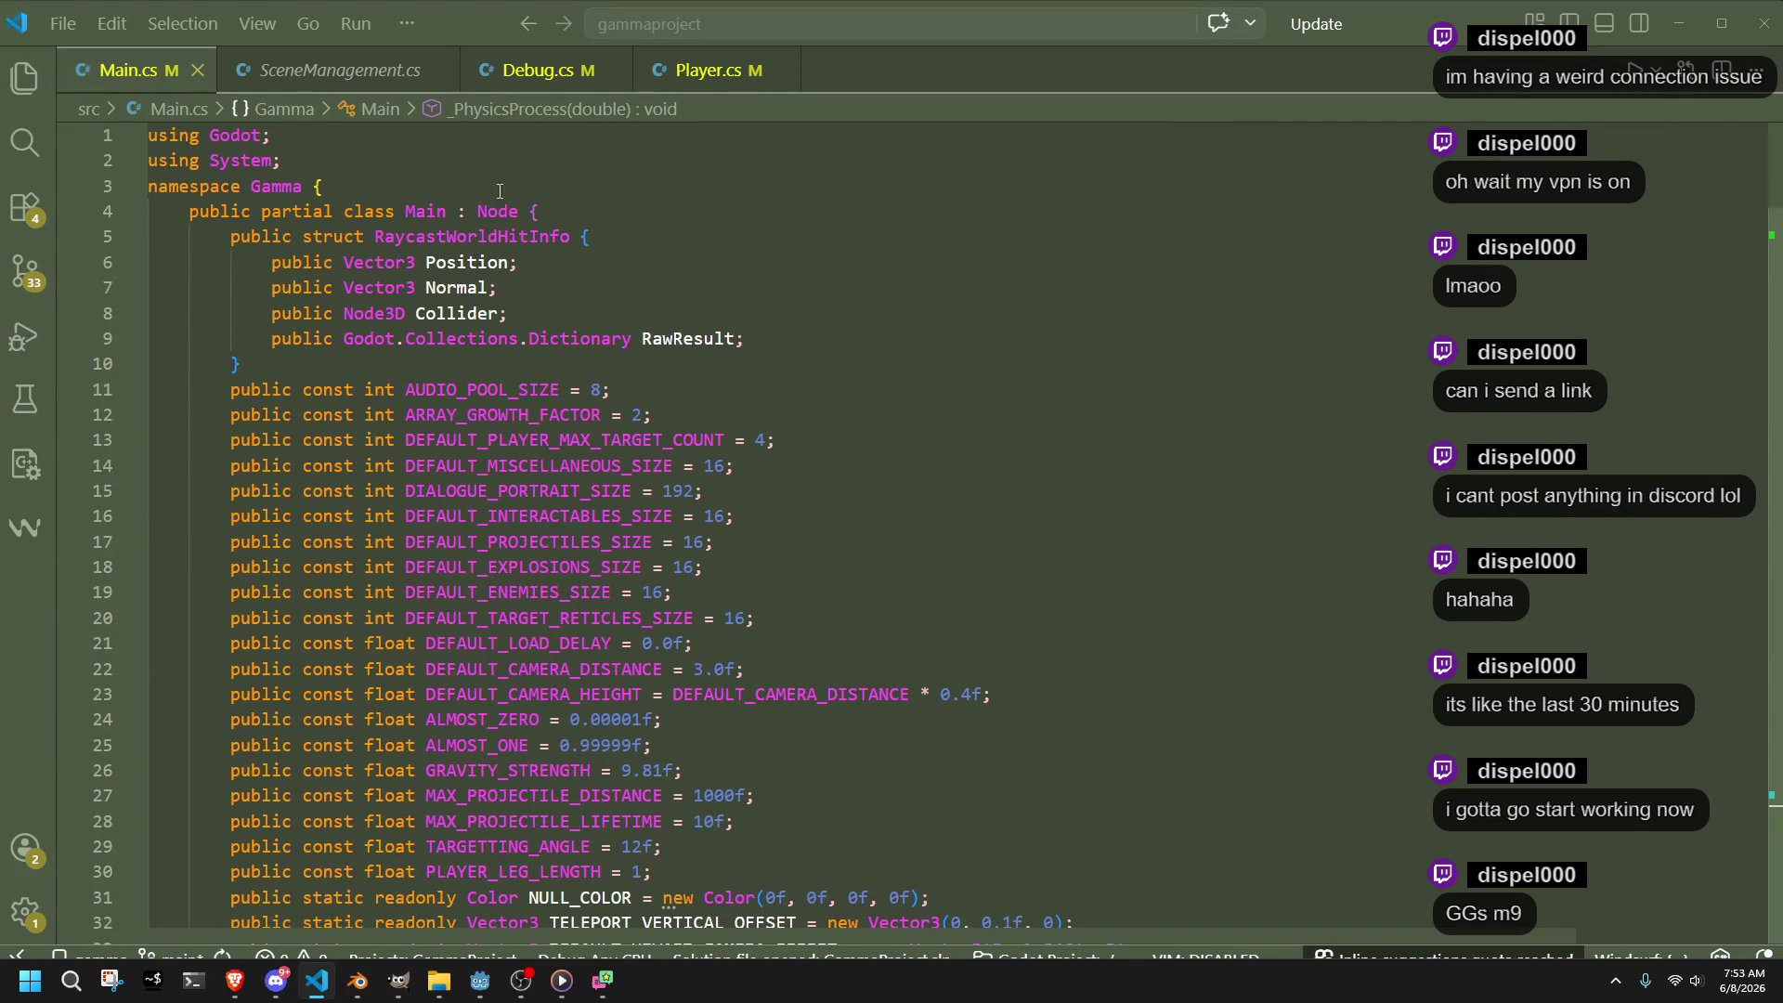
{"action": "left_click", "coordinate": [71, 980]}
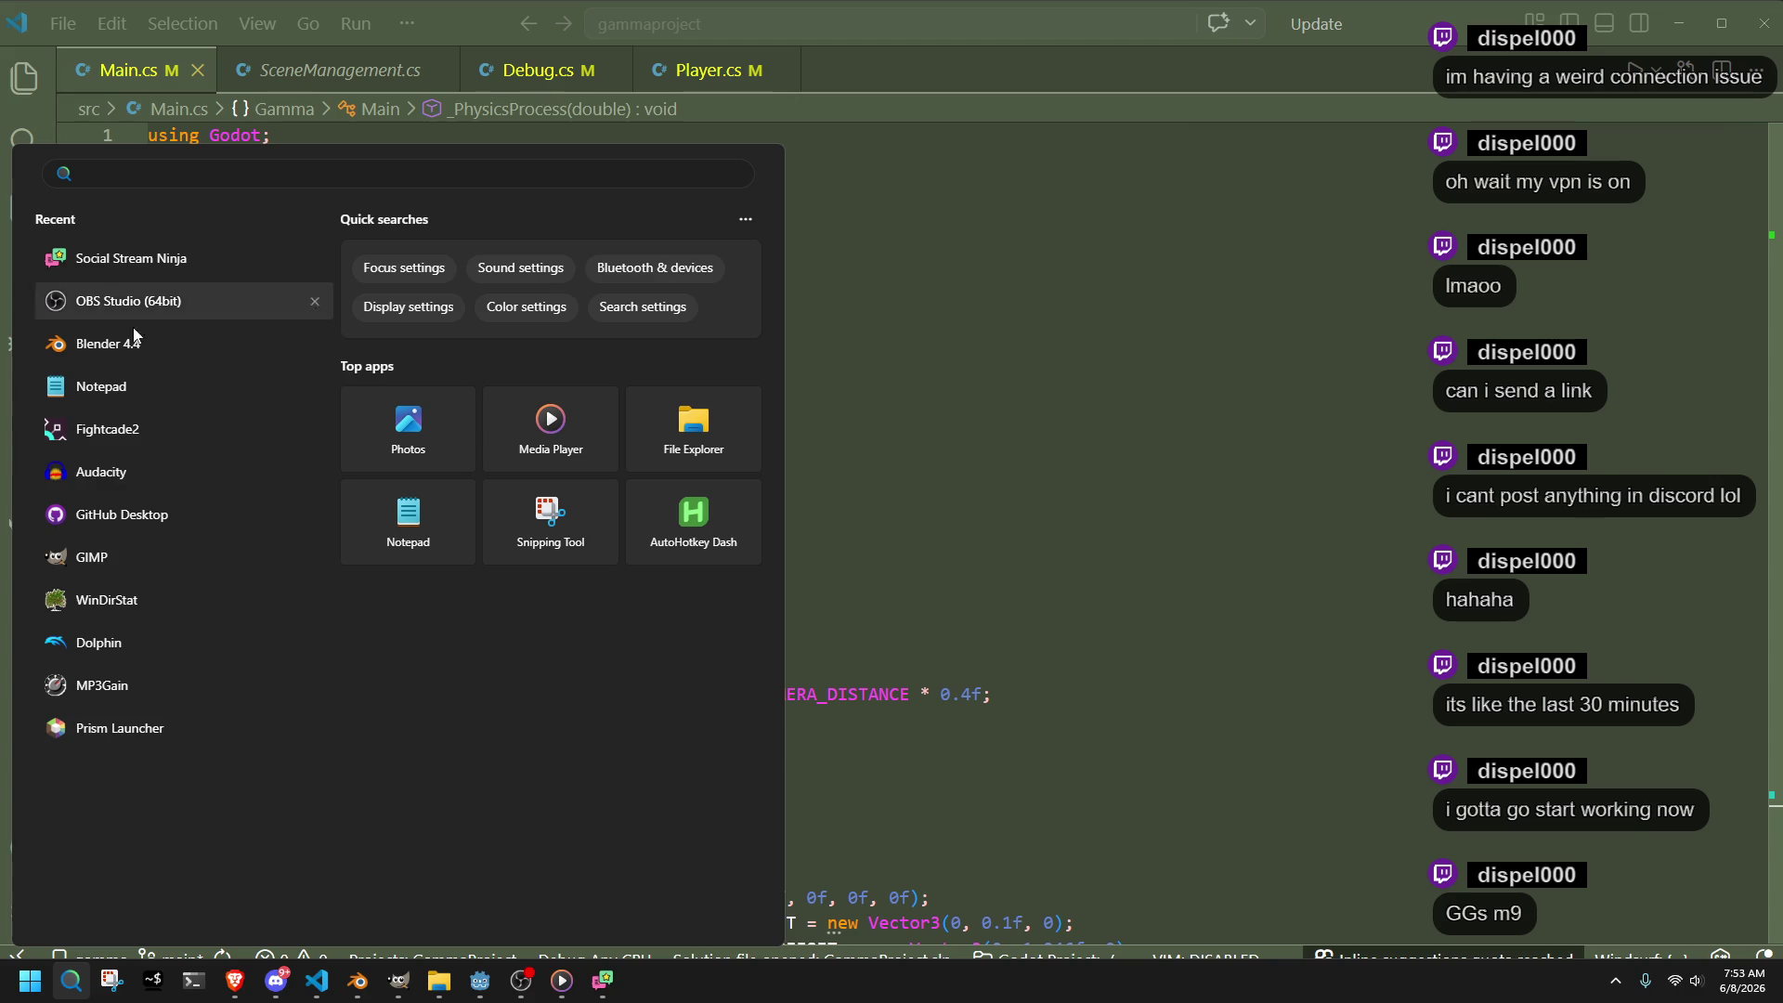
{"action": "key", "text": "Escape"}
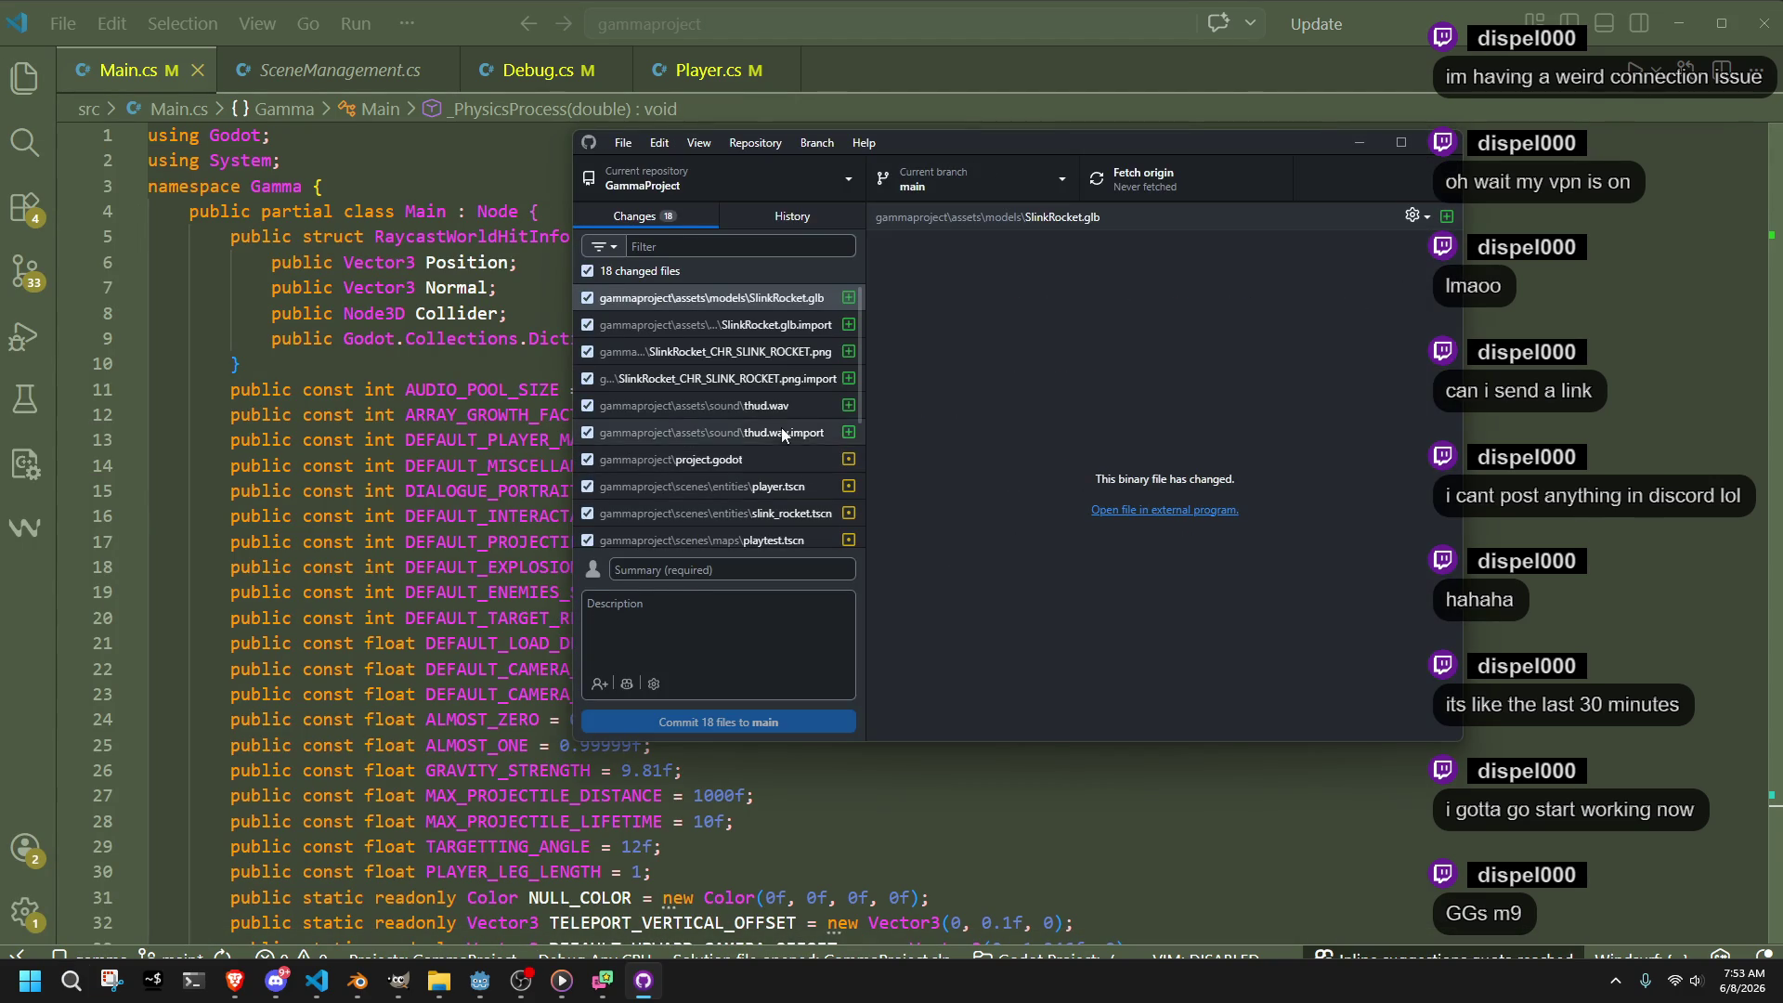
Look over the project.godot, thud.wav.import, thud.wav and player.tscn diffs
{"action": "left_click", "coordinate": [785, 459]}
{"action": "left_click", "coordinate": [771, 431]}
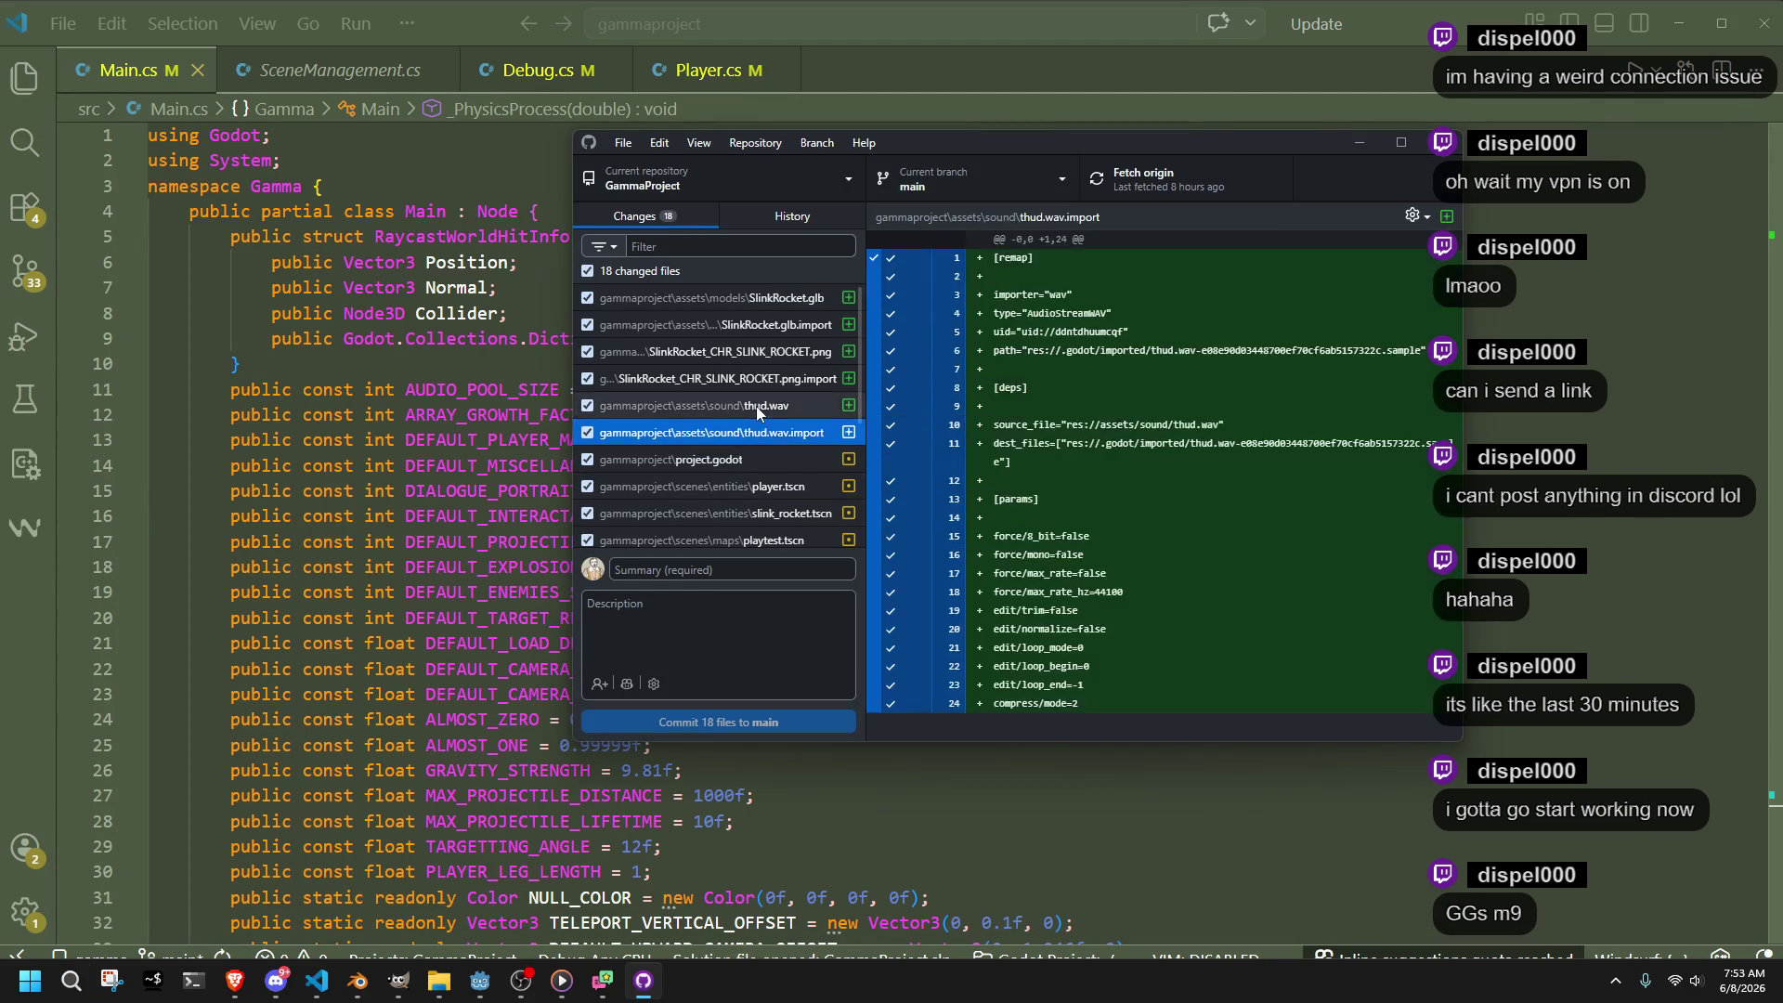
{"action": "left_click", "coordinate": [757, 406]}
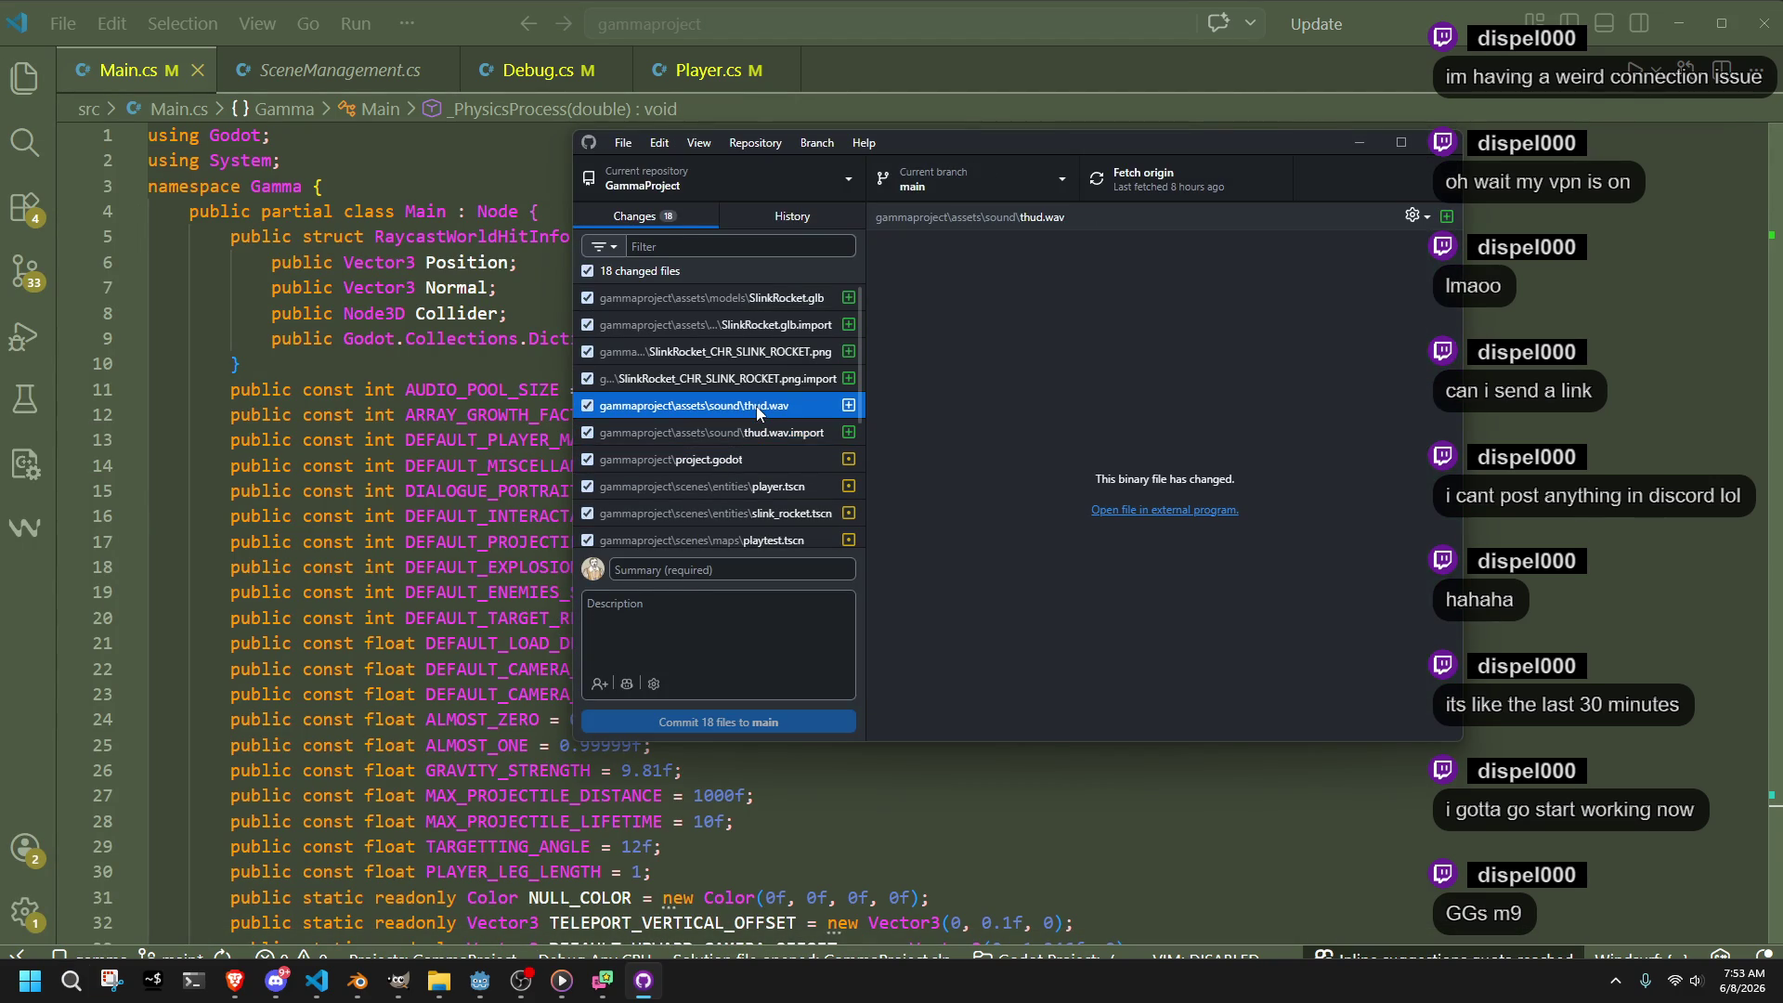
{"action": "left_click", "coordinate": [766, 487]}
{"action": "scroll", "coordinate": [767, 487], "scroll_direction": "down", "scroll_amount": 1}
Read through the Debug.cs, Main.cs and Player.cs diffs, then view SlinkRocket.glb.import
{"action": "left_click", "coordinate": [752, 478]}
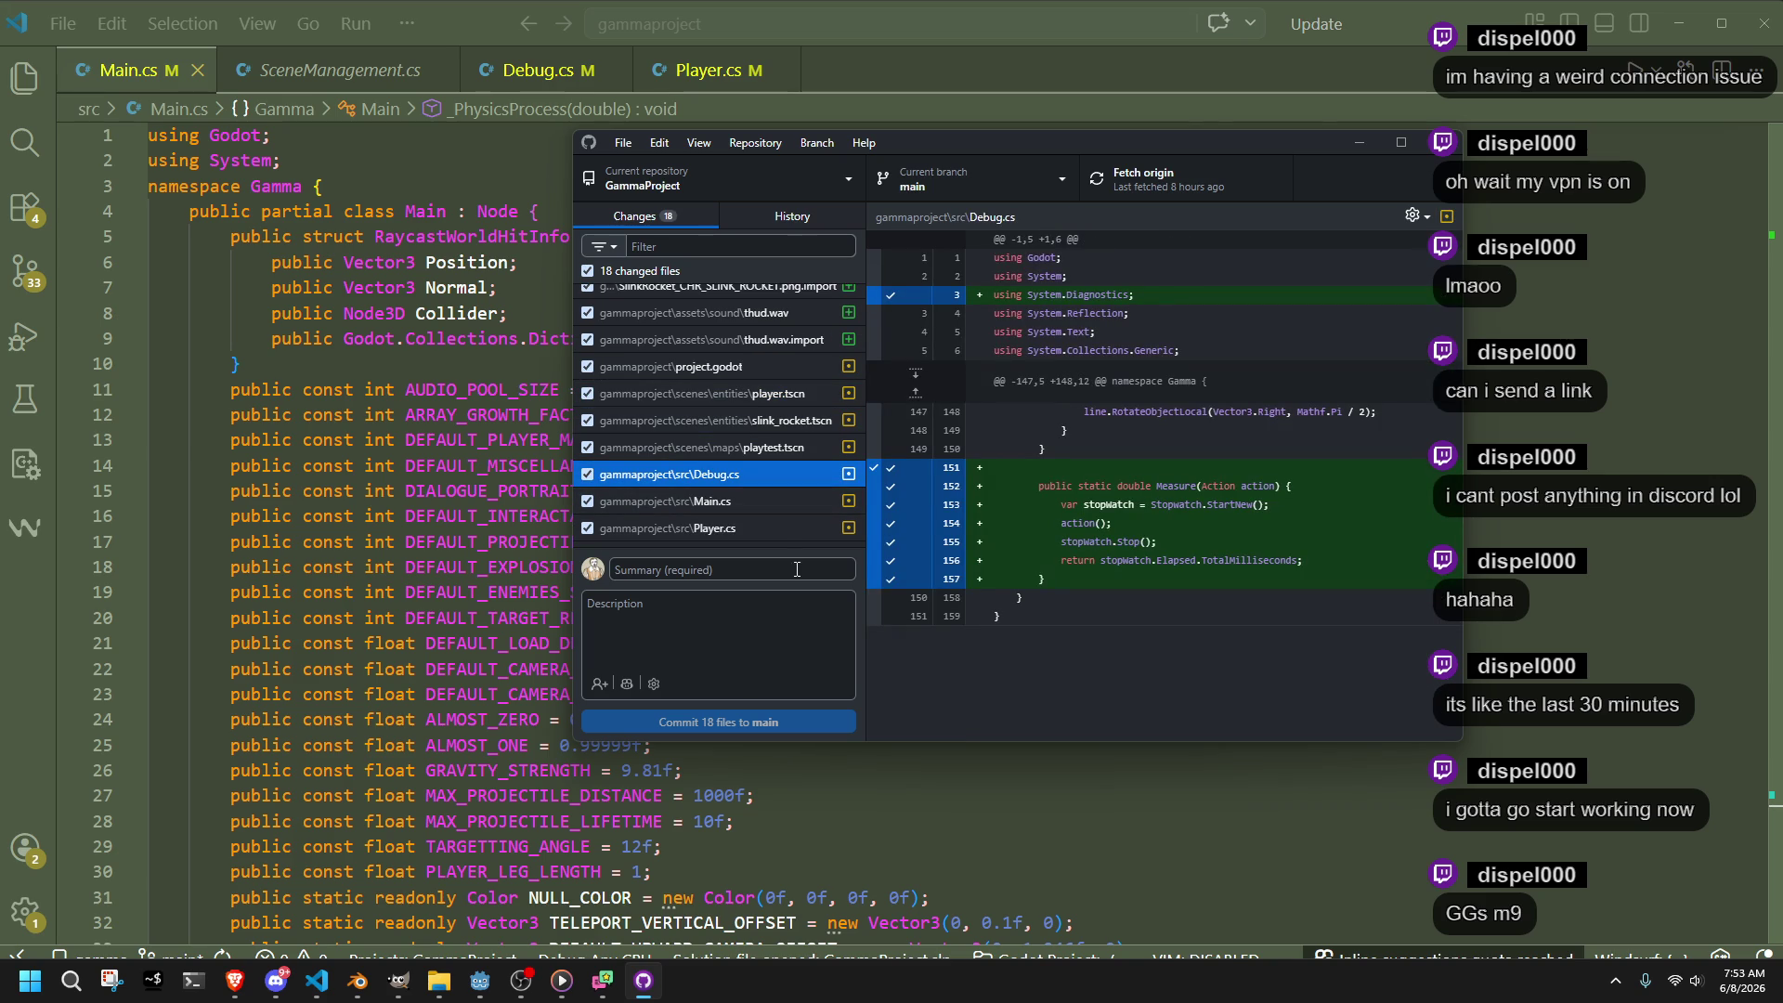
{"action": "left_click", "coordinate": [749, 505]}
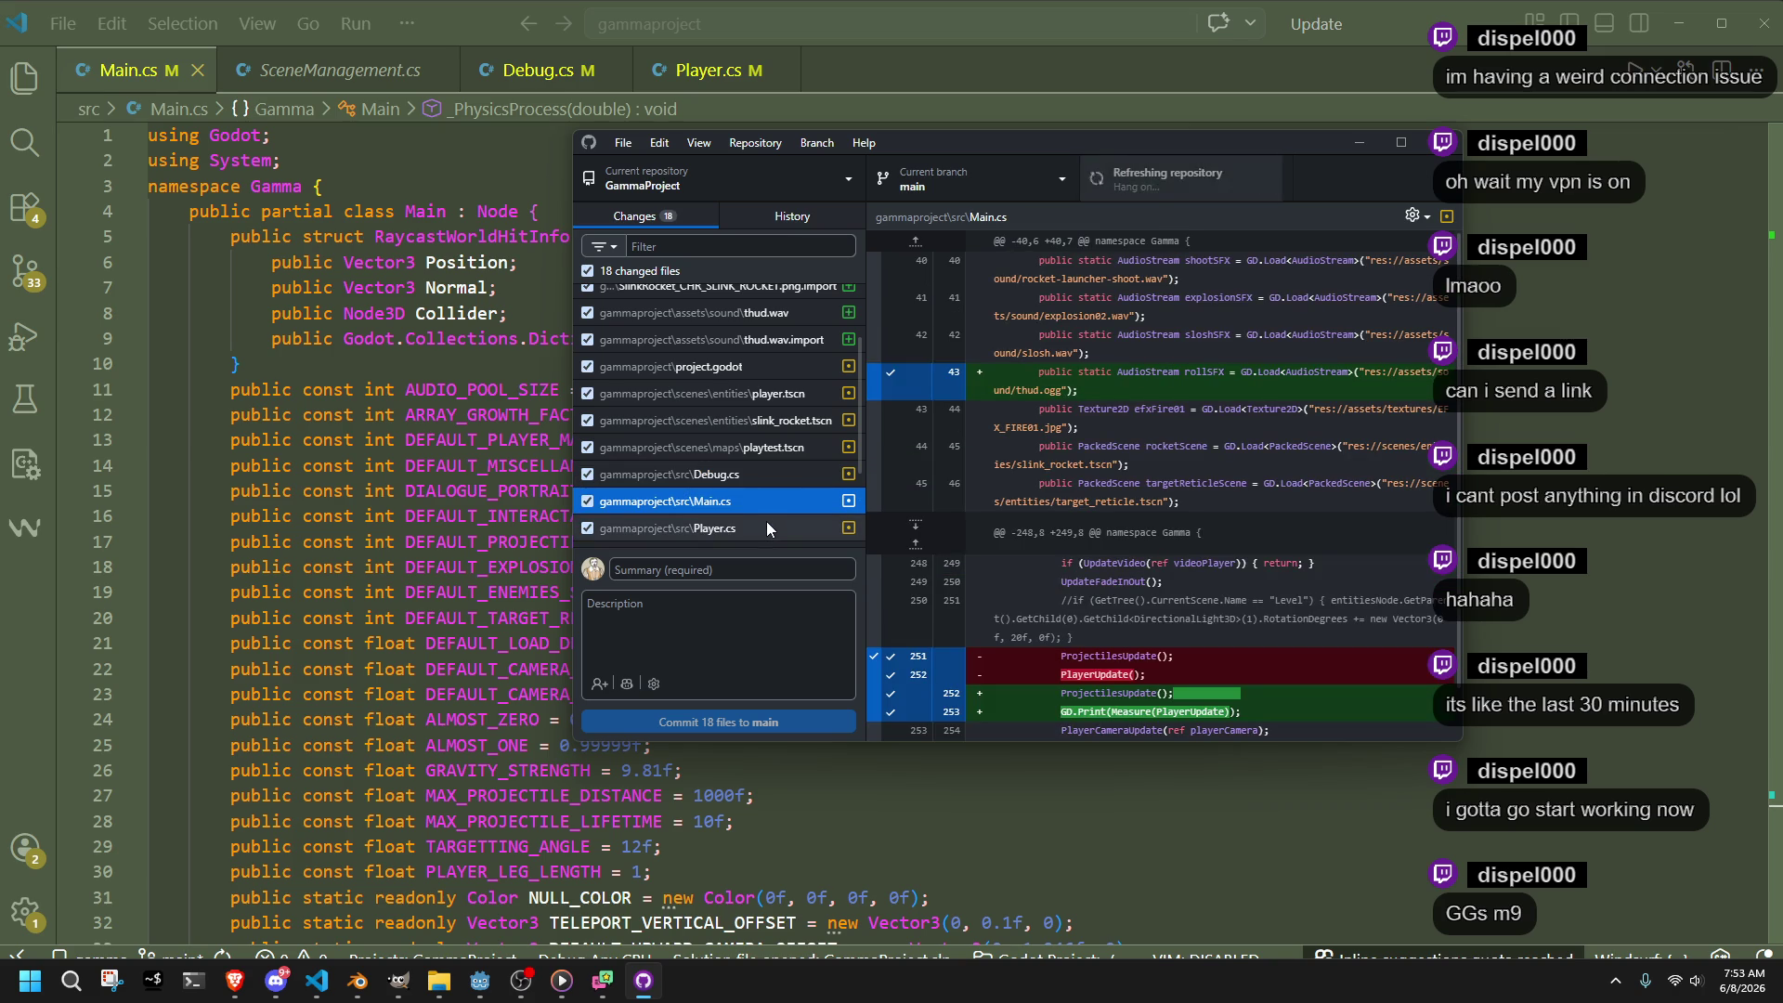
{"action": "left_click", "coordinate": [760, 528]}
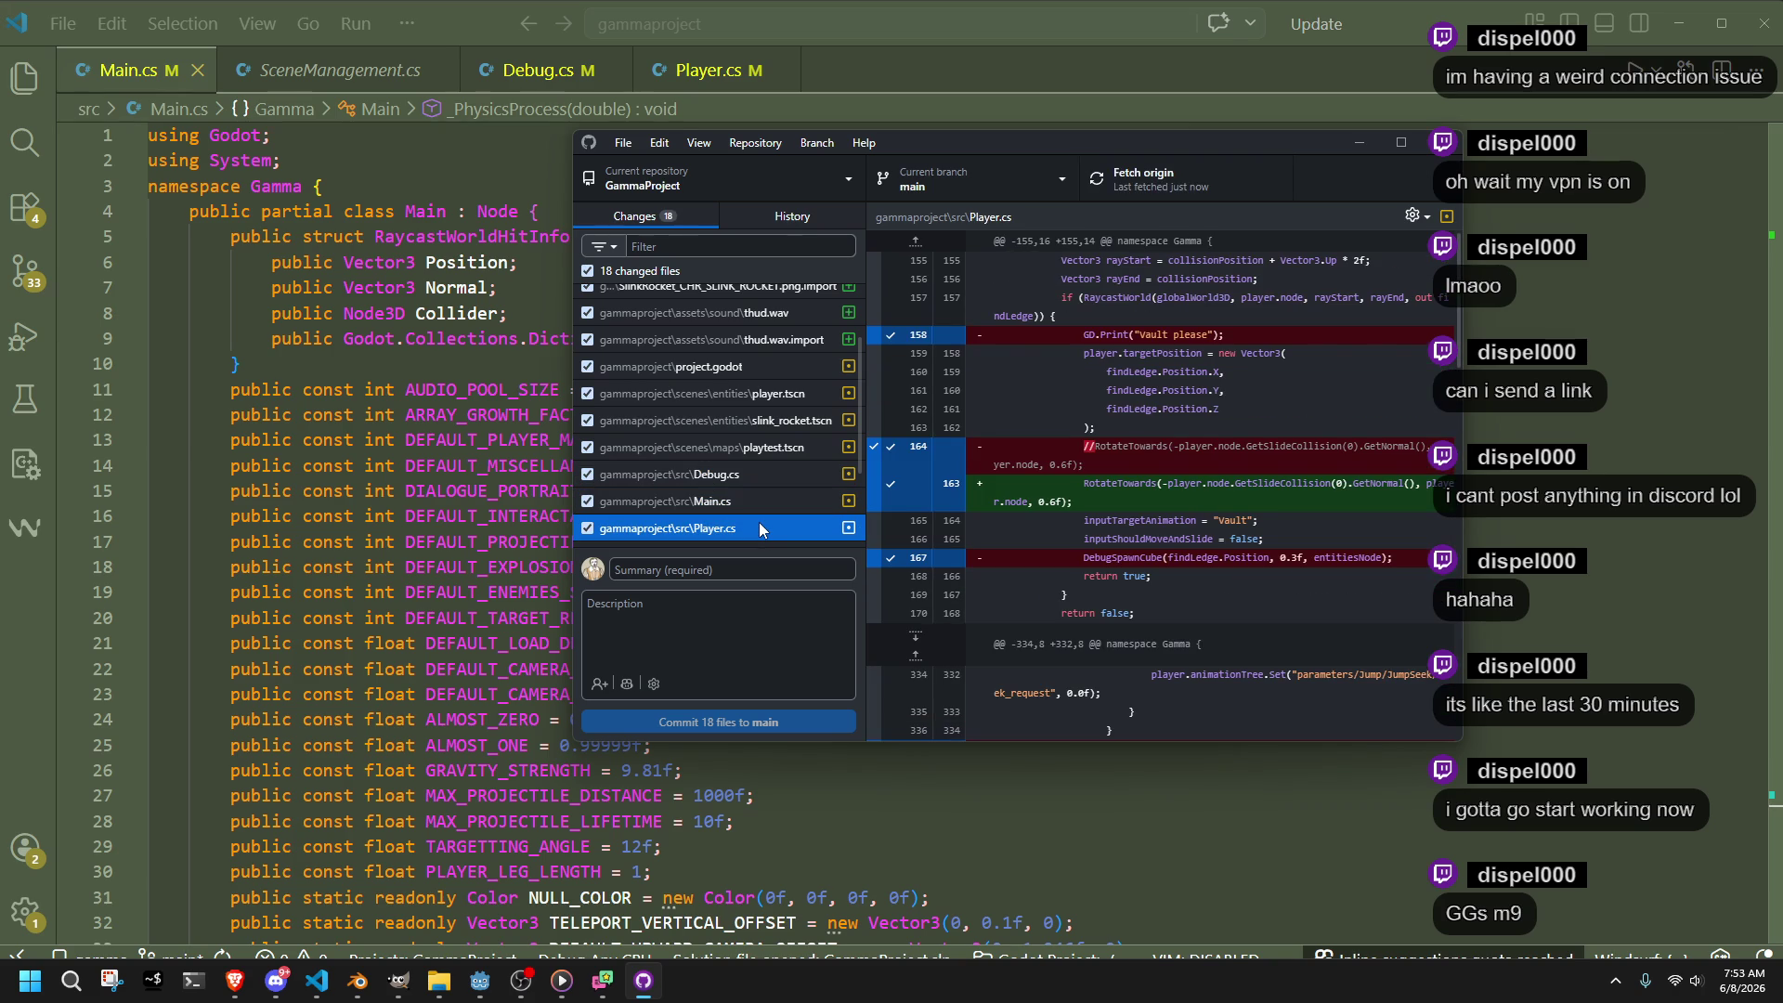
{"action": "scroll", "coordinate": [760, 523], "scroll_direction": "down", "scroll_amount": 1}
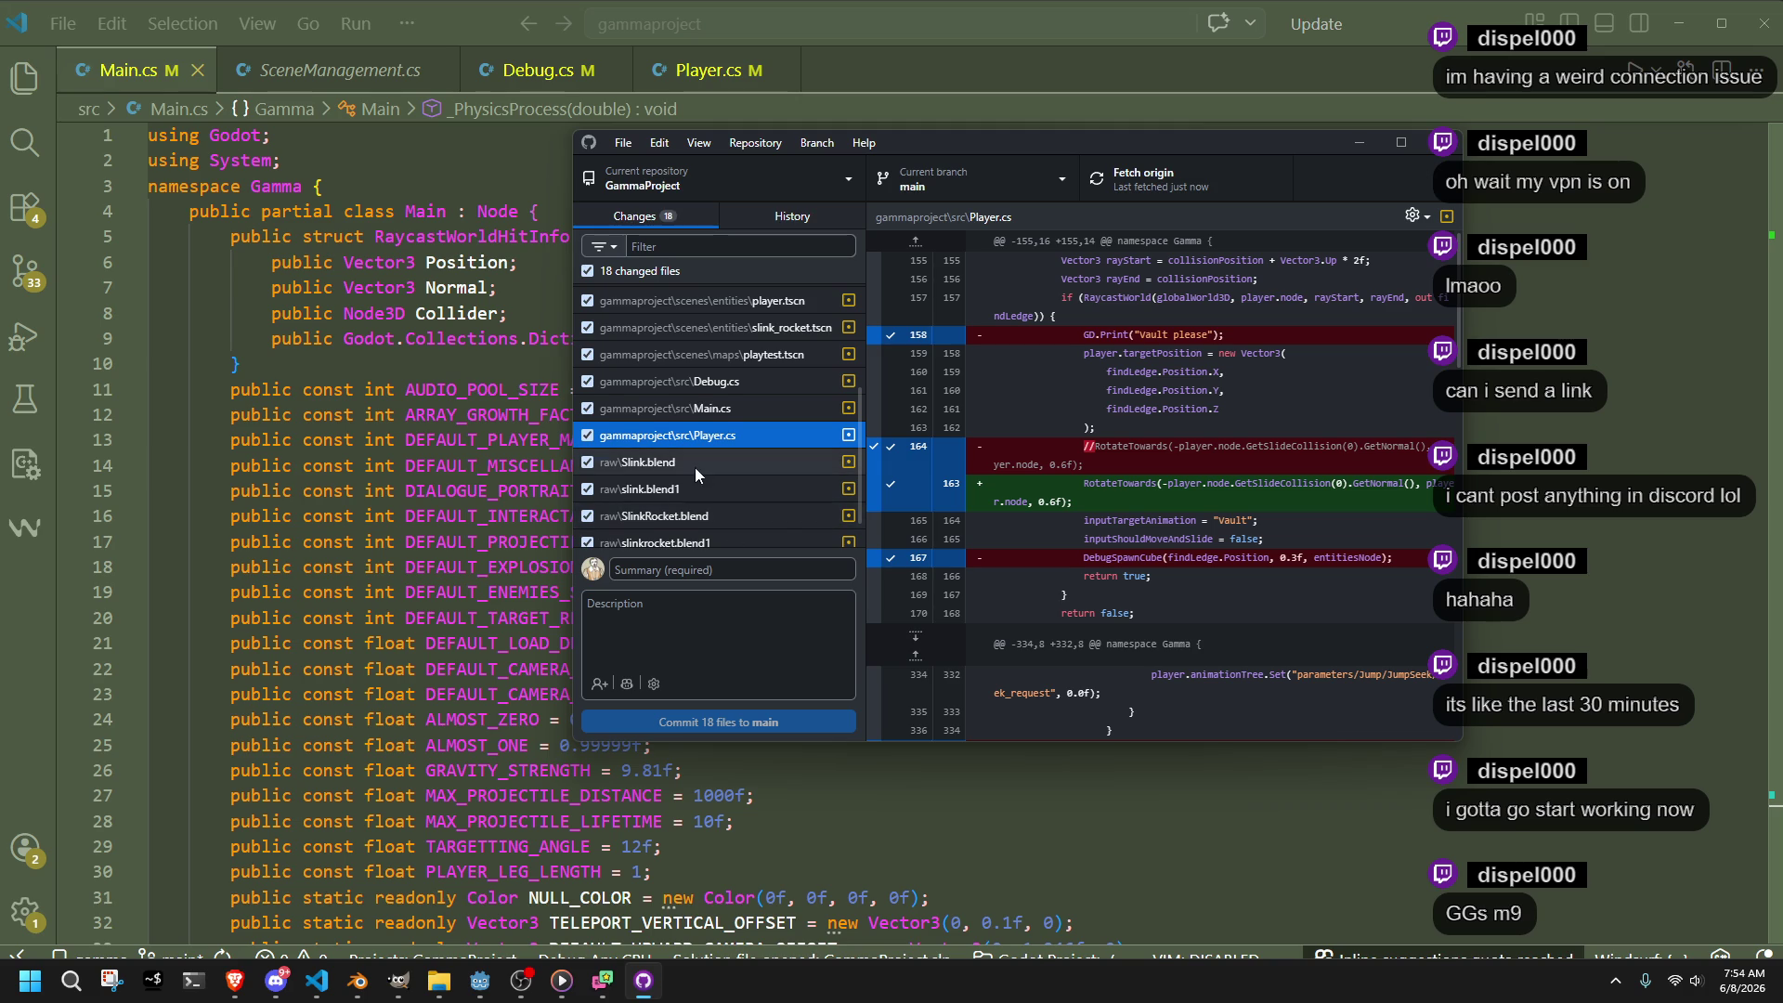
{"action": "scroll", "coordinate": [724, 496], "scroll_direction": "down", "scroll_amount": 1}
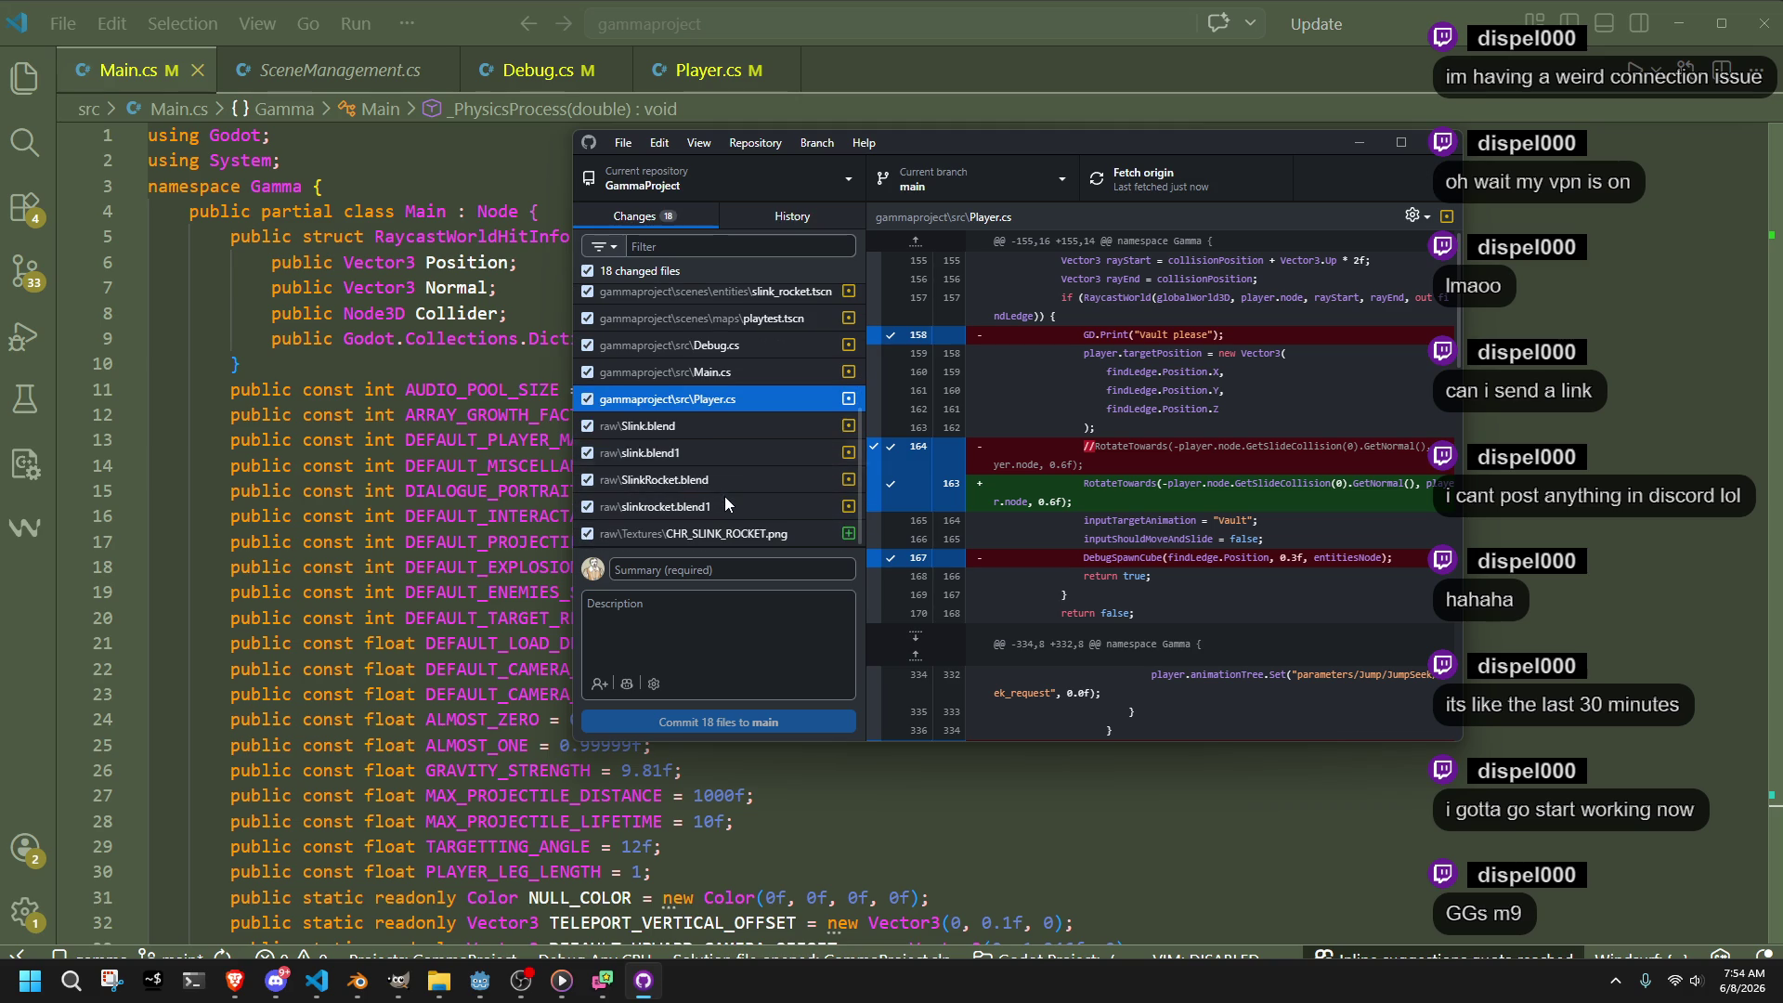
{"action": "left_click", "coordinate": [711, 374]}
{"action": "left_click", "coordinate": [721, 407]}
{"action": "scroll", "coordinate": [1328, 493], "scroll_direction": "down", "scroll_amount": 10}
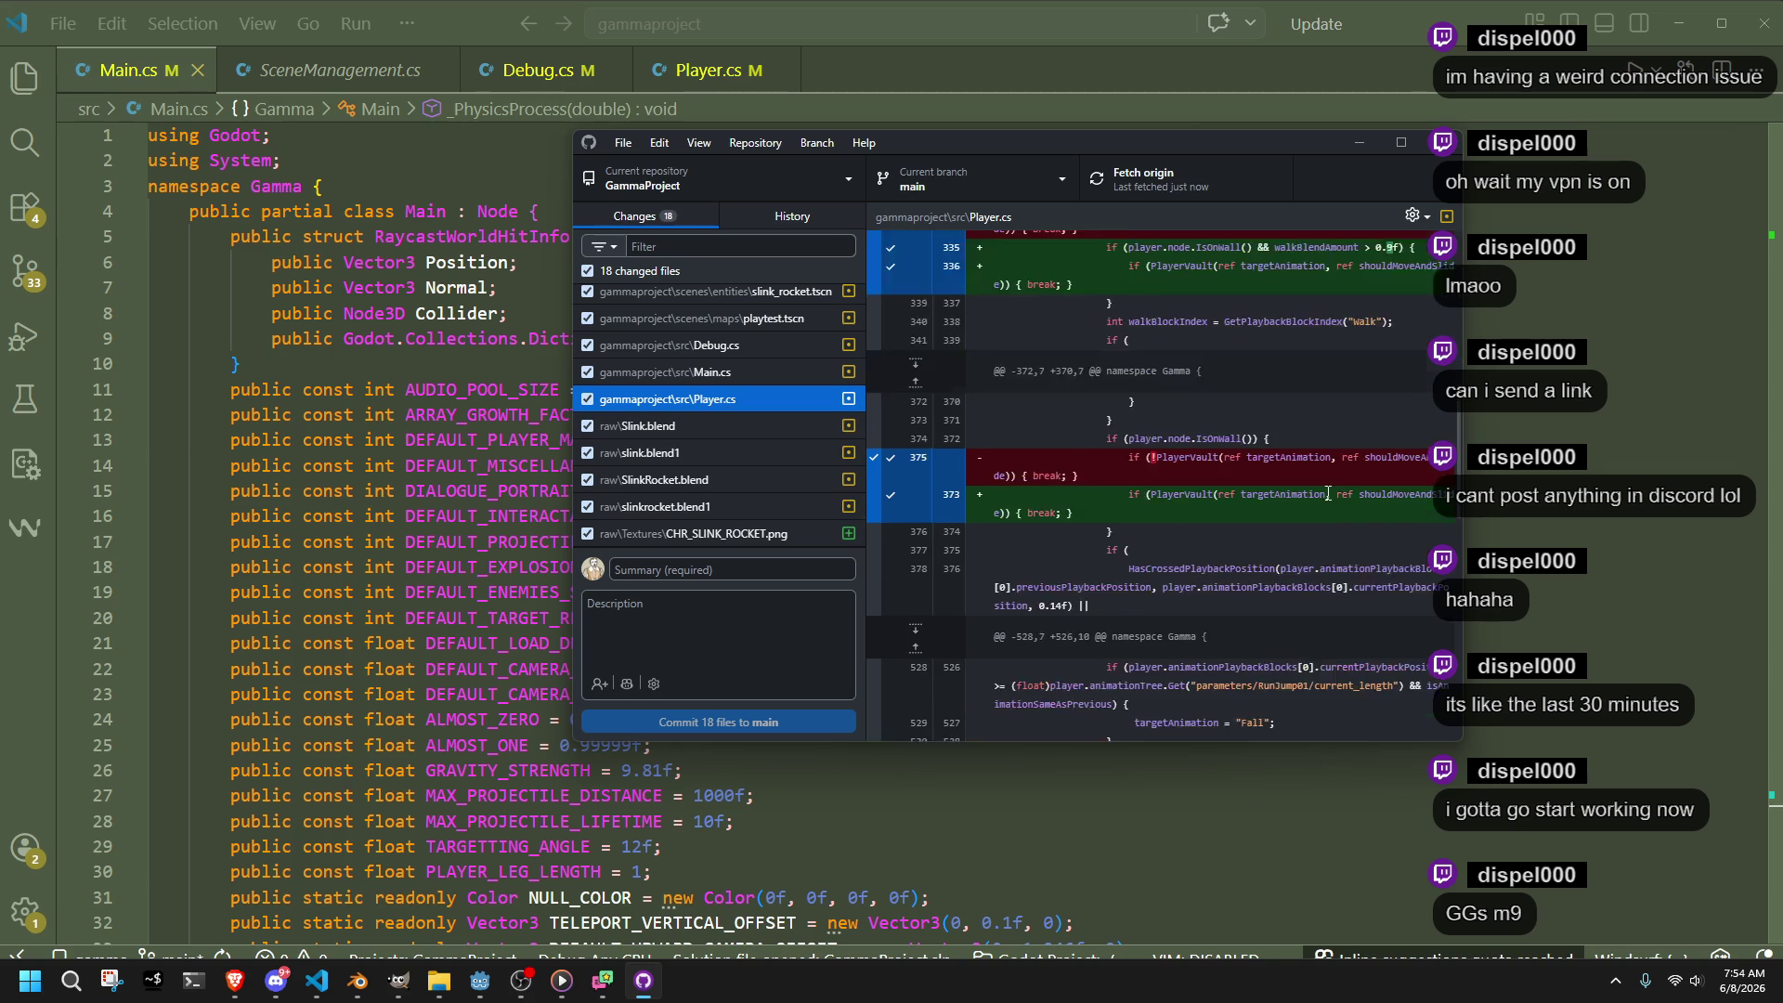
{"action": "scroll", "coordinate": [1328, 493], "scroll_direction": "down", "scroll_amount": 3}
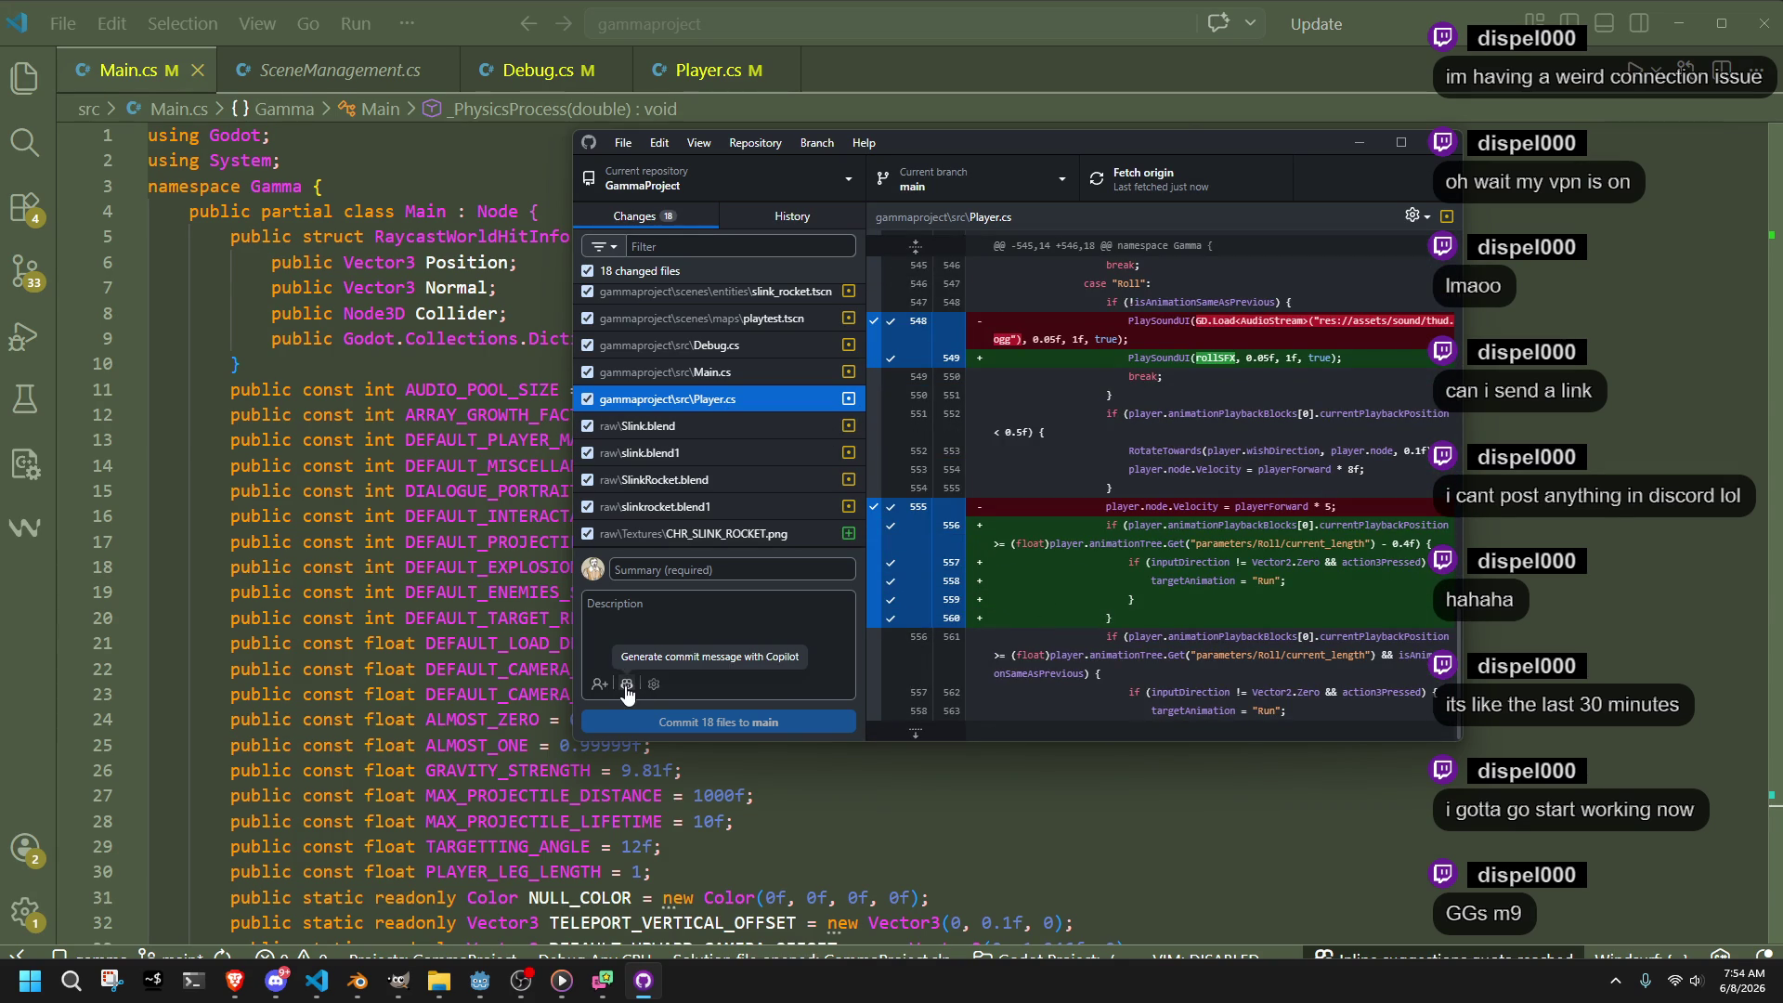
{"action": "scroll", "coordinate": [769, 387], "scroll_direction": "up", "scroll_amount": 5}
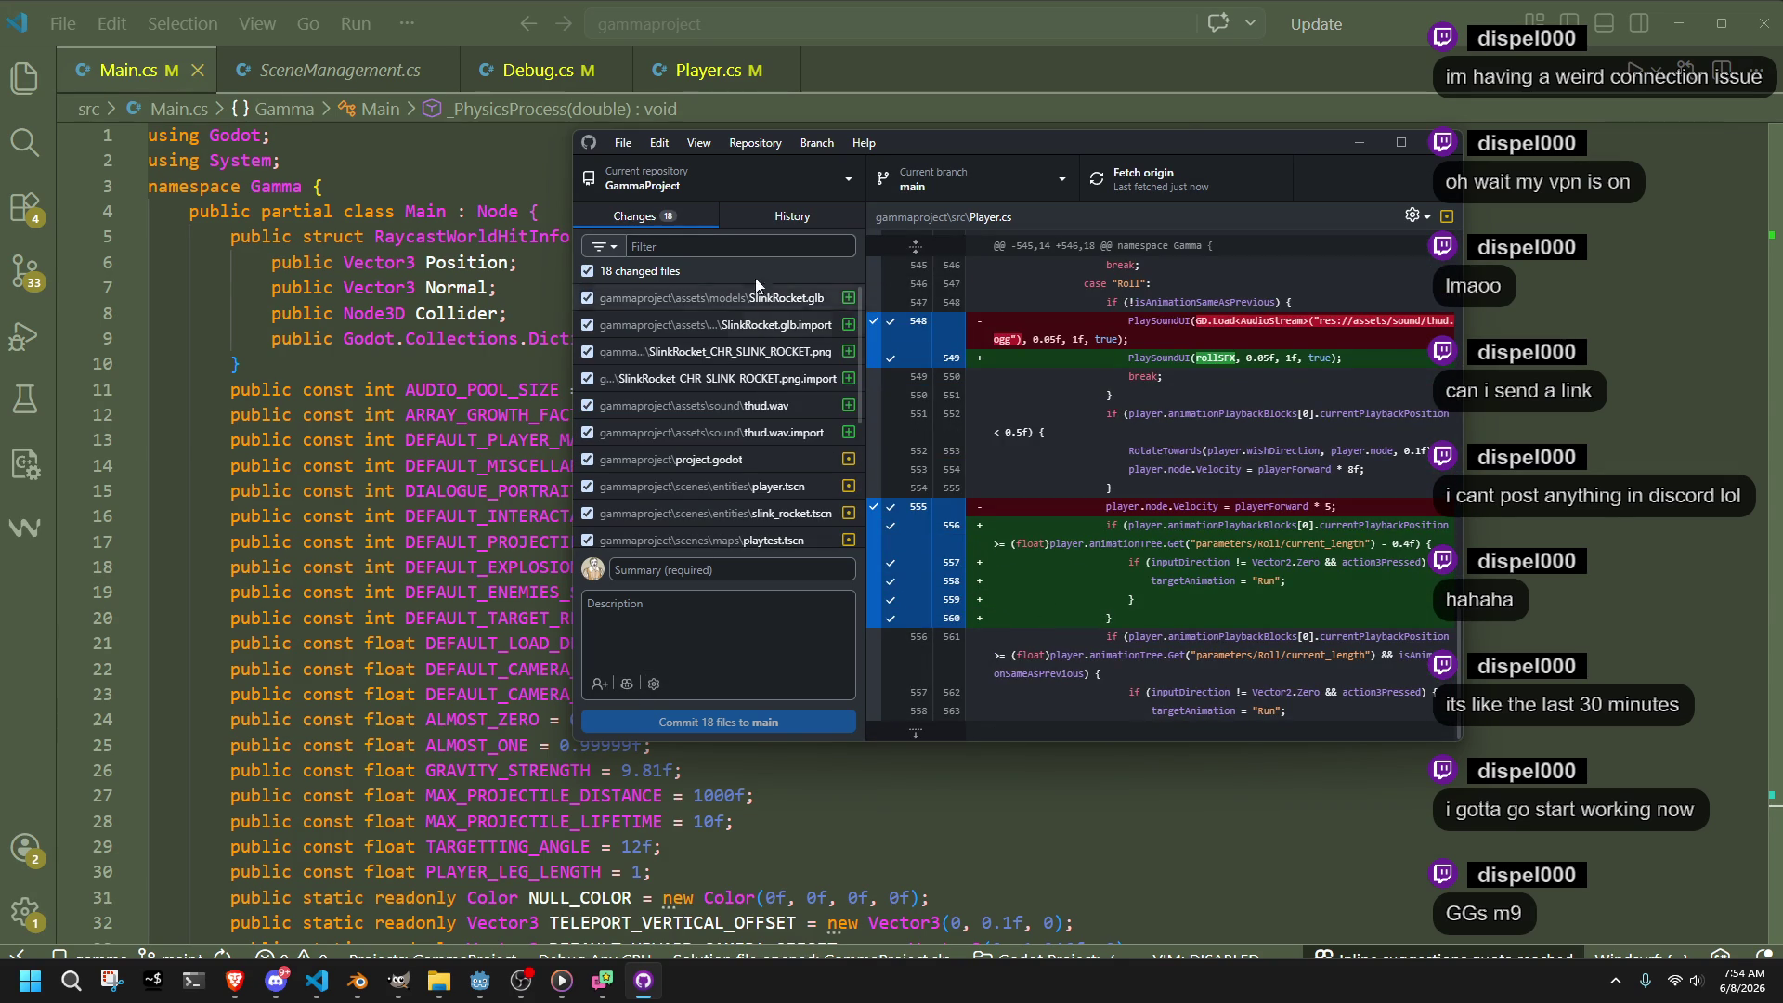
{"action": "left_click", "coordinate": [766, 325]}
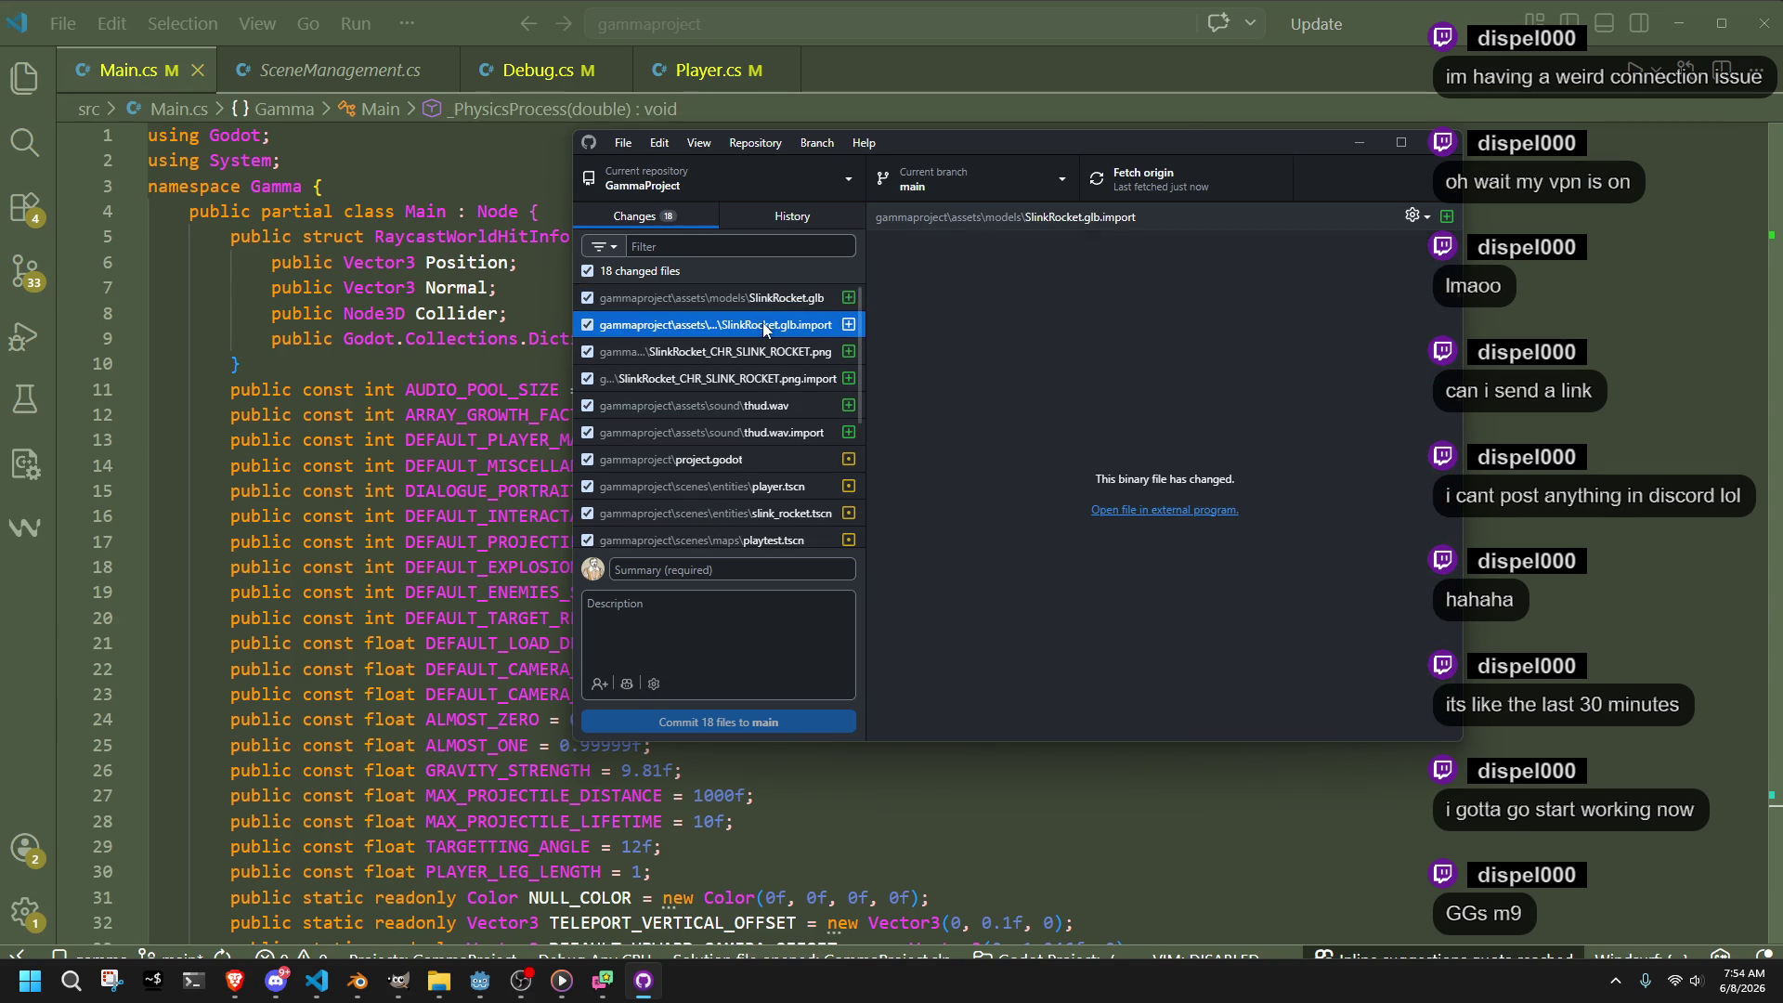
Exclude the SlinkRocket assets, thud.wav, project.godot and scene files, deselecting every change
{"action": "left_click", "coordinate": [587, 297]}
{"action": "left_click", "coordinate": [588, 324]}
{"action": "left_click", "coordinate": [587, 352]}
{"action": "left_click", "coordinate": [587, 378]}
{"action": "left_click", "coordinate": [587, 405]}
{"action": "left_click", "coordinate": [588, 432]}
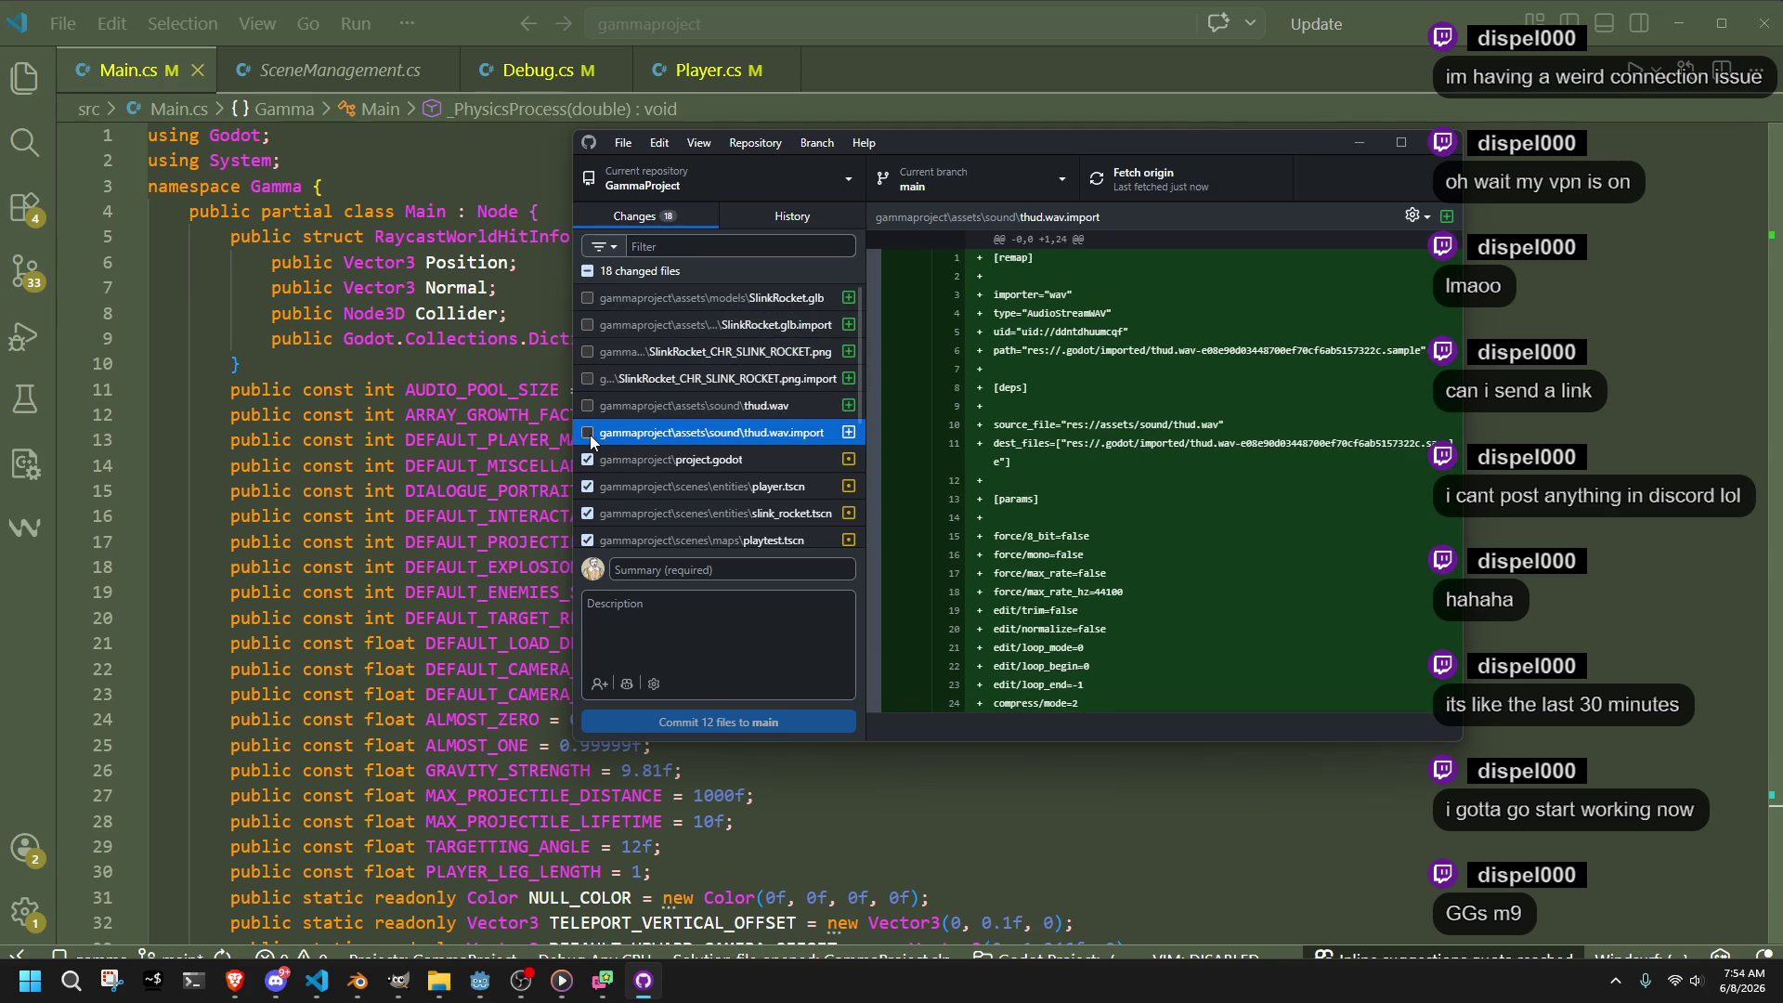
{"action": "left_click", "coordinate": [587, 459]}
{"action": "left_click", "coordinate": [587, 486]}
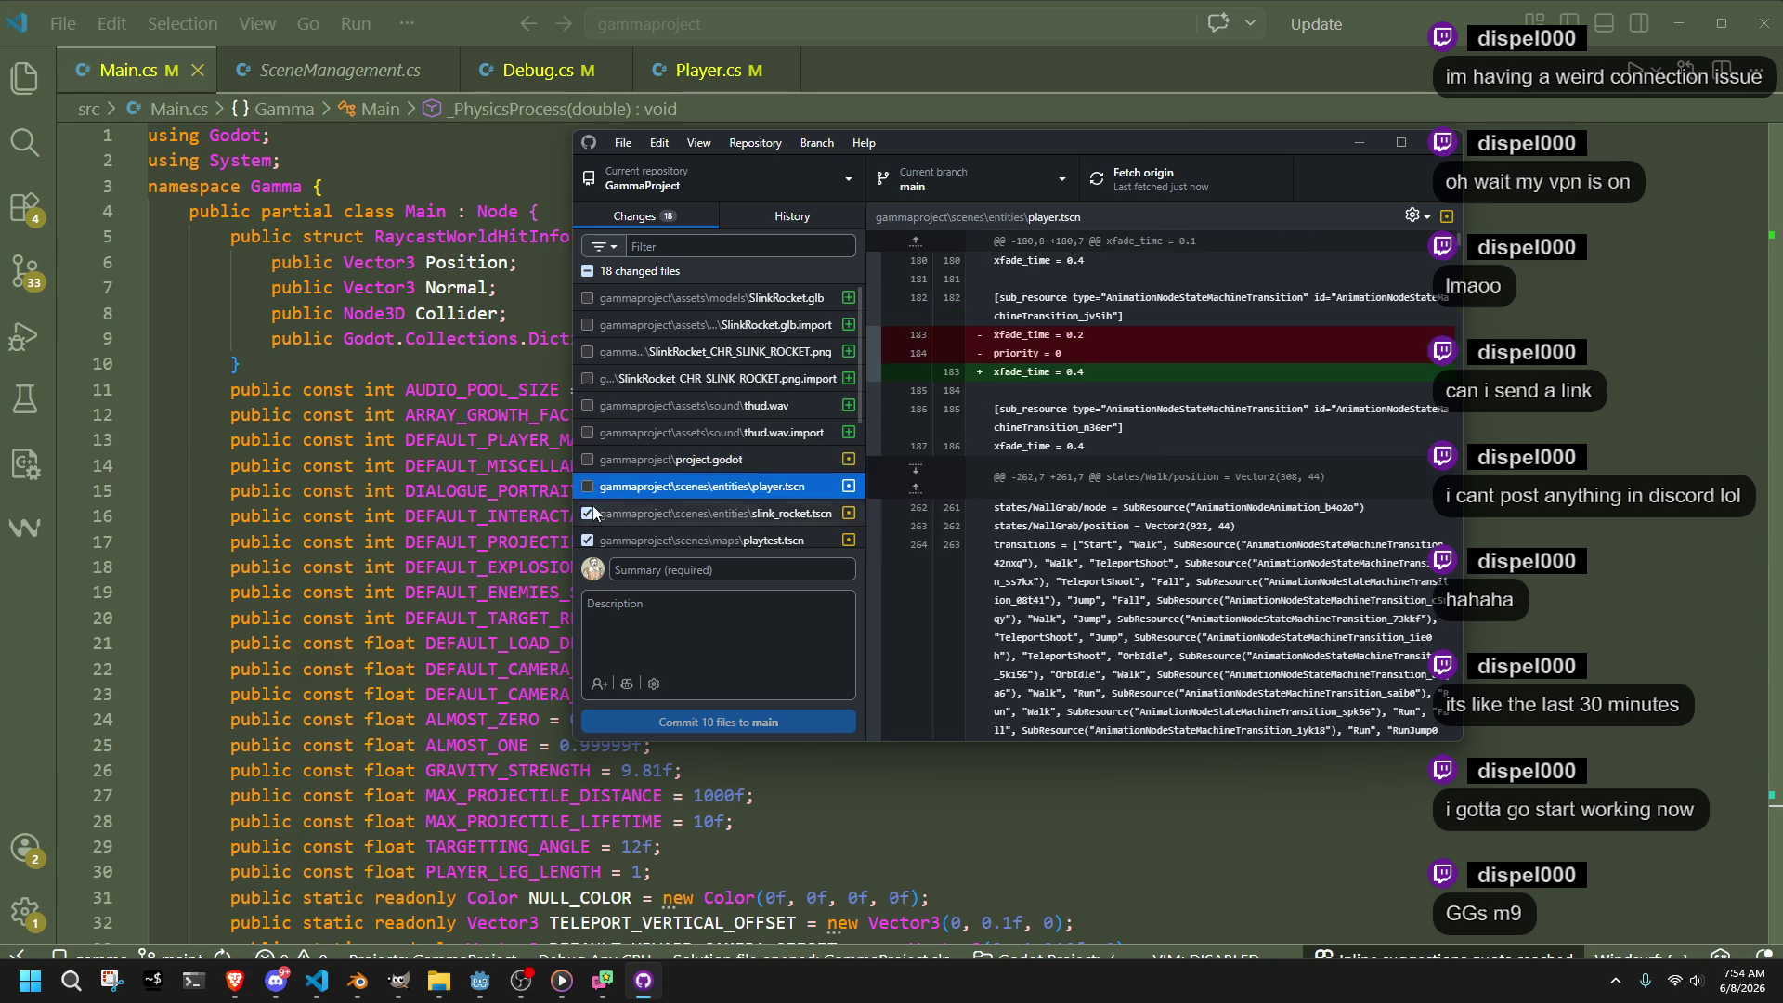
{"action": "left_click", "coordinate": [588, 513]}
{"action": "left_click", "coordinate": [588, 272]}
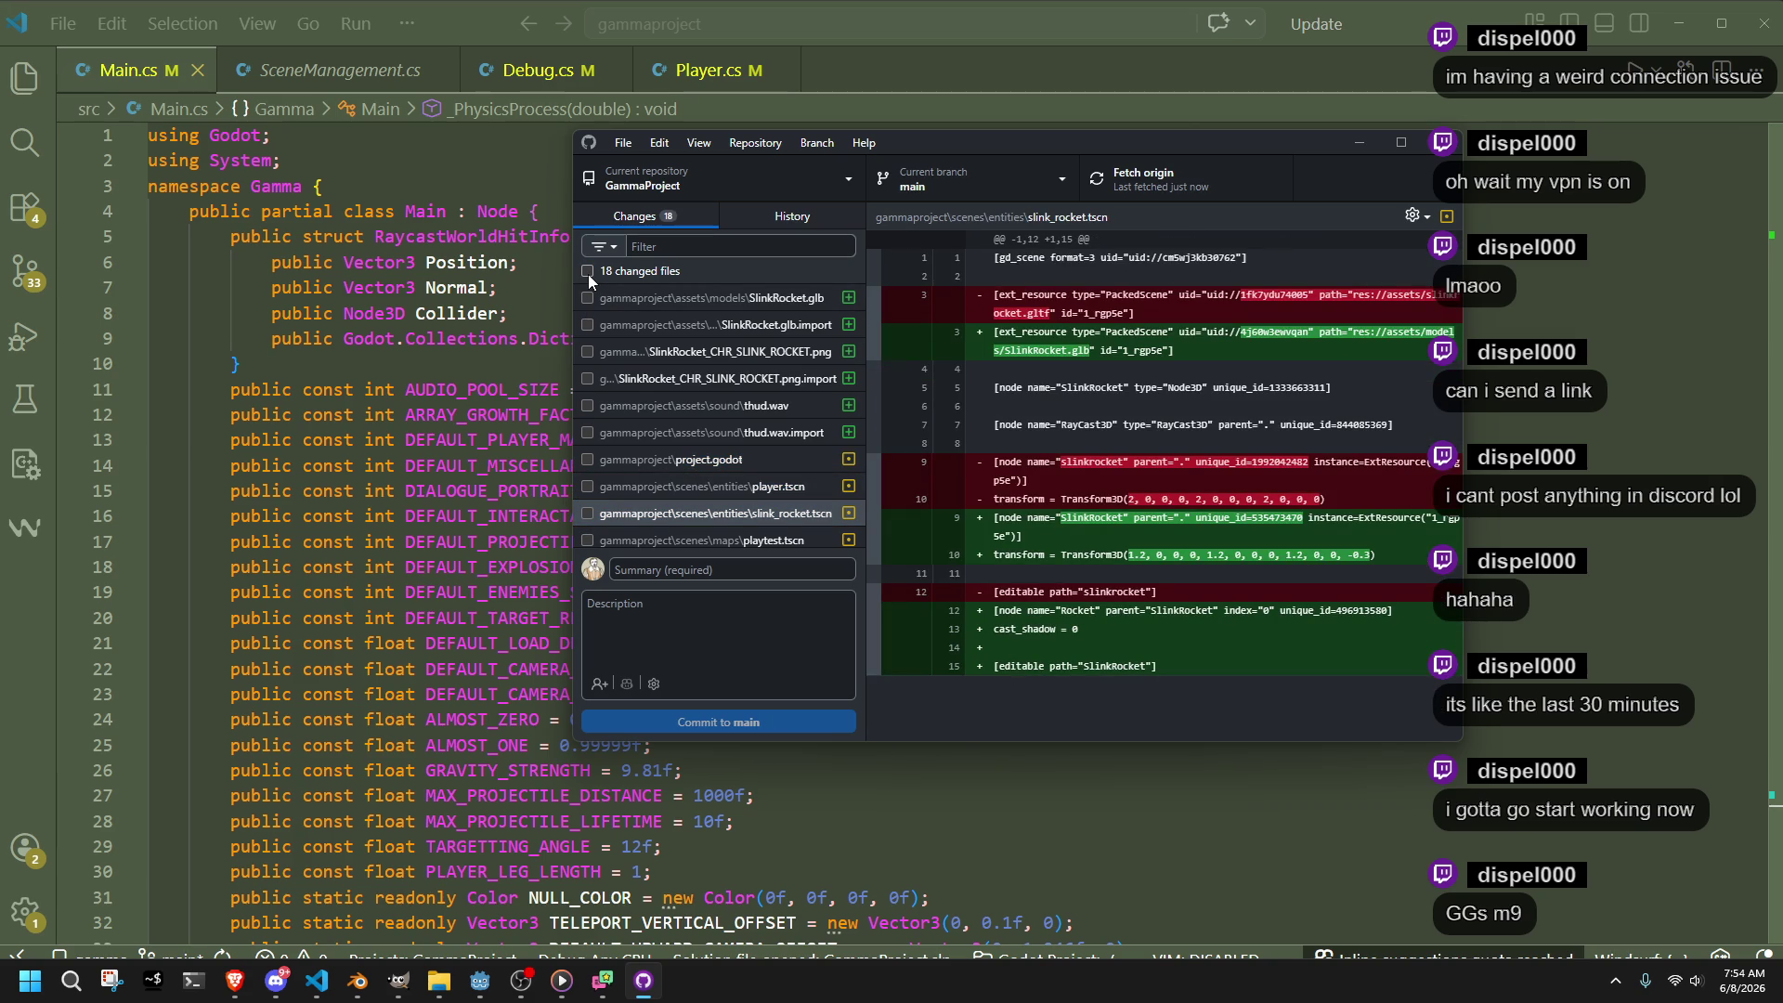
Include only Debug.cs, Main.cs and Player.cs in the commit
{"action": "scroll", "coordinate": [636, 465], "scroll_direction": "down", "scroll_amount": 3}
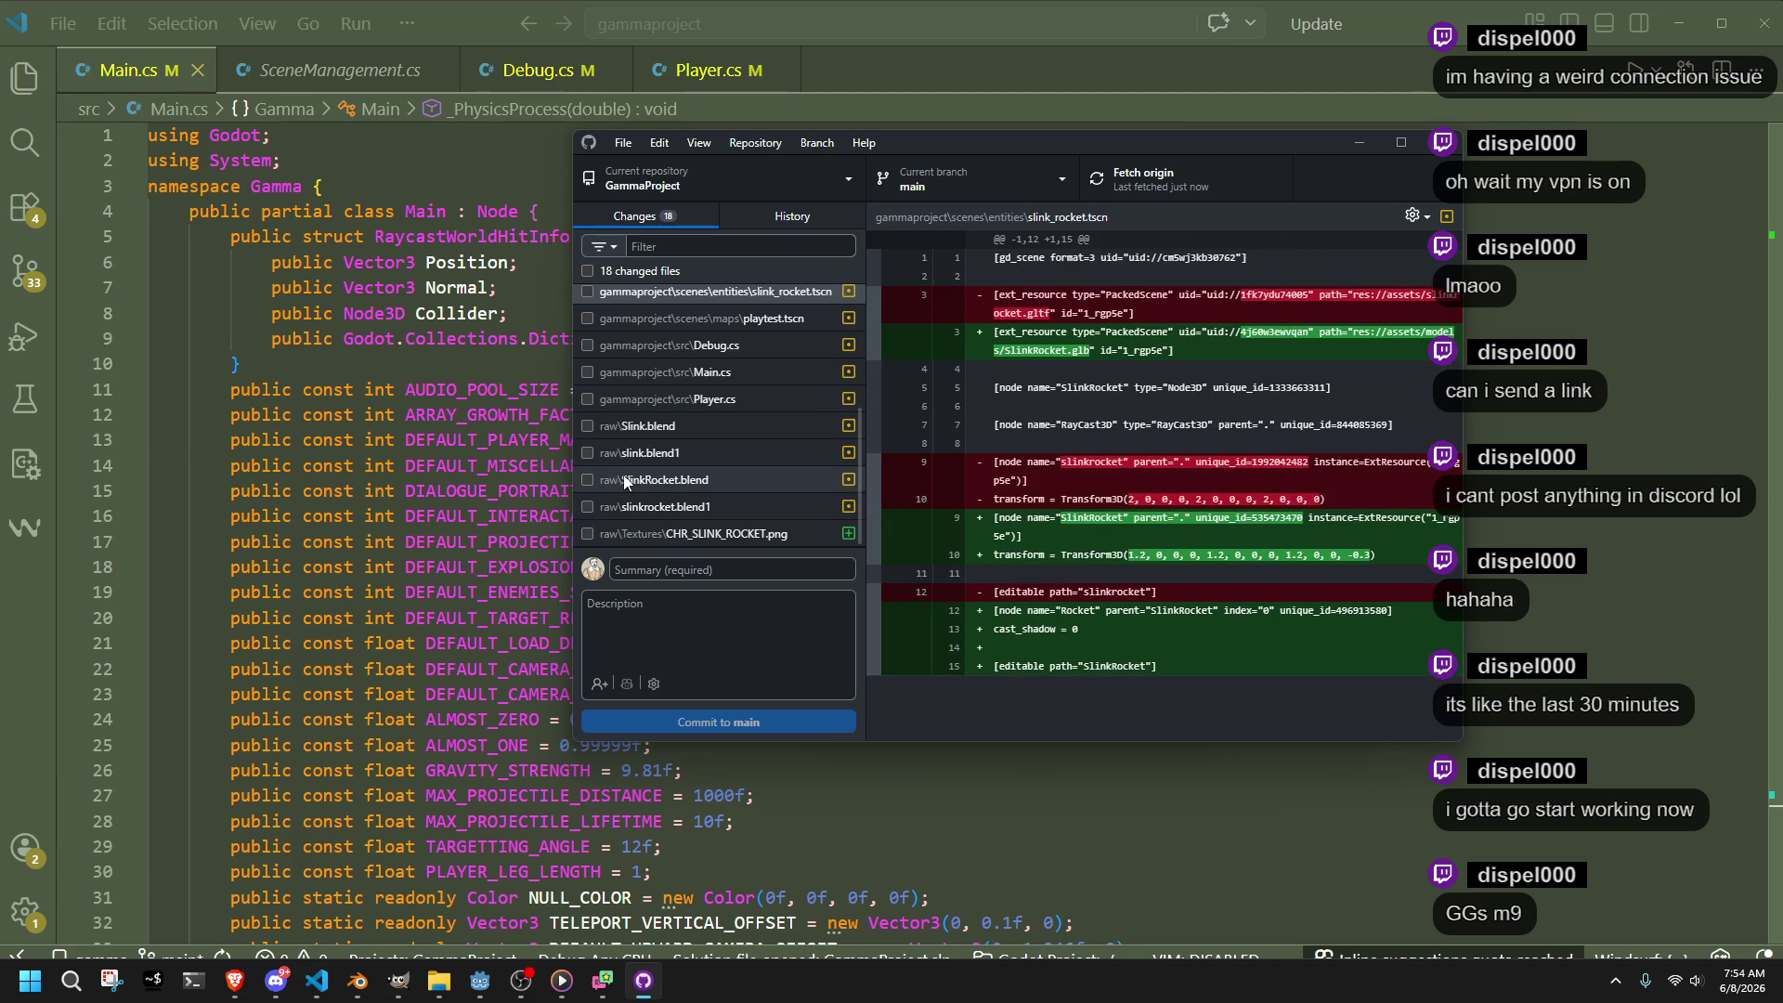
{"action": "left_click", "coordinate": [588, 347]}
{"action": "left_click", "coordinate": [589, 372]}
{"action": "left_click", "coordinate": [596, 396]}
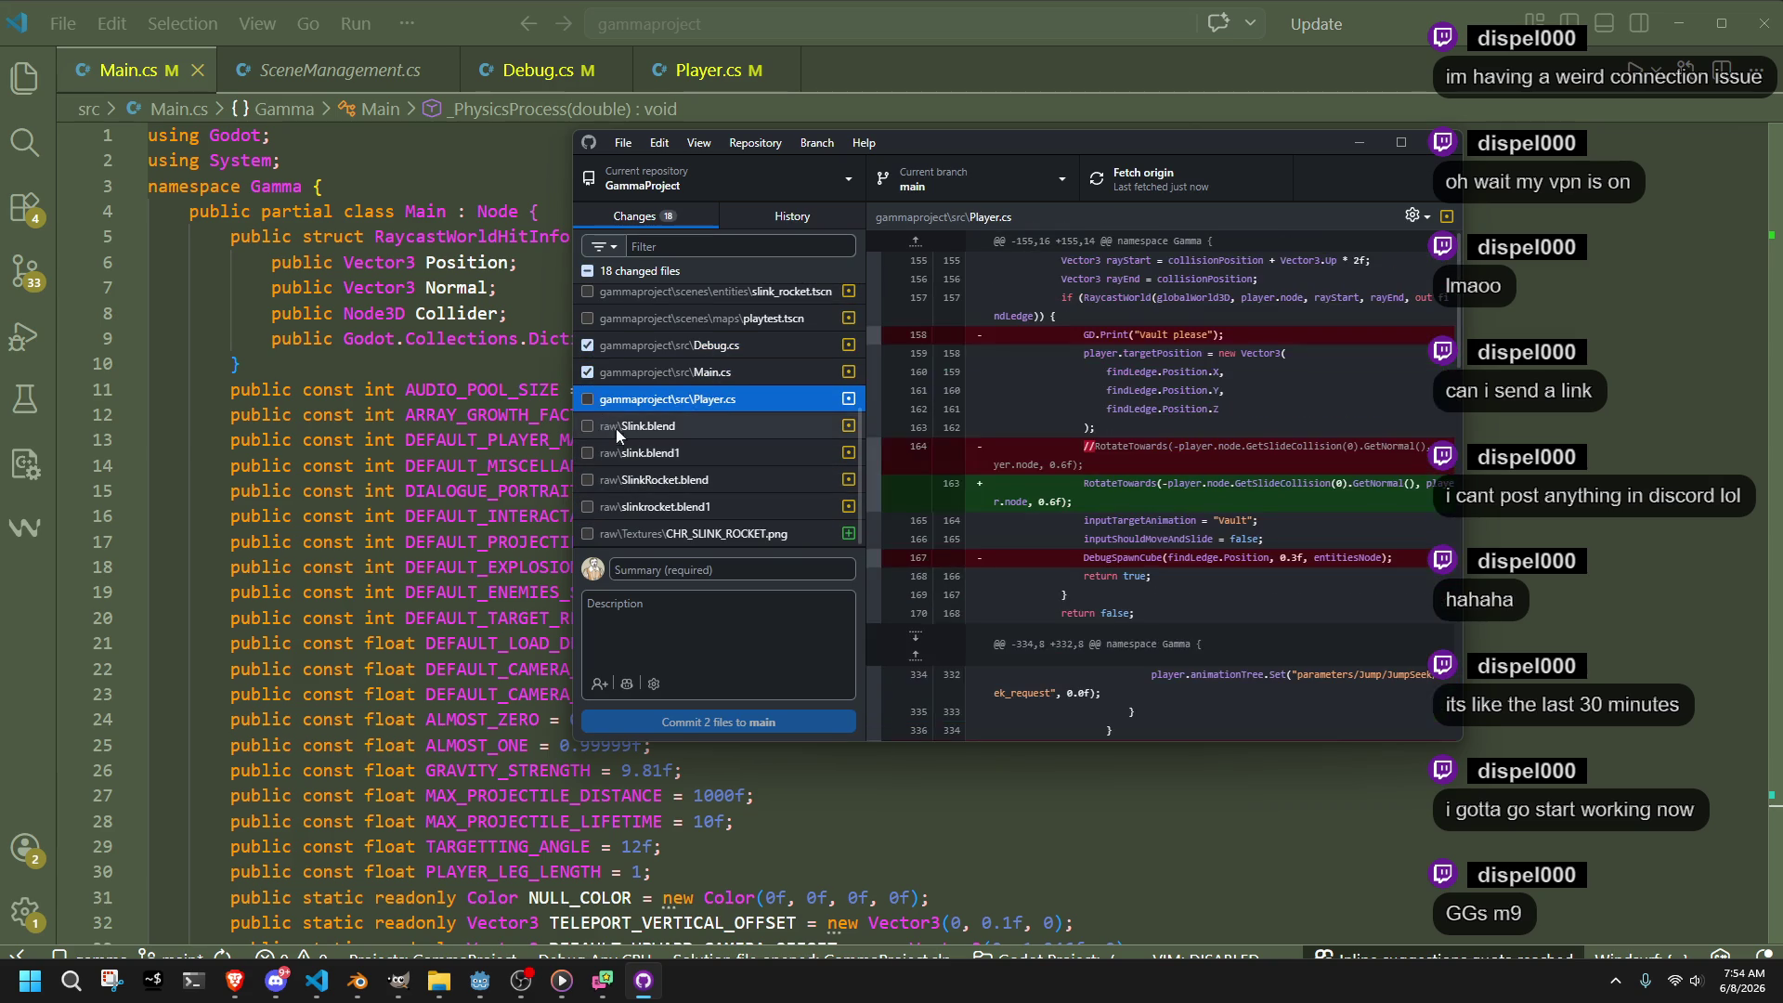
{"action": "left_click", "coordinate": [588, 398]}
{"action": "scroll", "coordinate": [644, 448], "scroll_direction": "up", "scroll_amount": 3}
{"action": "scroll", "coordinate": [644, 448], "scroll_direction": "down", "scroll_amount": 3}
Generate the Copilot message 'Add perf timer, roll SFX and player tweaks' and commit to main
{"action": "left_click", "coordinate": [627, 685]}
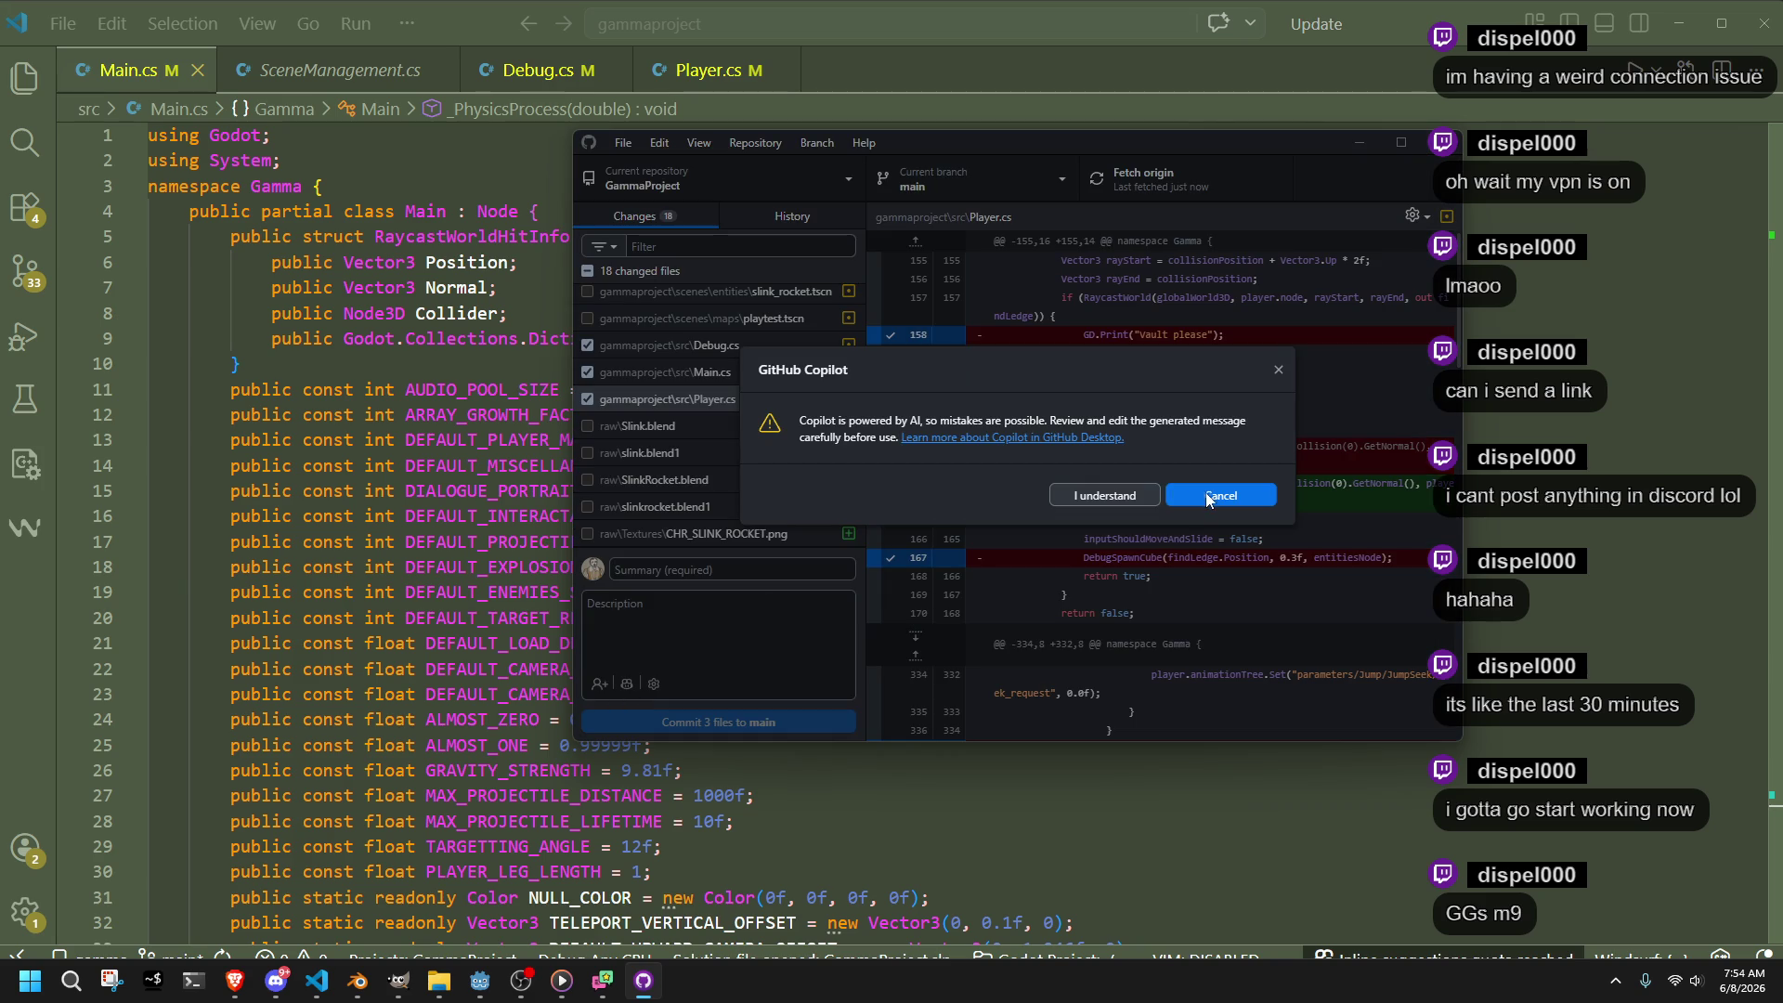
{"action": "left_click", "coordinate": [1112, 504]}
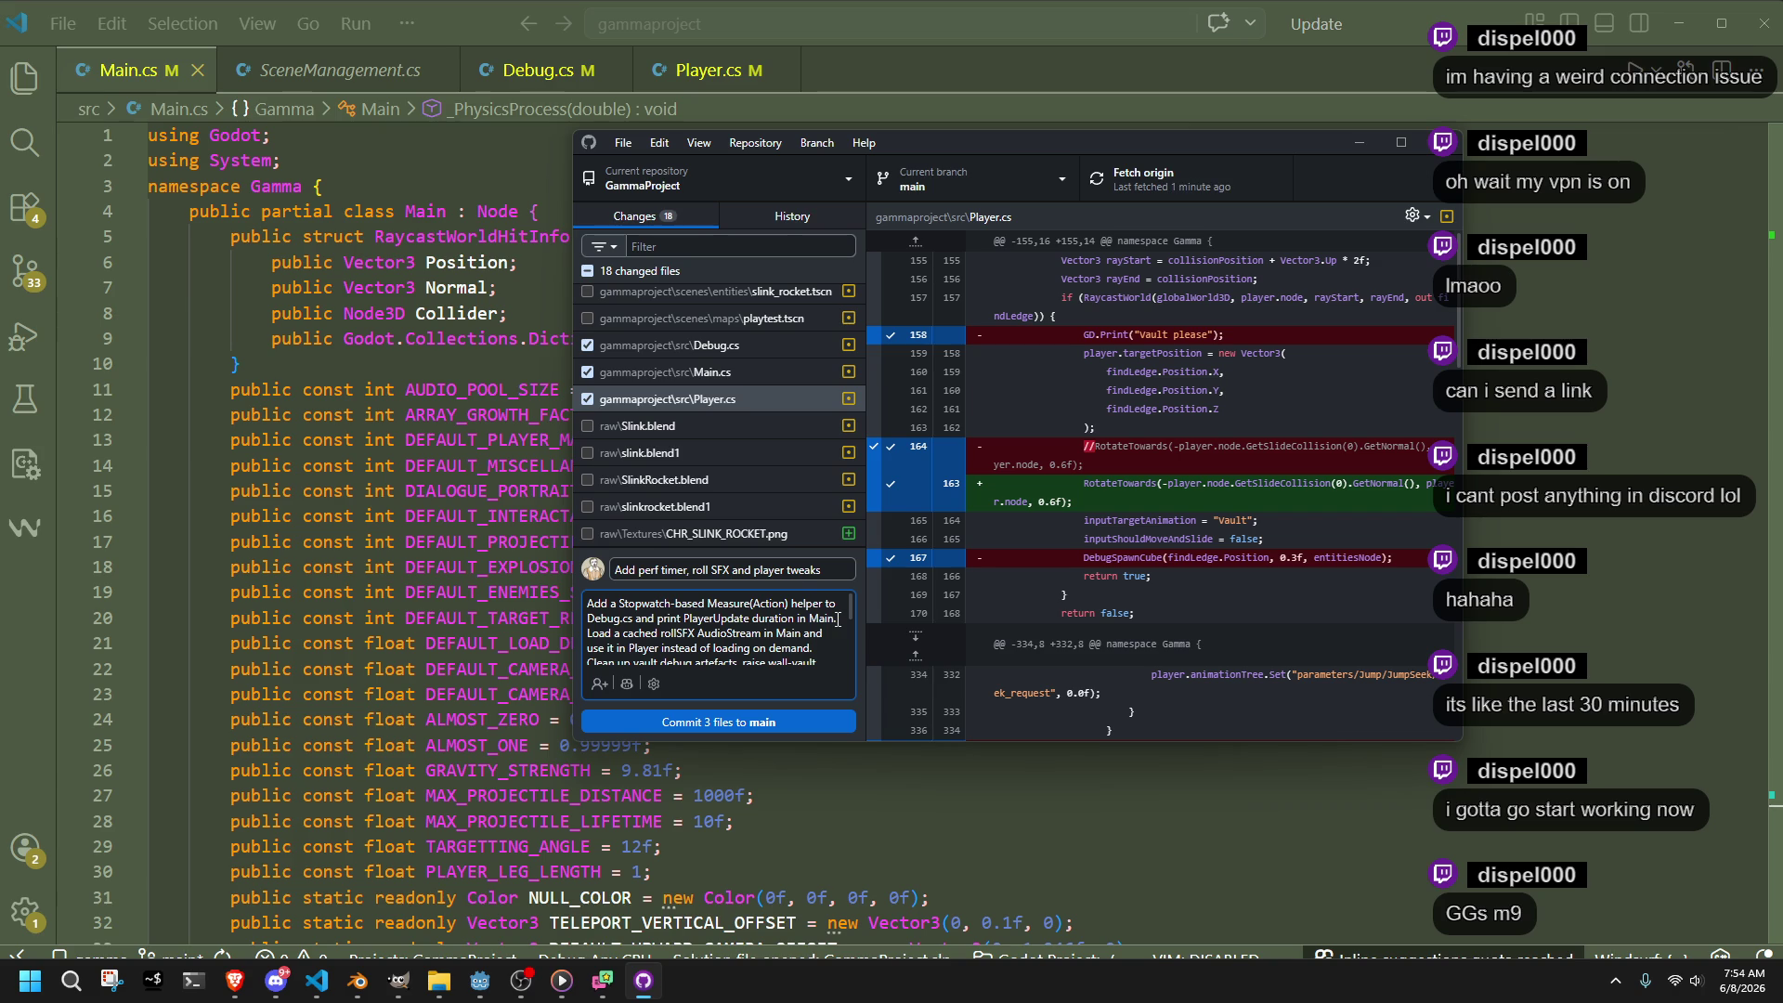
{"action": "scroll", "coordinate": [838, 620], "scroll_direction": "down", "scroll_amount": 5}
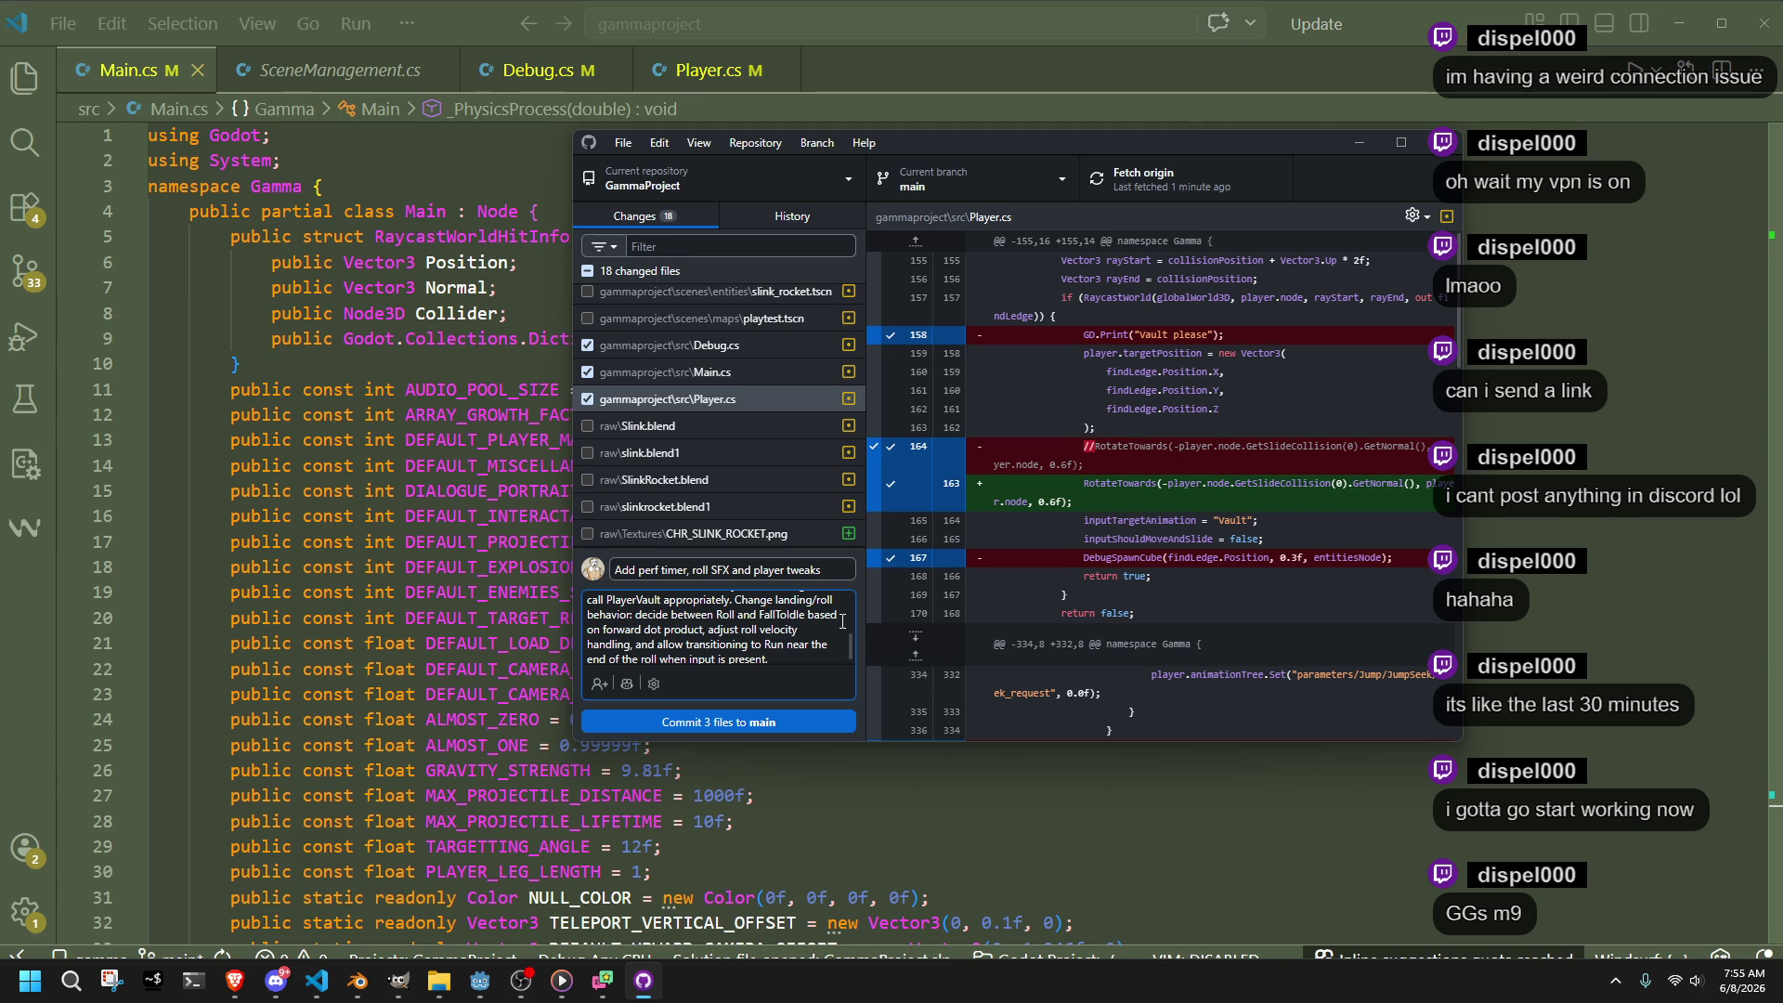
{"action": "scroll", "coordinate": [843, 620], "scroll_direction": "down", "scroll_amount": 1}
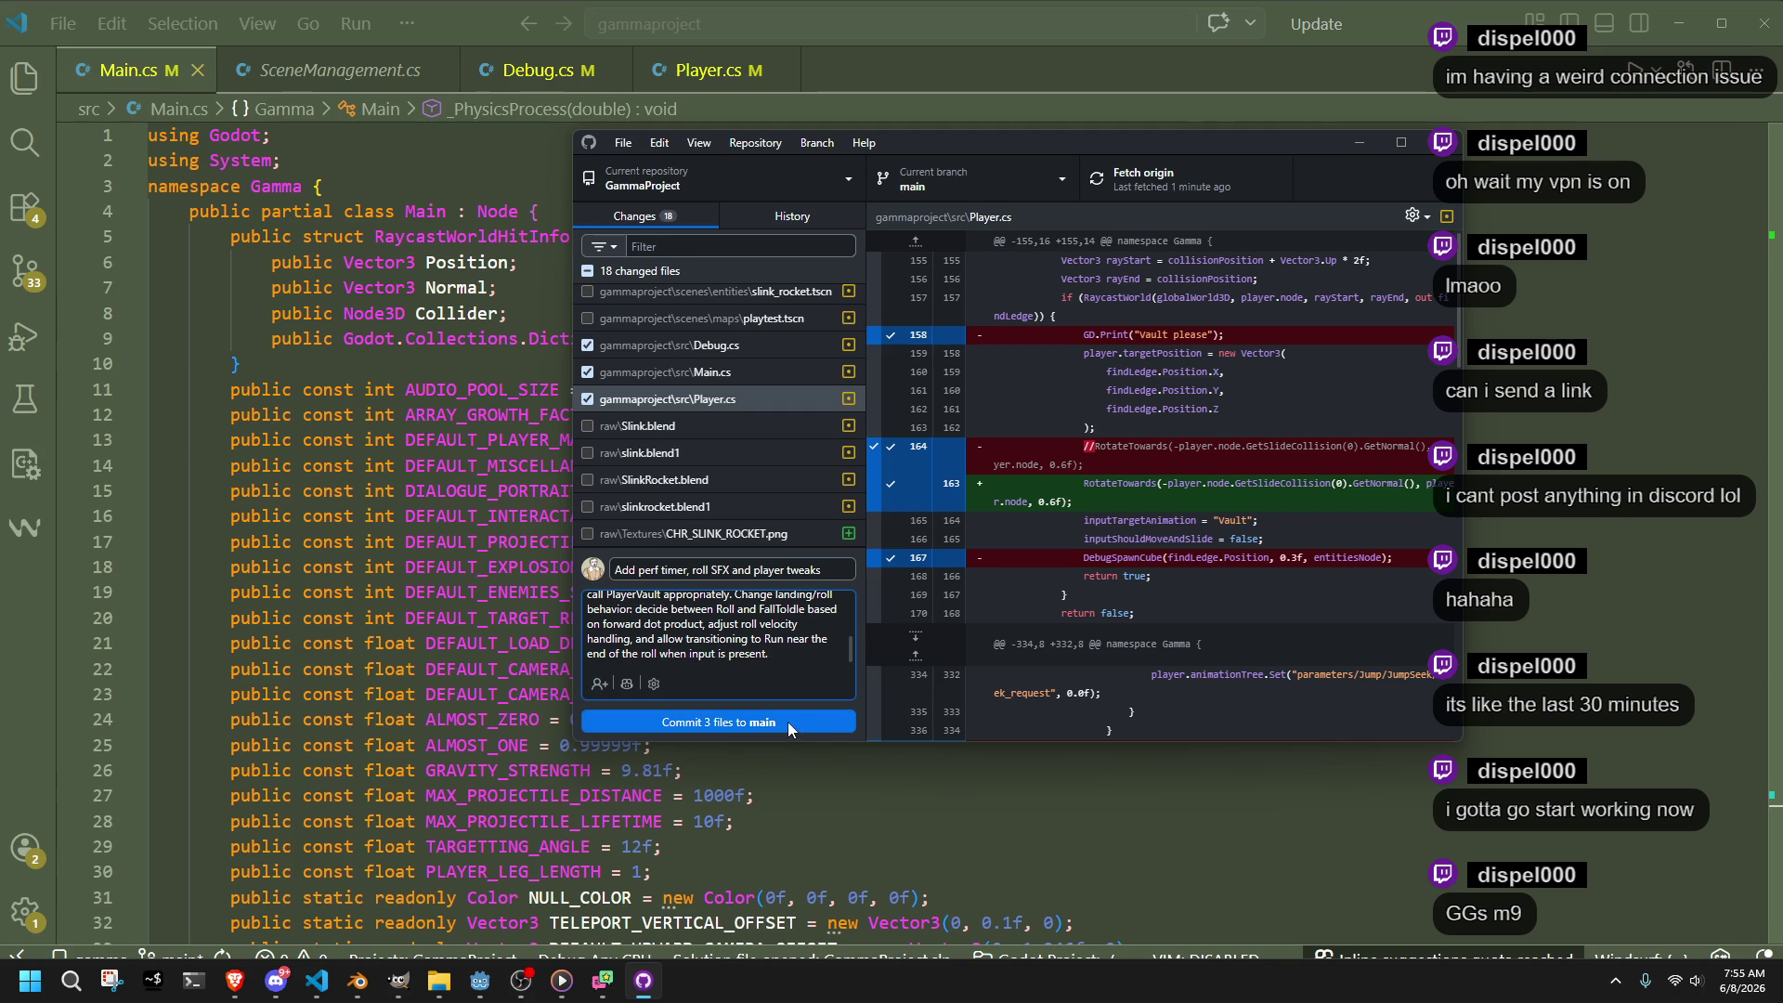
{"action": "left_click", "coordinate": [787, 722]}
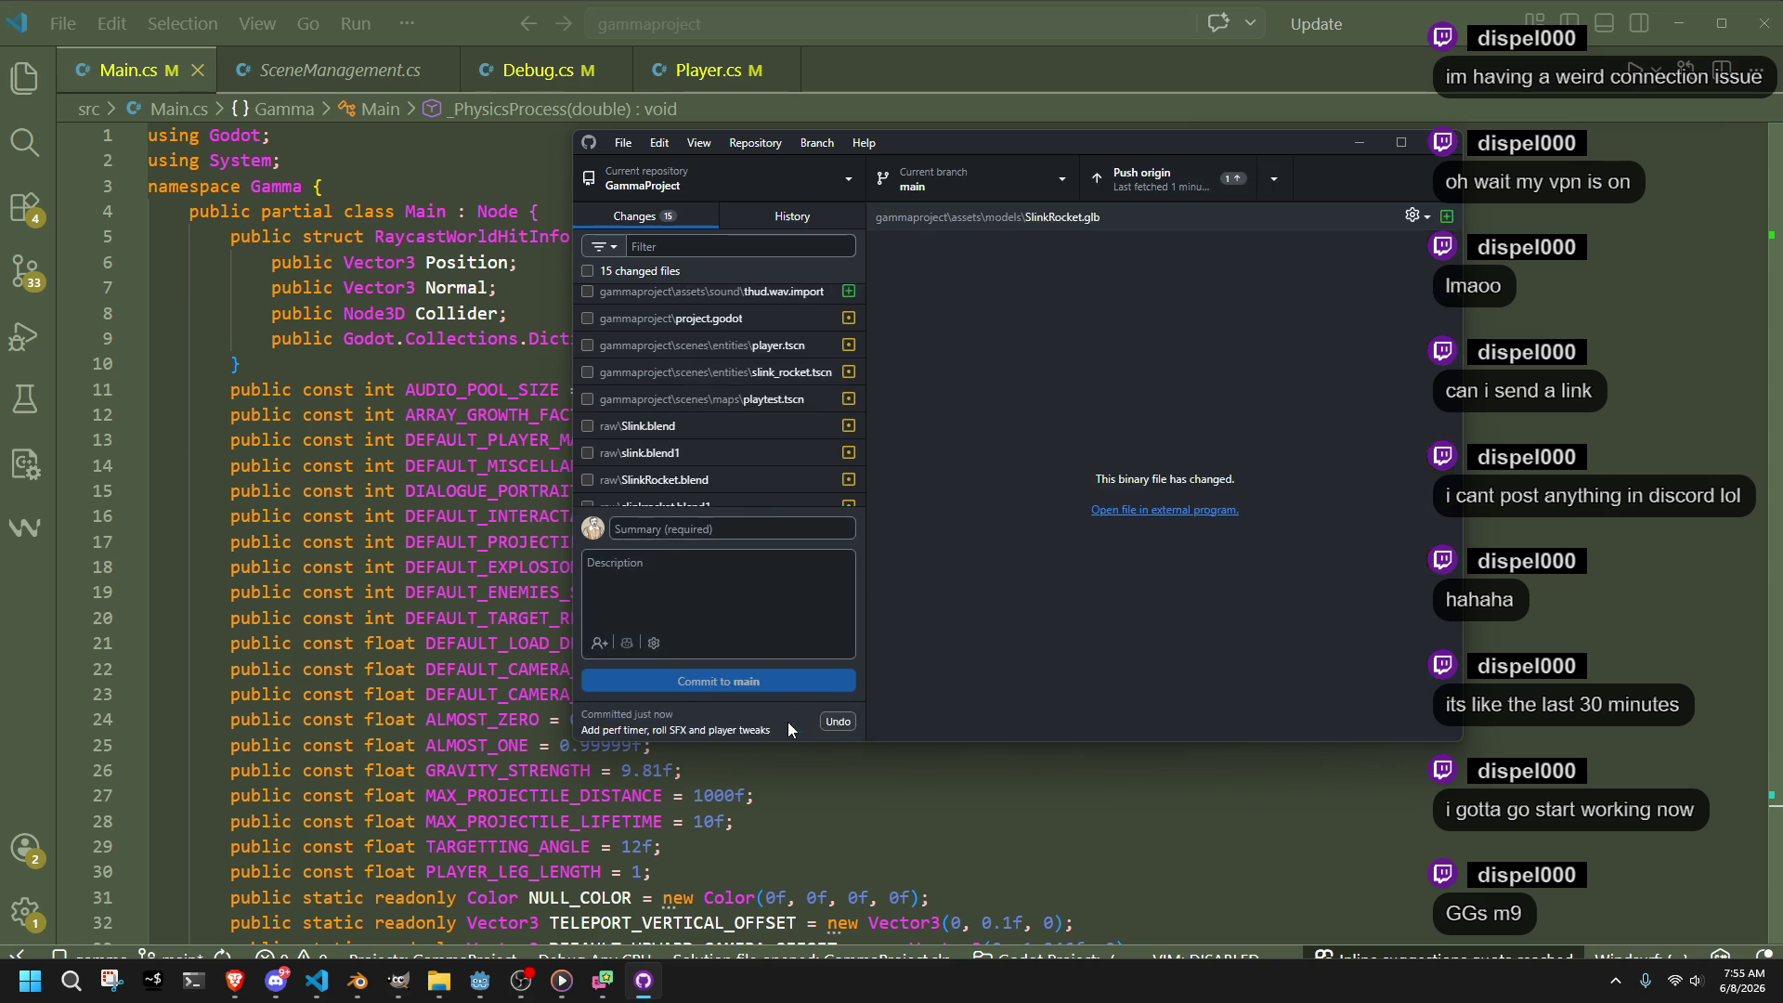
Commit all 15 remaining files to main with summary 'Assets', then push to origin
{"action": "scroll", "coordinate": [695, 483], "scroll_direction": "down", "scroll_amount": 1}
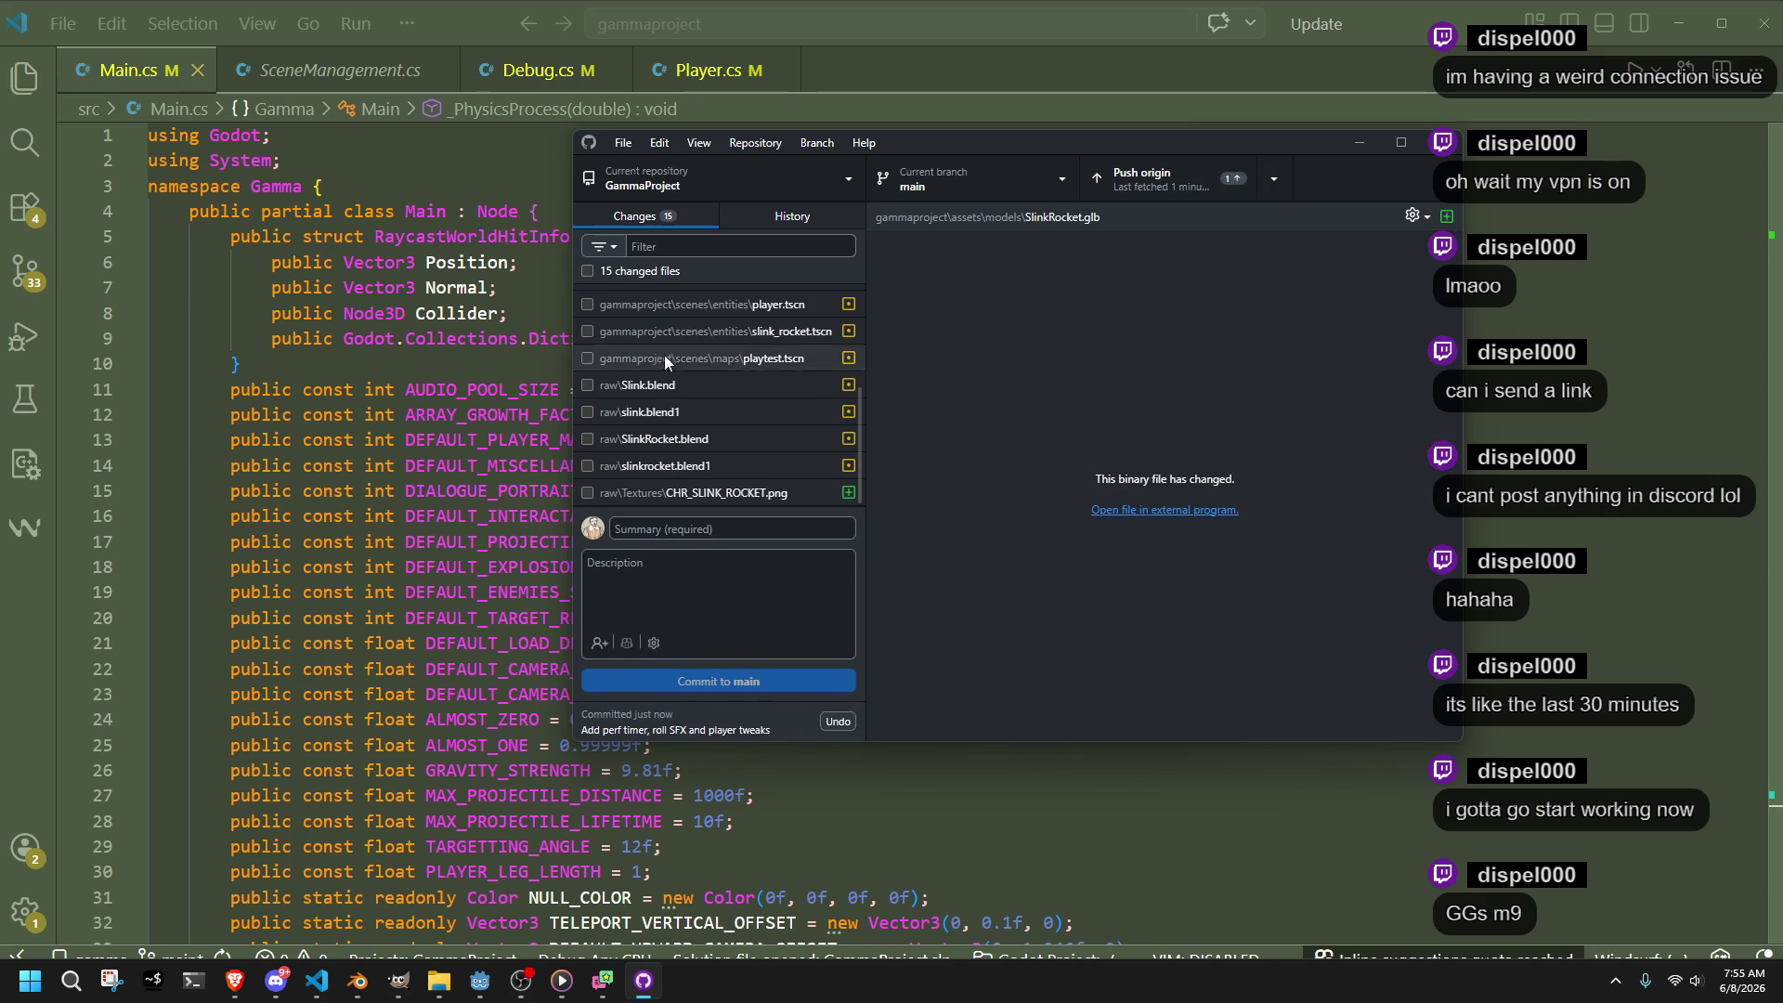
{"action": "left_click", "coordinate": [588, 270]}
{"action": "left_click", "coordinate": [766, 526]}
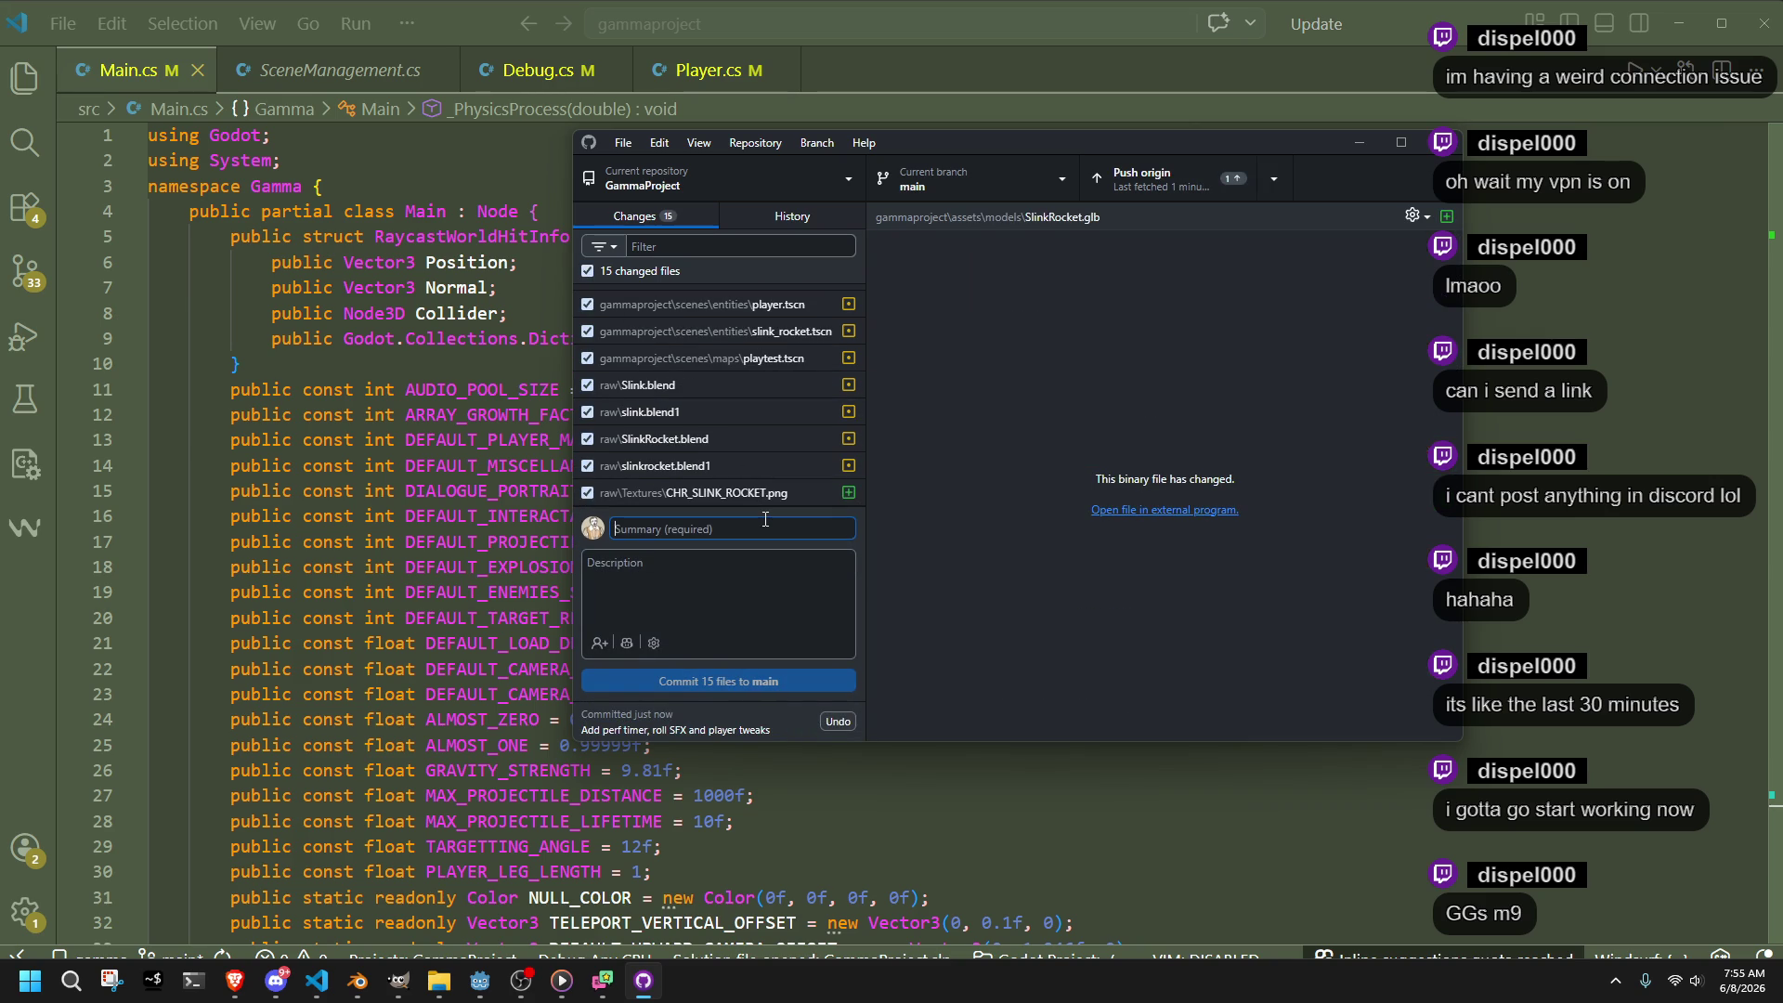
{"action": "type", "text": "A"}
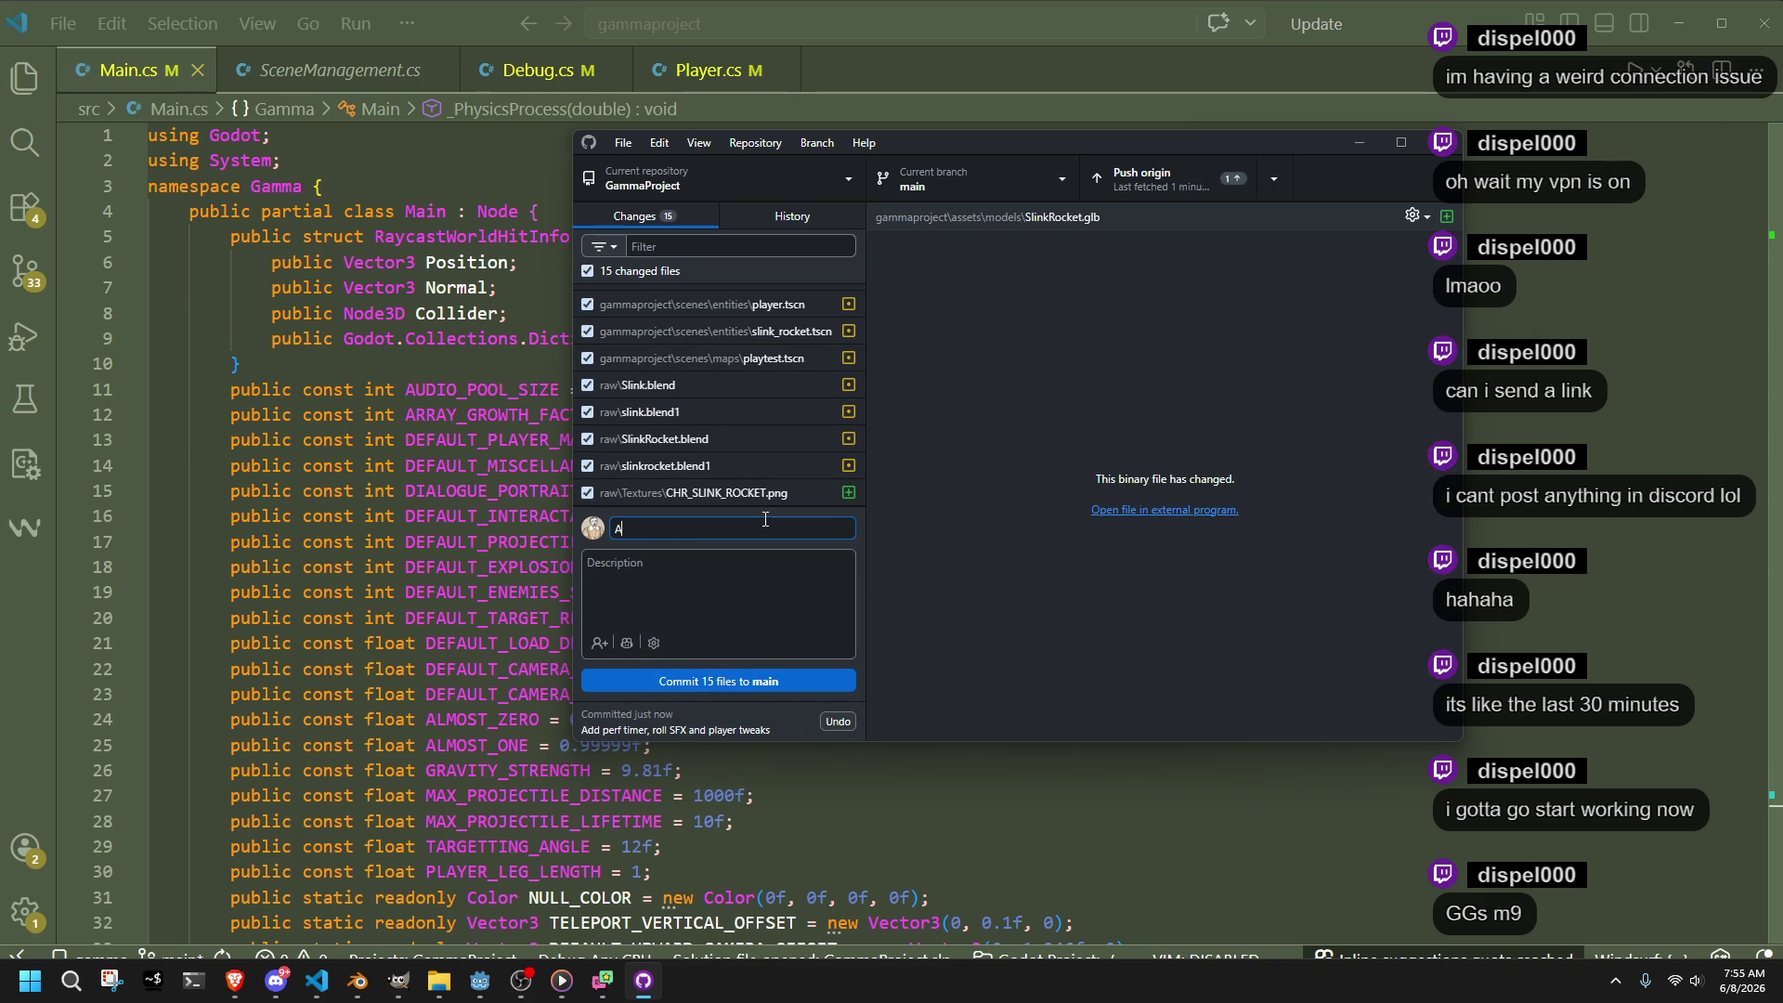
{"action": "type", "text": "ssets"}
{"action": "left_click", "coordinate": [822, 680]}
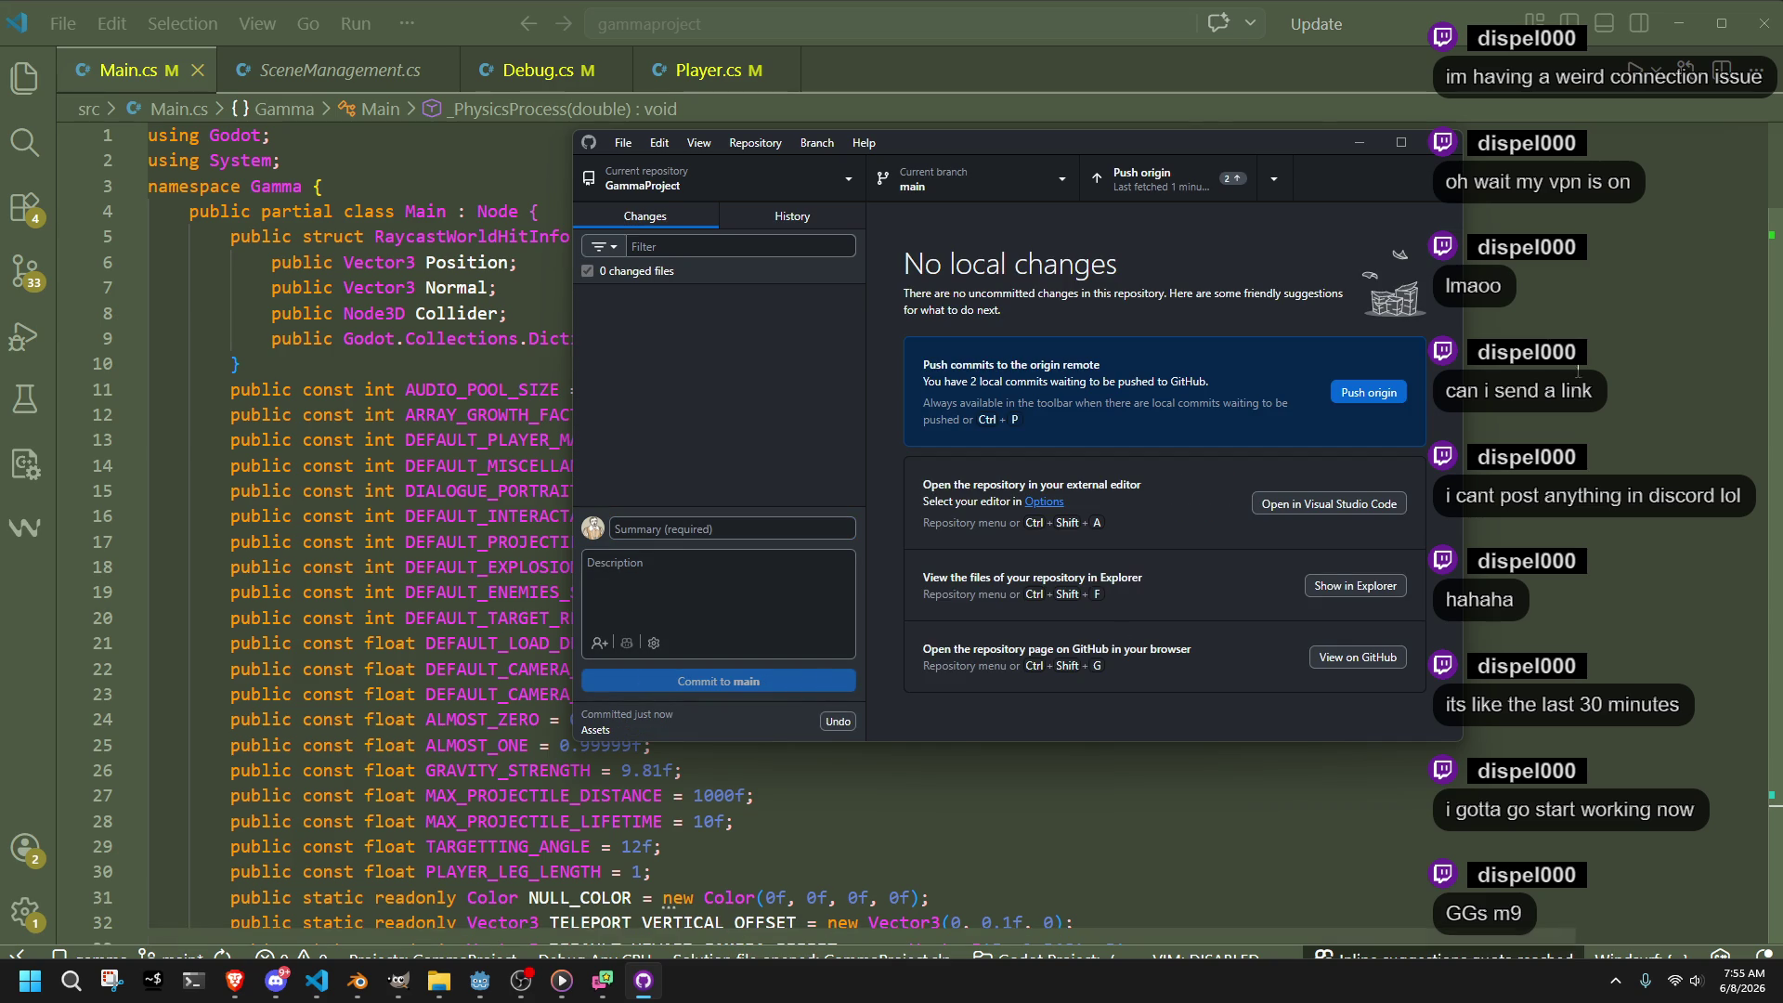
{"action": "left_click", "coordinate": [1382, 395]}
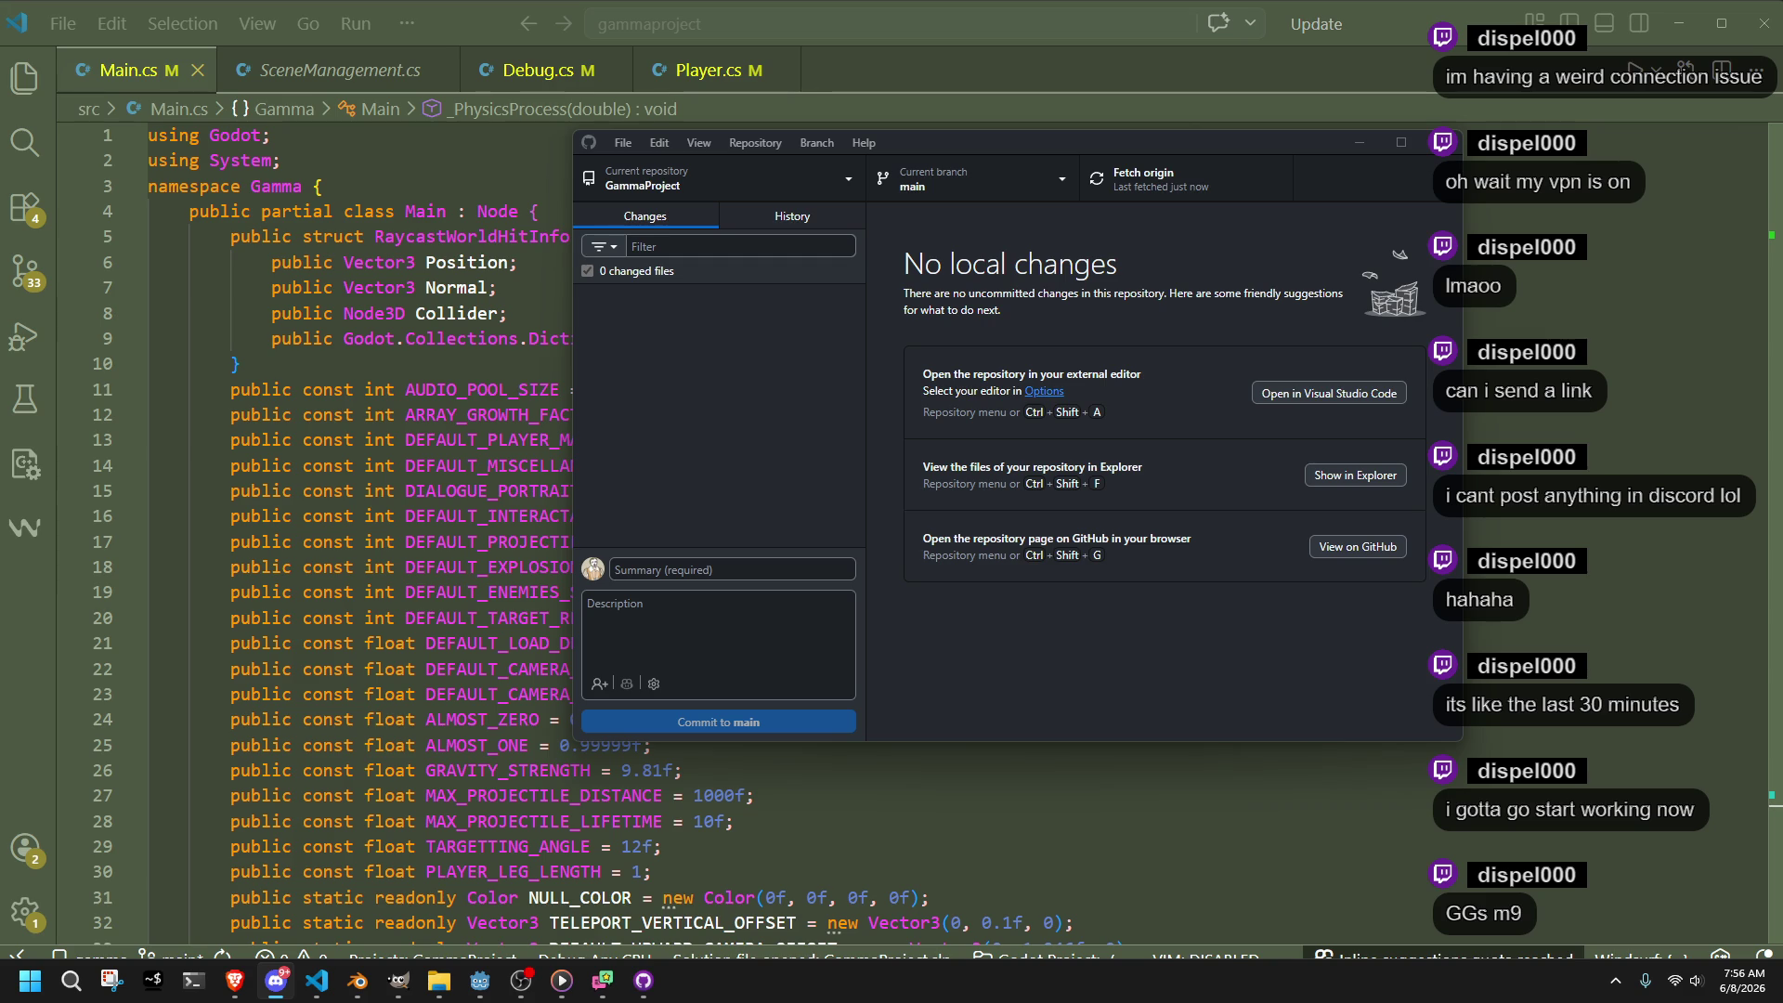
Launch the Snipping Tool from the taskbar
{"action": "left_click", "coordinate": [111, 980]}
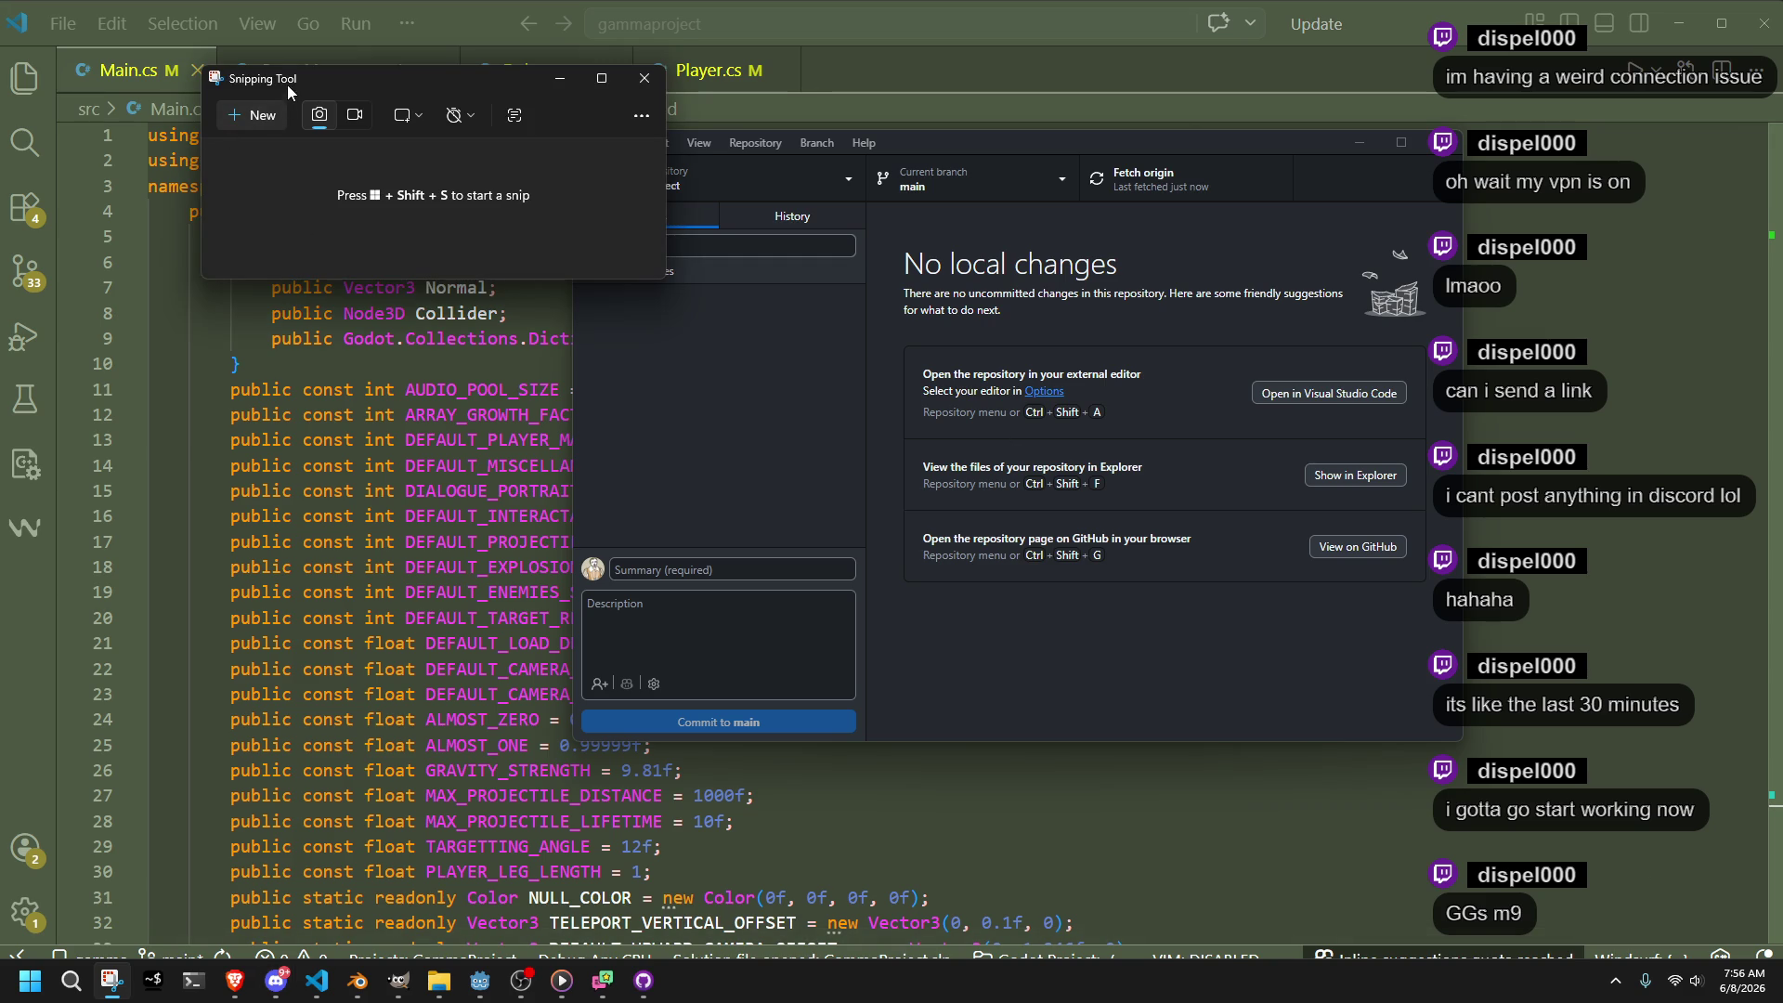
Cancel two screen snips, then show GammaProject's History with the qol commit's changed files
{"action": "left_click", "coordinate": [252, 114]}
{"action": "key", "text": "Escape"}
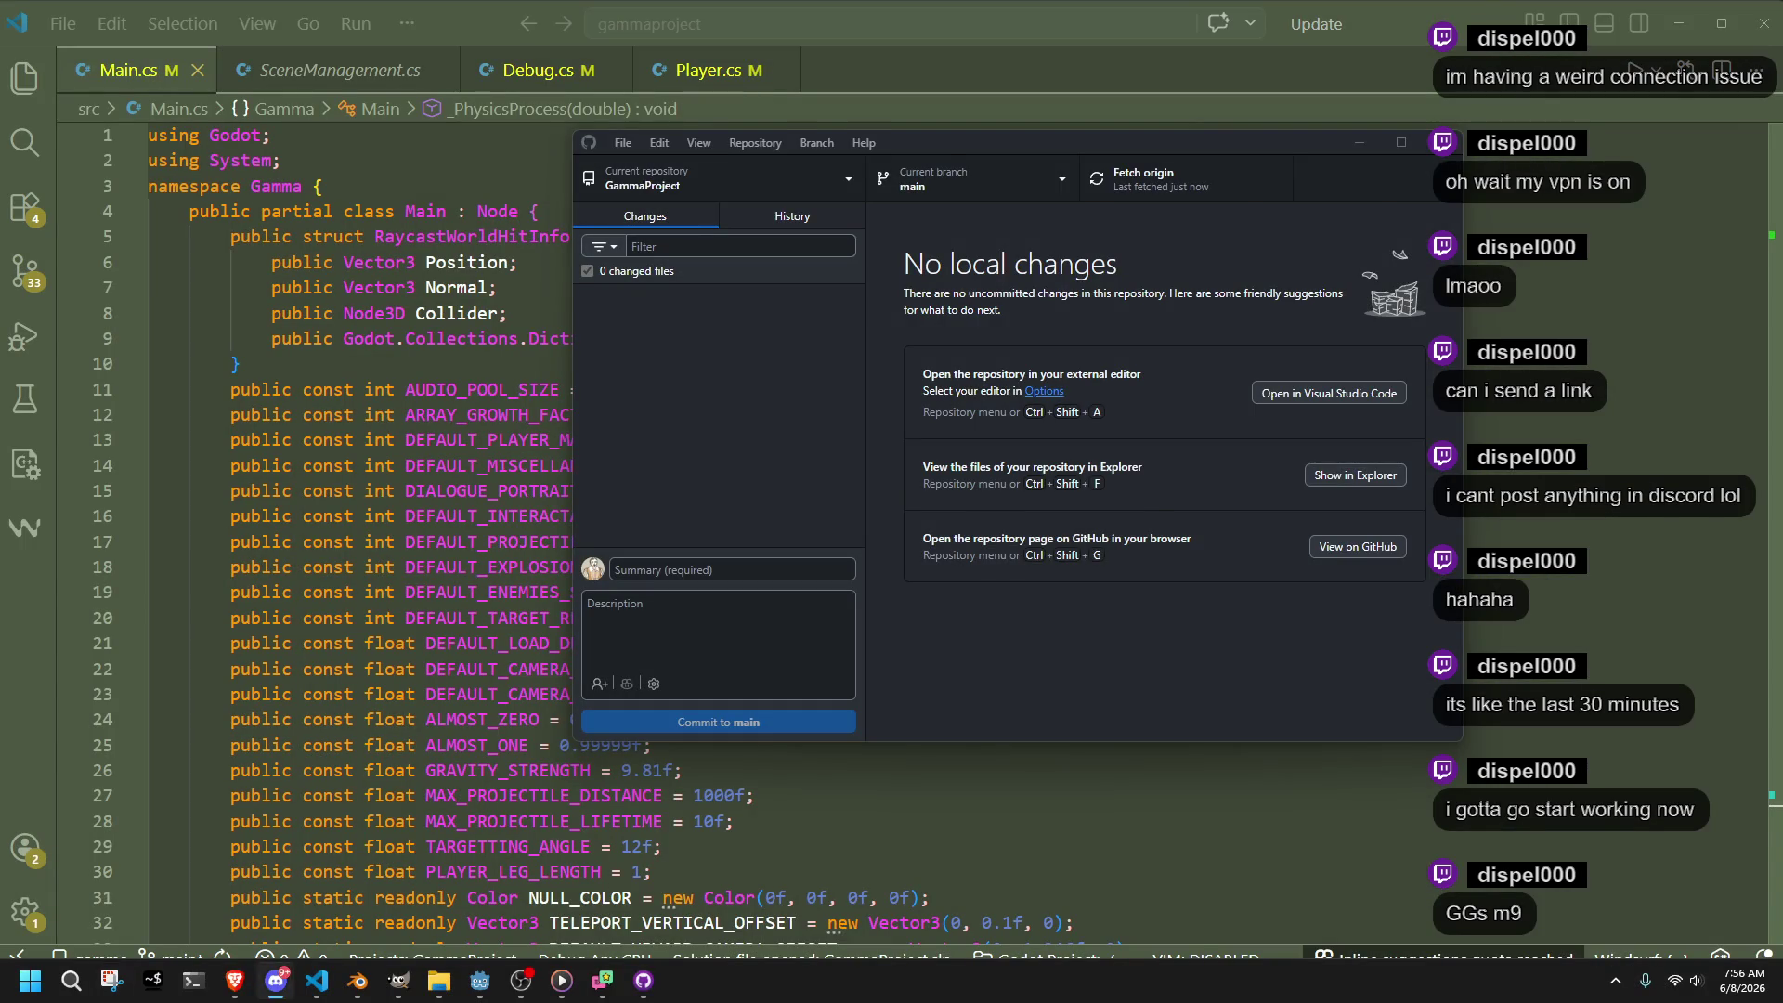
{"action": "key", "text": "super+shift+s"}
{"action": "key", "text": "Escape"}
{"action": "left_click", "coordinate": [1061, 677]}
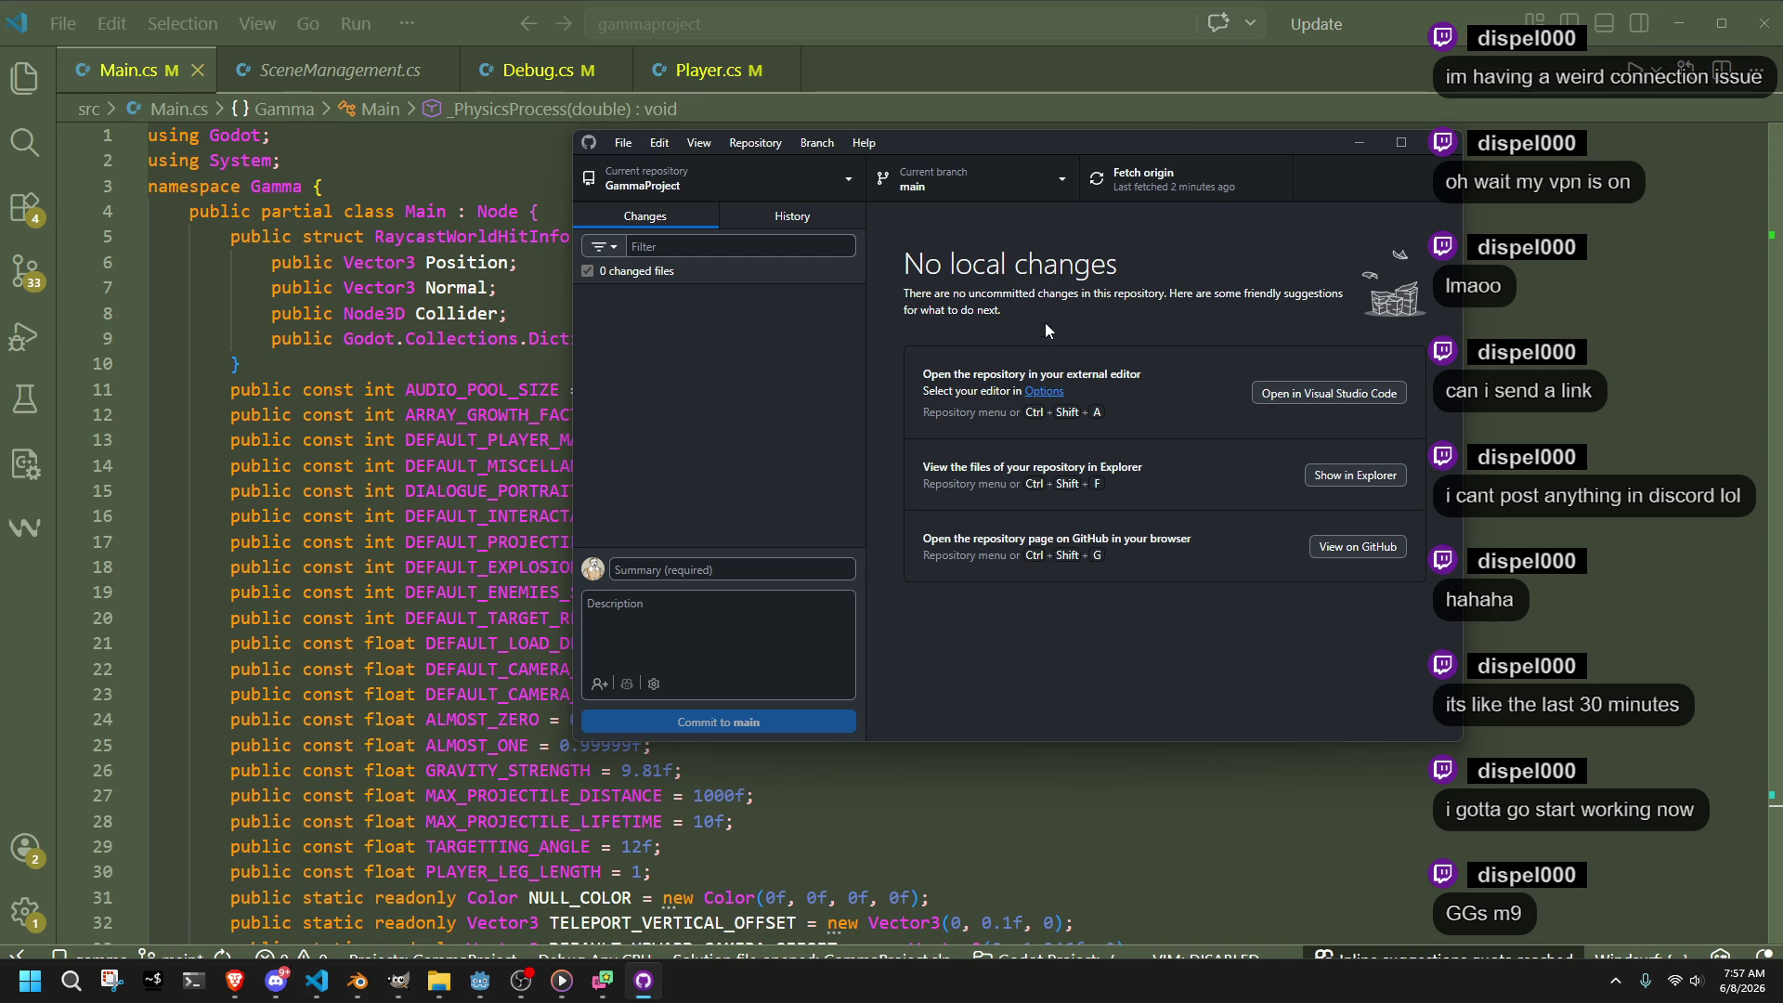
{"action": "left_click", "coordinate": [804, 215]}
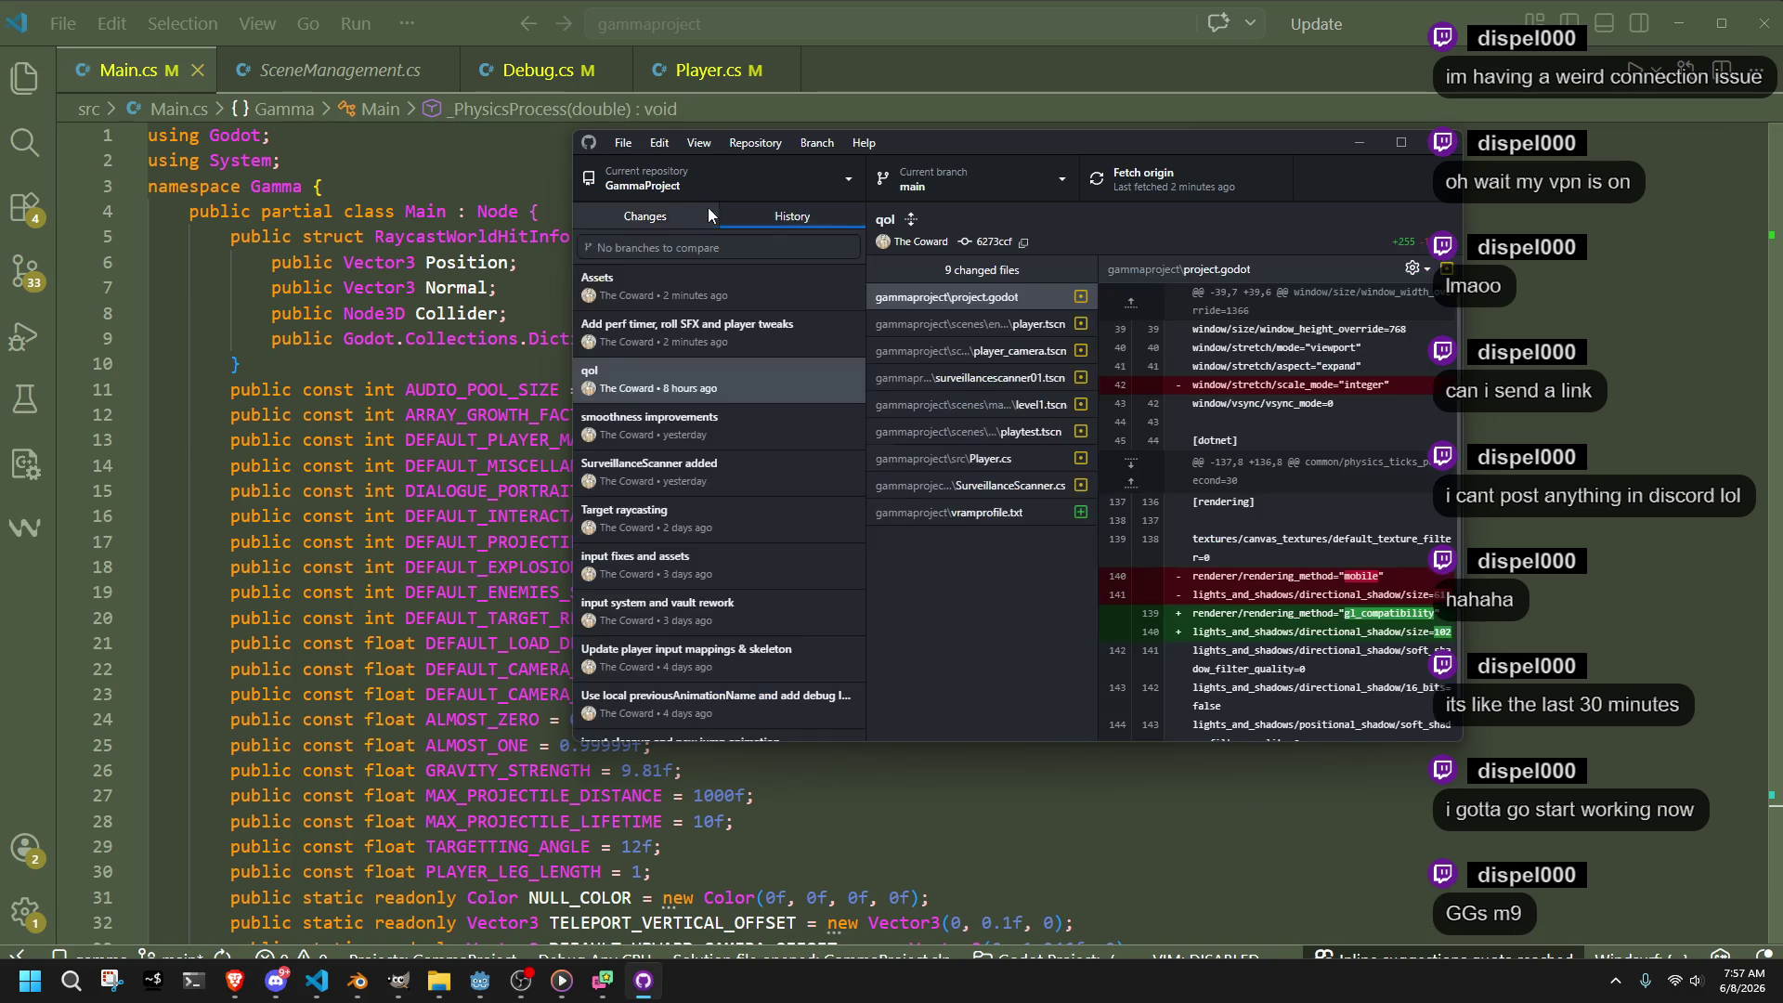
Hide GitHub Desktop and step through Main.cs constants like ARRAY_GROWTH_FACTOR, NULL_COLOR and Y_FLAT
{"action": "left_click", "coordinate": [683, 214]}
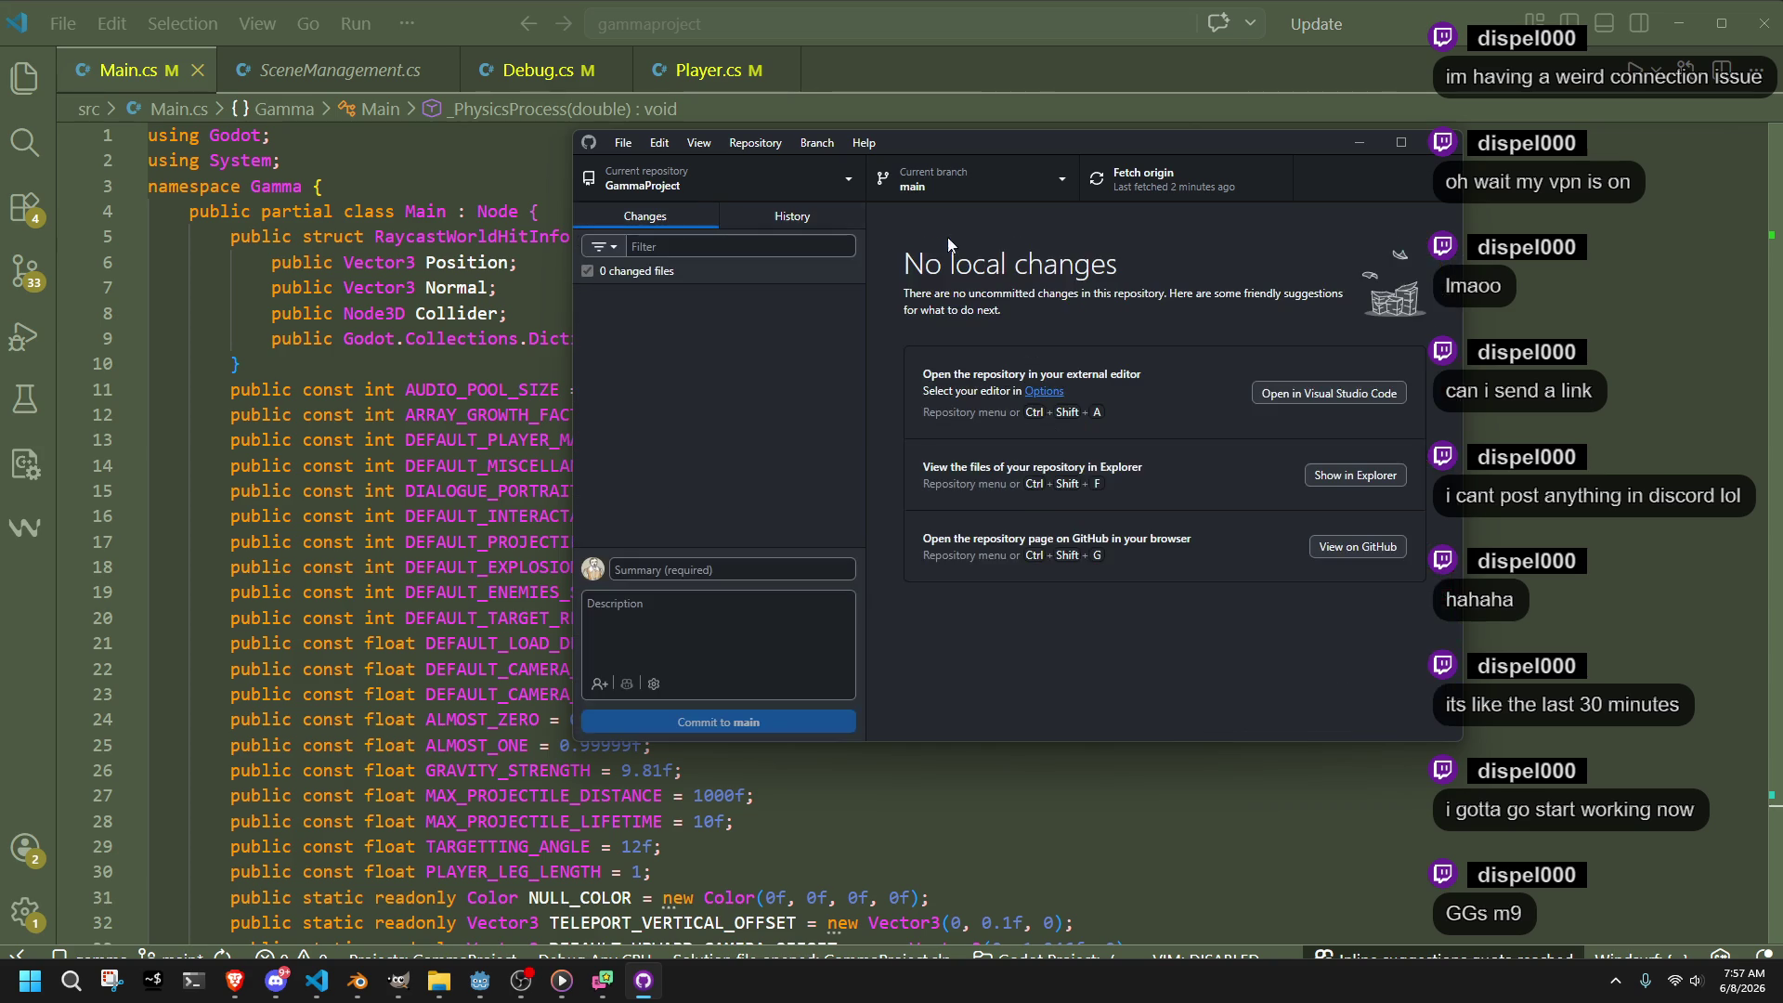
{"action": "left_click", "coordinate": [1357, 141]}
{"action": "left_click", "coordinate": [706, 542]}
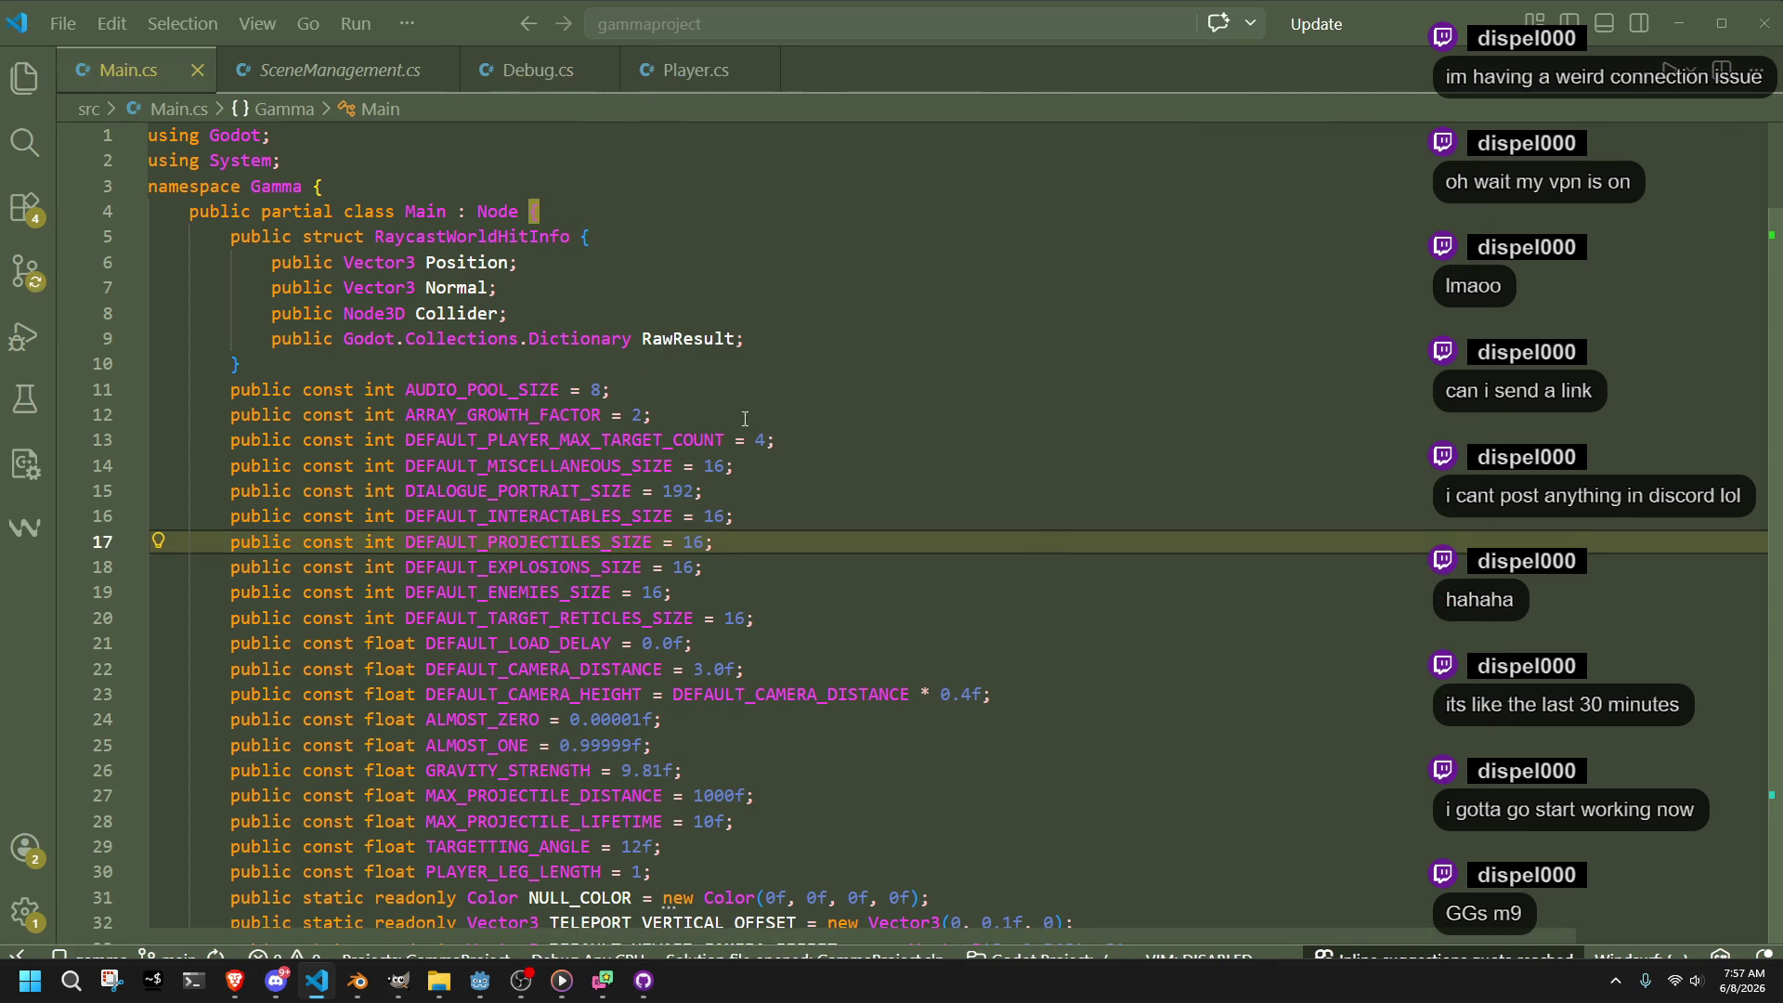
{"action": "left_click", "coordinate": [659, 414]}
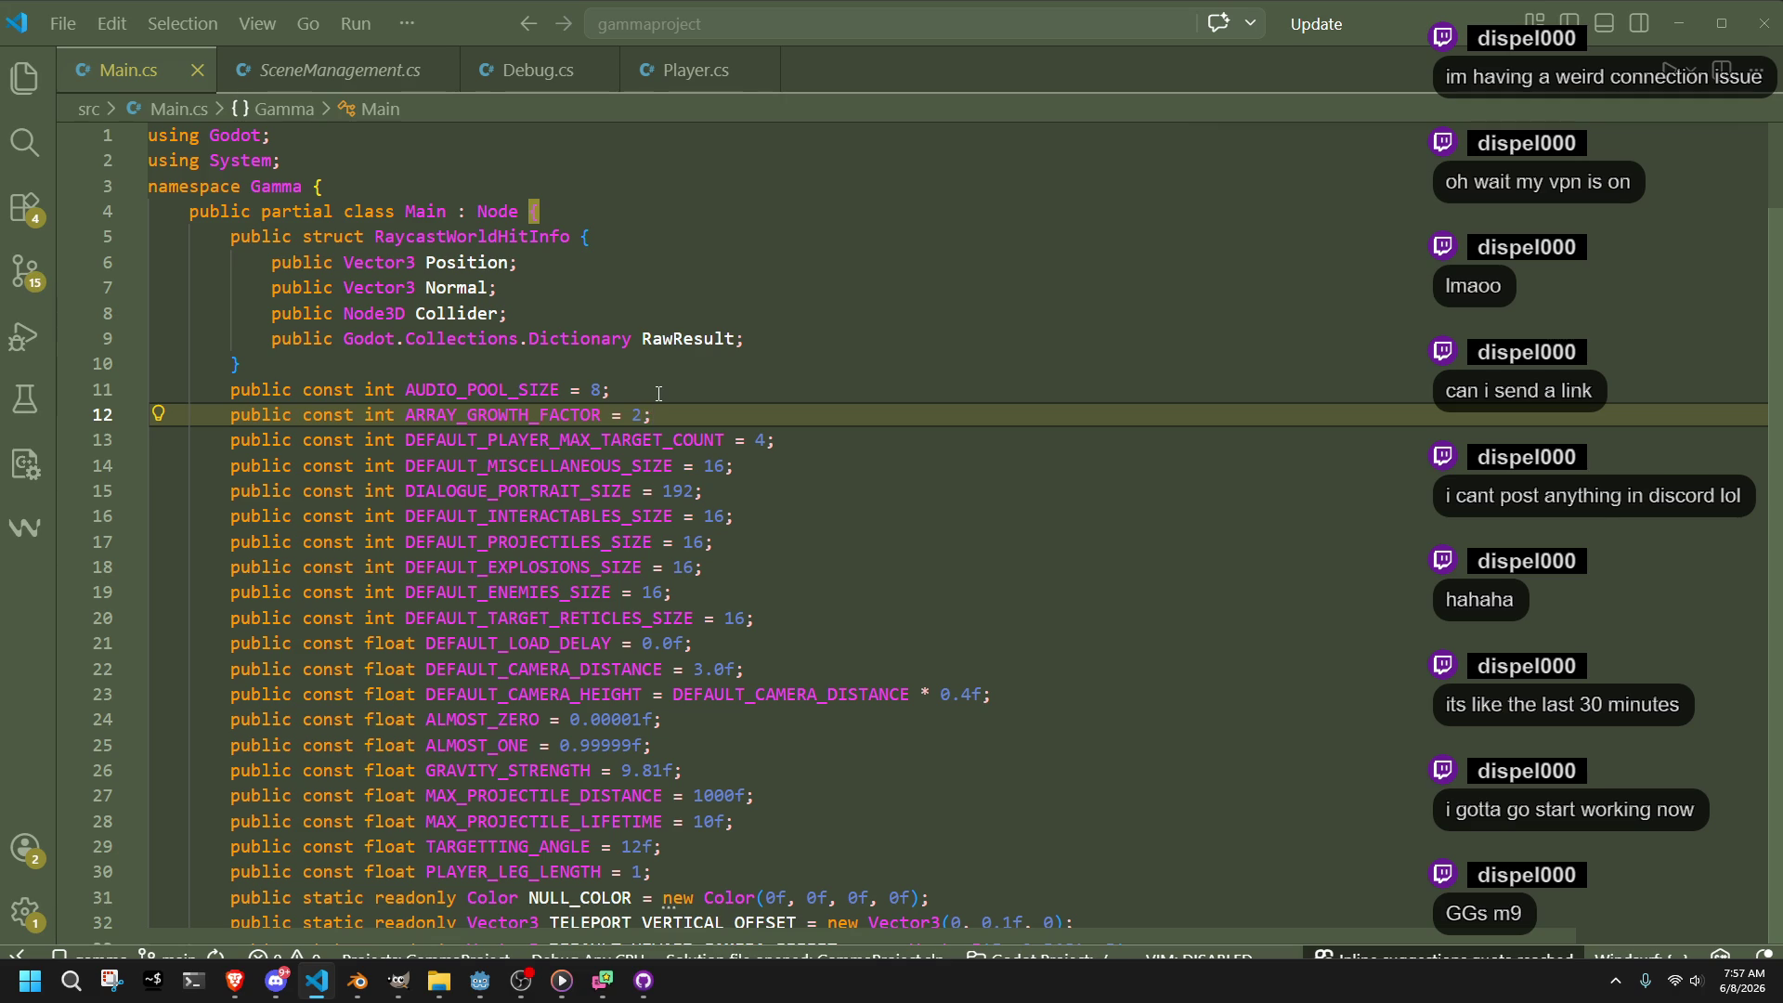
{"action": "left_click", "coordinate": [676, 871]}
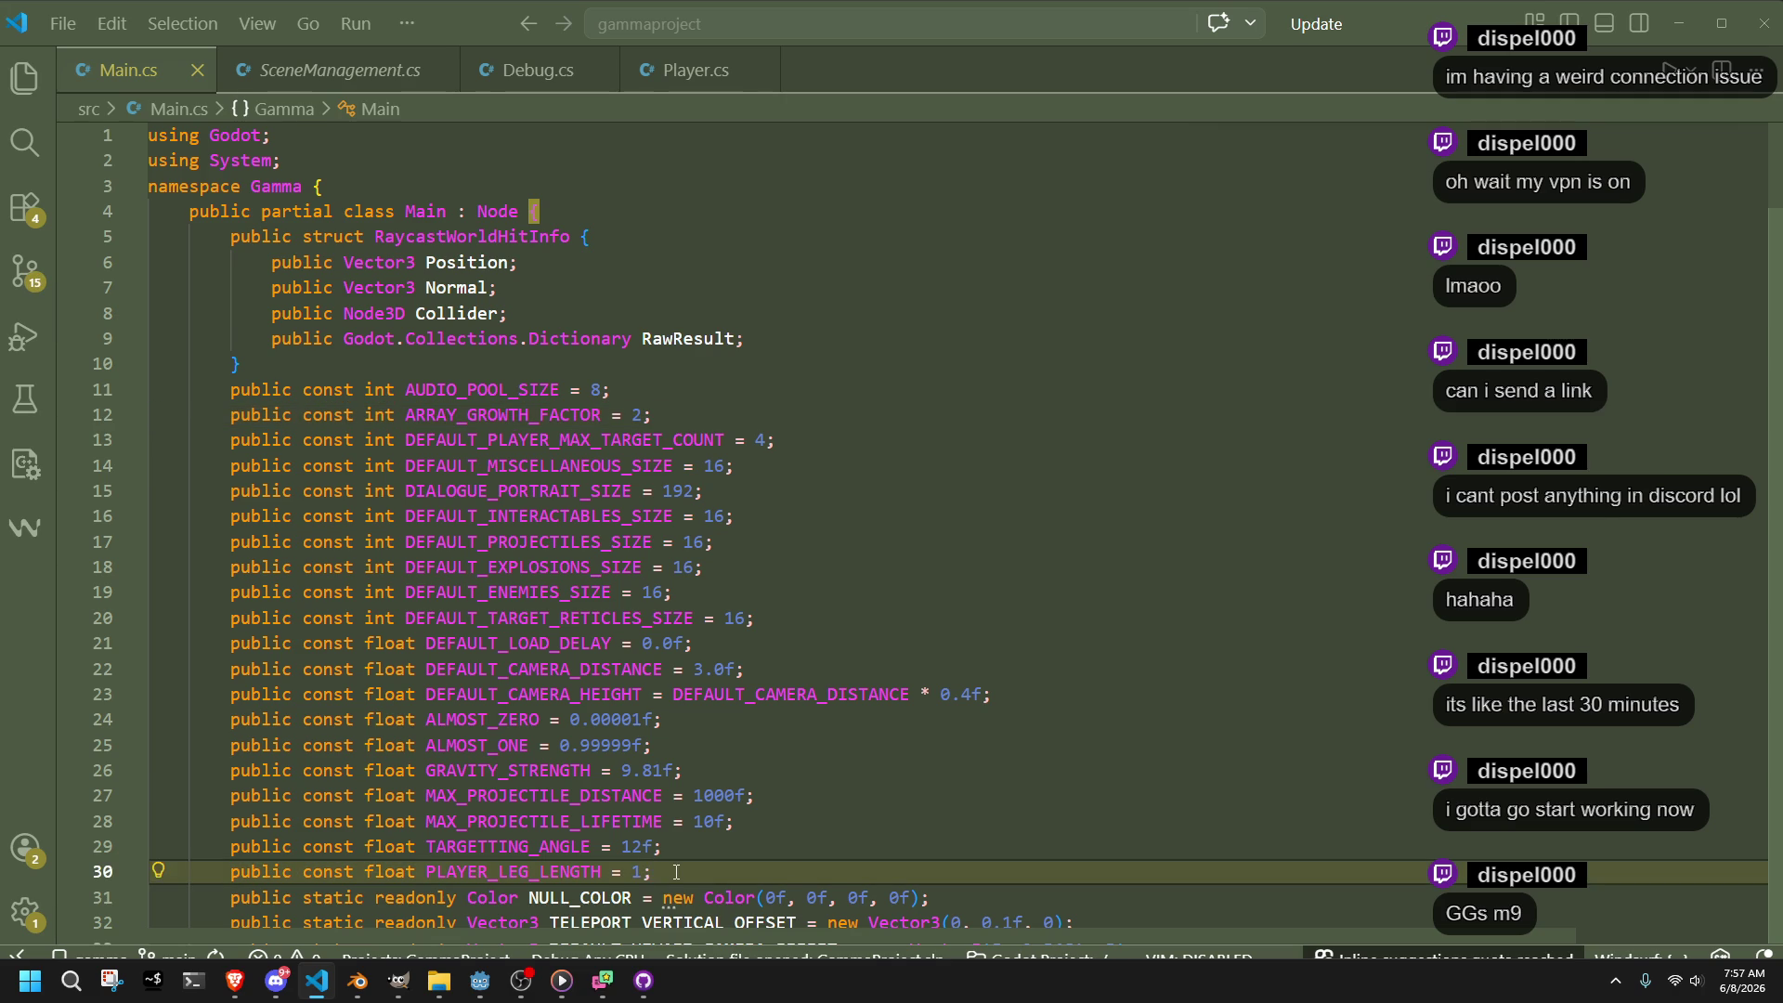
{"action": "scroll", "coordinate": [677, 871], "scroll_direction": "down", "scroll_amount": 2}
{"action": "left_click", "coordinate": [631, 804]}
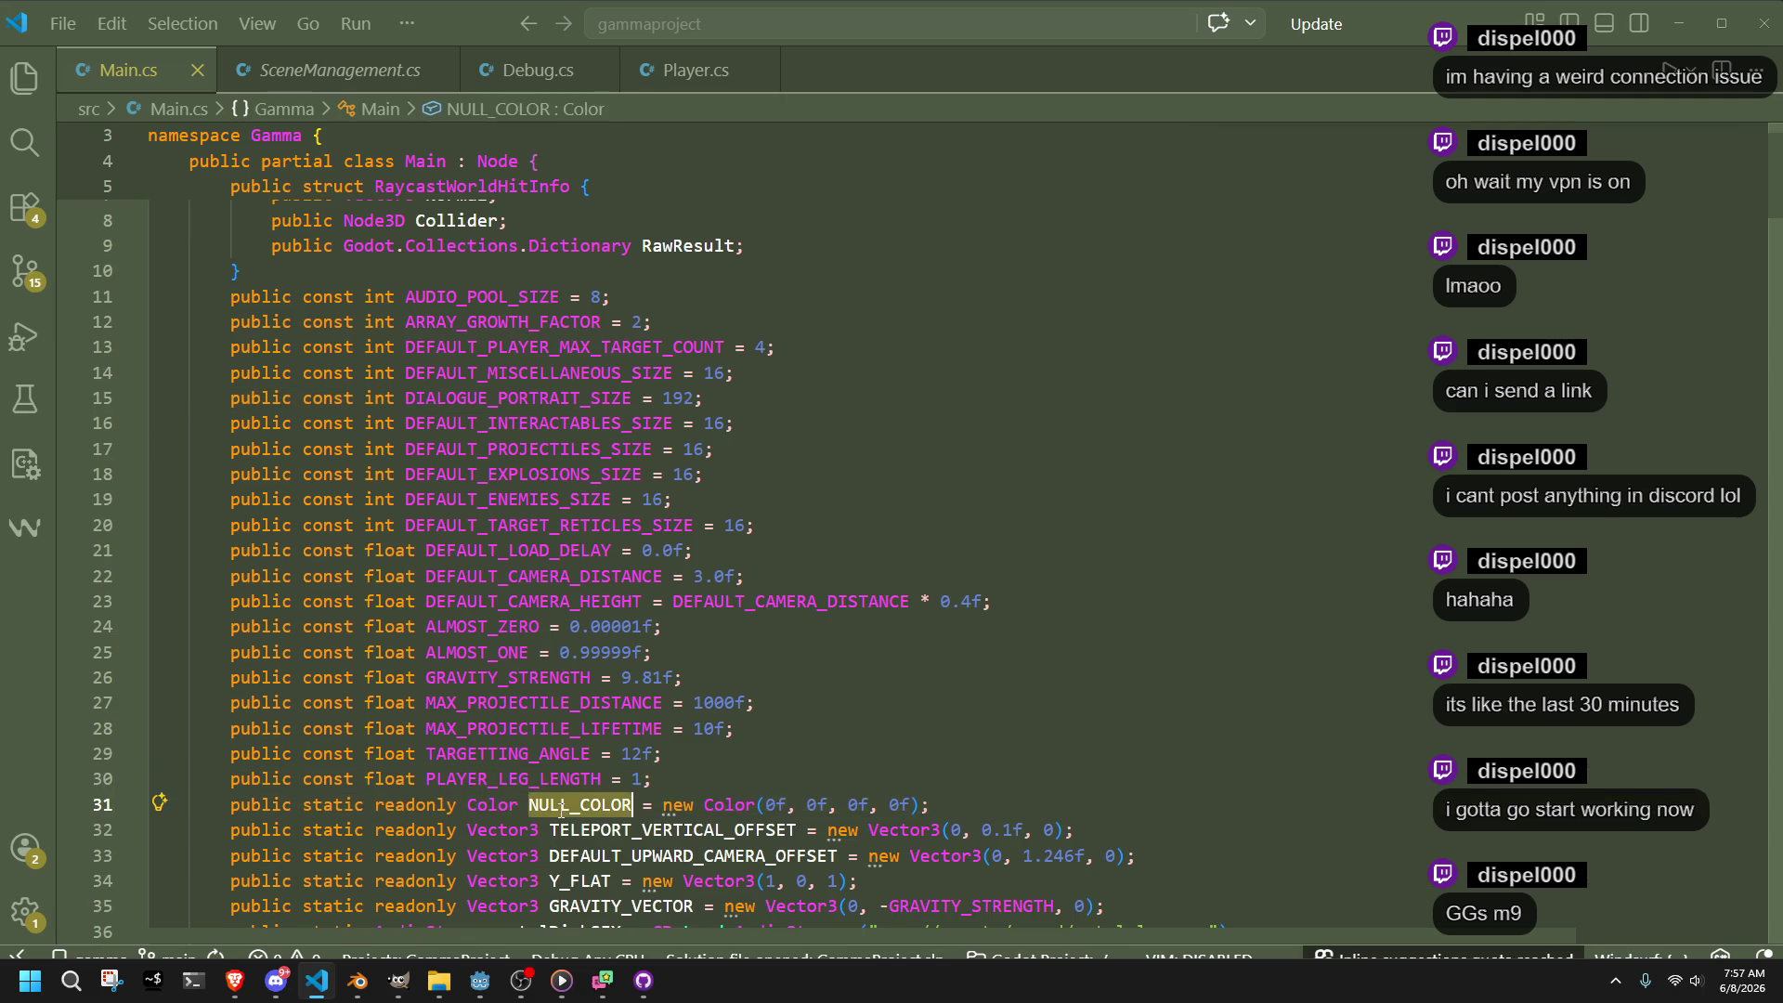
{"action": "scroll", "coordinate": [769, 746], "scroll_direction": "down", "scroll_amount": 3}
{"action": "left_click", "coordinate": [797, 595]}
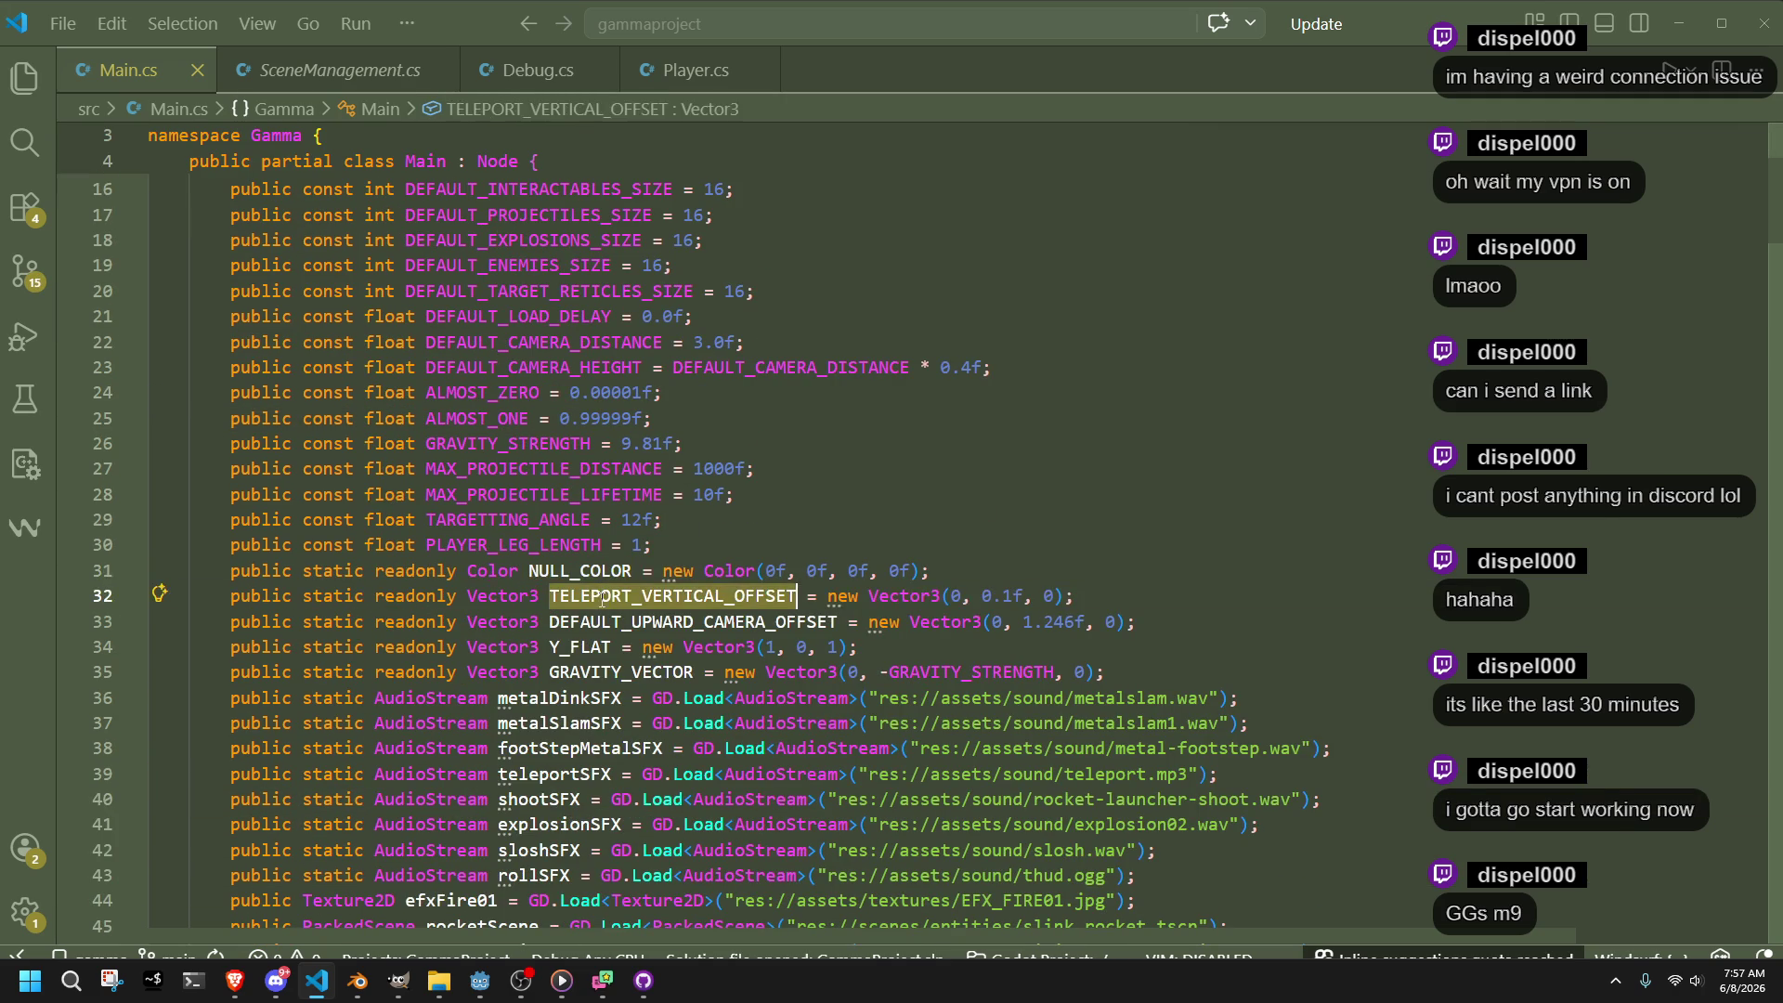
{"action": "left_click", "coordinate": [1281, 643]}
{"action": "left_click", "coordinate": [1565, 799]}
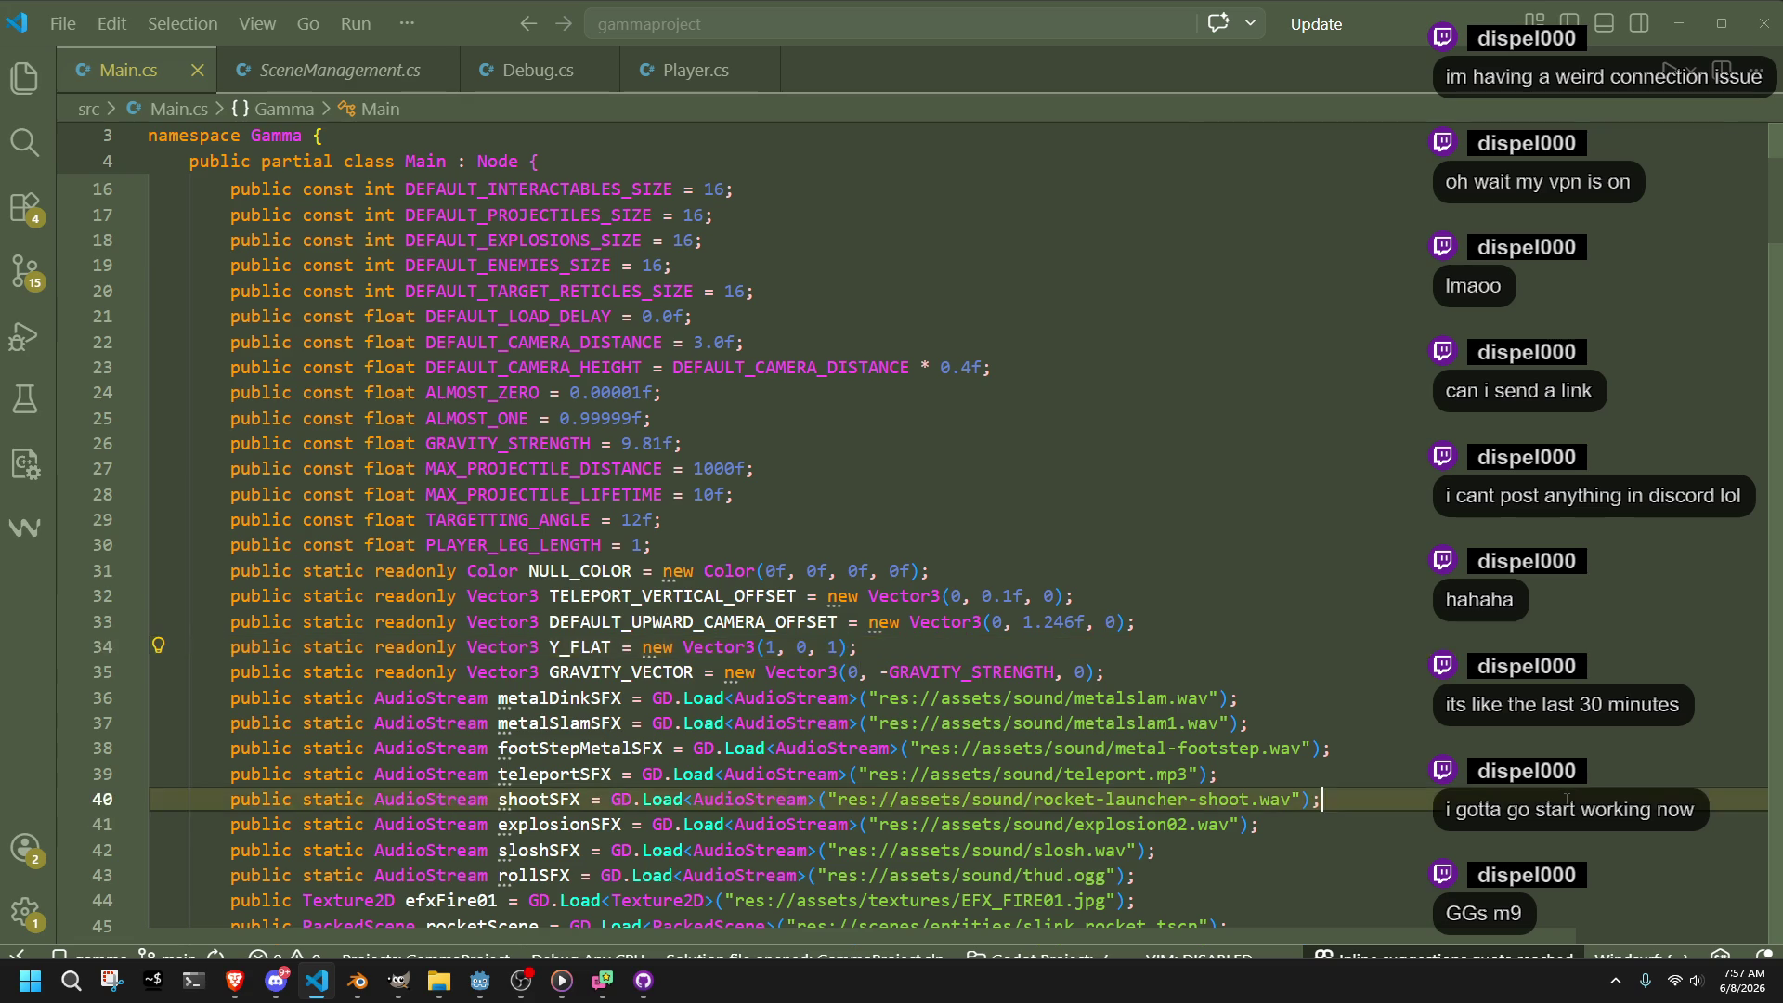
Search the whole project for 'new Color(' after inspecting the Color constructor
{"action": "double_click", "coordinate": [729, 570]}
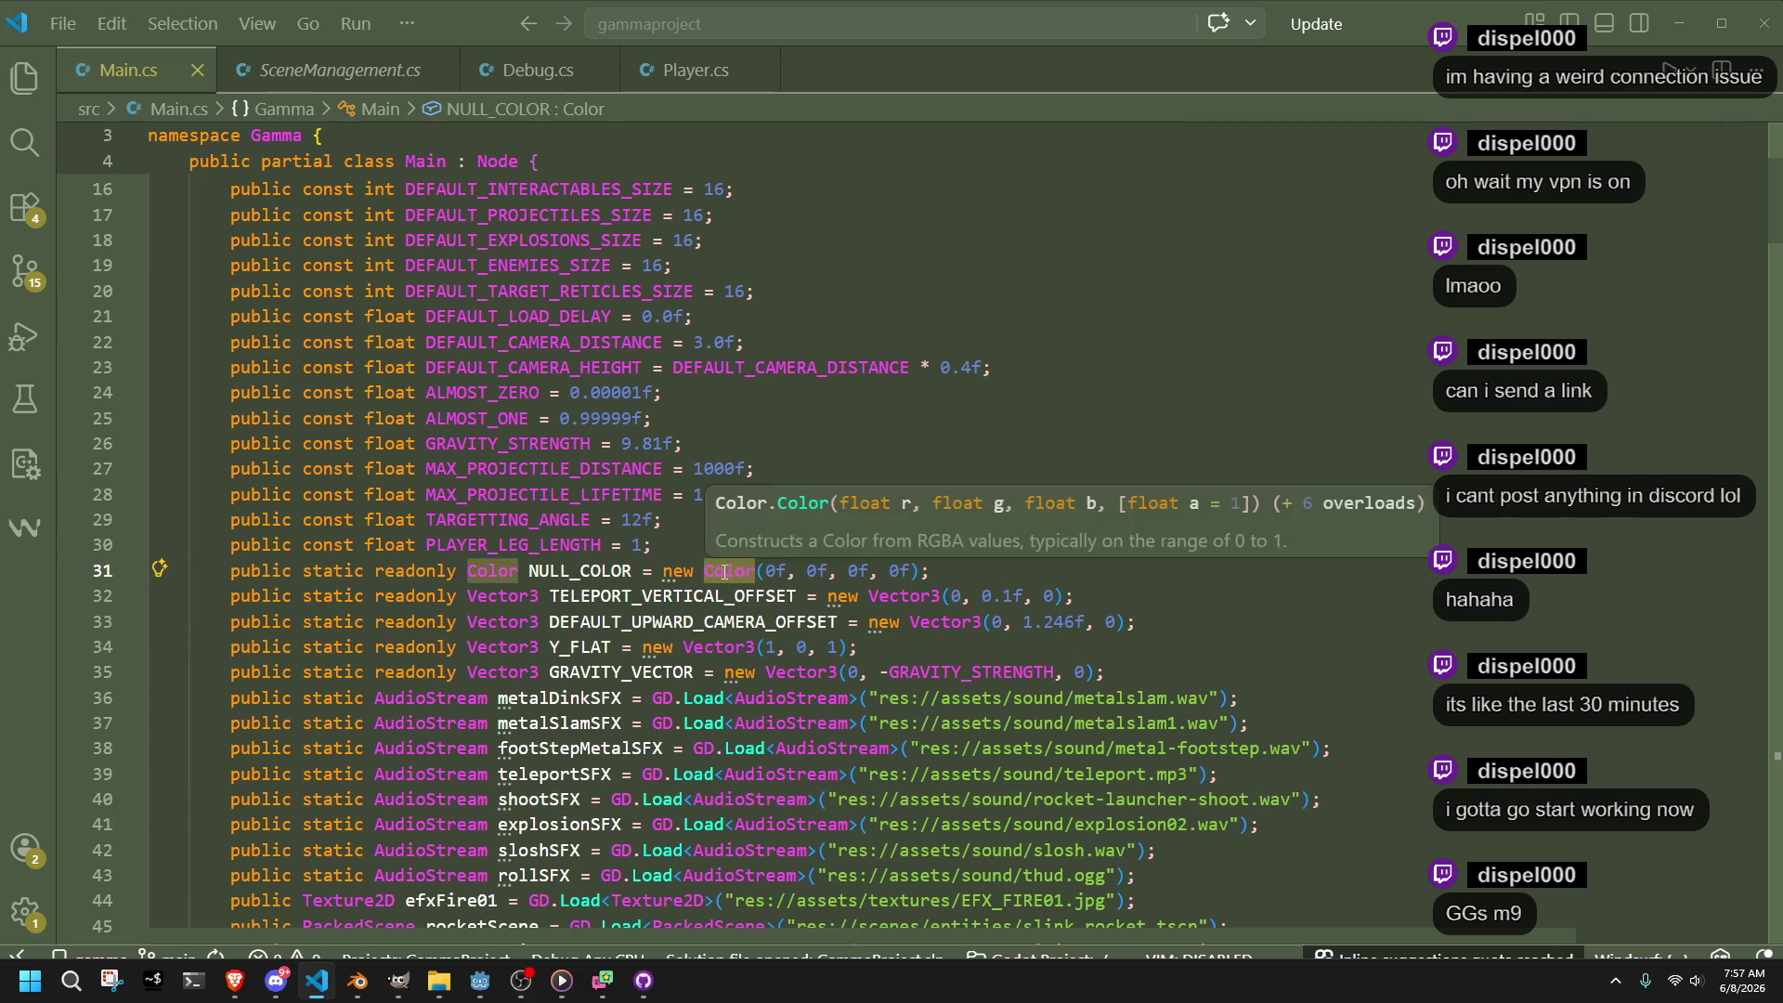
{"action": "left_click", "coordinate": [776, 570]}
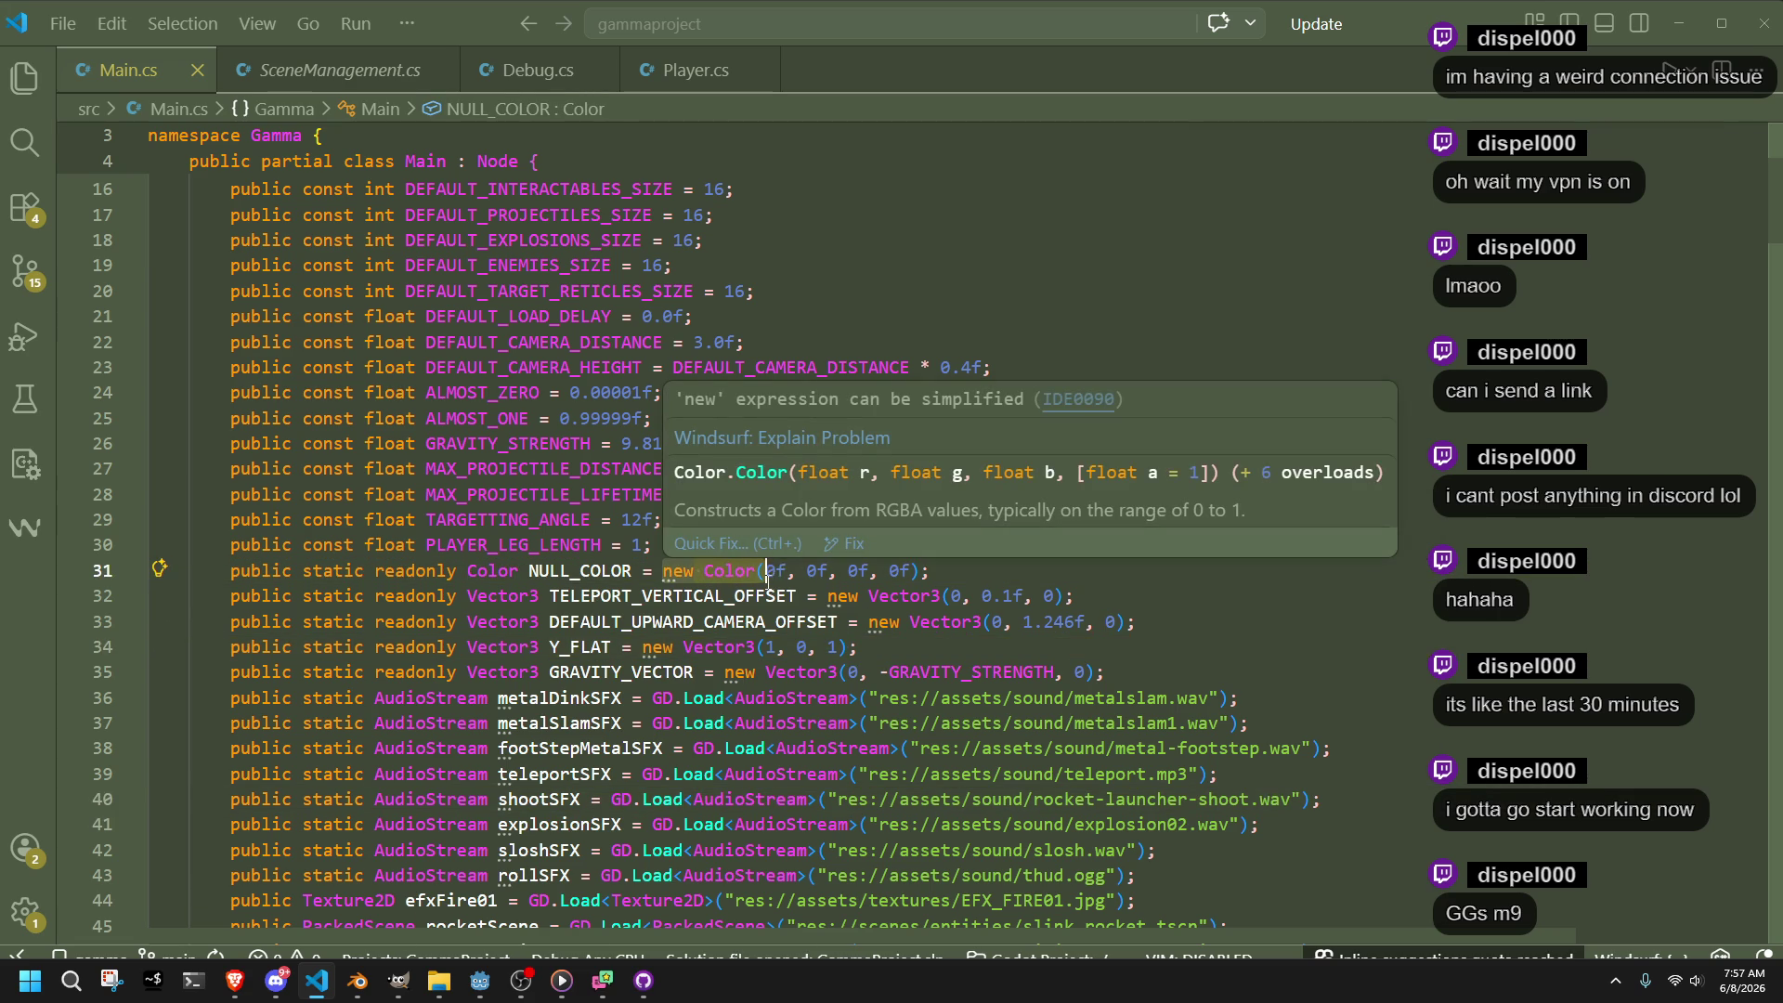
{"action": "left_click", "coordinate": [25, 142]}
{"action": "type", "text": "new Color("}
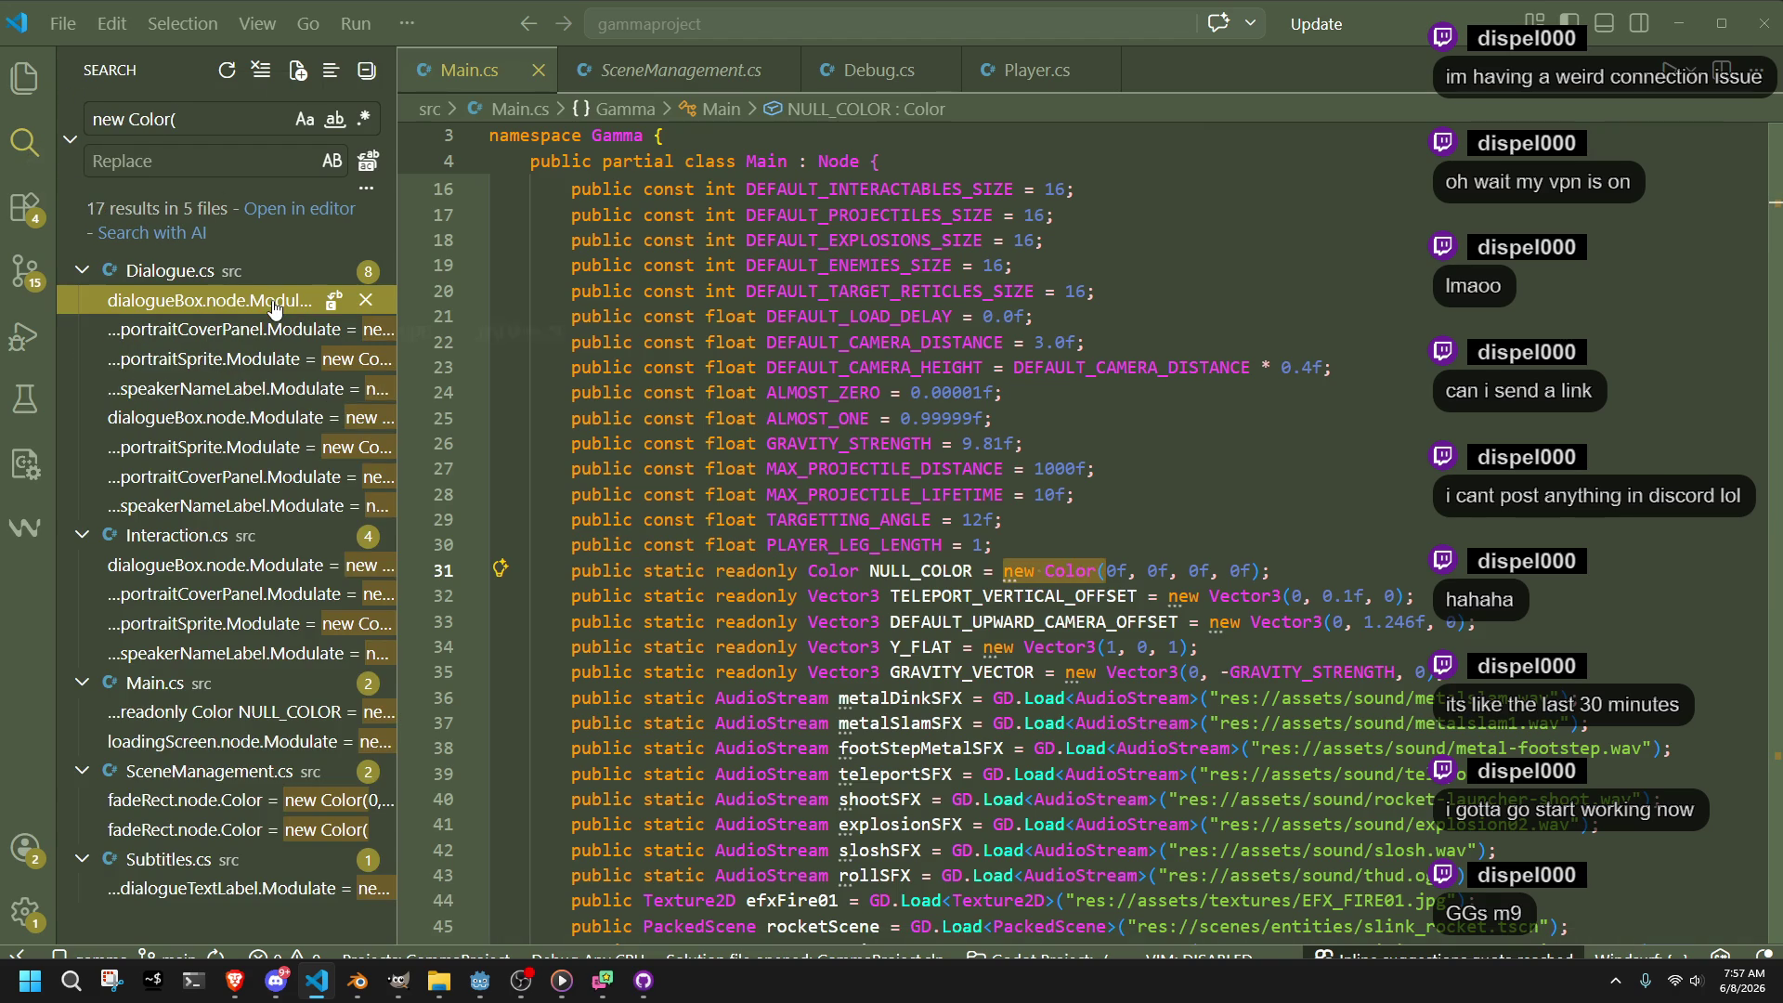
Open the first 'new Color(' match in Dialogue.cs and compare it with NULL_COLOR in Main.cs
{"action": "left_click", "coordinate": [274, 309]}
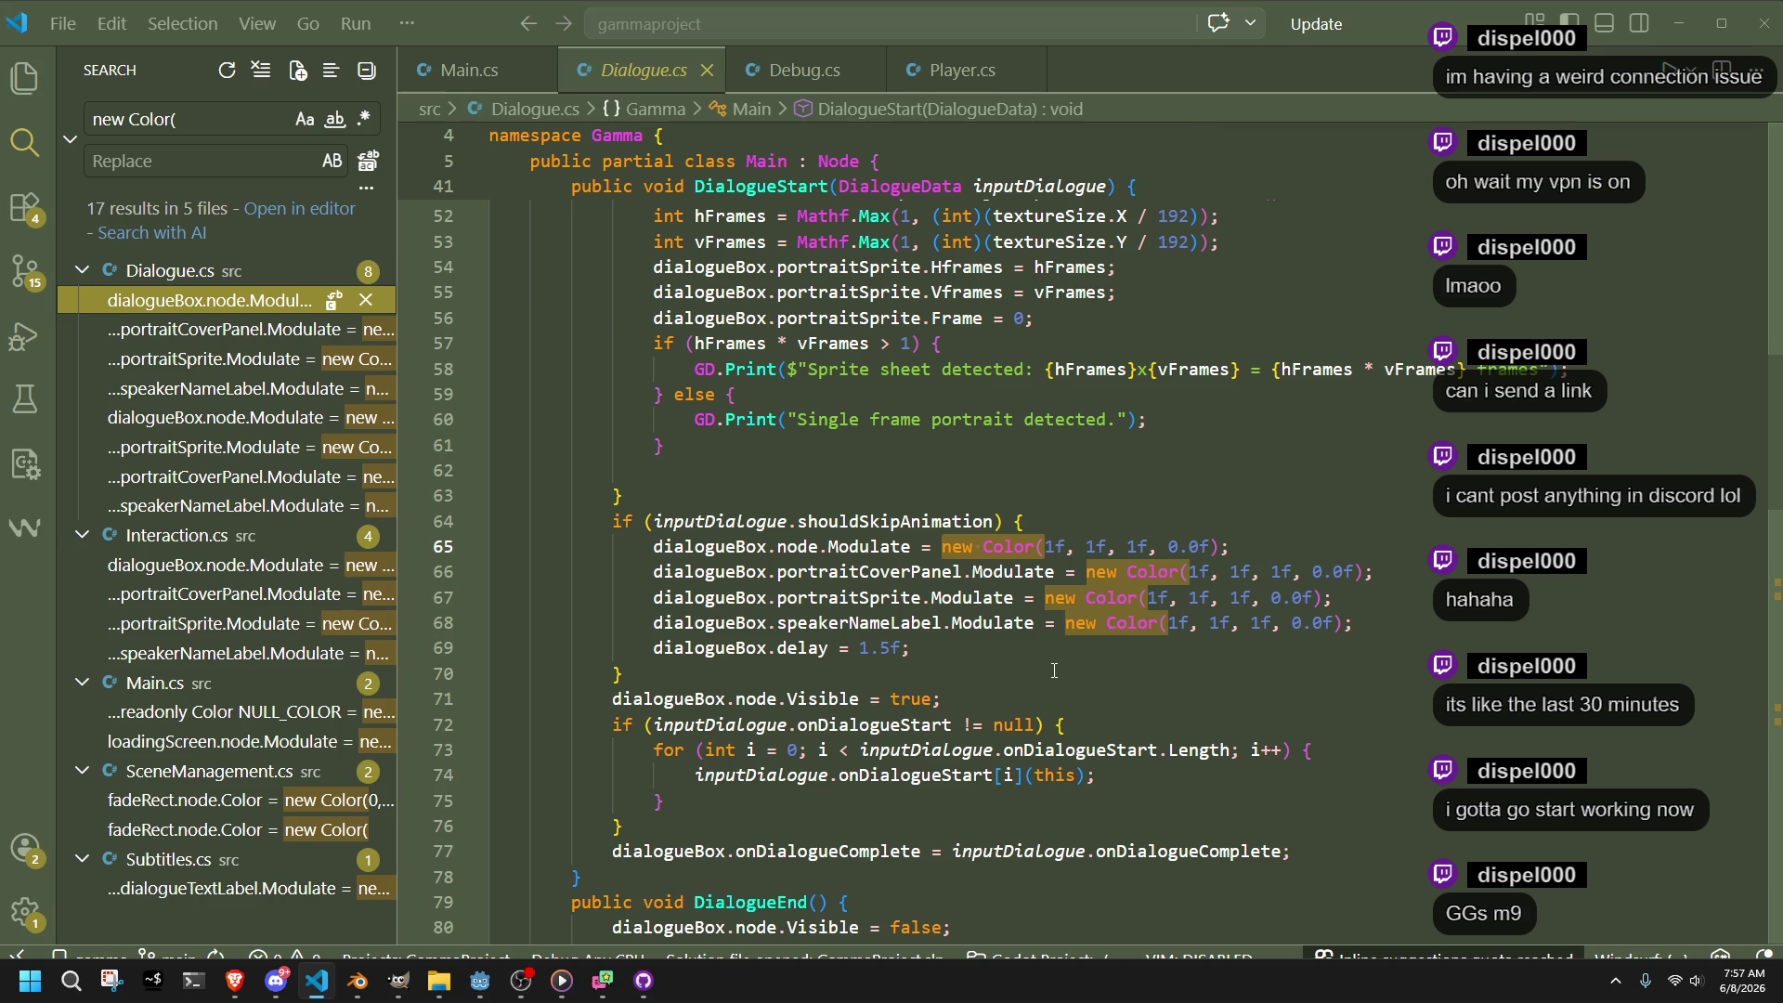
{"action": "key", "text": "ctrl+Tab"}
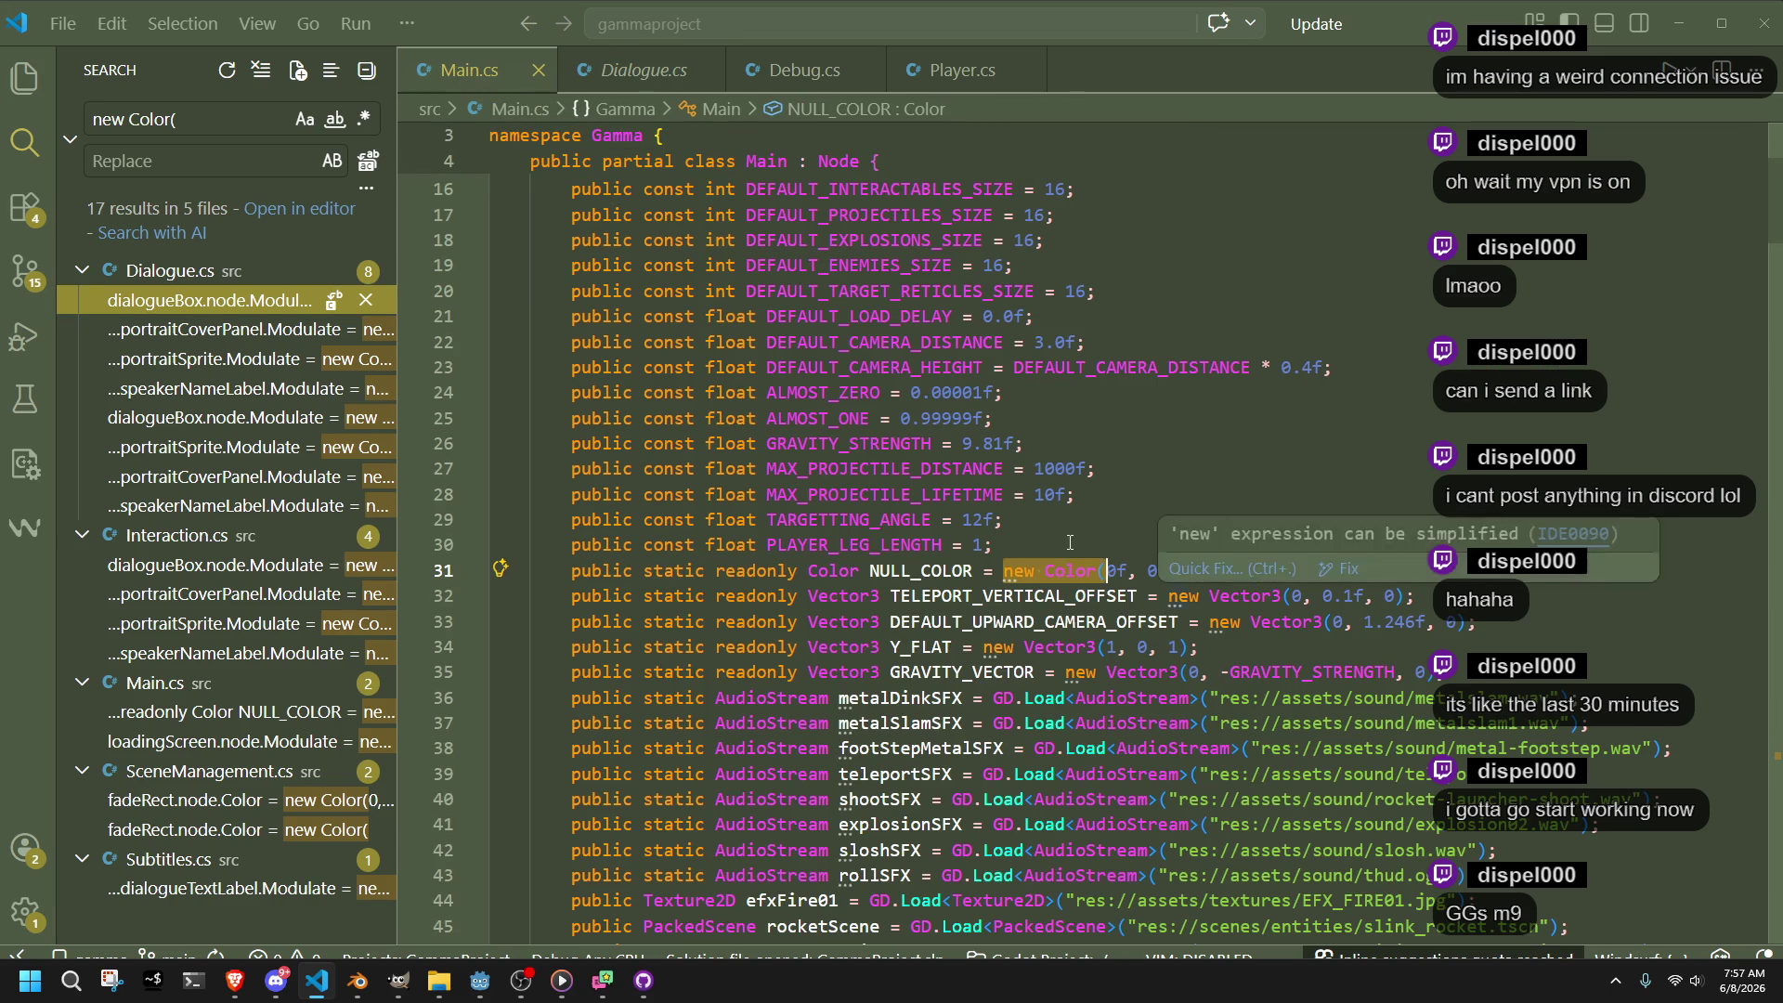
{"action": "left_click", "coordinate": [617, 77]}
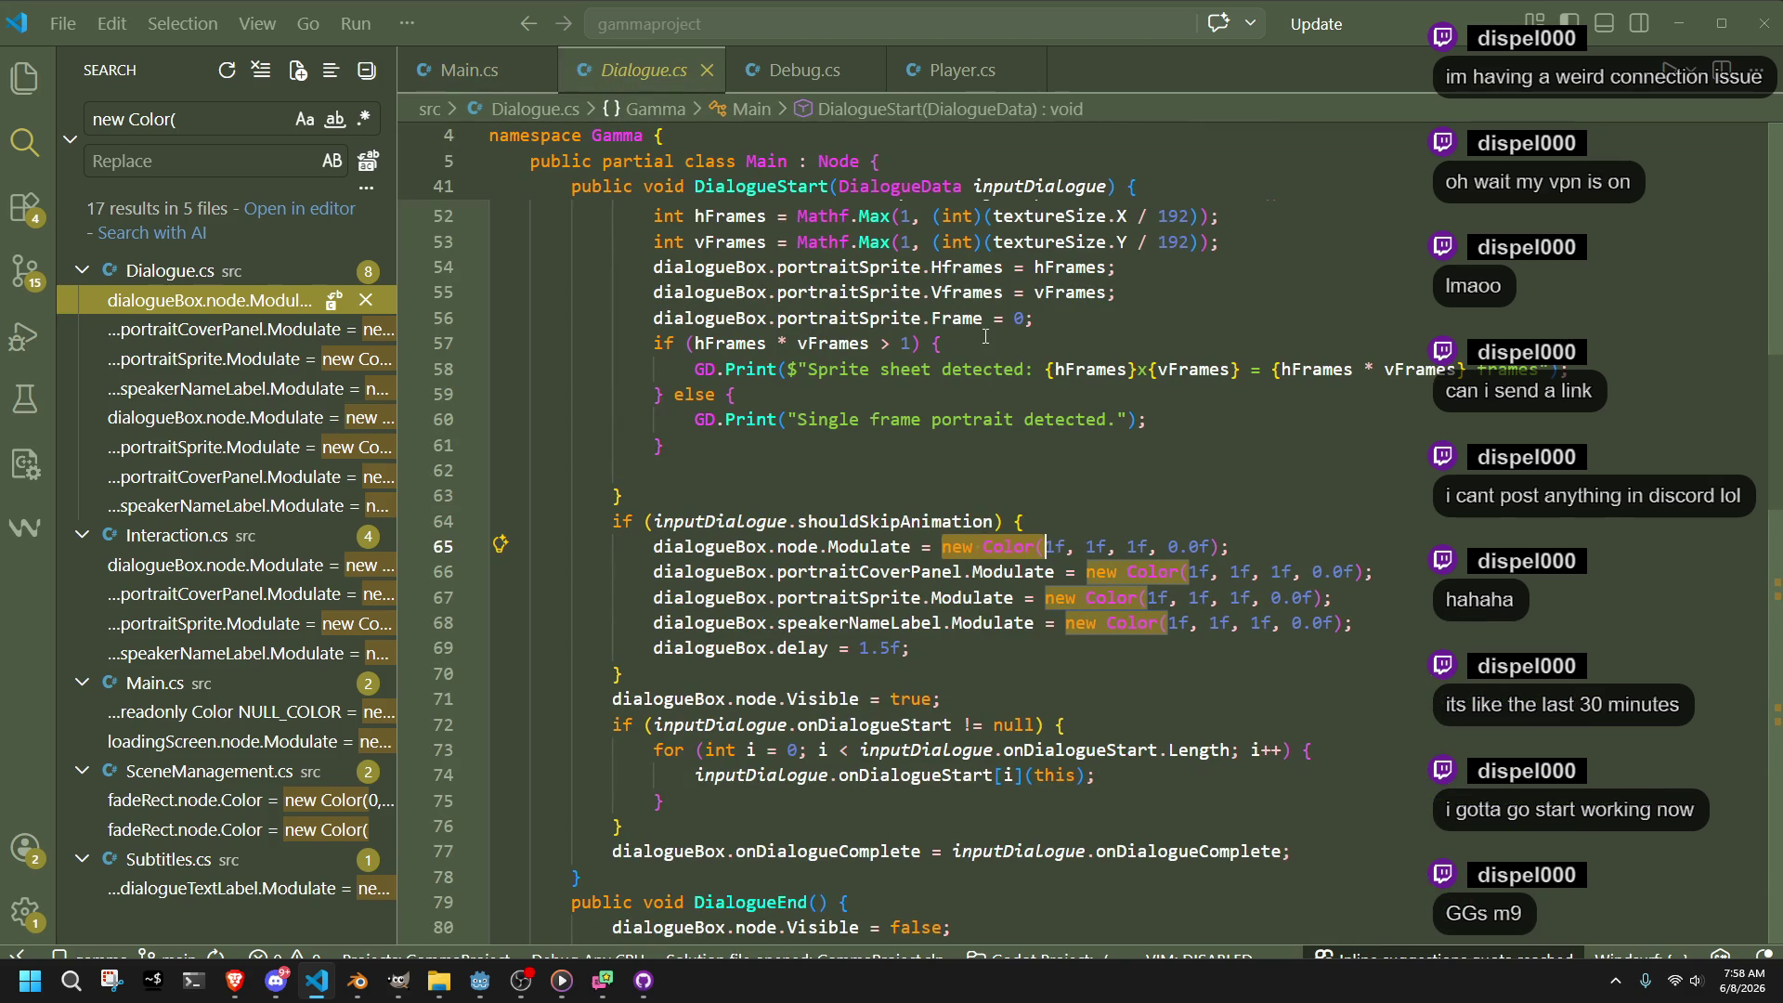
{"action": "left_click", "coordinate": [465, 51]}
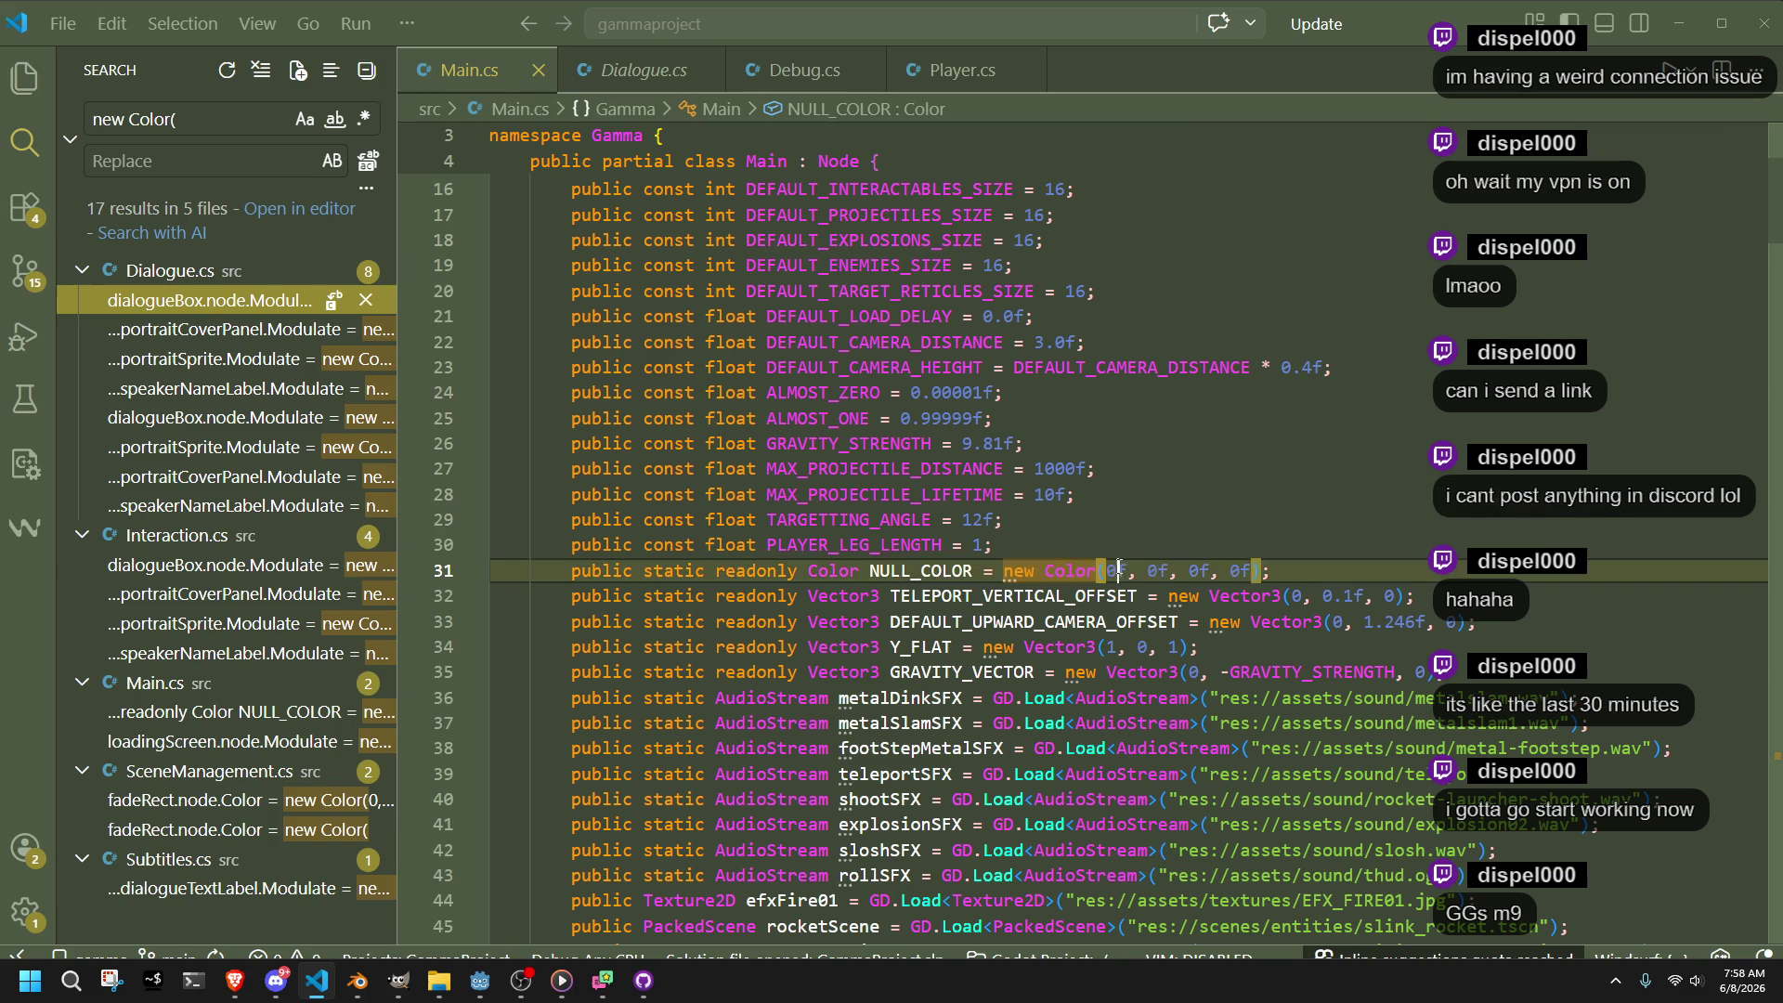
{"action": "left_click", "coordinate": [1363, 535]}
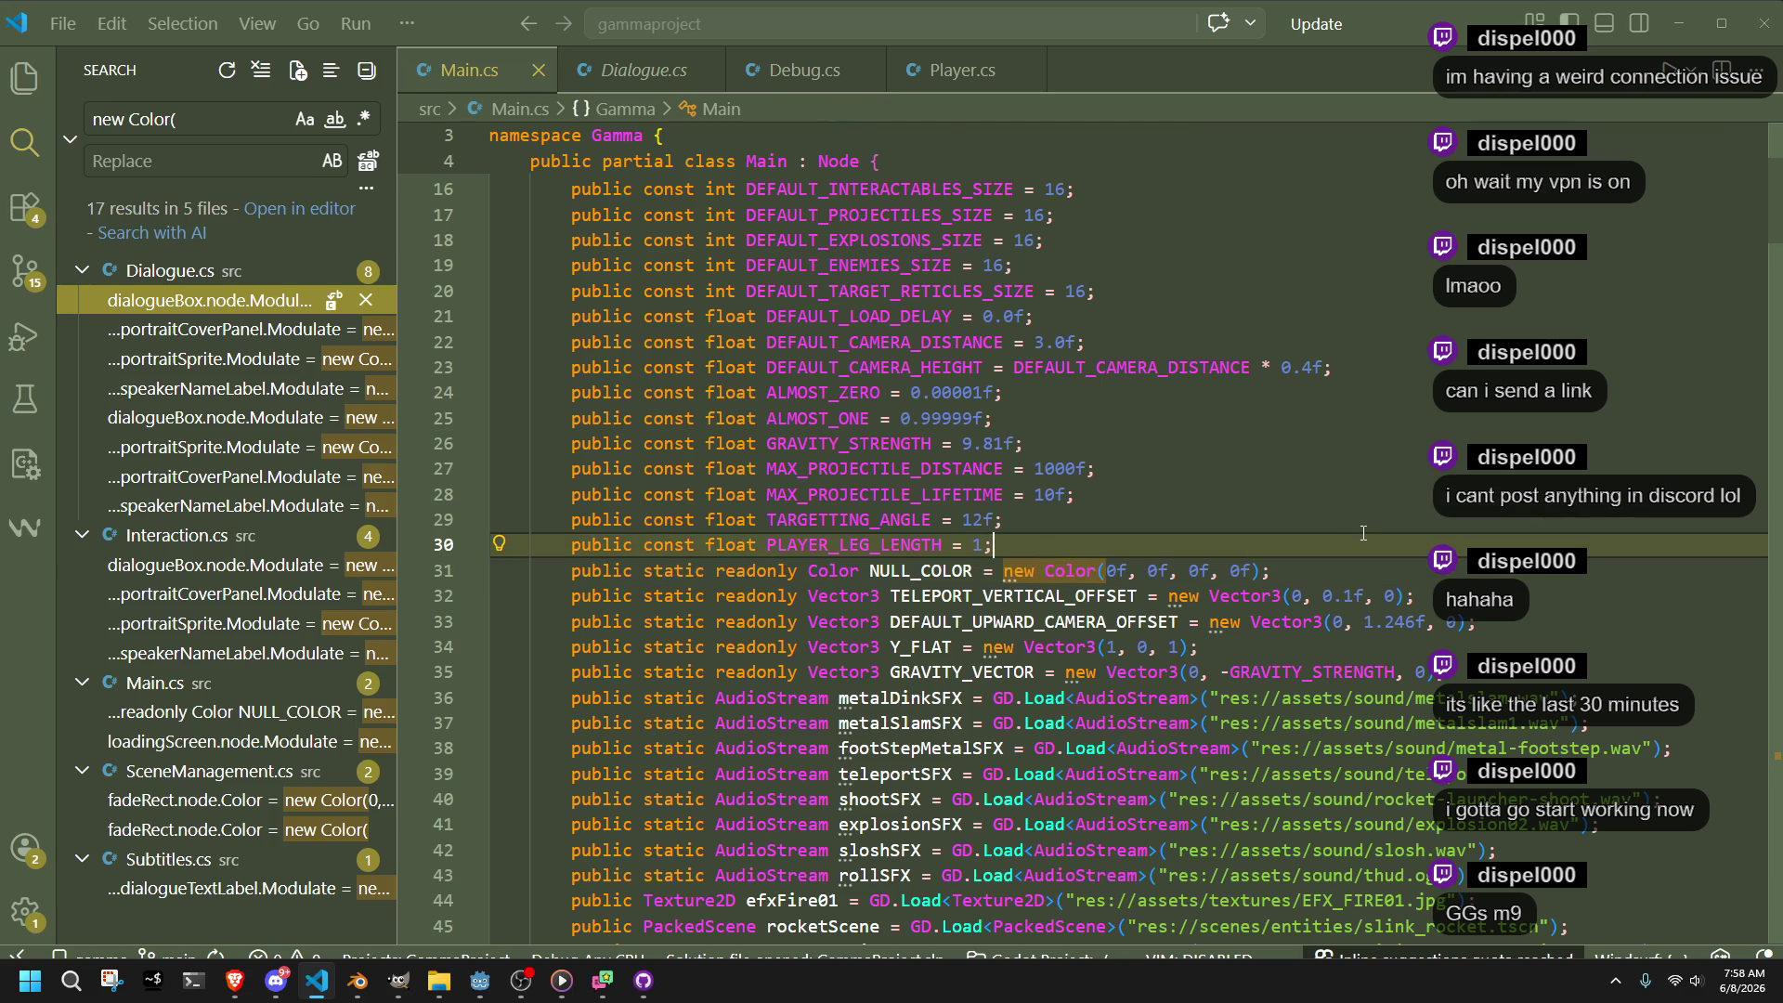
{"action": "left_click", "coordinate": [1338, 571]}
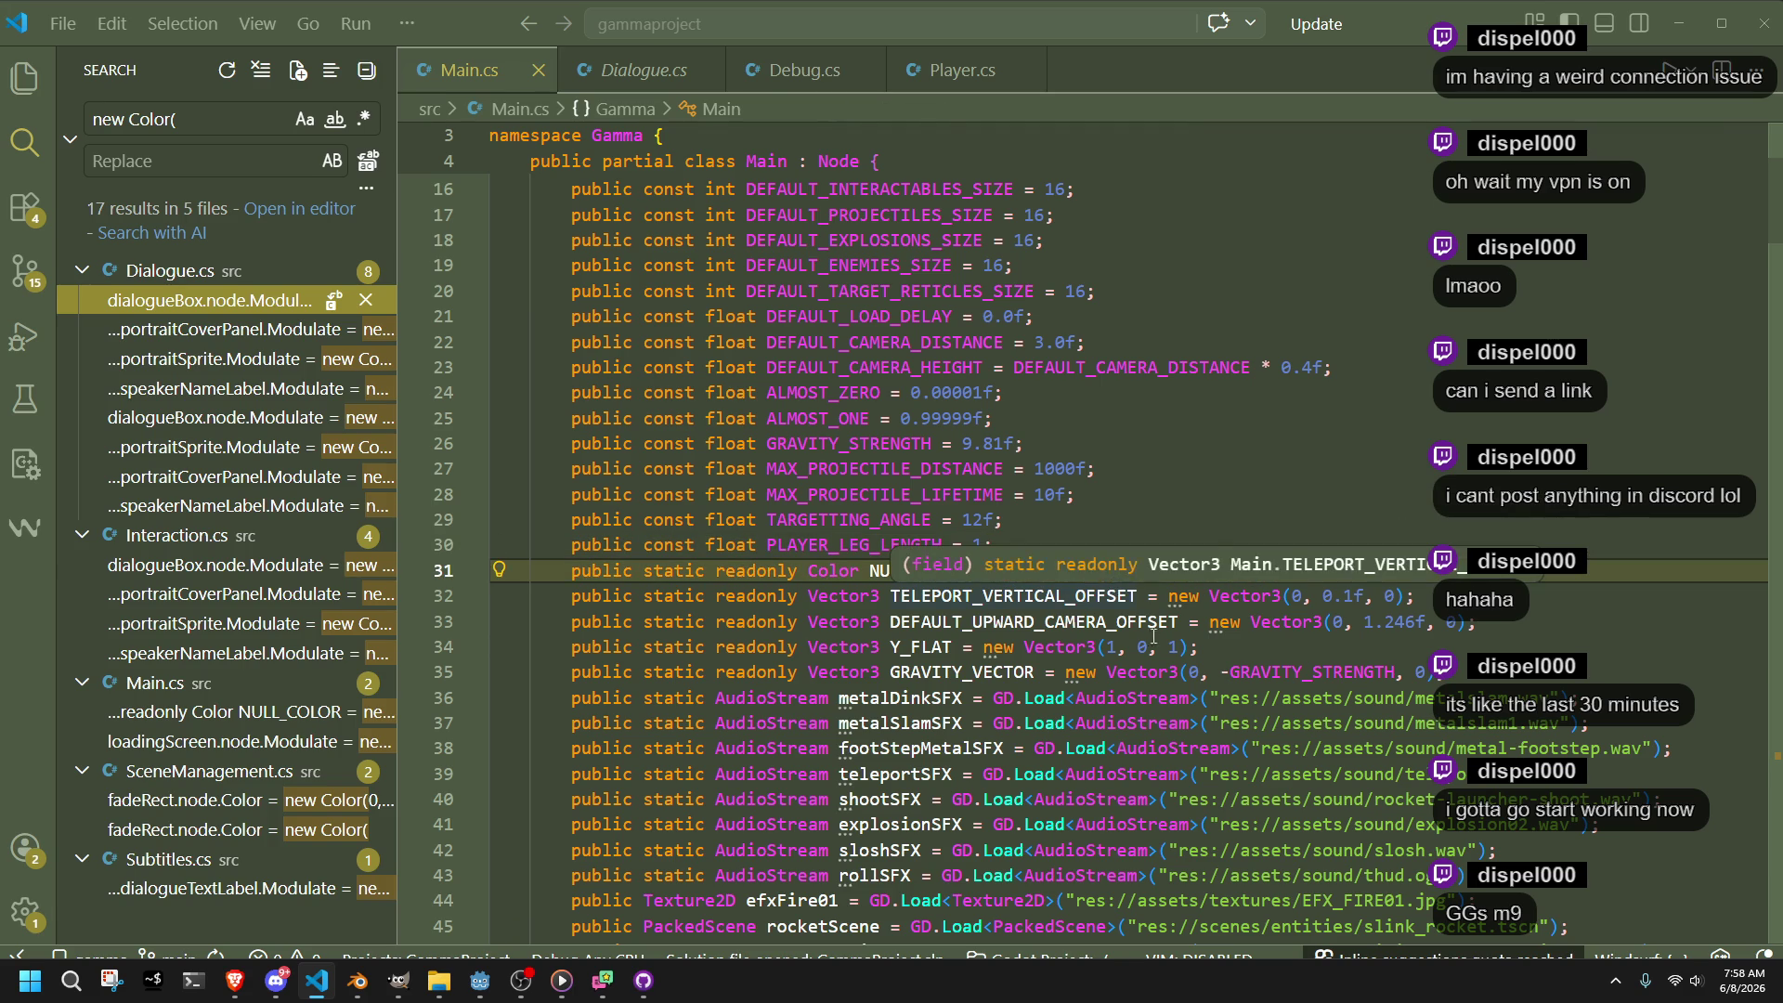
{"action": "left_click", "coordinate": [641, 70]}
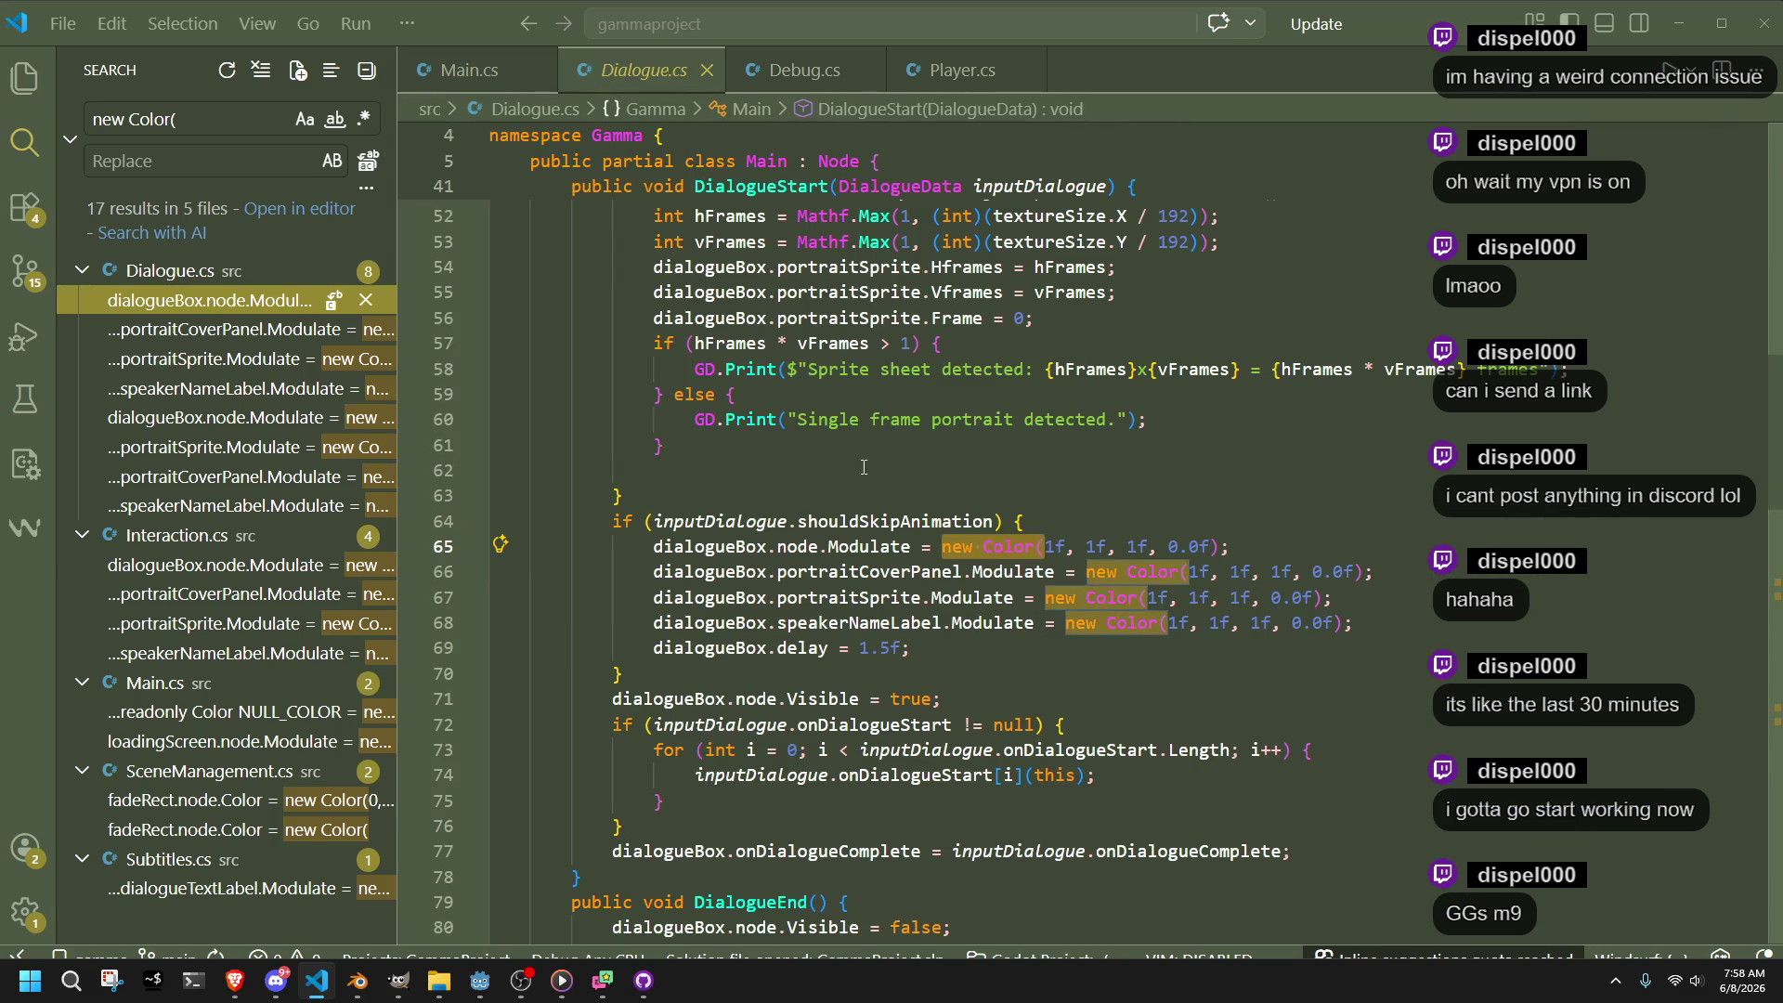
Review the transparent Modulate assignments in Dialogue.cs's skip-animation block
{"action": "scroll", "coordinate": [883, 492], "scroll_direction": "up", "scroll_amount": 8}
{"action": "scroll", "coordinate": [900, 590], "scroll_direction": "down", "scroll_amount": 7}
{"action": "scroll", "coordinate": [900, 591], "scroll_direction": "down", "scroll_amount": 1}
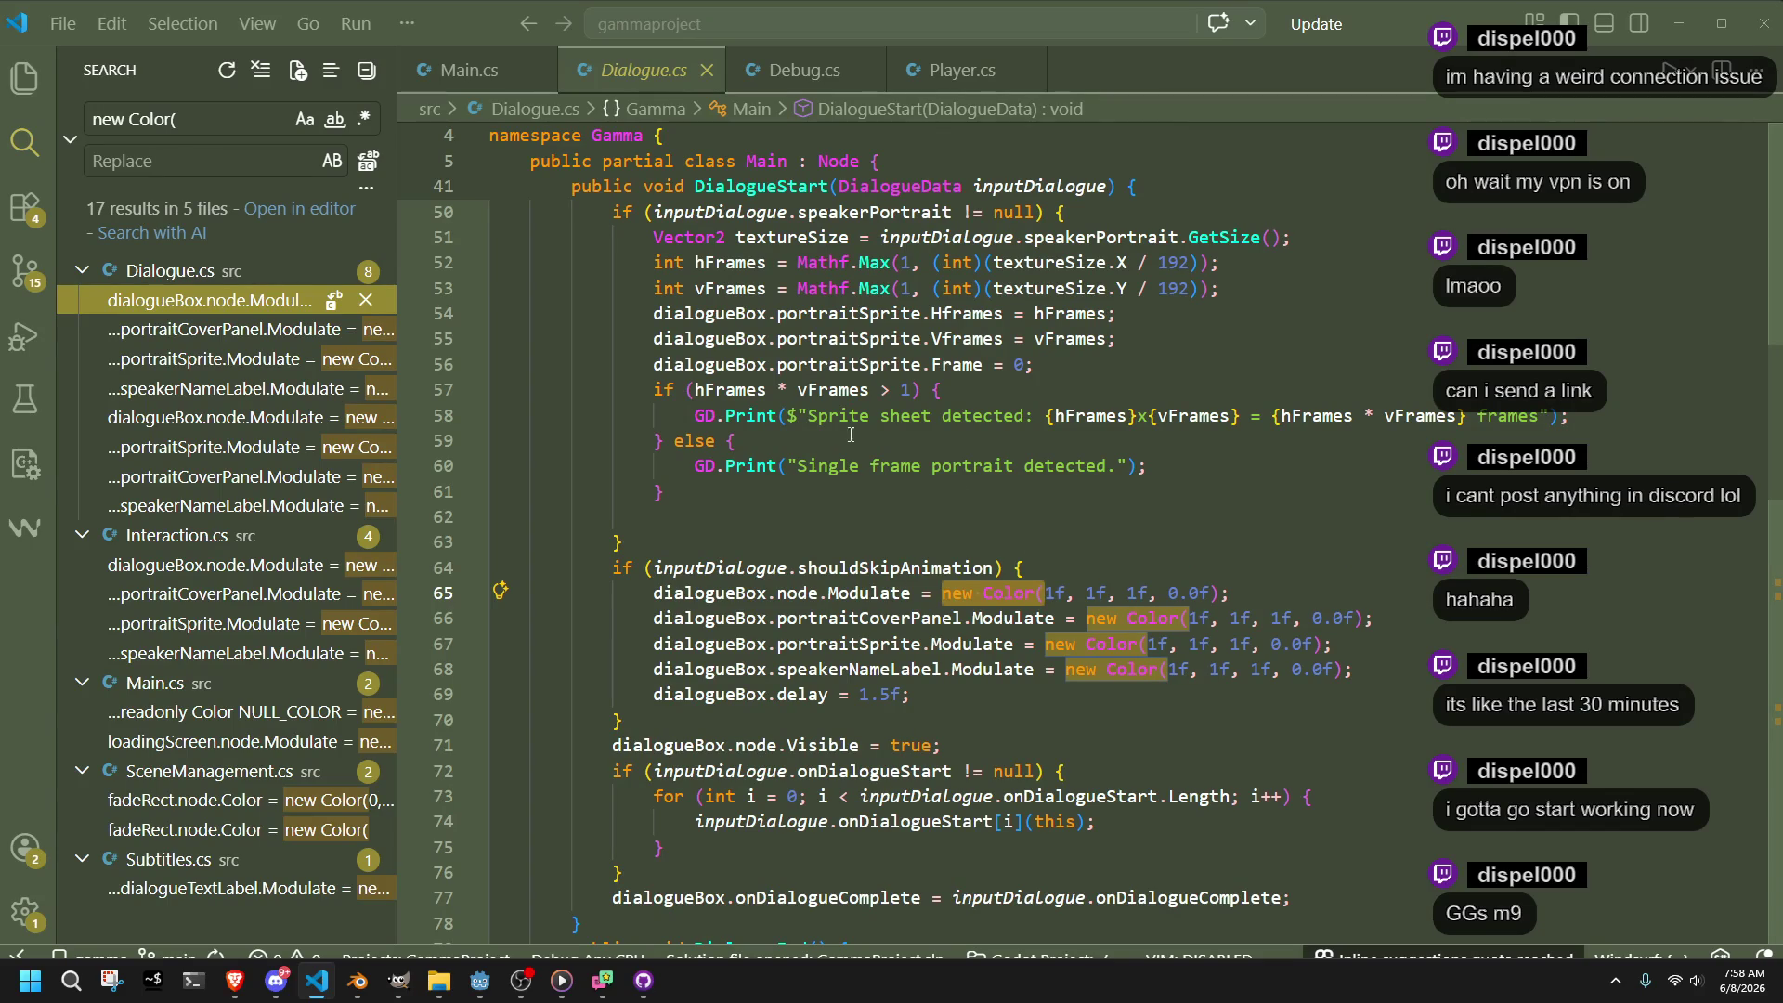
{"action": "key", "text": "ctrl+Tab"}
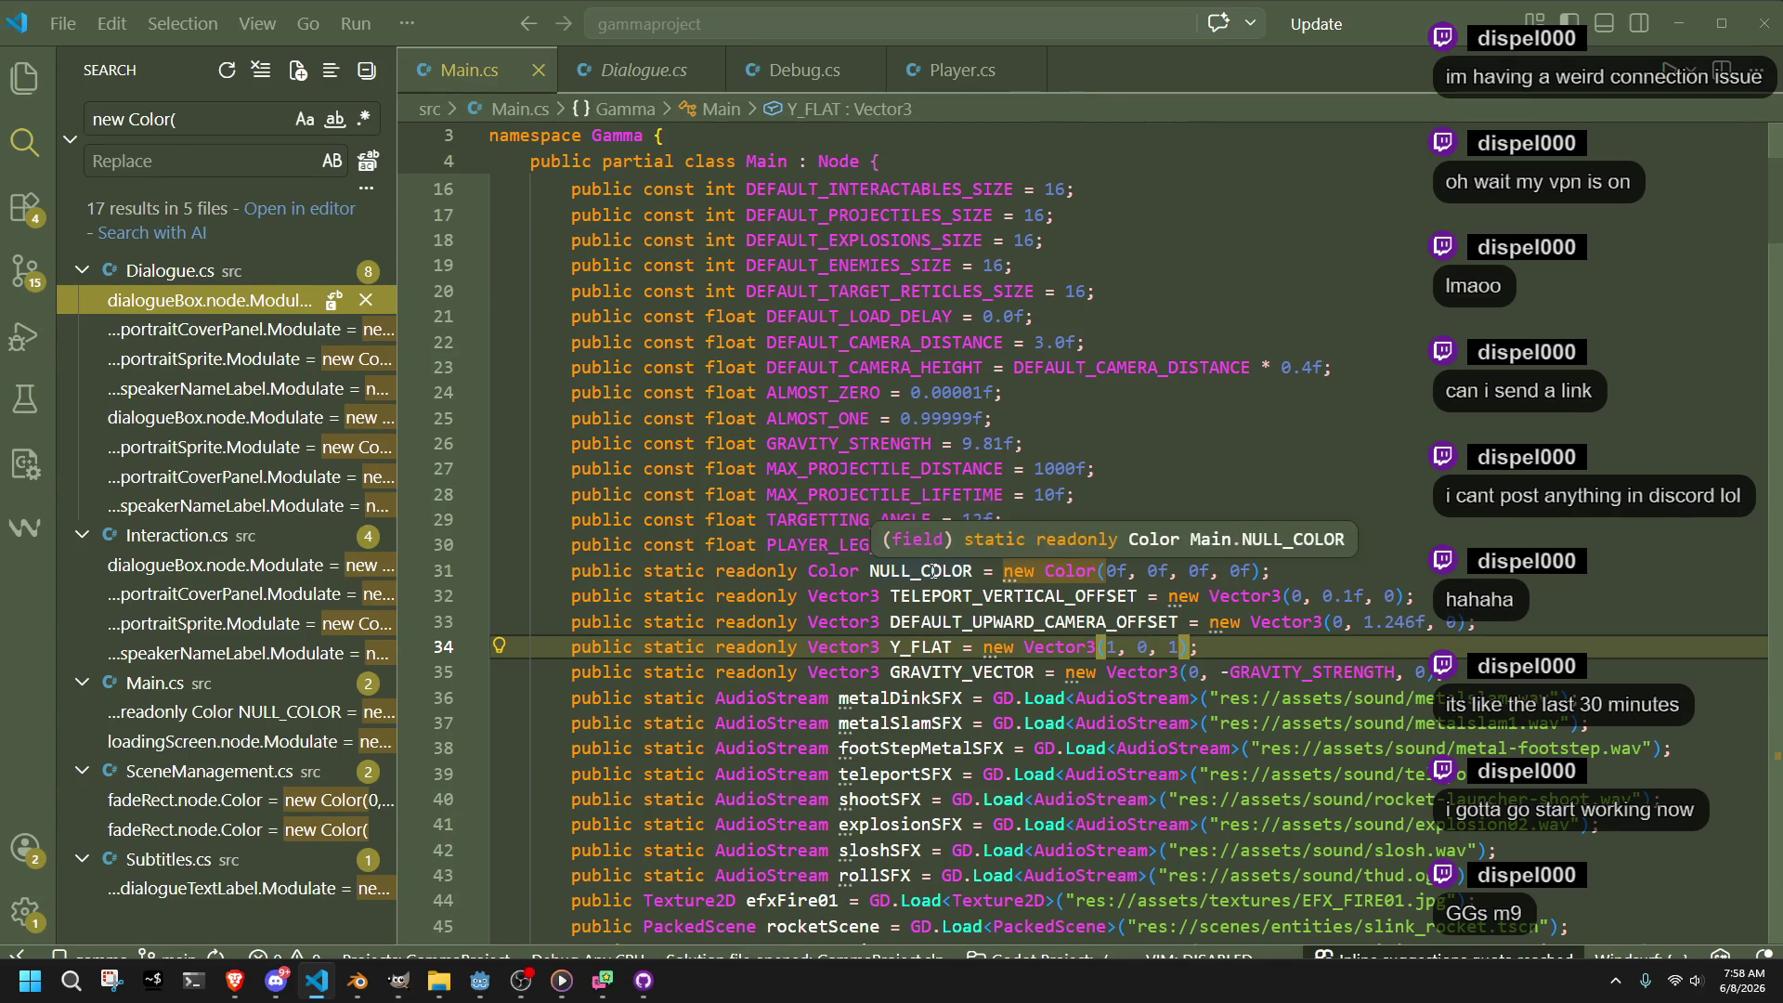
{"action": "key", "text": "ctrl+Tab"}
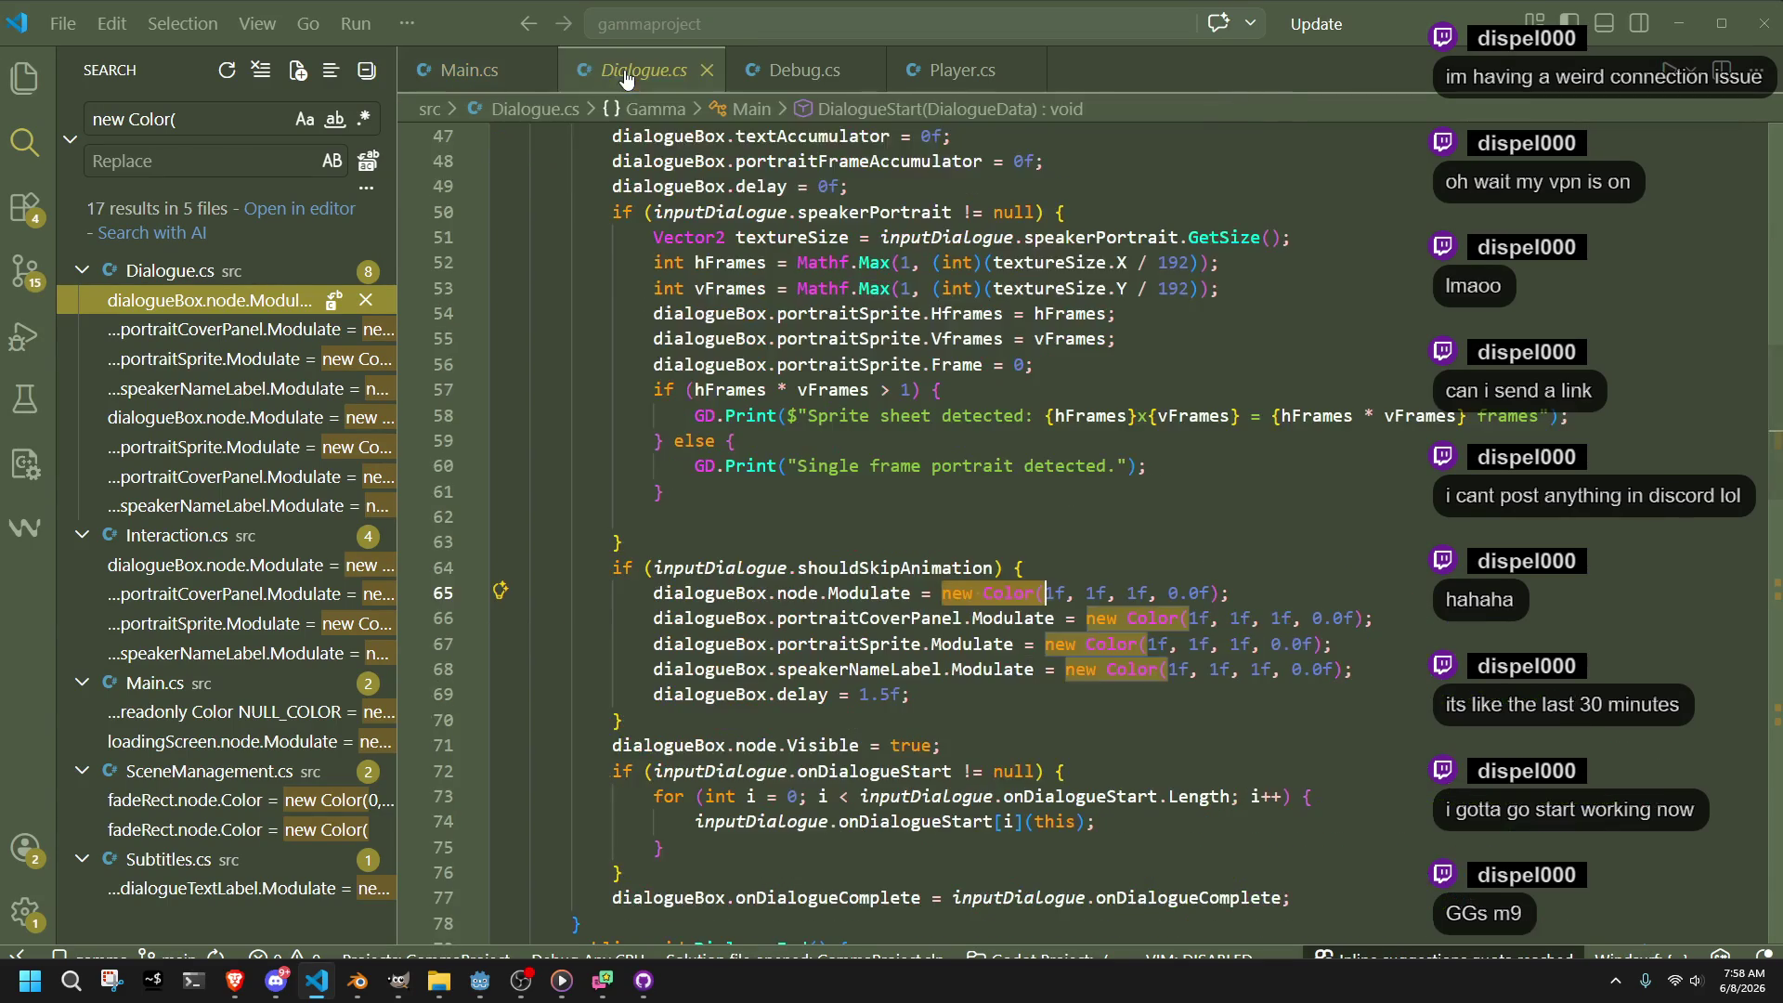
{"action": "scroll", "coordinate": [988, 657], "scroll_direction": "down", "scroll_amount": 7}
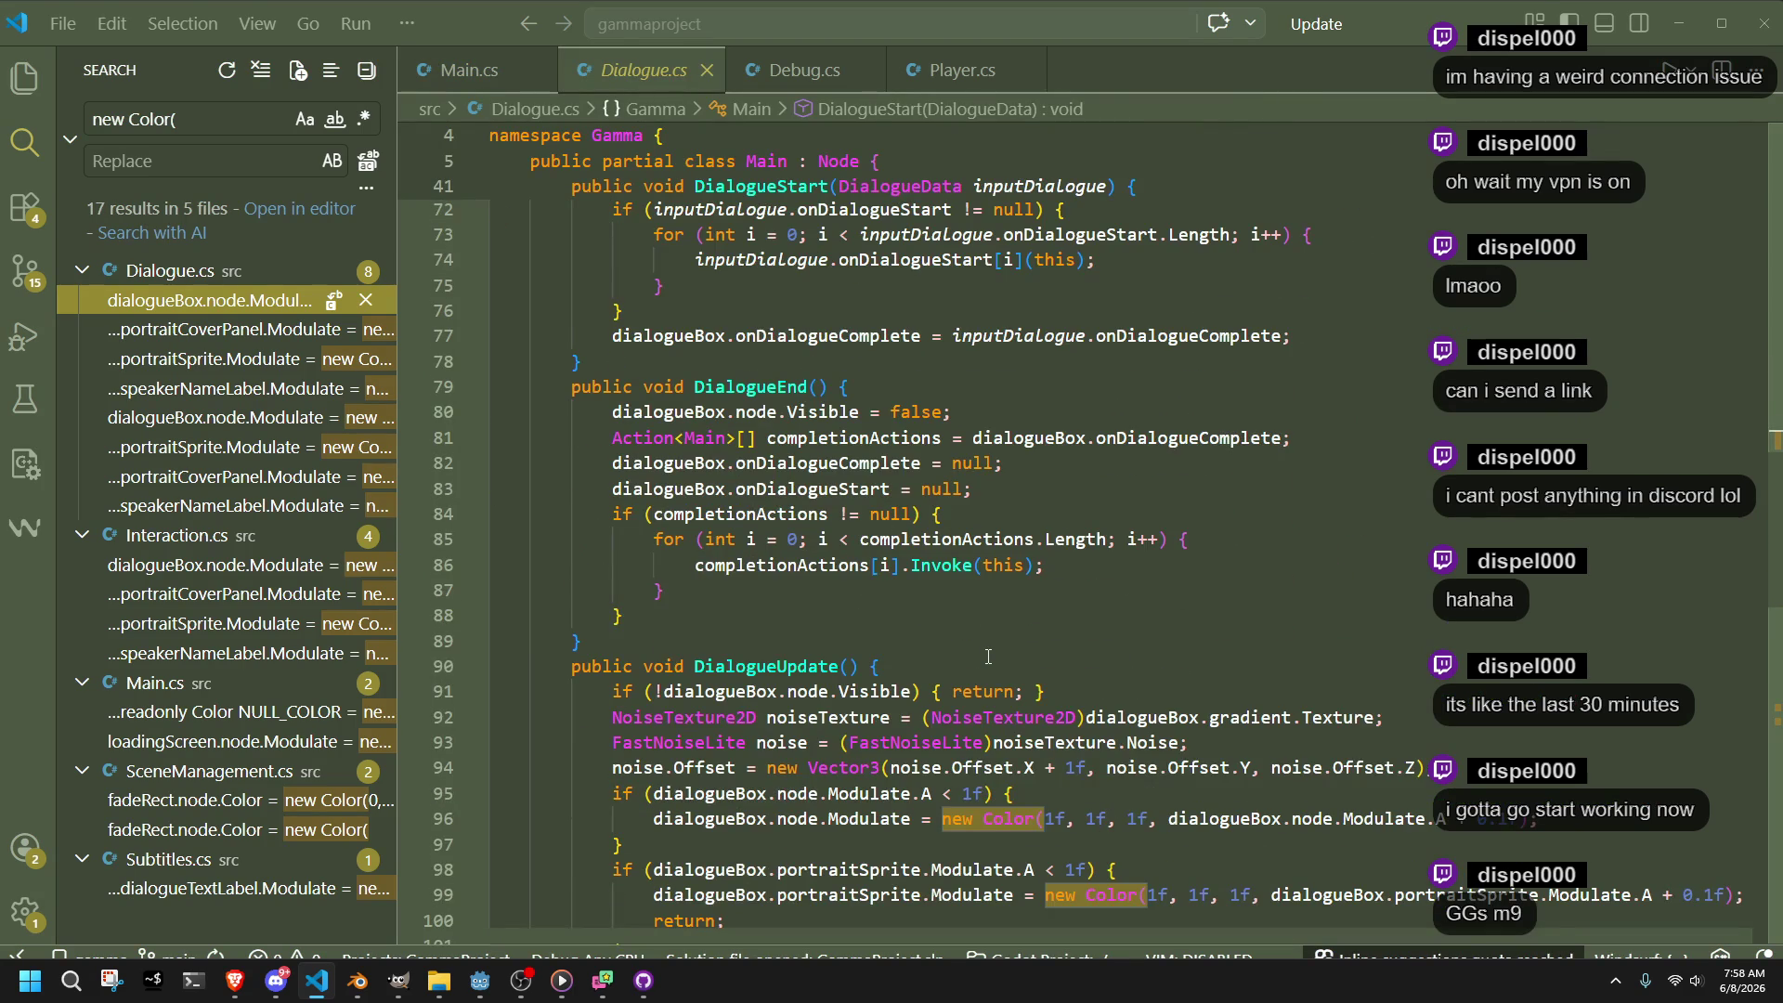
{"action": "scroll", "coordinate": [988, 657], "scroll_direction": "down", "scroll_amount": 4}
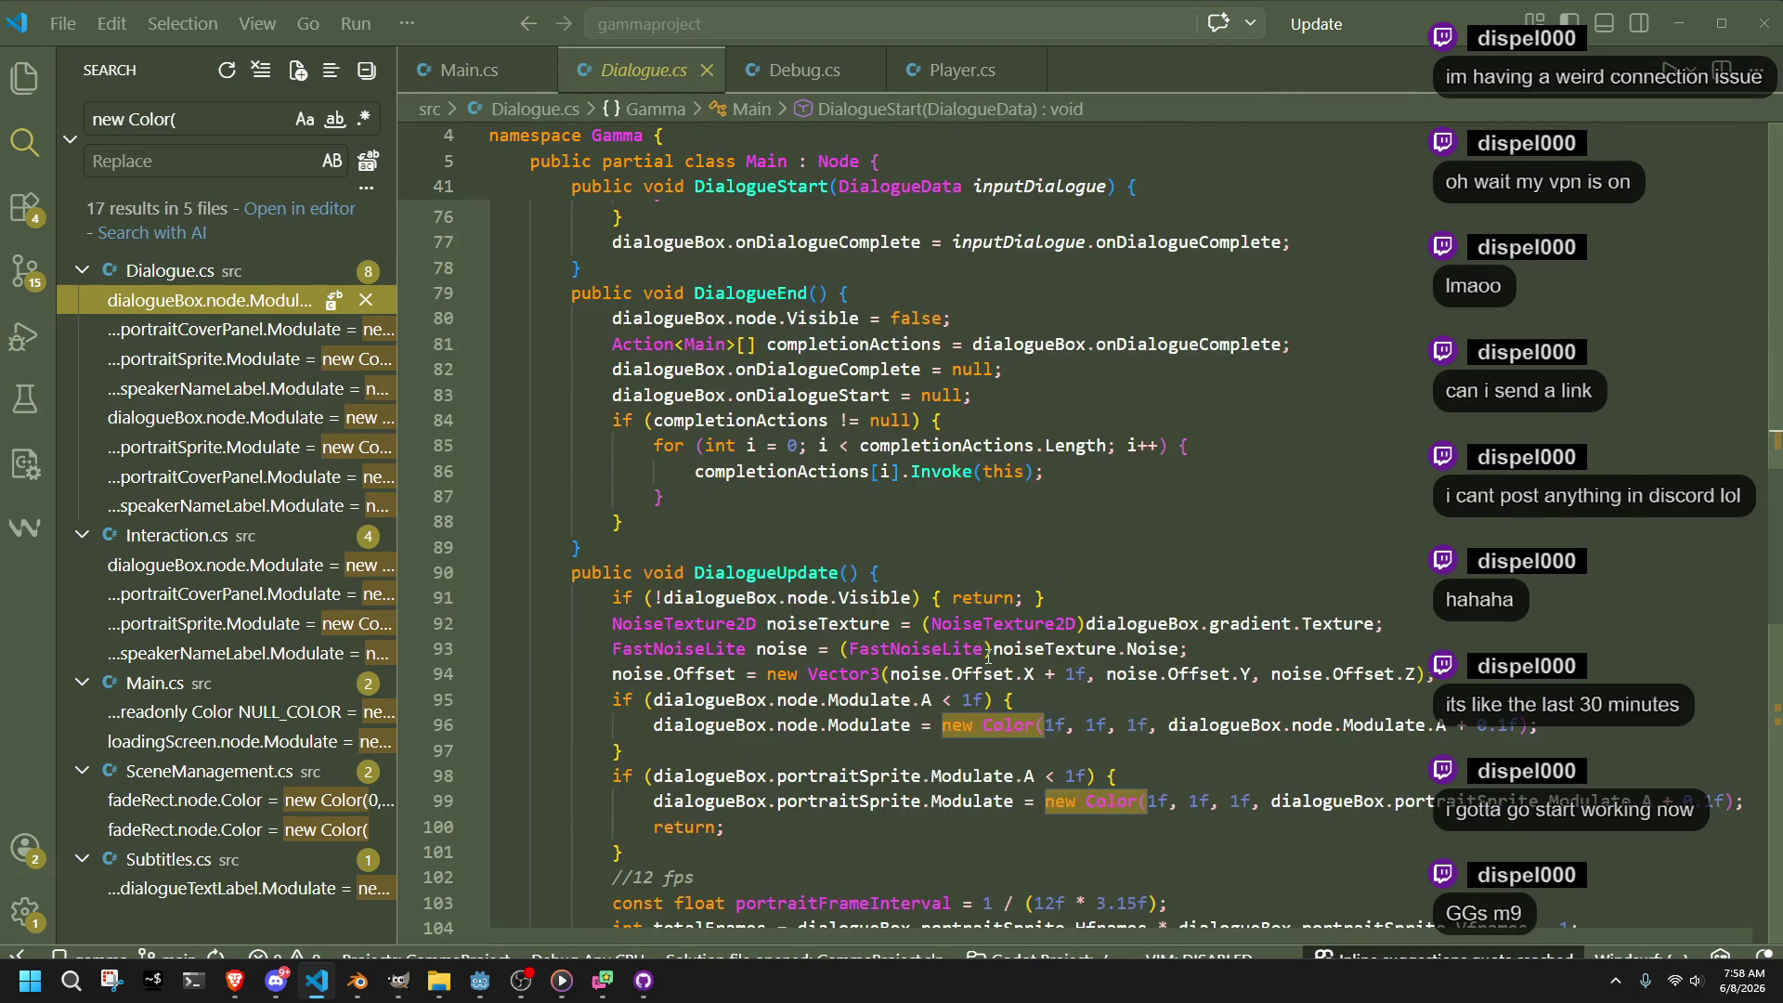
{"action": "scroll", "coordinate": [1003, 657], "scroll_direction": "up", "scroll_amount": 12}
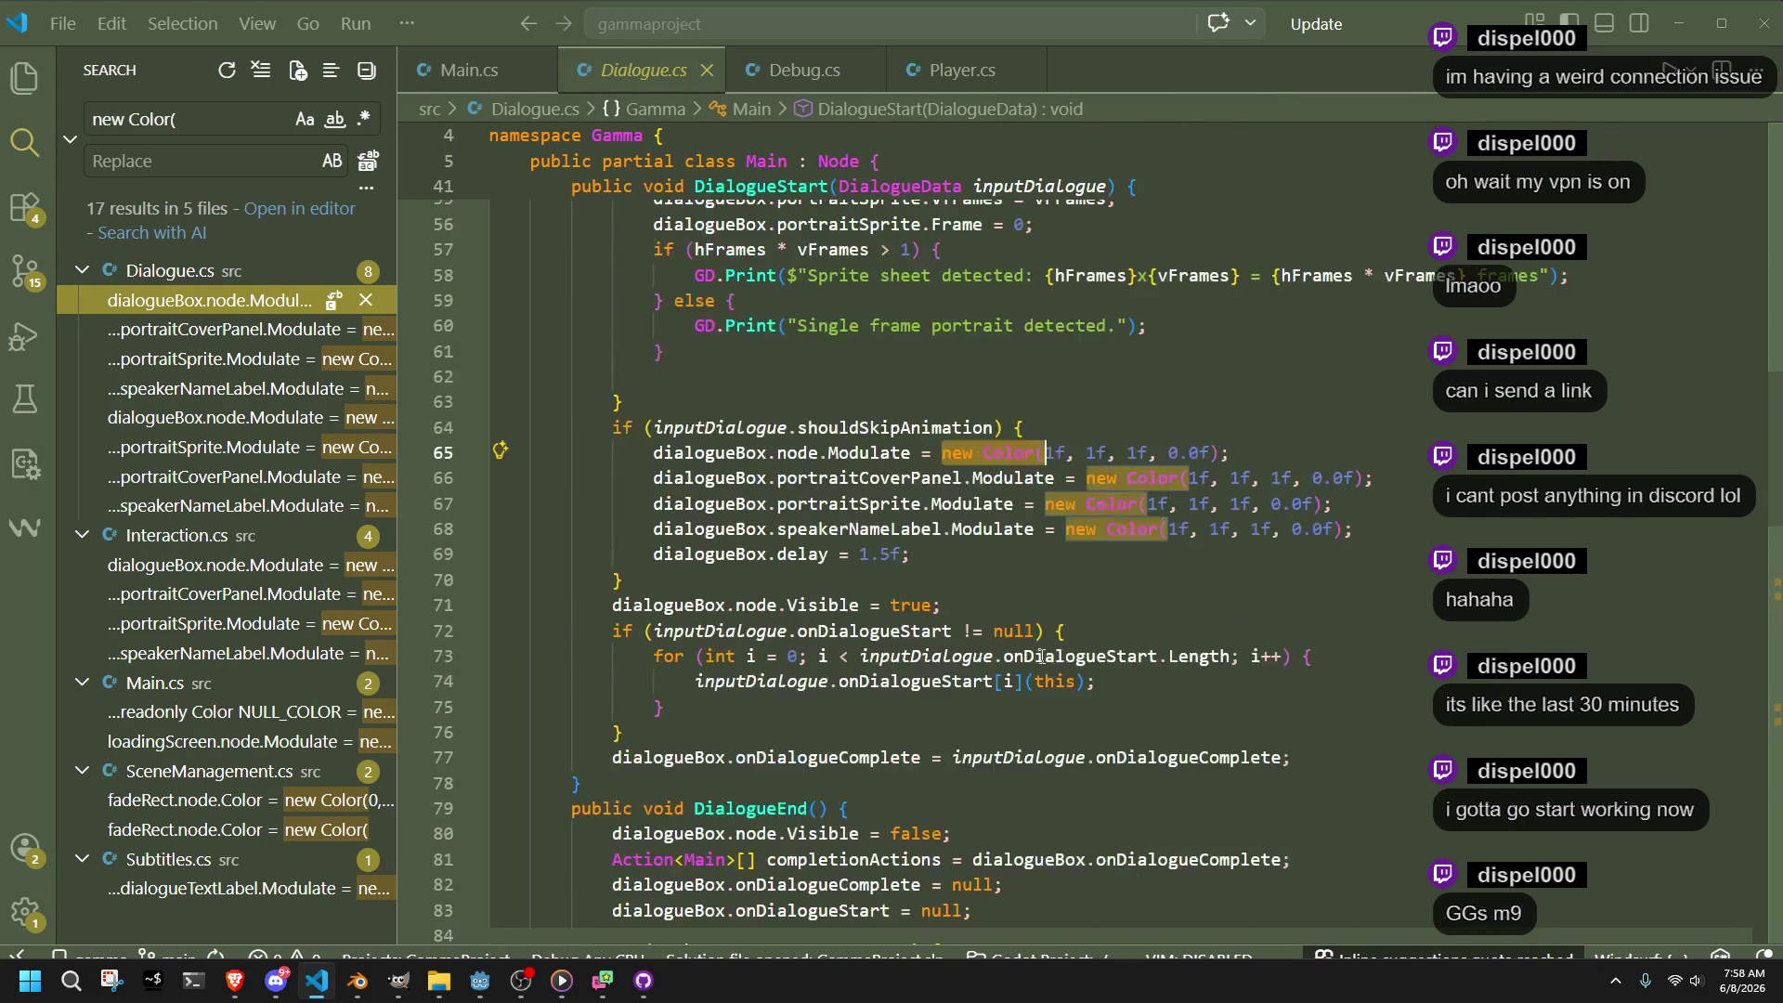
Copy NULL_COLOR from Main.cs and paste it at line 65's new Color call in Dialogue.cs
{"action": "left_click", "coordinate": [464, 71]}
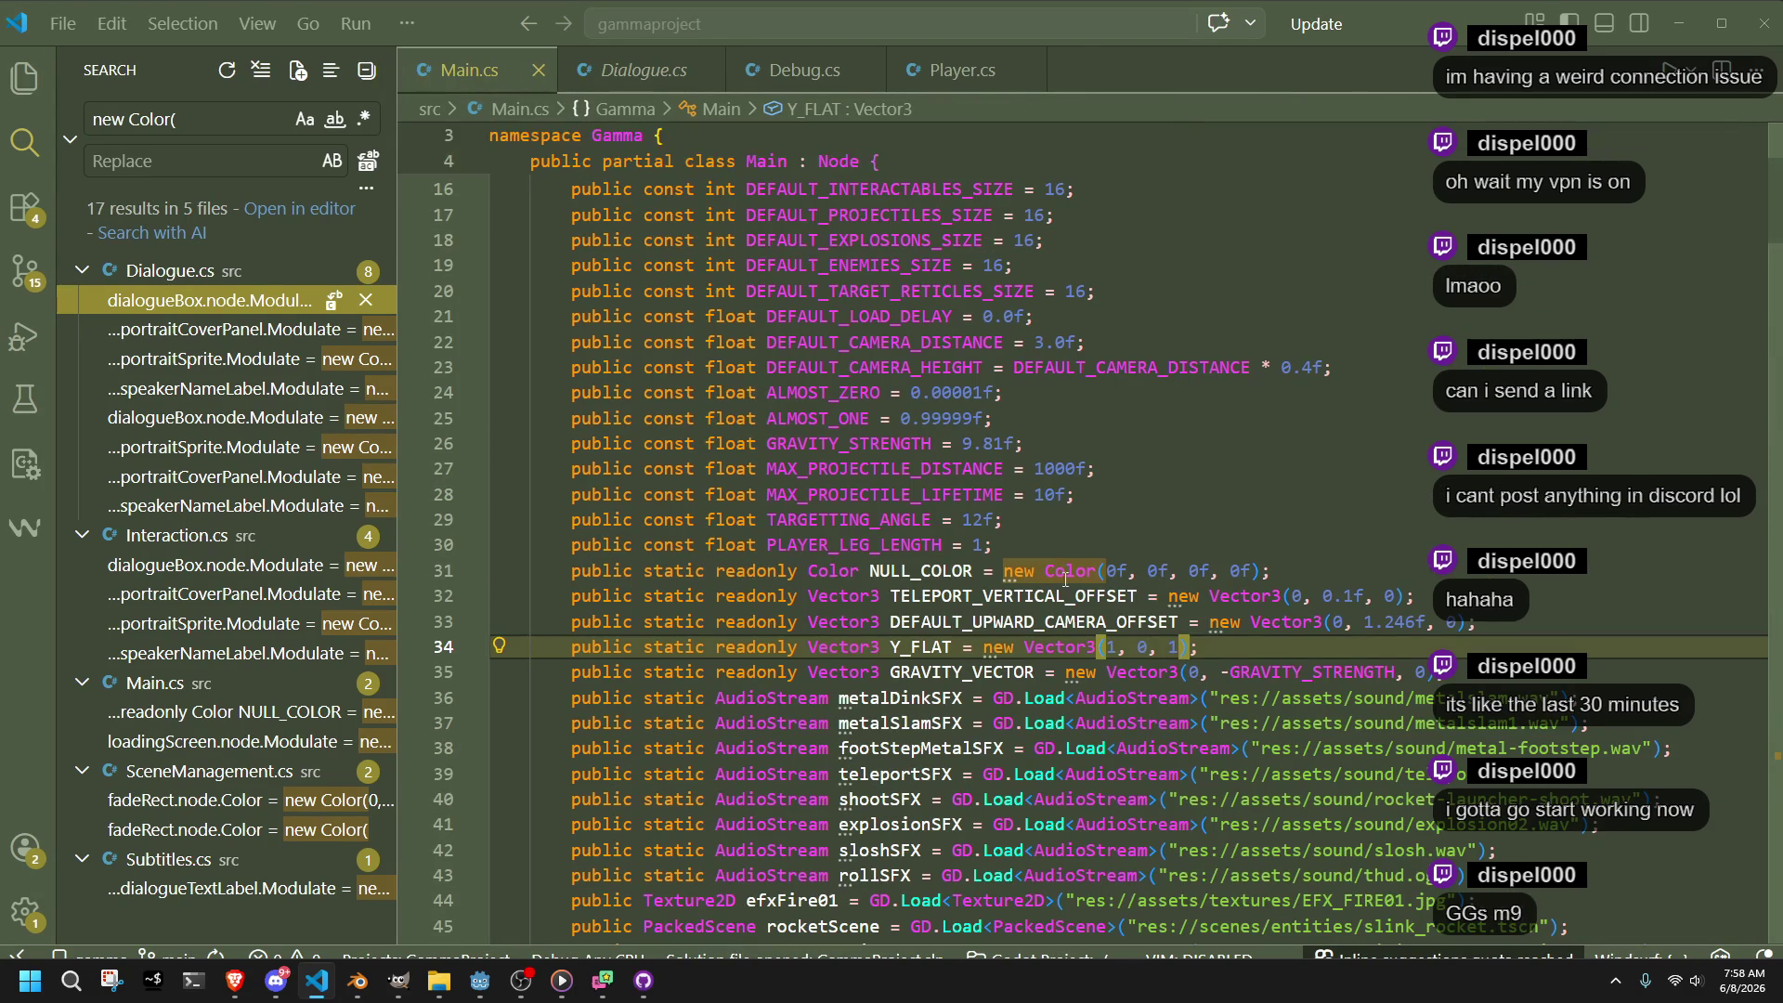
{"action": "double_click", "coordinate": [920, 571]}
{"action": "key", "text": "ctrl+c"}
{"action": "left_click", "coordinate": [626, 86]}
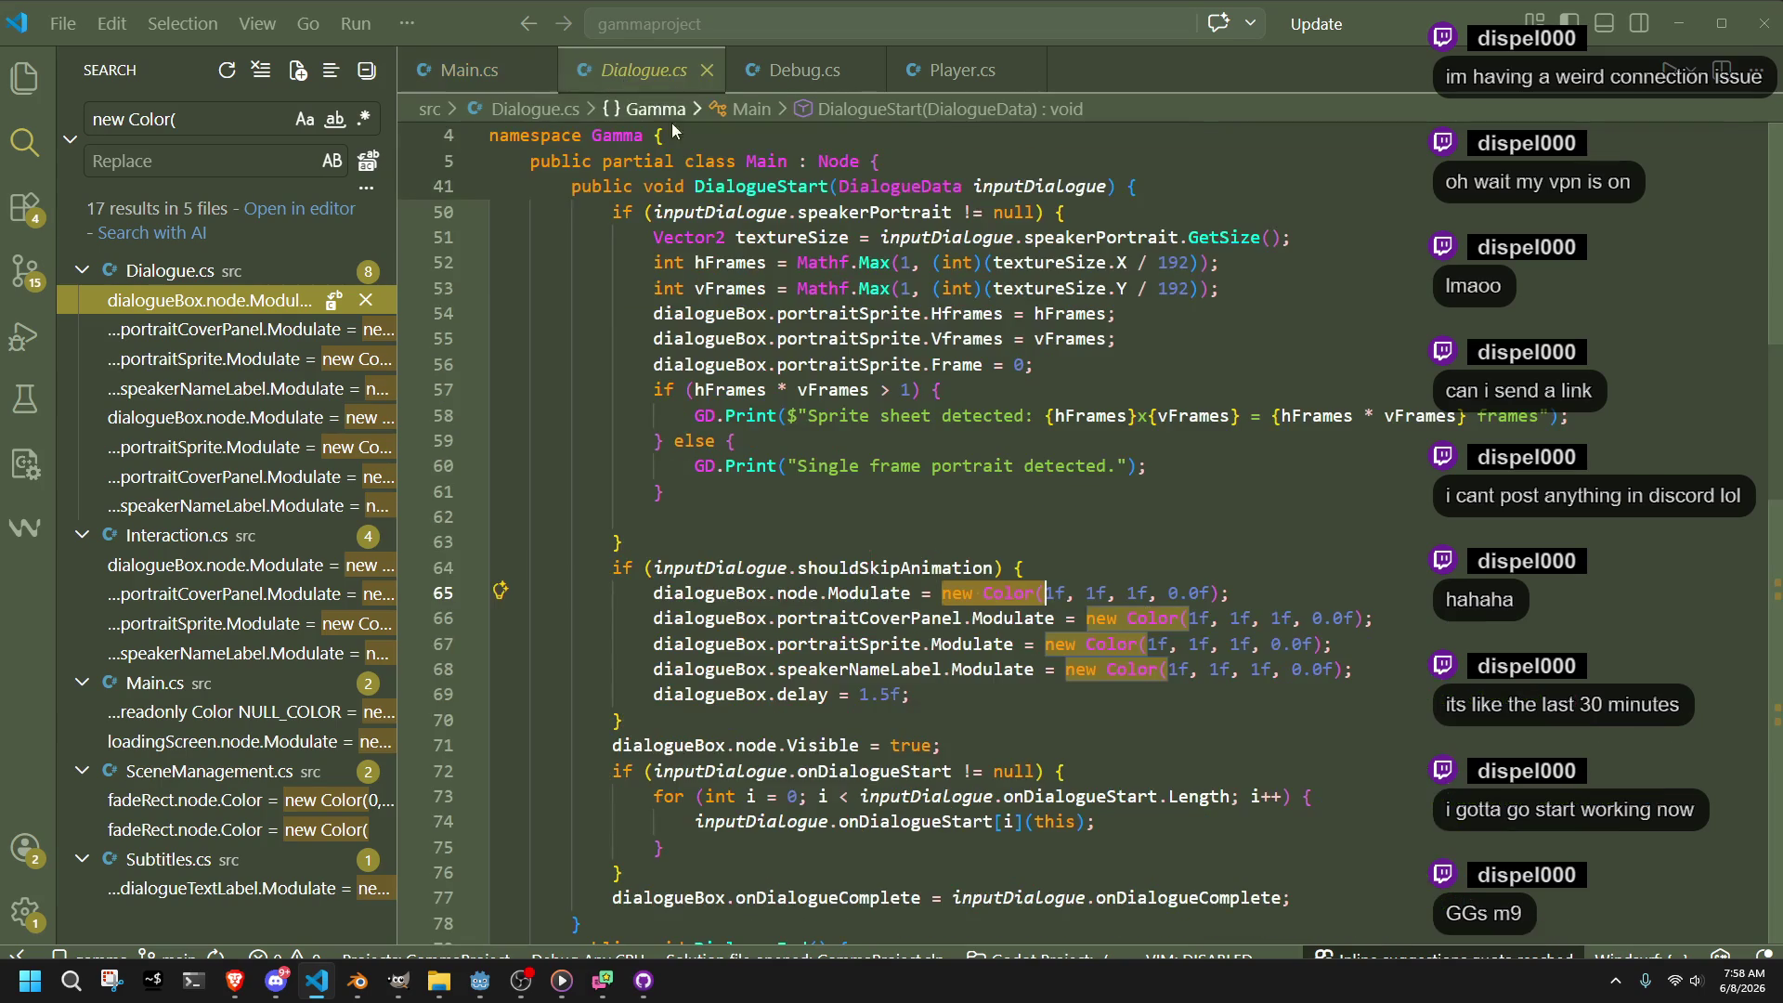
{"action": "left_click", "coordinate": [1212, 595], "text": "shift"}
{"action": "key", "text": "ctrl+v"}
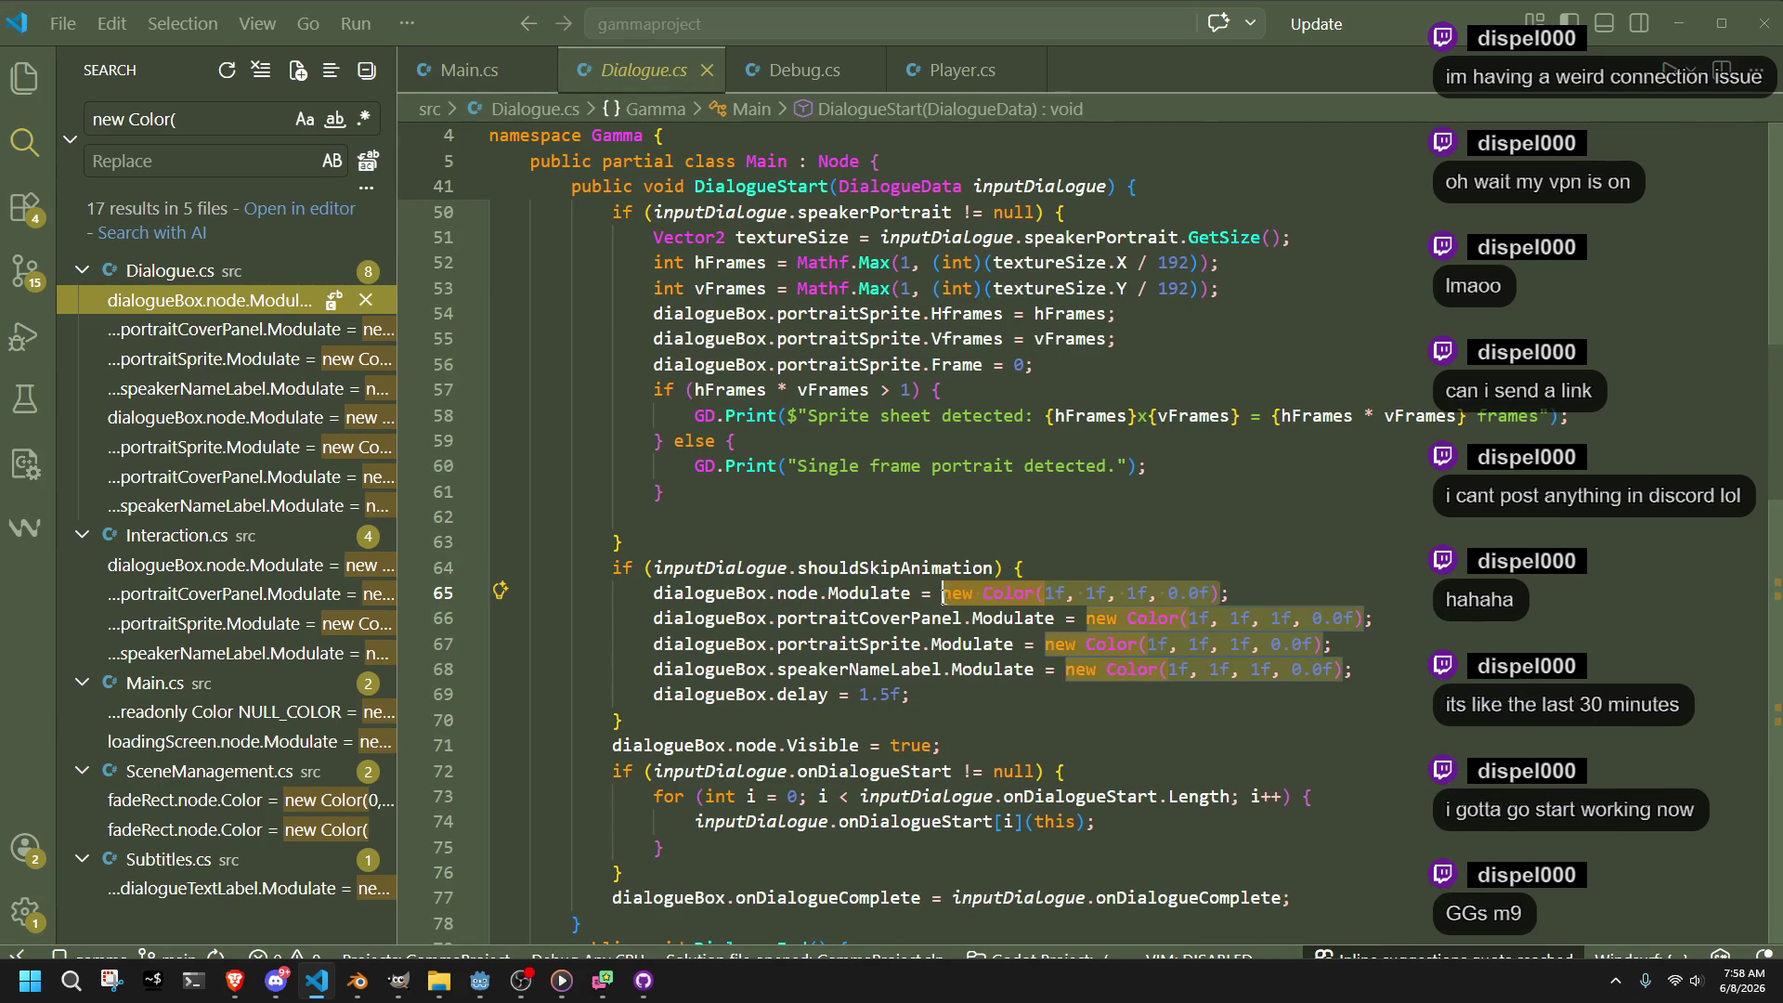
Replace the transparent colours on lines 65–68 of Dialogue.cs with NULL_COLOR and save
{"action": "mouse_move", "coordinate": [1361, 617]}
{"action": "left_mouse_down"}
{"action": "mouse_move", "coordinate": [1096, 618]}
{"action": "mouse_move", "coordinate": [1321, 639]}
{"action": "left_mouse_up"}
{"action": "key", "text": "ctrl+v"}
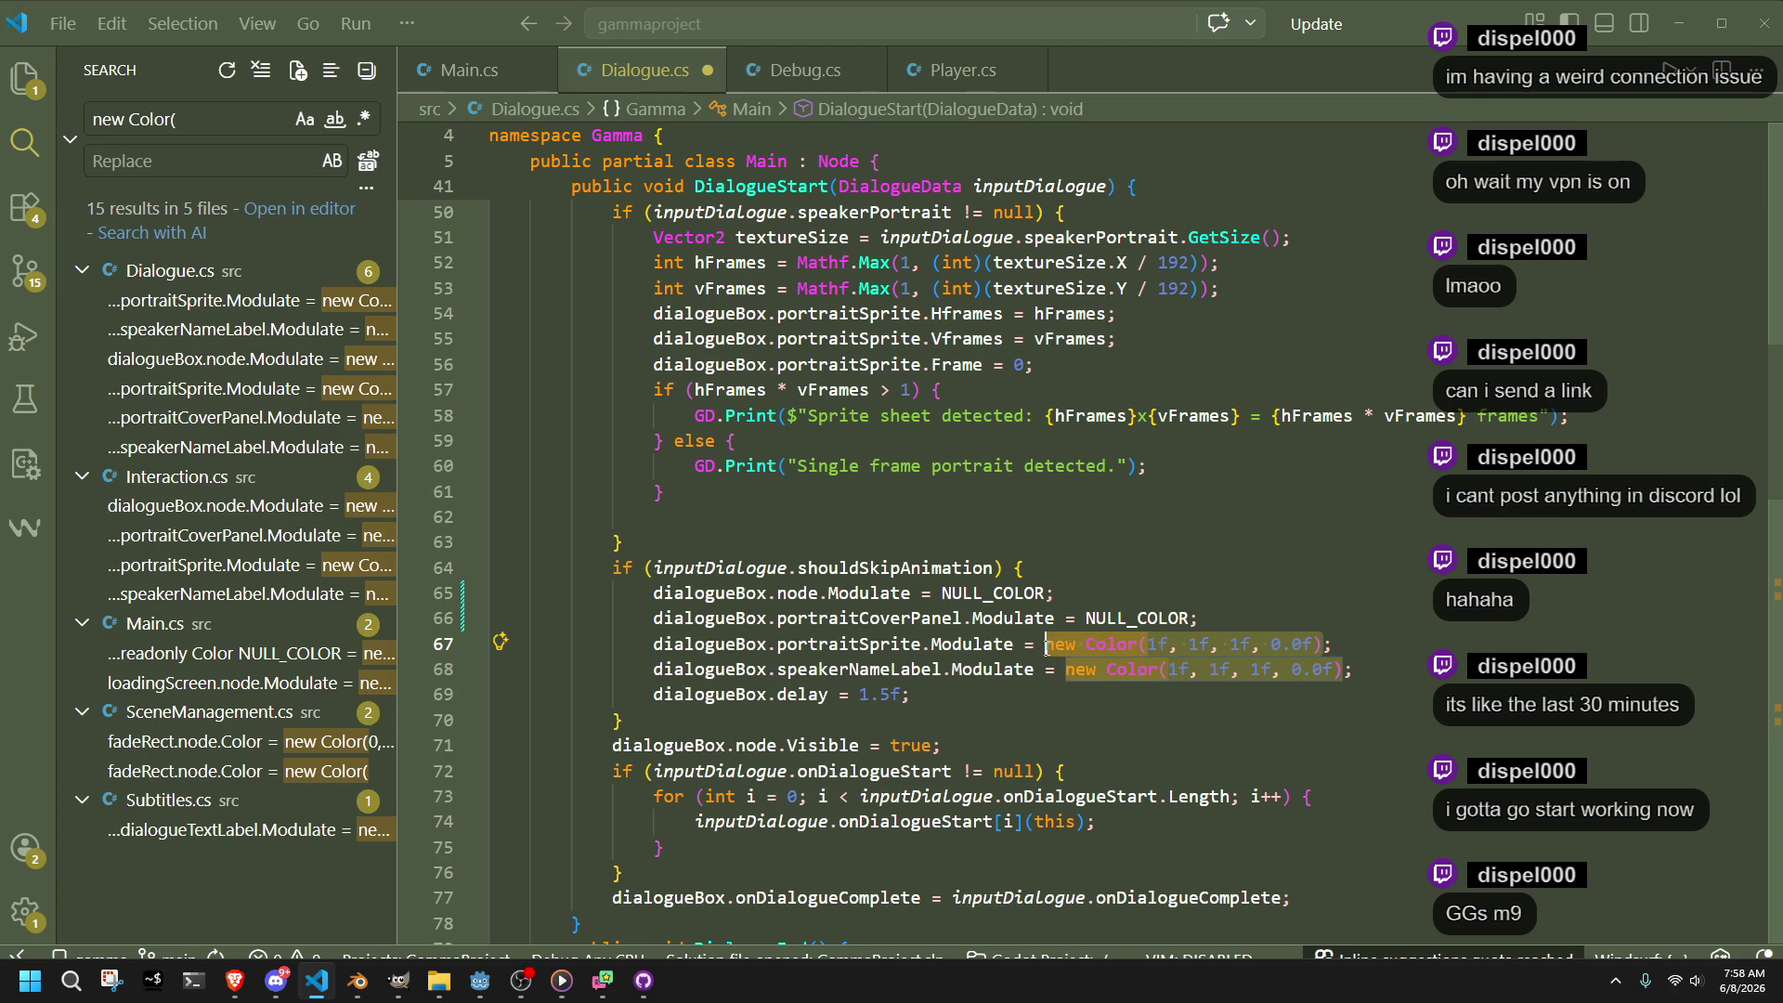
{"action": "key", "text": "ctrl+v"}
{"action": "key", "text": "Down"}
{"action": "key", "text": "Down"}
{"action": "left_click_drag", "start_coordinate": [1347, 670], "coordinate": [1067, 671]}
{"action": "key", "text": "ctrl+v"}
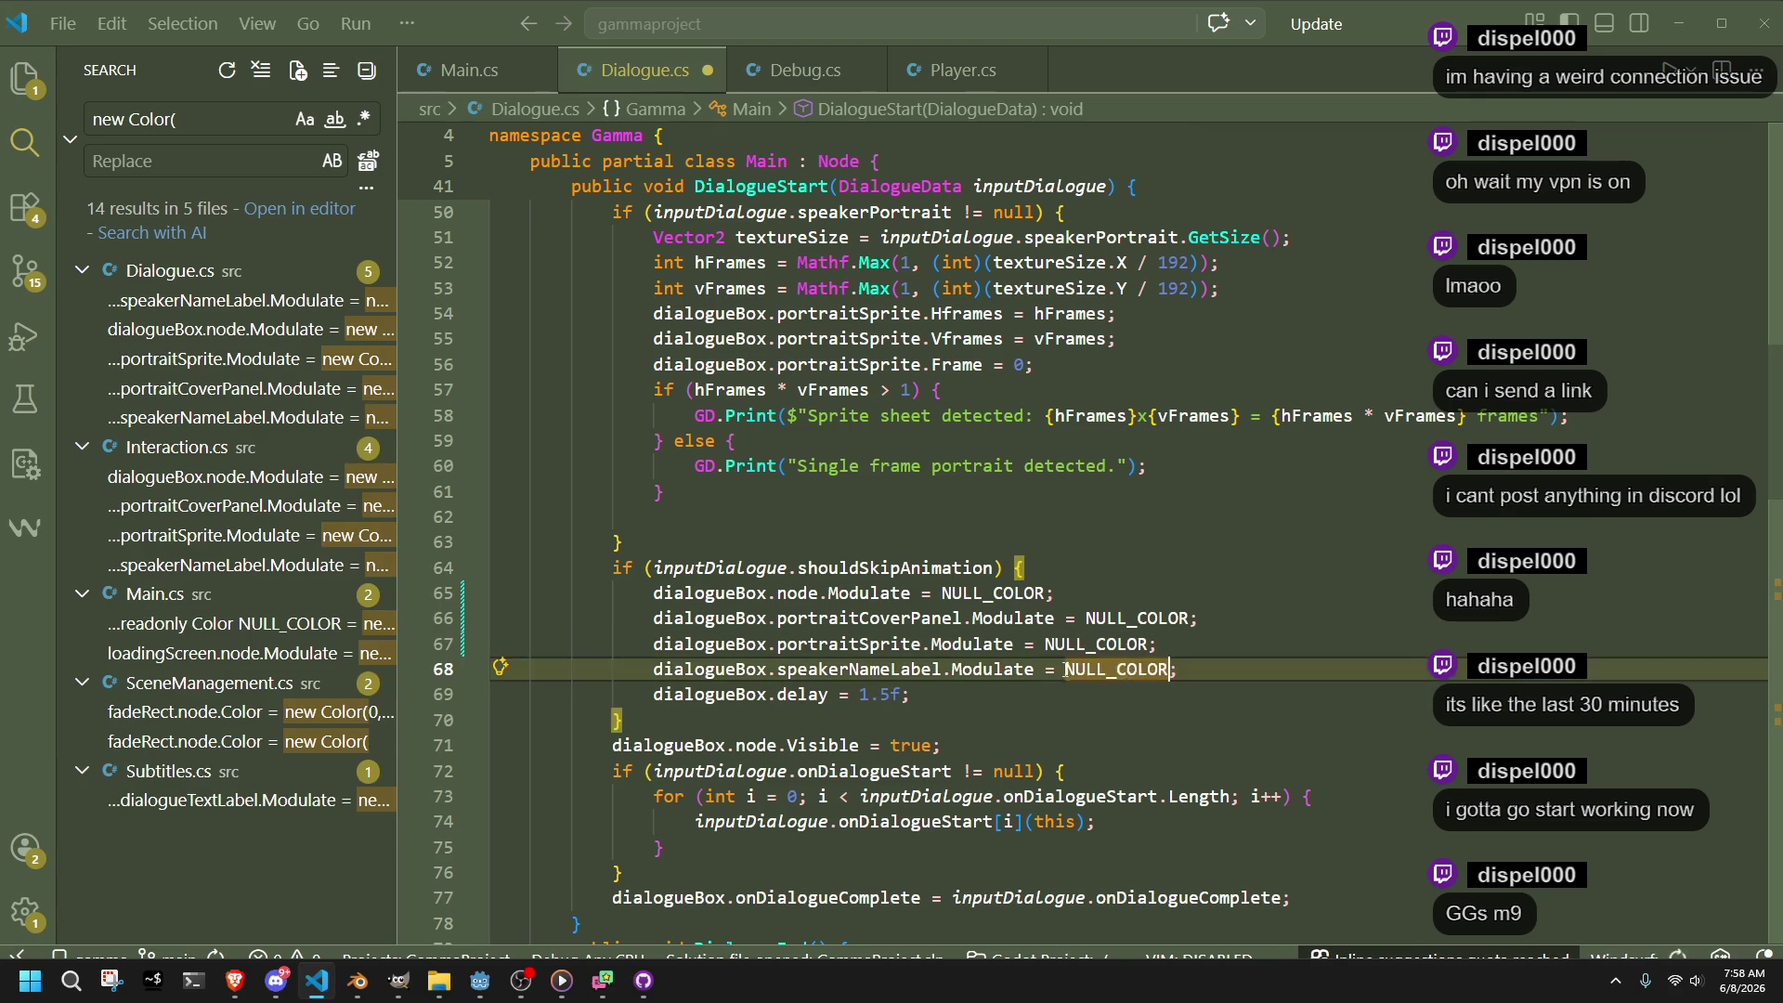
{"action": "key", "text": "ctrl+s"}
Review the remaining new Color matches in Dialogue.cs and Interaction.cs, then return below NULL_COLOR in Main.cs
{"action": "key", "text": "Down"}
{"action": "key", "text": "Down"}
{"action": "scroll", "coordinate": [1044, 713], "scroll_direction": "down", "scroll_amount": 3}
{"action": "scroll", "coordinate": [1043, 714], "scroll_direction": "down", "scroll_amount": 8}
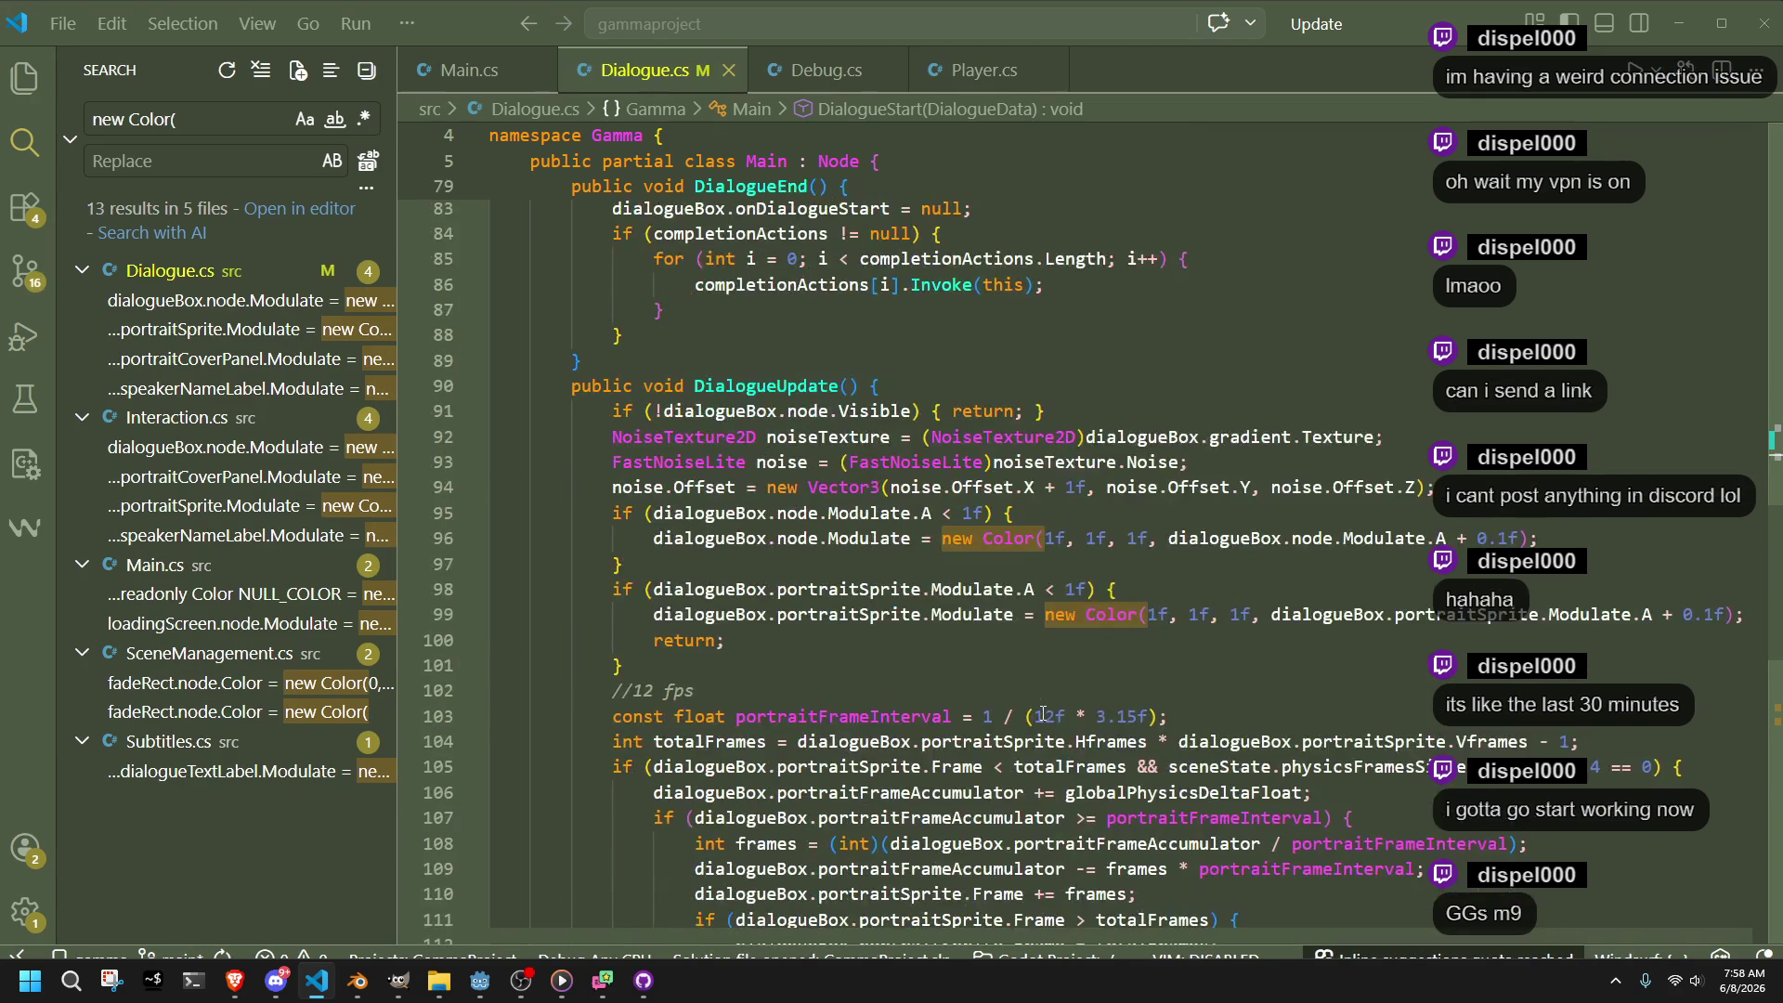
{"action": "left_click", "coordinate": [251, 313]}
{"action": "left_click", "coordinate": [260, 330]}
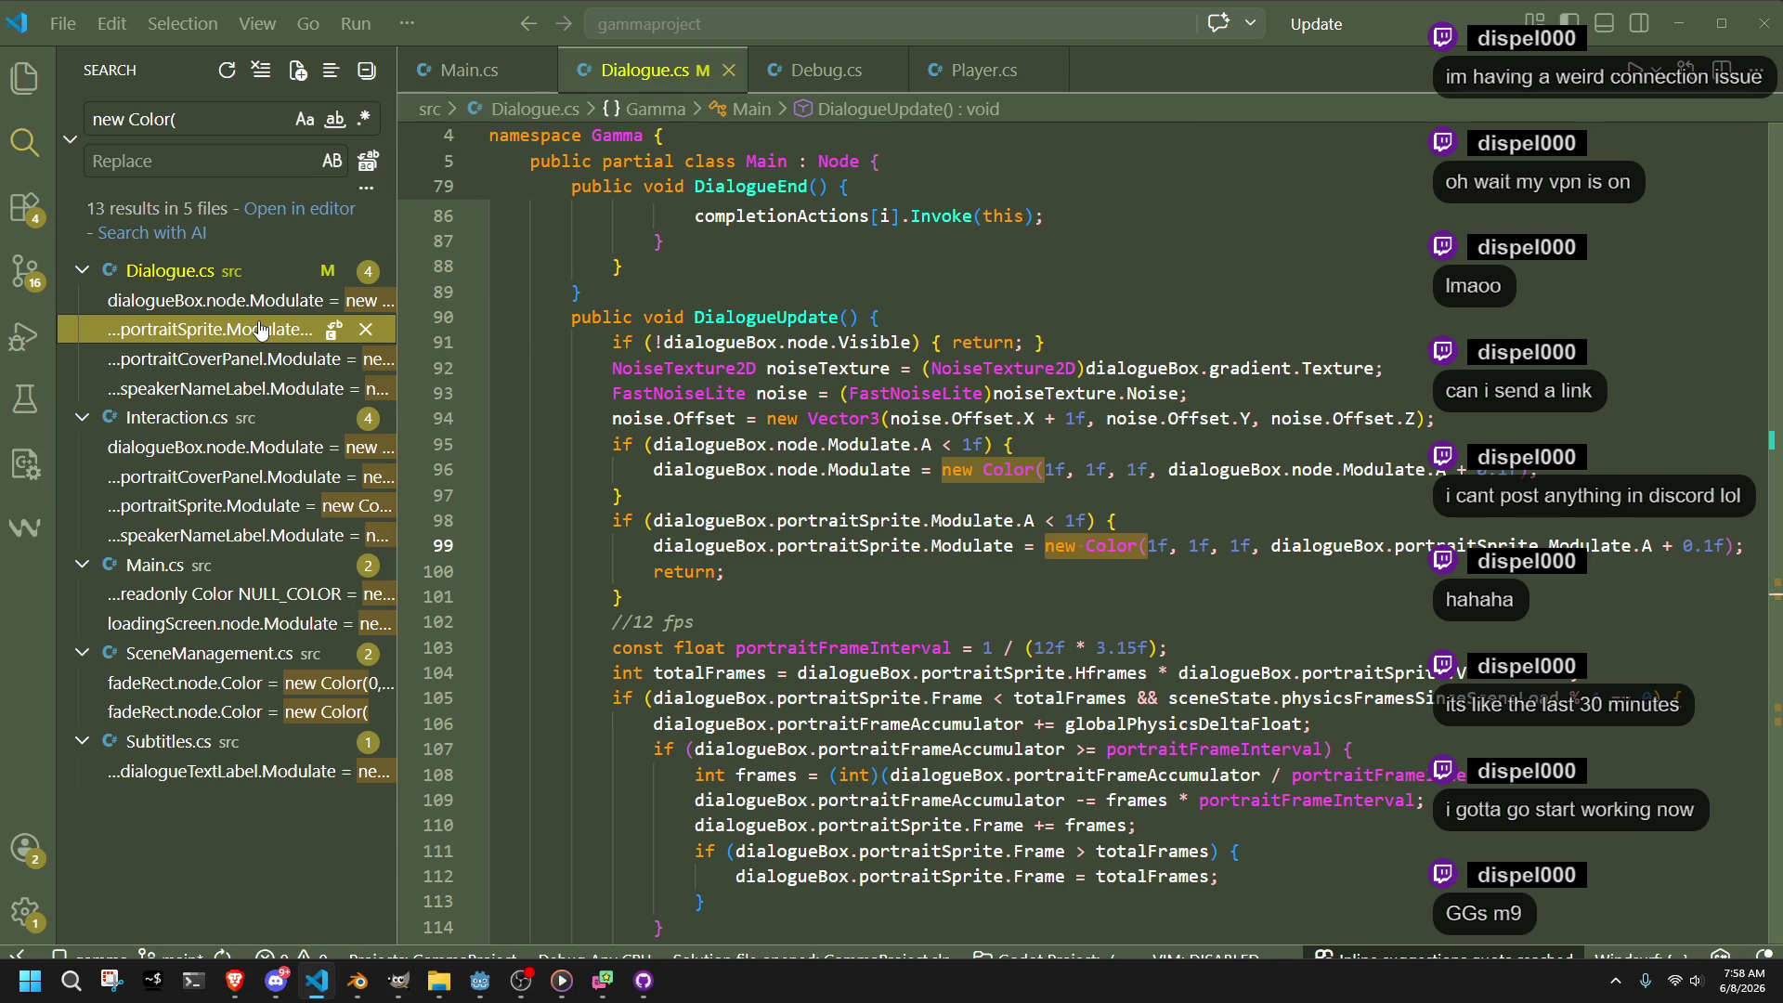
{"action": "left_click", "coordinate": [170, 361]}
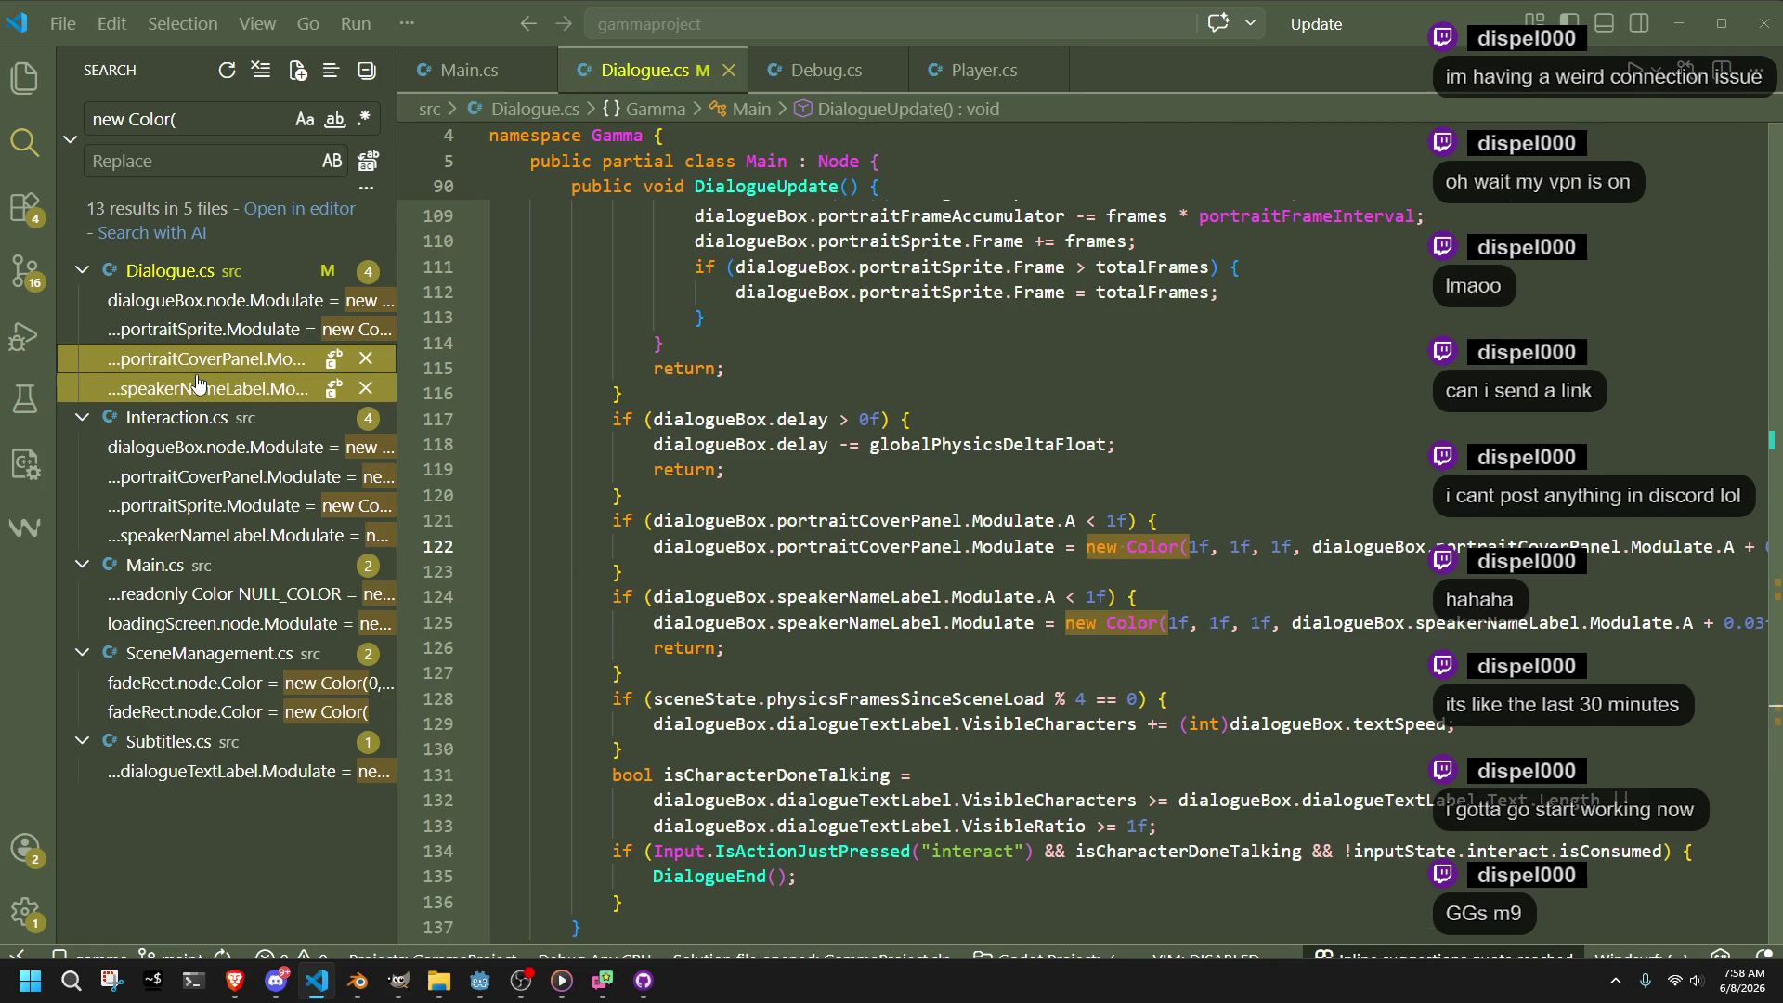
{"action": "left_click", "coordinate": [198, 386]}
{"action": "left_click", "coordinate": [201, 454]}
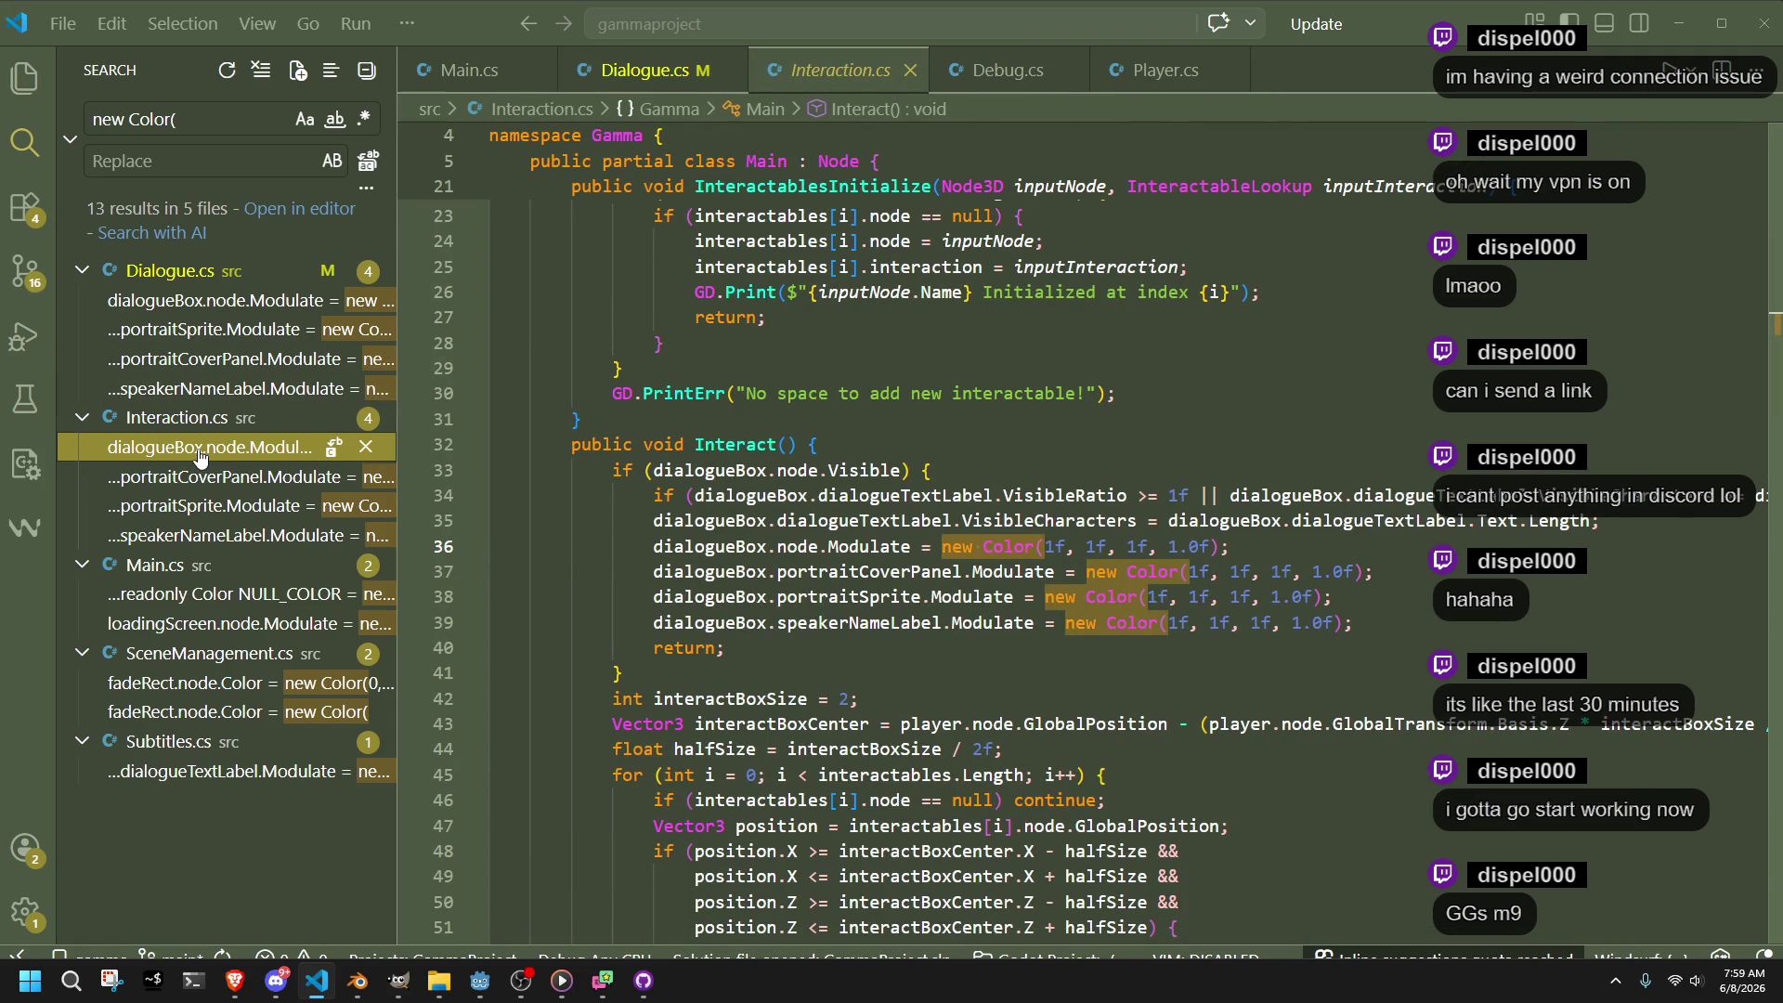
{"action": "left_click", "coordinate": [446, 72]}
{"action": "left_click", "coordinate": [1333, 579]}
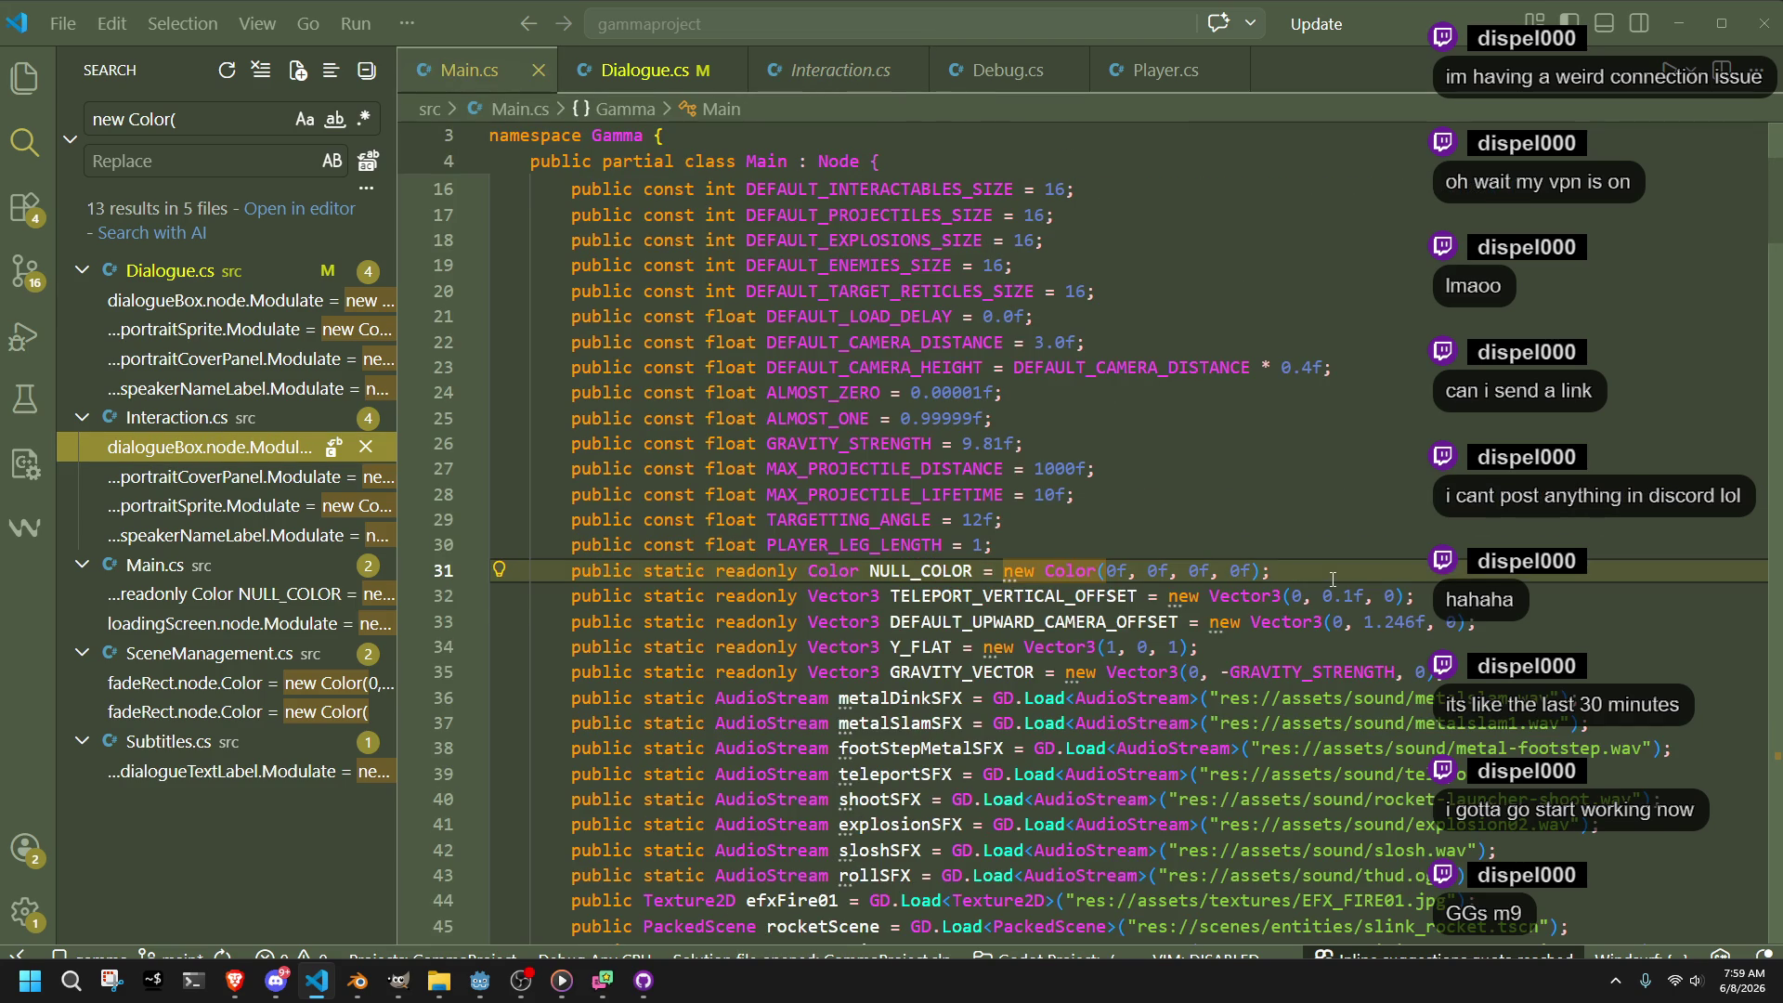
Add 'public static readonly Color FULL_COLOR = new Color(1f, 1f, 1f, 1f)' below NULL_COLOR in Main.cs
{"action": "key", "text": "Return"}
{"action": "type", "text": "pub"}
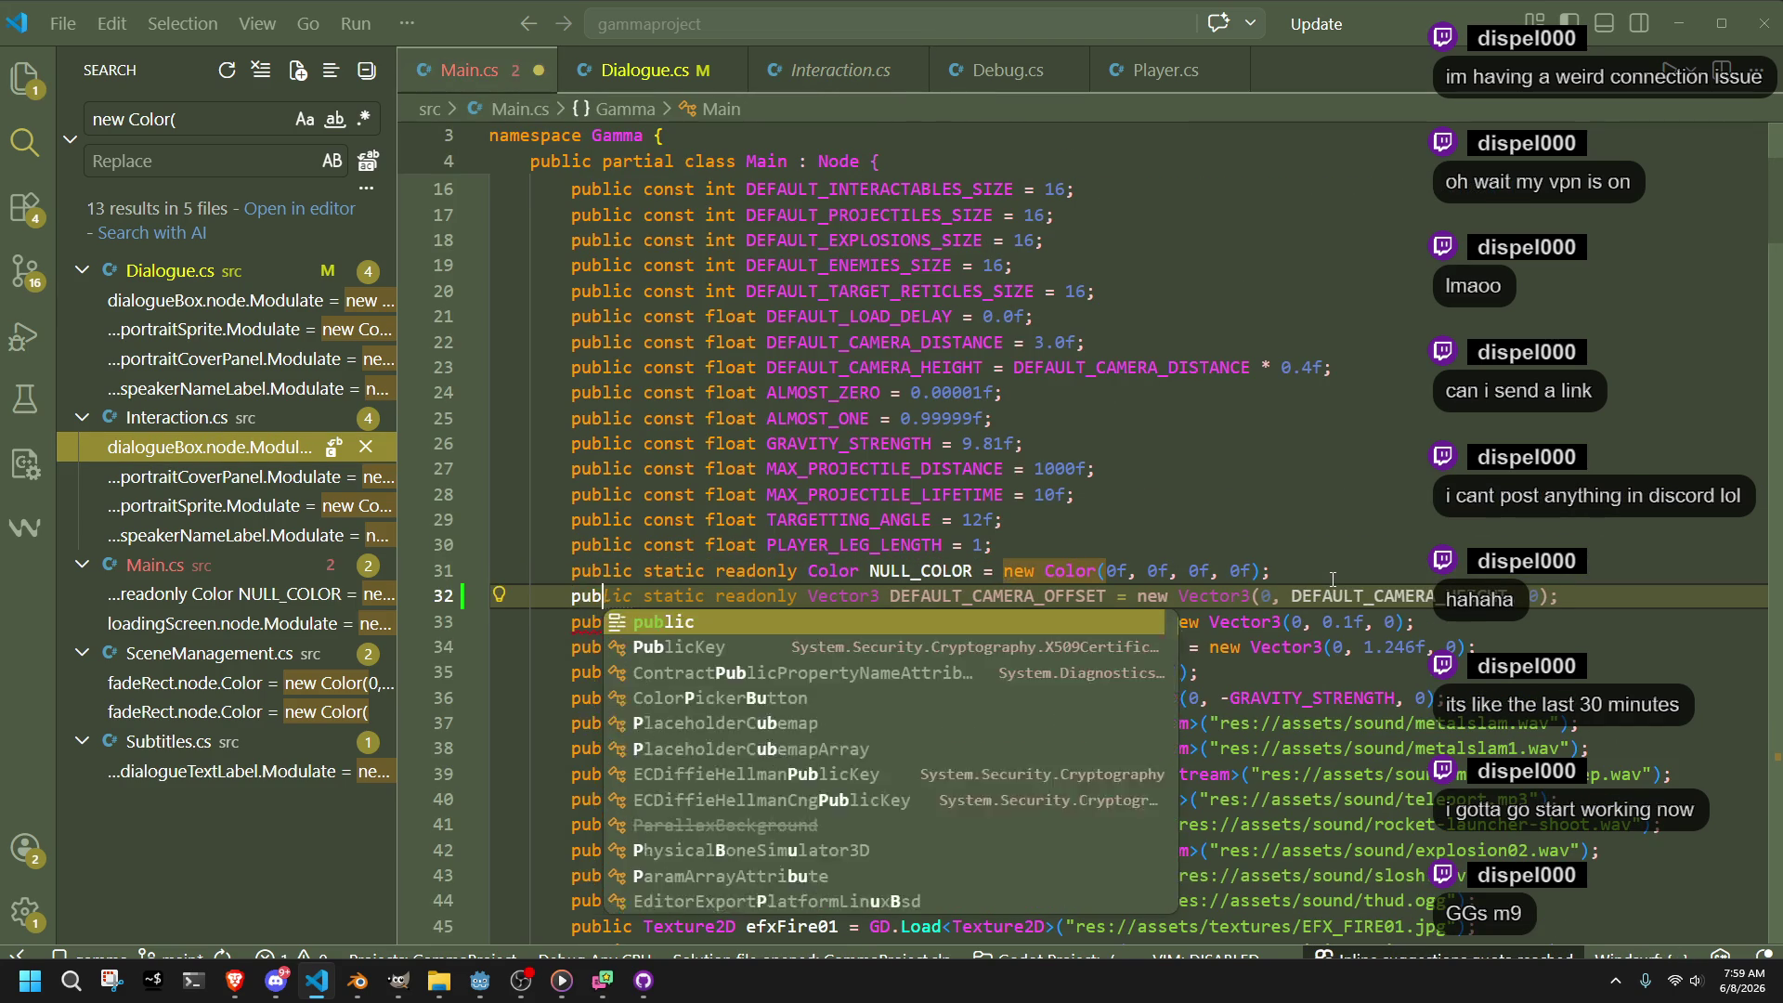
{"action": "type", "text": "lic static readonly Color"}
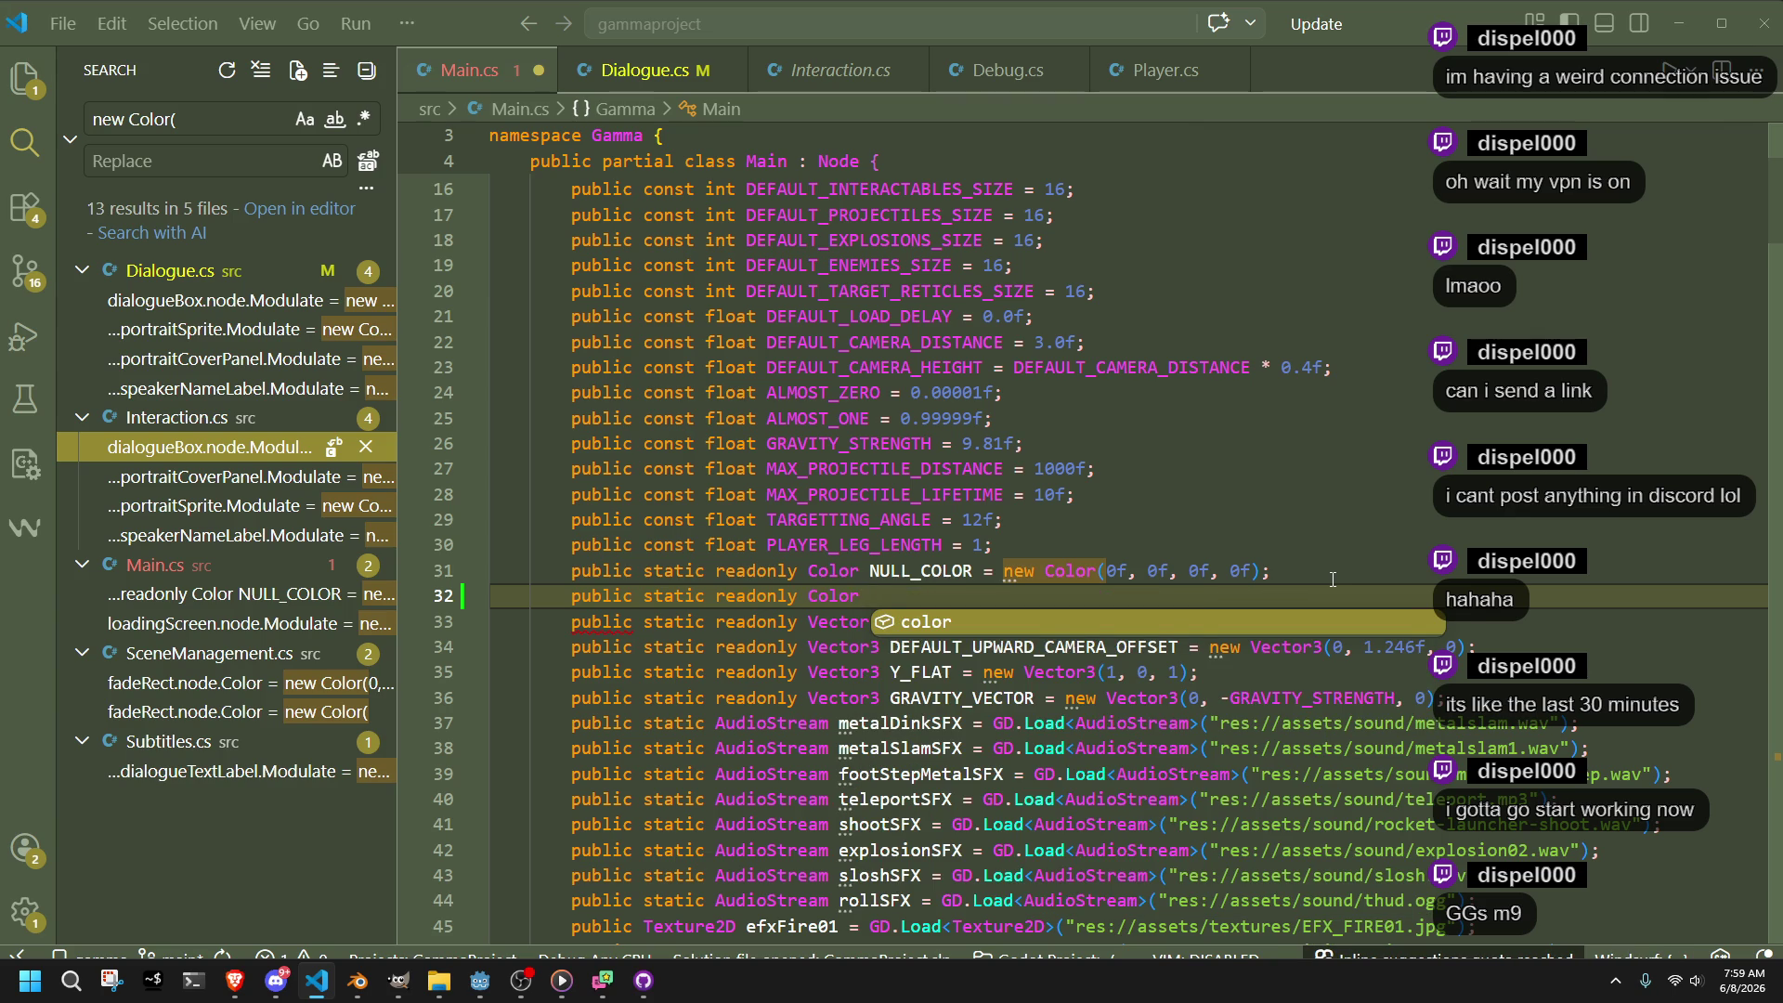
{"action": "type", "text": "FULL"}
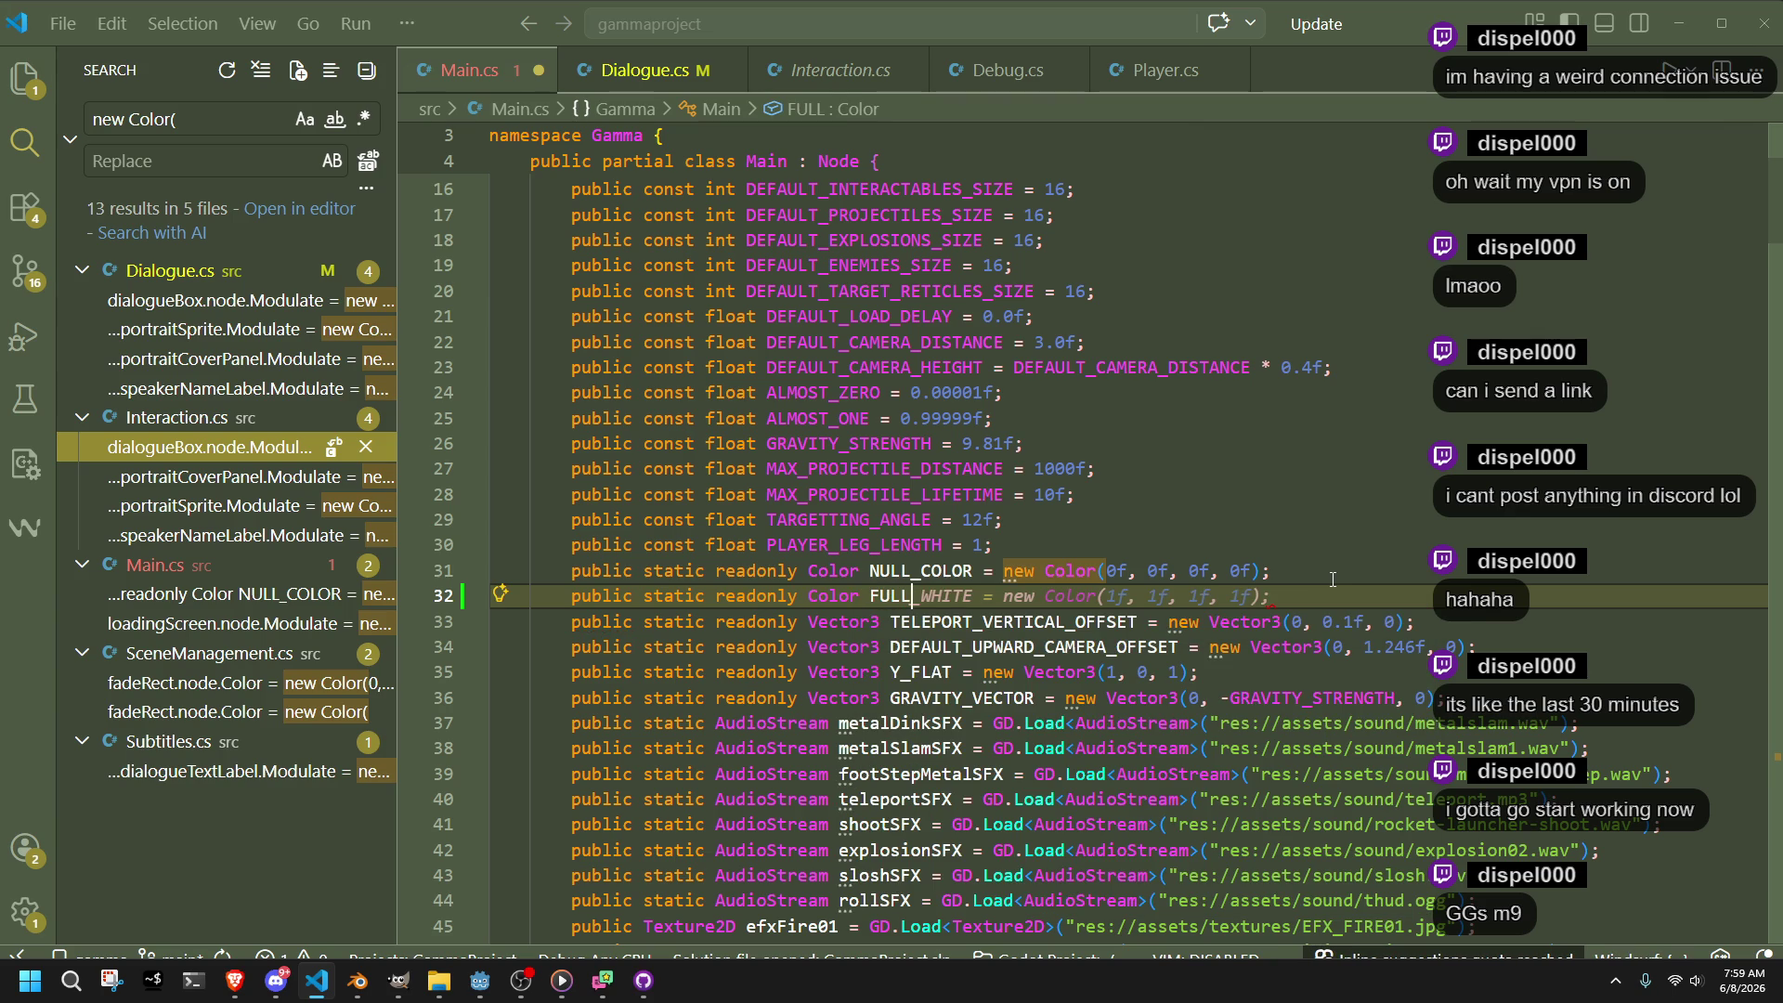
{"action": "type", "text": "_COLOR"}
{"action": "key", "text": "Tab"}
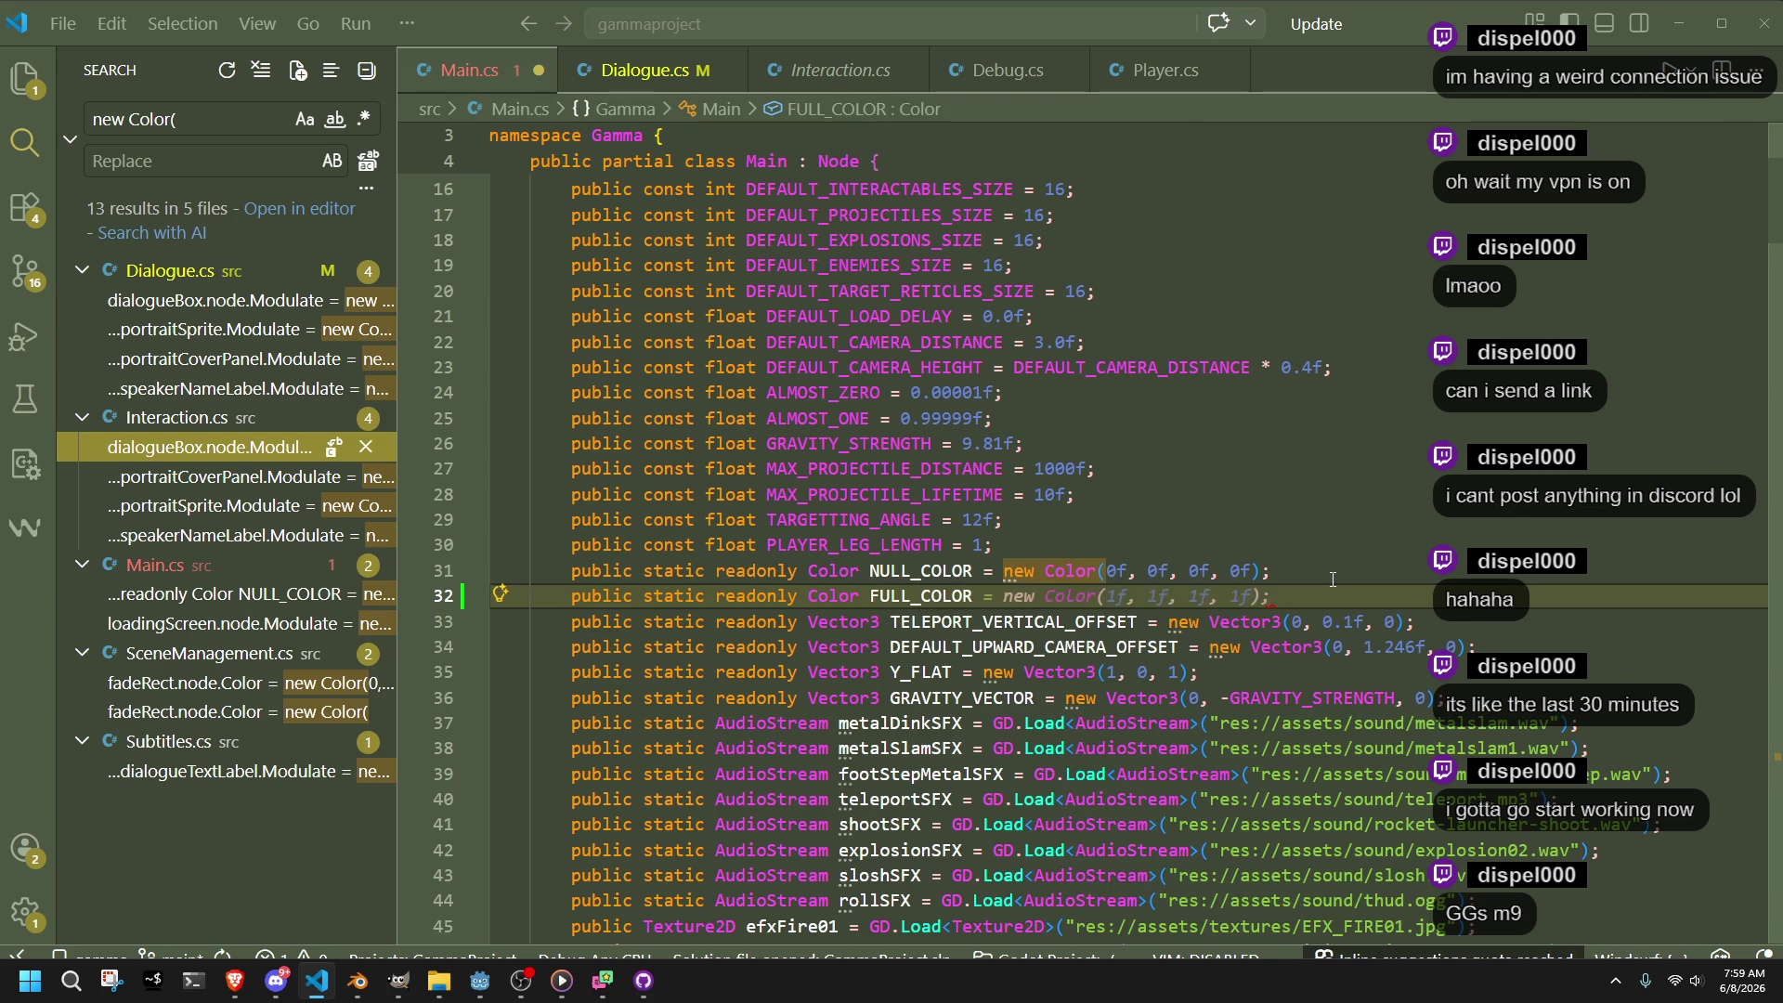
{"action": "double_click", "coordinate": [916, 602]}
{"action": "key", "text": "ctrl+c"}
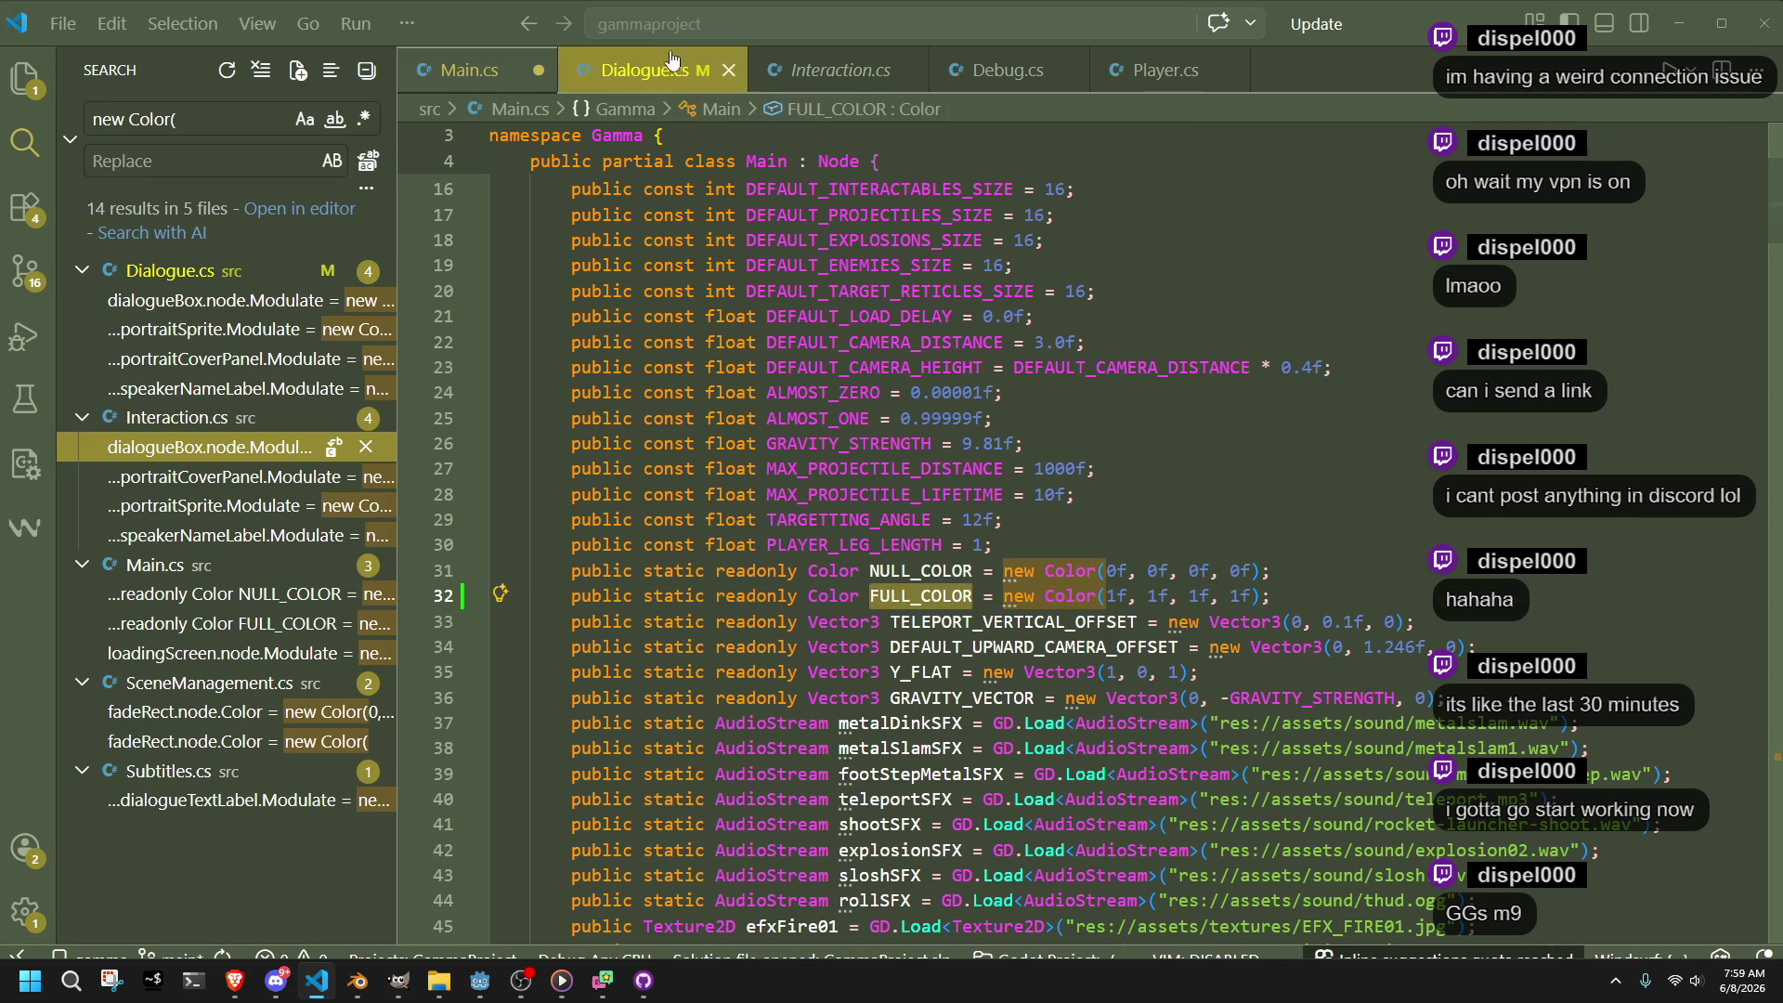
{"action": "left_click", "coordinate": [650, 69]}
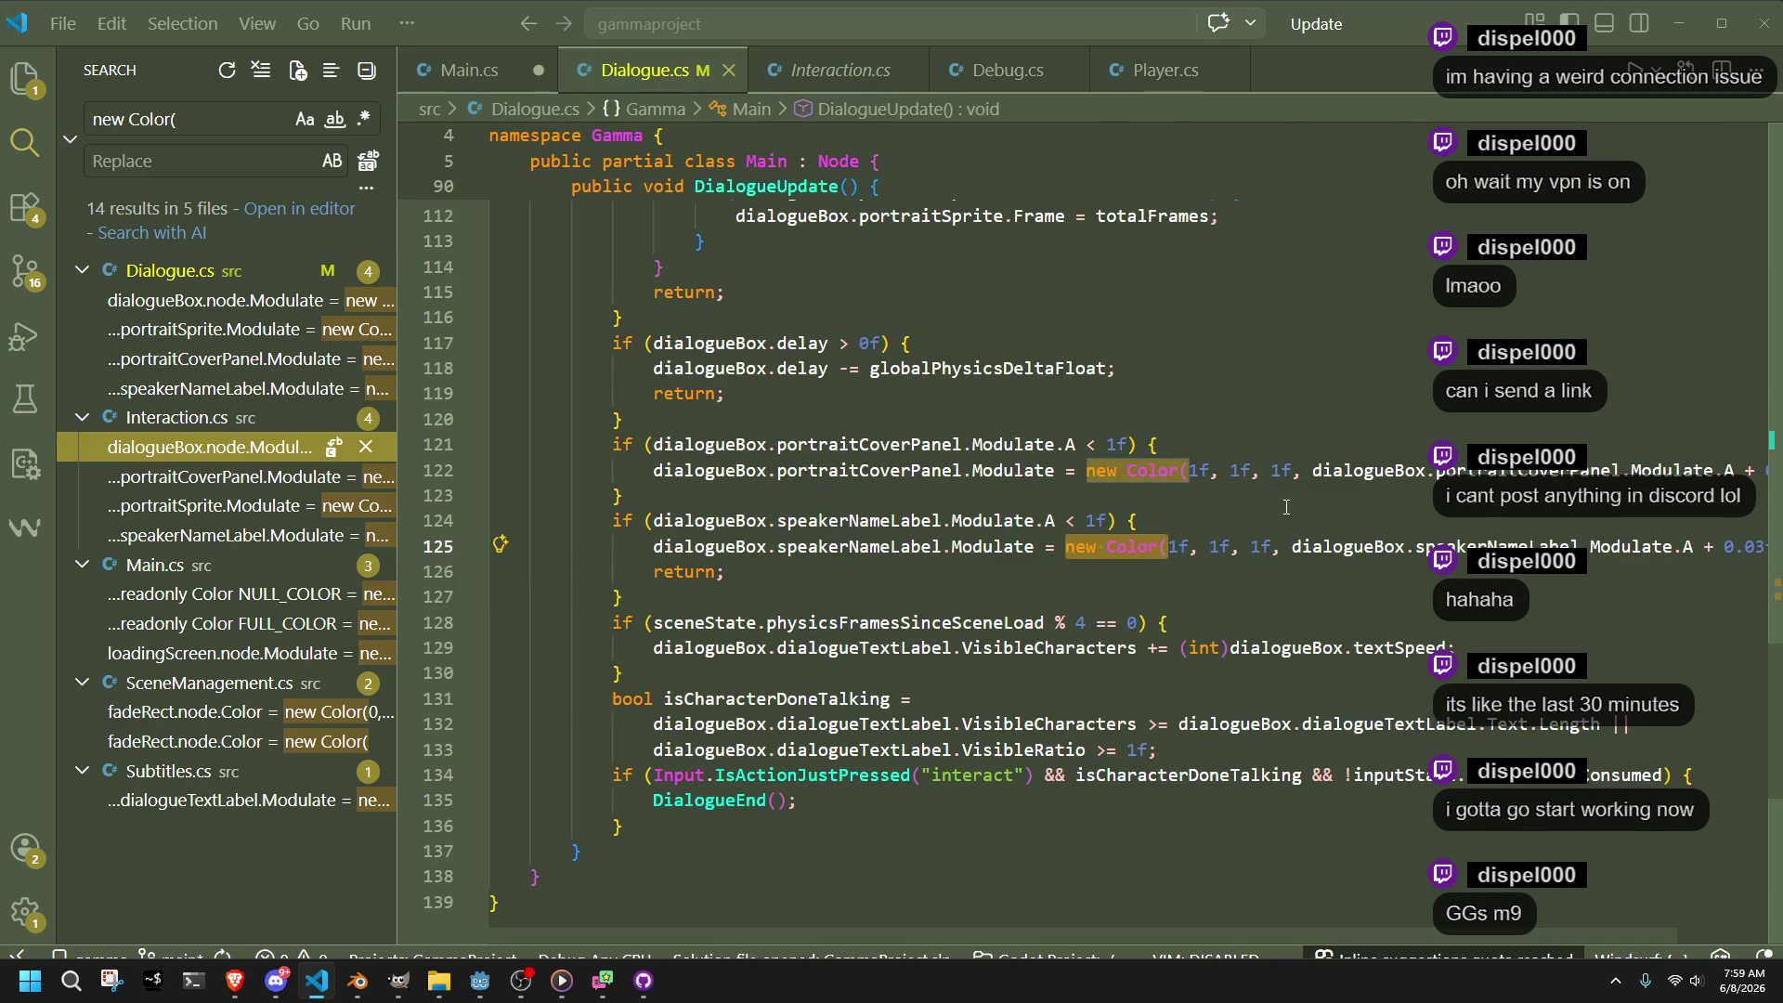
Replace the opaque white colours on Interaction.cs lines 36–39 with FULL_COLOR and save
{"action": "left_click", "coordinate": [214, 505]}
{"action": "left_click", "coordinate": [213, 477]}
{"action": "left_click_drag", "start_coordinate": [1221, 522], "coordinate": [947, 522]}
{"action": "key", "text": "ctrl+v"}
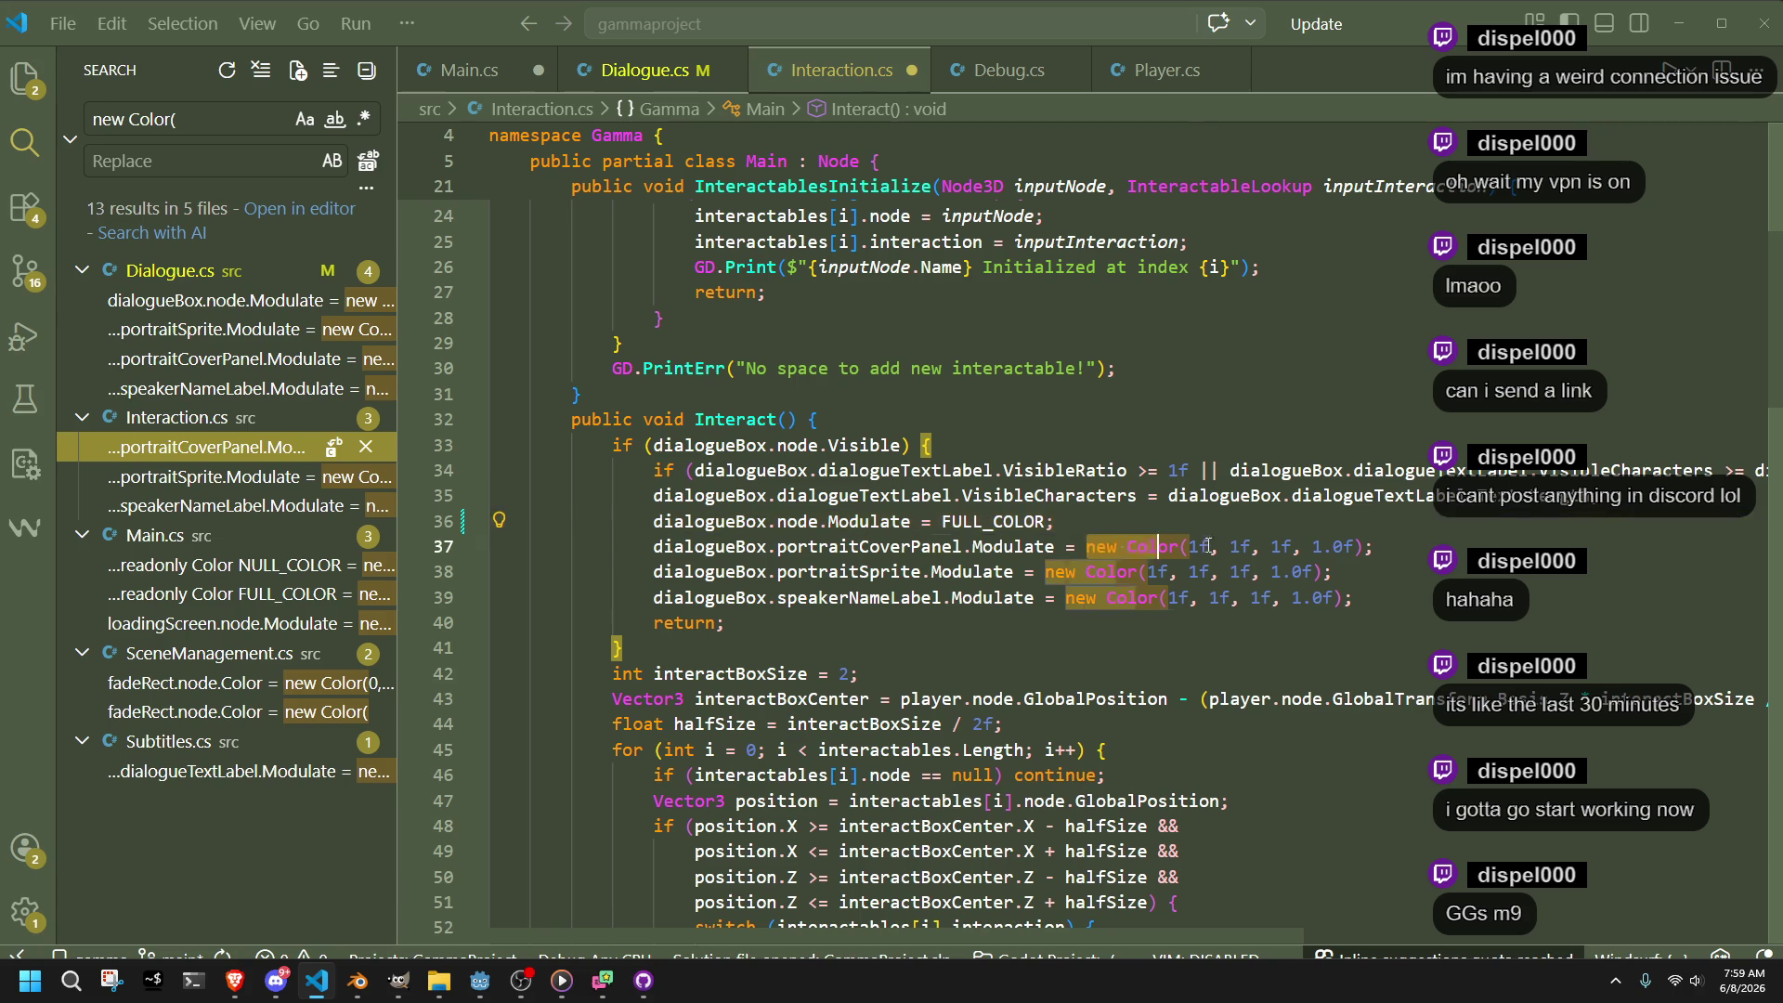
{"action": "left_click_drag", "start_coordinate": [1086, 547], "coordinate": [1356, 547]}
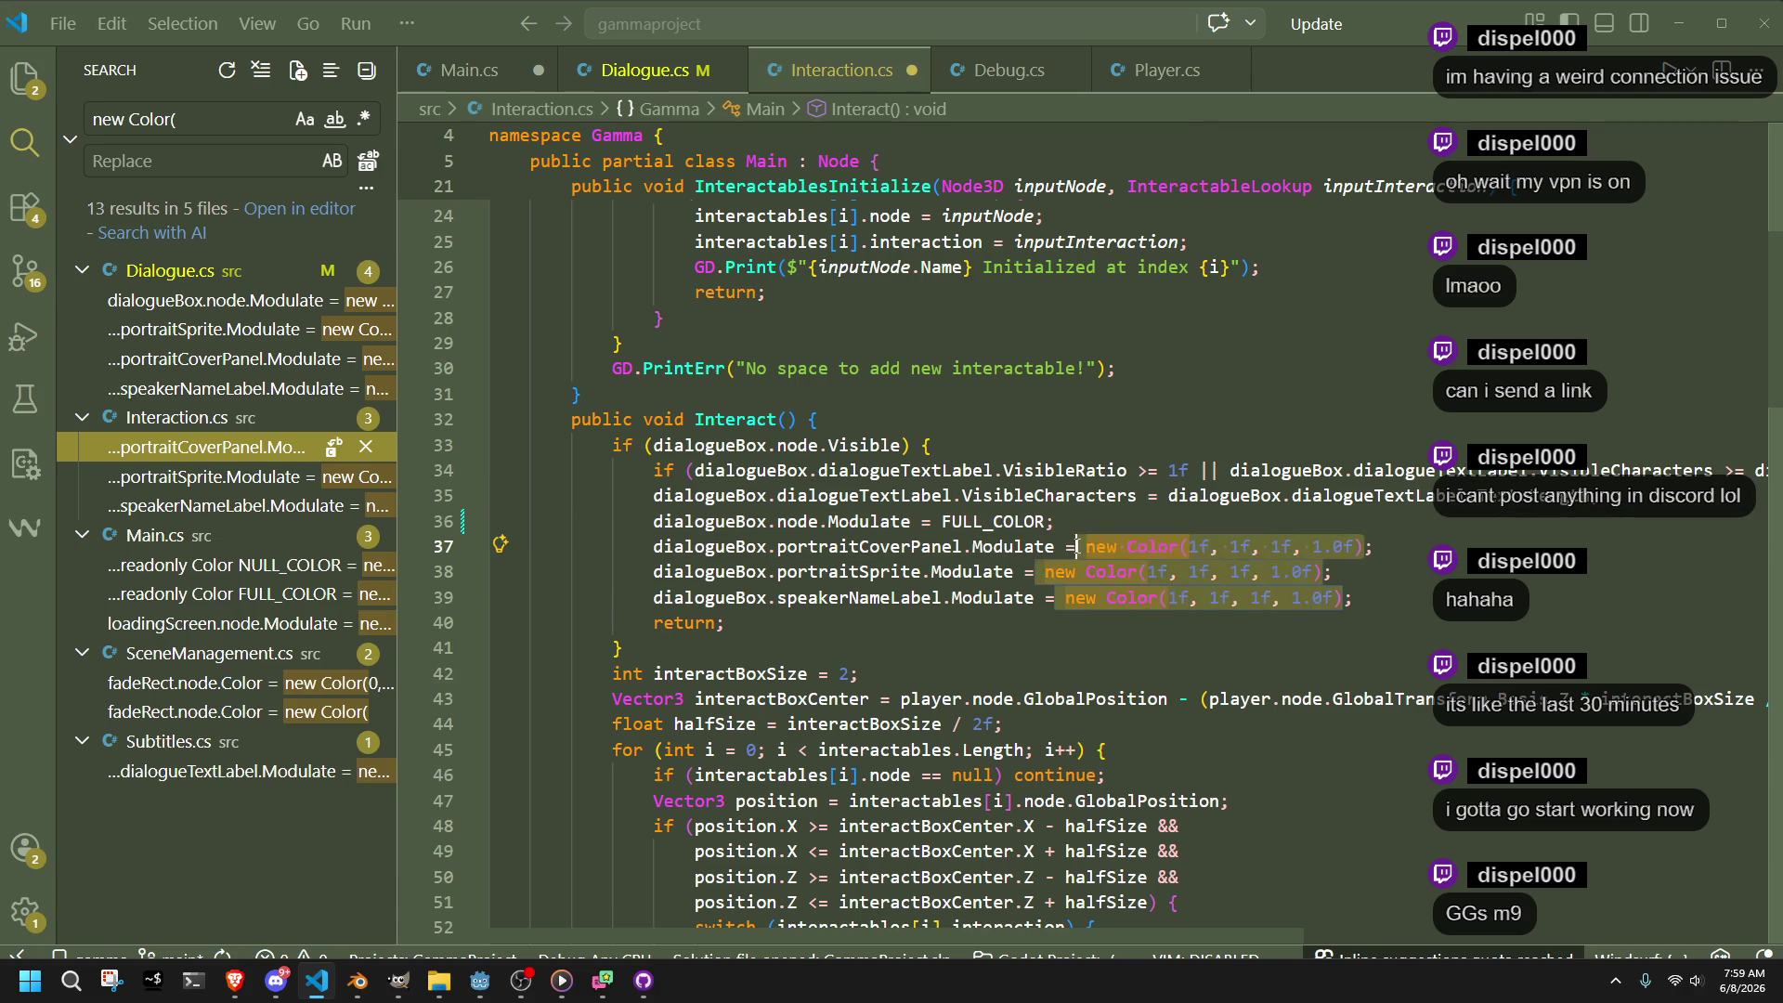
{"action": "key", "text": "ctrl+v"}
{"action": "left_click_drag", "start_coordinate": [1324, 574], "coordinate": [1047, 572]}
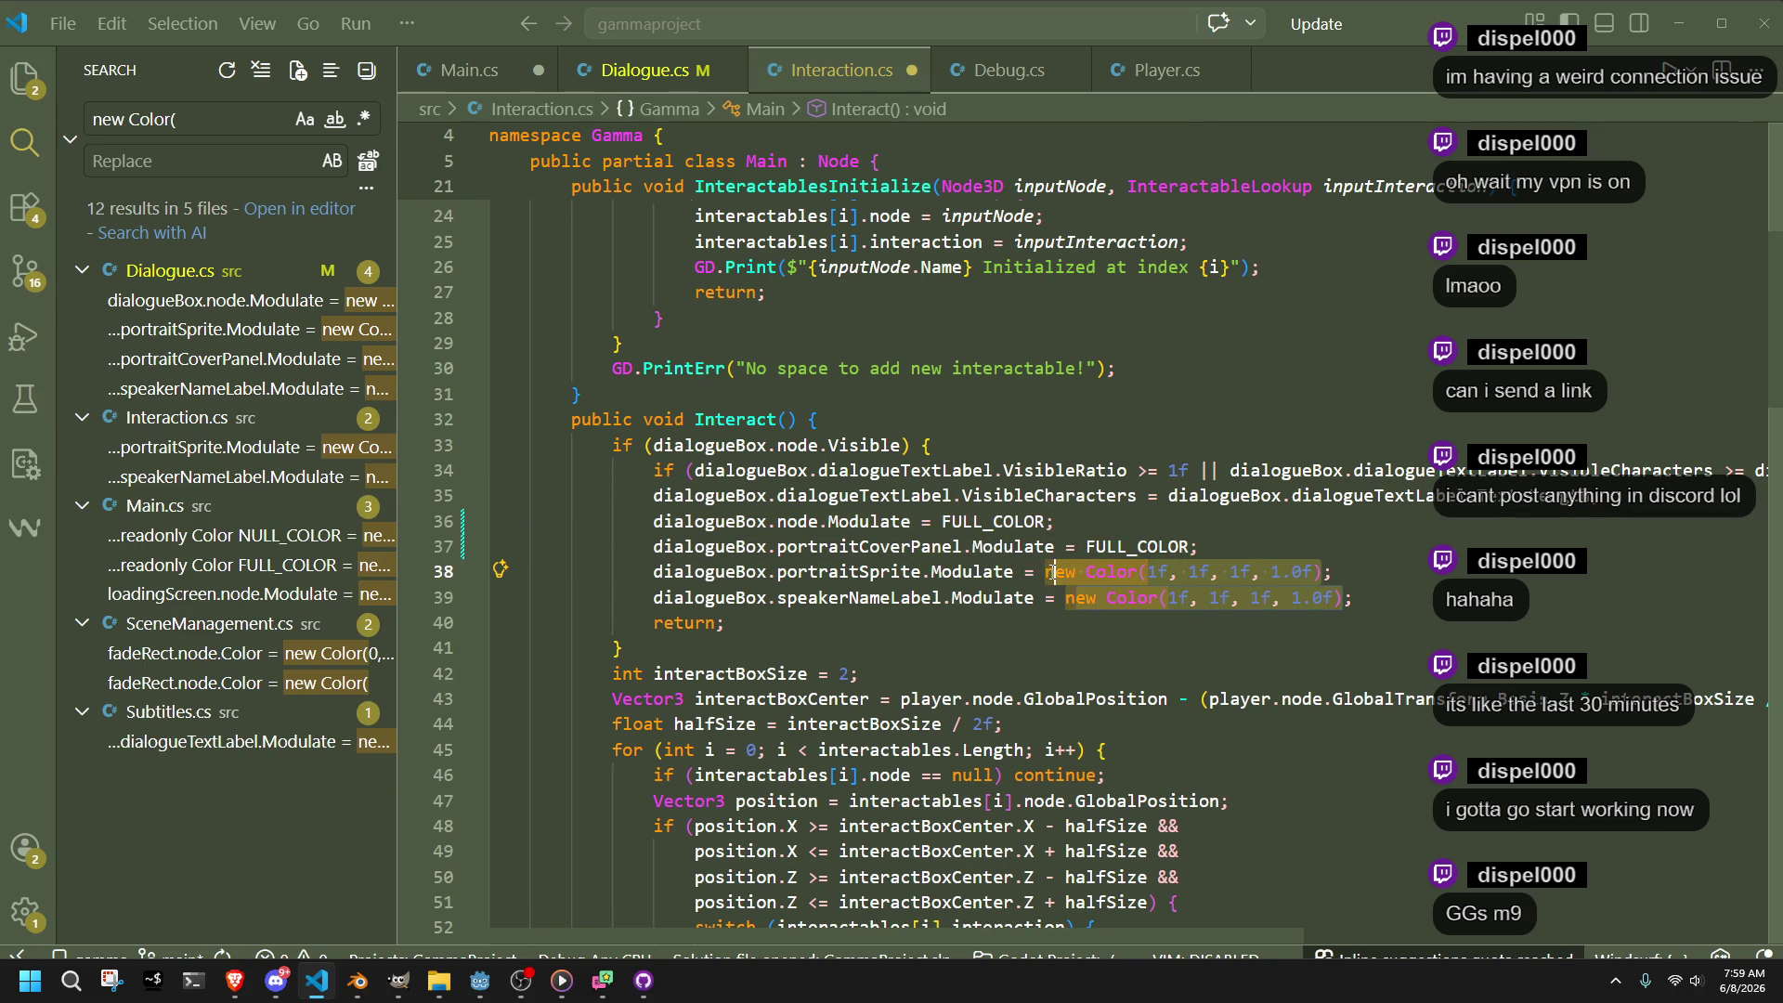
{"action": "key", "text": "ctrl+v"}
{"action": "left_click_drag", "start_coordinate": [1352, 599], "coordinate": [1070, 597]}
{"action": "key", "text": "ctrl+v"}
{"action": "key", "text": "ctrl+s"}
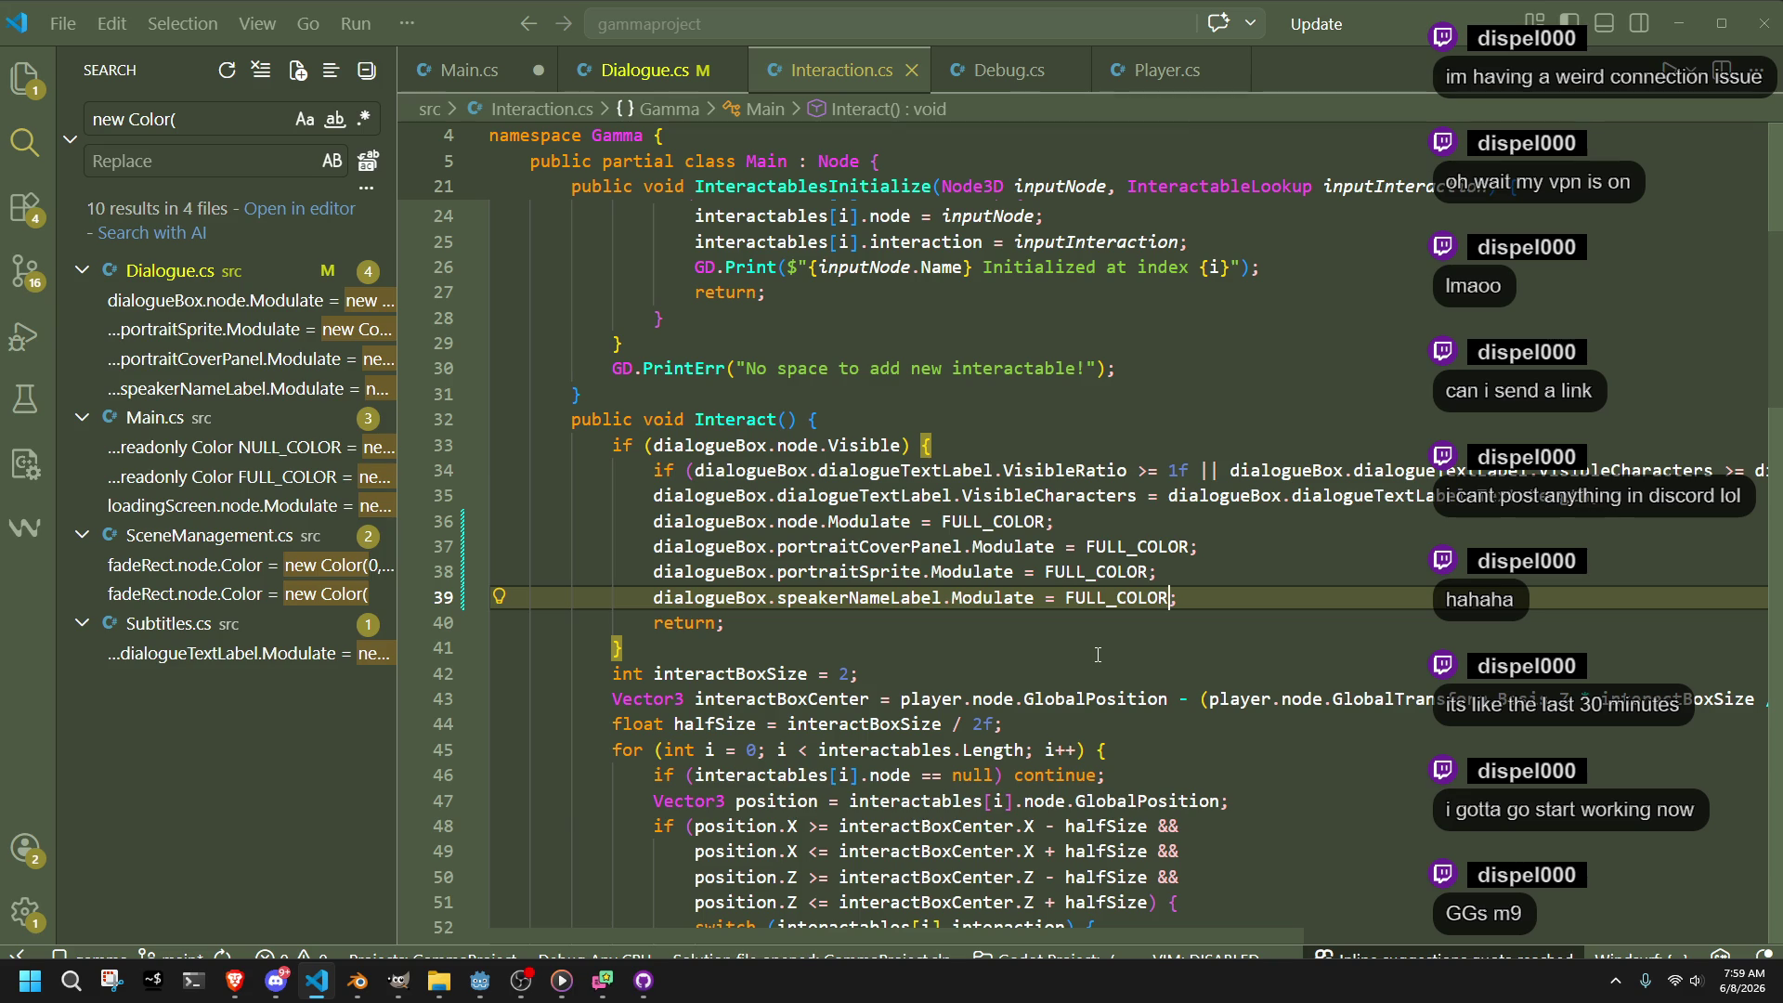
Review the remaining new Color matches in Main.cs and SceneManagement.cs
{"action": "left_click", "coordinate": [186, 449]}
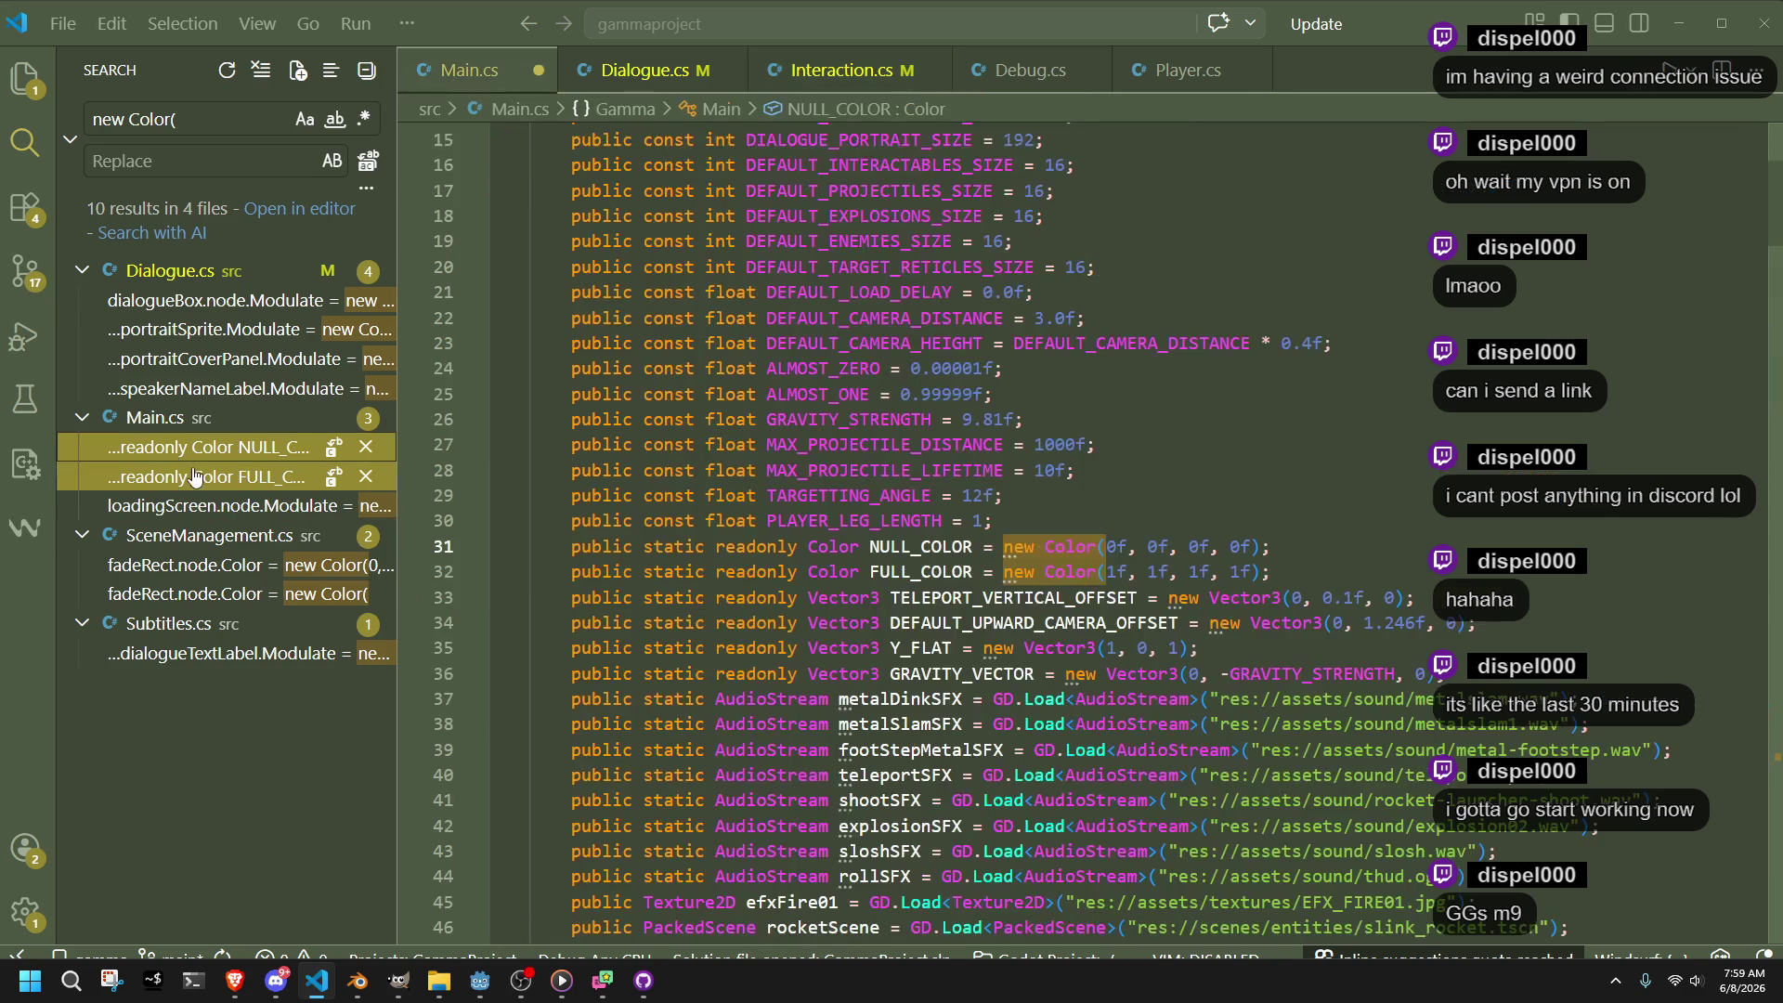
{"action": "left_click", "coordinate": [199, 478]}
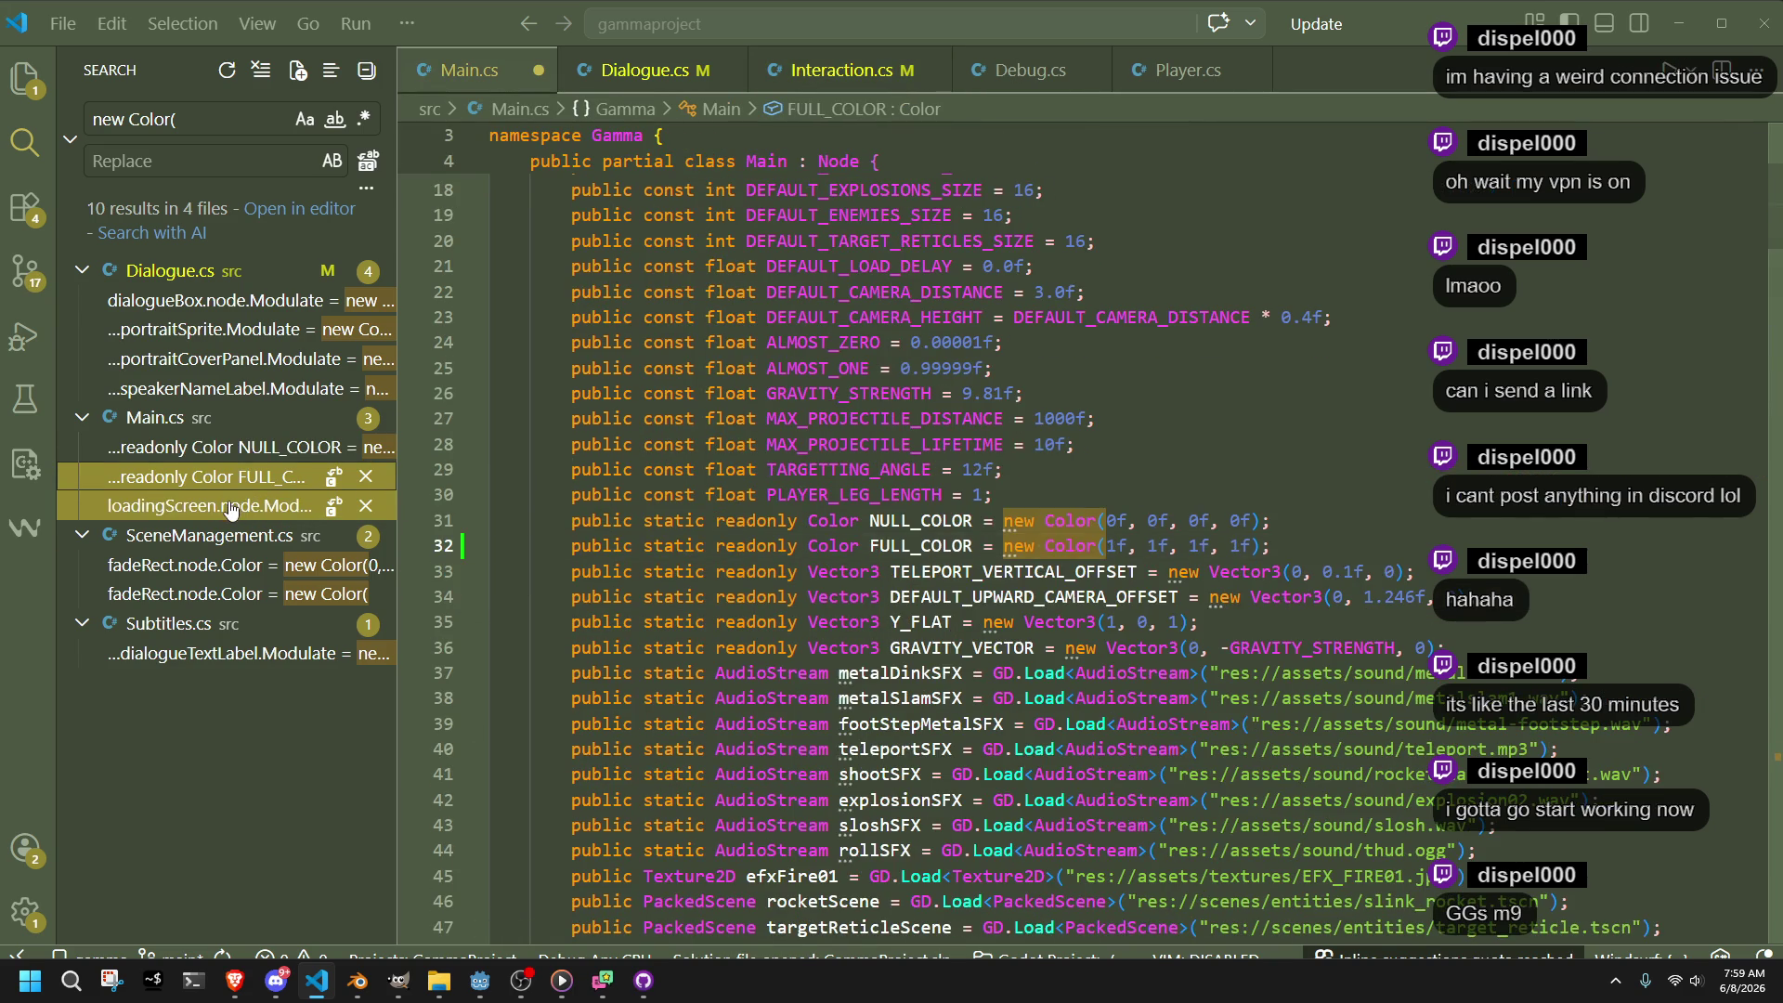
{"action": "left_click", "coordinate": [229, 507]}
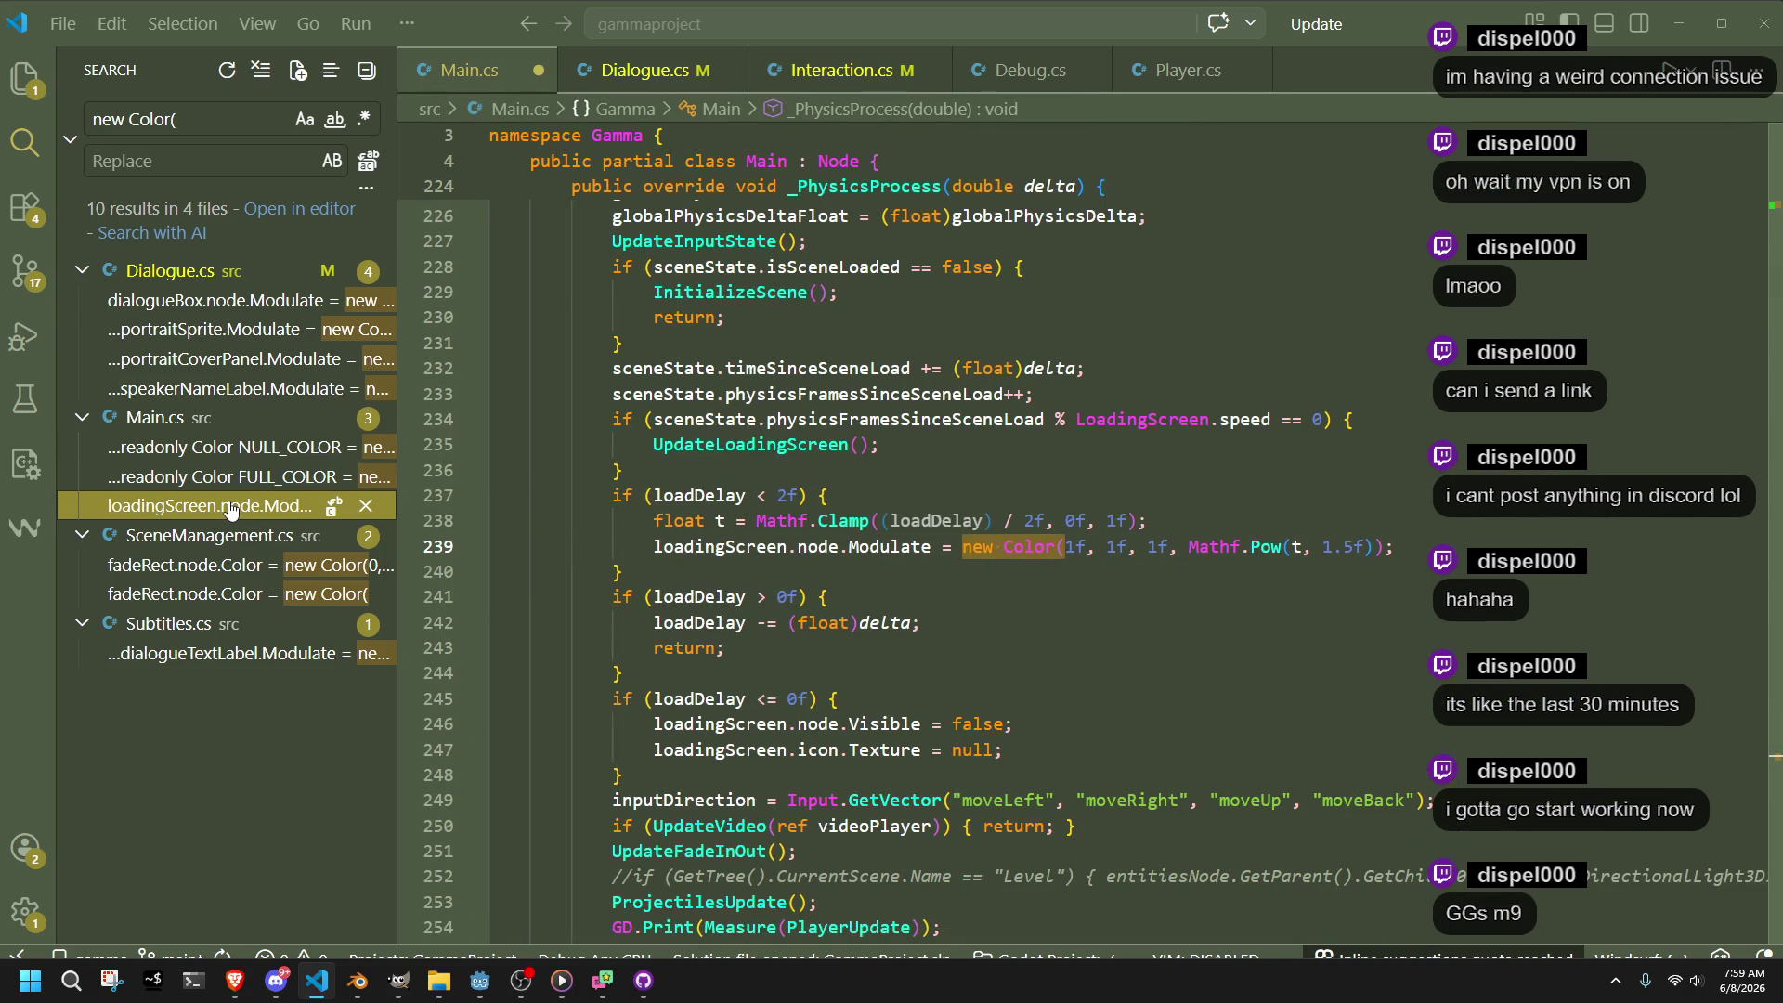
{"action": "left_click", "coordinate": [232, 567]}
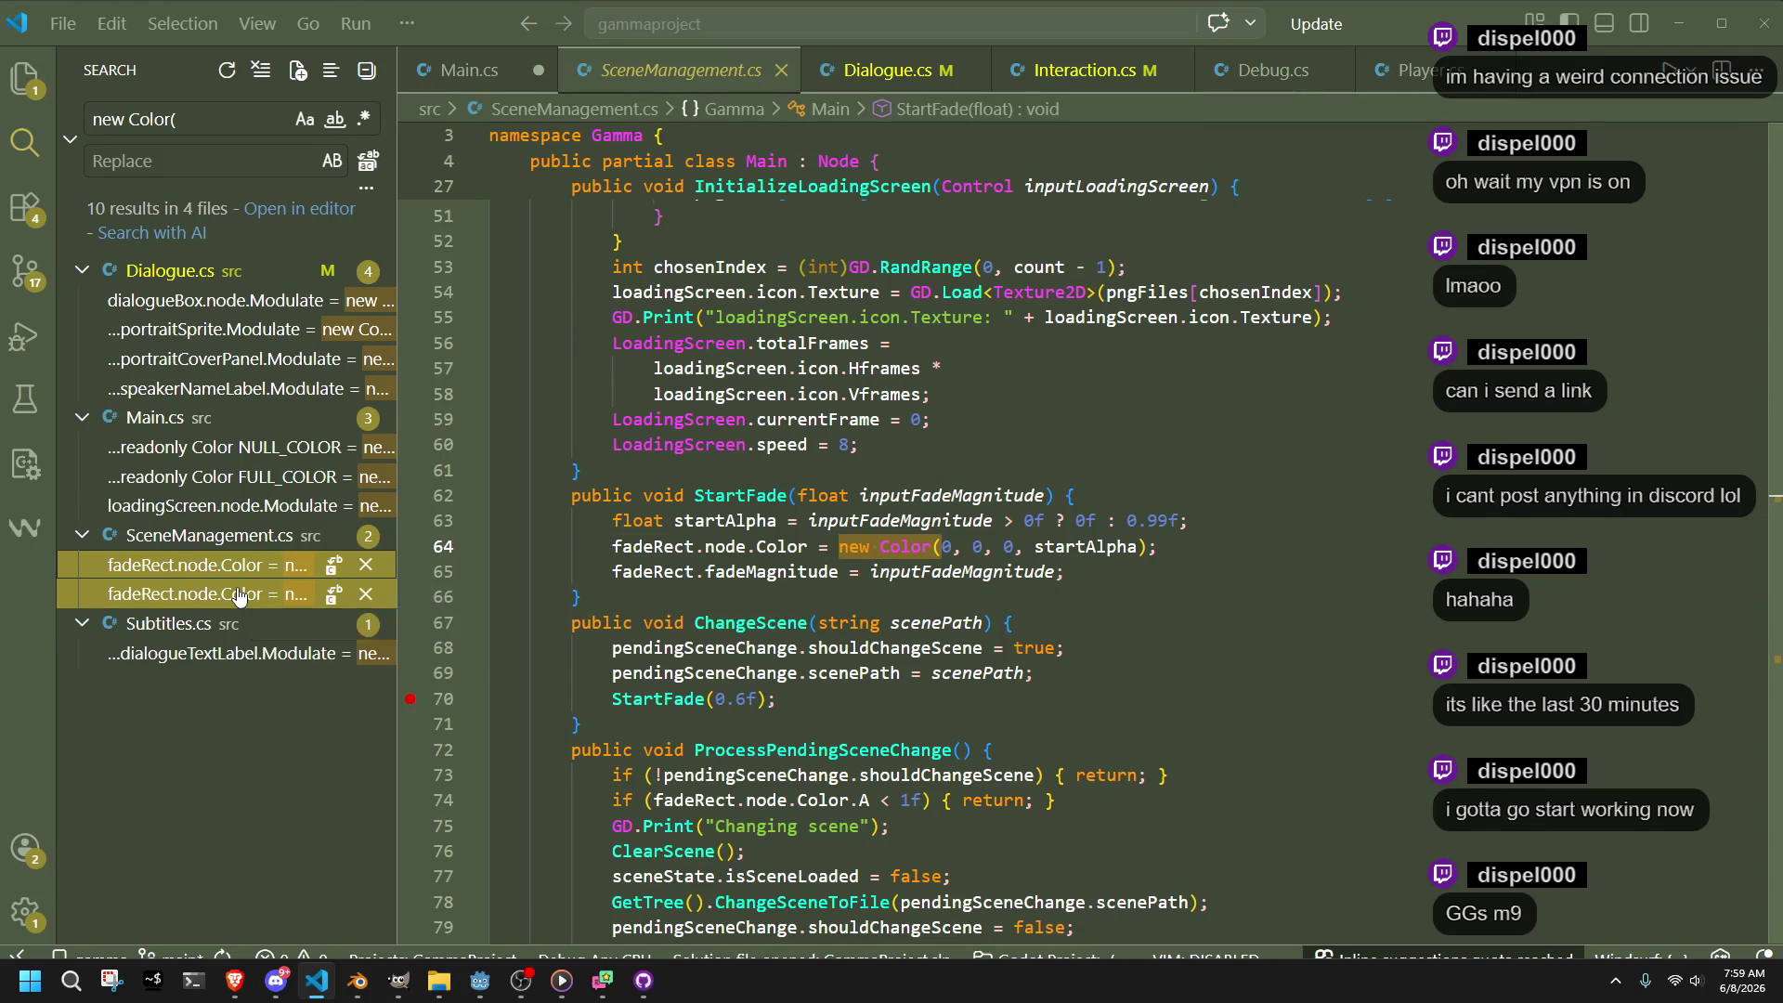
{"action": "left_click", "coordinate": [239, 596]}
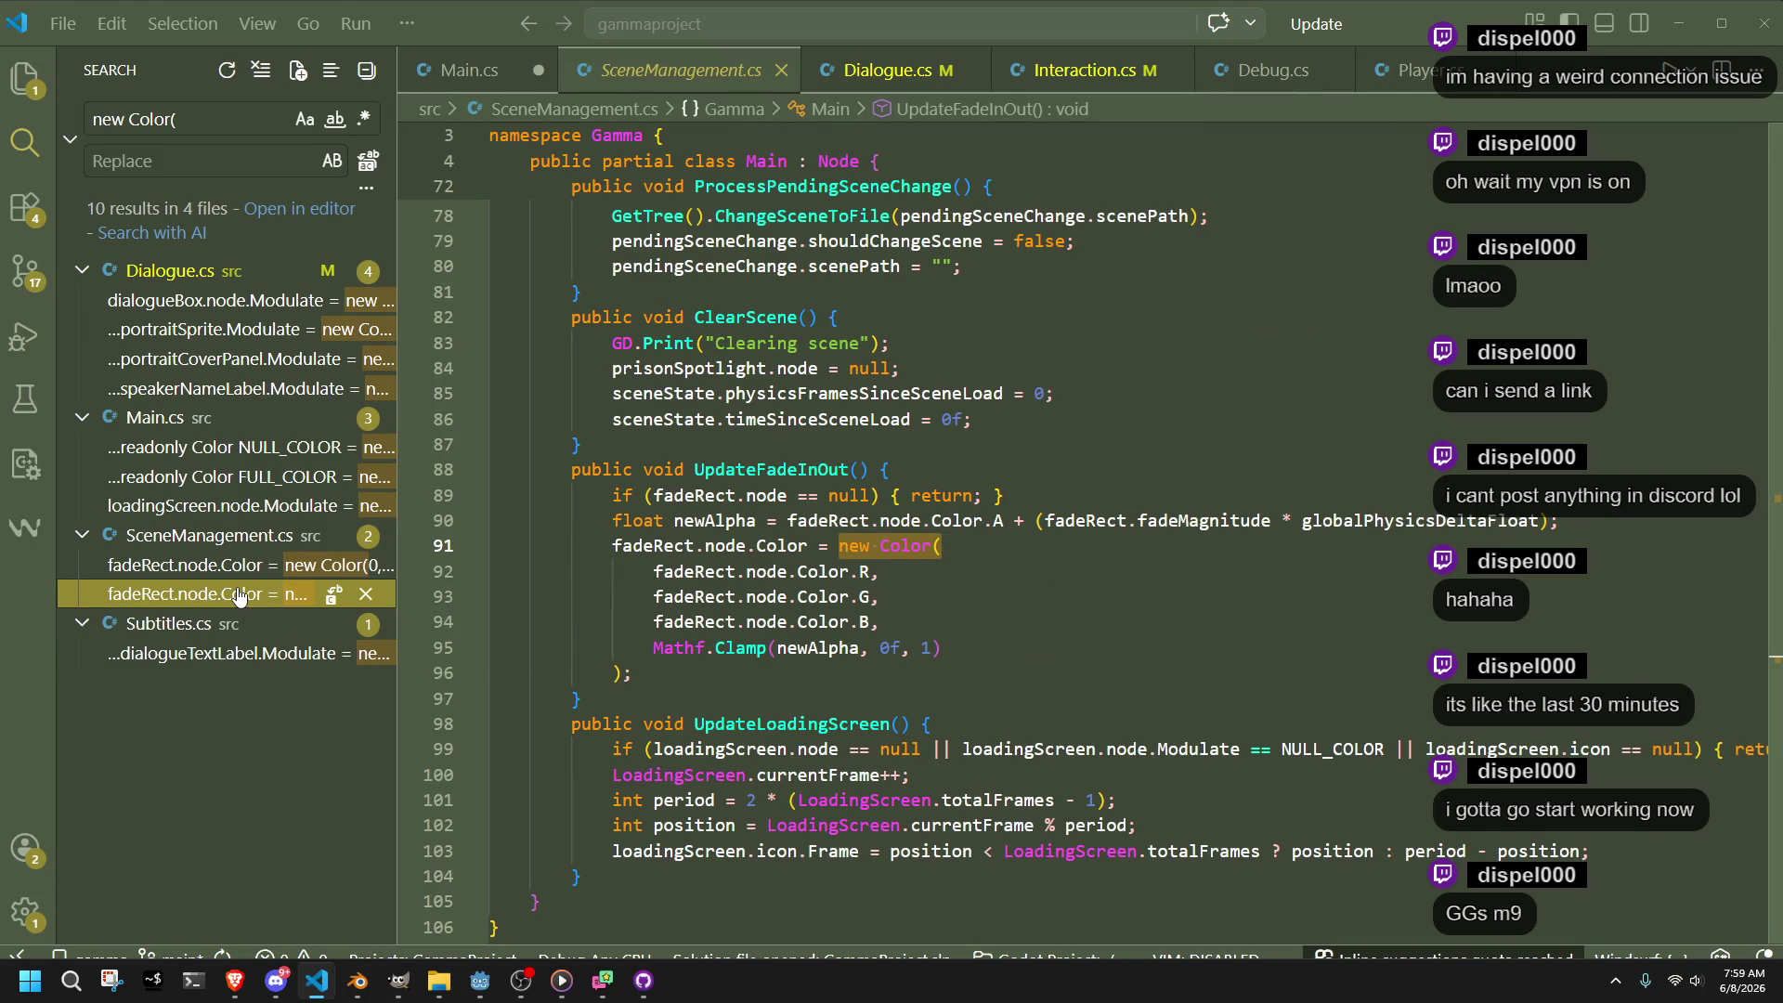
Try running the project in Godot and dismiss the FULL_COLOR build error
{"action": "left_click", "coordinate": [481, 981]}
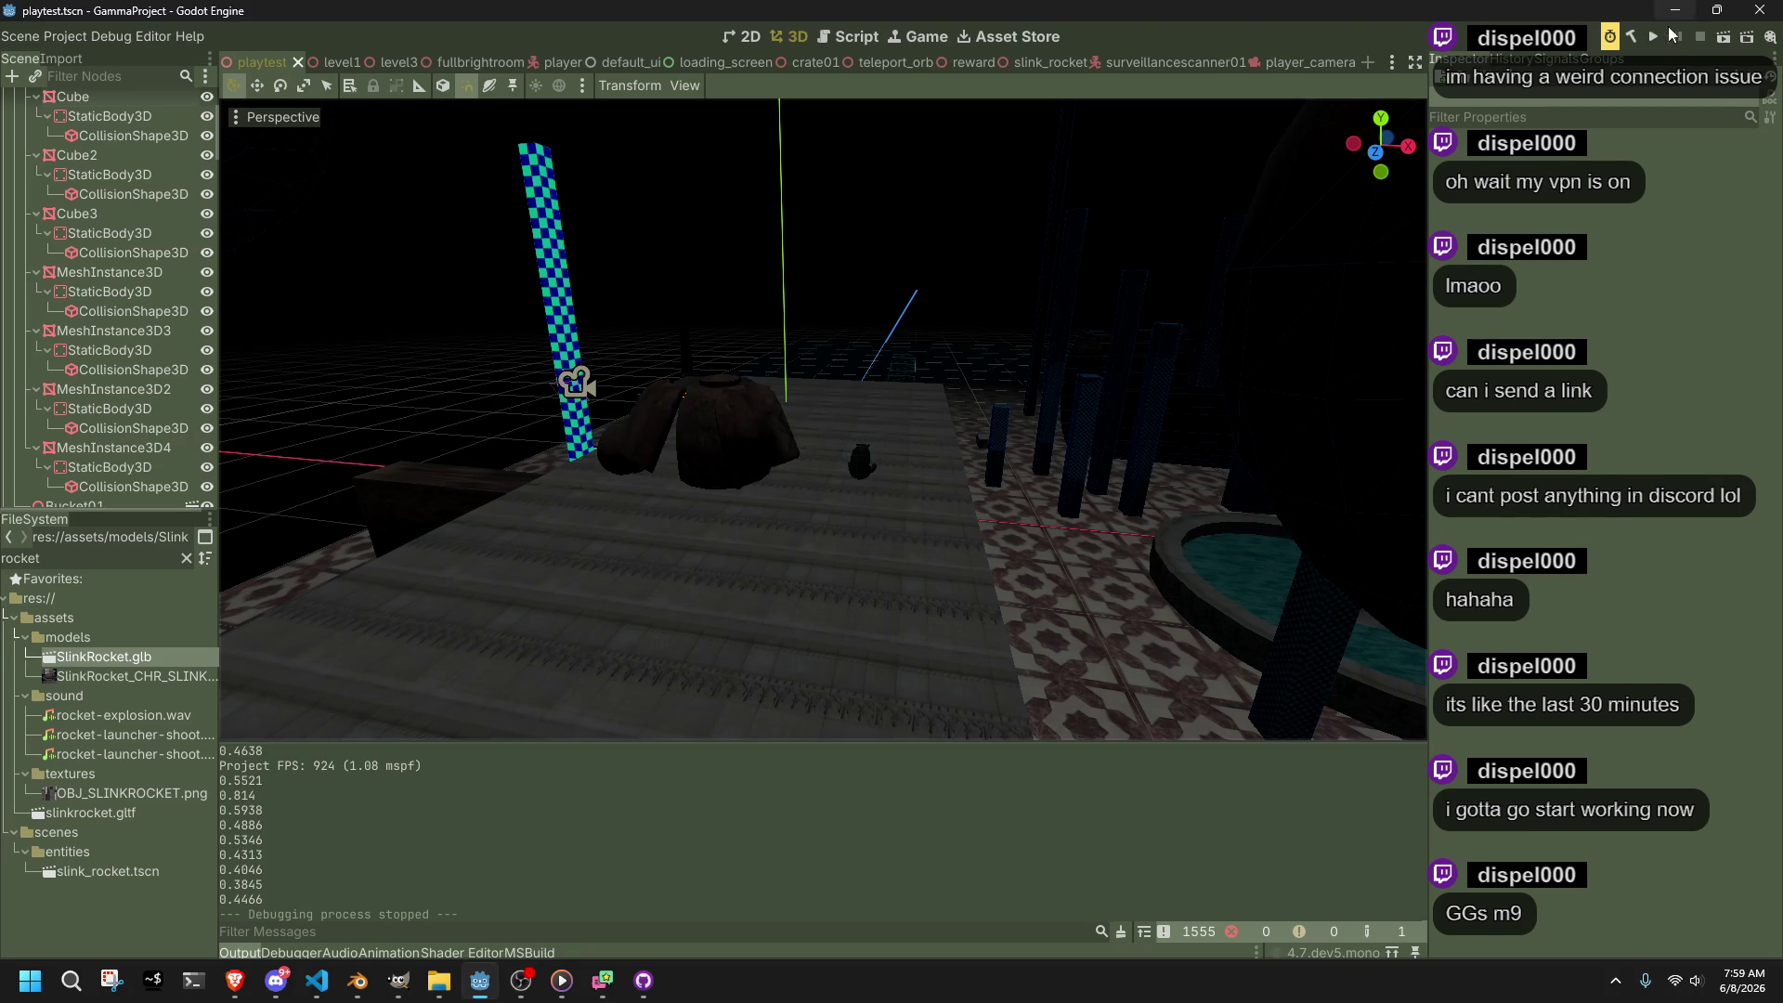
{"action": "left_click", "coordinate": [1655, 37]}
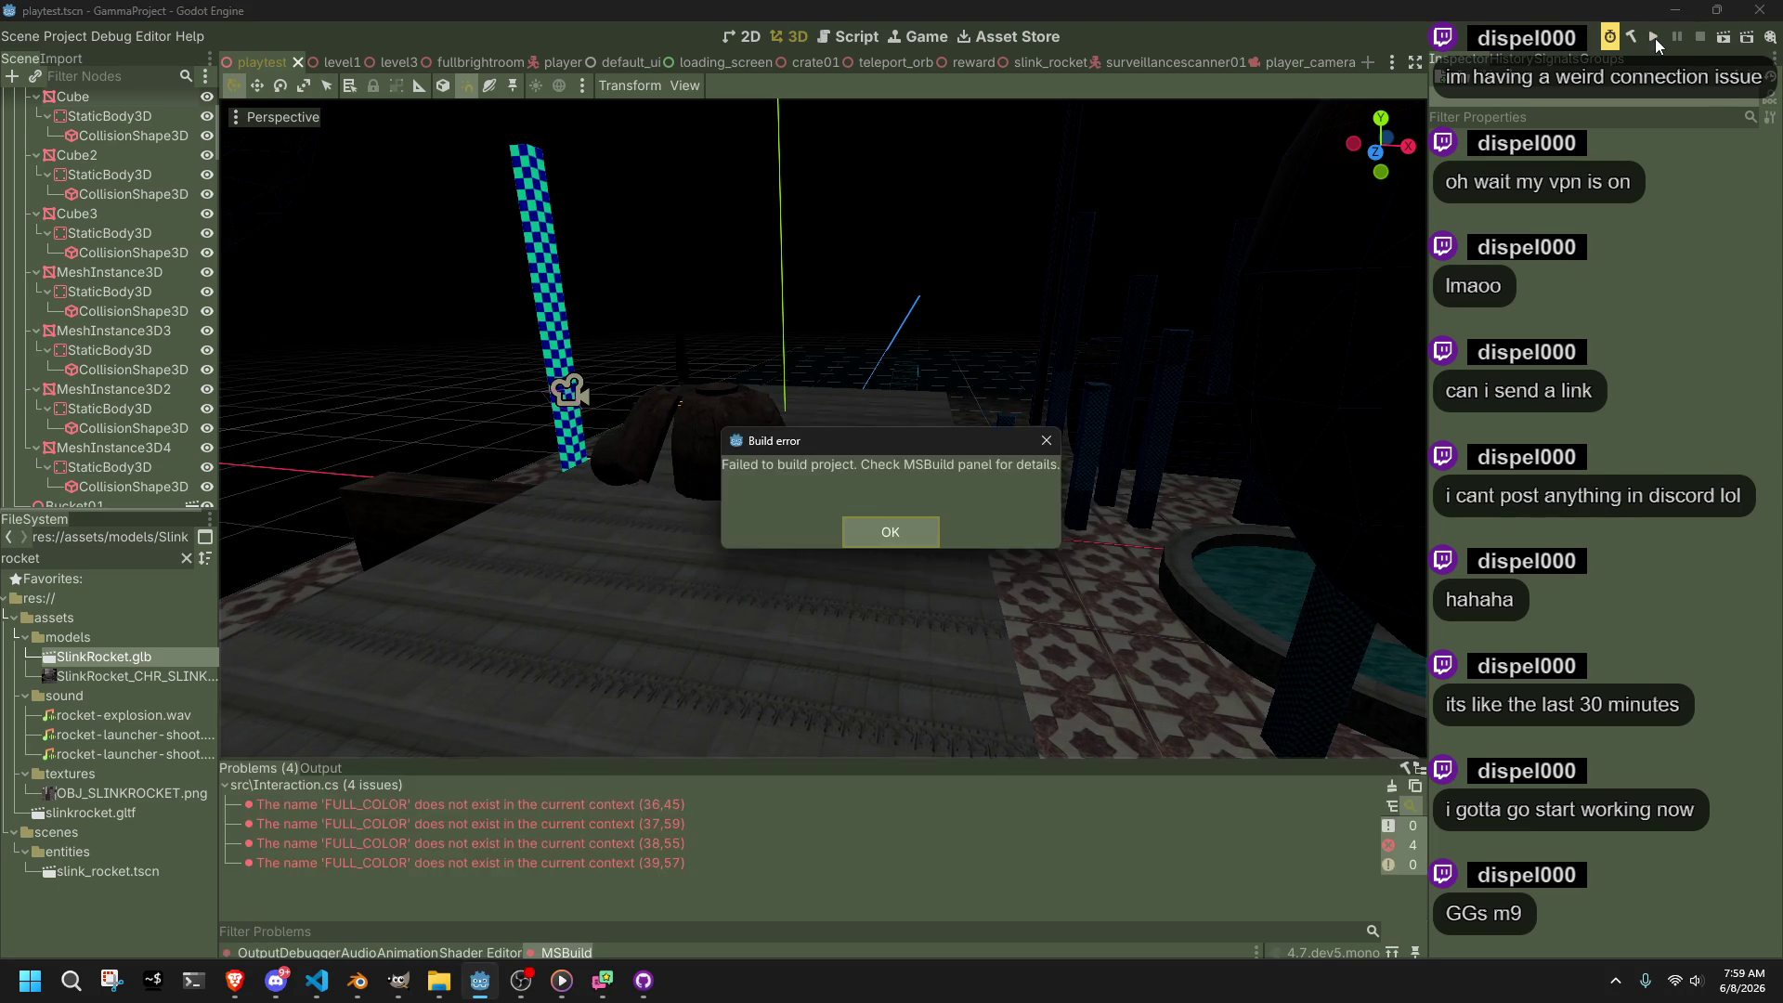
{"action": "left_click", "coordinate": [890, 531]}
{"action": "key", "text": "alt+Tab"}
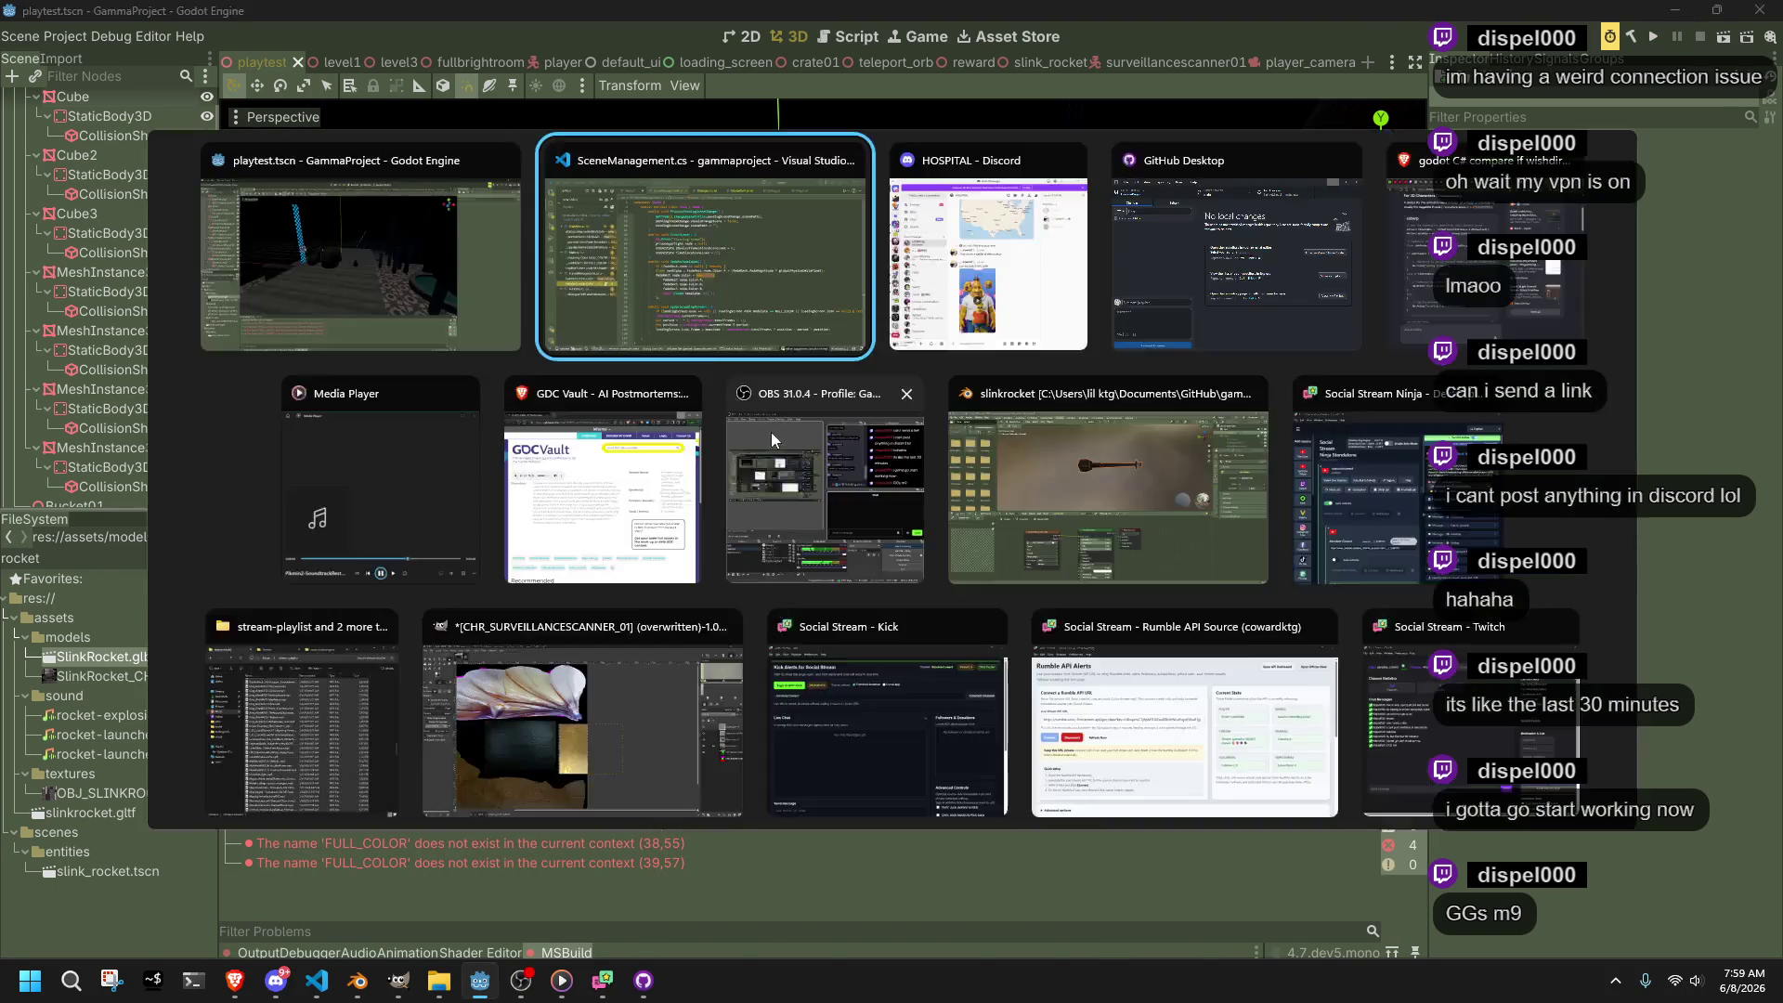
Rerun the game in Godot for a playtest, stop it with F8, and return to Main.cs
{"action": "key", "text": "alt+Tab"}
{"action": "left_click", "coordinate": [1655, 37]}
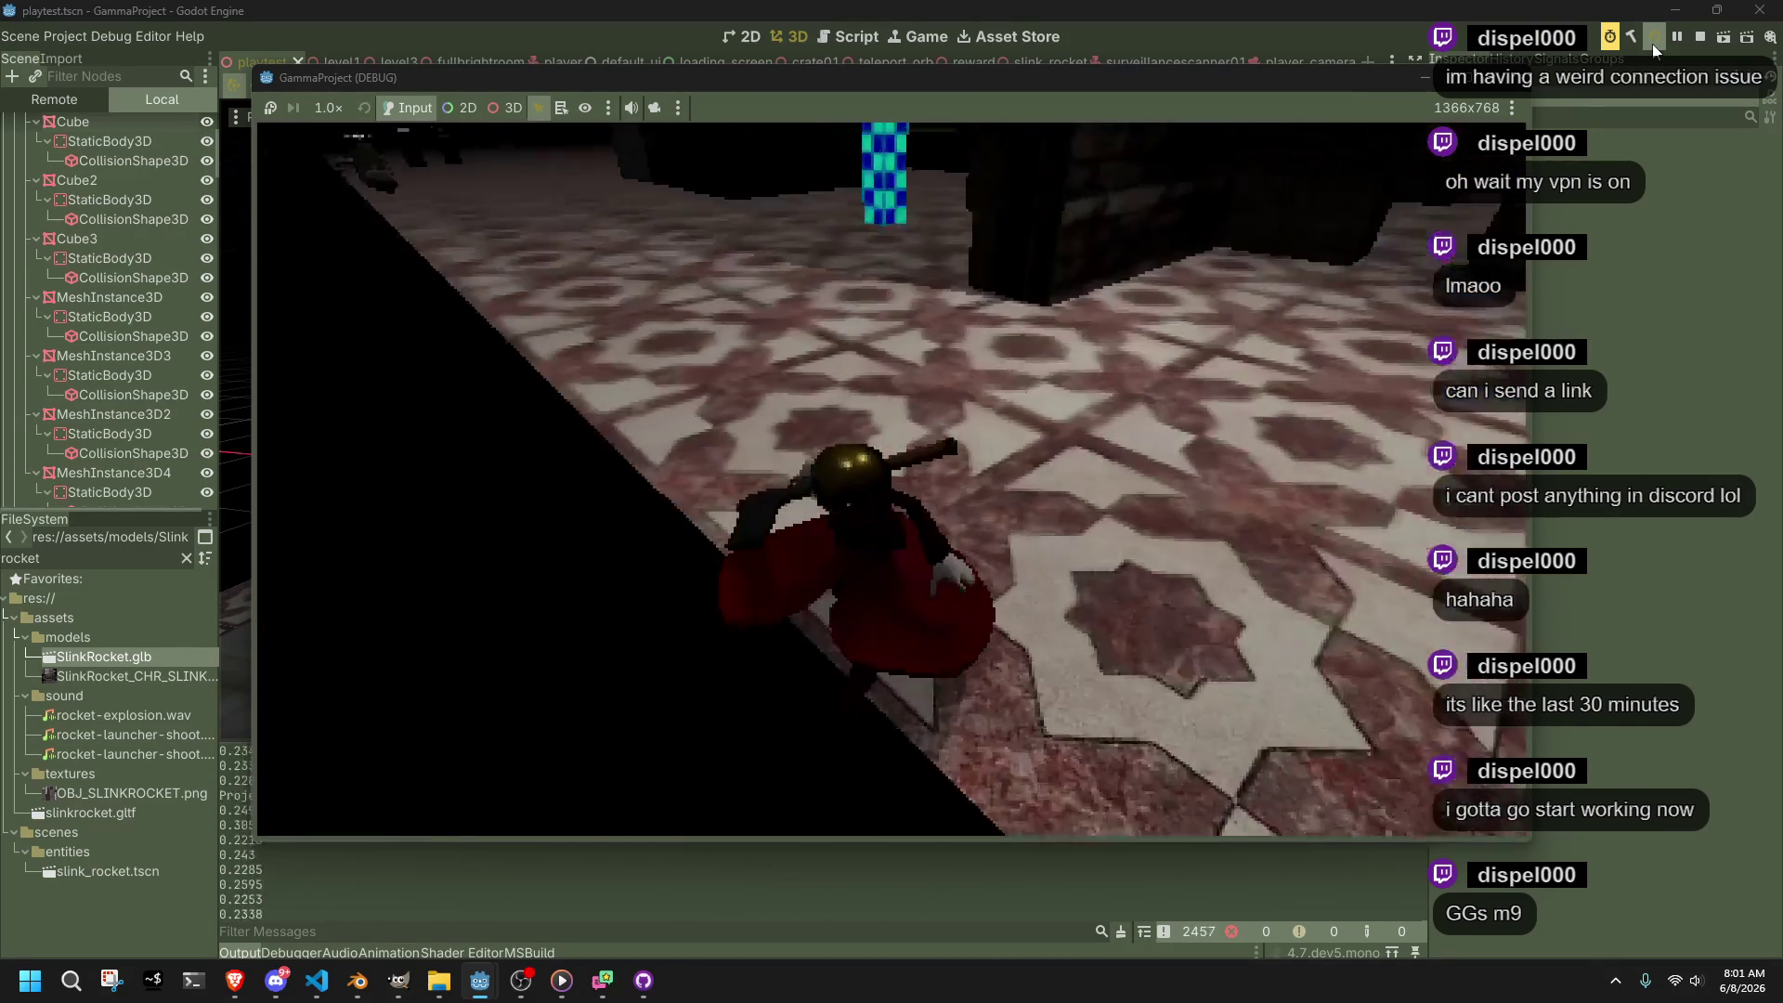
{"action": "key", "text": "F8"}
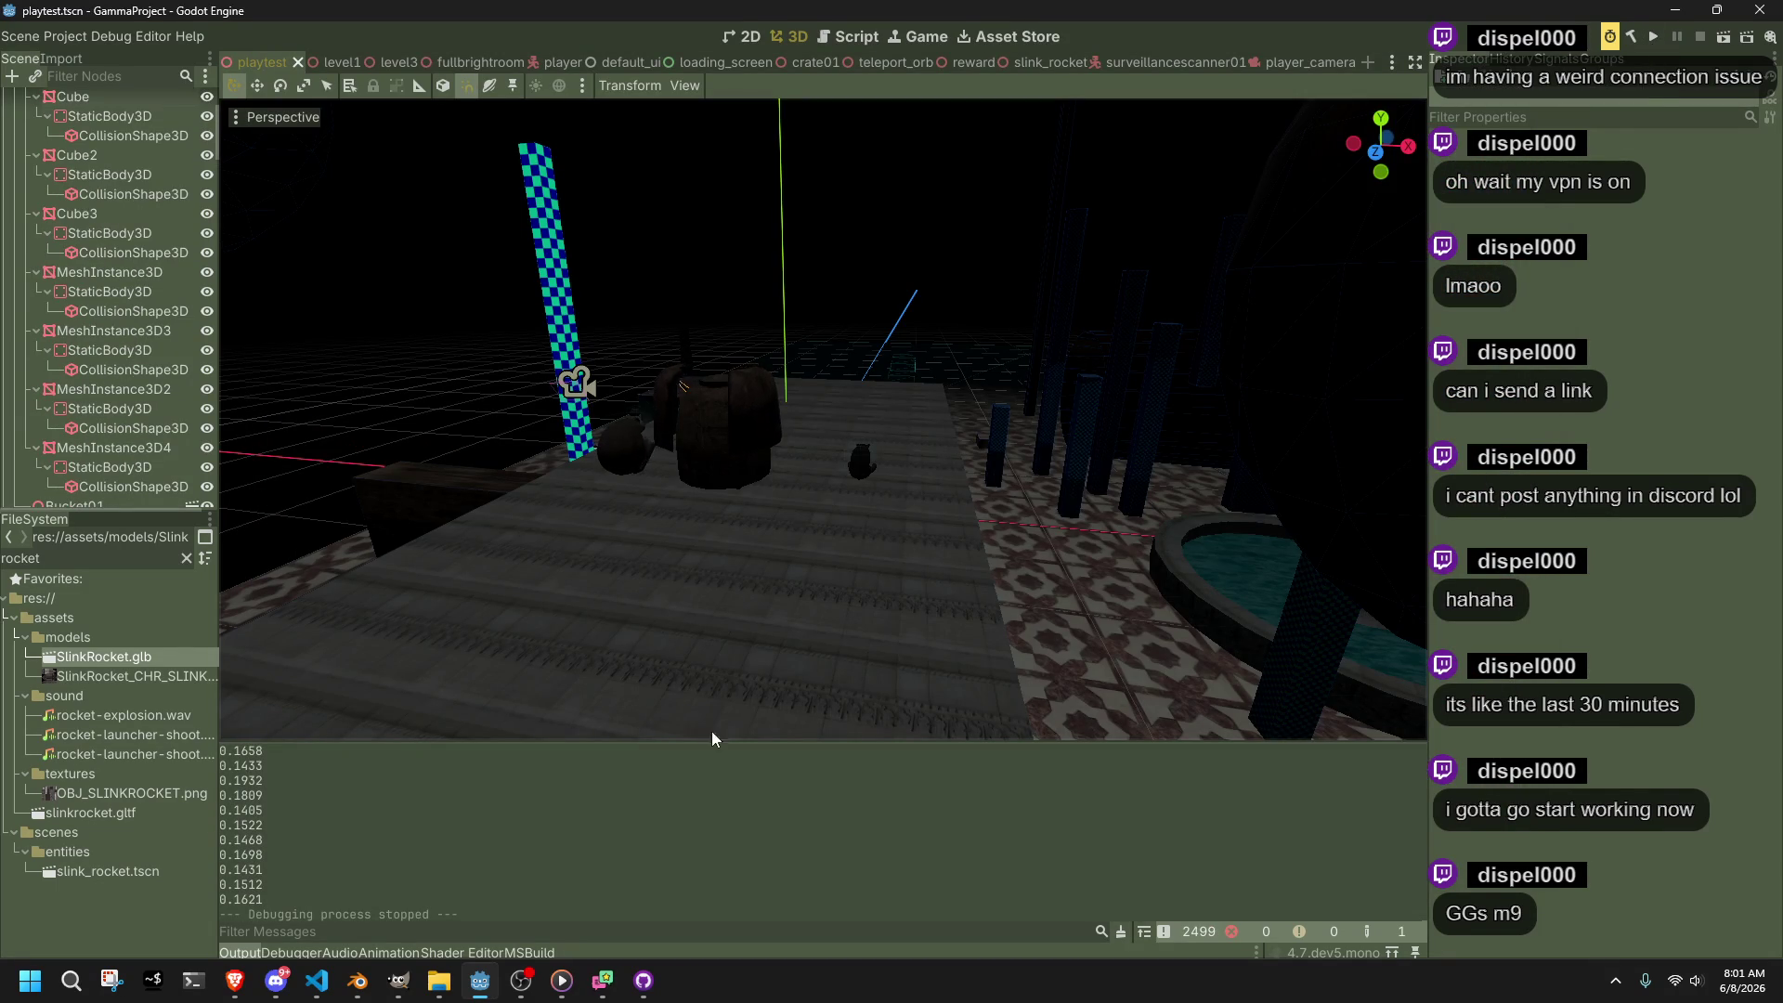
{"action": "left_click", "coordinate": [309, 981]}
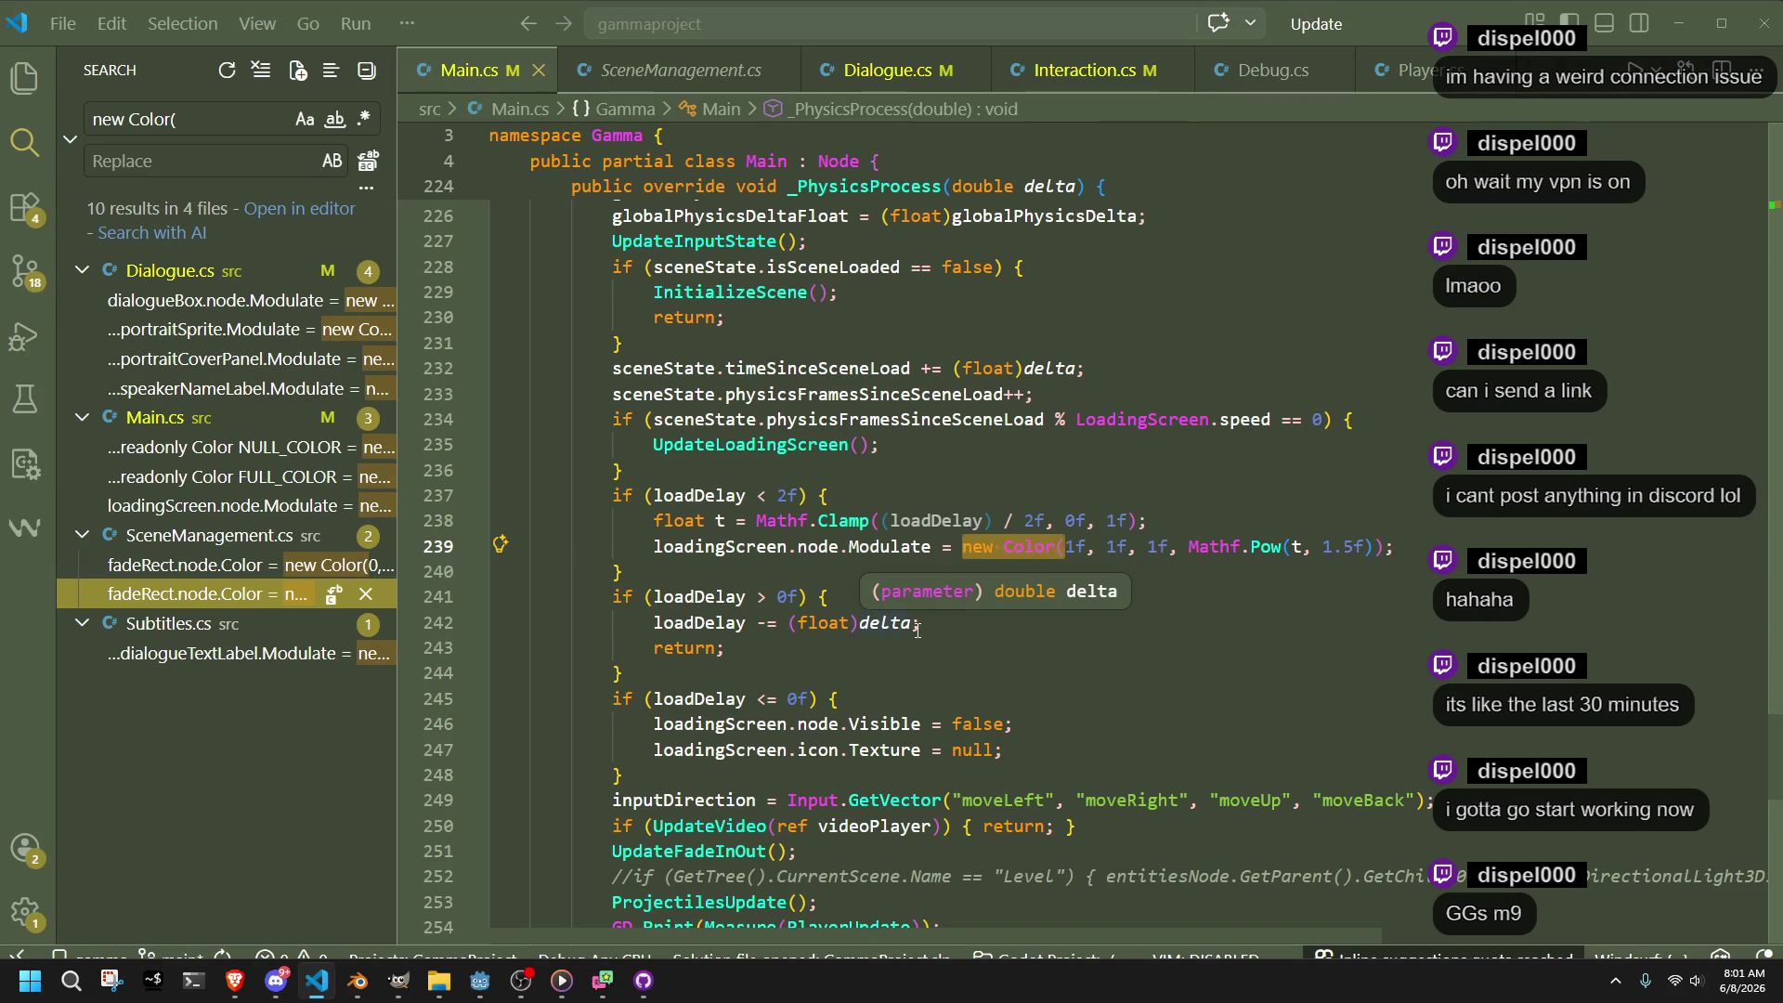
Look over Main.cs's _PhysicsProcess, then open the Subtitles.cs new Color( match in SubtitlesUpdate
{"action": "scroll", "coordinate": [1102, 784], "scroll_direction": "down", "scroll_amount": 11}
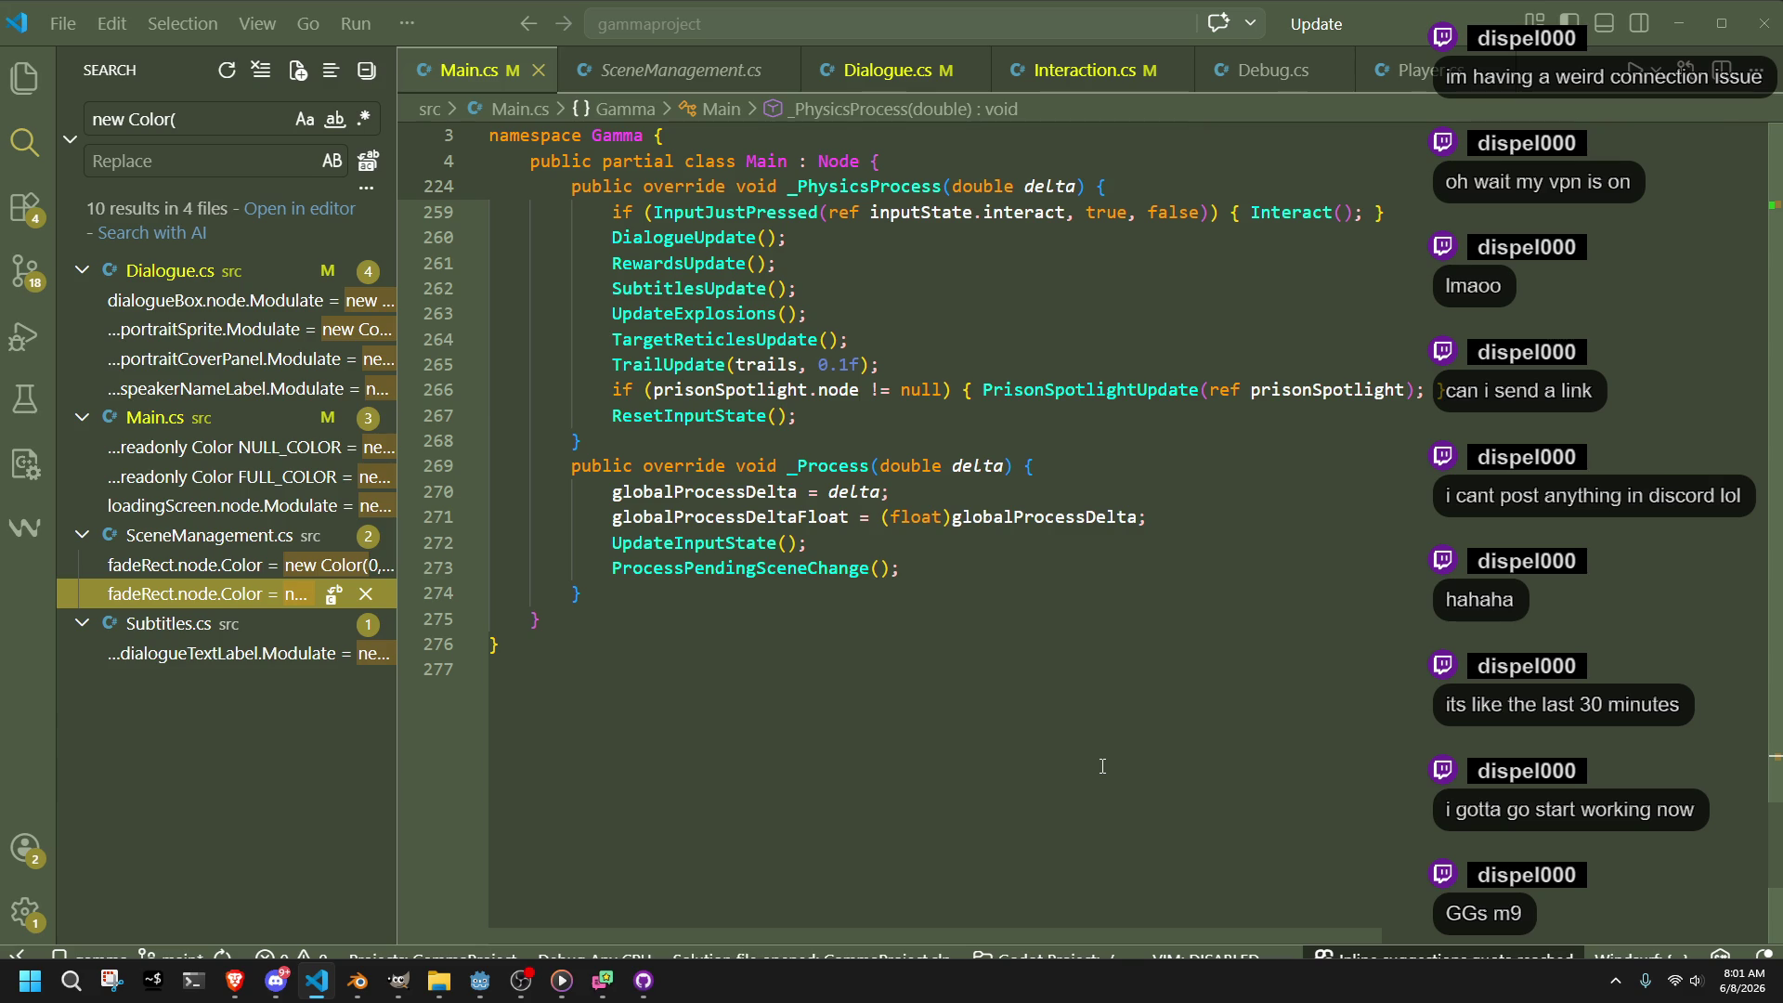
{"action": "scroll", "coordinate": [1103, 766], "scroll_direction": "up", "scroll_amount": 5}
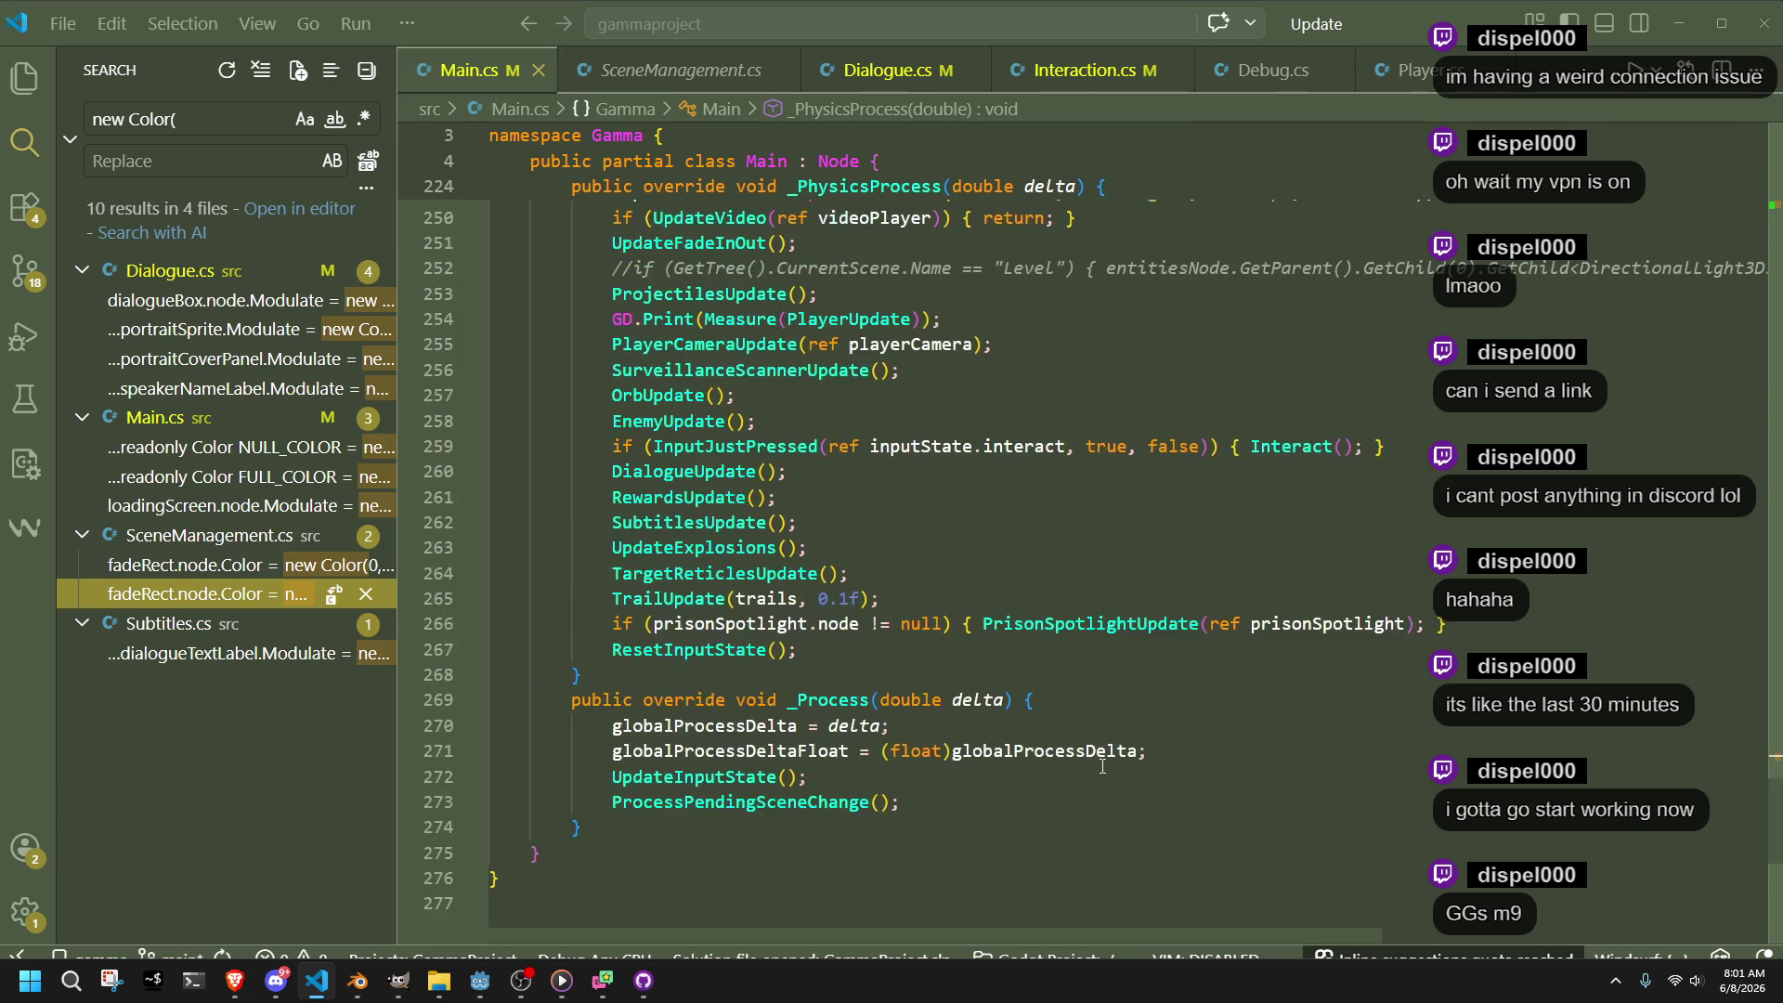
{"action": "left_click", "coordinate": [1102, 767]}
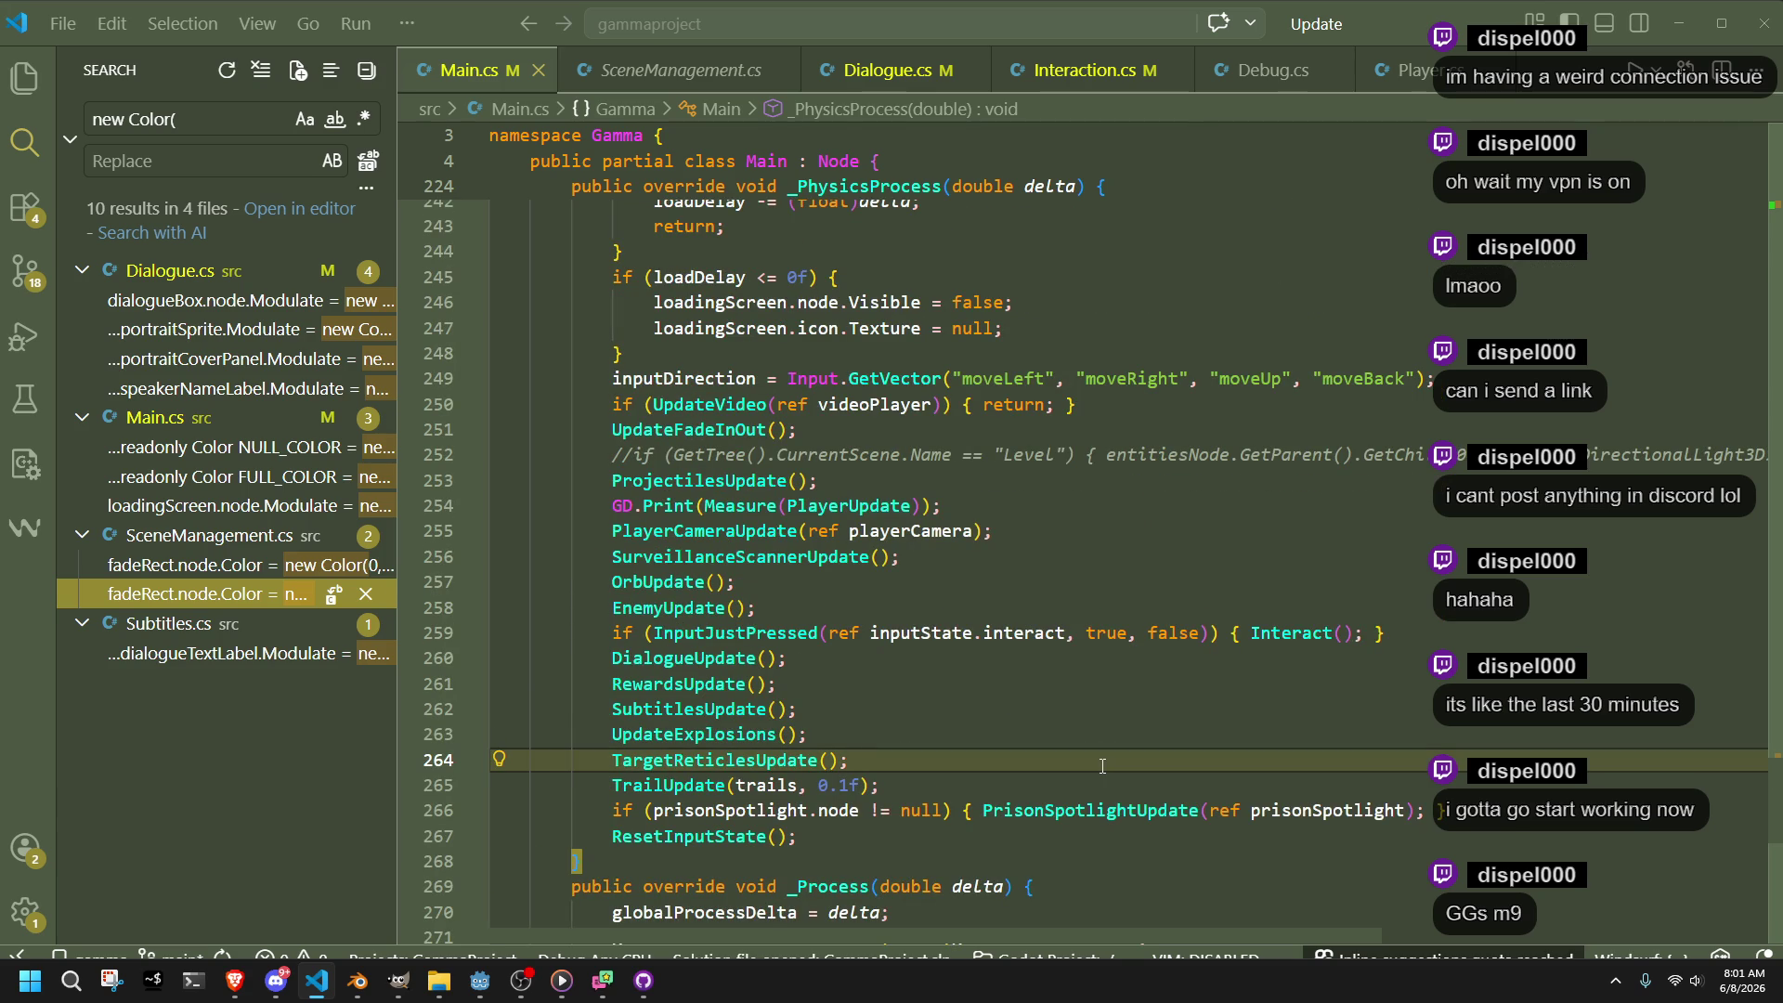
{"action": "left_click", "coordinate": [200, 654]}
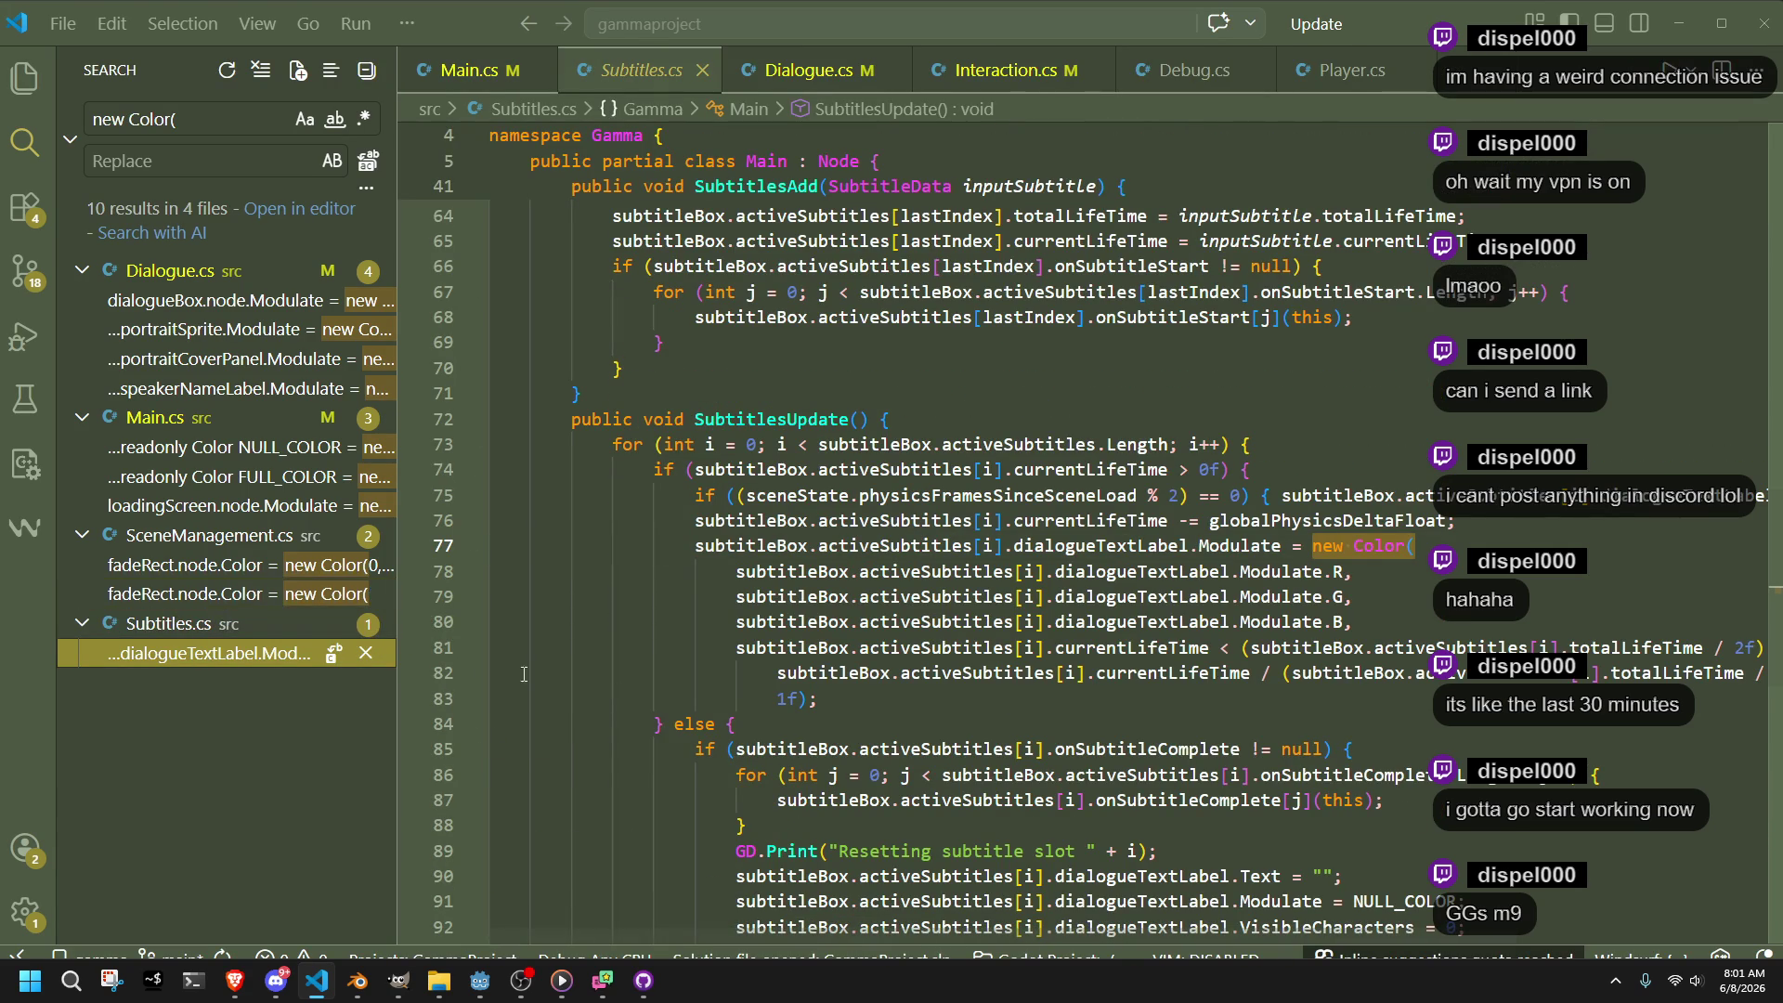
Move the closing ');' of the subtitle Color call on line 83 onto its own line
{"action": "mouse_move", "coordinate": [1075, 688]}
{"action": "left_mouse_down"}
{"action": "mouse_move", "coordinate": [1753, 697]}
{"action": "mouse_move", "coordinate": [1628, 683]}
{"action": "mouse_move", "coordinate": [1273, 716]}
{"action": "mouse_move", "coordinate": [1393, 692]}
{"action": "mouse_move", "coordinate": [441, 624]}
{"action": "mouse_move", "coordinate": [743, 655]}
{"action": "mouse_move", "coordinate": [817, 688]}
{"action": "left_mouse_up"}
{"action": "left_click", "coordinate": [852, 706]}
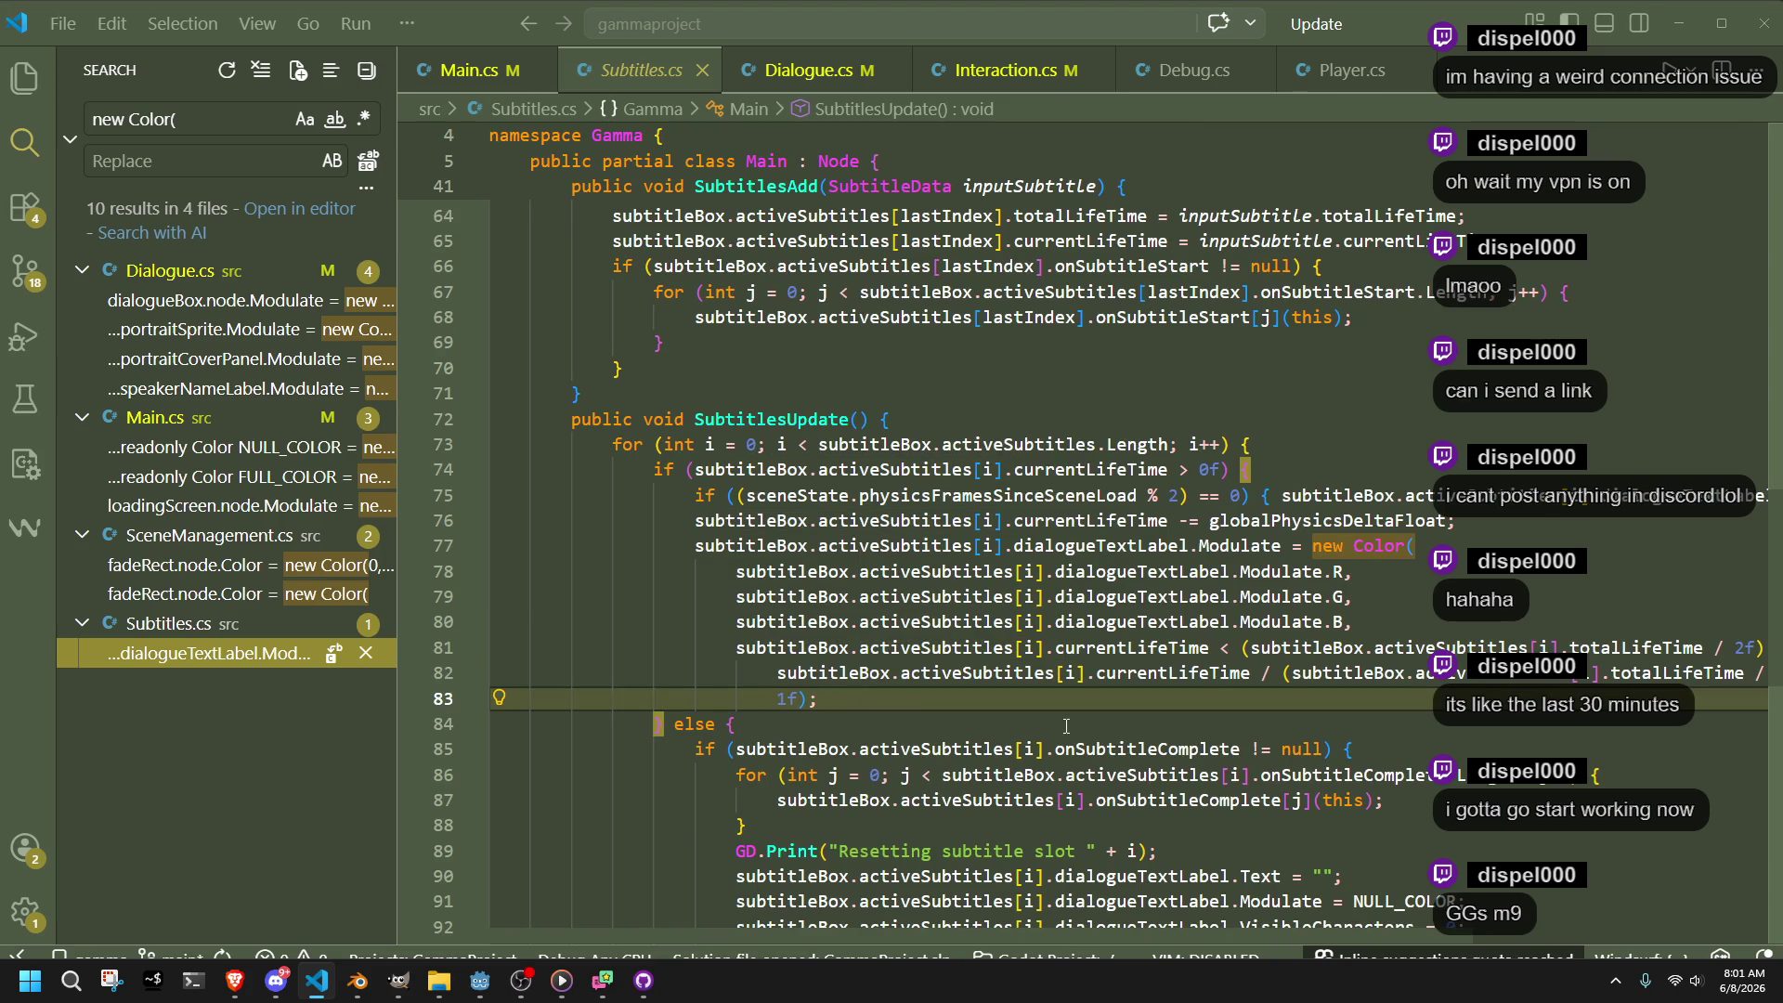
{"action": "left_click", "coordinate": [801, 703]}
{"action": "key", "text": "Return"}
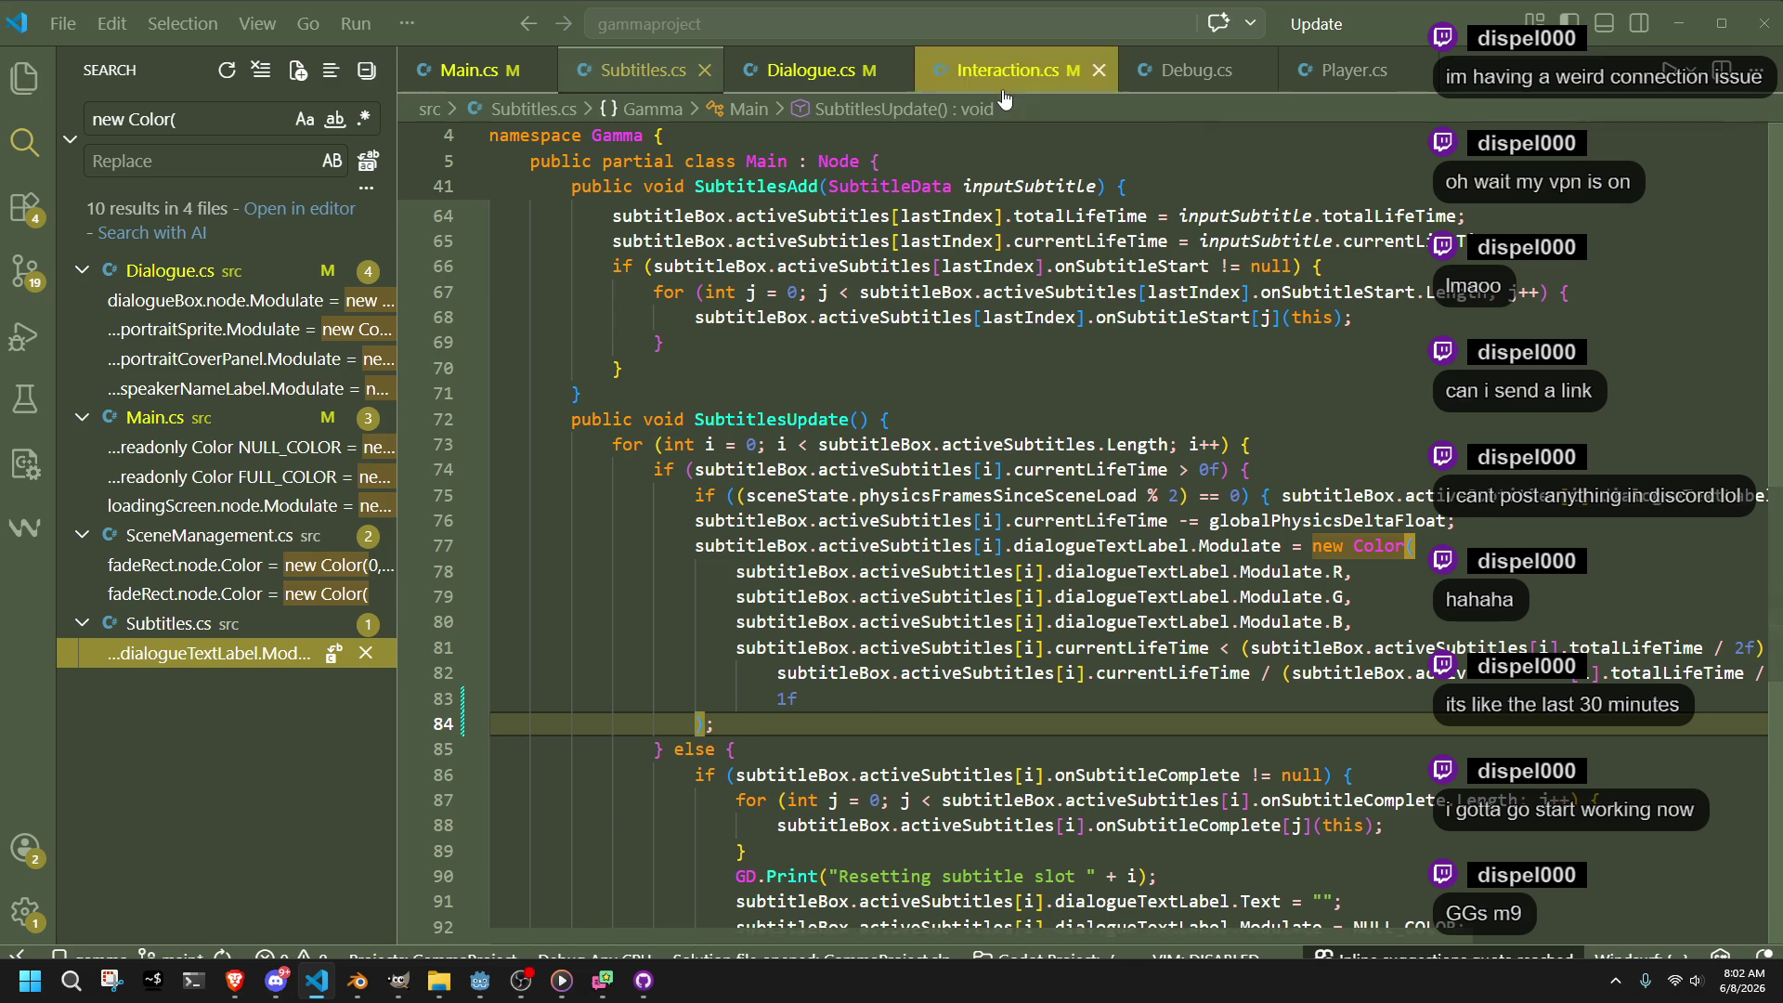
Check the remaining new Color matches, then scroll to the top of Main.cs's constants
{"action": "left_click", "coordinate": [1011, 71]}
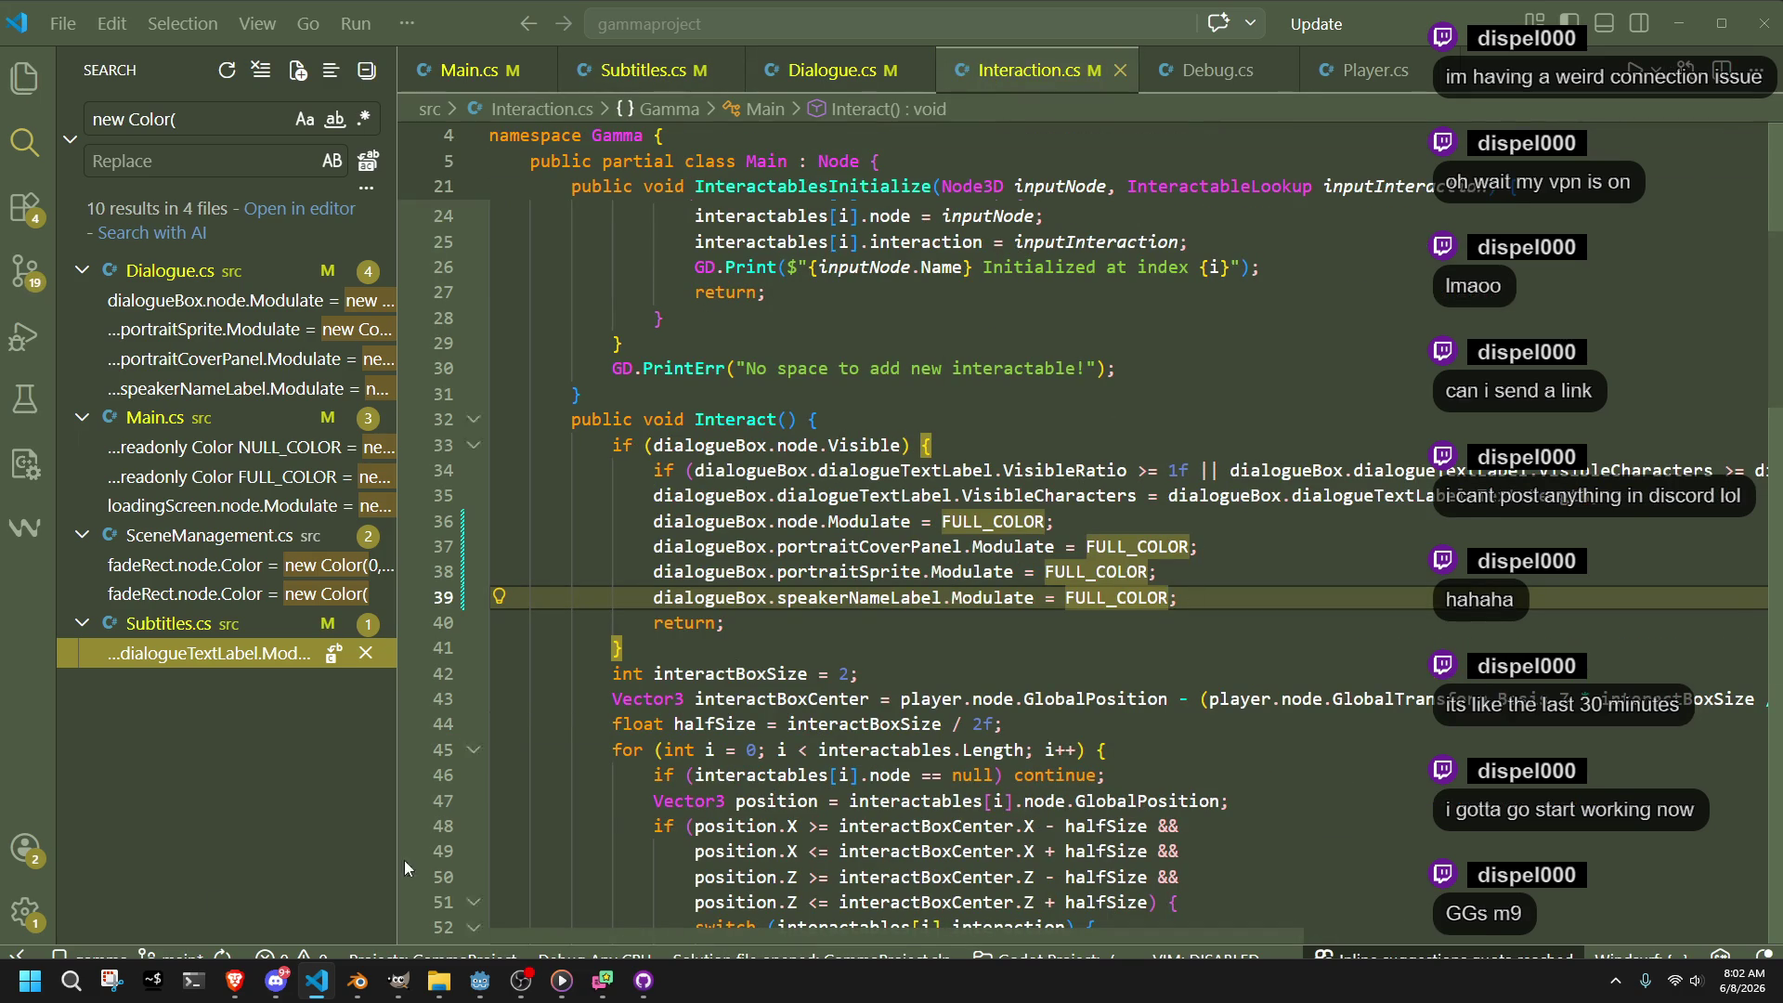
{"action": "left_click", "coordinate": [216, 654]}
{"action": "left_click", "coordinate": [195, 593]}
{"action": "left_click", "coordinate": [195, 564]}
{"action": "left_click", "coordinate": [210, 330]}
{"action": "left_click", "coordinate": [200, 300]}
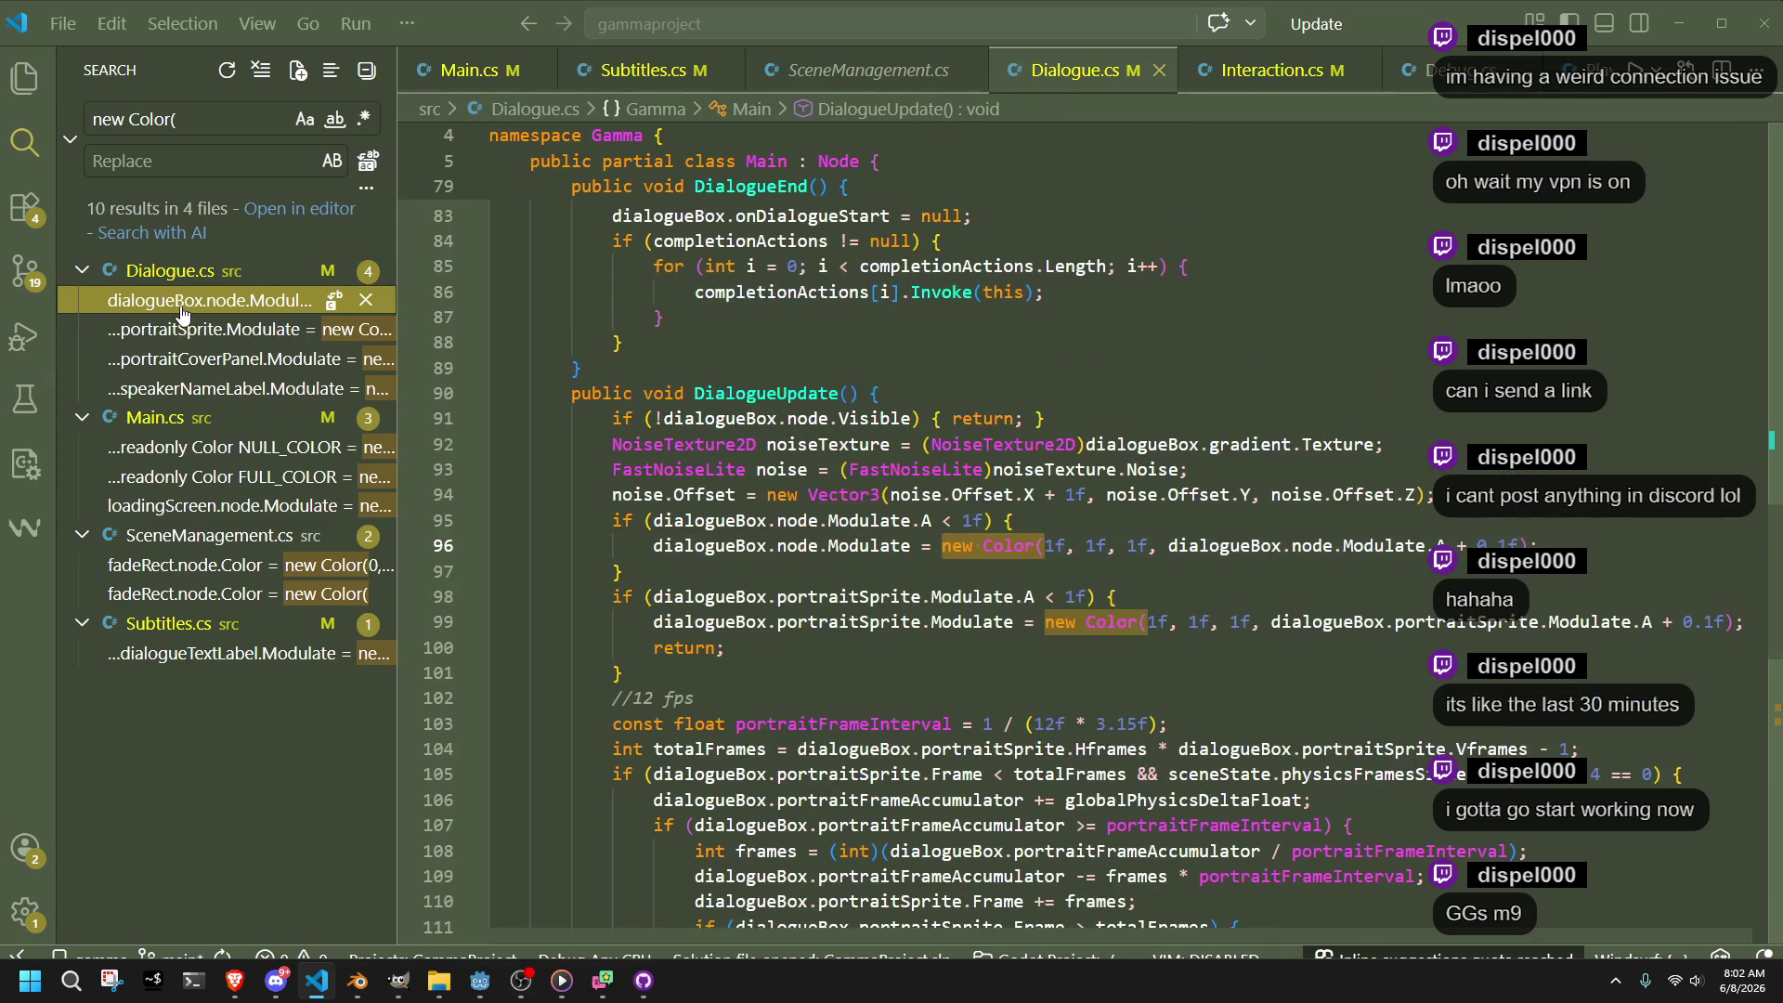
{"action": "left_click", "coordinate": [469, 69]}
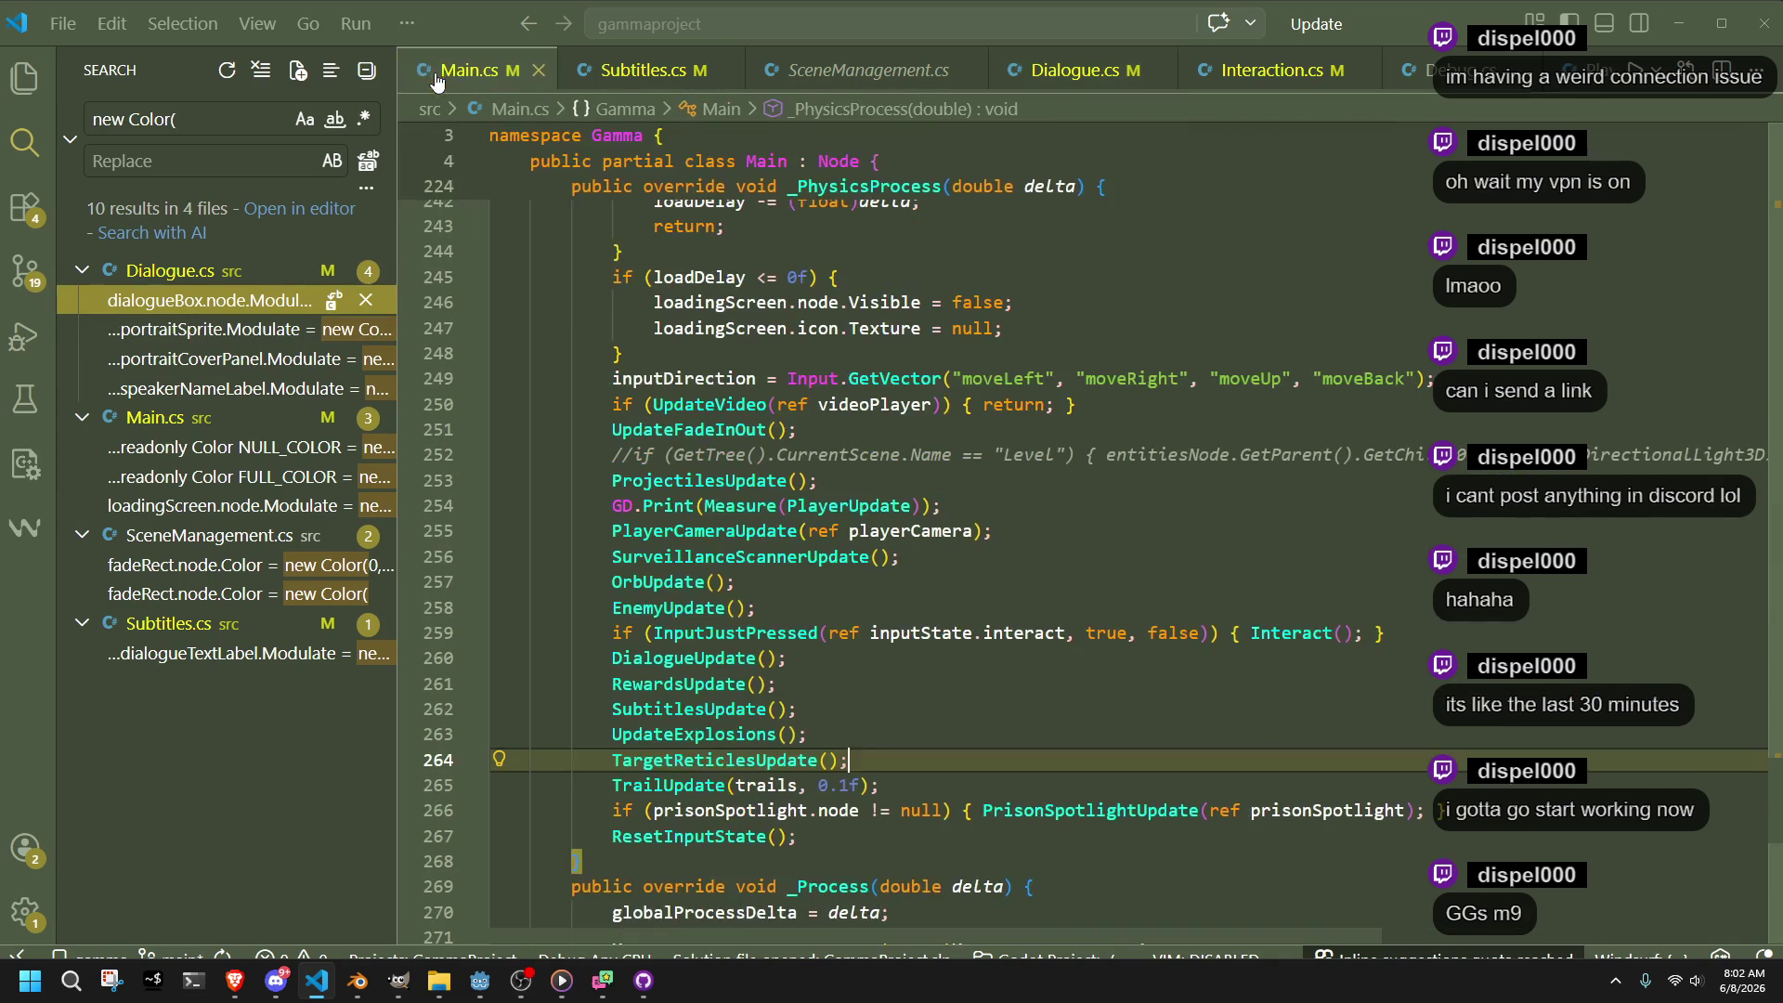
{"action": "scroll", "coordinate": [935, 618], "scroll_direction": "up", "scroll_amount": 20}
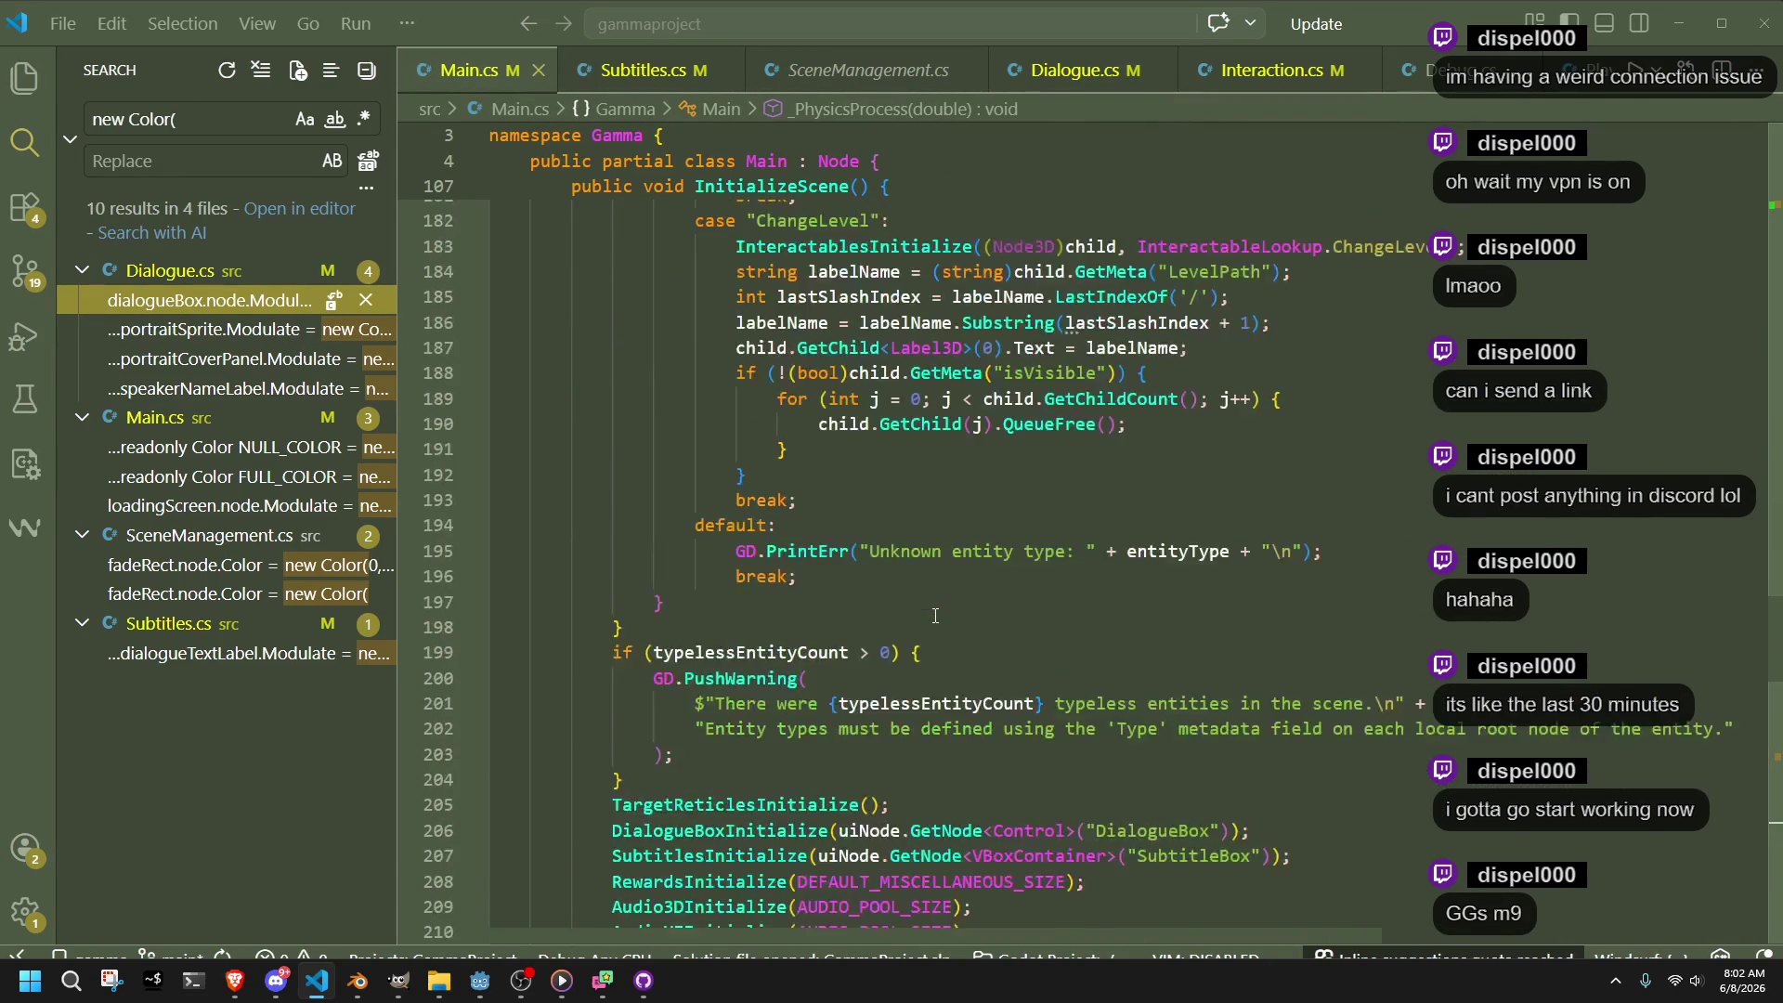
{"action": "scroll", "coordinate": [935, 618], "scroll_direction": "up", "scroll_amount": 13}
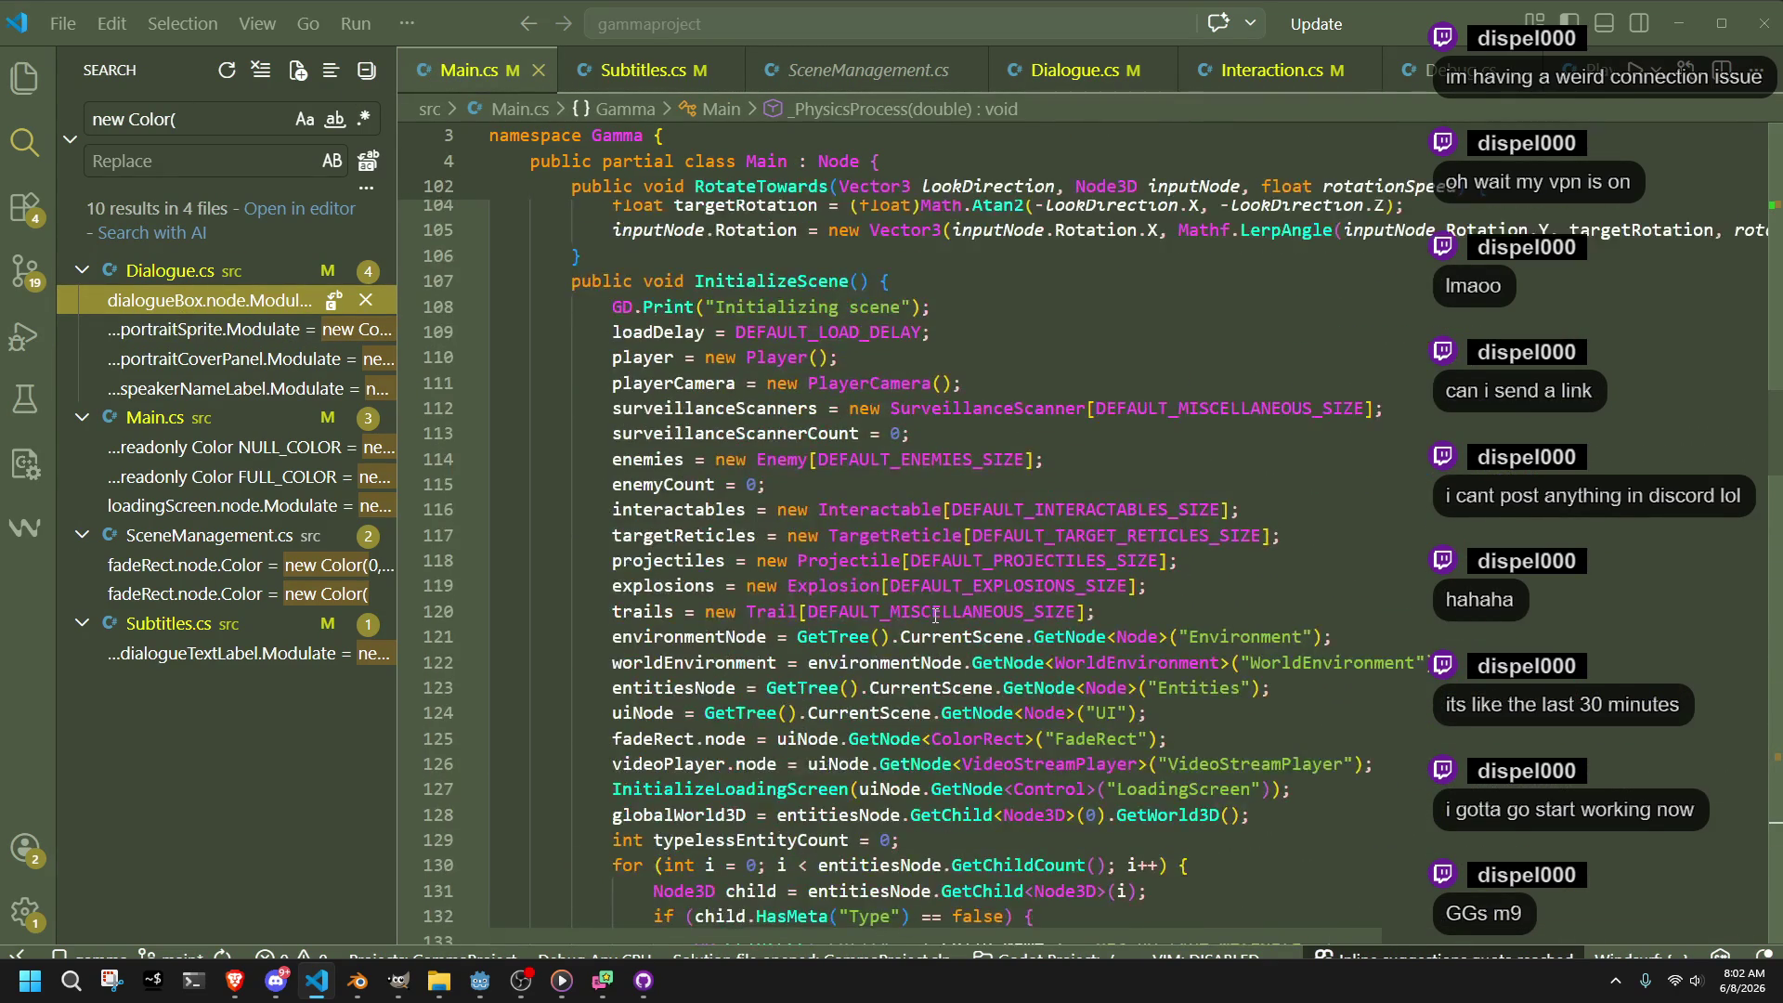
{"action": "scroll", "coordinate": [935, 613], "scroll_direction": "up", "scroll_amount": 7}
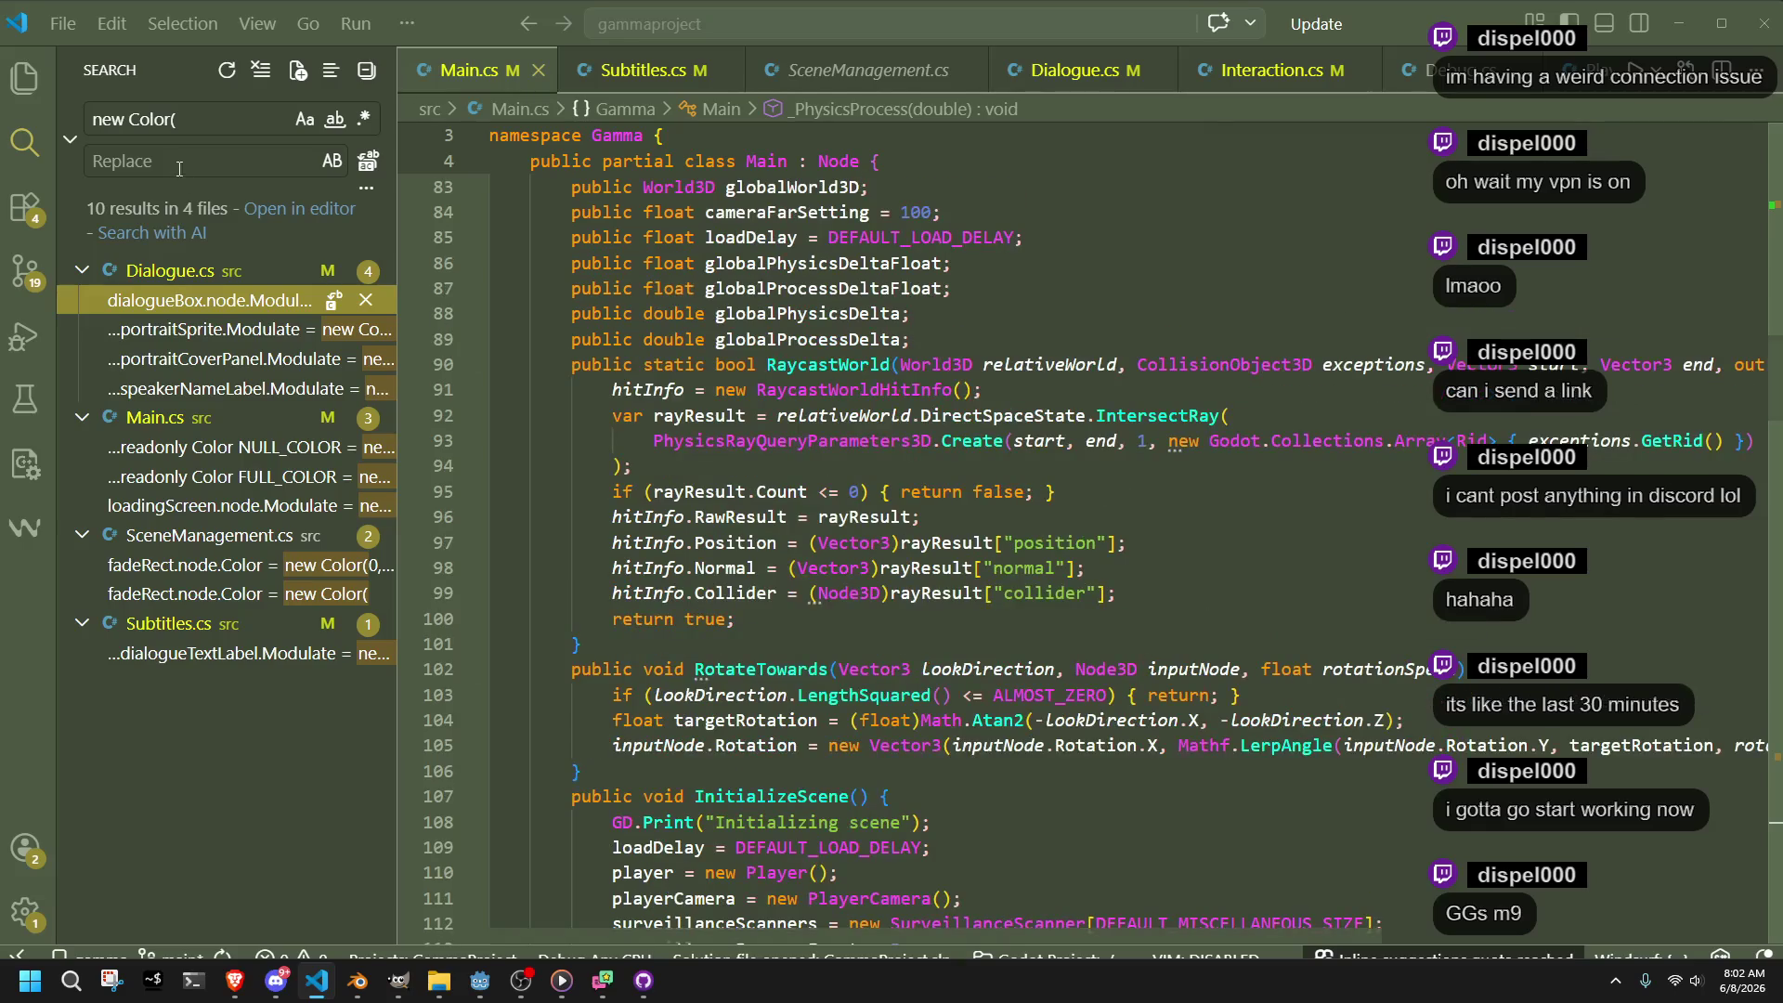
{"action": "scroll", "coordinate": [986, 607], "scroll_direction": "up", "scroll_amount": 20}
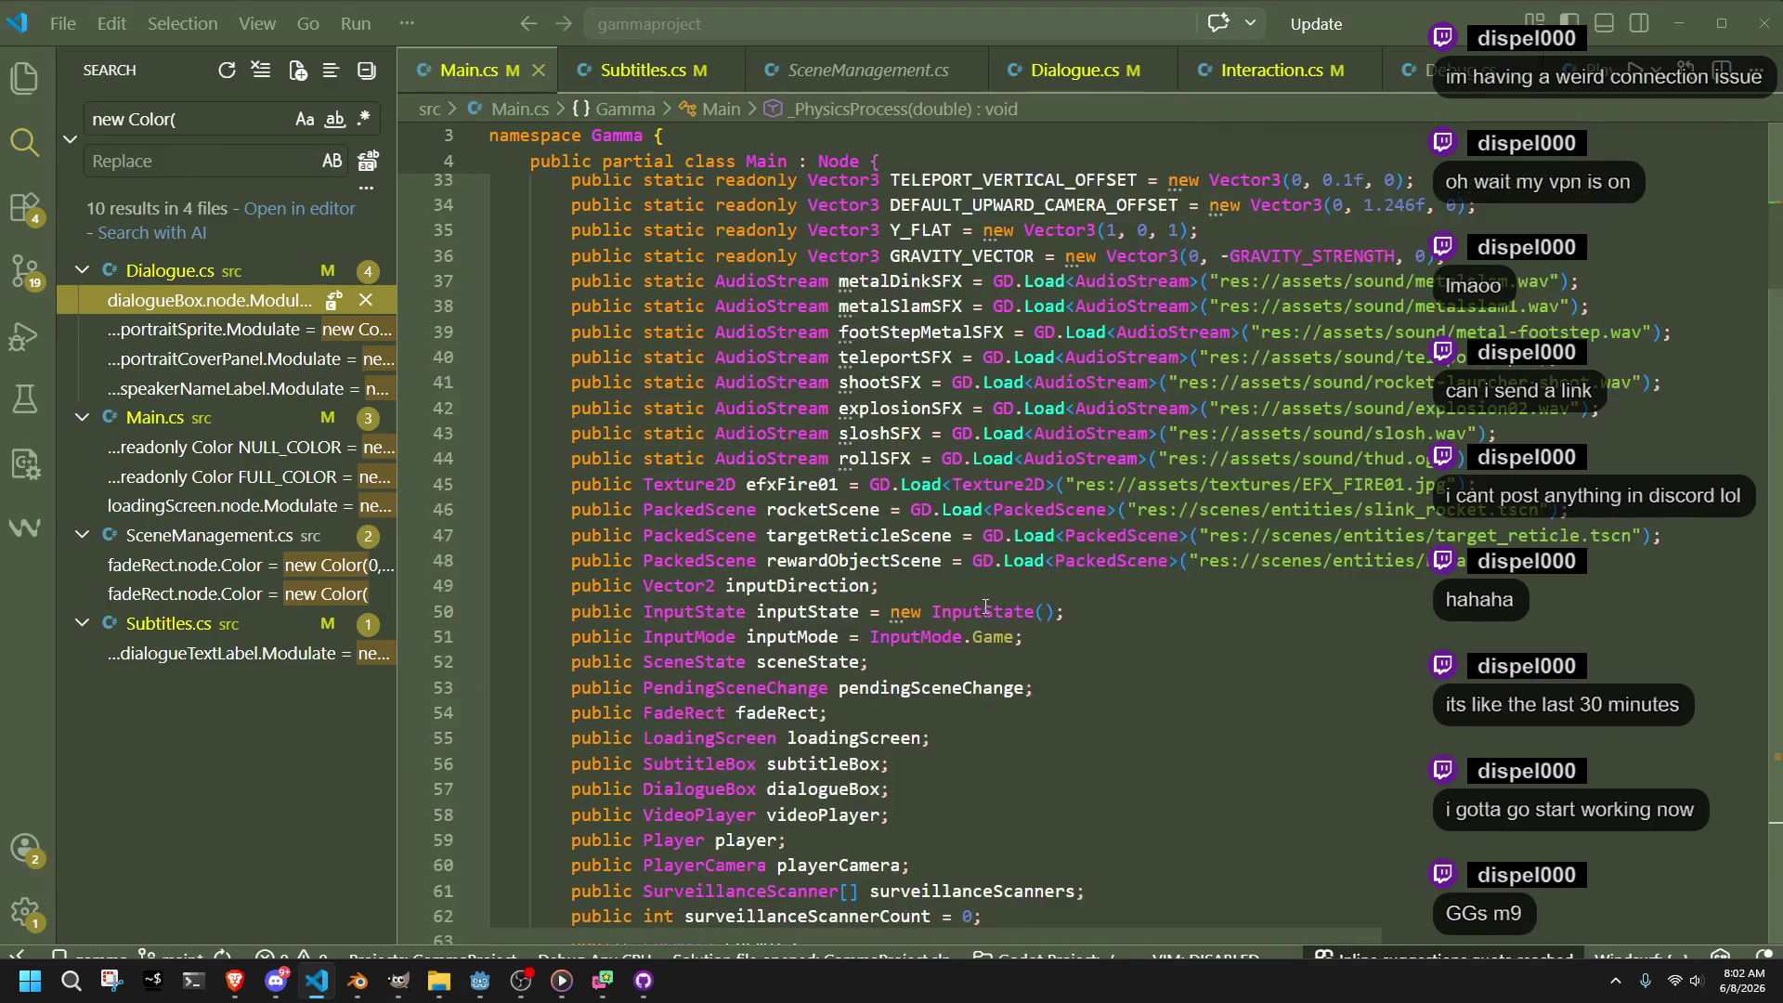
Confirm TELEPORT_VERTICAL_OFFSET is unused via project search and delete its line from Main.cs
{"action": "left_click", "coordinate": [987, 605]}
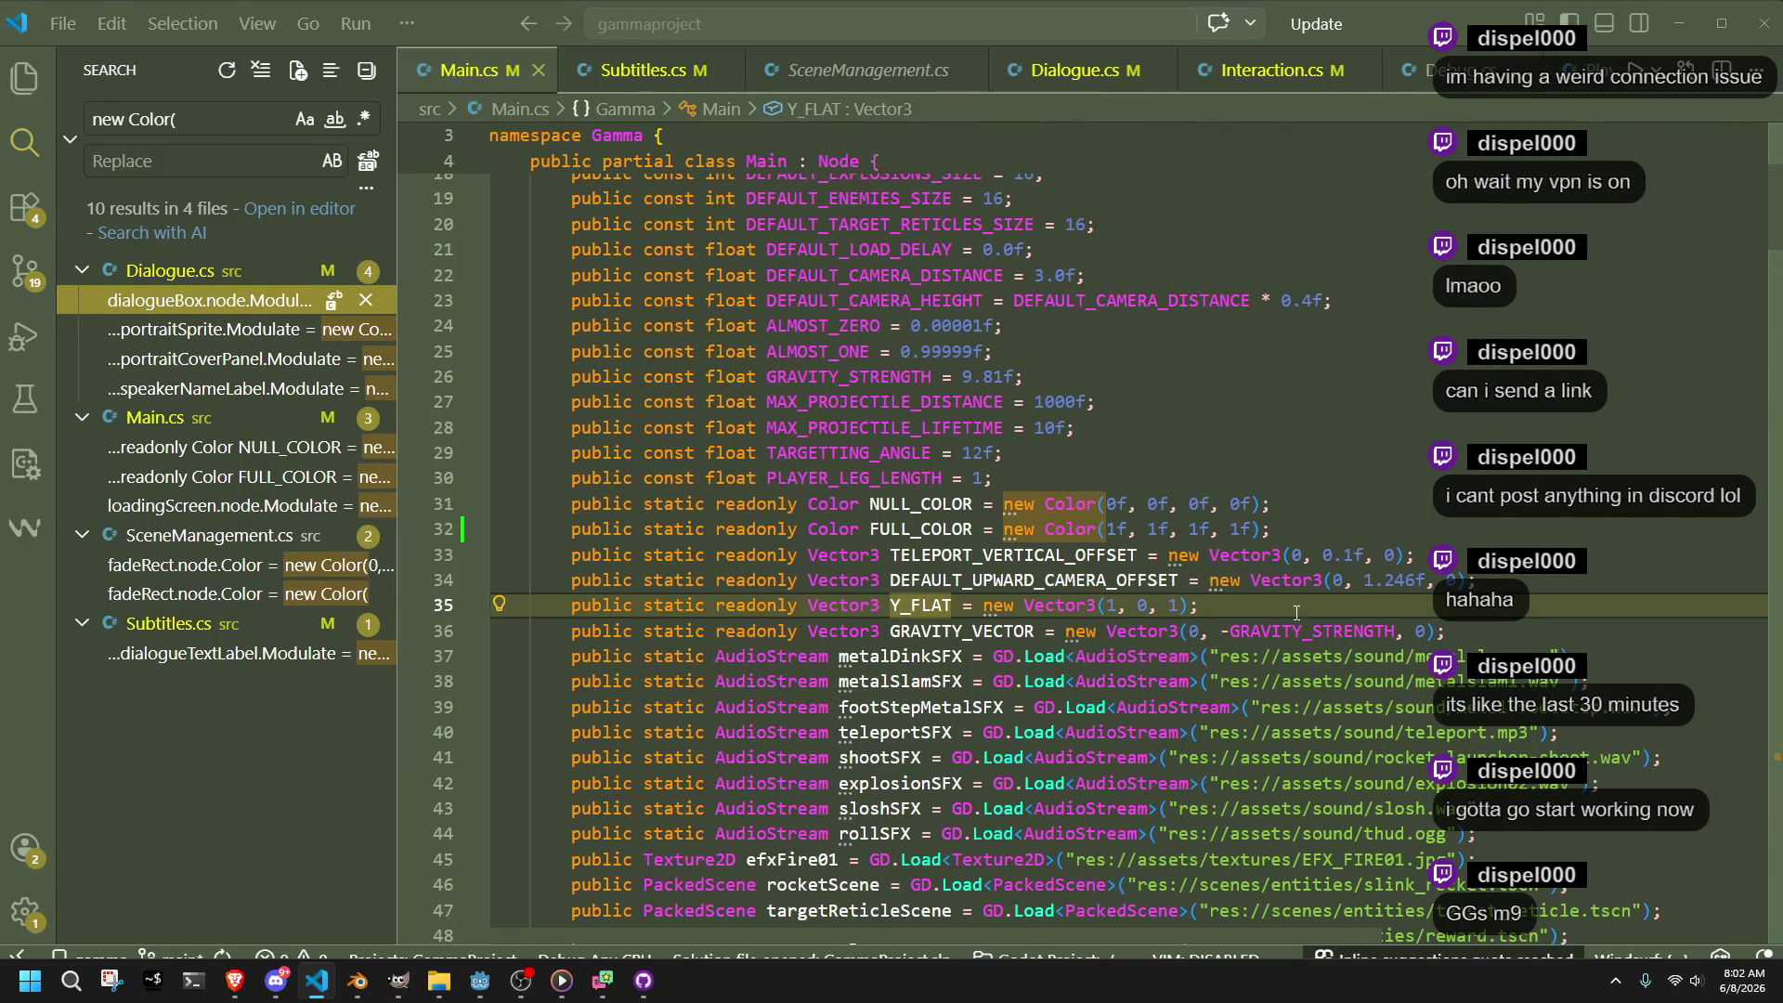
{"action": "left_click", "coordinate": [1504, 631]}
{"action": "double_click", "coordinate": [1154, 579]}
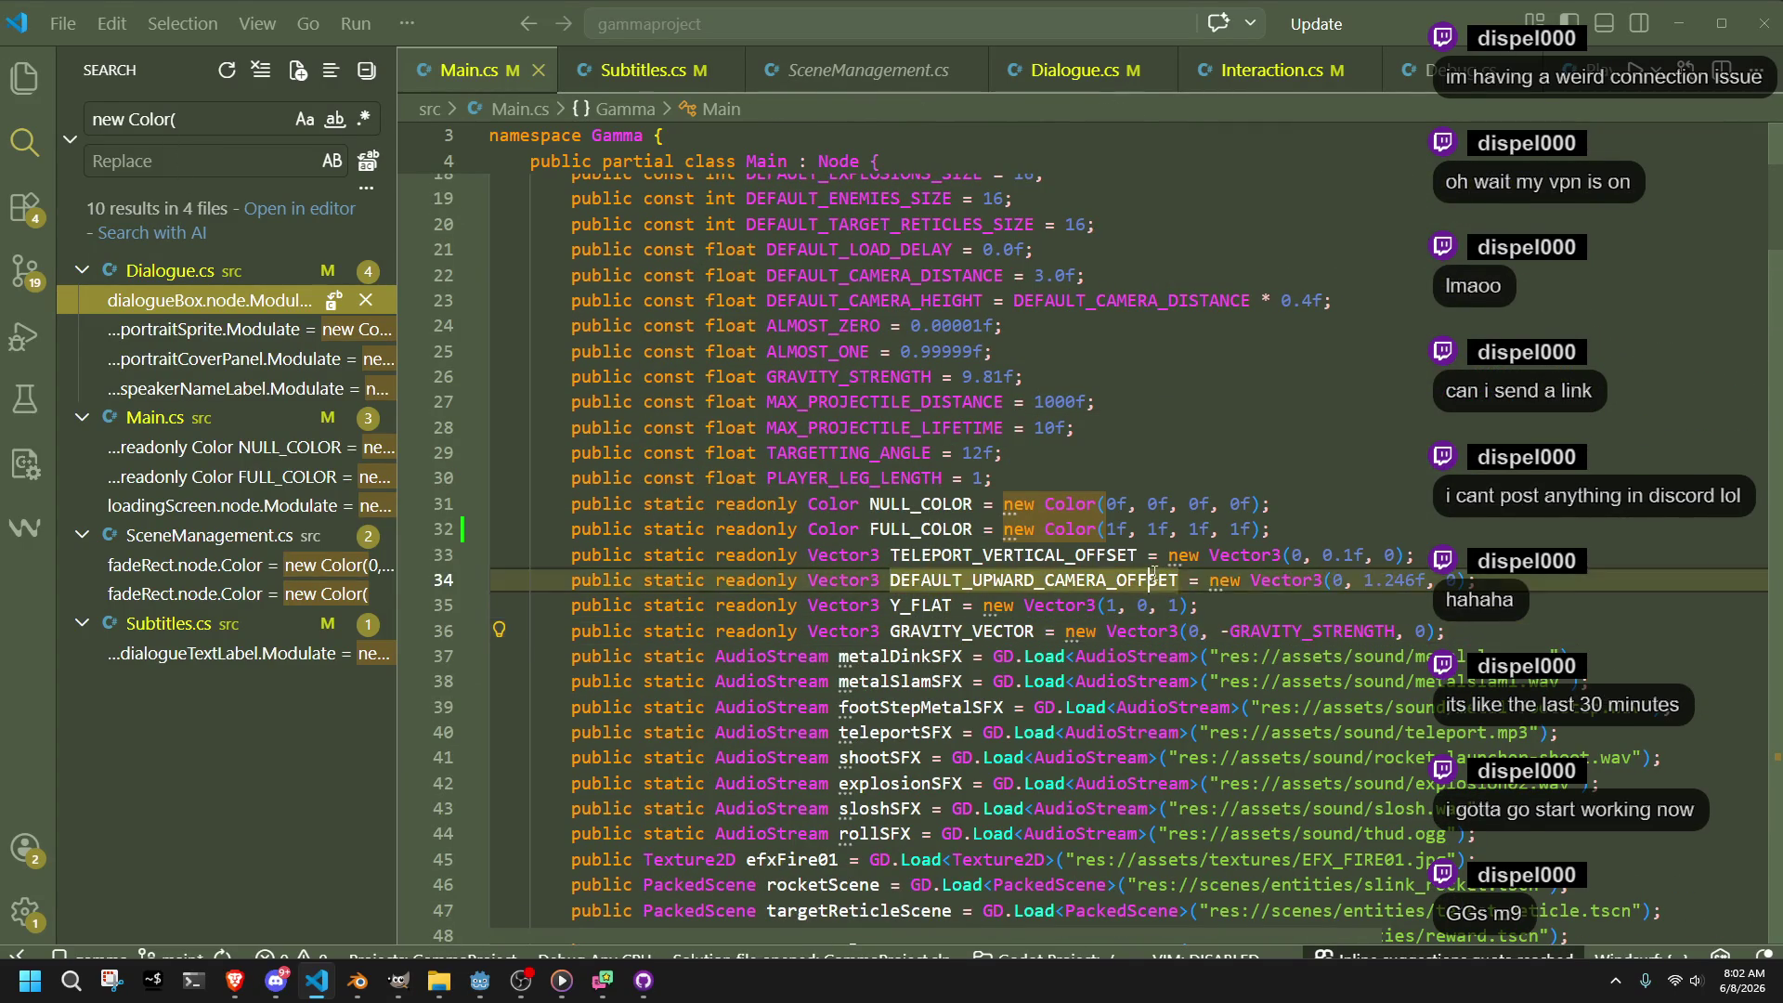
{"action": "double_click", "coordinate": [1073, 553]}
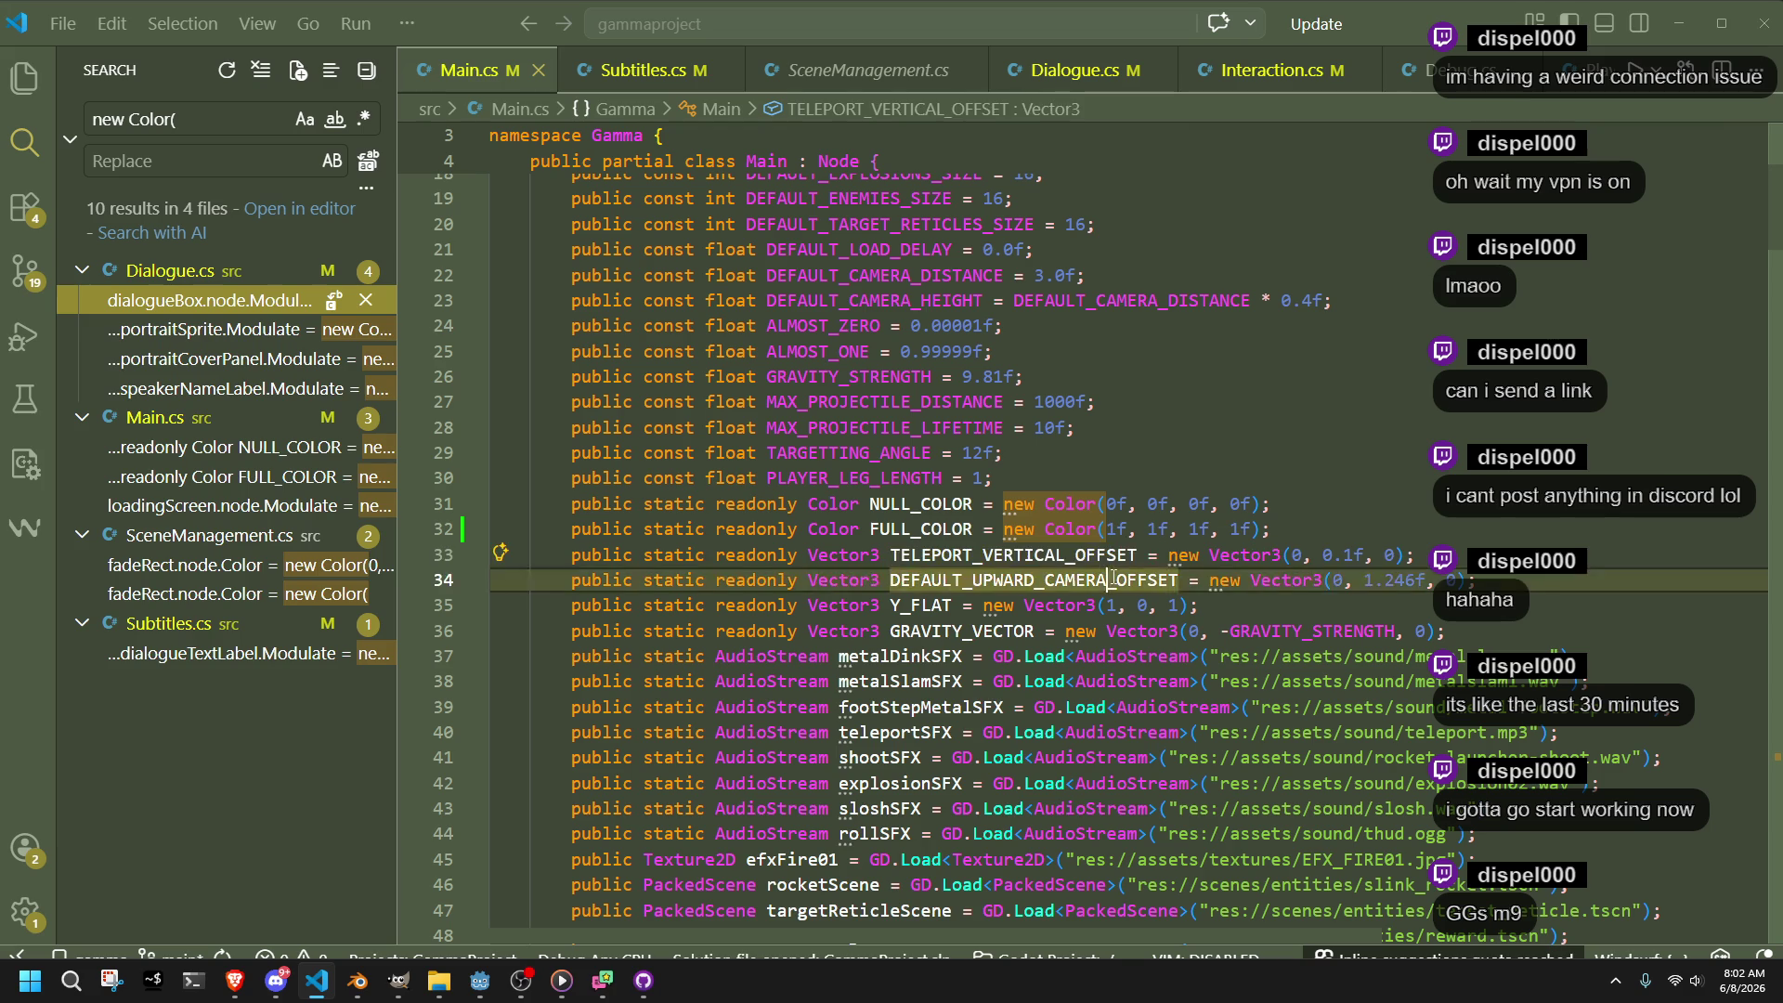
{"action": "key", "text": "ctrl+c"}
{"action": "left_click", "coordinate": [195, 118]}
{"action": "key", "text": "ctrl+a"}
{"action": "key", "text": "ctrl+v"}
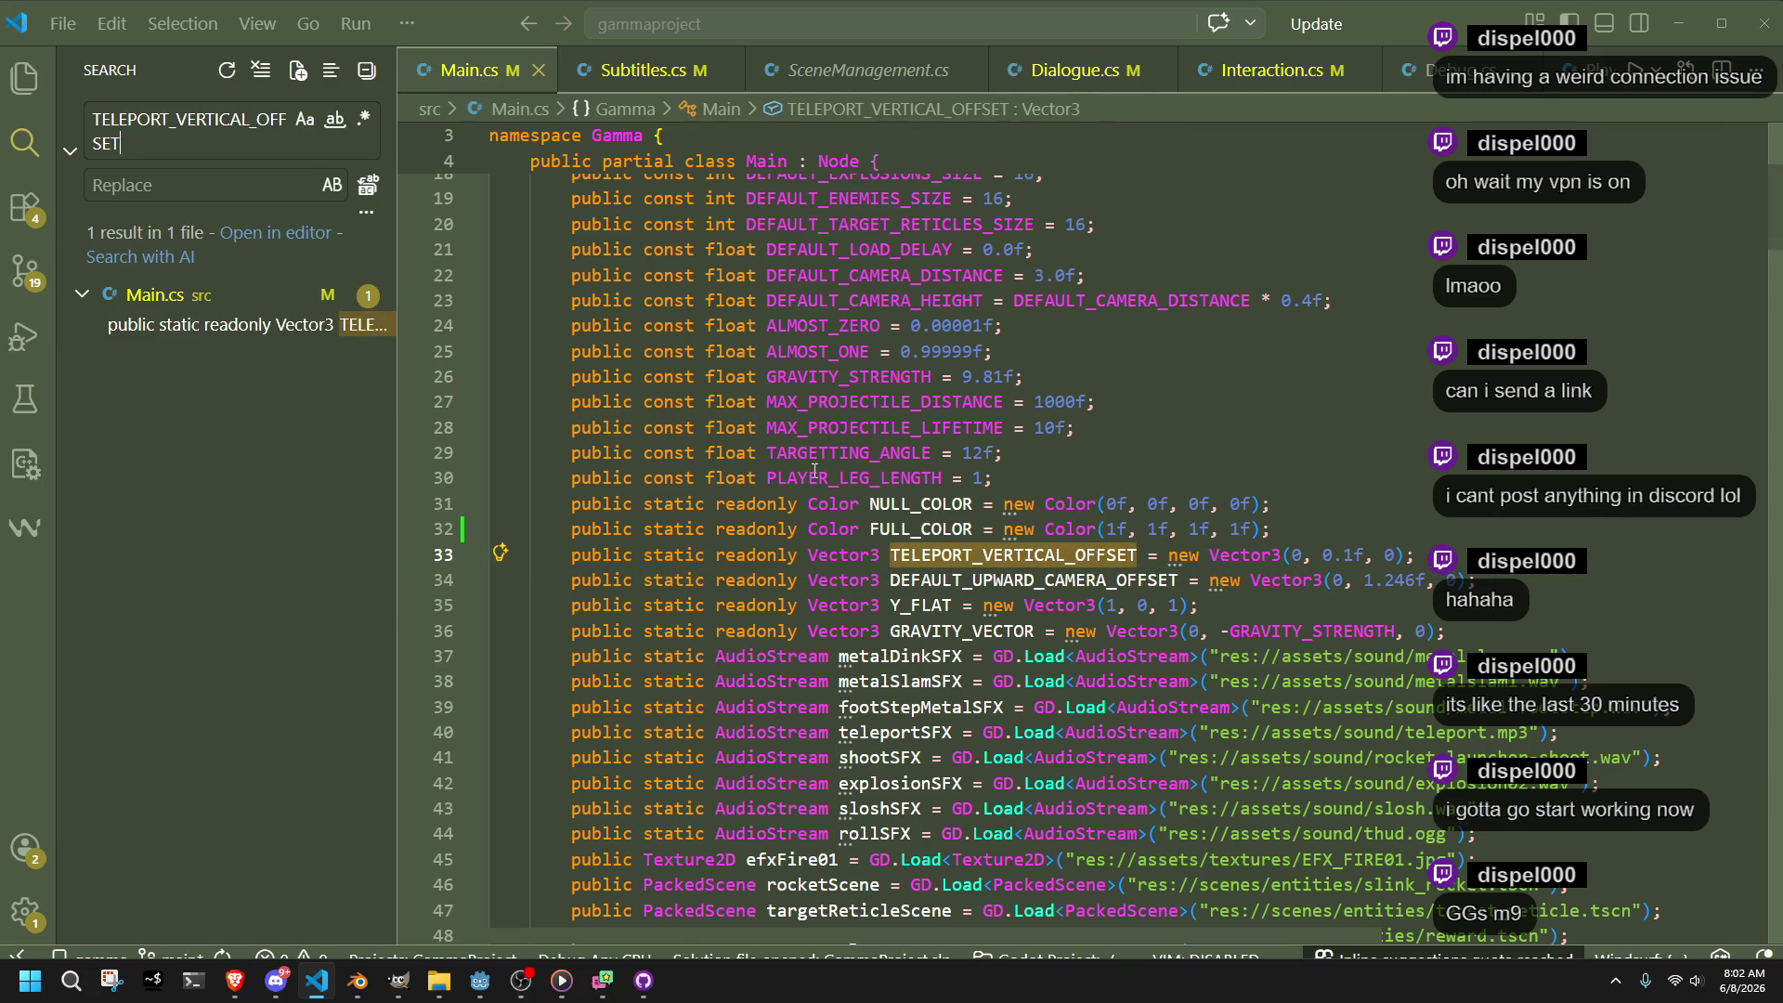
{"action": "key", "text": "End"}
{"action": "key", "text": "shift+Up"}
{"action": "key", "text": "BackSpace"}
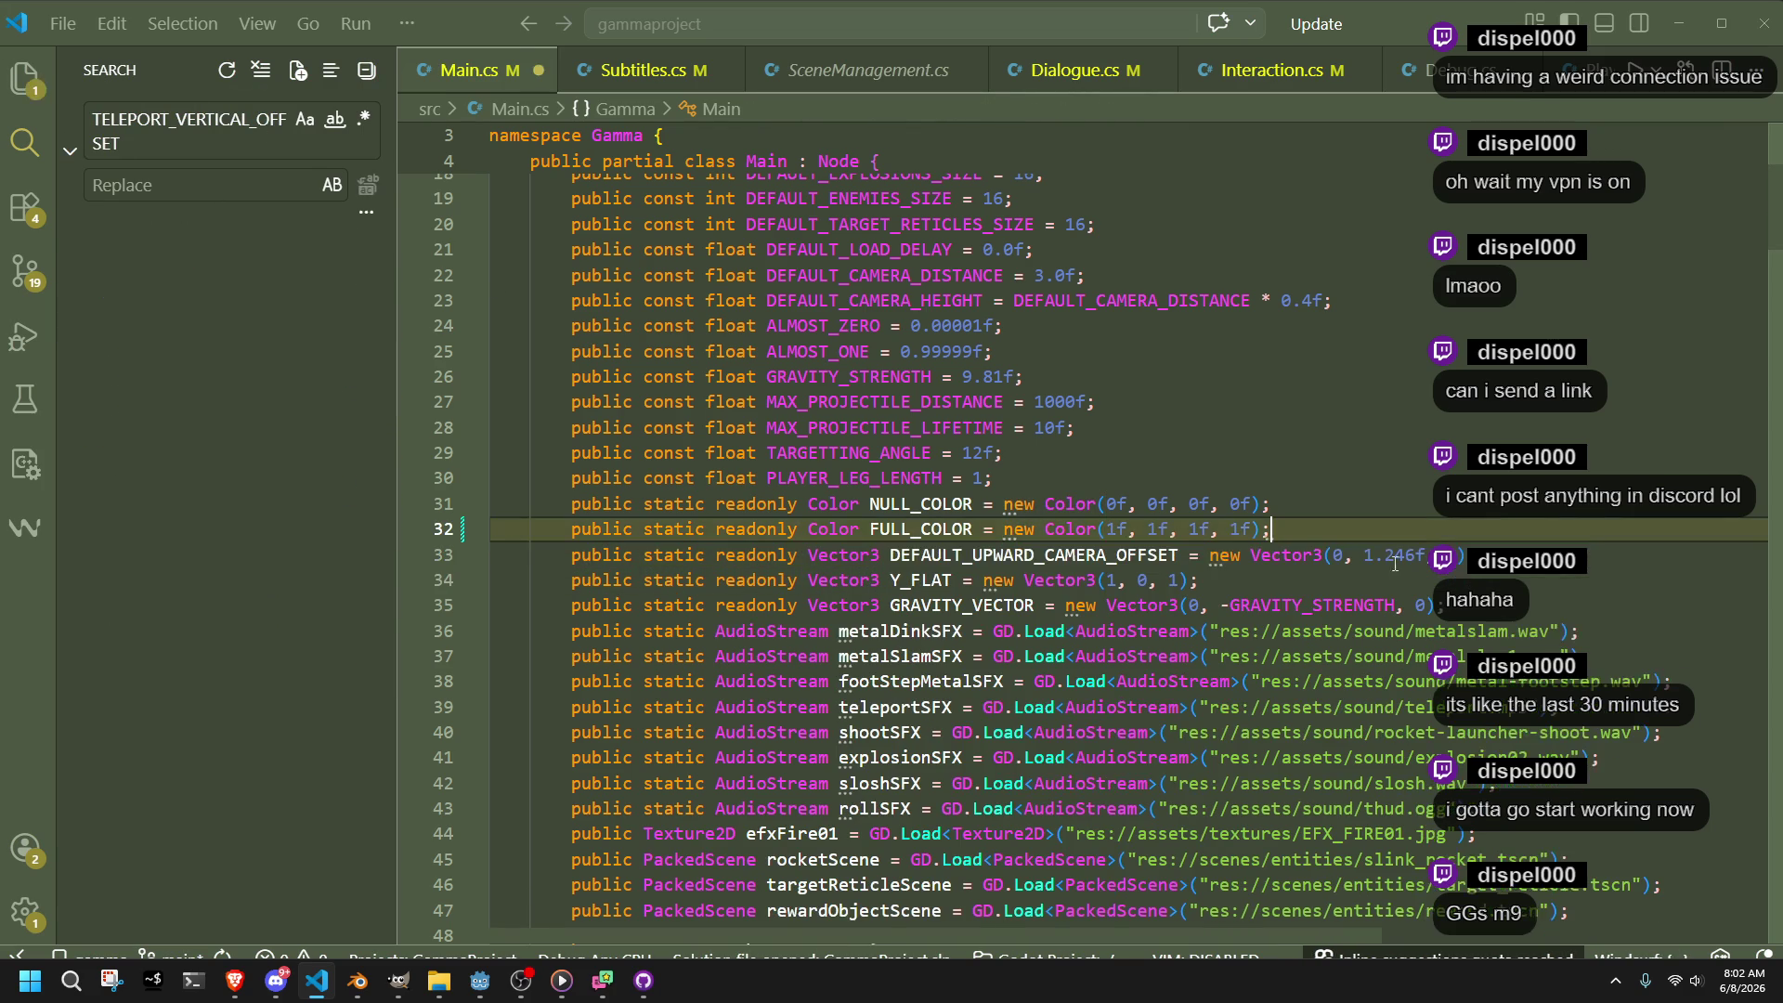
Confirm DEFAULT_UPWARD_CAMERA_OFFSET is unused, delete its line, and save Main.cs
{"action": "double_click", "coordinate": [1009, 557]}
{"action": "key", "text": "ctrl+shift+f"}
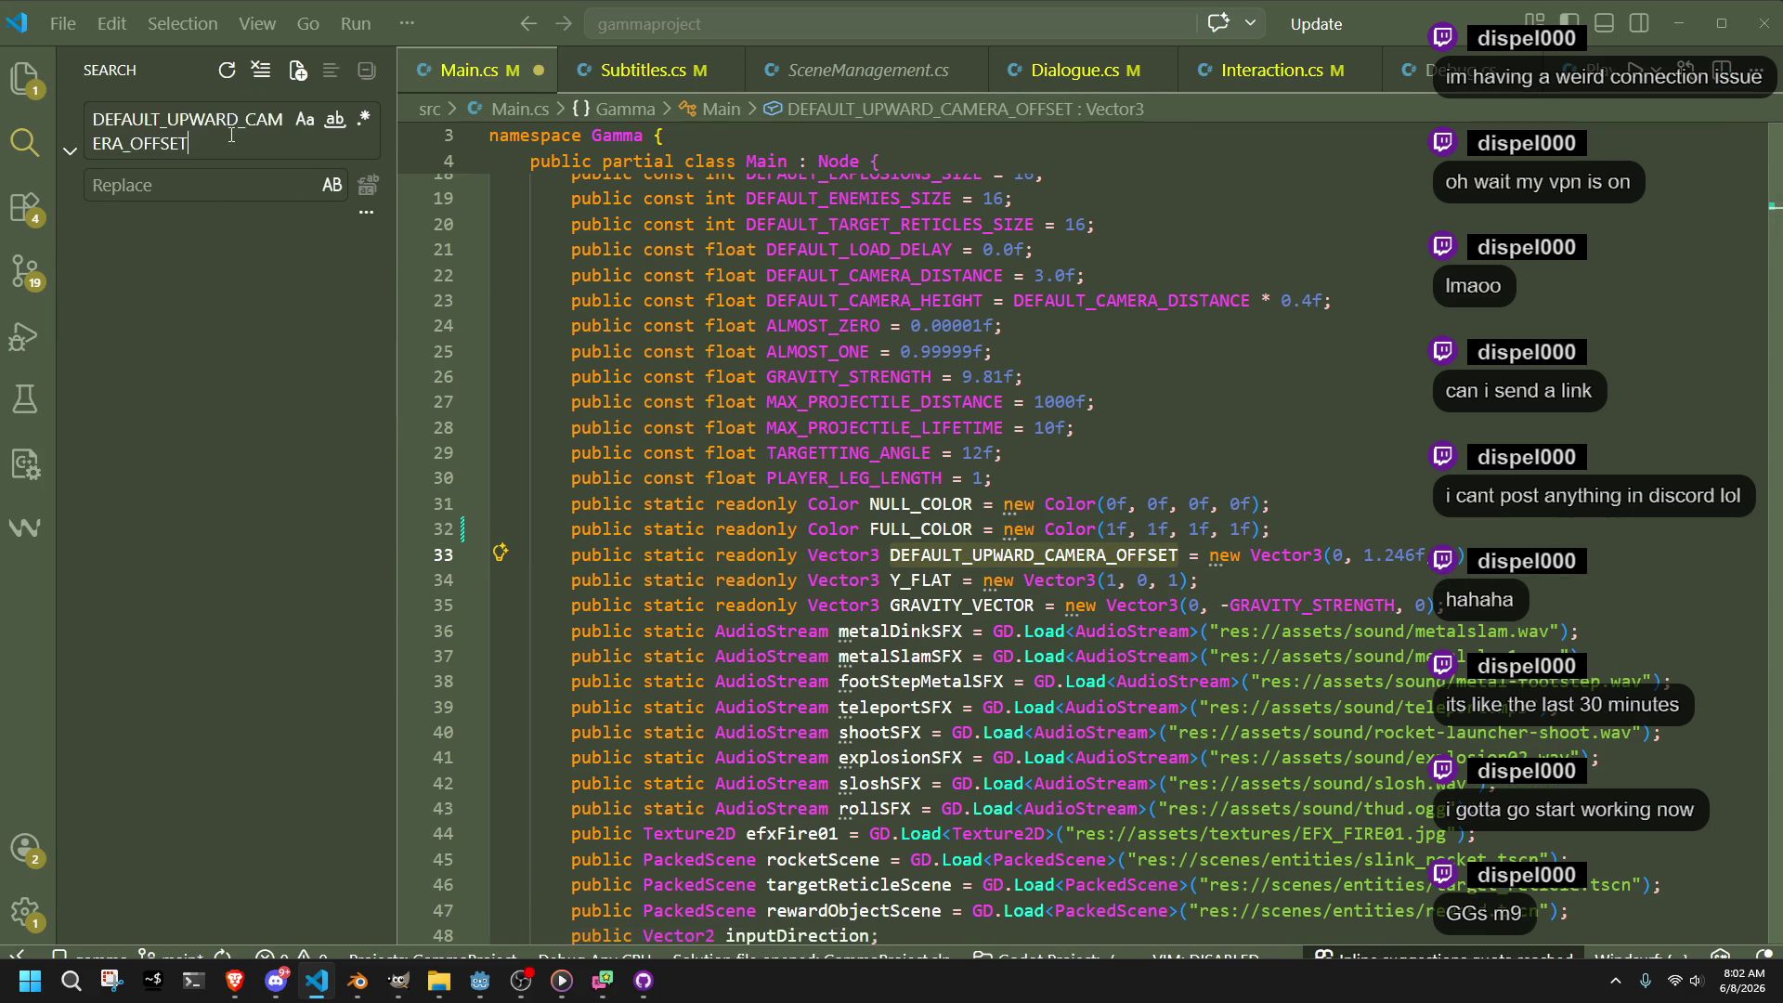
{"action": "left_click", "coordinate": [258, 305]}
{"action": "left_click_drag", "start_coordinate": [1515, 558], "coordinate": [1515, 541]}
{"action": "key", "text": "BackSpace"}
{"action": "key", "text": "Down"}
{"action": "key", "text": "ctrl+s"}
Search the project for 'new Vector3(1, 0, 1)'
{"action": "key", "text": "ctrl+shift+f"}
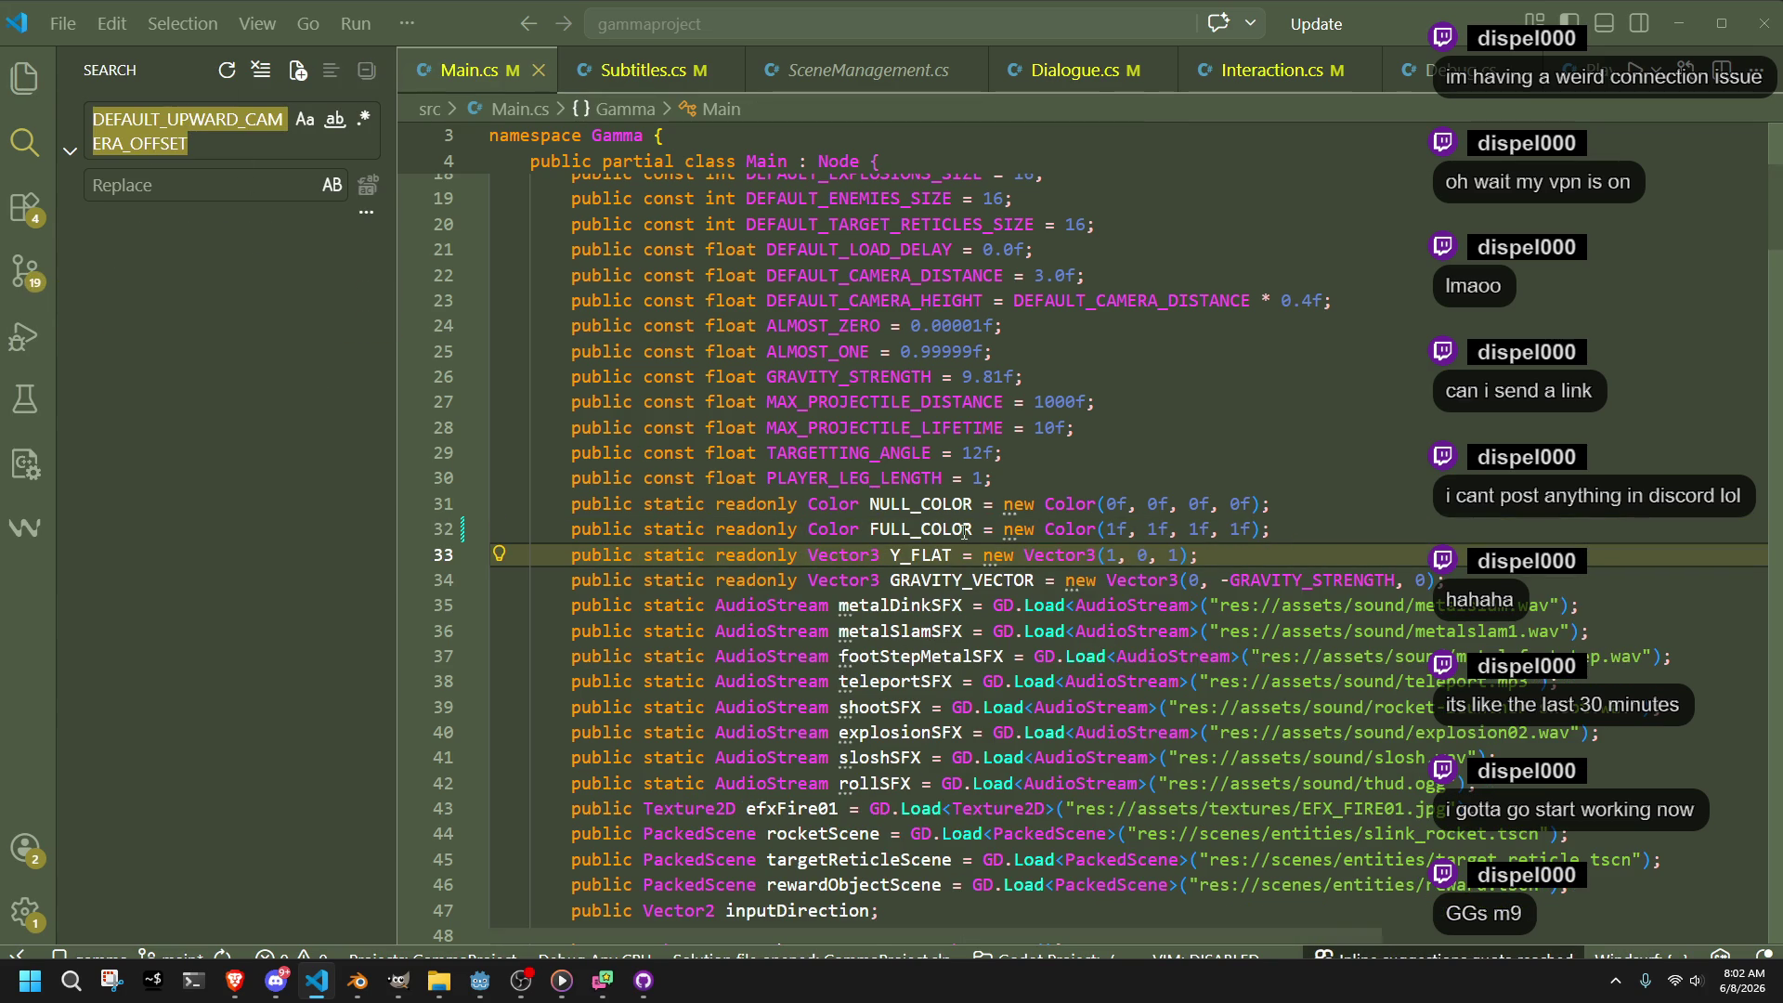
{"action": "key", "text": "BackSpace"}
{"action": "type", "text": "new"}
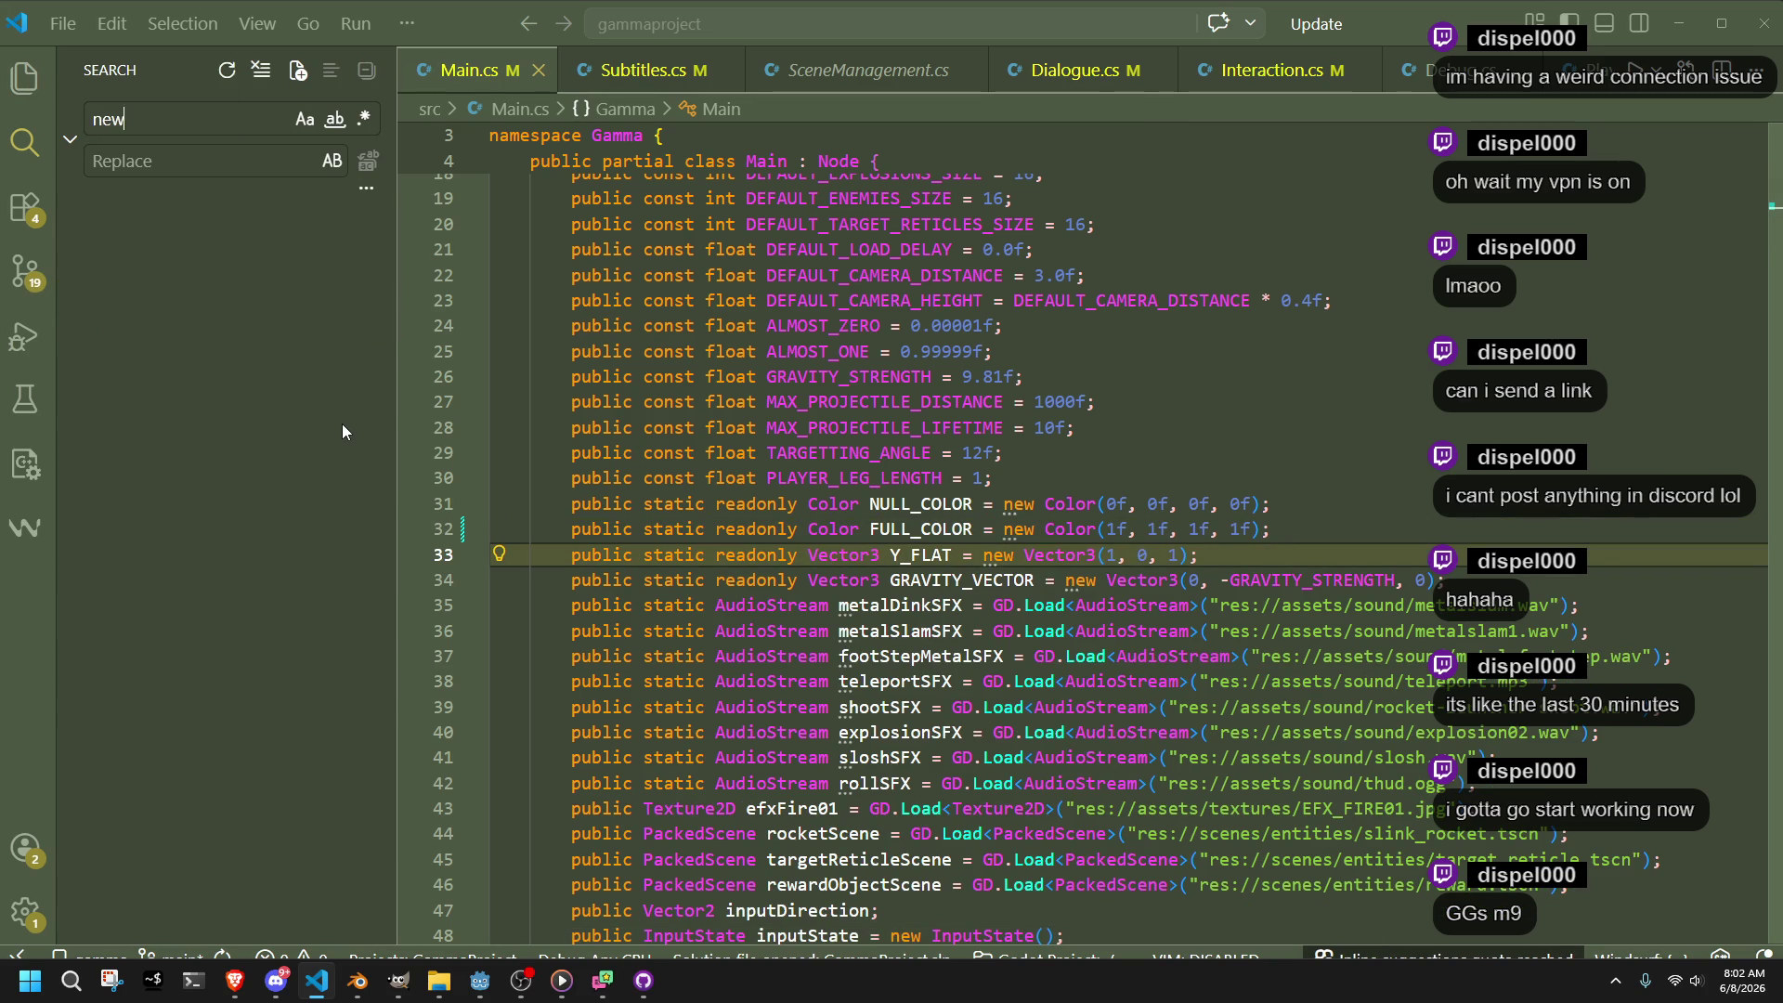
{"action": "type", "text": " Vector3"}
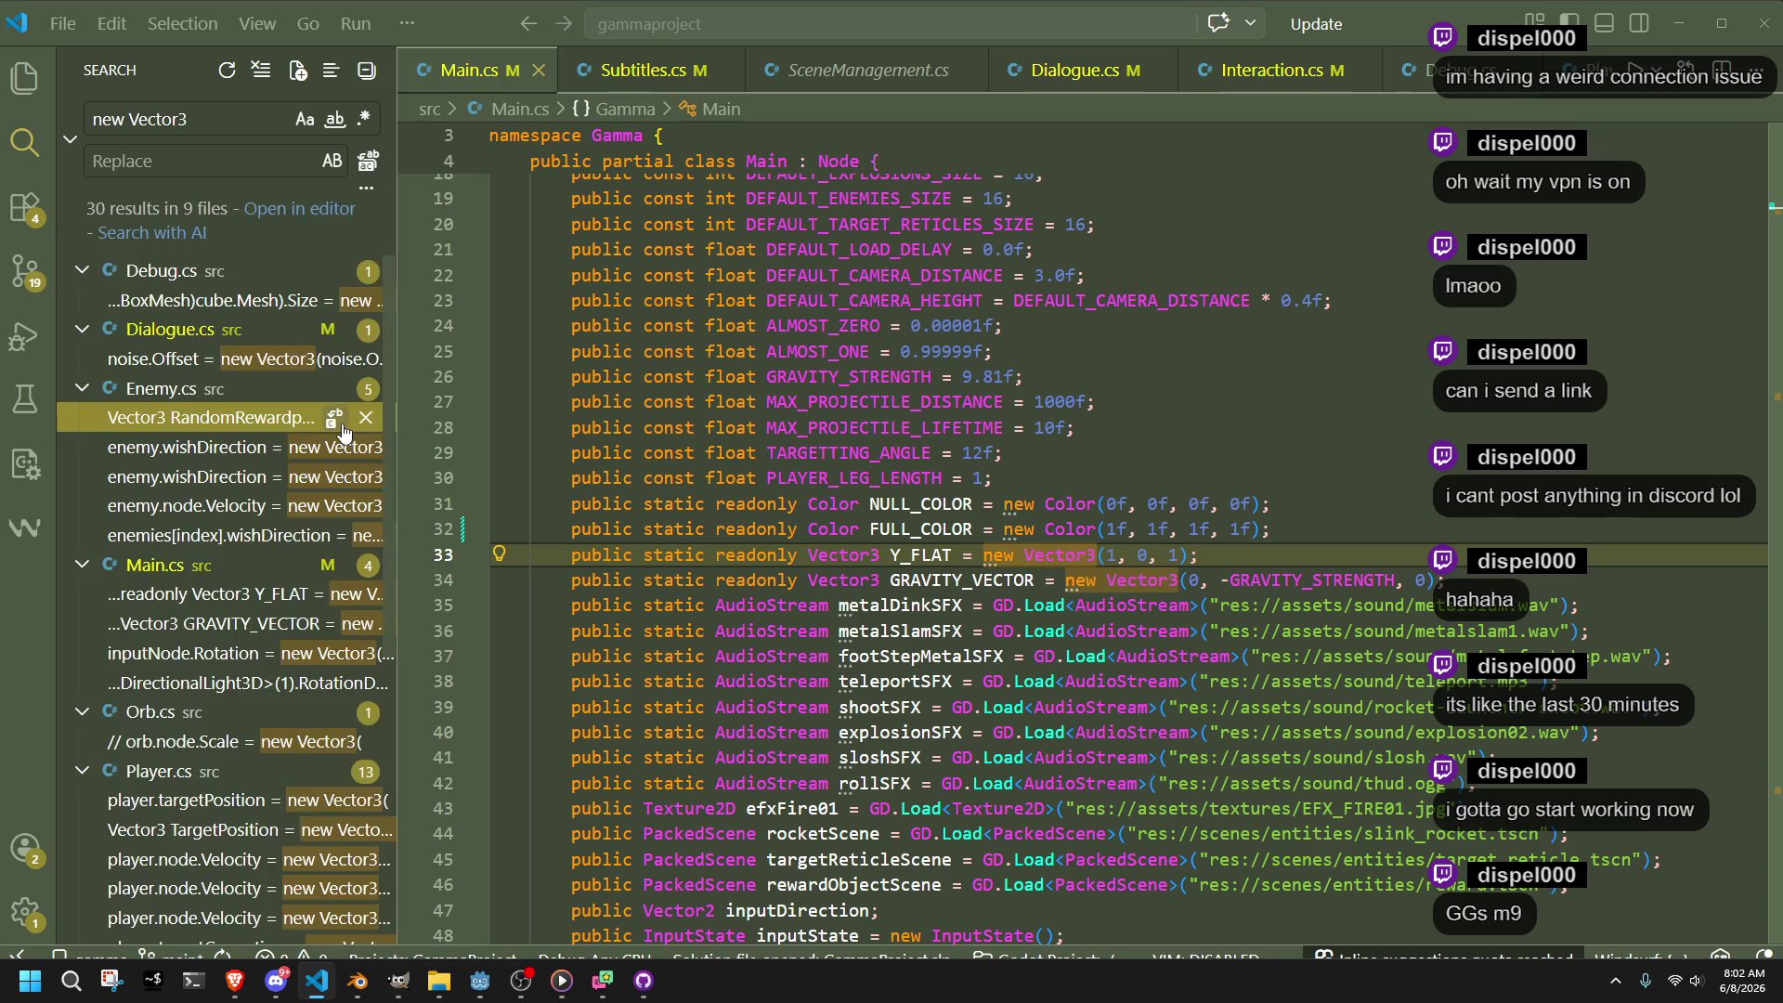
{"action": "type", "text": "(1,"}
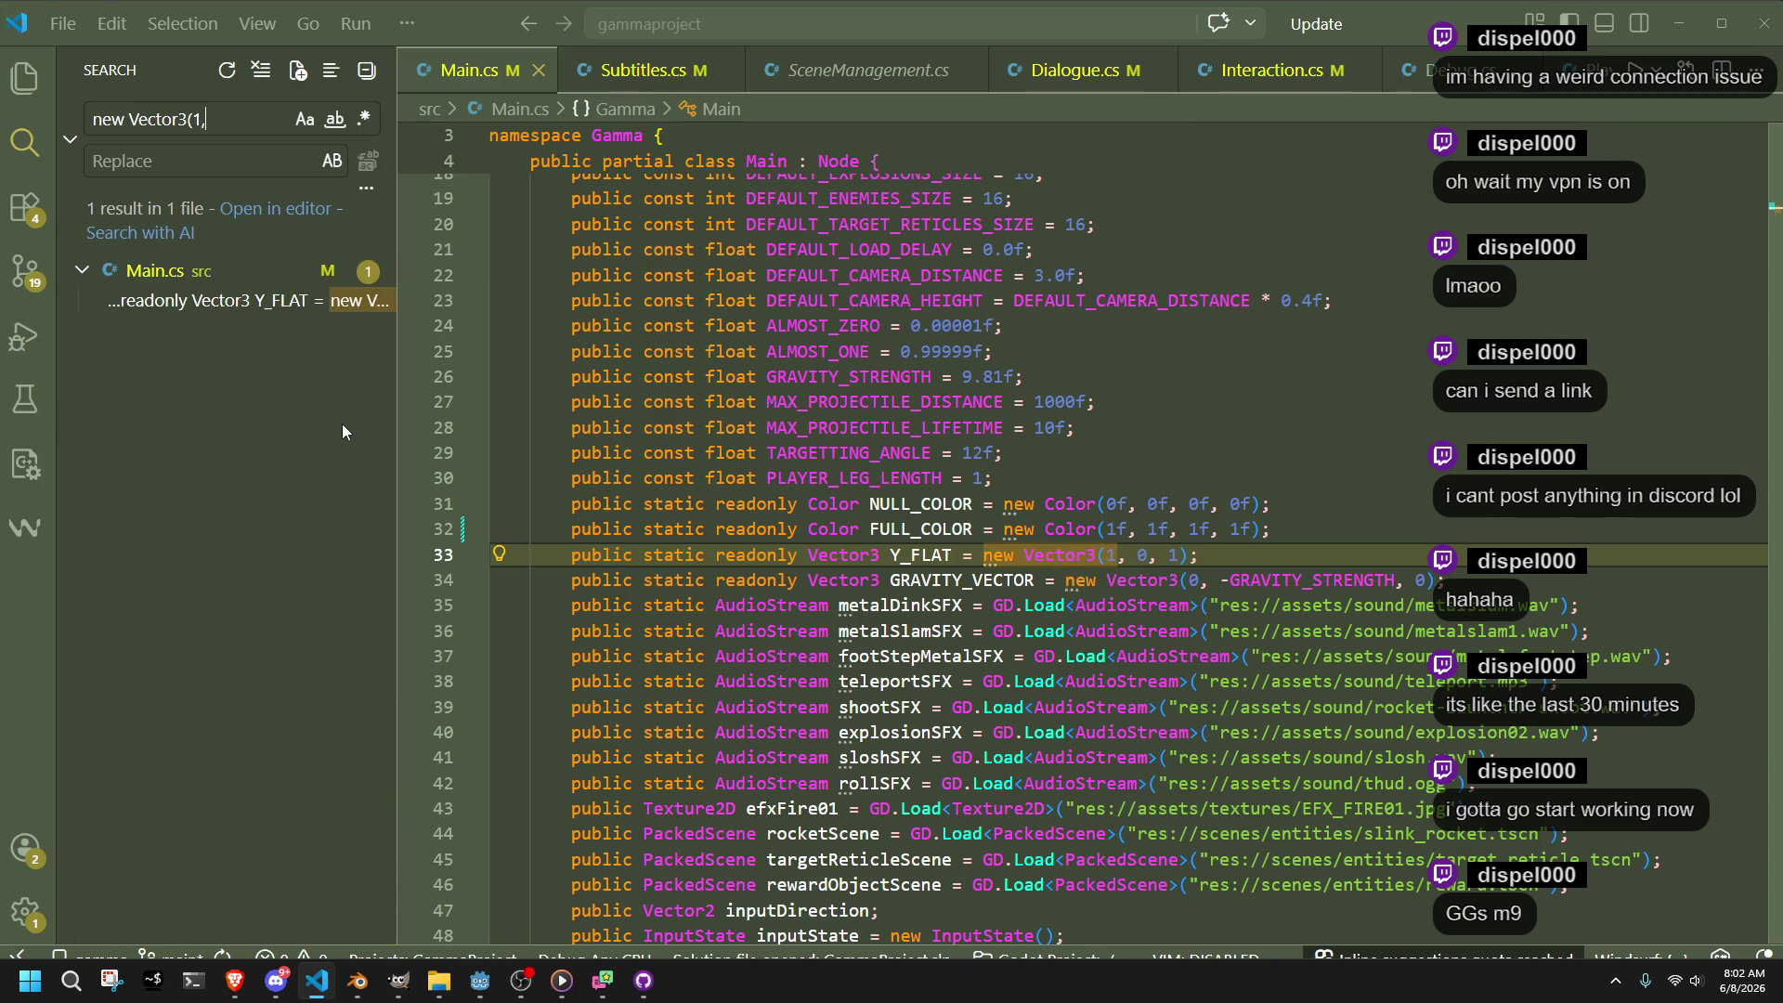
{"action": "type", "text": " 0, 1"}
{"action": "type", "text": ")"}
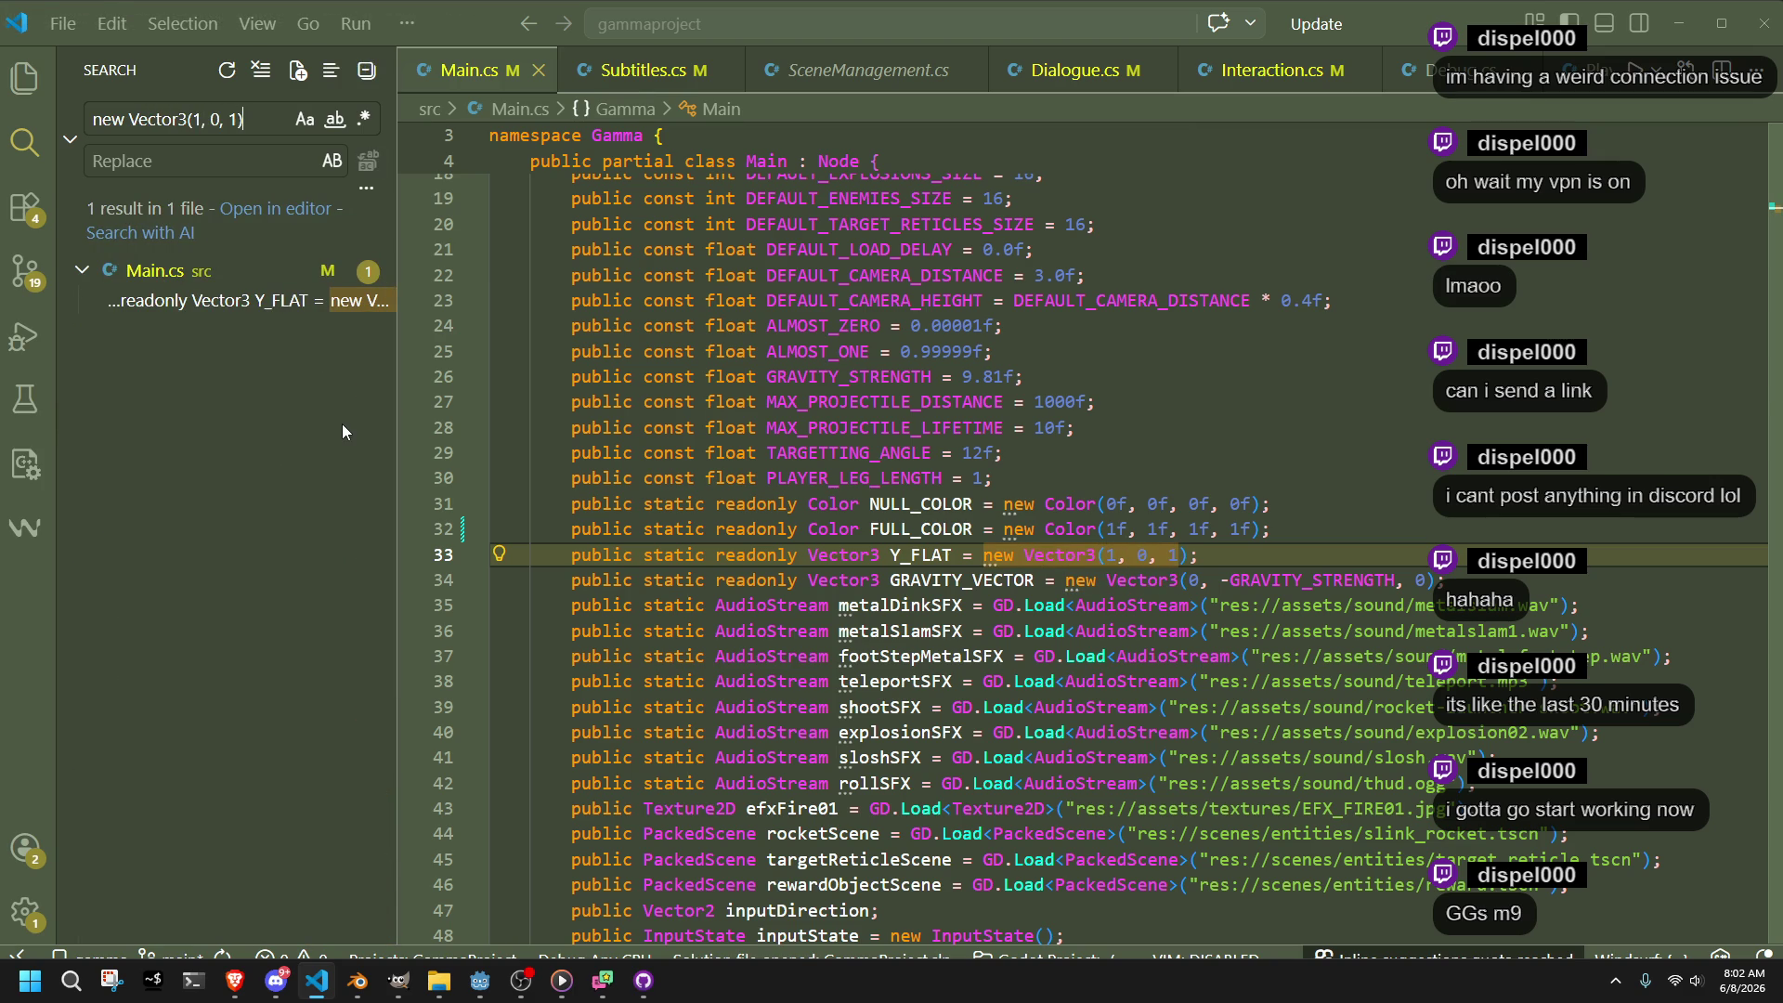
{"action": "key", "text": "BackSpace"}
{"action": "key", "text": "BackSpace"}
{"action": "key", "text": "BackSpace"}
{"action": "key", "text": "BackSpace"}
{"action": "key", "text": "BackSpace"}
{"action": "key", "text": "BackSpace"}
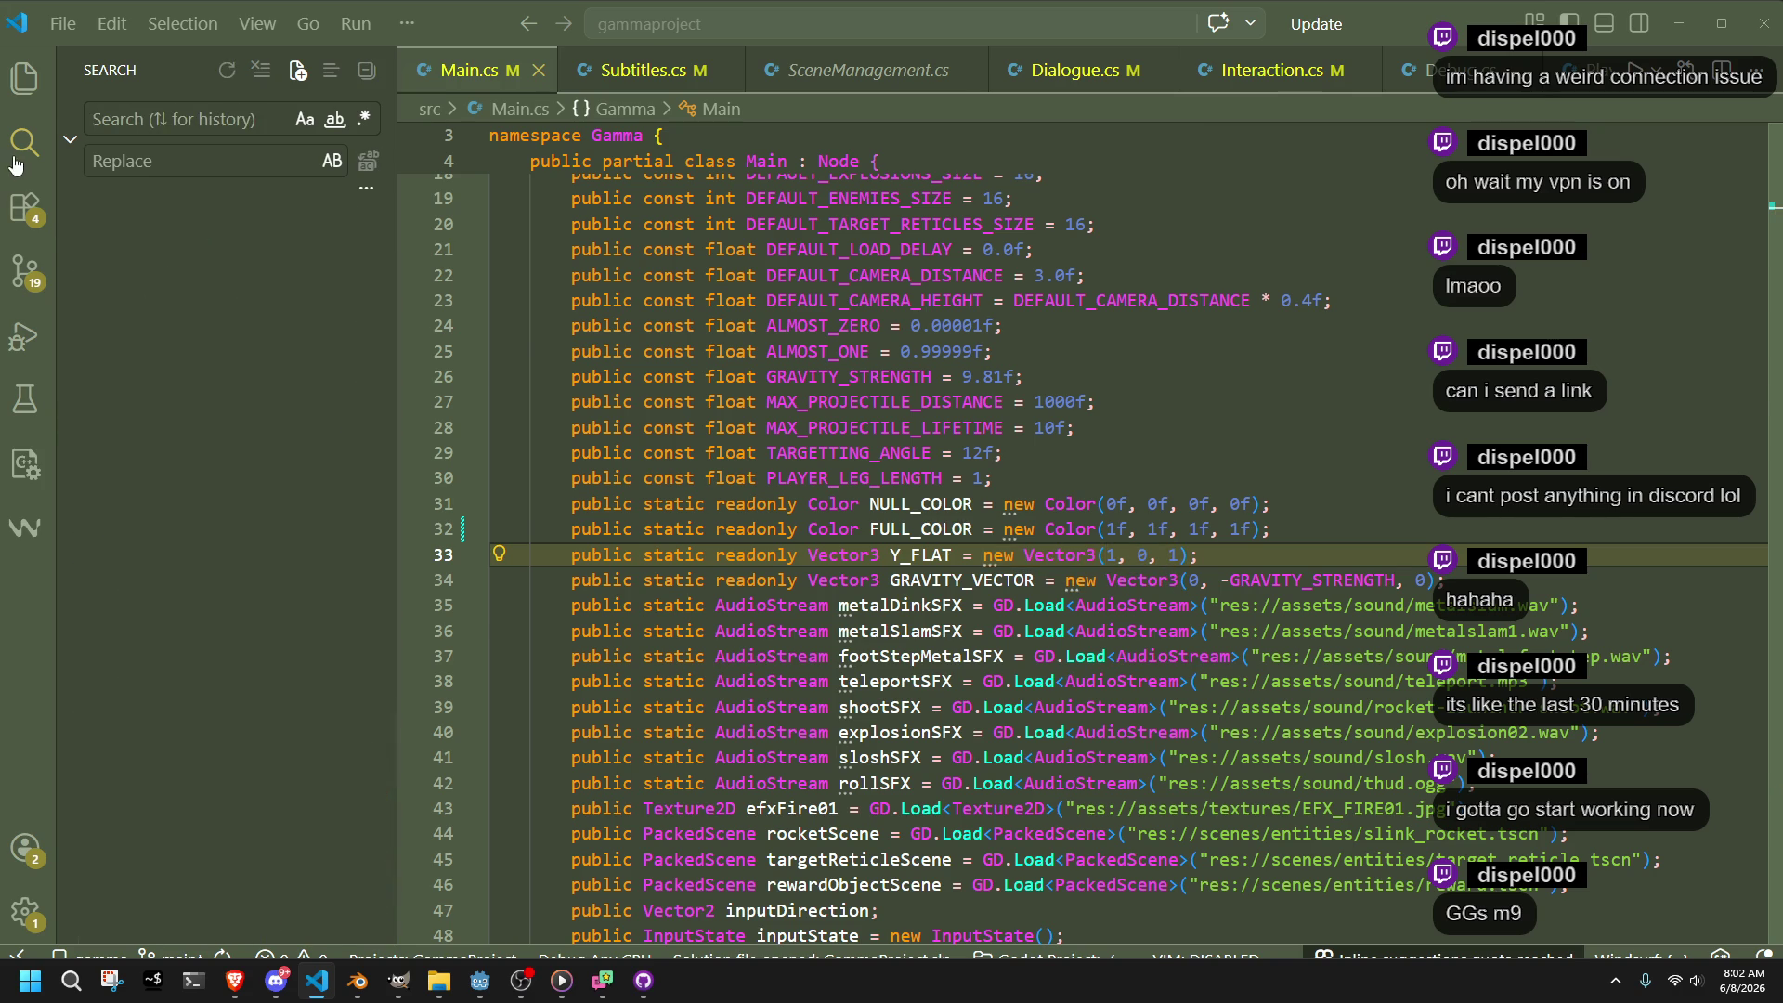
{"action": "key", "text": "ctrl+b"}
{"action": "left_click", "coordinate": [1331, 656]}
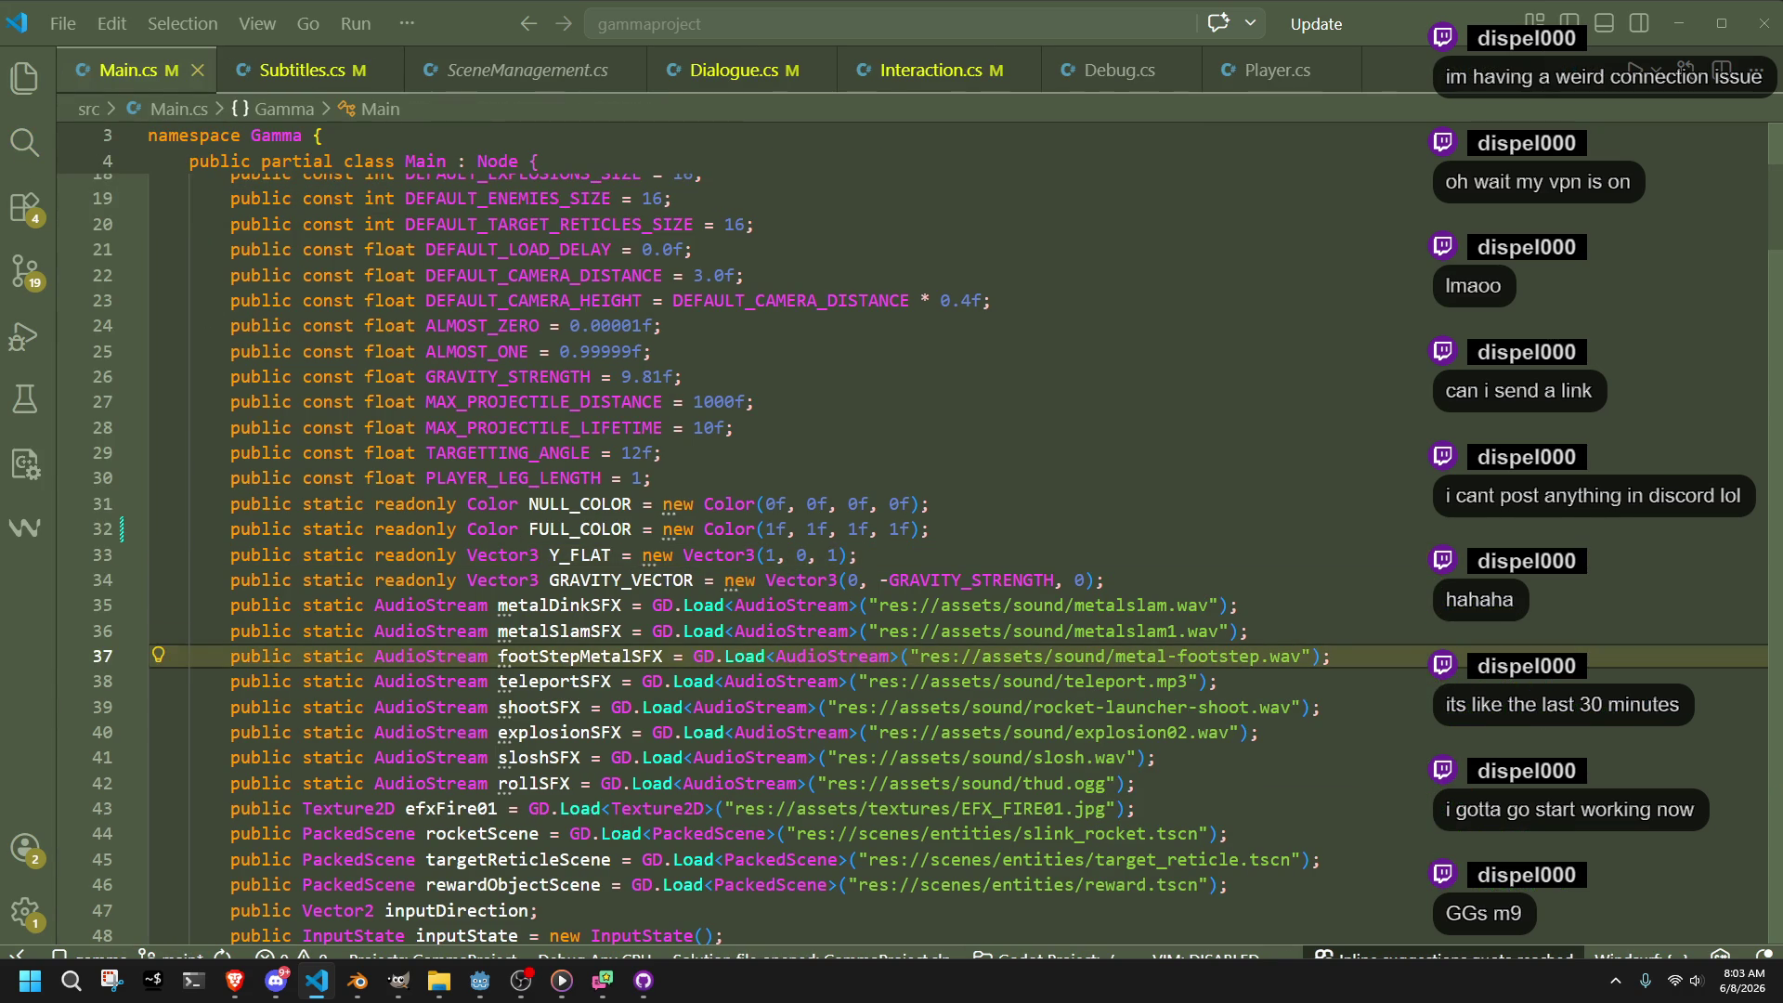
{"action": "scroll", "coordinate": [602, 515], "scroll_direction": "up", "scroll_amount": 3}
{"action": "double_click", "coordinate": [602, 516]}
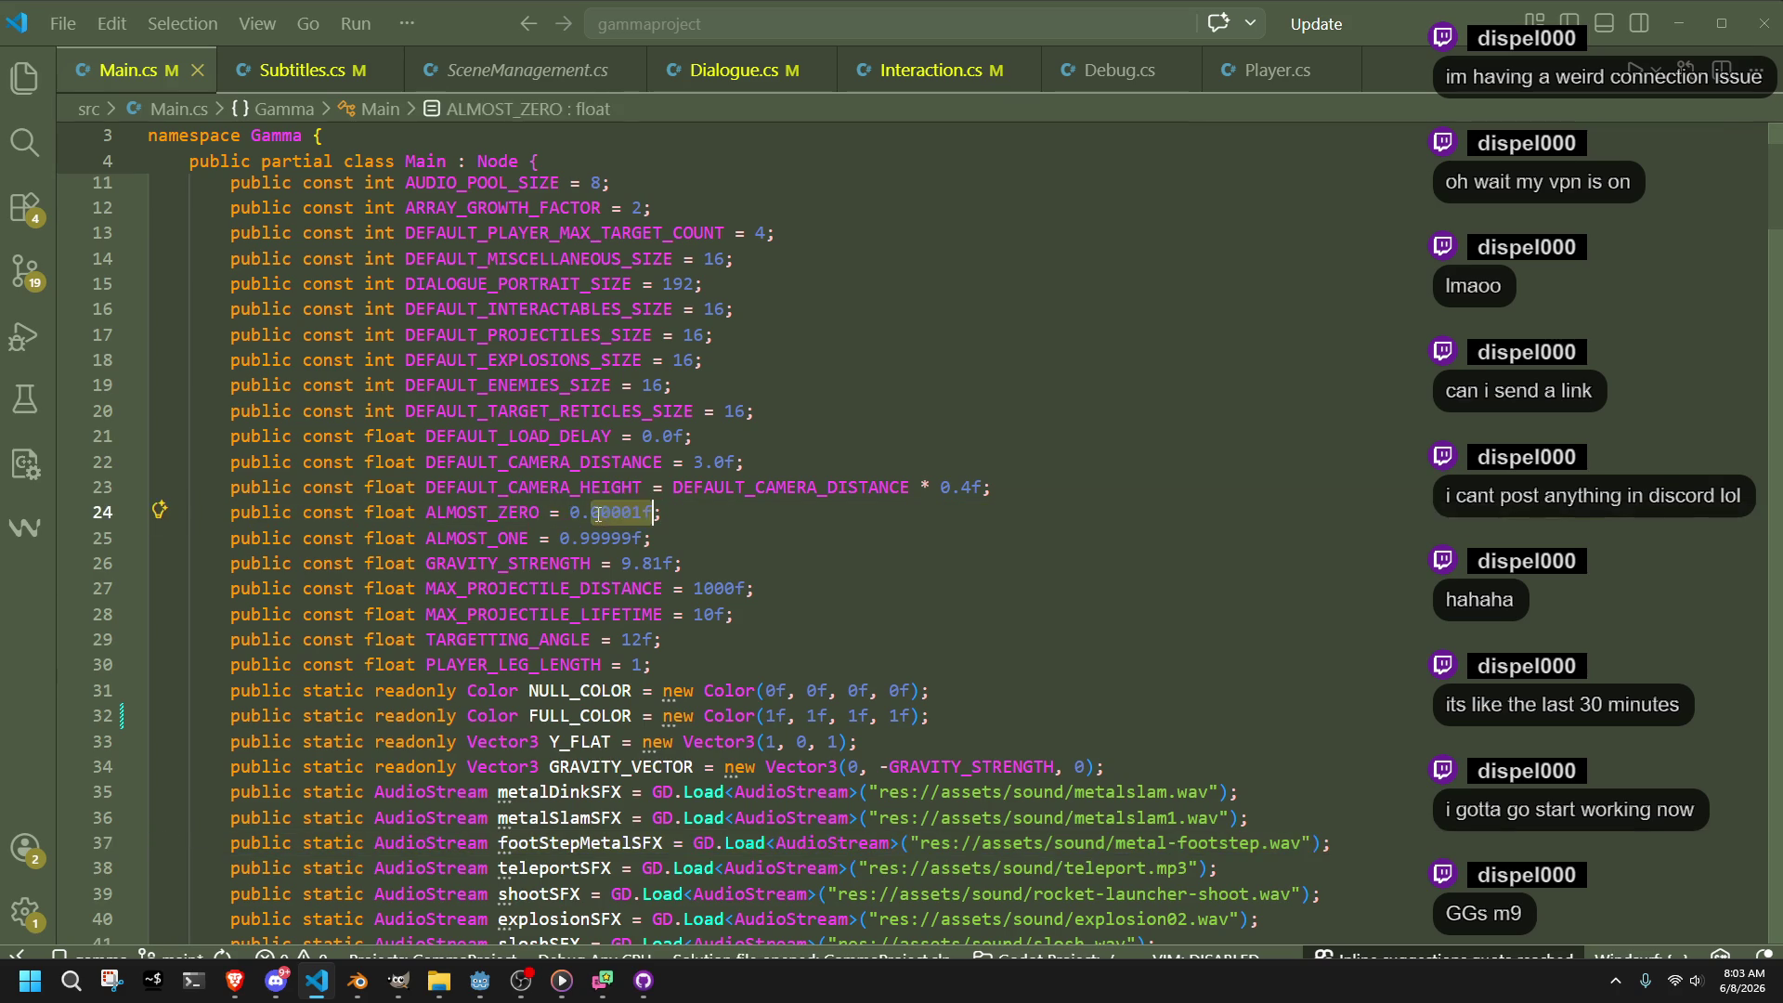
{"action": "left_click", "coordinate": [909, 638]}
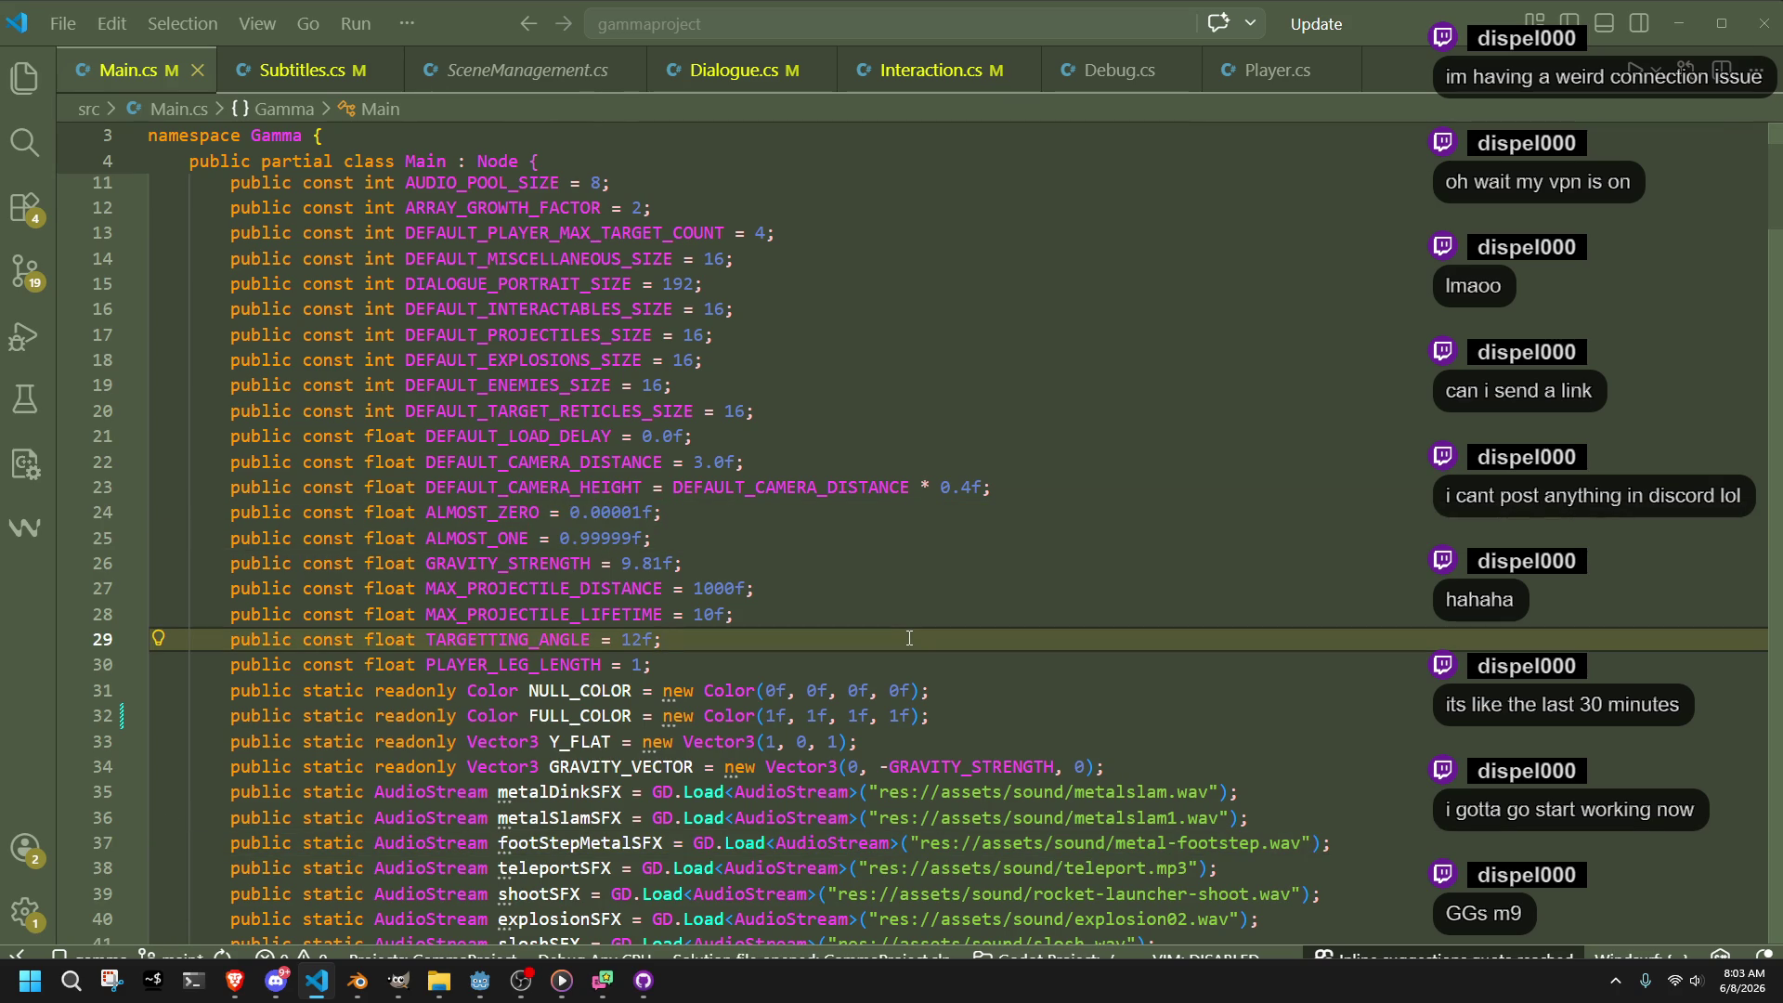
{"action": "double_click", "coordinate": [502, 562]}
{"action": "double_click", "coordinate": [516, 588]}
{"action": "double_click", "coordinate": [529, 614]}
{"action": "double_click", "coordinate": [534, 640]}
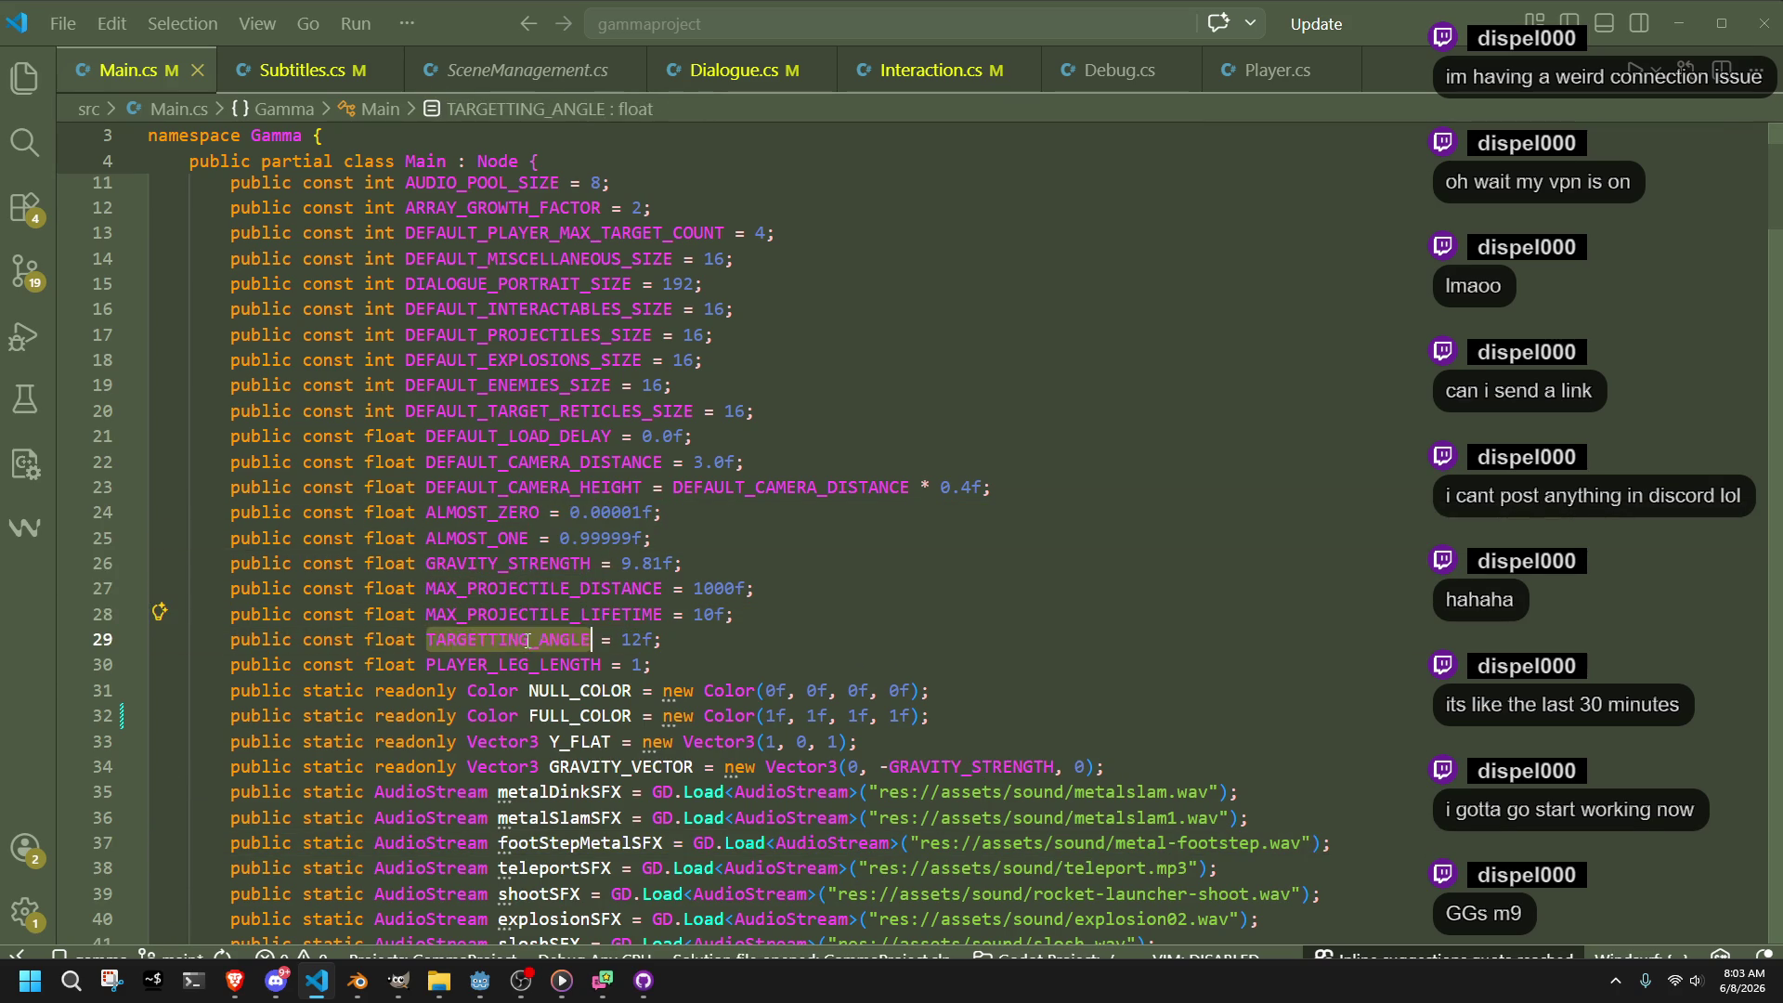
{"action": "double_click", "coordinate": [538, 665]}
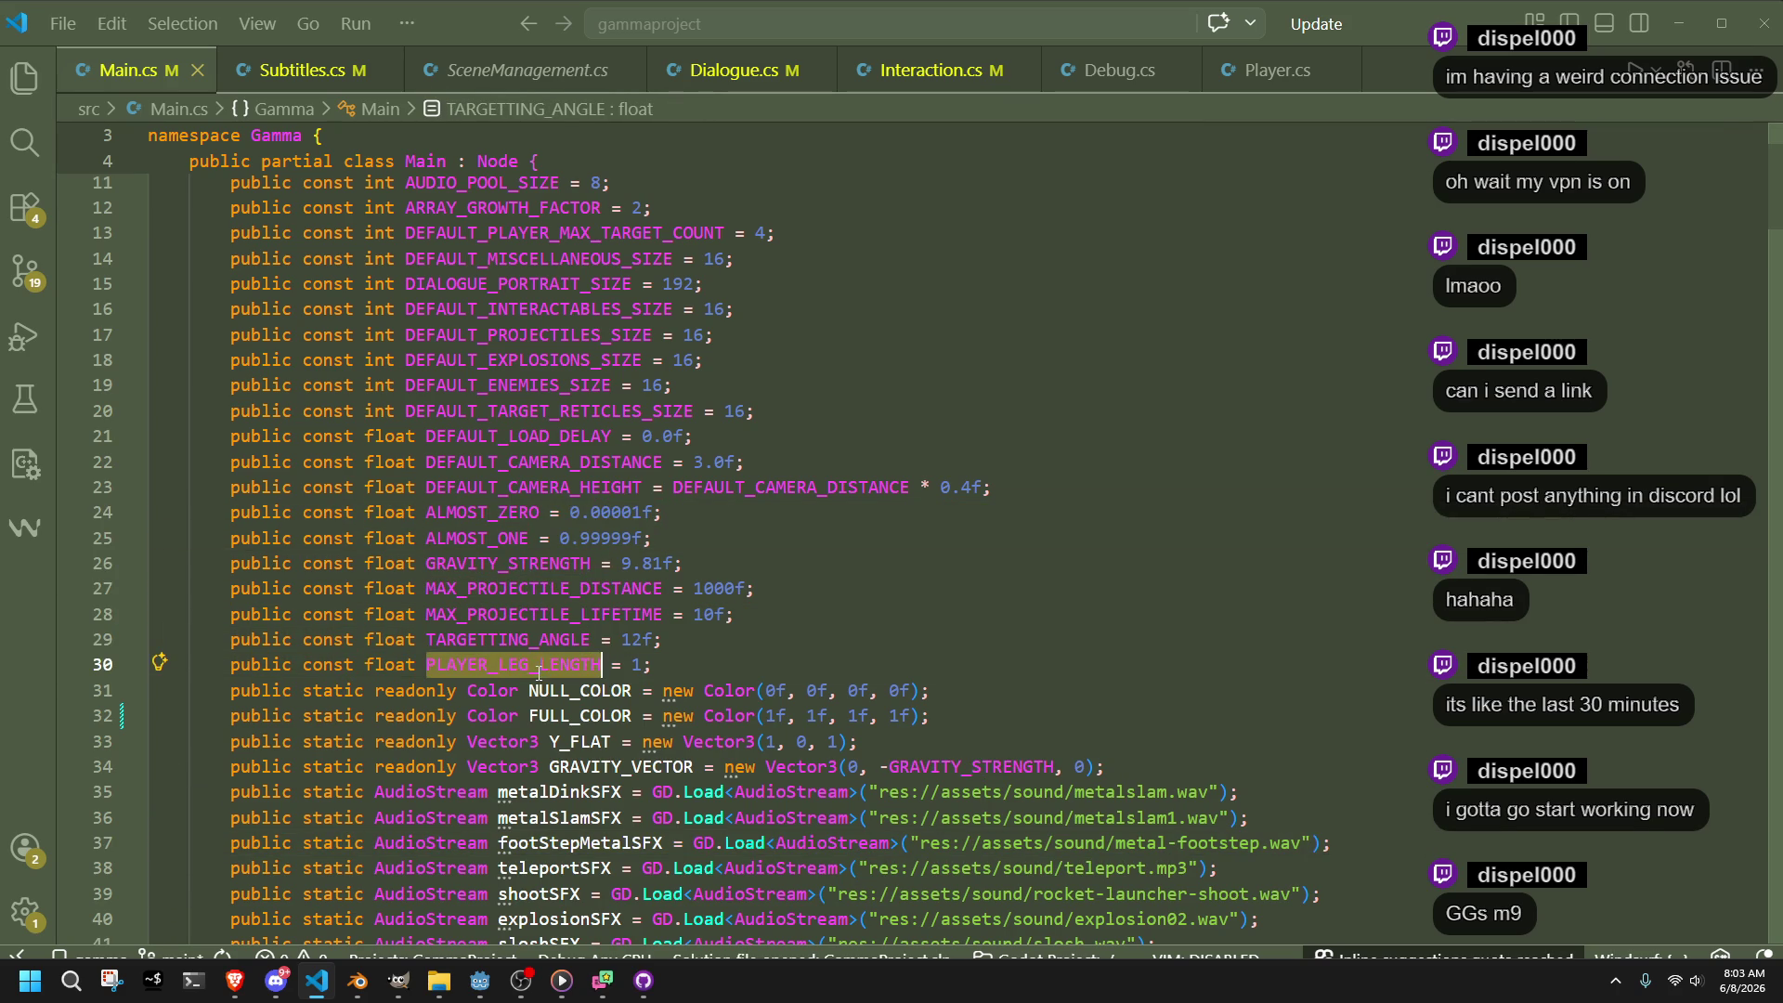
{"action": "left_click", "coordinate": [775, 672]}
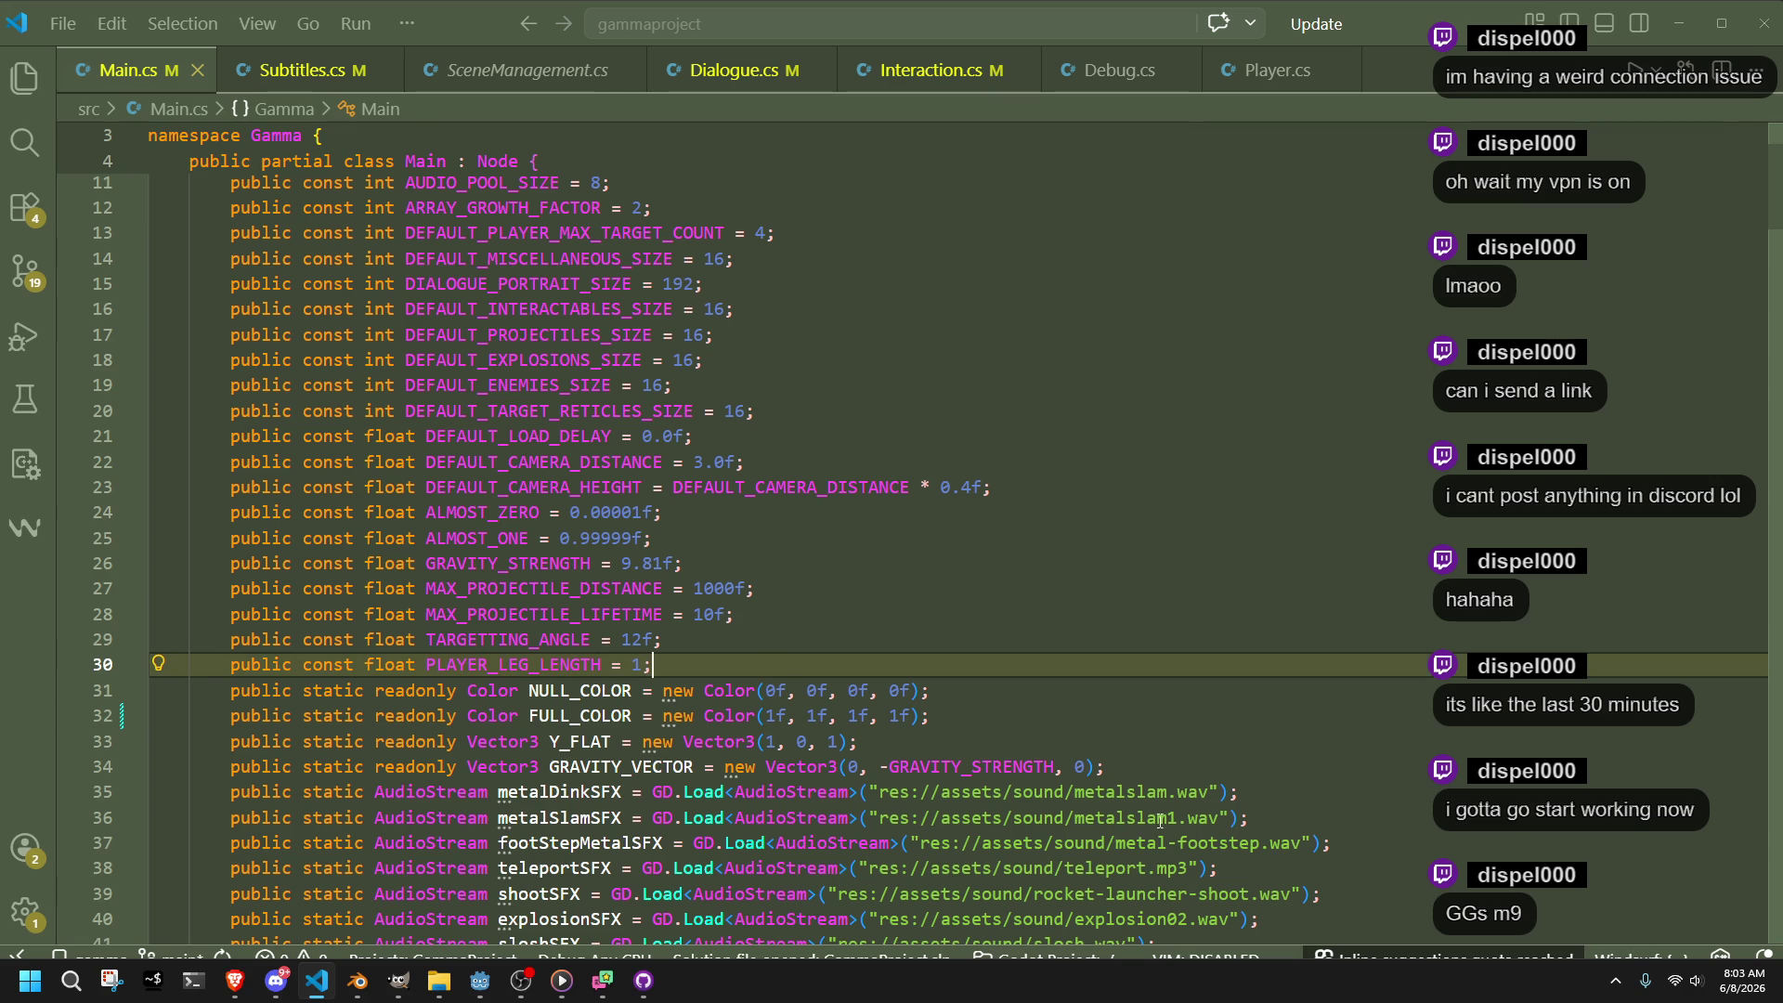
{"action": "key", "text": "alt+Tab"}
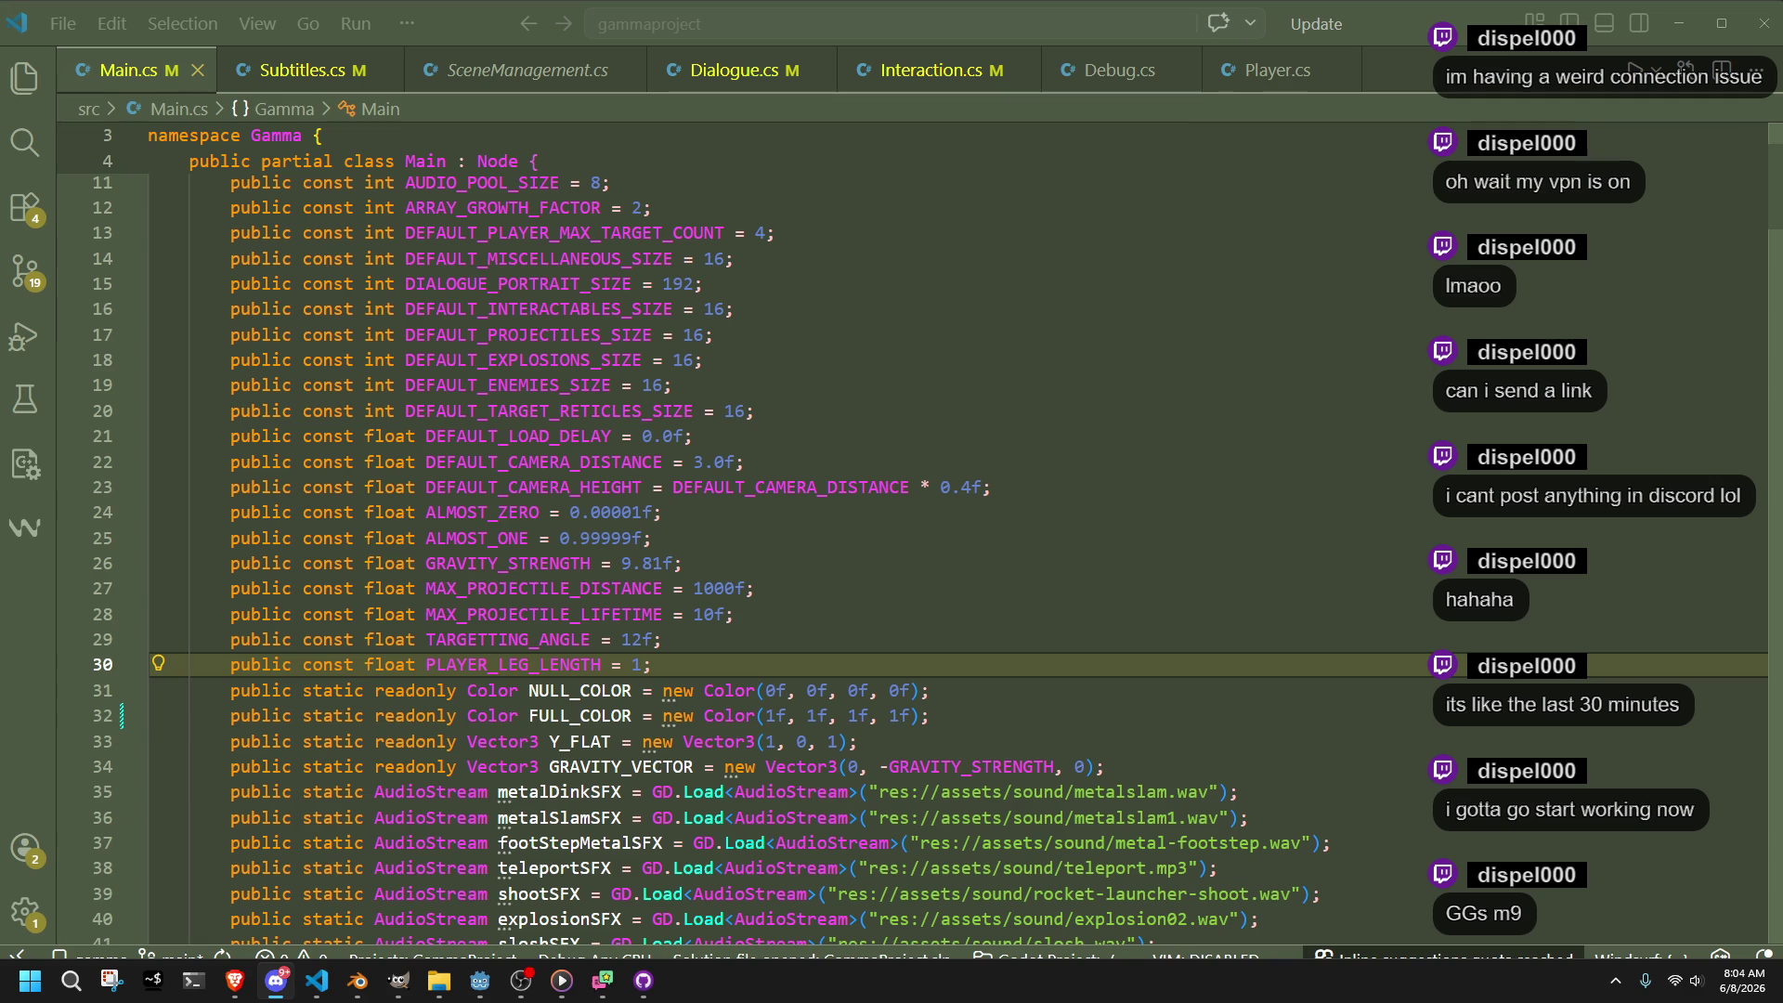
Change DEFAULT_CAMERA_DISTANCE on line 22 of Main.cs from 3.0f to 6.0f and save
{"action": "left_click", "coordinate": [933, 591]}
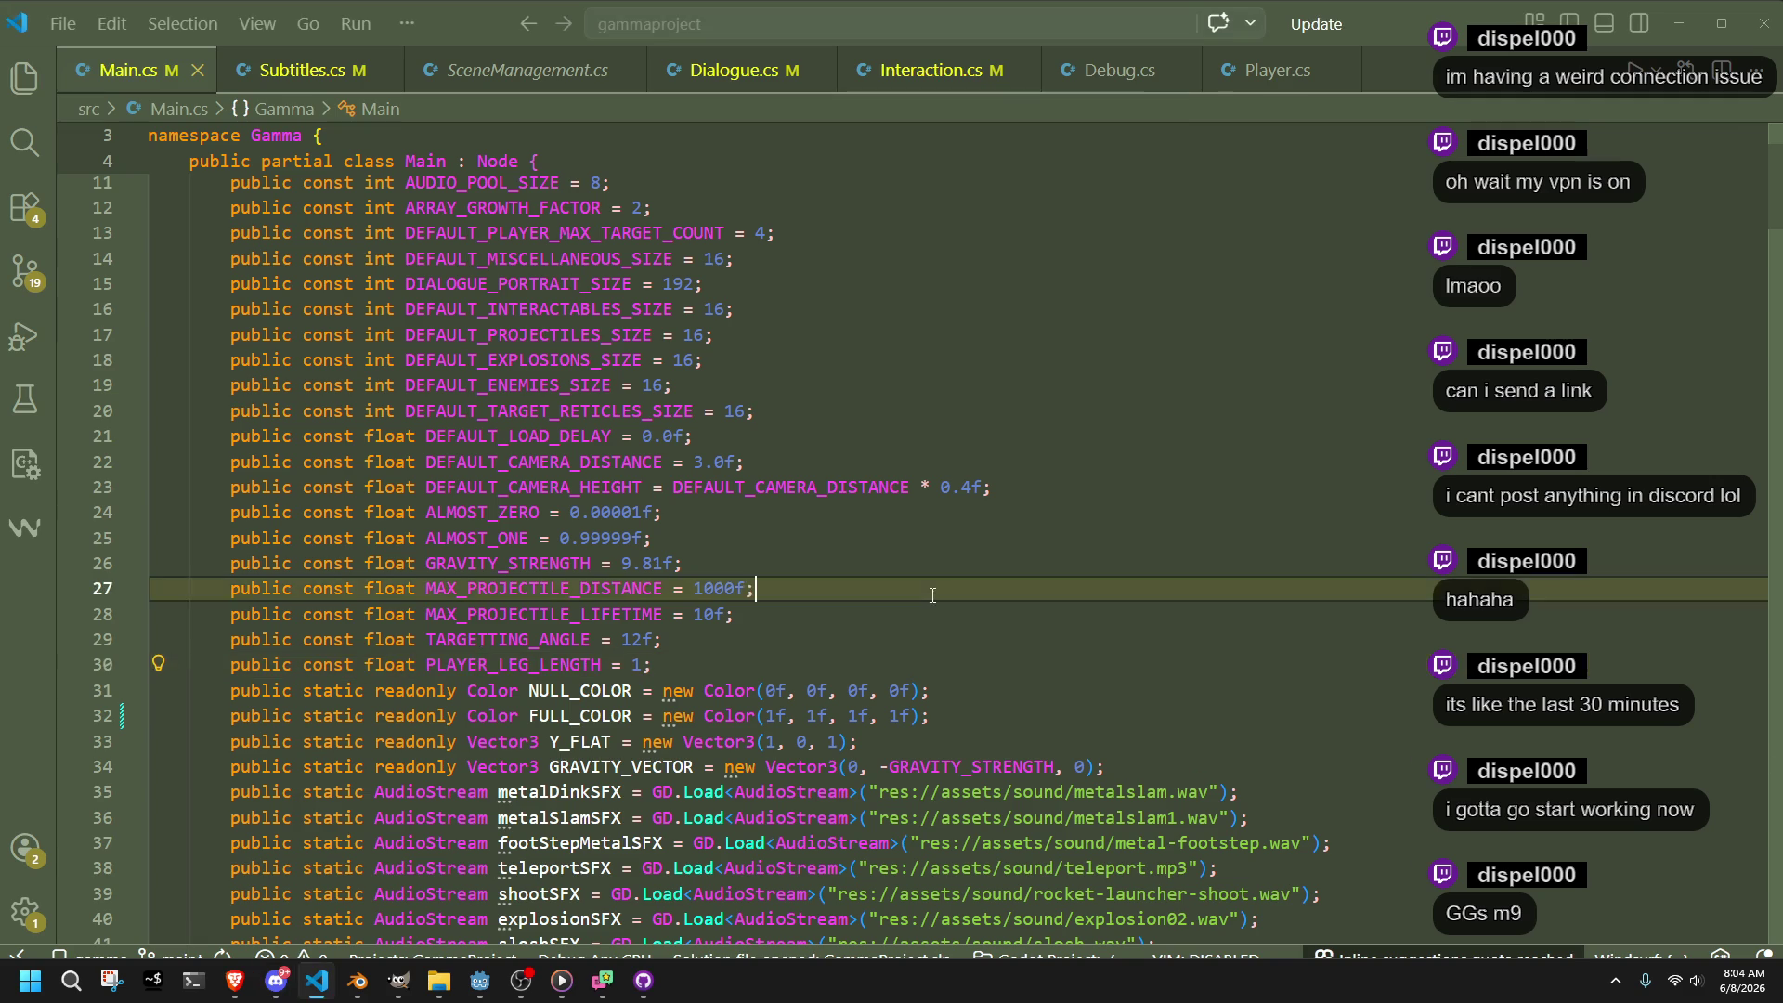
{"action": "left_click", "coordinate": [910, 665]}
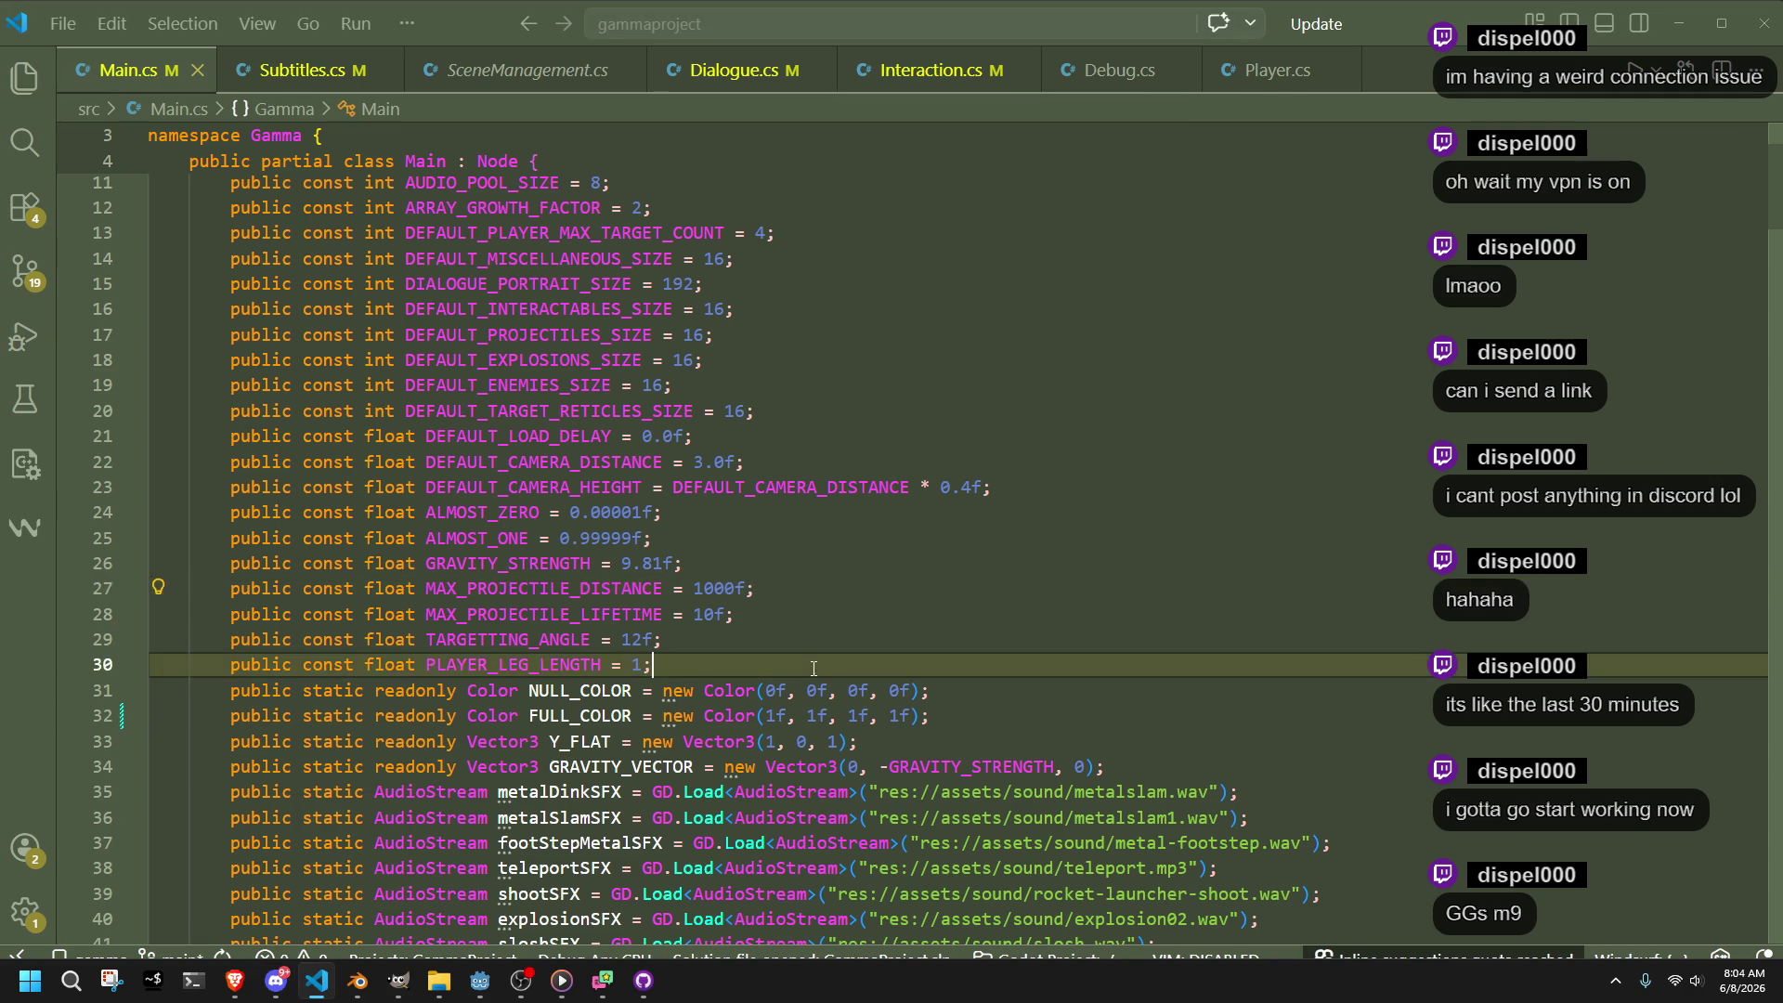
{"action": "left_click", "coordinate": [695, 767]}
{"action": "left_click", "coordinate": [1113, 724]}
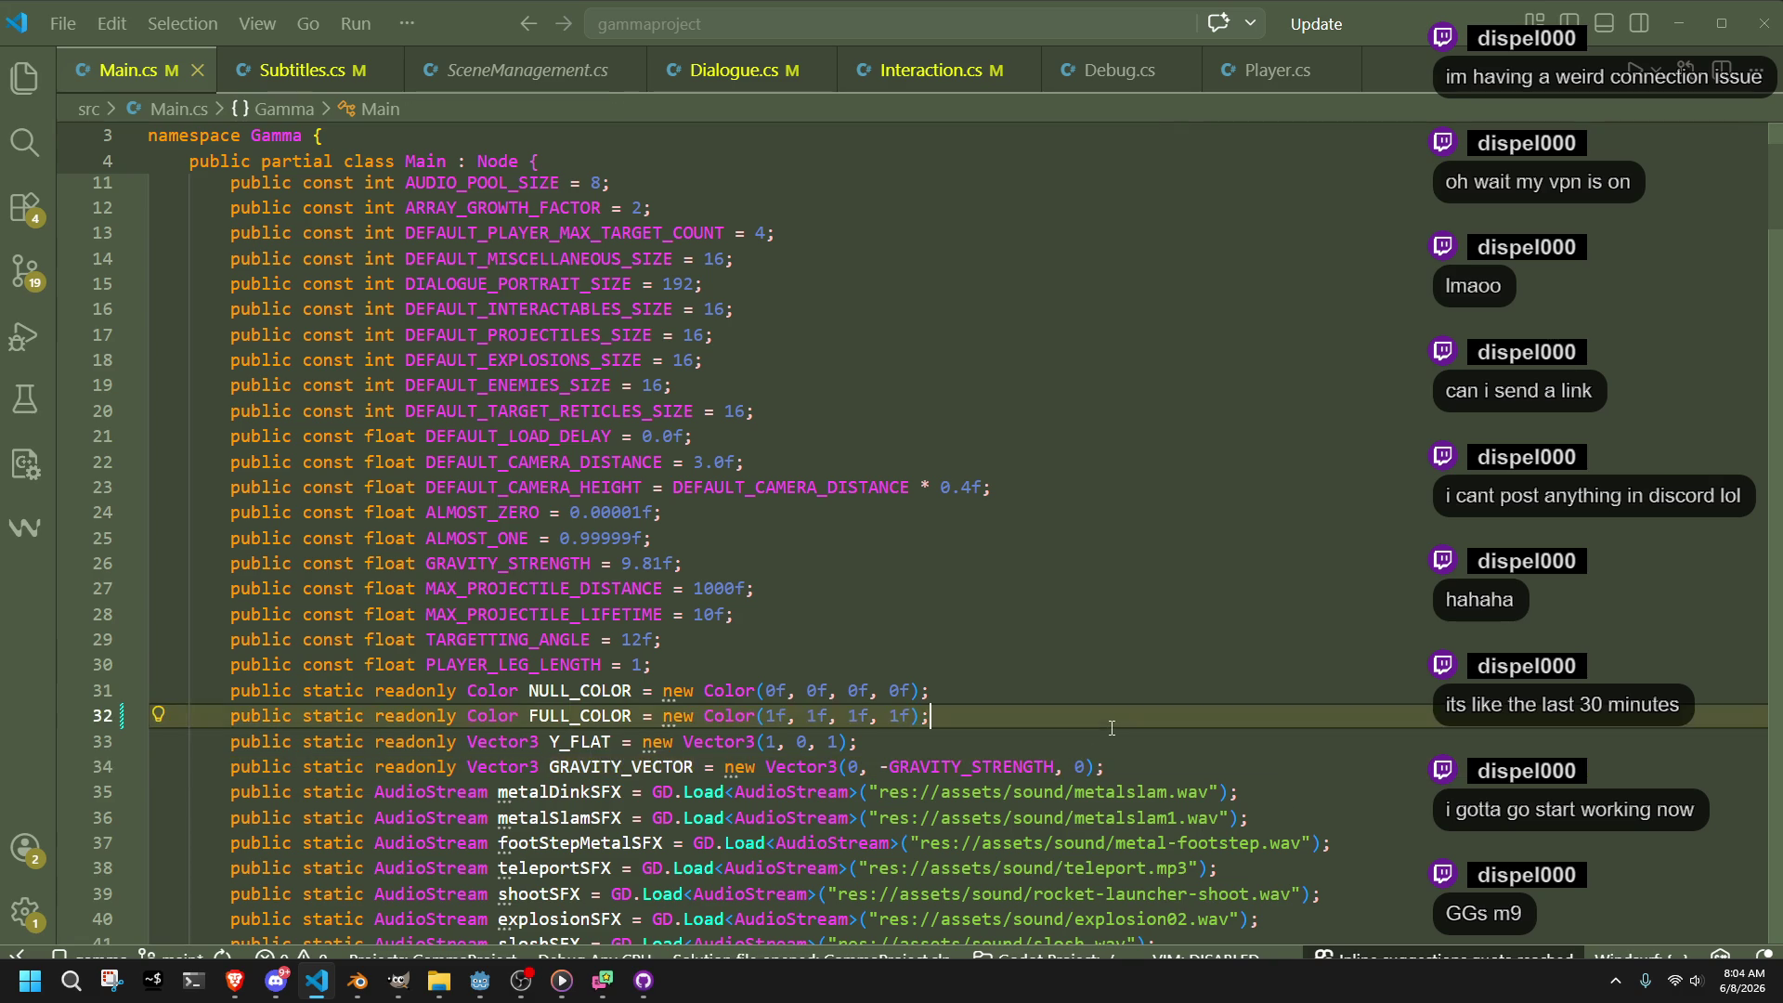
{"action": "left_click", "coordinate": [1128, 741]}
{"action": "scroll", "coordinate": [1133, 745], "scroll_direction": "up", "scroll_amount": 2}
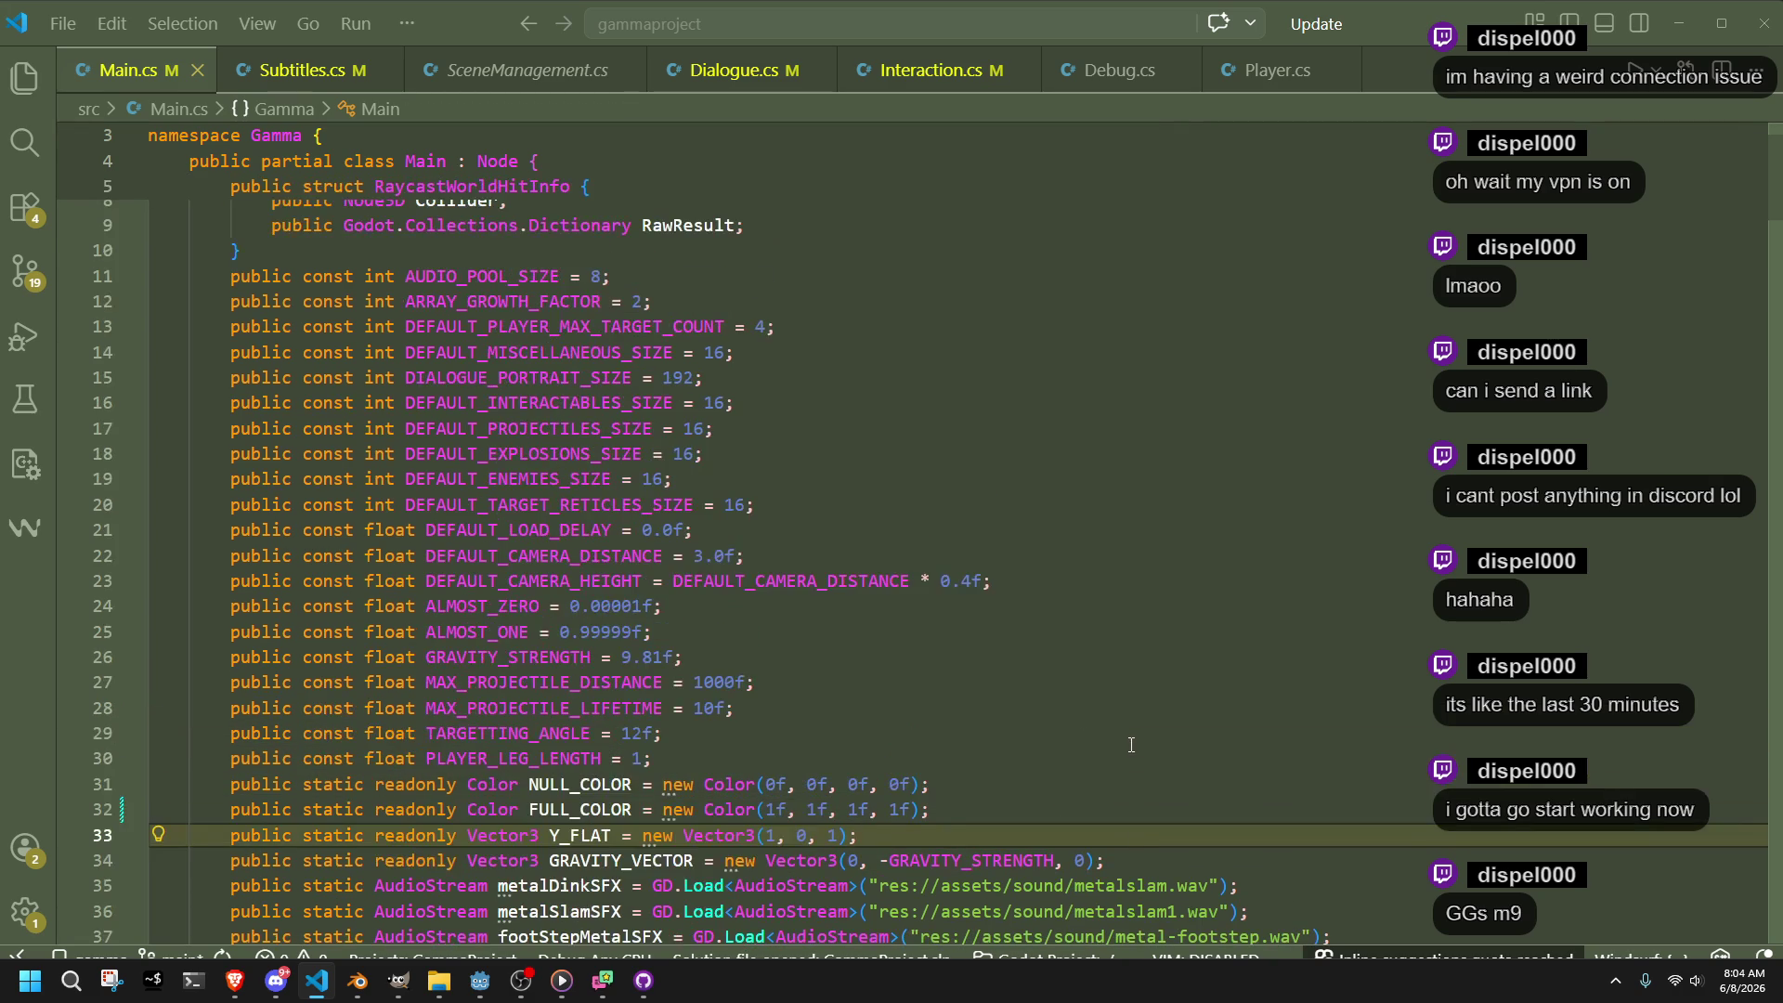
{"action": "double_click", "coordinate": [495, 555]}
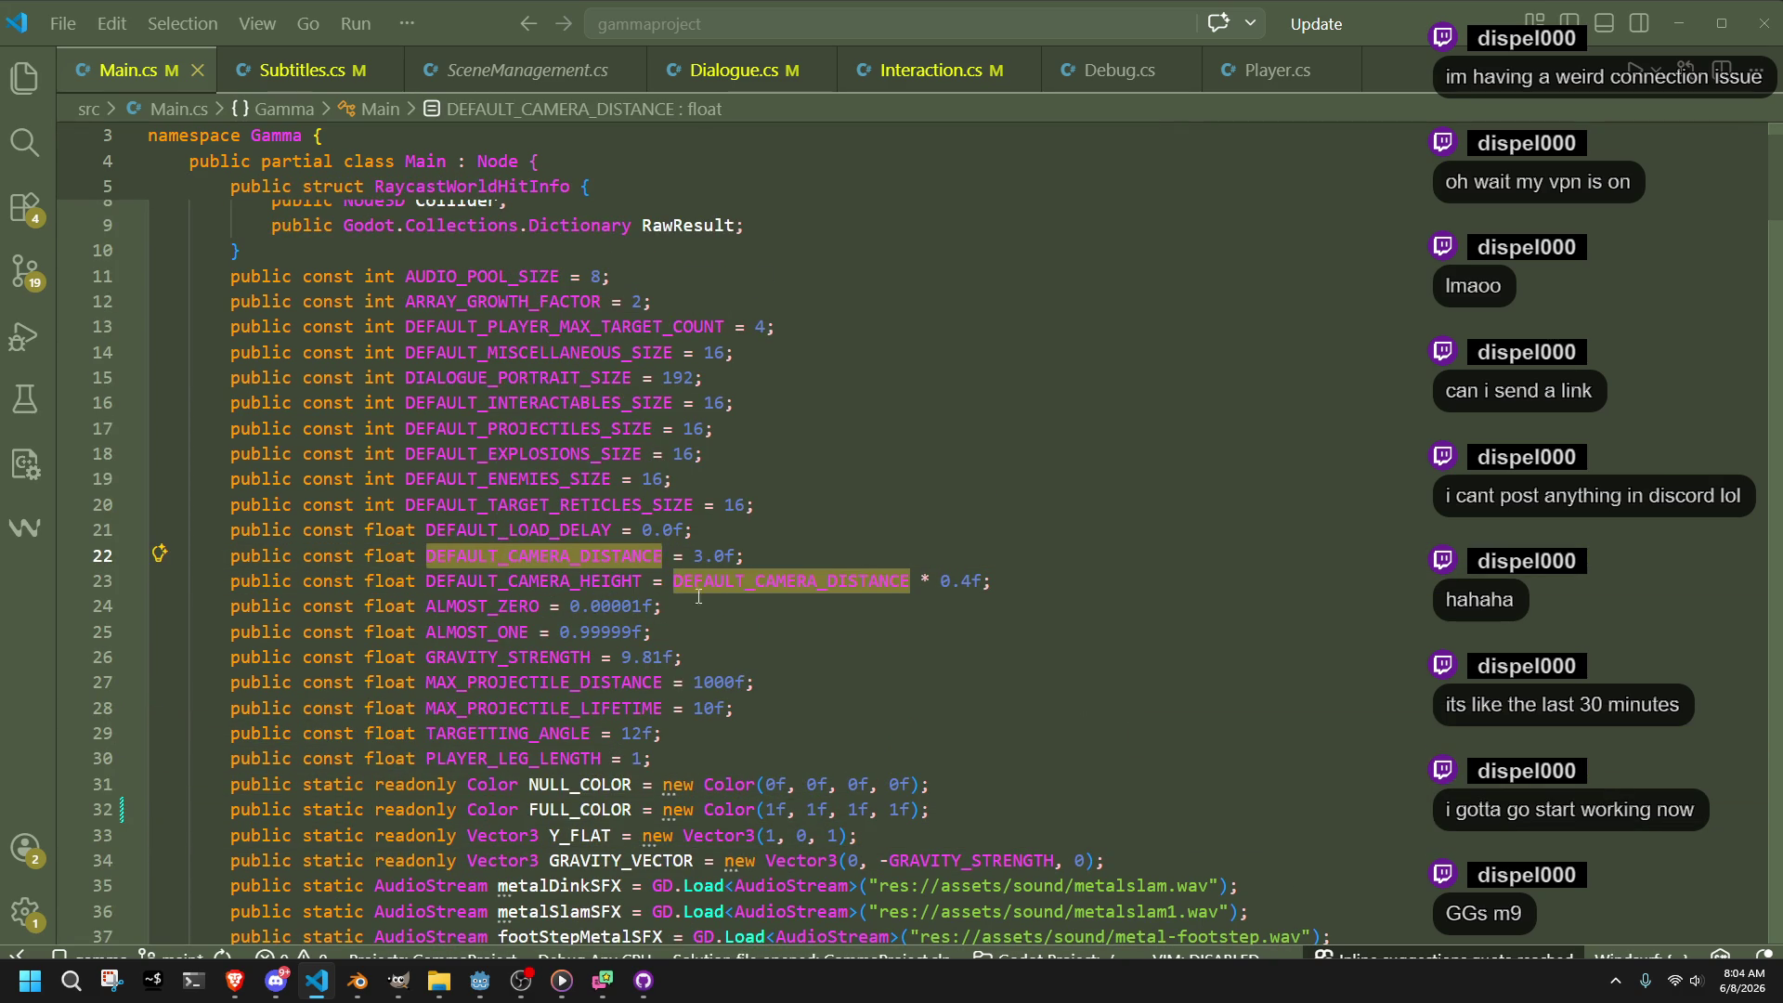
{"action": "left_click", "coordinate": [786, 624]}
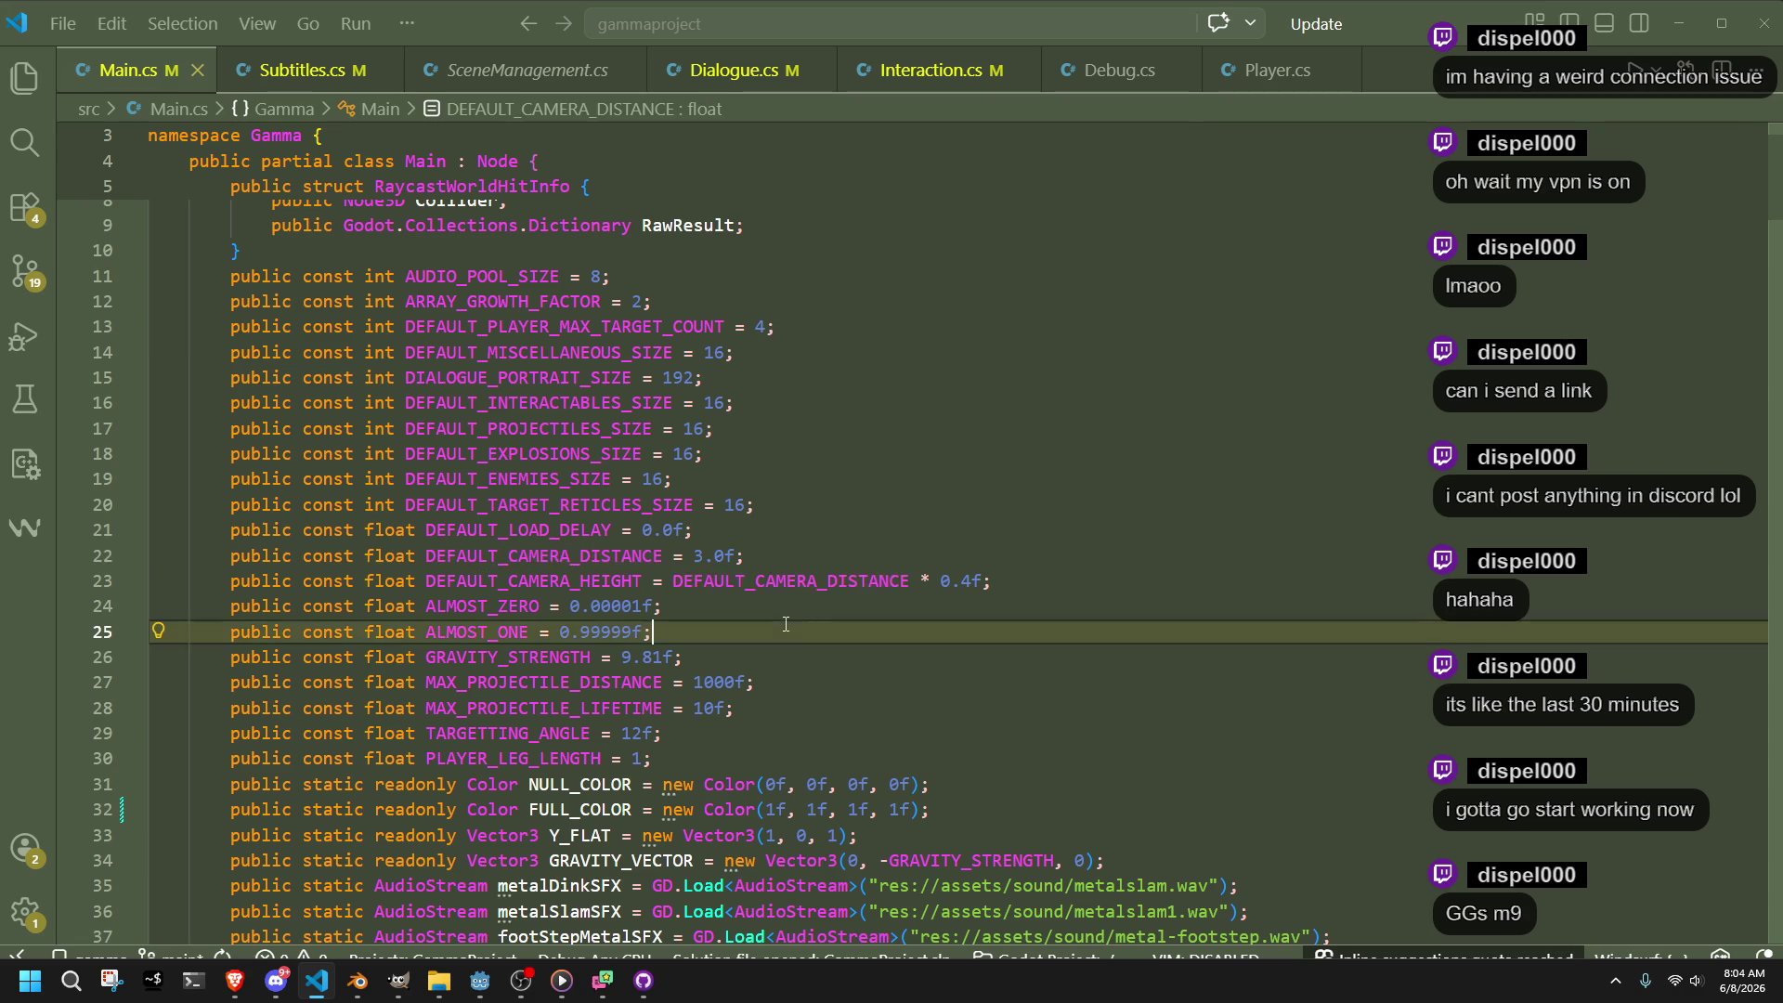
{"action": "left_click", "coordinate": [703, 556]}
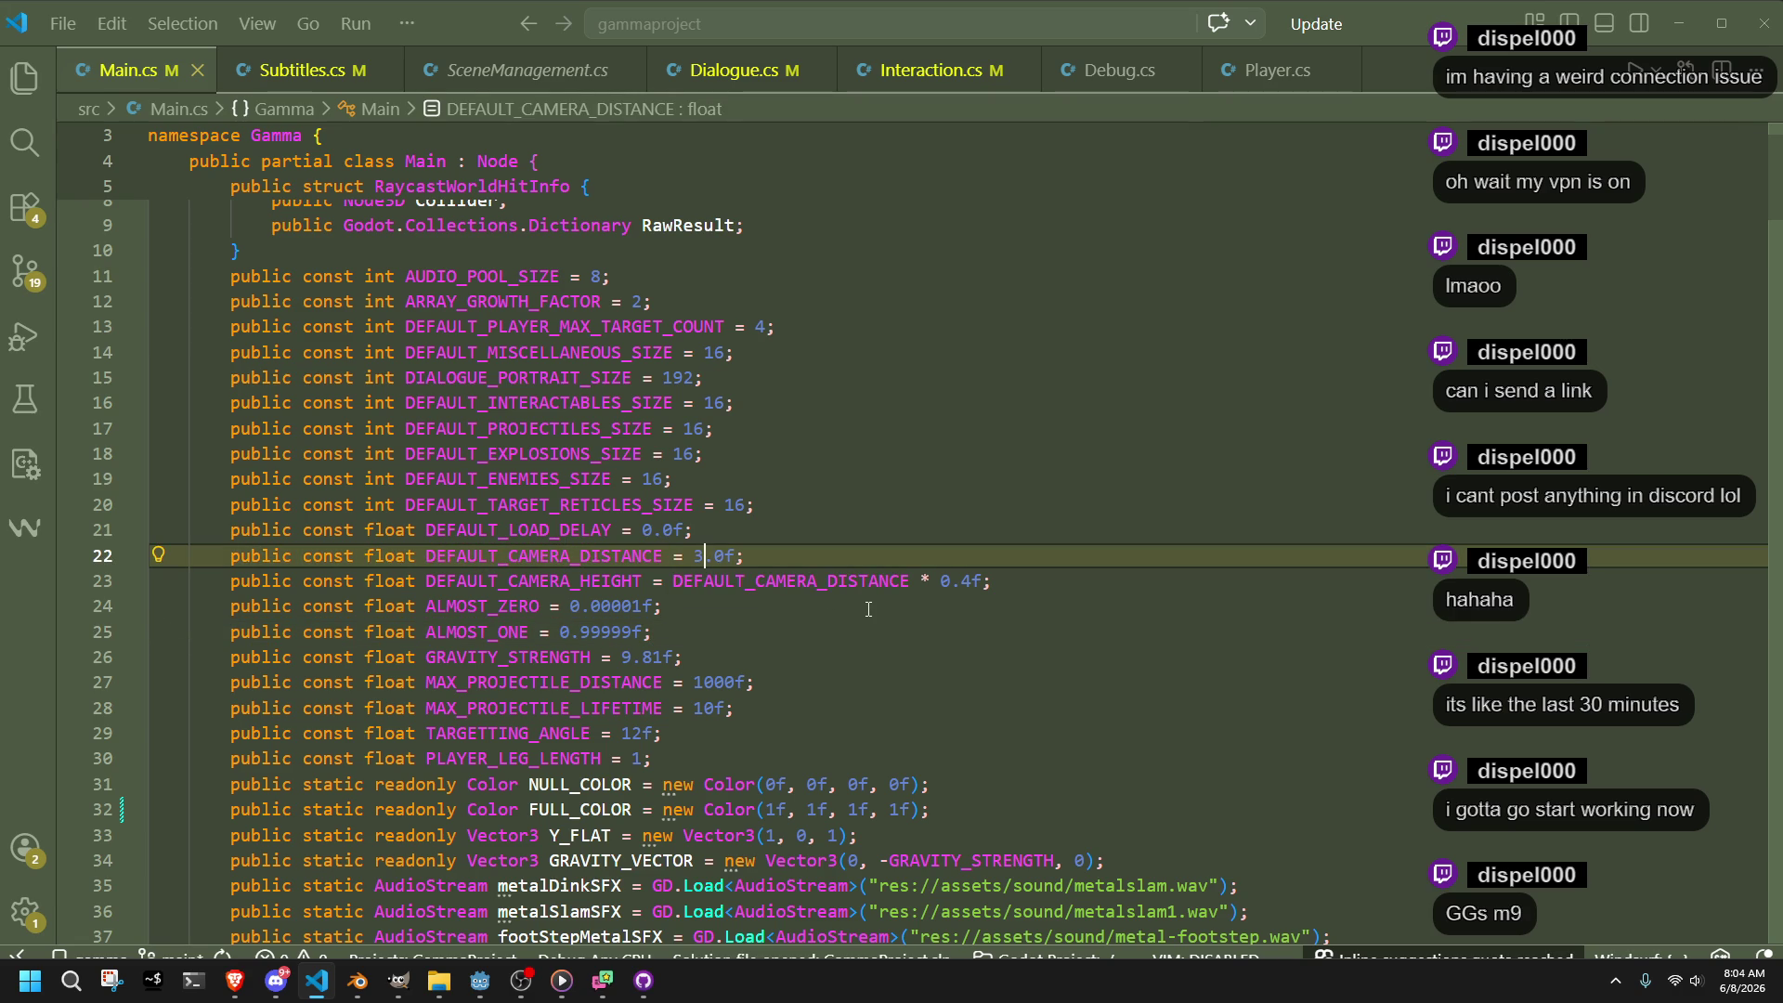
{"action": "key", "text": "BackSpace"}
{"action": "type", "text": "6"}
{"action": "key", "text": "ctrl+s"}
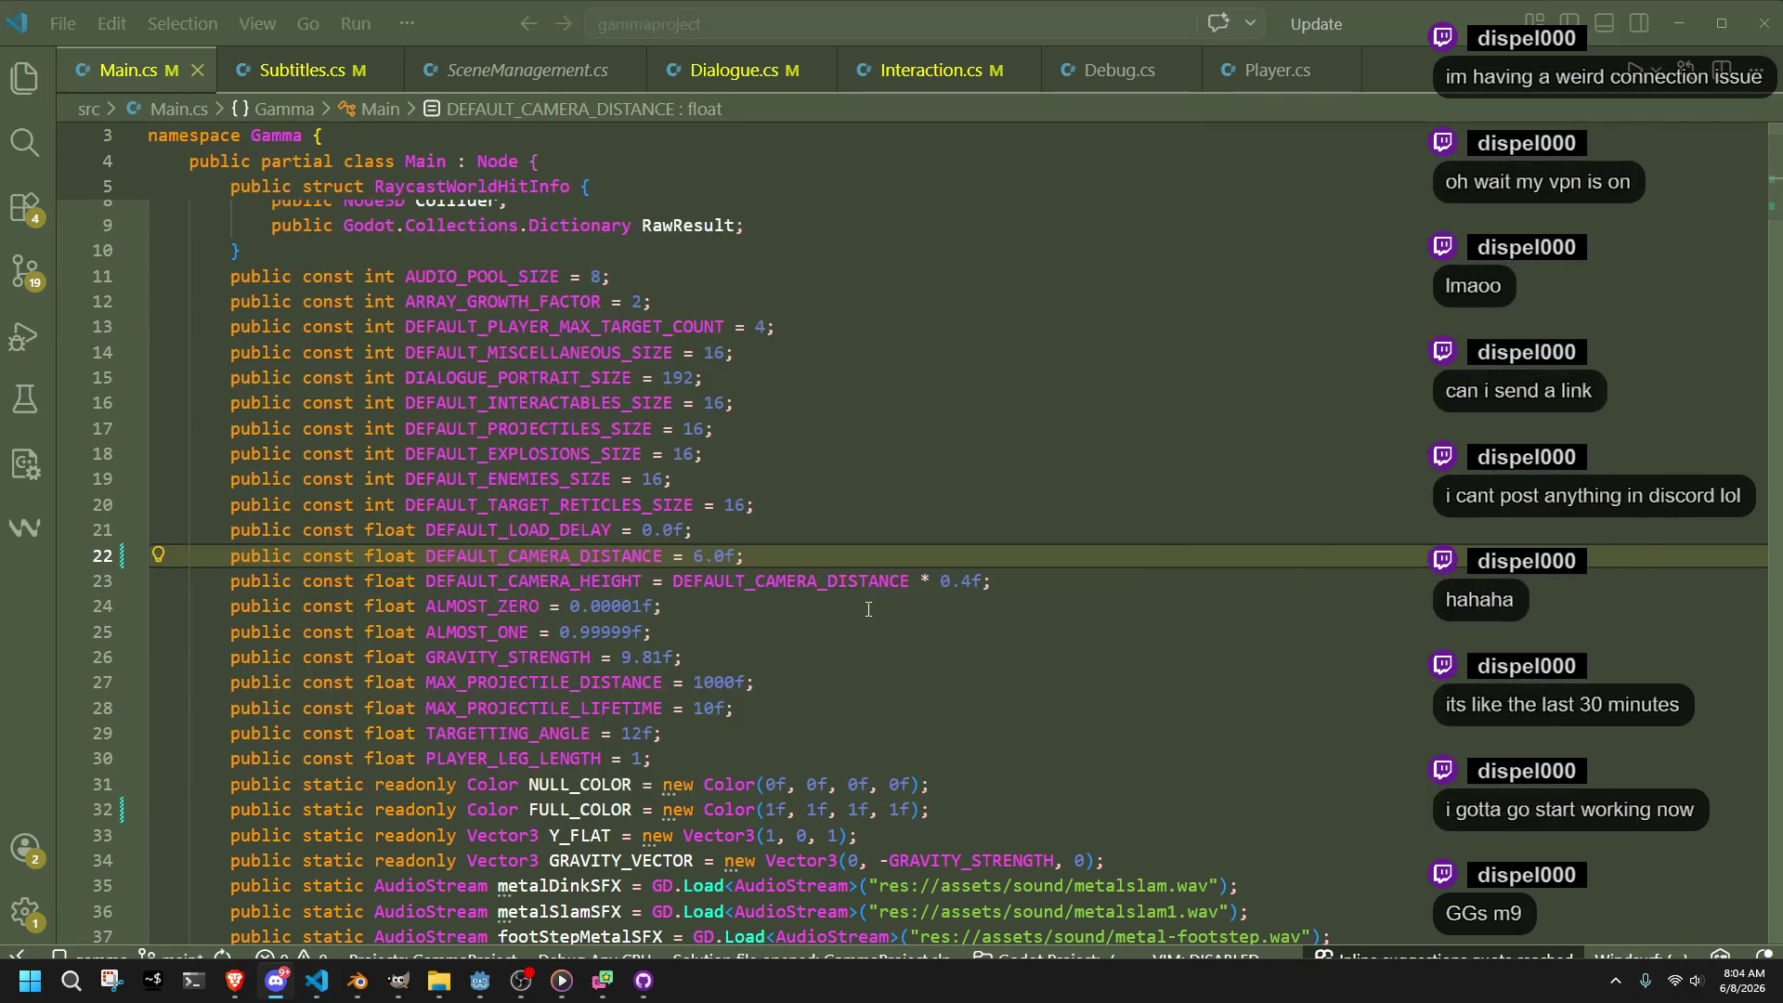
{"action": "left_click", "coordinate": [480, 981]}
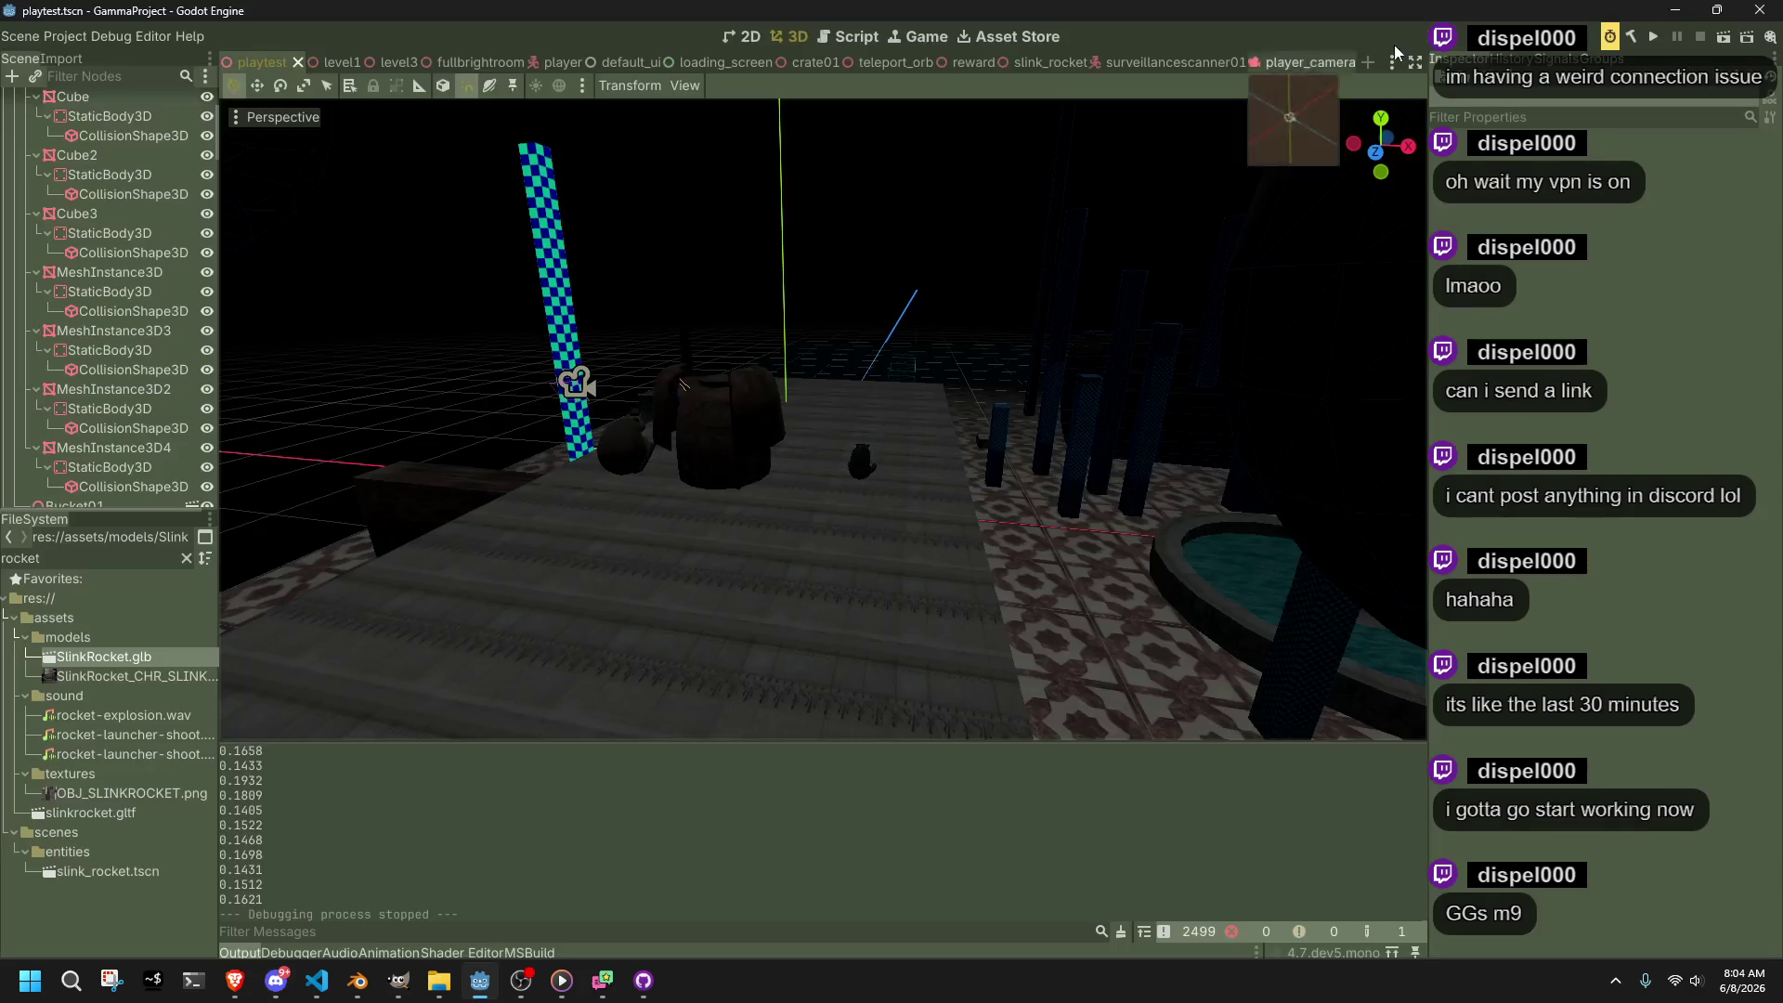
Launch the game and run the character down the corridor, up the stairs and off the ledge
{"action": "left_click", "coordinate": [1652, 42]}
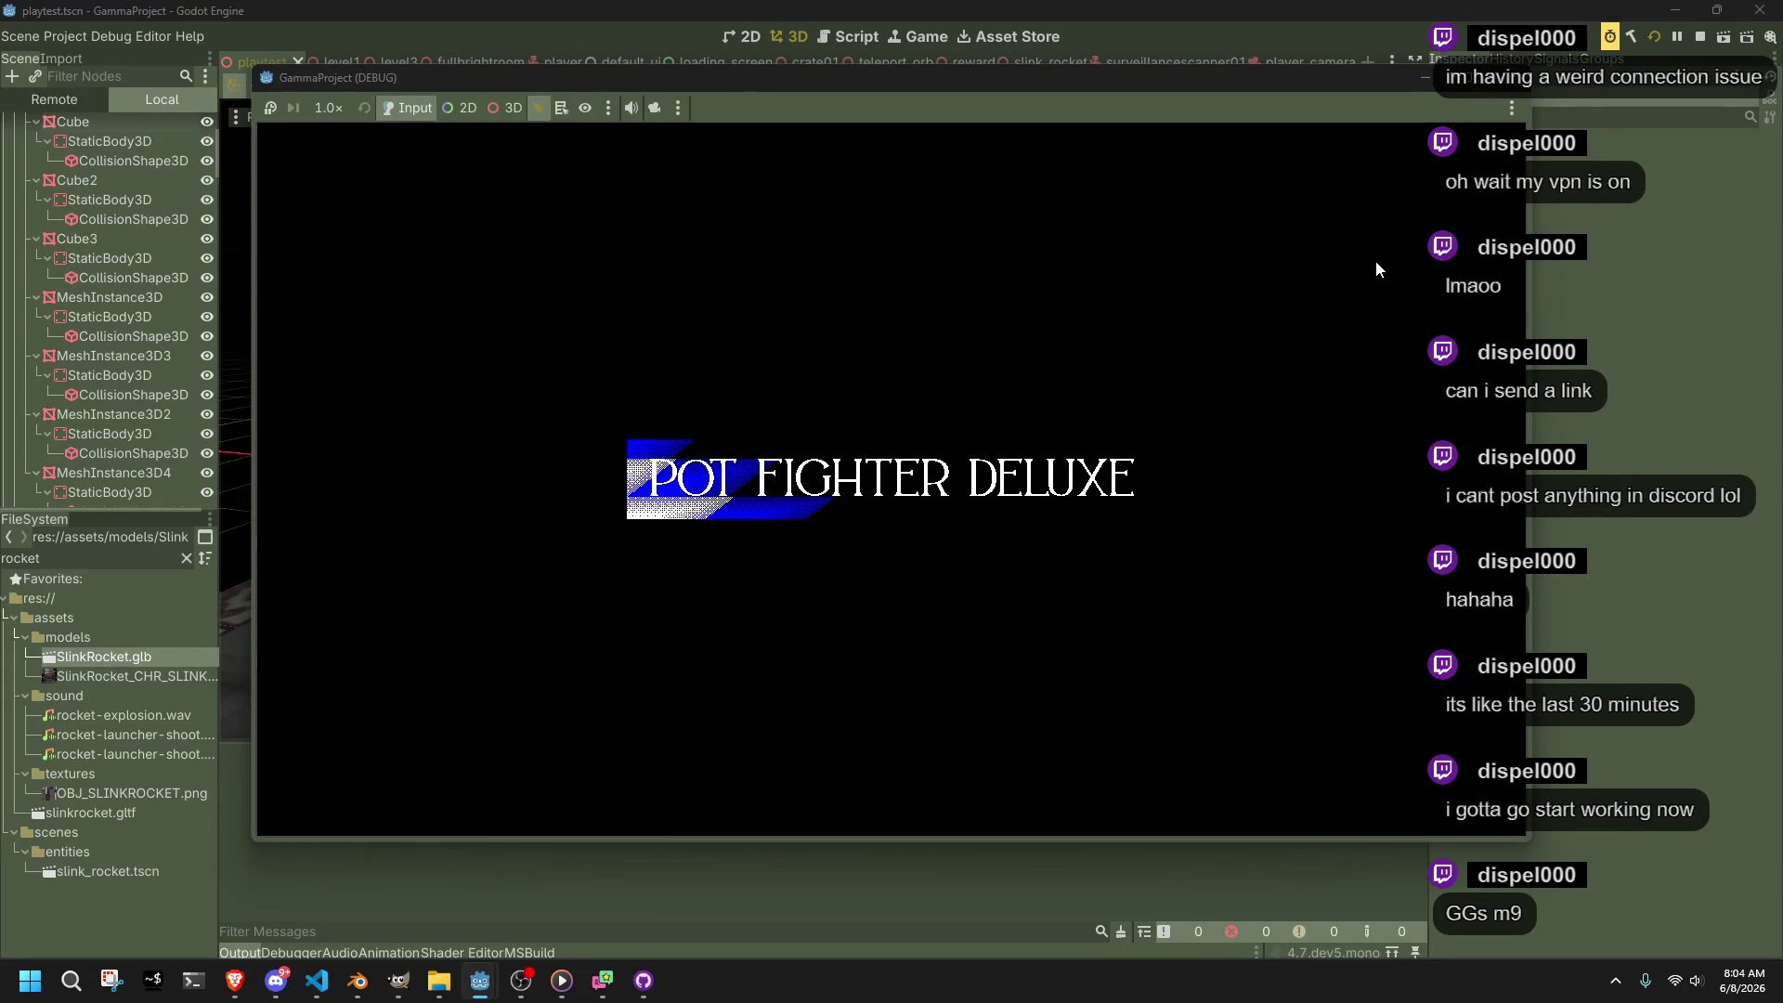
{"action": "key", "text": "w"}
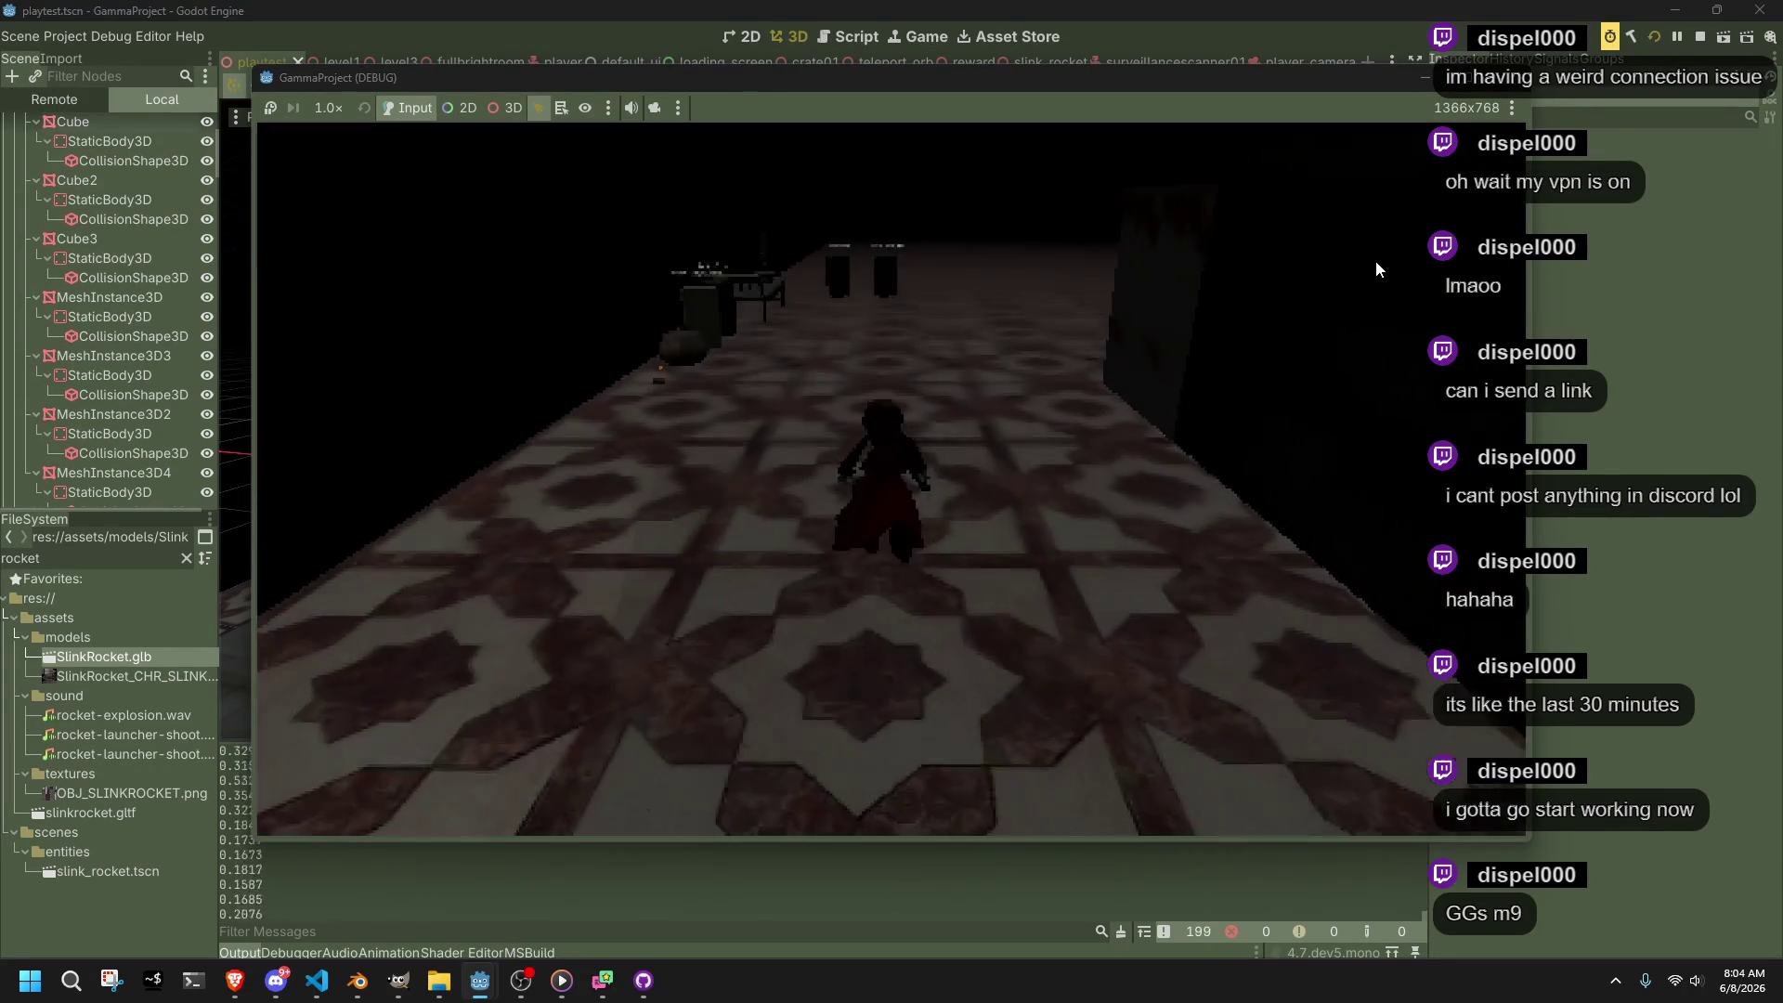
{"action": "key", "text": "d"}
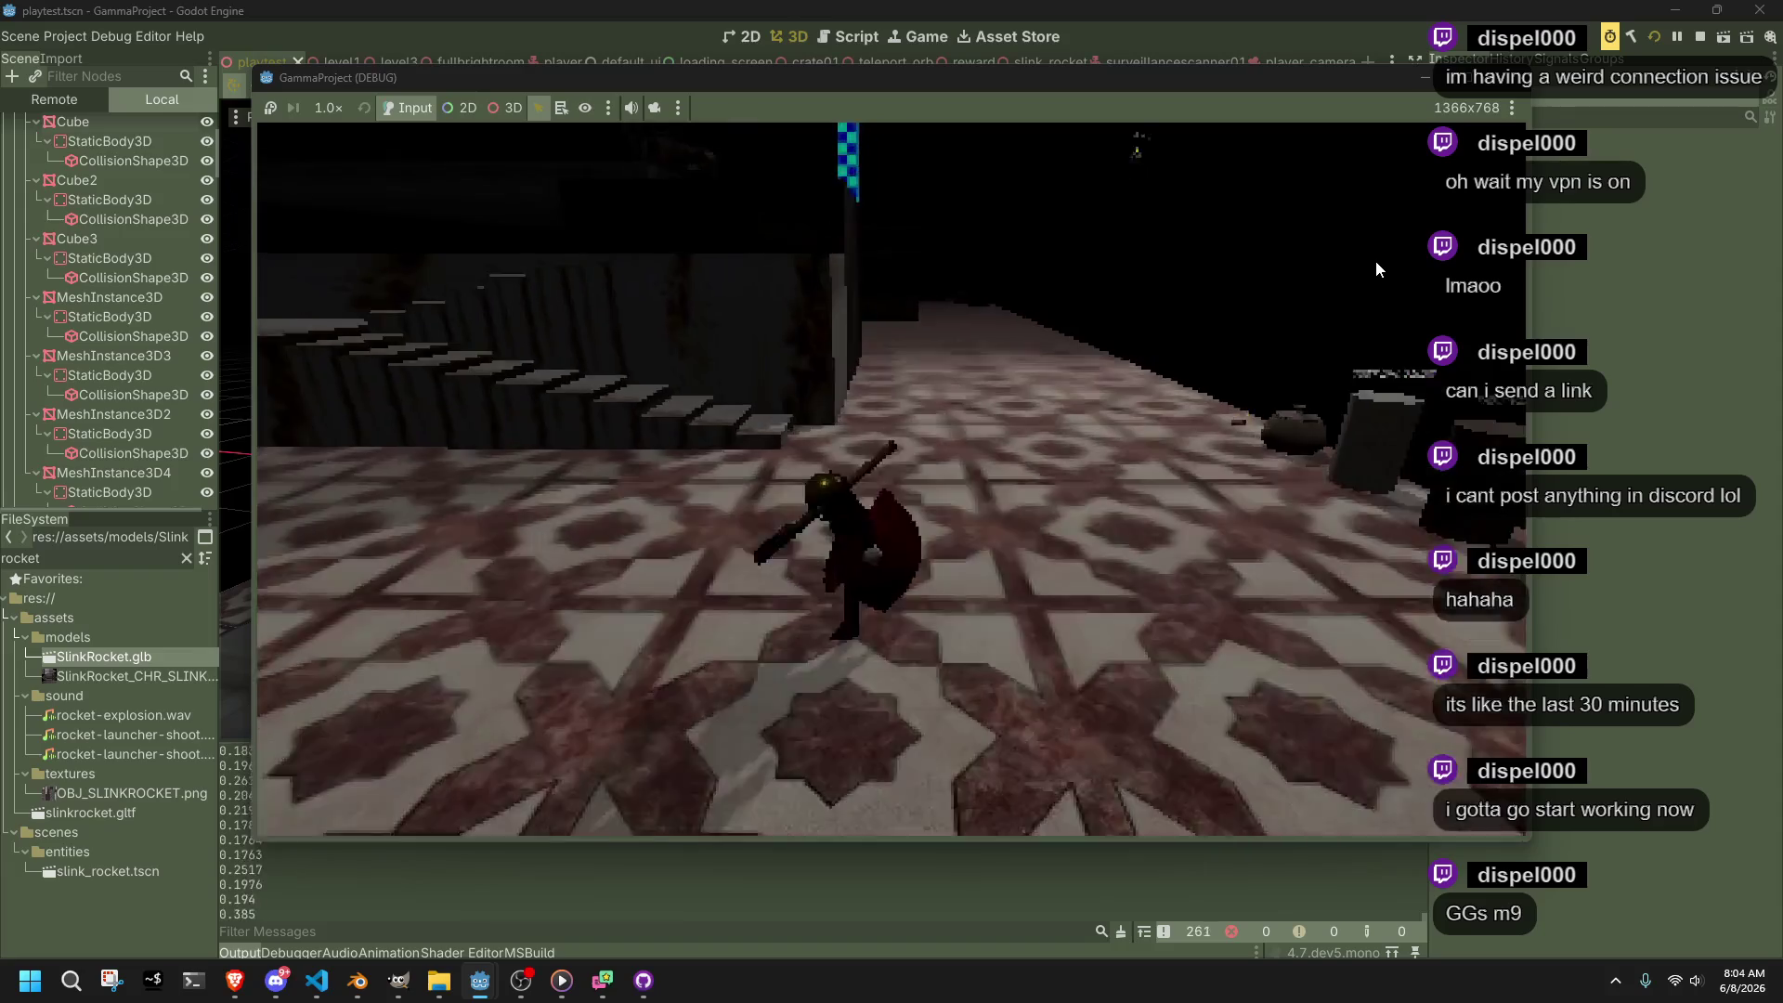
{"action": "key", "text": "w"}
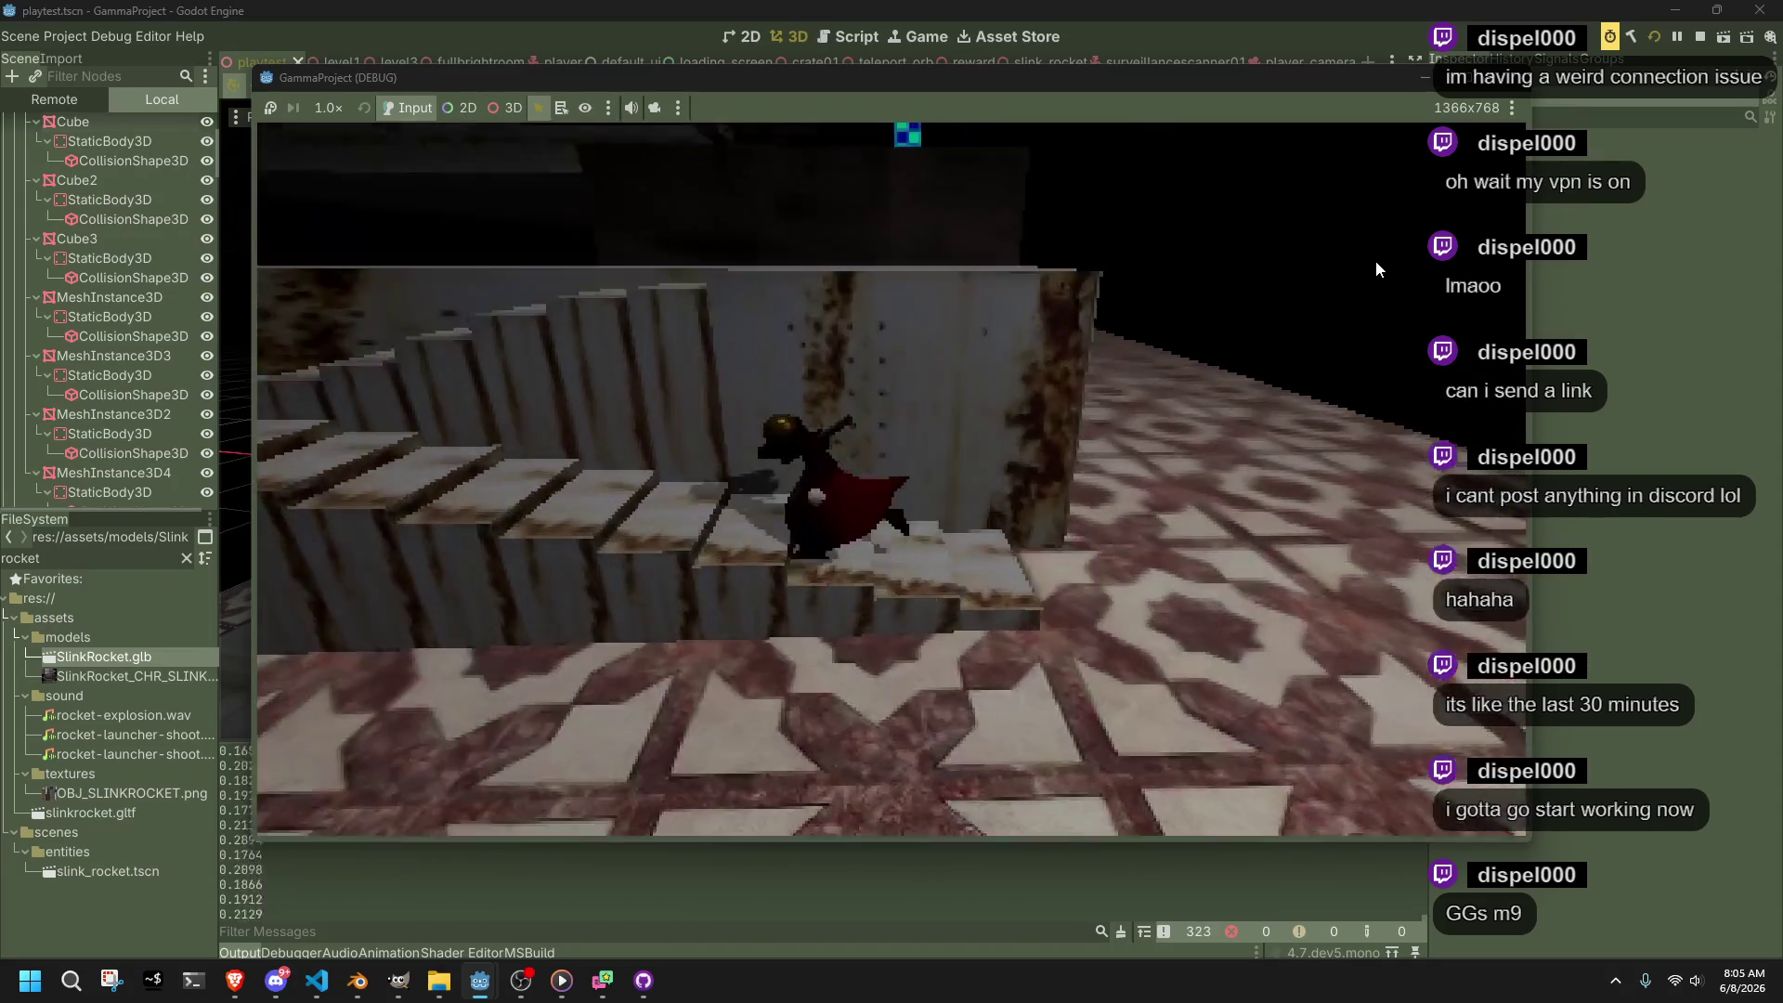
{"action": "key", "text": "w"}
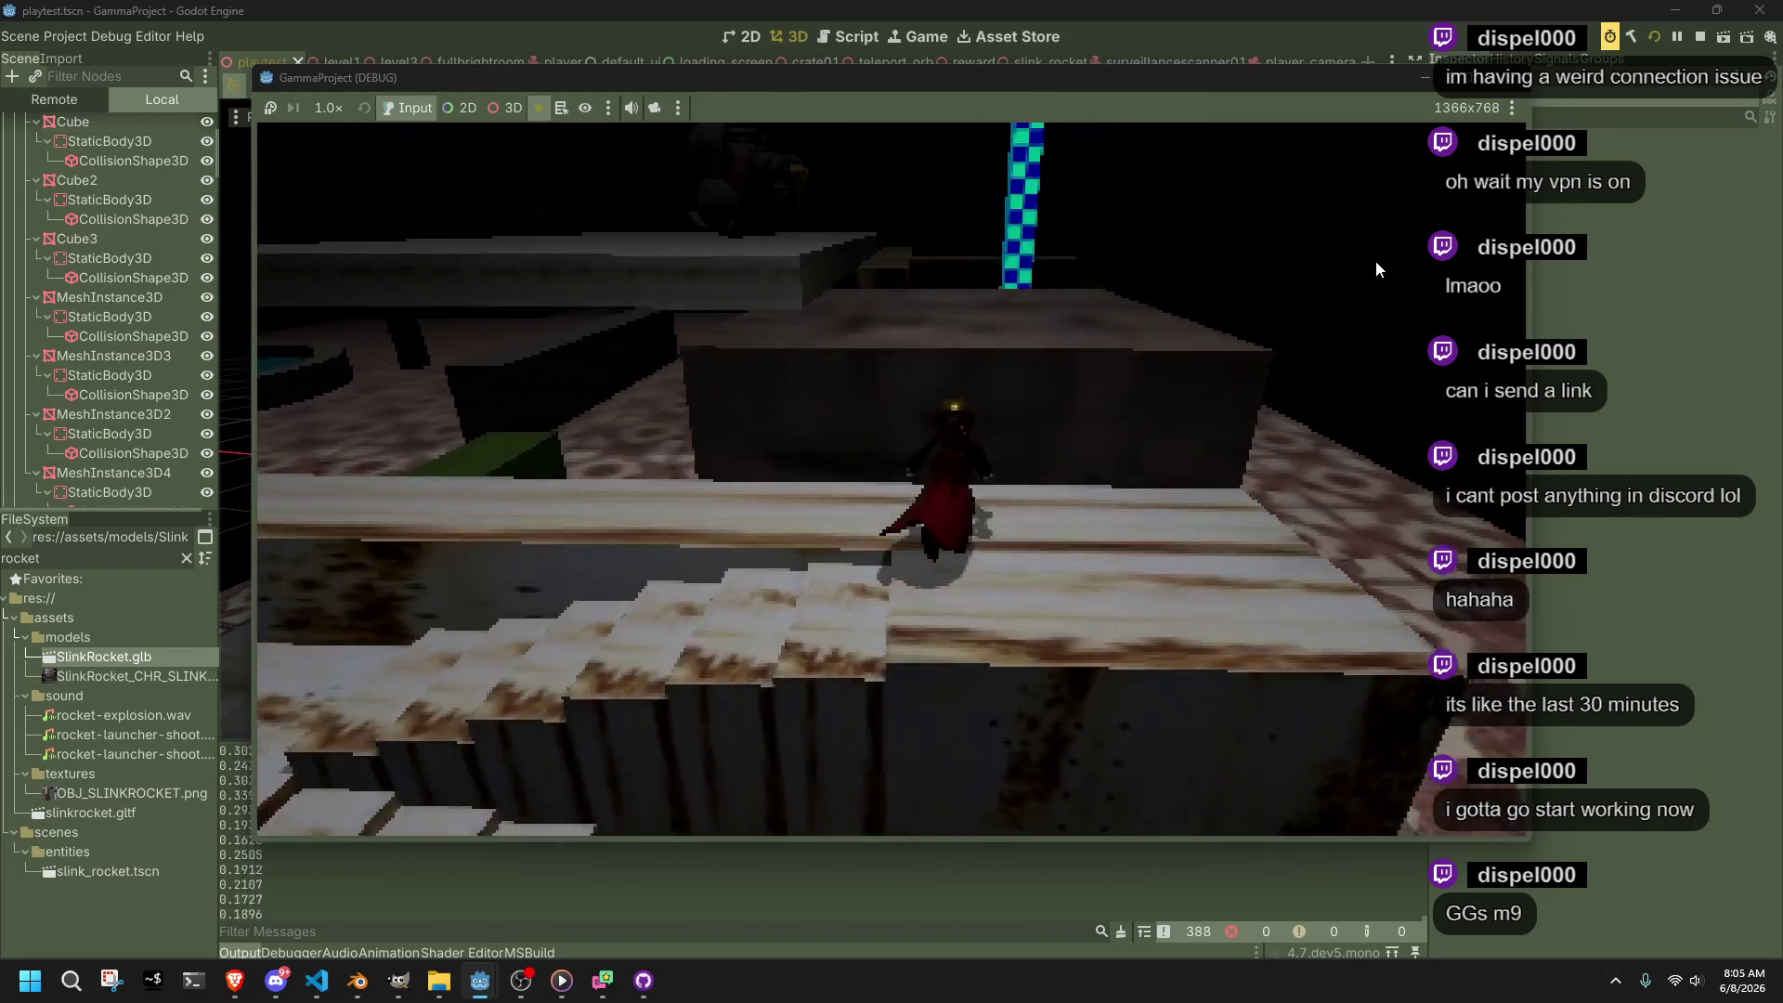
{"action": "key", "text": "s"}
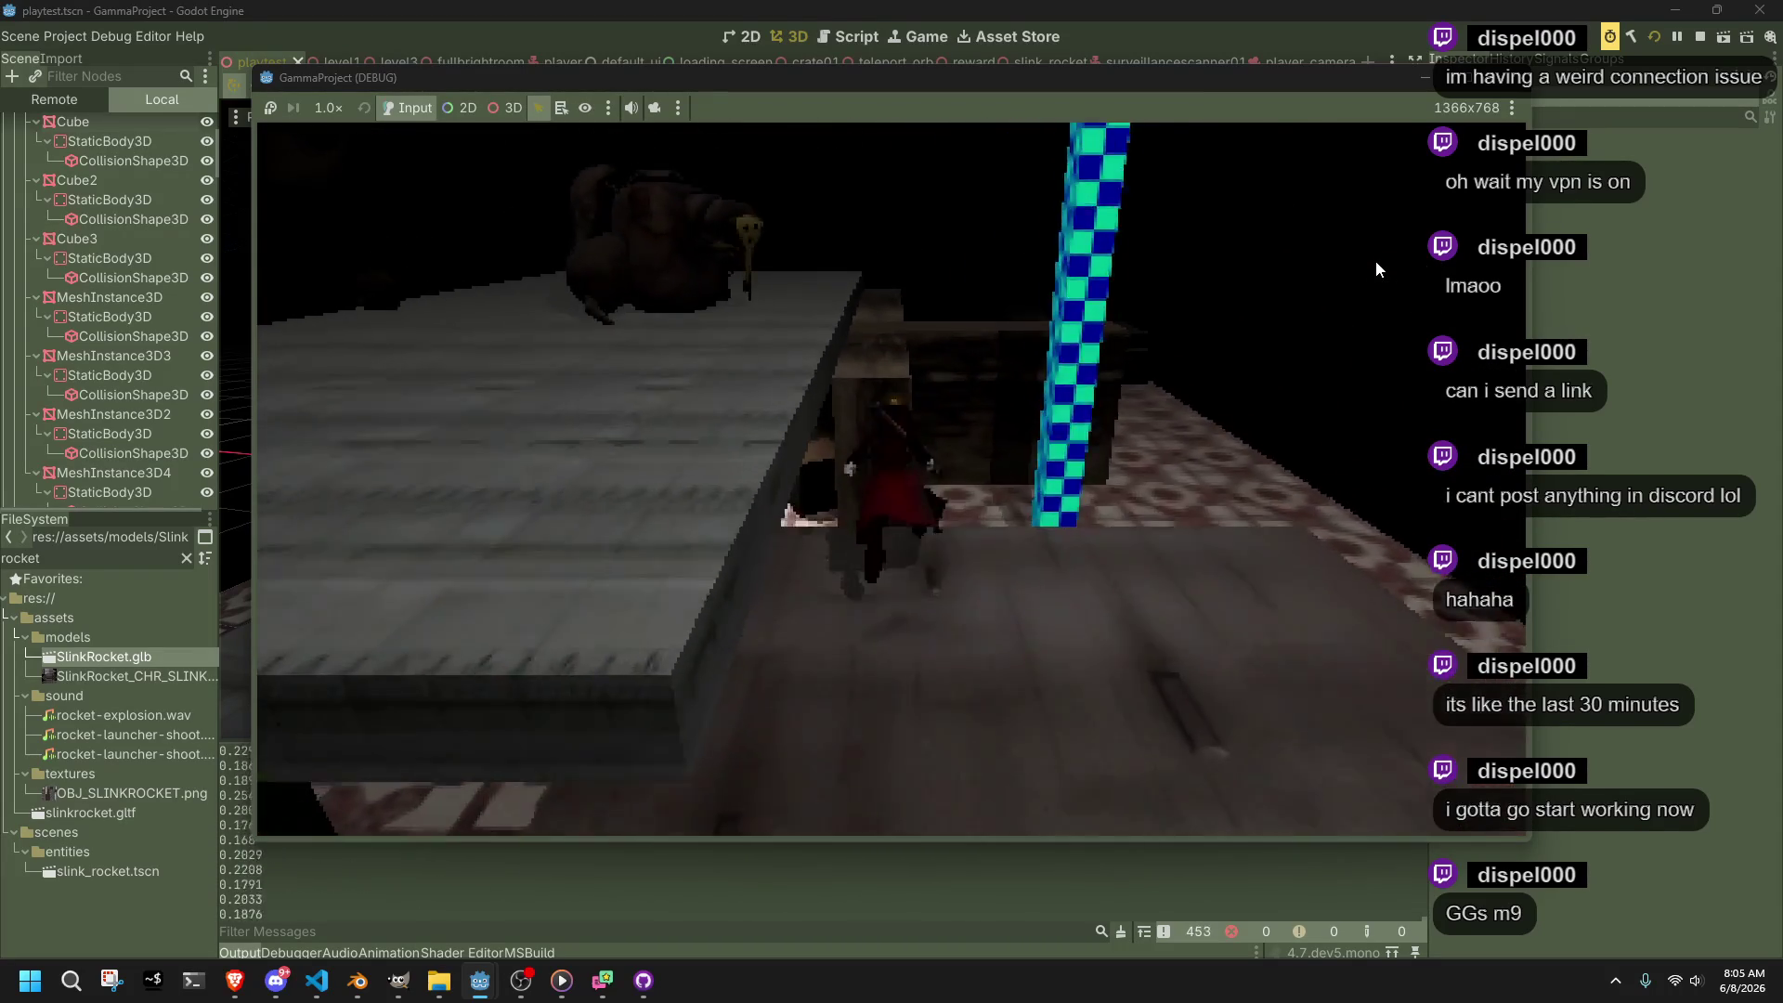
{"action": "key", "text": "w"}
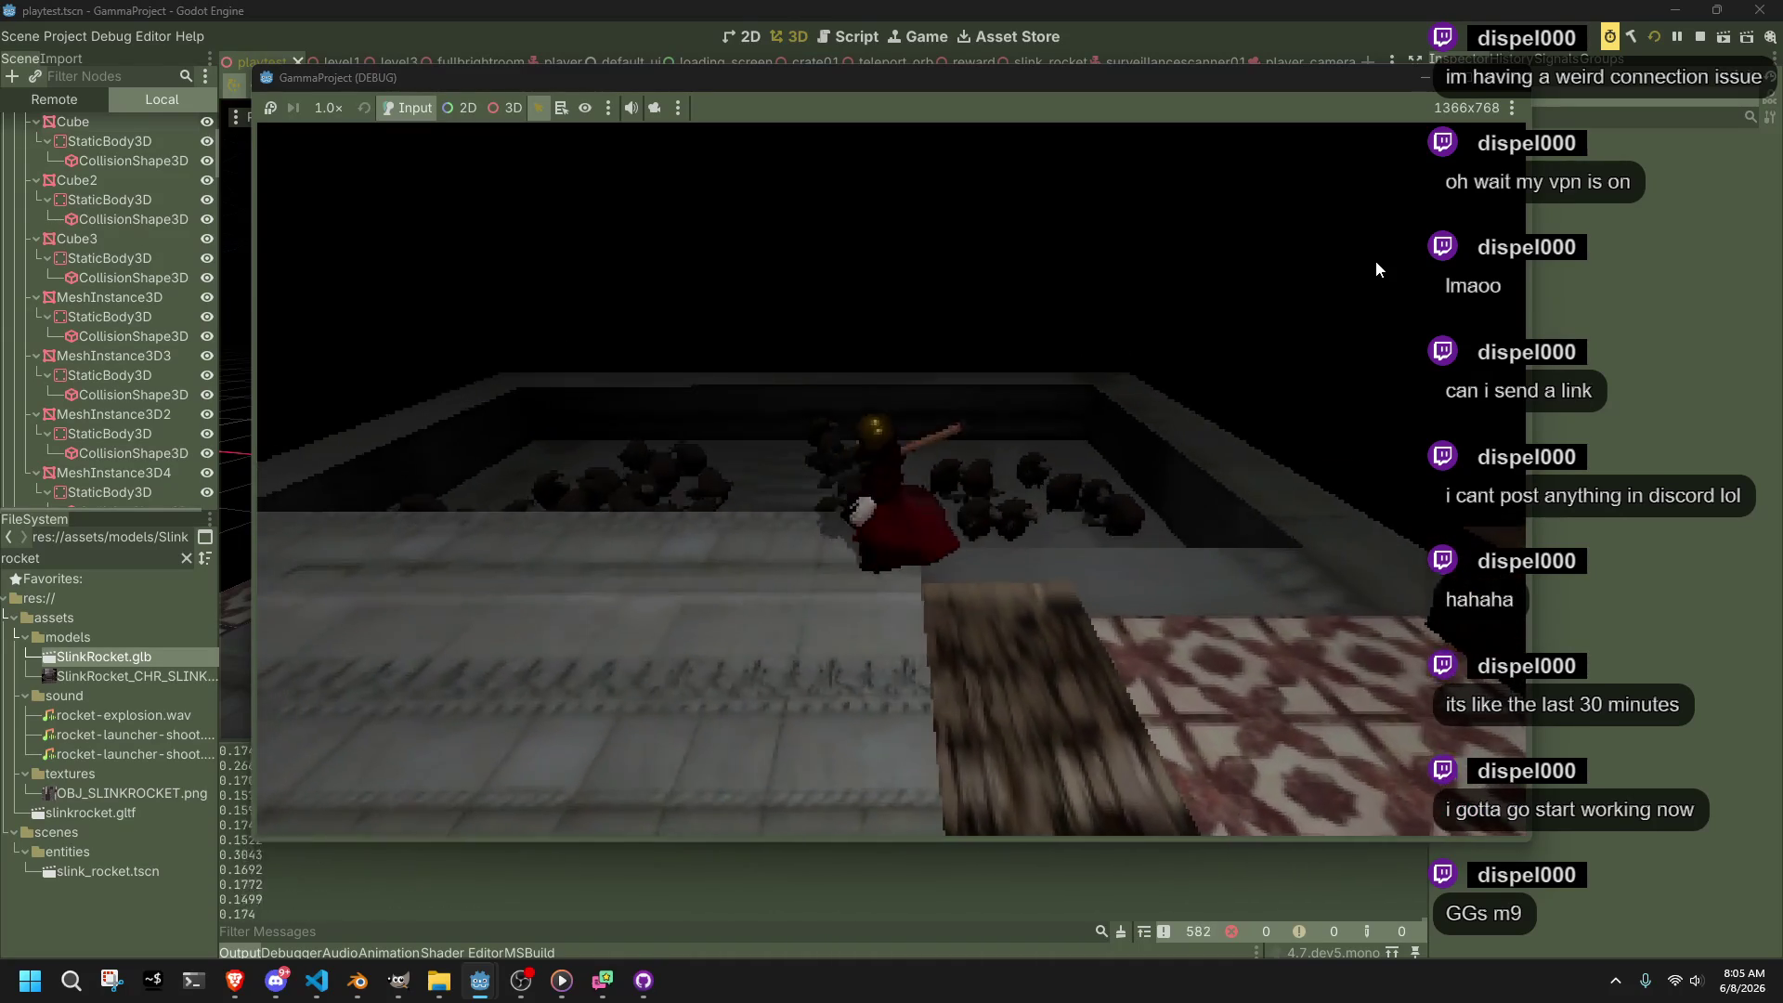
{"action": "key", "text": "space"}
Turn the camera toward the room and run across the tiled floor past the table
{"action": "key", "text": "a"}
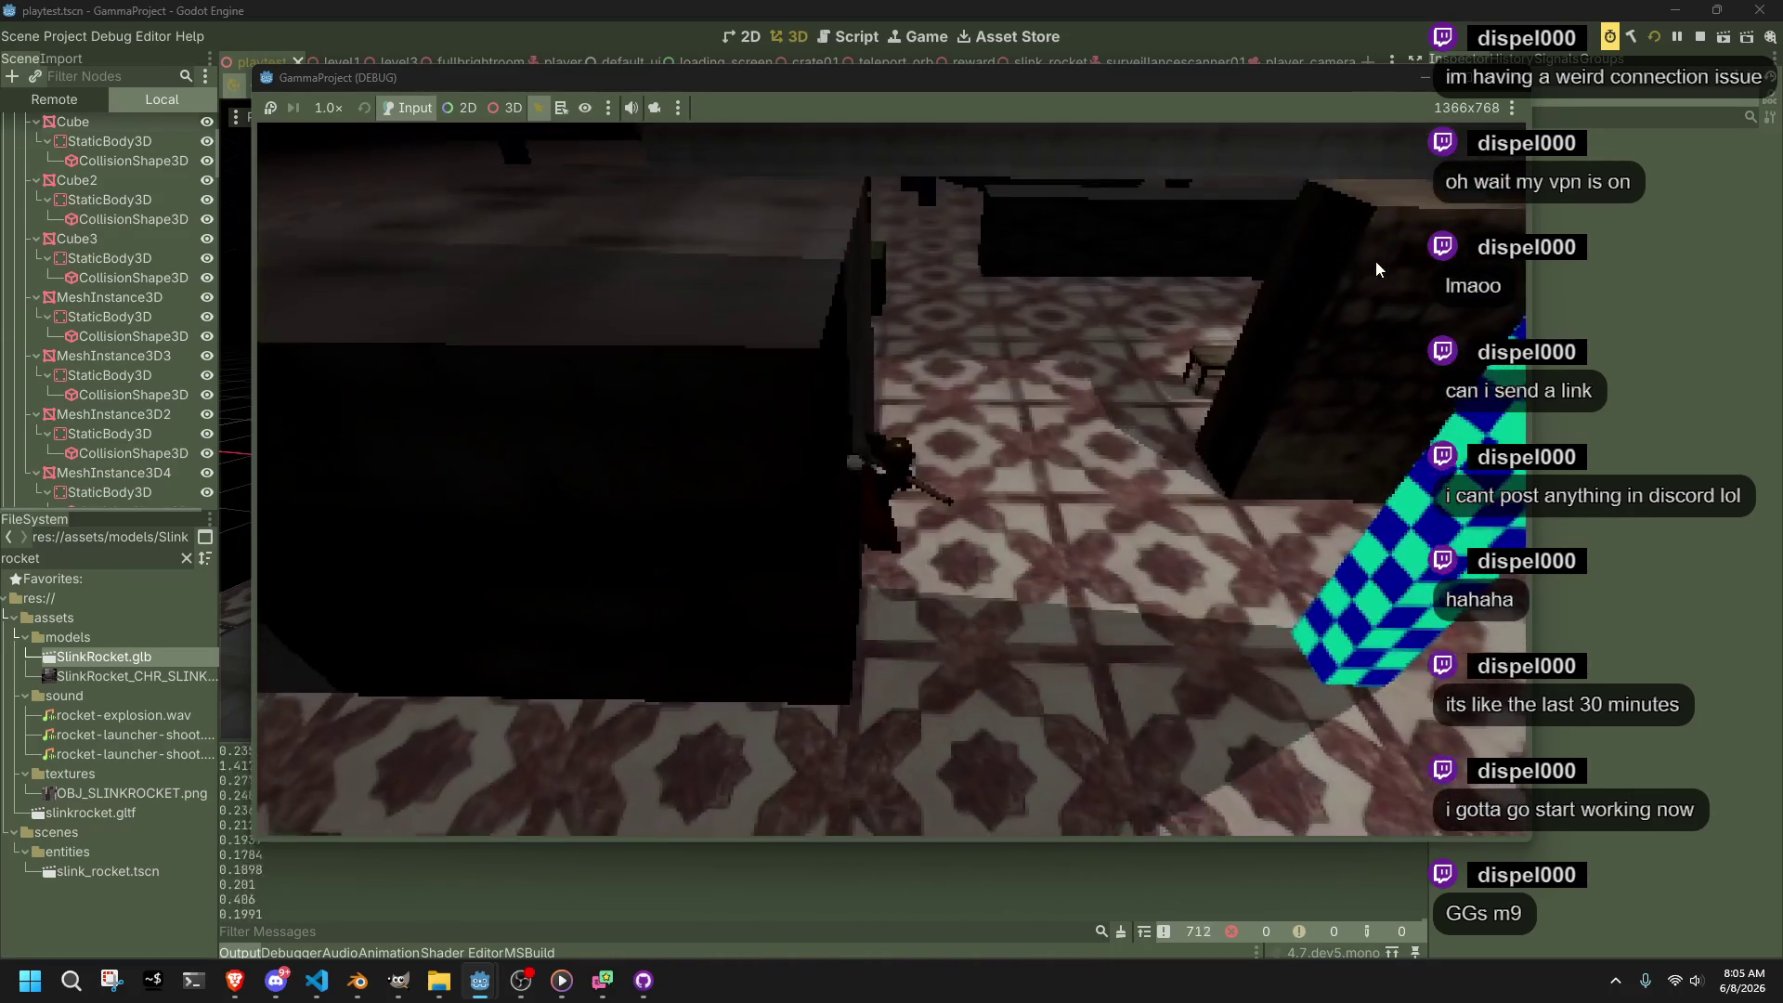
{"action": "key", "text": "a"}
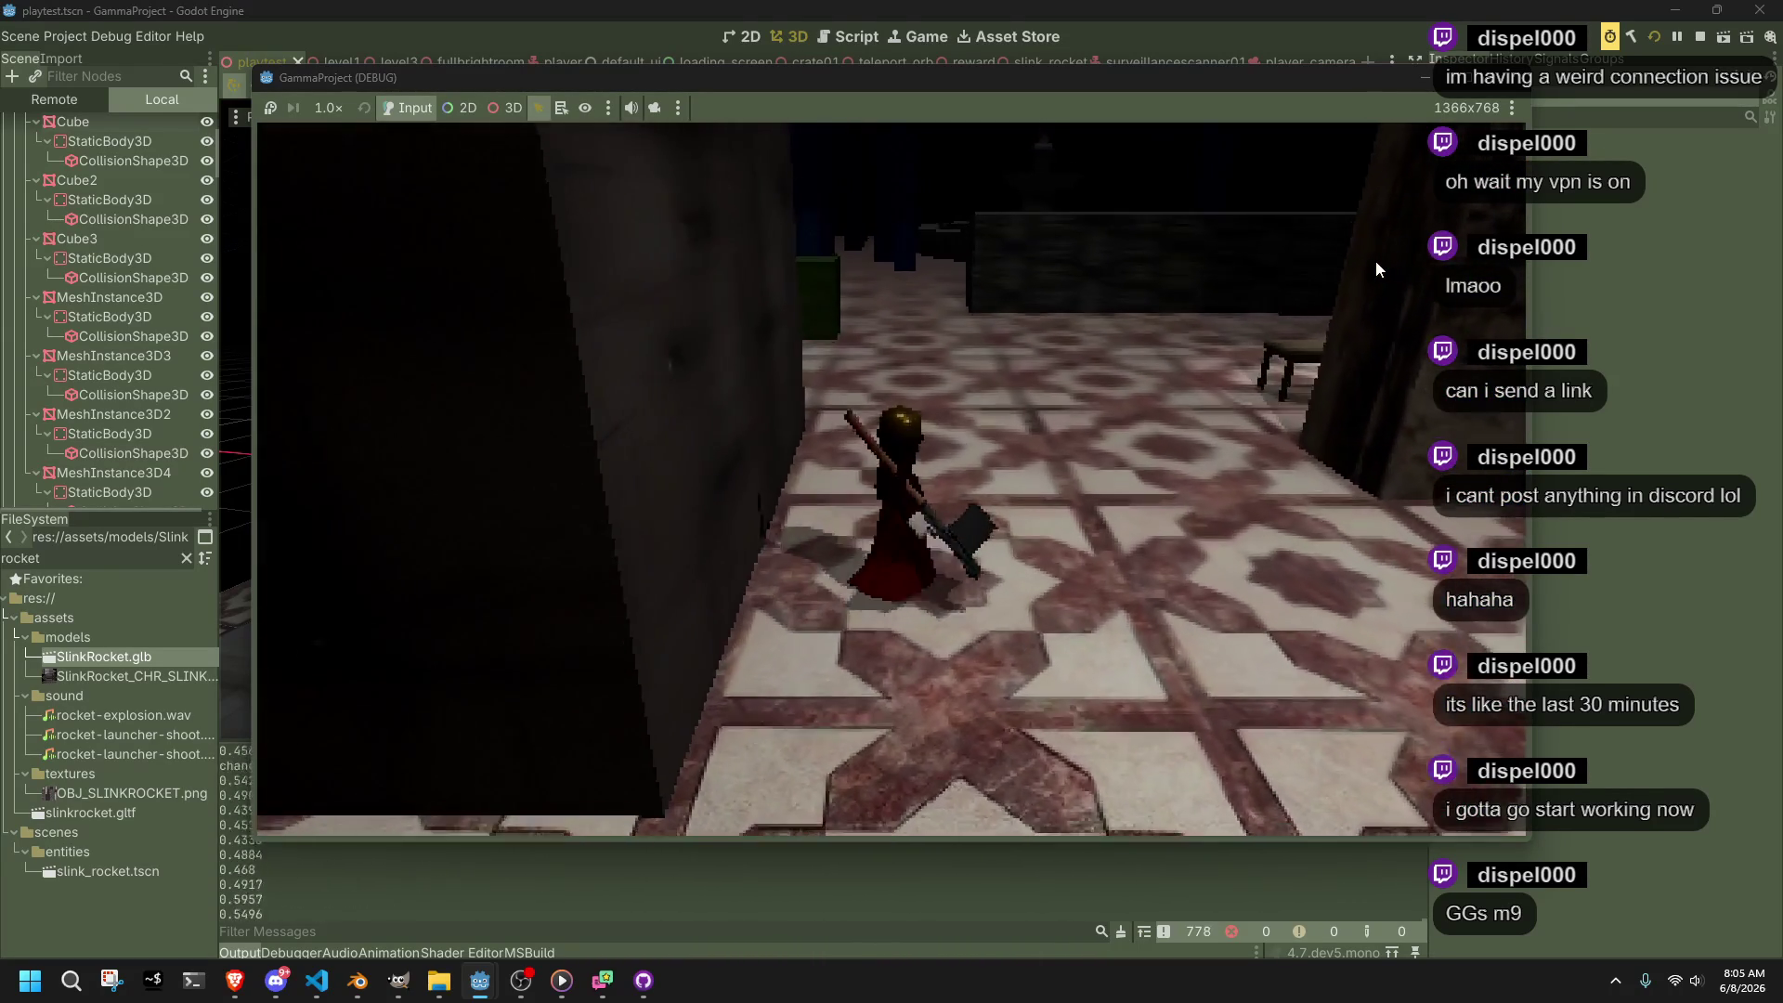
{"action": "key", "text": "a"}
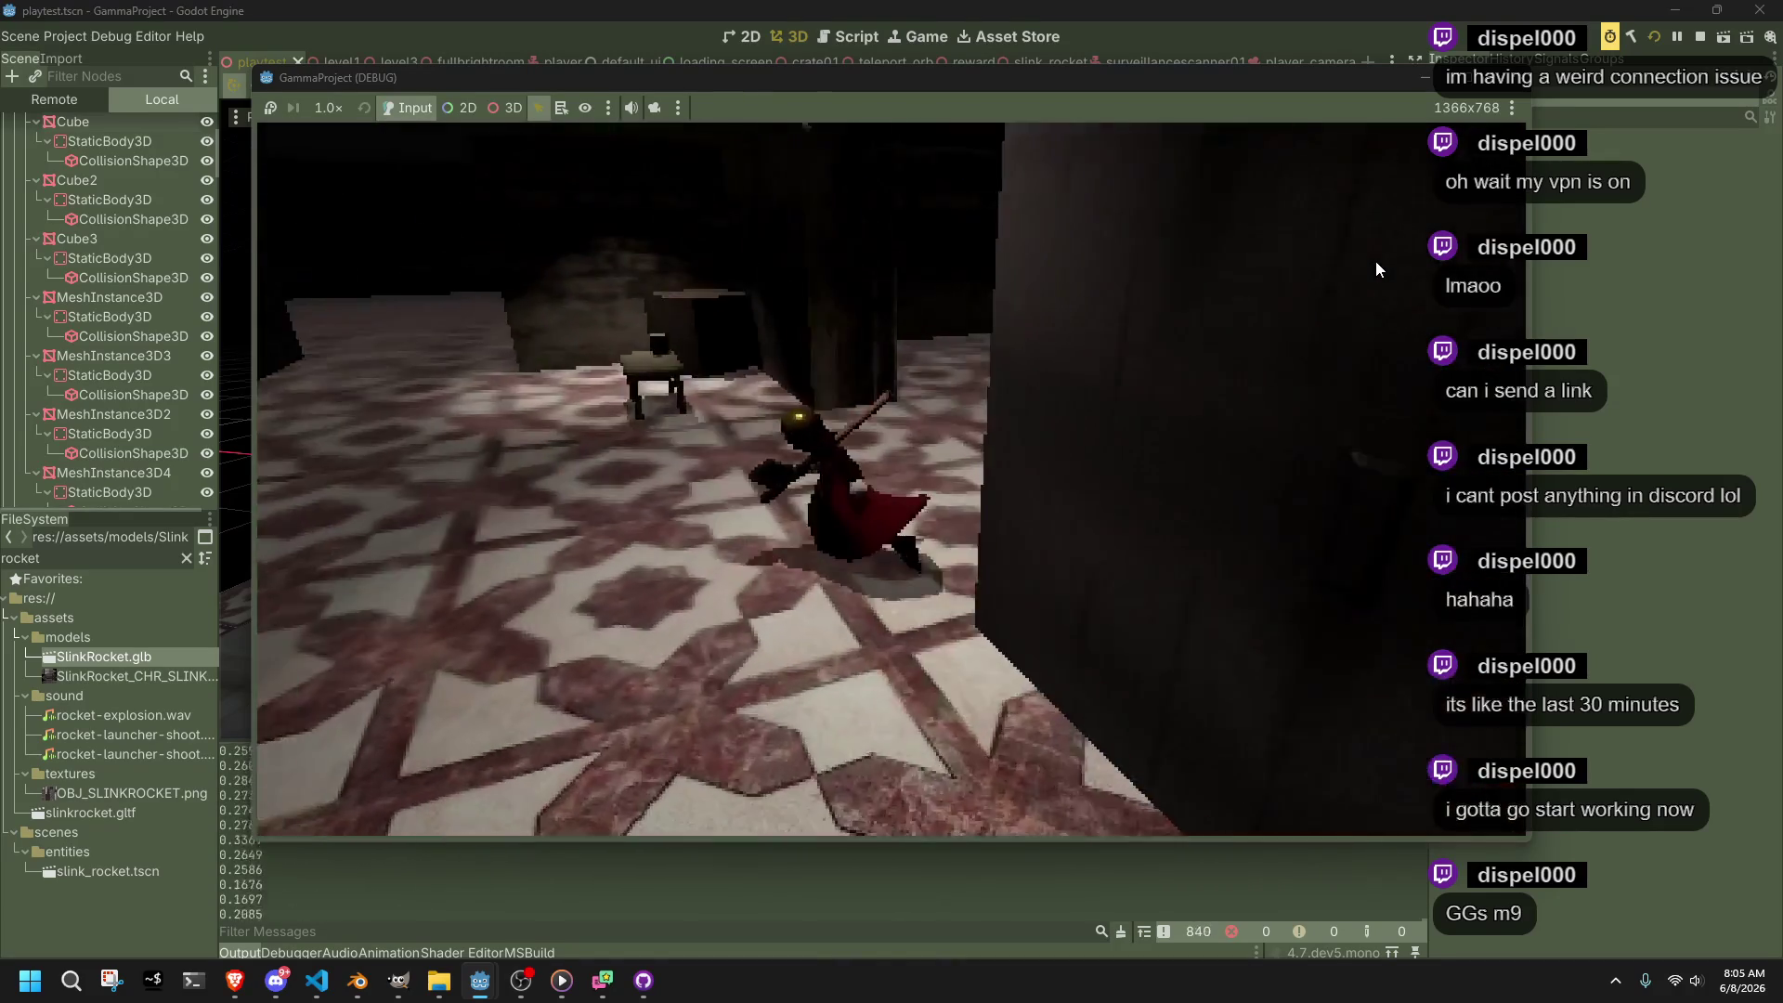
{"action": "key", "text": "w"}
{"action": "key", "text": "w"}
{"action": "key", "text": "w"}
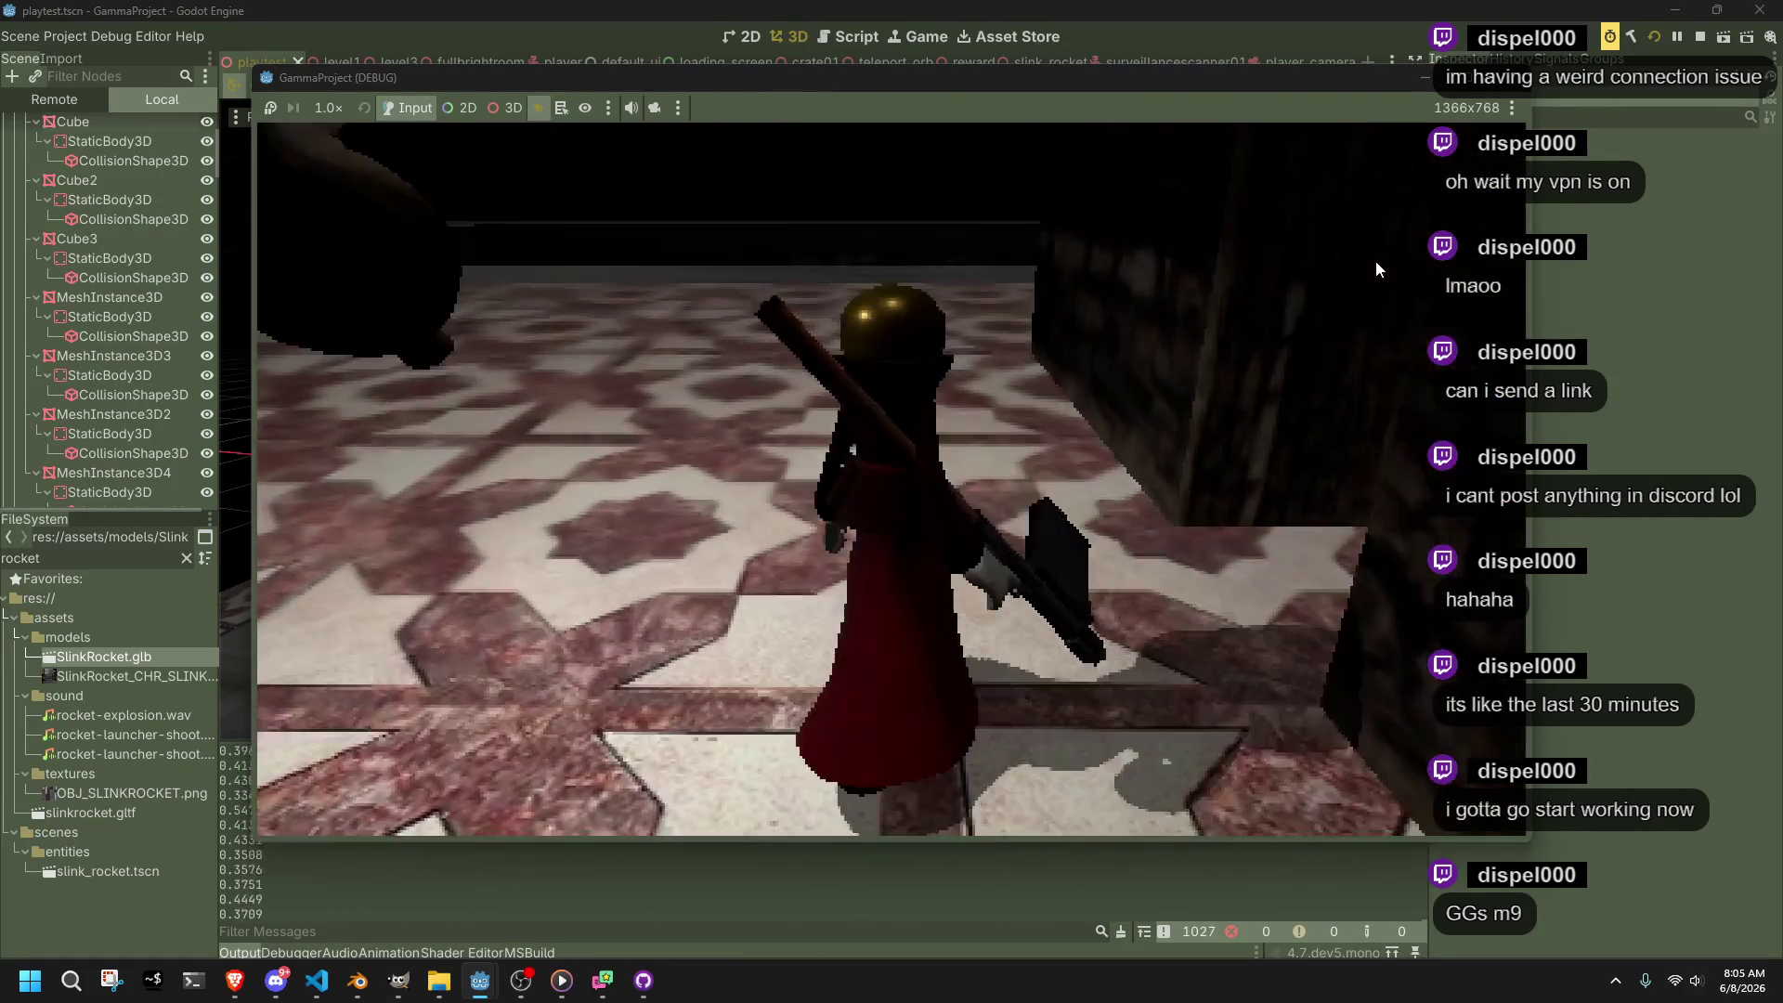
{"action": "key", "text": "w"}
{"action": "key", "text": "w"}
{"action": "key", "text": "w"}
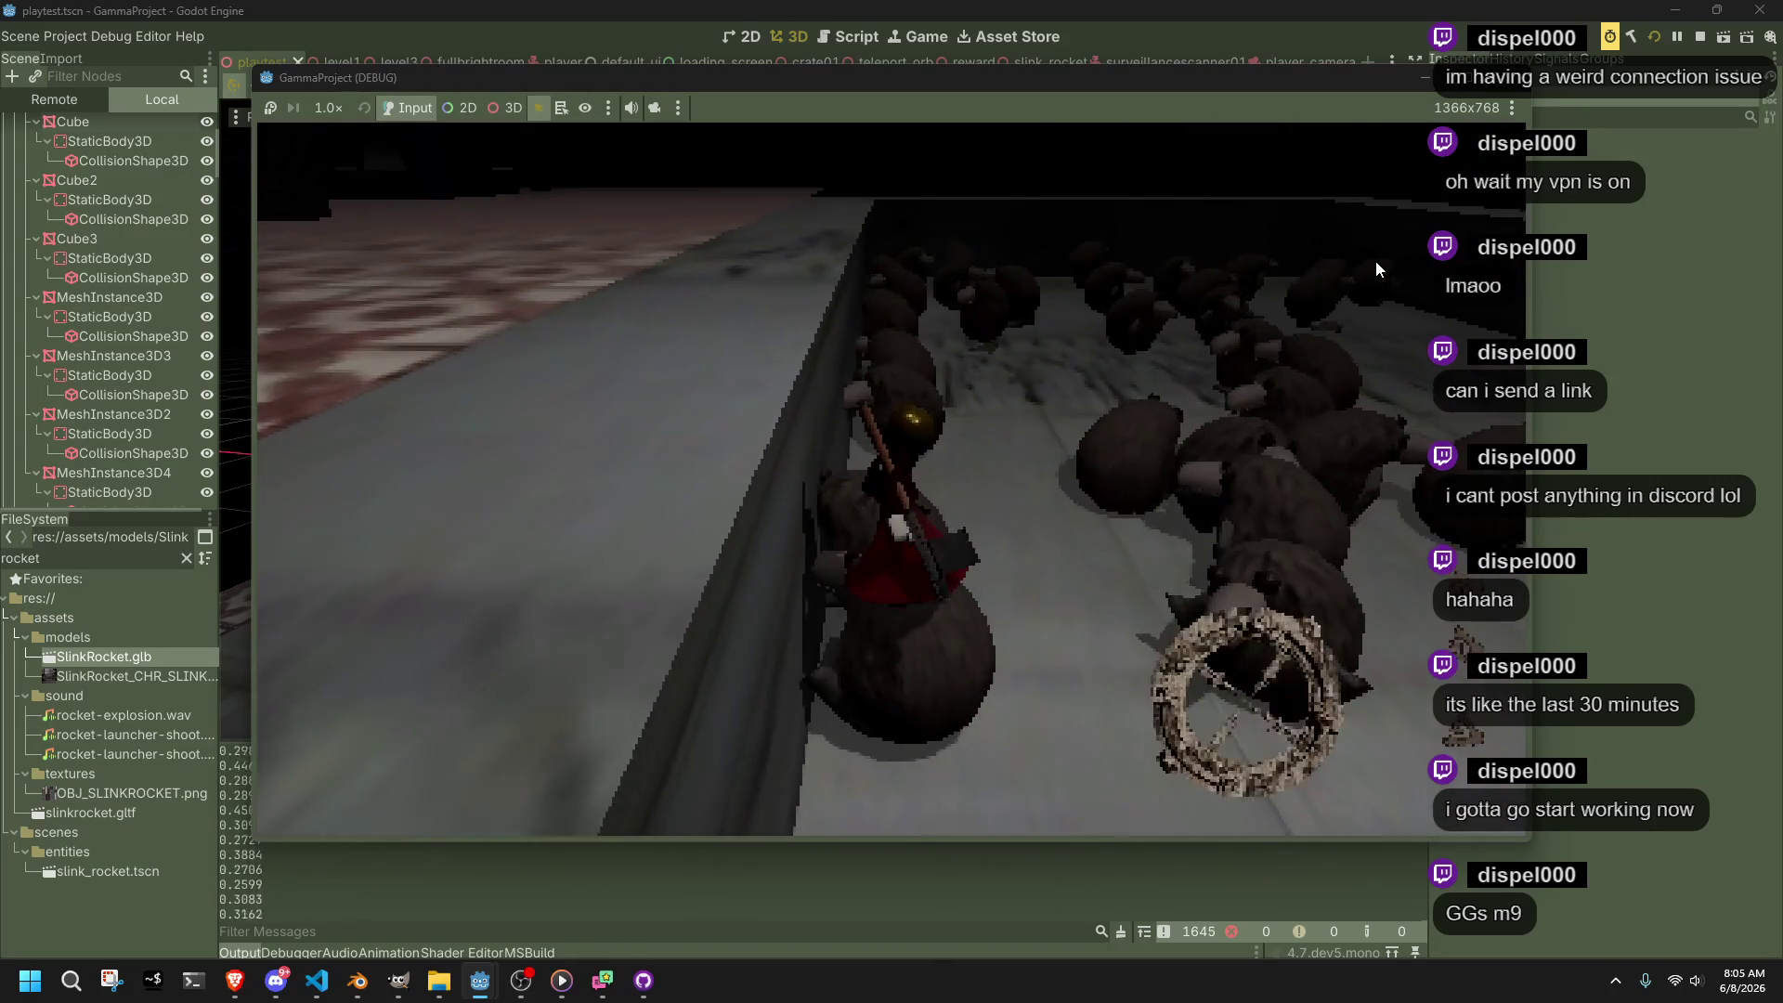
Fight through the creatures along the wall and vault back off it
{"action": "key", "text": "w"}
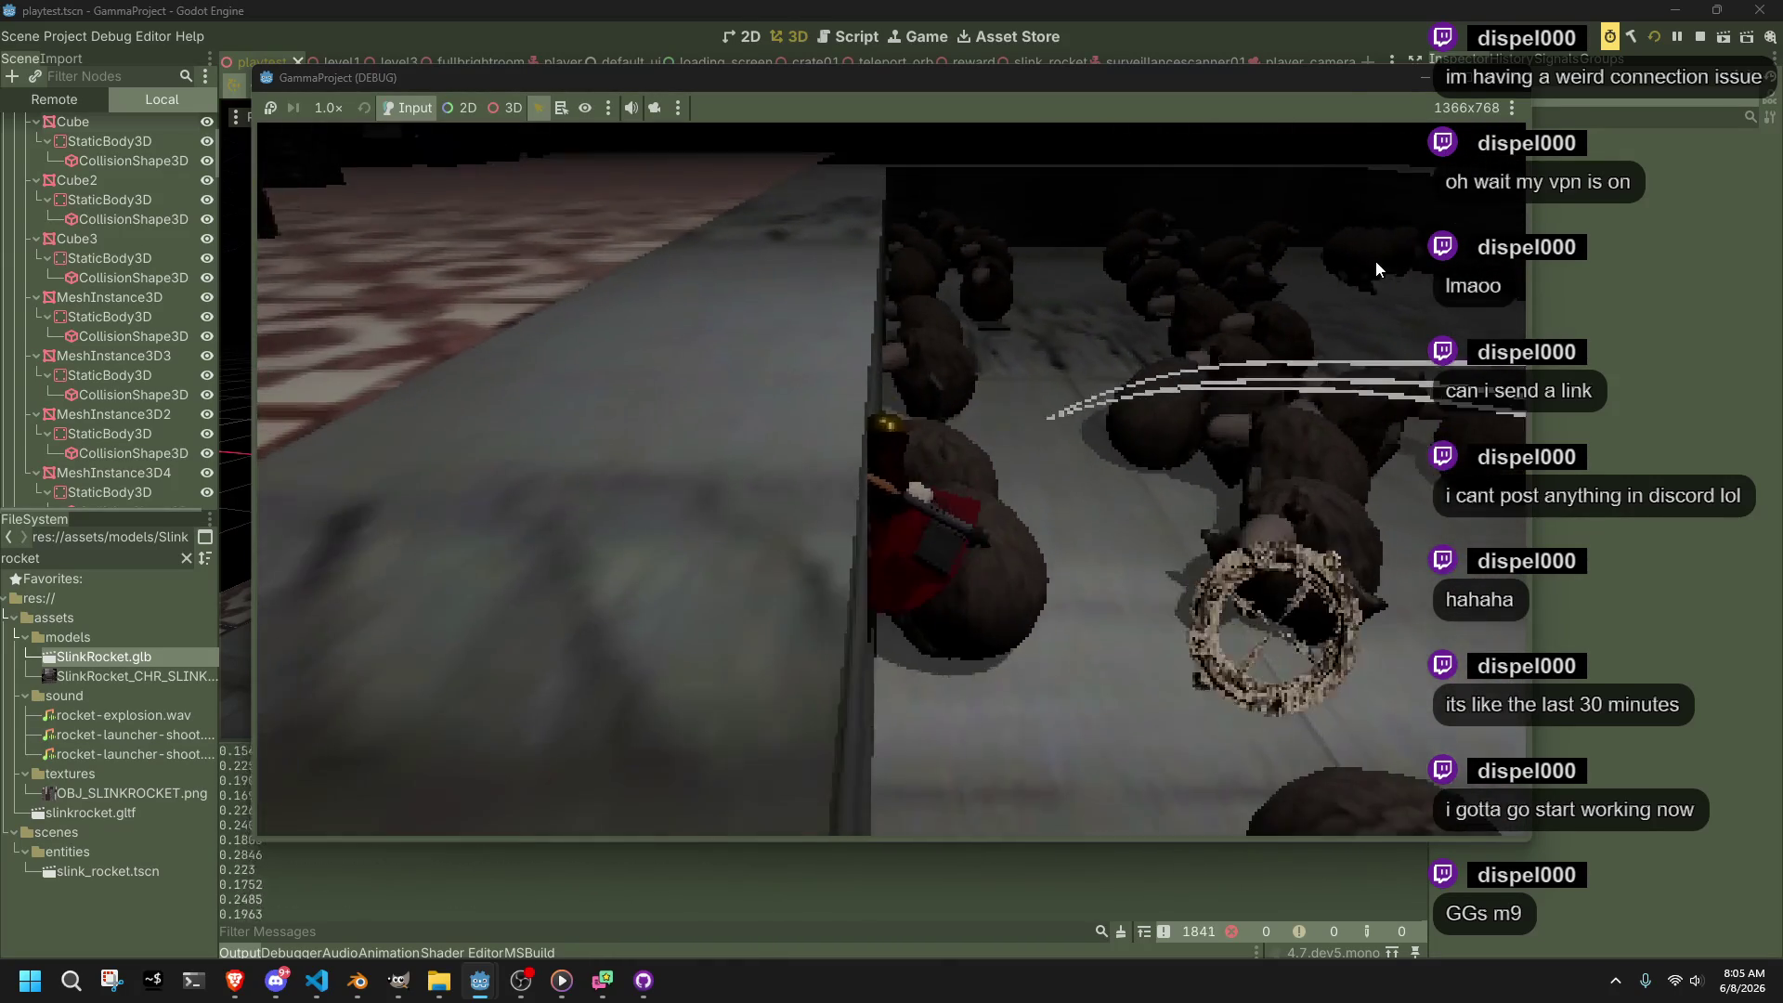
{"action": "key", "text": "w"}
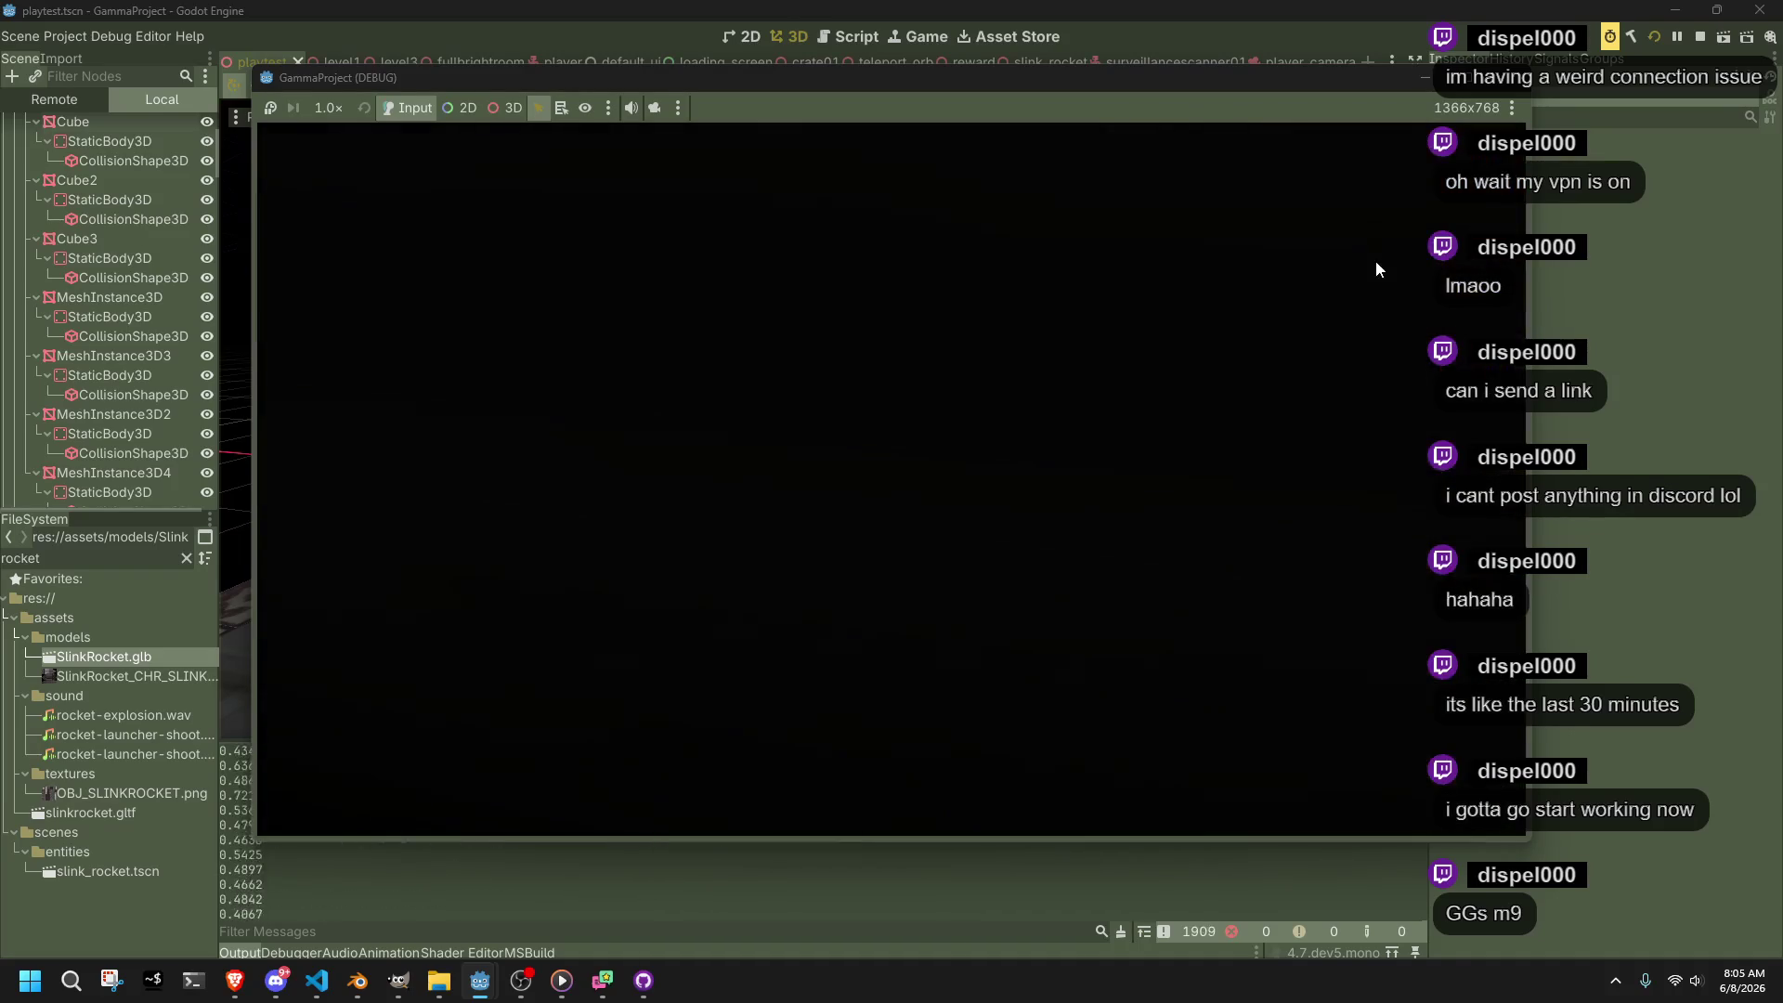
{"action": "key", "text": "w"}
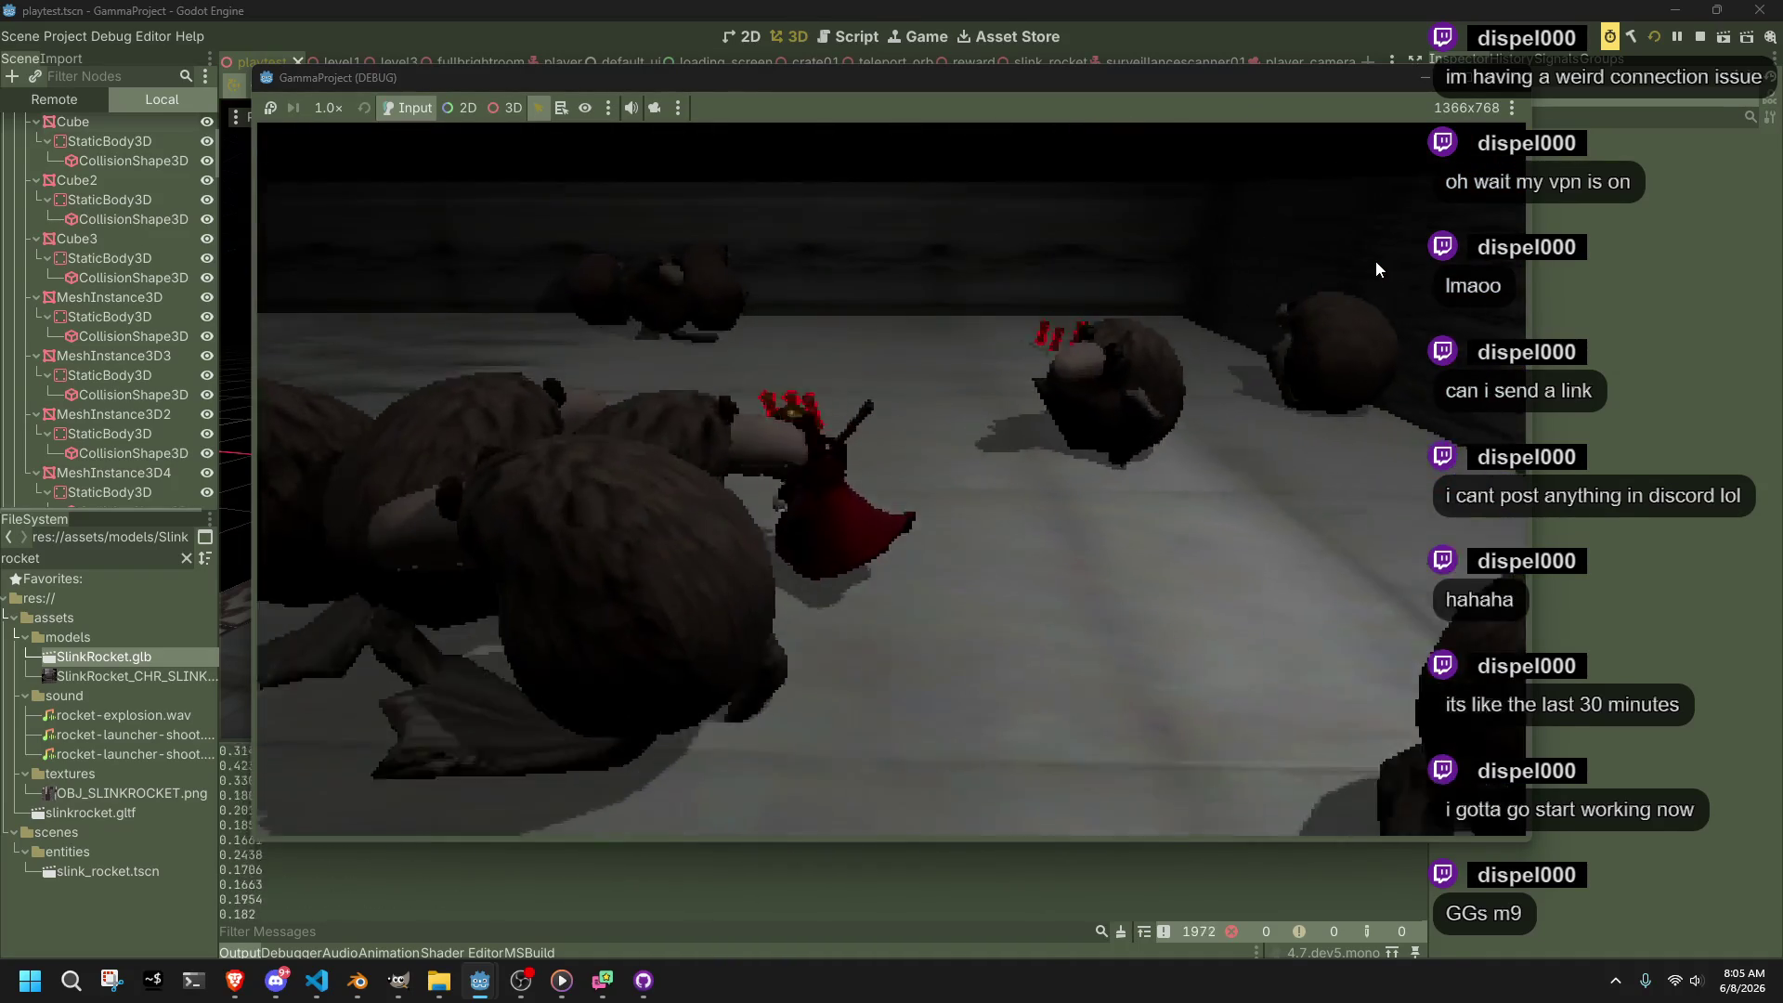
{"action": "key", "text": "w"}
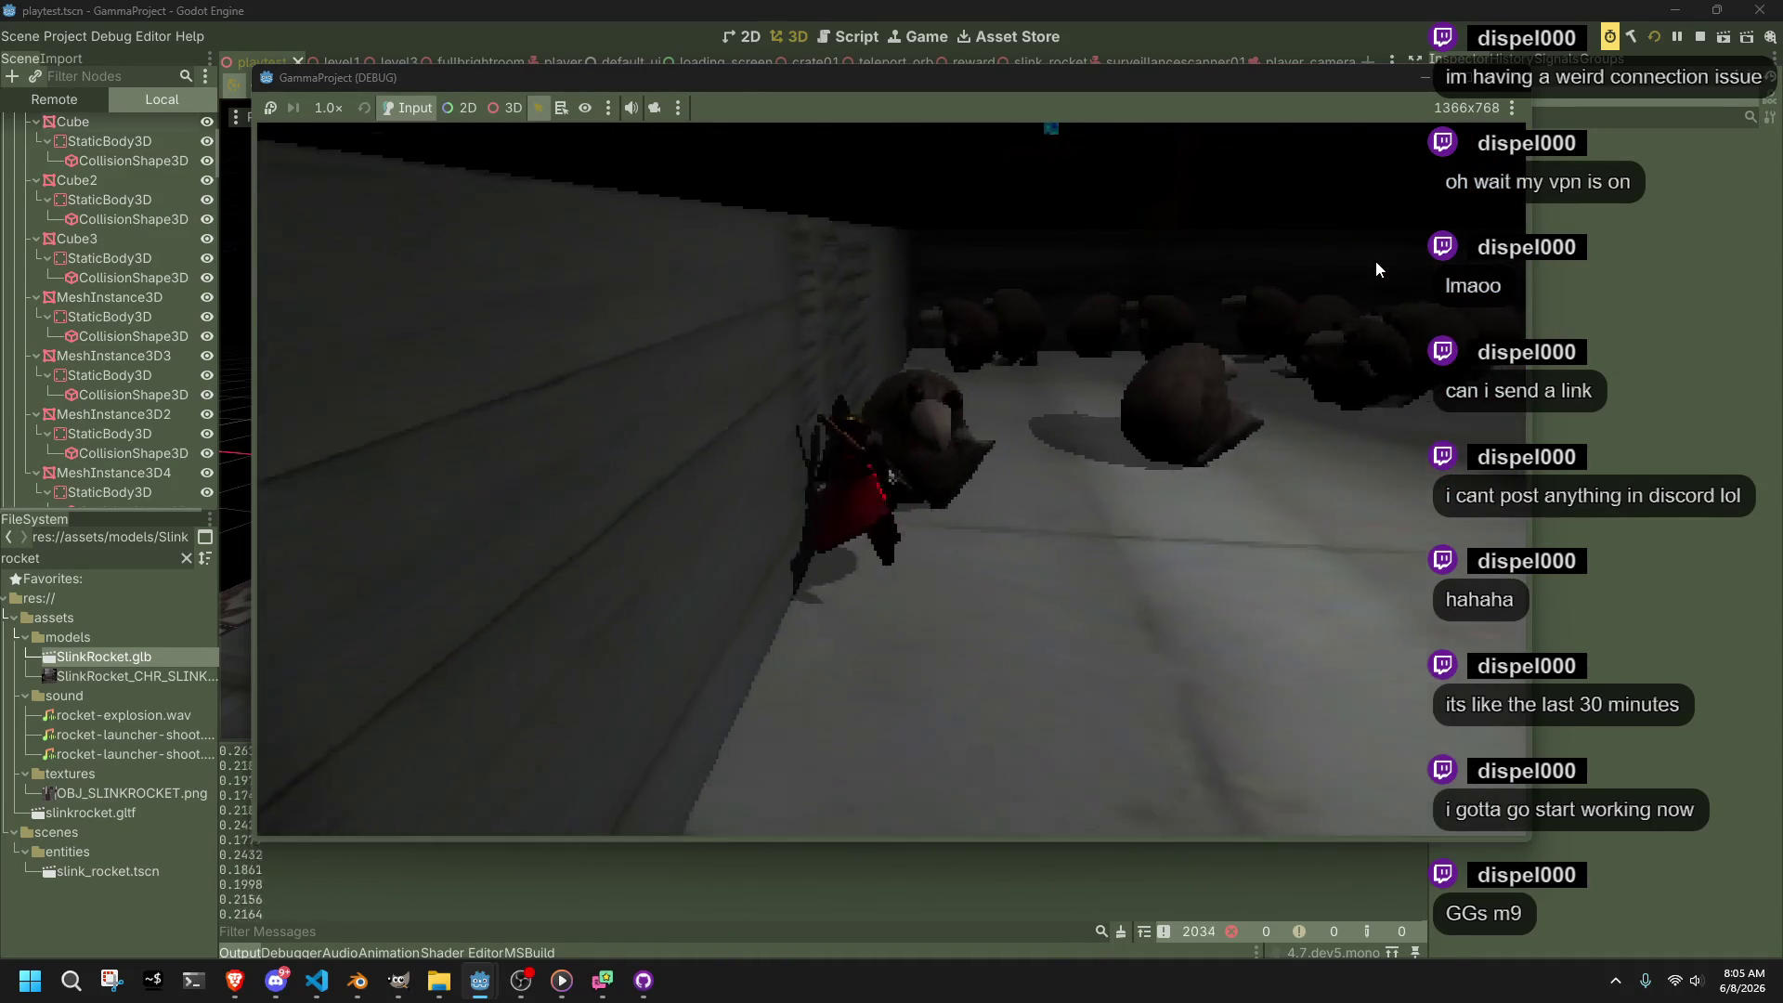
{"action": "key", "text": "w"}
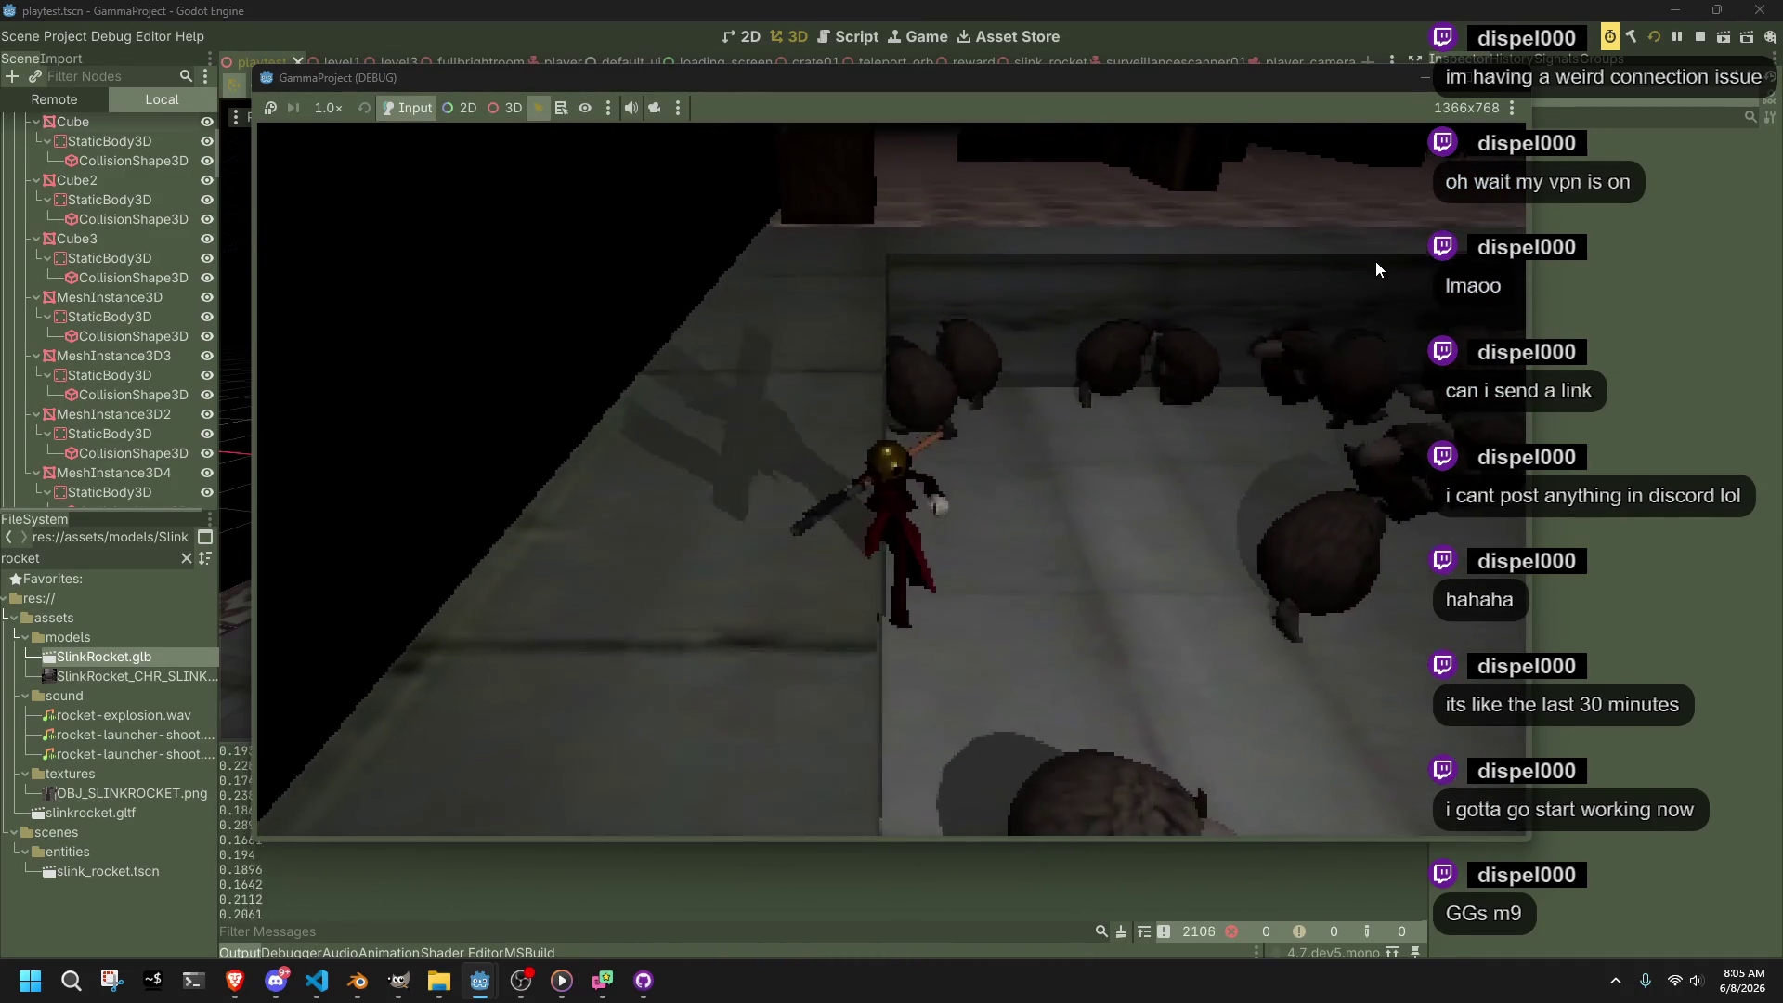
{"action": "key", "text": "w"}
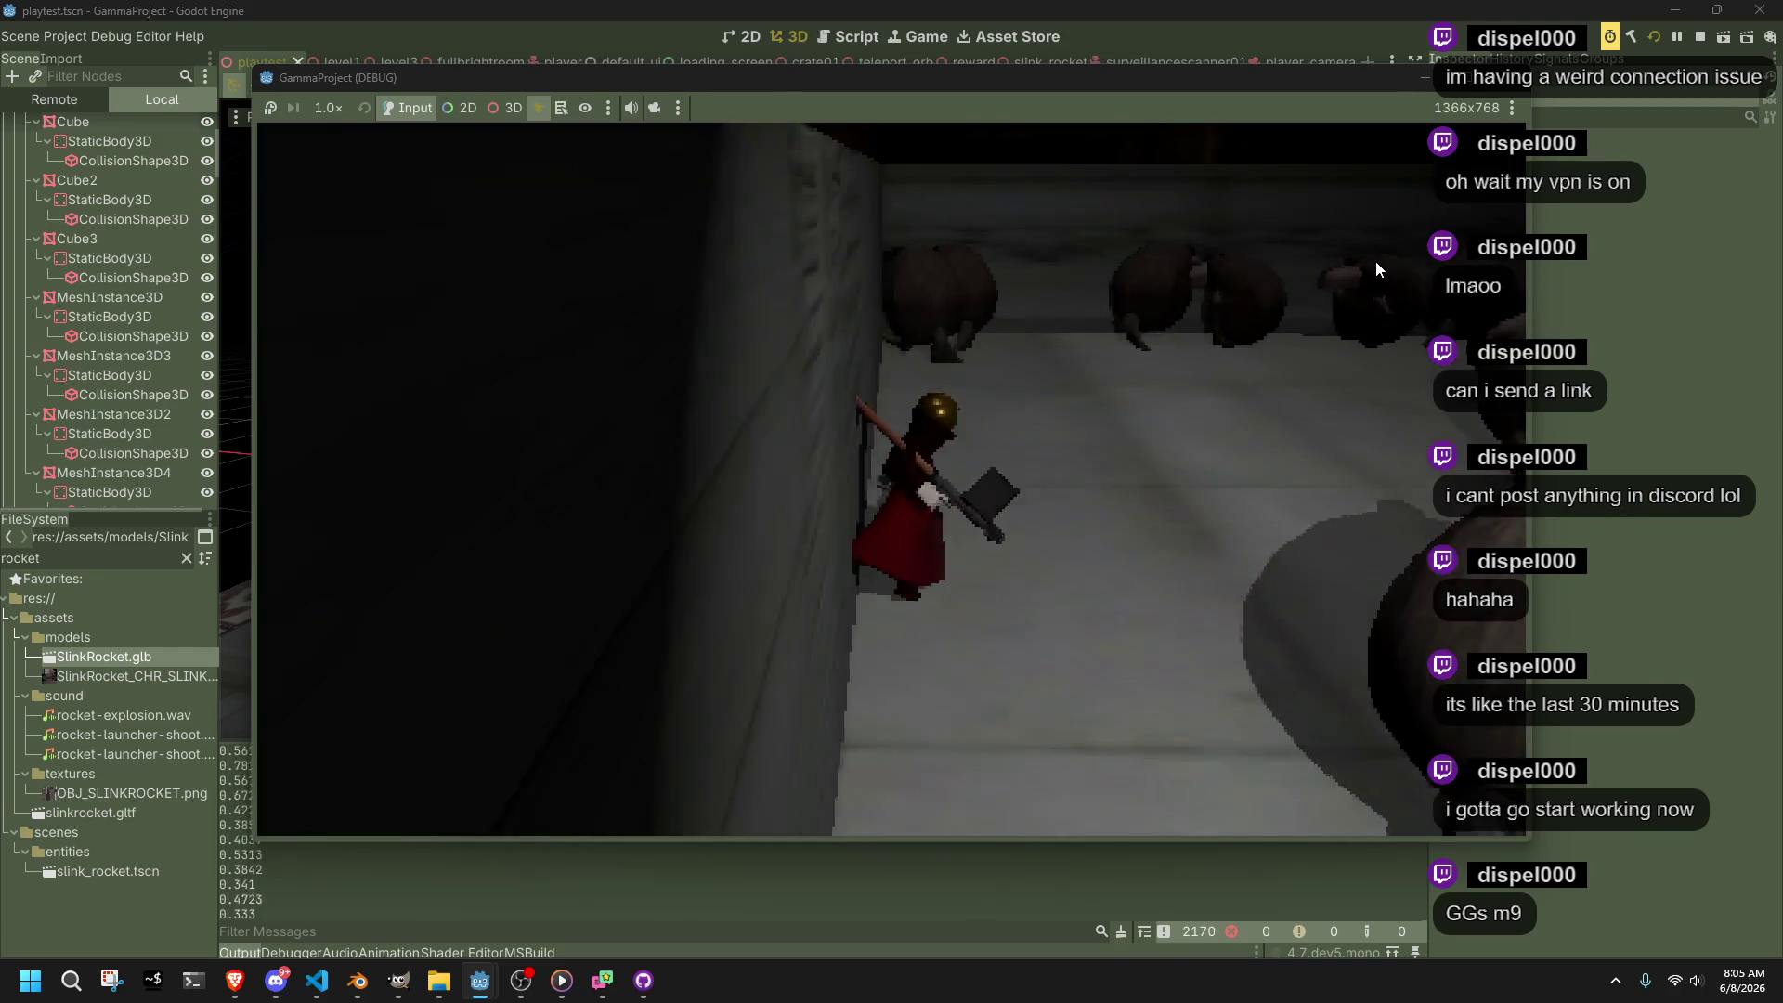
{"action": "key", "text": "w"}
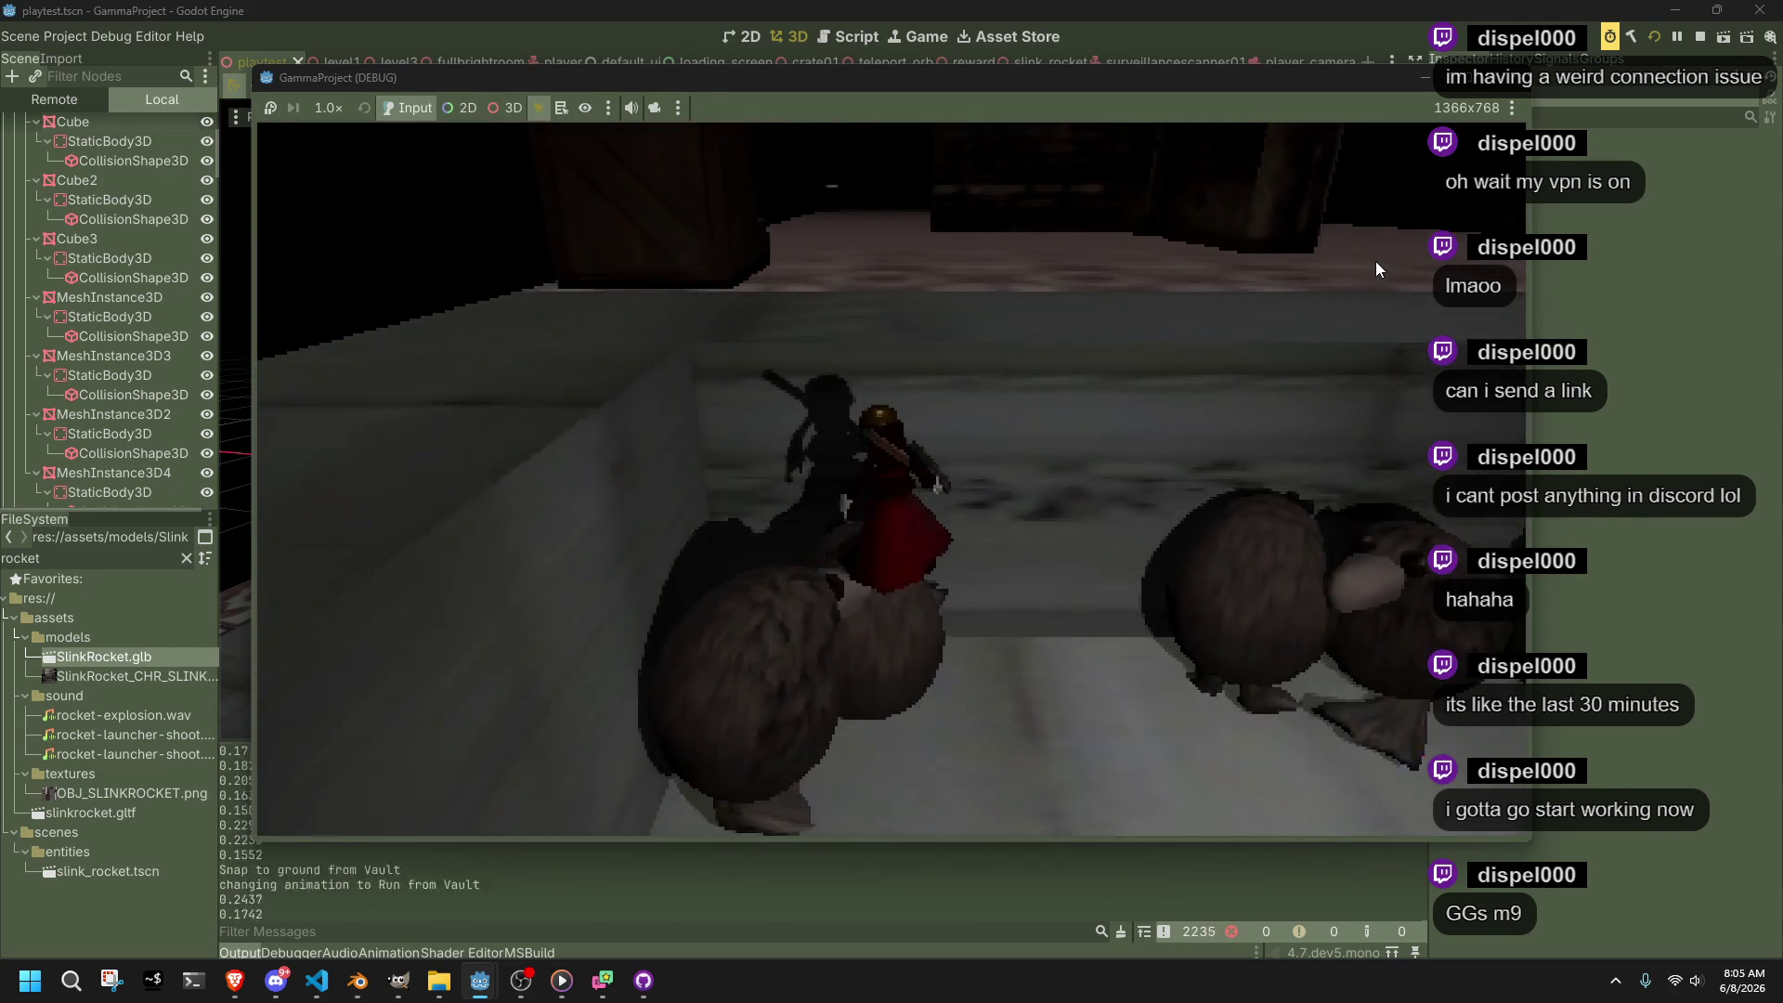
Run back through the corridor and along the wooden ledge to the fountain, then stop the game with F8
{"action": "key", "text": "w"}
{"action": "key", "text": "w"}
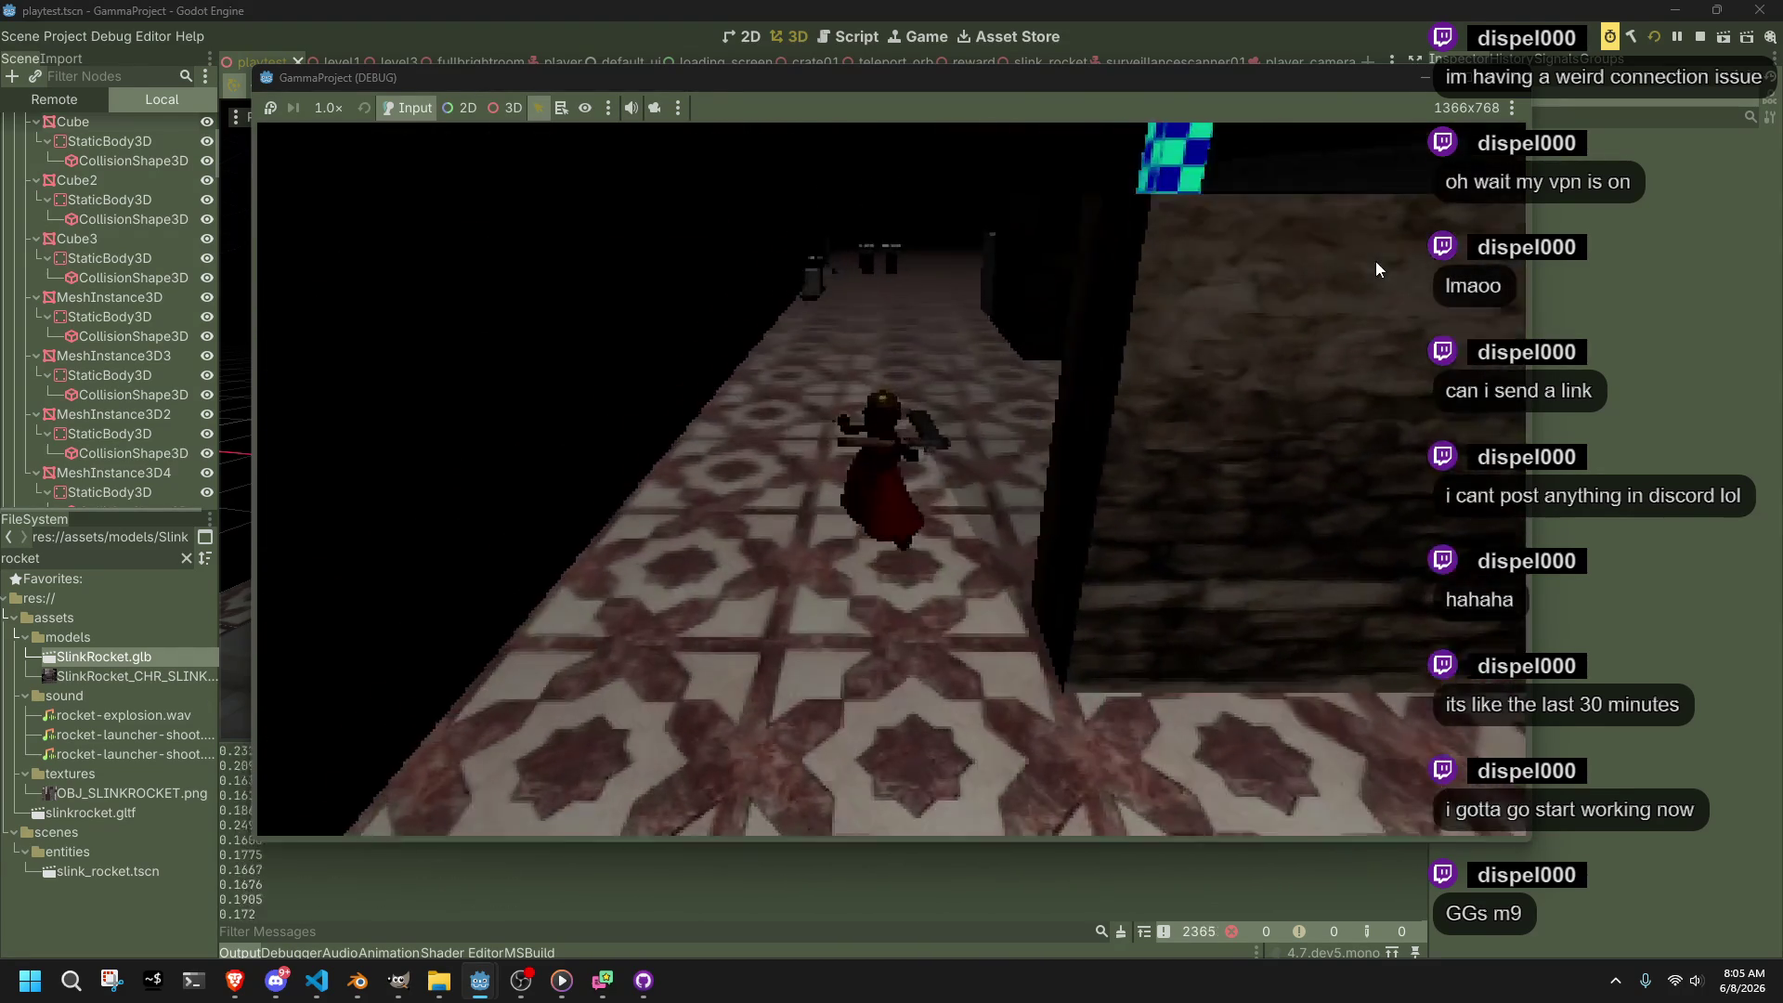
{"action": "key", "text": "w"}
{"action": "key", "text": "w"}
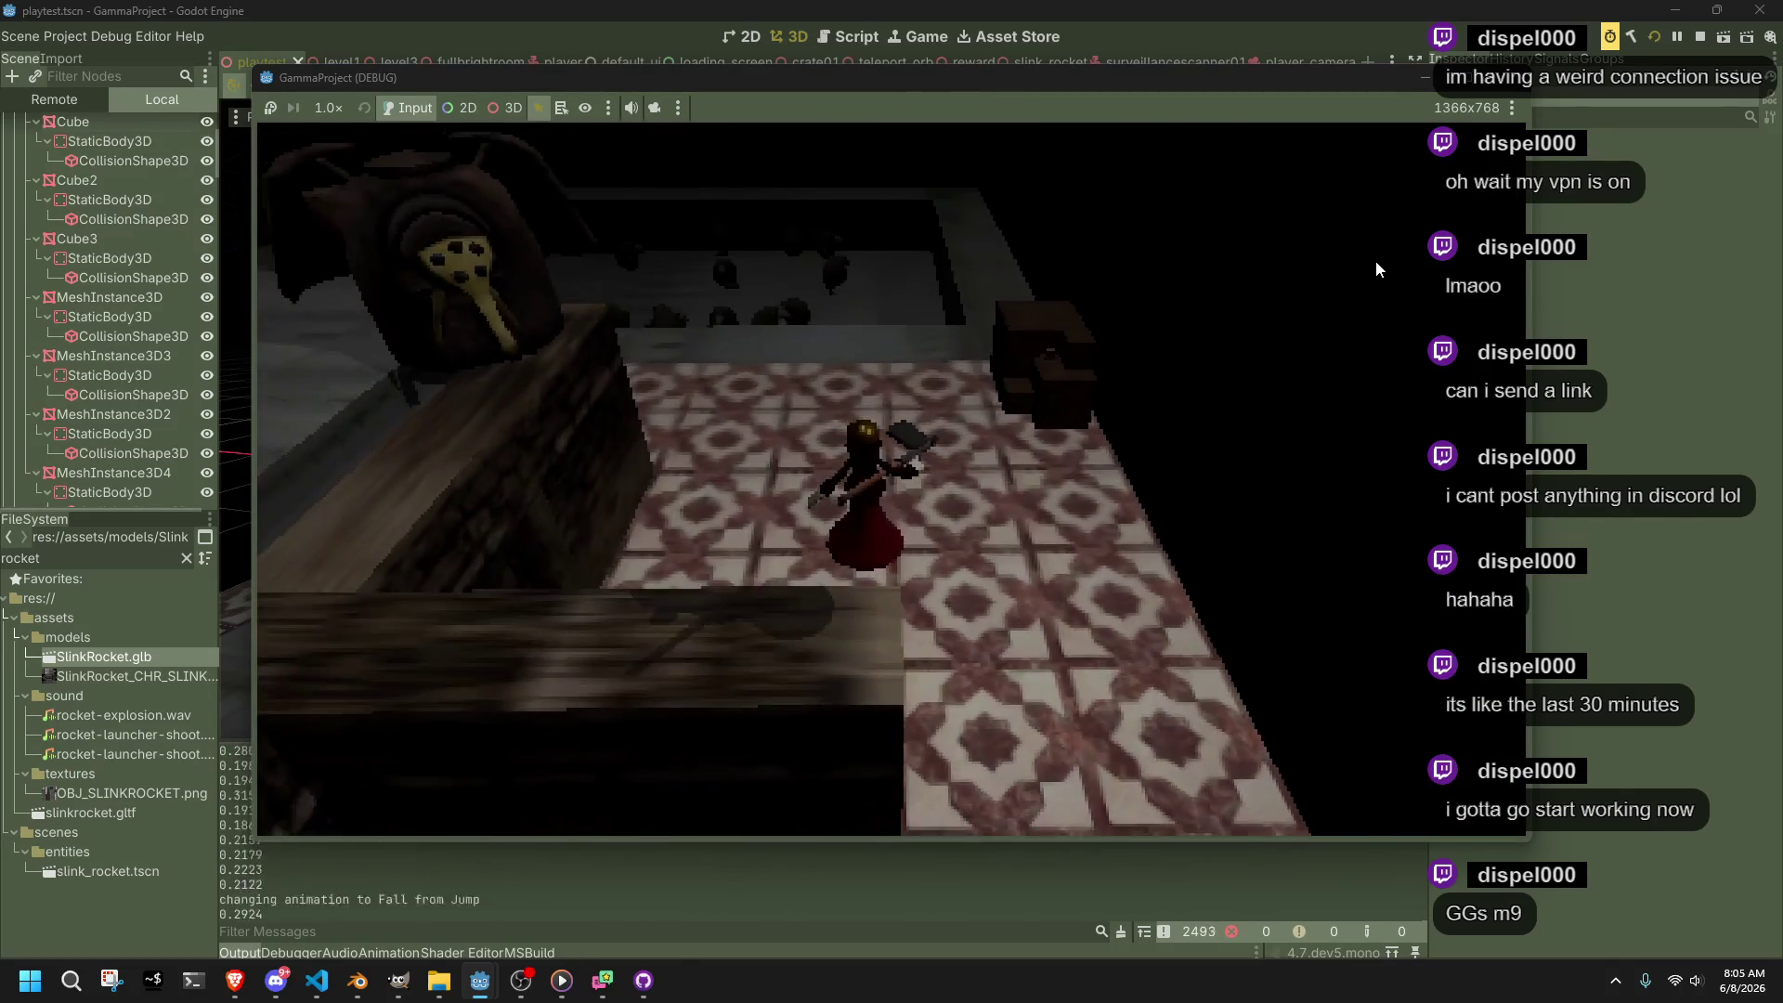
{"action": "key", "text": "w"}
{"action": "key", "text": "w"}
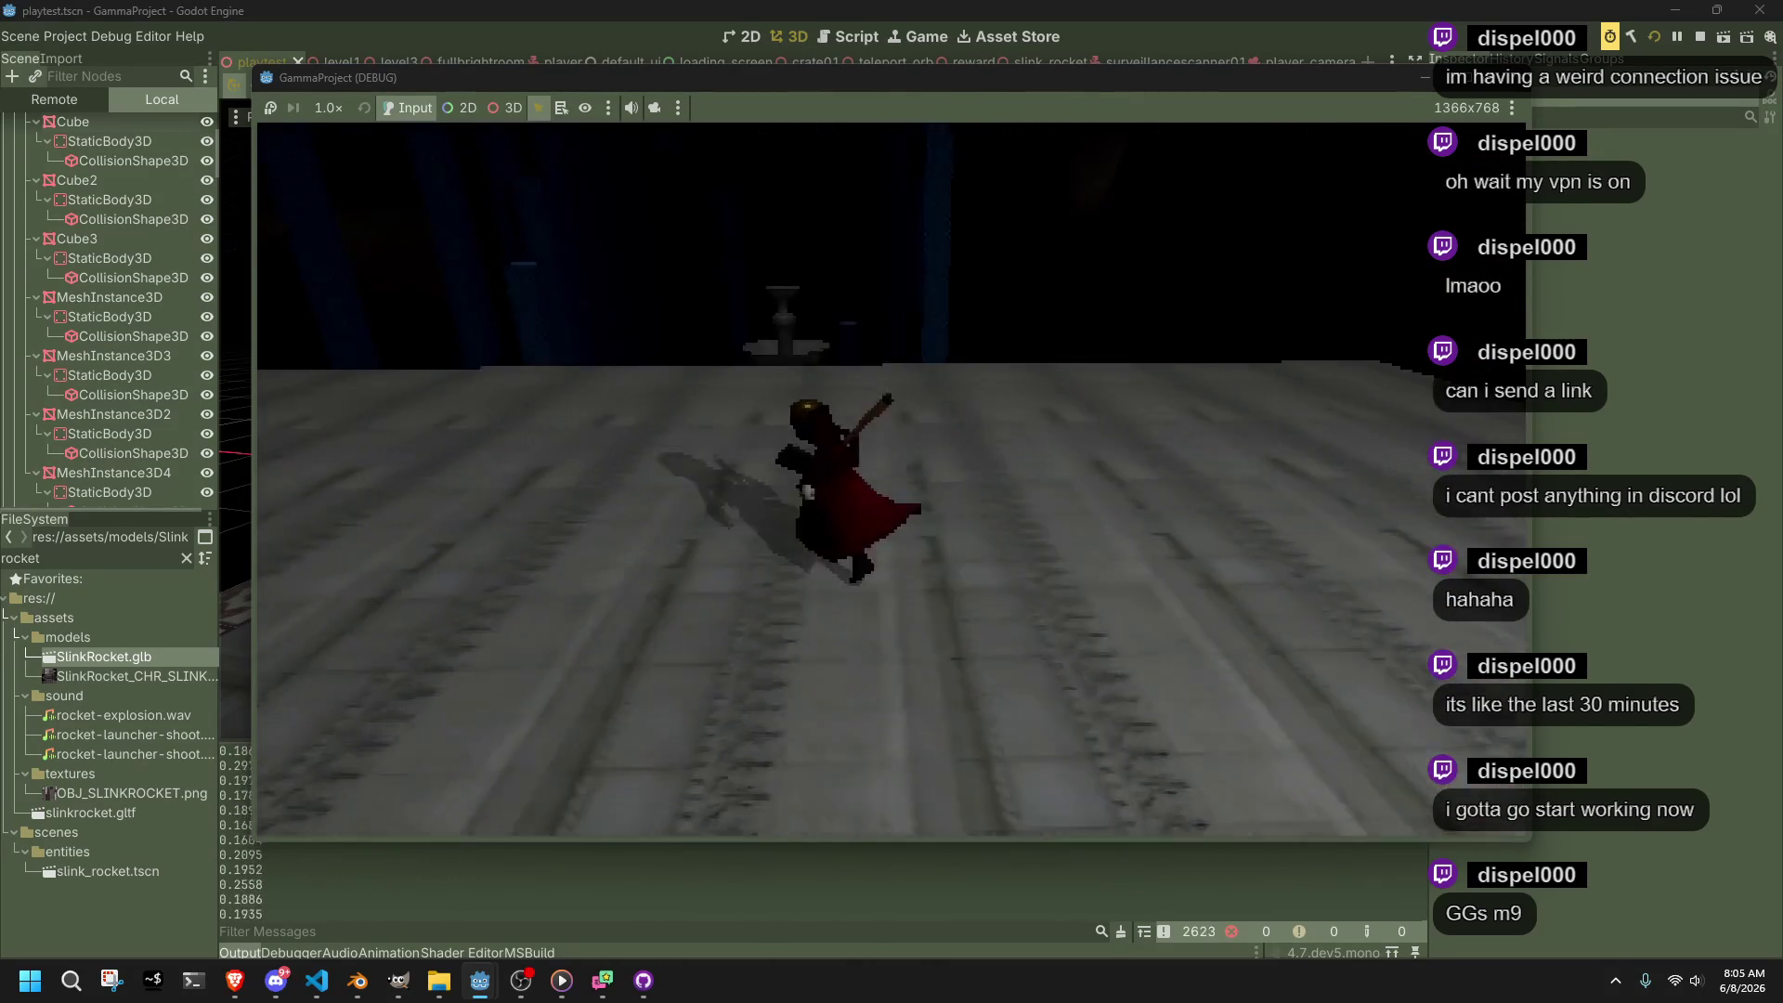
{"action": "key", "text": "w"}
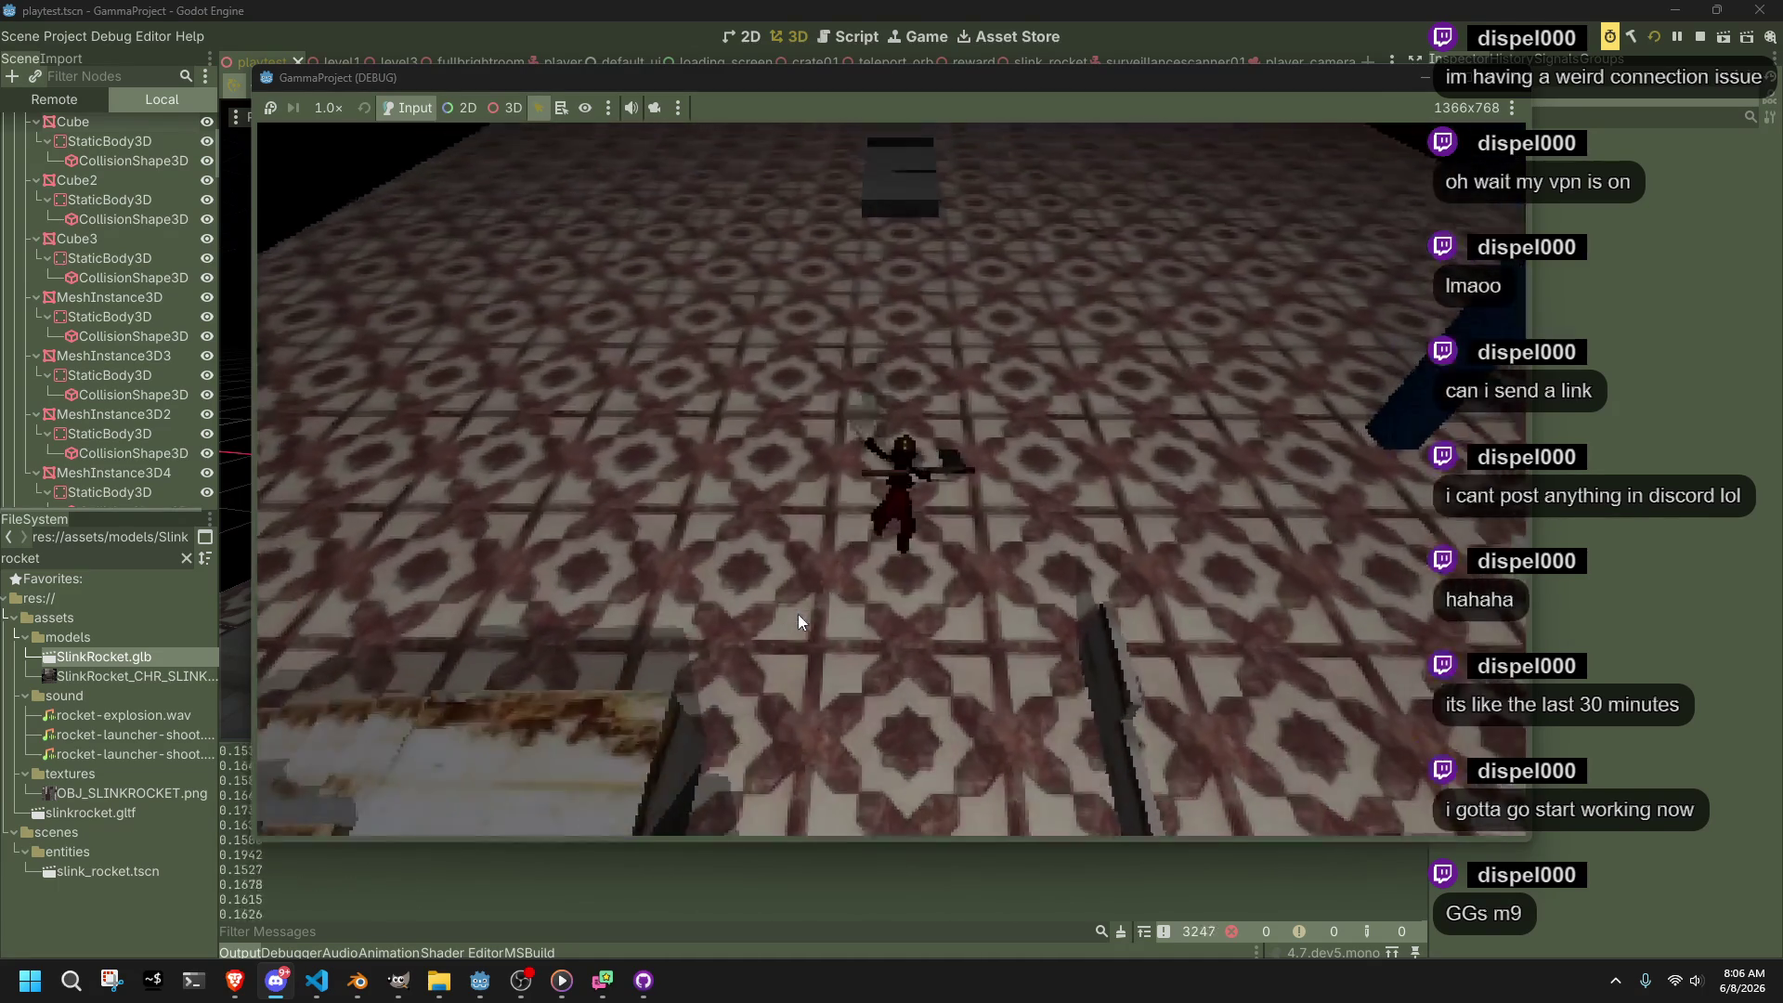
{"action": "key", "text": "F8"}
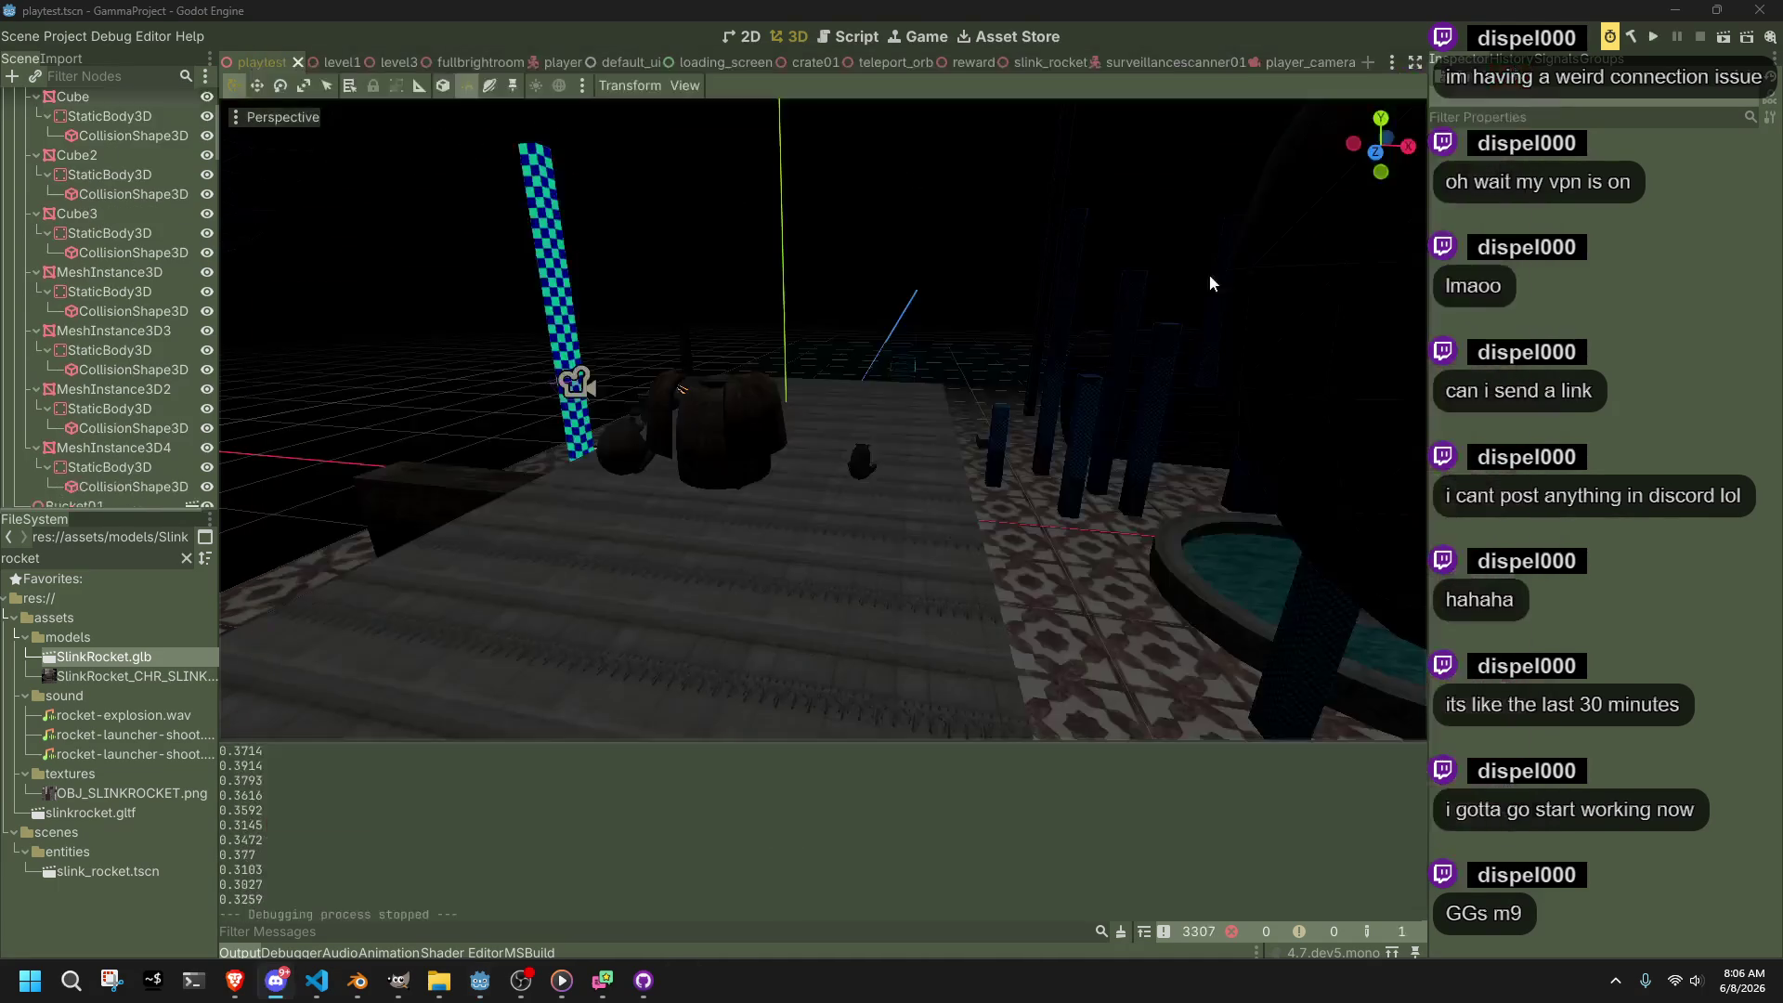
Change DEFAULT_CAMERA_DISTANCE on line 22 of Main.cs to 5.0f and return to Godot
{"action": "left_click", "coordinate": [318, 980]}
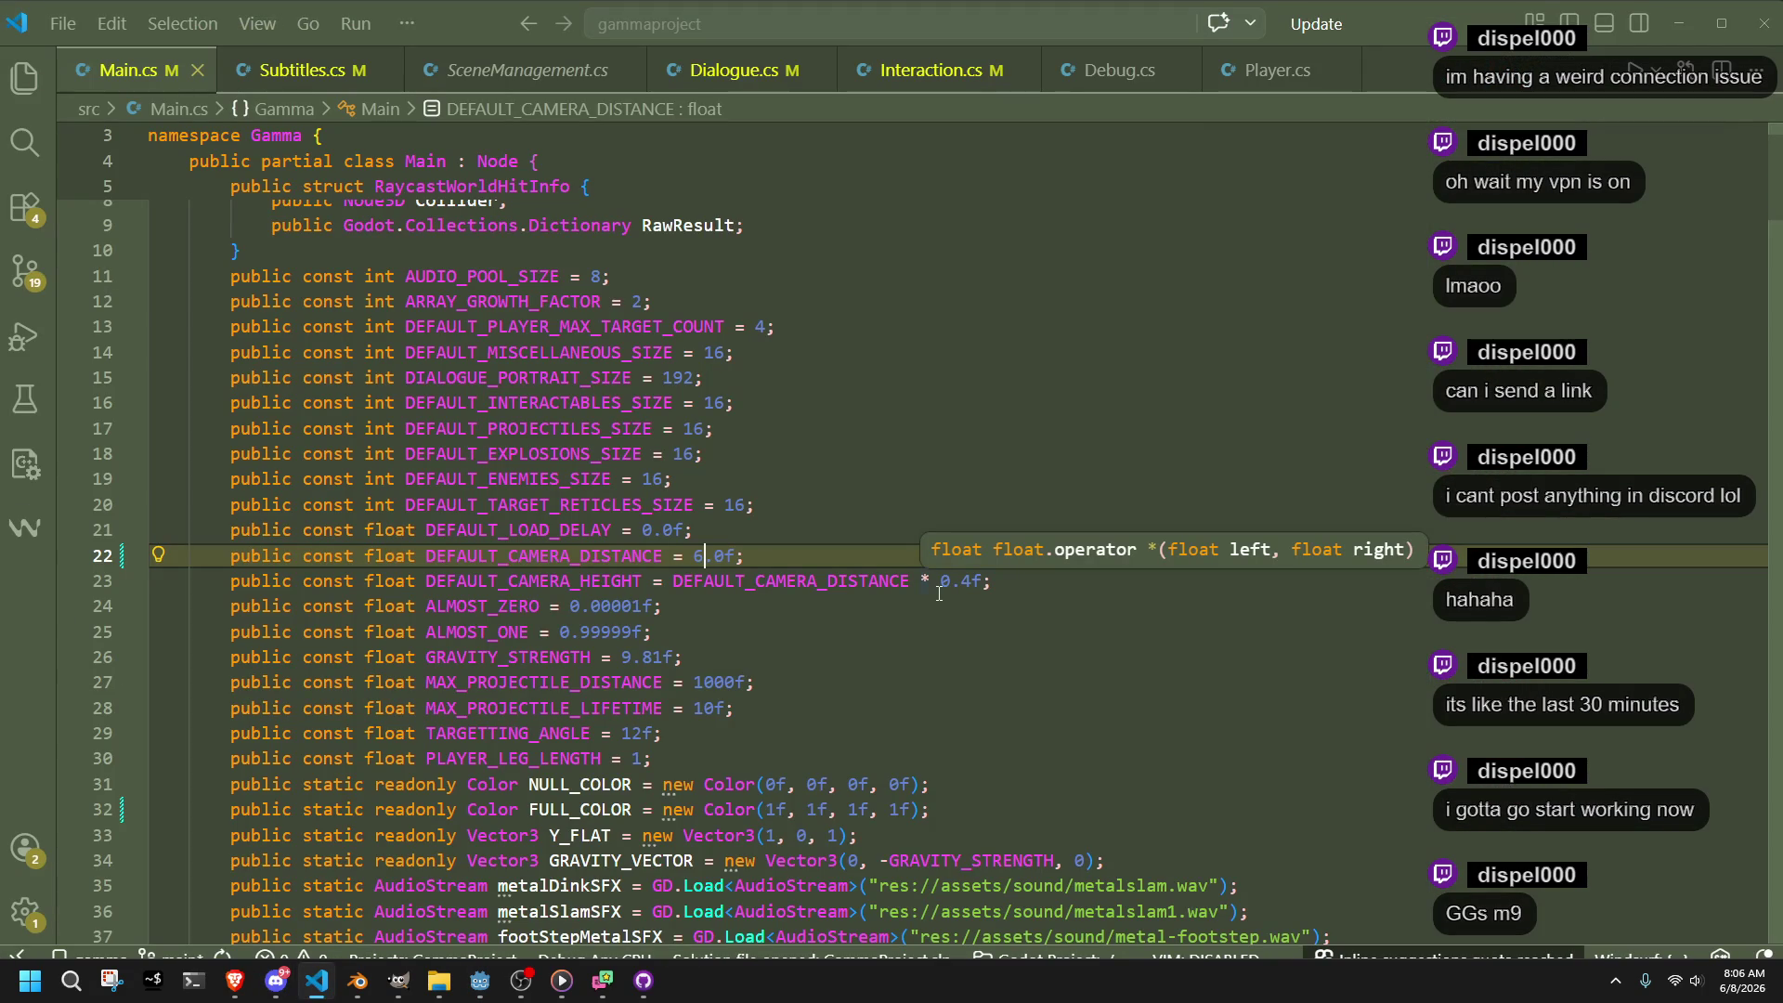
{"action": "key", "text": "BackSpace"}
{"action": "type", "text": "5"}
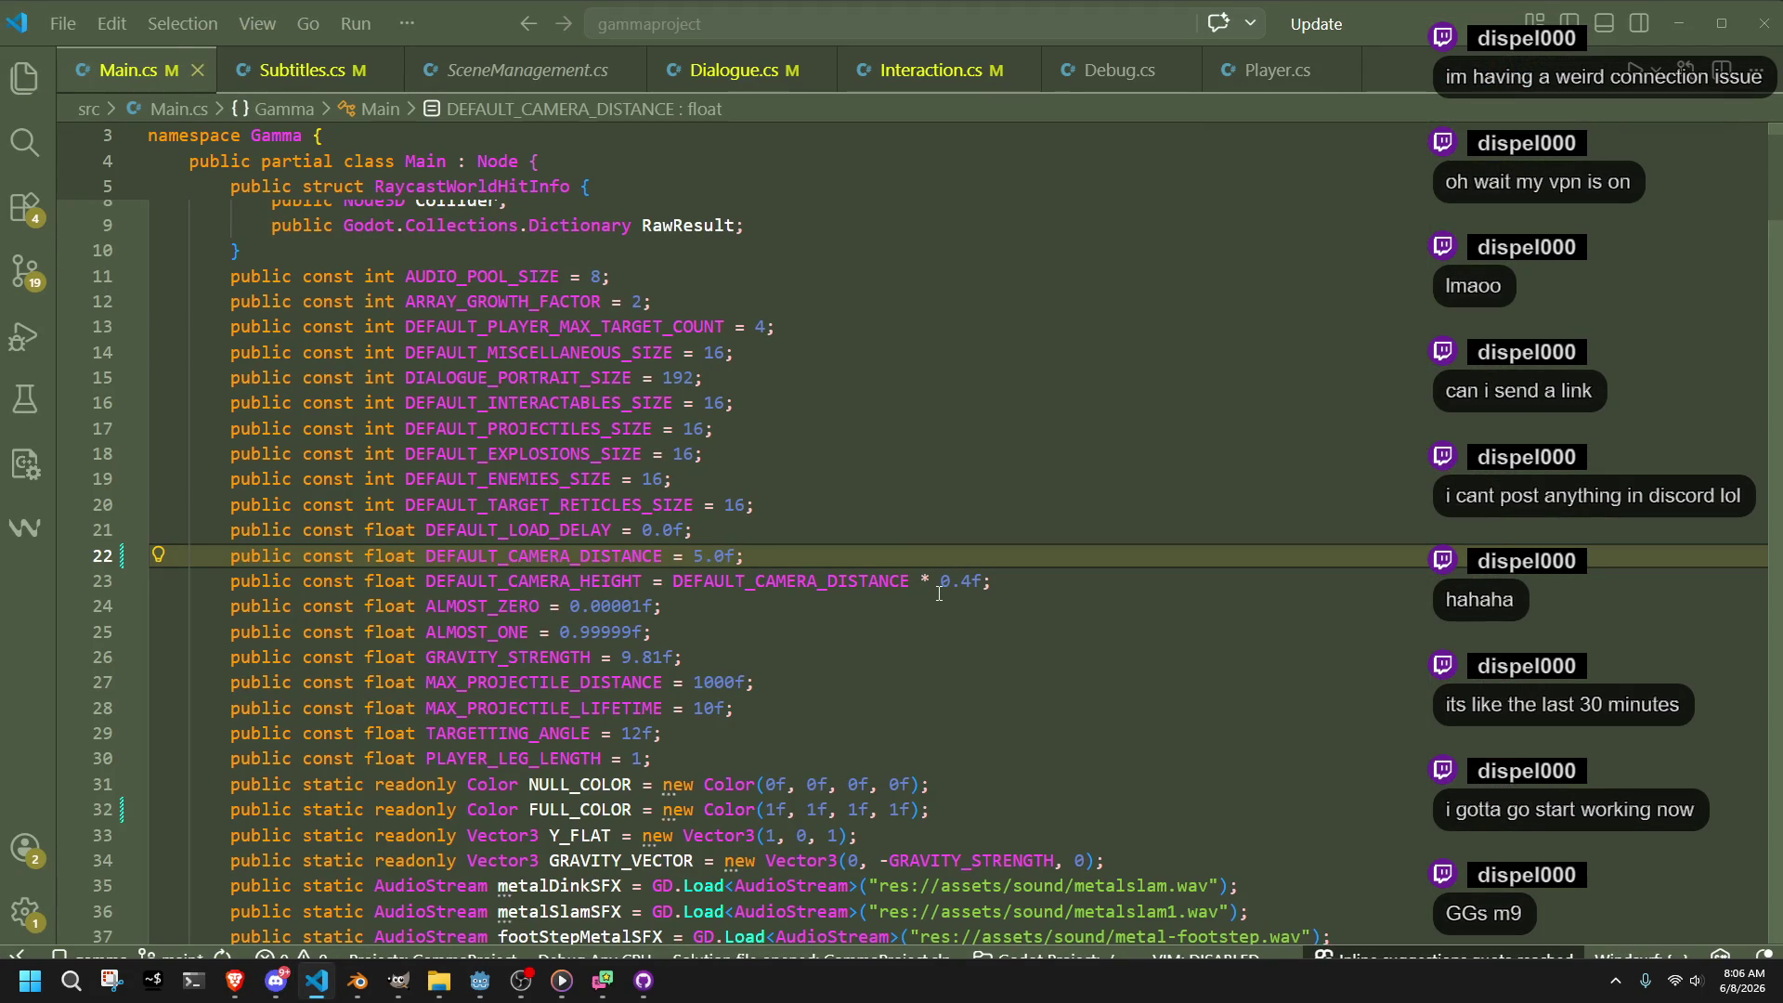
{"action": "left_click", "coordinate": [482, 994]}
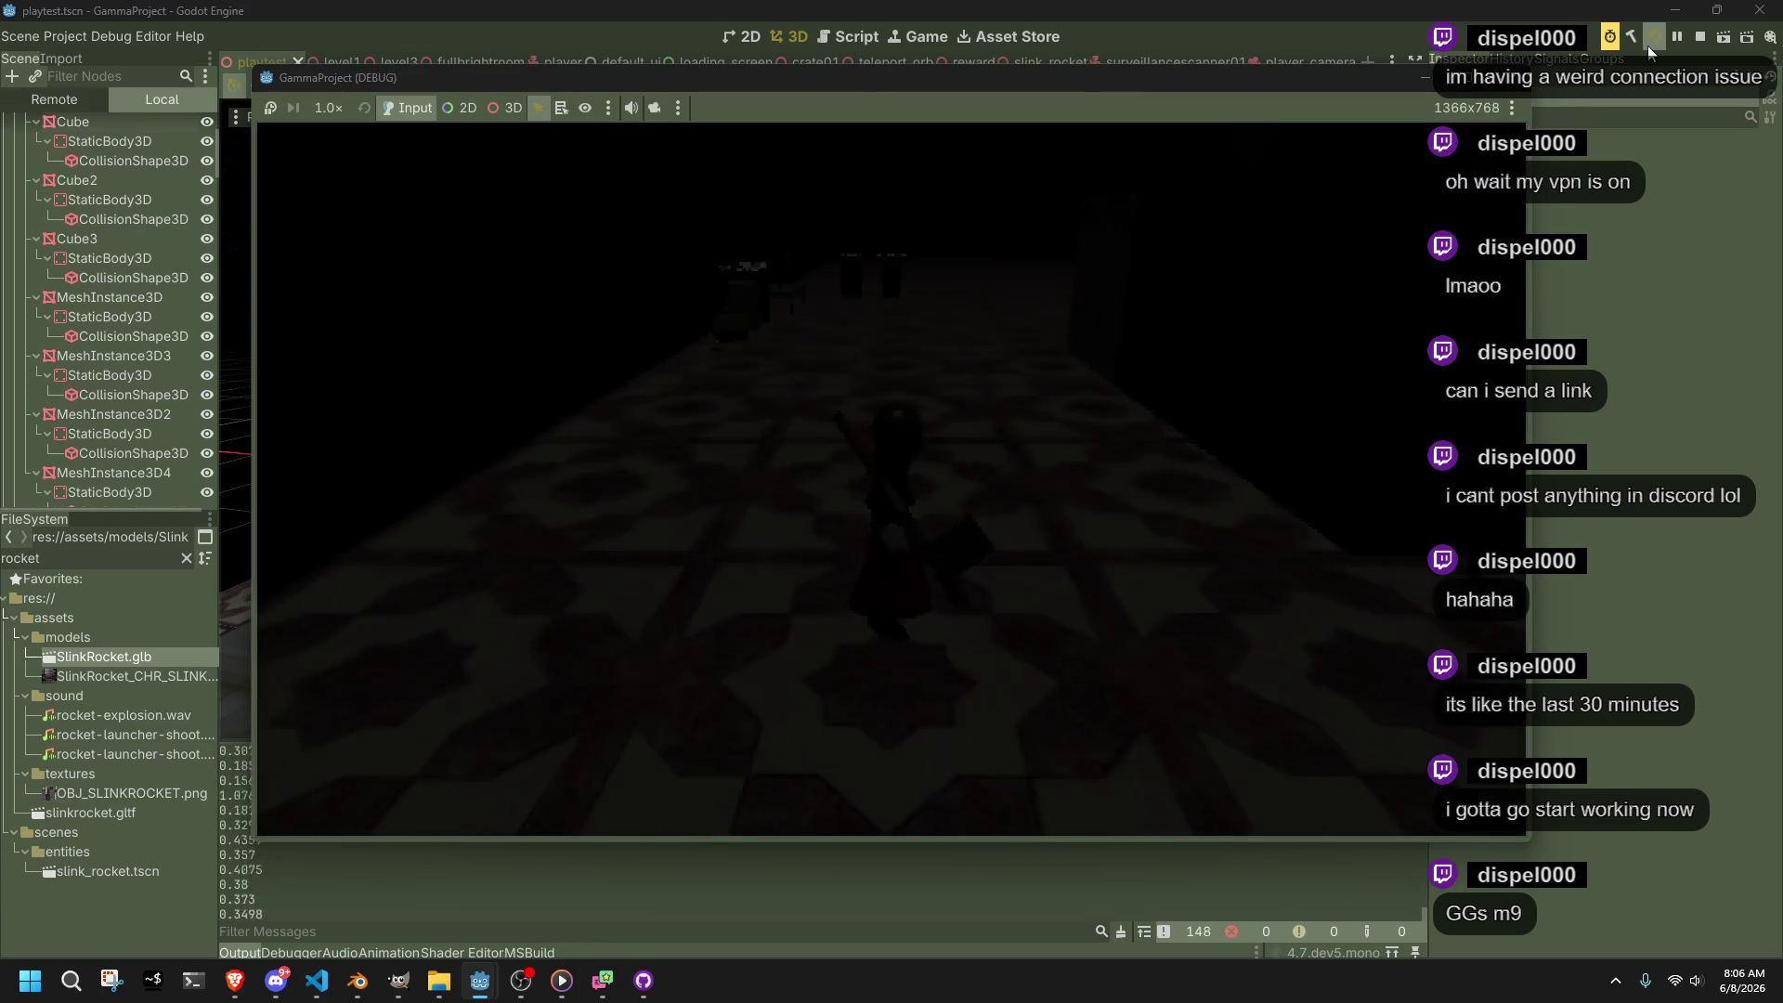
Run the character up the staircase, along the ledge and jump around the fountain rim
{"action": "key", "text": "w"}
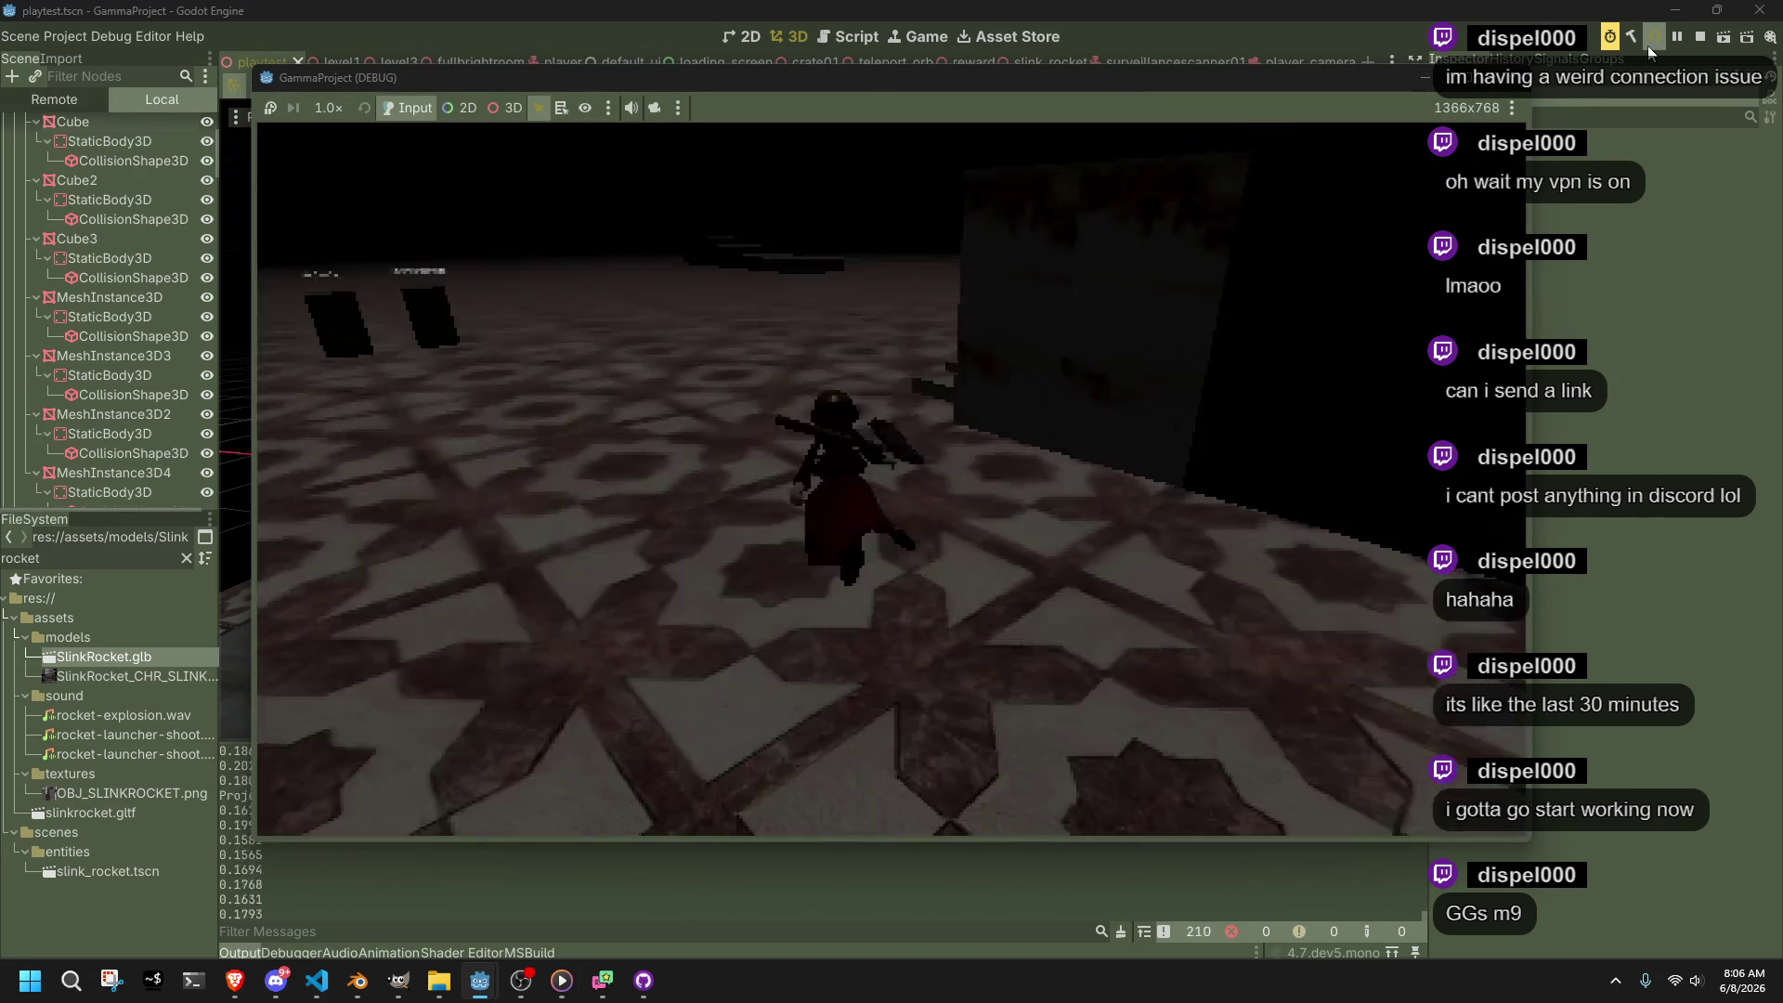
{"action": "key", "text": "w"}
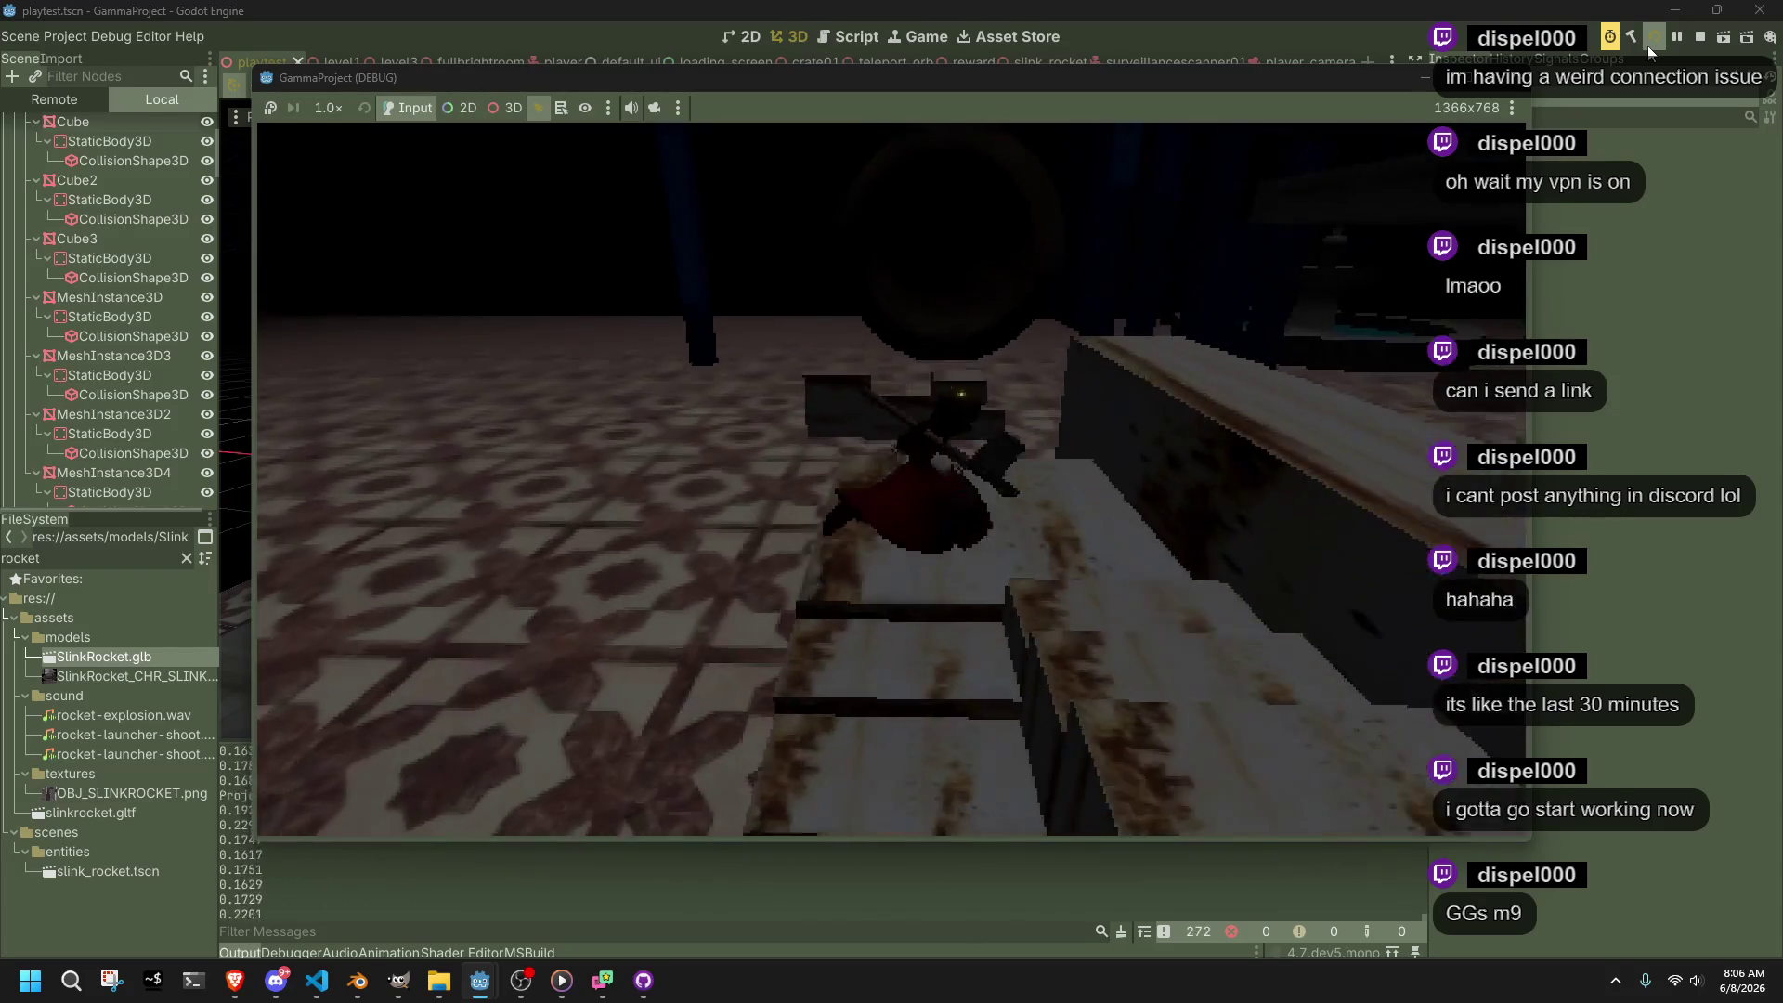
{"action": "key", "text": "w"}
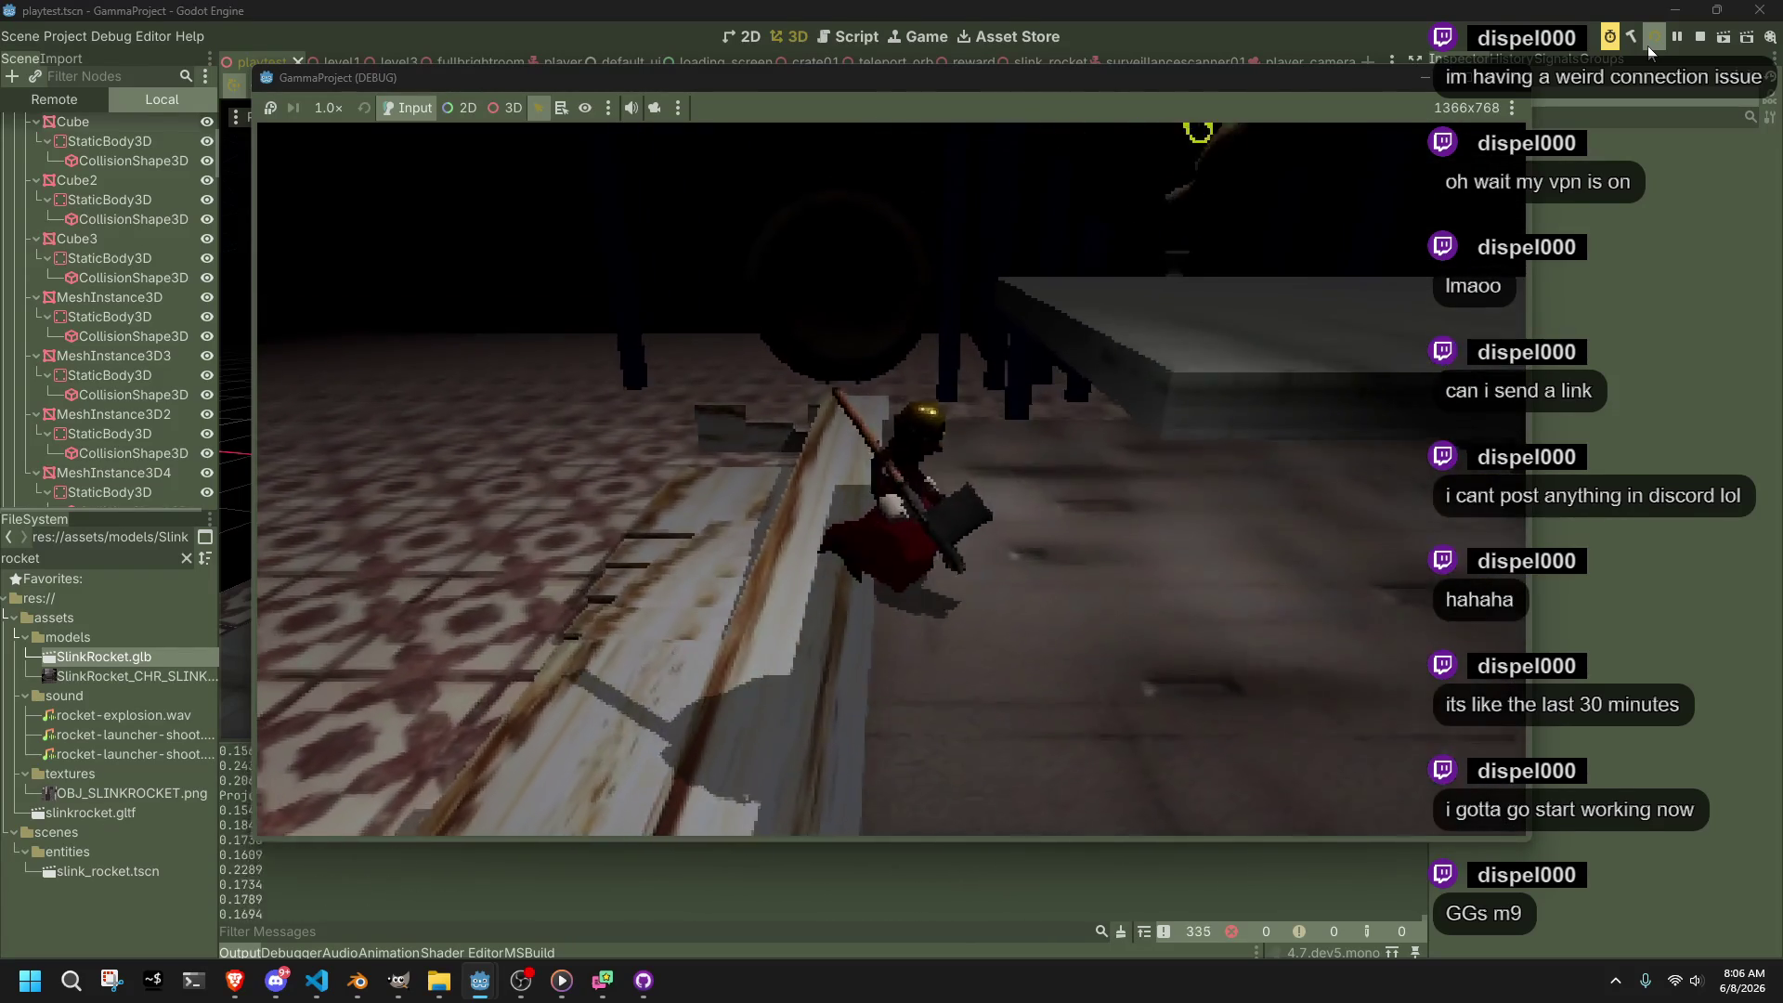
{"action": "key", "text": "w"}
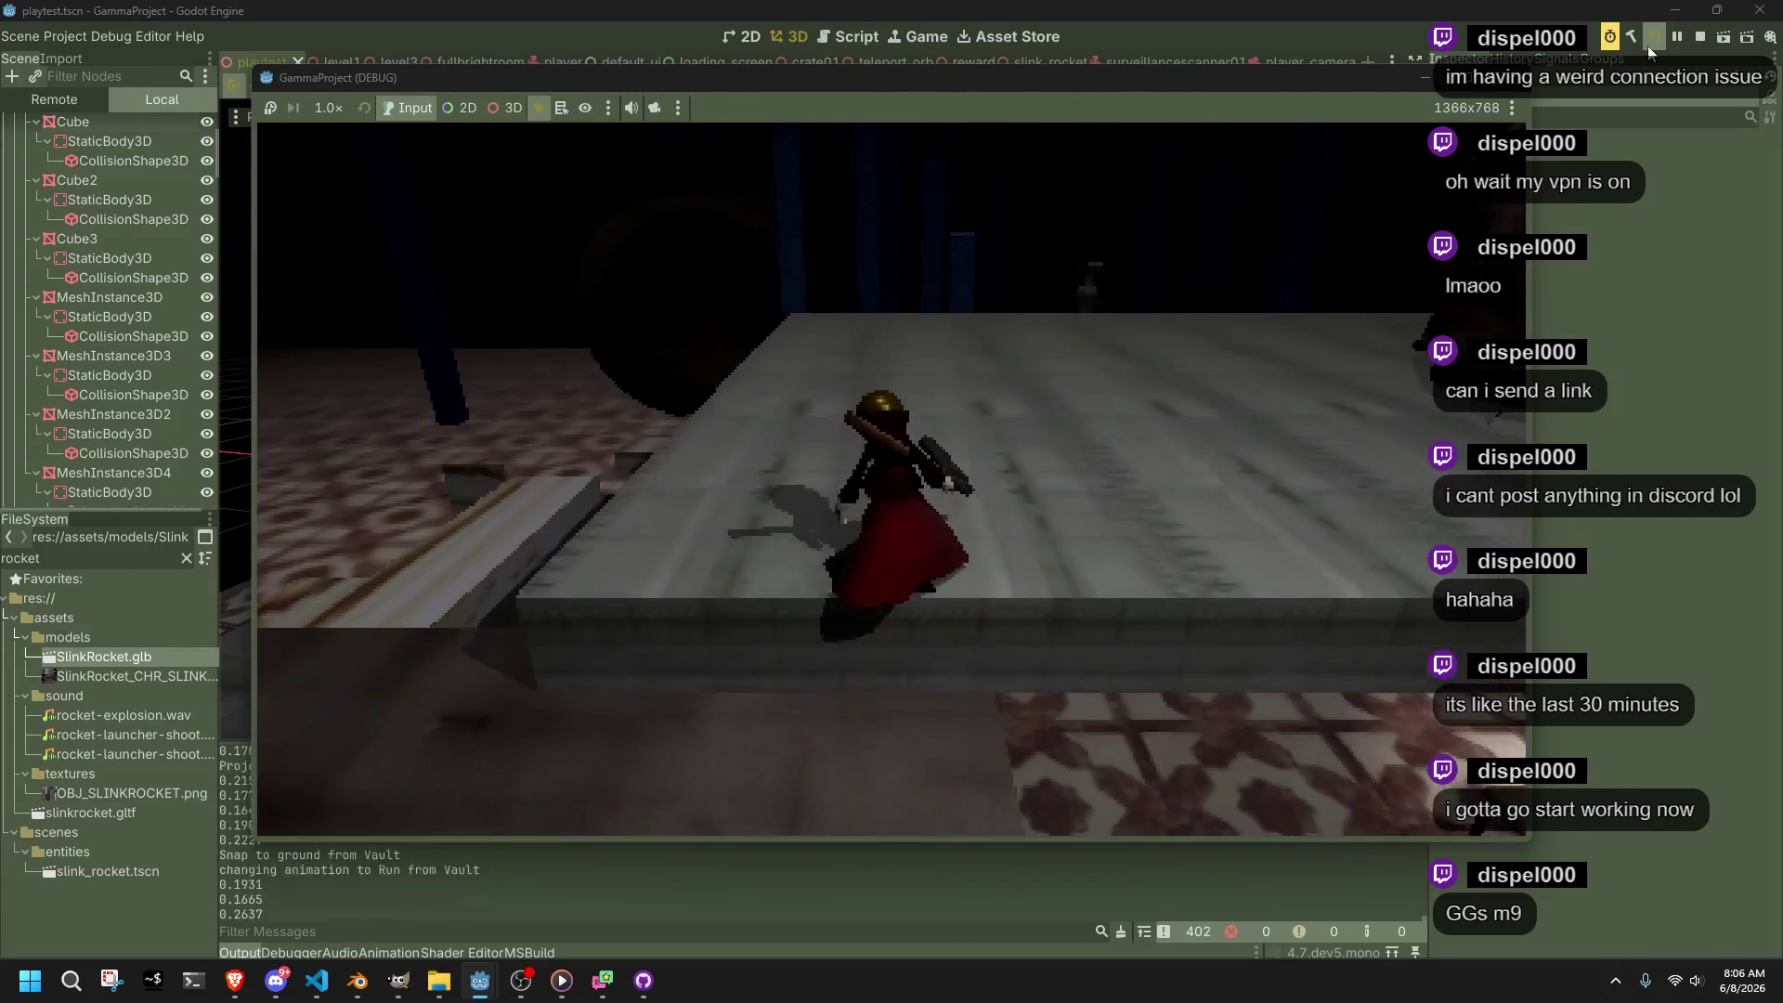
{"action": "key", "text": "space"}
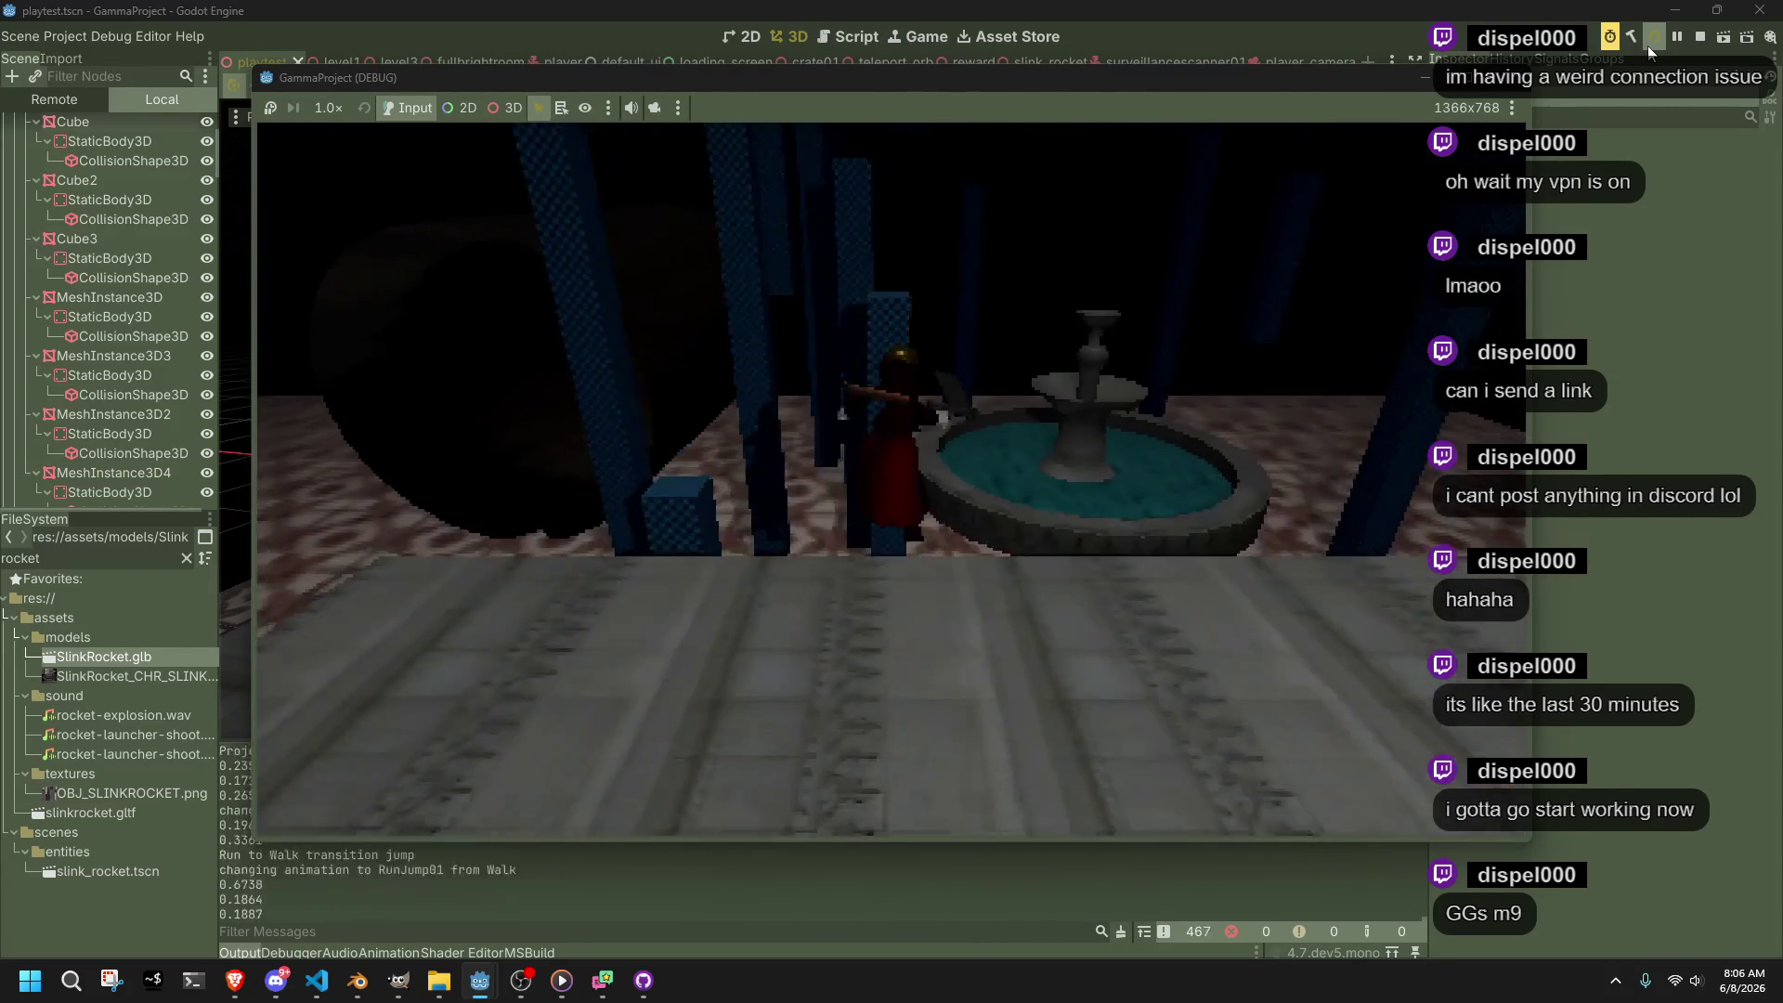
{"action": "key", "text": "w"}
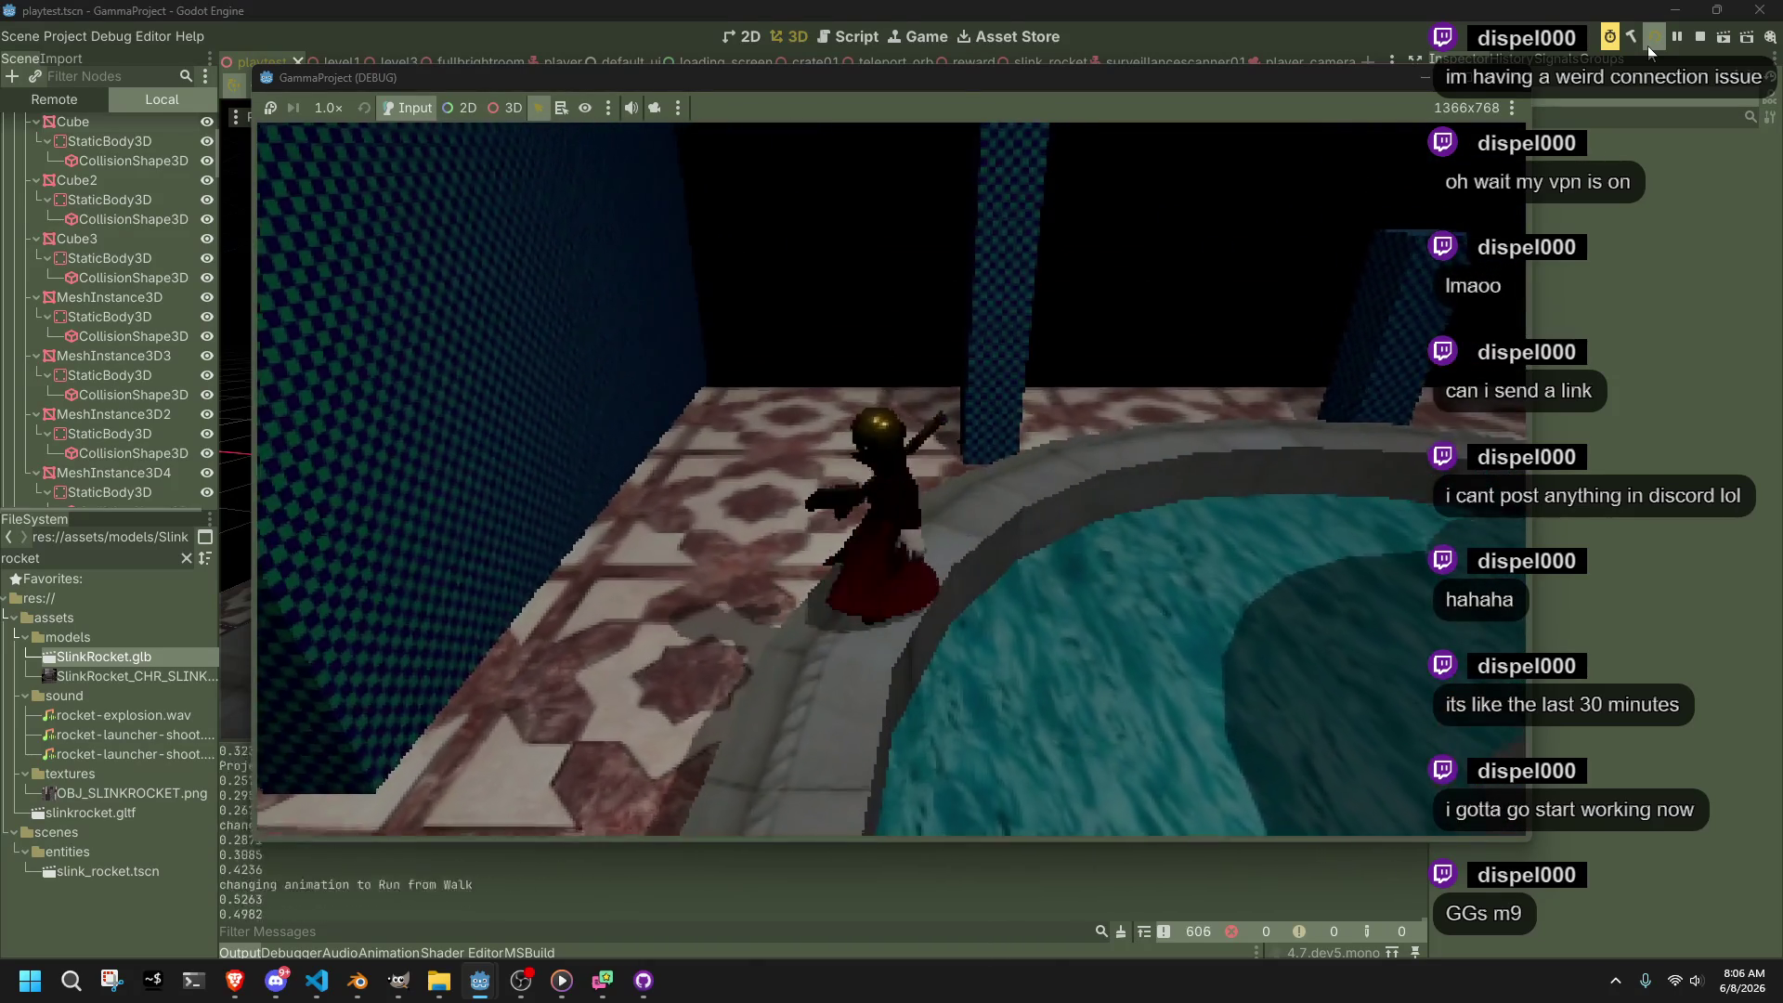
{"action": "key", "text": "space"}
Run along the dark wall, climb the stone stairs and fire cyan teleport shots across the floor
{"action": "key", "text": "w"}
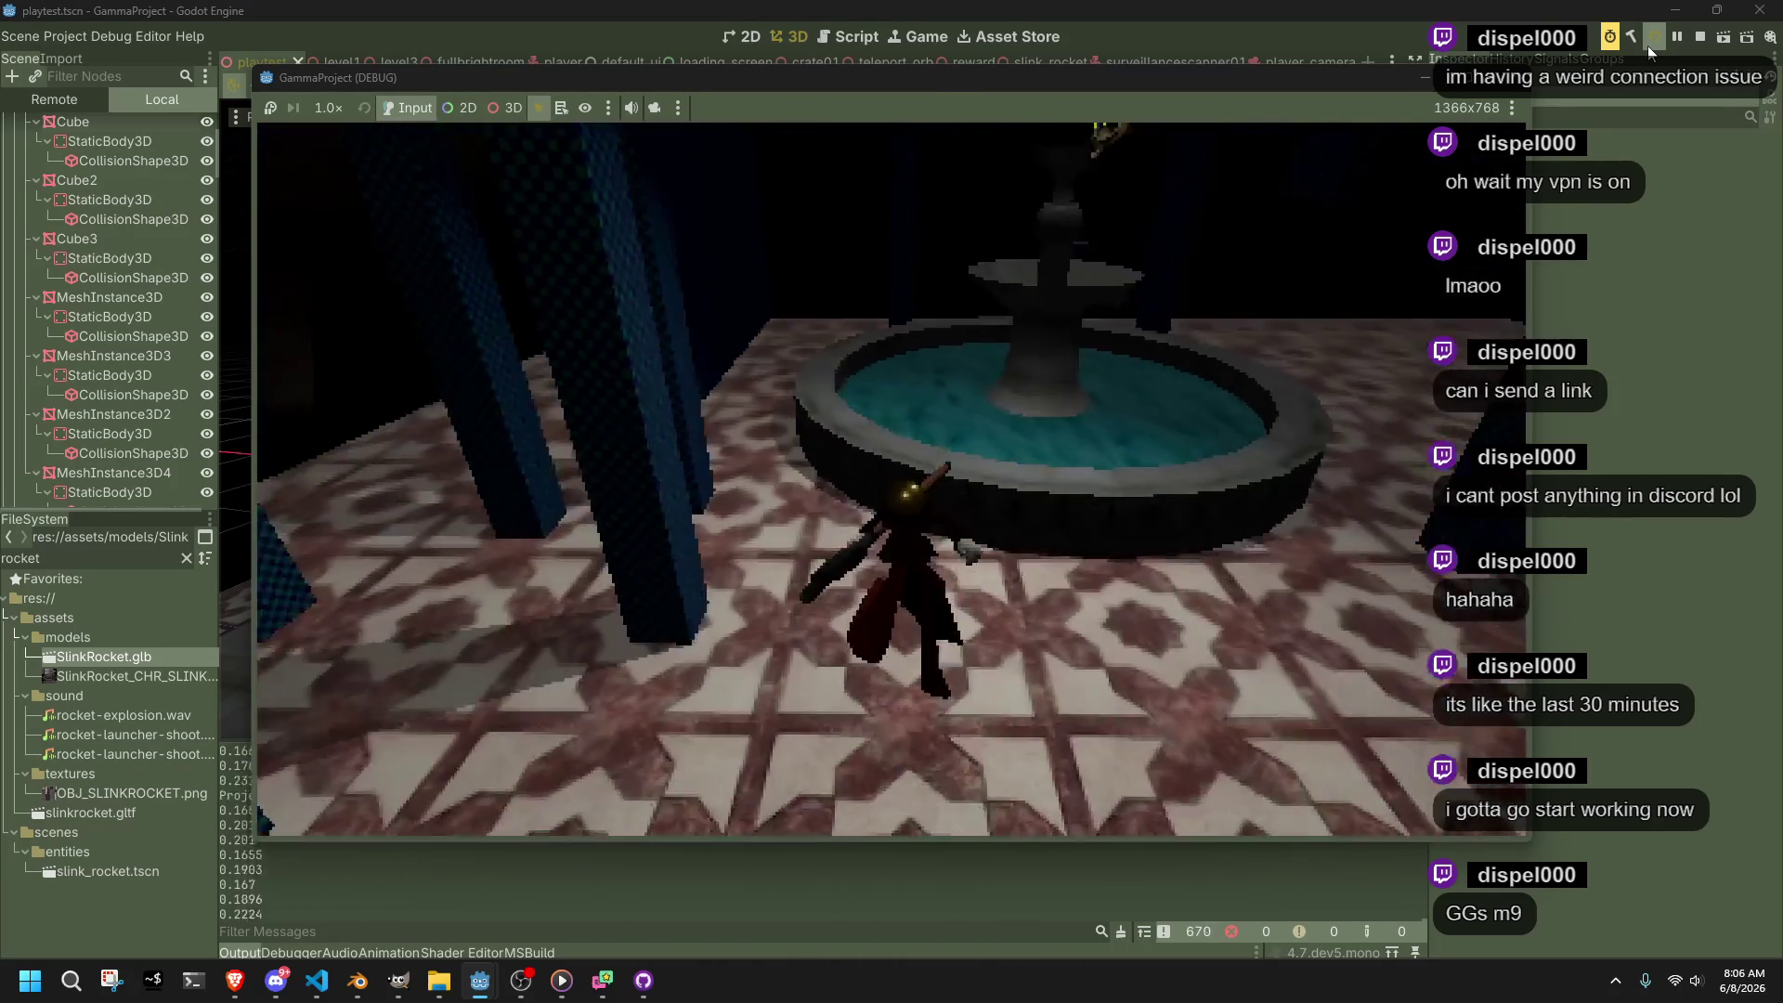
{"action": "key", "text": "w"}
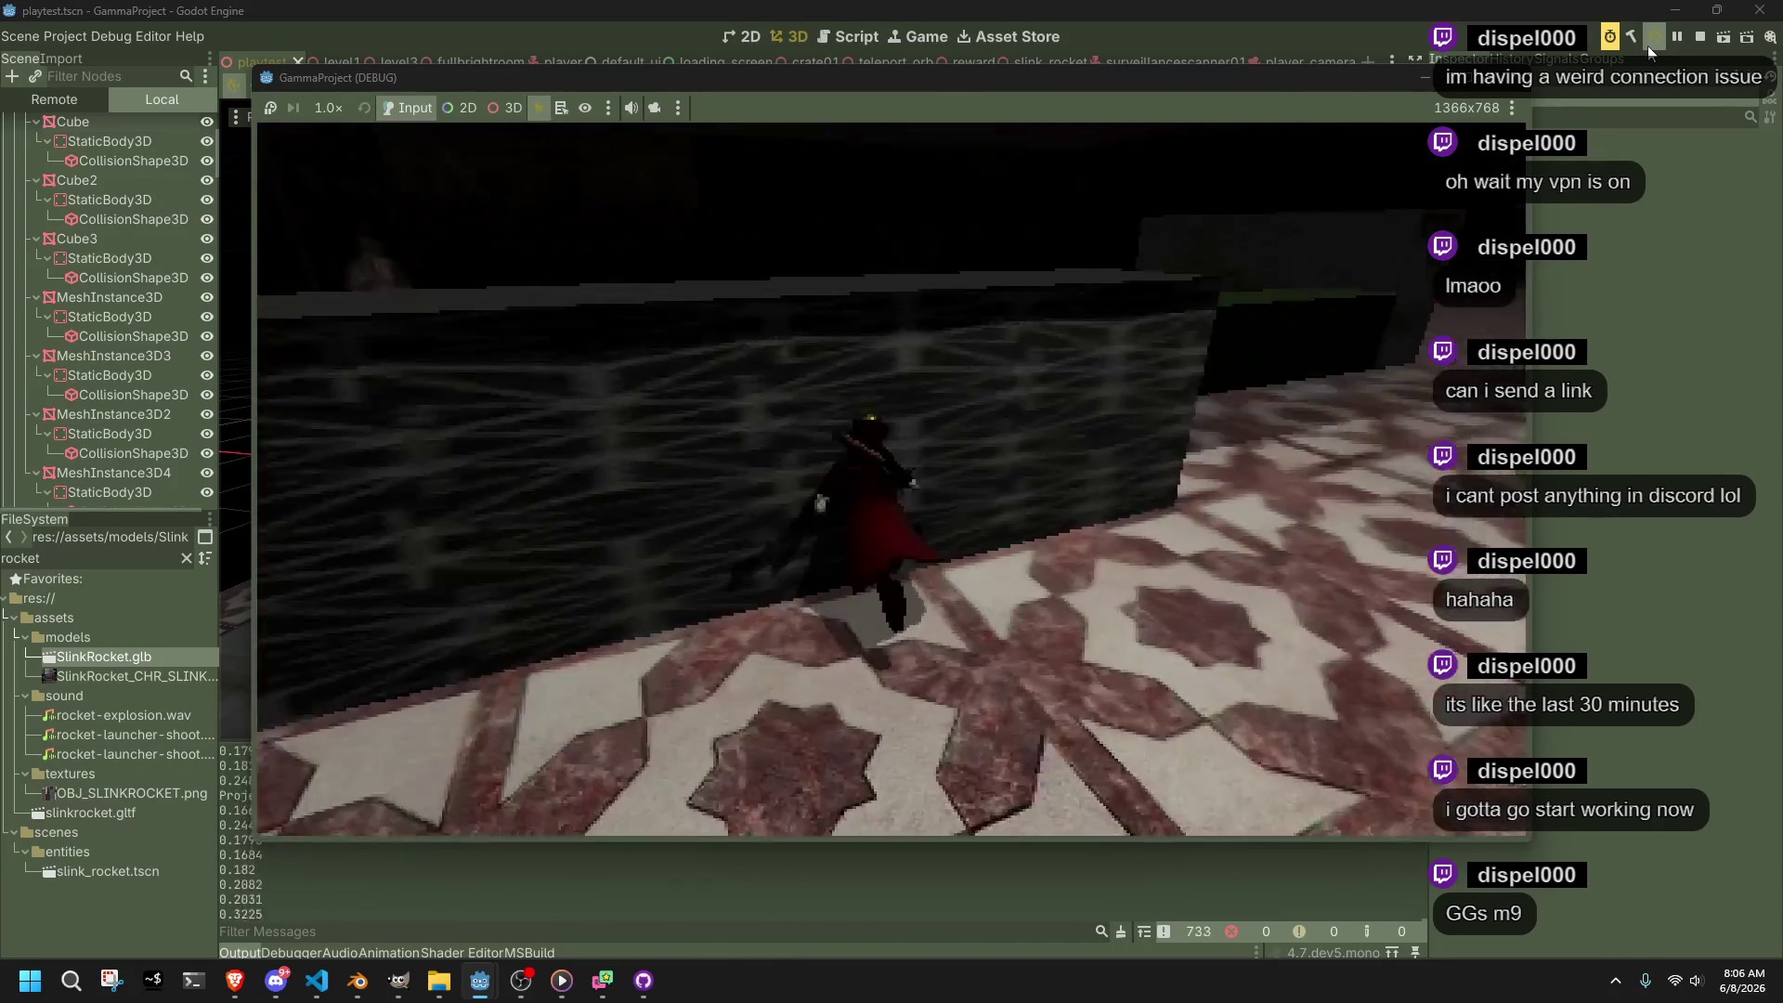
{"action": "key", "text": "w"}
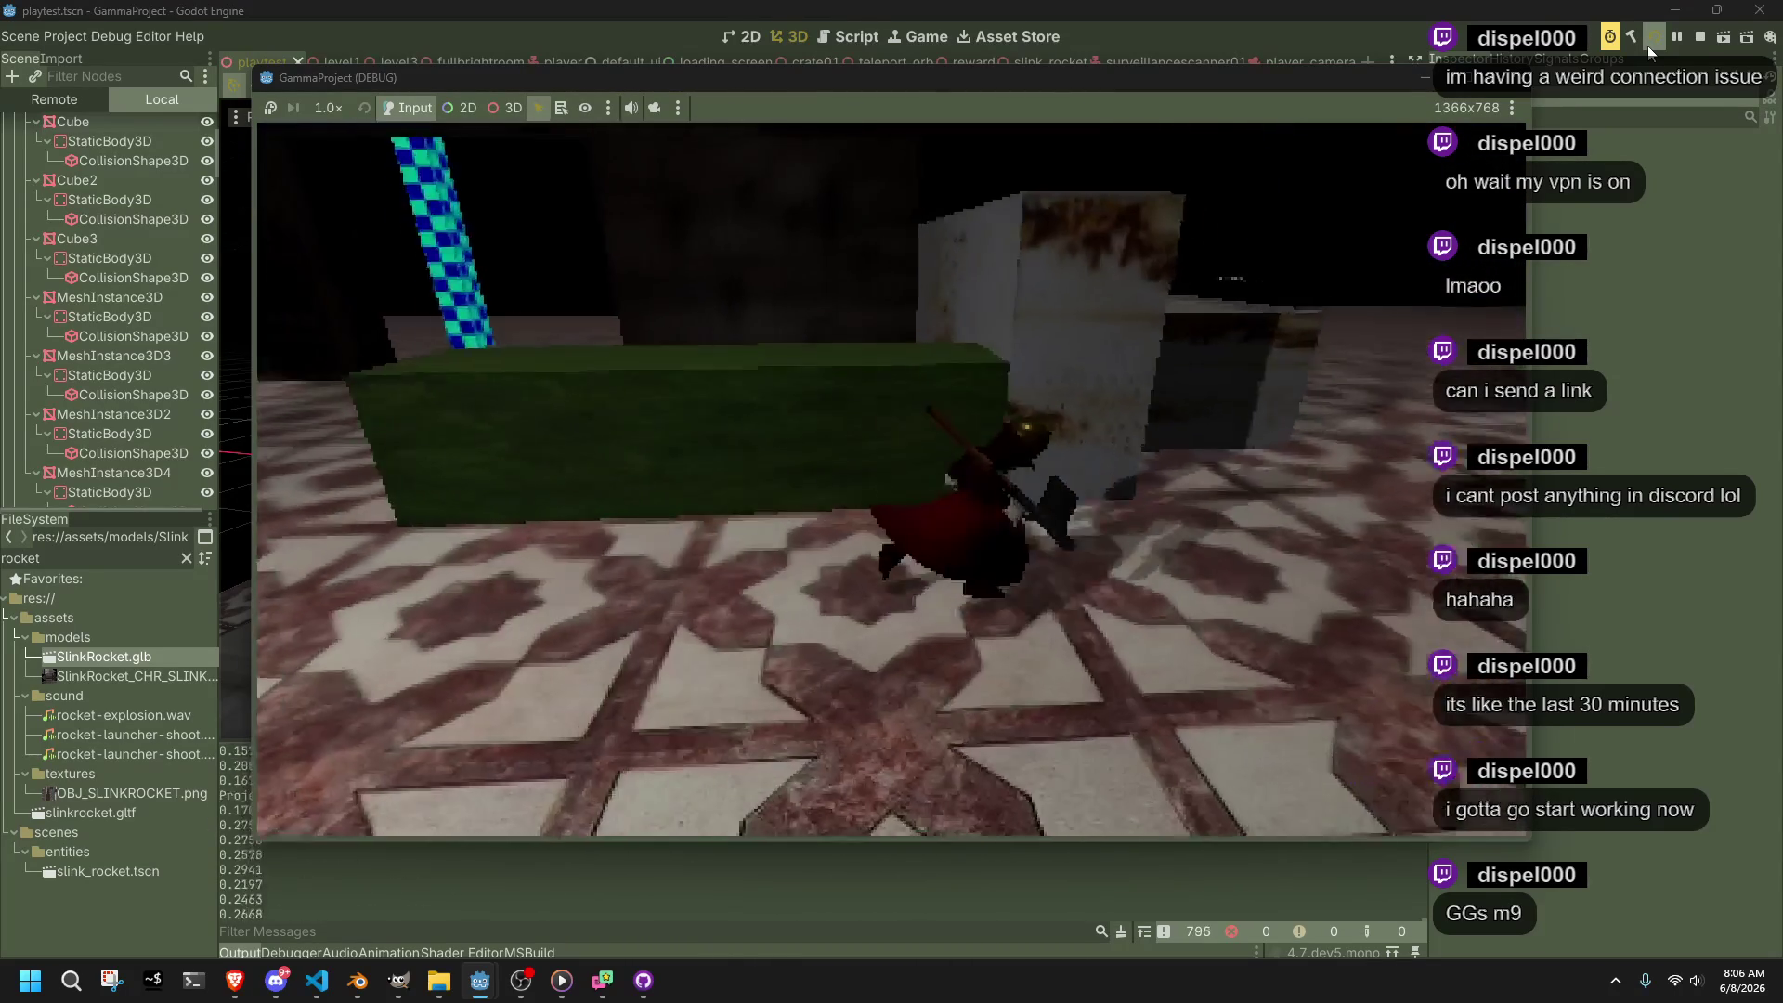
{"action": "key", "text": "w"}
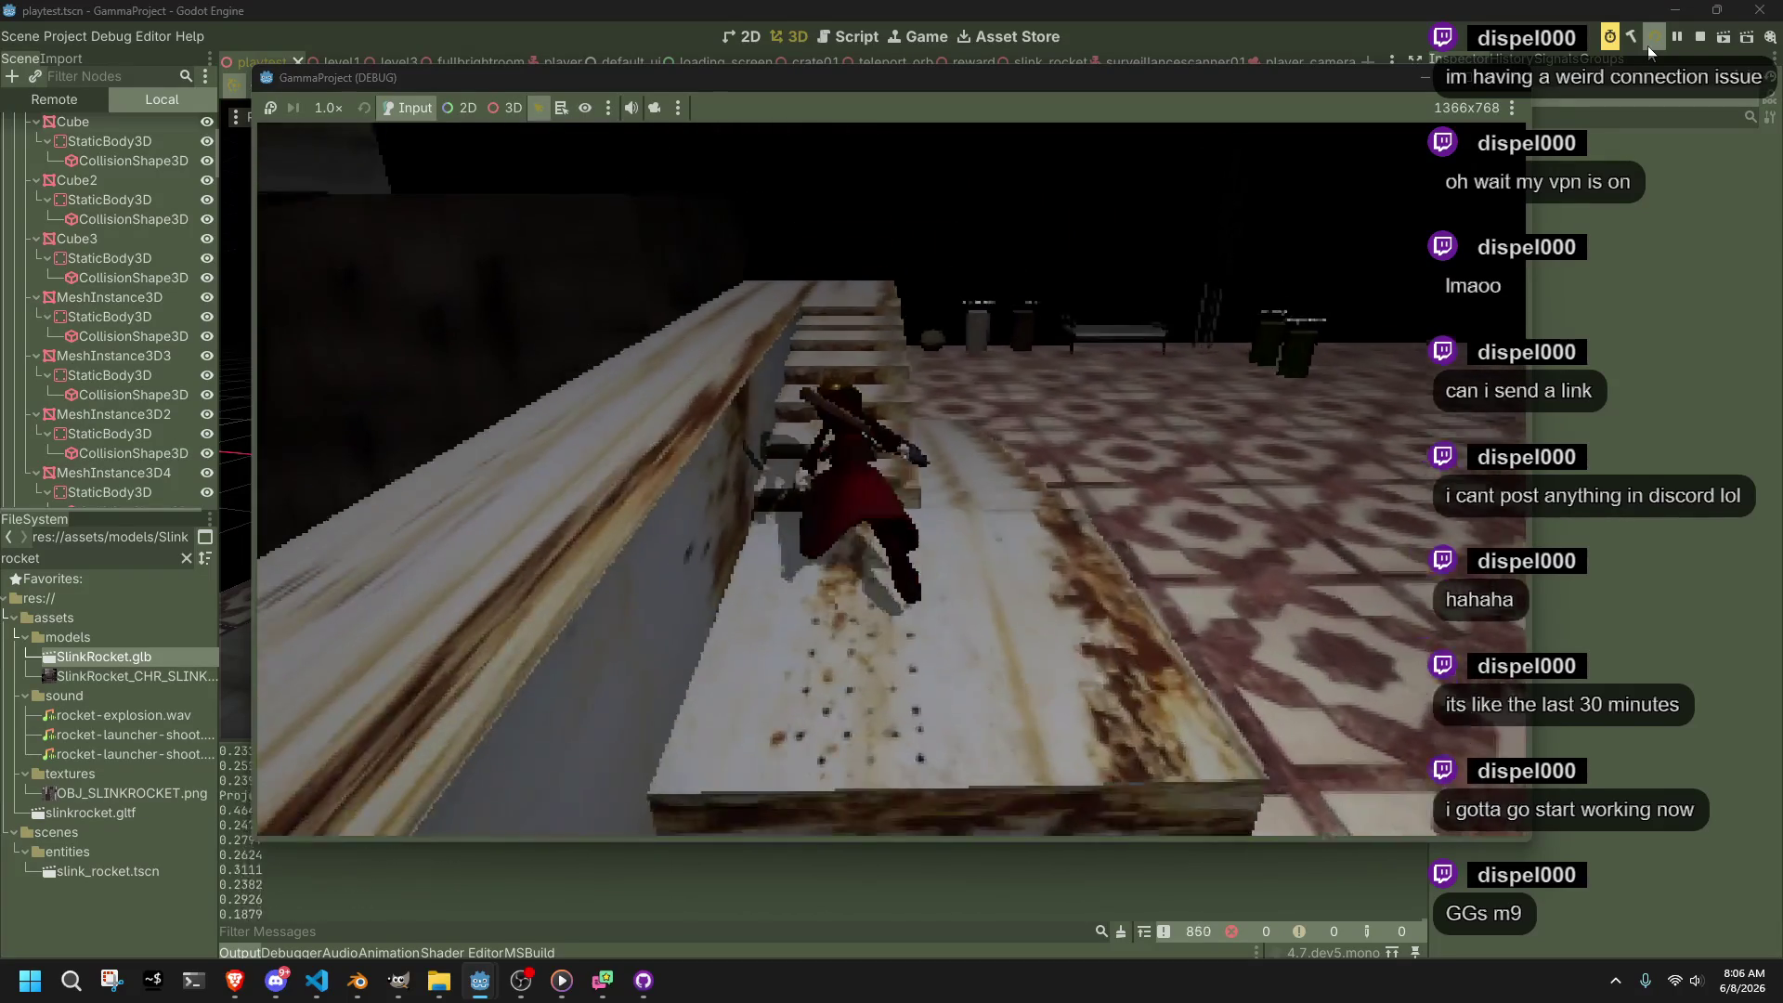
{"action": "key", "text": "w"}
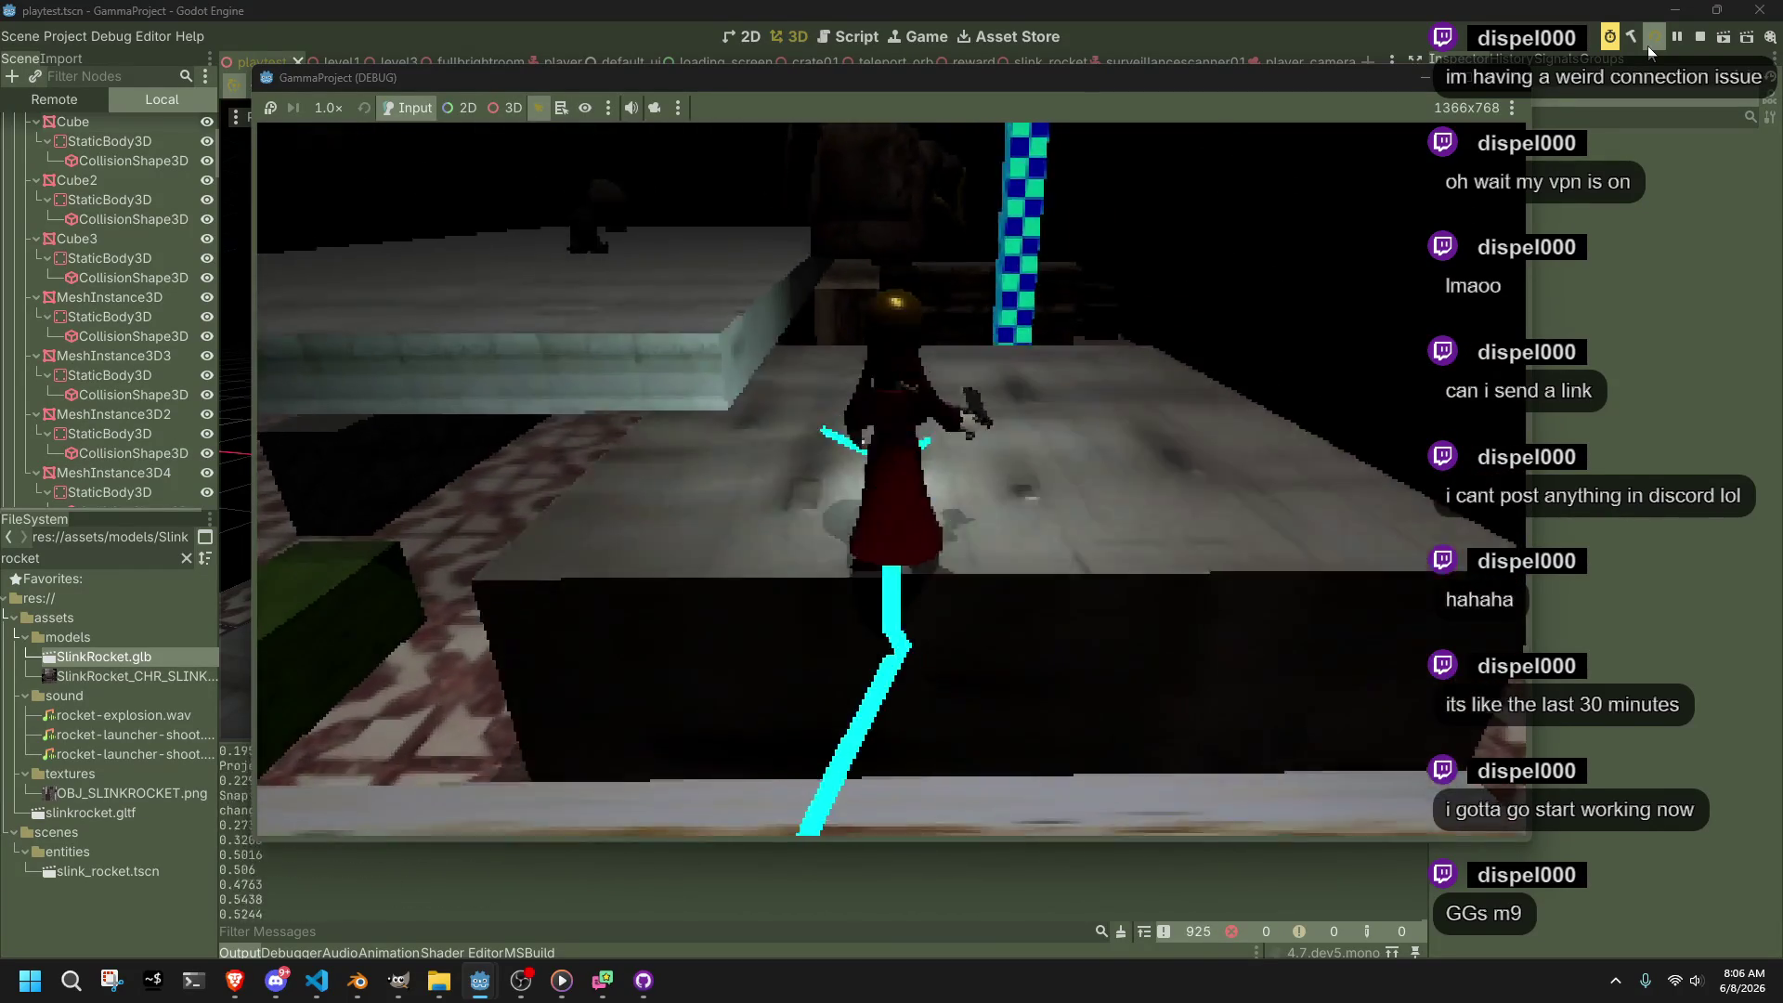
{"action": "key", "text": "w"}
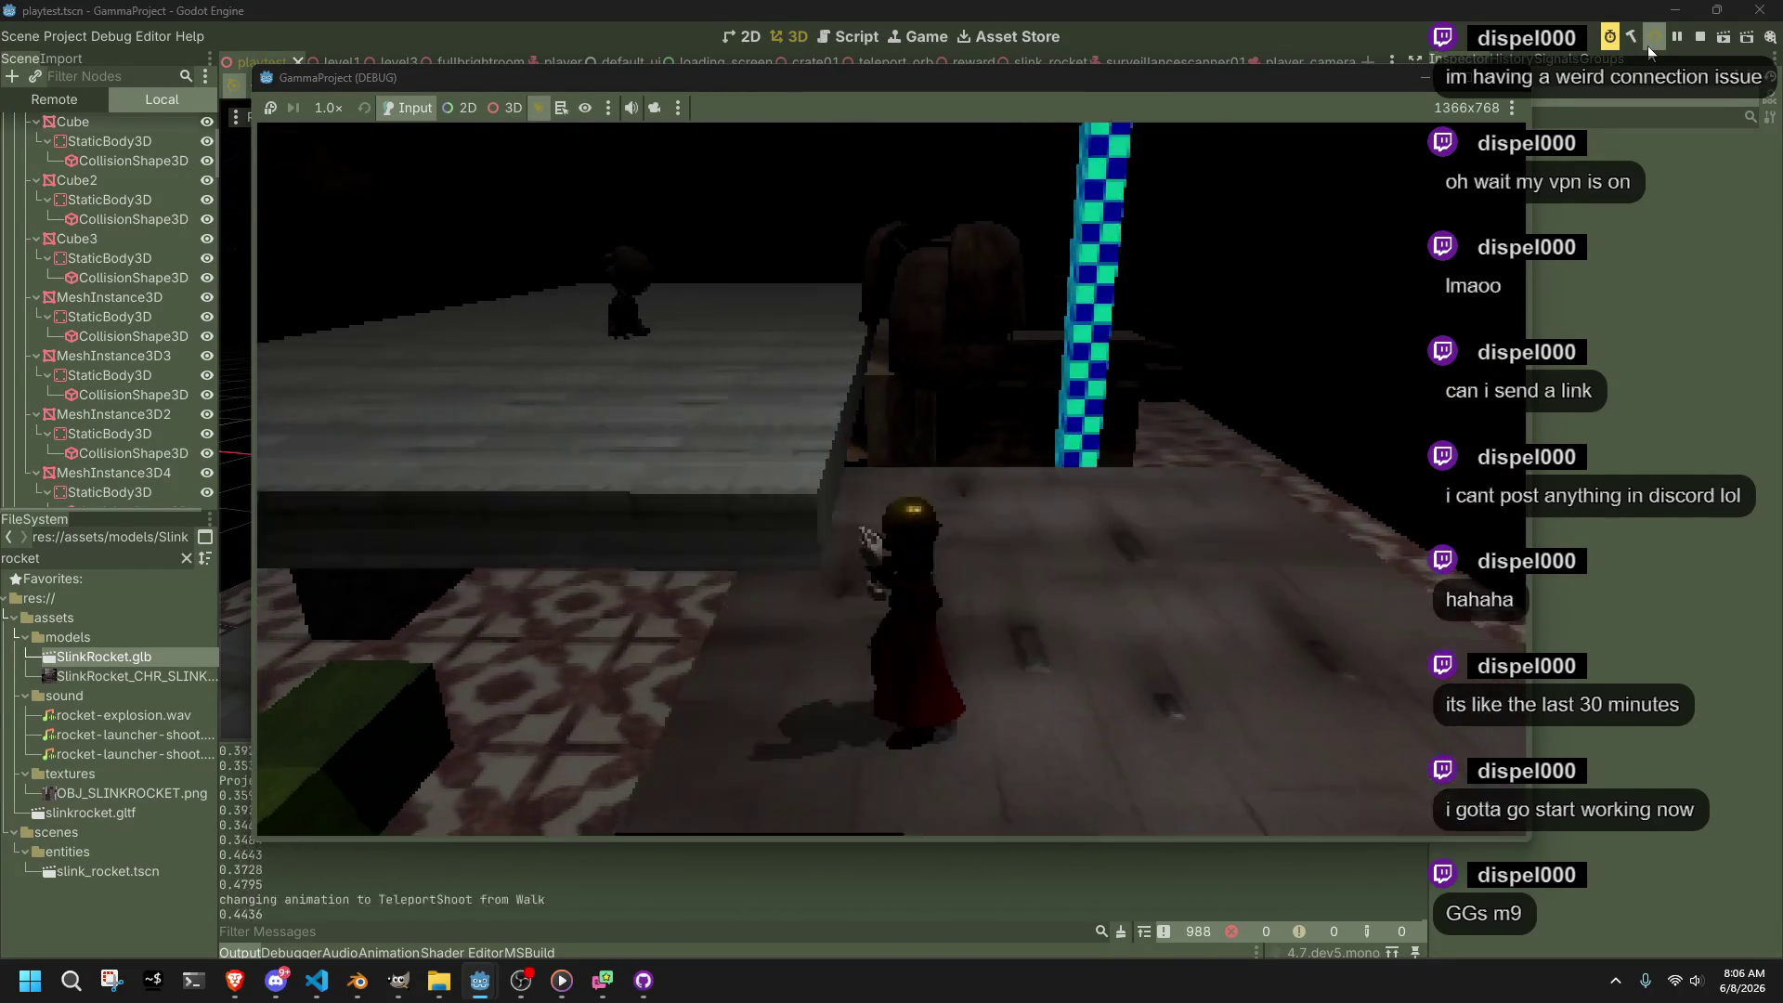
{"action": "key", "text": "w"}
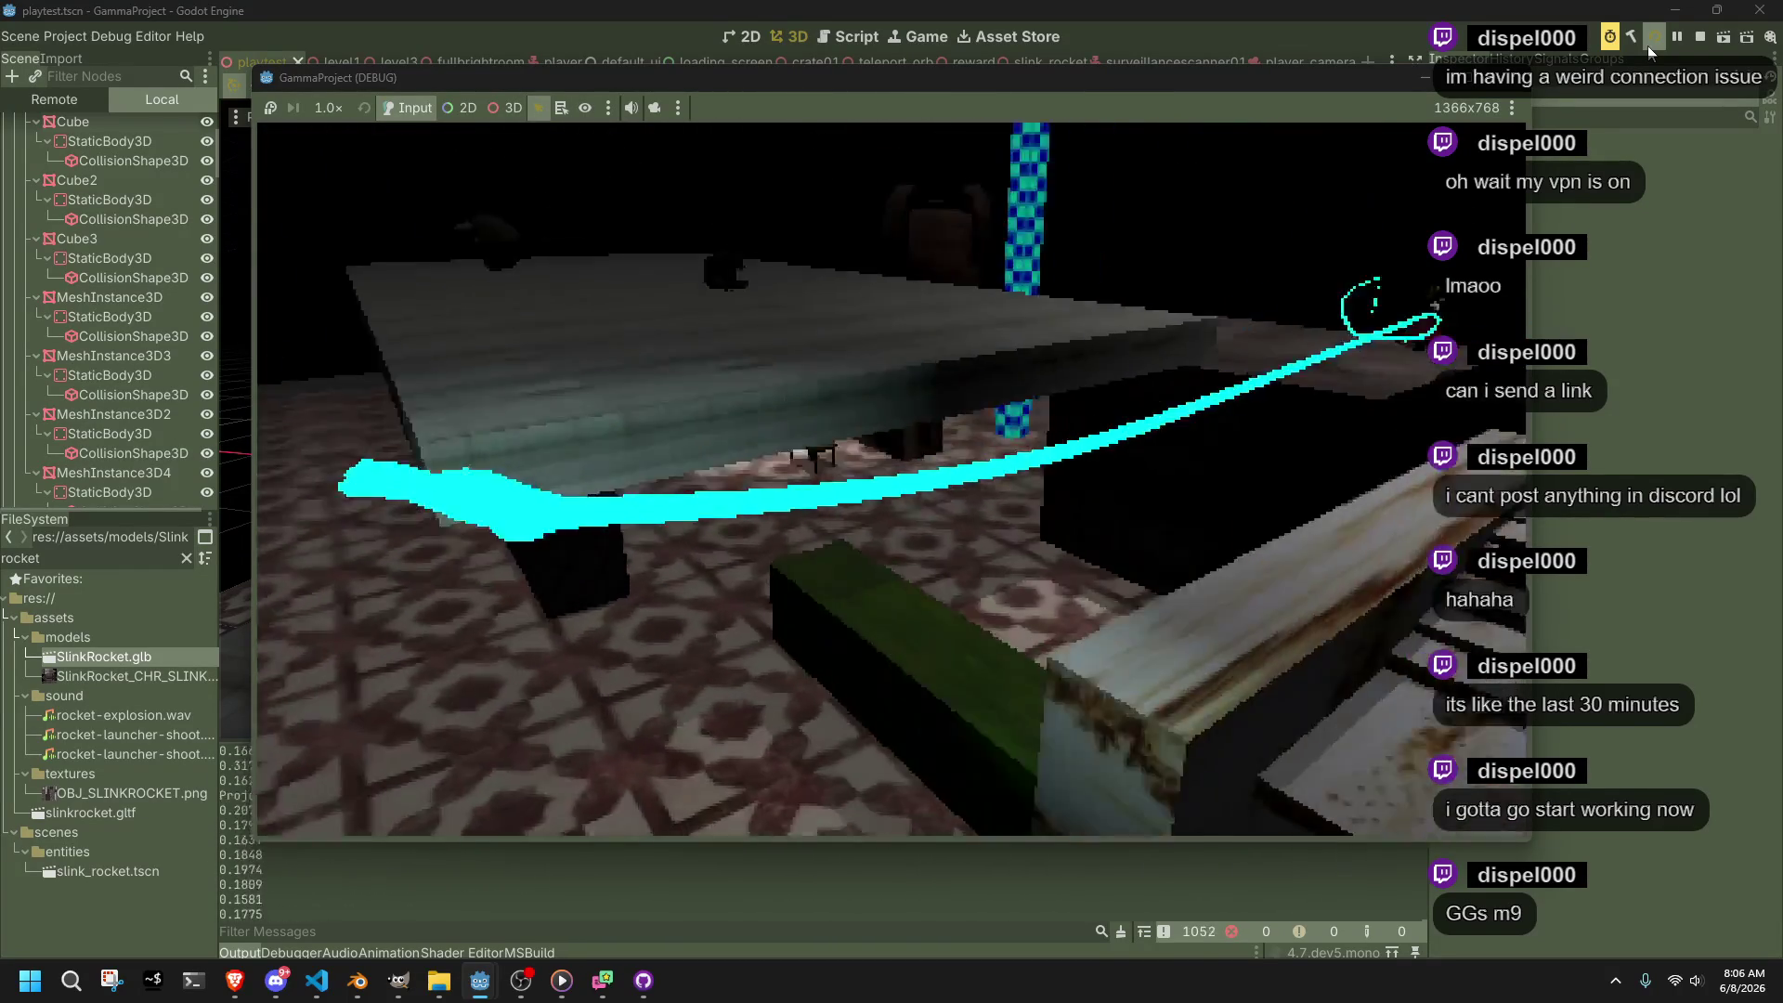
{"action": "key", "text": "w"}
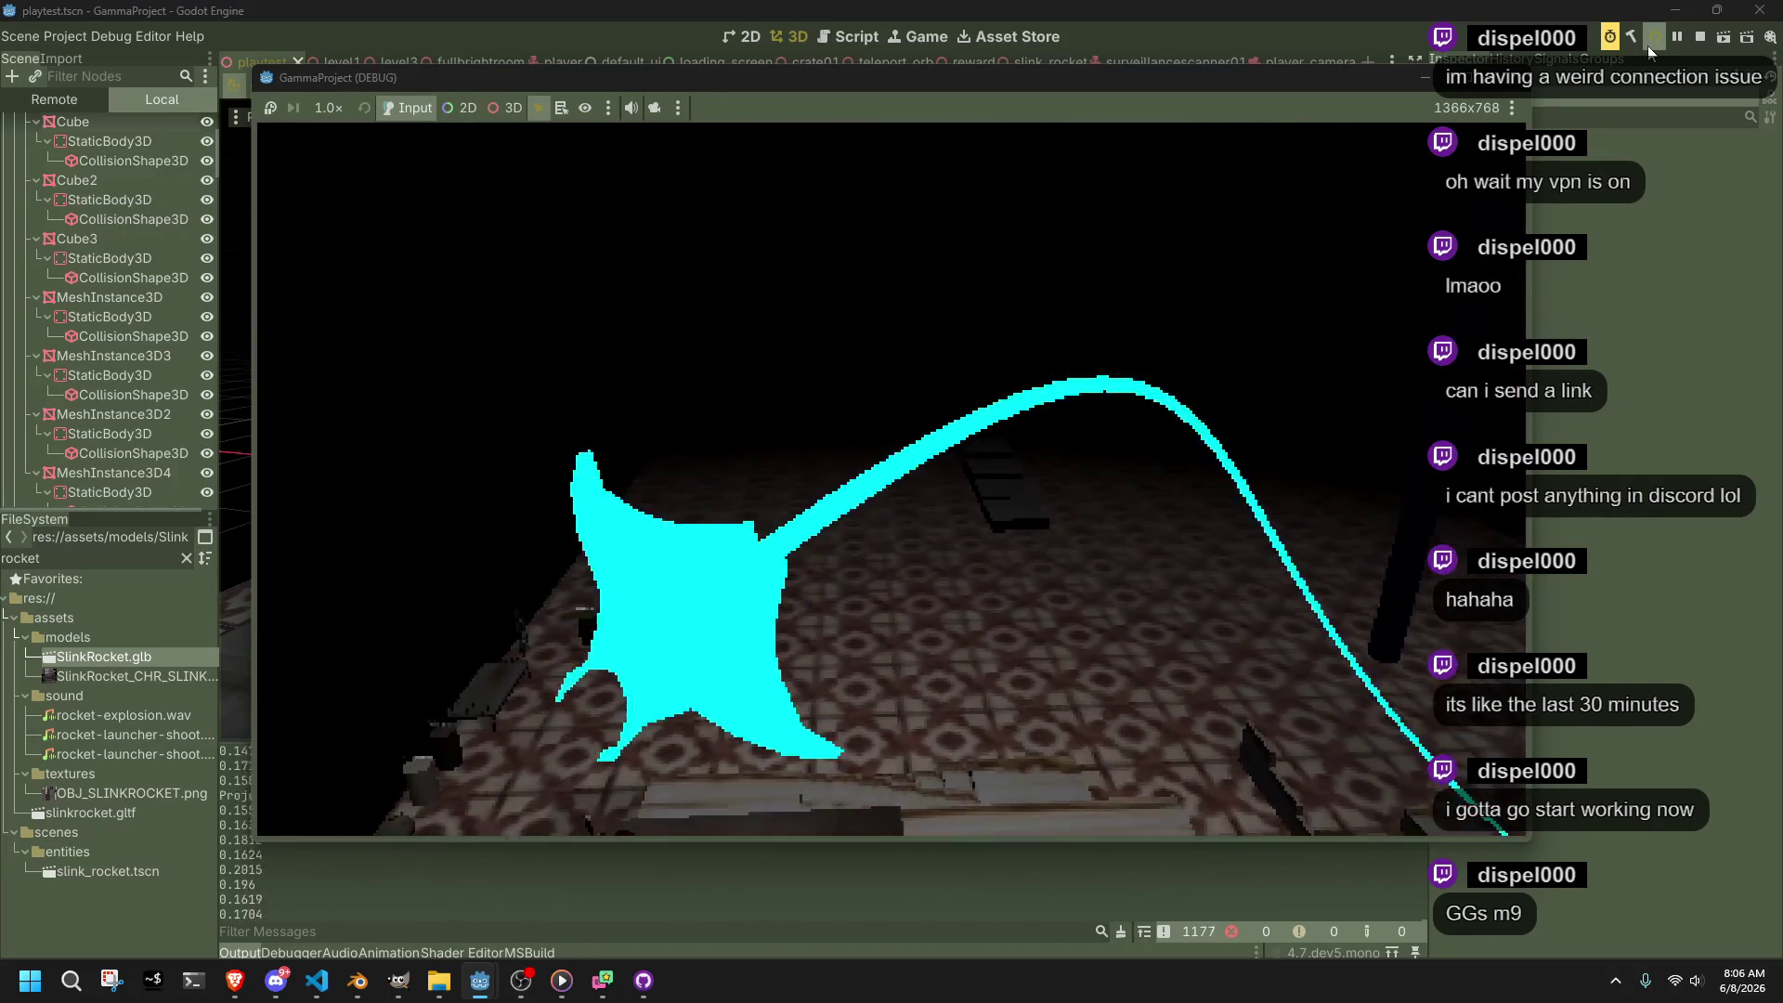
{"action": "key", "text": "w"}
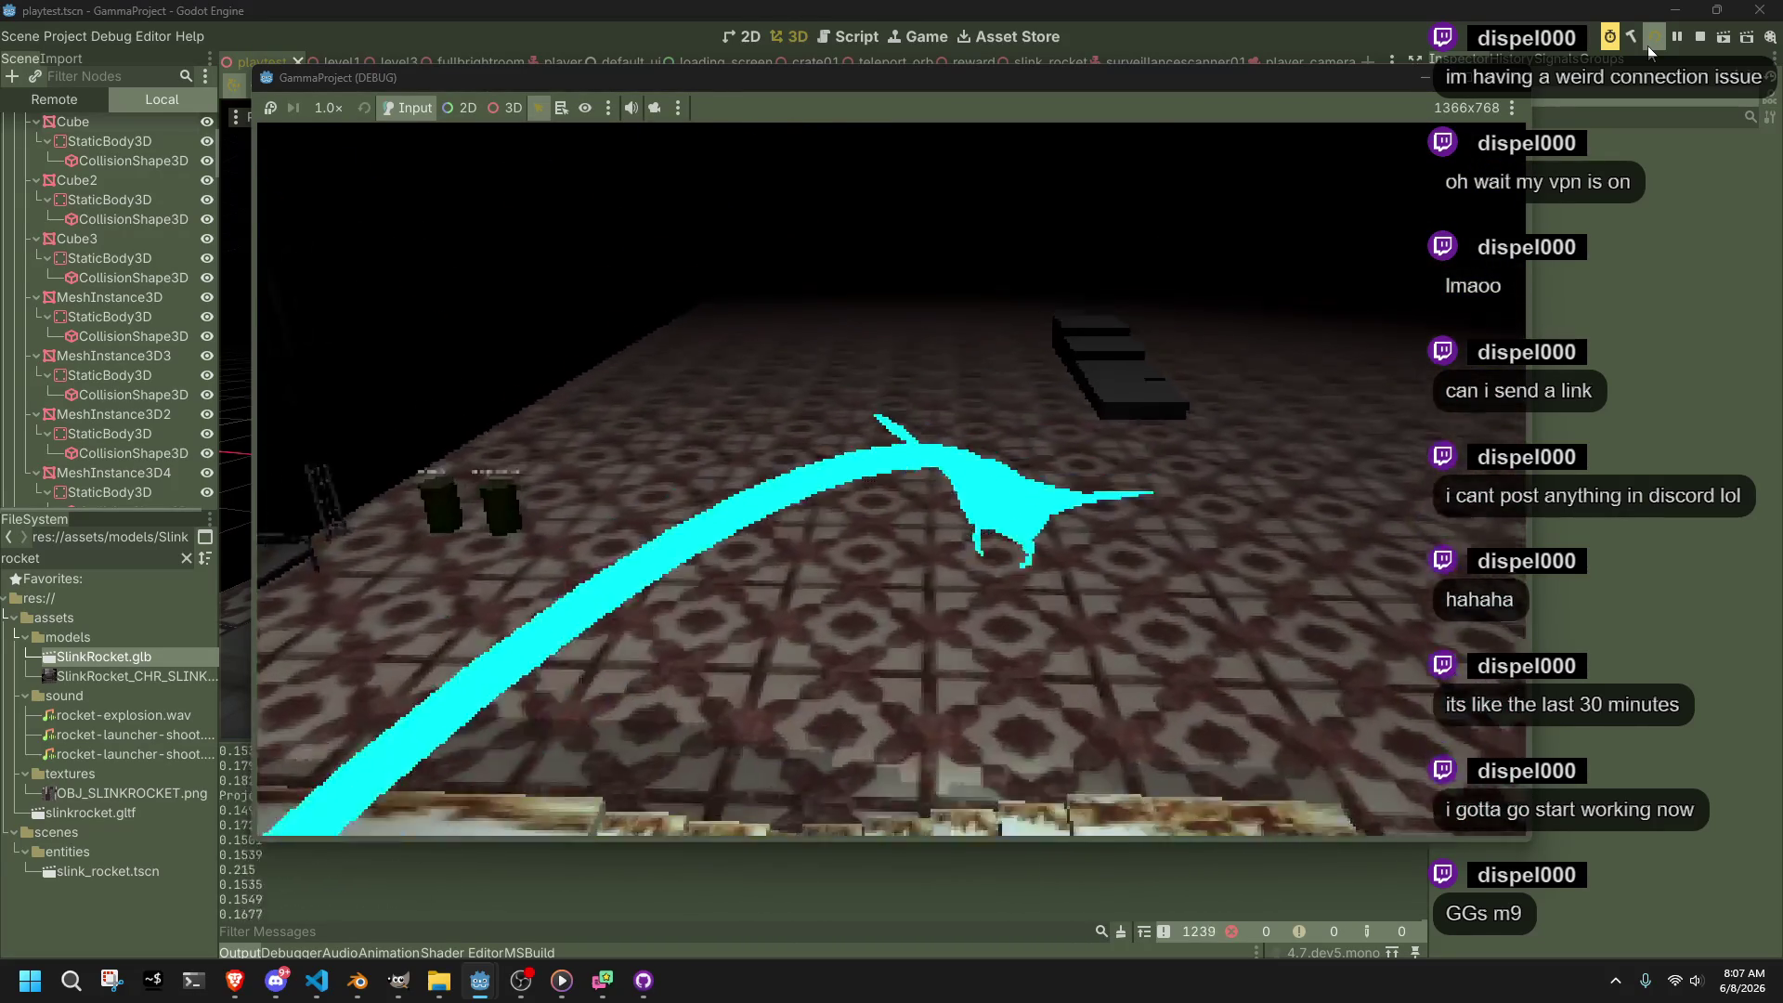
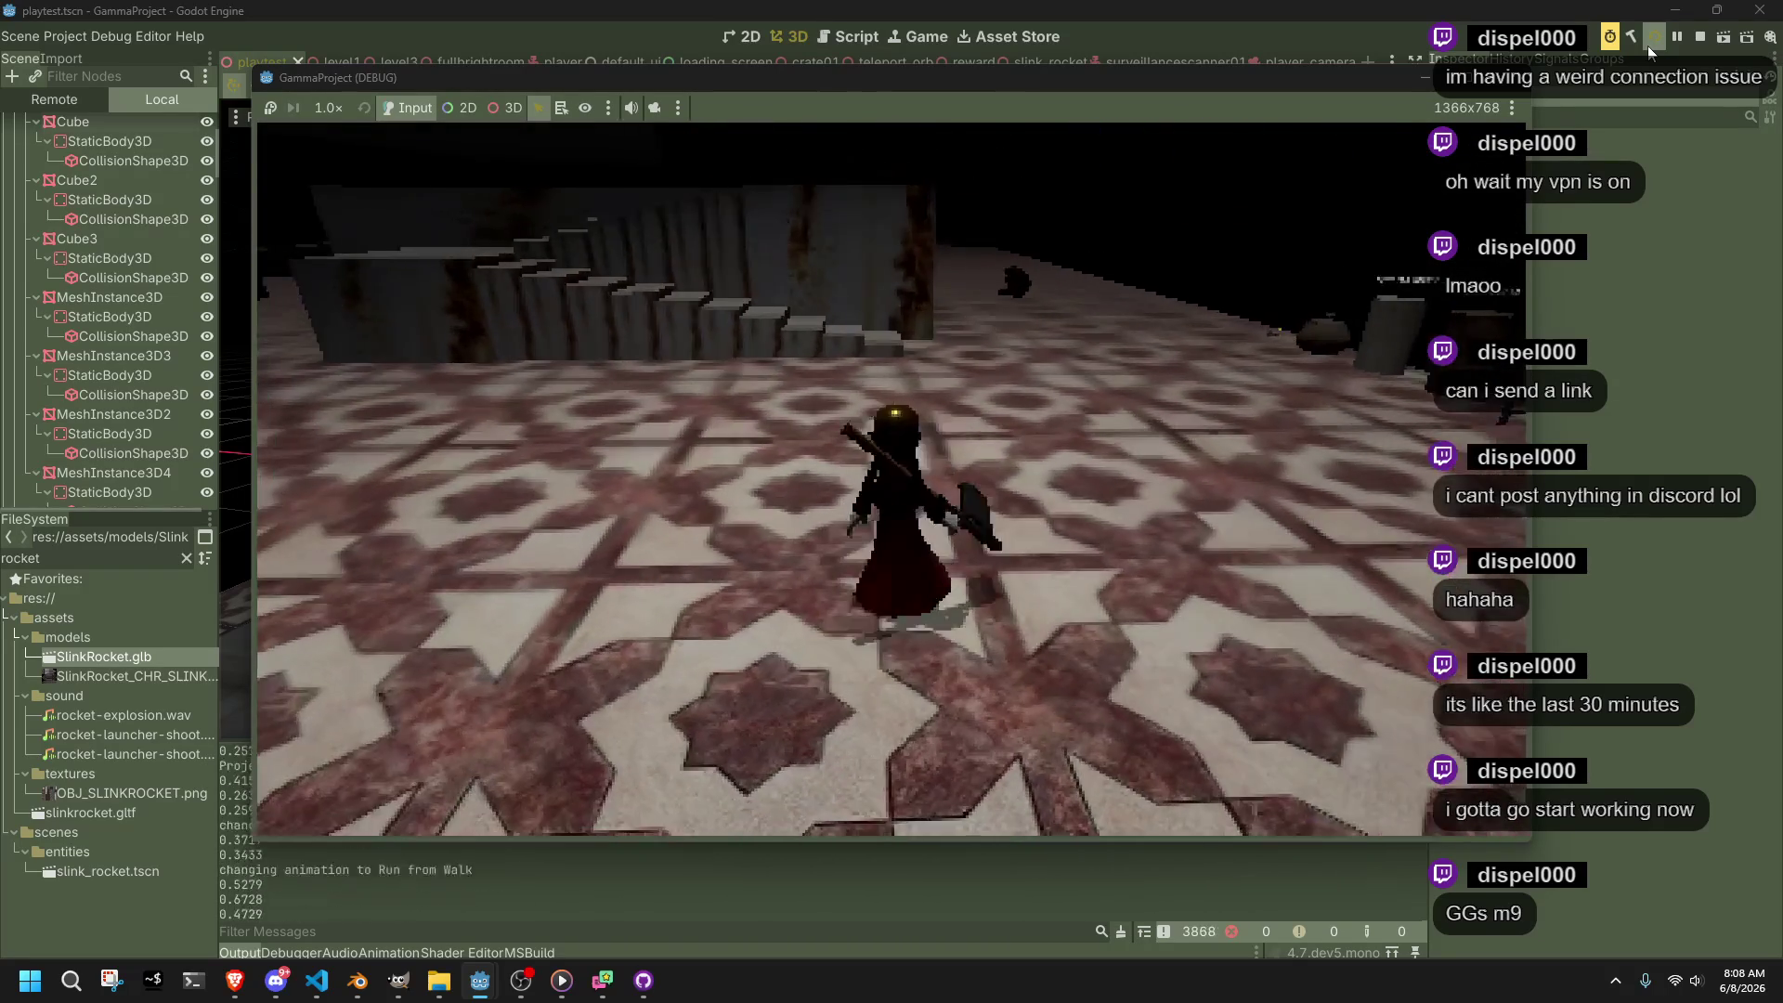
Stop the Godot playtest and bring up Main.cs in Visual Studio Code
{"action": "key", "text": "F8"}
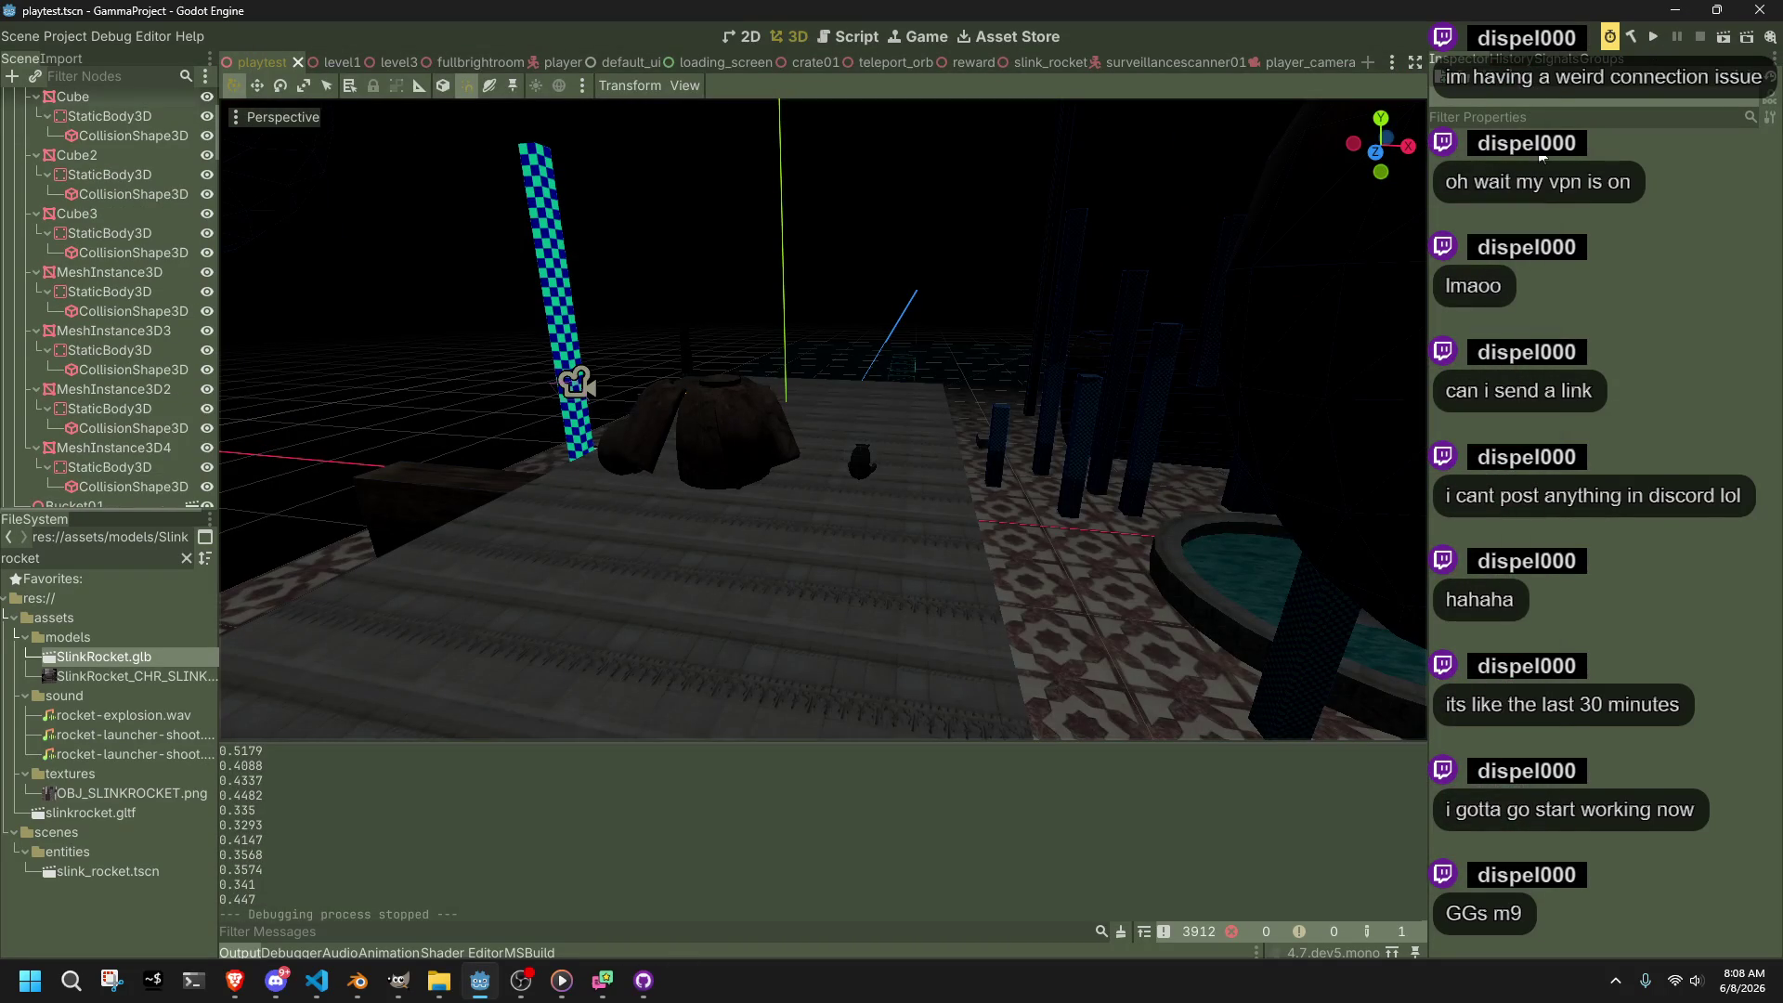
{"action": "key", "text": "alt+Tab"}
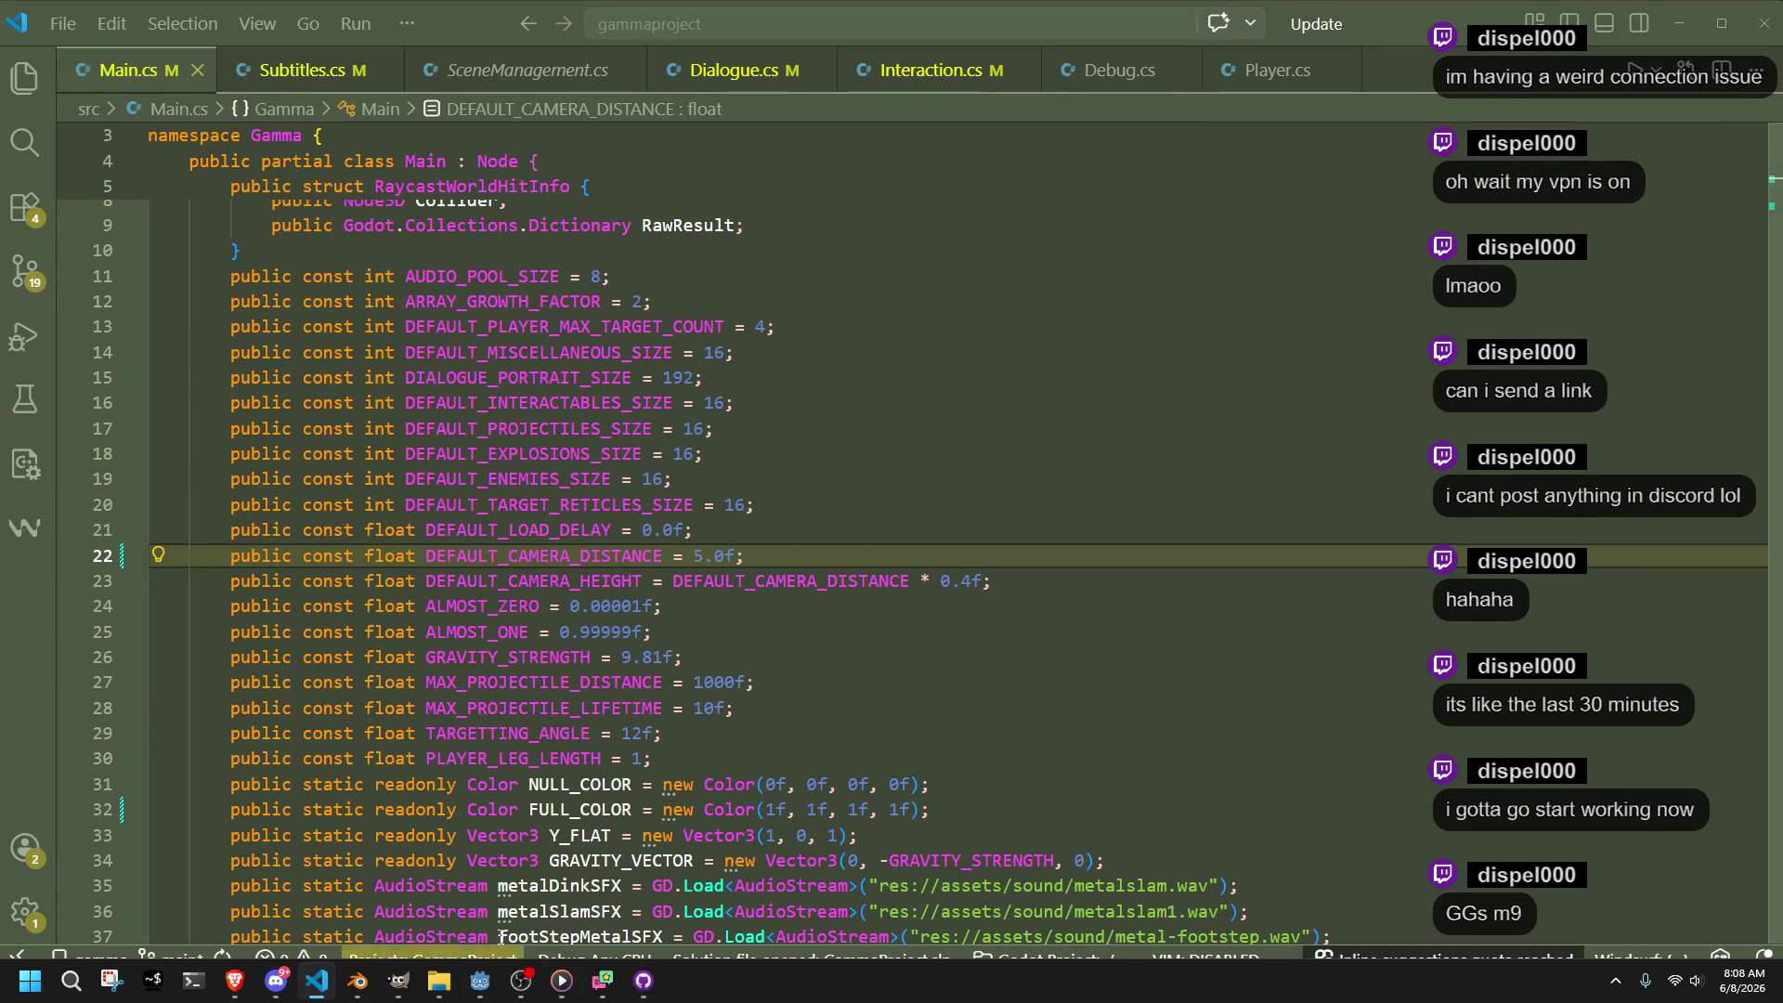
Read through Main.cs field declarations from TARGETTING_ANGLE down to TargetReticle on line 64
{"action": "left_click", "coordinate": [743, 733]}
{"action": "scroll", "coordinate": [883, 790], "scroll_direction": "down", "scroll_amount": 3}
{"action": "scroll", "coordinate": [971, 843], "scroll_direction": "down", "scroll_amount": 4}
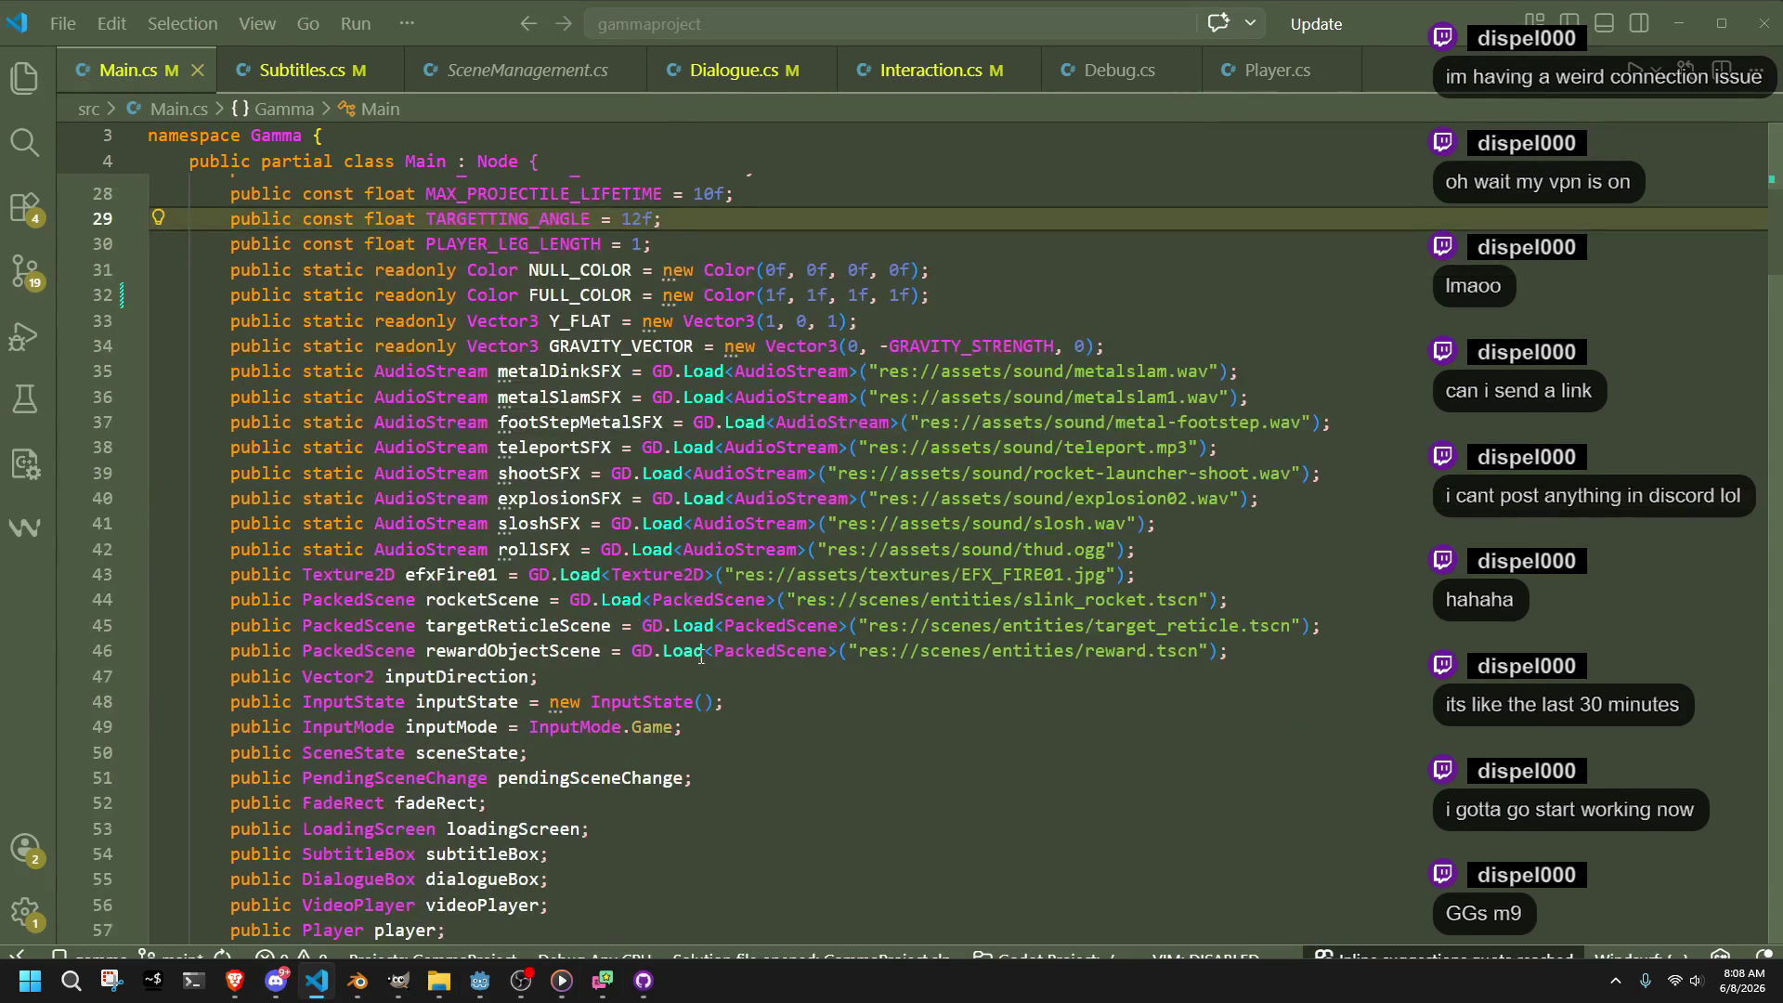
{"action": "left_click", "coordinate": [457, 733]}
{"action": "scroll", "coordinate": [520, 744], "scroll_direction": "down", "scroll_amount": 4}
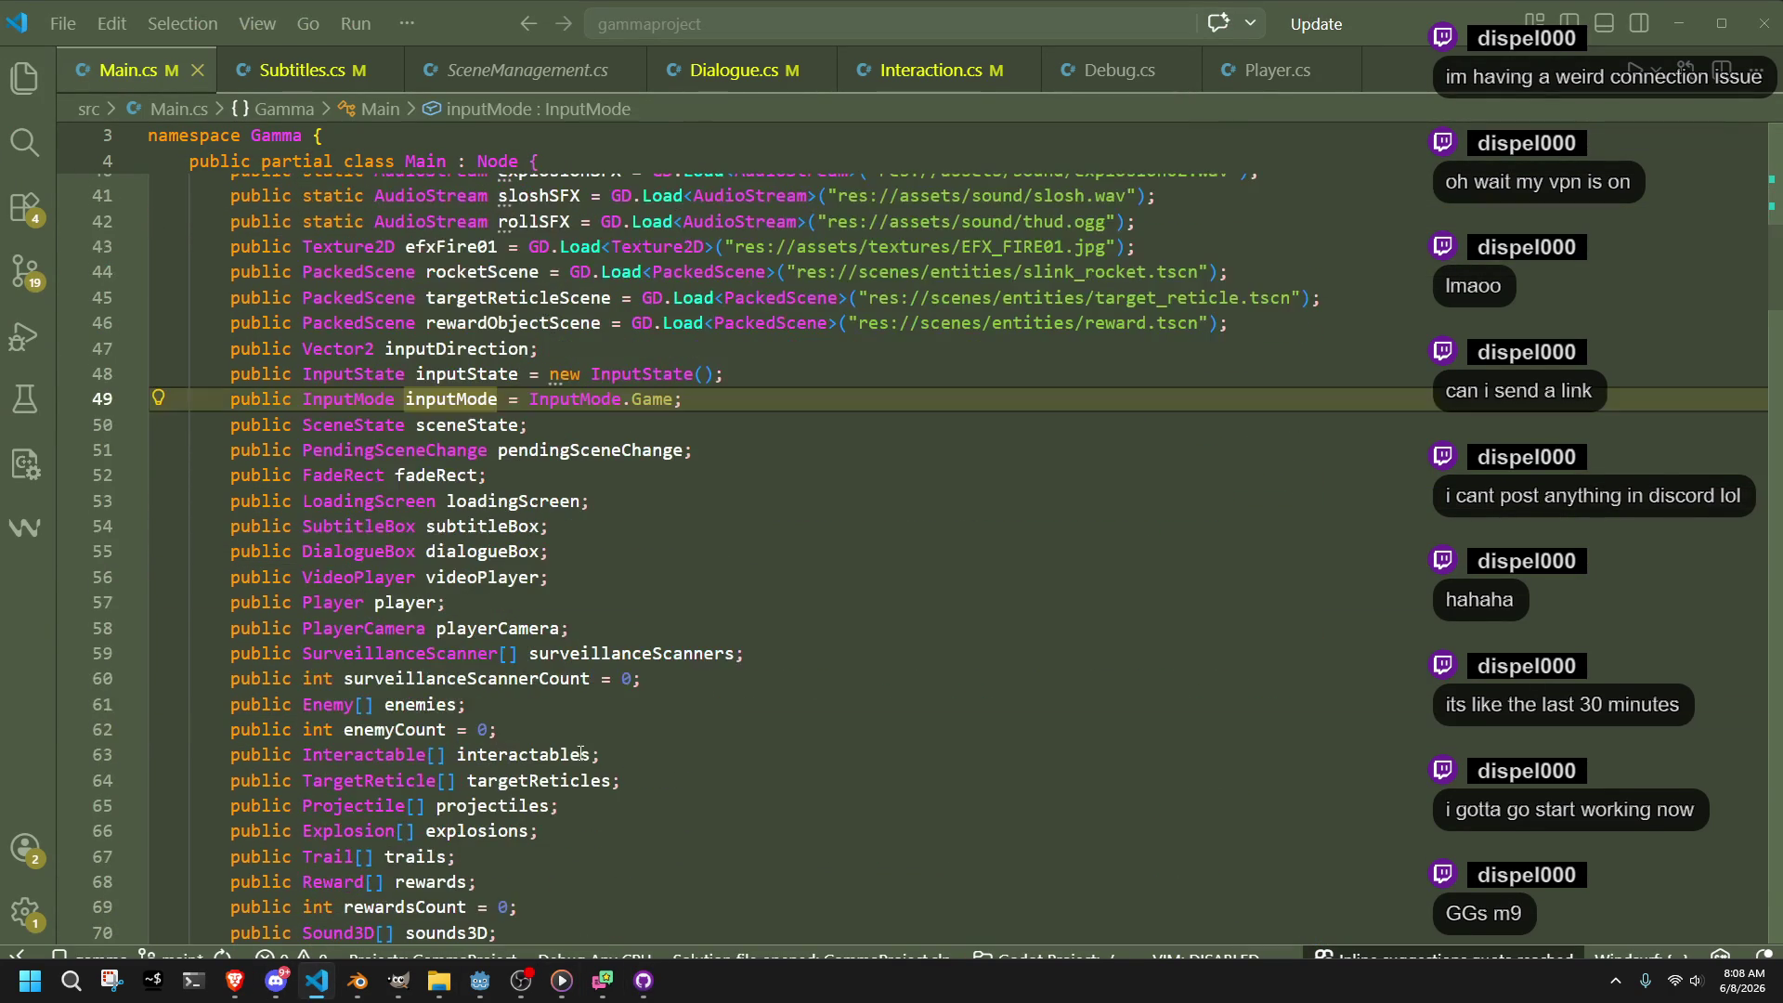
{"action": "left_click", "coordinate": [595, 629]}
{"action": "left_click", "coordinate": [660, 729]}
{"action": "scroll", "coordinate": [664, 734], "scroll_direction": "down", "scroll_amount": 1}
{"action": "left_click", "coordinate": [679, 743]}
{"action": "double_click", "coordinate": [407, 743]}
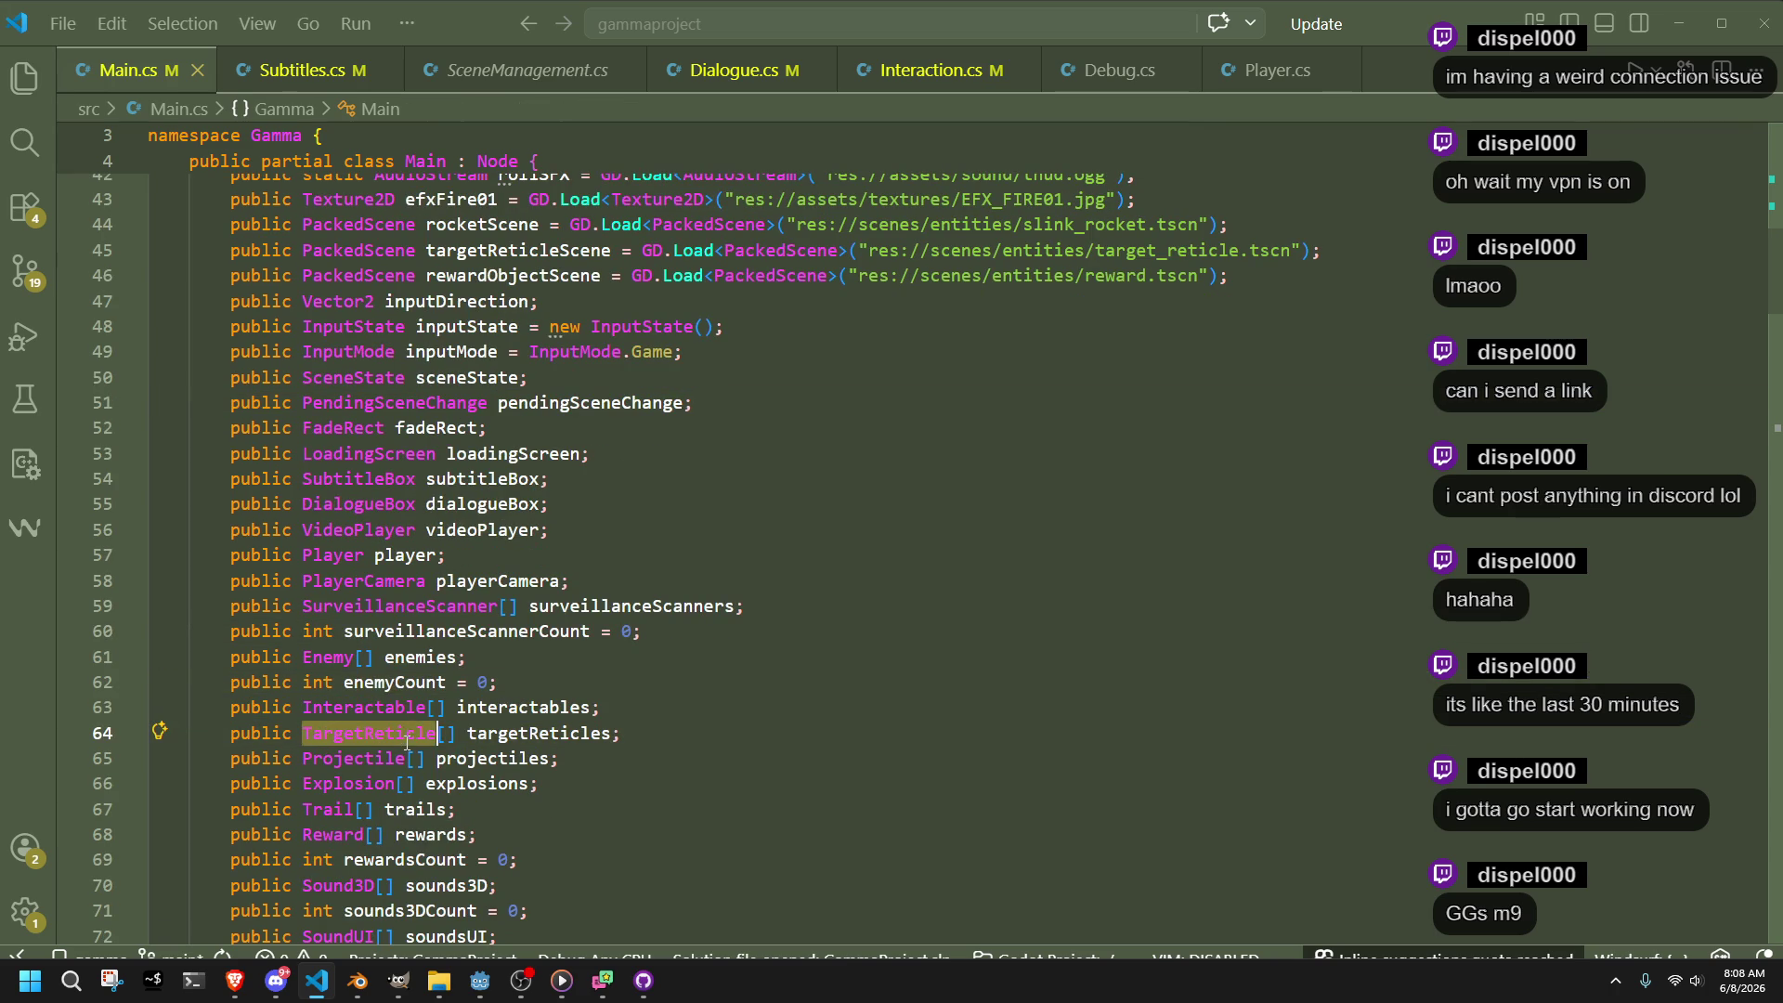
{"action": "left_click", "coordinate": [570, 788]}
Find all references to the targetReticles field, then switch to GitHub Desktop
{"action": "double_click", "coordinate": [539, 734]}
{"action": "right_click", "coordinate": [541, 736]}
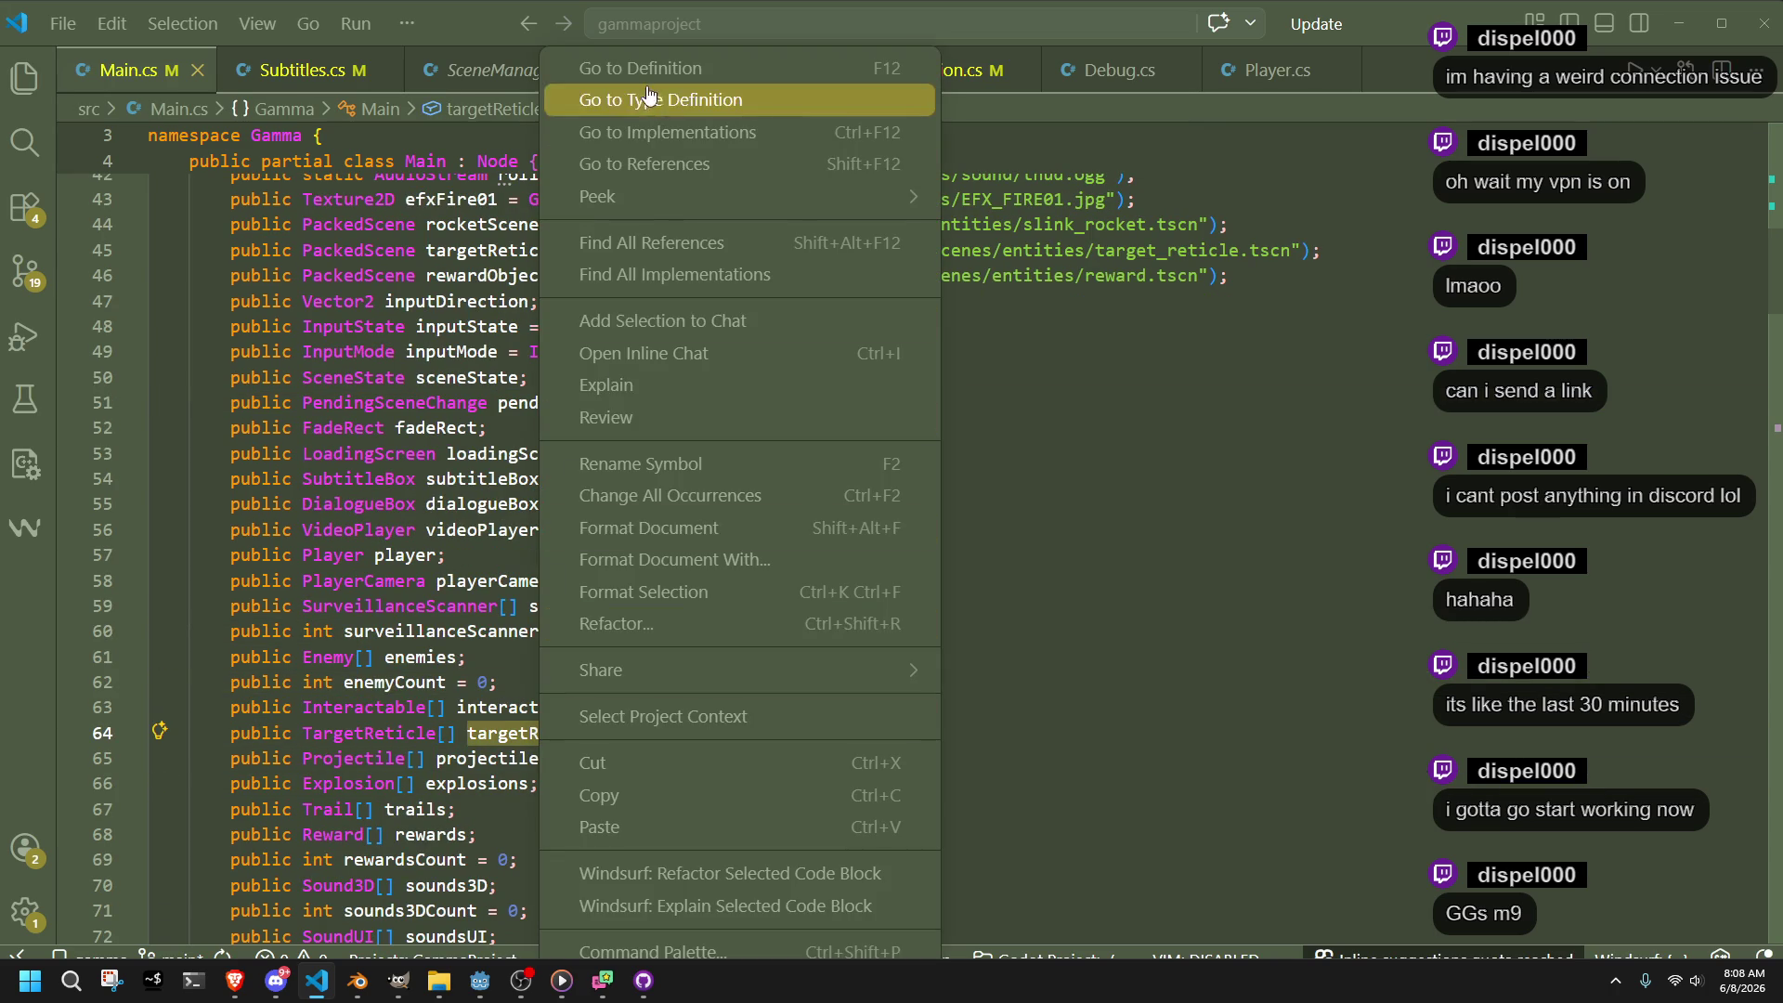
{"action": "left_click", "coordinate": [632, 70]}
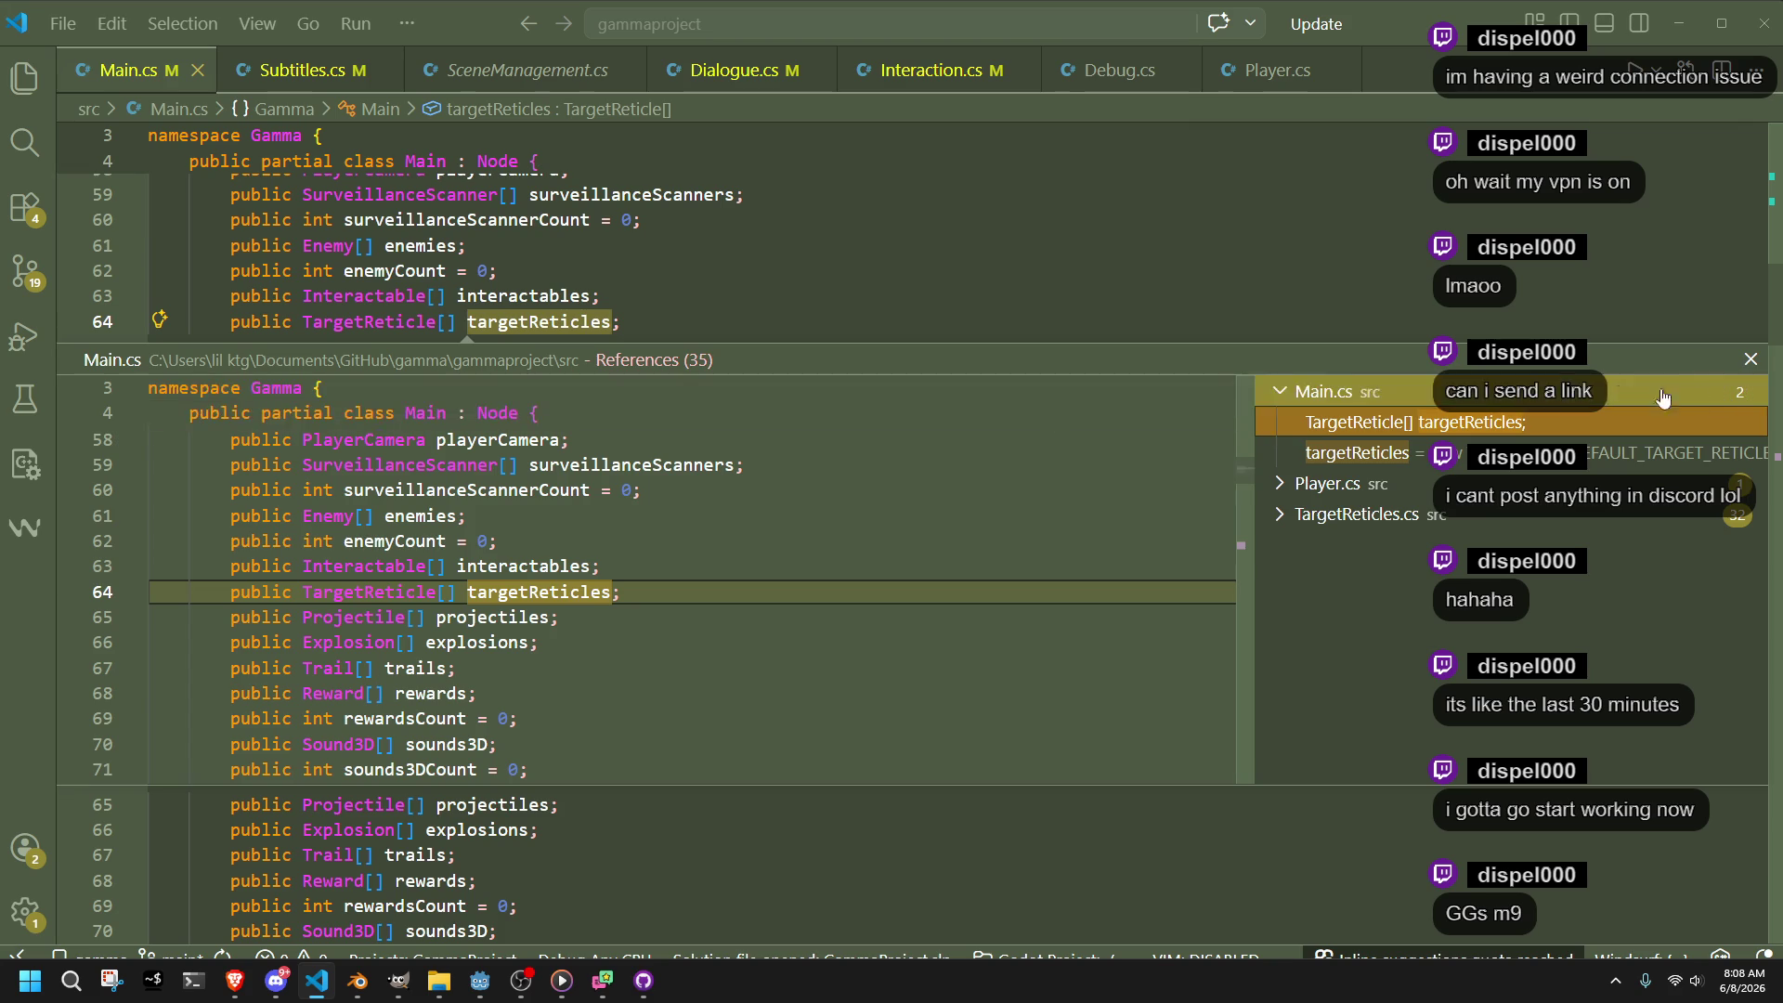
{"action": "key", "text": "Escape"}
{"action": "left_click", "coordinate": [644, 981]}
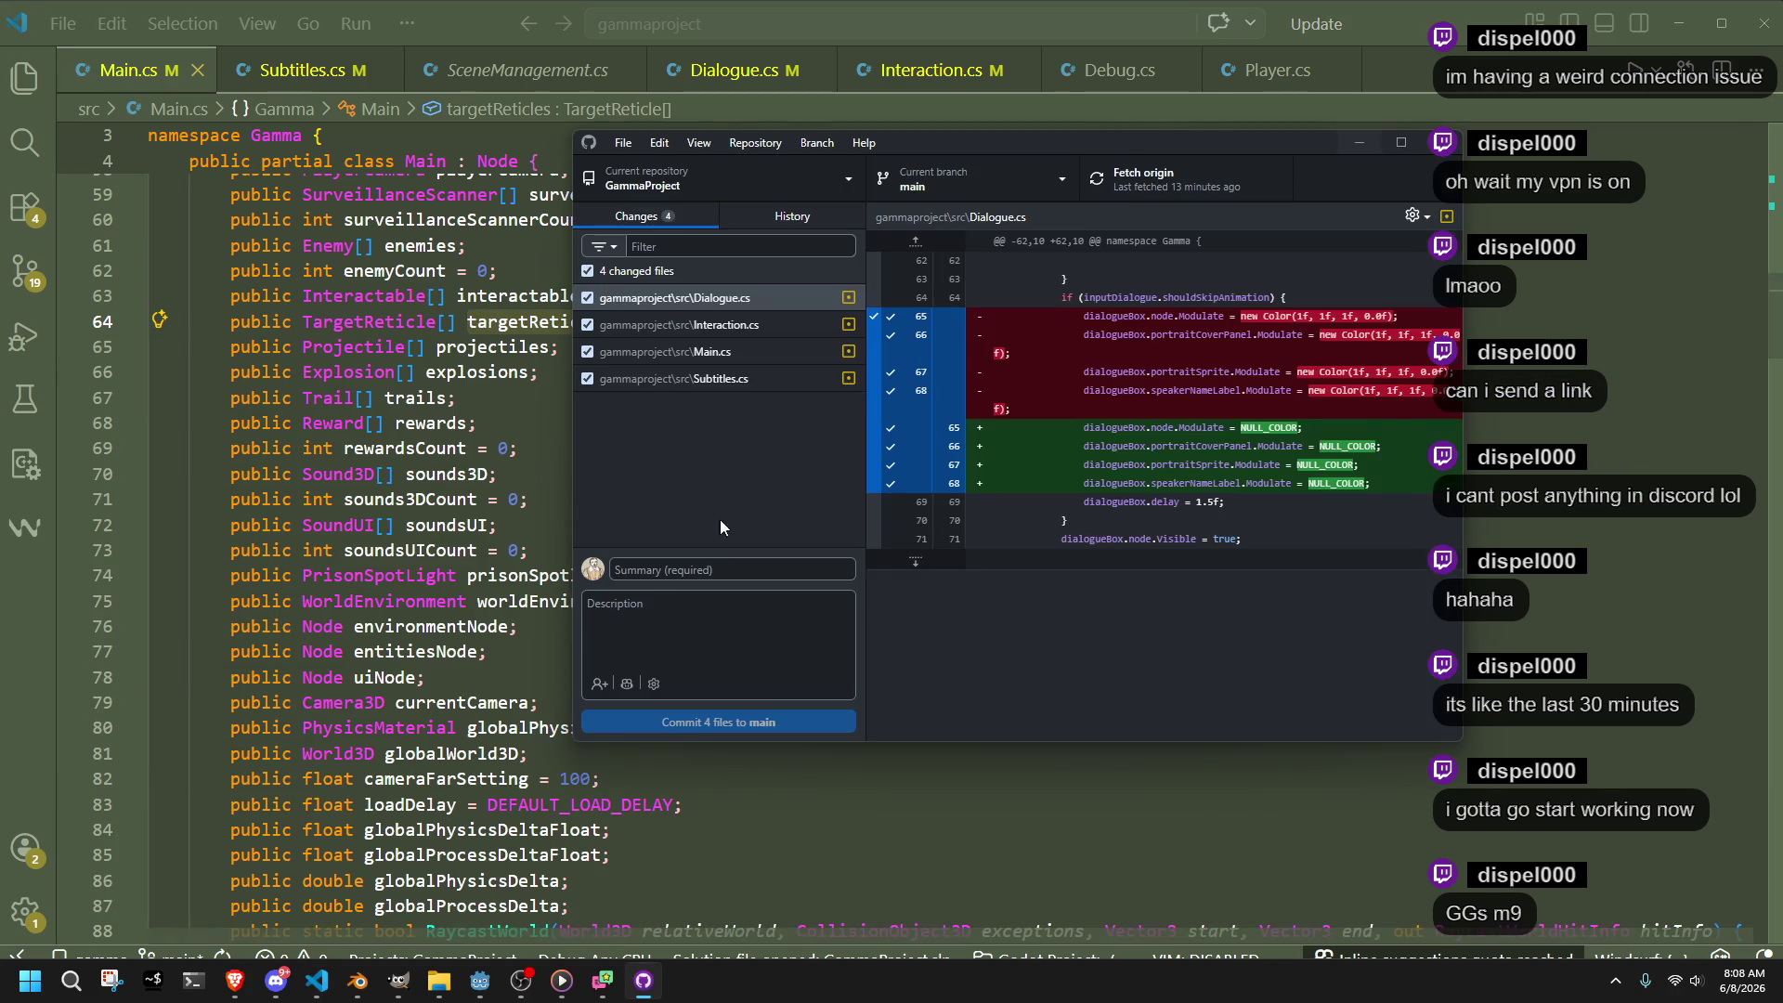
Commit the 4 files to main with a Copilot-generated 'Use color constants; increase camera distance' message
{"action": "left_click", "coordinate": [627, 684]}
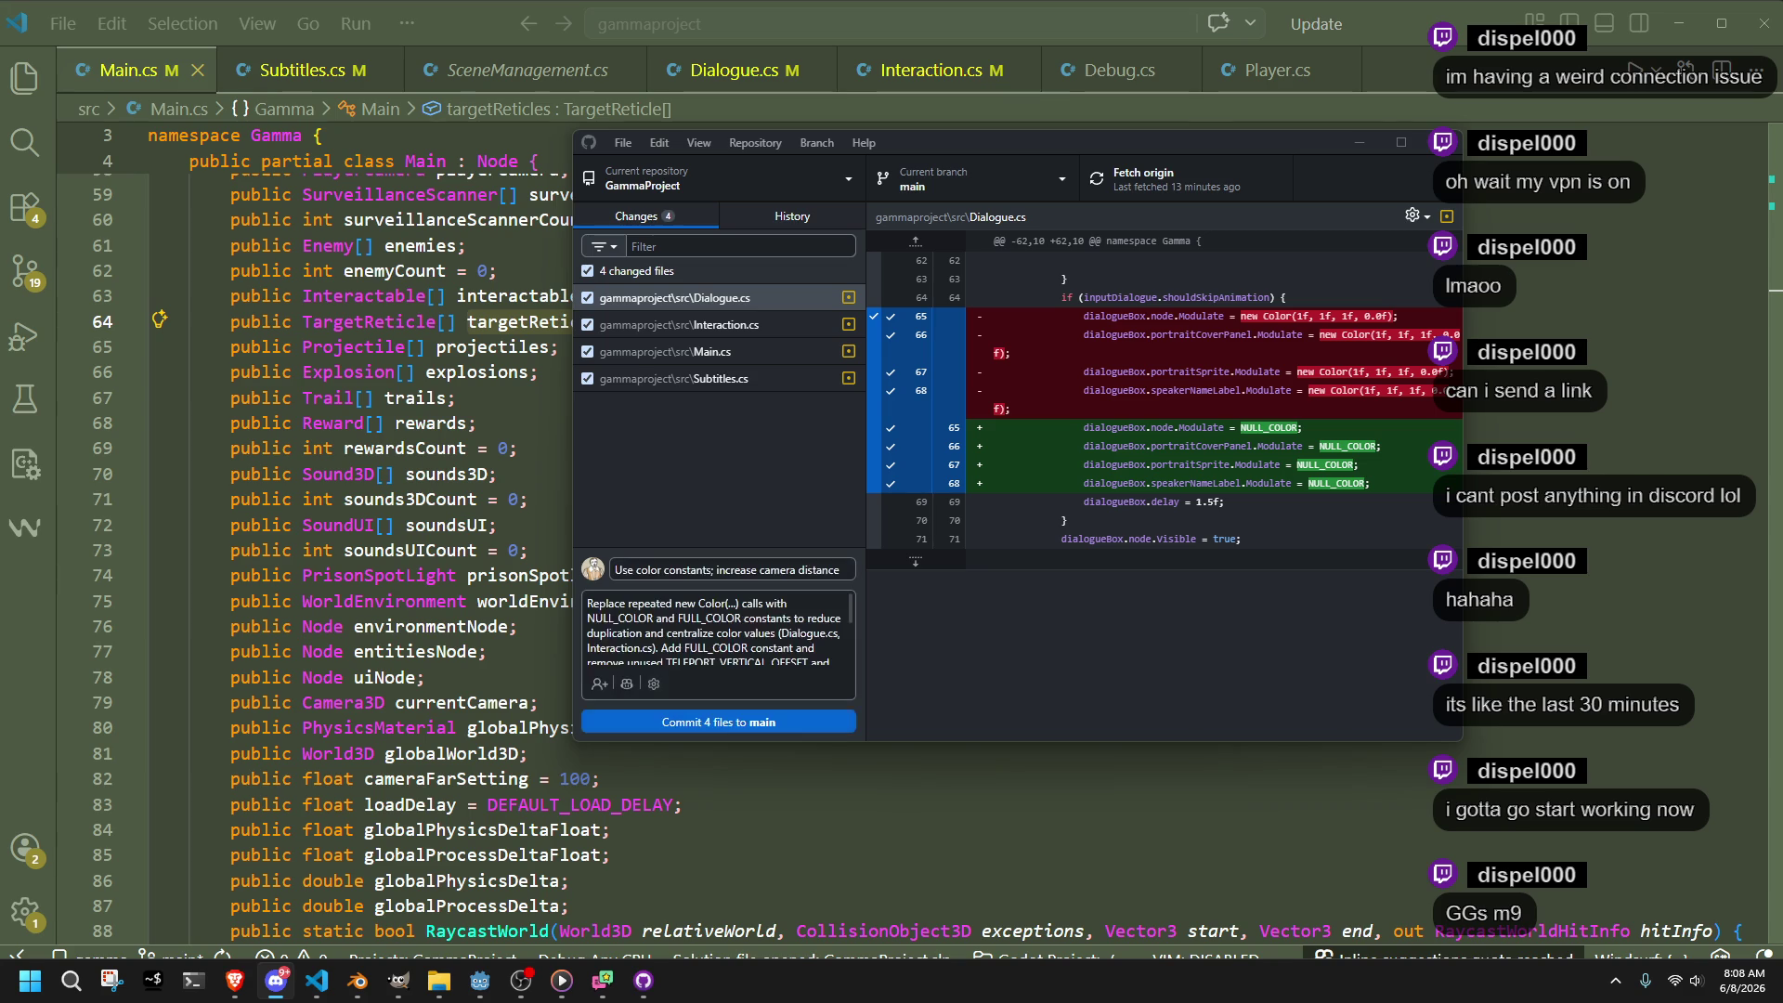
{"action": "left_click_drag", "start_coordinate": [733, 570], "coordinate": [853, 569]}
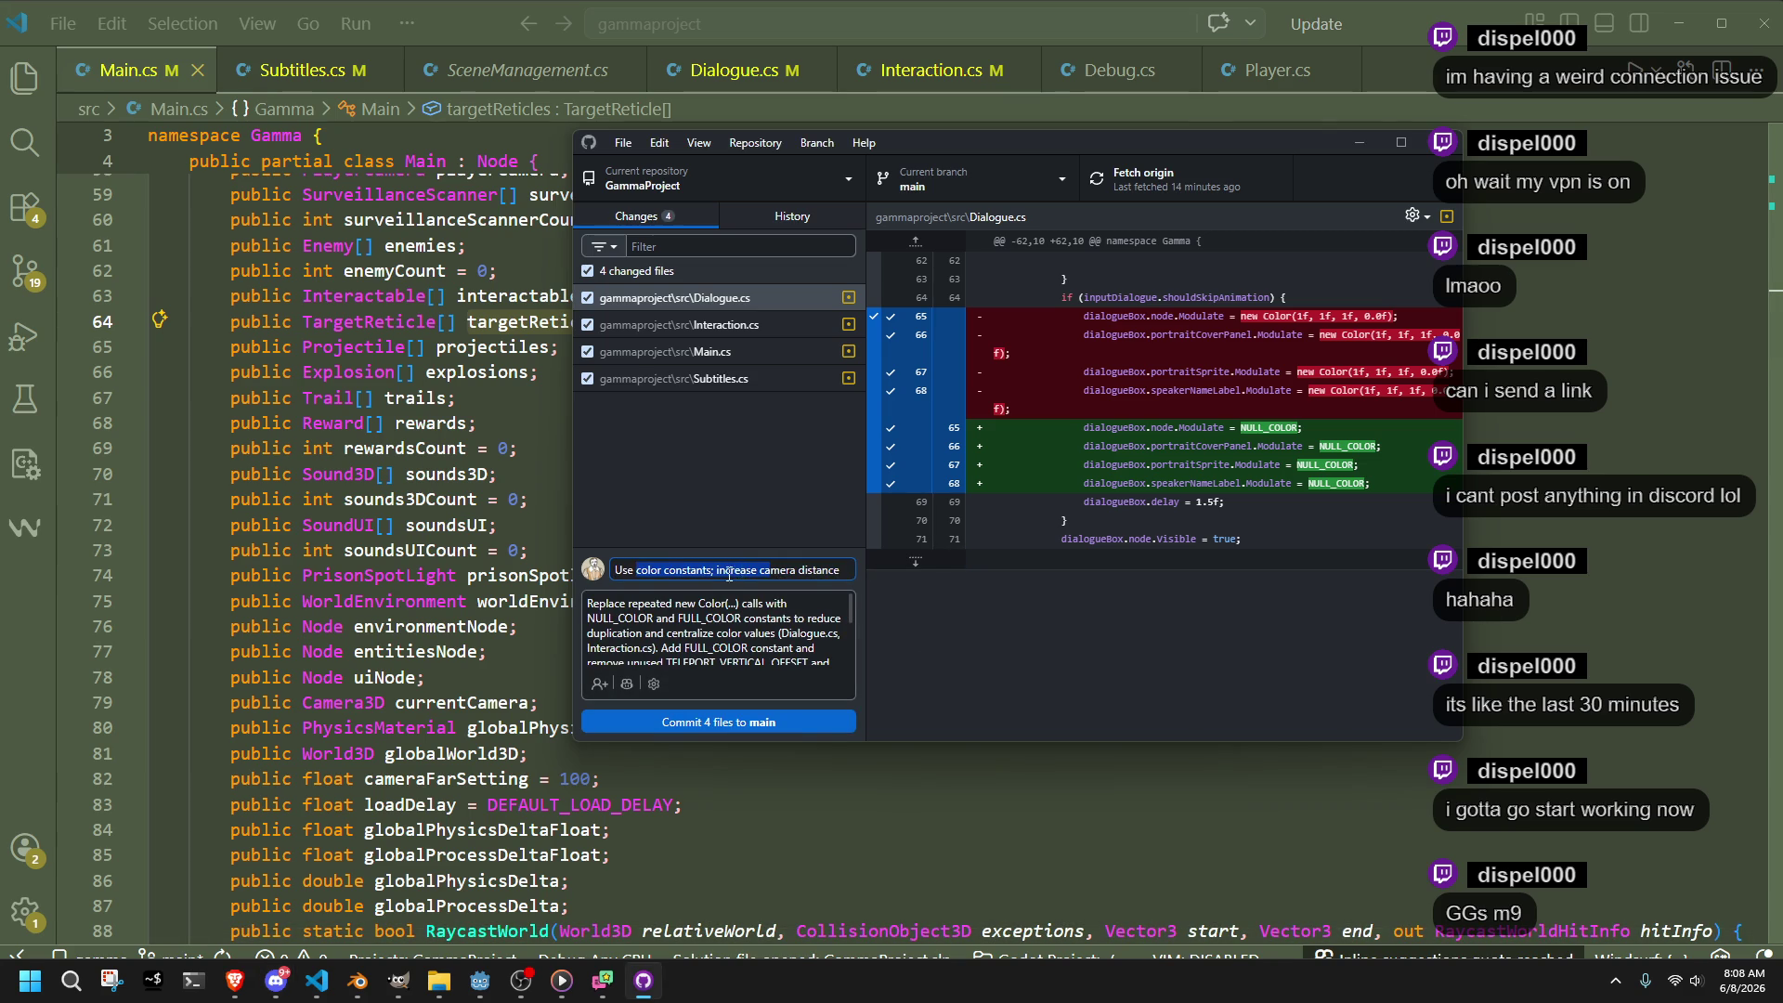
{"action": "scroll", "coordinate": [692, 653], "scroll_direction": "down", "scroll_amount": 2}
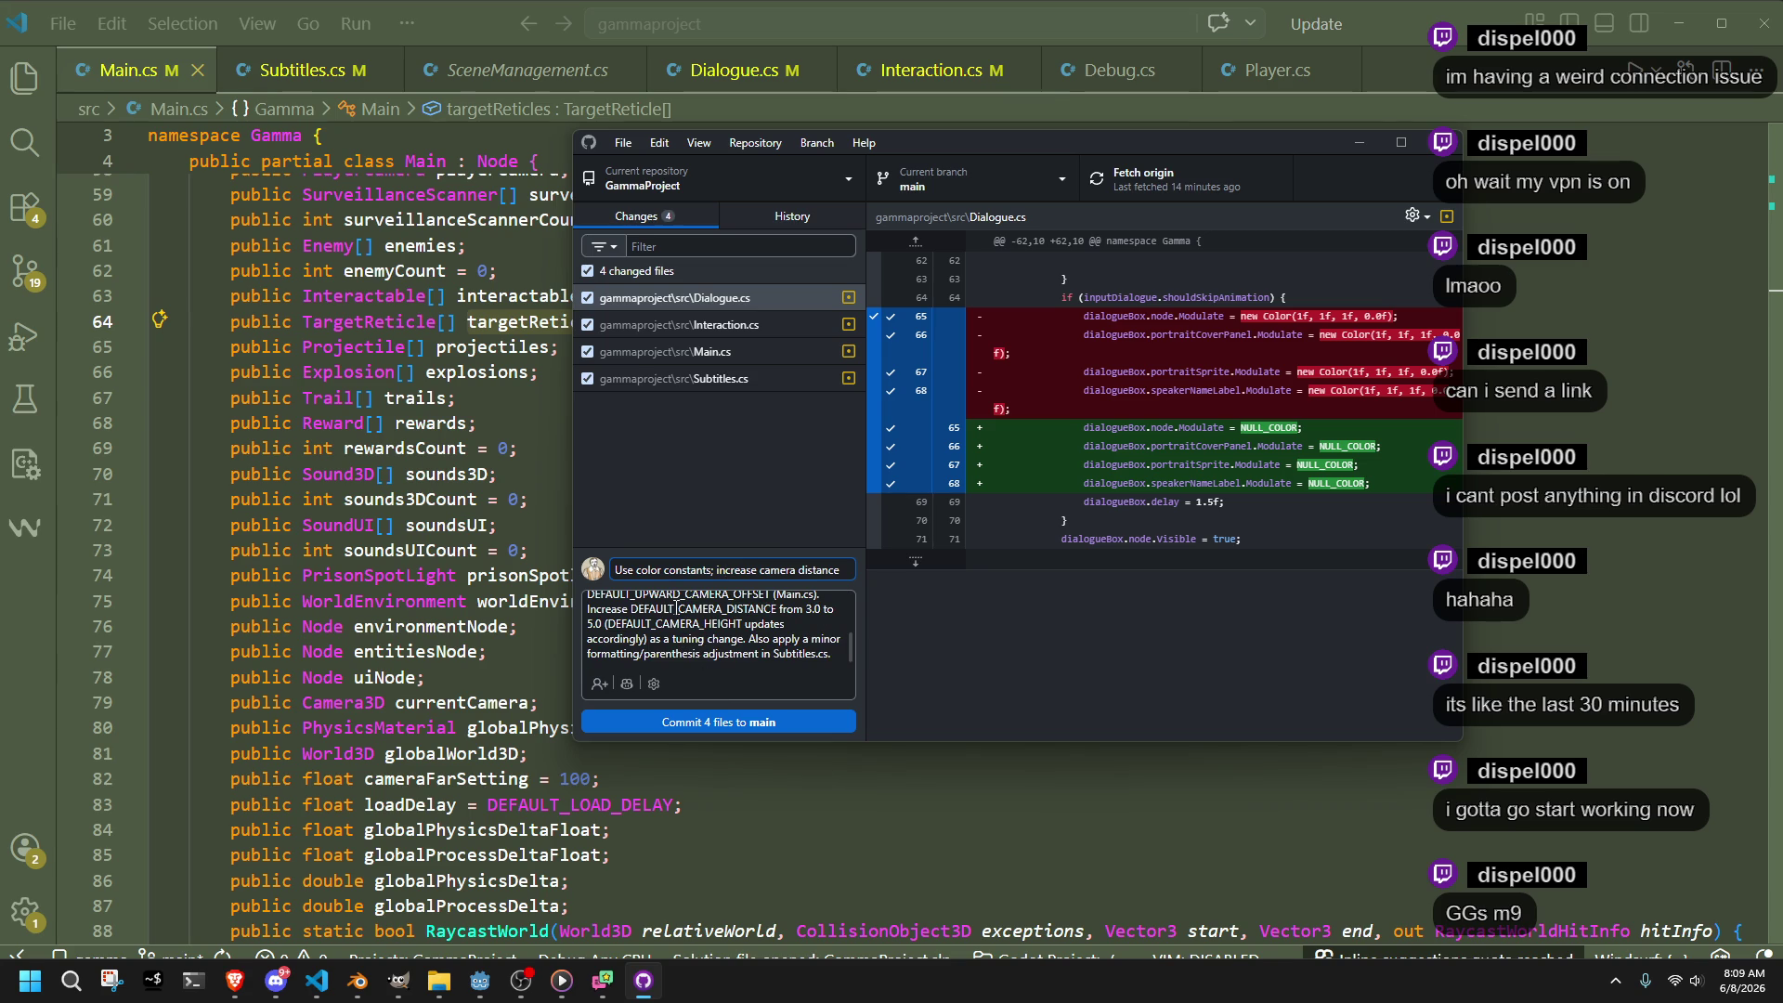
{"action": "scroll", "coordinate": [708, 647], "scroll_direction": "up", "scroll_amount": 3}
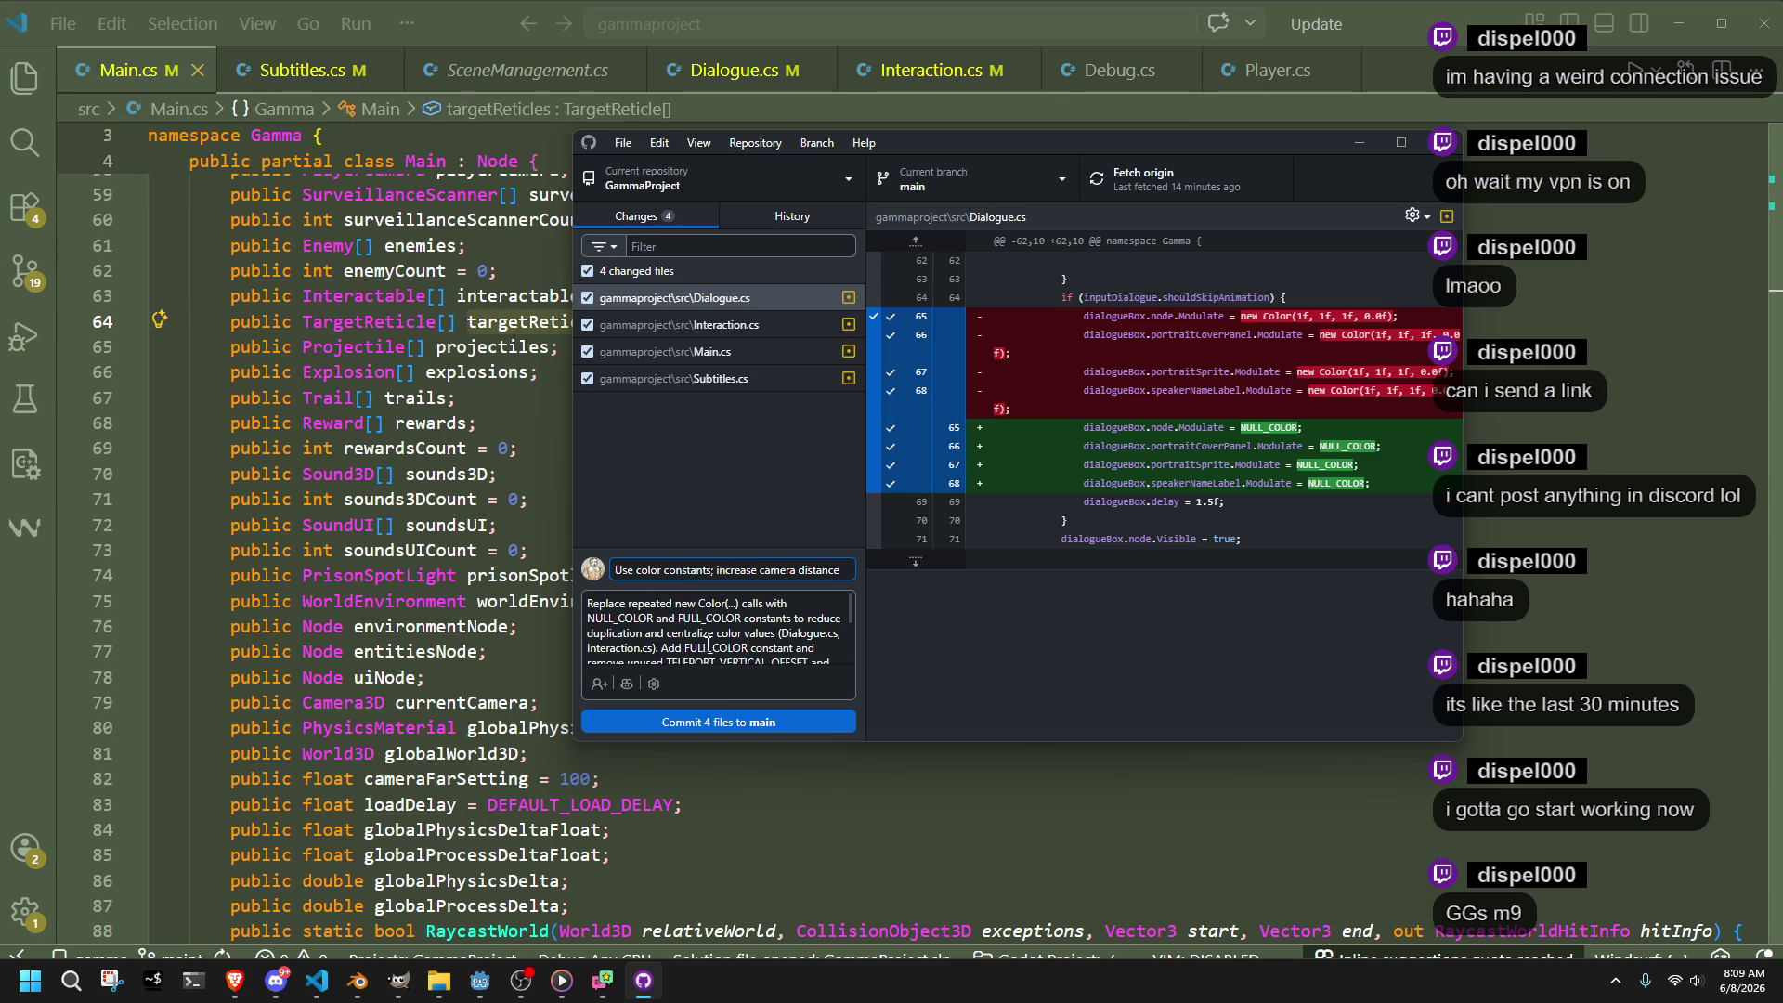
{"action": "scroll", "coordinate": [708, 645], "scroll_direction": "down", "scroll_amount": 3}
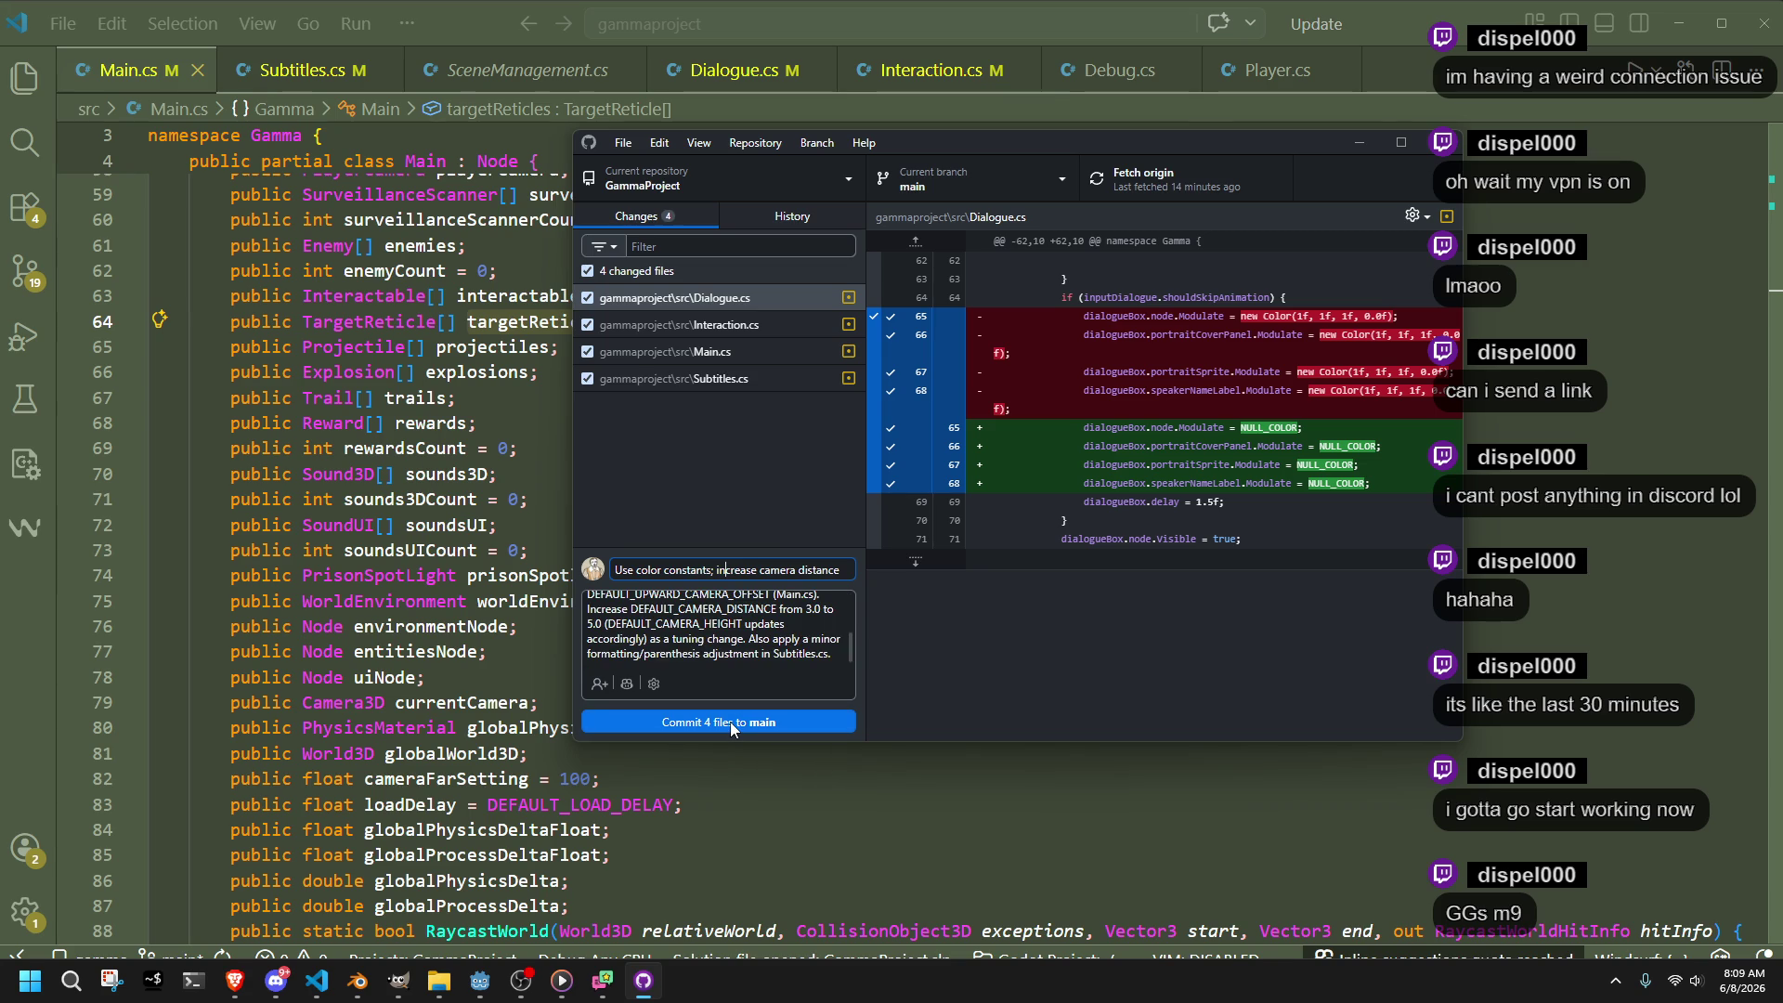
{"action": "left_click", "coordinate": [730, 722]}
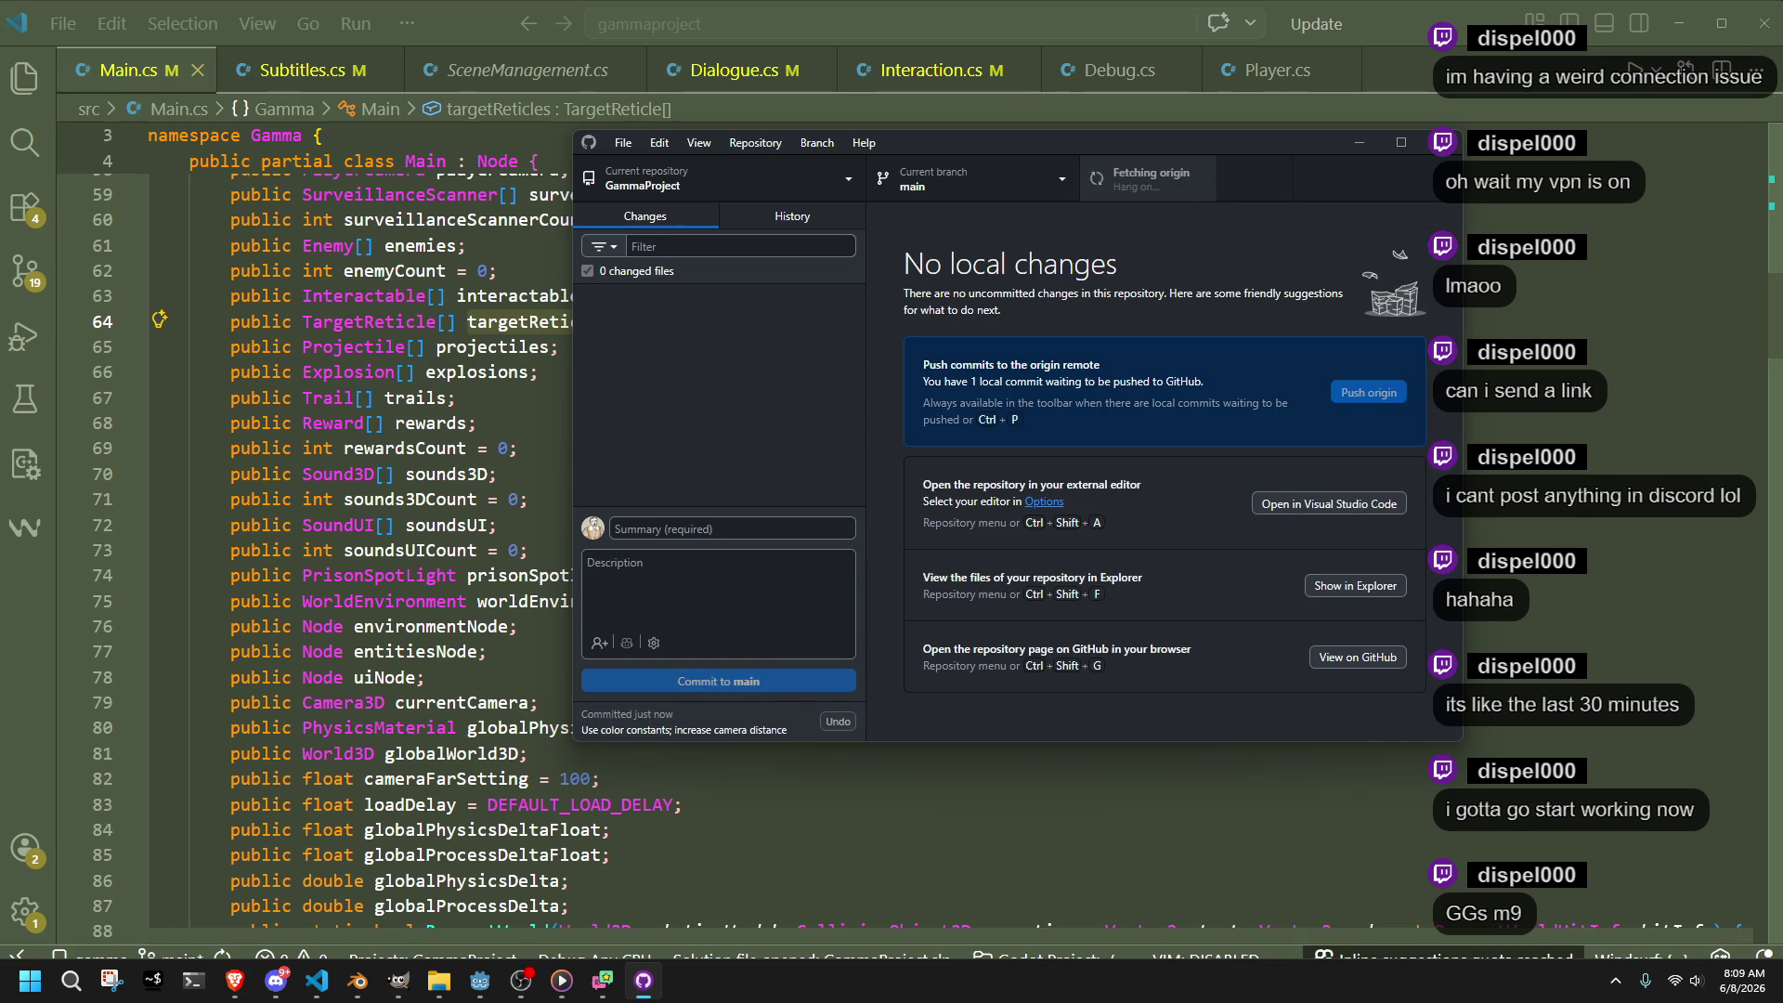
{"action": "left_click", "coordinate": [1374, 146]}
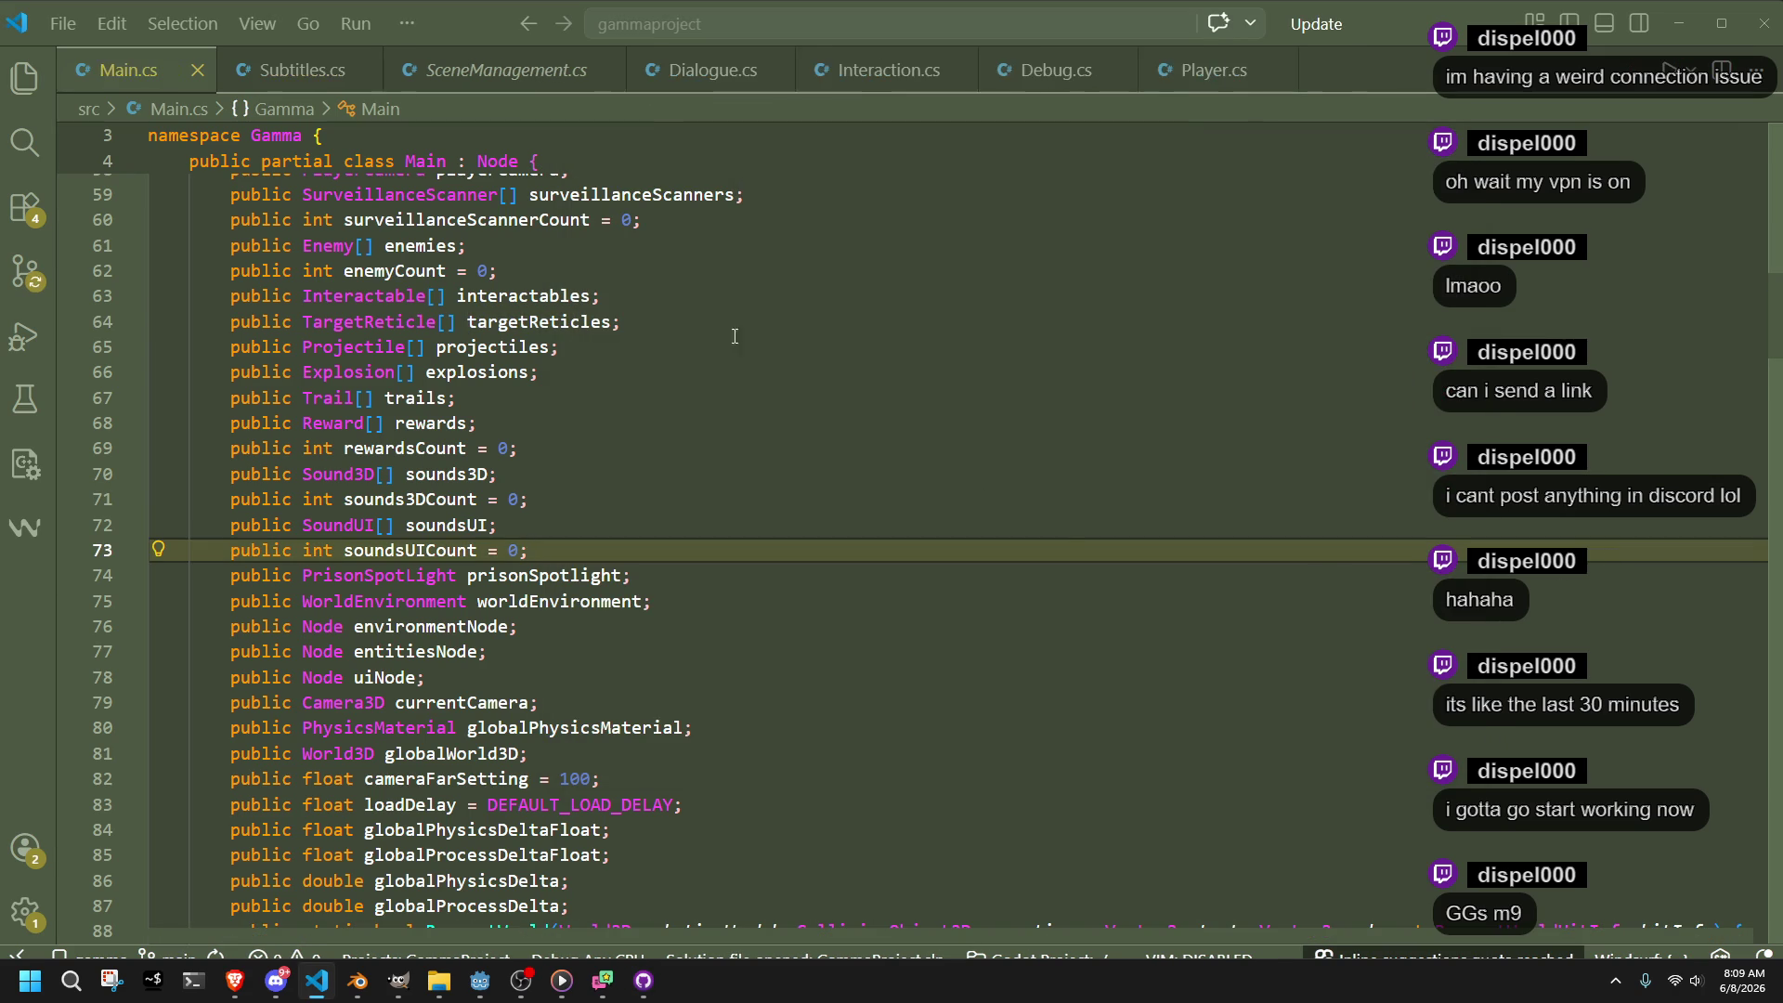
Select PrisonSpotLight on line 74 of Main.cs, then switch to slinkrocket.blend in Blender
{"action": "double_click", "coordinate": [427, 579]}
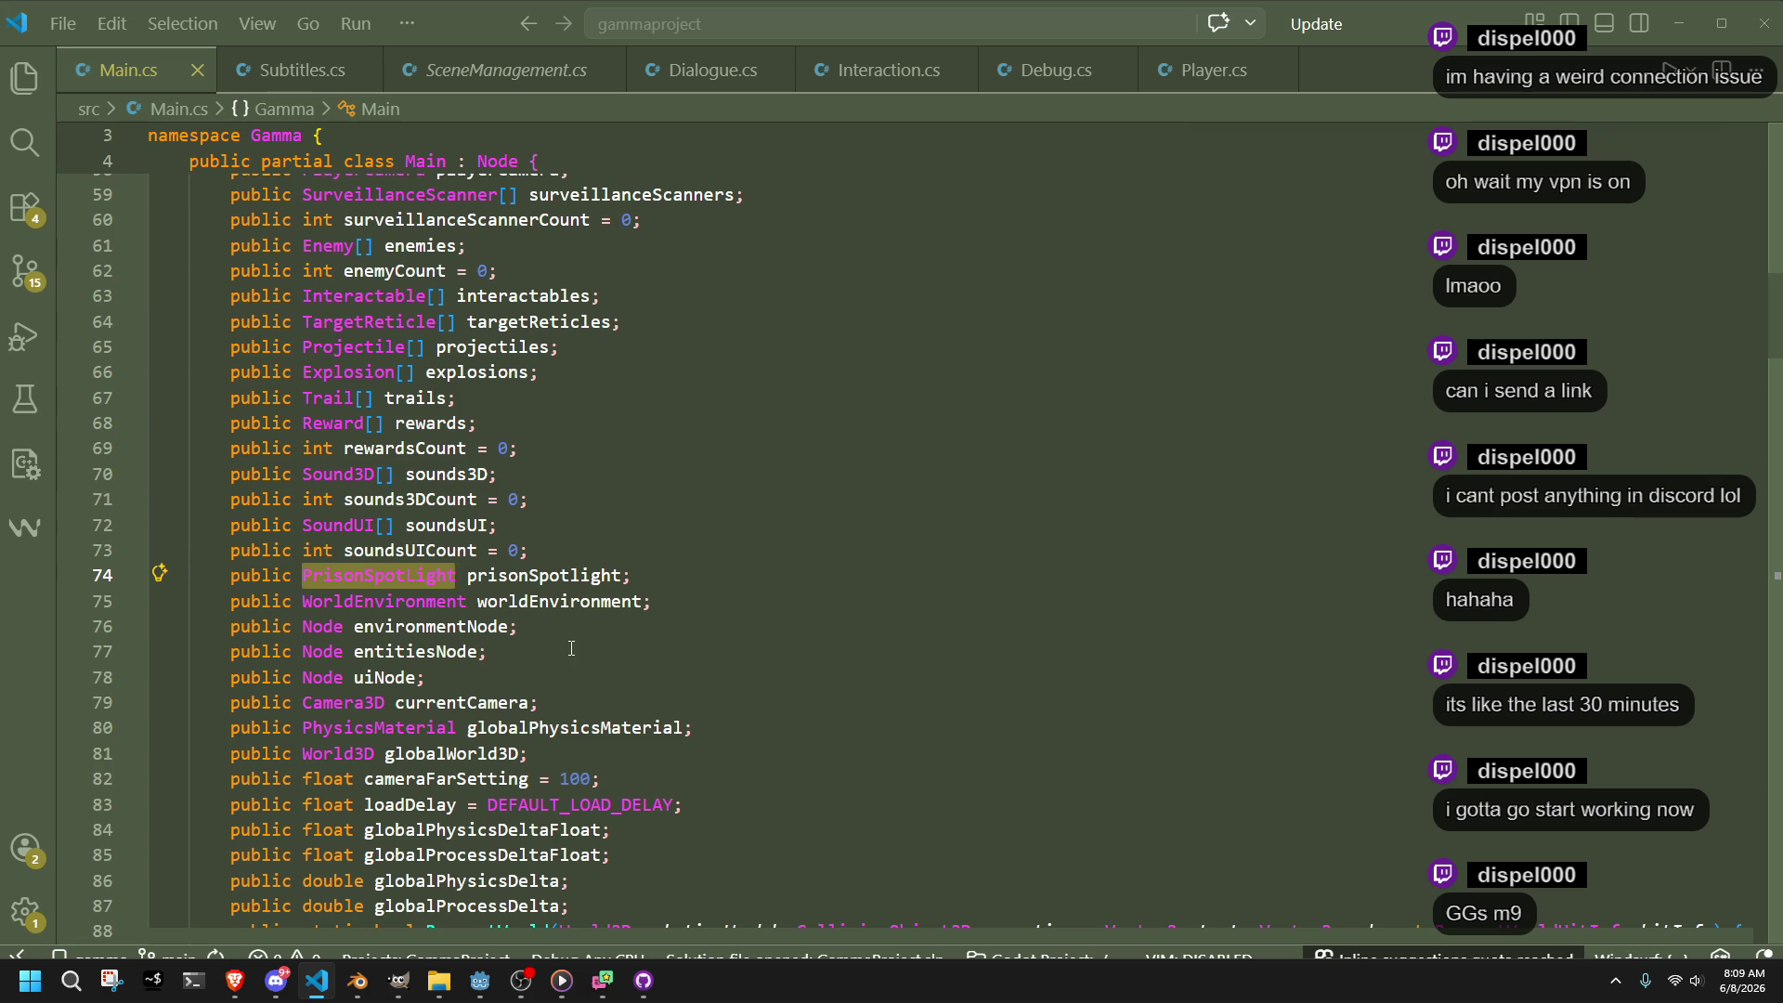
{"action": "left_click", "coordinate": [357, 981]}
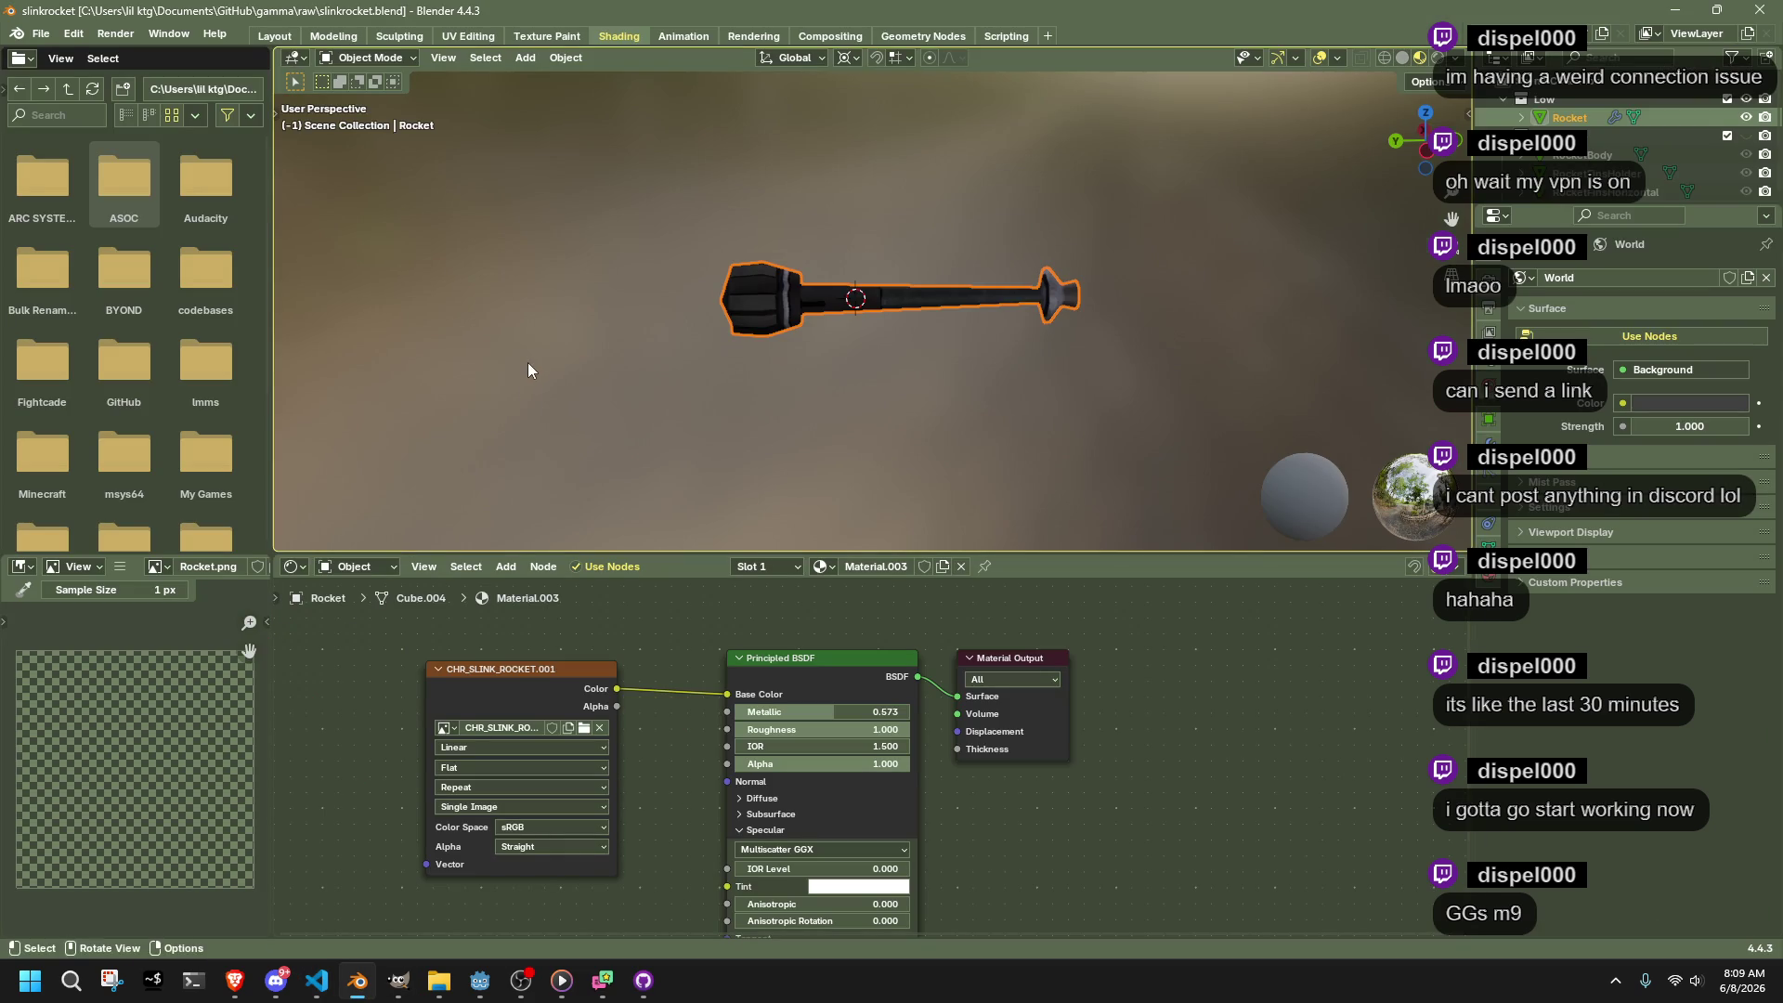
Orbit around the rocket model and save slinkrocket.blend
{"action": "mouse_move", "coordinate": [529, 367]}
{"action": "left_mouse_down"}
{"action": "mouse_move", "coordinate": [905, 369]}
{"action": "mouse_move", "coordinate": [961, 315]}
{"action": "mouse_move", "coordinate": [952, 243]}
{"action": "mouse_move", "coordinate": [895, 246]}
{"action": "mouse_move", "coordinate": [843, 314]}
{"action": "left_mouse_up"}
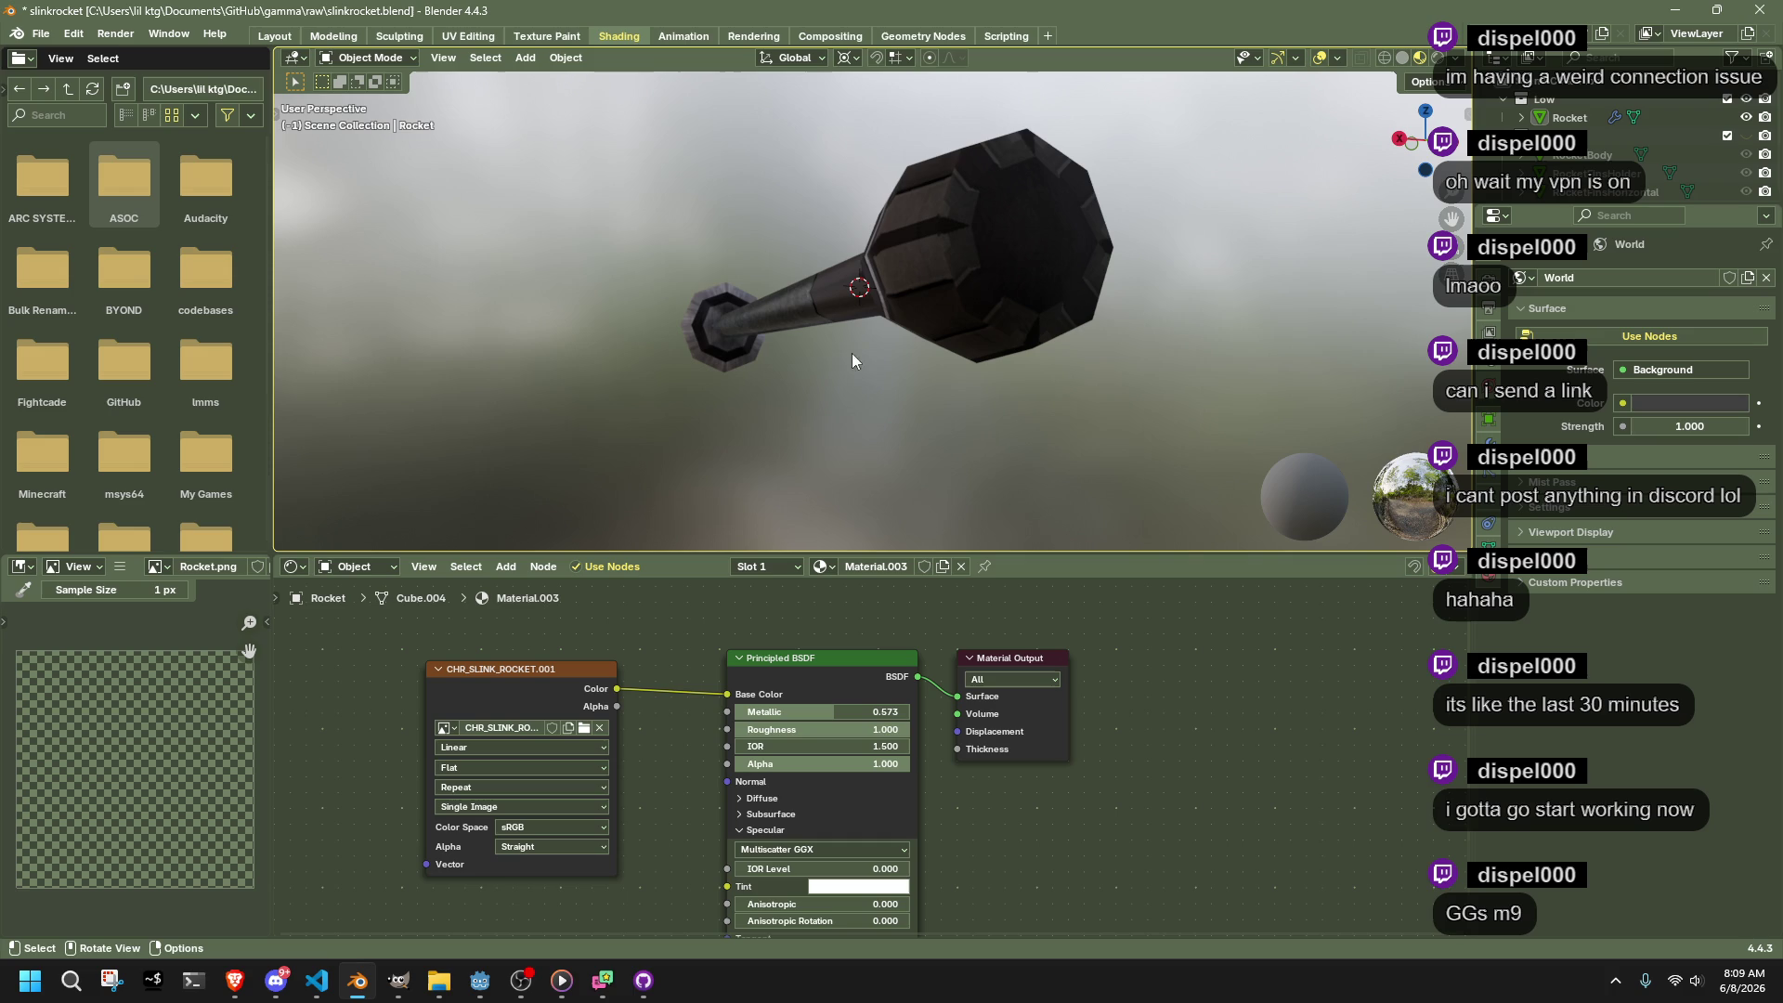
{"action": "mouse_move", "coordinate": [602, 206]}
{"action": "left_mouse_down"}
{"action": "mouse_move", "coordinate": [668, 418]}
{"action": "mouse_move", "coordinate": [591, 611]}
{"action": "left_mouse_up"}
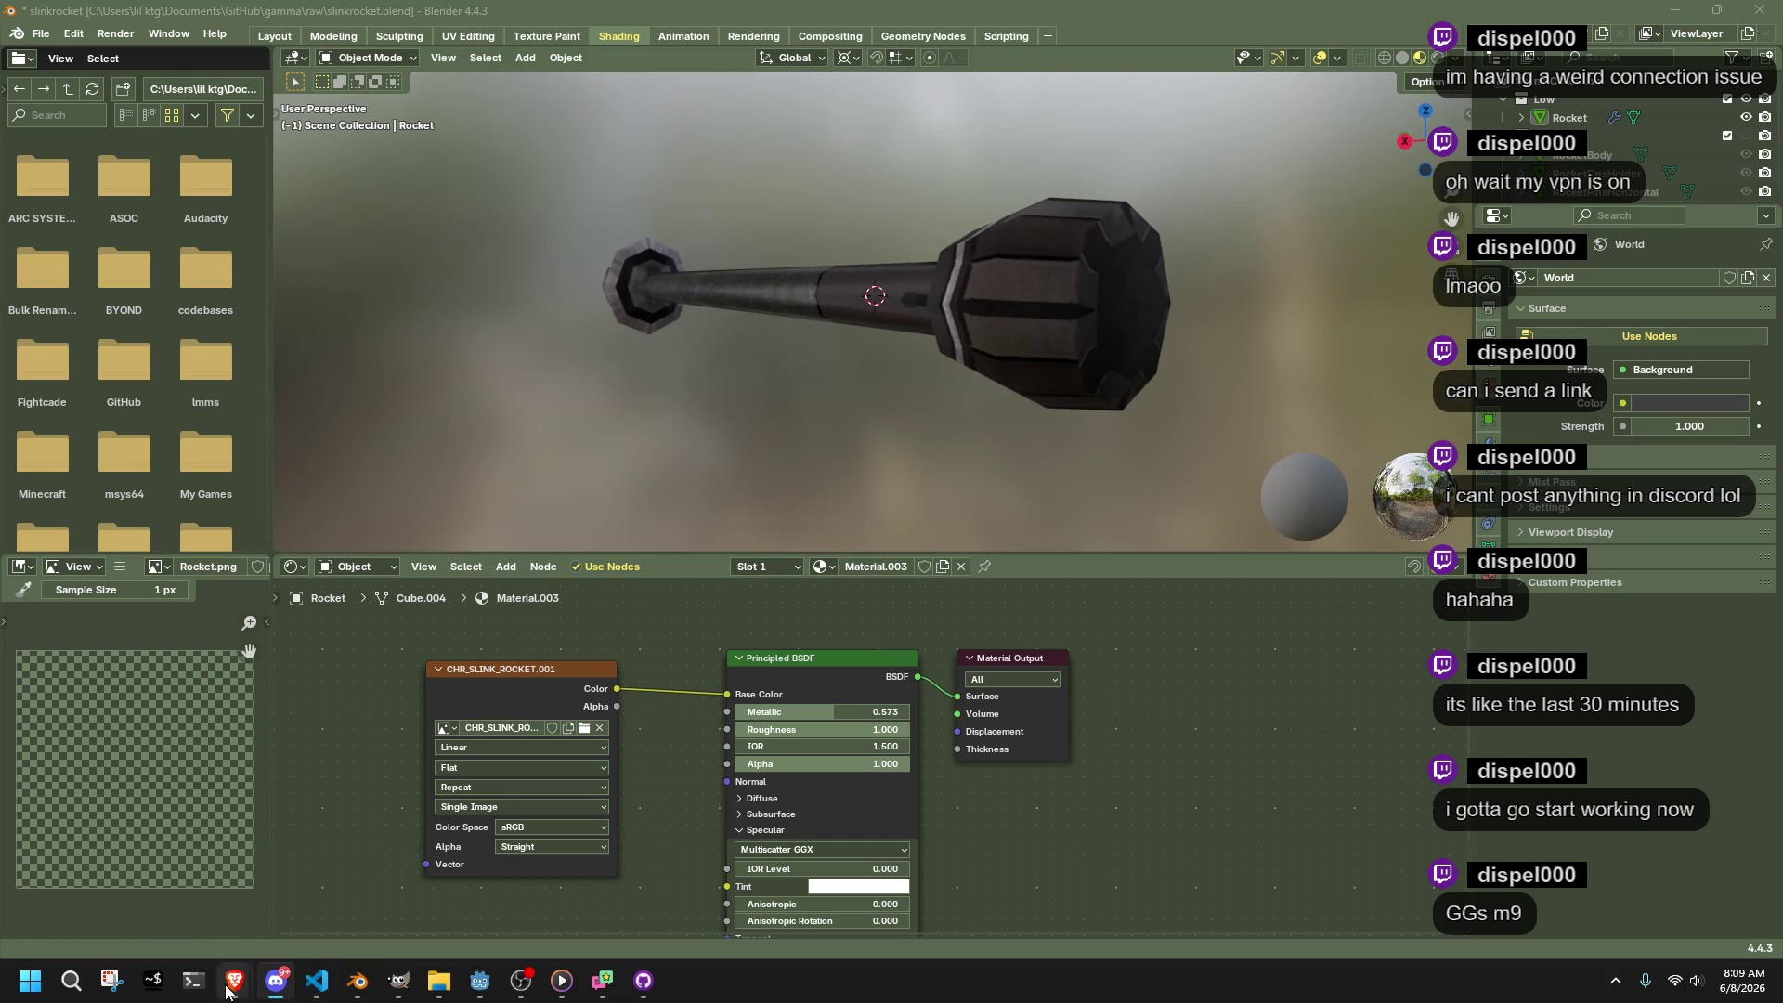
{"action": "mouse_move", "coordinate": [239, 988]}
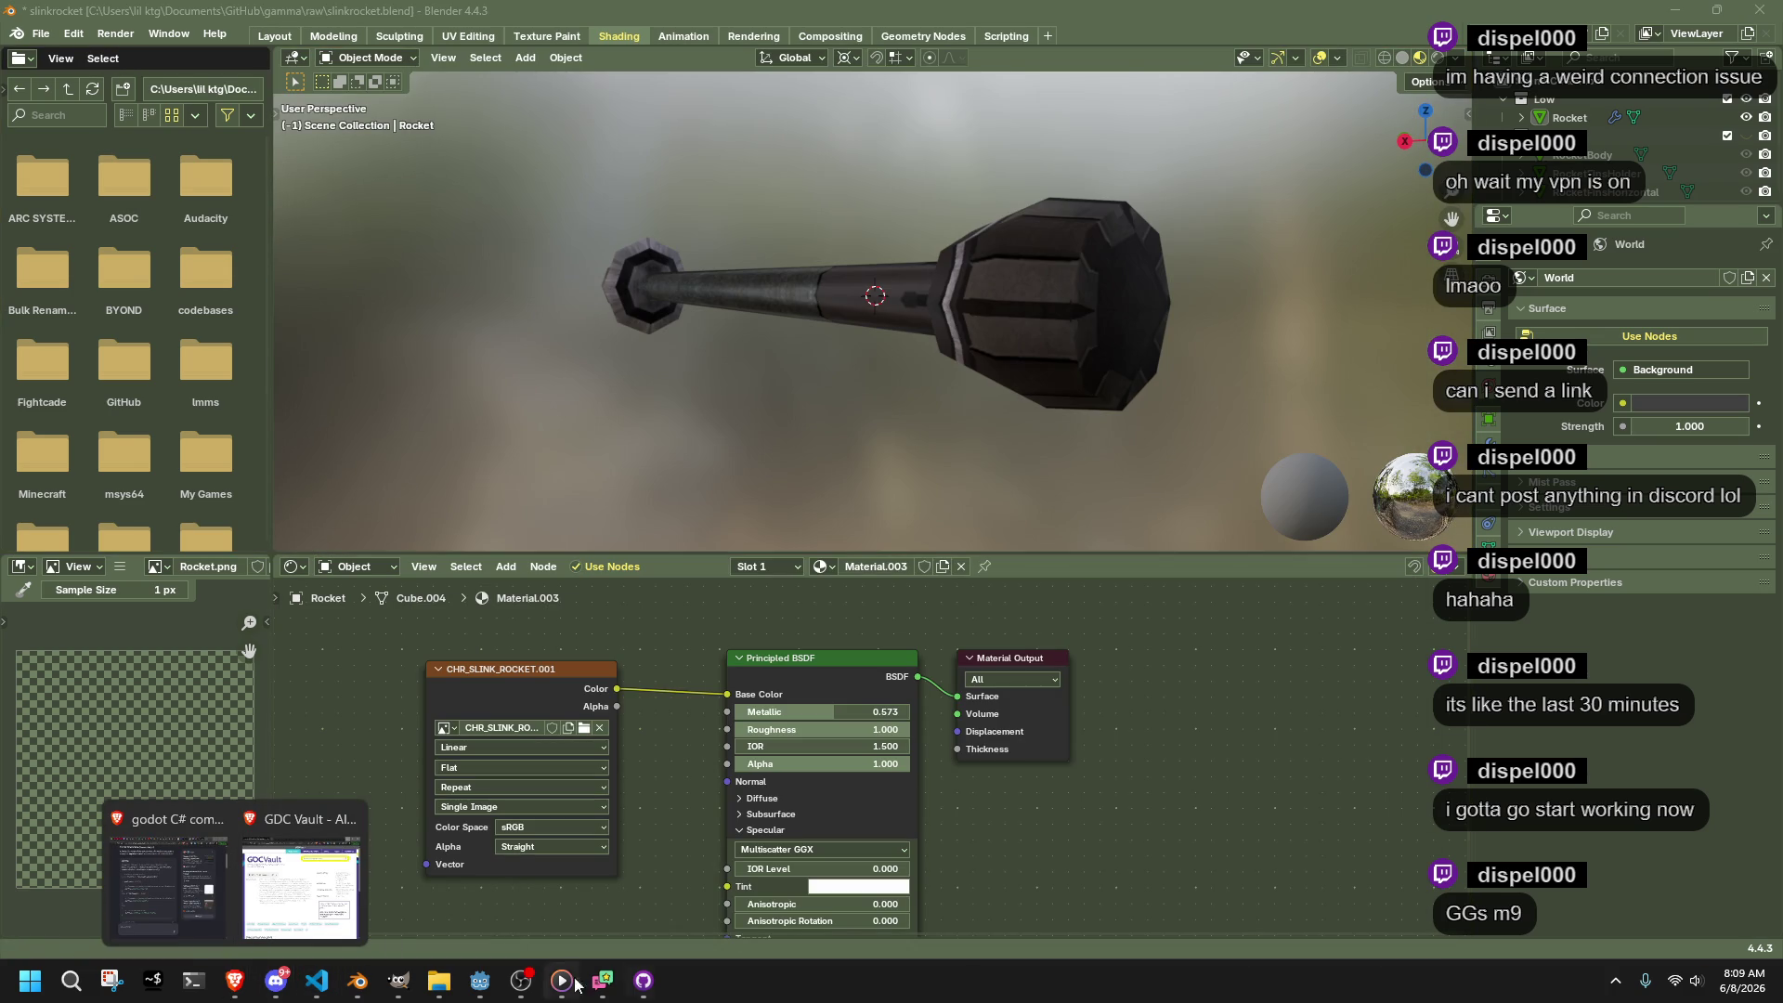
{"action": "left_click", "coordinate": [191, 923]}
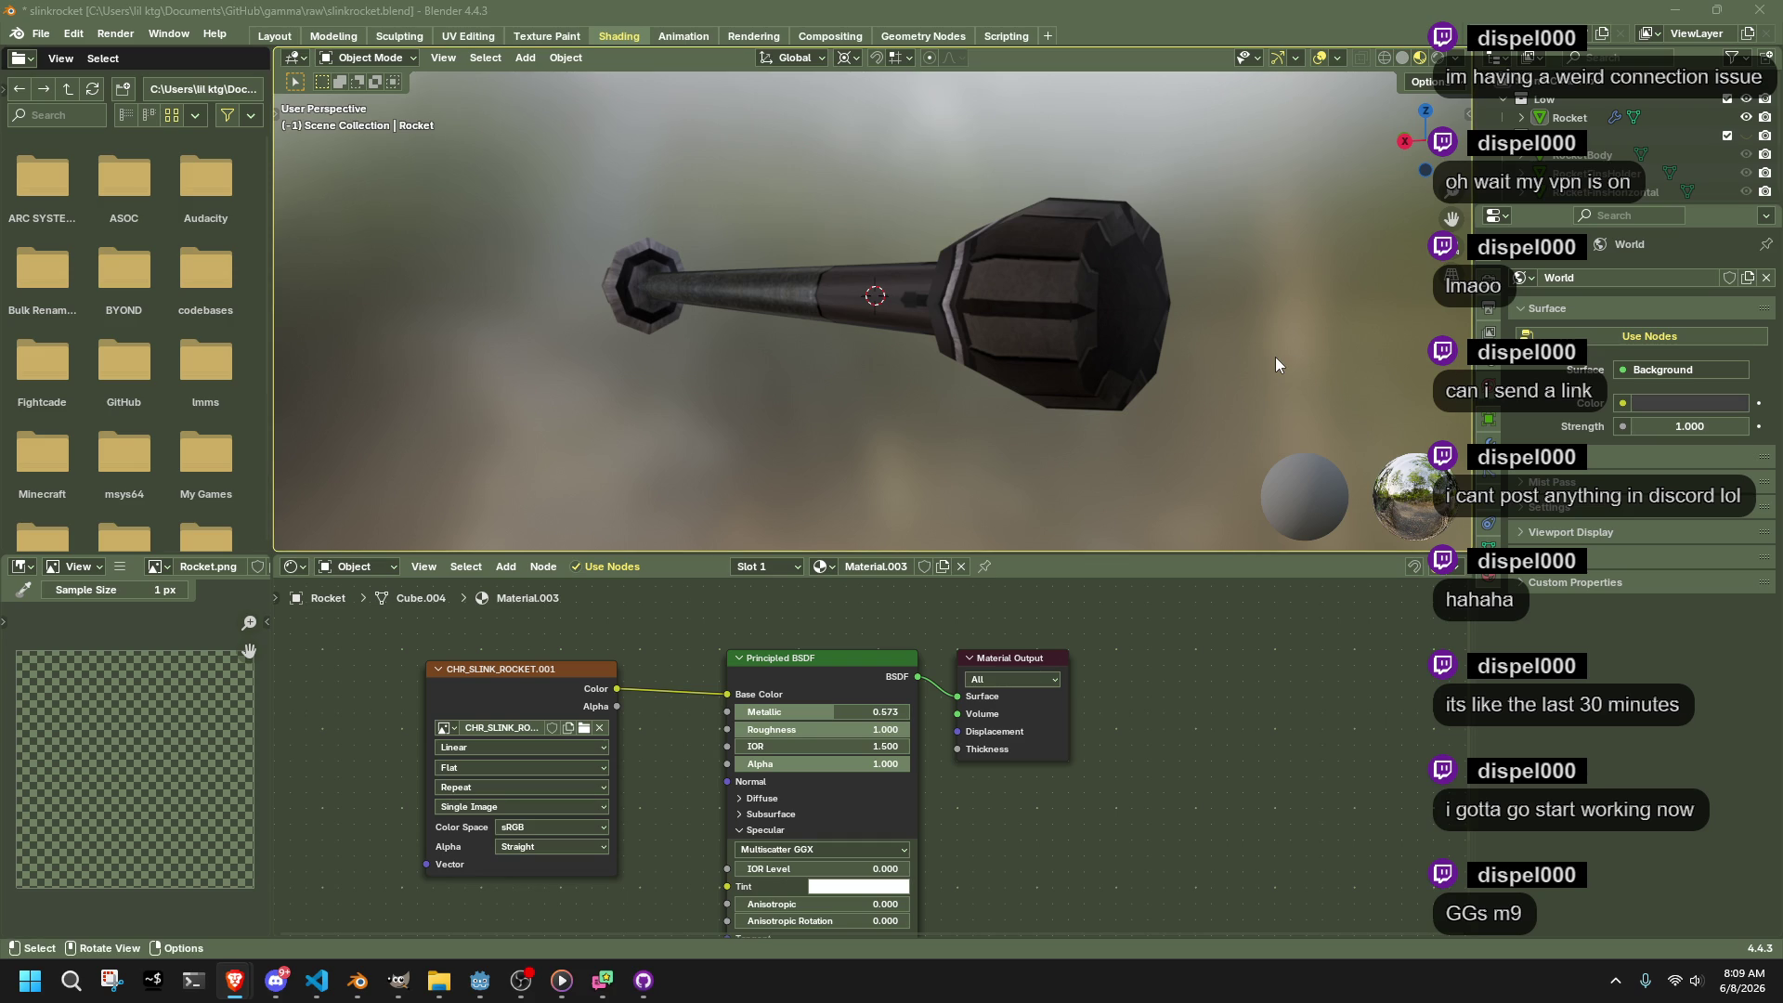
{"action": "left_click_drag", "start_coordinate": [1275, 357], "coordinate": [743, 390]}
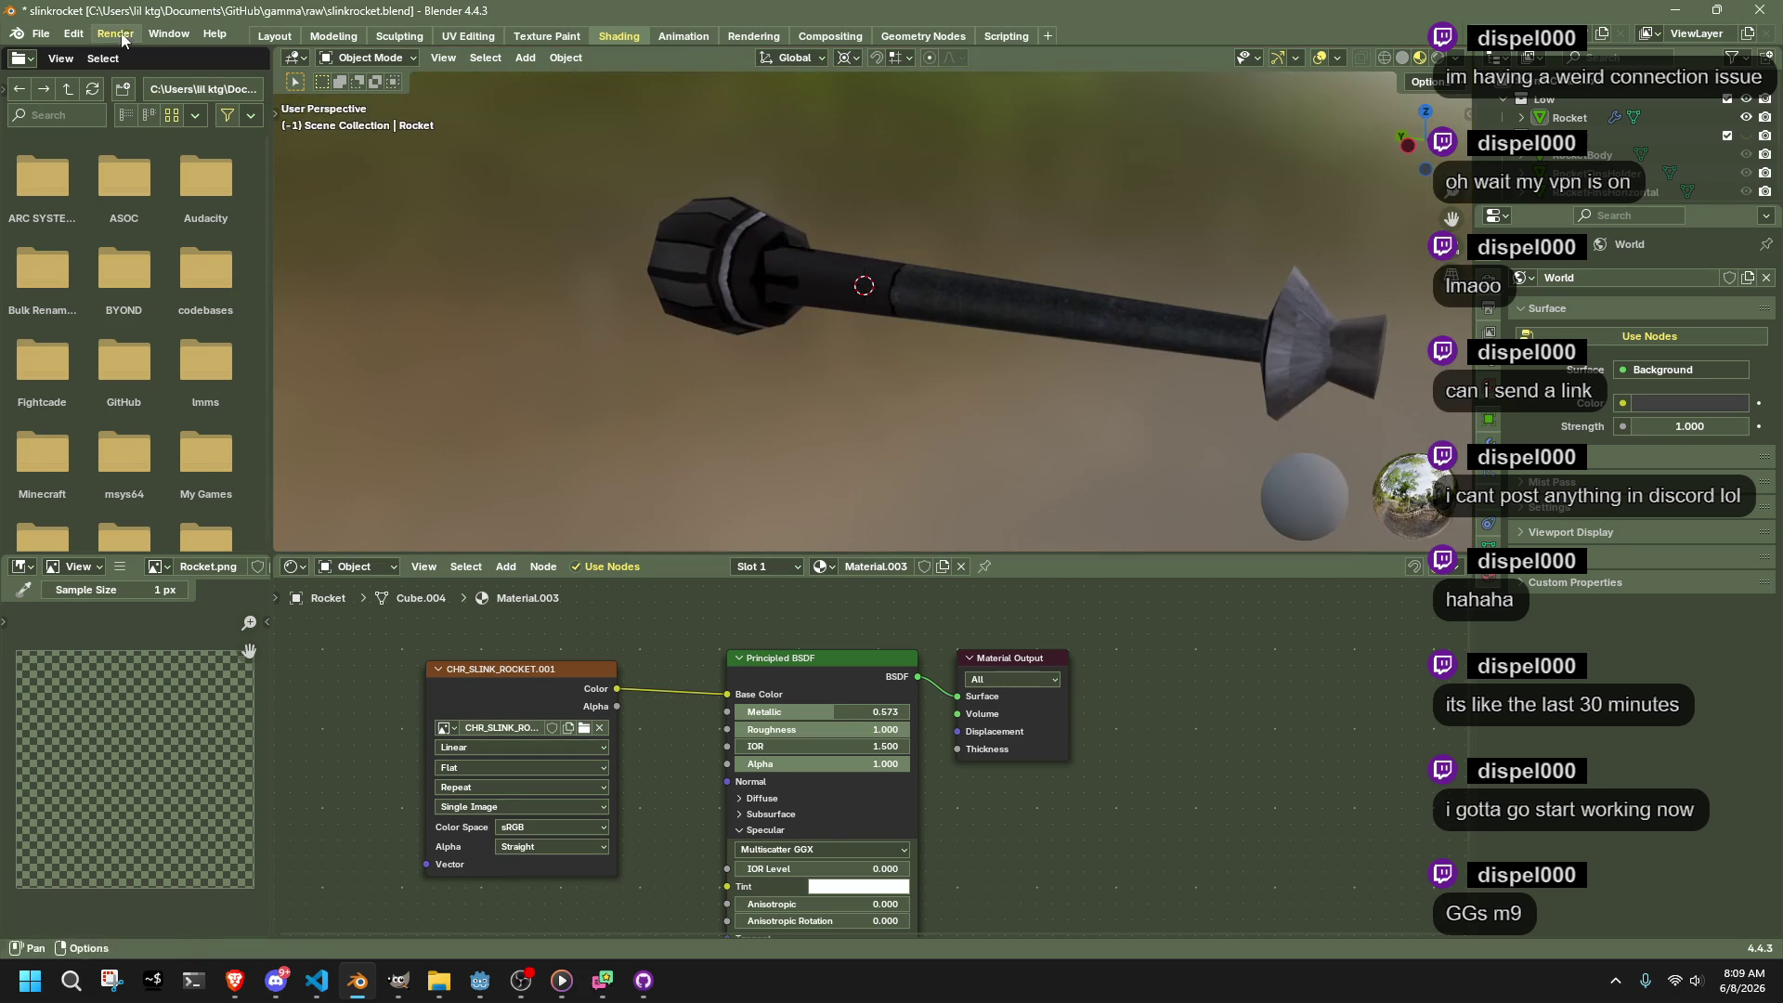
{"action": "key", "text": "ctrl+s"}
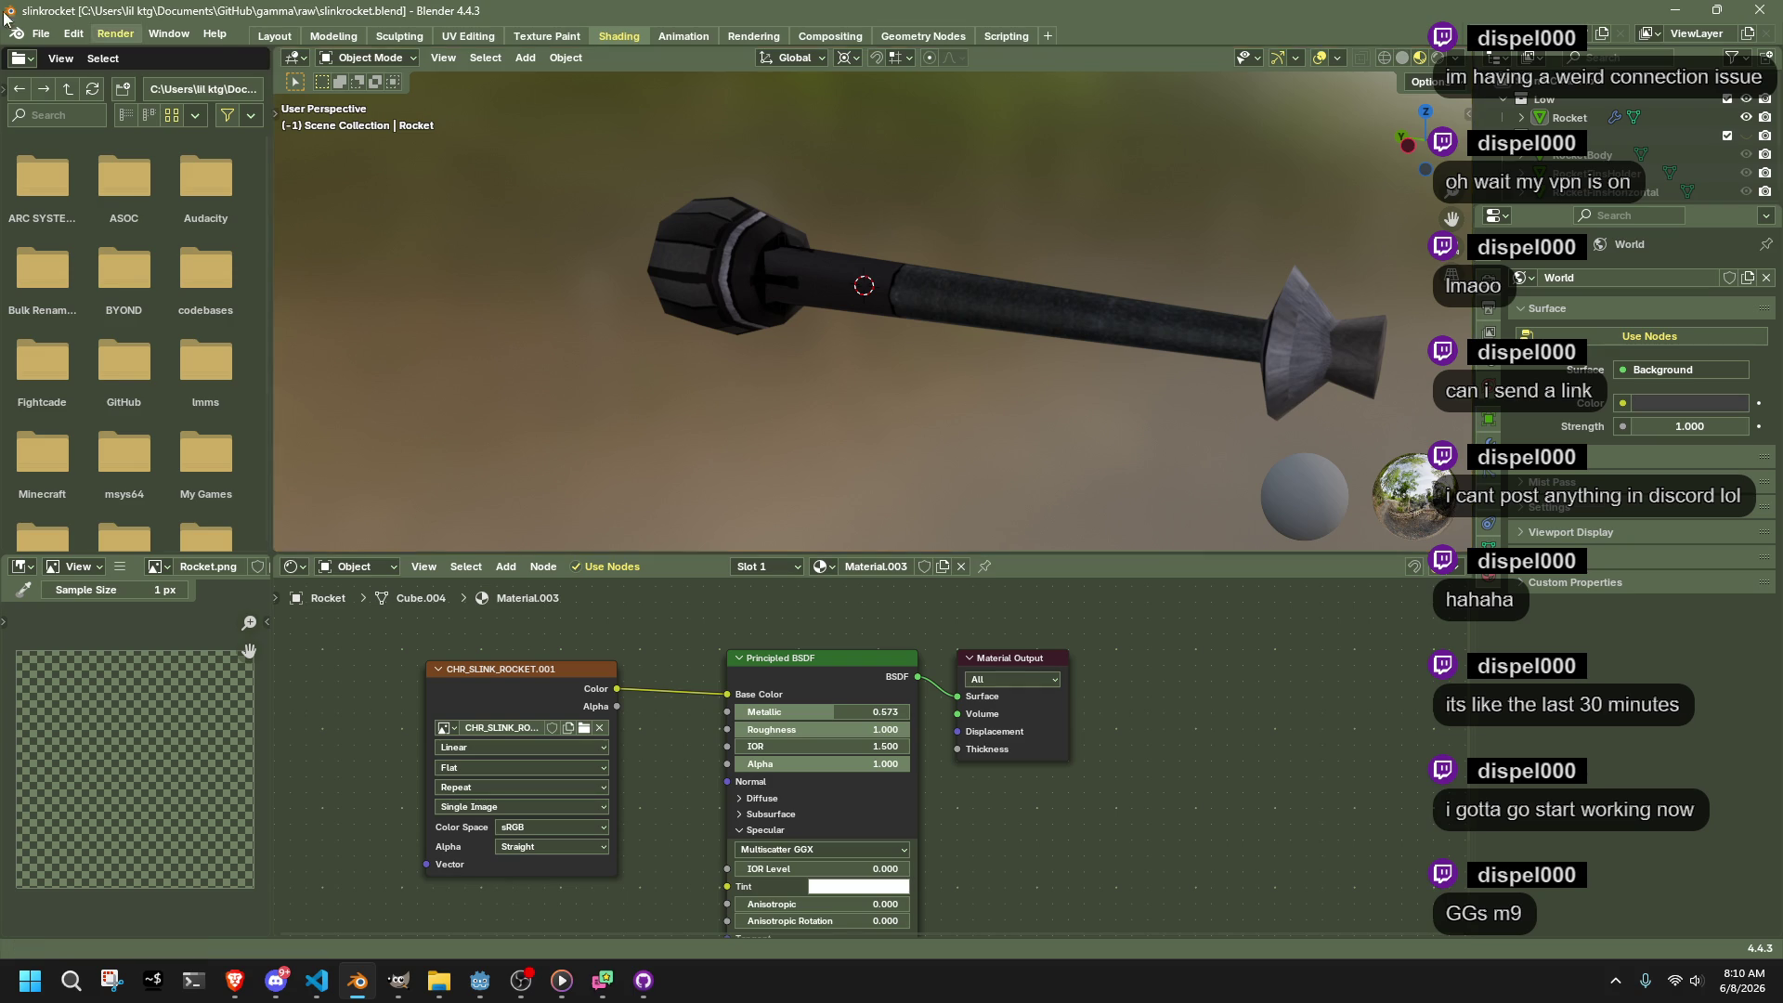
Open SlinkMovie.blend from File > Open Recent
{"action": "left_click", "coordinate": [41, 34]}
{"action": "mouse_move", "coordinate": [100, 97]}
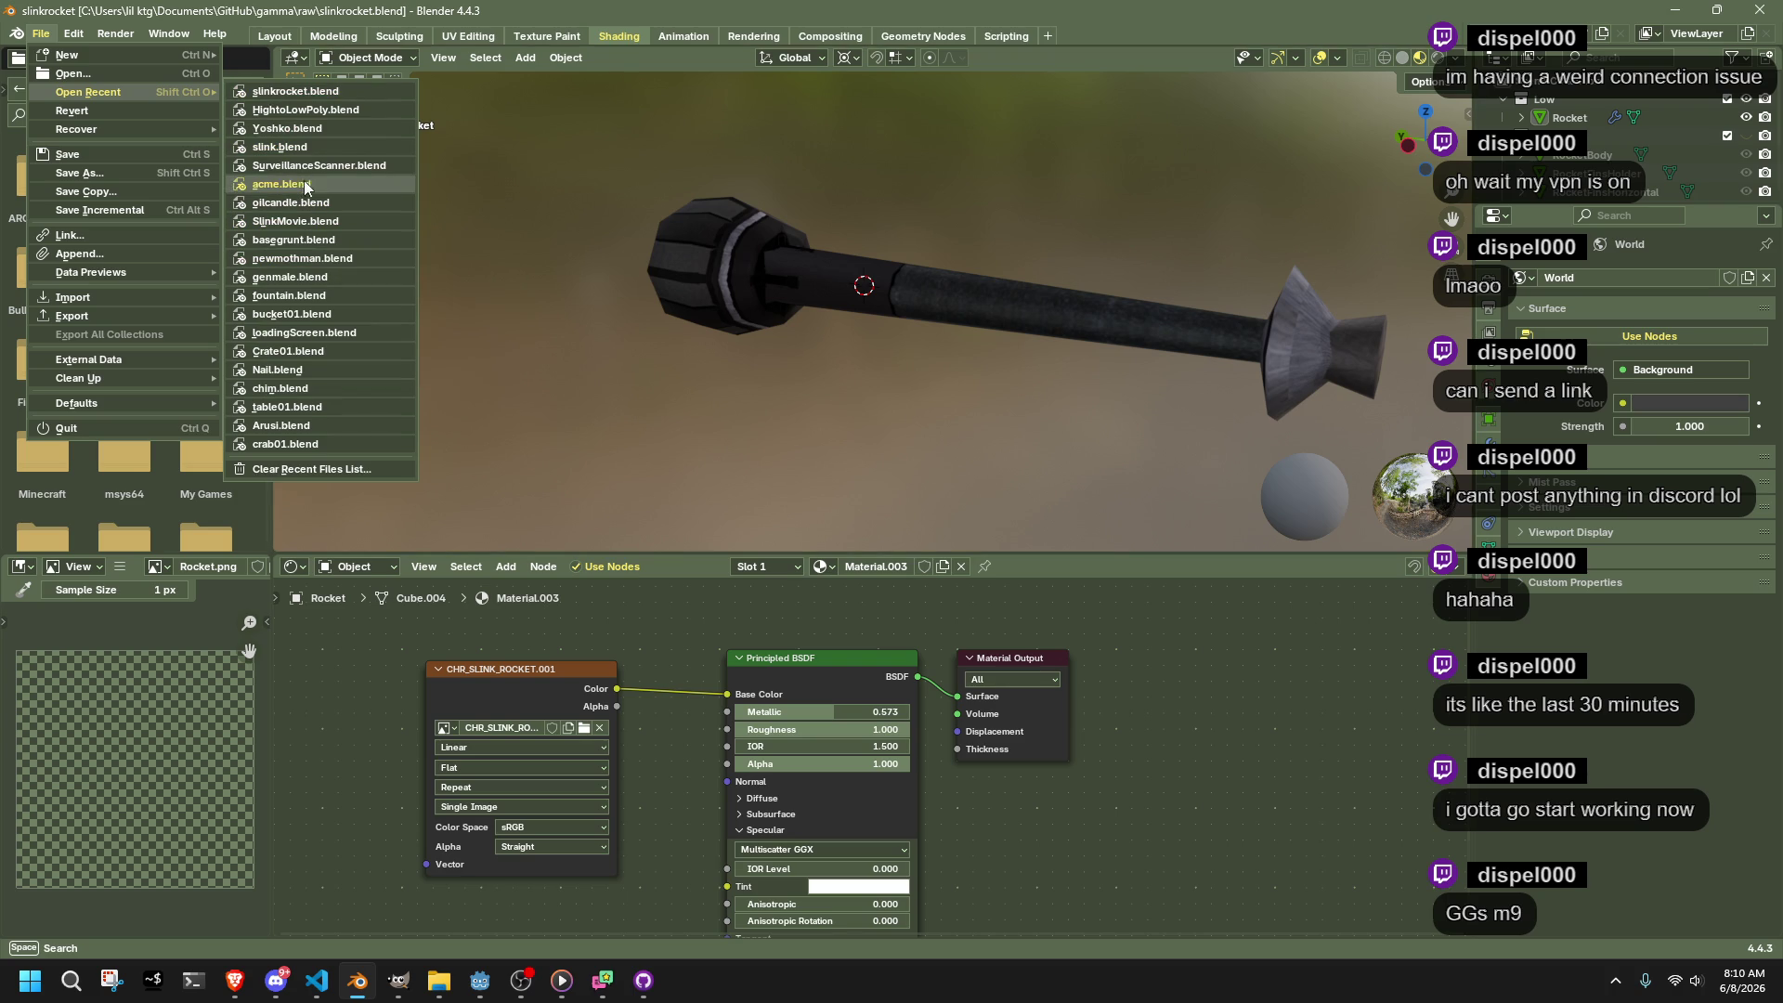
{"action": "mouse_move", "coordinate": [318, 220]}
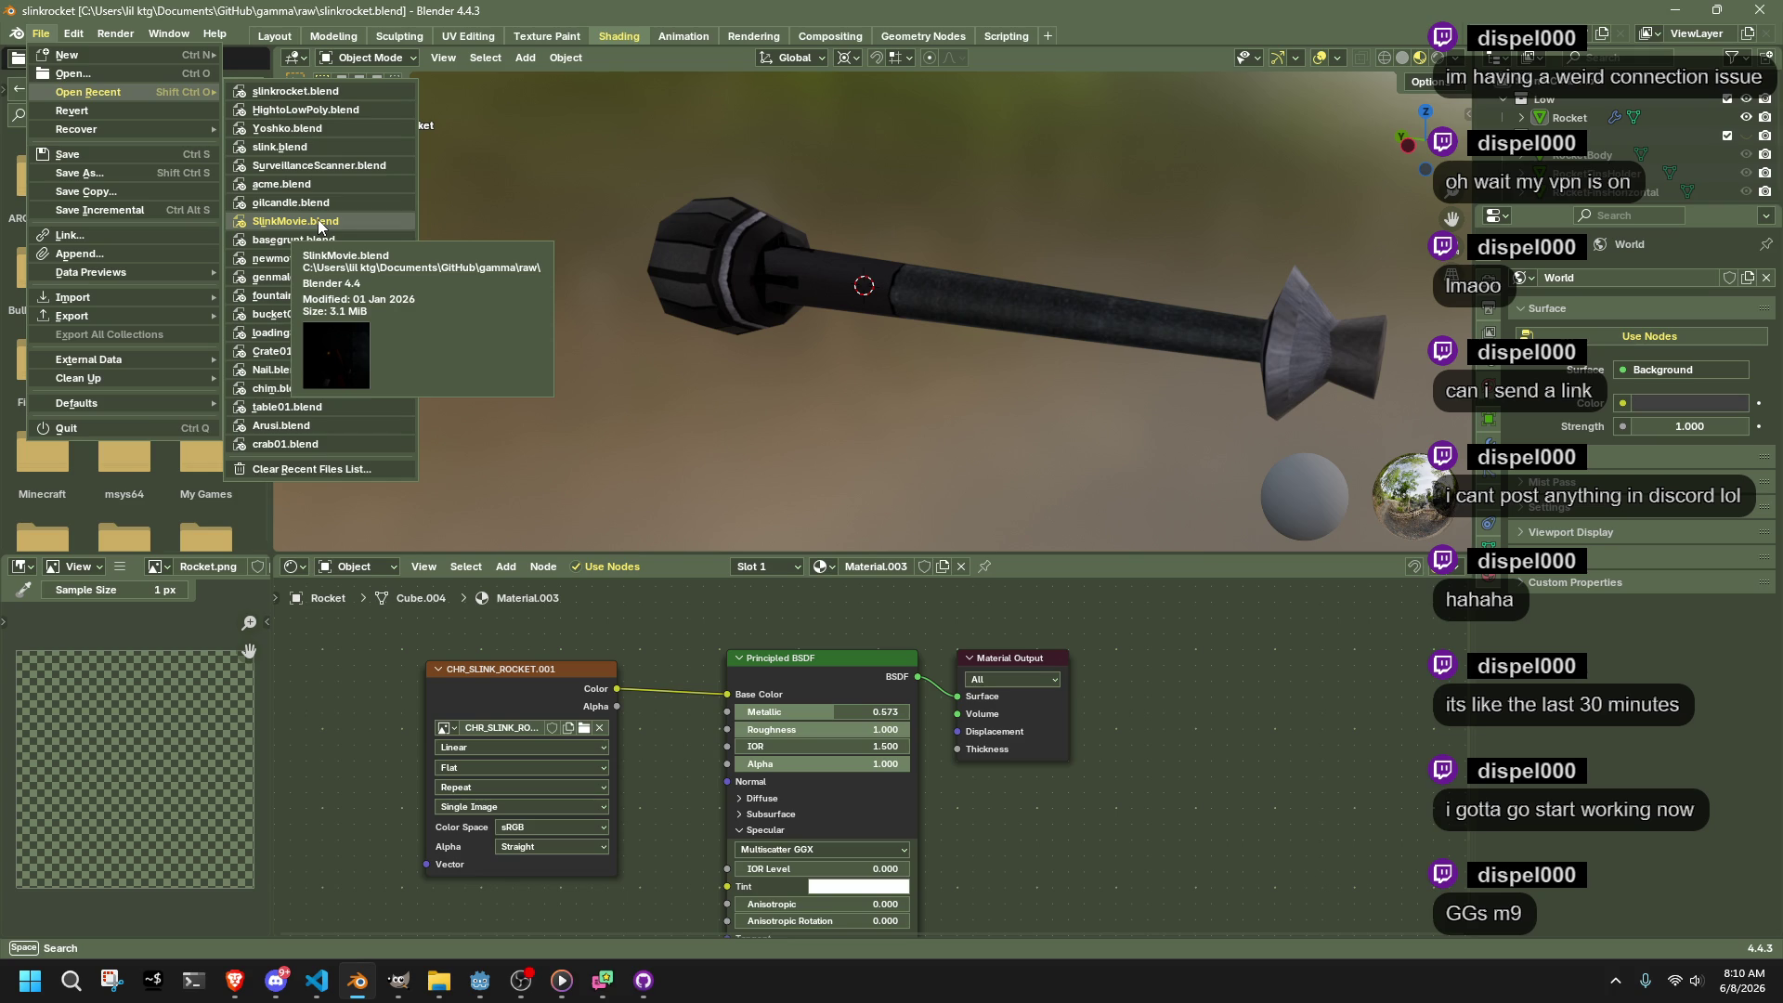
{"action": "left_click", "coordinate": [318, 220]}
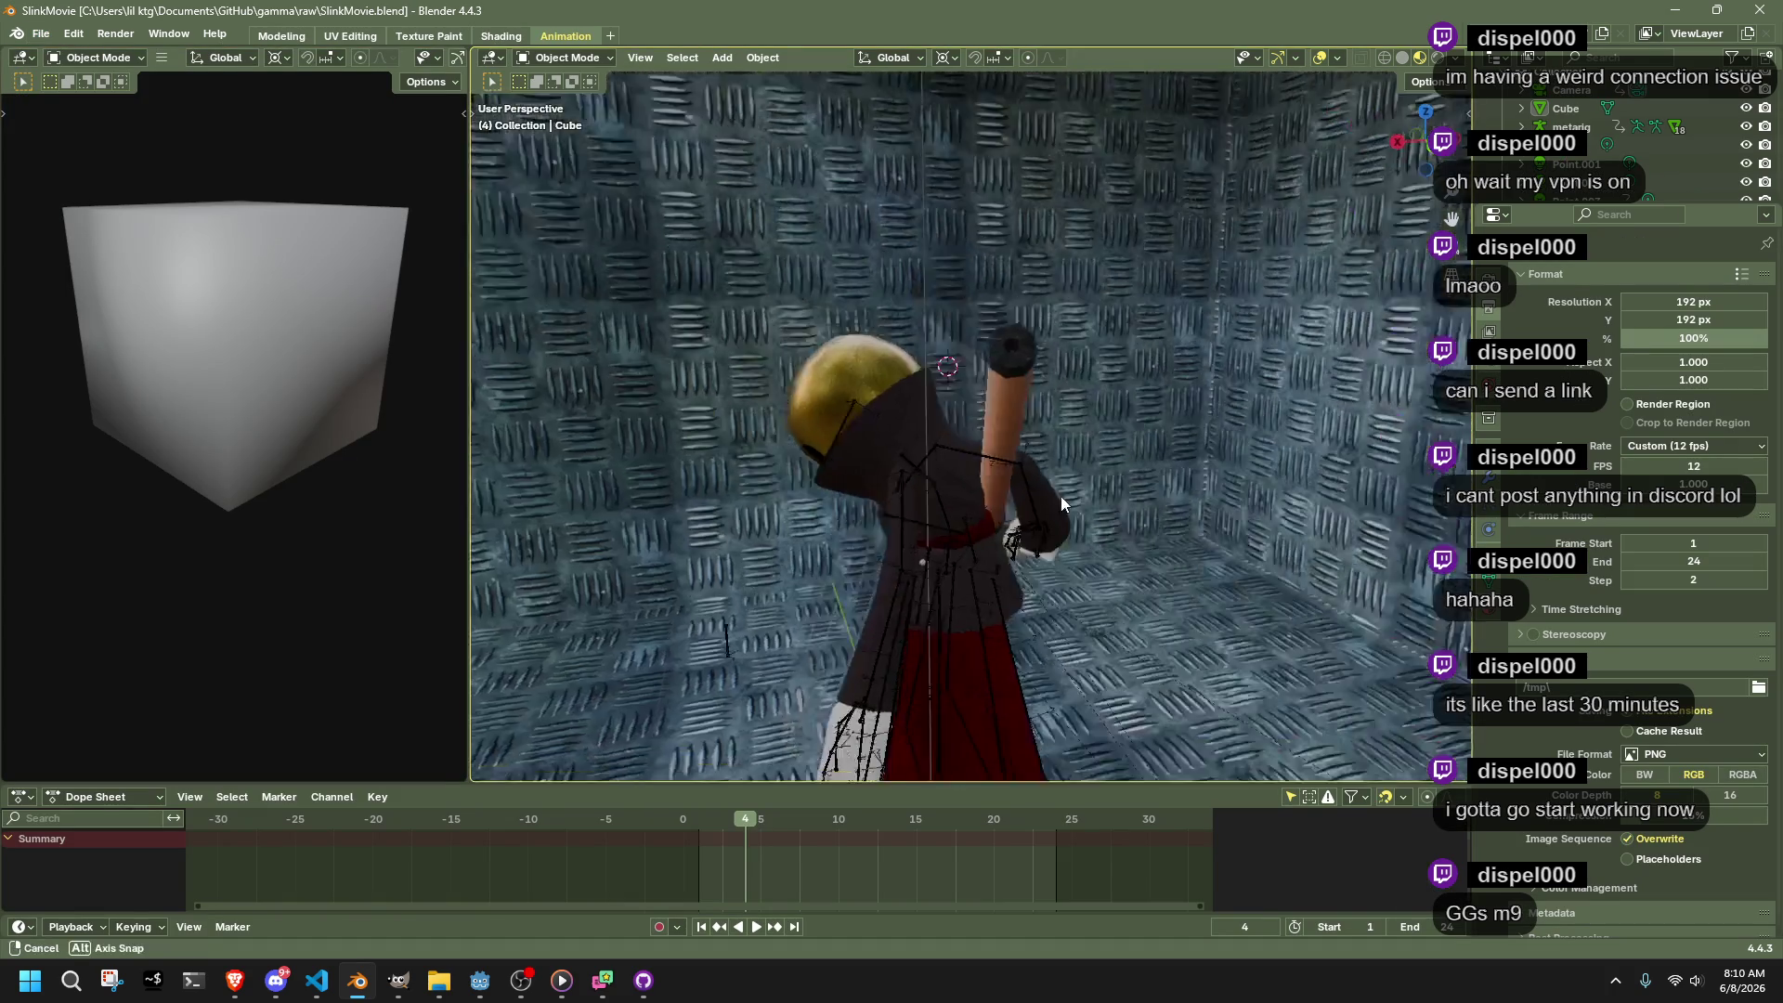
Select the metarig on the character and move the playhead from frame 4 to 11
{"action": "scroll", "coordinate": [1061, 496], "scroll_direction": "up", "scroll_amount": 5}
{"action": "mouse_move", "coordinate": [1061, 496]}
{"action": "left_mouse_down"}
{"action": "mouse_move", "coordinate": [1249, 460]}
{"action": "mouse_move", "coordinate": [1319, 401]}
{"action": "left_mouse_up"}
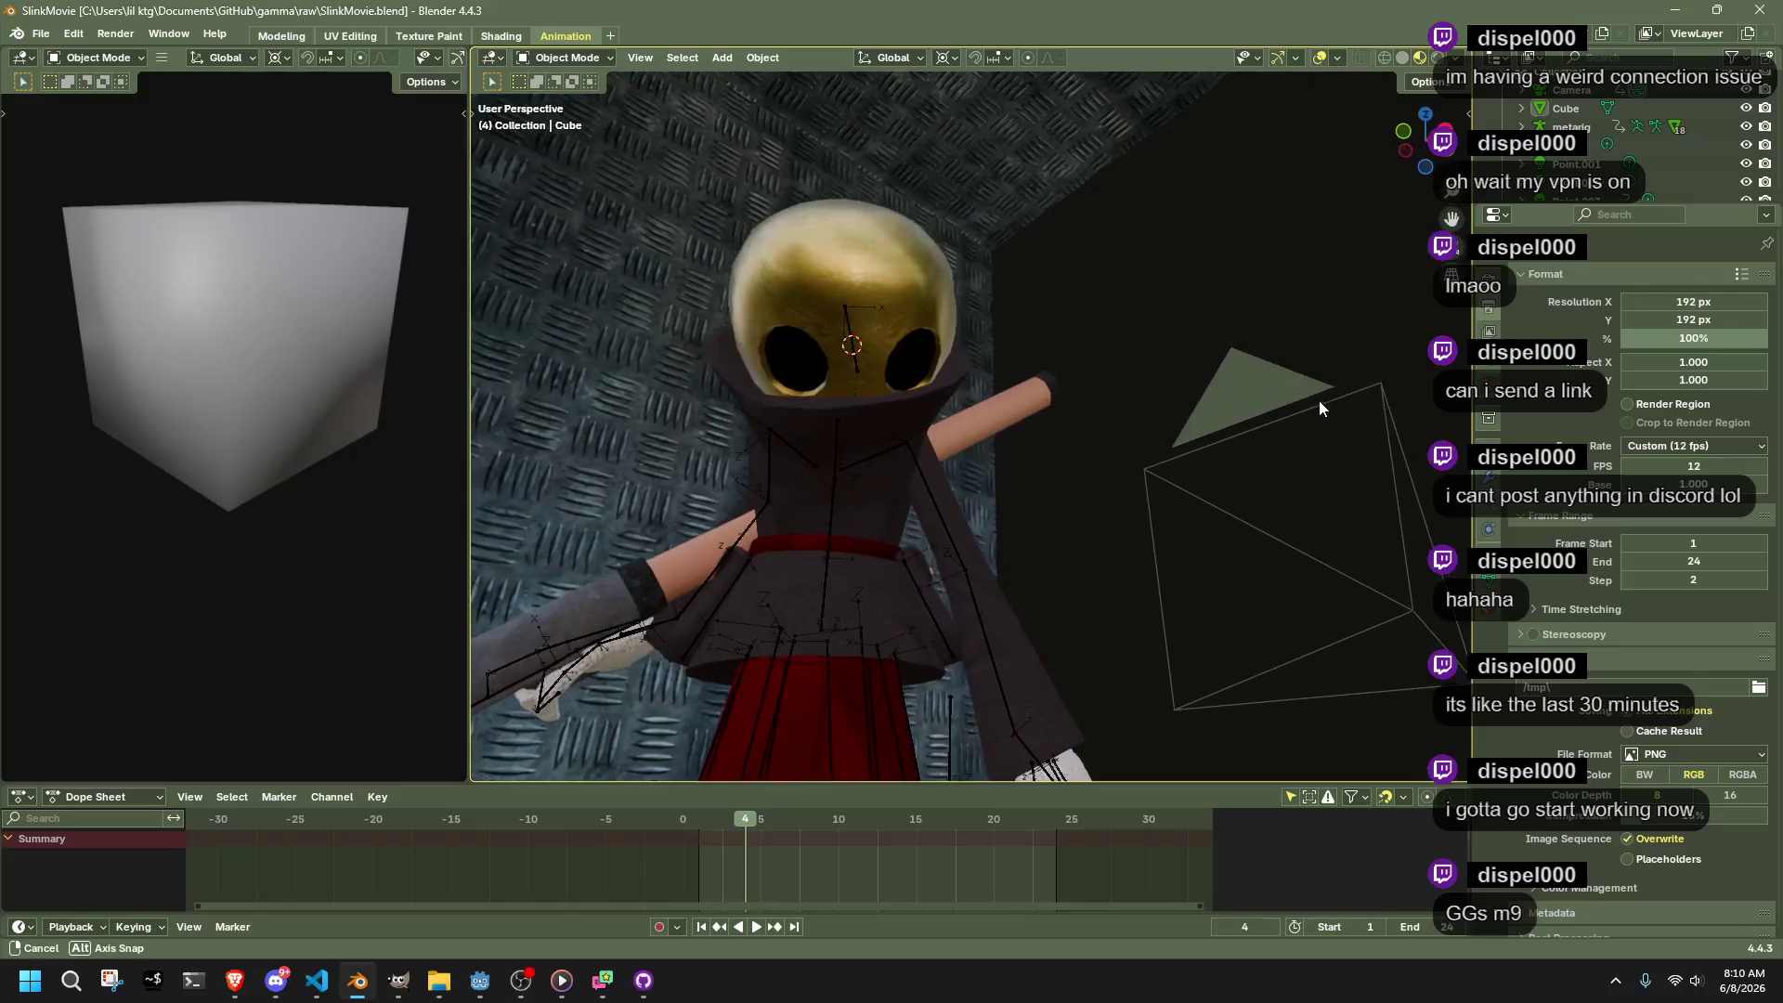
{"action": "left_click", "coordinate": [909, 458]}
{"action": "scroll", "coordinate": [1053, 511], "scroll_direction": "down", "scroll_amount": 5}
{"action": "mouse_move", "coordinate": [1054, 511]}
{"action": "left_mouse_down"}
{"action": "mouse_move", "coordinate": [1022, 550]}
{"action": "mouse_move", "coordinate": [1064, 613]}
{"action": "mouse_move", "coordinate": [1202, 644]}
{"action": "mouse_move", "coordinate": [483, 666]}
{"action": "mouse_move", "coordinate": [572, 621]}
{"action": "mouse_move", "coordinate": [819, 577]}
{"action": "mouse_move", "coordinate": [522, 653]}
{"action": "mouse_move", "coordinate": [495, 641]}
{"action": "mouse_move", "coordinate": [521, 615]}
{"action": "mouse_move", "coordinate": [879, 639]}
{"action": "mouse_move", "coordinate": [815, 647]}
{"action": "left_mouse_up"}
{"action": "mouse_move", "coordinate": [711, 817]}
{"action": "left_mouse_down"}
{"action": "mouse_move", "coordinate": [979, 823]}
{"action": "mouse_move", "coordinate": [707, 842]}
{"action": "left_mouse_up"}
{"action": "scroll", "coordinate": [1016, 580], "scroll_direction": "down", "scroll_amount": 4}
View the character from the front and switch Shading back to the Animation workspace
{"action": "left_click", "coordinate": [1228, 563]}
{"action": "scroll", "coordinate": [1041, 489], "scroll_direction": "up", "scroll_amount": 10}
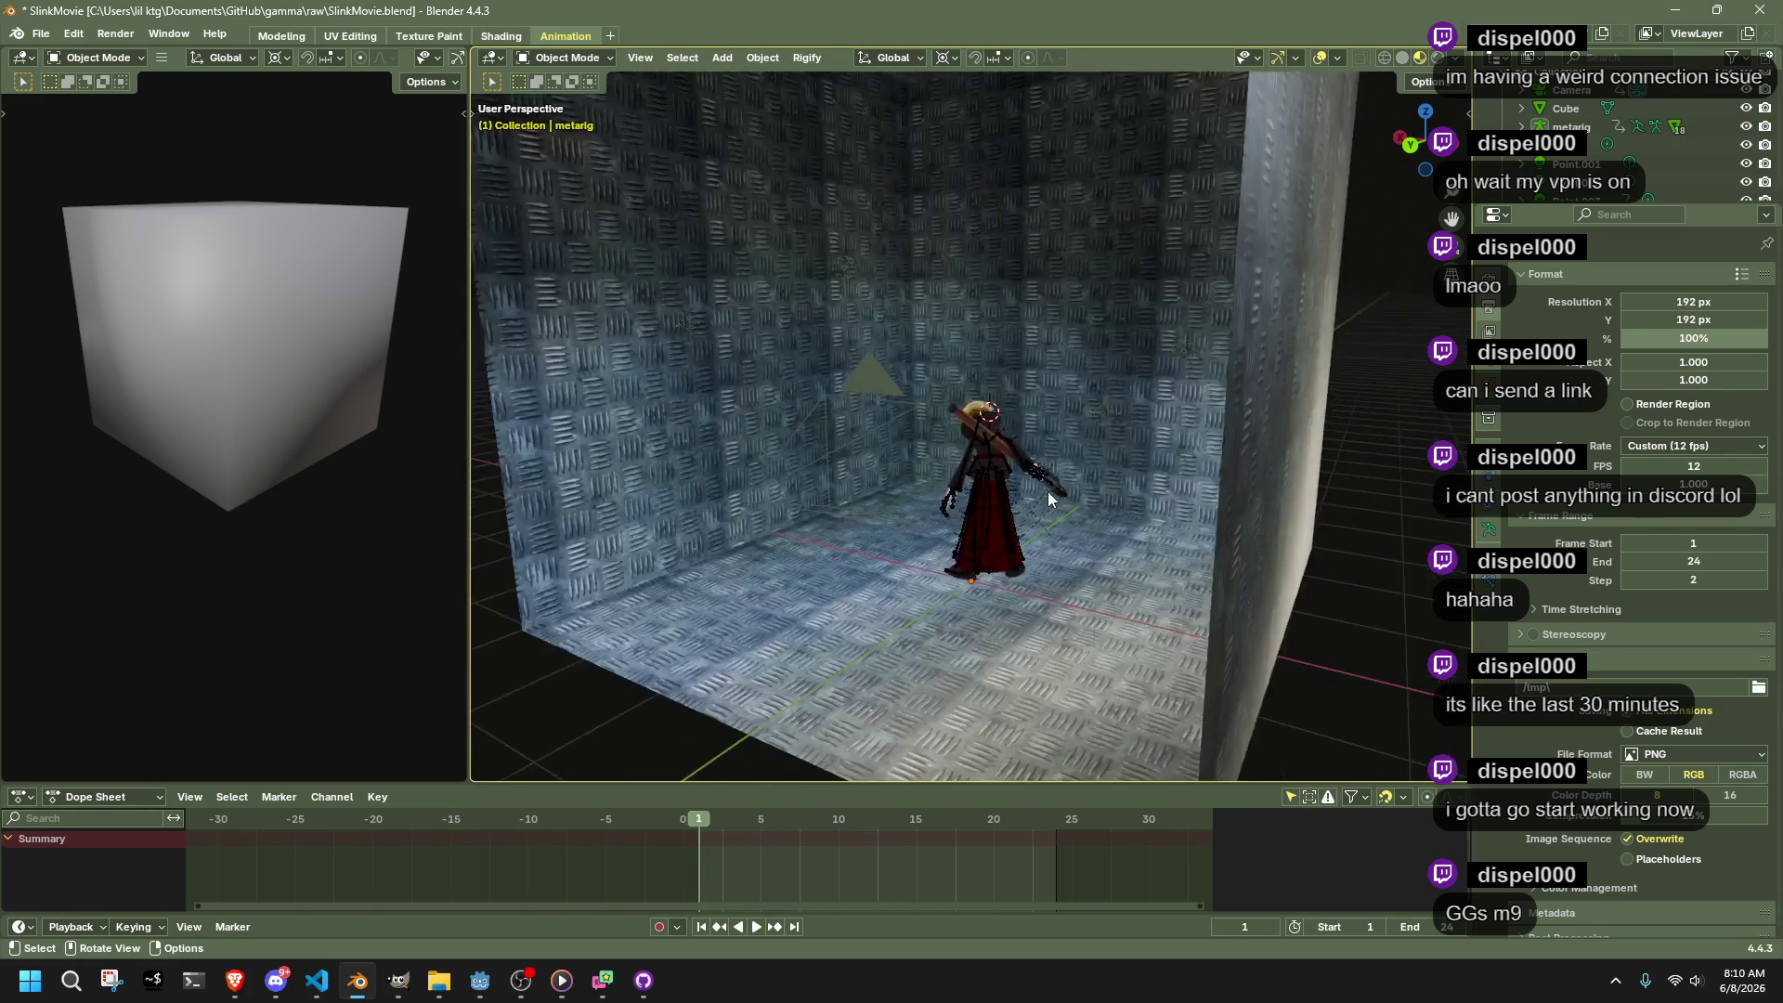
{"action": "scroll", "coordinate": [1030, 557], "scroll_direction": "down", "scroll_amount": 3}
{"action": "left_click_drag", "start_coordinate": [1029, 577], "coordinate": [1313, 580]}
{"action": "scroll", "coordinate": [1195, 332], "scroll_direction": "up", "scroll_amount": 5}
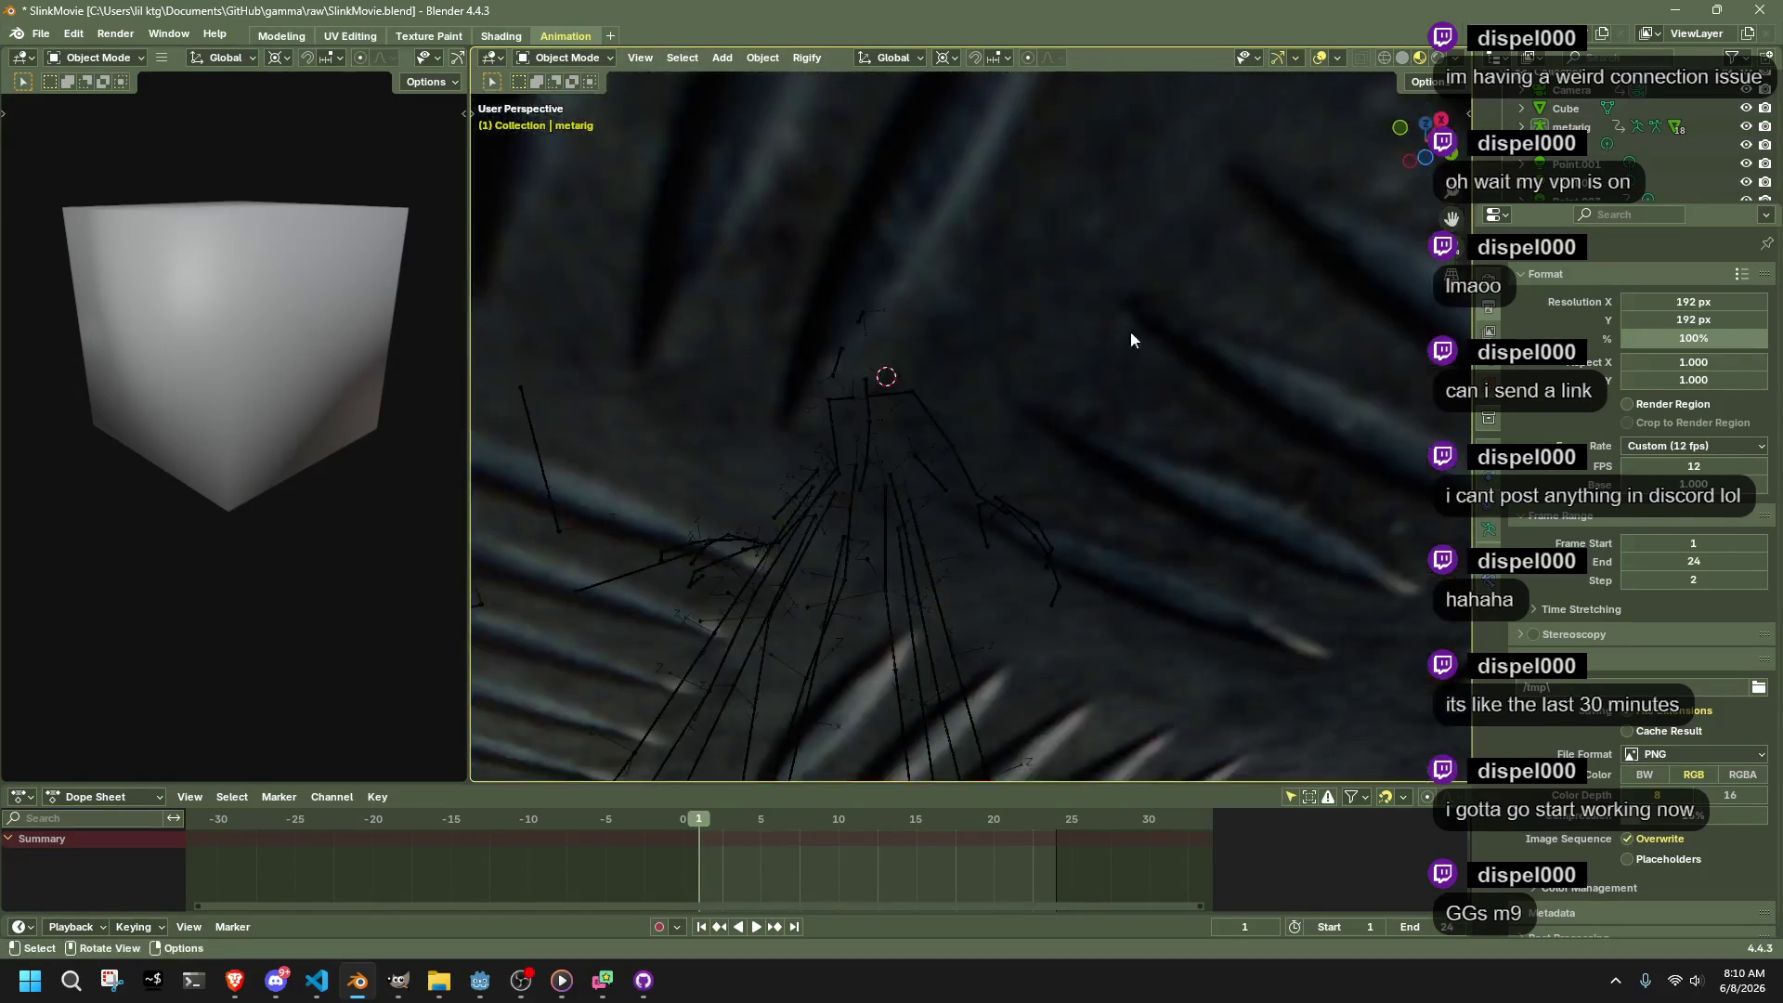
{"action": "scroll", "coordinate": [956, 481], "scroll_direction": "down", "scroll_amount": 4}
{"action": "scroll", "coordinate": [956, 481], "scroll_direction": "up", "scroll_amount": 3}
{"action": "left_click", "coordinate": [825, 348]}
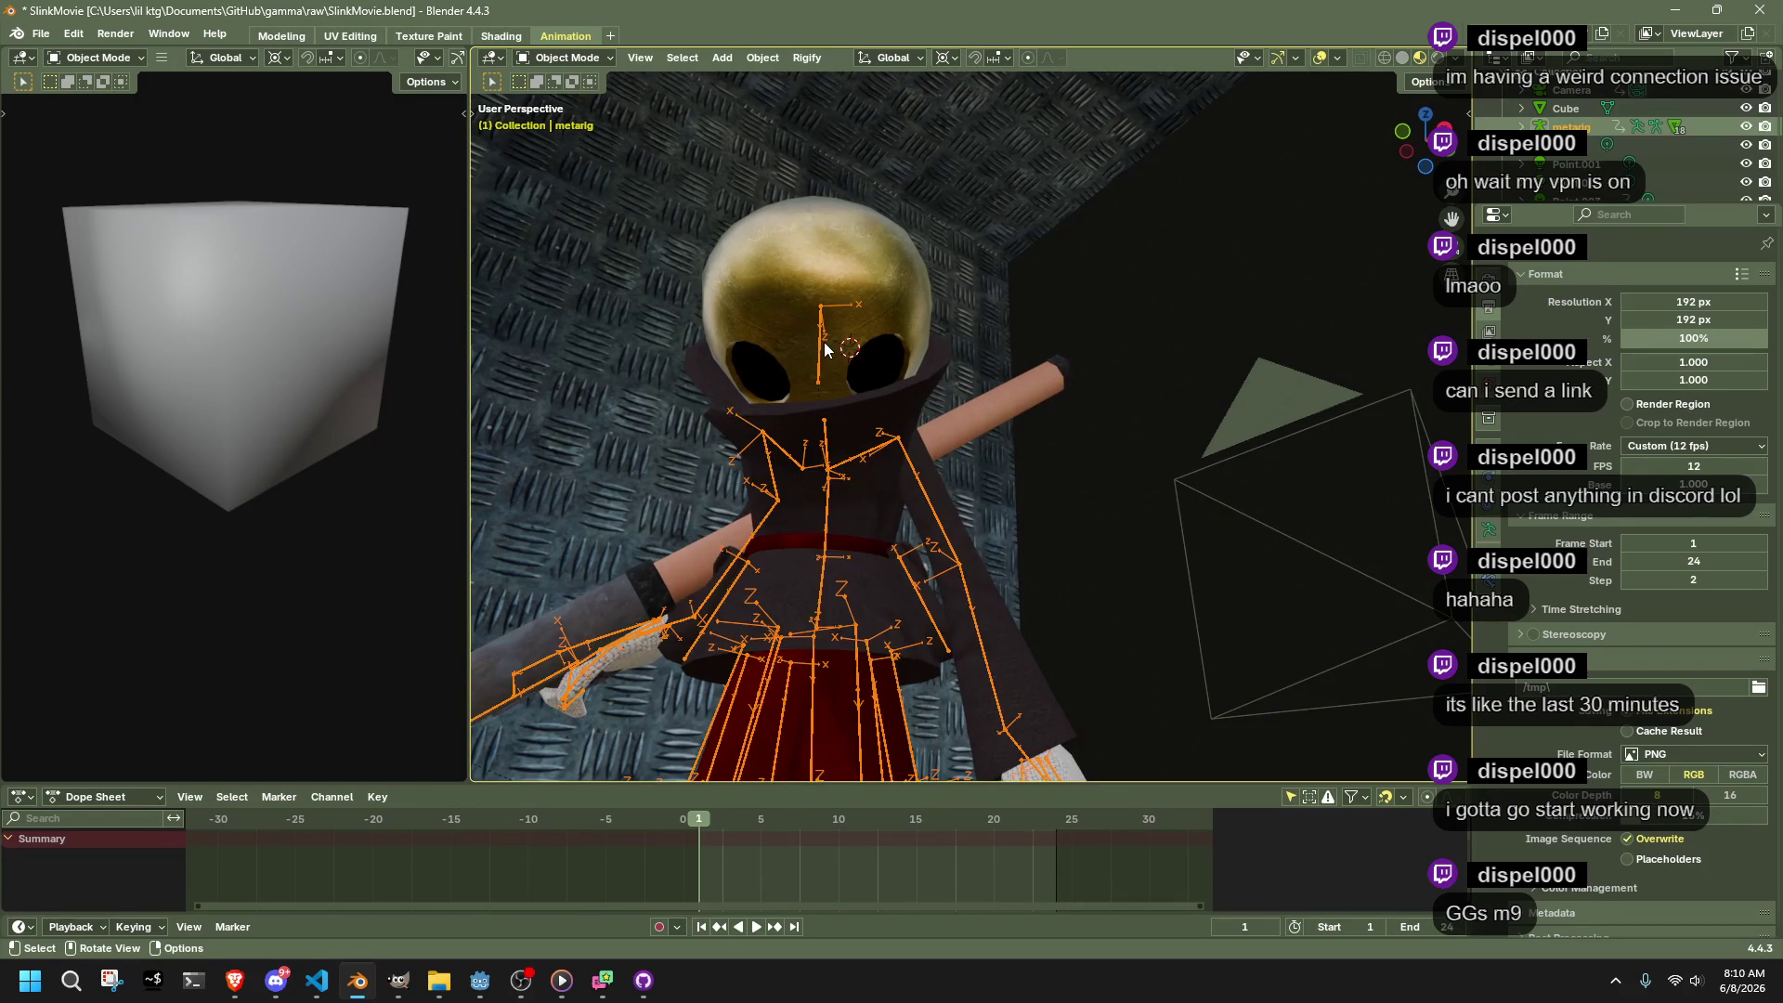
{"action": "left_click", "coordinate": [1098, 375]}
{"action": "left_click", "coordinate": [502, 35]}
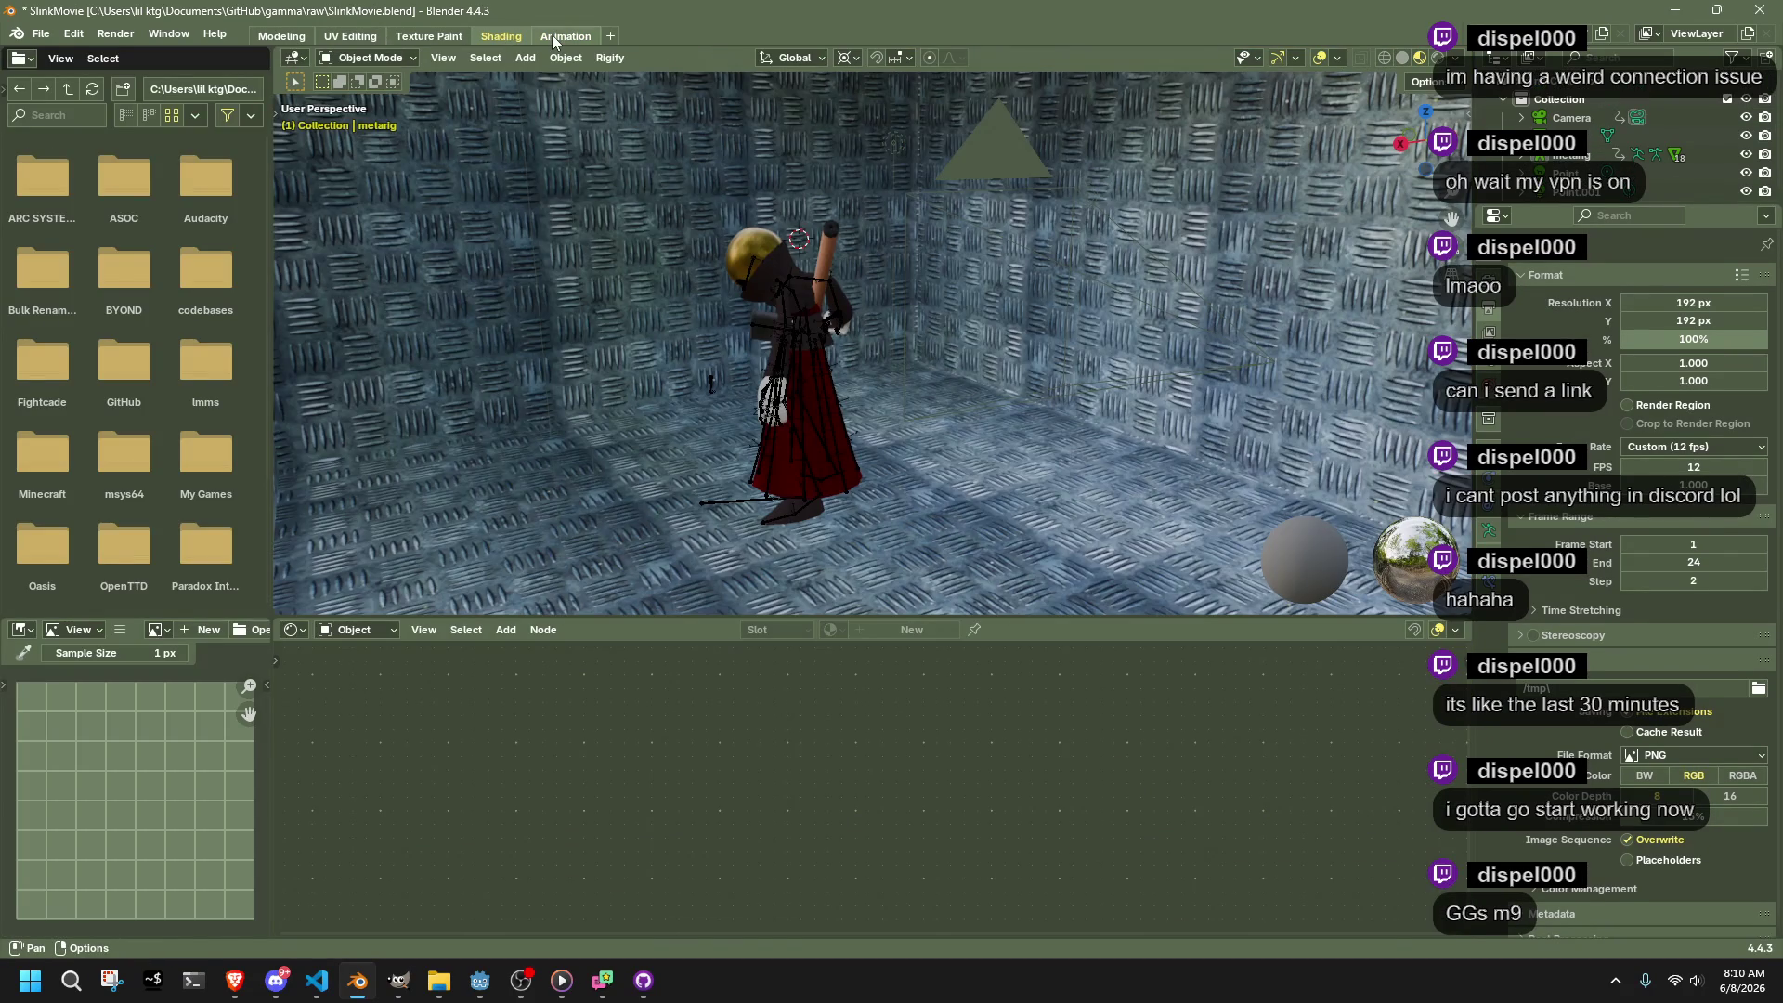
{"action": "left_click", "coordinate": [552, 36]}
{"action": "mouse_move", "coordinate": [1163, 375]}
{"action": "left_mouse_down"}
{"action": "mouse_move", "coordinate": [959, 487]}
{"action": "mouse_move", "coordinate": [723, 552]}
{"action": "left_mouse_up"}
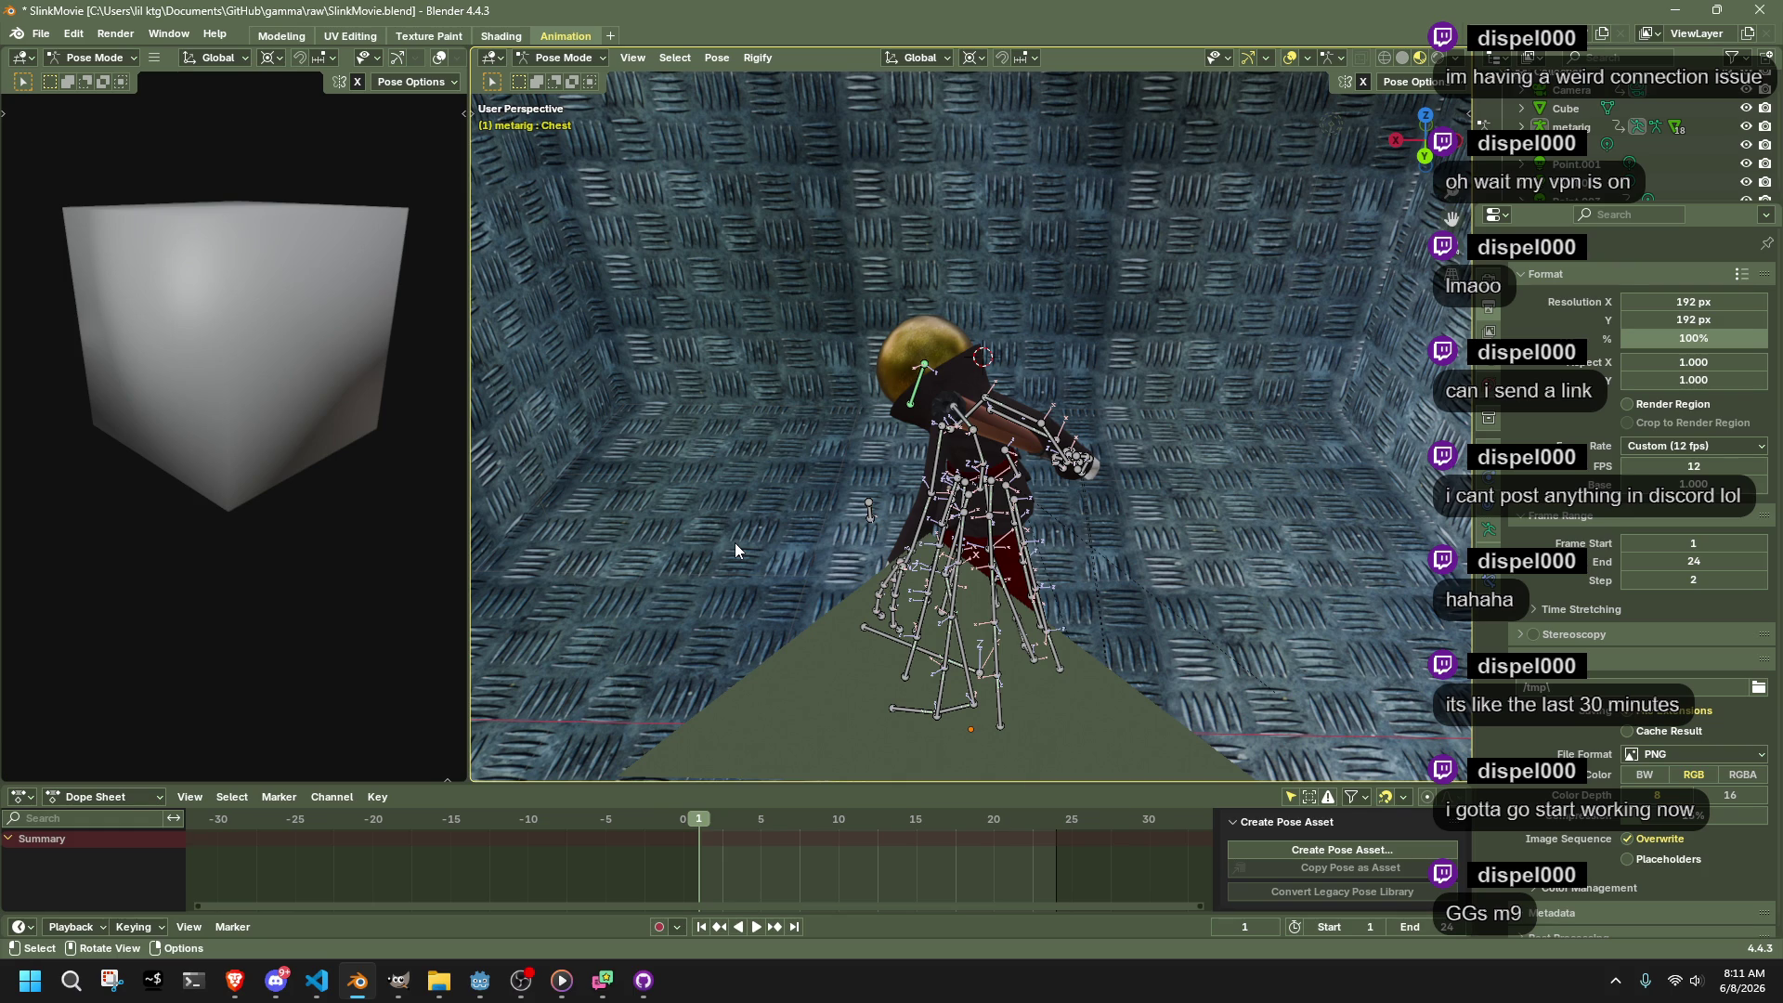
Scale the Gun bone to -0.069 so the gun disappears from the hands
{"action": "mouse_move", "coordinate": [736, 550]}
{"action": "left_mouse_down"}
{"action": "mouse_move", "coordinate": [1069, 432]}
{"action": "mouse_move", "coordinate": [811, 521]}
{"action": "mouse_move", "coordinate": [583, 554]}
{"action": "mouse_move", "coordinate": [565, 538]}
{"action": "mouse_move", "coordinate": [651, 522]}
{"action": "left_mouse_up"}
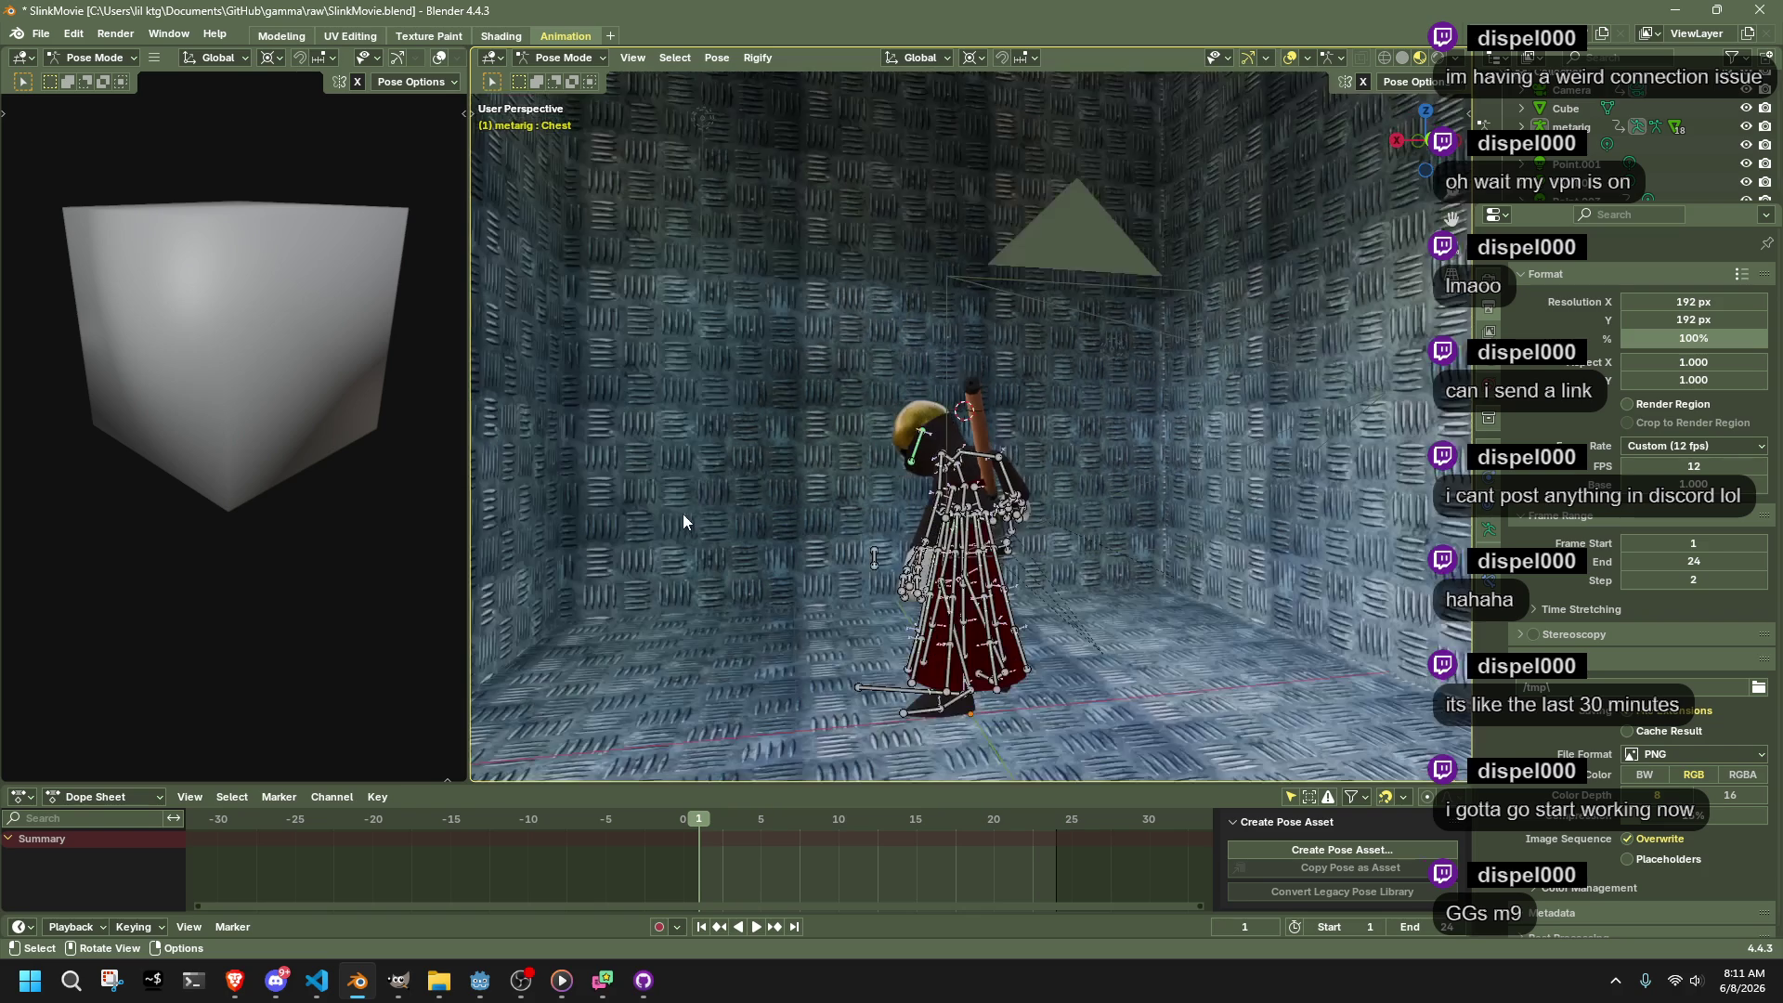
{"action": "mouse_move", "coordinate": [684, 512]}
{"action": "left_mouse_down"}
{"action": "mouse_move", "coordinate": [1155, 548]}
{"action": "mouse_move", "coordinate": [1262, 535]}
{"action": "mouse_move", "coordinate": [849, 669]}
{"action": "left_mouse_up"}
{"action": "scroll", "coordinate": [966, 480], "scroll_direction": "up", "scroll_amount": 4}
{"action": "left_click_drag", "start_coordinate": [960, 497], "coordinate": [1059, 529]}
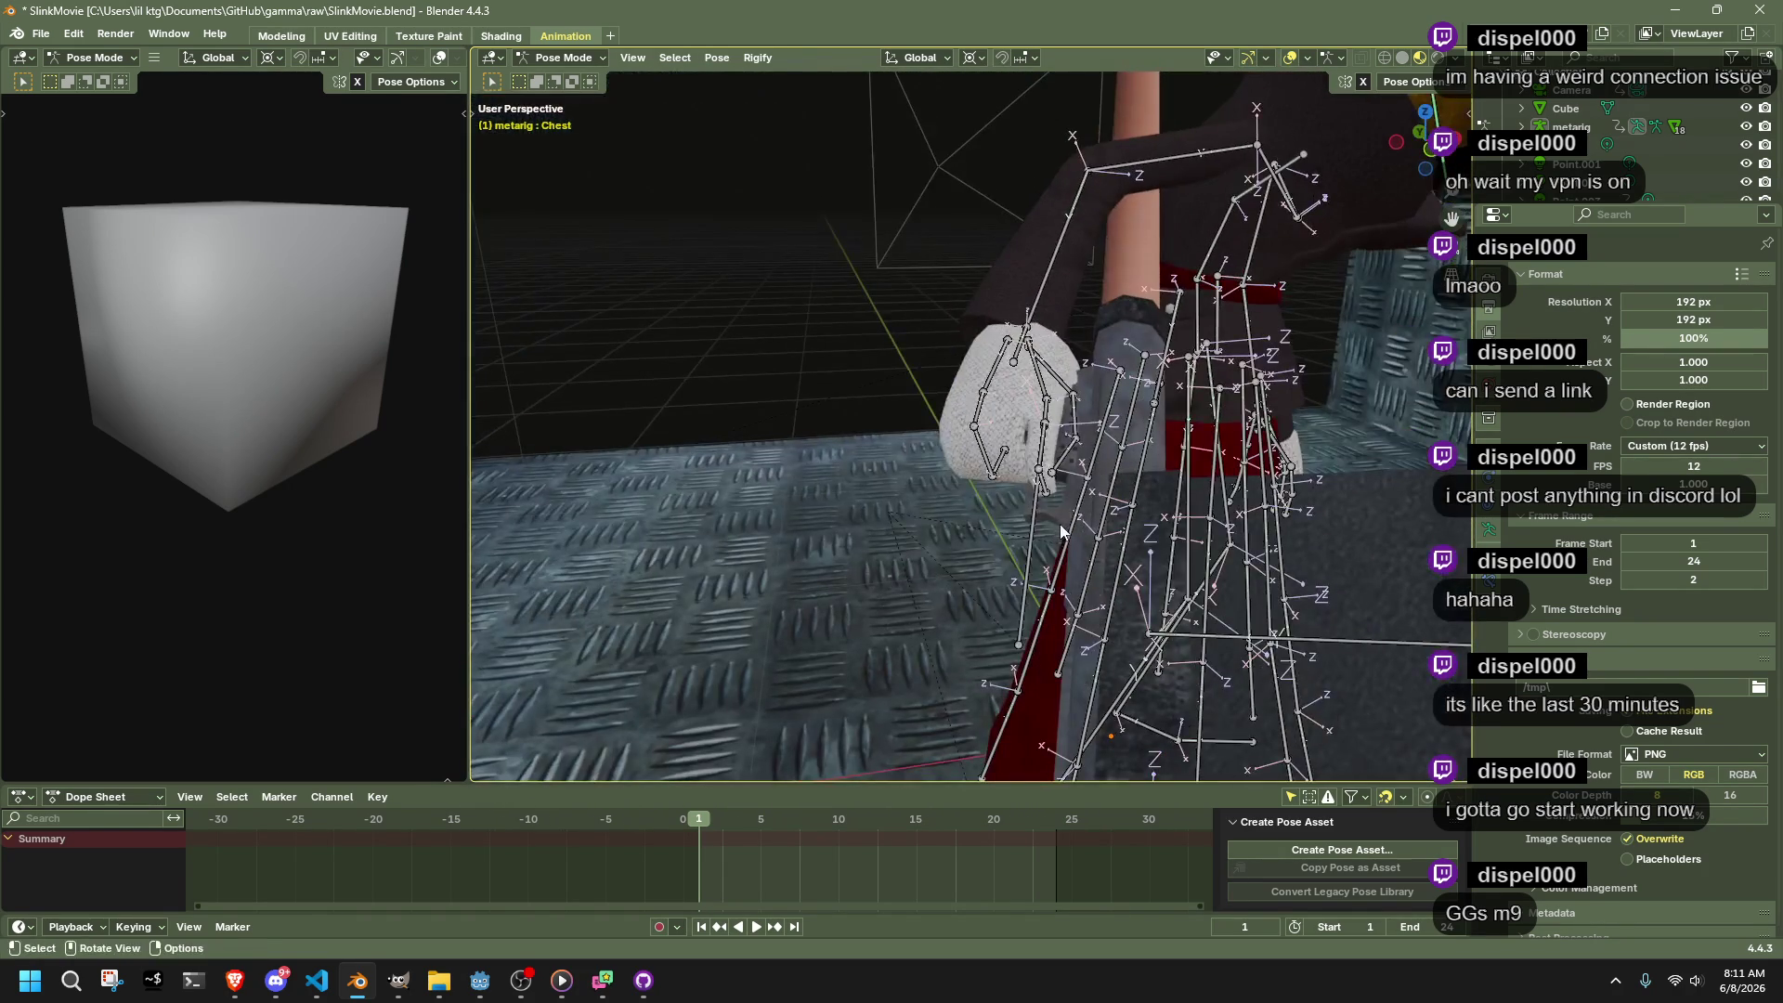
{"action": "left_click_drag", "start_coordinate": [1041, 423], "coordinate": [996, 446]}
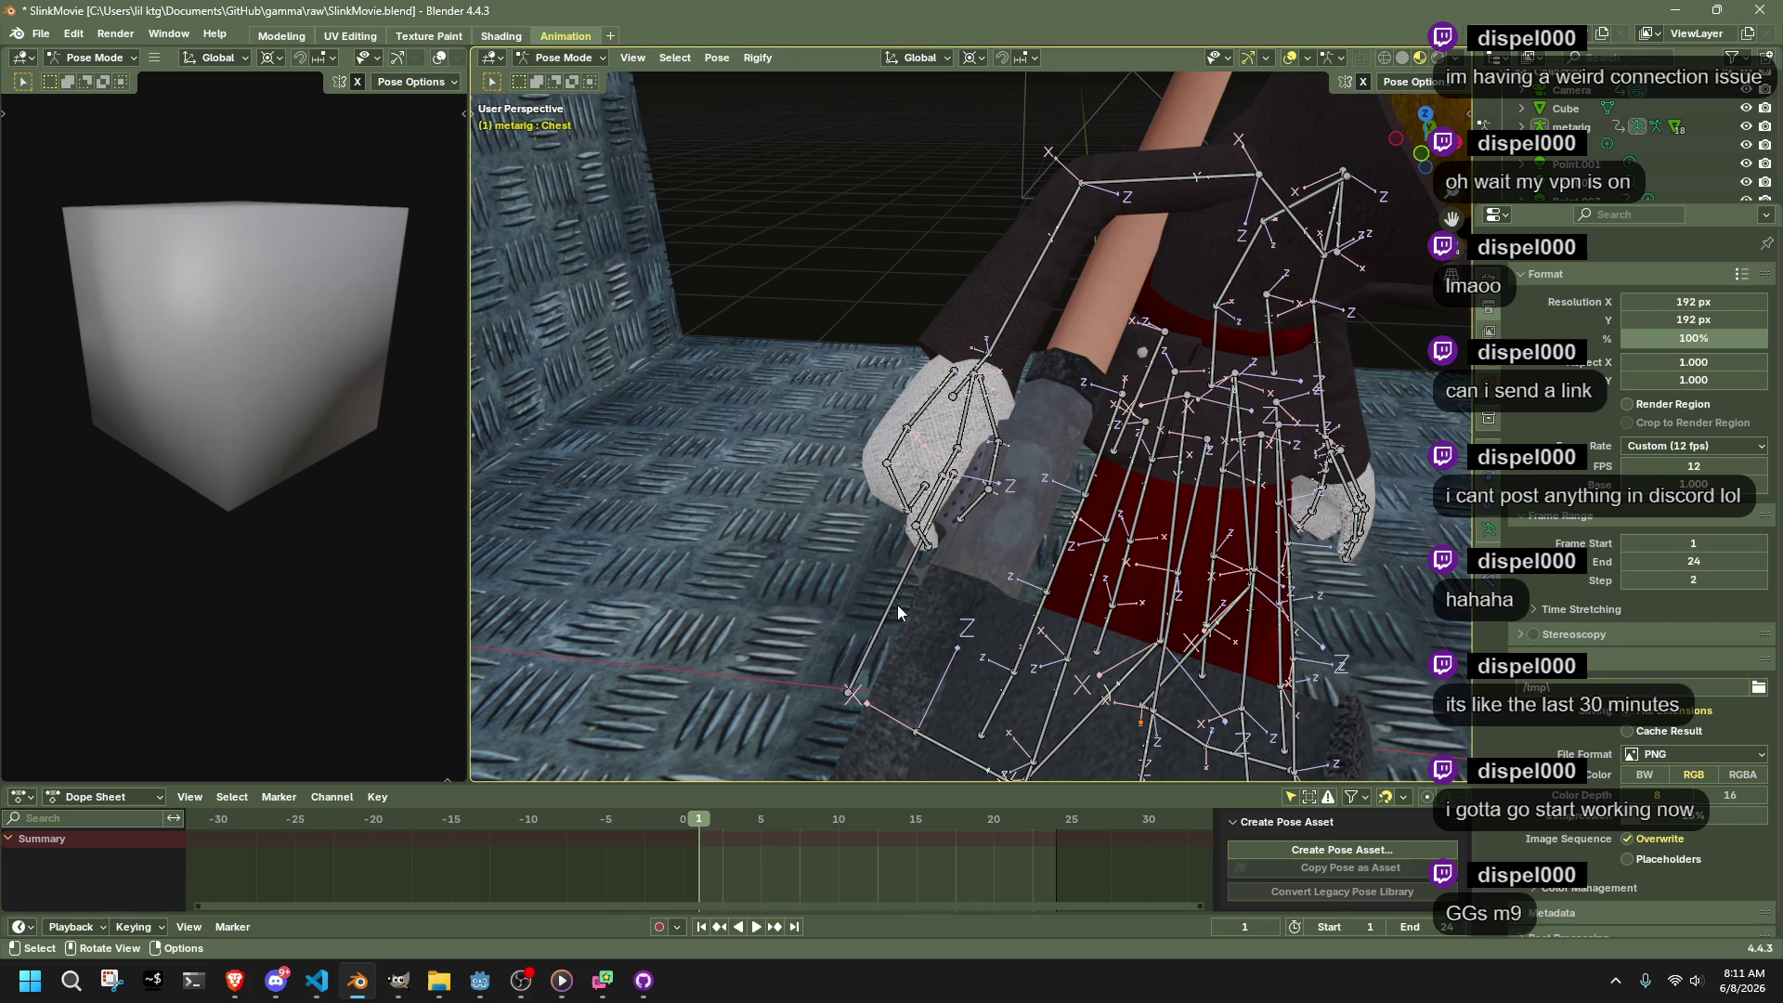
{"action": "left_click", "coordinate": [871, 648]}
{"action": "key", "text": "s"}
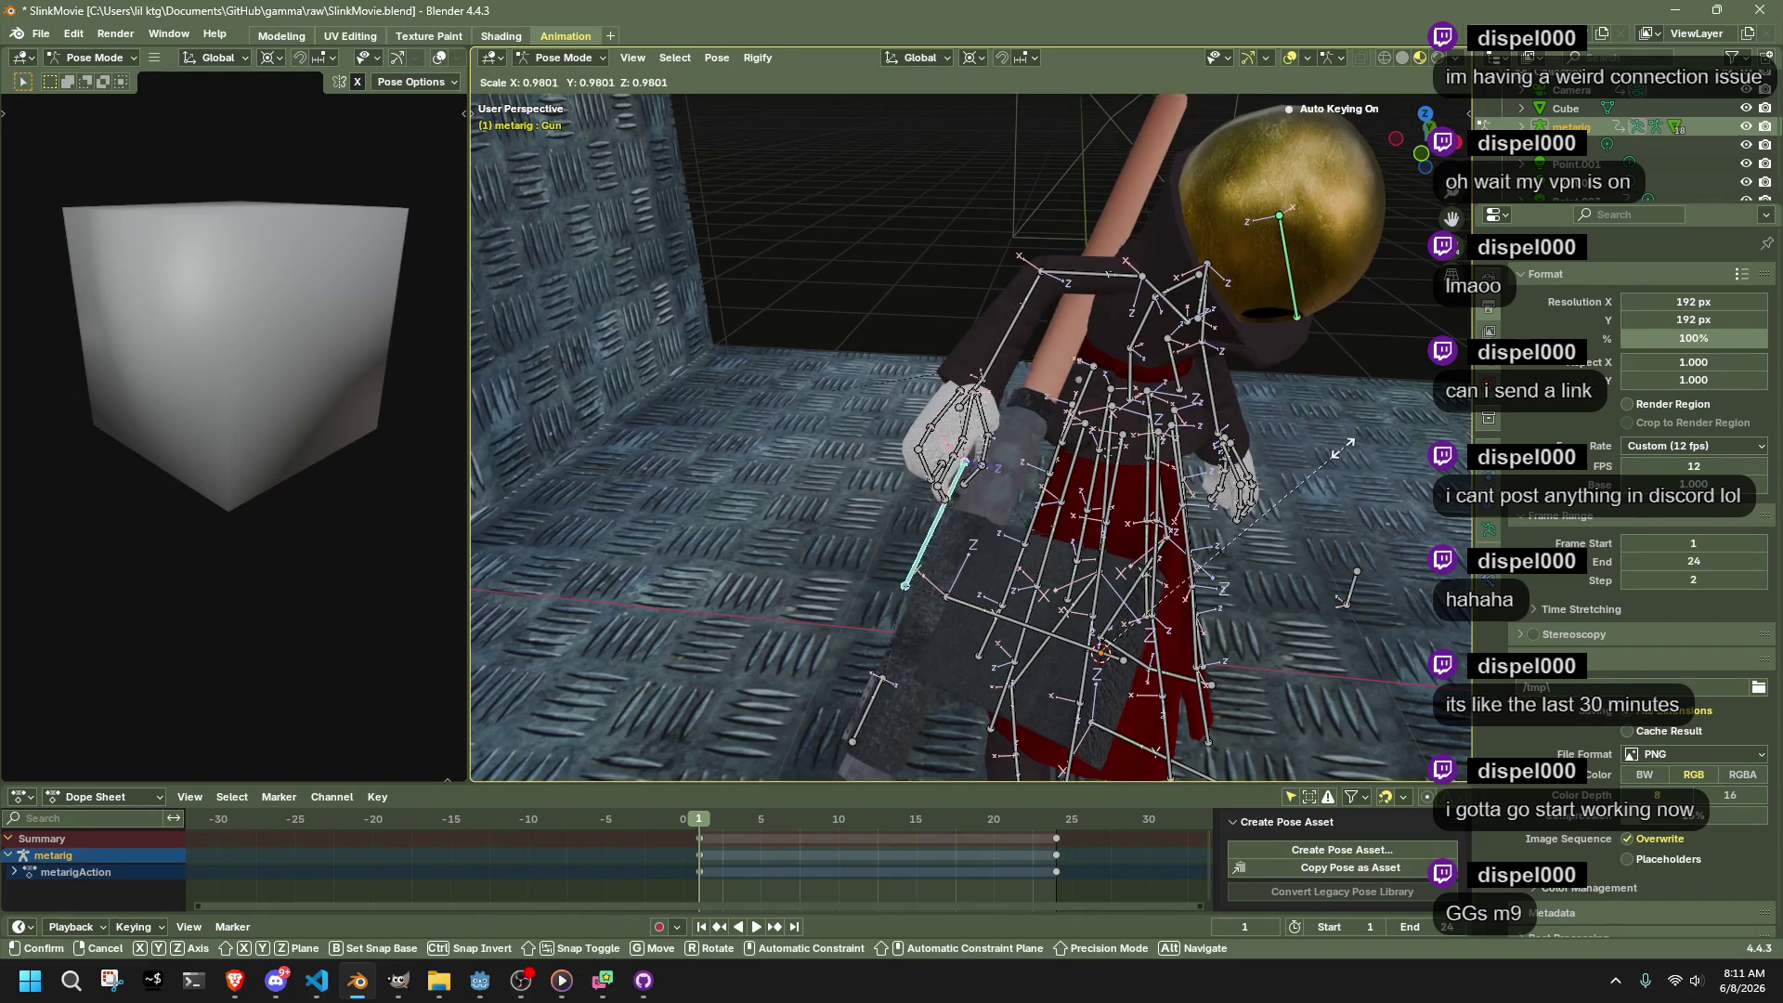
{"action": "left_click", "coordinate": [1101, 651]}
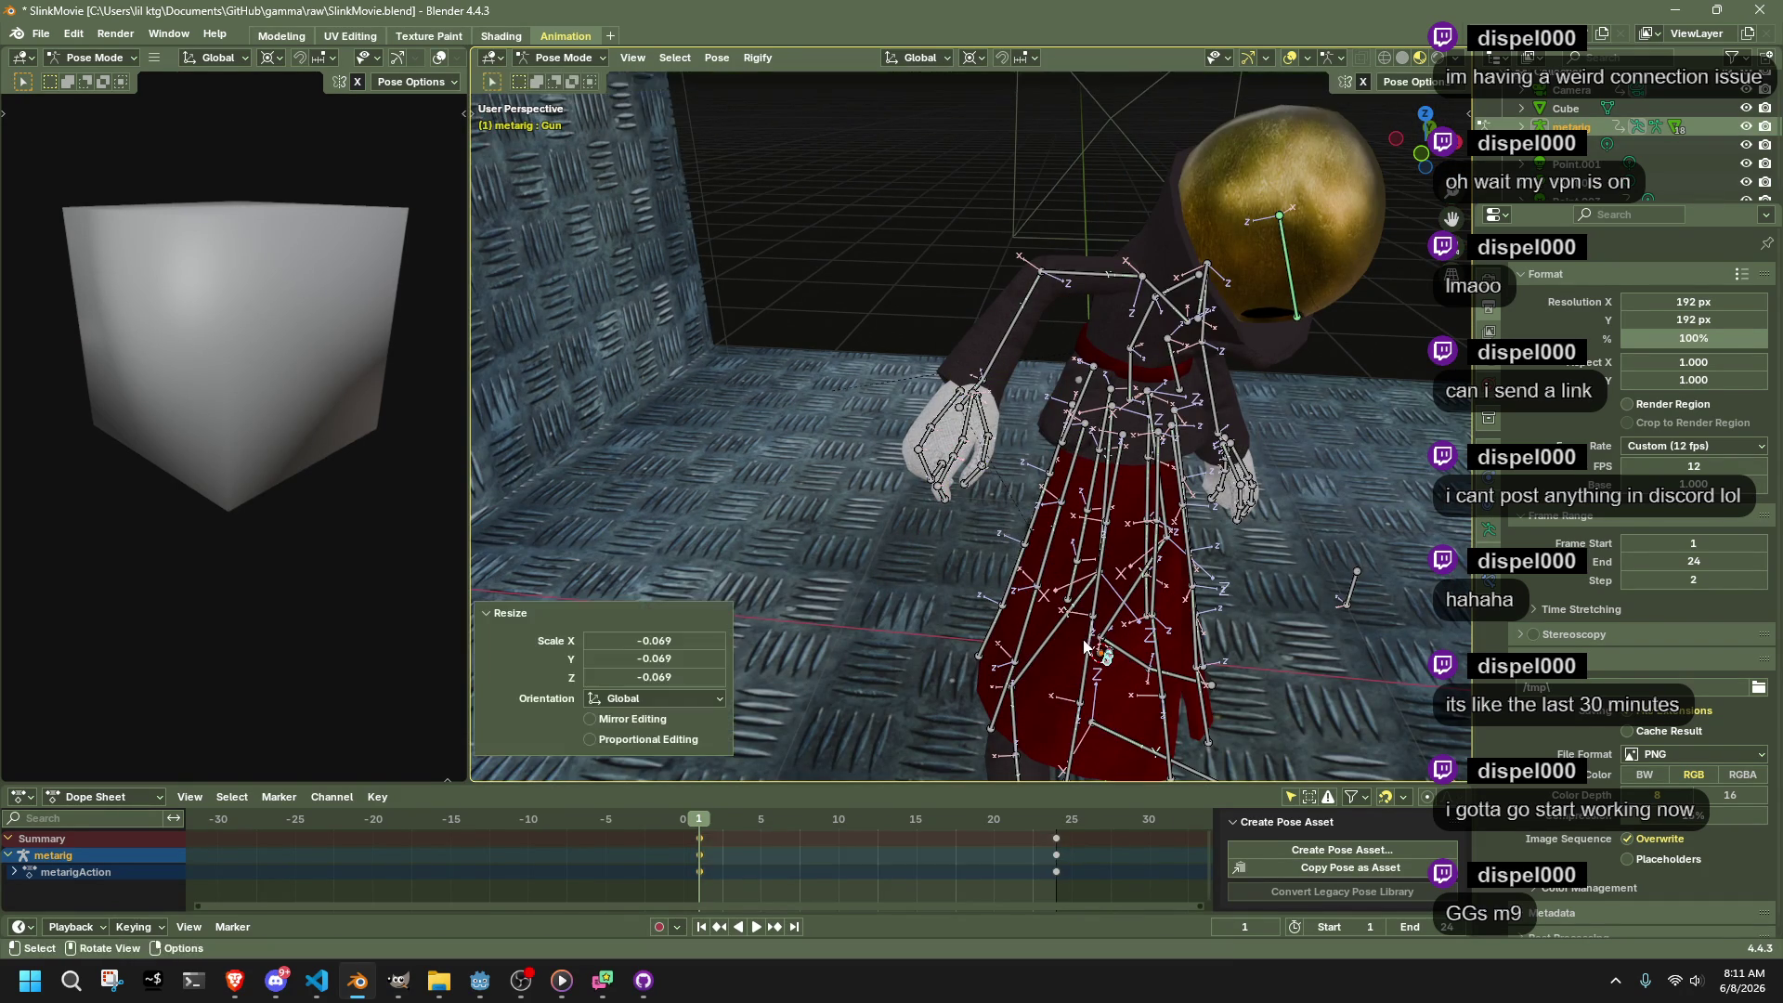
Move hand.R to a new position with the IK chain lengthened to the shoulder
{"action": "left_click", "coordinate": [941, 307]}
{"action": "left_click_drag", "start_coordinate": [942, 307], "coordinate": [1382, 327]}
{"action": "key", "text": "shift+bracketright"}
{"action": "left_click", "coordinate": [1003, 348]}
{"action": "scroll", "coordinate": [929, 372], "scroll_direction": "up", "scroll_amount": 3}
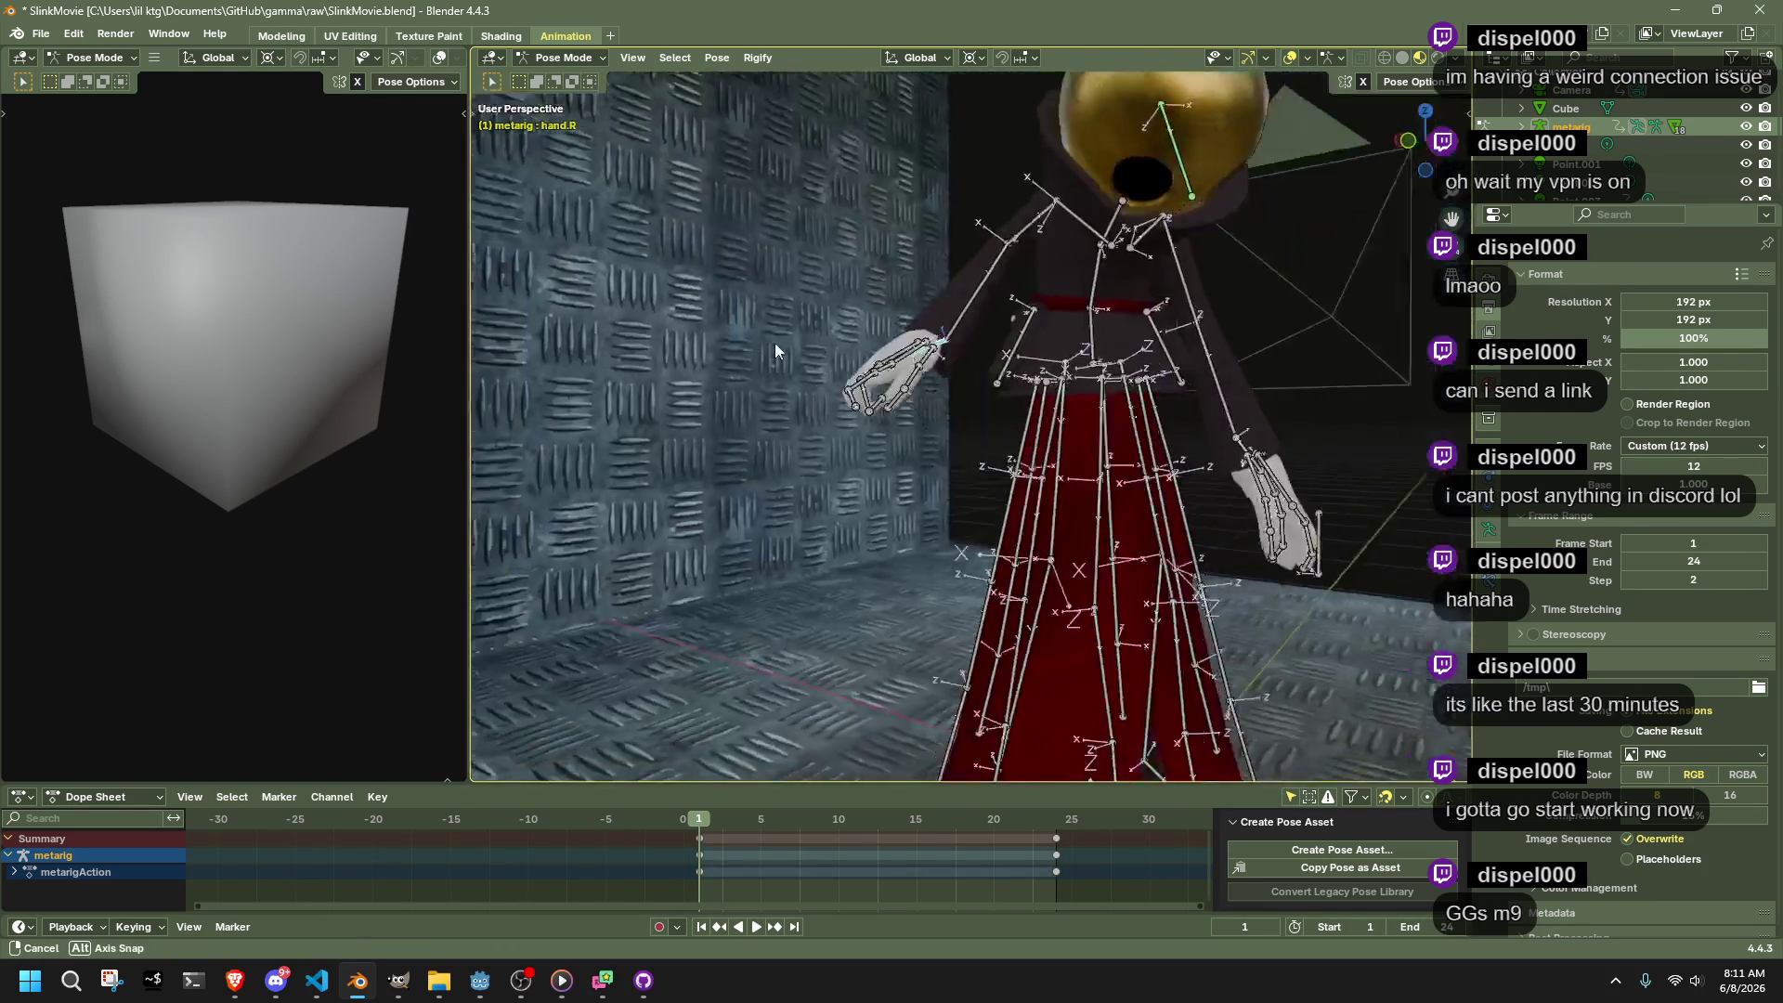
{"action": "mouse_move", "coordinate": [775, 350]}
{"action": "left_mouse_down"}
{"action": "mouse_move", "coordinate": [568, 349]}
{"action": "mouse_move", "coordinate": [1020, 392]}
{"action": "mouse_move", "coordinate": [929, 418]}
{"action": "left_mouse_up"}
{"action": "key", "text": "g"}
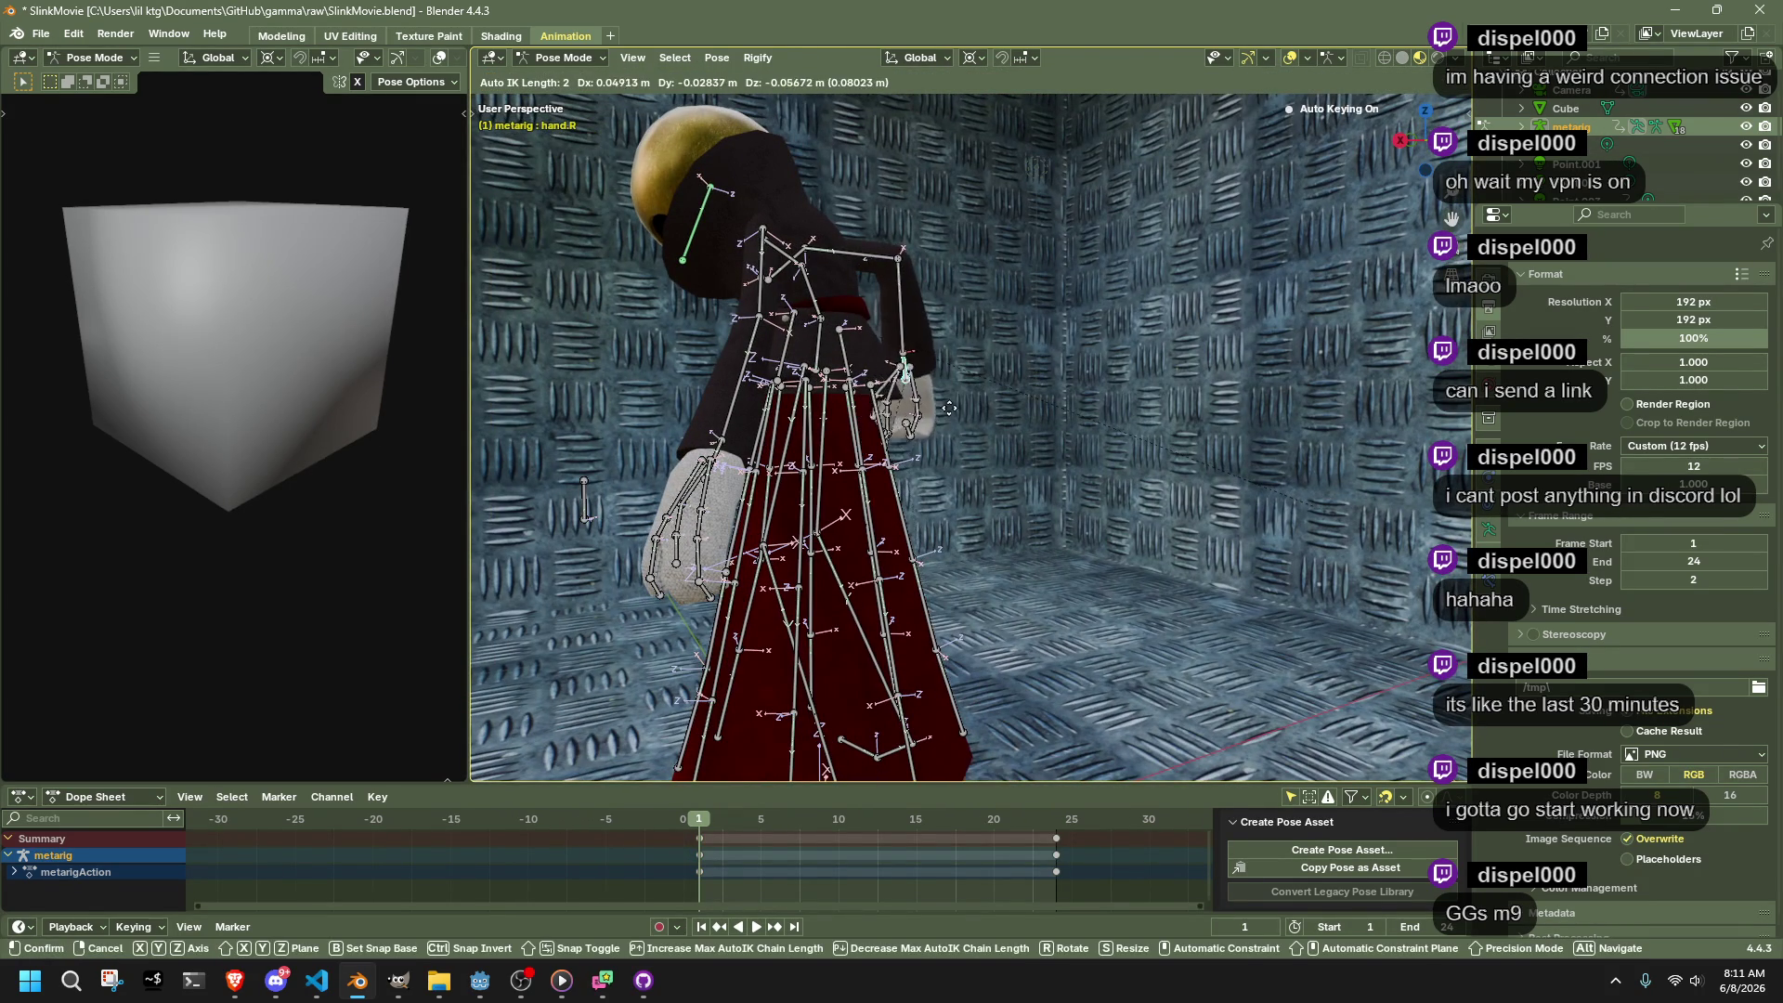
{"action": "key", "text": "Page_Up"}
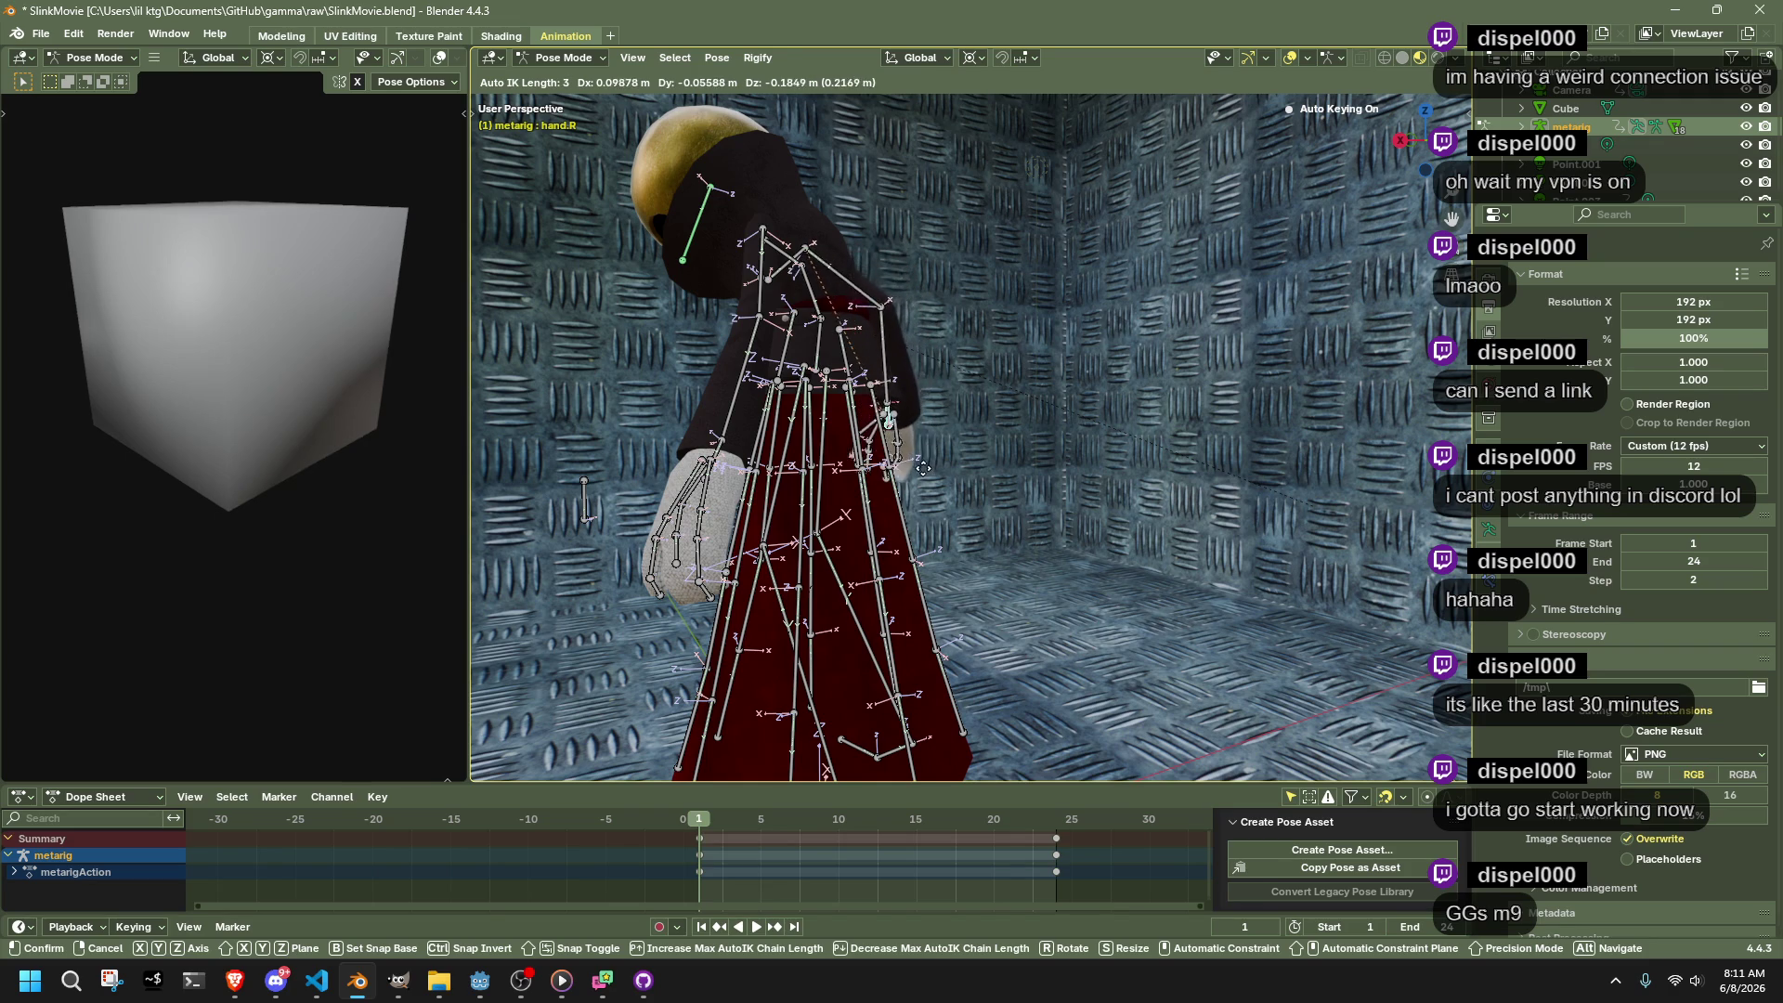
{"action": "left_click", "coordinate": [920, 437]}
{"action": "mouse_move", "coordinate": [919, 437]}
{"action": "left_mouse_down"}
{"action": "mouse_move", "coordinate": [739, 515]}
{"action": "mouse_move", "coordinate": [1229, 493]}
{"action": "mouse_move", "coordinate": [1167, 504]}
{"action": "mouse_move", "coordinate": [913, 650]}
{"action": "mouse_move", "coordinate": [1105, 565]}
{"action": "left_mouse_up"}
Try lowering the Pelvis vertically, undo it, and enable Auto IK in the pose options
{"action": "left_click", "coordinate": [1108, 562]}
{"action": "left_click", "coordinate": [1156, 645]}
{"action": "left_click", "coordinate": [1121, 343]}
{"action": "key", "text": "g"}
{"action": "key", "text": "z"}
{"action": "right_click", "coordinate": [1132, 413]}
{"action": "left_click", "coordinate": [1407, 82]}
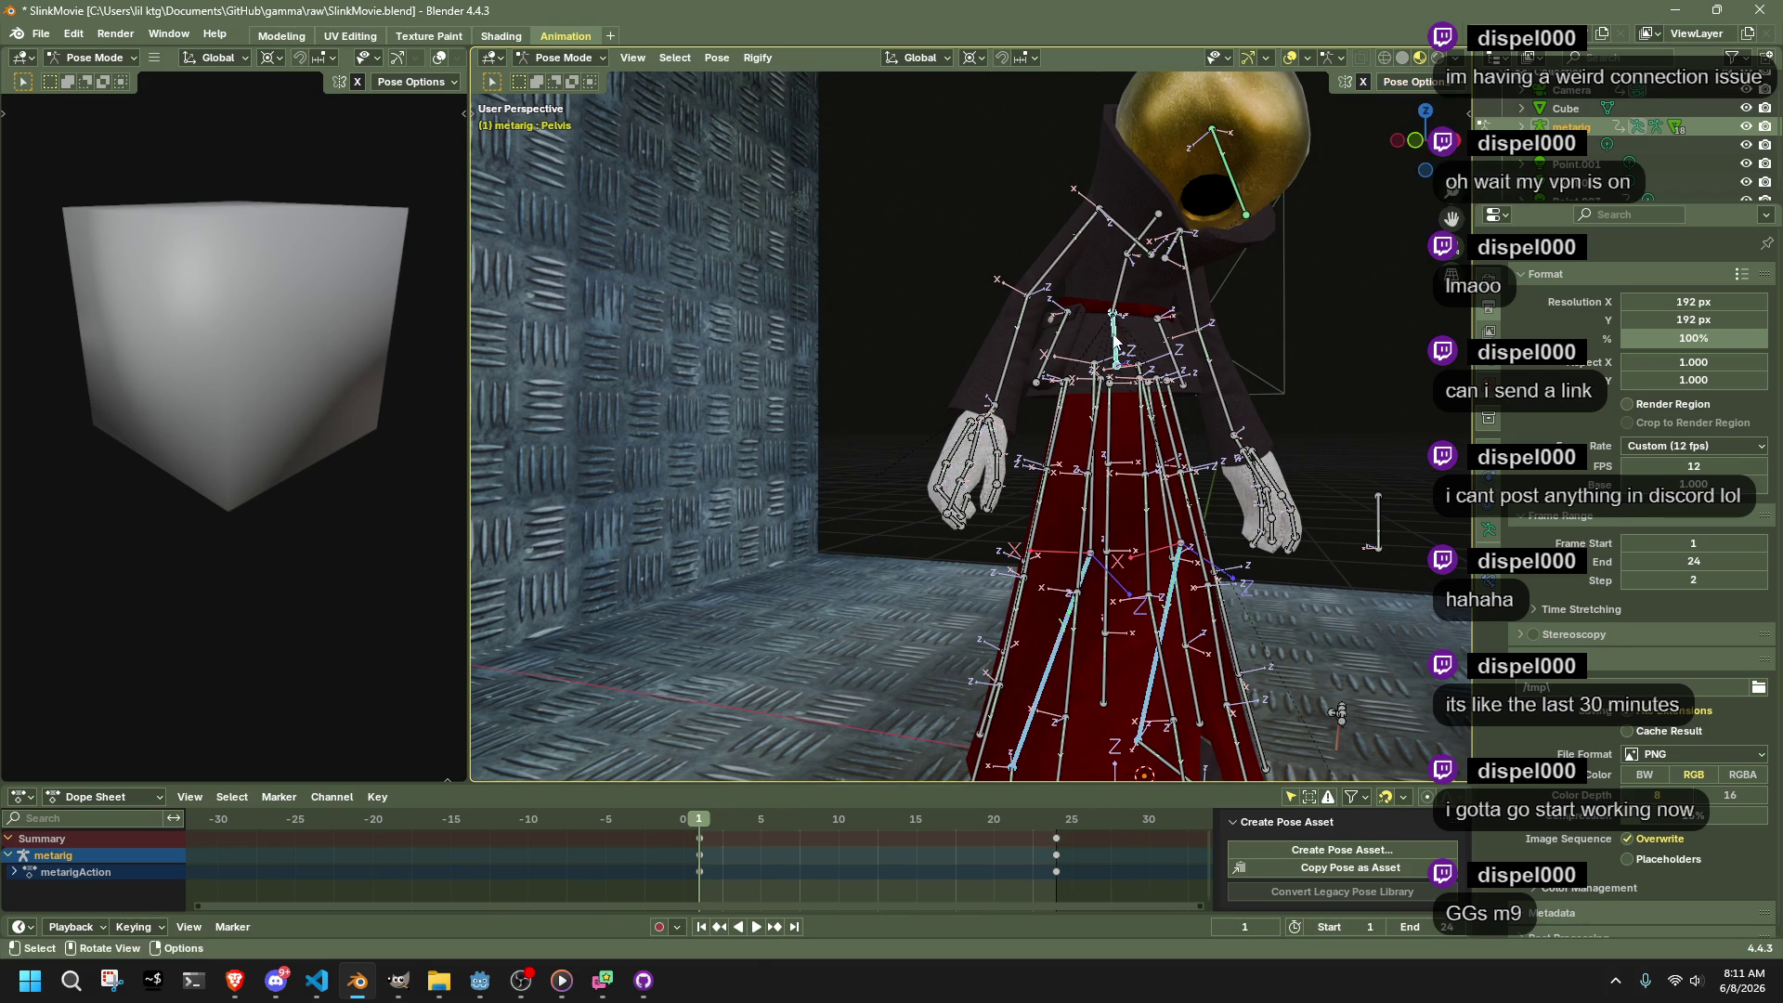
{"action": "key", "text": "g"}
{"action": "key", "text": "z"}
{"action": "left_click", "coordinate": [1106, 488]}
{"action": "key", "text": "ctrl+z"}
{"action": "key", "text": "ctrl+z"}
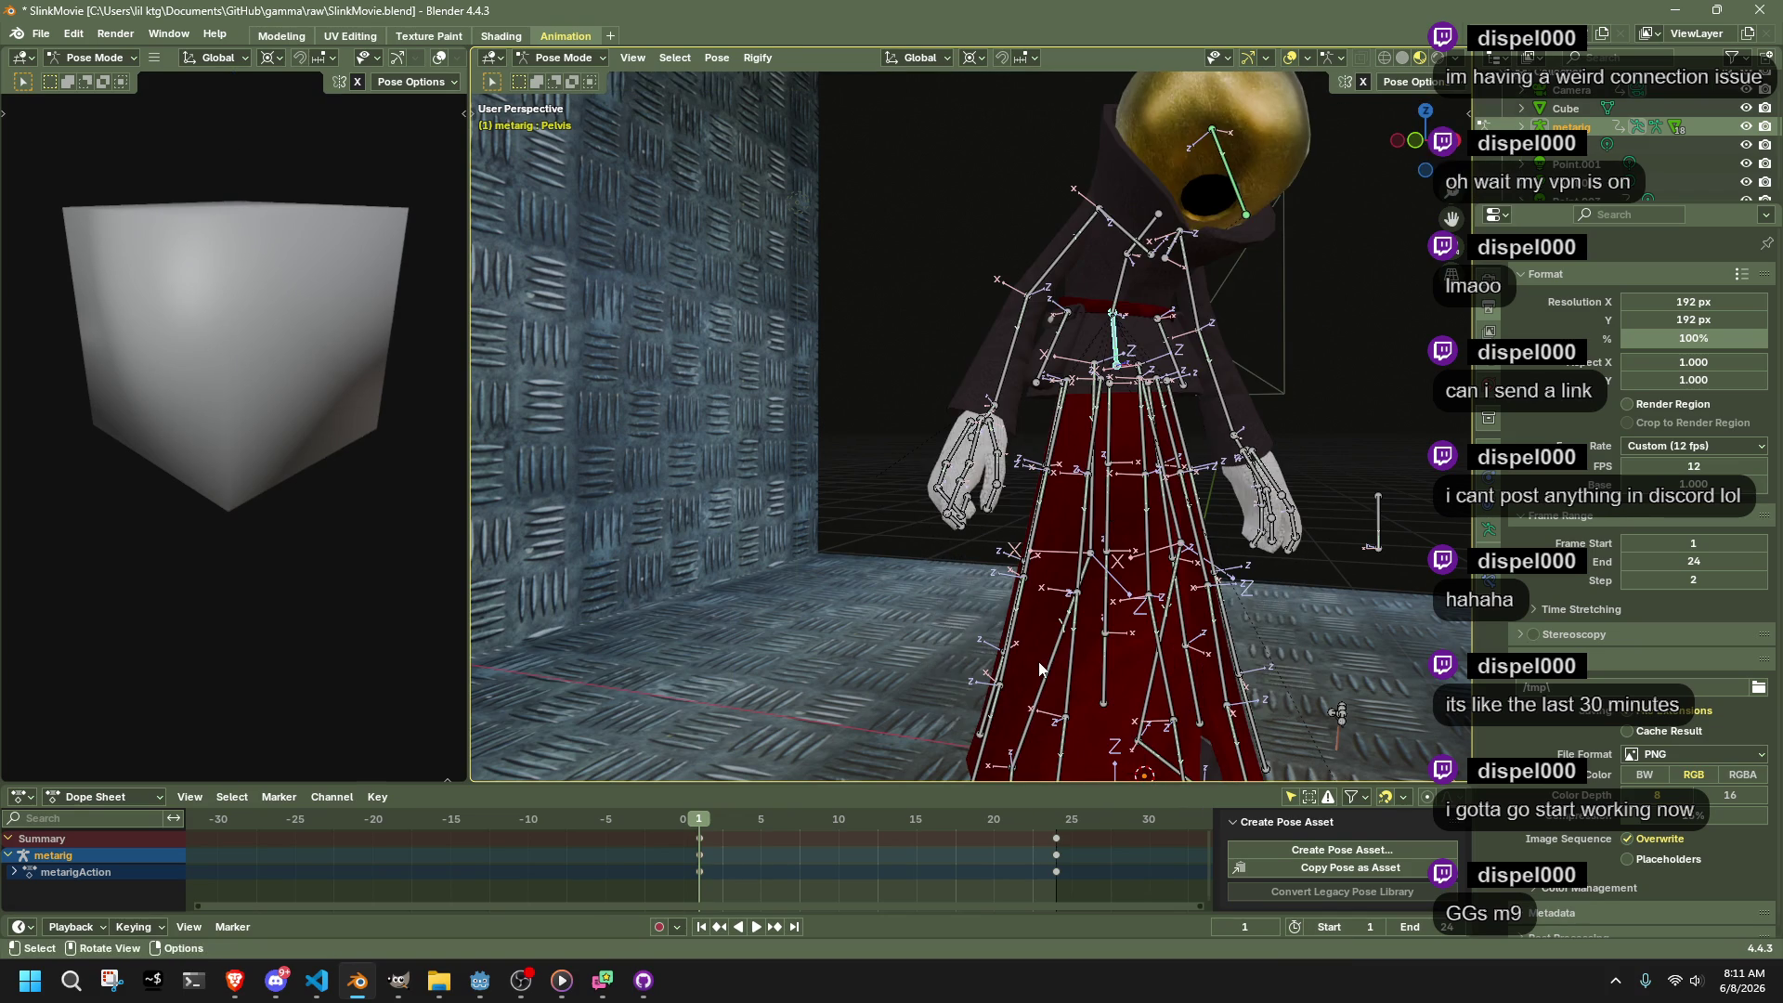
{"action": "key", "text": "r"}
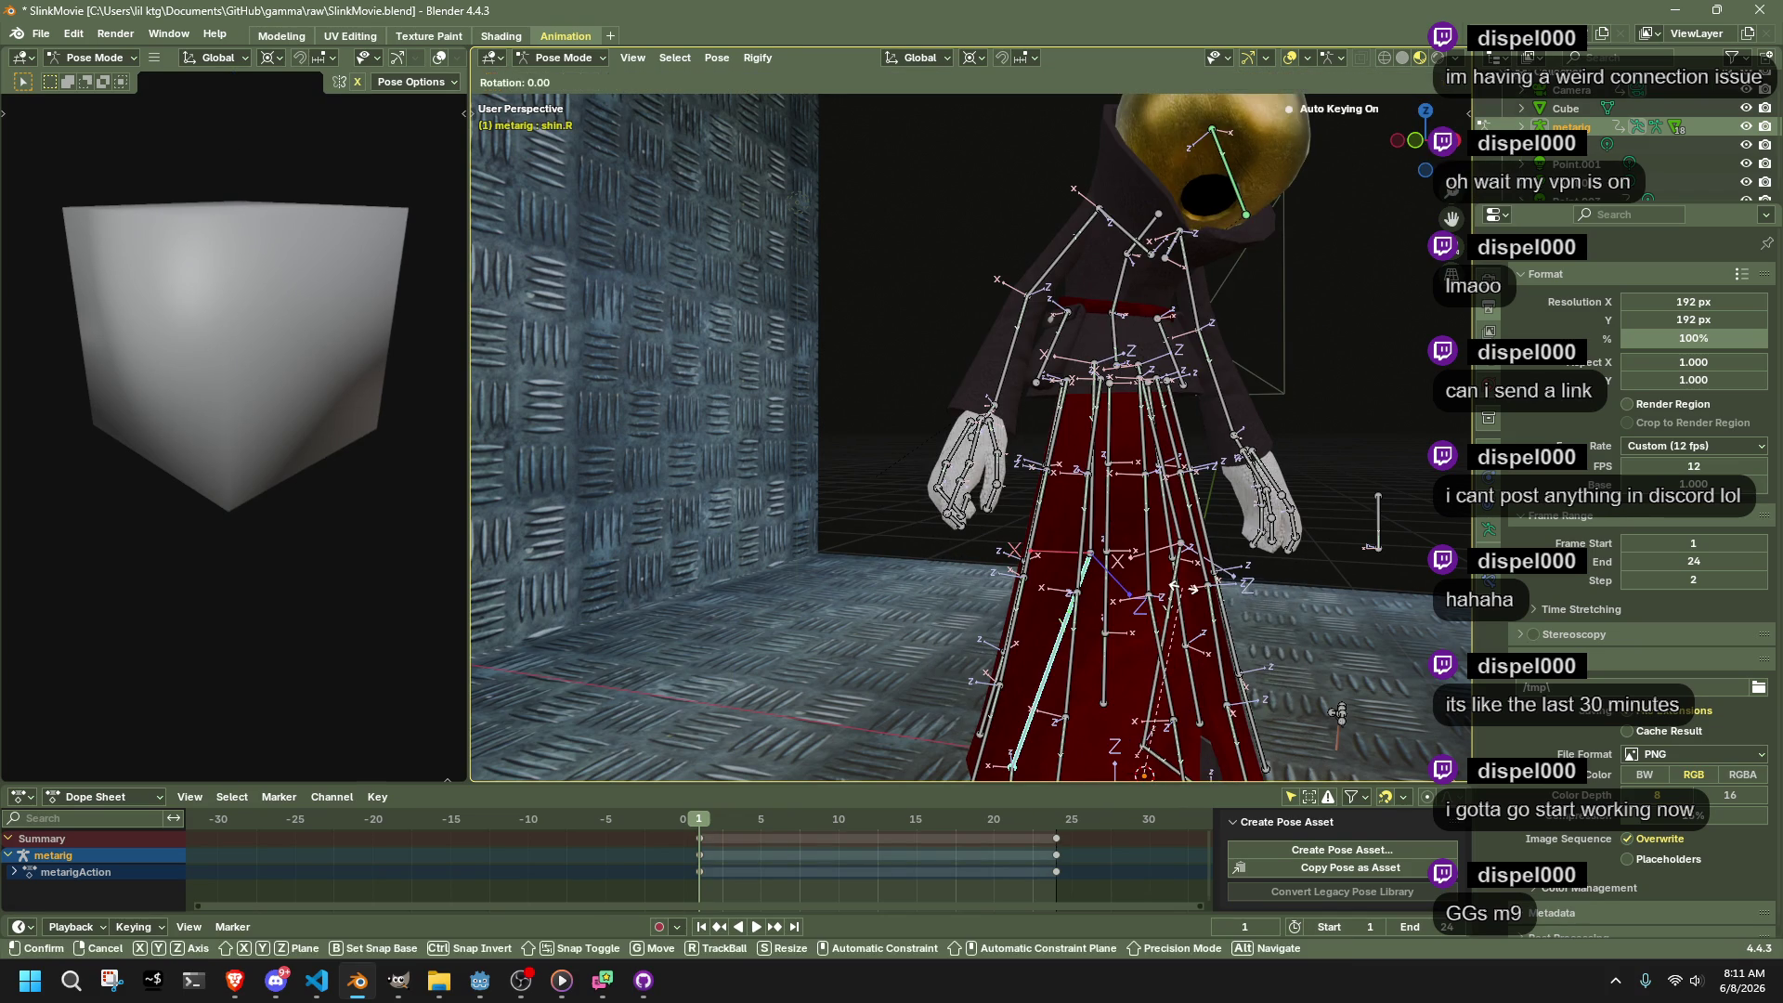
{"action": "right_click", "coordinate": [1047, 662]}
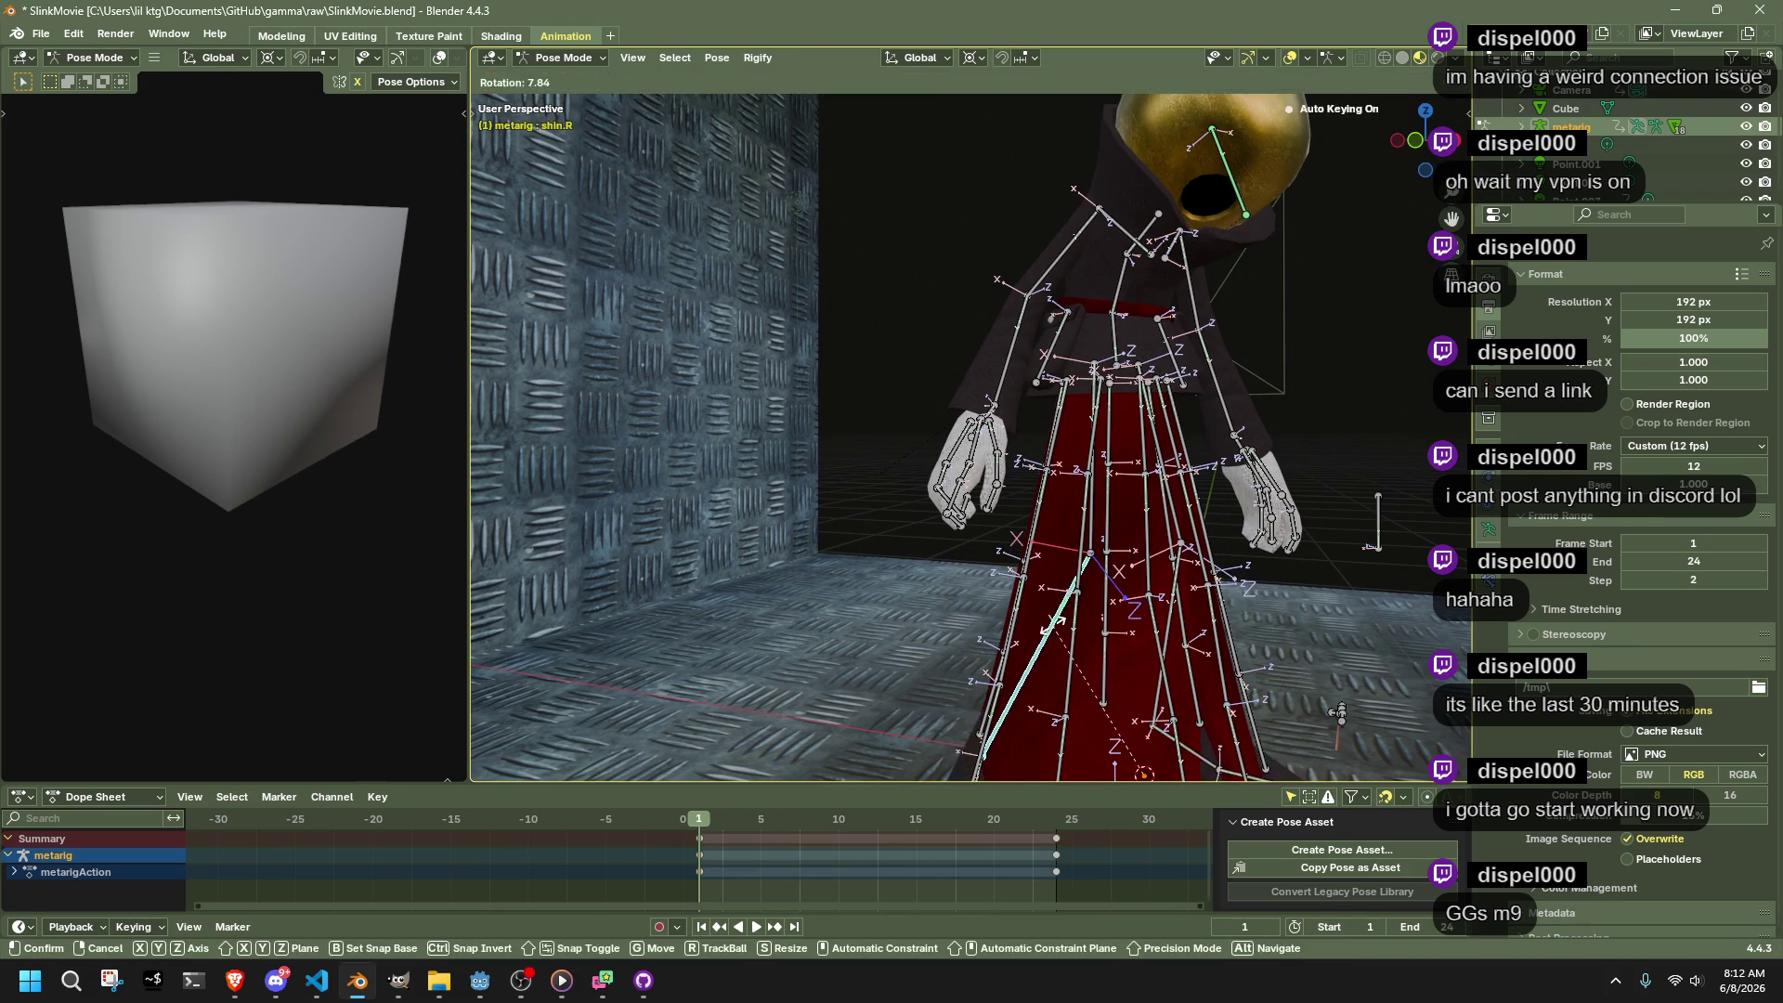
{"action": "left_click", "coordinate": [1407, 82]}
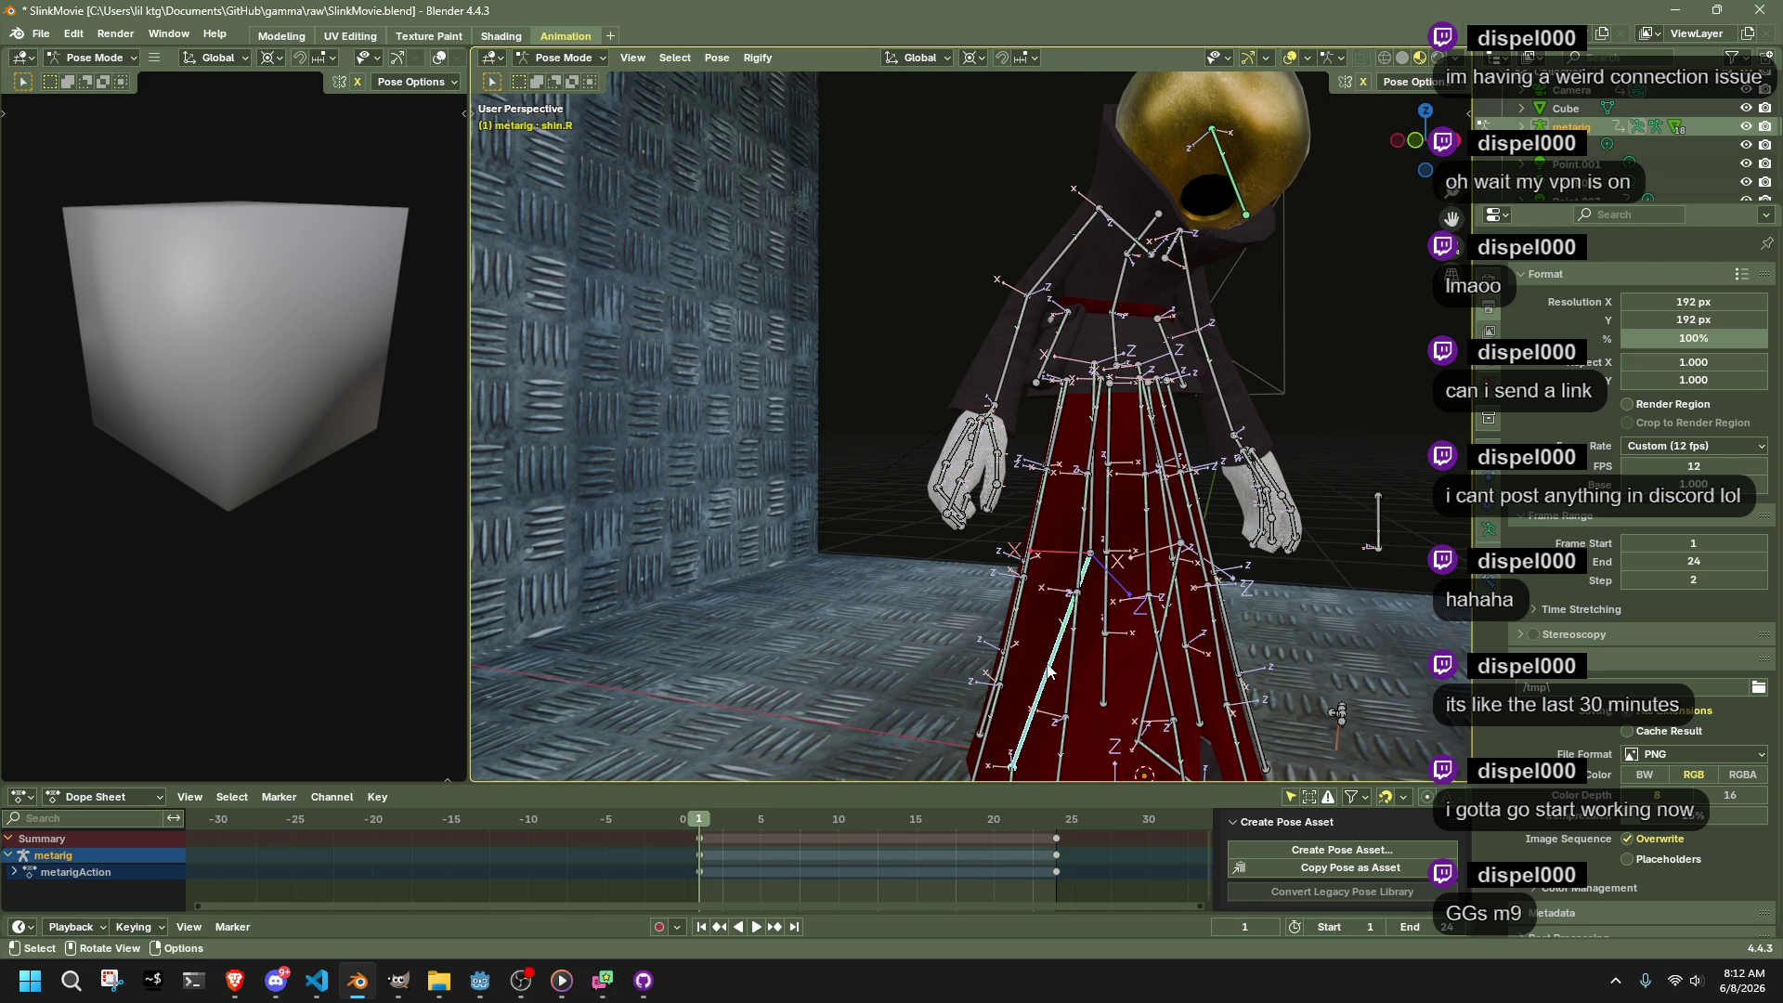
Repose the right leg by moving the right shin with Auto IK
{"action": "key", "text": "g"}
{"action": "left_click", "coordinate": [1198, 446]}
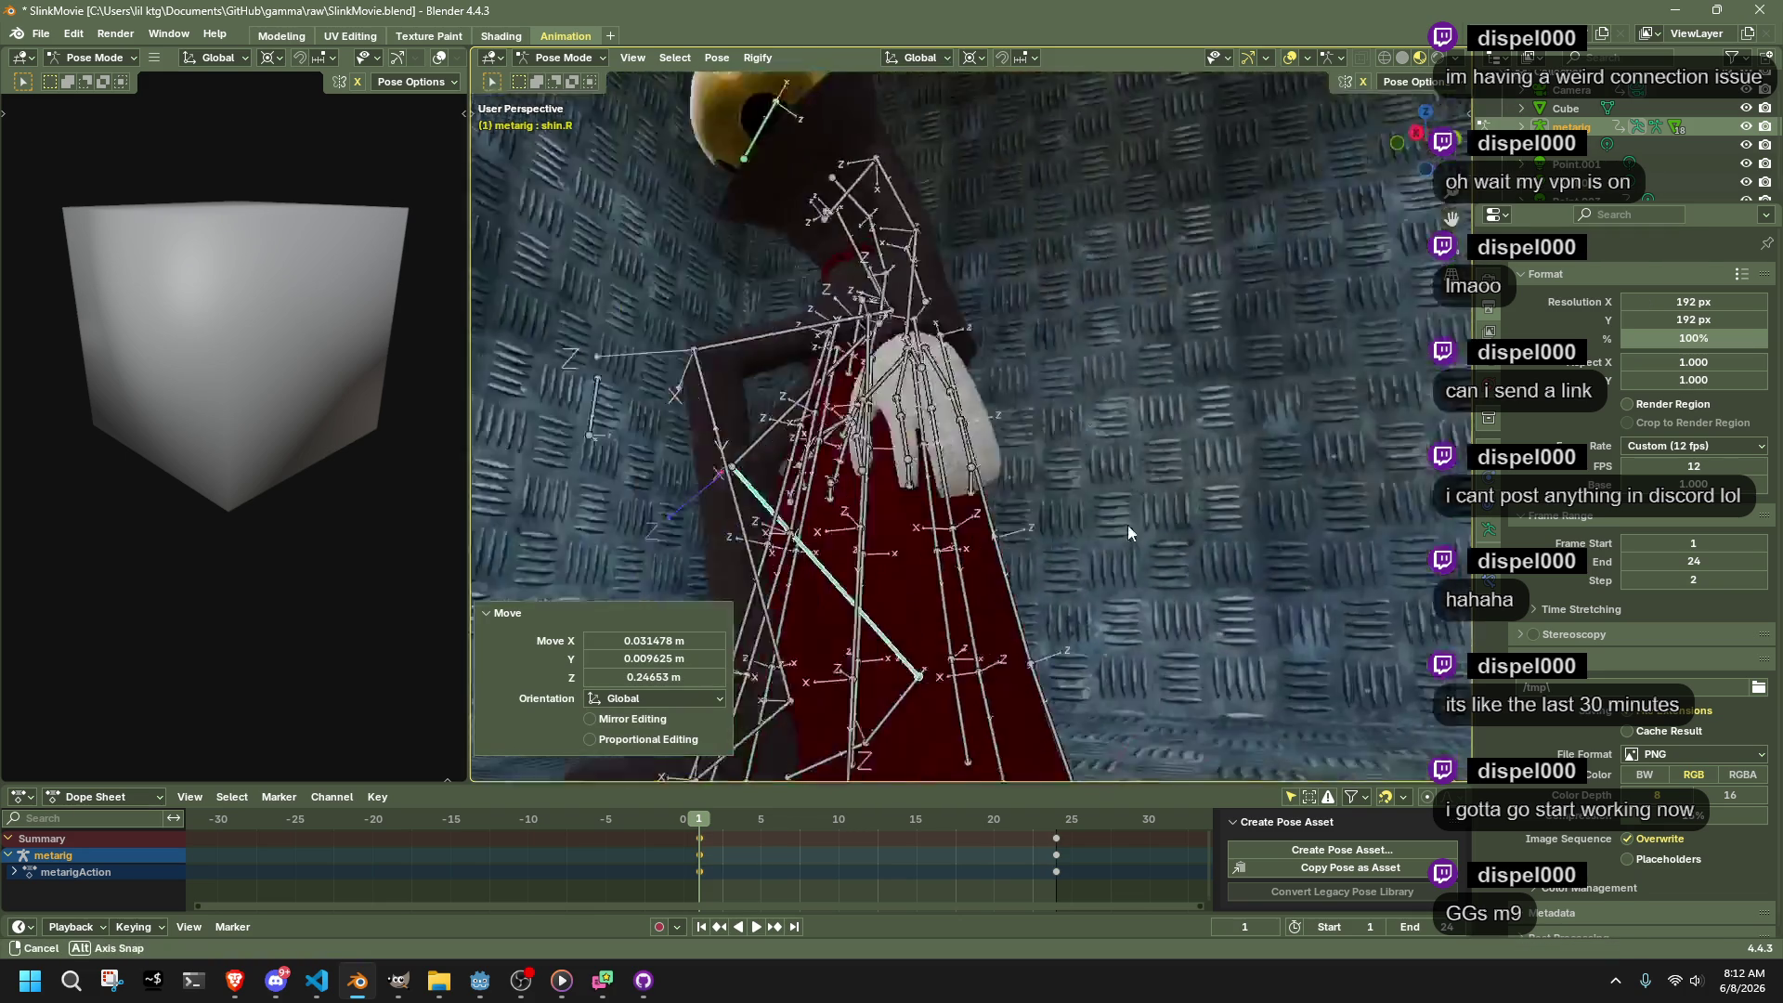
{"action": "key", "text": "g"}
{"action": "left_click", "coordinate": [1090, 647]}
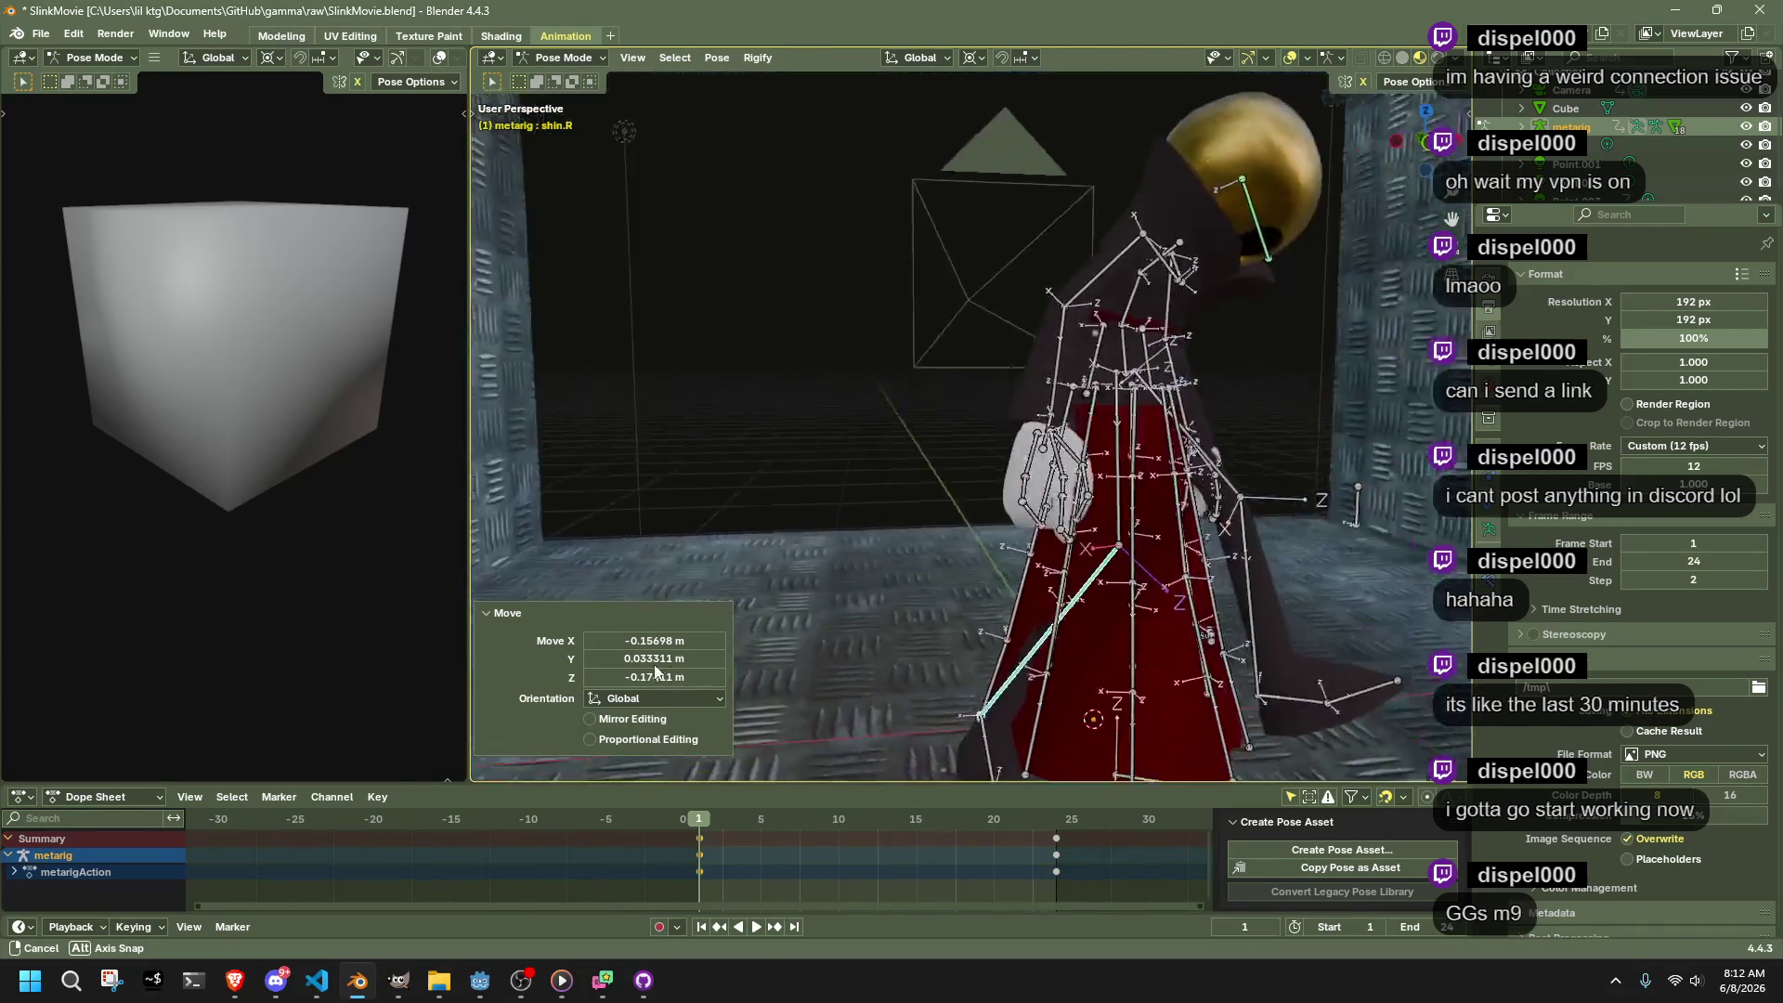
{"action": "key", "text": "g"}
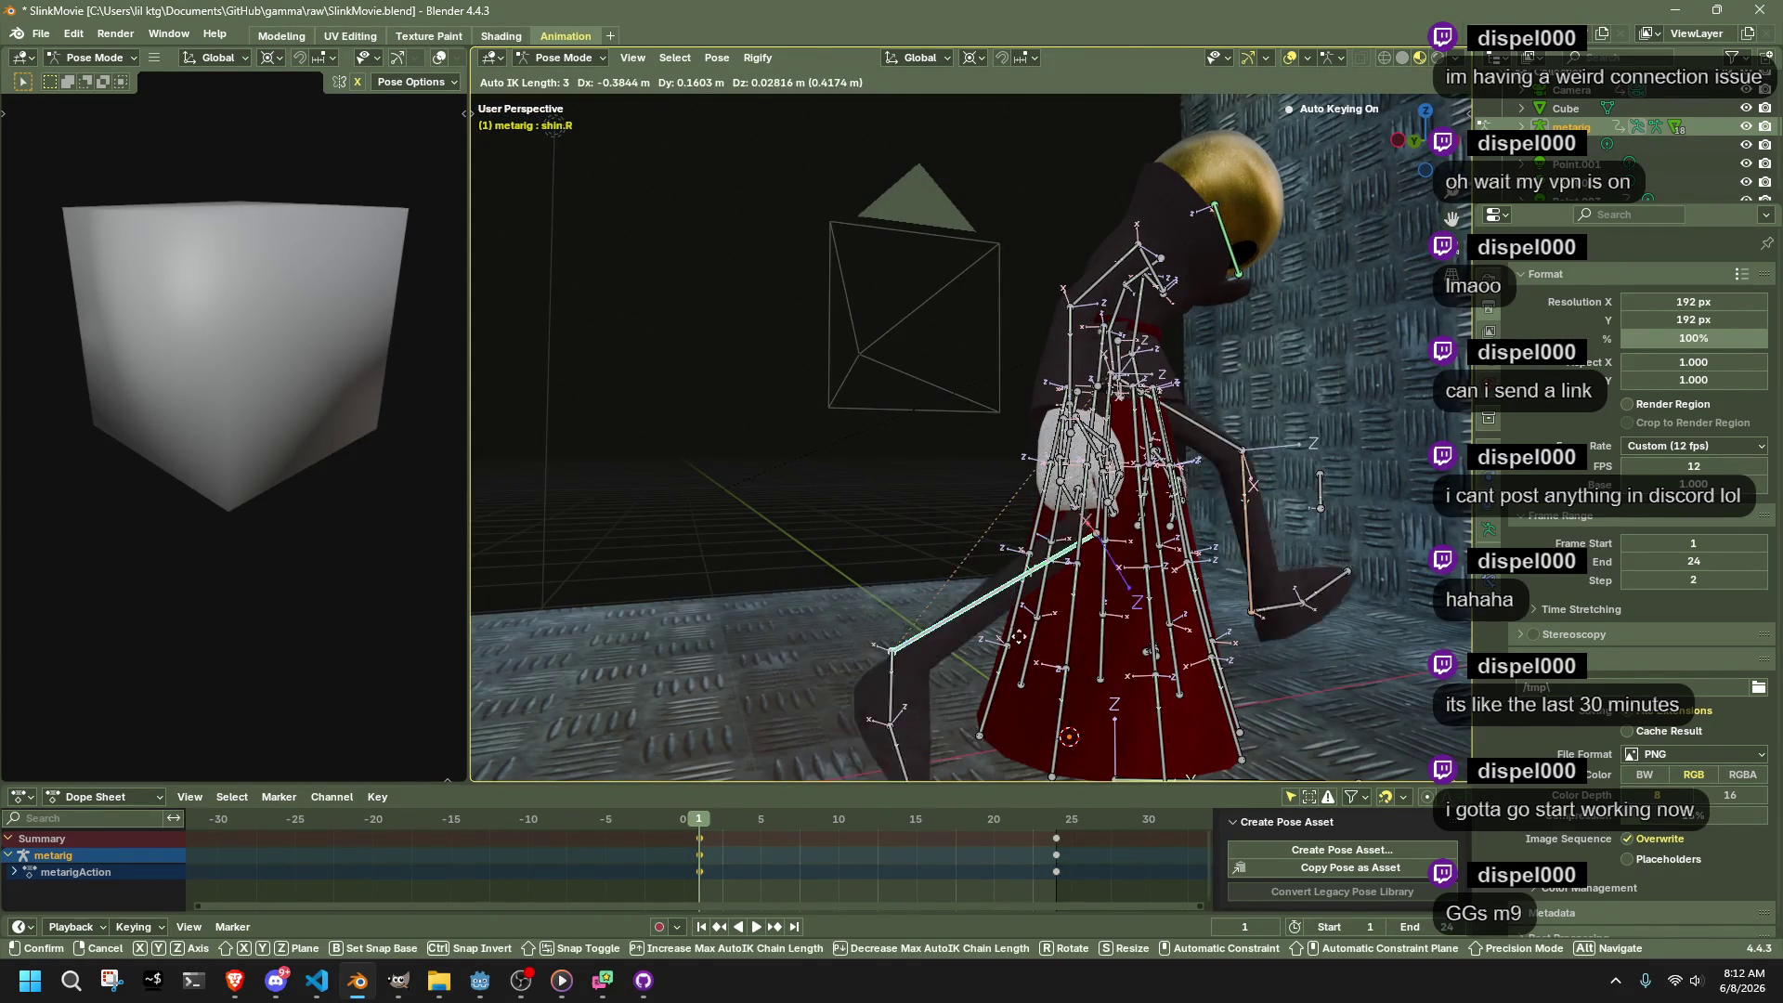
{"action": "left_click", "coordinate": [962, 597]}
{"action": "left_click", "coordinate": [1410, 82]}
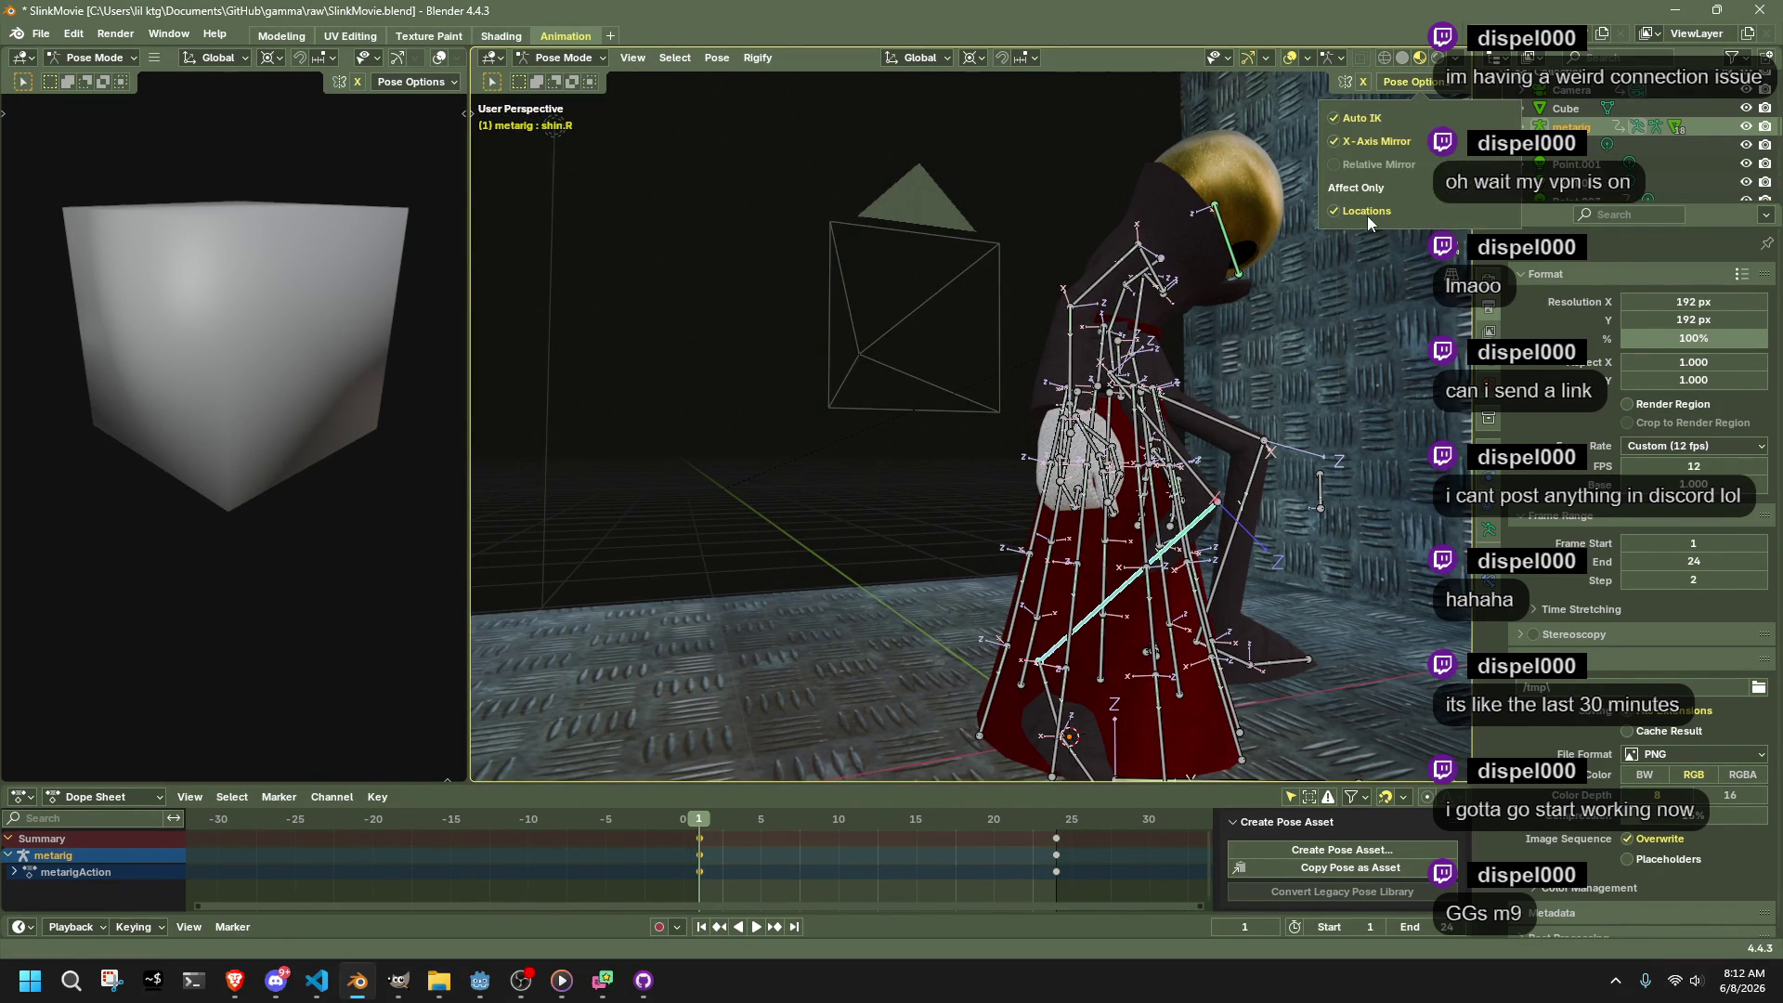
{"action": "key", "text": "g"}
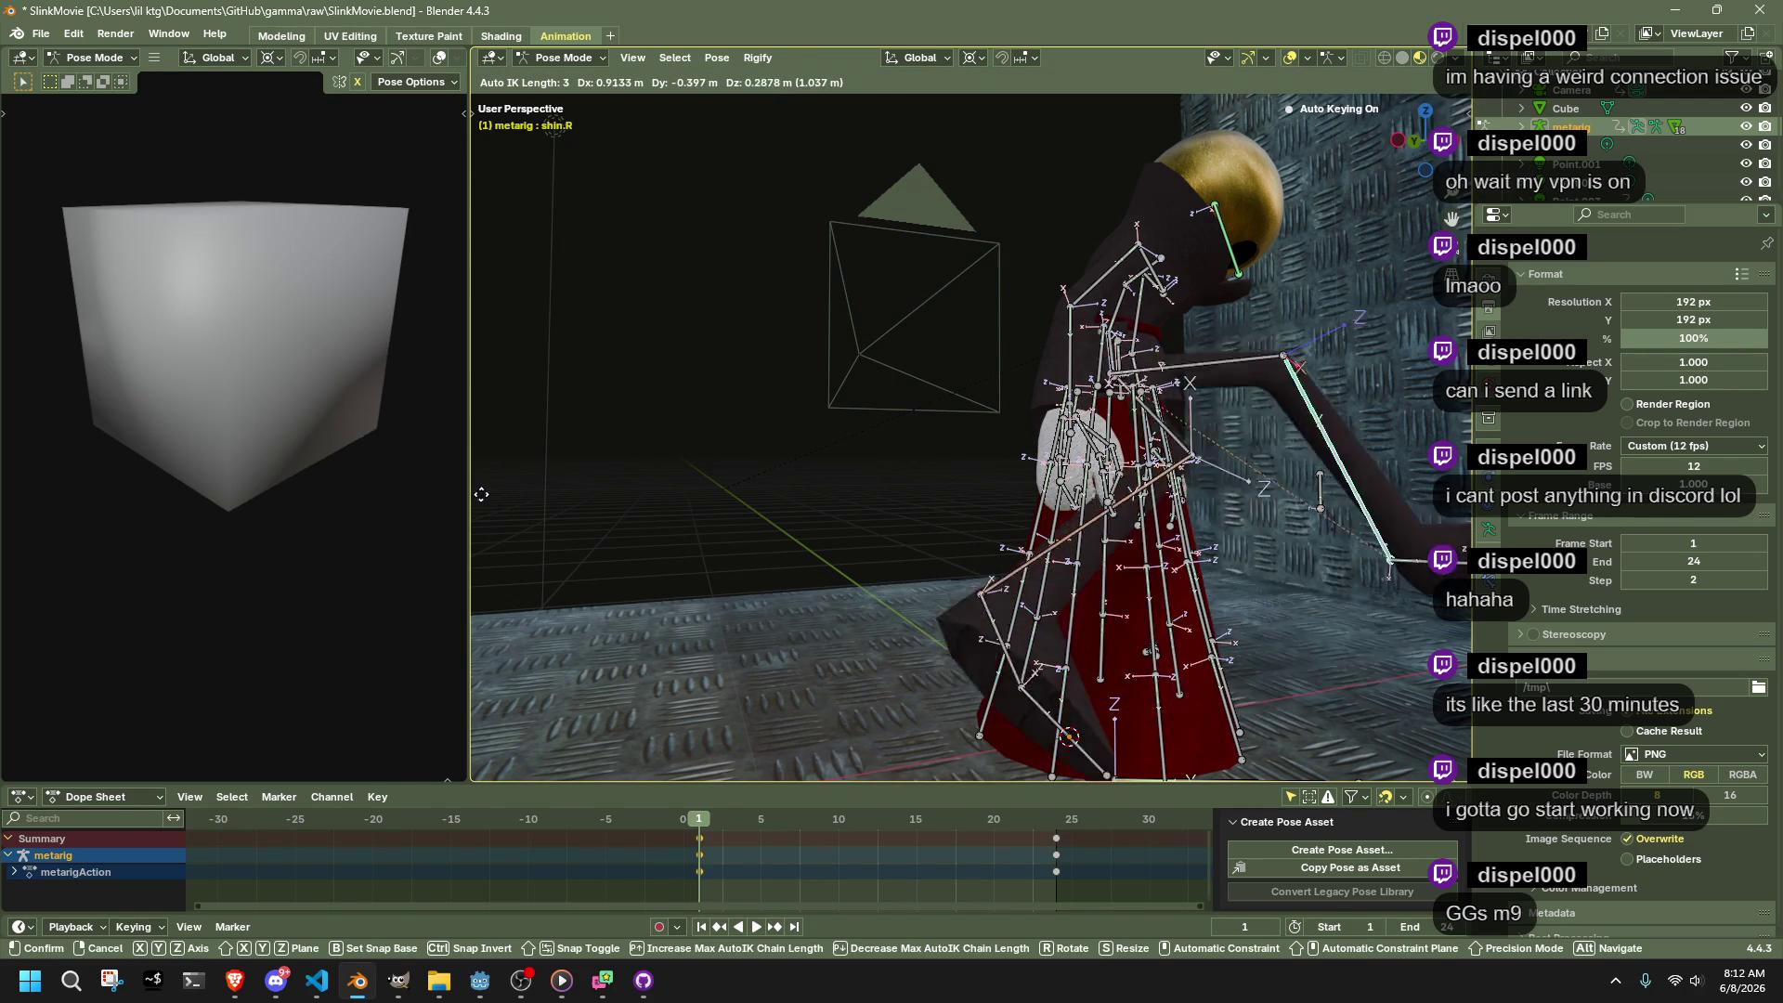
{"action": "left_click", "coordinate": [1308, 582]}
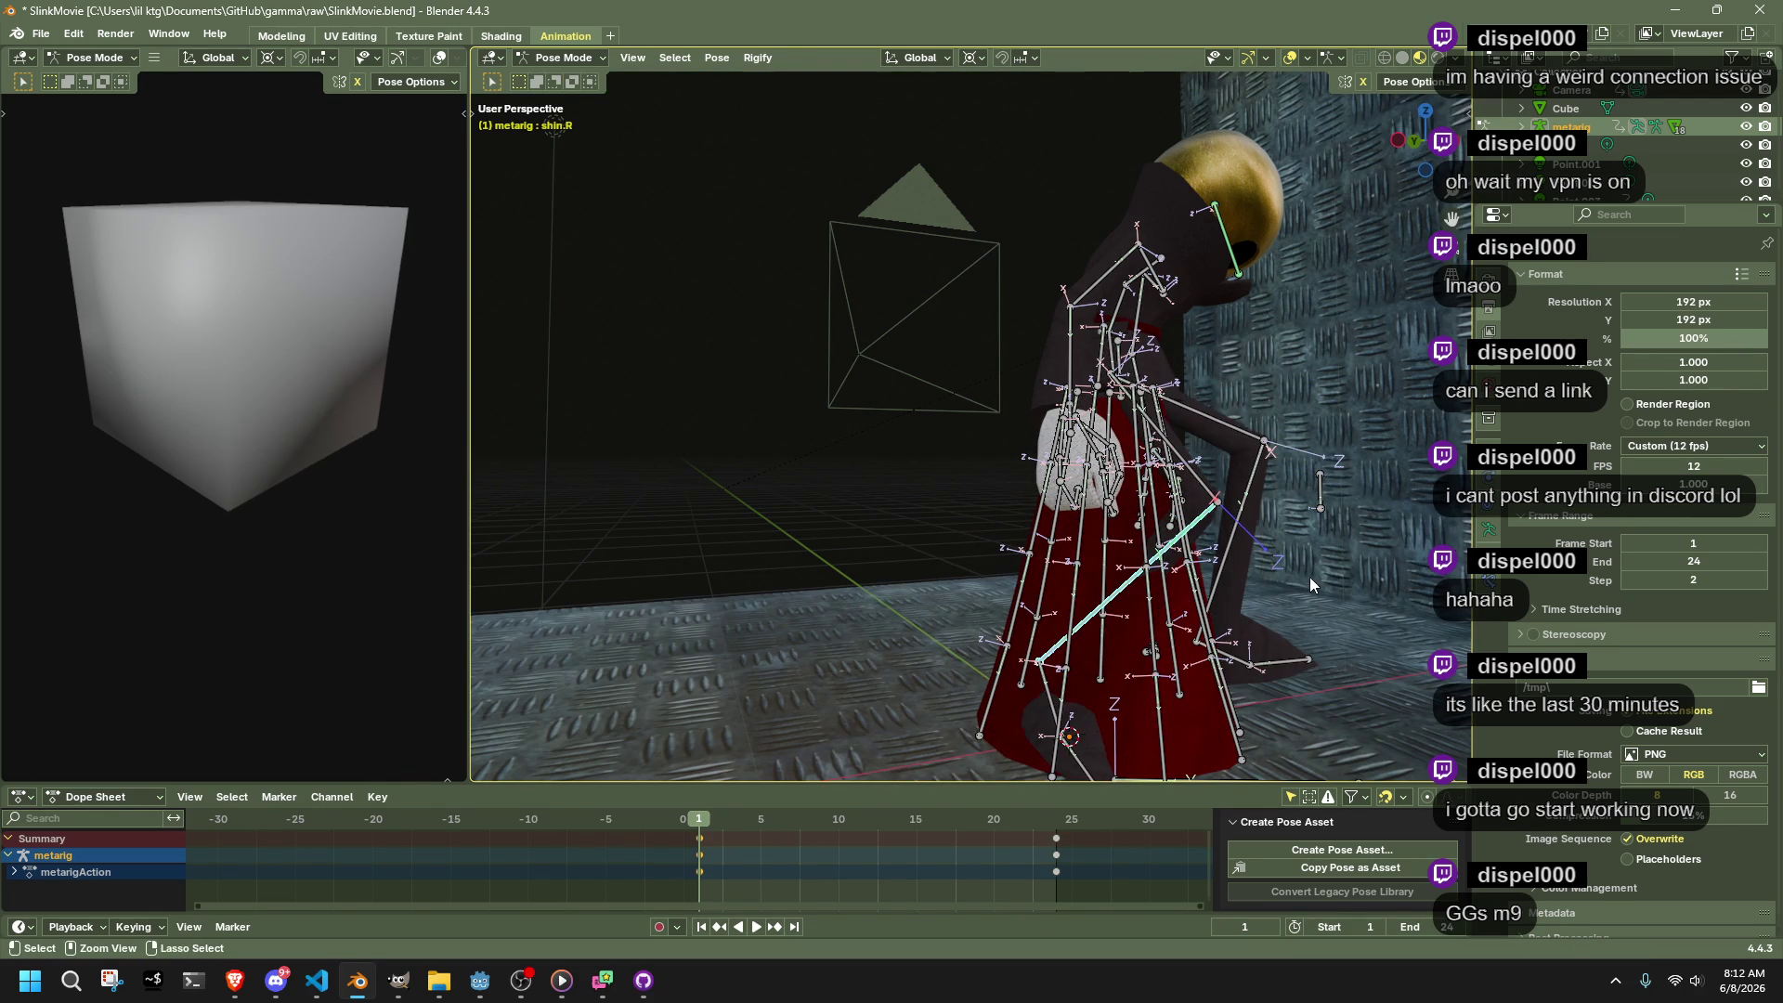
{"action": "key", "text": "ctrl+z"}
{"action": "mouse_move", "coordinate": [1289, 576]}
{"action": "left_mouse_down"}
{"action": "mouse_move", "coordinate": [1059, 610]}
{"action": "mouse_move", "coordinate": [1243, 648]}
{"action": "left_mouse_up"}
Move the left shin into place with Auto IK, keying the pose at frame 1
{"action": "key", "text": "g"}
{"action": "left_click", "coordinate": [1084, 596]}
{"action": "left_click", "coordinate": [1148, 664]}
{"action": "key", "text": "g"}
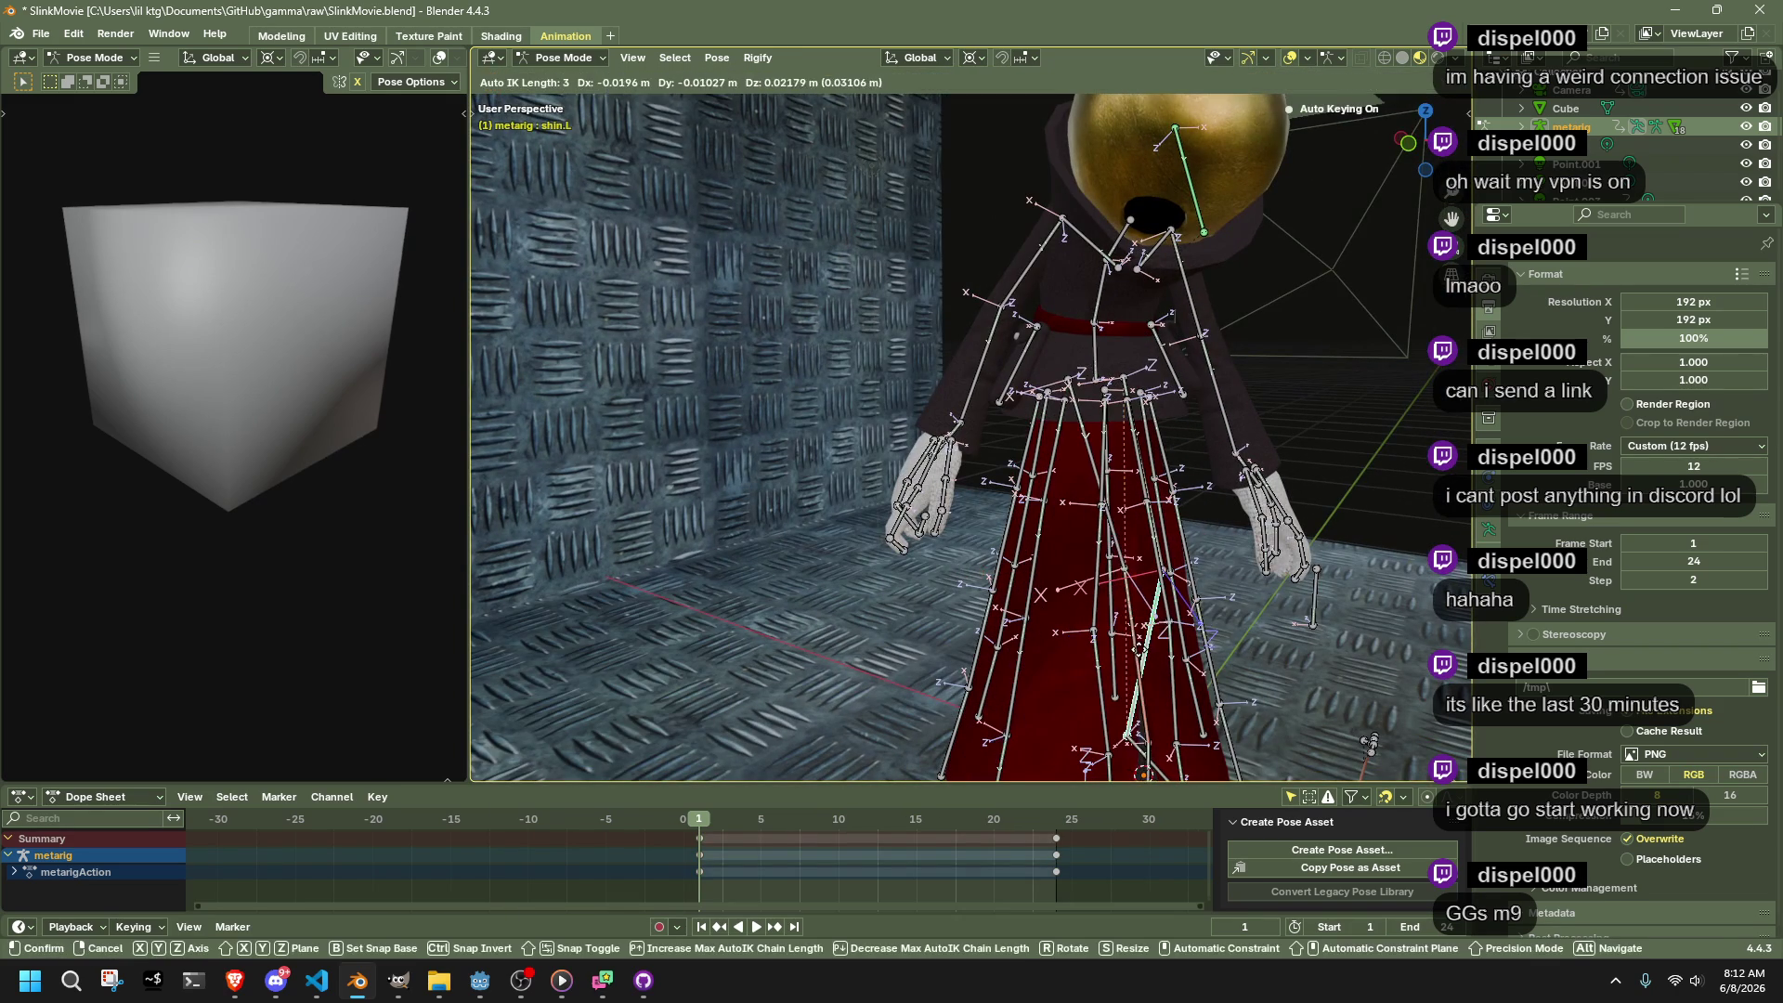
{"action": "left_click", "coordinate": [1157, 664]}
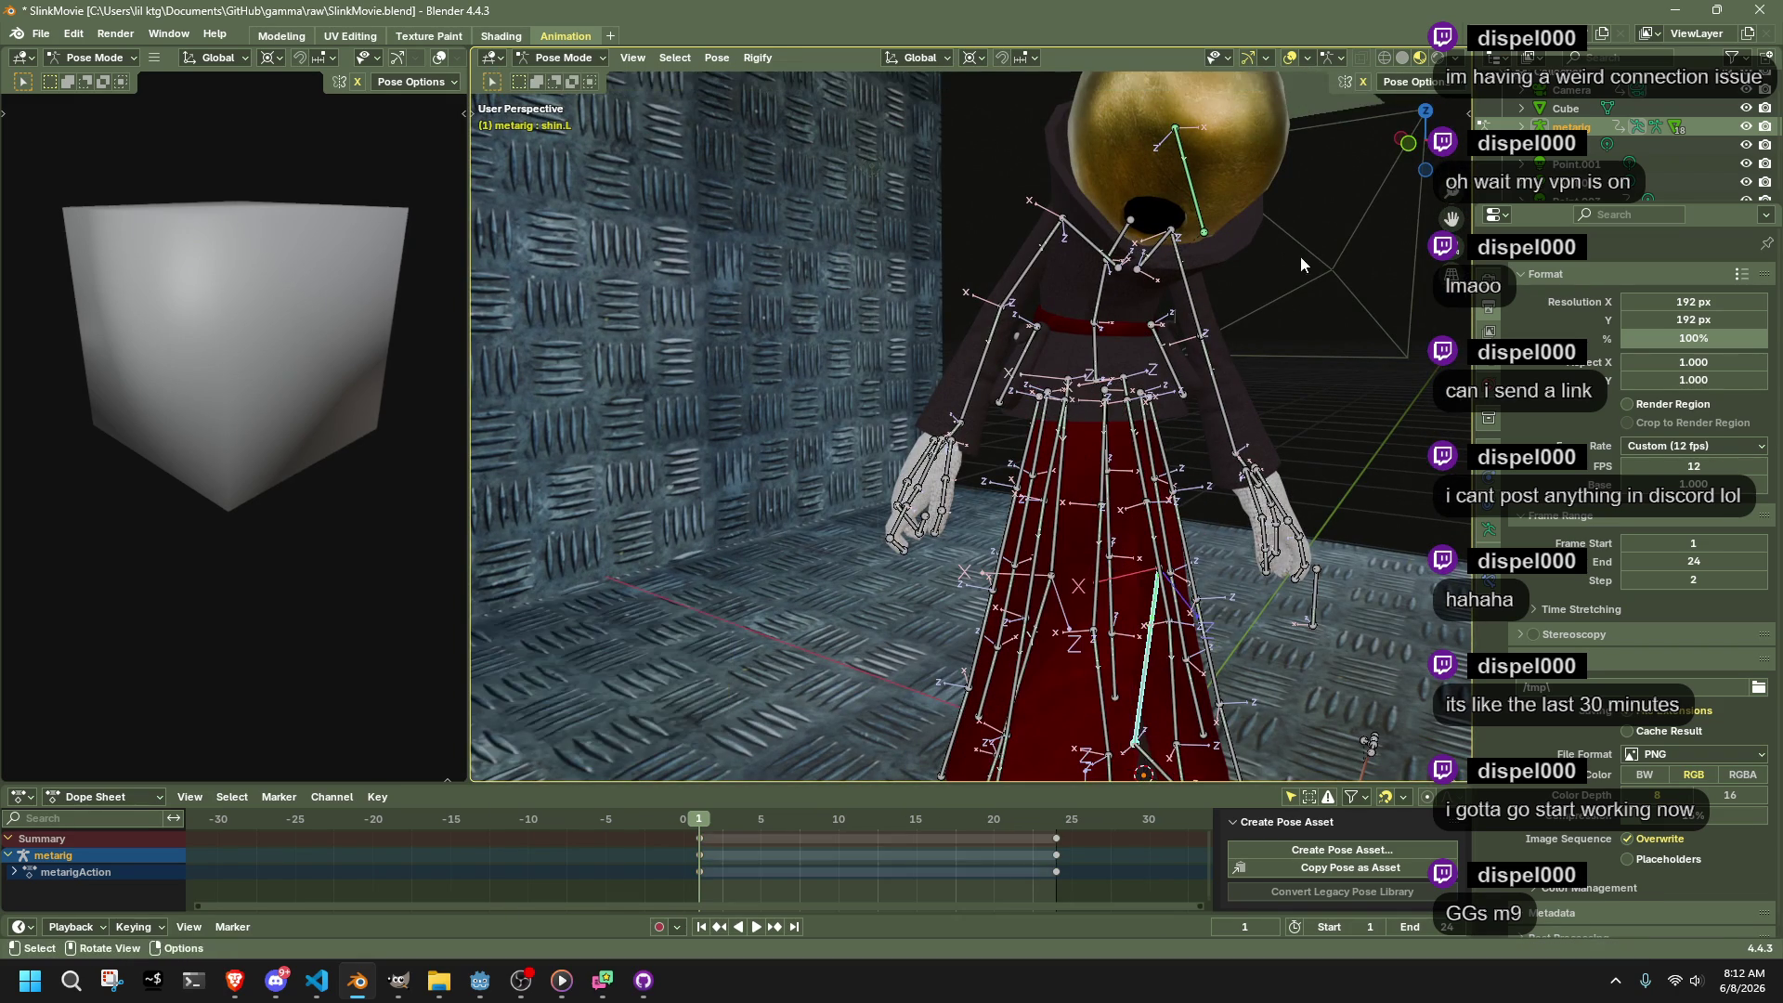
{"action": "key", "text": "g"}
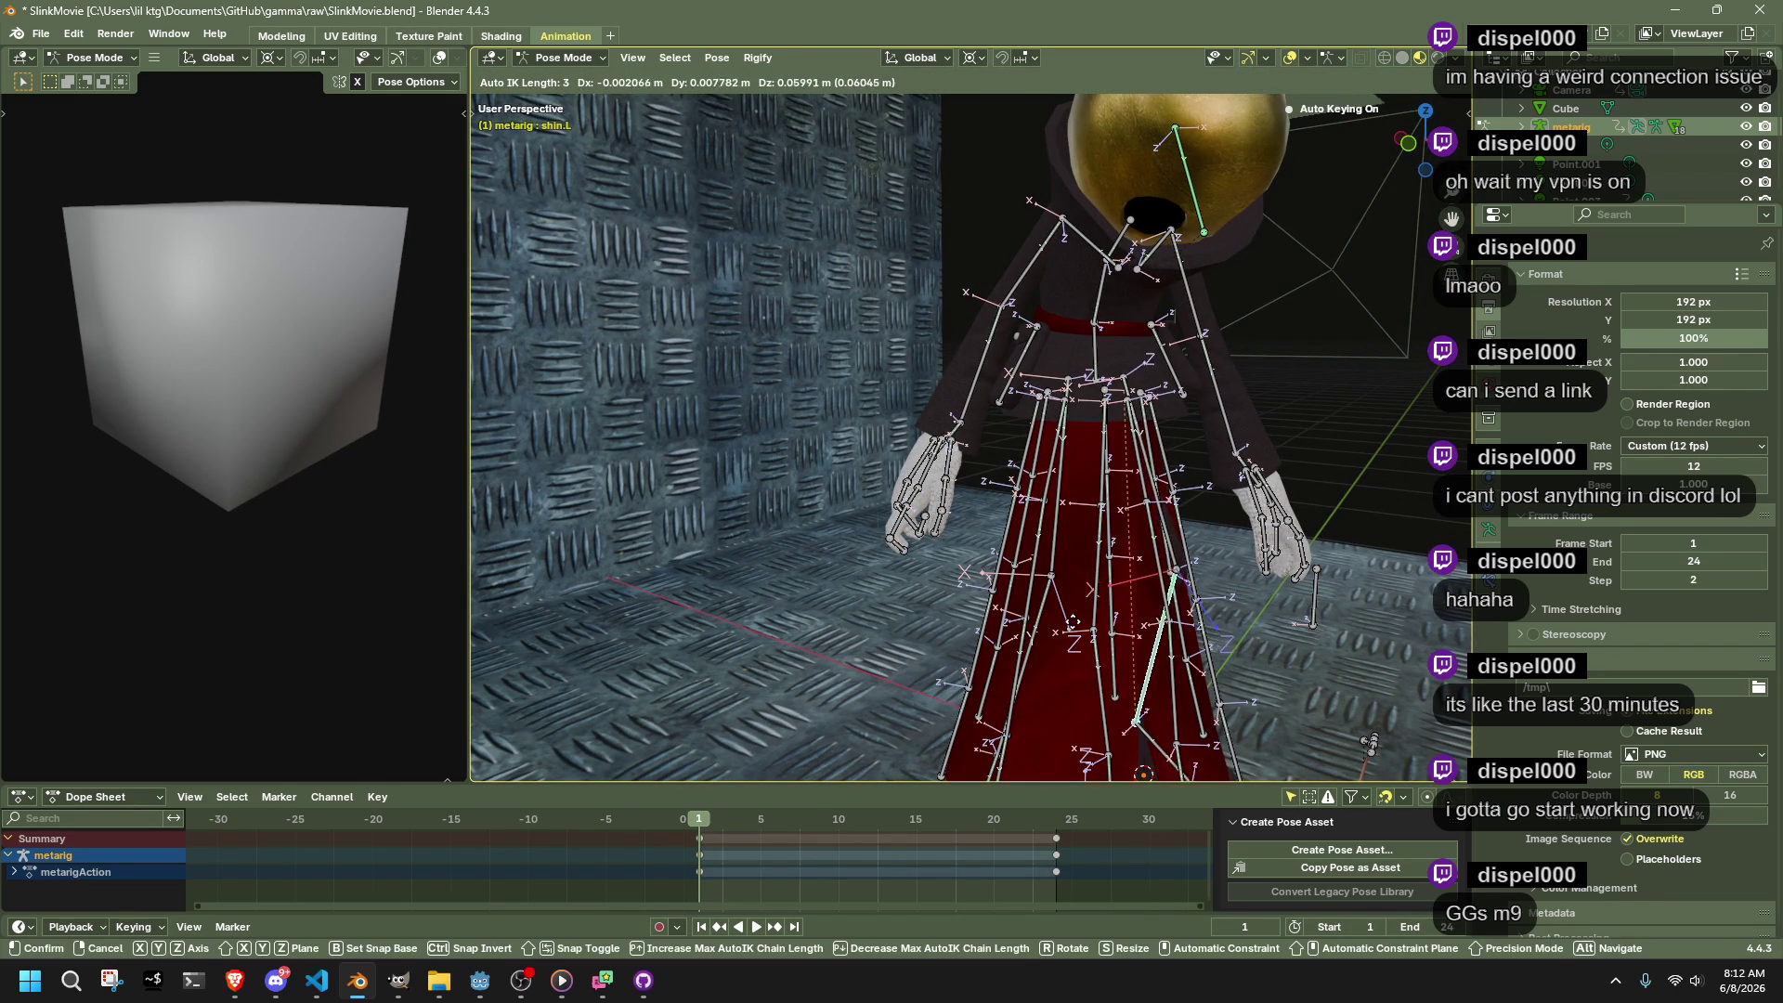
{"action": "key", "text": "Escape"}
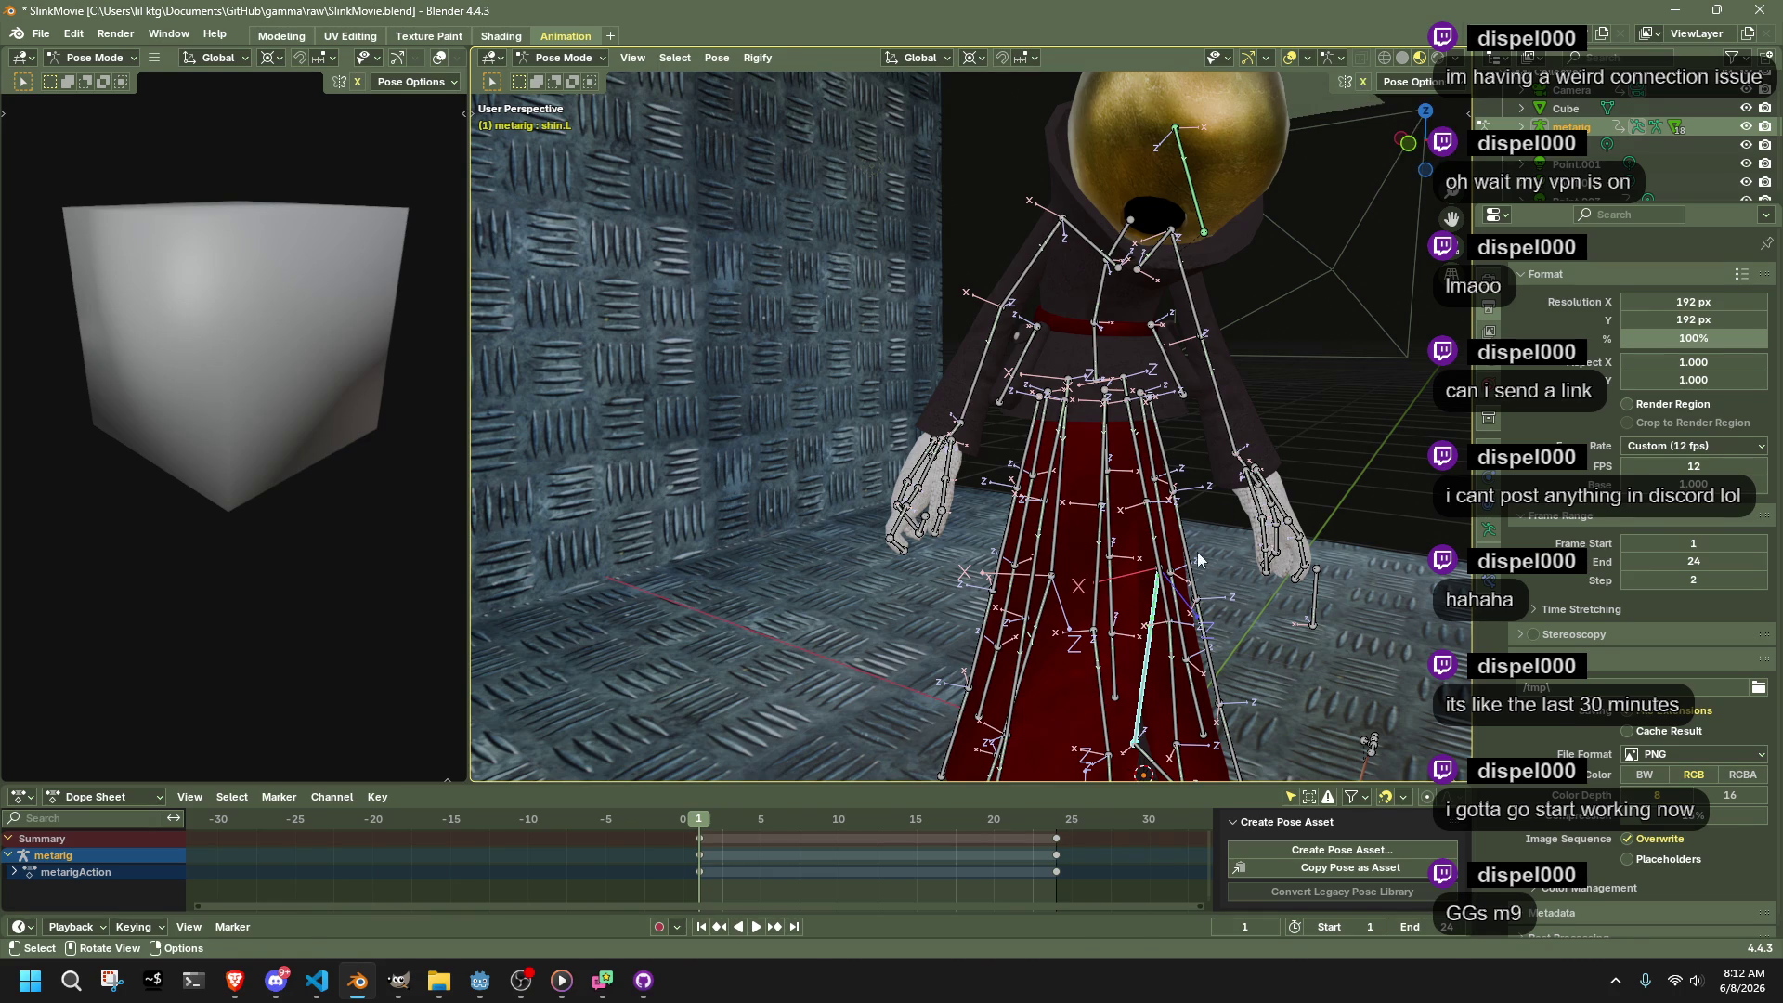
{"action": "key", "text": "g"}
{"action": "left_click", "coordinate": [1196, 562]}
{"action": "key", "text": "Tab"}
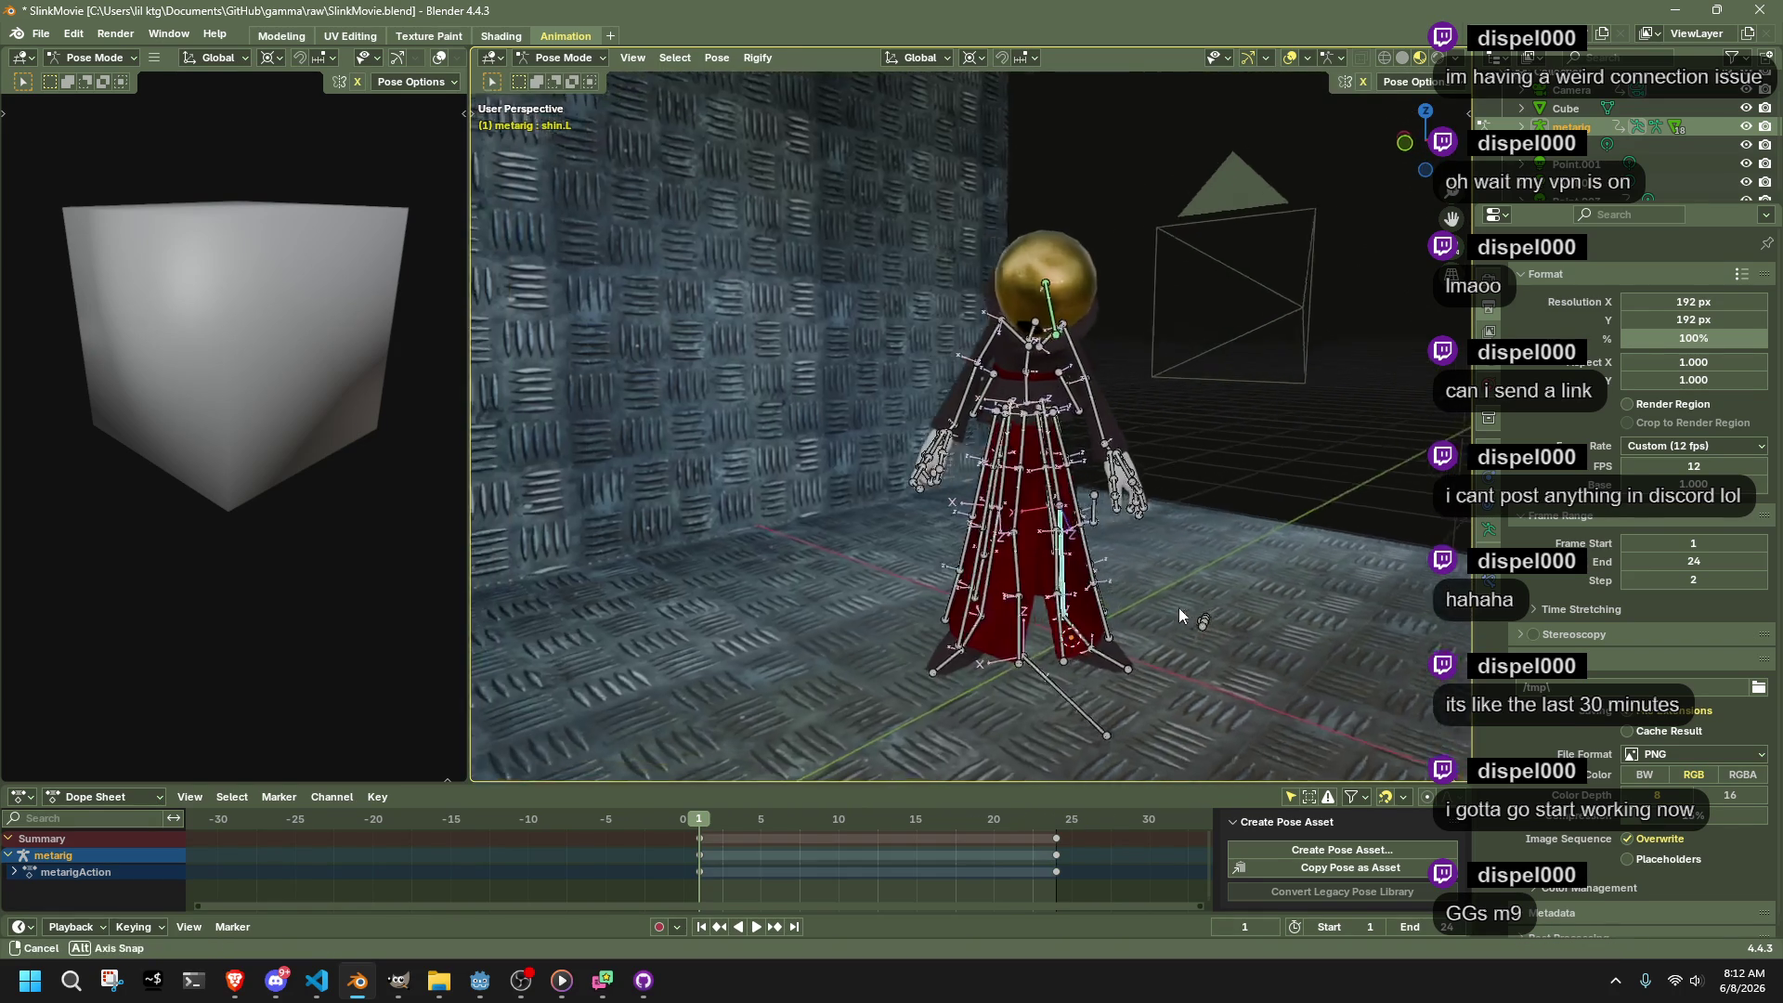
{"action": "left_click", "coordinate": [565, 58]}
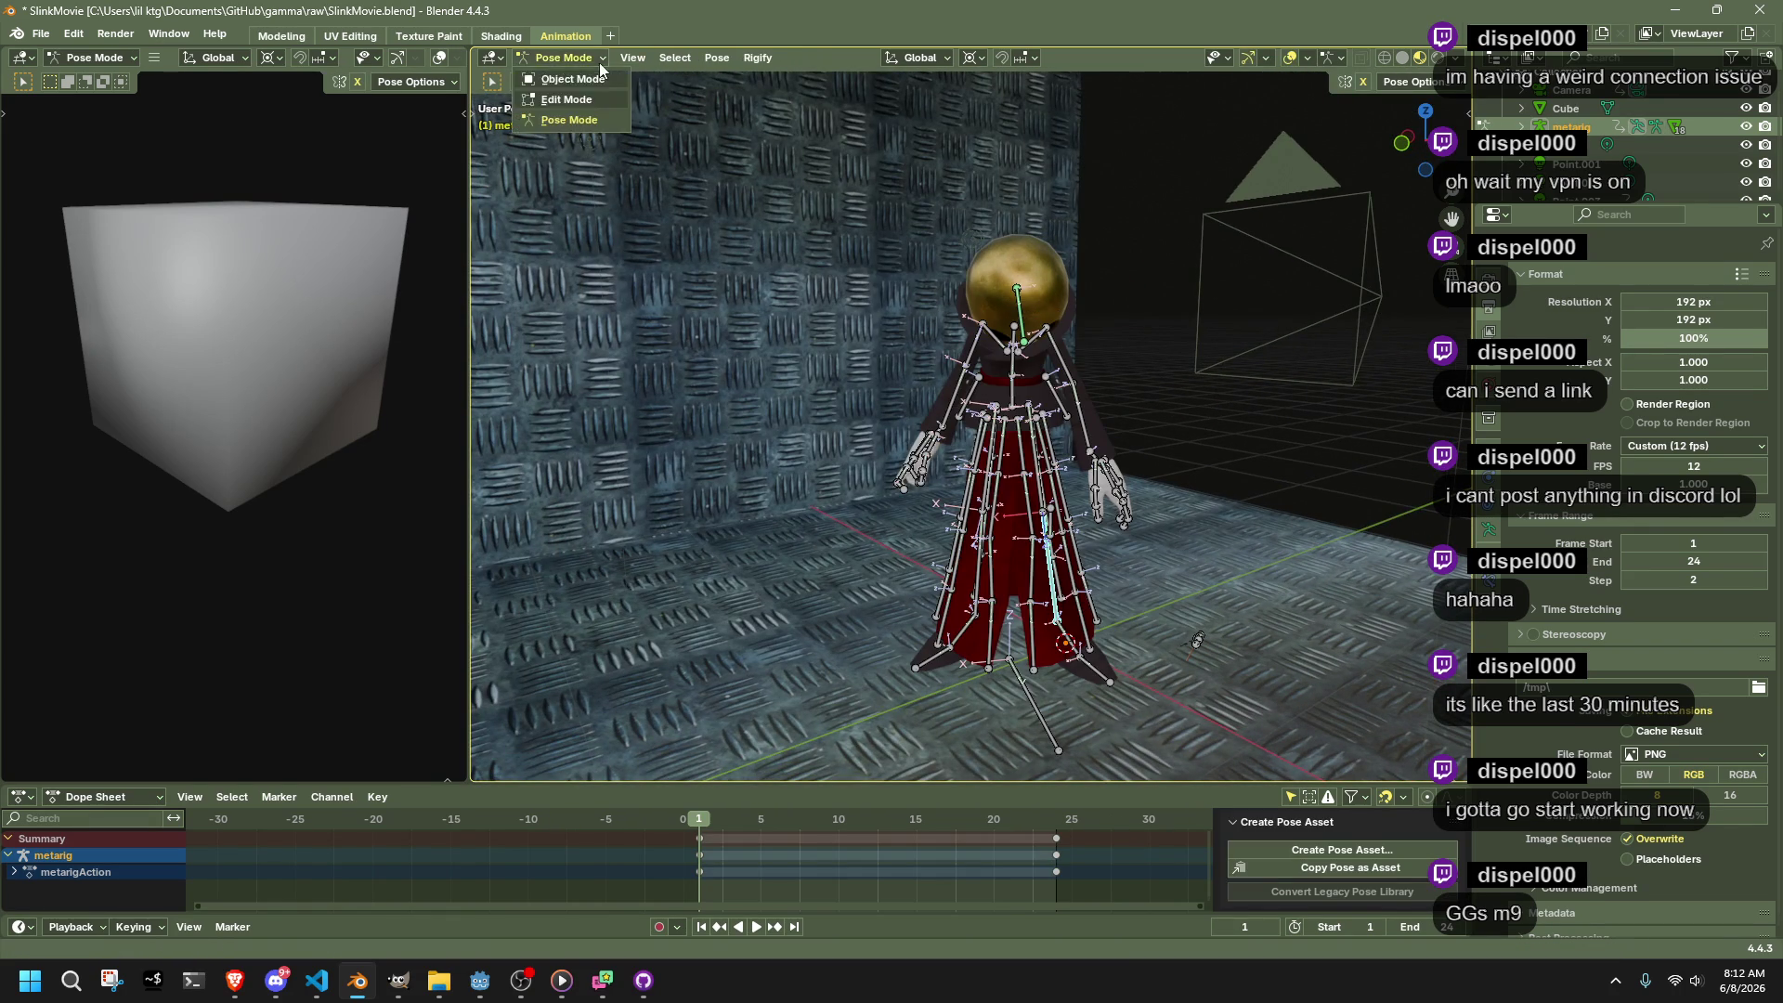
Apply all transforms to the scene objects and return the metarig to Pose Mode
{"action": "left_click", "coordinate": [571, 79]}
{"action": "key", "text": "a"}
{"action": "key", "text": "ctrl+a"}
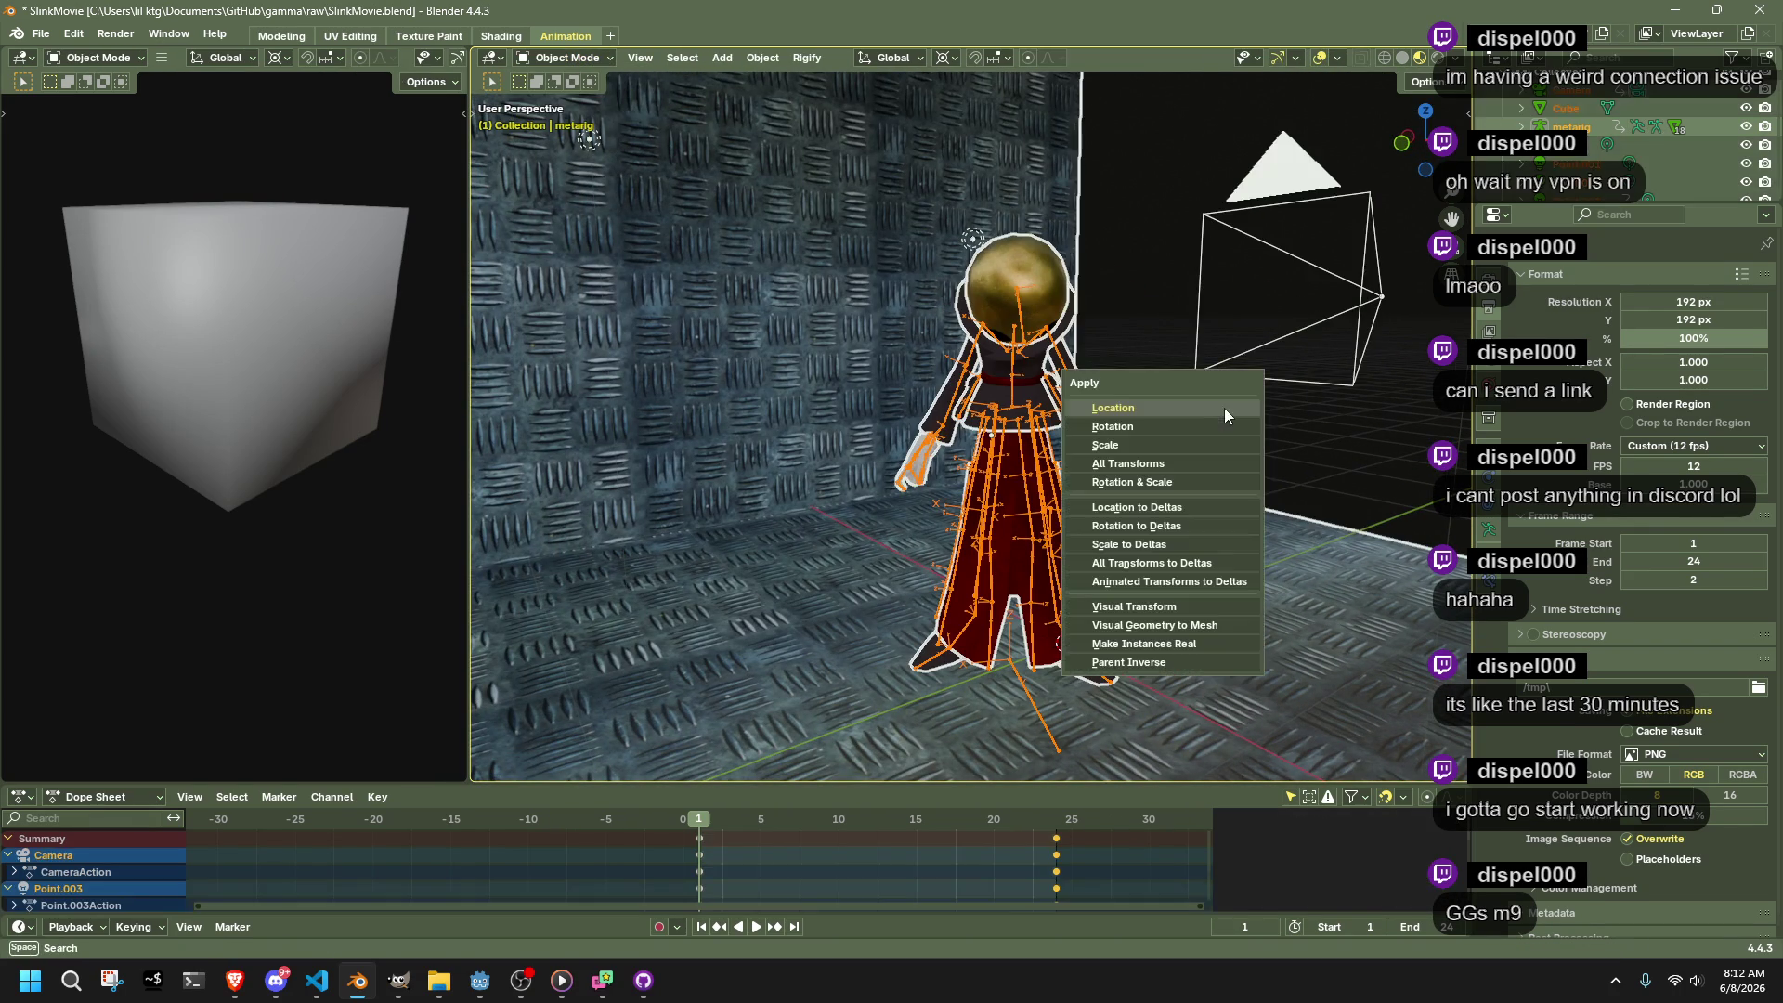
{"action": "left_click", "coordinate": [1196, 462]}
{"action": "left_click", "coordinate": [1006, 415]}
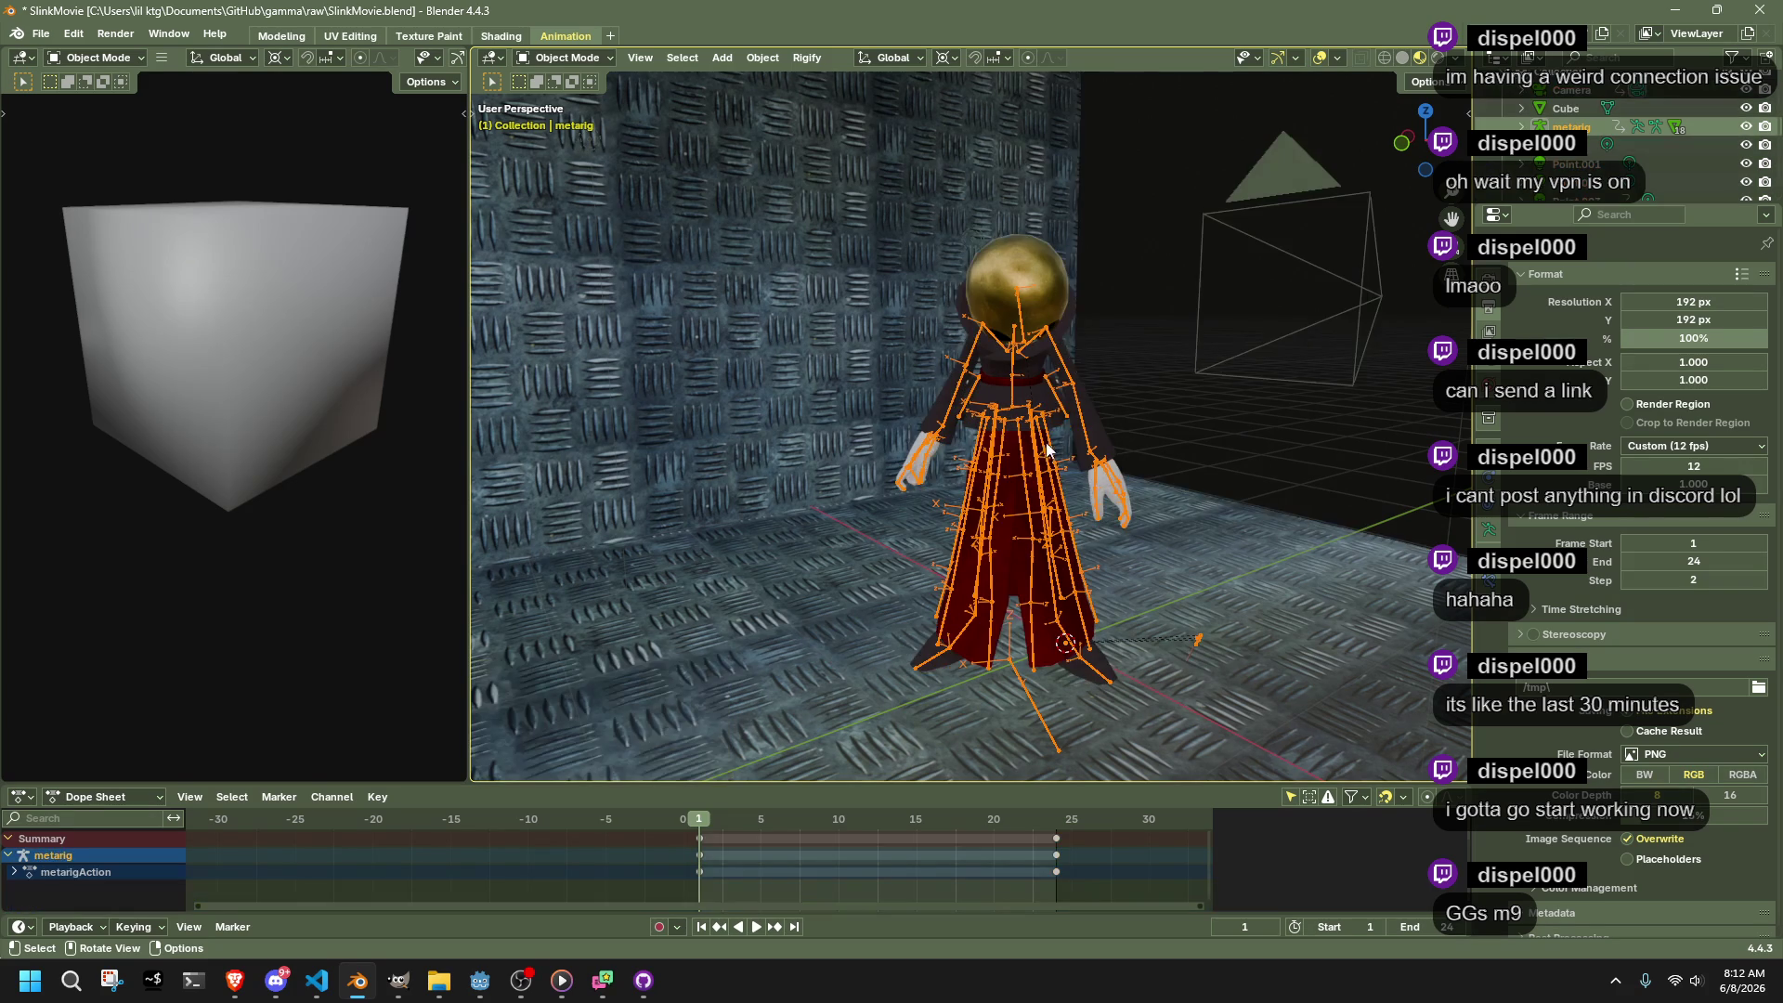
{"action": "left_click", "coordinate": [571, 61]}
{"action": "left_click", "coordinate": [576, 121]}
Adjust the shin bone's placement twice and bring the rig back into Pose Mode
{"action": "mouse_move", "coordinate": [1069, 546]}
{"action": "left_mouse_down"}
{"action": "mouse_move", "coordinate": [1131, 553]}
{"action": "mouse_move", "coordinate": [1198, 529]}
{"action": "mouse_move", "coordinate": [1194, 599]}
{"action": "left_mouse_up"}
{"action": "key", "text": "g"}
{"action": "left_click", "coordinate": [1221, 514]}
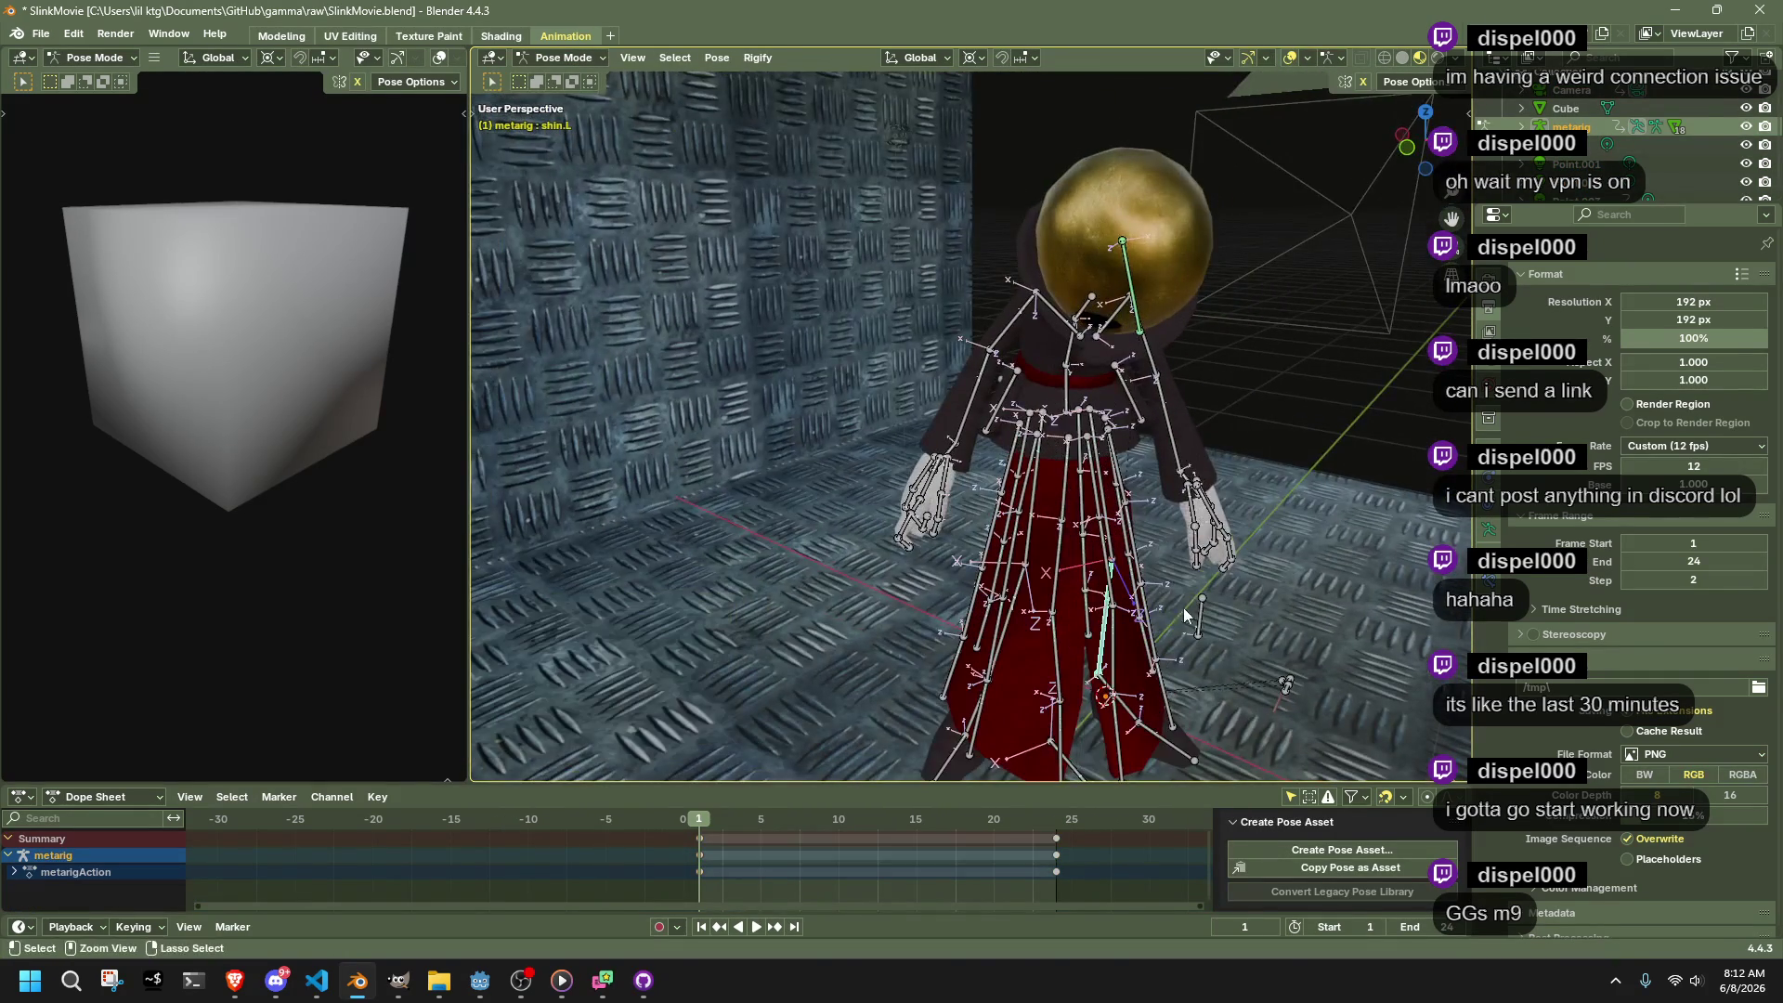
{"action": "key", "text": "g"}
{"action": "left_click", "coordinate": [1191, 605]}
{"action": "key", "text": "ctrl+Tab"}
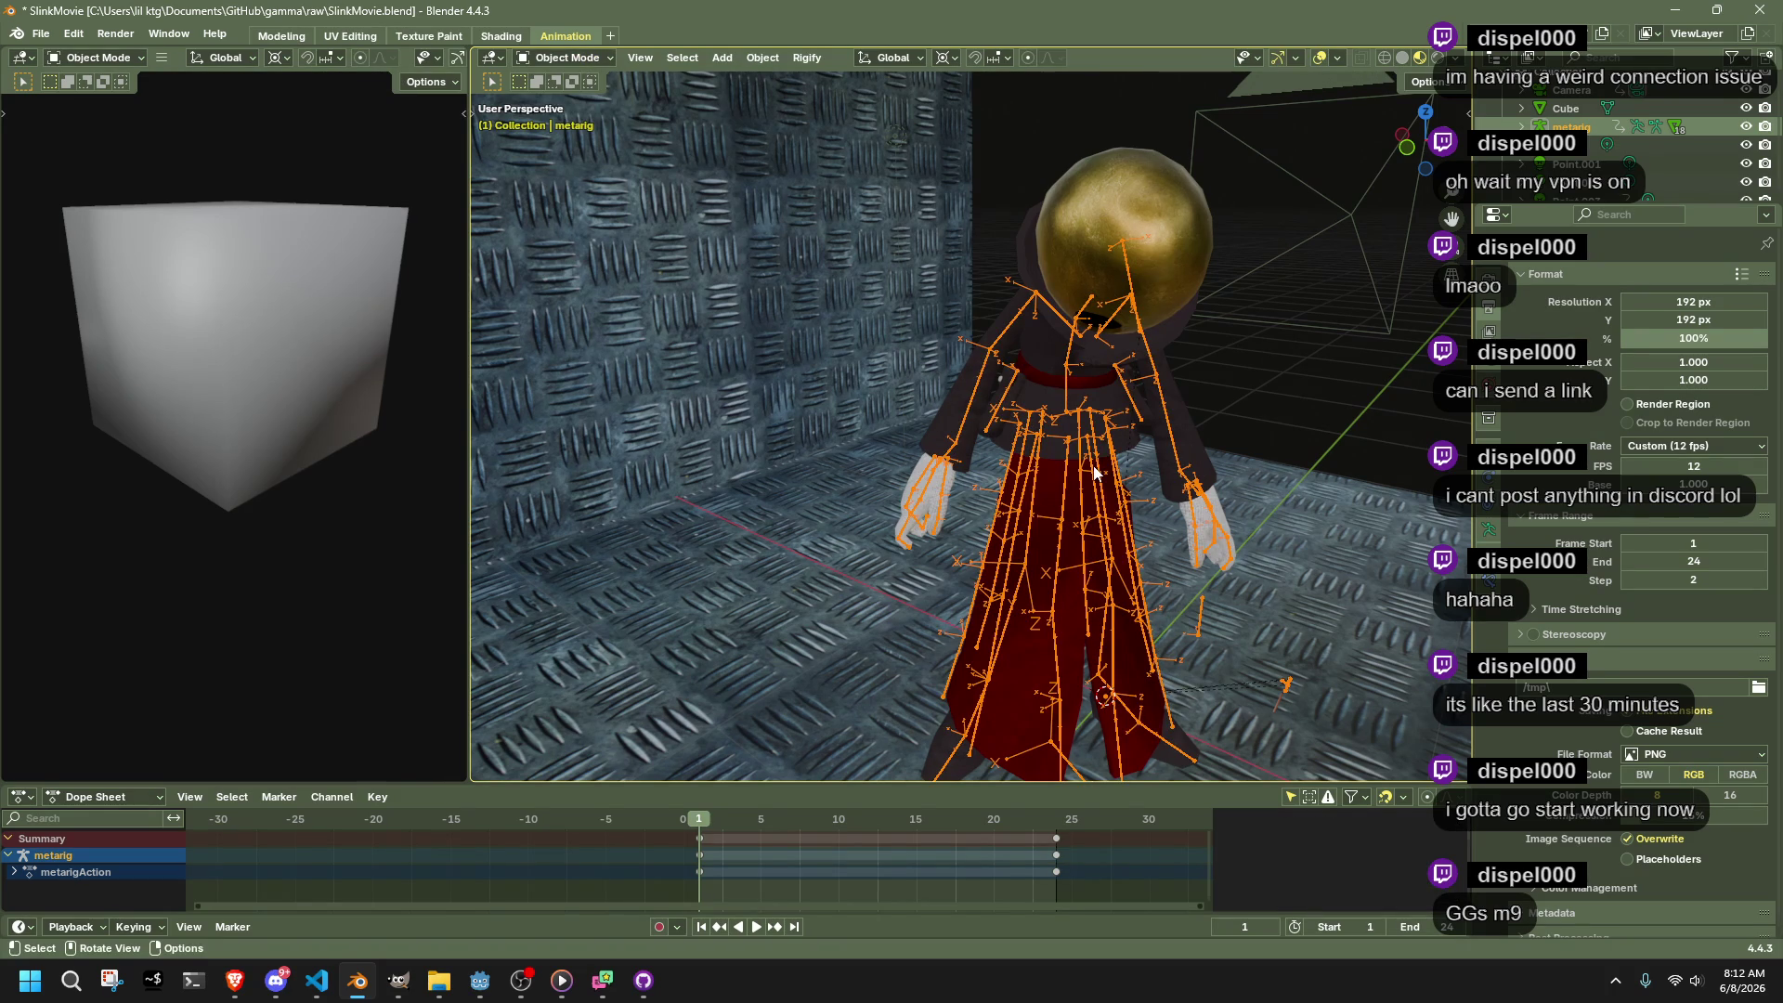
{"action": "key", "text": "shift+s"}
{"action": "left_click_drag", "start_coordinate": [1108, 609], "coordinate": [1198, 736]}
{"action": "left_click", "coordinate": [563, 58]}
{"action": "left_click", "coordinate": [571, 119]}
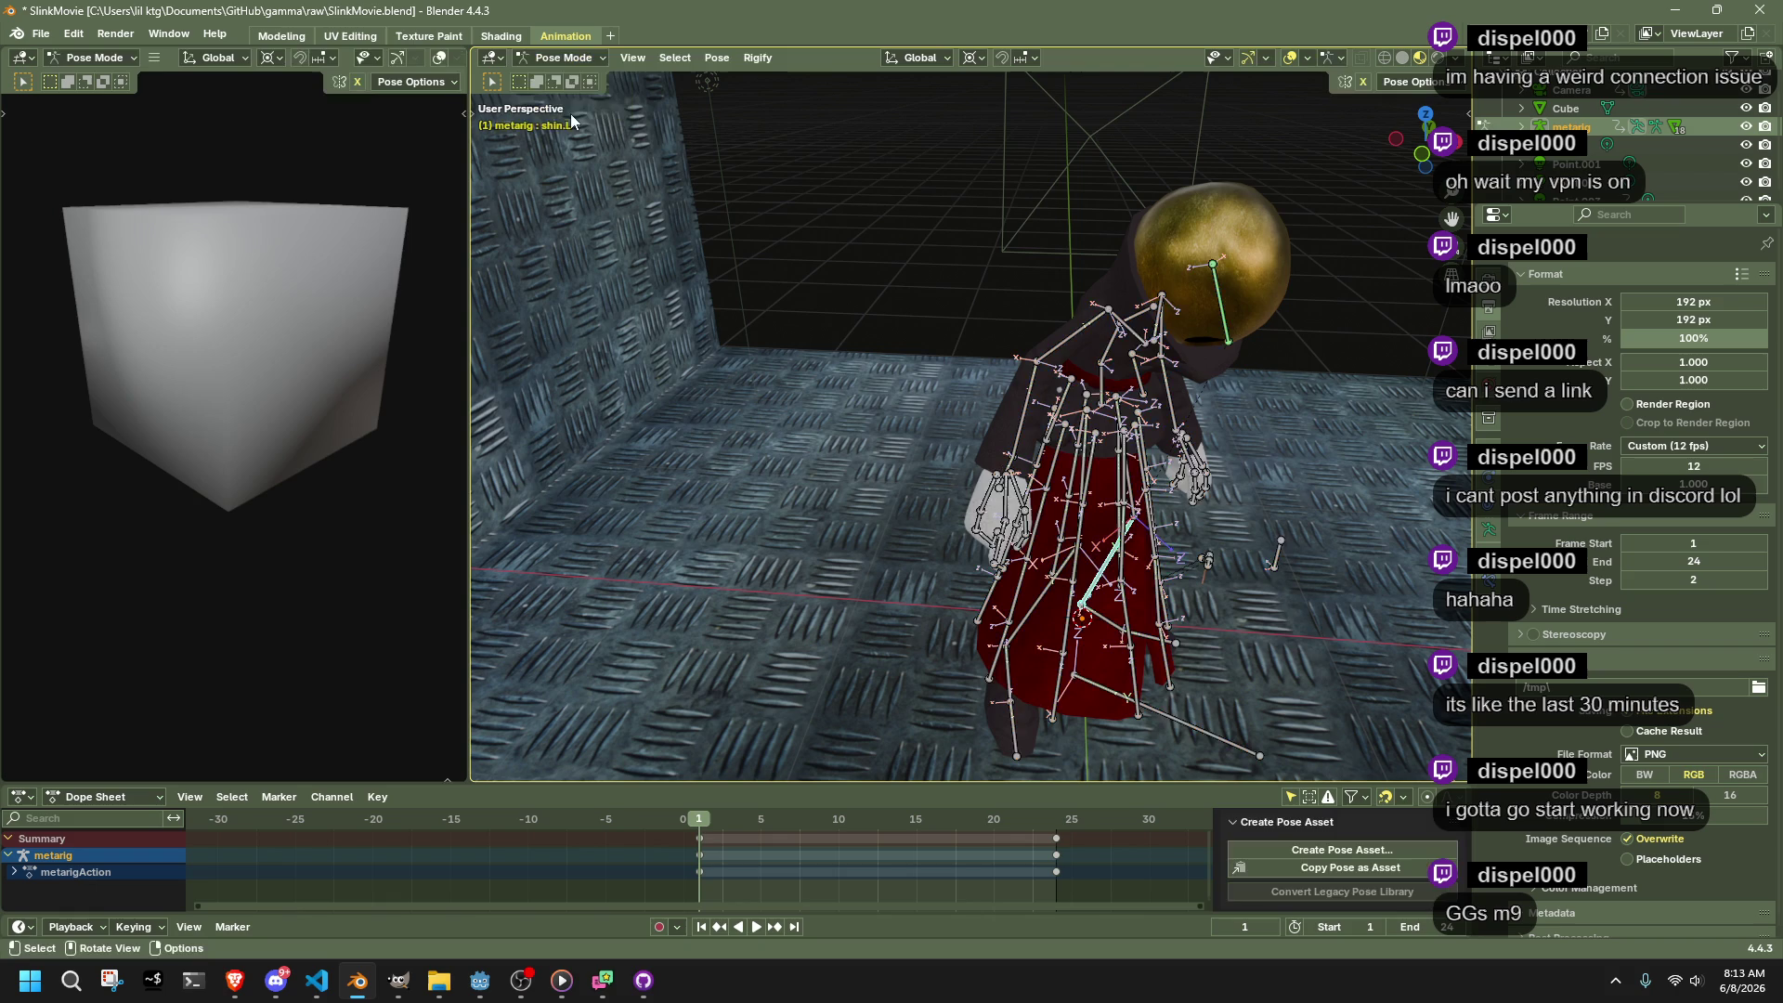
Select foot.R and then all bones, viewing the posed rig from above
{"action": "left_click", "coordinate": [1006, 684]}
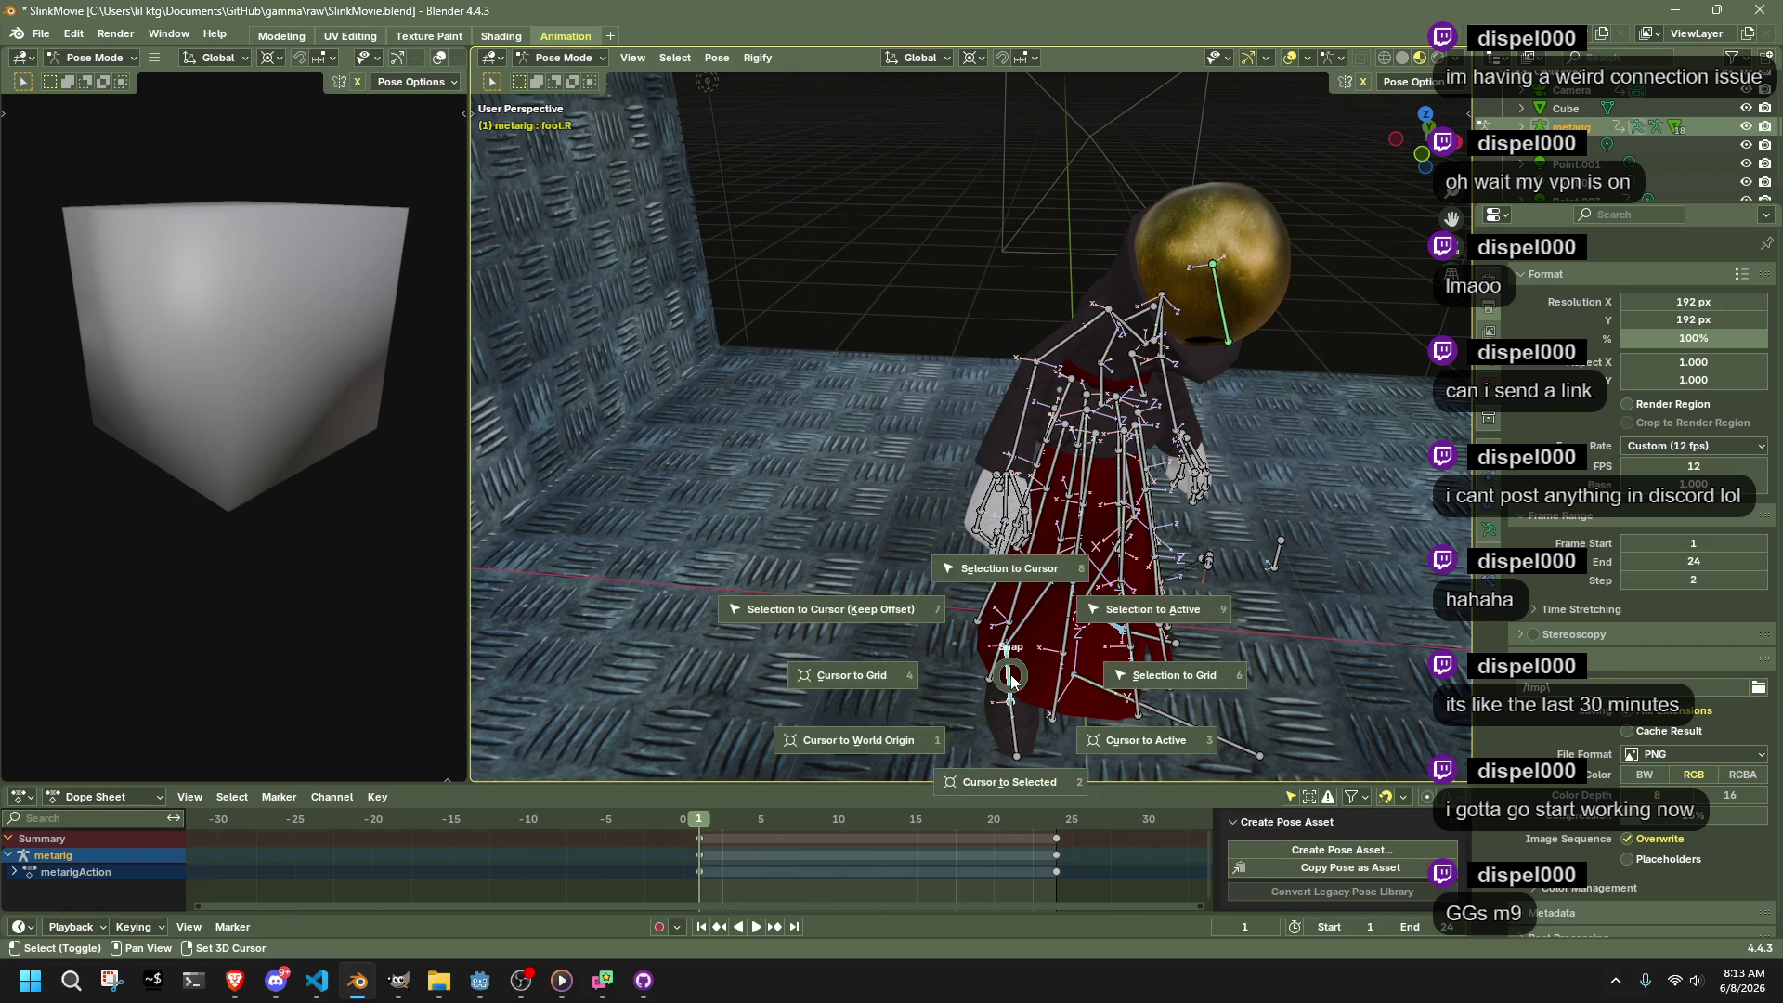
{"action": "left_click", "coordinate": [916, 307]}
{"action": "mouse_move", "coordinate": [915, 307]}
{"action": "left_mouse_down"}
{"action": "mouse_move", "coordinate": [926, 484]}
{"action": "mouse_move", "coordinate": [784, 397]}
{"action": "mouse_move", "coordinate": [944, 546]}
{"action": "left_mouse_up"}
{"action": "key", "text": "a"}
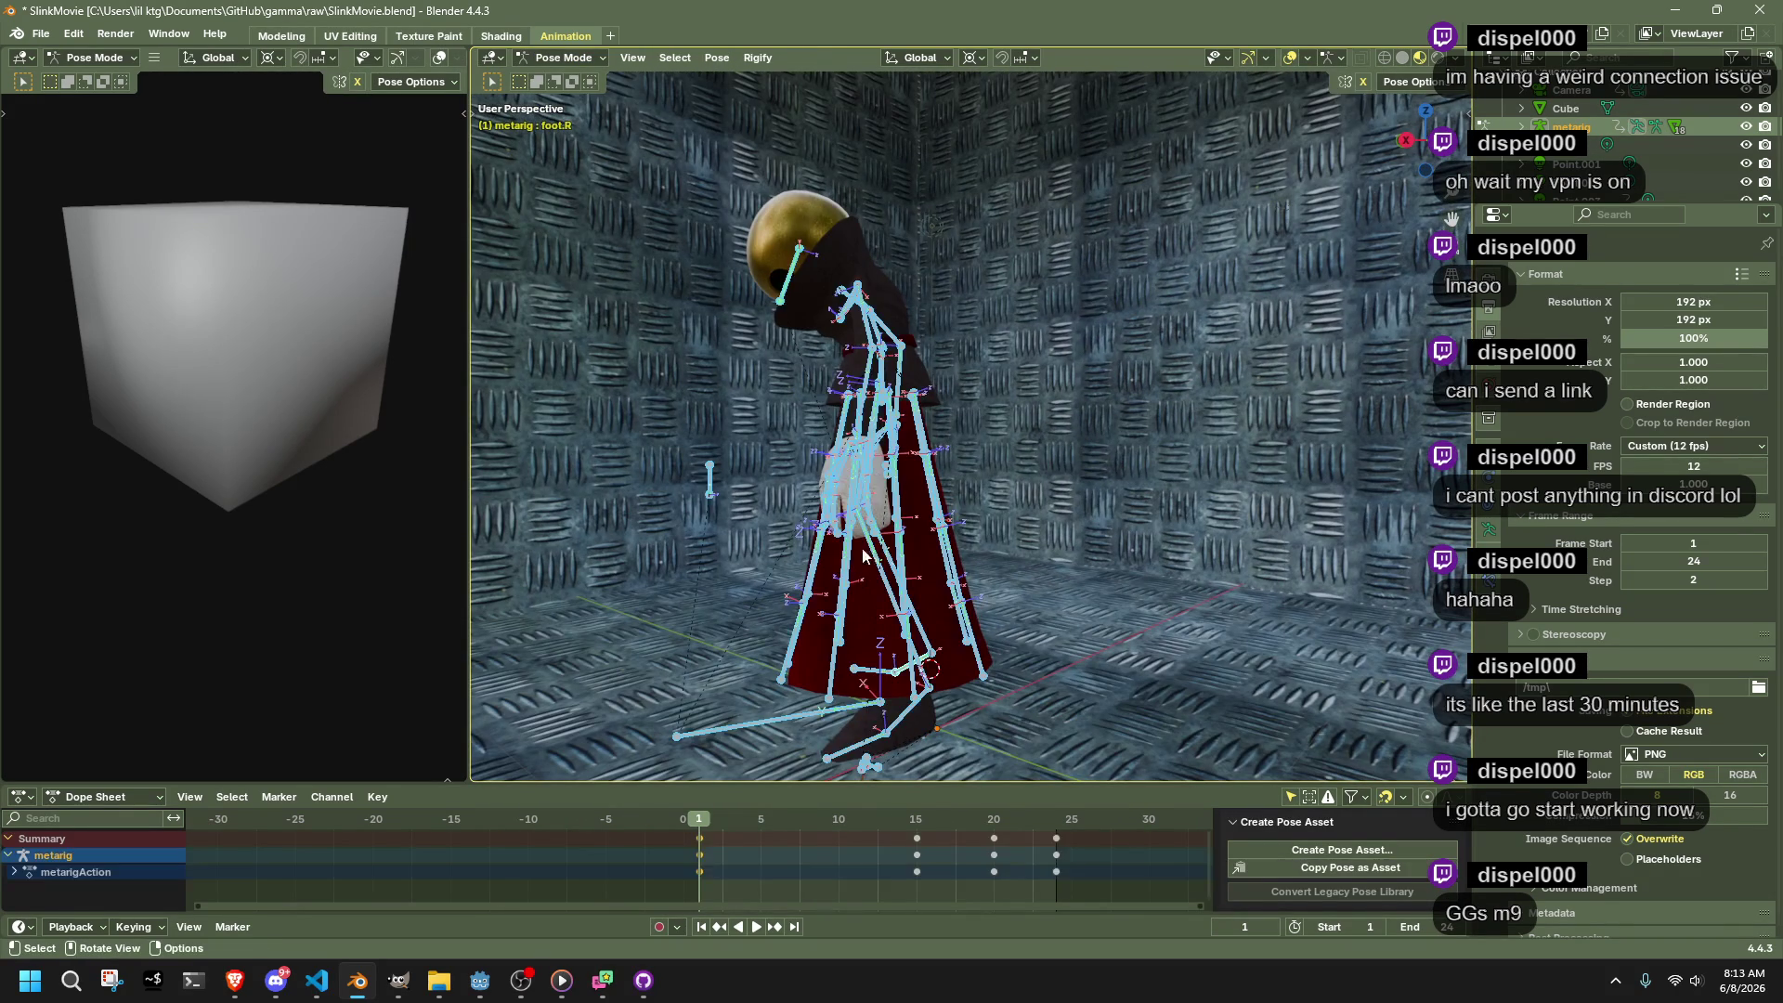
{"action": "key", "text": "Tab"}
{"action": "key", "text": "Tab"}
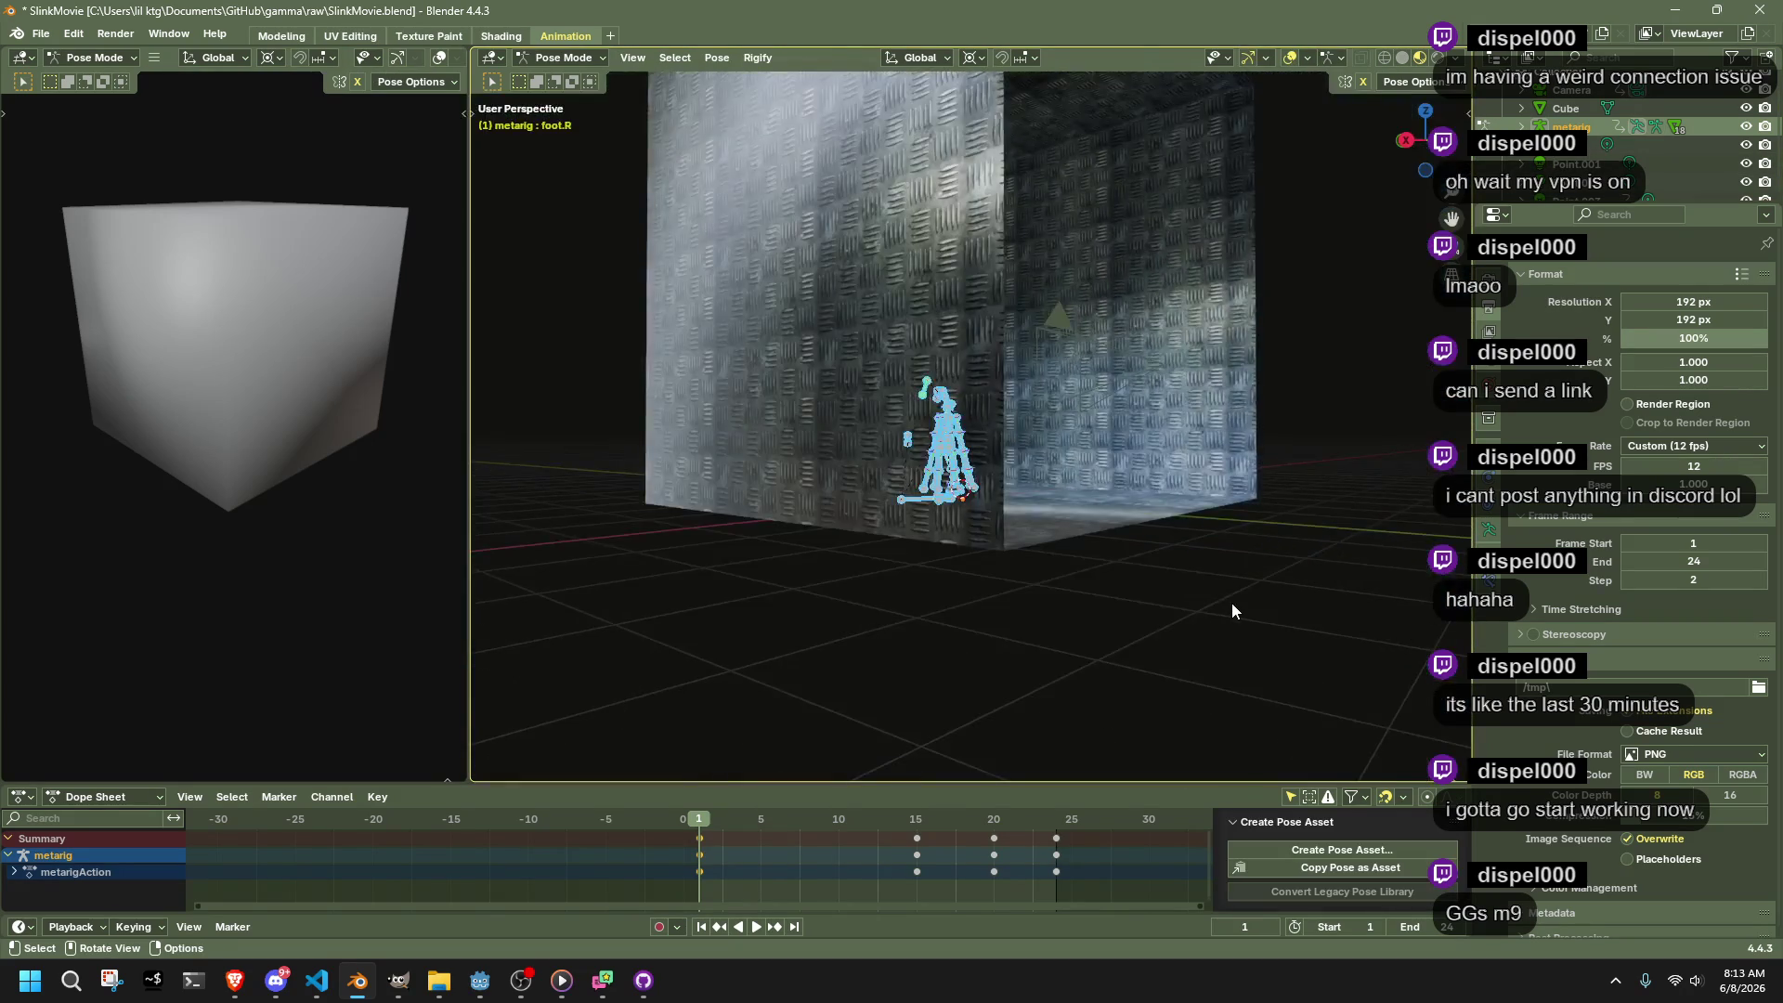
{"action": "left_click", "coordinate": [1076, 510]}
{"action": "mouse_move", "coordinate": [1019, 487]}
{"action": "left_mouse_down"}
{"action": "mouse_move", "coordinate": [1172, 538]}
{"action": "mouse_move", "coordinate": [1068, 579]}
{"action": "mouse_move", "coordinate": [1031, 567]}
{"action": "left_mouse_up"}
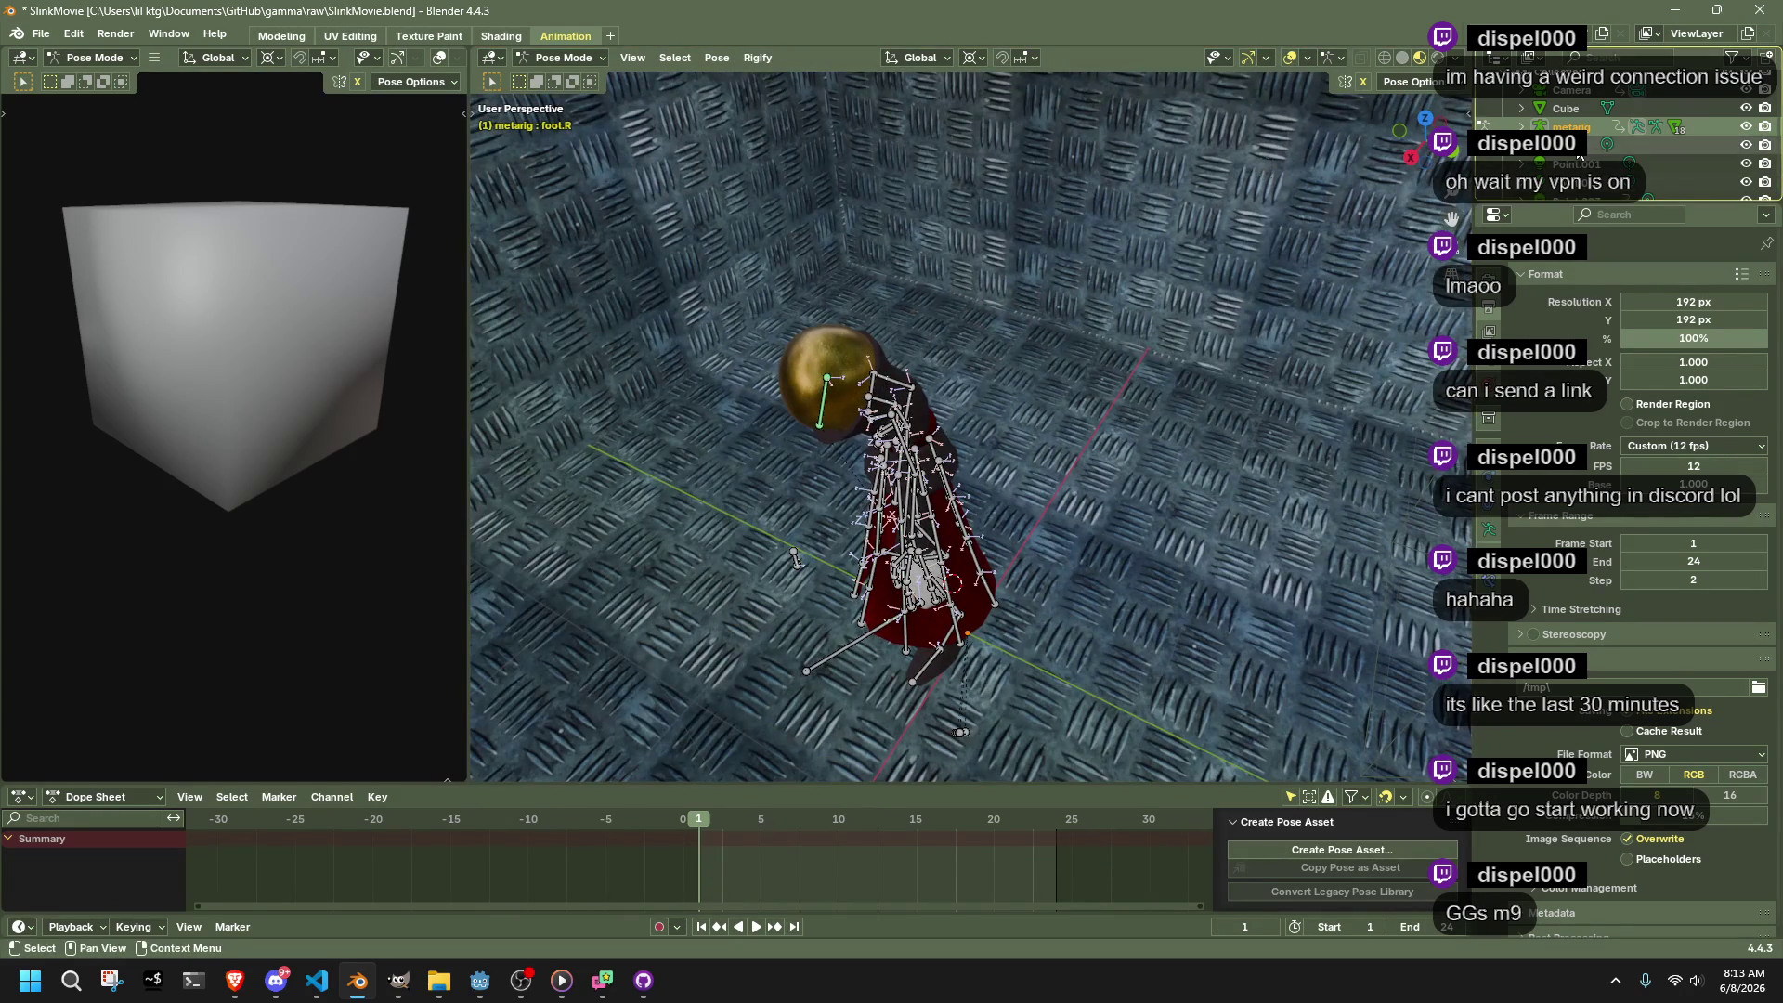
Drag the object in the outliner into another collection
{"action": "scroll", "coordinate": [1561, 120], "scroll_direction": "up", "scroll_amount": 2}
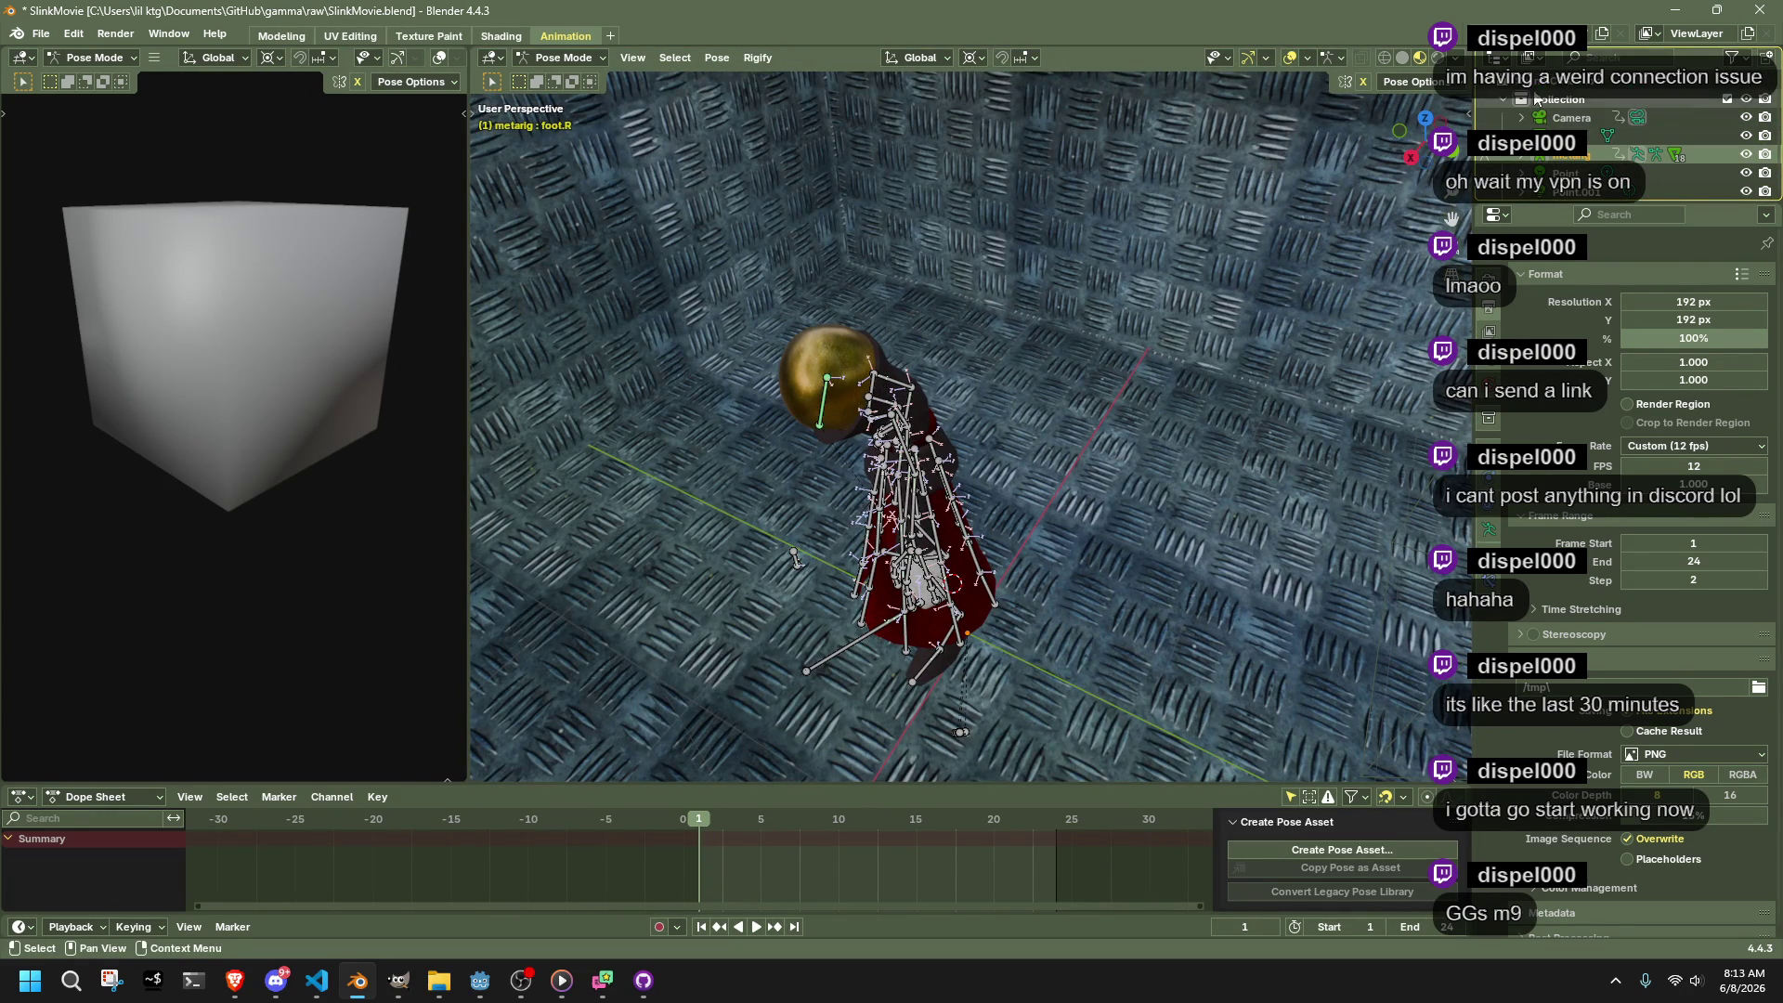
{"action": "right_click", "coordinate": [1541, 85]}
{"action": "key", "text": "Escape"}
{"action": "scroll", "coordinate": [1549, 202], "scroll_direction": "down", "scroll_amount": 3}
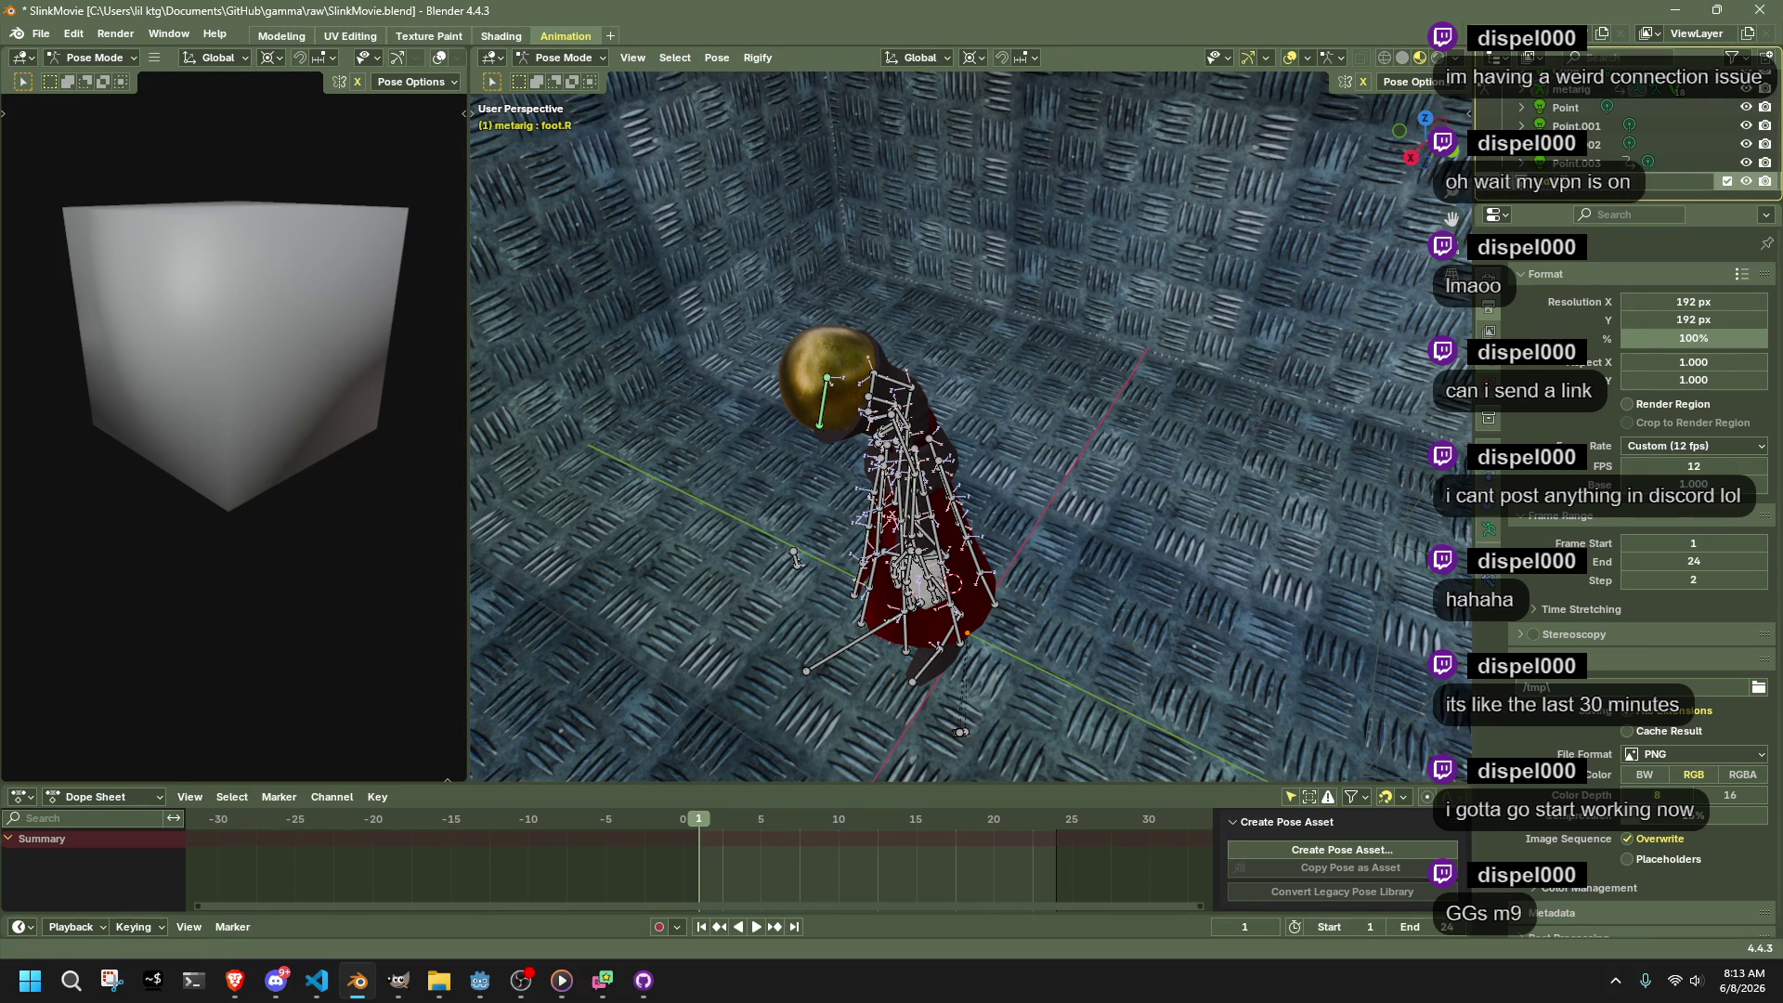
{"action": "mouse_move", "coordinate": [1564, 191]}
{"action": "left_mouse_down"}
{"action": "mouse_move", "coordinate": [1579, 111]}
{"action": "mouse_move", "coordinate": [1584, 181]}
{"action": "left_mouse_up"}
{"action": "left_click_drag", "start_coordinate": [928, 372], "coordinate": [1054, 362]}
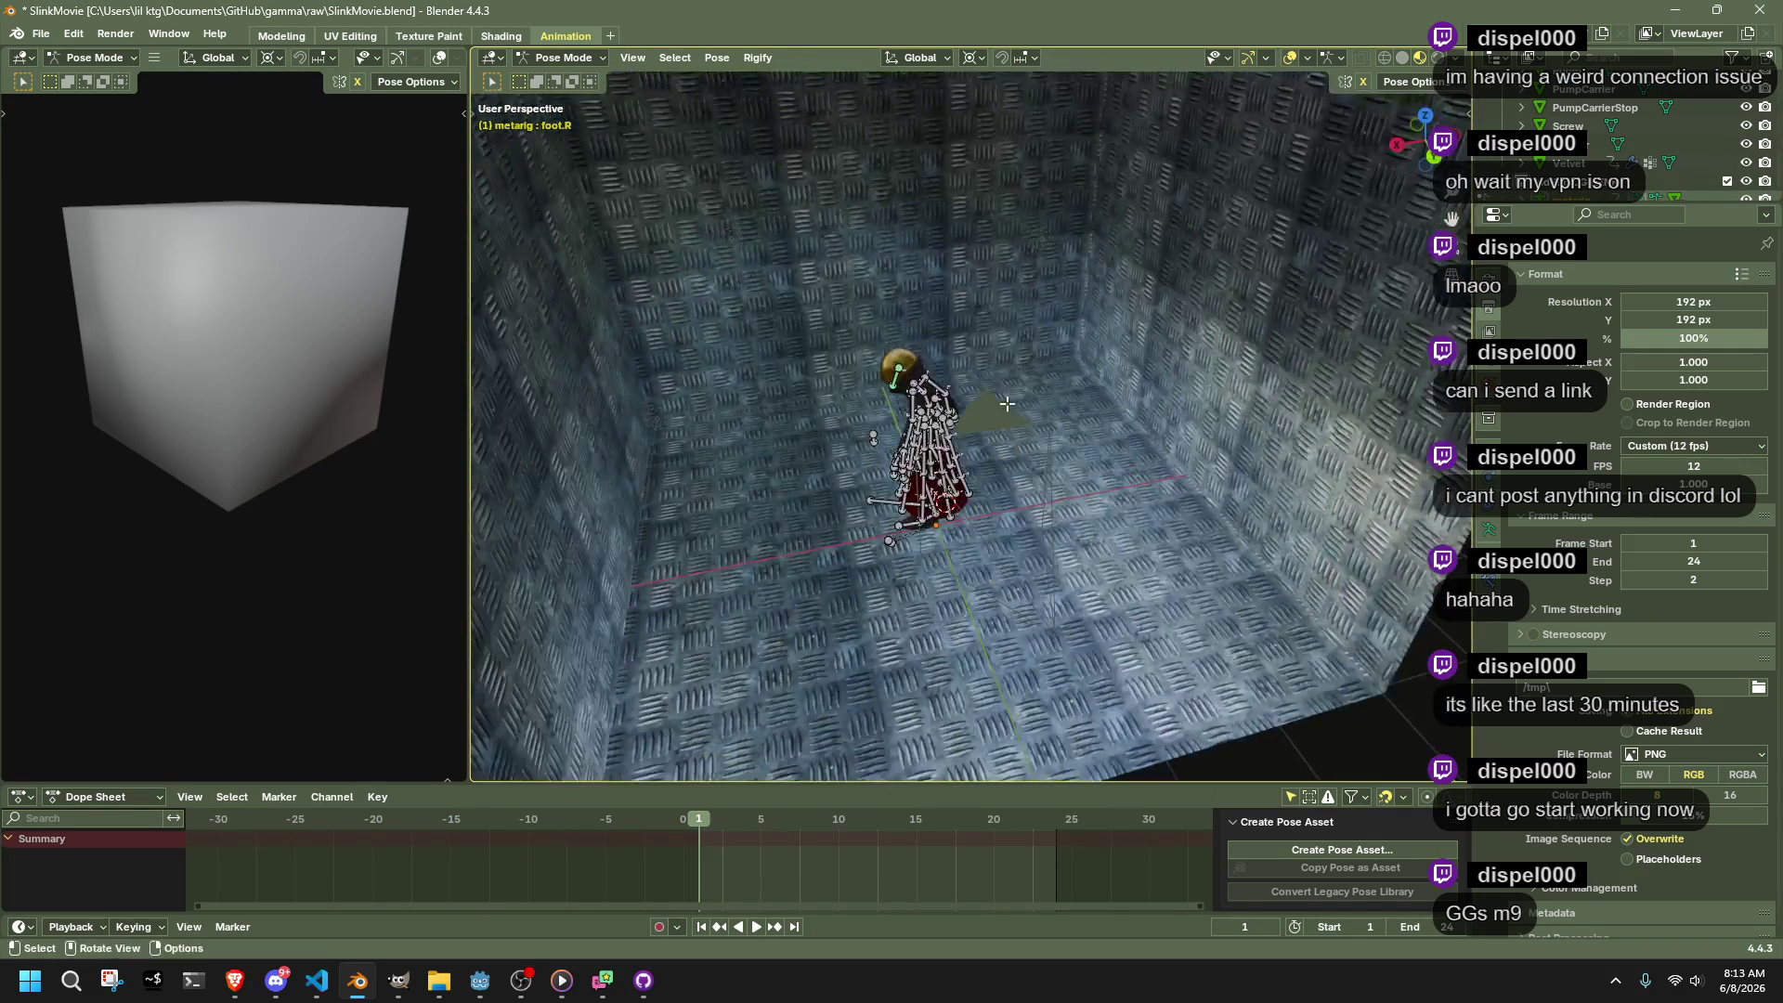
Move the rig's Base bone 4.36 m along X so it sits outside the room
{"action": "left_click", "coordinate": [883, 504]}
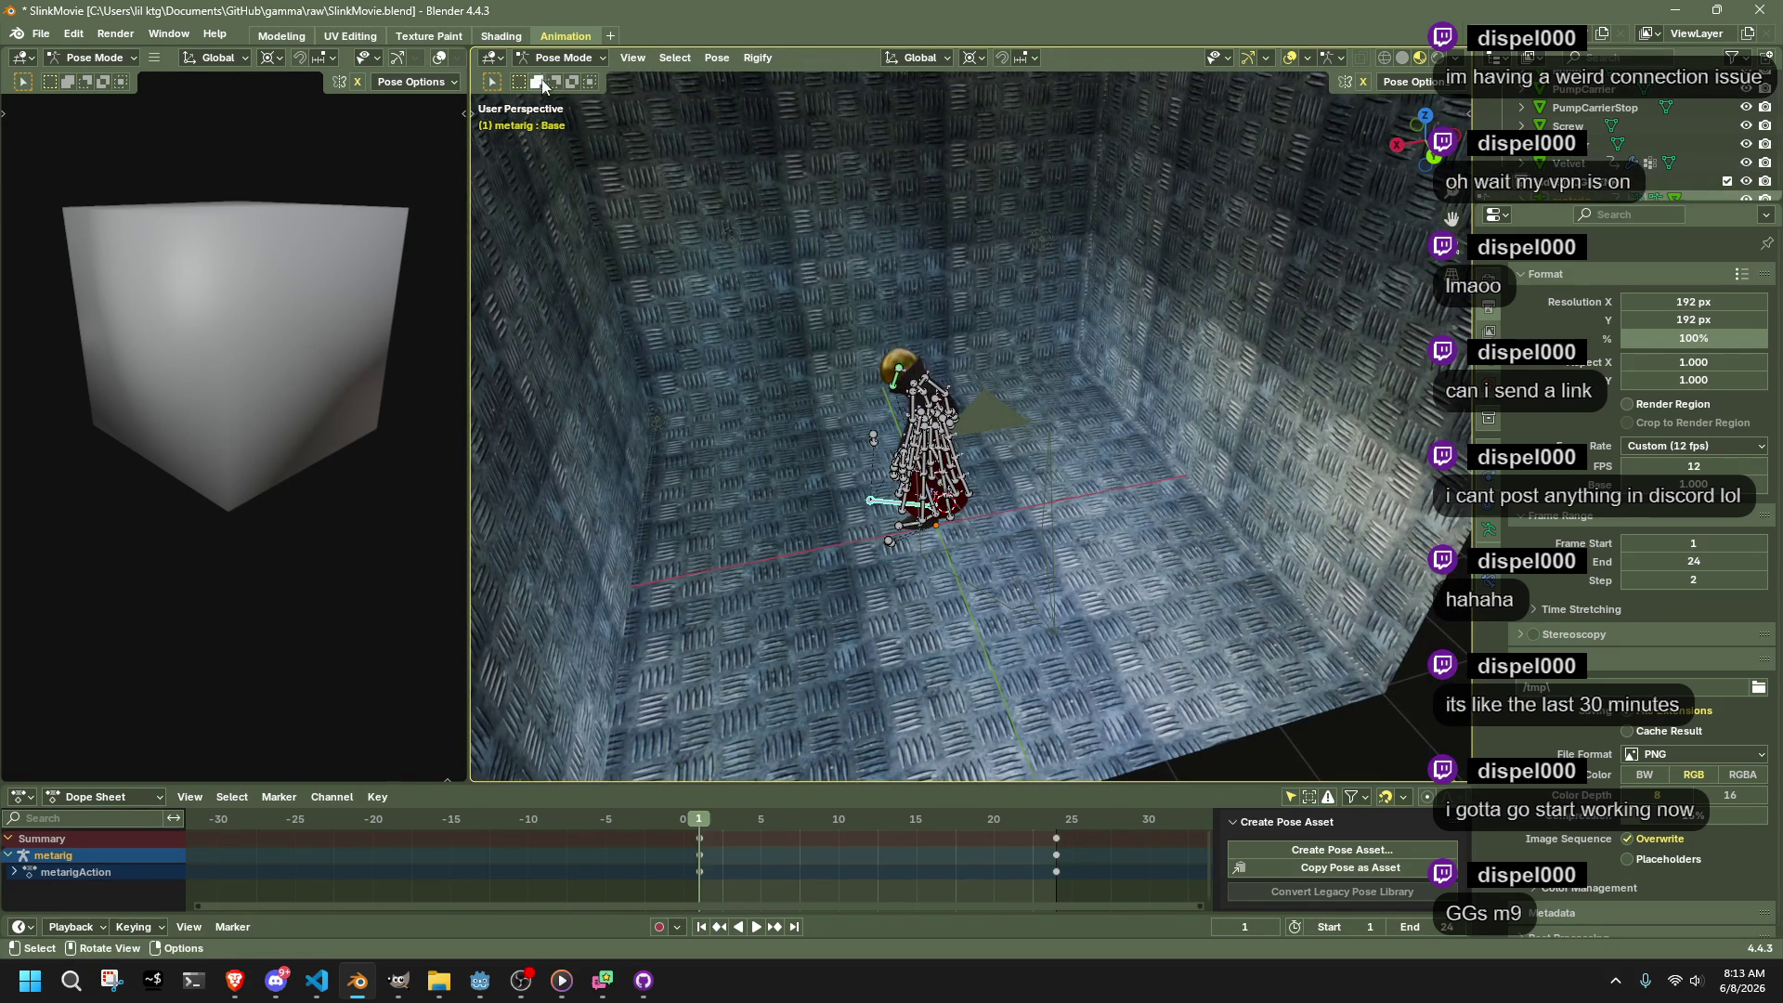
{"action": "key", "text": "g"}
{"action": "key", "text": "x"}
{"action": "left_click", "coordinate": [687, 595]}
{"action": "scroll", "coordinate": [676, 599], "scroll_direction": "down", "scroll_amount": 5}
{"action": "mouse_move", "coordinate": [677, 598]}
{"action": "left_mouse_down"}
{"action": "mouse_move", "coordinate": [933, 501]}
{"action": "mouse_move", "coordinate": [859, 483]}
{"action": "left_mouse_up"}
Check the armature's edit-mode rest position, then switch it to Object Mode
{"action": "key", "text": "Tab"}
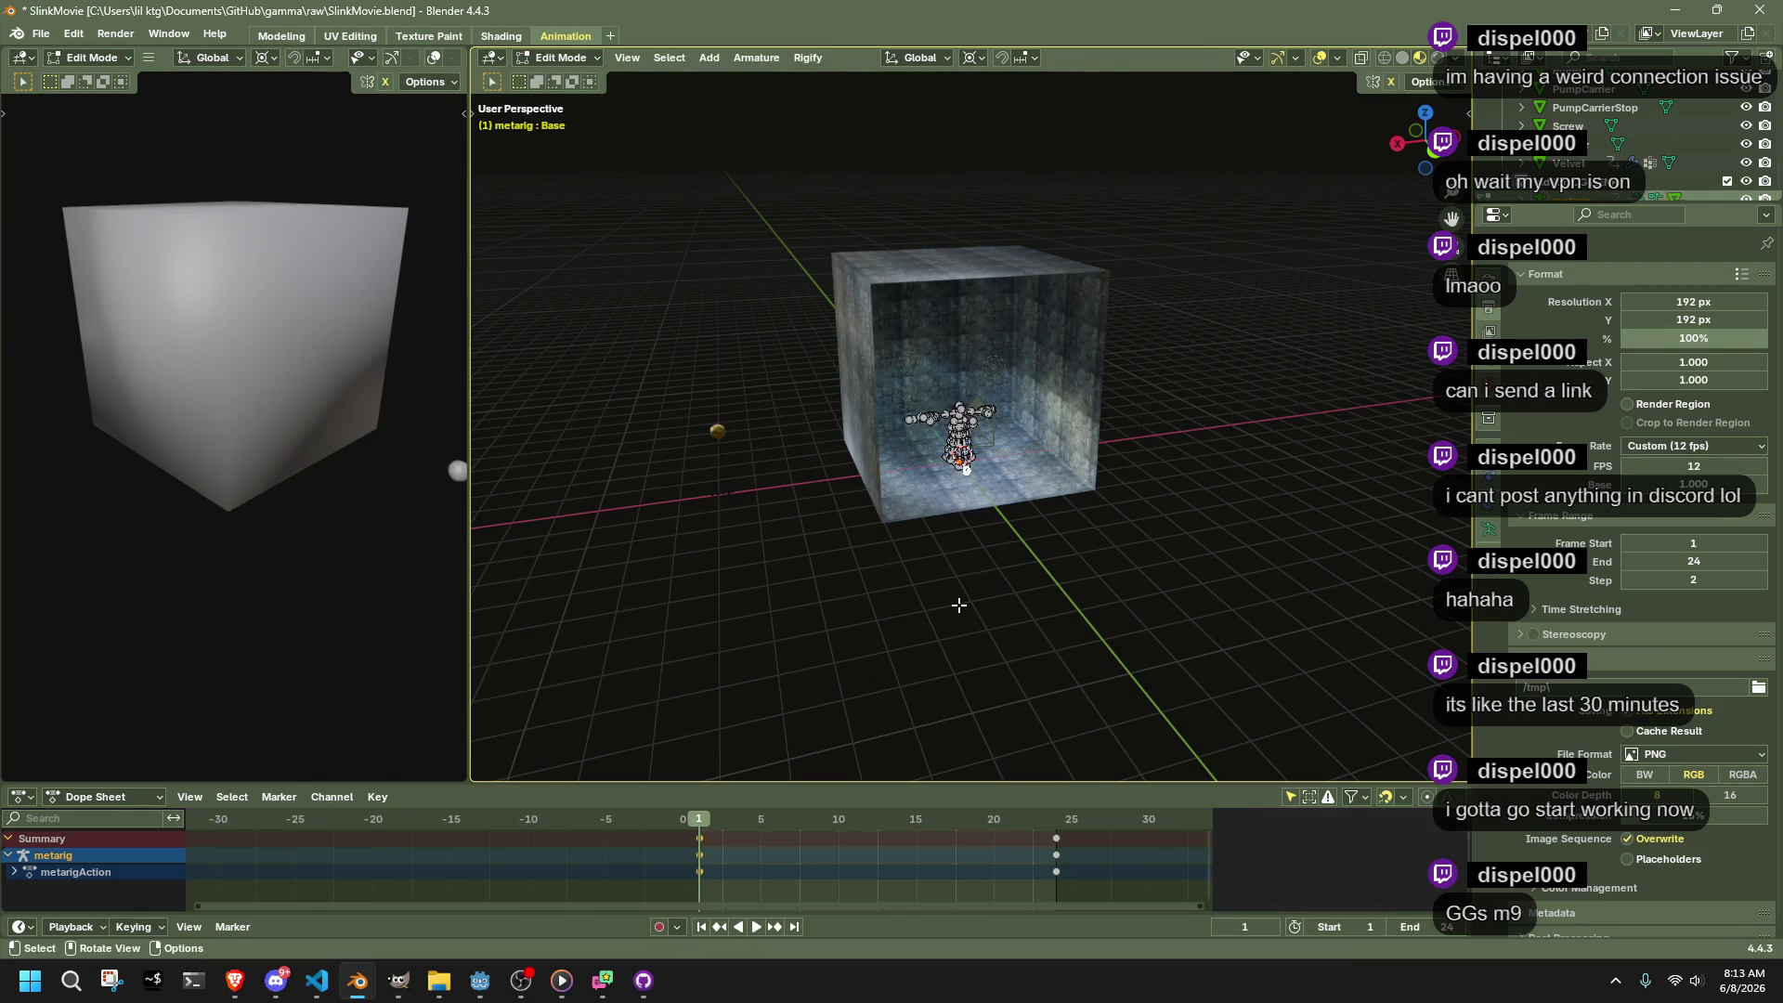
{"action": "key", "text": "Tab"}
{"action": "scroll", "coordinate": [957, 605], "scroll_direction": "up", "scroll_amount": 1}
{"action": "left_click", "coordinate": [592, 58]}
{"action": "left_click", "coordinate": [562, 88]}
{"action": "scroll", "coordinate": [938, 564], "scroll_direction": "up", "scroll_amount": 5}
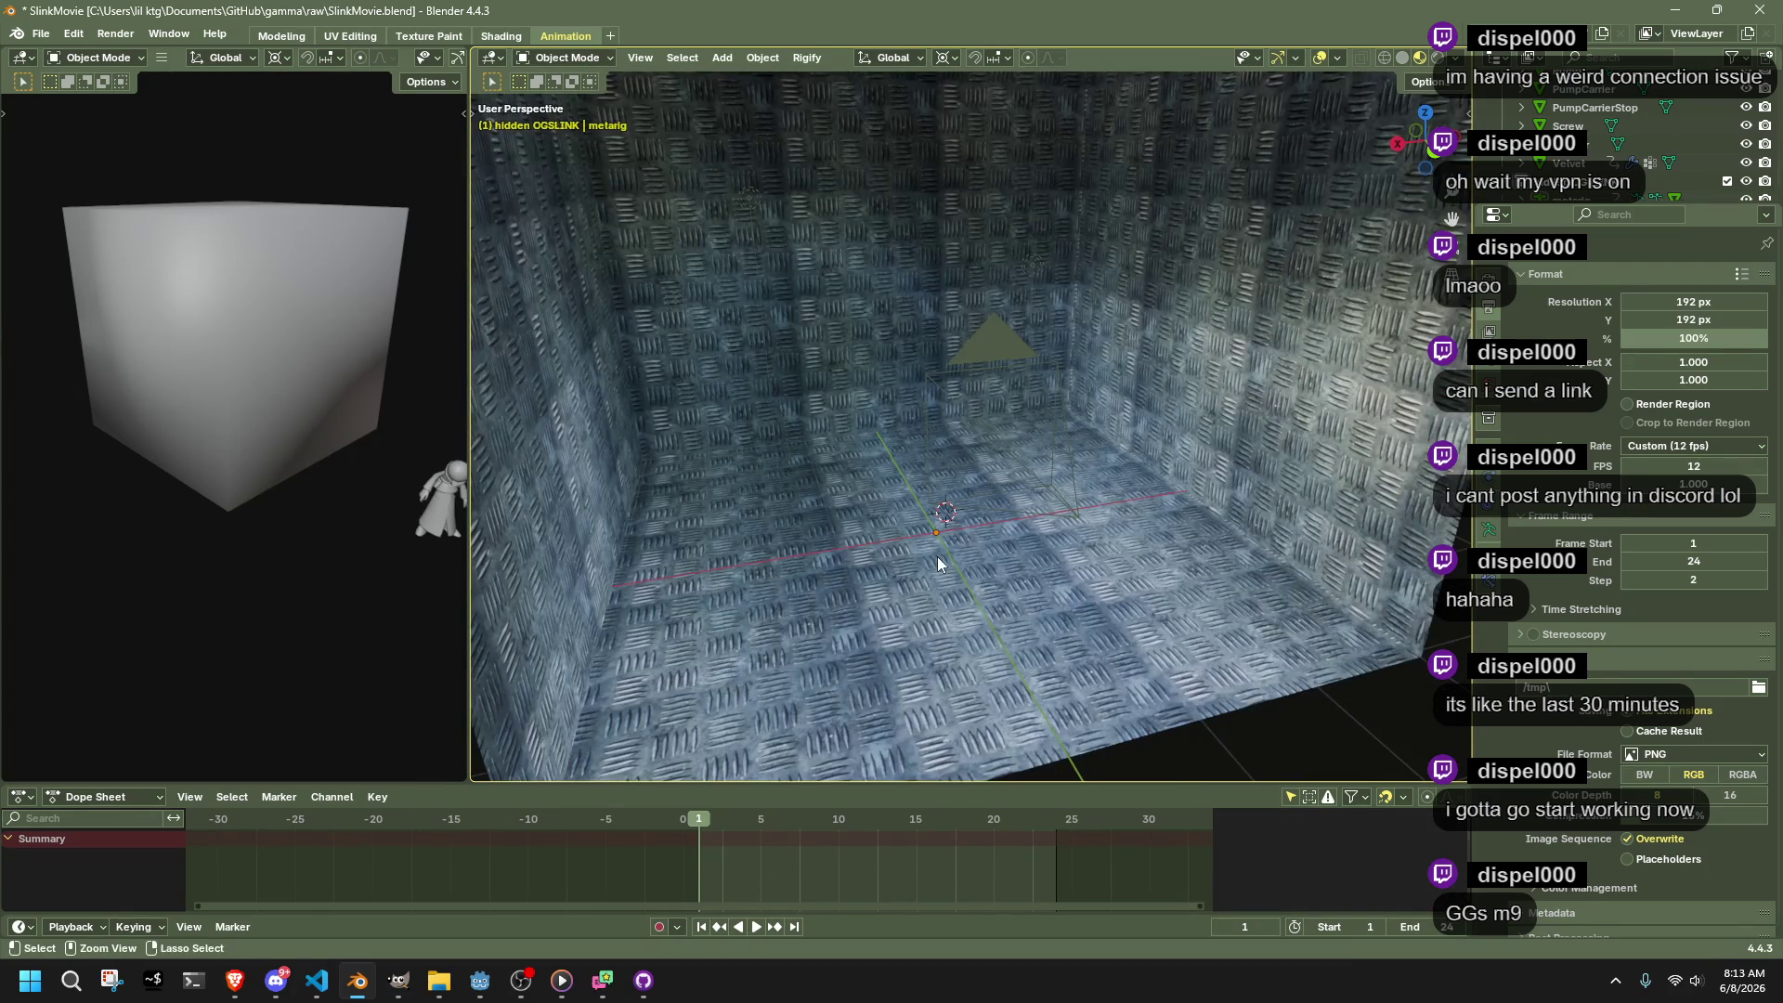
Save, collapse Collection, and add a new Collection 3 under the Scene Collection
{"action": "key", "text": "ctrl+s"}
{"action": "scroll", "coordinate": [940, 558], "scroll_direction": "up", "scroll_amount": 3}
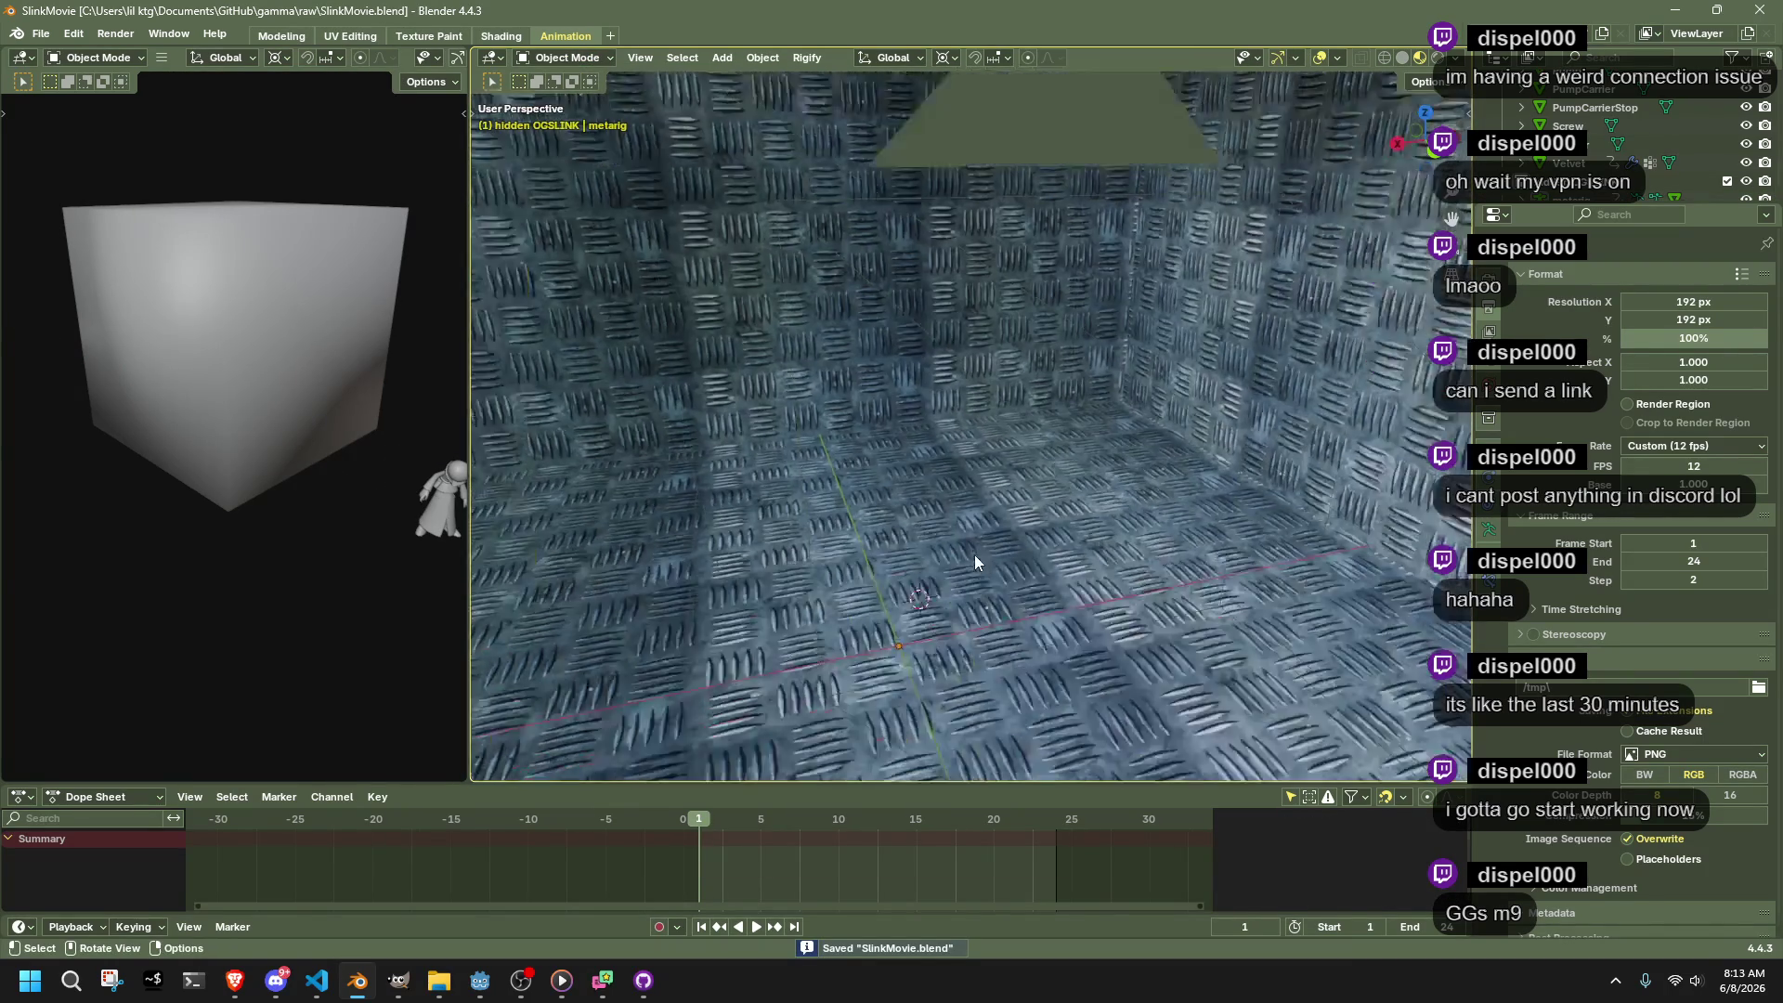
{"action": "scroll", "coordinate": [1524, 130], "scroll_direction": "up", "scroll_amount": 8}
{"action": "left_click", "coordinate": [1502, 102]}
{"action": "left_click", "coordinate": [1503, 100]}
{"action": "left_click", "coordinate": [1551, 86]}
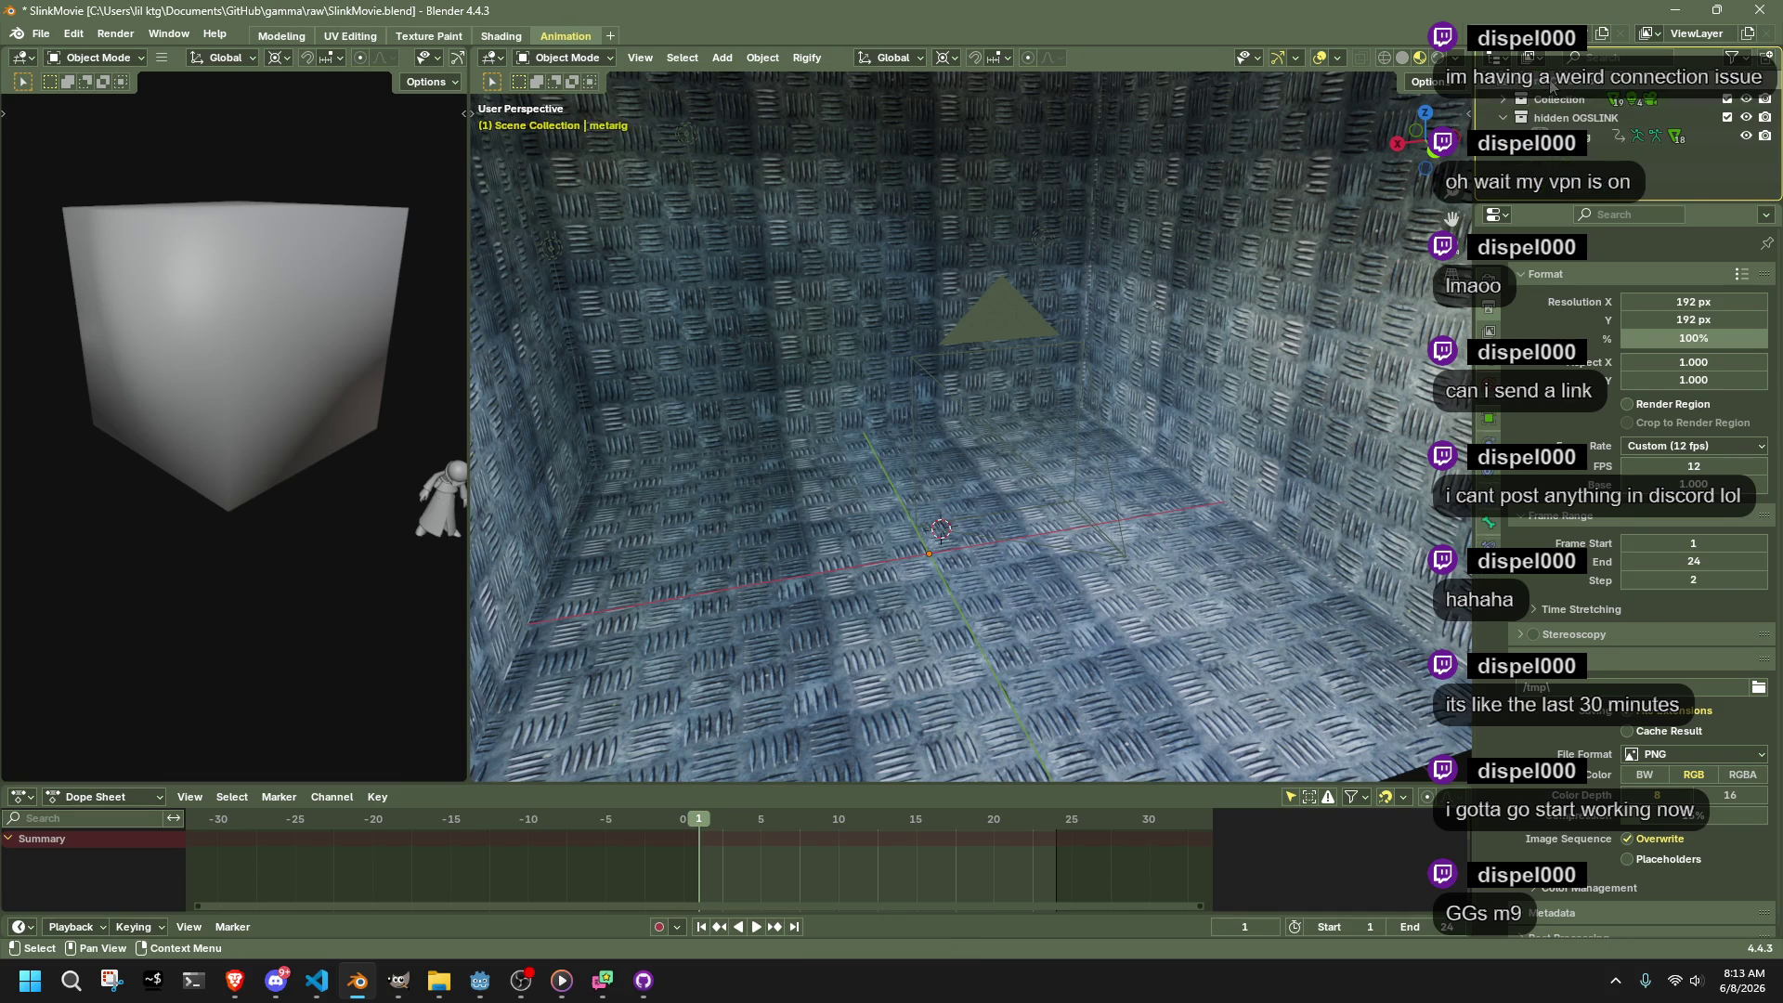
{"action": "right_click", "coordinate": [1551, 86]}
{"action": "left_click", "coordinate": [1550, 83]}
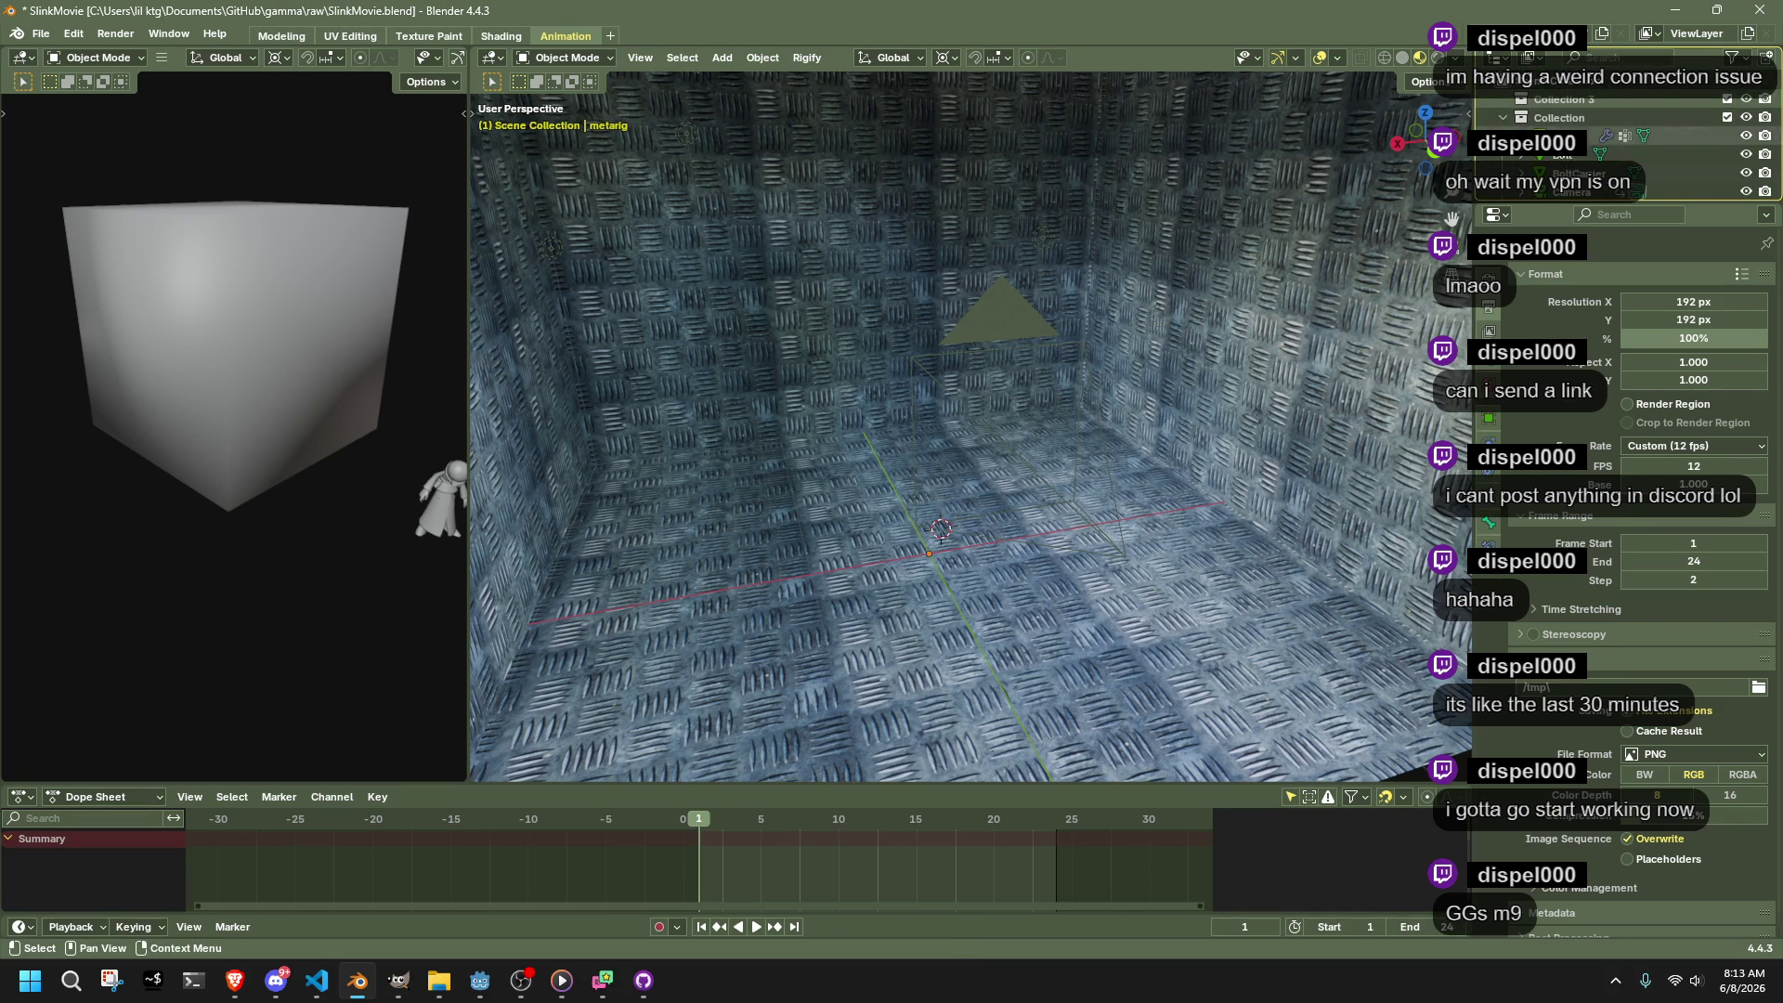
Step through the outliner objects from BoltCarrier and Arms down to the Cube
{"action": "left_click", "coordinate": [1579, 173]}
{"action": "left_click", "coordinate": [1579, 136]}
{"action": "scroll", "coordinate": [1574, 160], "scroll_direction": "down", "scroll_amount": 2}
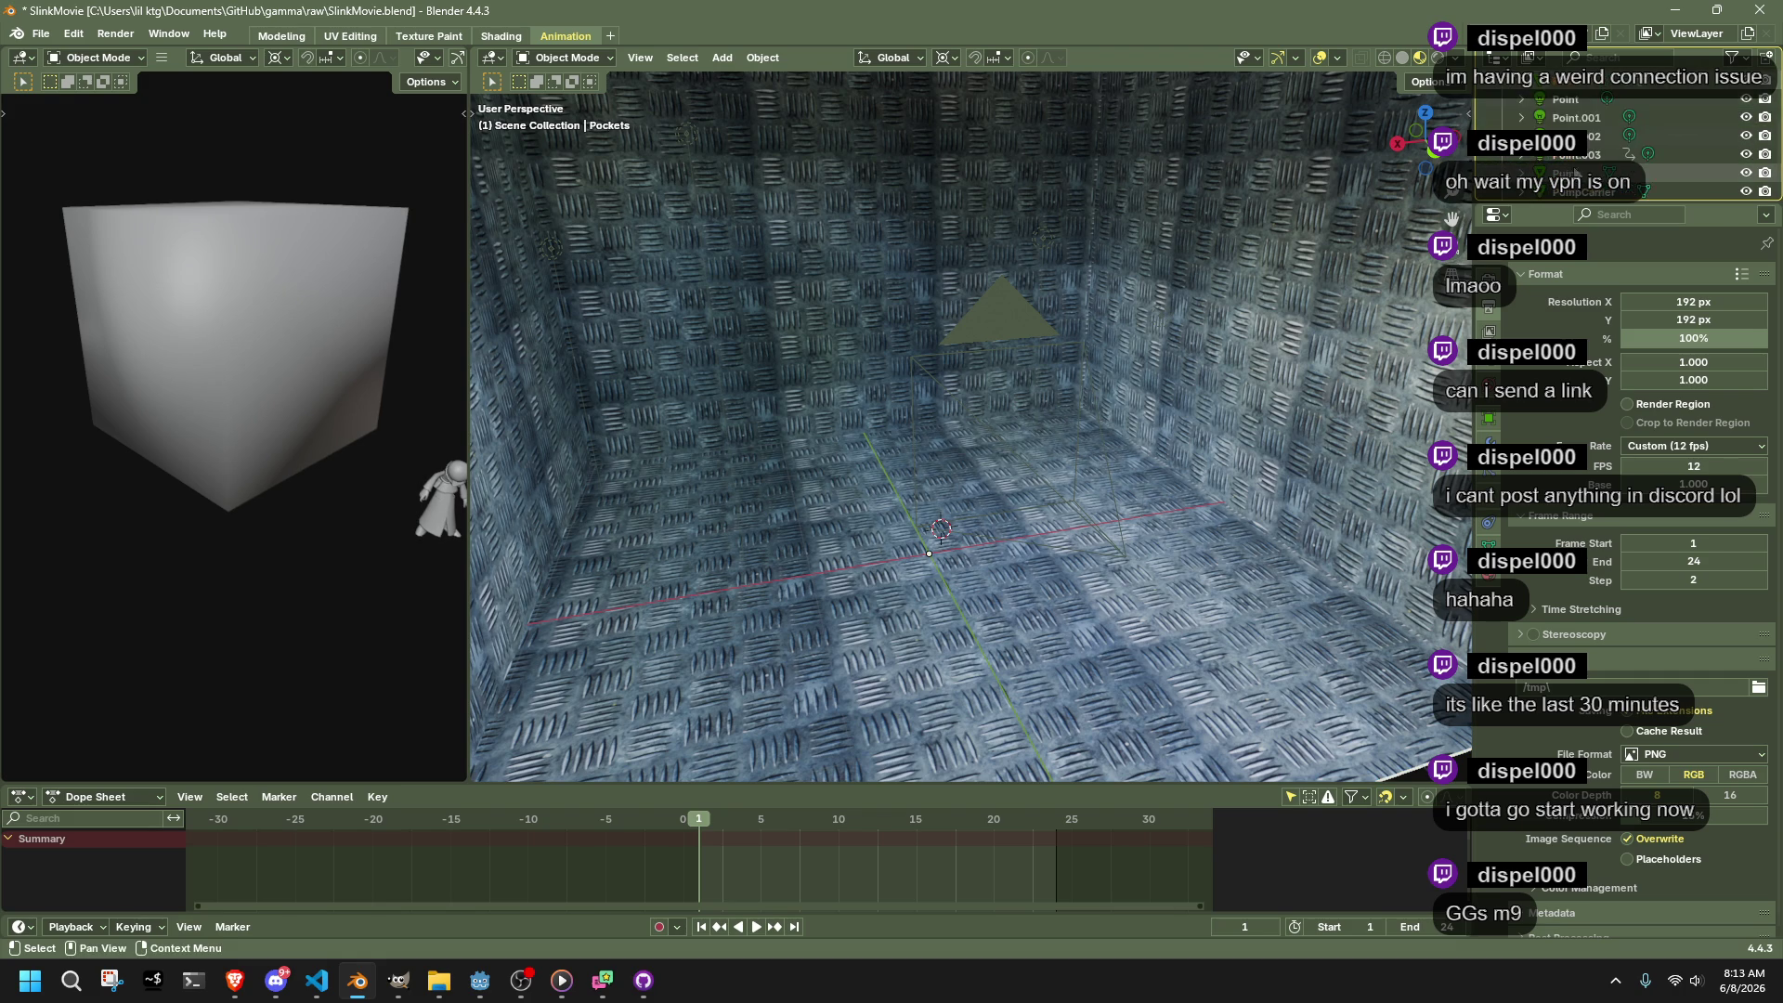
{"action": "left_click", "coordinate": [1580, 192]}
{"action": "key", "text": "Down"}
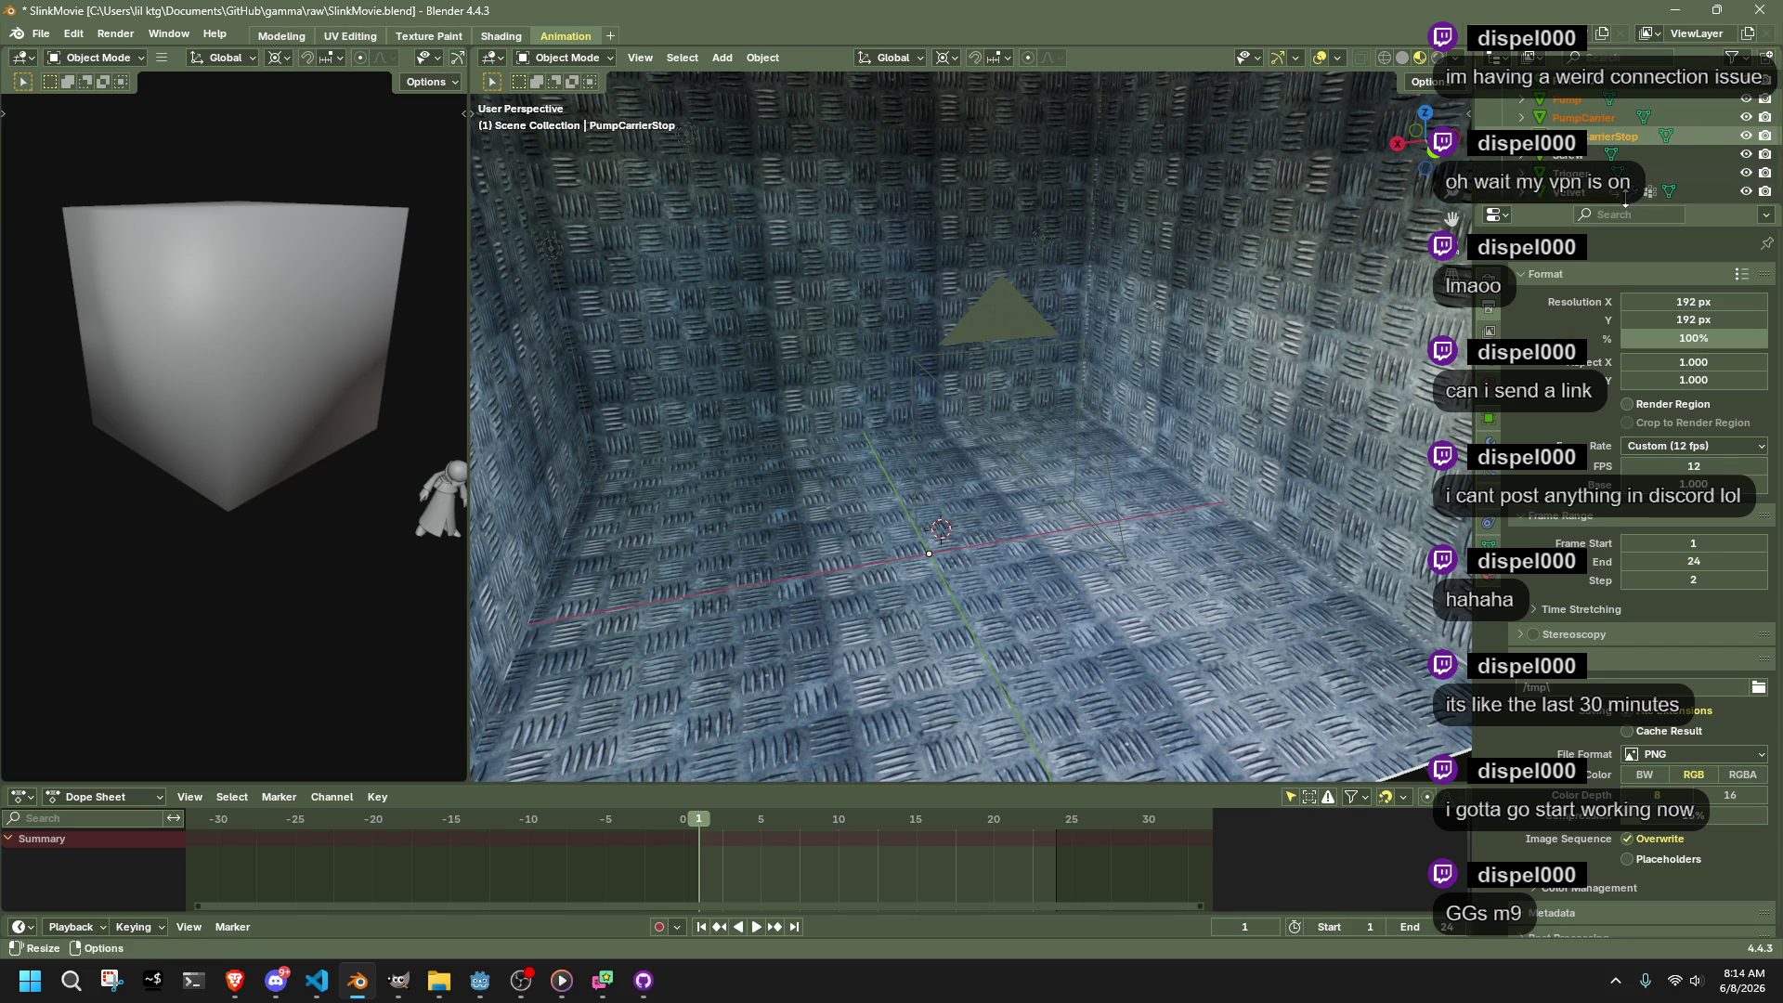
{"action": "key", "text": "Down"}
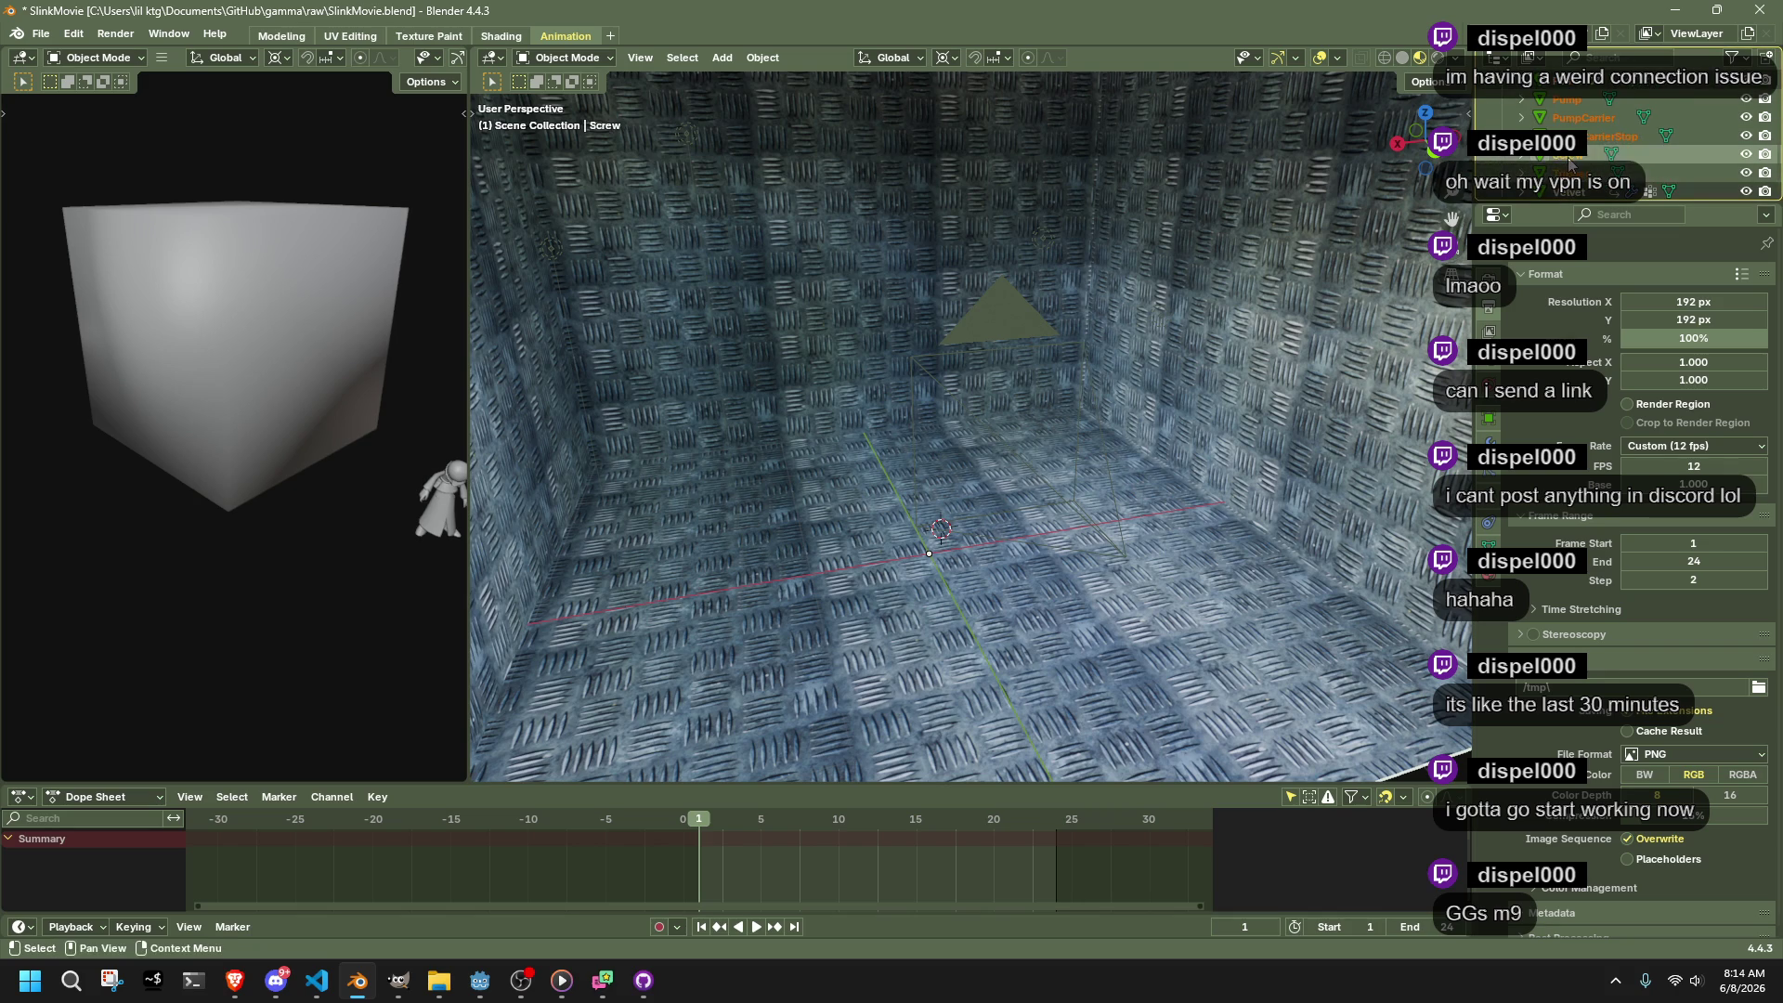
{"action": "key", "text": "Down"}
{"action": "key", "text": "Down"}
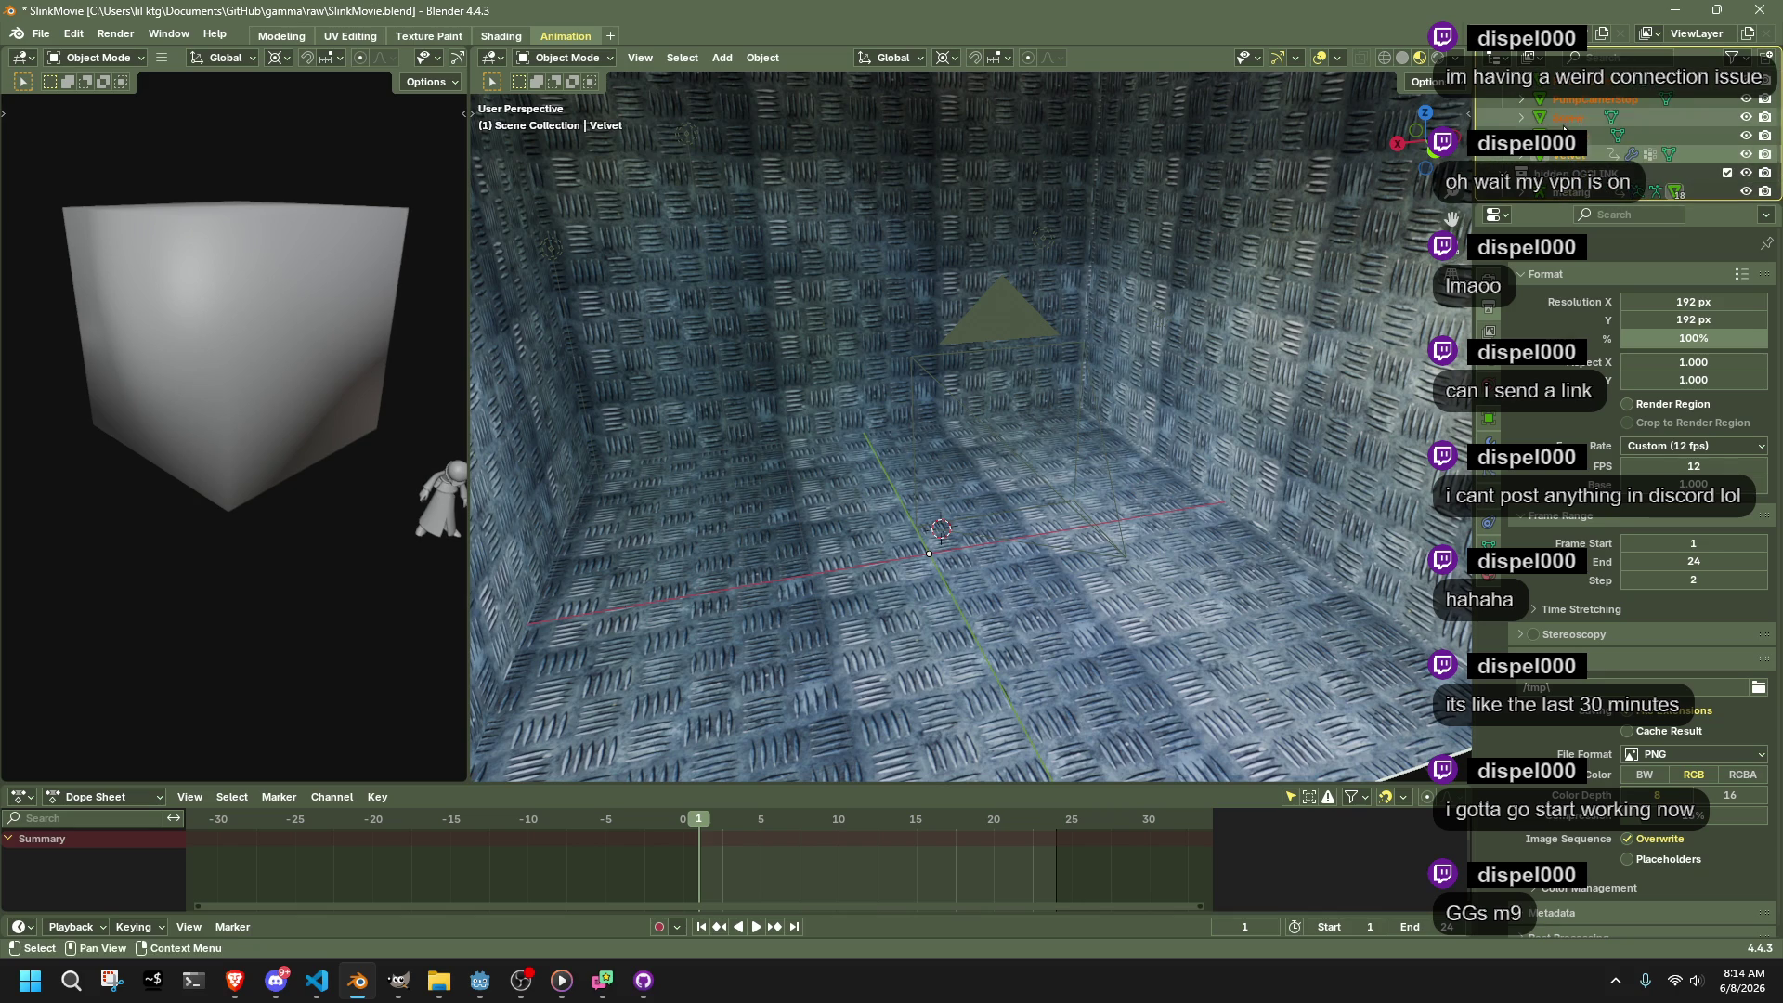
{"action": "scroll", "coordinate": [1625, 144], "scroll_direction": "up", "scroll_amount": 2}
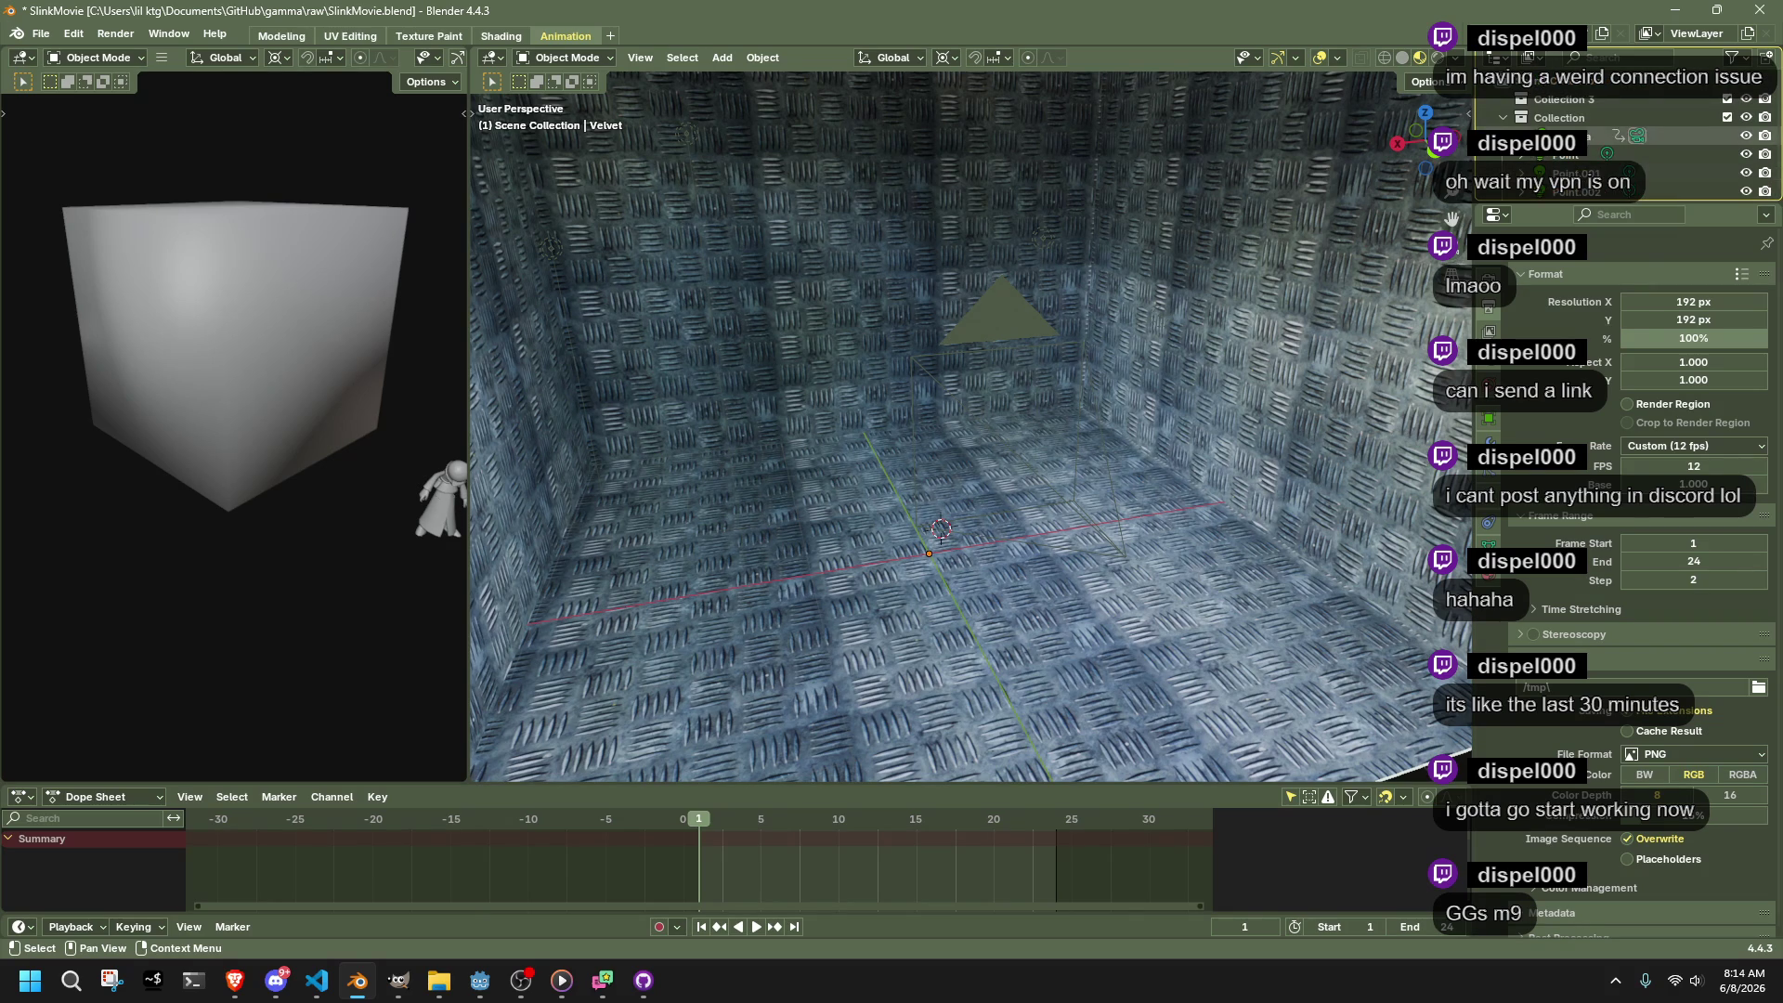
{"action": "key", "text": "Down"}
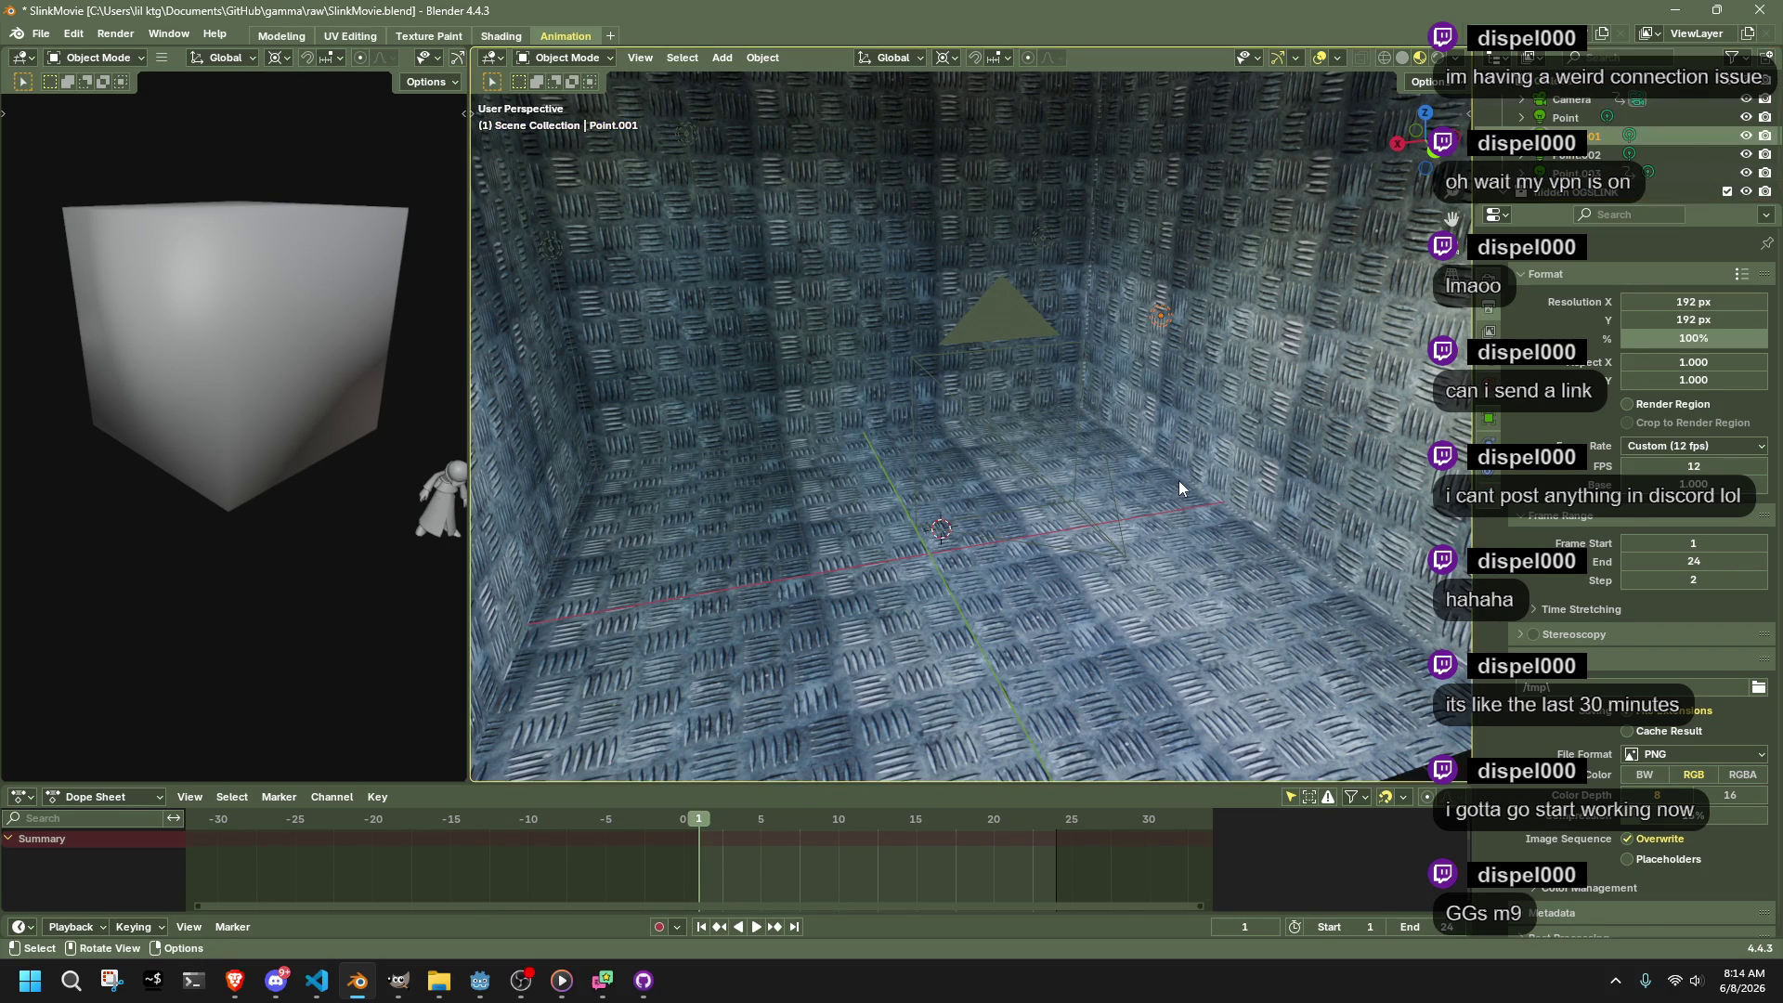
Move the Cube into another collection, collapse it, and save SlinkMovie.blend
{"action": "scroll", "coordinate": [1179, 482], "scroll_direction": "down", "scroll_amount": 3}
{"action": "scroll", "coordinate": [1625, 149], "scroll_direction": "up", "scroll_amount": 2}
{"action": "mouse_move", "coordinate": [1579, 136]}
{"action": "left_mouse_down"}
{"action": "mouse_move", "coordinate": [1593, 123]}
{"action": "mouse_move", "coordinate": [1577, 121]}
{"action": "left_mouse_up"}
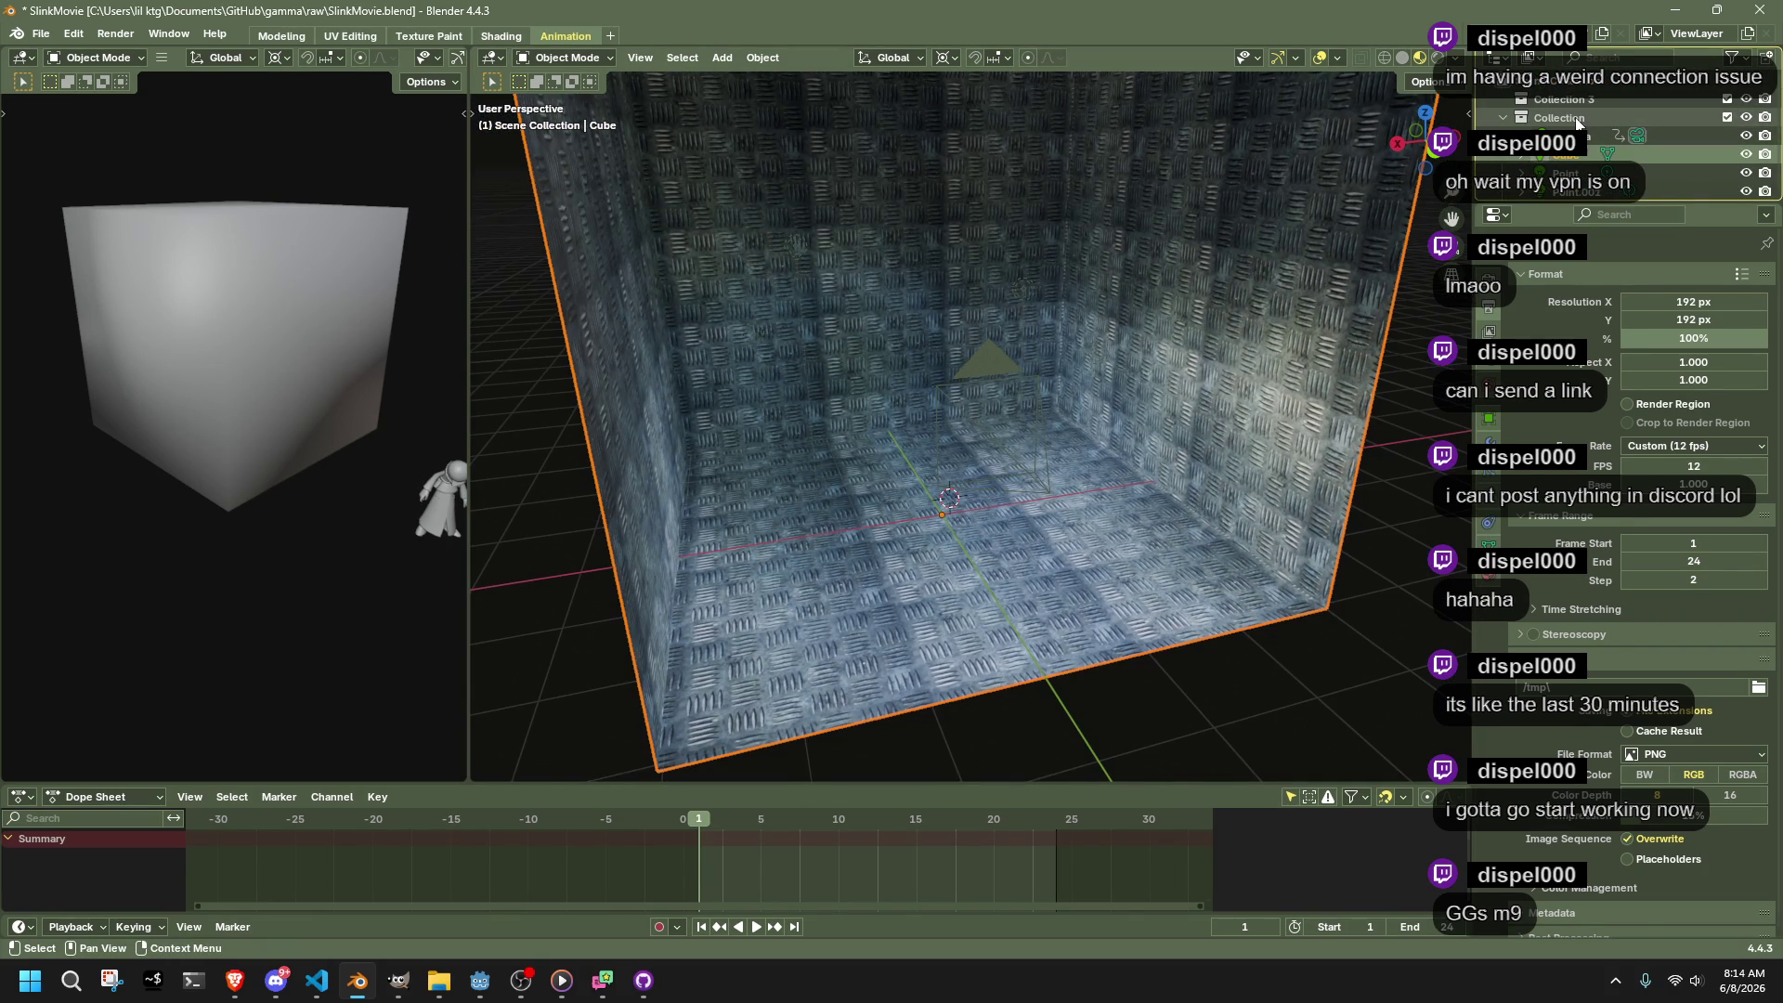
{"action": "left_click", "coordinate": [1504, 119]}
{"action": "left_click", "coordinate": [528, 299]}
{"action": "key", "text": "ctrl+s"}
{"action": "left_click", "coordinate": [41, 34]}
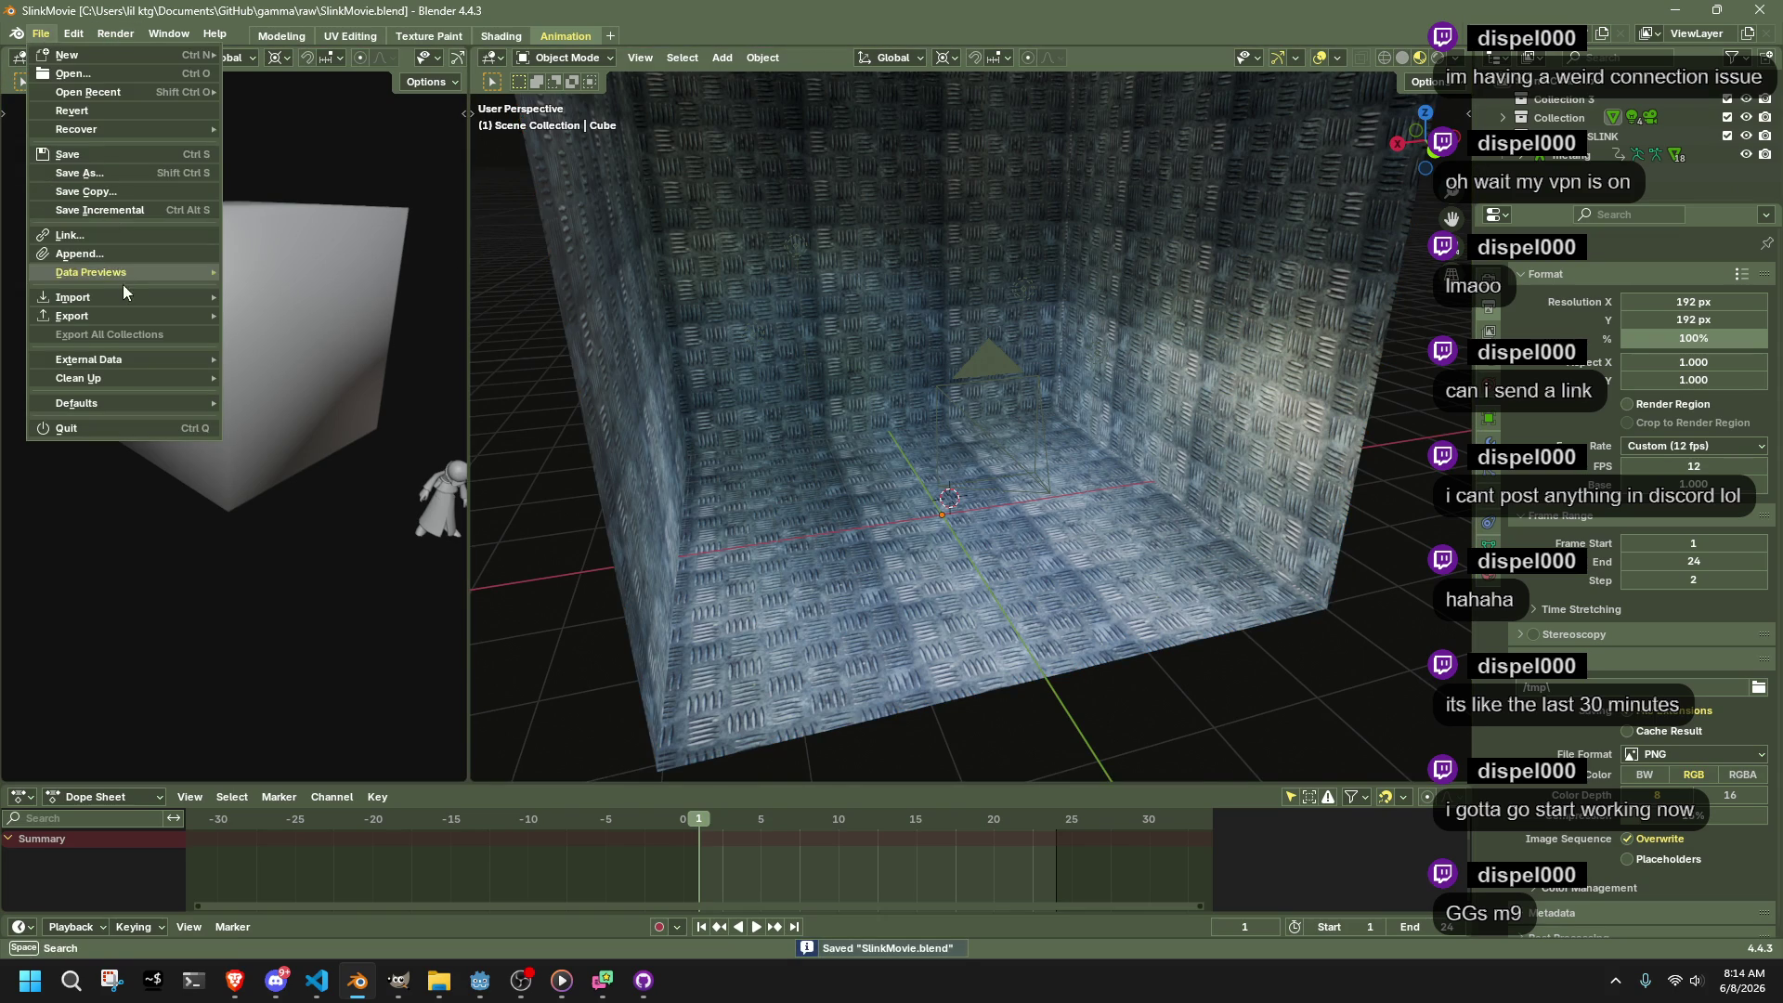
Append the metarig armature from slink.blend into the scene
{"action": "left_click", "coordinate": [79, 253]}
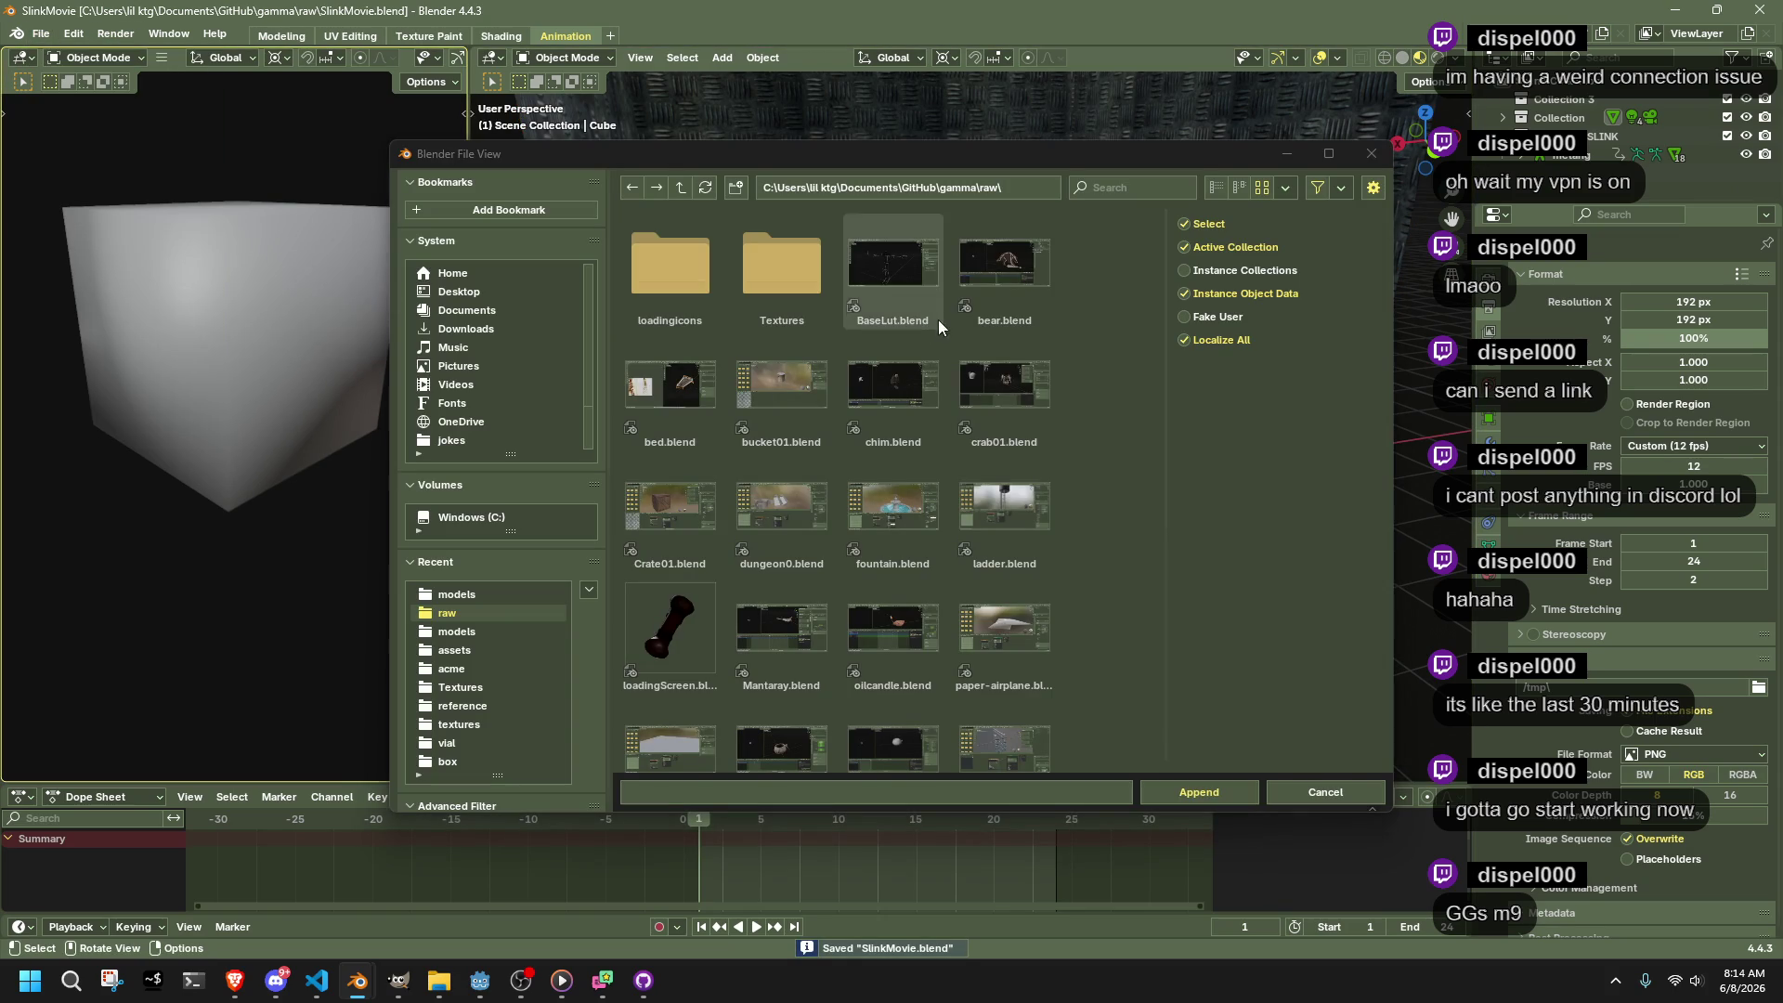
{"action": "scroll", "coordinate": [886, 548], "scroll_direction": "down", "scroll_amount": 5}
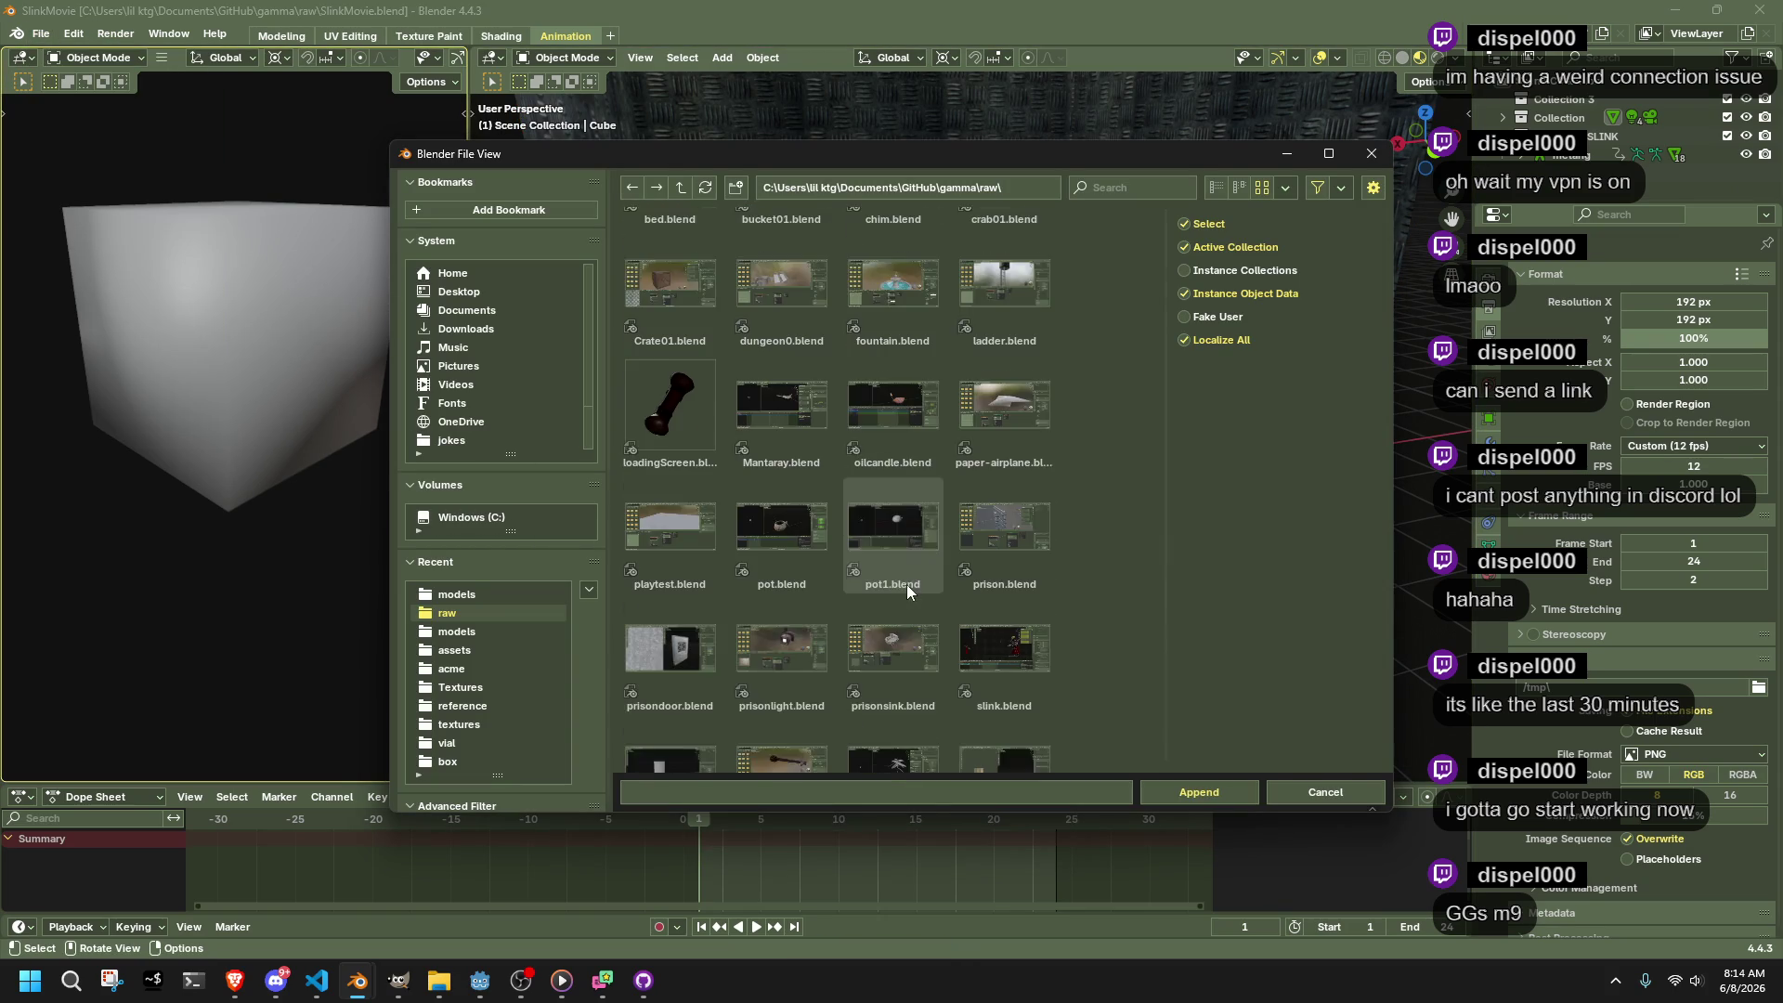
{"action": "double_click", "coordinate": [990, 617]}
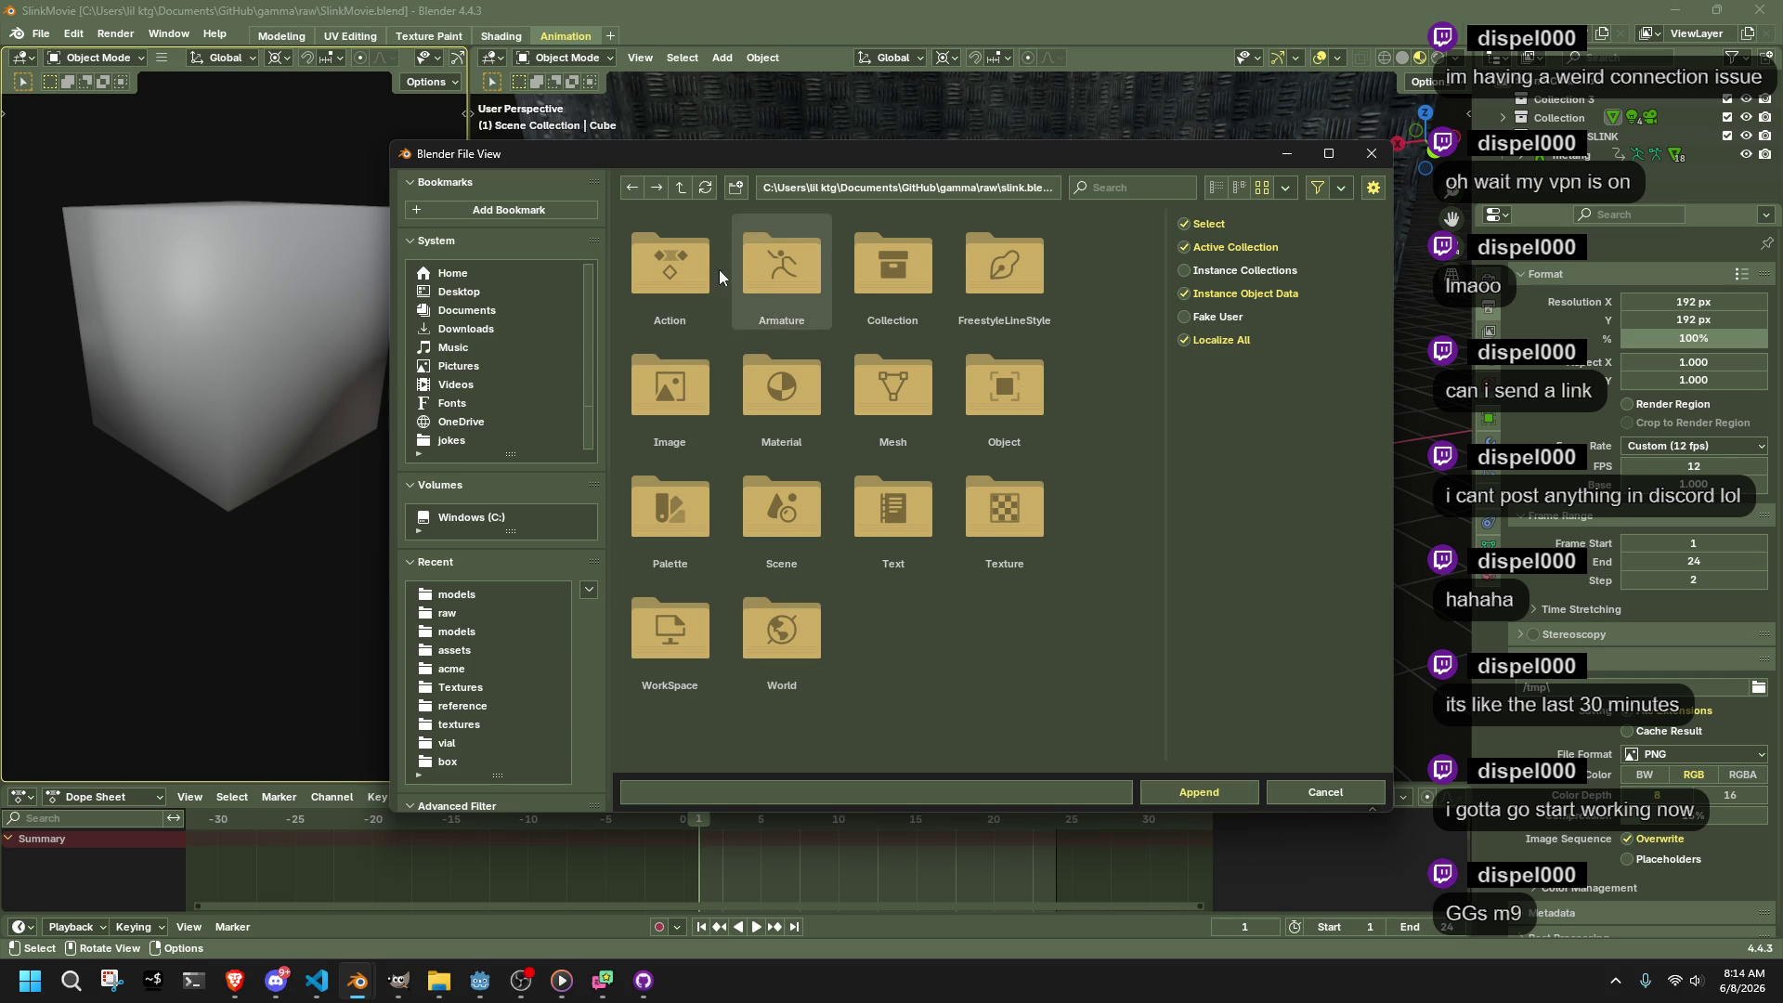
{"action": "double_click", "coordinate": [778, 292]}
{"action": "double_click", "coordinate": [670, 265]}
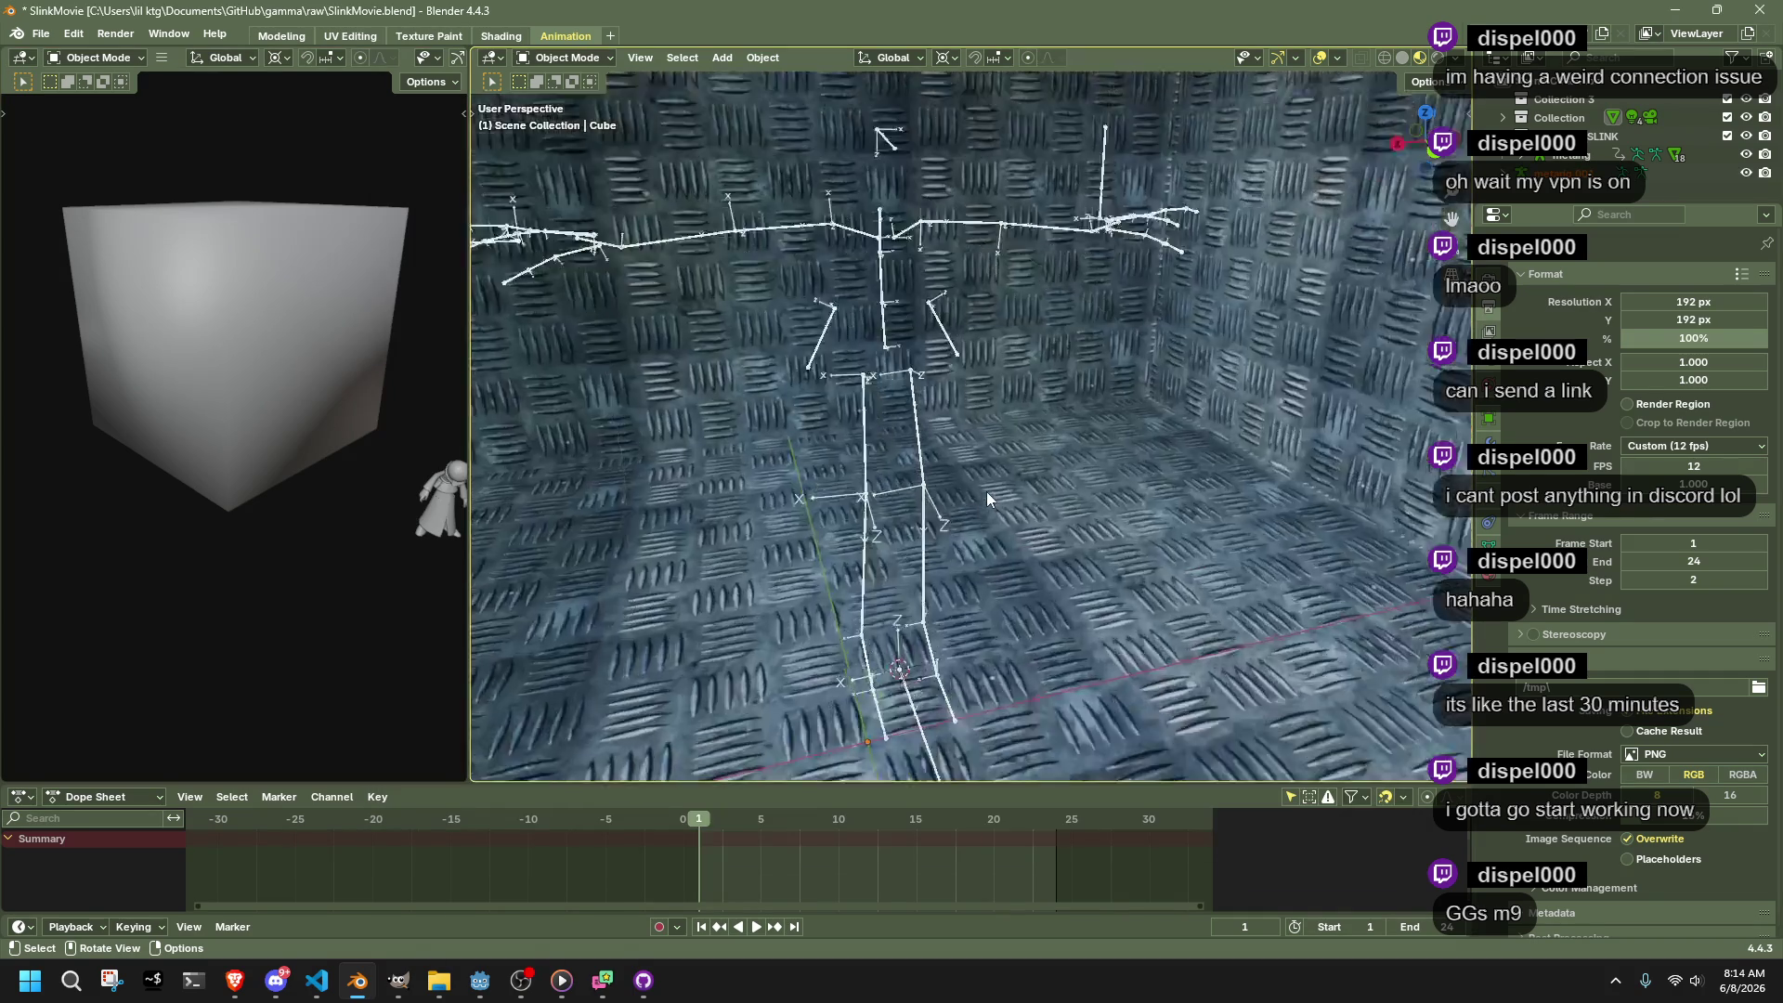
{"action": "mouse_move", "coordinate": [987, 498]}
{"action": "left_mouse_down"}
{"action": "mouse_move", "coordinate": [1113, 522]}
{"action": "mouse_move", "coordinate": [1205, 567]}
{"action": "mouse_move", "coordinate": [1189, 559]}
{"action": "left_mouse_up"}
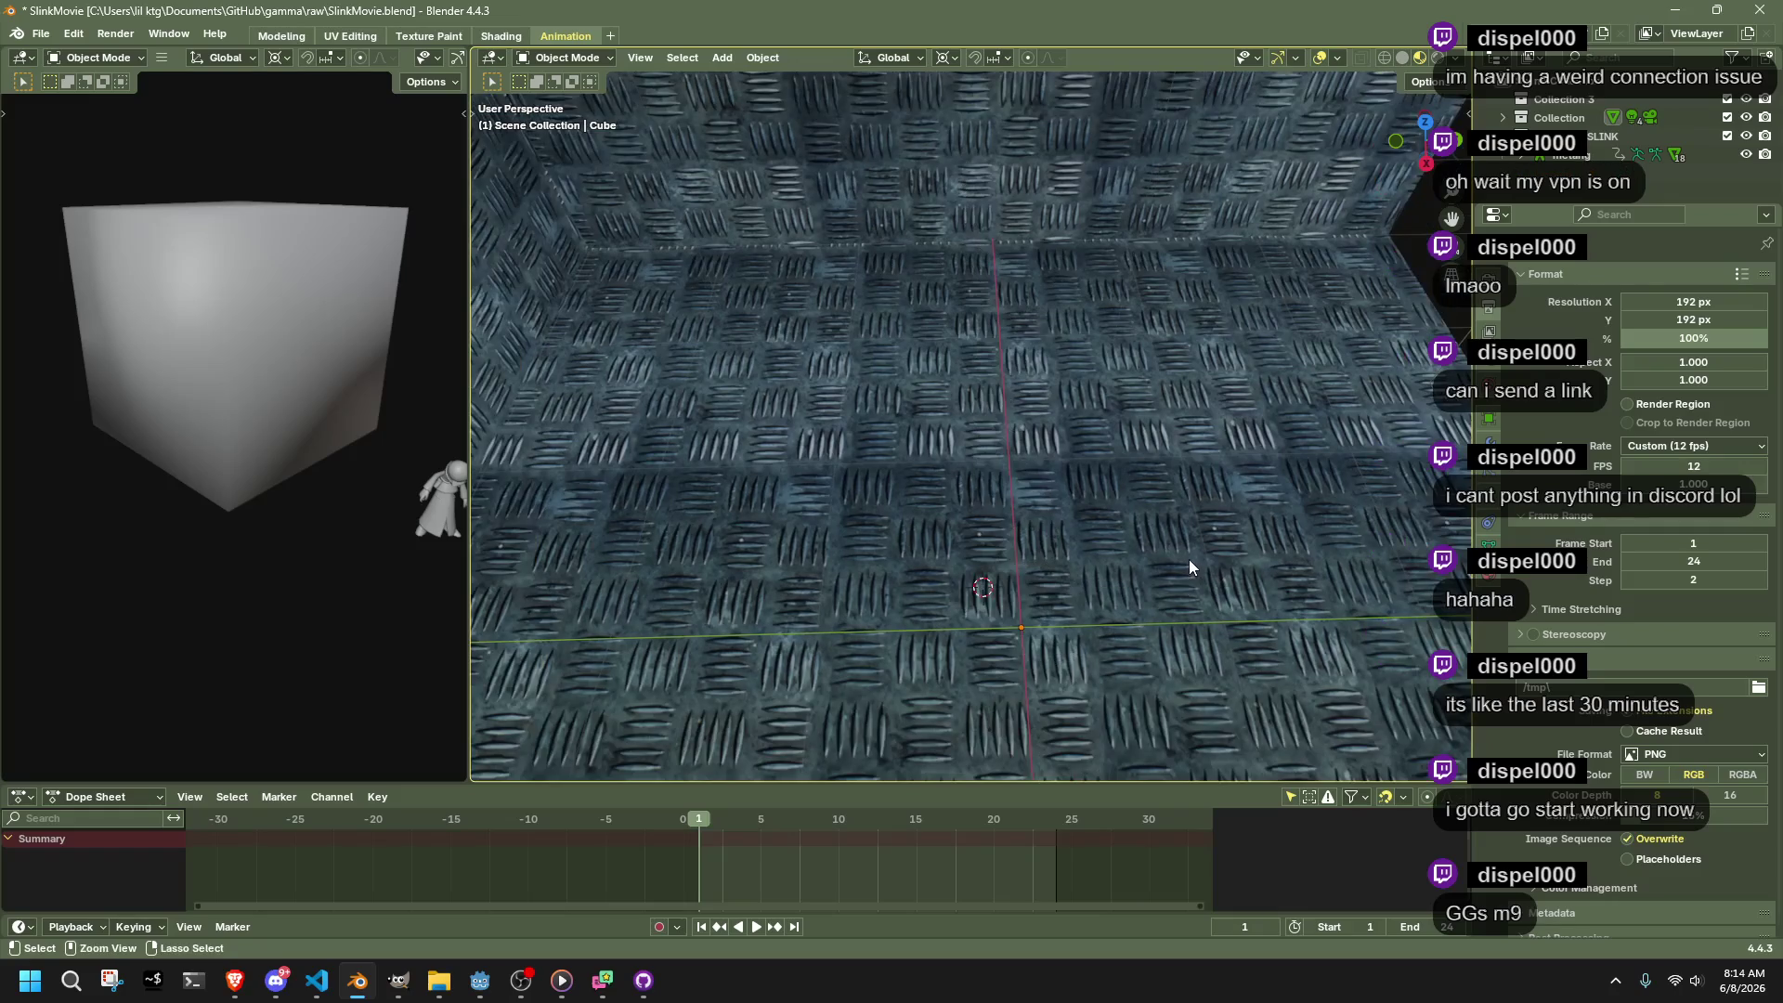
Append the Slink collection from slink.blend into the scene
{"action": "left_click", "coordinate": [41, 33]}
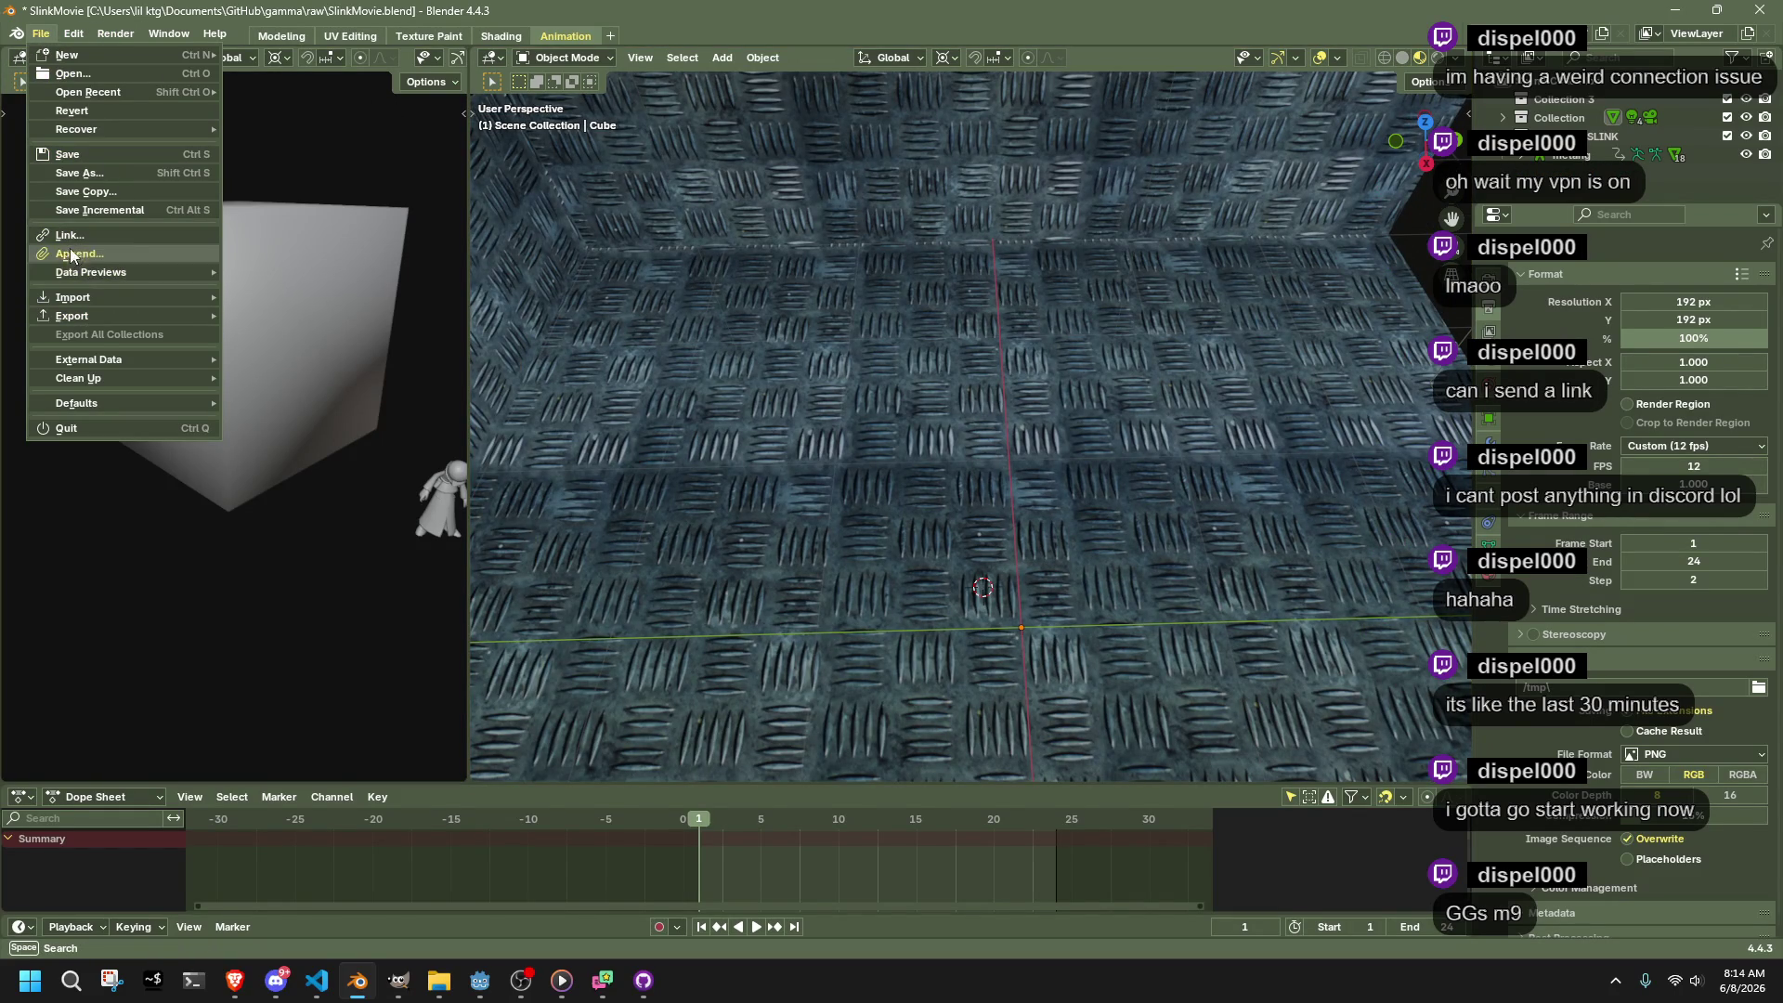
{"action": "left_click", "coordinate": [81, 258]}
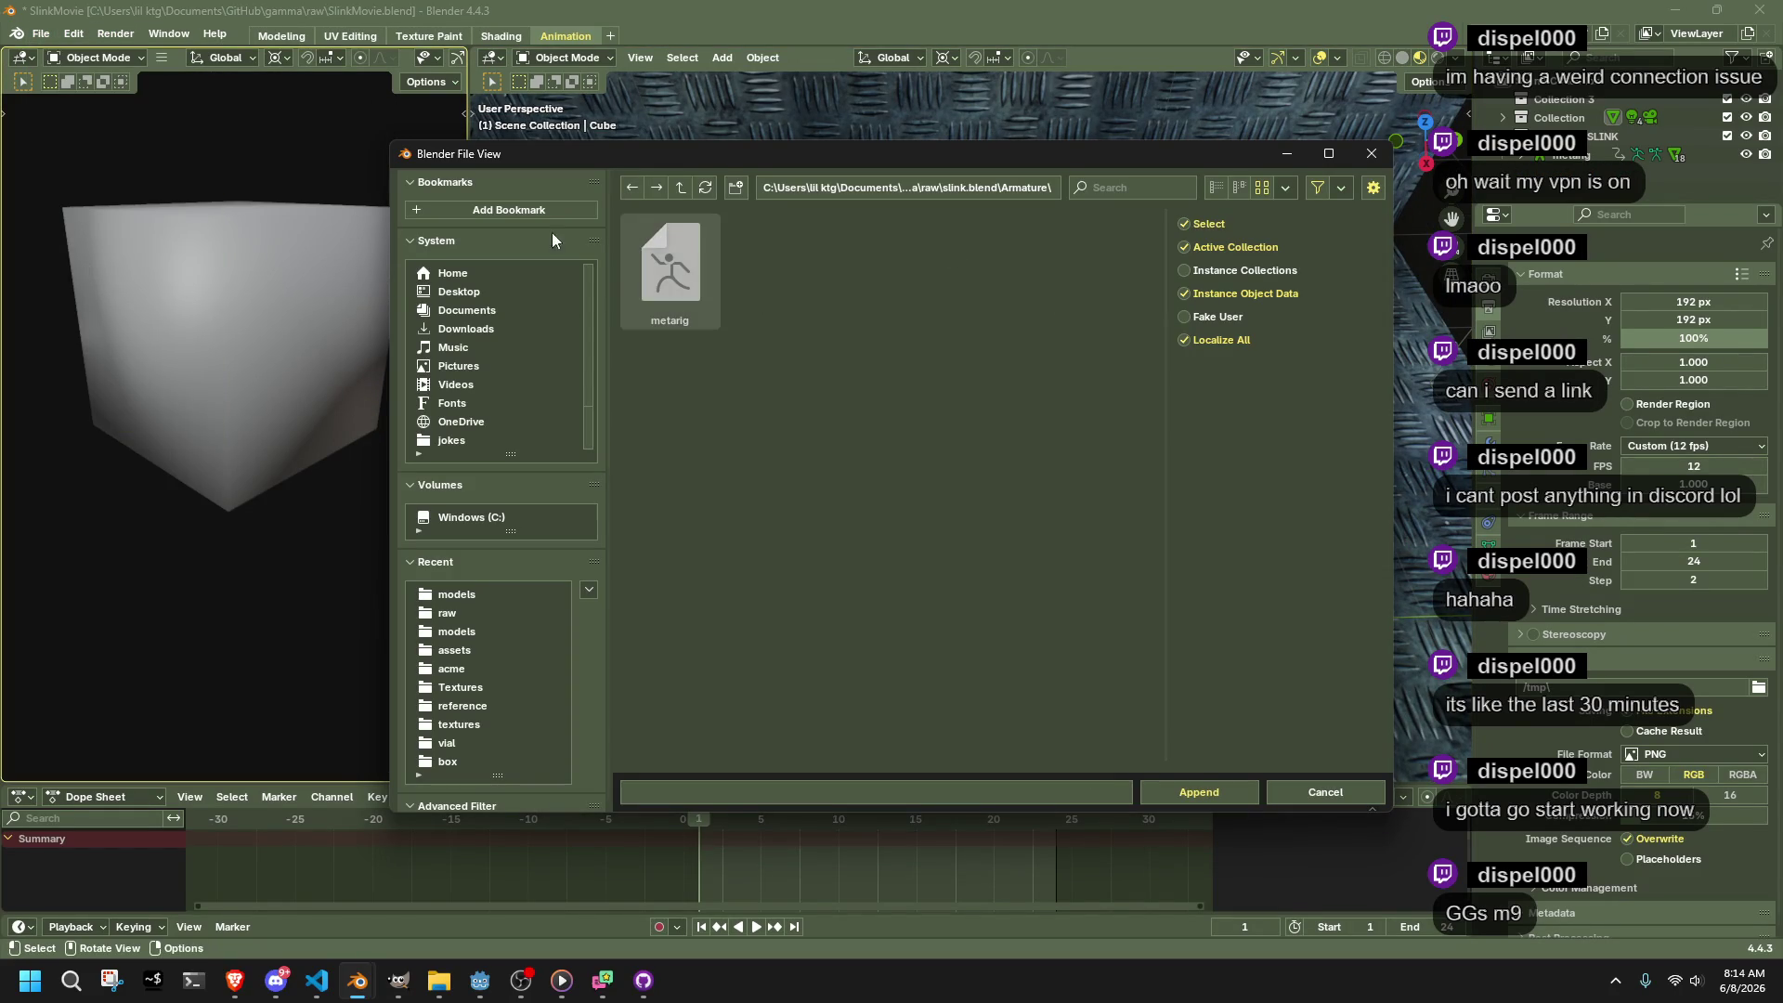
{"action": "left_click", "coordinate": [639, 192]}
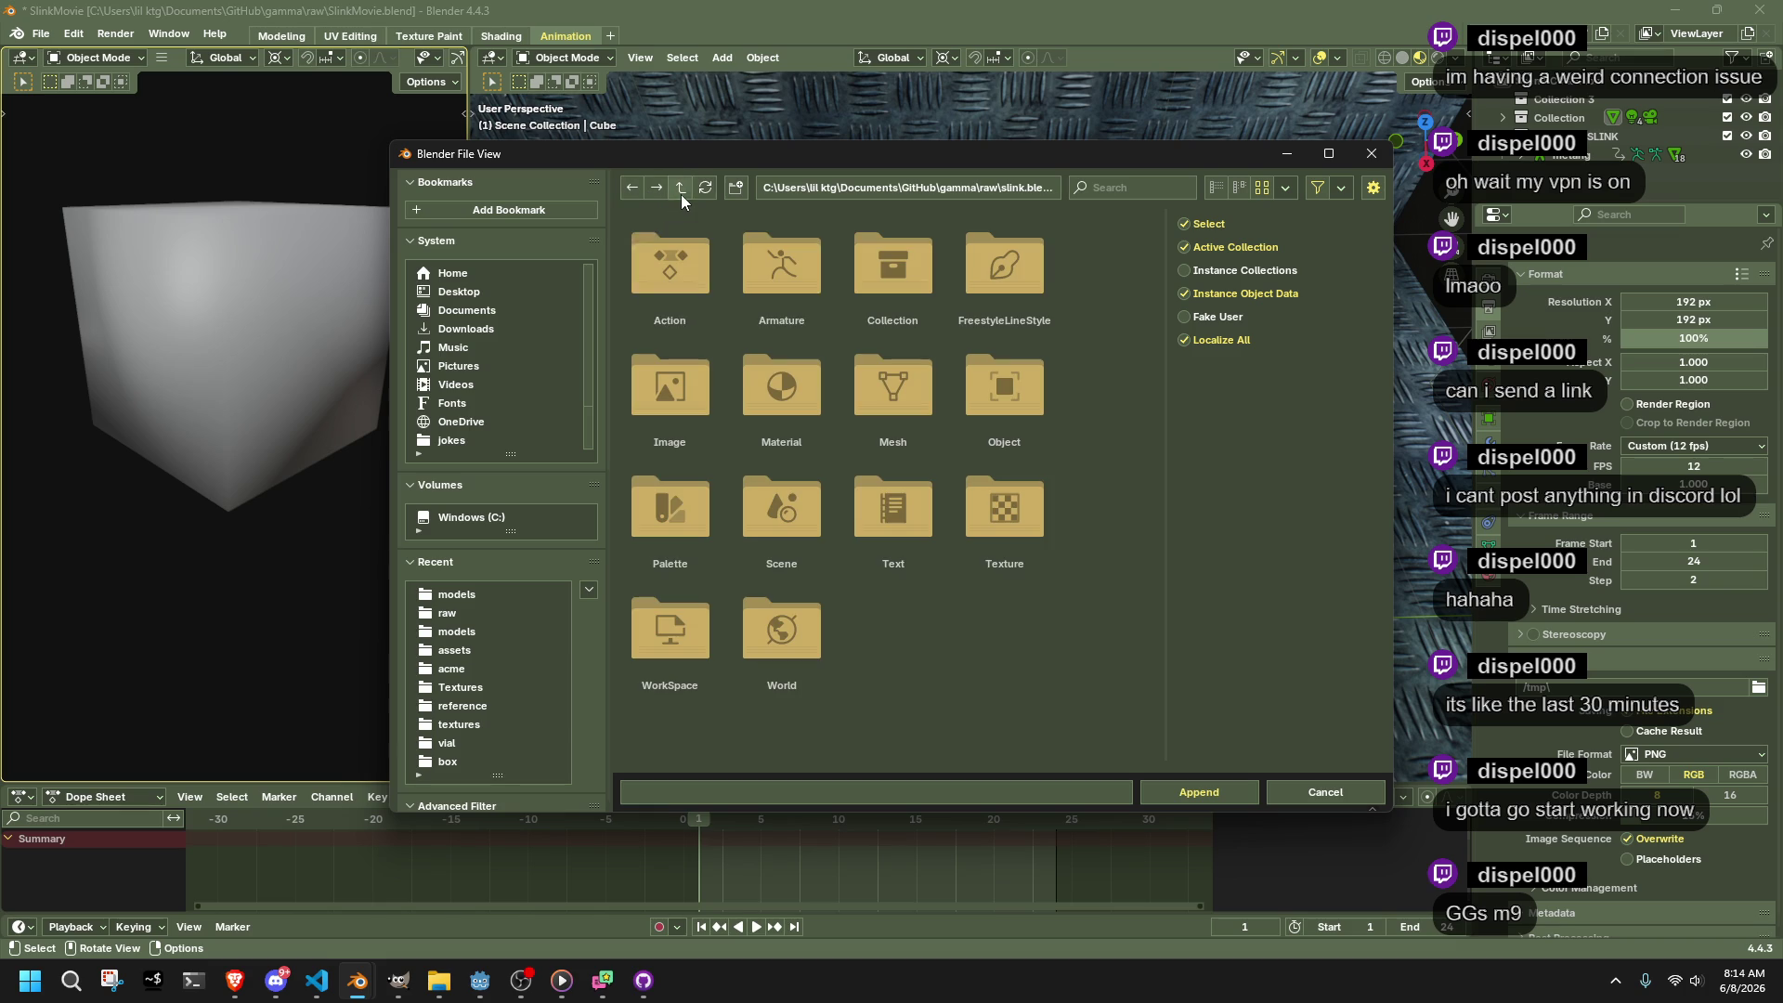
{"action": "left_click", "coordinate": [940, 297]}
{"action": "double_click", "coordinate": [680, 286]}
{"action": "mouse_move", "coordinate": [695, 288]}
{"action": "left_mouse_down"}
{"action": "mouse_move", "coordinate": [1206, 420]}
{"action": "mouse_move", "coordinate": [1067, 332]}
{"action": "mouse_move", "coordinate": [1006, 349]}
{"action": "left_mouse_up"}
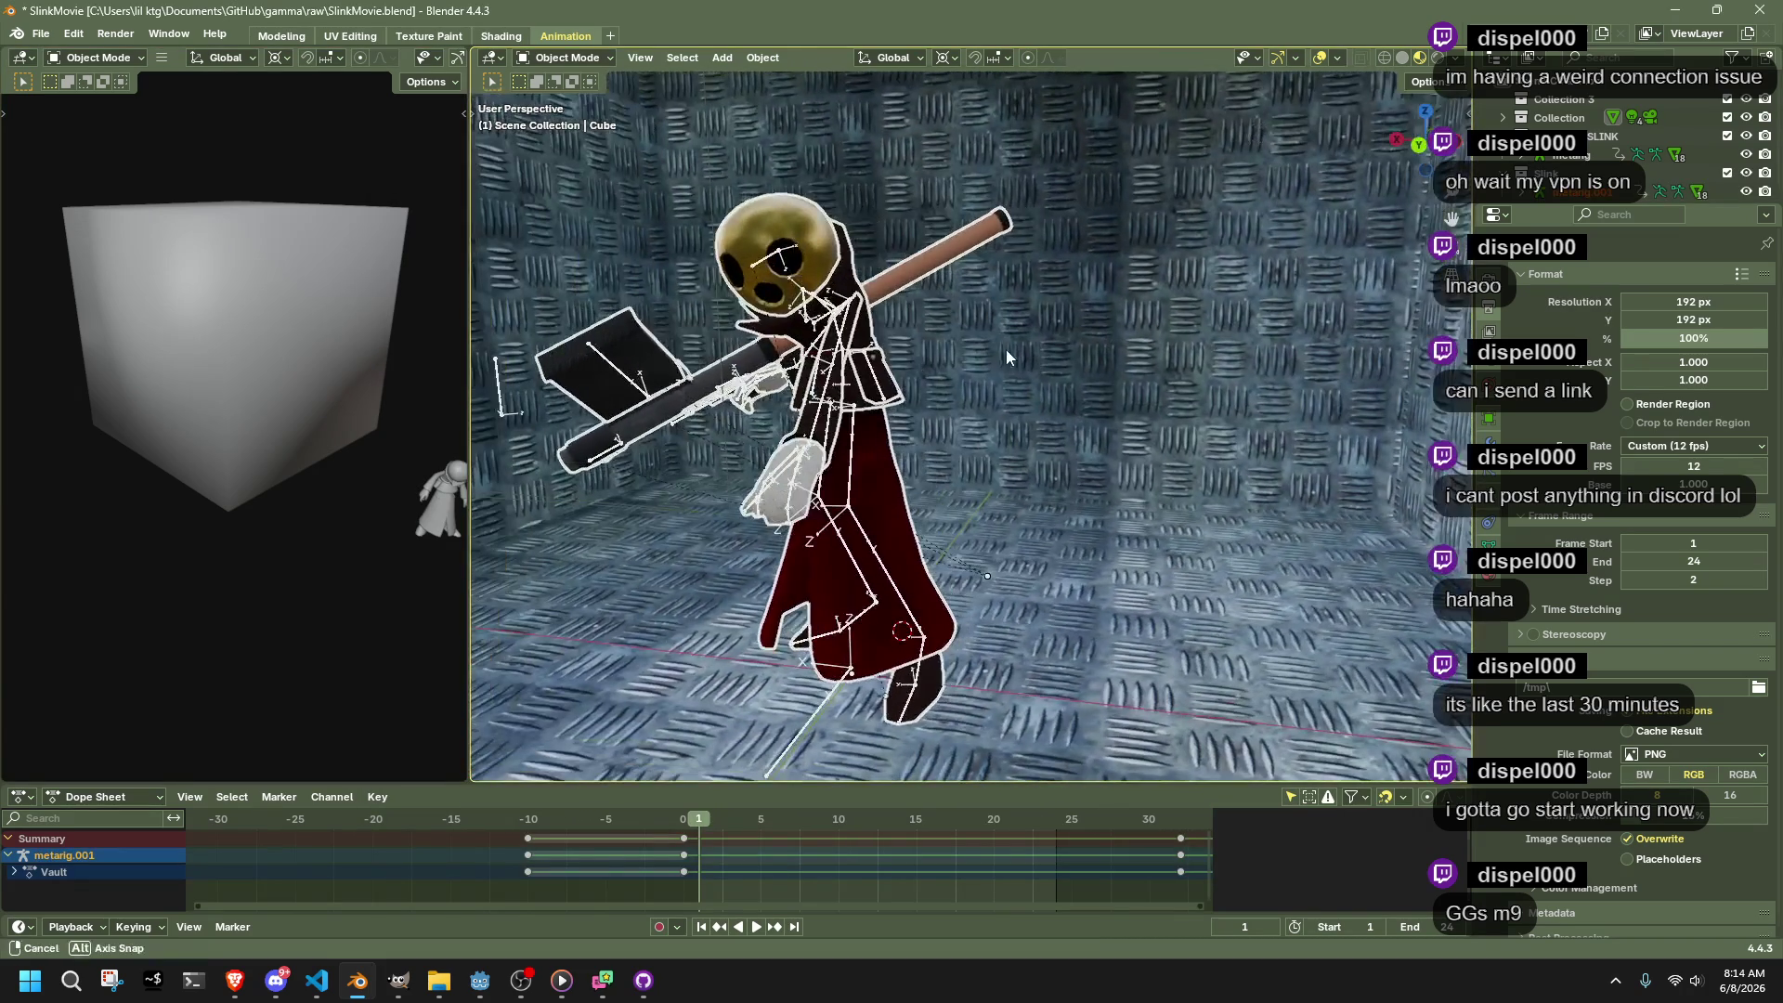
Put metarig.001 in Pose Mode, assign it the Idle.001 action, and play it
{"action": "left_click", "coordinate": [796, 292]}
{"action": "key", "text": "ctrl+Tab"}
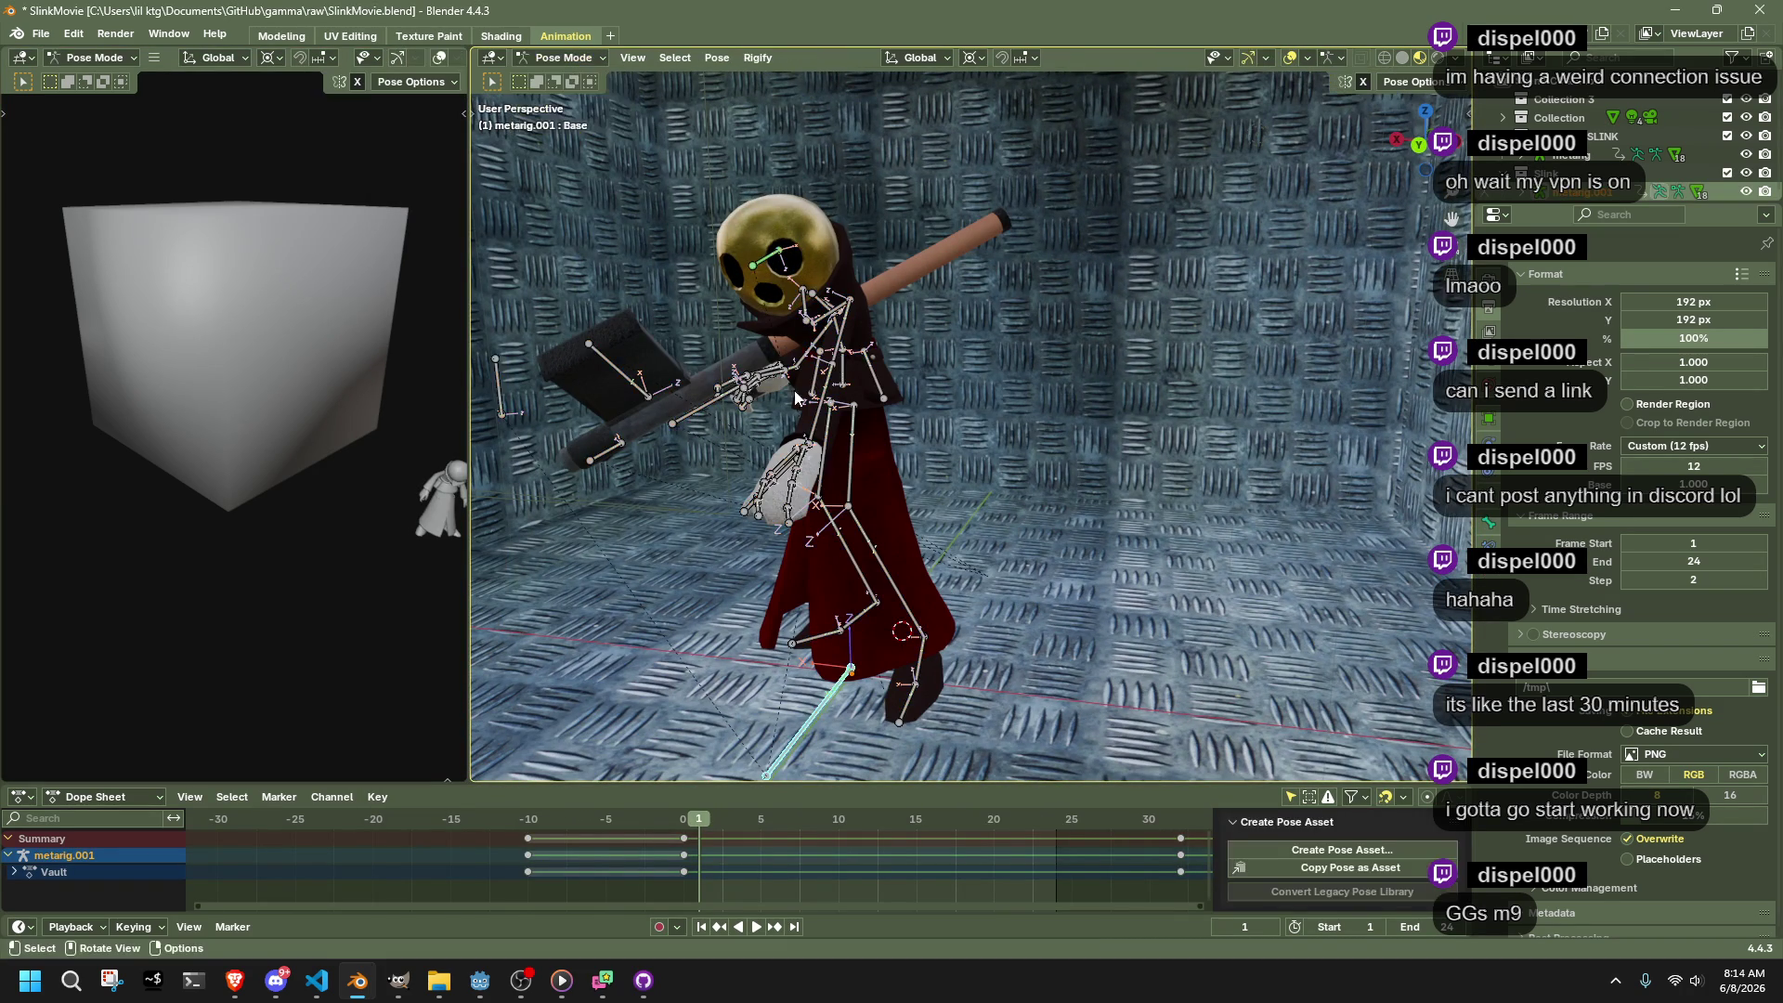
{"action": "key", "text": "a"}
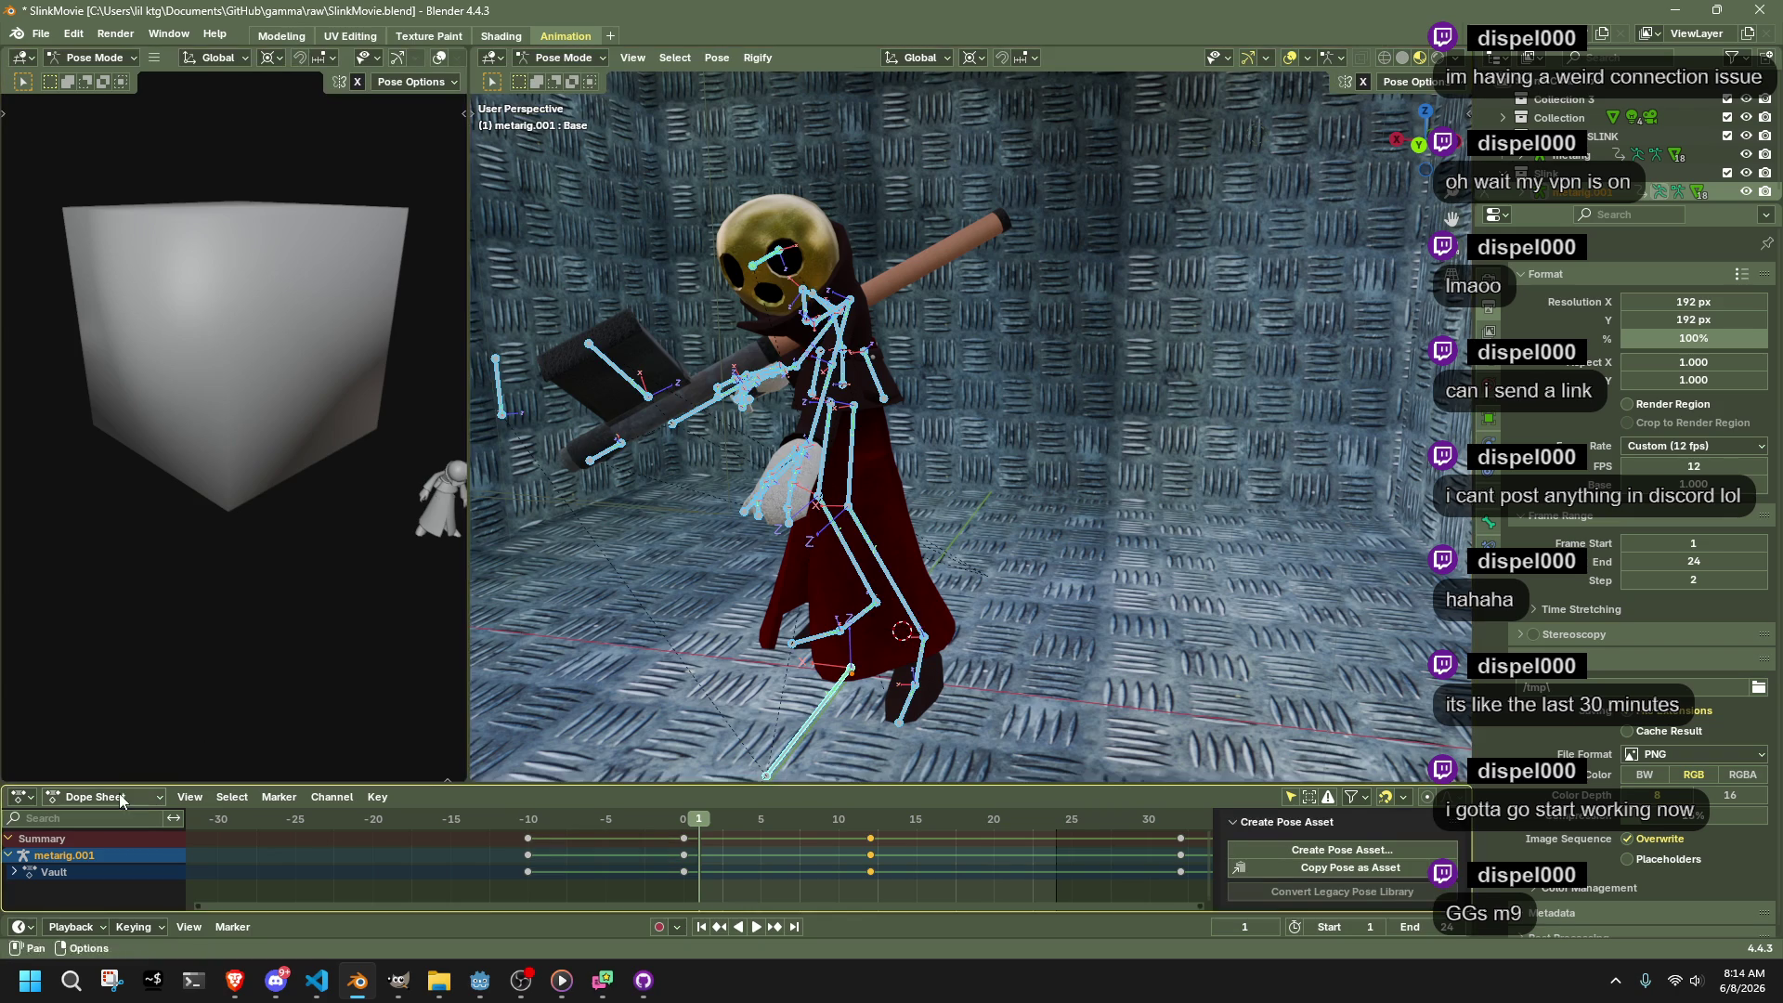
{"action": "left_click", "coordinate": [121, 797]}
{"action": "left_click", "coordinate": [122, 701]}
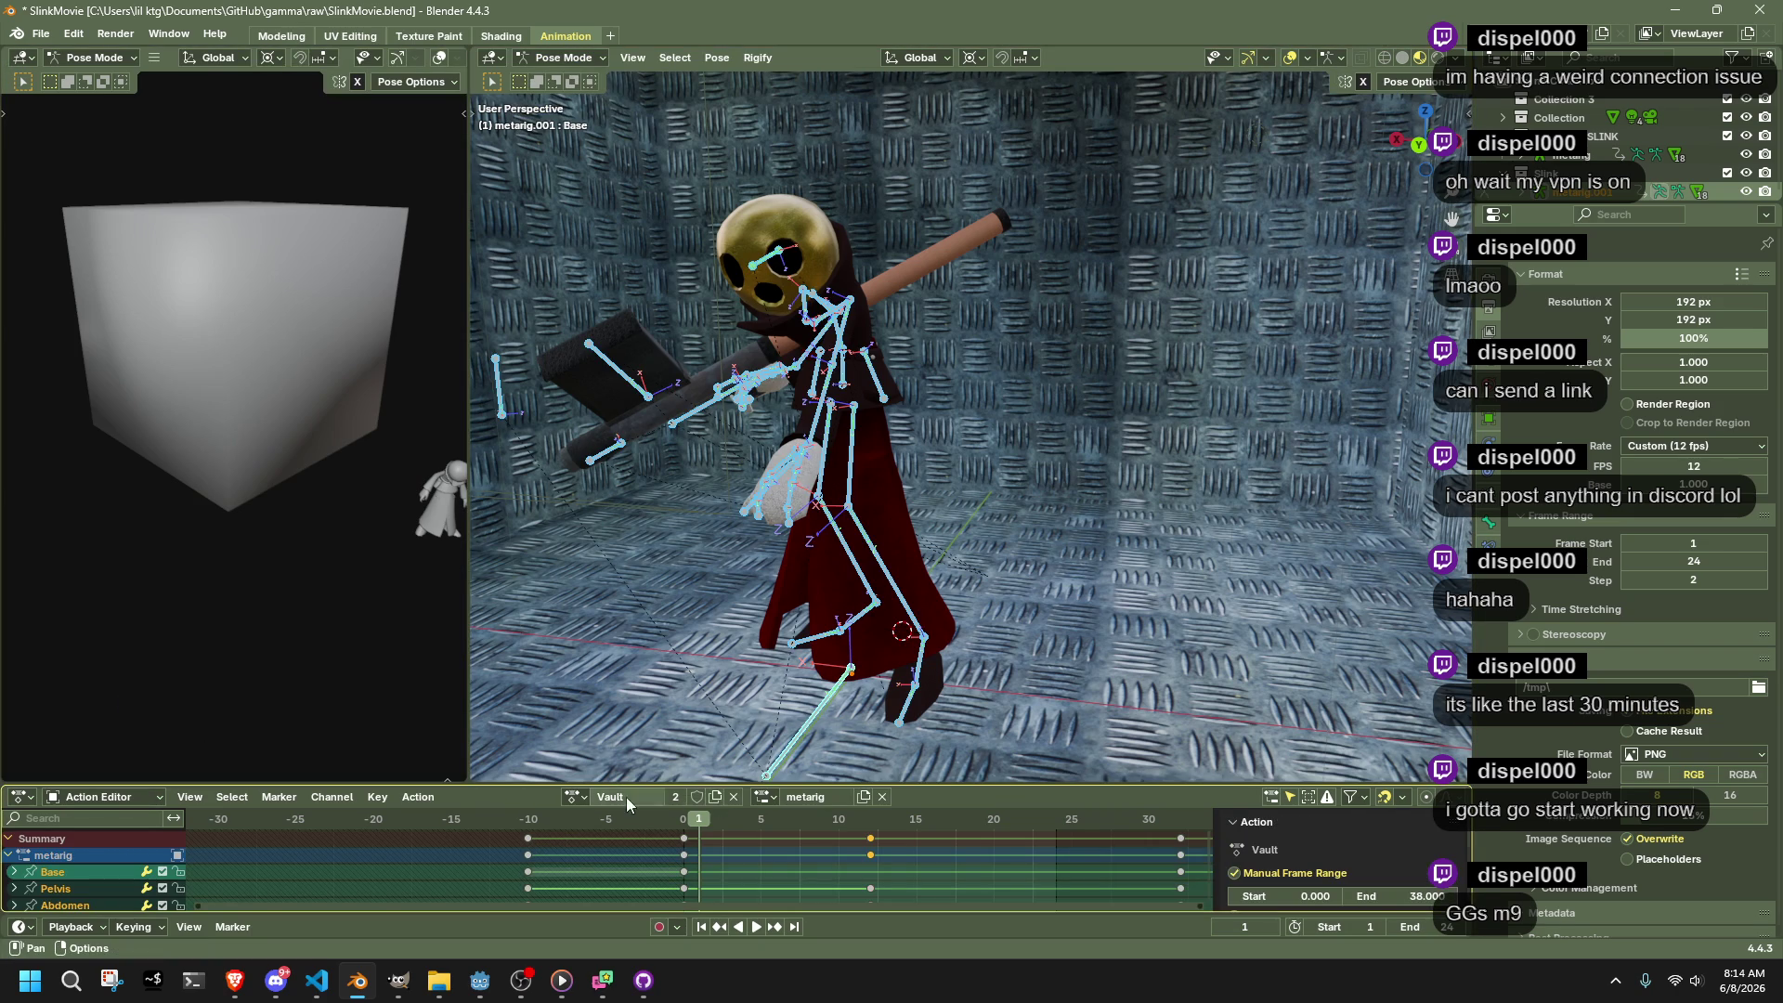
{"action": "left_click", "coordinate": [576, 797]}
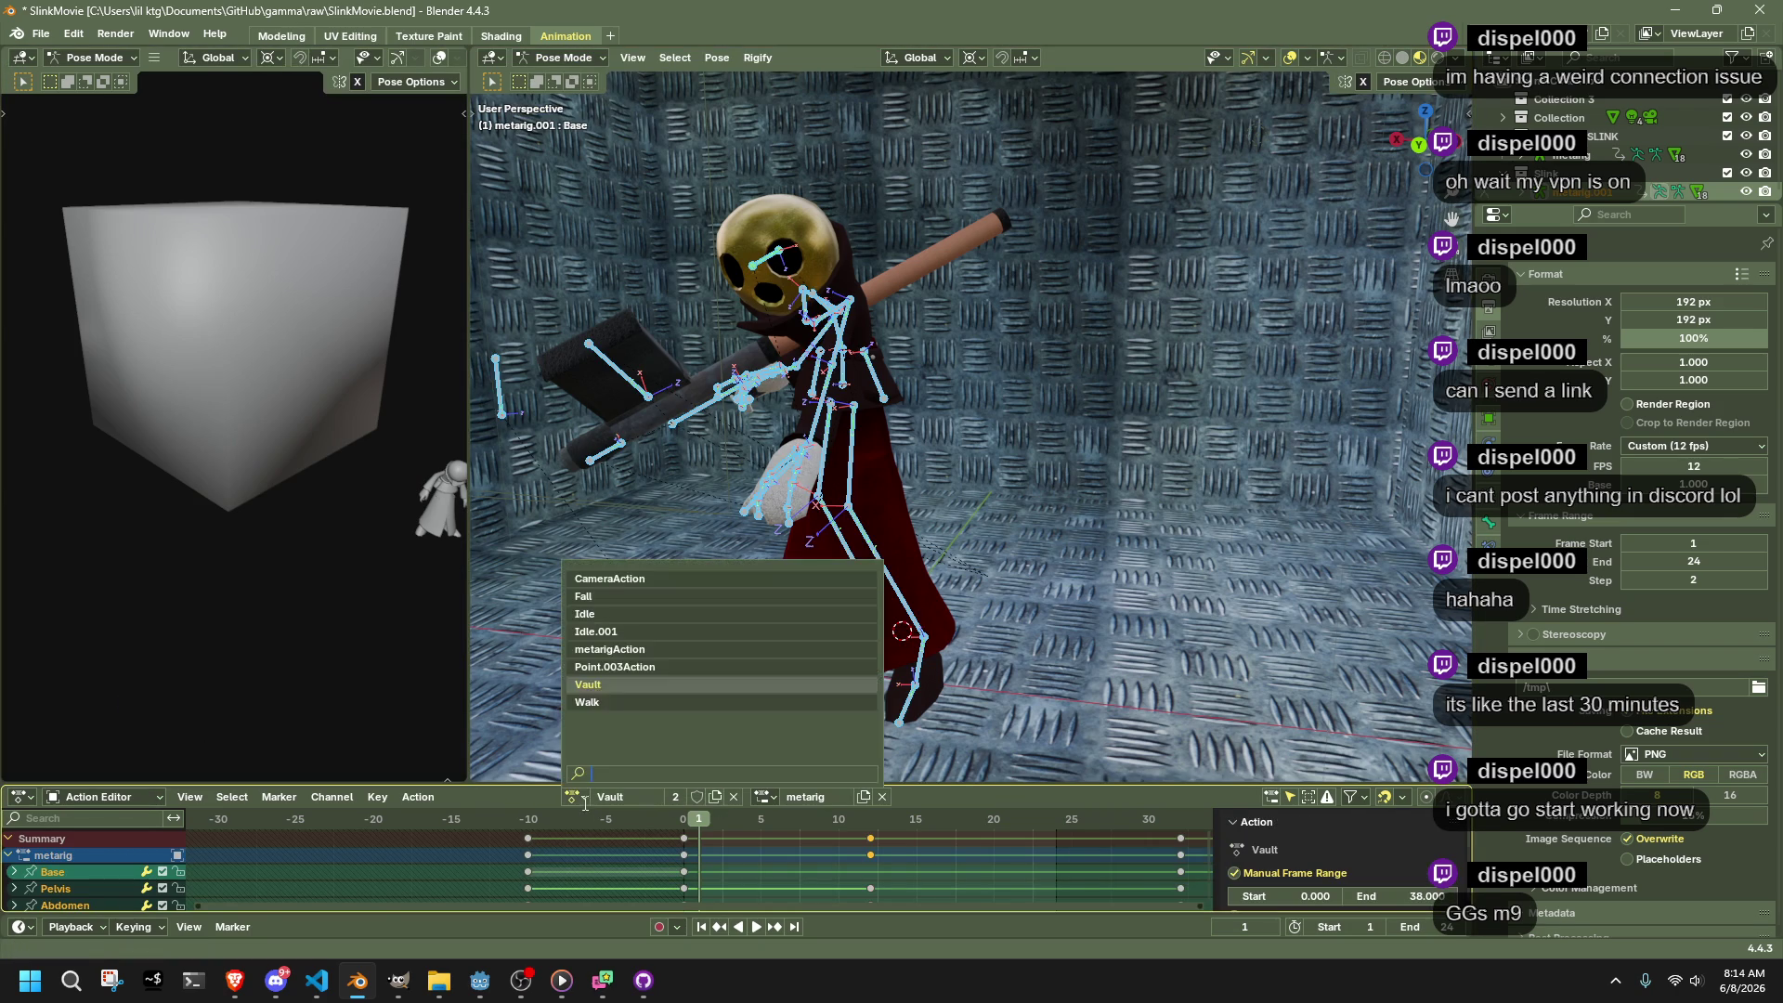
{"action": "left_click", "coordinate": [653, 632]}
{"action": "key", "text": "space"}
{"action": "key", "text": "space"}
{"action": "scroll", "coordinate": [832, 504], "scroll_direction": "right", "scroll_amount": 3}
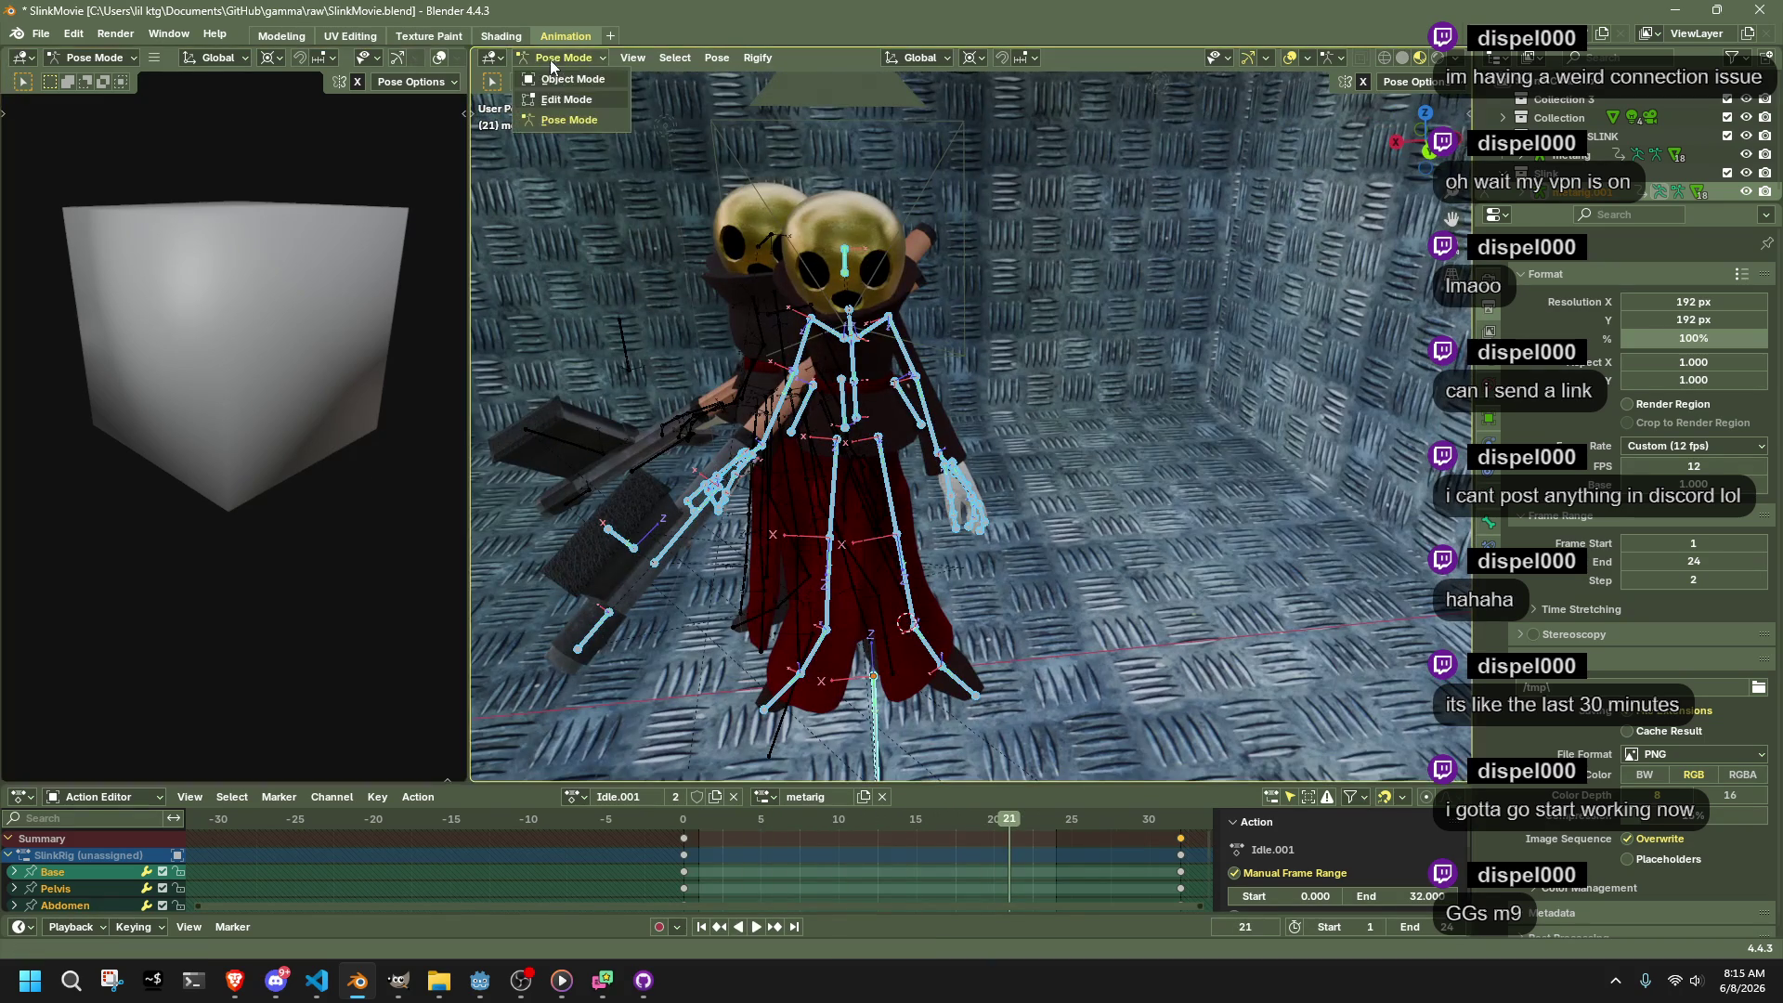
Put metarig in Pose Mode and delete its keyframes at frames 15, 20 and 24
{"action": "key", "text": "ctrl+Tab"}
{"action": "left_click", "coordinate": [748, 310]}
{"action": "left_click", "coordinate": [564, 58]}
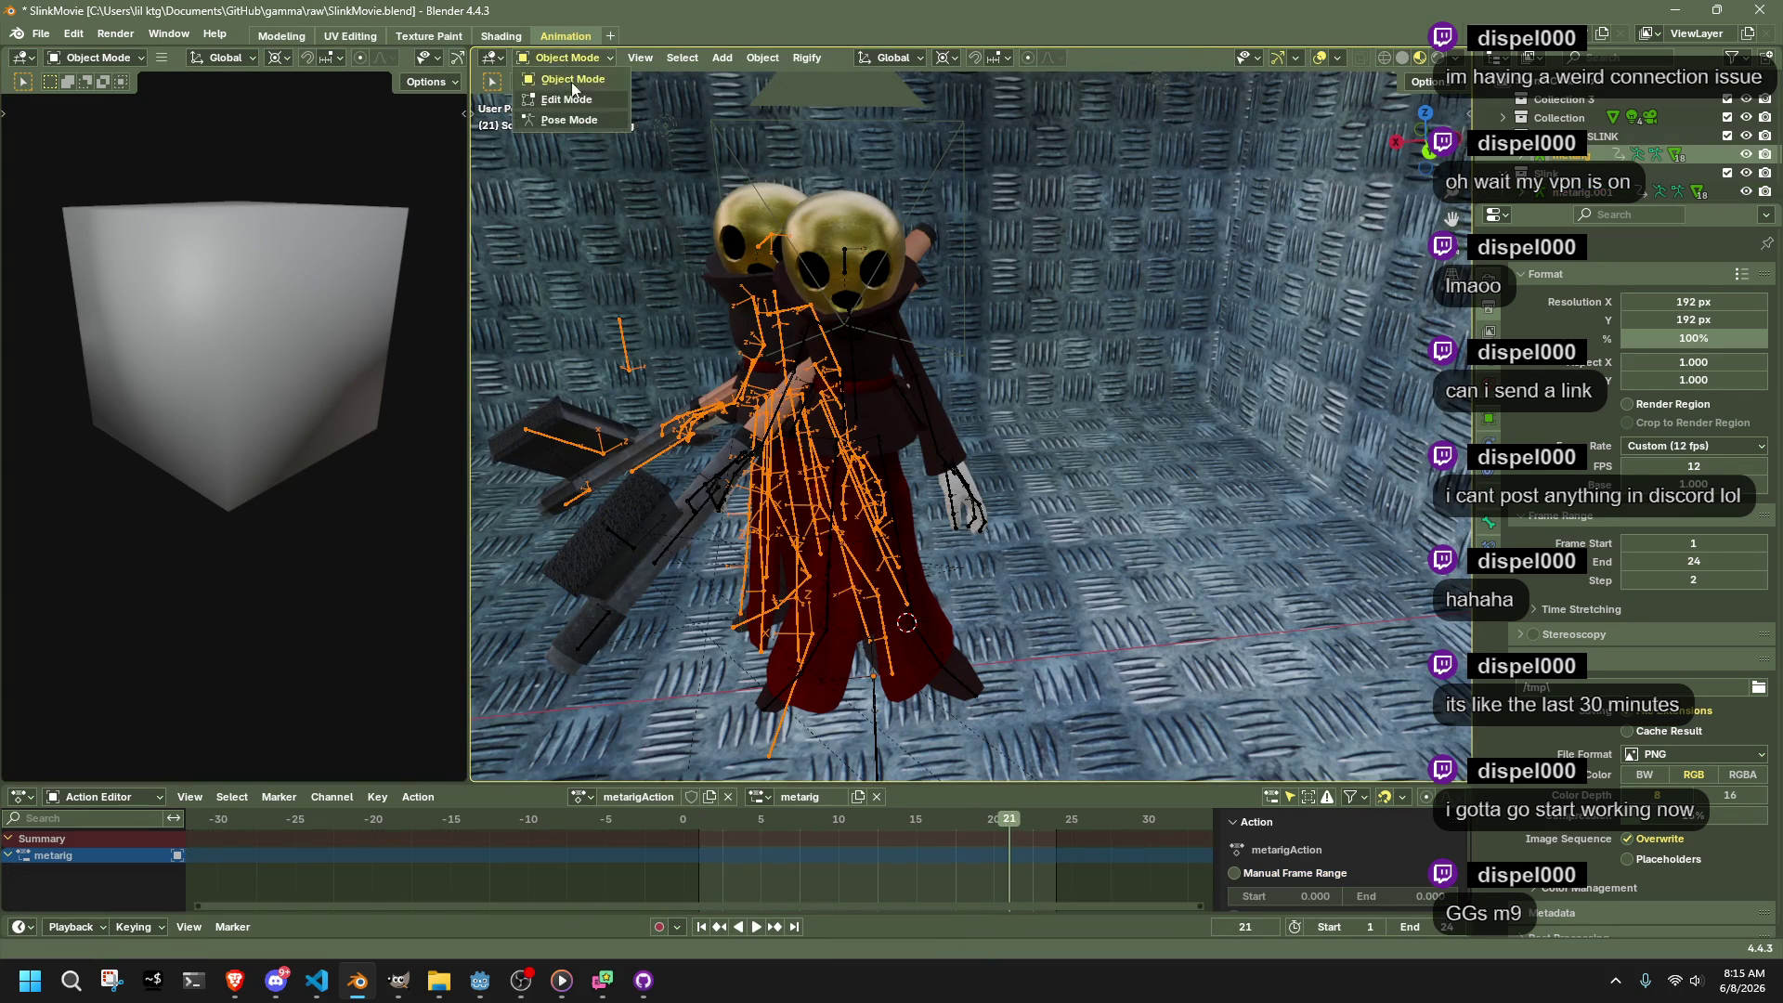
{"action": "left_click", "coordinate": [576, 127]}
{"action": "key", "text": "a"}
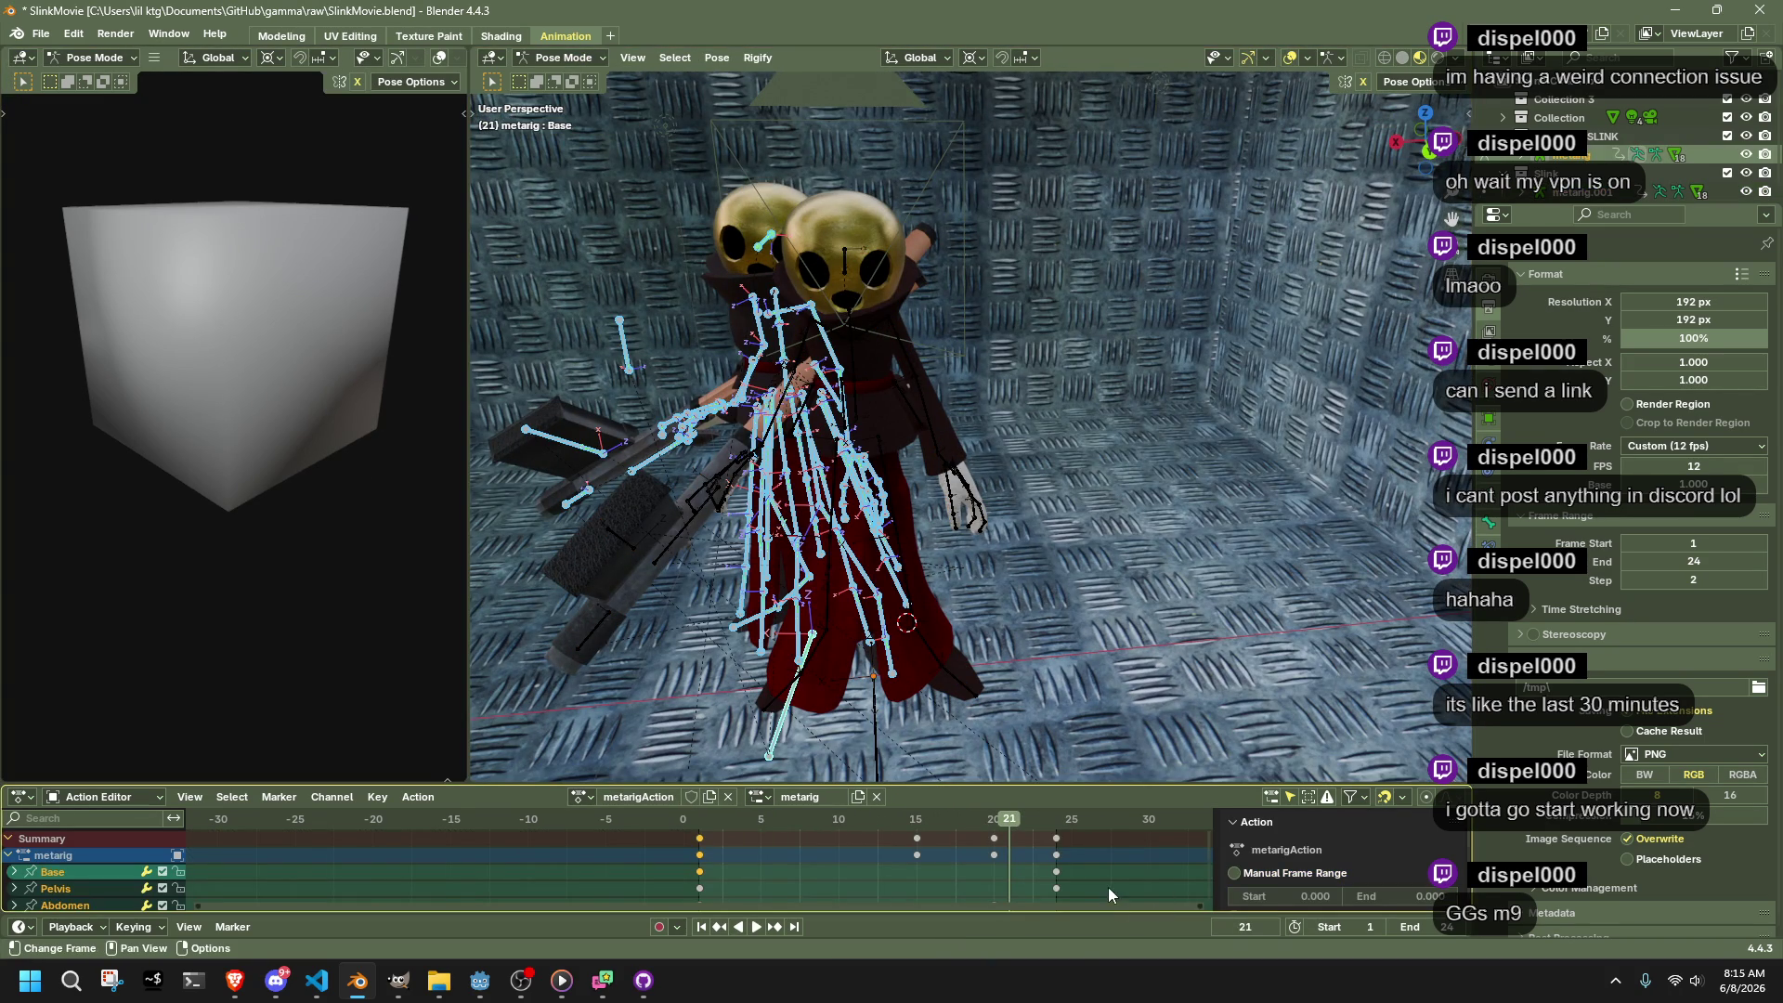
{"action": "left_click_drag", "start_coordinate": [1102, 885], "coordinate": [883, 825]}
{"action": "scroll", "coordinate": [916, 838], "scroll_direction": "down", "scroll_amount": 3}
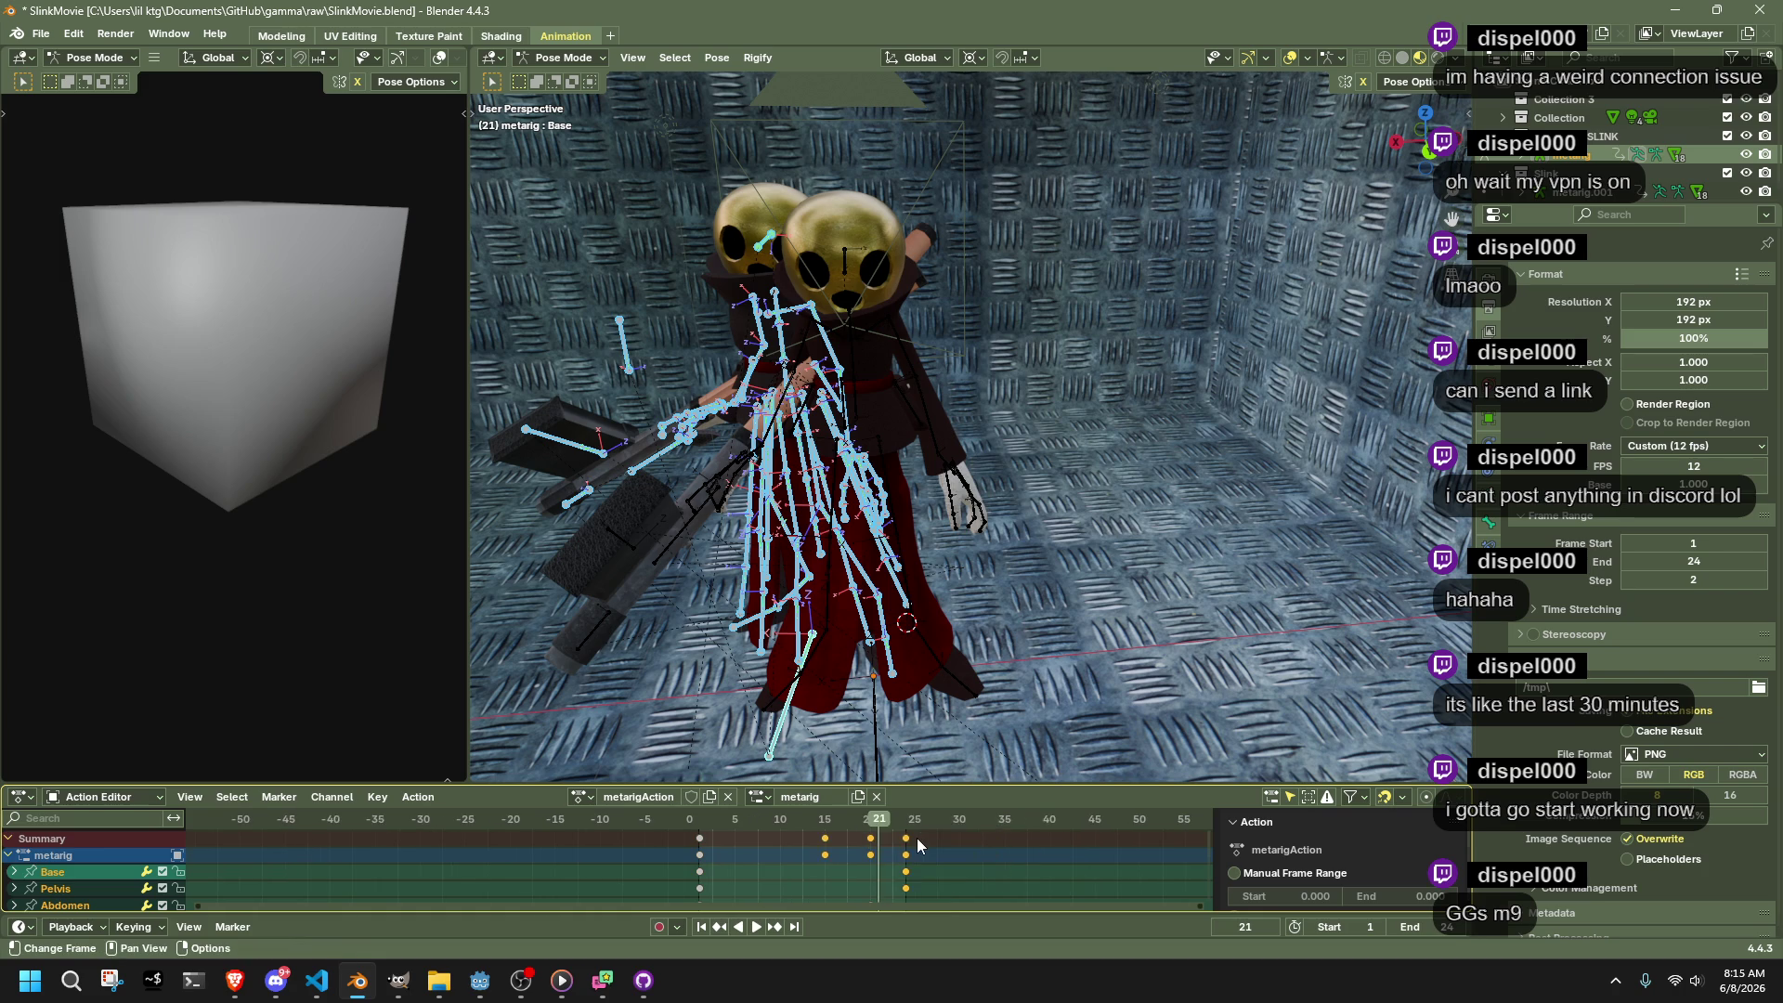
{"action": "key", "text": "Delete"}
{"action": "key", "text": "space"}
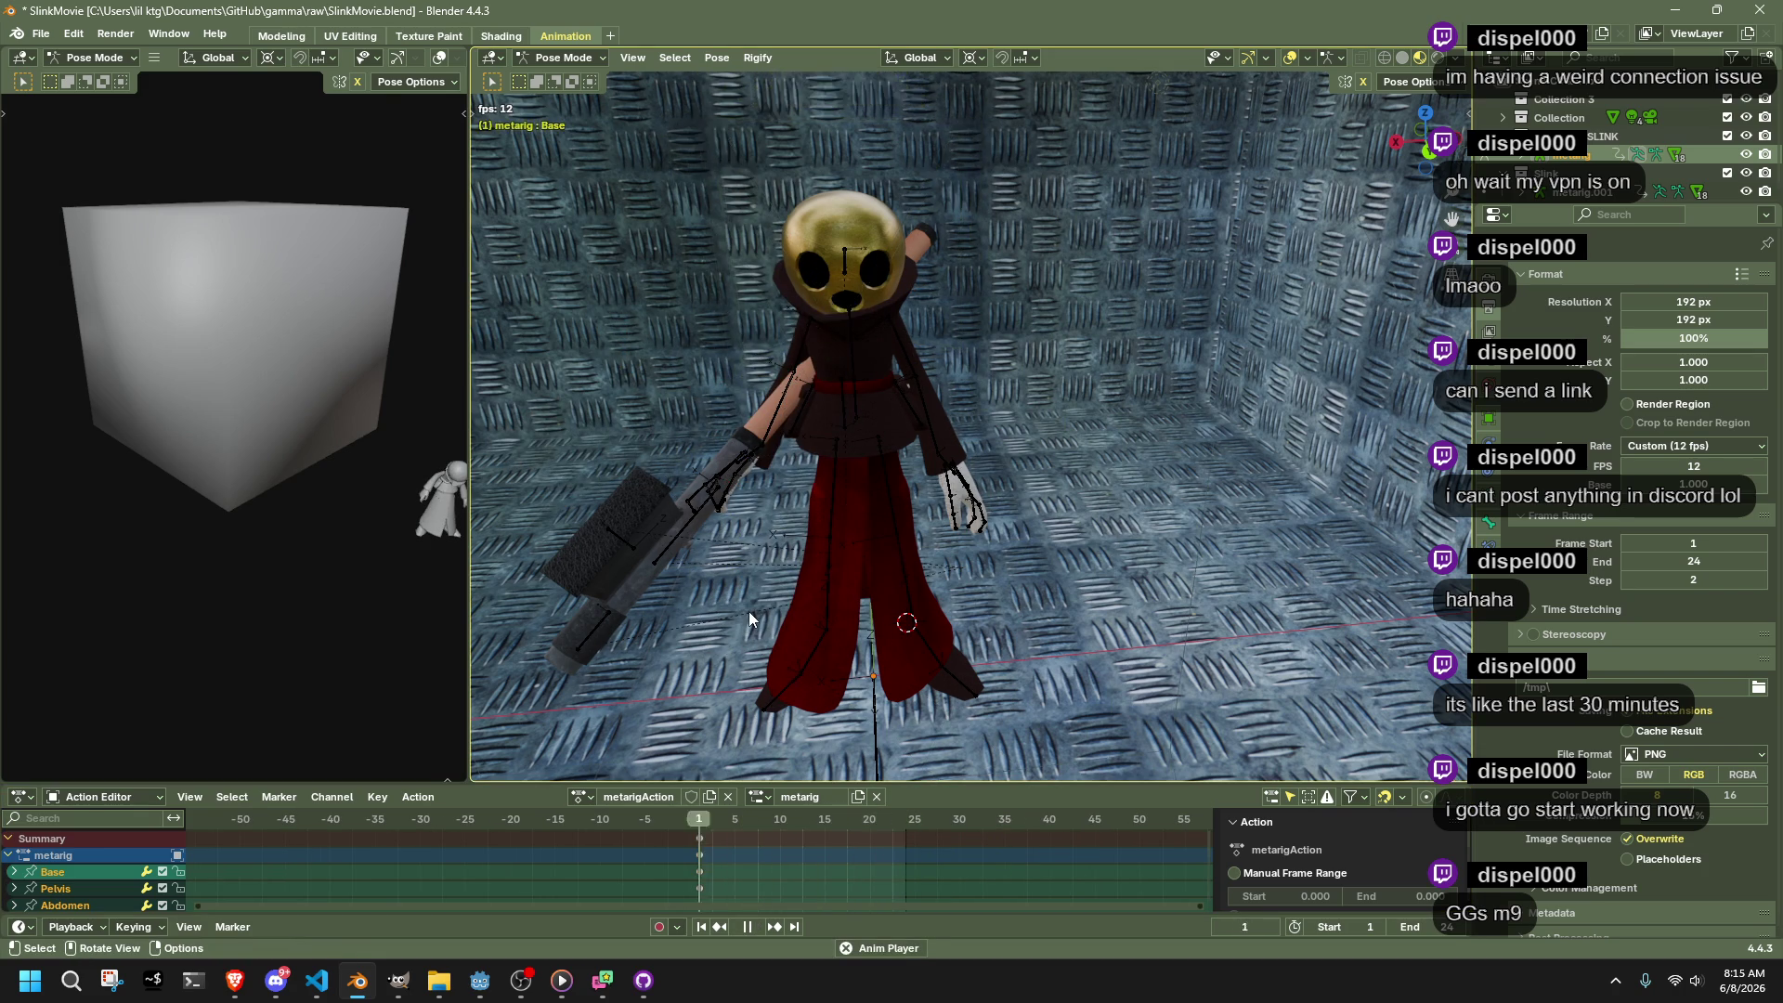
{"action": "key", "text": "shift+Left"}
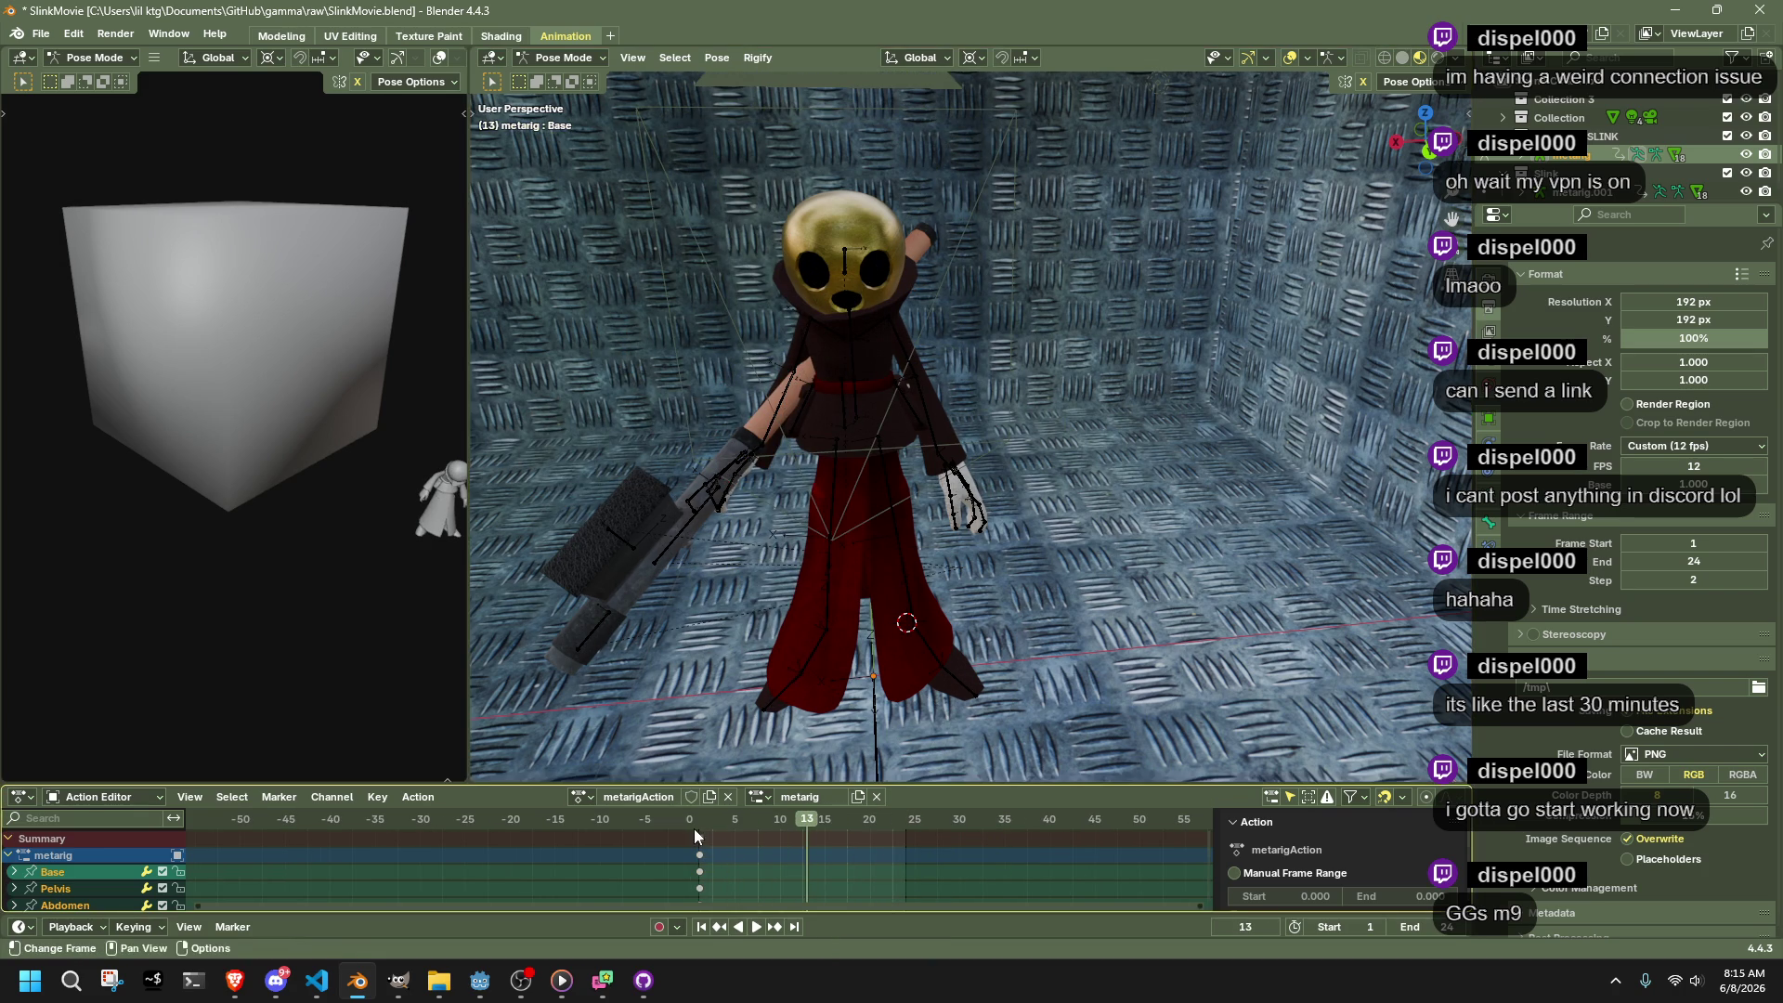
{"action": "key", "text": "space"}
Return to Object Mode and select the metarig.001 Idle.001 rig
{"action": "left_click", "coordinate": [563, 57]}
{"action": "left_click", "coordinate": [564, 79]}
{"action": "mouse_move", "coordinate": [886, 400]}
{"action": "left_mouse_down"}
{"action": "mouse_move", "coordinate": [1010, 264]}
{"action": "mouse_move", "coordinate": [1019, 536]}
{"action": "left_mouse_up"}
{"action": "left_click", "coordinate": [1007, 264]}
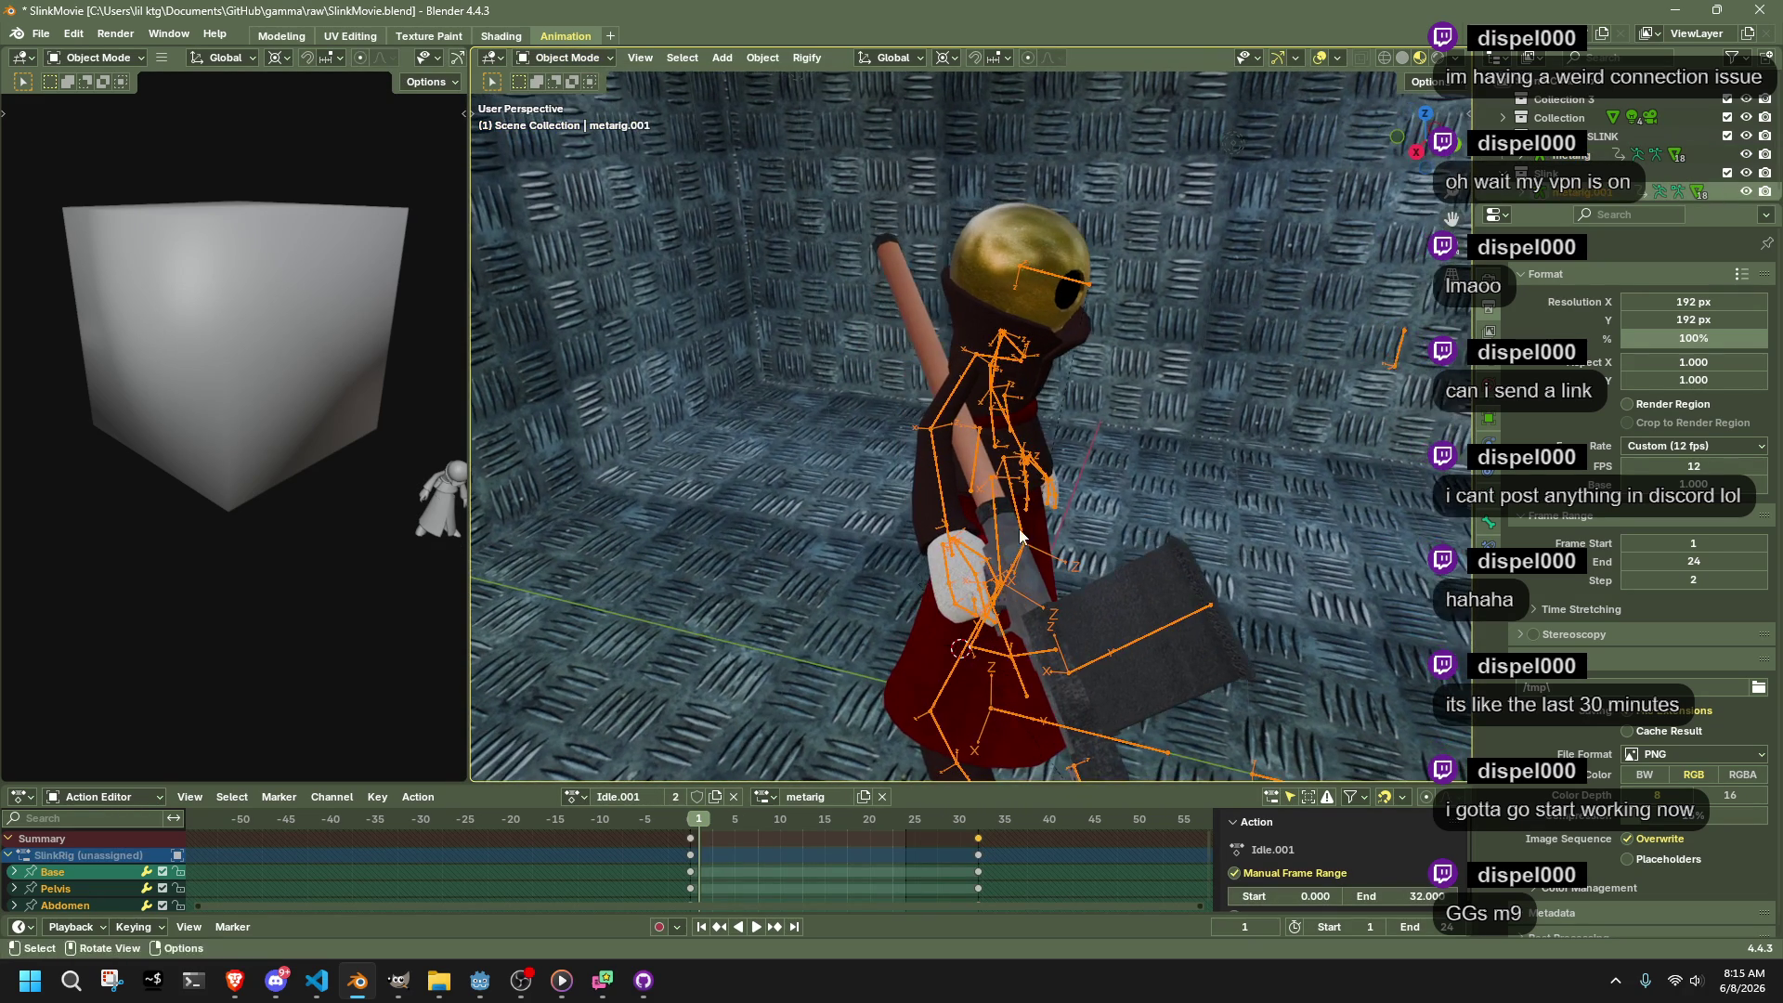
{"action": "left_click", "coordinate": [531, 58]}
Put metarig.001 into Pose Mode and try scaling the gun bone
{"action": "left_click", "coordinate": [541, 120]}
{"action": "mouse_move", "coordinate": [650, 352]}
{"action": "left_mouse_down"}
{"action": "mouse_move", "coordinate": [783, 467]}
{"action": "mouse_move", "coordinate": [735, 402]}
{"action": "left_mouse_up"}
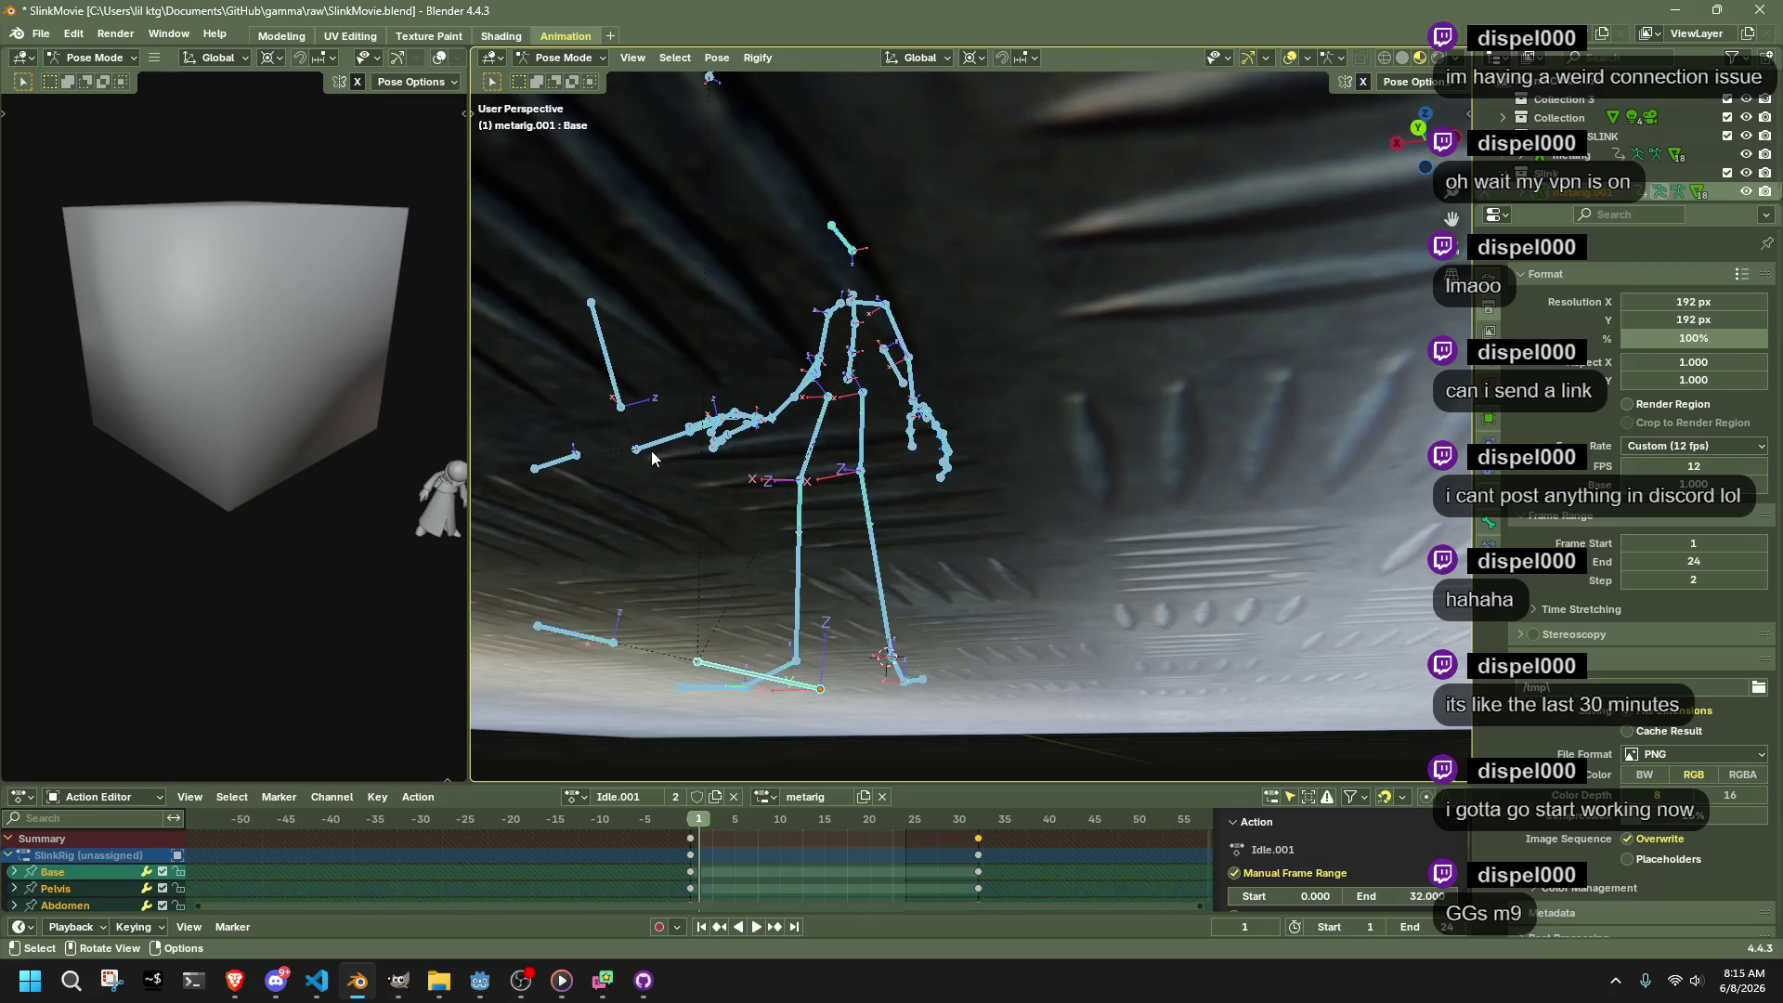
{"action": "left_click_drag", "start_coordinate": [650, 449], "coordinate": [721, 489]}
{"action": "left_click", "coordinate": [721, 489]}
{"action": "key", "text": "s"}
{"action": "right_click", "coordinate": [692, 538]}
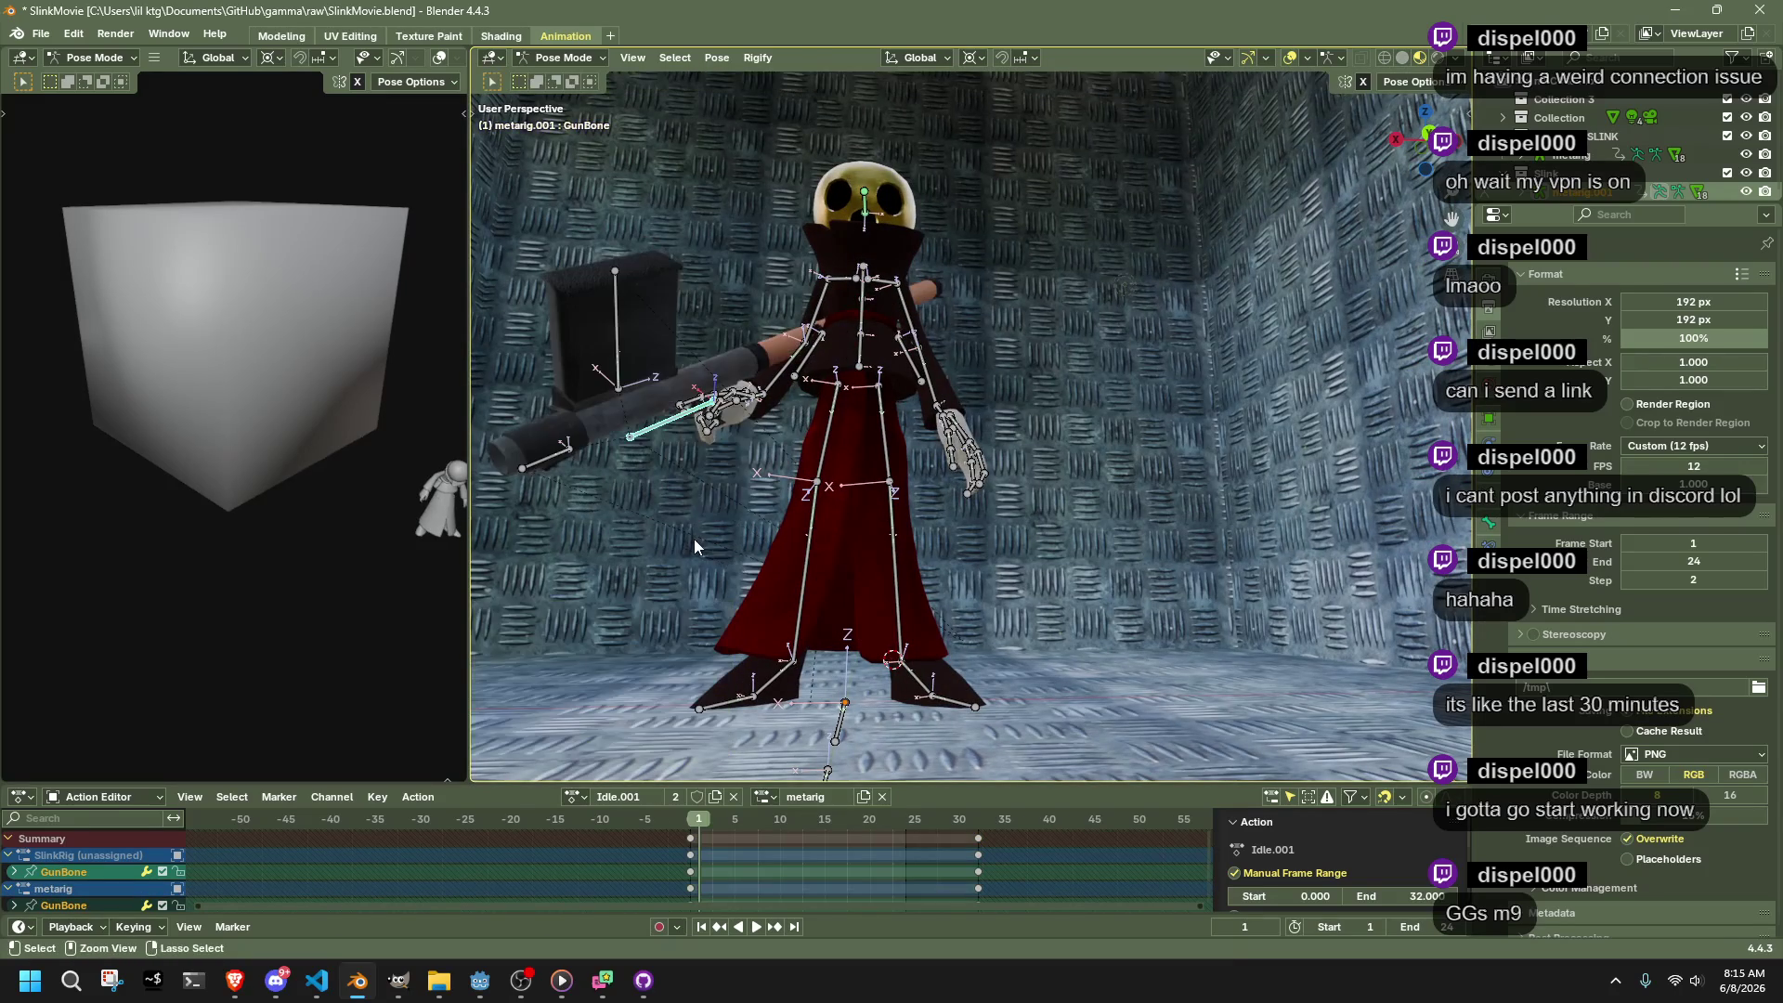
{"action": "scroll", "coordinate": [694, 539], "scroll_direction": "down", "scroll_amount": 2}
{"action": "key", "text": "s"}
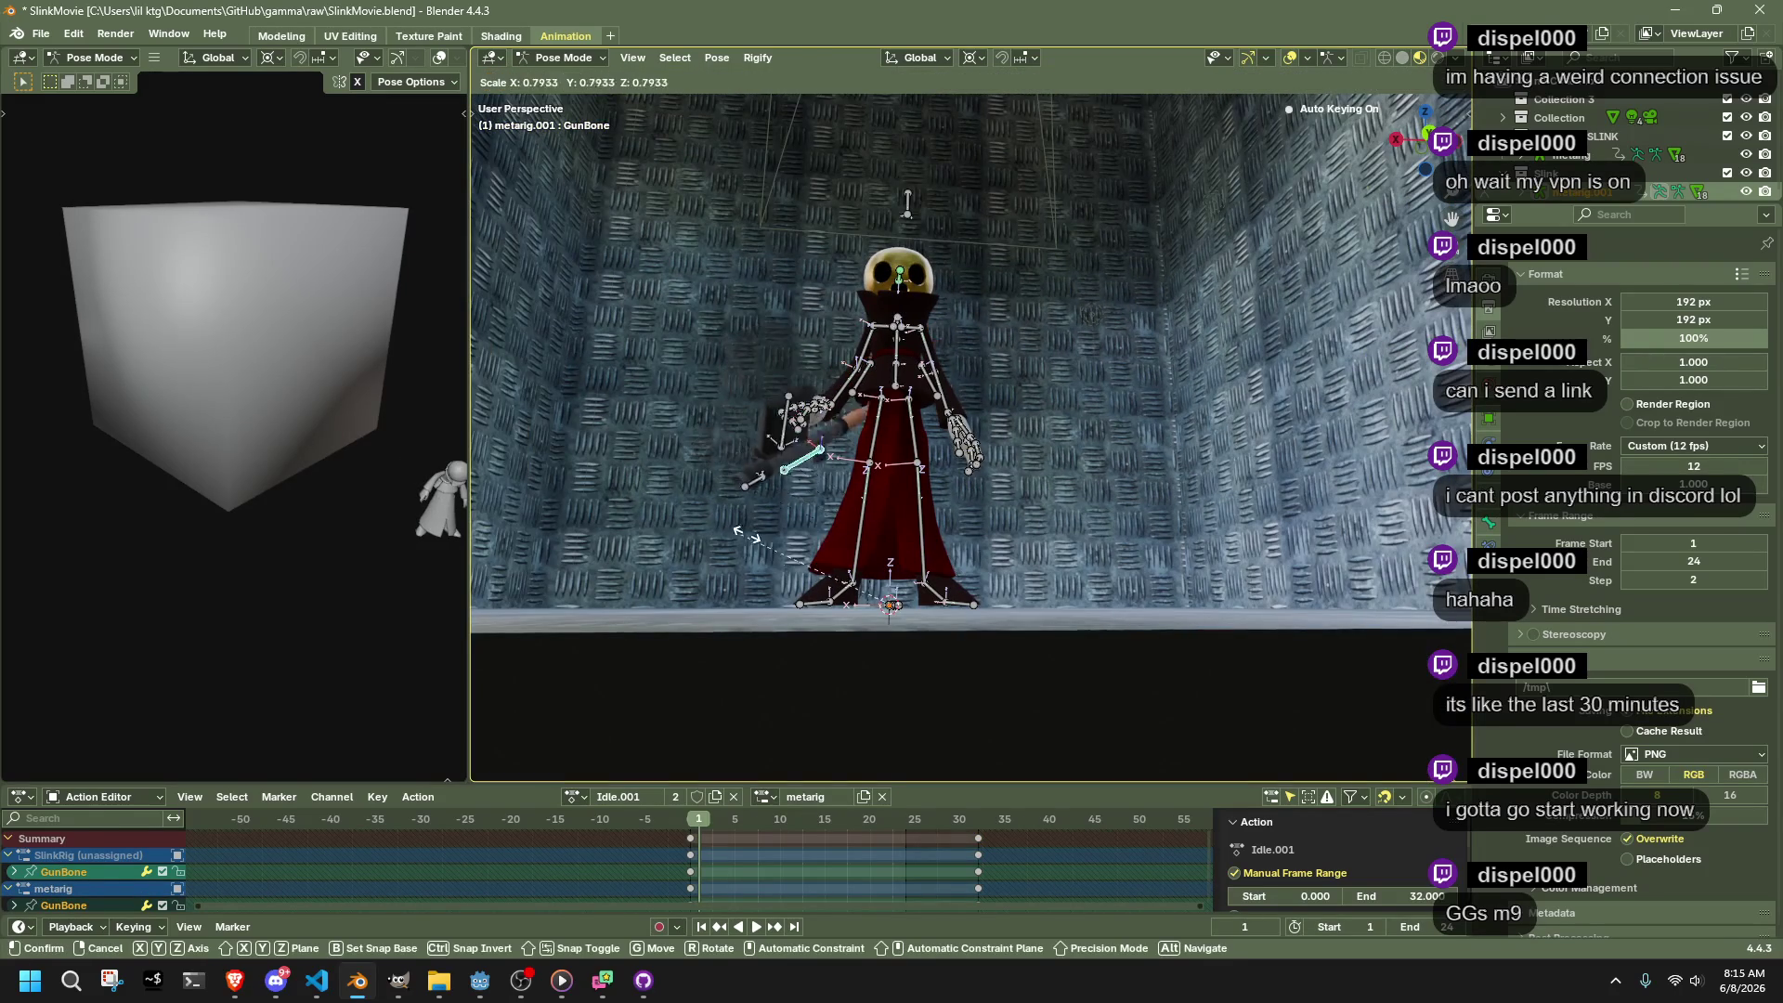
{"action": "left_click", "coordinate": [868, 666]}
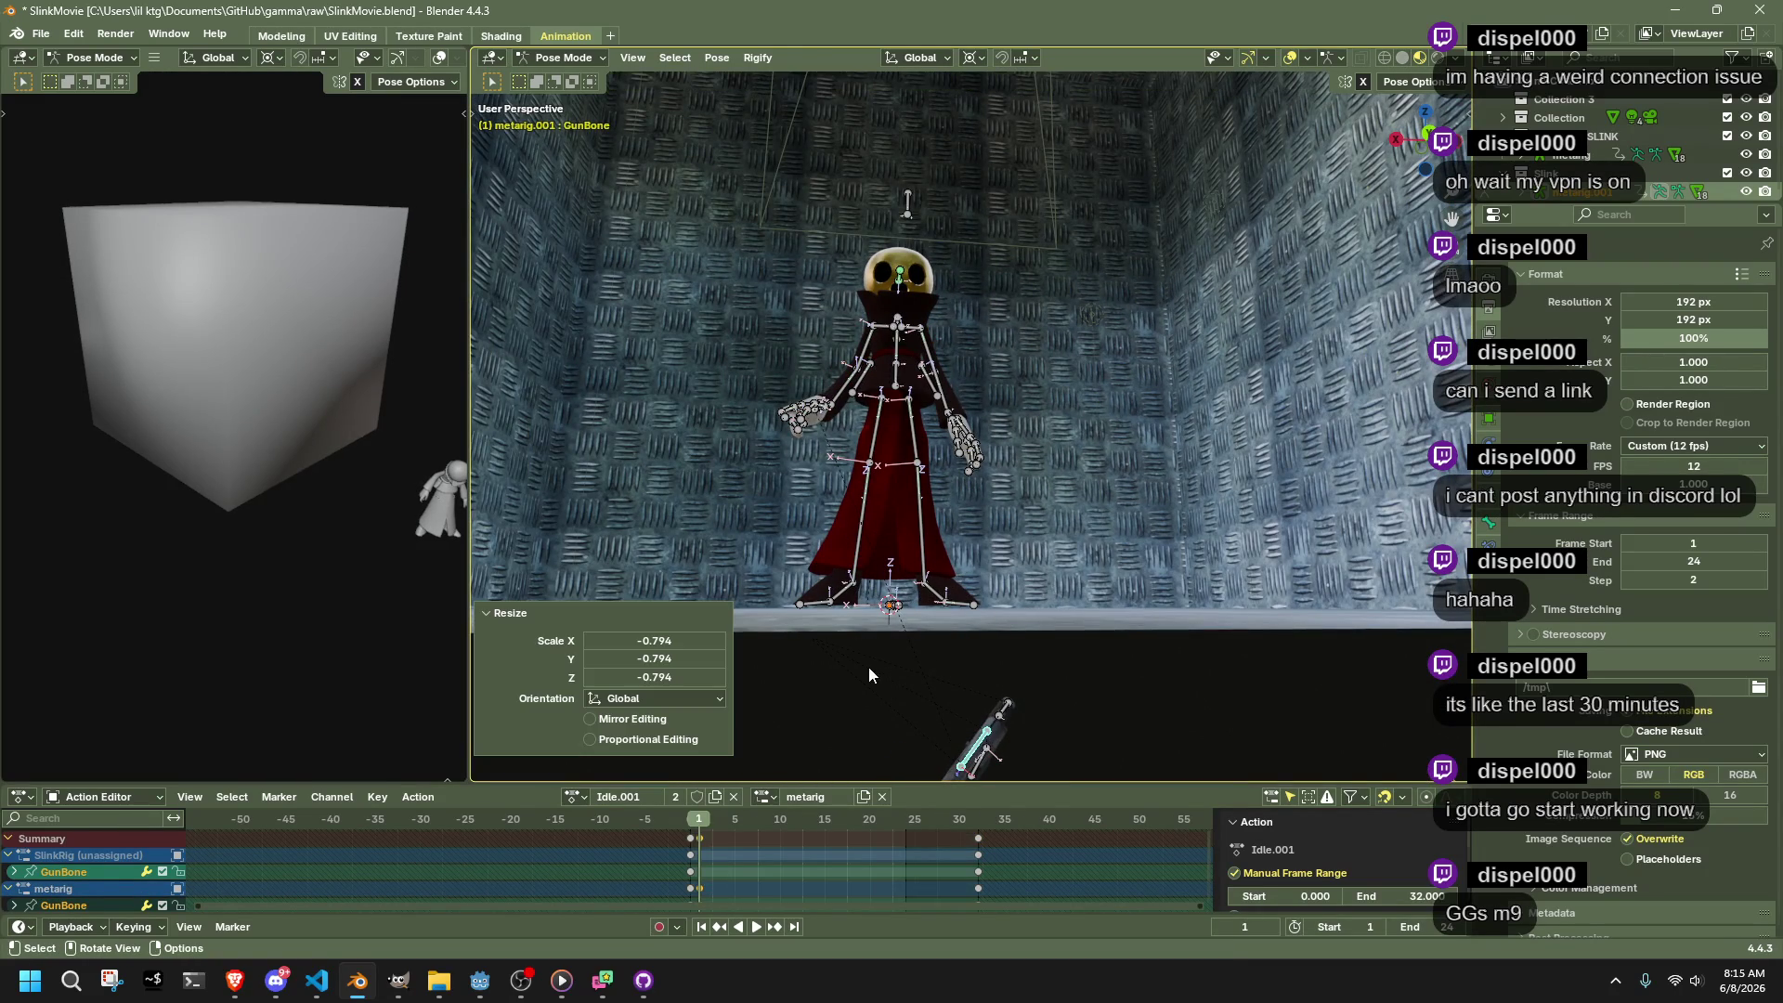
{"action": "left_click", "coordinate": [868, 666]}
{"action": "scroll", "coordinate": [797, 469], "scroll_direction": "up", "scroll_amount": 3}
Clear all transforms on the right hand and forearm bones
{"action": "left_click_drag", "start_coordinate": [589, 353], "coordinate": [728, 459]}
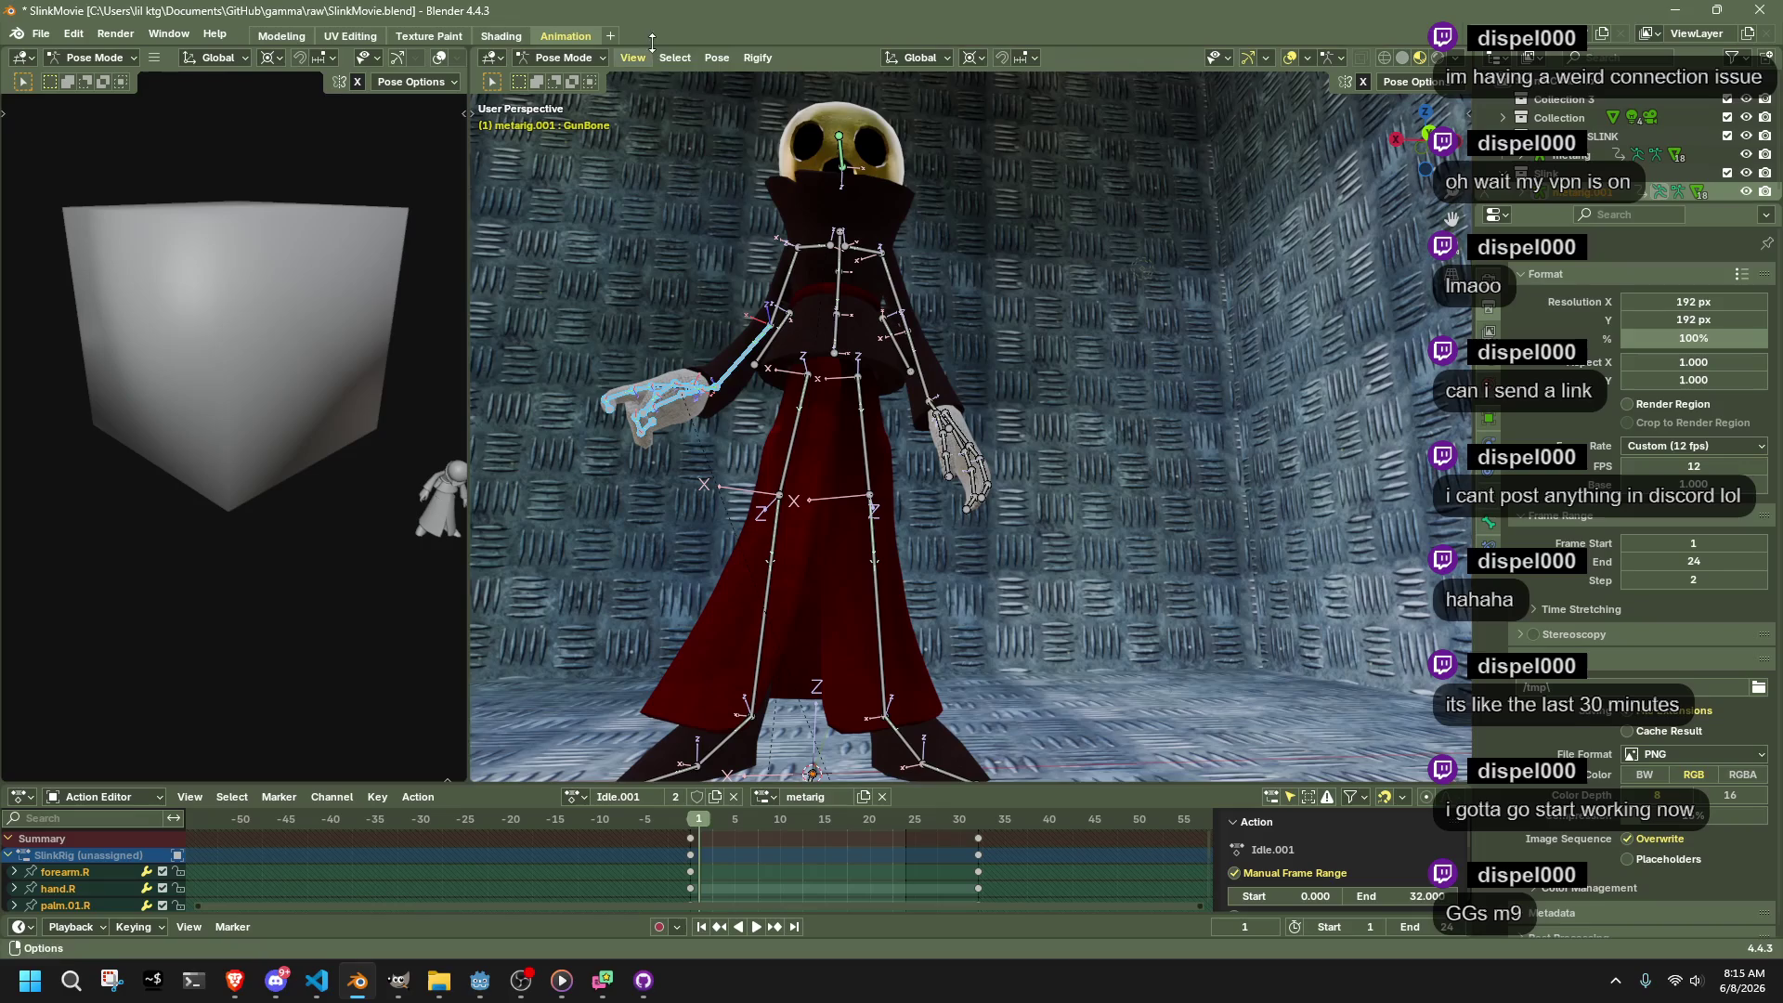
{"action": "left_click", "coordinate": [715, 58]}
{"action": "left_click", "coordinate": [990, 95]}
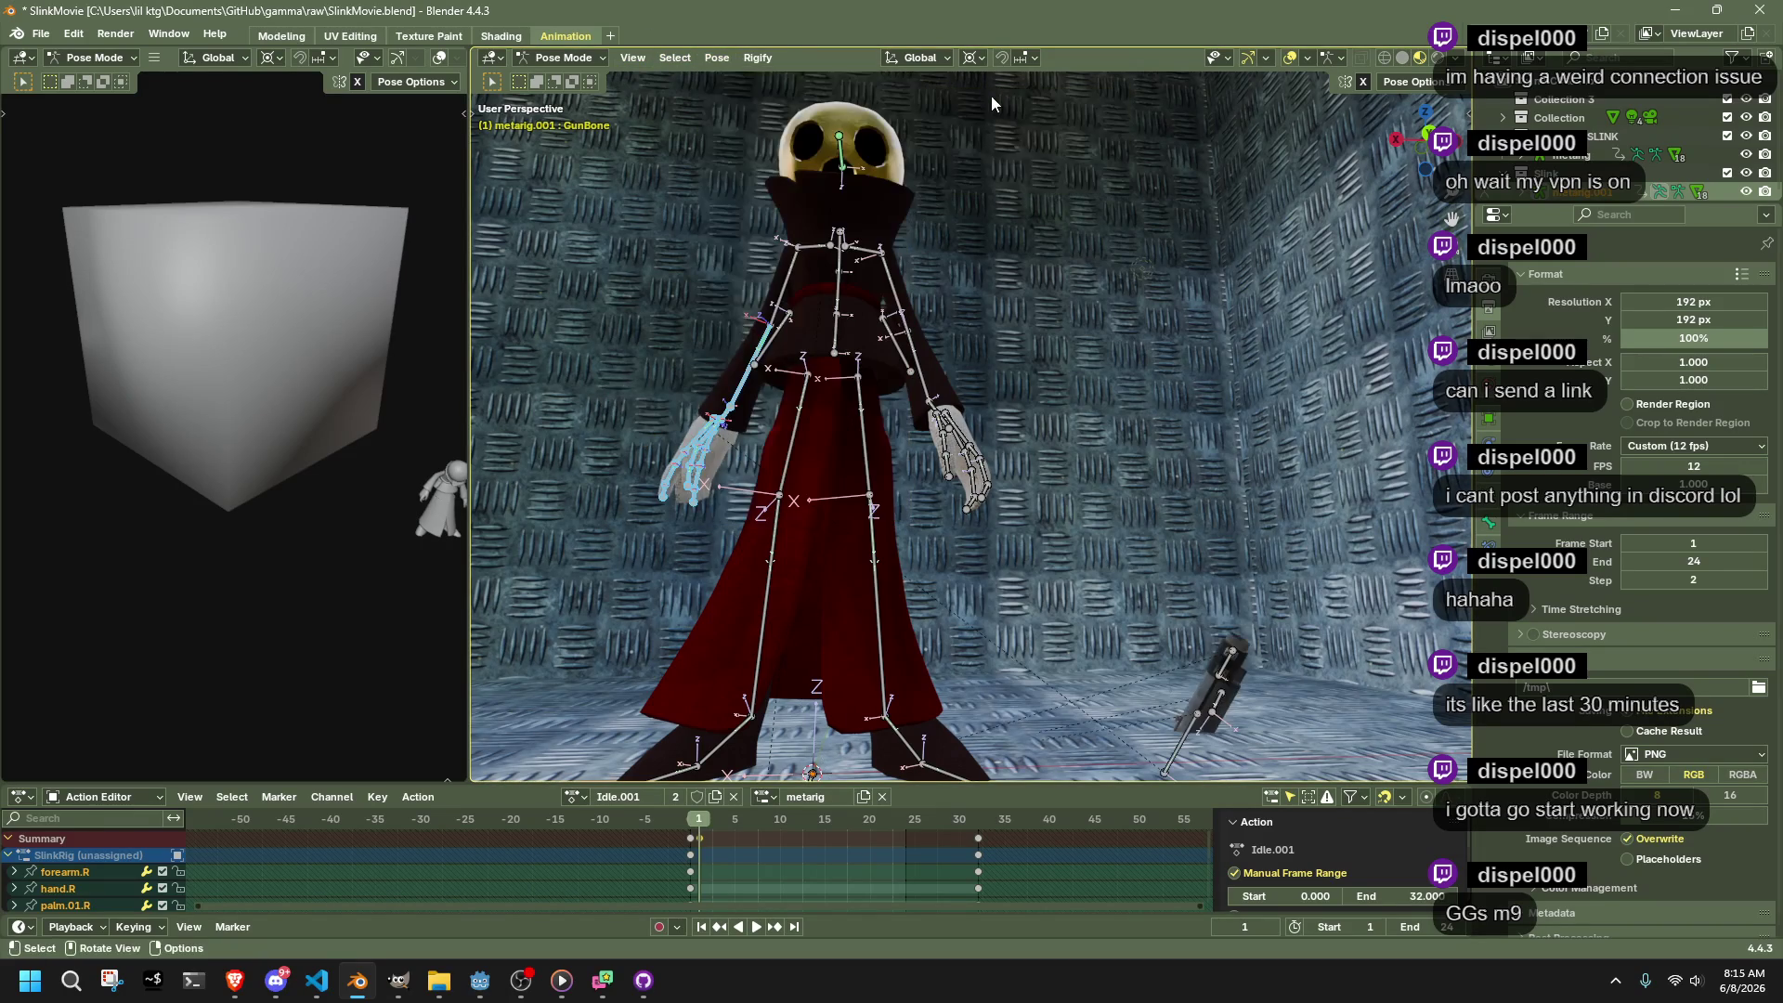
{"action": "scroll", "coordinate": [1096, 505], "scroll_direction": "down", "scroll_amount": 3}
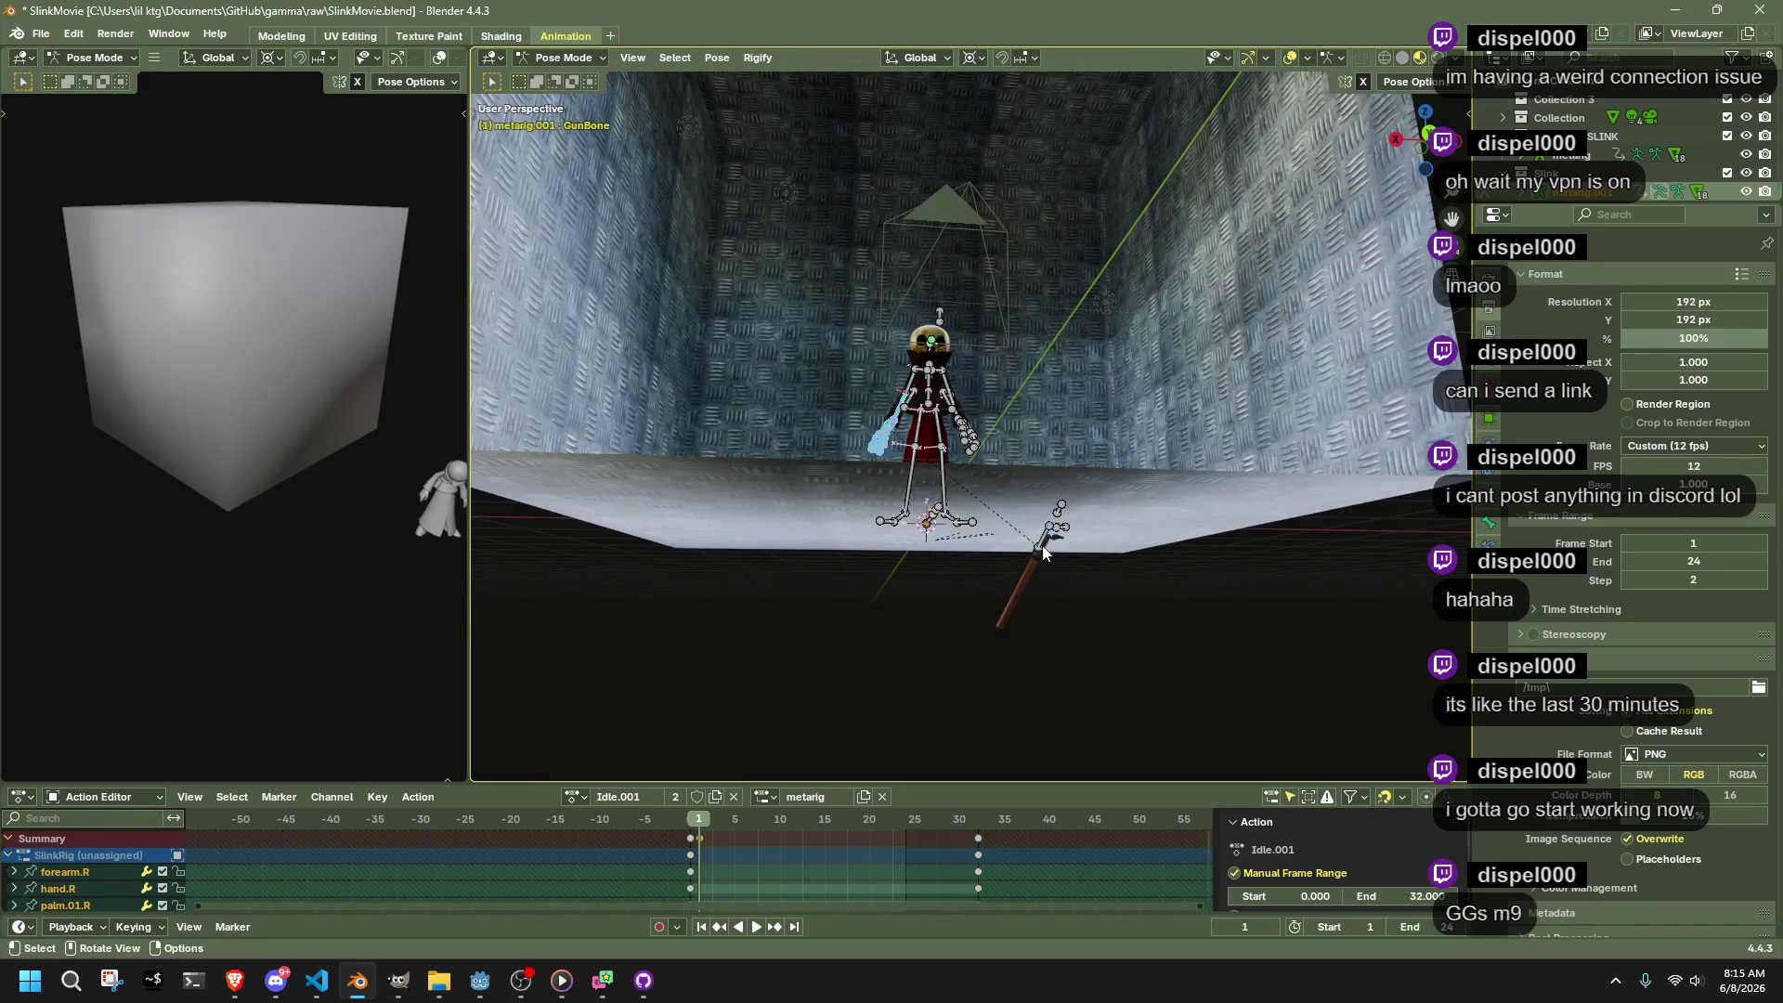
{"action": "scroll", "coordinate": [1046, 554], "scroll_direction": "up", "scroll_amount": 2}
Clear all transforms on the gun bone, returning it to the hand
{"action": "left_click", "coordinate": [1075, 593]}
{"action": "scroll", "coordinate": [1142, 582], "scroll_direction": "up", "scroll_amount": 2}
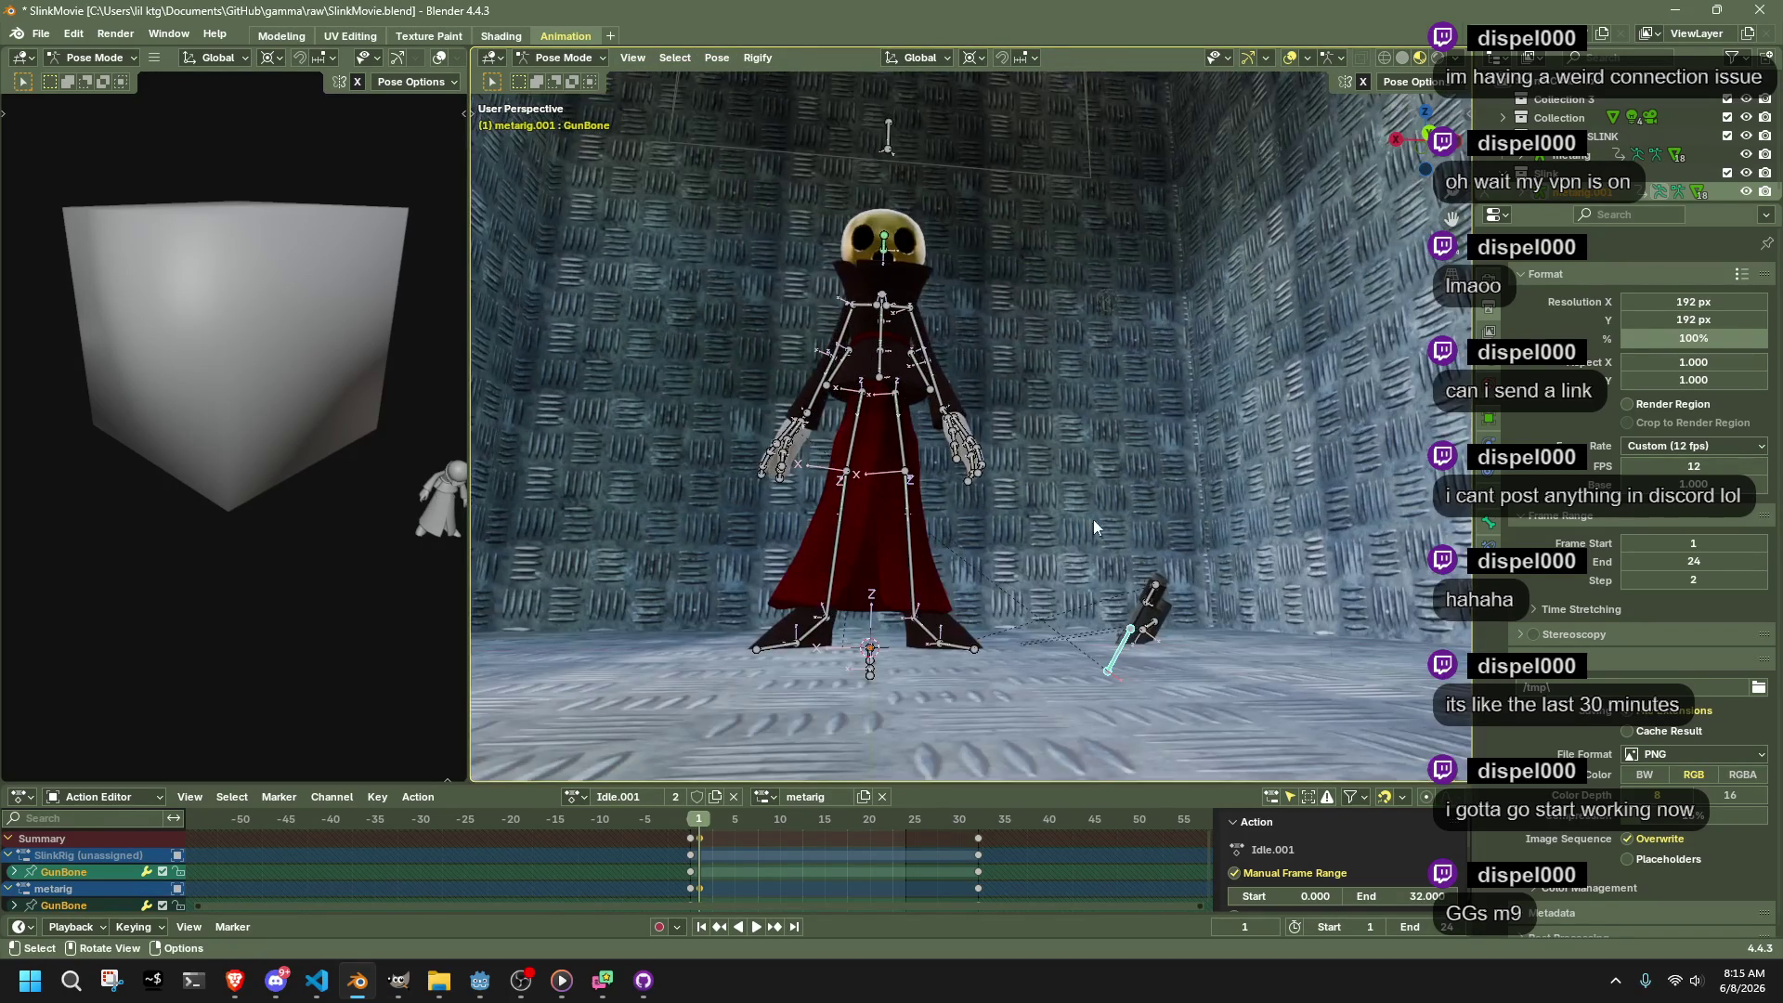
{"action": "left_click", "coordinate": [720, 61]}
{"action": "mouse_move", "coordinate": [756, 92]}
{"action": "left_click", "coordinate": [985, 100]}
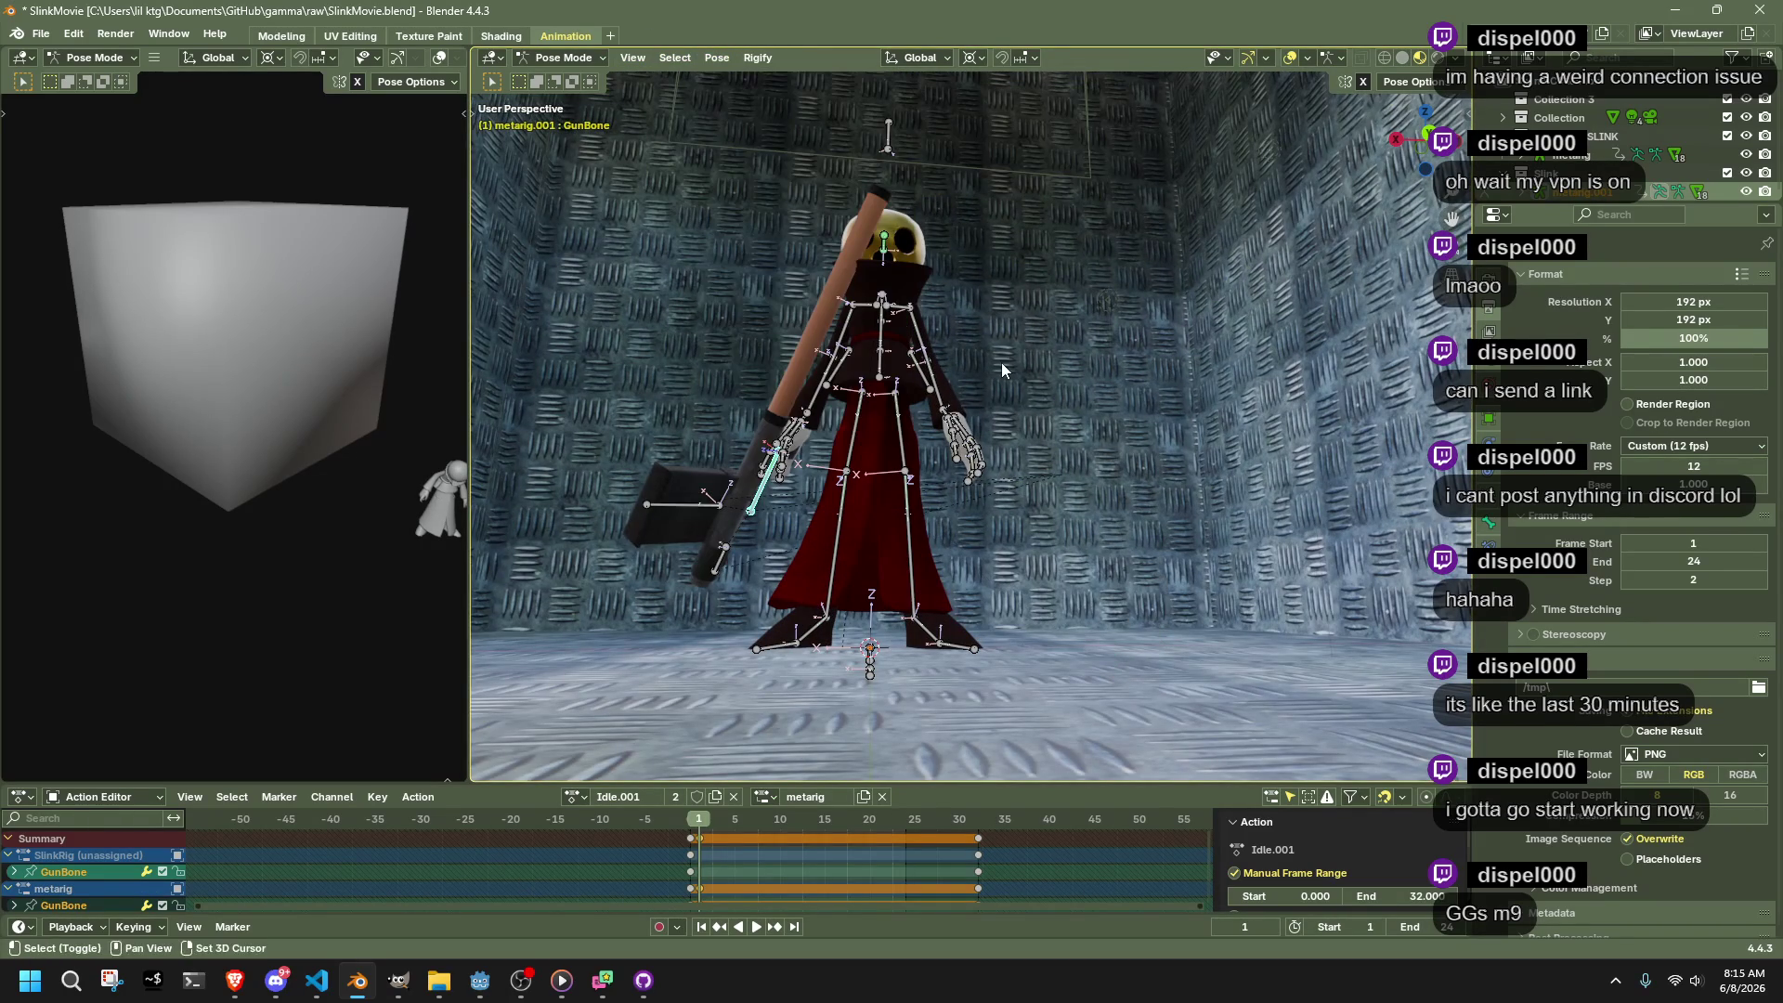
Shrink the gun bone, setting its X, Y and Z scale to 0
{"action": "key", "text": "s"}
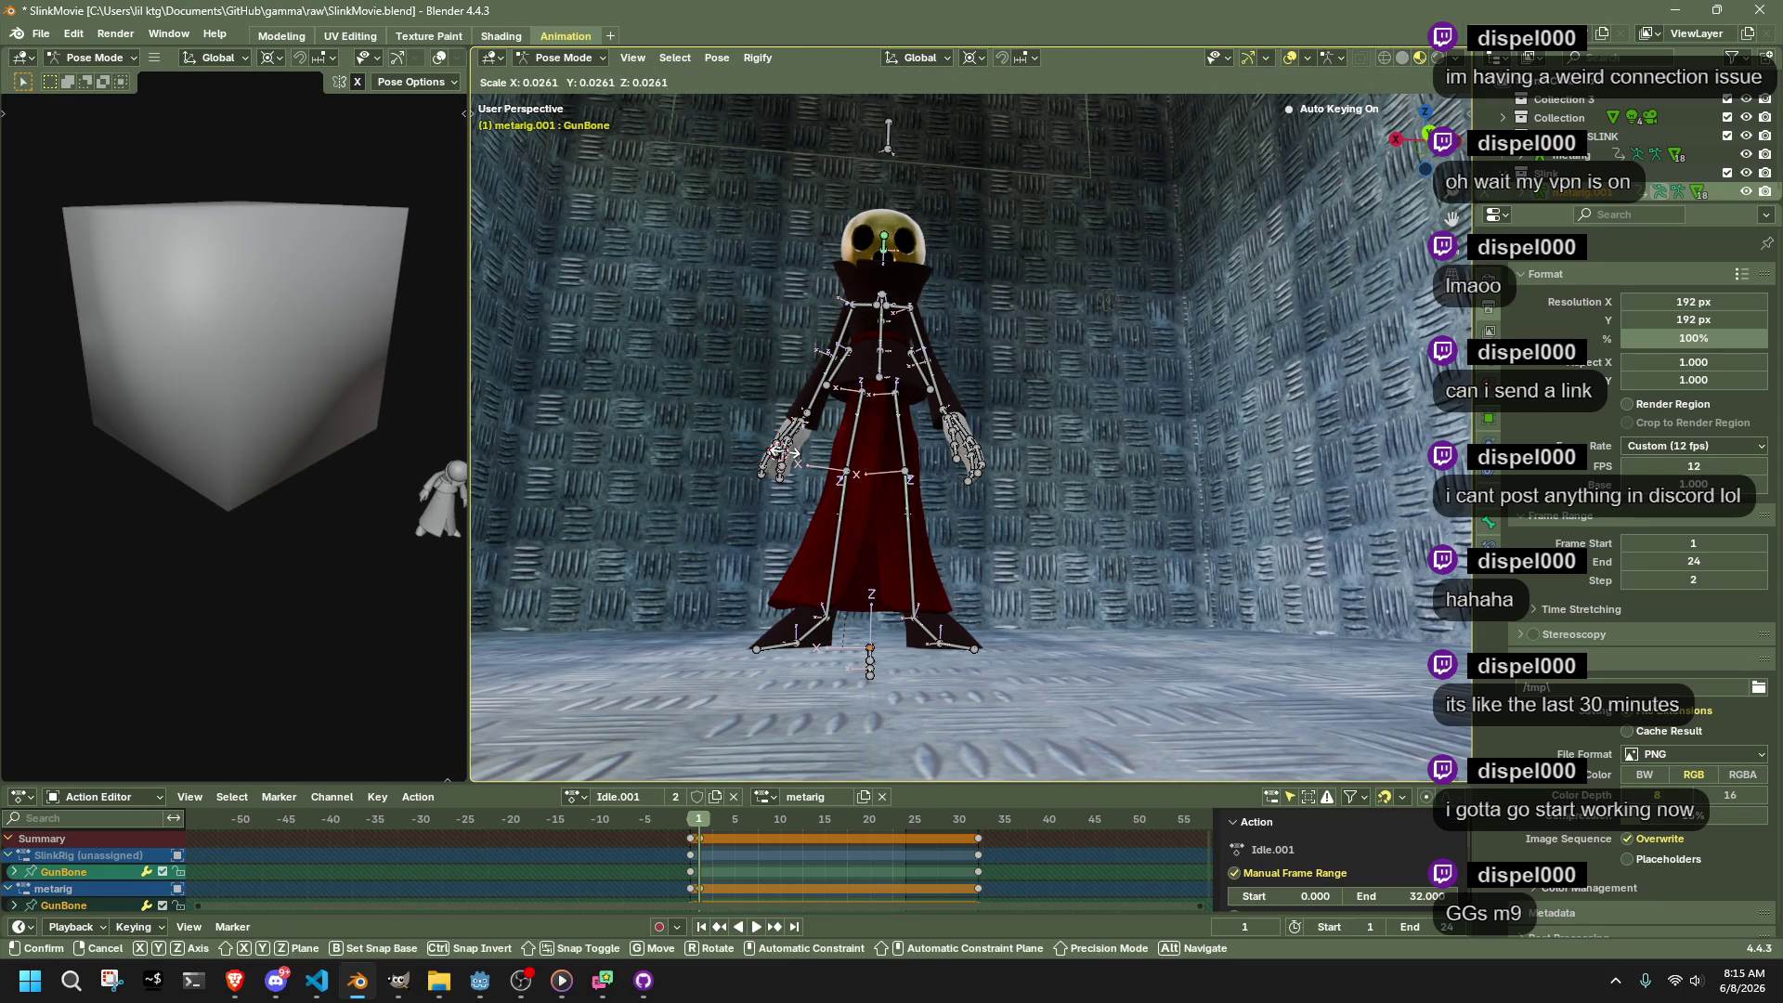
{"action": "left_click", "coordinate": [783, 453]}
{"action": "left_click", "coordinate": [651, 641]}
{"action": "left_click", "coordinate": [654, 658]}
{"action": "type", "text": "0"}
{"action": "key", "text": "Return"}
{"action": "left_click", "coordinate": [665, 676]}
{"action": "type", "text": "0"}
{"action": "mouse_move", "coordinate": [1129, 599]}
{"action": "left_mouse_down"}
{"action": "mouse_move", "coordinate": [839, 557]}
{"action": "mouse_move", "coordinate": [1042, 617]}
{"action": "mouse_move", "coordinate": [1193, 521]}
{"action": "mouse_move", "coordinate": [1301, 550]}
{"action": "left_mouse_up"}
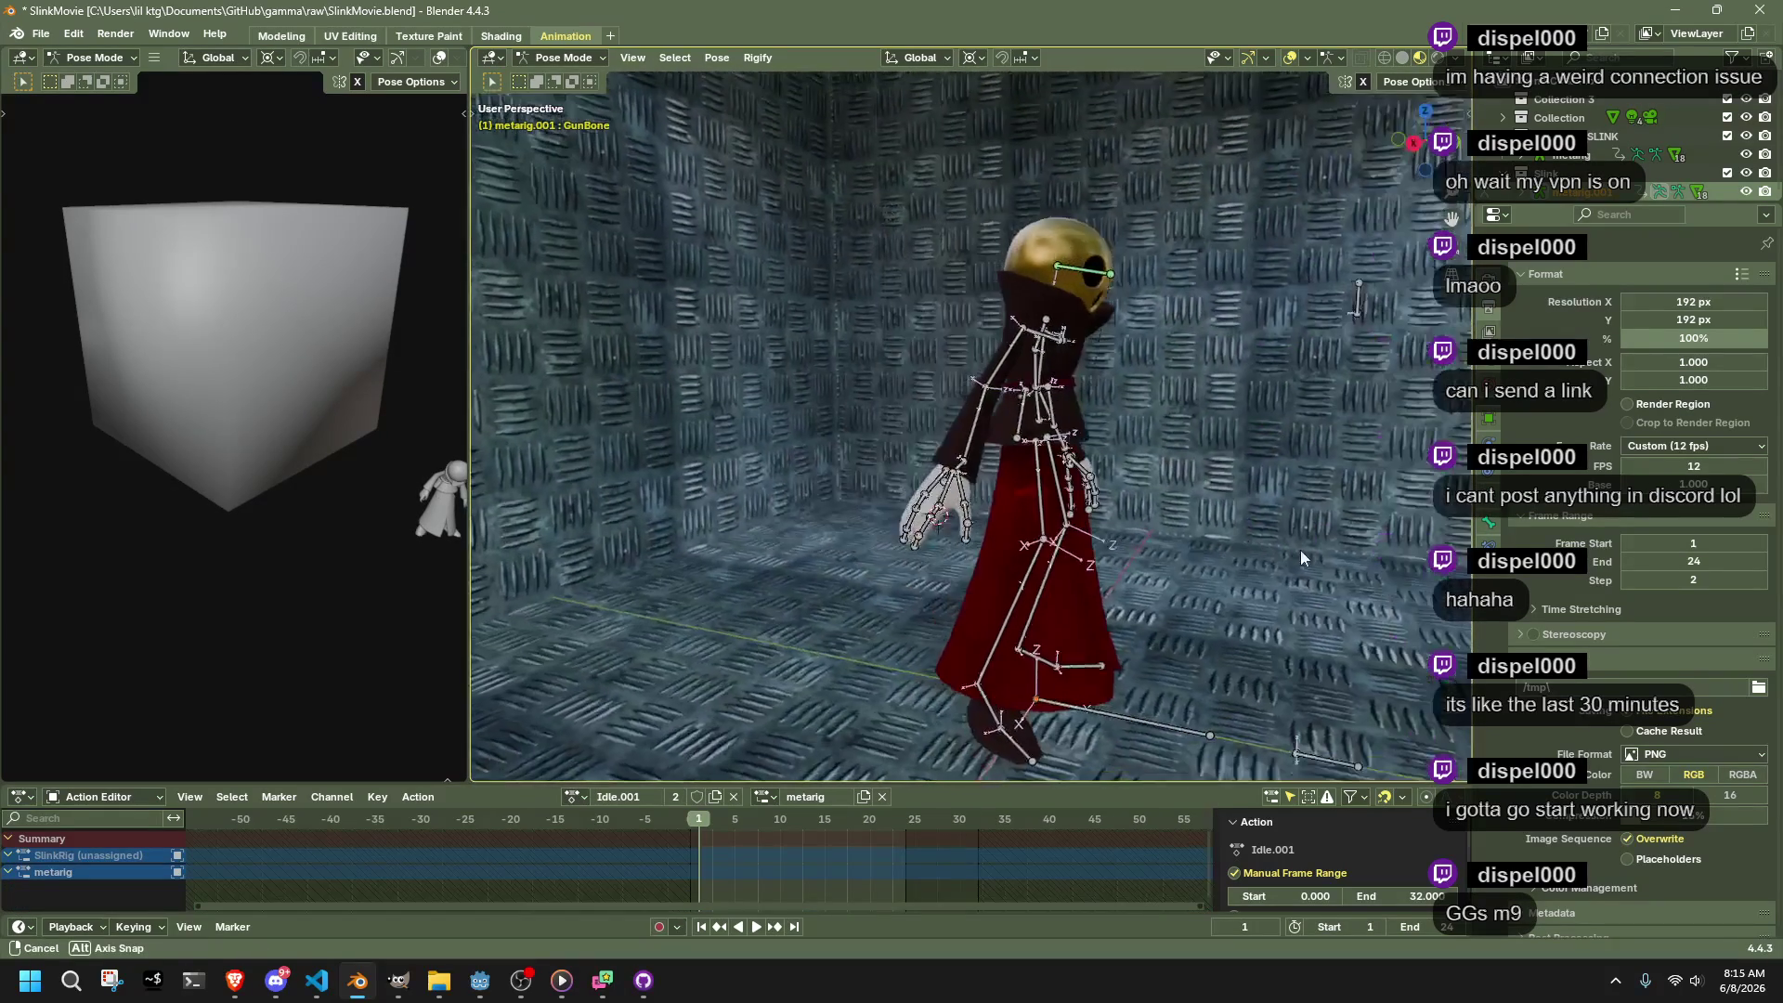
{"action": "left_click", "coordinate": [1040, 409]}
Move the character's pelvis 2.35 m along Y
{"action": "left_click", "coordinate": [1445, 84]}
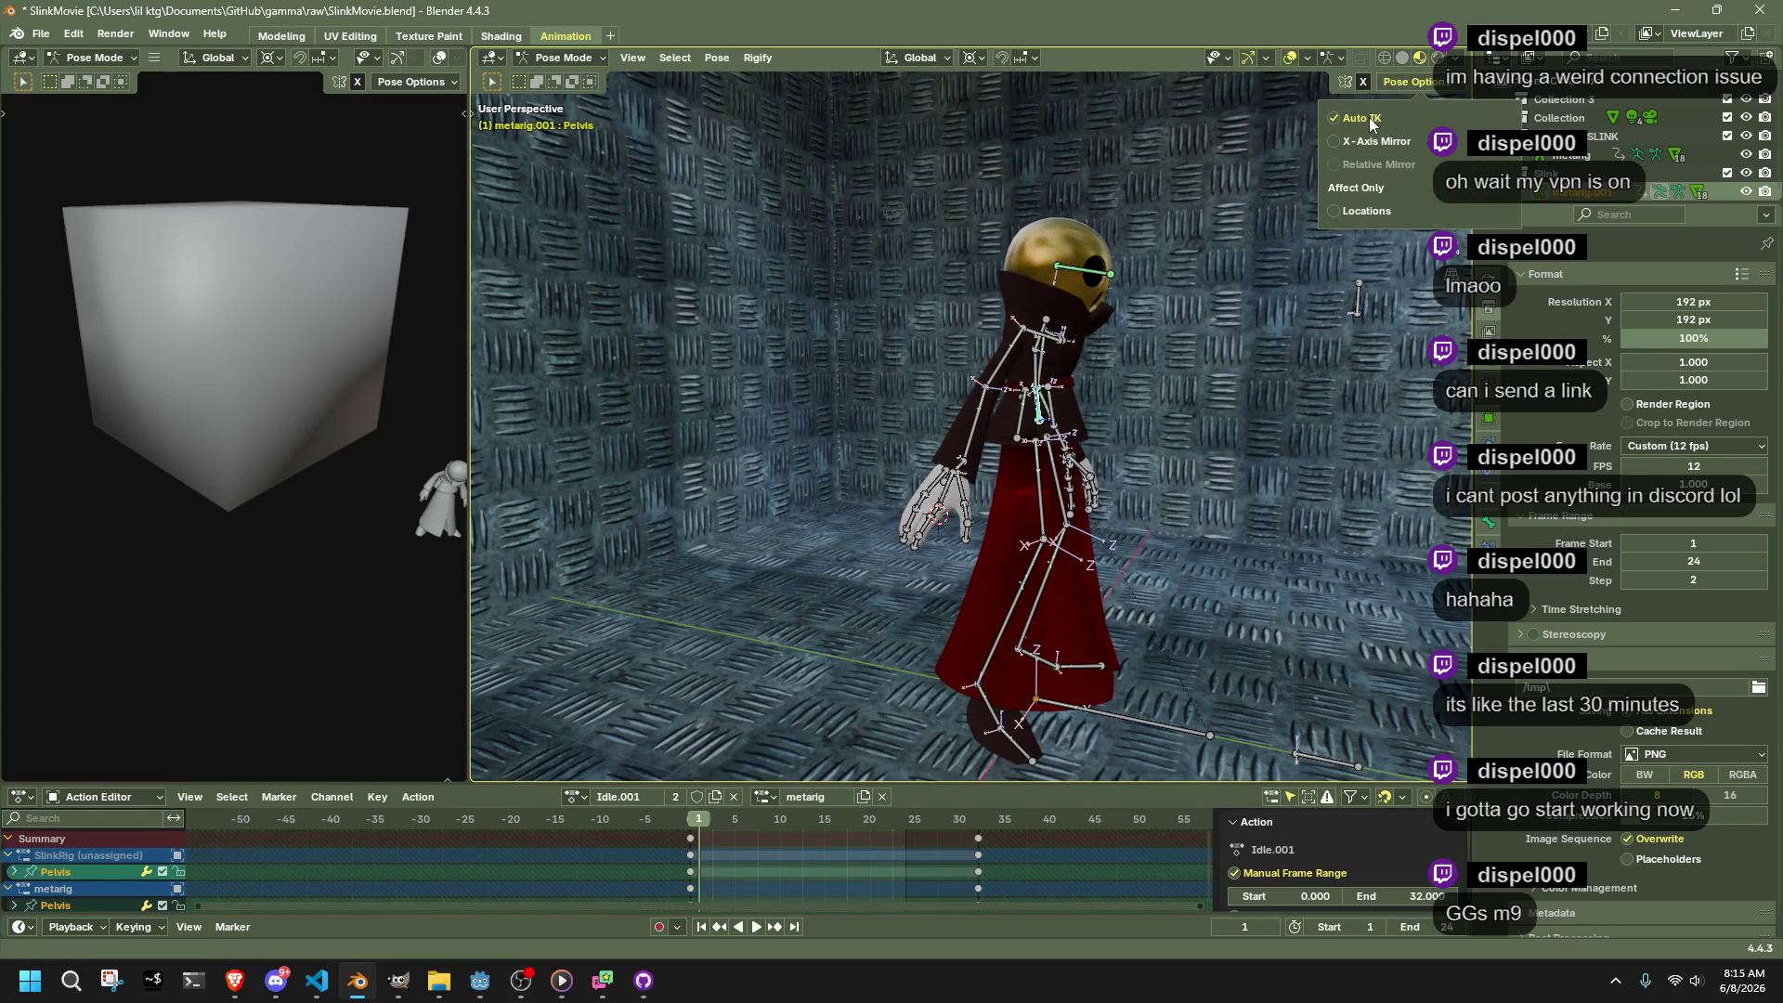
{"action": "mouse_move", "coordinate": [1187, 452]}
{"action": "left_mouse_down"}
{"action": "mouse_move", "coordinate": [1260, 468]}
{"action": "mouse_move", "coordinate": [1236, 474]}
{"action": "left_mouse_up"}
{"action": "key", "text": "g"}
{"action": "key", "text": "y"}
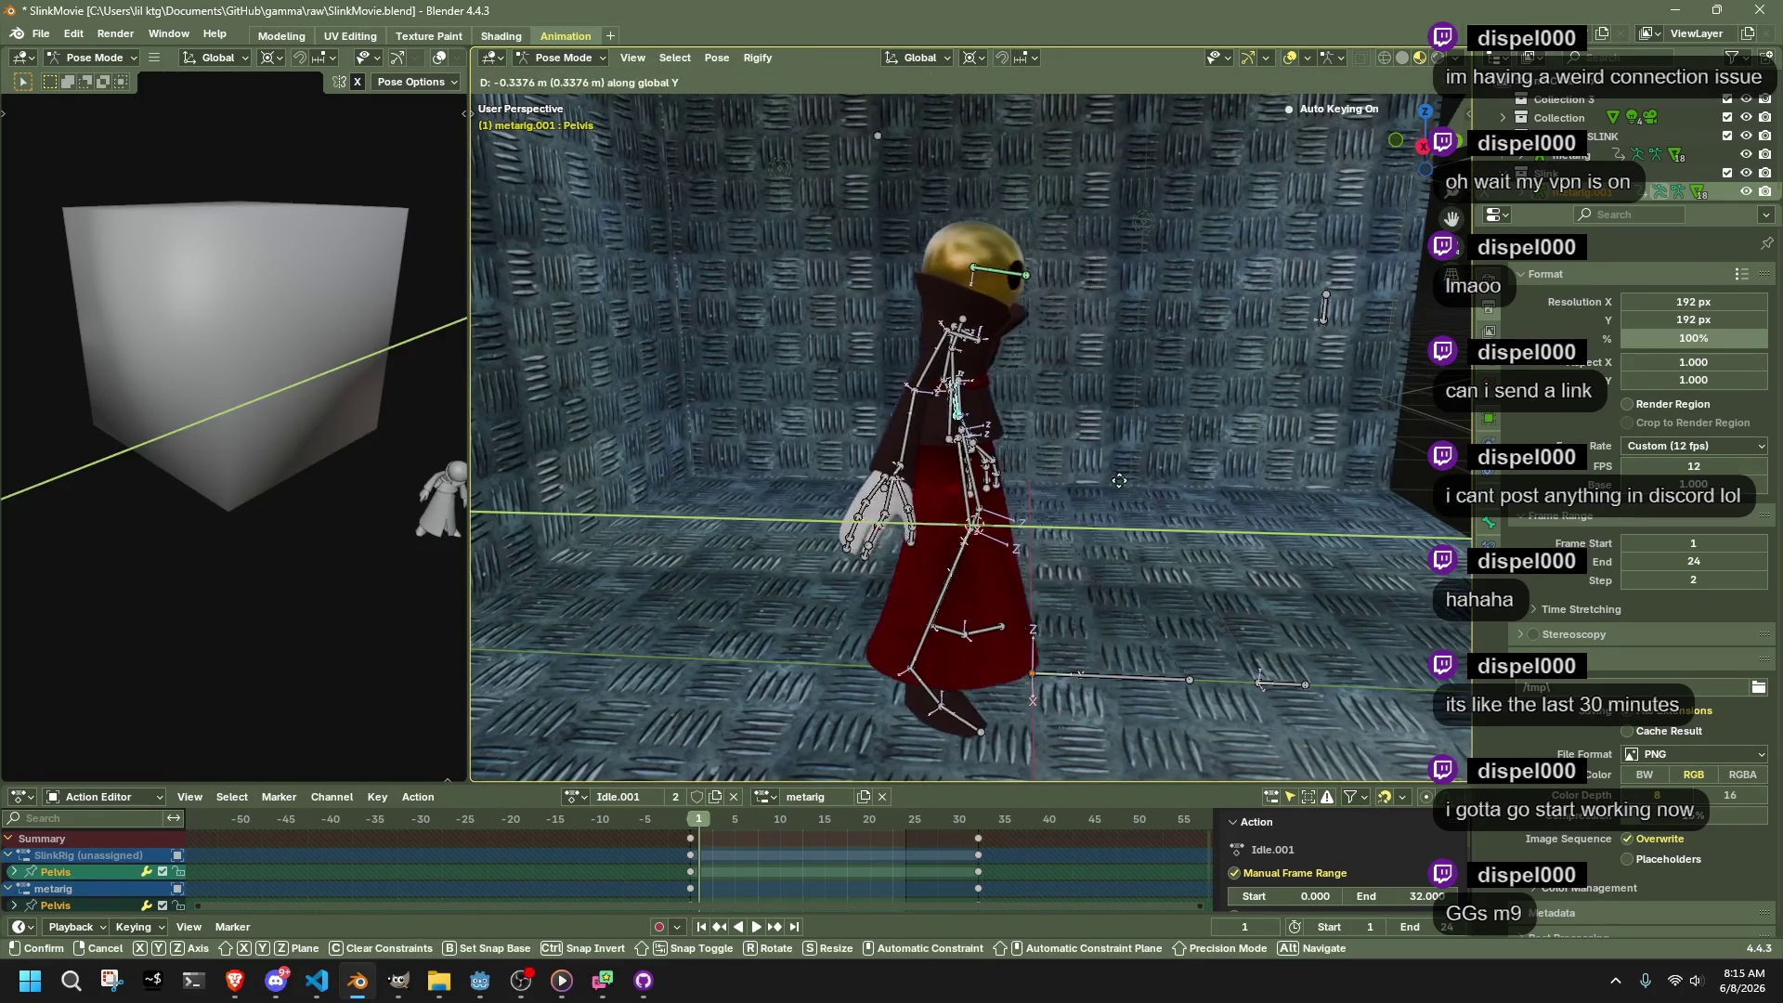
{"action": "left_click", "coordinate": [1157, 501]}
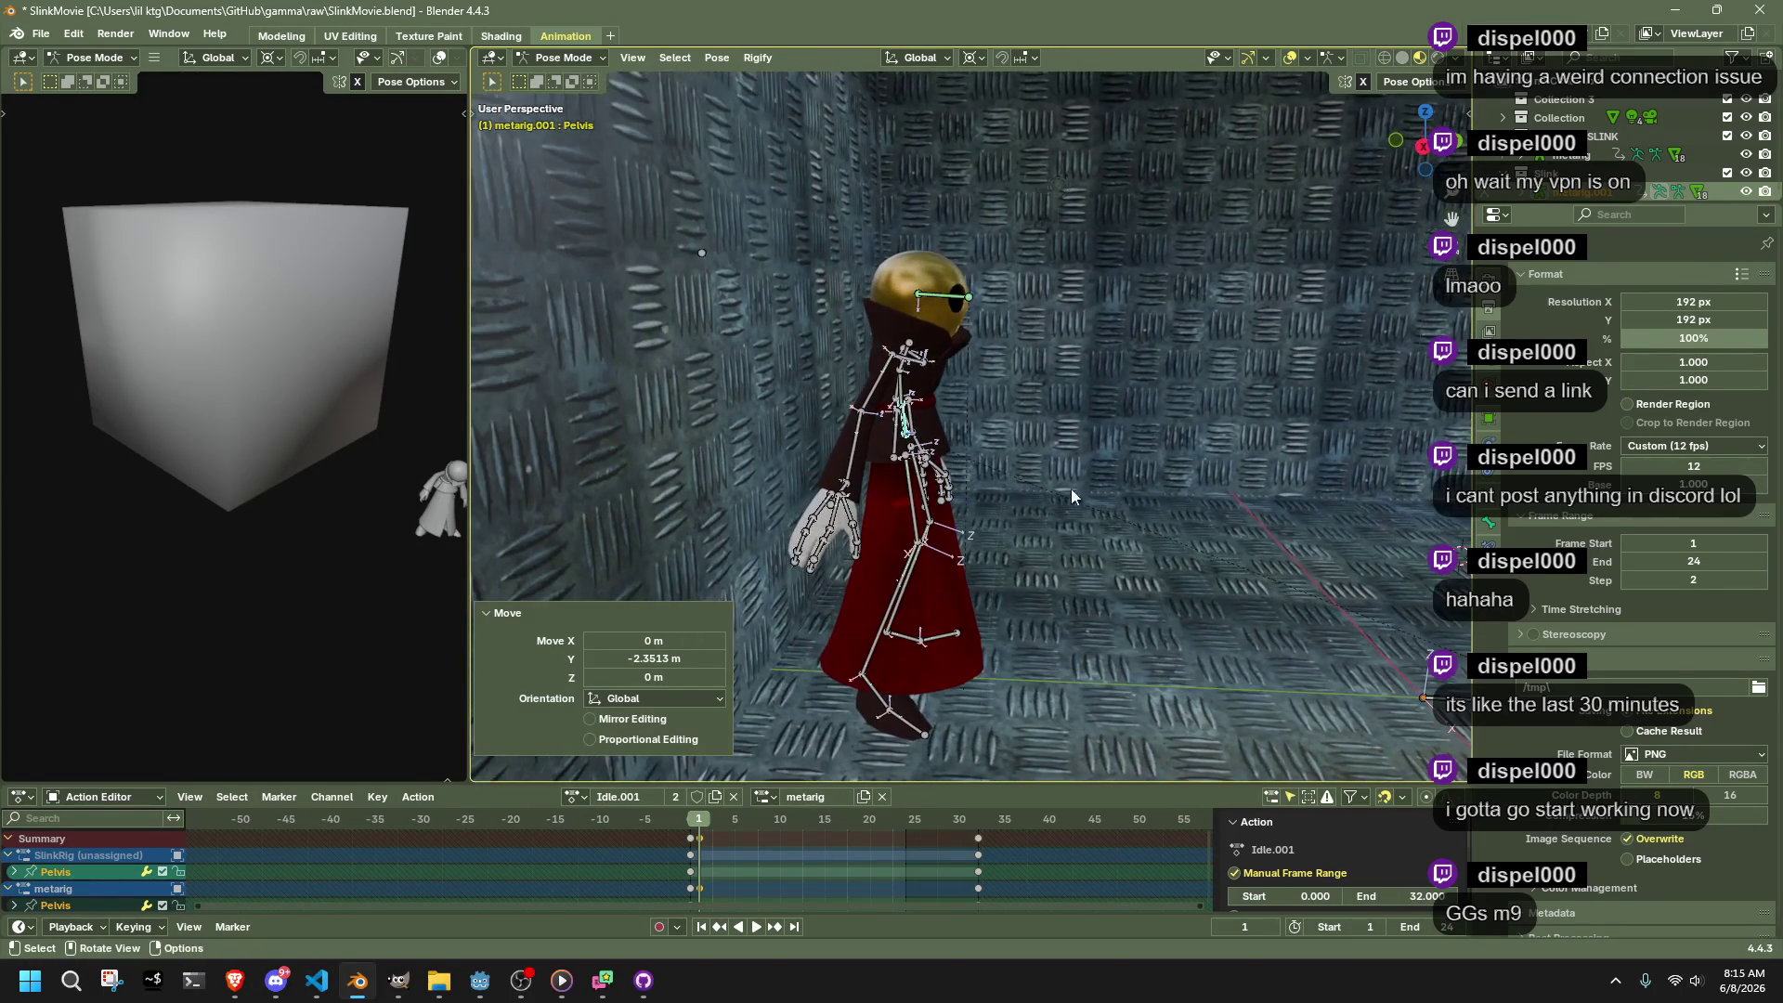
{"action": "key", "text": "g"}
{"action": "key", "text": "y"}
{"action": "key", "text": "Escape"}
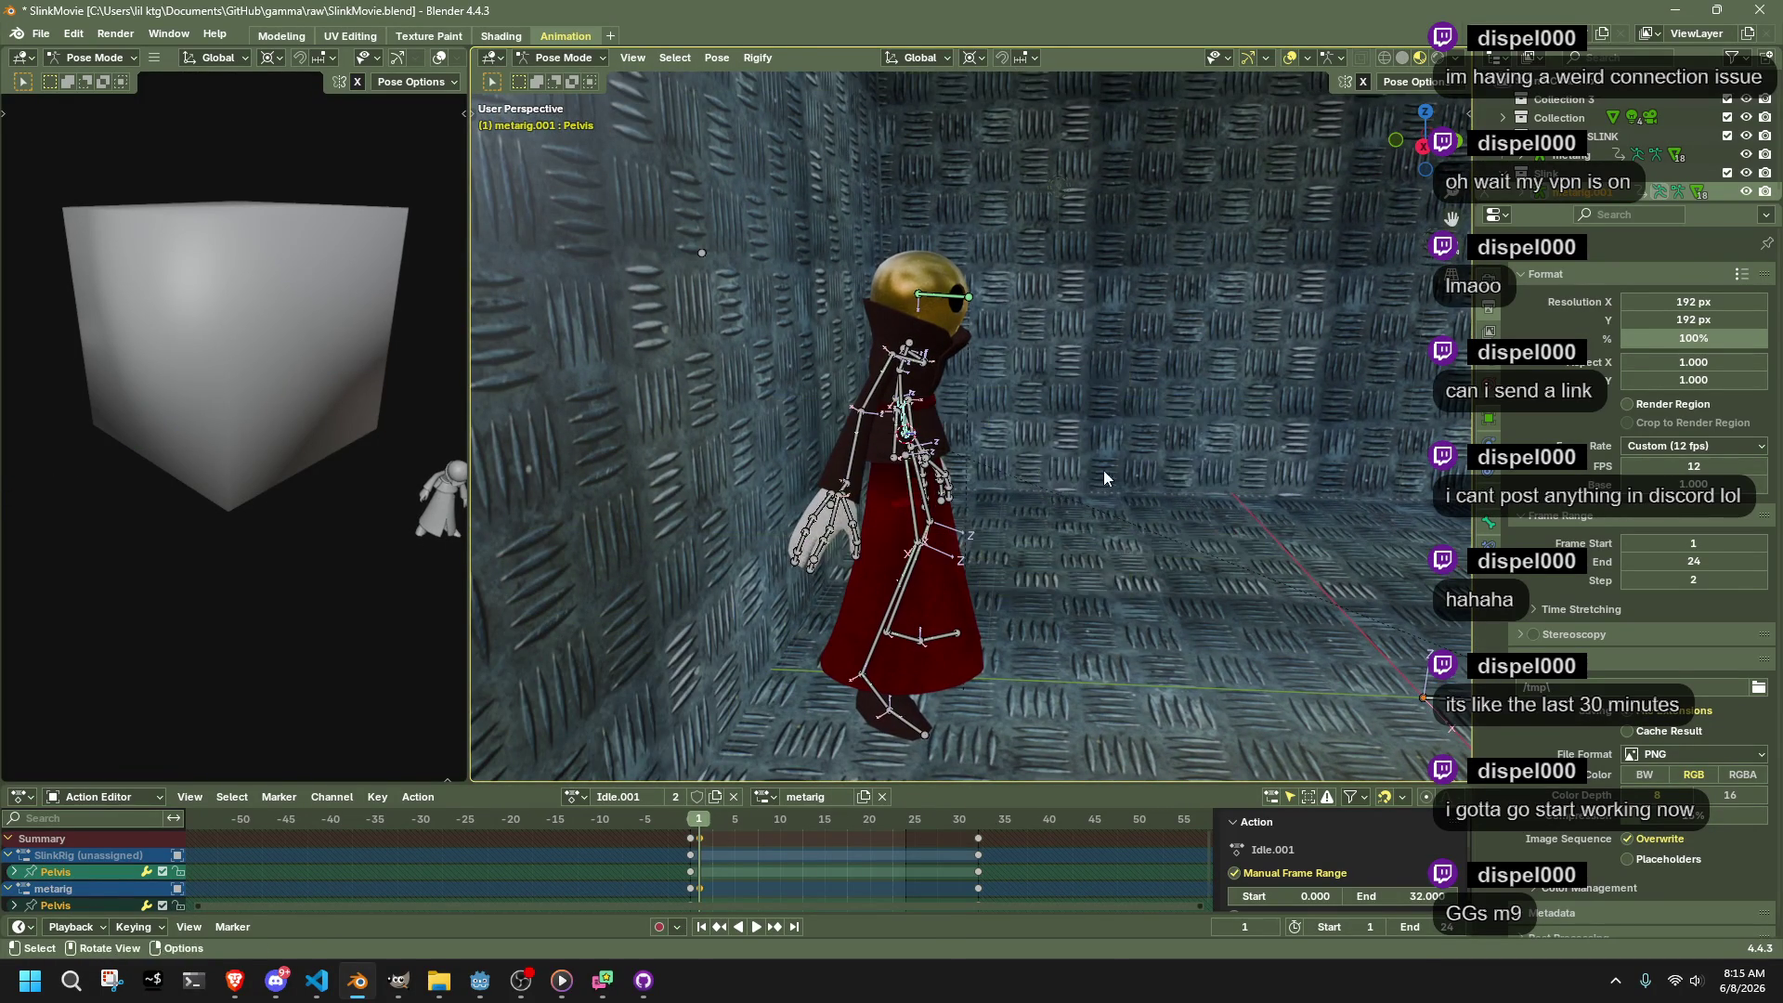
Turn the pelvis 30.6° about Z and enable Auto IK
{"action": "key", "text": "r"}
{"action": "key", "text": "z"}
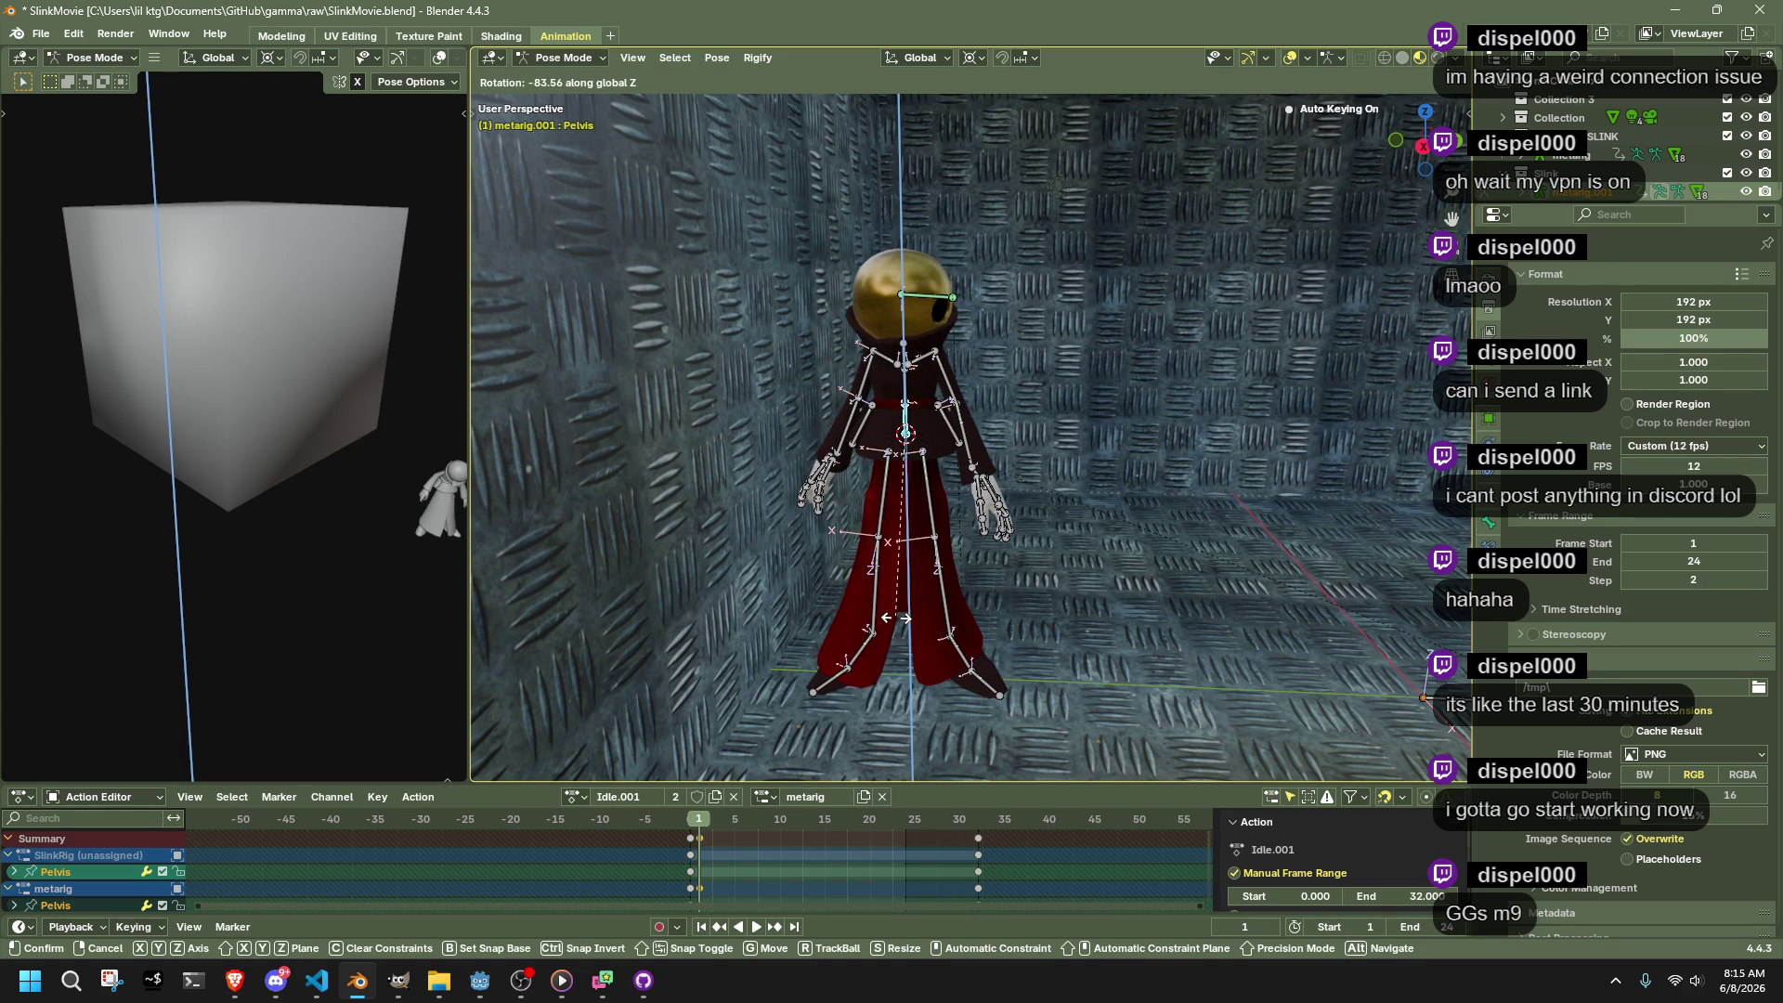
{"action": "mouse_move", "coordinate": [915, 610]}
{"action": "left_mouse_down"}
{"action": "mouse_move", "coordinate": [1055, 565]}
{"action": "mouse_move", "coordinate": [927, 586]}
{"action": "left_mouse_up"}
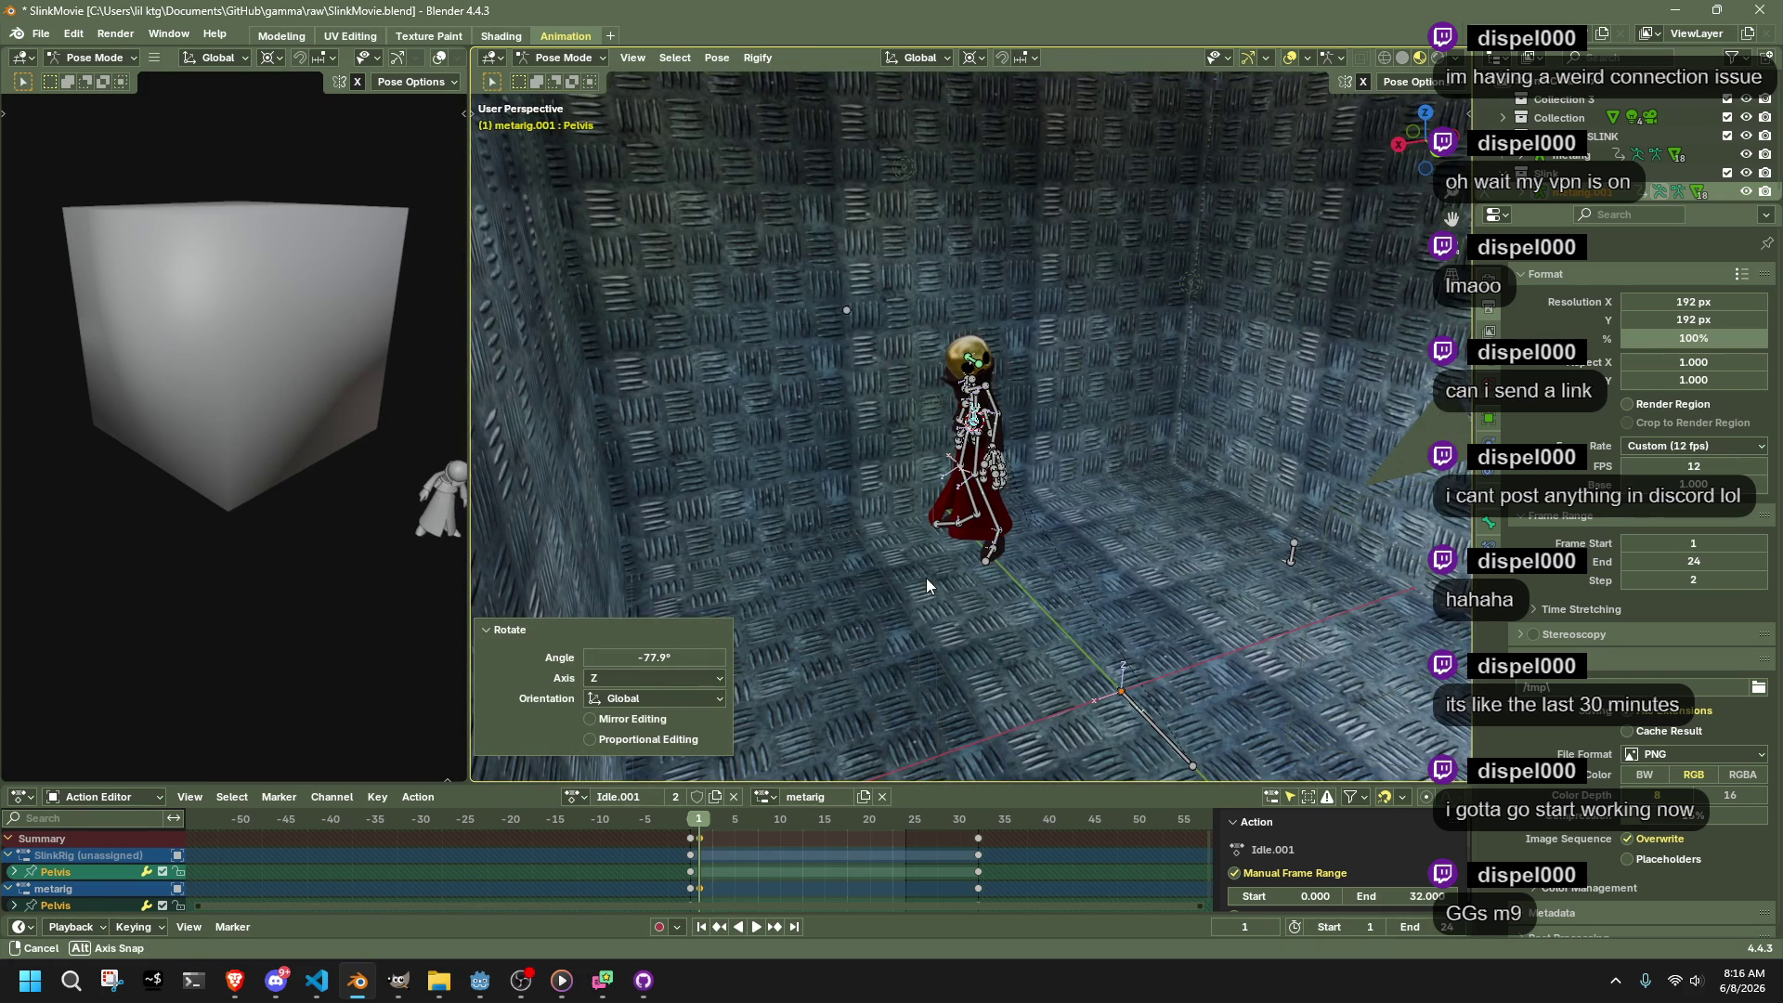
{"action": "key", "text": "r"}
{"action": "key", "text": "z"}
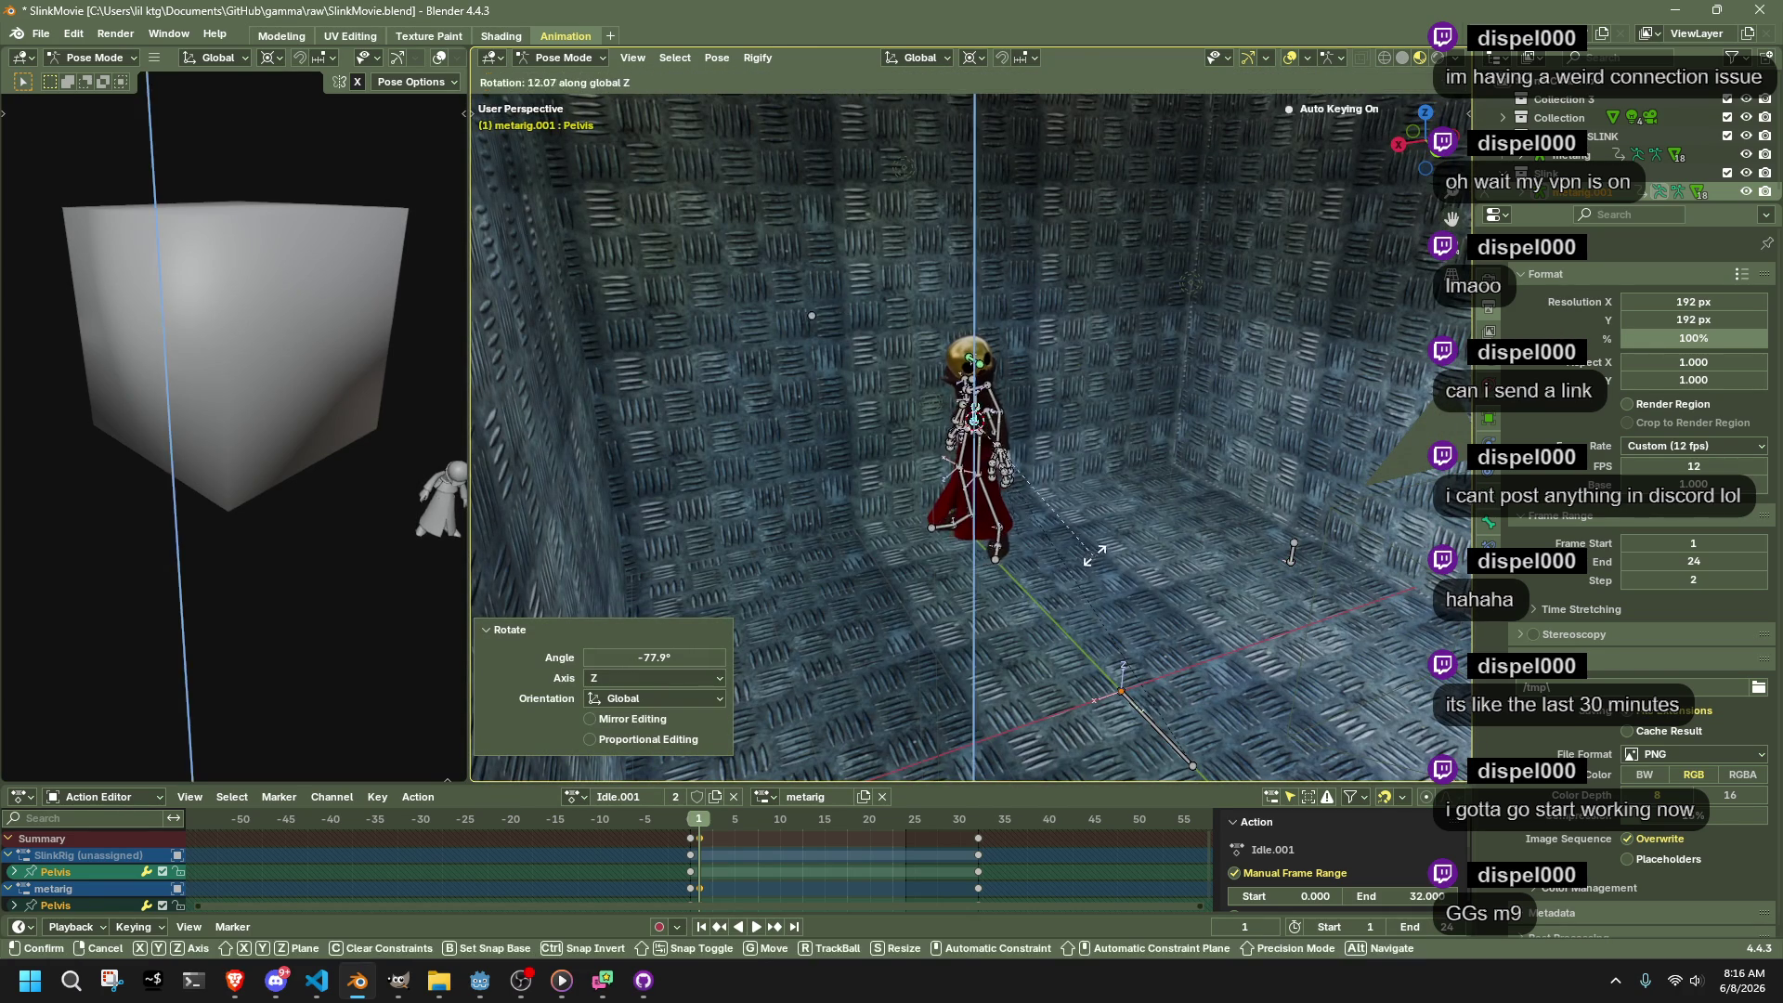
{"action": "left_click", "coordinate": [1065, 472]}
{"action": "key", "text": "KP_Decimal"}
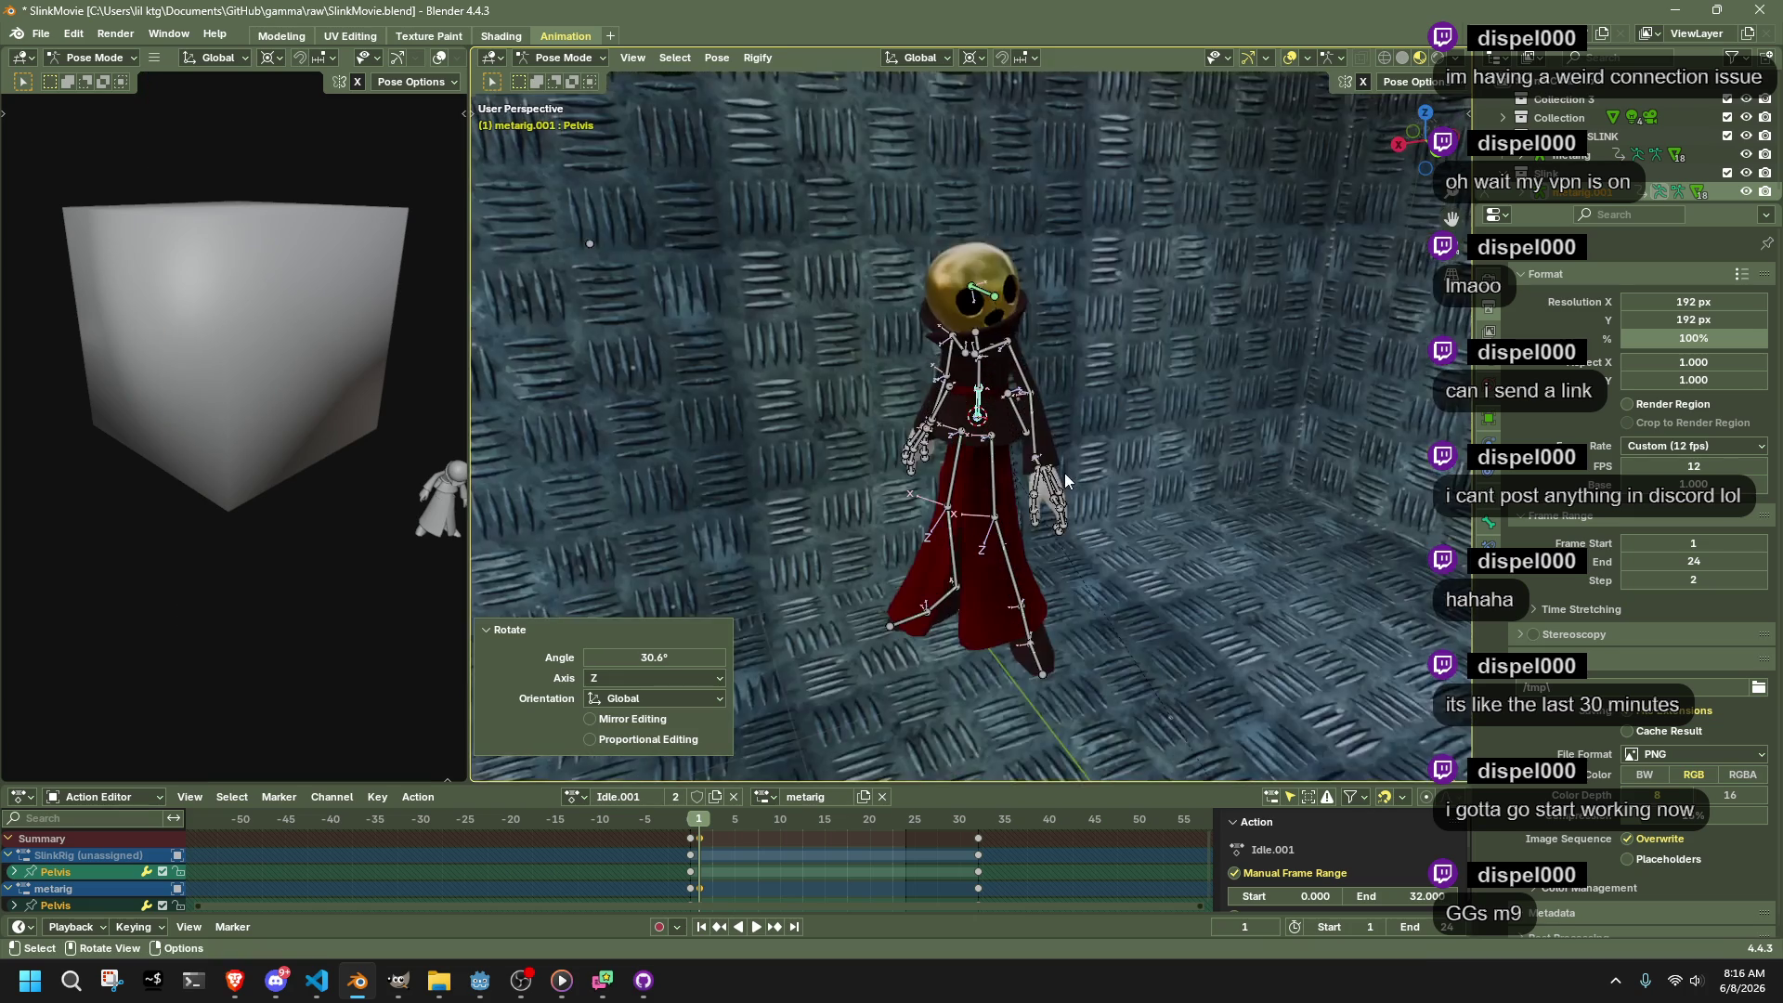
{"action": "left_click", "coordinate": [1375, 118]}
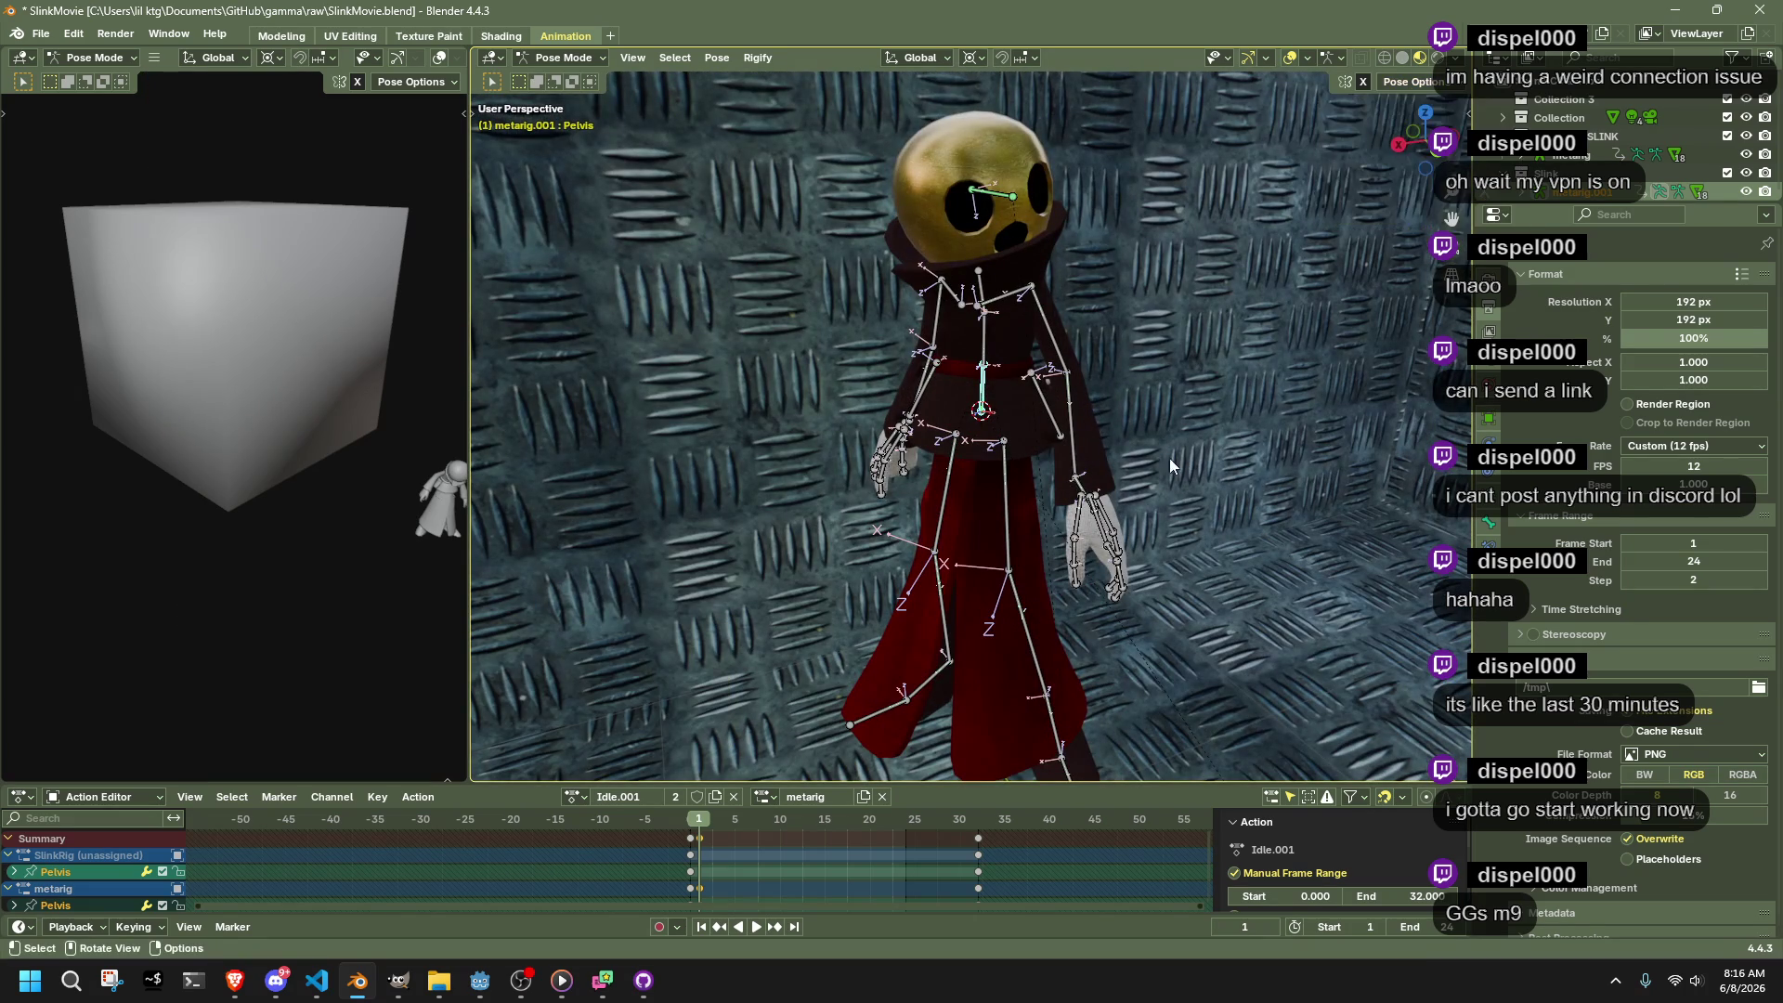
Lower then raise the pelvis 0.478 m along Z, and reveal the hidden dress bones
{"action": "mouse_move", "coordinate": [1212, 415]}
{"action": "left_mouse_down"}
{"action": "mouse_move", "coordinate": [1126, 411]}
{"action": "mouse_move", "coordinate": [1029, 368]}
{"action": "left_mouse_up"}
{"action": "key", "text": "g"}
{"action": "key", "text": "z"}
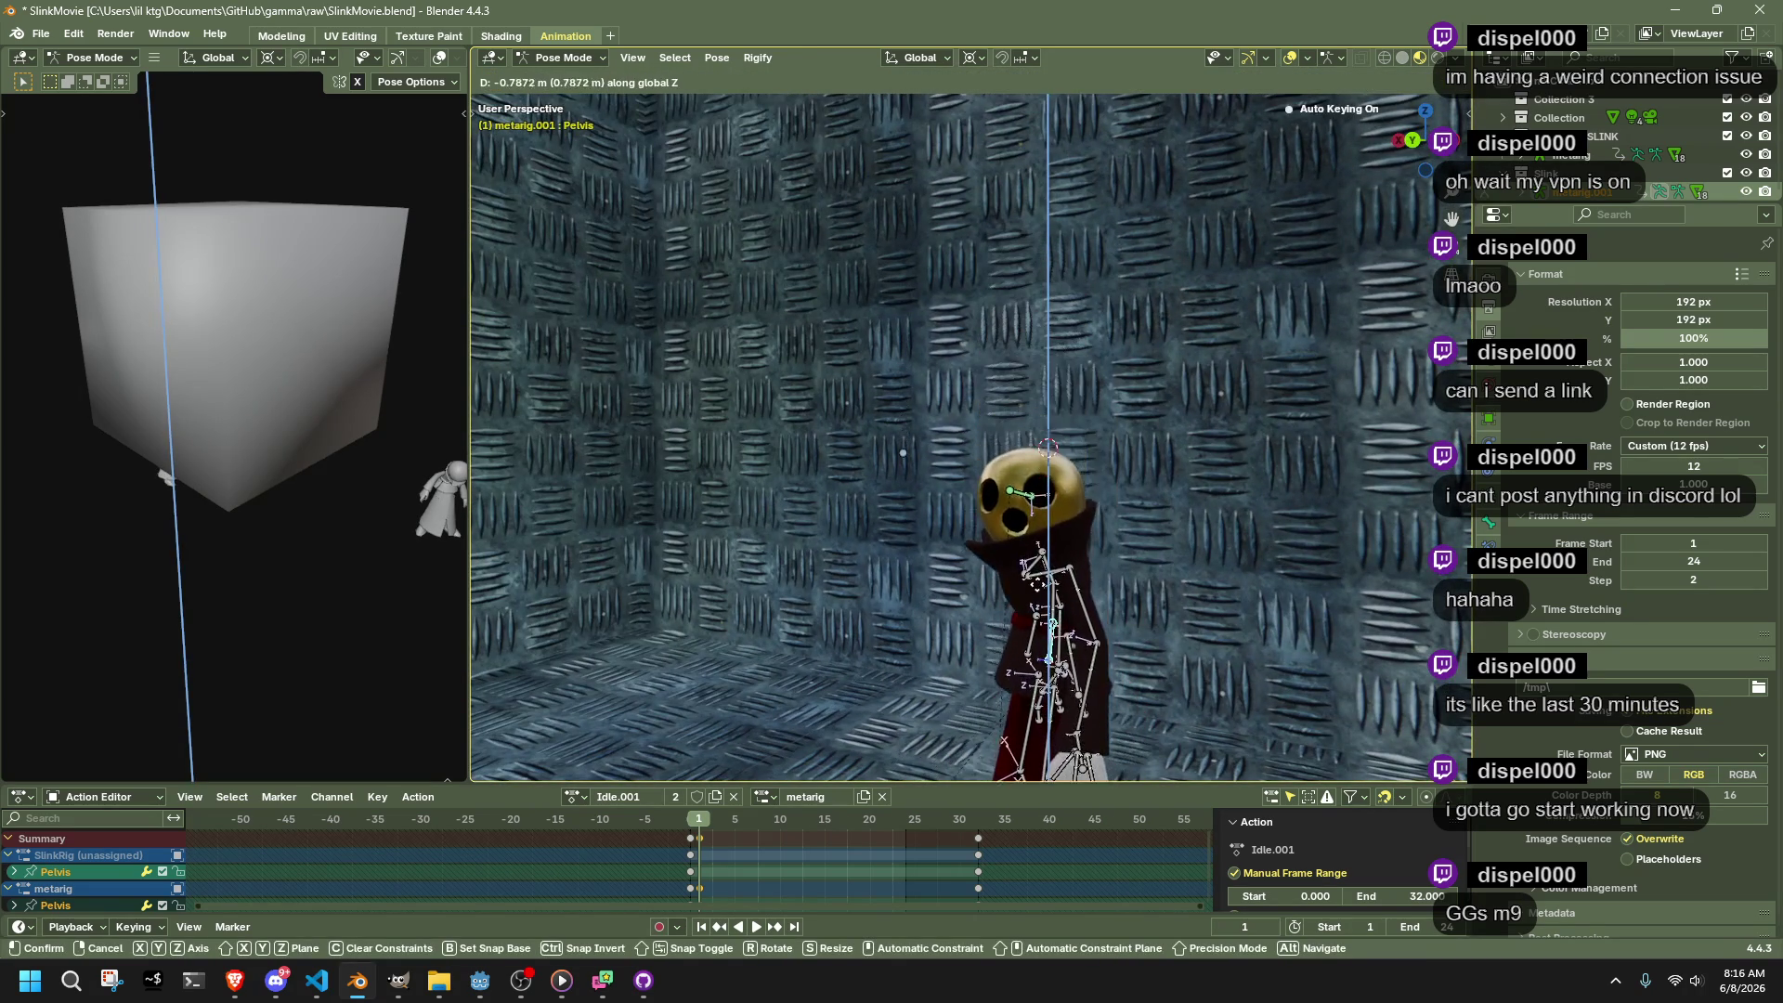
{"action": "left_click", "coordinate": [1075, 671]}
{"action": "left_click_drag", "start_coordinate": [1074, 670], "coordinate": [1048, 595]}
{"action": "key", "text": "g"}
{"action": "key", "text": "z"}
{"action": "left_click", "coordinate": [1057, 570]}
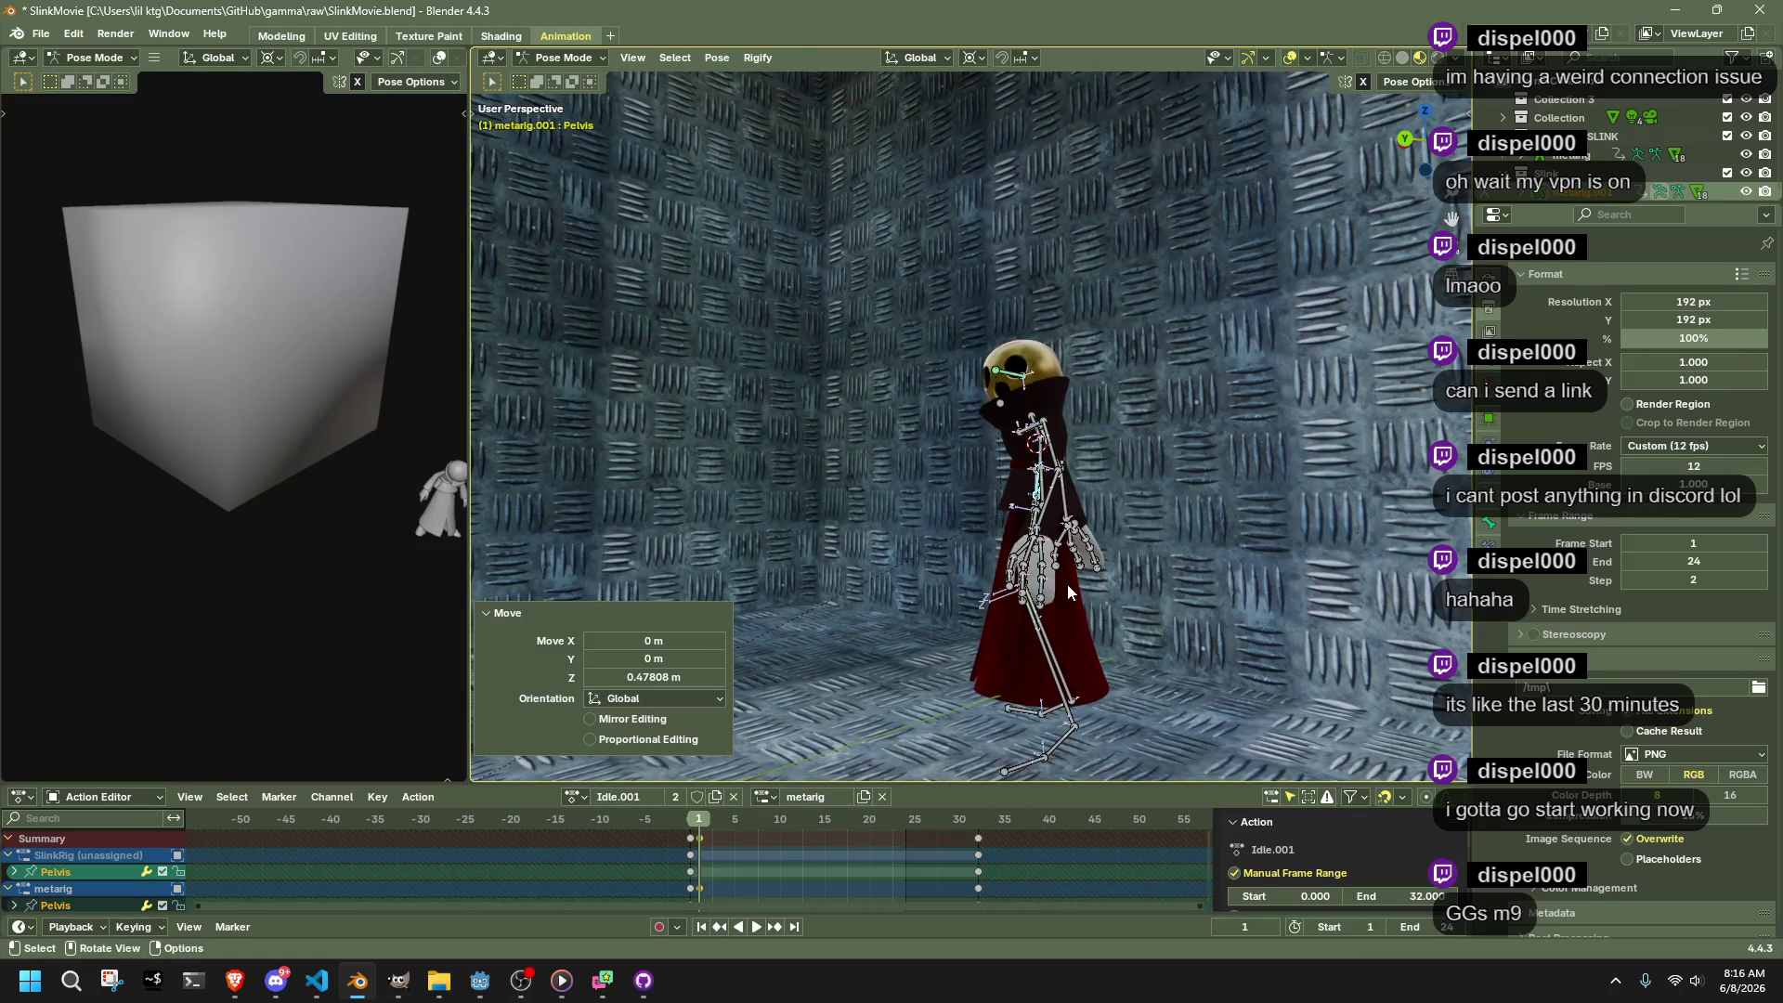
{"action": "key", "text": "alt+h"}
{"action": "left_click_drag", "start_coordinate": [1076, 669], "coordinate": [1181, 681]}
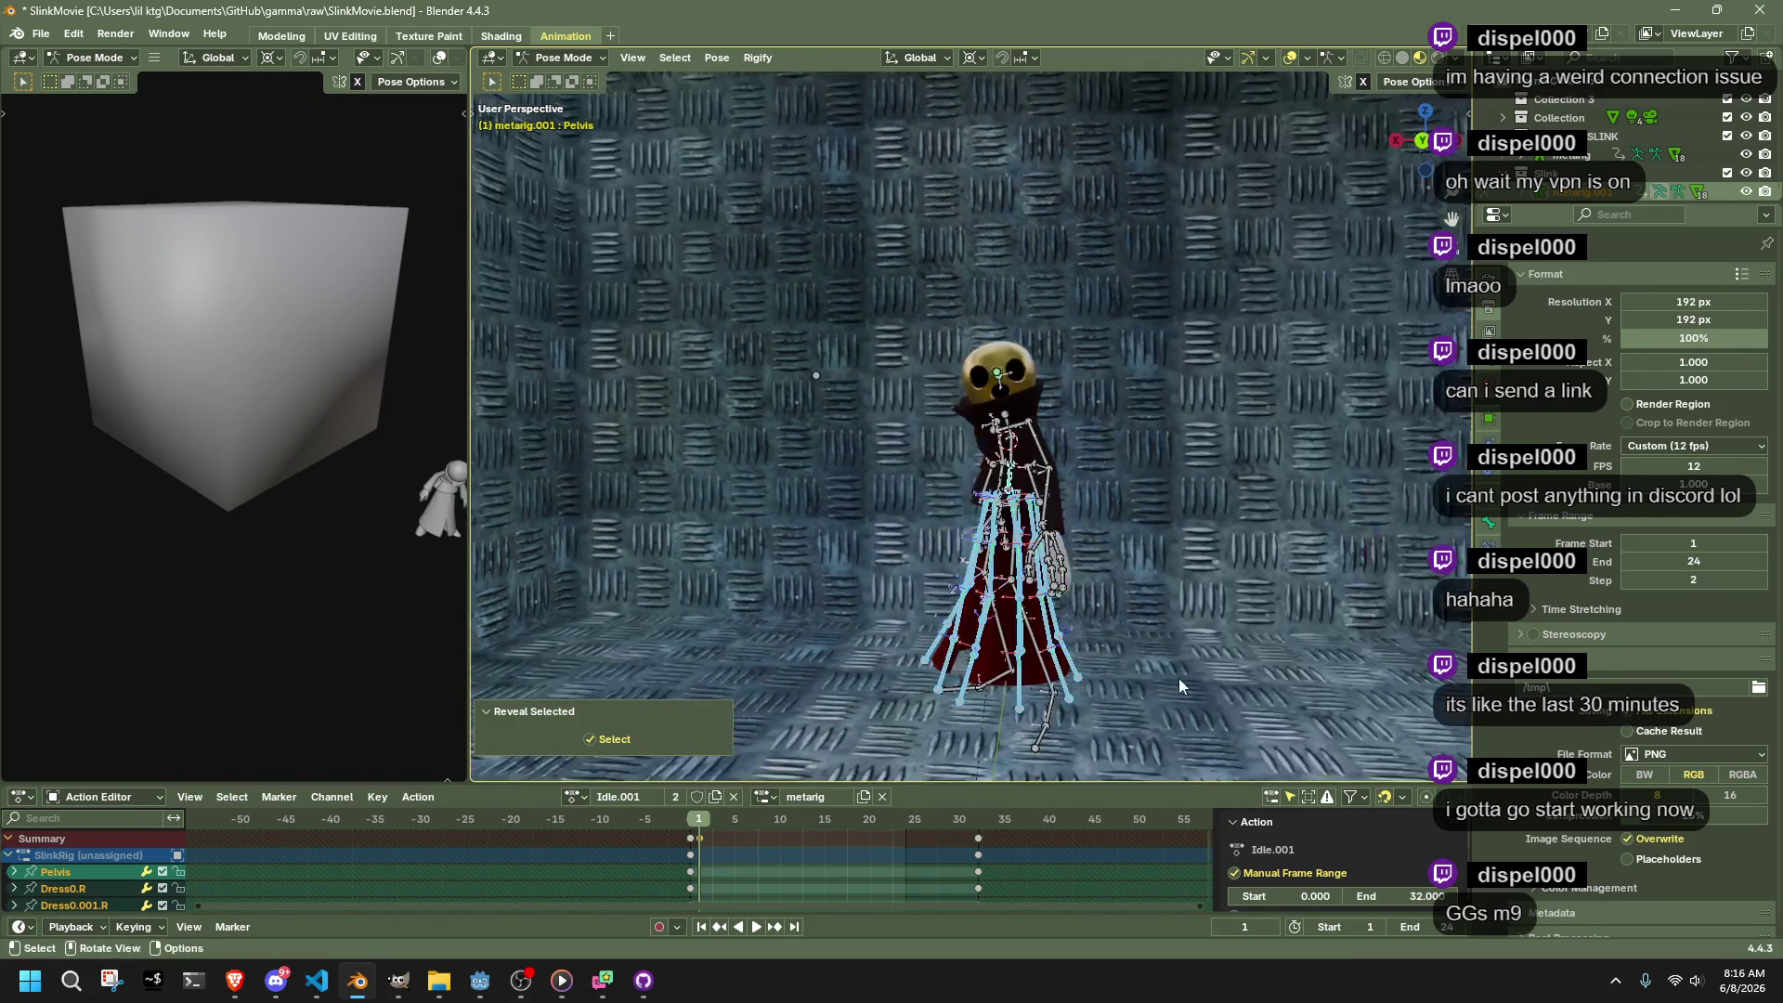
Raise both shin bones about 0.53 m on Z, then refine the right shin's position with Auto IK
{"action": "left_click", "coordinate": [1050, 647]}
{"action": "left_click", "coordinate": [1040, 650]}
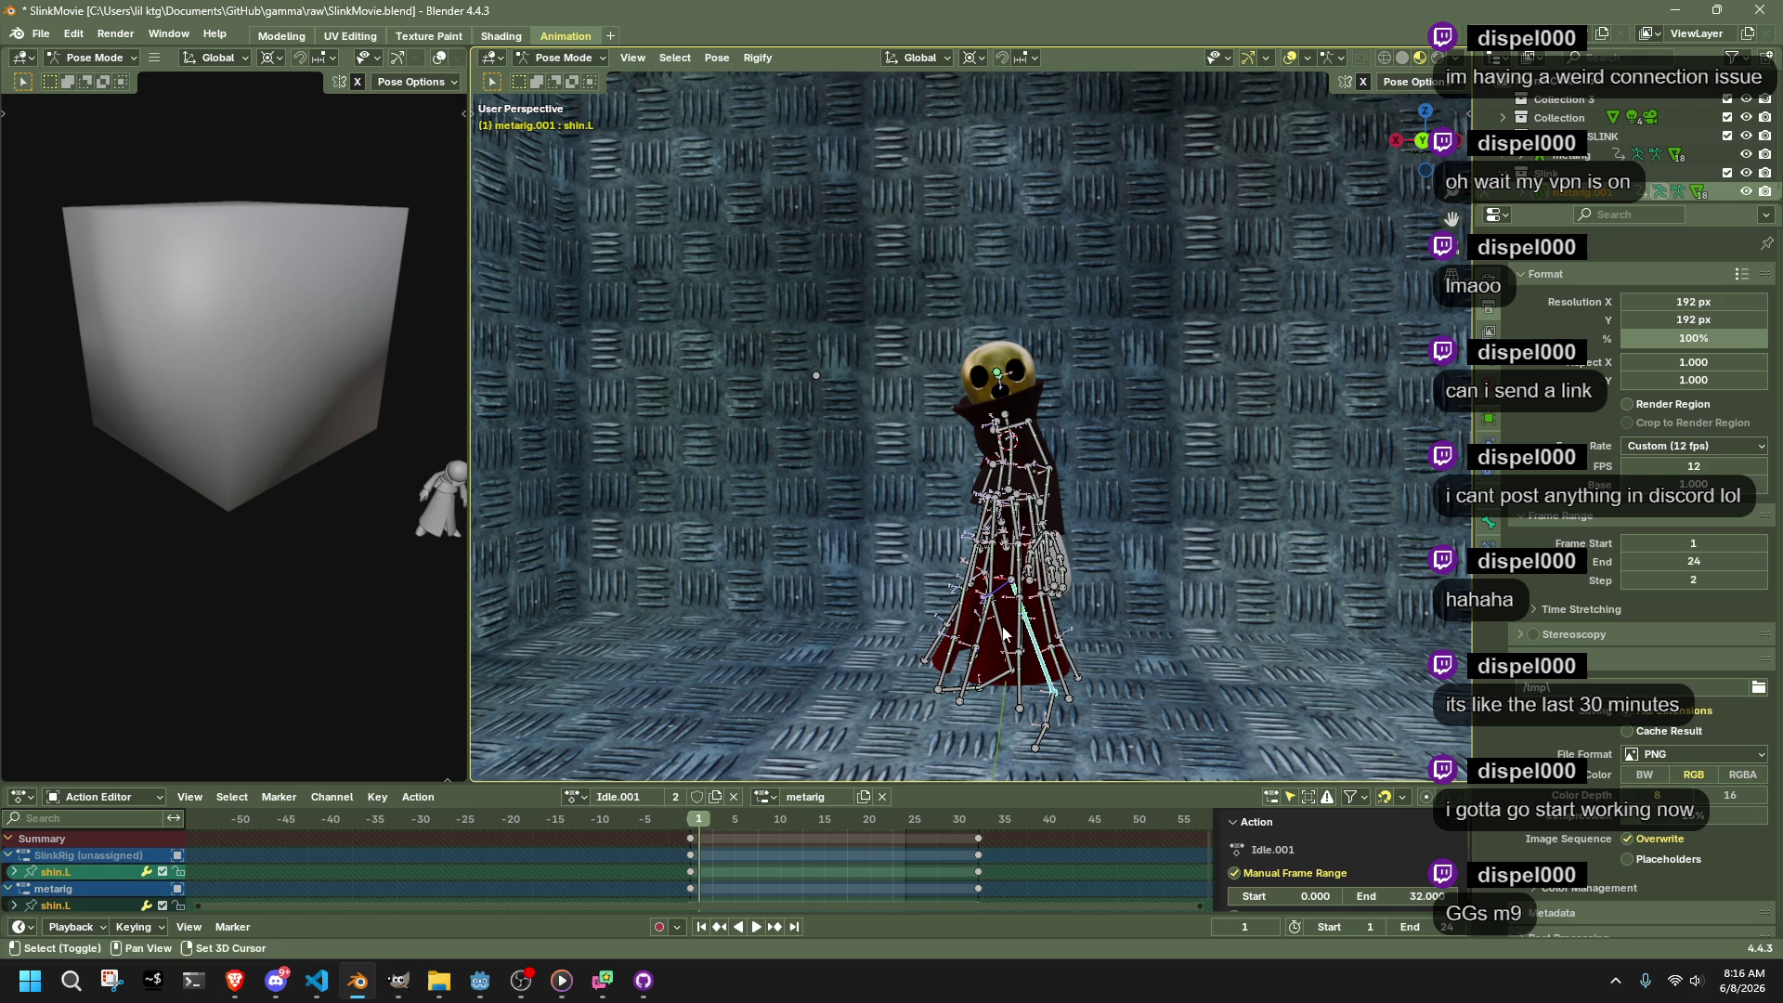
{"action": "key", "text": "g"}
{"action": "key", "text": "z"}
{"action": "left_click", "coordinate": [959, 619]}
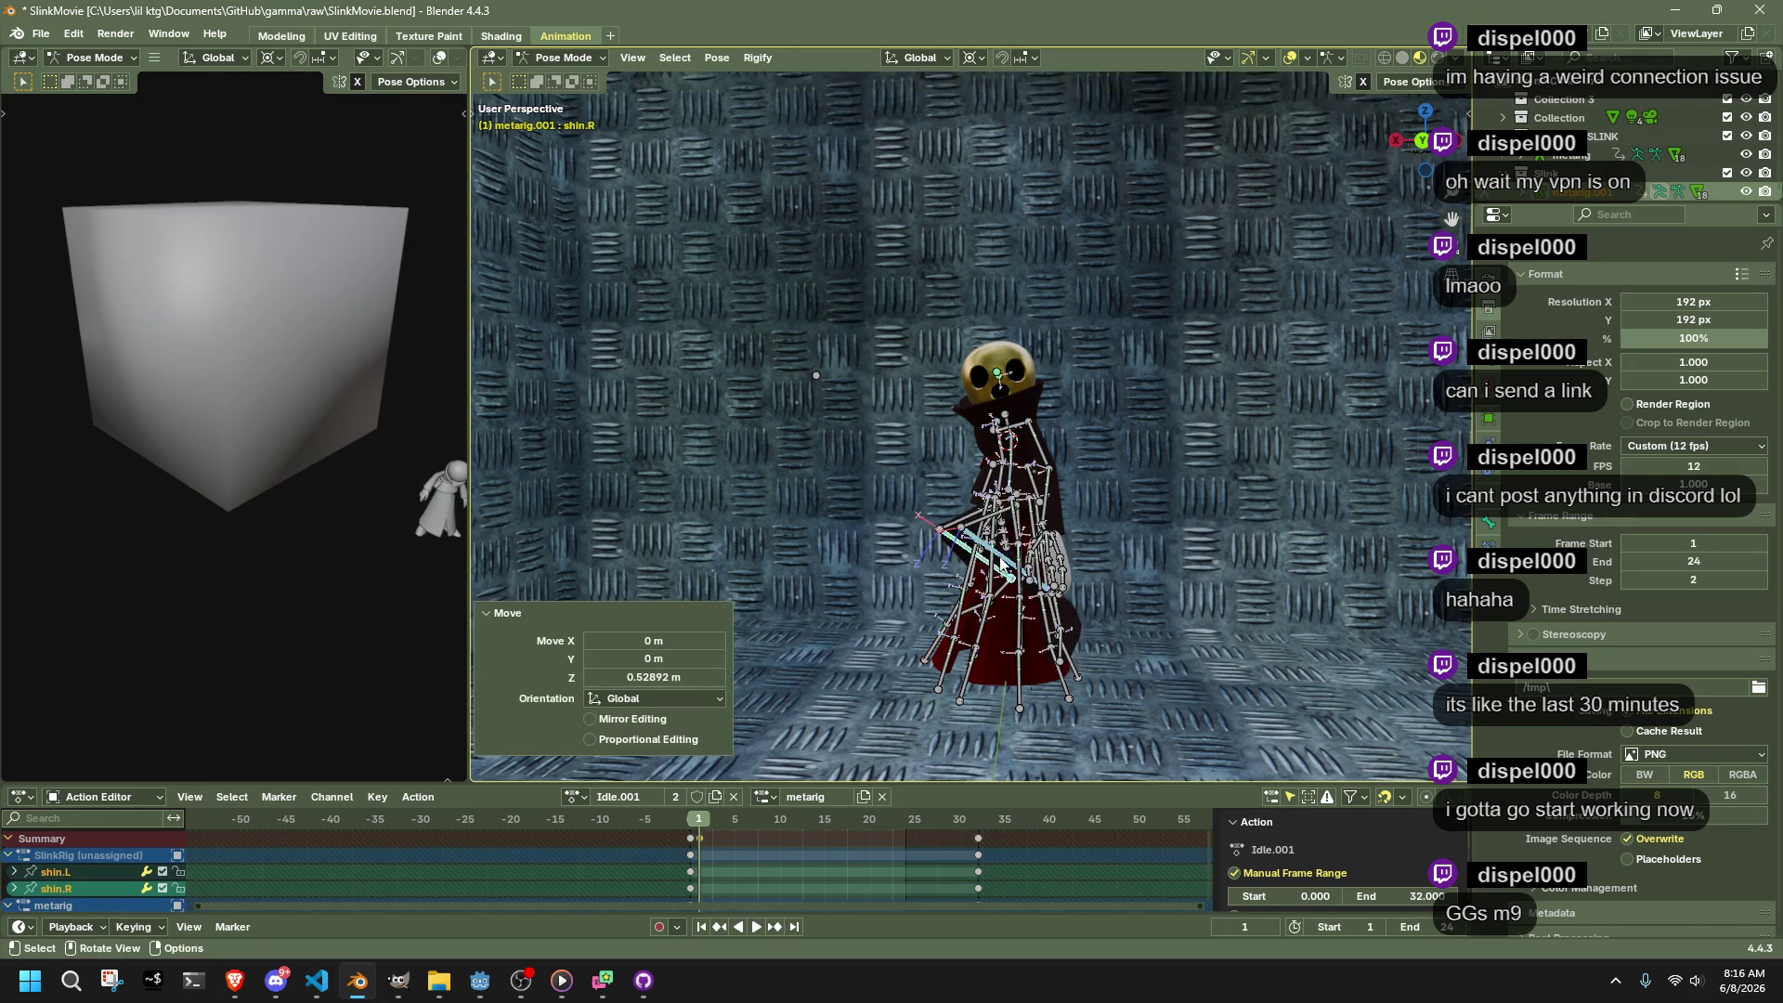
{"action": "scroll", "coordinate": [1260, 410], "scroll_direction": "up", "scroll_amount": 10}
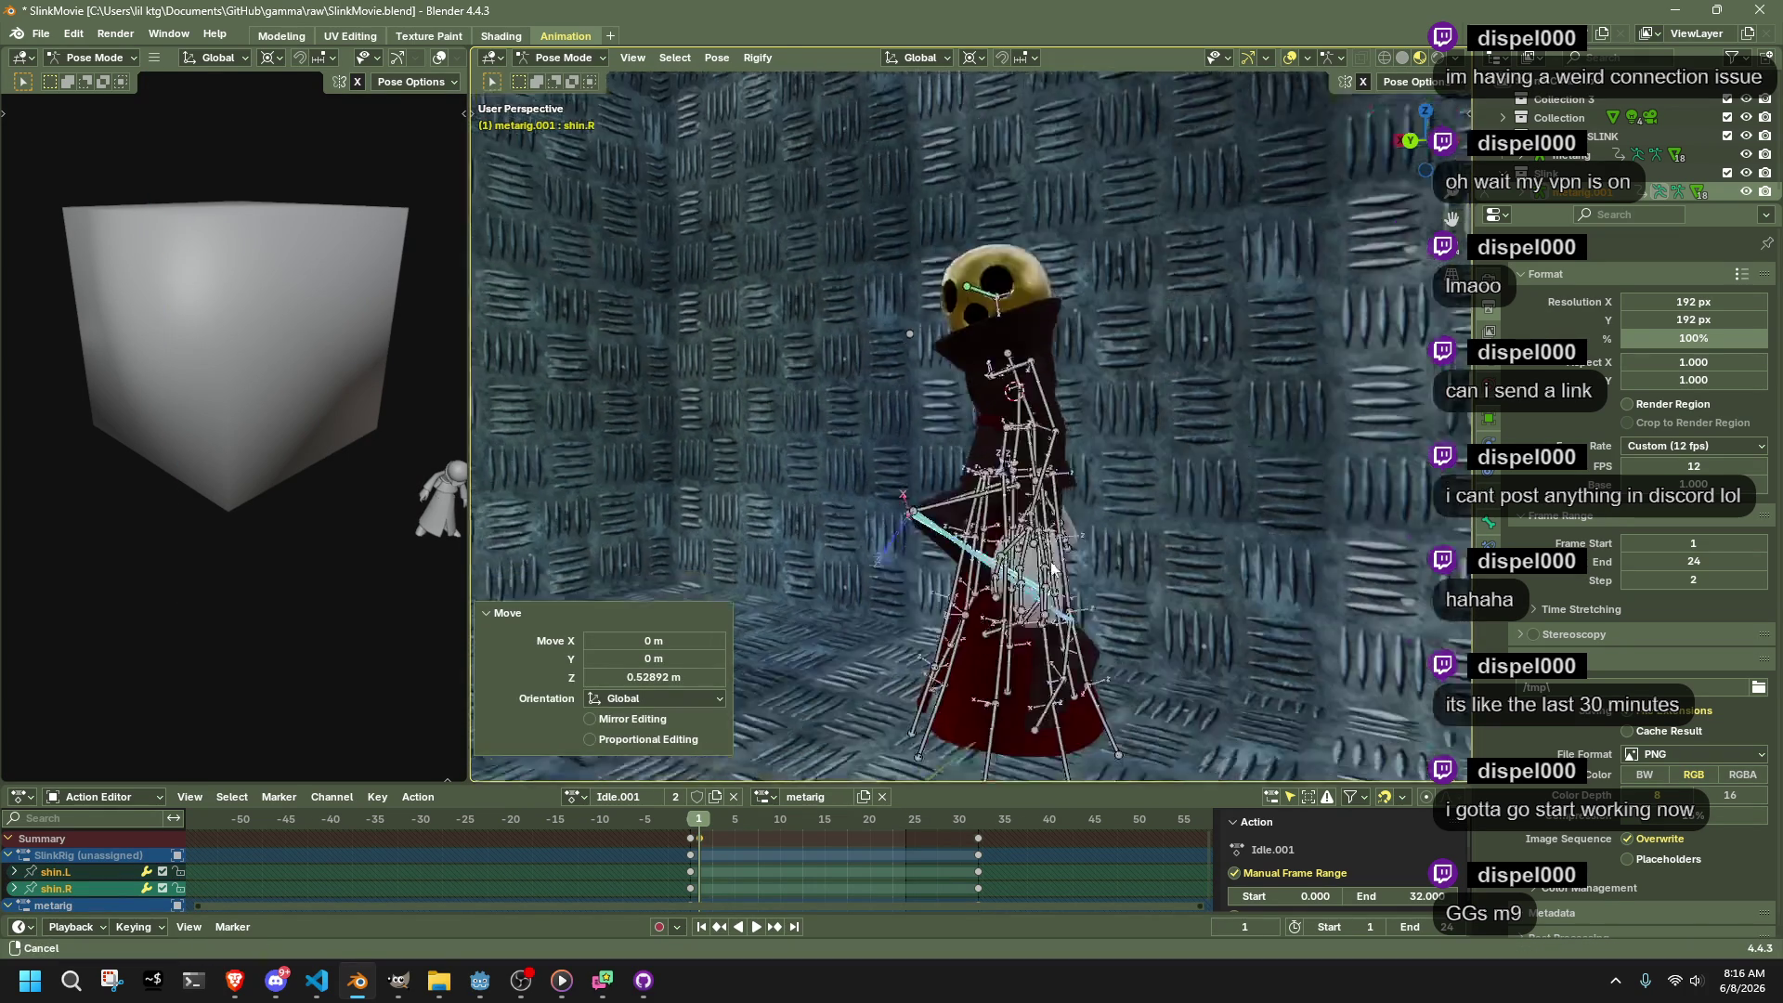
{"action": "key", "text": "g"}
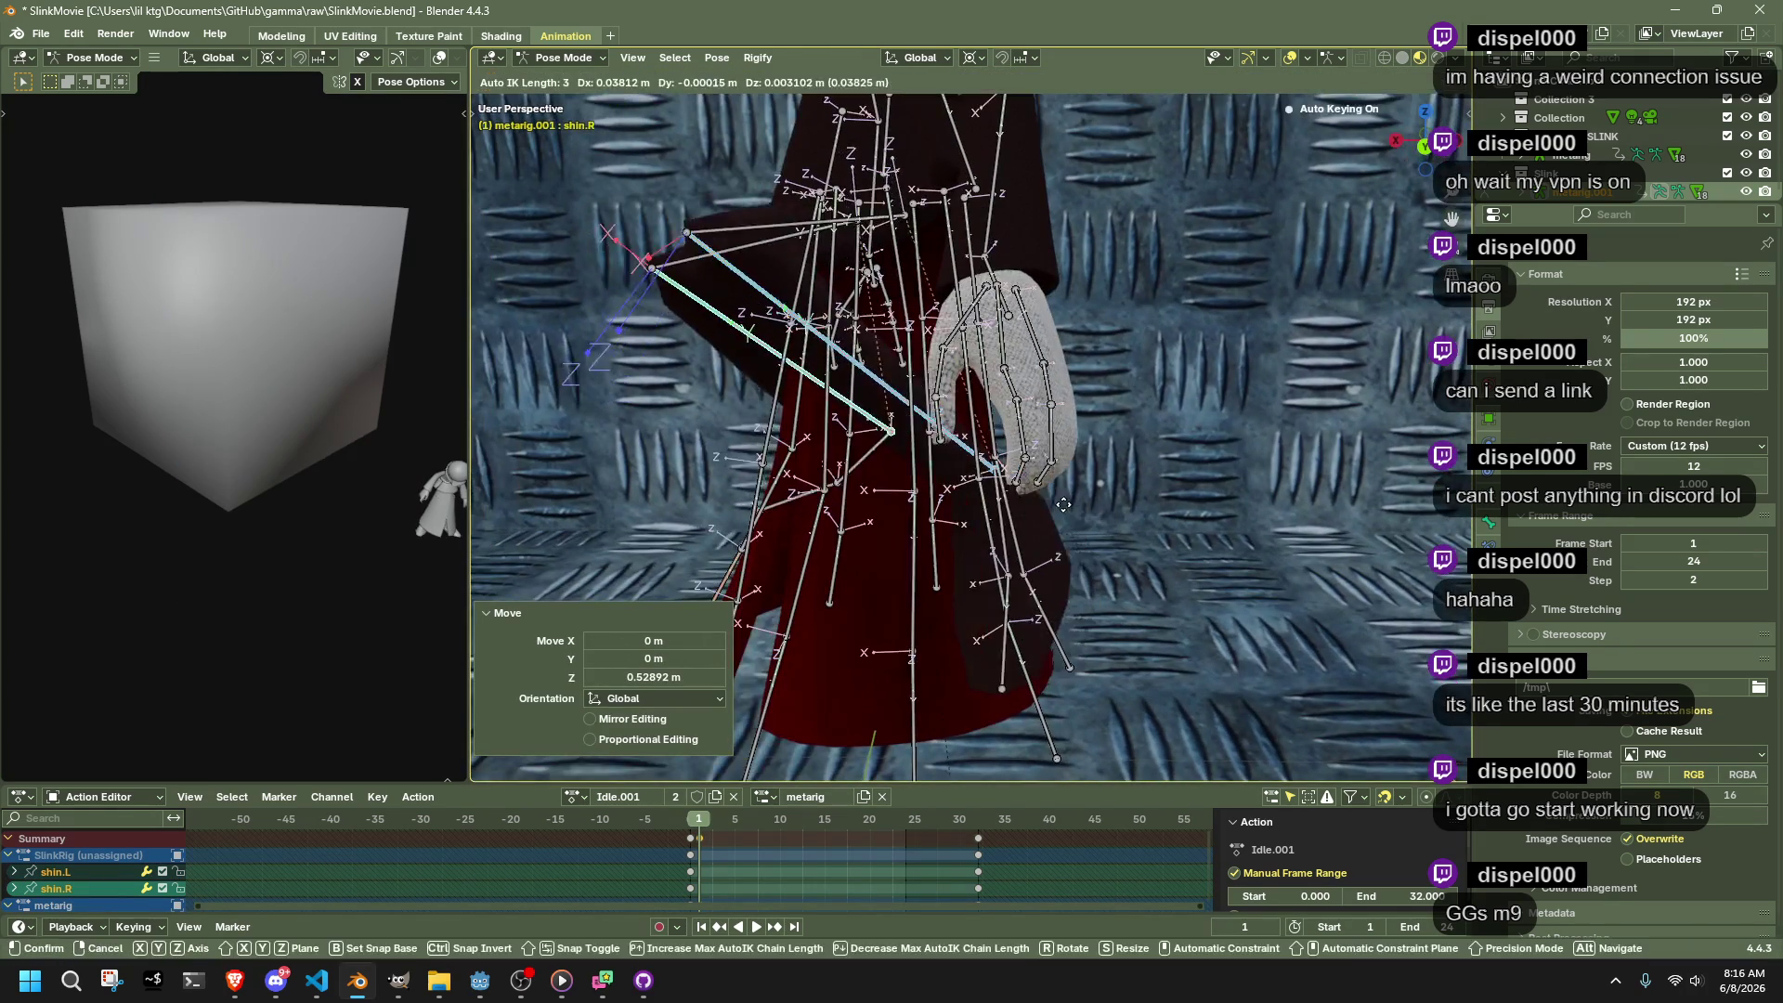
{"action": "left_click", "coordinate": [1083, 612]}
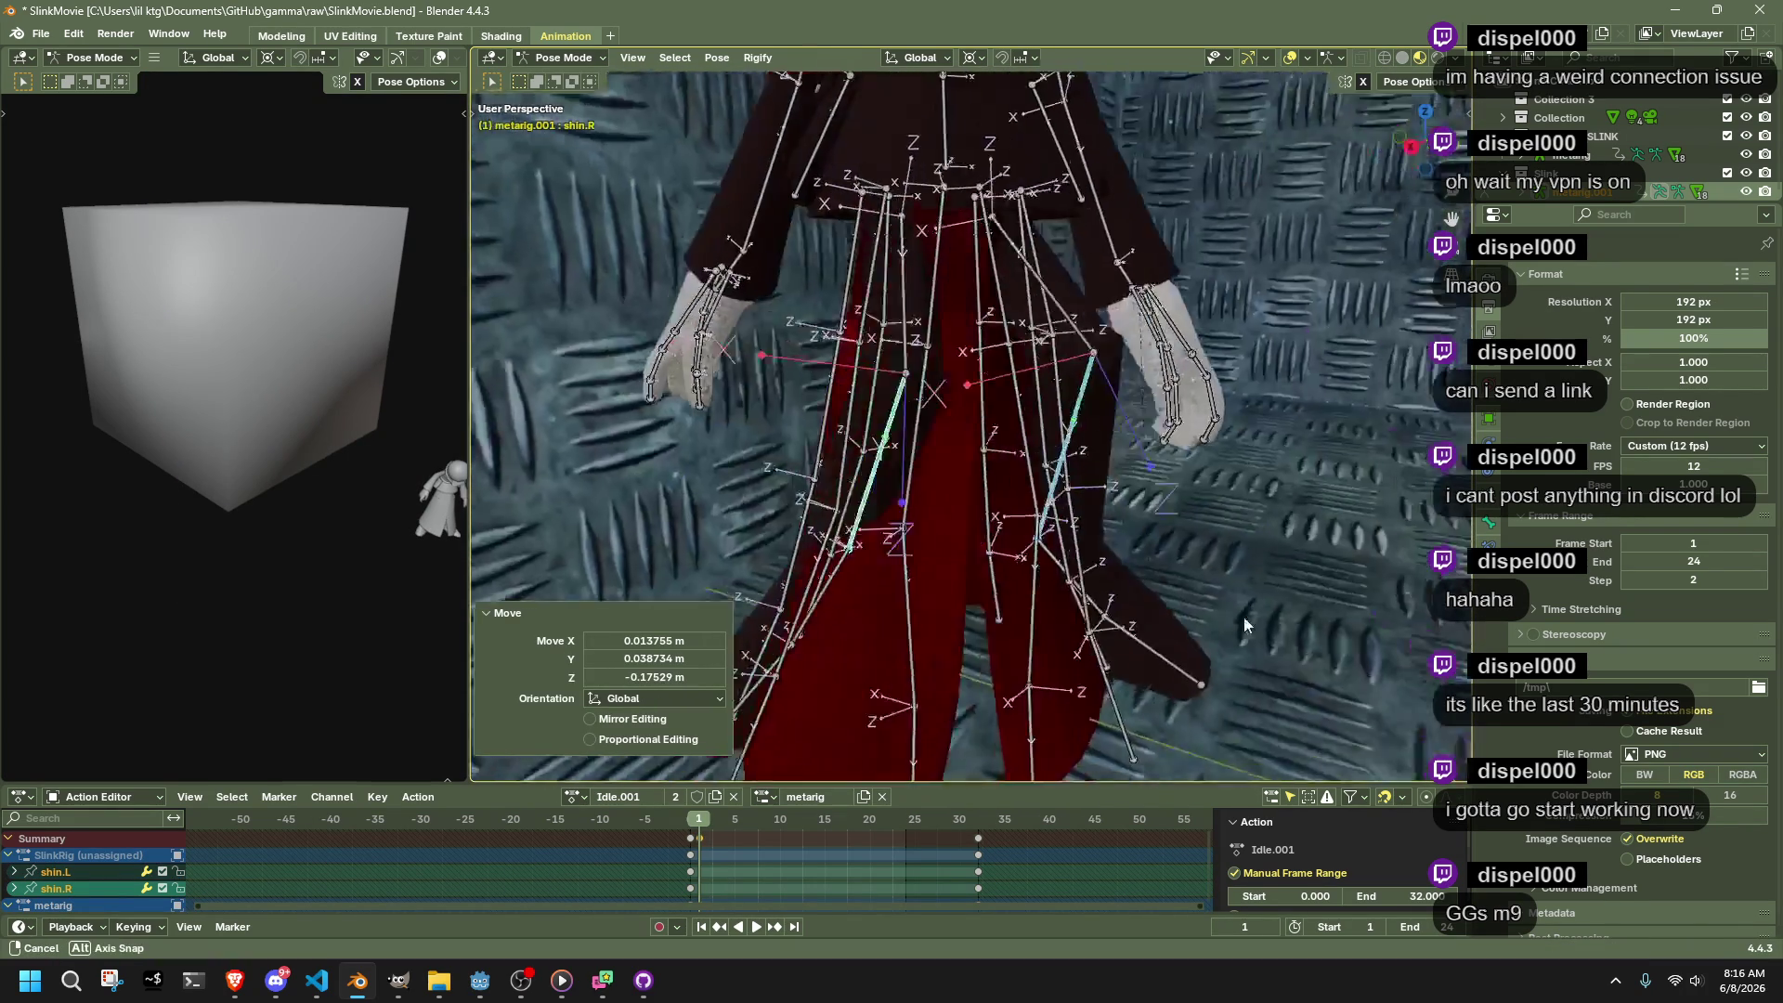
{"action": "key", "text": "g"}
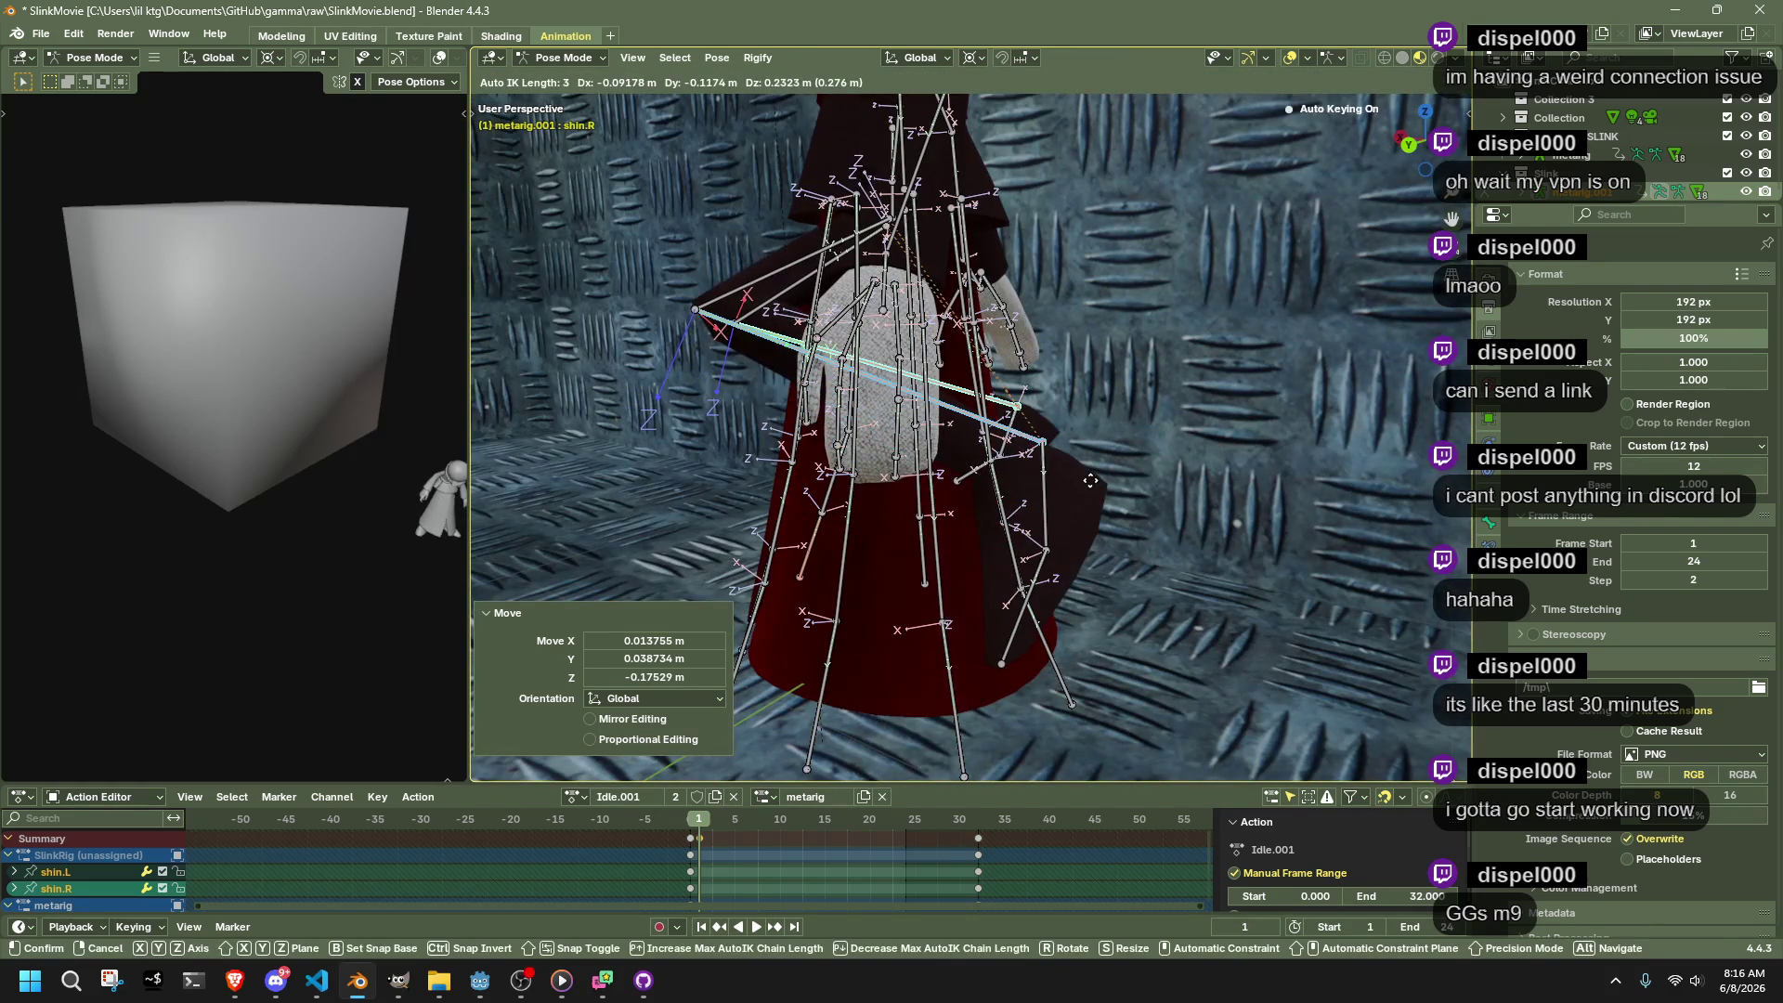
{"action": "left_click", "coordinate": [1061, 498]}
With the Individual Origins pivot, rotate the selected feet on the Z axis
{"action": "left_click", "coordinate": [1046, 498]}
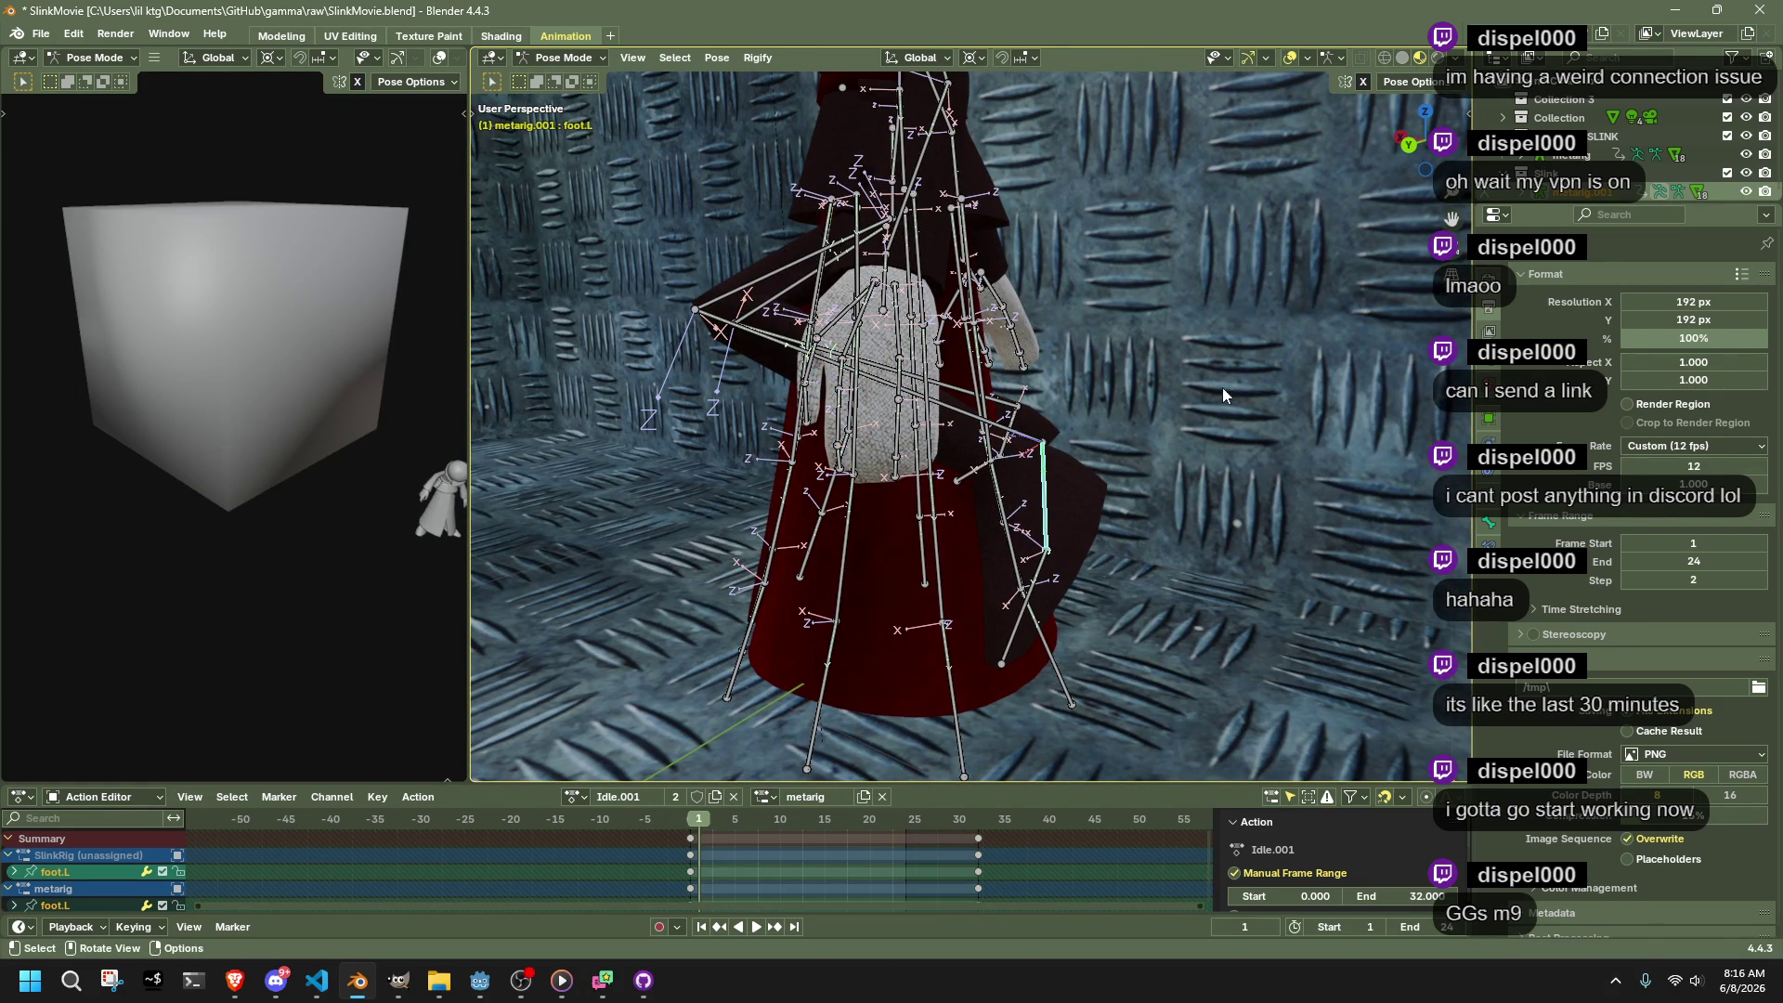
{"action": "left_click_drag", "start_coordinate": [1206, 355], "coordinate": [1085, 471]}
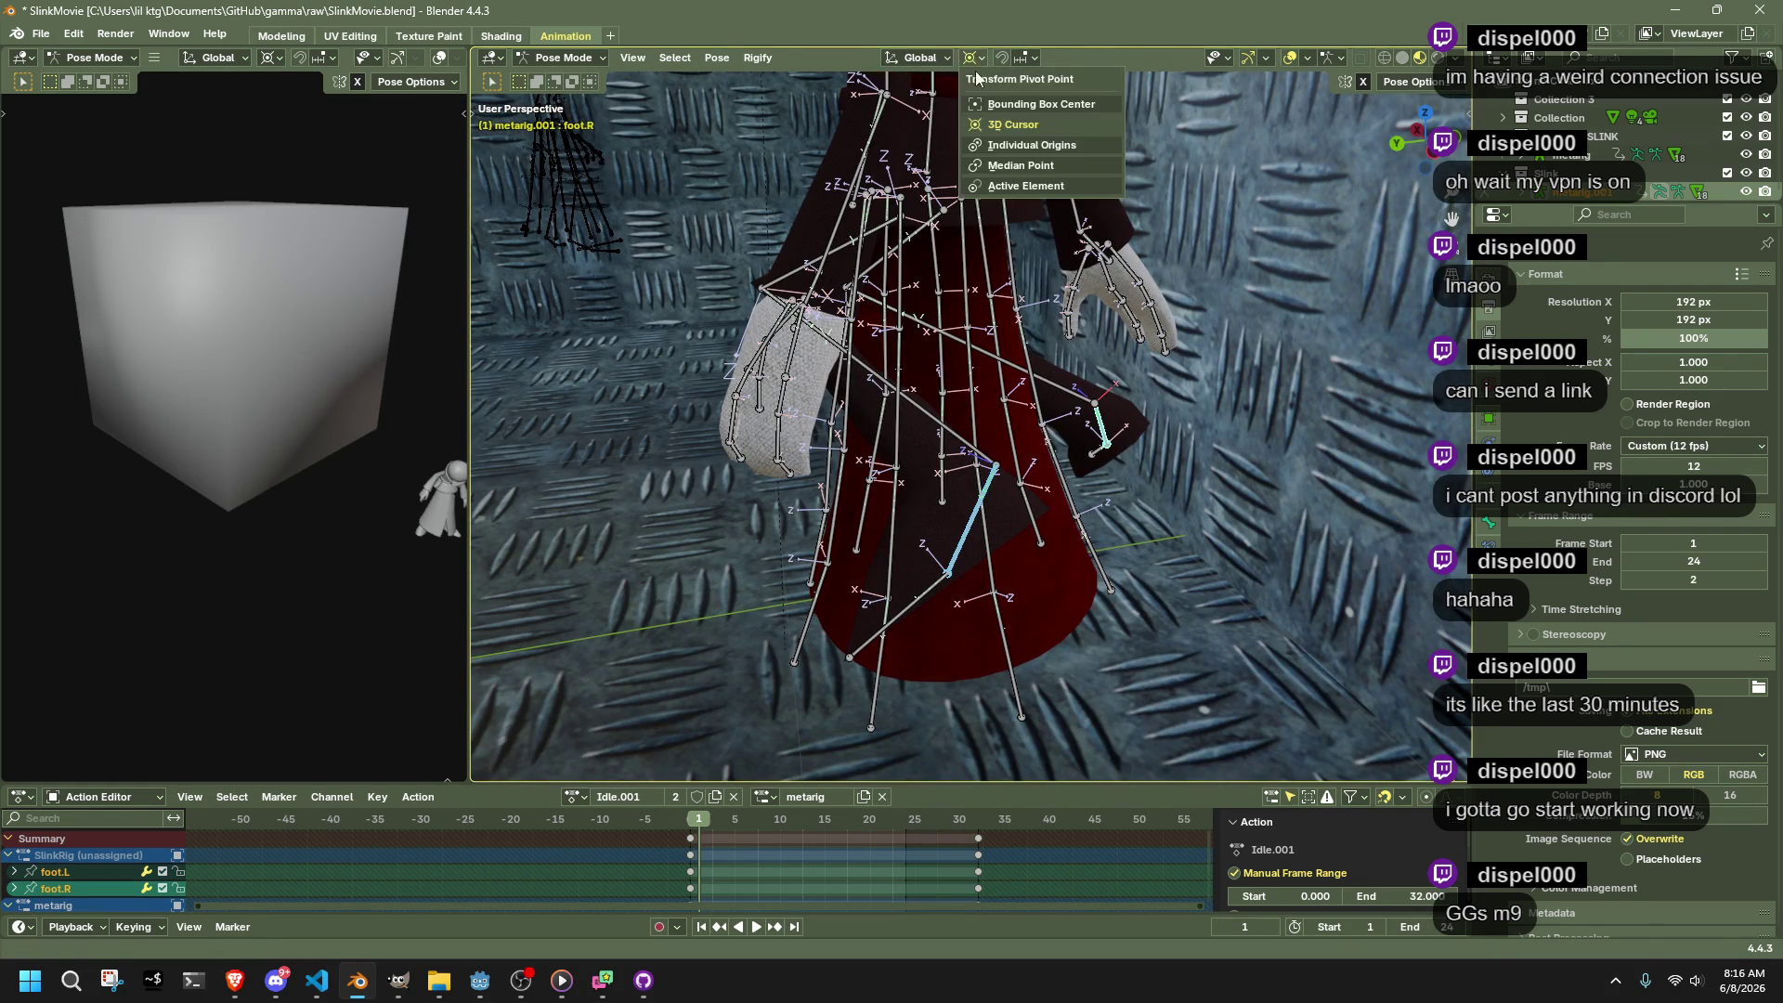
{"action": "left_click", "coordinate": [1010, 147]}
{"action": "key", "text": "r"}
{"action": "key", "text": "x"}
{"action": "key", "text": "z"}
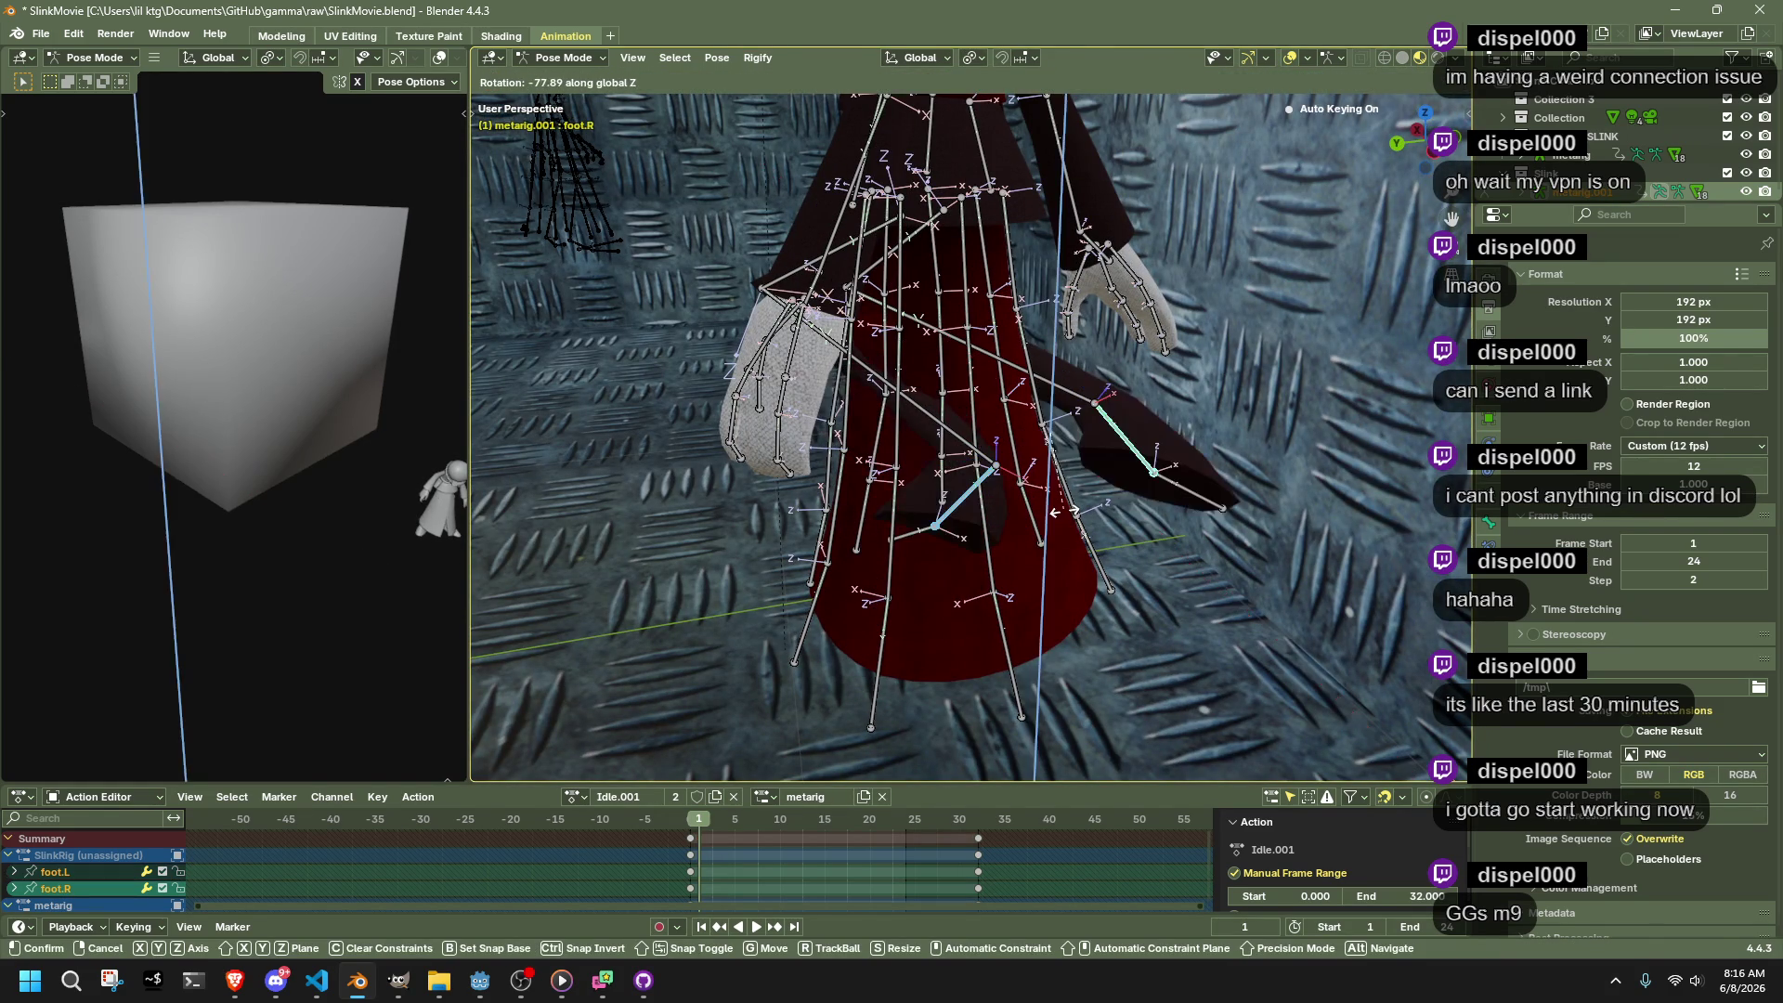
{"action": "left_click", "coordinate": [1049, 522]}
Switch to Normal orientation and rotate the right foot on its X axis to -39.4°
{"action": "left_click", "coordinate": [934, 63]}
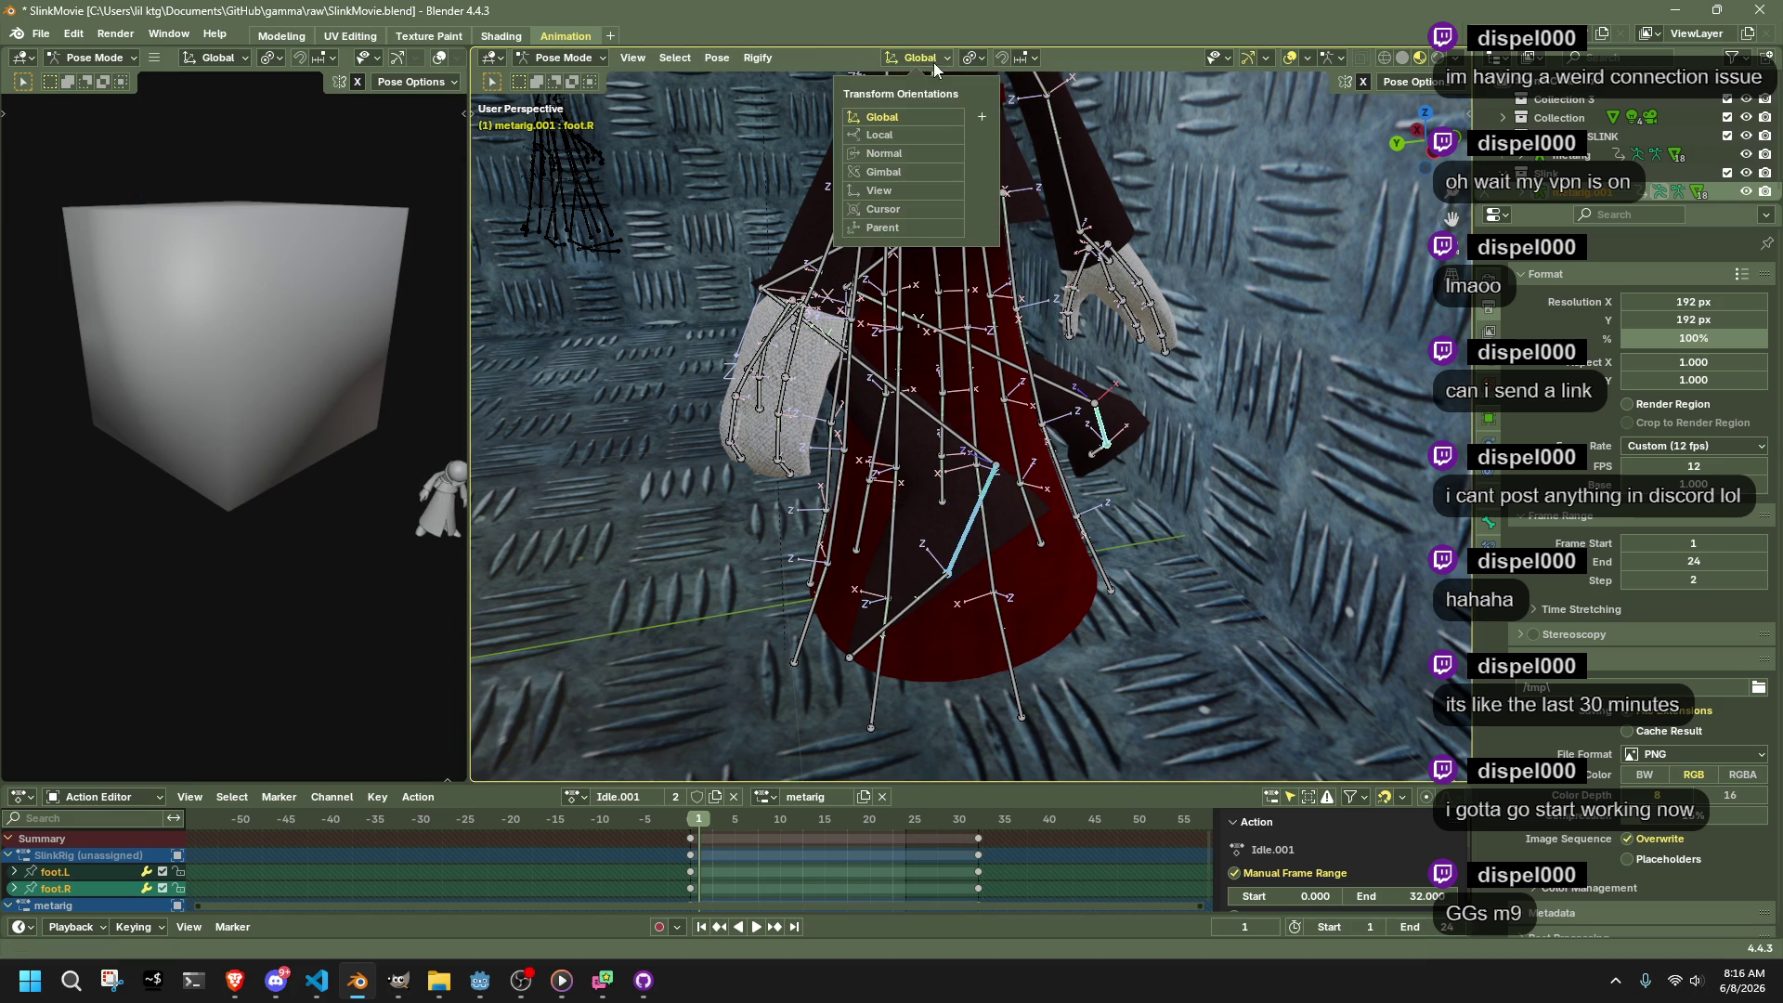
{"action": "left_click", "coordinate": [929, 157]}
{"action": "key", "text": "r"}
{"action": "key", "text": "x"}
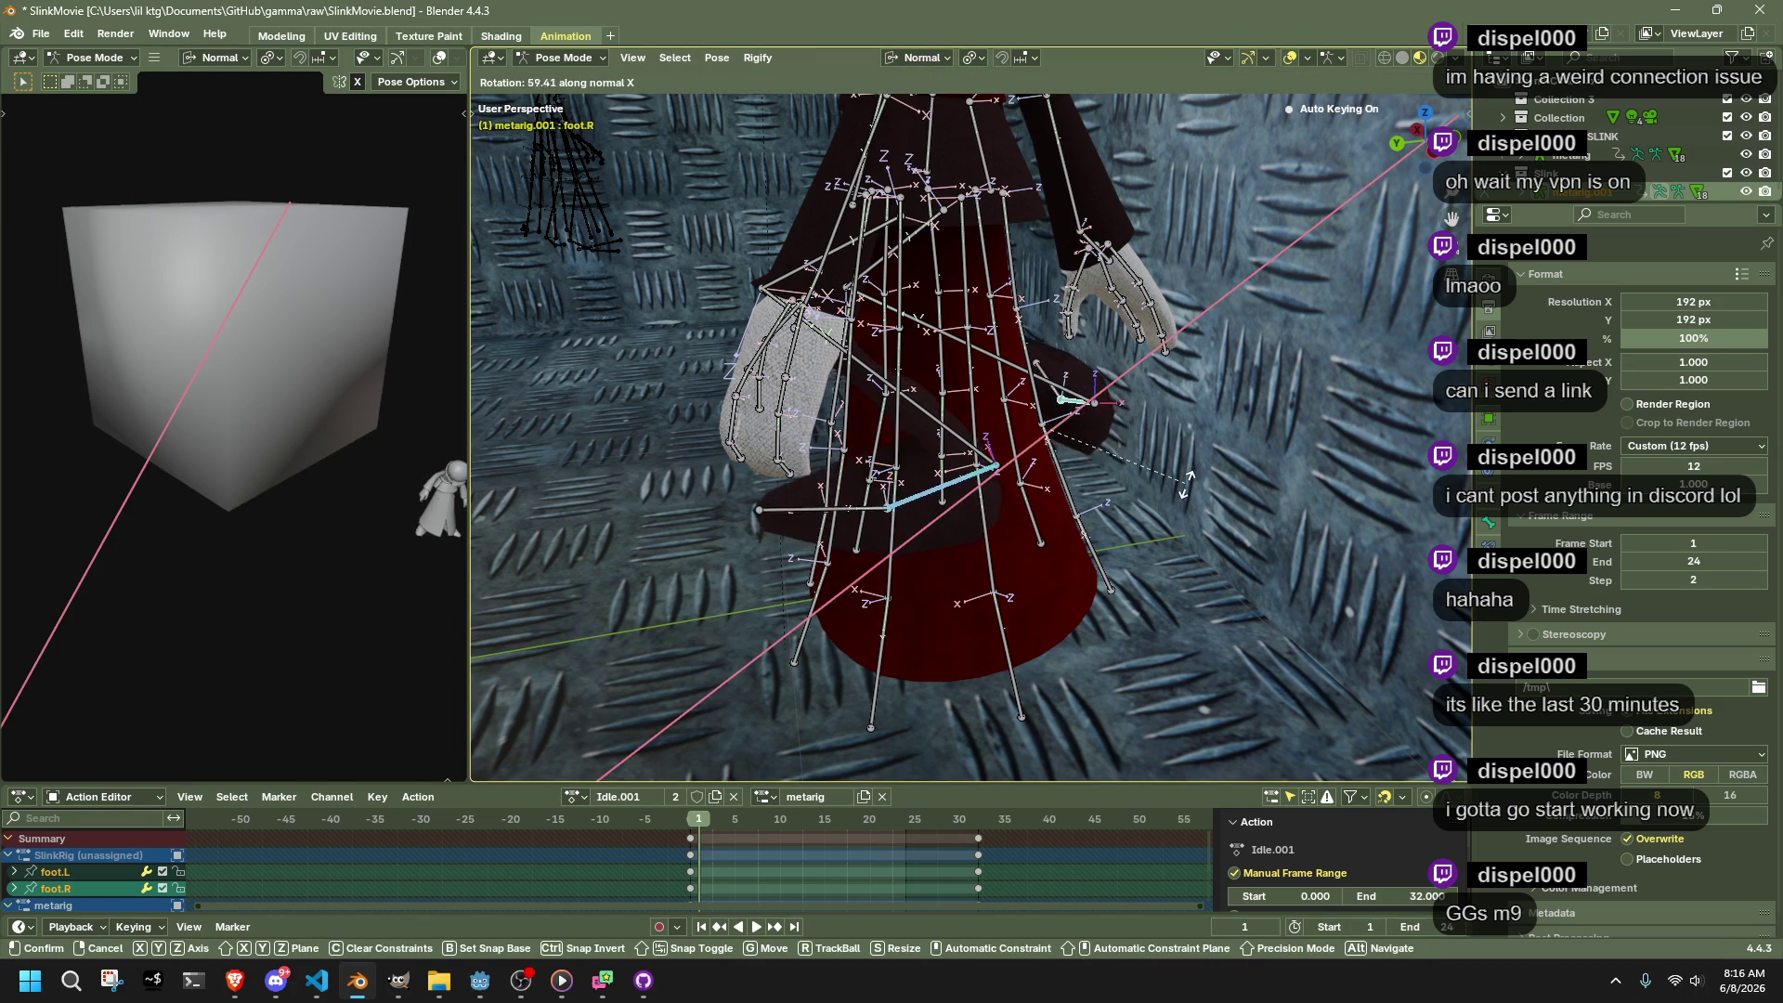
{"action": "left_click", "coordinate": [1187, 483]}
{"action": "mouse_move", "coordinate": [1206, 480]}
{"action": "left_mouse_down"}
{"action": "mouse_move", "coordinate": [1473, 416]}
{"action": "mouse_move", "coordinate": [360, 459]}
{"action": "mouse_move", "coordinate": [644, 388]}
{"action": "mouse_move", "coordinate": [1062, 416]}
{"action": "left_mouse_up"}
{"action": "key", "text": "r"}
{"action": "key", "text": "x"}
{"action": "left_click", "coordinate": [1072, 331]}
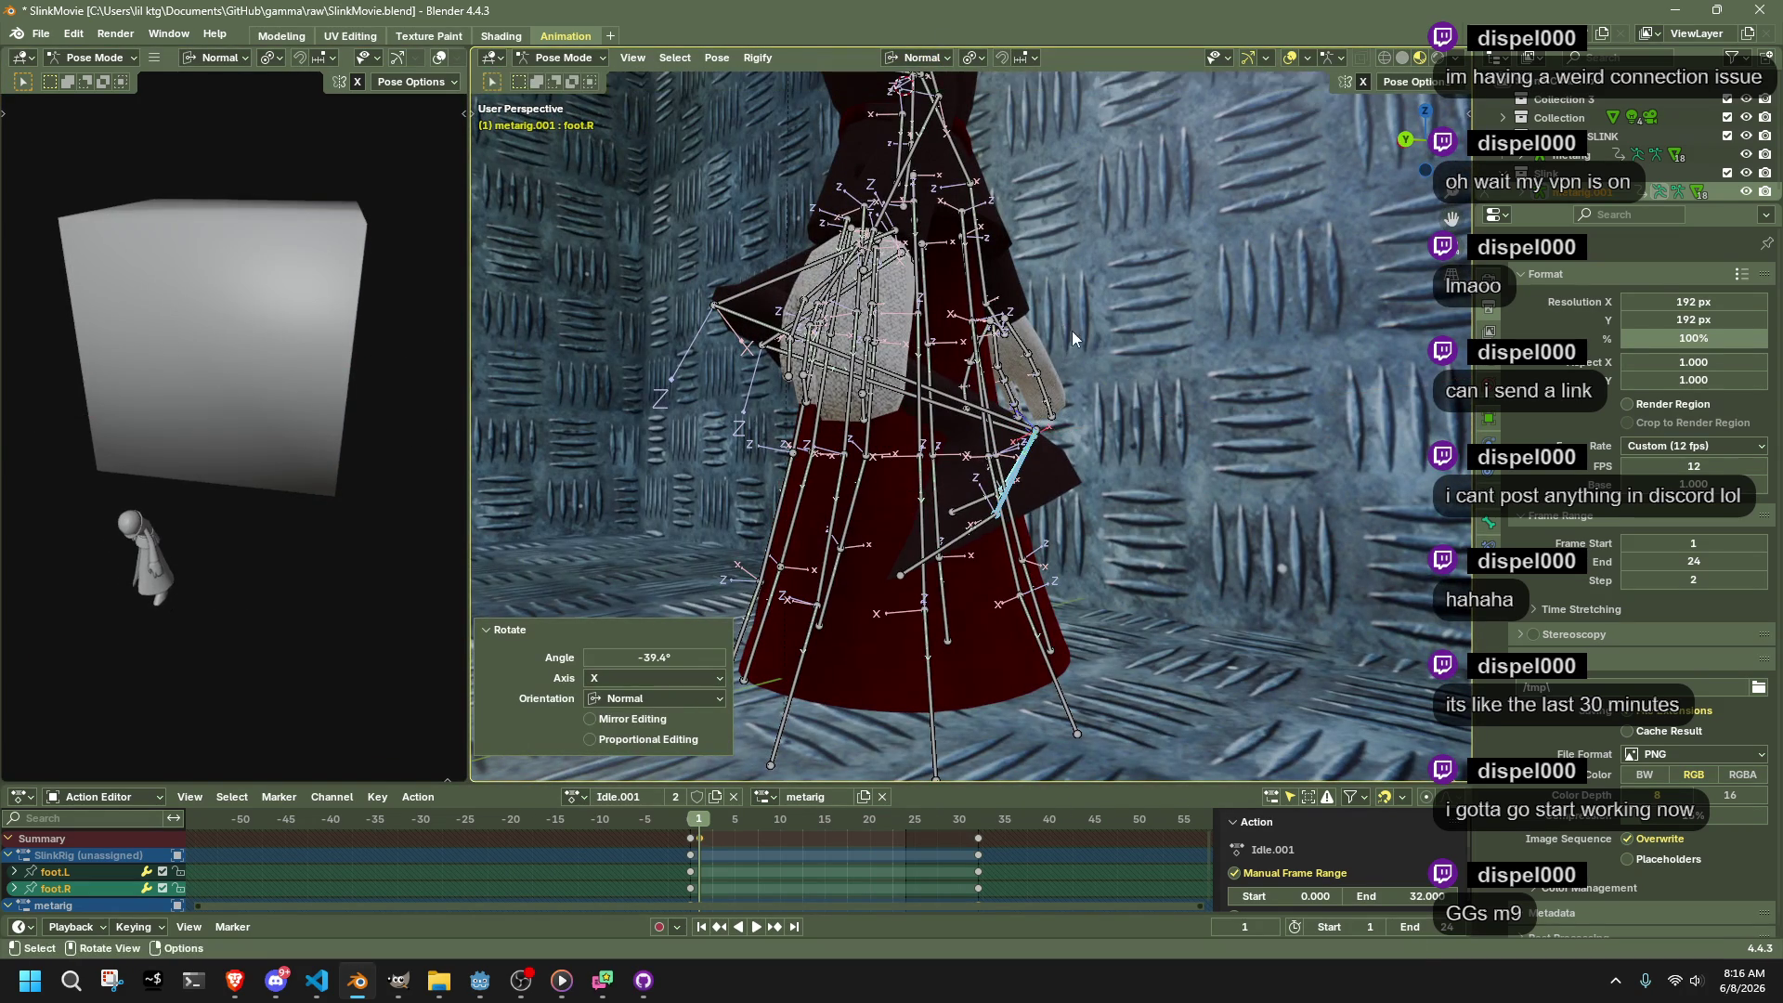
Reposition the right shin twice with Auto IK
{"action": "left_click", "coordinate": [949, 399]}
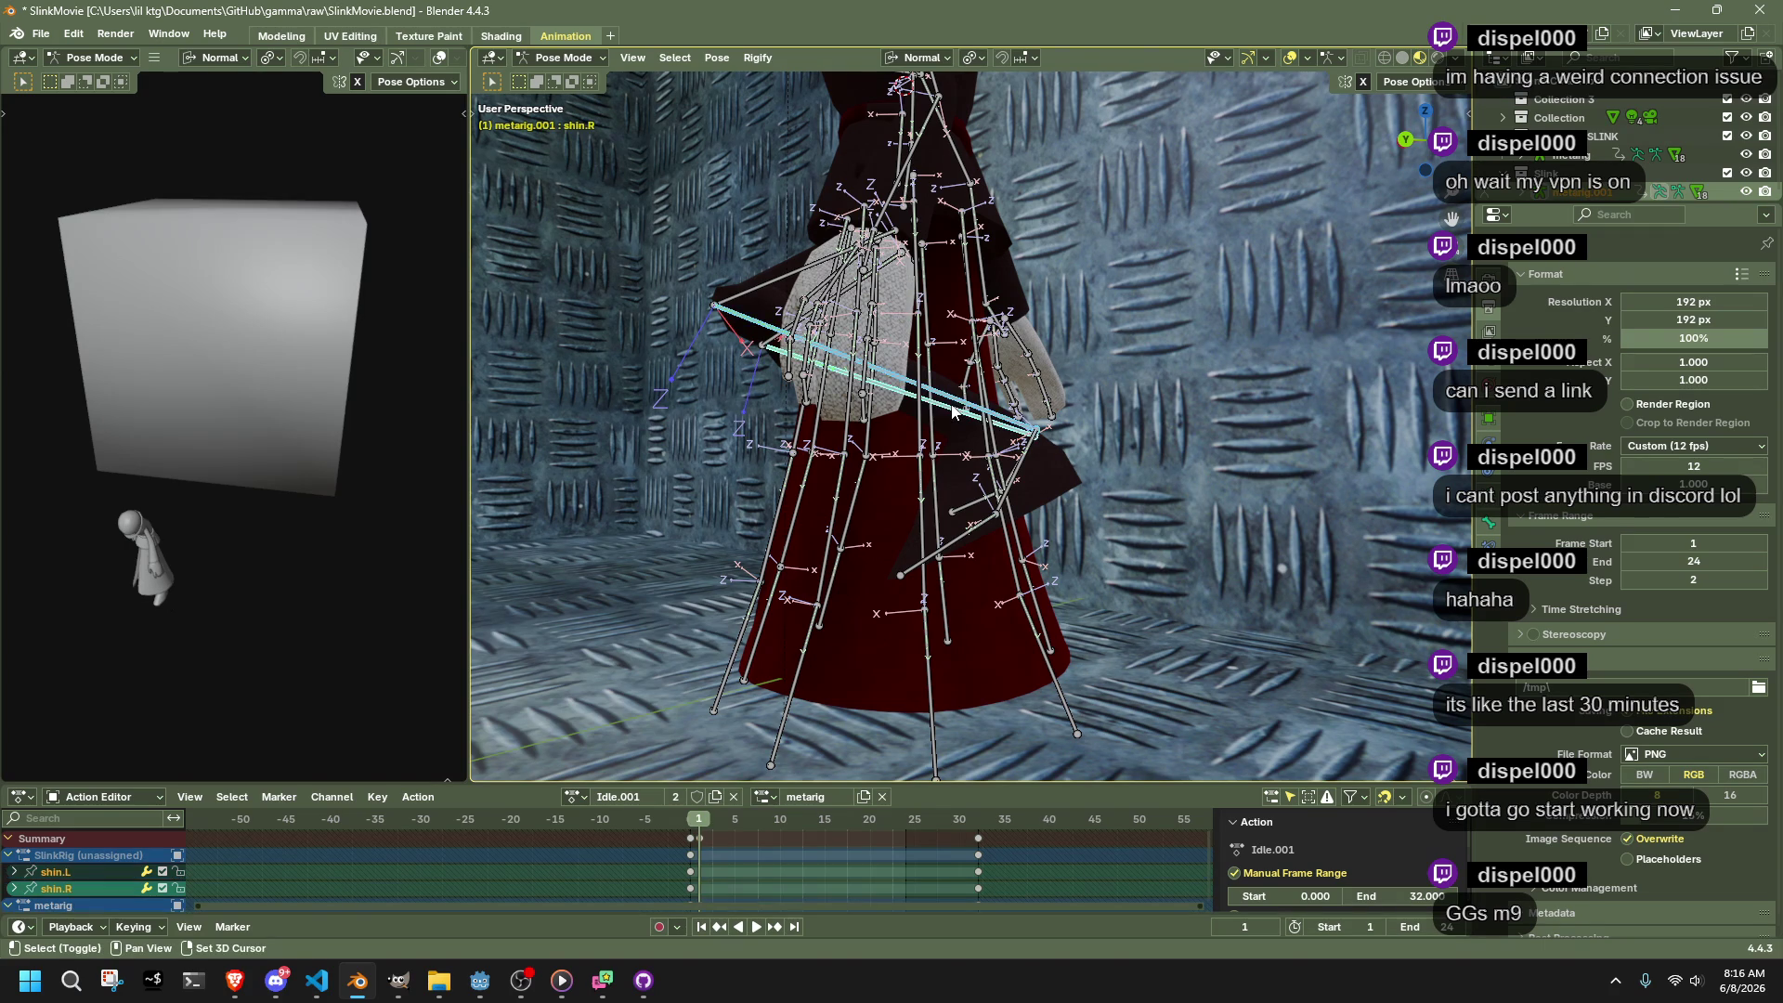
{"action": "key", "text": "g"}
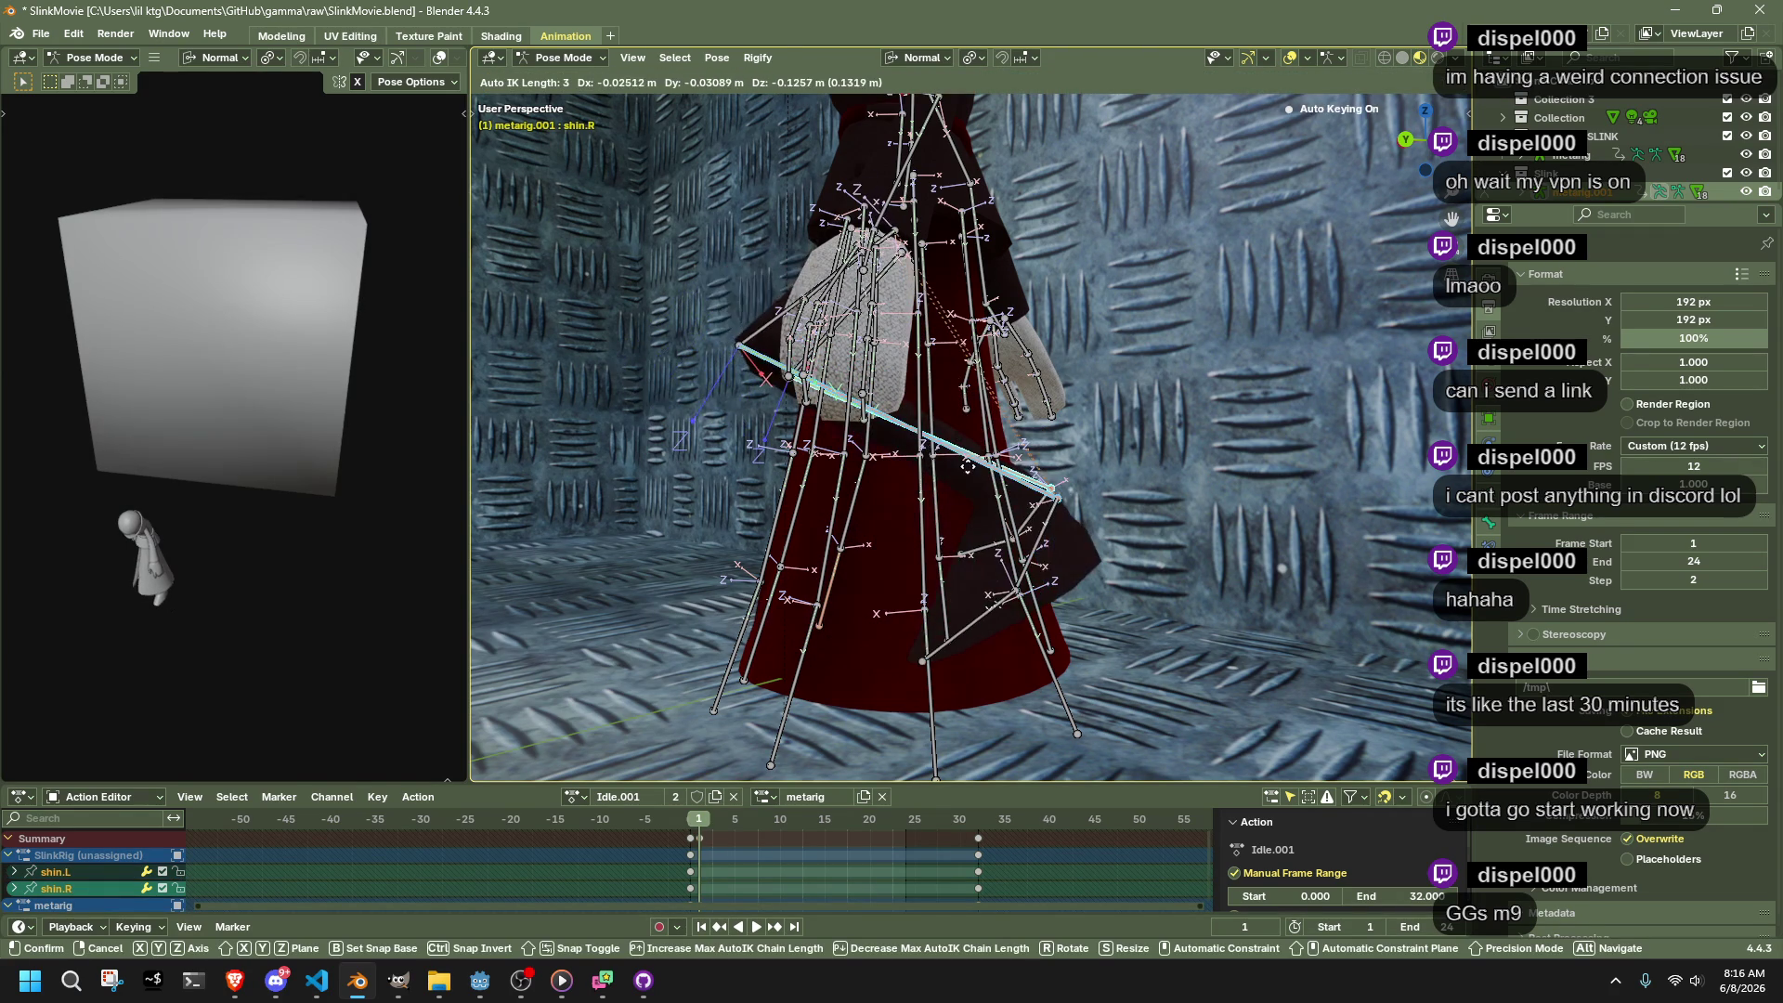
{"action": "left_click", "coordinate": [944, 467]}
{"action": "mouse_move", "coordinate": [944, 467]}
{"action": "left_mouse_down"}
{"action": "mouse_move", "coordinate": [834, 578]}
{"action": "mouse_move", "coordinate": [834, 601]}
{"action": "left_mouse_up"}
{"action": "key", "text": "g"}
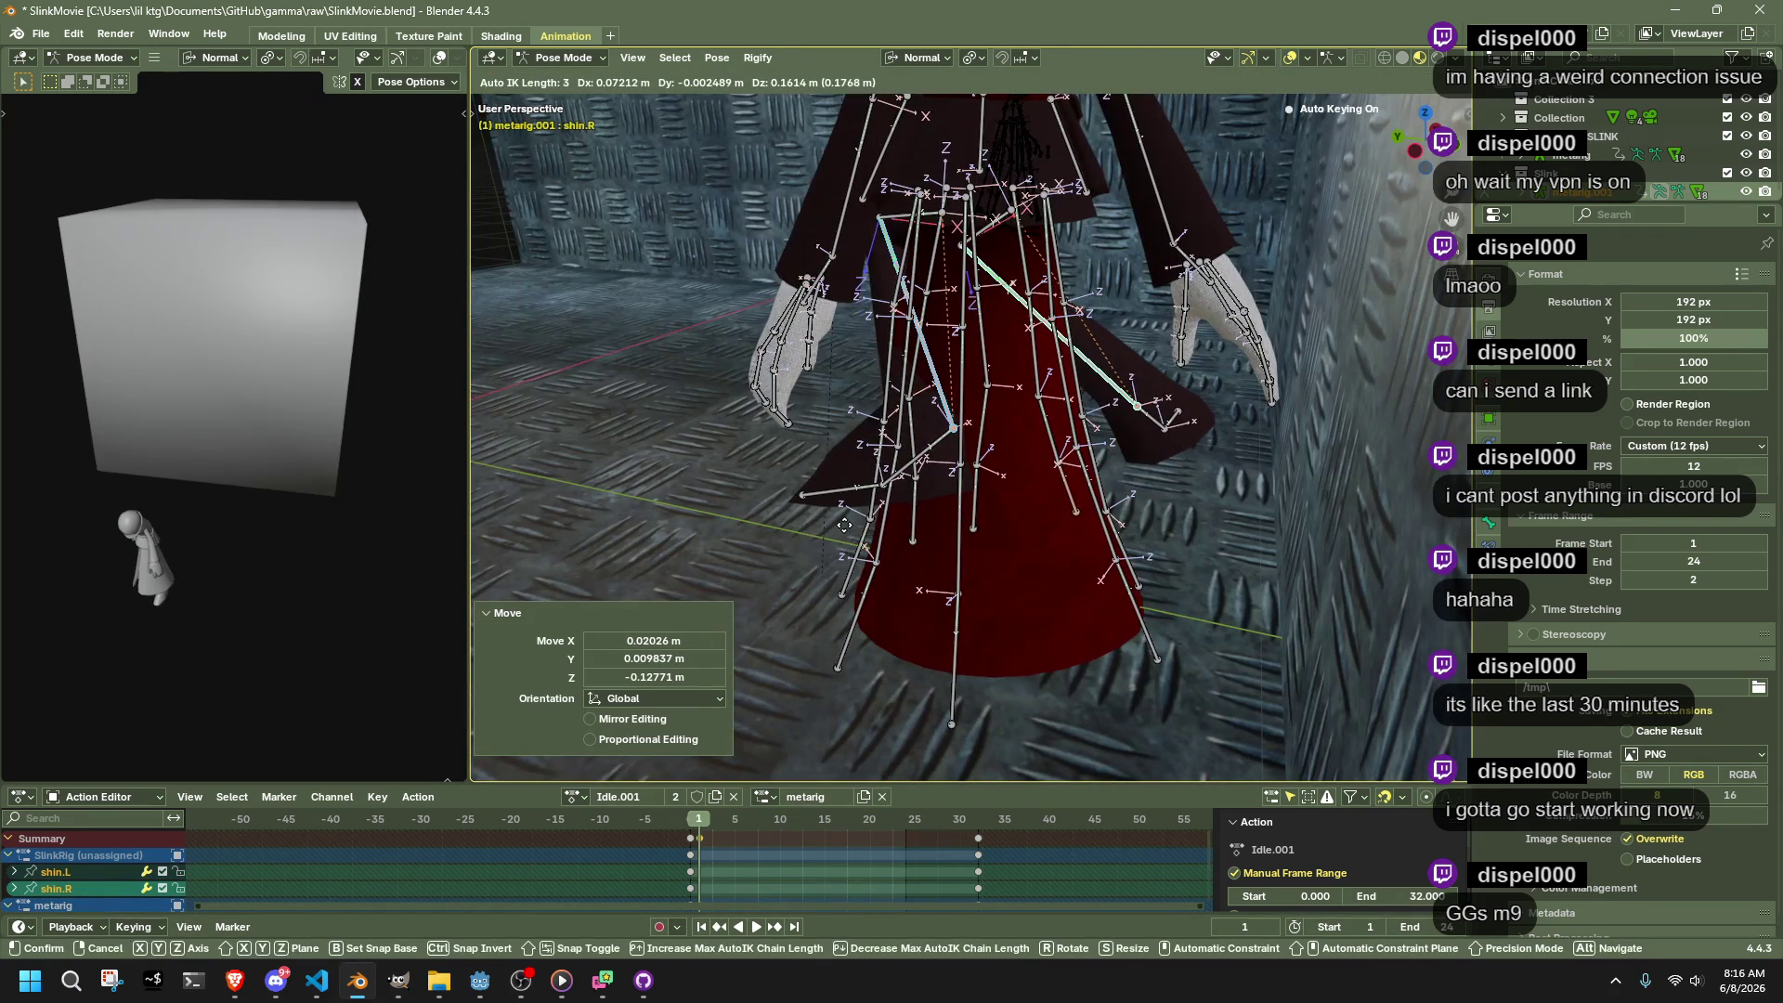
{"action": "mouse_move", "coordinate": [873, 527]}
{"action": "left_mouse_down"}
{"action": "mouse_move", "coordinate": [1111, 522]}
{"action": "mouse_move", "coordinate": [1239, 494]}
{"action": "mouse_move", "coordinate": [904, 454]}
{"action": "left_mouse_up"}
Pull the Dress4.001.L bone outward to flare the left skirt
{"action": "left_click", "coordinate": [905, 453]}
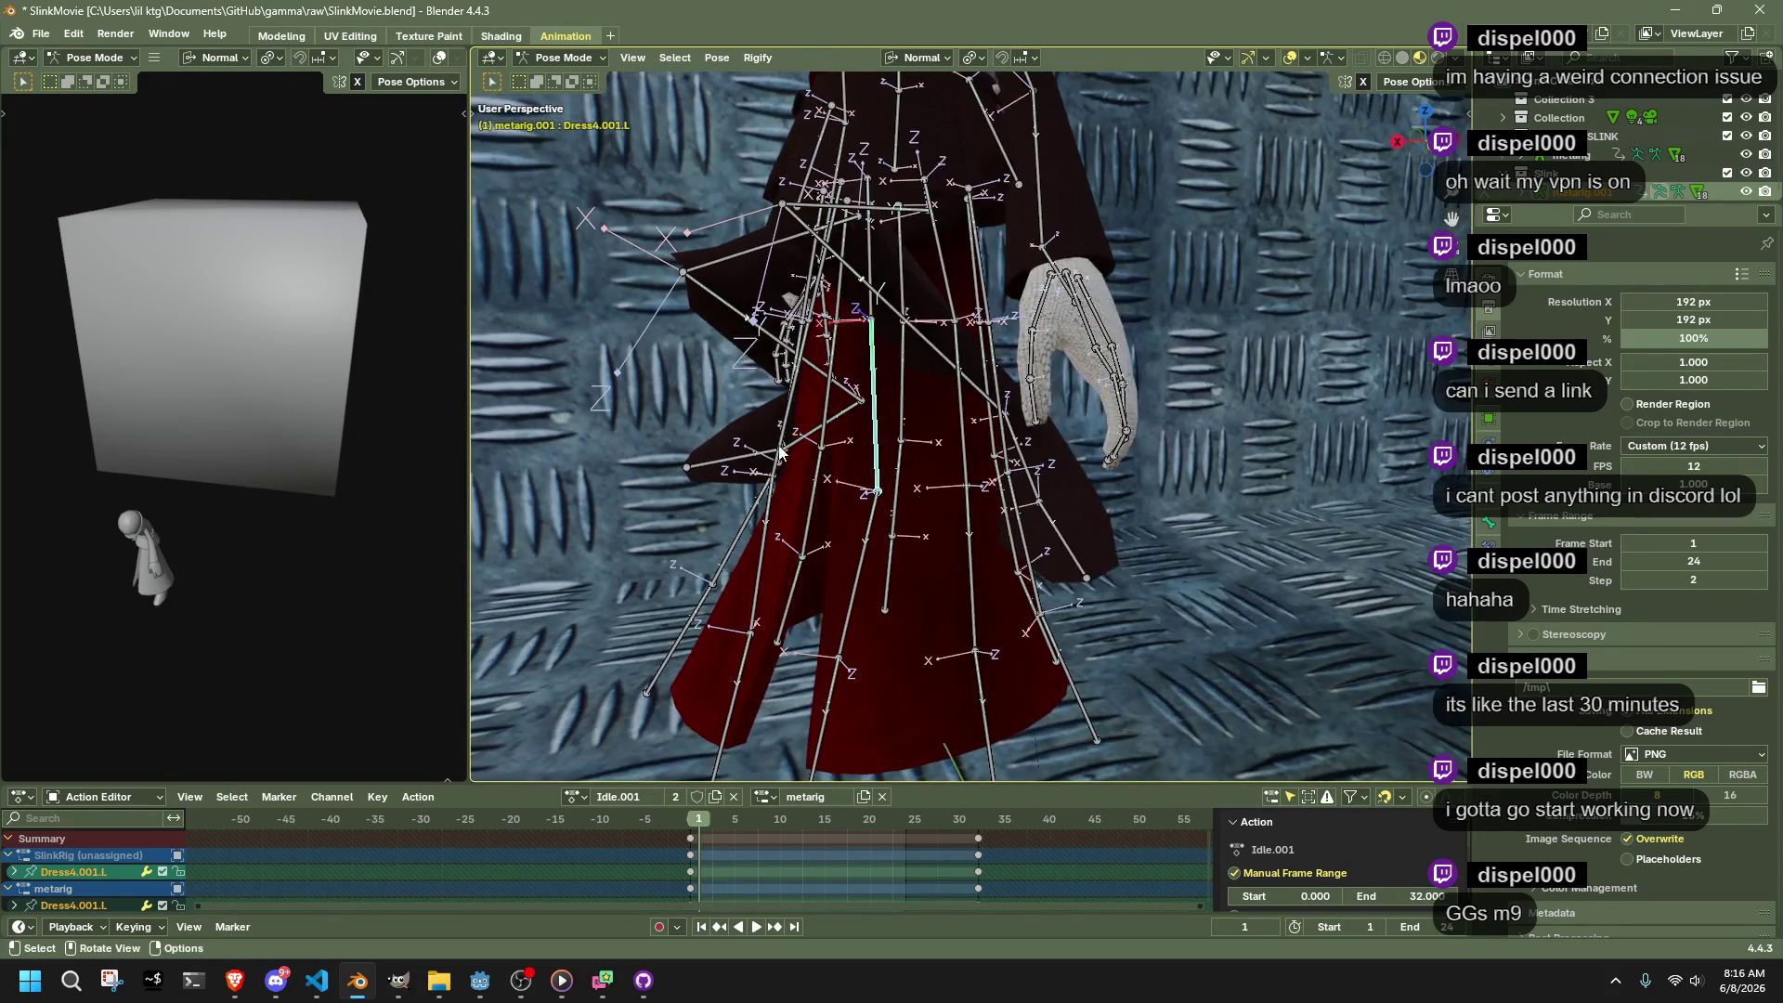
{"action": "key", "text": "g"}
{"action": "left_click", "coordinate": [505, 184]}
{"action": "mouse_move", "coordinate": [506, 184]}
{"action": "left_mouse_down"}
{"action": "mouse_move", "coordinate": [1122, 320]}
{"action": "mouse_move", "coordinate": [717, 379]}
{"action": "left_mouse_up"}
{"action": "key", "text": "g"}
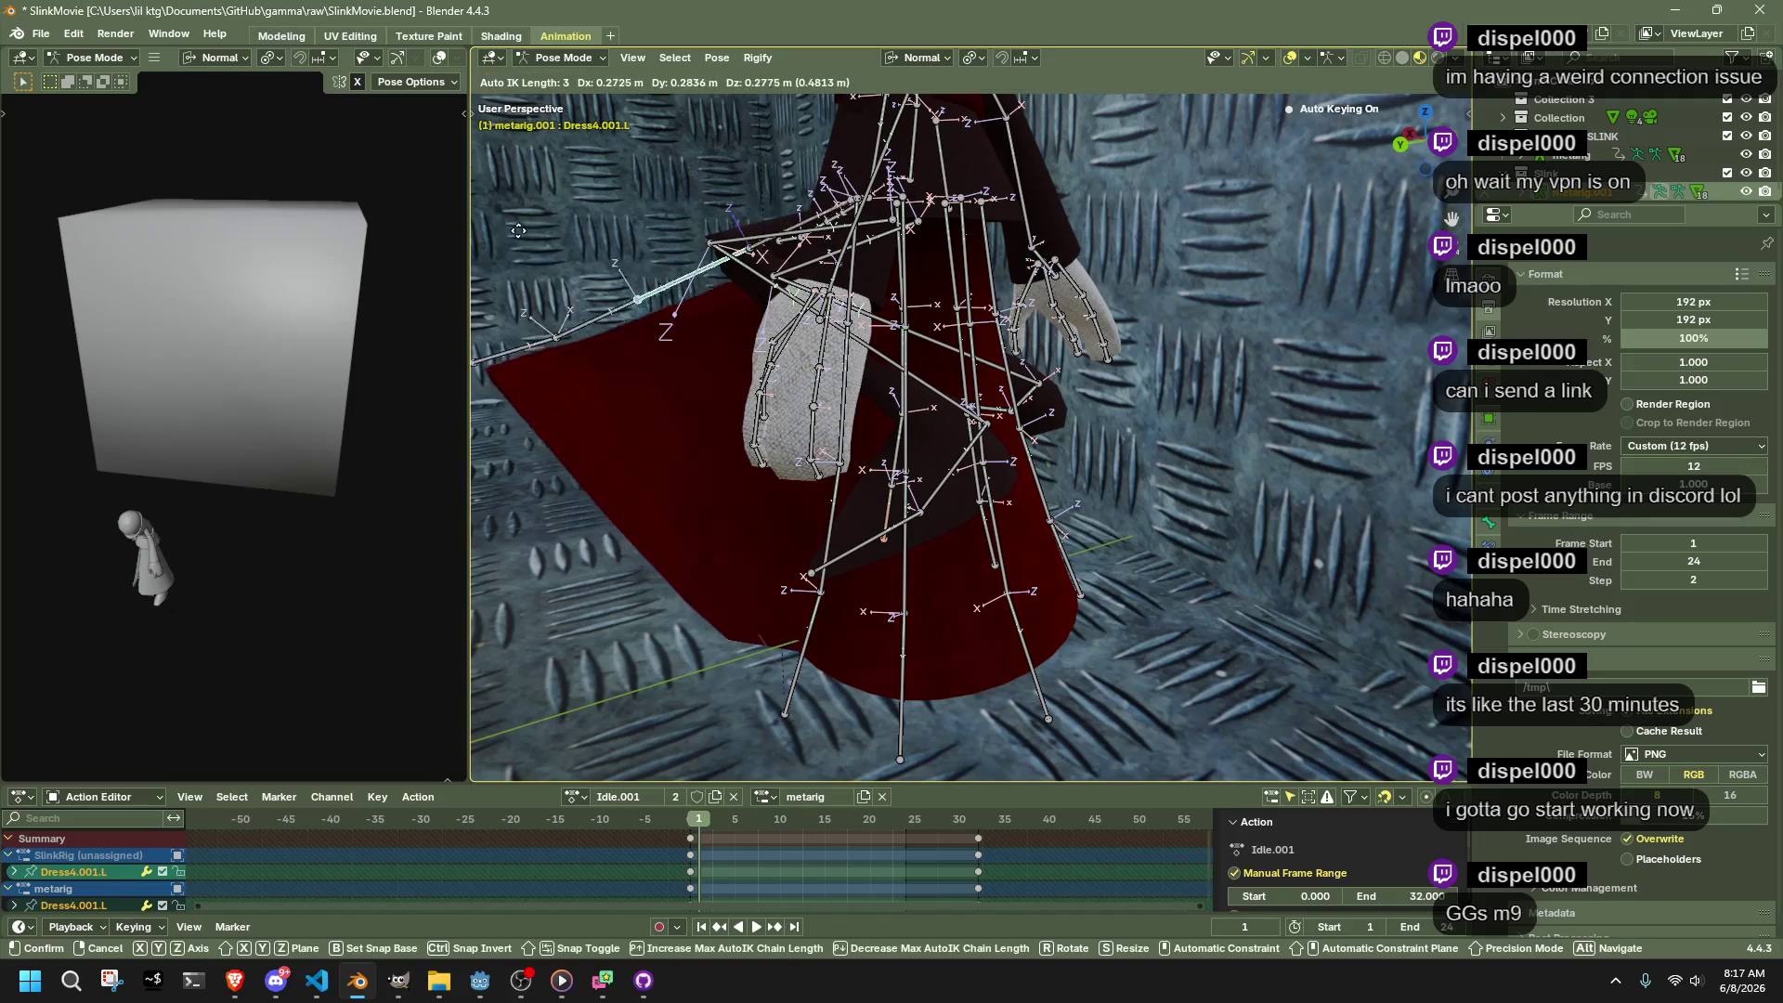
{"action": "left_click", "coordinate": [1466, 99]}
{"action": "mouse_move", "coordinate": [1466, 99]}
{"action": "left_mouse_down"}
{"action": "mouse_move", "coordinate": [1207, 390]}
{"action": "mouse_move", "coordinate": [1140, 516]}
{"action": "mouse_move", "coordinate": [1245, 520]}
{"action": "mouse_move", "coordinate": [840, 431]}
{"action": "left_mouse_up"}
Move Dress0.L, Dress1.001.L and Dress2.002.L outward to lift the left side of the dress
{"action": "left_click", "coordinate": [1099, 478]}
{"action": "key", "text": "g"}
{"action": "left_click", "coordinate": [588, 356]}
{"action": "mouse_move", "coordinate": [588, 356]}
{"action": "left_mouse_down"}
{"action": "mouse_move", "coordinate": [1060, 442]}
{"action": "mouse_move", "coordinate": [1158, 393]}
{"action": "mouse_move", "coordinate": [929, 414]}
{"action": "mouse_move", "coordinate": [807, 395]}
{"action": "left_mouse_up"}
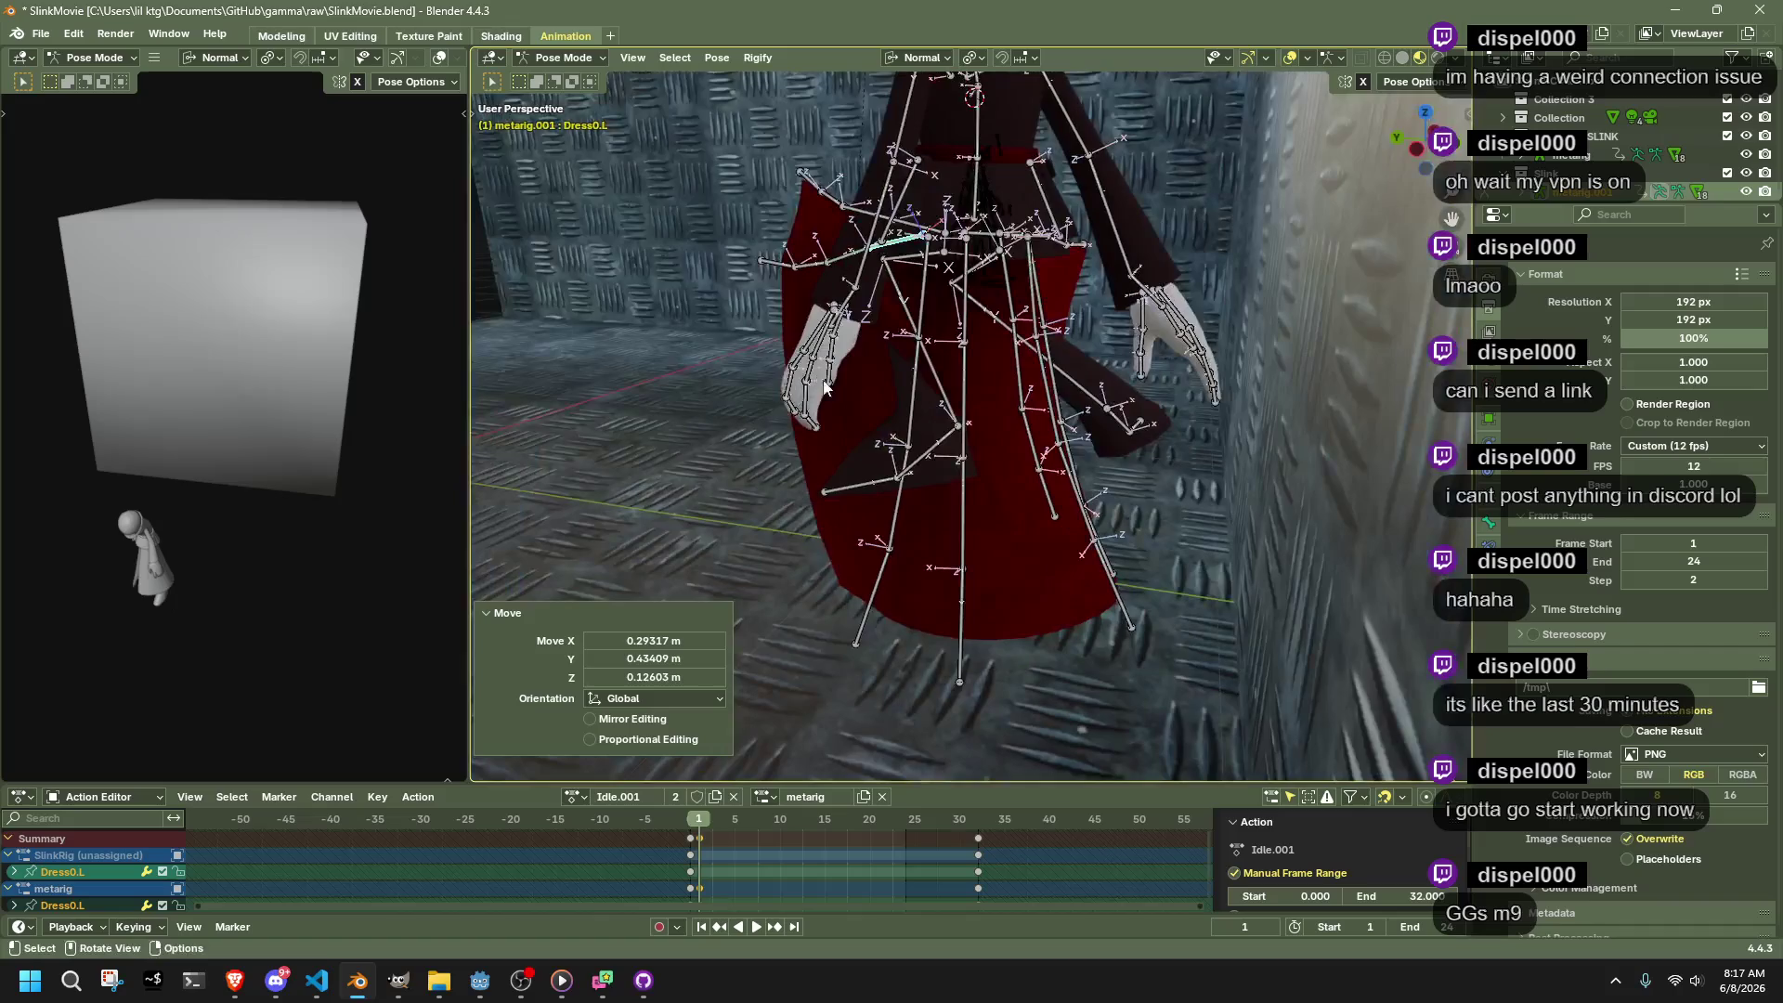
{"action": "left_click", "coordinate": [917, 375]}
{"action": "key", "text": "g"}
{"action": "left_click", "coordinate": [1022, 557]}
{"action": "mouse_move", "coordinate": [1022, 558]}
{"action": "left_mouse_down"}
{"action": "mouse_move", "coordinate": [1033, 580]}
{"action": "mouse_move", "coordinate": [978, 525]}
{"action": "mouse_move", "coordinate": [1080, 477]}
{"action": "mouse_move", "coordinate": [1189, 381]}
{"action": "left_mouse_up"}
{"action": "left_click", "coordinate": [1194, 377]}
{"action": "key", "text": "g"}
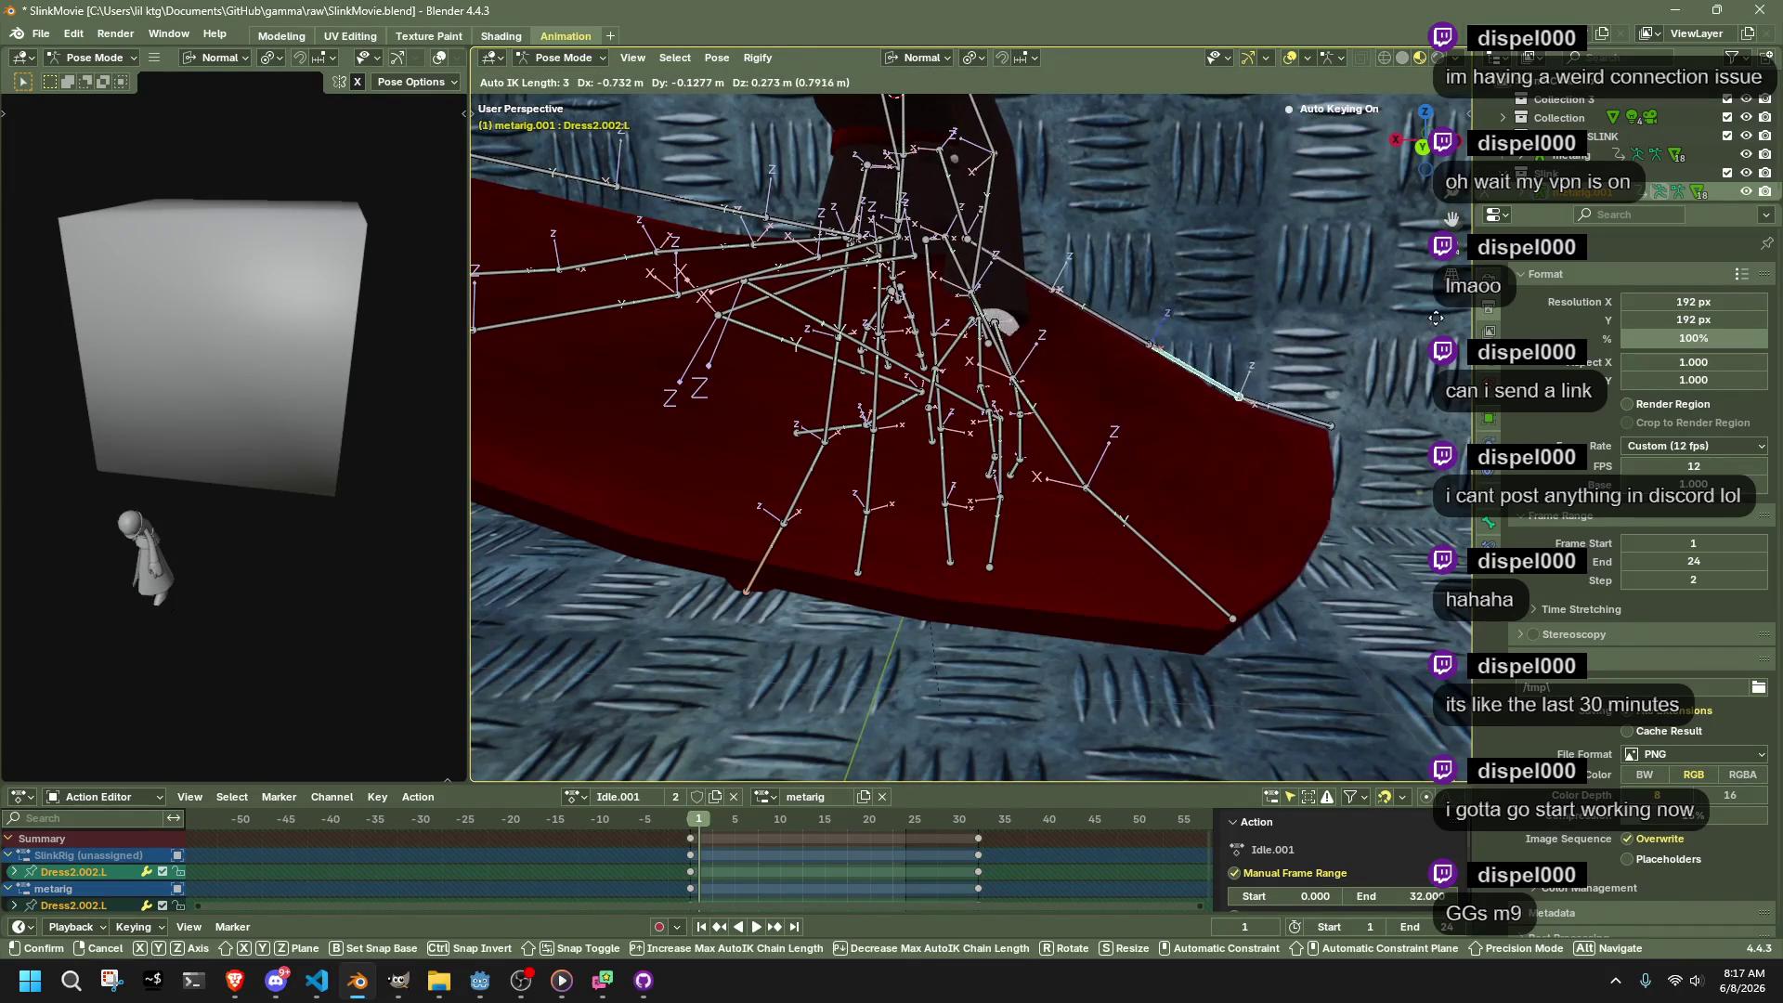
{"action": "left_click", "coordinate": [1354, 225]}
{"action": "mouse_move", "coordinate": [1355, 225]}
{"action": "left_mouse_down"}
{"action": "mouse_move", "coordinate": [1206, 466]}
{"action": "mouse_move", "coordinate": [1215, 303]}
{"action": "mouse_move", "coordinate": [1329, 409]}
{"action": "mouse_move", "coordinate": [1169, 383]}
{"action": "mouse_move", "coordinate": [1024, 414]}
{"action": "mouse_move", "coordinate": [1279, 338]}
{"action": "mouse_move", "coordinate": [1016, 327]}
{"action": "mouse_move", "coordinate": [956, 451]}
{"action": "mouse_move", "coordinate": [1001, 460]}
{"action": "left_mouse_up"}
{"action": "left_click", "coordinate": [1215, 297]}
Rotate the right foot to -129° on its X axis and reposition the shin
{"action": "left_click", "coordinate": [957, 450]}
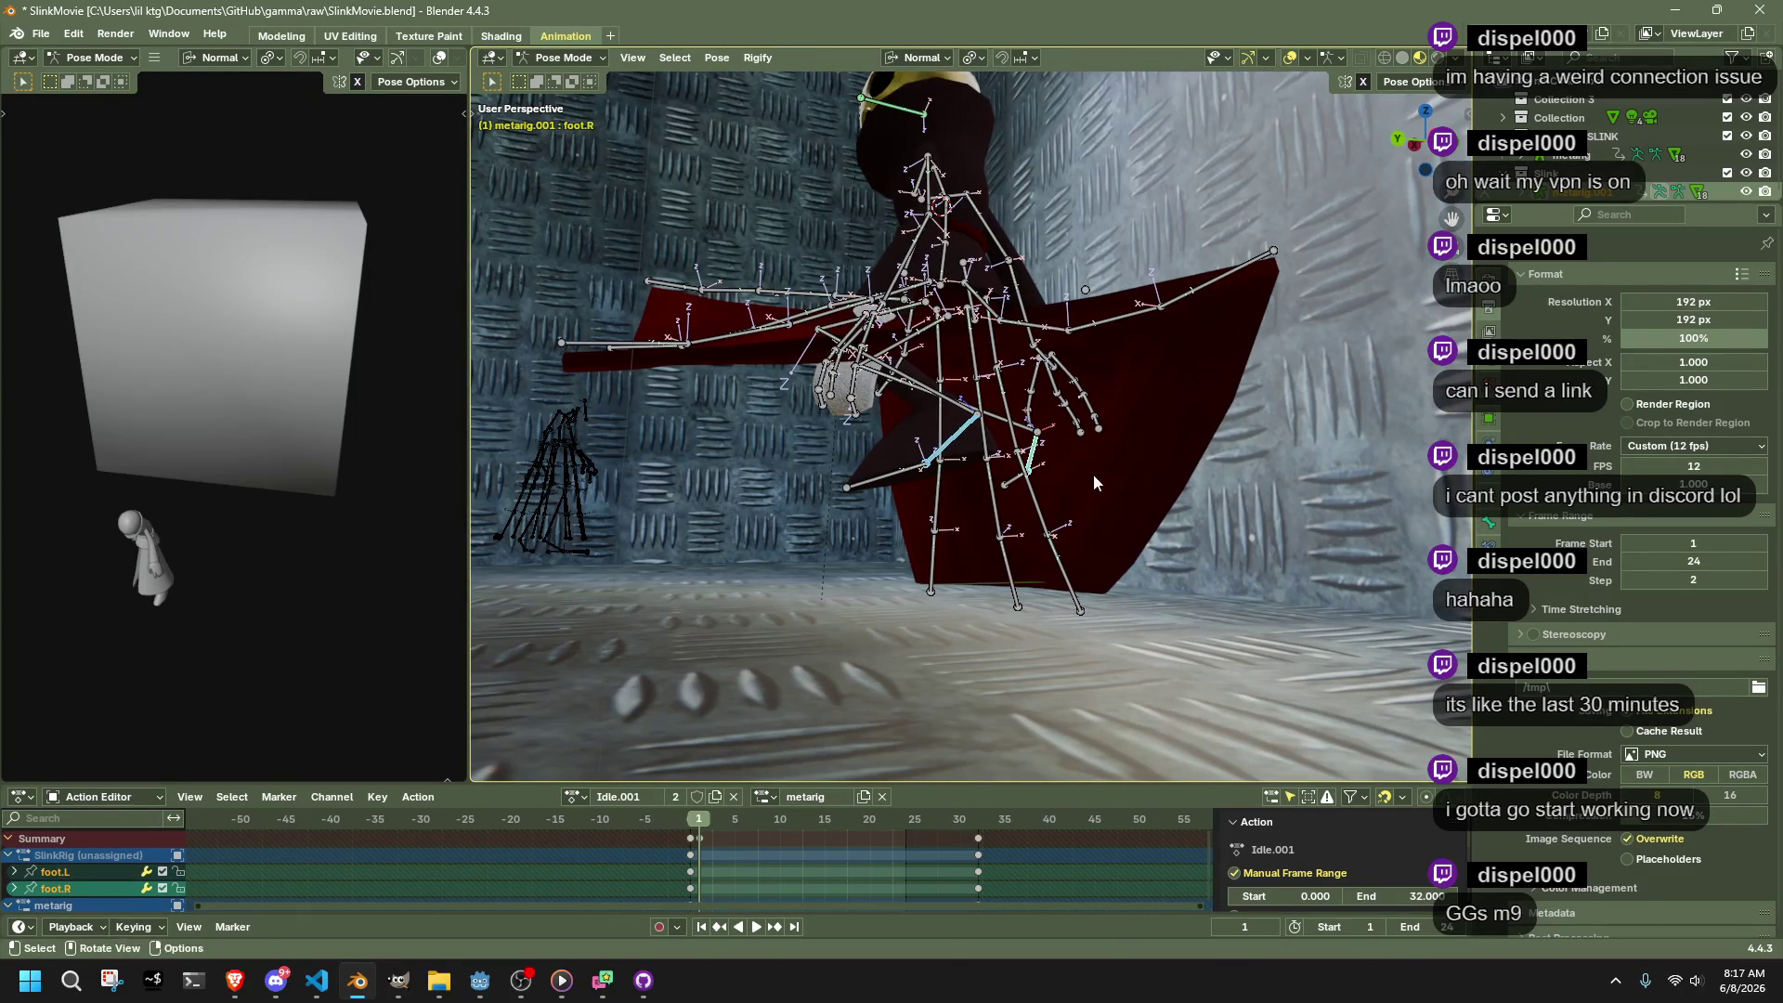
{"action": "key", "text": "r"}
{"action": "key", "text": "x"}
{"action": "left_click", "coordinate": [982, 199]}
{"action": "left_click", "coordinate": [984, 418]}
{"action": "left_click_drag", "start_coordinate": [970, 409], "coordinate": [1106, 478]}
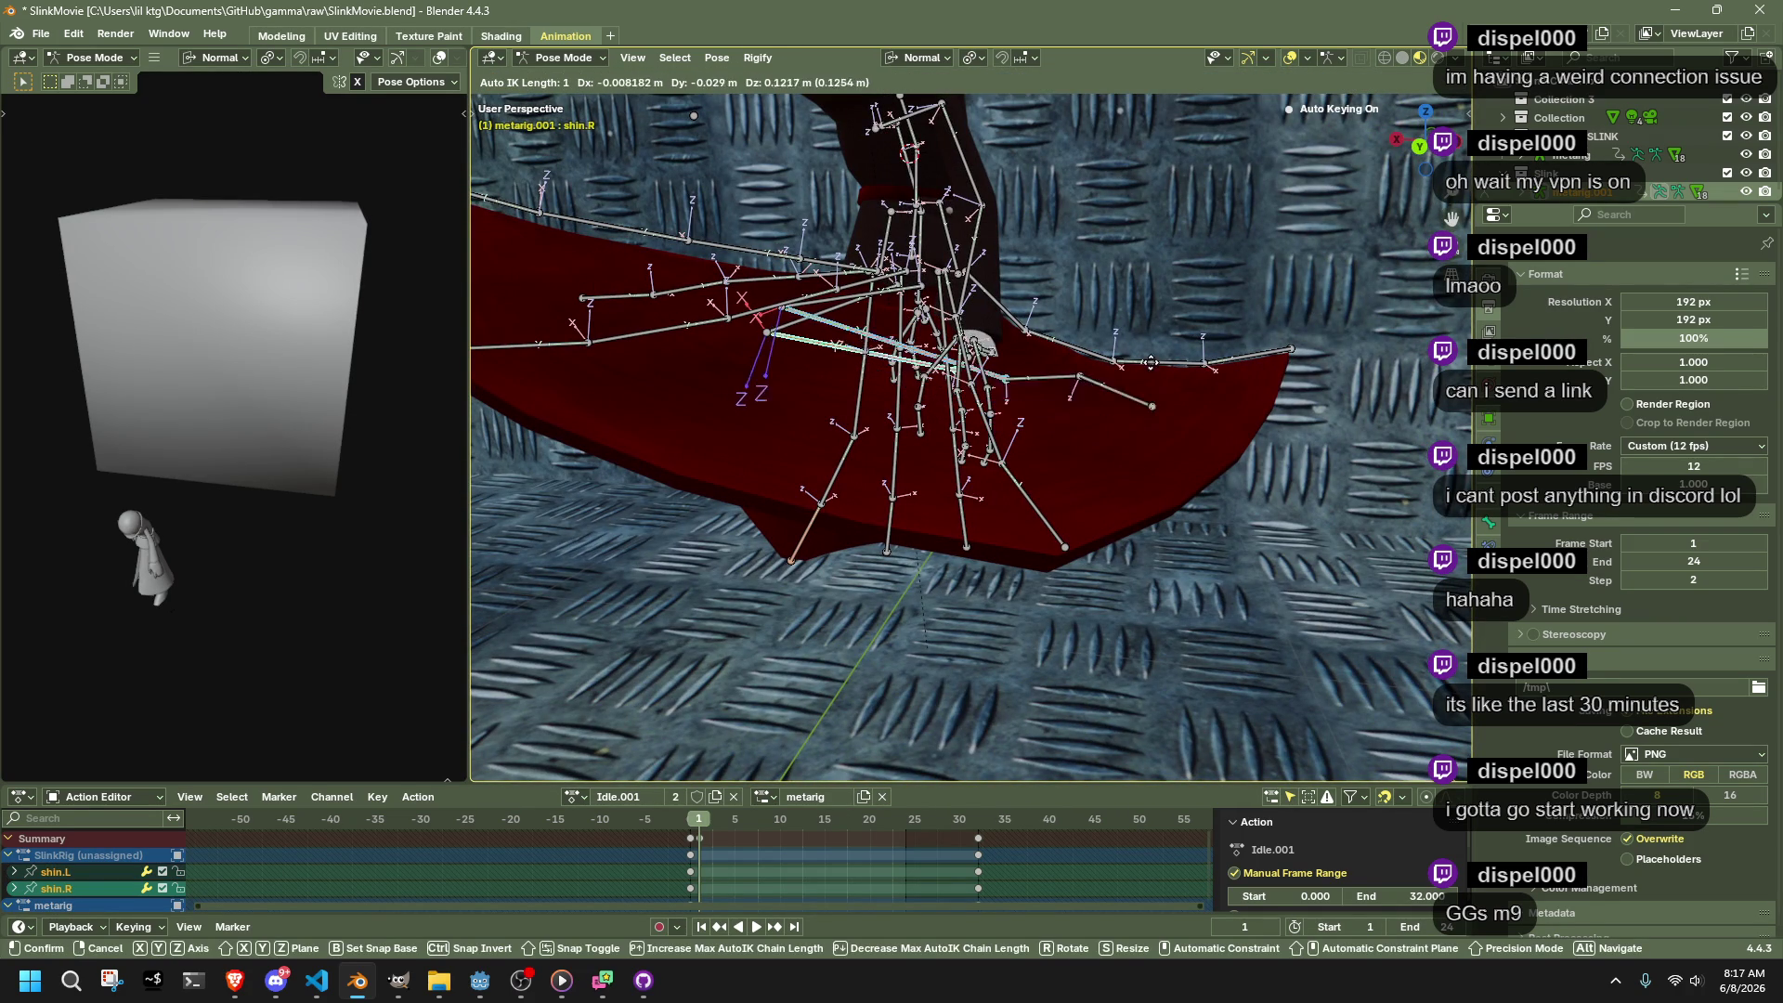
{"action": "left_click", "coordinate": [1106, 353]}
{"action": "mouse_move", "coordinate": [1105, 353]}
{"action": "left_mouse_down"}
{"action": "mouse_move", "coordinate": [1065, 376]}
{"action": "mouse_move", "coordinate": [858, 389]}
{"action": "mouse_move", "coordinate": [916, 397]}
{"action": "mouse_move", "coordinate": [886, 405]}
{"action": "mouse_move", "coordinate": [955, 232]}
{"action": "left_mouse_up"}
{"action": "left_click", "coordinate": [955, 232]}
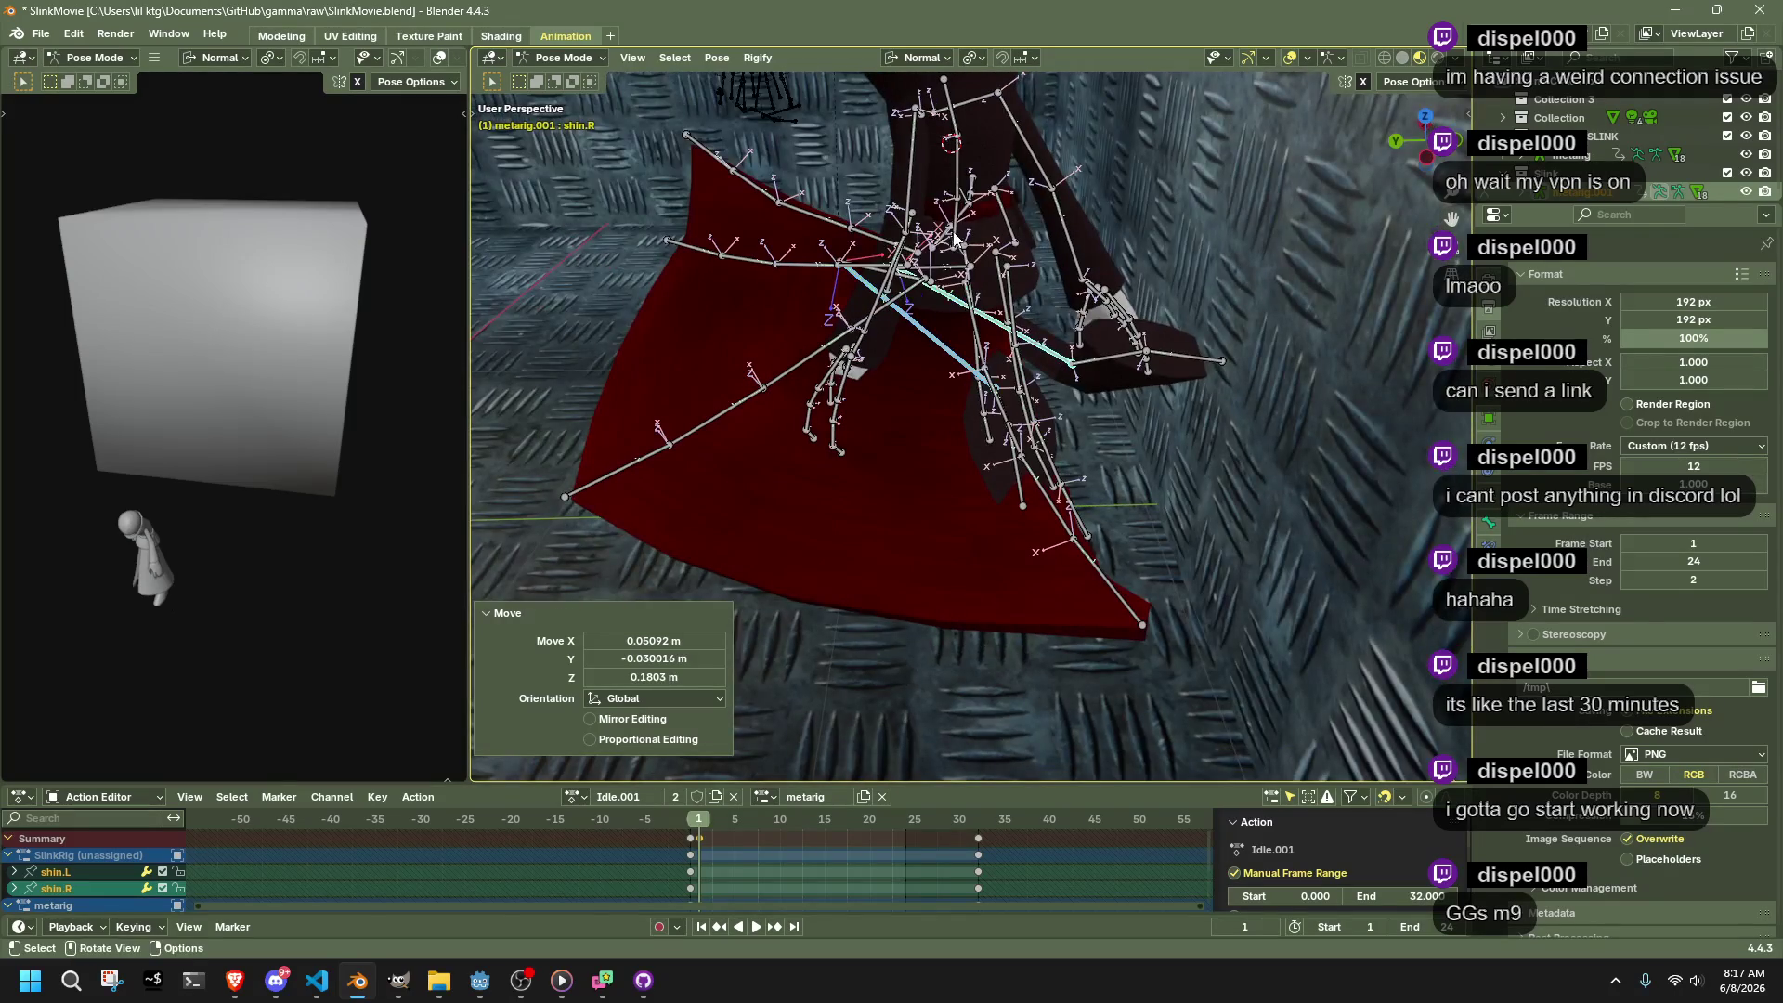
Tilt the pelvis -23.1° on its Y axis and shift it twice along Y
{"action": "key", "text": "r"}
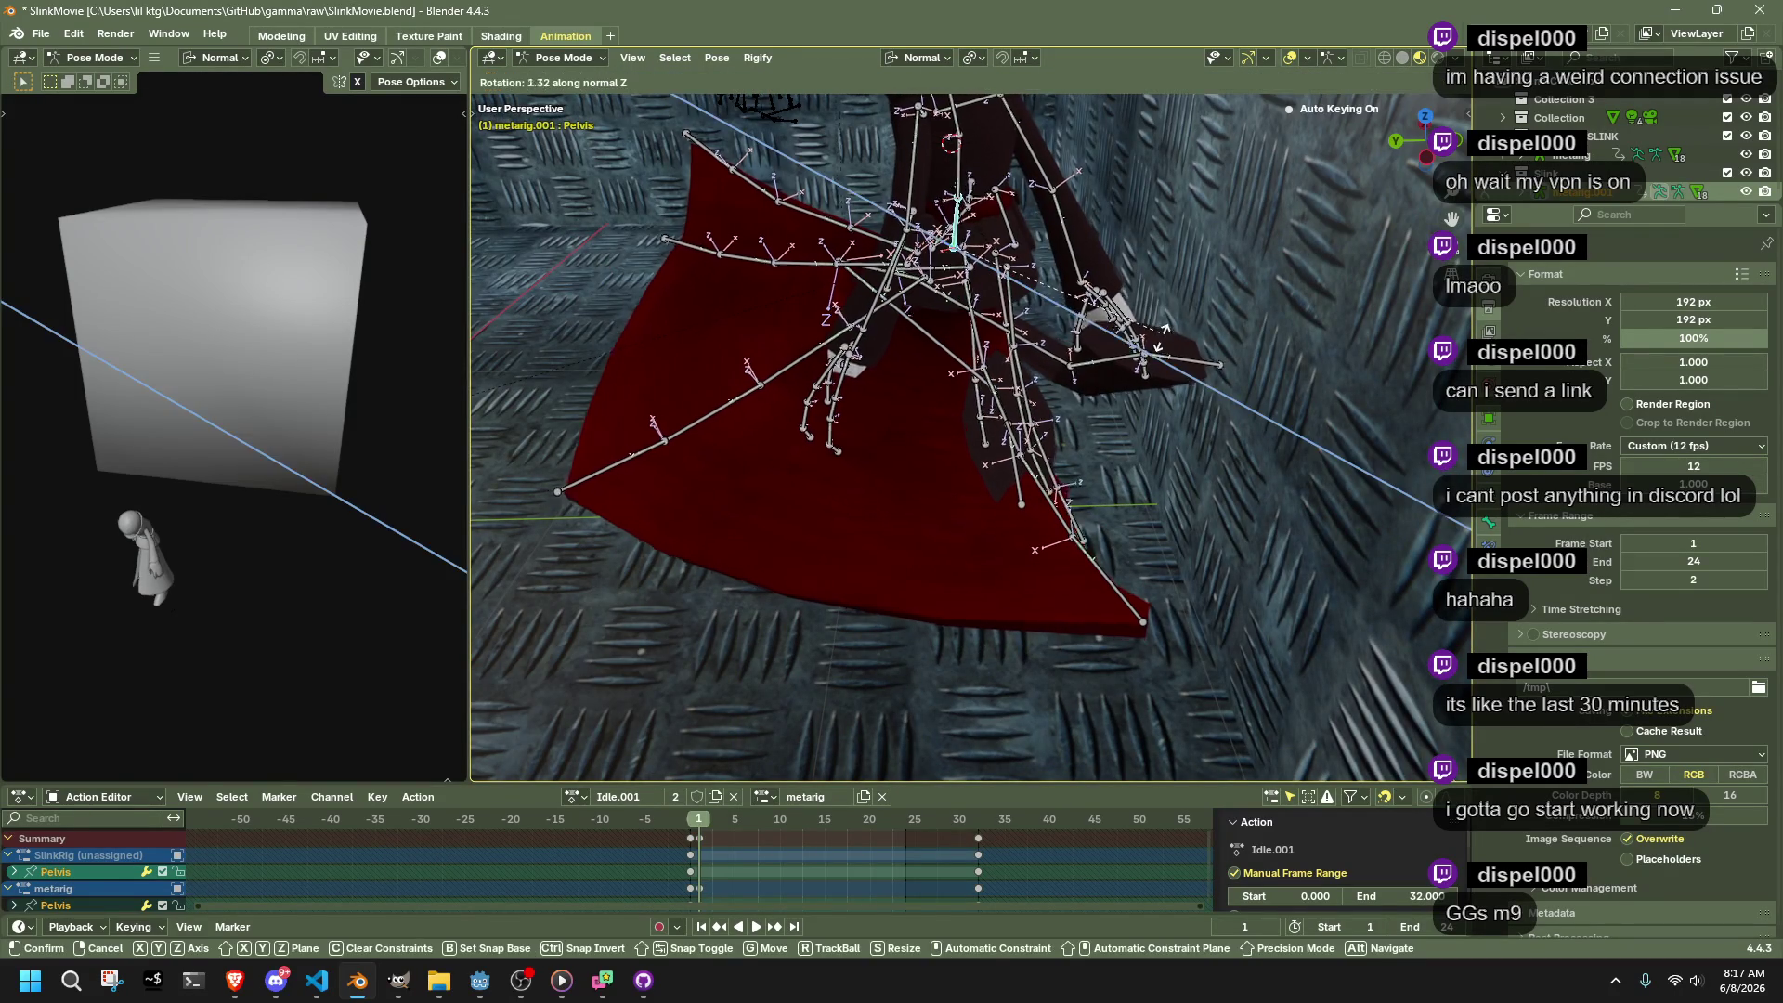
{"action": "key", "text": "y"}
{"action": "left_click", "coordinate": [1113, 406]}
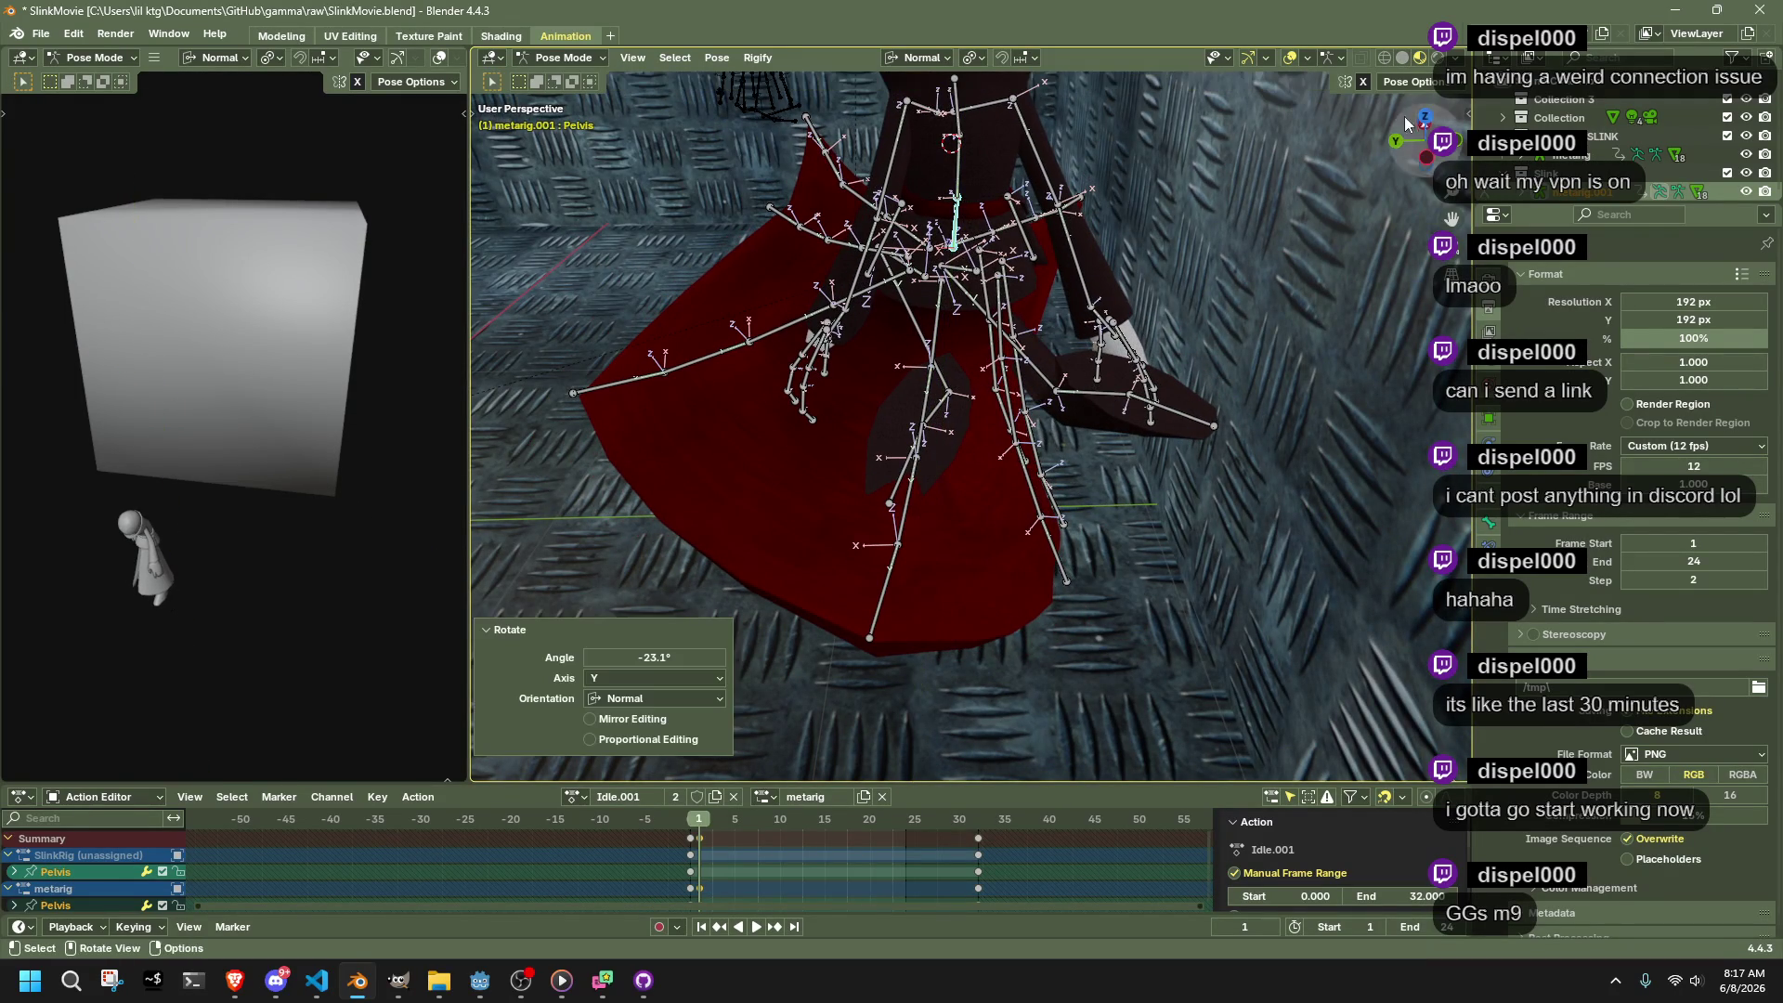
{"action": "mouse_move", "coordinate": [1148, 319]}
{"action": "left_mouse_down"}
{"action": "mouse_move", "coordinate": [1174, 370]}
{"action": "mouse_move", "coordinate": [1152, 433]}
{"action": "mouse_move", "coordinate": [1112, 461]}
{"action": "mouse_move", "coordinate": [1295, 410]}
{"action": "mouse_move", "coordinate": [1346, 438]}
{"action": "left_mouse_up"}
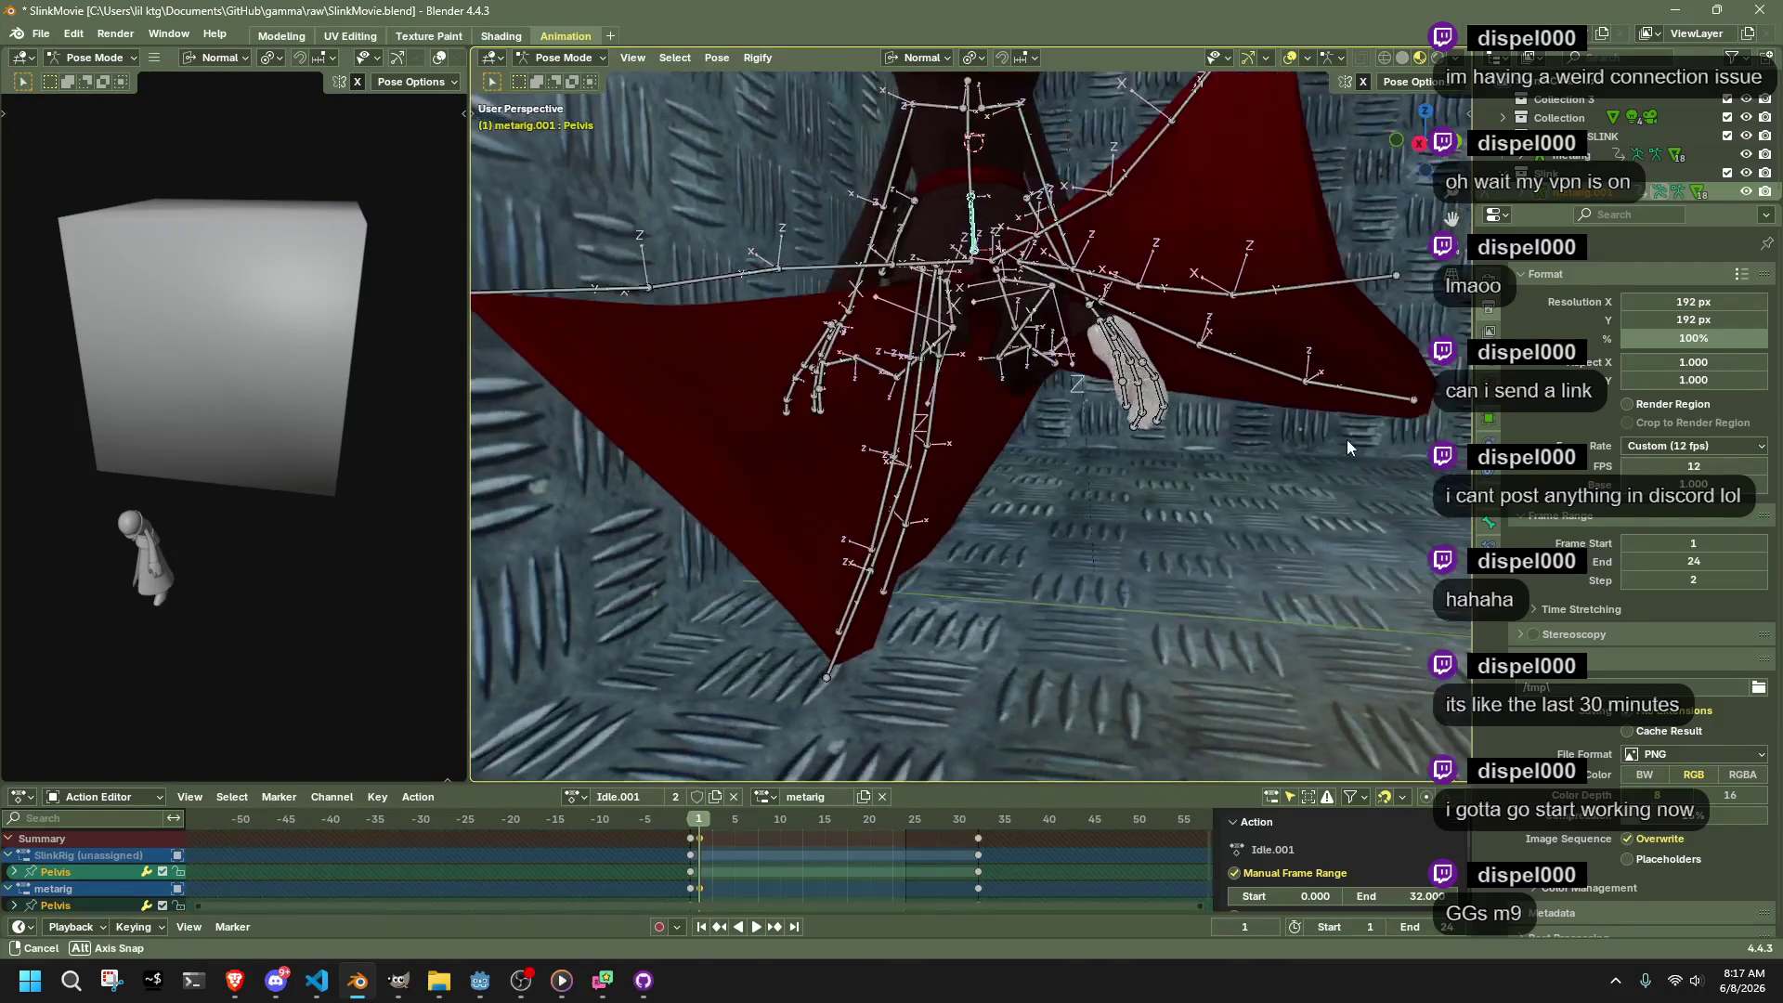
{"action": "key", "text": "g"}
{"action": "key", "text": "y"}
{"action": "left_click", "coordinate": [1236, 639]}
{"action": "left_click_drag", "start_coordinate": [1226, 637], "coordinate": [1033, 609]}
{"action": "key", "text": "g"}
{"action": "key", "text": "y"}
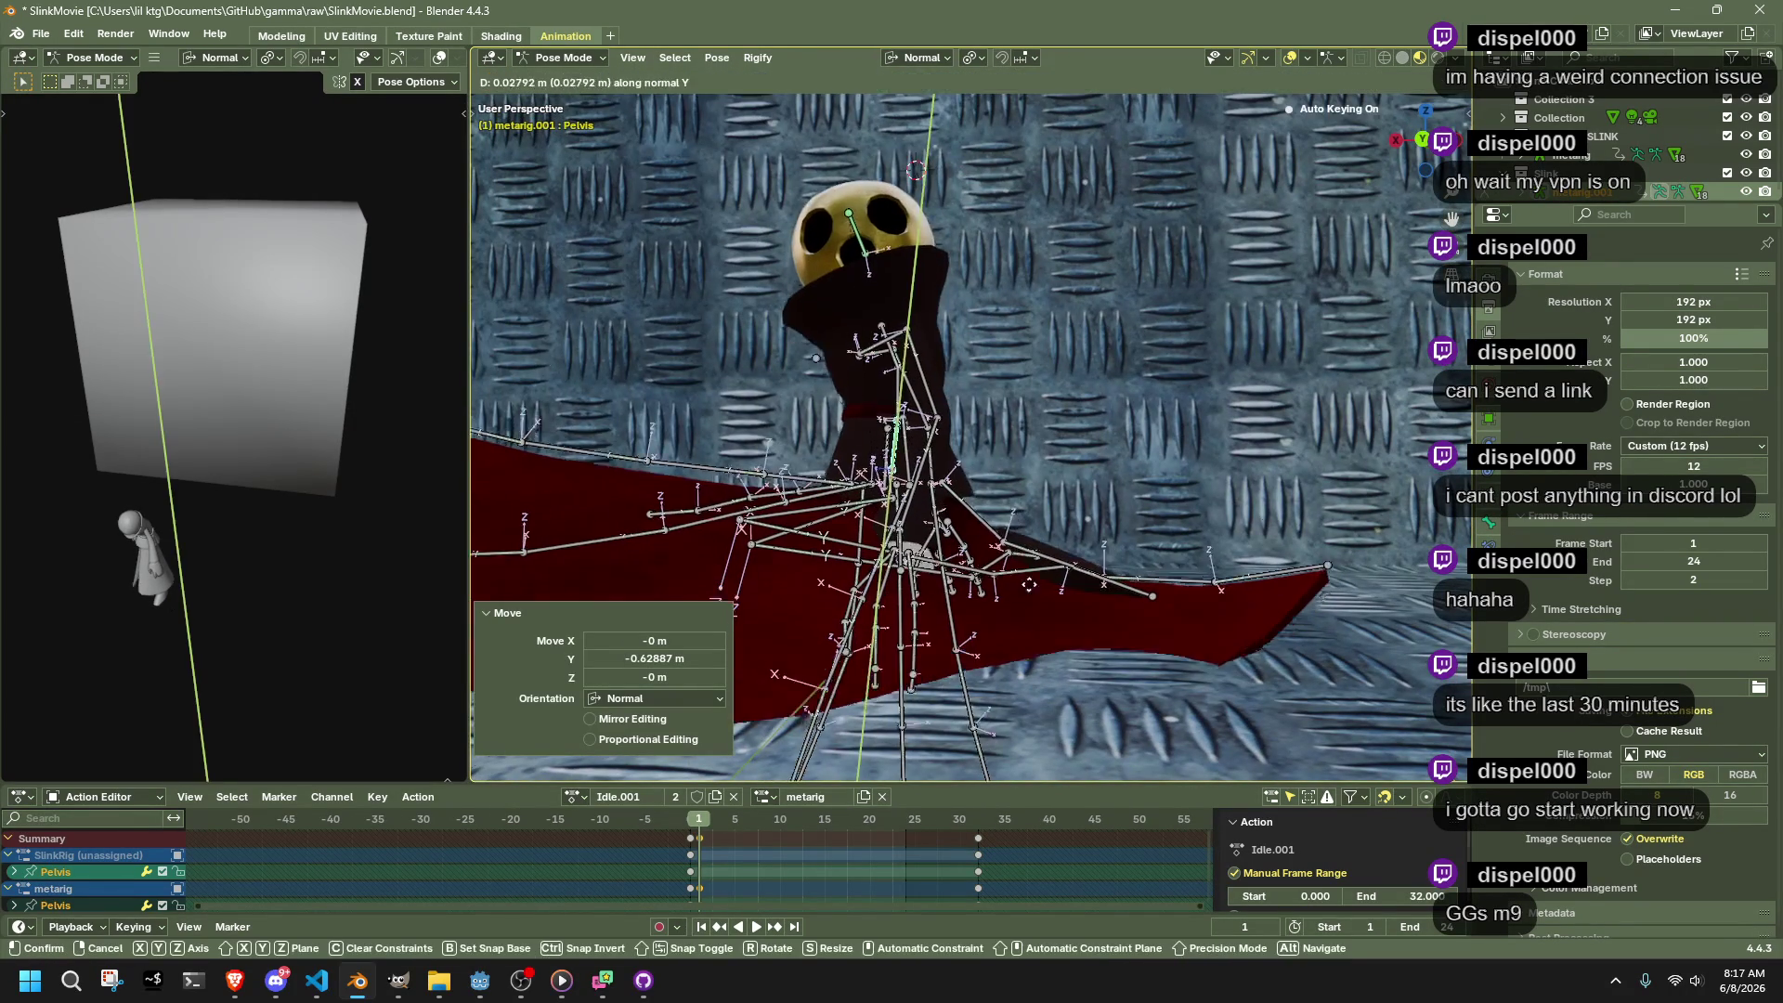
{"action": "left_click", "coordinate": [1026, 433]}
{"action": "mouse_move", "coordinate": [1026, 433]}
{"action": "left_mouse_down"}
{"action": "mouse_move", "coordinate": [1078, 438]}
{"action": "mouse_move", "coordinate": [962, 458]}
{"action": "mouse_move", "coordinate": [1012, 471]}
{"action": "mouse_move", "coordinate": [1315, 209]}
{"action": "left_mouse_up"}
In front view, move both shins with Auto IK (shin.R -0.189 m X, -0.141 m Z)
{"action": "left_click", "coordinate": [962, 458]}
{"action": "left_click", "coordinate": [933, 458], "text": "shift"}
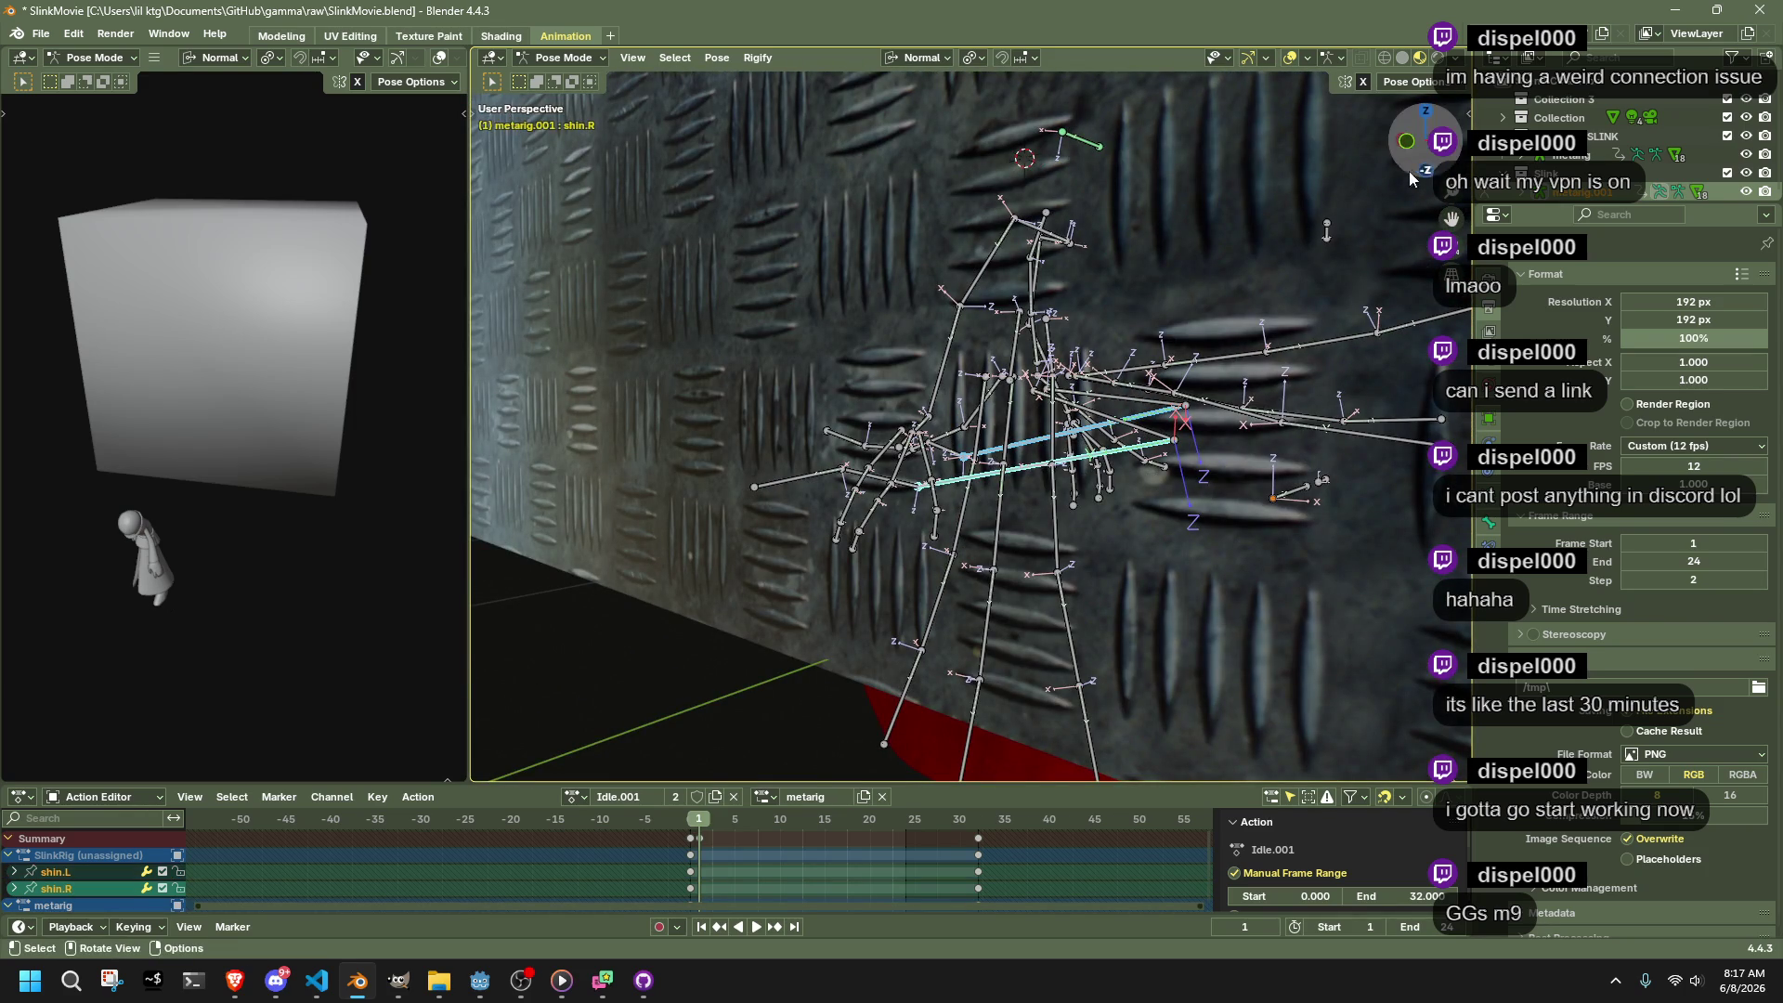
{"action": "left_click", "coordinate": [1424, 171]}
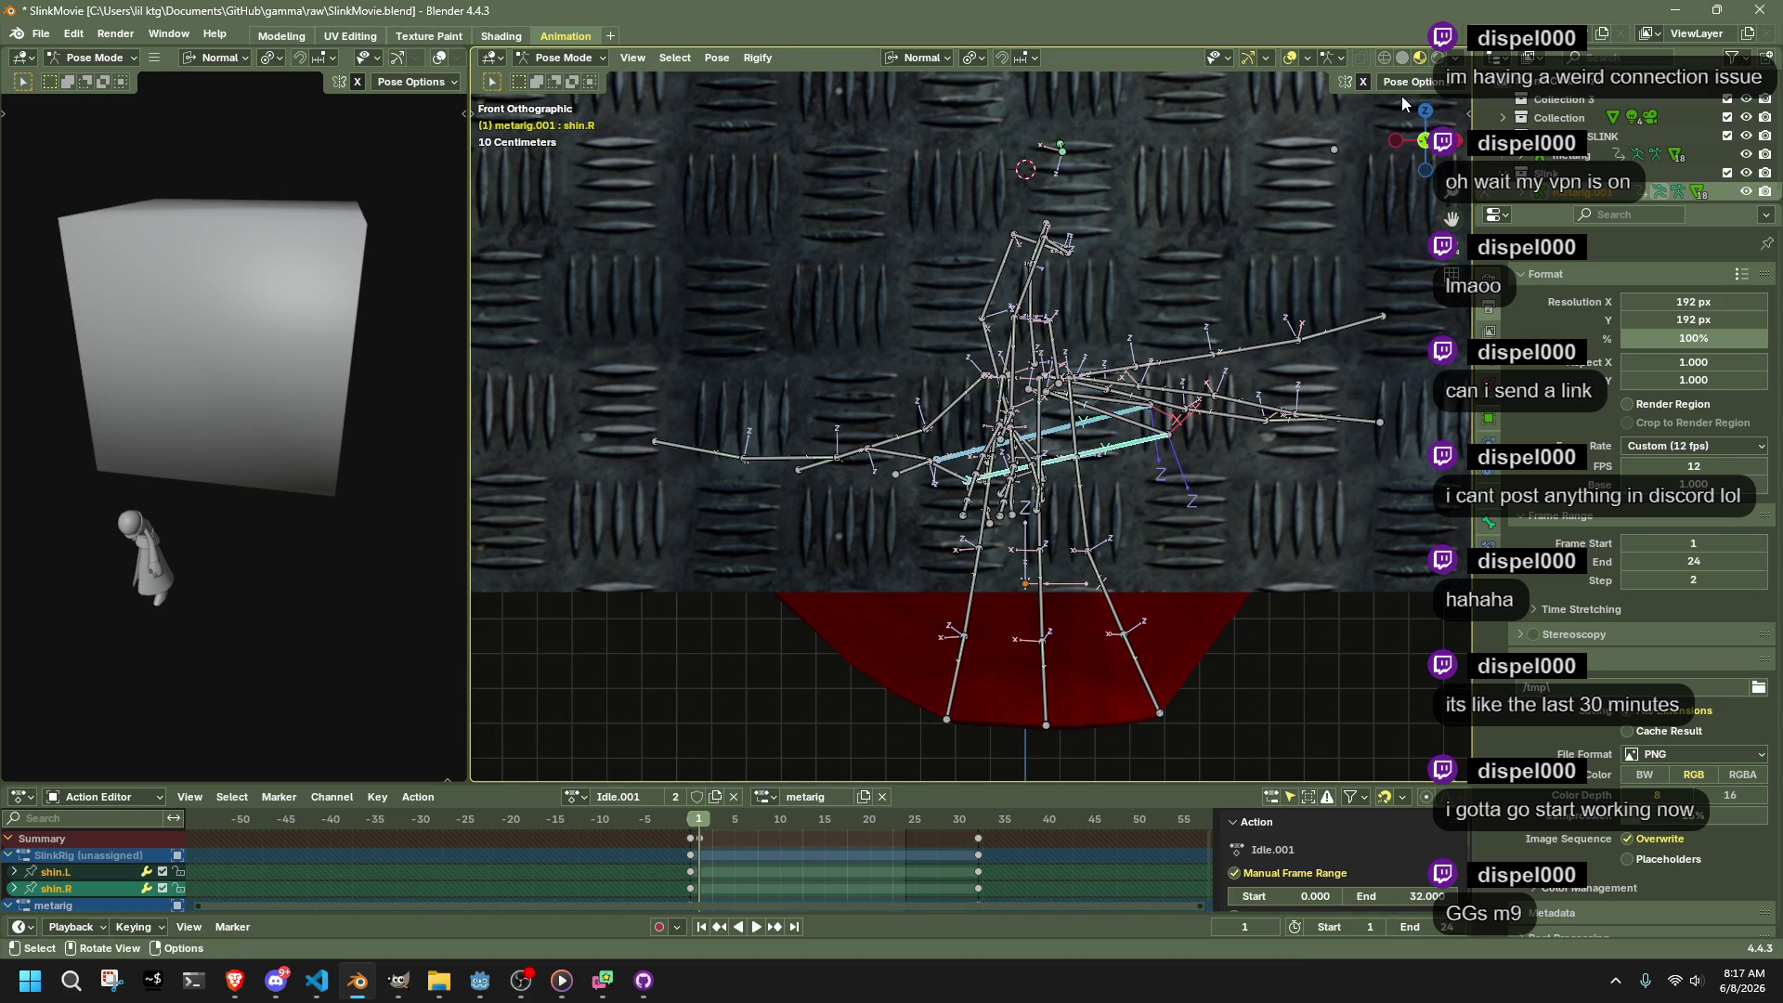
{"action": "key", "text": "g"}
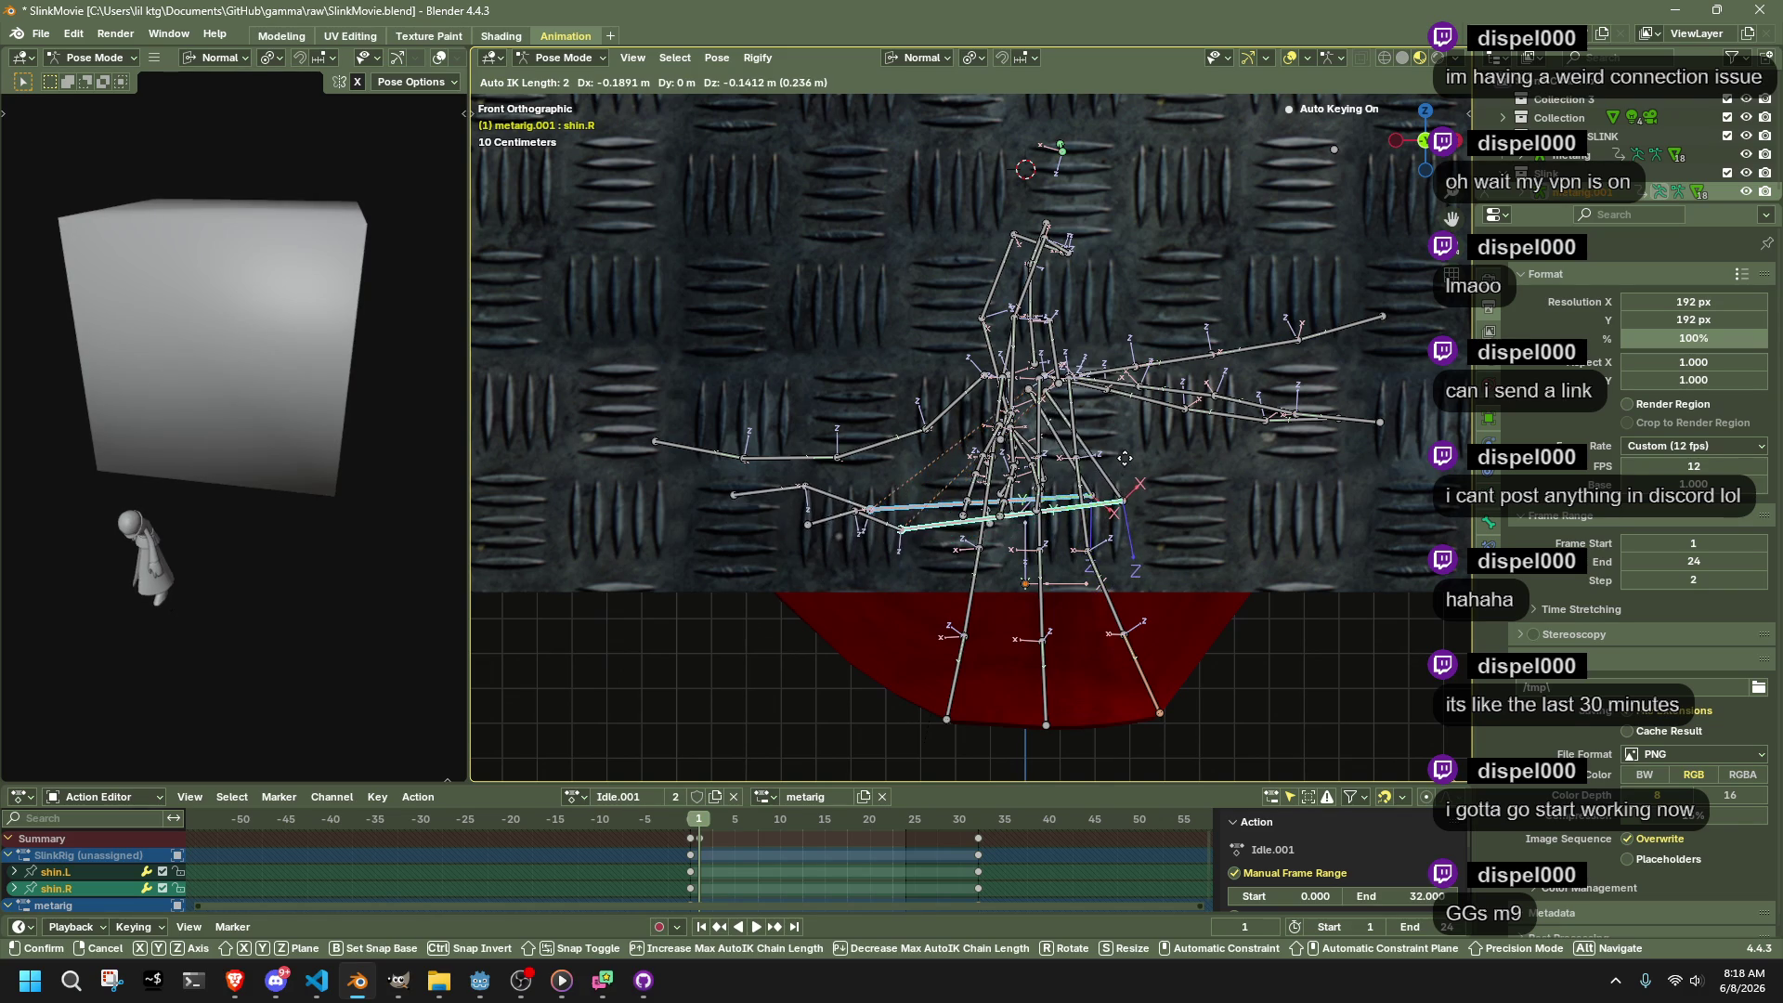
{"action": "left_click", "coordinate": [1125, 458]}
{"action": "left_click", "coordinate": [975, 321]}
{"action": "left_click", "coordinate": [1420, 81]}
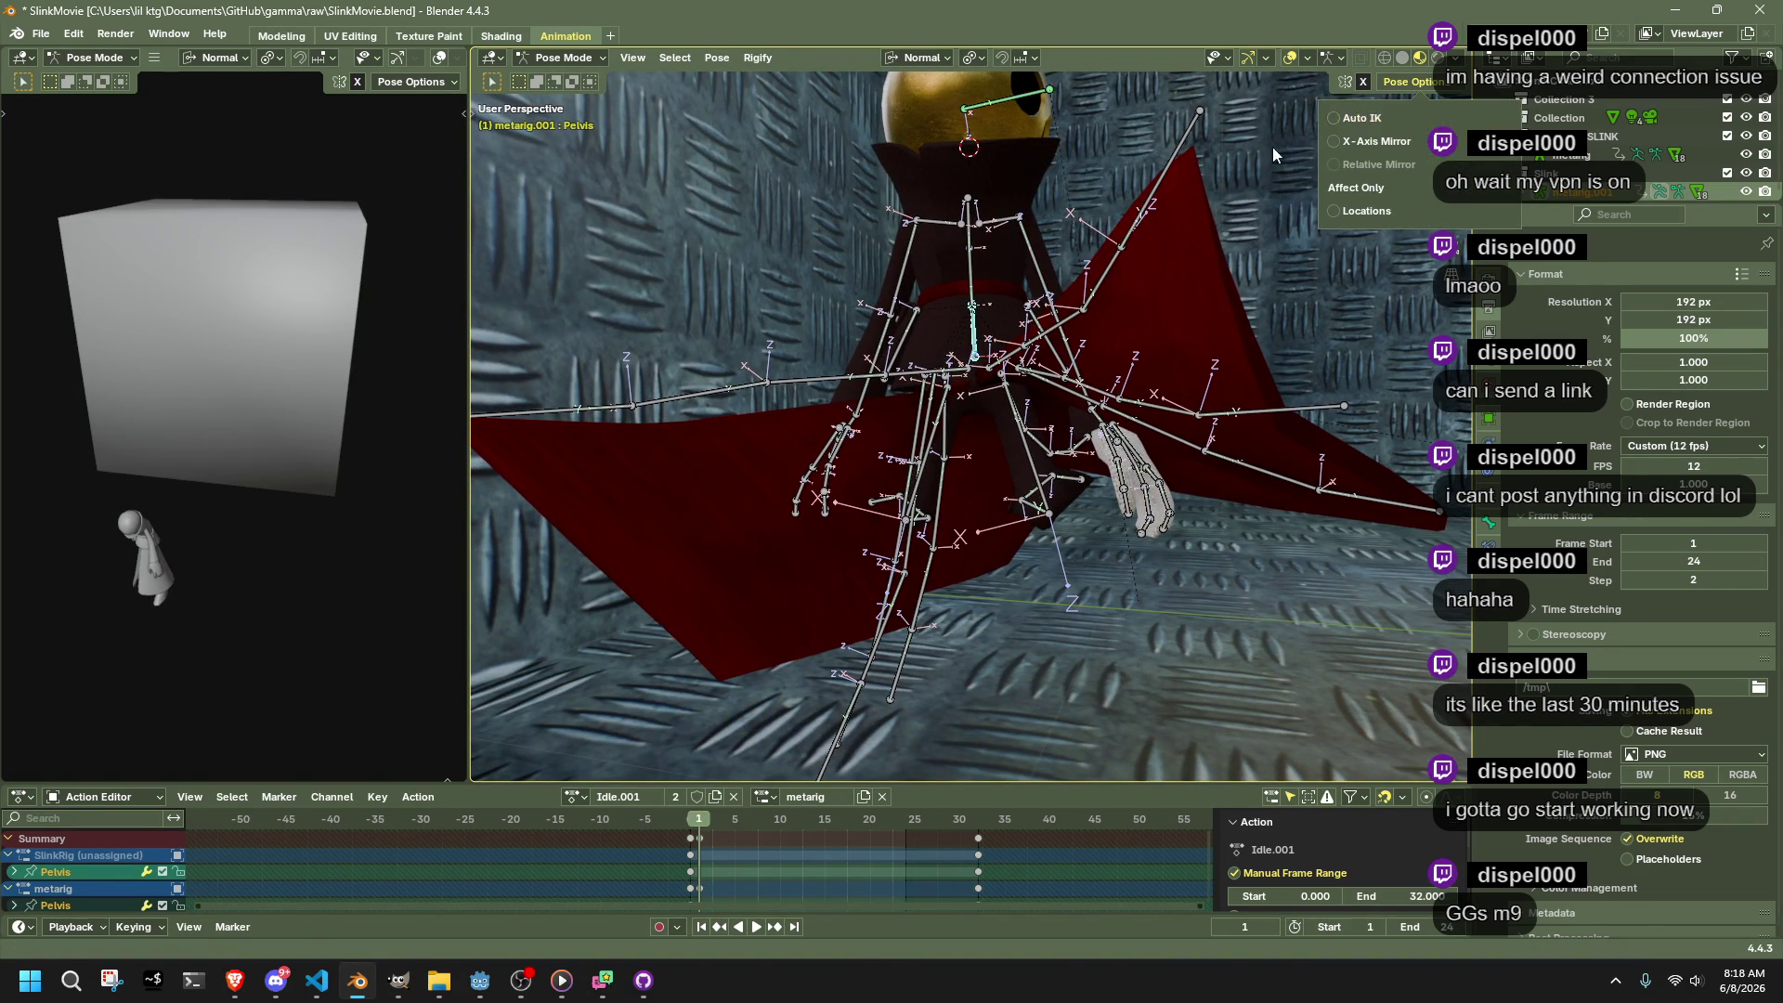
Shift the pelvis along the Y axis
{"action": "key", "text": "g"}
{"action": "key", "text": "z"}
{"action": "key", "text": "y"}
{"action": "left_click", "coordinate": [1096, 574]}
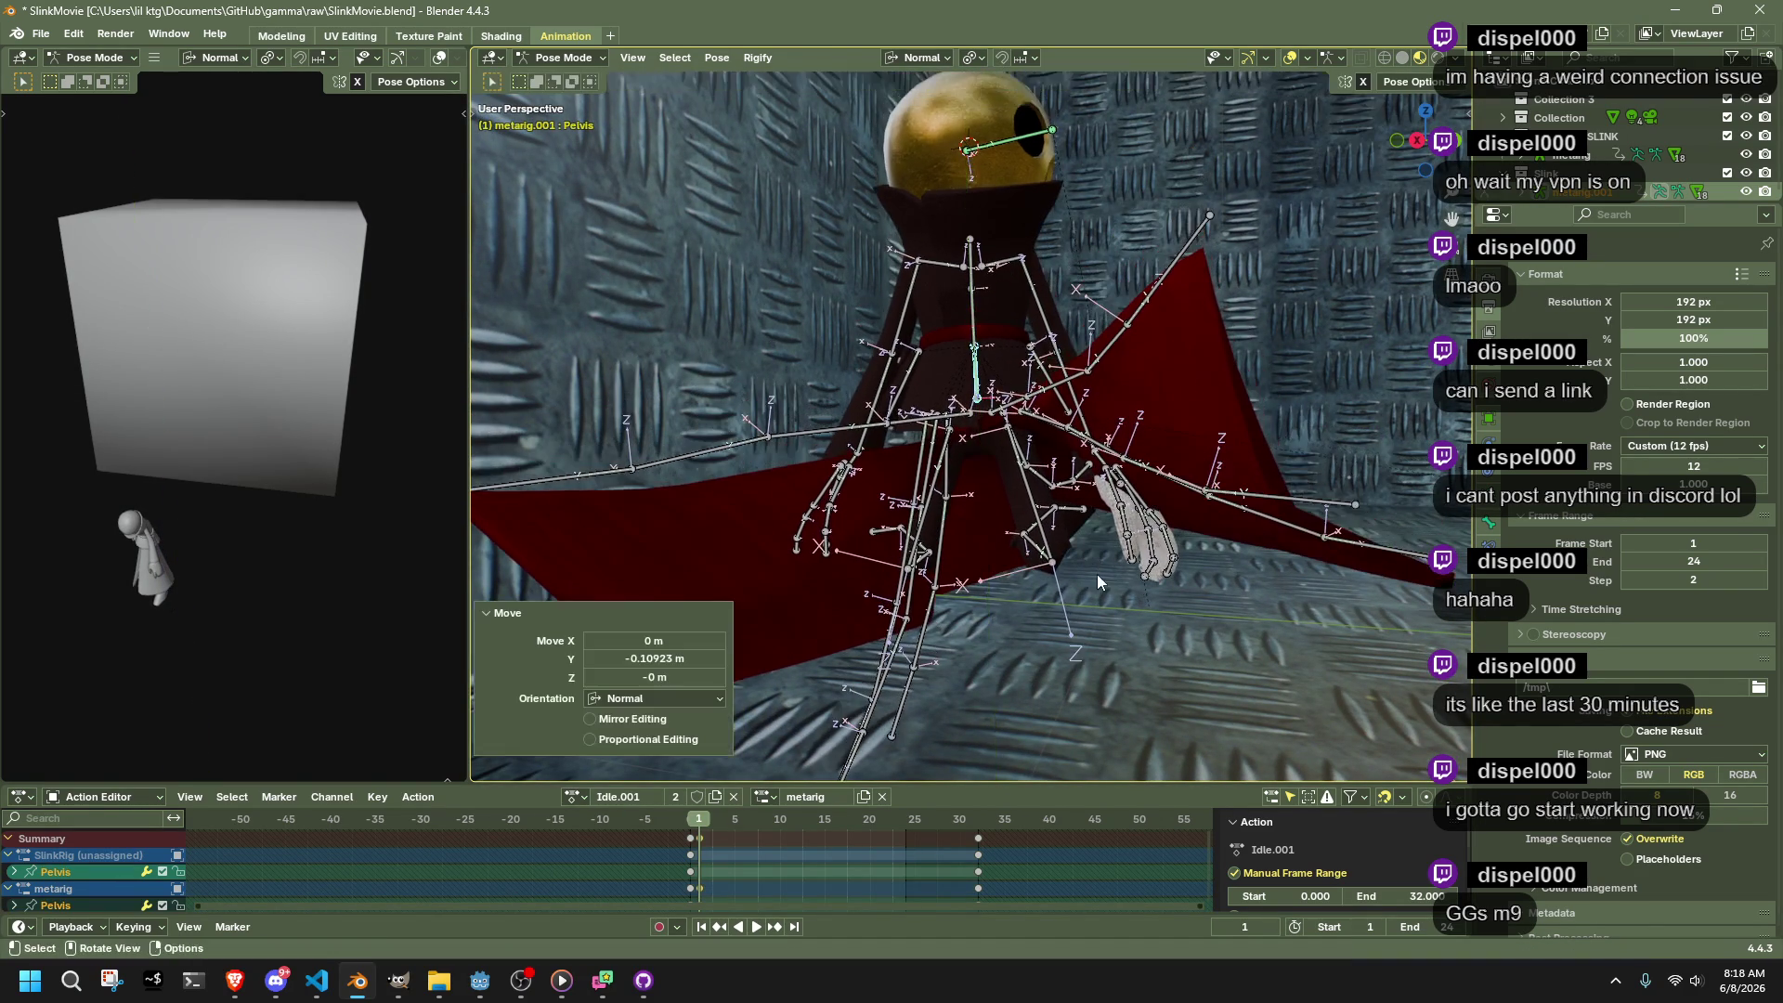
Move the Dress0.002.R bone outward on the right dress flap
{"action": "left_click", "coordinate": [931, 680]}
{"action": "key", "text": "r"}
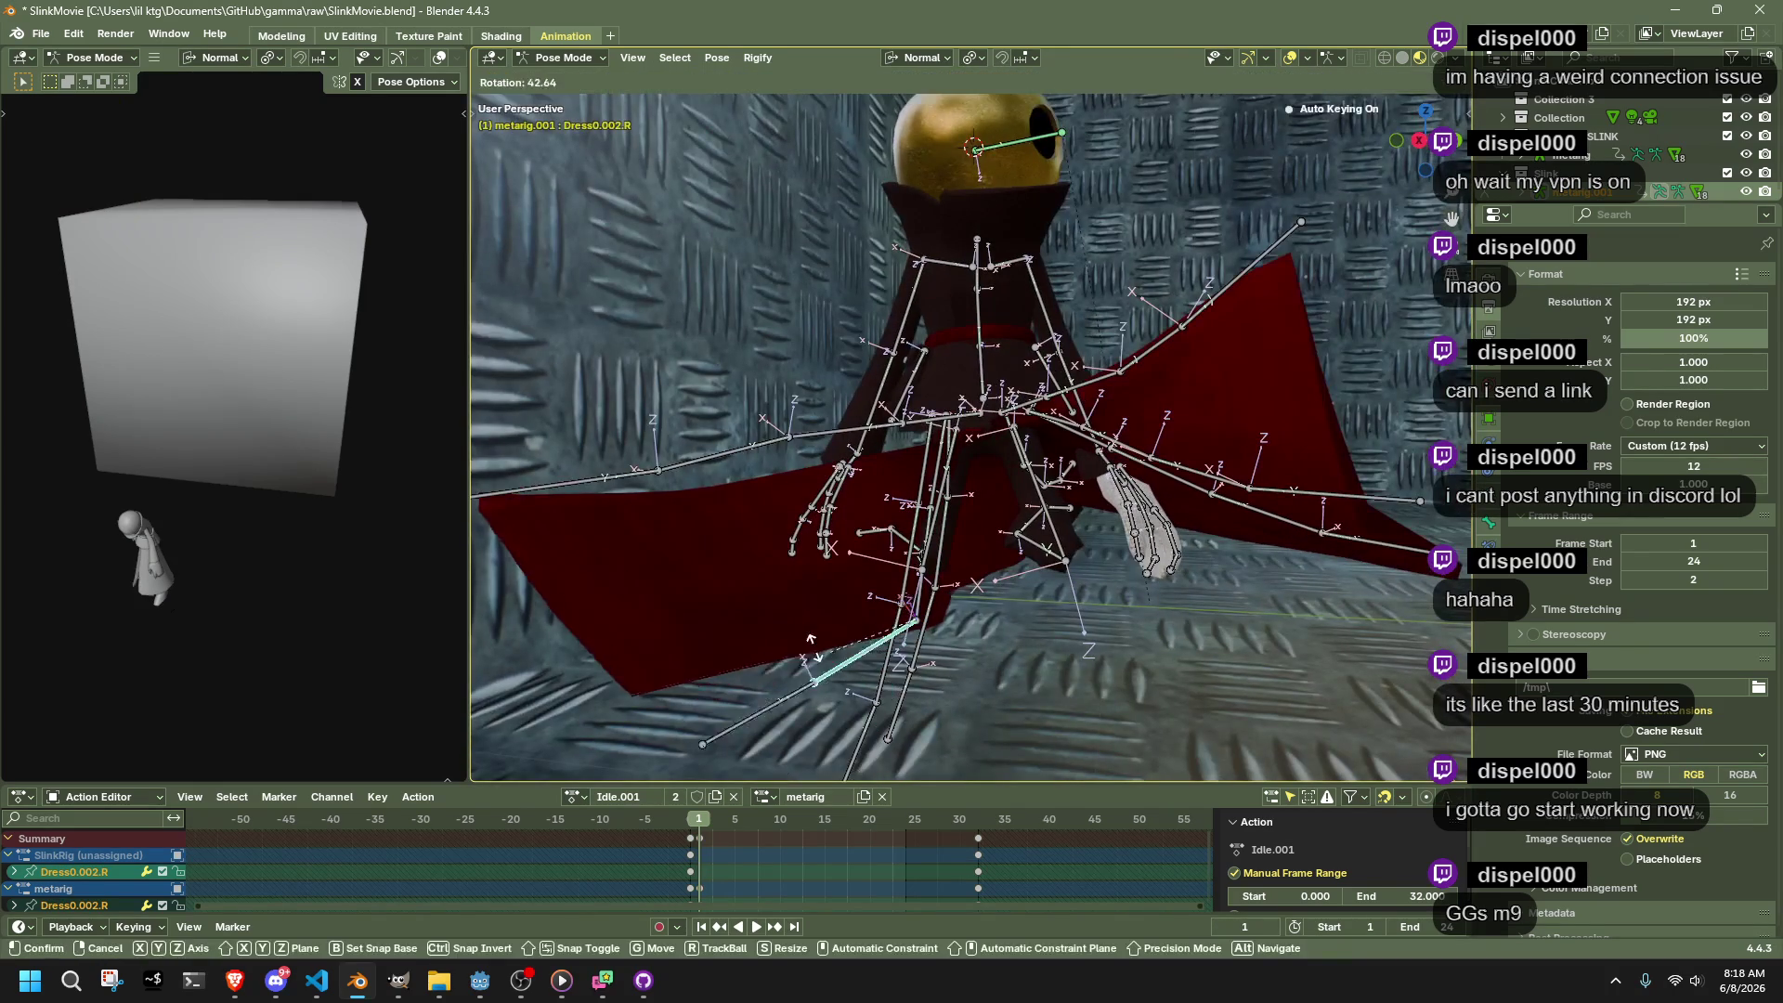
{"action": "key", "text": "Escape"}
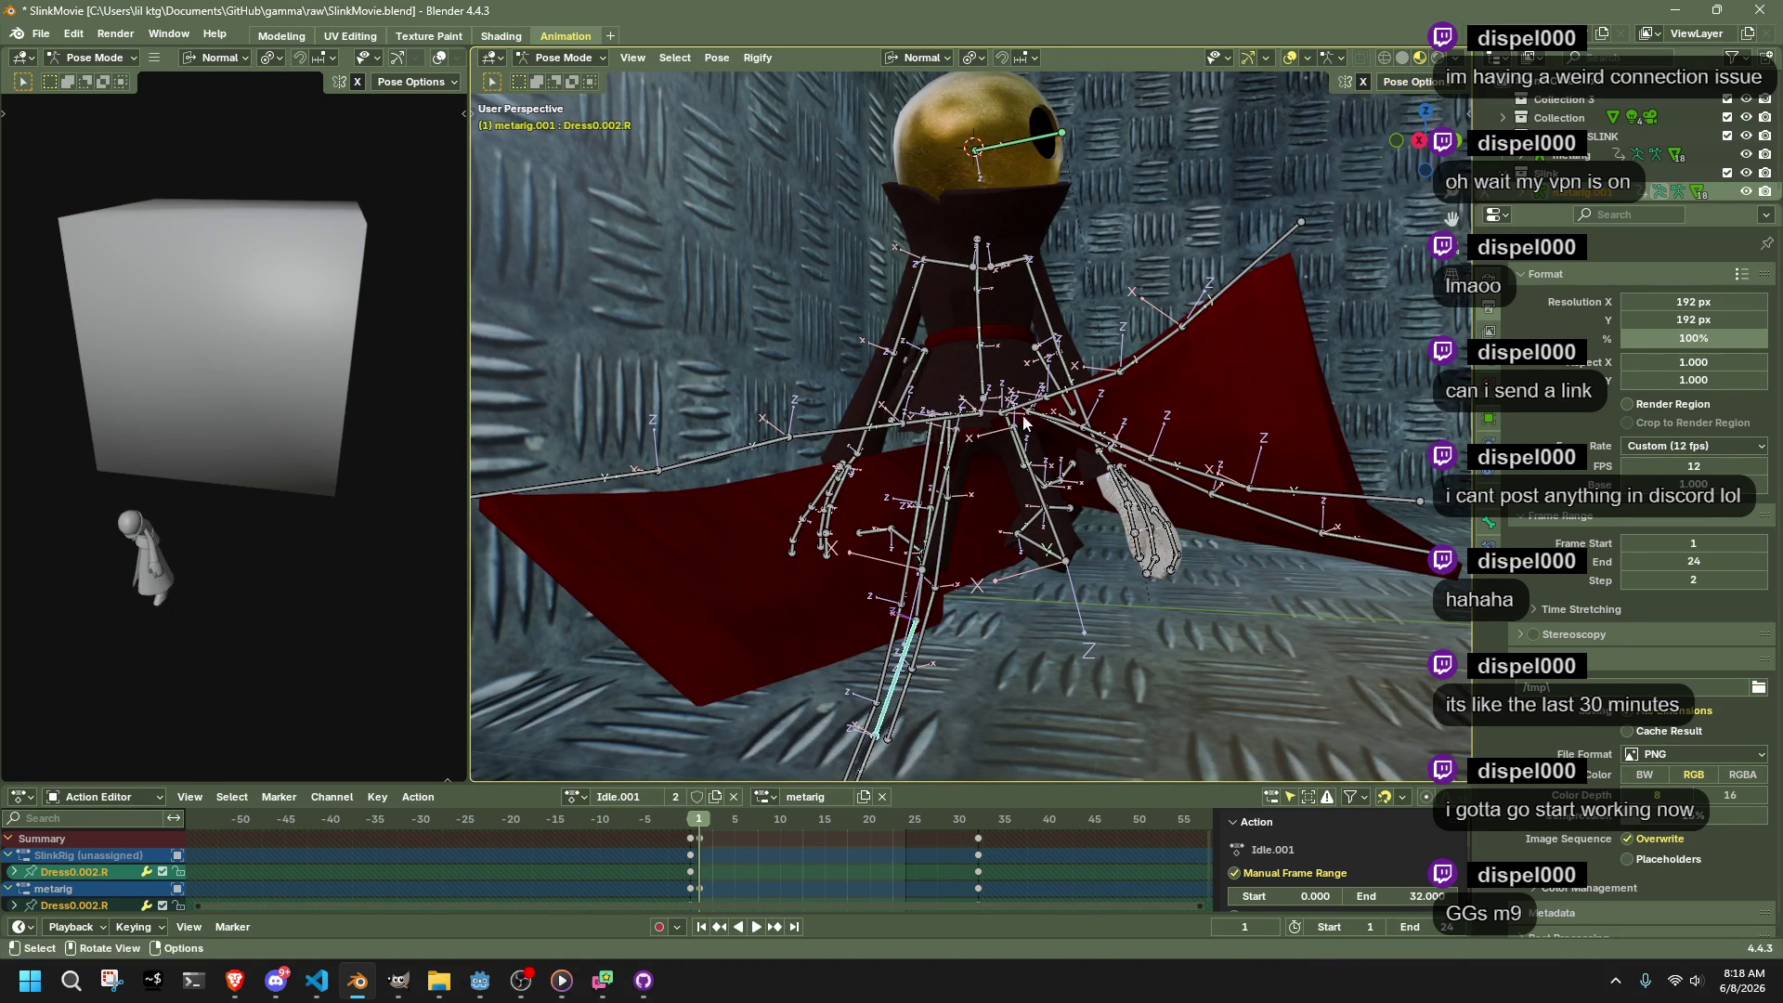
{"action": "key", "text": "g"}
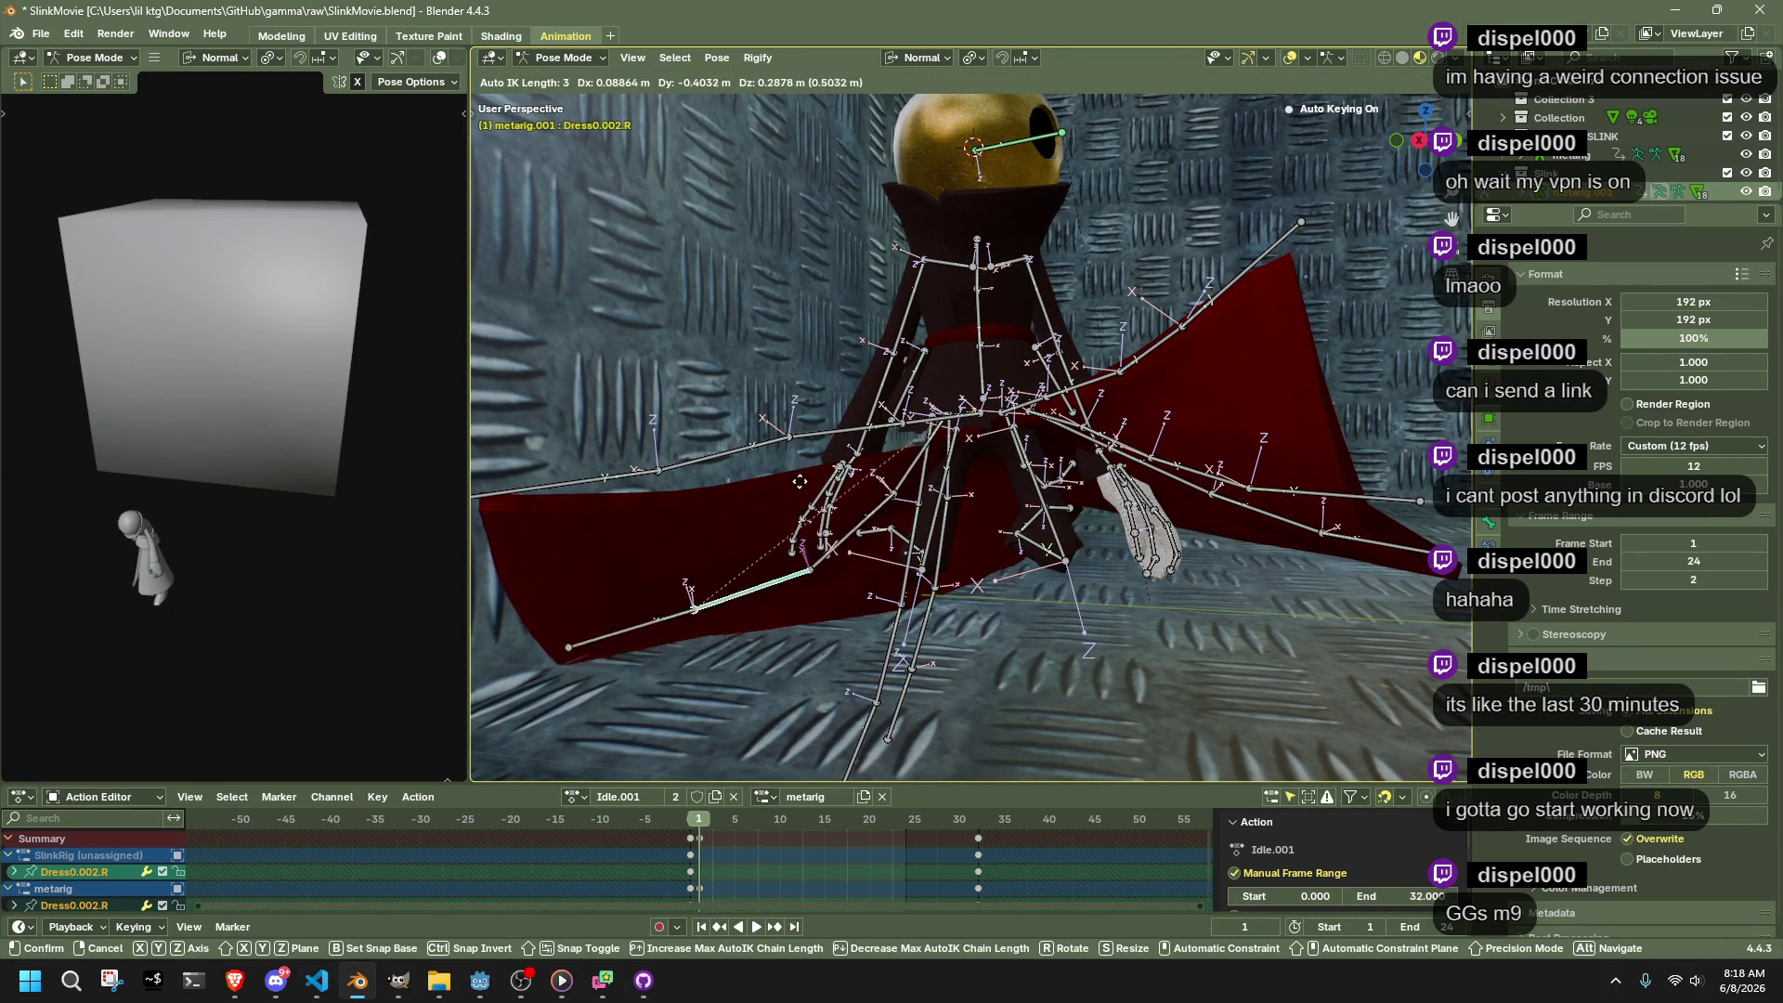
{"action": "left_click", "coordinate": [779, 464]}
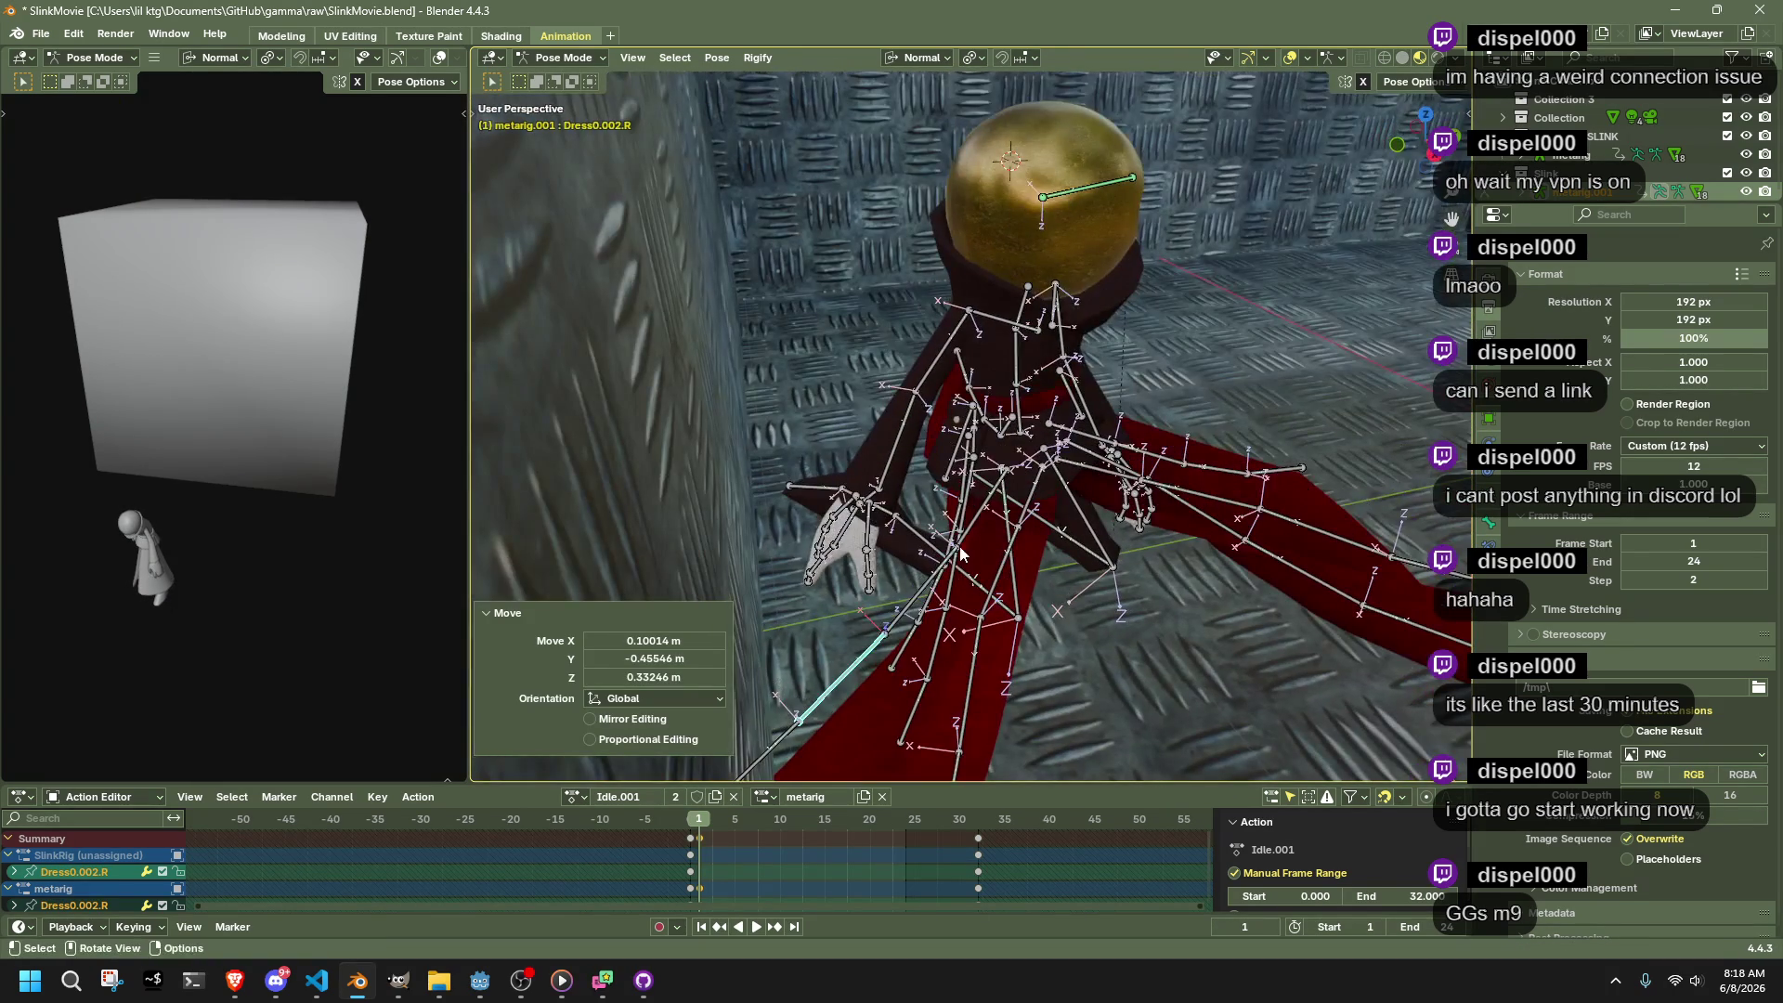
Pull Dress2.003.R and Dress1.003.R outward (Dress1.003.R -0.081 m X, -0.609 m Y, 0.730 m Z)
{"action": "left_click", "coordinate": [963, 520]}
{"action": "key", "text": "g"}
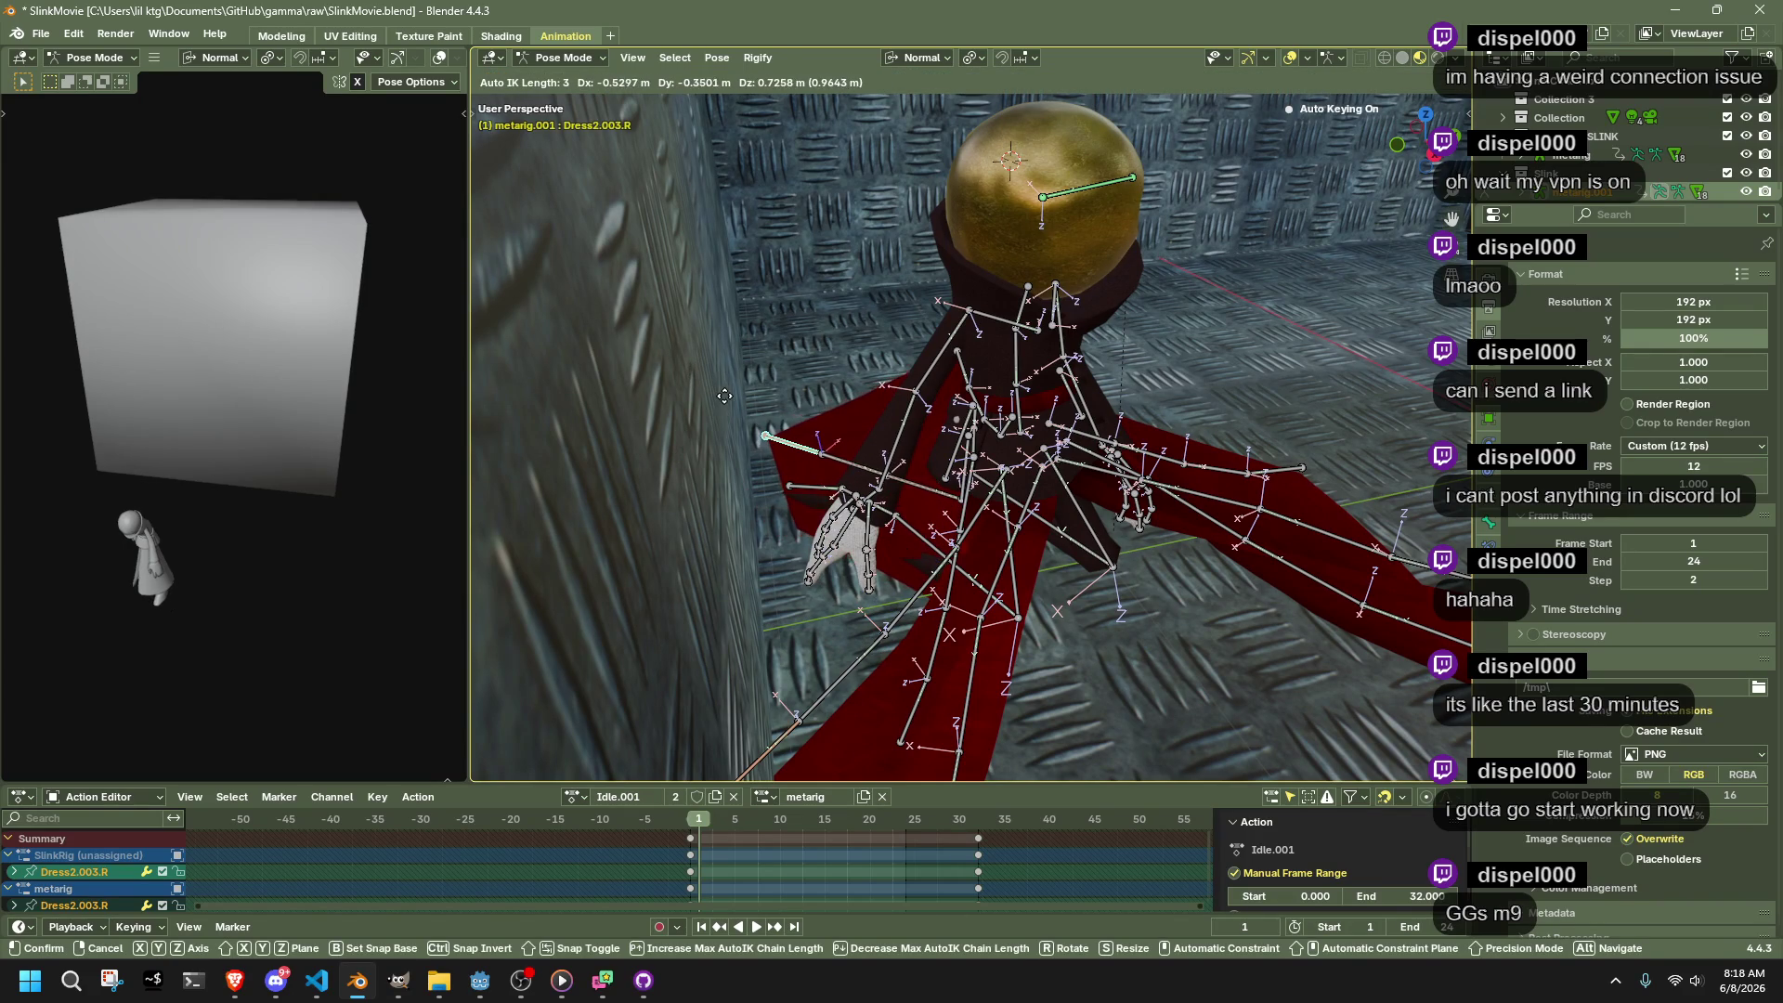
{"action": "scroll", "coordinate": [724, 396], "scroll_direction": "up", "scroll_amount": 3}
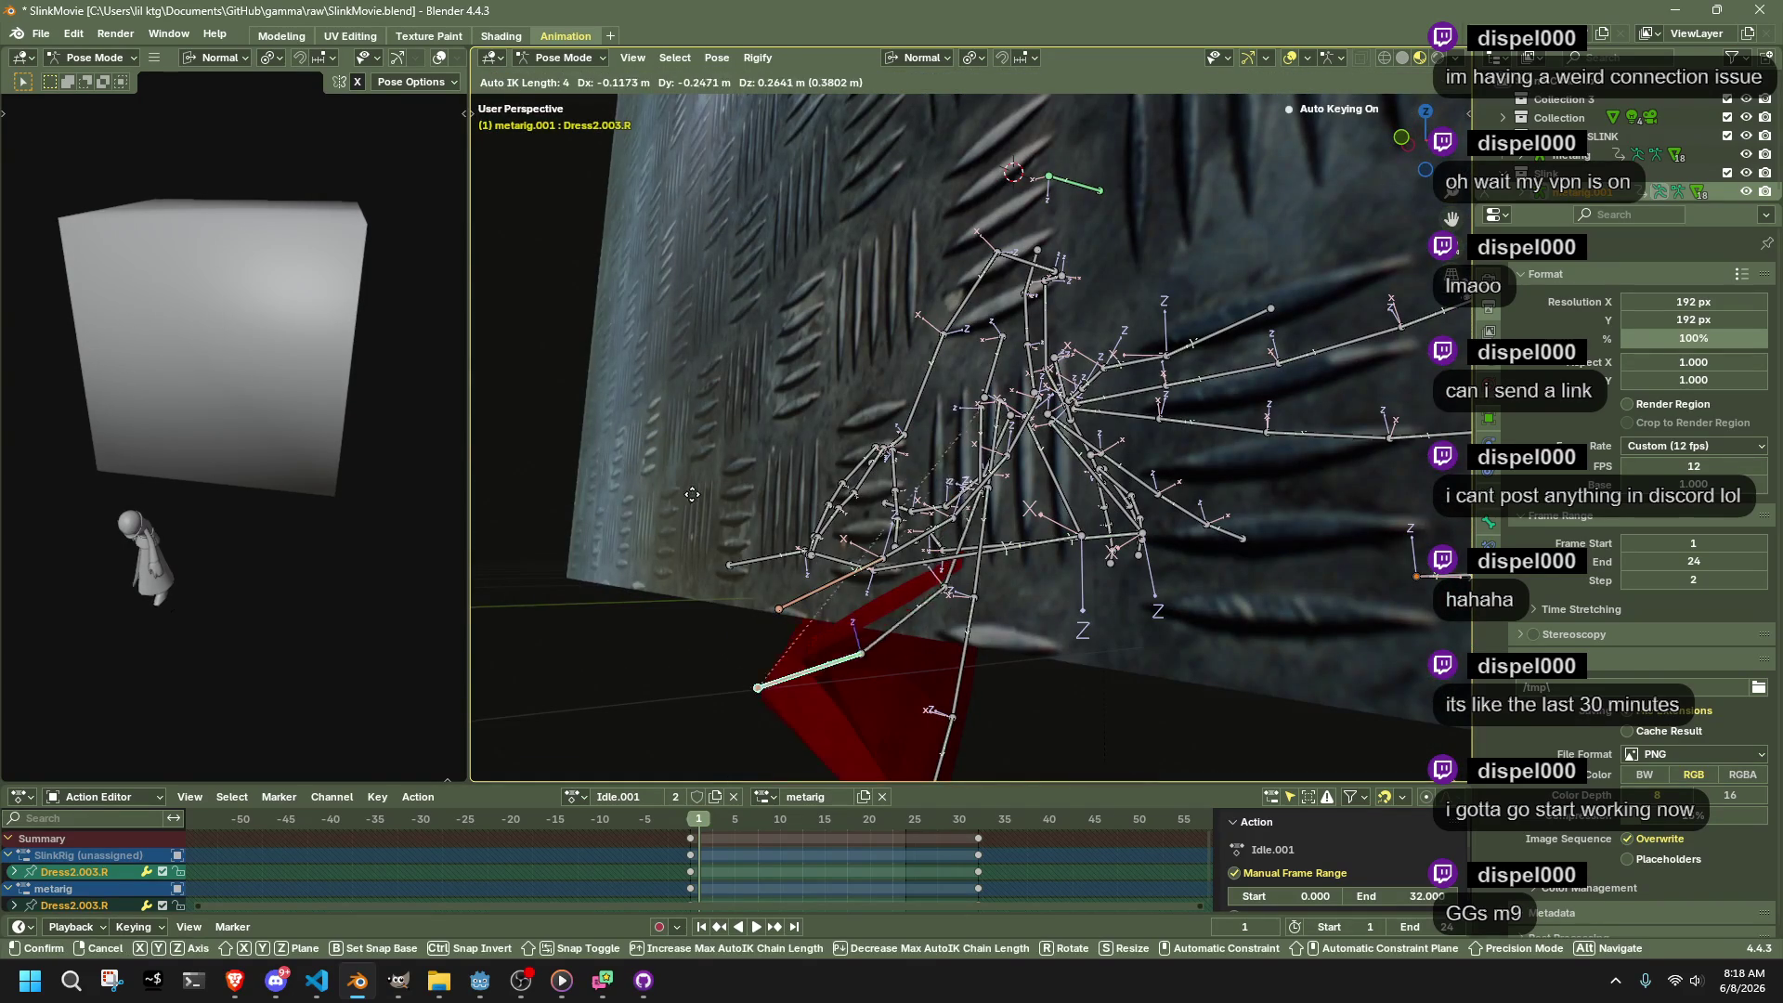
{"action": "left_click", "coordinate": [602, 288]}
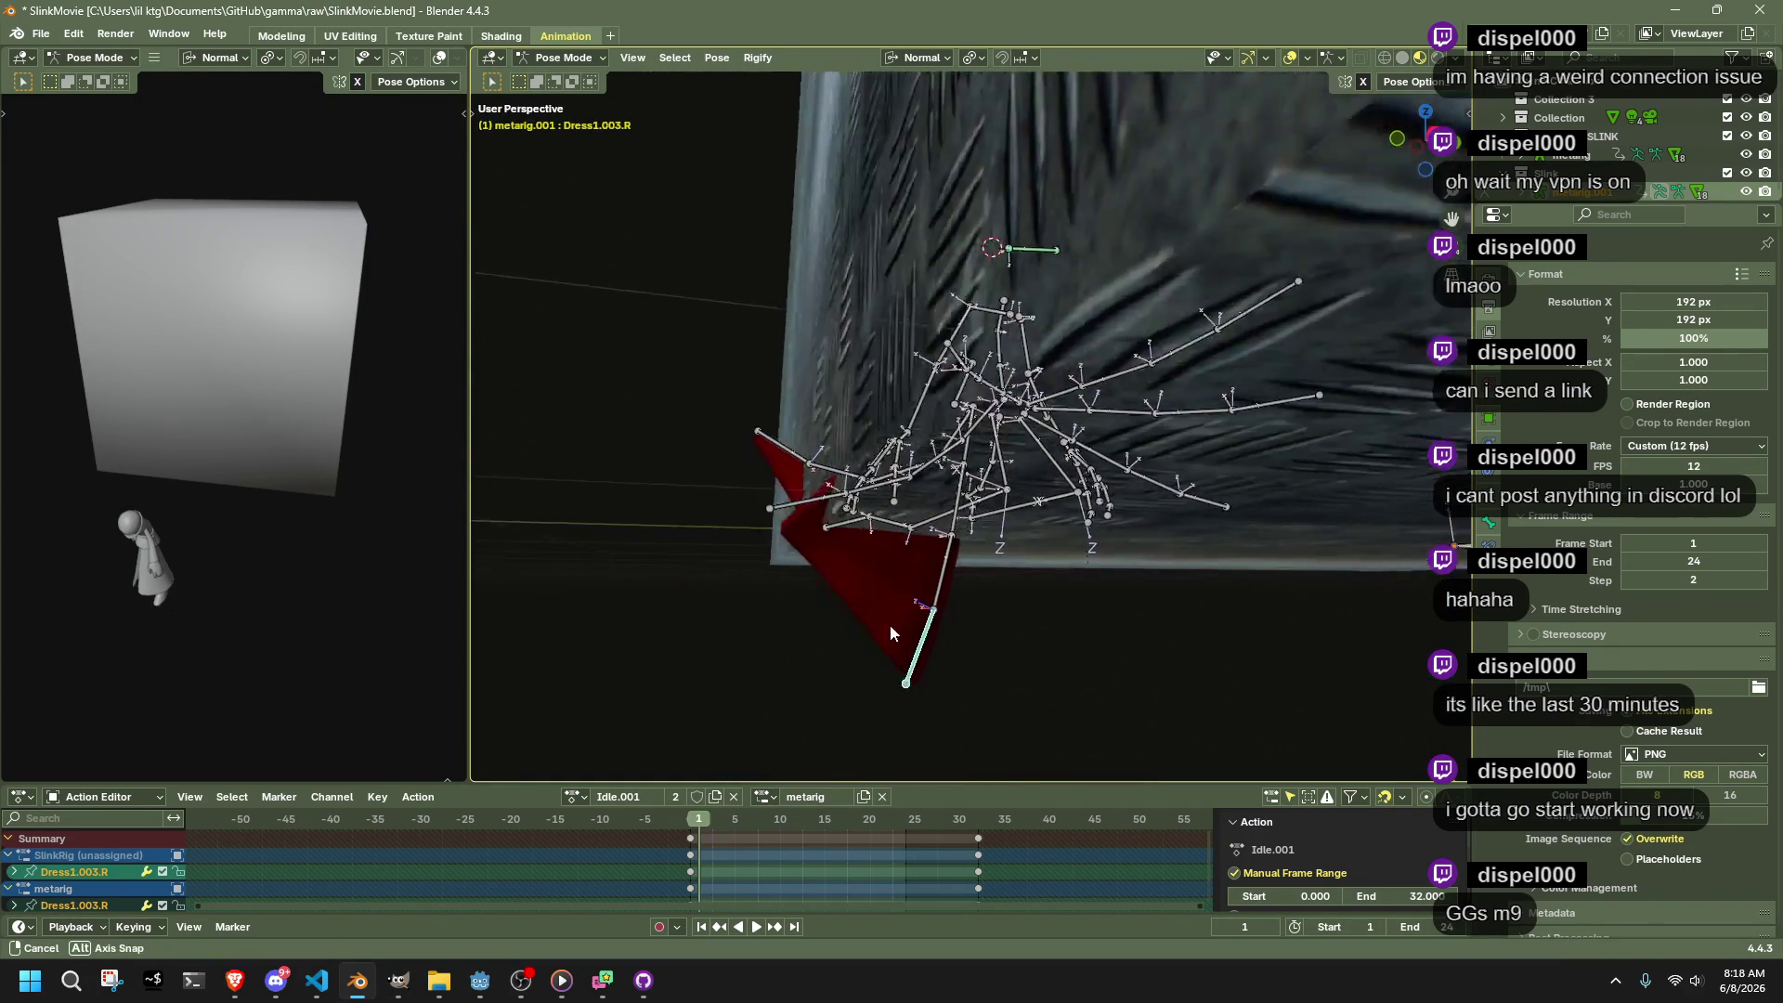
{"action": "left_click", "coordinate": [895, 624]}
{"action": "left_click_drag", "start_coordinate": [875, 658], "coordinate": [642, 426]}
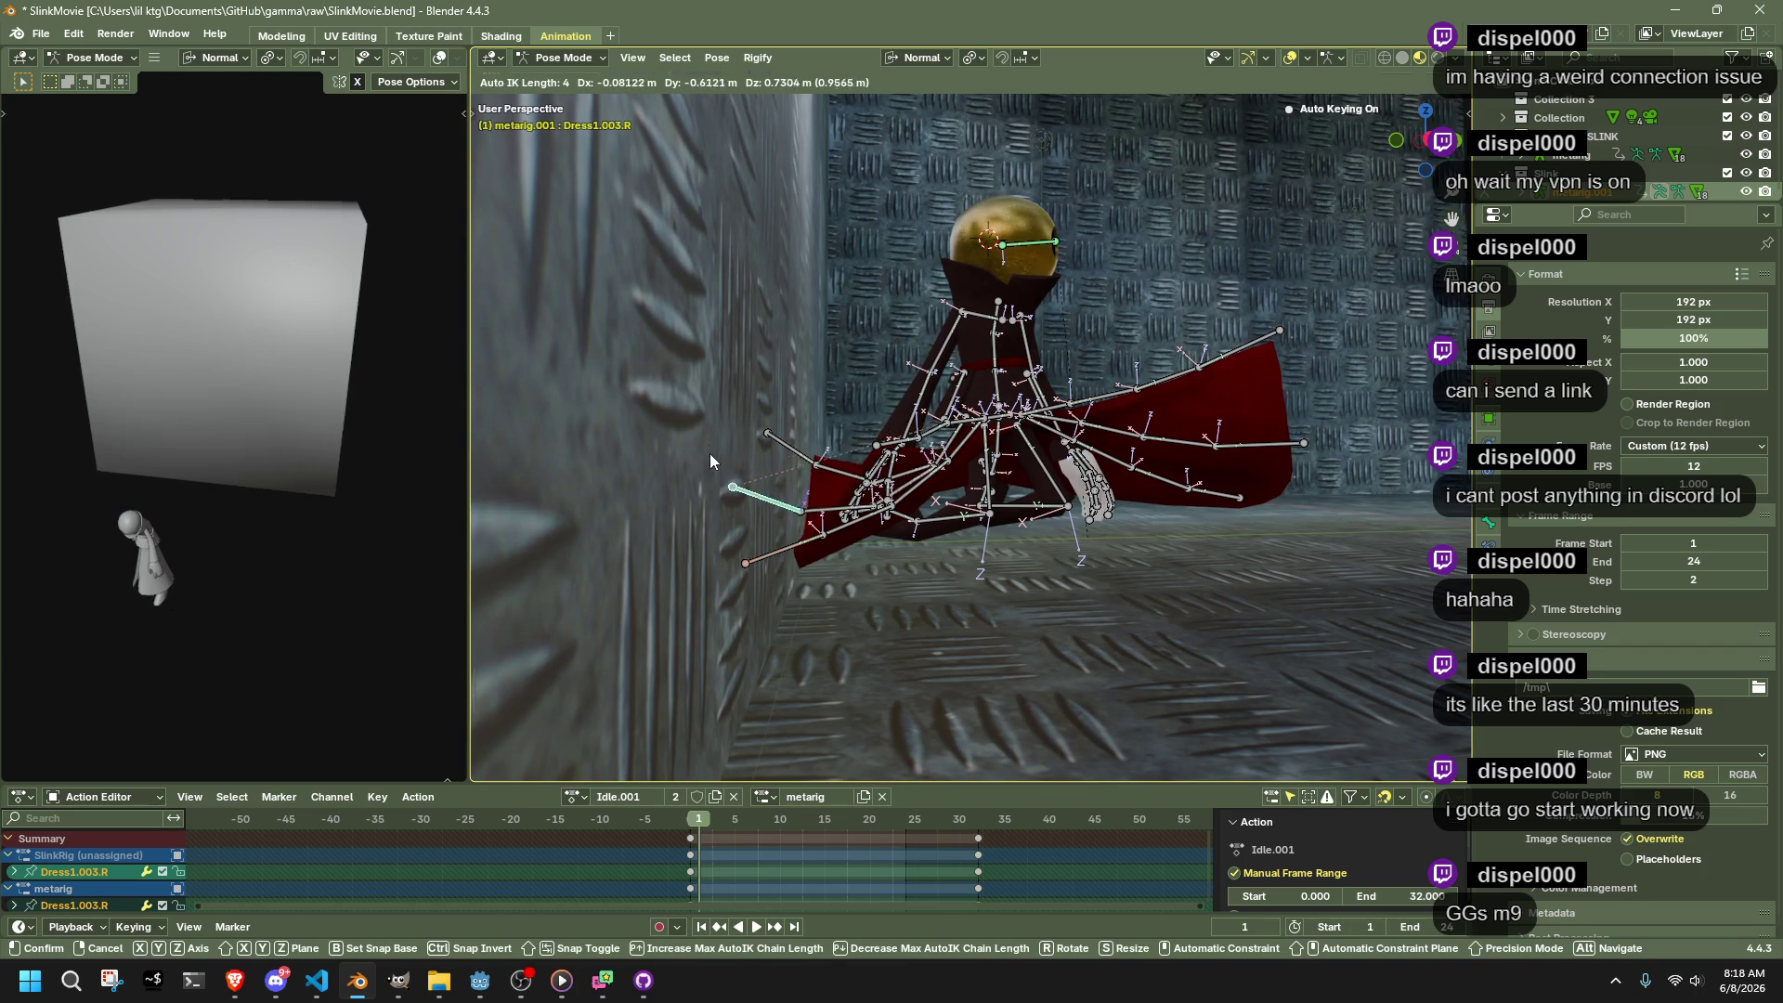
{"action": "left_click", "coordinate": [708, 453]}
{"action": "mouse_move", "coordinate": [995, 578]}
{"action": "left_mouse_down"}
{"action": "mouse_move", "coordinate": [854, 610]}
{"action": "mouse_move", "coordinate": [1058, 508]}
{"action": "left_mouse_up"}
{"action": "mouse_move", "coordinate": [1418, 179]}
{"action": "left_mouse_down"}
{"action": "mouse_move", "coordinate": [1161, 418]}
{"action": "mouse_move", "coordinate": [1000, 617]}
{"action": "mouse_move", "coordinate": [964, 109]}
{"action": "left_mouse_up"}
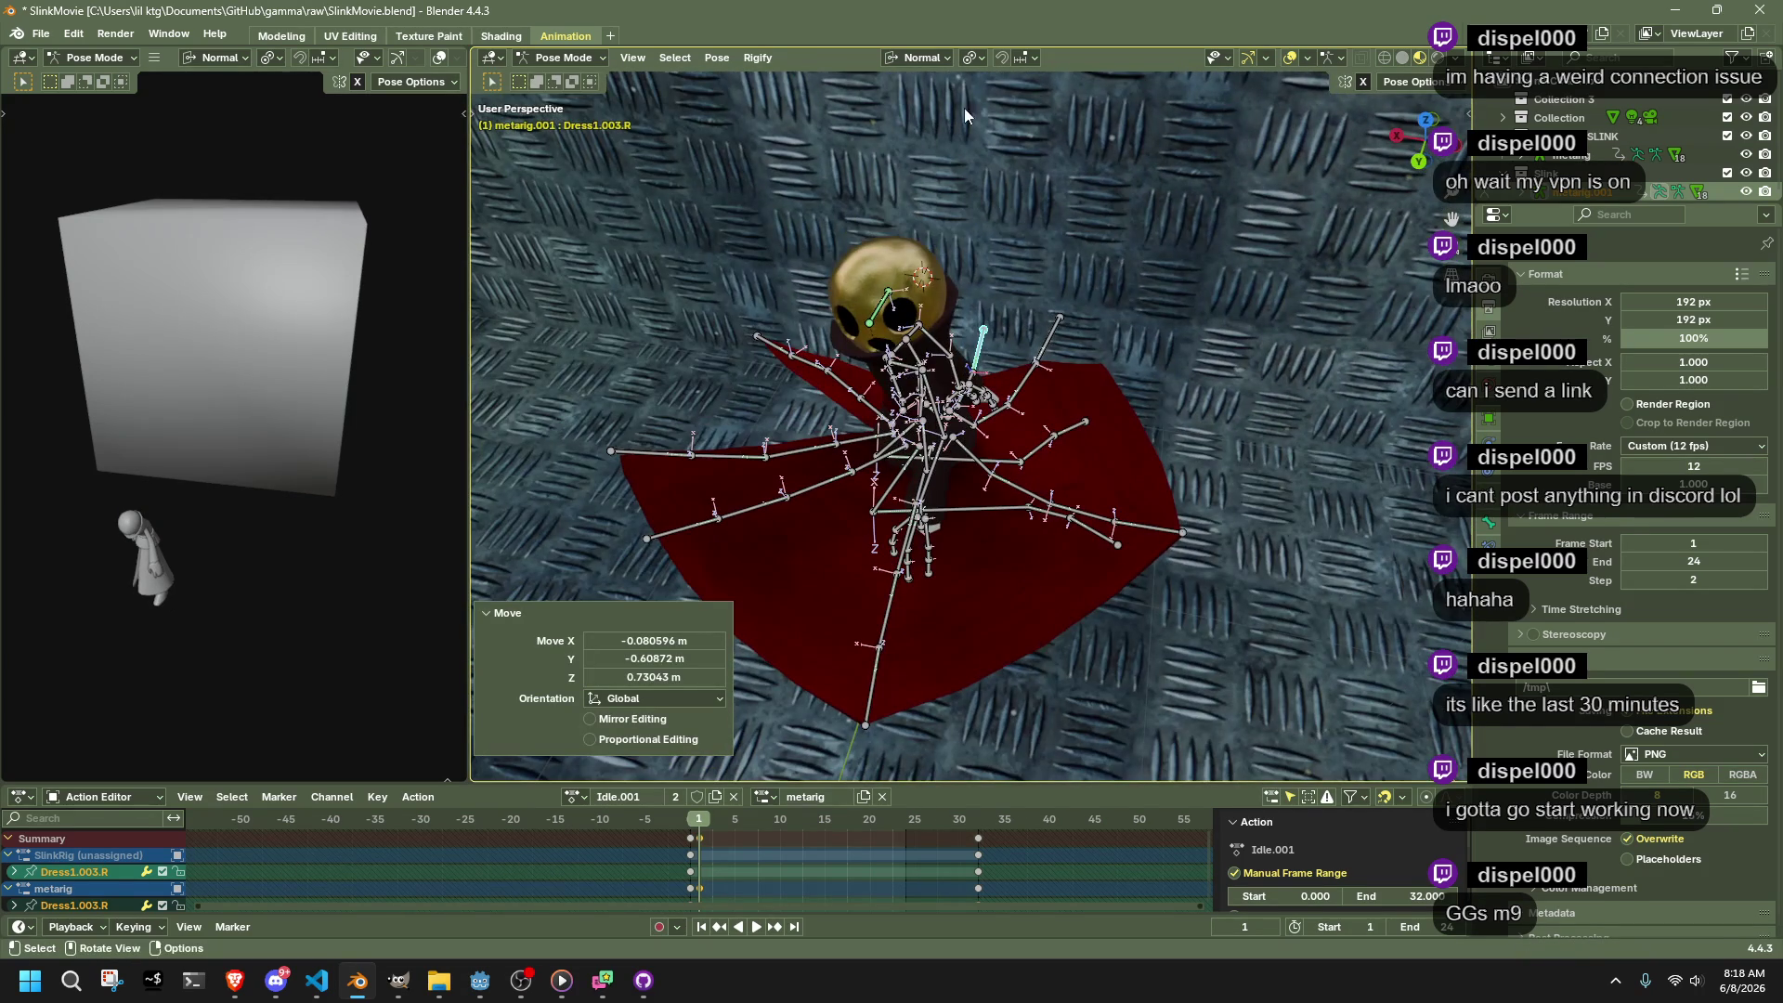
{"action": "left_click", "coordinate": [1016, 55]}
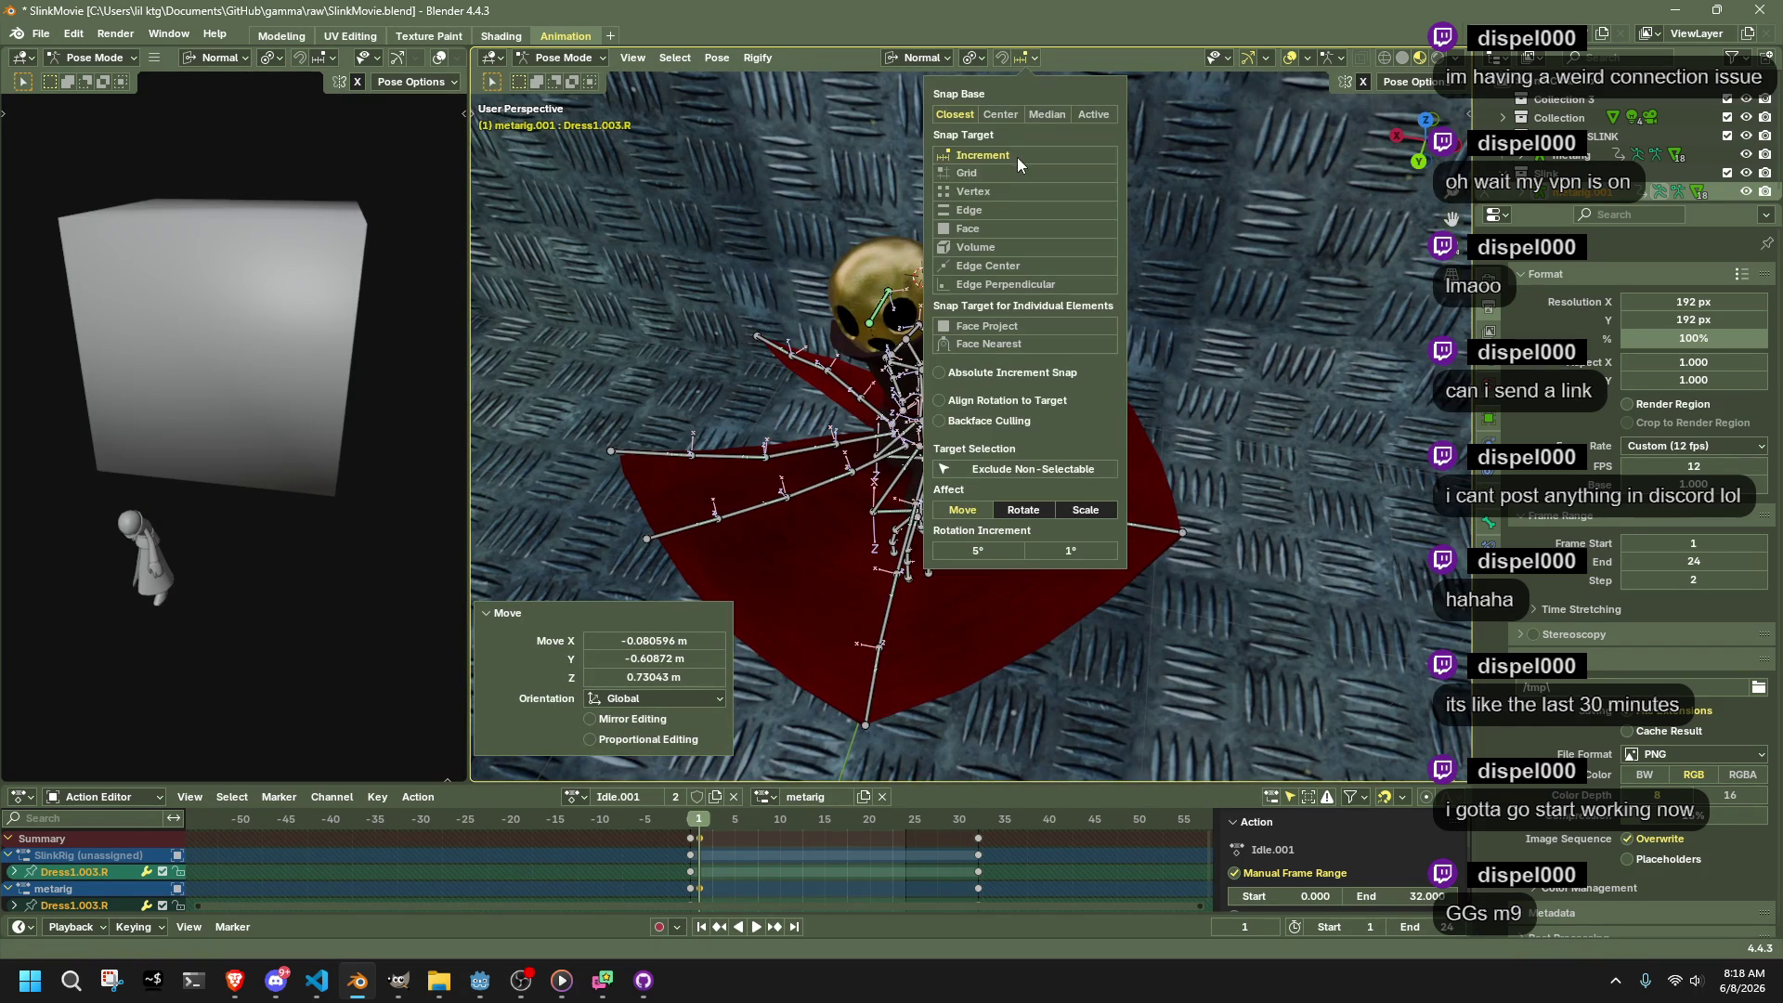
Set snapping to Face and move the Dress2.003.L bone outward
{"action": "left_click", "coordinate": [974, 230]}
{"action": "left_click", "coordinate": [1208, 529]}
{"action": "mouse_move", "coordinate": [1208, 530]}
{"action": "left_mouse_down"}
{"action": "mouse_move", "coordinate": [991, 522]}
{"action": "mouse_move", "coordinate": [880, 673]}
{"action": "mouse_move", "coordinate": [1184, 526]}
{"action": "mouse_move", "coordinate": [957, 706]}
{"action": "mouse_move", "coordinate": [1218, 583]}
{"action": "mouse_move", "coordinate": [1073, 572]}
{"action": "mouse_move", "coordinate": [768, 476]}
{"action": "left_mouse_up"}
{"action": "key", "text": "g"}
{"action": "left_click", "coordinate": [891, 655]}
Move Dress0.003.L outward and rotate it on its local X axis
{"action": "left_click", "coordinate": [957, 706]}
{"action": "key", "text": "g"}
{"action": "left_click", "coordinate": [1007, 668]}
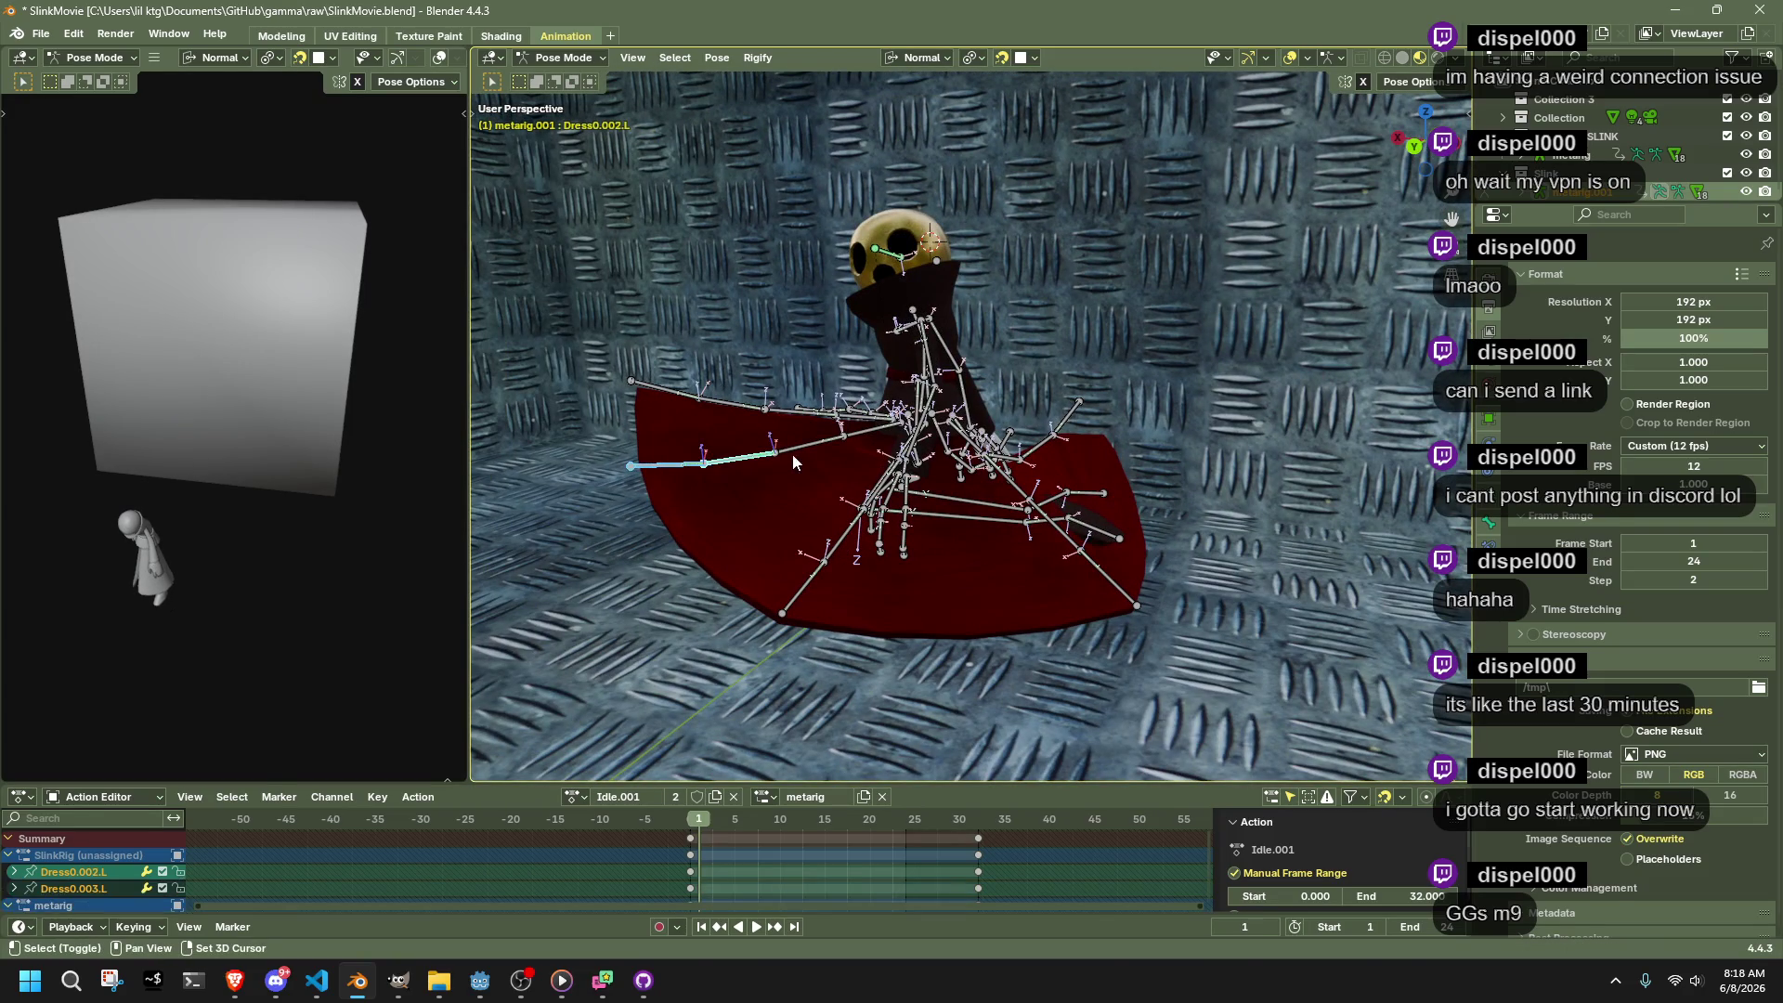
{"action": "key", "text": "r"}
{"action": "key", "text": "x"}
{"action": "left_click", "coordinate": [1127, 478]}
{"action": "mouse_move", "coordinate": [1124, 466]}
{"action": "left_mouse_down"}
{"action": "mouse_move", "coordinate": [1064, 577]}
{"action": "mouse_move", "coordinate": [780, 692]}
{"action": "left_mouse_up"}
{"action": "left_click", "coordinate": [780, 692]}
{"action": "key", "text": "g"}
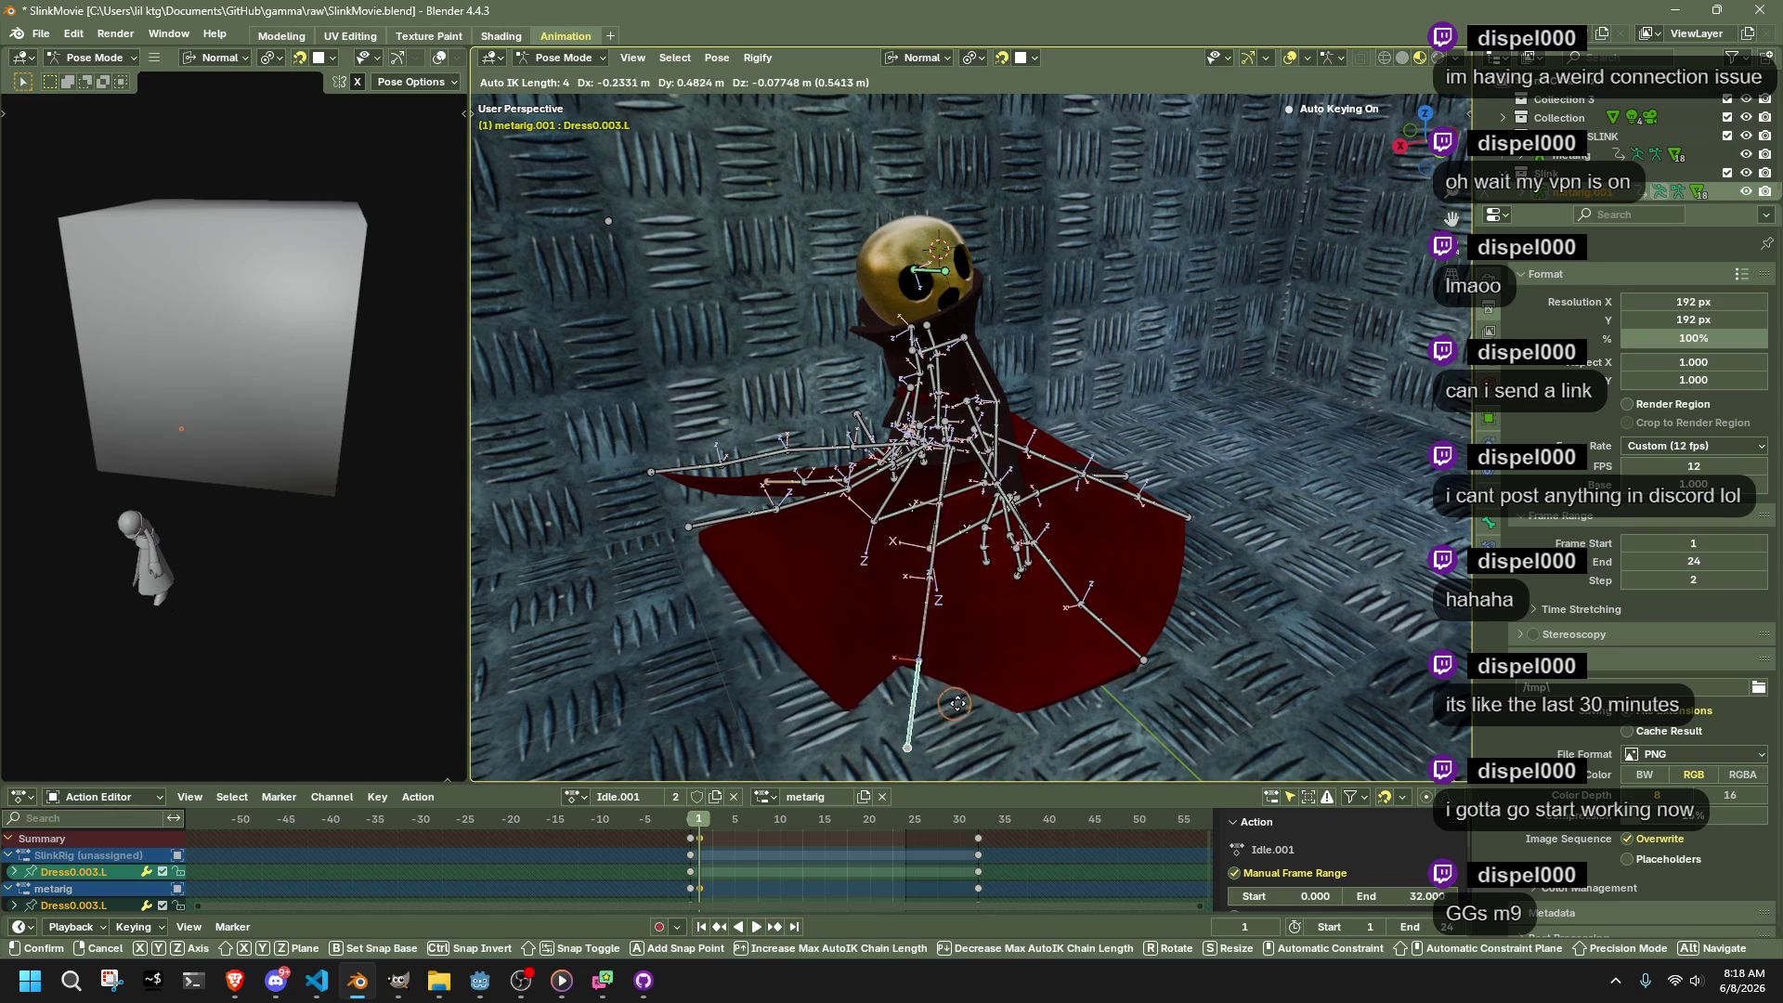
{"action": "left_click", "coordinate": [1011, 635]}
Move the Dress1.003.L bone outward in several passes
{"action": "mouse_move", "coordinate": [1012, 635]}
{"action": "left_mouse_down"}
{"action": "mouse_move", "coordinate": [1219, 605]}
{"action": "mouse_move", "coordinate": [953, 643]}
{"action": "mouse_move", "coordinate": [773, 628]}
{"action": "left_mouse_up"}
{"action": "left_click", "coordinate": [772, 627]}
{"action": "key", "text": "g"}
{"action": "left_click", "coordinate": [883, 653]}
{"action": "mouse_move", "coordinate": [883, 653]}
{"action": "left_mouse_down"}
{"action": "mouse_move", "coordinate": [1160, 644]}
{"action": "mouse_move", "coordinate": [1140, 609]}
{"action": "mouse_move", "coordinate": [1246, 531]}
{"action": "left_mouse_up"}
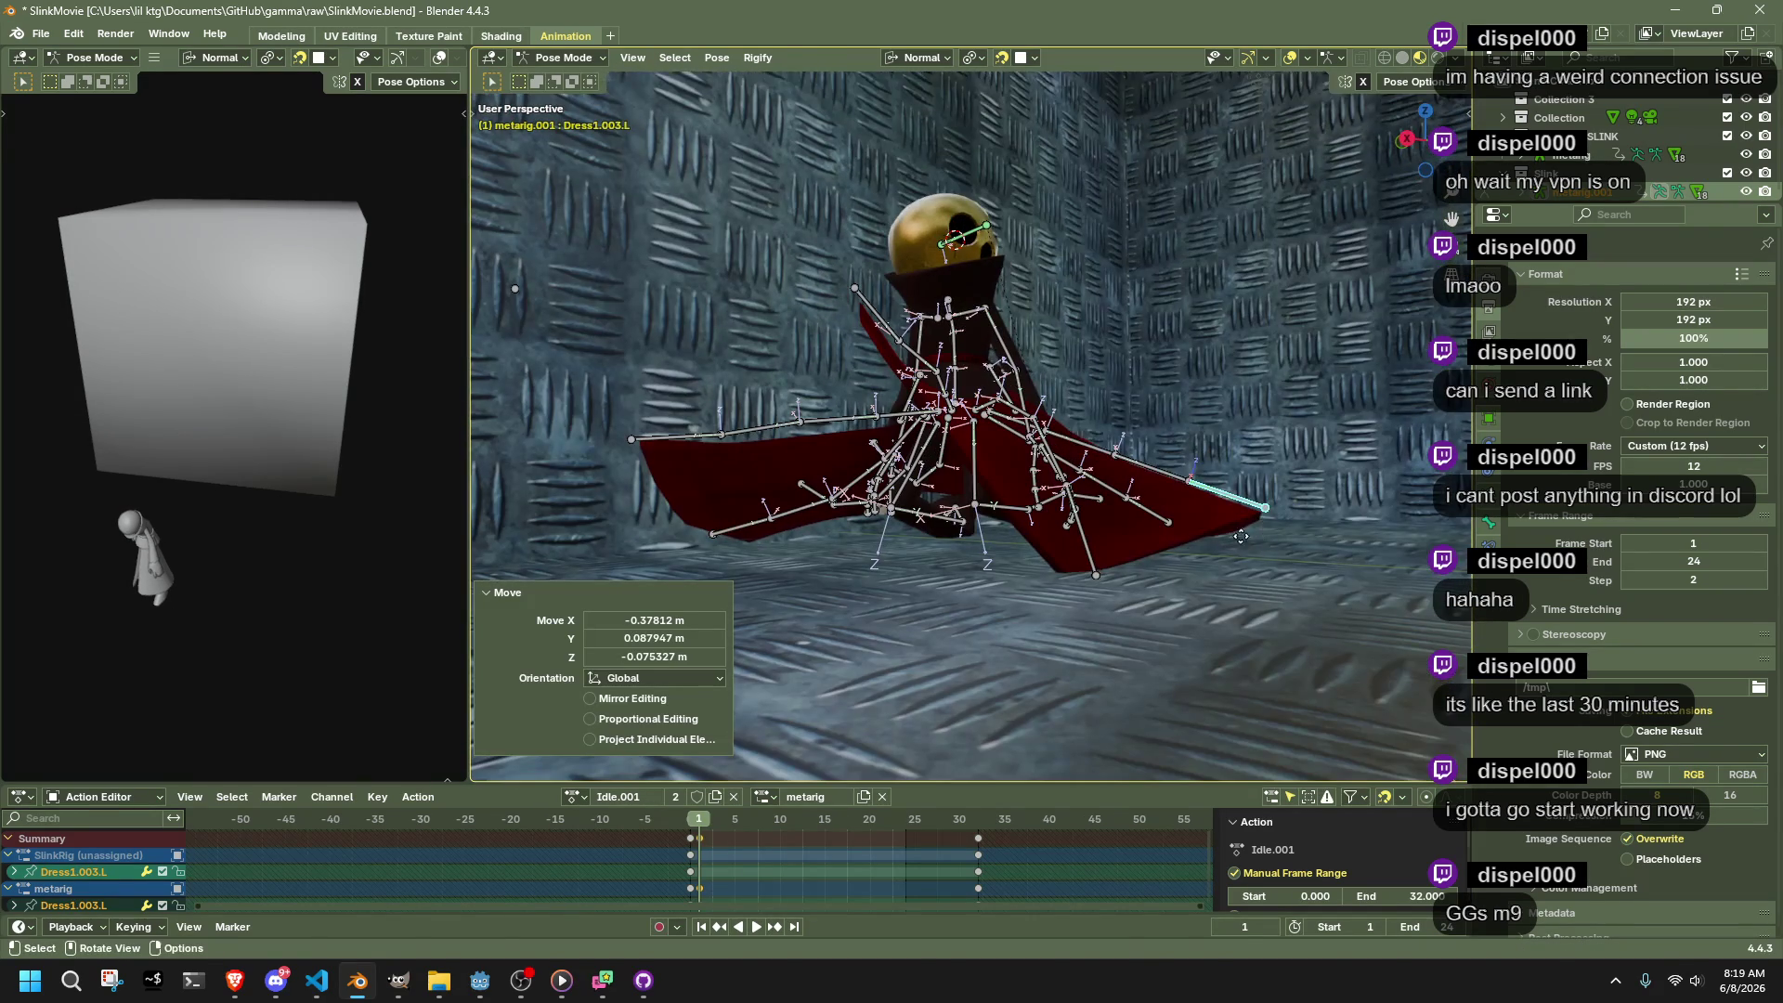
{"action": "key", "text": "g"}
{"action": "left_click", "coordinate": [1209, 553]}
{"action": "key", "text": "g"}
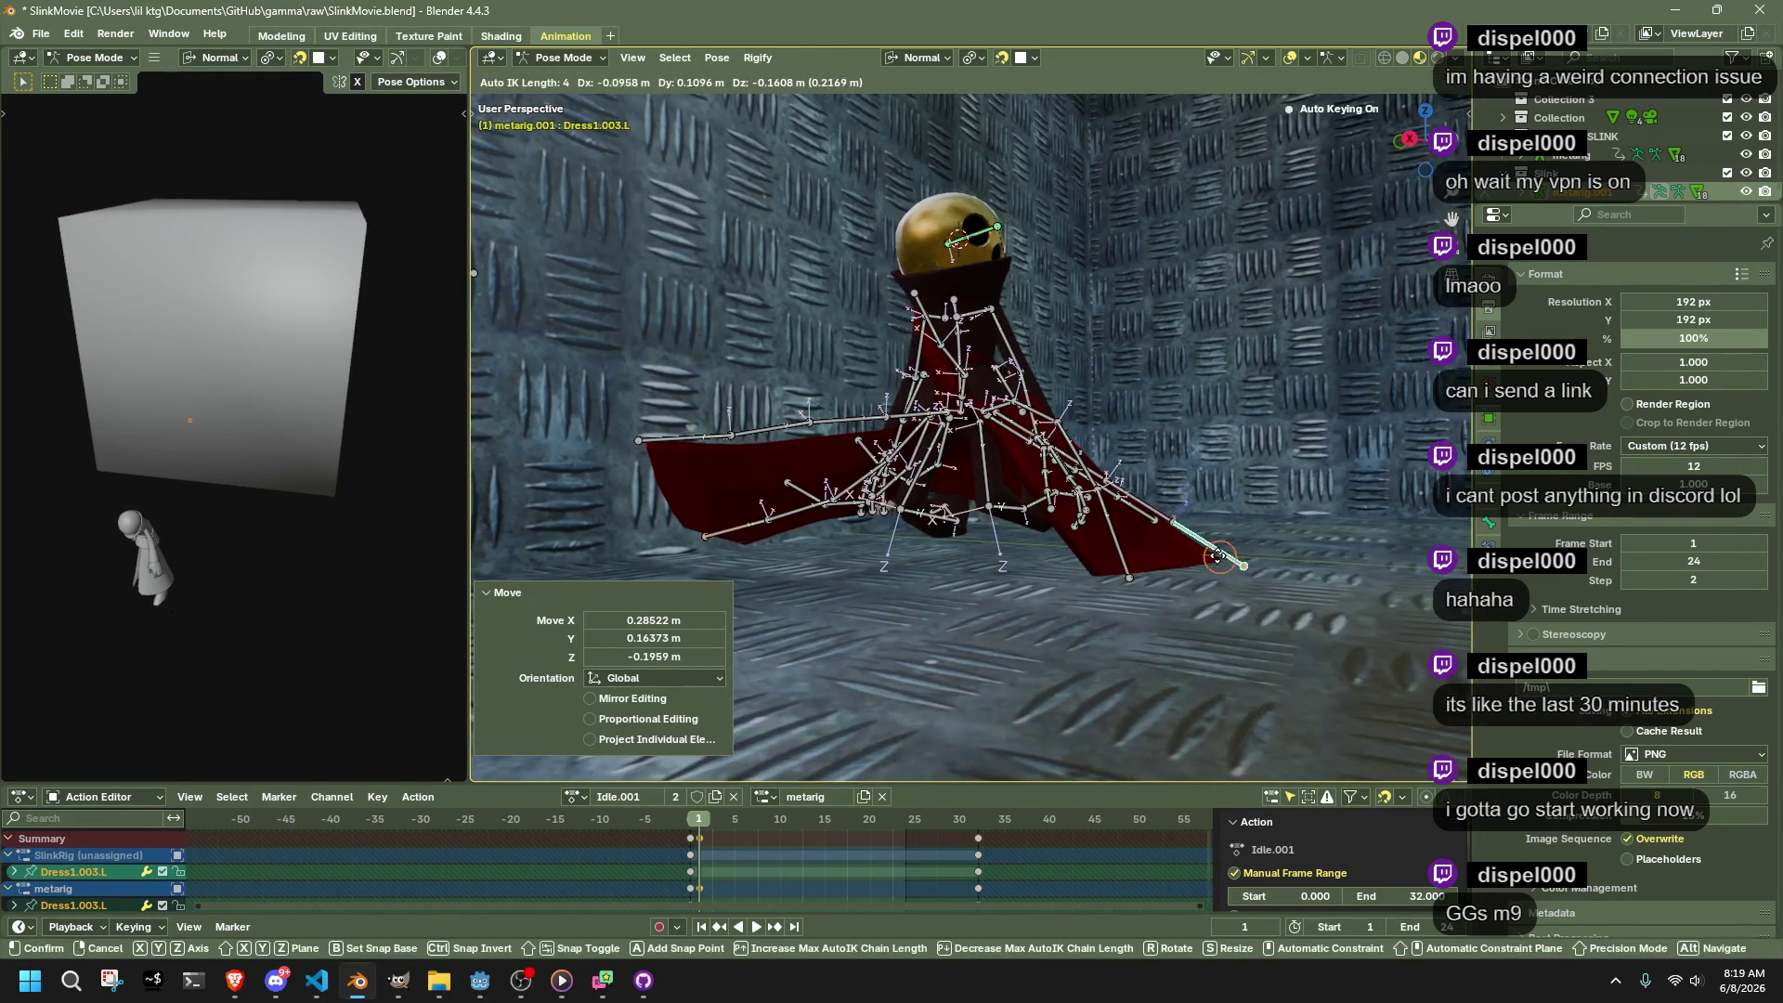
{"action": "left_click_drag", "start_coordinate": [1248, 596], "coordinate": [879, 722]}
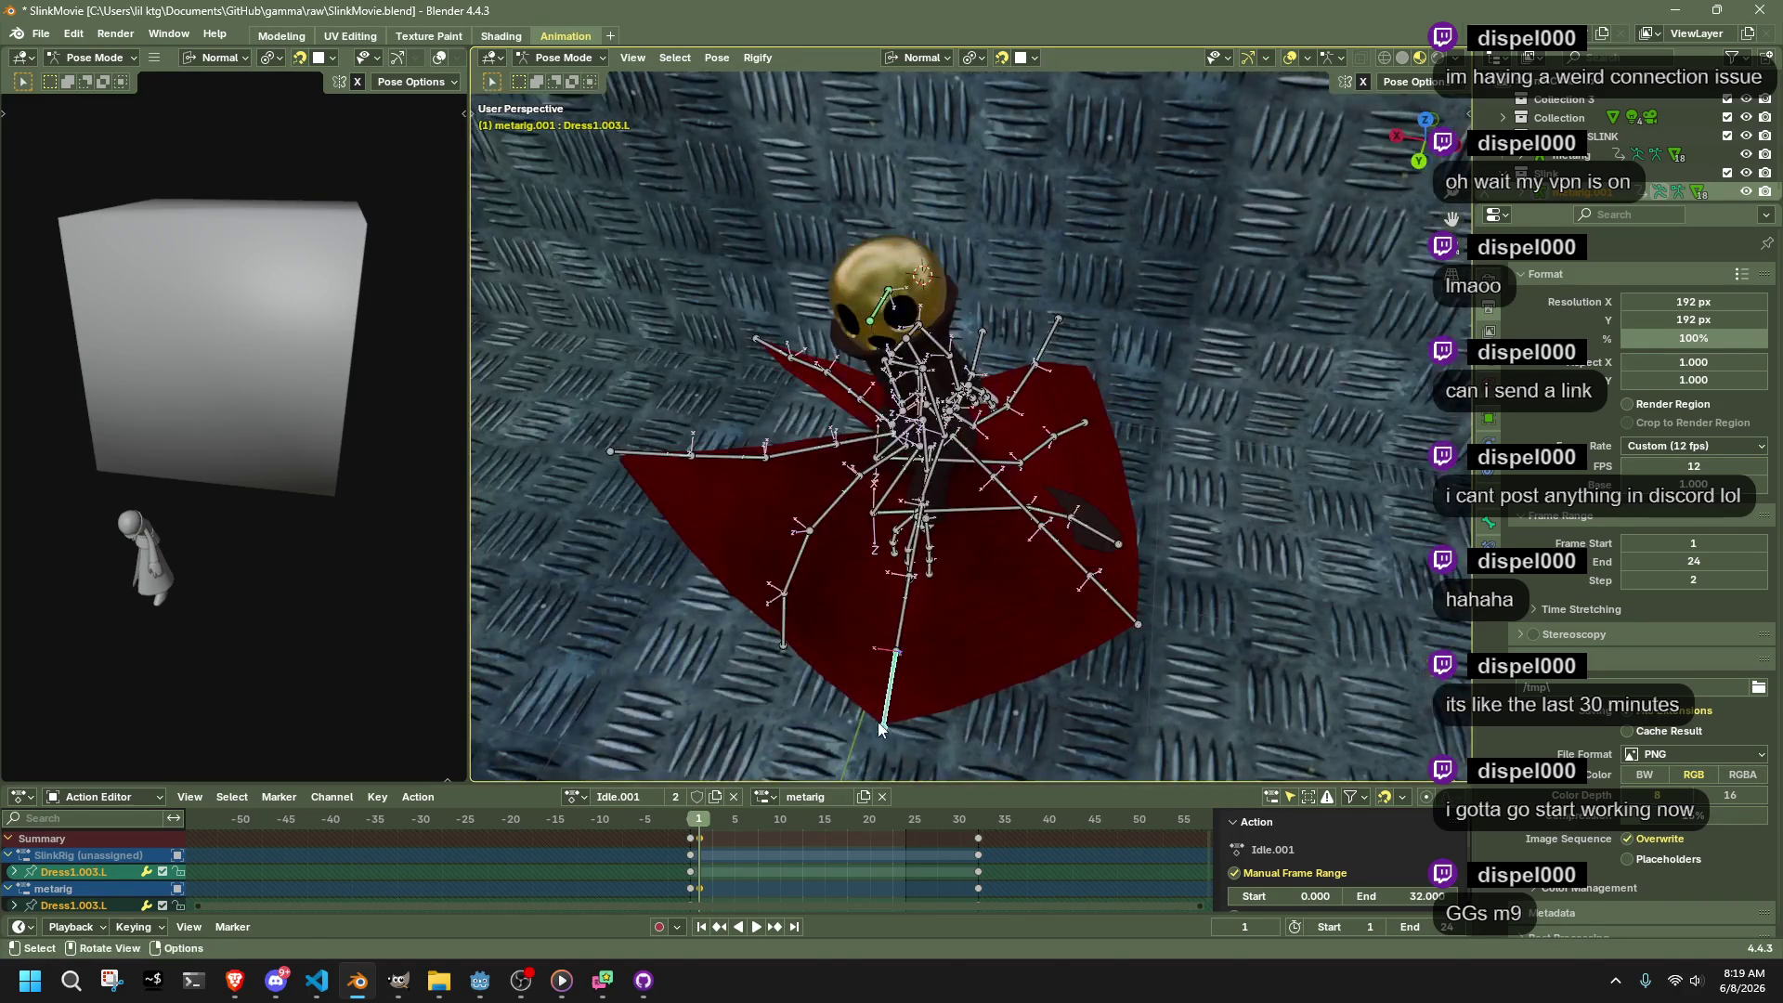
{"action": "left_click", "coordinate": [997, 619]}
Move Dress4.003.L down to -0.115 m X, -0.240 m Y, -0.381 m Z
{"action": "left_click", "coordinate": [1139, 624]}
{"action": "mouse_move", "coordinate": [1139, 624]}
{"action": "left_mouse_down"}
{"action": "mouse_move", "coordinate": [1033, 645]}
{"action": "mouse_move", "coordinate": [1095, 535]}
{"action": "mouse_move", "coordinate": [1056, 531]}
{"action": "mouse_move", "coordinate": [960, 683]}
{"action": "left_mouse_up"}
{"action": "key", "text": "g"}
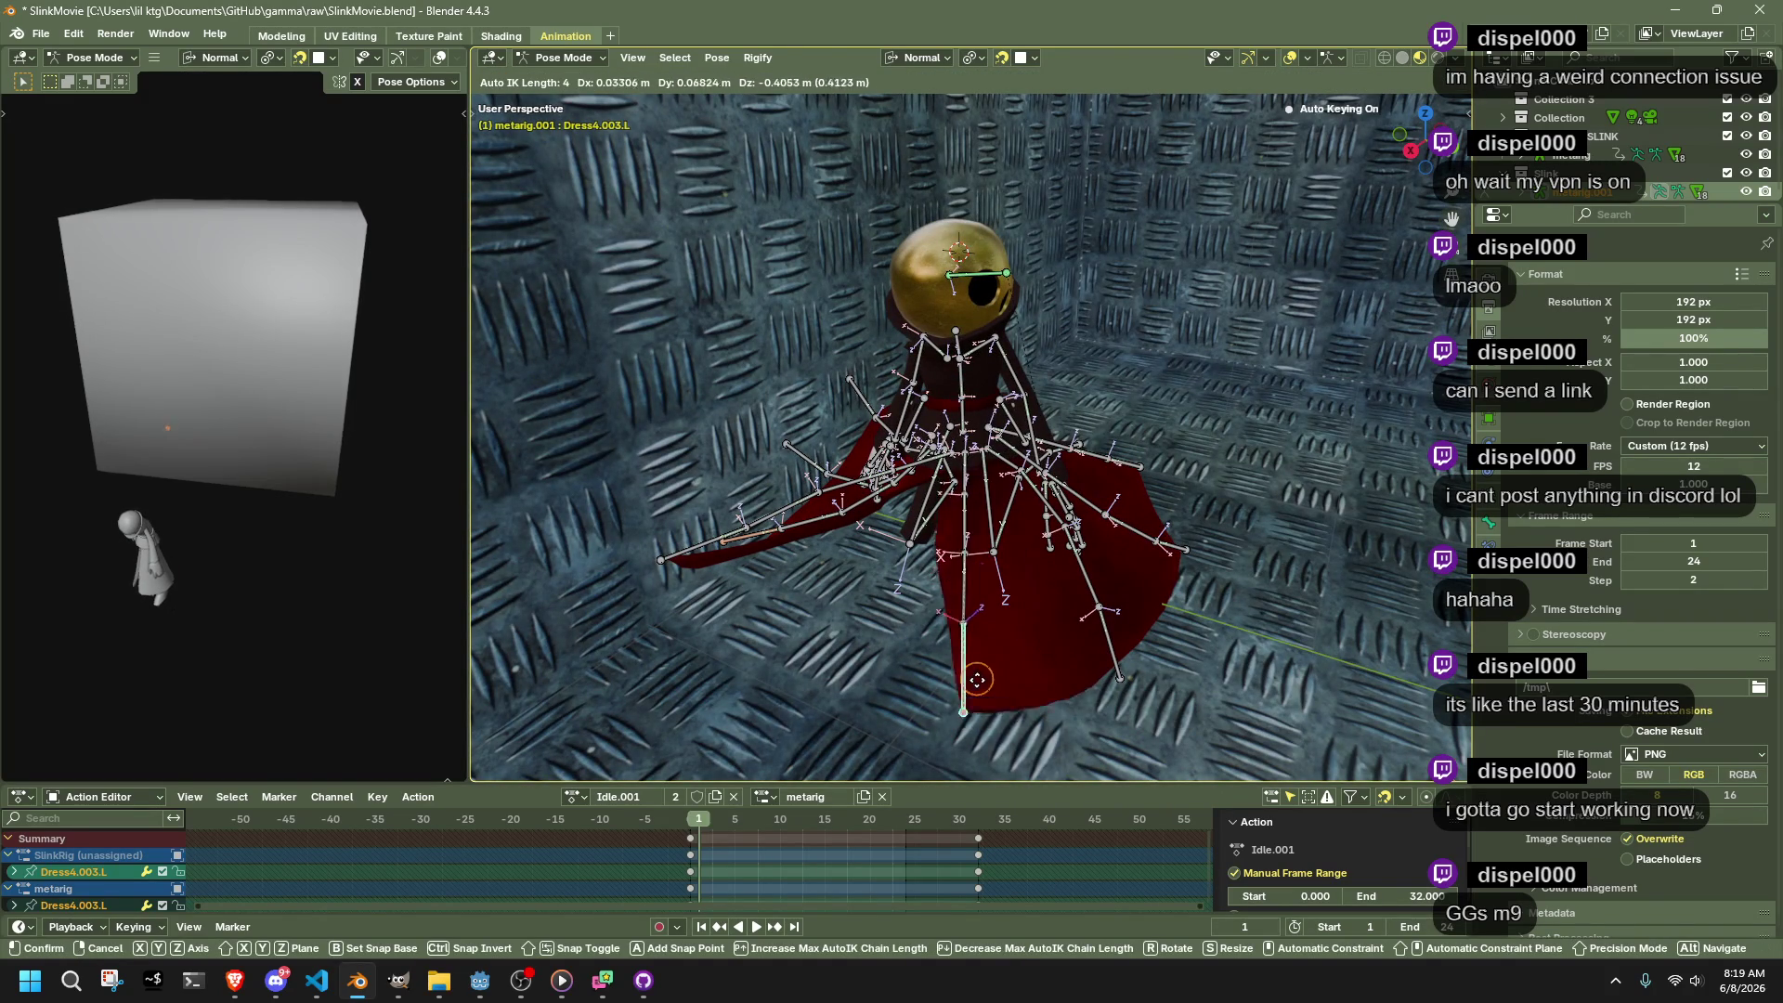
{"action": "left_click", "coordinate": [978, 685]}
{"action": "mouse_move", "coordinate": [978, 686]}
{"action": "left_mouse_down"}
{"action": "mouse_move", "coordinate": [1105, 662]}
{"action": "mouse_move", "coordinate": [1062, 624]}
{"action": "mouse_move", "coordinate": [1236, 546]}
{"action": "mouse_move", "coordinate": [1302, 583]}
{"action": "left_mouse_up"}
{"action": "key", "text": "g"}
{"action": "left_click", "coordinate": [1223, 660]}
{"action": "mouse_move", "coordinate": [1223, 659]}
{"action": "left_mouse_down"}
{"action": "mouse_move", "coordinate": [998, 708]}
{"action": "mouse_move", "coordinate": [757, 681]}
{"action": "mouse_move", "coordinate": [1066, 687]}
{"action": "mouse_move", "coordinate": [923, 739]}
{"action": "left_mouse_up"}
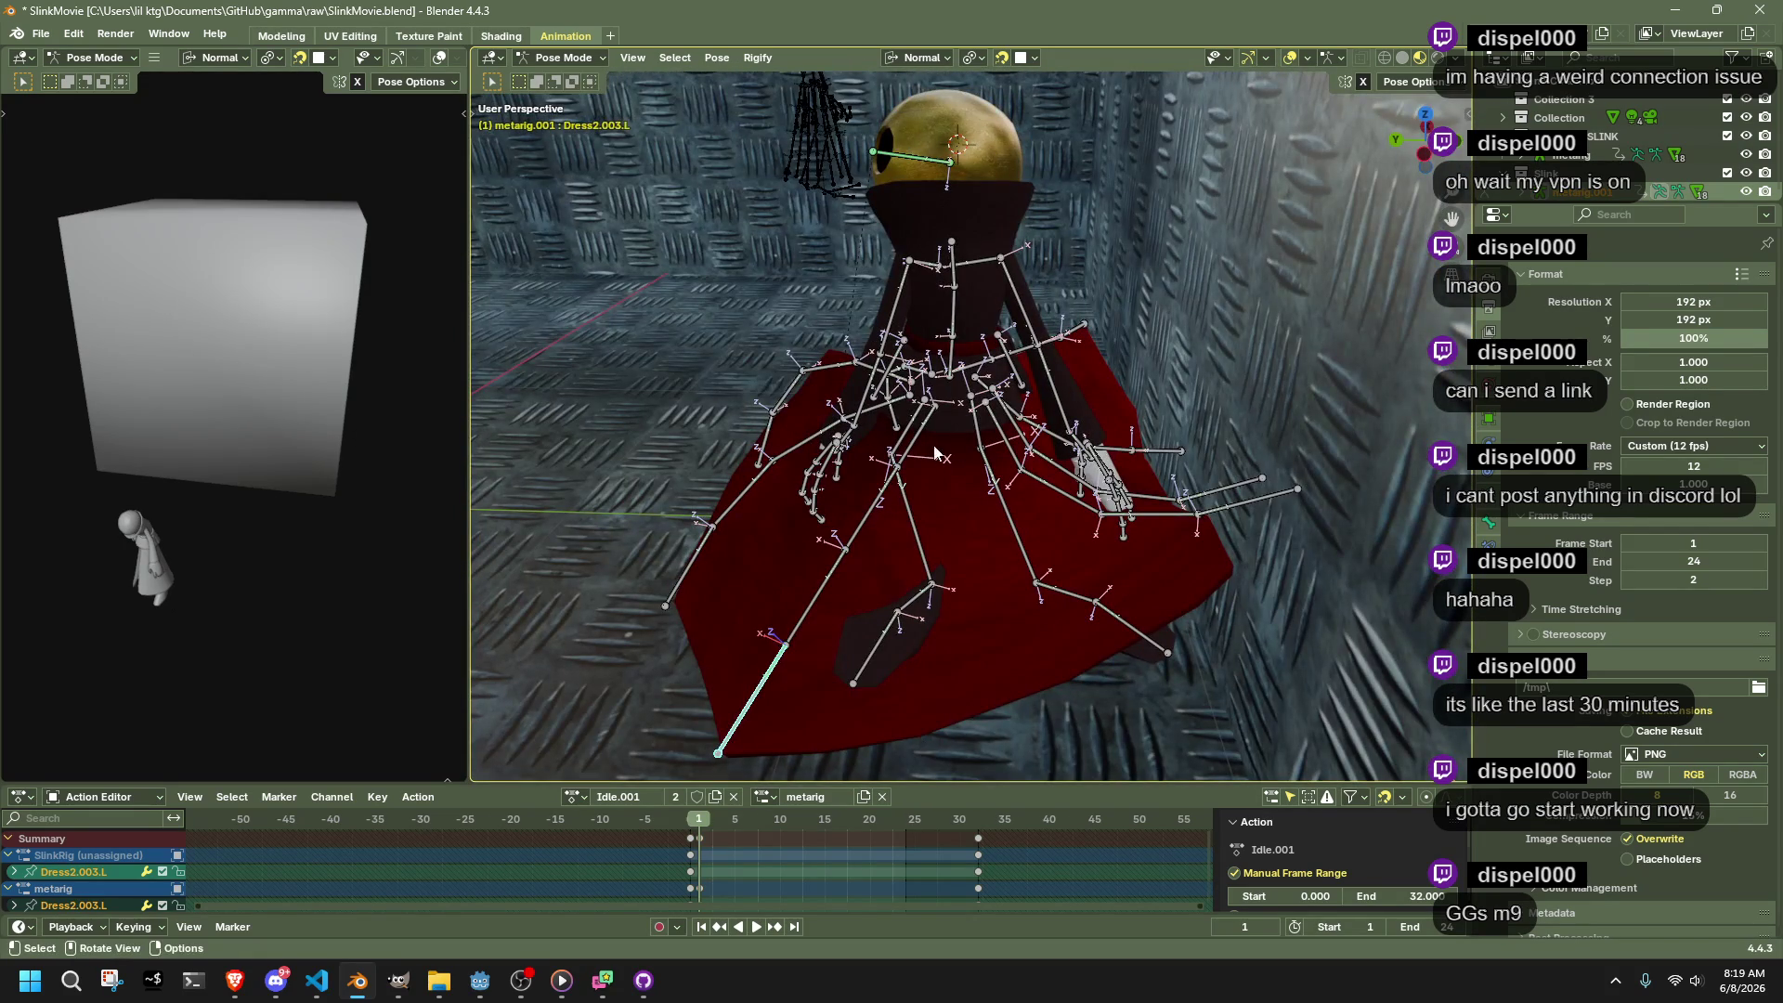
{"action": "left_click_drag", "start_coordinate": [949, 457], "coordinate": [955, 462]}
Rotate Dress2.L around Z and the lower left dress bone around its local X axis
{"action": "key", "text": "r"}
{"action": "key", "text": "z"}
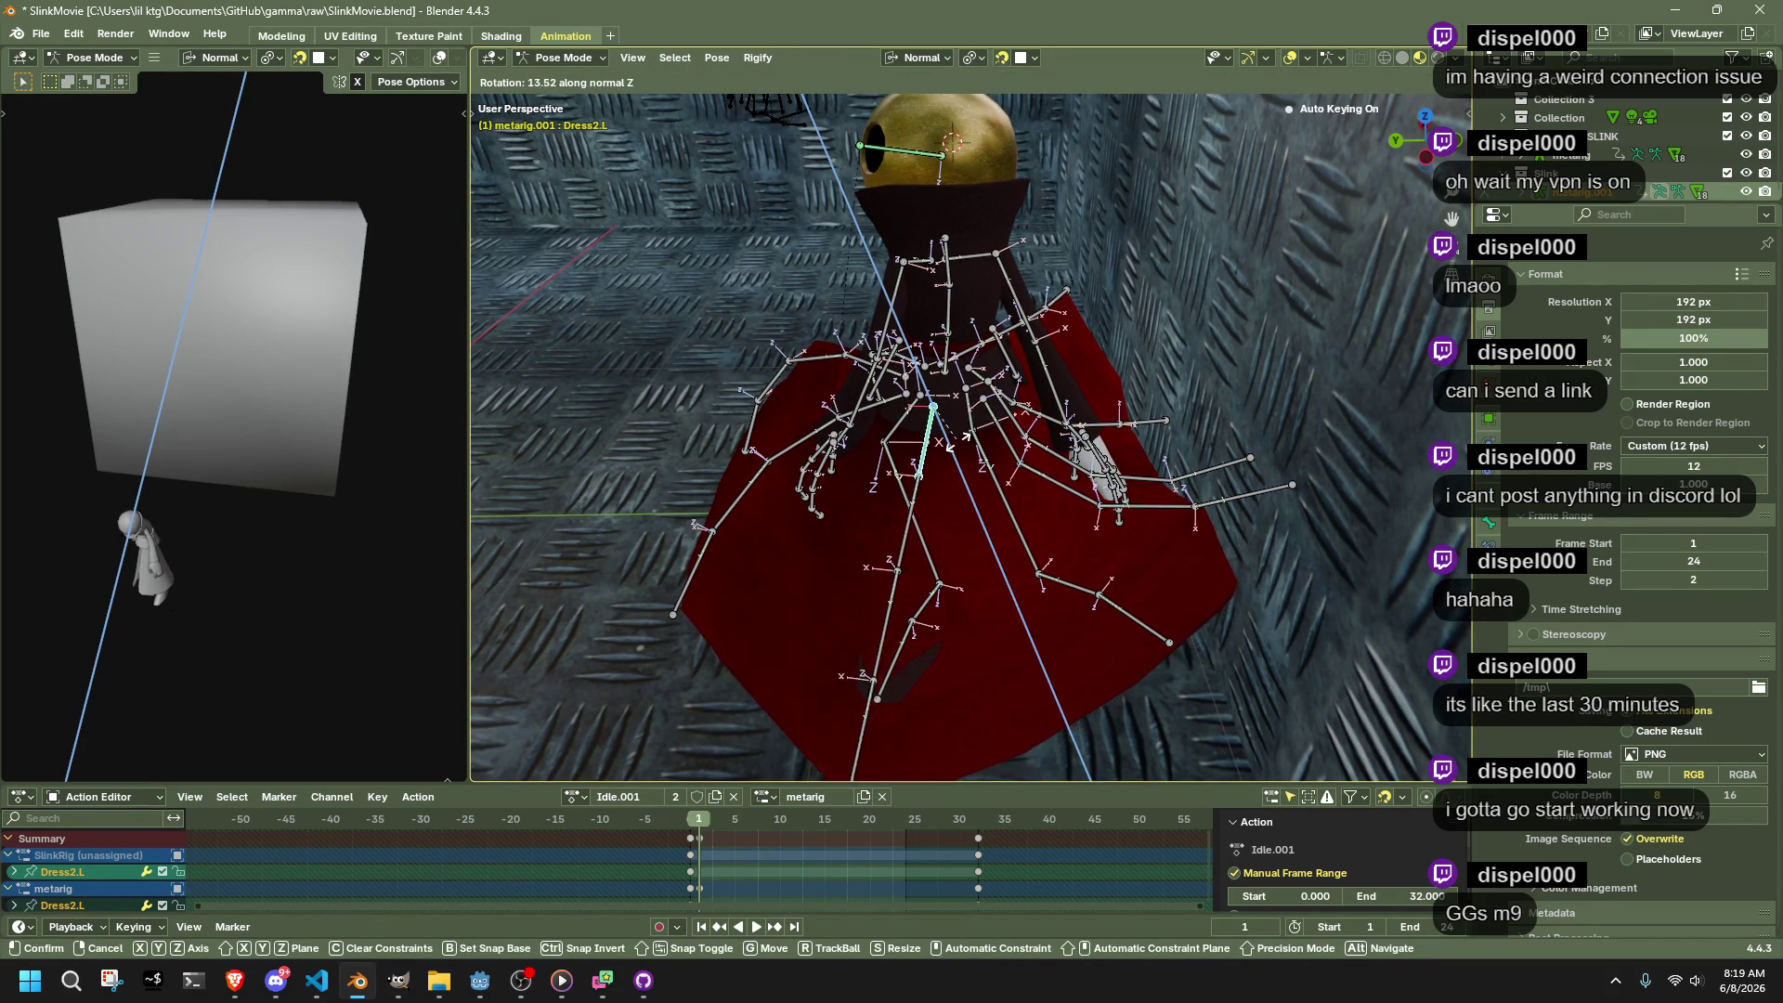
{"action": "left_click", "coordinate": [959, 442]}
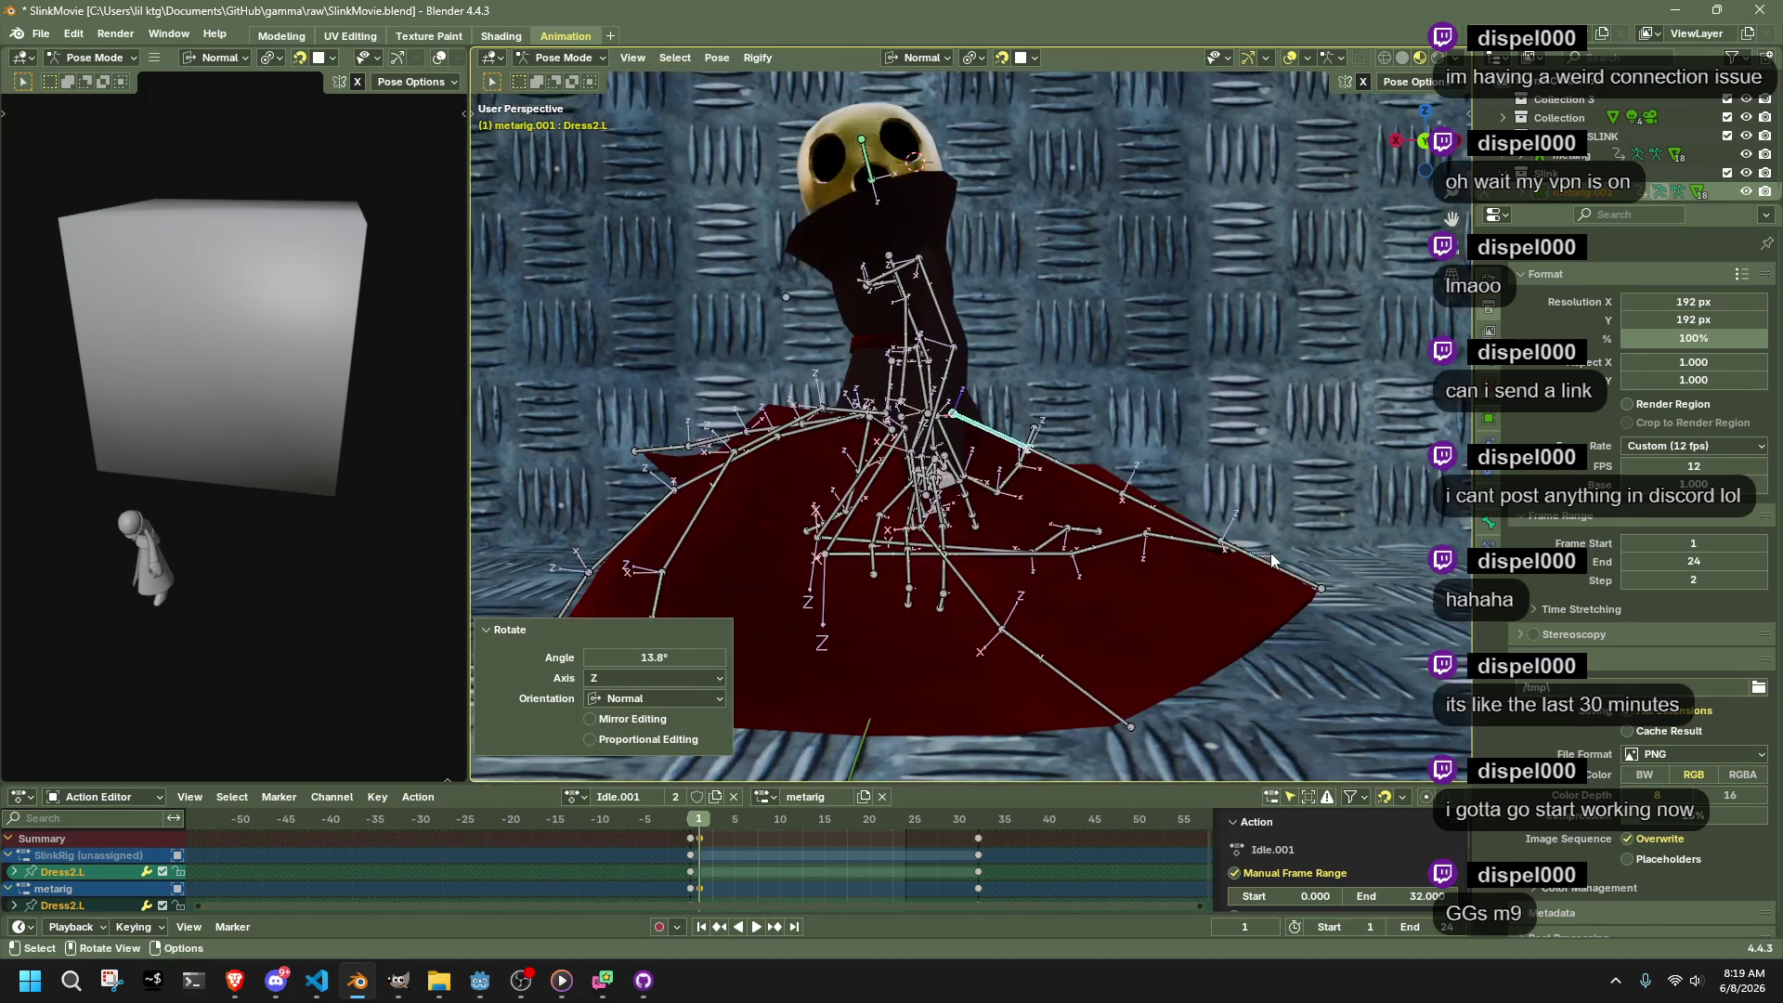
{"action": "left_click", "coordinate": [1277, 564]}
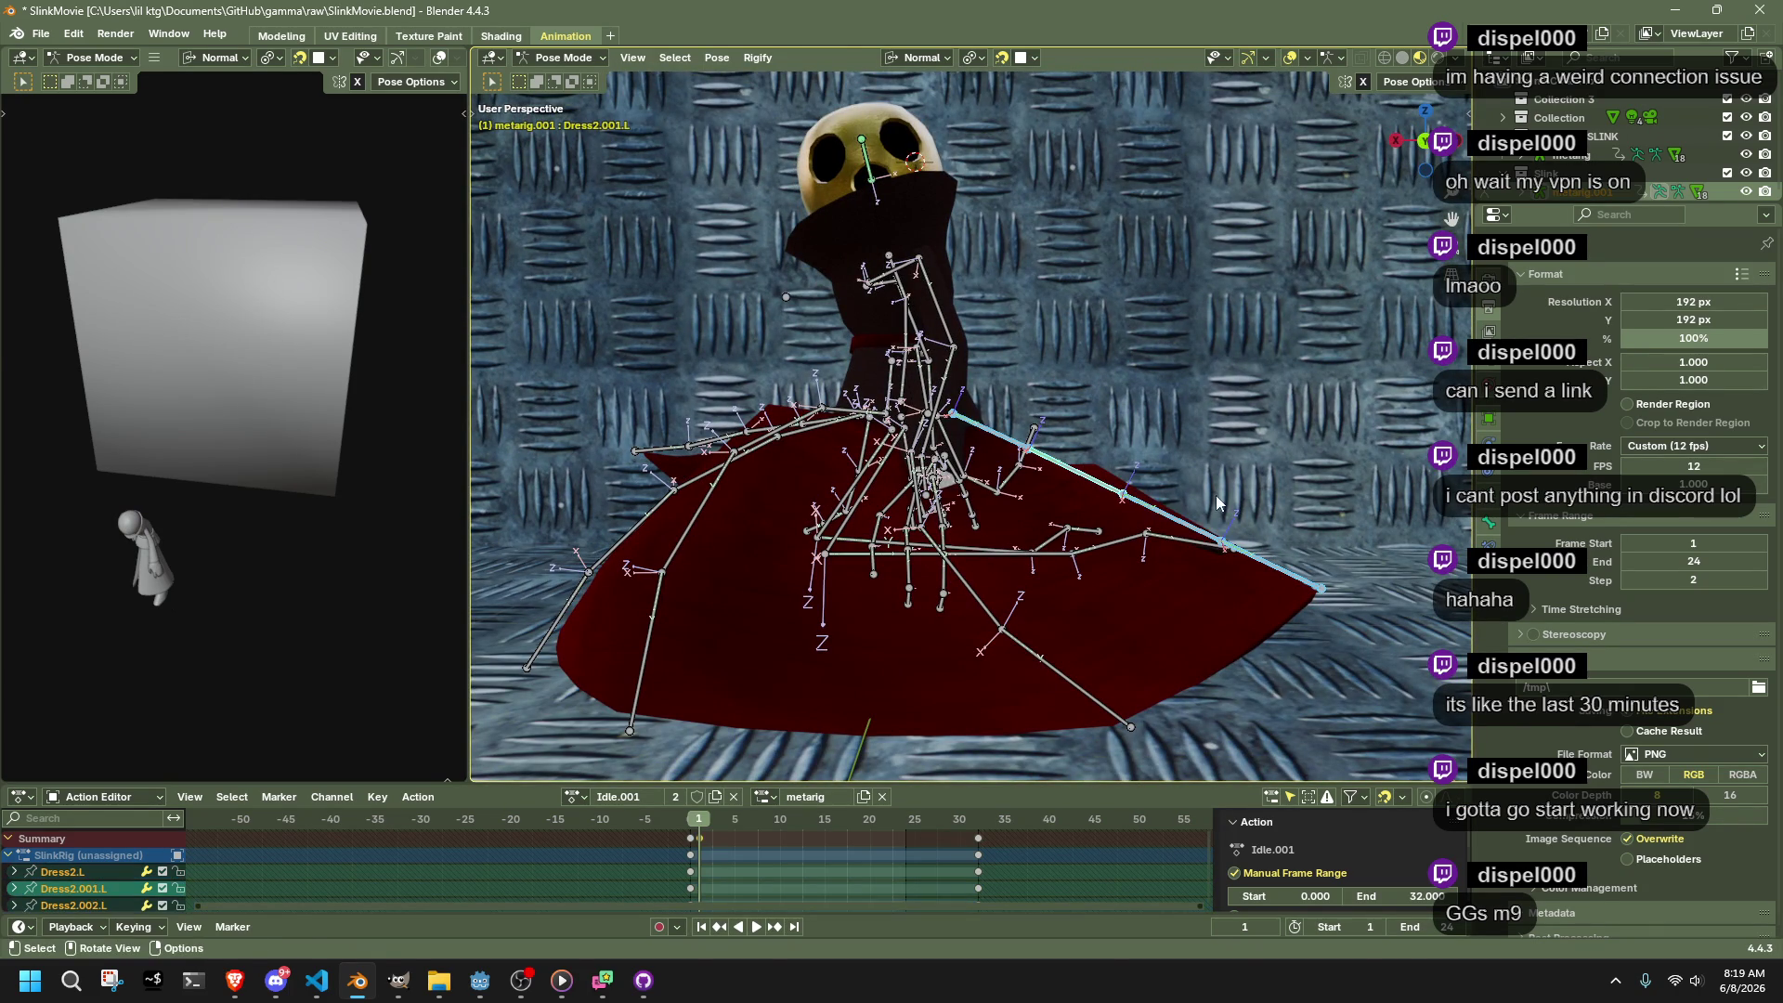
{"action": "key", "text": "r"}
{"action": "key", "text": "x"}
{"action": "left_click", "coordinate": [1220, 541]}
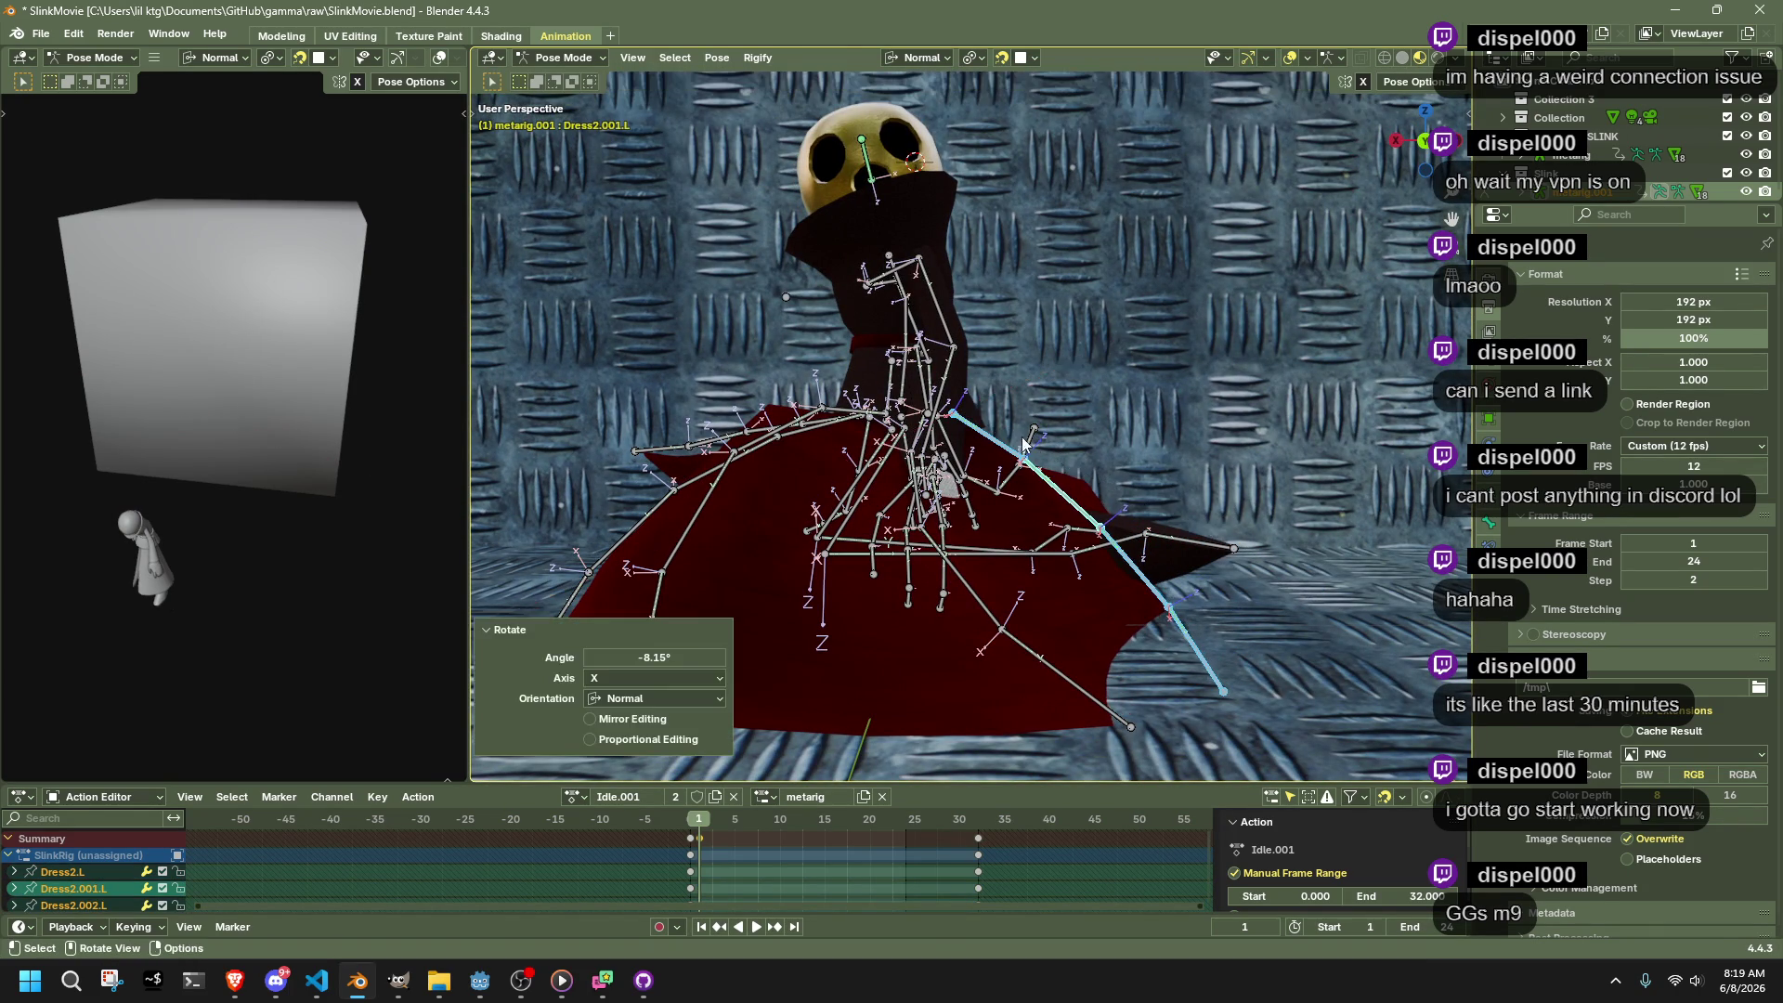
Rotate Dress2.L 17.08° around X and reposition the Dress2.003.L bone
{"action": "left_click", "coordinate": [1007, 441]}
{"action": "key", "text": "r"}
{"action": "key", "text": "x"}
{"action": "left_click", "coordinate": [1184, 385]}
{"action": "left_click", "coordinate": [1289, 588]}
{"action": "key", "text": "g"}
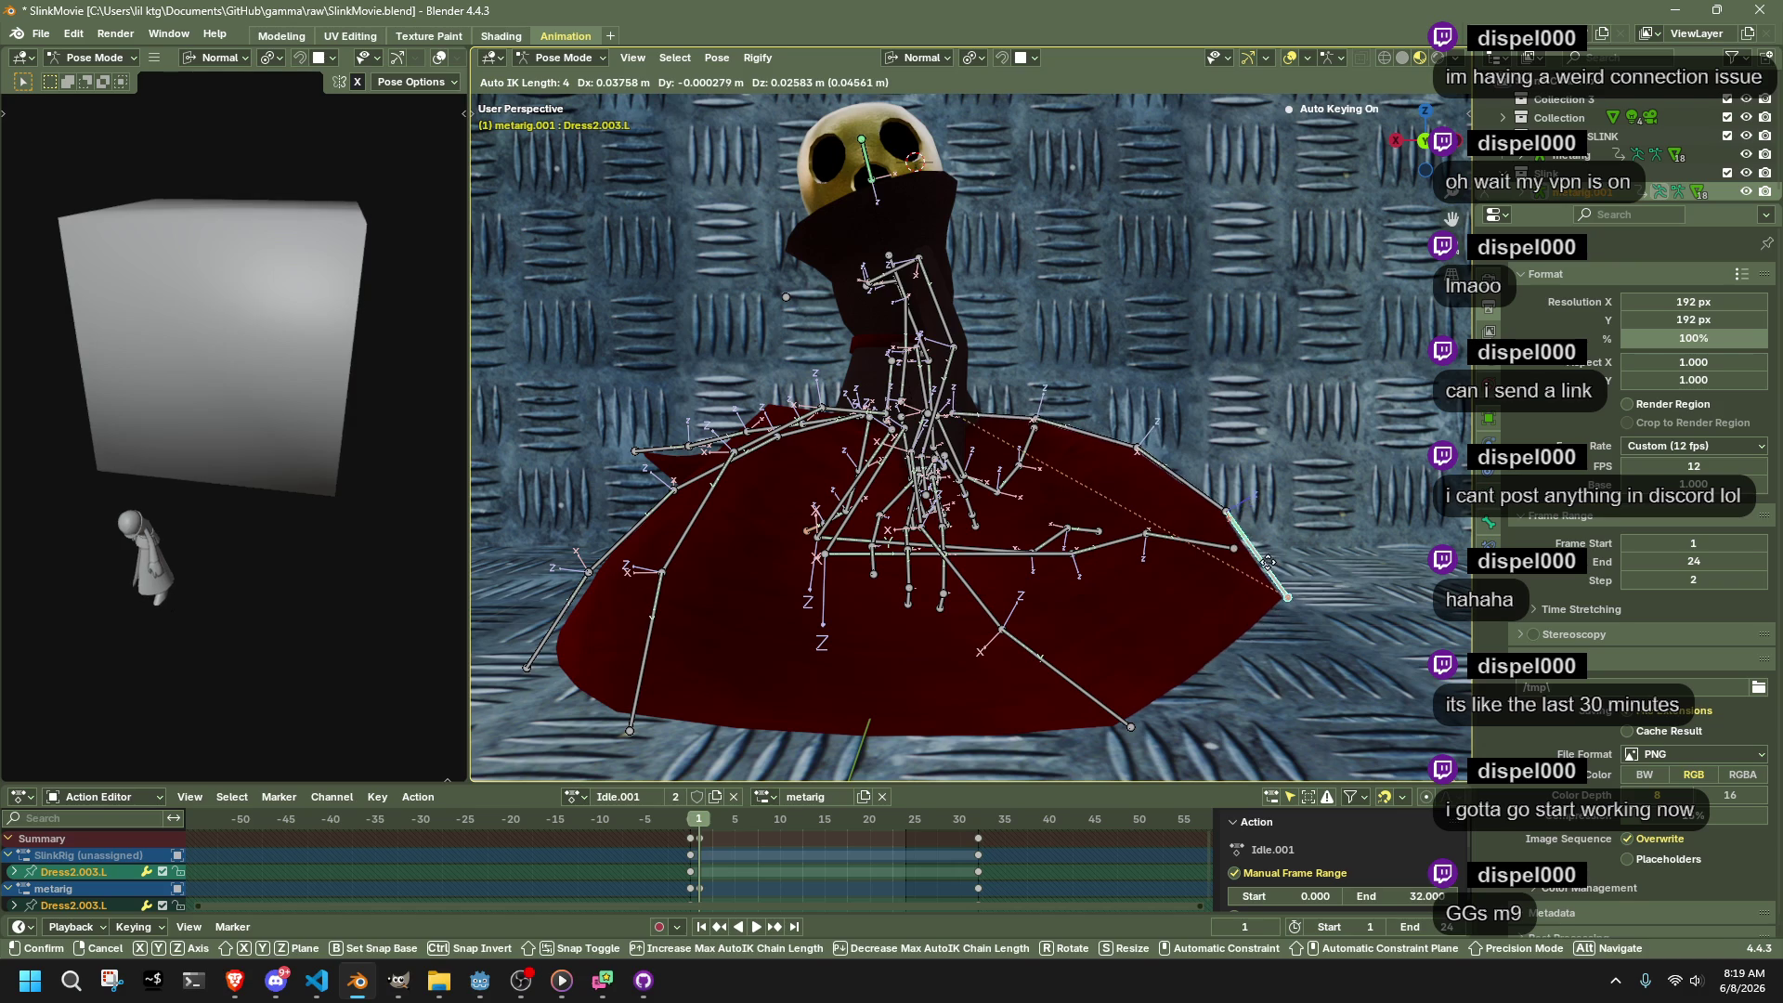
{"action": "left_click", "coordinate": [1268, 562]}
Flare the left Dress4 chain outward, rotating Dress4.002.L 78.1° around X
{"action": "mouse_move", "coordinate": [1241, 587]}
{"action": "left_mouse_down"}
{"action": "mouse_move", "coordinate": [1122, 611]}
{"action": "mouse_move", "coordinate": [817, 538]}
{"action": "mouse_move", "coordinate": [922, 628]}
{"action": "mouse_move", "coordinate": [1083, 623]}
{"action": "mouse_move", "coordinate": [1163, 571]}
{"action": "mouse_move", "coordinate": [1113, 556]}
{"action": "mouse_move", "coordinate": [1111, 422]}
{"action": "left_mouse_up"}
{"action": "left_click", "coordinate": [872, 595]}
{"action": "left_click", "coordinate": [1125, 462]}
{"action": "key", "text": "x"}
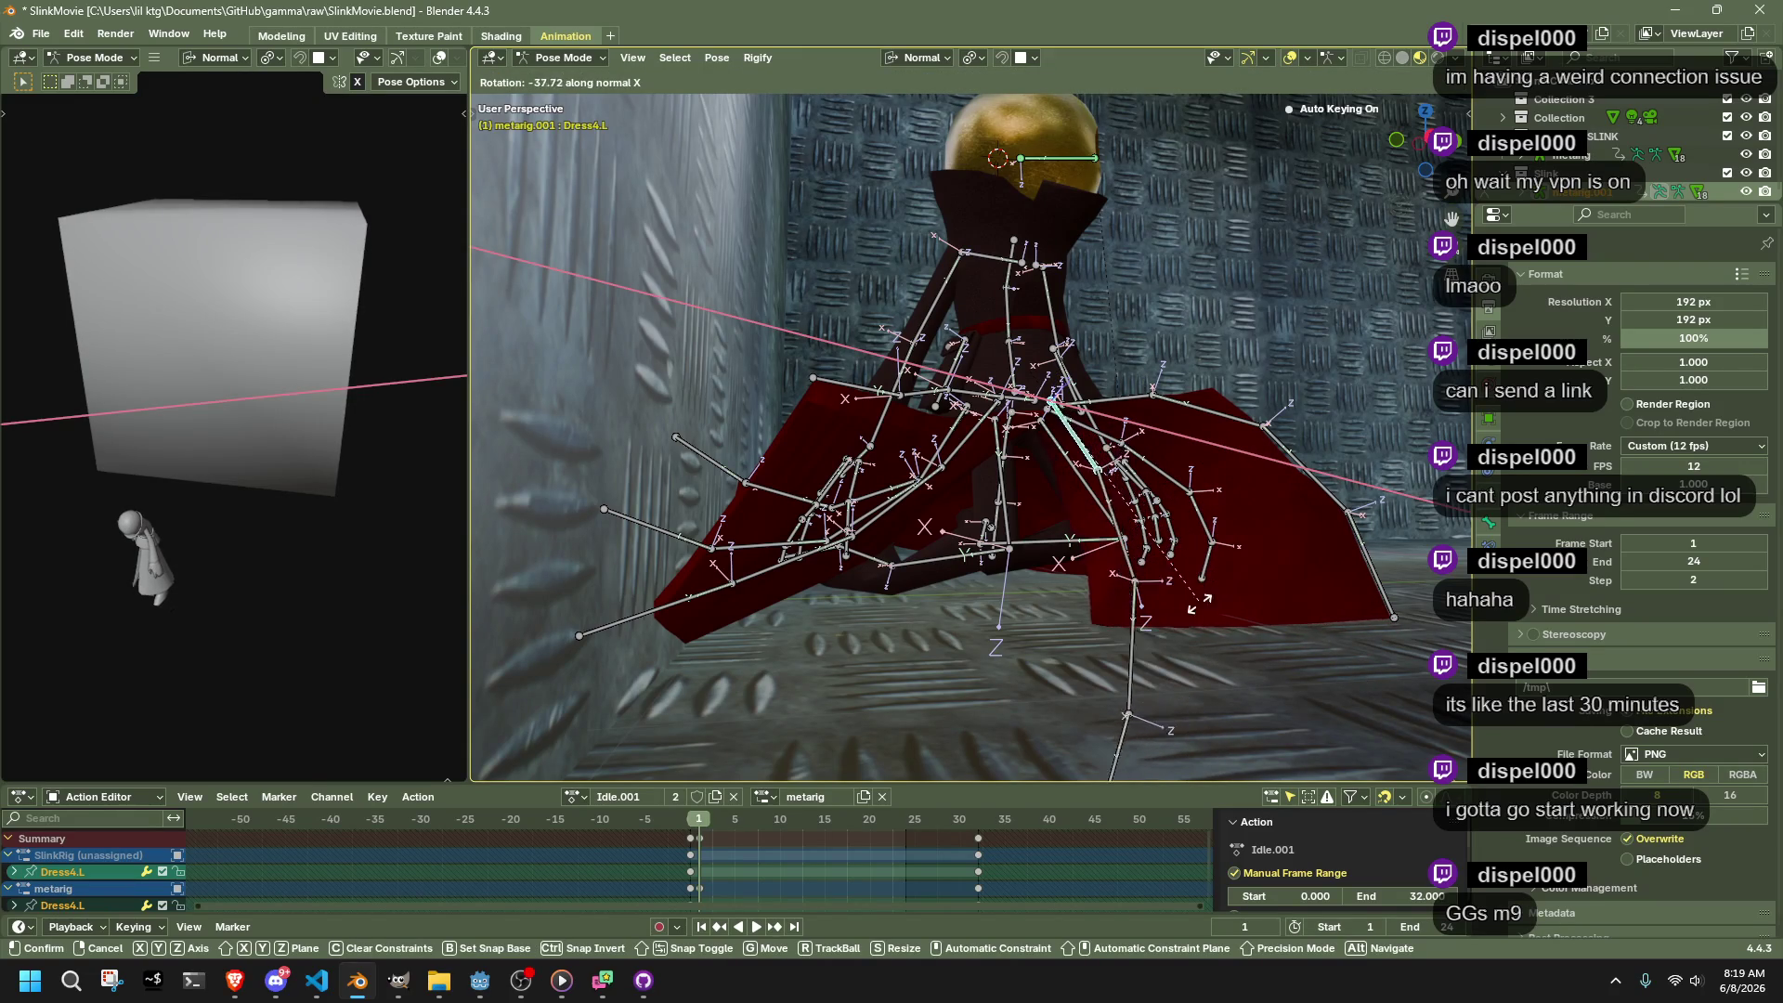
{"action": "left_click", "coordinate": [1256, 608]}
{"action": "left_click", "coordinate": [1167, 650]}
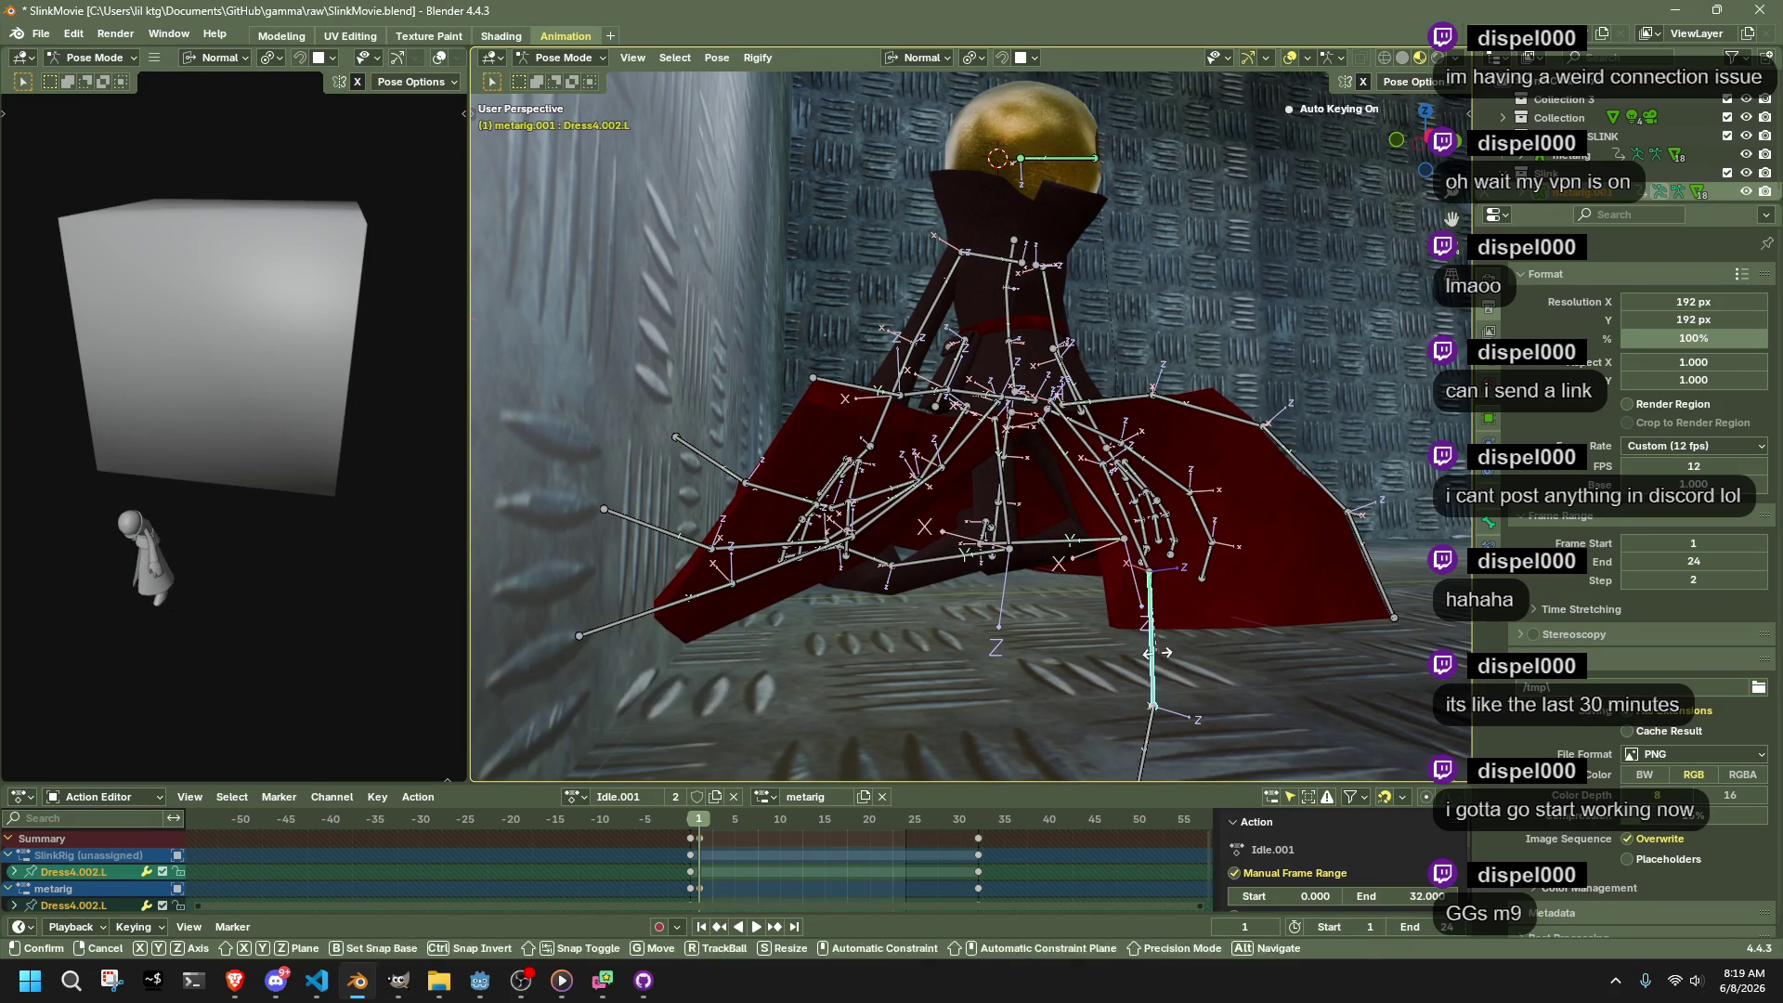
{"action": "key", "text": "r"}
{"action": "key", "text": "x"}
{"action": "left_click", "coordinate": [1172, 574]}
Rotate Dress4.R and Dress4.002.R around X, the latter by 43.4°
{"action": "mouse_move", "coordinate": [1173, 573]}
{"action": "left_mouse_down"}
{"action": "mouse_move", "coordinate": [1012, 610]}
{"action": "mouse_move", "coordinate": [725, 462]}
{"action": "mouse_move", "coordinate": [1041, 450]}
{"action": "left_mouse_up"}
{"action": "left_click", "coordinate": [1043, 448]}
{"action": "key", "text": "r"}
{"action": "key", "text": "x"}
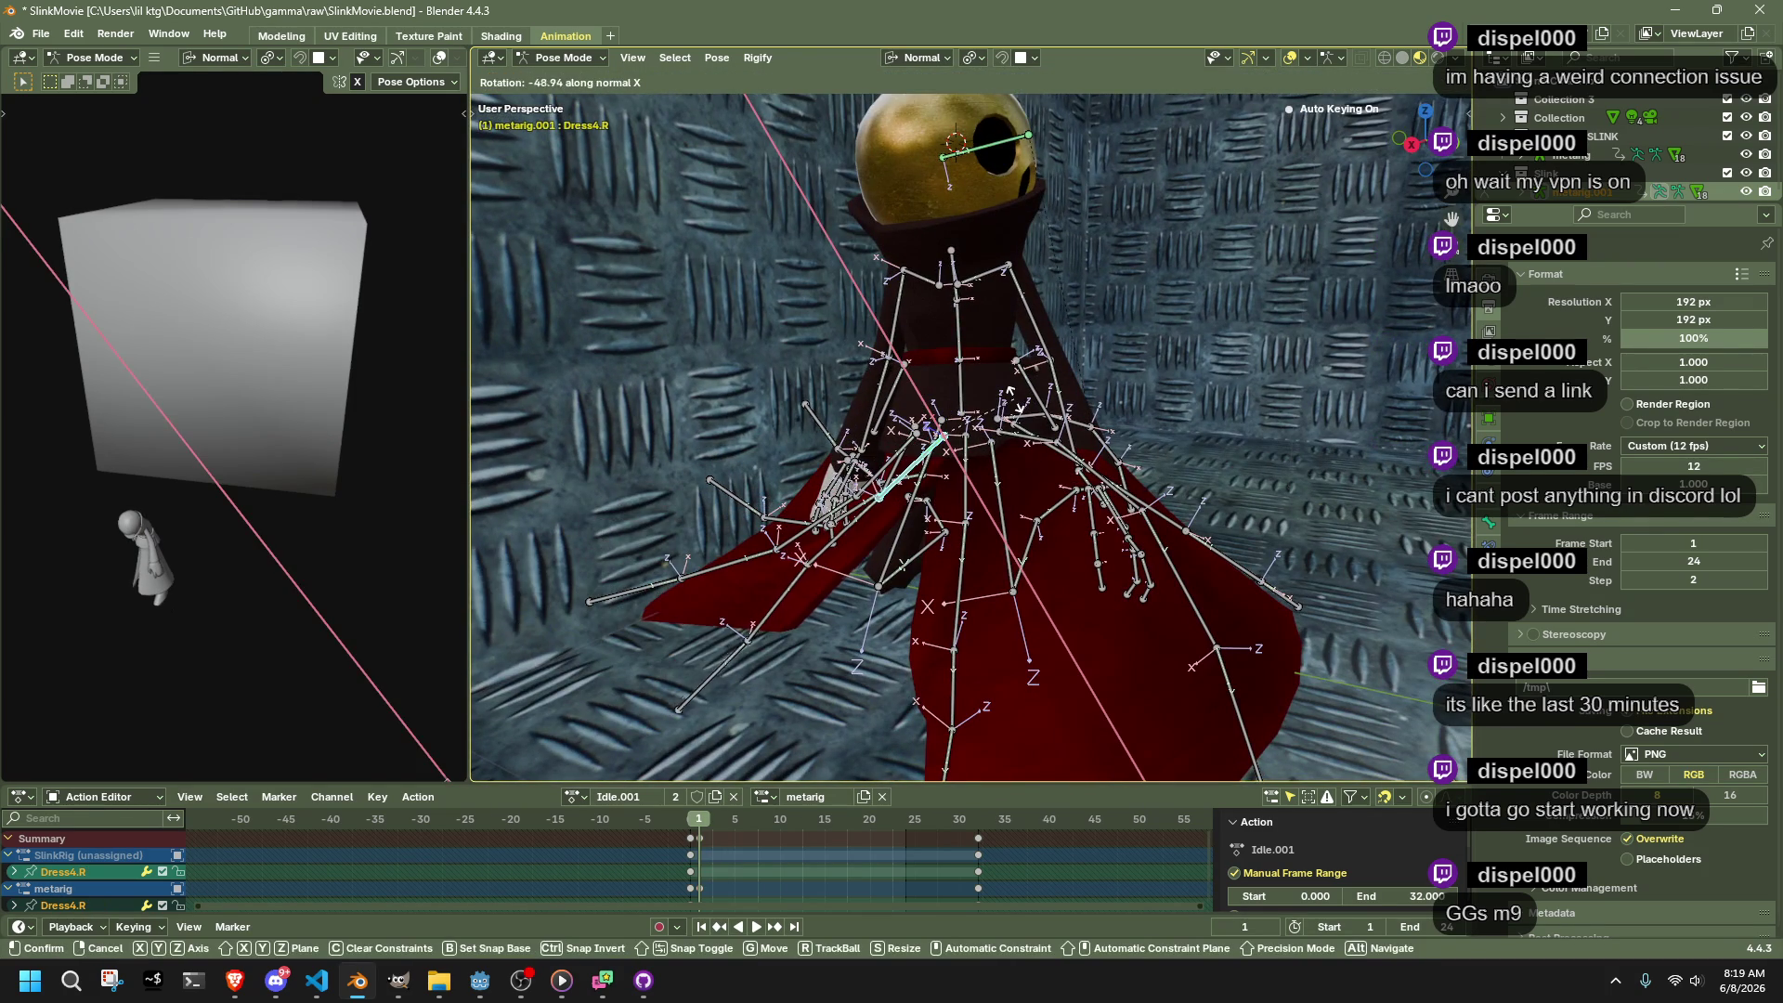
{"action": "left_click", "coordinate": [1017, 399]}
{"action": "left_click", "coordinate": [788, 602]}
{"action": "key", "text": "r"}
{"action": "key", "text": "x"}
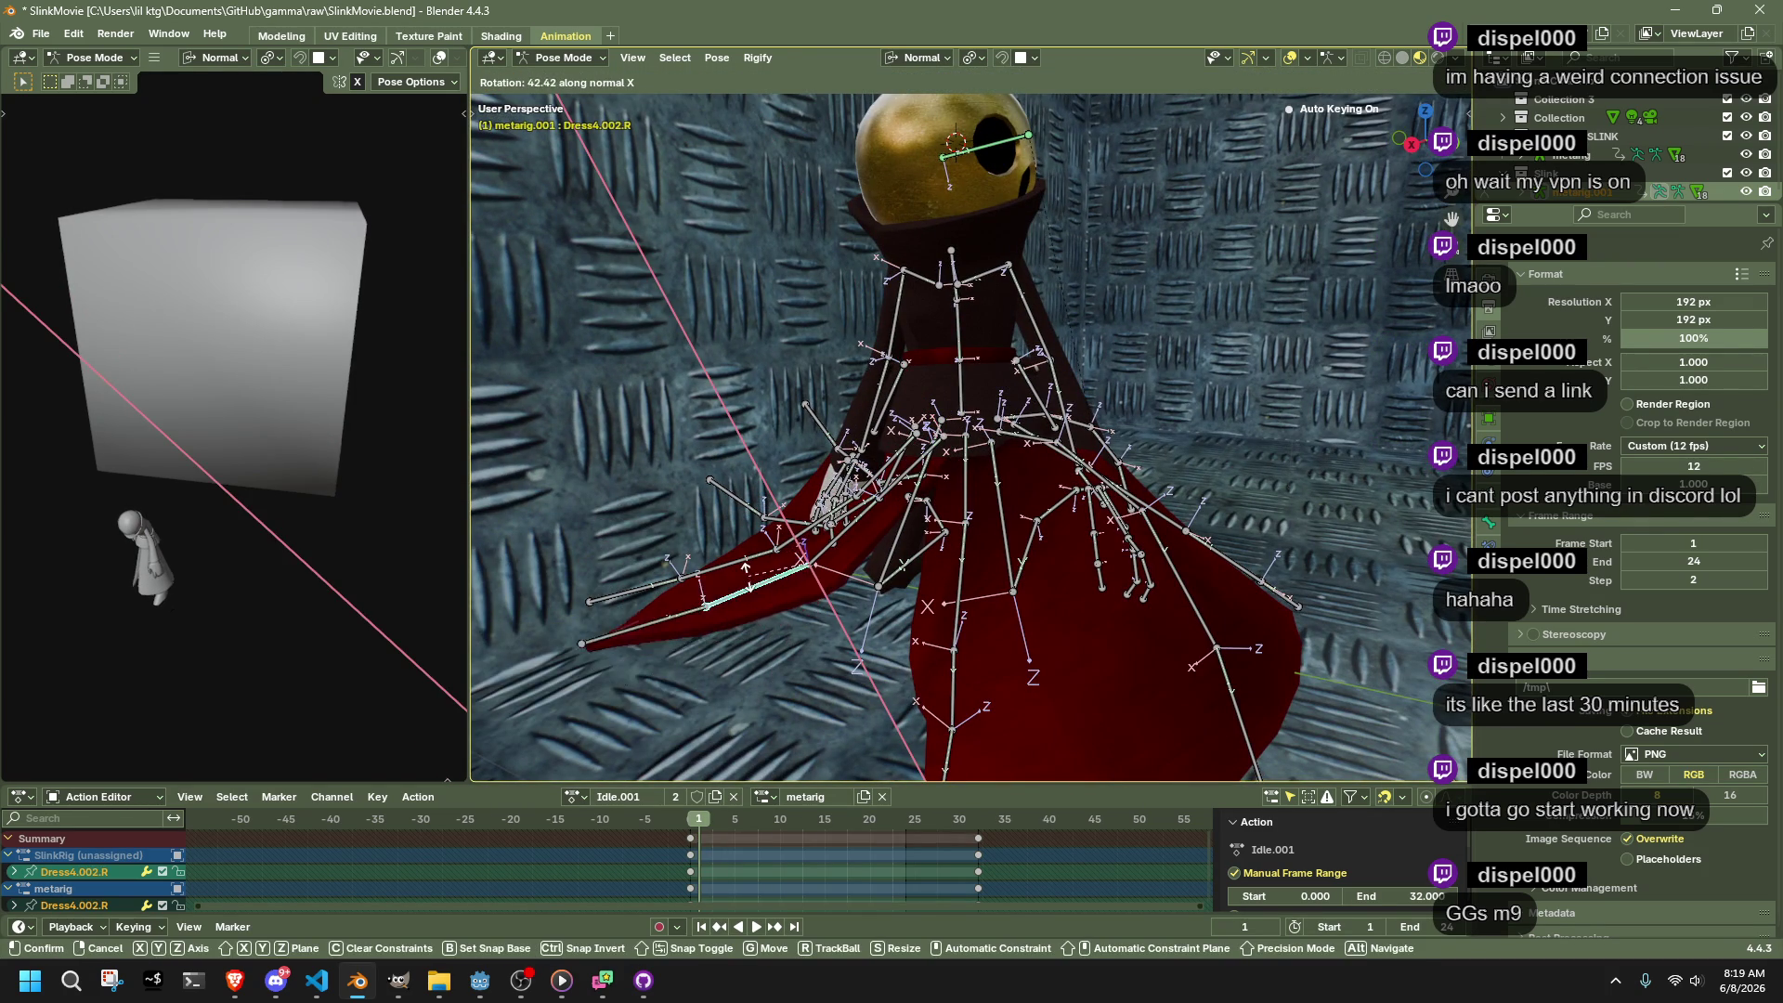
{"action": "left_click", "coordinate": [749, 564]}
Inspect the flared dress up close and check the Auto IK pose option
{"action": "mouse_move", "coordinate": [748, 564]}
{"action": "left_mouse_down"}
{"action": "mouse_move", "coordinate": [1012, 545]}
{"action": "mouse_move", "coordinate": [975, 555]}
{"action": "mouse_move", "coordinate": [985, 365]}
{"action": "left_mouse_up"}
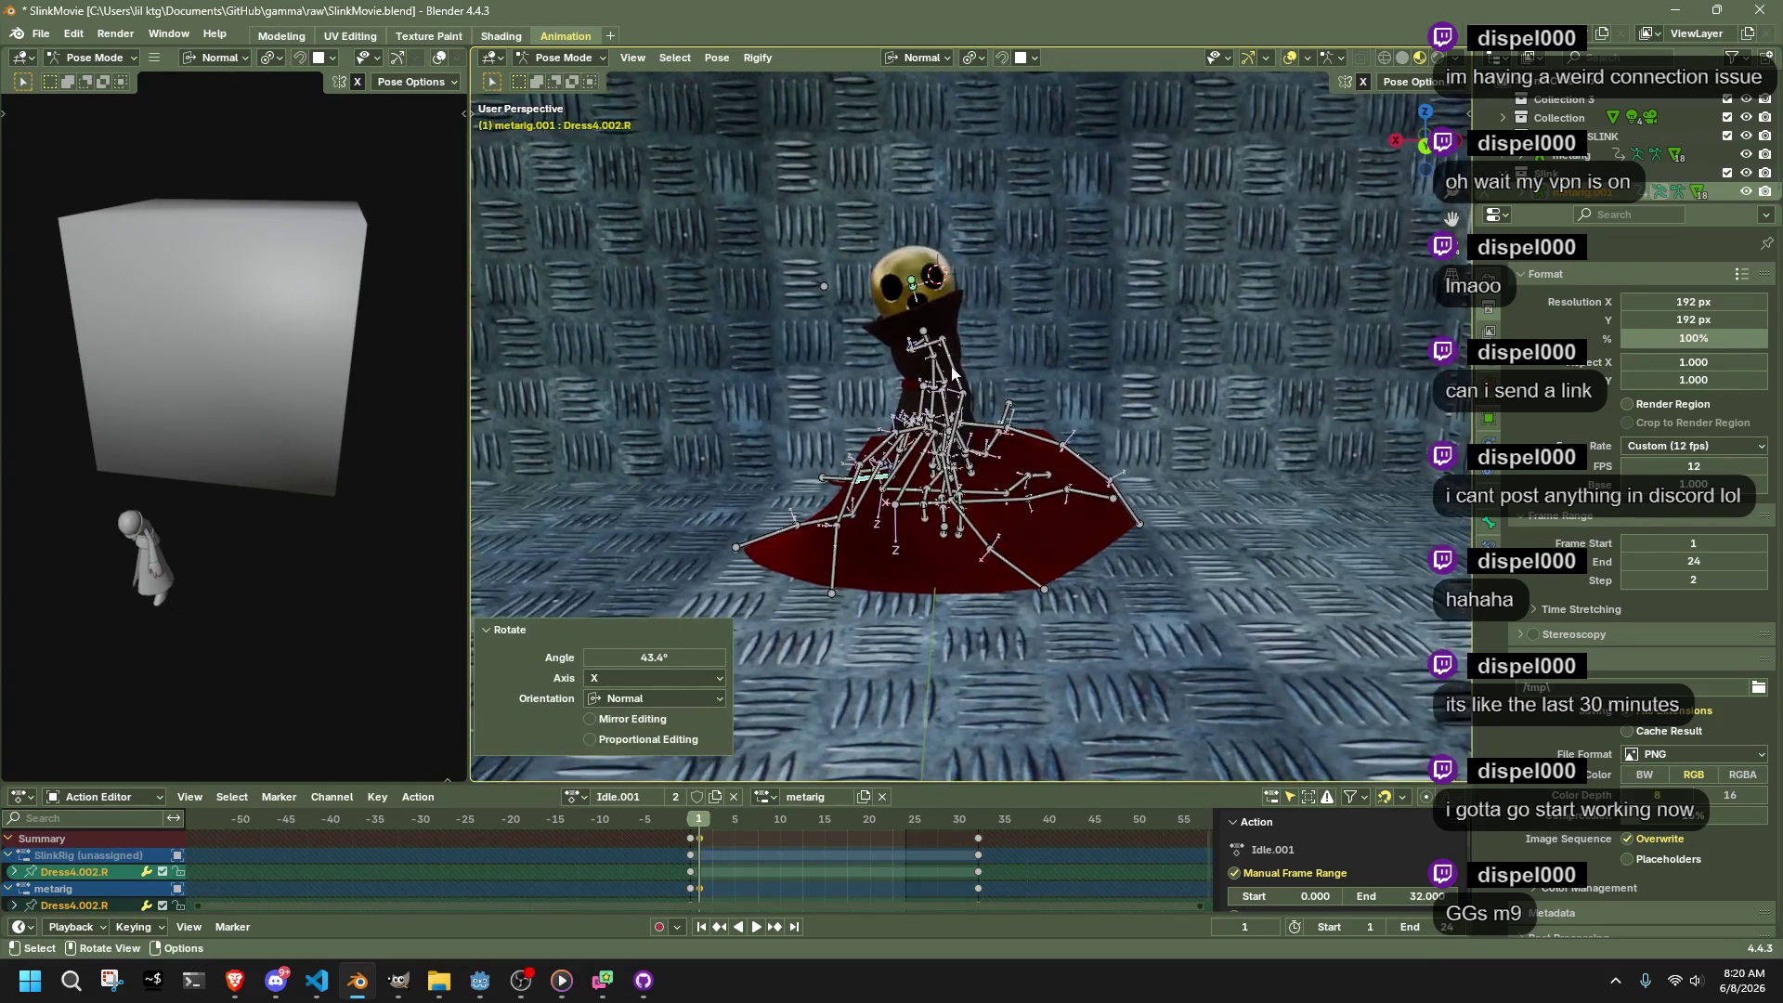
{"action": "scroll", "coordinate": [984, 364], "scroll_direction": "up", "scroll_amount": 4}
{"action": "mouse_move", "coordinate": [1120, 428]}
{"action": "left_mouse_down"}
{"action": "mouse_move", "coordinate": [1147, 413]}
{"action": "mouse_move", "coordinate": [1295, 427]}
{"action": "mouse_move", "coordinate": [1060, 383]}
{"action": "left_mouse_up"}
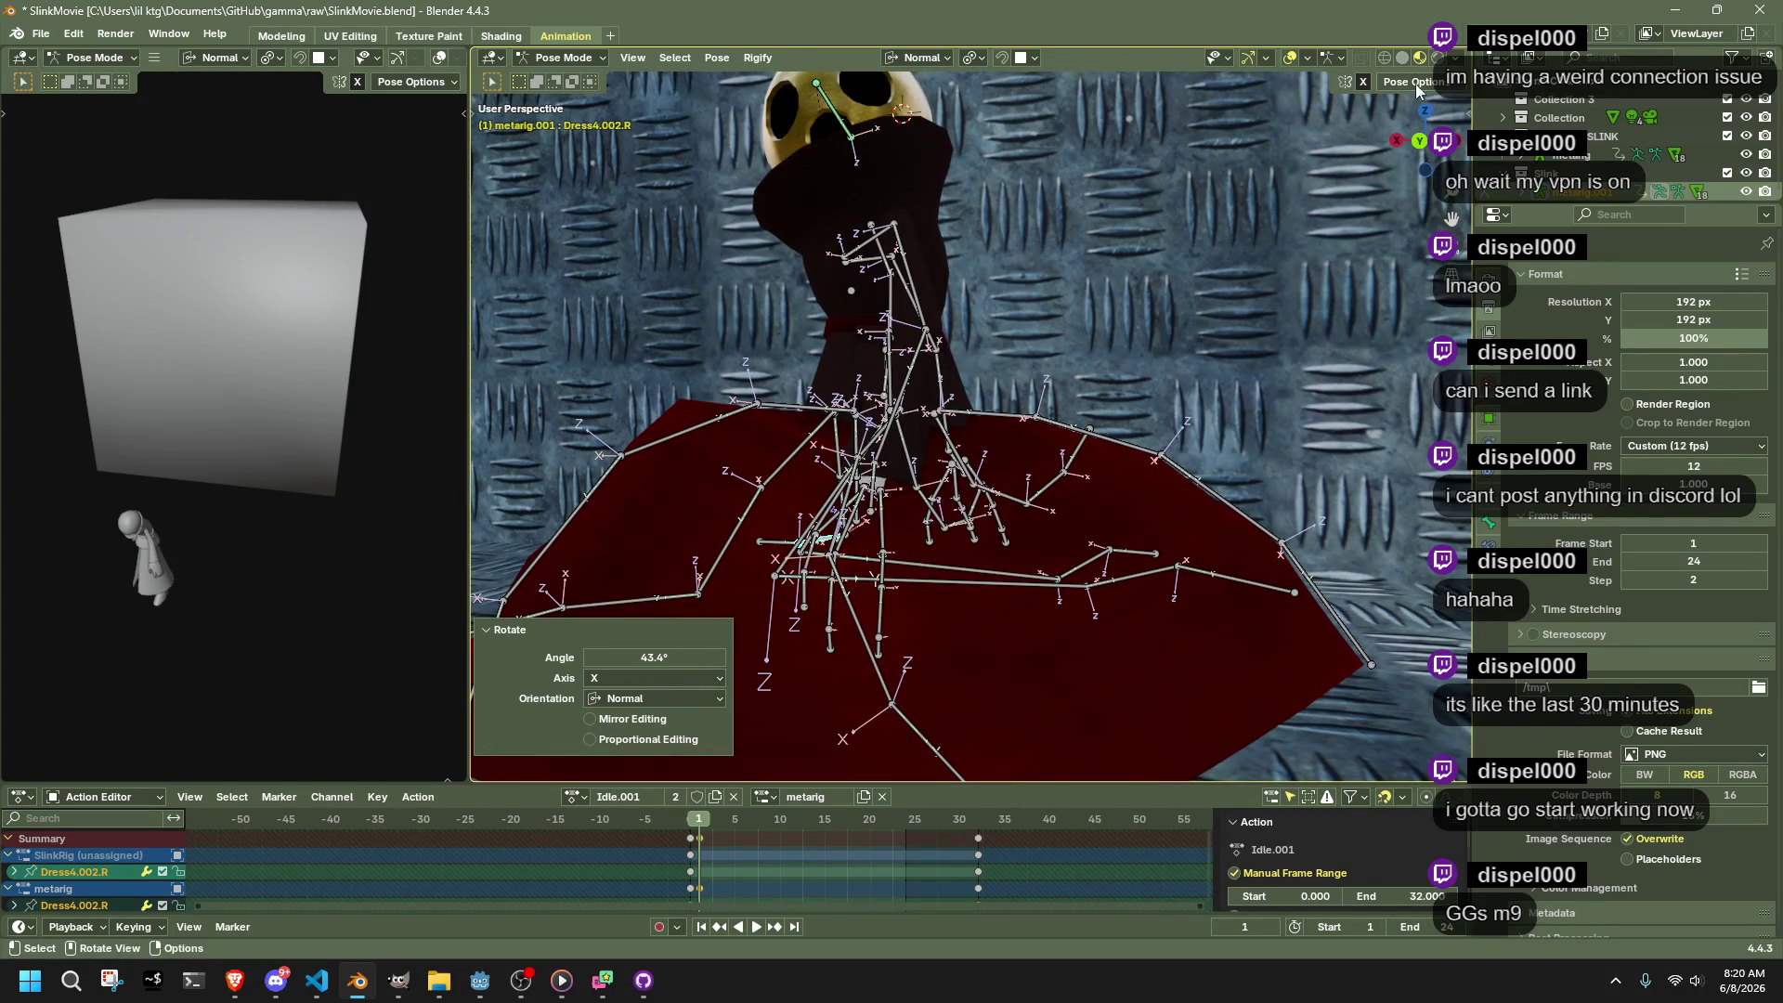
{"action": "left_click", "coordinate": [1438, 59]}
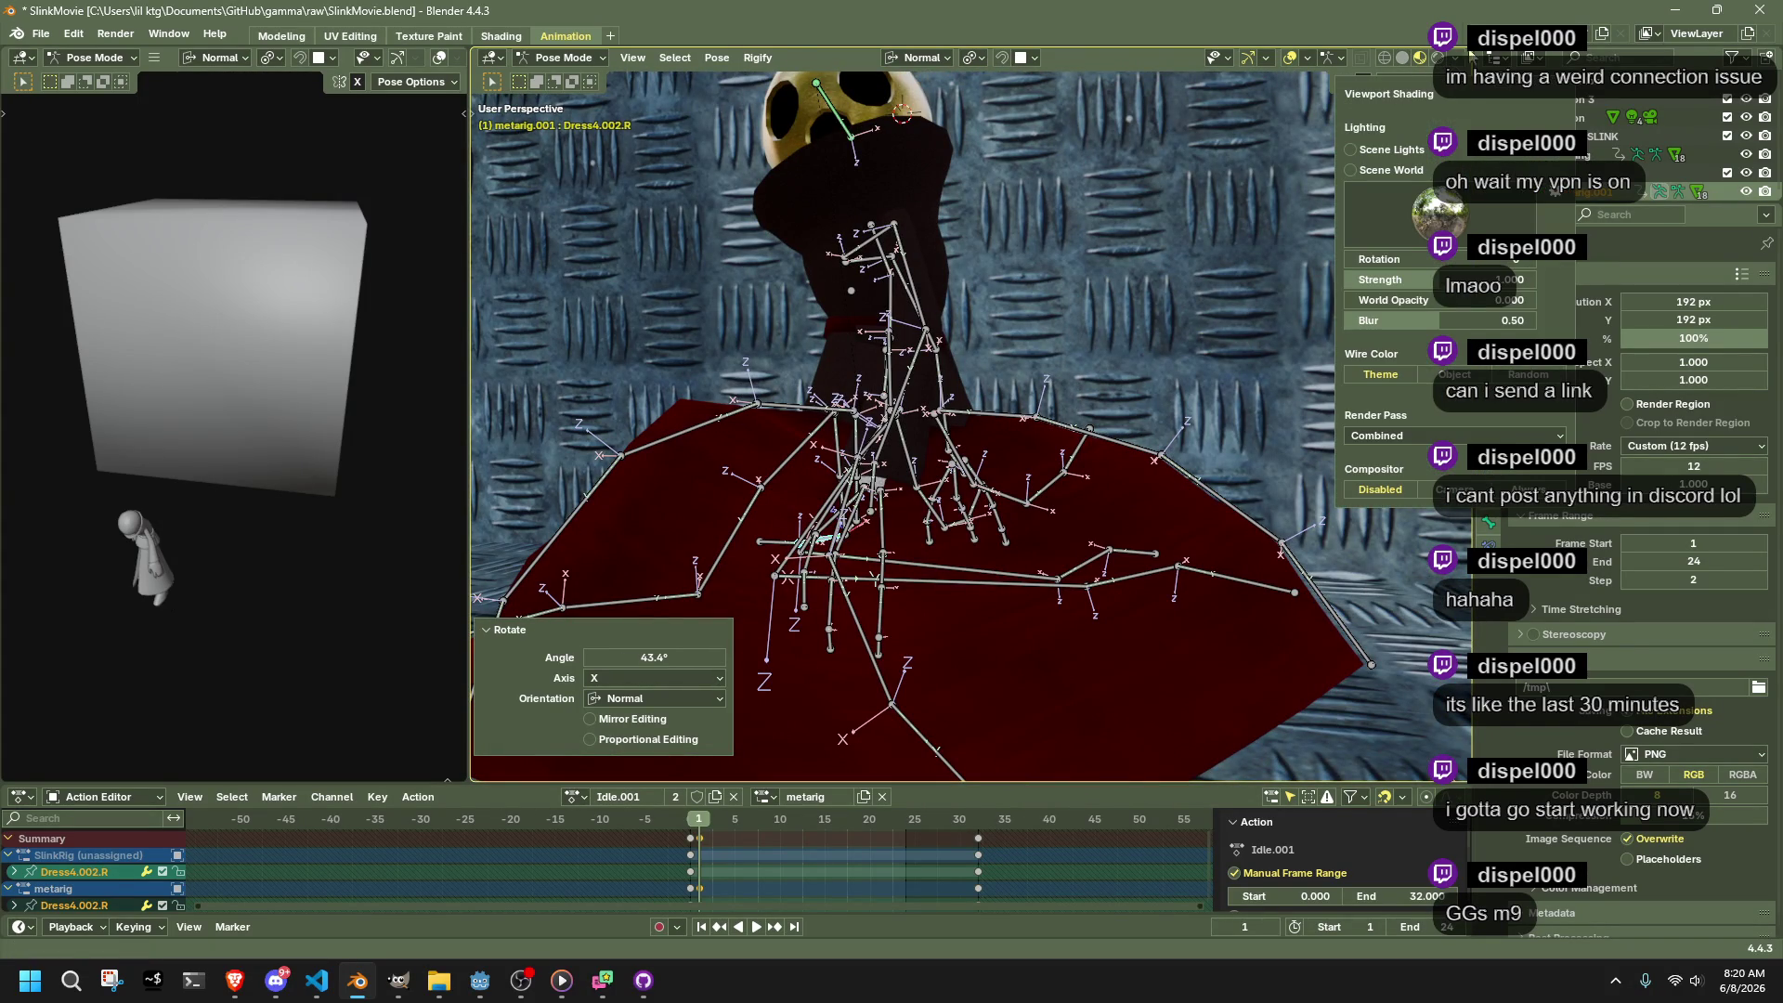
{"action": "left_click", "coordinate": [1404, 88]}
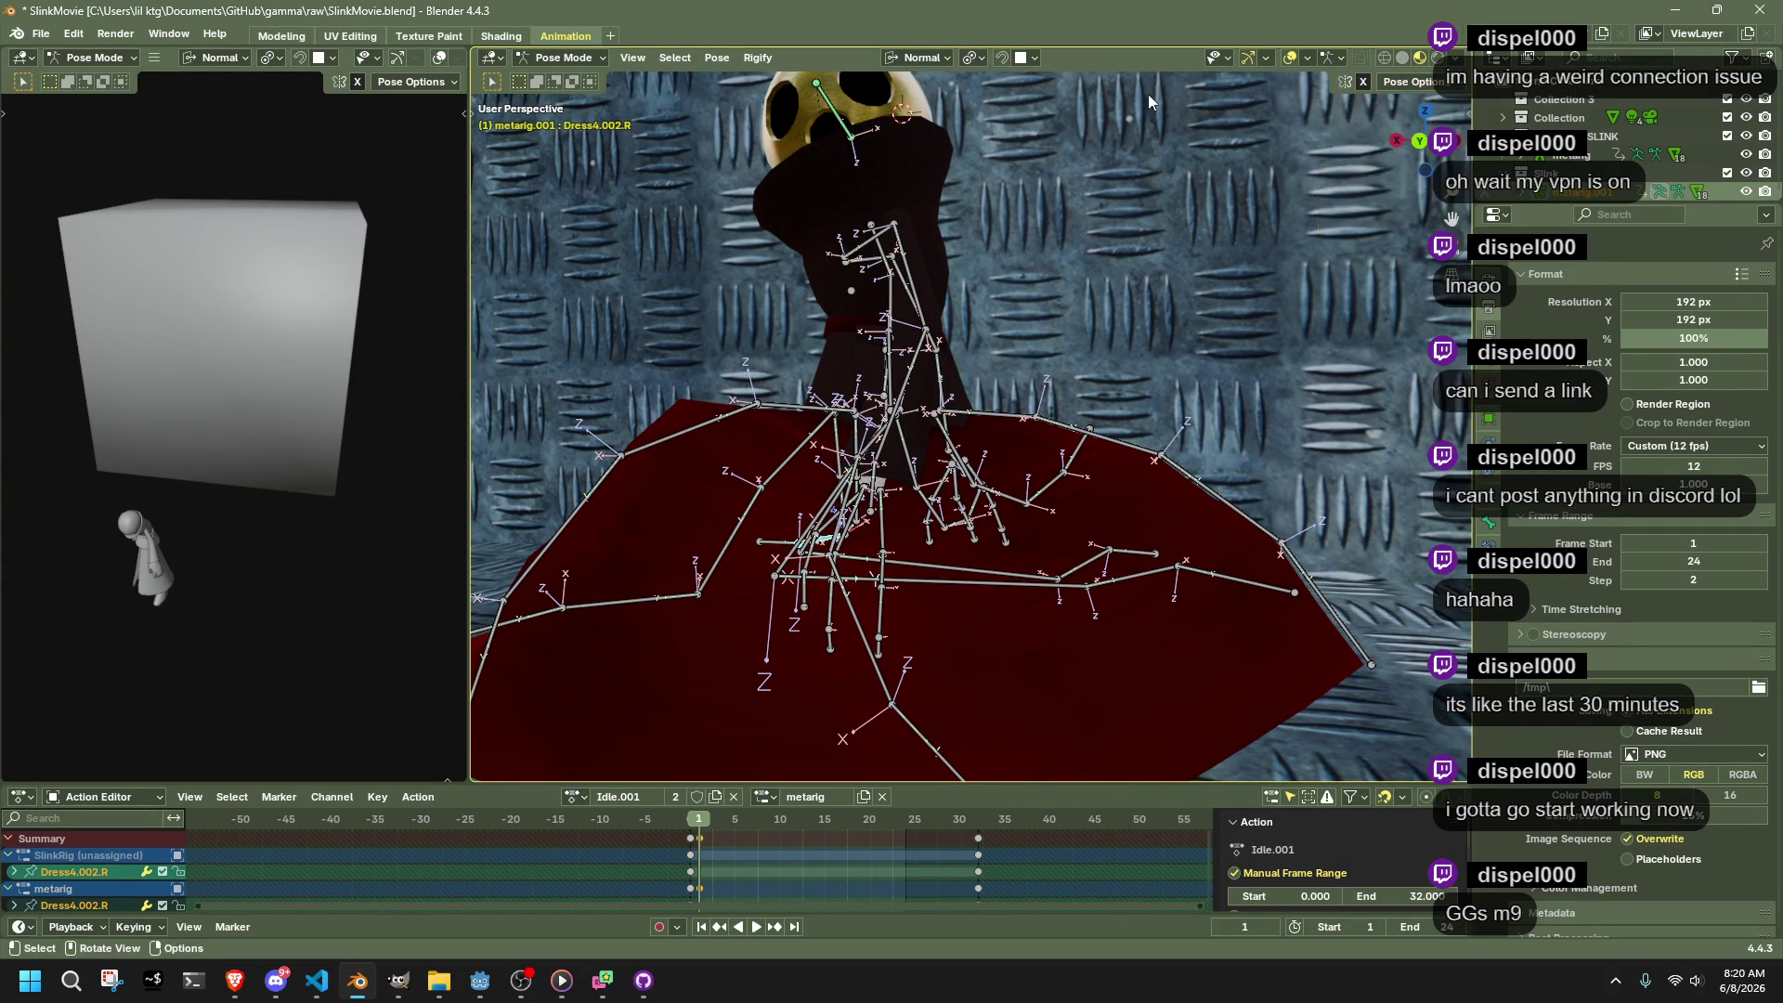
{"action": "mouse_move", "coordinate": [850, 186]}
{"action": "left_mouse_down"}
{"action": "mouse_move", "coordinate": [898, 255]}
{"action": "mouse_move", "coordinate": [812, 298]}
{"action": "left_mouse_up"}
From the back orthographic view, move the chest with Auto IK, adjusting chain length
{"action": "key", "text": "ctrl+KP_1"}
{"action": "key", "text": "g"}
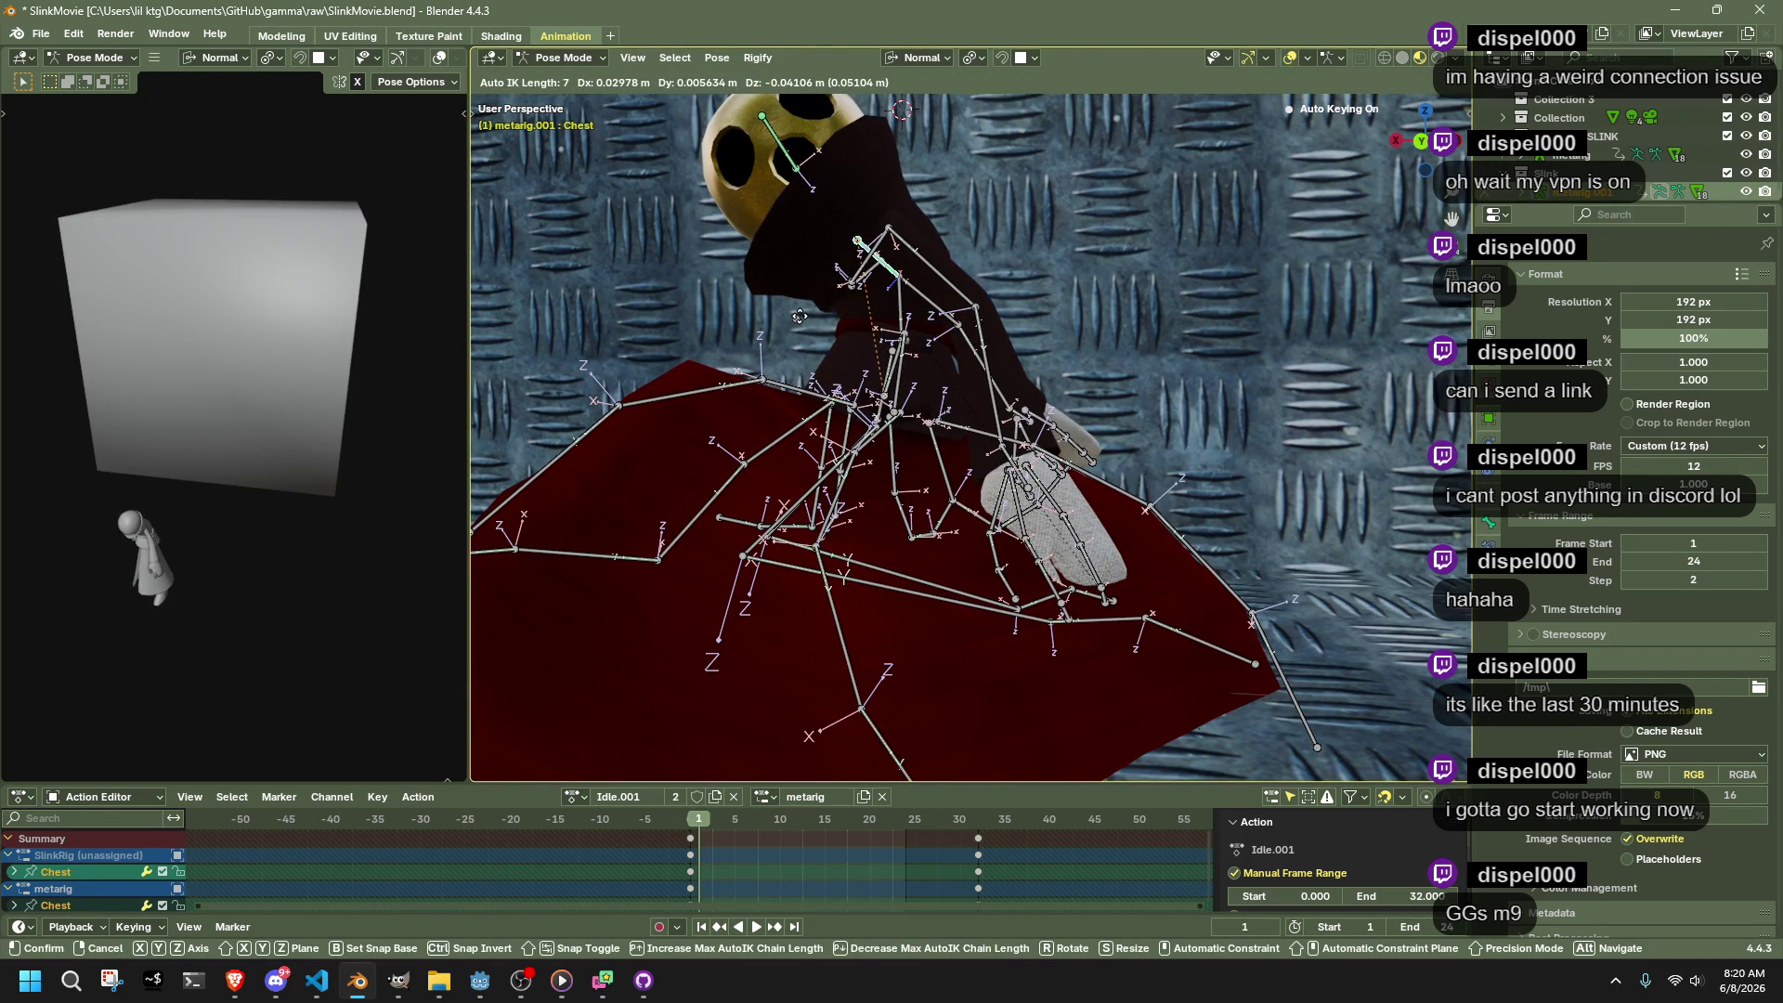
{"action": "key", "text": "Page_Up"}
{"action": "key", "text": "Page_Up"}
{"action": "key", "text": "Page_Up"}
{"action": "key", "text": "Page_Down"}
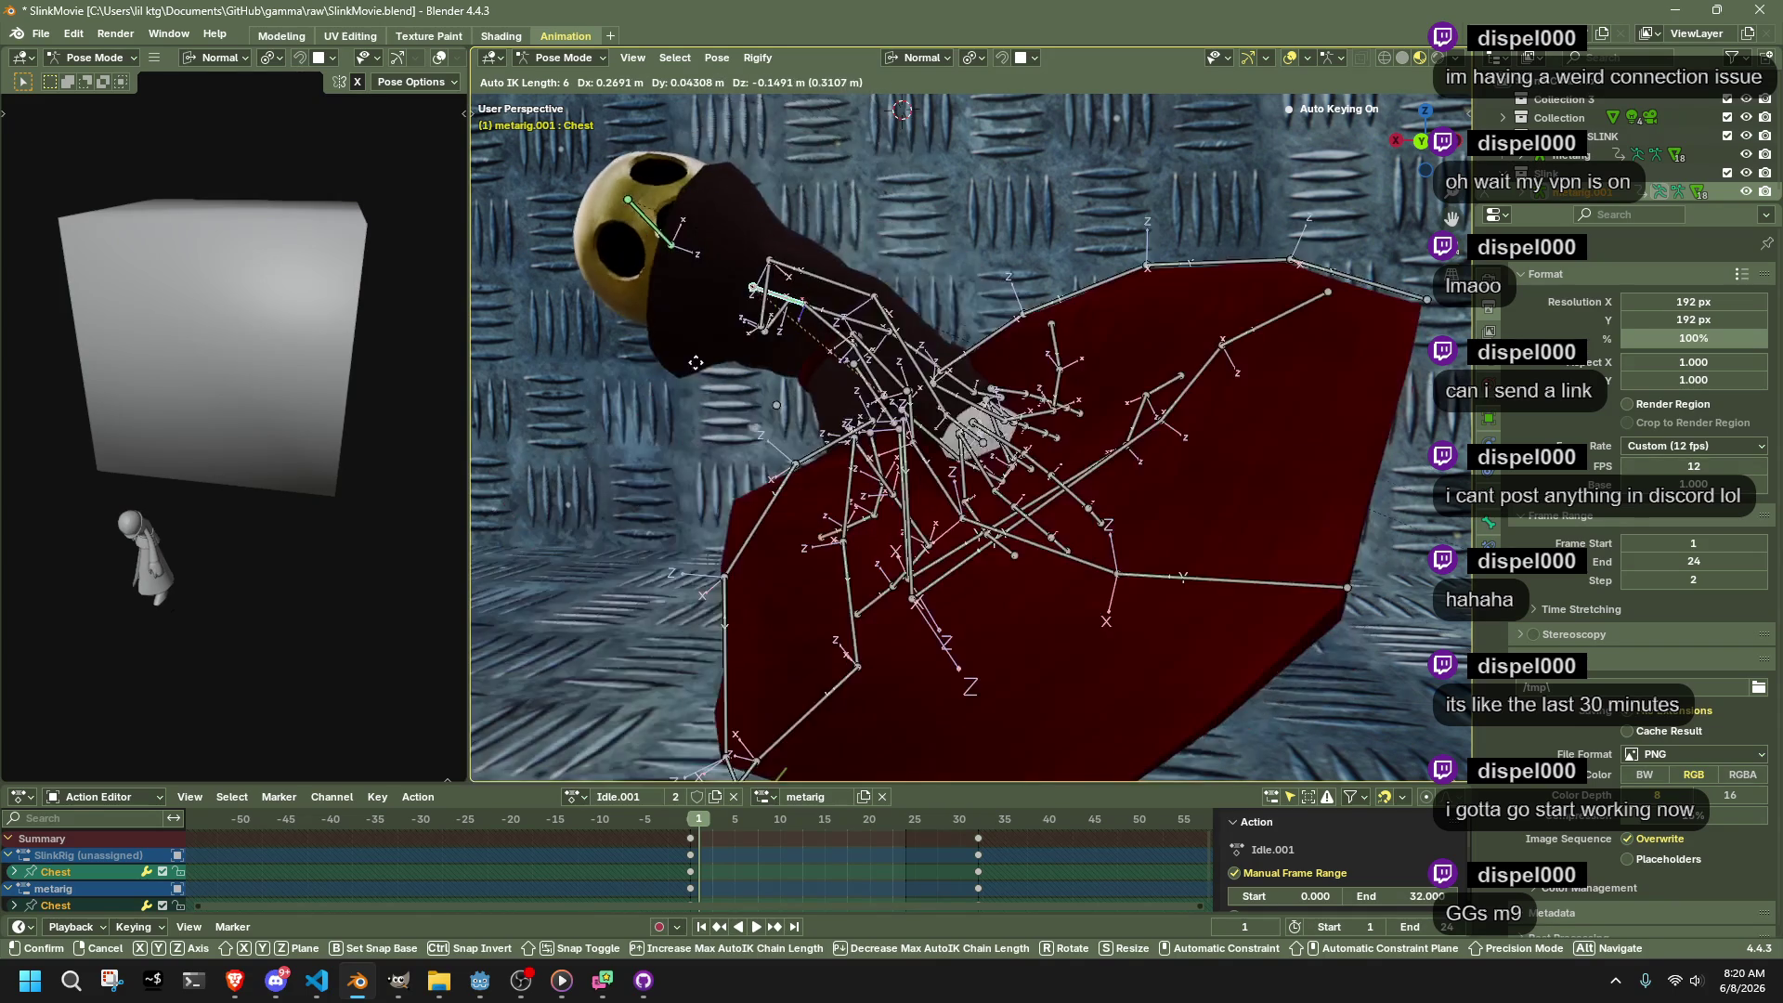
{"action": "left_click", "coordinate": [706, 367]}
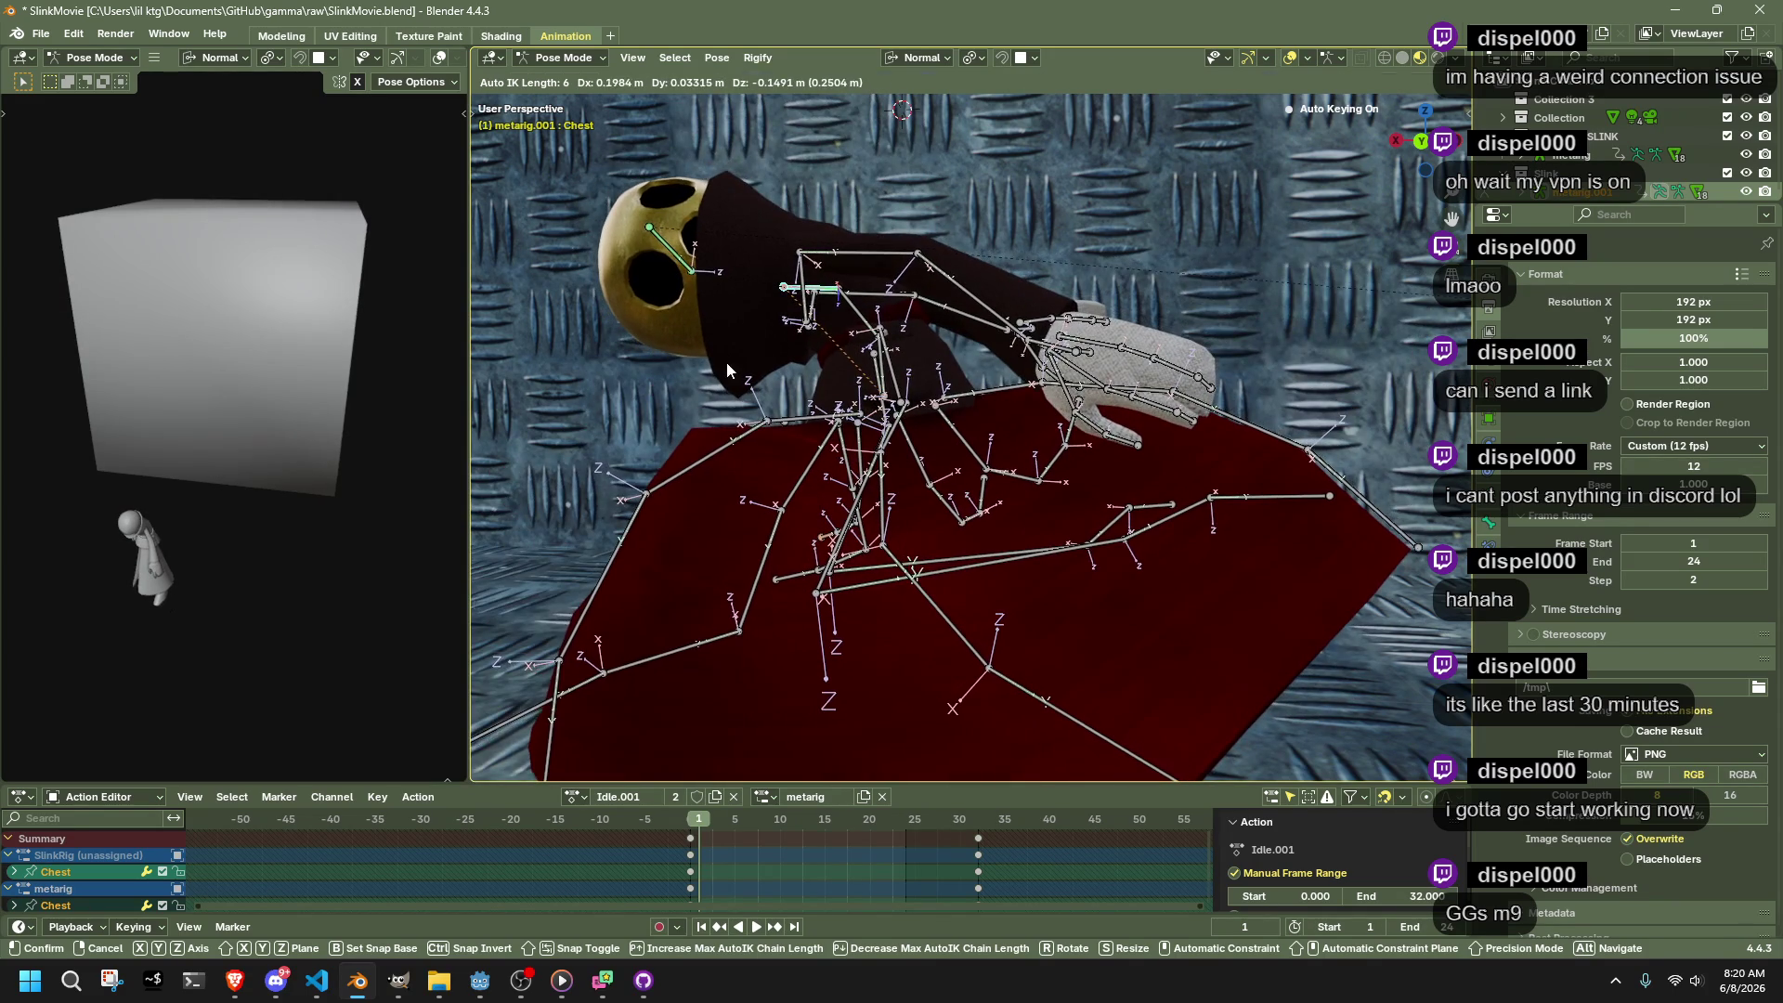
{"action": "key", "text": "g"}
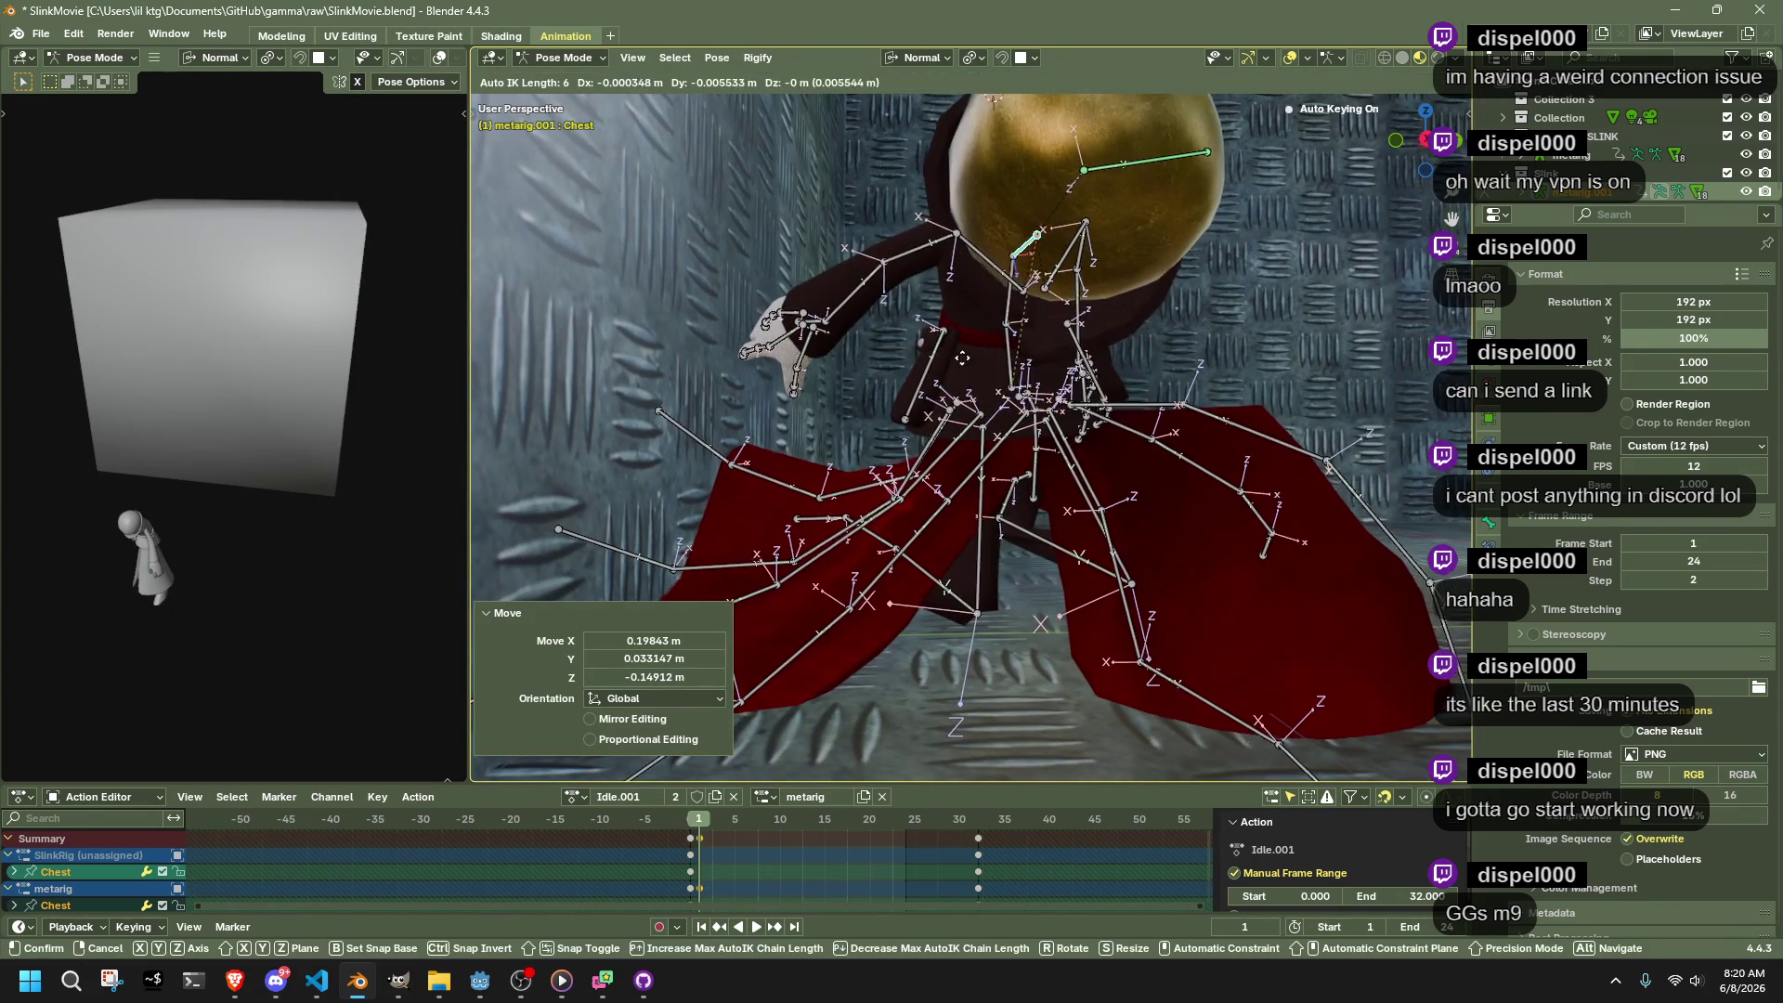
{"action": "left_click", "coordinate": [928, 357]}
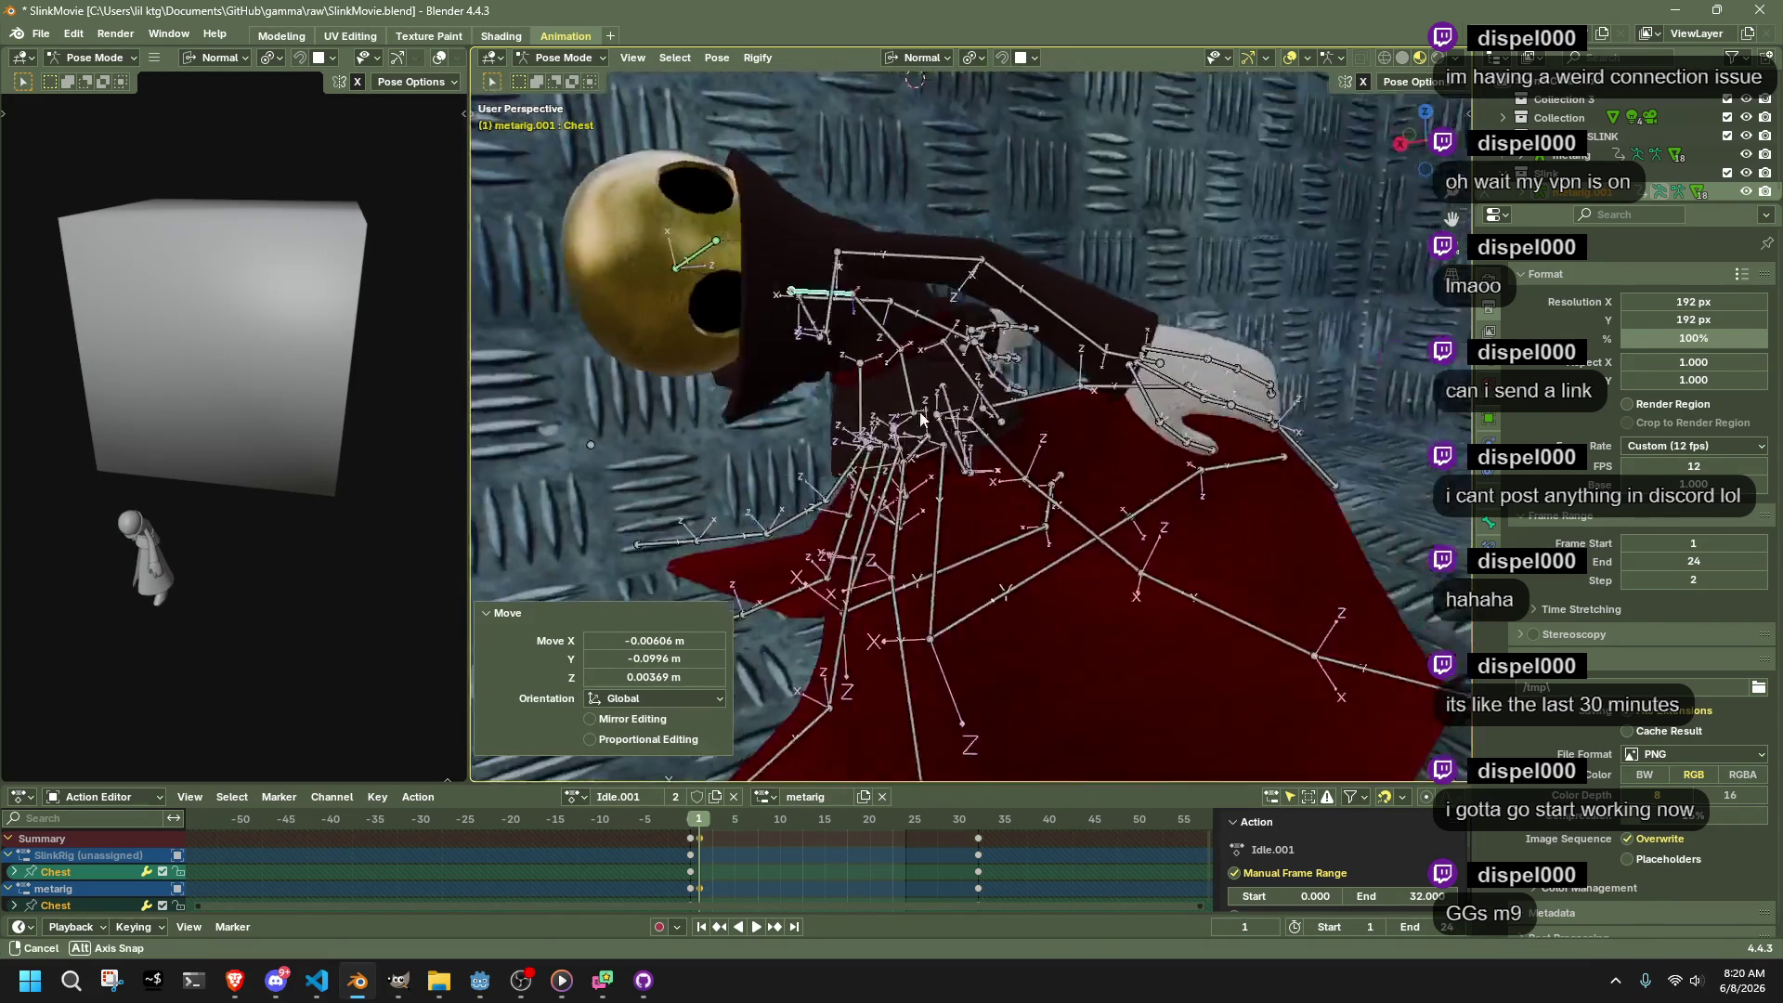
Reposition the HeadLookAtBone control near the character
{"action": "mouse_move", "coordinate": [870, 424]}
{"action": "left_mouse_down"}
{"action": "mouse_move", "coordinate": [1347, 380]}
{"action": "mouse_move", "coordinate": [1369, 432]}
{"action": "left_mouse_up"}
{"action": "left_click_drag", "start_coordinate": [1384, 333], "coordinate": [1384, 332]}
{"action": "mouse_move", "coordinate": [1384, 332]}
{"action": "left_mouse_down"}
{"action": "mouse_move", "coordinate": [1158, 421]}
{"action": "mouse_move", "coordinate": [972, 544]}
{"action": "left_mouse_up"}
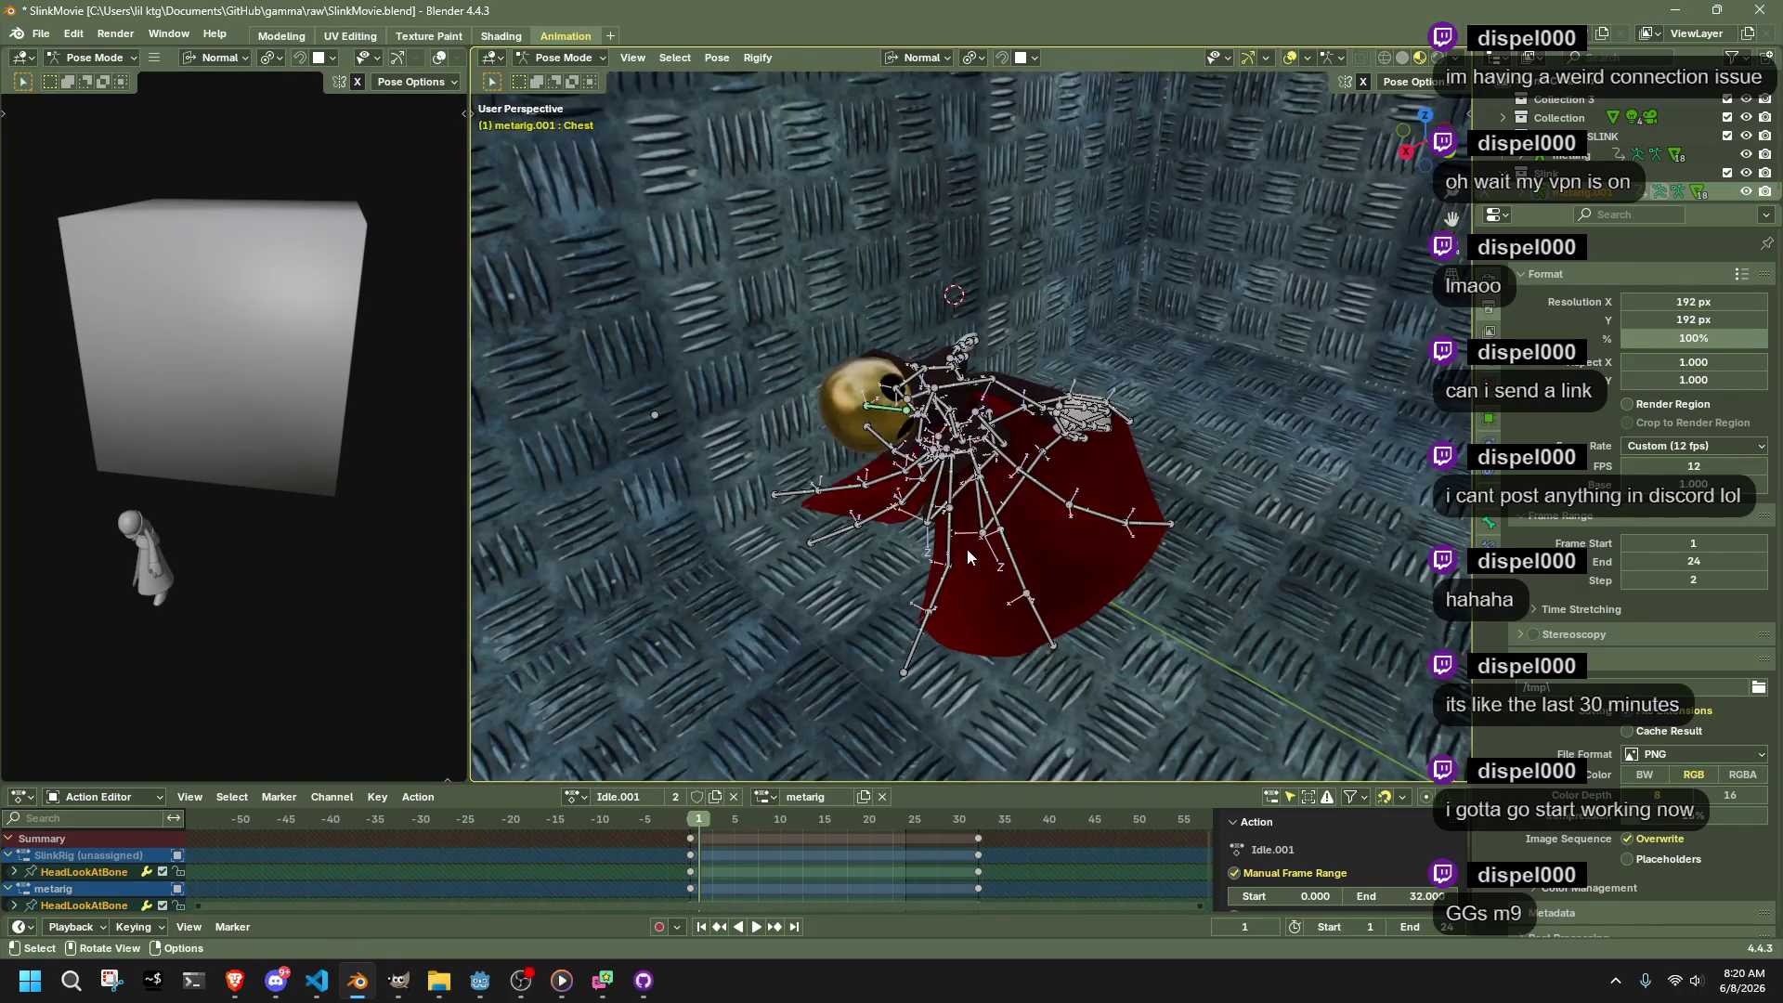
{"action": "key", "text": "g"}
{"action": "left_click", "coordinate": [808, 718]}
{"action": "mouse_move", "coordinate": [808, 718]}
{"action": "left_mouse_down"}
{"action": "mouse_move", "coordinate": [836, 599]}
{"action": "mouse_move", "coordinate": [1222, 582]}
{"action": "mouse_move", "coordinate": [1019, 634]}
{"action": "mouse_move", "coordinate": [950, 710]}
{"action": "left_mouse_up"}
{"action": "key", "text": "g"}
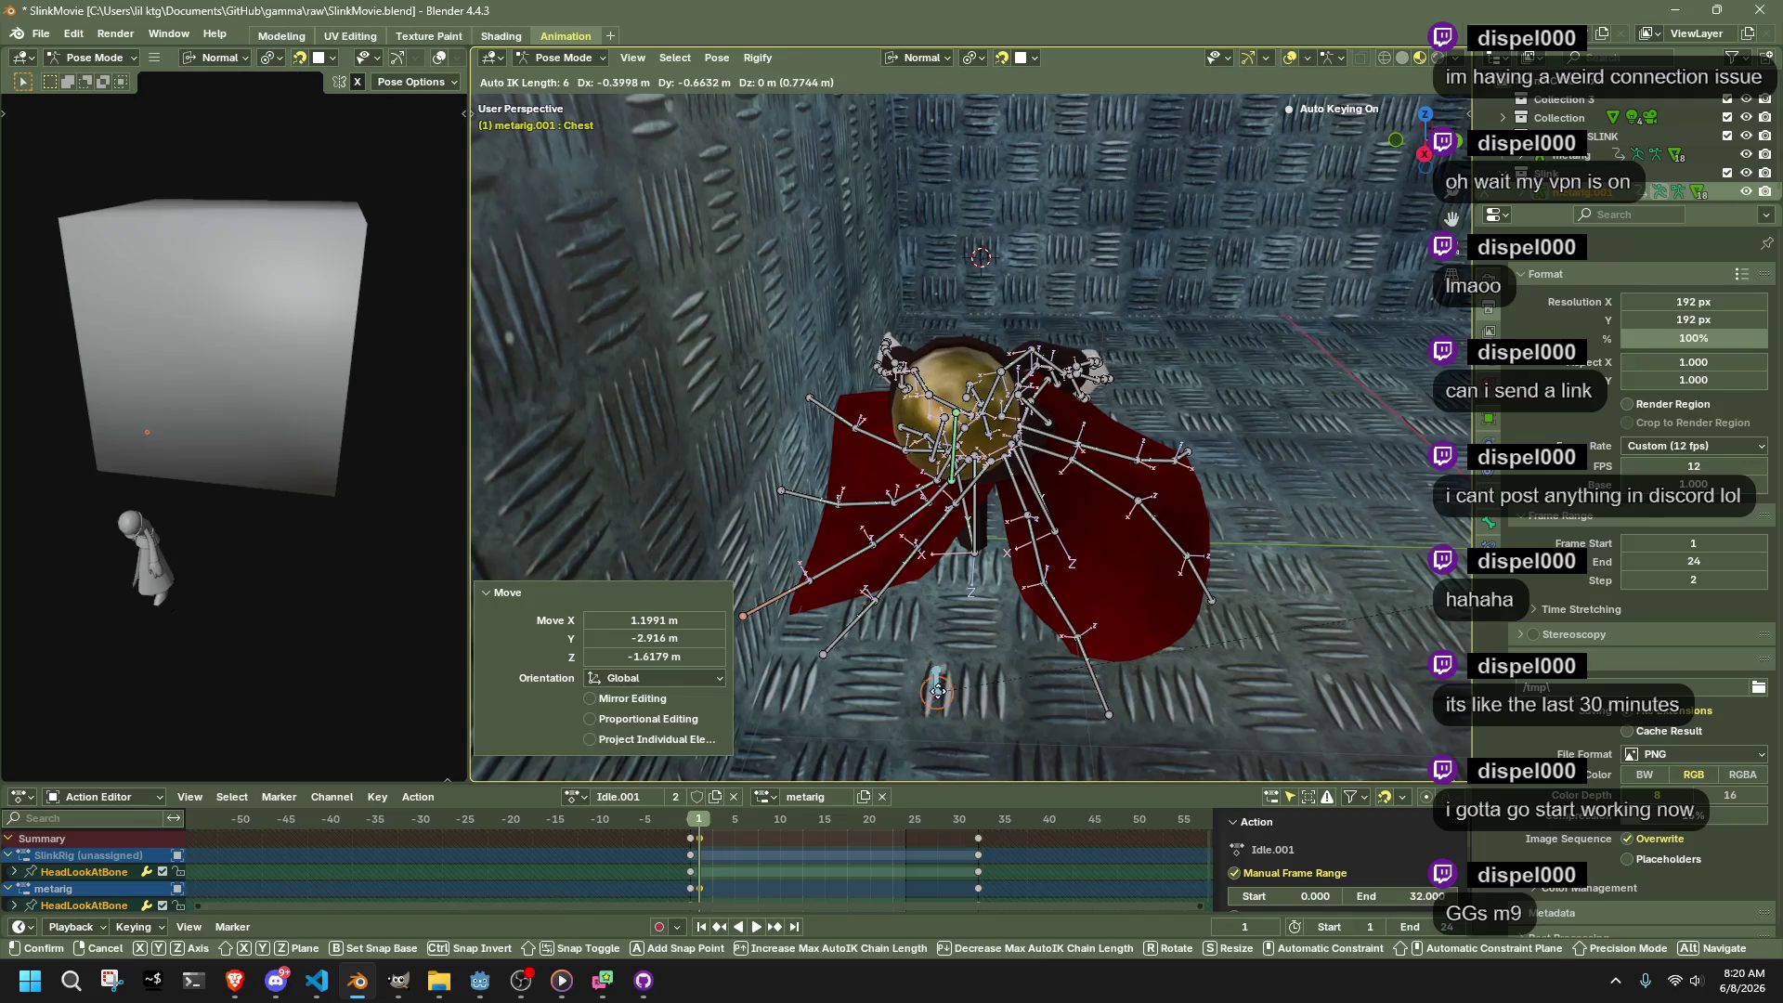
{"action": "left_click", "coordinate": [939, 692]}
Rotate the Pelvis bone about 8° to turn the body
{"action": "left_click_drag", "start_coordinate": [1044, 654], "coordinate": [1369, 203]}
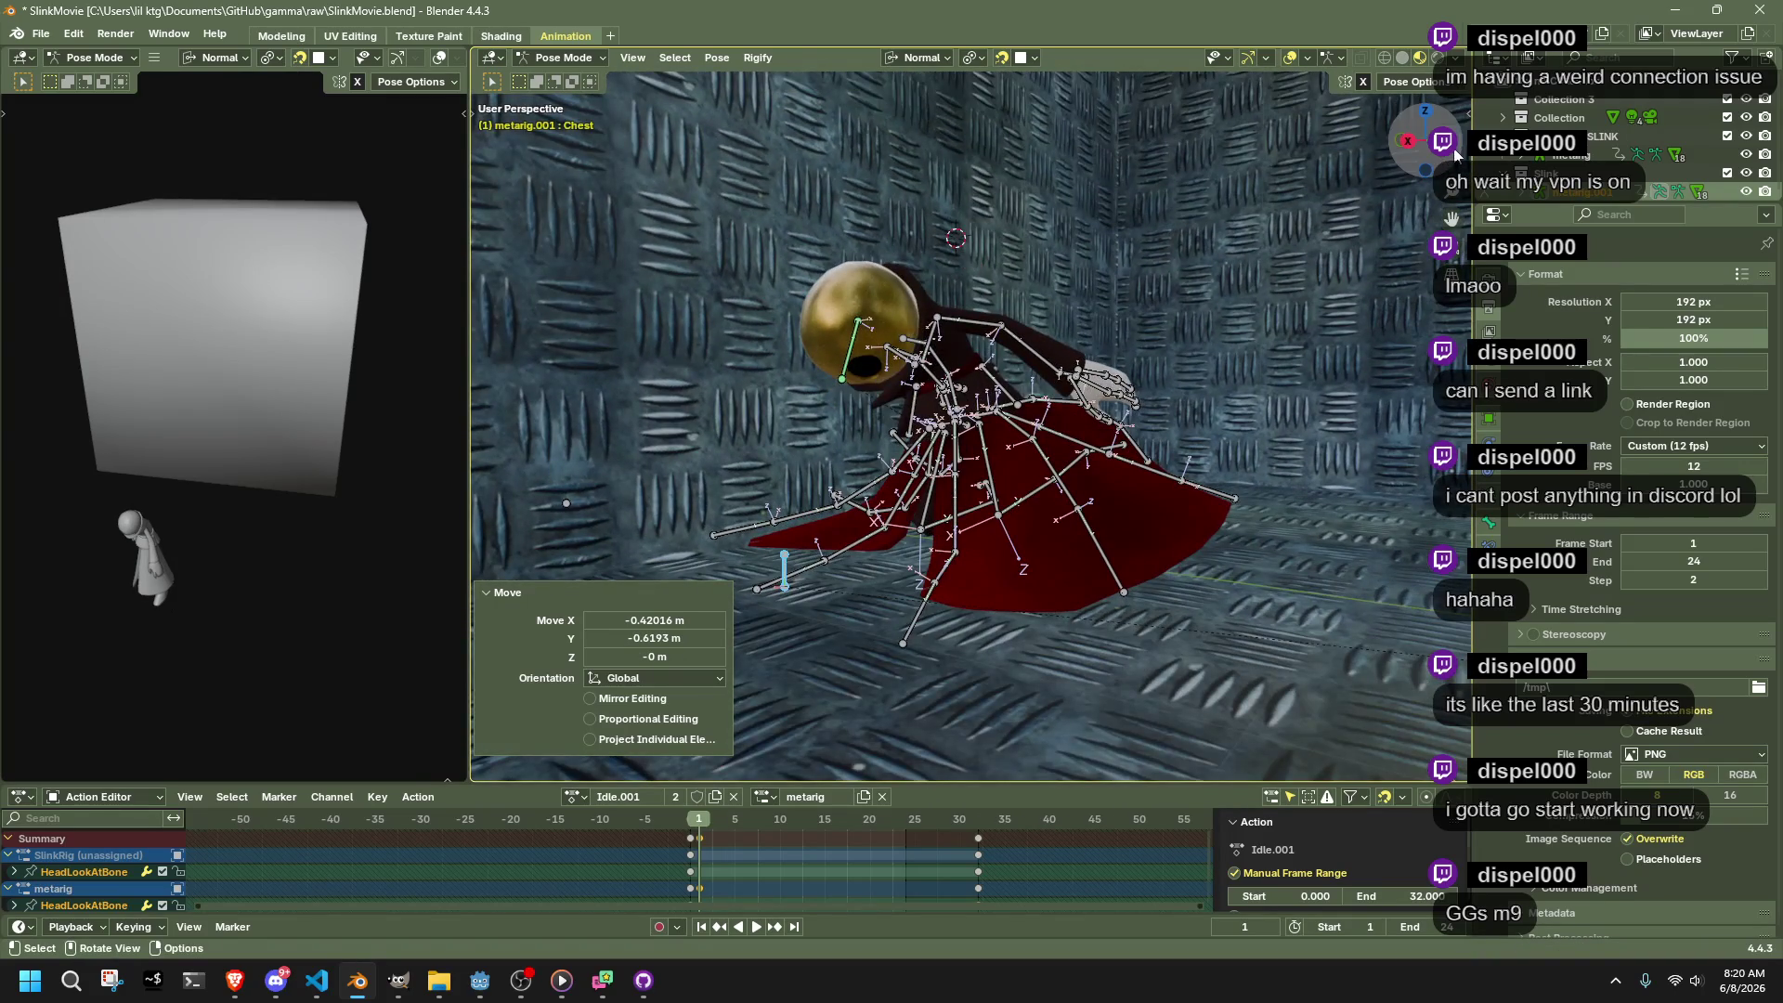
{"action": "left_click", "coordinate": [1453, 151]}
{"action": "left_click", "coordinate": [829, 299]}
{"action": "mouse_move", "coordinate": [872, 294]}
{"action": "left_mouse_down"}
{"action": "mouse_move", "coordinate": [918, 305]}
{"action": "mouse_move", "coordinate": [902, 275]}
{"action": "mouse_move", "coordinate": [917, 361]}
{"action": "left_mouse_up"}
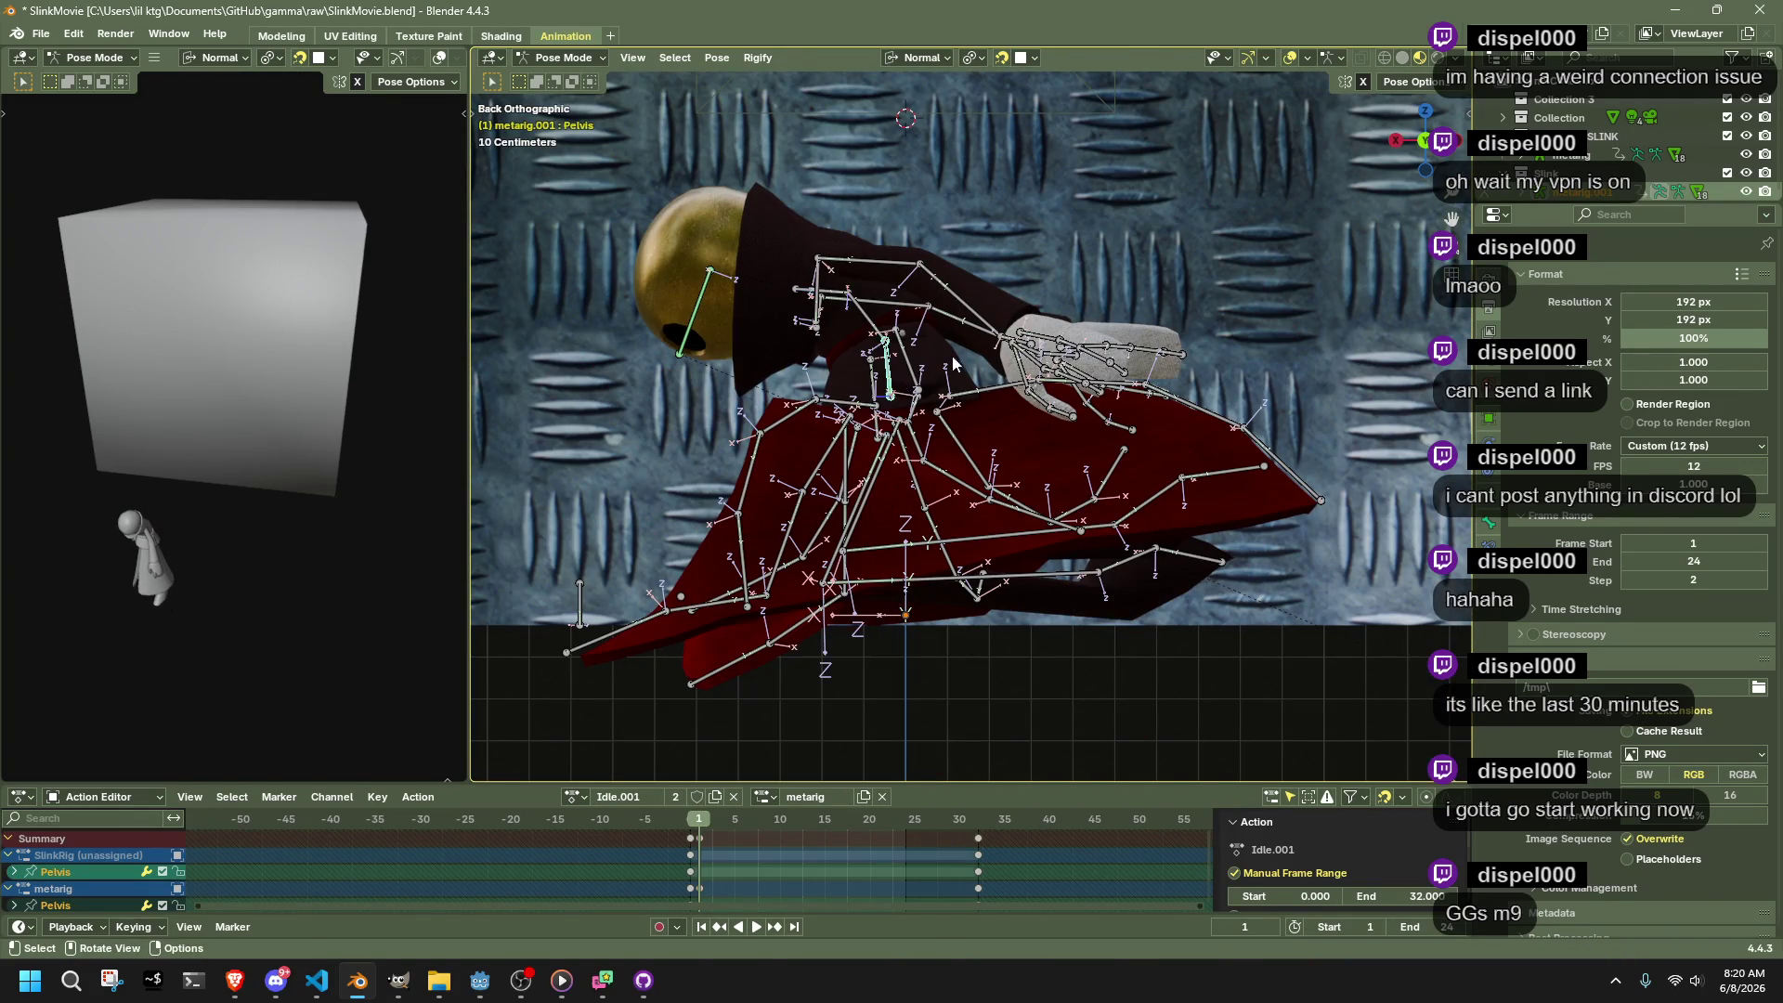
{"action": "key", "text": "r"}
{"action": "left_click", "coordinate": [1062, 371]}
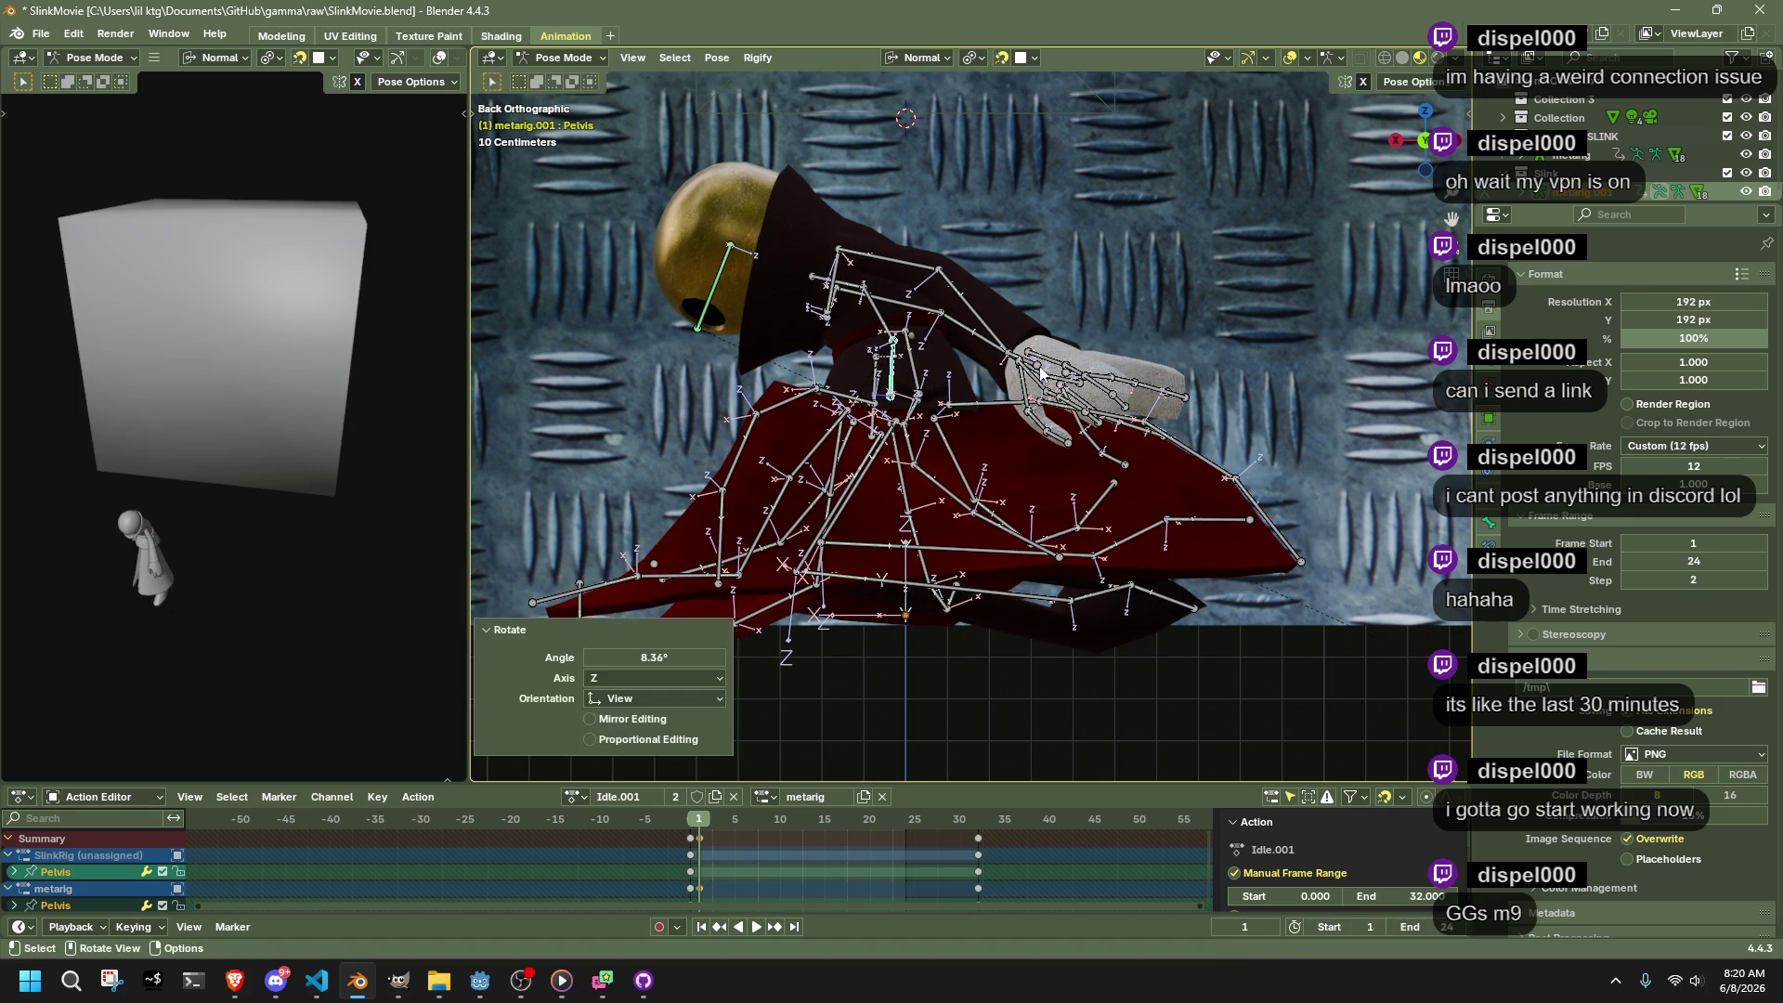
Bend the Chest forward with Auto IK, lengthening the chain to raise the hand
{"action": "left_click", "coordinate": [862, 305]}
{"action": "key", "text": "g"}
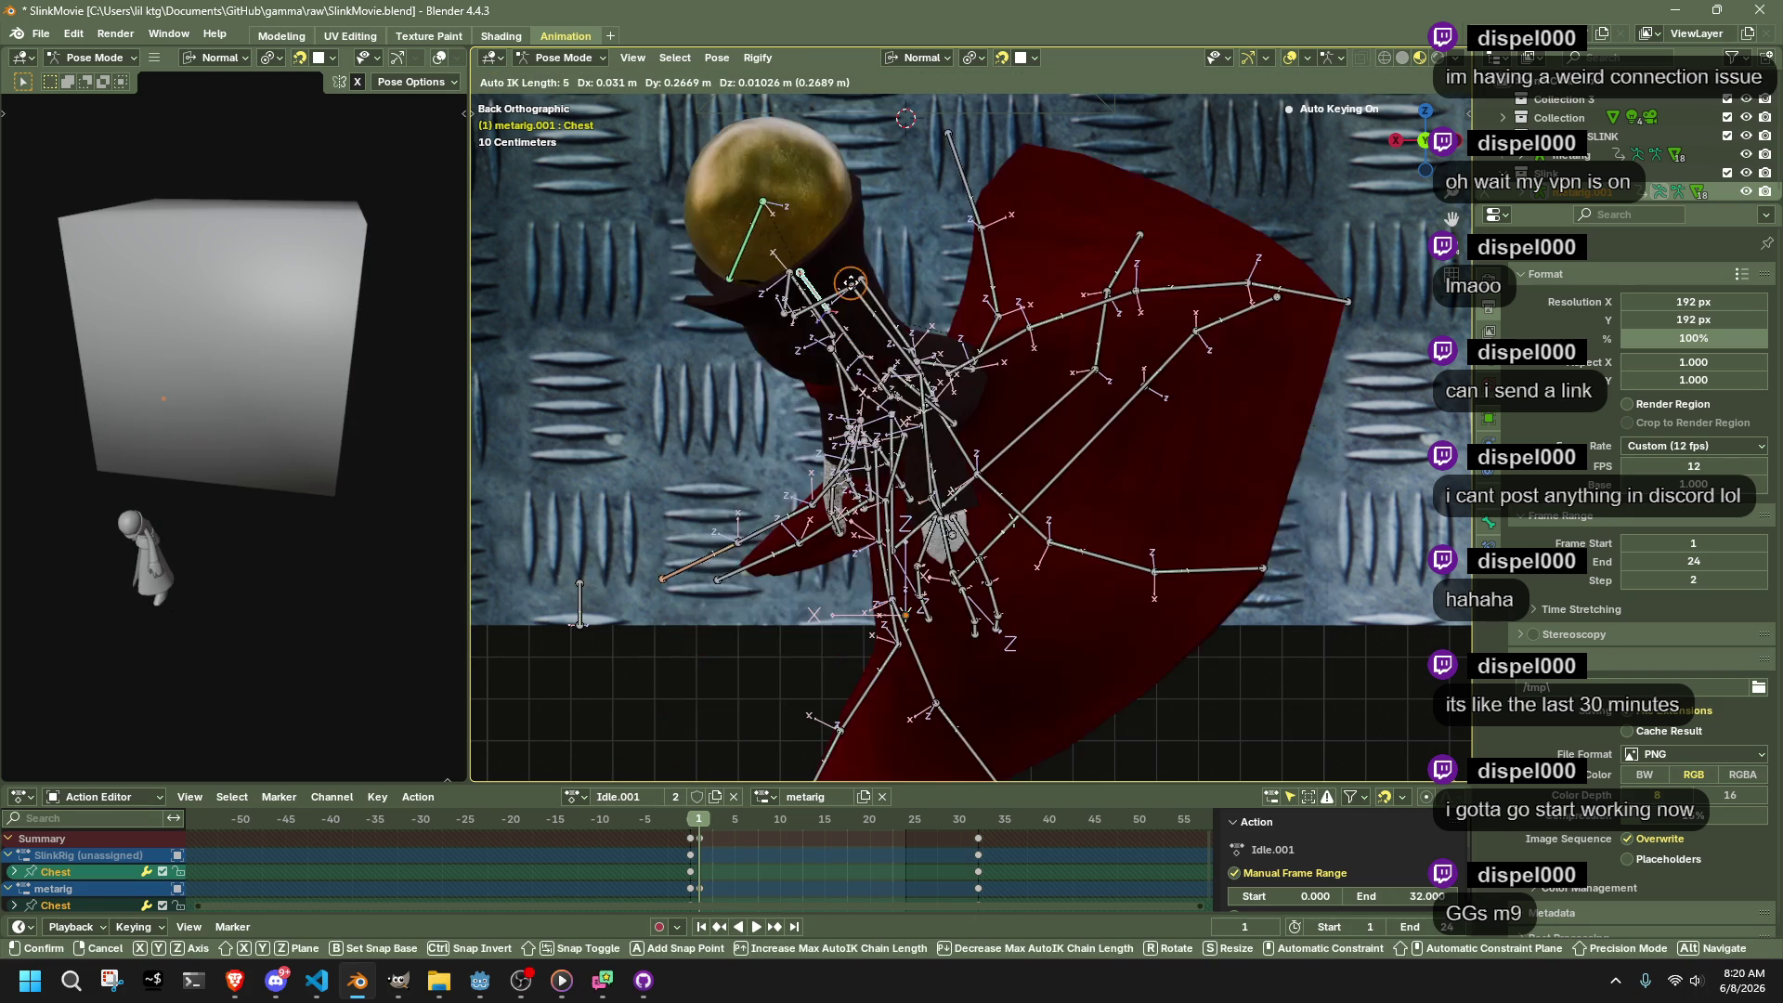
{"action": "key", "text": "Page_Up"}
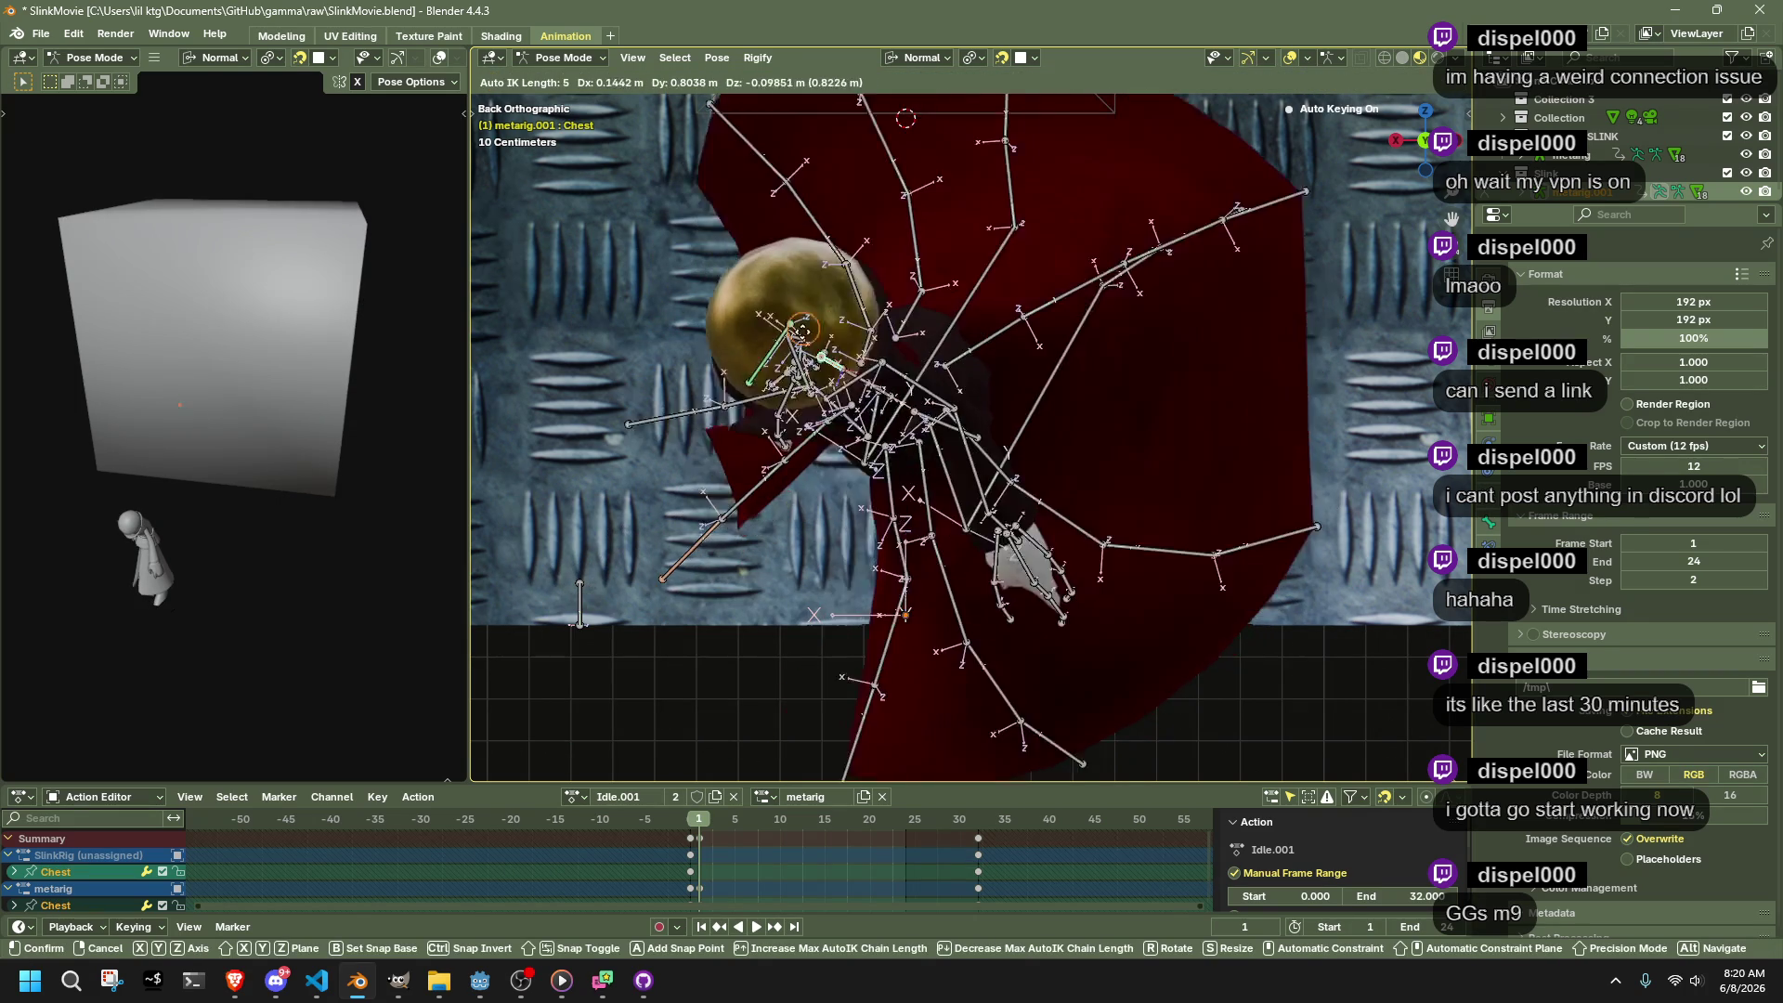
{"action": "left_click", "coordinate": [841, 298]}
{"action": "key", "text": "ctrl+z"}
{"action": "key", "text": "g"}
{"action": "key", "text": "Page_Up"}
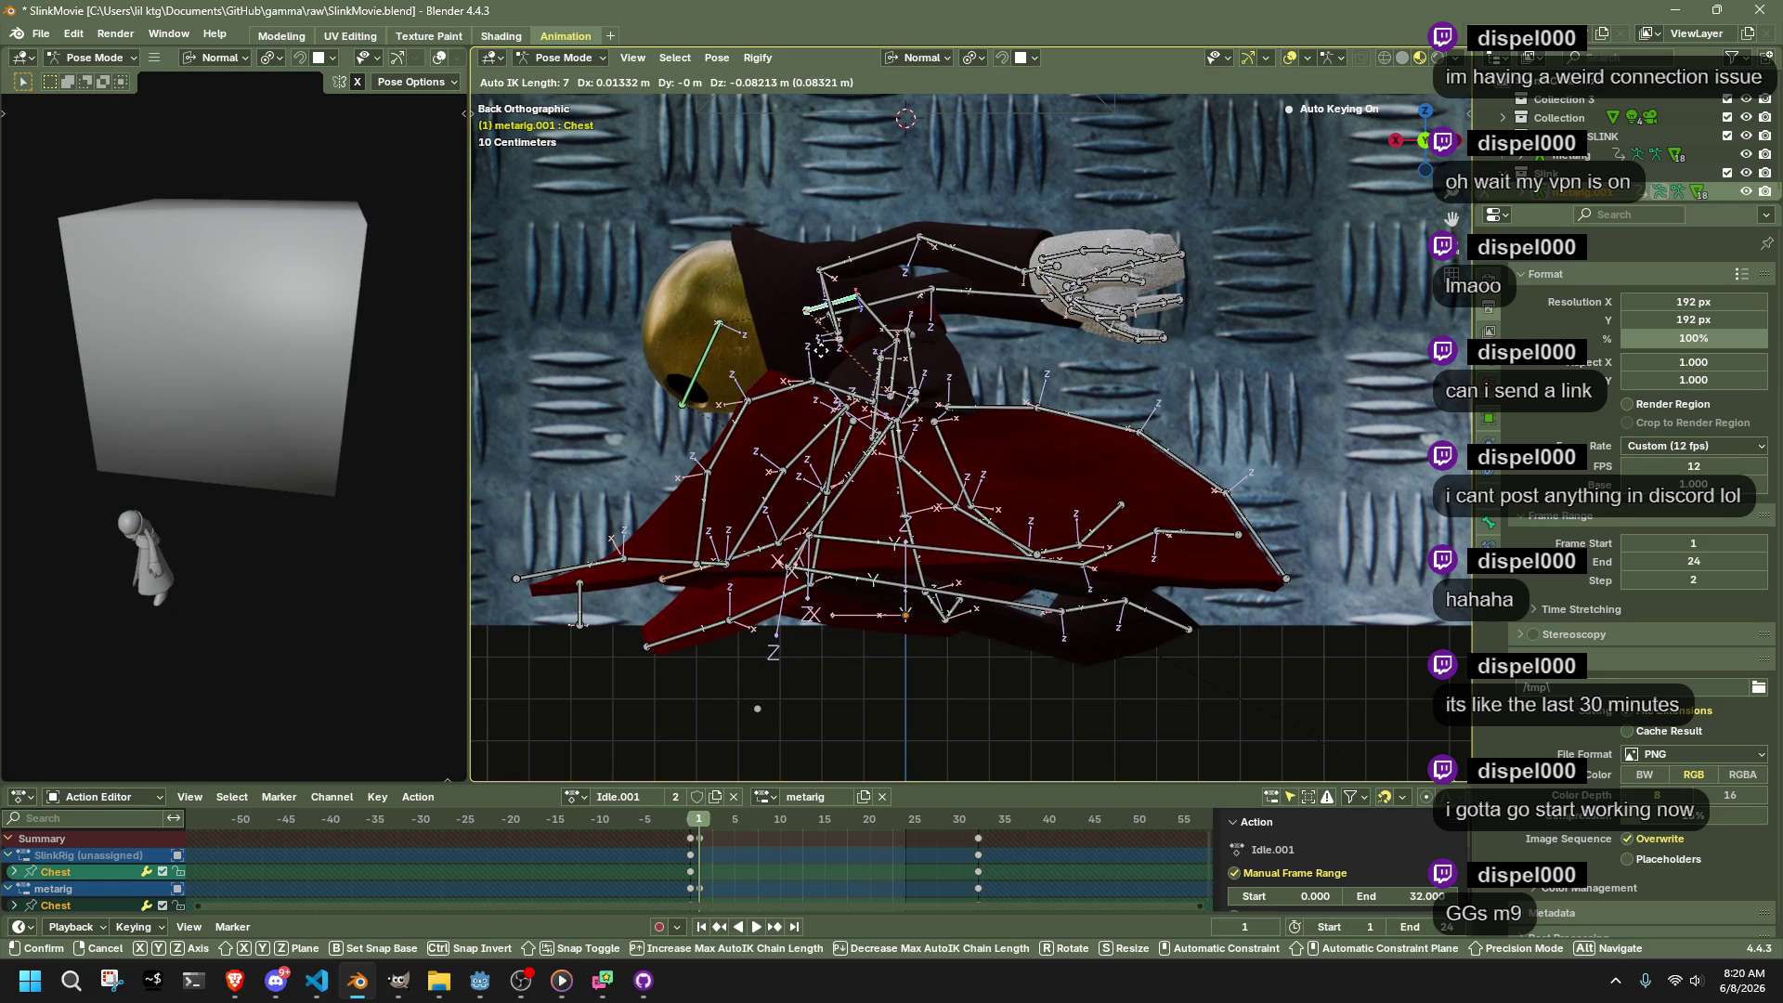
{"action": "key", "text": "Page_Down"}
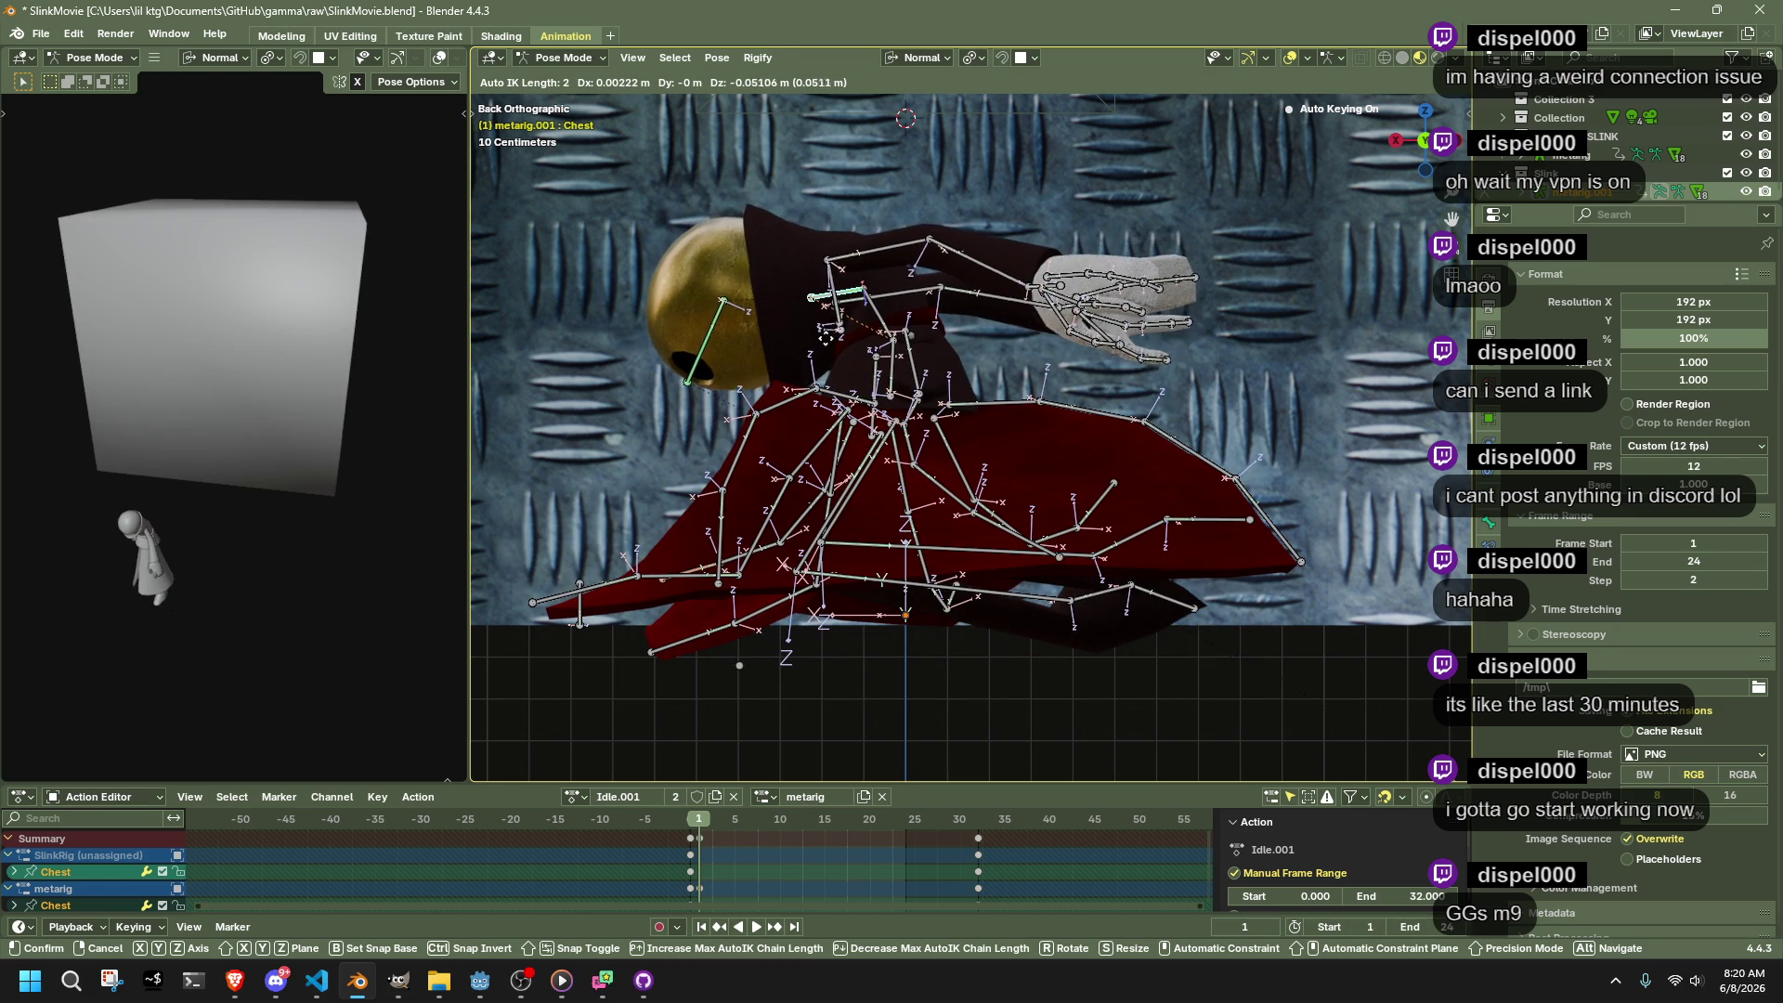
{"action": "left_click", "coordinate": [816, 344]}
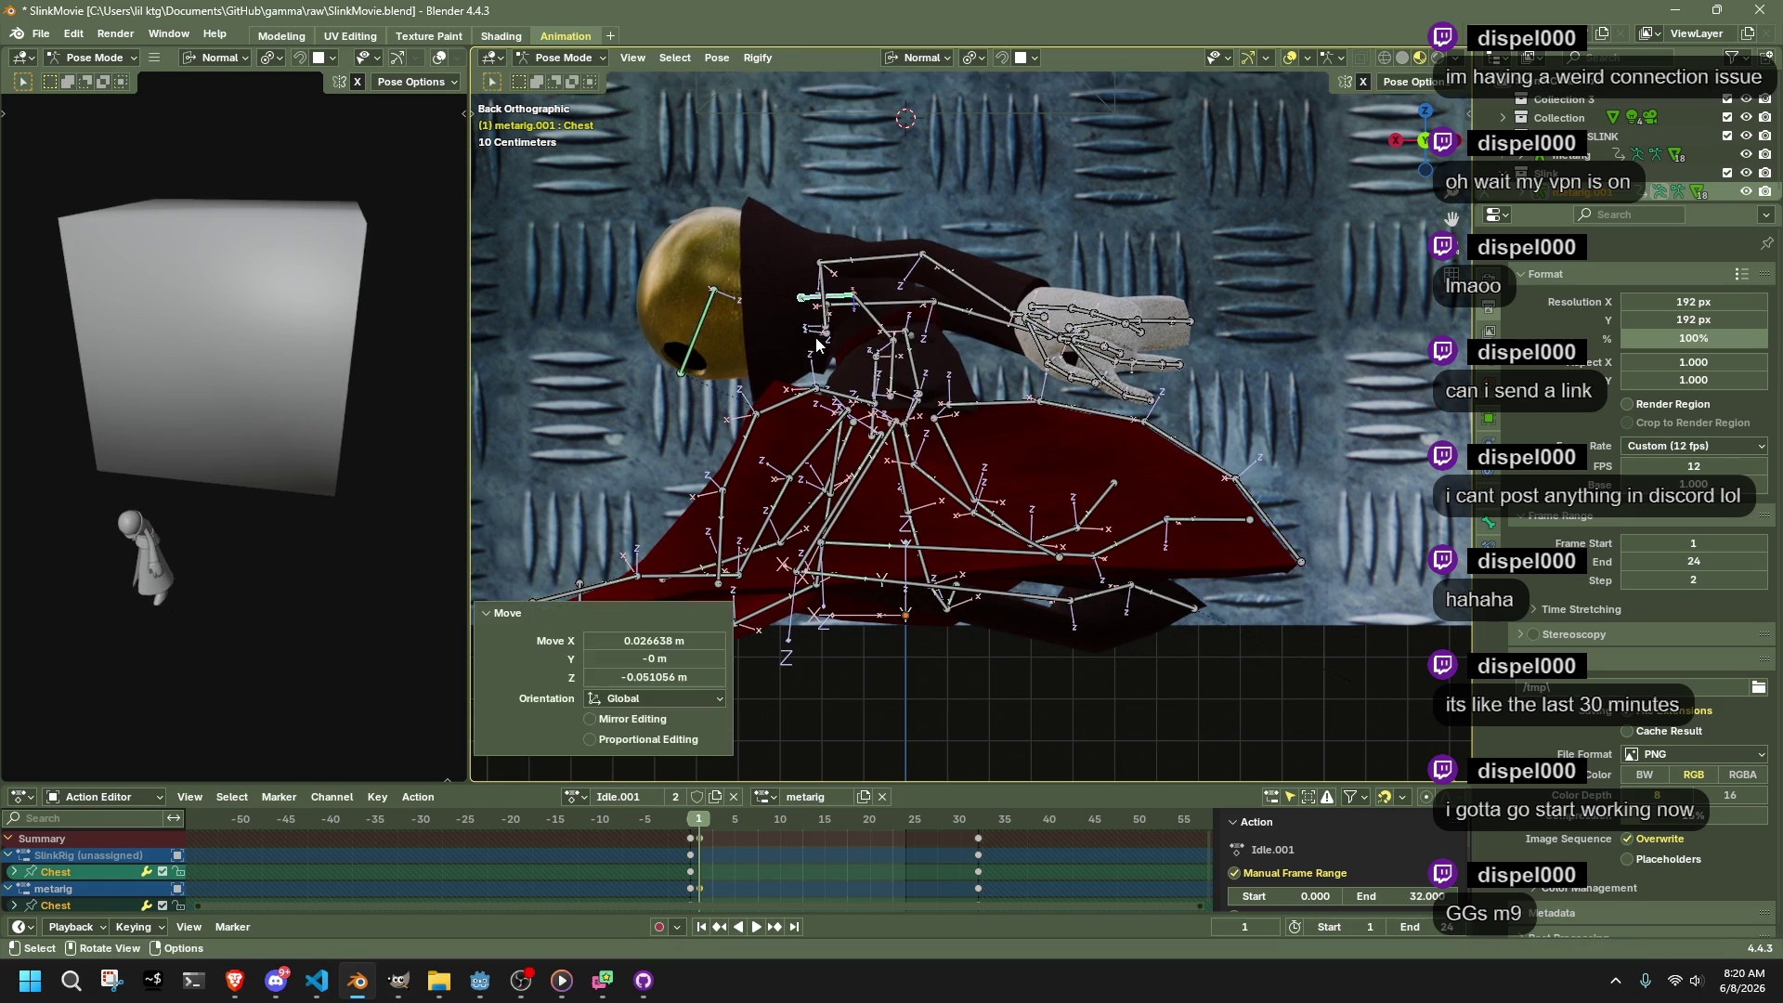
{"action": "left_click", "coordinate": [989, 302]}
{"action": "mouse_move", "coordinate": [990, 302]}
{"action": "left_mouse_down"}
{"action": "mouse_move", "coordinate": [862, 412]}
{"action": "mouse_move", "coordinate": [666, 381]}
{"action": "mouse_move", "coordinate": [1352, 399]}
{"action": "mouse_move", "coordinate": [783, 339]}
{"action": "mouse_move", "coordinate": [897, 557]}
{"action": "mouse_move", "coordinate": [944, 763]}
{"action": "mouse_move", "coordinate": [836, 706]}
{"action": "mouse_move", "coordinate": [559, 729]}
{"action": "mouse_move", "coordinate": [565, 117]}
{"action": "left_mouse_up"}
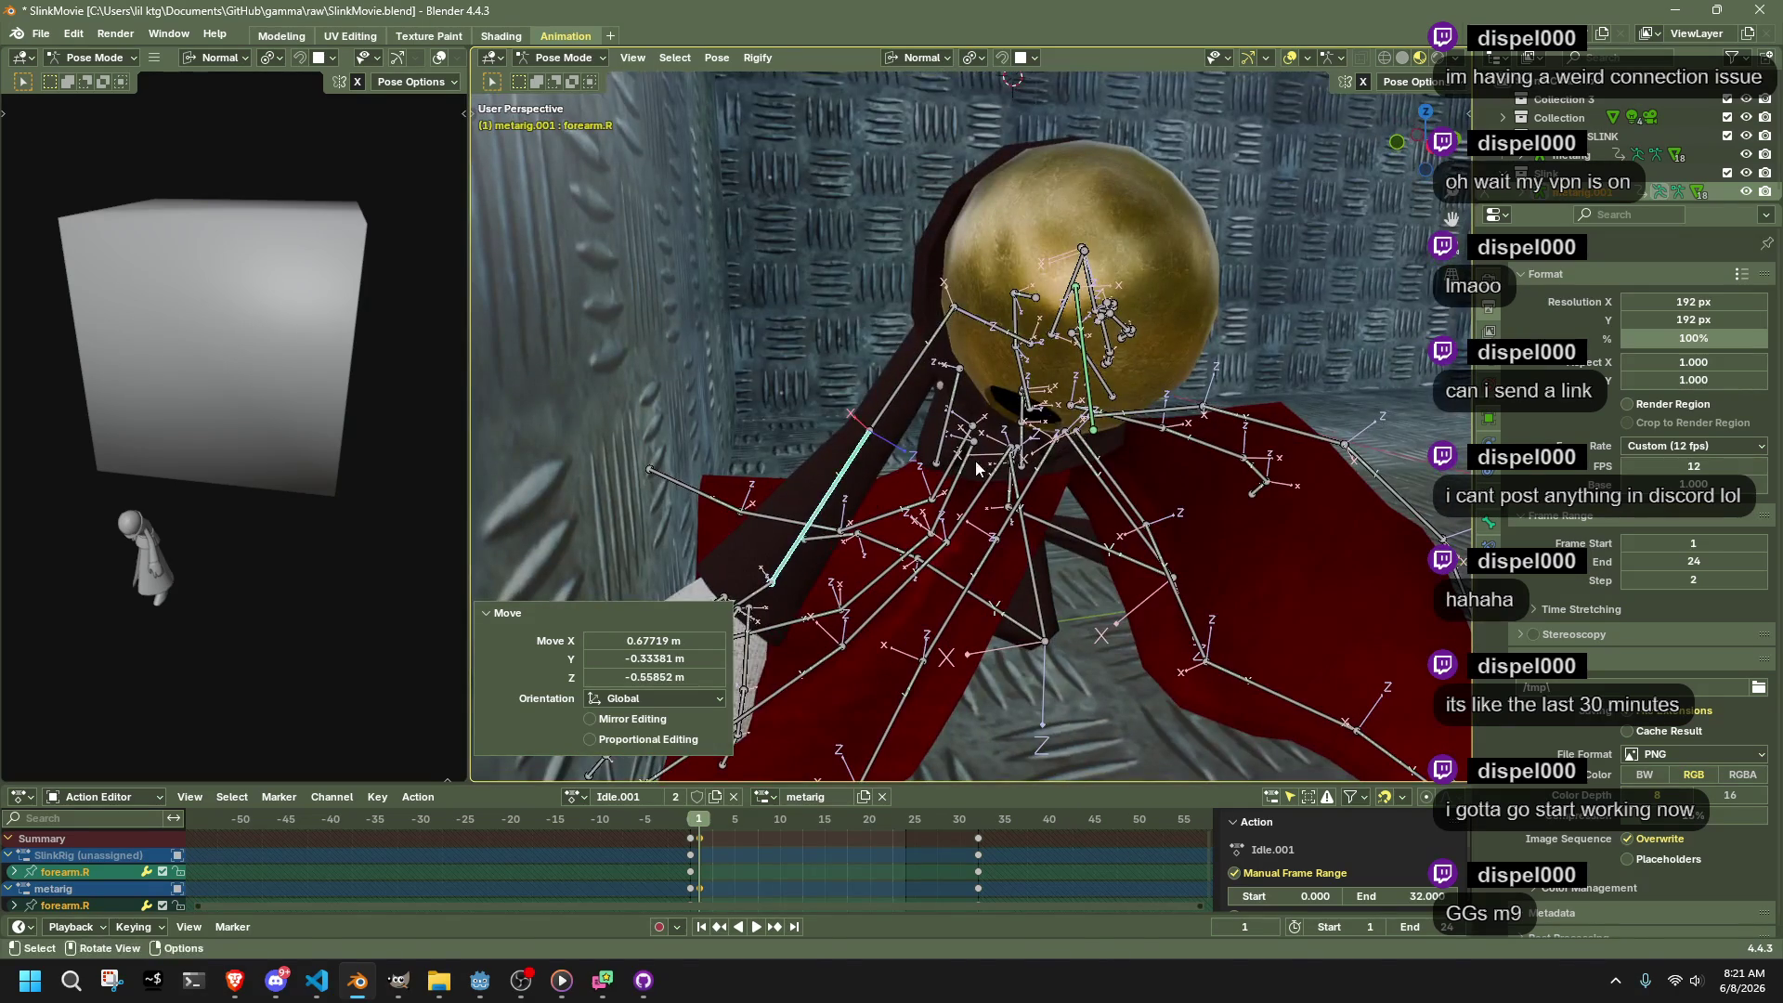
Move forearm.R to a new position with Auto IK
{"action": "key", "text": "g"}
{"action": "left_click", "coordinate": [893, 483]}
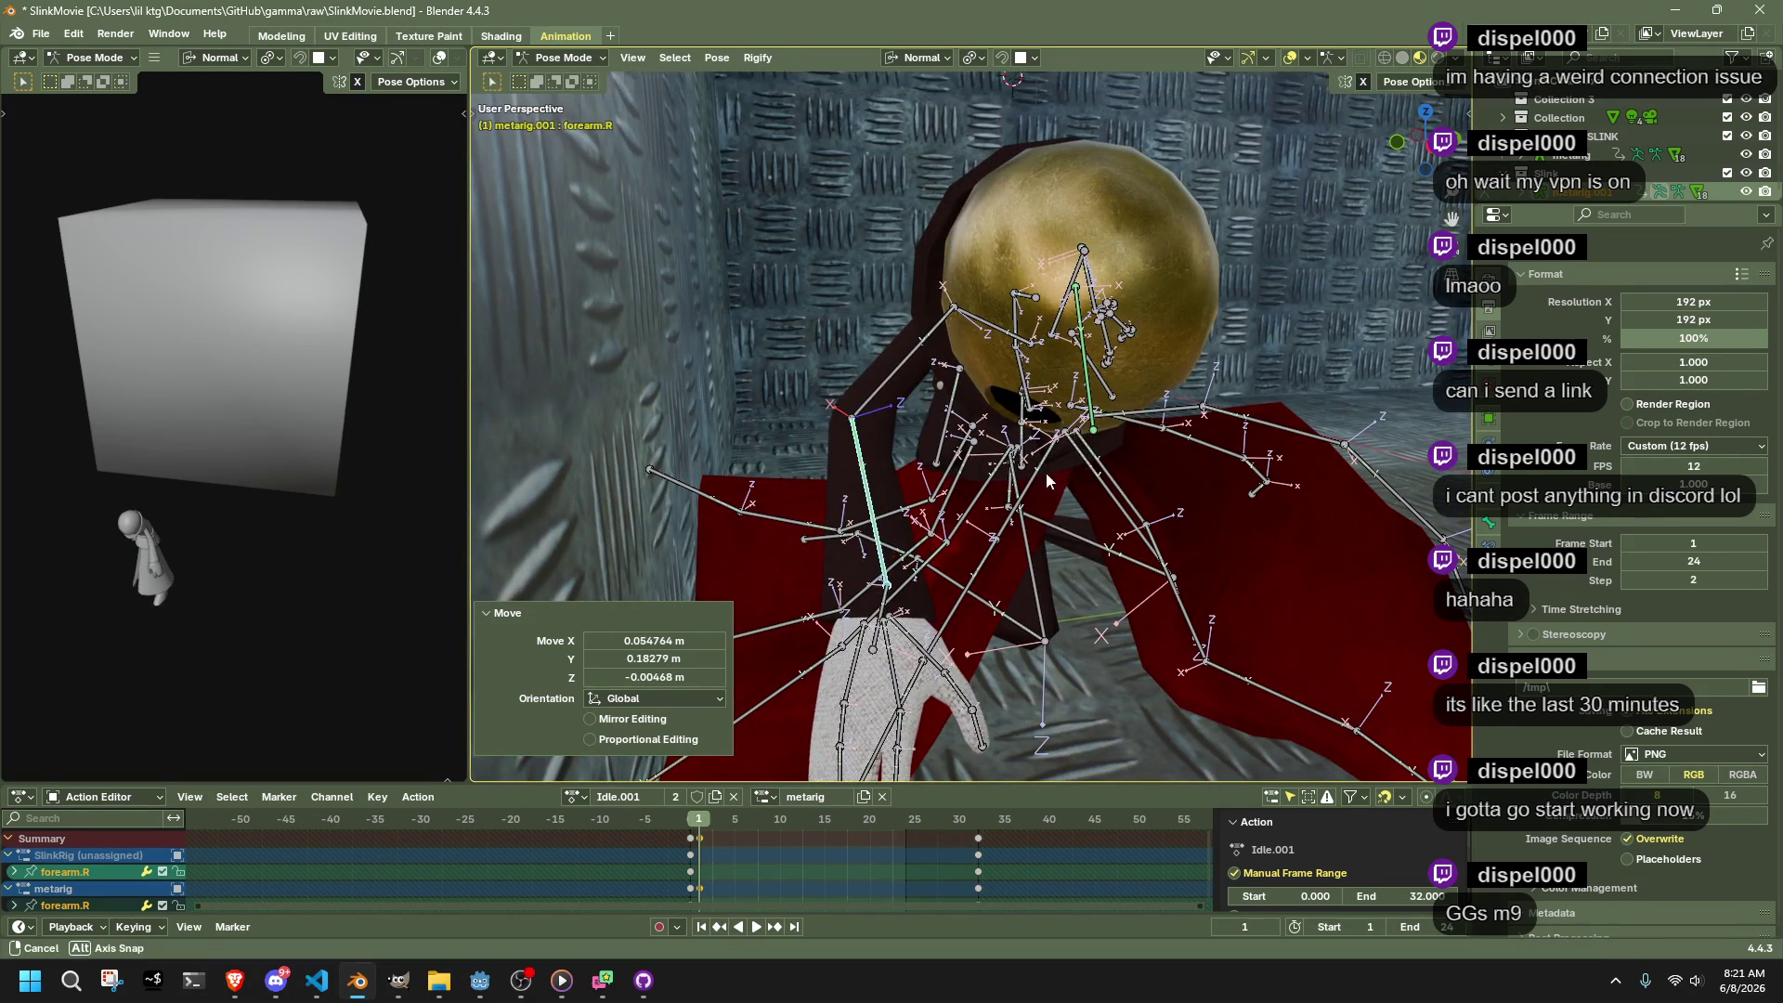
{"action": "left_click_drag", "start_coordinate": [894, 484], "coordinate": [839, 467]}
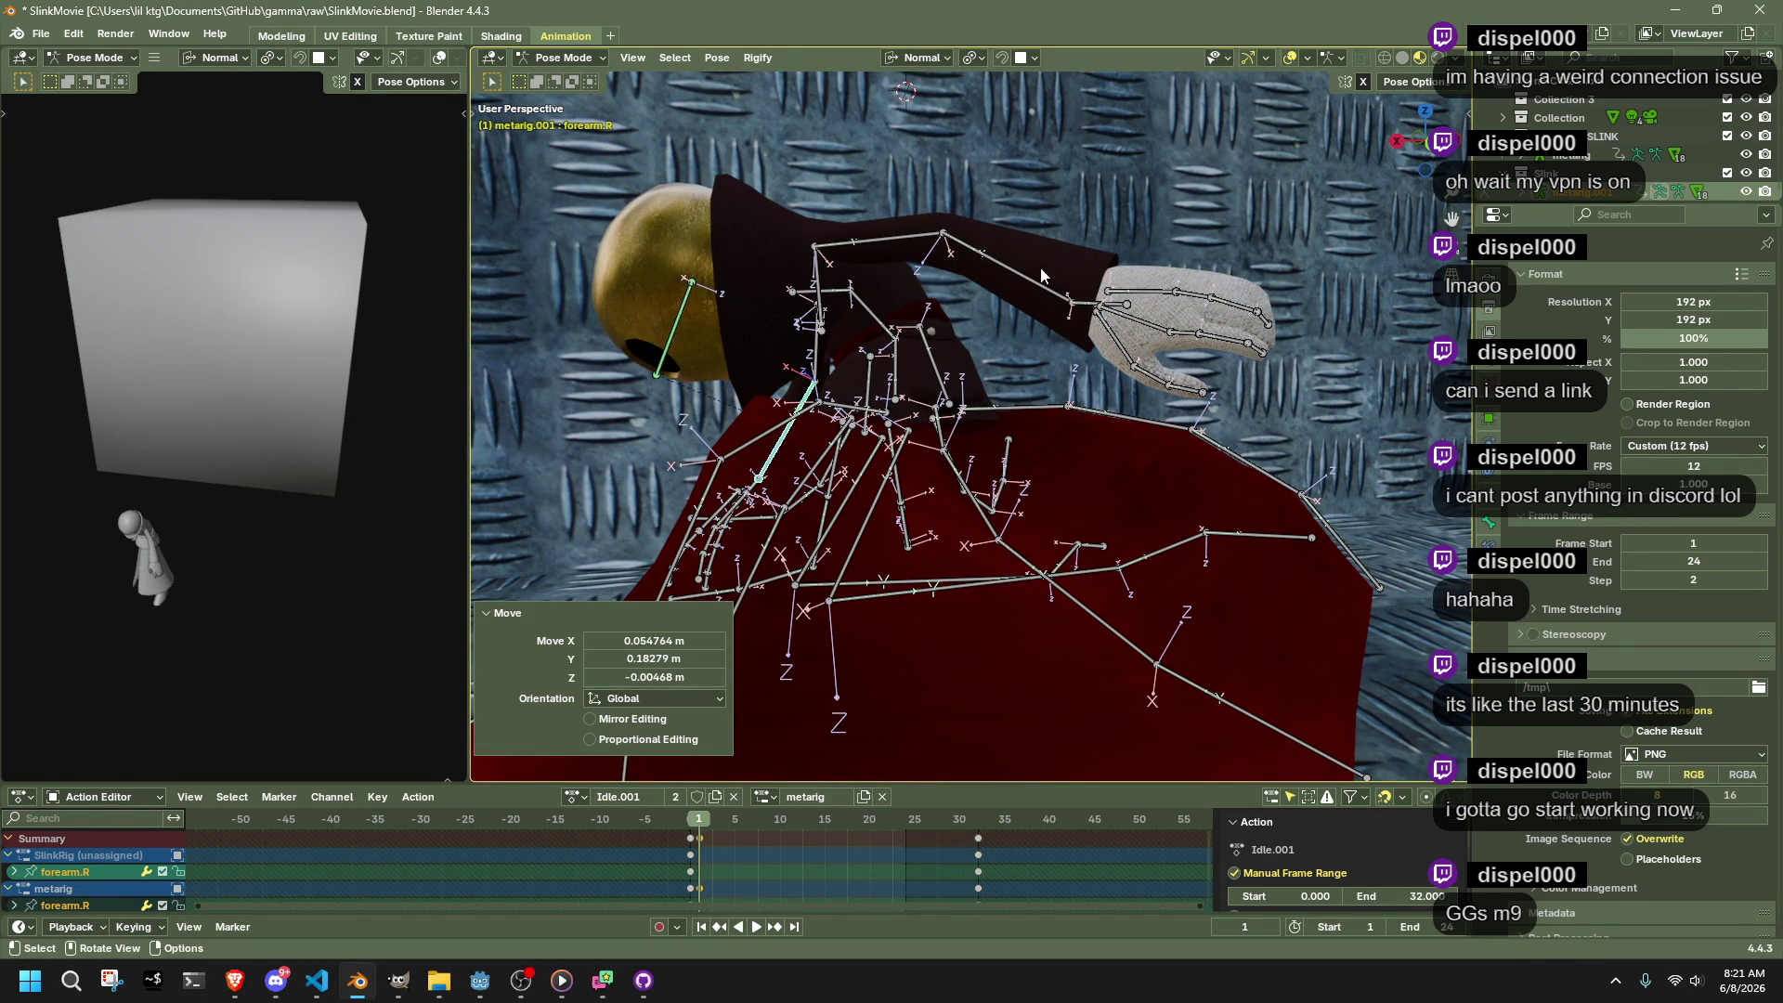
{"action": "mouse_move", "coordinate": [1056, 290]}
{"action": "left_mouse_down"}
{"action": "mouse_move", "coordinate": [807, 430]}
{"action": "mouse_move", "coordinate": [901, 469]}
{"action": "mouse_move", "coordinate": [825, 538]}
{"action": "left_mouse_up"}
{"action": "left_click", "coordinate": [801, 435]}
Curl the left thumb inward, rotating thumb.02.L 24.4° around X
{"action": "left_click", "coordinate": [859, 524]}
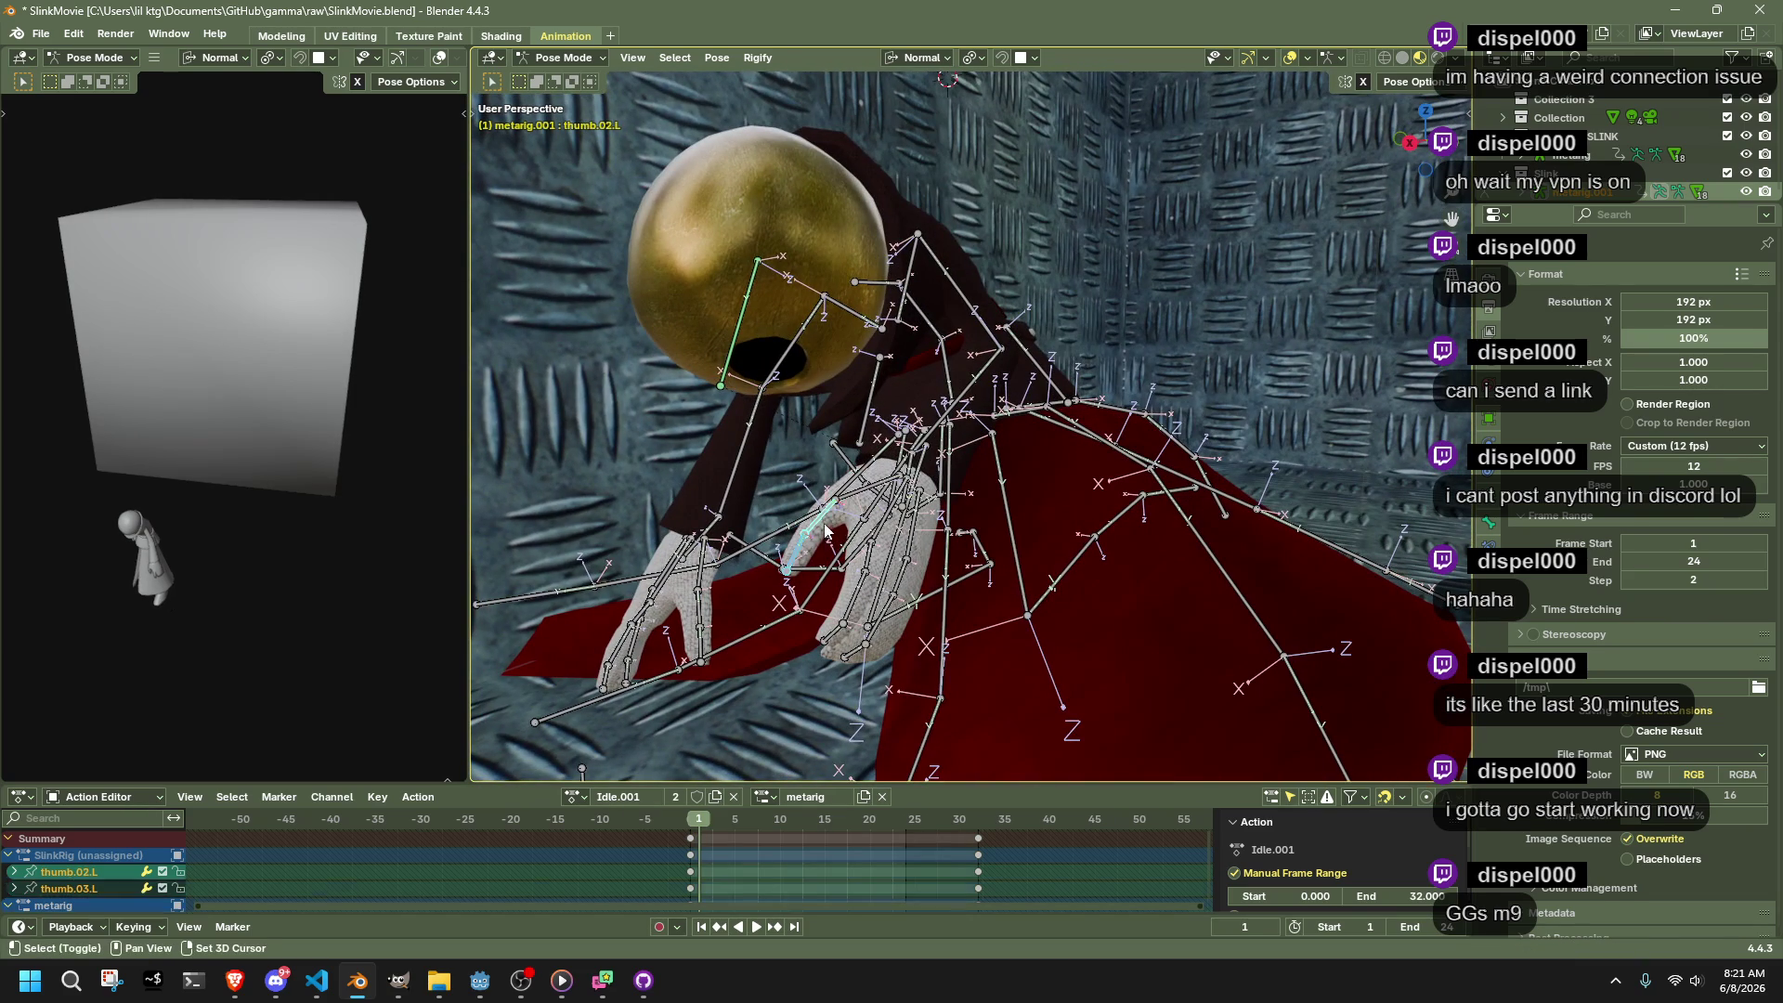
{"action": "left_click_drag", "start_coordinate": [856, 629], "coordinate": [769, 570]}
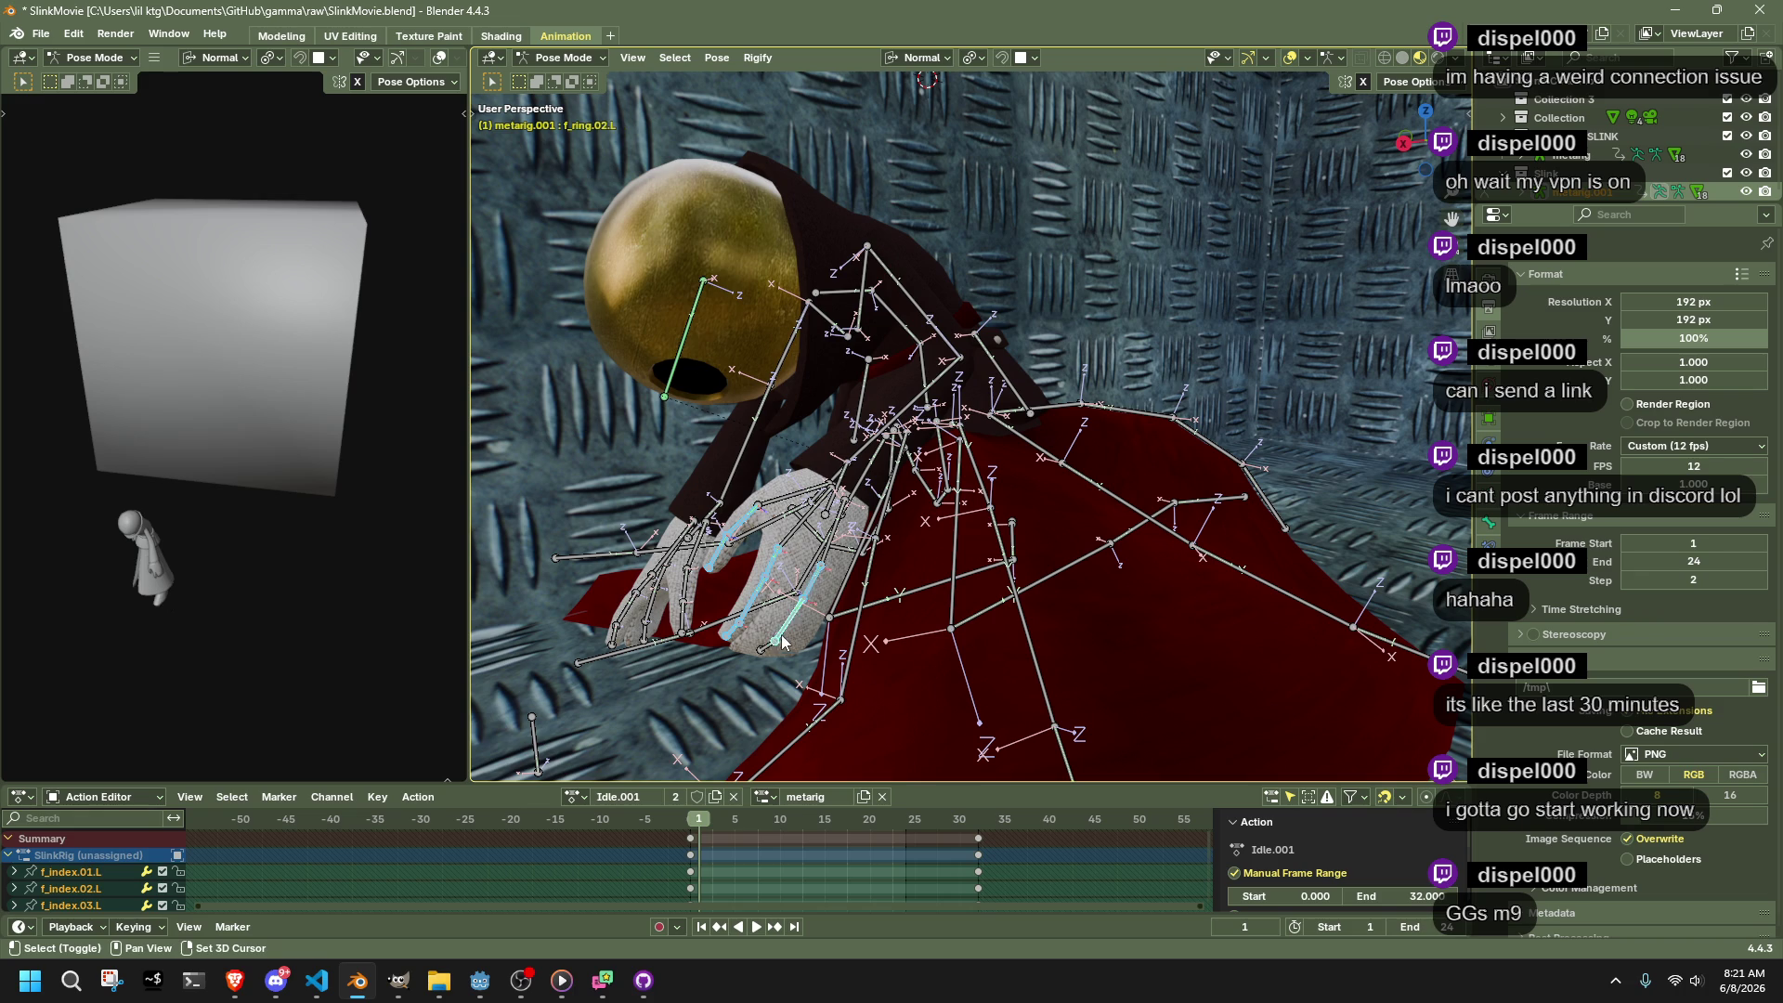
{"action": "key", "text": "x"}
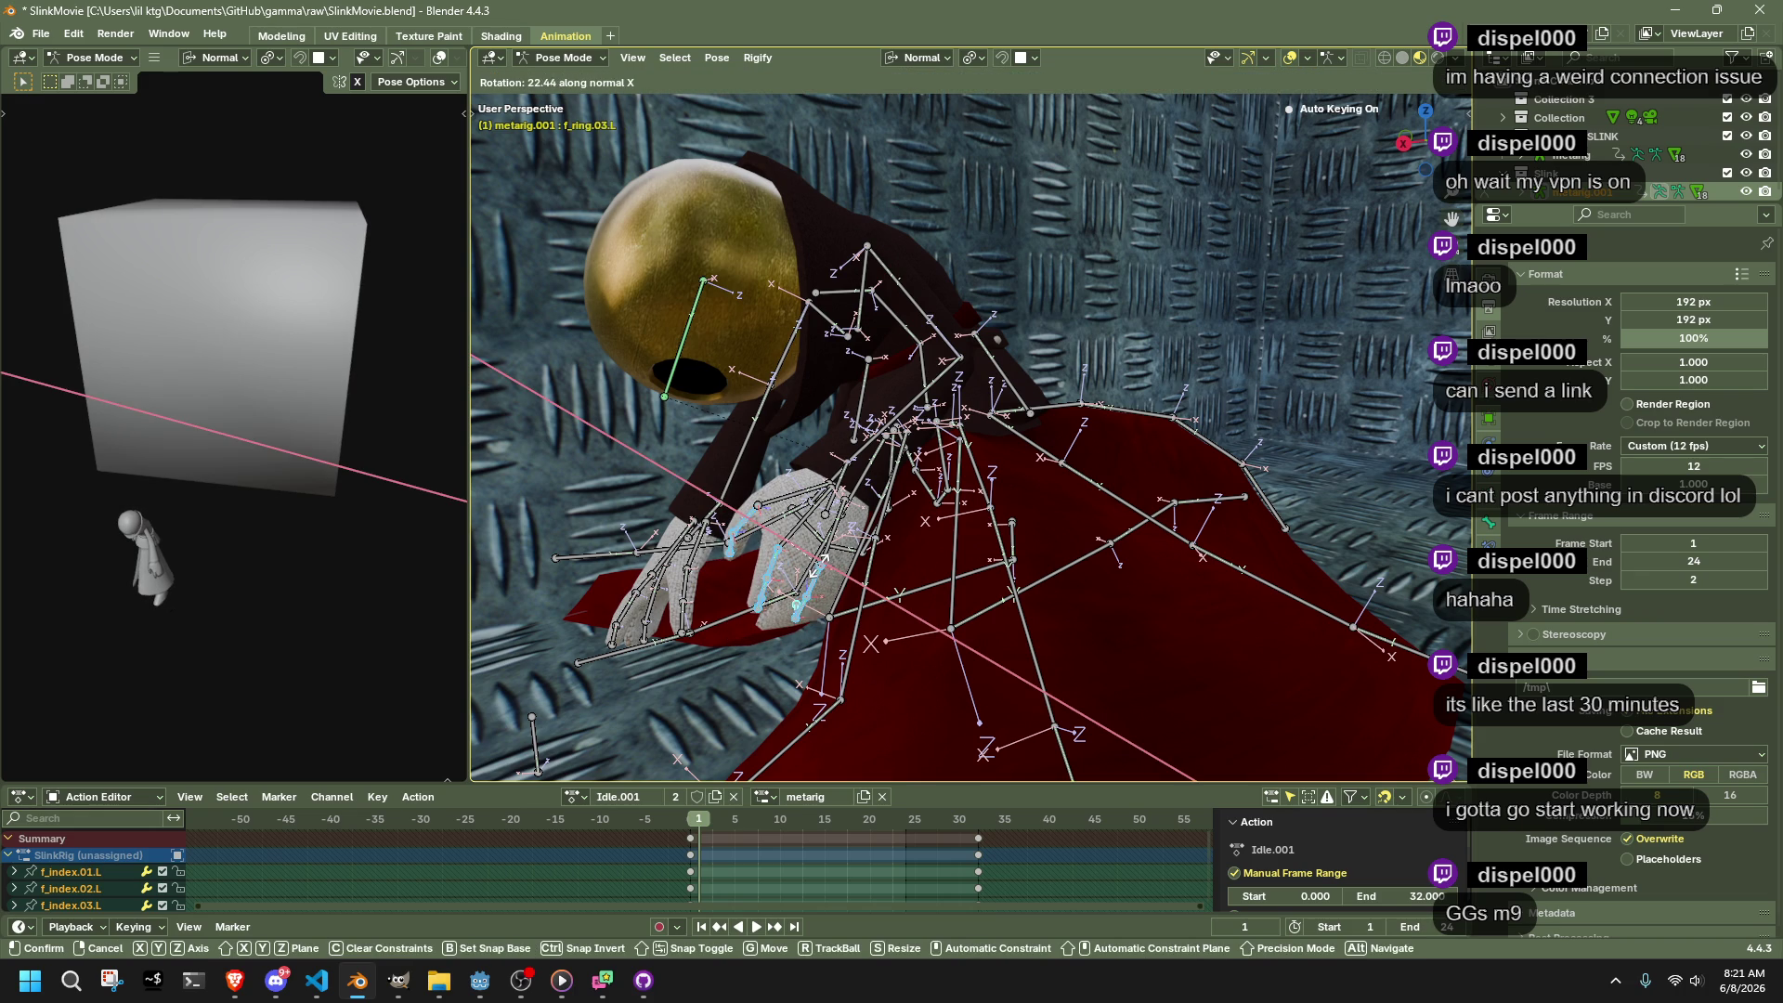
{"action": "left_click", "coordinate": [822, 566]}
{"action": "left_click", "coordinate": [739, 549]}
{"action": "key", "text": "r"}
{"action": "key", "text": "x"}
{"action": "left_click", "coordinate": [755, 553]}
{"action": "key", "text": "ctrl+z"}
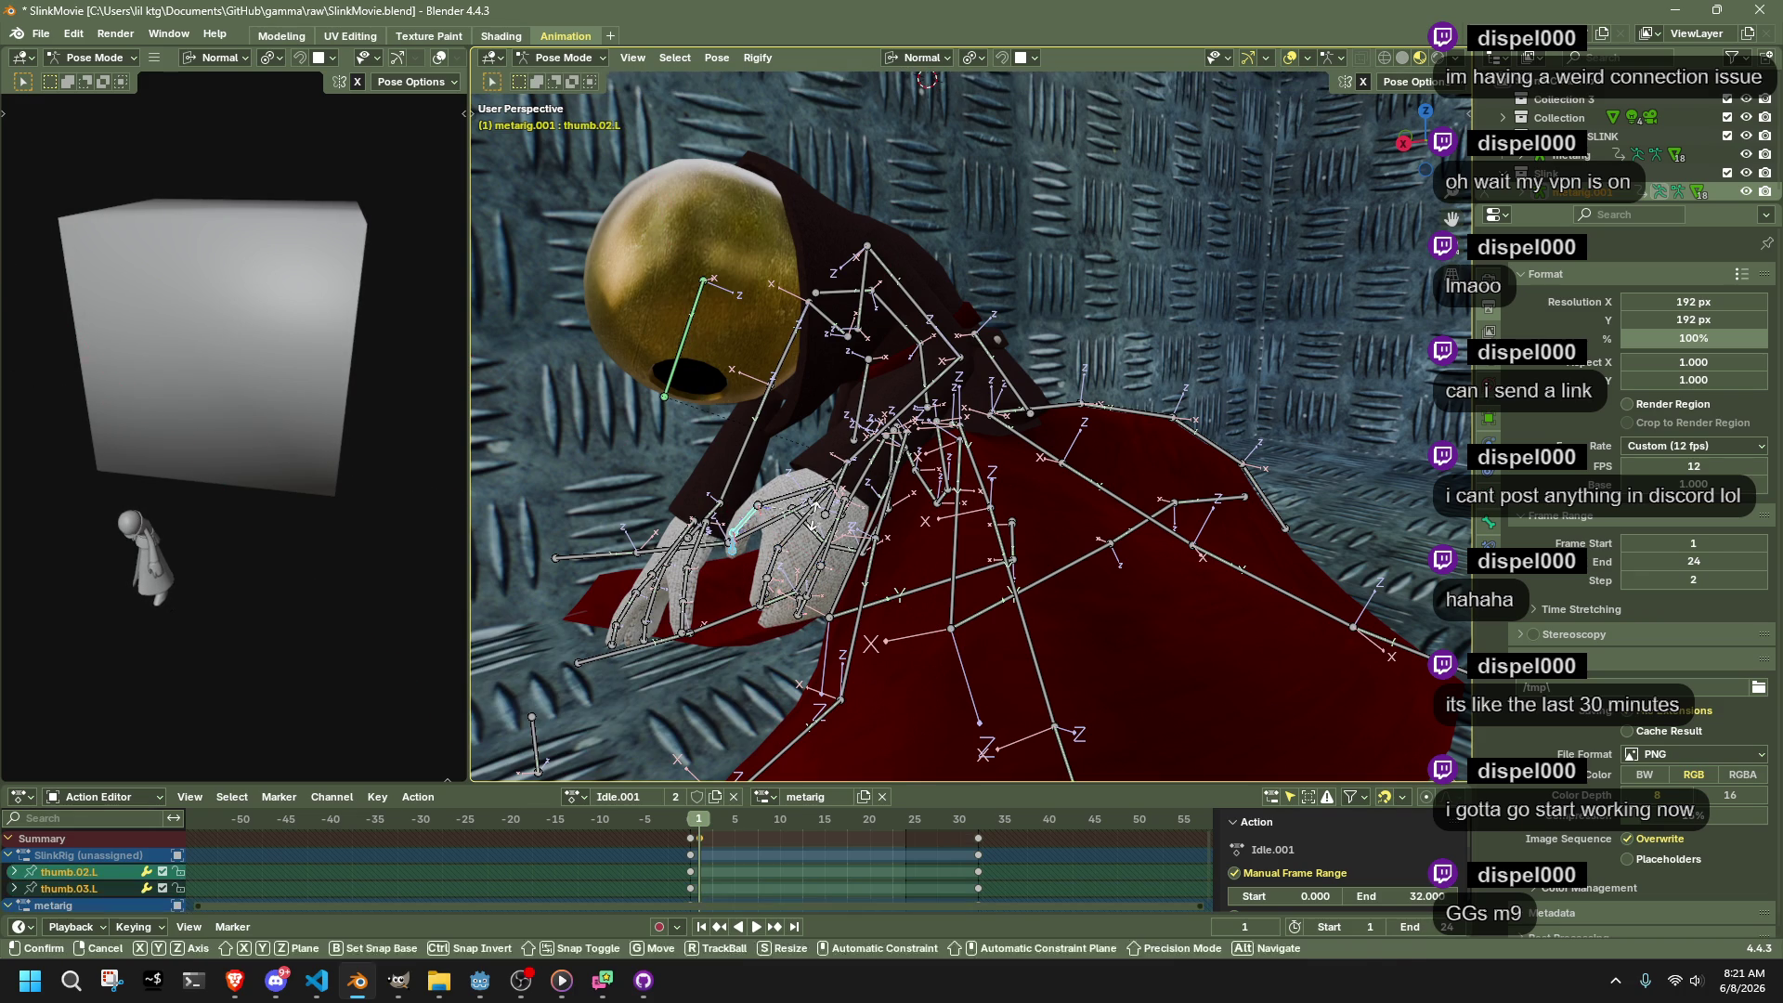
{"action": "key", "text": "x"}
{"action": "left_click", "coordinate": [848, 476]}
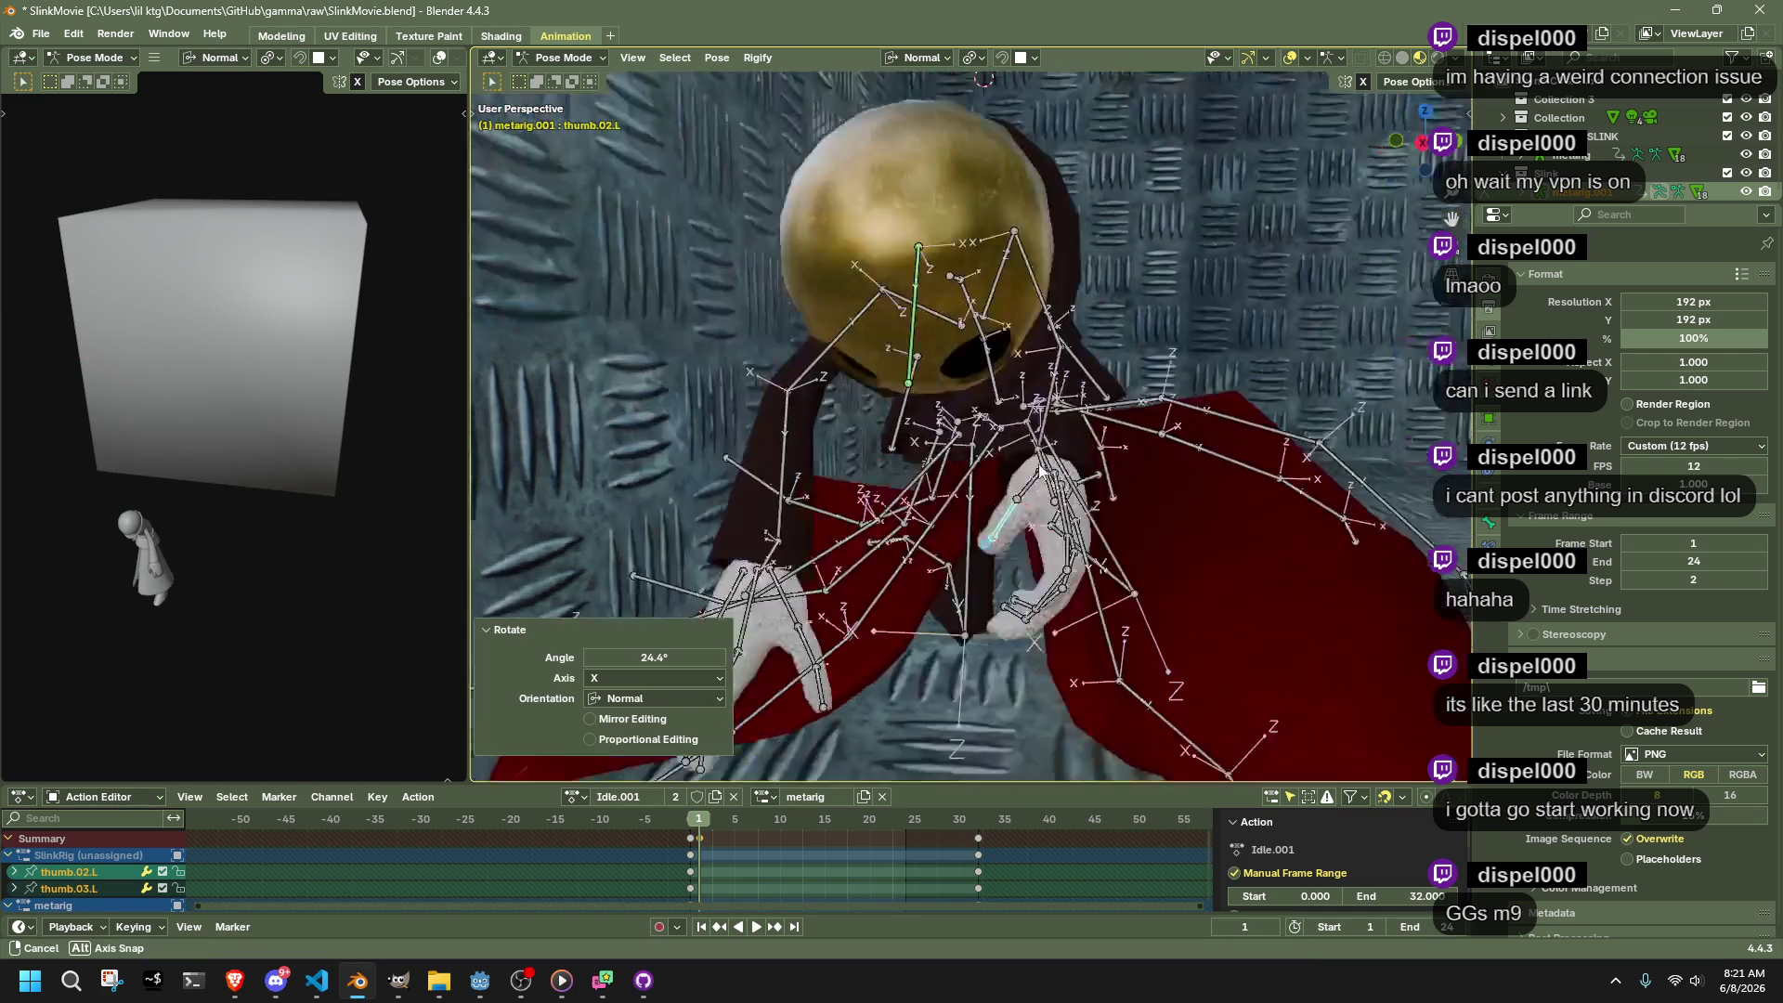
Rotate the thumb further around X and select the index fingertip bone
{"action": "key", "text": "r"}
{"action": "key", "text": "x"}
{"action": "left_click", "coordinate": [1153, 354]}
{"action": "left_click", "coordinate": [1154, 354]}
{"action": "mouse_move", "coordinate": [1137, 379]}
{"action": "left_mouse_down"}
{"action": "mouse_move", "coordinate": [1033, 378]}
{"action": "mouse_move", "coordinate": [1055, 465]}
{"action": "mouse_move", "coordinate": [1273, 377]}
{"action": "mouse_move", "coordinate": [499, 496]}
{"action": "mouse_move", "coordinate": [617, 442]}
{"action": "mouse_move", "coordinate": [925, 370]}
{"action": "mouse_move", "coordinate": [1081, 377]}
{"action": "mouse_move", "coordinate": [952, 403]}
{"action": "mouse_move", "coordinate": [979, 410]}
{"action": "left_mouse_up"}
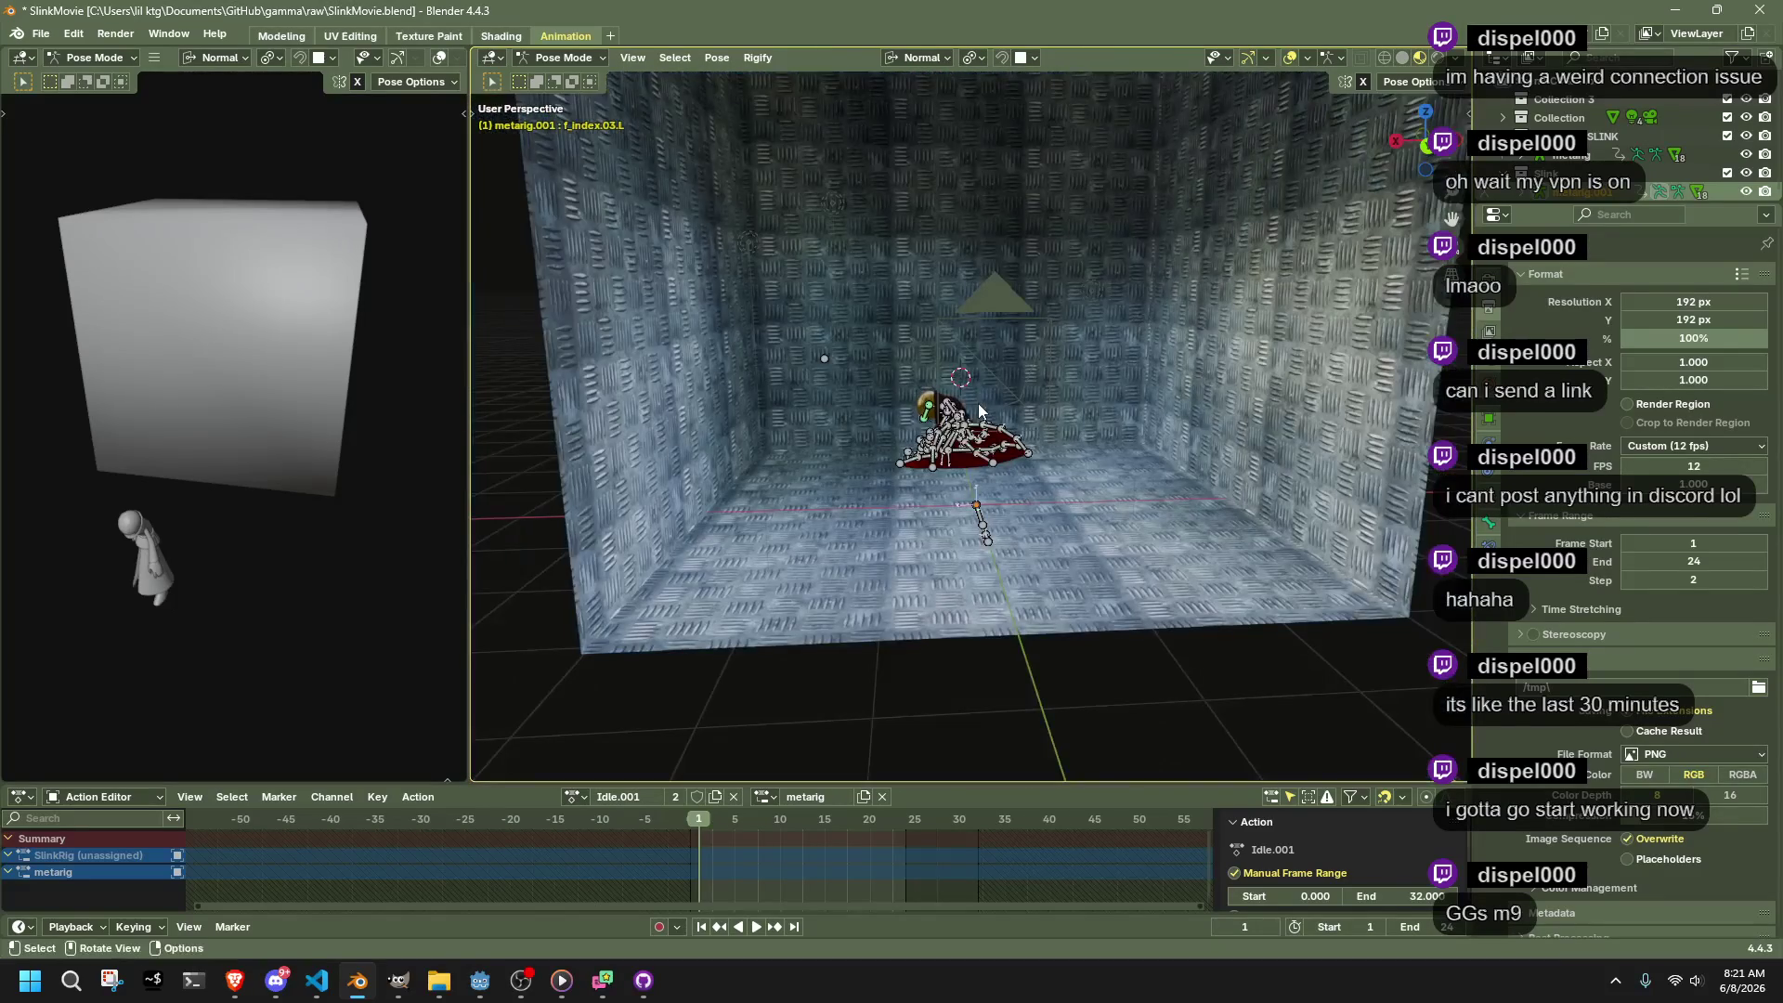
Select all bones and move the action's first keyframes to frame 0
{"action": "key", "text": "a"}
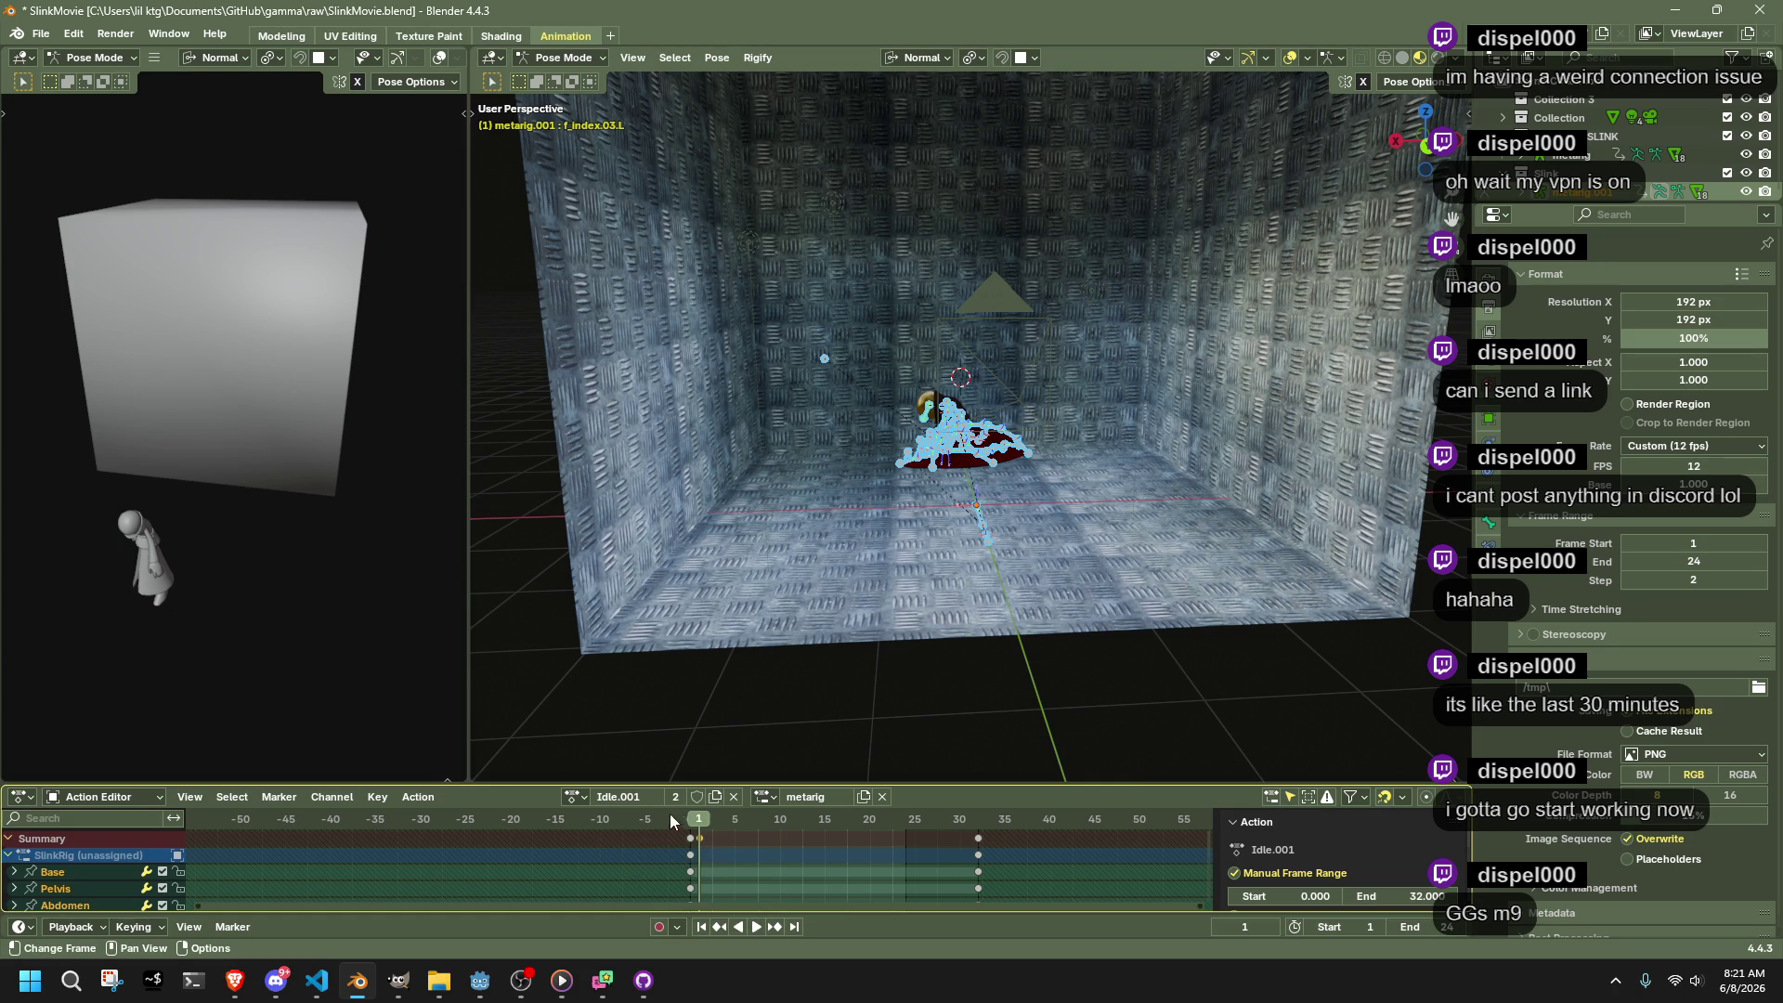
{"action": "scroll", "coordinate": [971, 427], "scroll_direction": "up", "scroll_amount": 4}
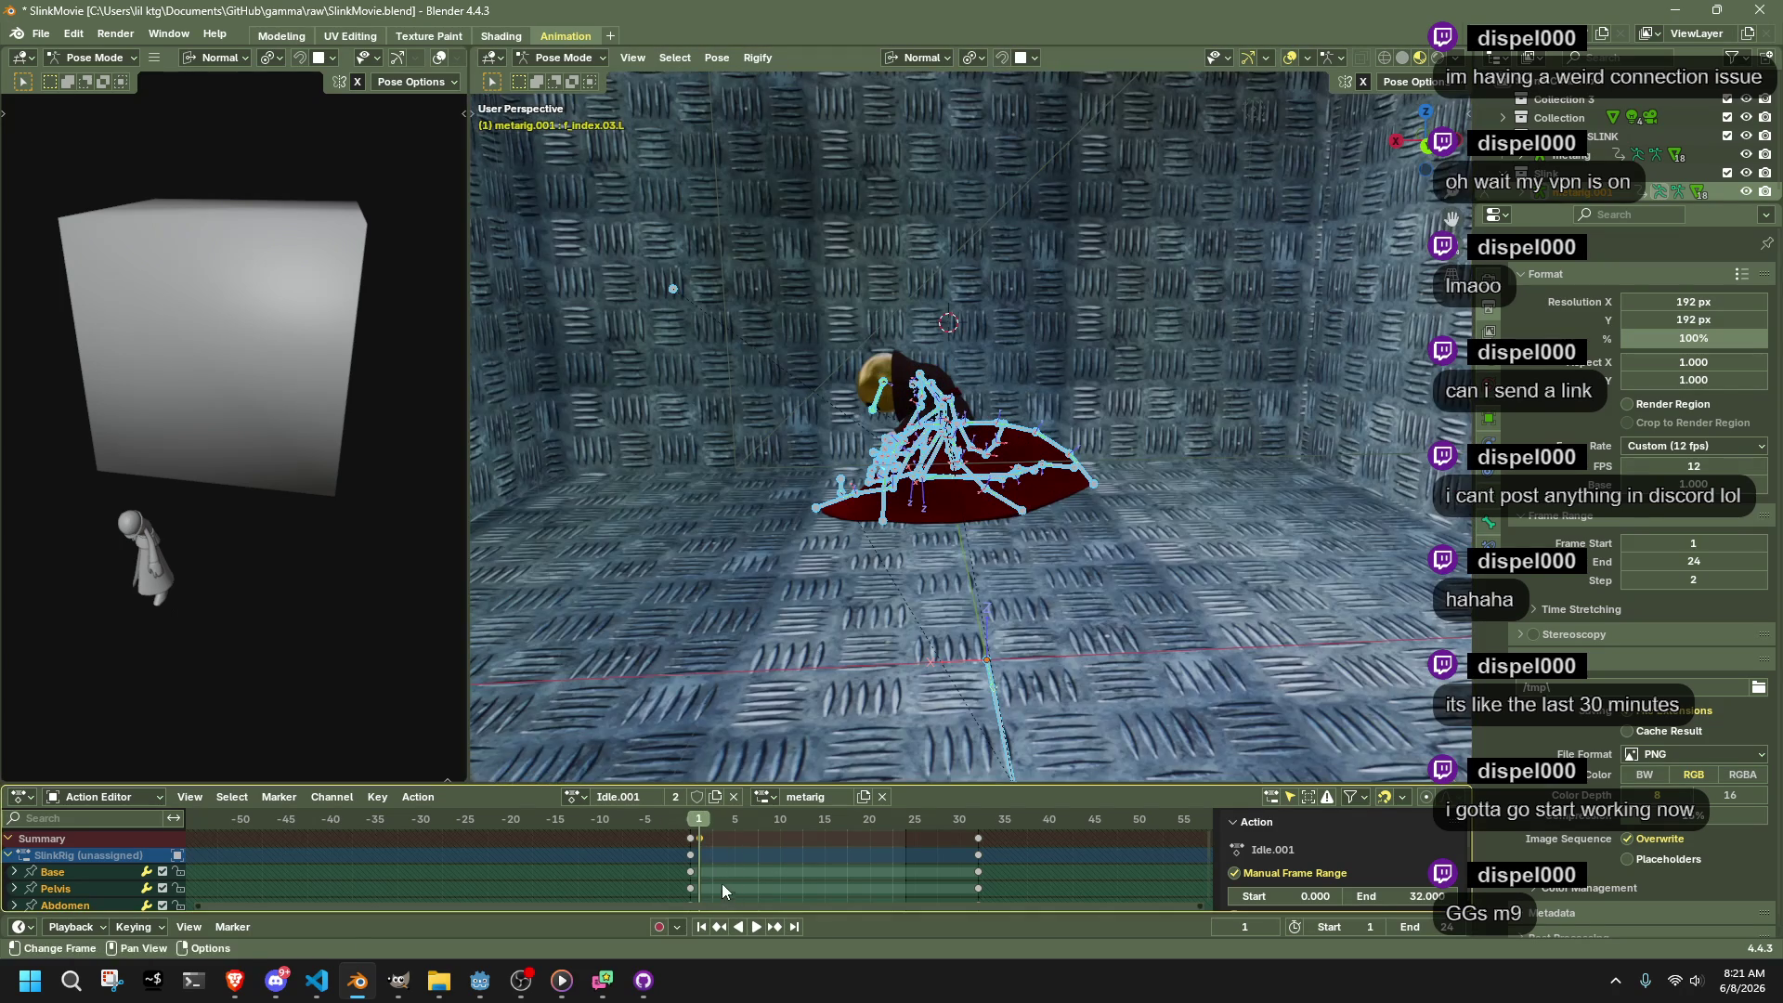
{"action": "left_click_drag", "start_coordinate": [699, 824], "coordinate": [697, 819]}
{"action": "key", "text": "g"}
{"action": "left_click", "coordinate": [691, 819]}
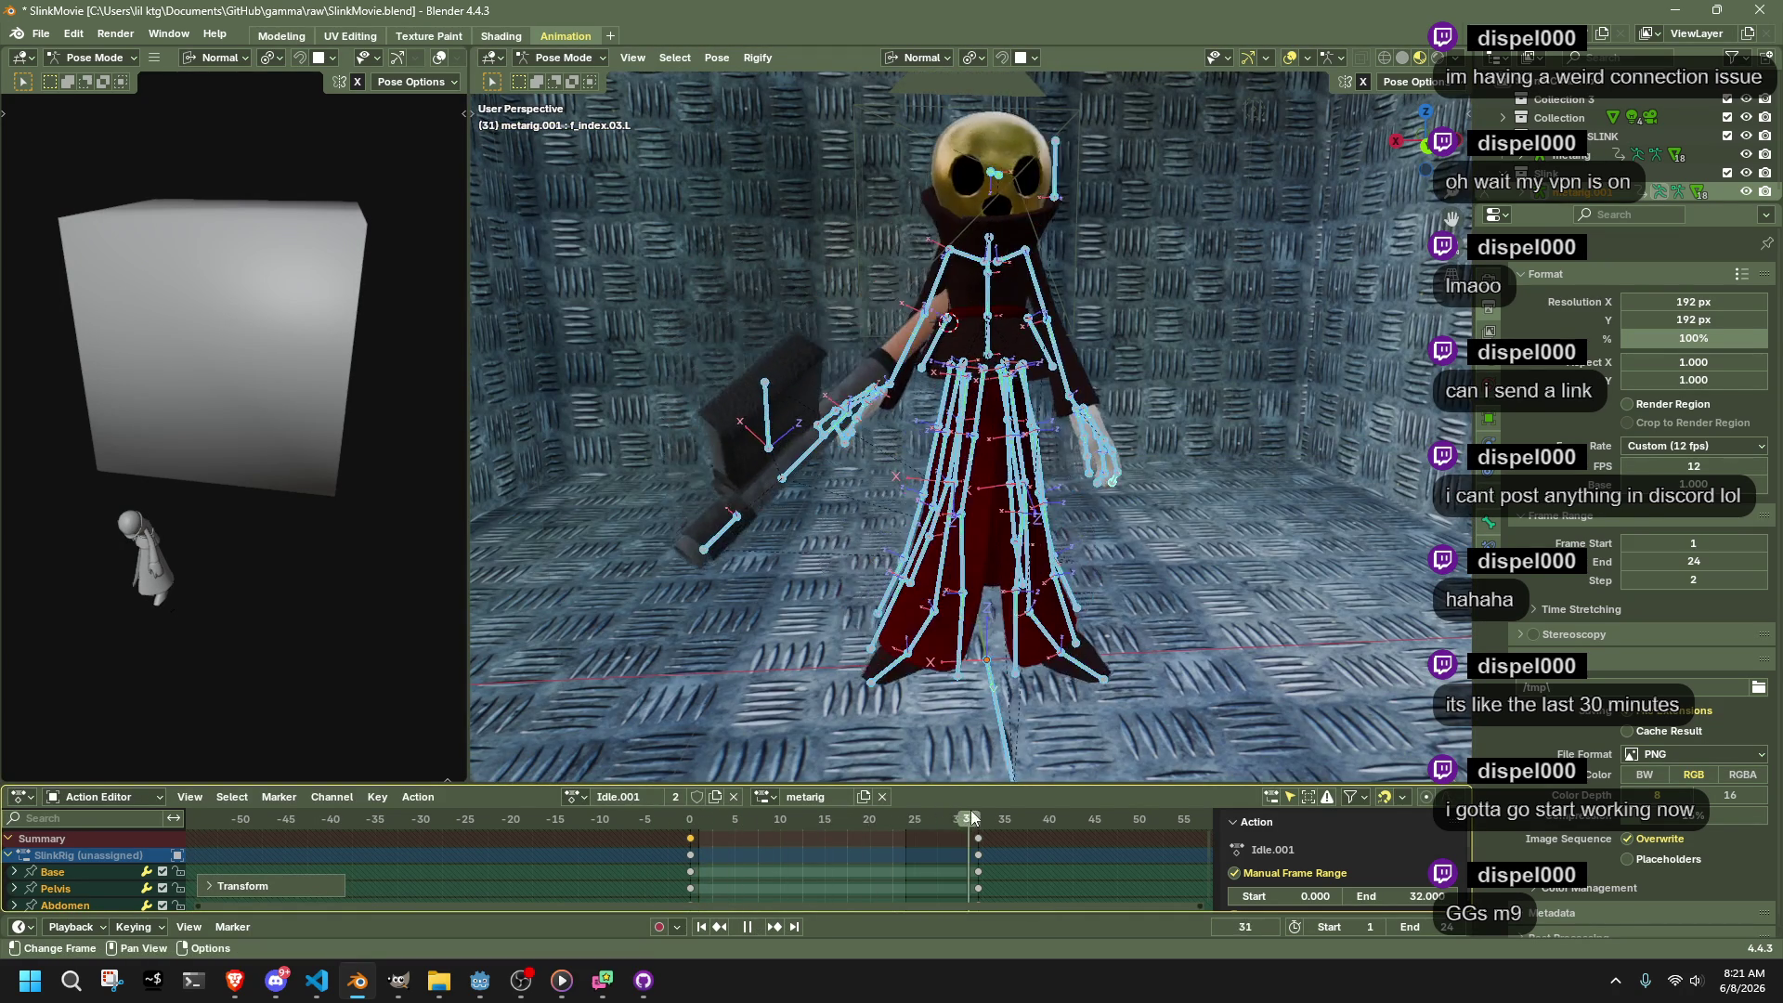
{"action": "left_click", "coordinate": [689, 864]}
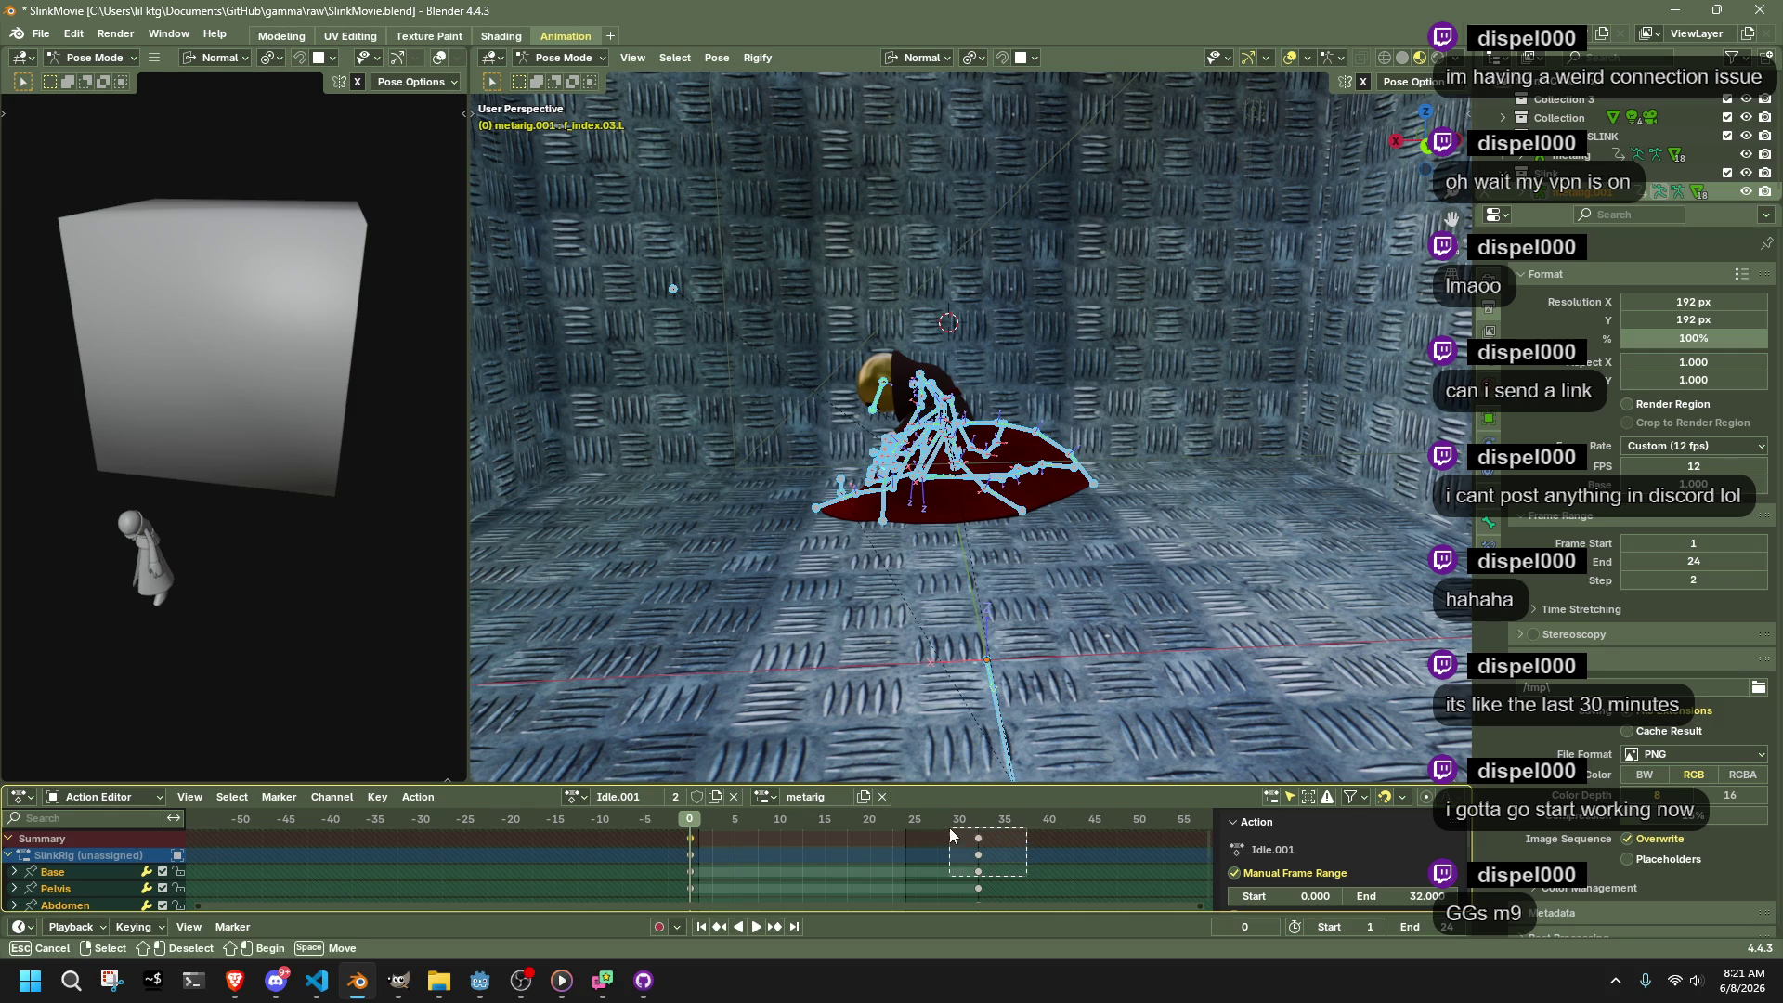
Redo the frame-32 keys and play back the 0–32 cycle
{"action": "key", "text": "Delete"}
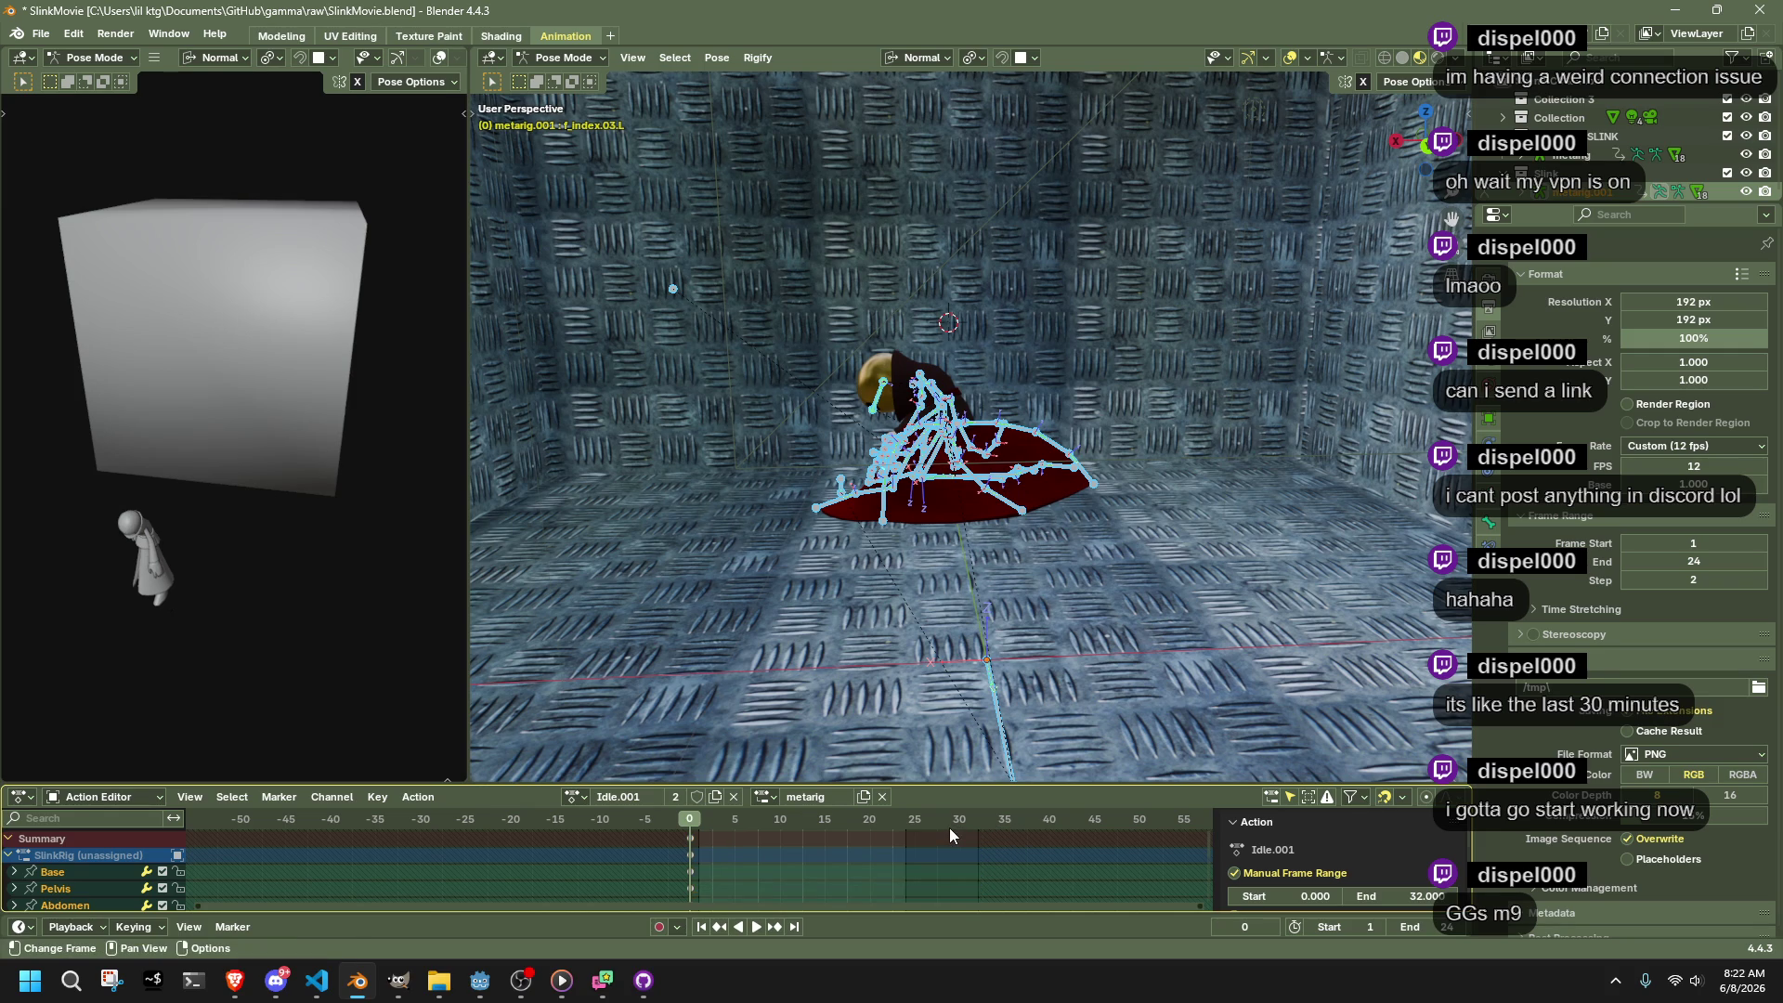
{"action": "scroll", "coordinate": [801, 582], "scroll_direction": "down", "scroll_amount": 1}
{"action": "key", "text": "ctrl+z"}
{"action": "key", "text": "space"}
{"action": "left_click", "coordinate": [983, 819]}
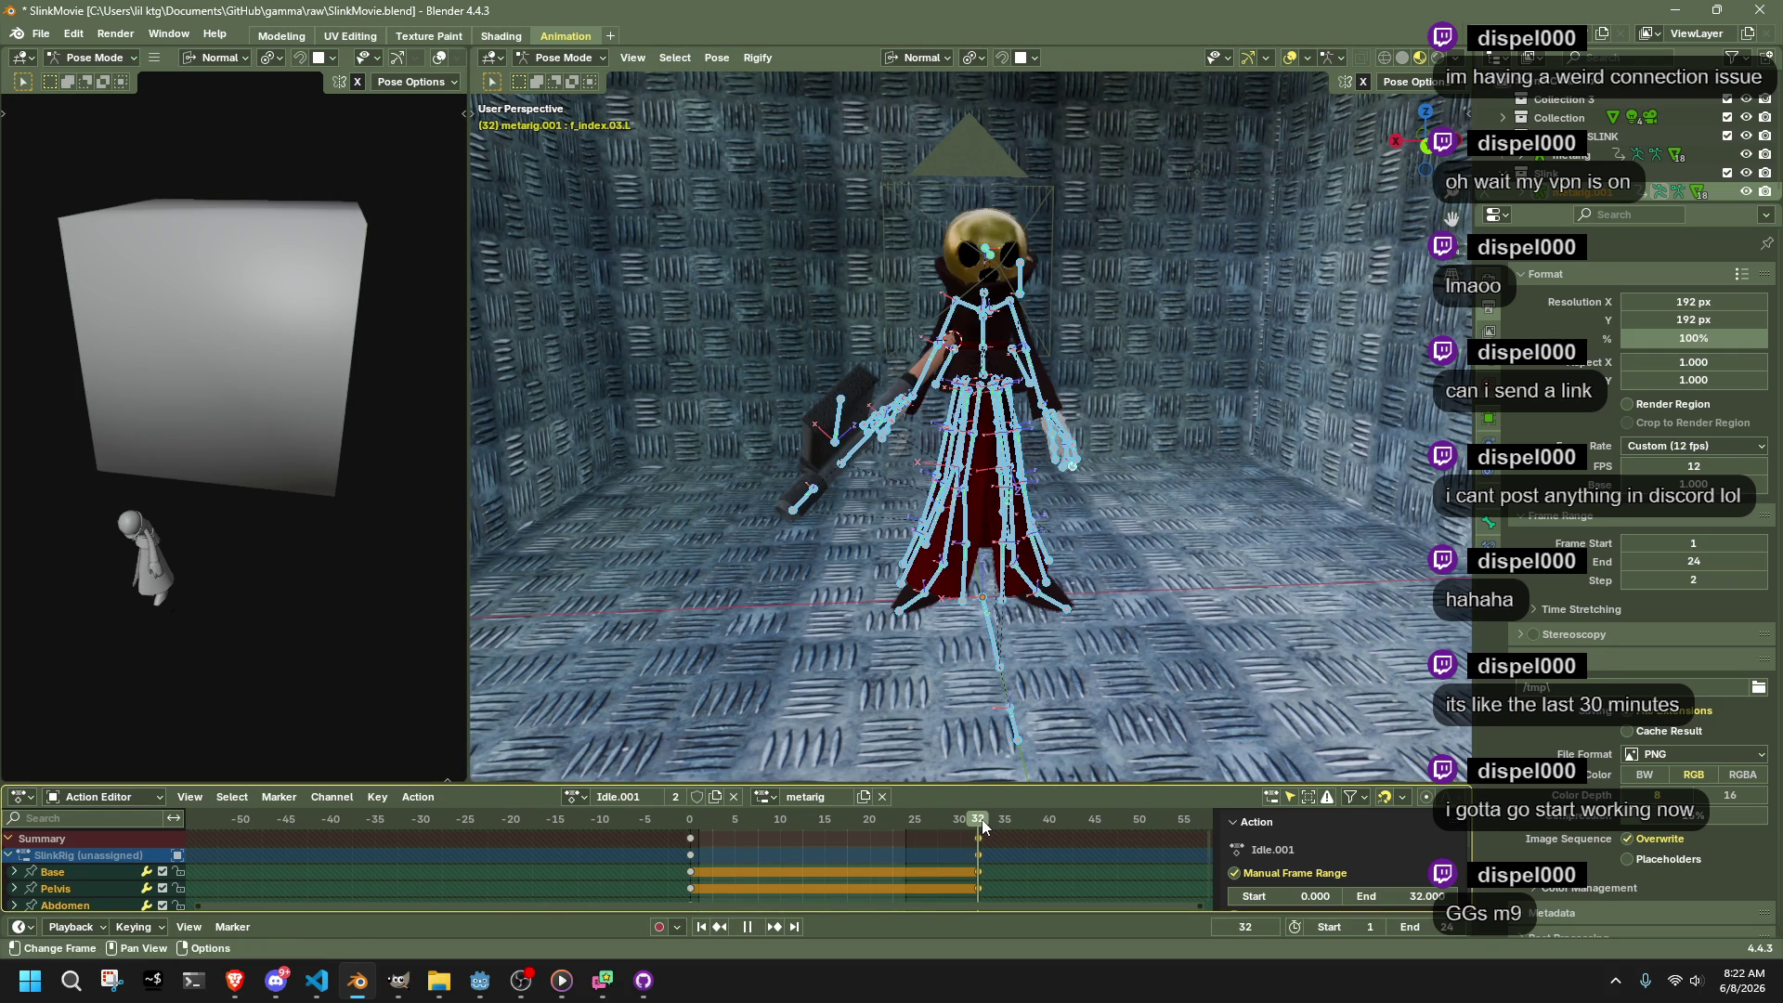
{"action": "left_click_drag", "start_coordinate": [983, 819], "coordinate": [689, 859]}
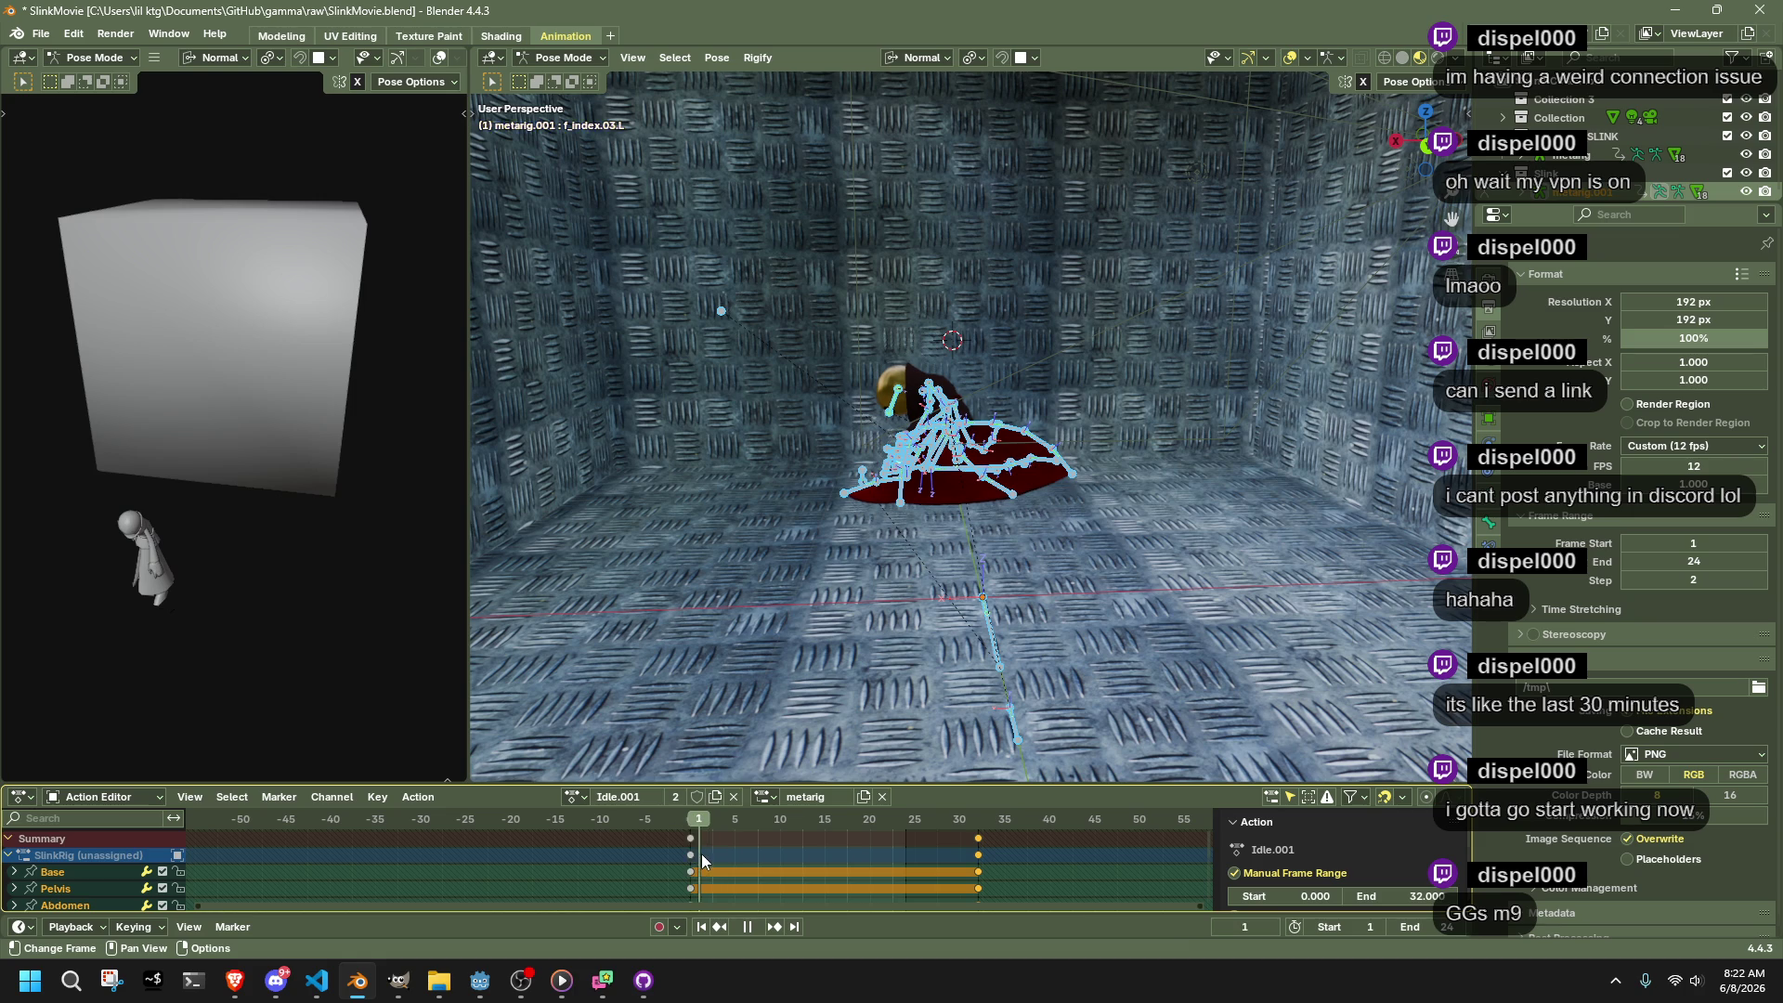
{"action": "key", "text": "space"}
{"action": "left_click", "coordinate": [711, 818]}
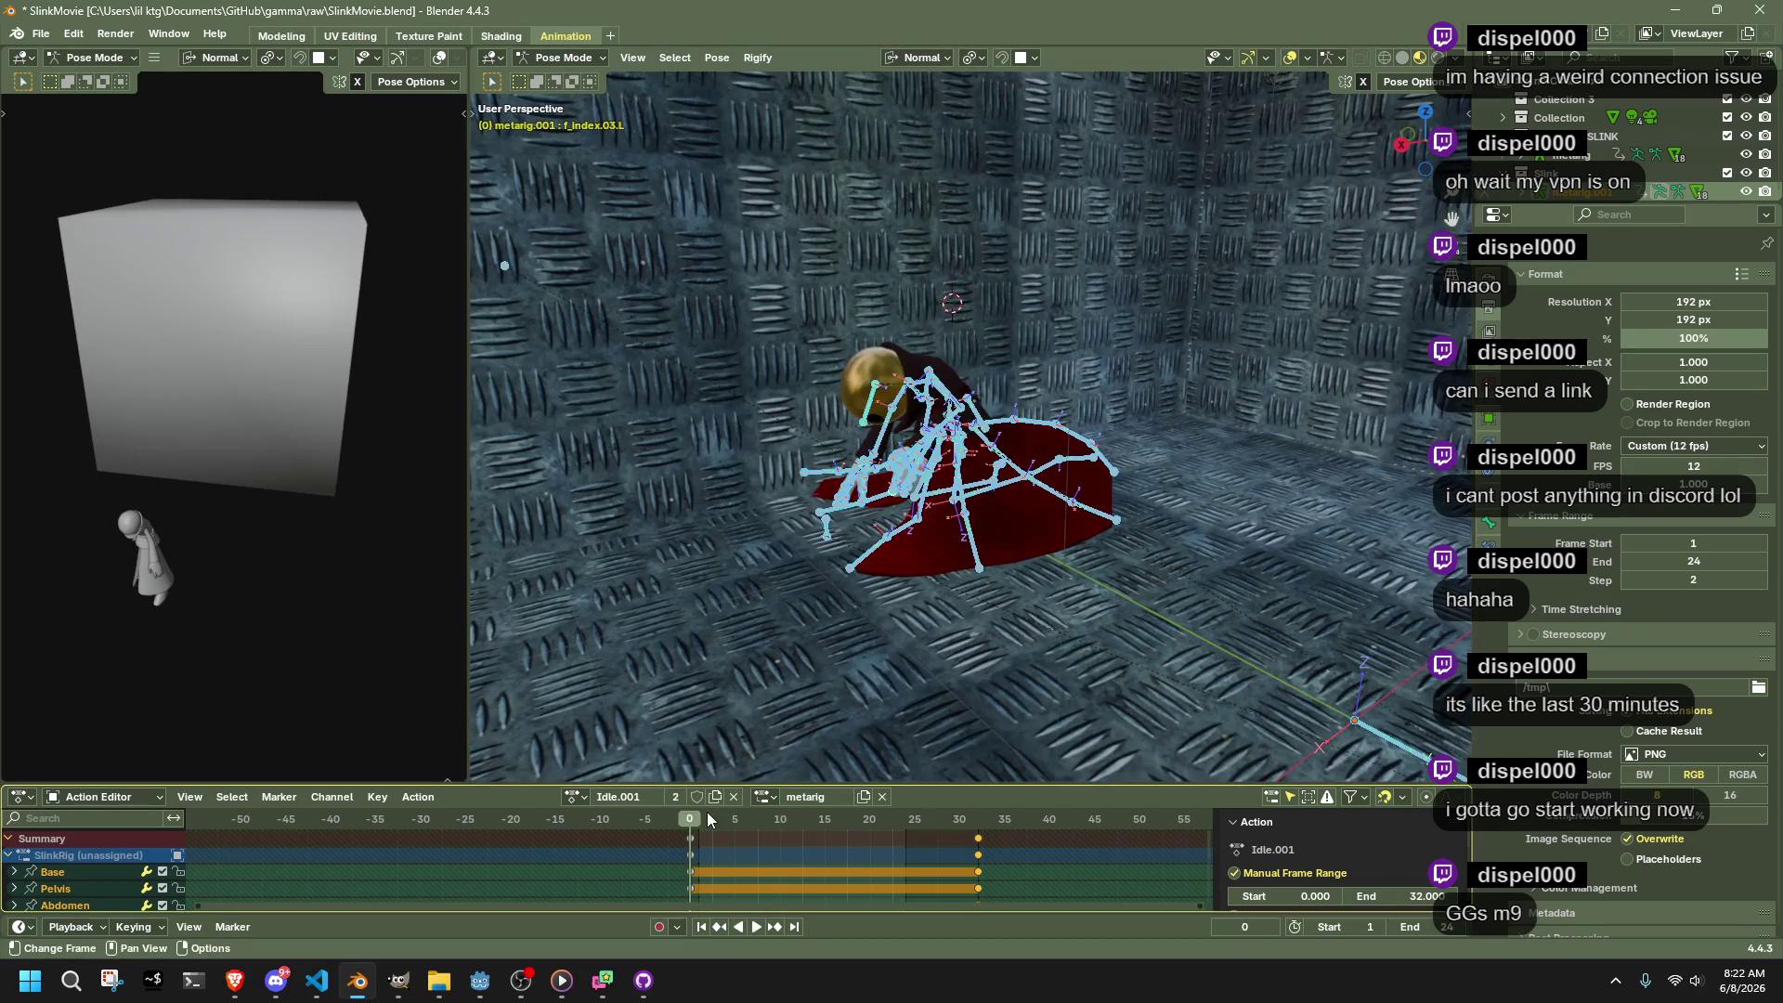
Duplicate the frame-0 keyframes onto frame 12
{"action": "key", "text": "shift+d"}
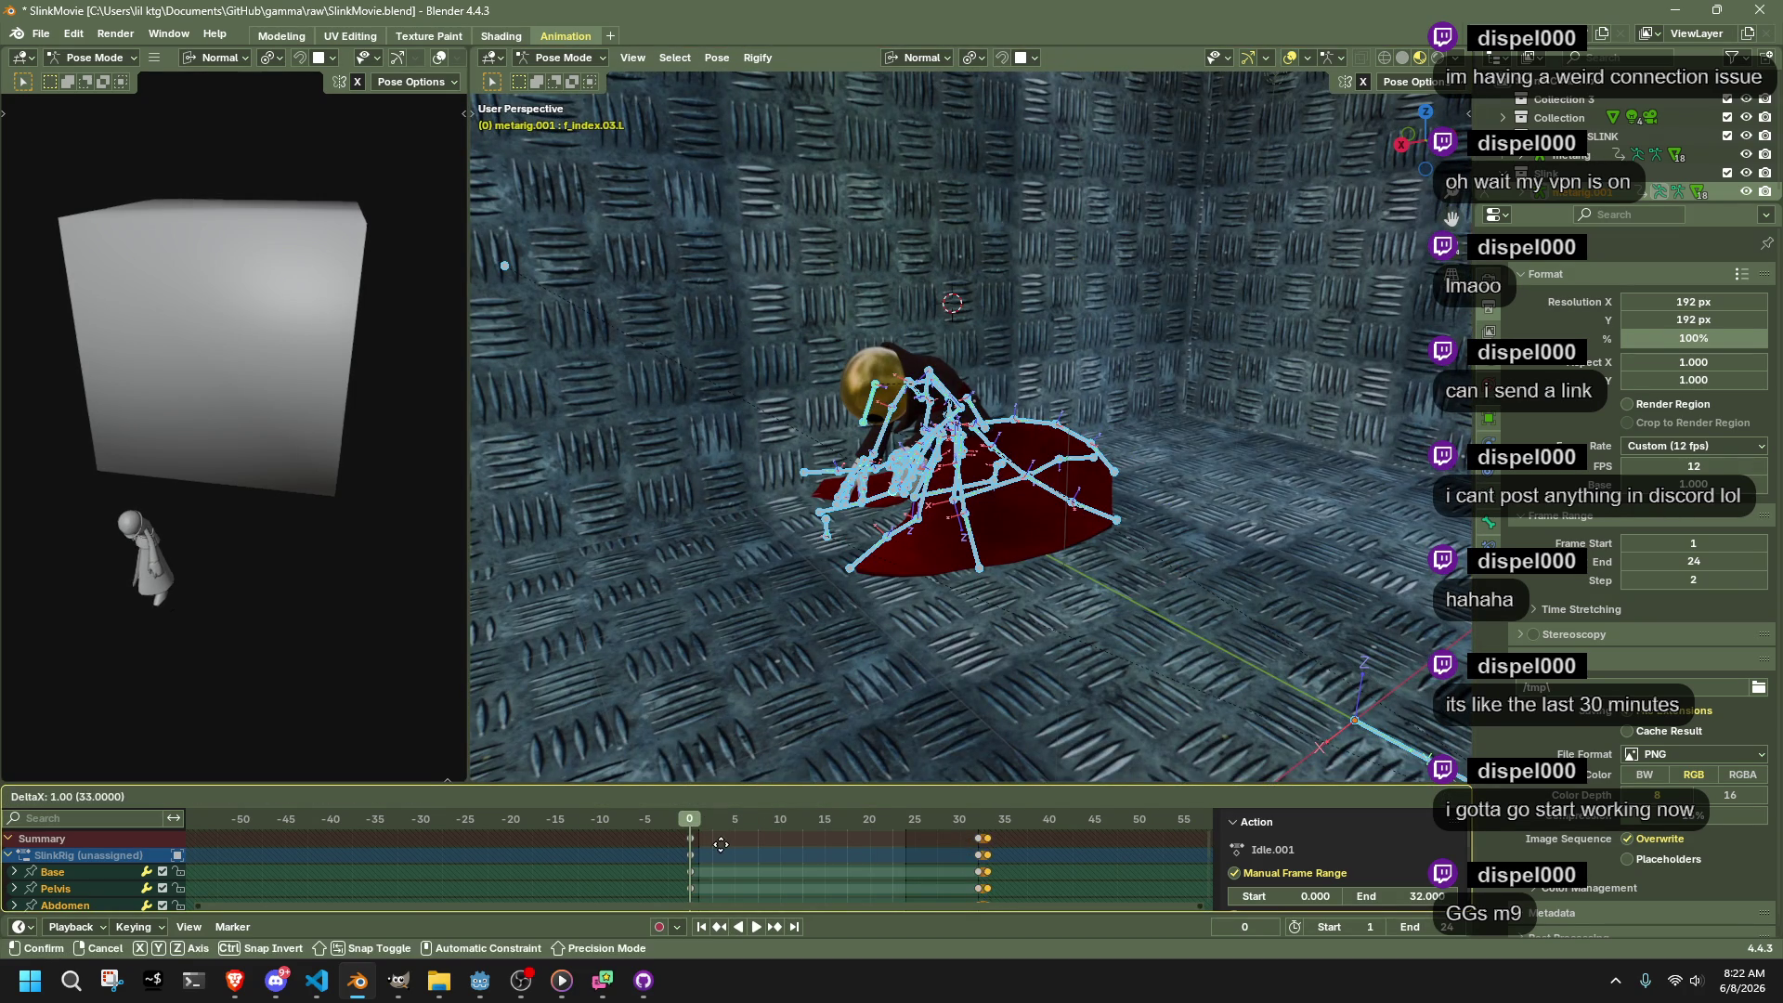
{"action": "left_click", "coordinate": [702, 854]}
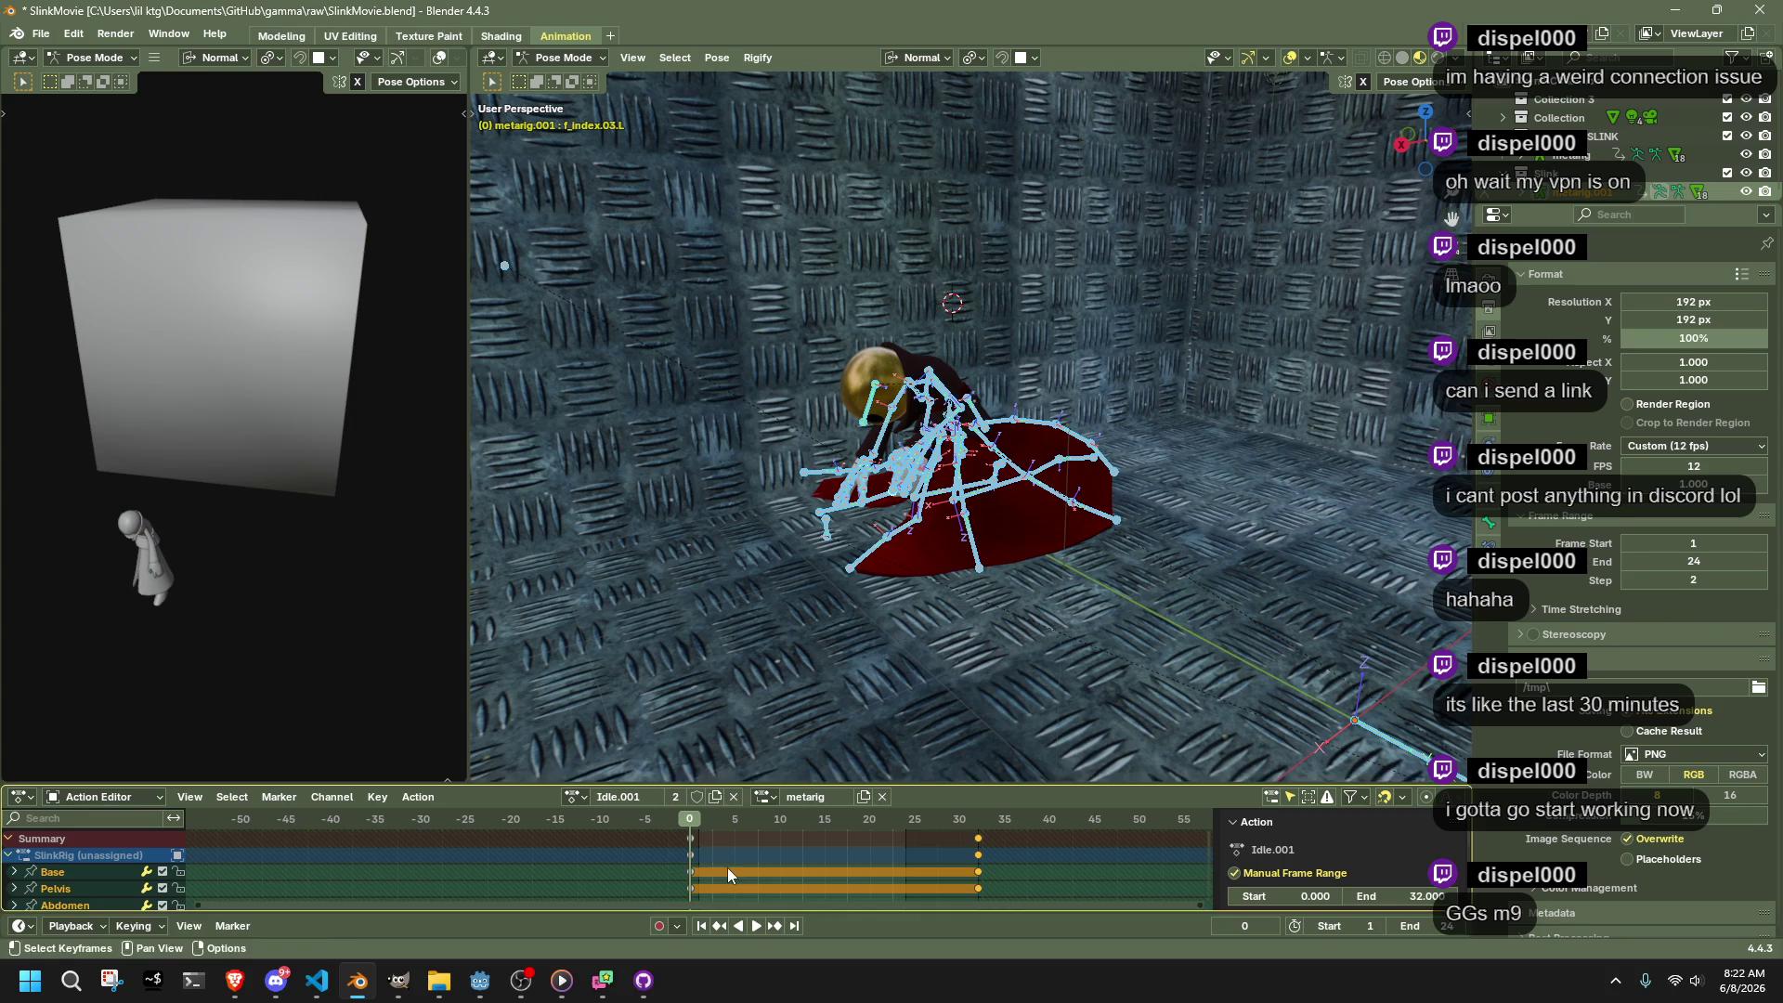
{"action": "left_click_drag", "start_coordinate": [631, 820], "coordinate": [632, 820]}
{"action": "key", "text": "g"}
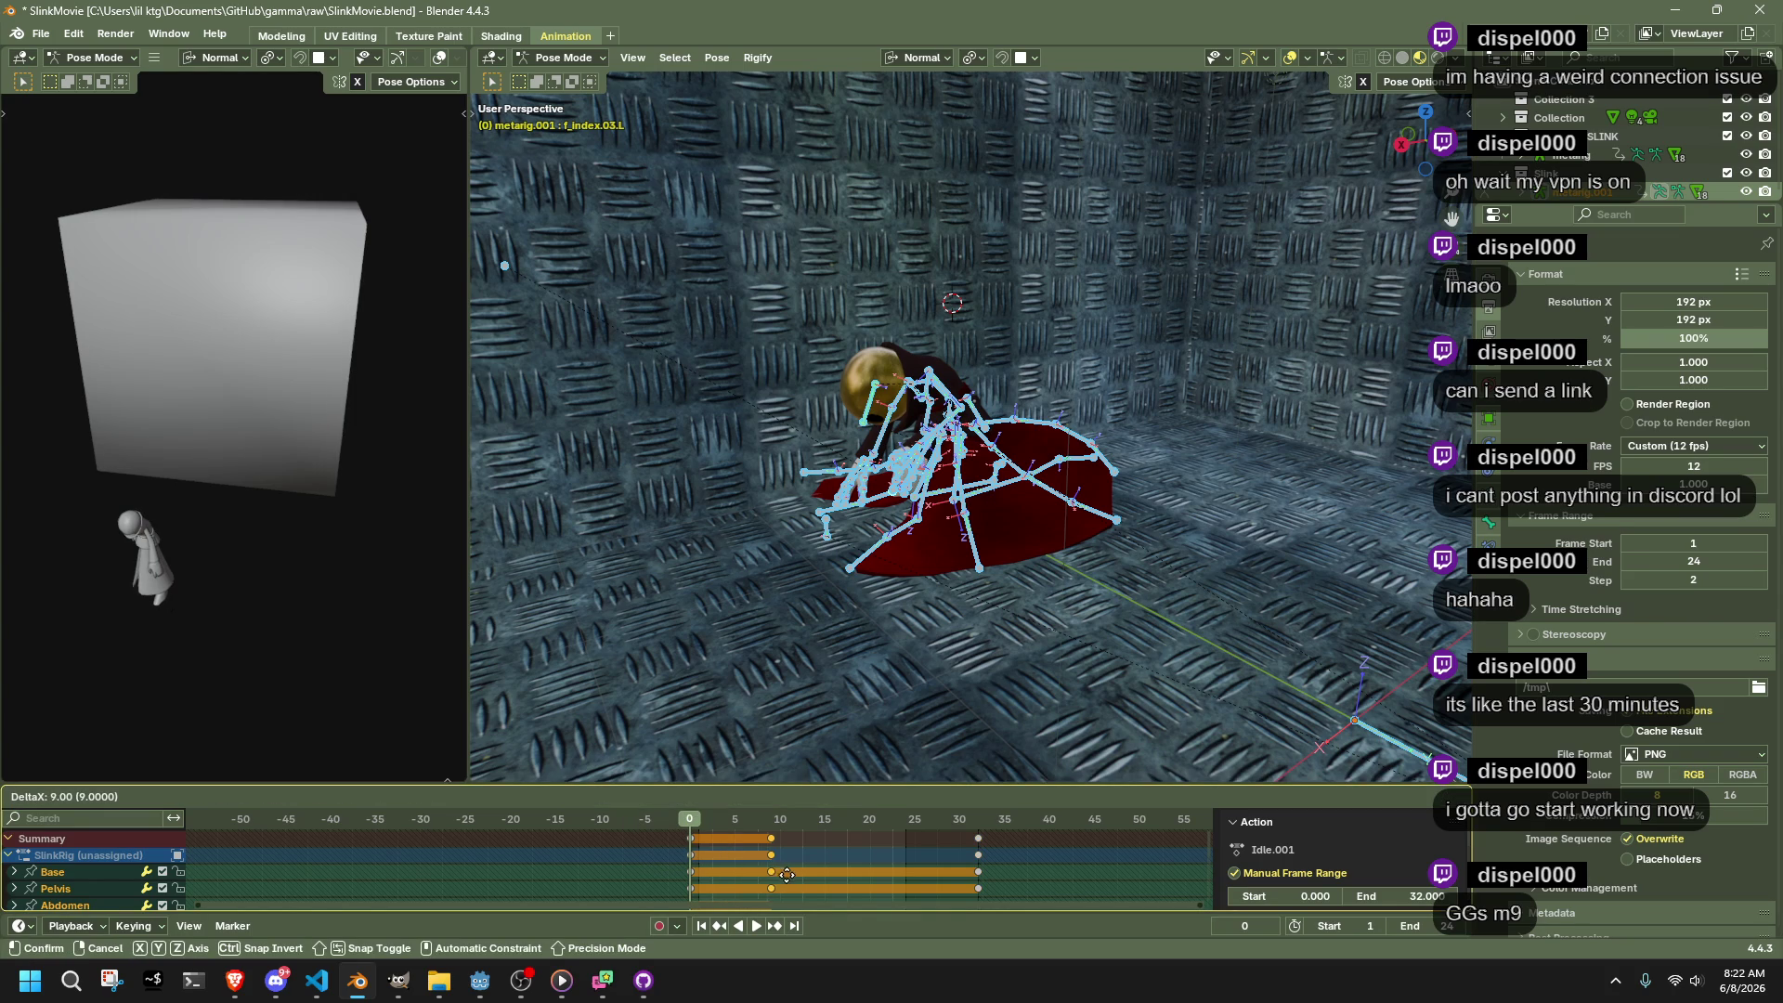
{"action": "left_click", "coordinate": [809, 882]}
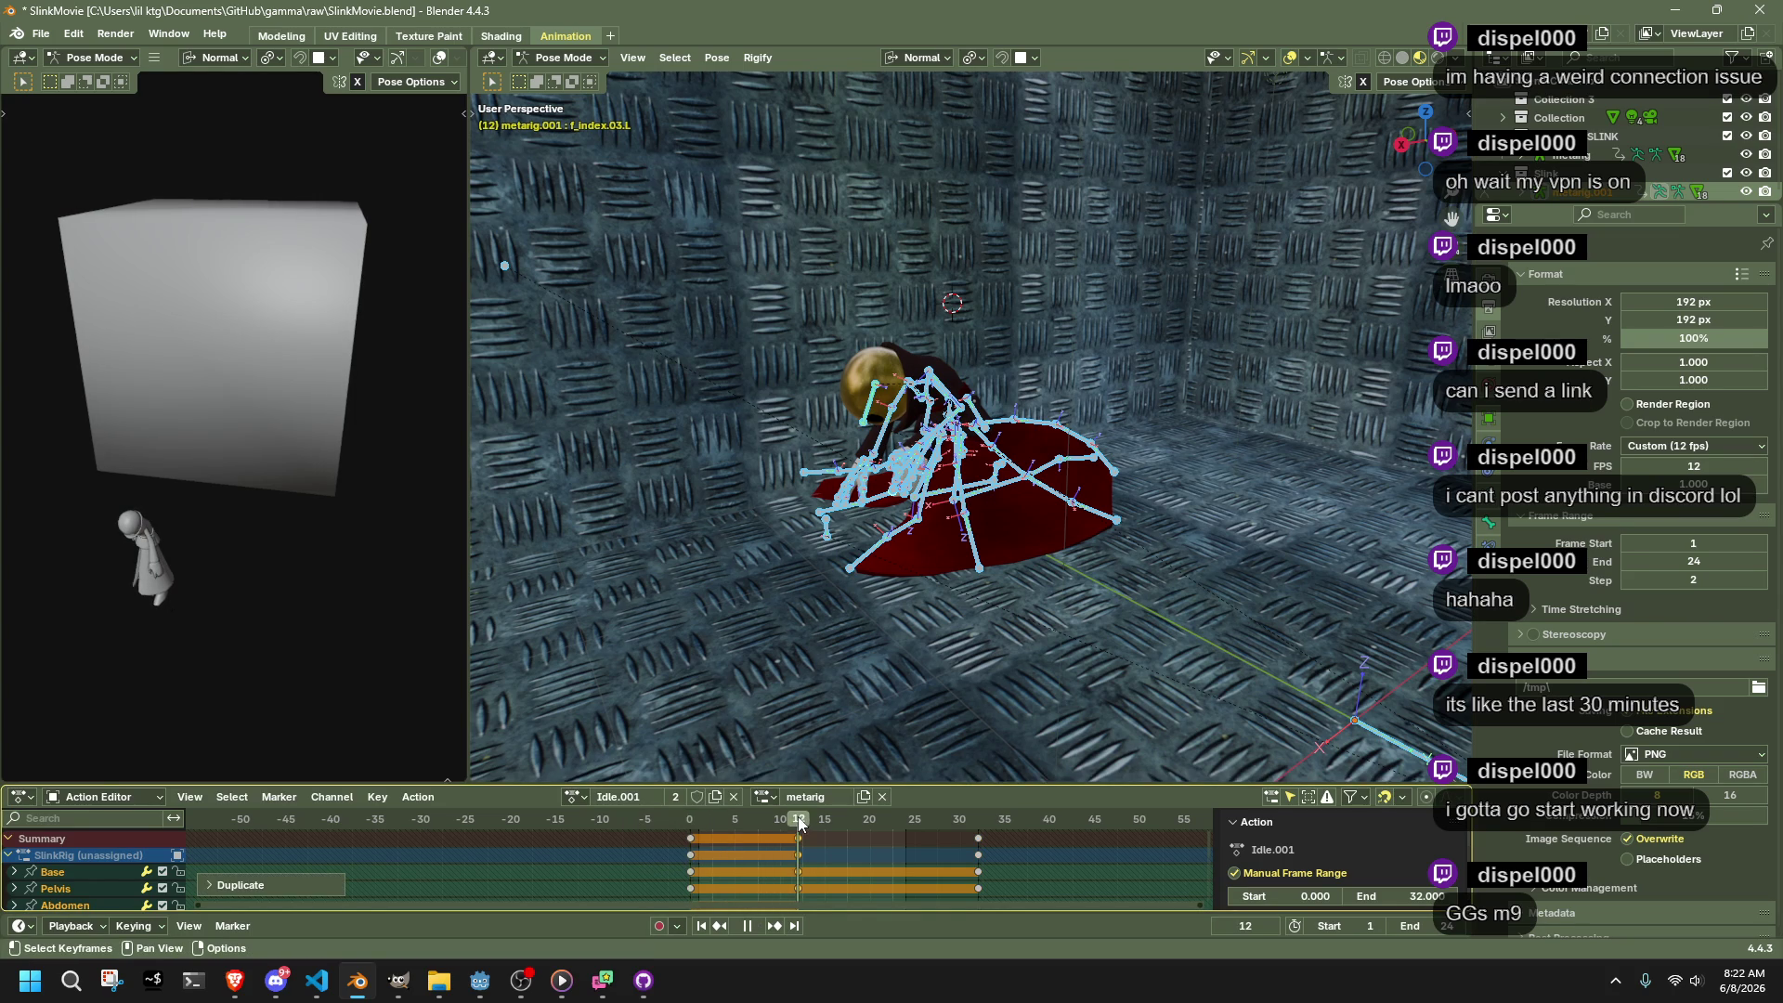
{"action": "key", "text": "space"}
Deselect all bones and select the gun's bones
{"action": "mouse_move", "coordinate": [880, 561]}
{"action": "left_mouse_down"}
{"action": "mouse_move", "coordinate": [1137, 502]}
{"action": "mouse_move", "coordinate": [938, 548]}
{"action": "mouse_move", "coordinate": [641, 507]}
{"action": "left_mouse_up"}
{"action": "left_click", "coordinate": [641, 507]}
{"action": "mouse_move", "coordinate": [556, 582]}
{"action": "left_mouse_down"}
{"action": "mouse_move", "coordinate": [554, 602]}
{"action": "mouse_move", "coordinate": [855, 522]}
{"action": "mouse_move", "coordinate": [882, 500]}
{"action": "mouse_move", "coordinate": [826, 426]}
{"action": "mouse_move", "coordinate": [747, 463]}
{"action": "mouse_move", "coordinate": [807, 441]}
{"action": "mouse_move", "coordinate": [920, 506]}
{"action": "mouse_move", "coordinate": [854, 512]}
{"action": "left_mouse_up"}
{"action": "left_click", "coordinate": [812, 384]}
Move the HeadLookAtBone target to a new position in front of the rig
{"action": "left_click", "coordinate": [822, 515]}
{"action": "key", "text": "g"}
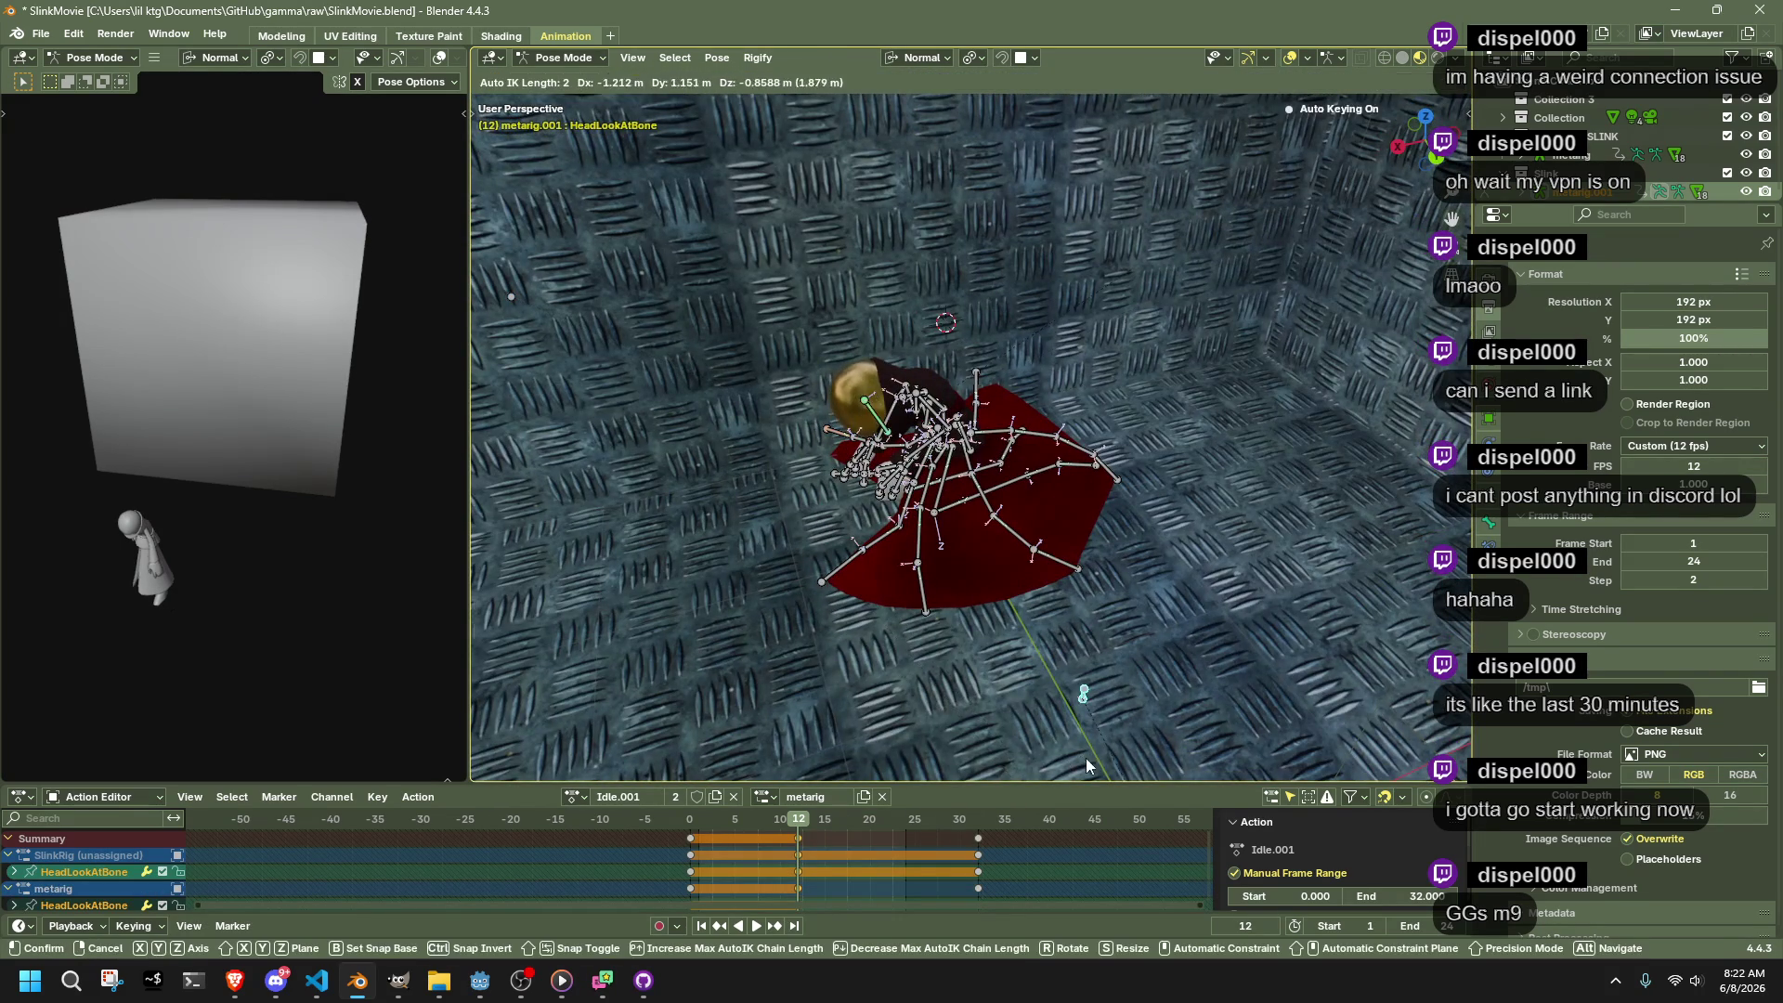
{"action": "scroll", "coordinate": [802, 710], "scroll_direction": "up", "scroll_amount": 5}
{"action": "mouse_move", "coordinate": [854, 722]}
{"action": "left_mouse_down"}
{"action": "mouse_move", "coordinate": [844, 638]}
{"action": "mouse_move", "coordinate": [661, 514]}
{"action": "mouse_move", "coordinate": [778, 515]}
{"action": "mouse_move", "coordinate": [810, 477]}
{"action": "mouse_move", "coordinate": [936, 465]}
{"action": "mouse_move", "coordinate": [901, 493]}
{"action": "left_mouse_up"}
{"action": "left_click", "coordinate": [576, 500]}
{"action": "scroll", "coordinate": [936, 465], "scroll_direction": "up", "scroll_amount": 4}
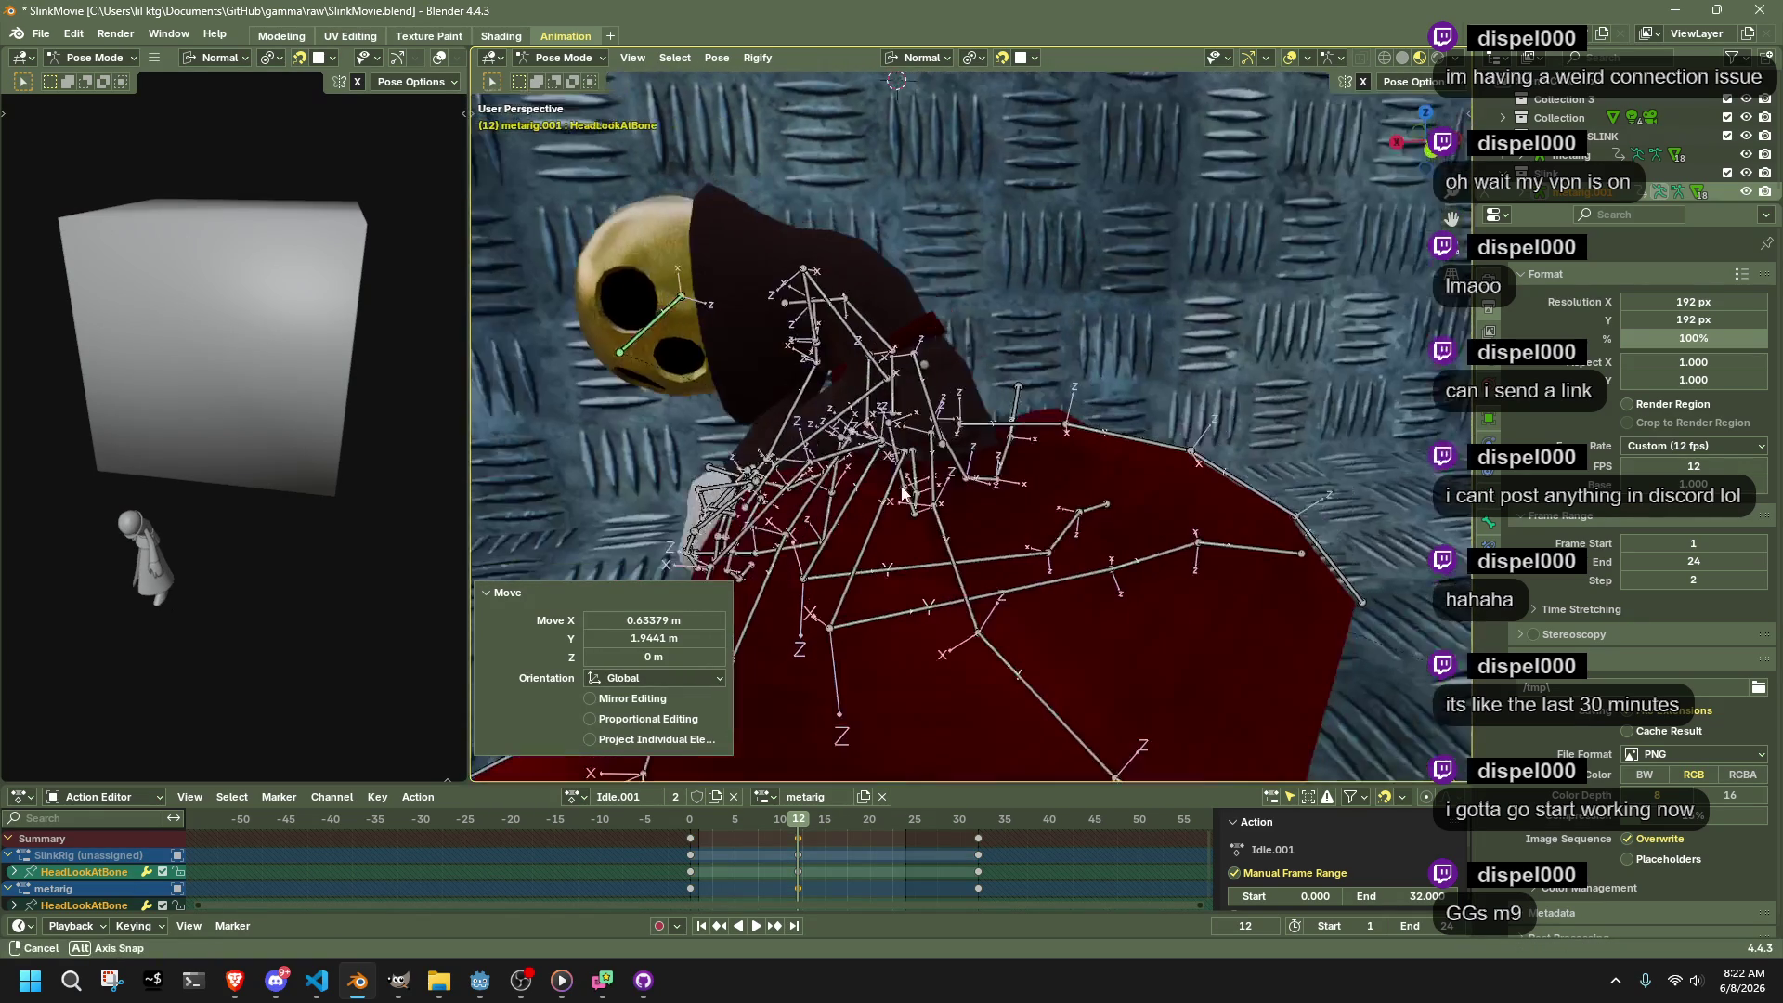
Pull the left forearm into a reaching pose with Auto IK, refining it several times
{"action": "left_click", "coordinate": [796, 455]}
{"action": "key", "text": "g"}
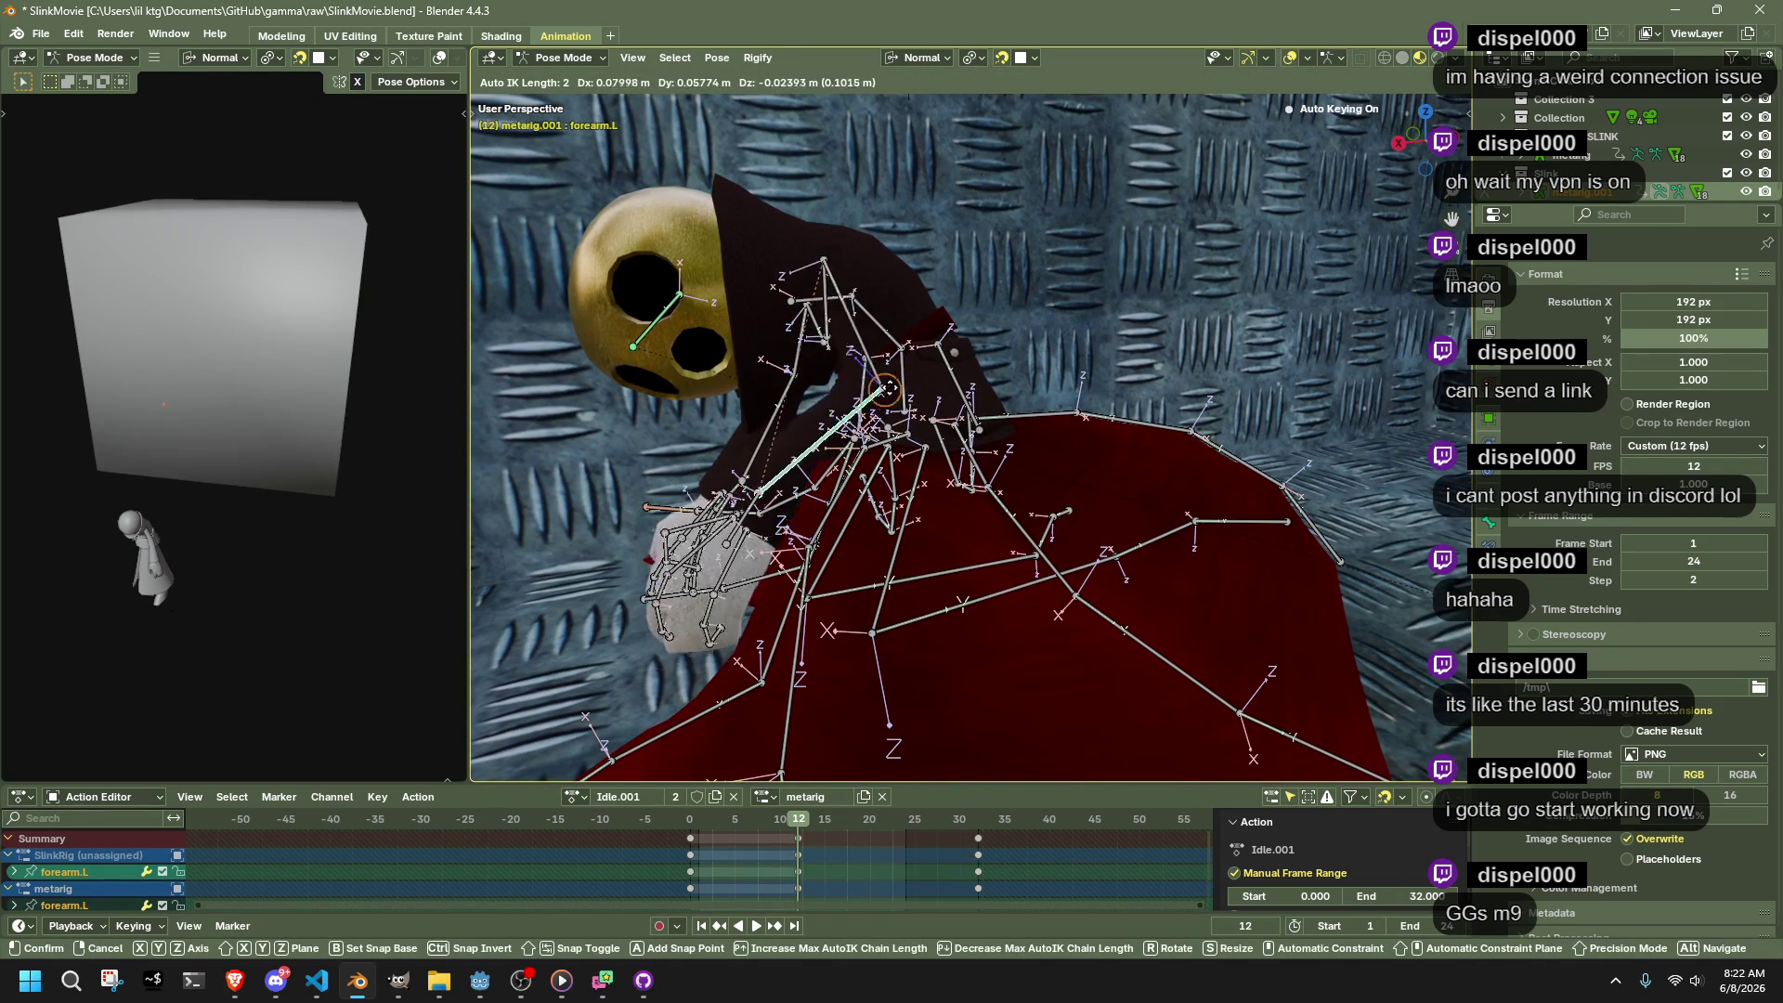
{"action": "left_click", "coordinate": [1063, 453]}
{"action": "key", "text": "g"}
{"action": "left_click", "coordinate": [935, 519]}
{"action": "mouse_move", "coordinate": [936, 519]}
{"action": "left_mouse_down"}
{"action": "mouse_move", "coordinate": [805, 531]}
{"action": "mouse_move", "coordinate": [659, 610]}
{"action": "mouse_move", "coordinate": [862, 513]}
{"action": "mouse_move", "coordinate": [909, 526]}
{"action": "left_mouse_up"}
{"action": "key", "text": "g"}
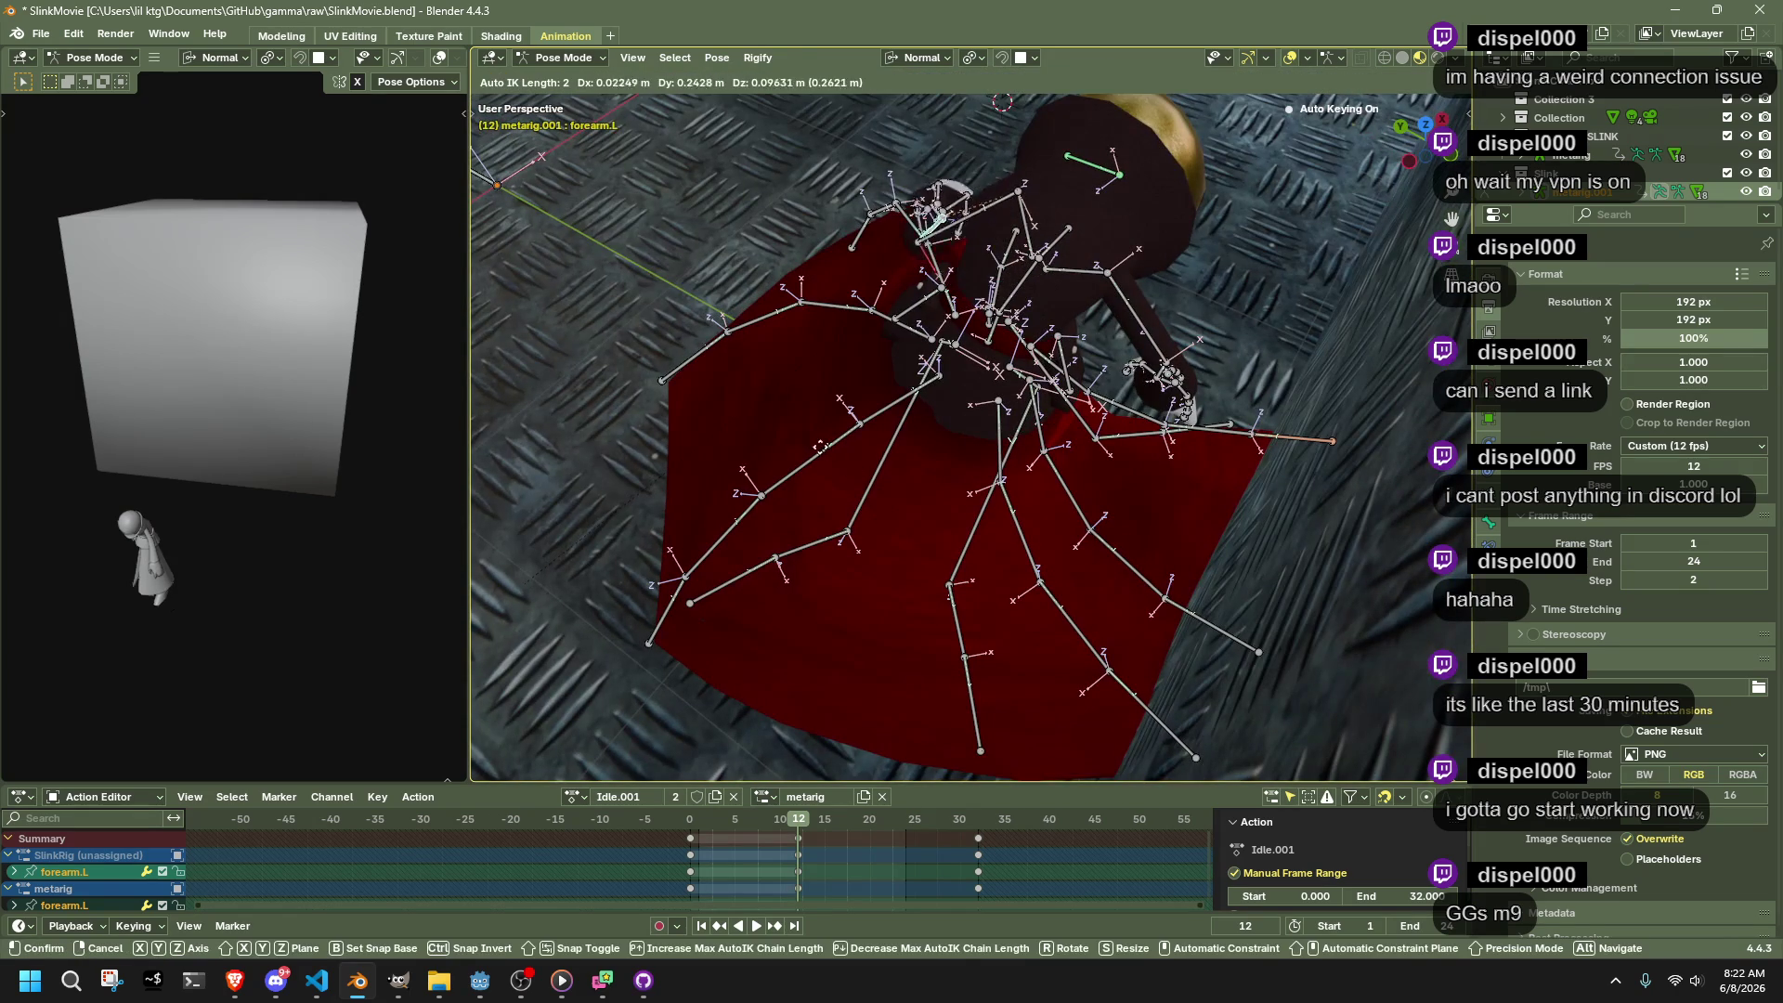
{"action": "left_click", "coordinate": [793, 440]}
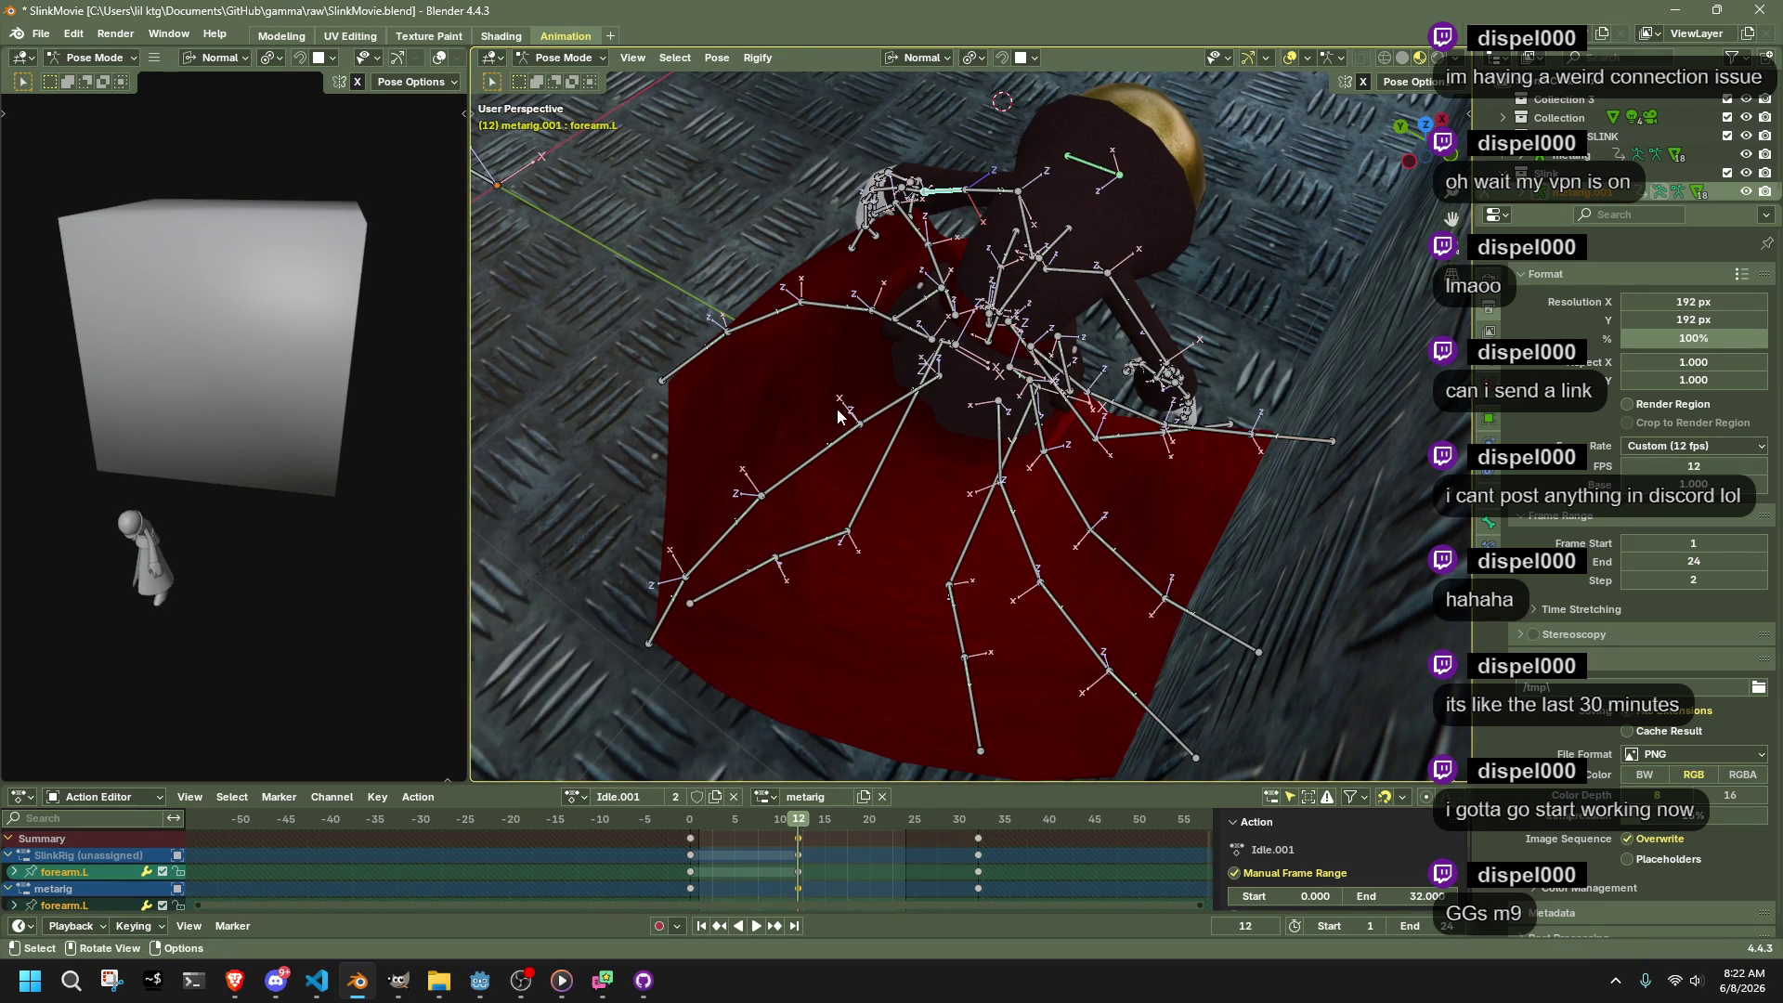
{"action": "key", "text": "g"}
{"action": "left_click", "coordinate": [728, 316]}
{"action": "mouse_move", "coordinate": [729, 316]}
{"action": "left_mouse_down"}
{"action": "mouse_move", "coordinate": [921, 338]}
{"action": "mouse_move", "coordinate": [1061, 256]}
{"action": "mouse_move", "coordinate": [1223, 247]}
{"action": "mouse_move", "coordinate": [1012, 354]}
{"action": "left_mouse_up"}
Rotate the Pelvis bone along its local Y axis to hunch the body
{"action": "left_click", "coordinate": [892, 376]}
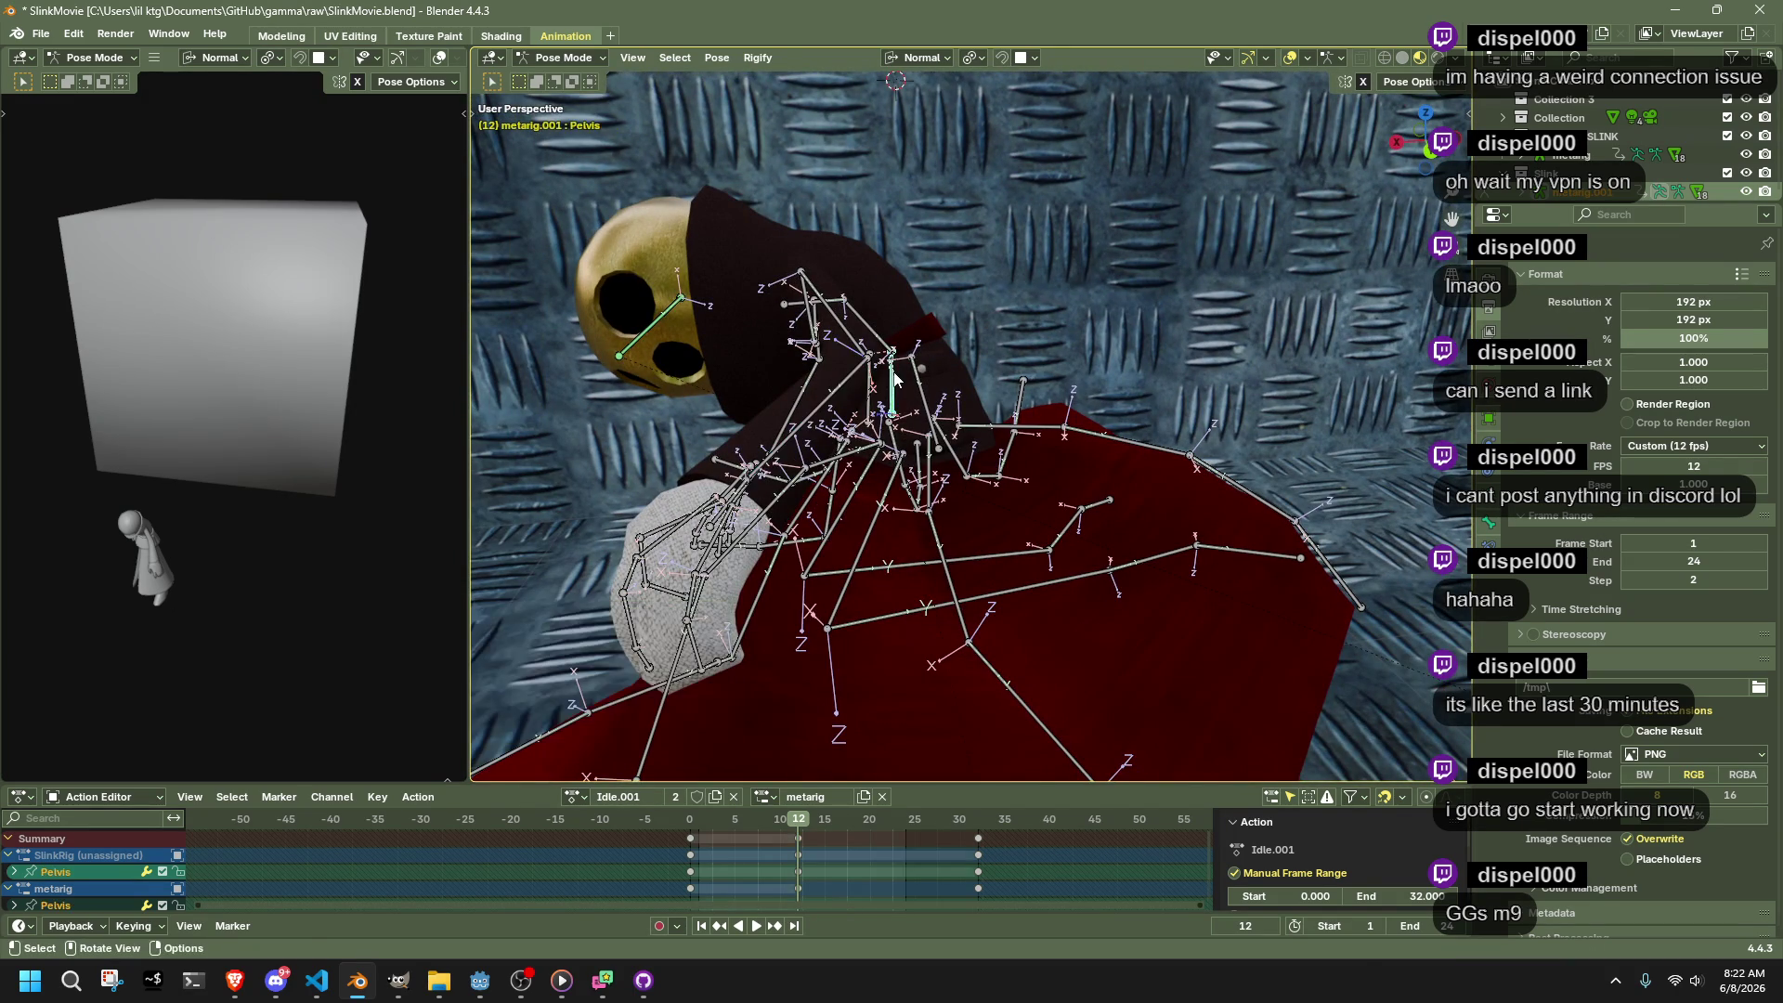
{"action": "key", "text": "t"}
{"action": "right_click", "coordinate": [1162, 424]}
{"action": "key", "text": "r"}
{"action": "key", "text": "y"}
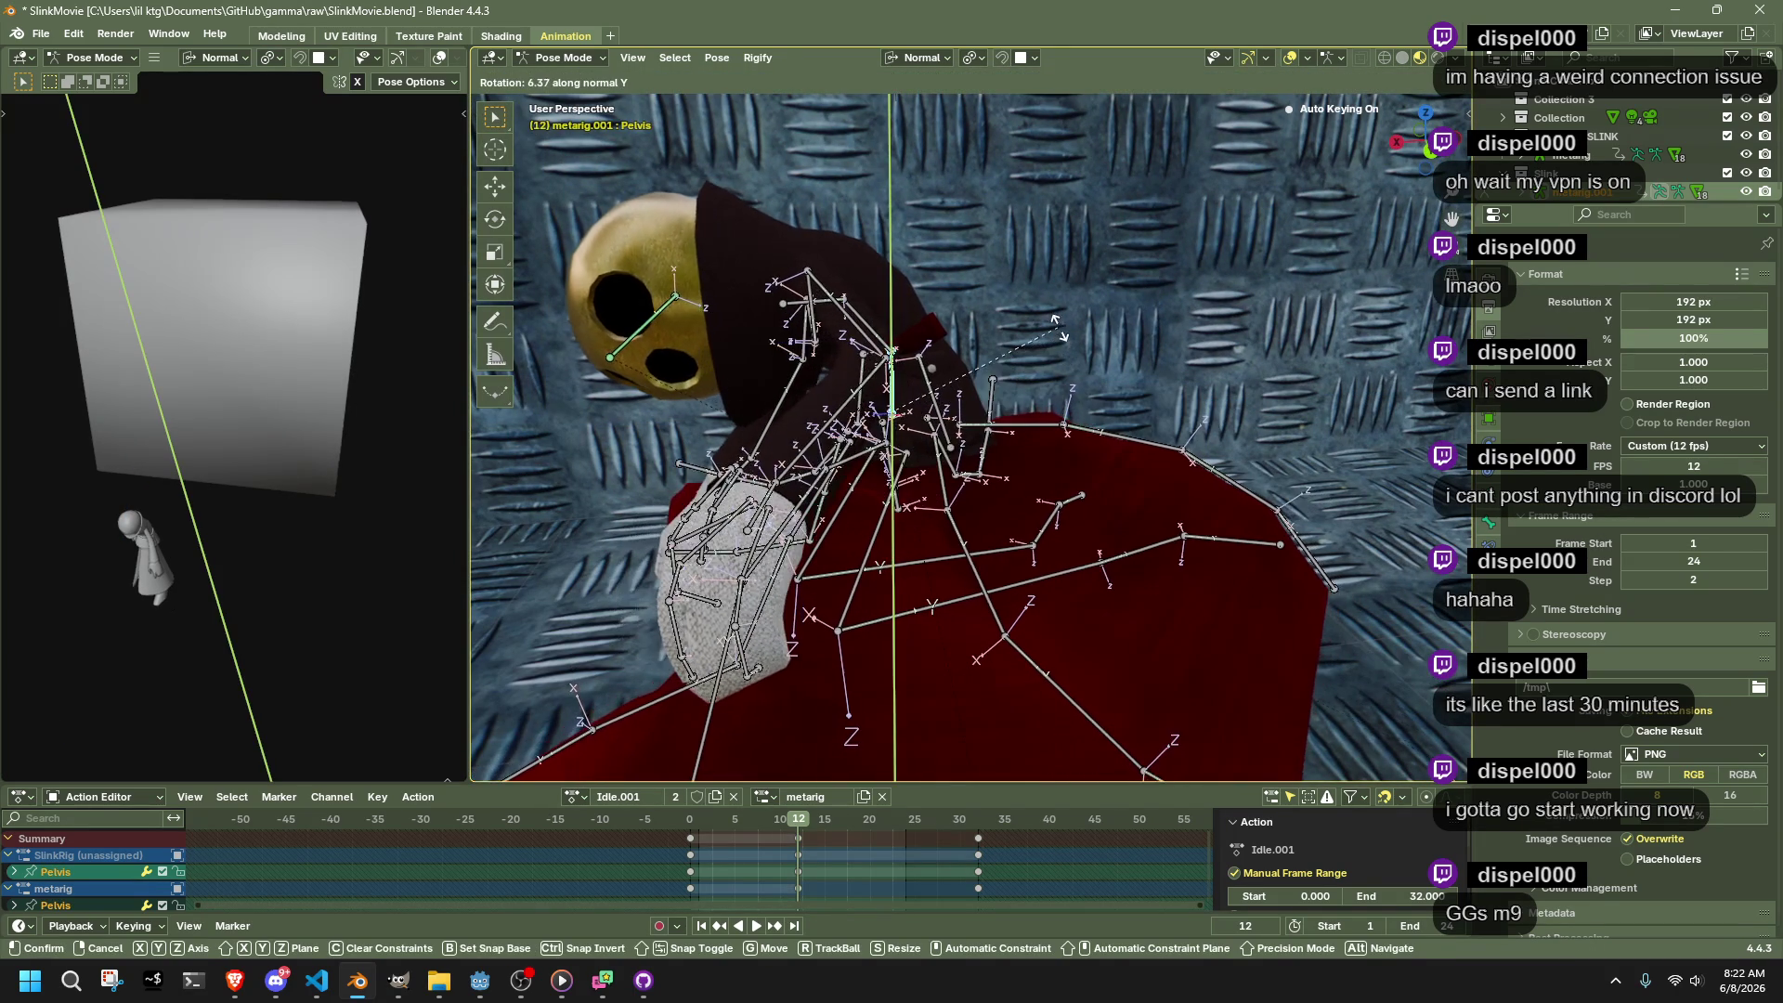
{"action": "left_click", "coordinate": [1050, 322]}
Rotate the Abdomen and Chest bones together along their Y axis
{"action": "left_click", "coordinate": [842, 313]}
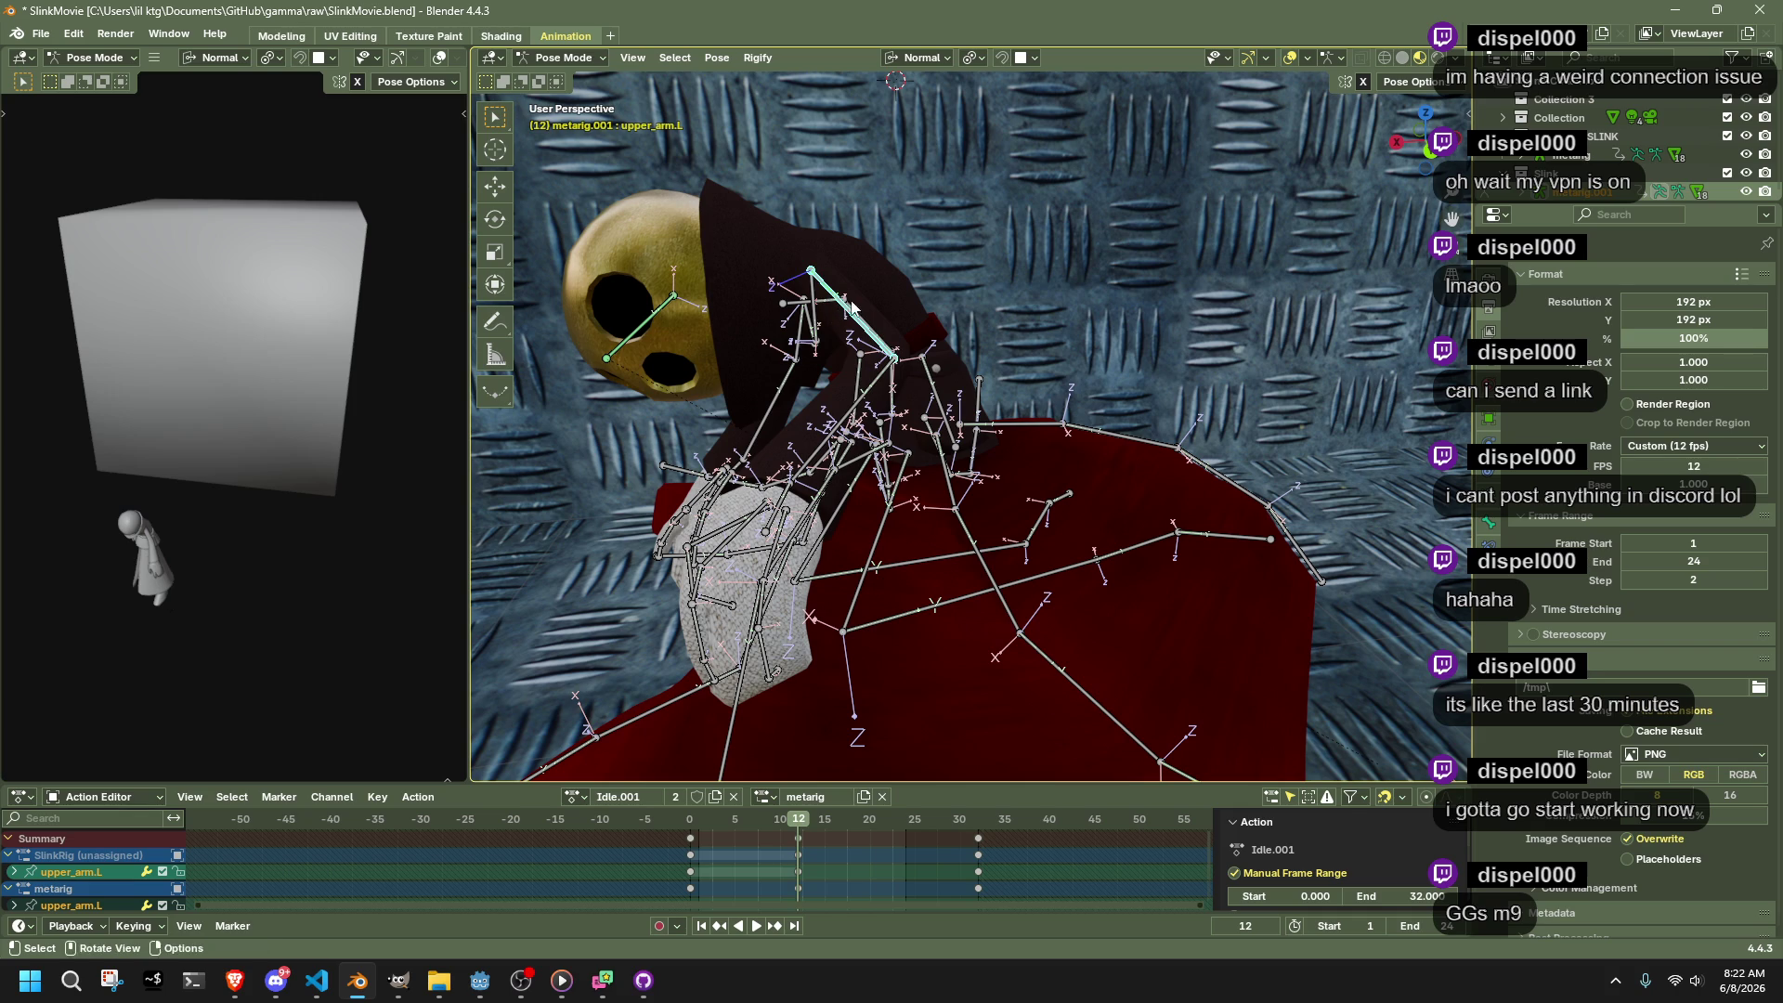
{"action": "left_click", "coordinate": [823, 303], "text": "shift"}
{"action": "key", "text": "r"}
{"action": "key", "text": "y"}
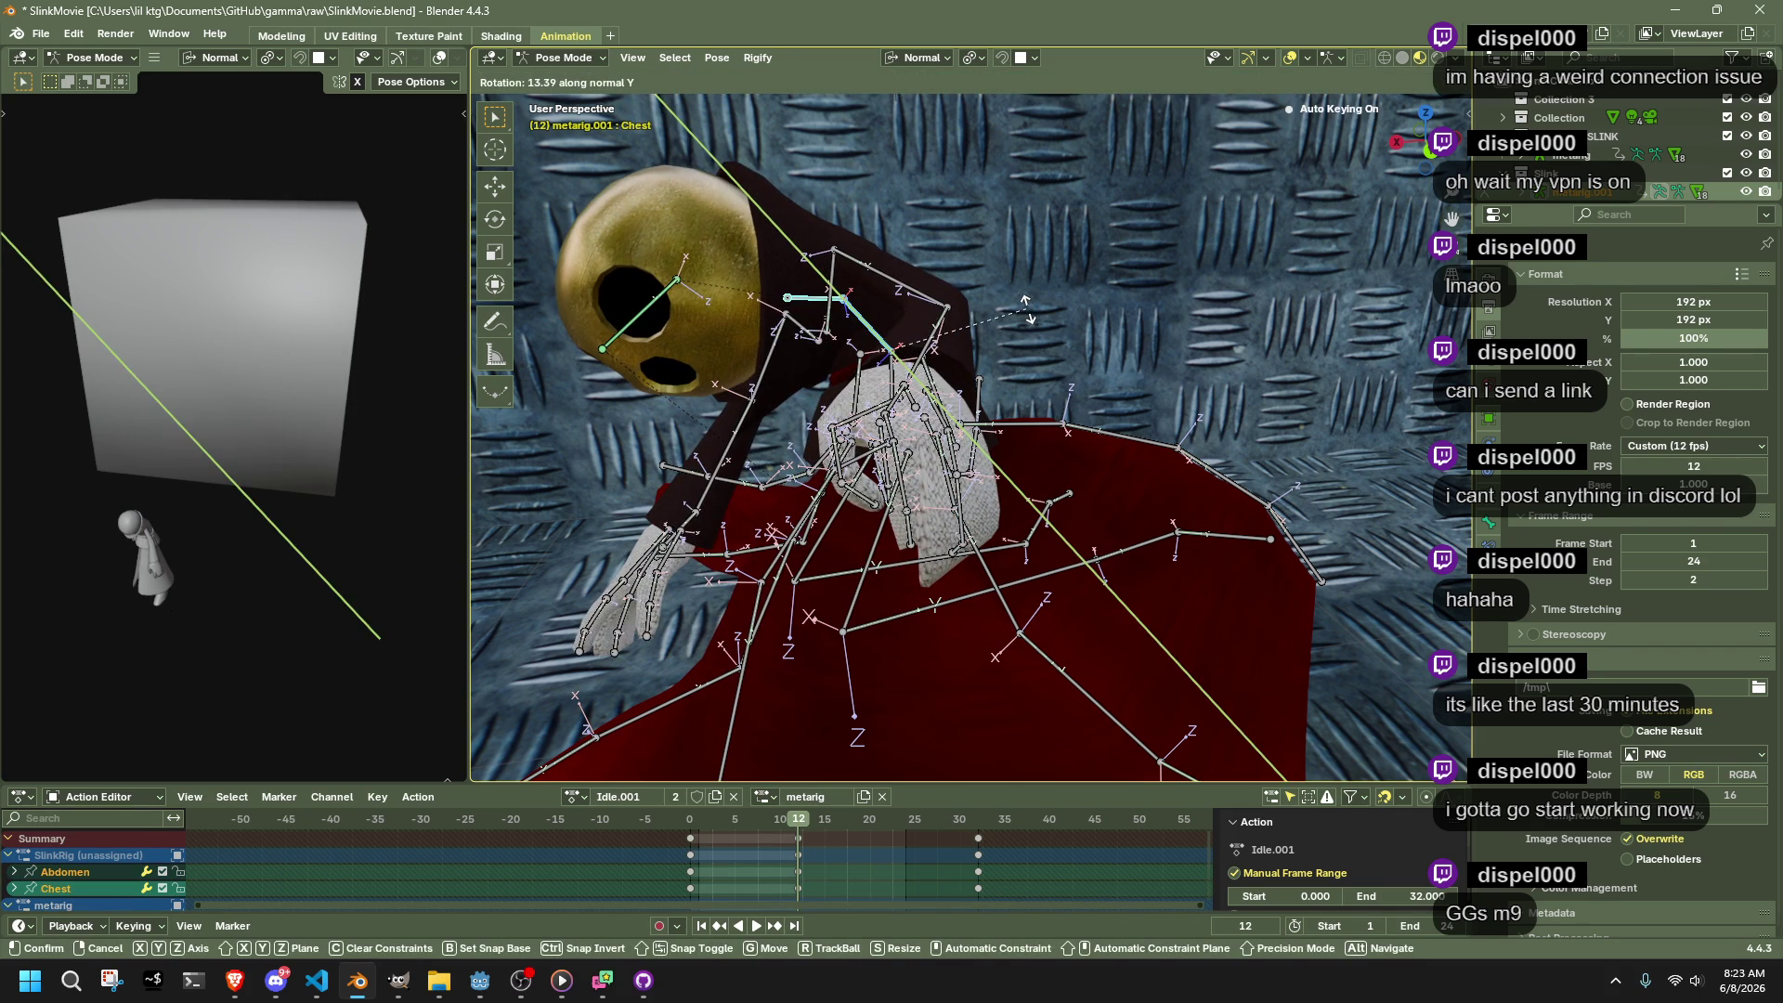
{"action": "left_click", "coordinate": [1026, 307]}
Move the right forearm, rotate hand.R 37.2° on X, and shift forearm.L −0.109 m on X
{"action": "left_click", "coordinate": [723, 463]}
{"action": "key", "text": "g"}
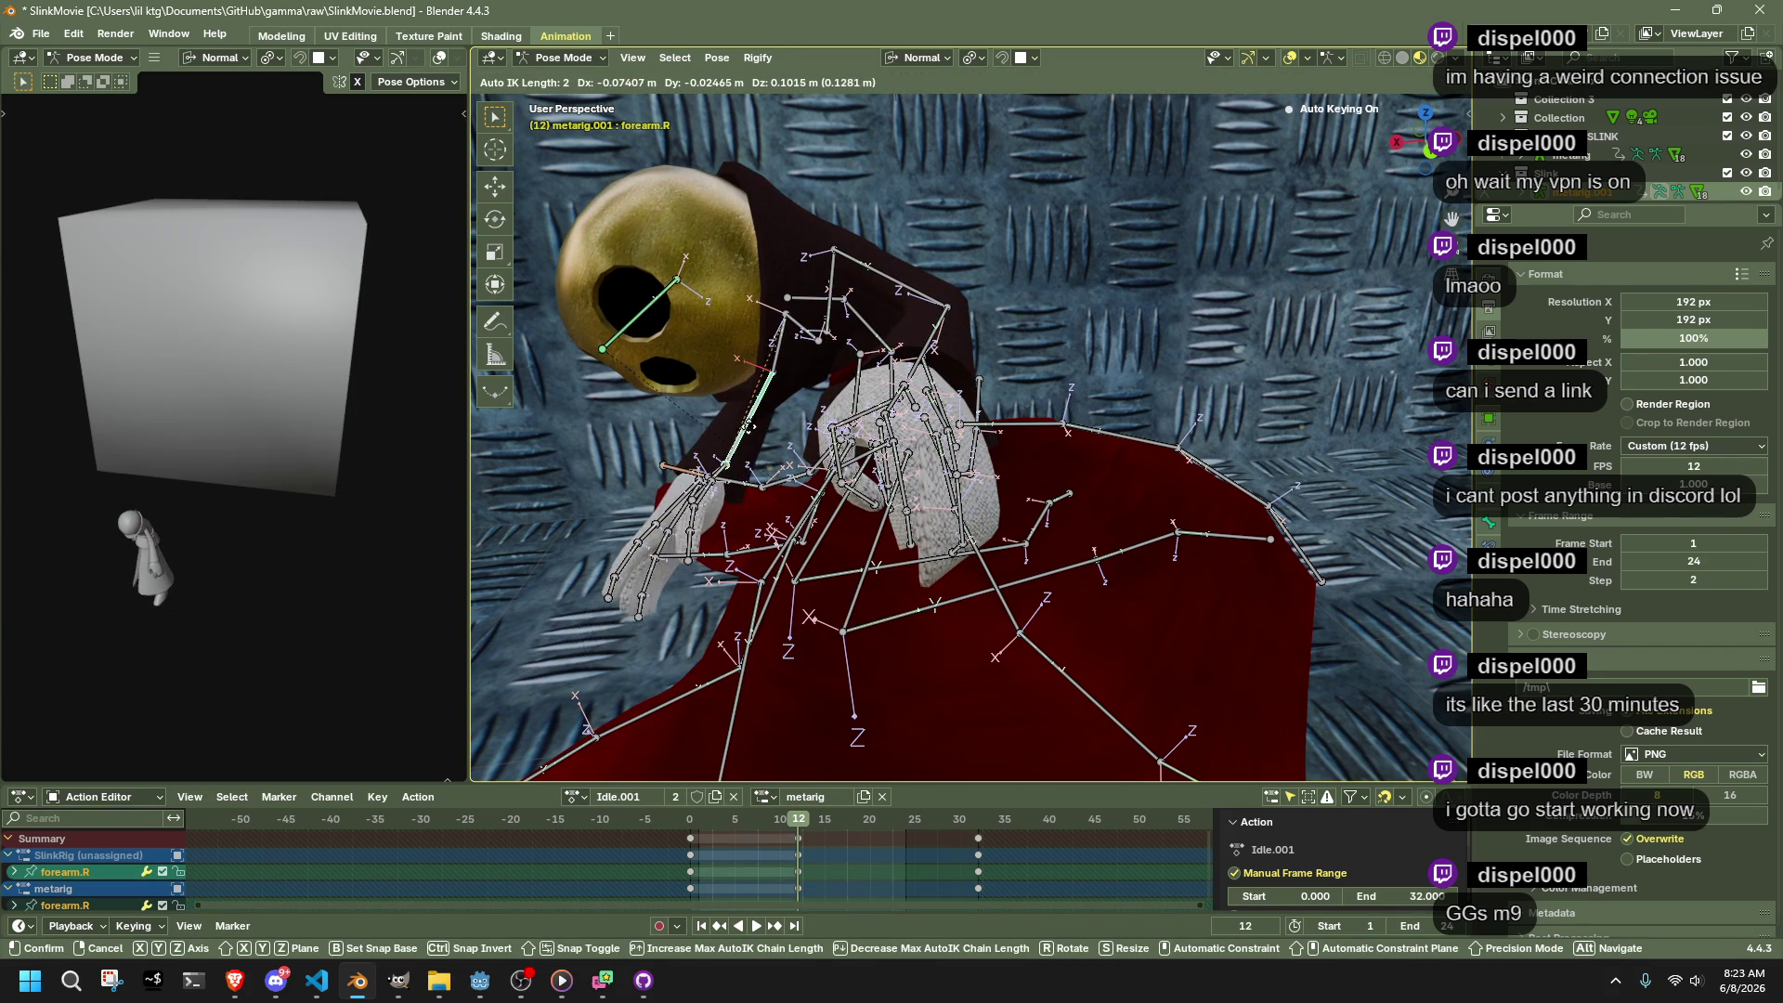
{"action": "left_click", "coordinate": [751, 429]}
{"action": "left_click", "coordinate": [724, 474]}
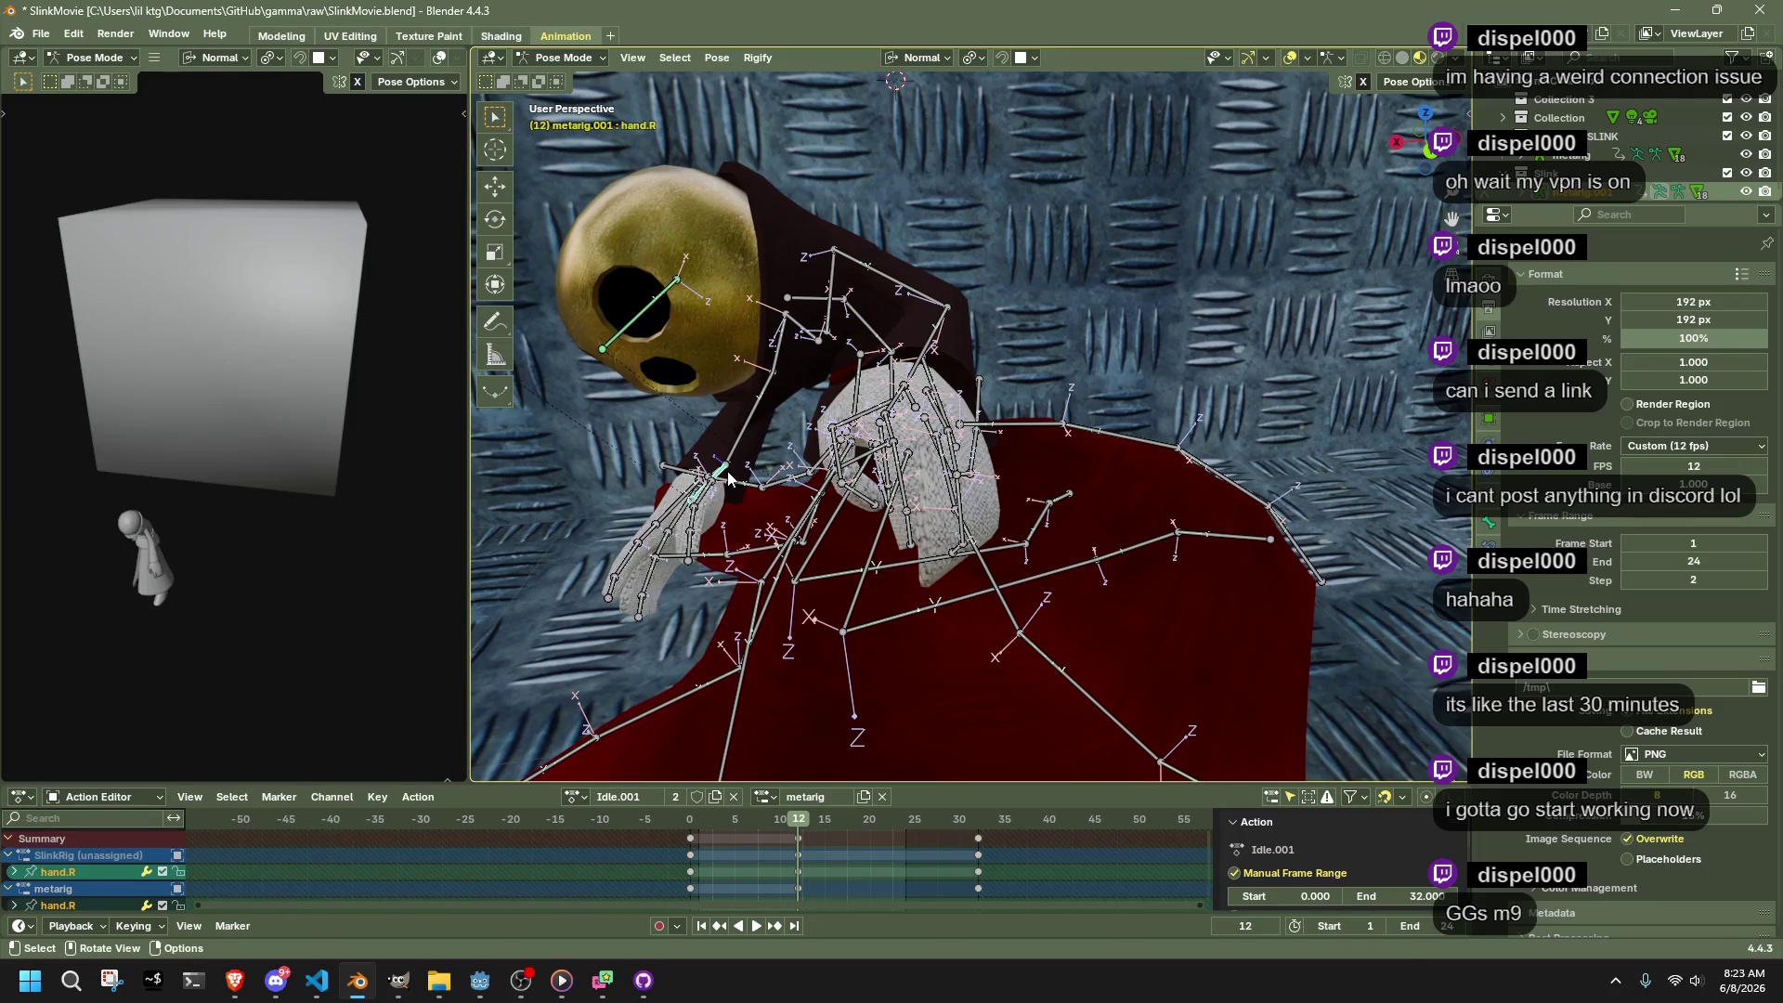
{"action": "key", "text": "r"}
{"action": "key", "text": "x"}
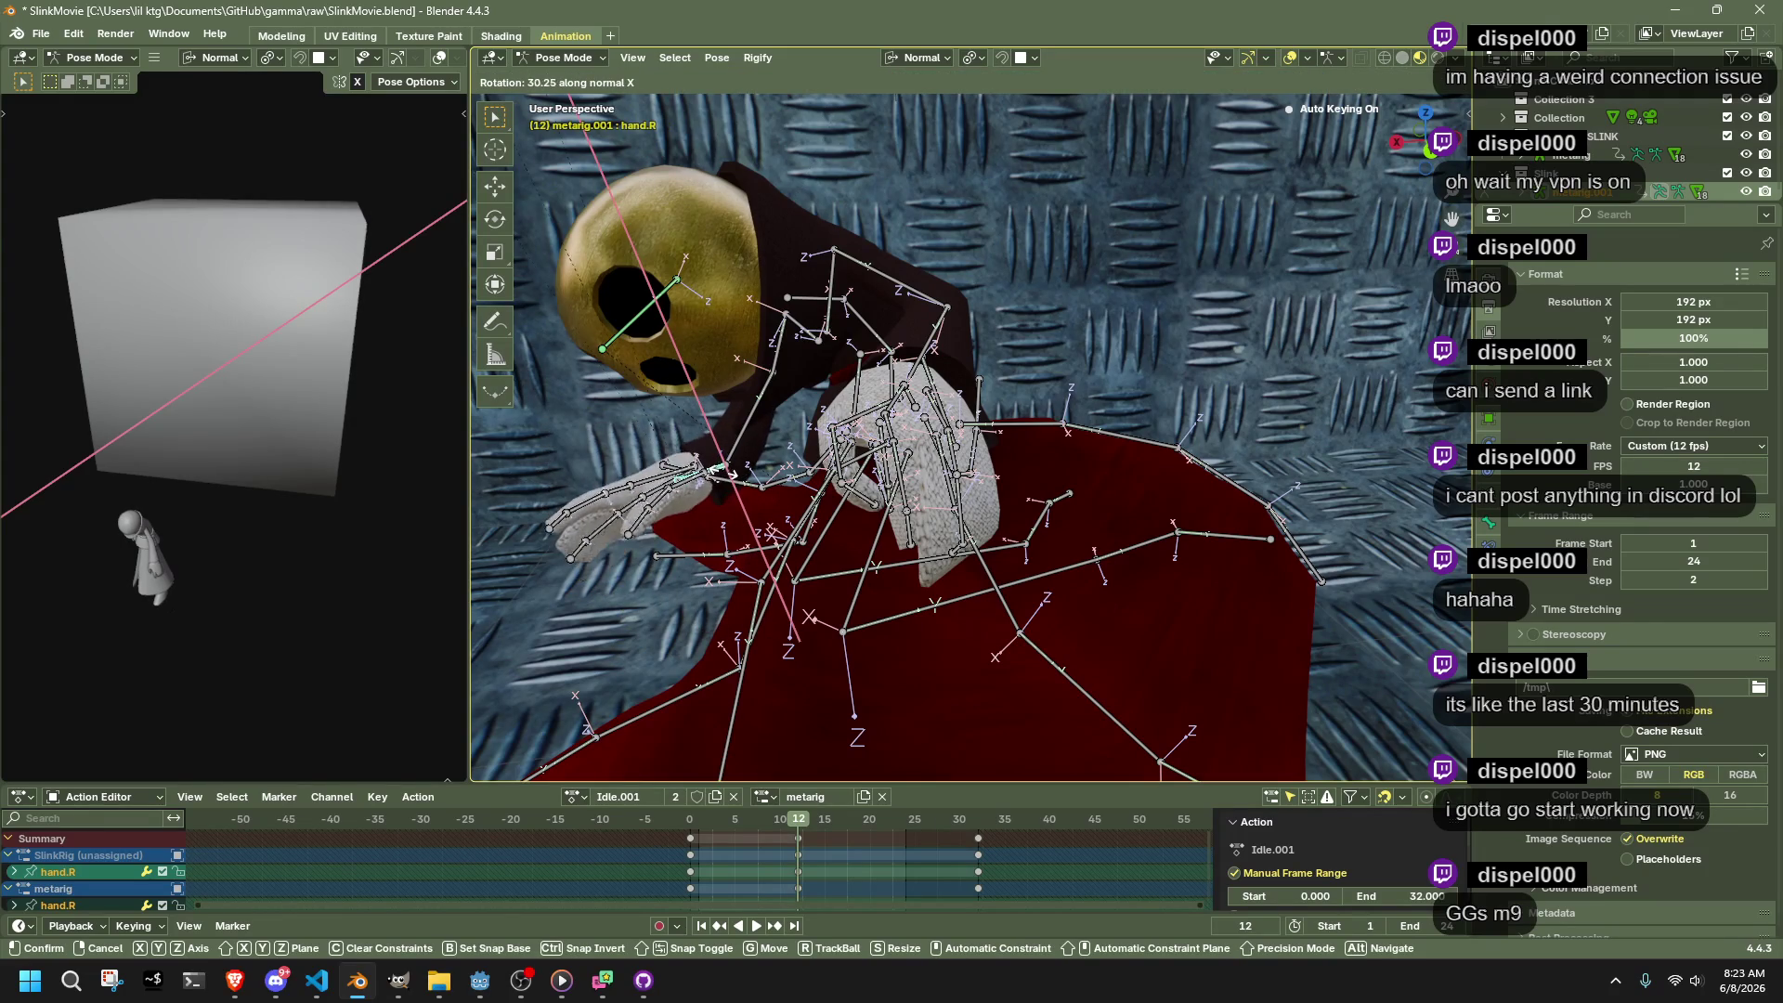
{"action": "left_click", "coordinate": [725, 472]}
{"action": "left_click_drag", "start_coordinate": [925, 476], "coordinate": [838, 448]}
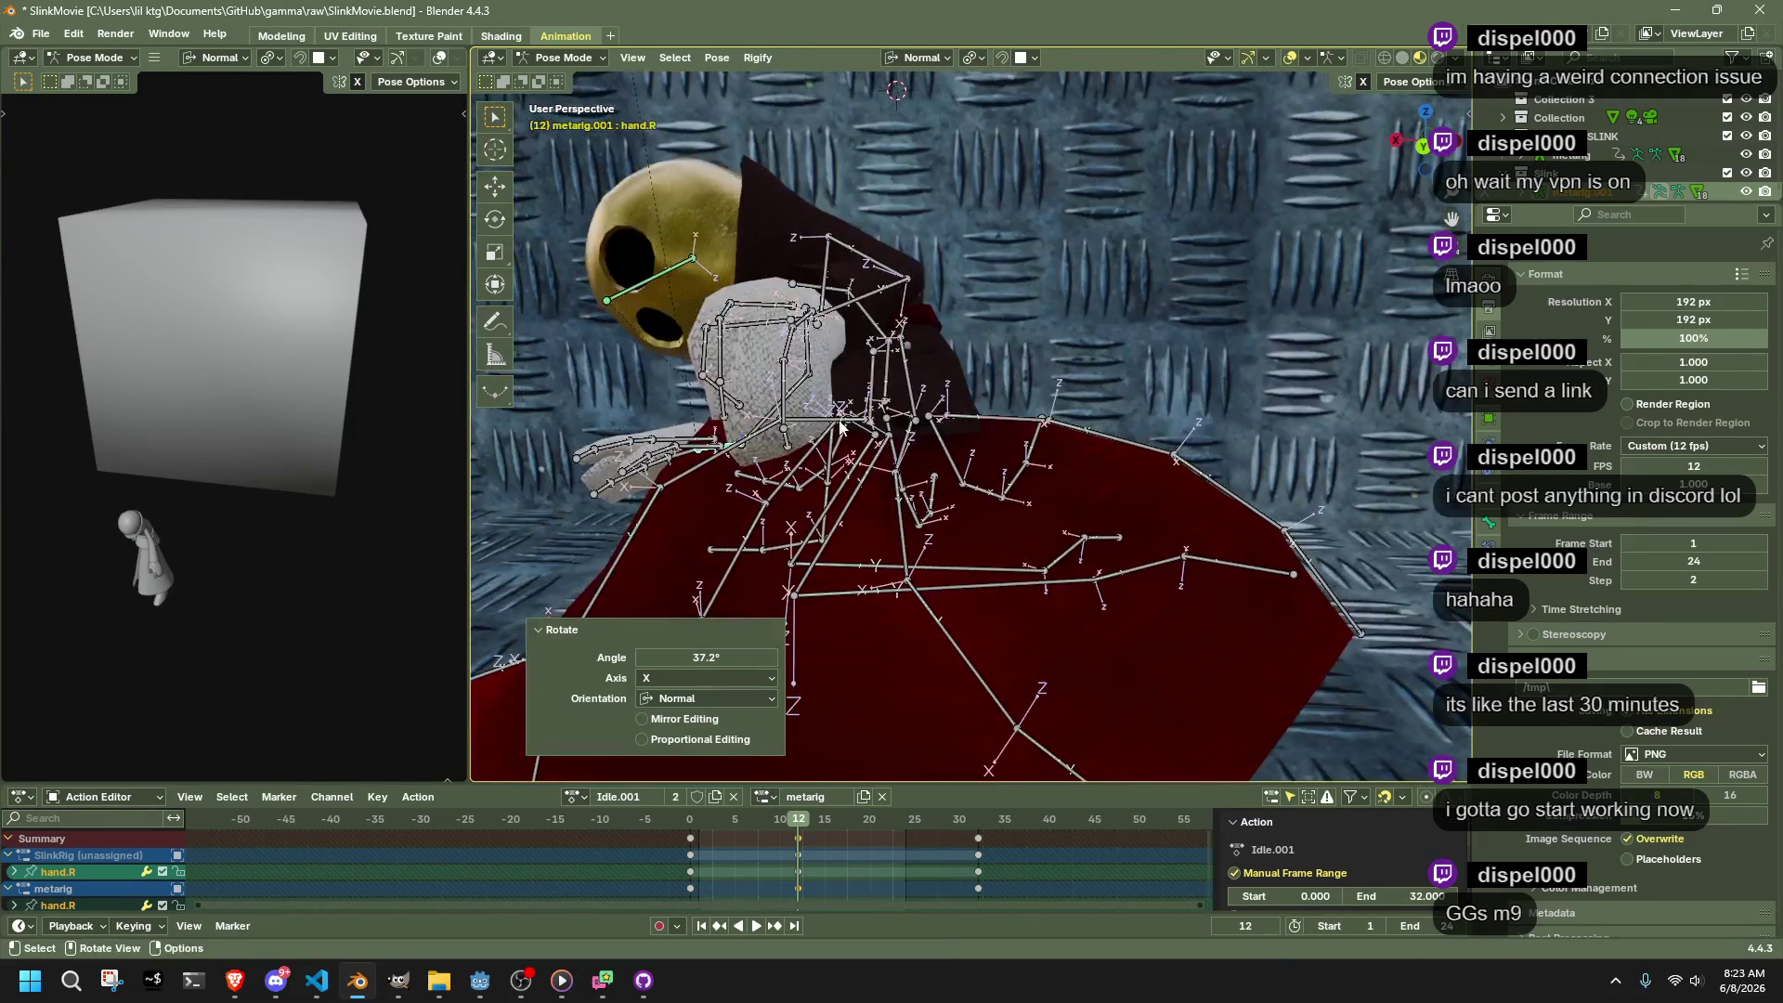
{"action": "mouse_move", "coordinate": [862, 318]}
{"action": "left_mouse_down"}
{"action": "mouse_move", "coordinate": [910, 322]}
{"action": "mouse_move", "coordinate": [864, 370]}
{"action": "mouse_move", "coordinate": [1034, 377]}
{"action": "mouse_move", "coordinate": [1163, 415]}
{"action": "mouse_move", "coordinate": [1229, 526]}
{"action": "mouse_move", "coordinate": [1212, 518]}
{"action": "left_mouse_up"}
In camera view, snap the 3D cursor to the HeadLookAtBone, then back to world origin
{"action": "key", "text": "KP_0"}
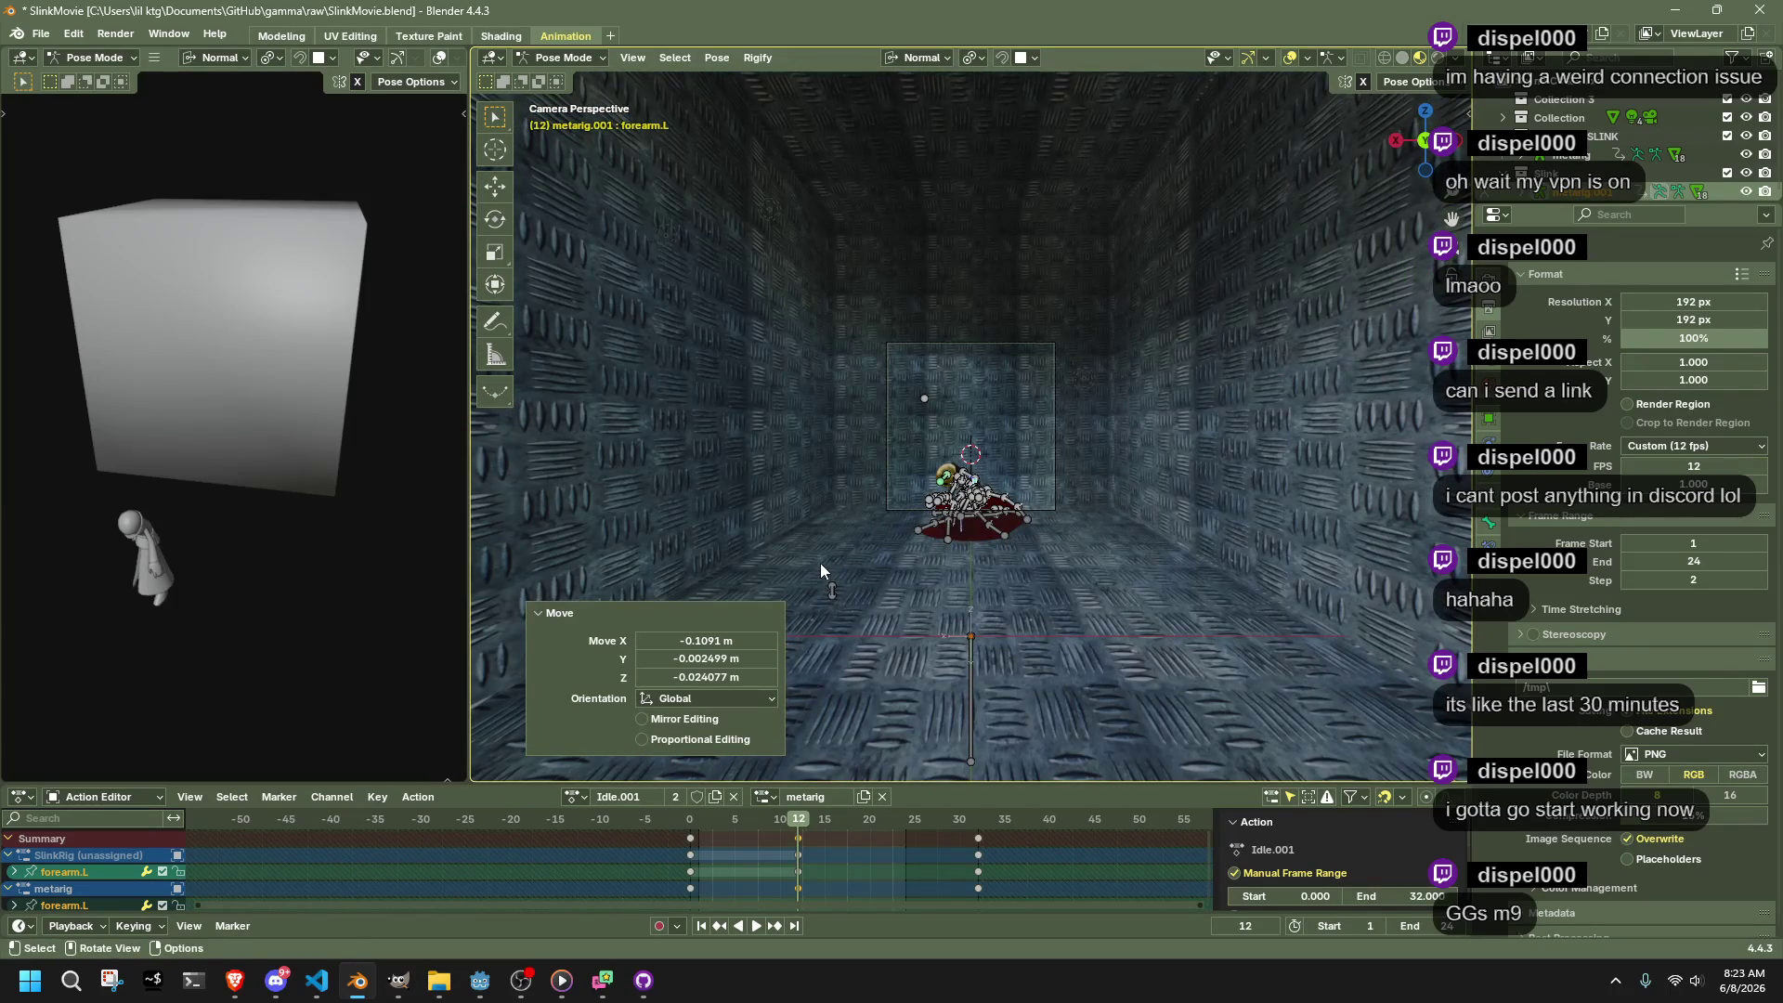
{"action": "left_click", "coordinate": [833, 591]}
{"action": "key", "text": "shift+s"}
{"action": "key", "text": "2"}
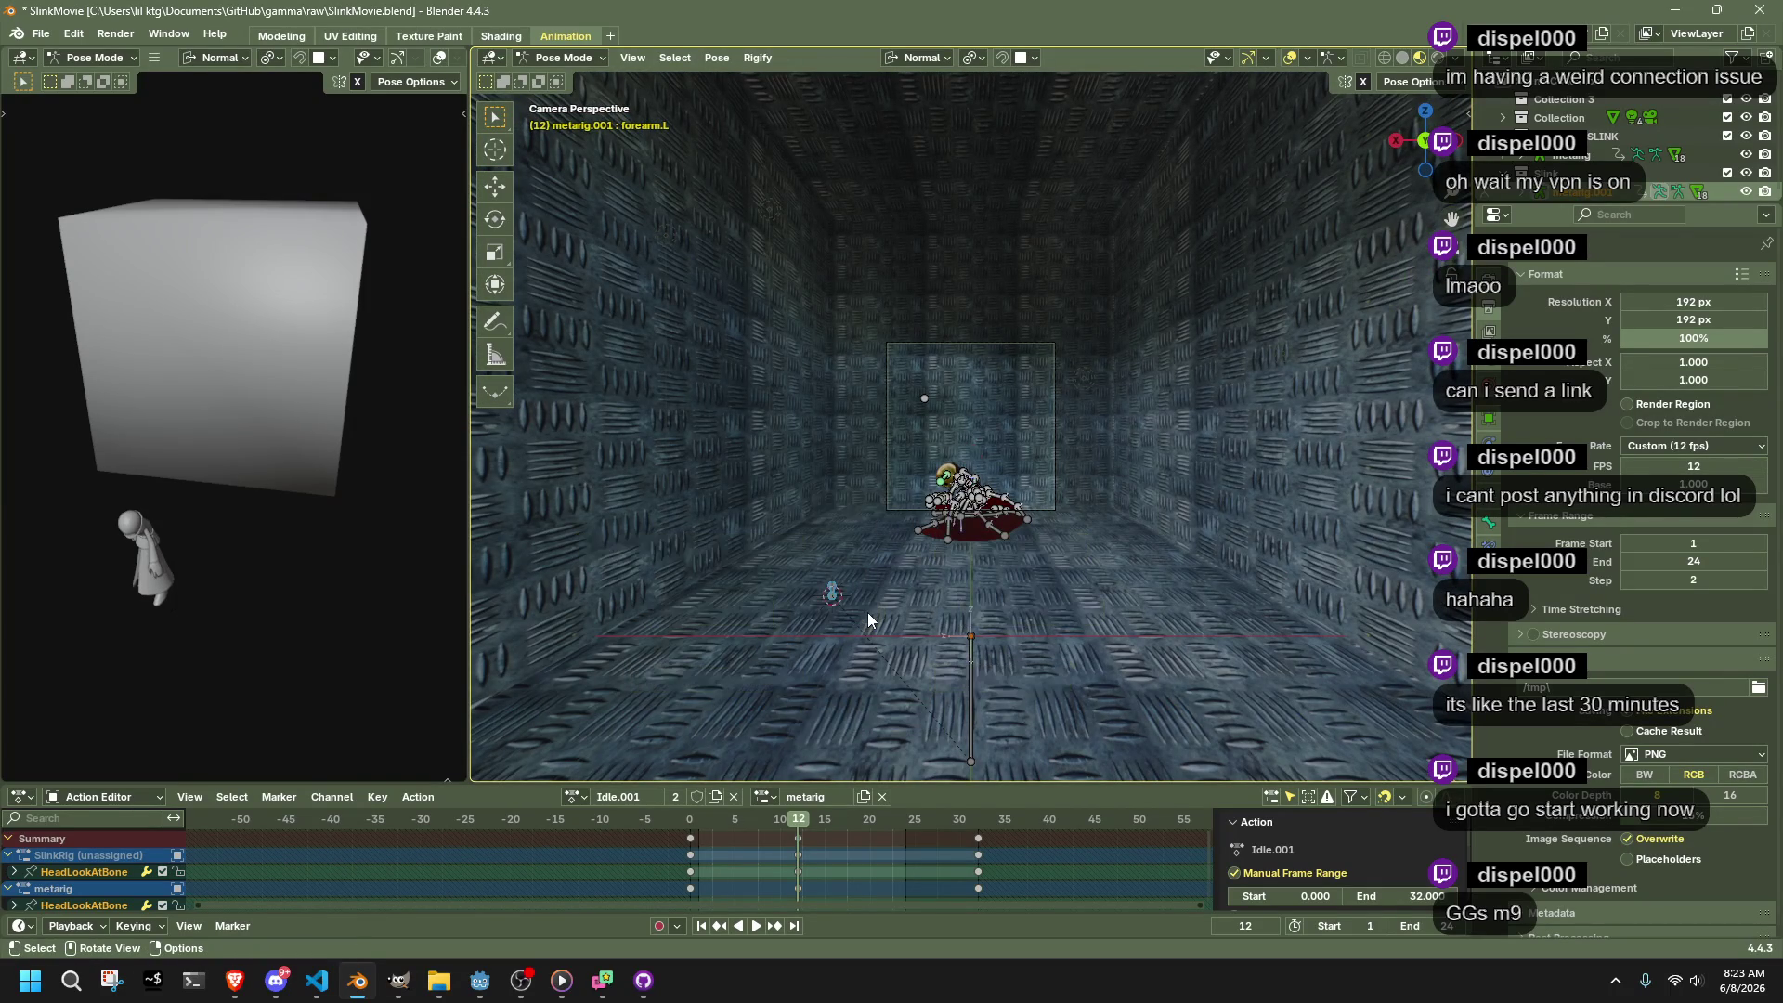
{"action": "key", "text": "shift+s"}
{"action": "key", "text": "1"}
Deselect the bones, move metarig.001 into the Slink collection, and select the Camera
{"action": "left_click", "coordinate": [899, 506]}
{"action": "scroll", "coordinate": [1528, 163], "scroll_direction": "down", "scroll_amount": 1}
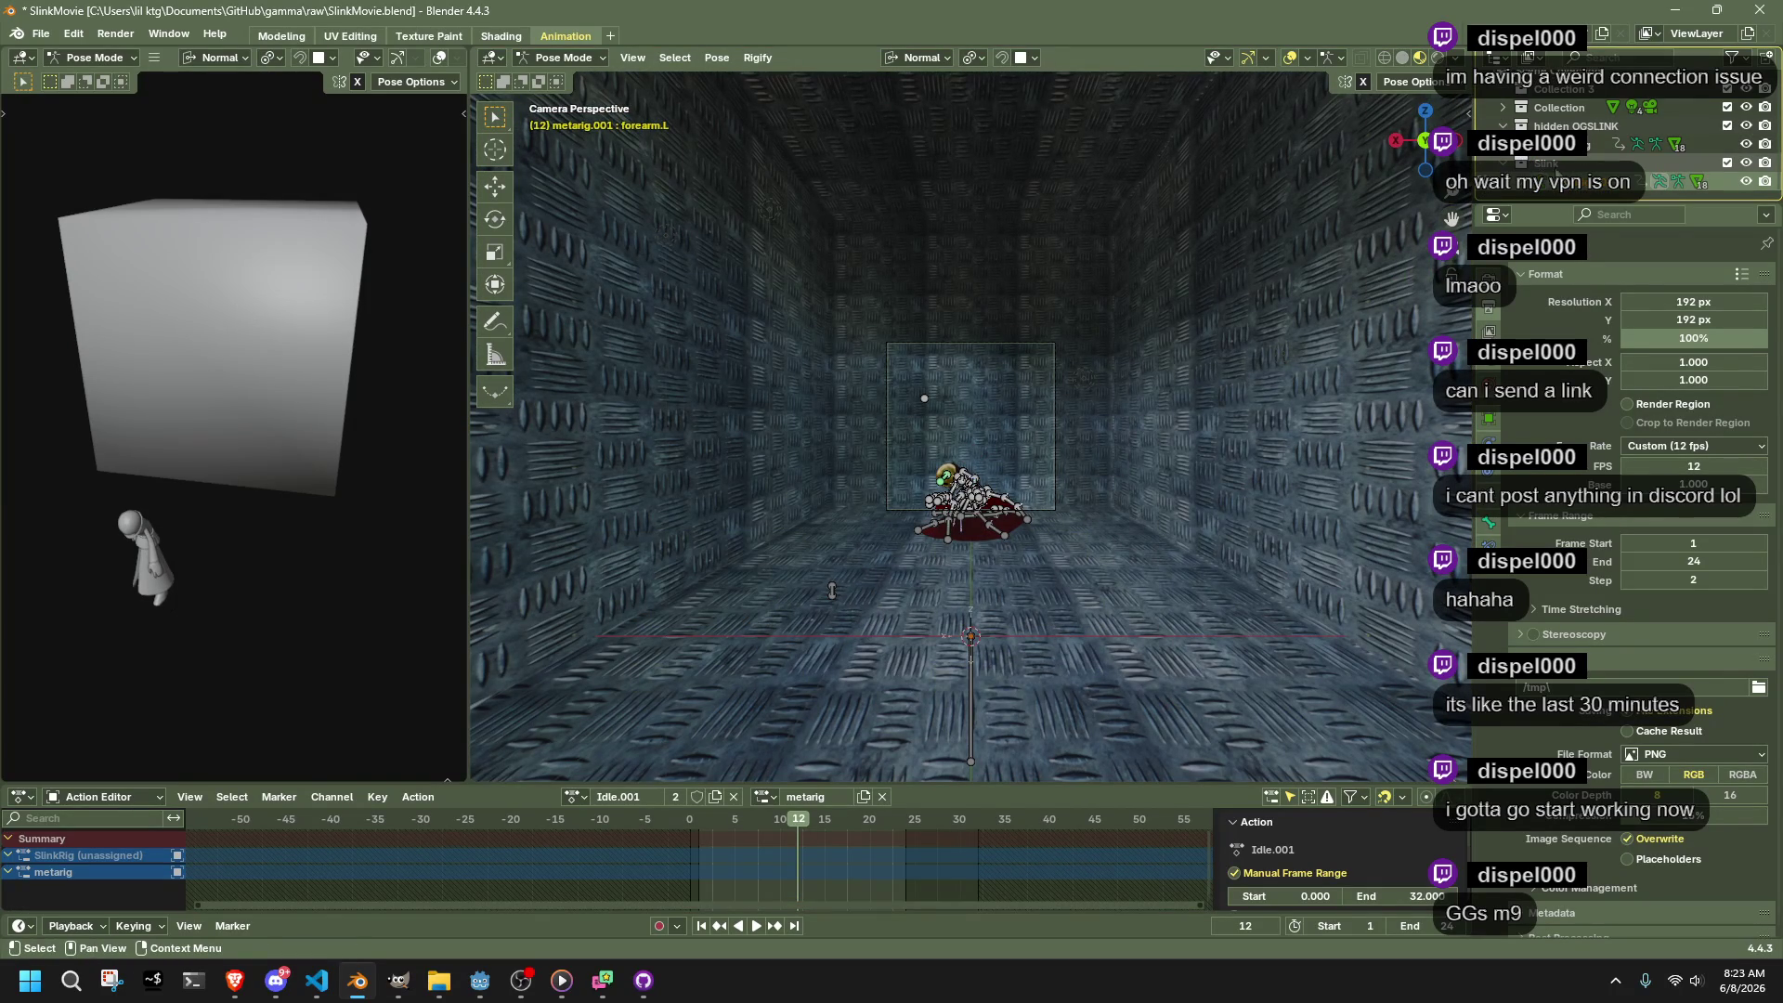
{"action": "mouse_move", "coordinate": [1545, 170]}
{"action": "left_mouse_down"}
{"action": "mouse_move", "coordinate": [1595, 133]}
{"action": "mouse_move", "coordinate": [1542, 121]}
{"action": "left_mouse_up"}
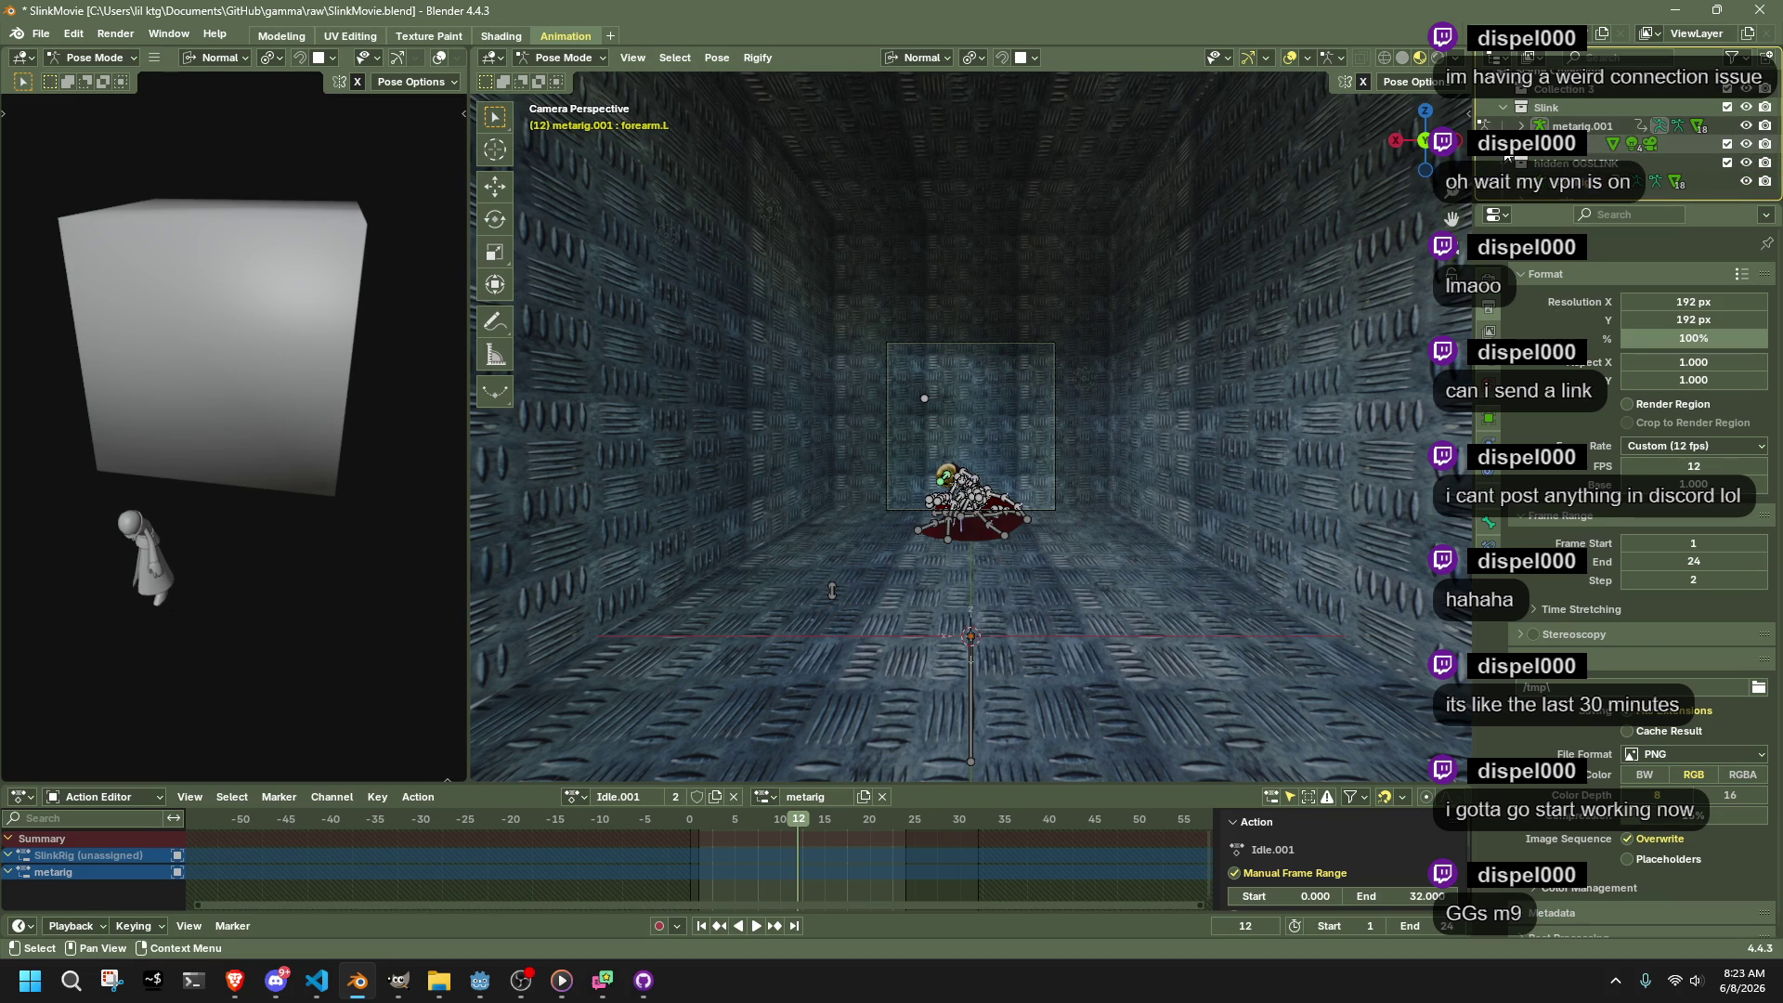
{"action": "left_click", "coordinate": [1568, 165]}
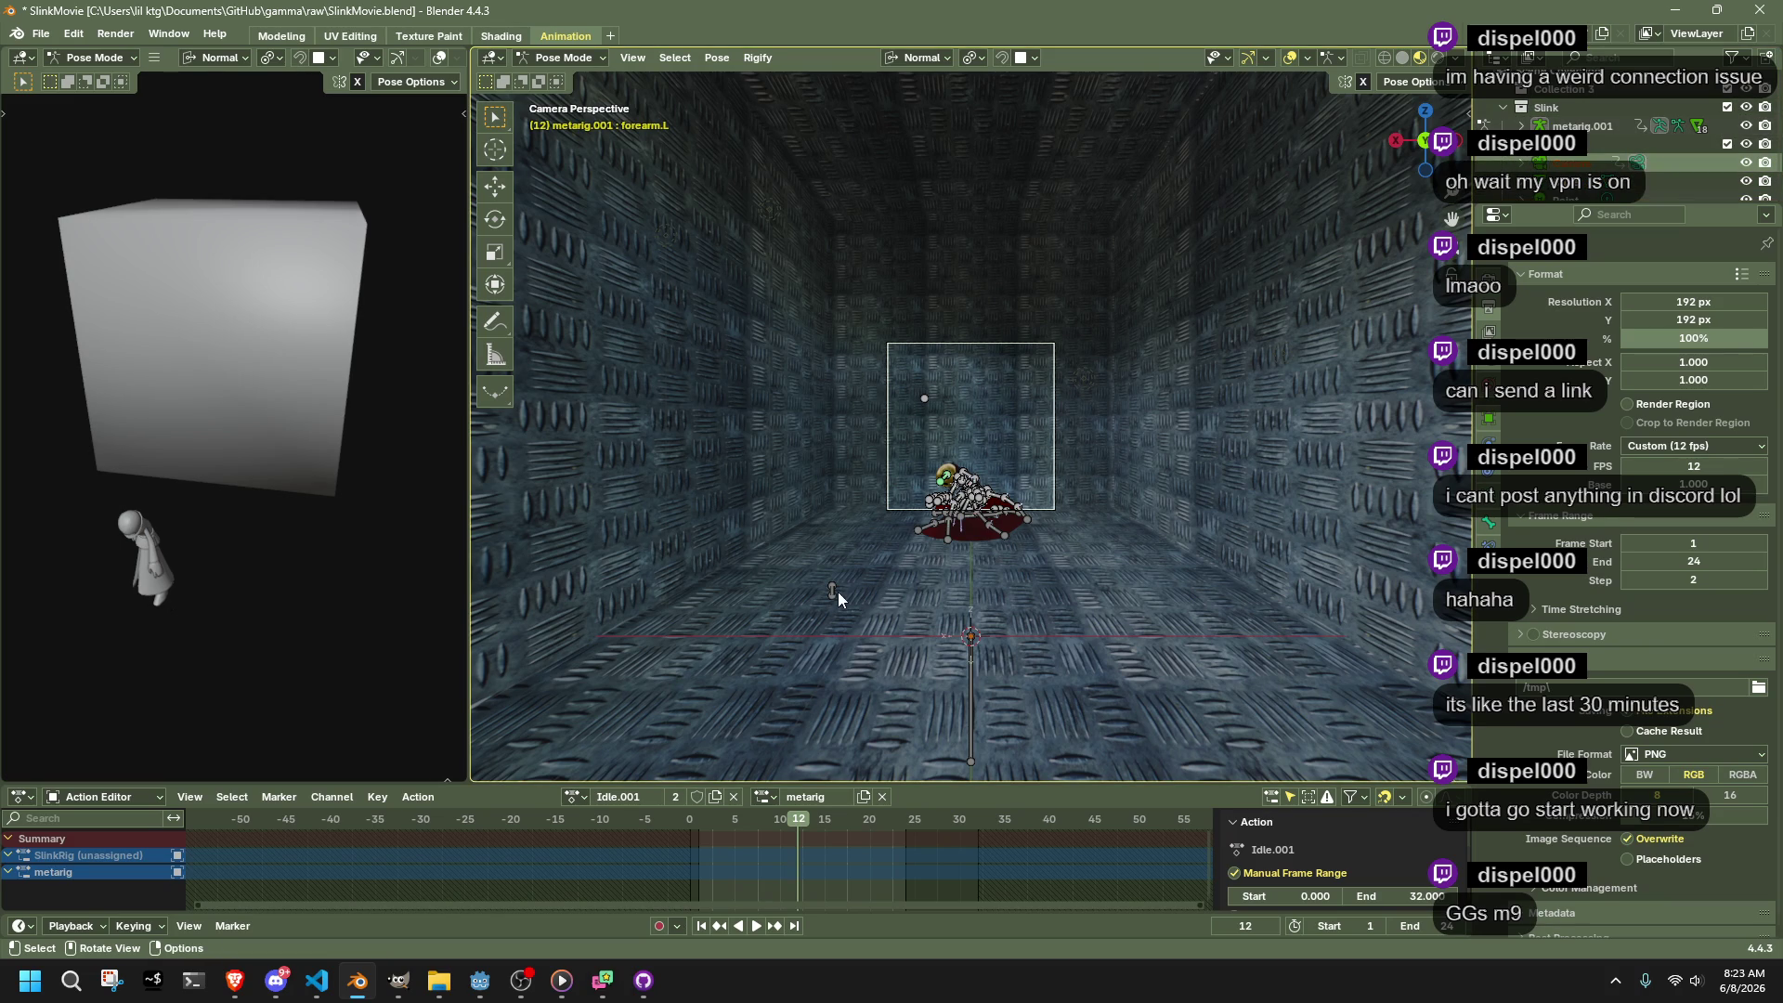
Snap the HeadLookAtBone to the 3D cursor and inspect the room around it
{"action": "left_click_drag", "start_coordinate": [821, 582], "coordinate": [812, 577]}
{"action": "key", "text": "shift+s"}
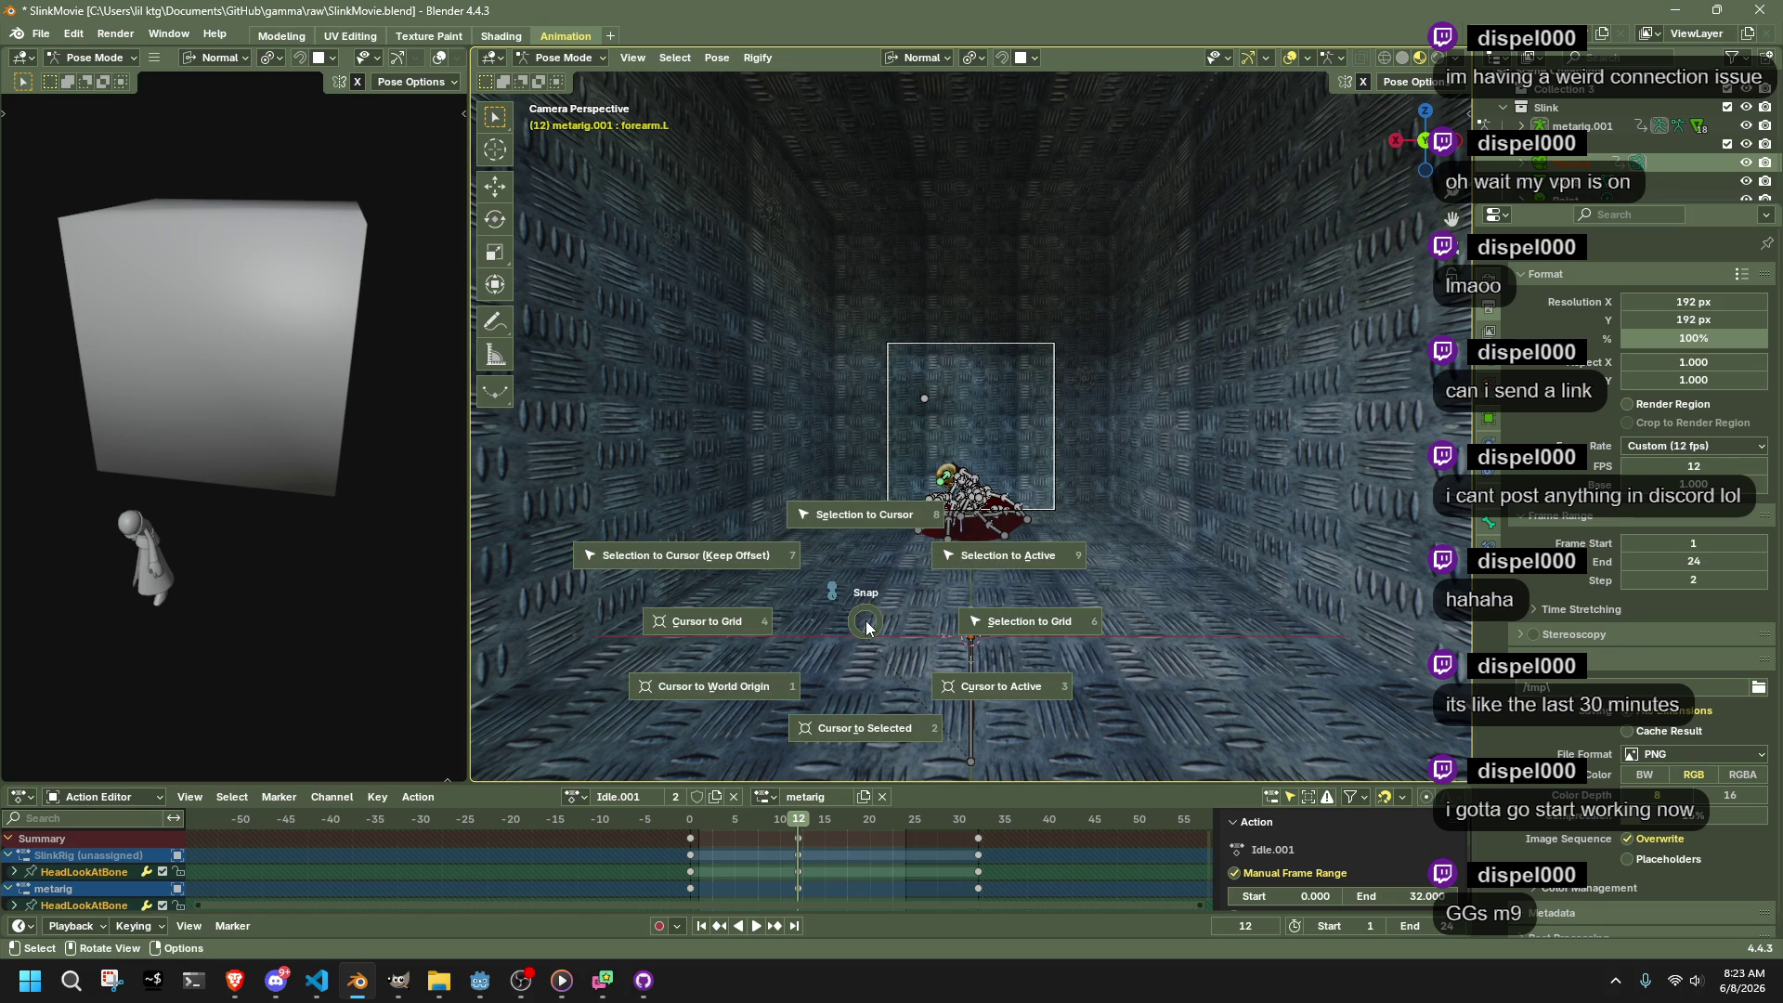
{"action": "key", "text": "7"}
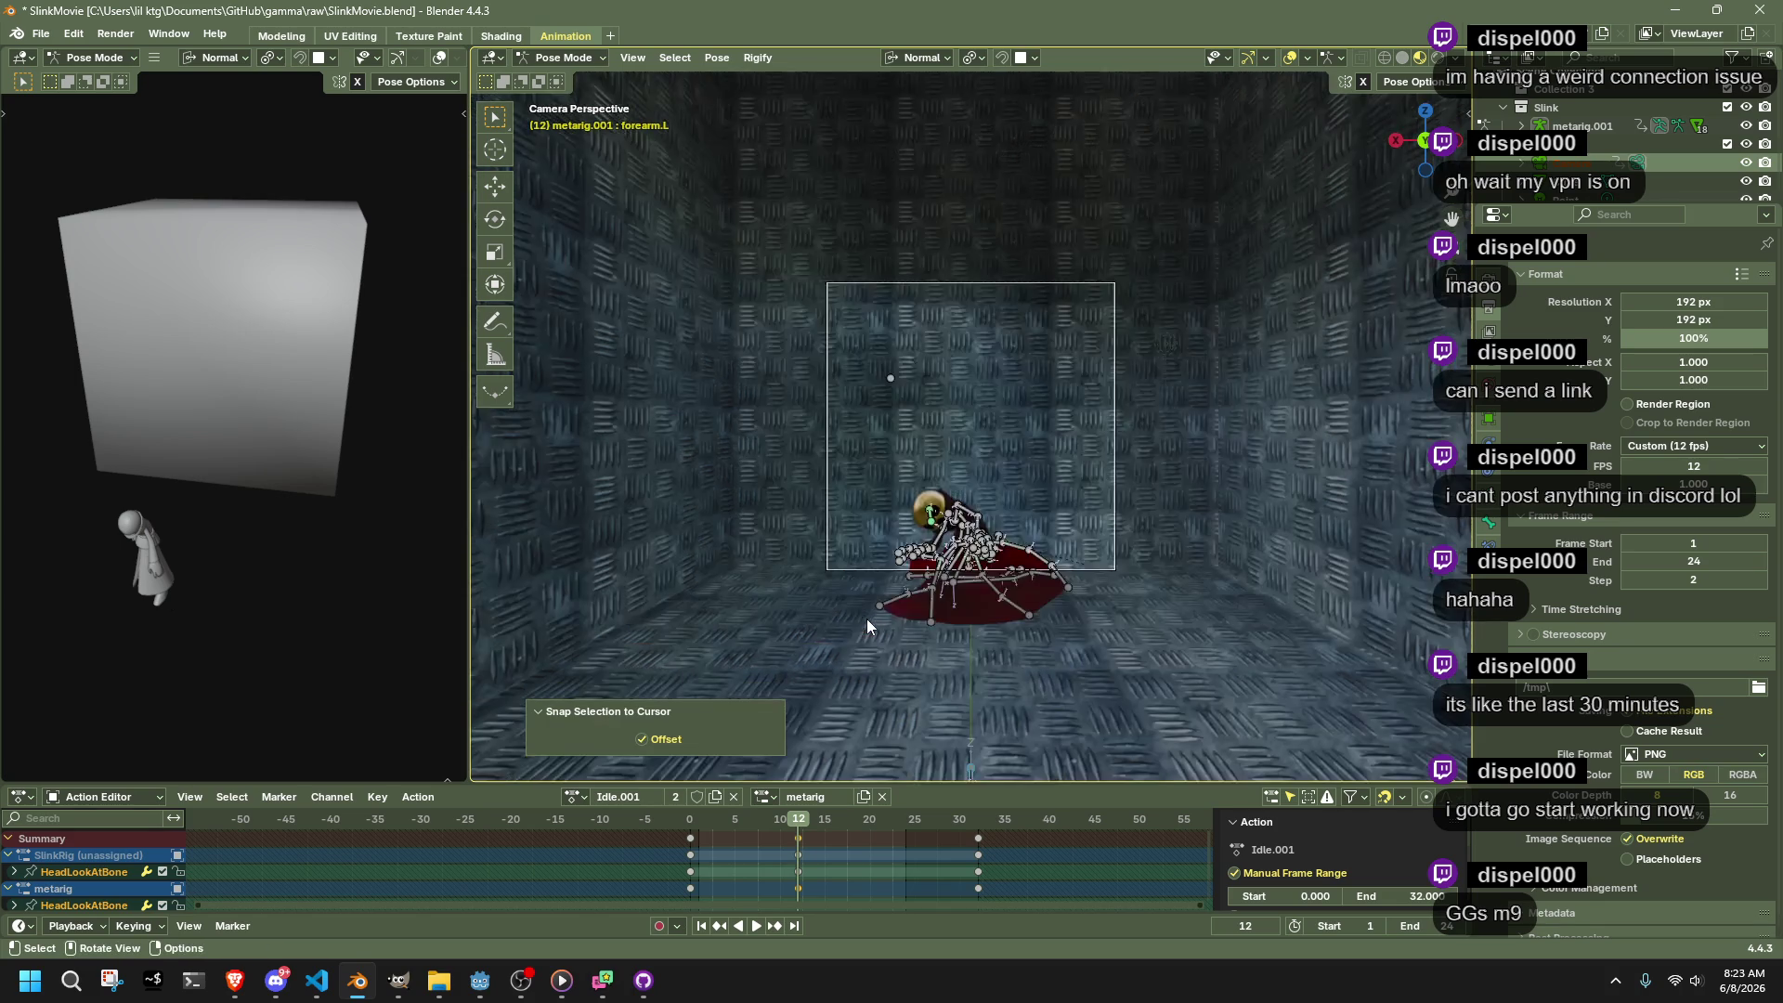
{"action": "scroll", "coordinate": [866, 619], "scroll_direction": "up", "scroll_amount": 3}
{"action": "scroll", "coordinate": [917, 632], "scroll_direction": "down", "scroll_amount": 3}
{"action": "left_click_drag", "start_coordinate": [916, 632], "coordinate": [1091, 660]}
{"action": "scroll", "coordinate": [1089, 656], "scroll_direction": "up", "scroll_amount": 2}
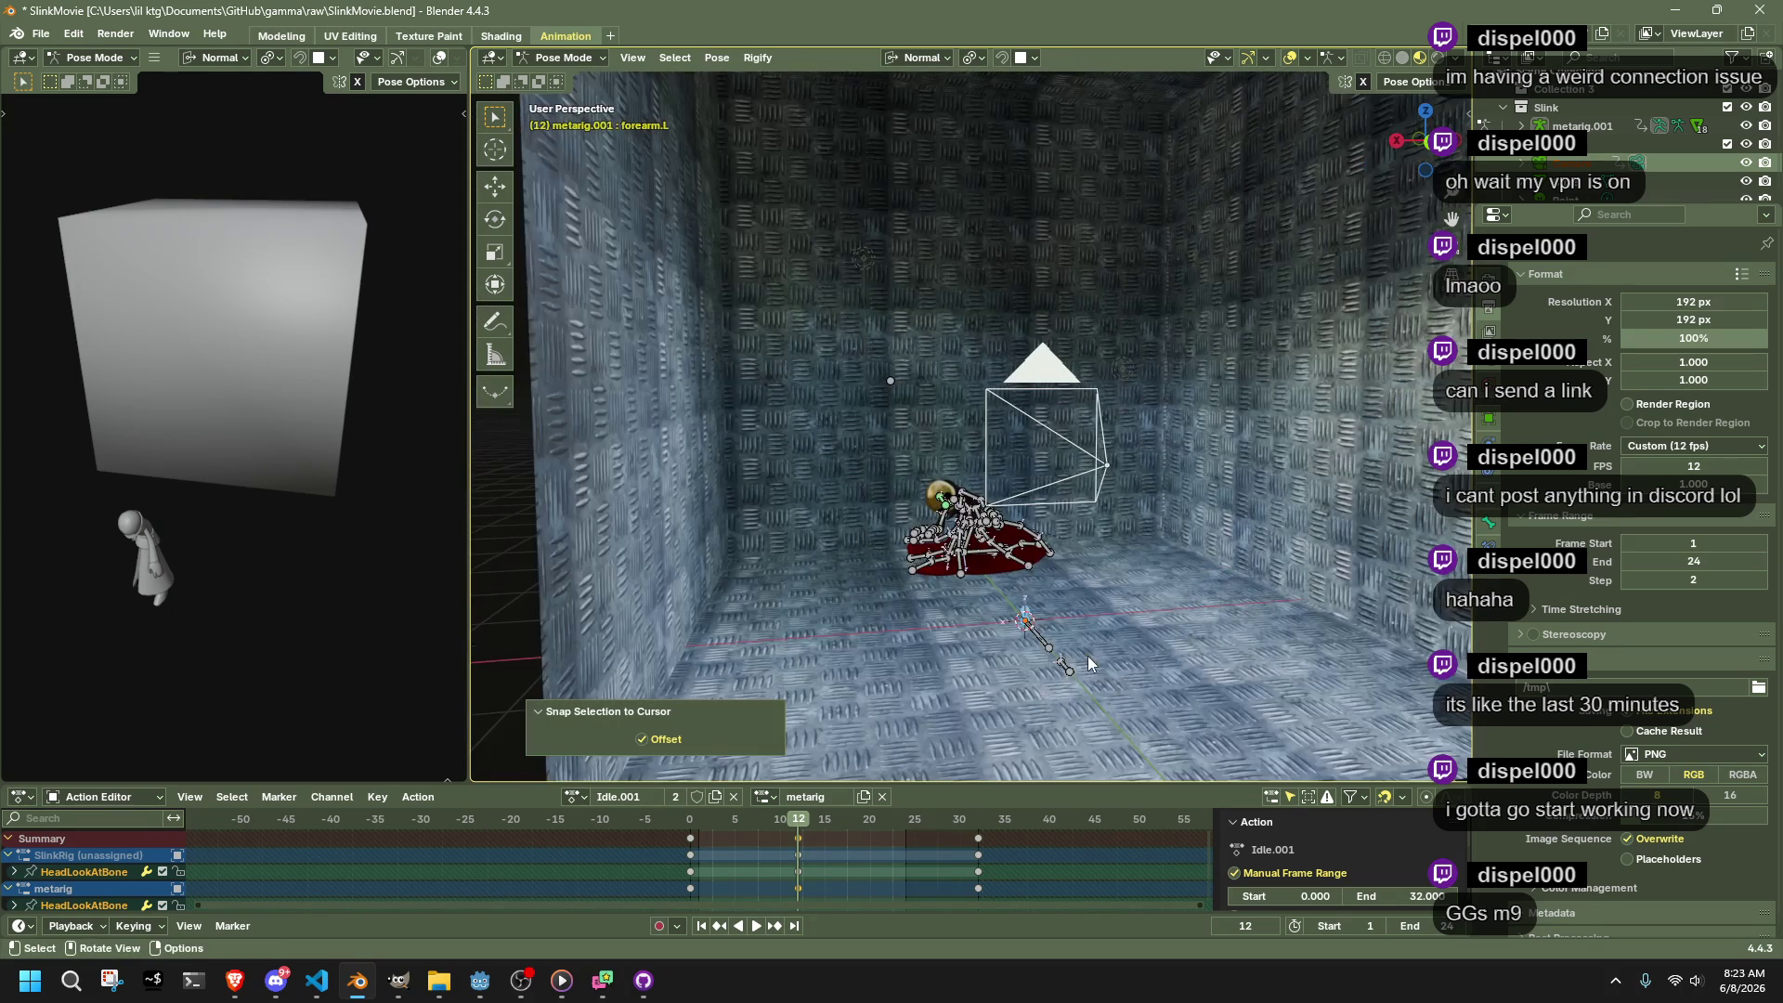
{"action": "left_click", "coordinate": [1106, 465]}
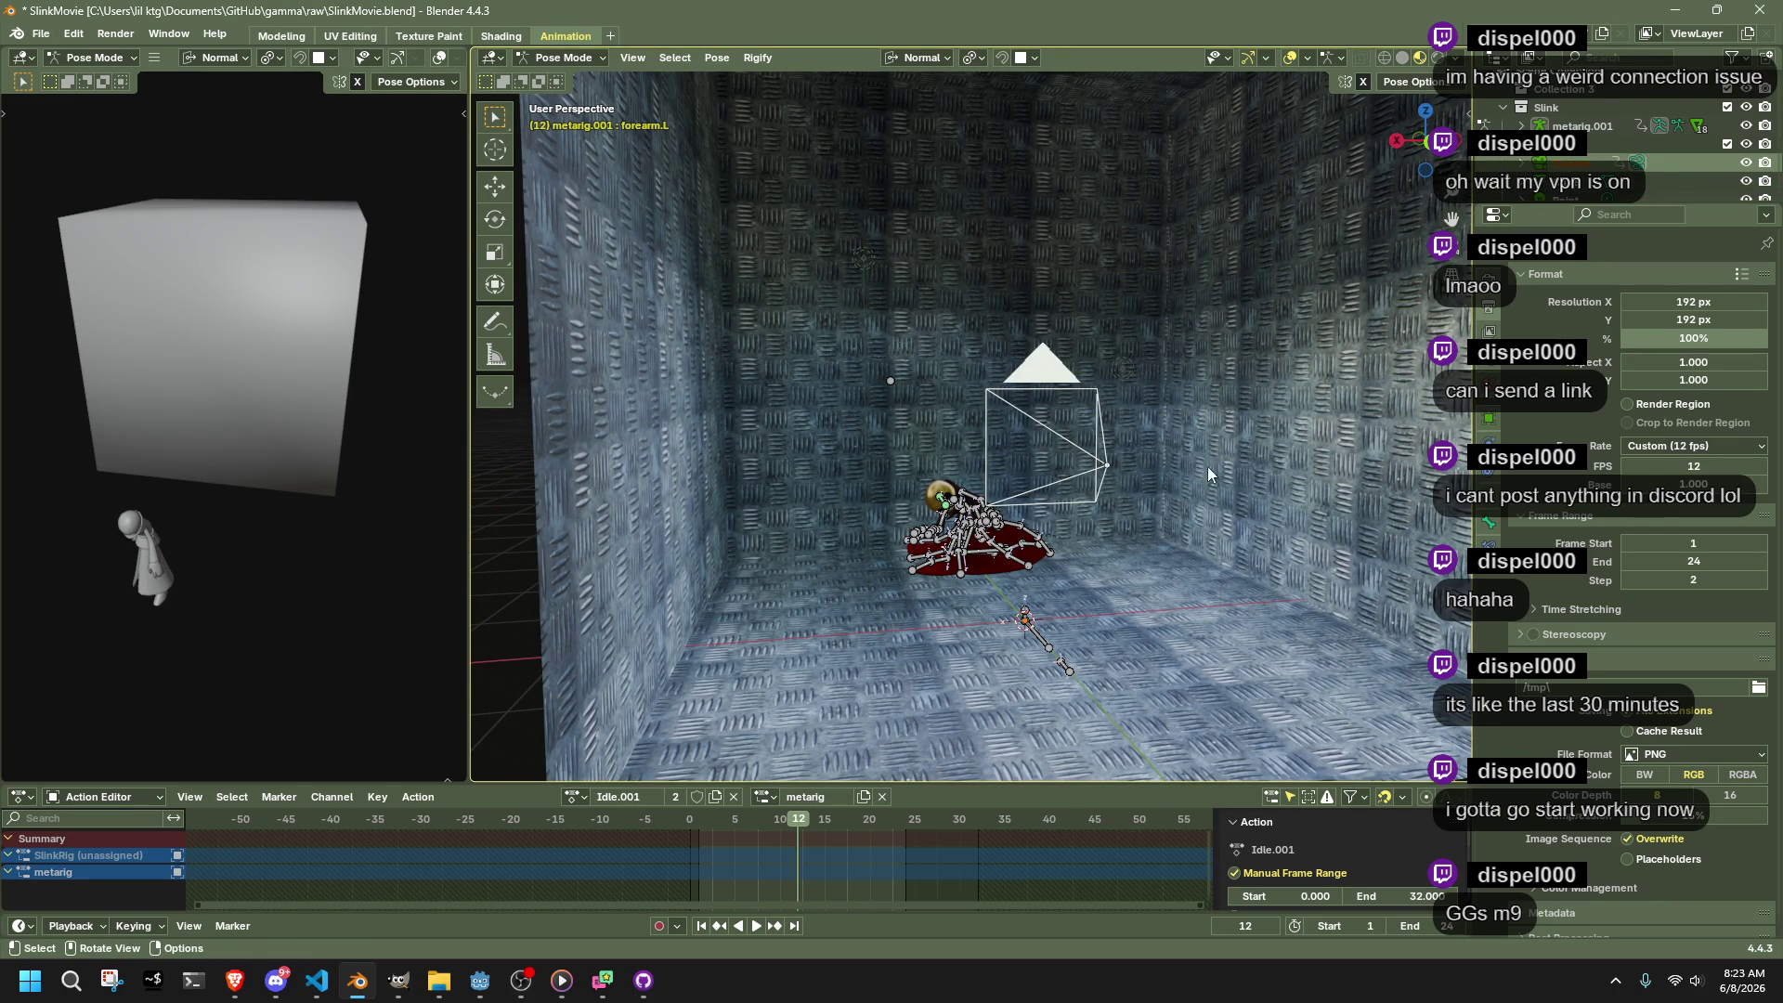
{"action": "left_click", "coordinate": [1026, 615]}
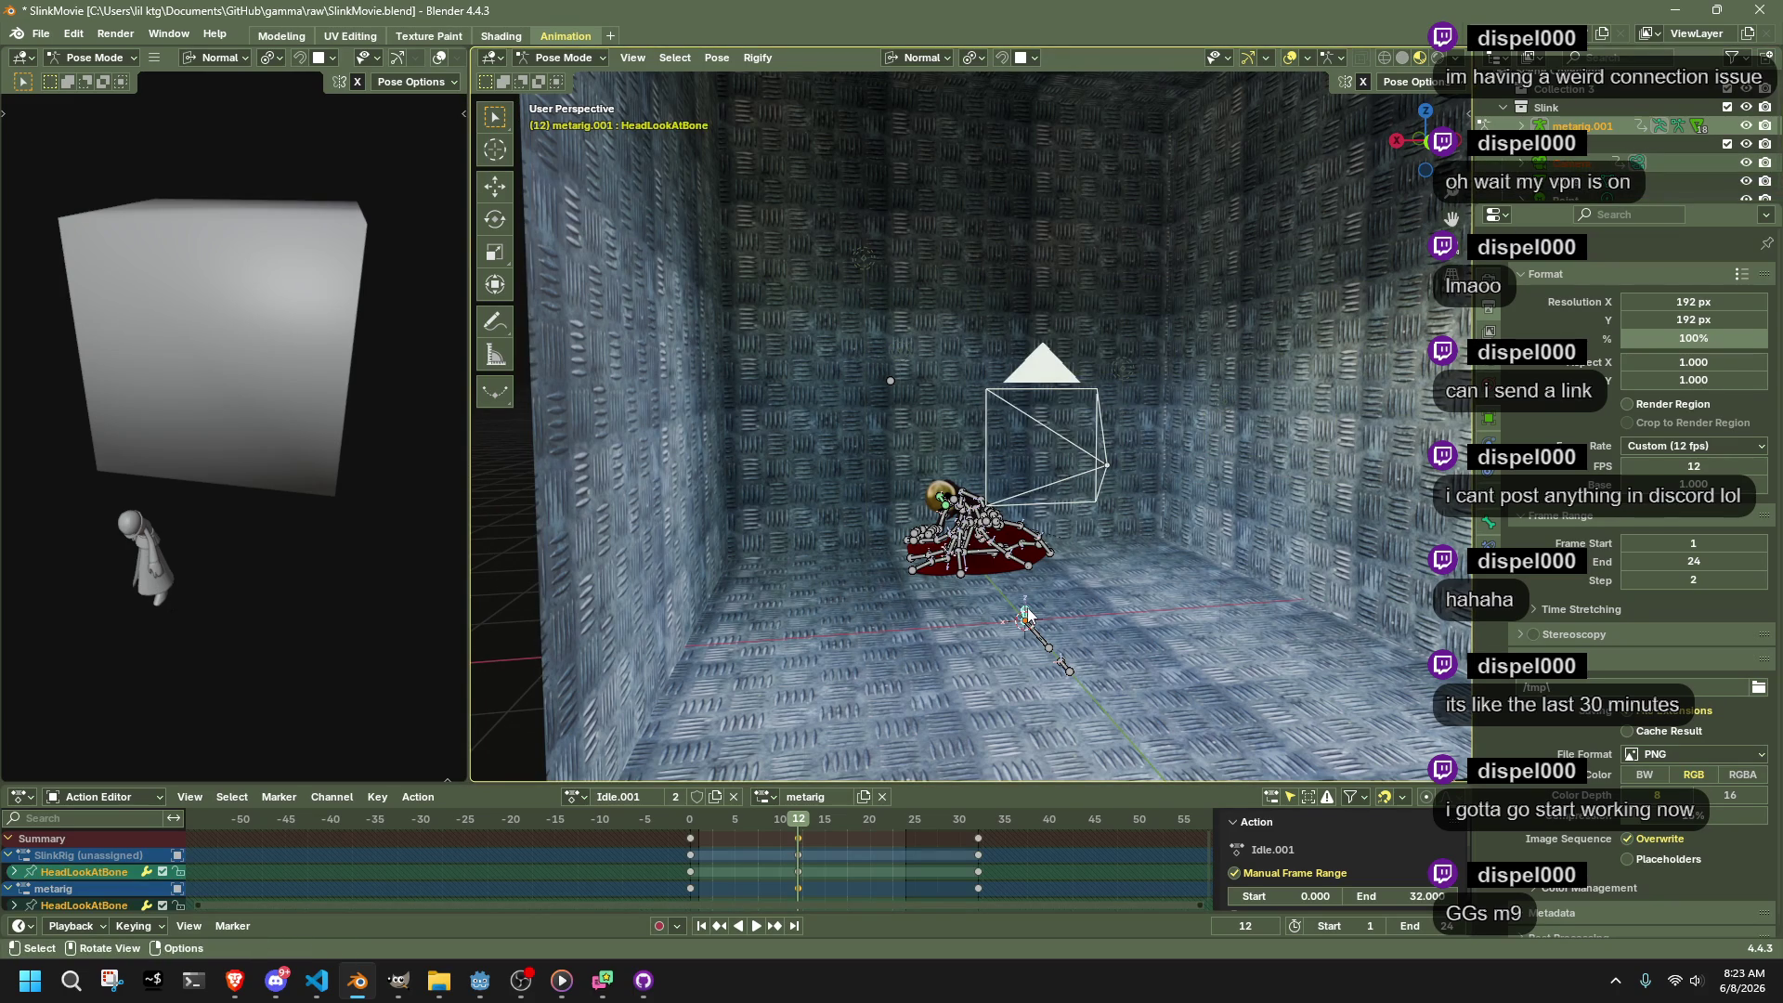
{"action": "mouse_move", "coordinate": [1113, 568]}
{"action": "left_mouse_down"}
{"action": "mouse_move", "coordinate": [1184, 576]}
{"action": "mouse_move", "coordinate": [931, 617]}
{"action": "mouse_move", "coordinate": [906, 476]}
{"action": "left_mouse_up"}
{"action": "left_click", "coordinate": [910, 465]}
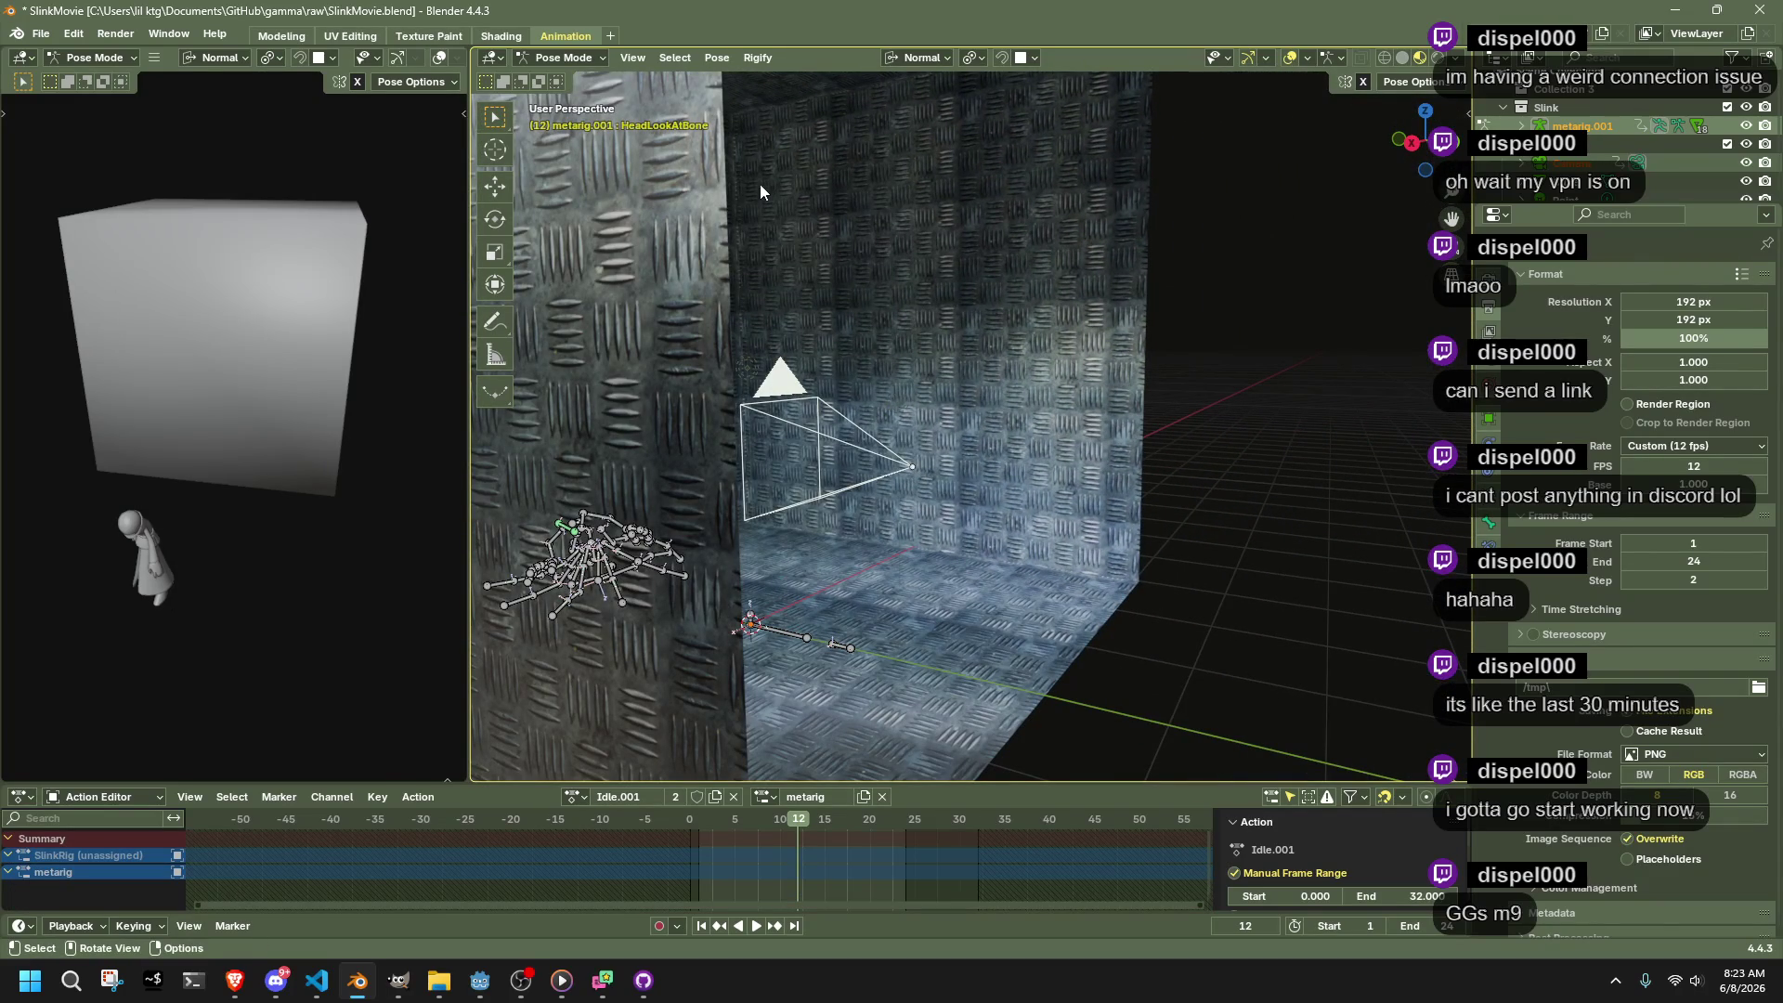
In Object Mode, snap the 3D cursor to the camera's location
{"action": "left_click", "coordinate": [577, 81]}
{"action": "left_click", "coordinate": [916, 472]}
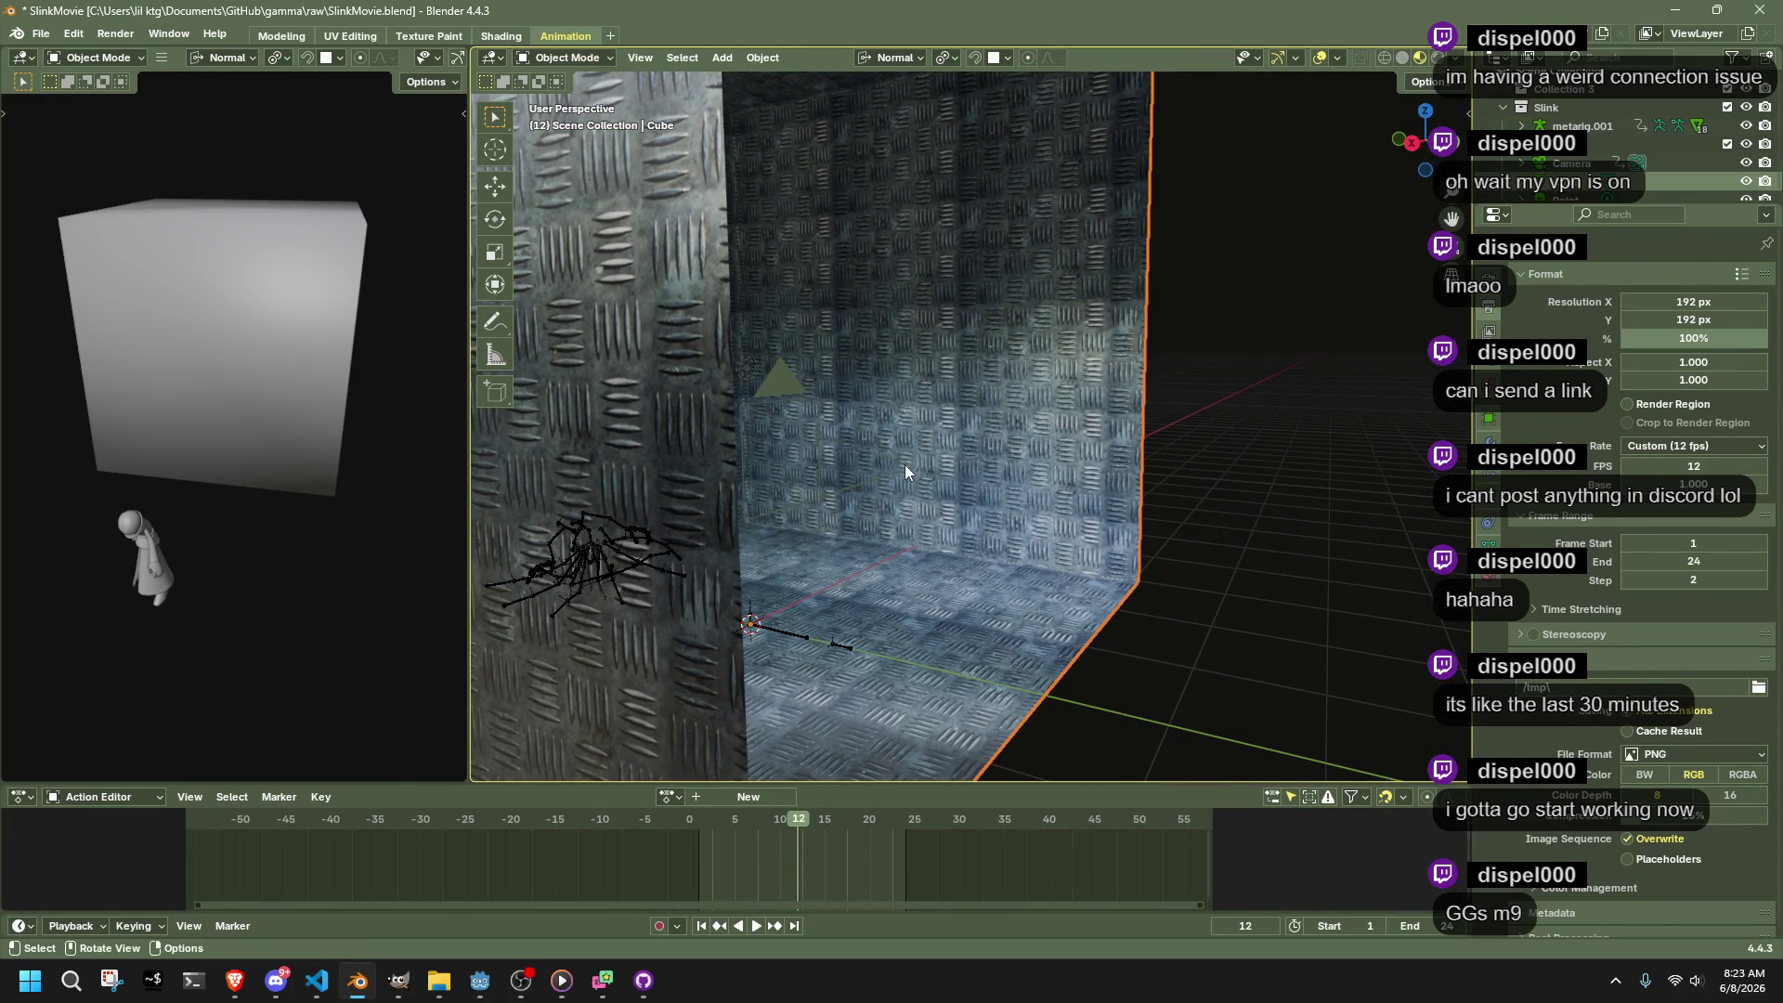
{"action": "left_click", "coordinate": [906, 465]}
{"action": "key", "text": "shift+s"}
{"action": "left_click", "coordinate": [901, 557]}
Back in Pose Mode on metarig.001, snap the HeadLookAtBone onto the 3D cursor at the camera
{"action": "left_click", "coordinate": [759, 621]}
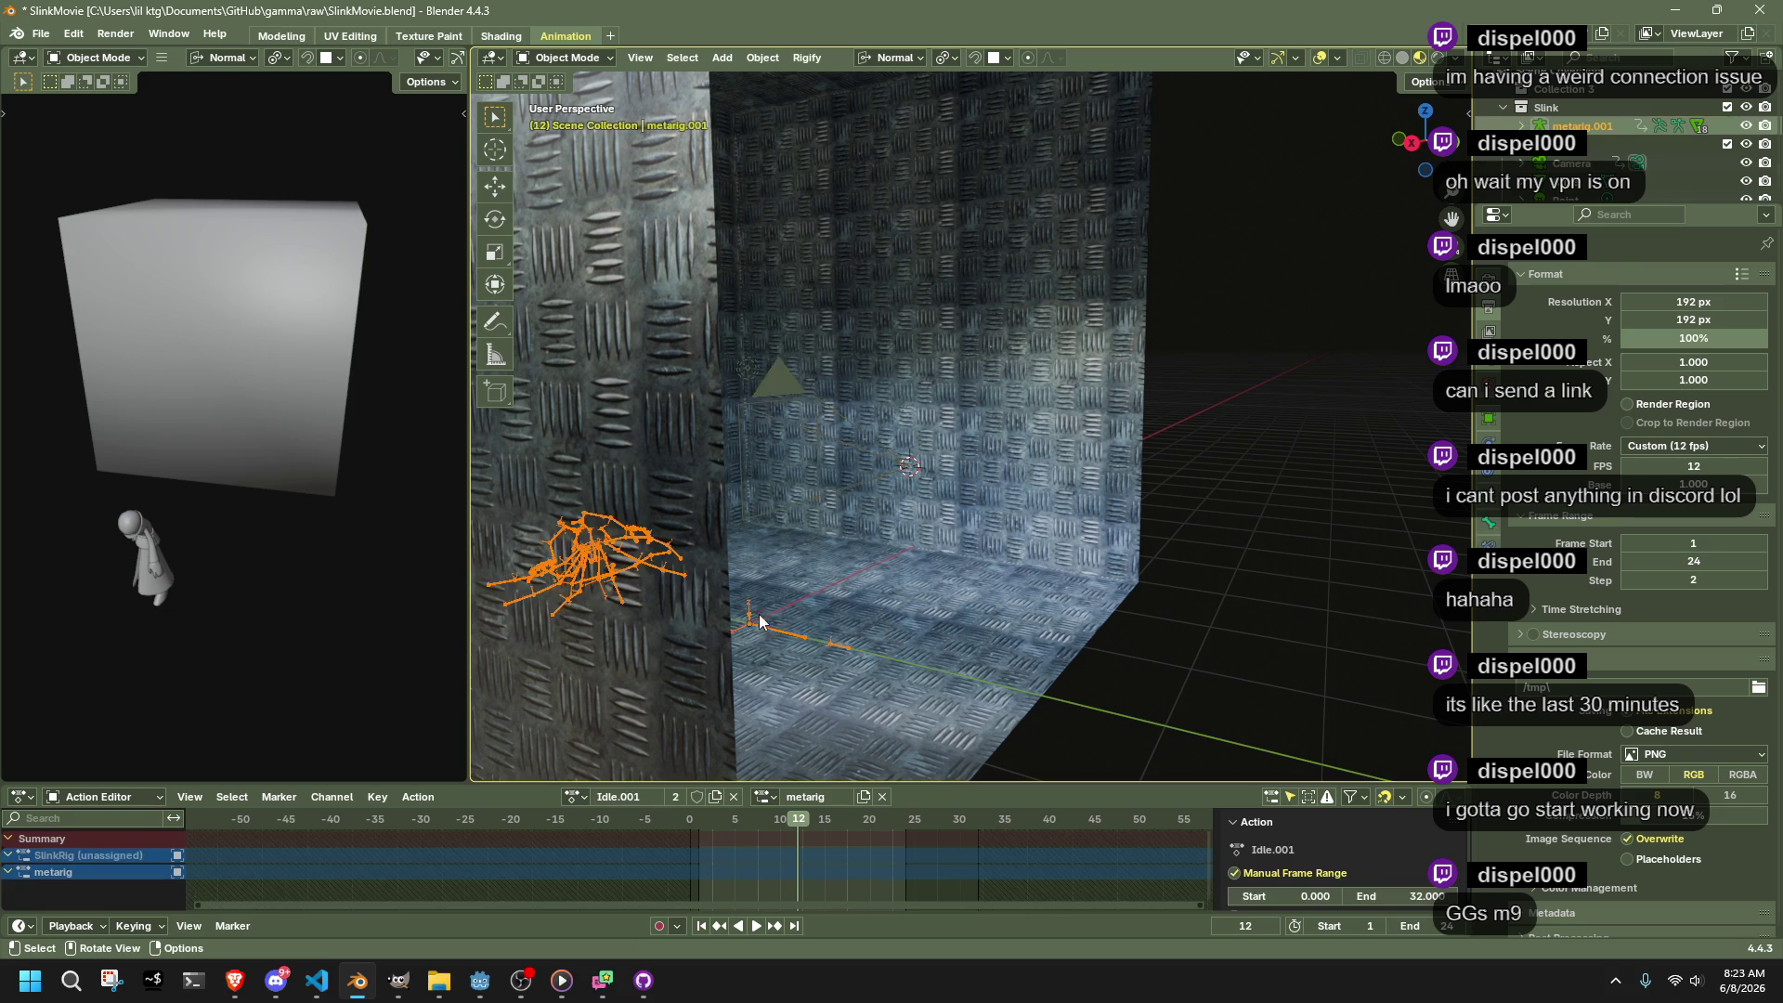
{"action": "left_click", "coordinate": [567, 120]}
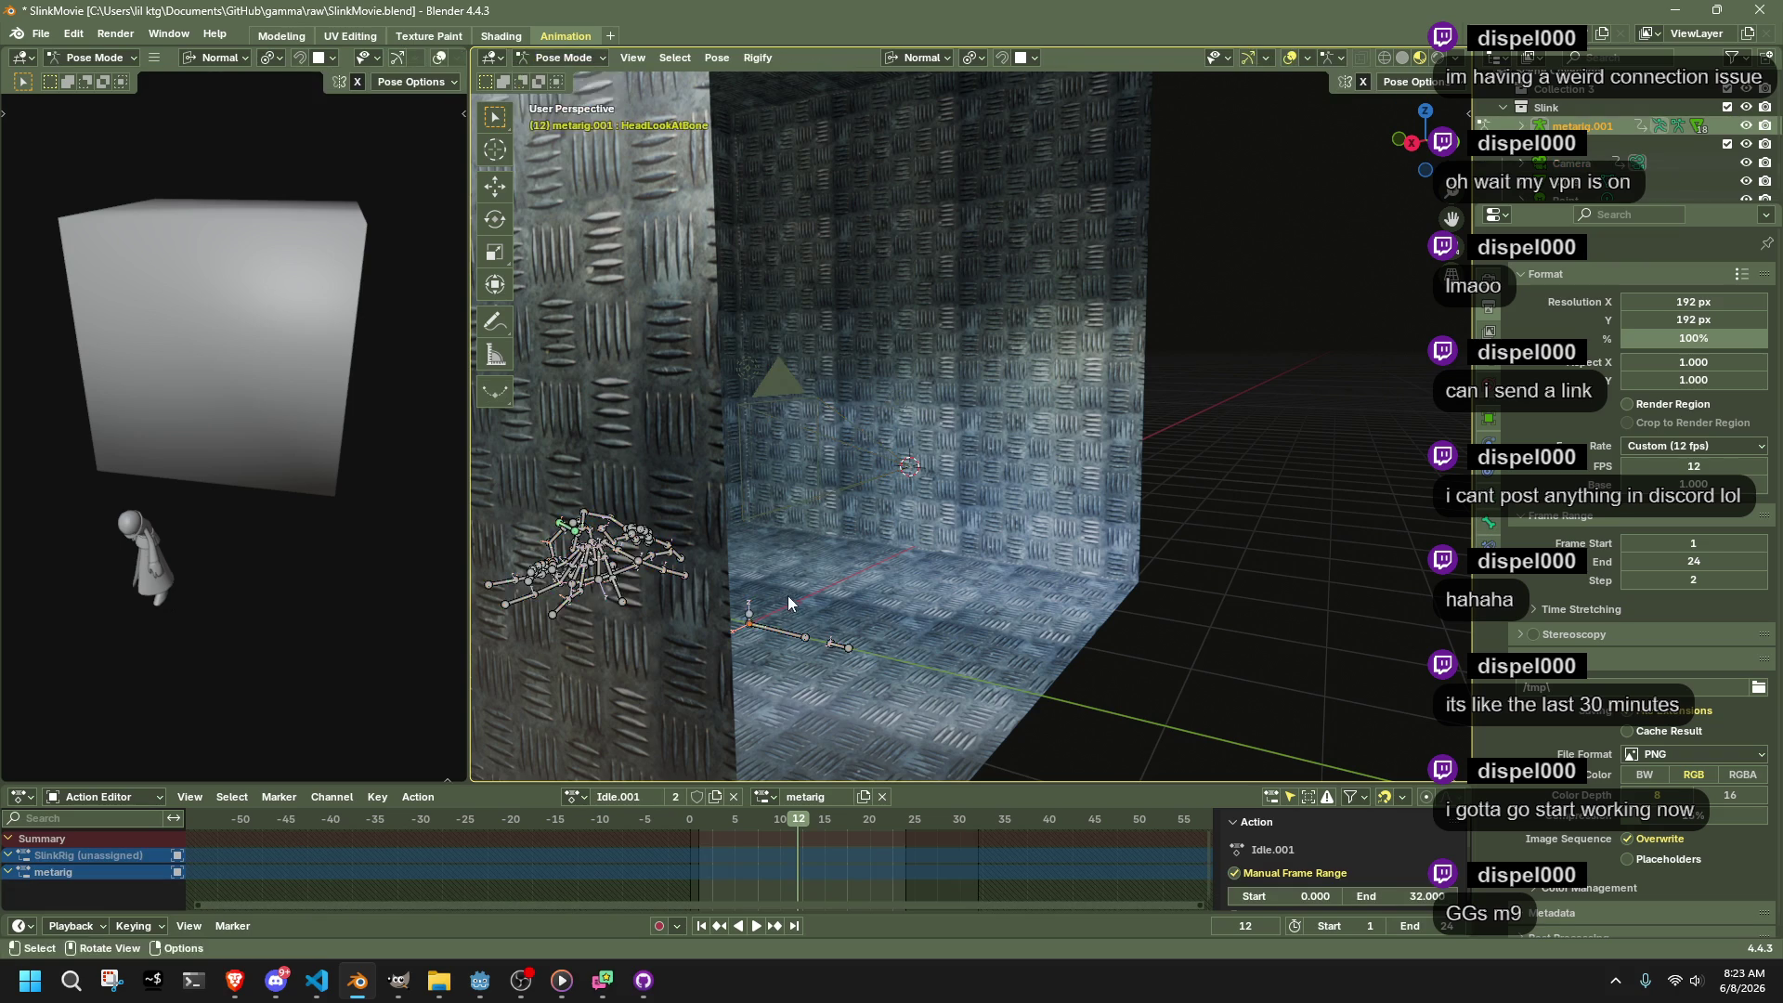
{"action": "left_click_drag", "start_coordinate": [792, 591], "coordinate": [755, 620]}
{"action": "left_click", "coordinate": [733, 599]}
{"action": "key", "text": "g"}
{"action": "left_click", "coordinate": [734, 580]}
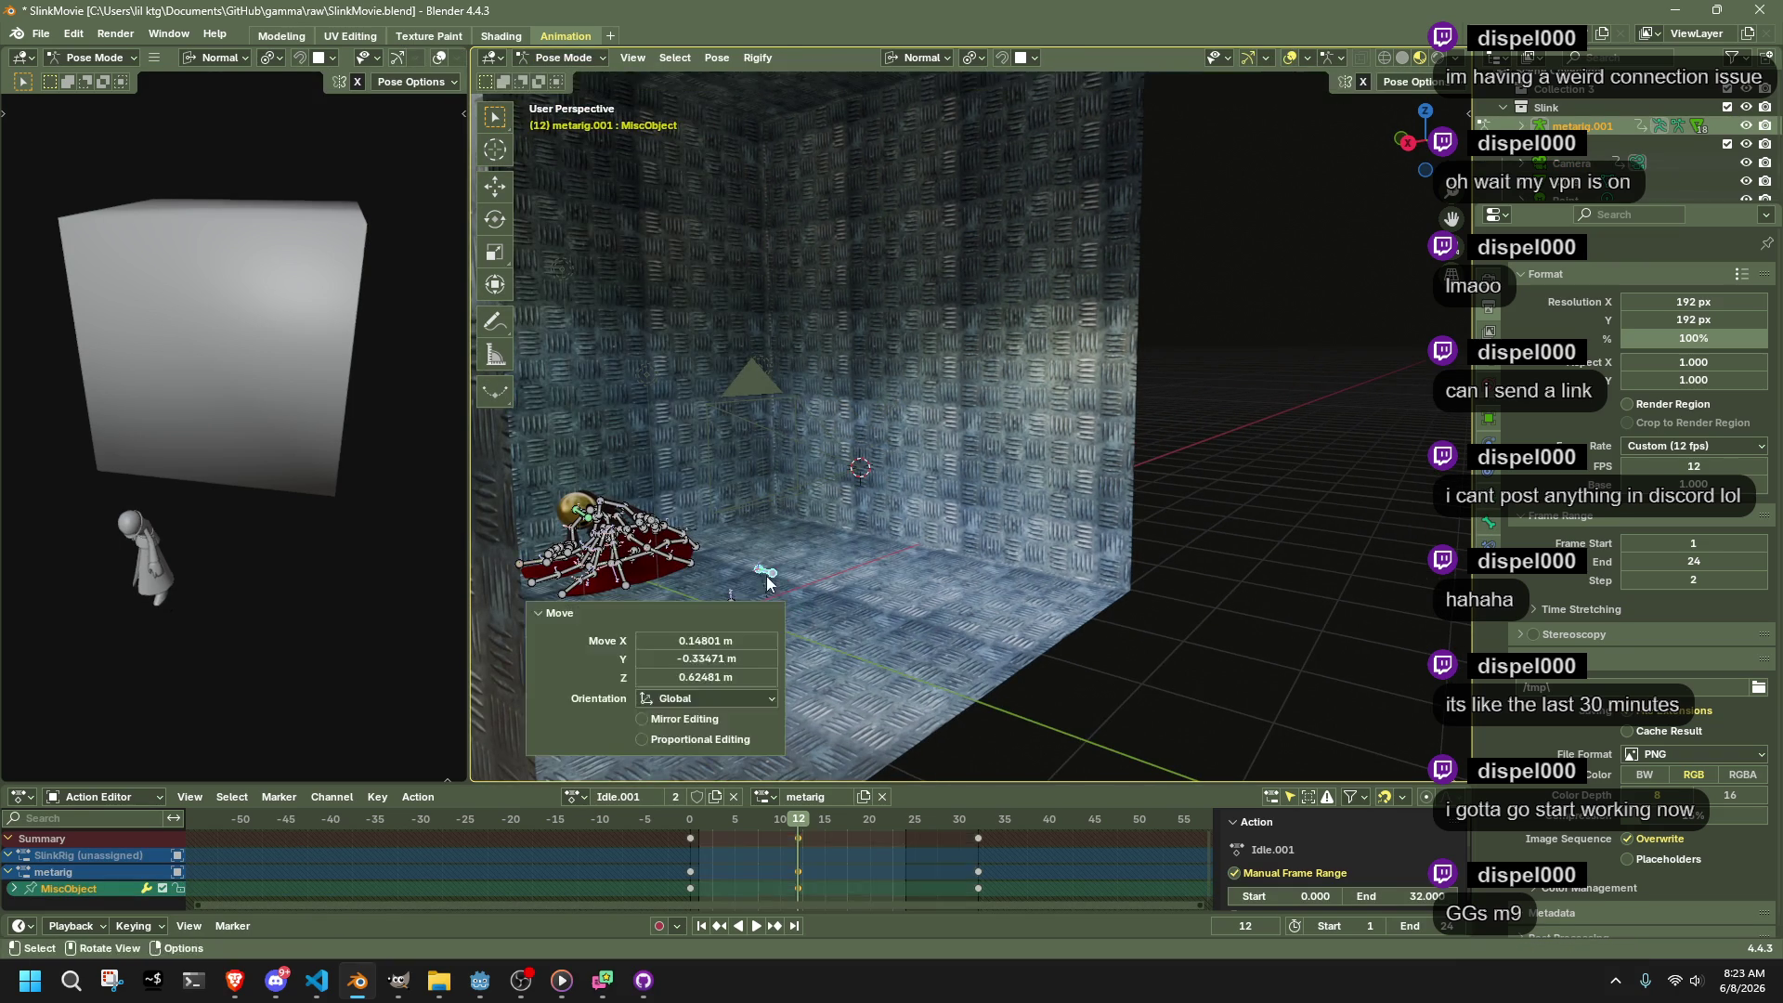
{"action": "key", "text": "g"}
{"action": "left_click", "coordinate": [734, 580]}
{"action": "key", "text": "shift+s"}
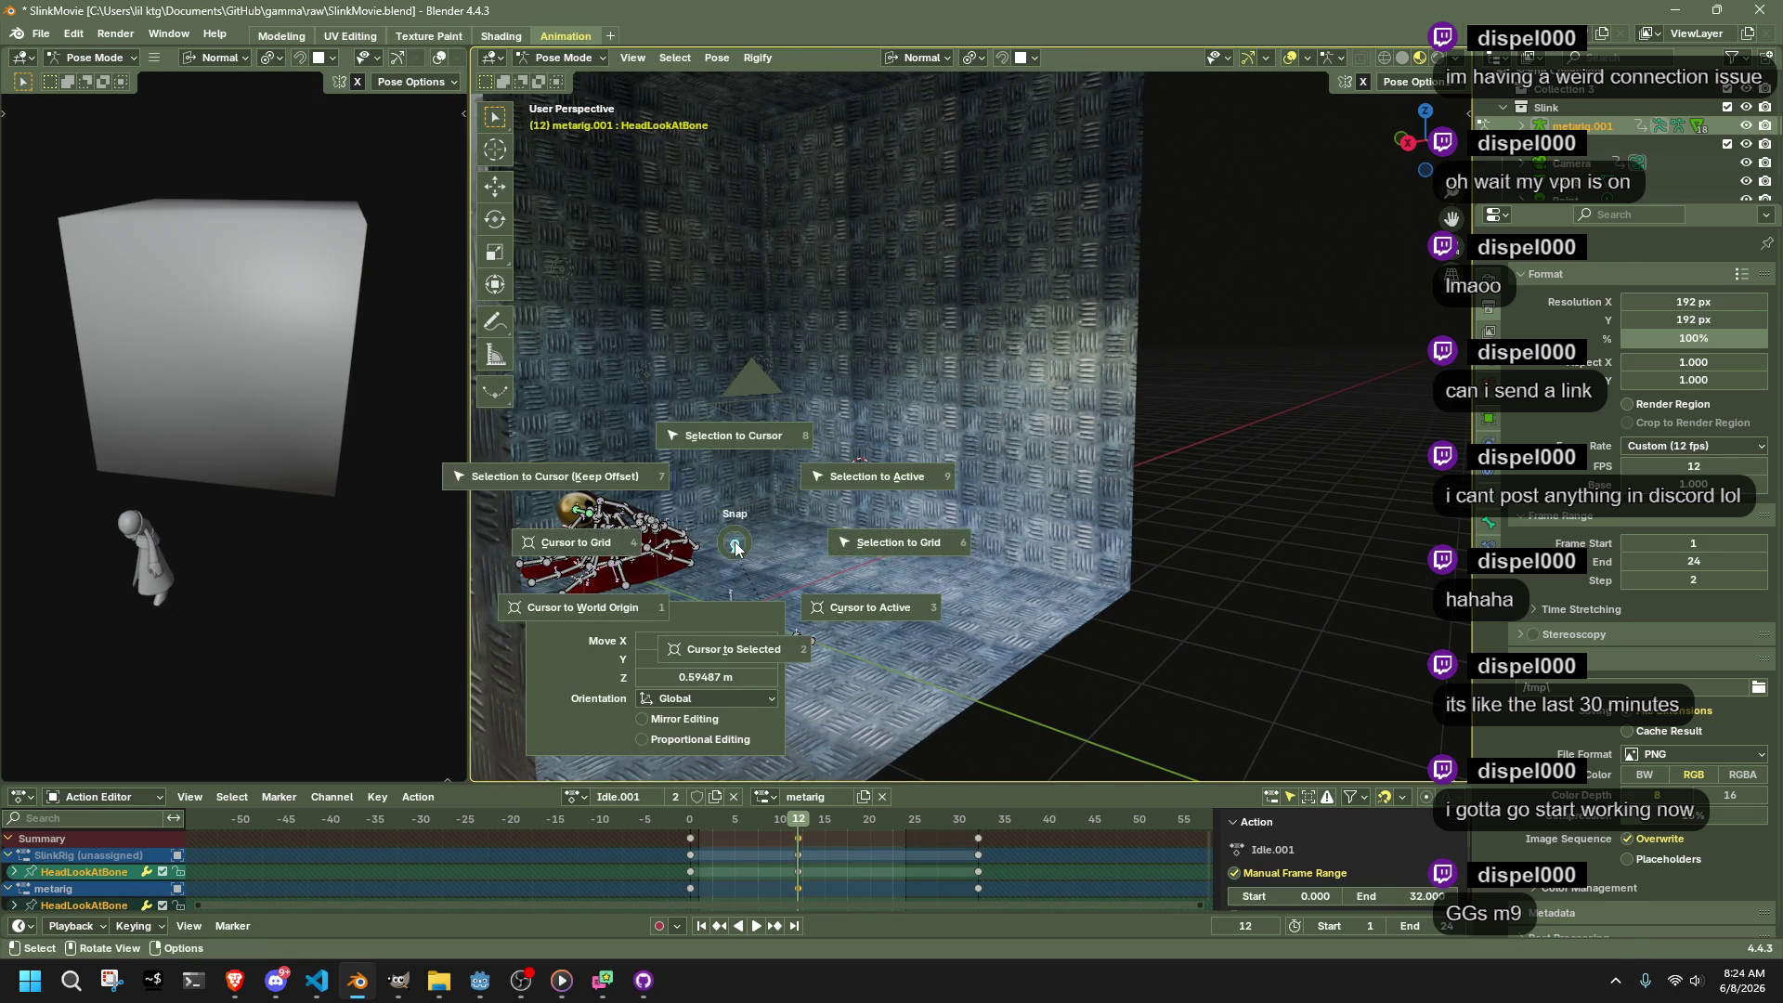
{"action": "left_click", "coordinate": [736, 549]}
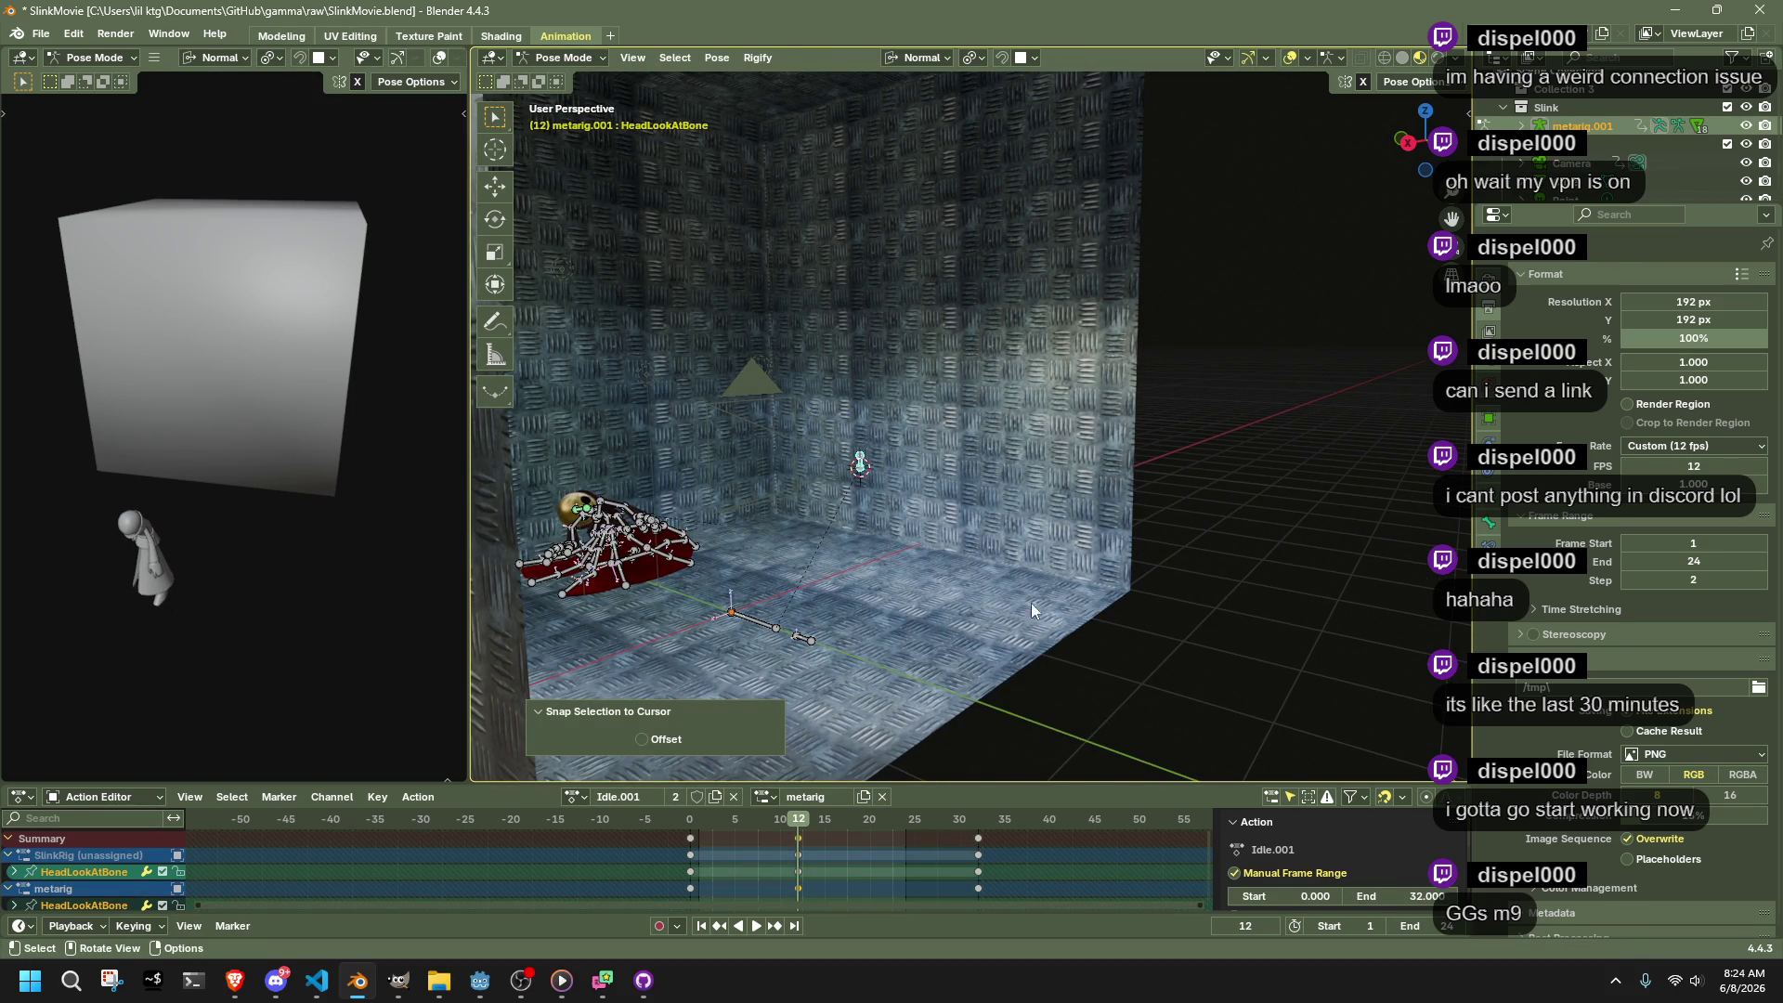
Preview the animation through the camera, stopping at frame 12
{"action": "scroll", "coordinate": [984, 594], "scroll_direction": "up", "scroll_amount": 3}
{"action": "key", "text": "KP_0"}
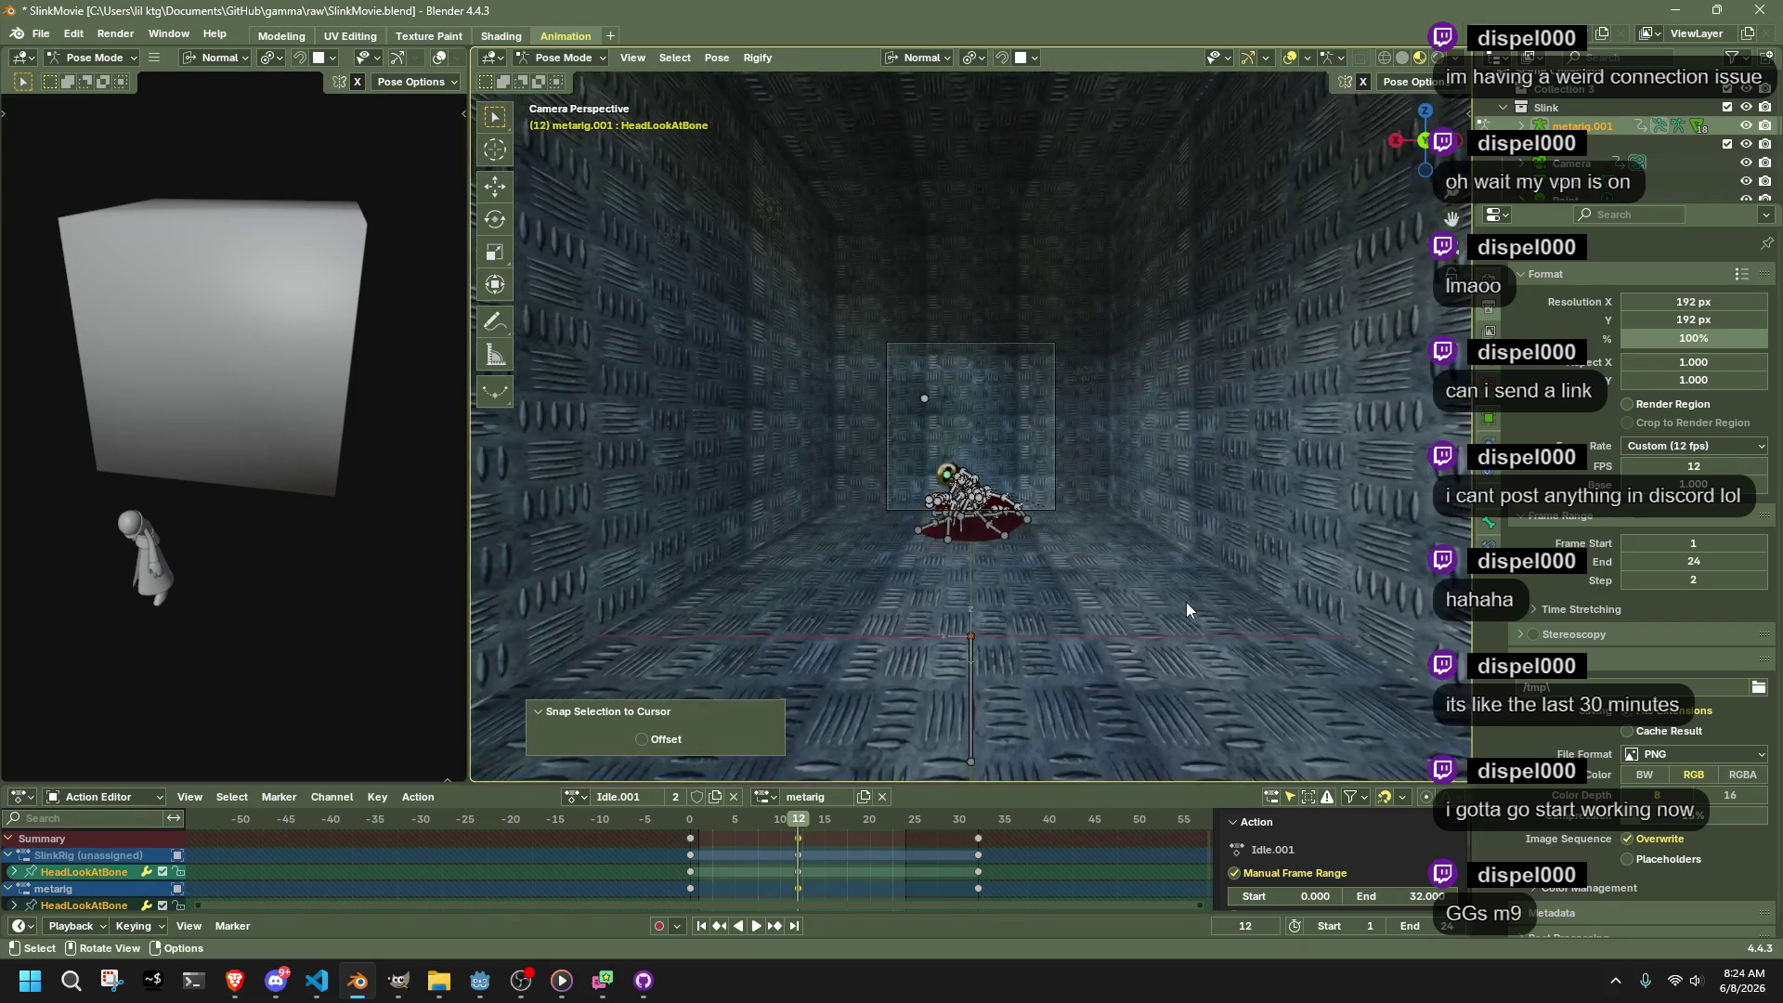
{"action": "key", "text": "space"}
{"action": "left_click", "coordinate": [686, 820]}
{"action": "left_click_drag", "start_coordinate": [687, 840], "coordinate": [797, 840]}
{"action": "key", "text": "space"}
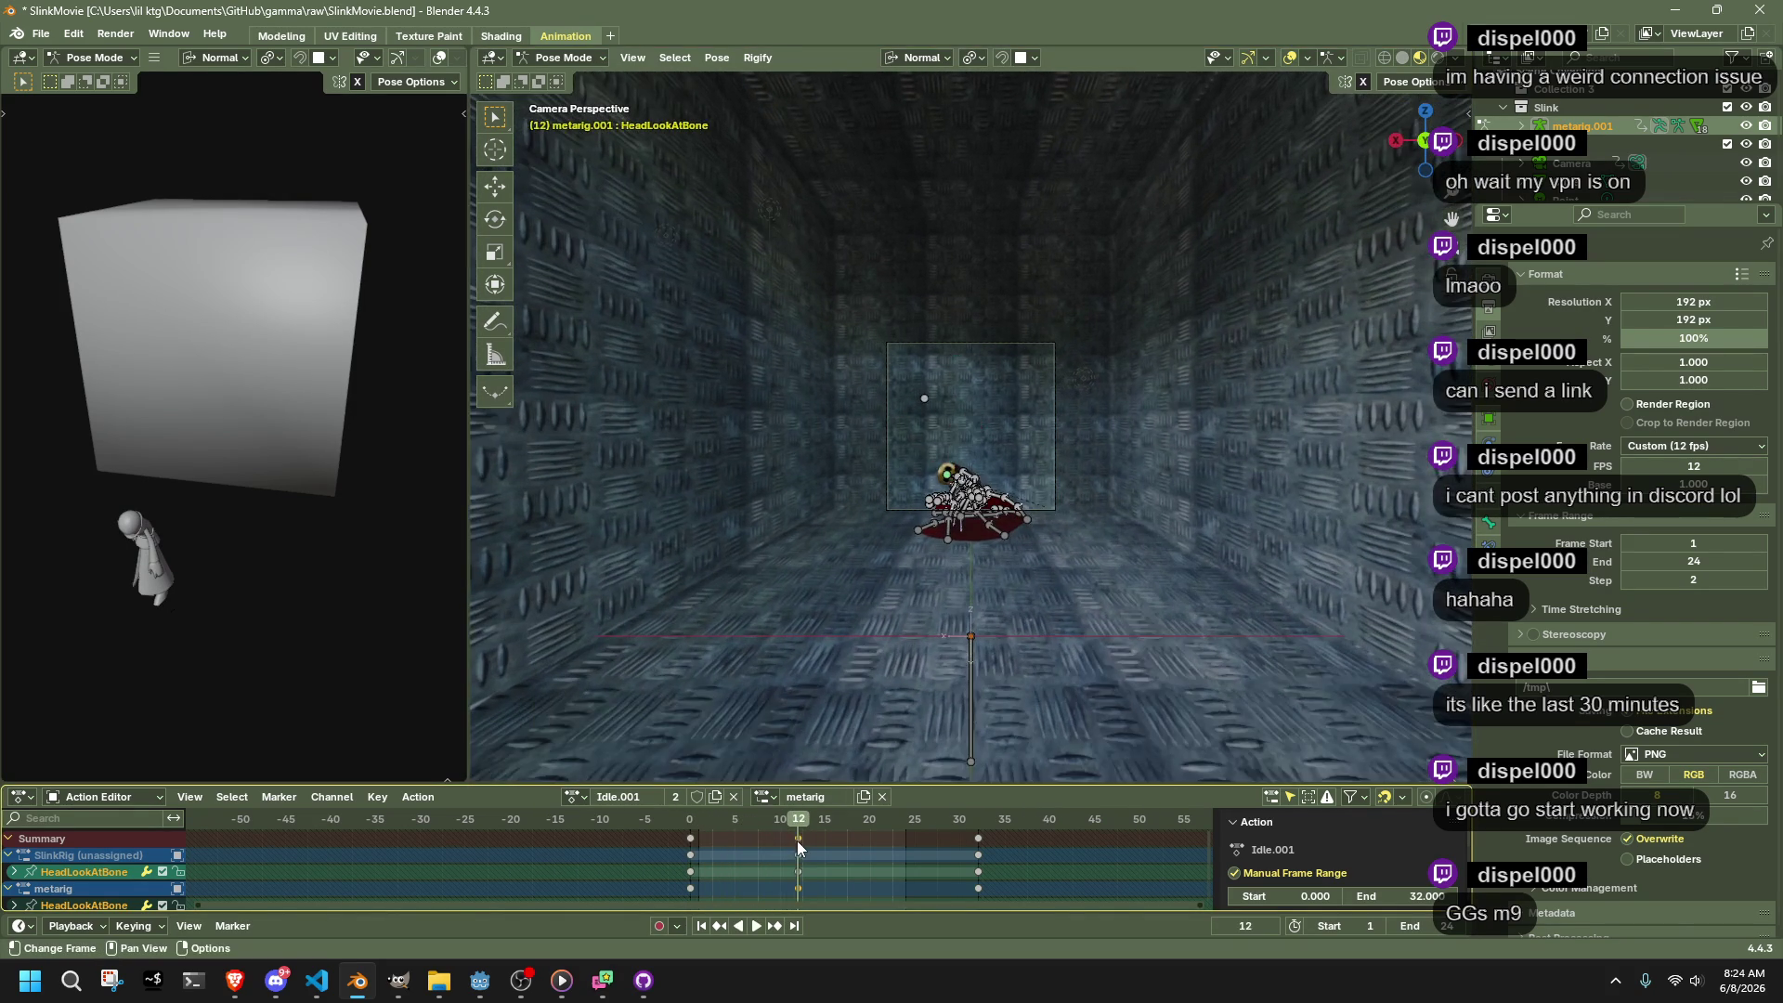
{"action": "left_click", "coordinate": [1048, 474]}
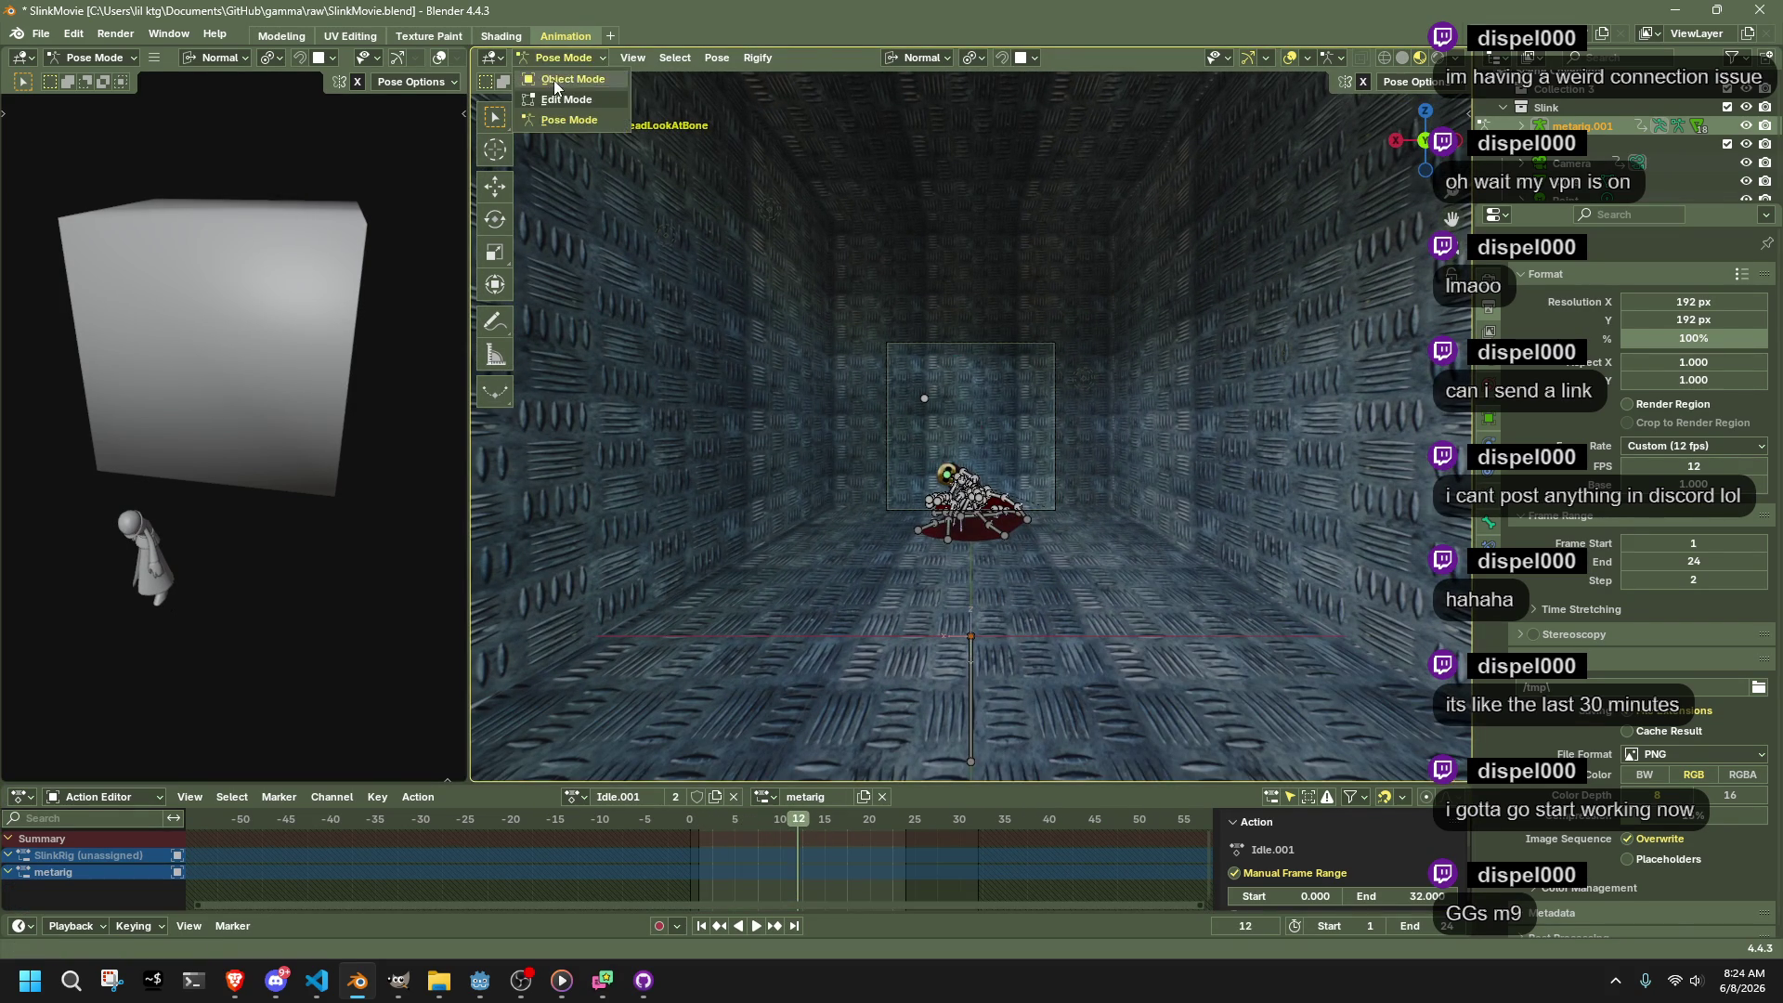
In Object Mode, tilt the Camera −5° on its local Y axis at frame 1
{"action": "left_click", "coordinate": [554, 79]}
{"action": "left_click", "coordinate": [983, 464]}
{"action": "left_click", "coordinate": [700, 818]}
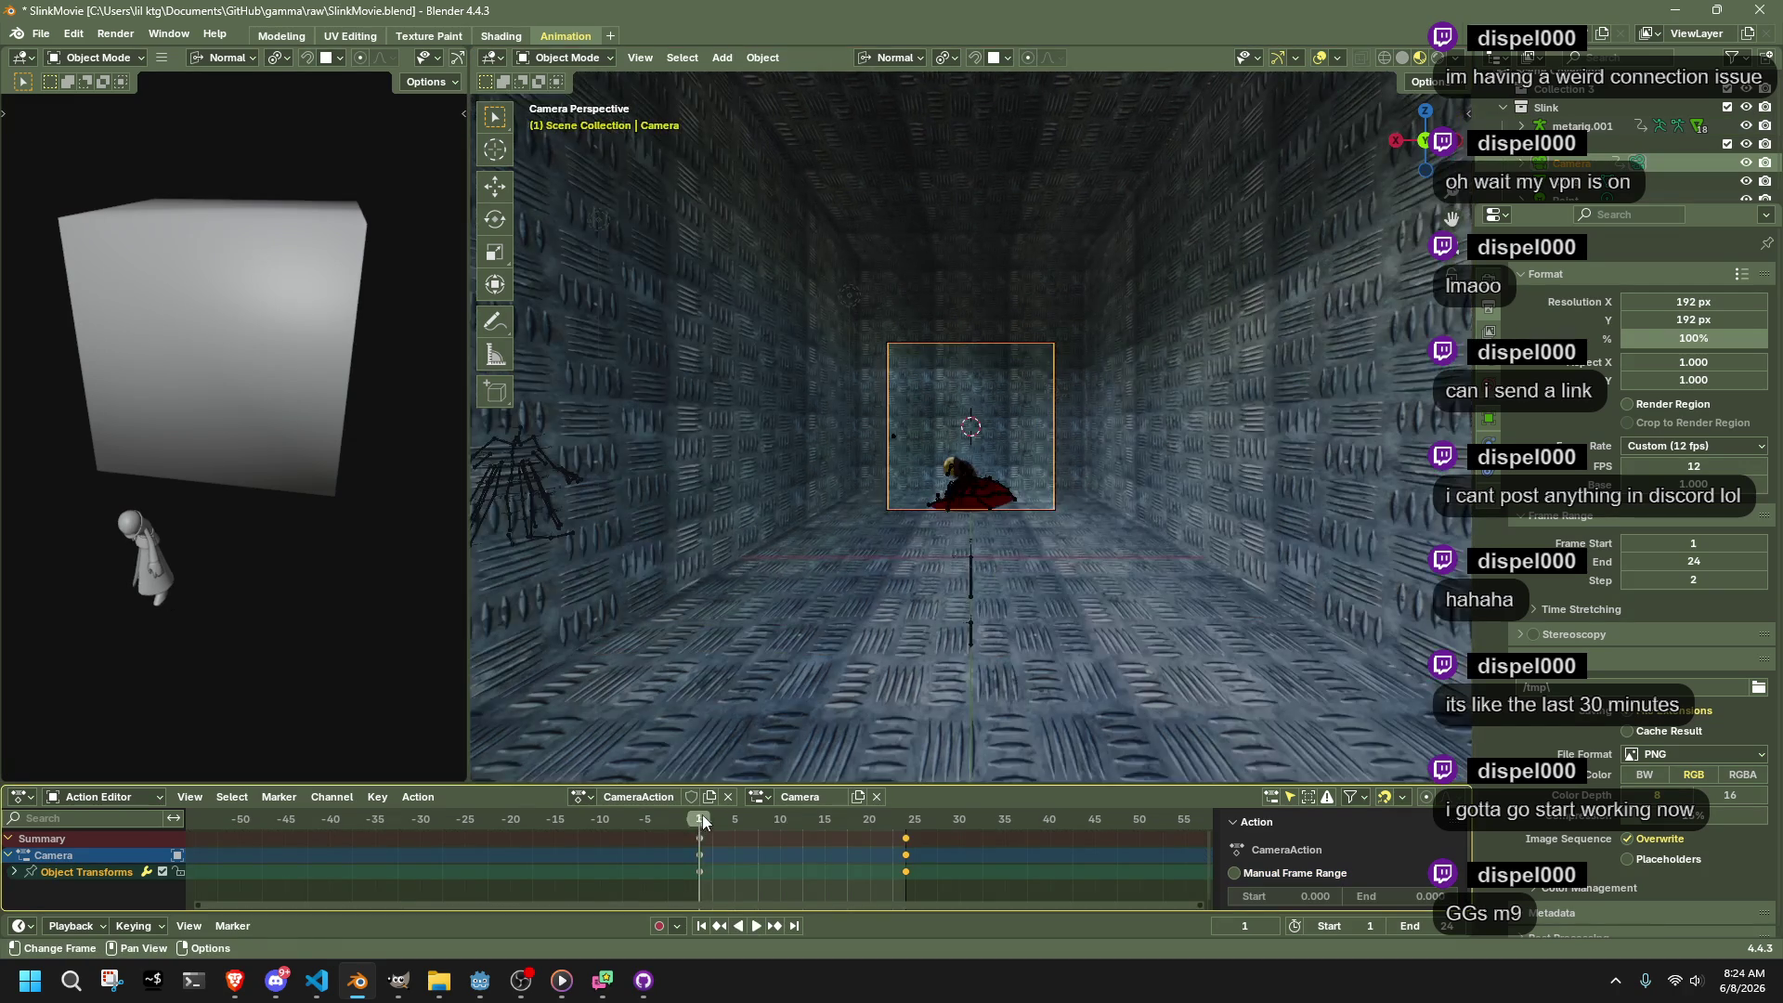
{"action": "key", "text": "r"}
{"action": "key", "text": "z"}
{"action": "key", "text": "y"}
{"action": "left_click", "coordinate": [1194, 500]}
{"action": "key", "text": "r"}
{"action": "key", "text": "x"}
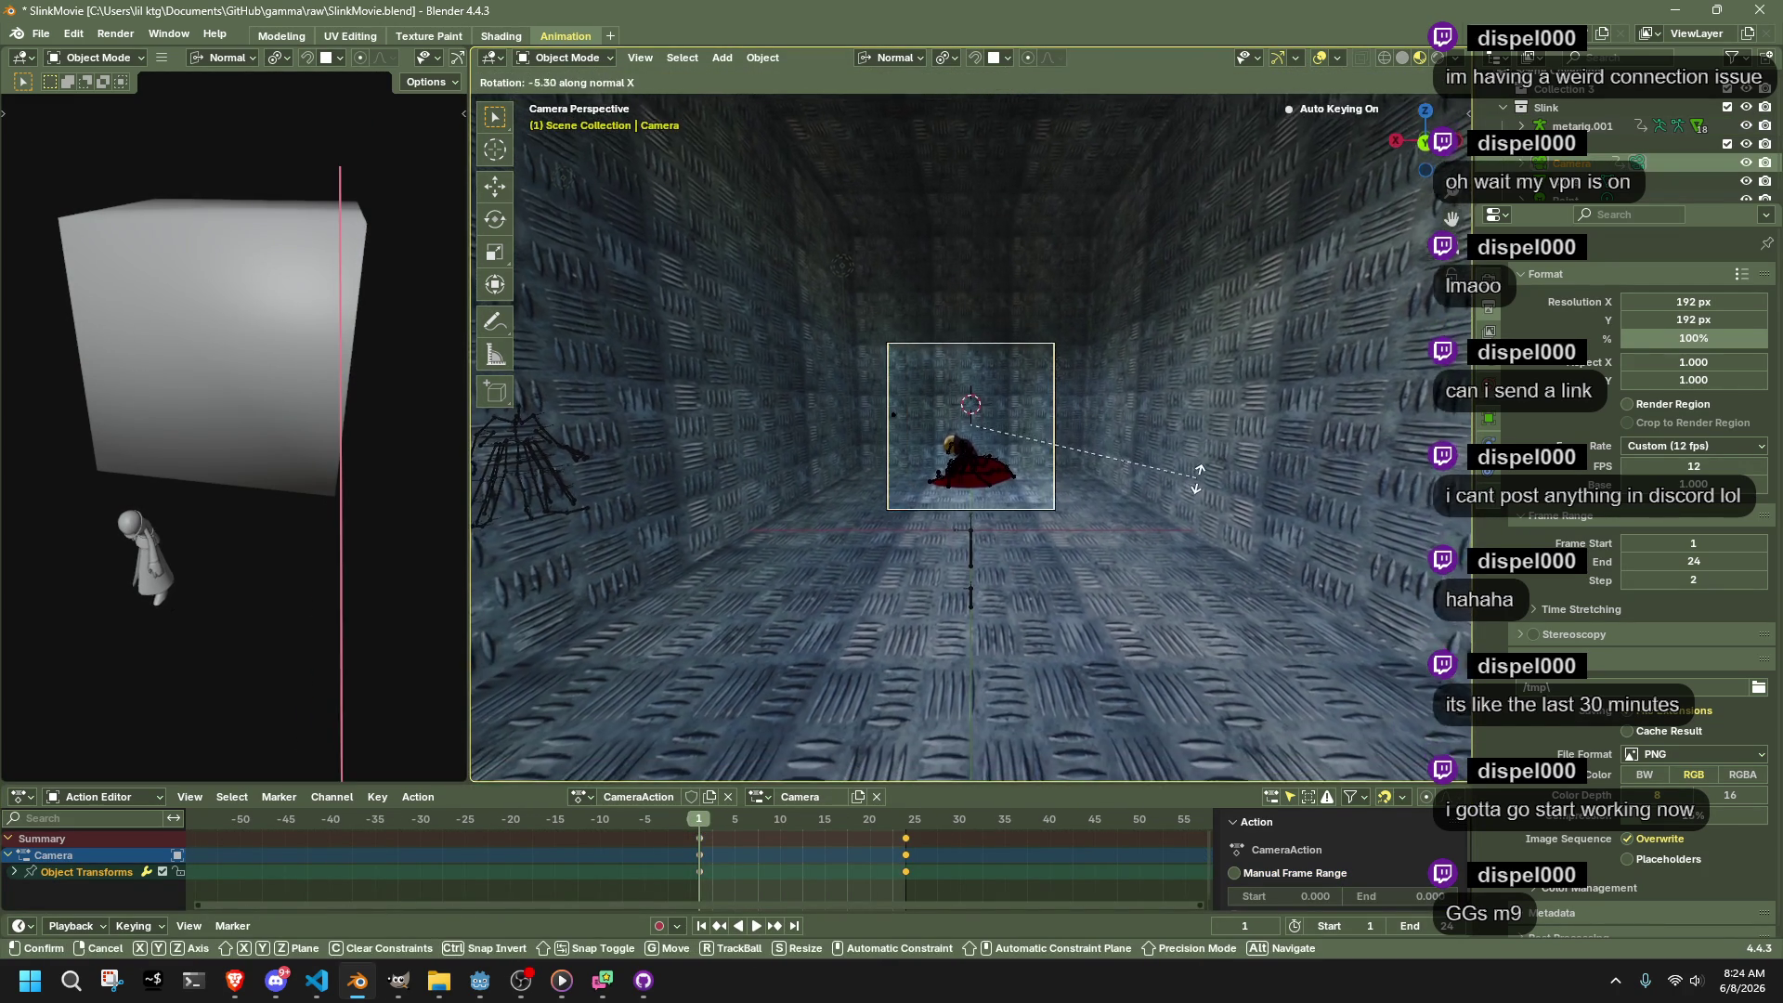
{"action": "key", "text": "y"}
{"action": "left_click", "coordinate": [1203, 479]}
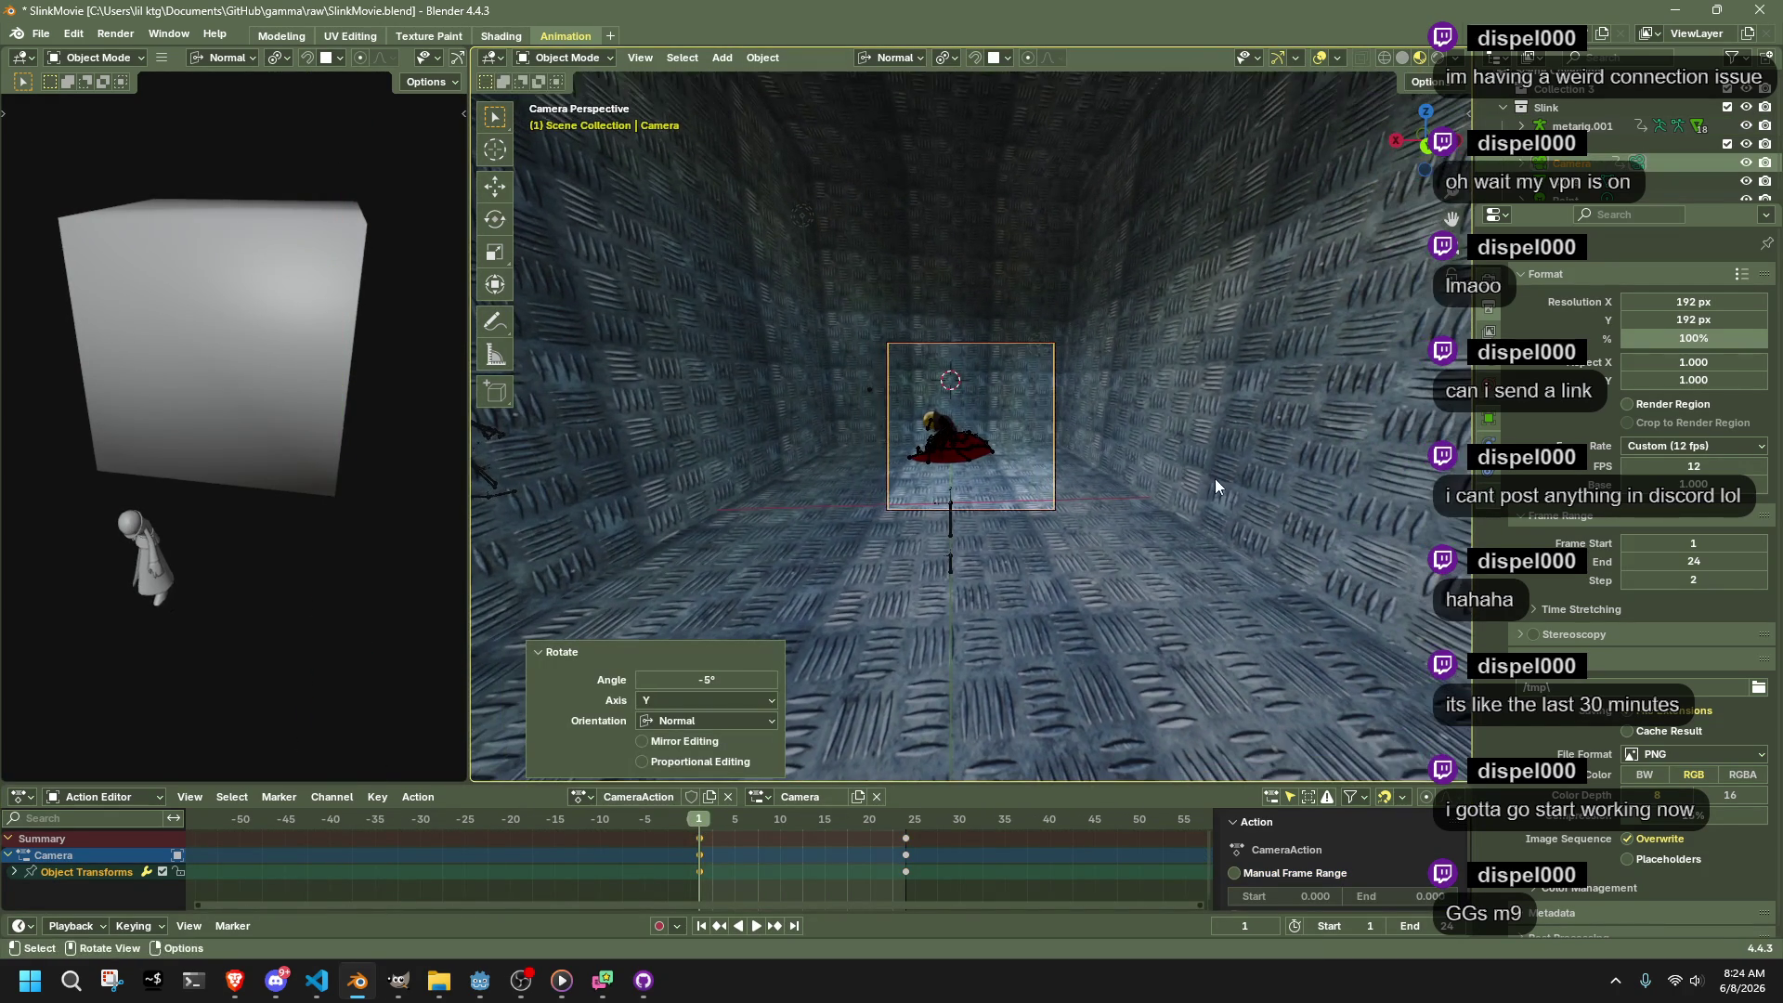
Roll the Camera −31° around its Z axis and scrub the timeline to preview
{"action": "key", "text": "r"}
{"action": "key", "text": "z"}
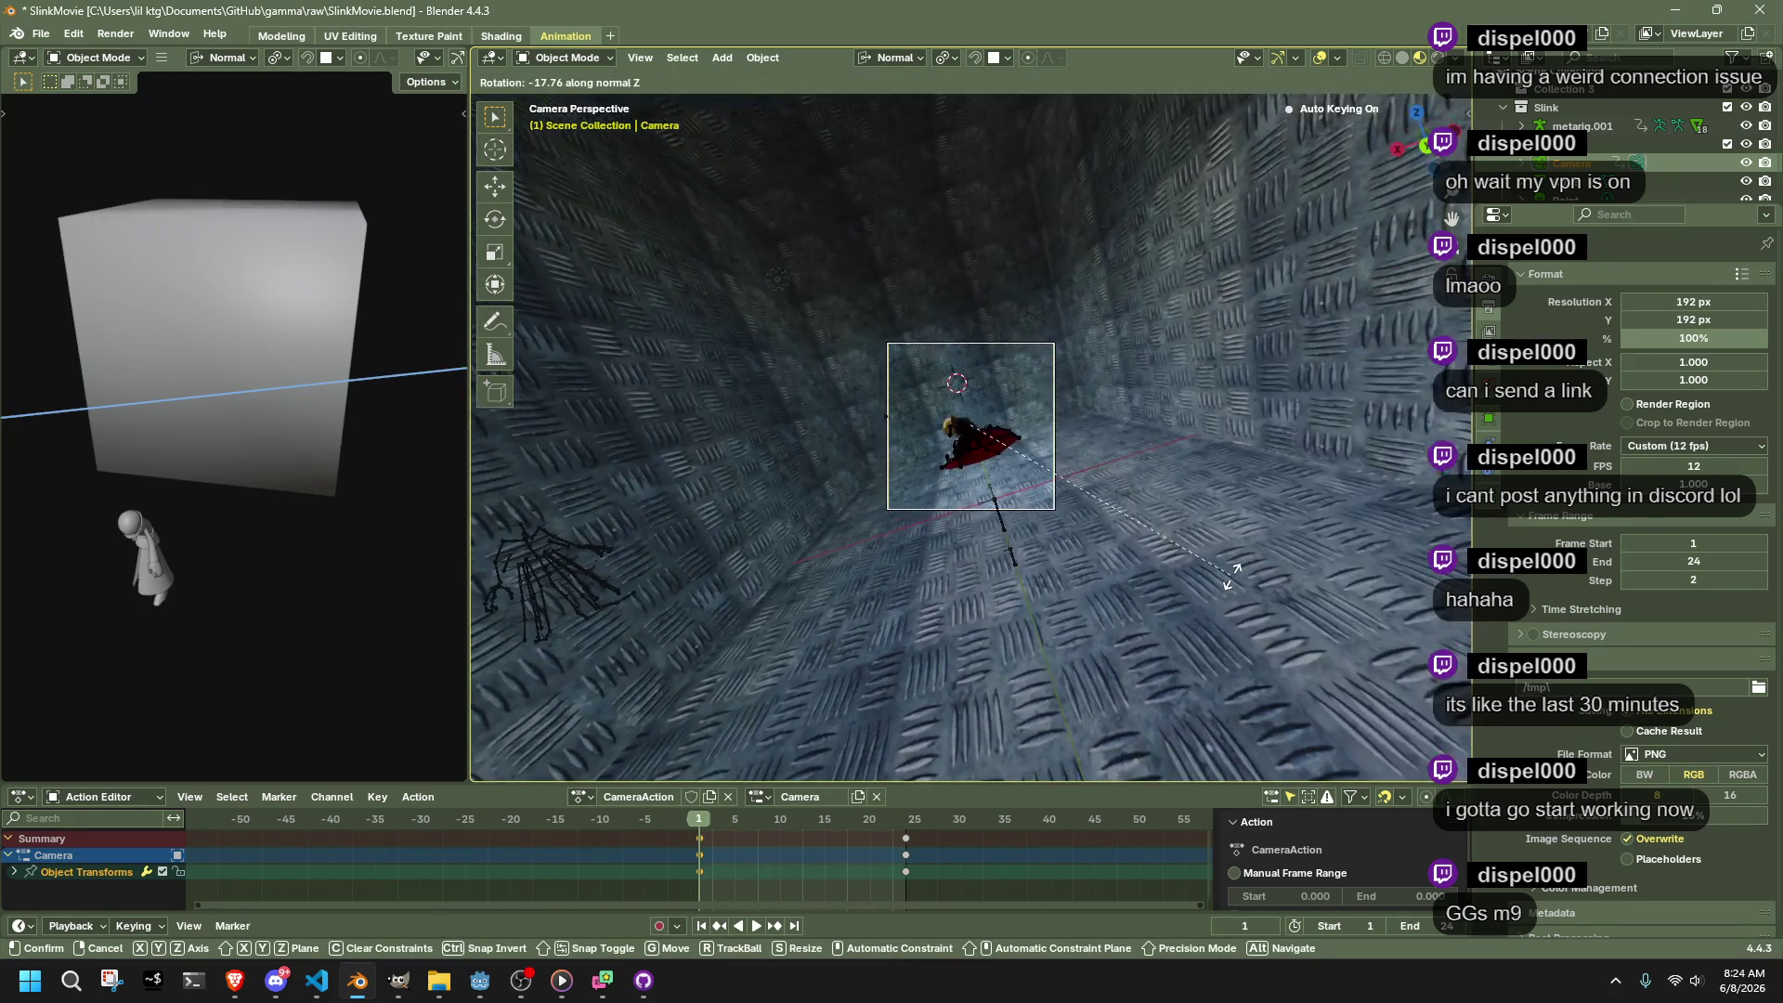
{"action": "left_click", "coordinate": [1191, 630]}
{"action": "left_click_drag", "start_coordinate": [714, 818], "coordinate": [1002, 867]}
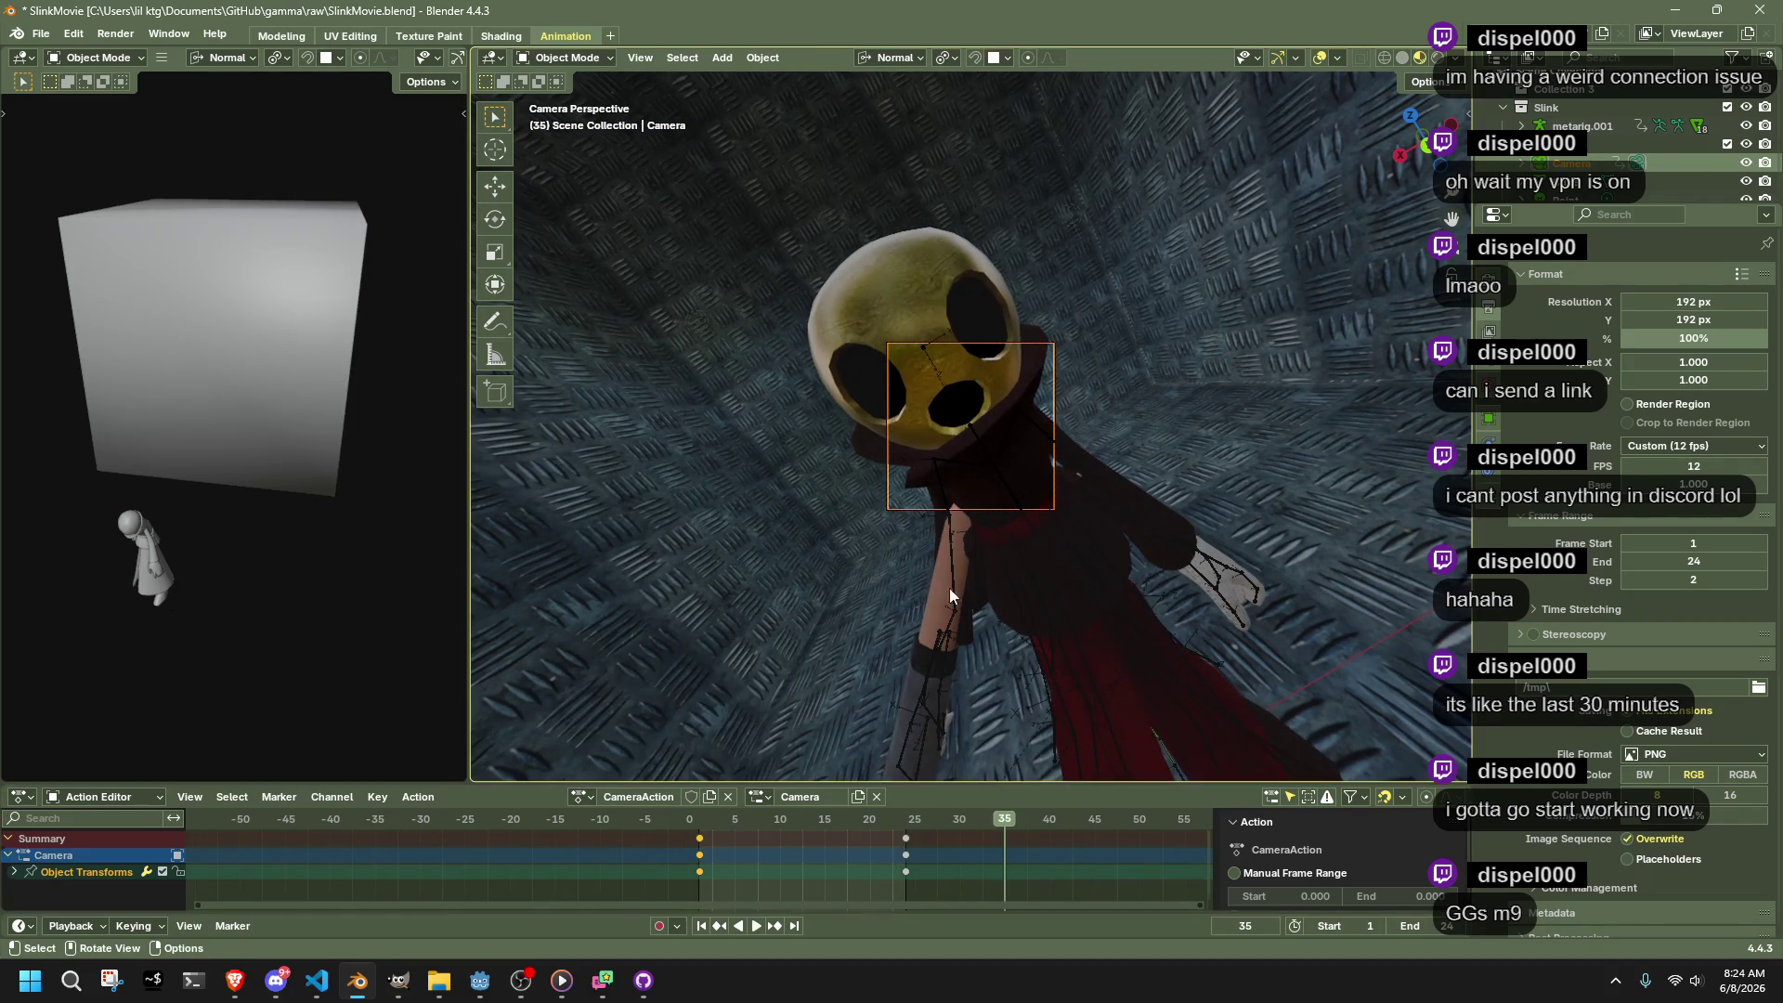
{"action": "left_click", "coordinate": [970, 425]}
Put metarig.001 in Pose Mode, select all bones and go to frame 32 in camera view
{"action": "left_click", "coordinate": [600, 68]}
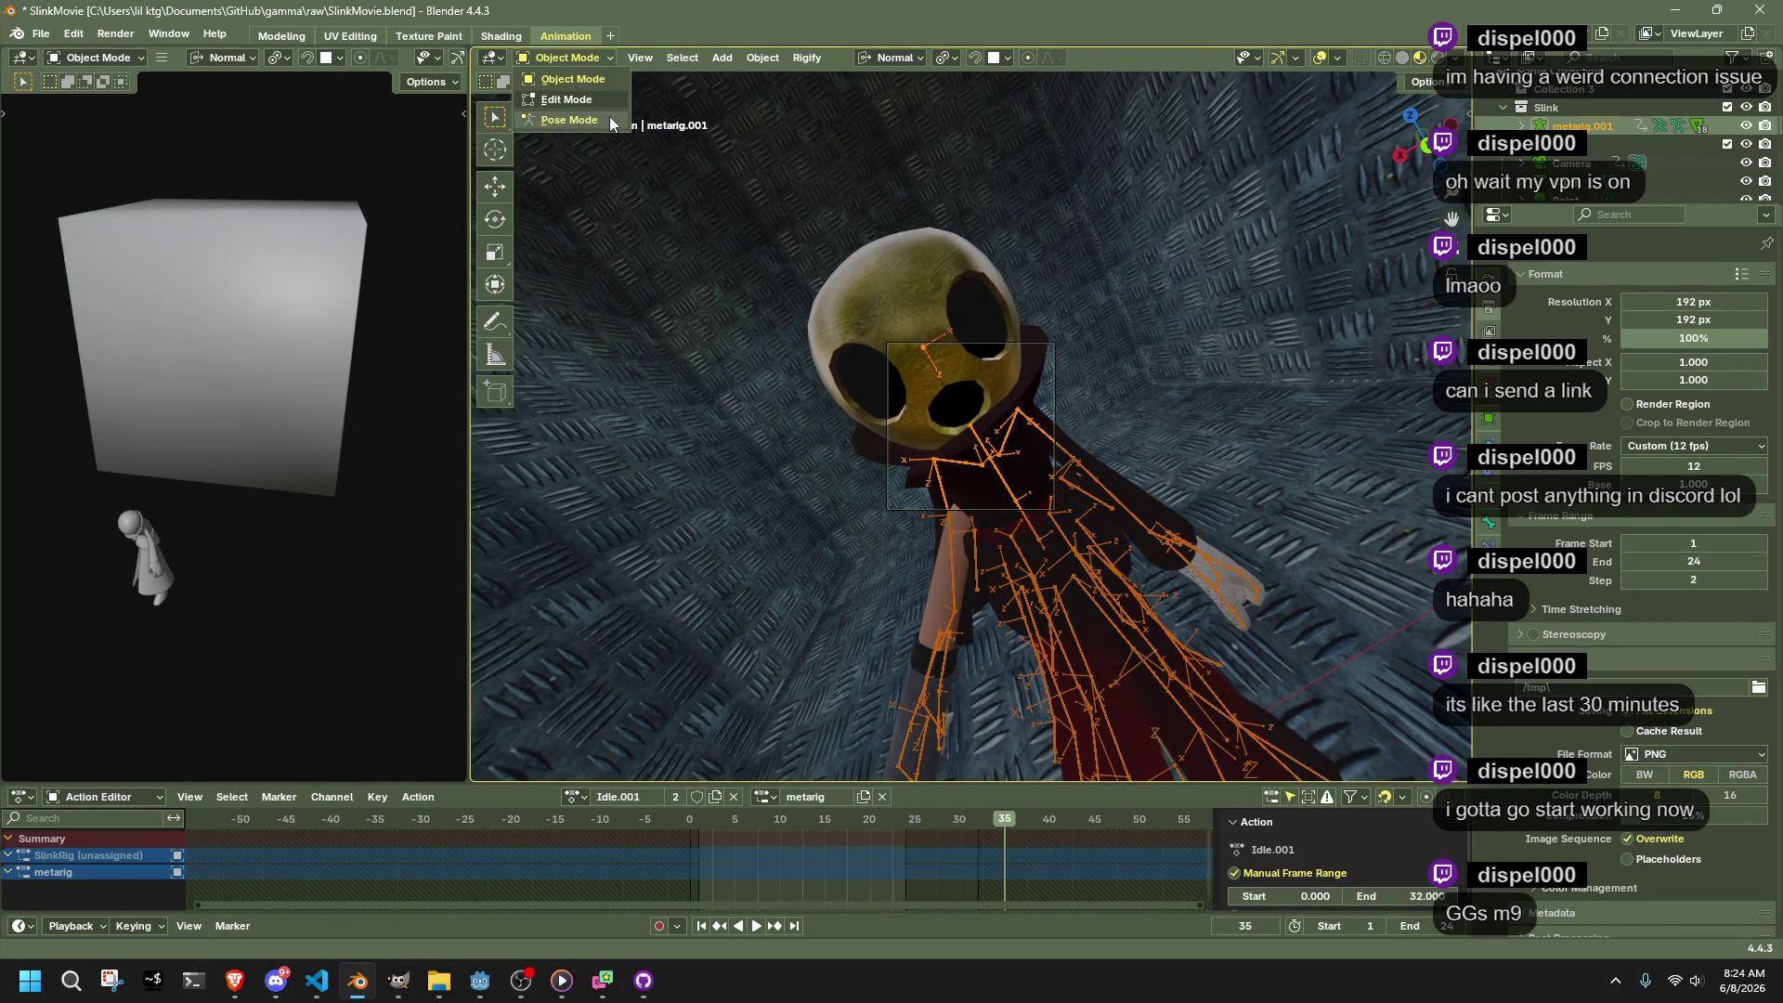
{"action": "left_click", "coordinate": [609, 115]}
{"action": "key", "text": "a"}
{"action": "key", "text": "space"}
{"action": "left_click", "coordinate": [982, 825]}
{"action": "scroll", "coordinate": [1143, 647], "scroll_direction": "up", "scroll_amount": 8}
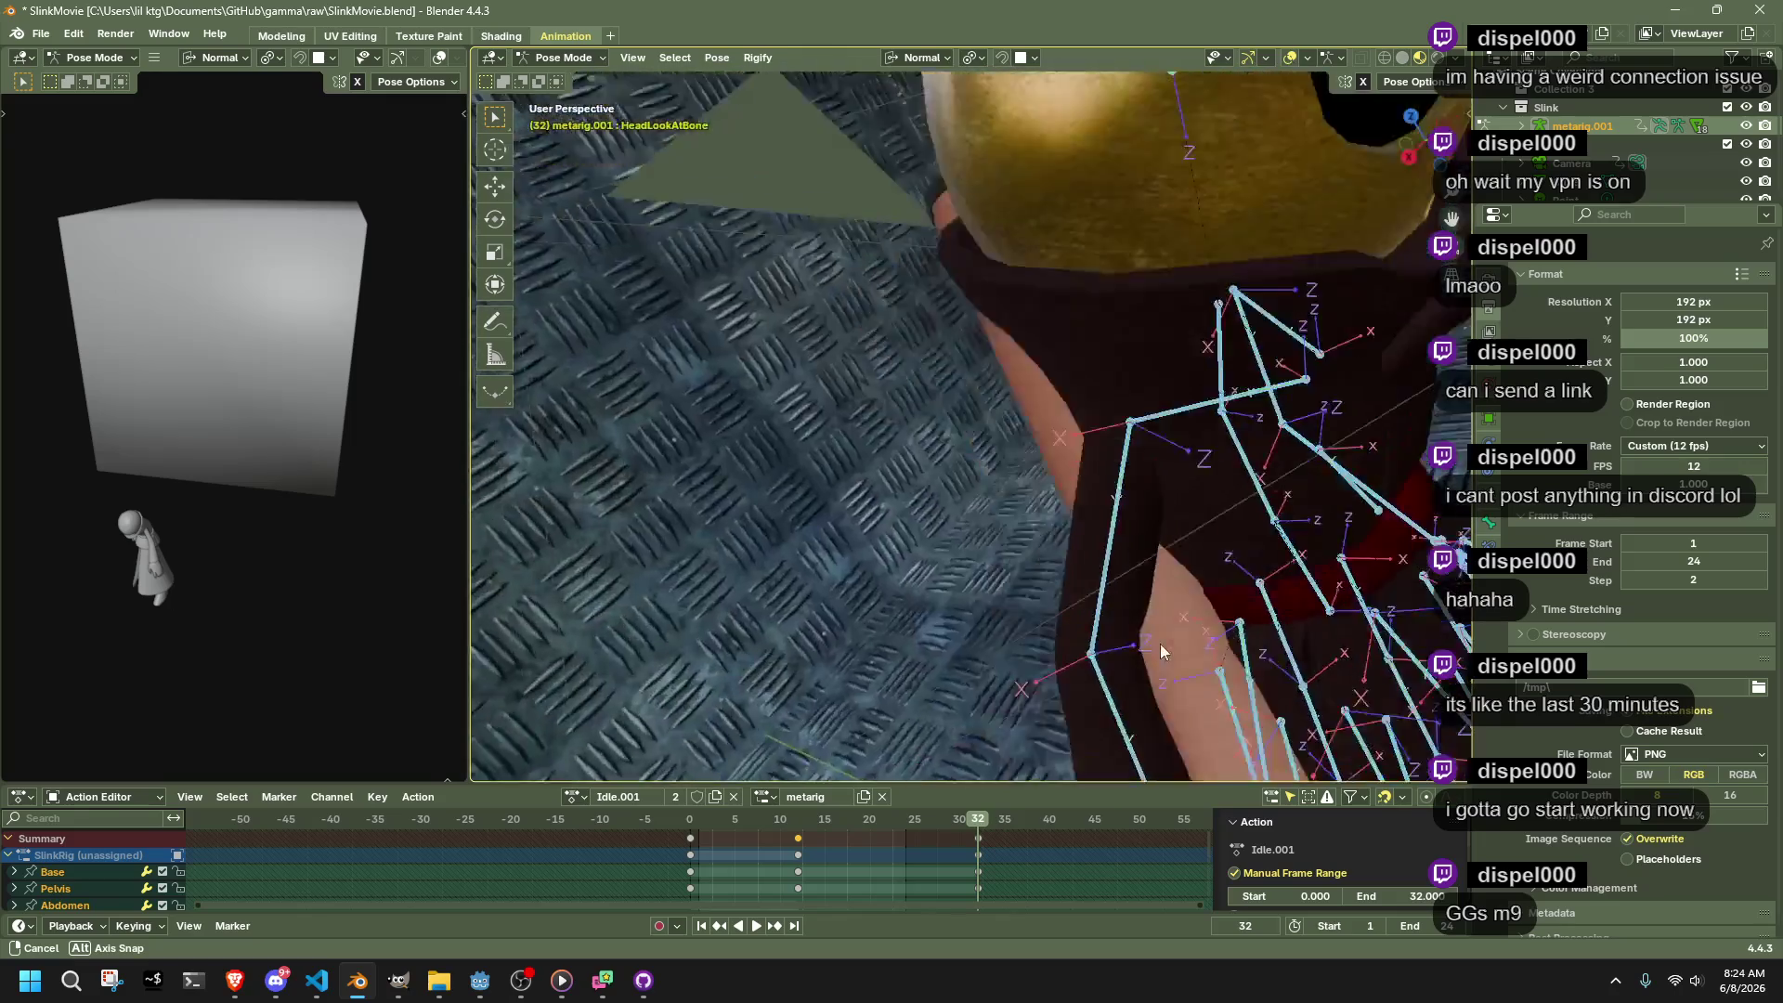
{"action": "key", "text": "KP_0"}
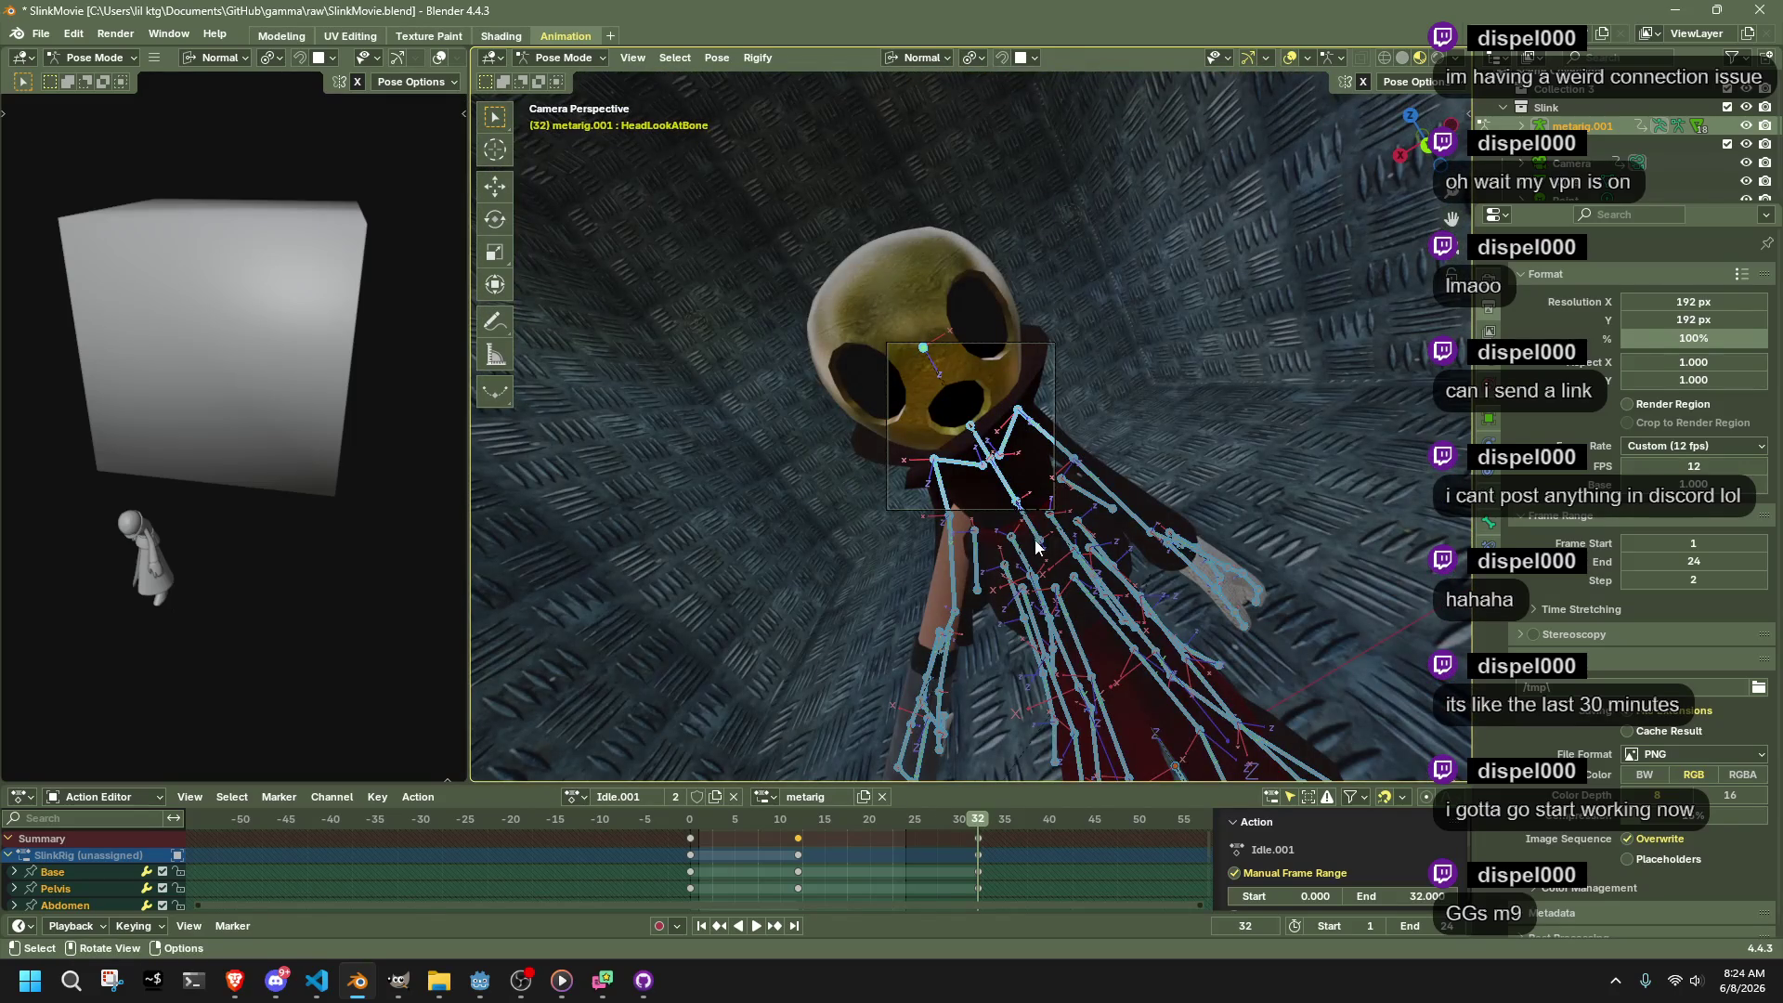
Lower the Pelvis −0.9241 m along its local Z at frame 32, redoing the first attempt
{"action": "left_click", "coordinate": [1038, 541]}
{"action": "key", "text": "g"}
{"action": "key", "text": "z"}
{"action": "left_click", "coordinate": [1179, 444]}
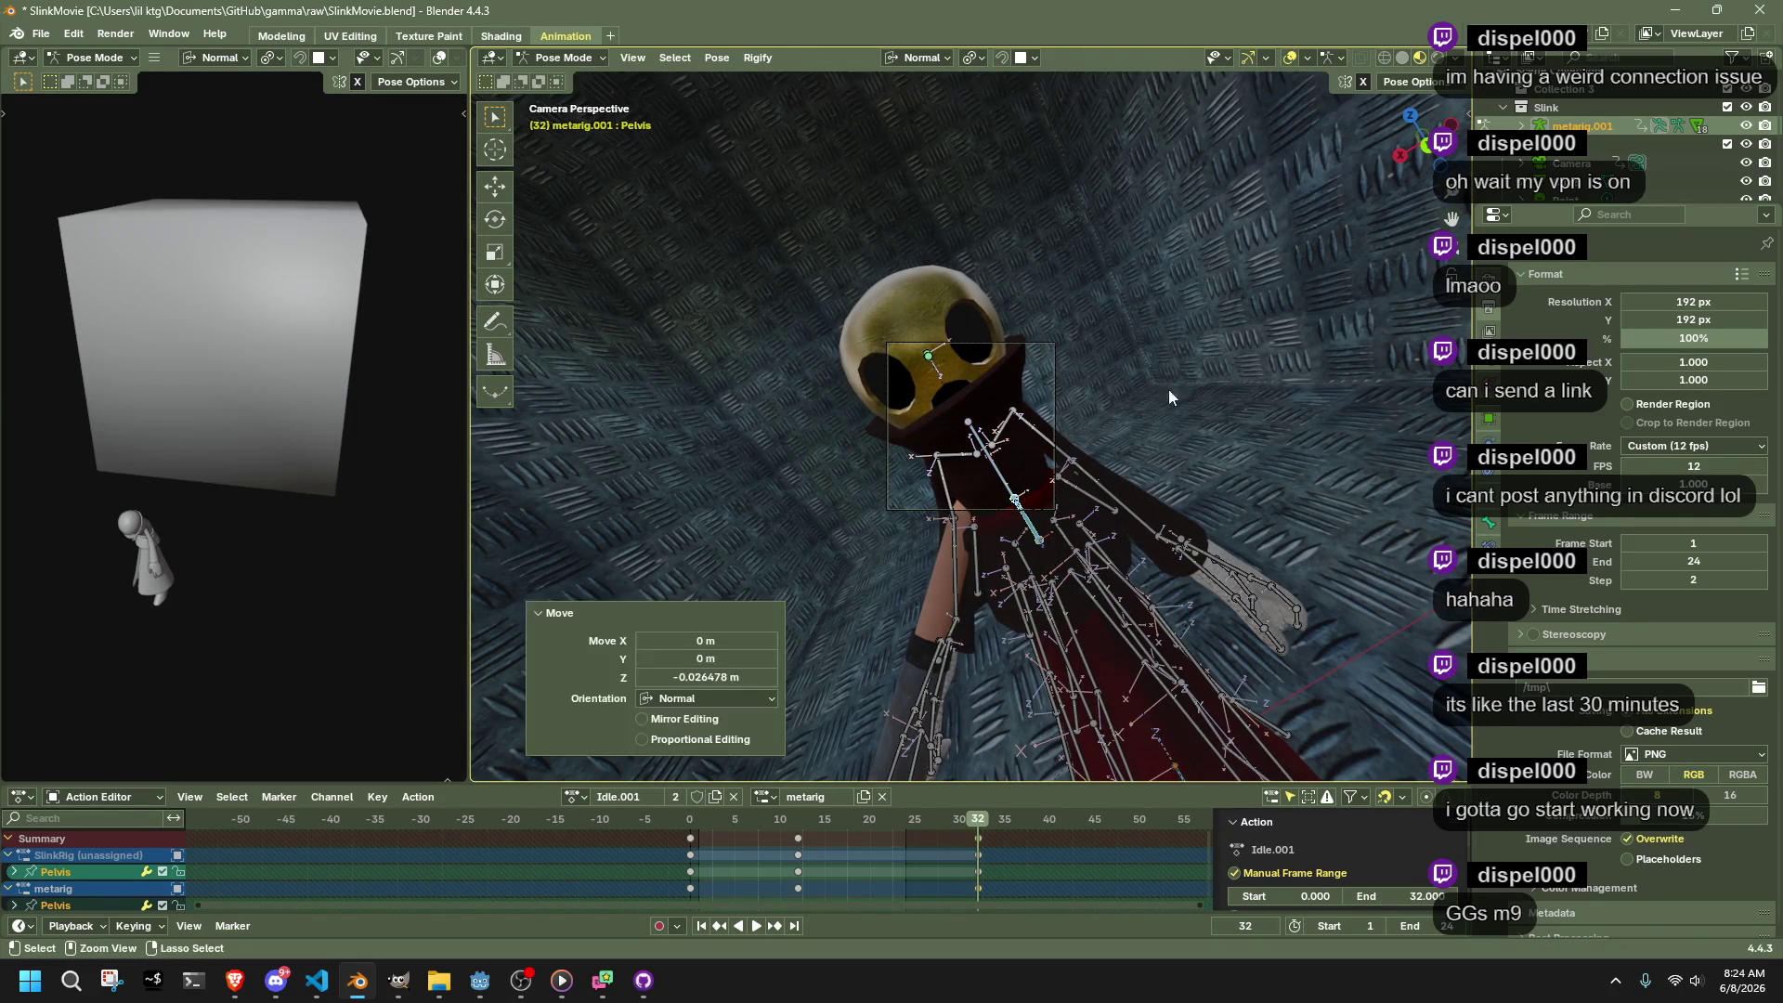
{"action": "key", "text": "ctrl+z"}
{"action": "left_click", "coordinate": [1390, 87]}
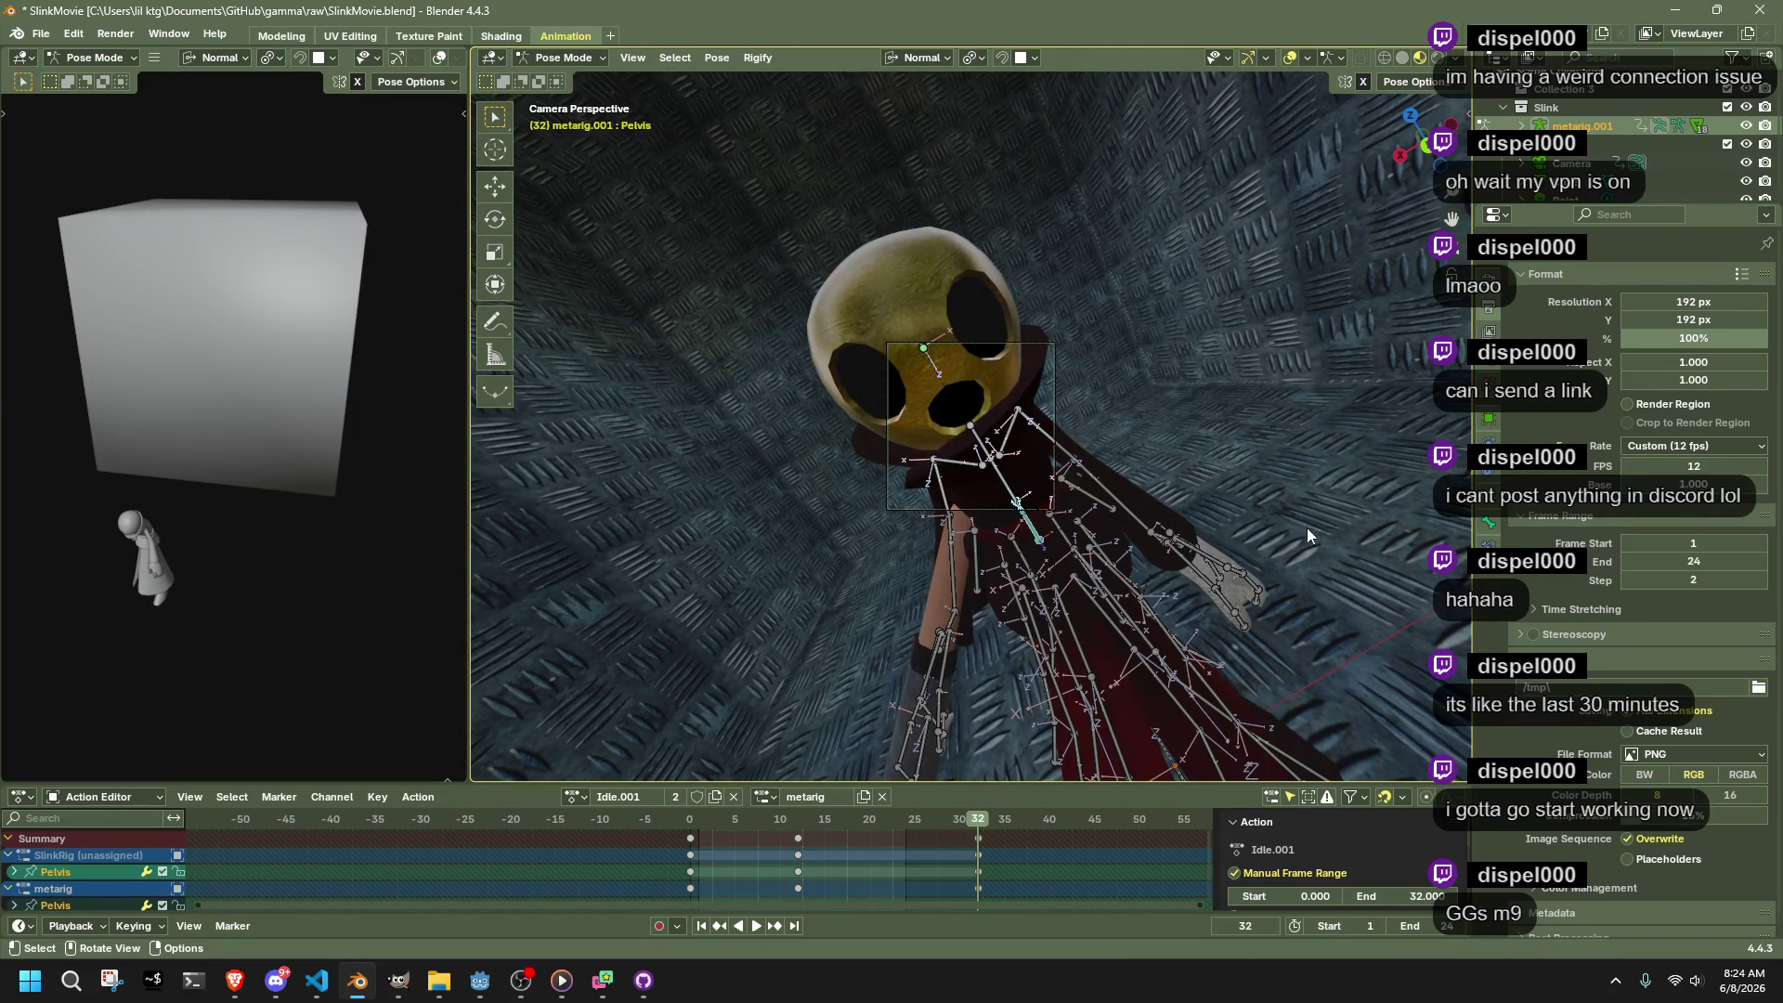
{"action": "scroll", "coordinate": [1304, 528], "scroll_direction": "up", "scroll_amount": 5}
{"action": "key", "text": "g"}
{"action": "key", "text": "z"}
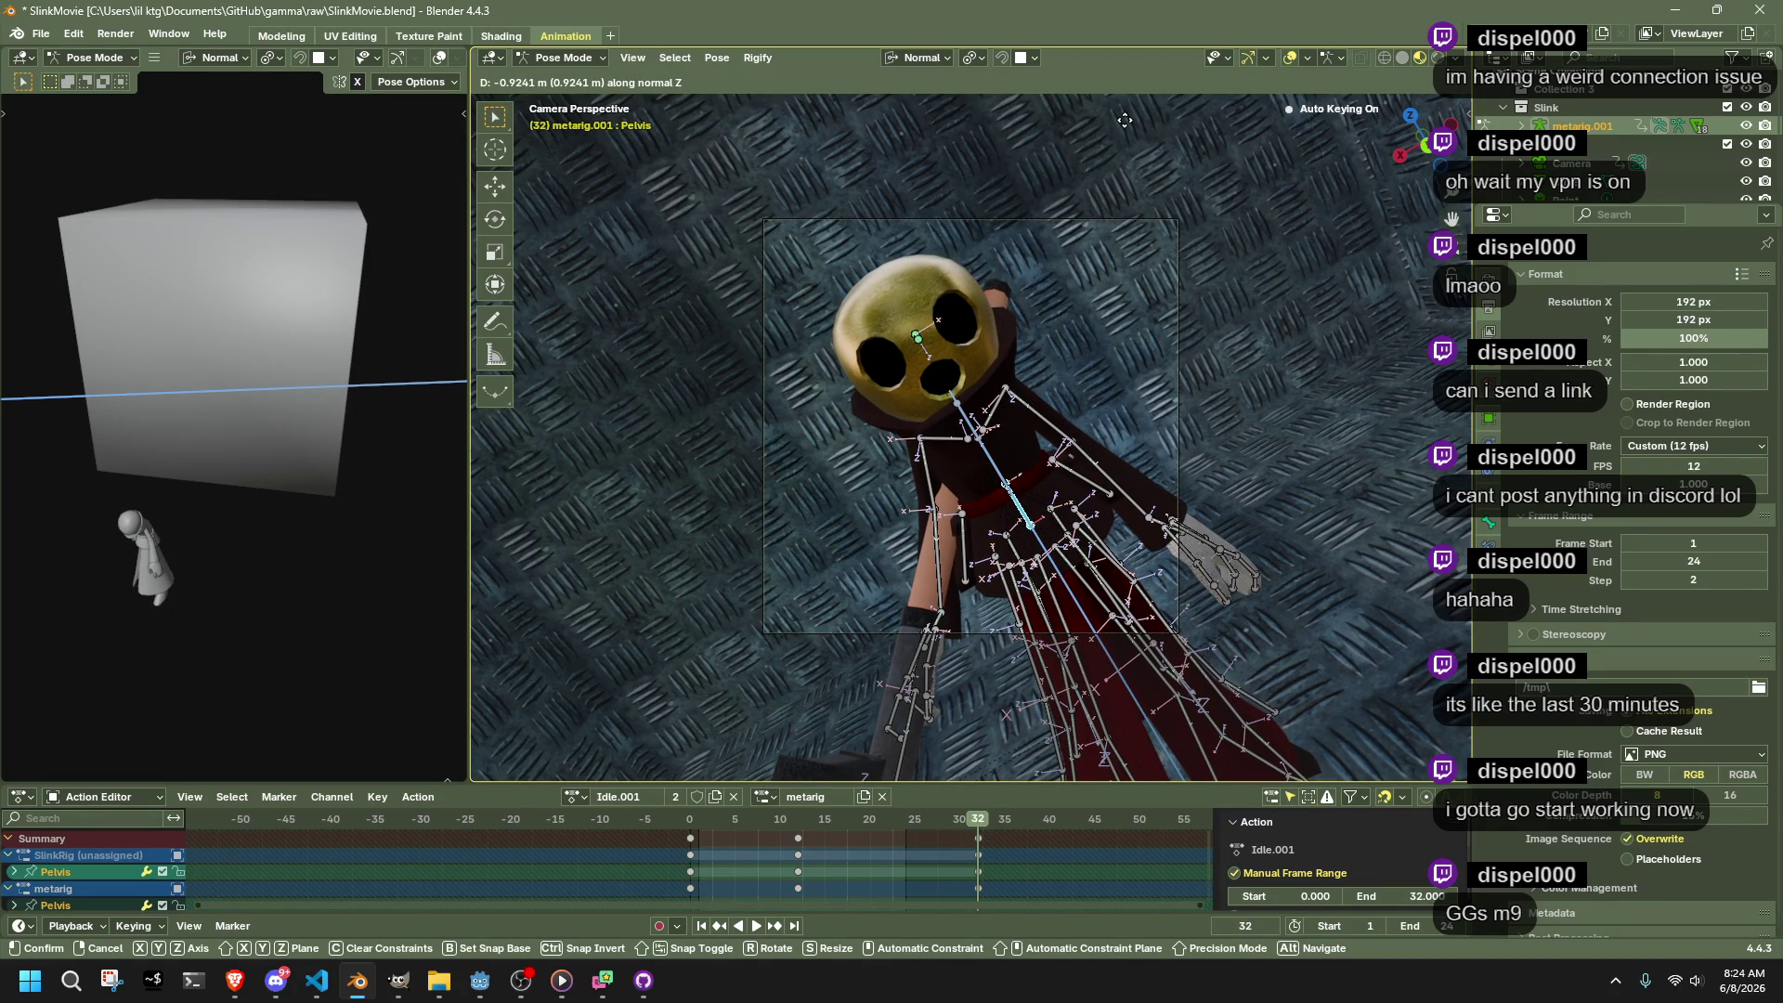
{"action": "left_click", "coordinate": [1125, 120]}
Return to Object Mode, select the Camera and scrub from frame 1 to frame 24
{"action": "left_click", "coordinate": [770, 819]}
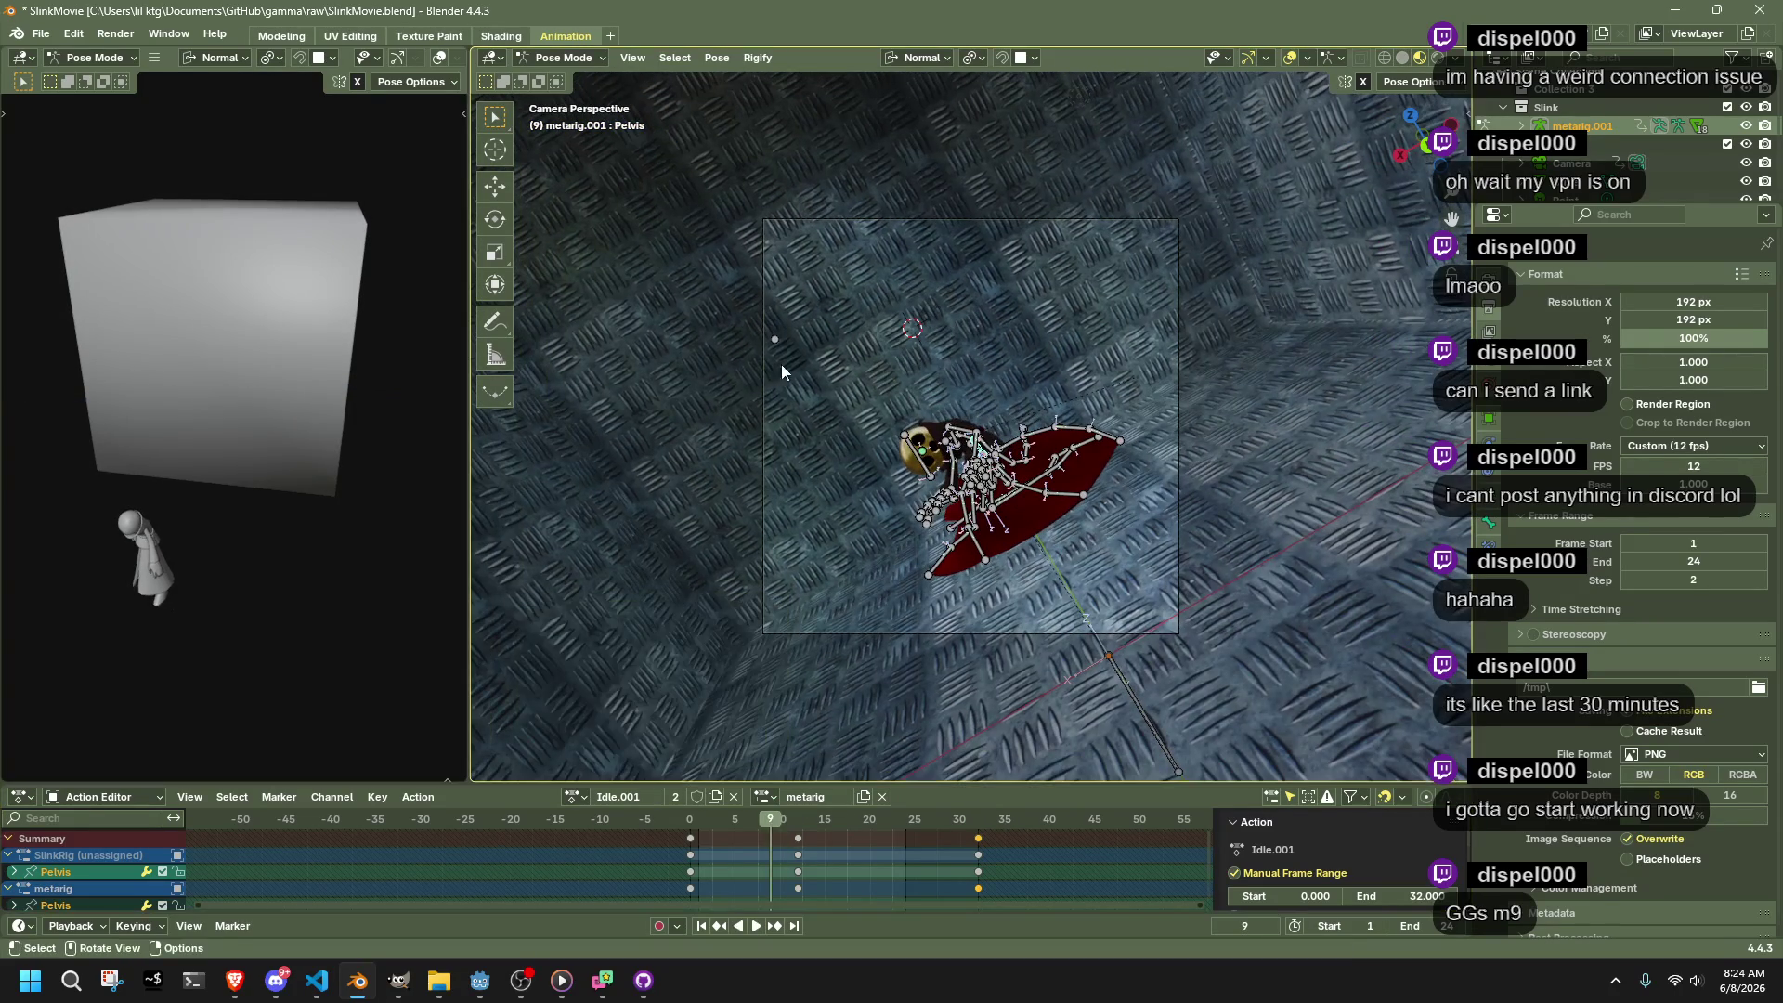
{"action": "left_click", "coordinate": [573, 79]}
{"action": "left_click", "coordinate": [761, 338]}
{"action": "key", "text": "space"}
{"action": "left_click", "coordinate": [699, 826]}
{"action": "left_click_drag", "start_coordinate": [706, 841], "coordinate": [907, 848]}
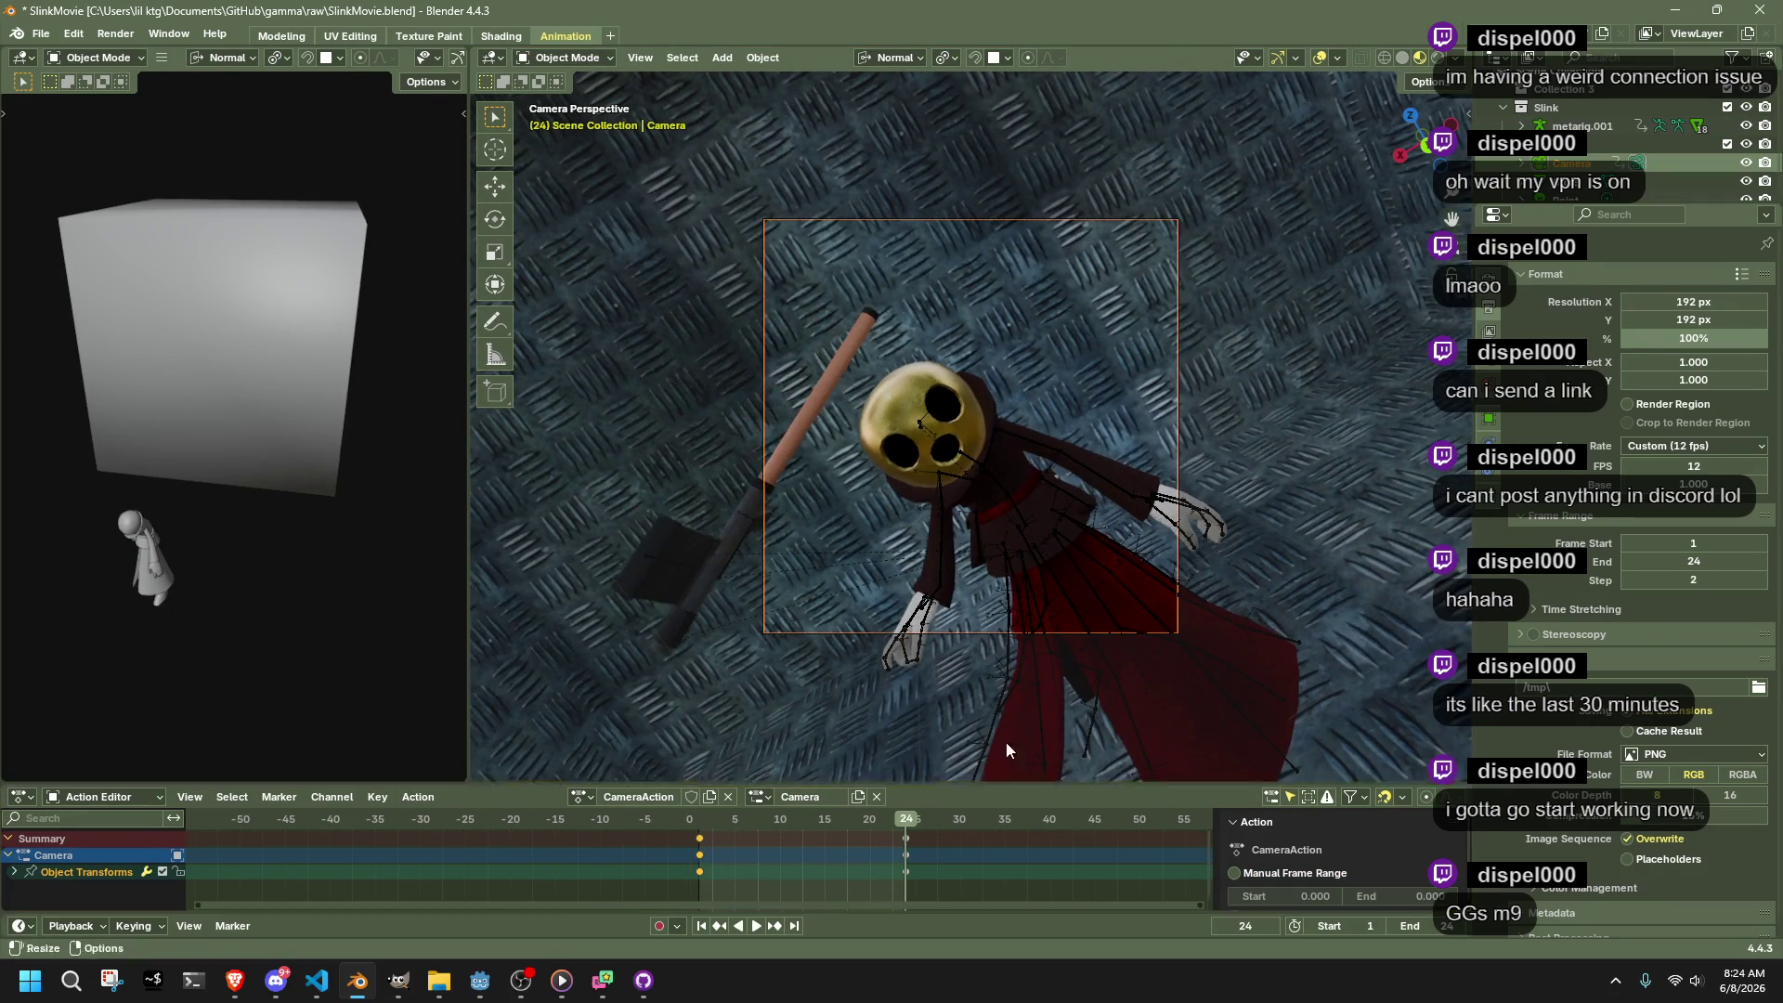
Roll the camera exactly 33° at frame 24
{"action": "key", "text": "r"}
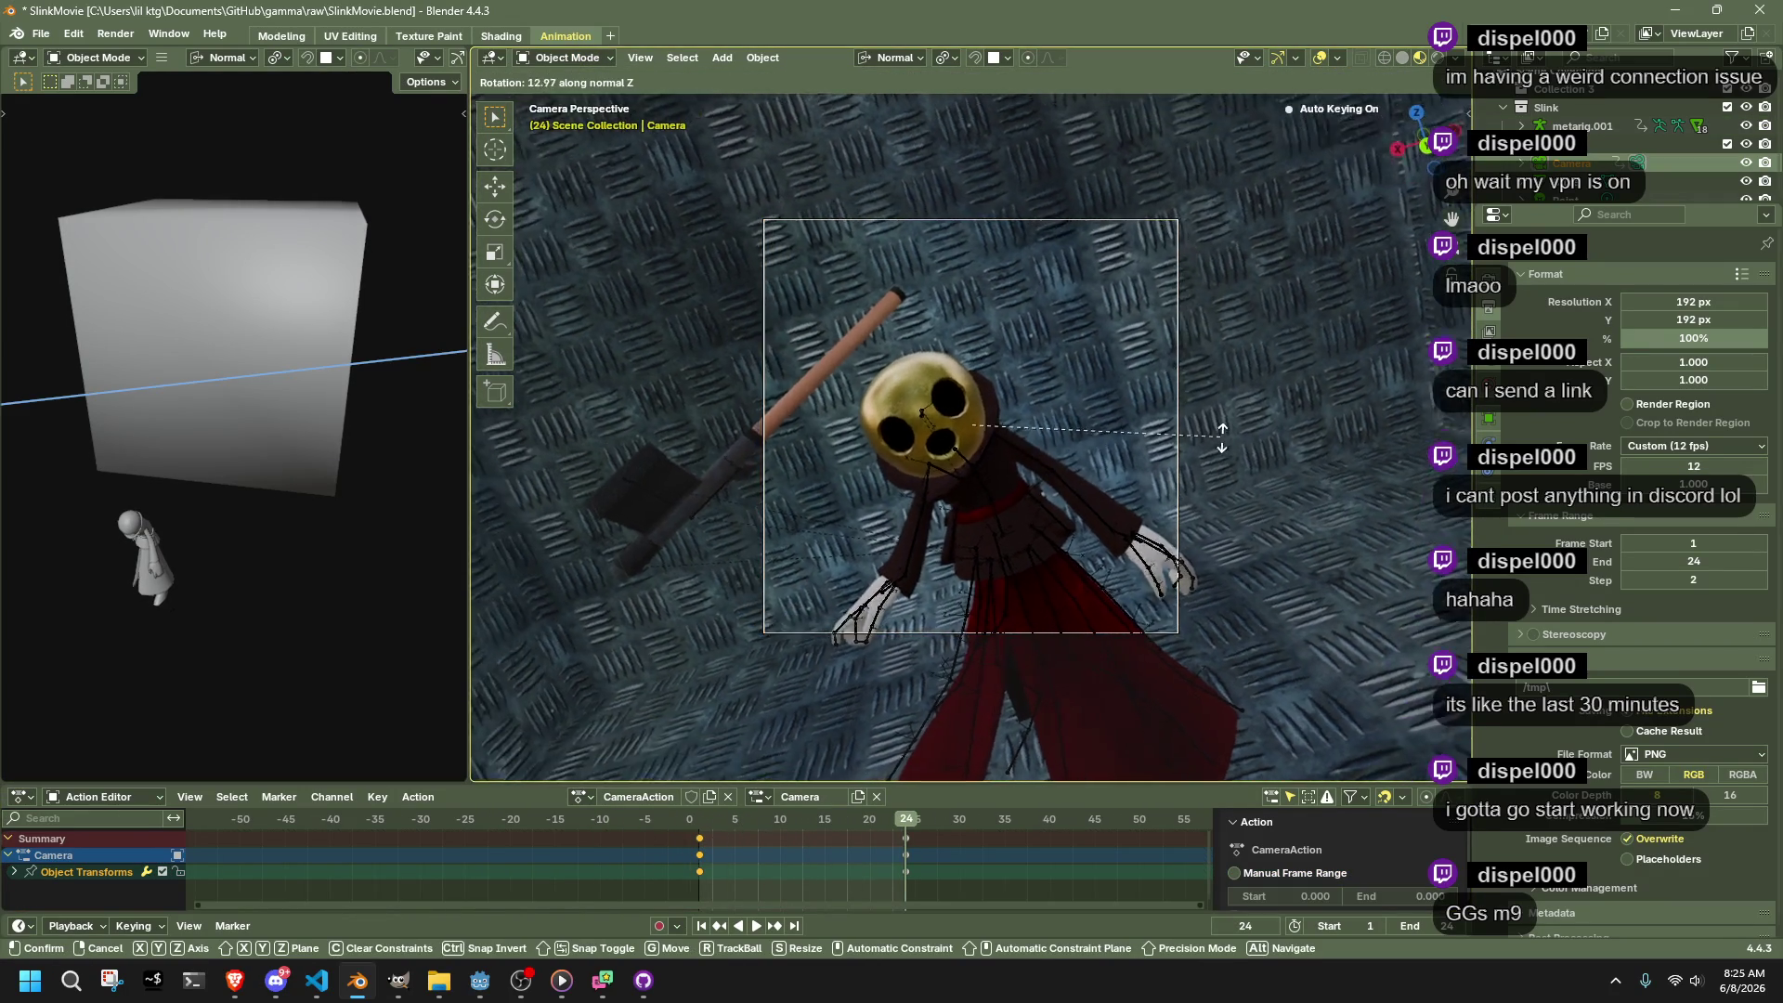
{"action": "left_click", "coordinate": [1190, 358]}
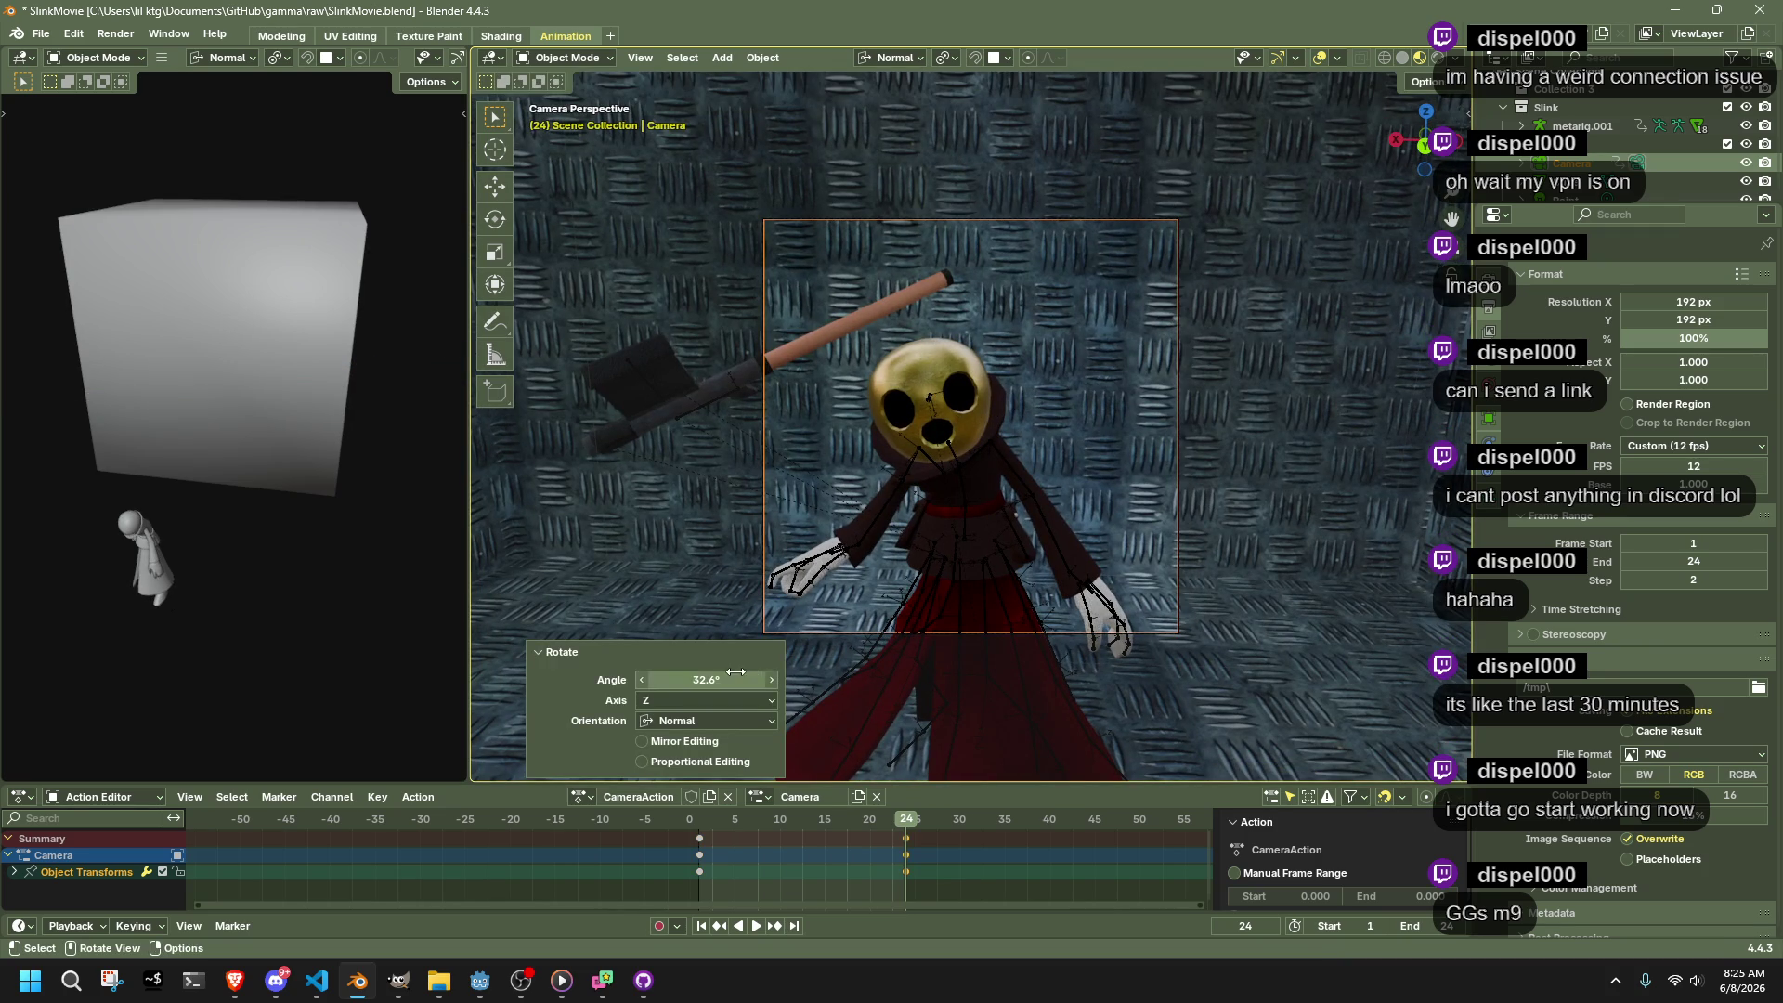
{"action": "type", "text": "3"}
{"action": "key", "text": "Return"}
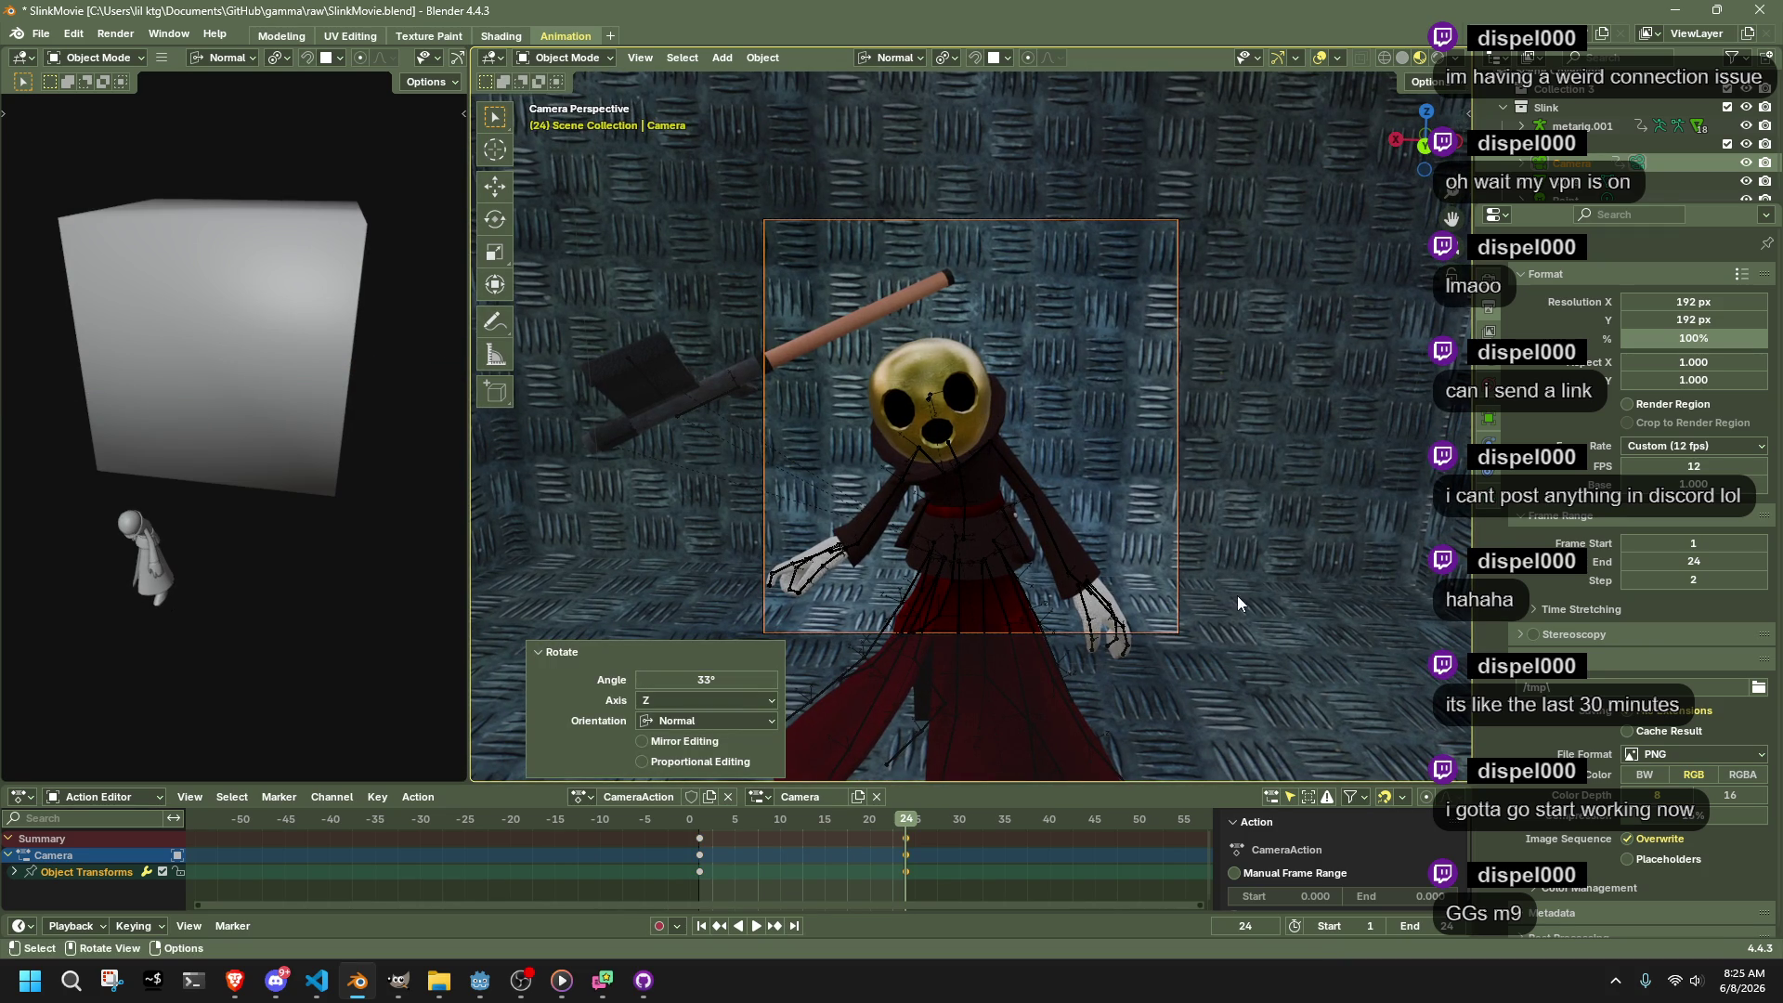
{"action": "left_click", "coordinate": [1237, 594]}
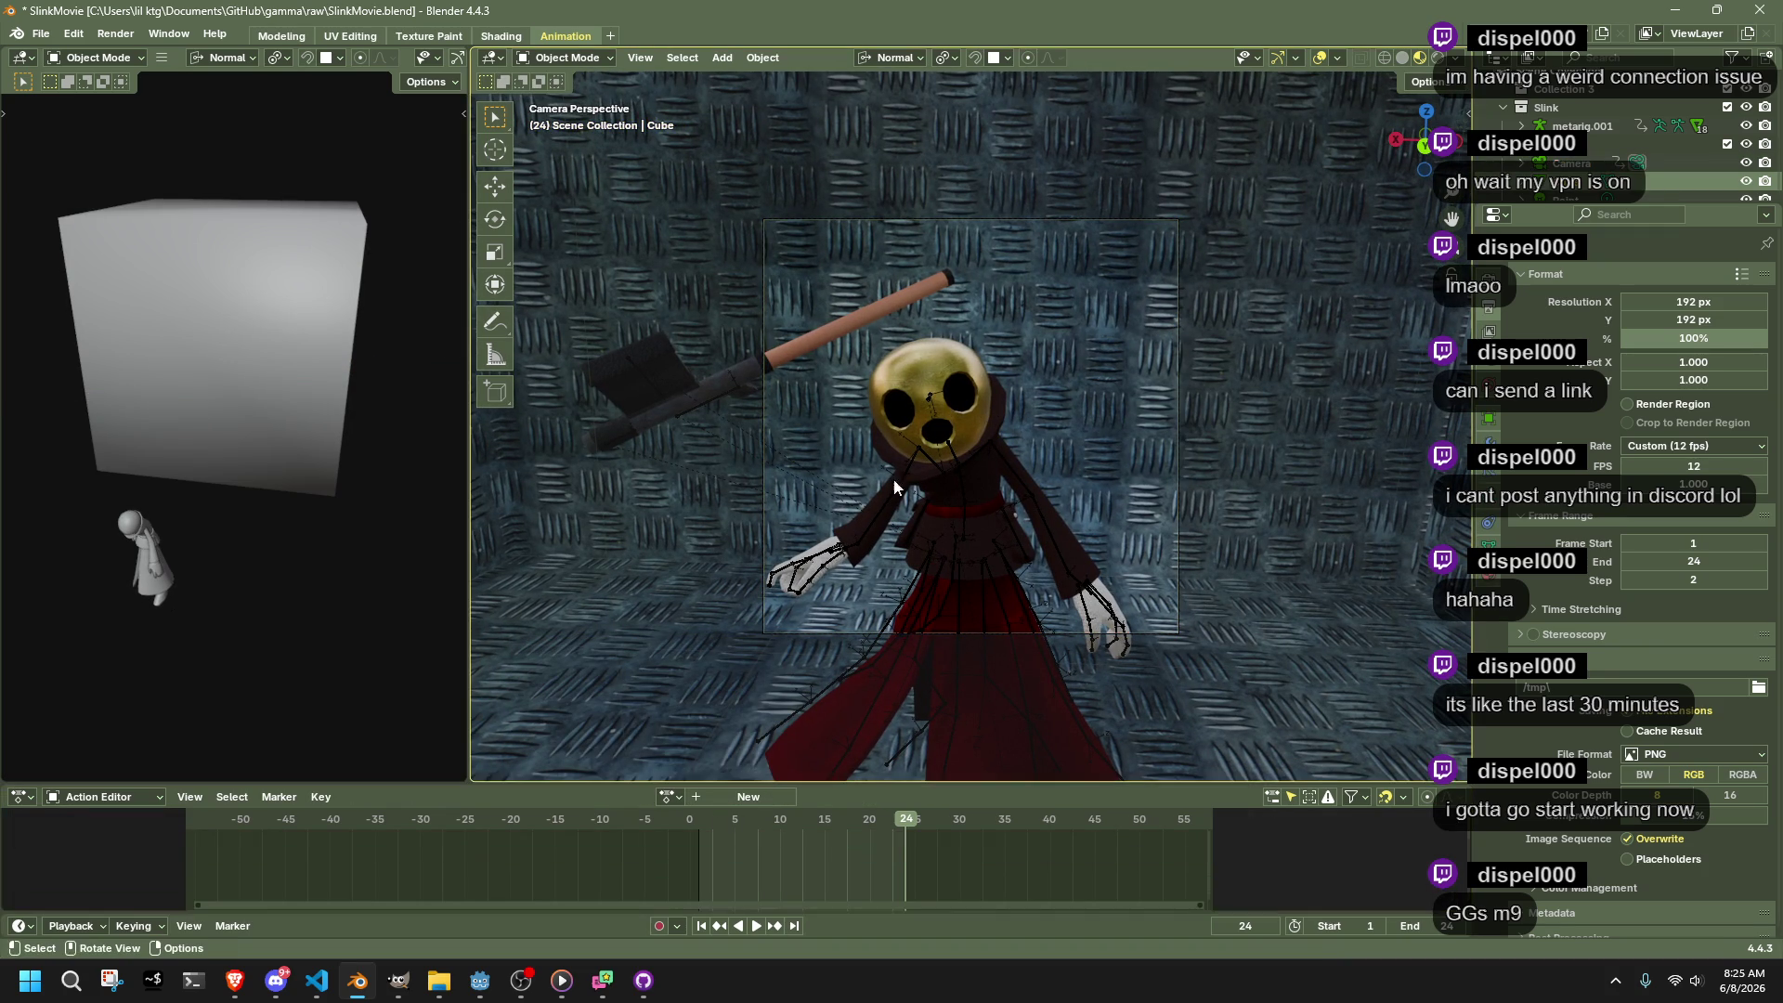
Put the metarig armature in Pose Mode and advance playback to frame 32
{"action": "left_click", "coordinate": [950, 488]}
{"action": "left_click", "coordinate": [945, 449]}
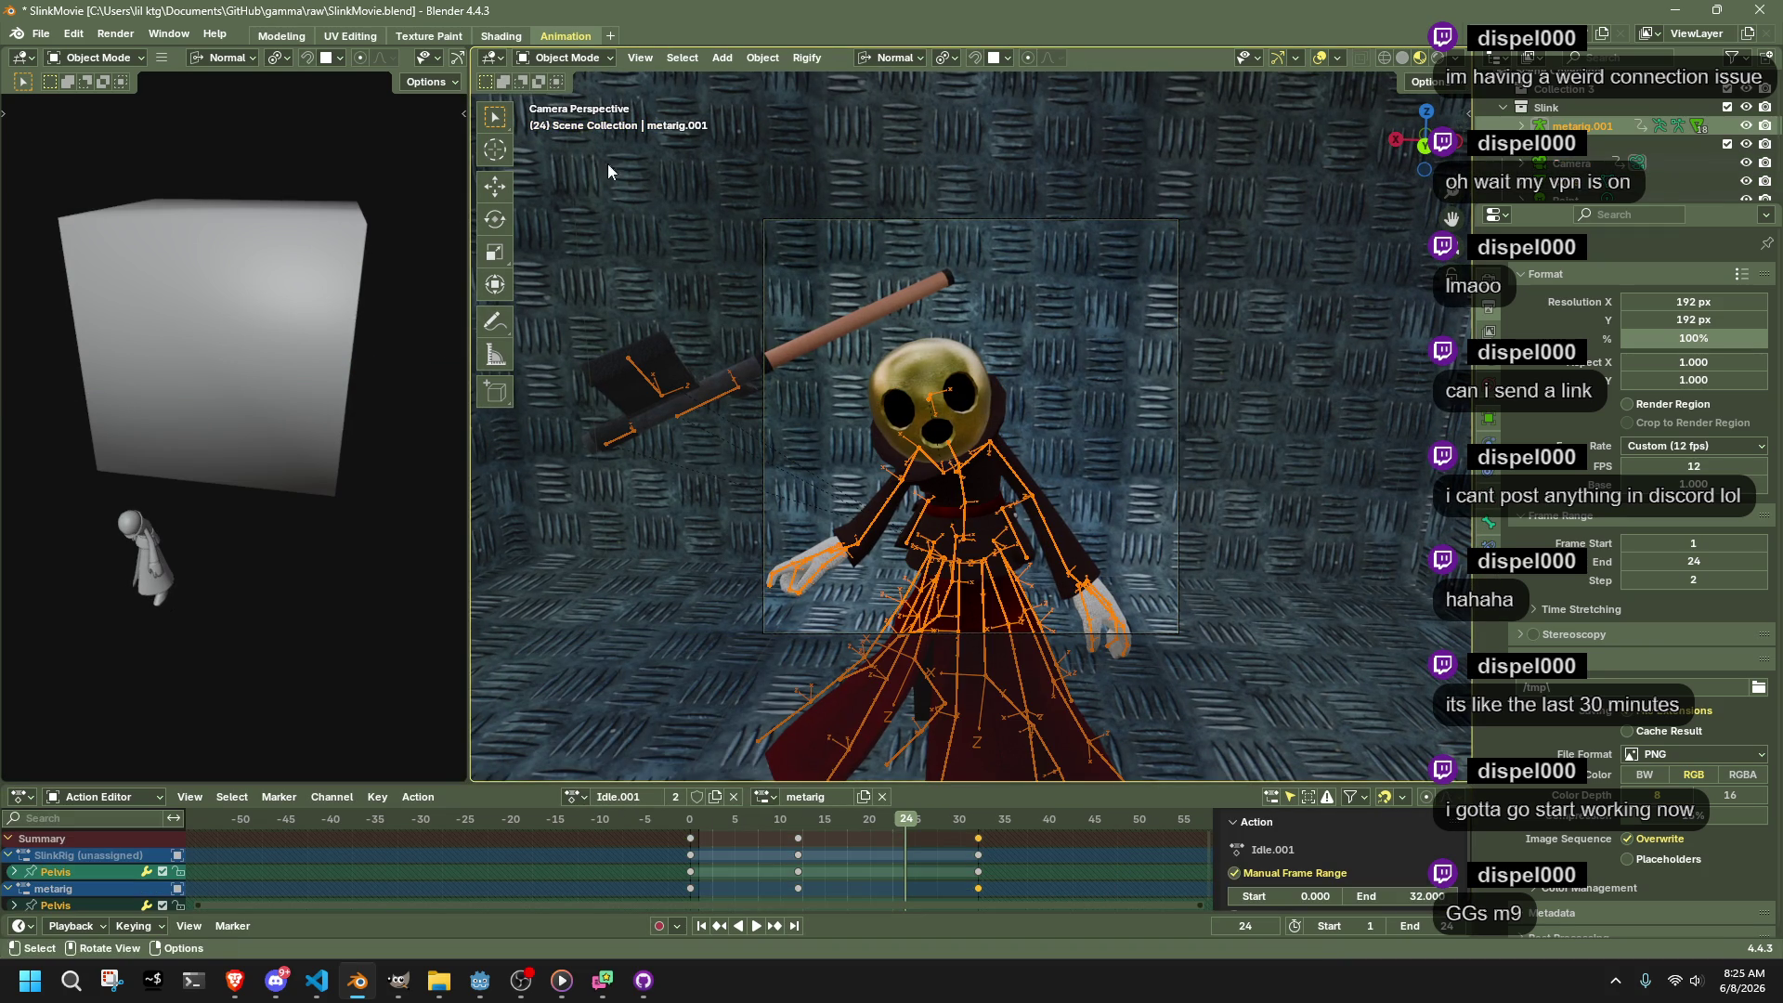
{"action": "left_click", "coordinate": [568, 120]}
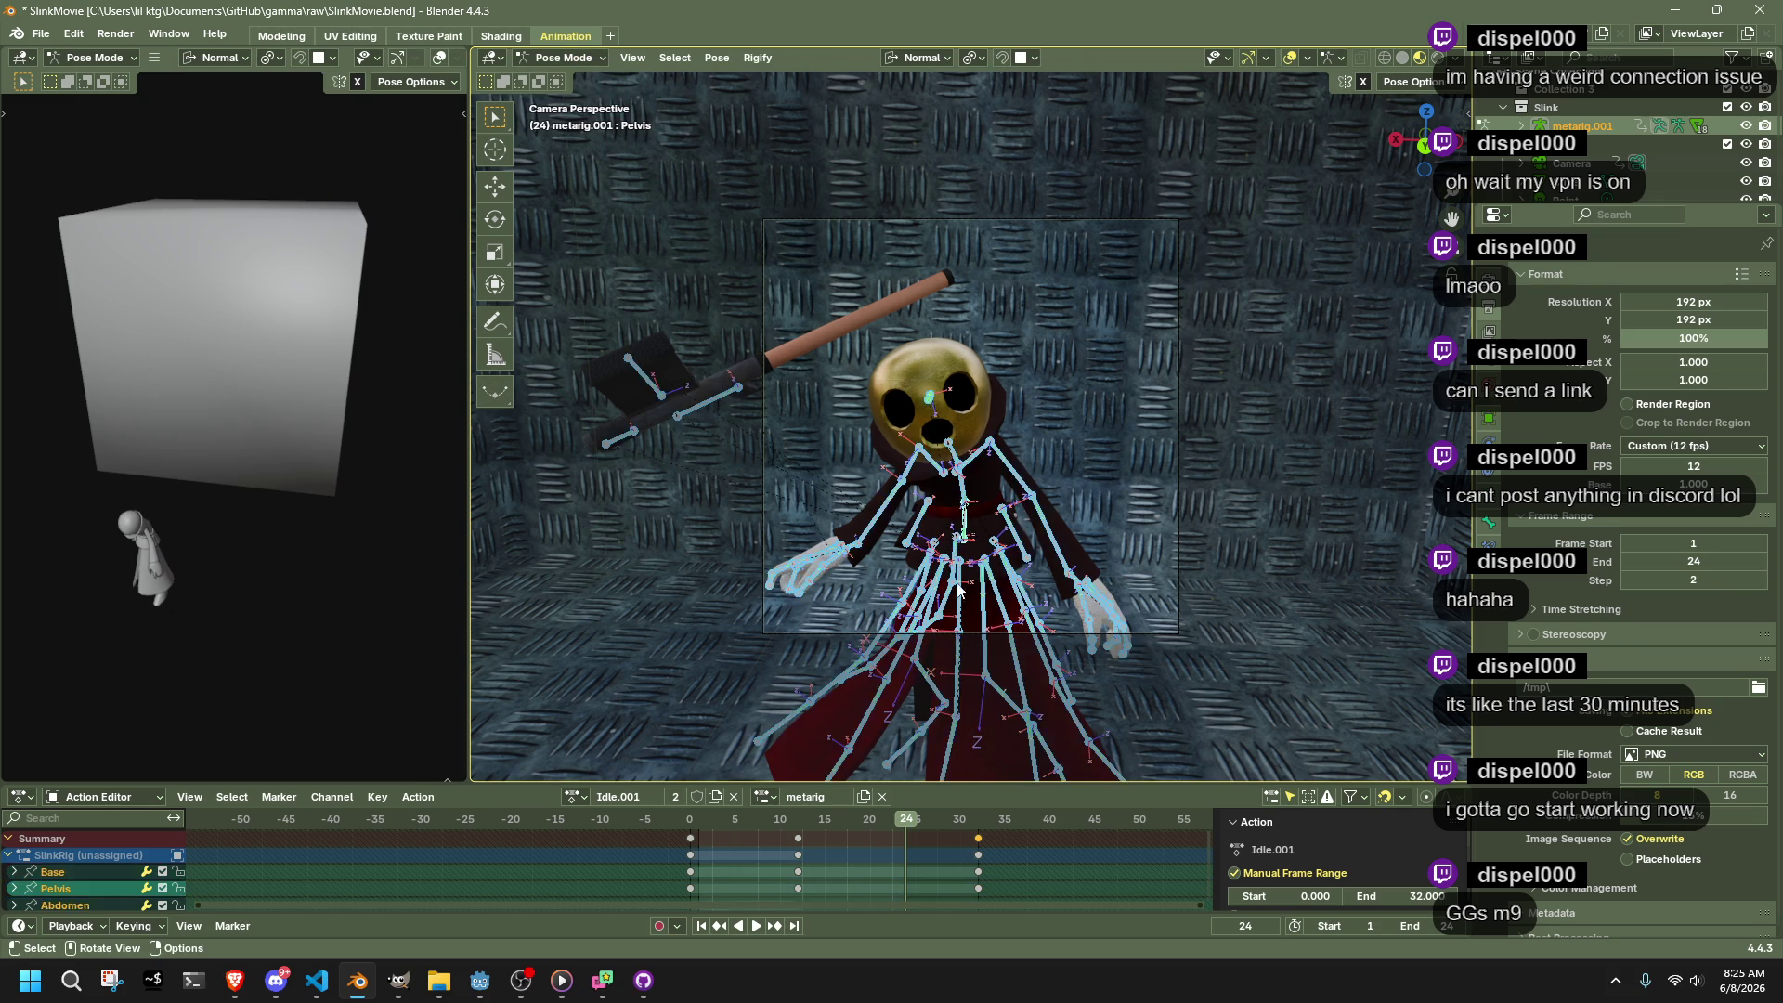
{"action": "key", "text": "space"}
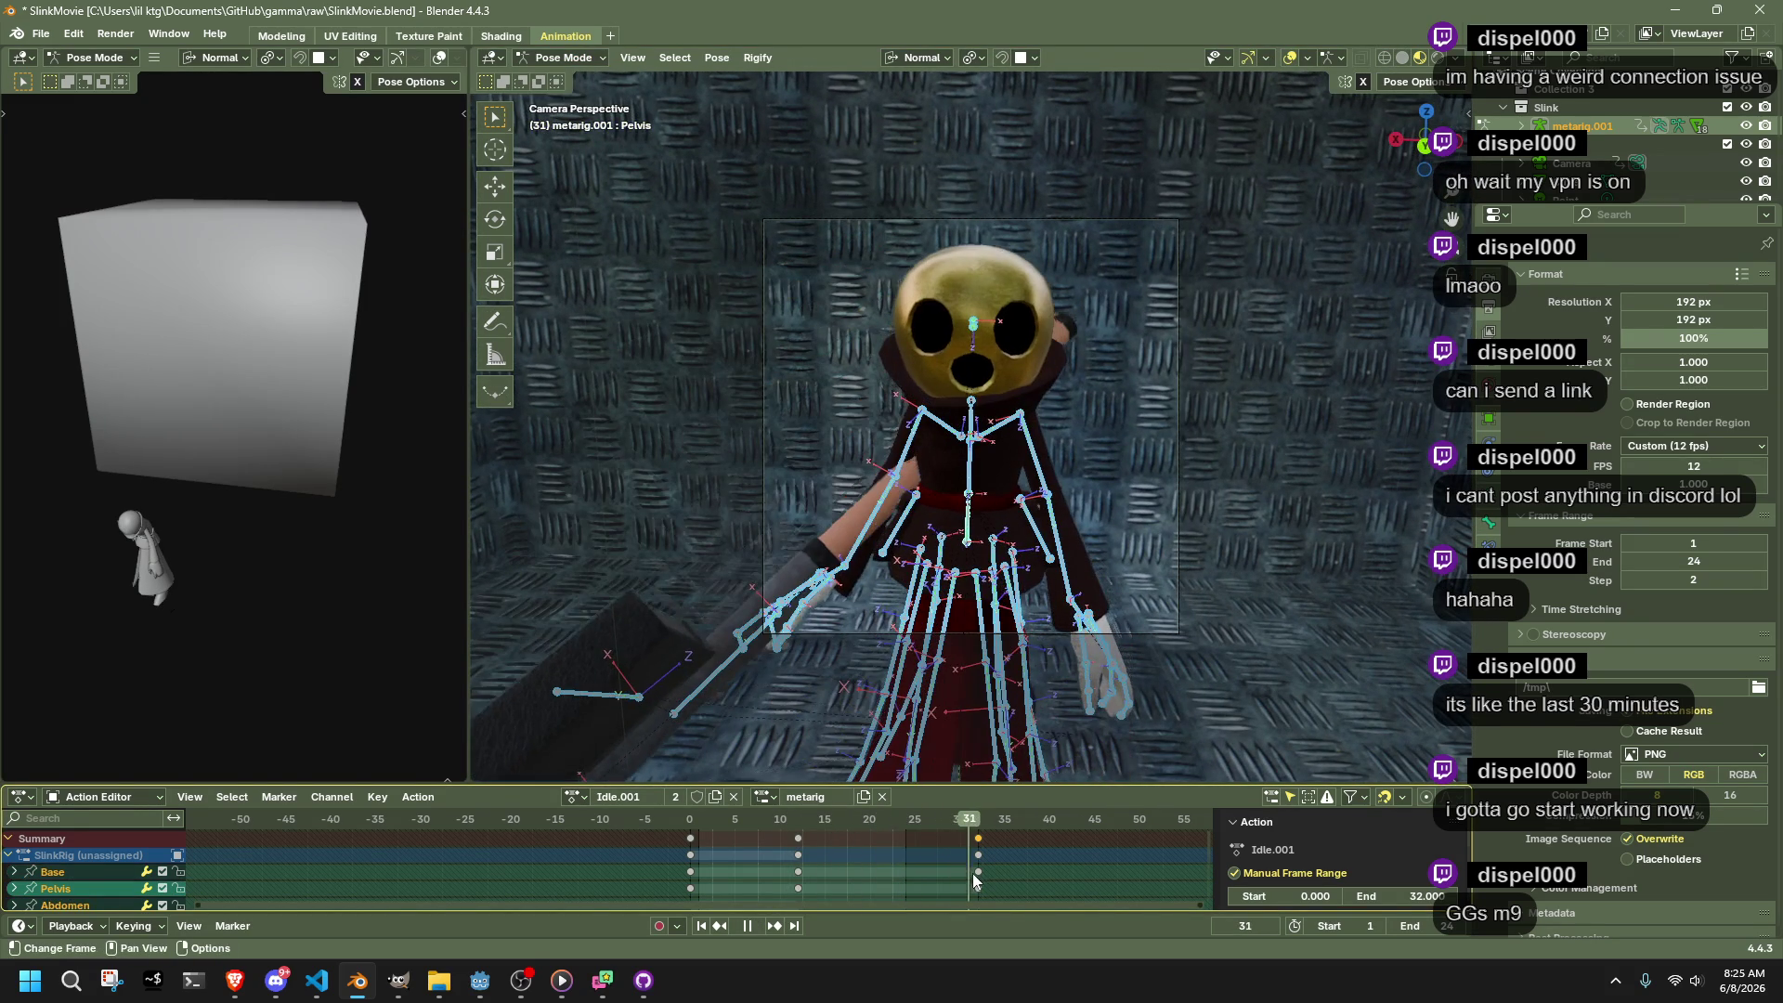
{"action": "key", "text": "space"}
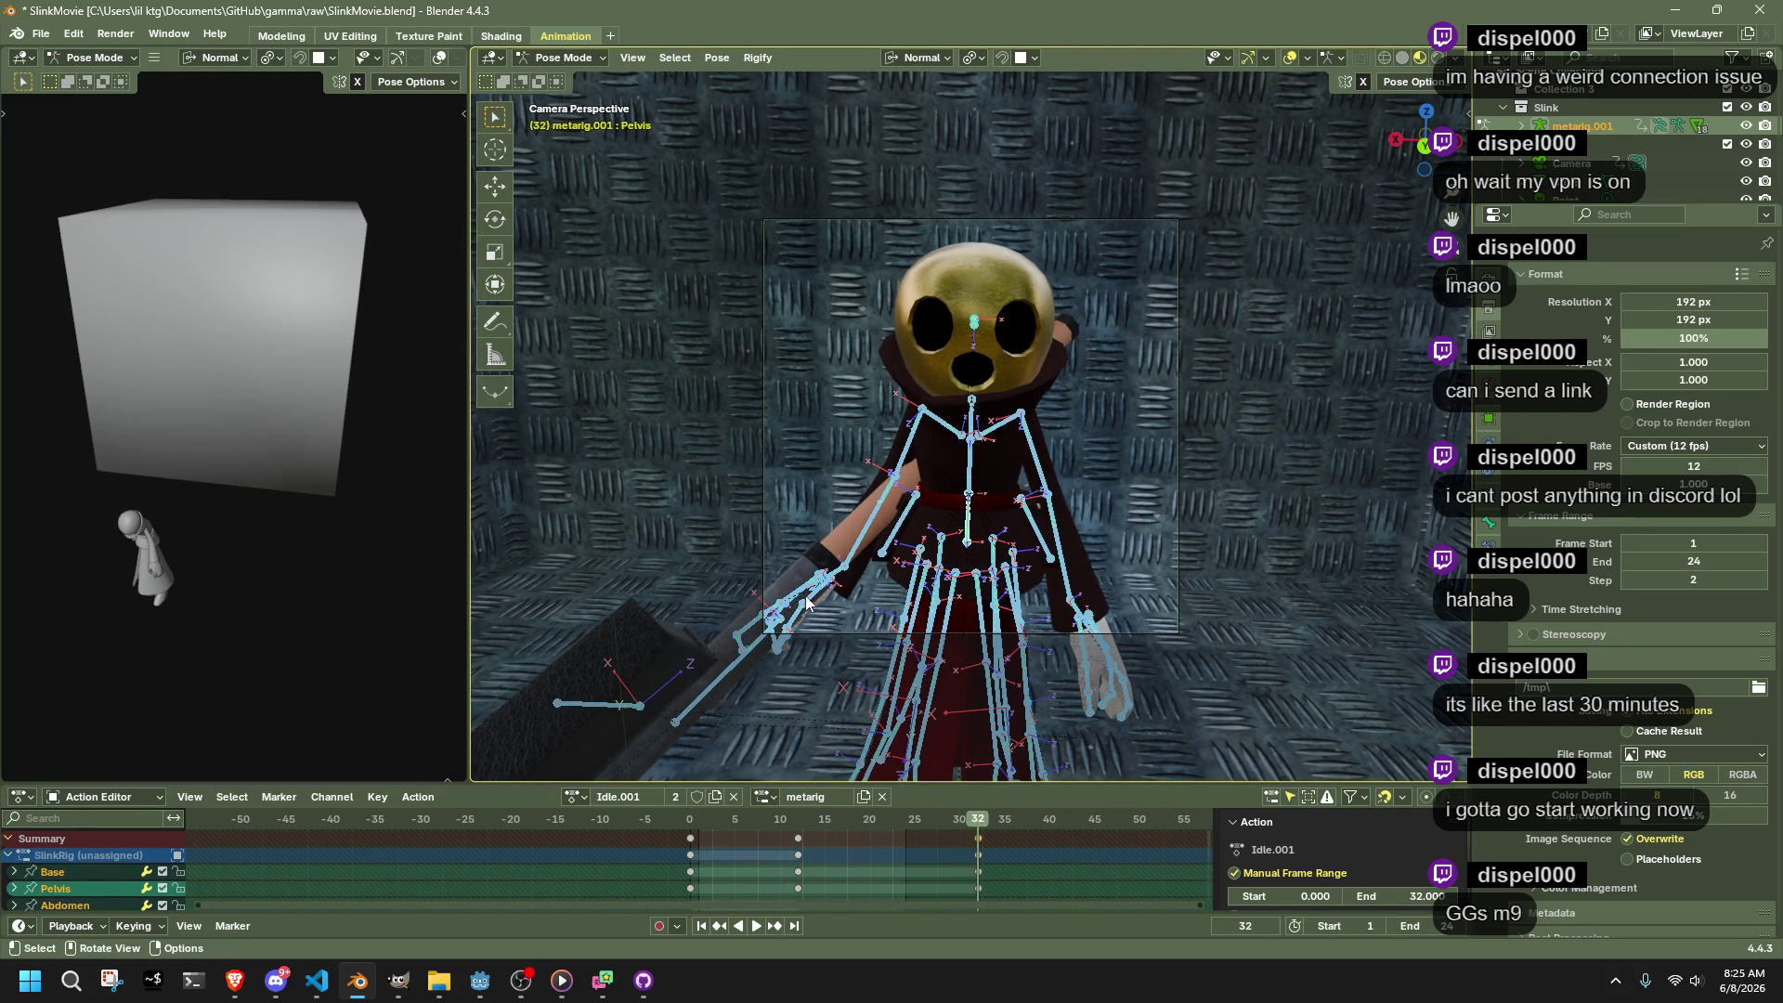
Scale the GunBone down to 0.0099 at frame 32, then return the rig to Object Mode
{"action": "left_click", "coordinate": [786, 620]}
{"action": "key", "text": "s"}
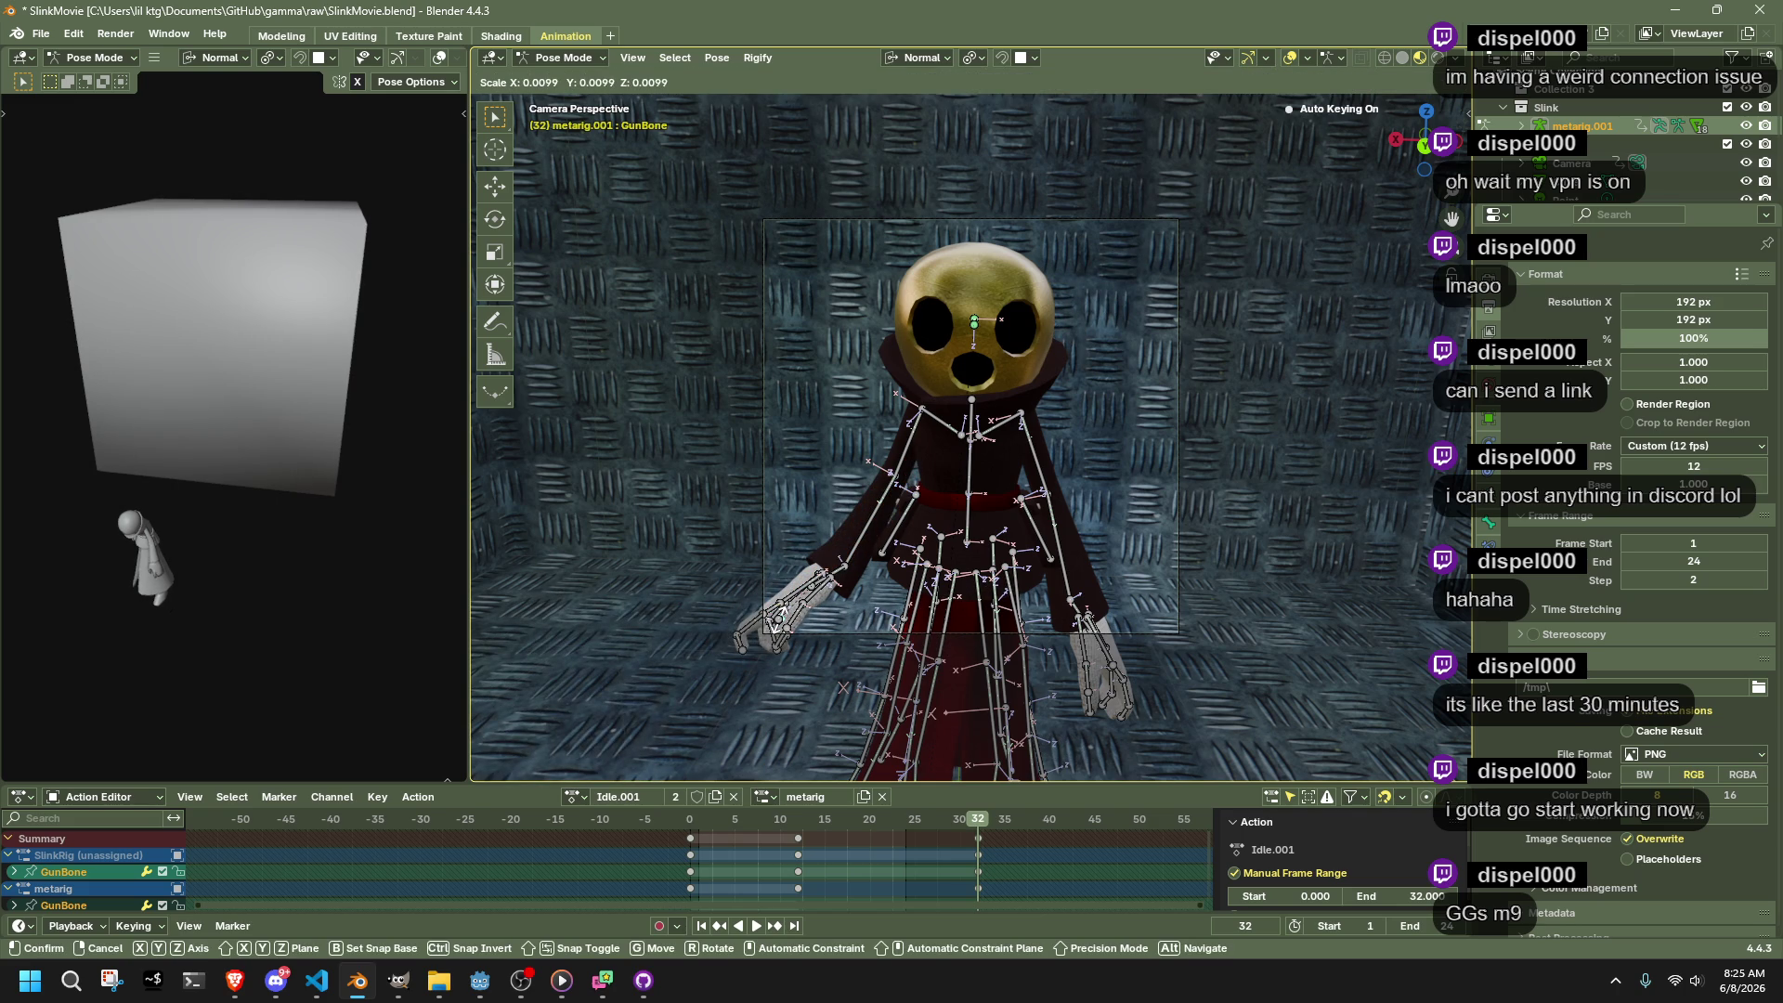
{"action": "left_click", "coordinate": [779, 621]}
{"action": "left_click", "coordinate": [969, 531]}
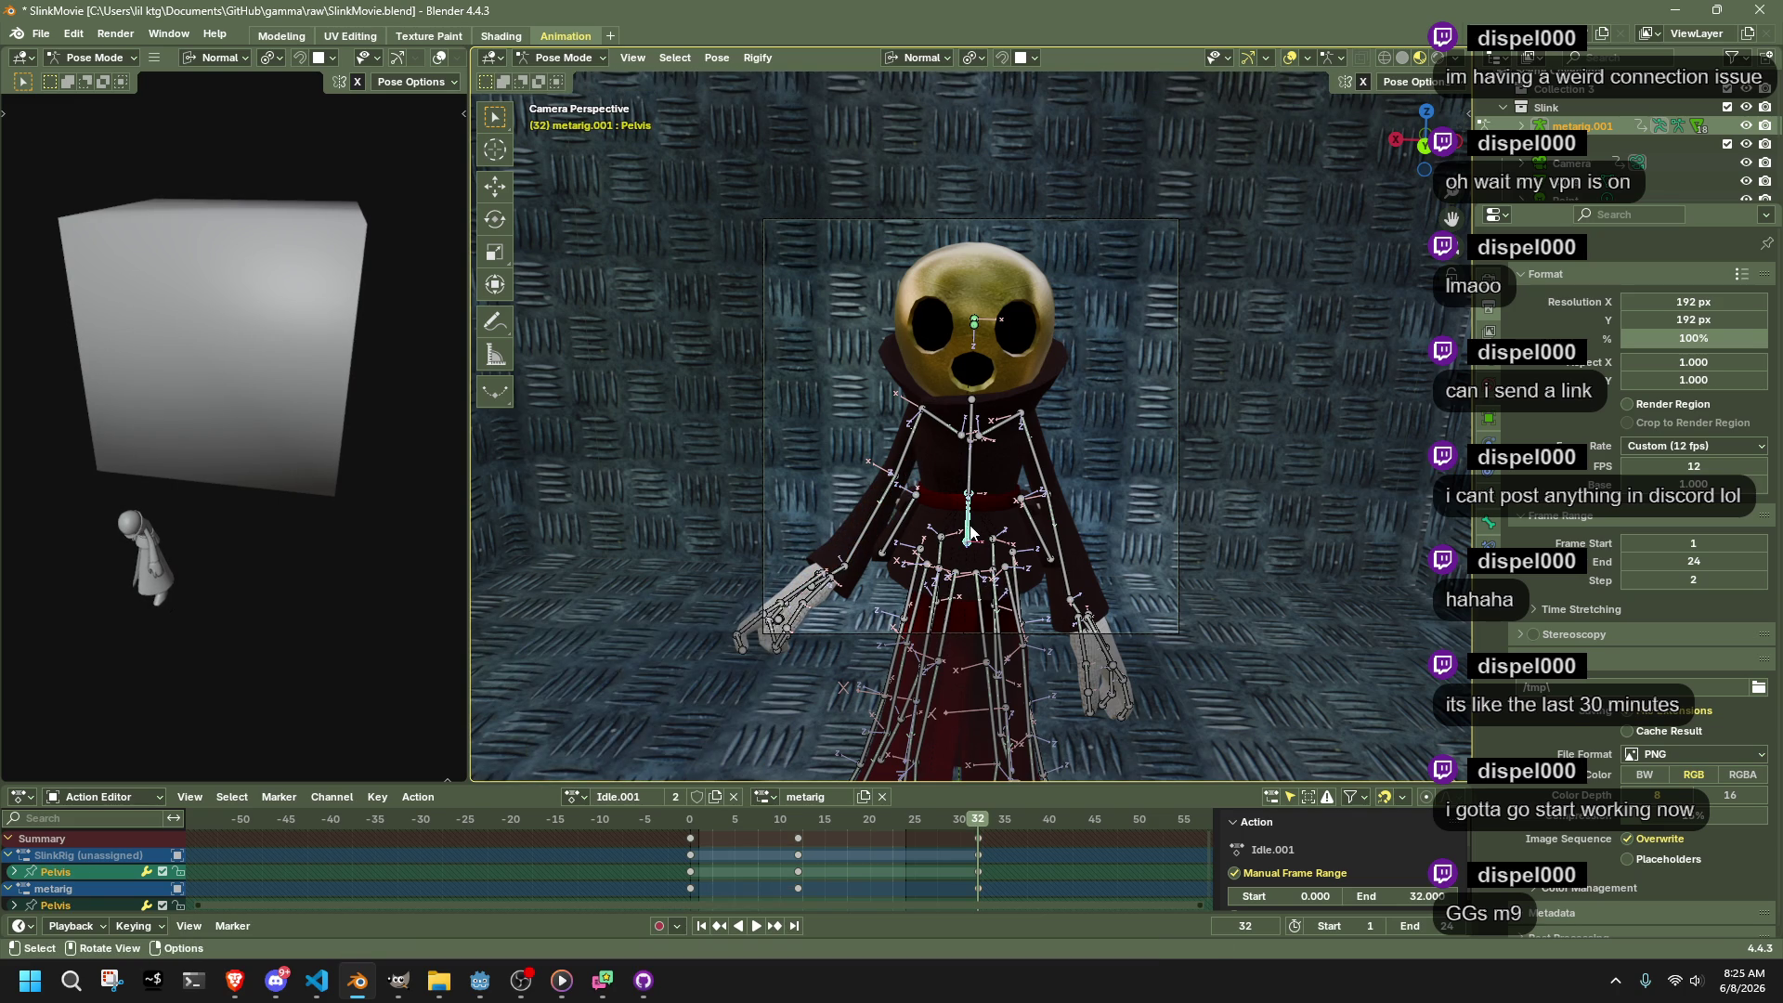
{"action": "left_click", "coordinate": [576, 57]}
{"action": "left_click", "coordinate": [567, 78]}
{"action": "left_click", "coordinate": [754, 280]}
At frame 32, roll the camera about Z and tilt it about X to key a new angle
{"action": "left_click", "coordinate": [763, 282]}
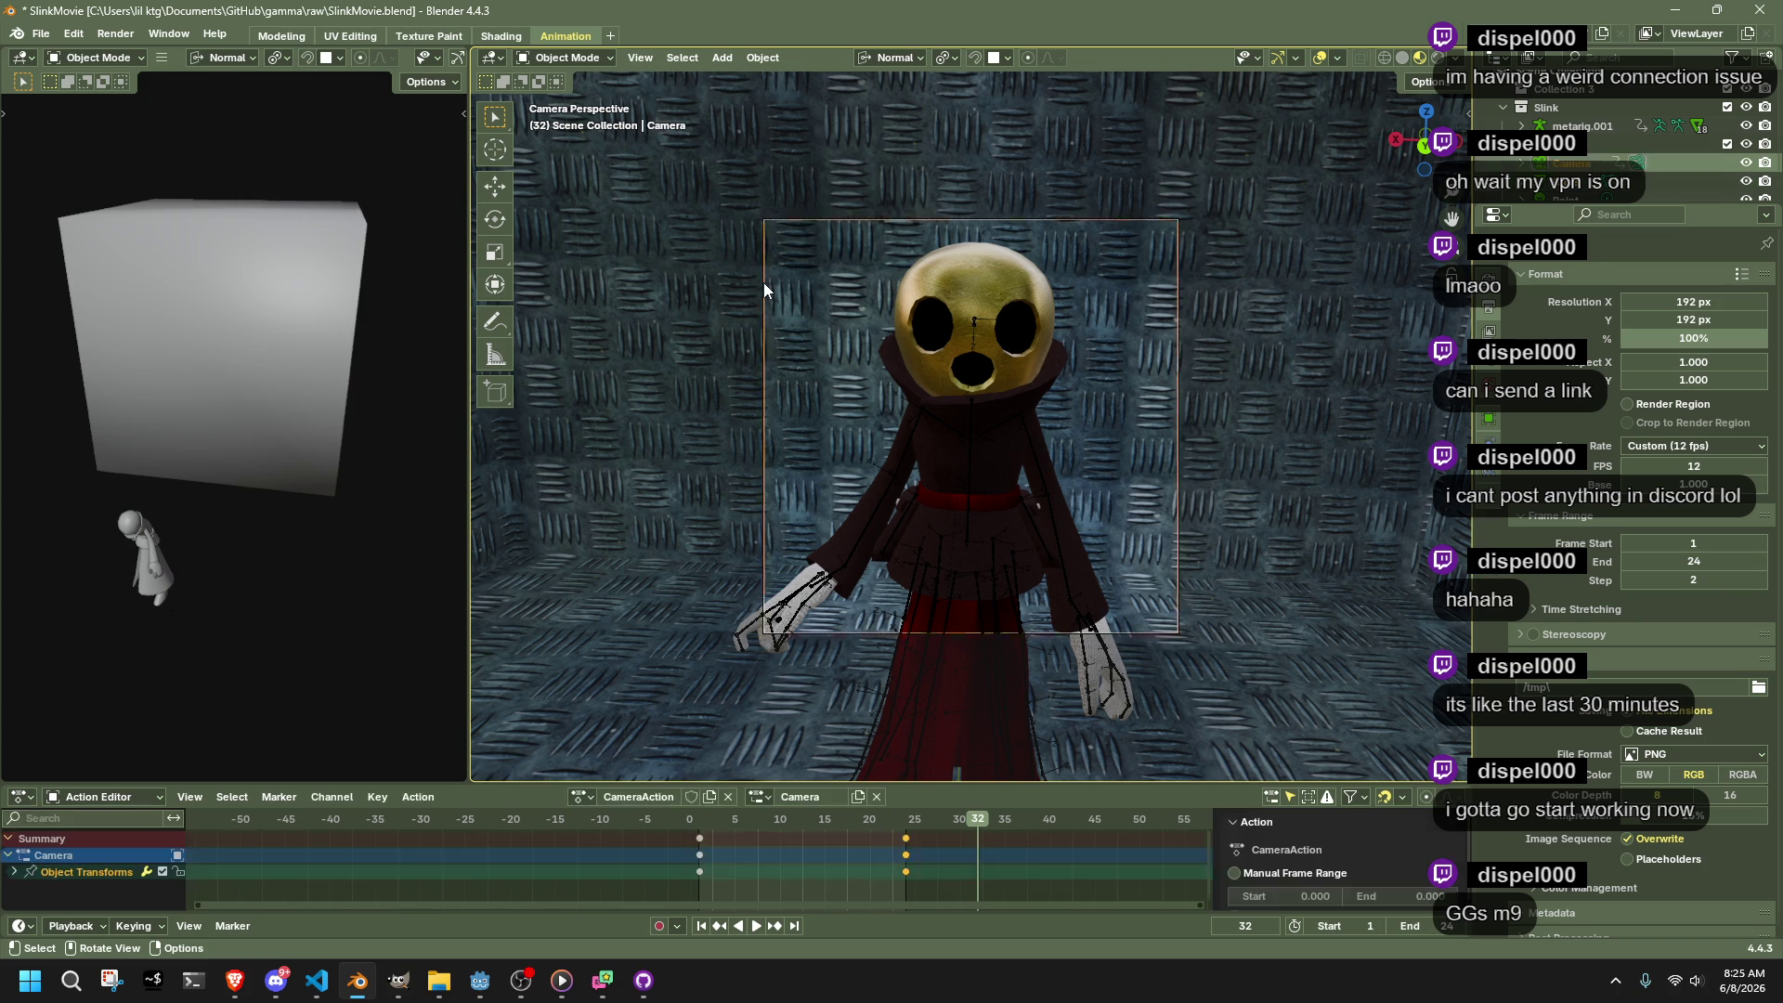
{"action": "key", "text": "g"}
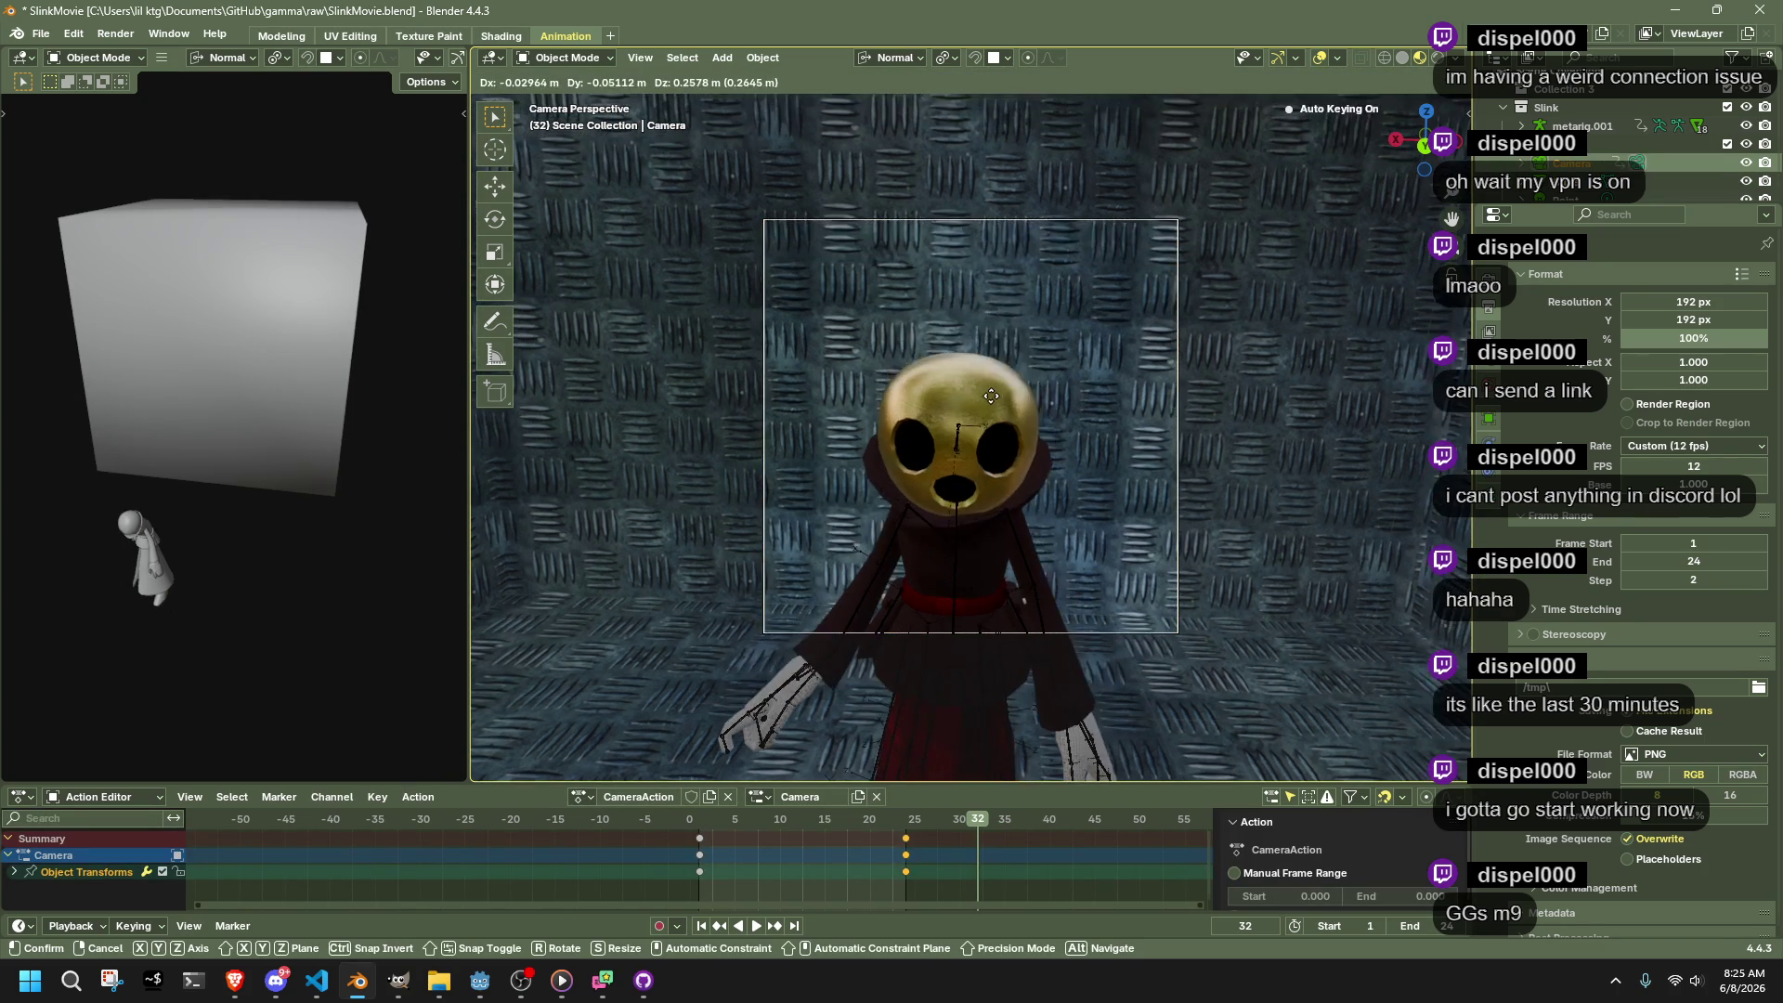
{"action": "key", "text": "r"}
{"action": "key", "text": "z"}
{"action": "left_click", "coordinate": [1030, 374]}
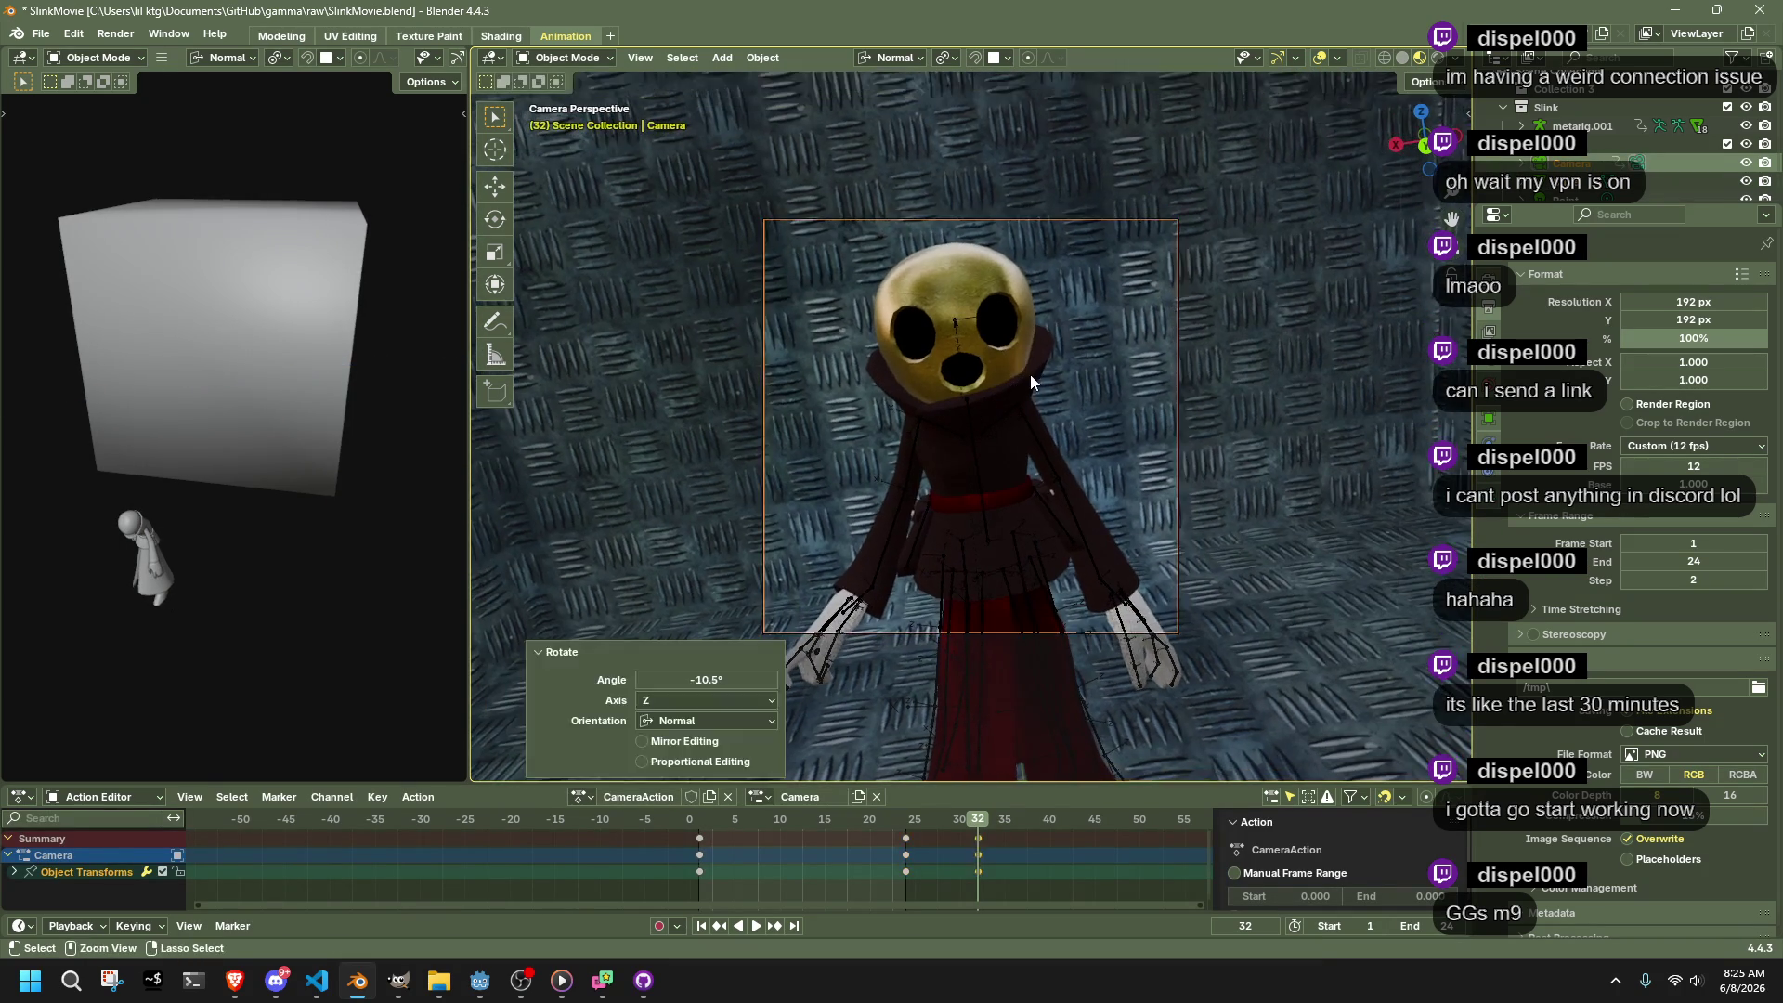
{"action": "key", "text": "r"}
{"action": "key", "text": "x"}
{"action": "left_click", "coordinate": [1030, 360]}
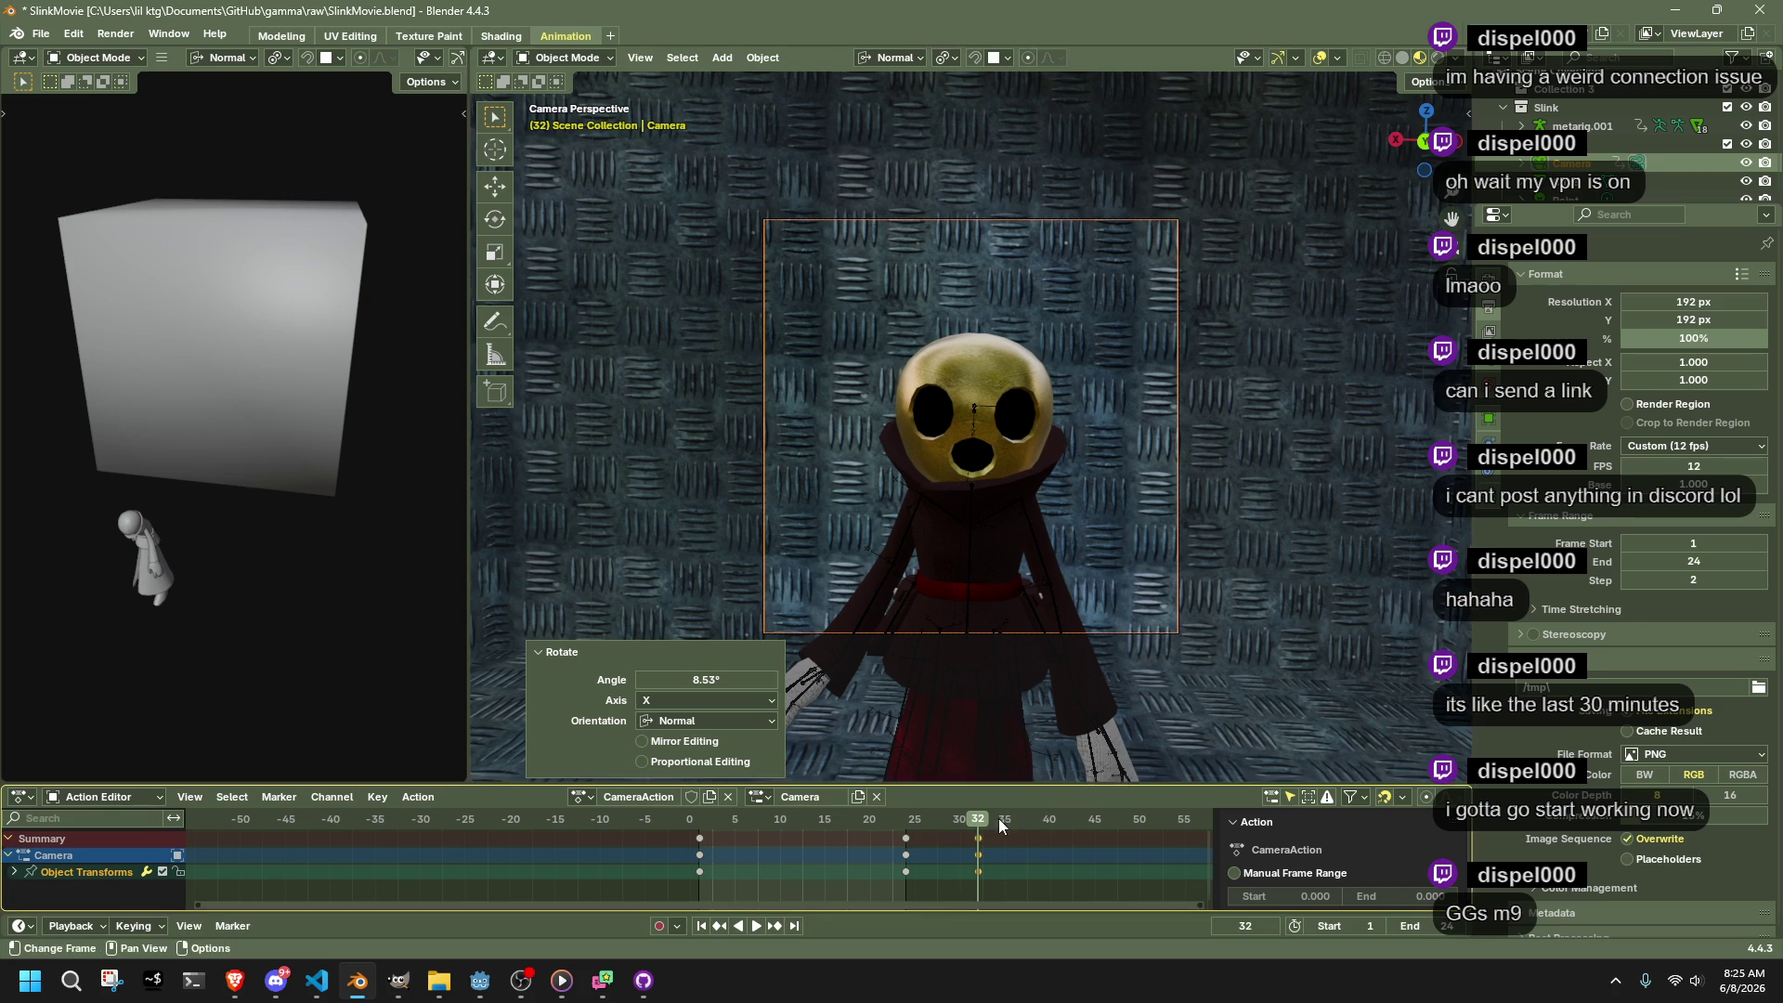
{"action": "mouse_move", "coordinate": [979, 825]}
{"action": "left_mouse_down"}
{"action": "mouse_move", "coordinate": [711, 836]}
{"action": "mouse_move", "coordinate": [975, 873]}
{"action": "mouse_move", "coordinate": [908, 836]}
{"action": "mouse_move", "coordinate": [979, 841]}
{"action": "left_mouse_up"}
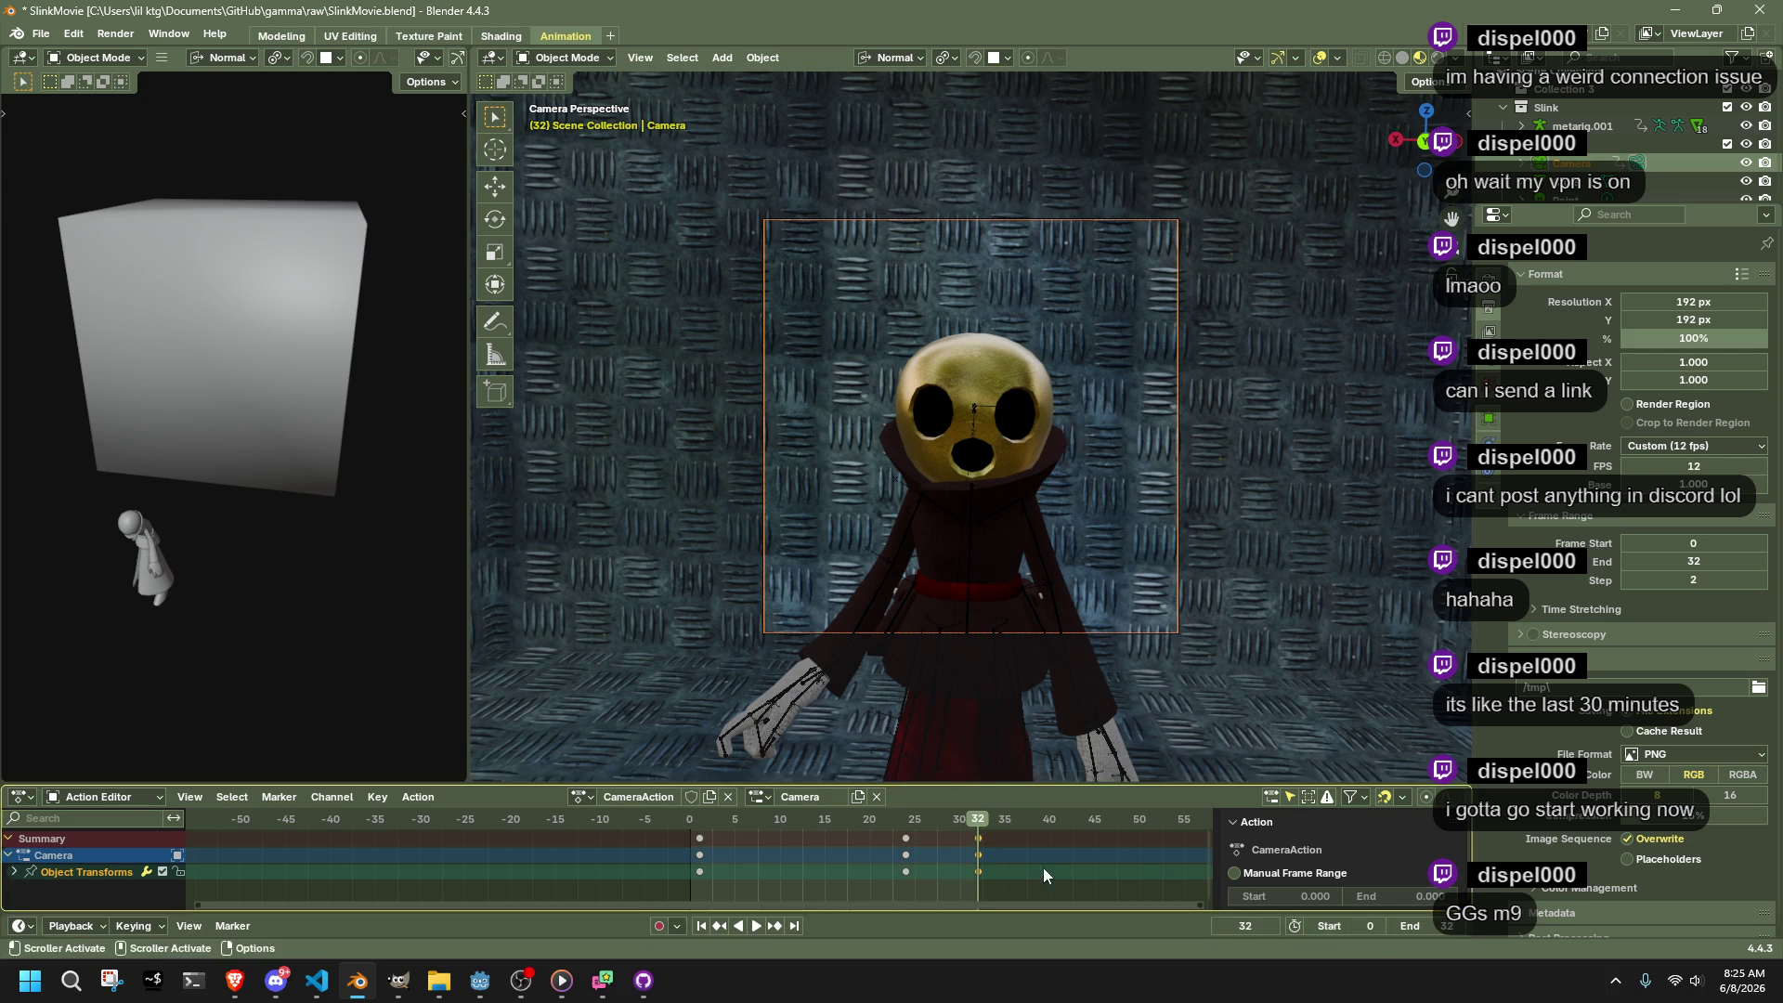
Set the frame range to 0–32, put metarig.001 in Pose Mode and play the cycle
{"action": "left_click", "coordinate": [691, 828]}
{"action": "left_click_drag", "start_coordinate": [720, 889], "coordinate": [688, 838]}
{"action": "left_click", "coordinate": [972, 474]}
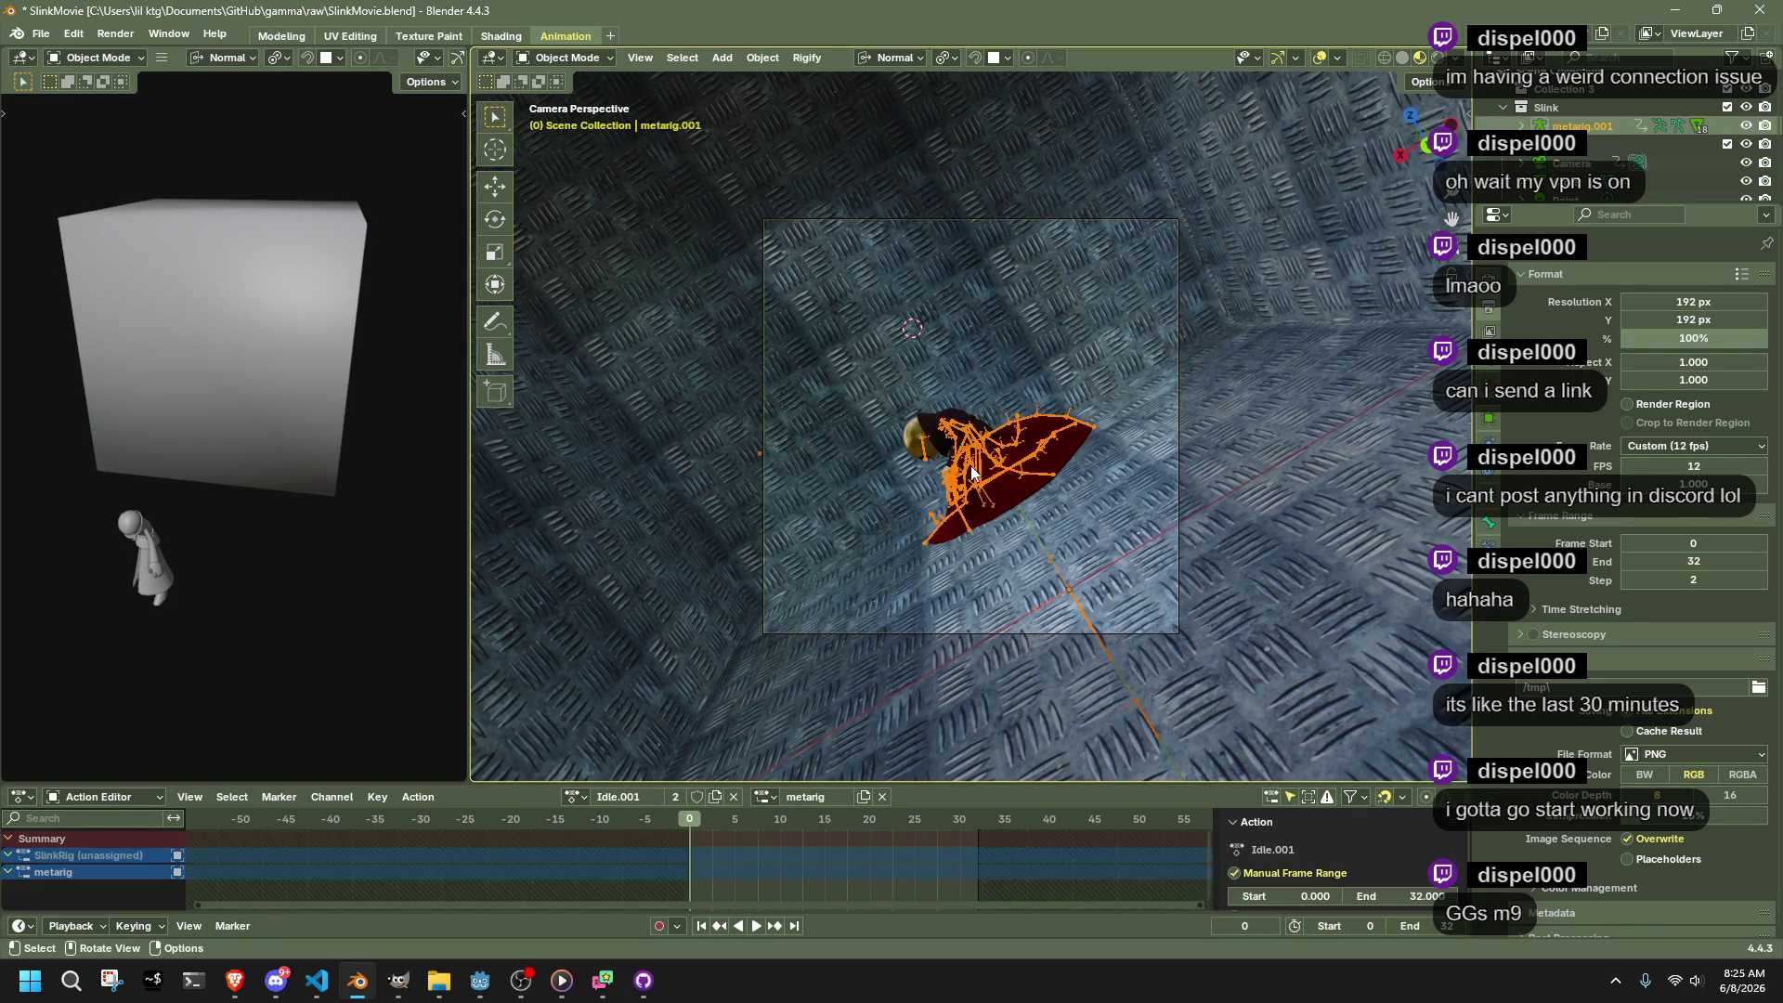
{"action": "left_click", "coordinate": [595, 120]}
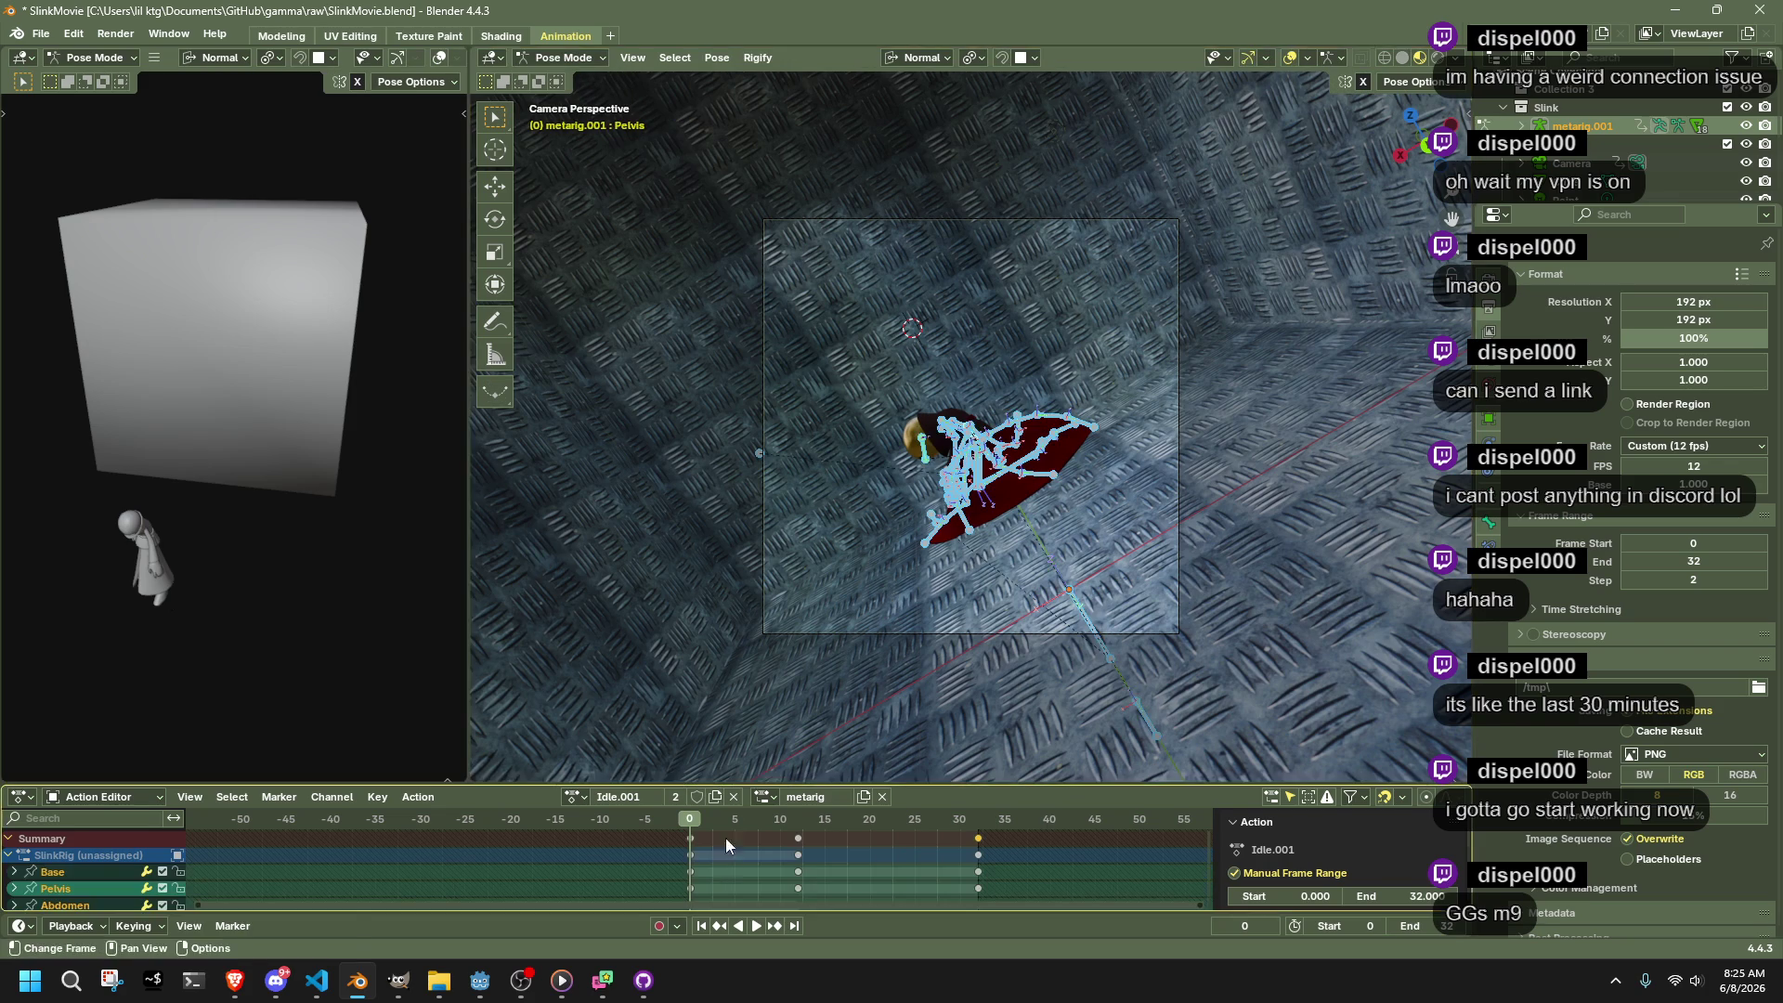
{"action": "key", "text": "space"}
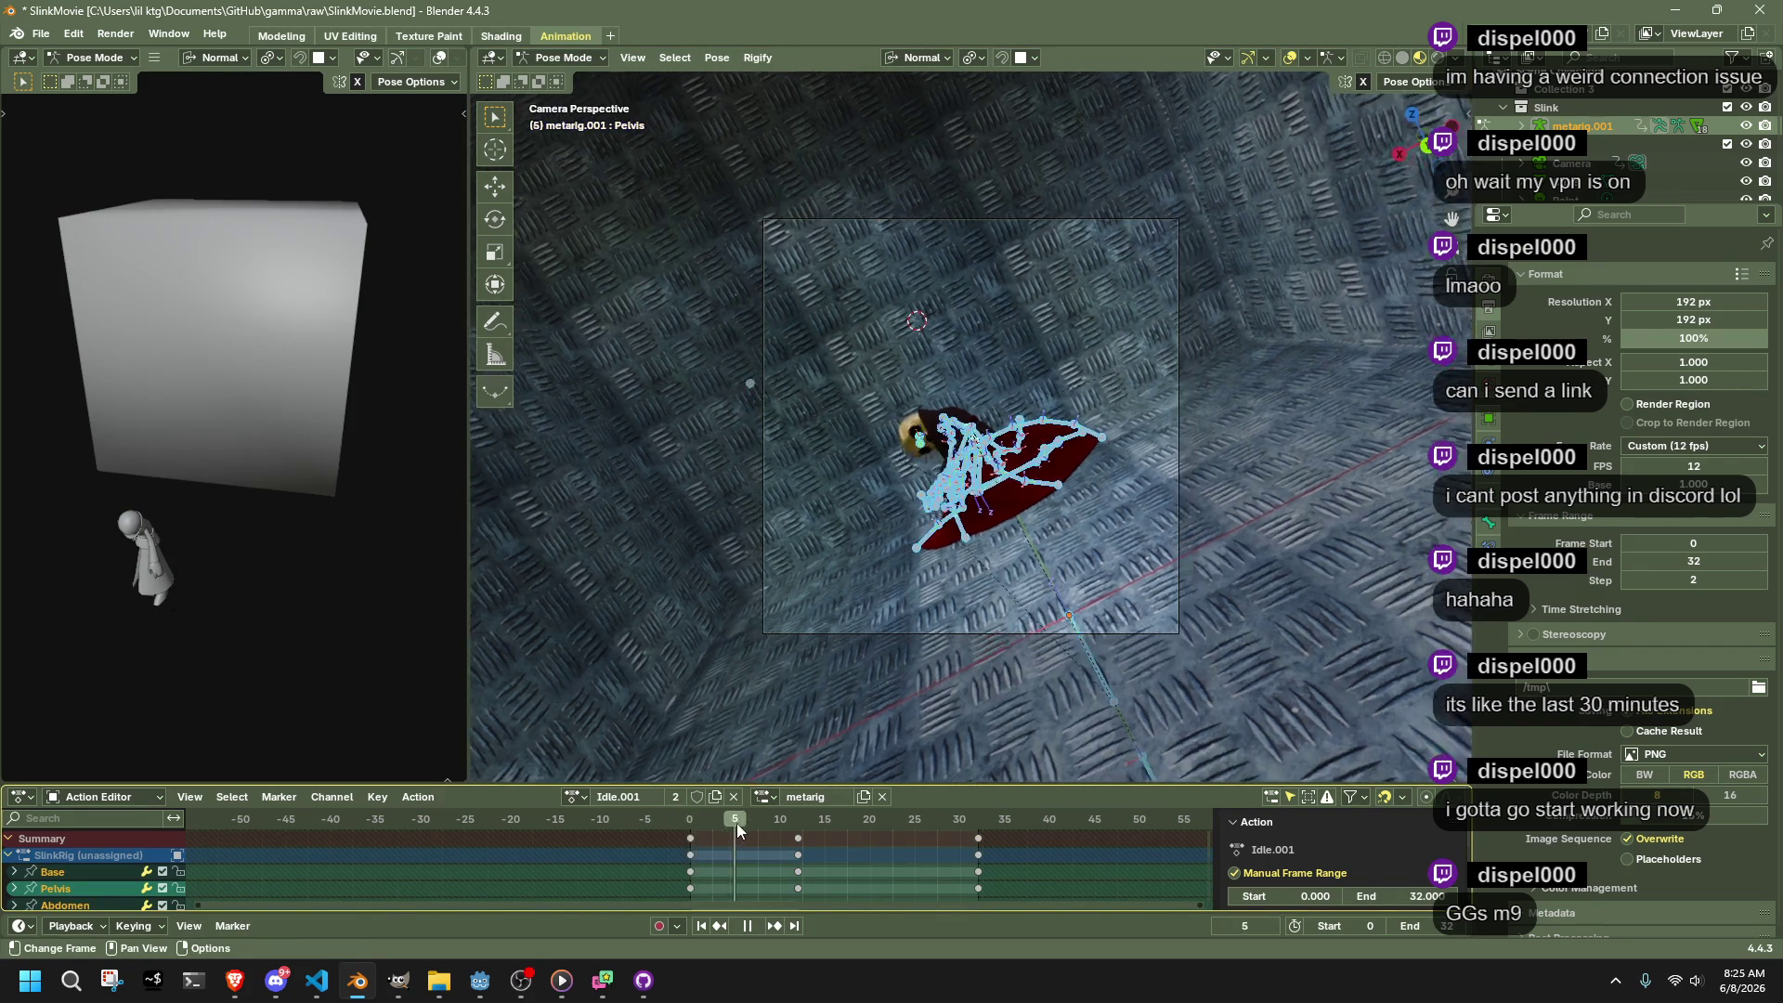
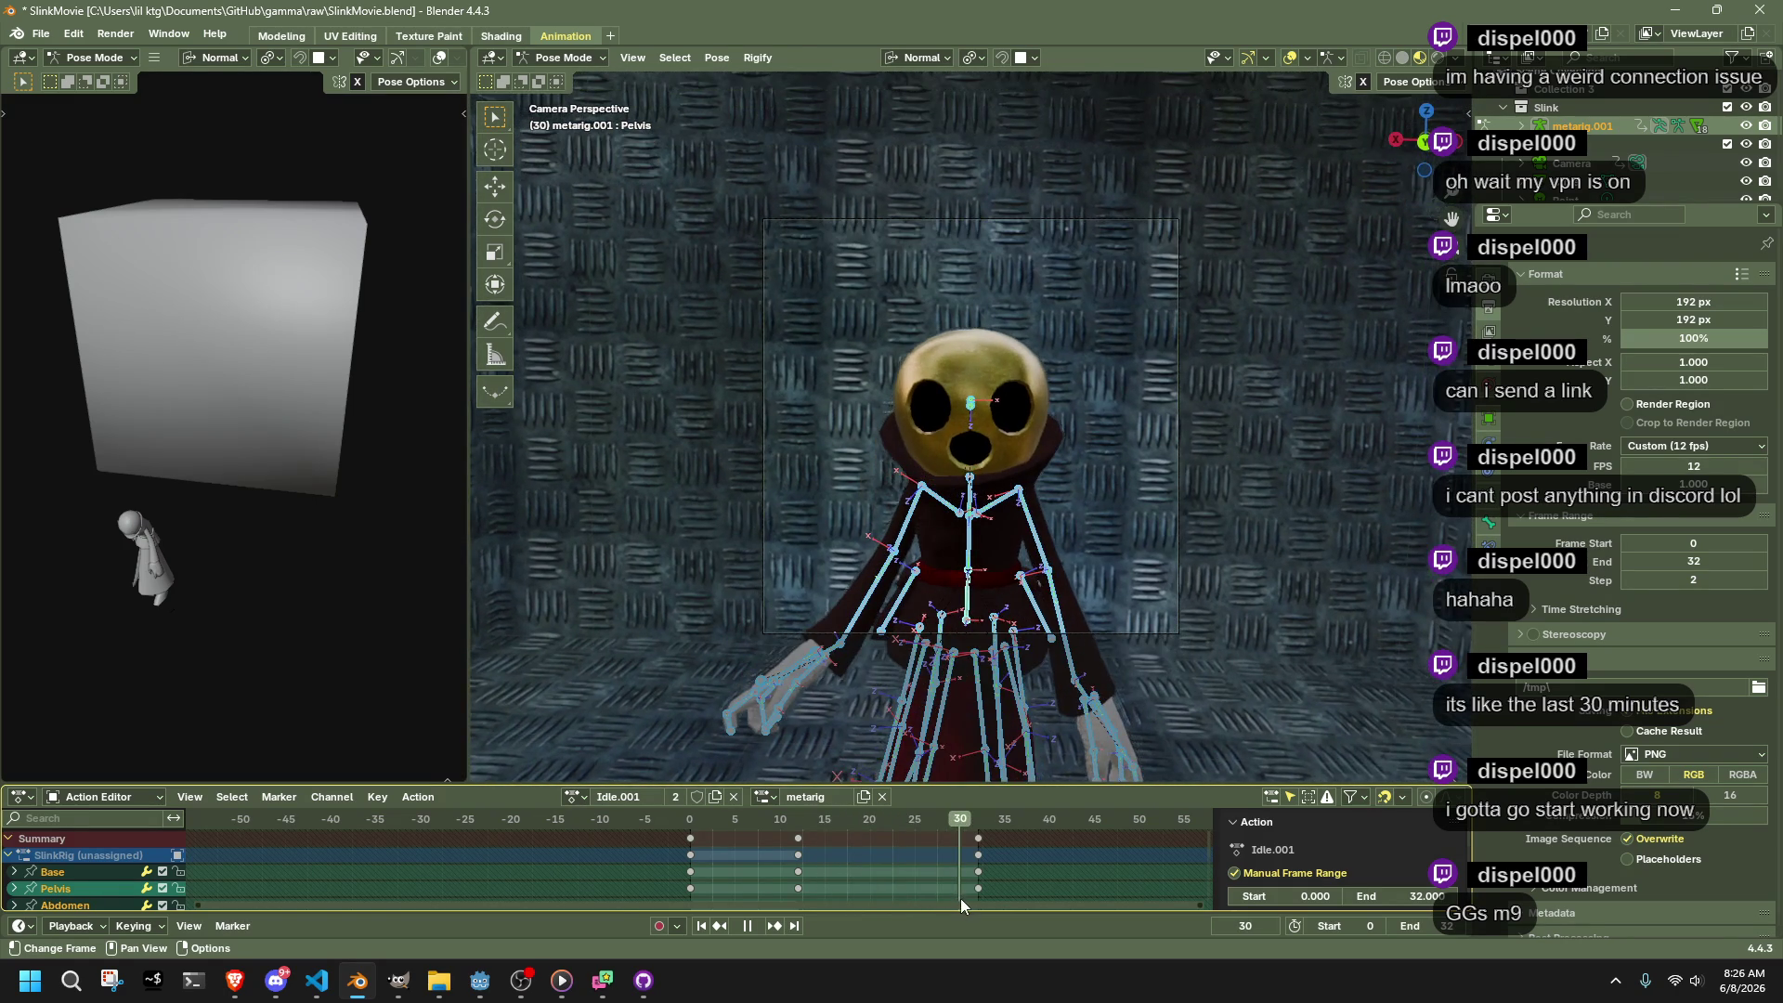
Scrub and play the Idle.001 animation to review the cycle
{"action": "mouse_move", "coordinate": [861, 889]}
{"action": "left_mouse_down"}
{"action": "mouse_move", "coordinate": [815, 886]}
{"action": "mouse_move", "coordinate": [872, 890]}
{"action": "mouse_move", "coordinate": [832, 895]}
{"action": "left_mouse_up"}
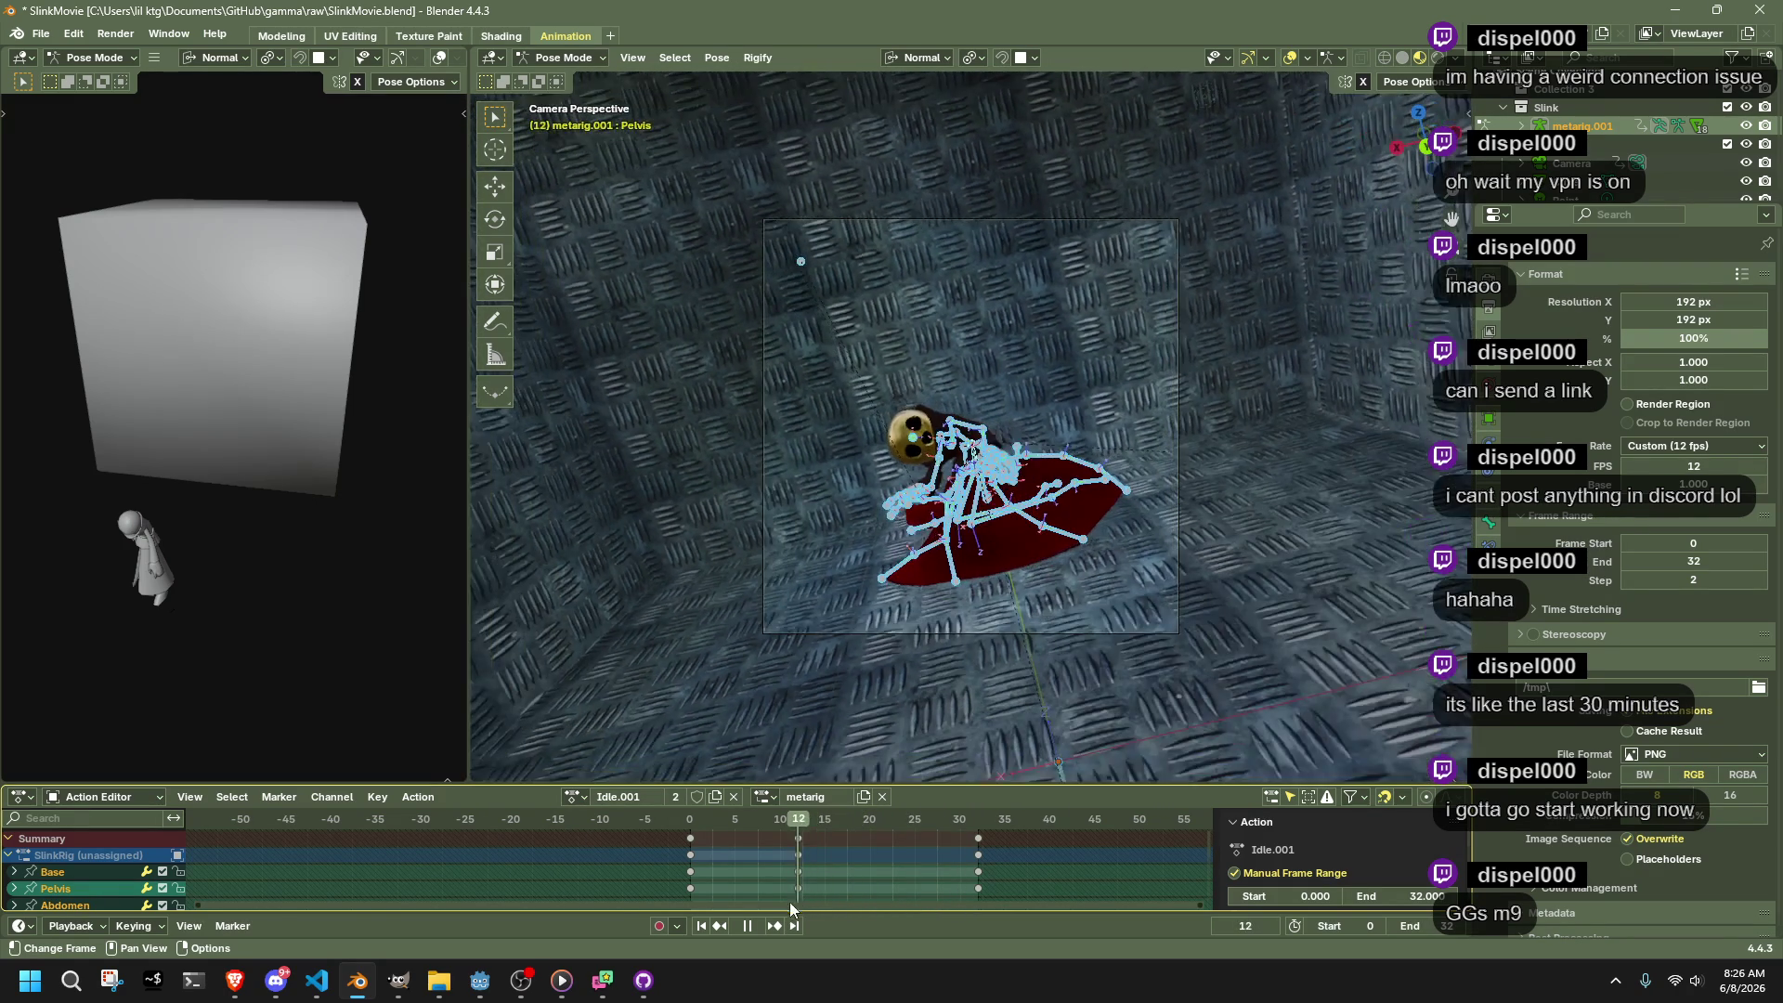
{"action": "key", "text": "space"}
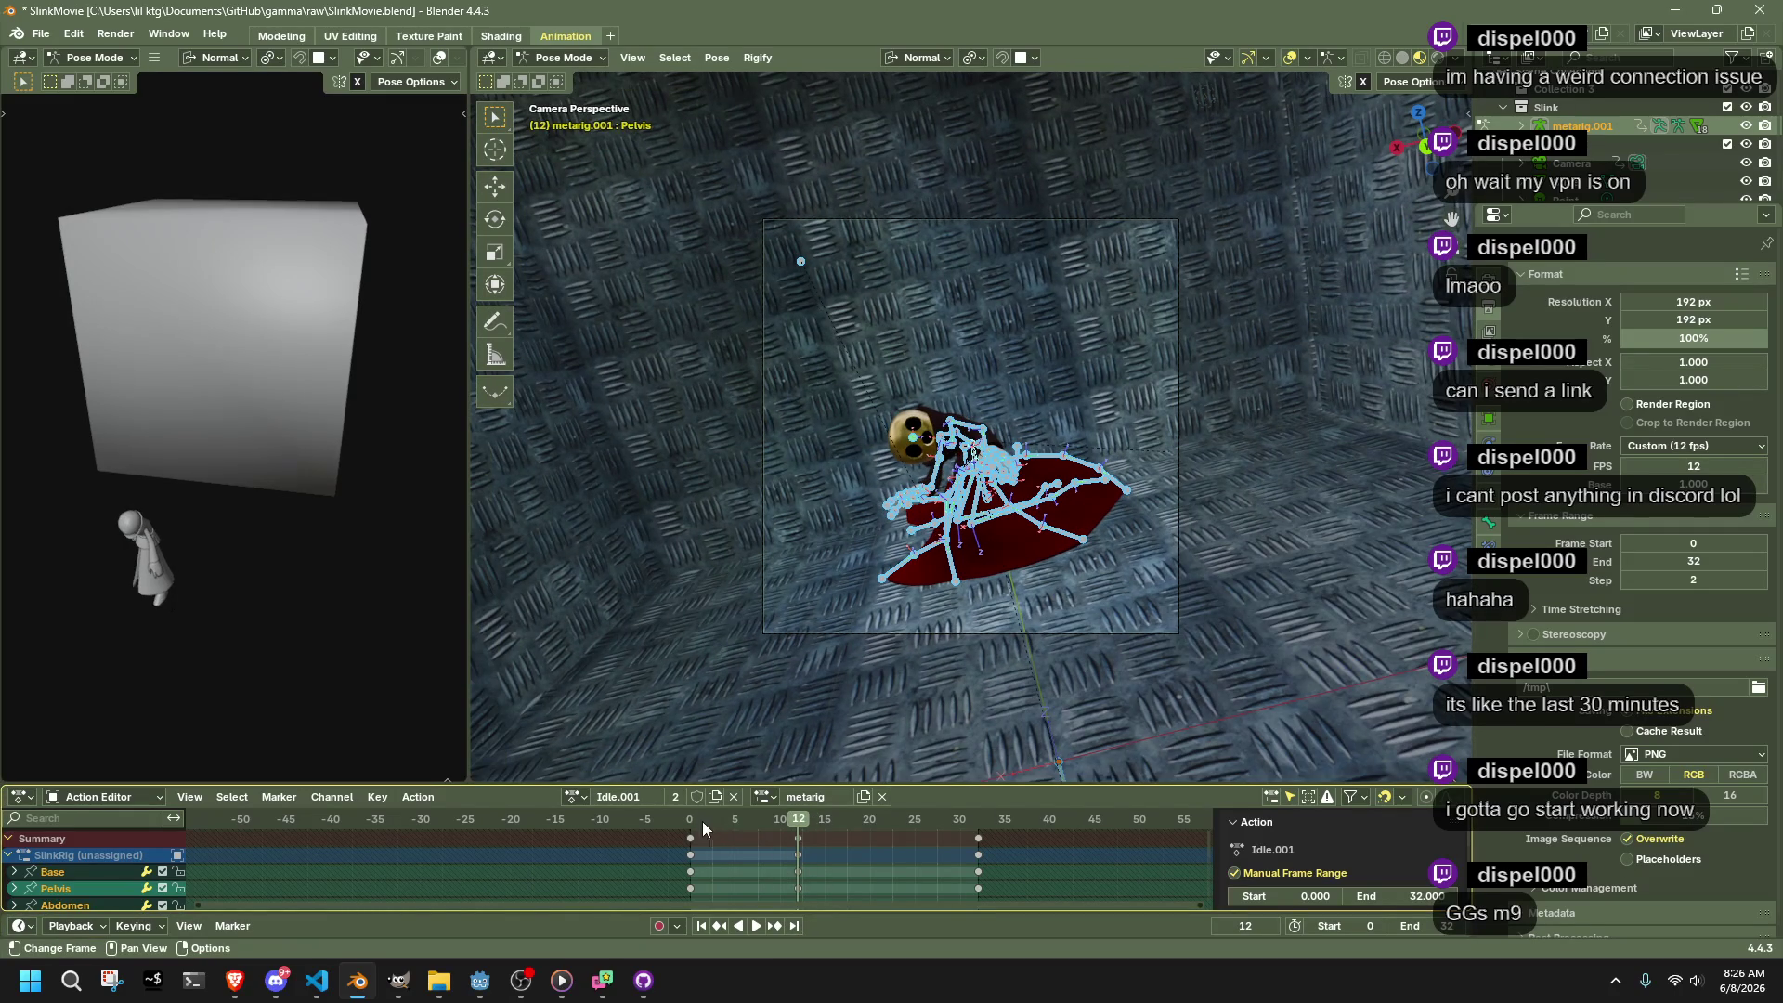
{"action": "key", "text": "space"}
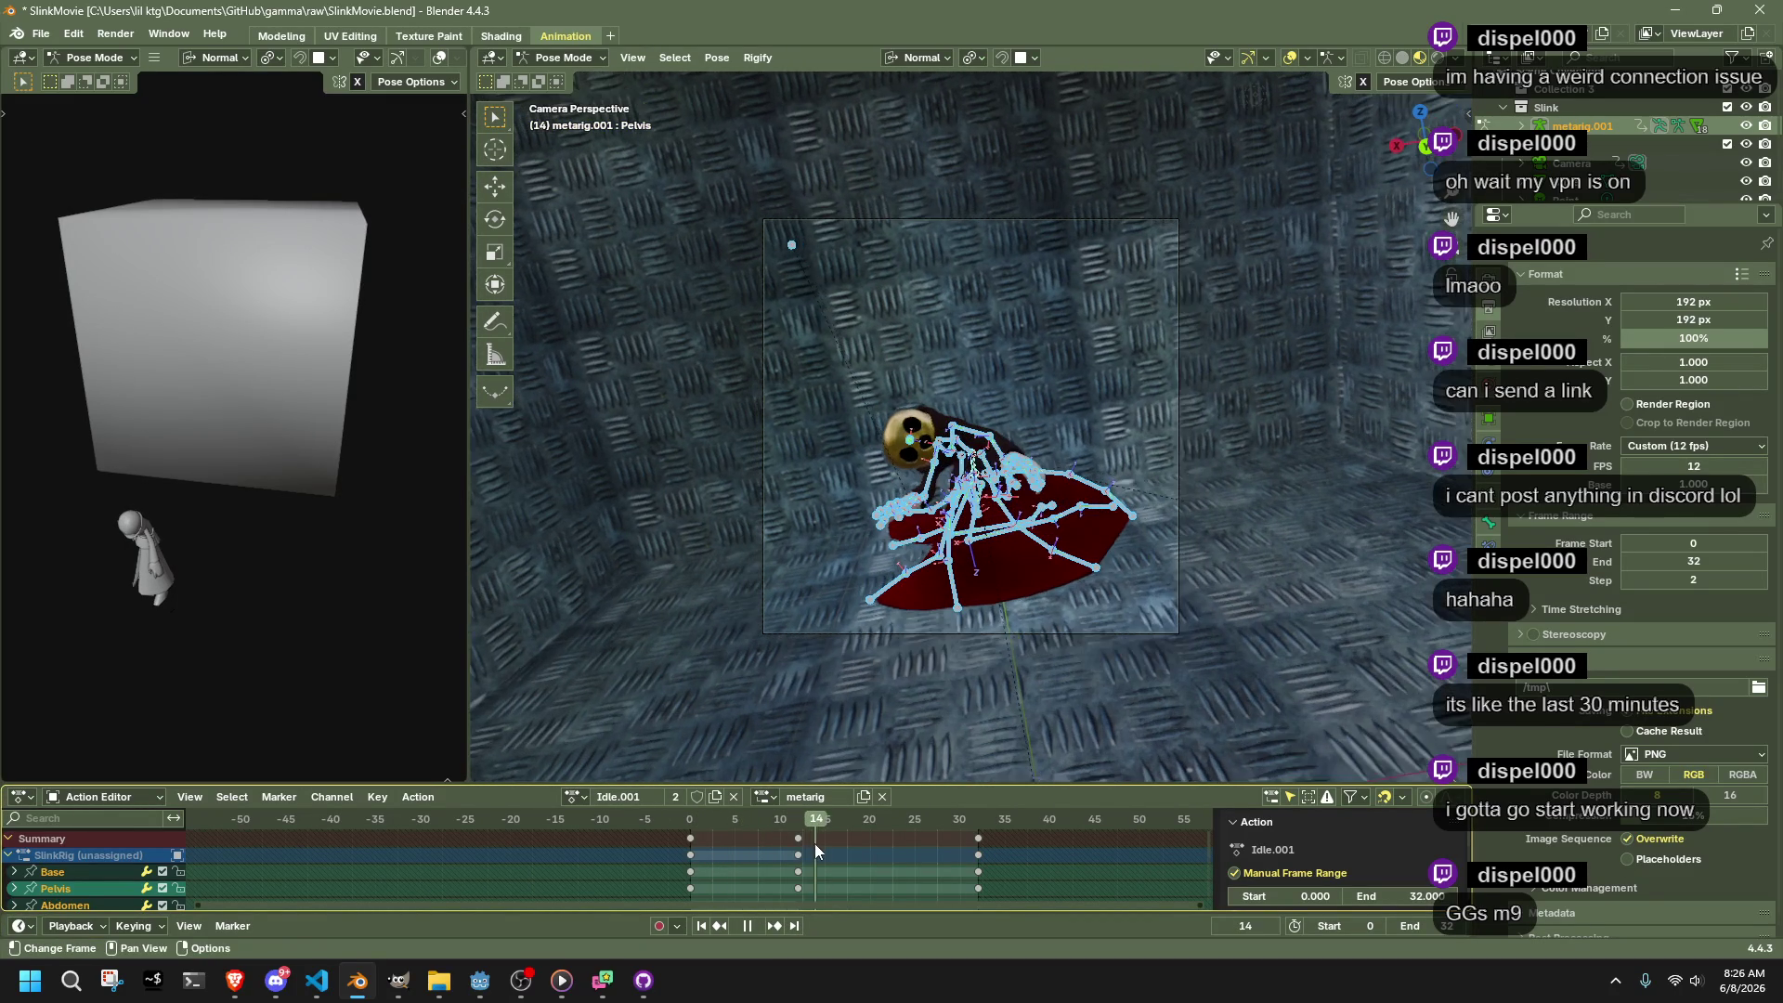
{"action": "key", "text": "space"}
Duplicate the frame-32 end-pose keyframes and place the copies at frame 26
{"action": "key", "text": "bracketright"}
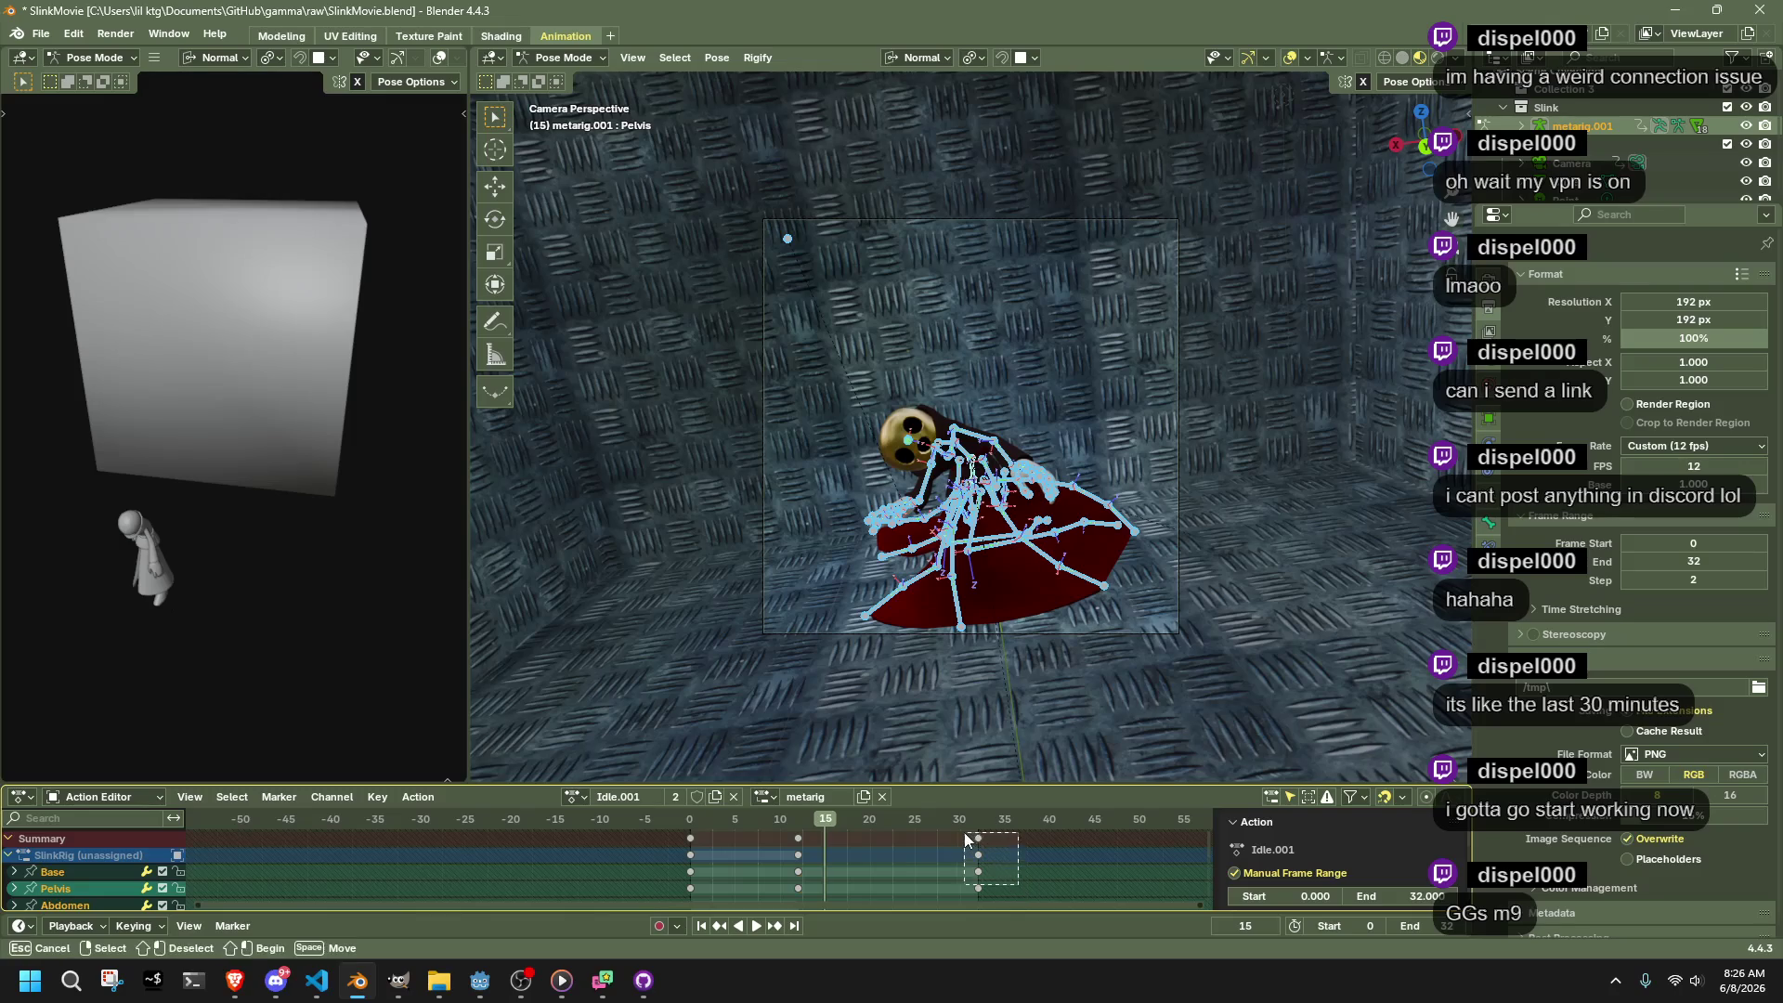
{"action": "left_click_drag", "start_coordinate": [772, 829], "coordinate": [773, 830]}
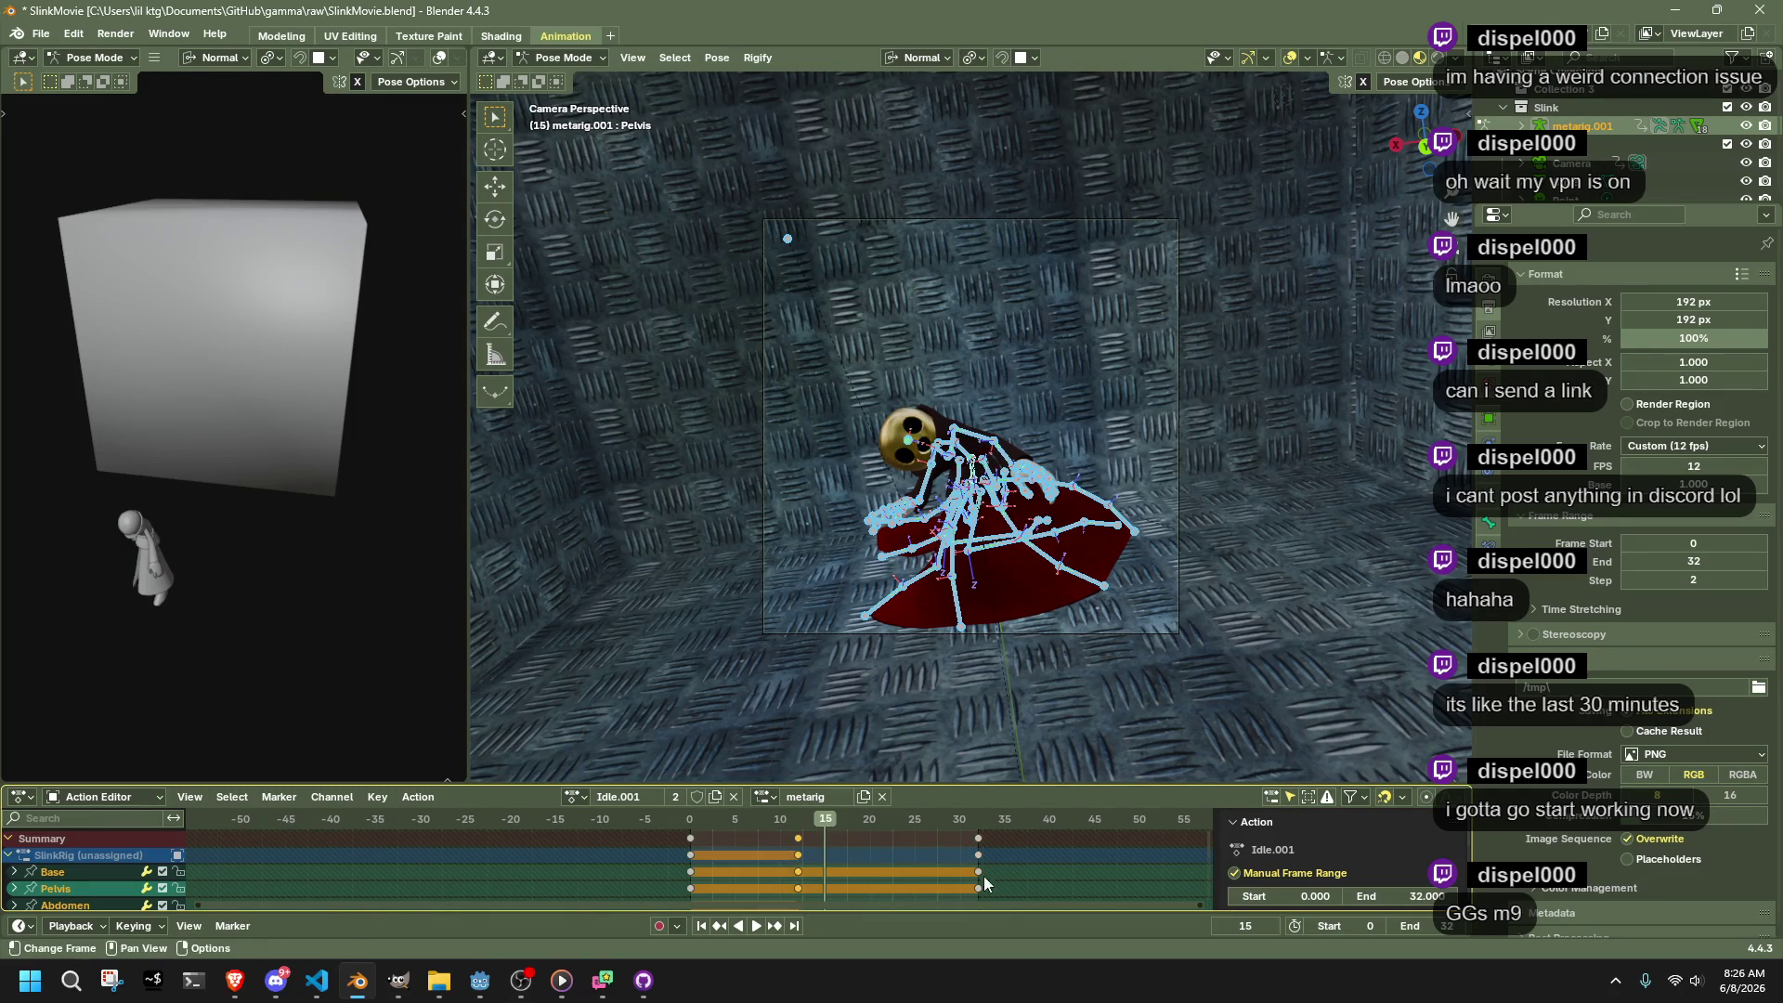
{"action": "left_click_drag", "start_coordinate": [1010, 894], "coordinate": [958, 819]}
{"action": "key", "text": "g"}
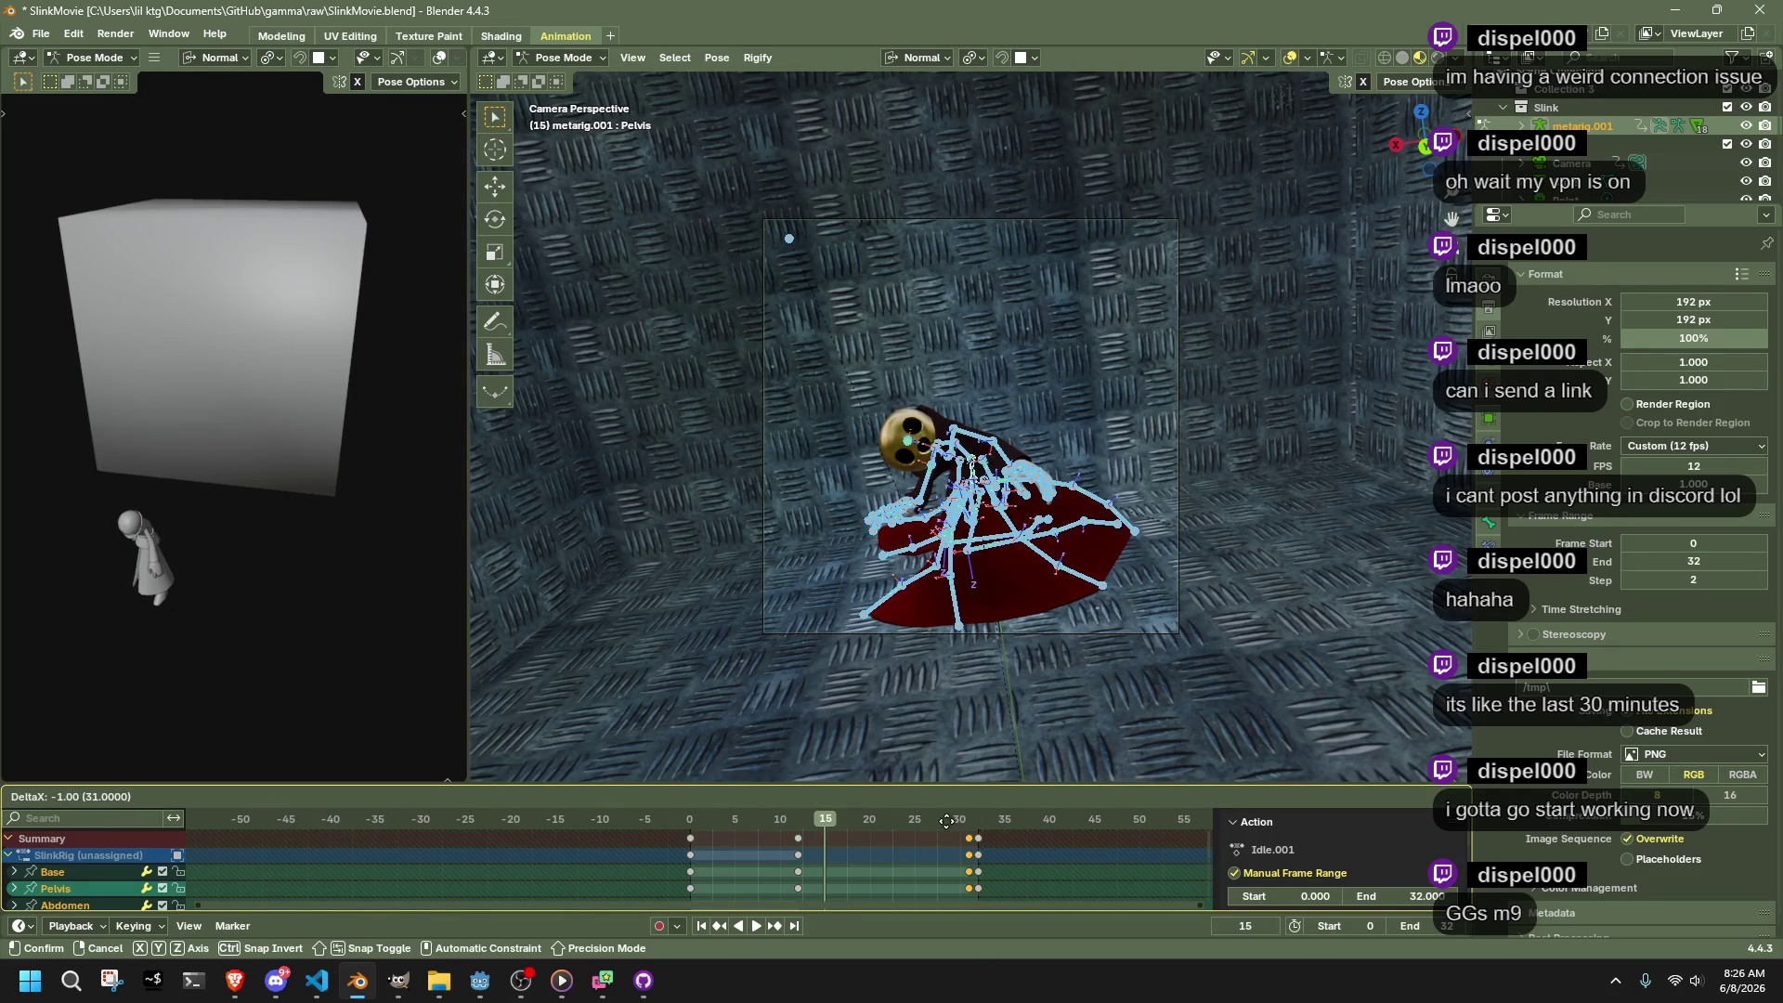
{"action": "left_click", "coordinate": [908, 822]}
{"action": "key", "text": "space"}
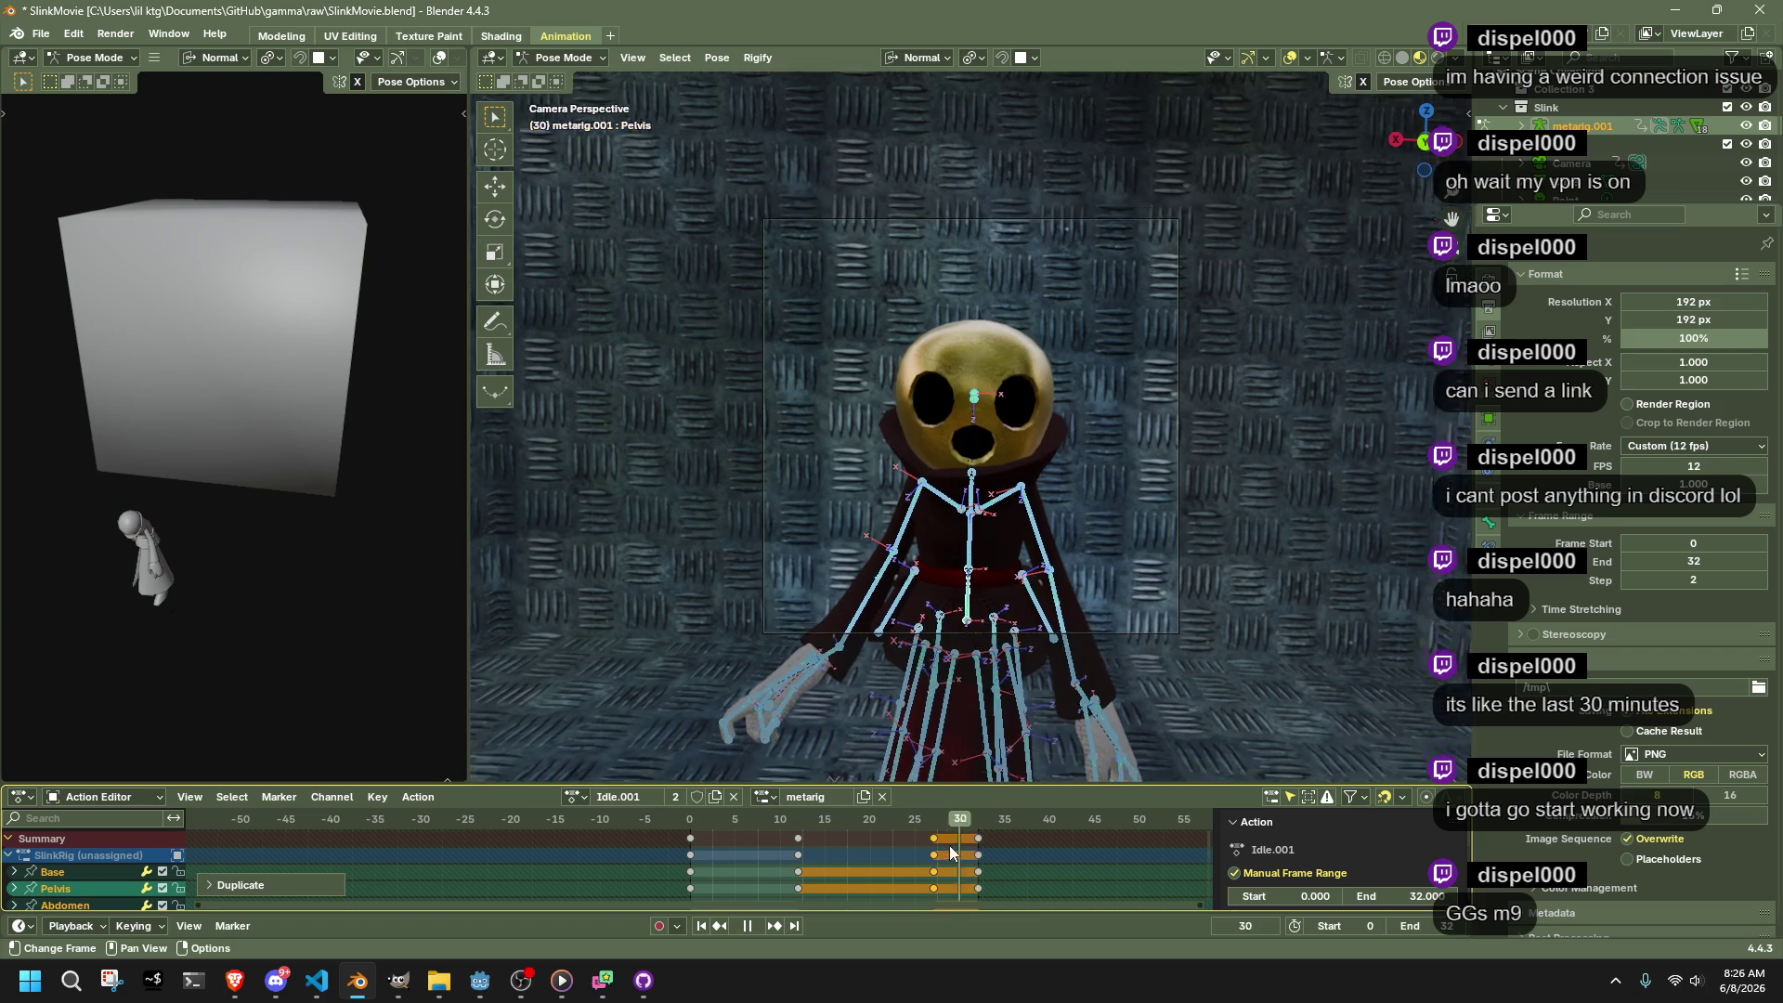
{"action": "key", "text": "space"}
{"action": "key", "text": "g"}
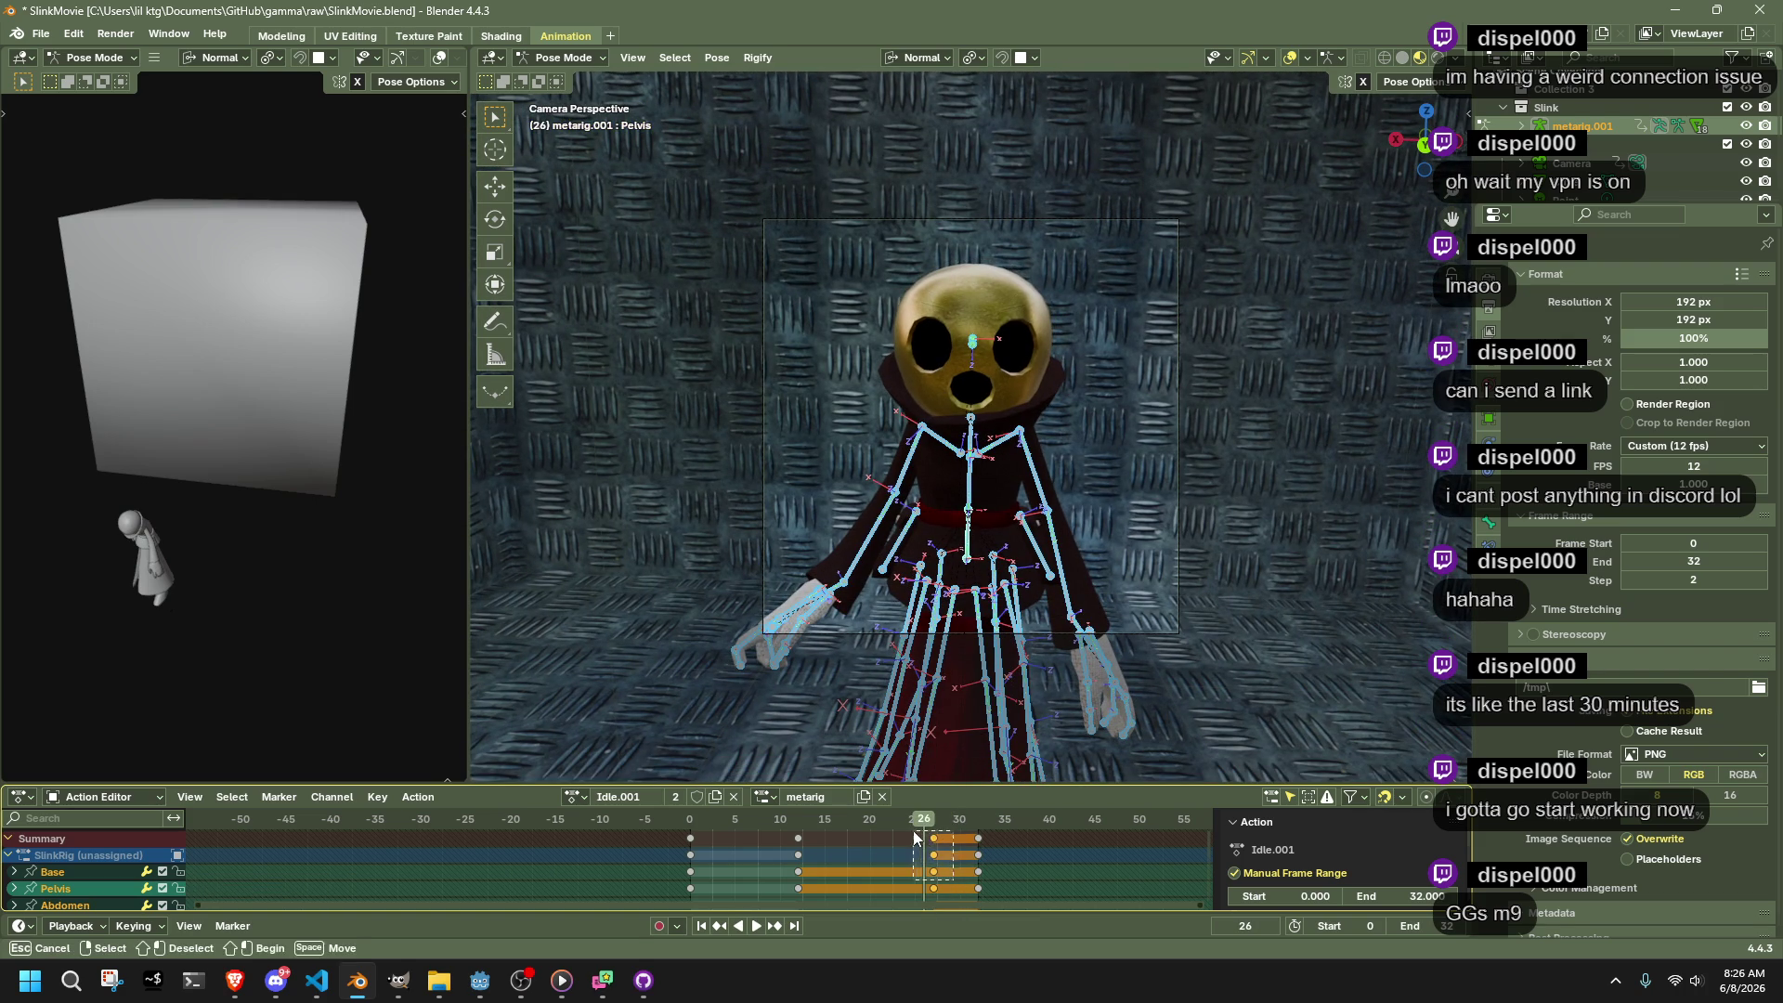
{"action": "left_click", "coordinate": [904, 833]}
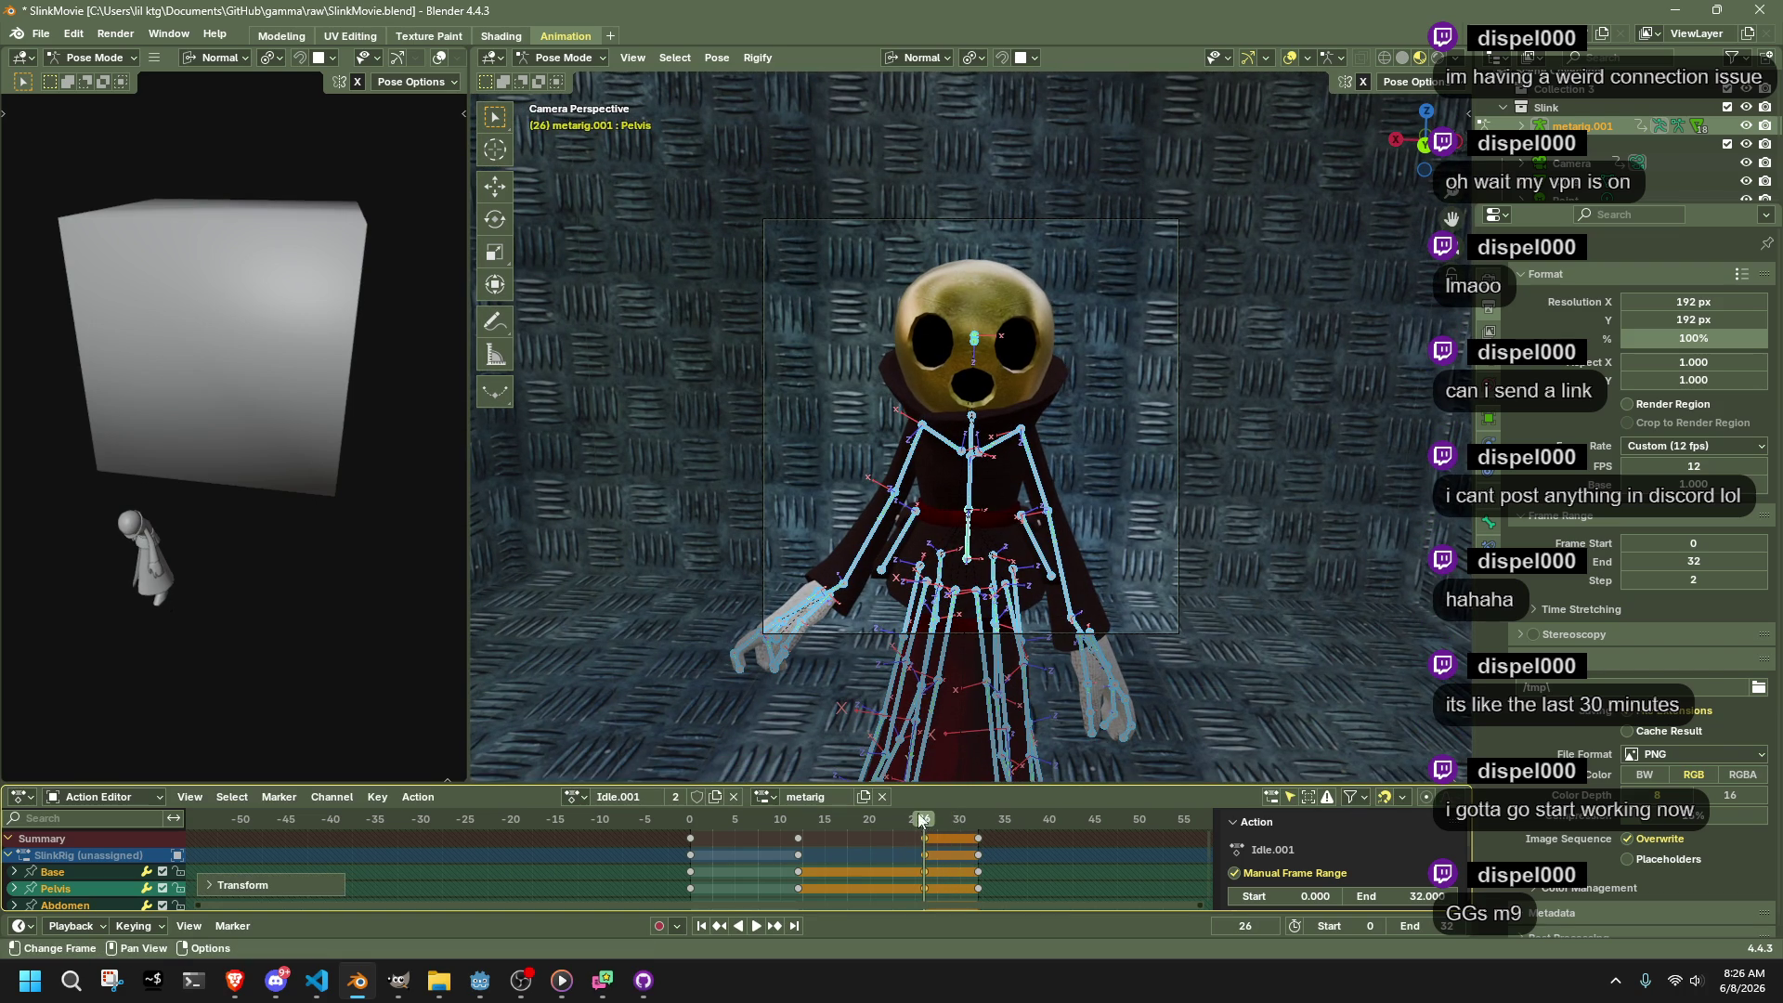
{"action": "left_click", "coordinate": [969, 546]}
Flatten the Pelvis bone to zero scale on X and Z at frame 26, then preview it
{"action": "key", "text": "s"}
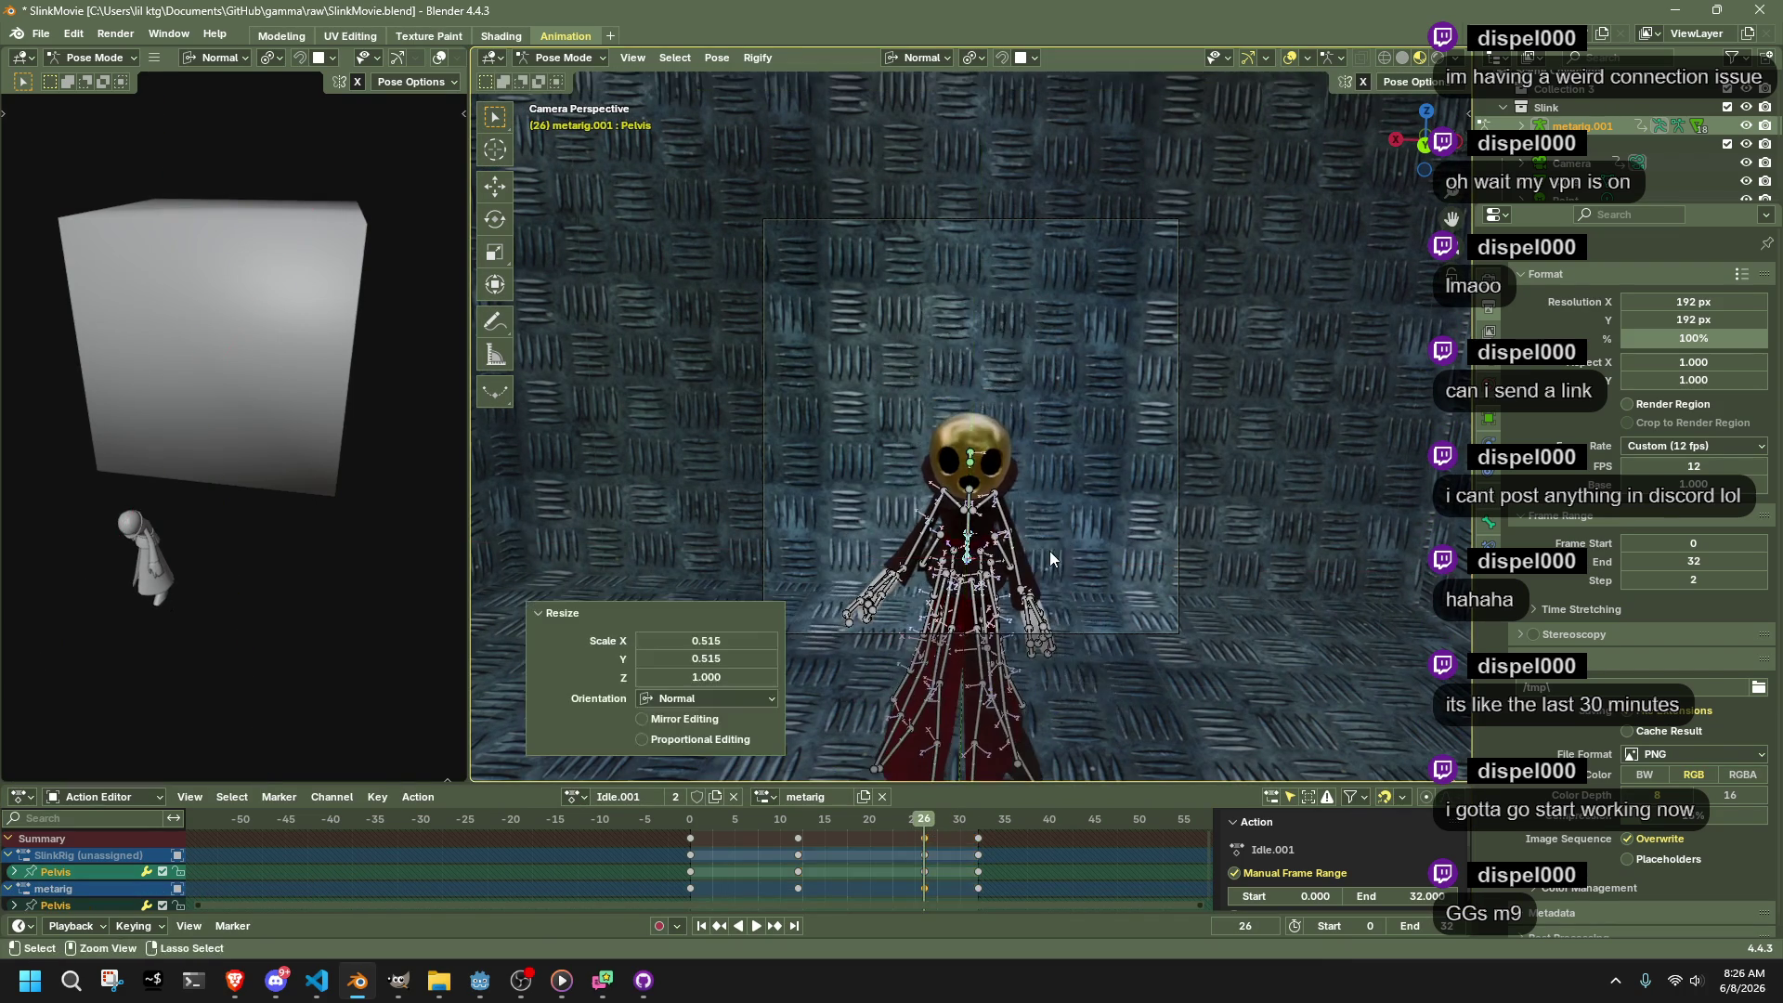
{"action": "key", "text": "shift+y"}
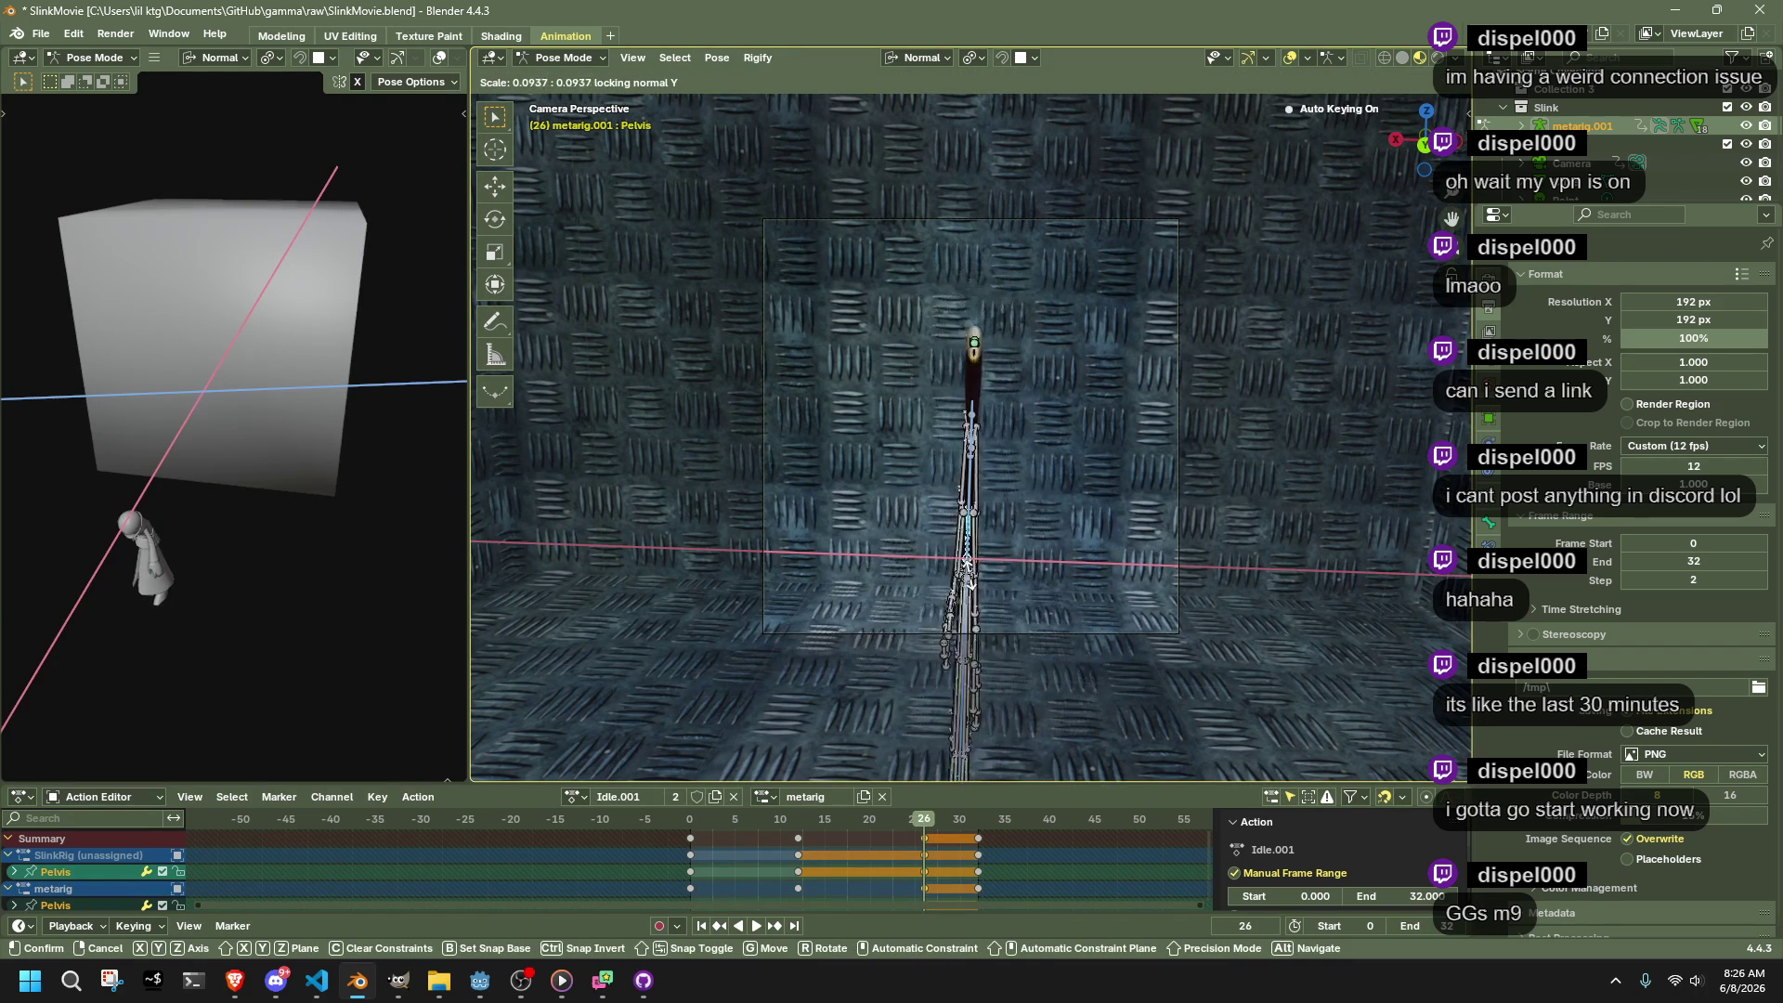
{"action": "left_click", "coordinate": [975, 576]}
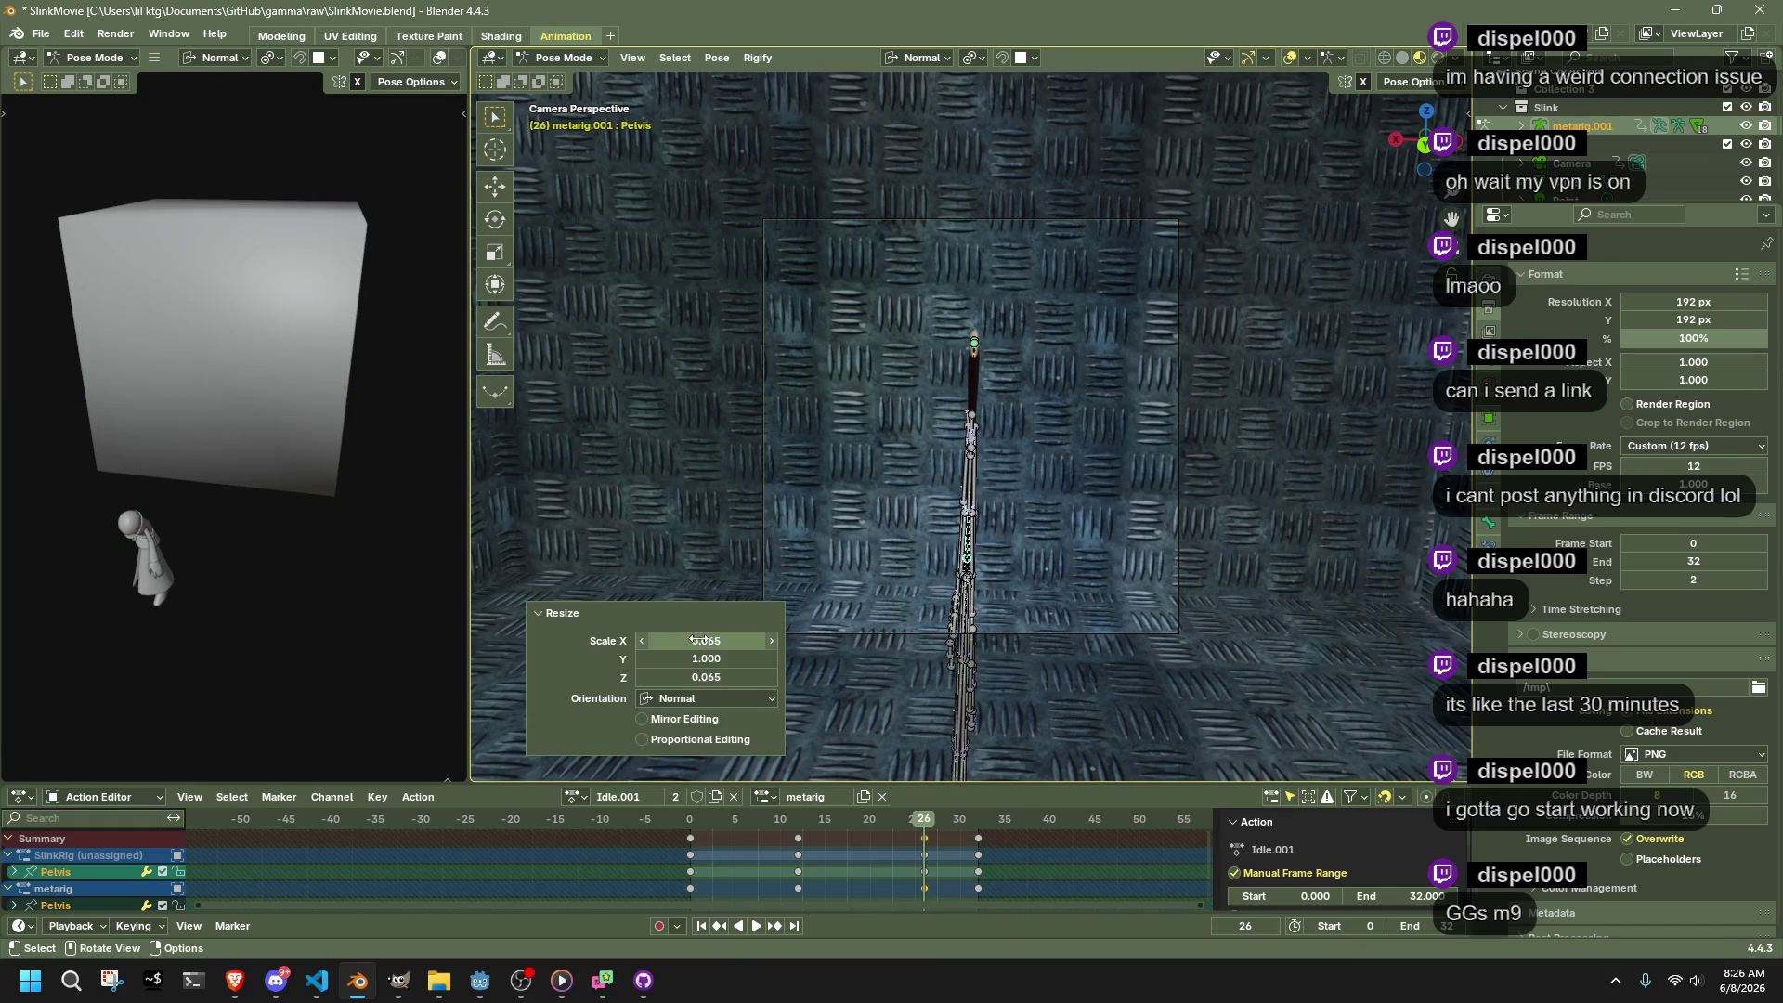
{"action": "type", "text": "0"}
{"action": "key", "text": "Return"}
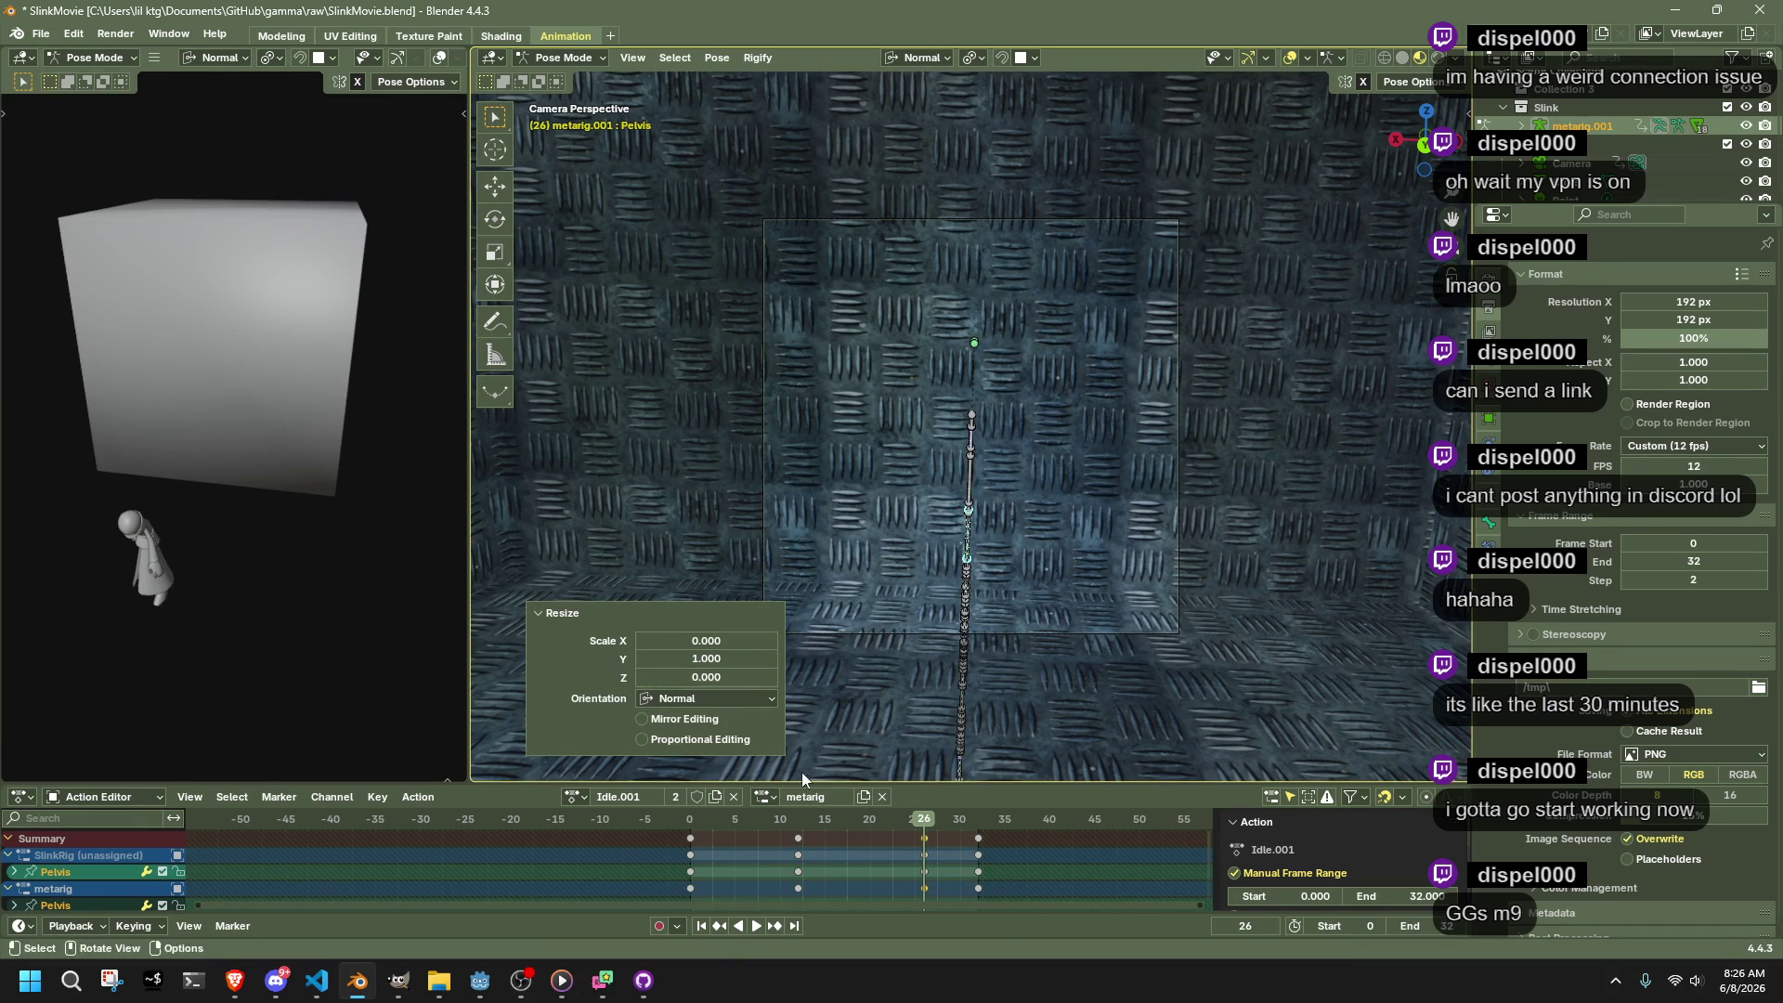
{"action": "left_click", "coordinate": [821, 825]}
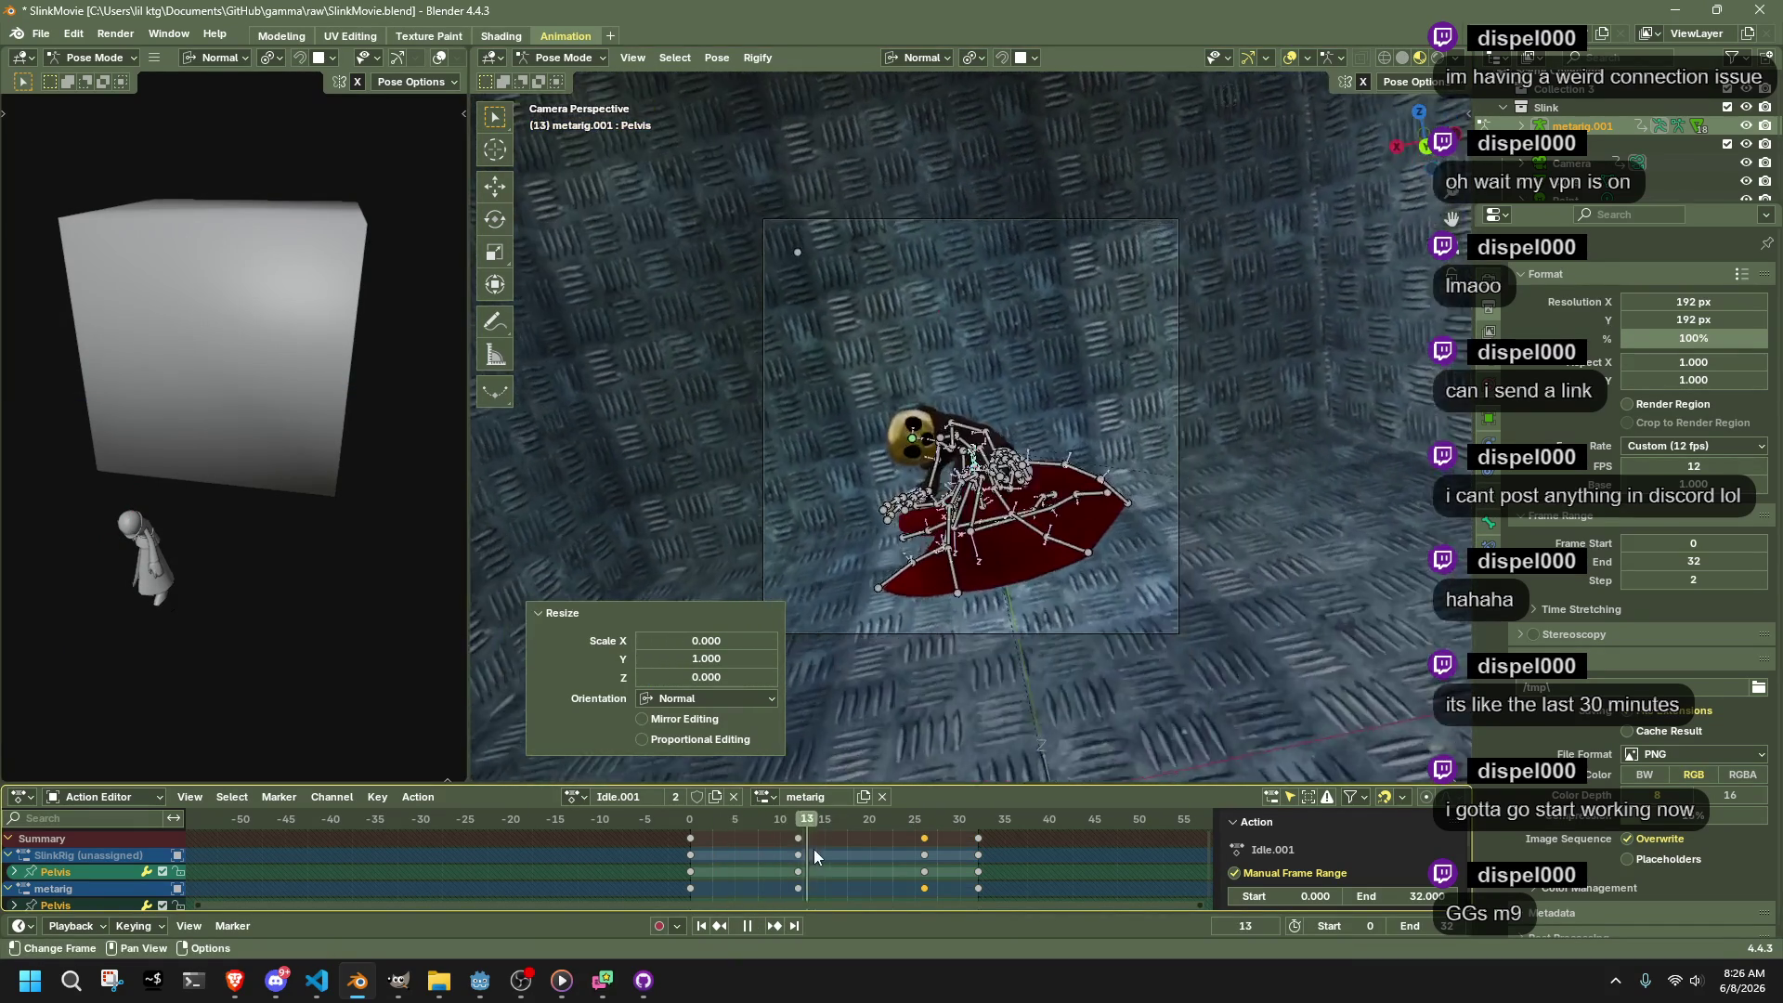
{"action": "mouse_move", "coordinate": [988, 879]}
{"action": "left_mouse_down"}
{"action": "mouse_move", "coordinate": [703, 867]}
{"action": "mouse_move", "coordinate": [850, 861]}
{"action": "mouse_move", "coordinate": [797, 868]}
{"action": "left_mouse_up"}
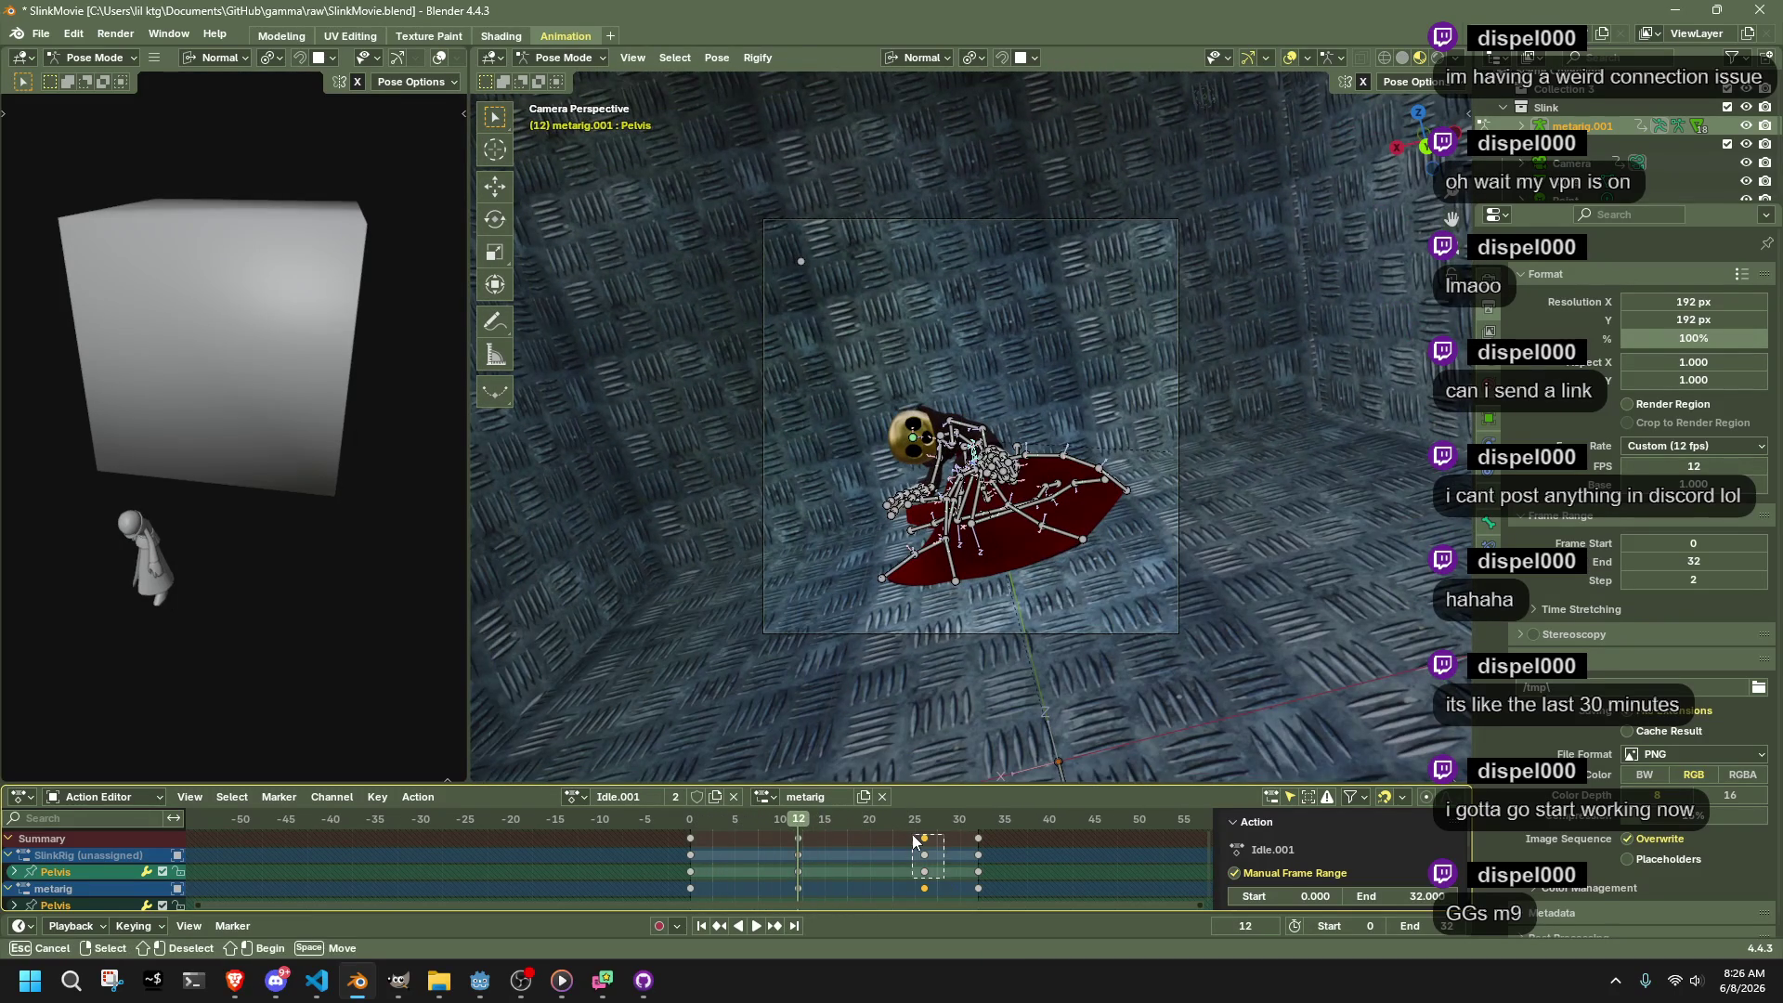
{"action": "left_click_drag", "start_coordinate": [912, 834], "coordinate": [908, 834]}
{"action": "key", "text": "space"}
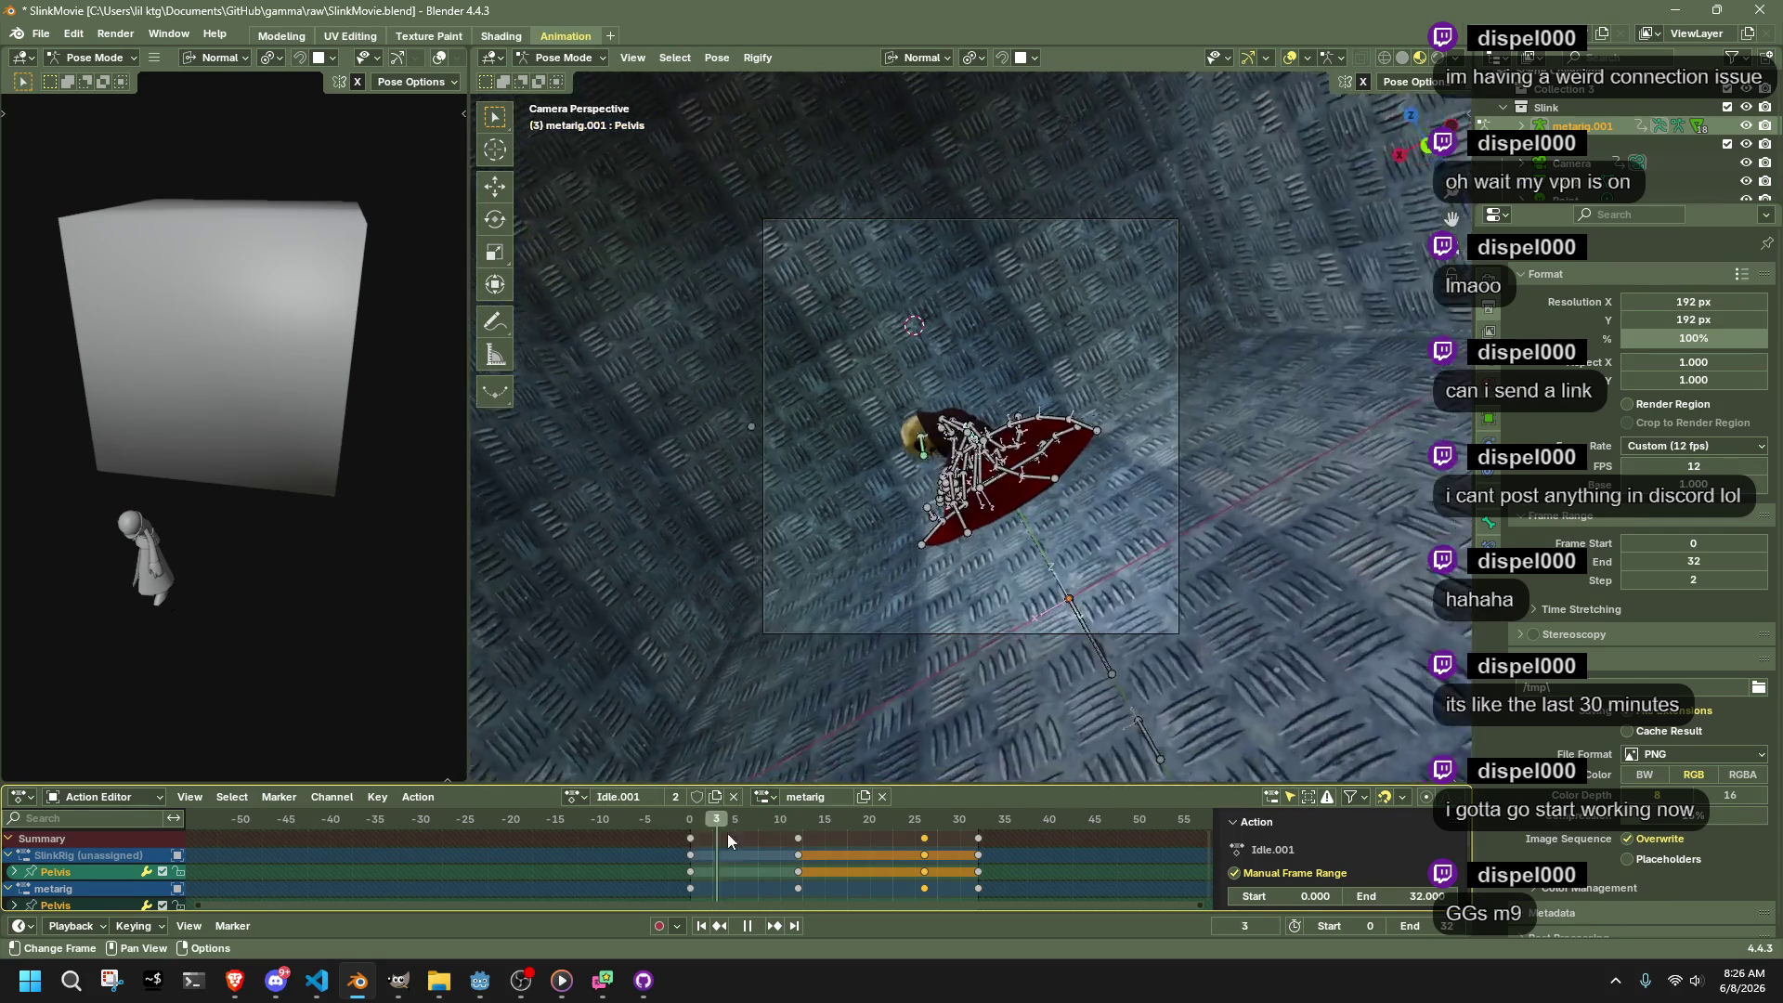
{"action": "key", "text": "Escape"}
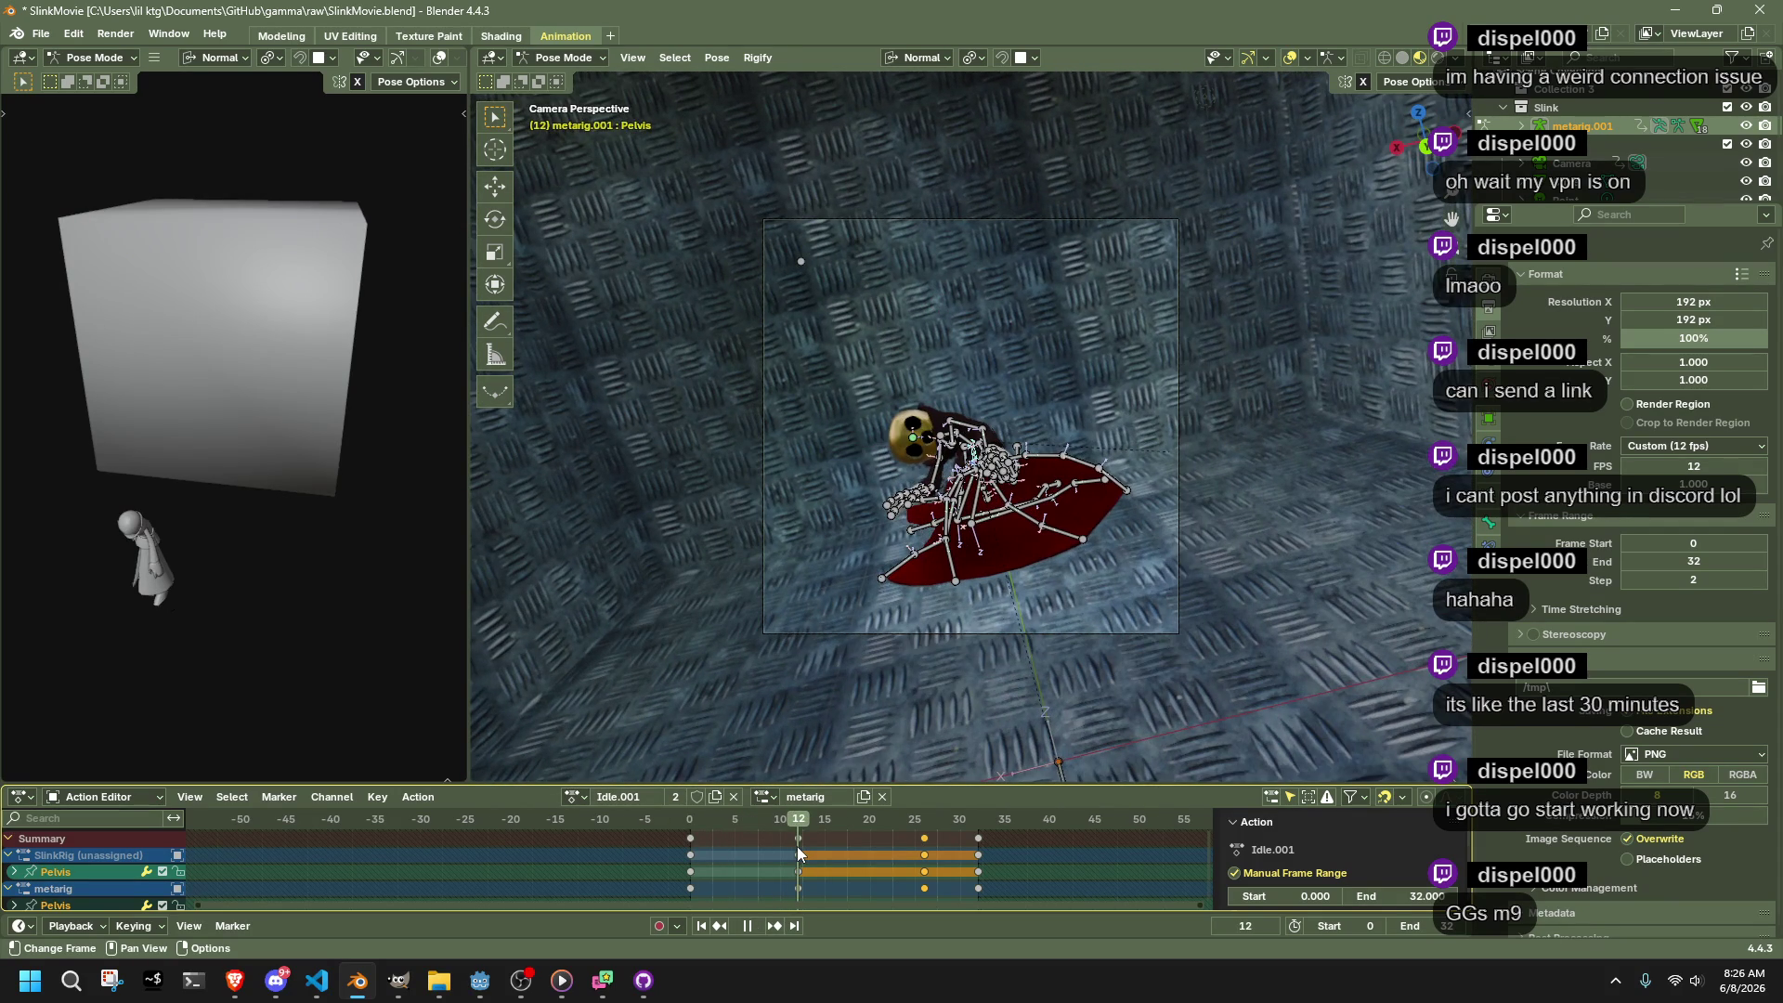
Copy the full rig pose at frame 12 and paste it as a keyframe at frame 8
{"action": "key", "text": "a"}
{"action": "key", "text": "ctrl+c"}
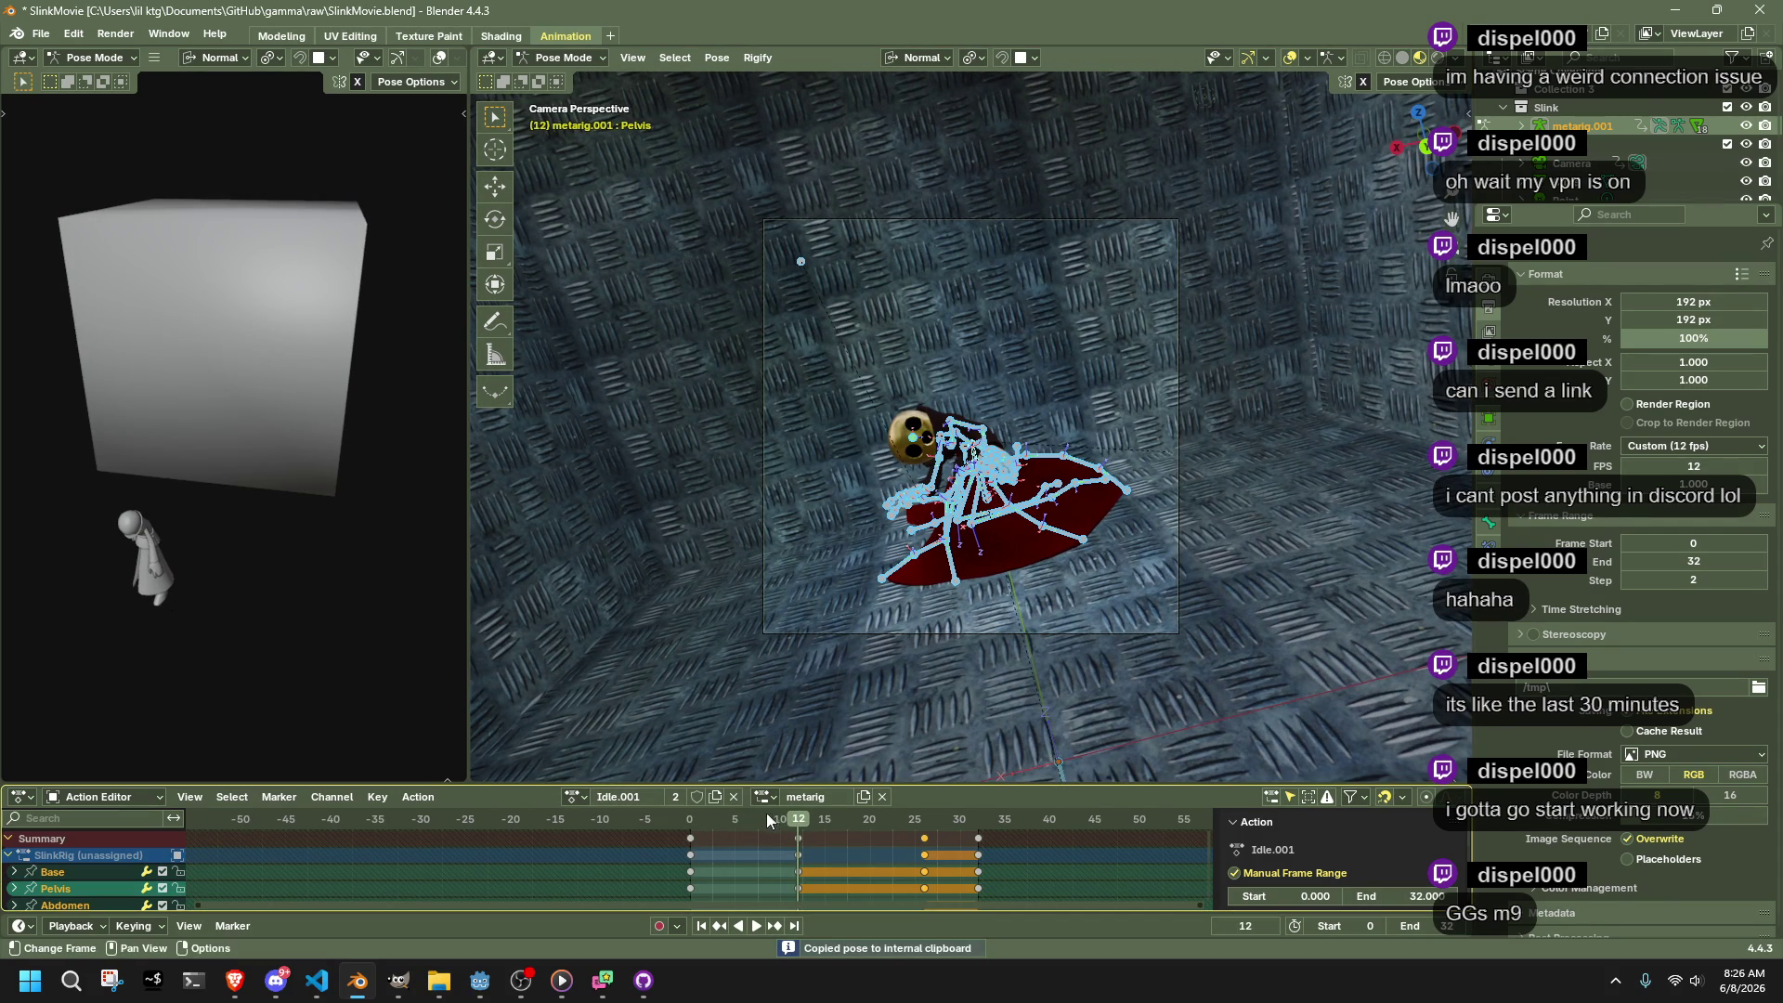
{"action": "key", "text": "space"}
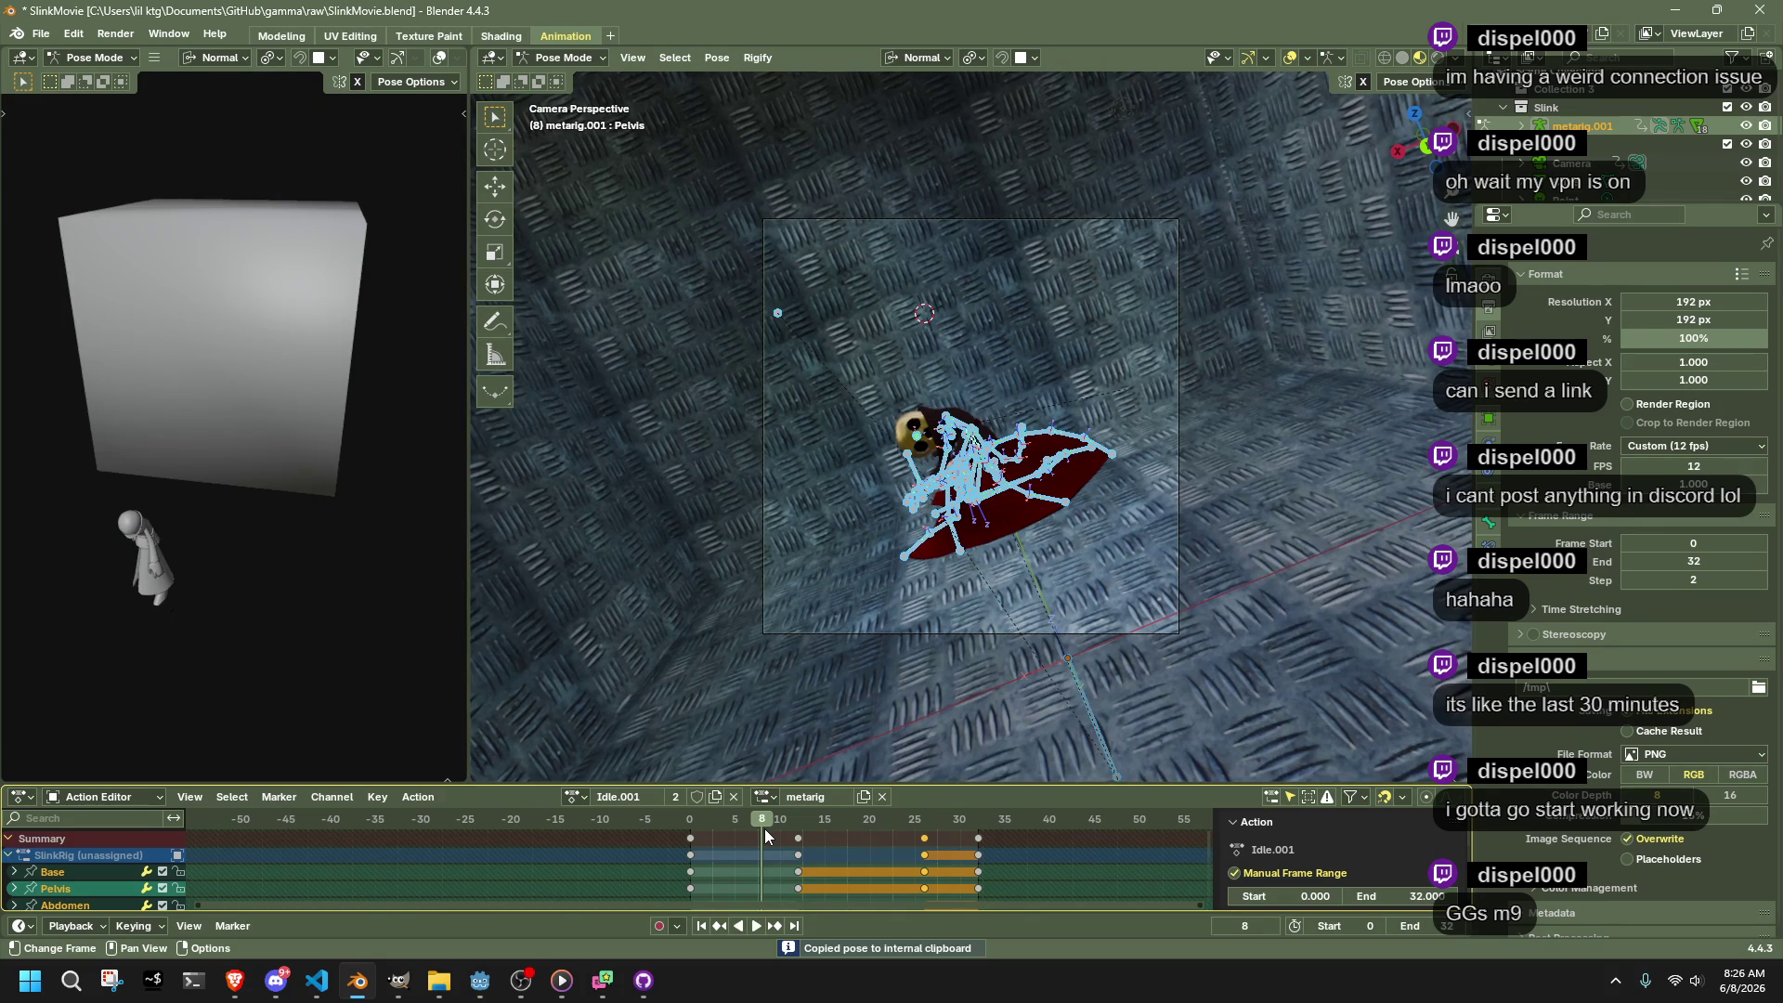
{"action": "key", "text": "space"}
{"action": "key", "text": "ctrl+v"}
{"action": "key", "text": "ctrl+z"}
{"action": "key", "text": "ctrl+v"}
{"action": "left_click_drag", "start_coordinate": [766, 831], "coordinate": [800, 823]}
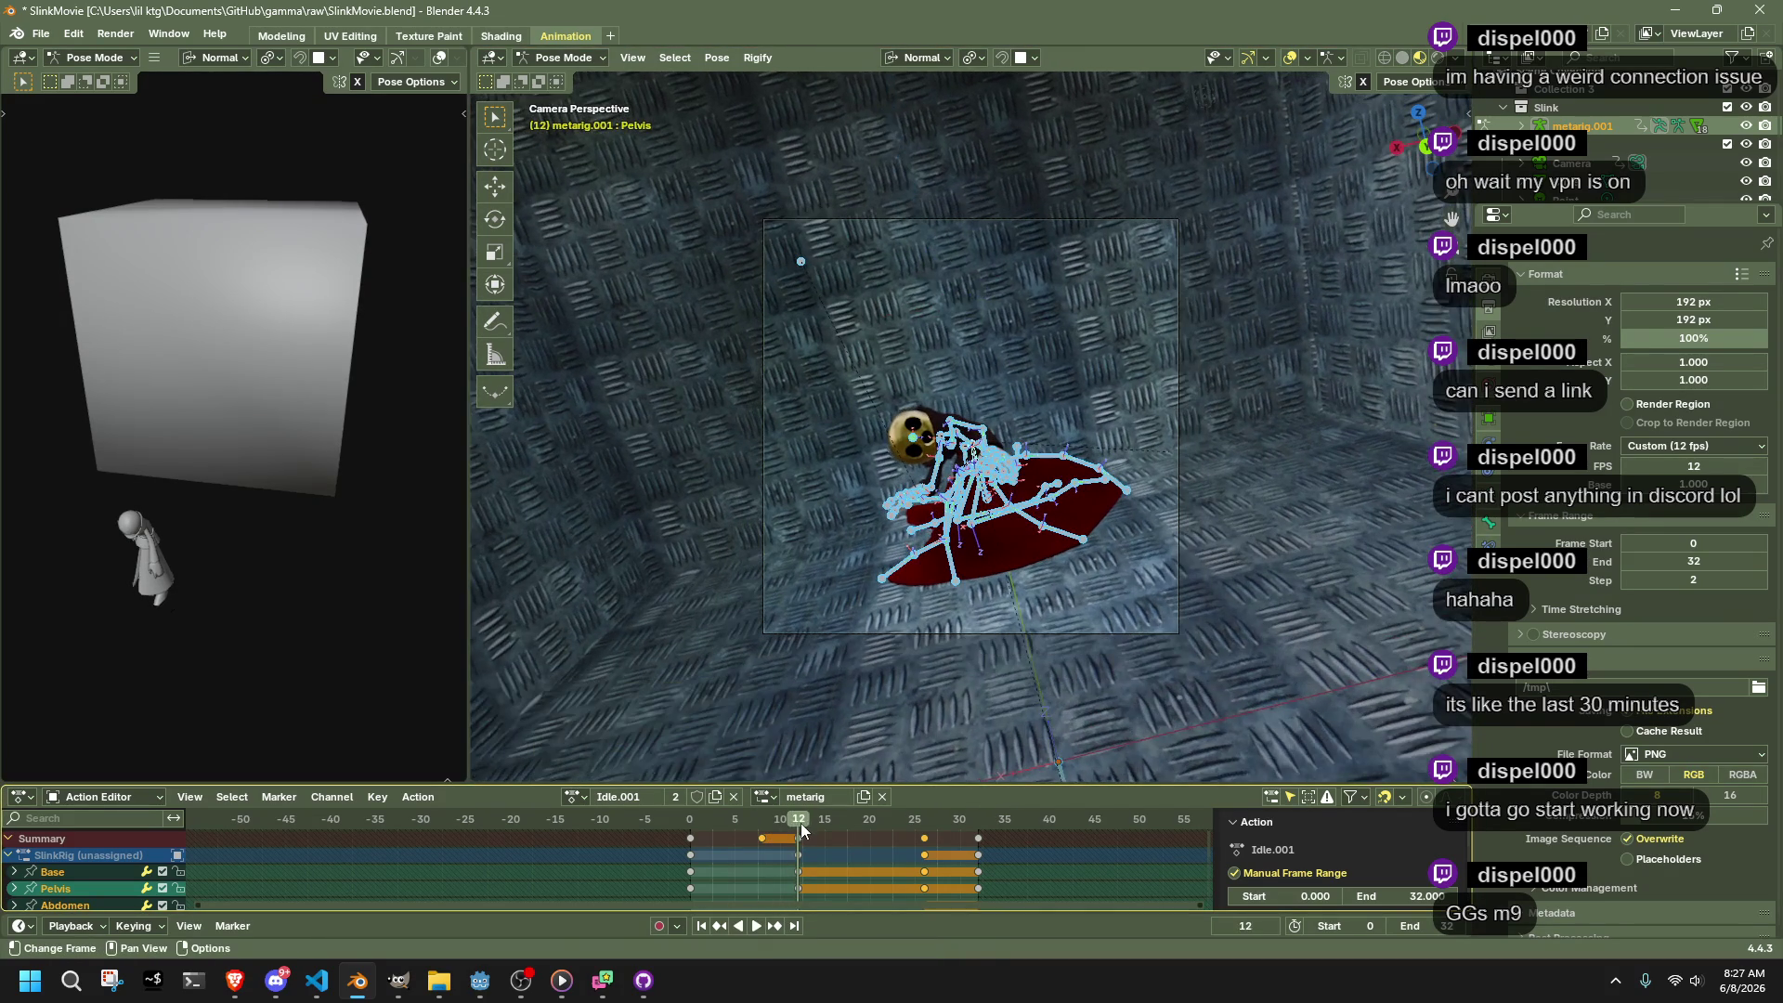
Try scaling the rig with Z excluded, switching transform orientation to Global
{"action": "key", "text": "s"}
{"action": "left_click", "coordinate": [1129, 548]}
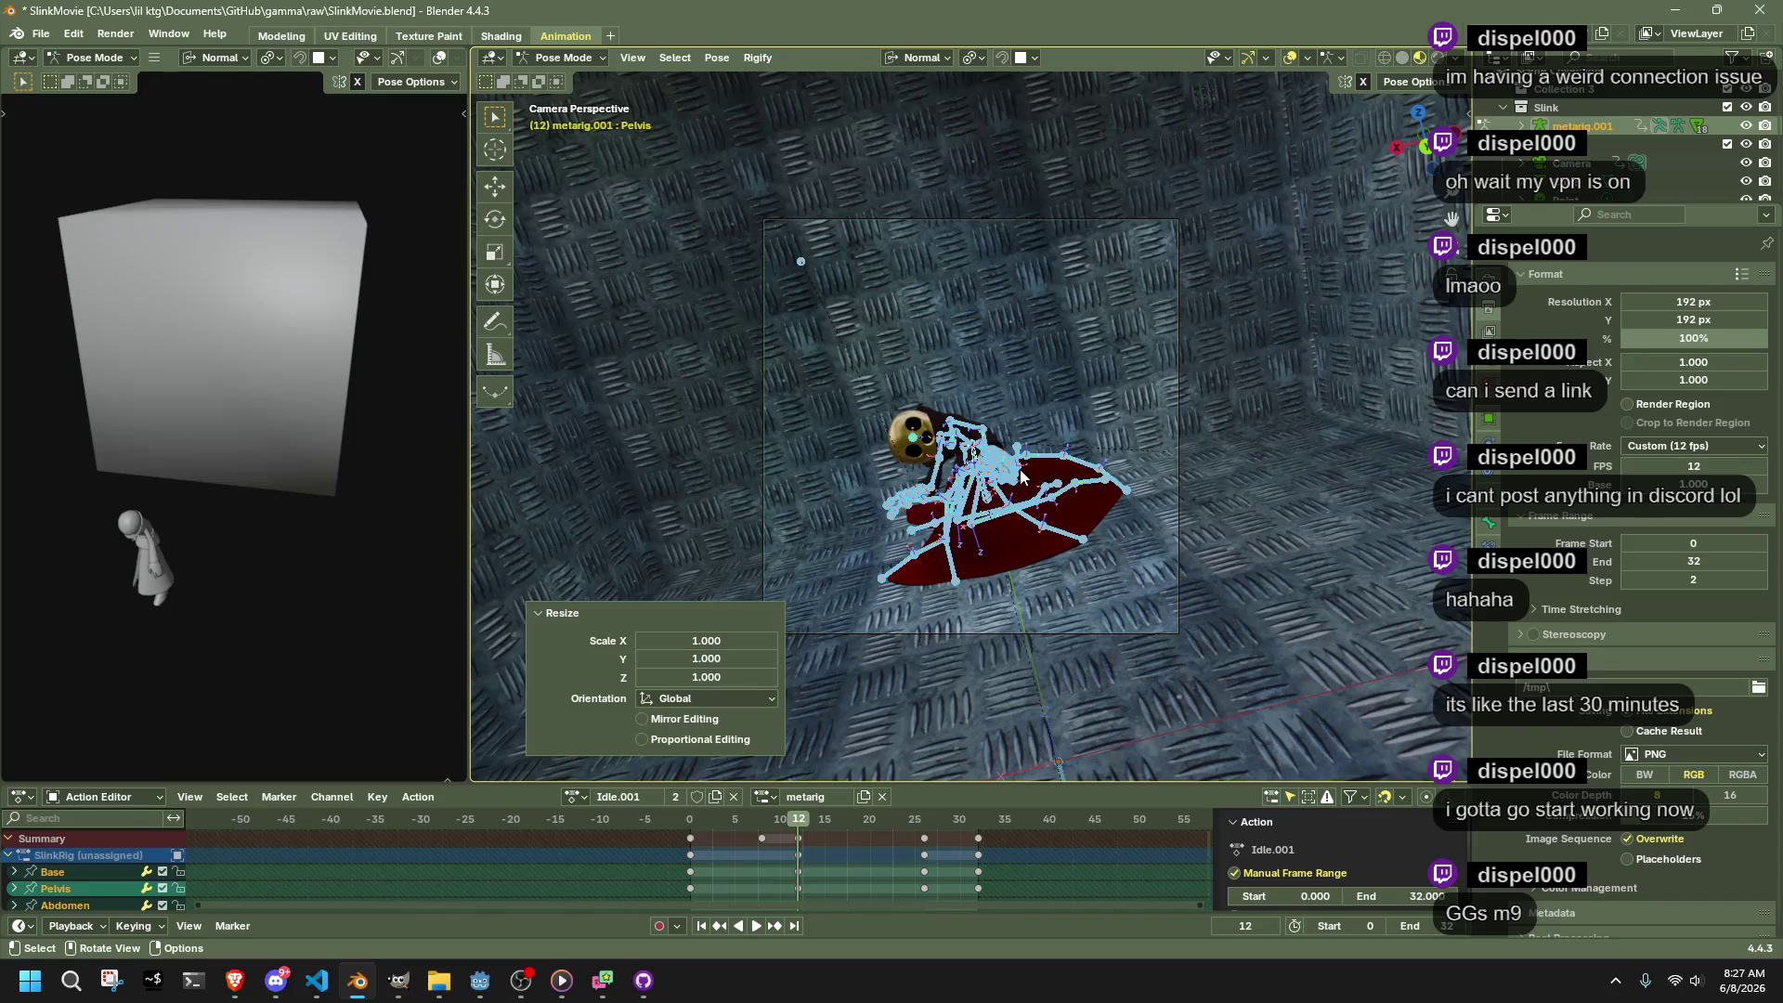
{"action": "key", "text": "s"}
{"action": "key", "text": "shift+z"}
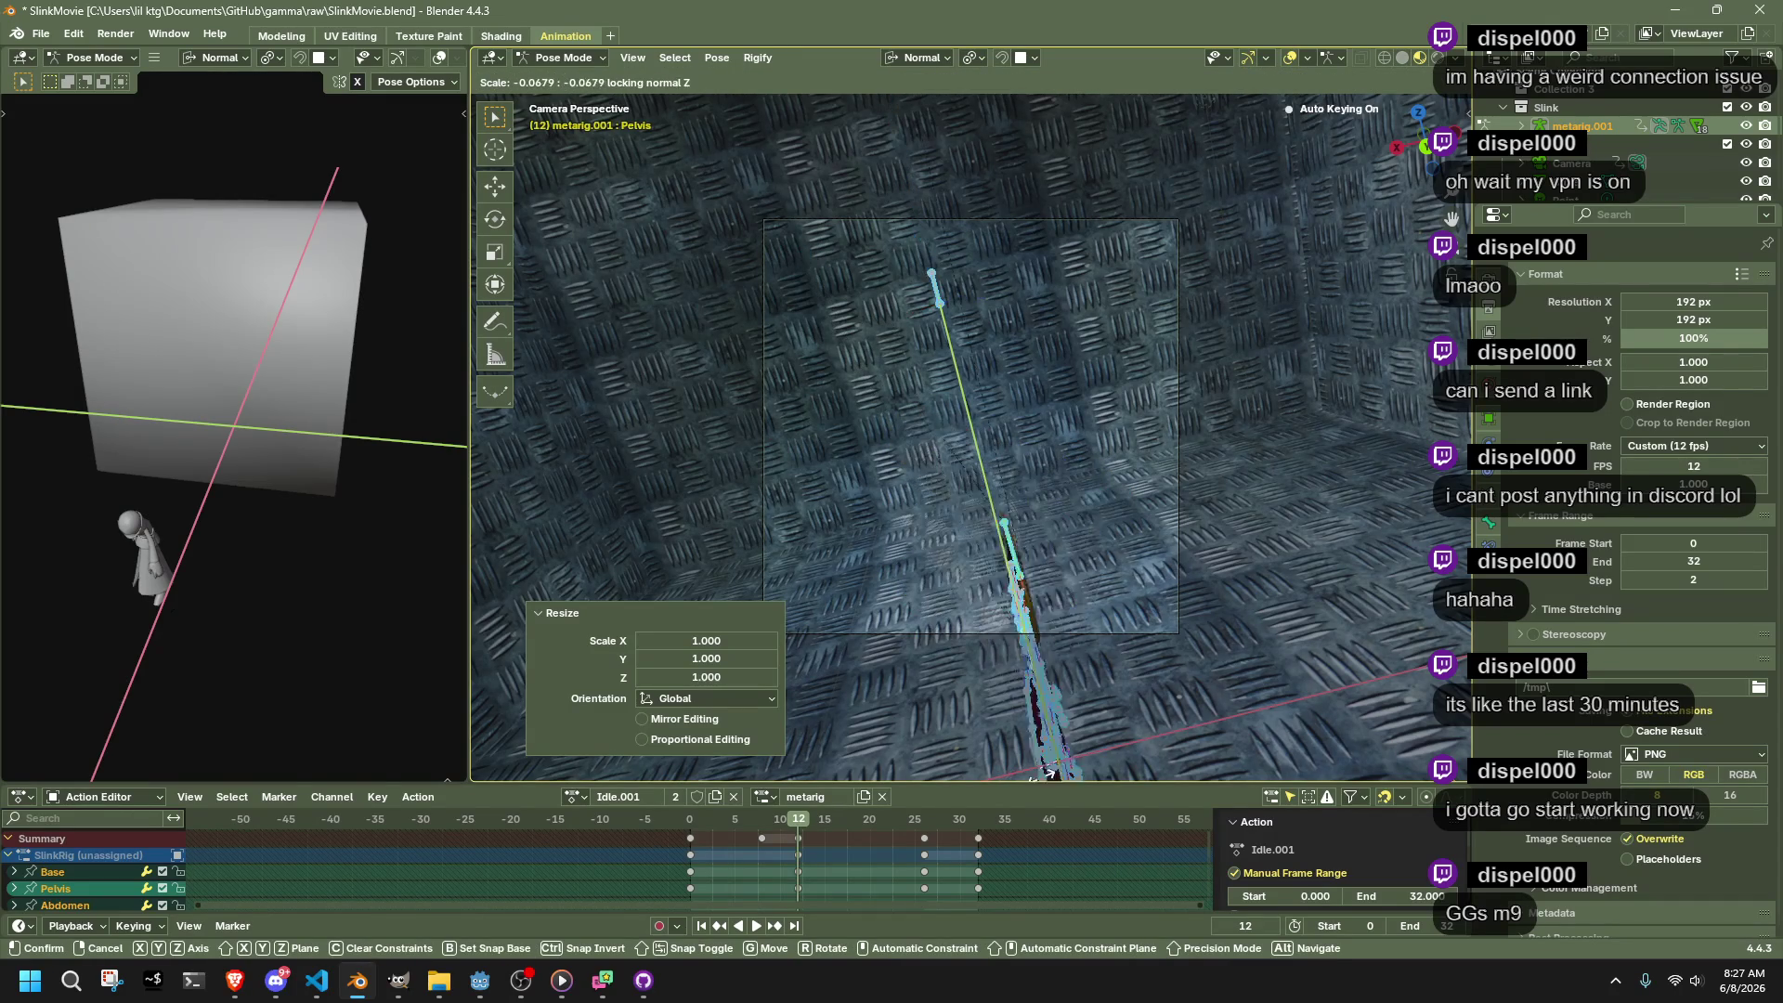
{"action": "key", "text": "Escape"}
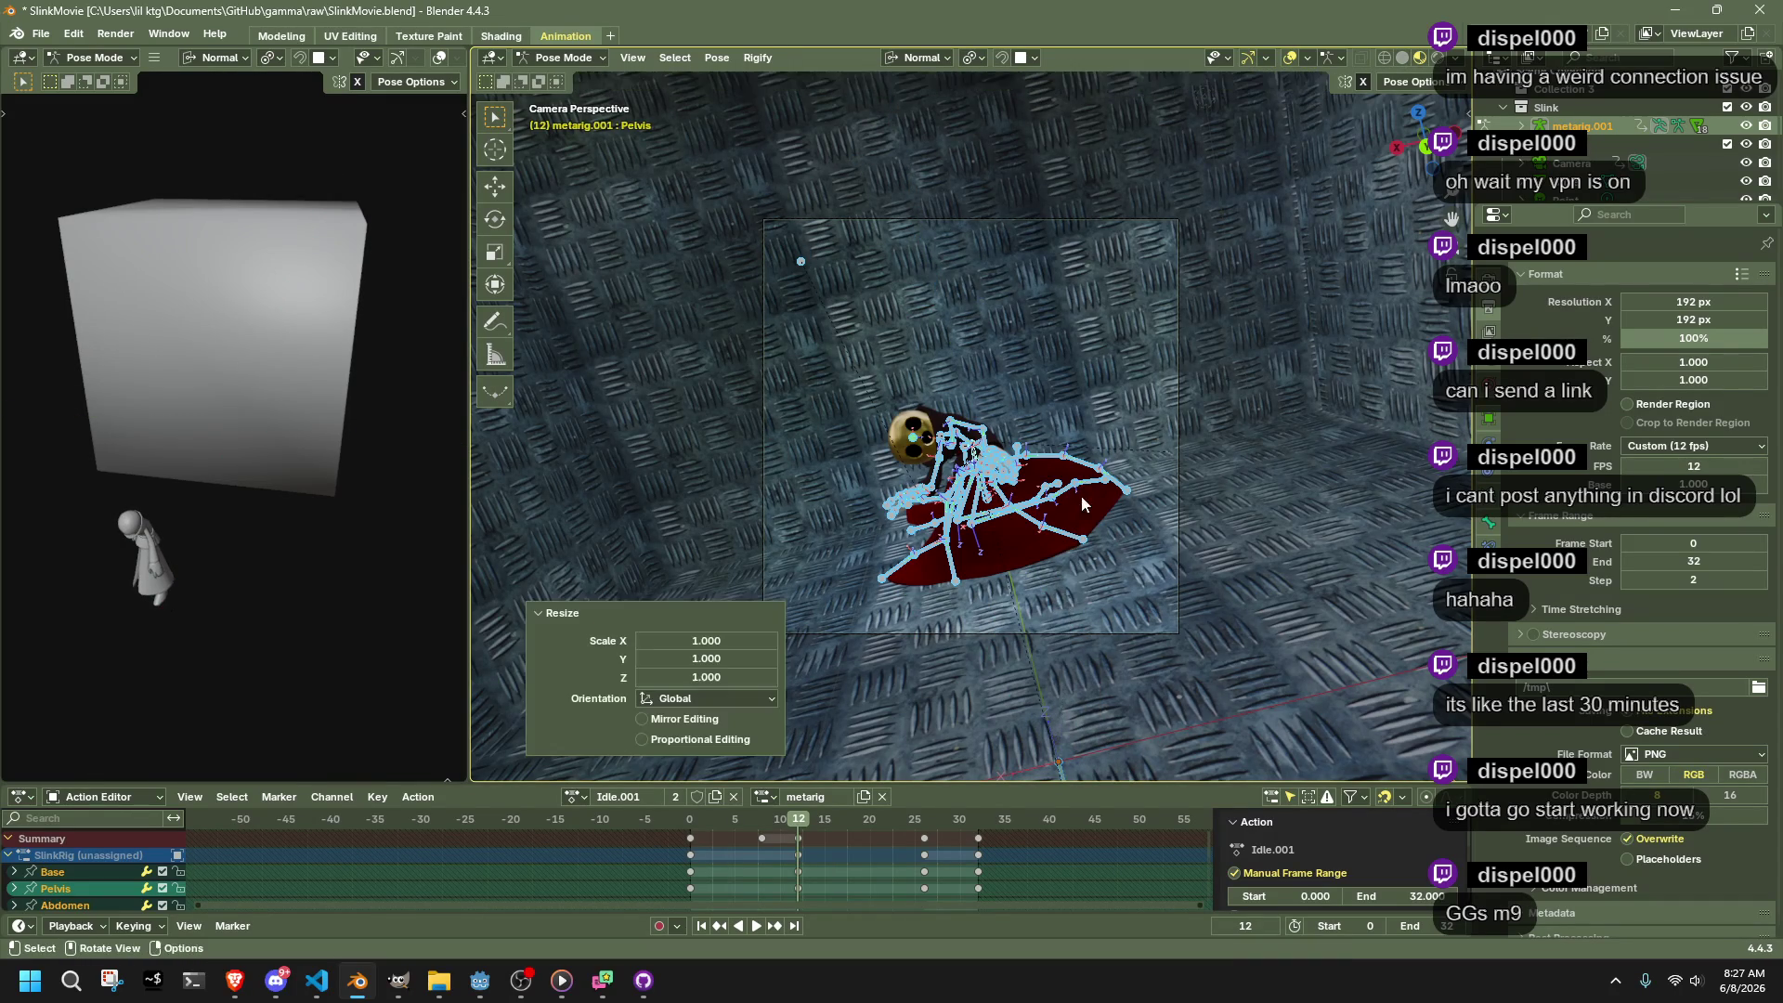
{"action": "left_click", "coordinate": [919, 58]}
{"action": "left_click", "coordinate": [916, 98]}
{"action": "key", "text": "s"}
{"action": "key", "text": "shift+z"}
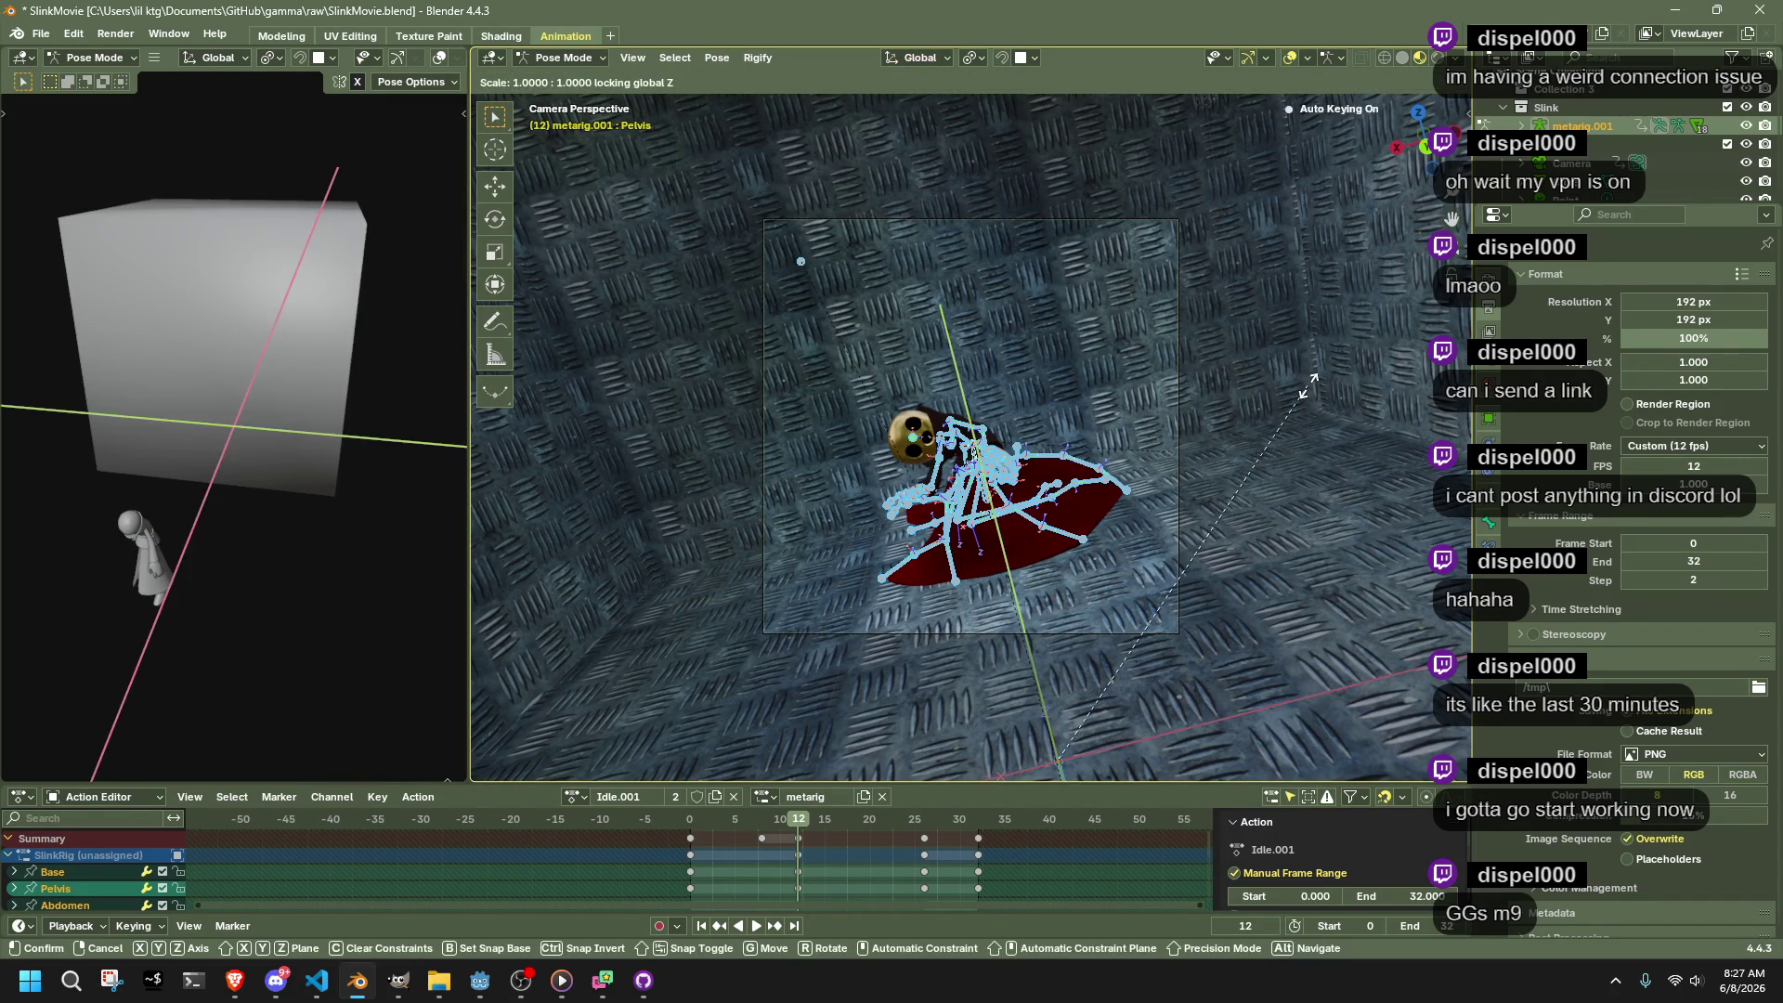
{"action": "key", "text": "Escape"}
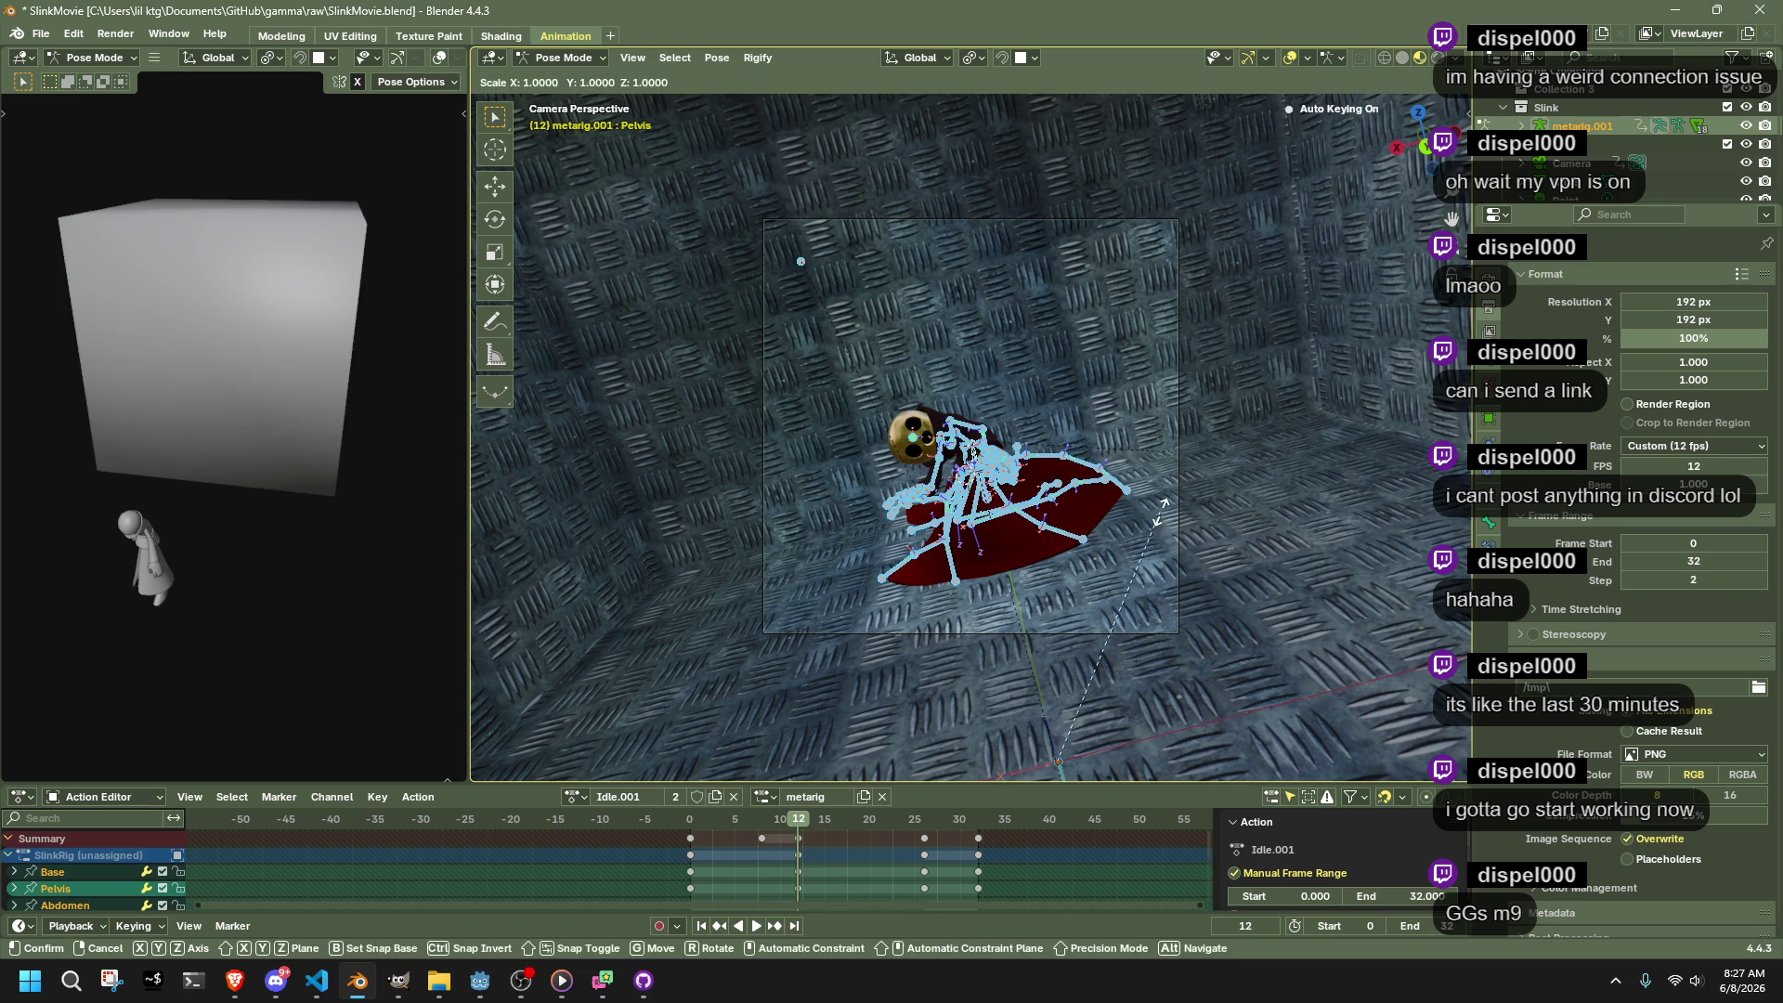
{"action": "key", "text": "s"}
{"action": "key", "text": "shift+z"}
{"action": "left_click", "coordinate": [1084, 571]}
Test flattening the bones around the 3D cursor pivot, undo it, and return to camera view
{"action": "mouse_move", "coordinate": [1025, 689]}
{"action": "left_mouse_down"}
{"action": "mouse_move", "coordinate": [962, 581]}
{"action": "mouse_move", "coordinate": [1035, 581]}
{"action": "mouse_move", "coordinate": [956, 173]}
{"action": "left_mouse_up"}
{"action": "left_click", "coordinate": [976, 59]}
{"action": "left_click", "coordinate": [996, 125]}
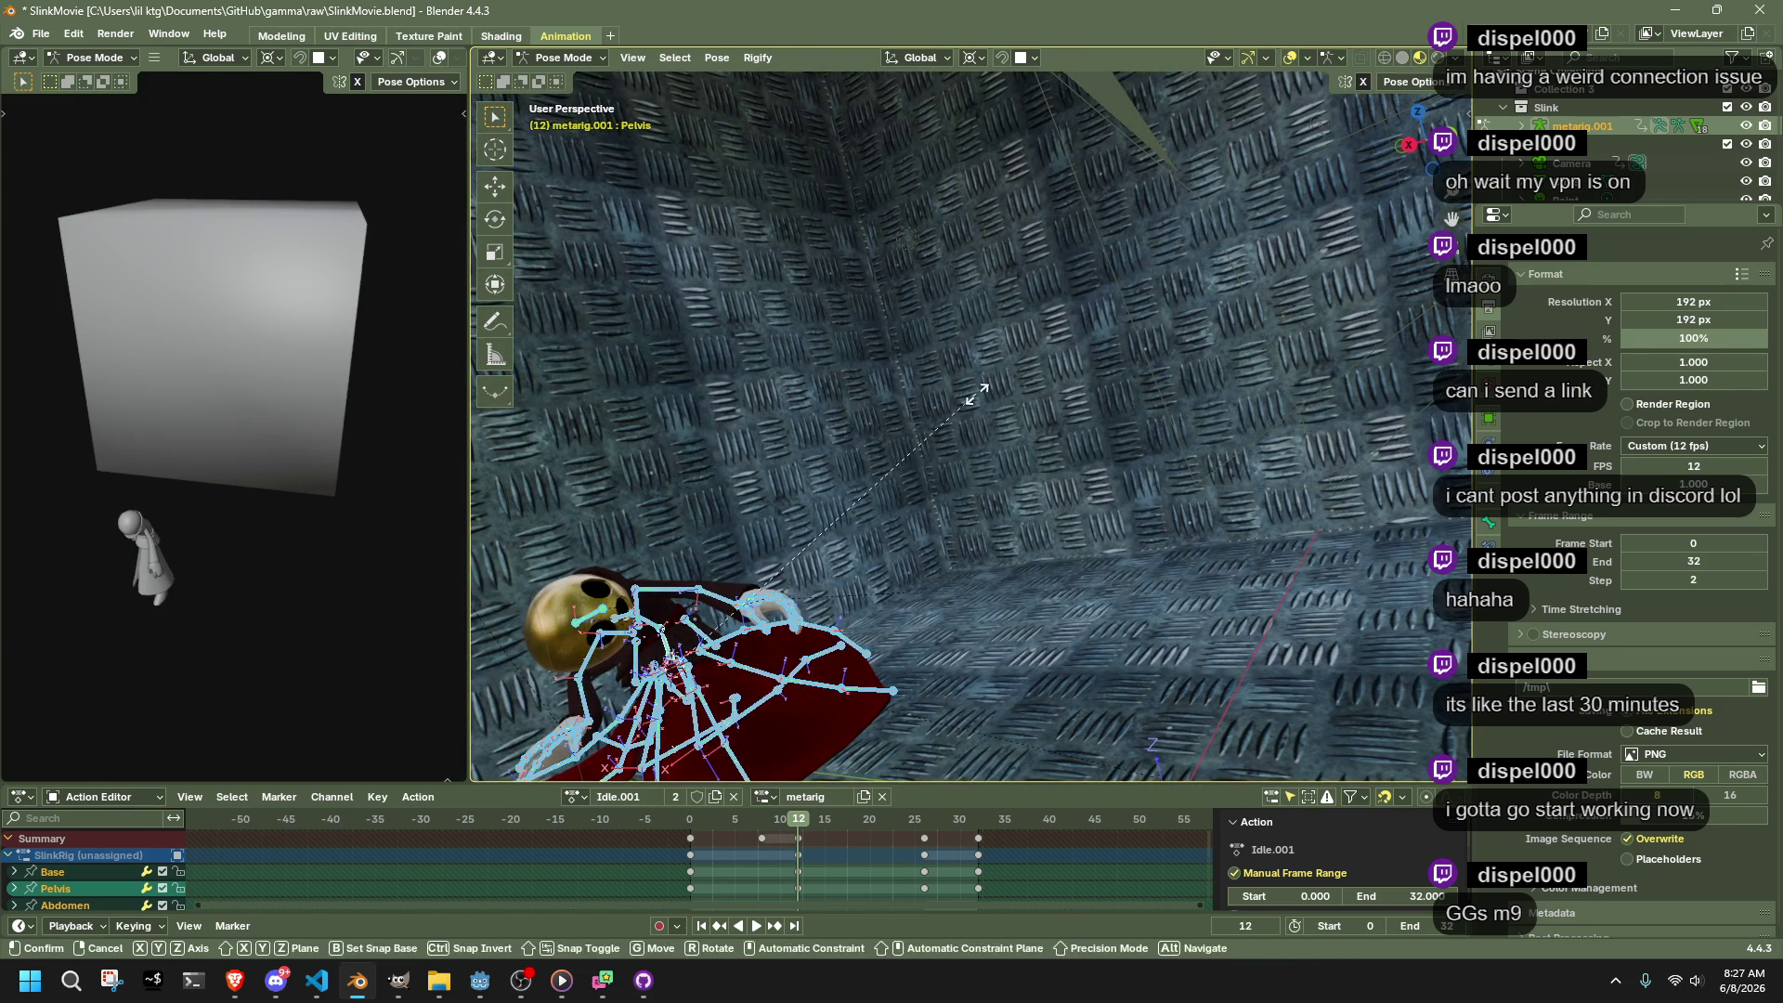
{"action": "key", "text": "s"}
{"action": "key", "text": "shift+z"}
{"action": "left_click", "coordinate": [653, 657]}
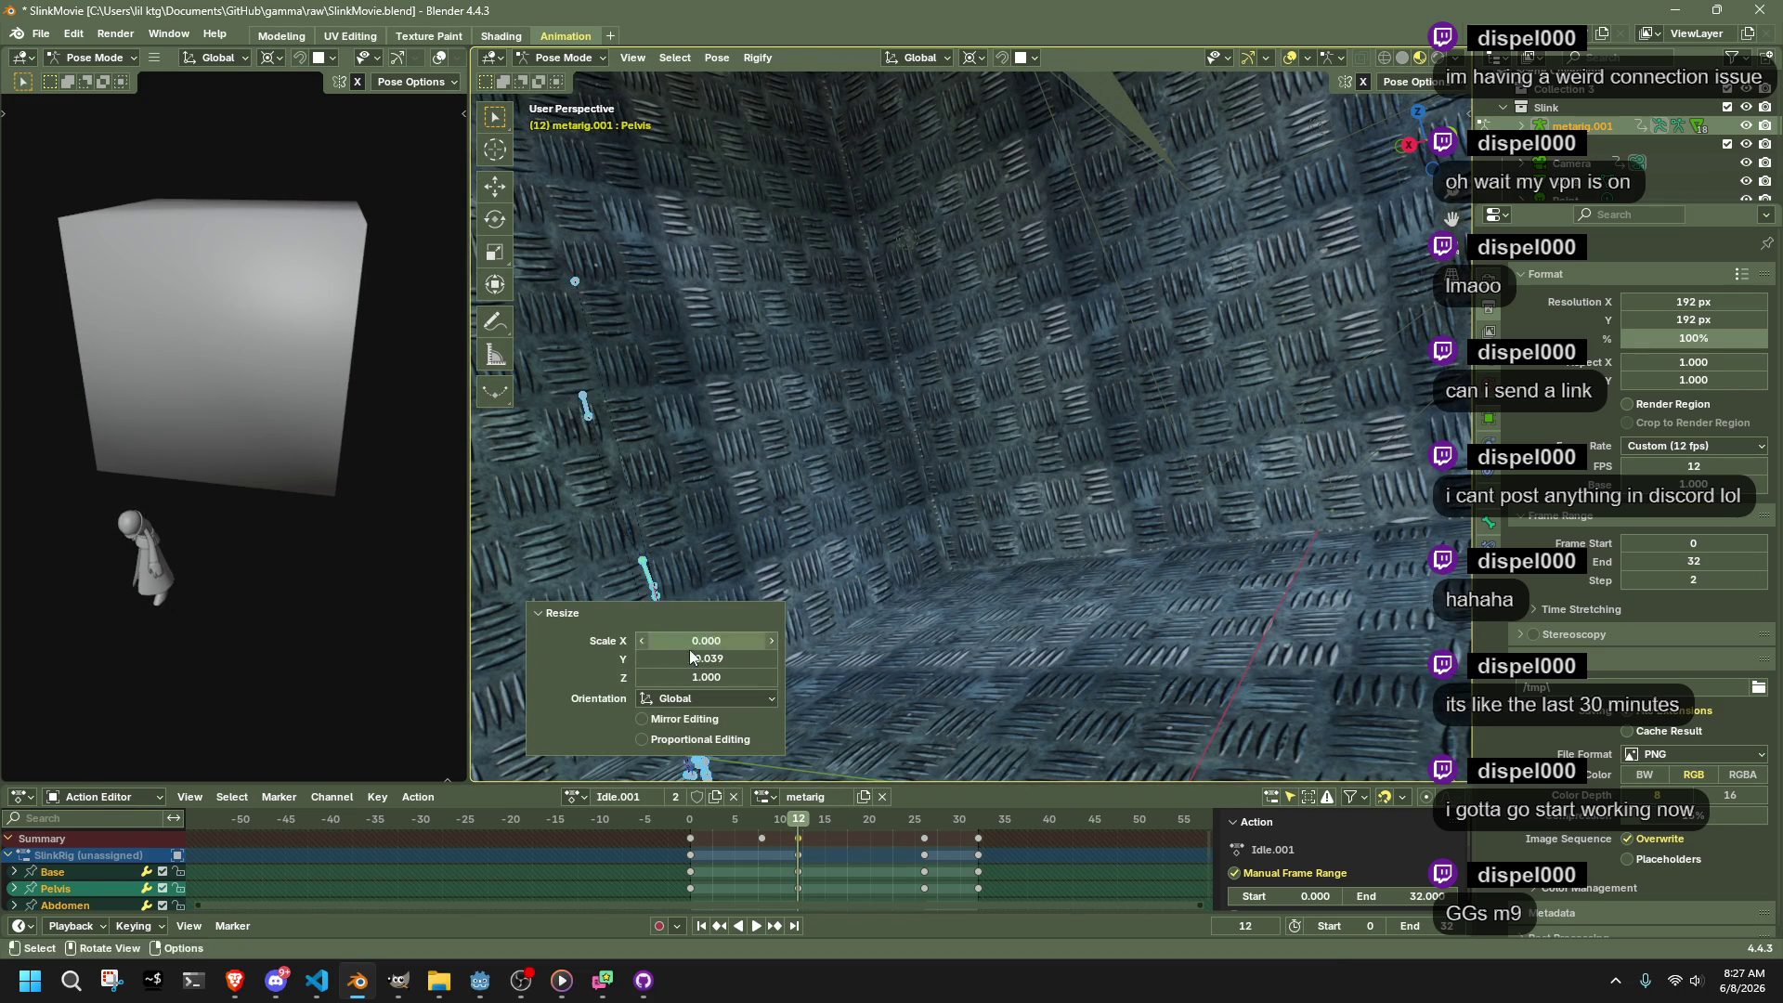
{"action": "key", "text": "ctrl+z"}
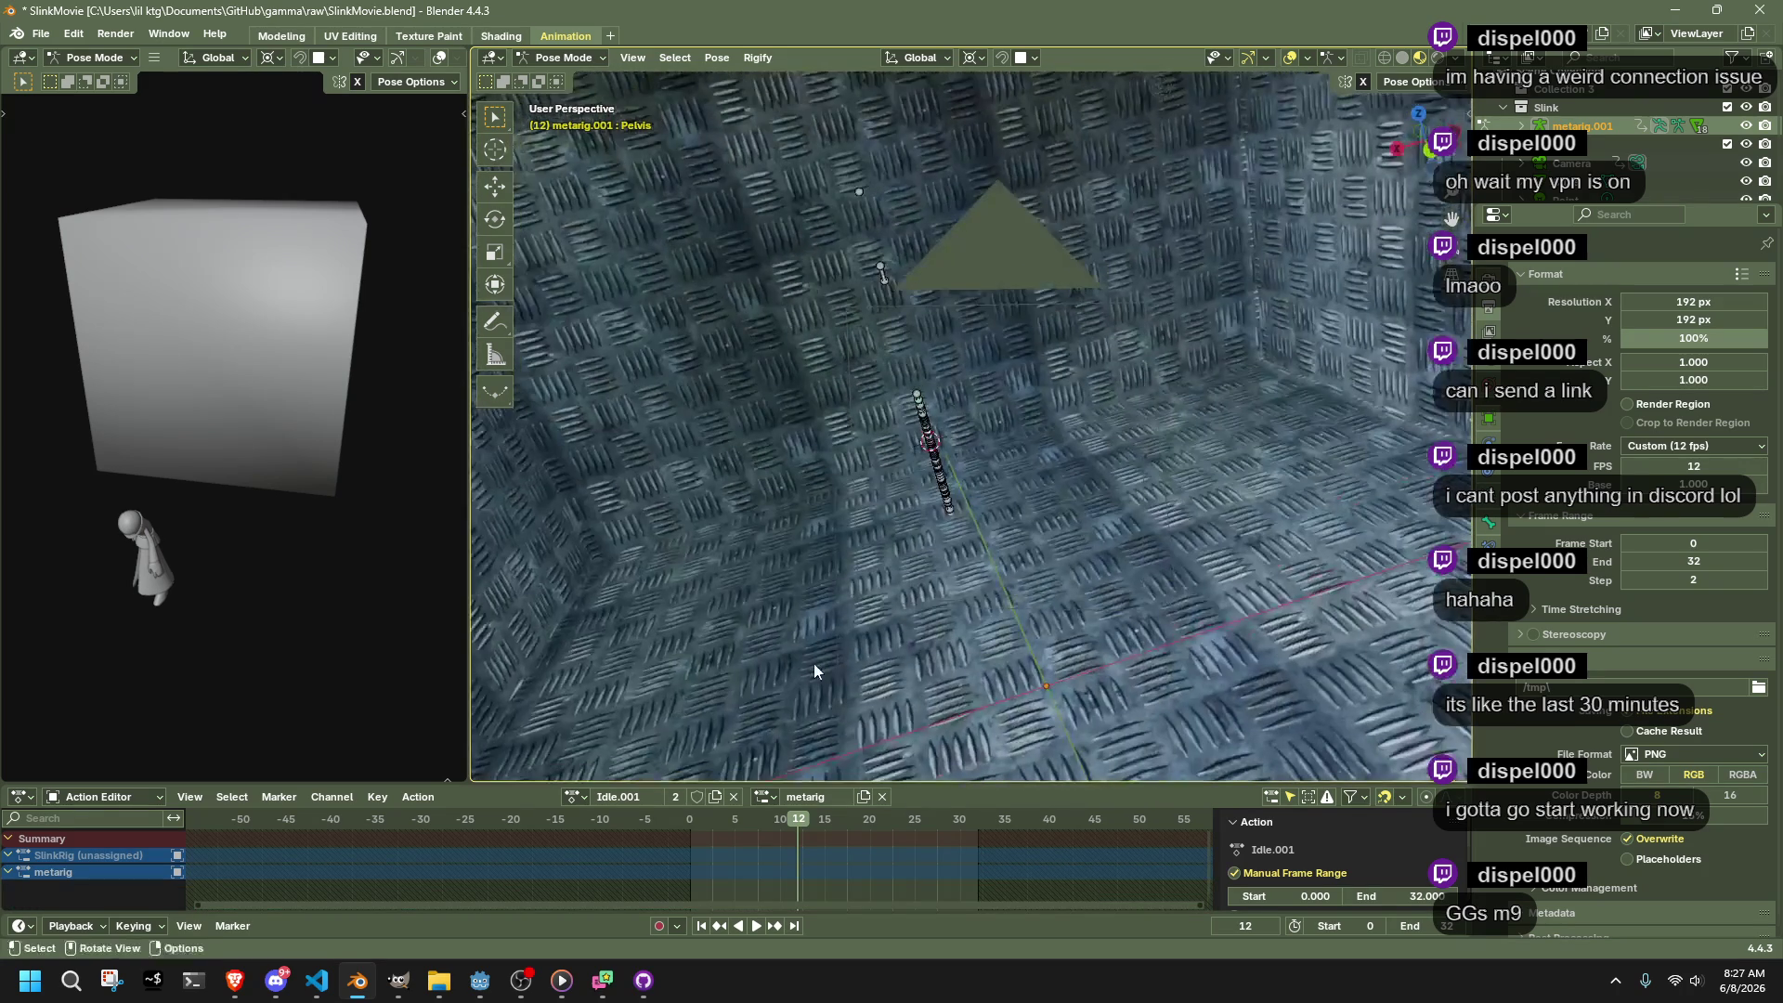
{"action": "key", "text": "KP_0"}
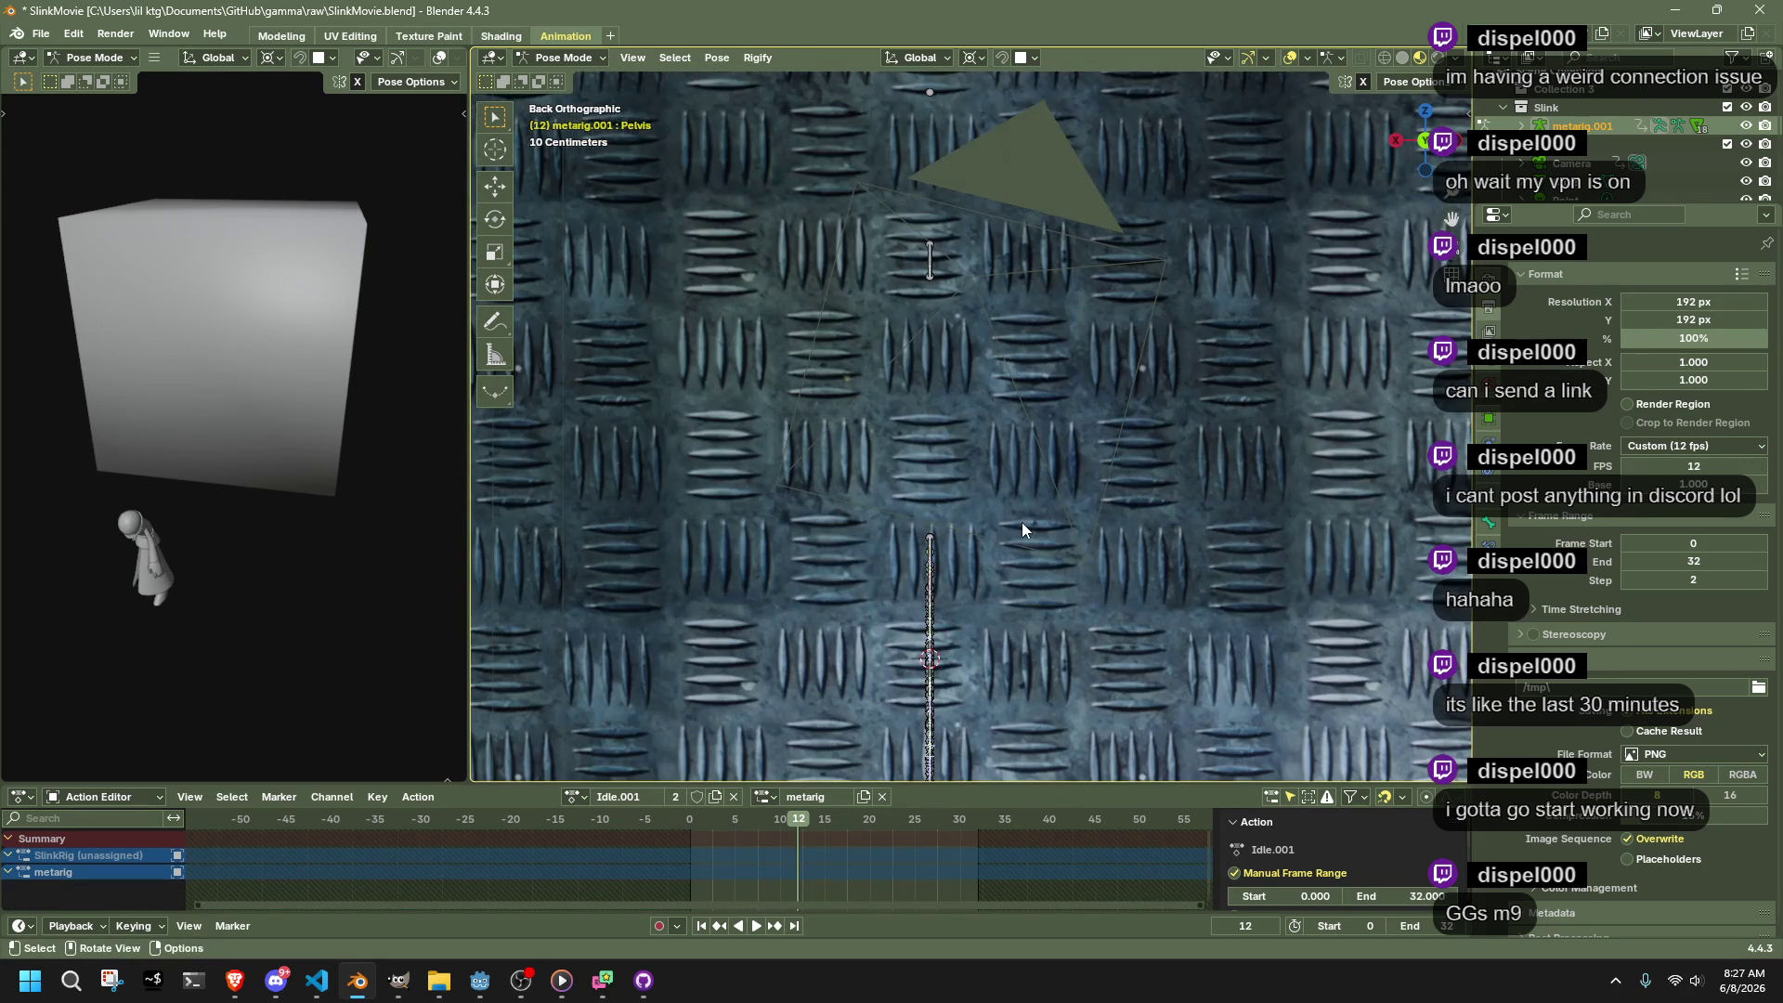
Replay the animation, select the frame-12 keys, return to frame 0 and save SlinkMovie.blend
{"action": "left_click", "coordinate": [694, 828]}
{"action": "key", "text": "space"}
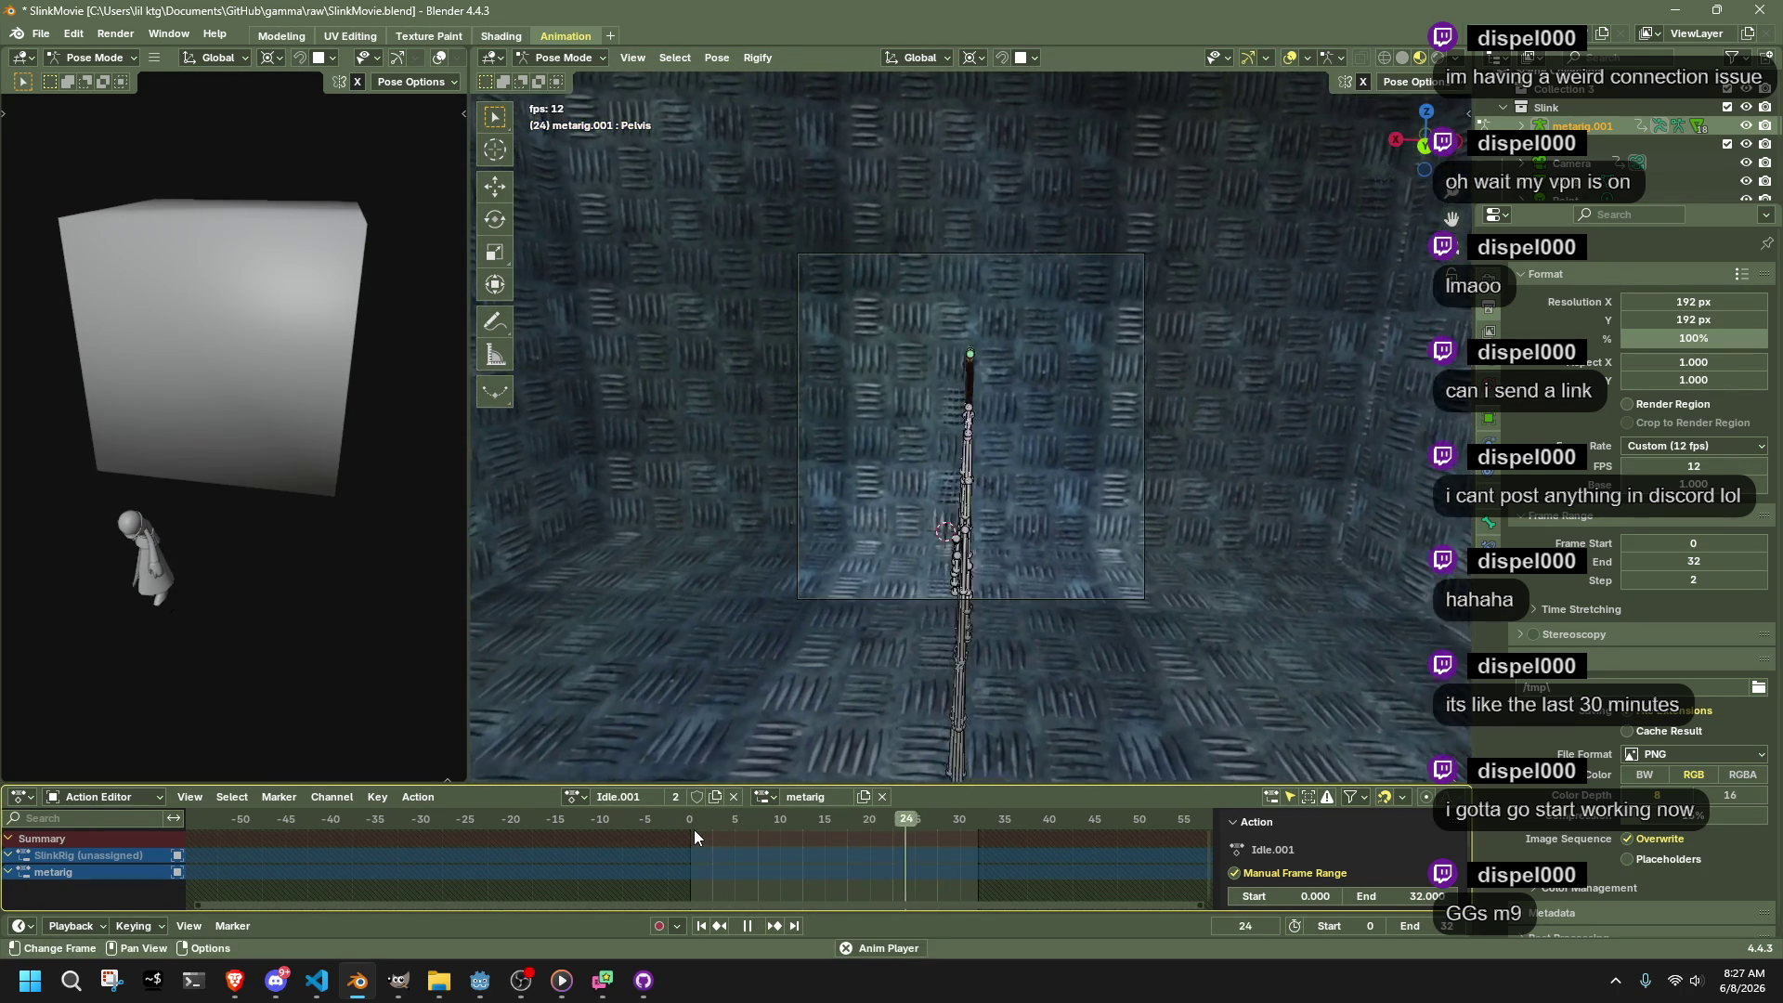
{"action": "key", "text": "space"}
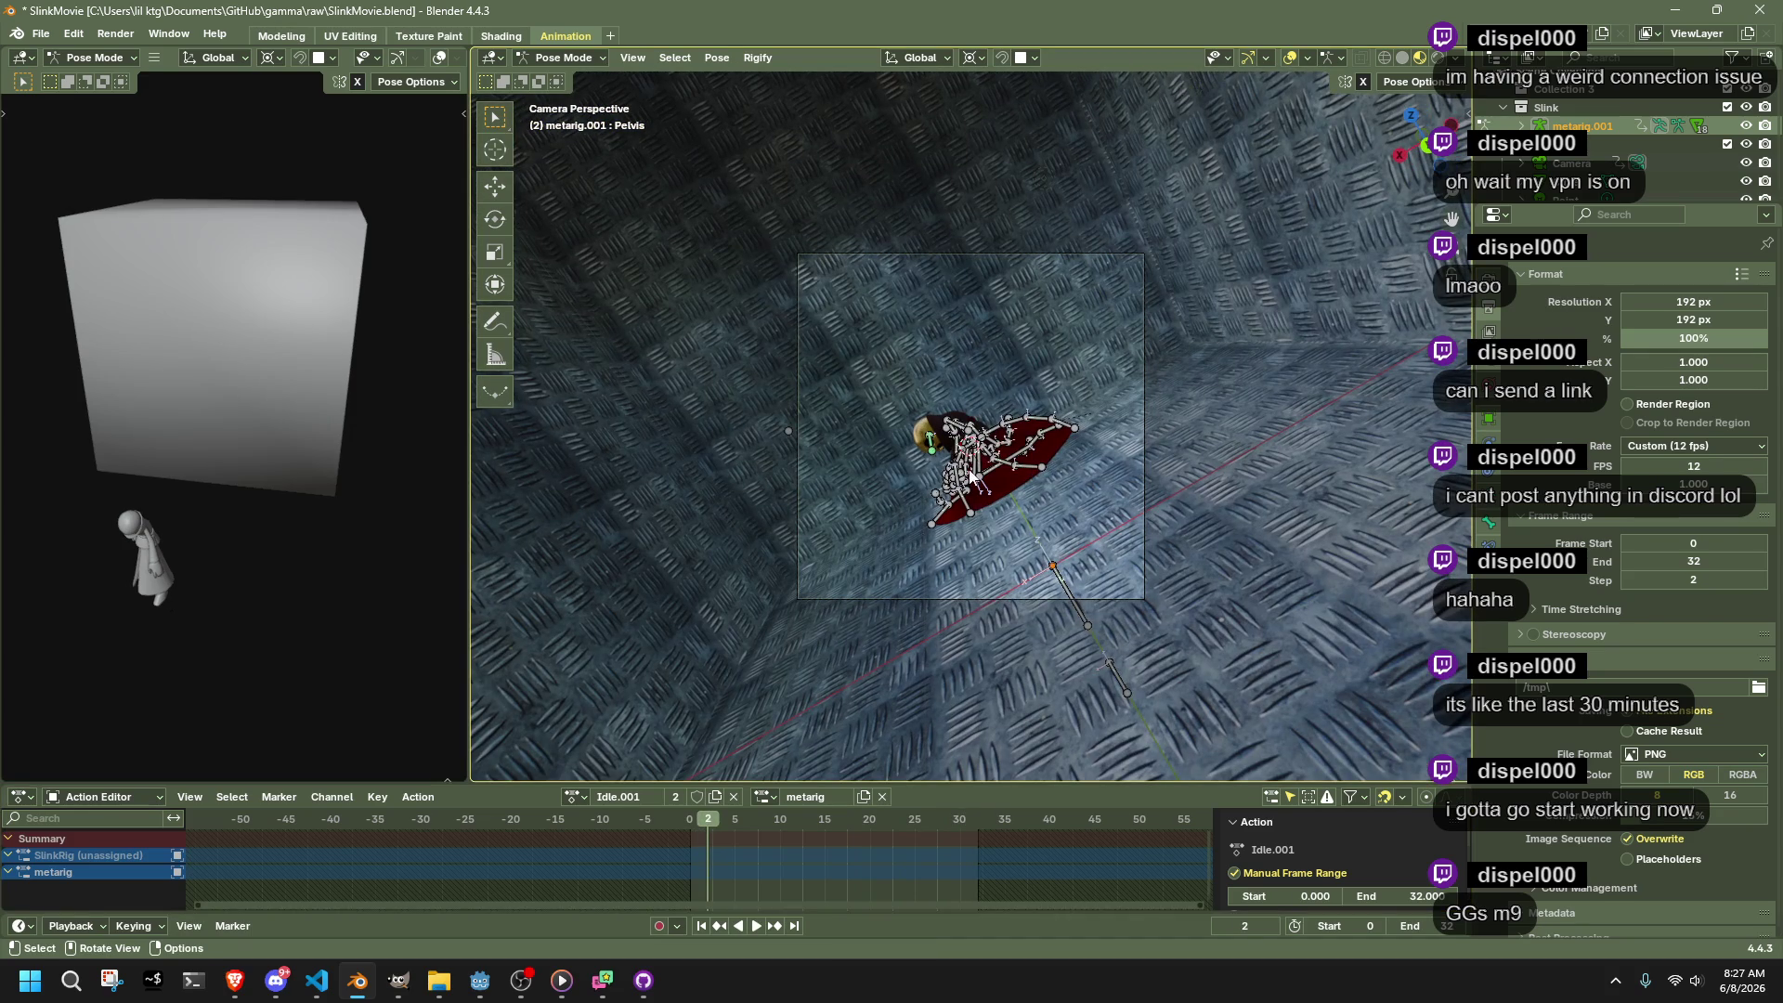
{"action": "key", "text": "a"}
{"action": "left_click_drag", "start_coordinate": [795, 817], "coordinate": [794, 817]}
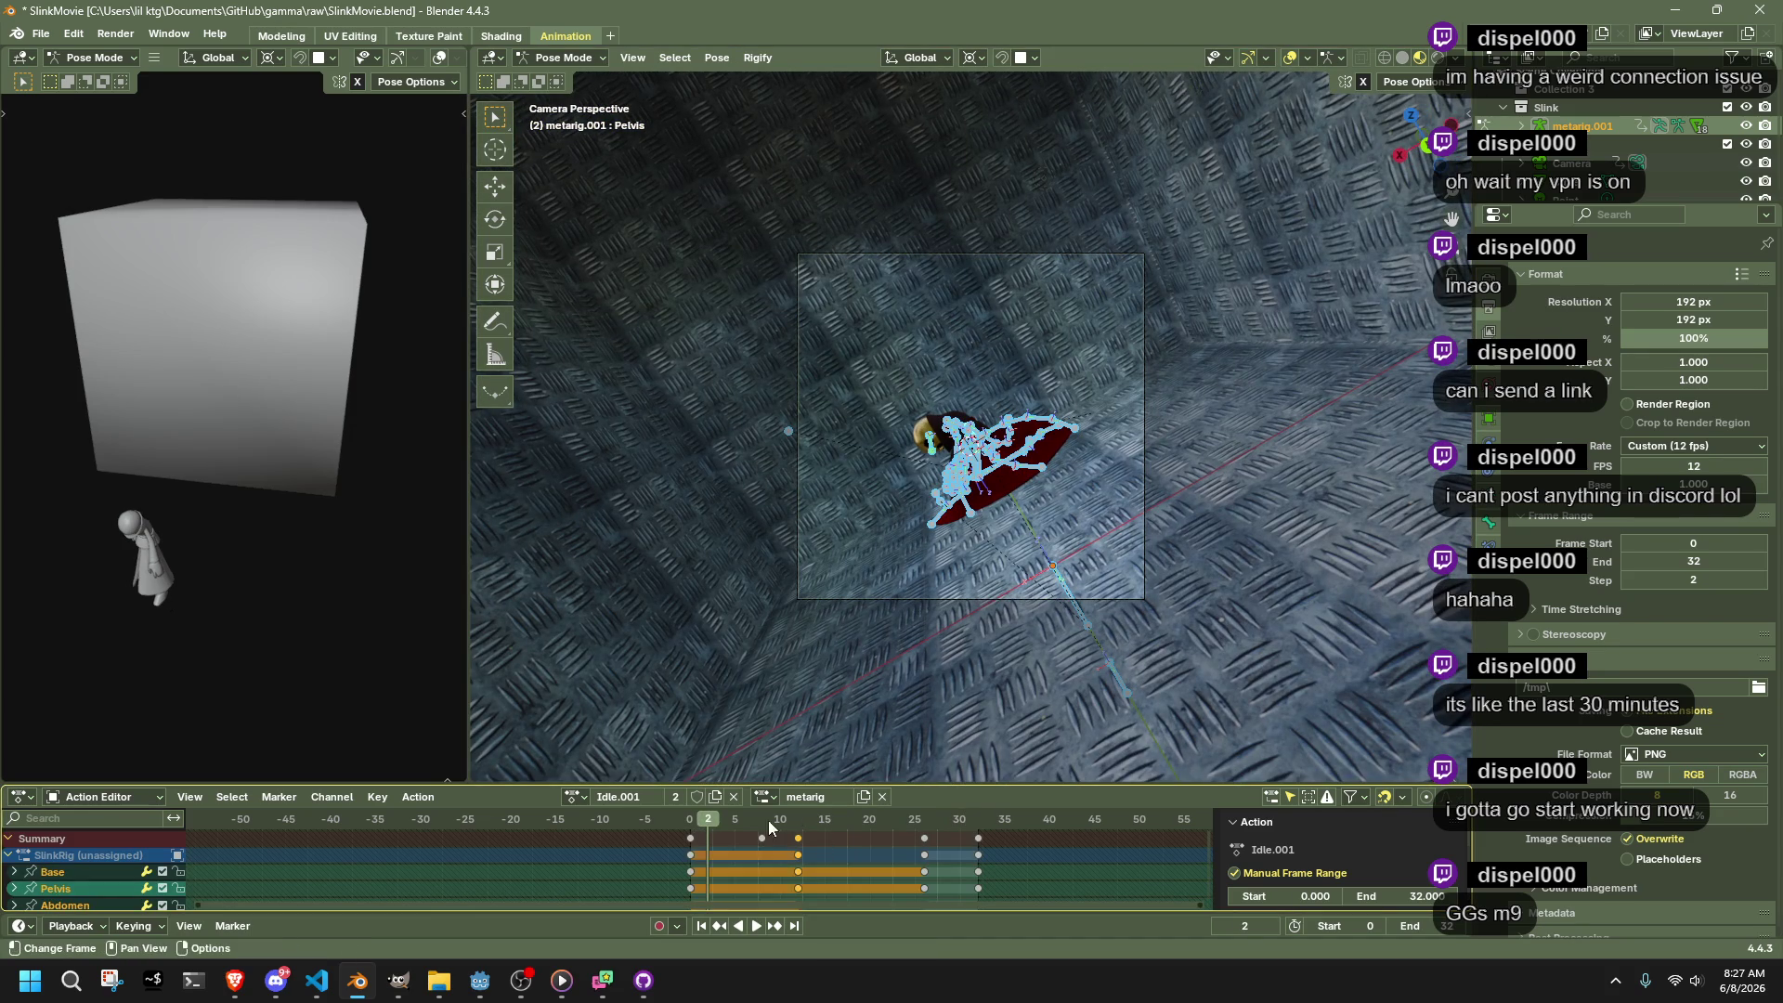
{"action": "left_click", "coordinate": [694, 817]}
{"action": "key", "text": "ctrl+s"}
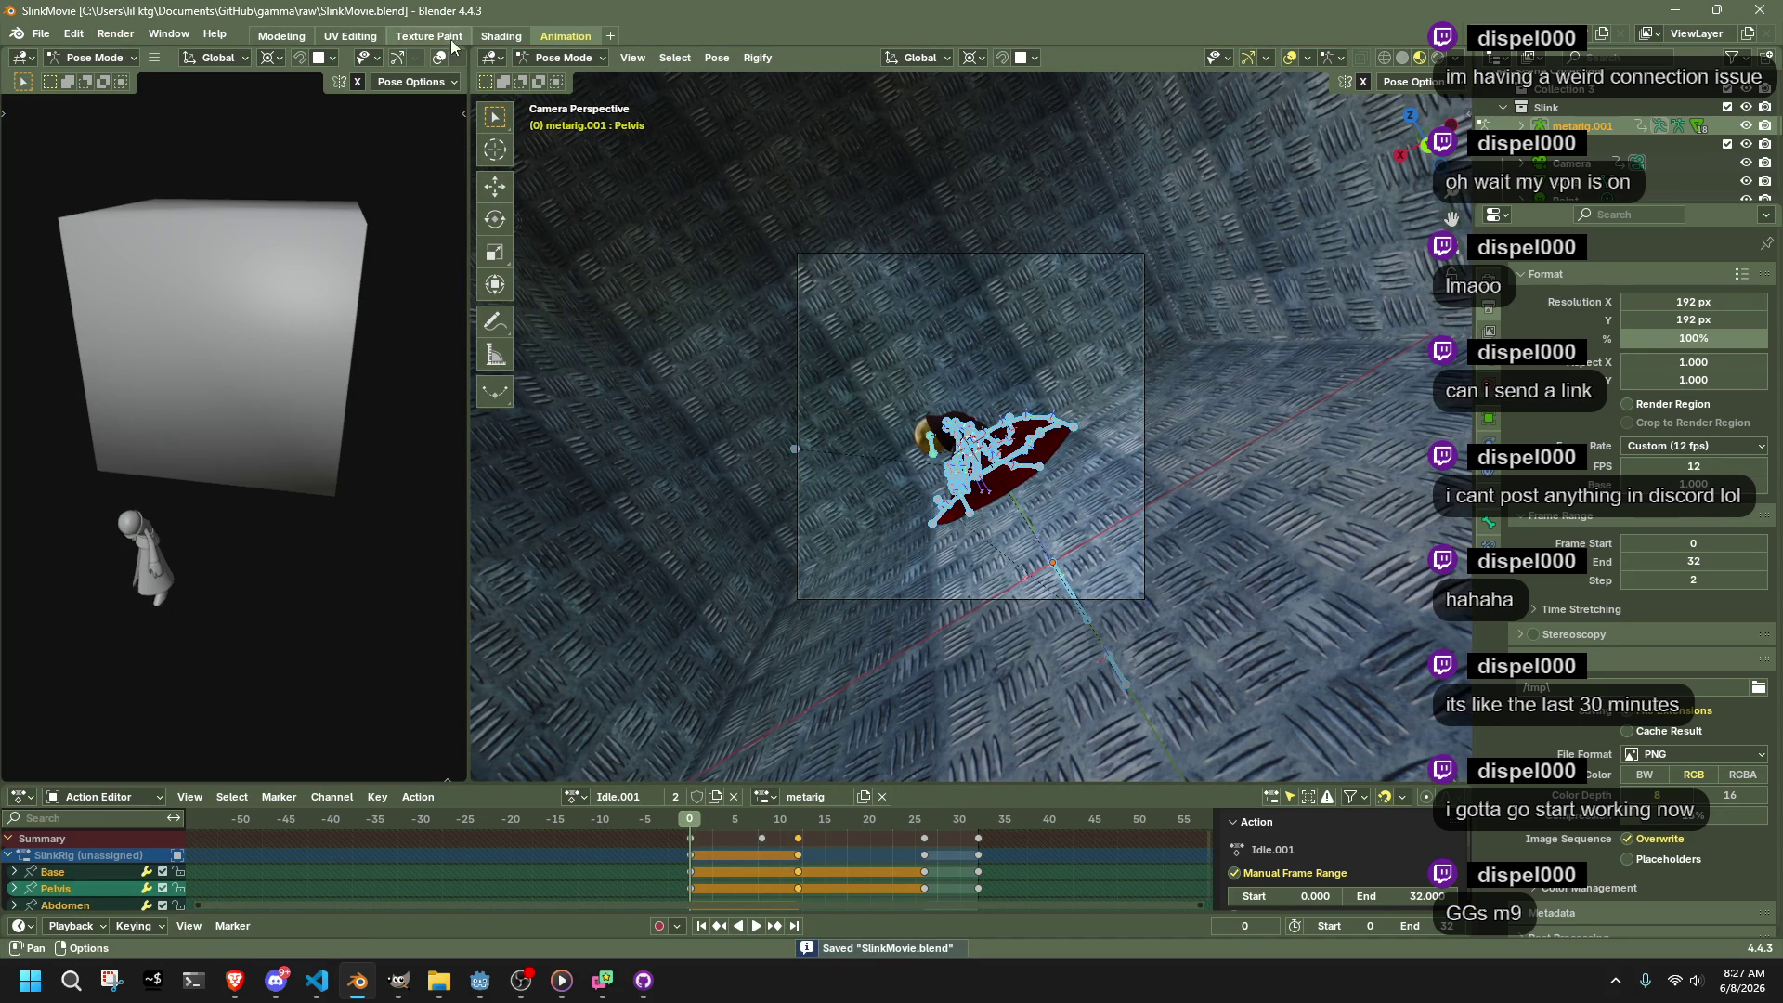
Switch the viewport to Rendered shading and play the idle animation
{"action": "left_click", "coordinate": [1438, 58]}
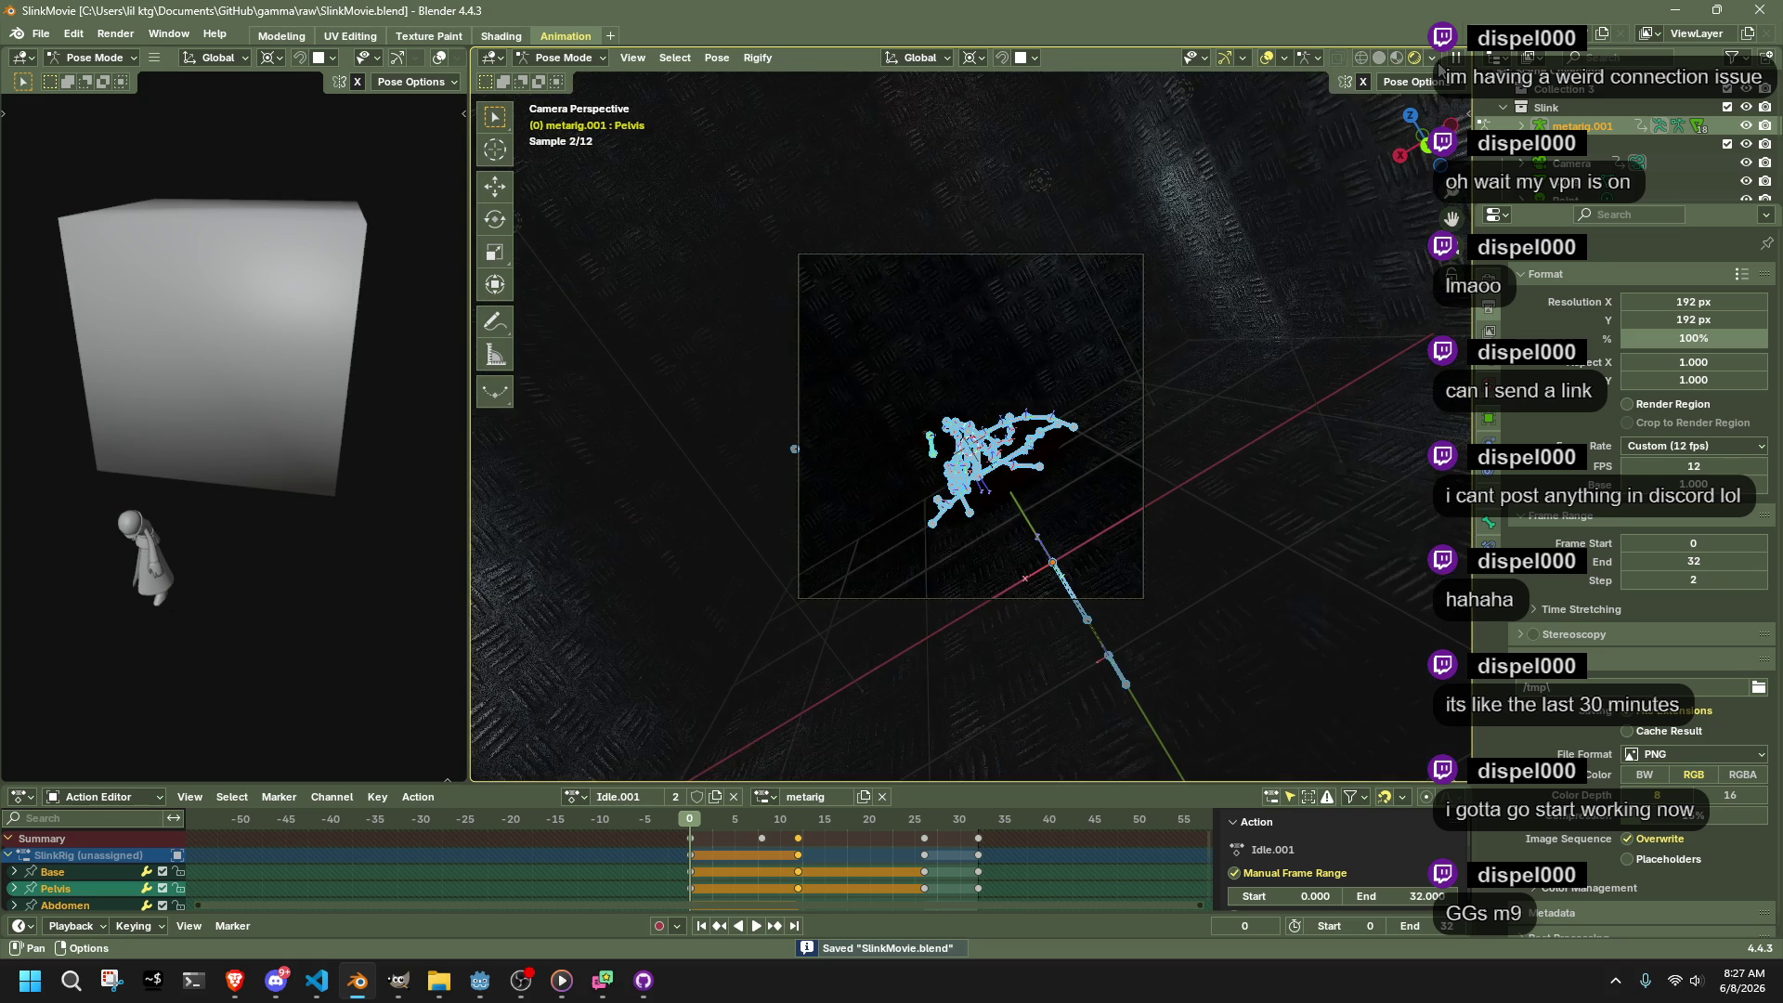
{"action": "scroll", "coordinate": [882, 431], "scroll_direction": "up", "scroll_amount": 4}
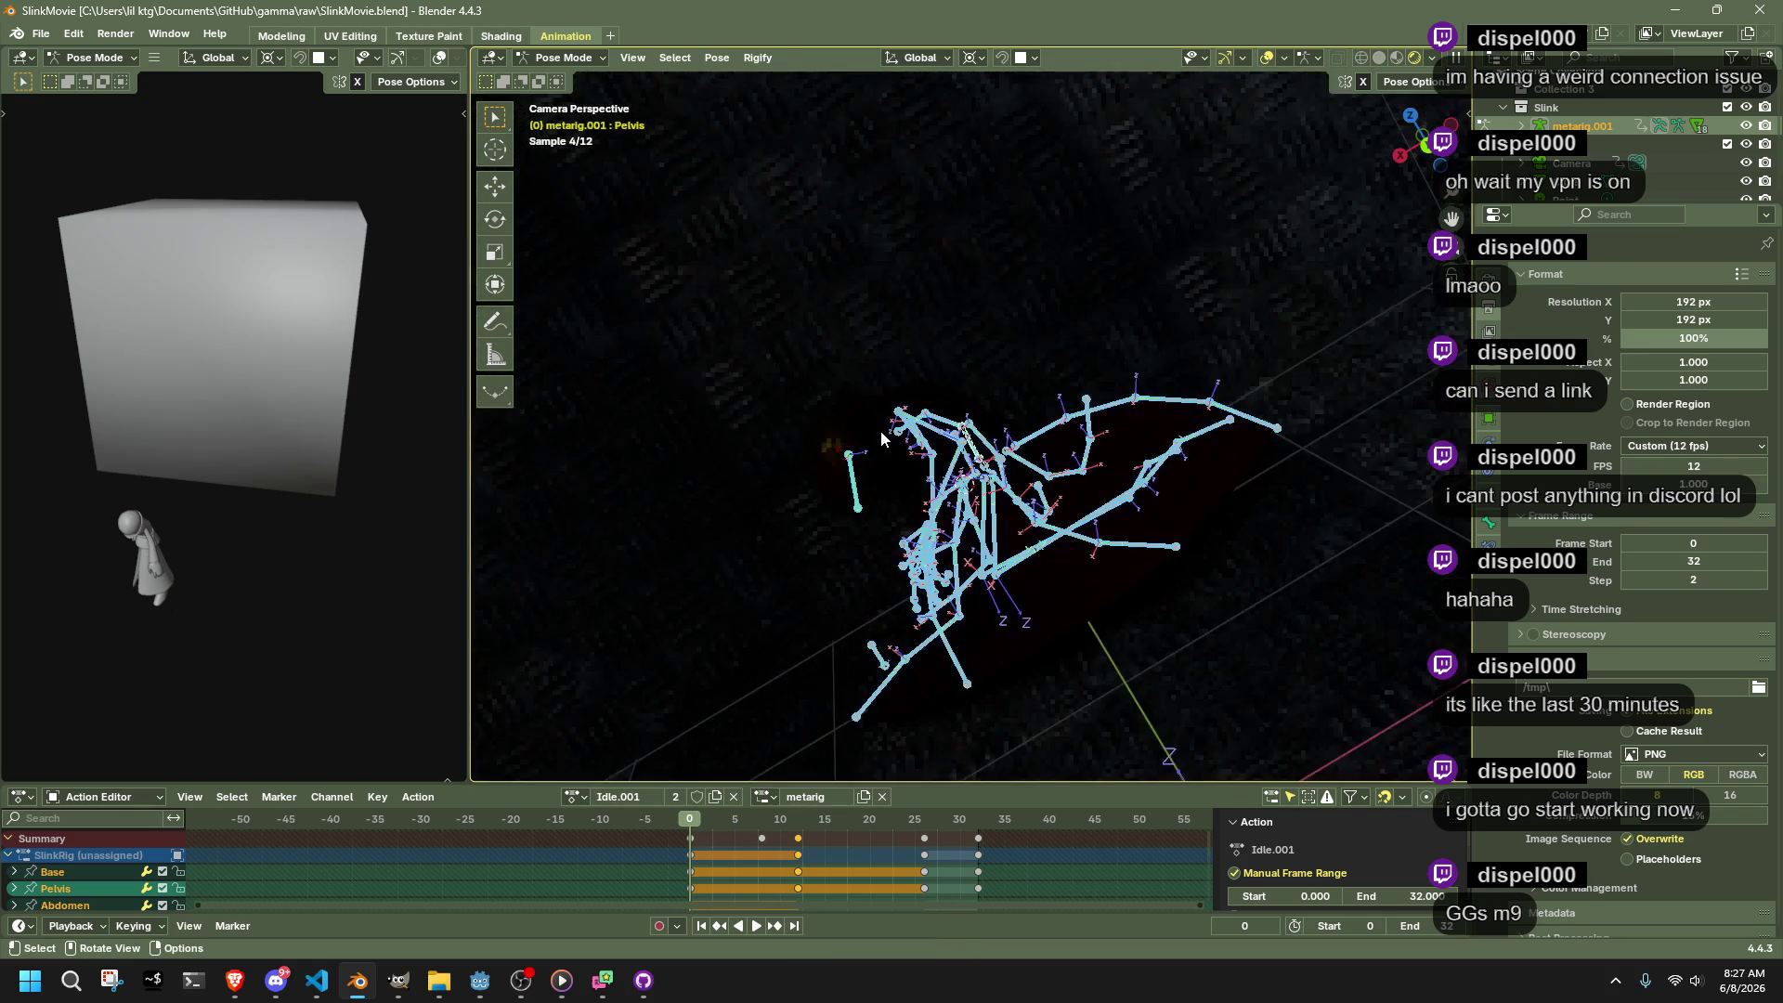
{"action": "scroll", "coordinate": [881, 431], "scroll_direction": "down", "scroll_amount": 3}
{"action": "key", "text": "space"}
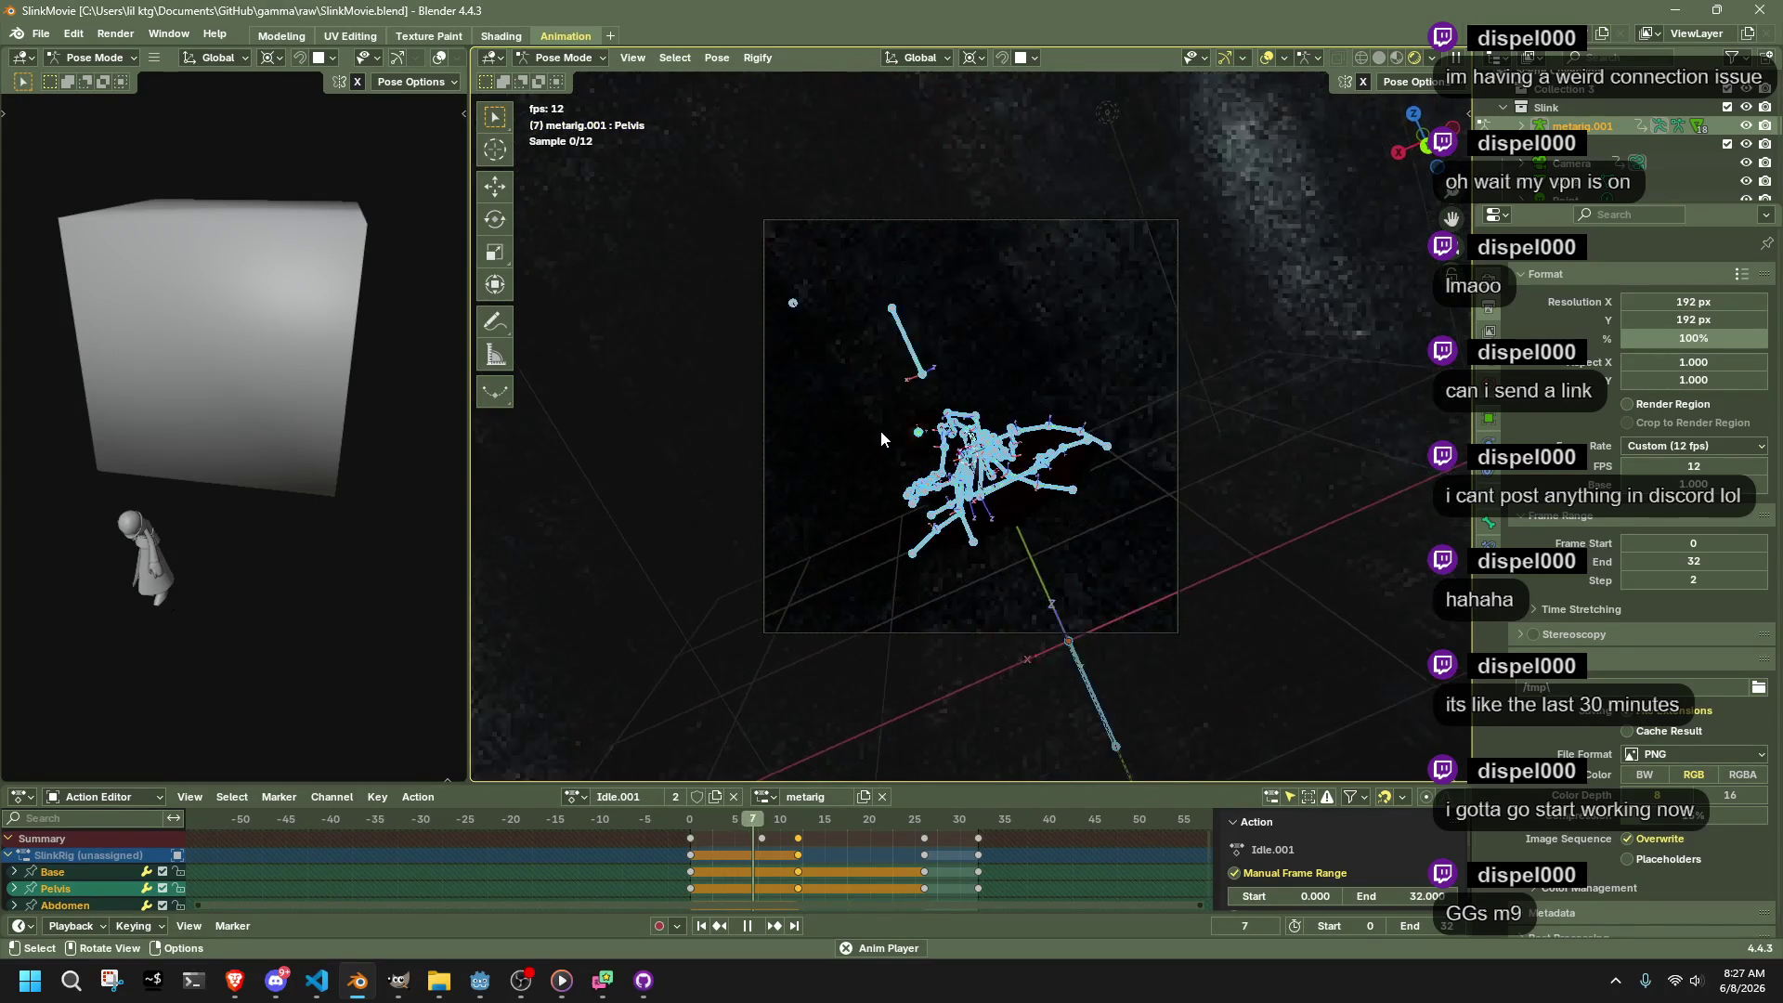
{"action": "key", "text": "space"}
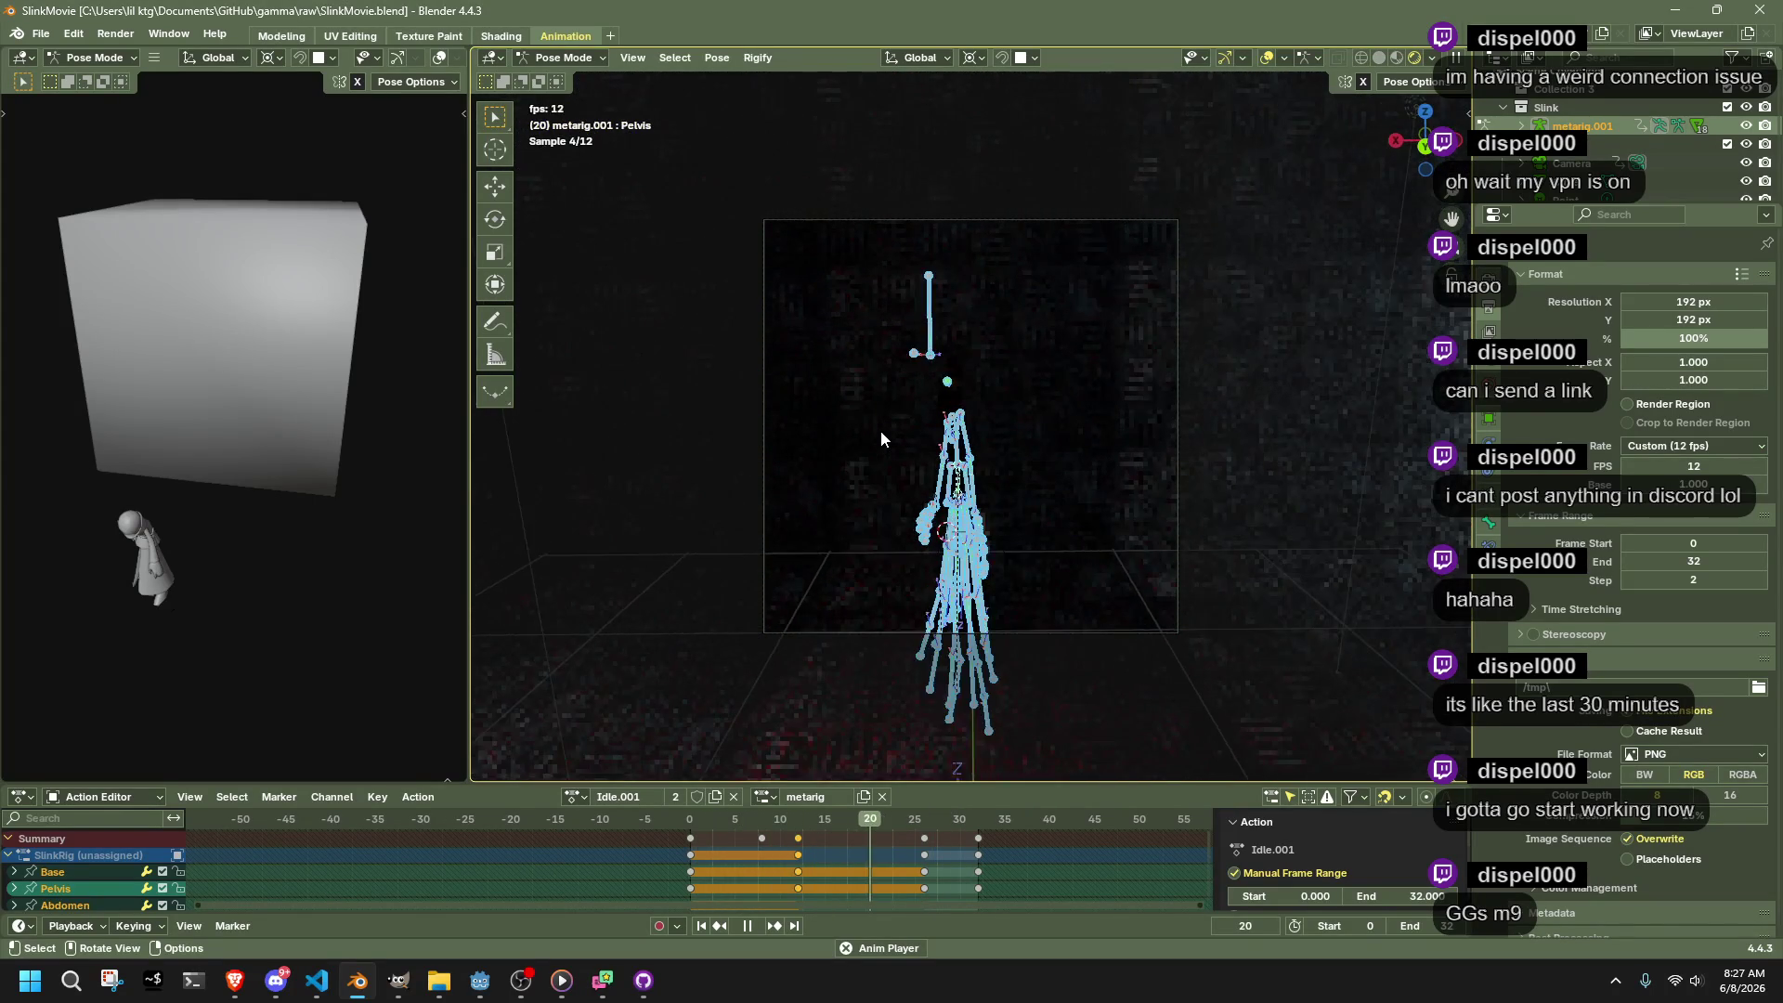
Shift the keyframes at frames 25 and 30 four frames earlier
{"action": "left_click_drag", "start_coordinate": [1025, 883], "coordinate": [919, 826]}
{"action": "key", "text": "space"}
{"action": "key", "text": "space"}
{"action": "key", "text": "g"}
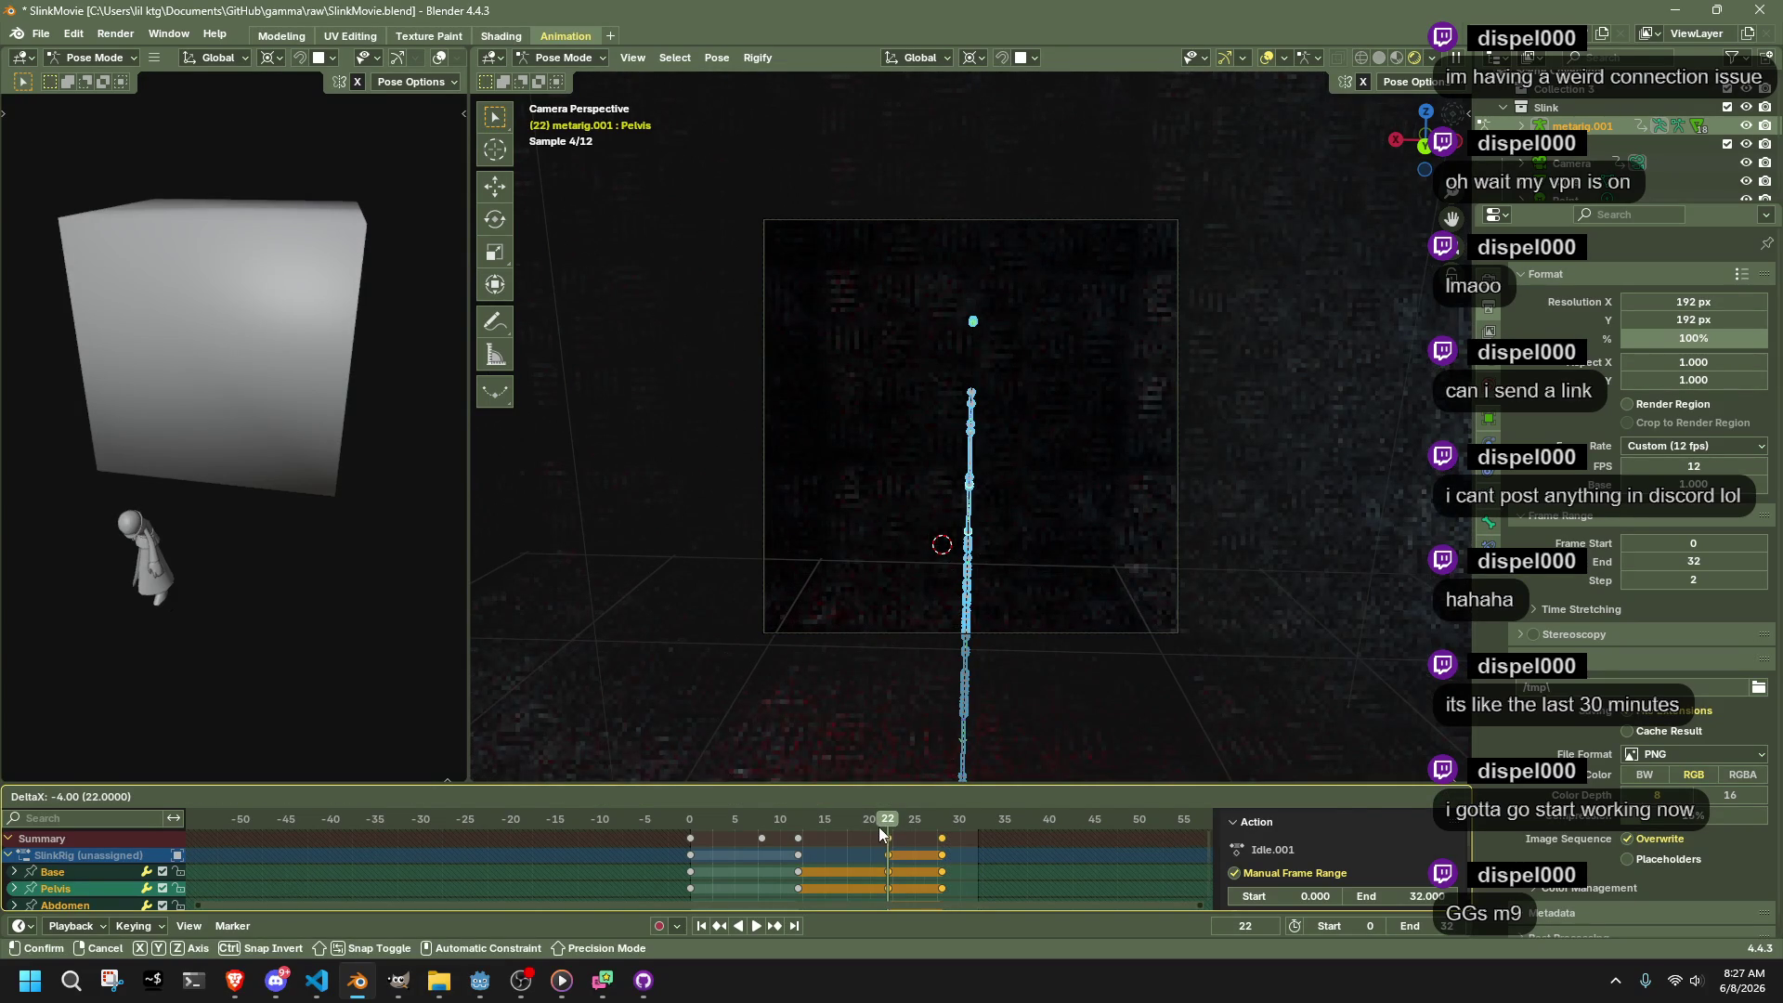
{"action": "left_click", "coordinate": [879, 827]}
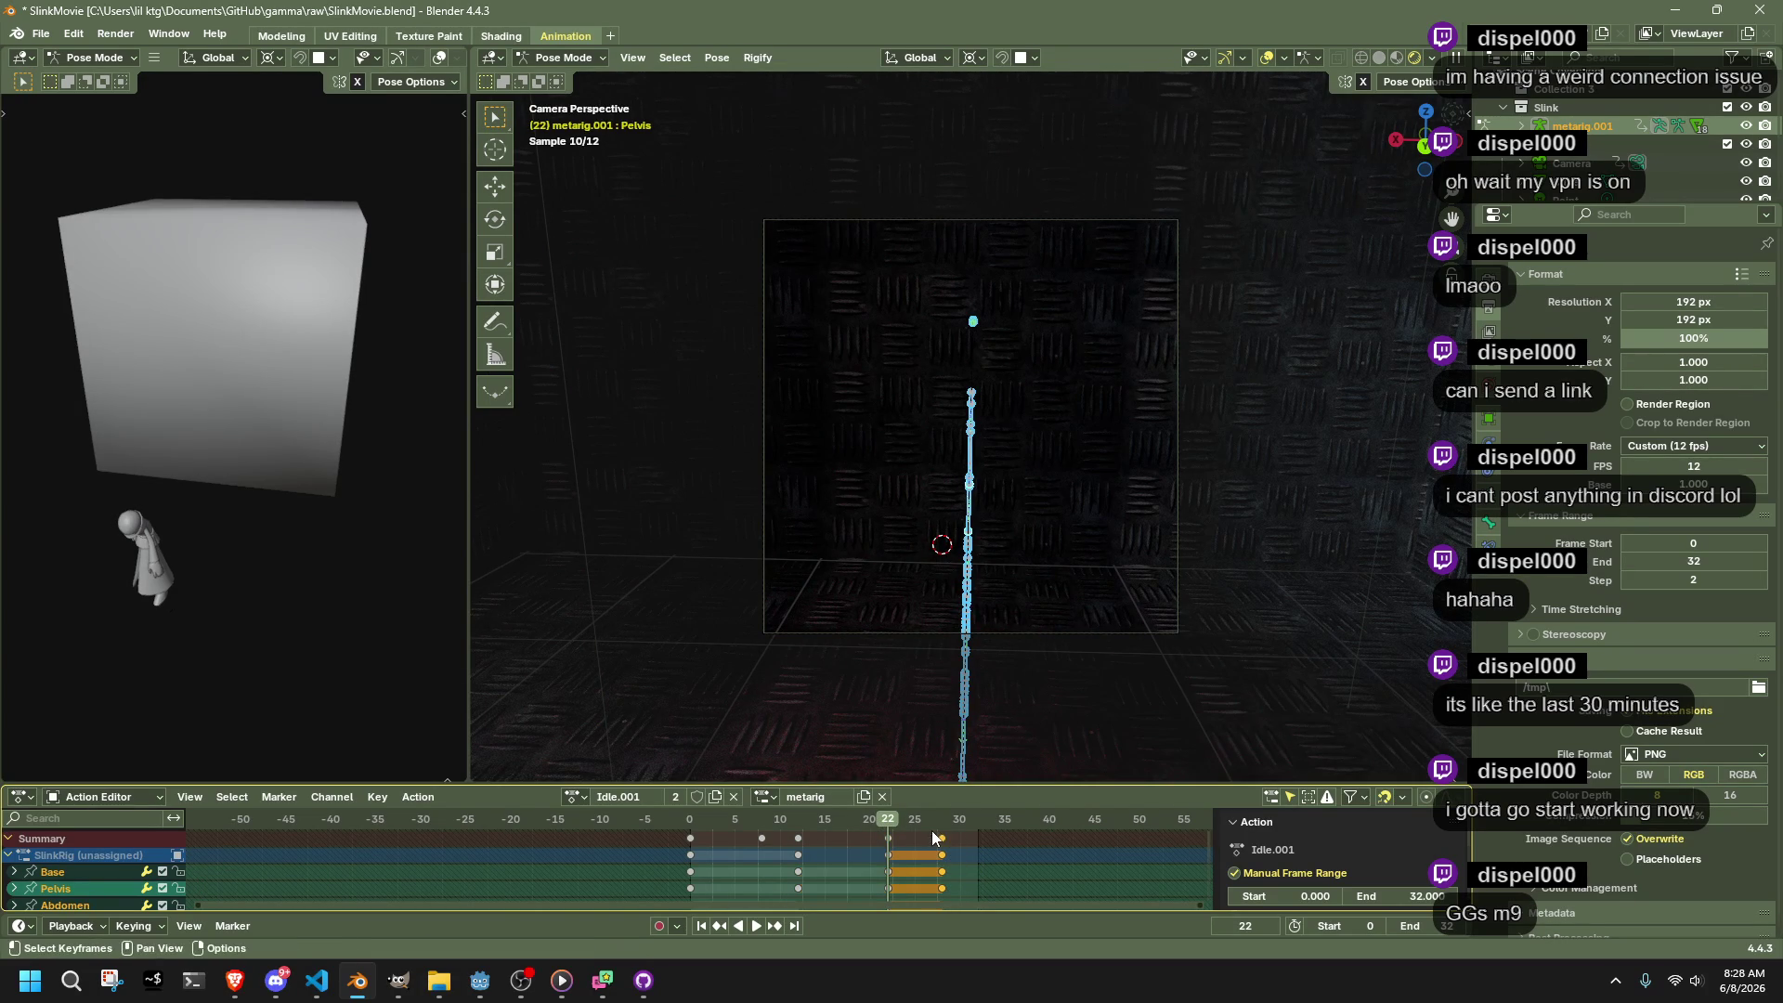
{"action": "left_click", "coordinate": [872, 812]}
{"action": "left_click", "coordinate": [691, 814]}
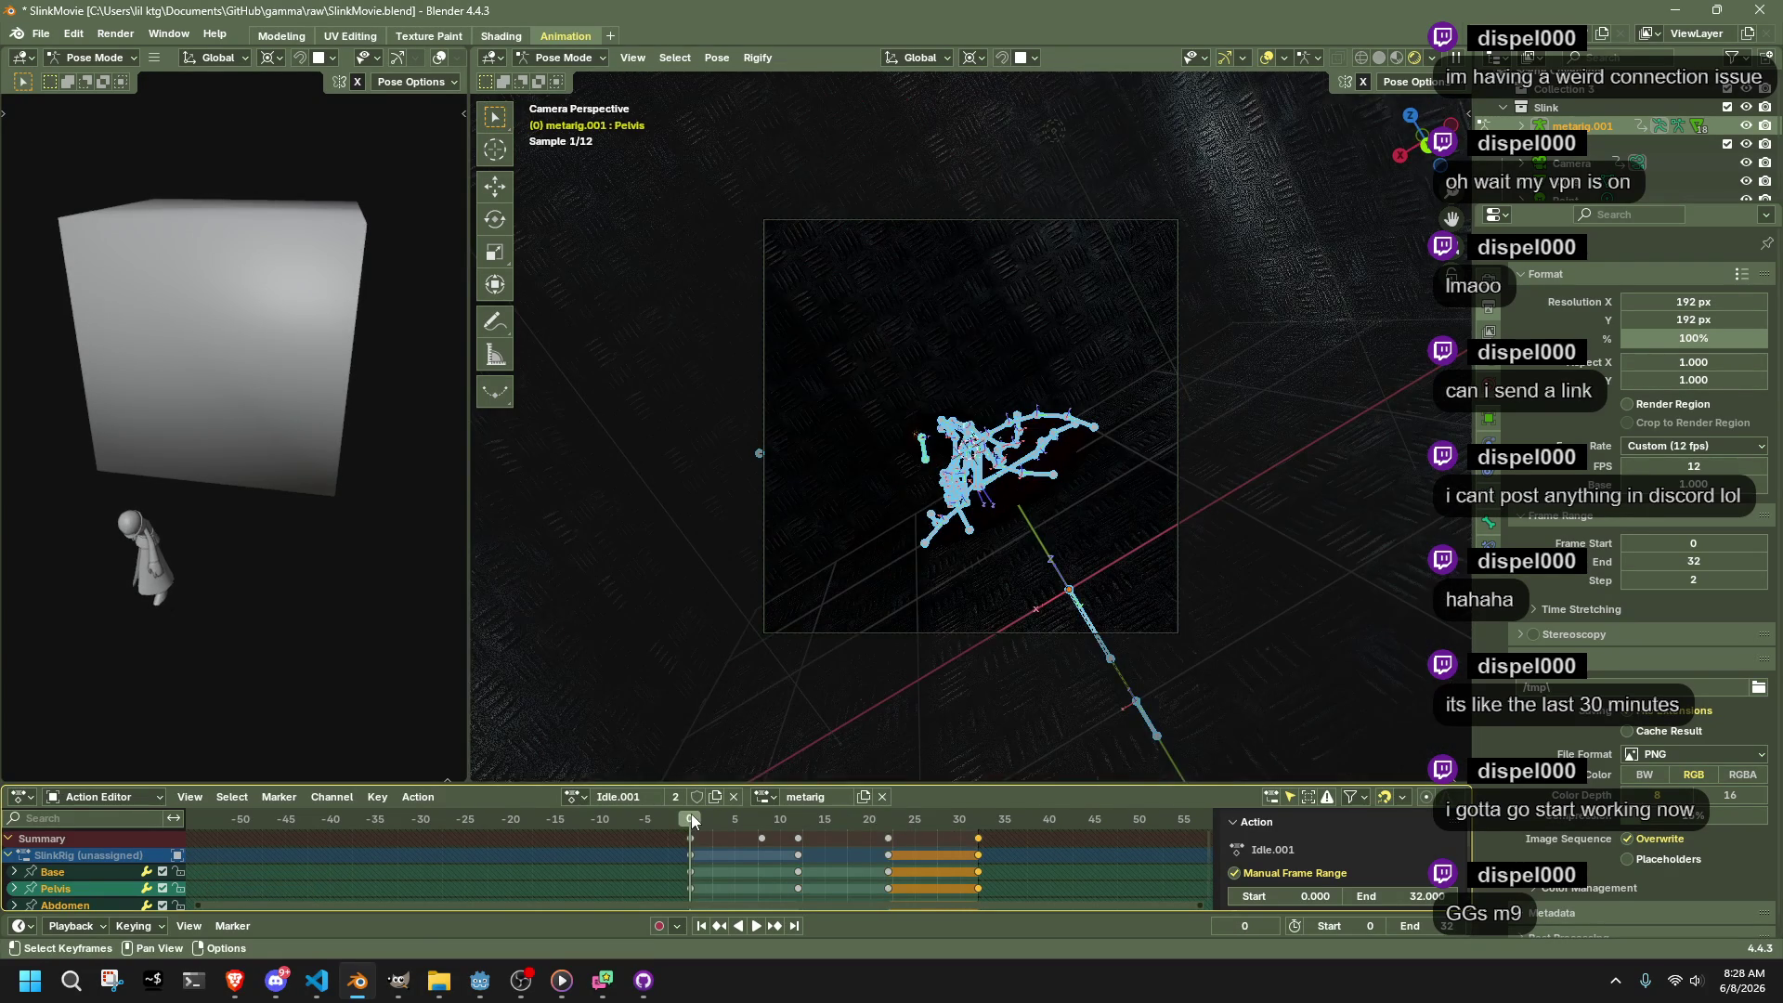
Move the frame-22 keyframes later, settling them at frame 28
{"action": "left_click", "coordinate": [897, 855]}
{"action": "key", "text": "g"}
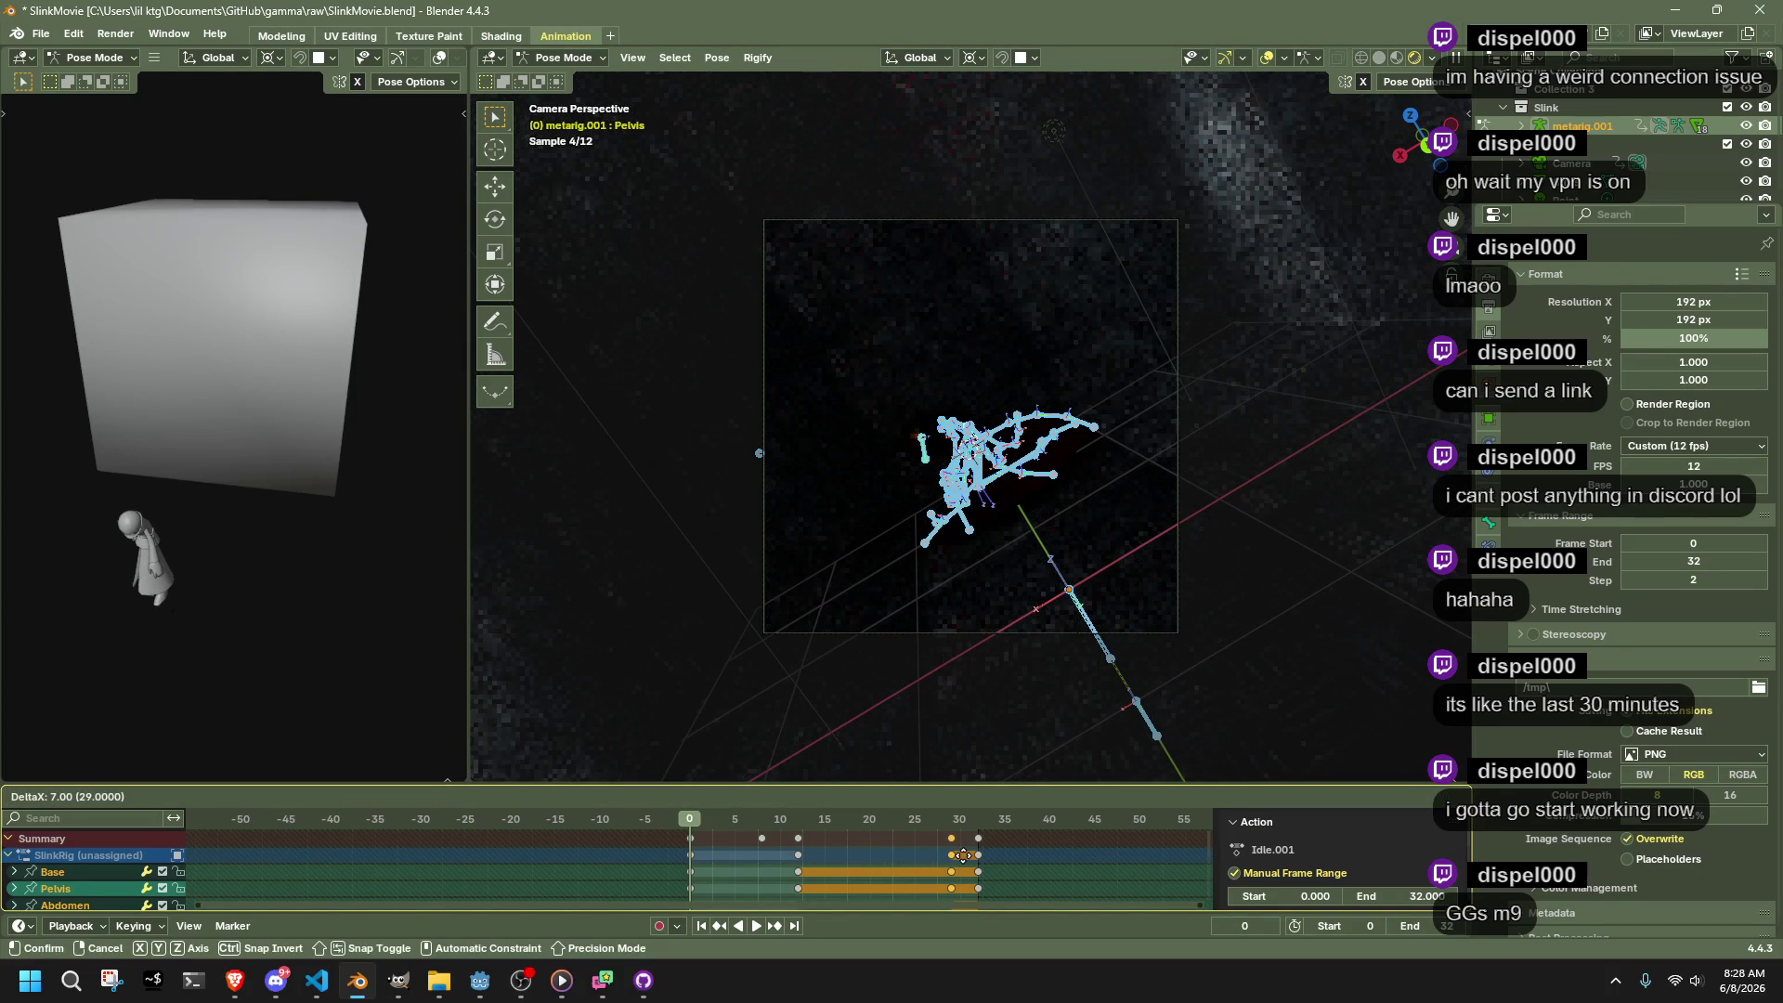
{"action": "left_click", "coordinate": [971, 856]}
{"action": "left_click", "coordinate": [962, 822]}
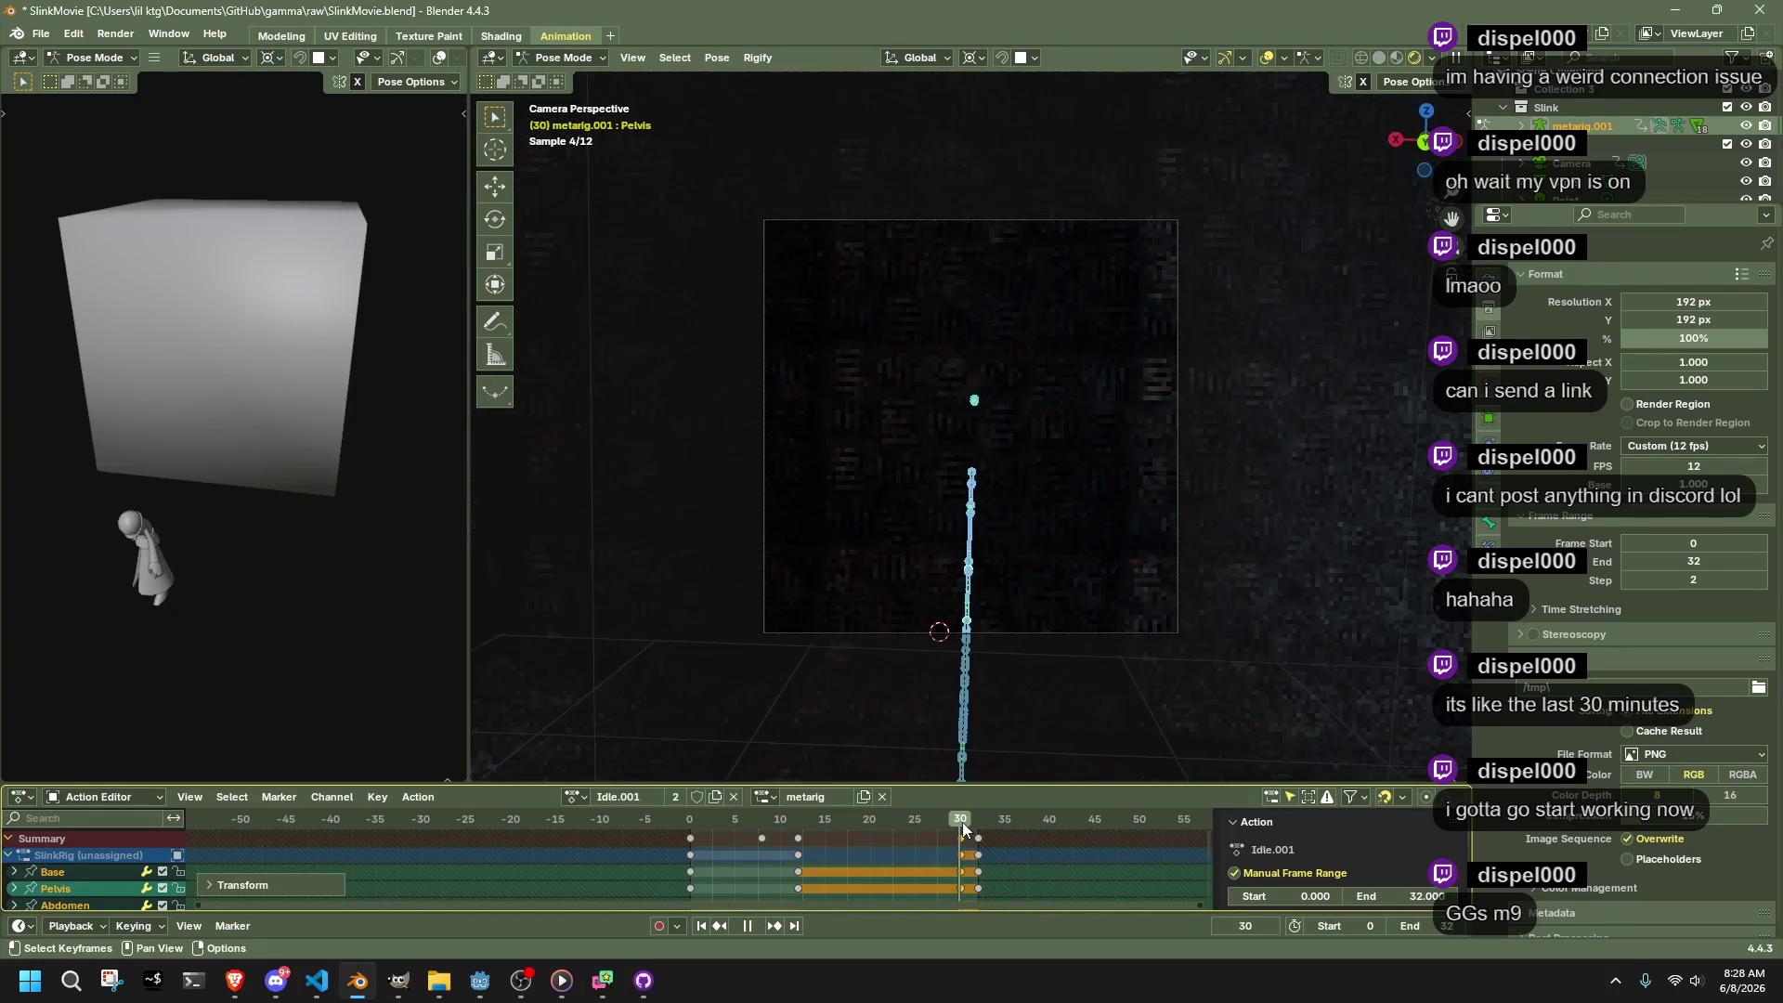
{"action": "key", "text": "space"}
{"action": "key", "text": "space"}
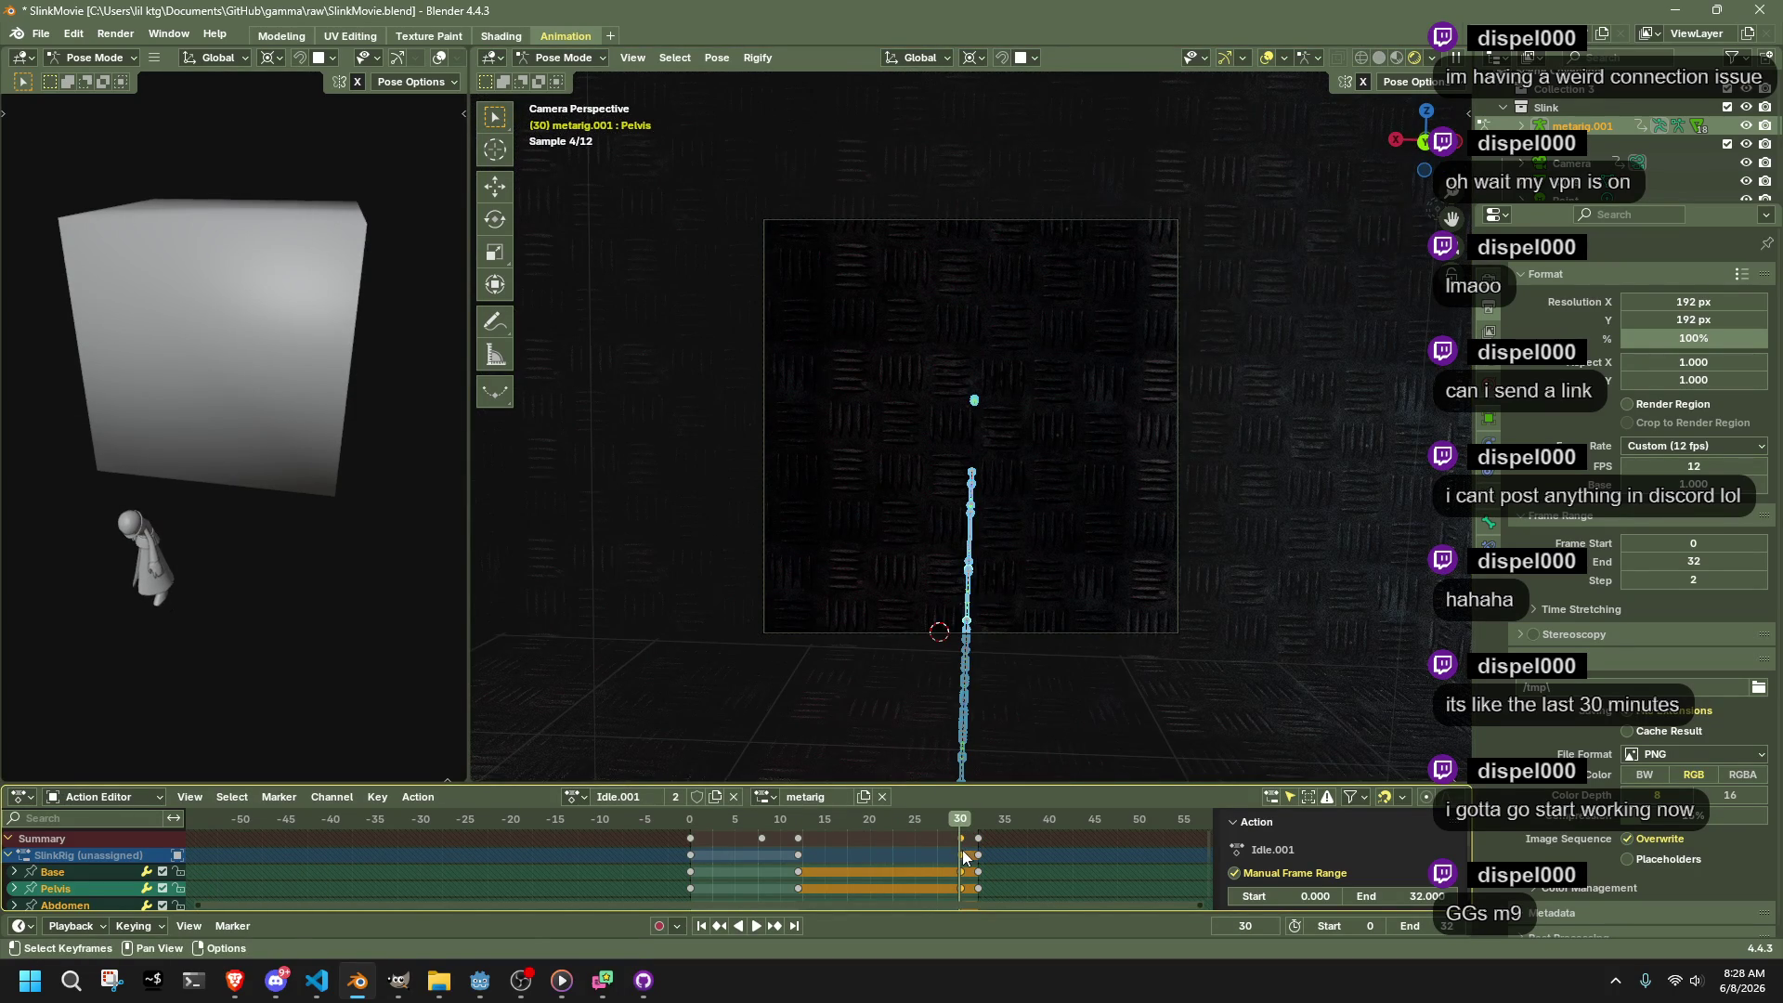
{"action": "key", "text": "g"}
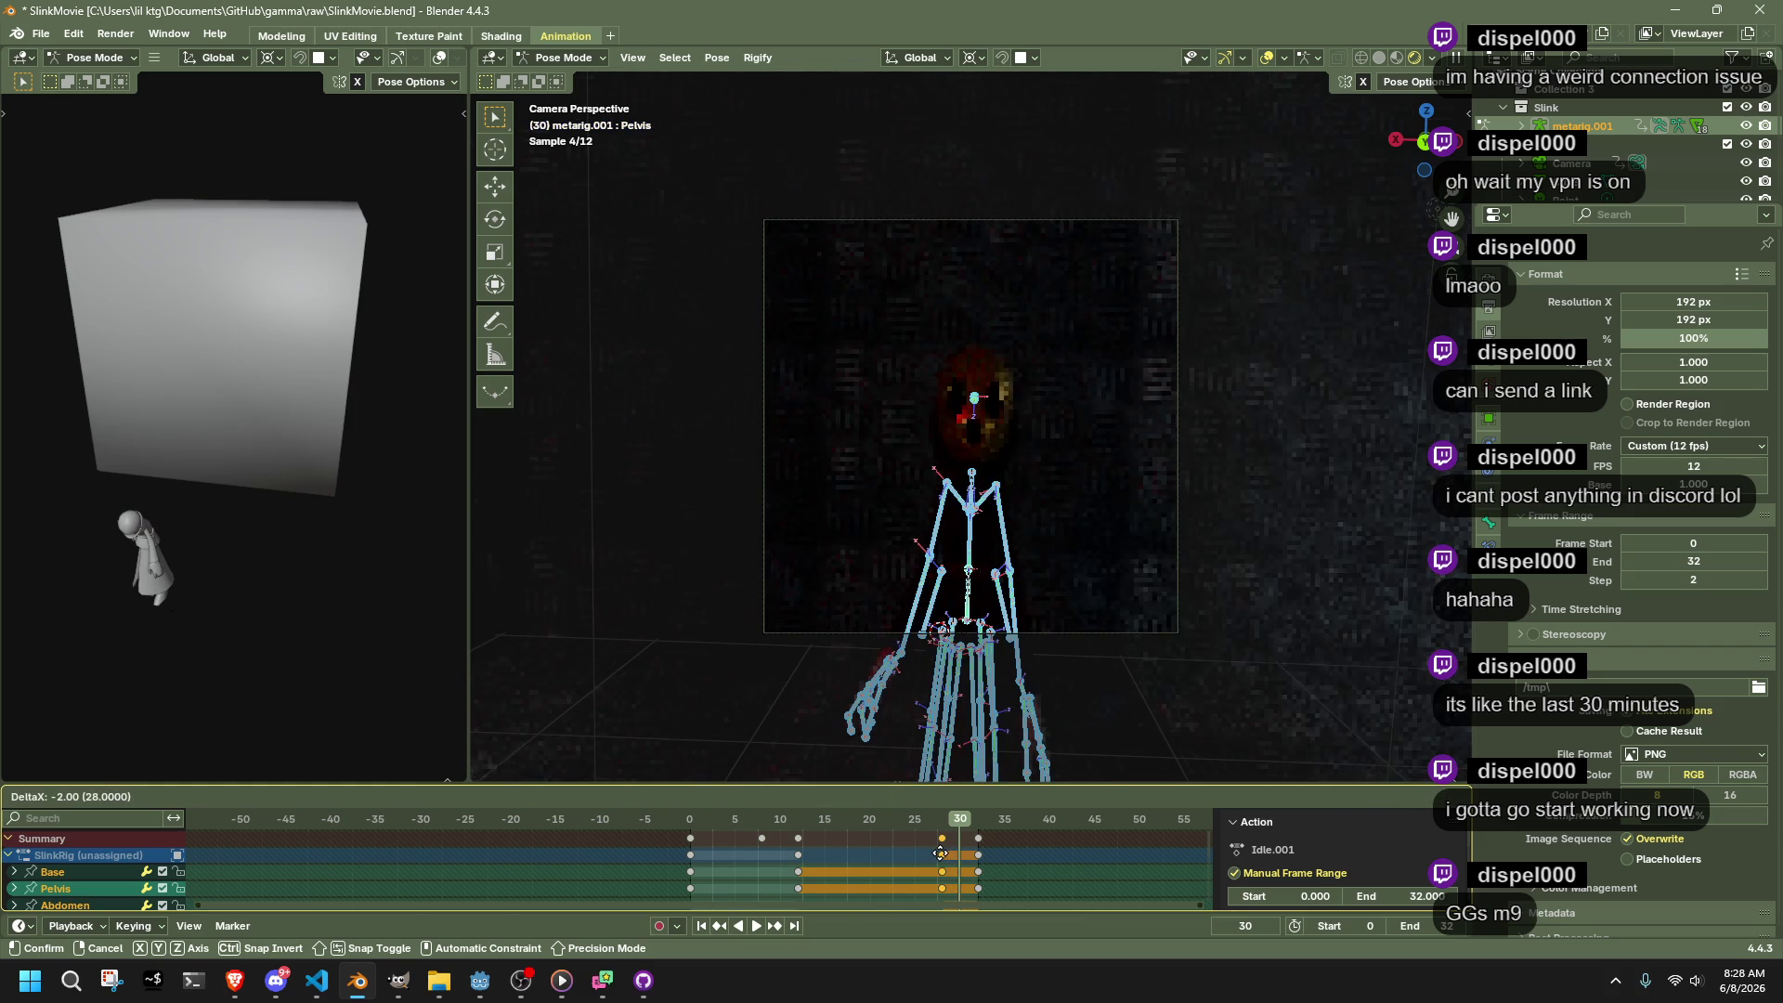
{"action": "left_click", "coordinate": [940, 854]}
{"action": "left_click", "coordinate": [944, 822]}
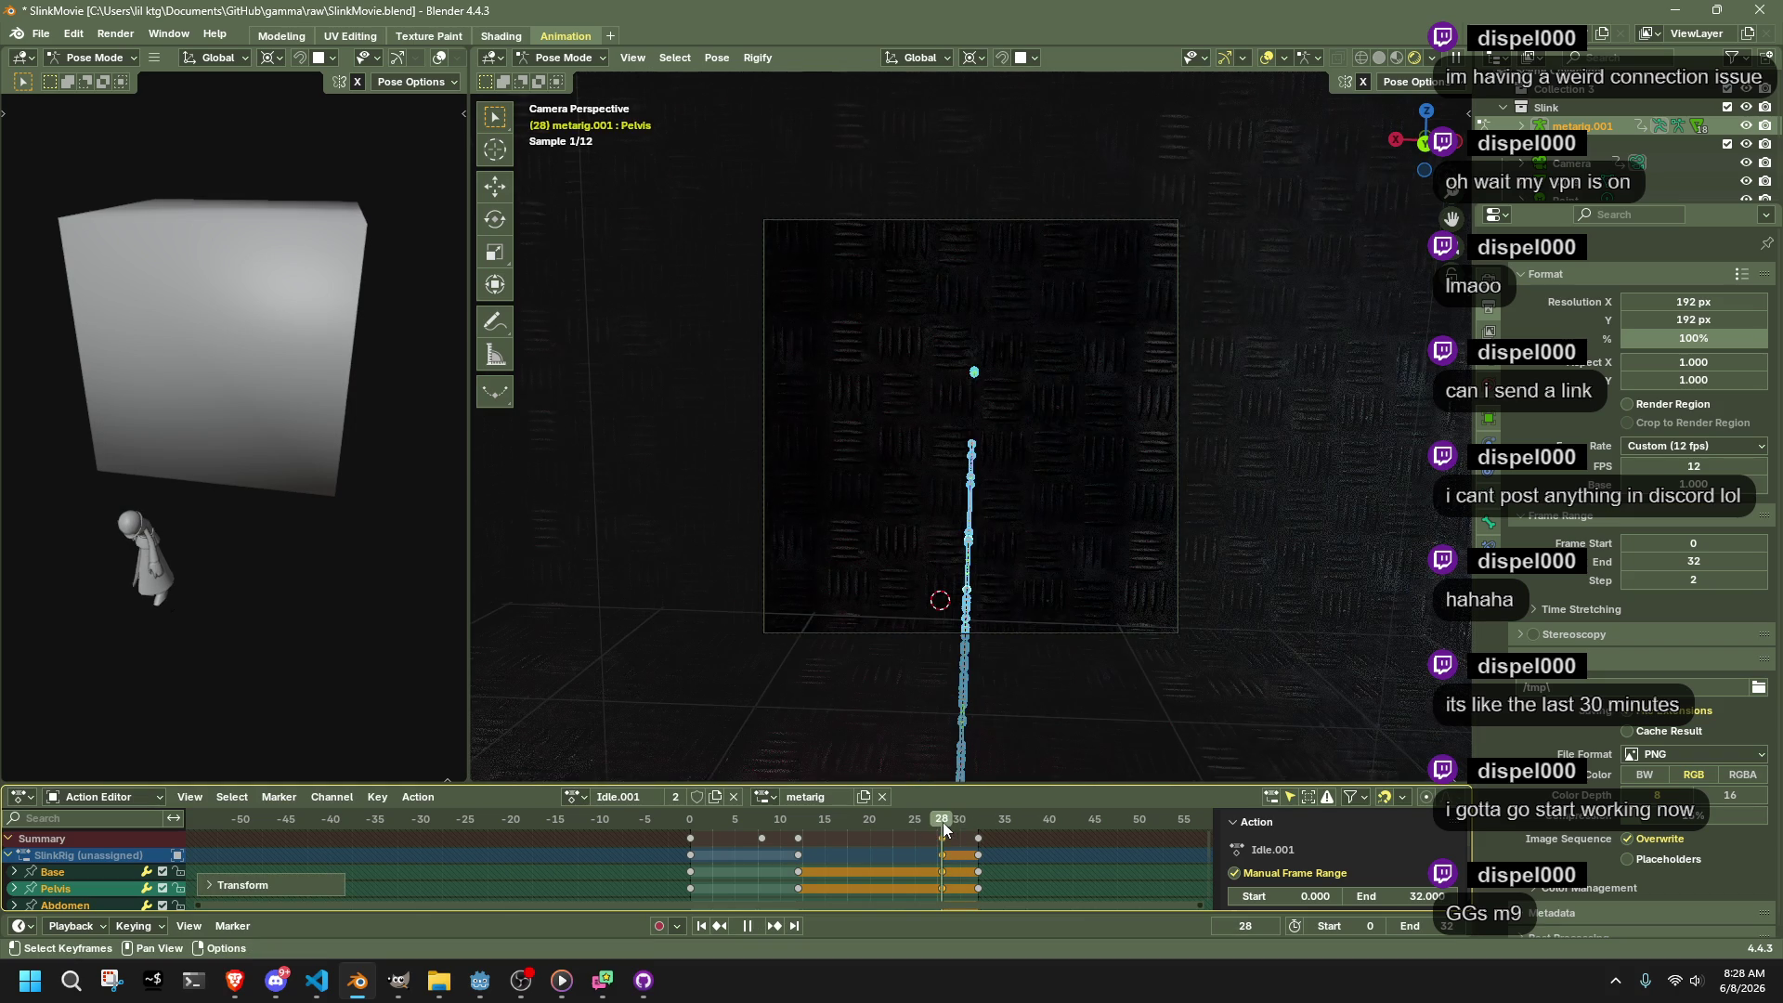
Back in Material Preview, duplicate the frame-12 keys to frame 26 and play the loop
{"action": "left_click", "coordinate": [1398, 56]}
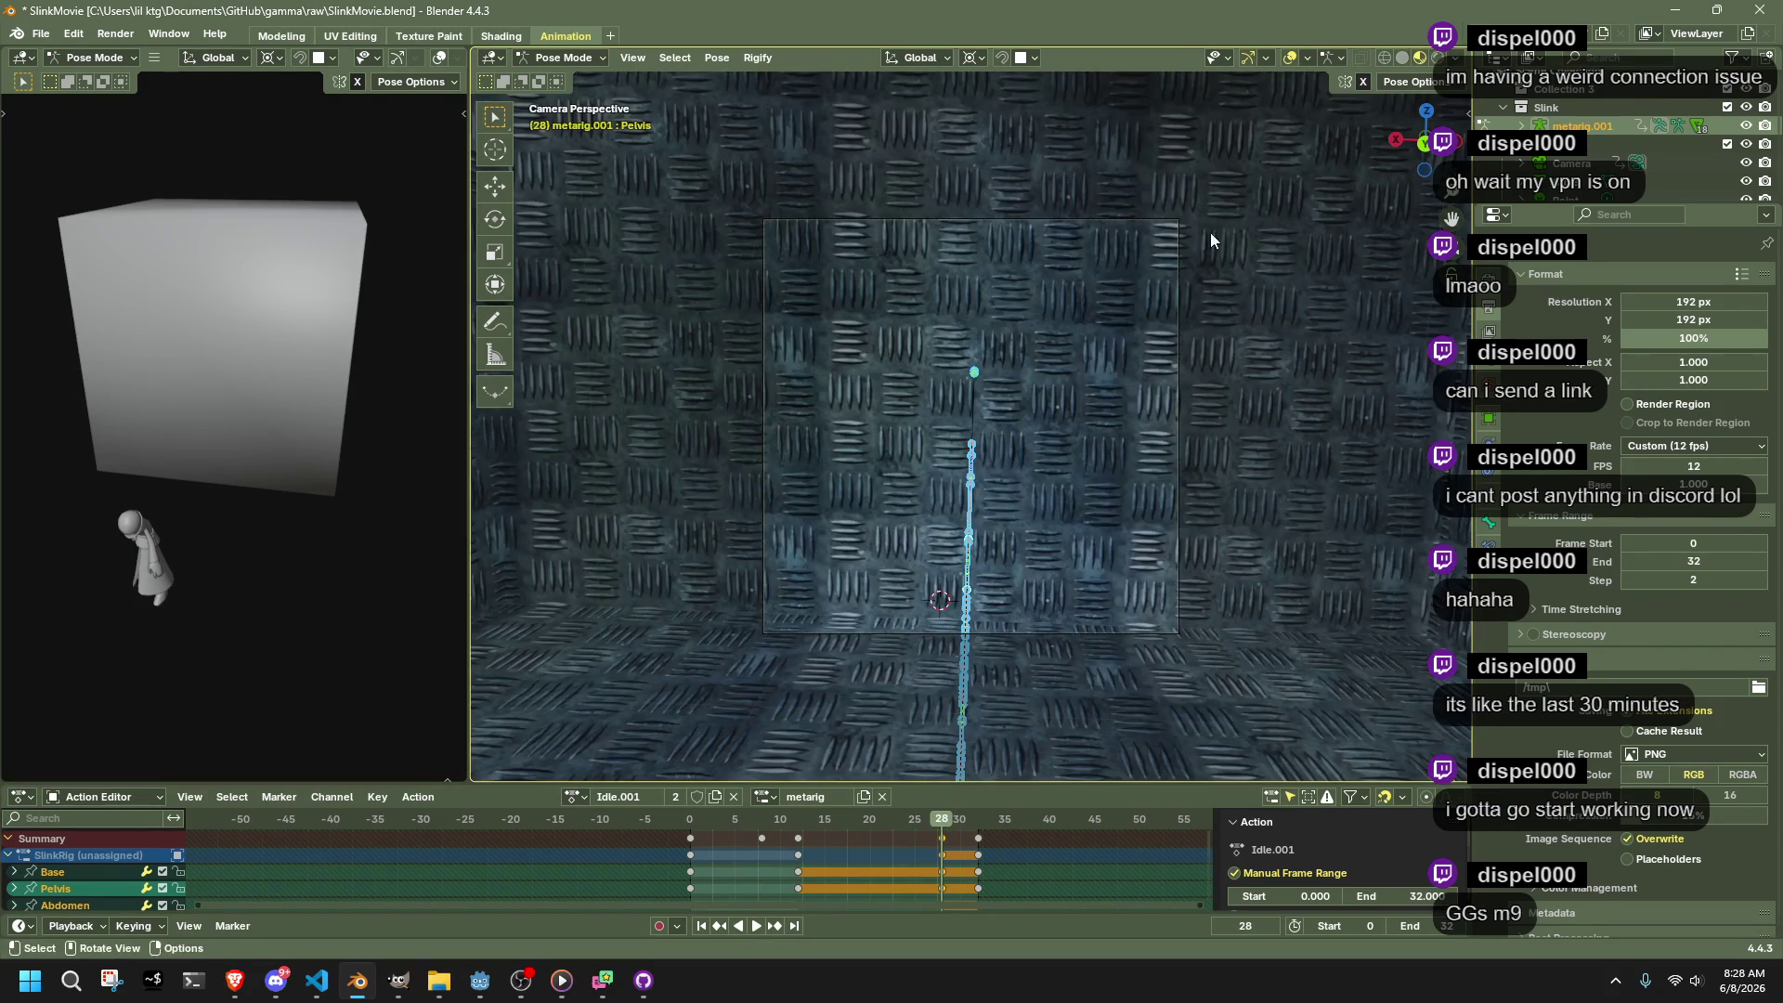
{"action": "key", "text": "space"}
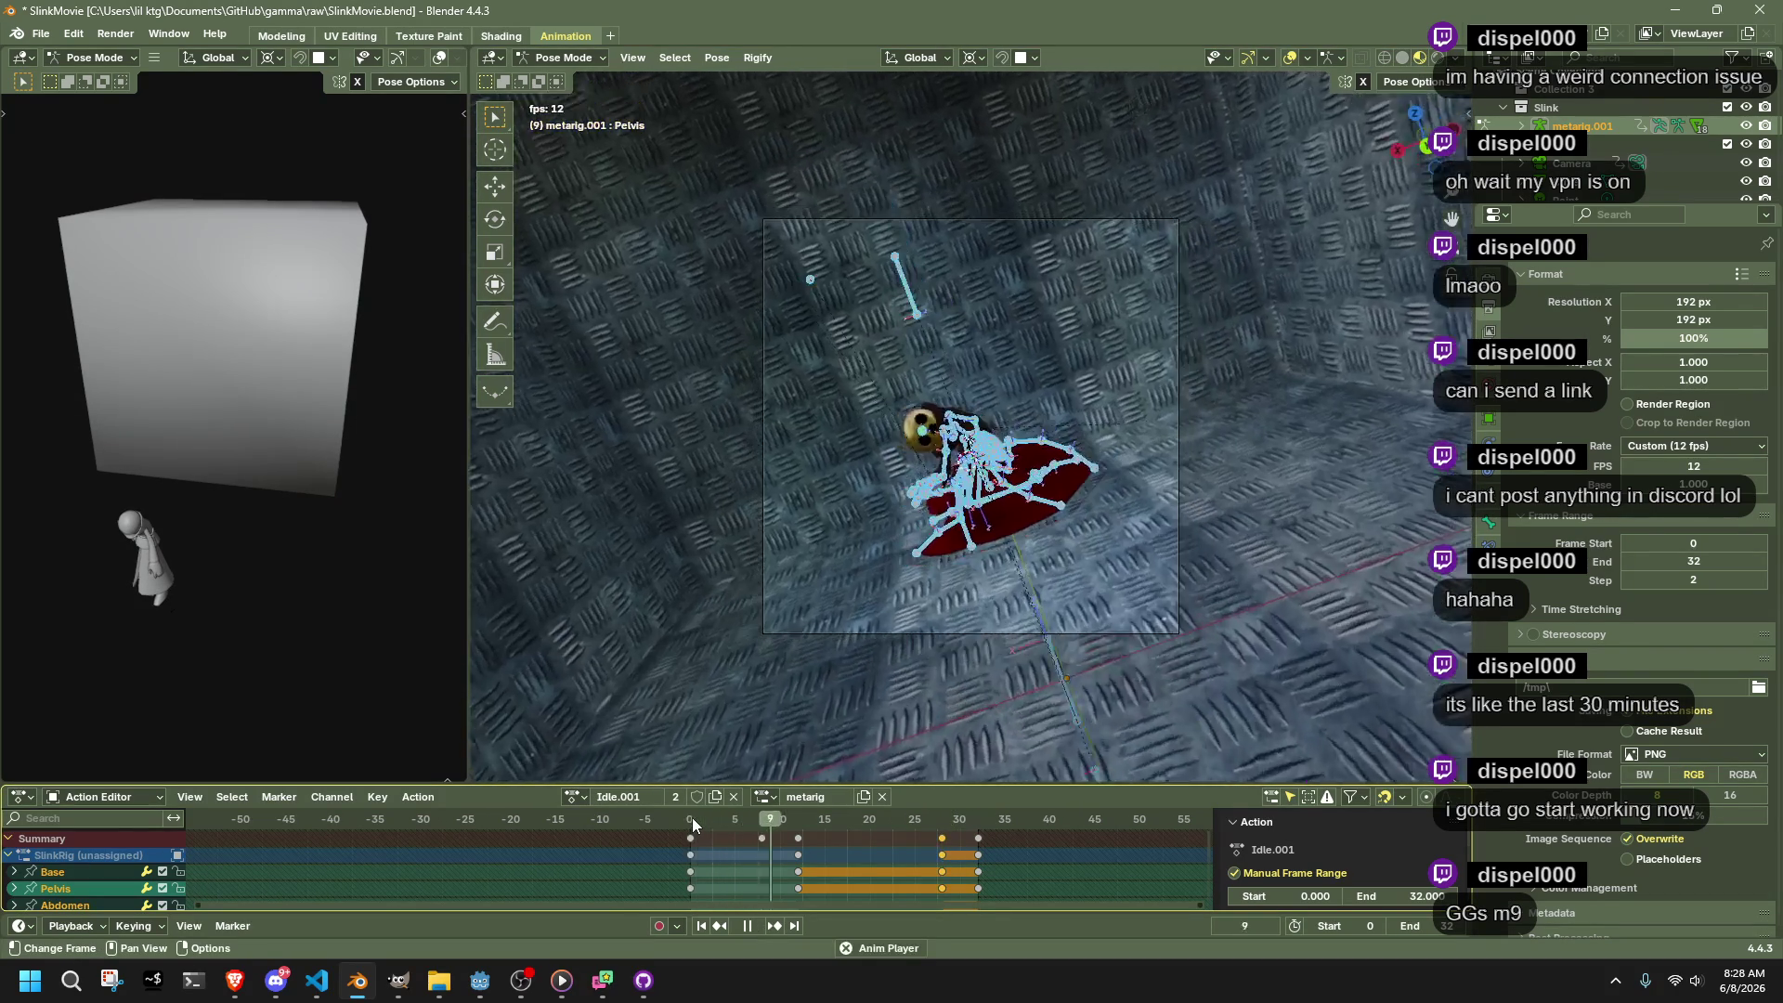
{"action": "key", "text": "space"}
{"action": "left_click_drag", "start_coordinate": [788, 835], "coordinate": [788, 835]}
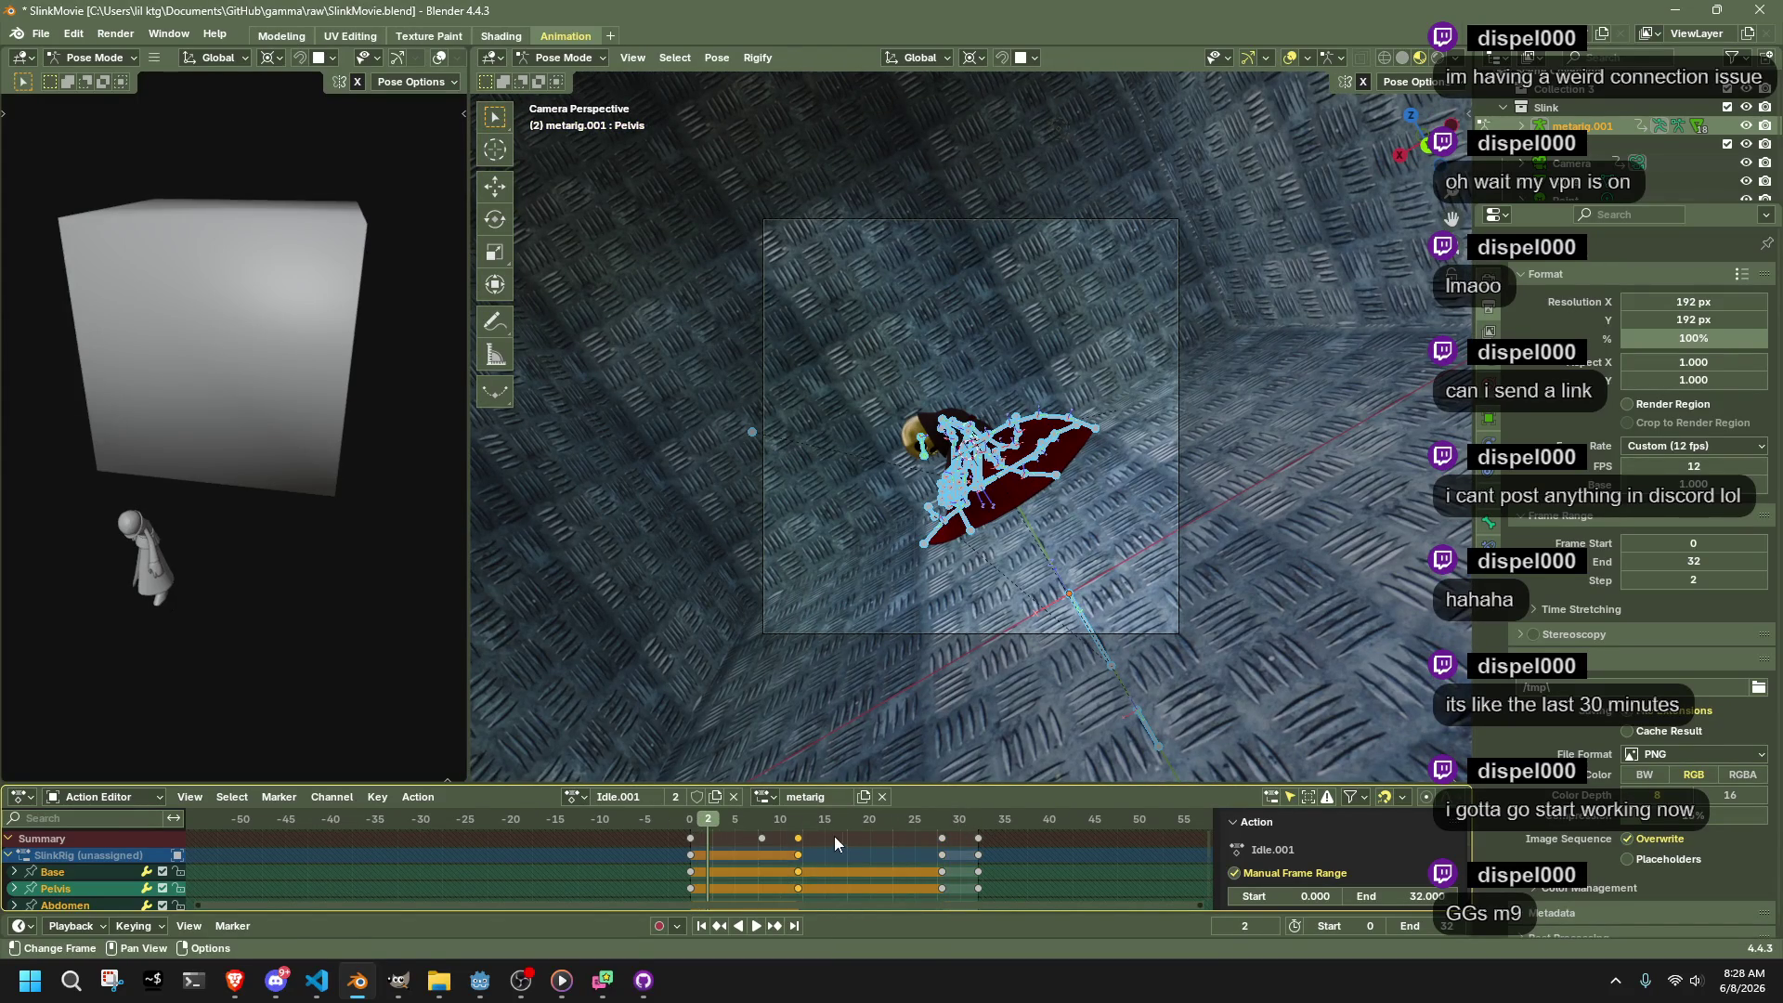
{"action": "key", "text": "shift+d"}
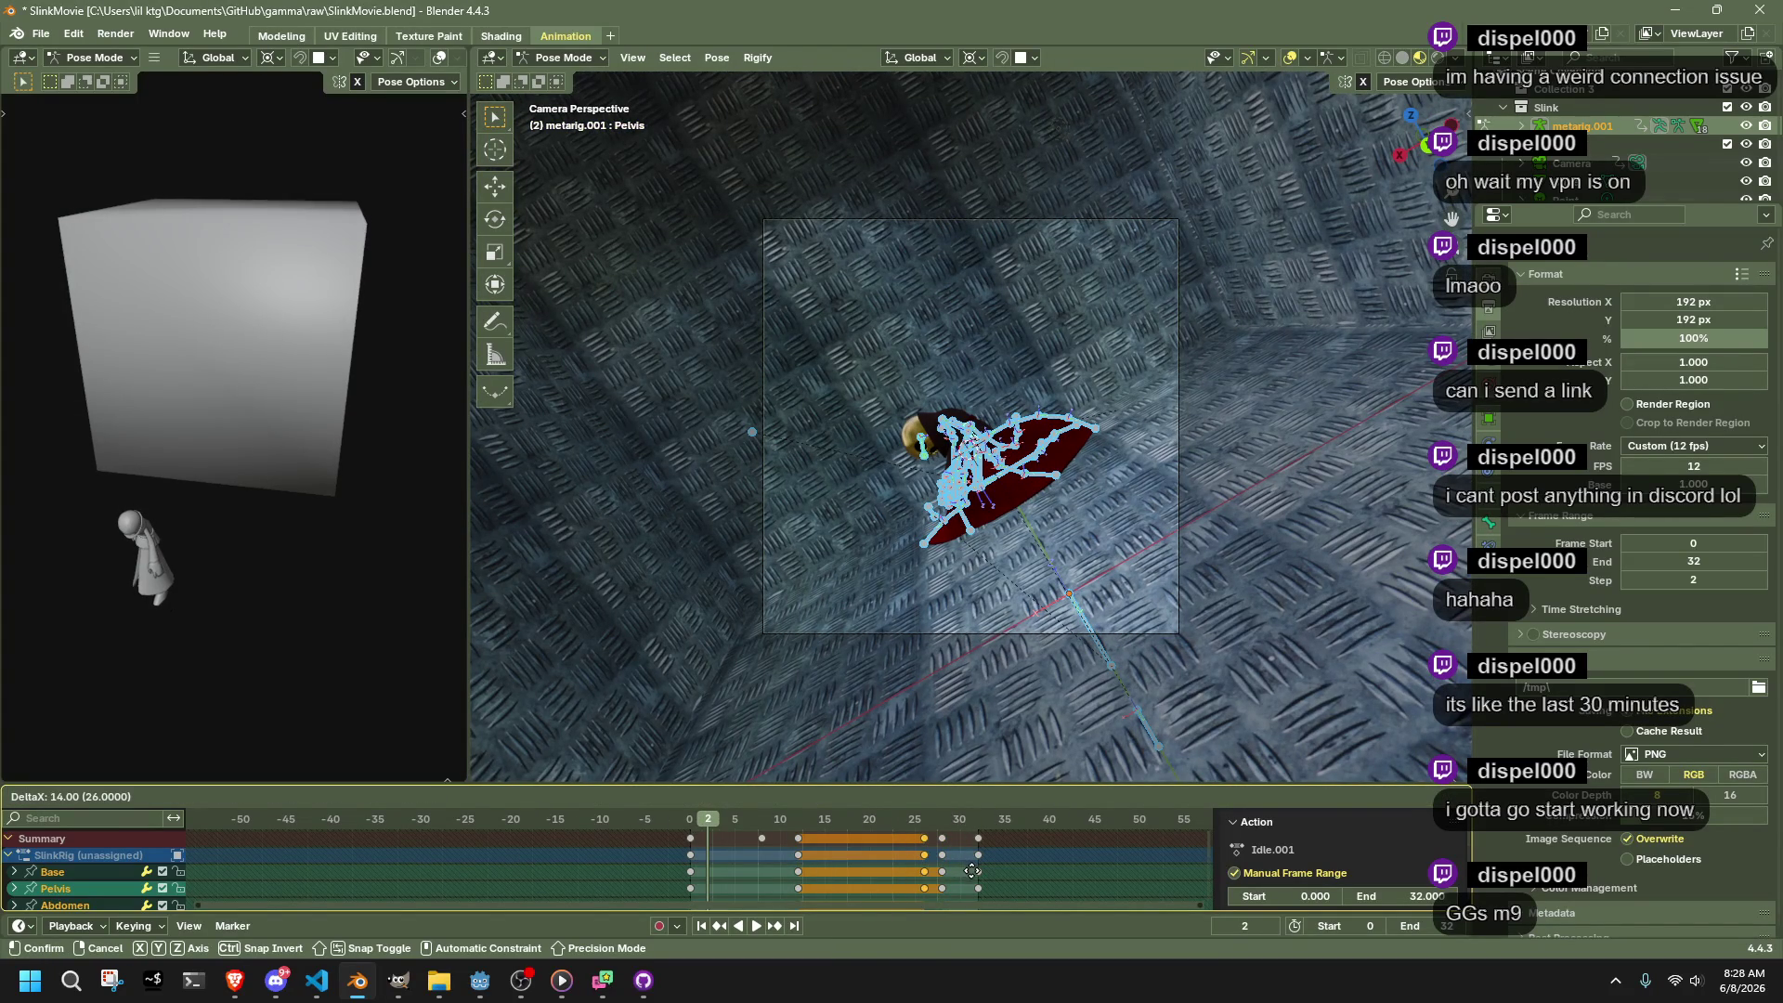
{"action": "left_click", "coordinate": [979, 878]}
{"action": "key", "text": "space"}
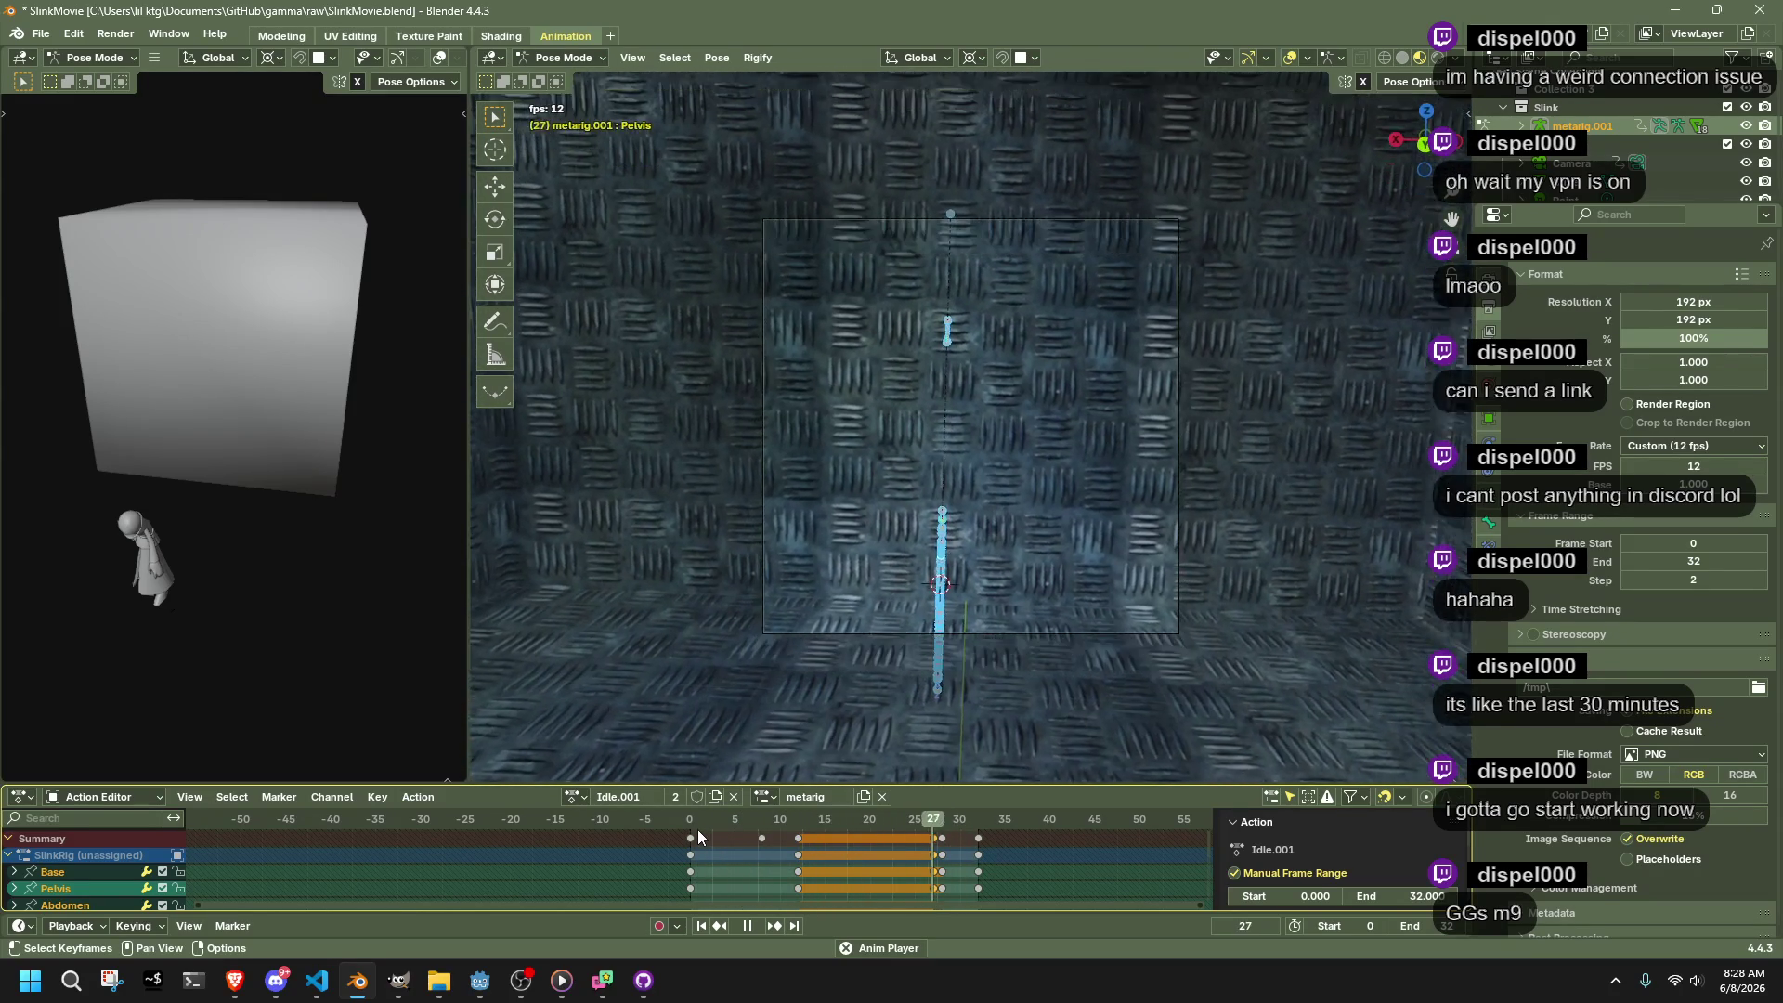
{"action": "key", "text": "space"}
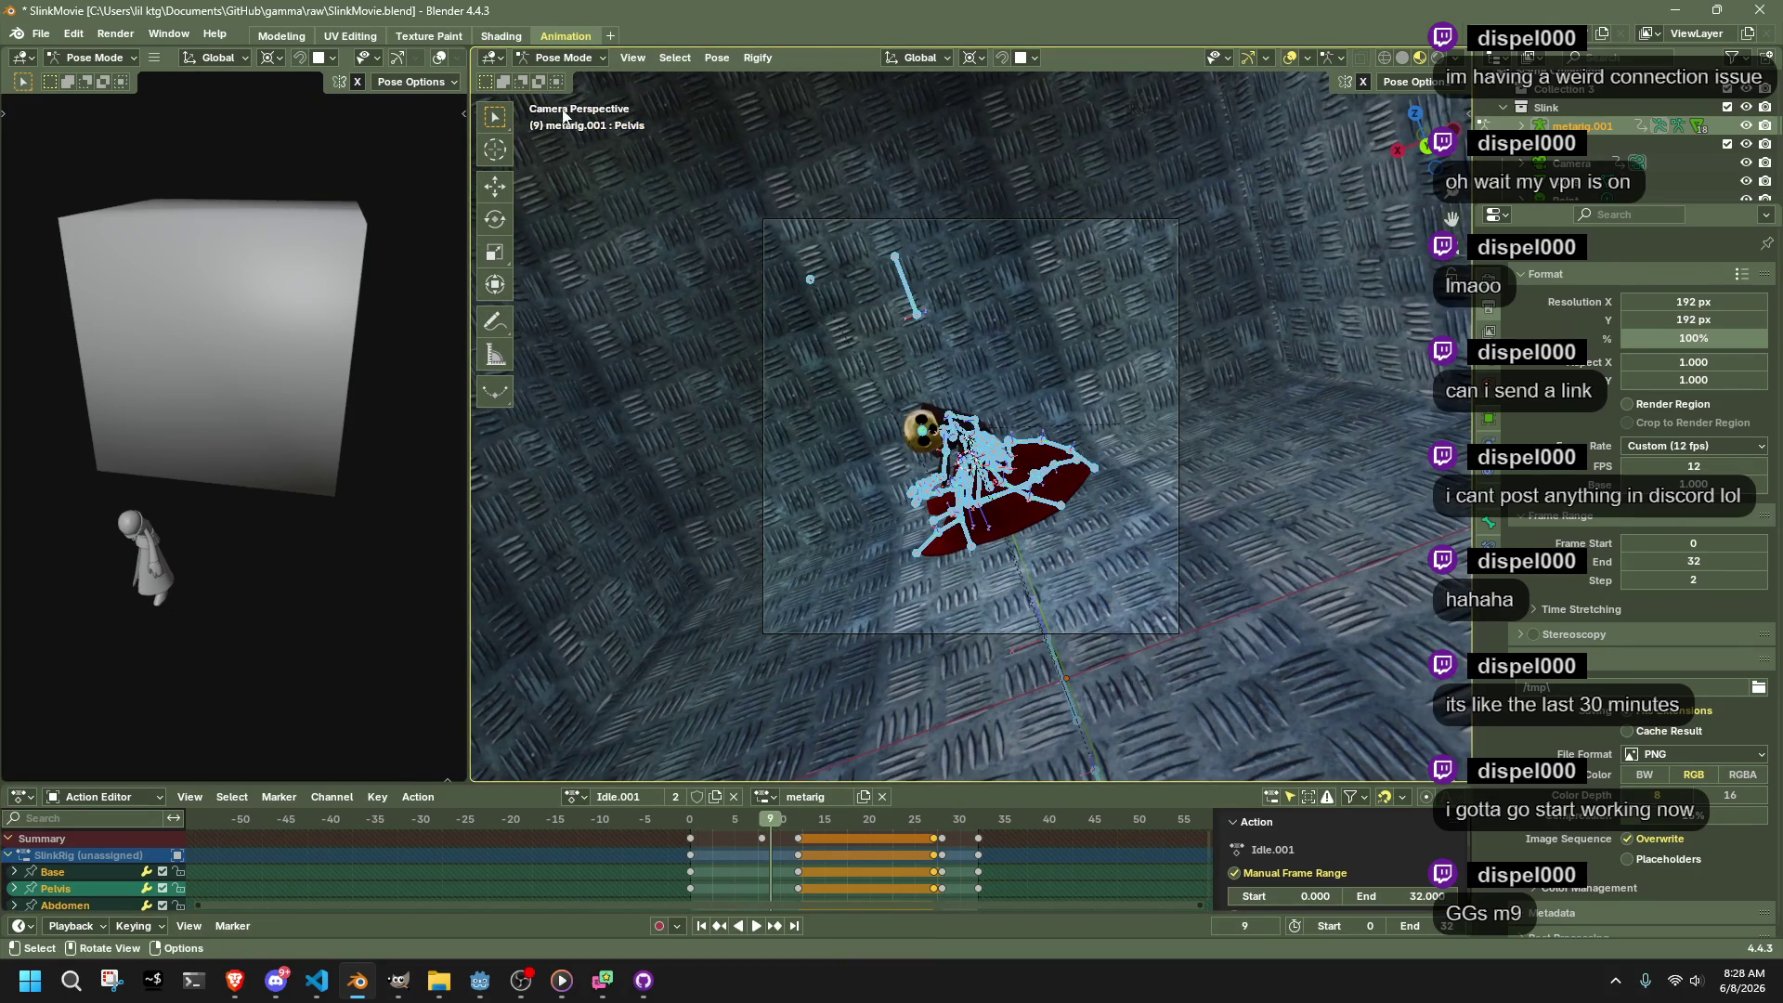
{"action": "left_click", "coordinate": [565, 79]}
Select the Camera and re-key its rotation about the Z axis at frame 24
{"action": "left_click", "coordinate": [763, 325]}
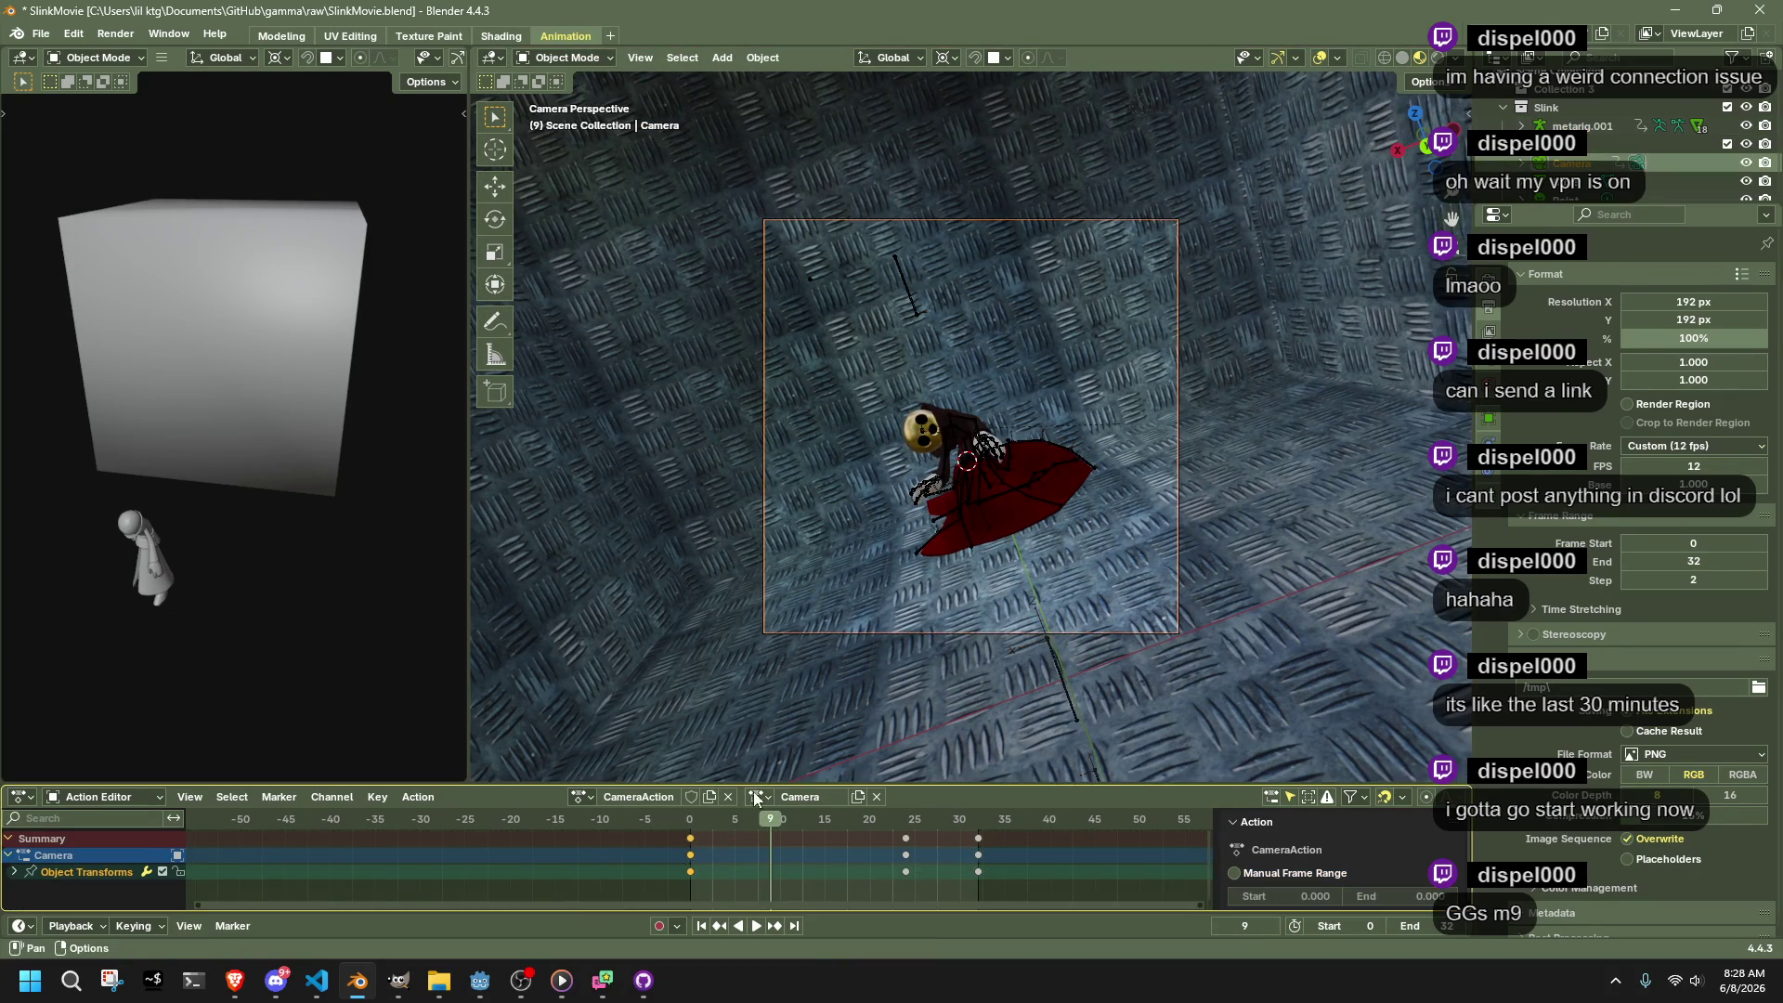
{"action": "key", "text": "space"}
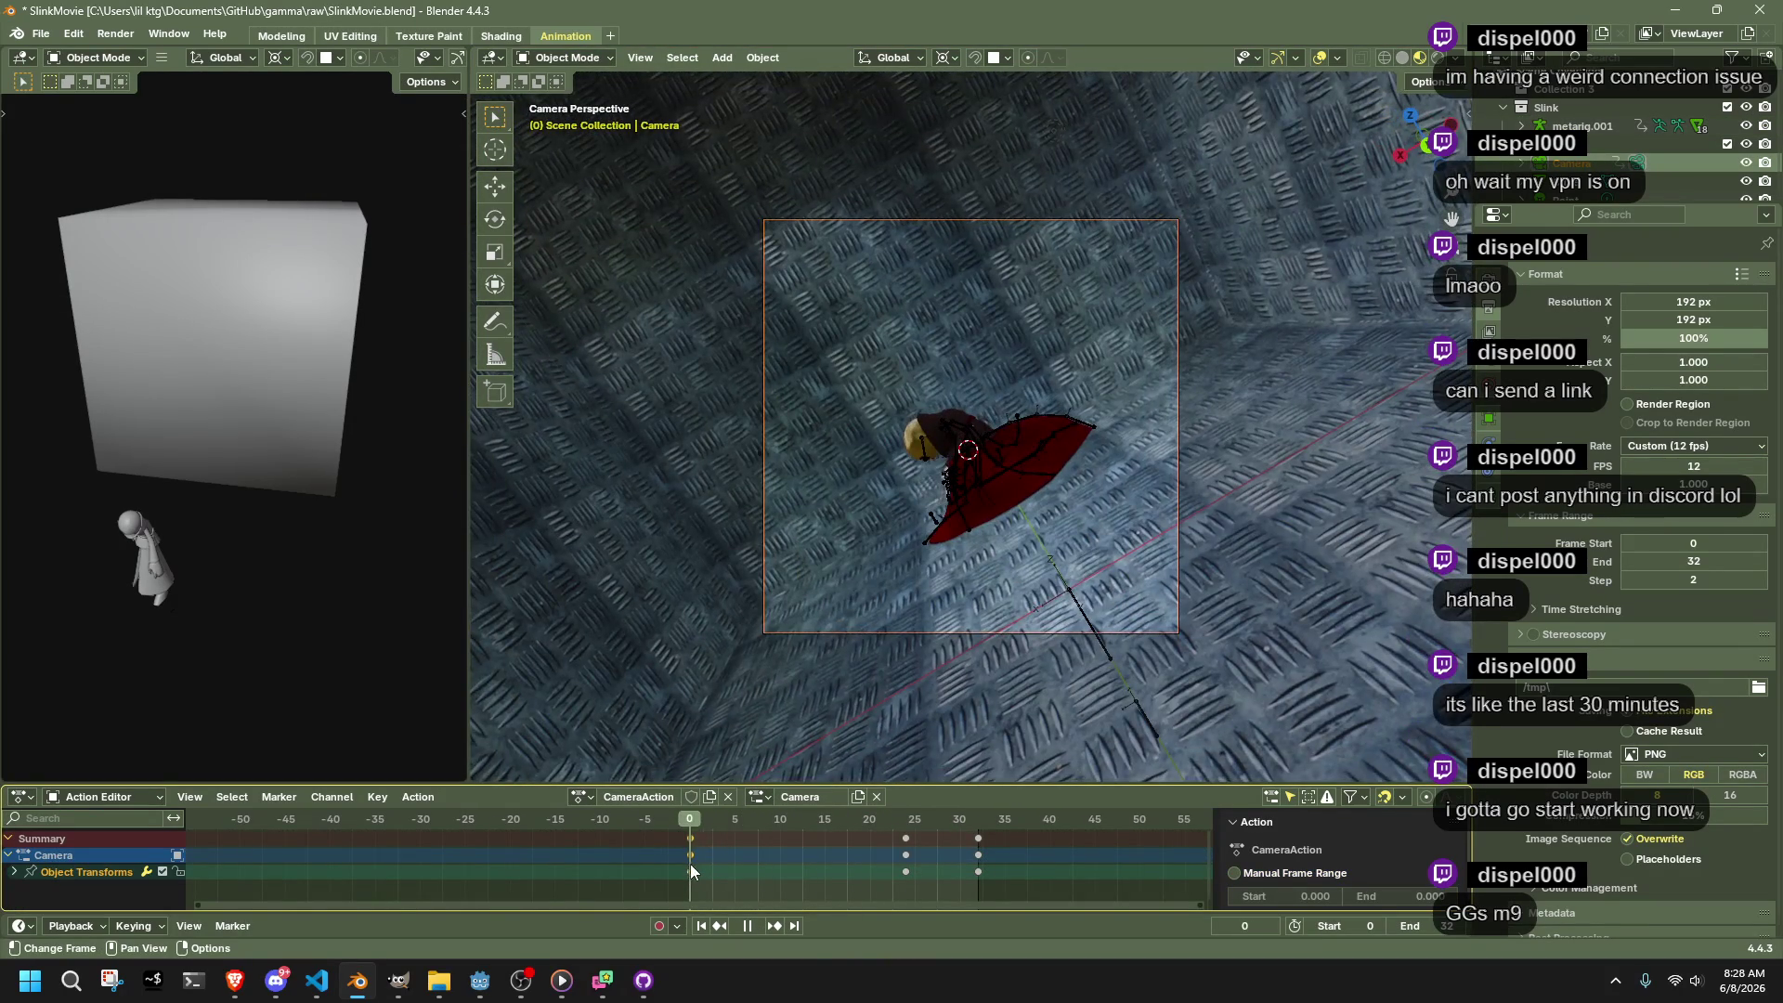
{"action": "key", "text": "space"}
{"action": "key", "text": "r"}
{"action": "left_click", "coordinate": [1013, 739]}
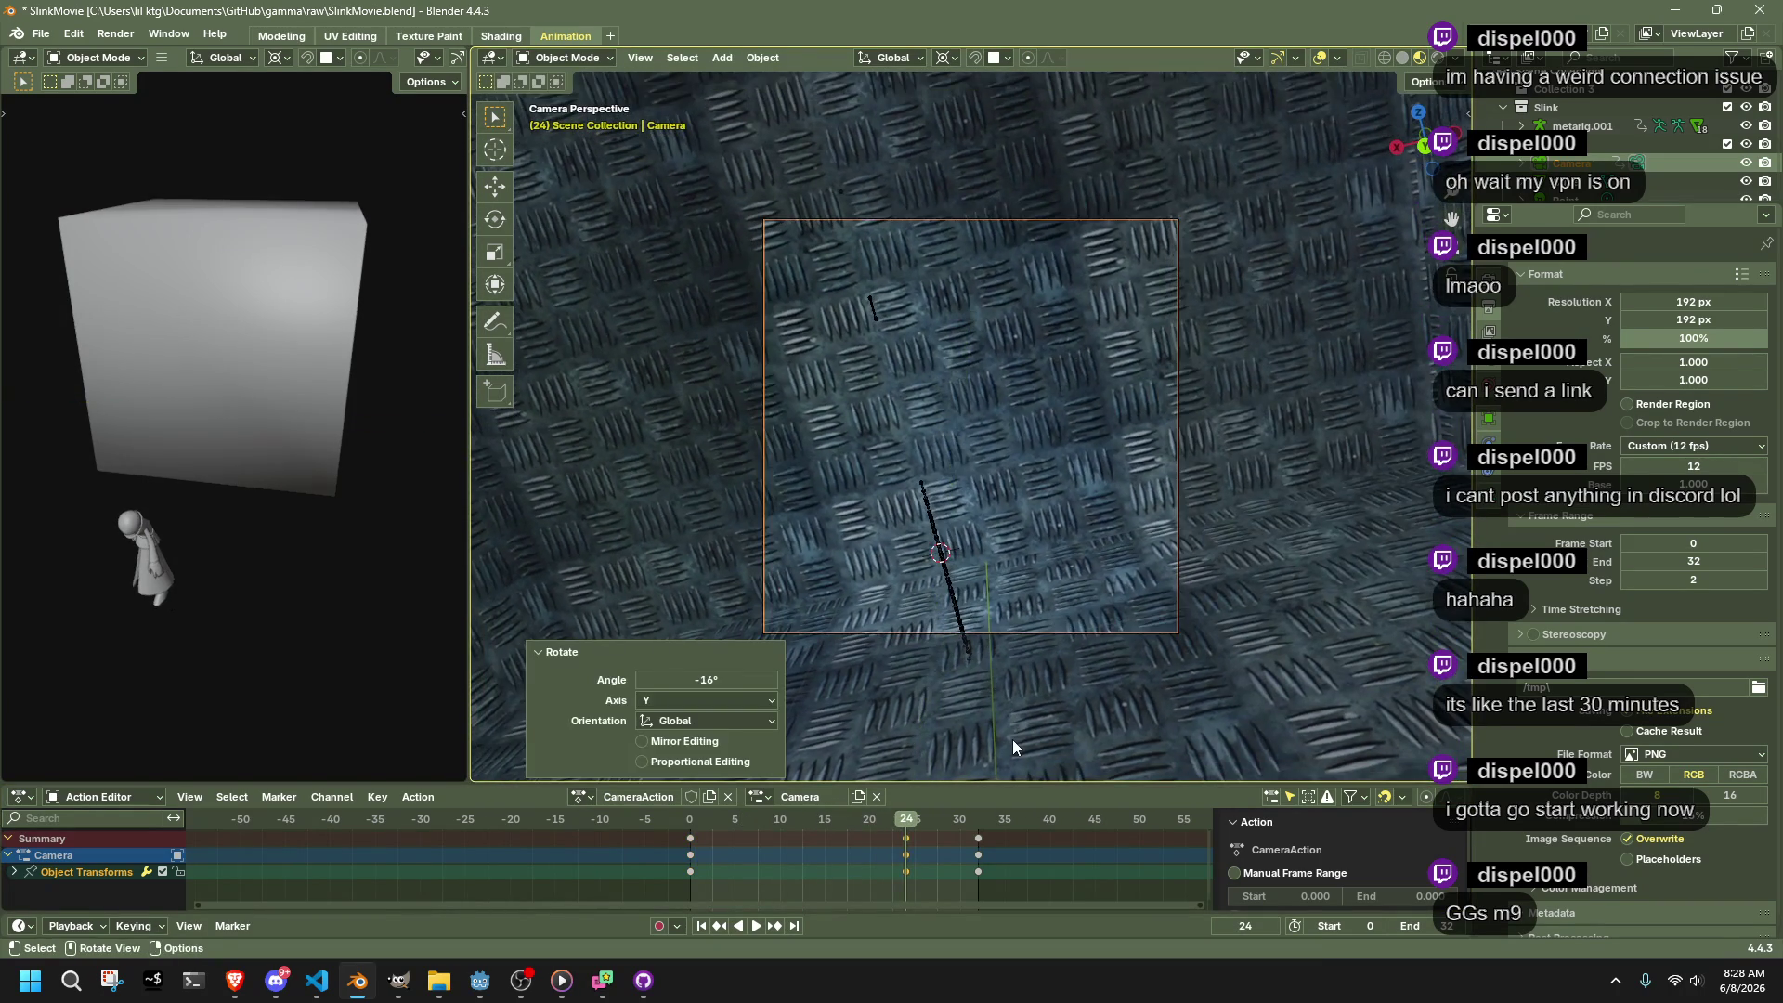
{"action": "key", "text": "ctrl+z"}
{"action": "key", "text": "r"}
{"action": "key", "text": "z"}
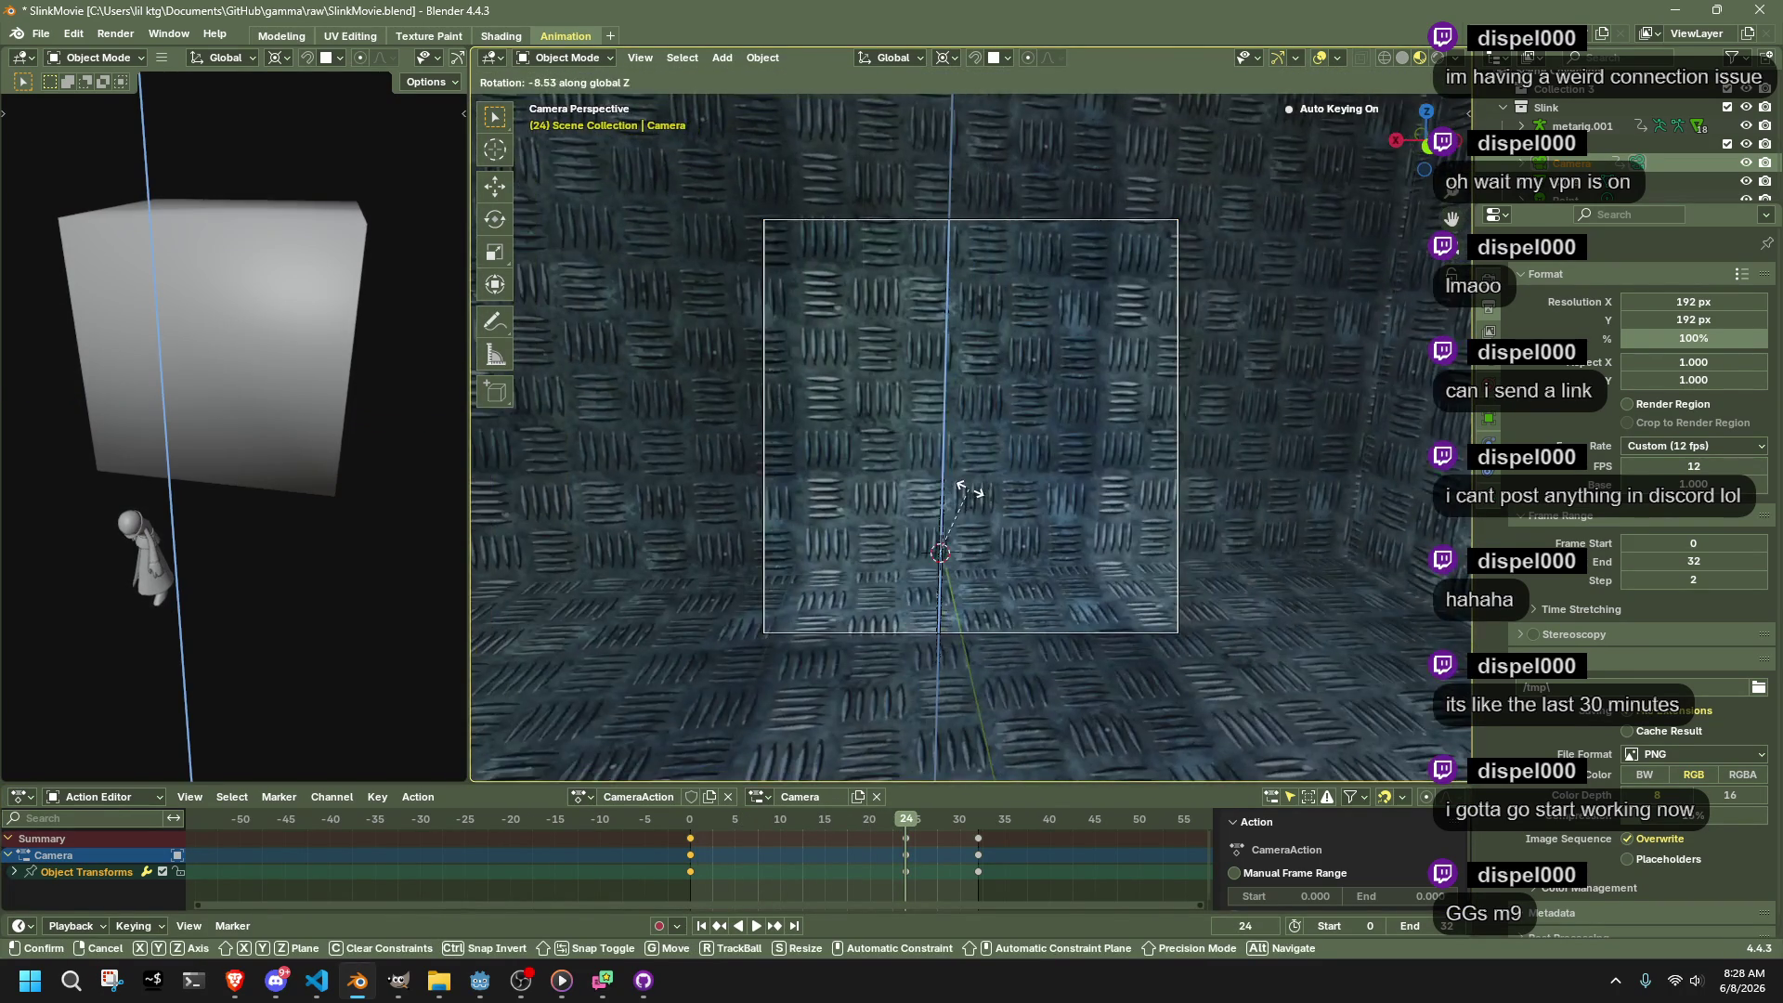
{"action": "left_click", "coordinate": [888, 734]}
Scrub the camera move through frame 32, then reselect the metarig armature
{"action": "mouse_move", "coordinate": [706, 818]}
{"action": "left_mouse_down"}
{"action": "mouse_move", "coordinate": [1008, 834]}
{"action": "mouse_move", "coordinate": [908, 861]}
{"action": "left_mouse_up"}
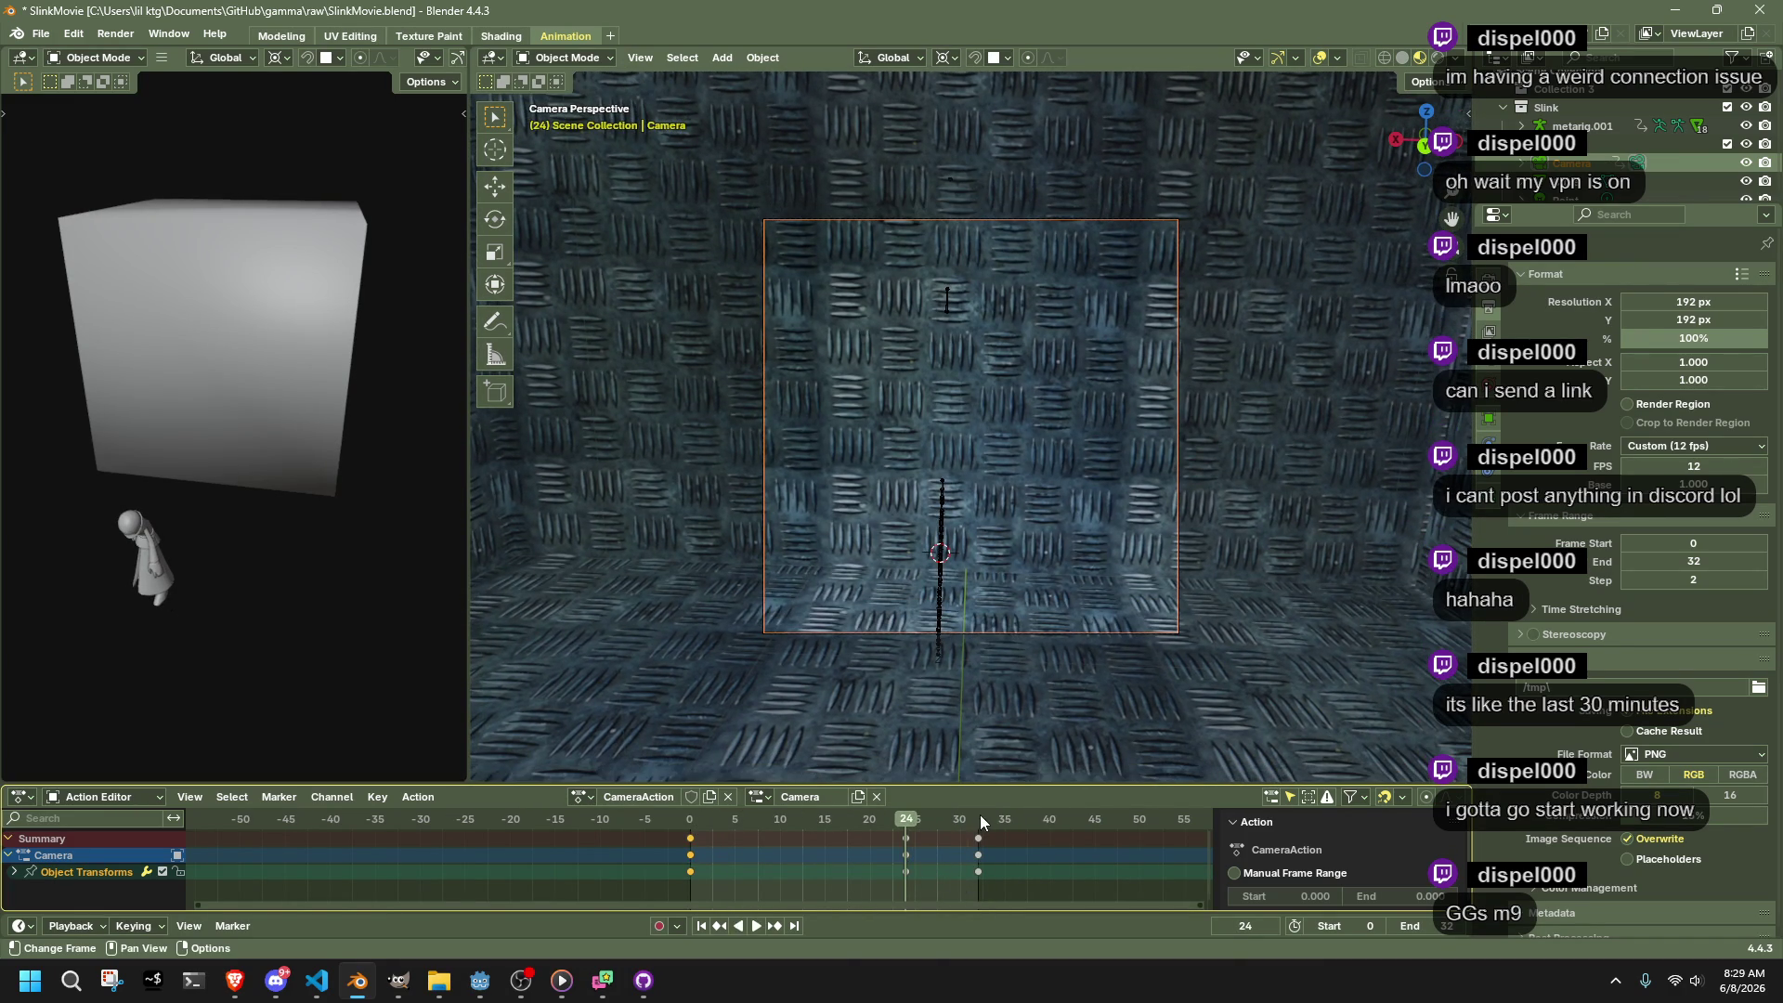
{"action": "left_click", "coordinate": [979, 818]}
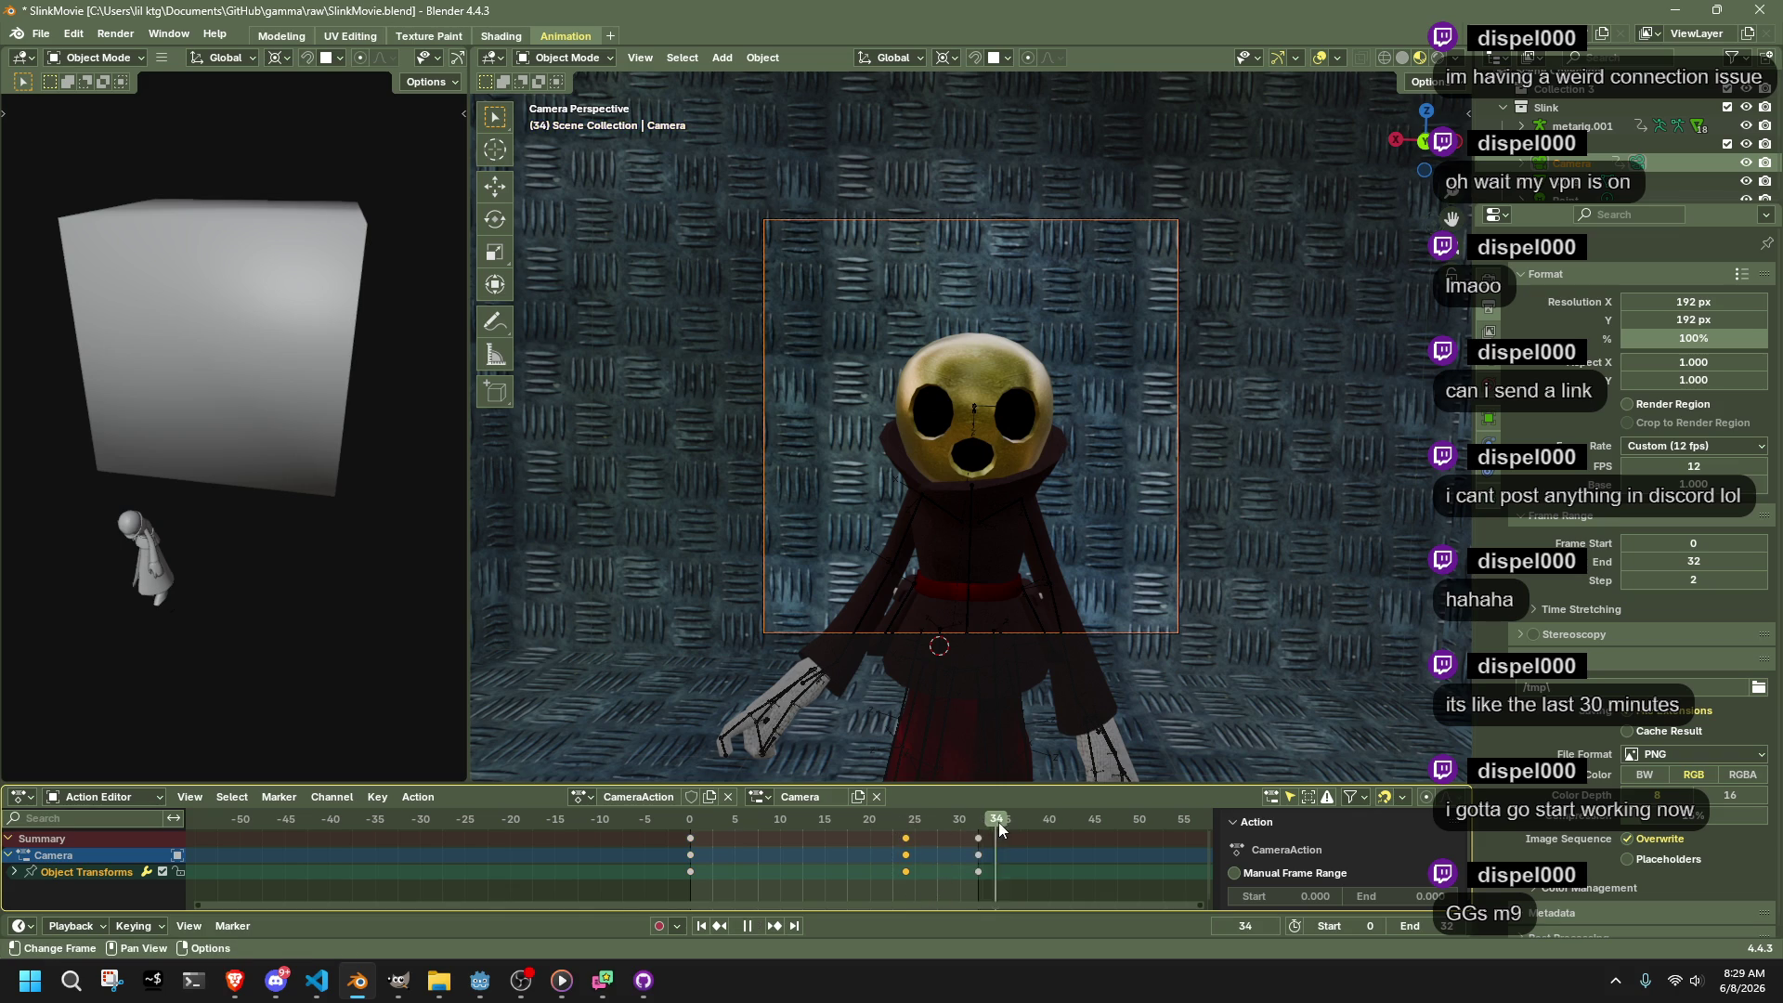
{"action": "key", "text": "space"}
{"action": "left_click", "coordinate": [974, 508]}
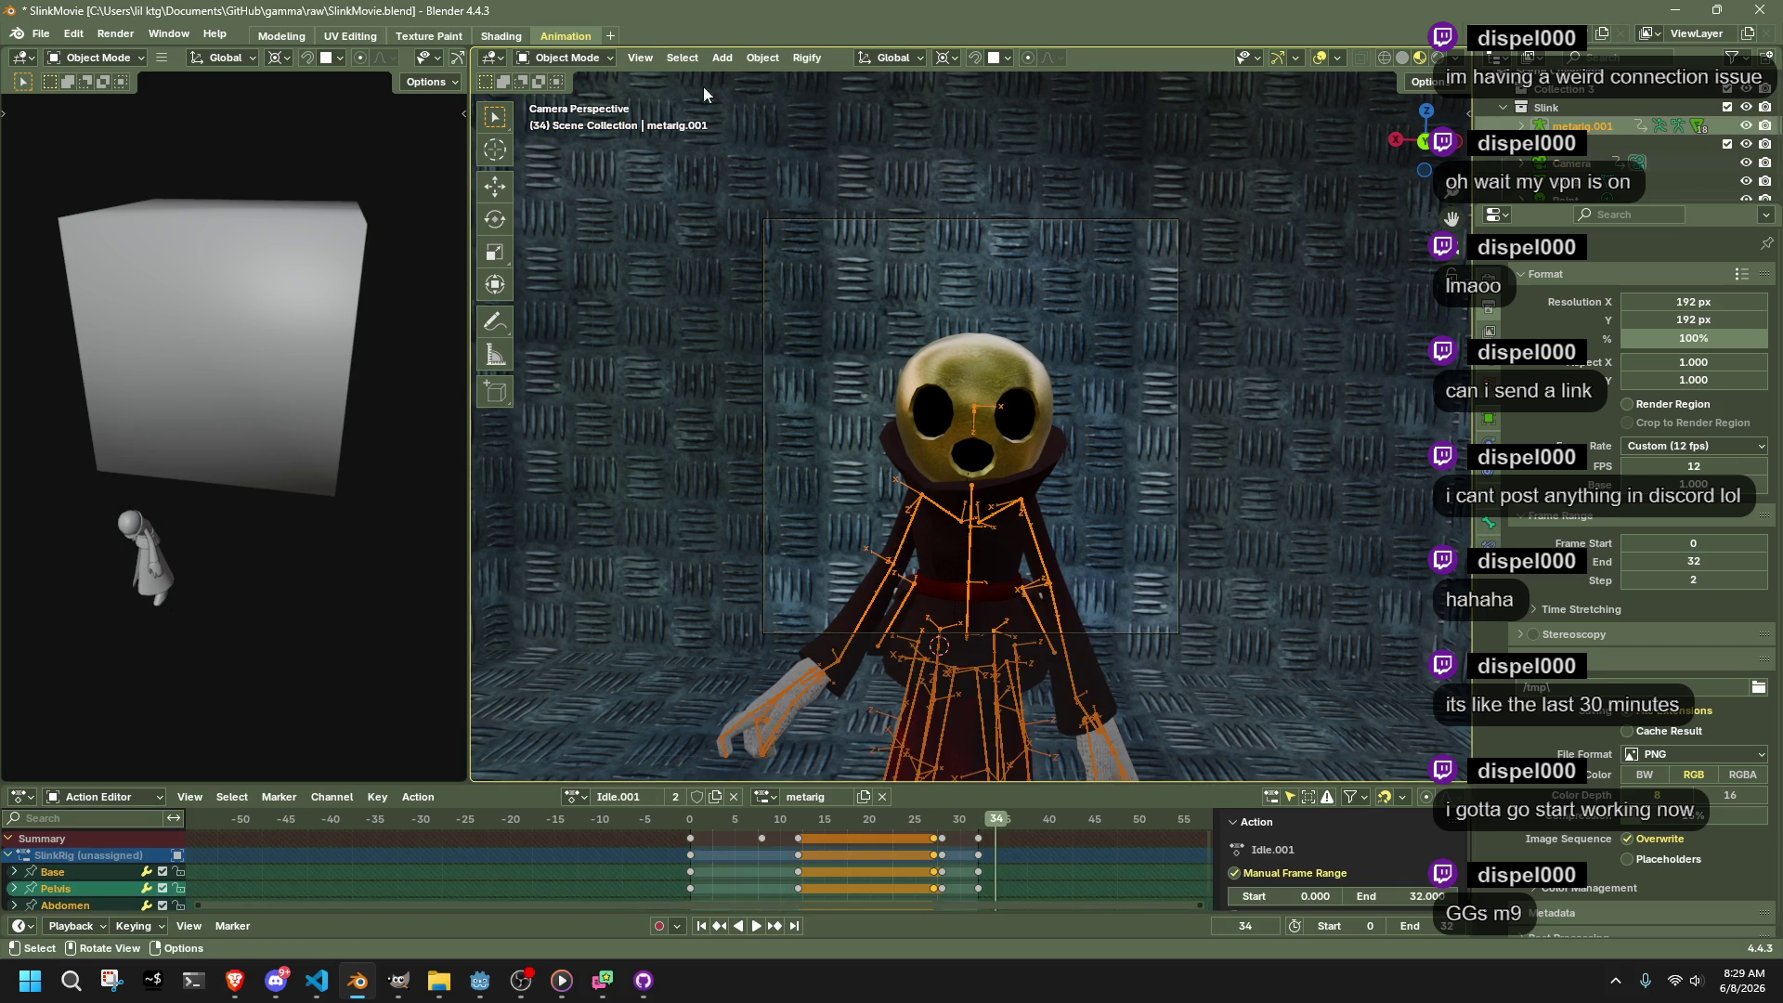
Enter Pose Mode in left orthographic view and hide the metal-plate backdrop and duplicate character
{"action": "left_click", "coordinate": [562, 119]}
{"action": "mouse_move", "coordinate": [1073, 487]}
{"action": "left_mouse_down"}
{"action": "mouse_move", "coordinate": [938, 460]}
{"action": "mouse_move", "coordinate": [1072, 398]}
{"action": "left_mouse_up"}
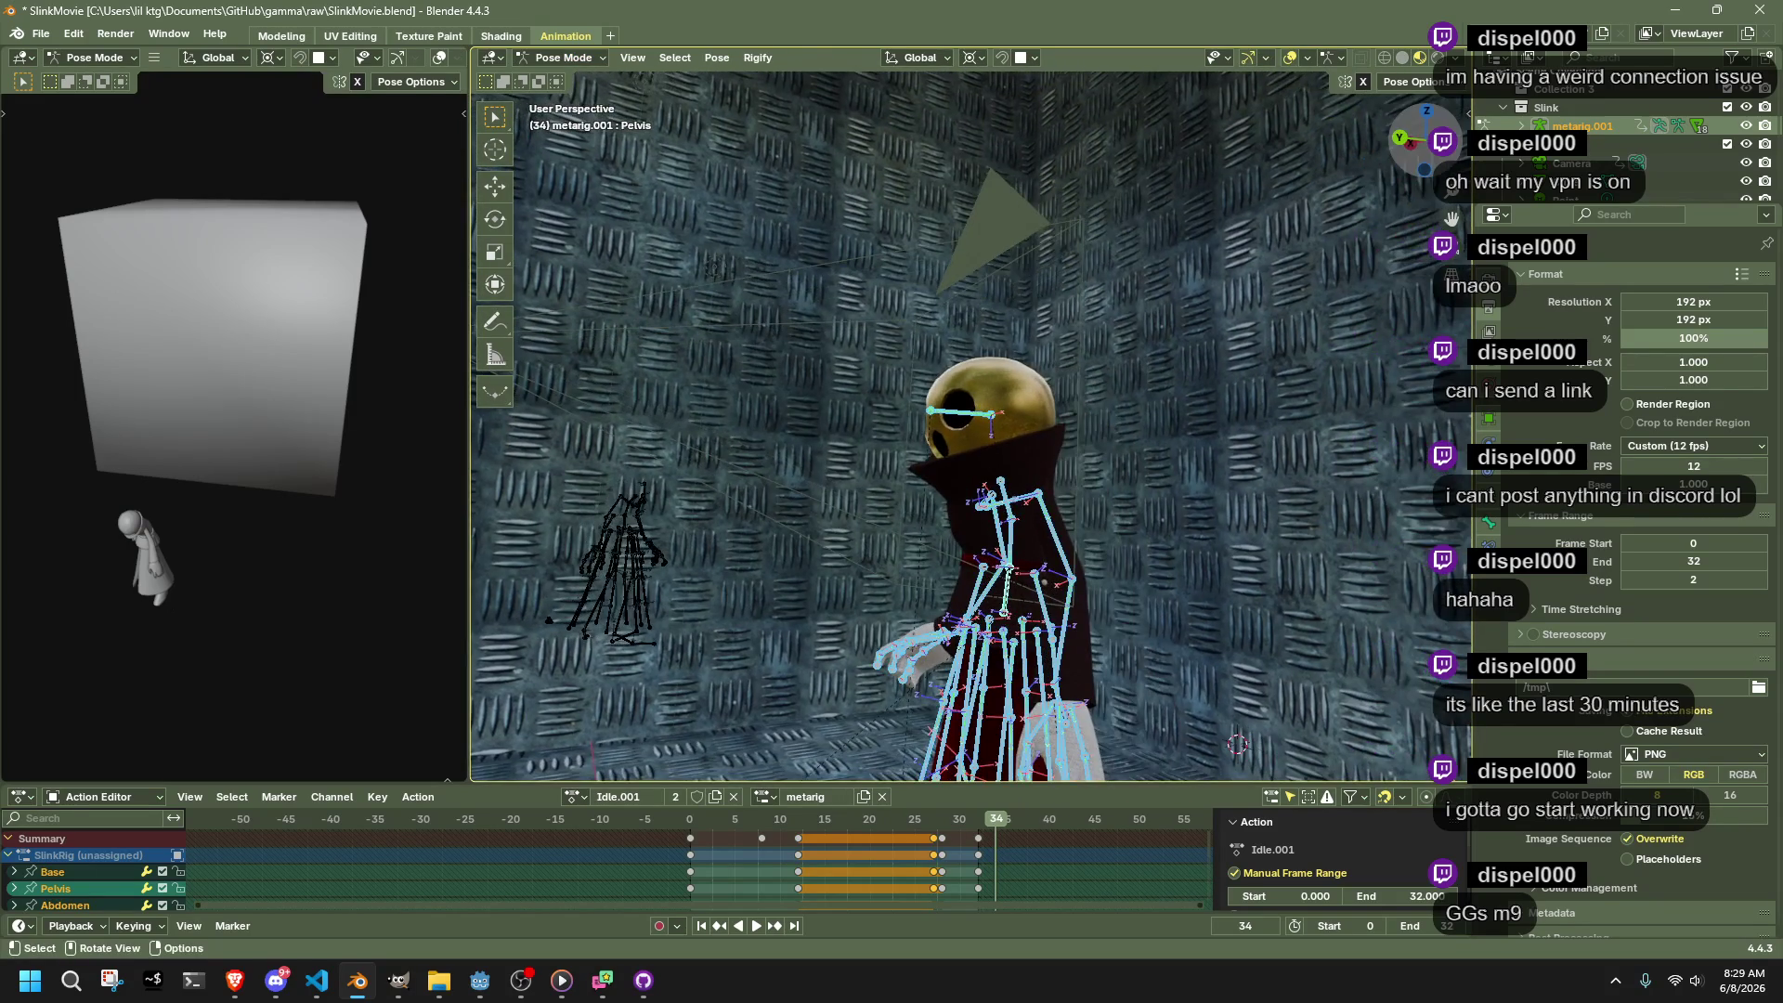
{"action": "left_click", "coordinate": [1442, 141]}
{"action": "left_click", "coordinate": [1083, 566]}
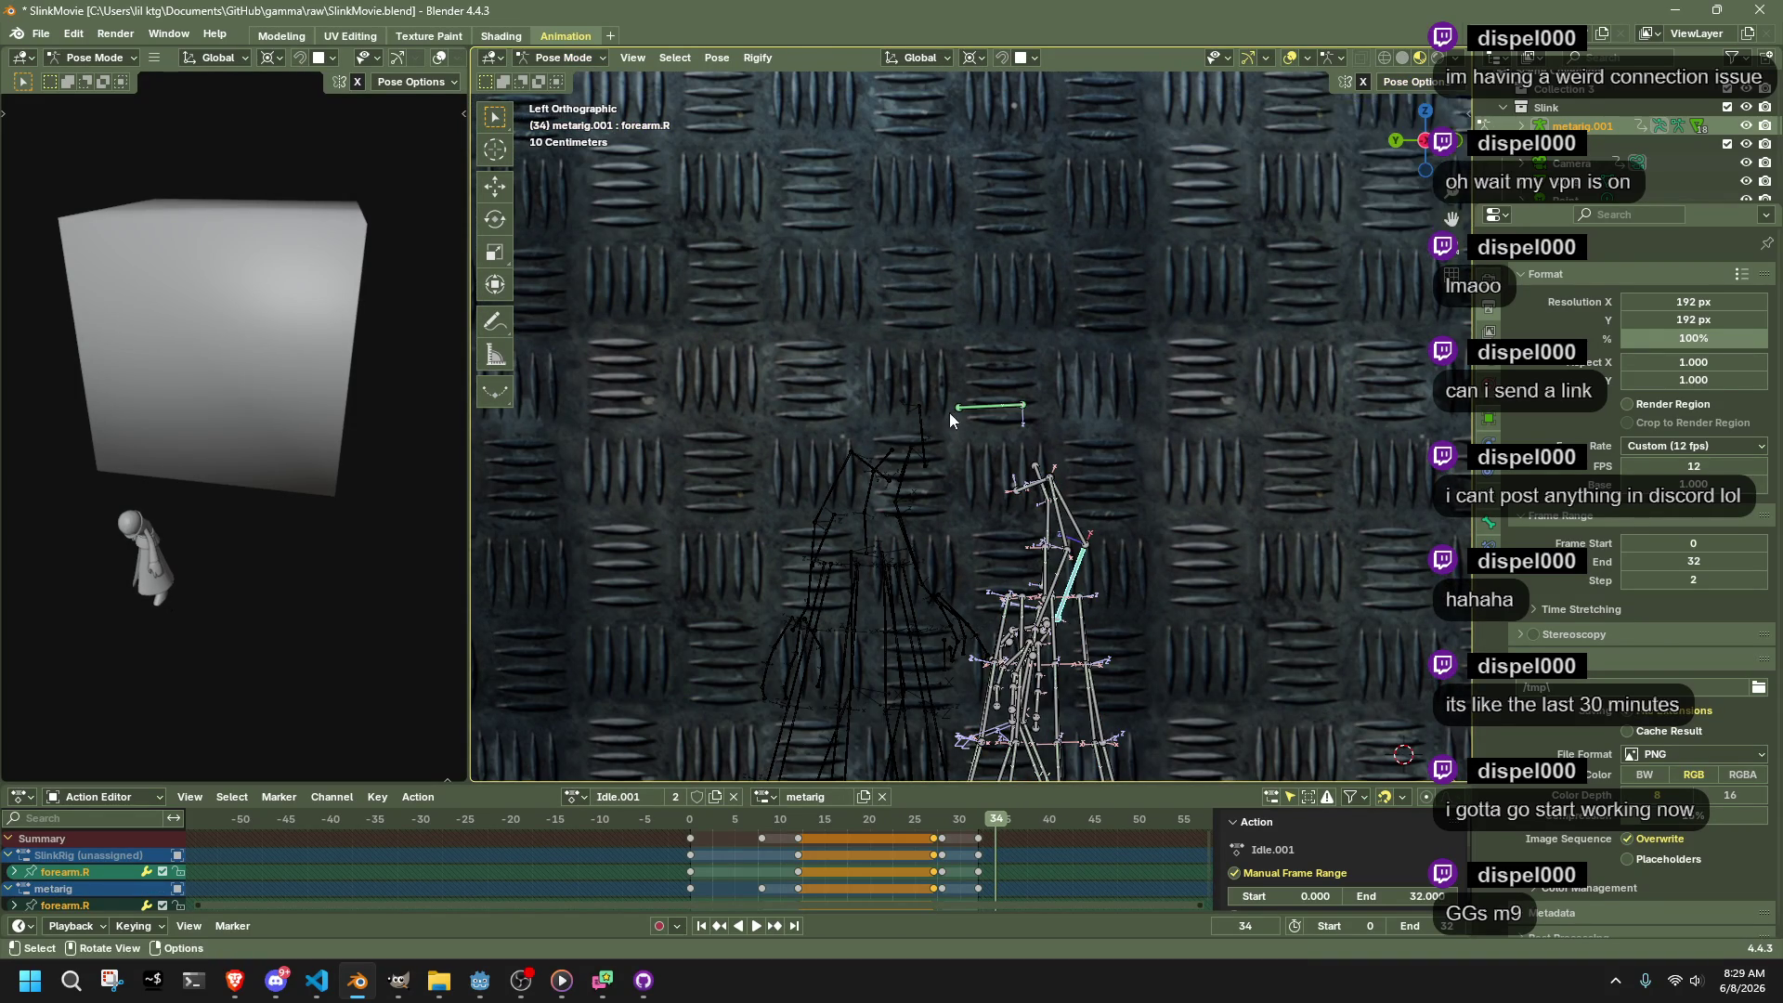
{"action": "scroll", "coordinate": [956, 410], "scroll_direction": "down", "scroll_amount": 5}
{"action": "left_click", "coordinate": [1746, 182]}
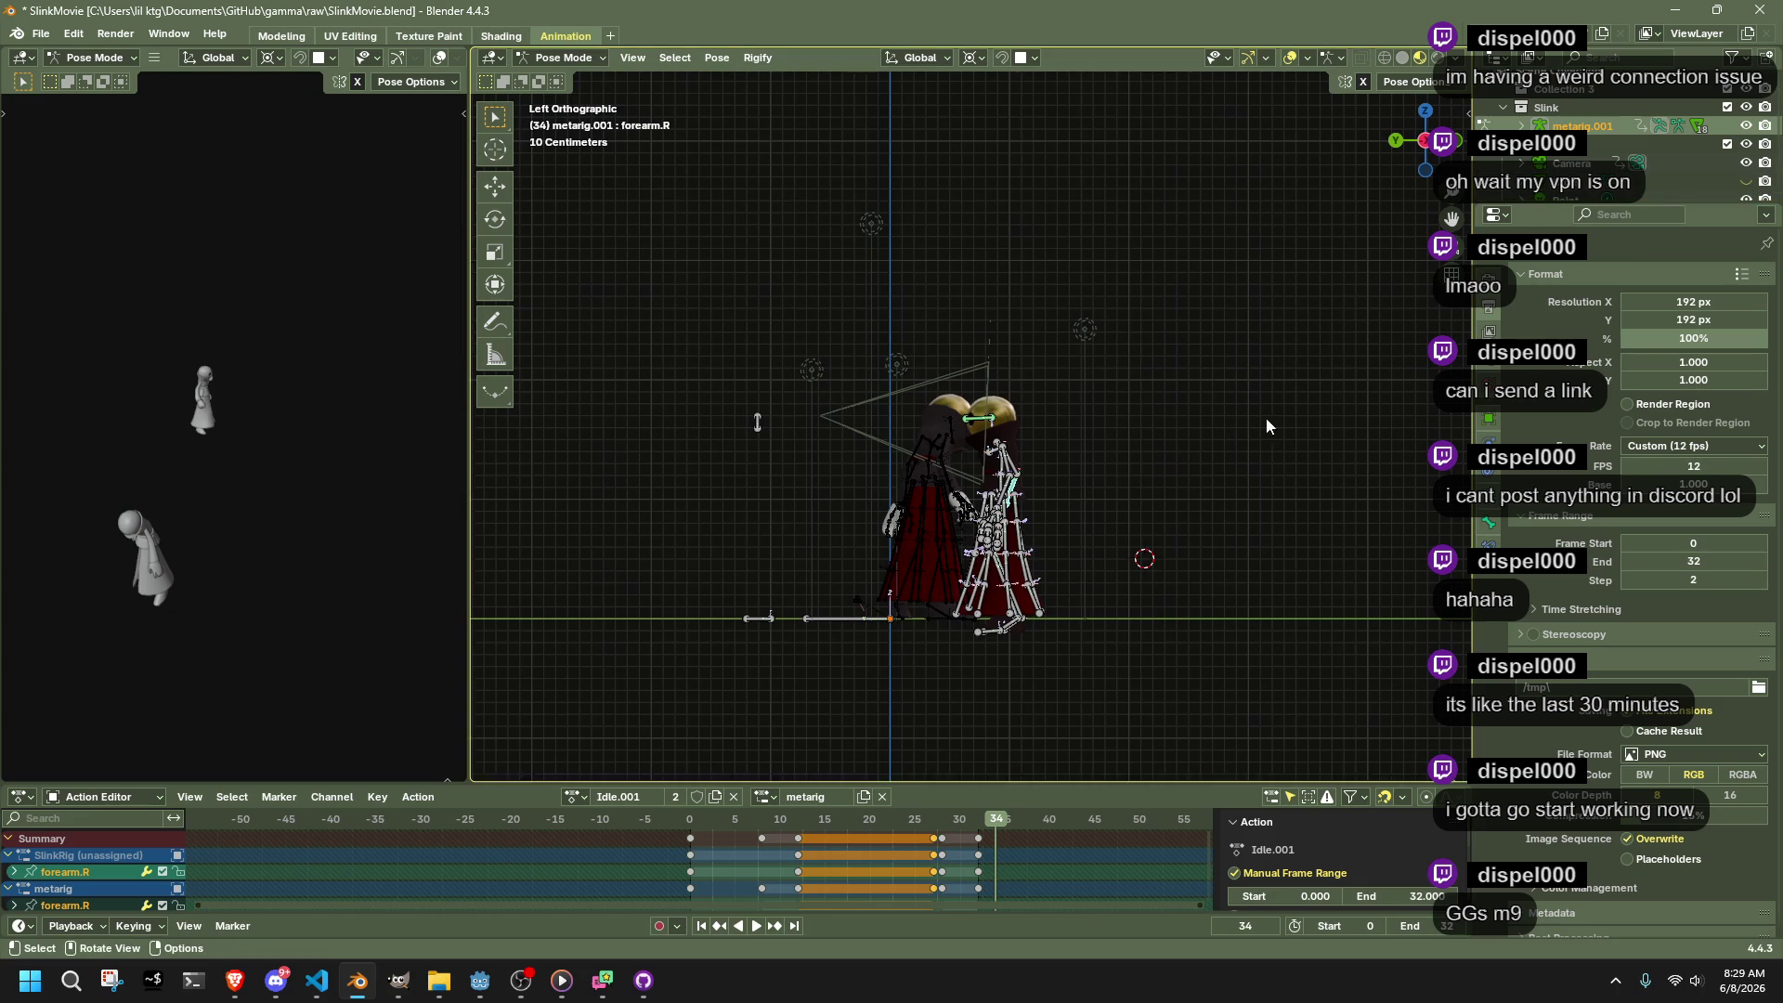
{"action": "scroll", "coordinate": [1148, 451], "scroll_direction": "up", "scroll_amount": 5}
{"action": "scroll", "coordinate": [1635, 140], "scroll_direction": "down", "scroll_amount": 3}
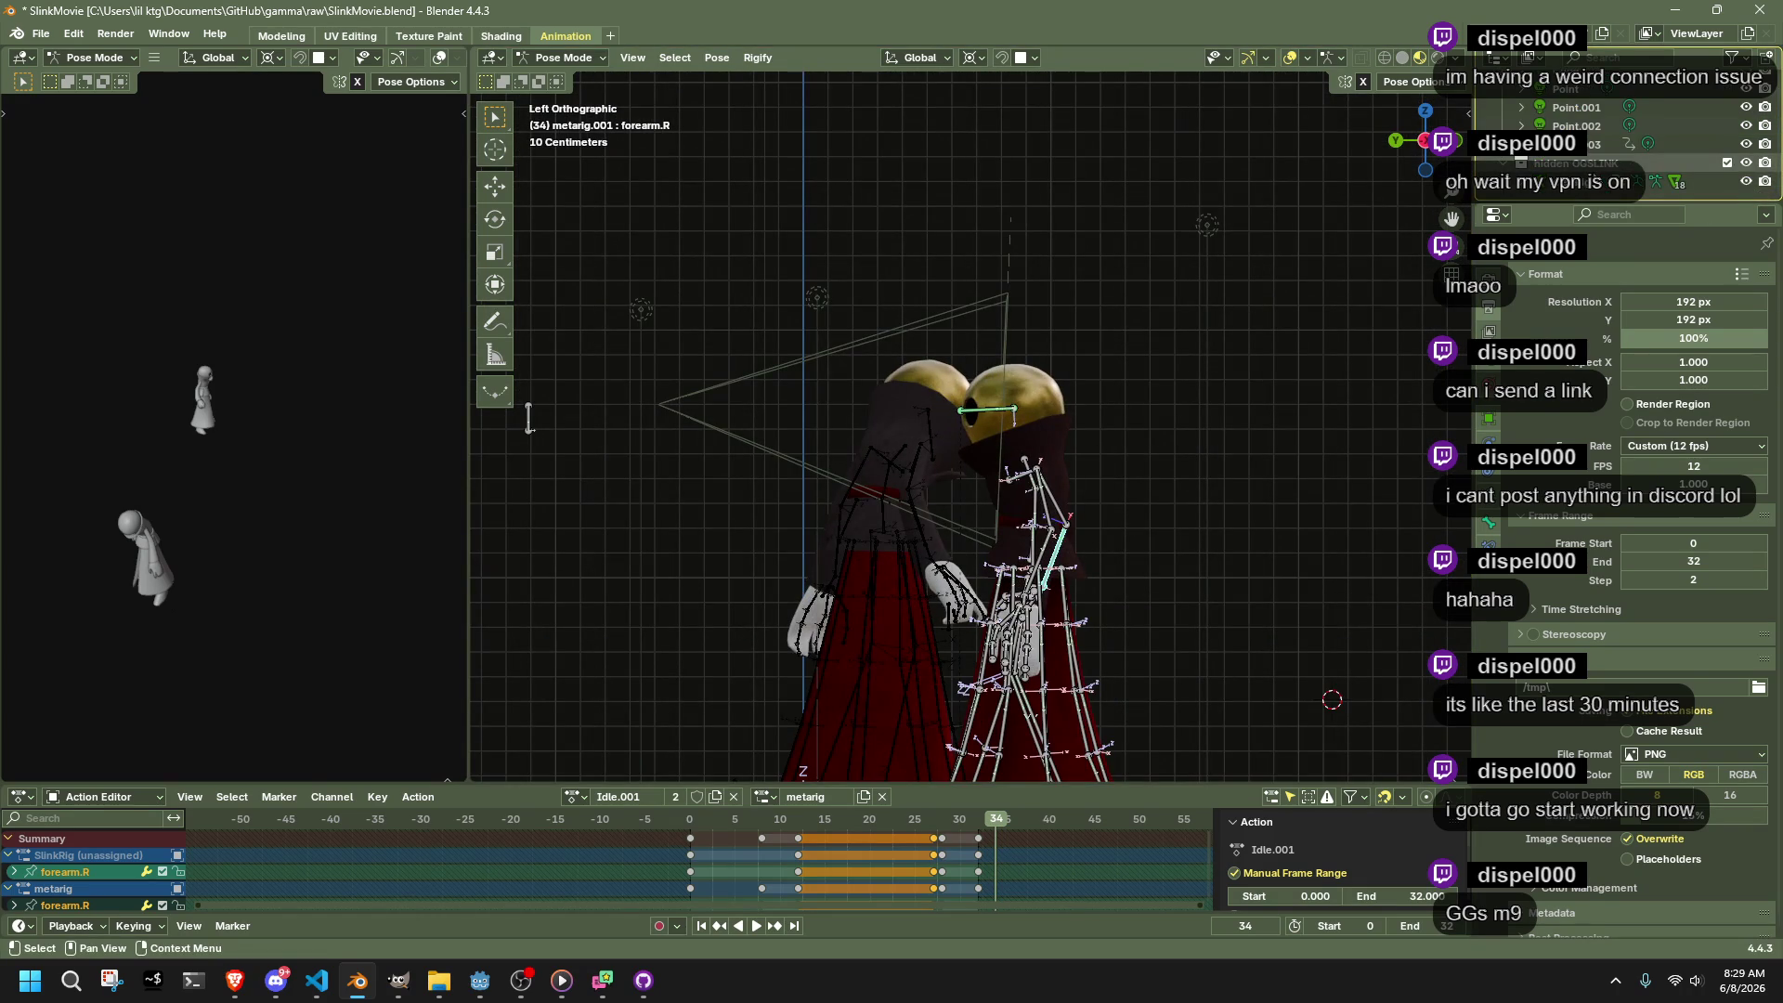
{"action": "left_click", "coordinate": [1746, 182]}
Move the forearm.R and forearm.L bones into new positions
{"action": "key", "text": "g"}
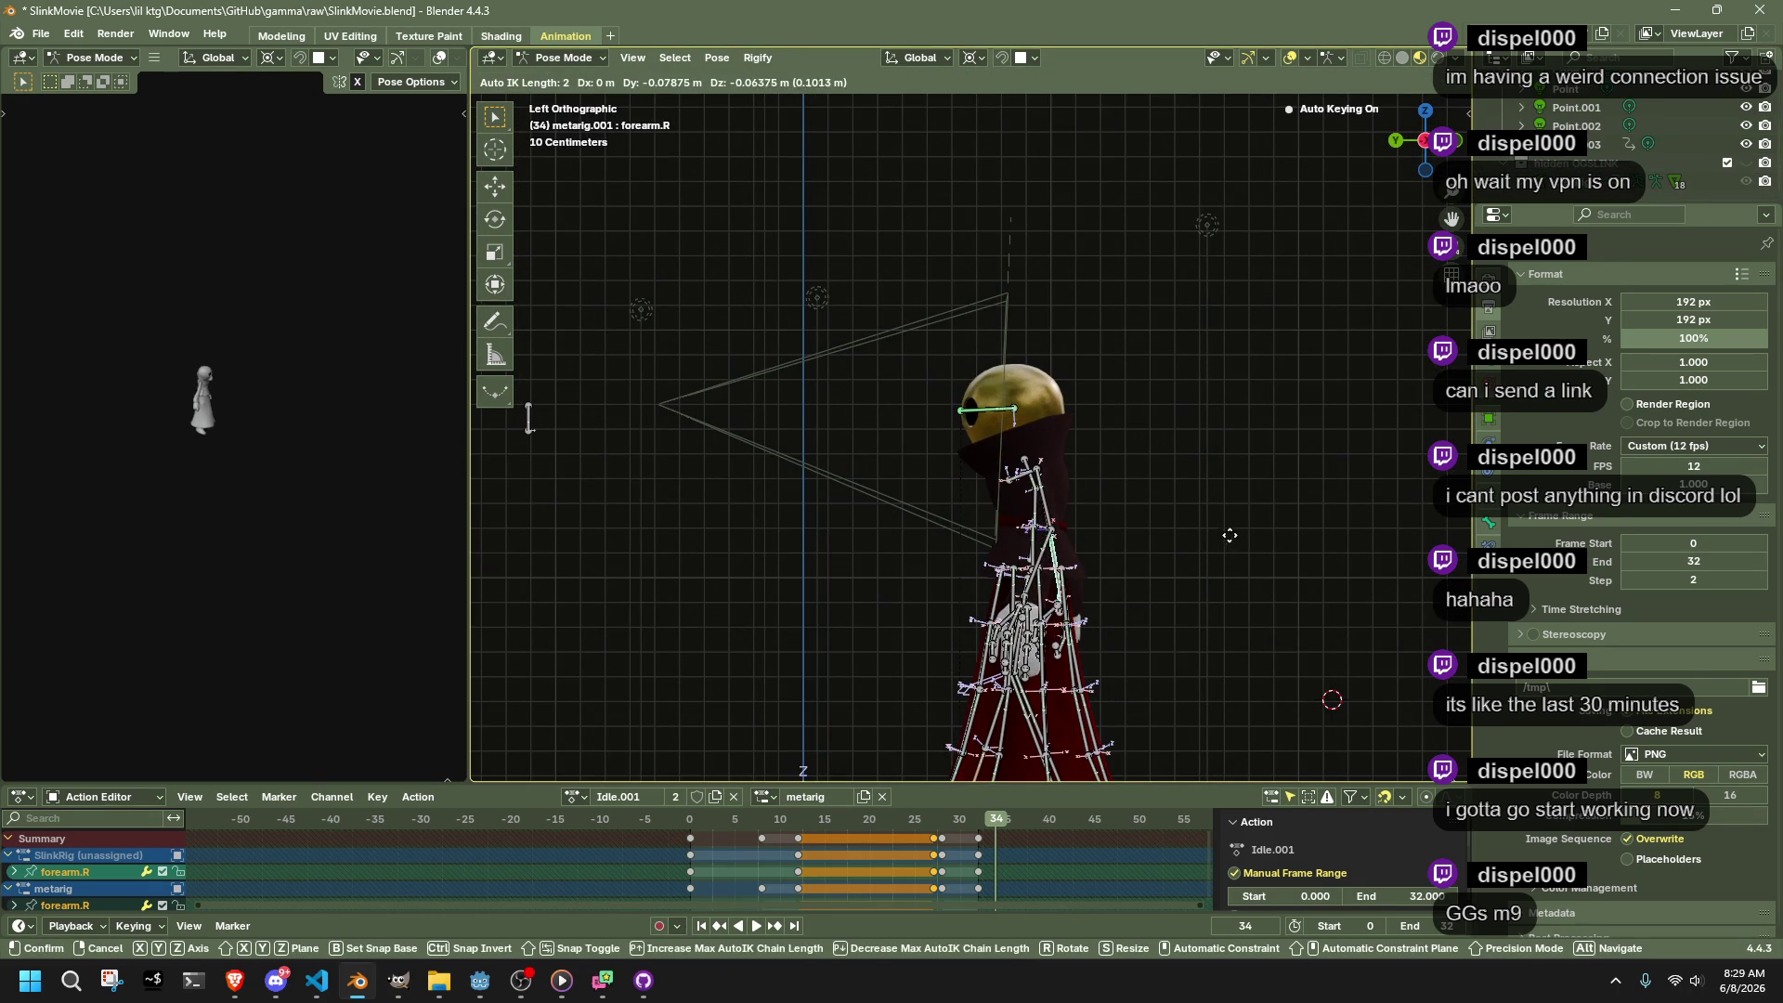
{"action": "left_click", "coordinate": [1256, 523]}
{"action": "left_click", "coordinate": [1077, 562]}
{"action": "key", "text": "g"}
{"action": "left_click", "coordinate": [1120, 564]}
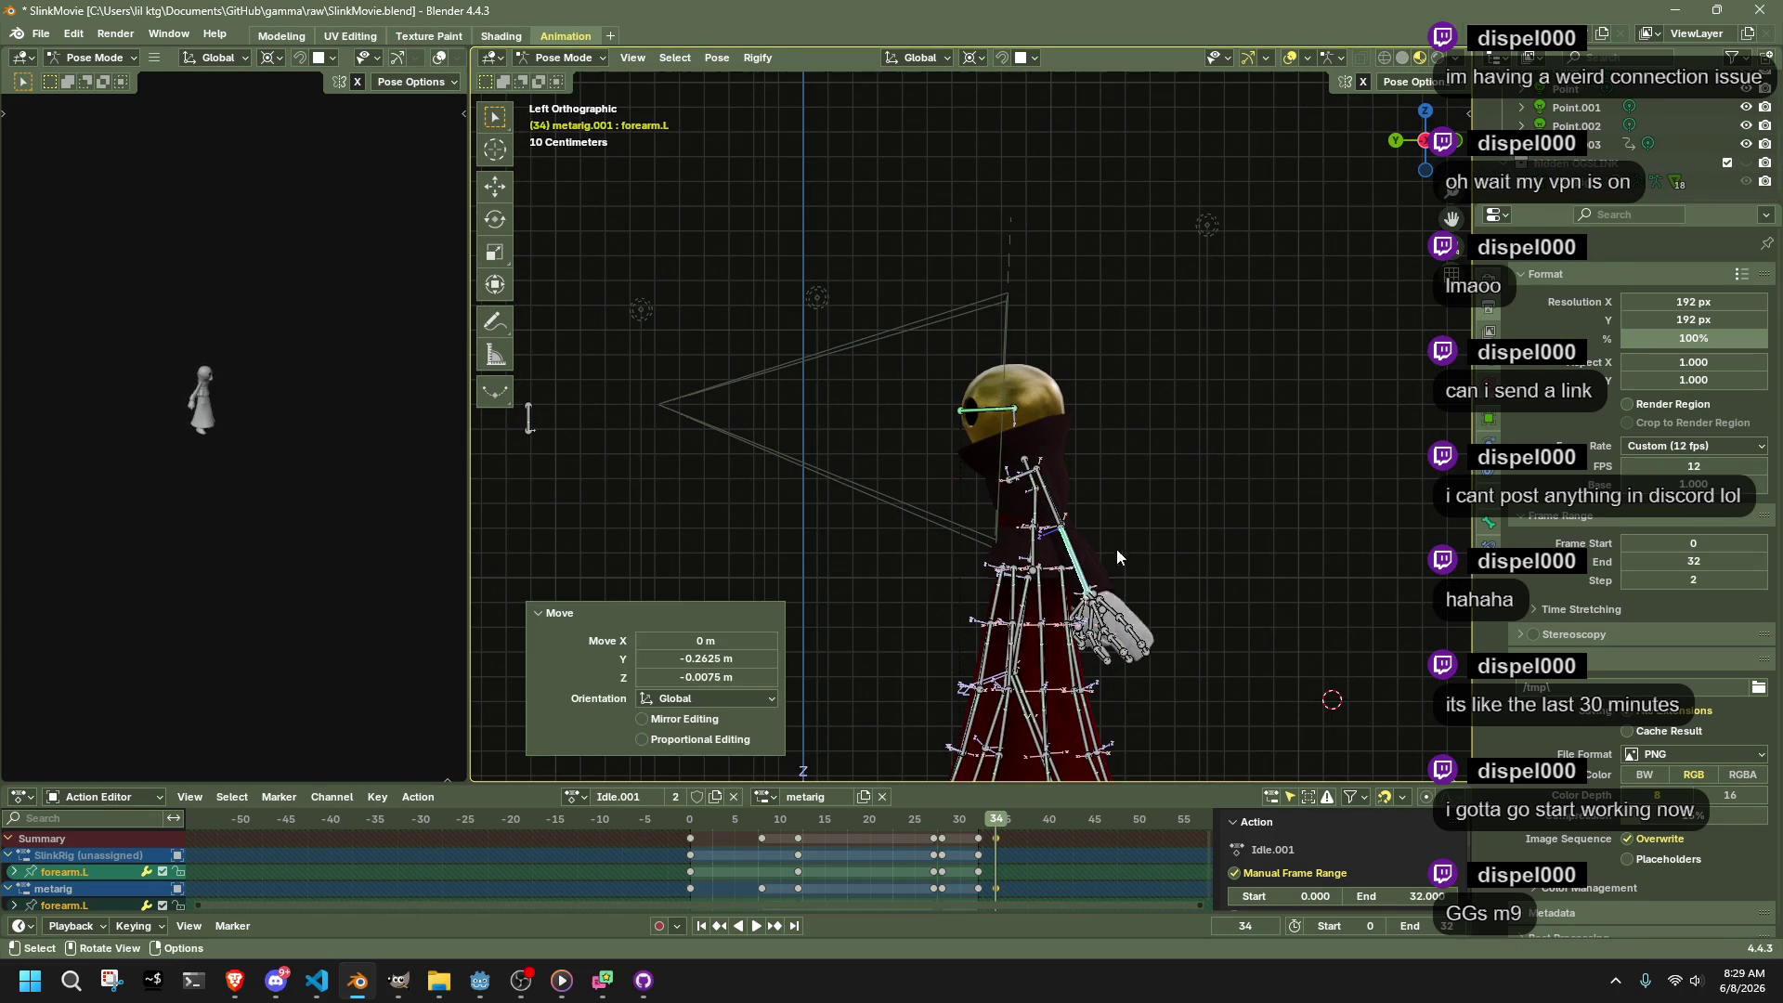
Tilt the Abdomen bone forward about 39° around the X axis
{"action": "left_click", "coordinate": [1025, 461]}
{"action": "key", "text": "g"}
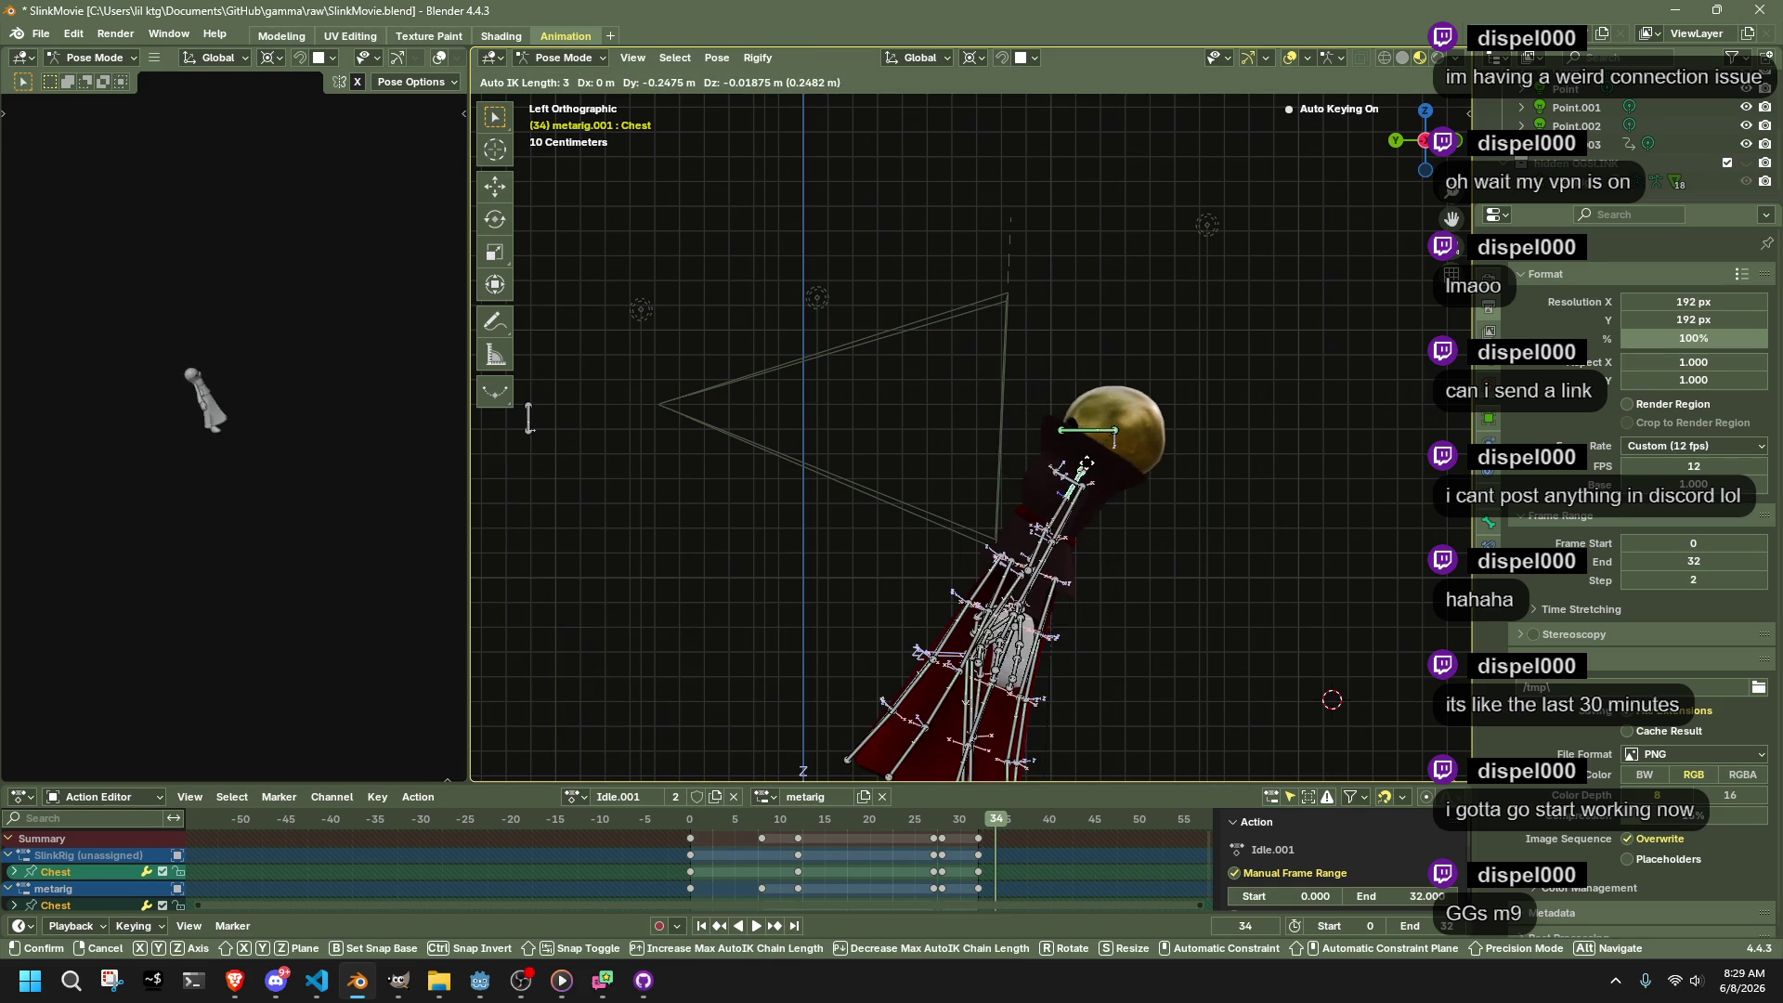
{"action": "right_click", "coordinate": [1147, 476]}
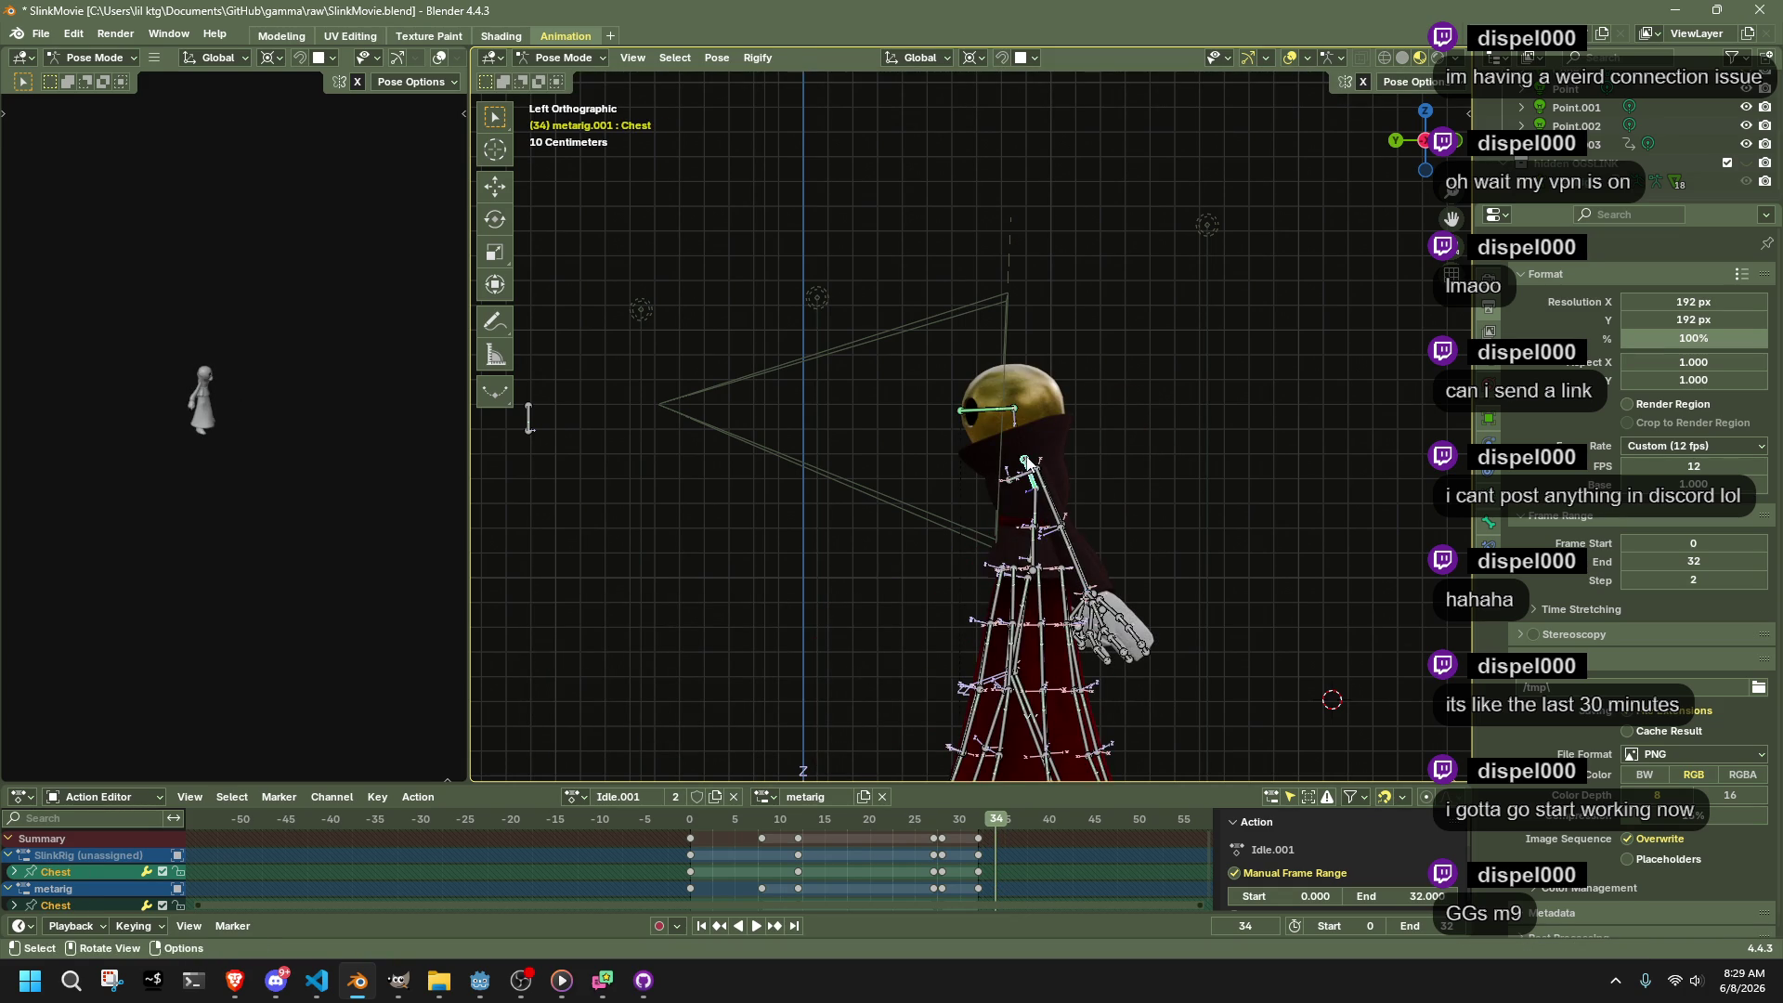
{"action": "left_click", "coordinate": [1052, 497]}
{"action": "key", "text": "r"}
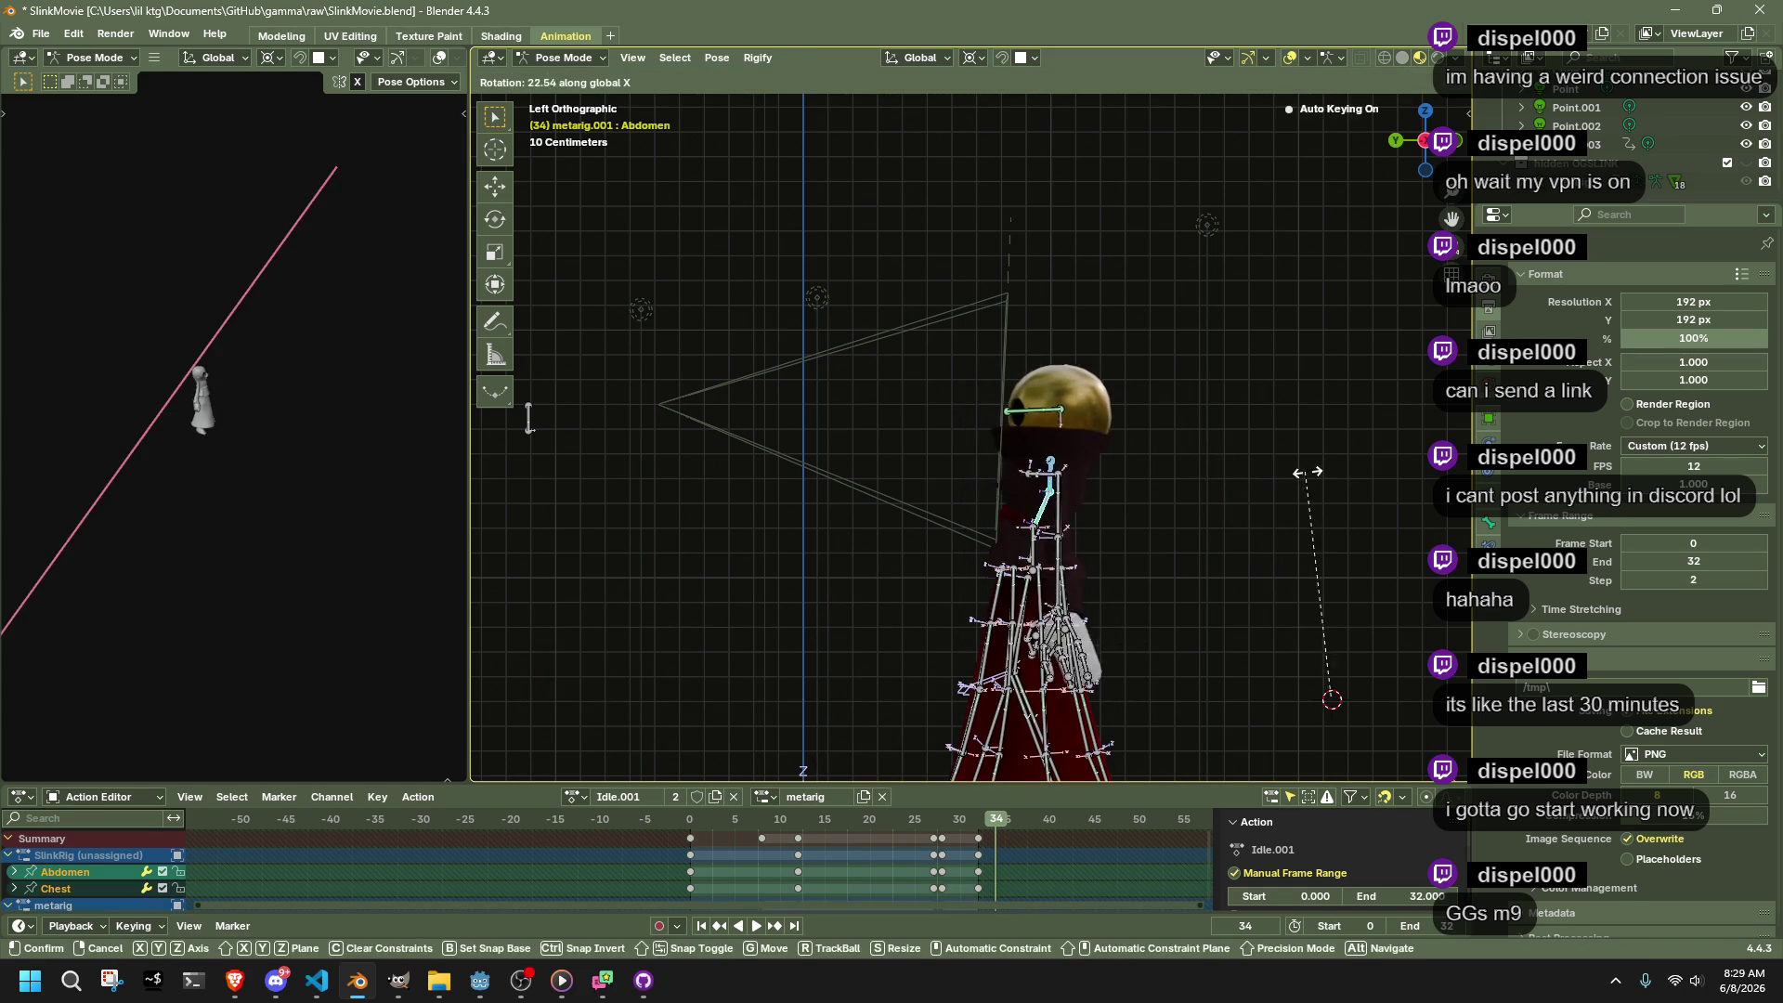
{"action": "left_click", "coordinate": [1177, 303]}
{"action": "key", "text": "ctrl+z"}
{"action": "left_click", "coordinate": [971, 58]}
{"action": "left_click", "coordinate": [1017, 160]}
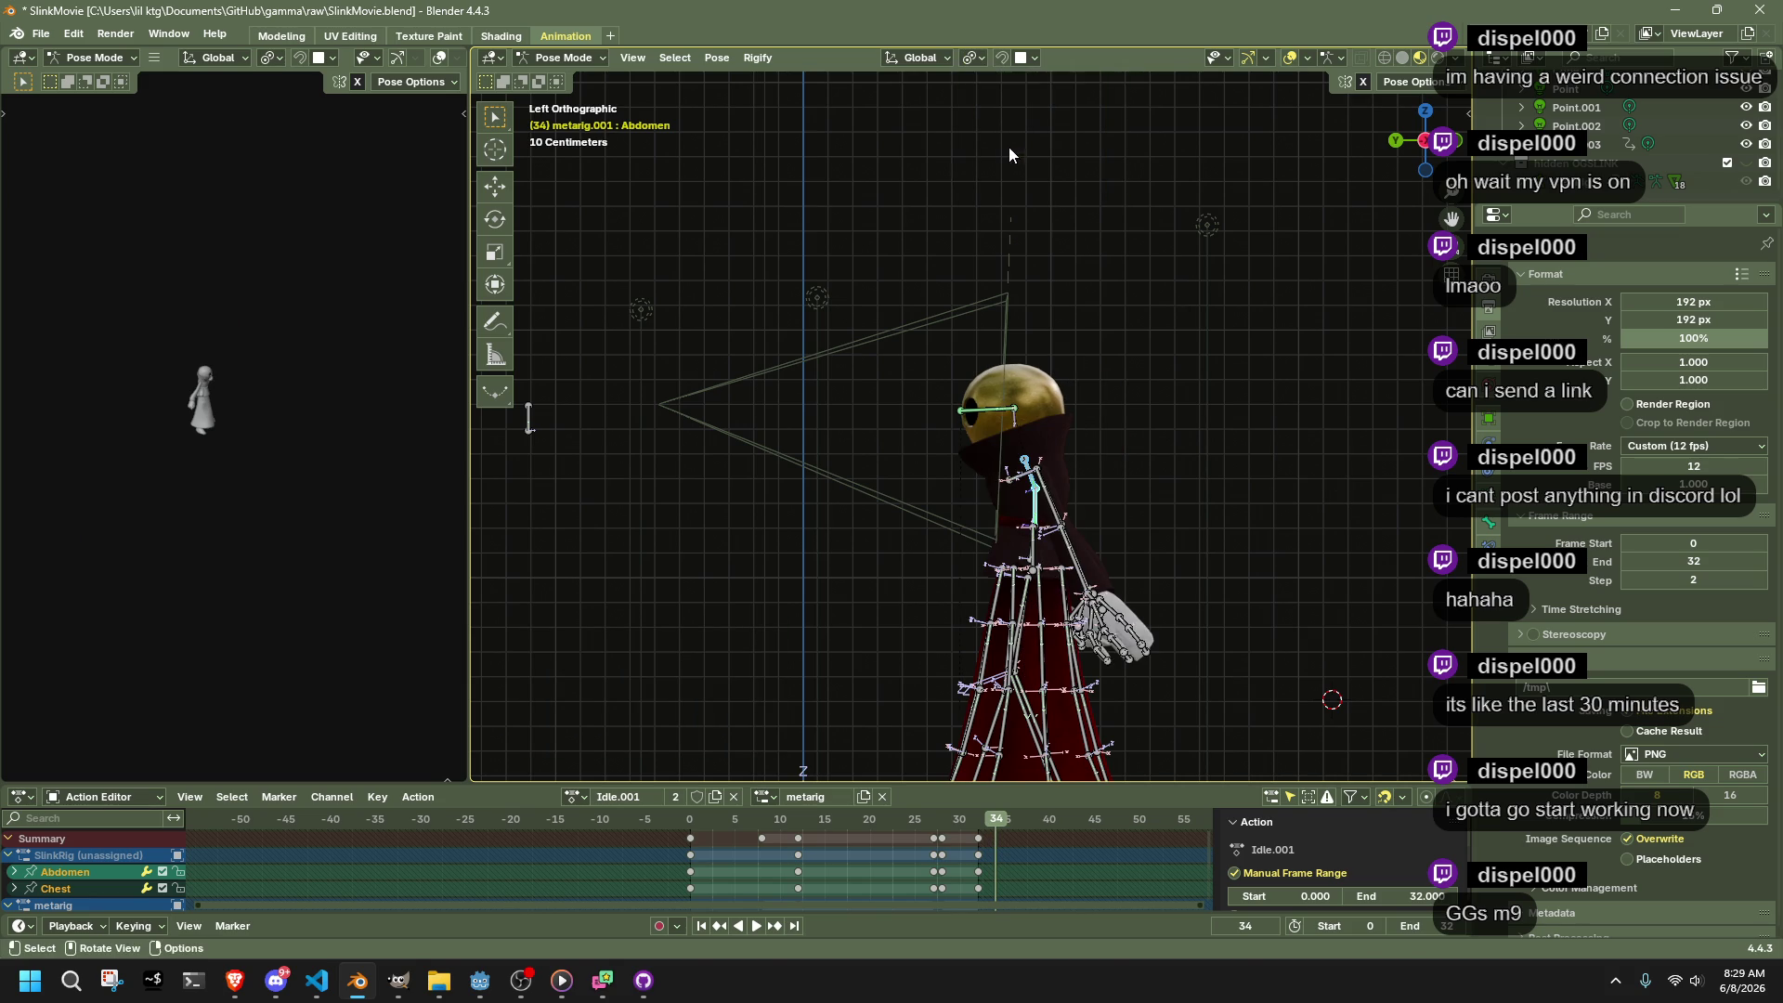
{"action": "key", "text": "r"}
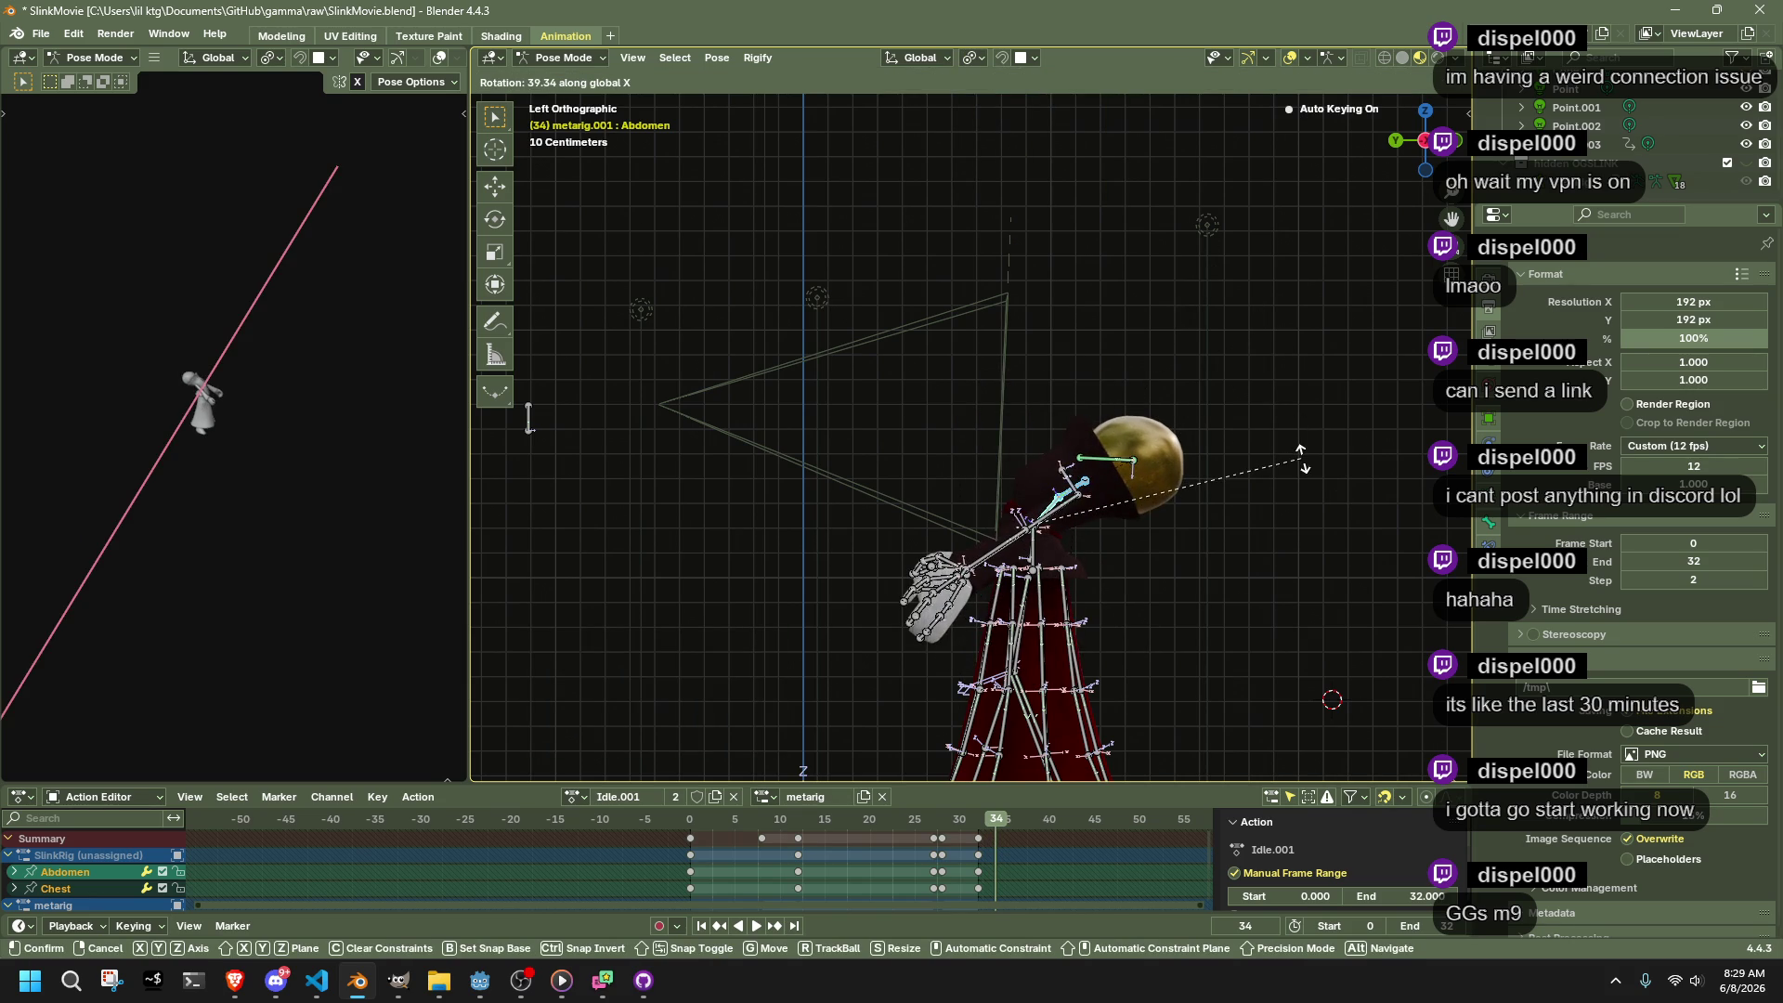
{"action": "left_click", "coordinate": [1302, 459]}
{"action": "scroll", "coordinate": [1201, 443], "scroll_direction": "down", "scroll_amount": 3}
Move the HeadLookAtBone target to a new position
{"action": "left_click", "coordinate": [809, 454]}
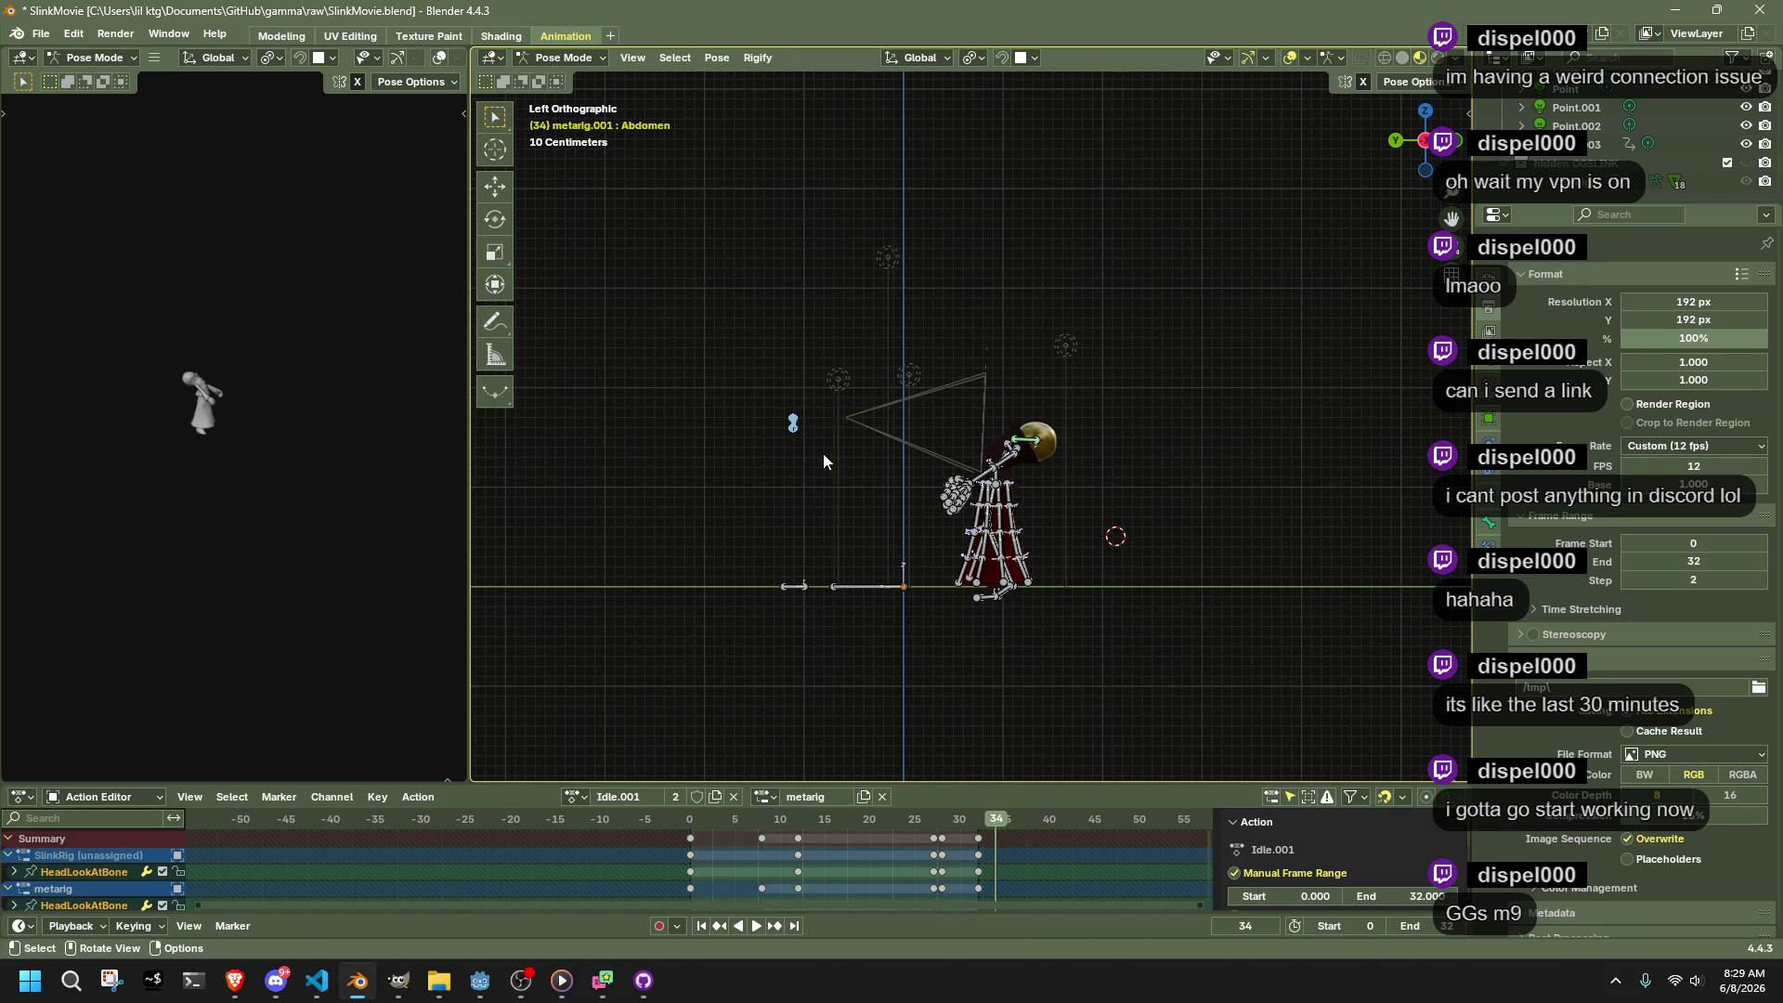
{"action": "key", "text": "g"}
{"action": "left_click", "coordinate": [1134, 320]}
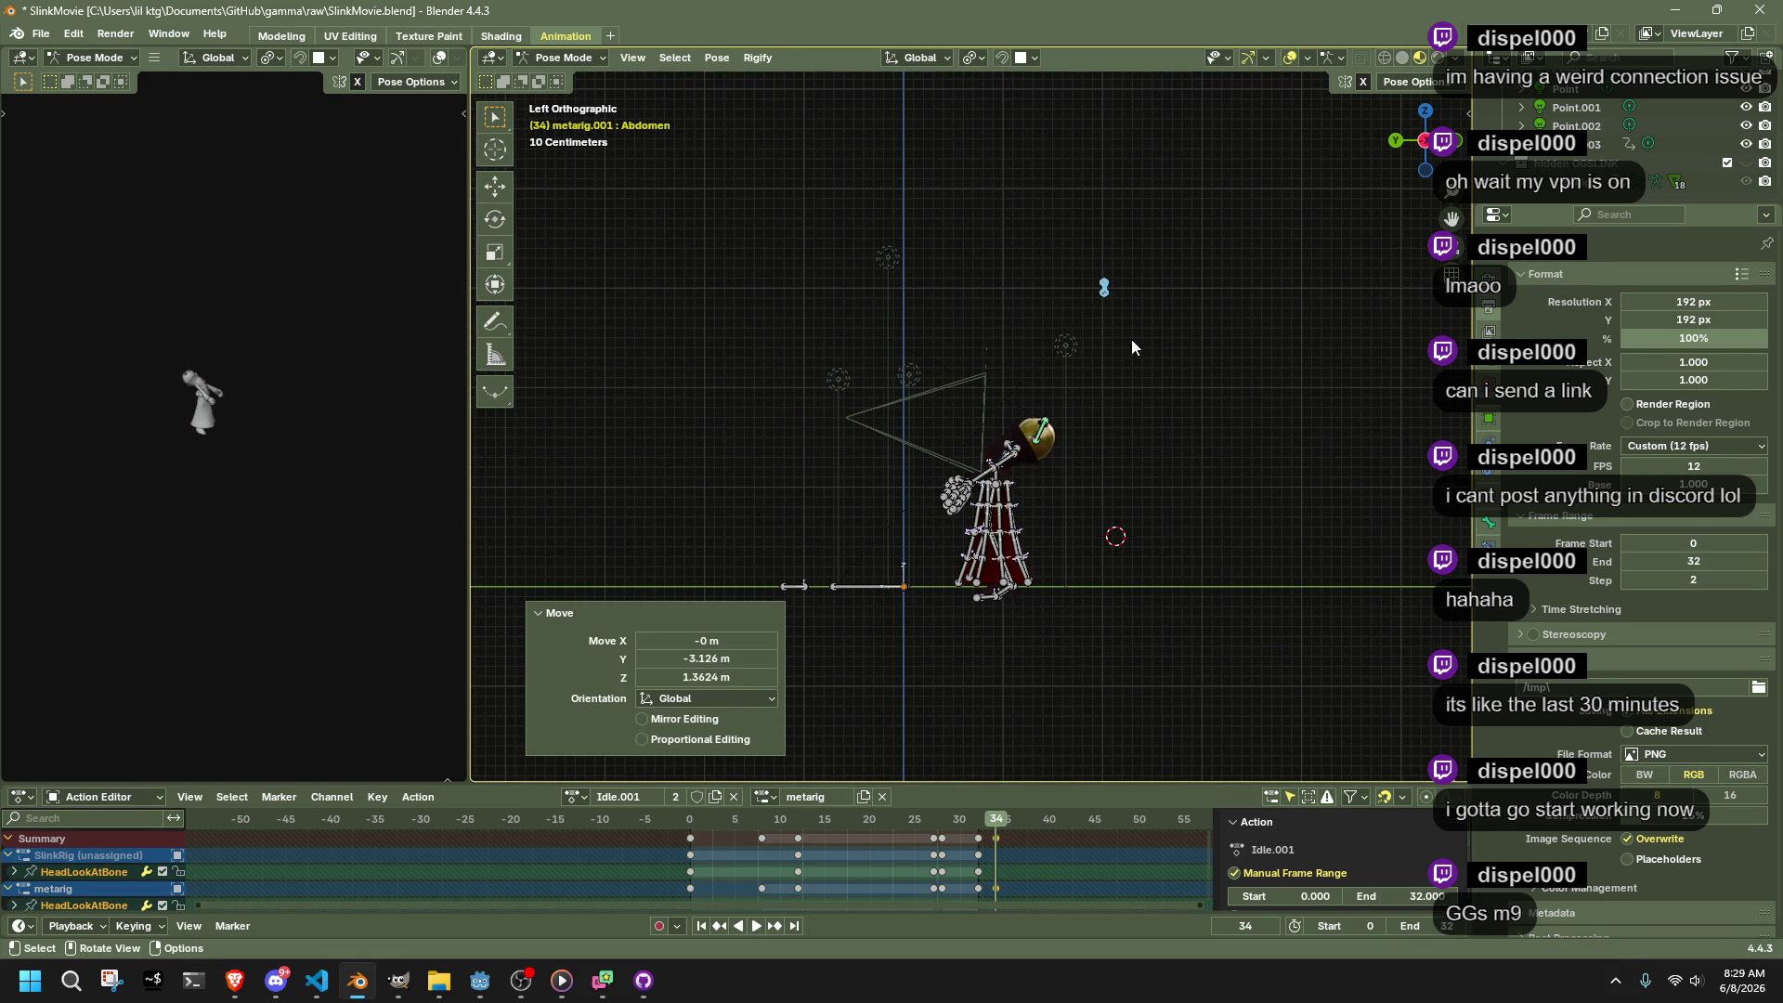
{"action": "scroll", "coordinate": [1031, 685], "scroll_direction": "up", "scroll_amount": 6}
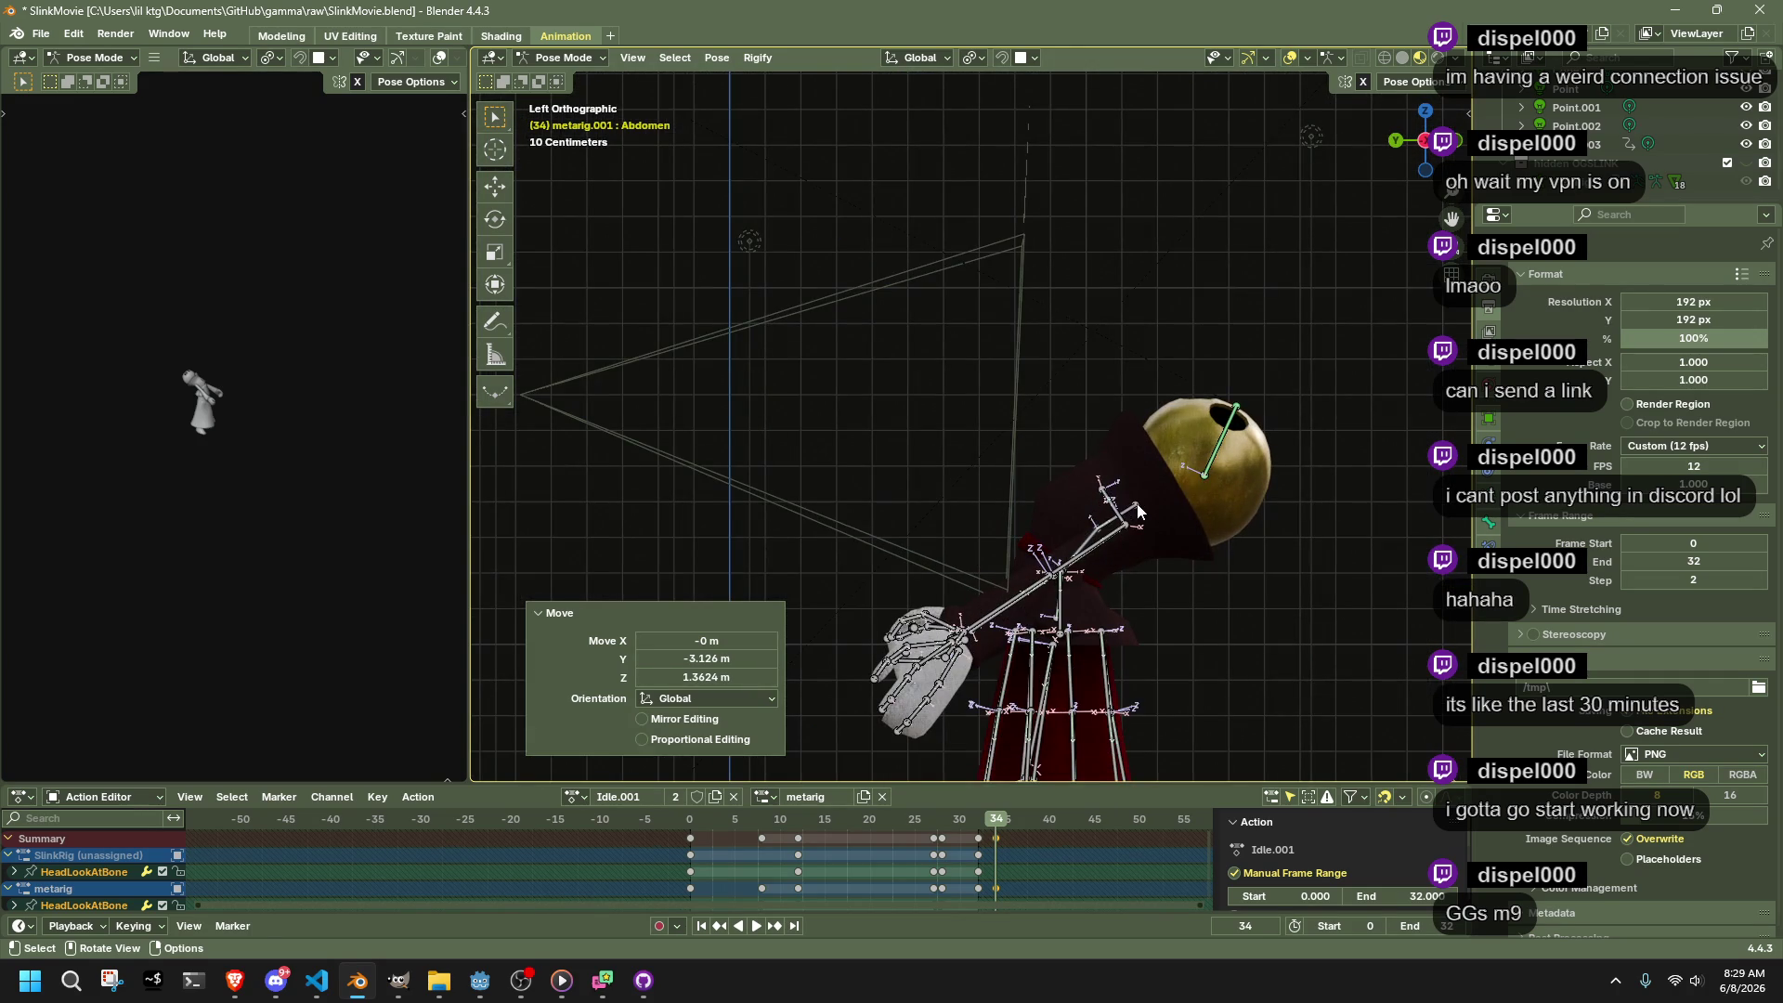
Rotate the Abdomen slightly further about the X axis
{"action": "left_click", "coordinate": [1097, 537]}
{"action": "left_click", "coordinate": [1097, 537]}
{"action": "key", "text": "r"}
{"action": "key", "text": "x"}
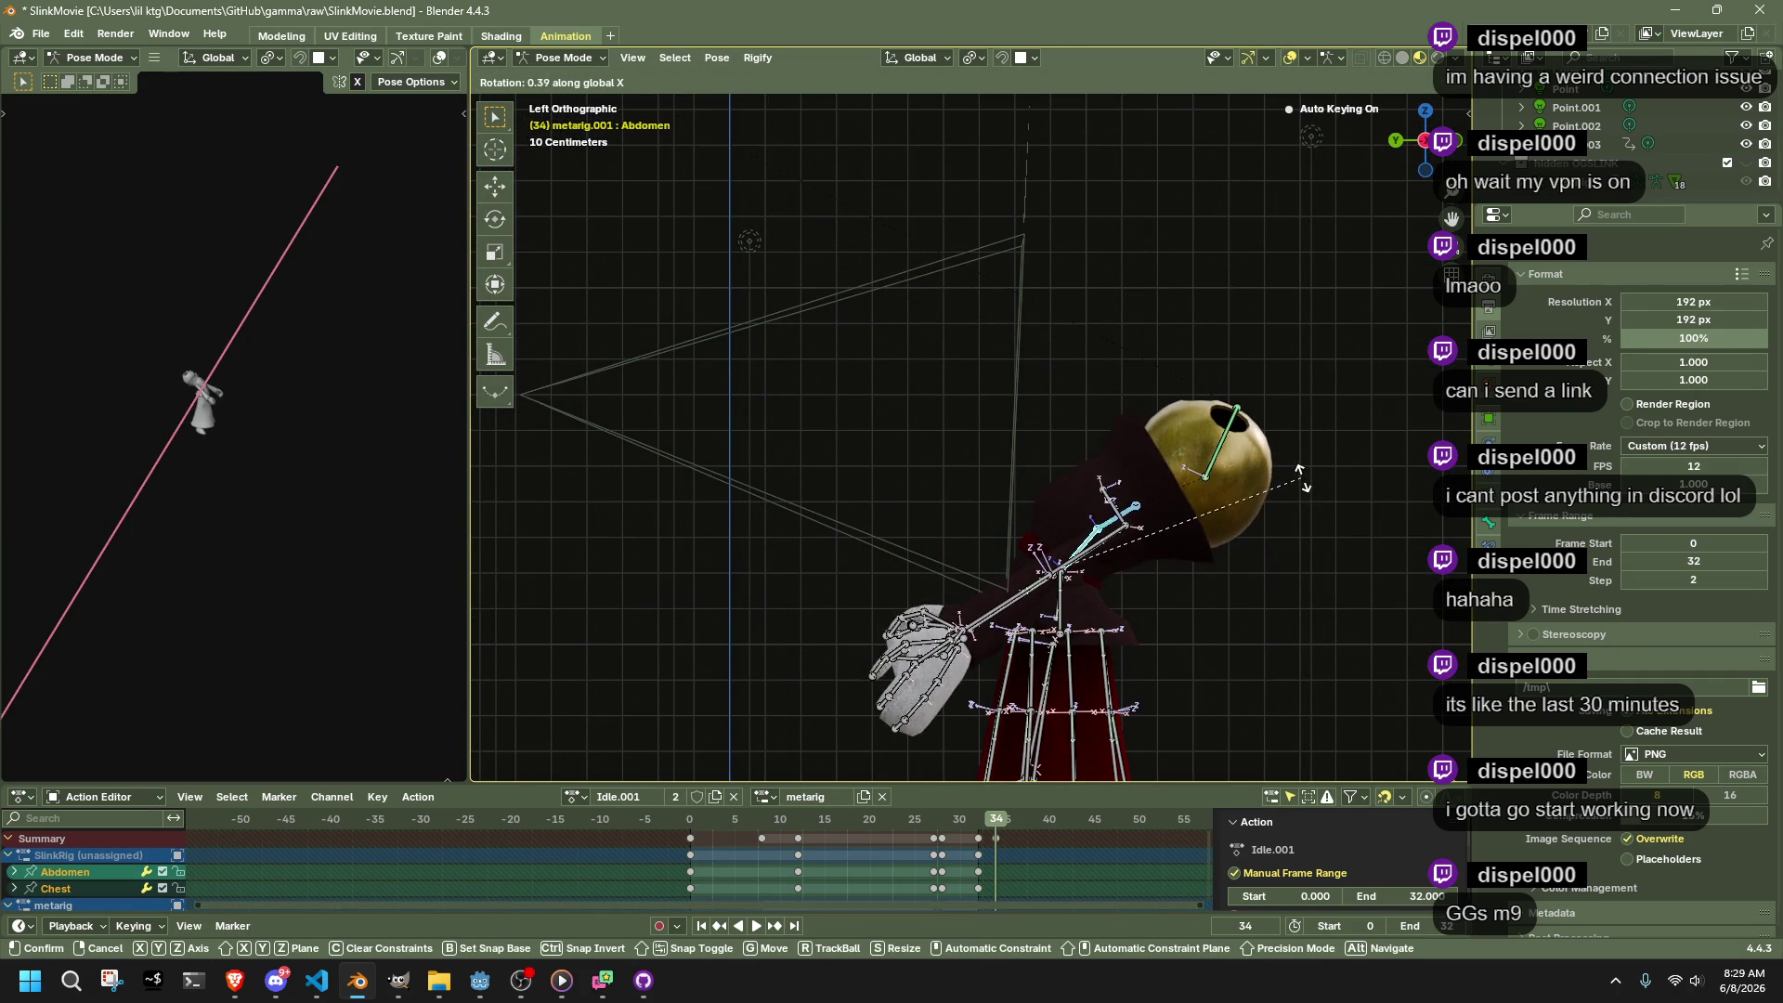
{"action": "left_click", "coordinate": [1066, 629]}
Raise both forearms by rotating them about X and moving them into place
{"action": "left_click_drag", "start_coordinate": [1031, 624], "coordinate": [1037, 629]}
{"action": "key", "text": "r"}
{"action": "key", "text": "Escape"}
{"action": "left_click", "coordinate": [1009, 610]}
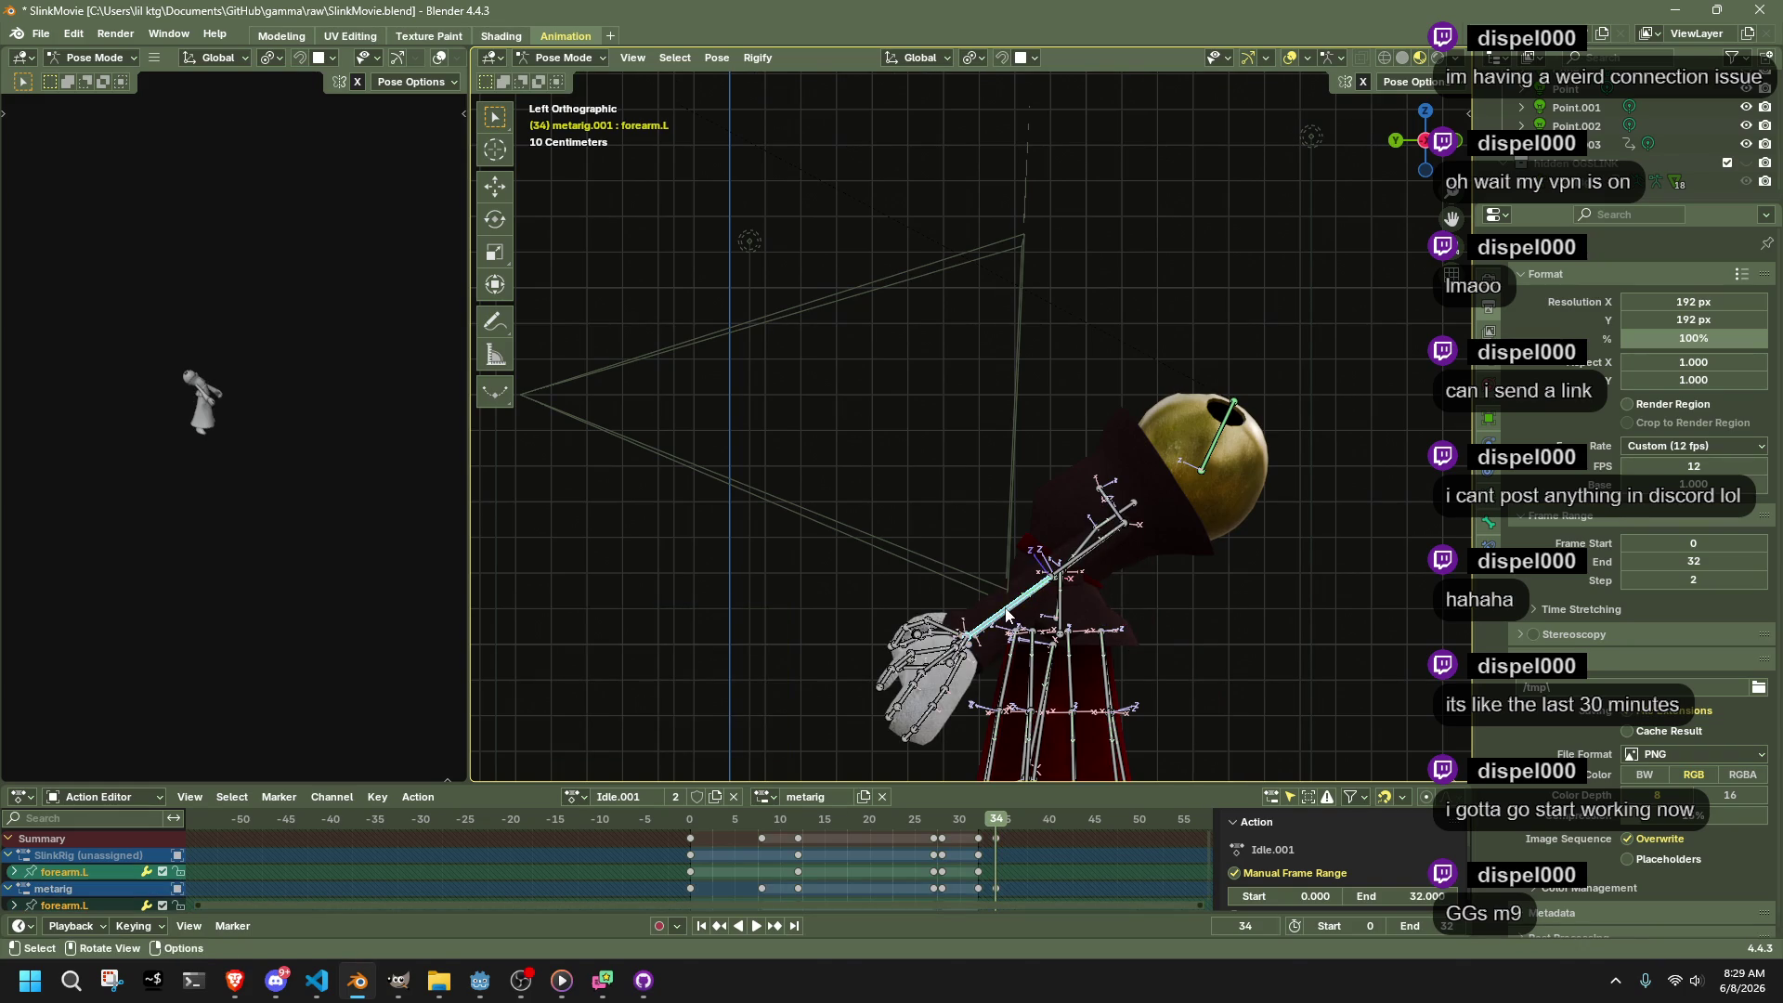
{"action": "key", "text": "r"}
{"action": "key", "text": "Escape"}
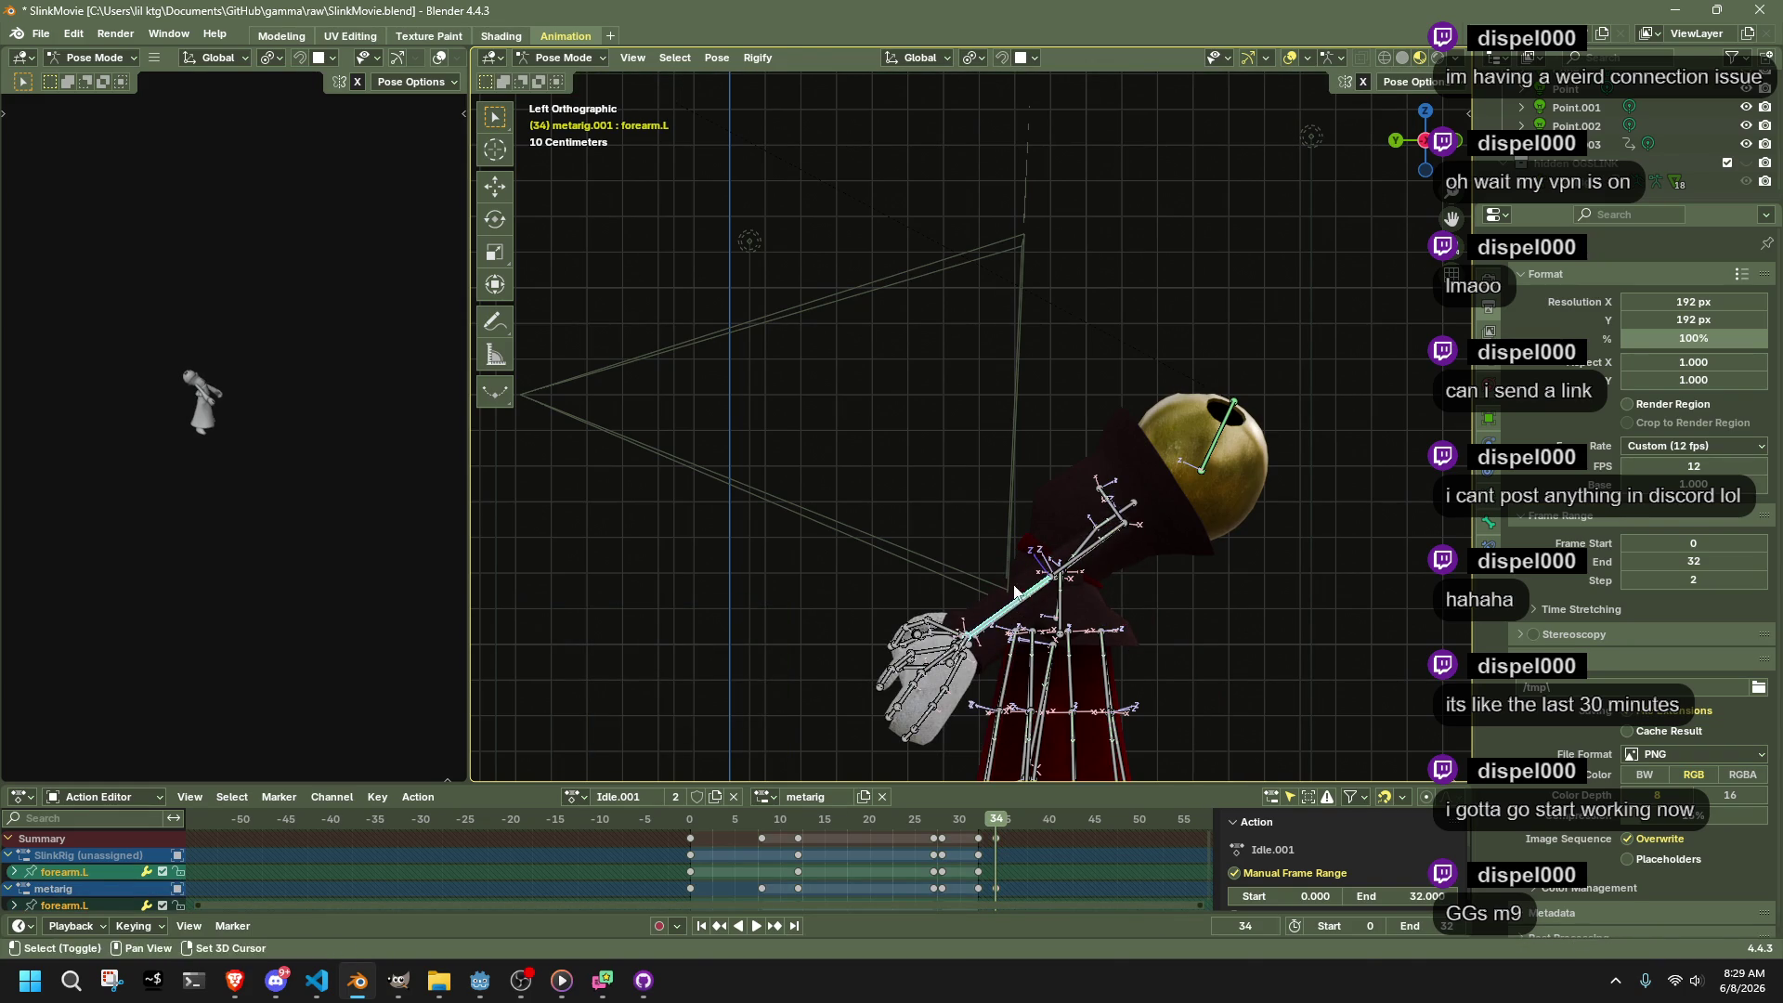
{"action": "left_click", "coordinate": [1027, 604], "text": "shift"}
{"action": "key", "text": "r"}
{"action": "key", "text": "x"}
{"action": "left_click", "coordinate": [999, 589]}
{"action": "key", "text": "g"}
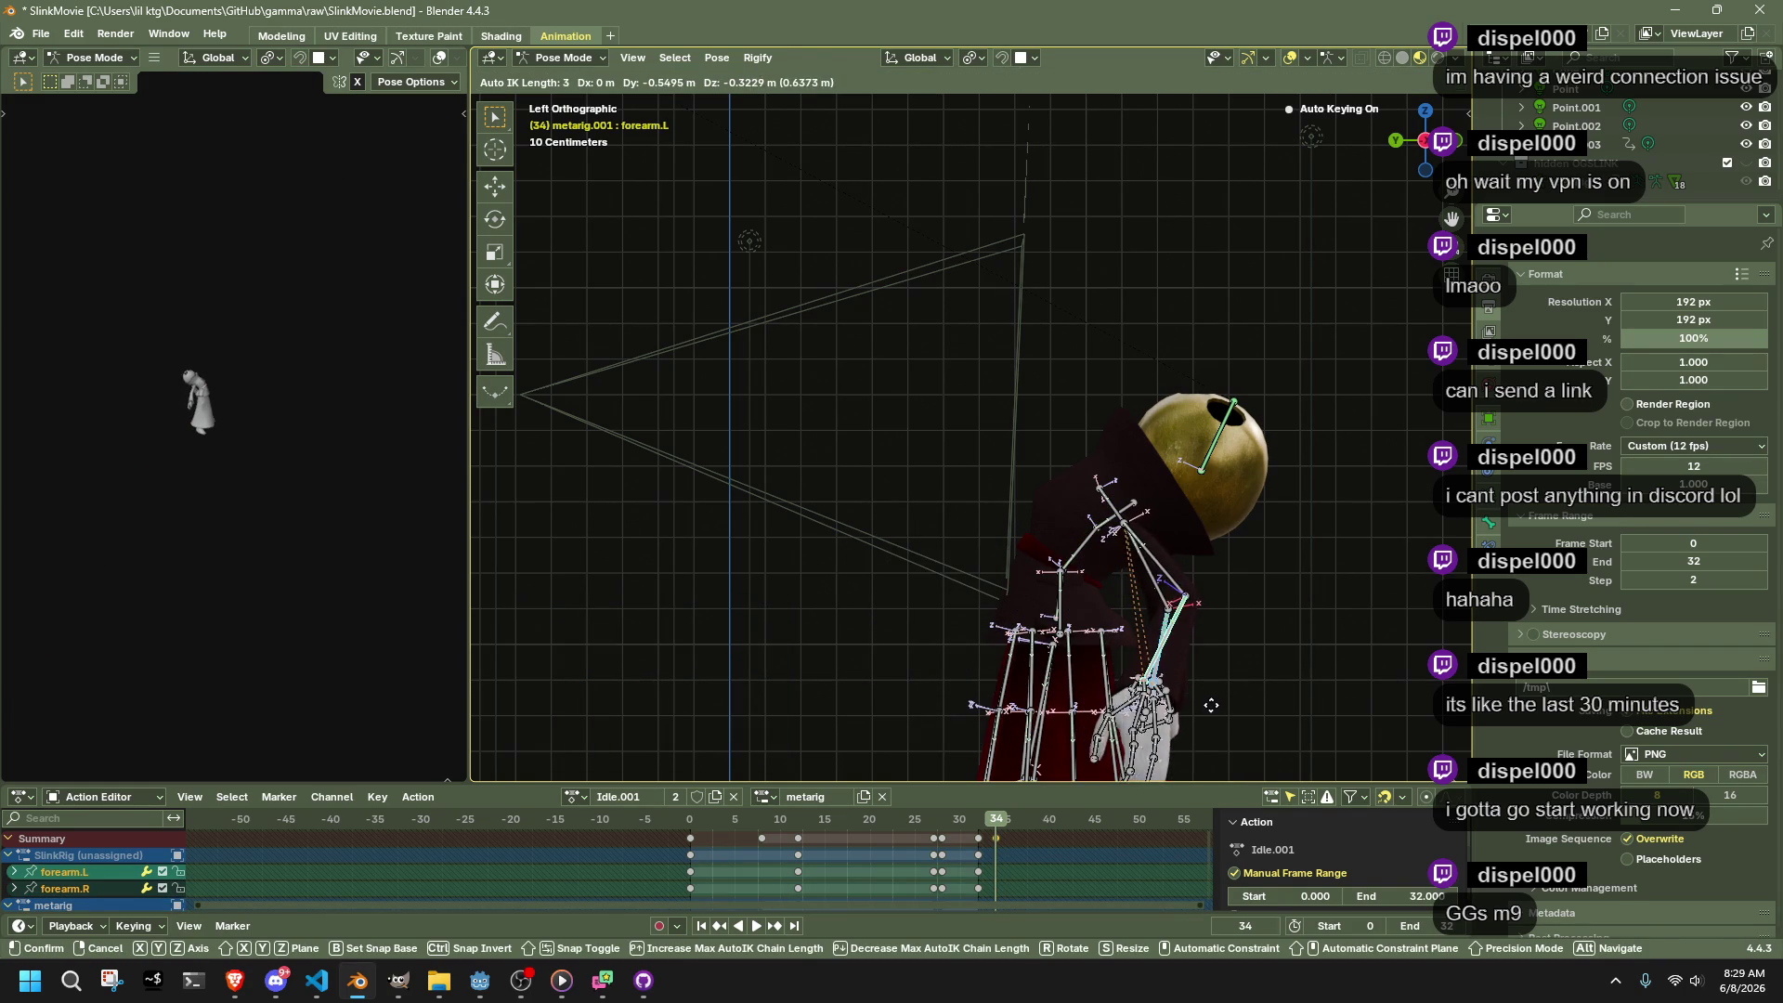
{"action": "left_click", "coordinate": [1207, 715]}
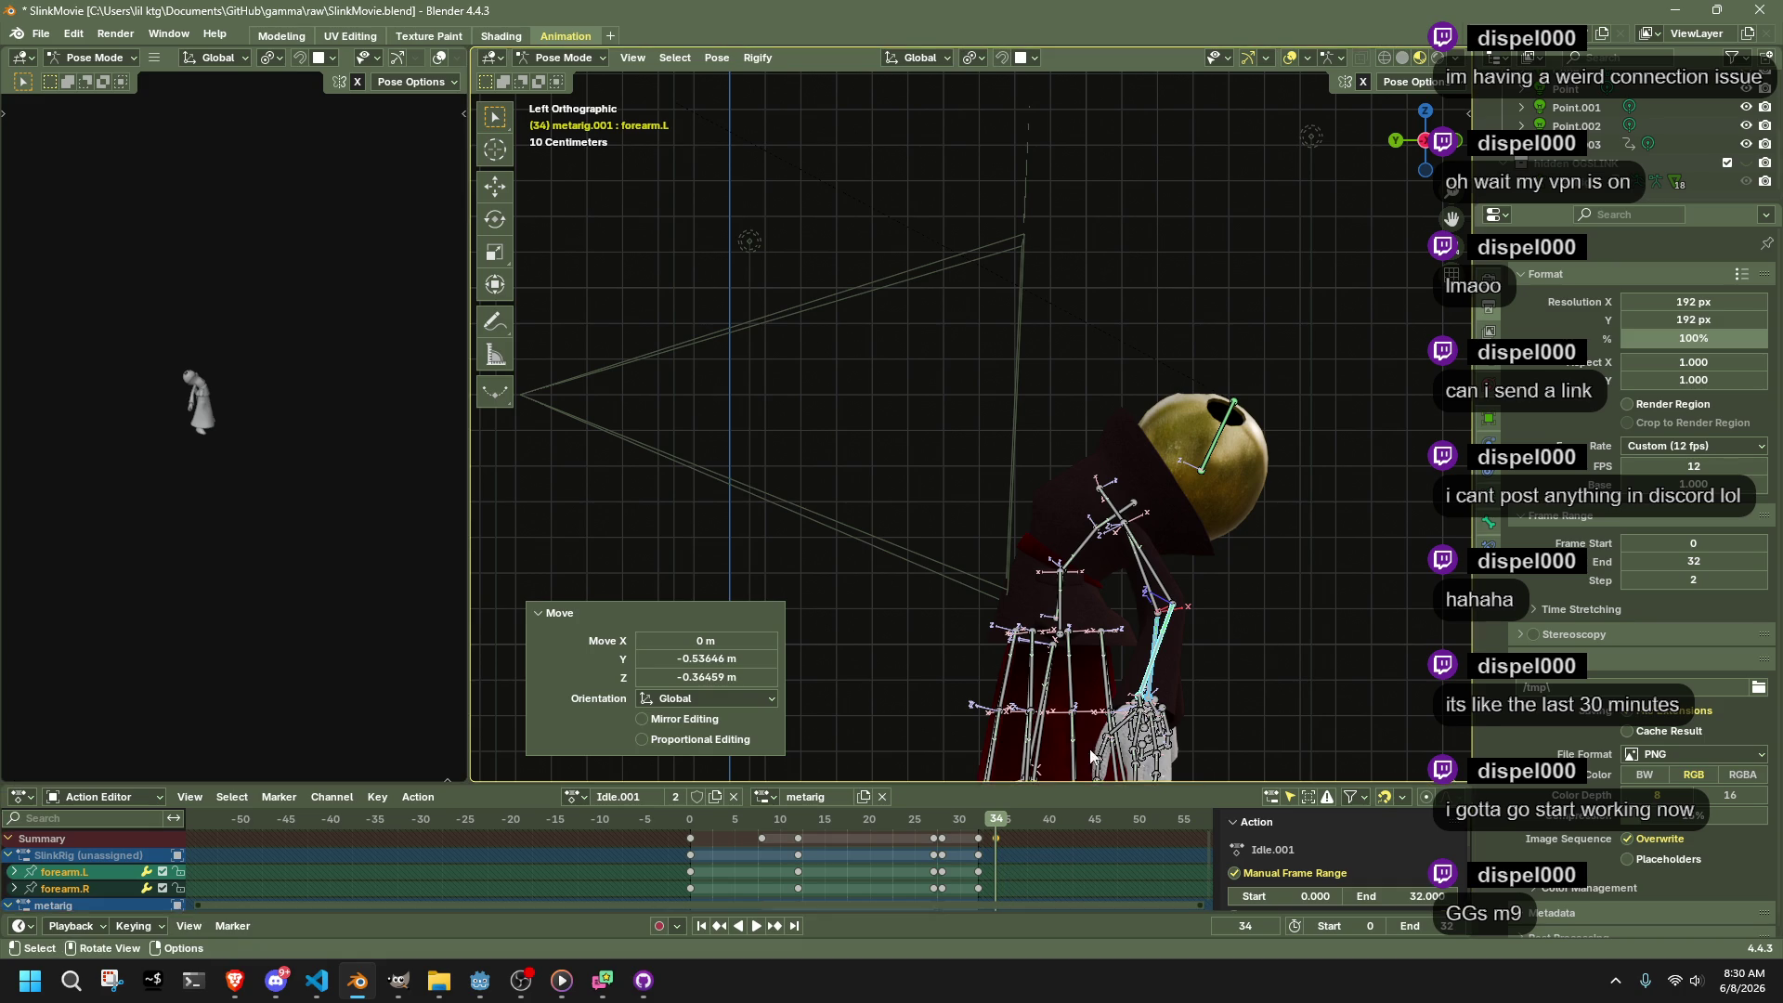
Shift all the new pose keys from frame 34 back to frame 31 and play the loop
{"action": "key", "text": "a"}
{"action": "scroll", "coordinate": [1165, 639], "scroll_direction": "down", "scroll_amount": 4}
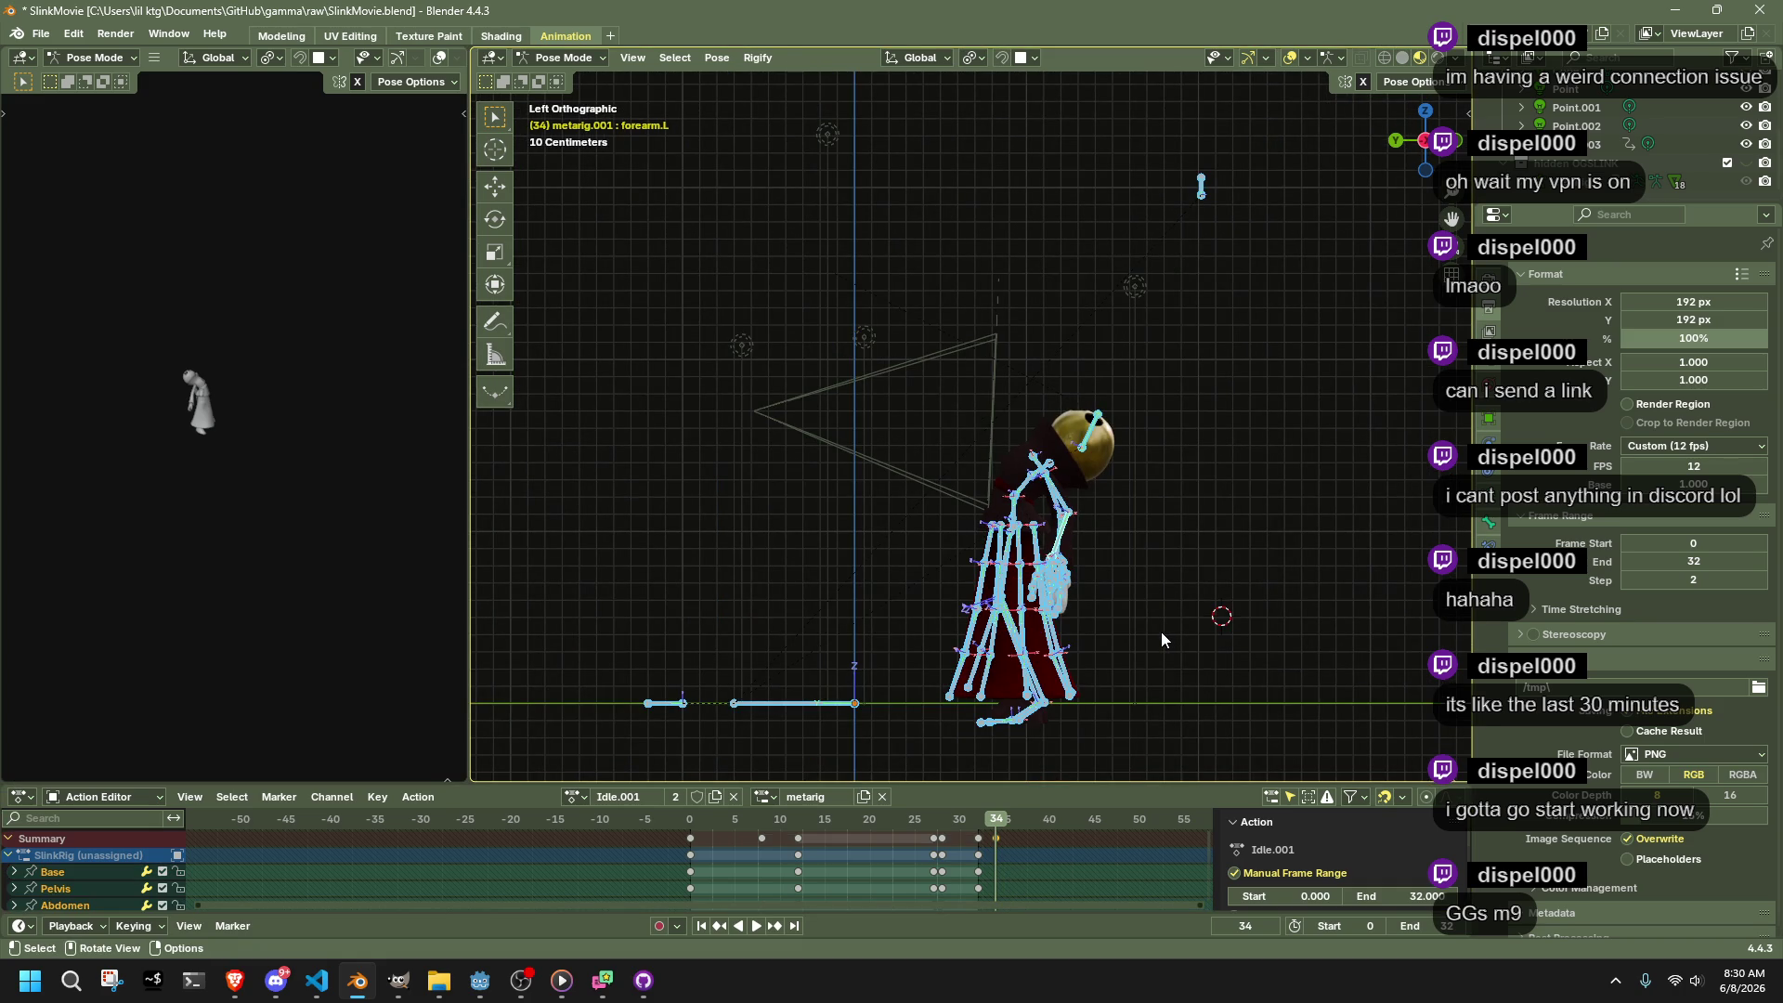
{"action": "key", "text": "alt+a"}
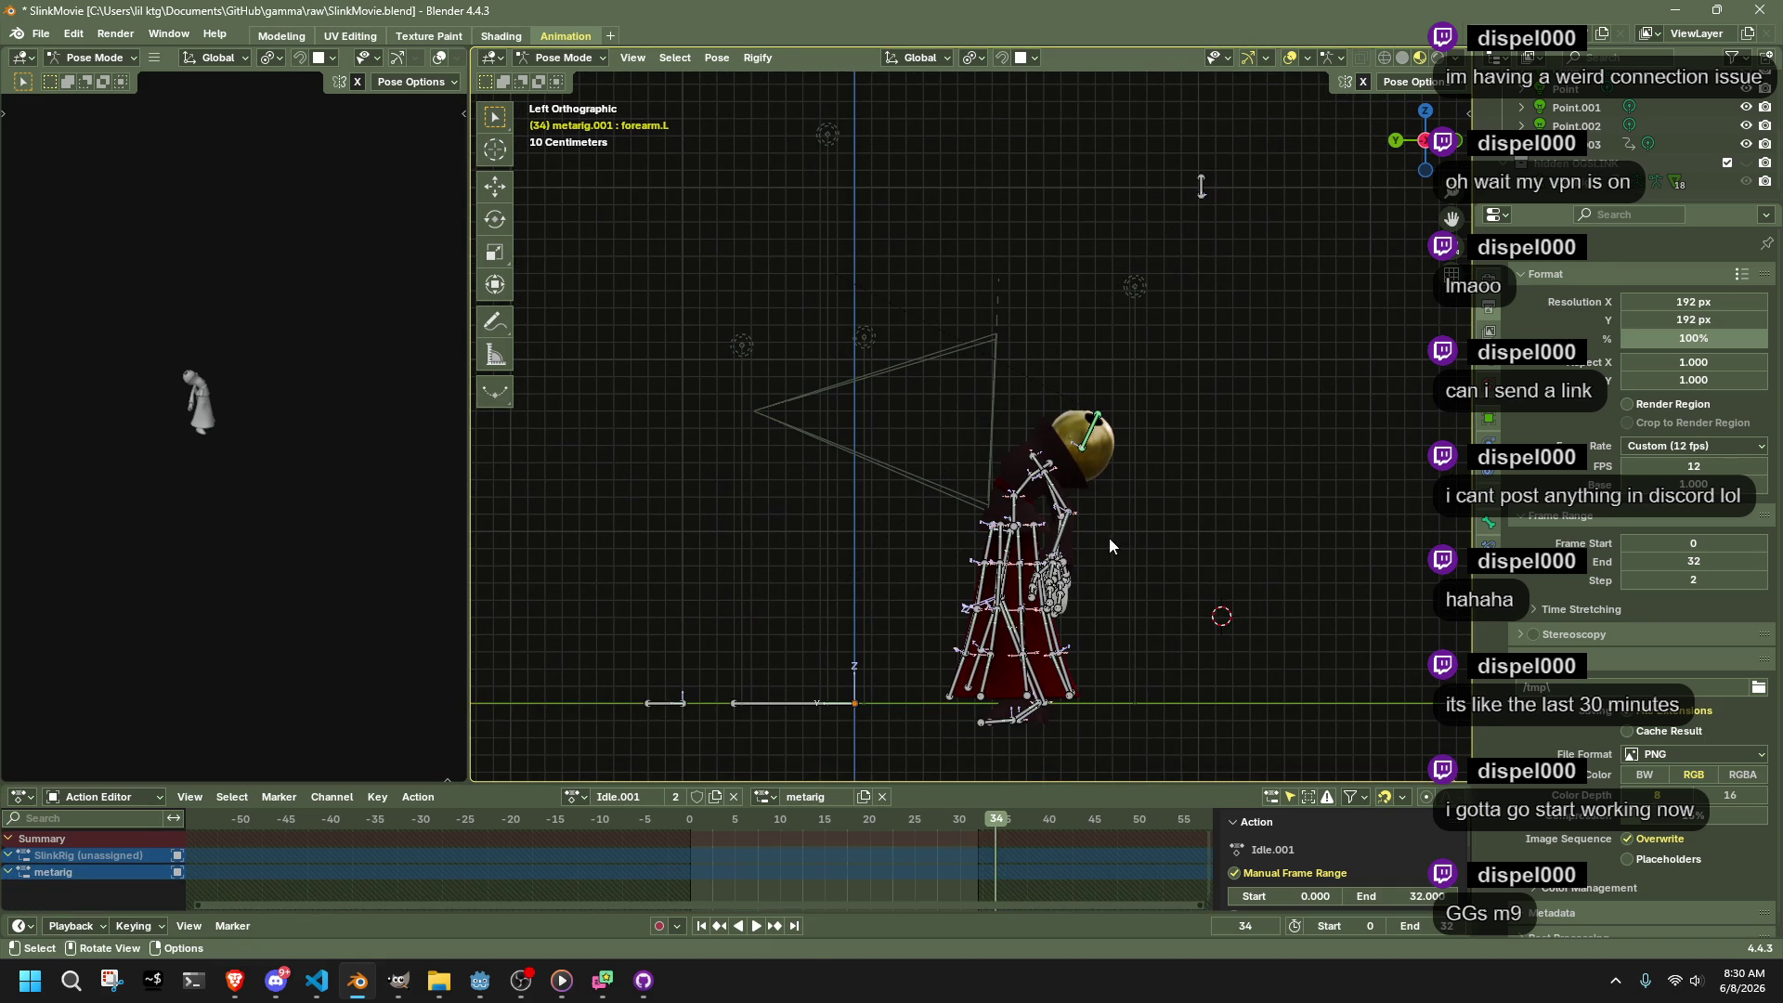
{"action": "key", "text": "a"}
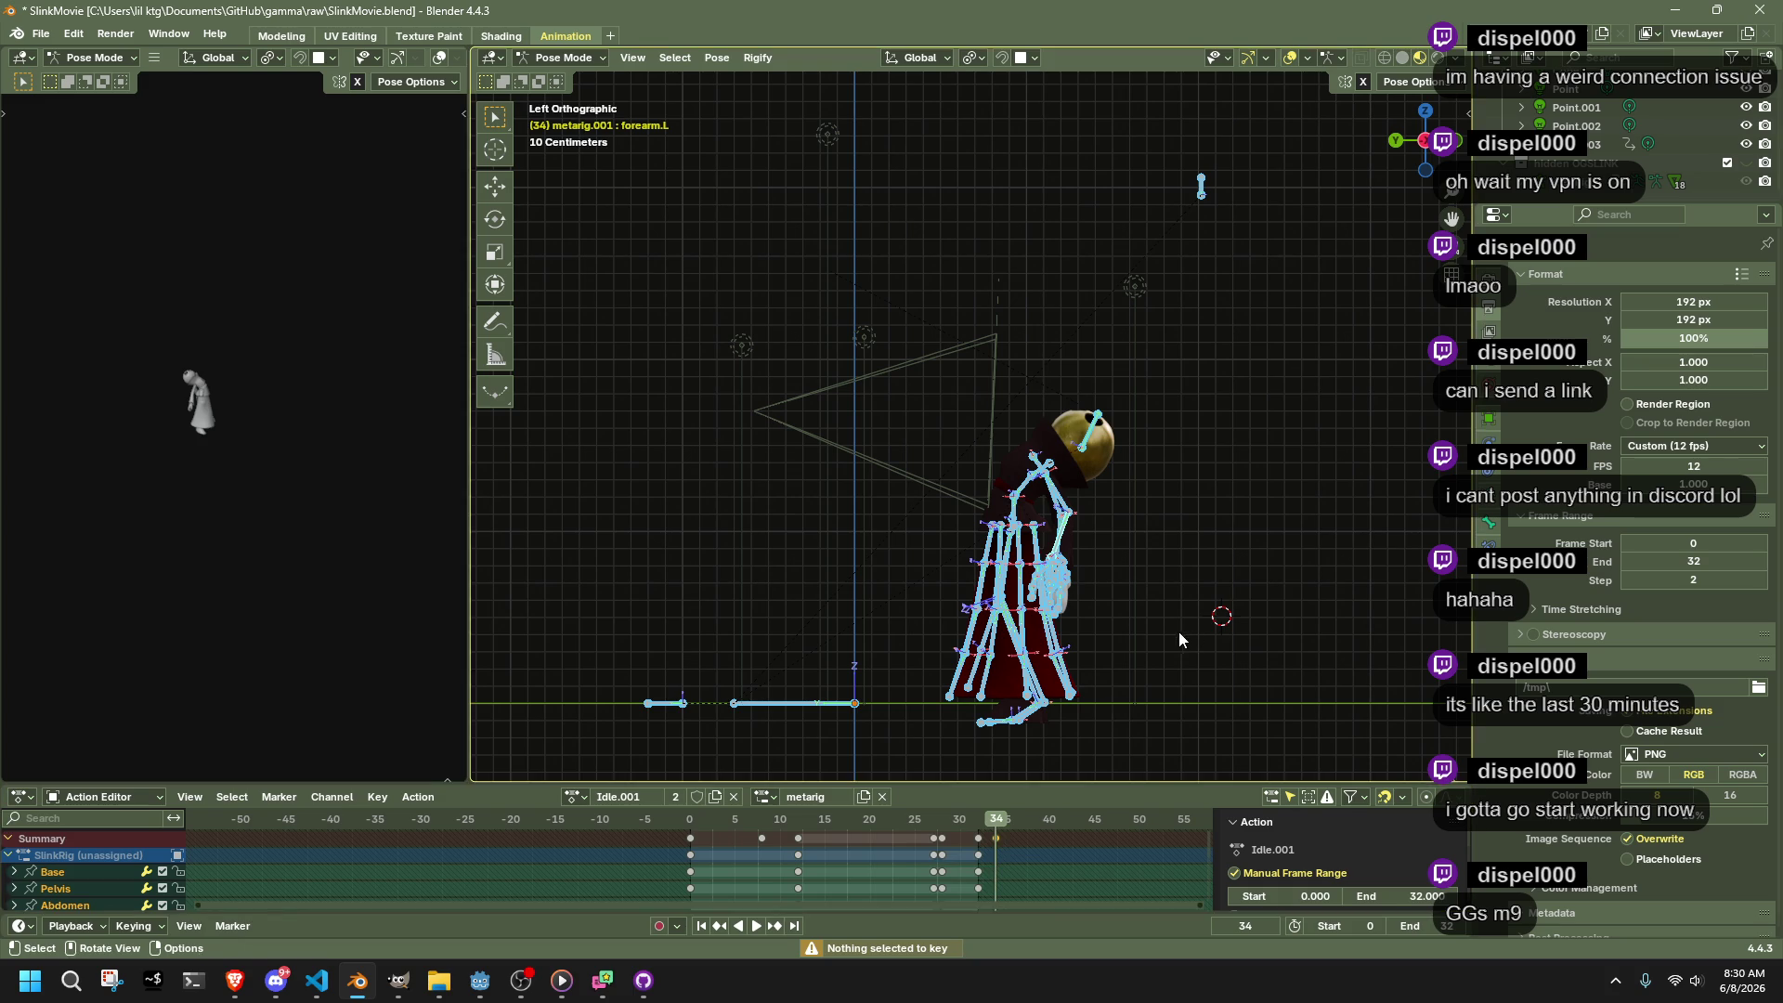
{"action": "key", "text": "g"}
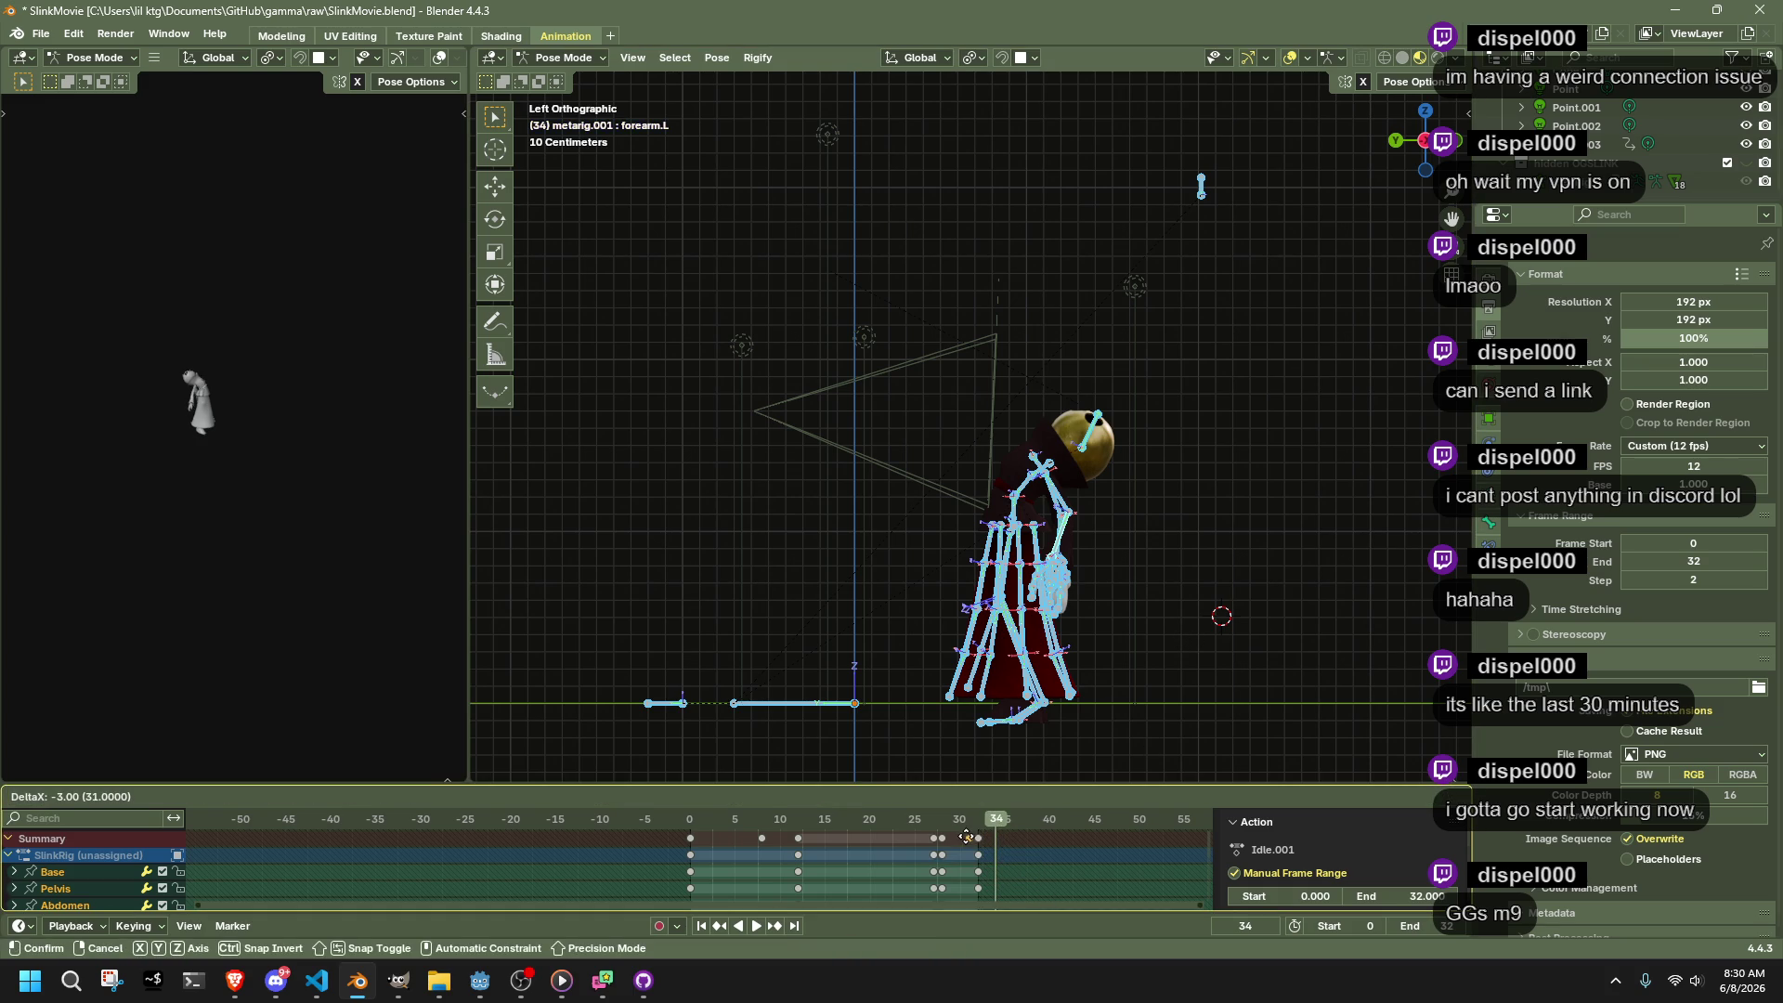
{"action": "left_click", "coordinate": [959, 837]}
{"action": "key", "text": "space"}
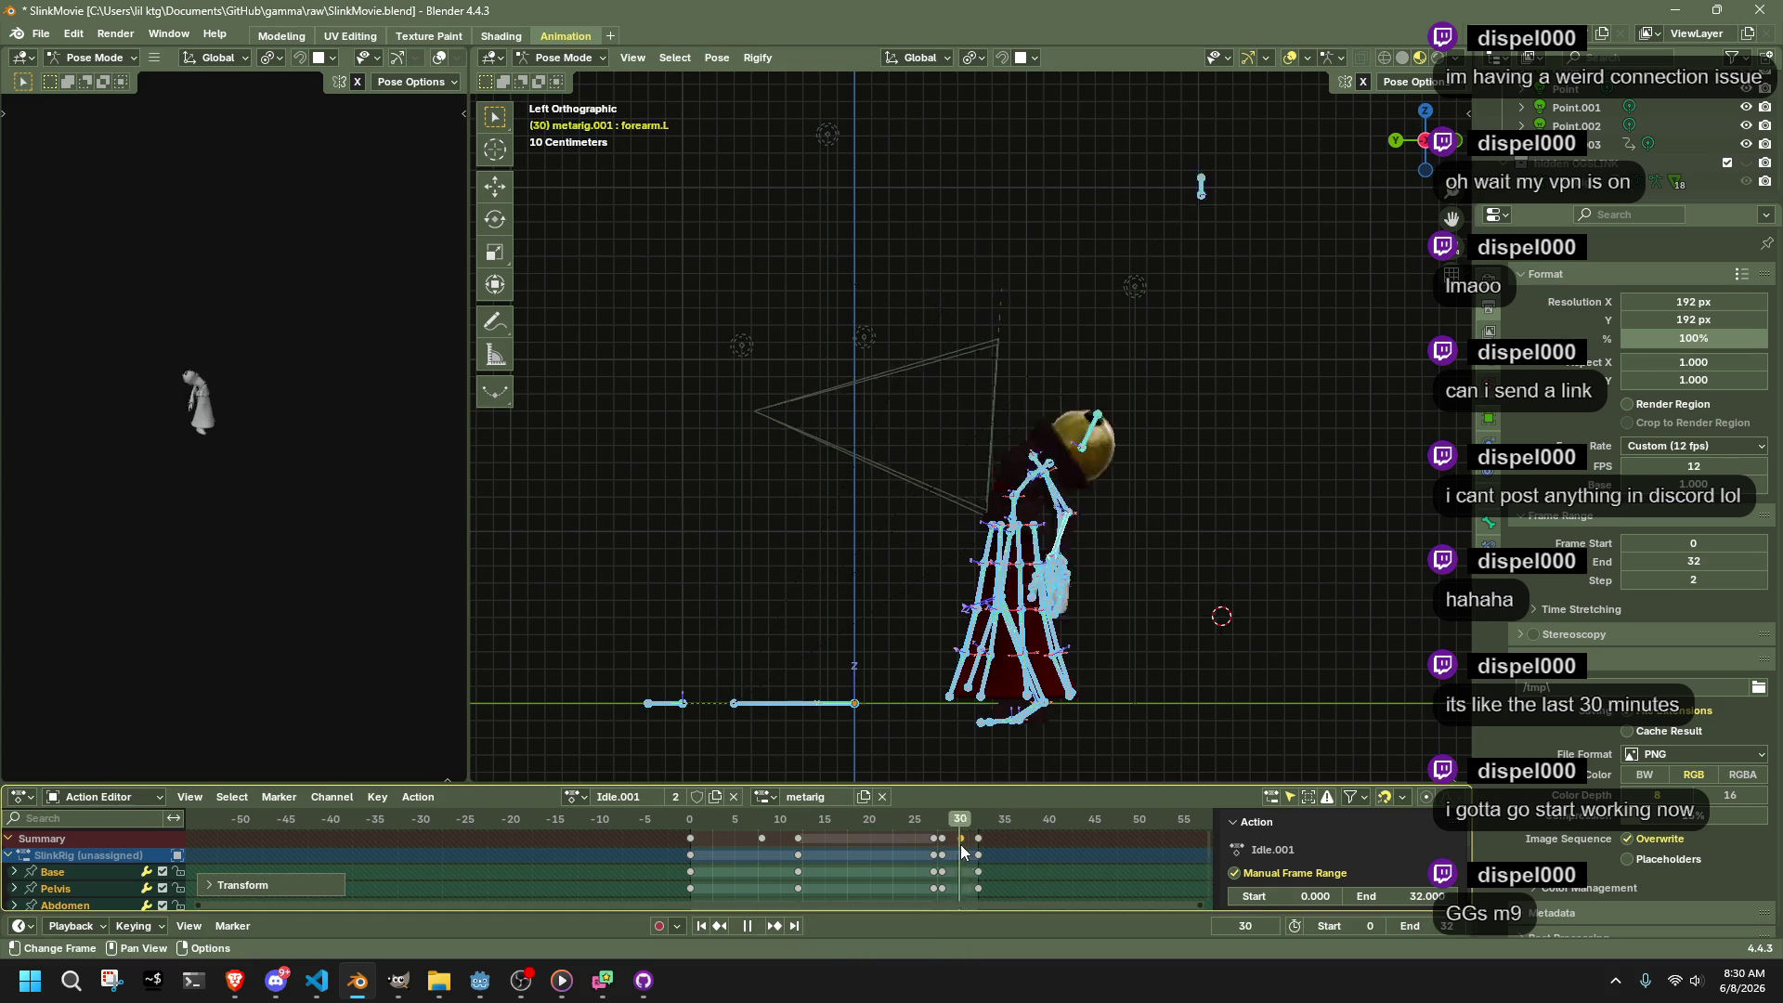
Box-select the bowing keys and move them earlier in stages to frames 21–22
{"action": "key", "text": "space"}
{"action": "scroll", "coordinate": [934, 828], "scroll_direction": "up", "scroll_amount": 2}
{"action": "scroll", "coordinate": [985, 734], "scroll_direction": "up", "scroll_amount": 4}
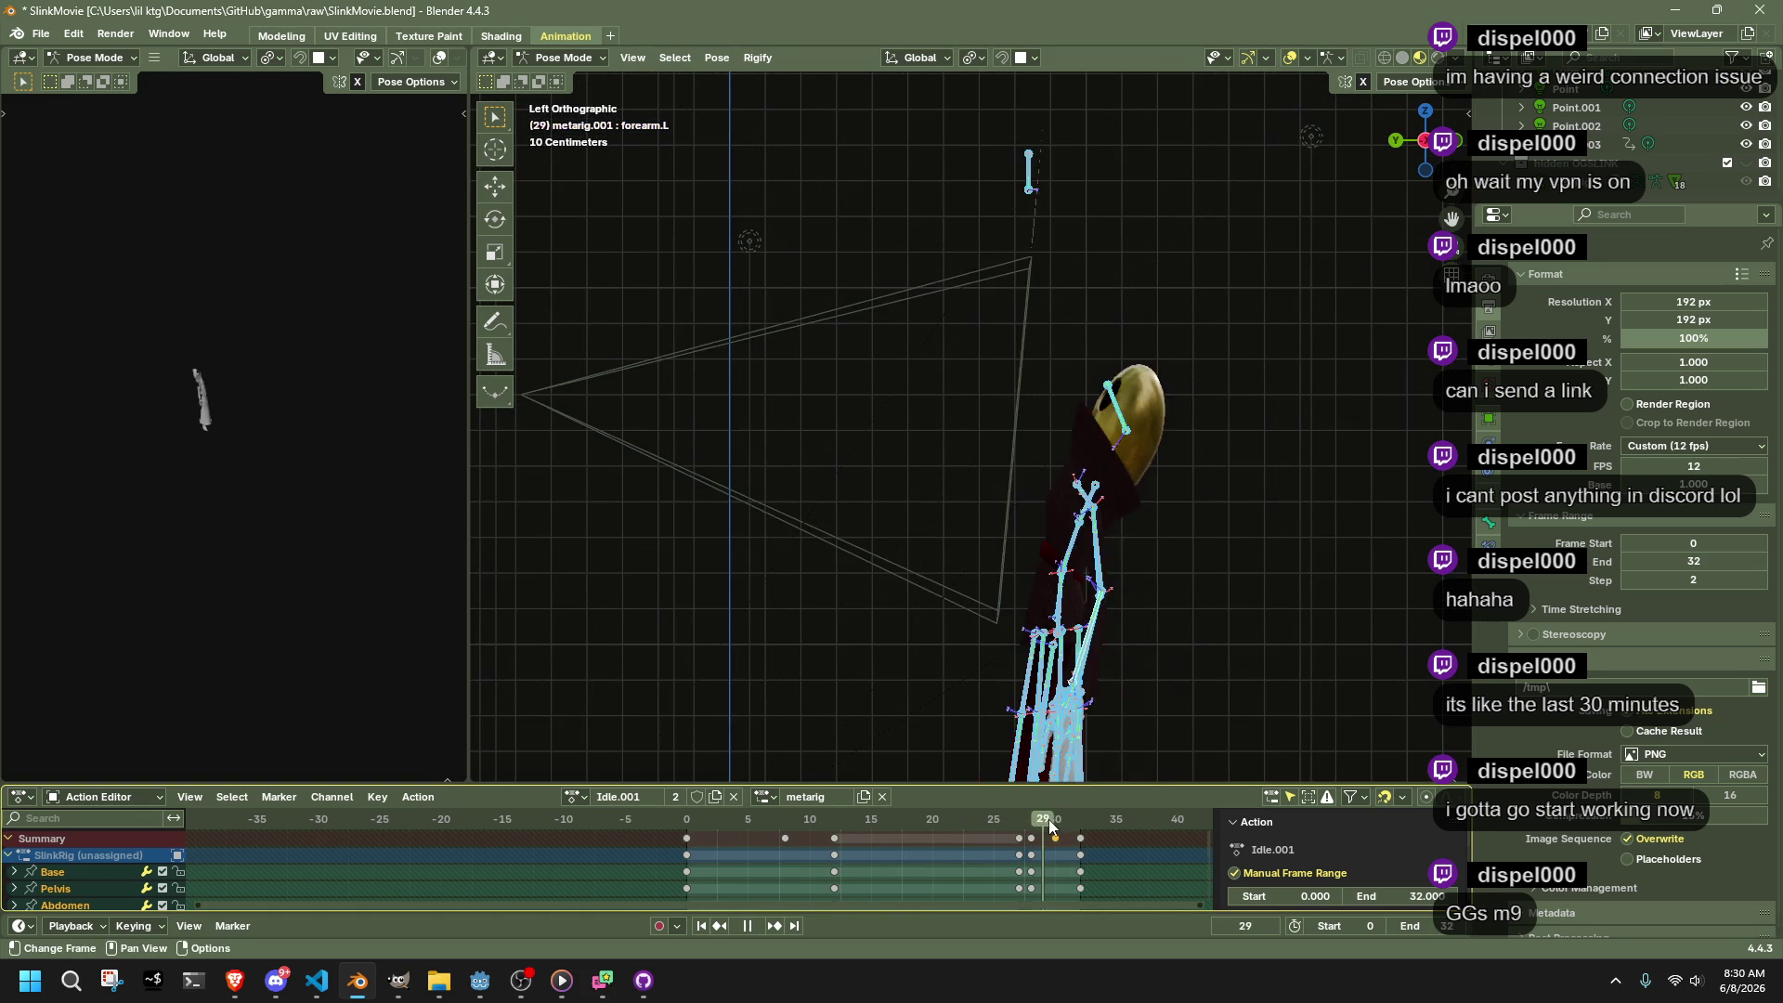
{"action": "key", "text": "b"}
{"action": "left_click_drag", "start_coordinate": [1037, 871], "coordinate": [1013, 839]}
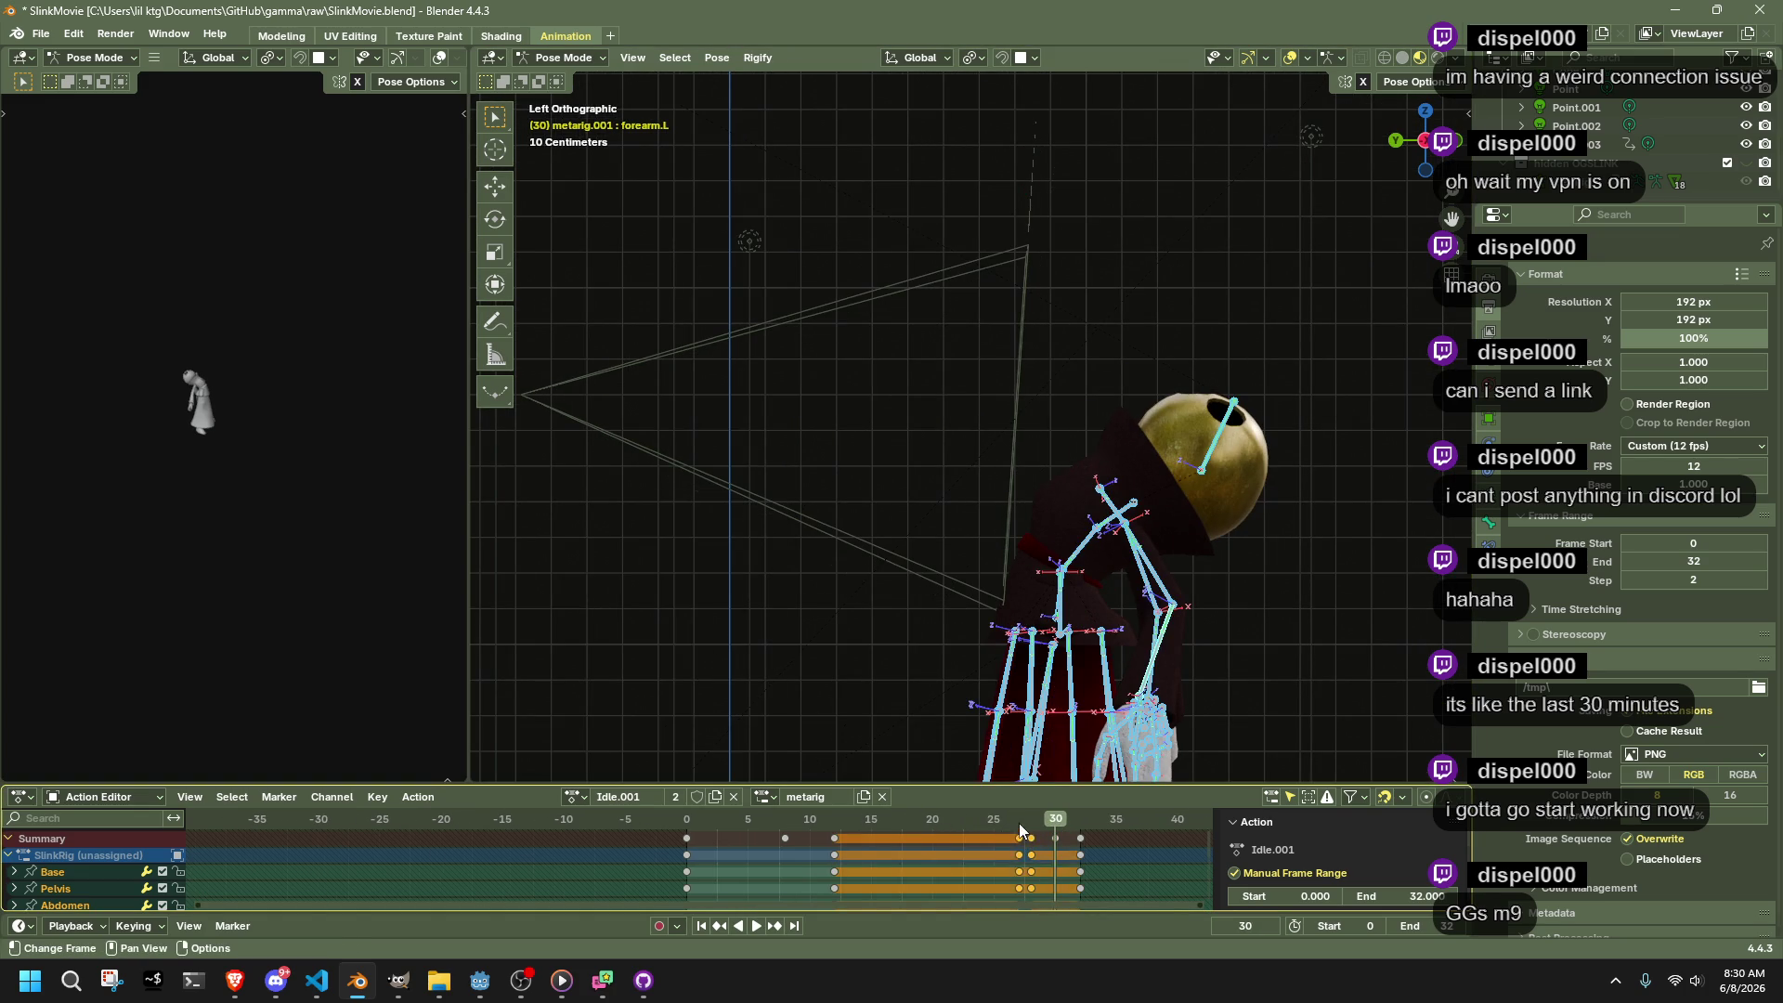
{"action": "left_click", "coordinate": [1026, 824]}
{"action": "key", "text": "g"}
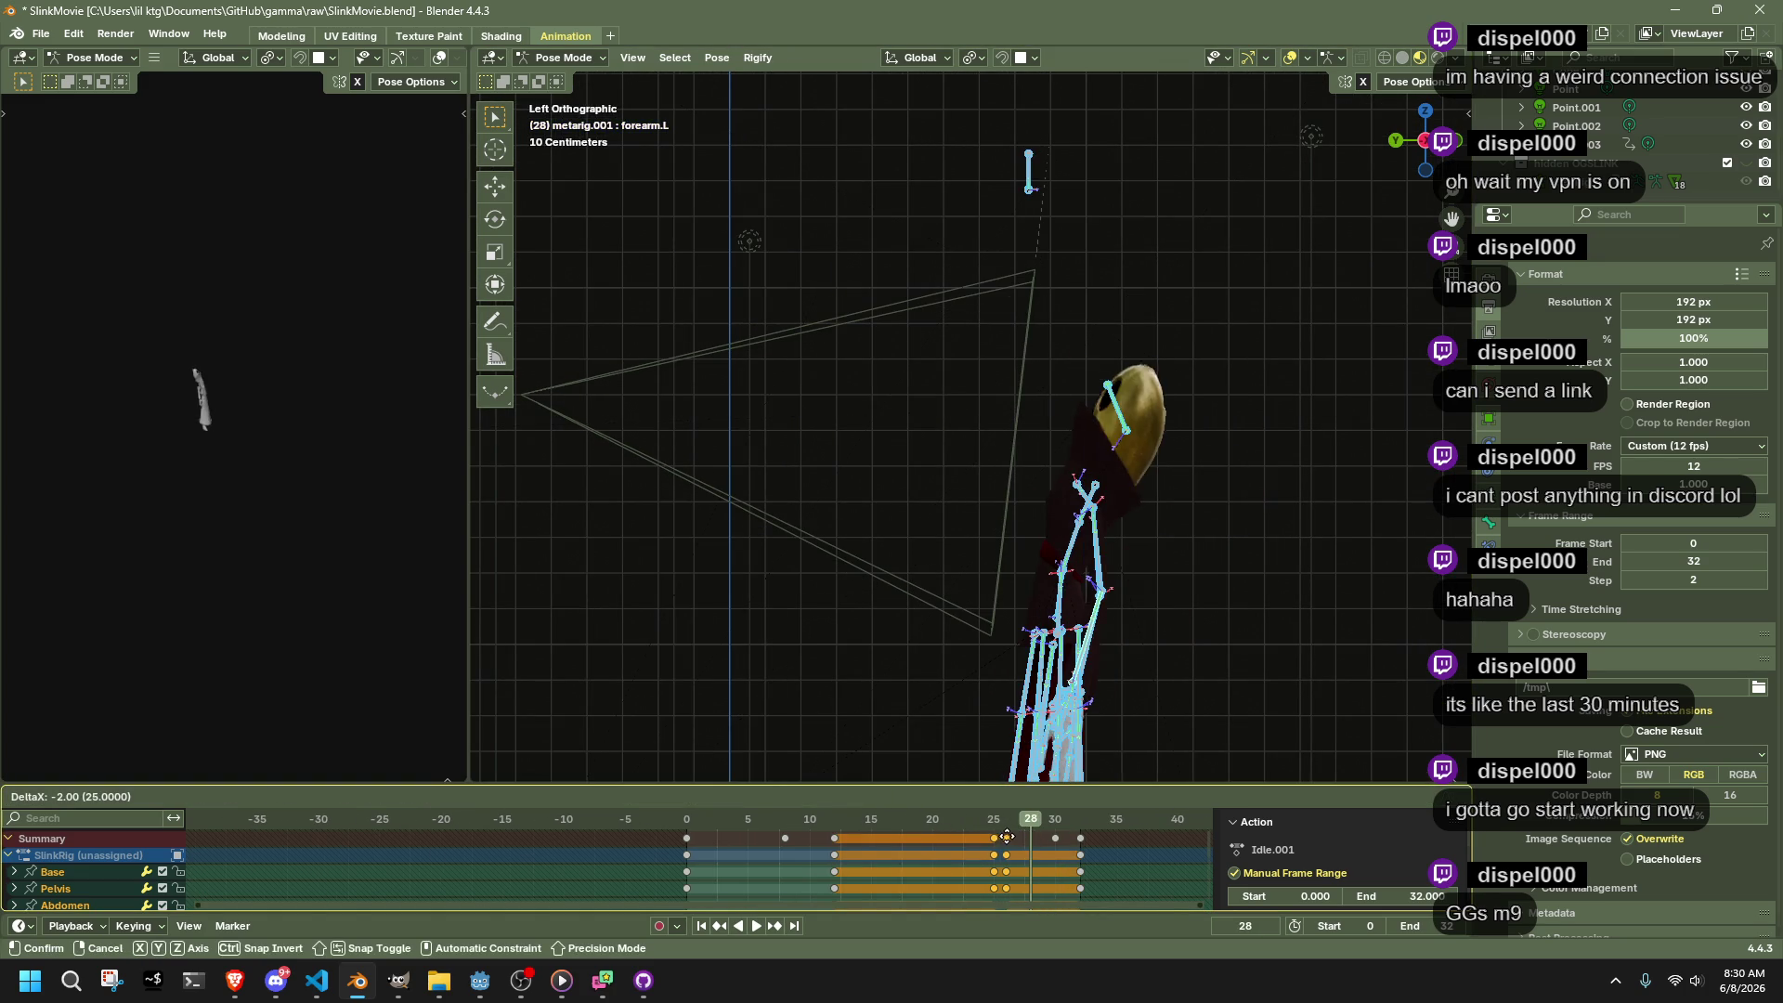
{"action": "left_click", "coordinate": [1003, 837]}
{"action": "key", "text": "g"}
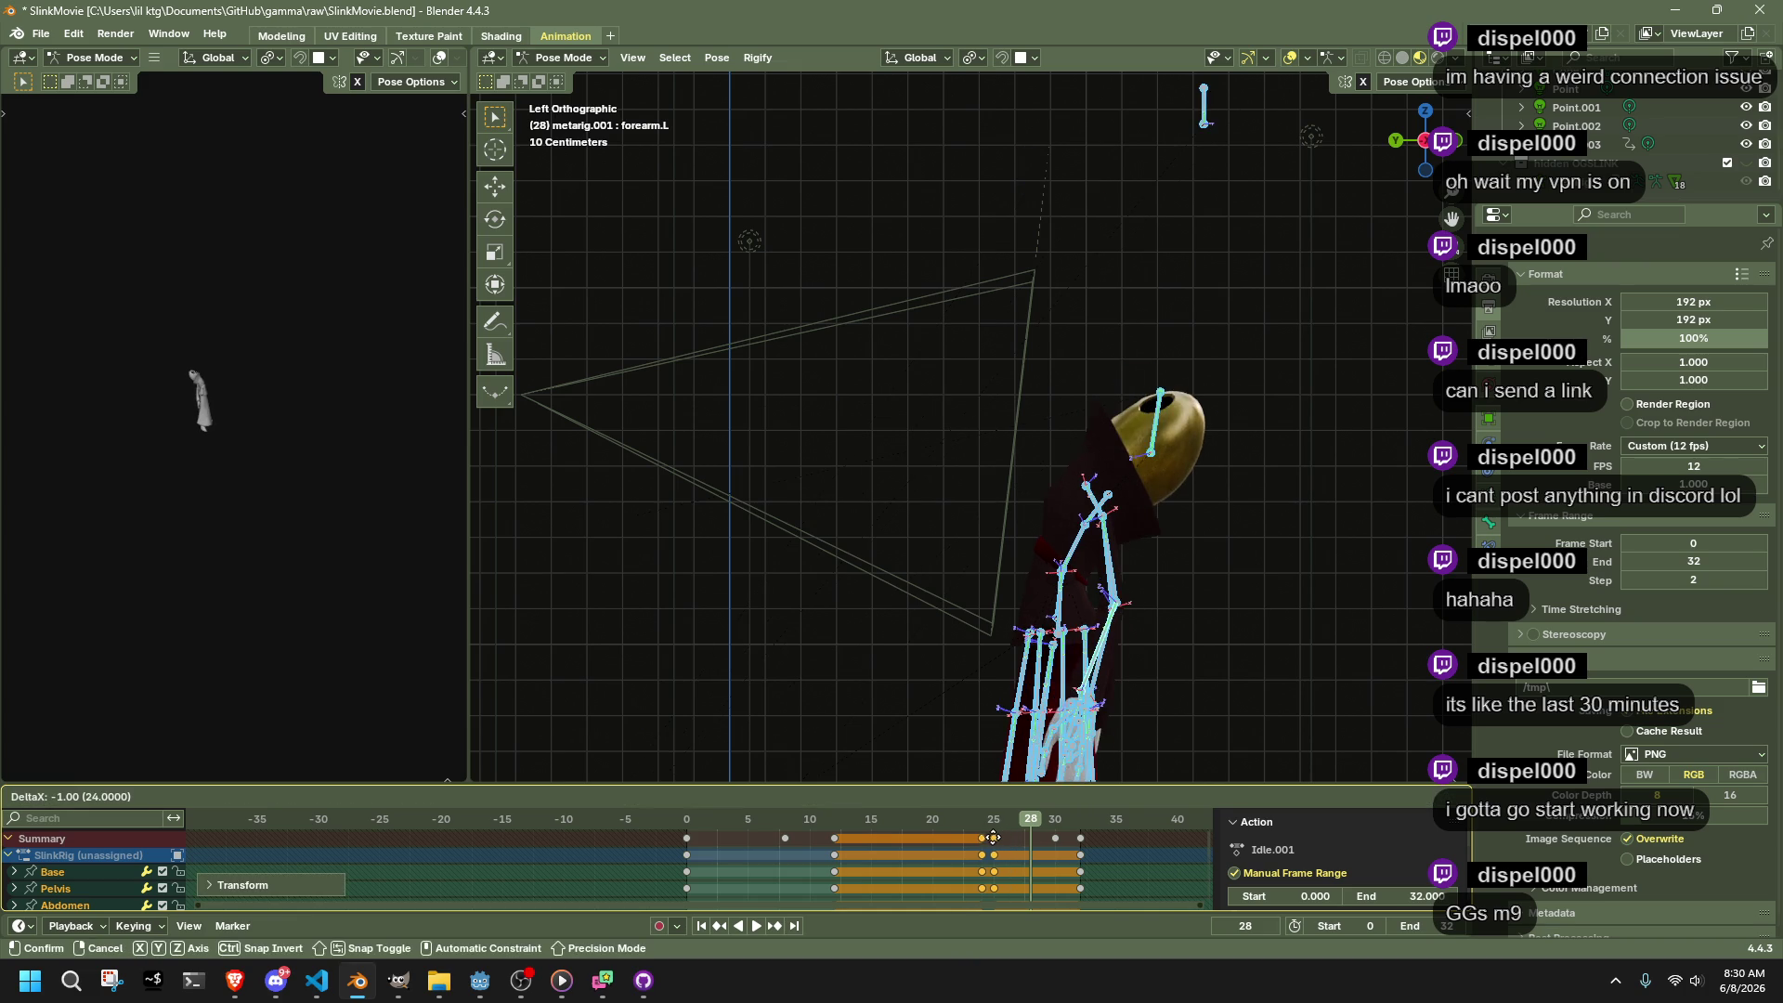
{"action": "left_click", "coordinate": [984, 838]}
{"action": "key", "text": "g"}
{"action": "left_click", "coordinate": [964, 839]}
Play and scrub the animation to review the timing, stopping at frame 32
{"action": "key", "text": "space"}
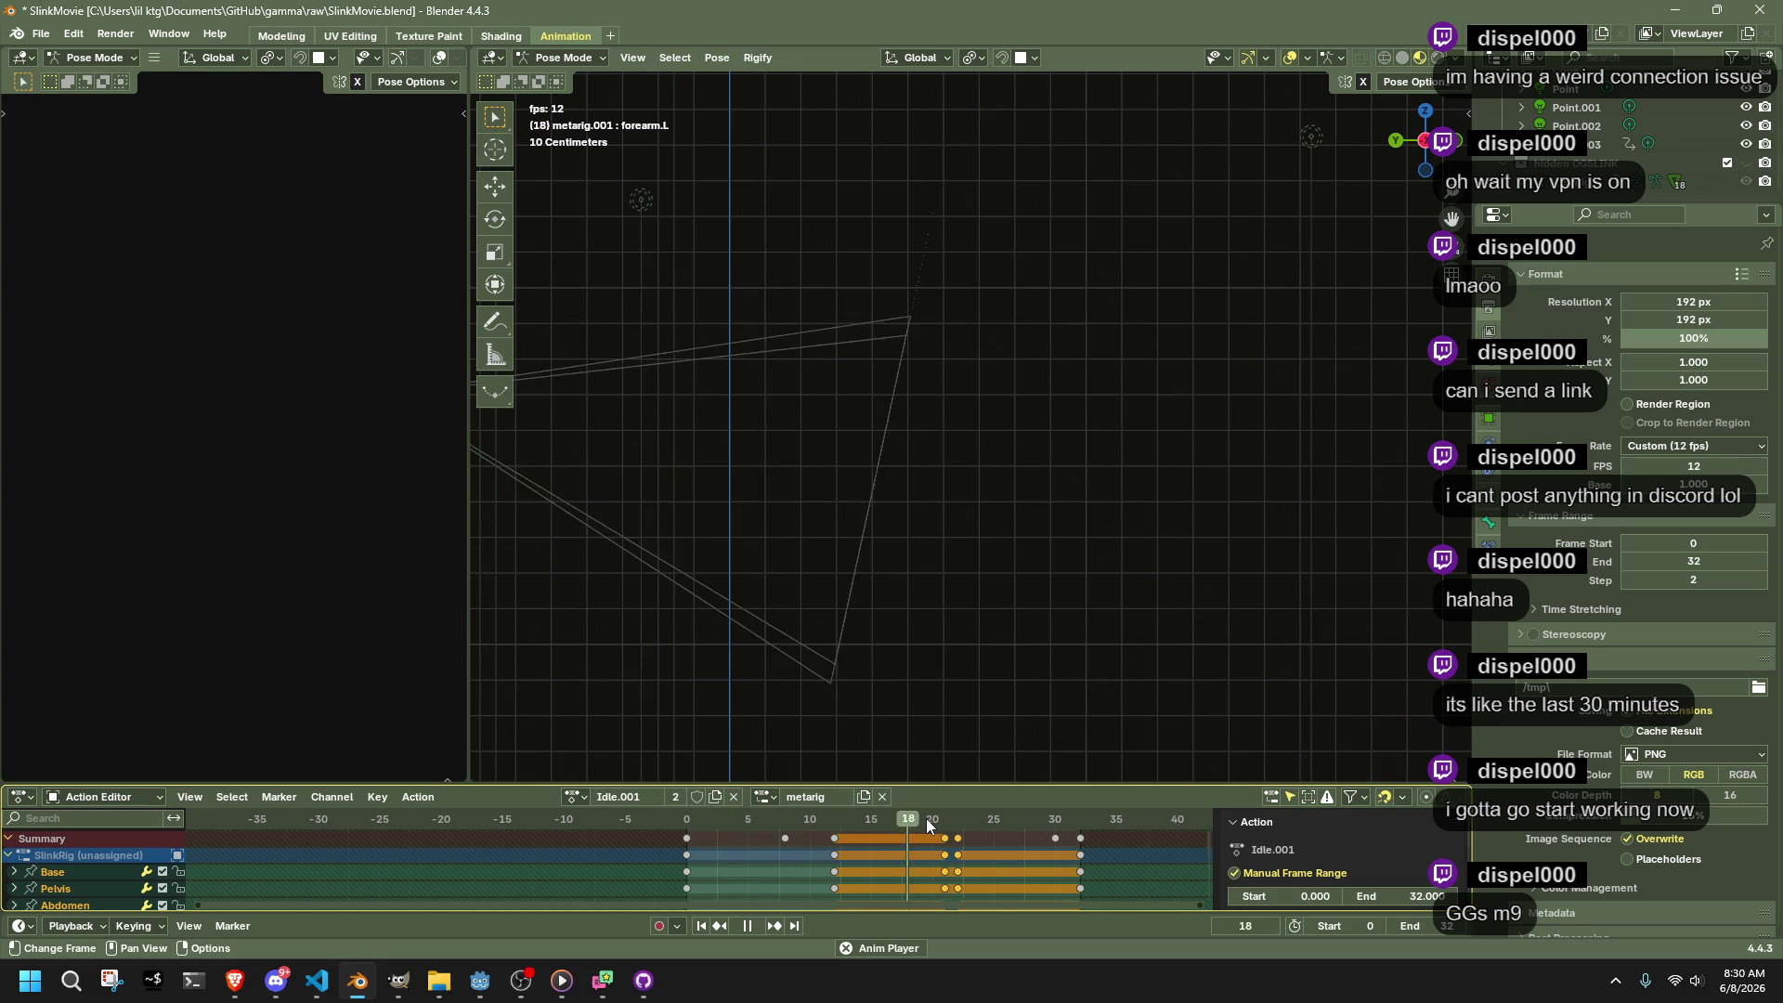
{"action": "key", "text": "space"}
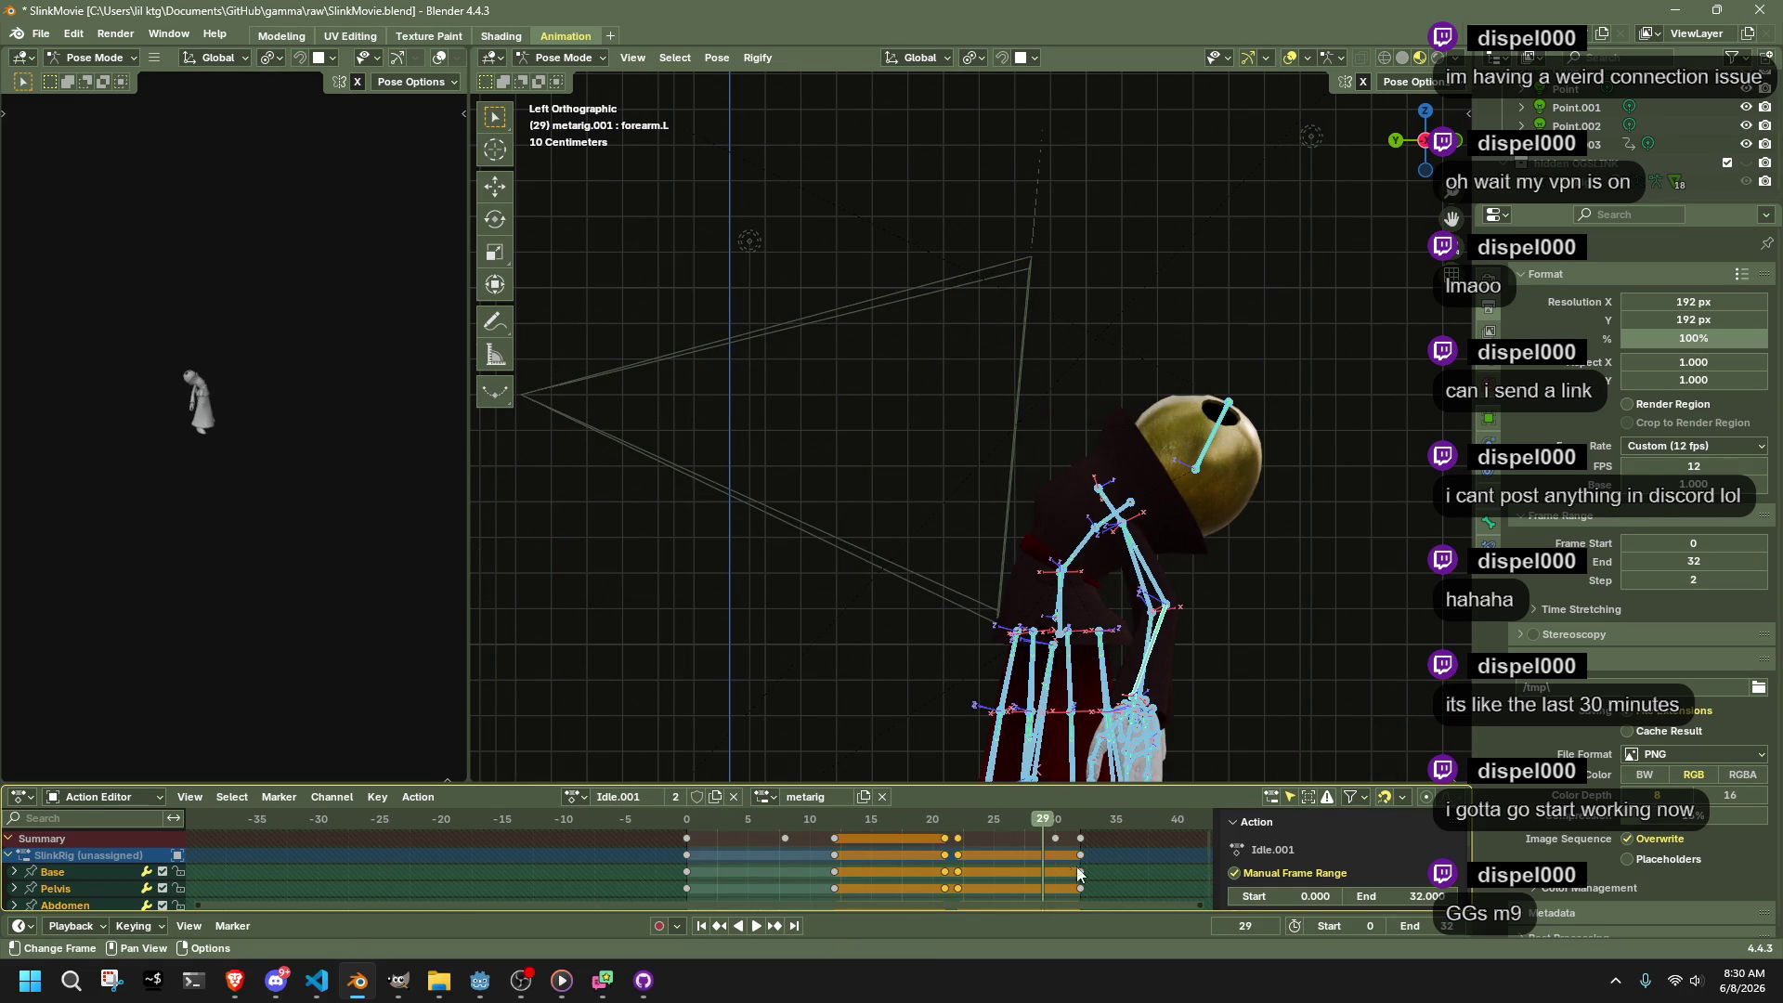
{"action": "left_click_drag", "start_coordinate": [1053, 826], "coordinate": [1029, 819]}
{"action": "left_click", "coordinate": [1021, 819]}
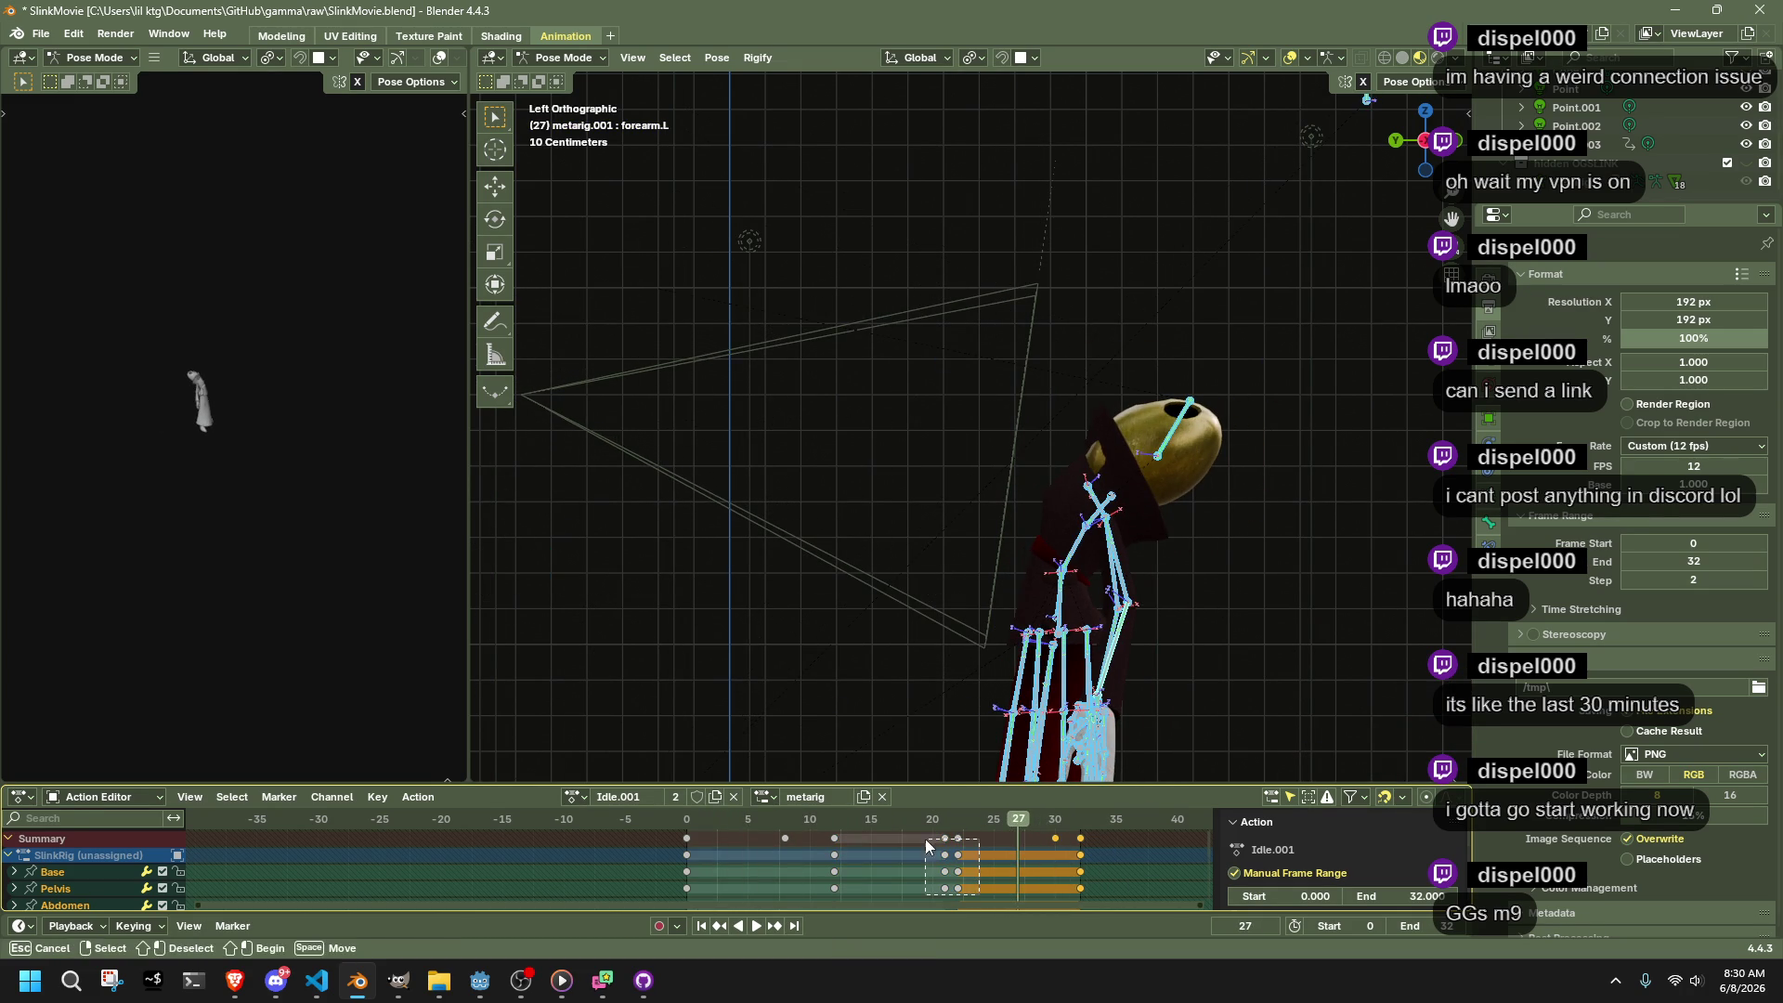
{"action": "mouse_move", "coordinate": [1037, 837]}
{"action": "left_mouse_down"}
{"action": "mouse_move", "coordinate": [1007, 834]}
{"action": "mouse_move", "coordinate": [1030, 821]}
{"action": "left_mouse_up"}
{"action": "key", "text": "space"}
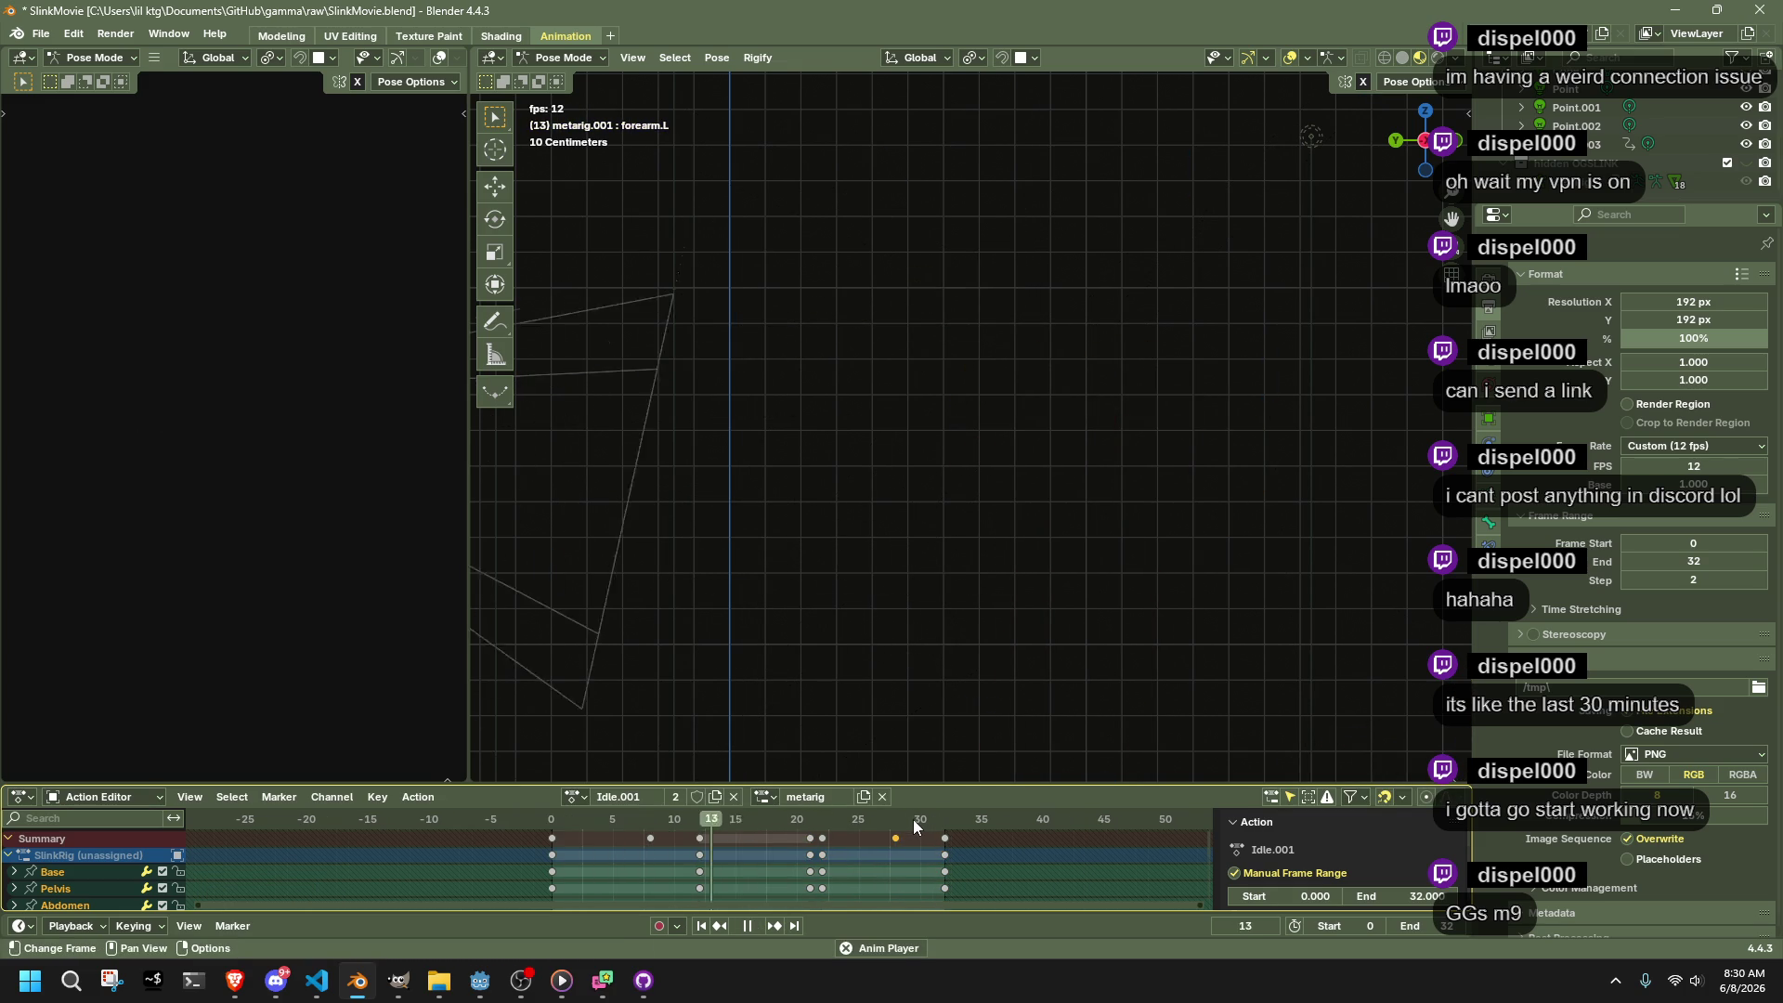
{"action": "key", "text": "space"}
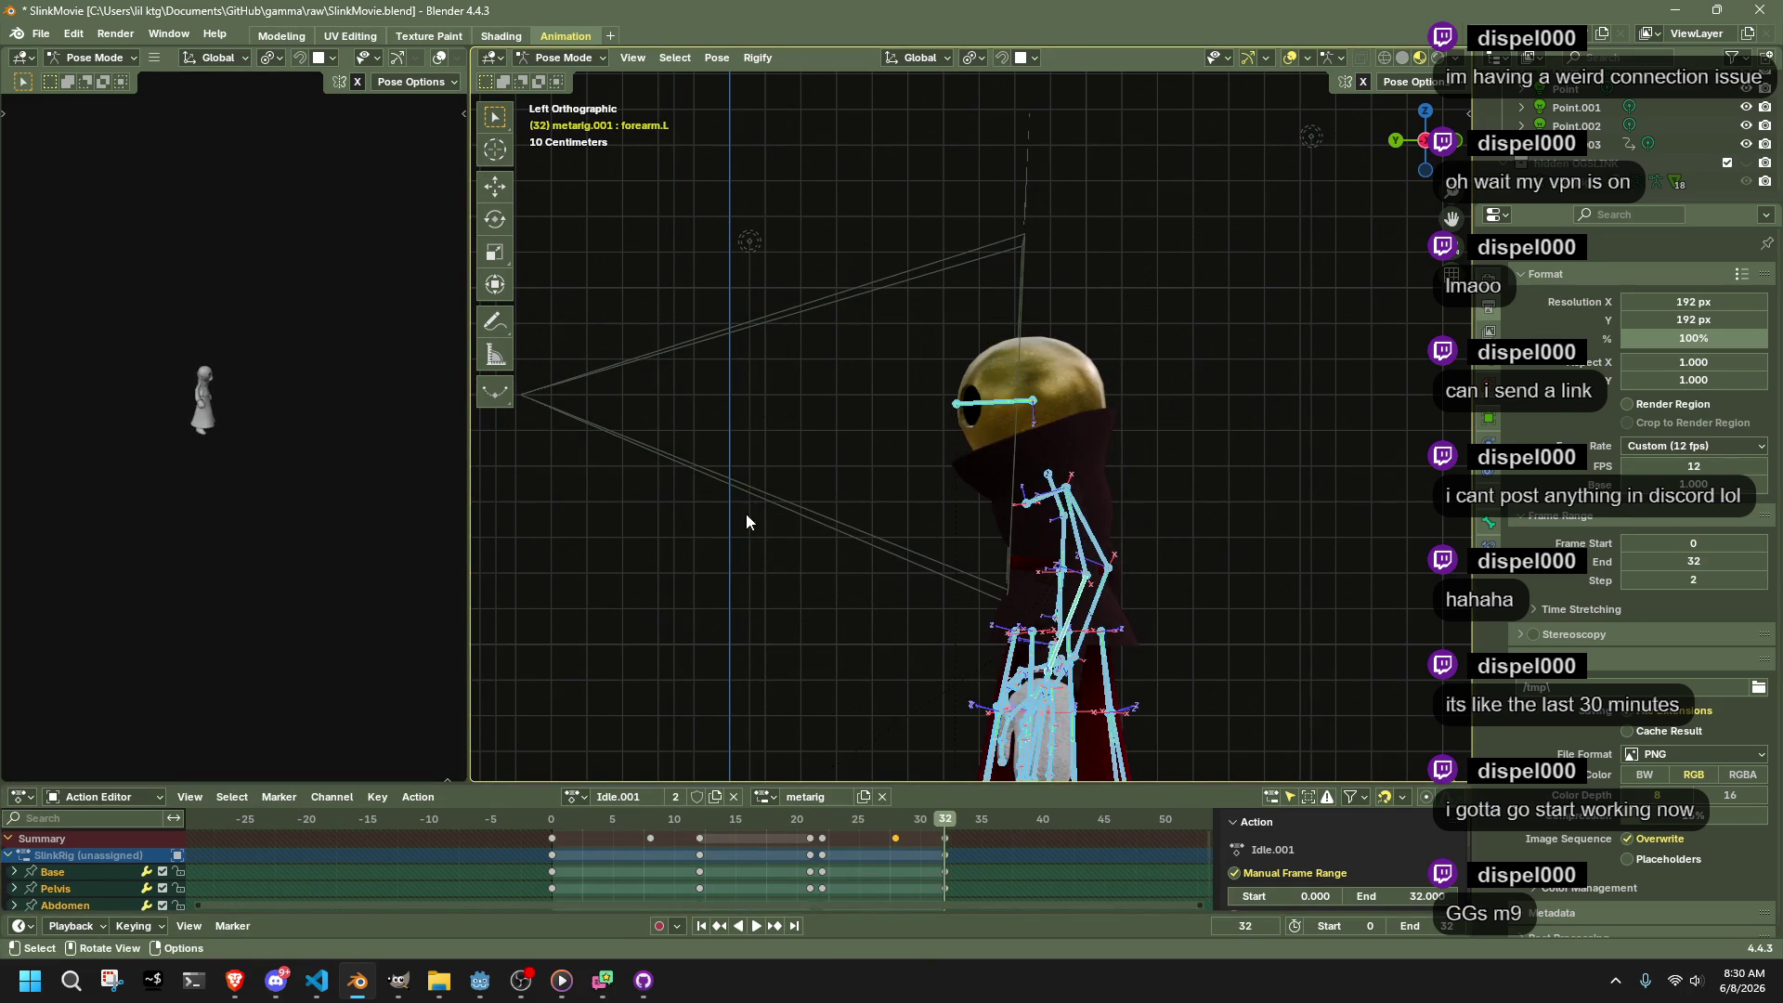
Reposition the head target bone at frame 32, then minimize Blender and VS Code
{"action": "left_click", "coordinate": [749, 488]}
{"action": "scroll", "coordinate": [782, 331], "scroll_direction": "down", "scroll_amount": 3}
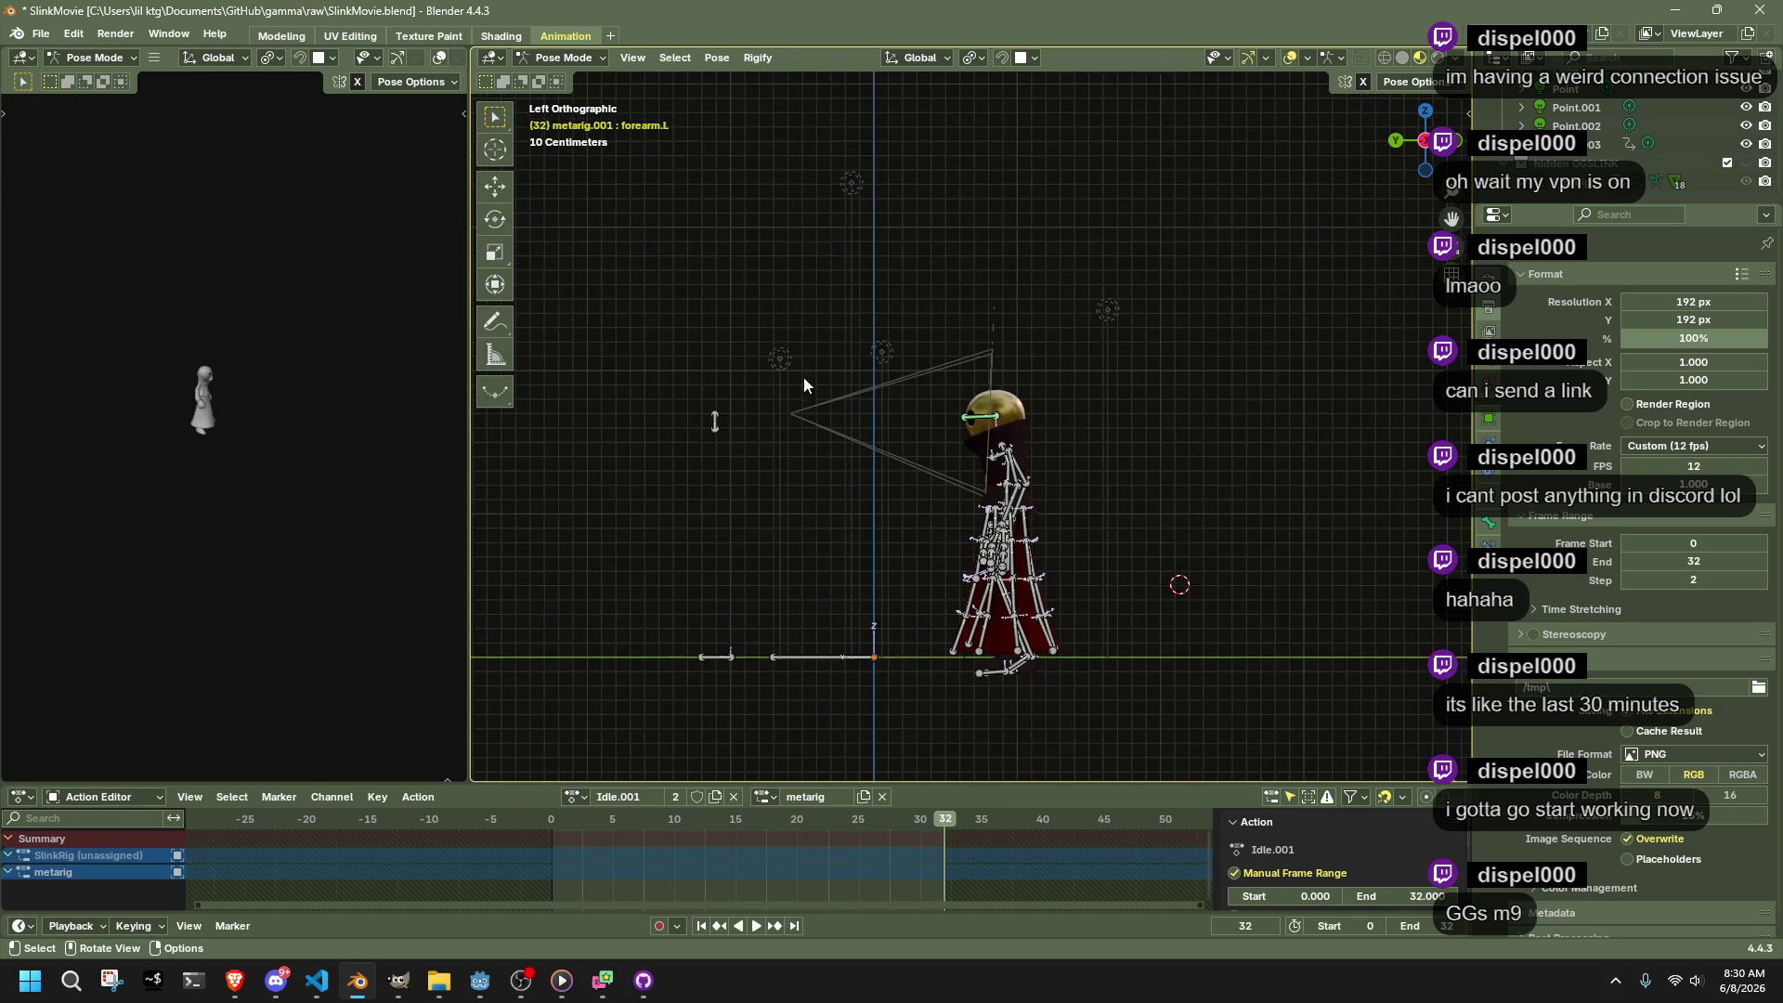
{"action": "left_click", "coordinate": [716, 418]}
{"action": "key", "text": "g"}
{"action": "left_click", "coordinate": [790, 482]}
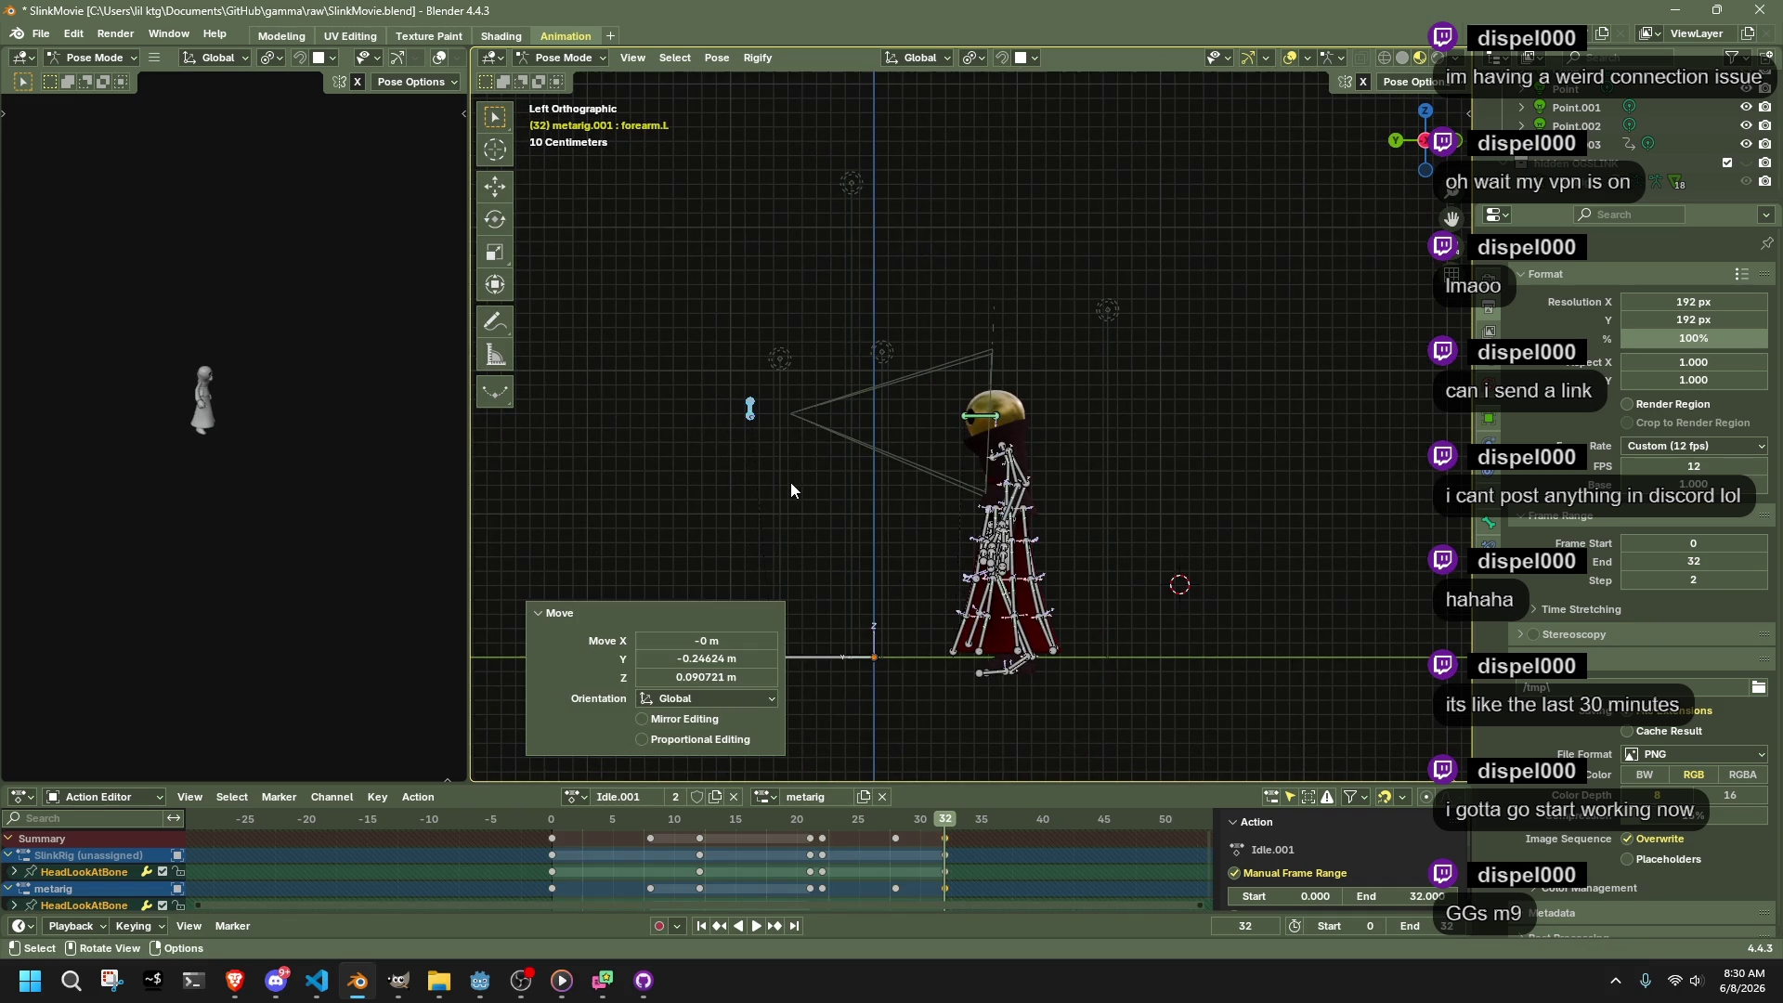
{"action": "left_click", "coordinate": [881, 599]}
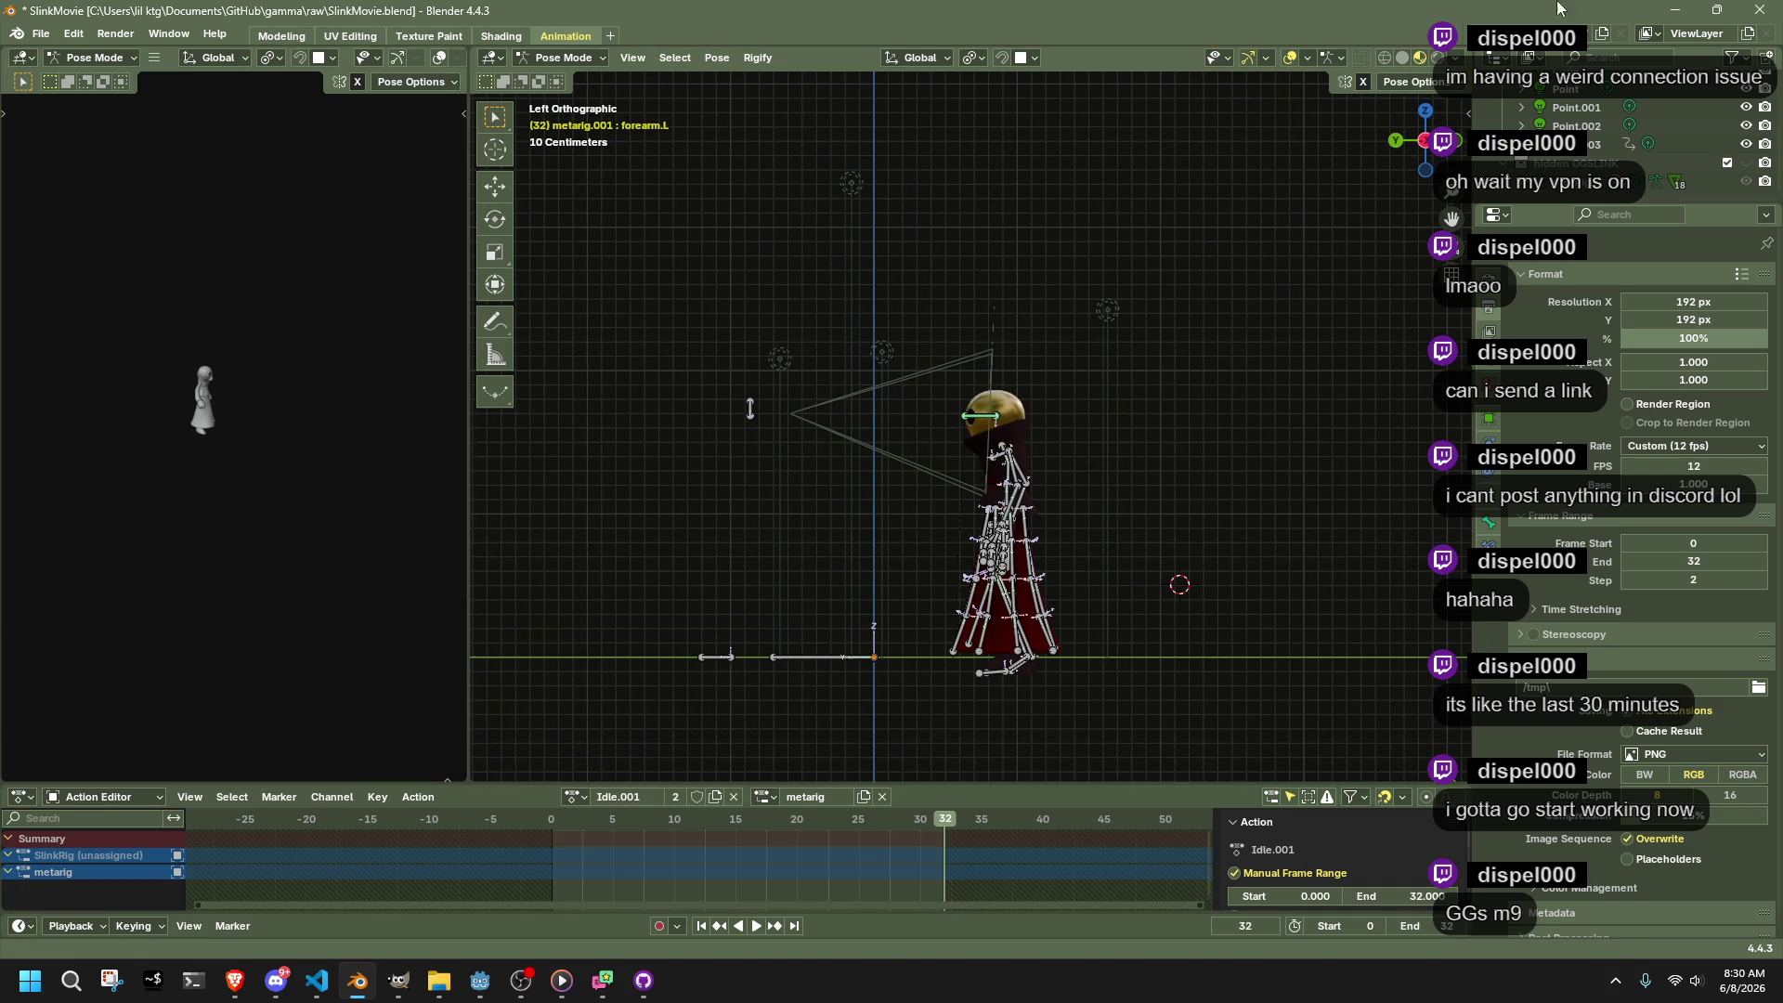
{"action": "left_click", "coordinate": [1679, 9]}
{"action": "left_click", "coordinate": [1685, 9]}
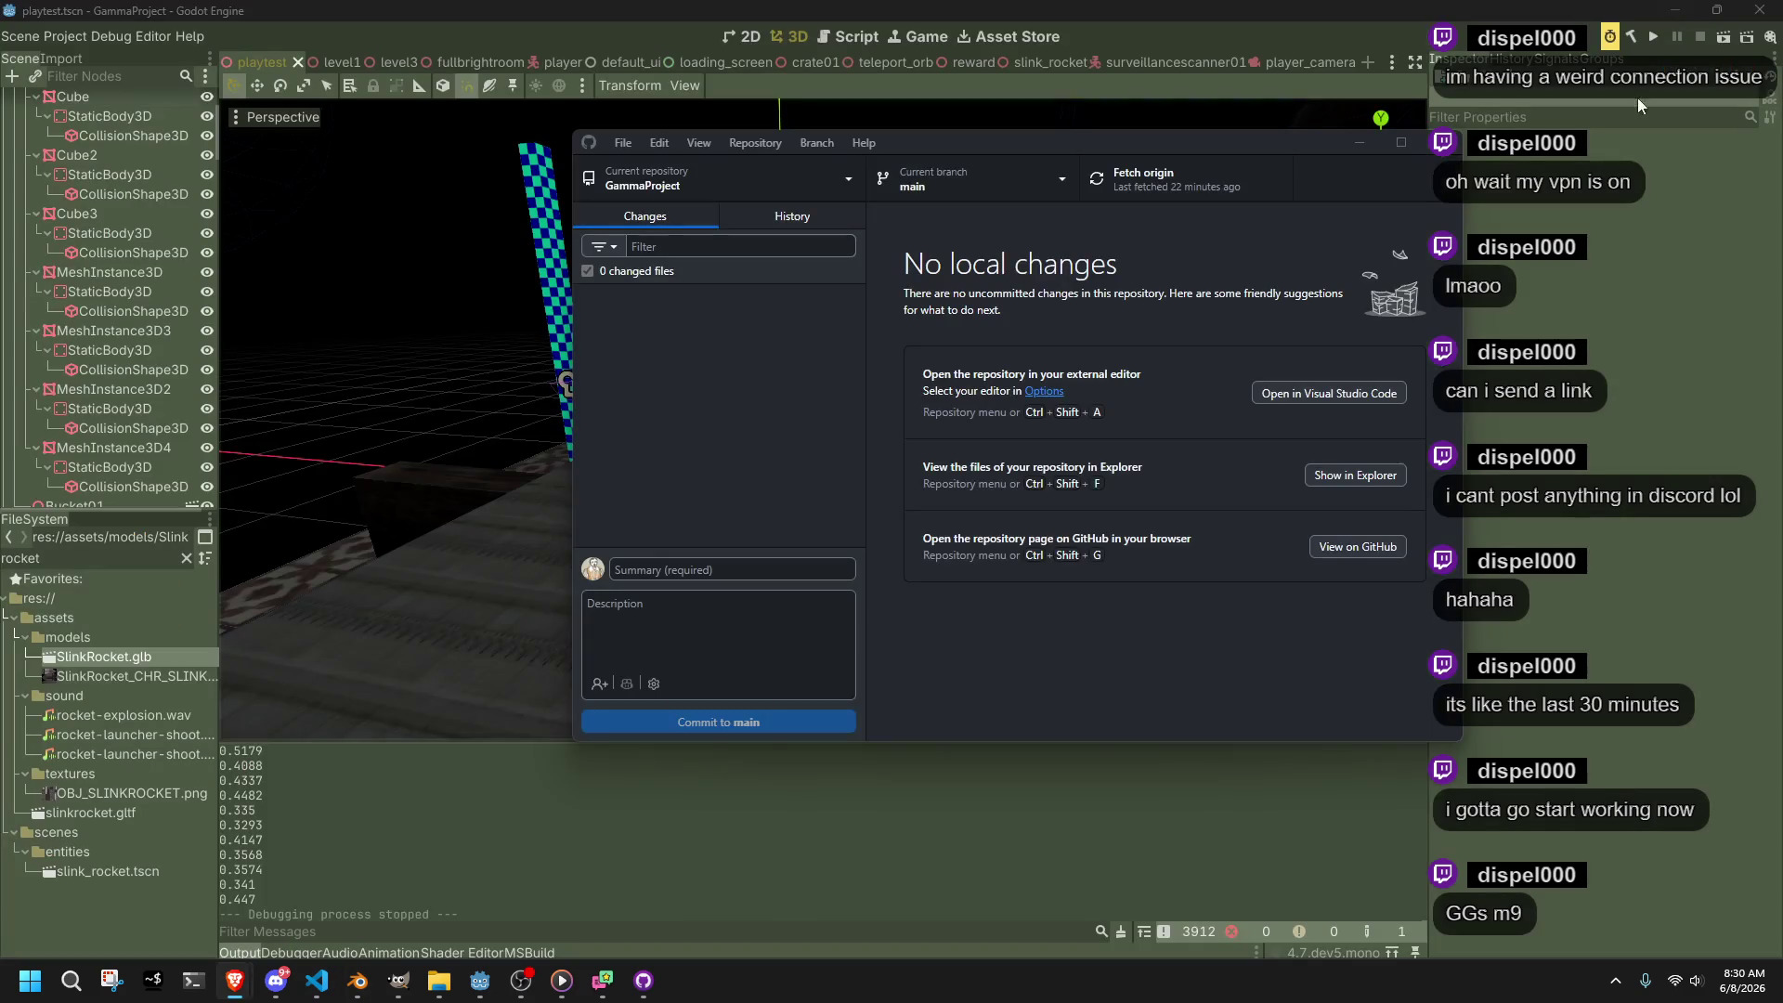
Minimize Godot and GitHub Desktop and open Display settings from the desktop menu
{"action": "left_click", "coordinate": [1674, 8]}
{"action": "left_click", "coordinate": [1359, 142]}
{"action": "right_click", "coordinate": [878, 562]}
{"action": "left_click", "coordinate": [923, 510]}
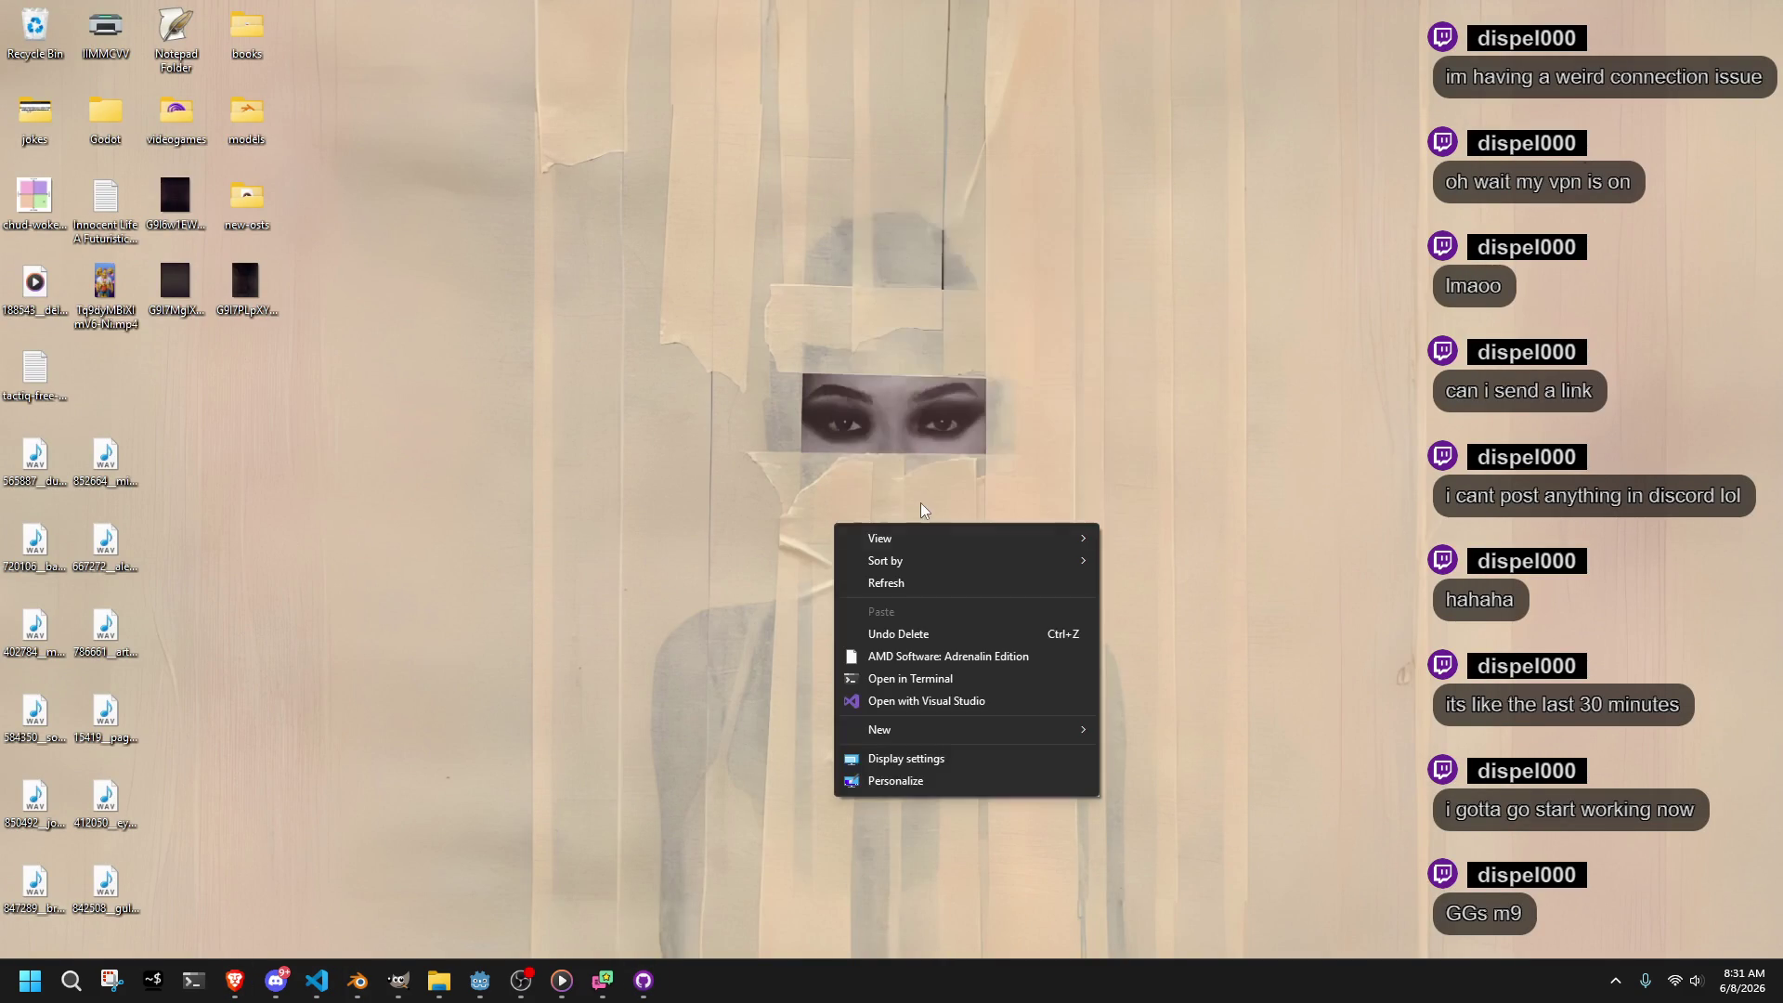
{"action": "left_click", "coordinate": [963, 761]}
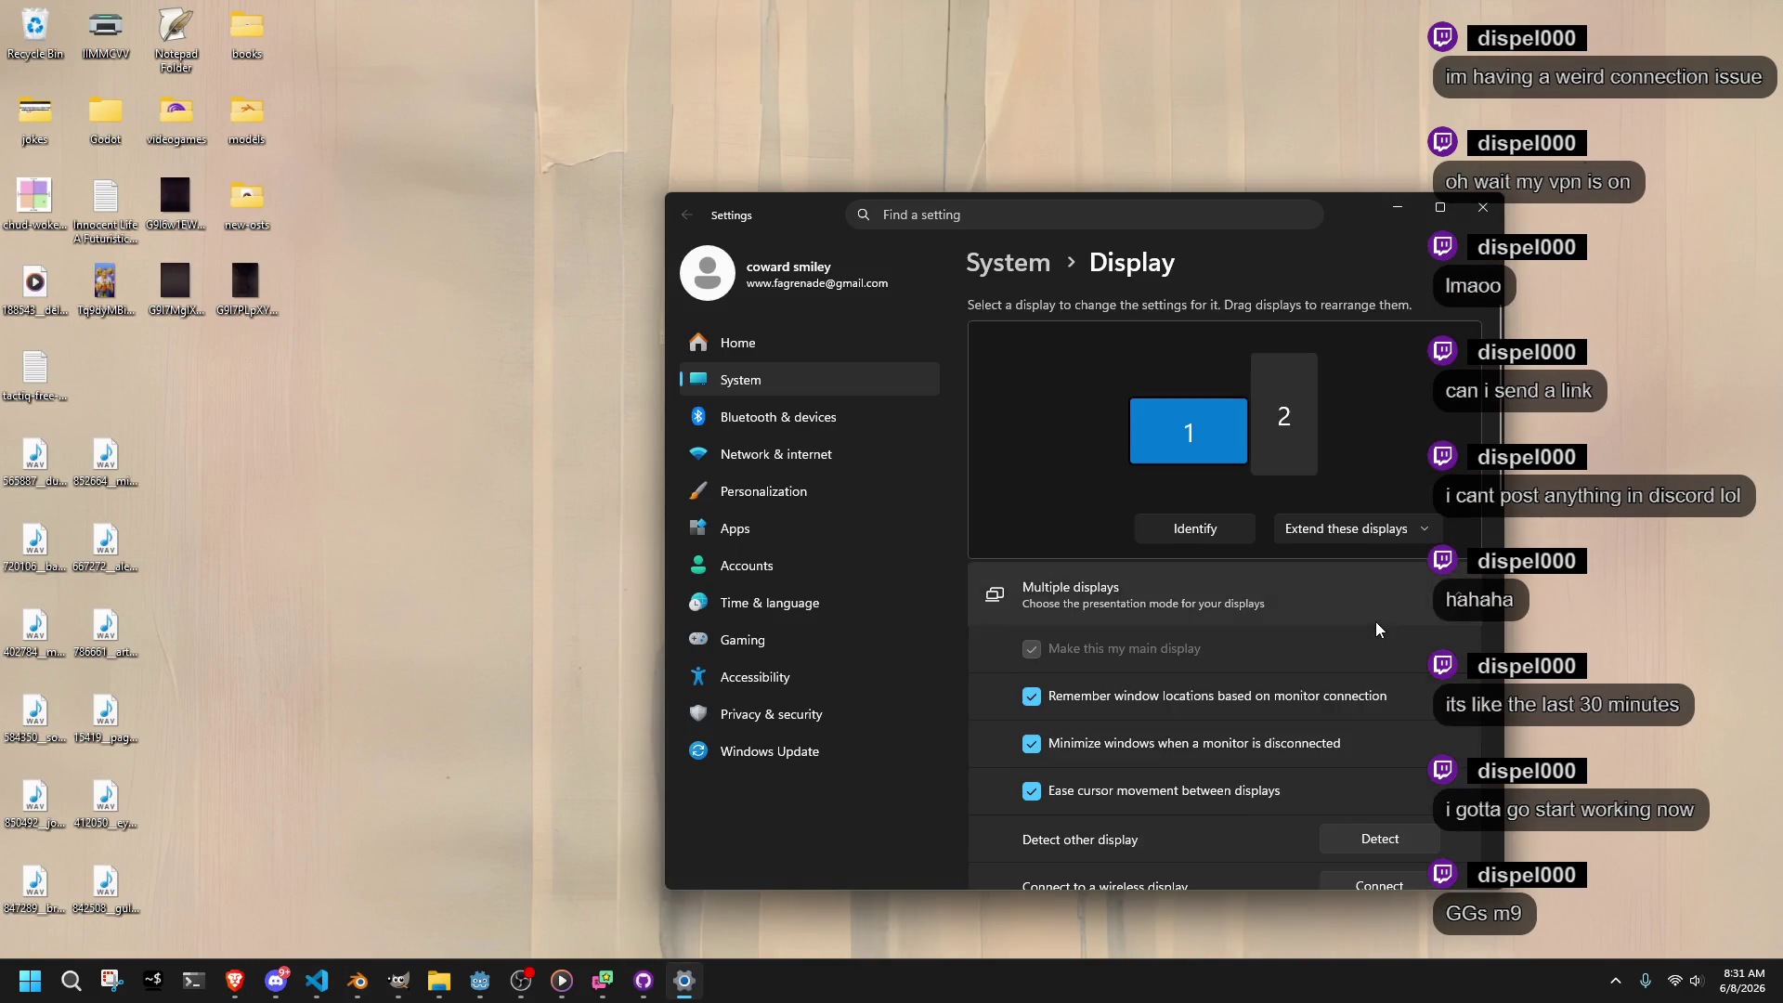
{"action": "scroll", "coordinate": [1374, 622], "scroll_direction": "down", "scroll_amount": 3}
Minimize Settings and bring the SlinkMovie Blender window back to the front
{"action": "left_click", "coordinate": [1398, 212]}
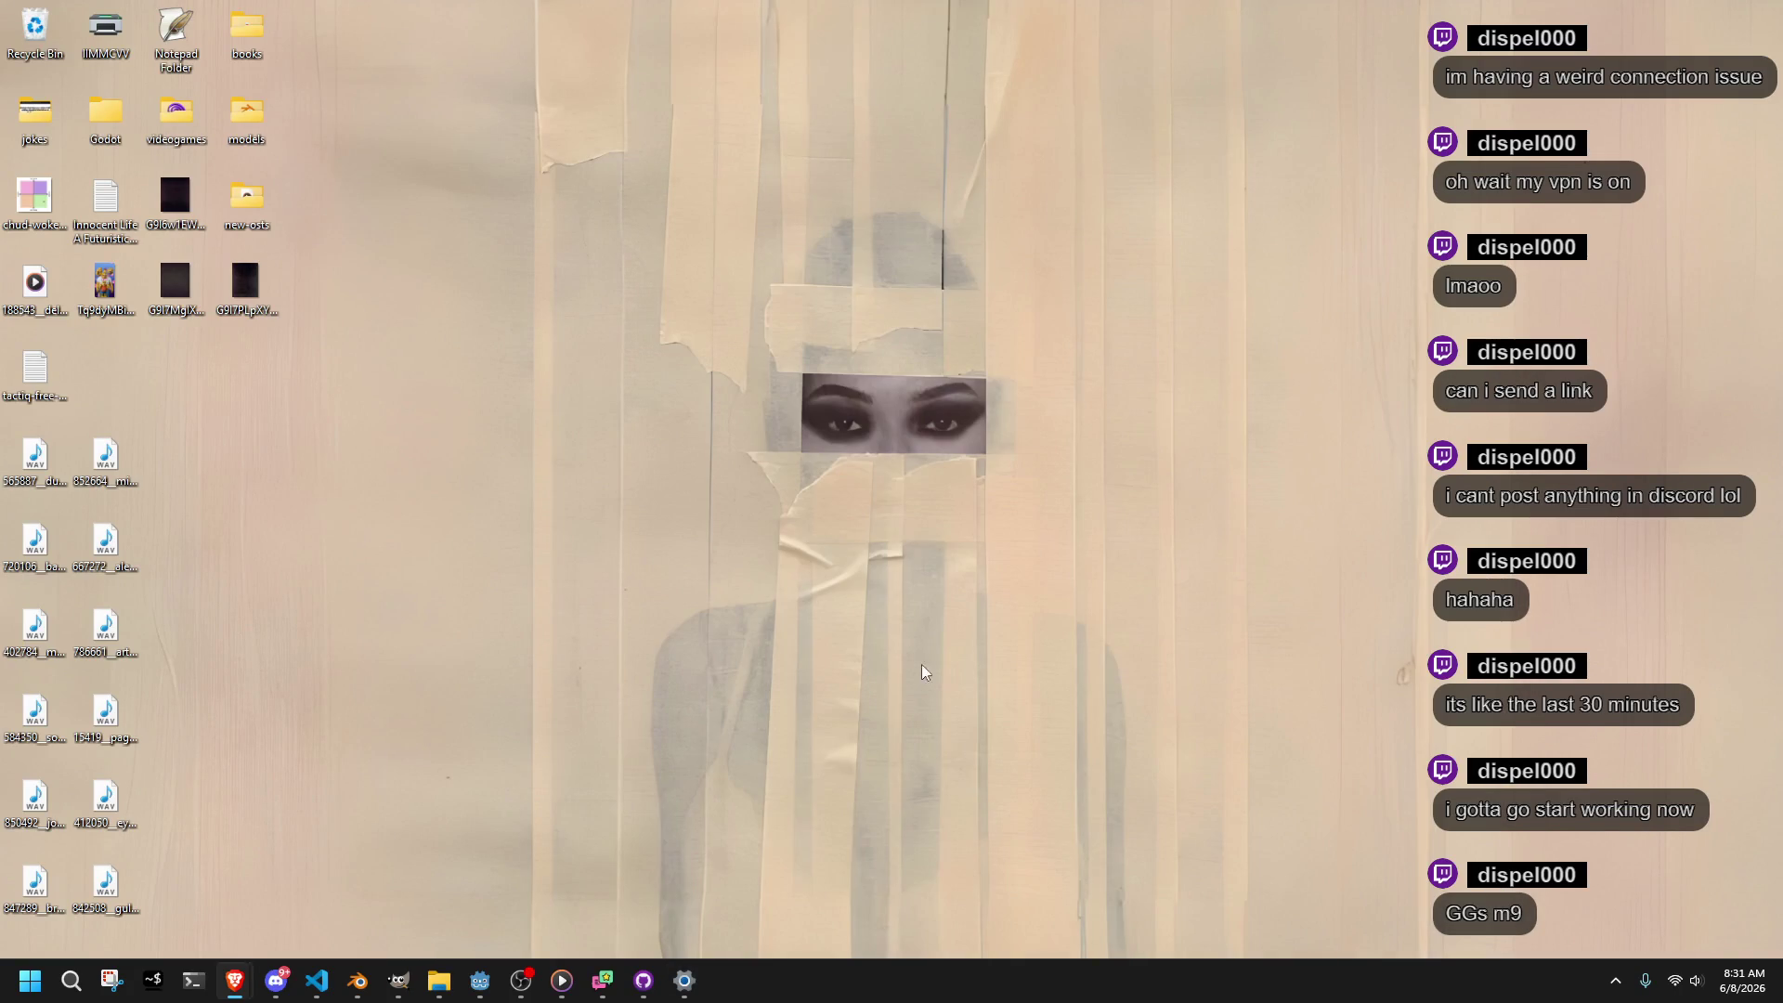
{"action": "mouse_move", "coordinate": [647, 992]}
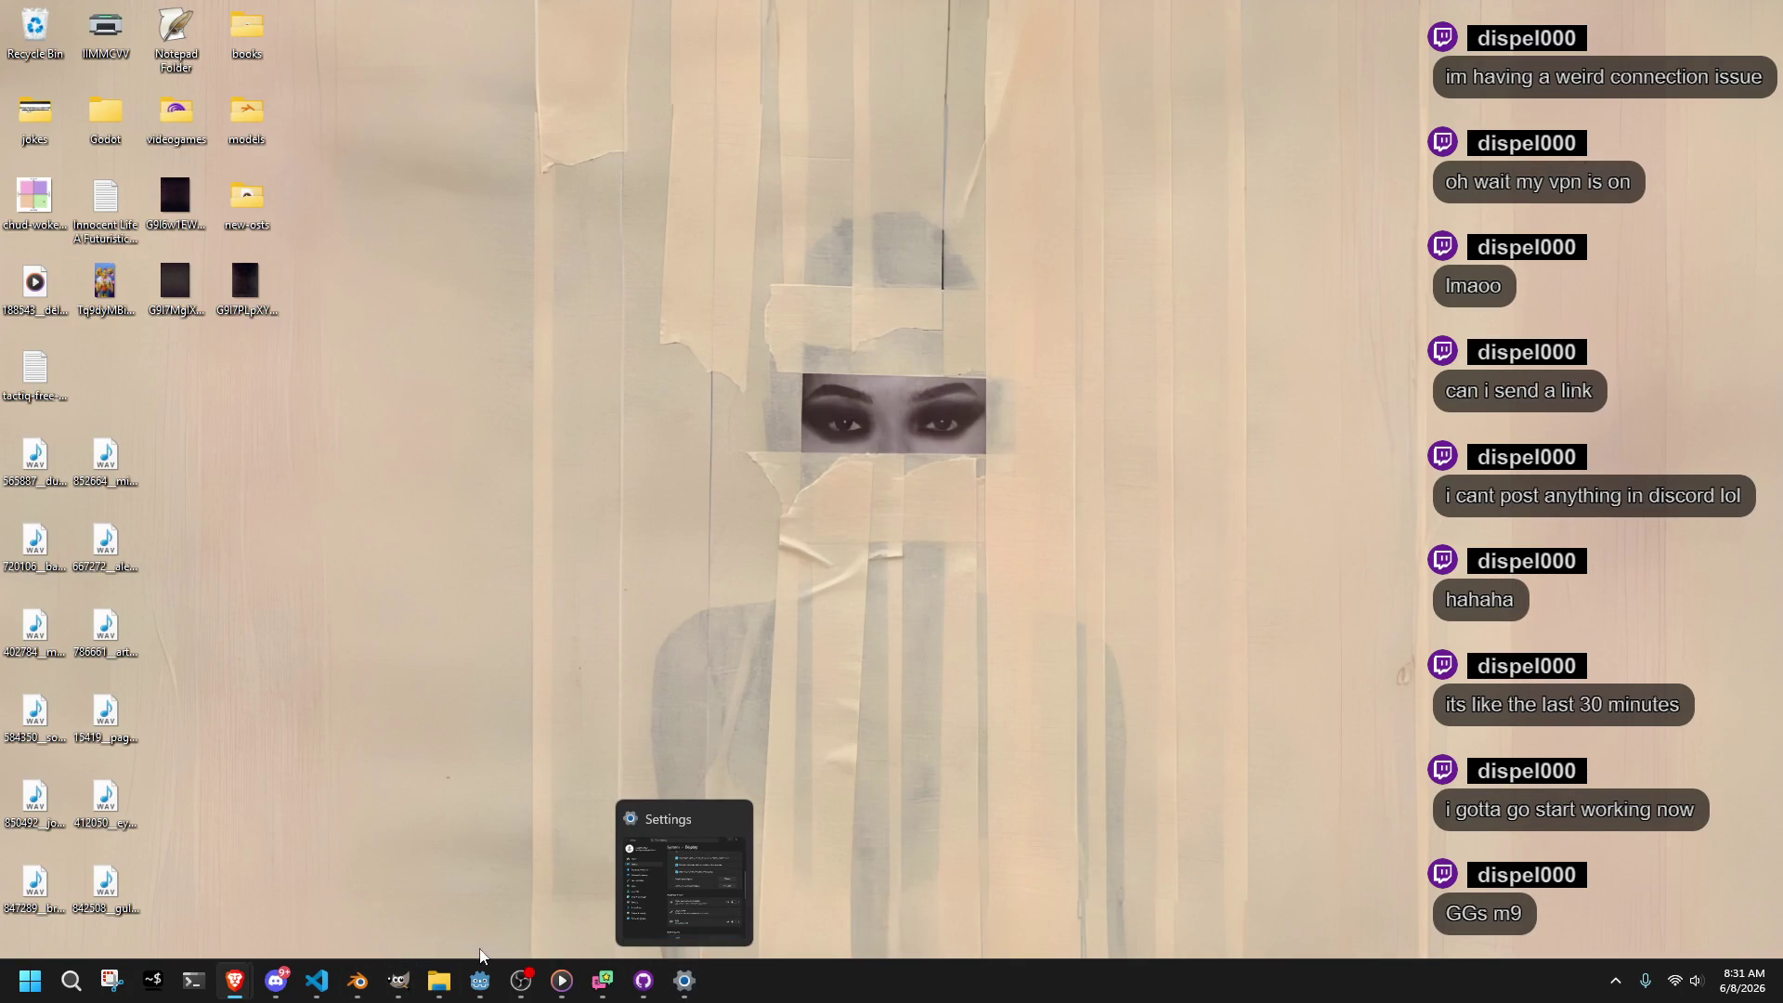
{"action": "left_click", "coordinate": [358, 980]}
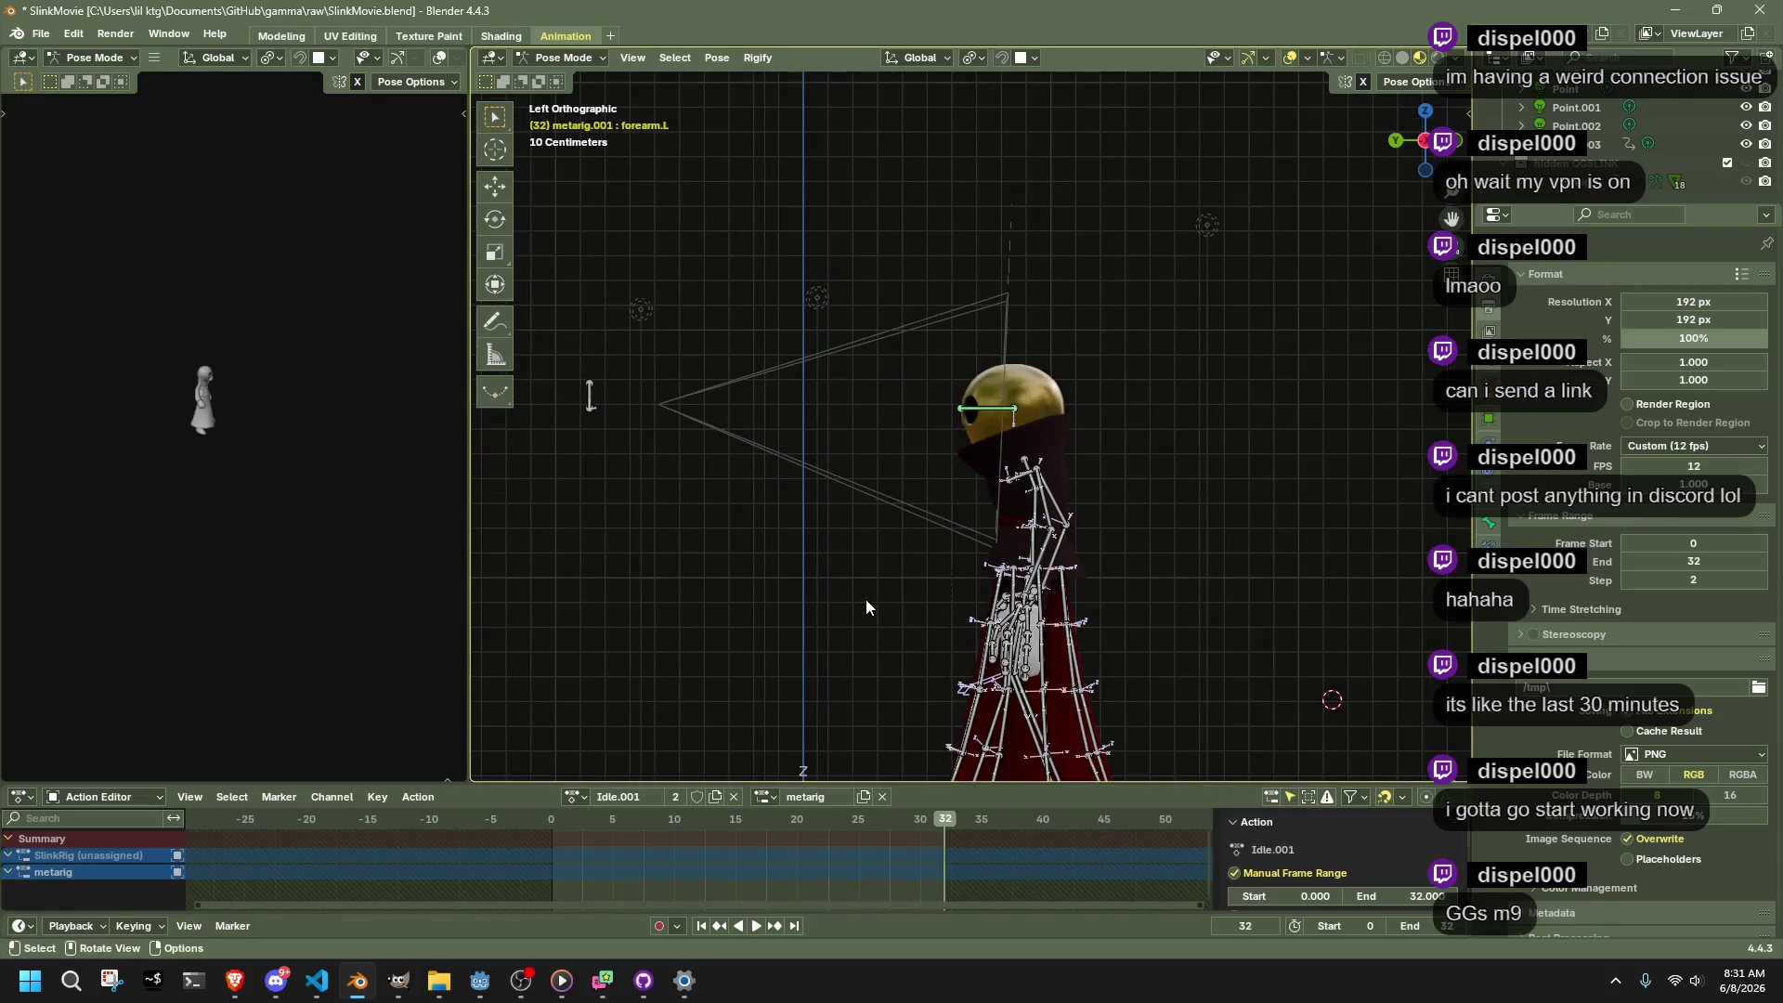
Give the closing keys Bounce interpolation and preview the motion
{"action": "key", "text": "space"}
{"action": "mouse_move", "coordinate": [581, 828]}
{"action": "left_mouse_down"}
{"action": "mouse_move", "coordinate": [951, 866]}
{"action": "mouse_move", "coordinate": [752, 873]}
{"action": "mouse_move", "coordinate": [882, 884]}
{"action": "mouse_move", "coordinate": [896, 825]}
{"action": "left_mouse_up"}
{"action": "key", "text": "a"}
{"action": "right_click", "coordinate": [906, 827]}
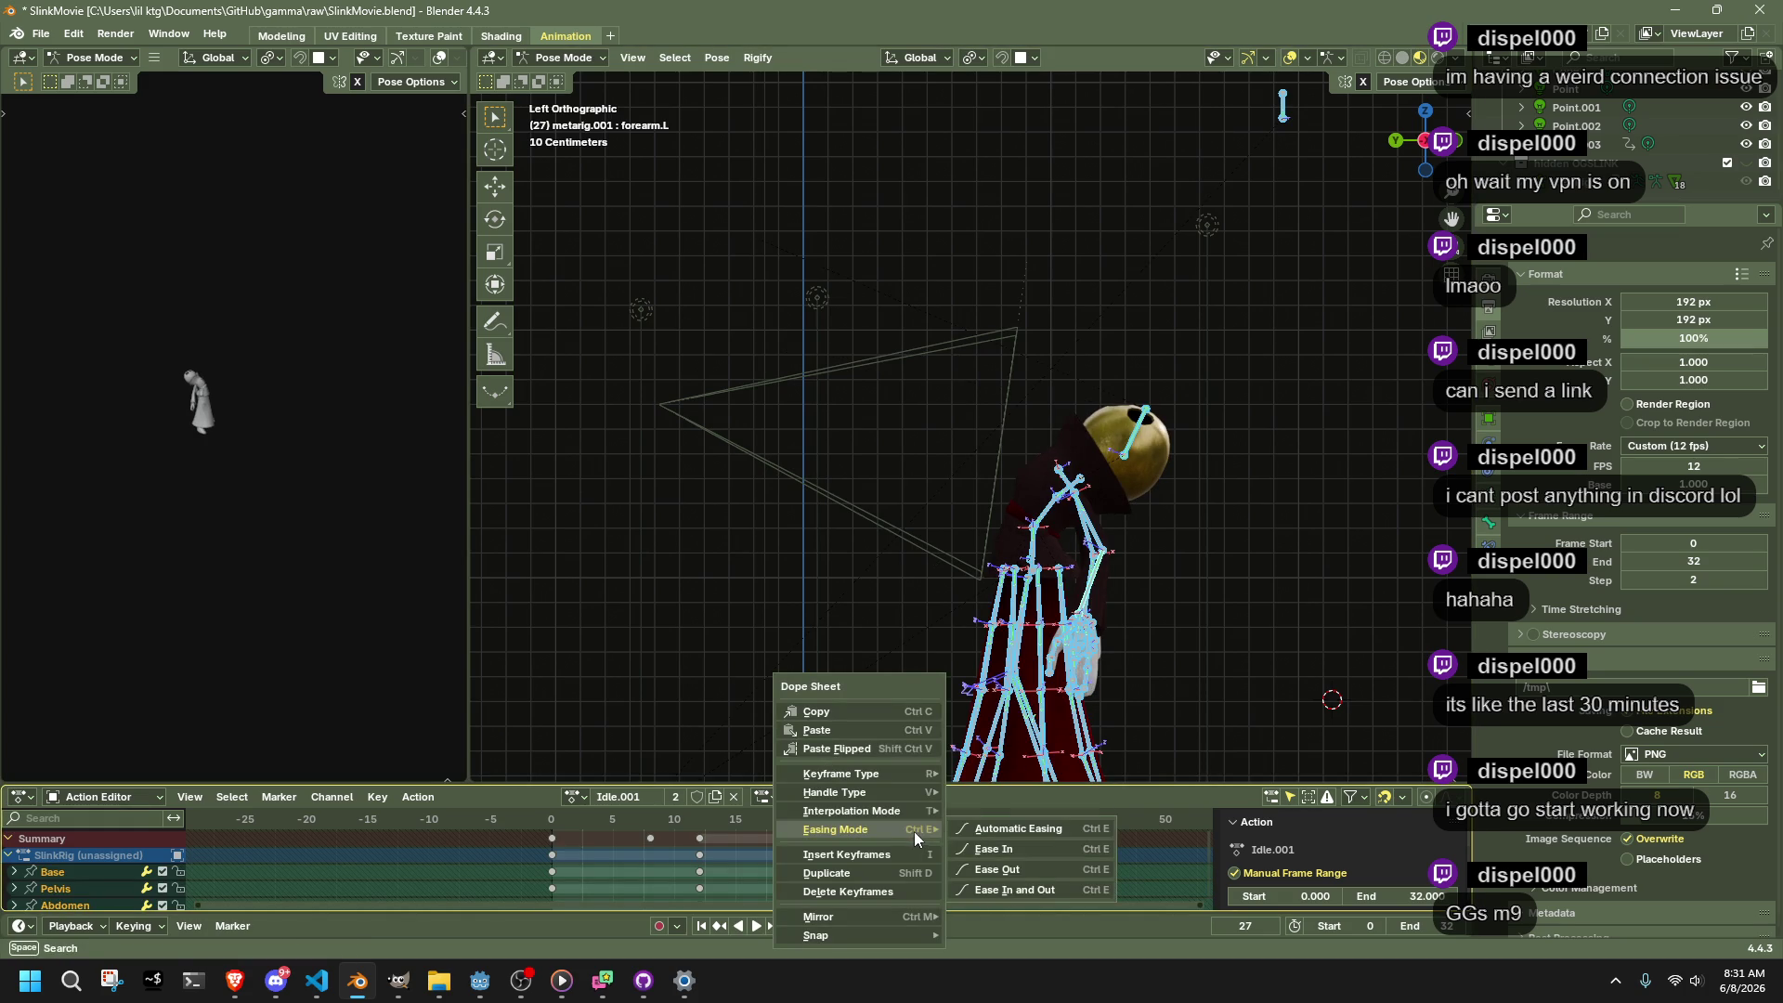
{"action": "mouse_move", "coordinate": [884, 814]}
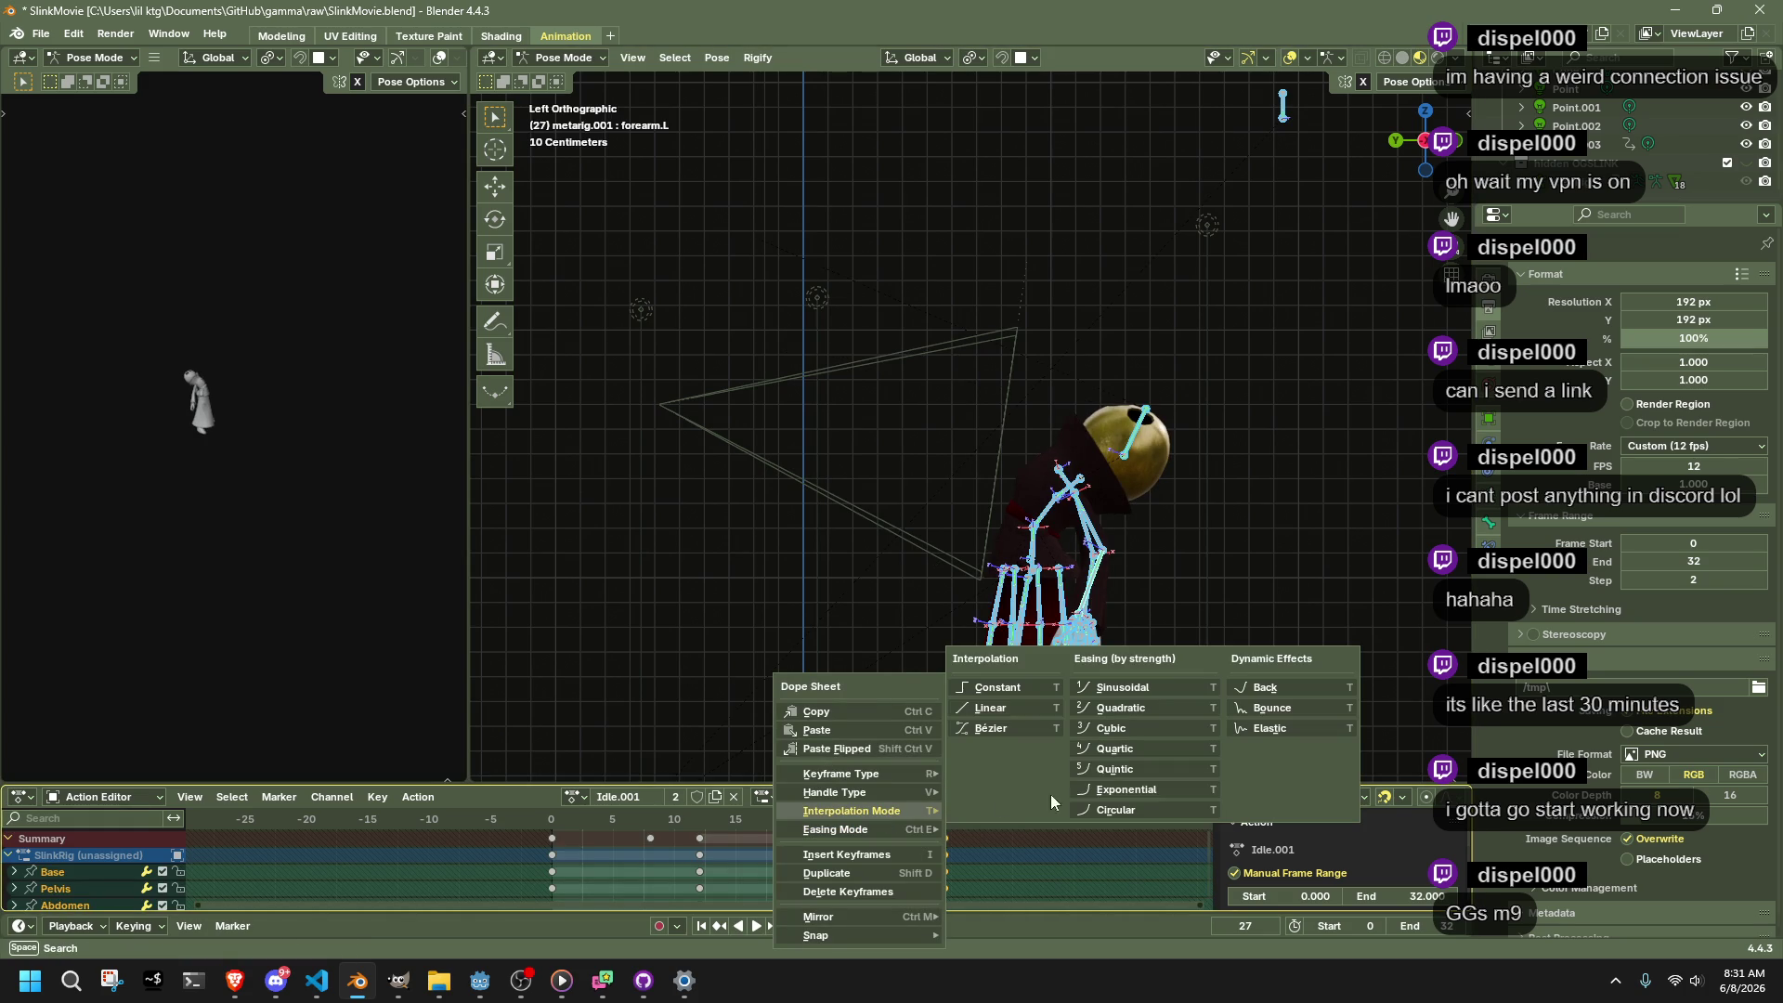
{"action": "left_click", "coordinate": [1272, 708]}
{"action": "key", "text": "space"}
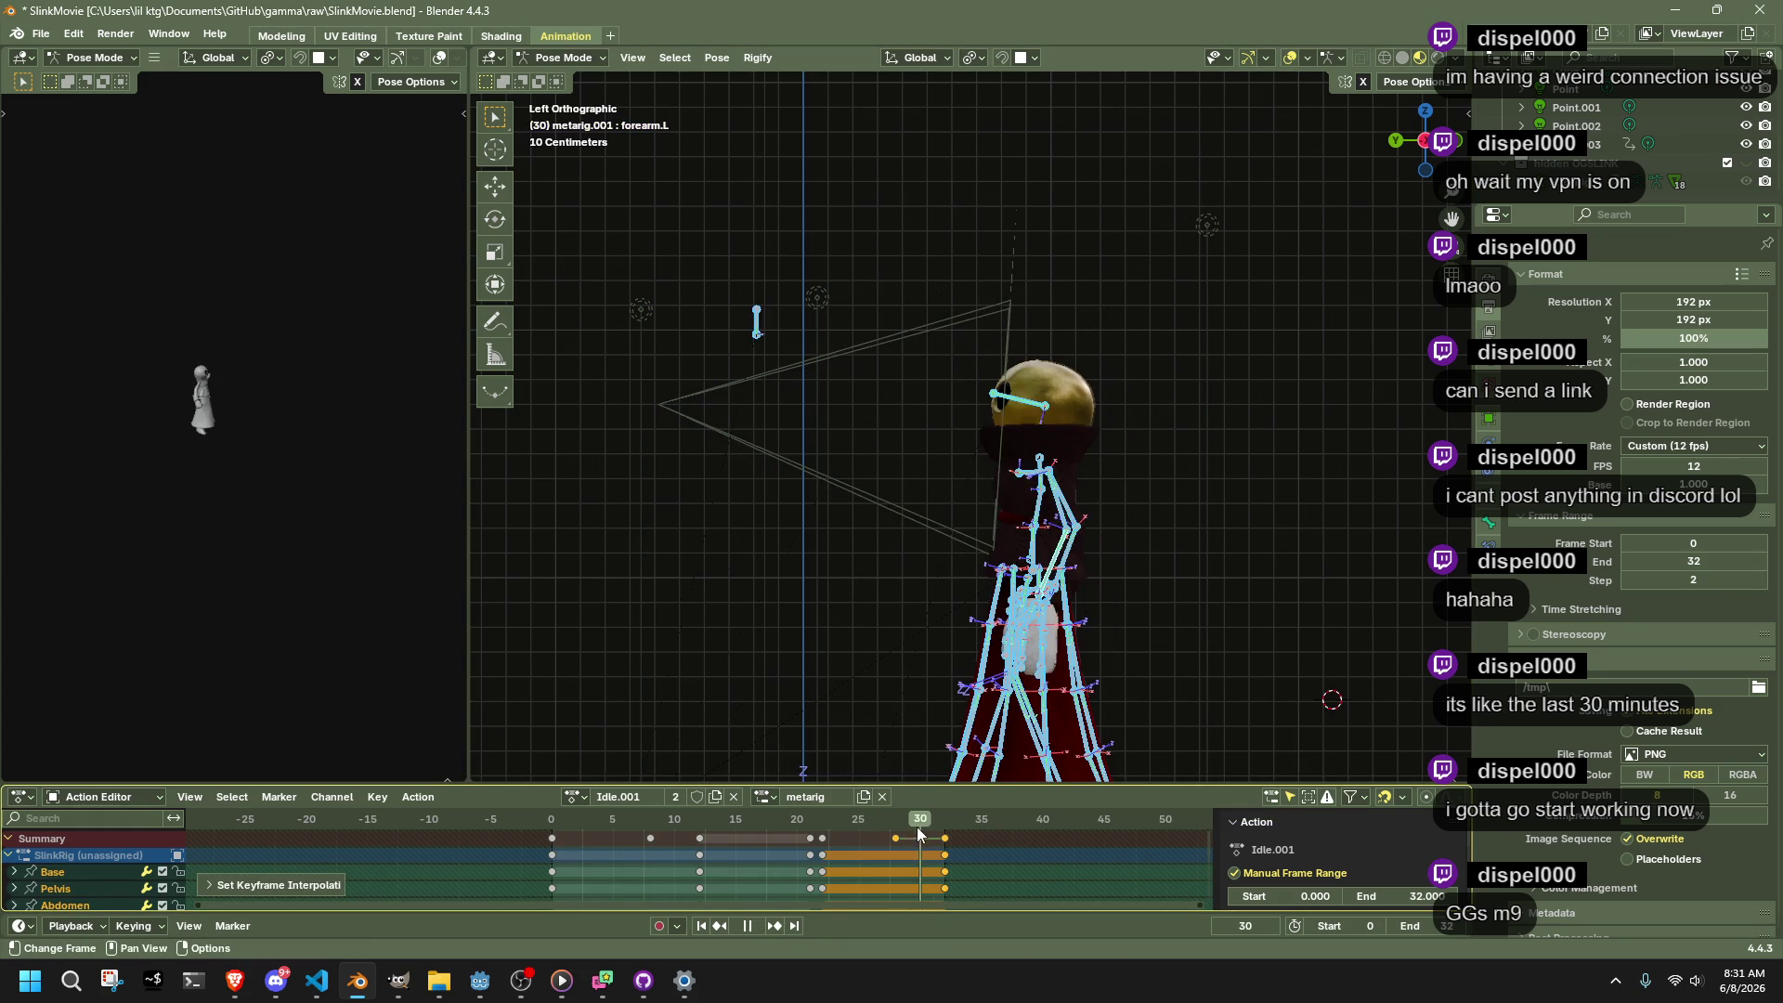
{"action": "key", "text": "Escape"}
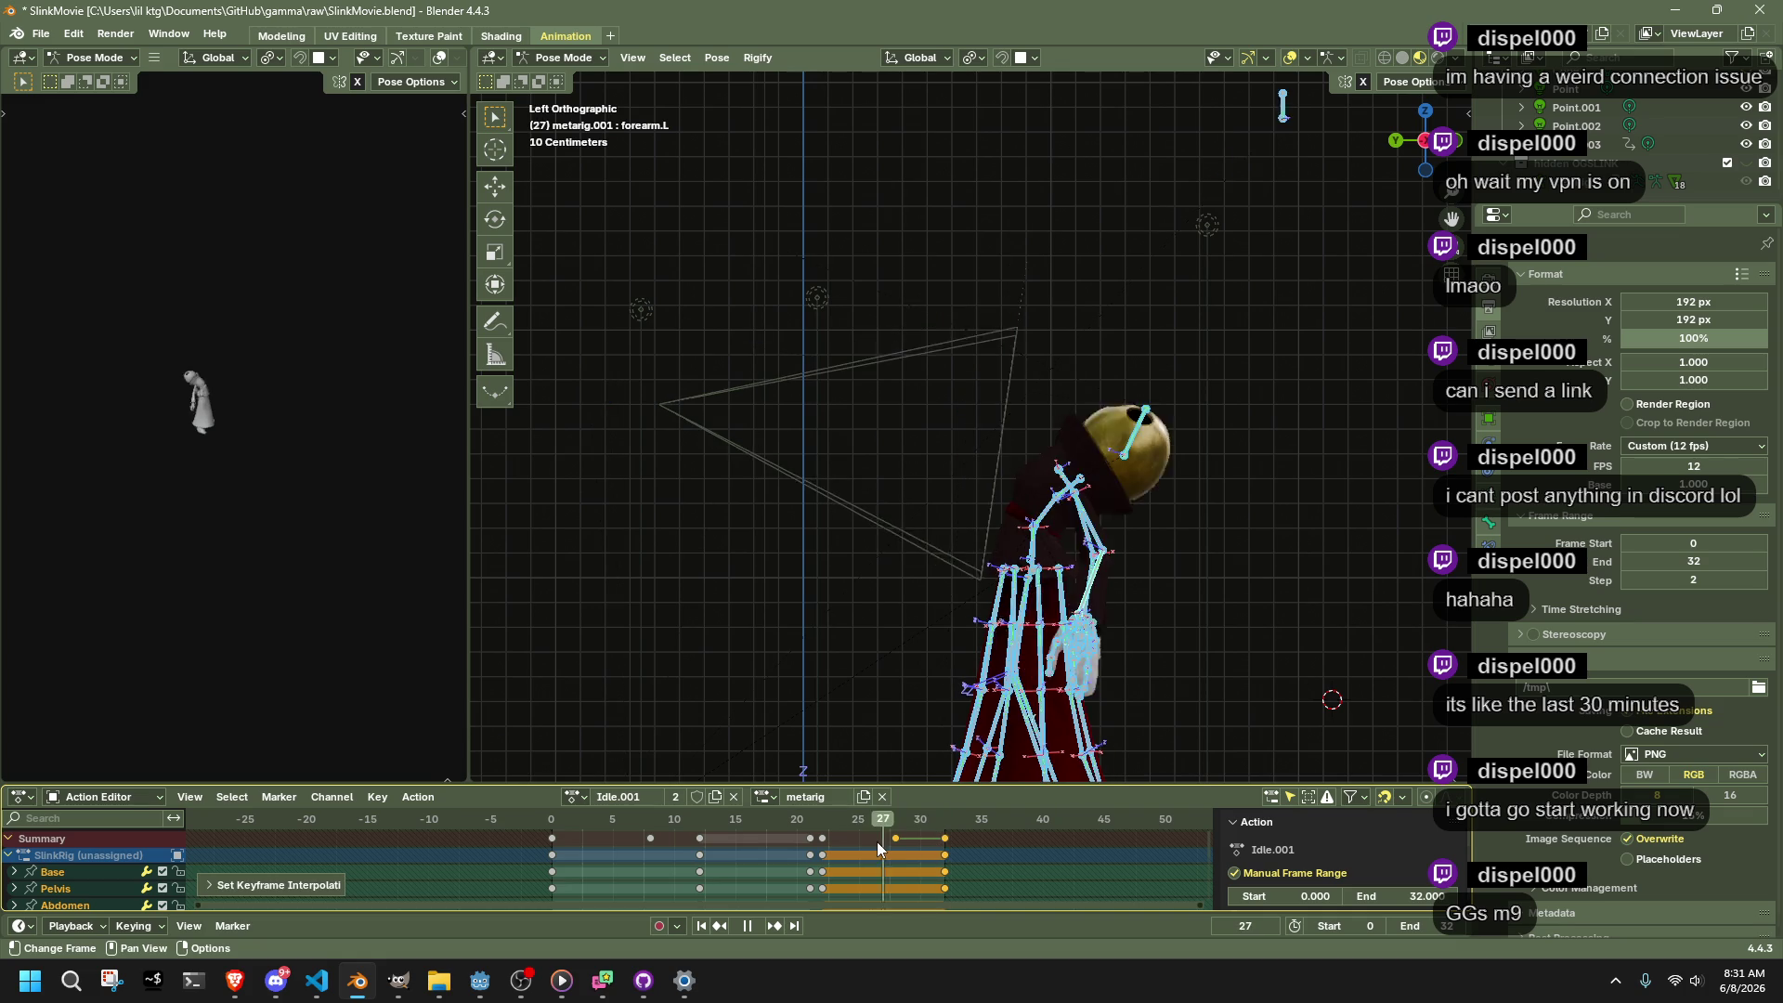
Switch the selected keys to another interpolation mode and play to check it
{"action": "right_click", "coordinate": [906, 845]}
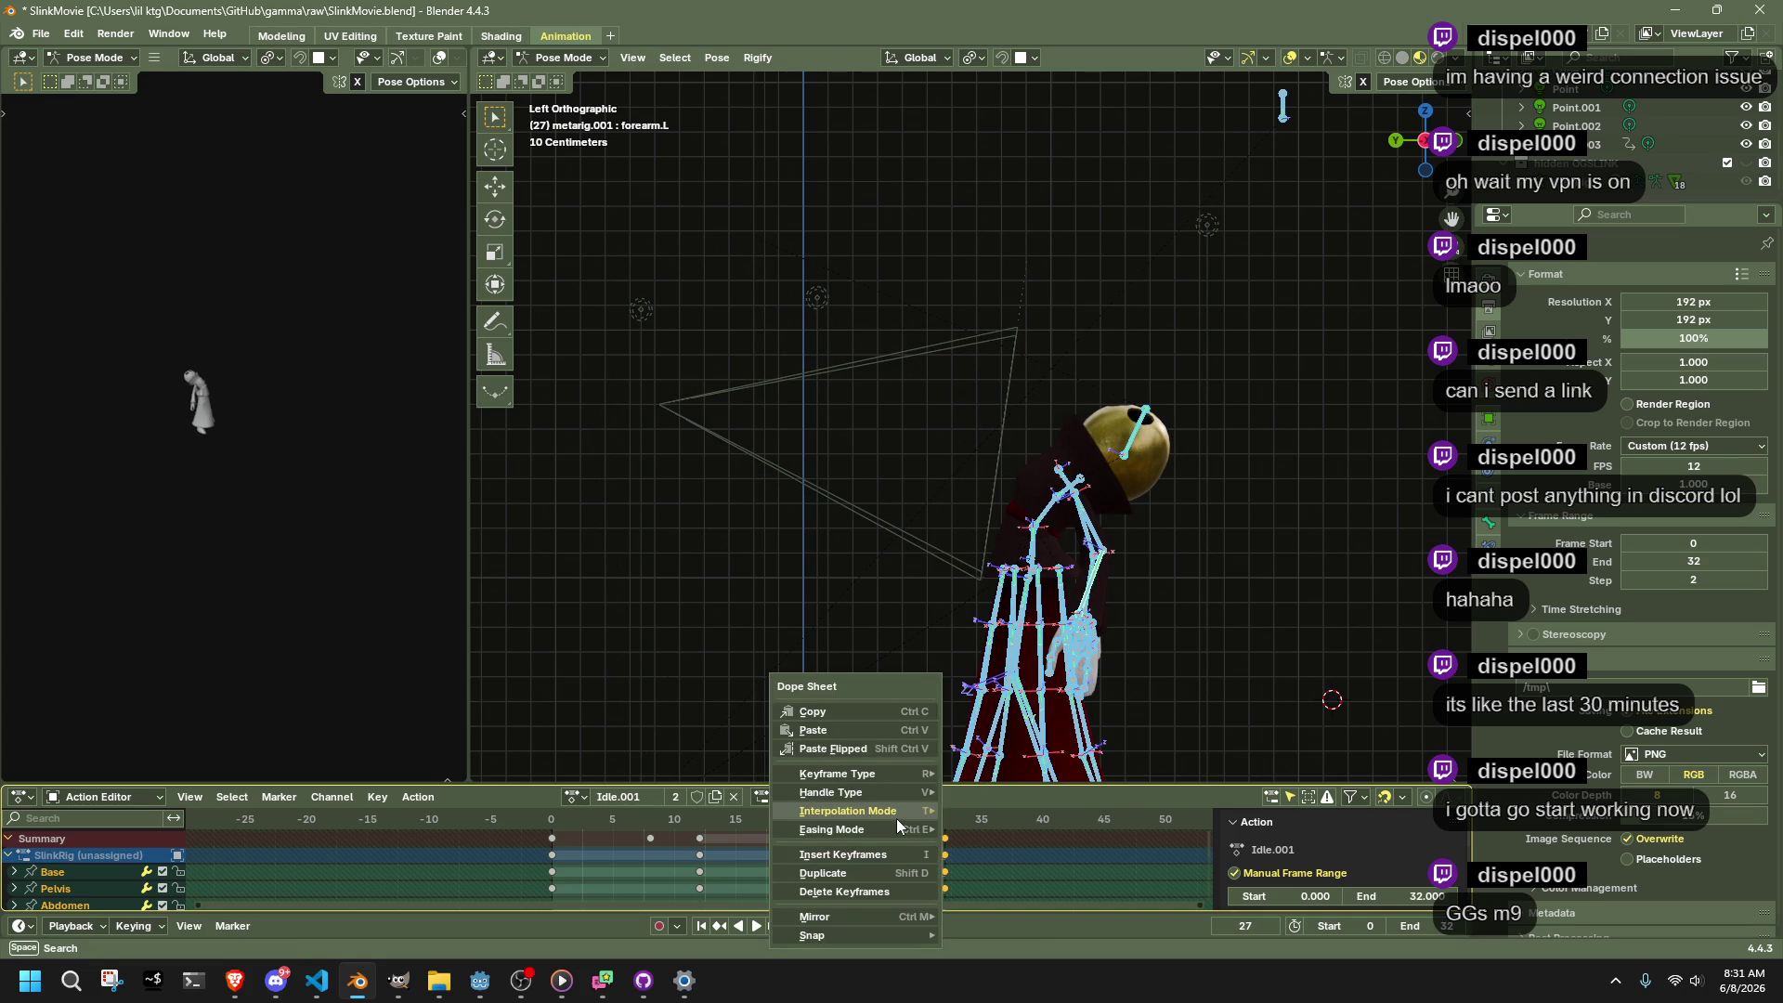
{"action": "mouse_move", "coordinate": [895, 815]}
{"action": "left_click", "coordinate": [1302, 689]}
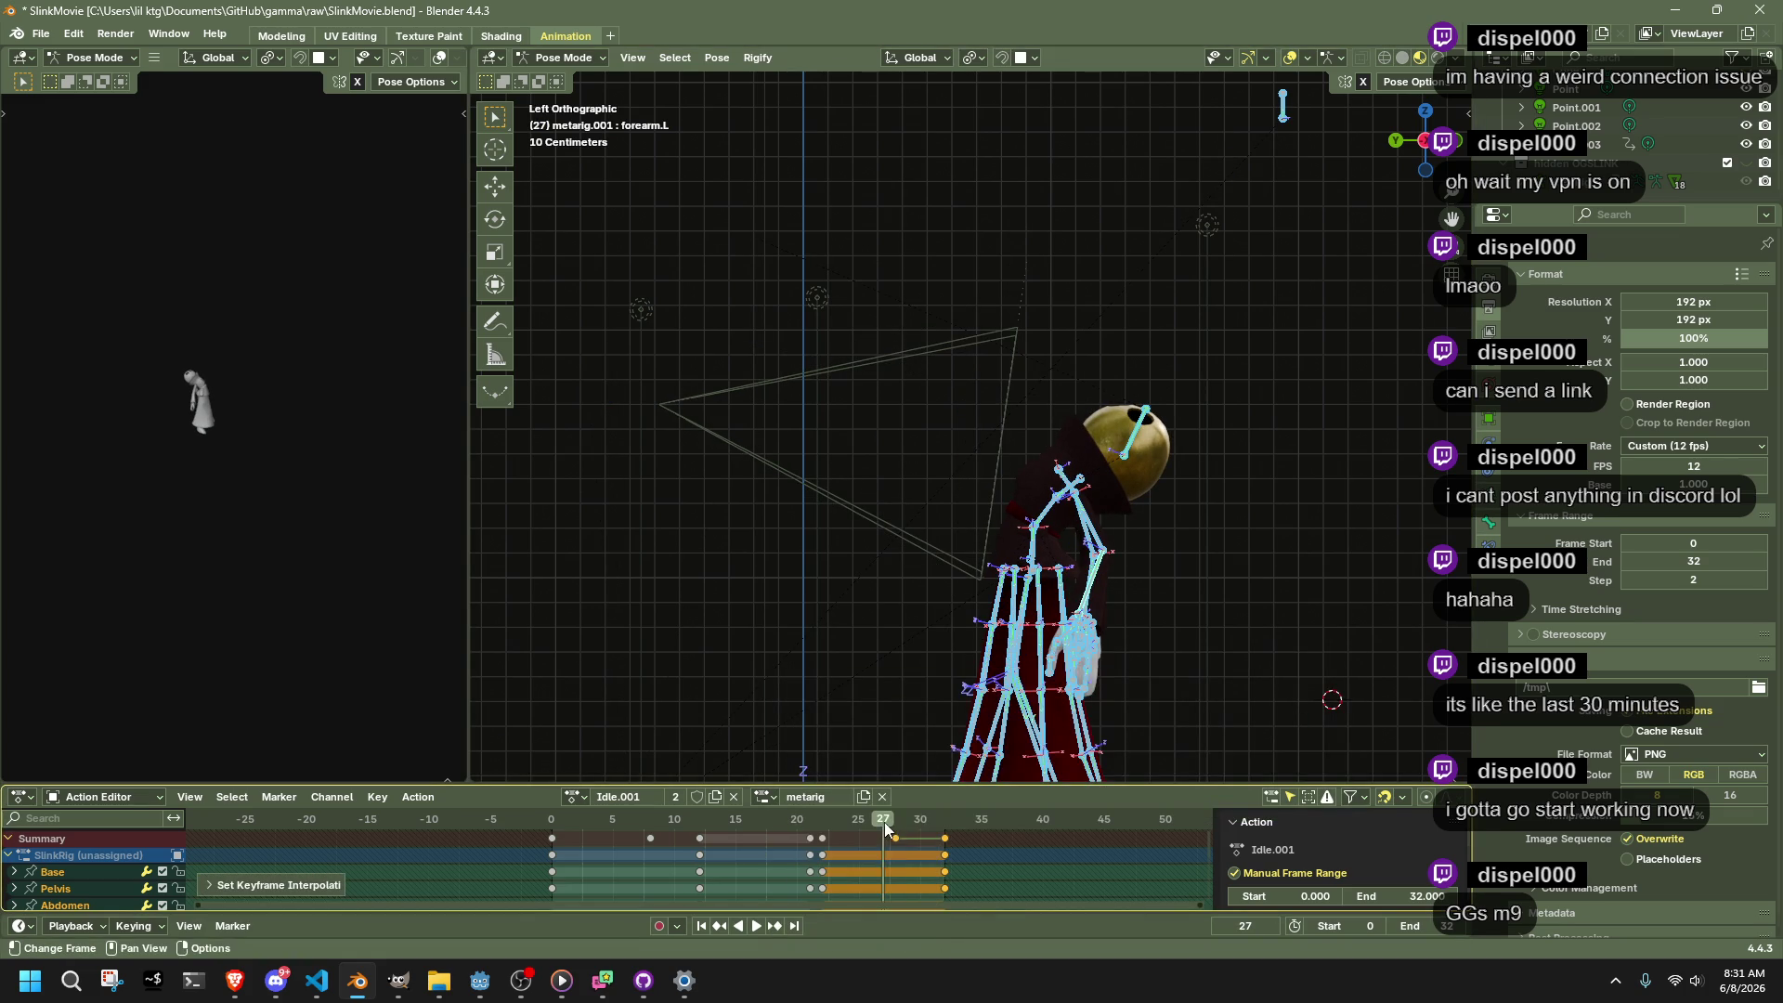
{"action": "key", "text": "space"}
Shift the selected key one frame earlier and play the retimed loop
{"action": "mouse_move", "coordinate": [939, 833]}
{"action": "left_mouse_down"}
{"action": "mouse_move", "coordinate": [966, 840]}
{"action": "mouse_move", "coordinate": [920, 850]}
{"action": "mouse_move", "coordinate": [945, 853]}
{"action": "mouse_move", "coordinate": [895, 832]}
{"action": "left_mouse_up"}
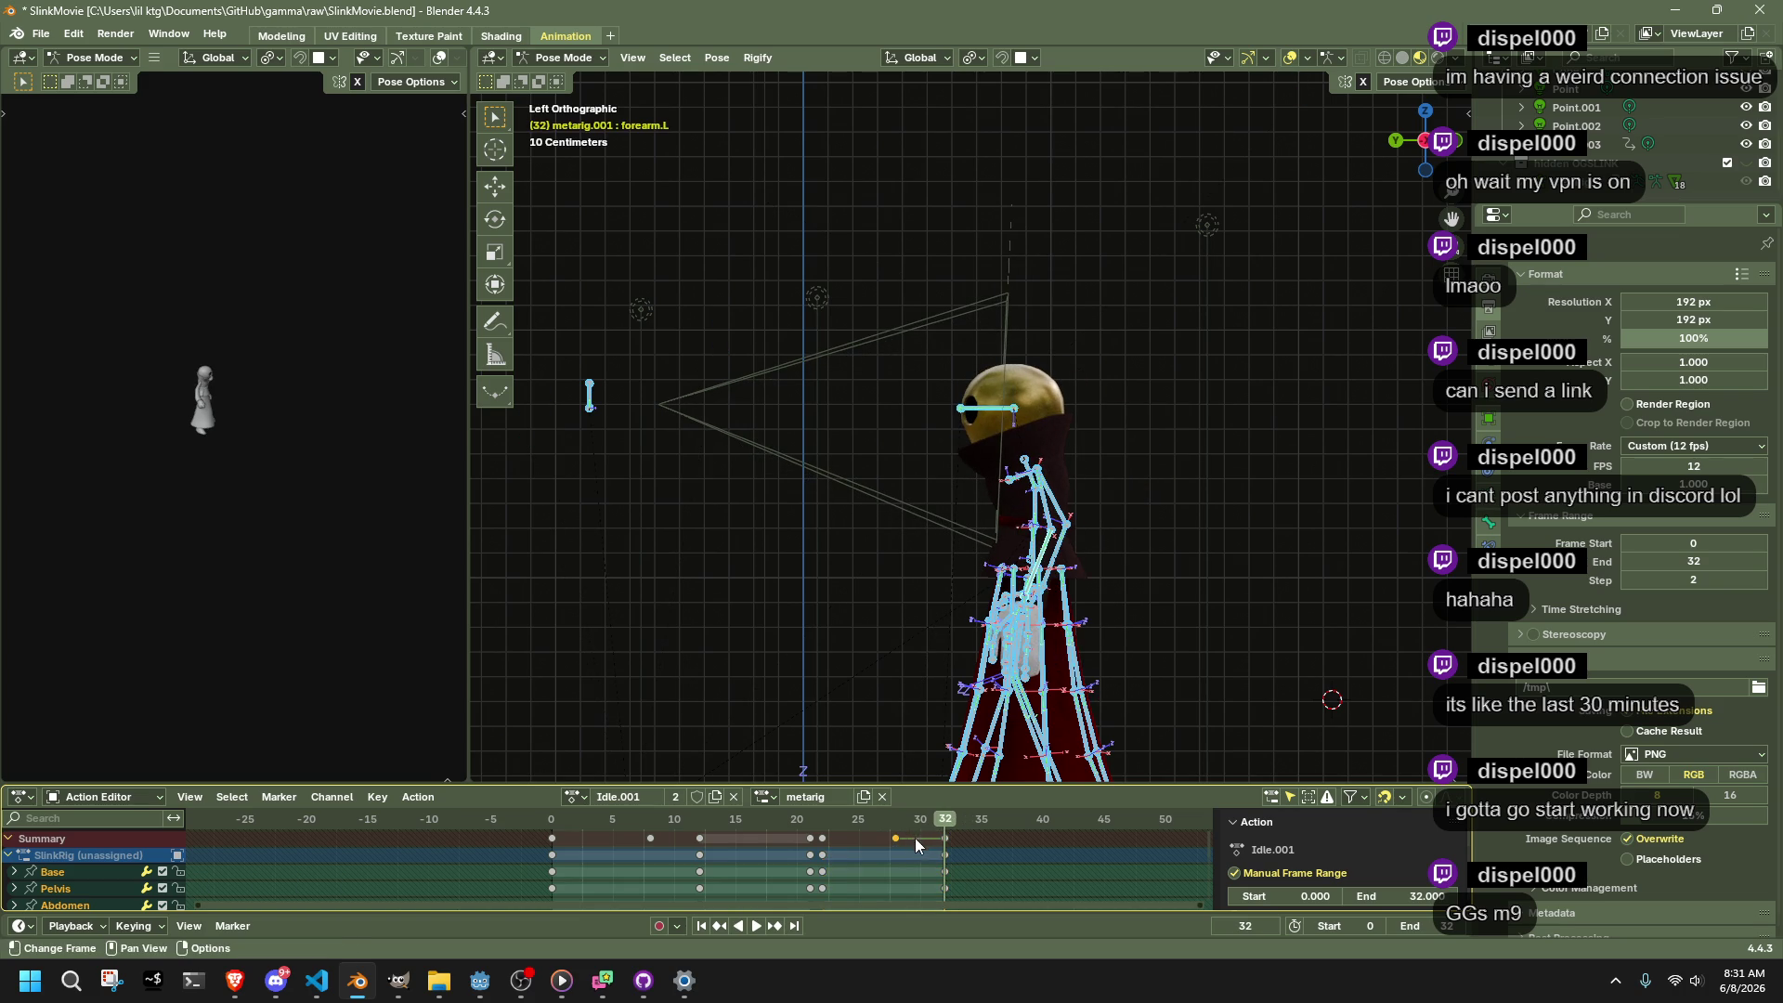
{"action": "key", "text": "g"}
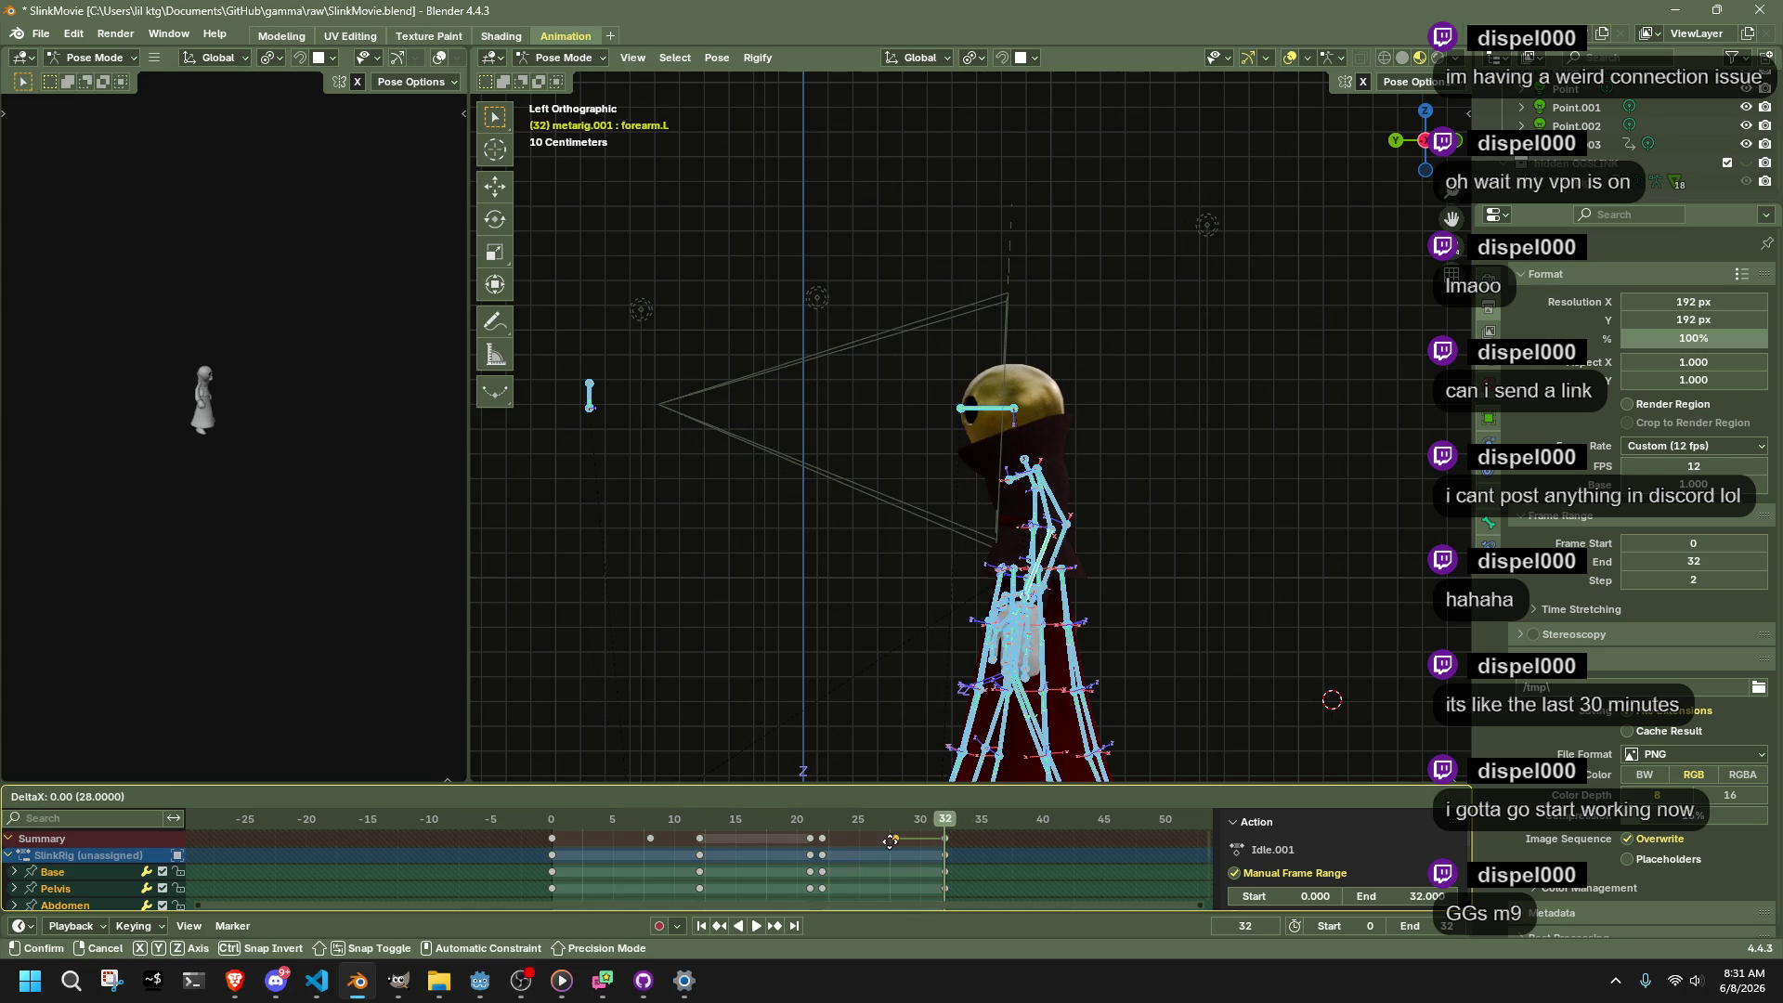
{"action": "left_click", "coordinate": [859, 846]}
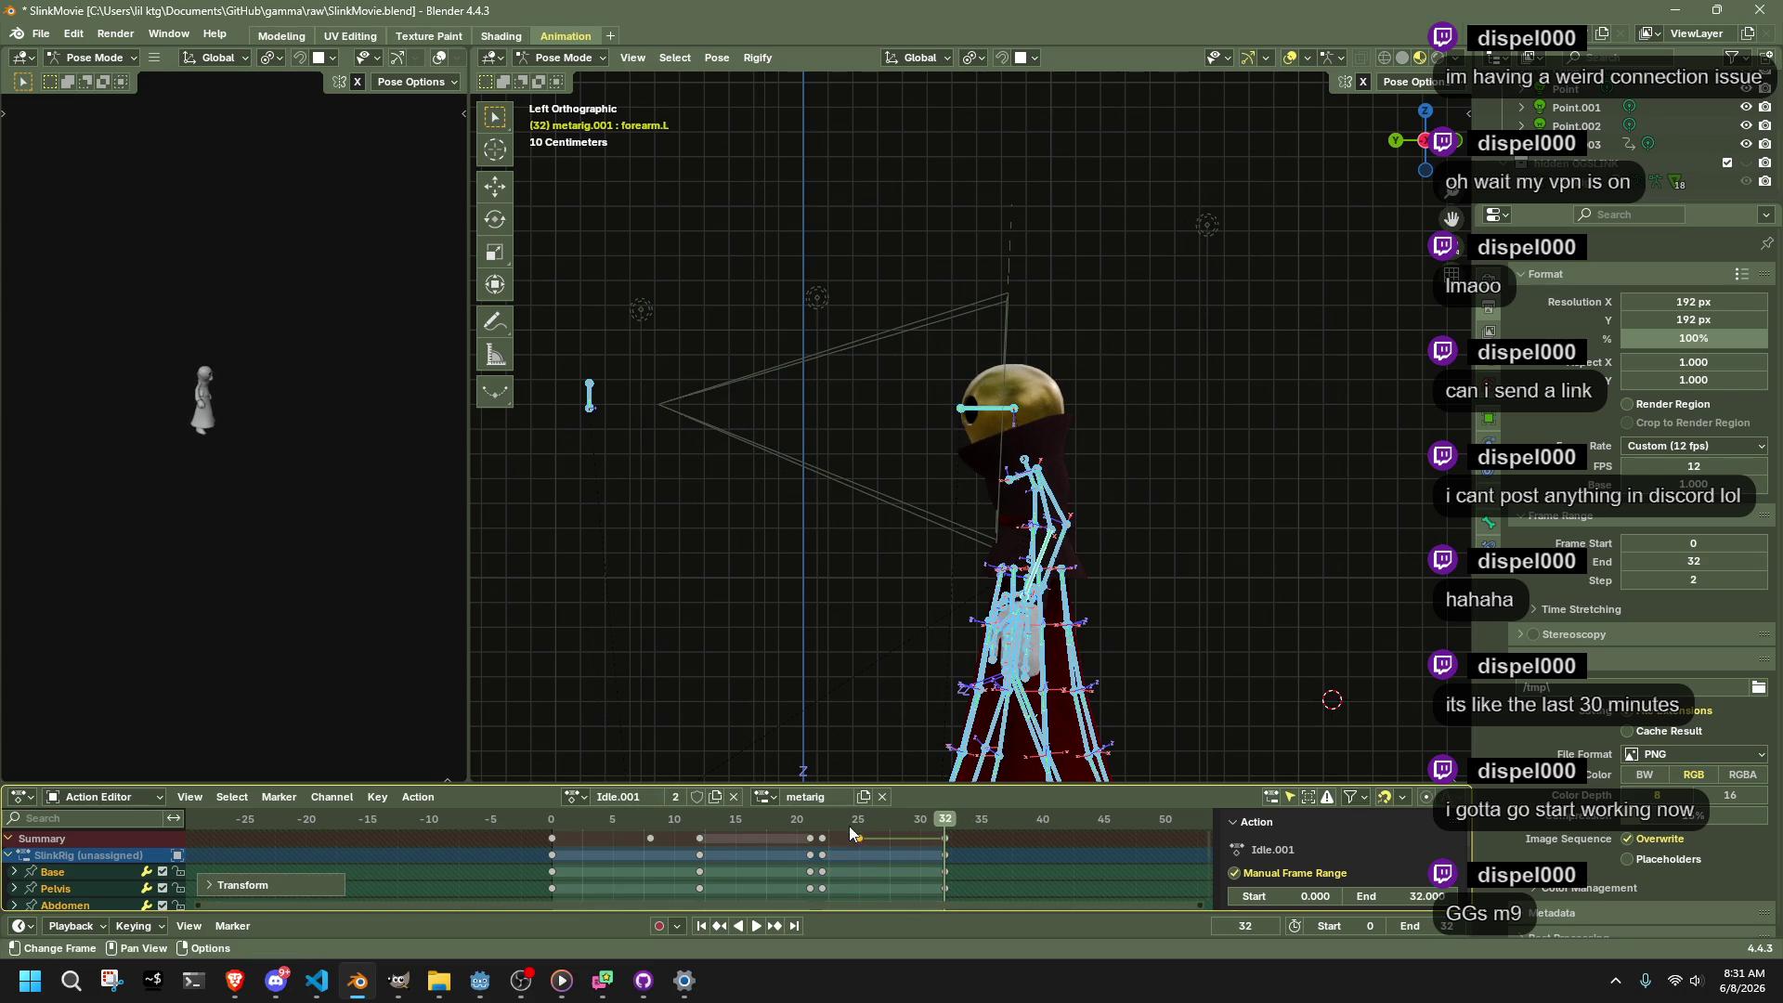
{"action": "key", "text": "space"}
{"action": "left_click", "coordinate": [849, 830]}
Orbit to a perspective view of the room, save SlinkMovie.blend, and switch to Object Mode
{"action": "scroll", "coordinate": [1736, 116], "scroll_direction": "up", "scroll_amount": 2}
{"action": "mouse_move", "coordinate": [1421, 139]}
{"action": "left_mouse_down"}
{"action": "mouse_move", "coordinate": [1308, 416]}
{"action": "mouse_move", "coordinate": [1312, 494]}
{"action": "mouse_move", "coordinate": [751, 221]}
{"action": "left_mouse_up"}
{"action": "left_click_drag", "start_coordinate": [928, 326], "coordinate": [977, 337]}
{"action": "key", "text": "ctrl+s"}
{"action": "left_click", "coordinate": [525, 59]}
{"action": "left_click", "coordinate": [584, 93]}
Play the idle animation from frame 0 through the scene camera
{"action": "scroll", "coordinate": [1148, 542], "scroll_direction": "down", "scroll_amount": 4}
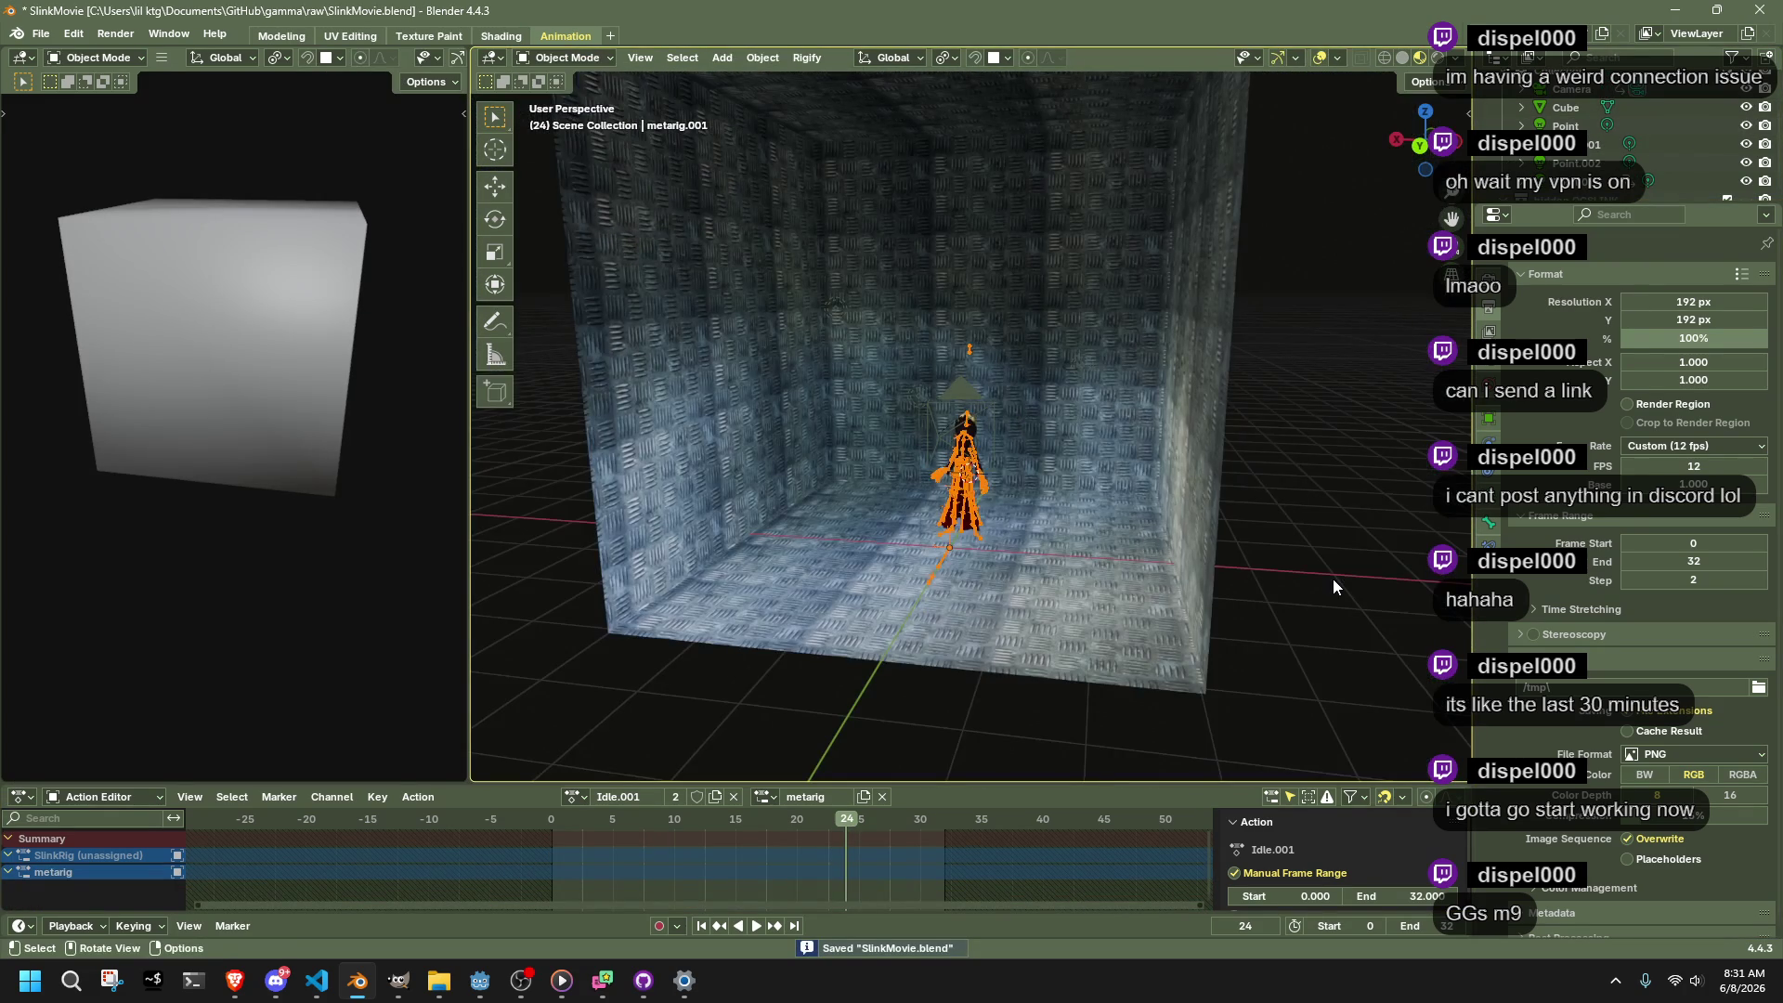
{"action": "key", "text": "KP_0"}
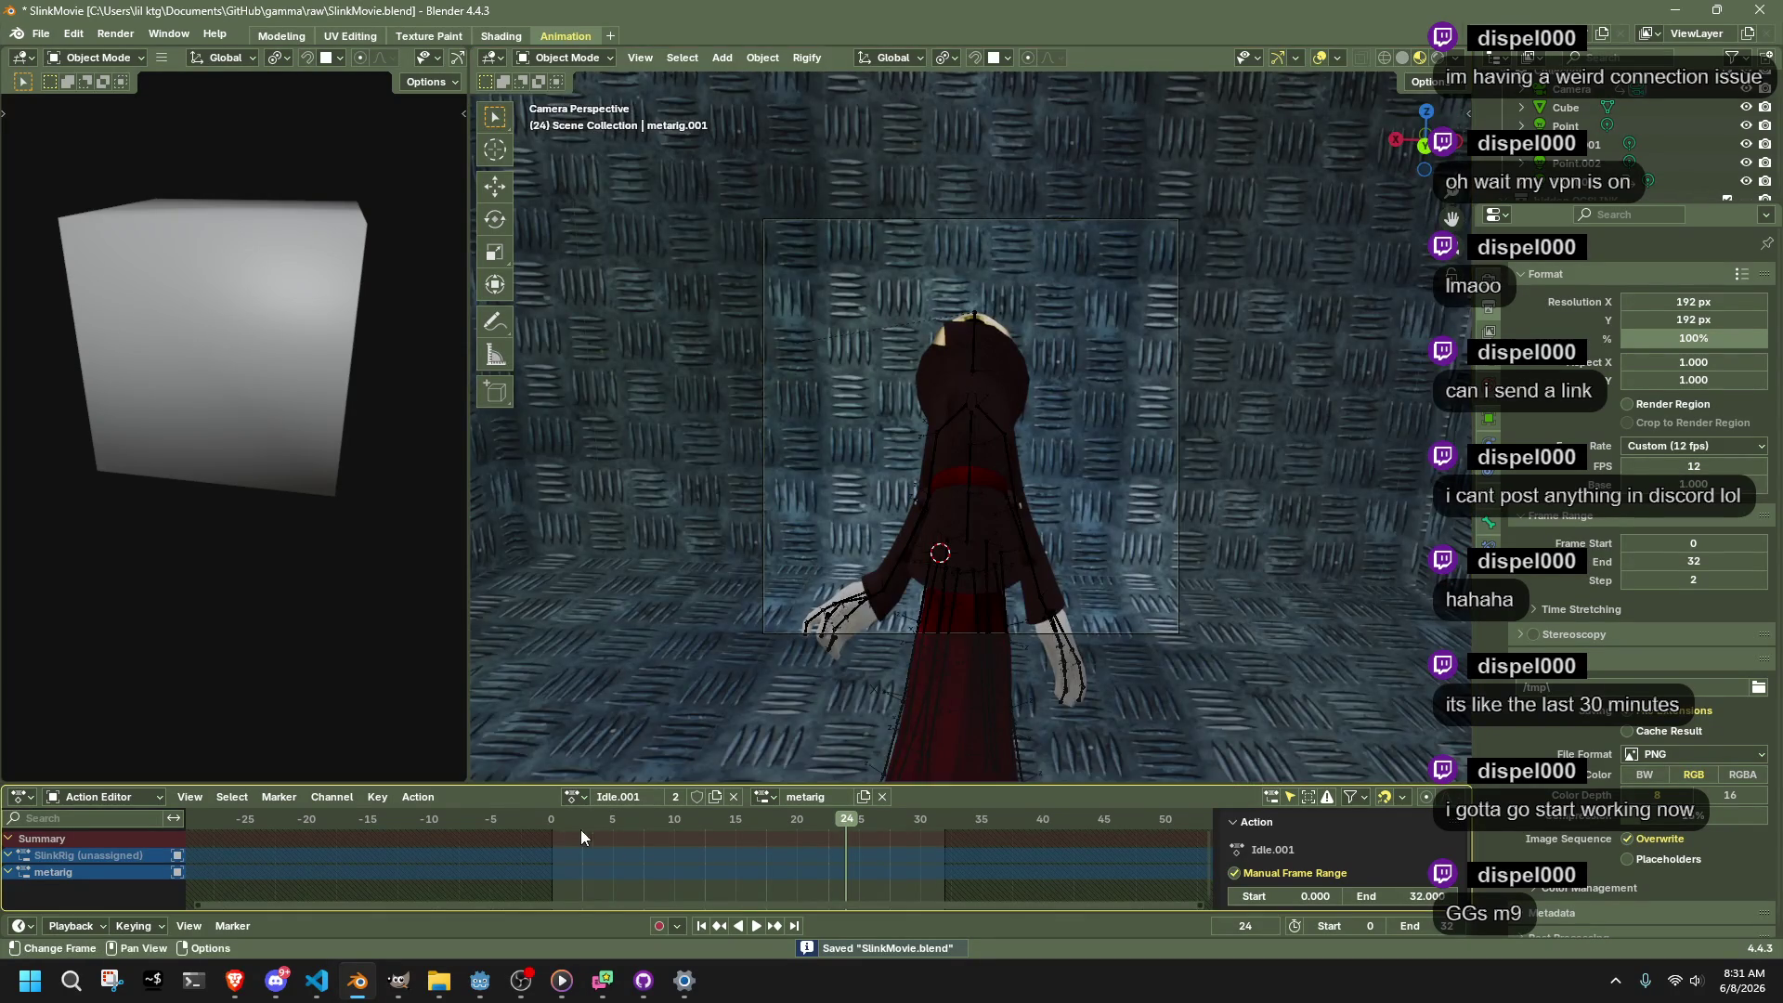
{"action": "left_click", "coordinate": [554, 819]}
{"action": "key", "text": "space"}
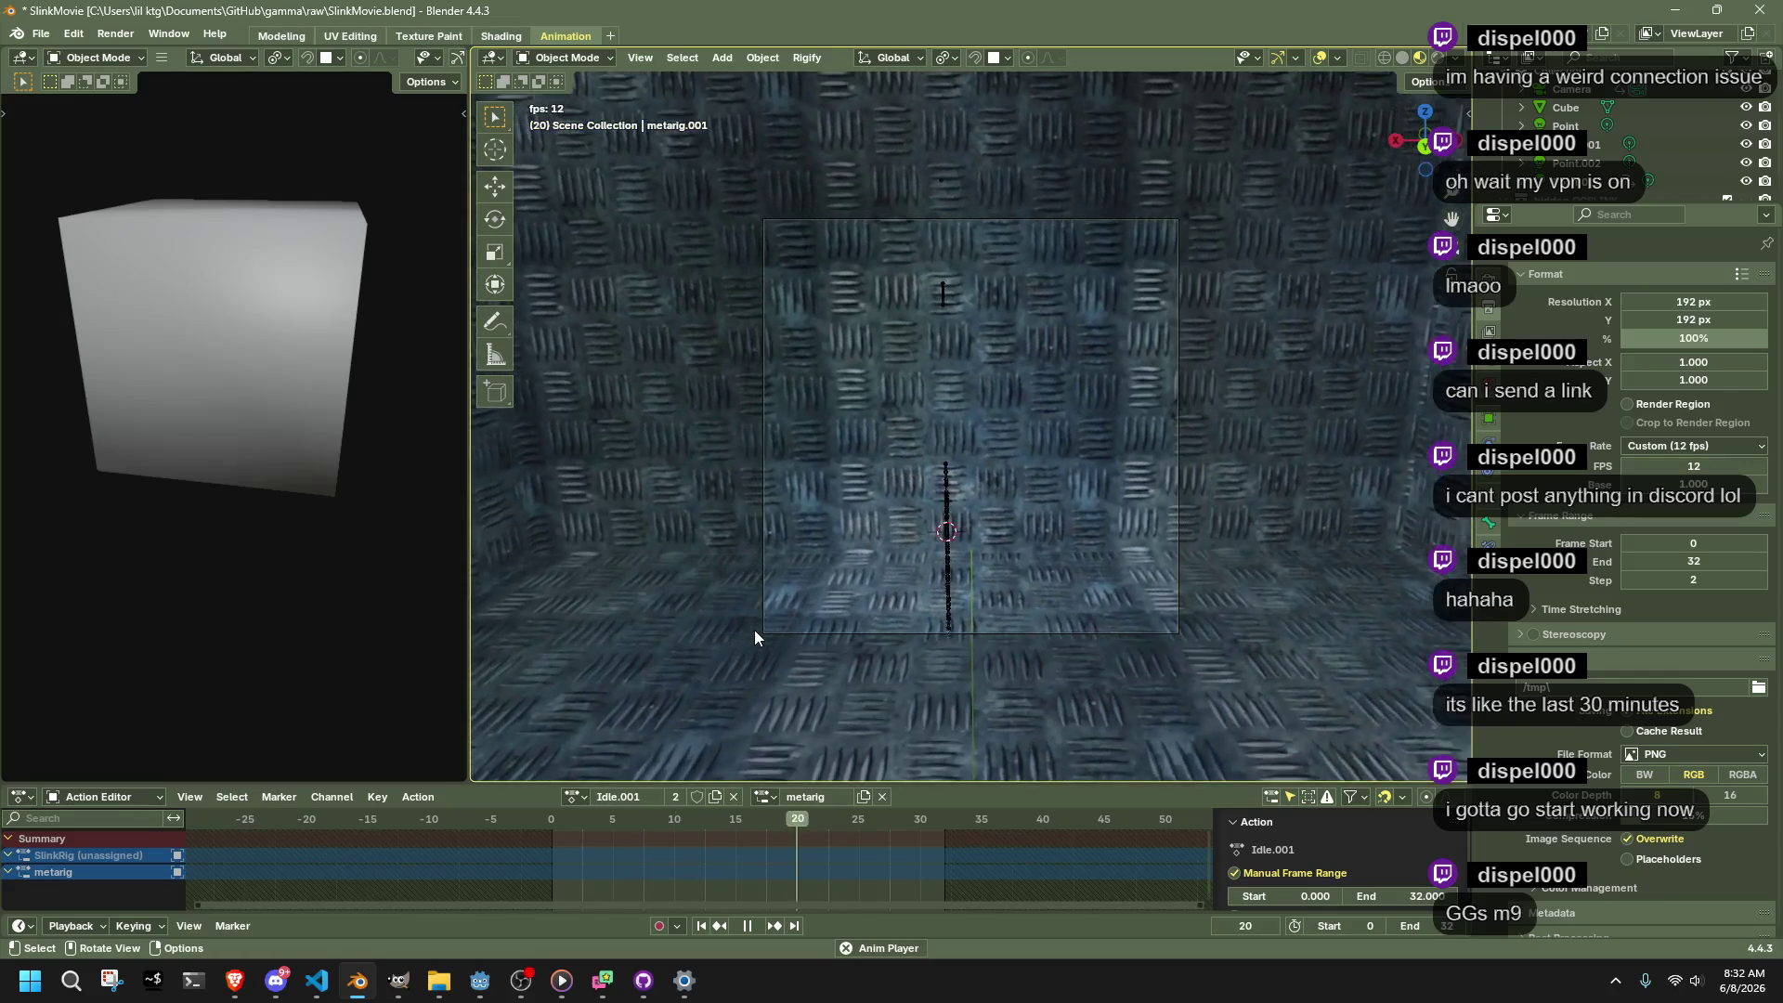
{"action": "key", "text": "space"}
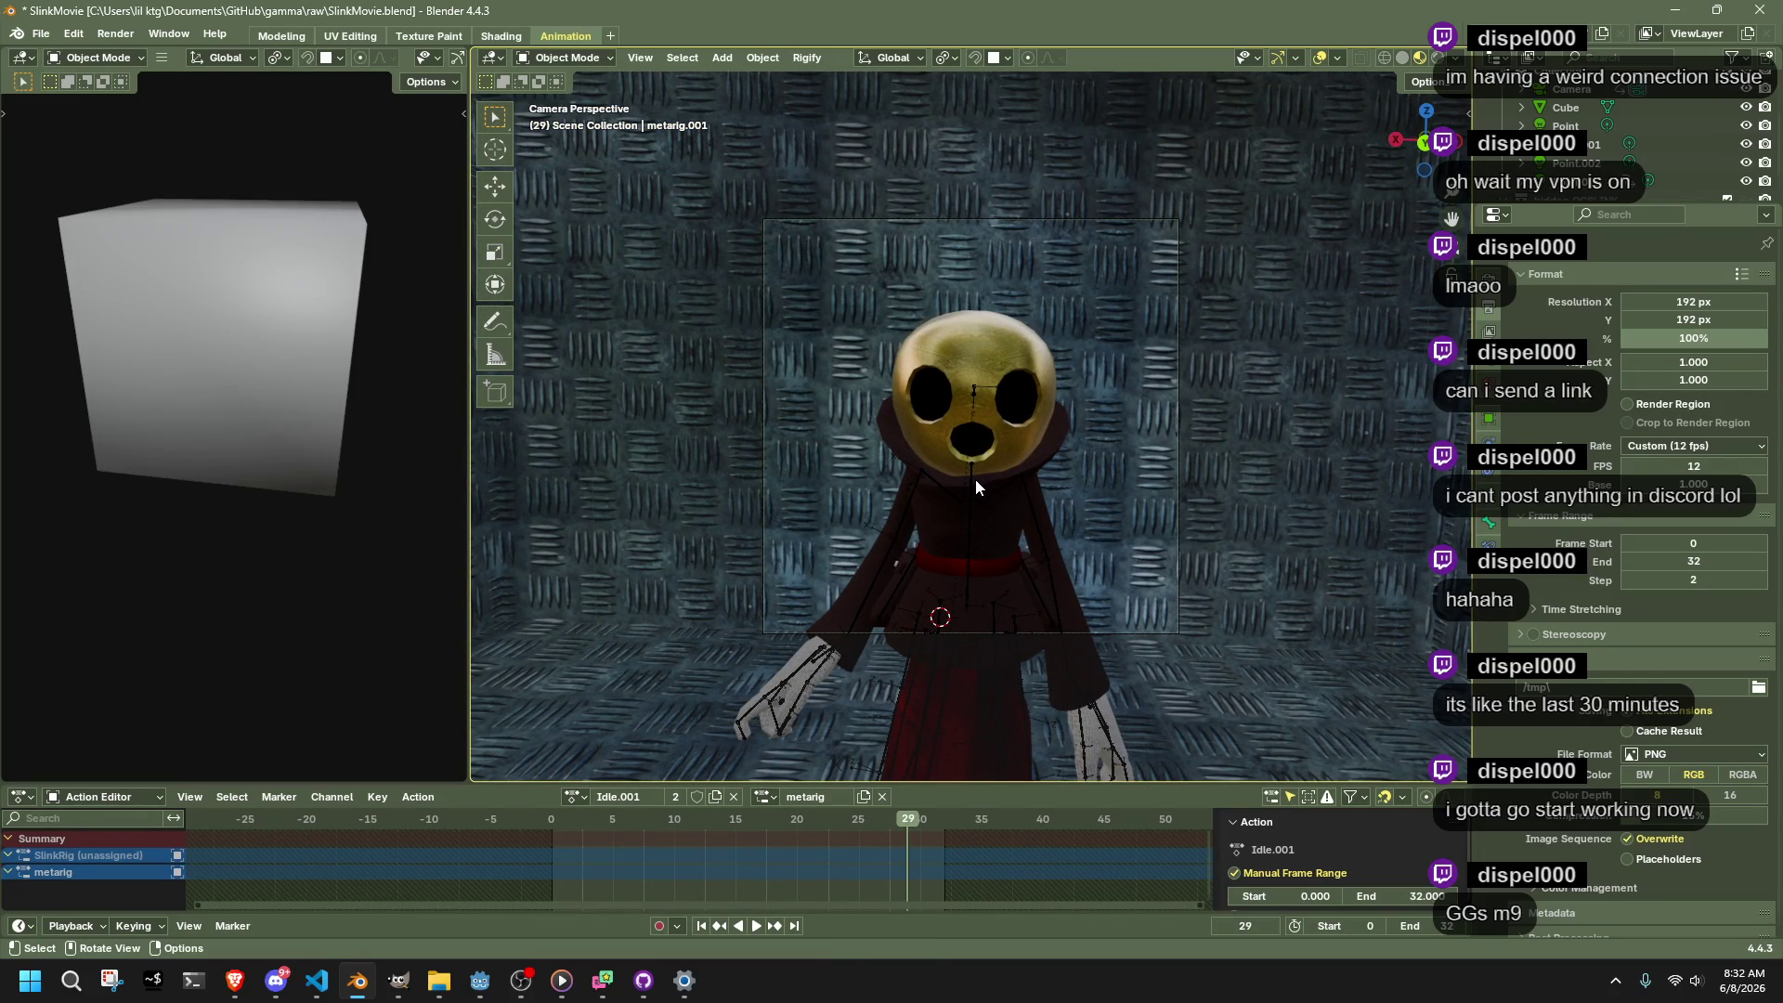
Select the metarig and switch it back into Pose Mode
{"action": "left_click", "coordinate": [976, 479]}
{"action": "left_click", "coordinate": [565, 59]}
{"action": "left_click", "coordinate": [570, 119]}
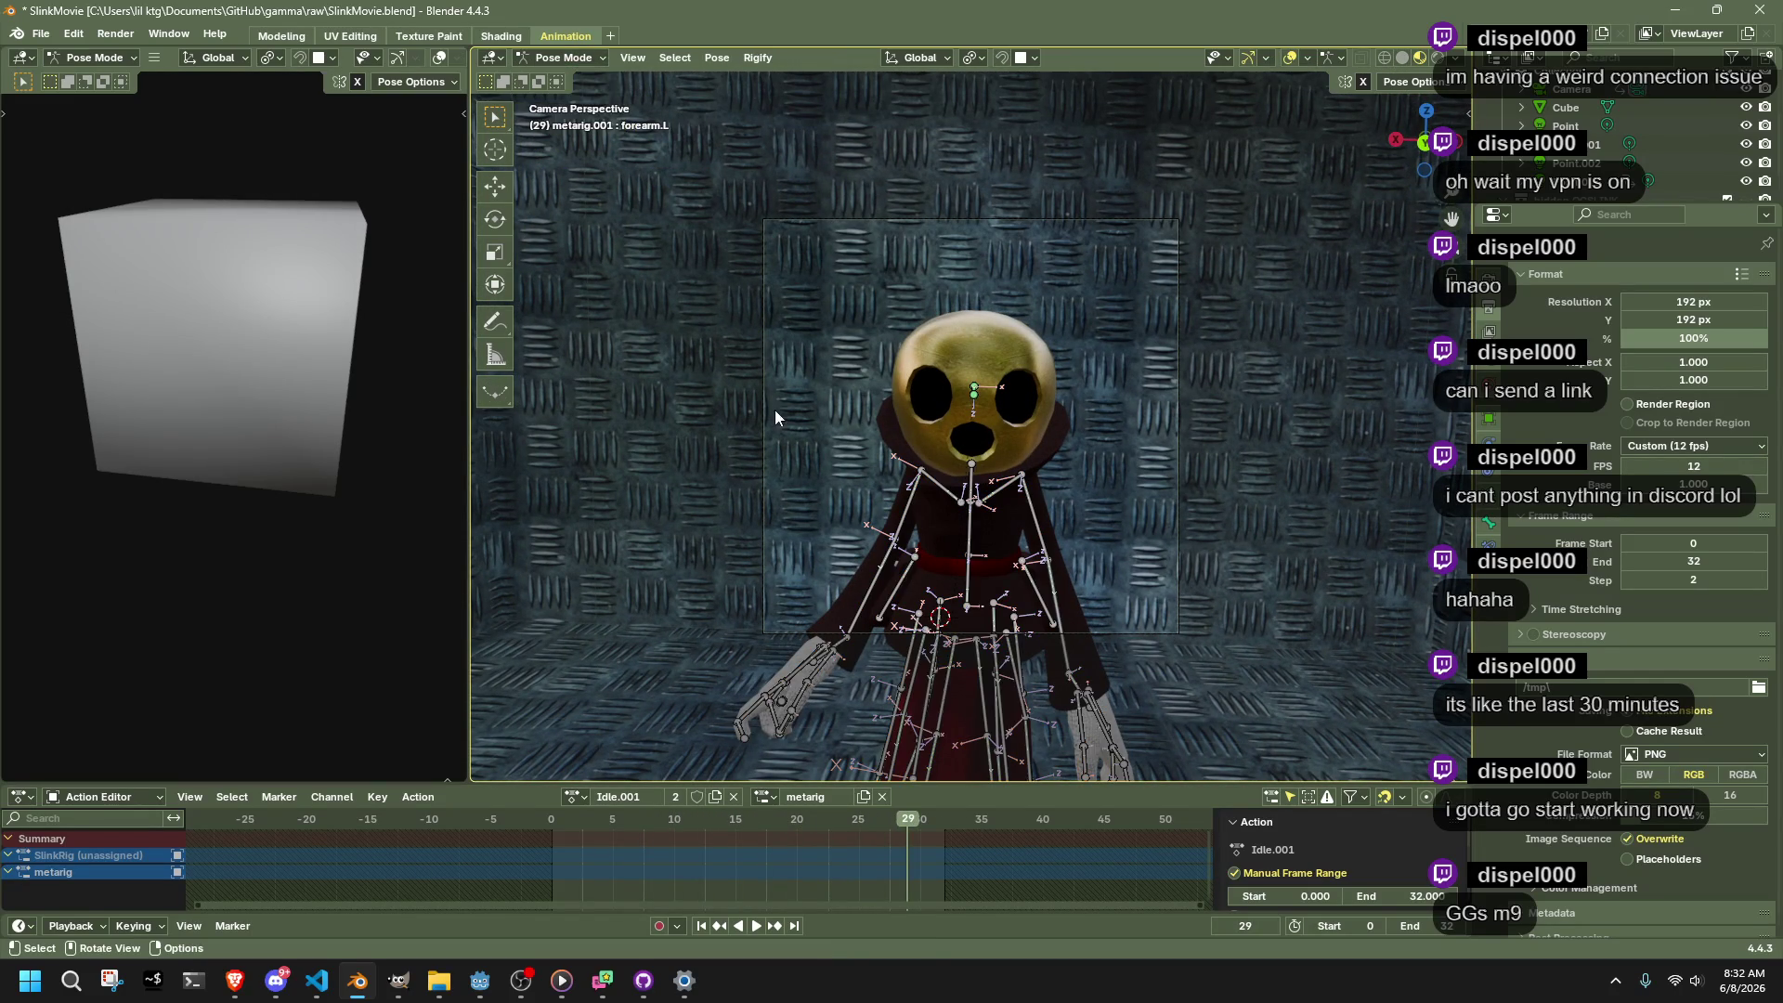
Stop the idle playback at frame 29, switch to left side view, and hide the backdrop Cube
{"action": "key", "text": "a"}
{"action": "key", "text": "space"}
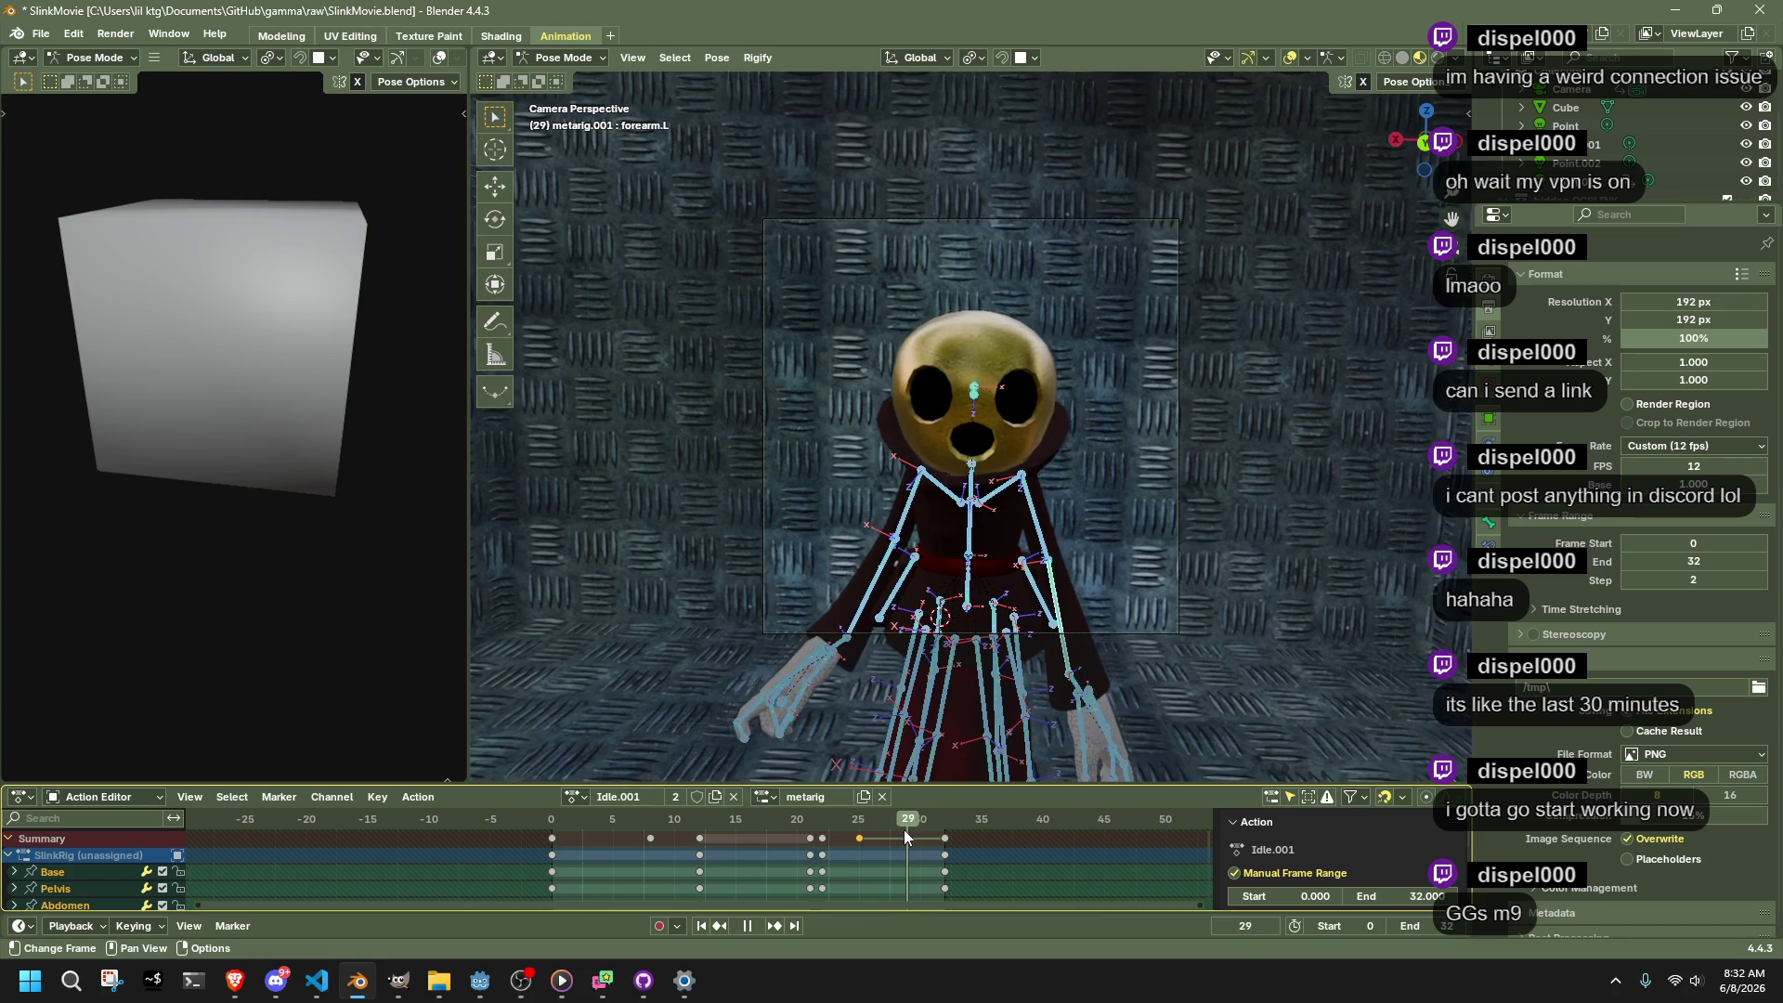
{"action": "key", "text": "space"}
{"action": "left_click", "coordinate": [1457, 144]}
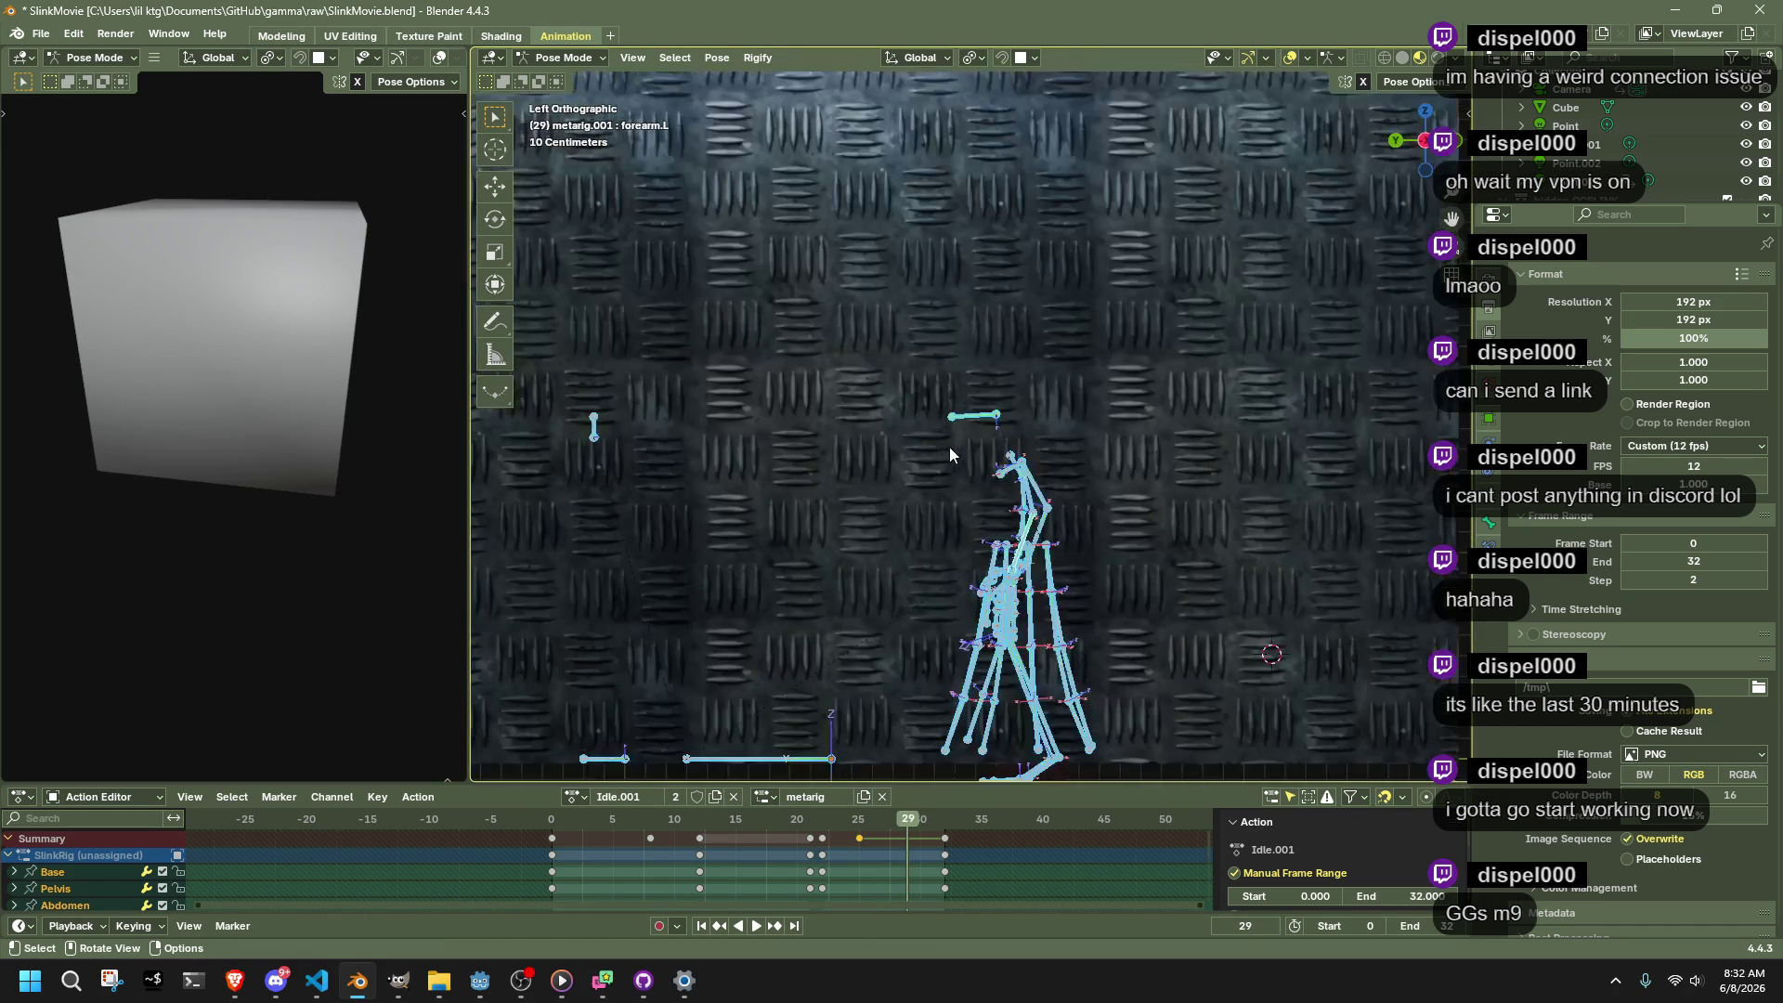
{"action": "left_click", "coordinate": [1746, 107]}
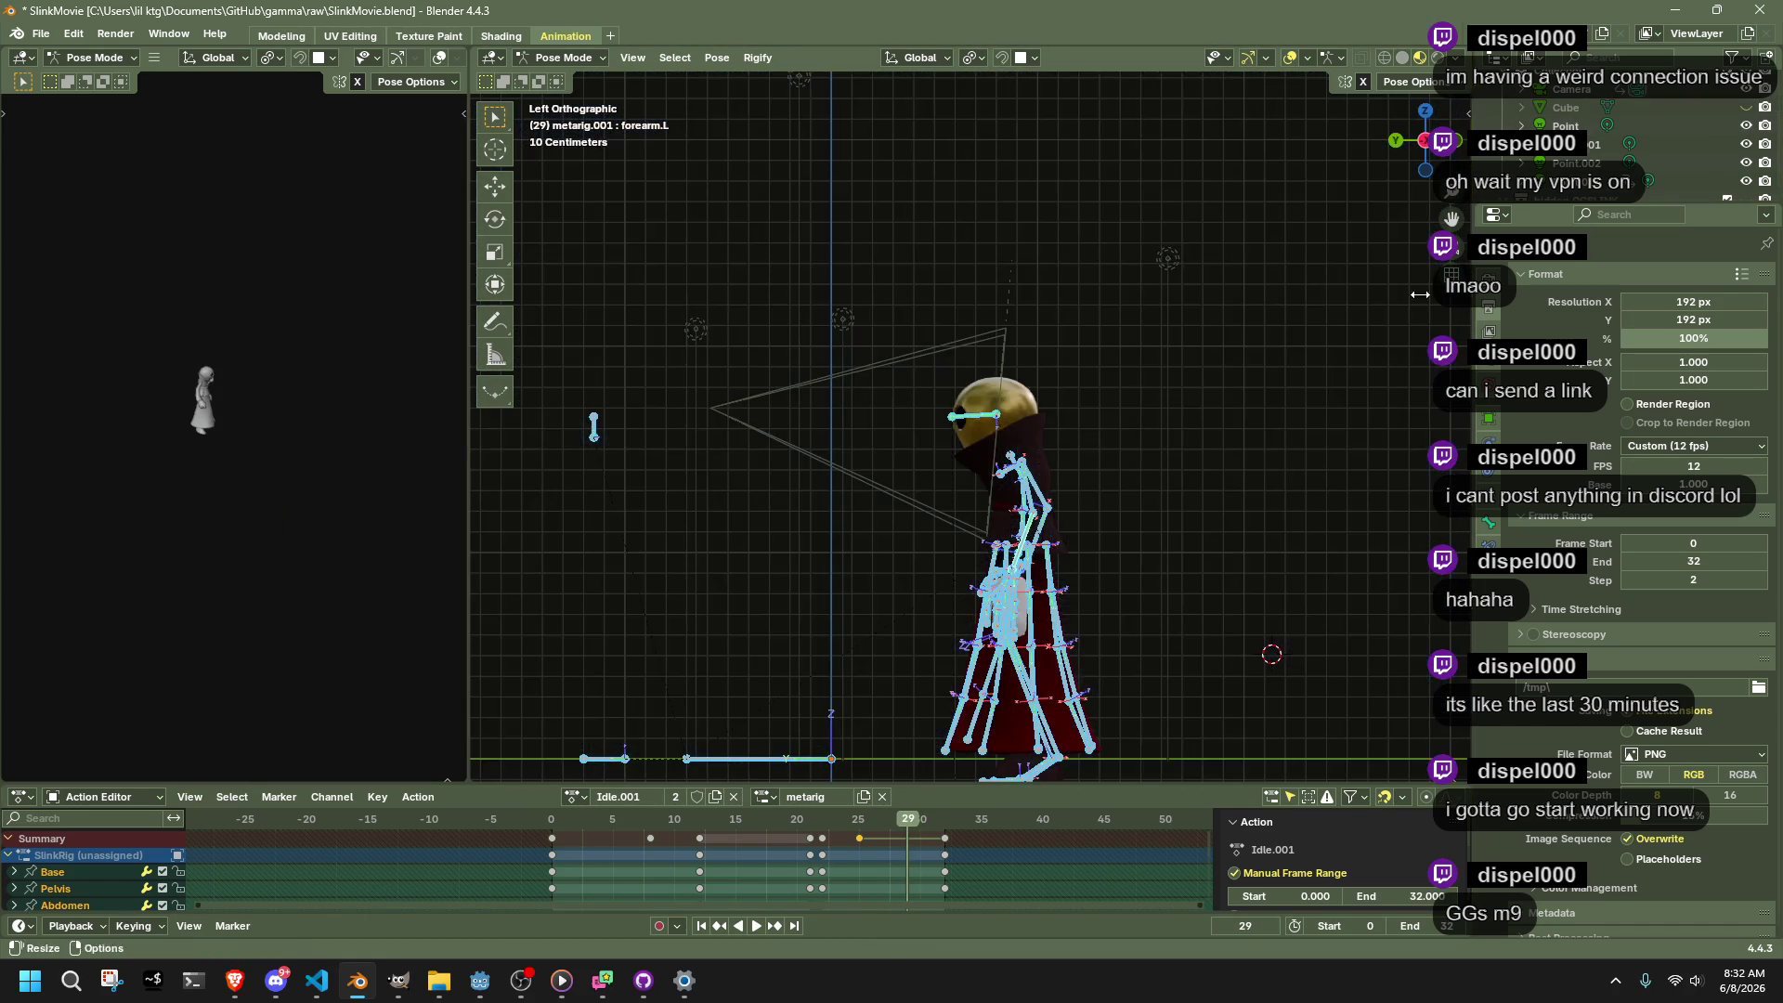
Lean the Chest bone forward at frame 29, extending the Auto IK chain by one bone
{"action": "left_click", "coordinate": [813, 158]}
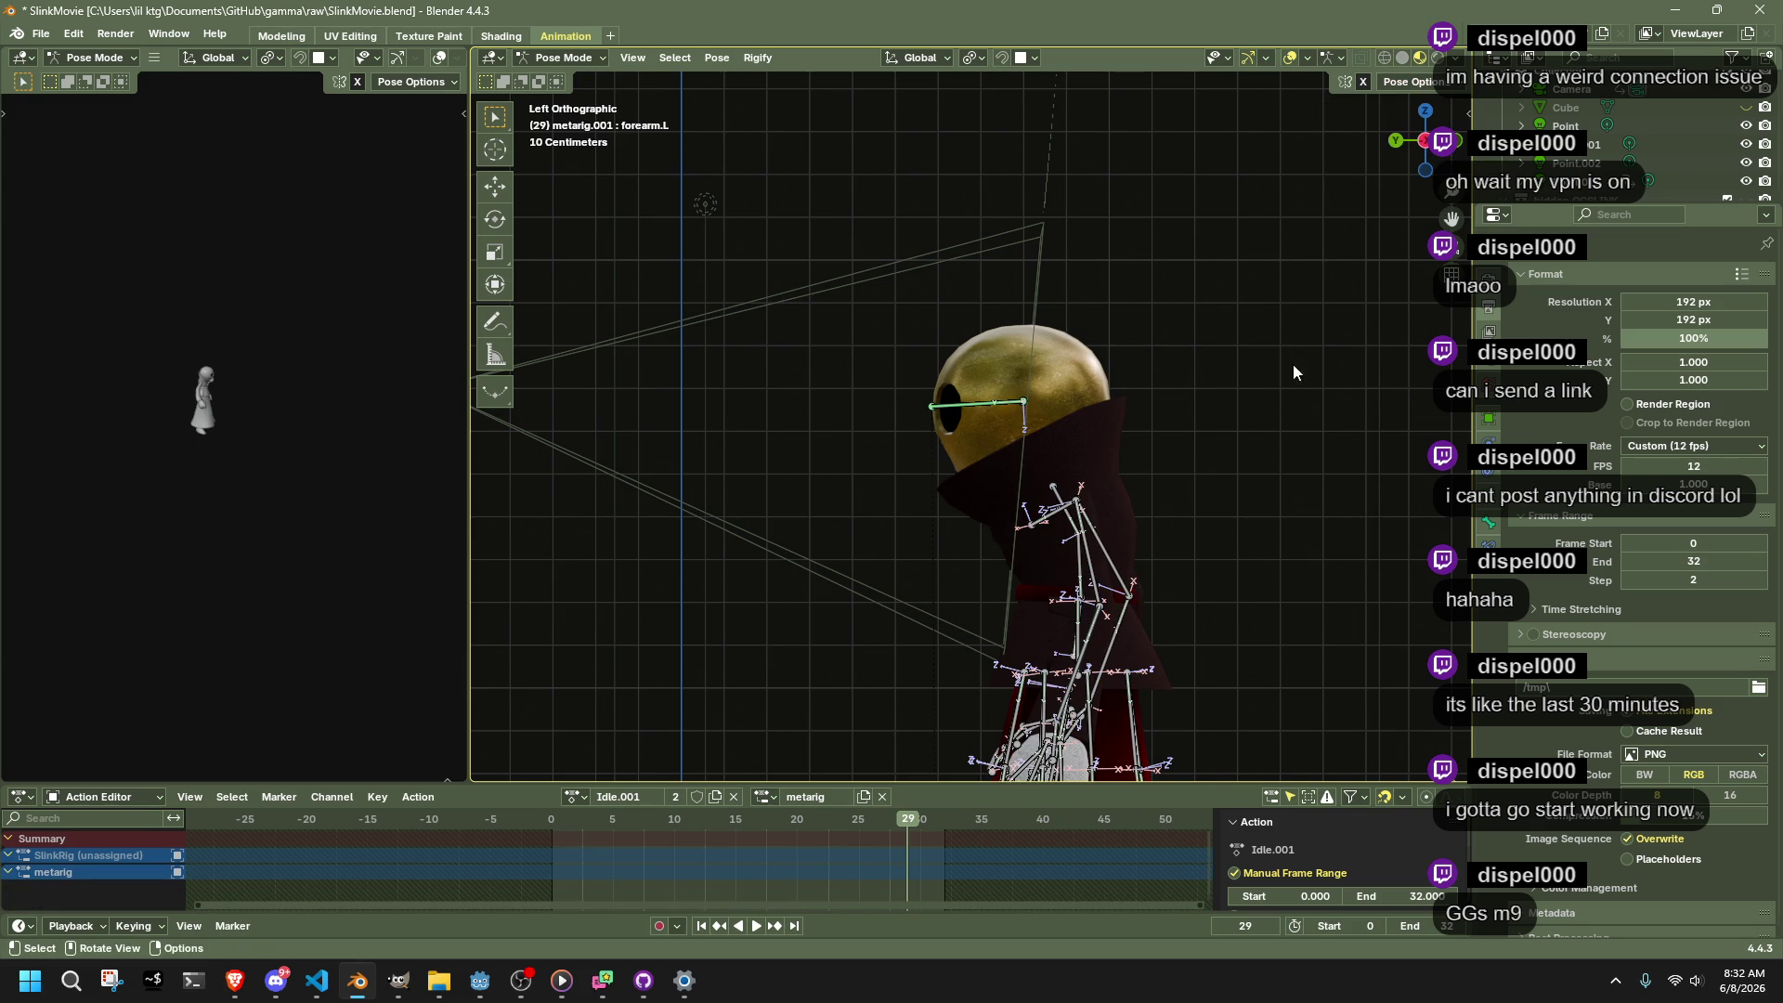
{"action": "left_click", "coordinate": [1051, 494]}
{"action": "key", "text": "g"}
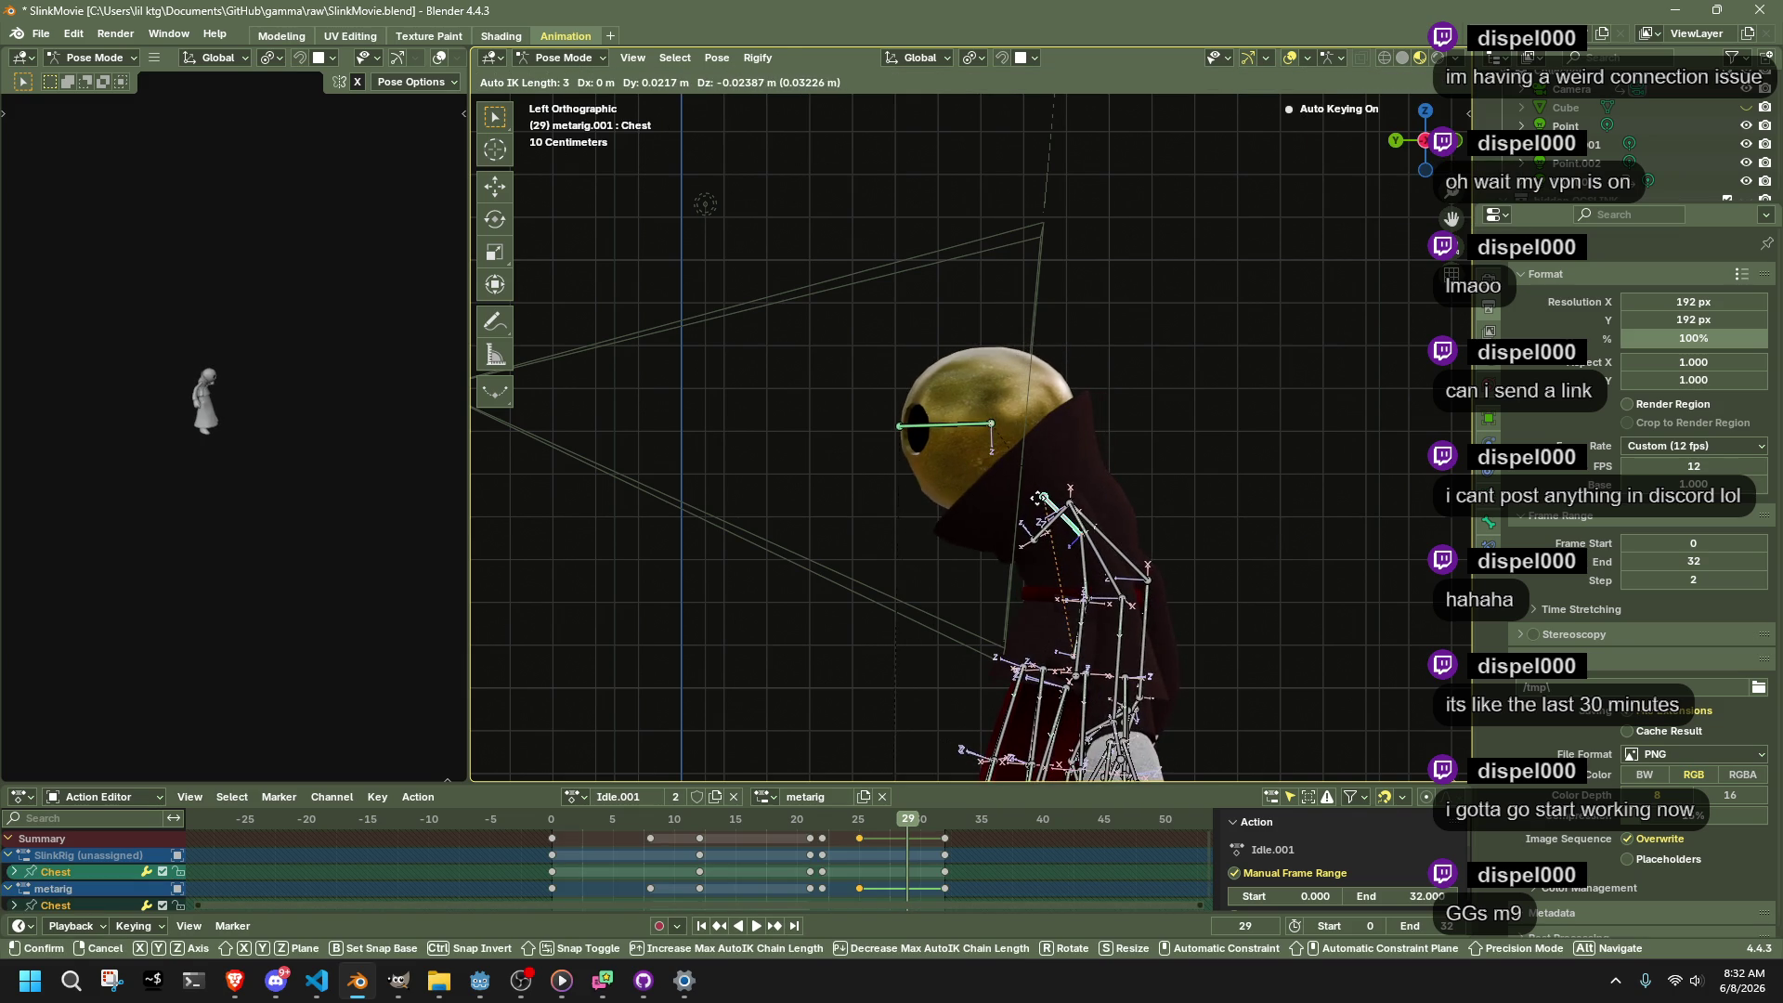
{"action": "key", "text": "Page_Up"}
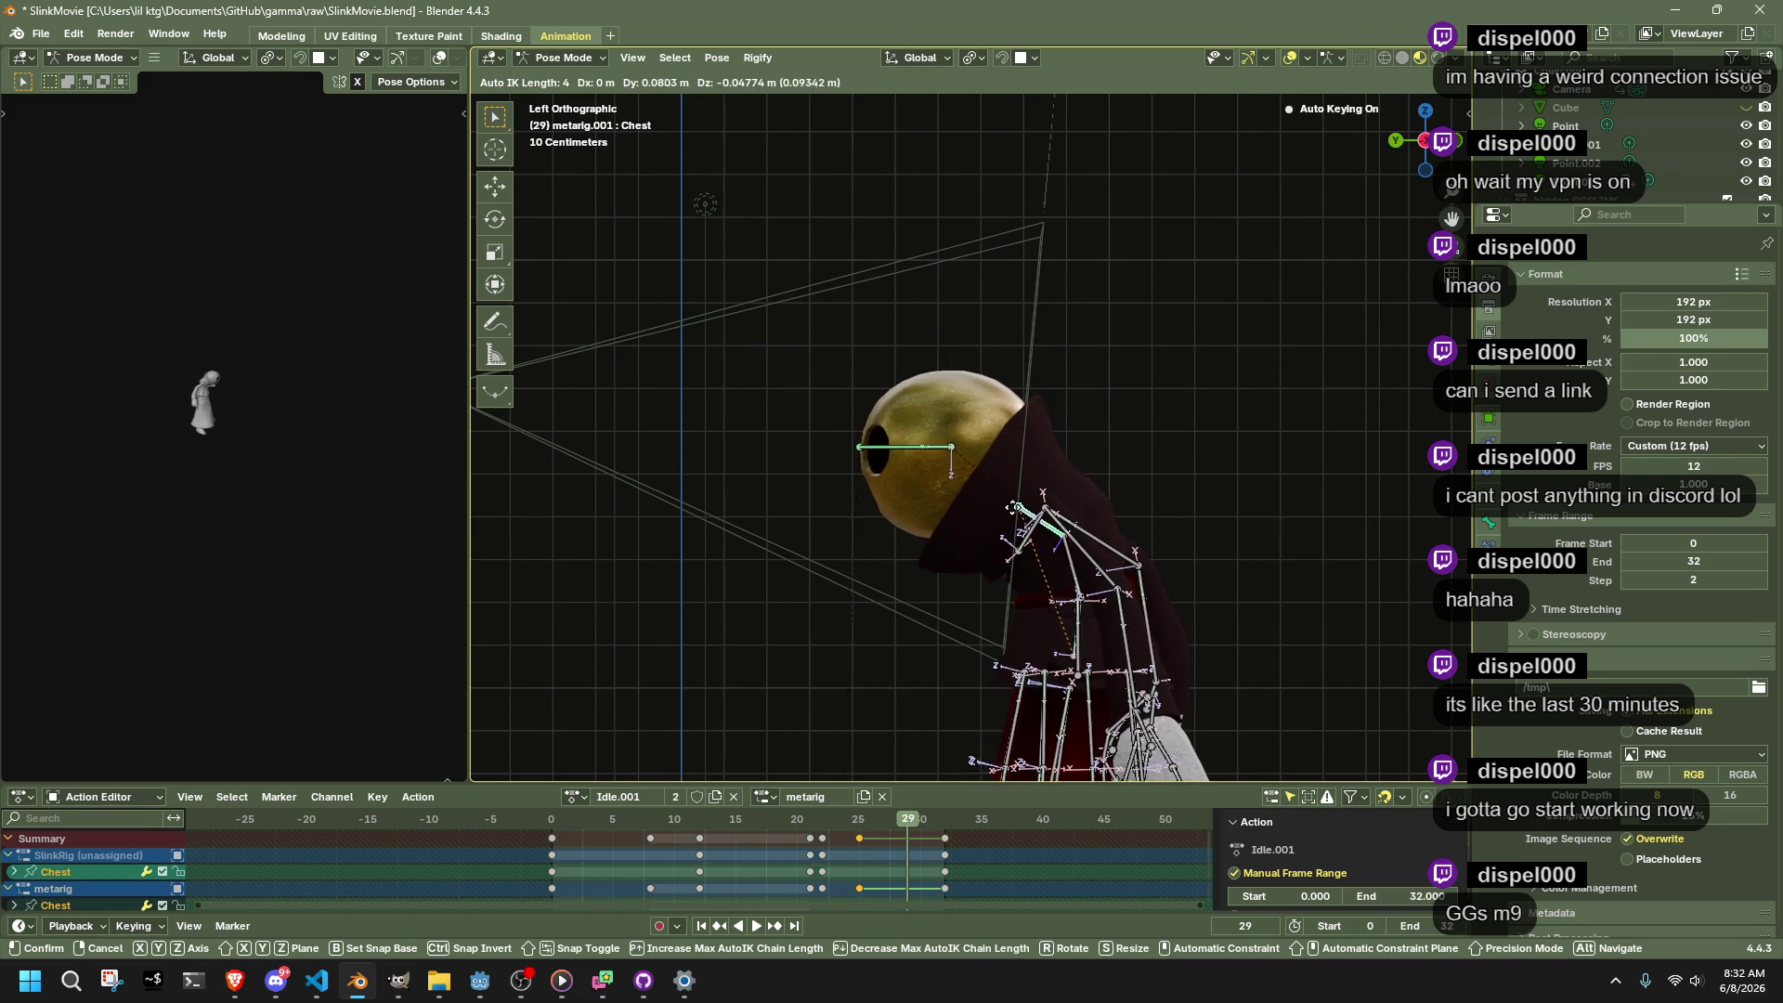
{"action": "left_click", "coordinate": [1016, 513]}
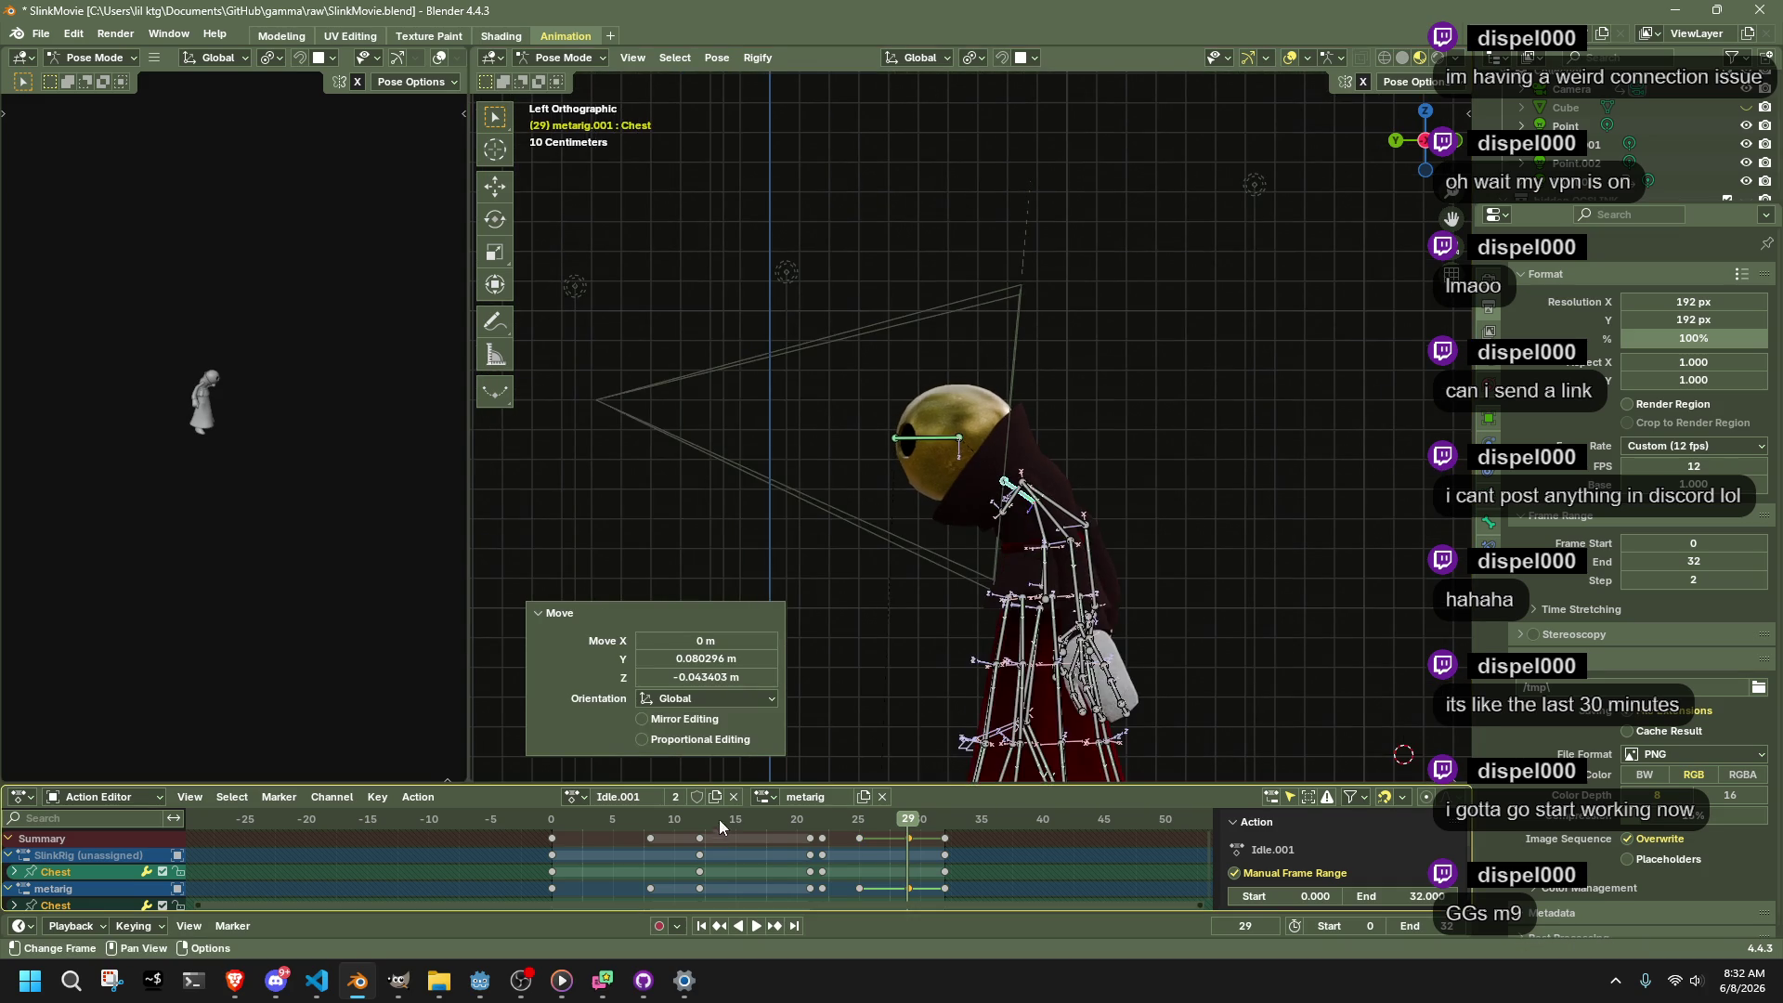
Set the interpolation of the keys around frames 28–32 and preview the lean
{"action": "left_click", "coordinate": [772, 818]}
{"action": "mouse_move", "coordinate": [1020, 894]}
{"action": "left_mouse_down"}
{"action": "mouse_move", "coordinate": [858, 815]}
{"action": "mouse_move", "coordinate": [868, 836]}
{"action": "left_mouse_up"}
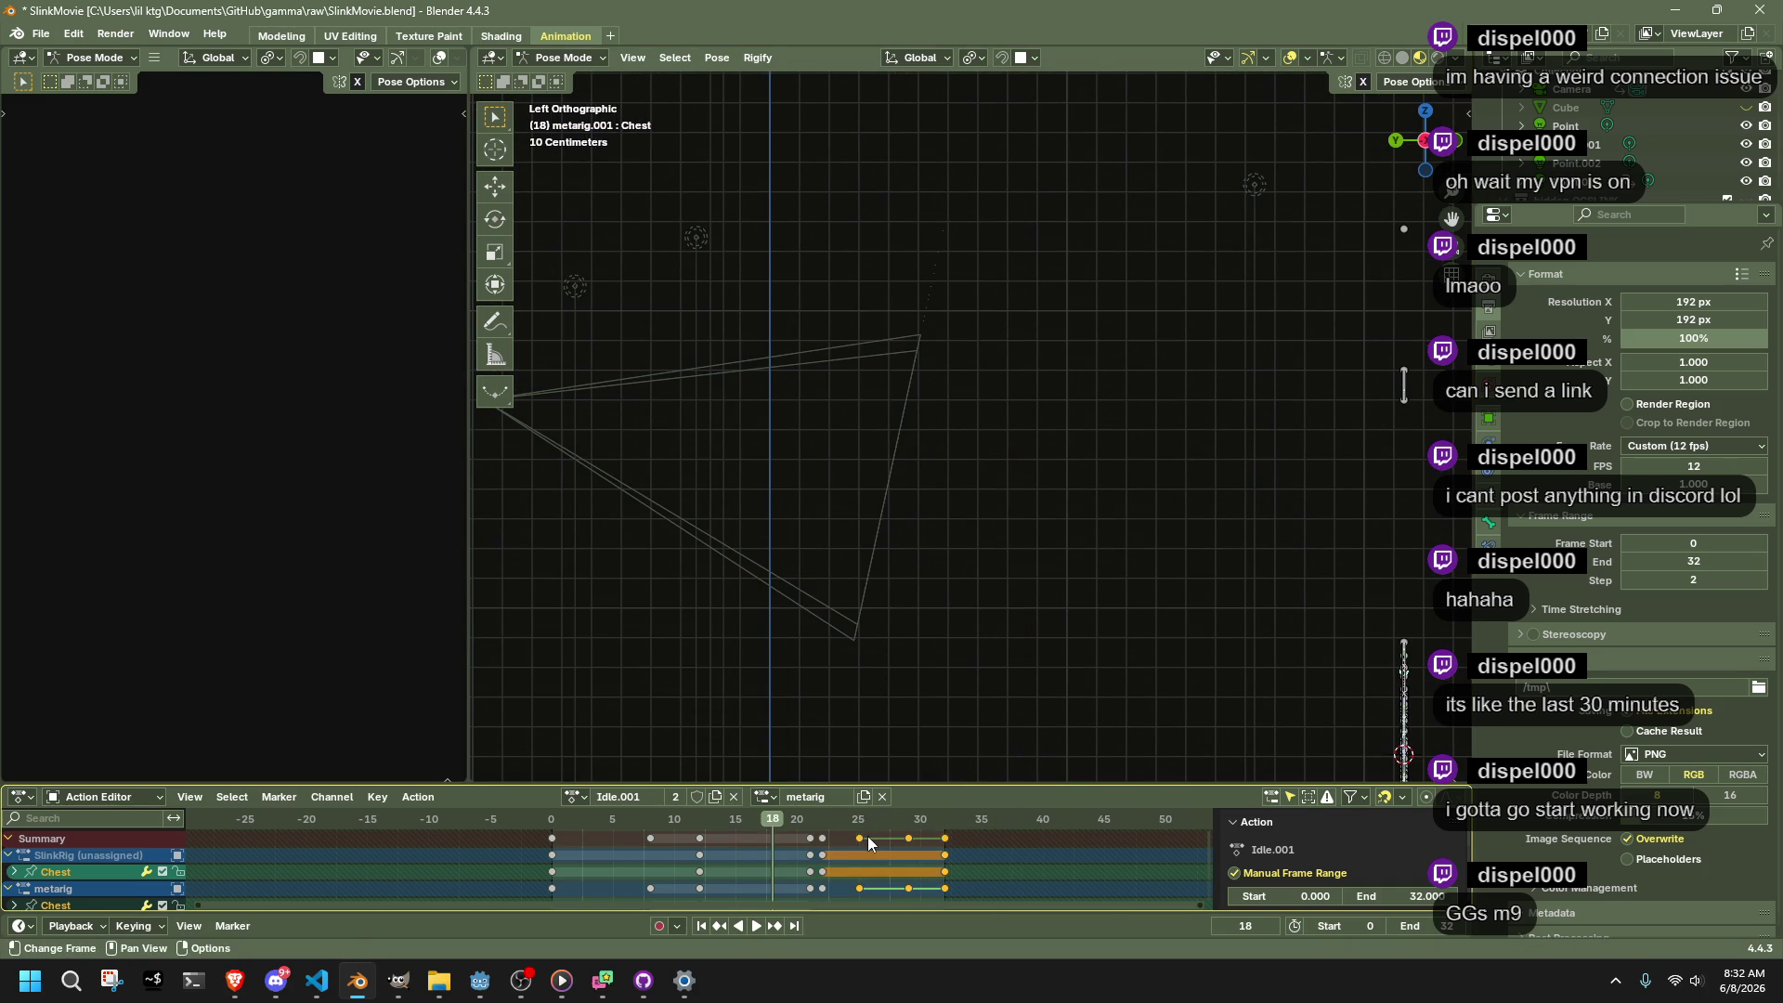
{"action": "right_click", "coordinate": [868, 836]}
{"action": "mouse_move", "coordinate": [867, 810]}
{"action": "left_click", "coordinate": [966, 728]}
{"action": "key", "text": "space"}
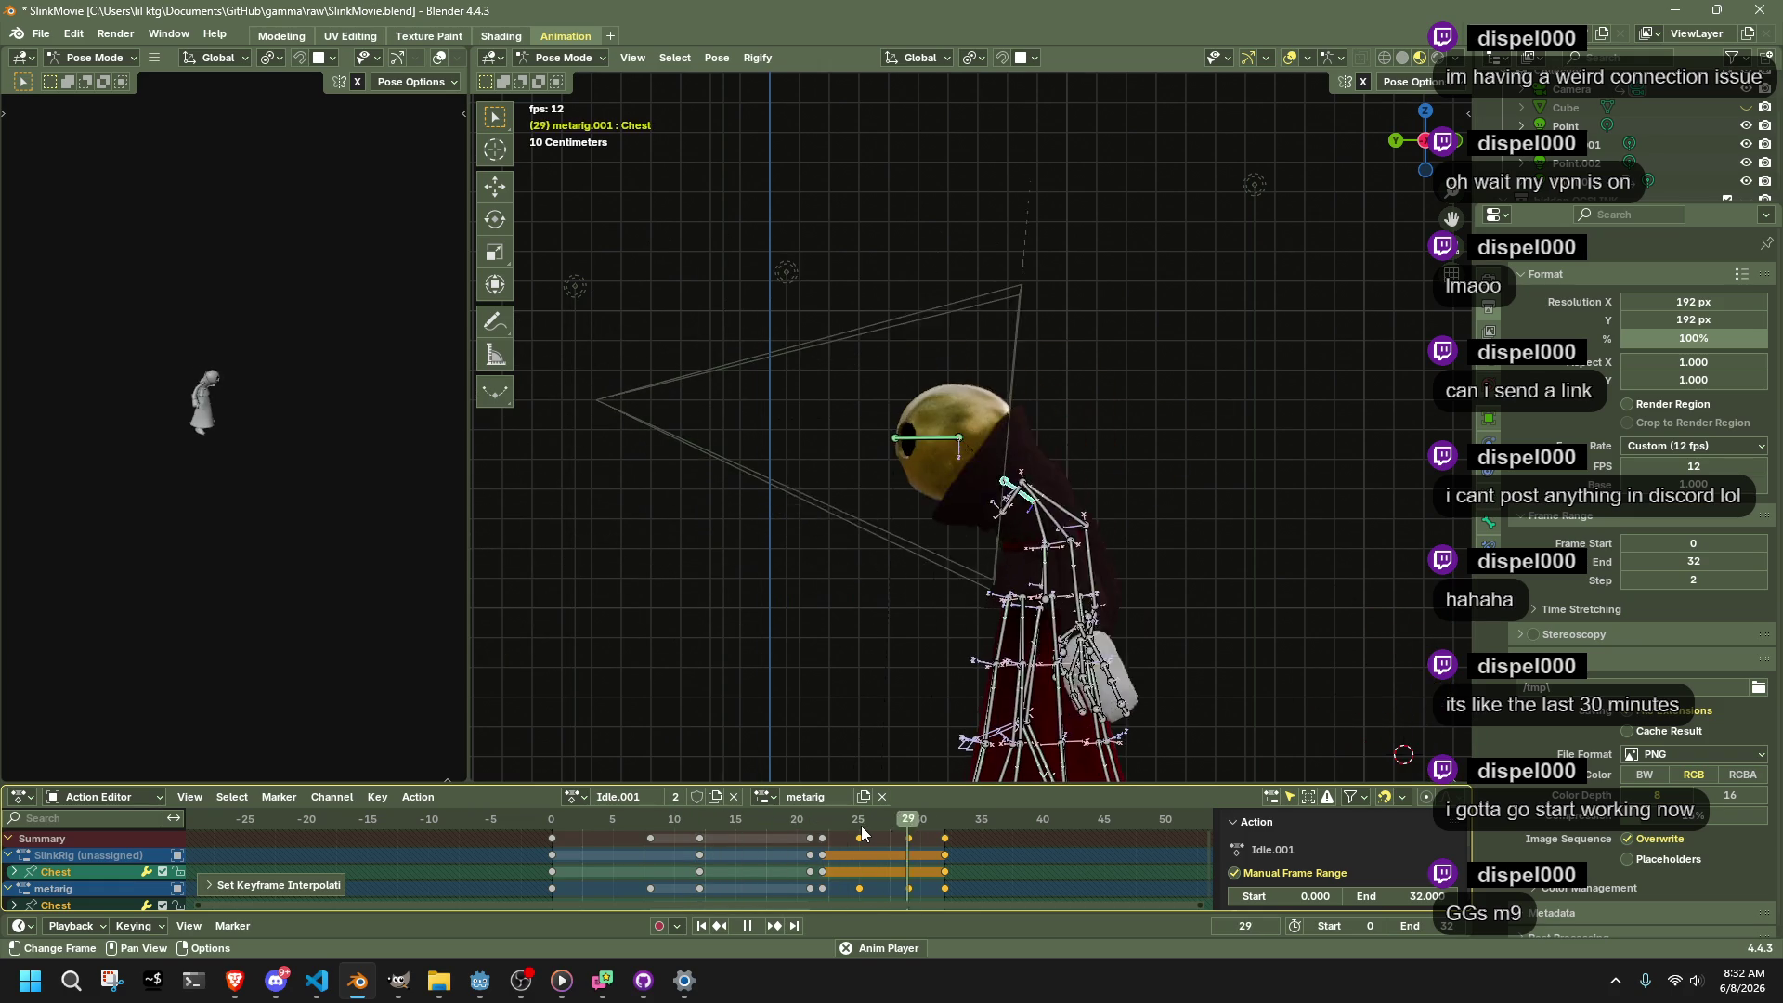
{"action": "key", "text": "space"}
Move the frame-25 keys to frame 24 and scrub through to frame 28
{"action": "left_click", "coordinate": [906, 819]}
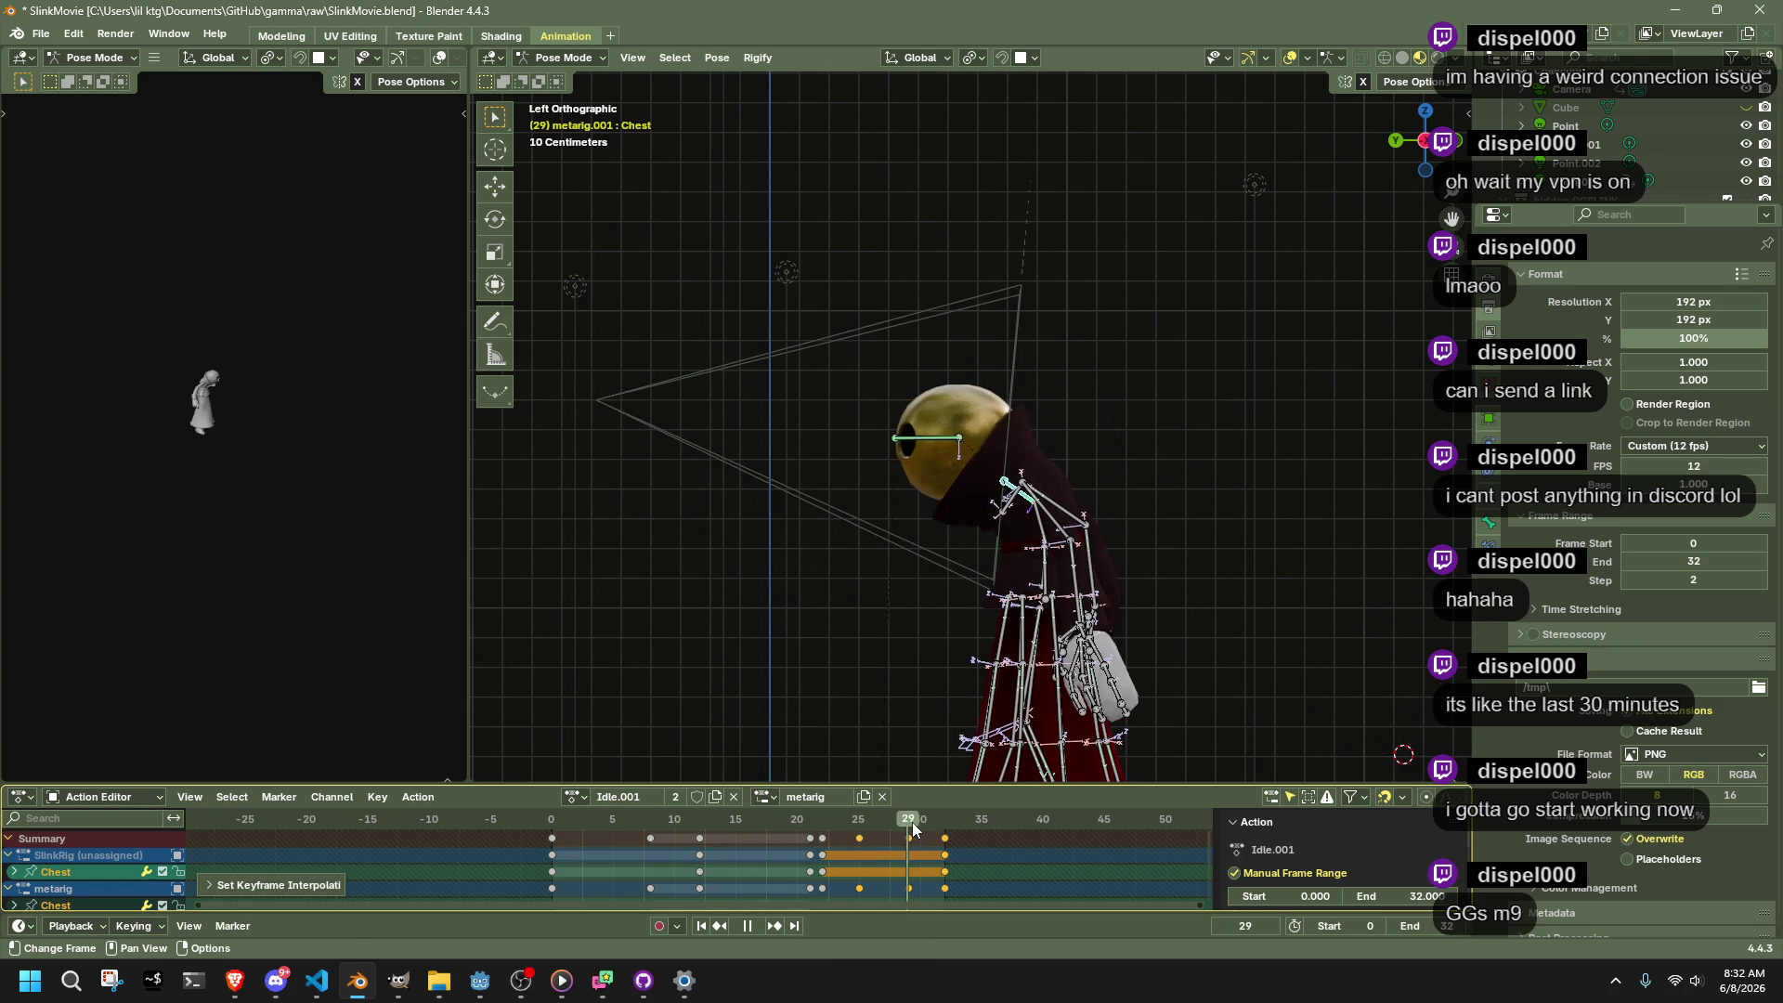
{"action": "left_click_drag", "start_coordinate": [908, 850], "coordinate": [852, 822]}
{"action": "key", "text": "space"}
{"action": "key", "text": "g"}
{"action": "left_click", "coordinate": [837, 823]}
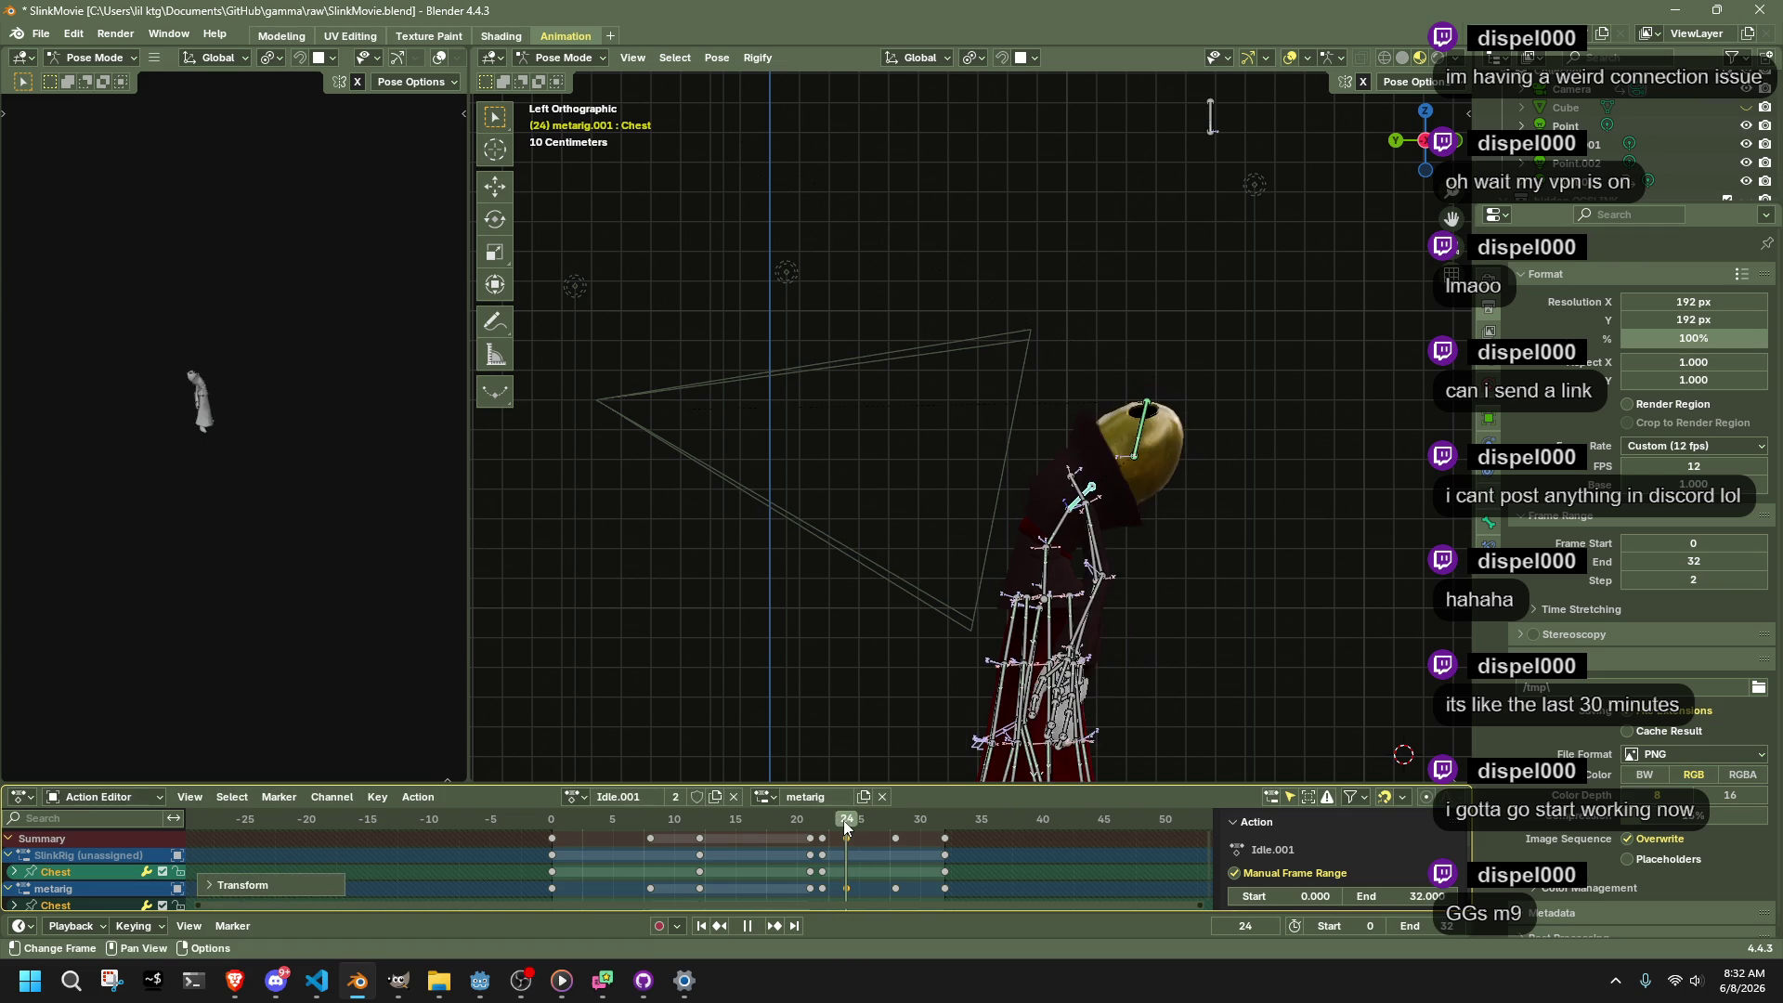
{"action": "left_click", "coordinate": [824, 825]}
{"action": "left_click_drag", "start_coordinate": [851, 828], "coordinate": [954, 868]}
Change the selected keys' interpolation and play back to check the pose at frame 29
{"action": "right_click", "coordinate": [894, 834]}
{"action": "mouse_move", "coordinate": [894, 834]}
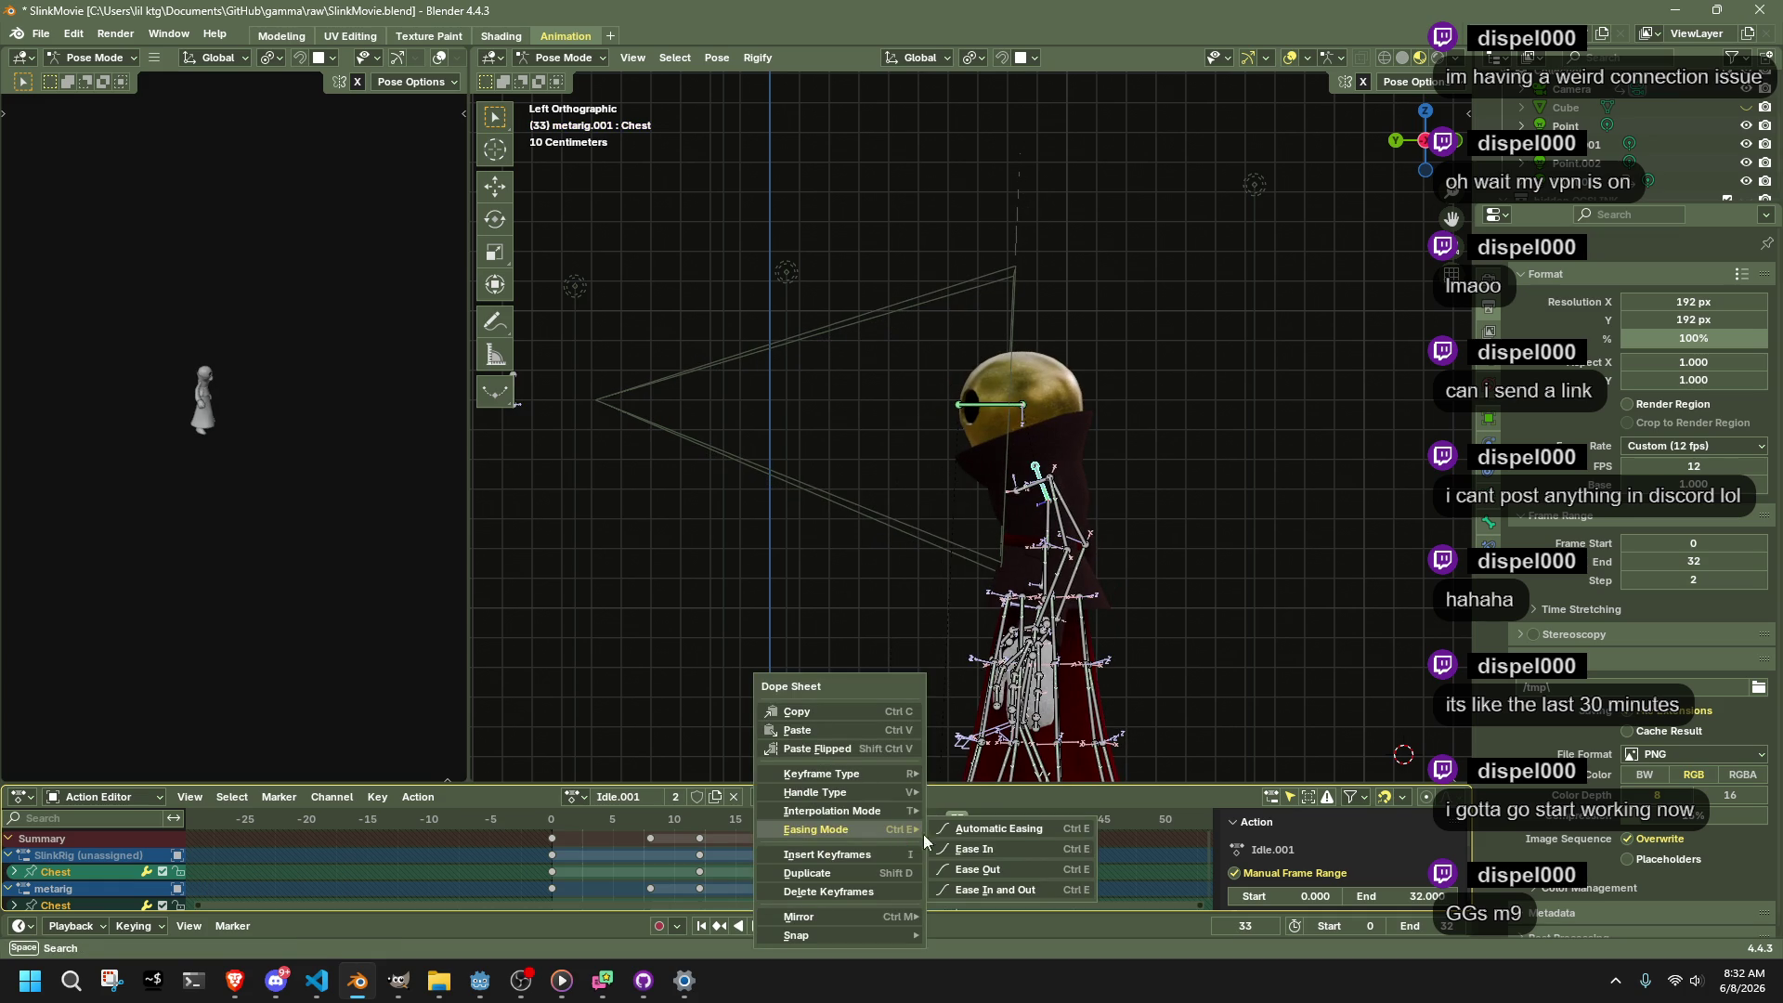
{"action": "left_click", "coordinate": [1273, 686]}
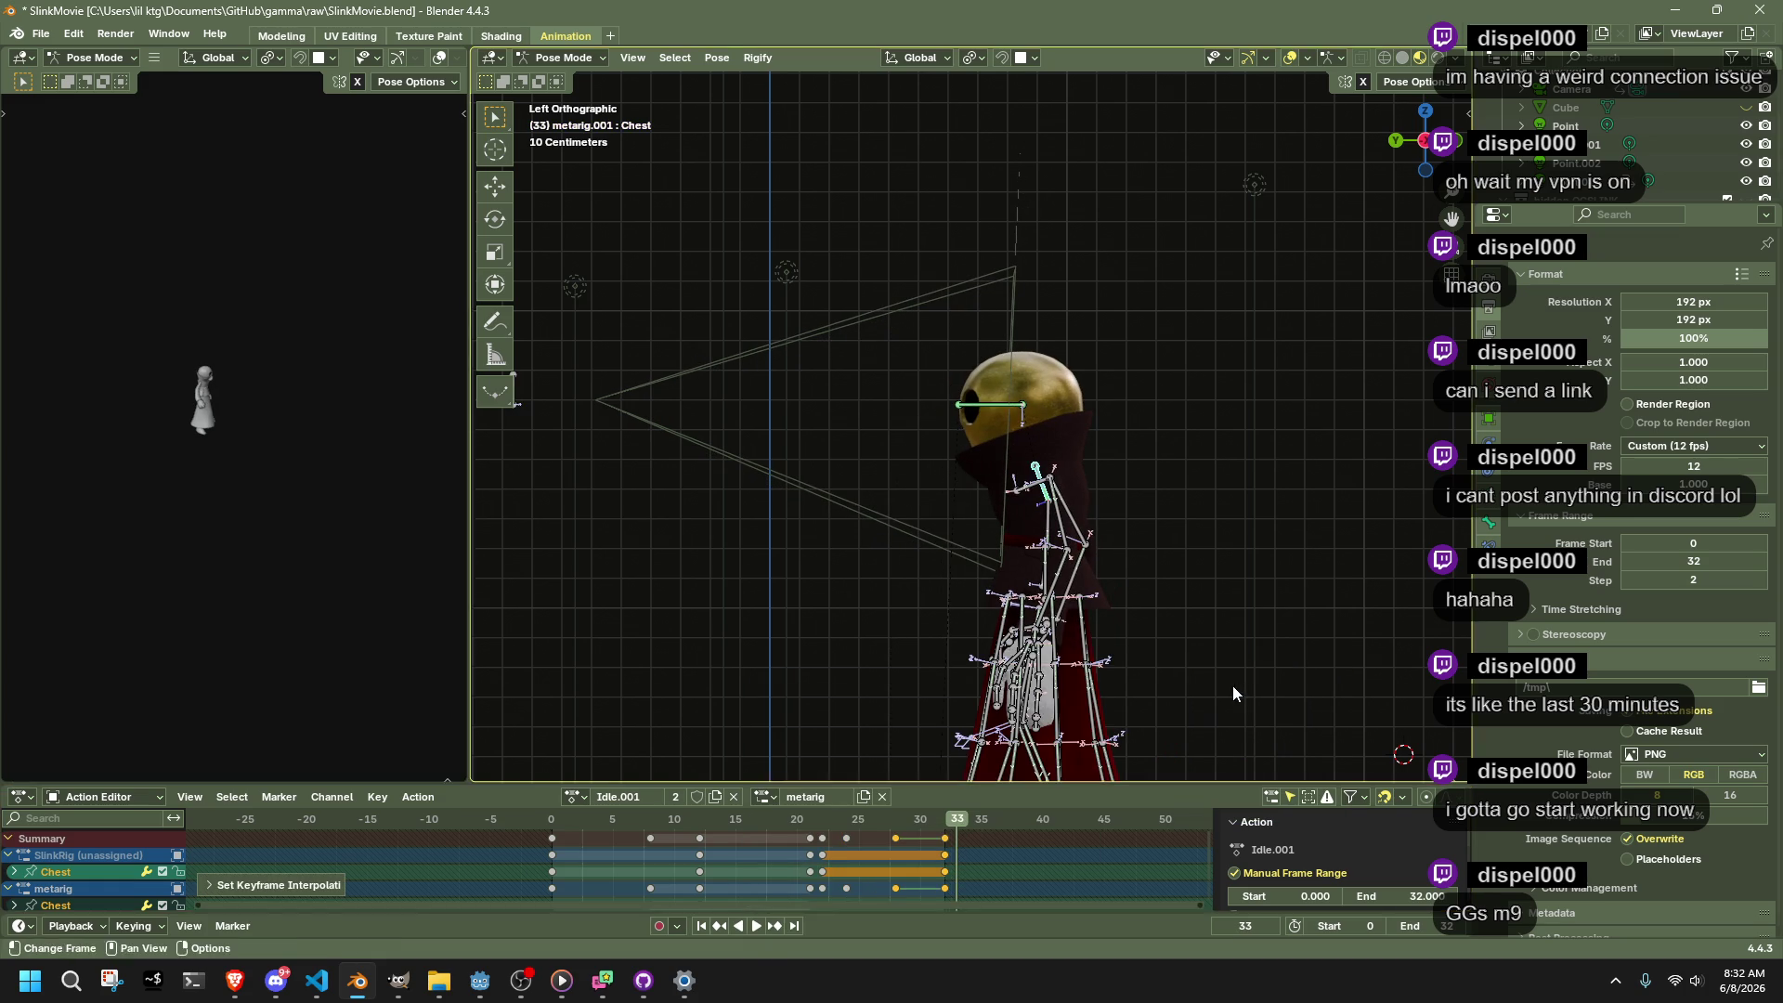
{"action": "key", "text": "space"}
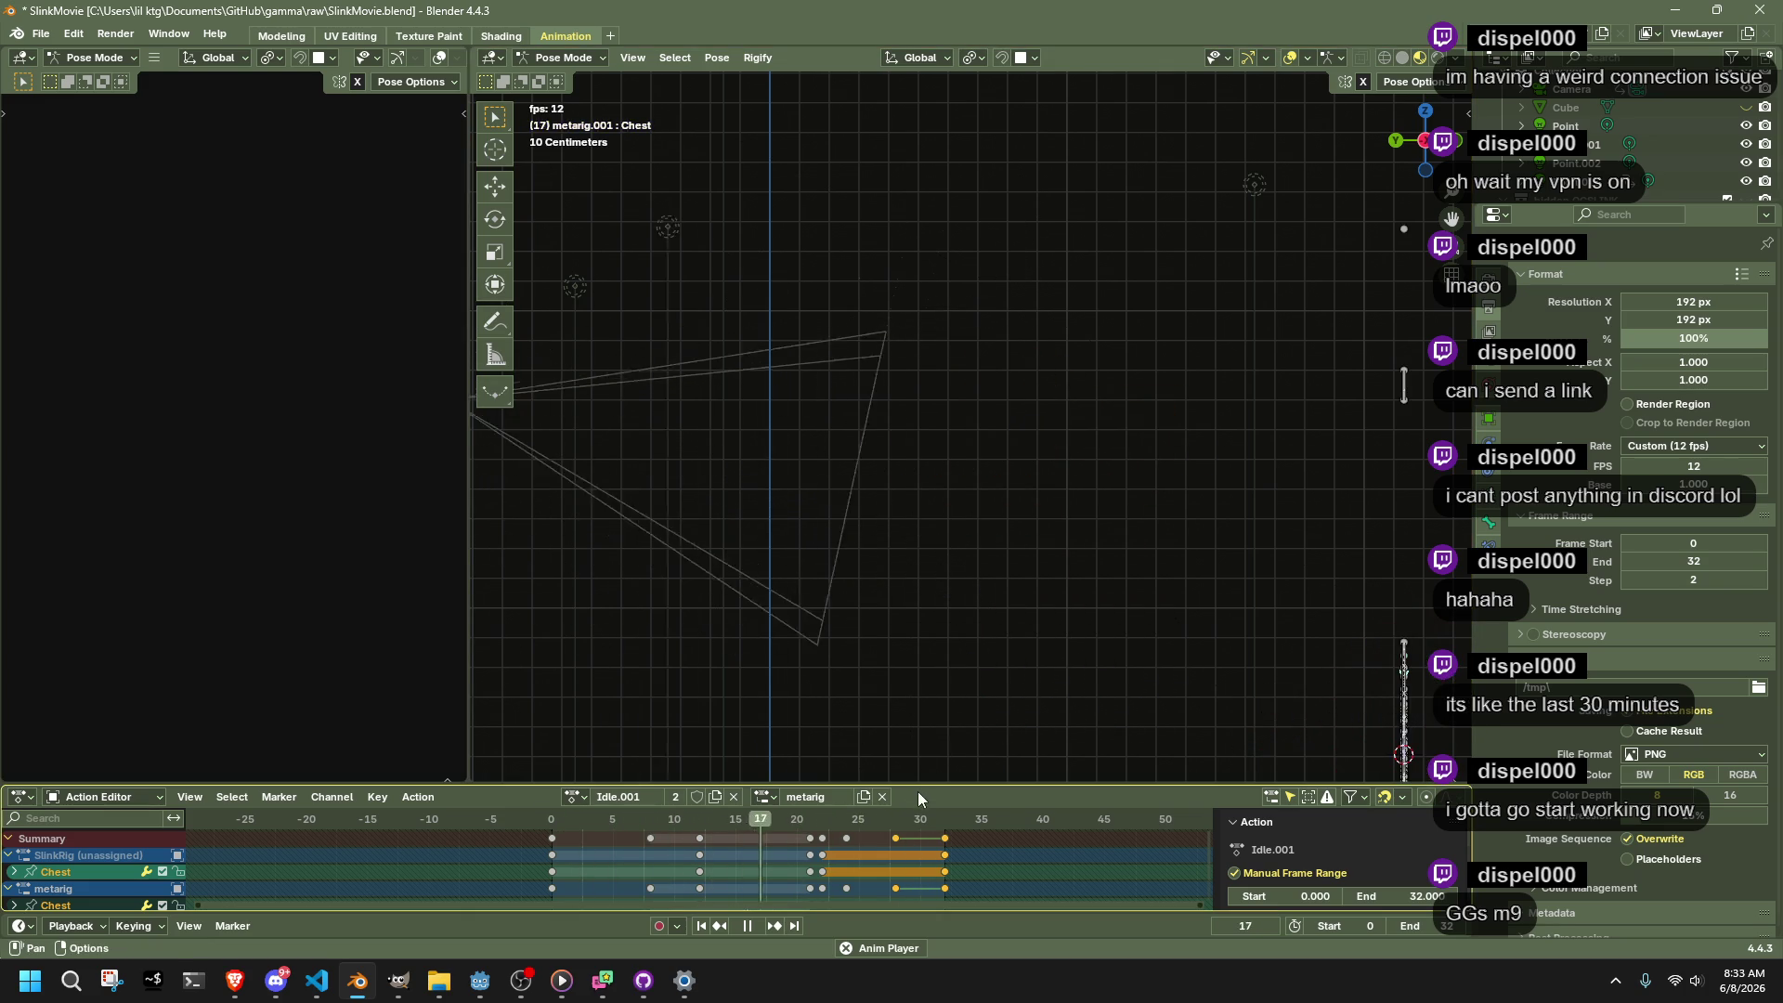
{"action": "key", "text": "space"}
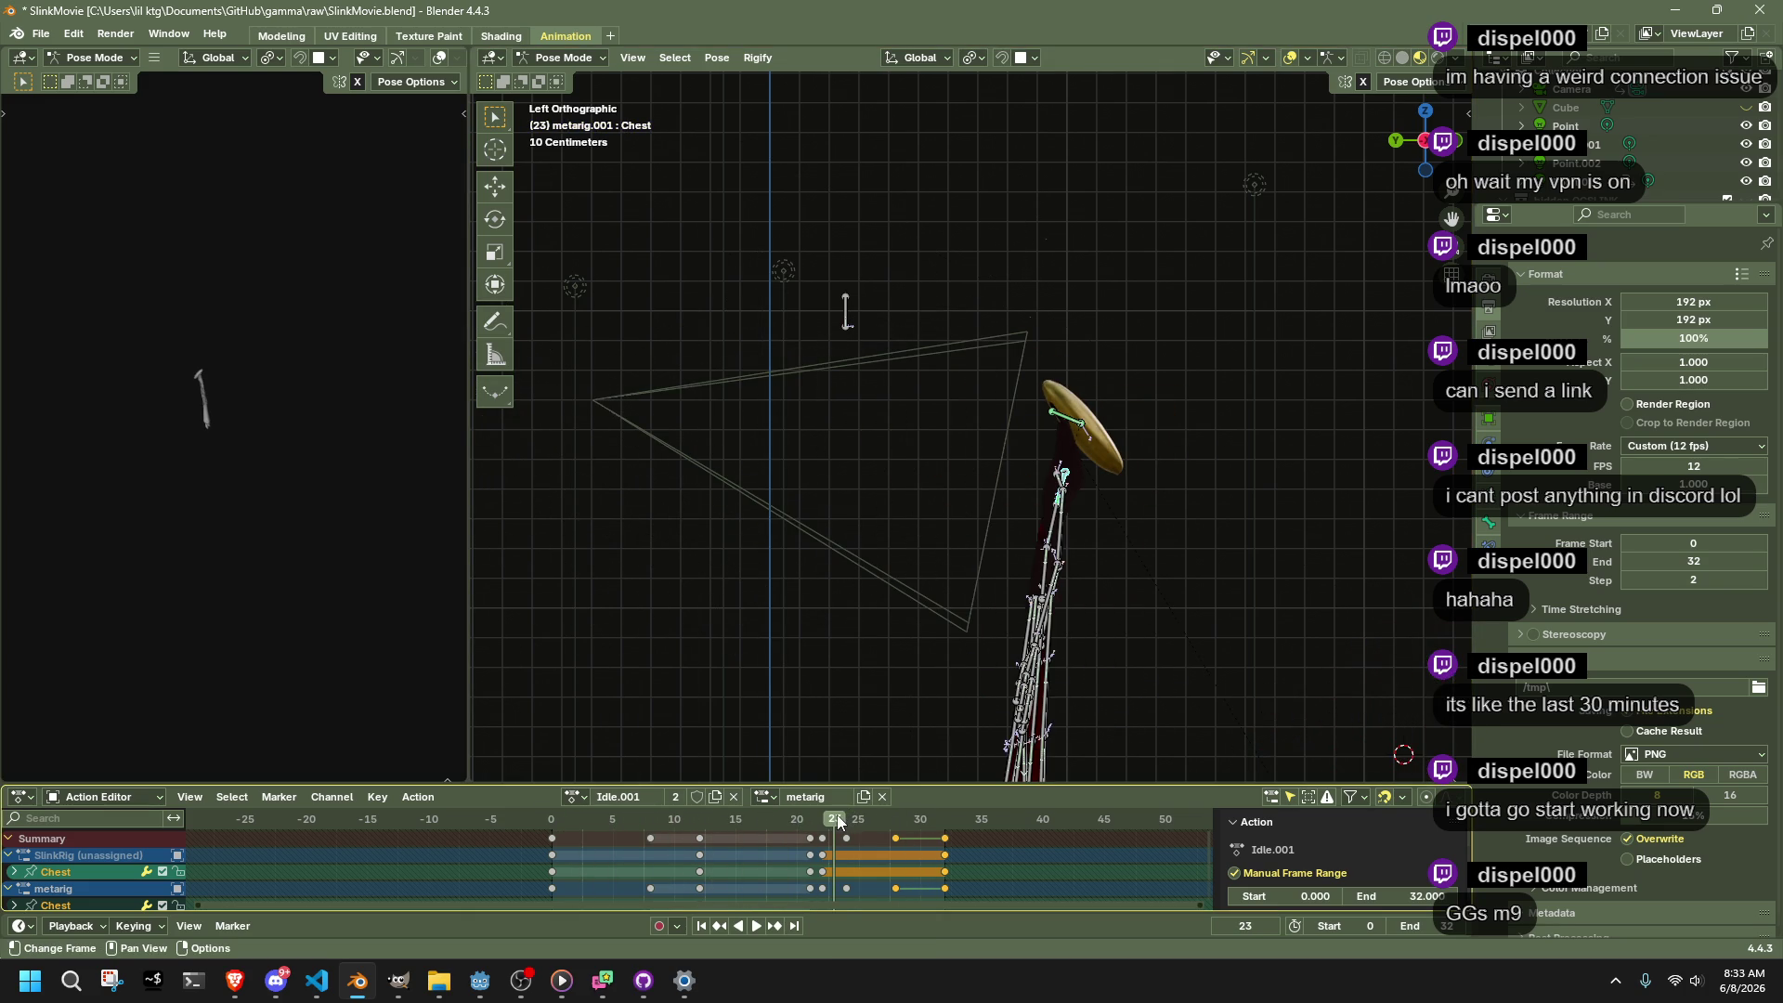
{"action": "key", "text": "space"}
{"action": "left_click_drag", "start_coordinate": [871, 821], "coordinate": [912, 827]}
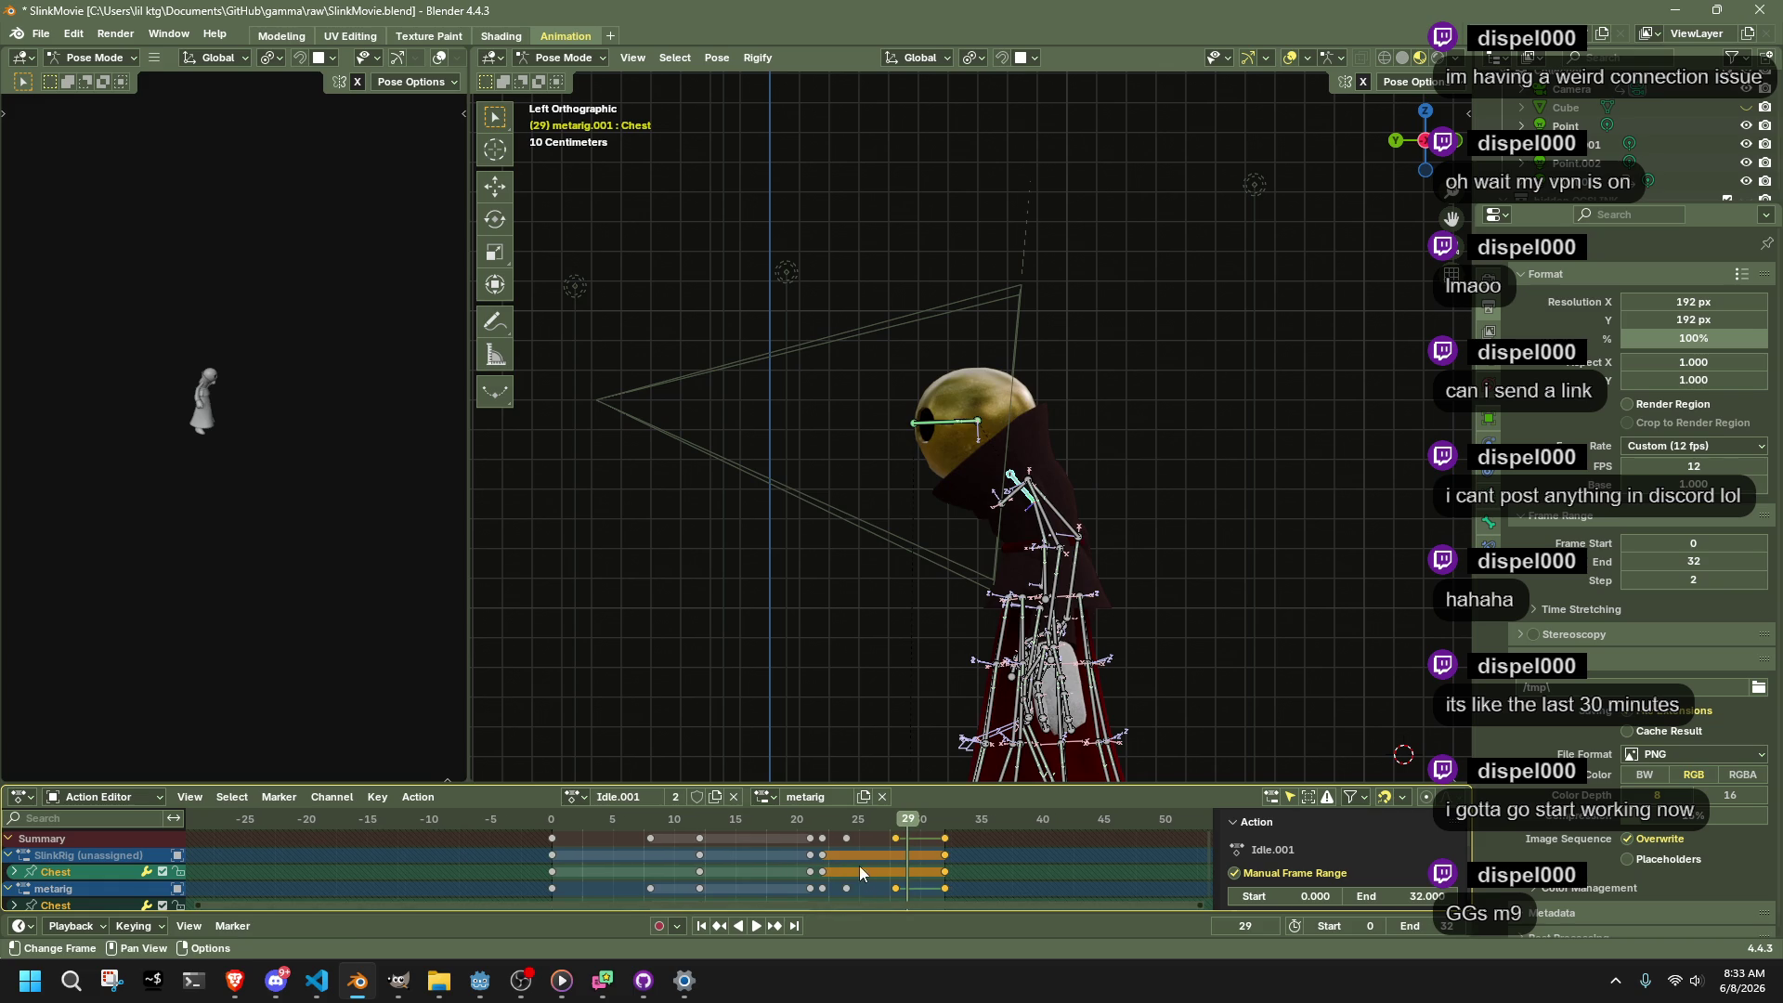
Copy the keyframe near frame 22 two frames earlier, review frames 22–24, and save
{"action": "left_click", "coordinate": [846, 838]}
{"action": "key", "text": "g"}
{"action": "left_click", "coordinate": [827, 833]}
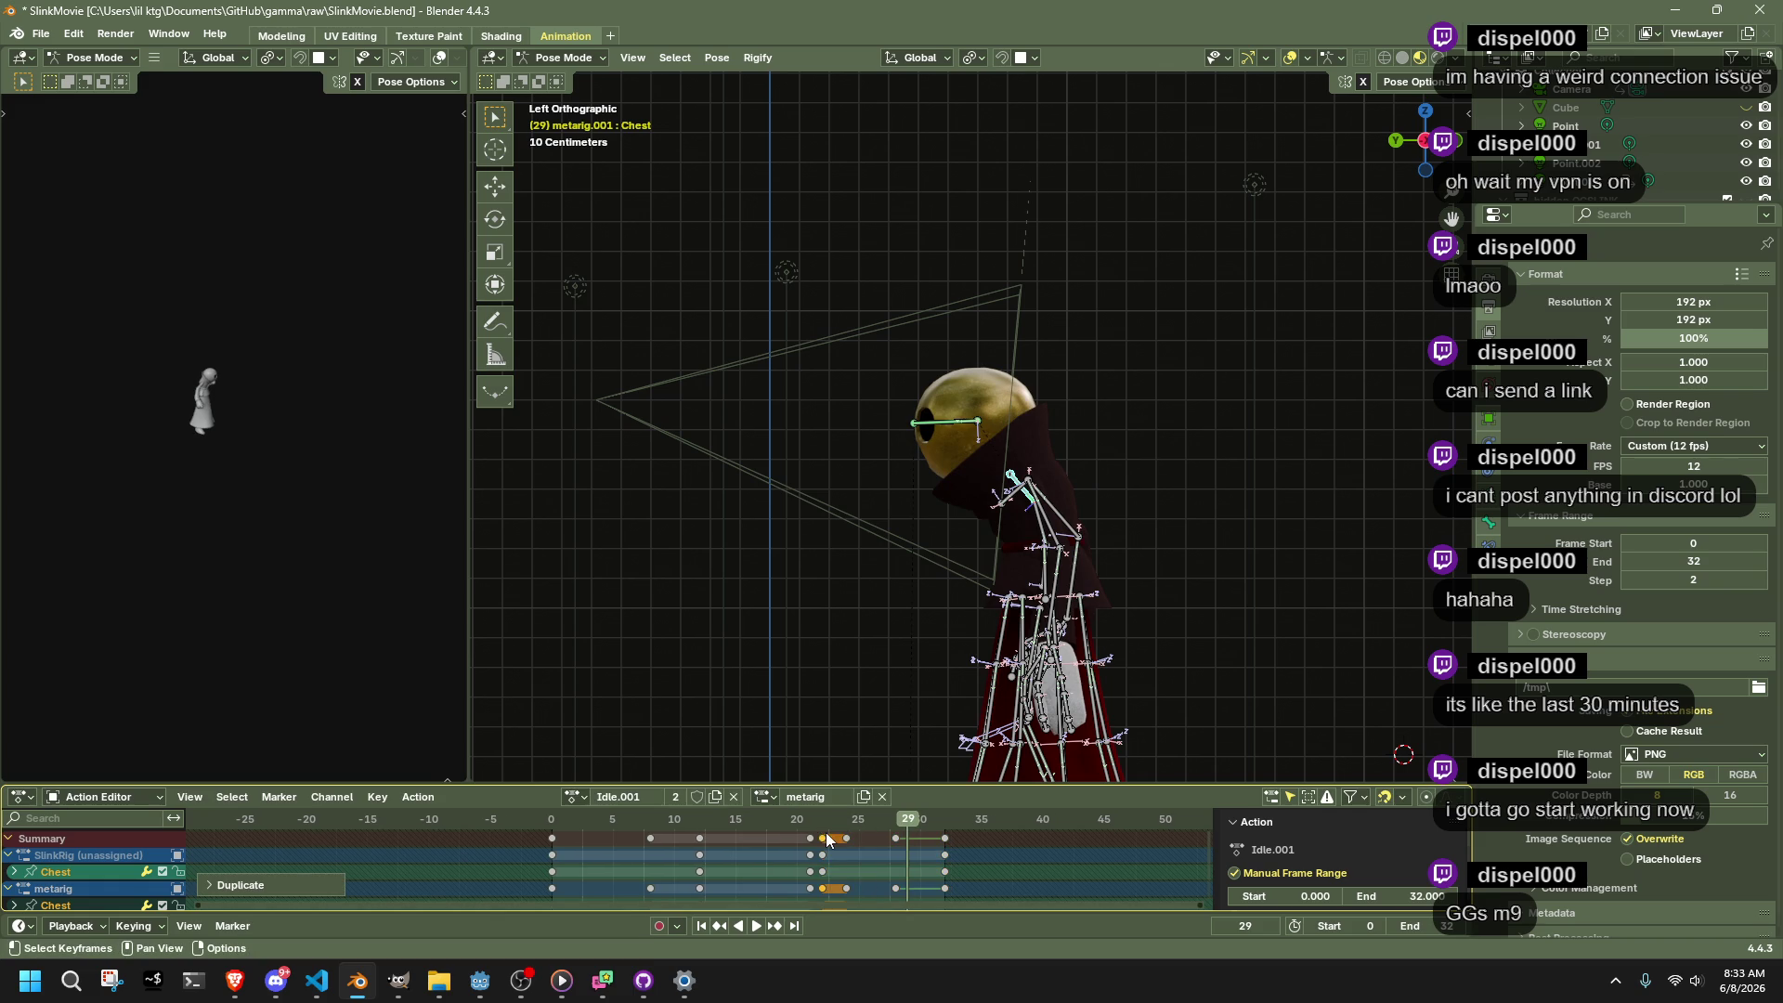
{"action": "left_click", "coordinate": [822, 825]}
{"action": "mouse_move", "coordinate": [822, 827]}
{"action": "left_mouse_down"}
{"action": "mouse_move", "coordinate": [797, 827]}
{"action": "mouse_move", "coordinate": [850, 838]}
{"action": "mouse_move", "coordinate": [745, 861]}
{"action": "mouse_move", "coordinate": [570, 855]}
{"action": "mouse_move", "coordinate": [782, 866]}
{"action": "left_mouse_up"}
{"action": "key", "text": "ctrl+s"}
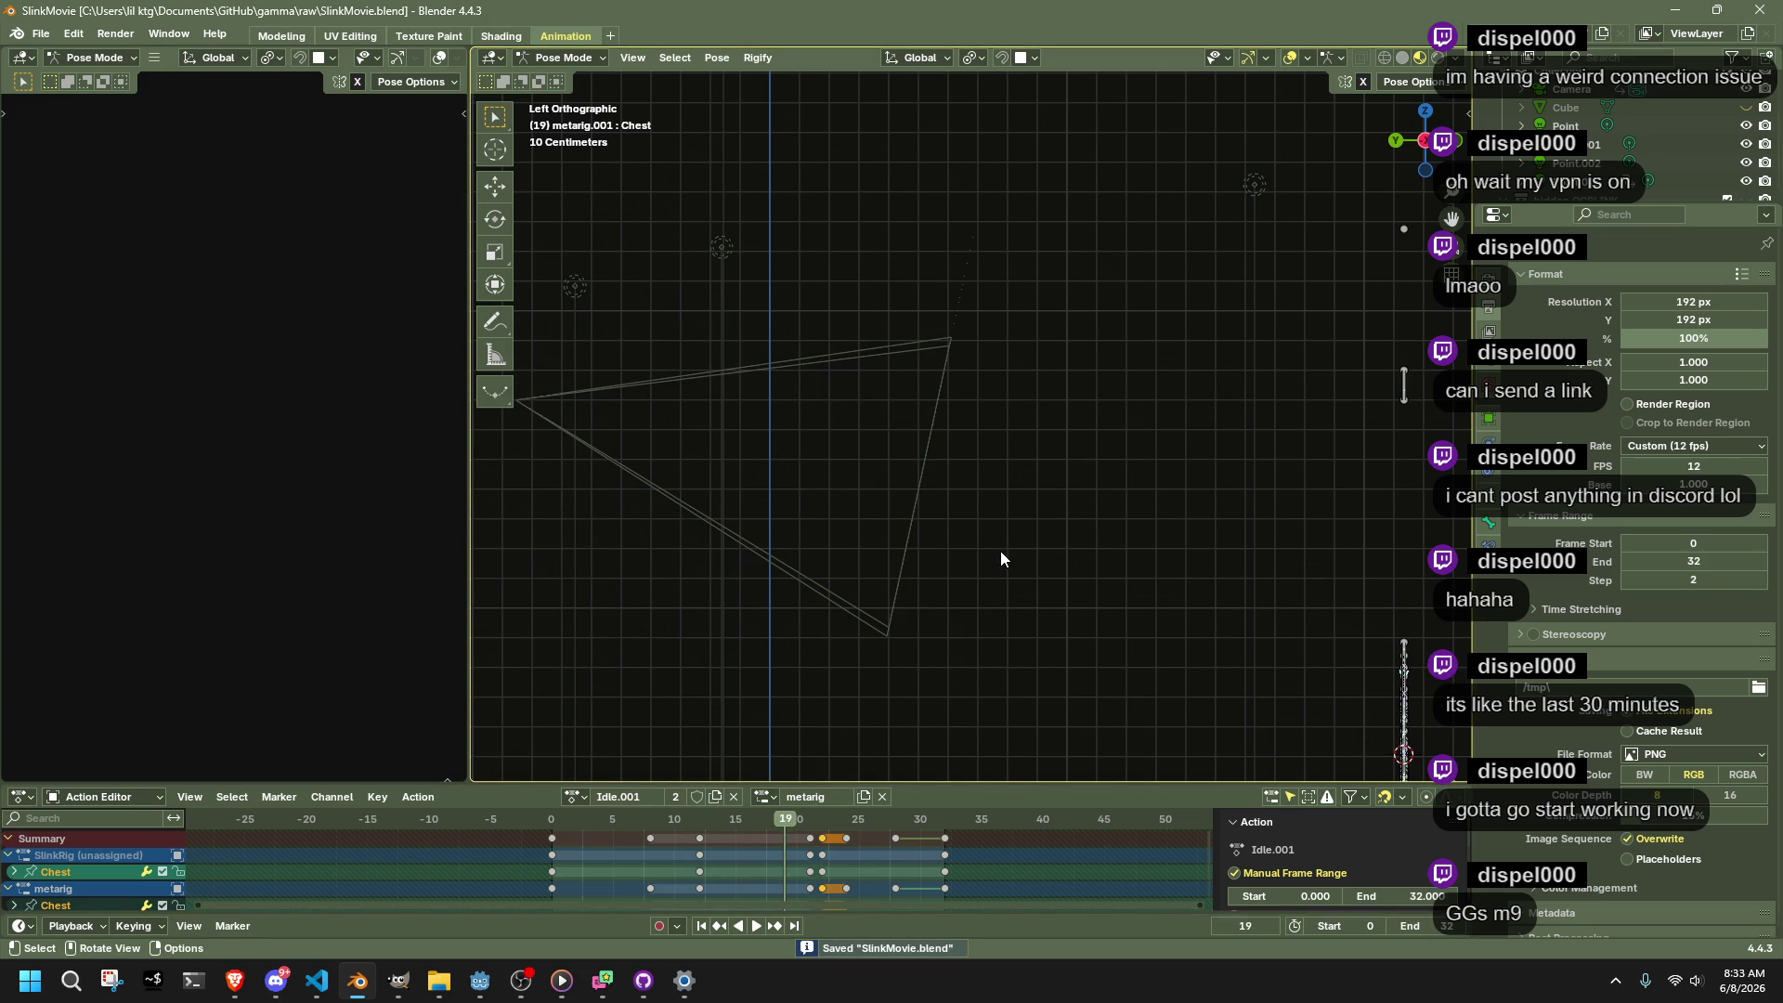
Play the idle through the scene camera, stop at frame 31, and deselect the bones
{"action": "key", "text": "KP_0"}
{"action": "key", "text": "space"}
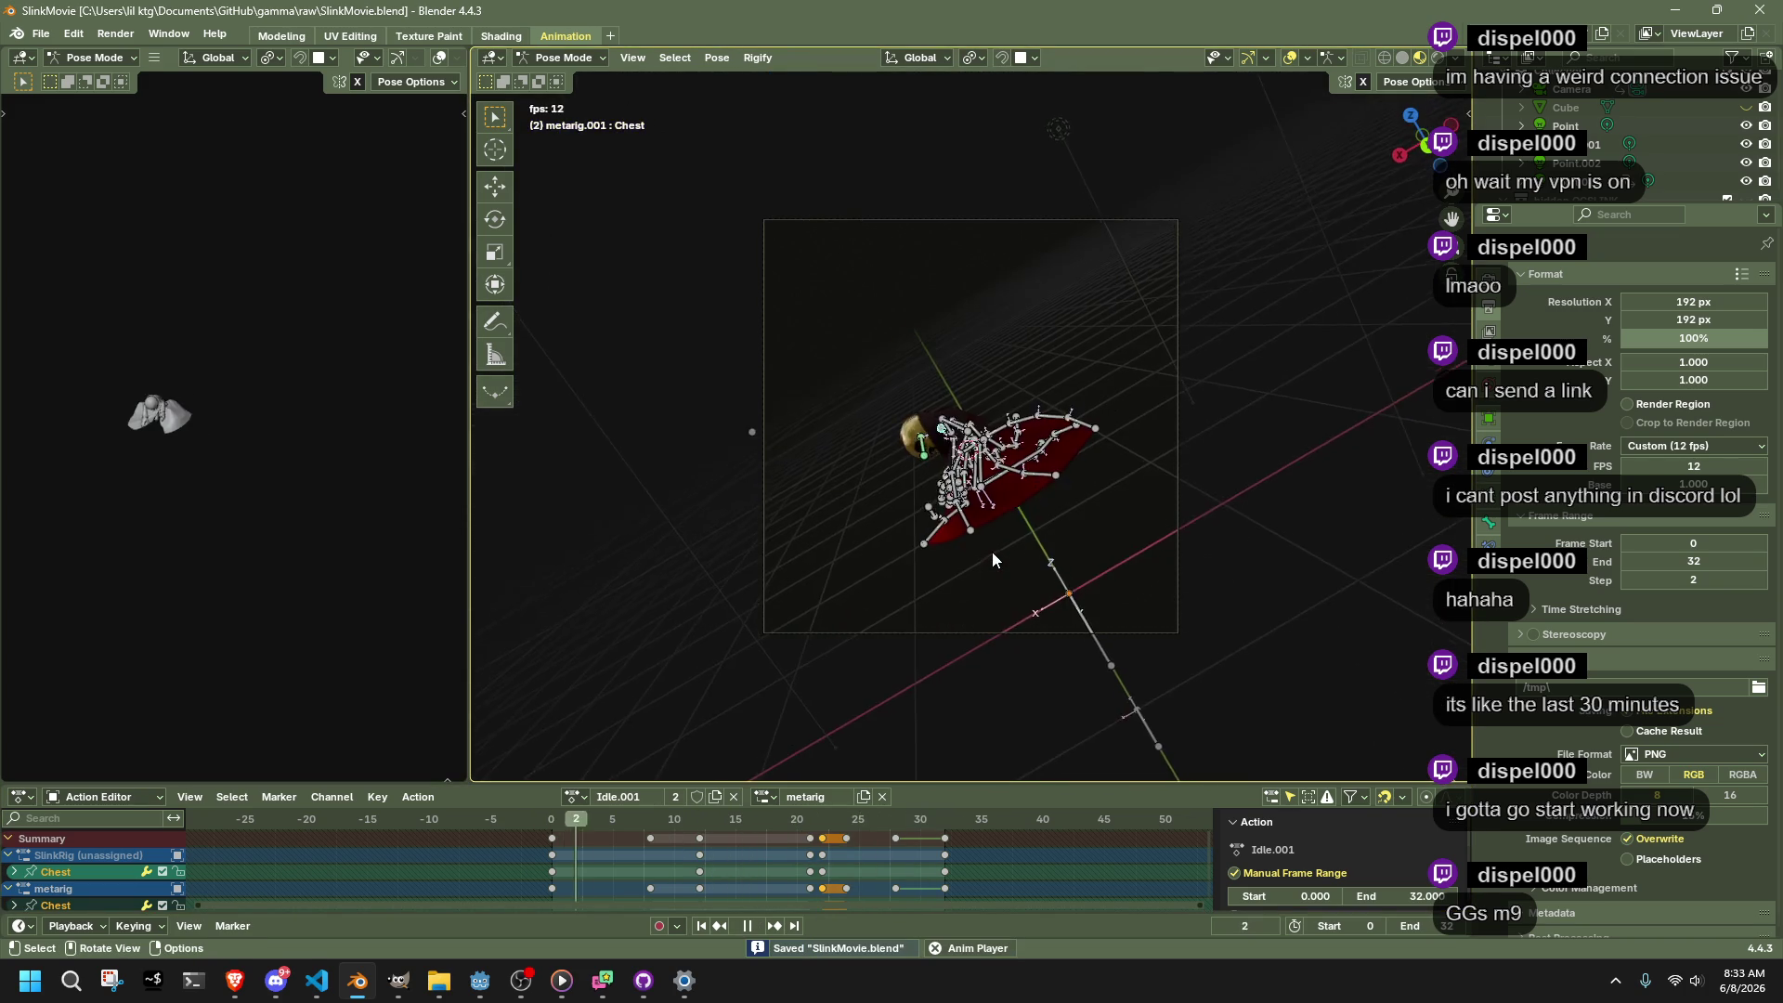
{"action": "key", "text": "space"}
{"action": "left_click", "coordinate": [1179, 561]}
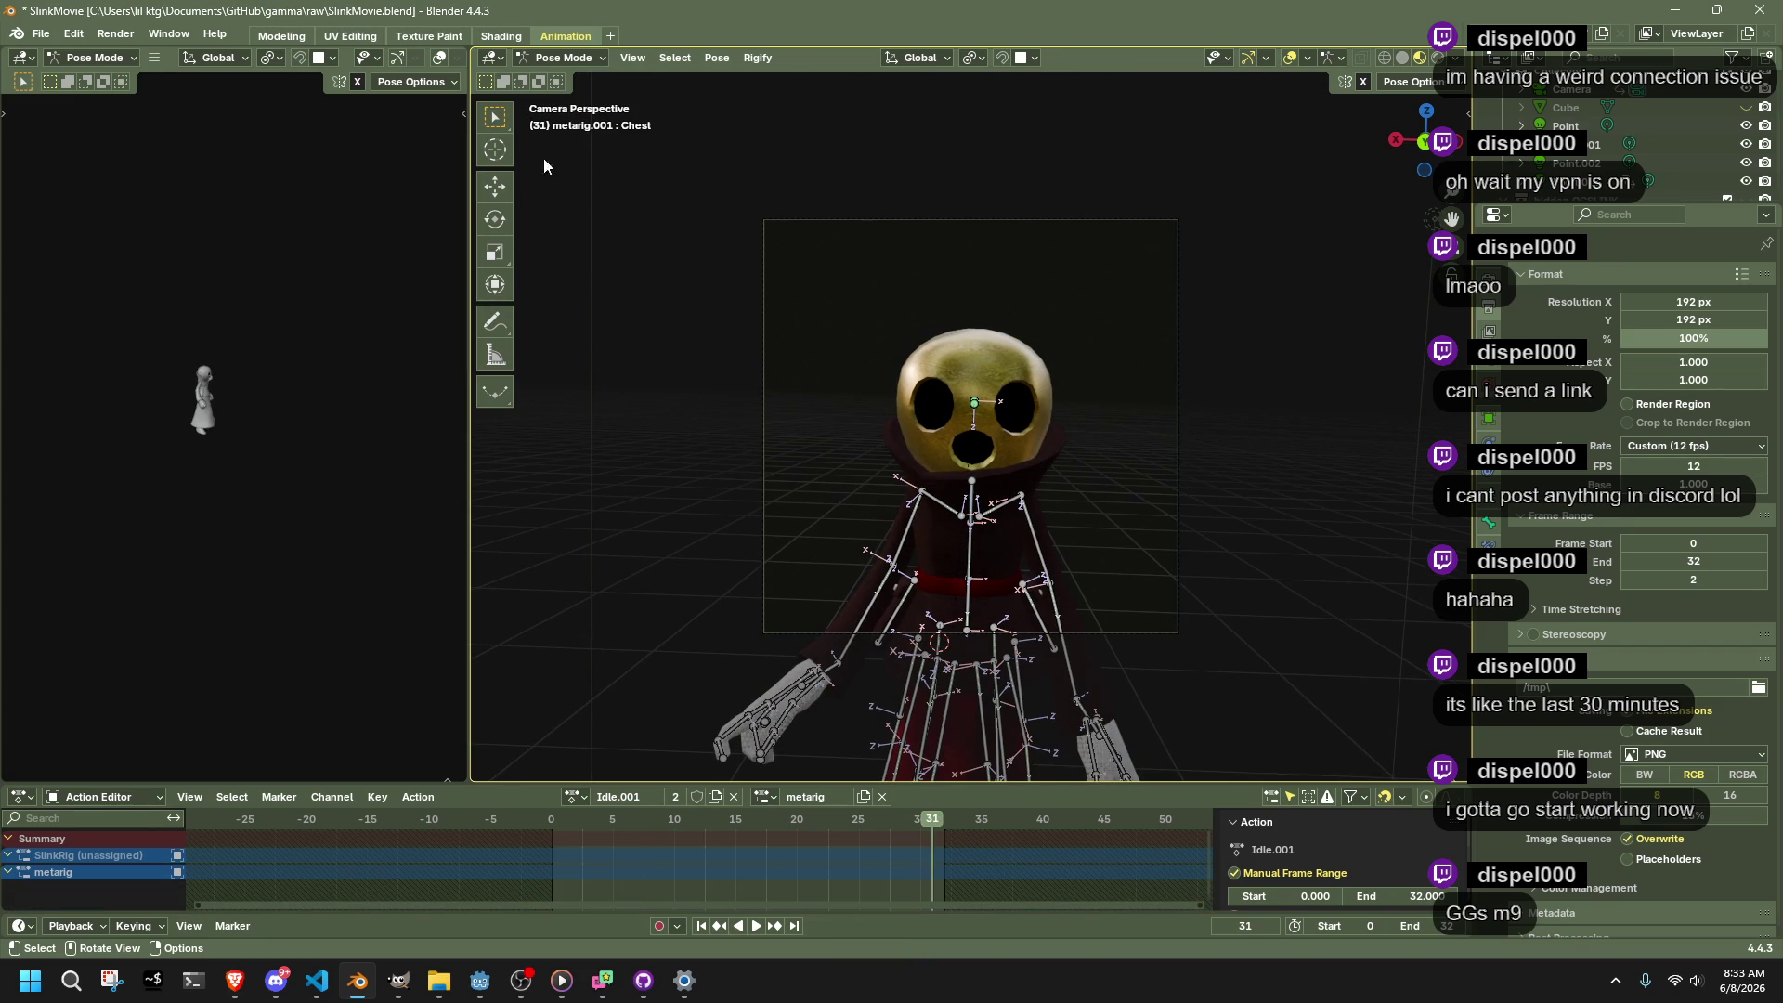
{"action": "left_click", "coordinate": [564, 58]}
Switch the metarig between Object and Pose Mode, ending back in Object Mode
{"action": "left_click", "coordinate": [561, 80]}
{"action": "left_click", "coordinate": [974, 218]}
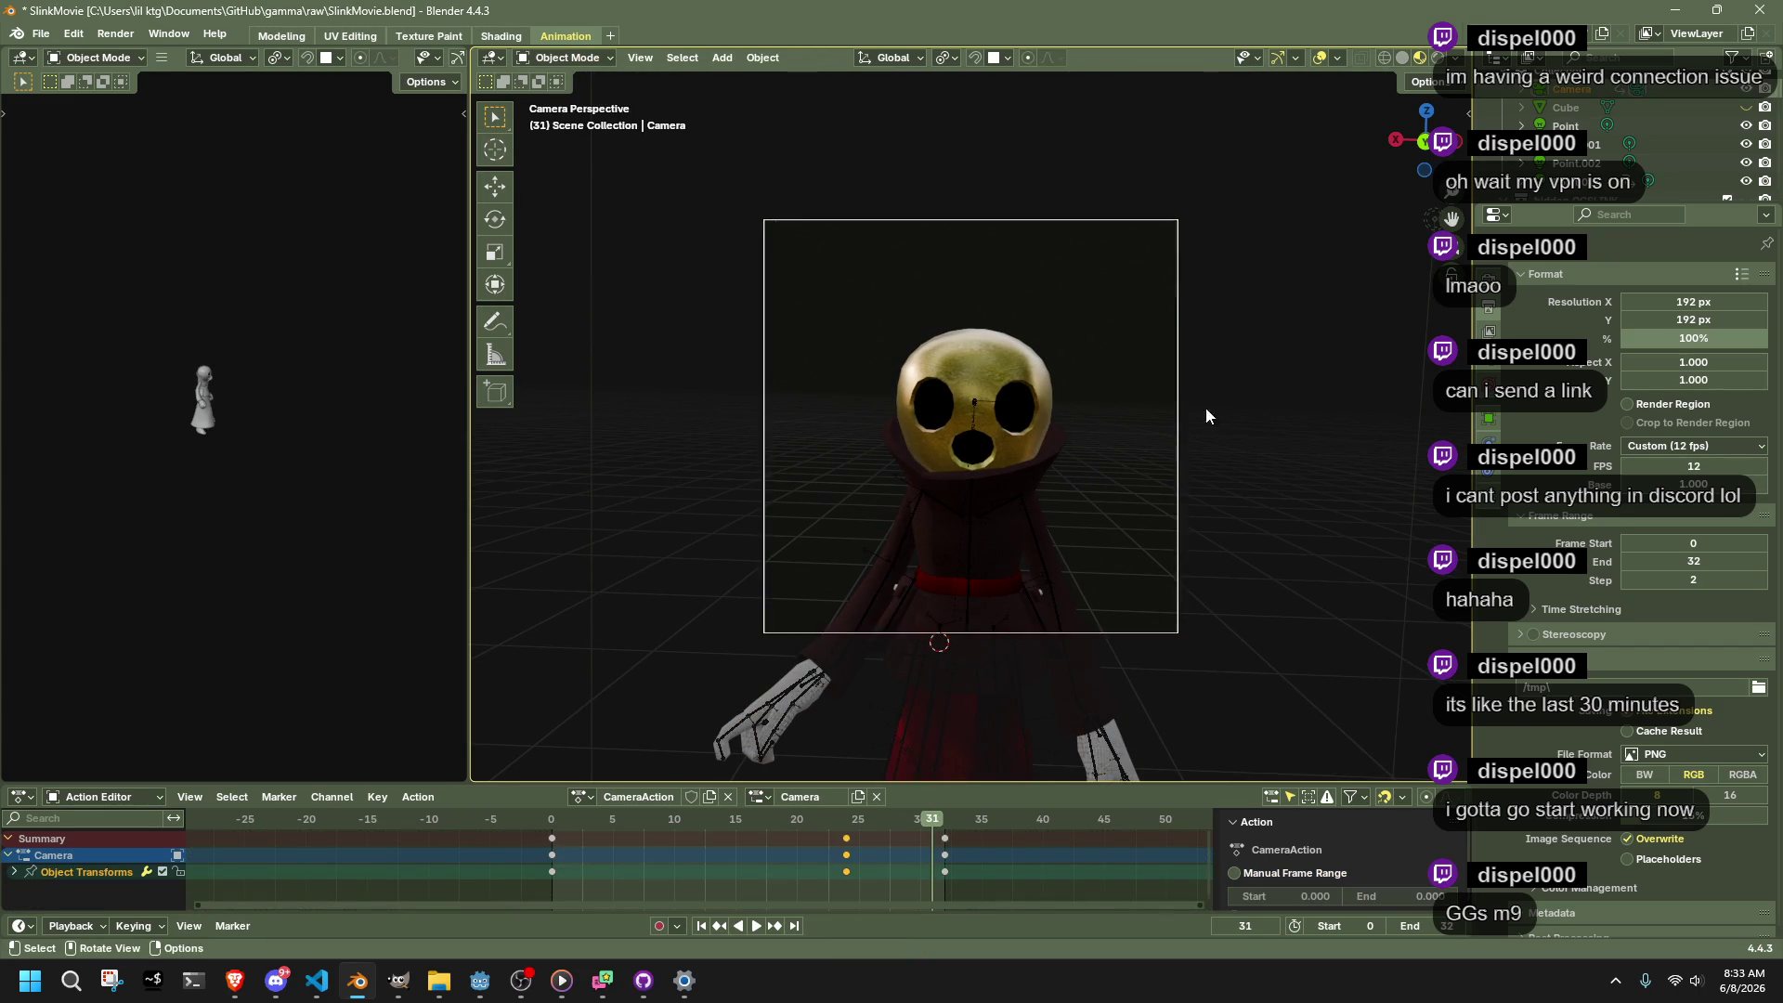
{"action": "left_click", "coordinate": [970, 399]}
{"action": "left_click", "coordinate": [970, 399]}
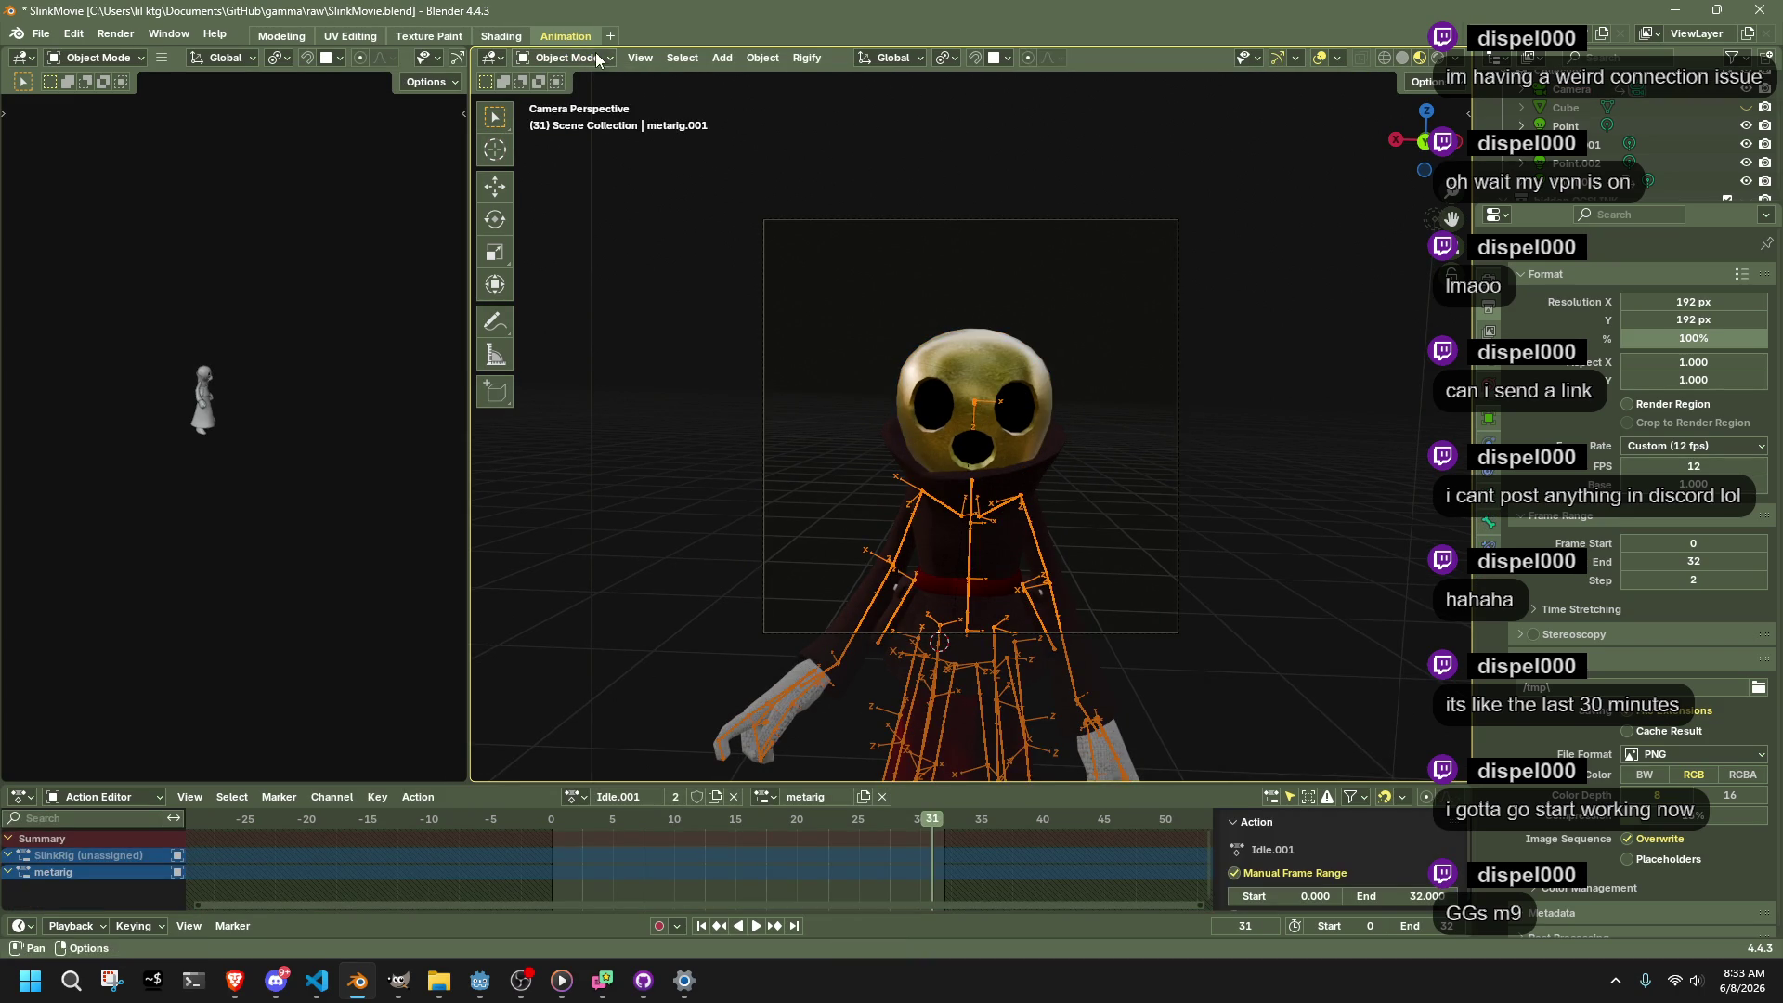
{"action": "left_click", "coordinate": [594, 119]}
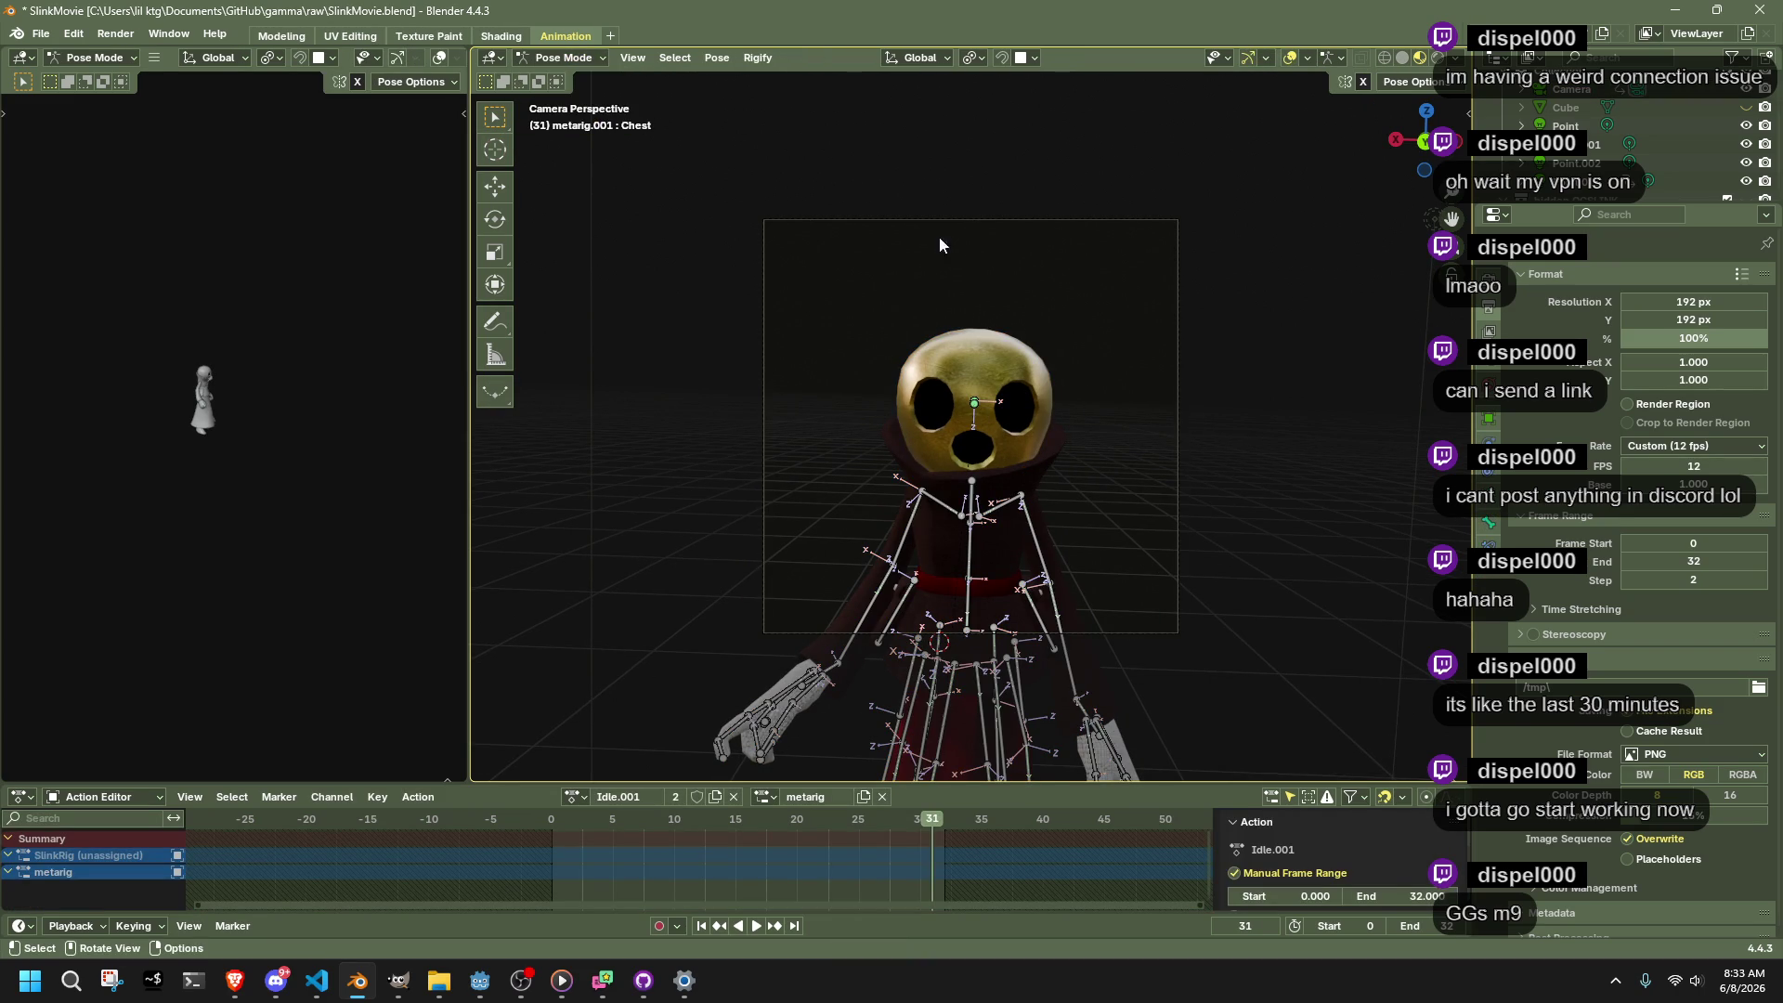
{"action": "left_click", "coordinate": [975, 404]}
{"action": "left_click", "coordinate": [564, 58]}
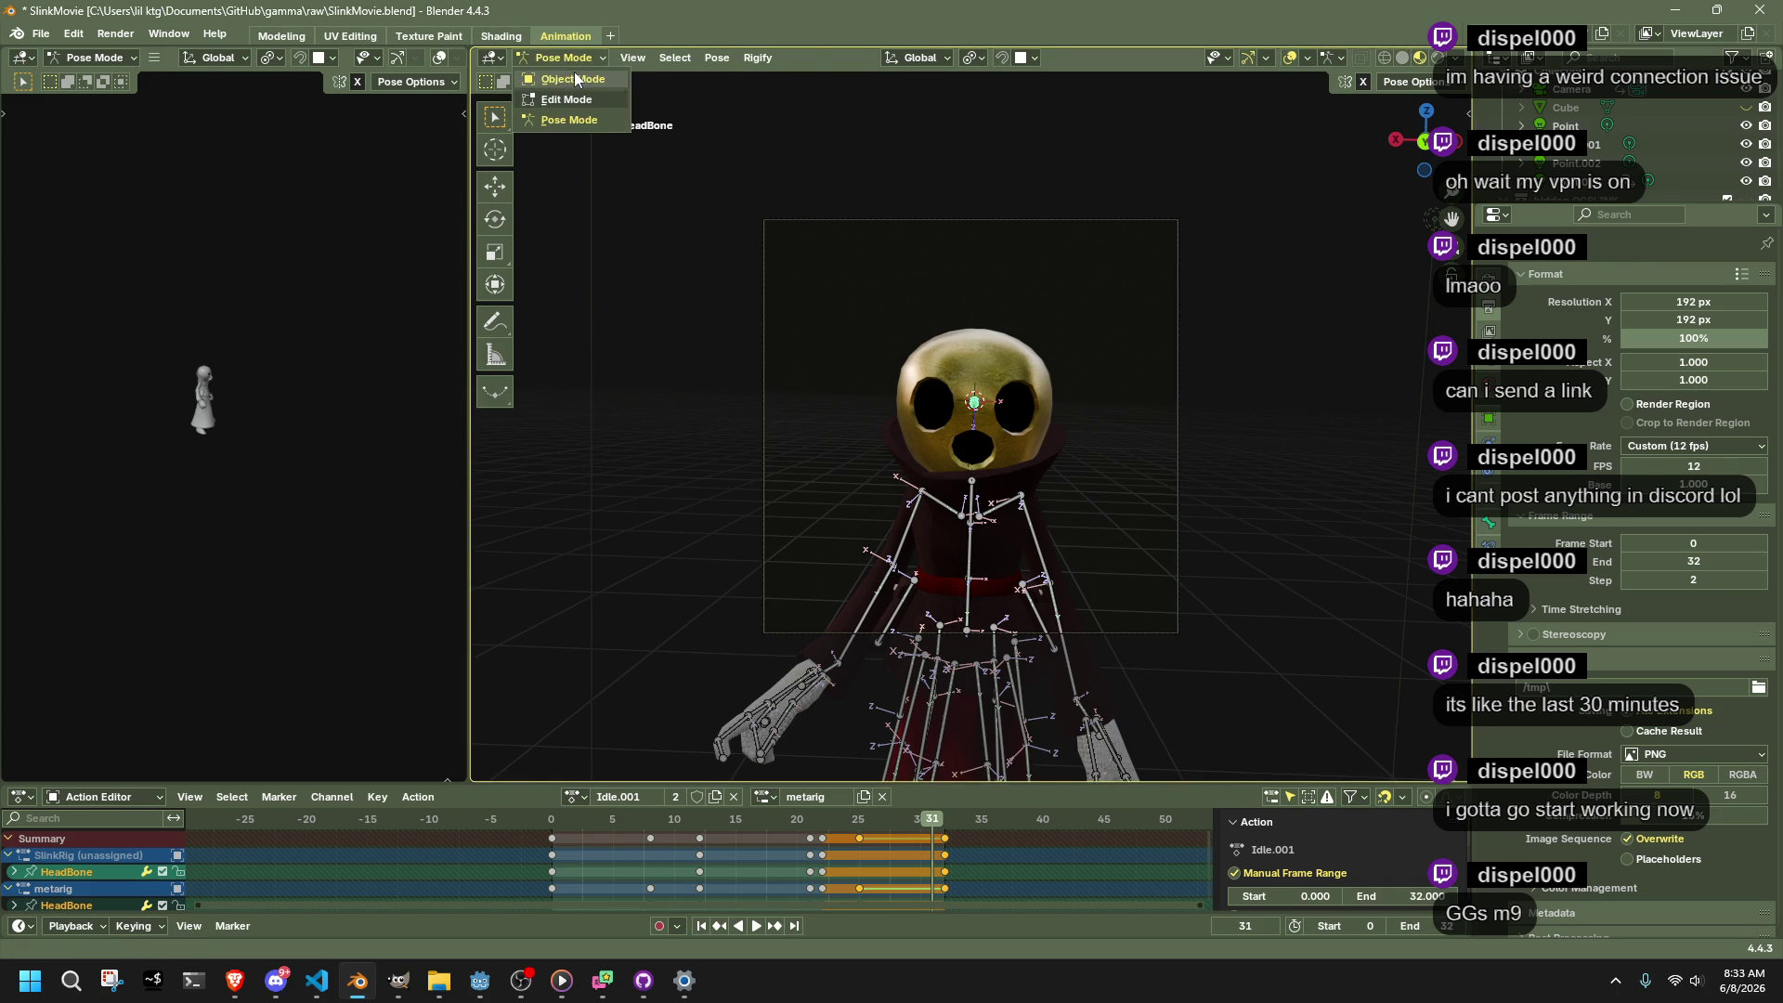
{"action": "left_click", "coordinate": [574, 79]}
Select the camera and scale it, including at frame 32
{"action": "left_click", "coordinate": [911, 230]}
{"action": "key", "text": "s"}
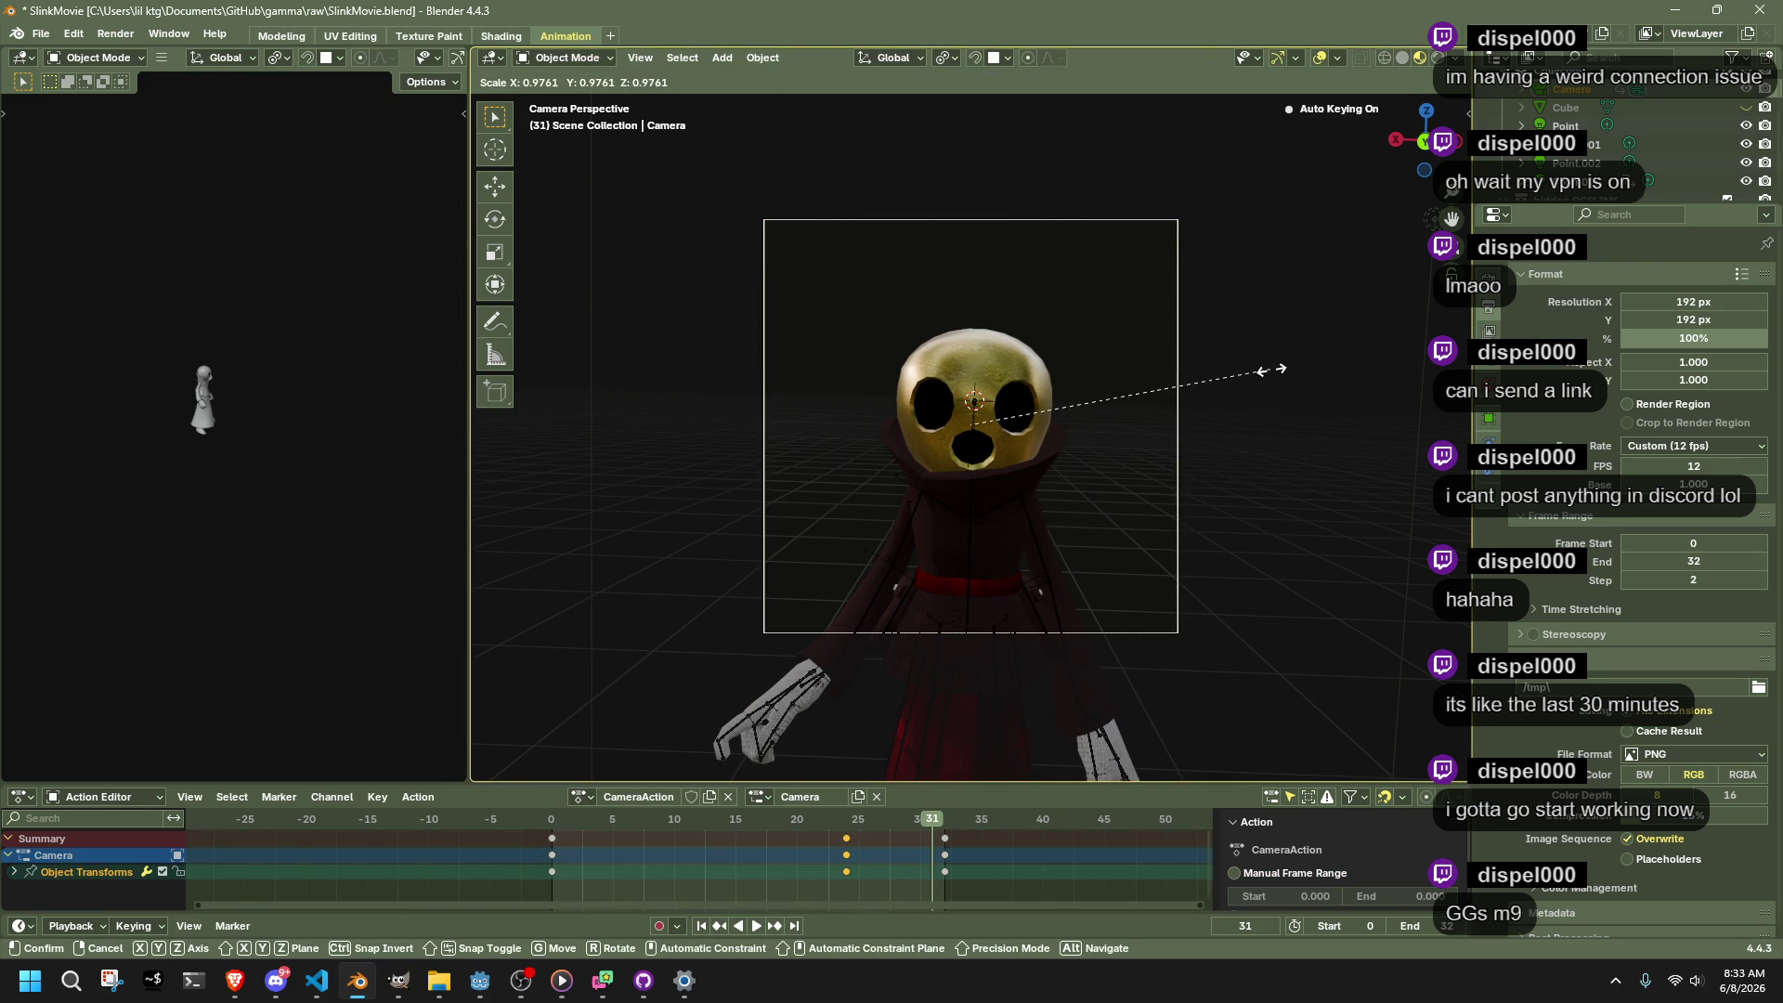
{"action": "left_click", "coordinate": [1282, 369]}
{"action": "left_click", "coordinate": [946, 816]}
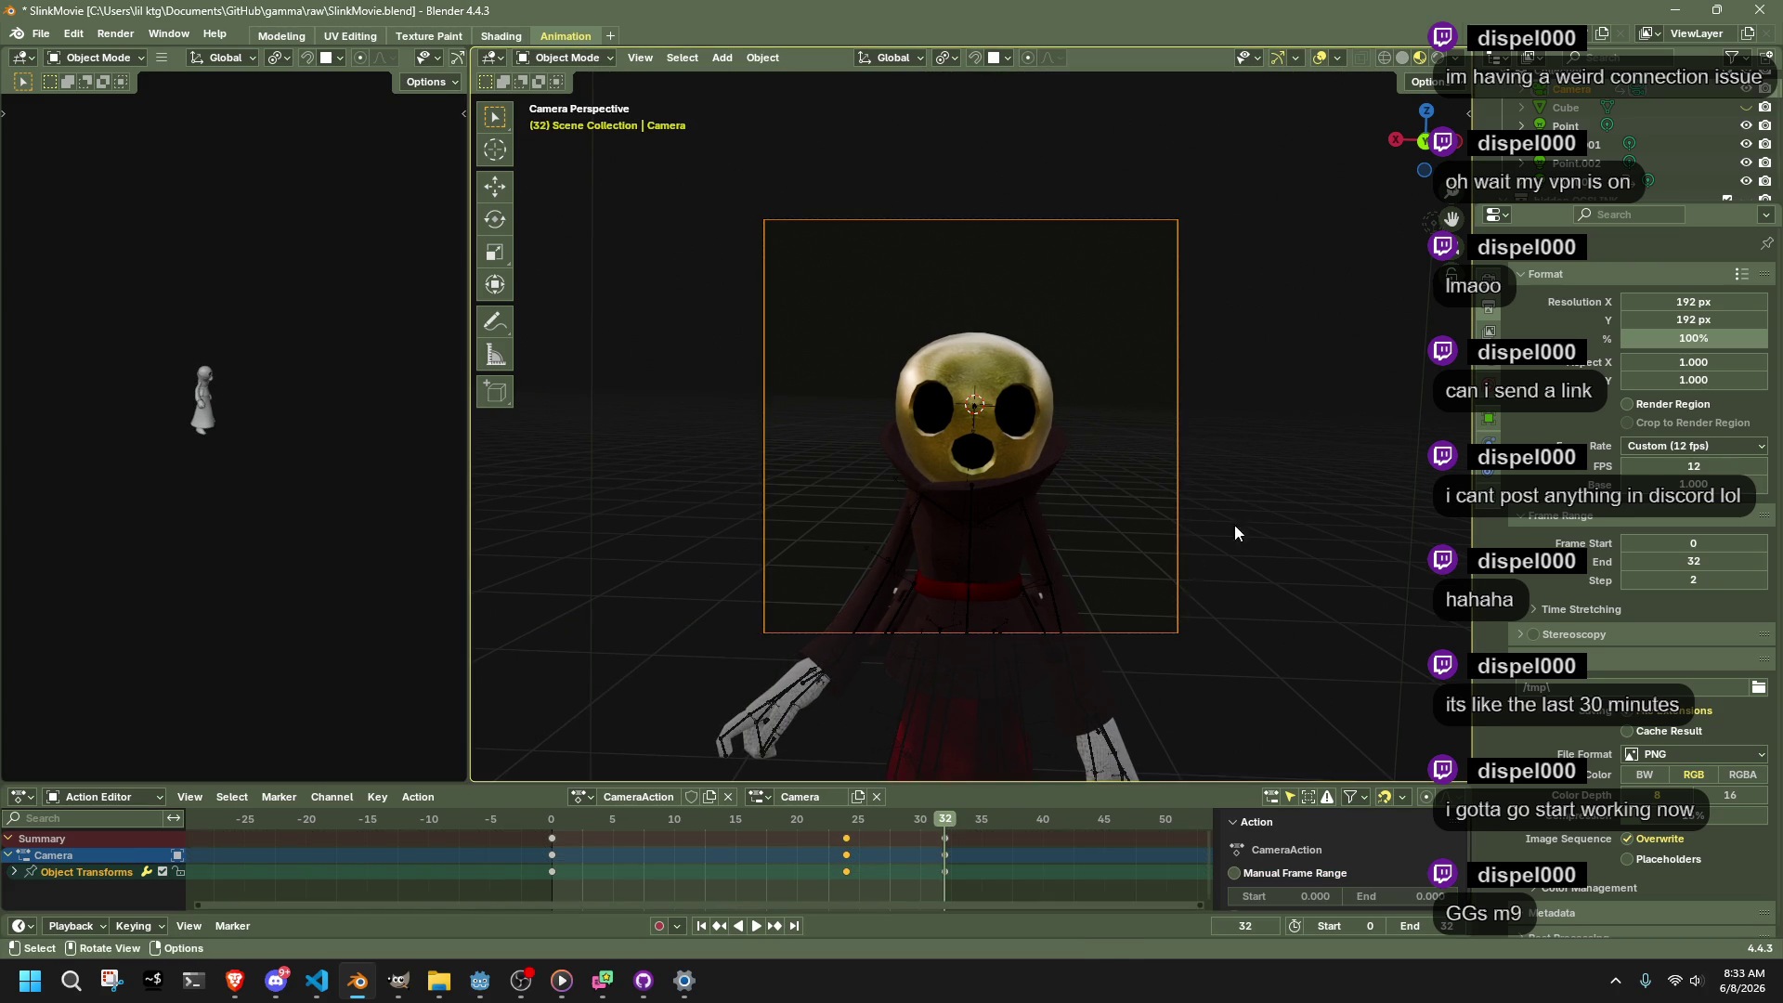
{"action": "key", "text": "s"}
{"action": "left_click", "coordinate": [1166, 500]}
{"action": "scroll", "coordinate": [1142, 492], "scroll_direction": "down", "scroll_amount": 5}
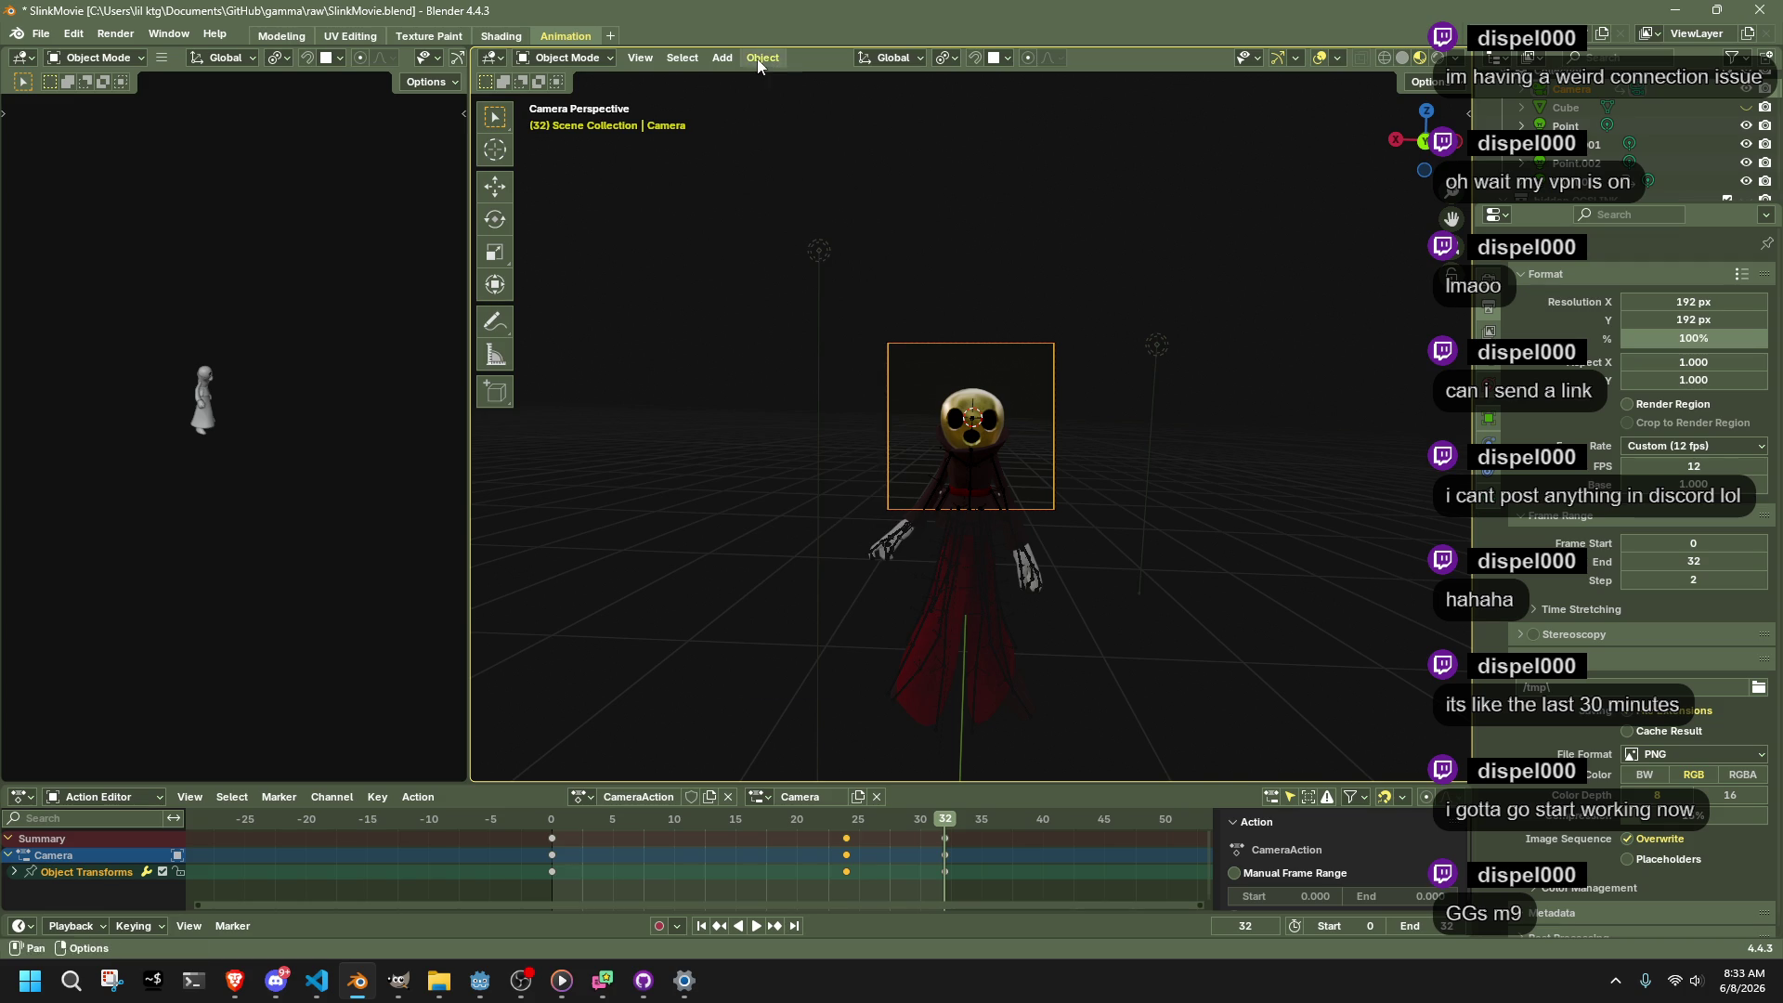
Try a push/pull on the camera, then keep it scaled down to about 0.39
{"action": "left_click", "coordinate": [758, 59]}
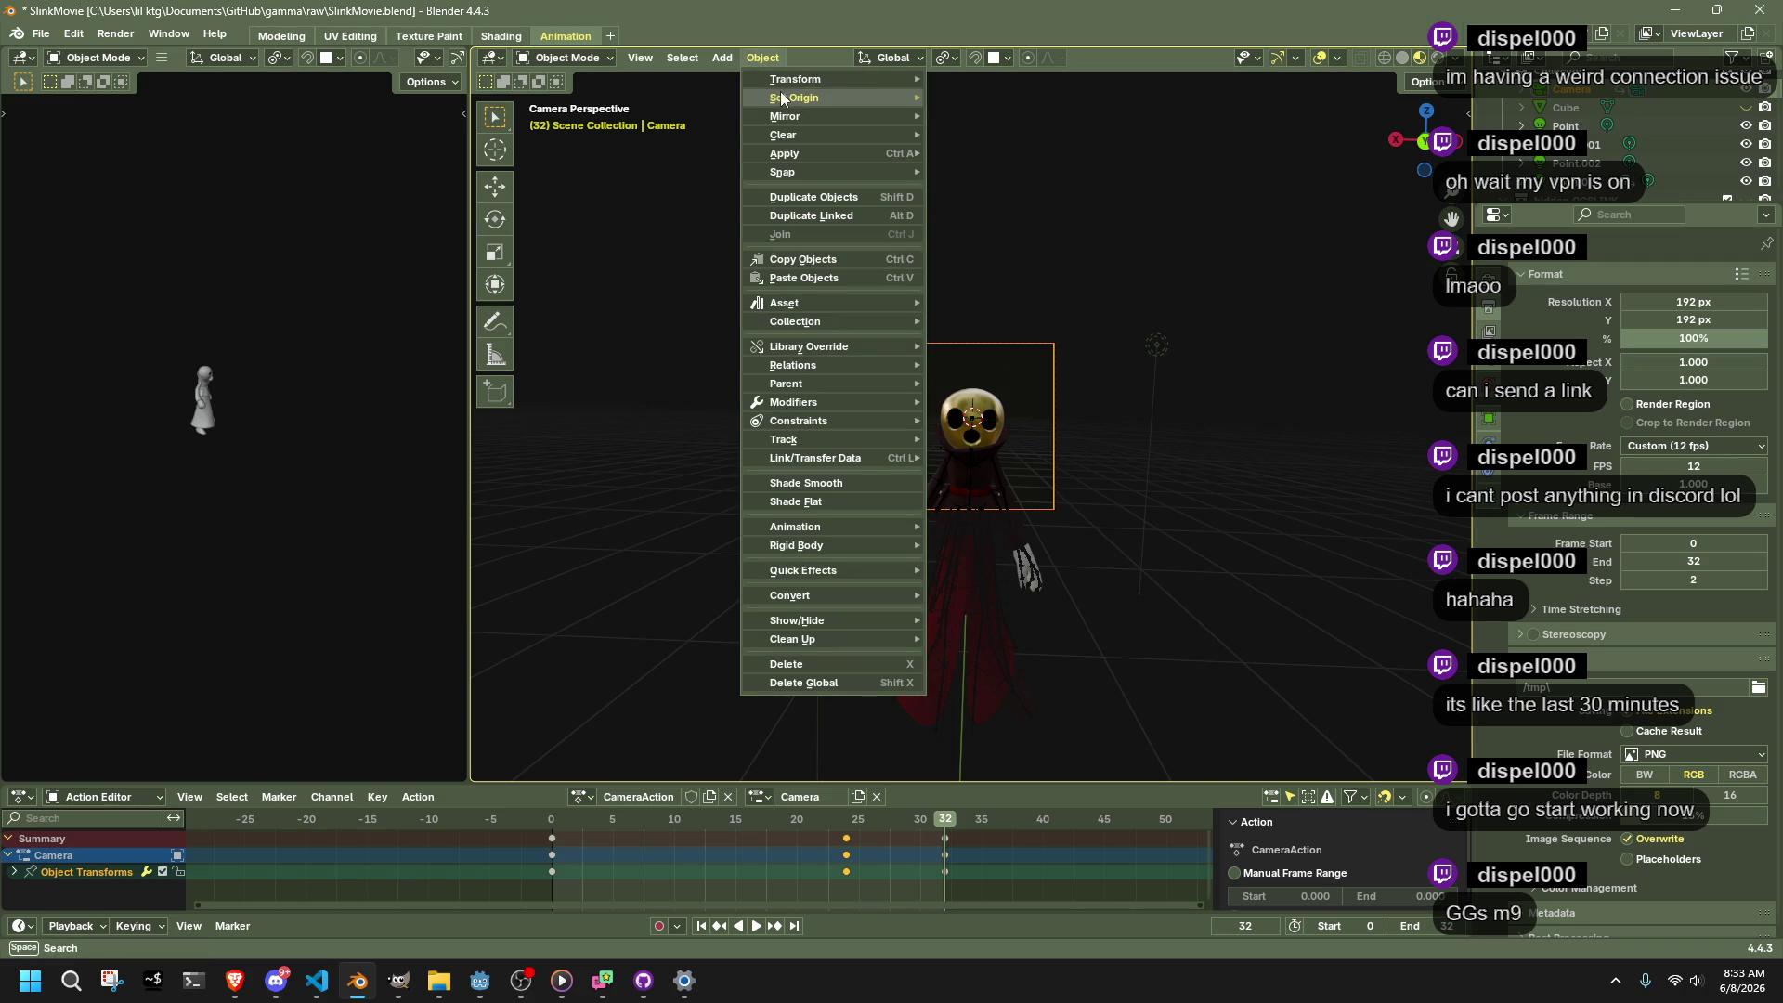
{"action": "mouse_move", "coordinate": [817, 79]}
{"action": "left_click", "coordinate": [1039, 195]}
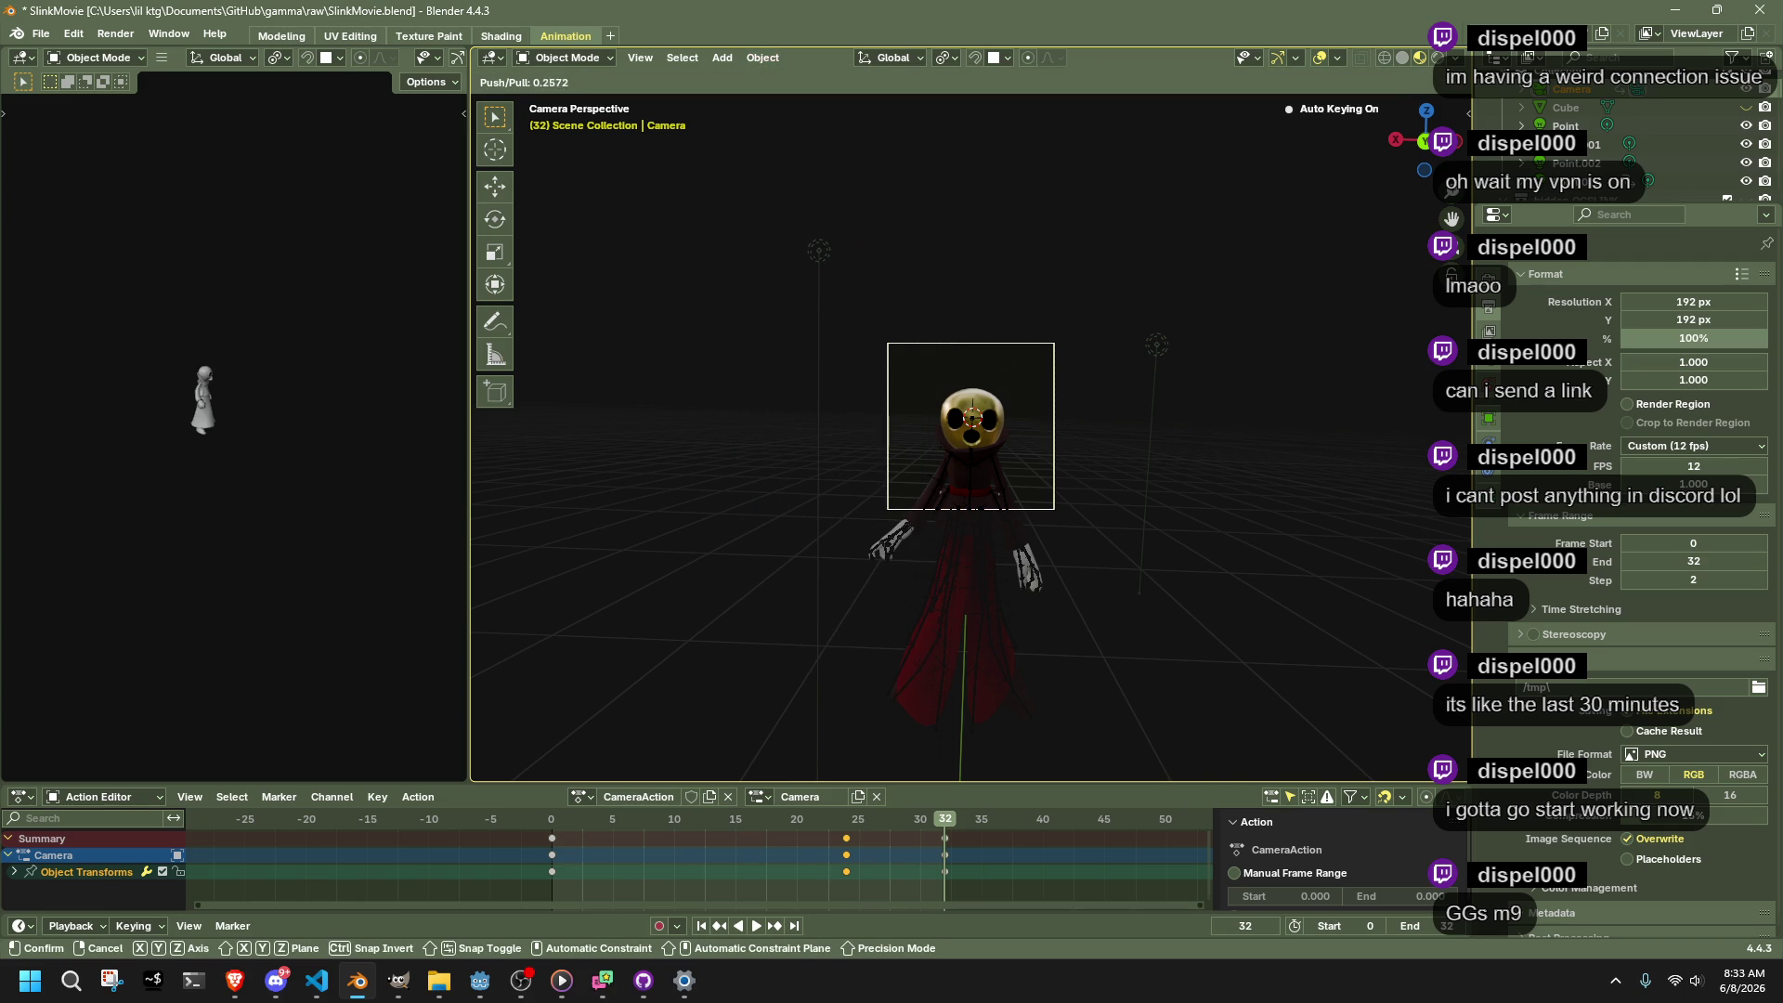
{"action": "left_click", "coordinate": [1267, 353]}
{"action": "mouse_move", "coordinate": [1267, 353]}
{"action": "left_mouse_down"}
{"action": "mouse_move", "coordinate": [1176, 466]}
{"action": "mouse_move", "coordinate": [957, 466]}
{"action": "mouse_move", "coordinate": [1105, 465]}
{"action": "mouse_move", "coordinate": [1040, 464]}
{"action": "left_mouse_up"}
{"action": "key", "text": "s"}
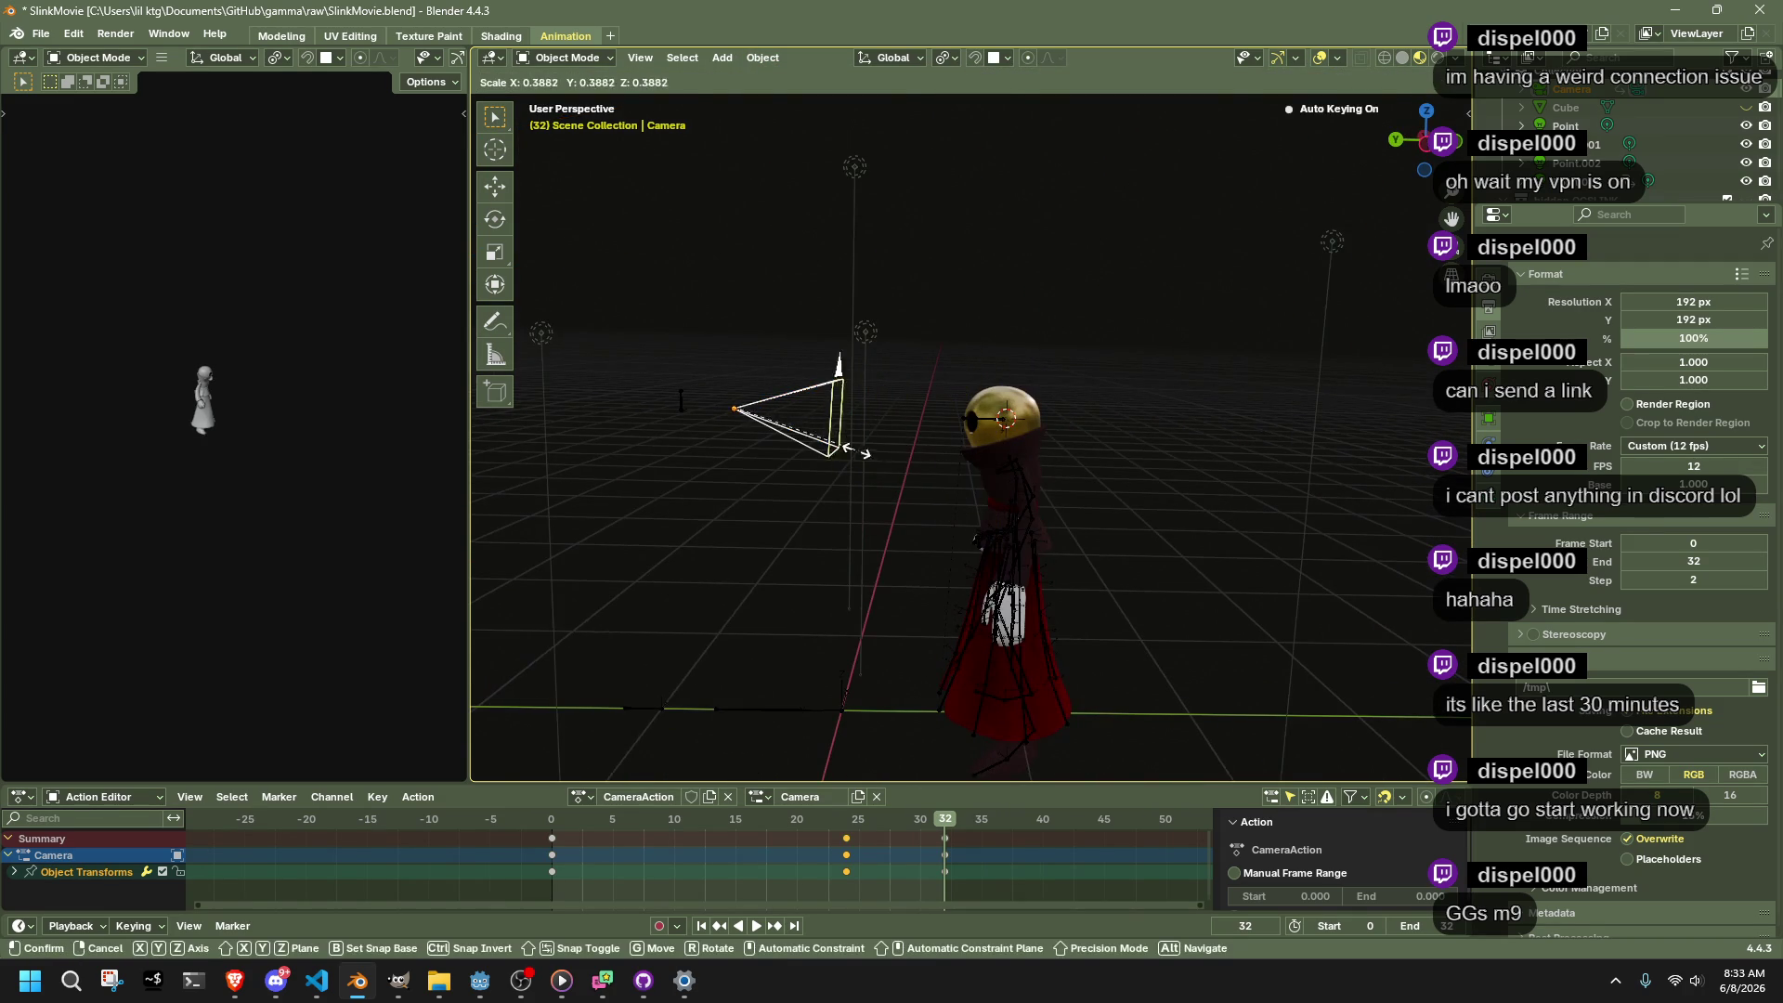
{"action": "left_click", "coordinate": [821, 448]}
{"action": "key", "text": "ctrl+z"}
{"action": "key", "text": "ctrl+z"}
{"action": "key", "text": "ctrl+z"}
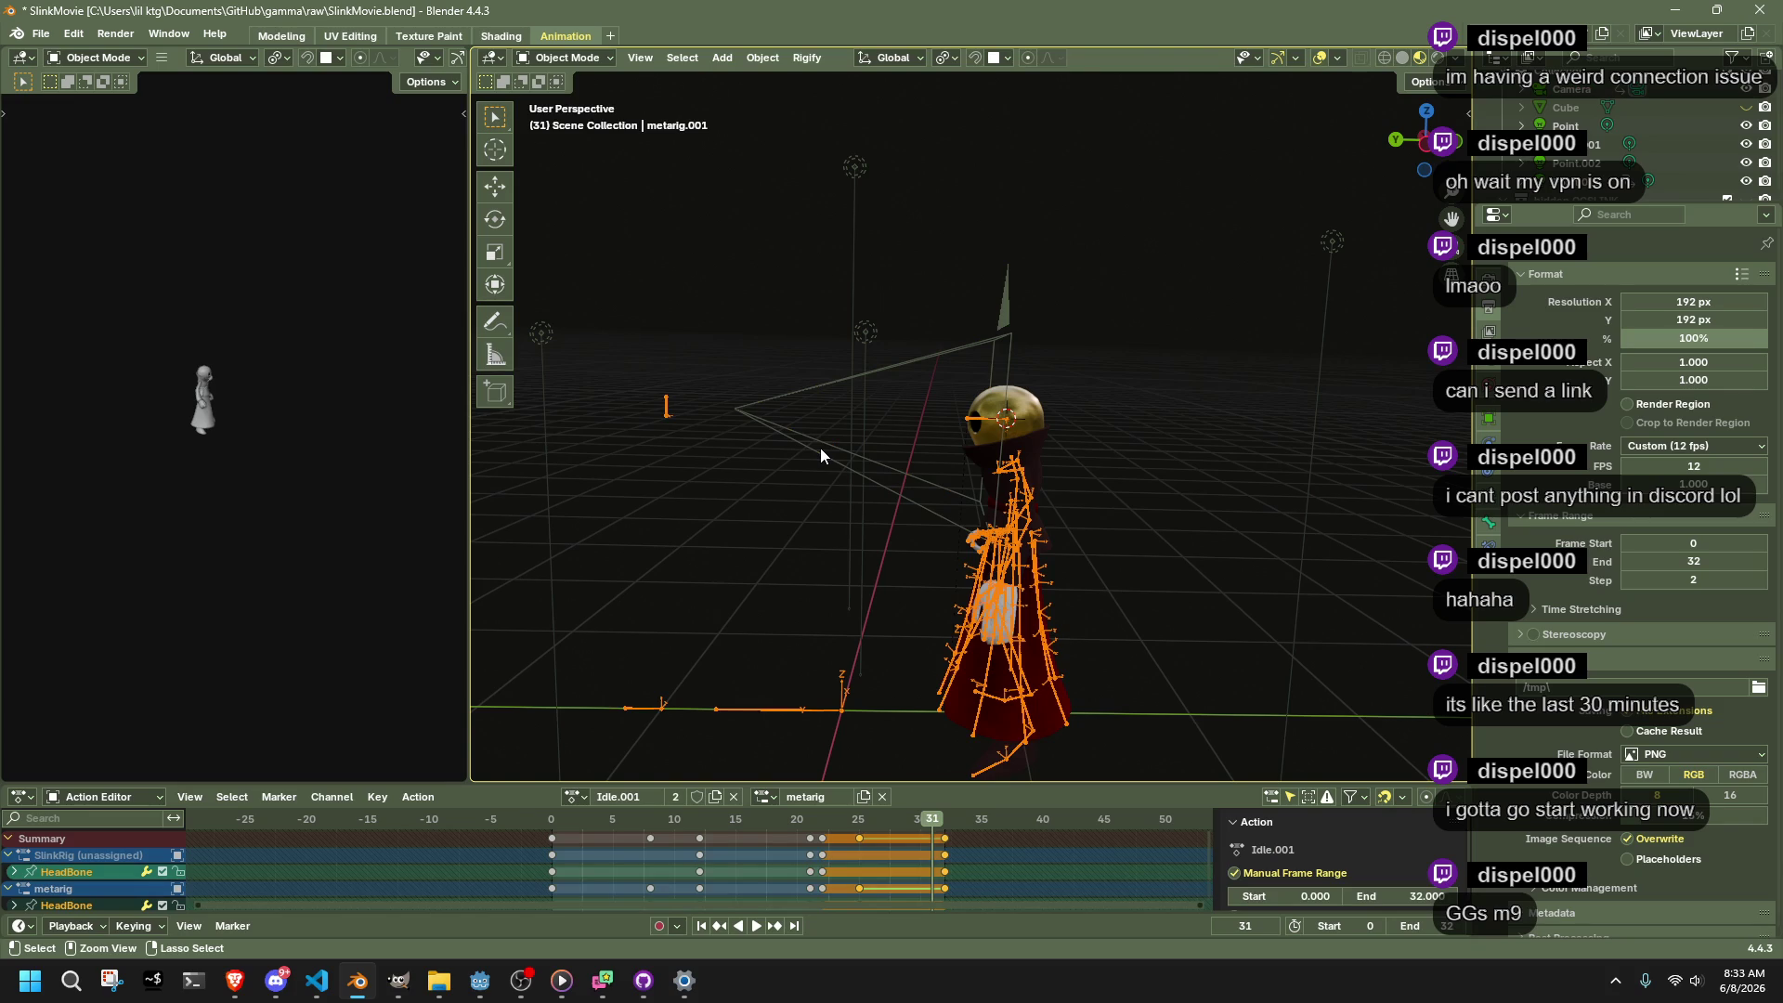
{"action": "key", "text": "ctrl+z"}
{"action": "key", "text": "ctrl+z"}
{"action": "key", "text": "ctrl+z"}
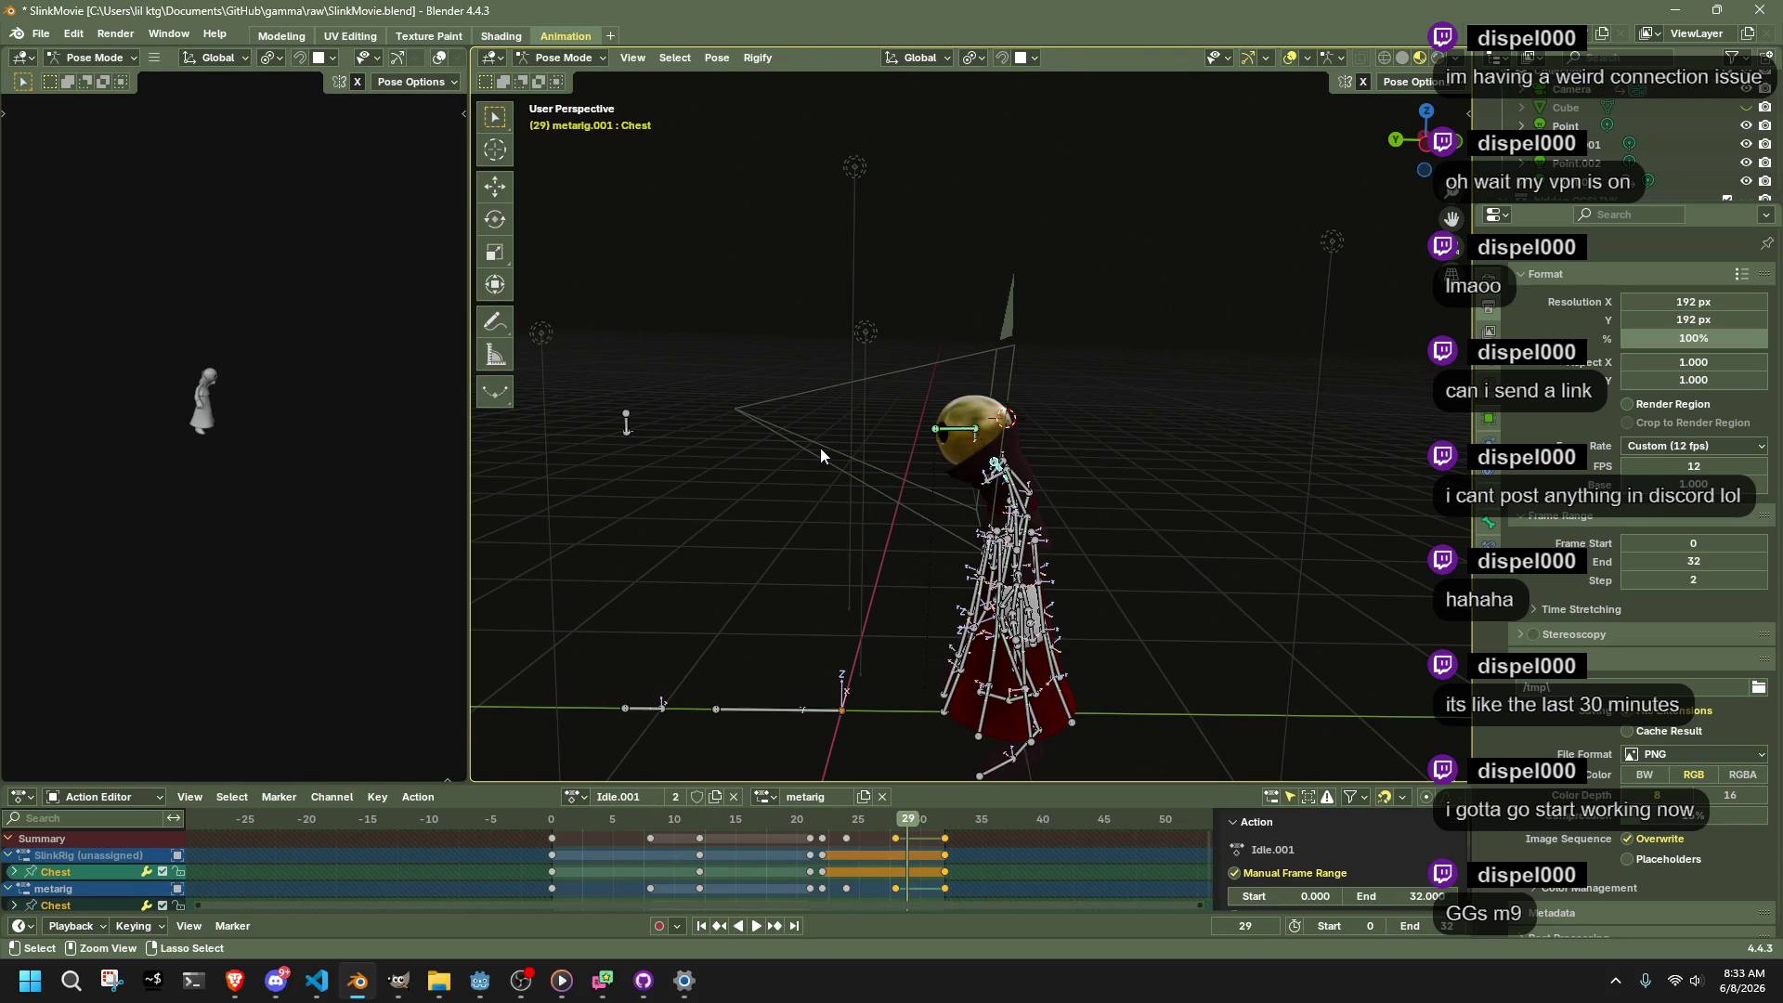
{"action": "key", "text": "ctrl+shift+z"}
{"action": "key", "text": "ctrl+shift+z"}
{"action": "key", "text": "ctrl+shift+z"}
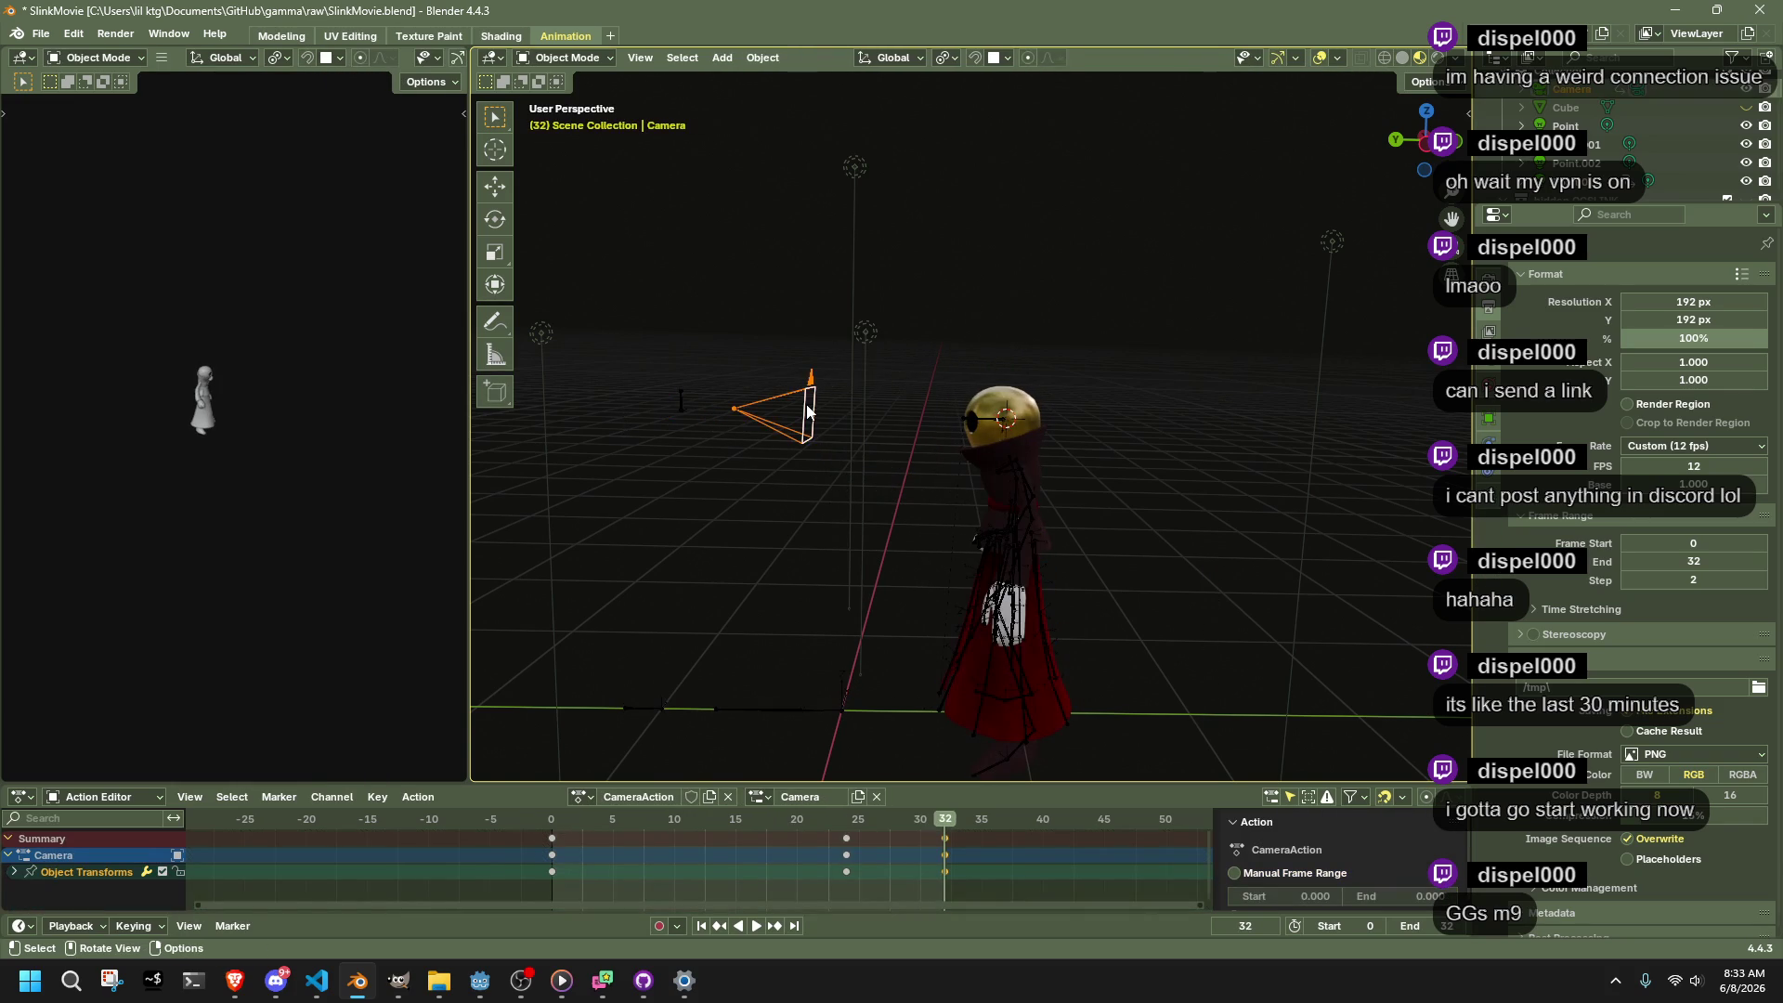
Enlarge the camera slightly and check the framing through the camera view
{"action": "key", "text": "s"}
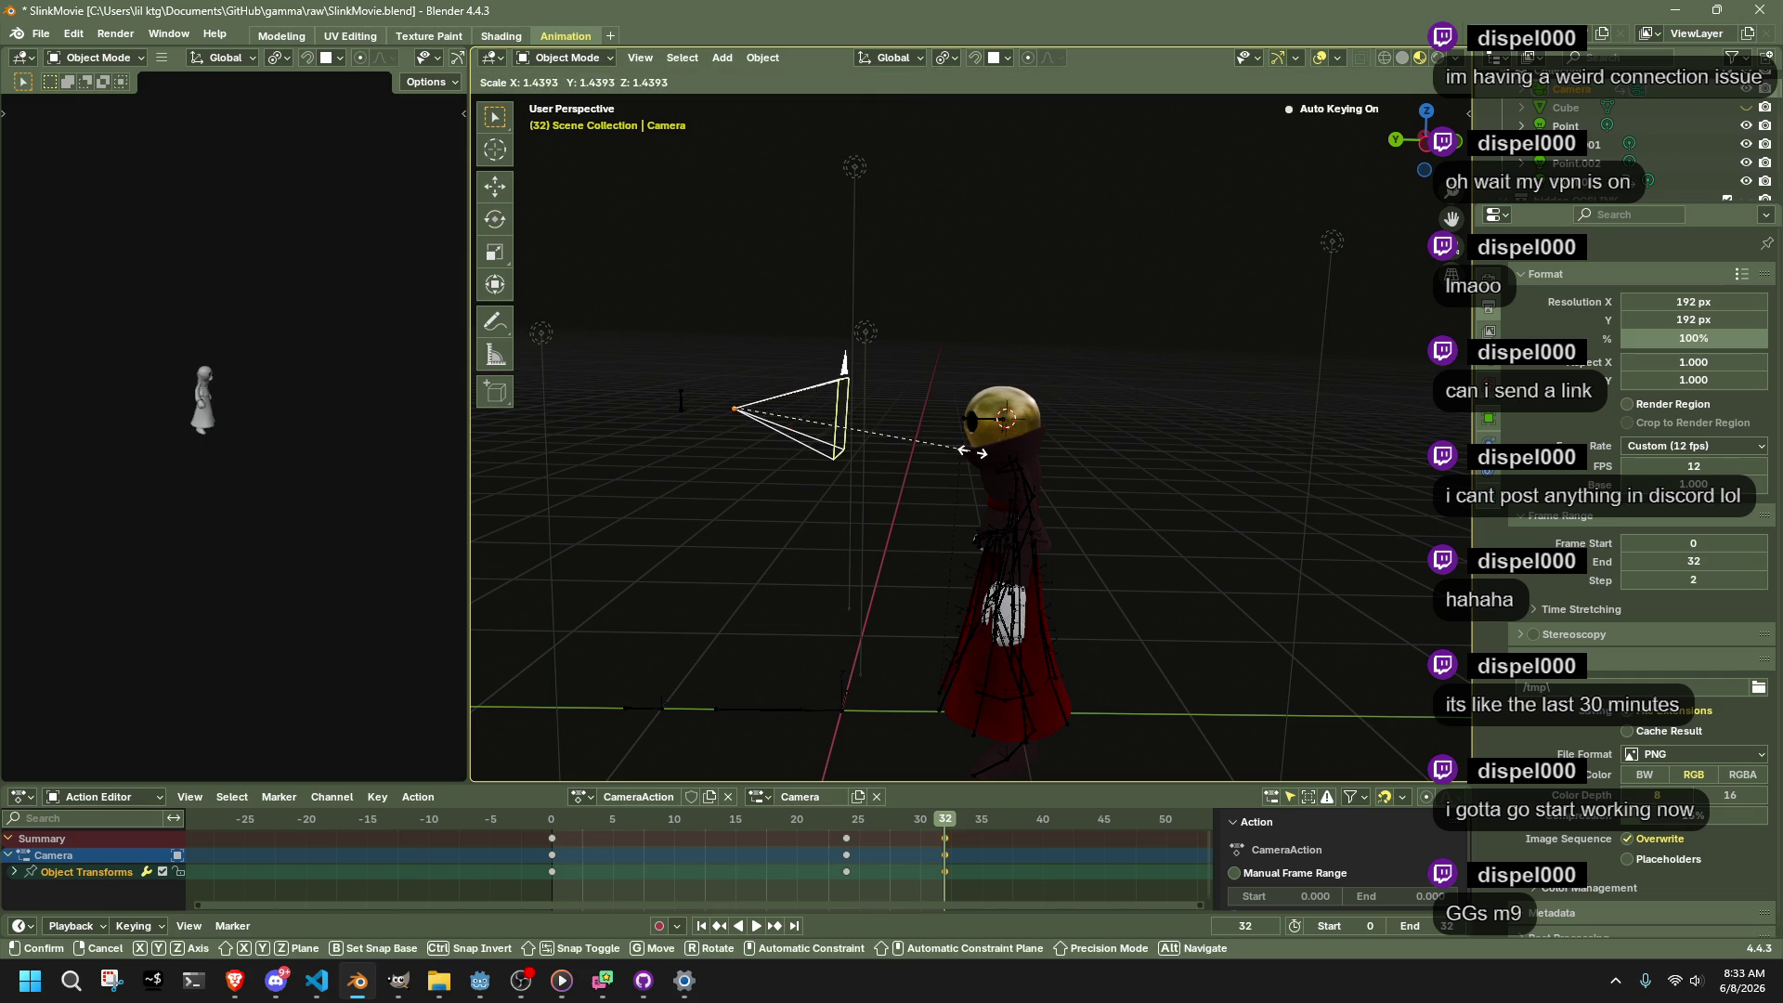
{"action": "left_click", "coordinate": [1023, 470]}
{"action": "key", "text": "KP_0"}
{"action": "key", "text": "s"}
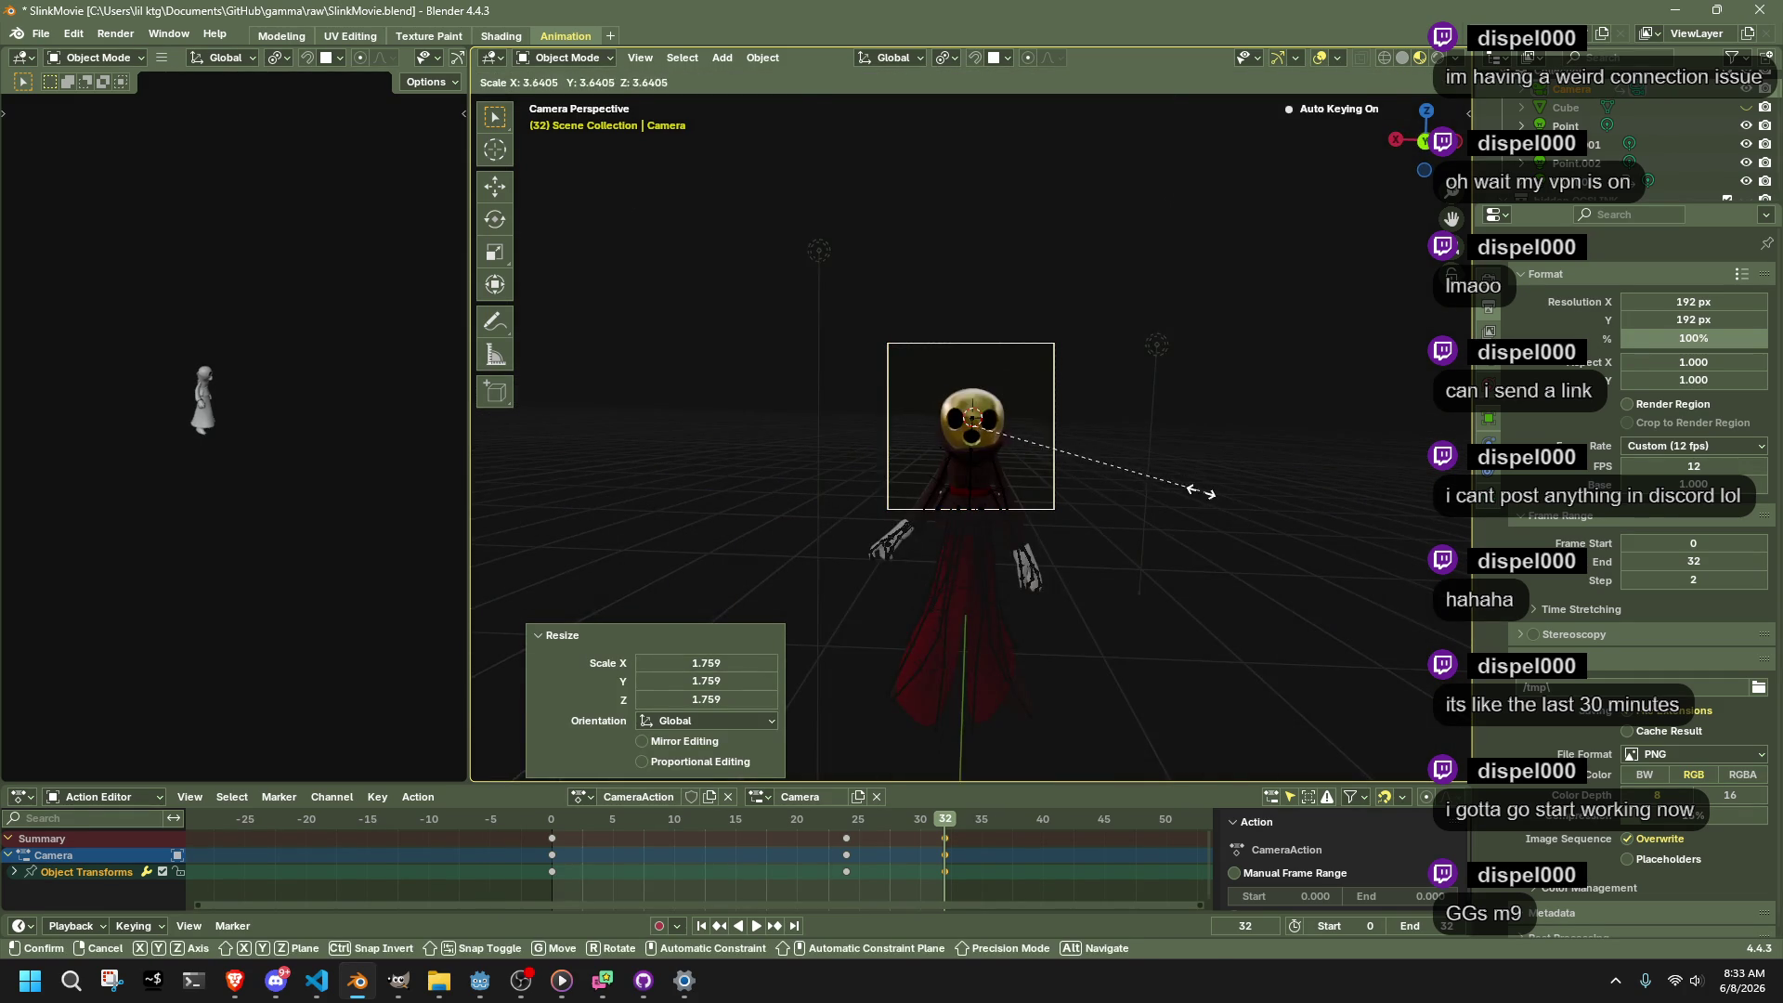
{"action": "right_click", "coordinate": [922, 376]}
{"action": "left_click_drag", "start_coordinate": [1141, 460], "coordinate": [955, 476]}
{"action": "scroll", "coordinate": [955, 475], "scroll_direction": "down", "scroll_amount": 4}
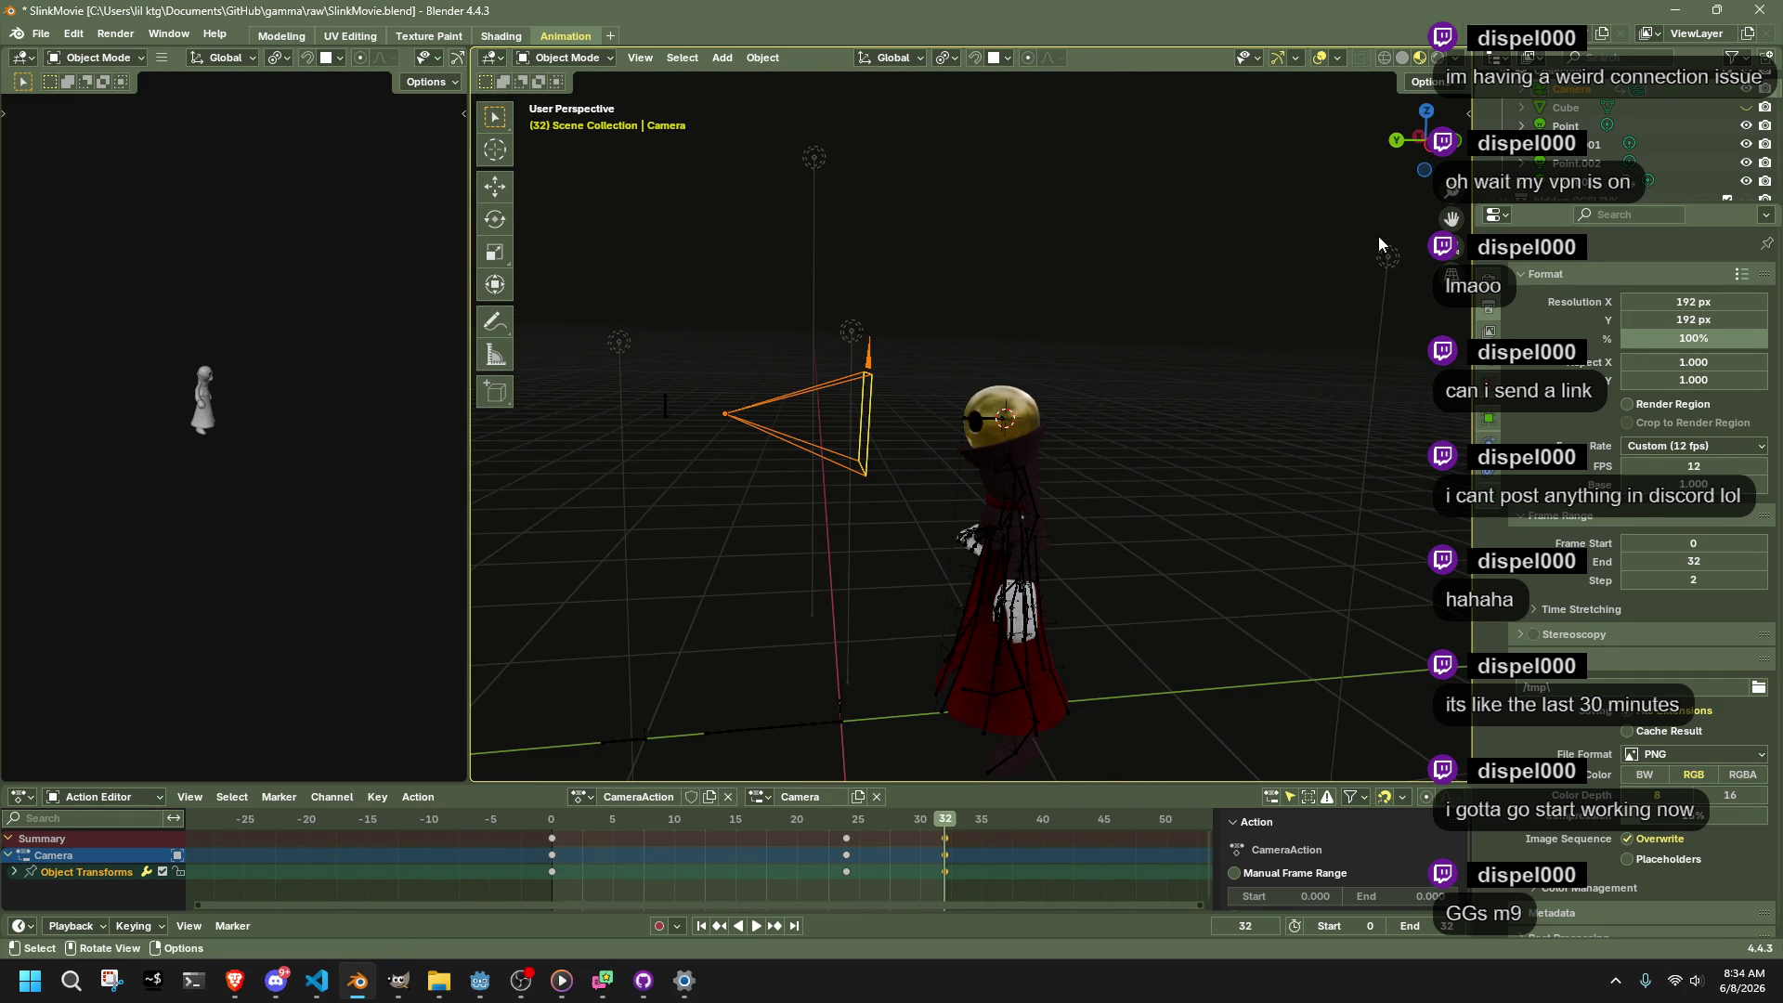
Move the camera about 0.44 m along Y toward the skull and scrub back to frame 22
{"action": "key", "text": "g"}
{"action": "key", "text": "y"}
{"action": "left_click", "coordinate": [1318, 316]}
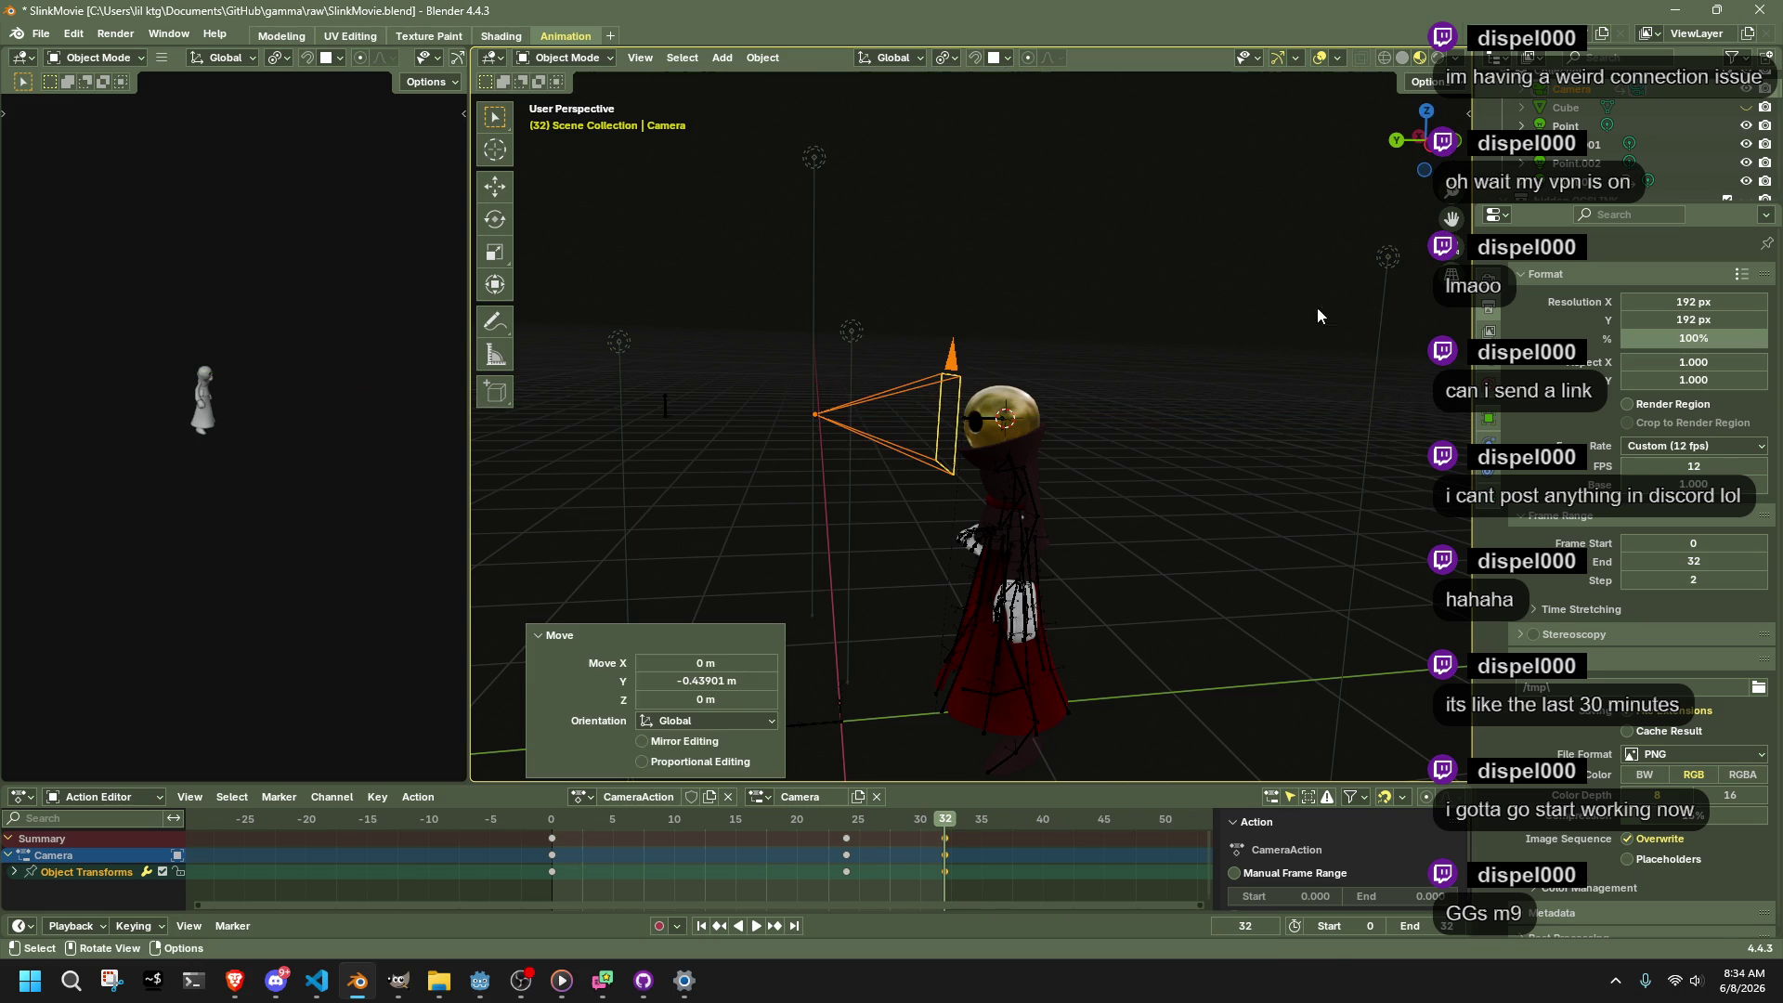
{"action": "key", "text": "KP_0"}
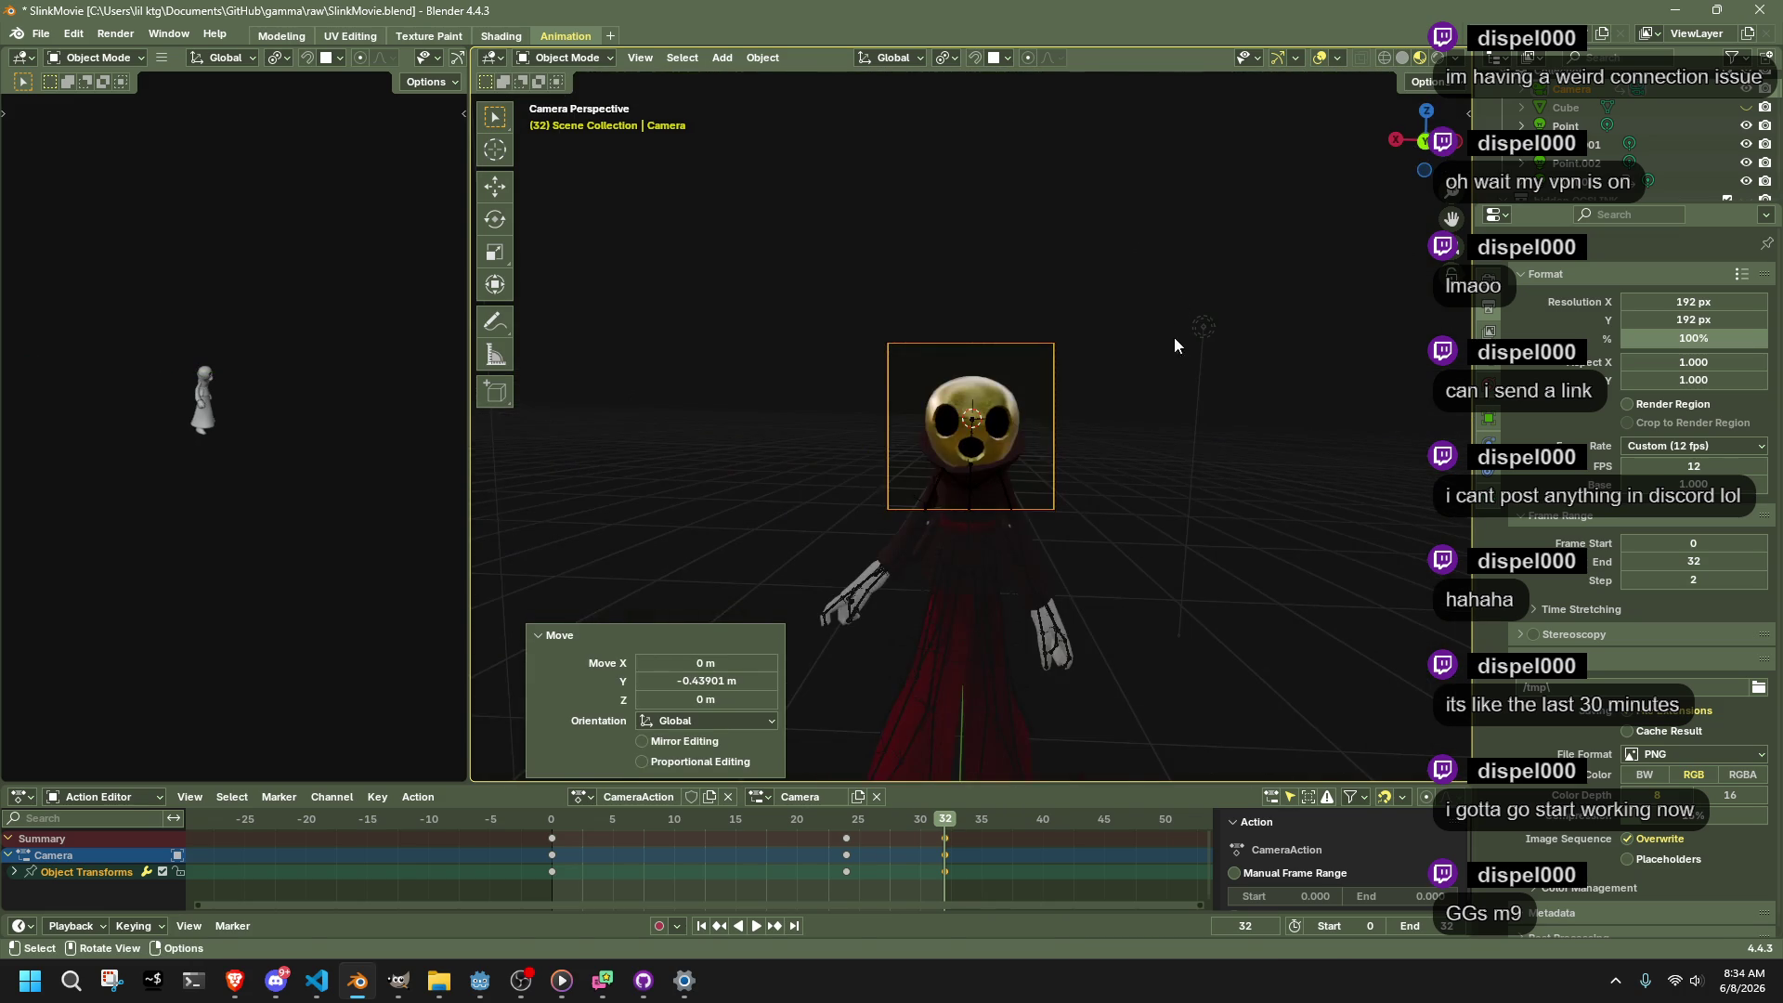
{"action": "key", "text": "g"}
{"action": "key", "text": "y"}
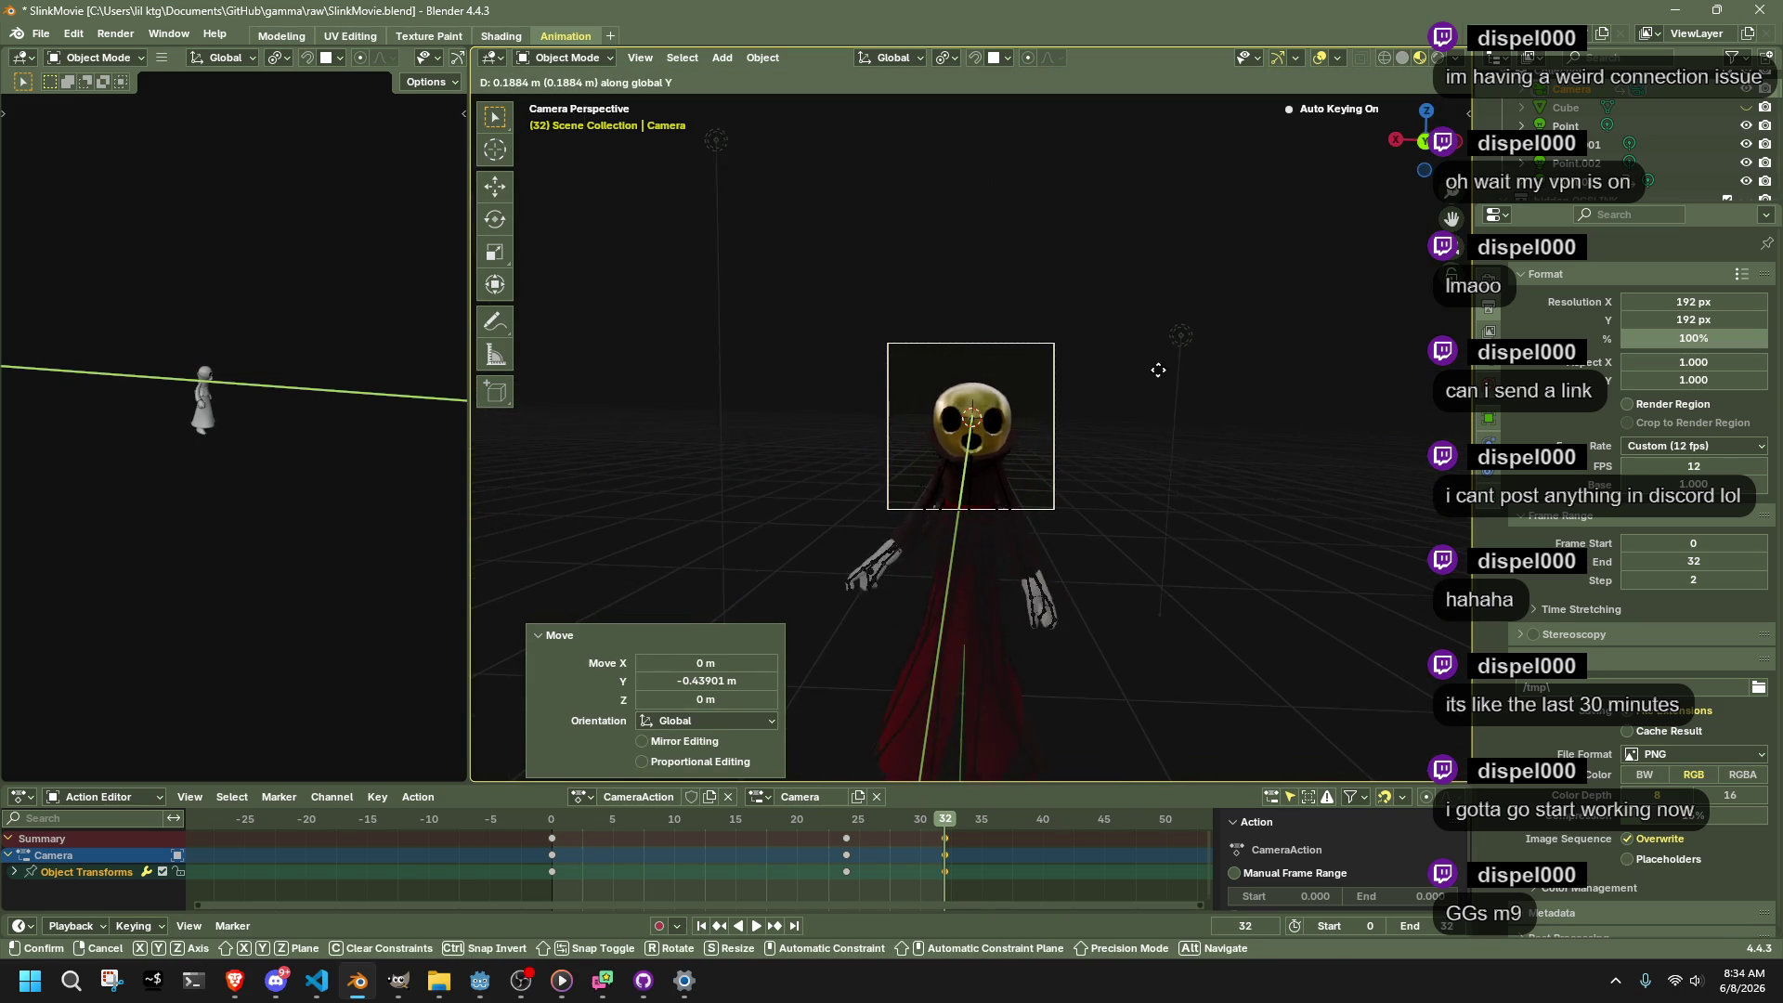
{"action": "left_click", "coordinate": [1165, 376]}
{"action": "key", "text": "space"}
{"action": "left_click_drag", "start_coordinate": [558, 822], "coordinate": [838, 828]}
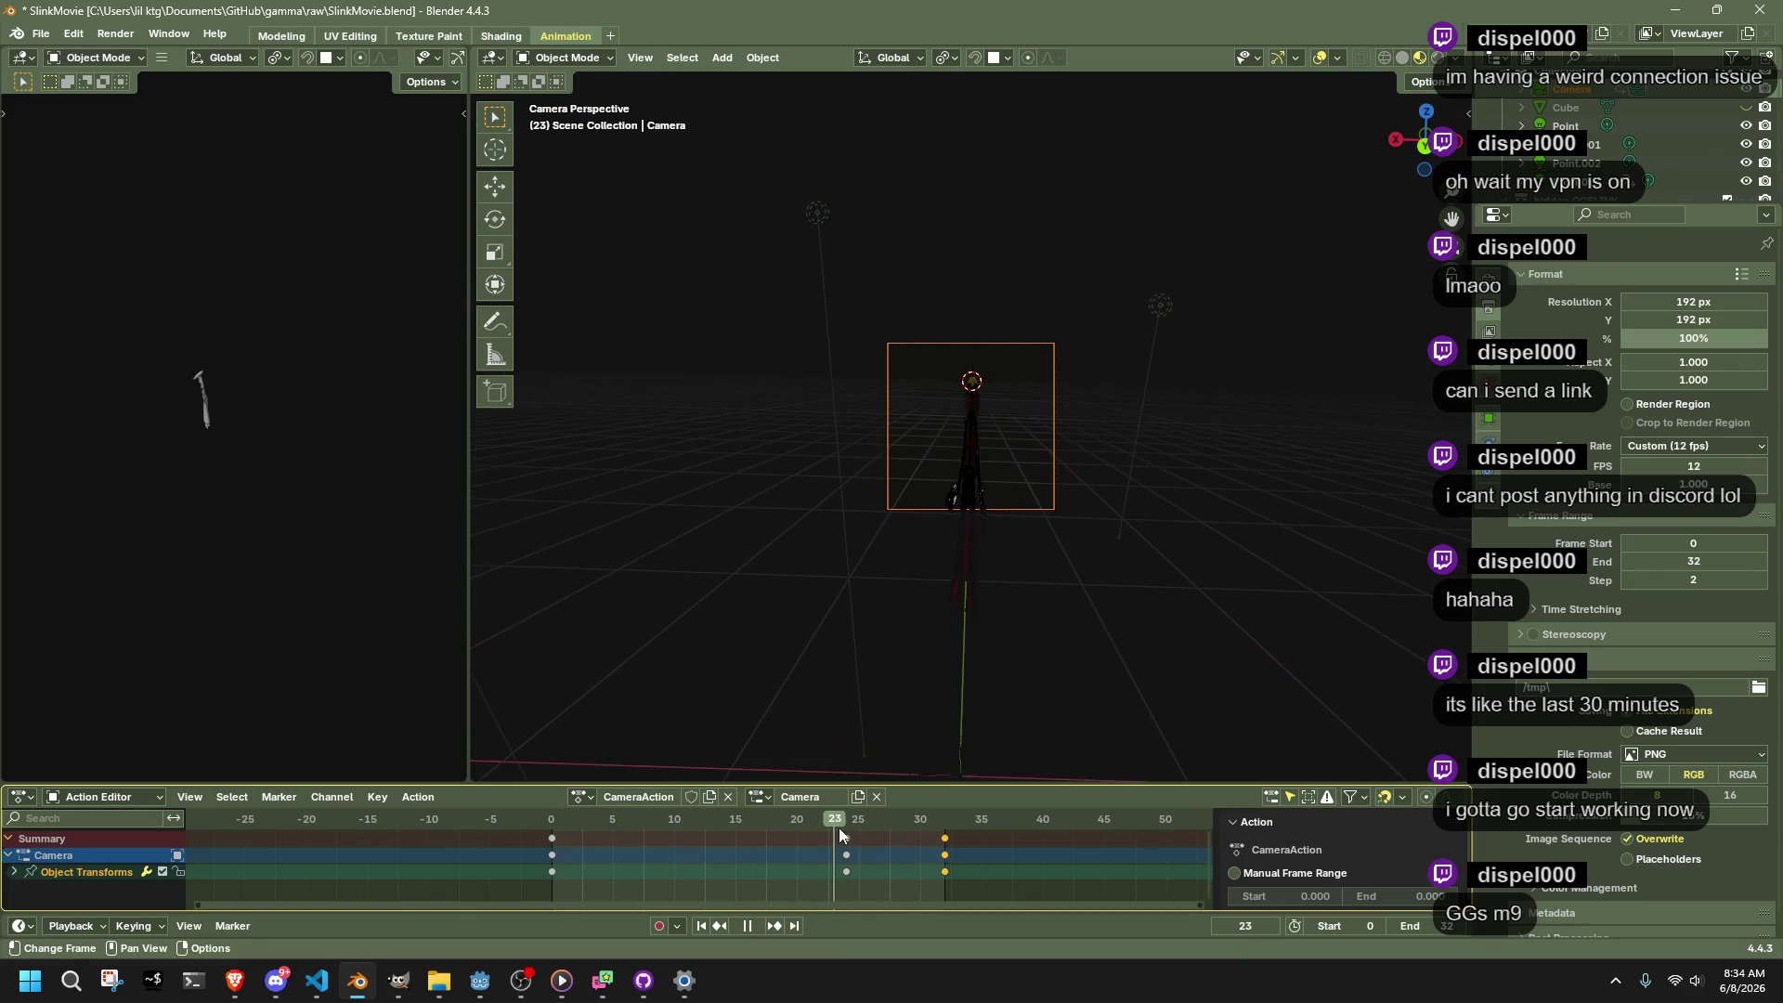
Tilt the camera around its Y, X and Z axes
{"action": "key", "text": "space"}
{"action": "key", "text": "r"}
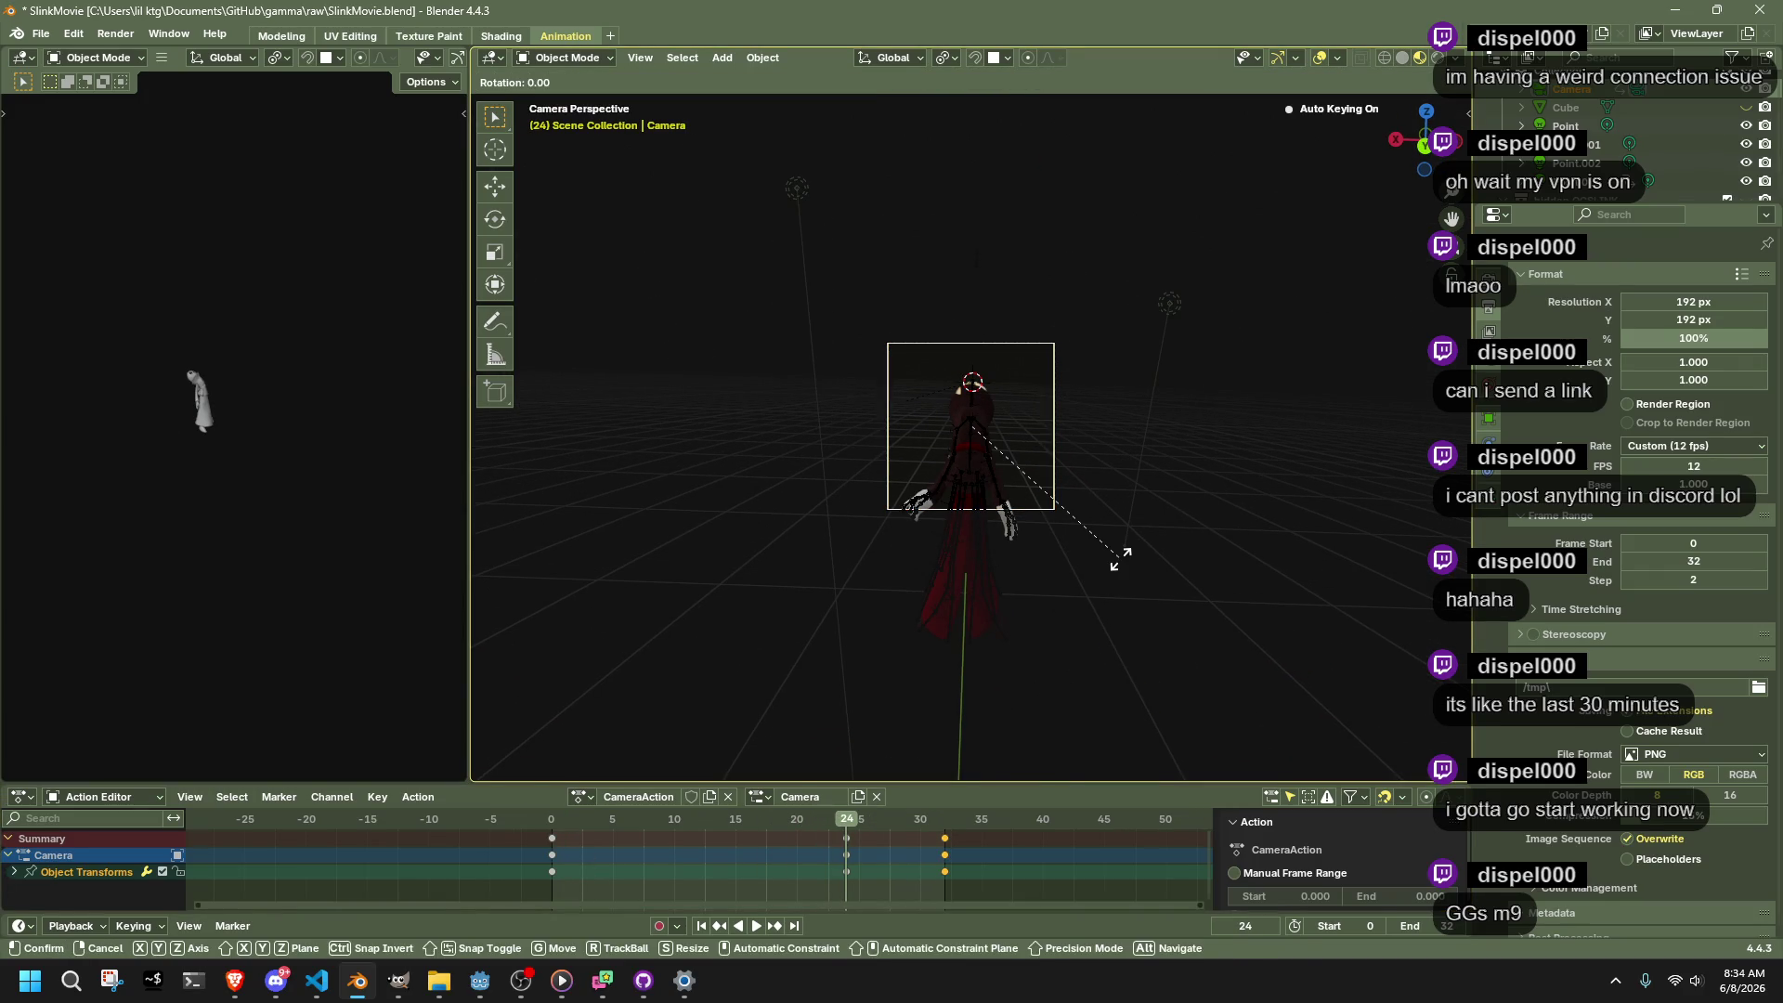
{"action": "key", "text": "y"}
{"action": "left_click", "coordinate": [1131, 475]}
{"action": "key", "text": "r"}
{"action": "key", "text": "x"}
{"action": "left_click", "coordinate": [1126, 470]}
{"action": "key", "text": "r"}
{"action": "key", "text": "z"}
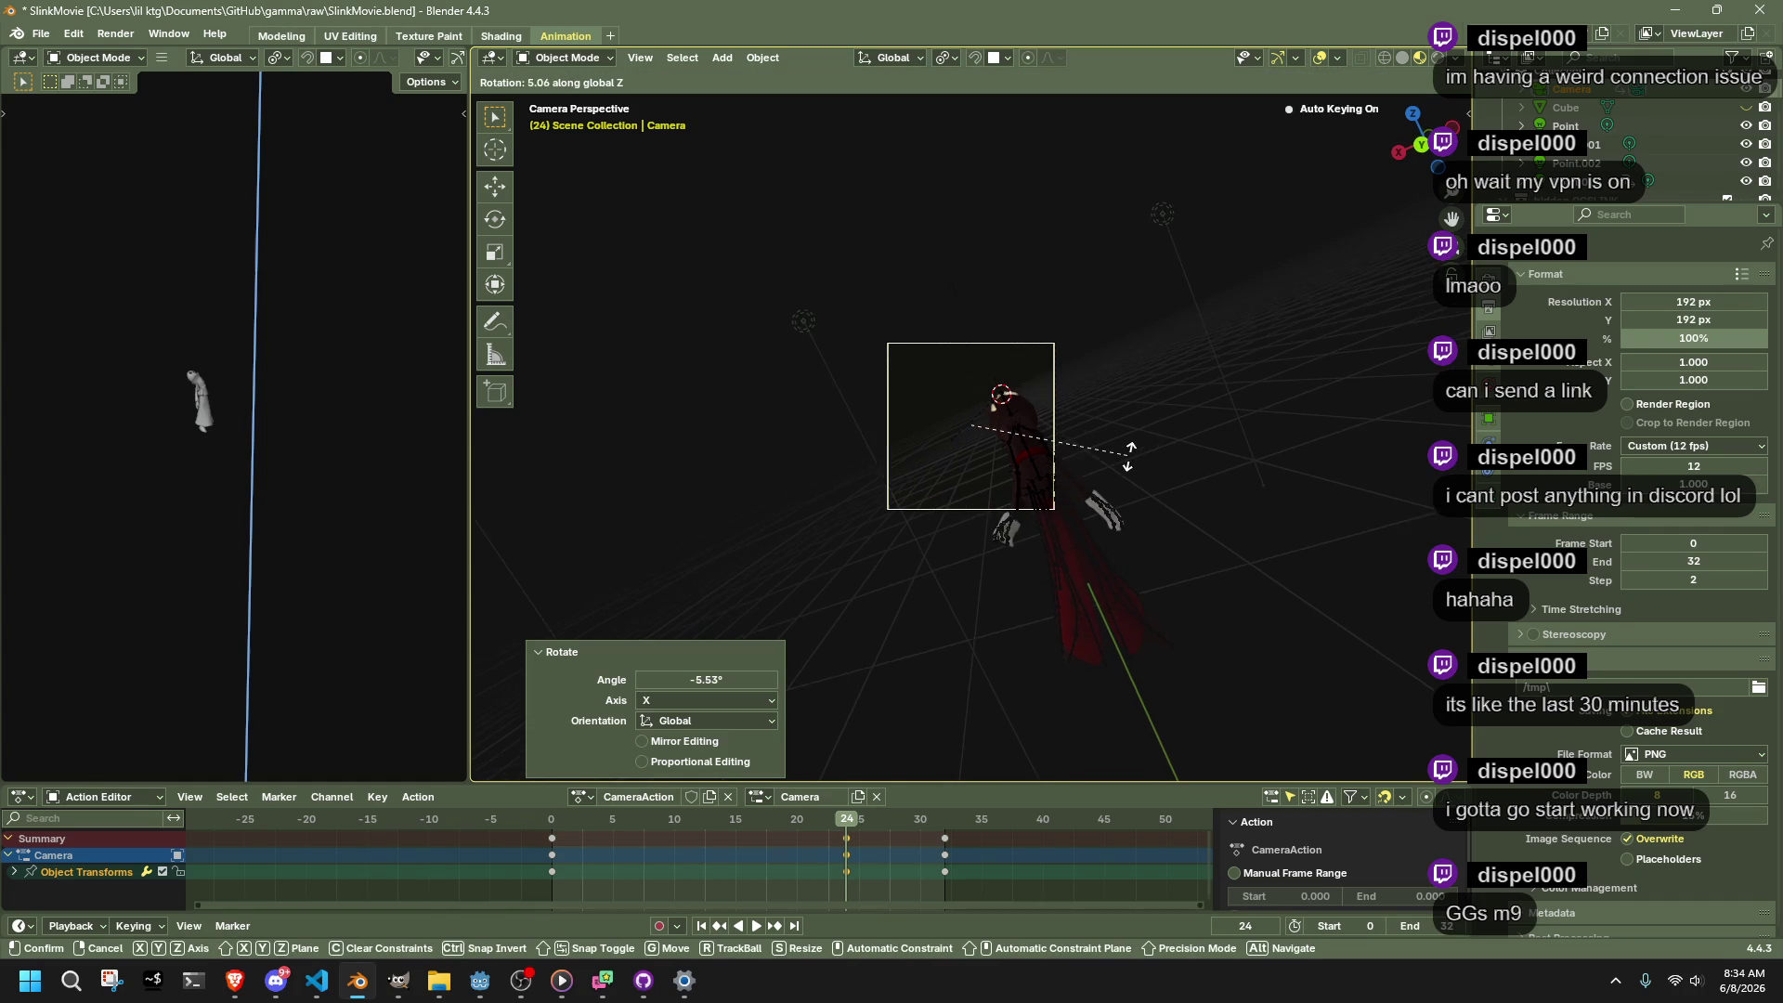
{"action": "left_click", "coordinate": [1123, 480]}
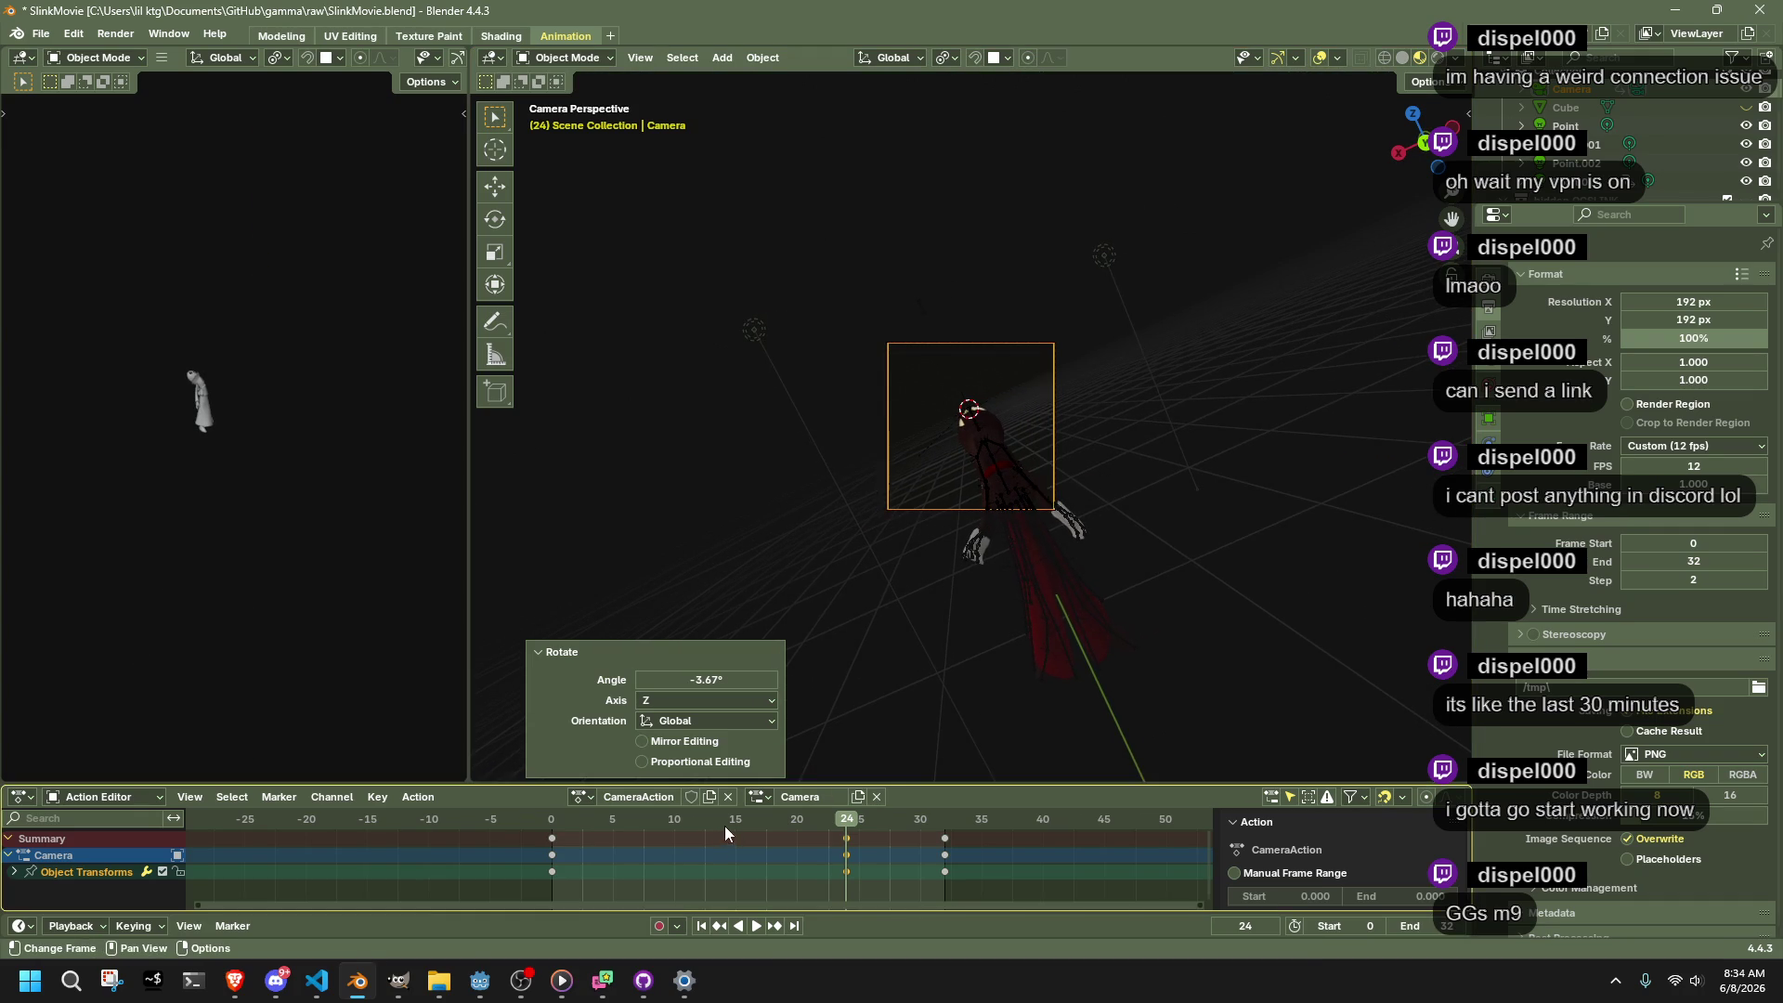
Move the camera along Y at frame 29
{"action": "key", "text": "space"}
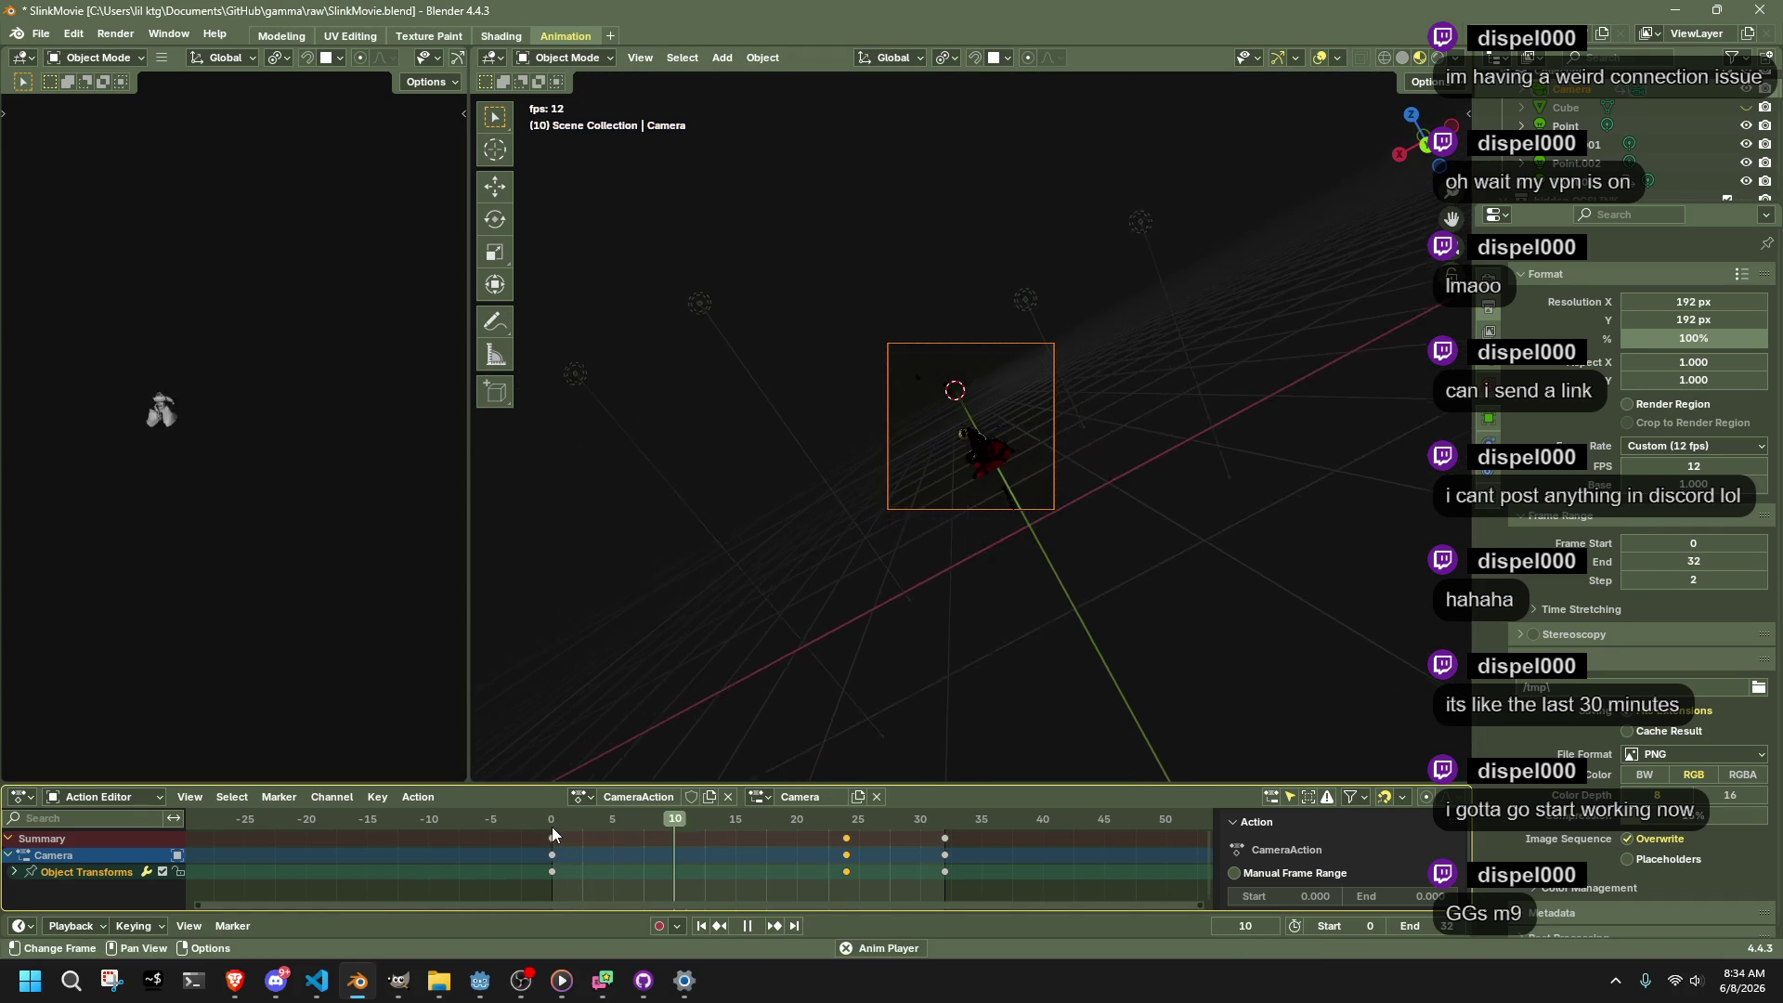
{"action": "key", "text": "space"}
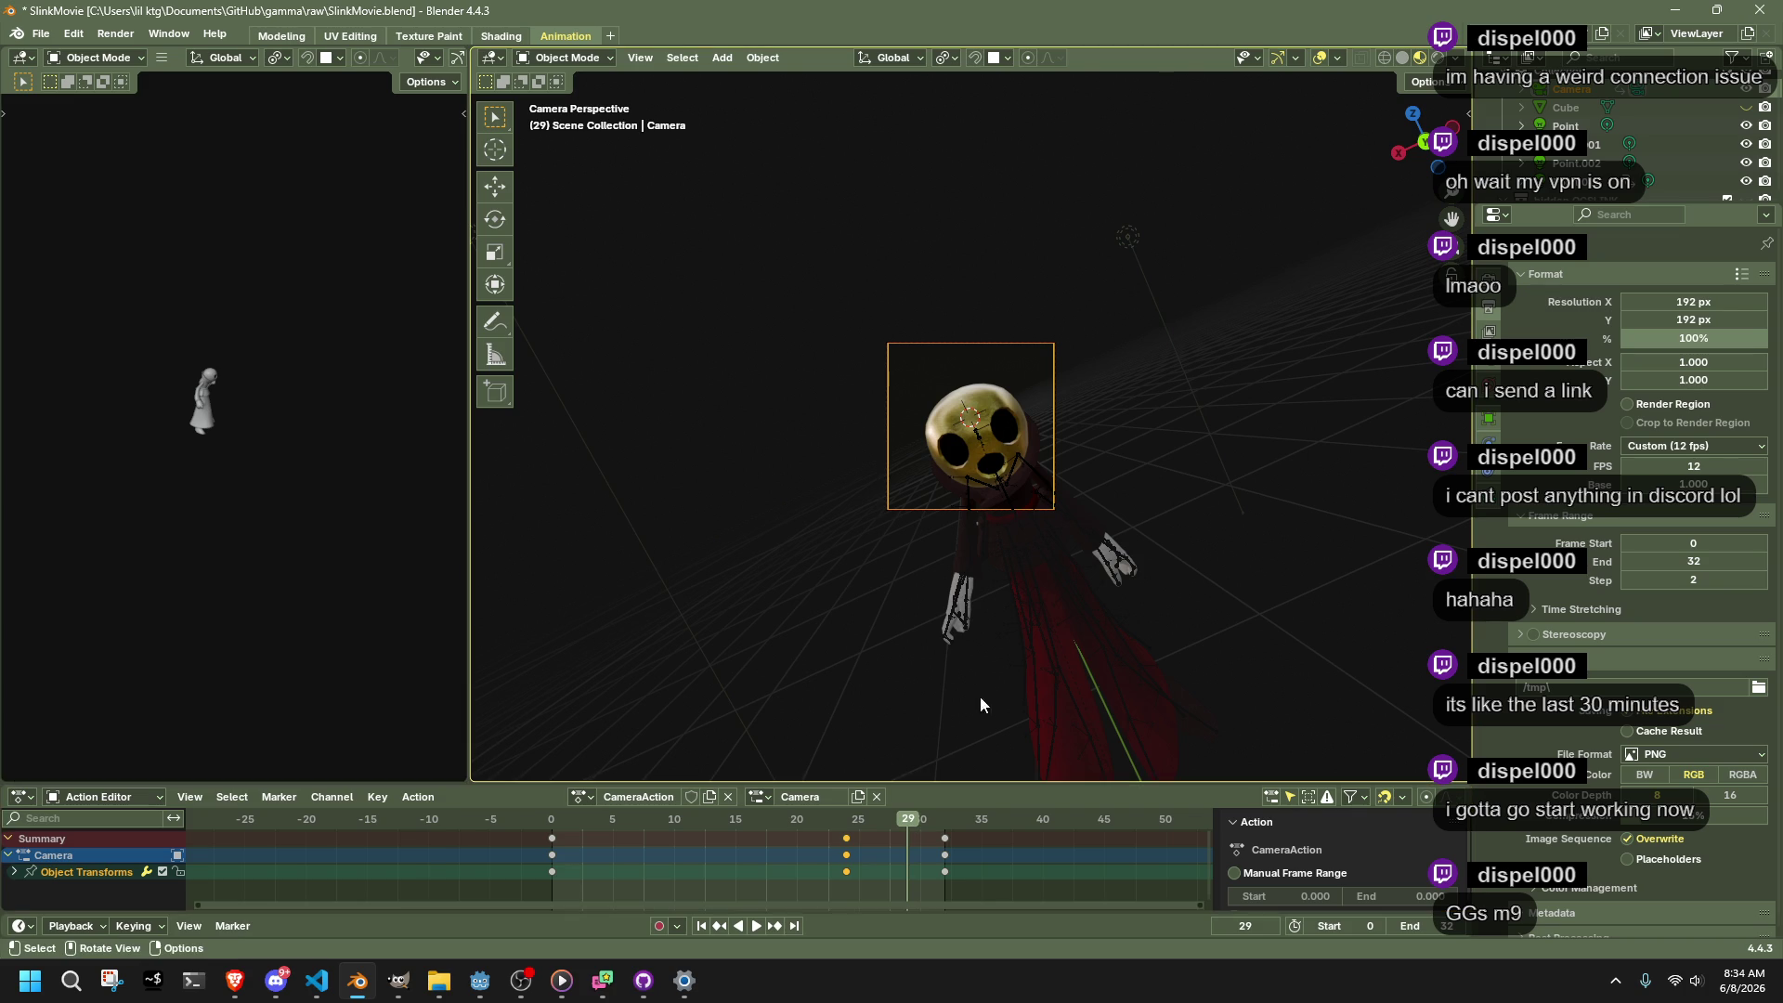
{"action": "key", "text": "g"}
{"action": "key", "text": "y"}
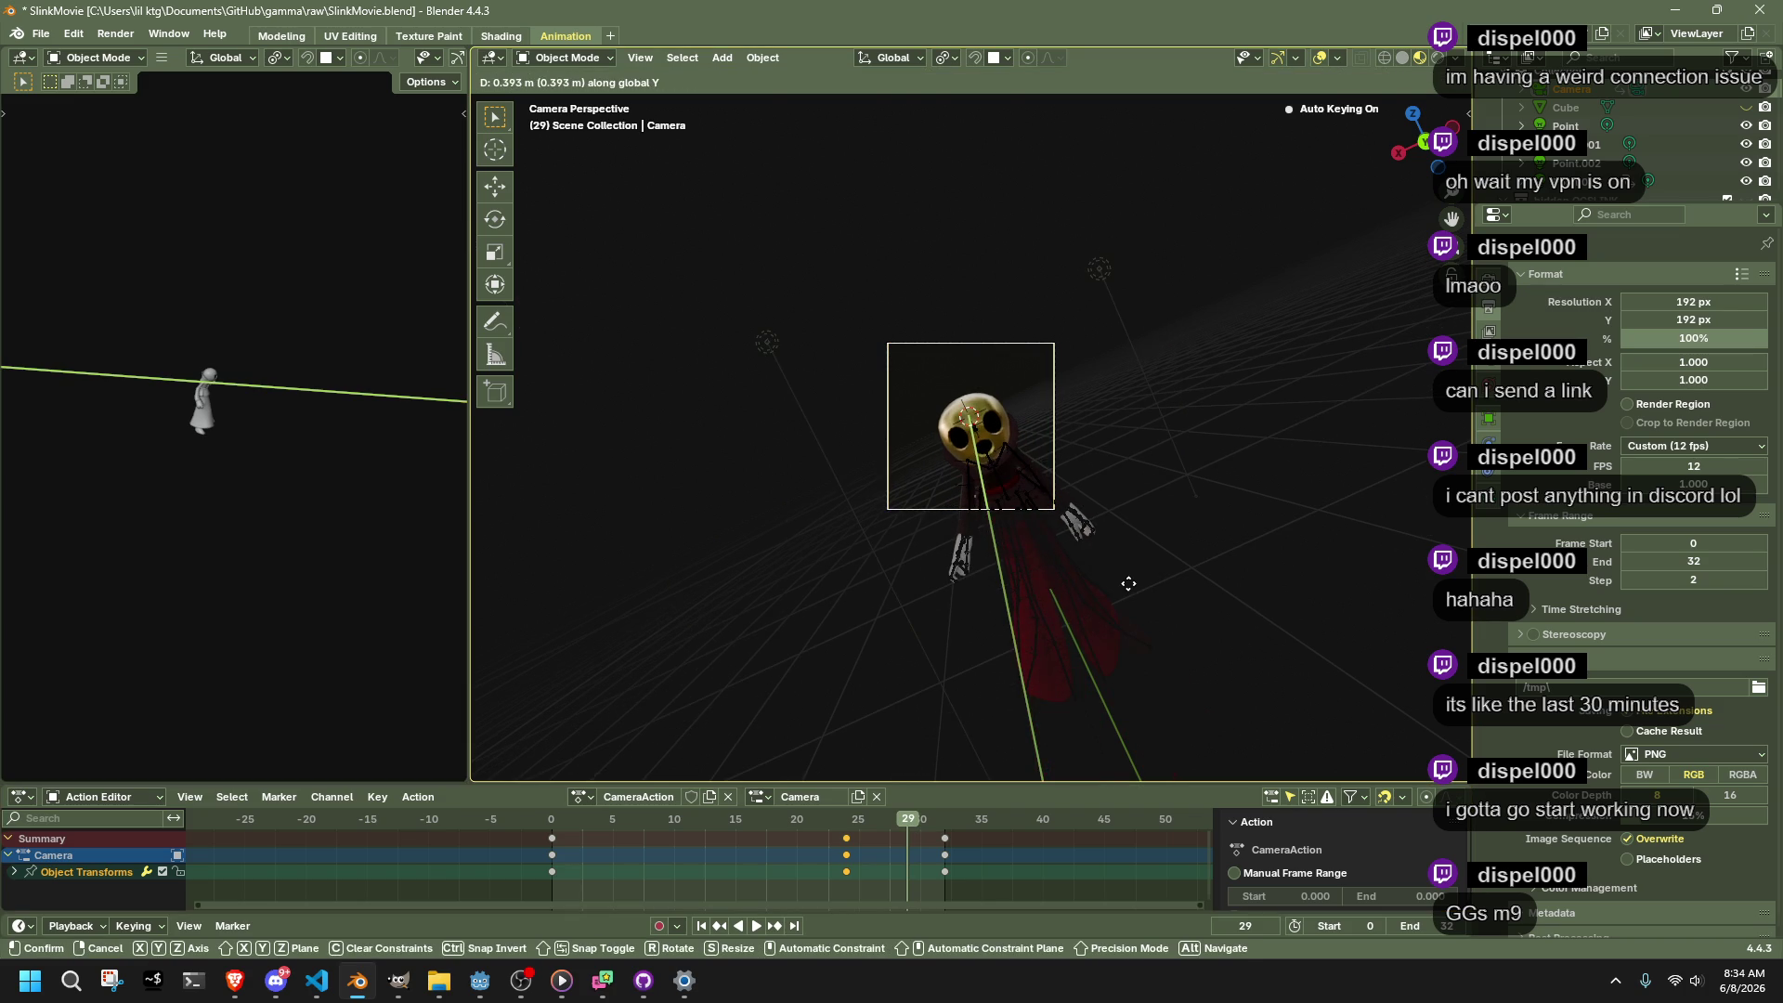
{"action": "left_click", "coordinate": [1128, 584]}
Delete the frame-32 camera keys and check the shot at frame 27
{"action": "key", "text": "space"}
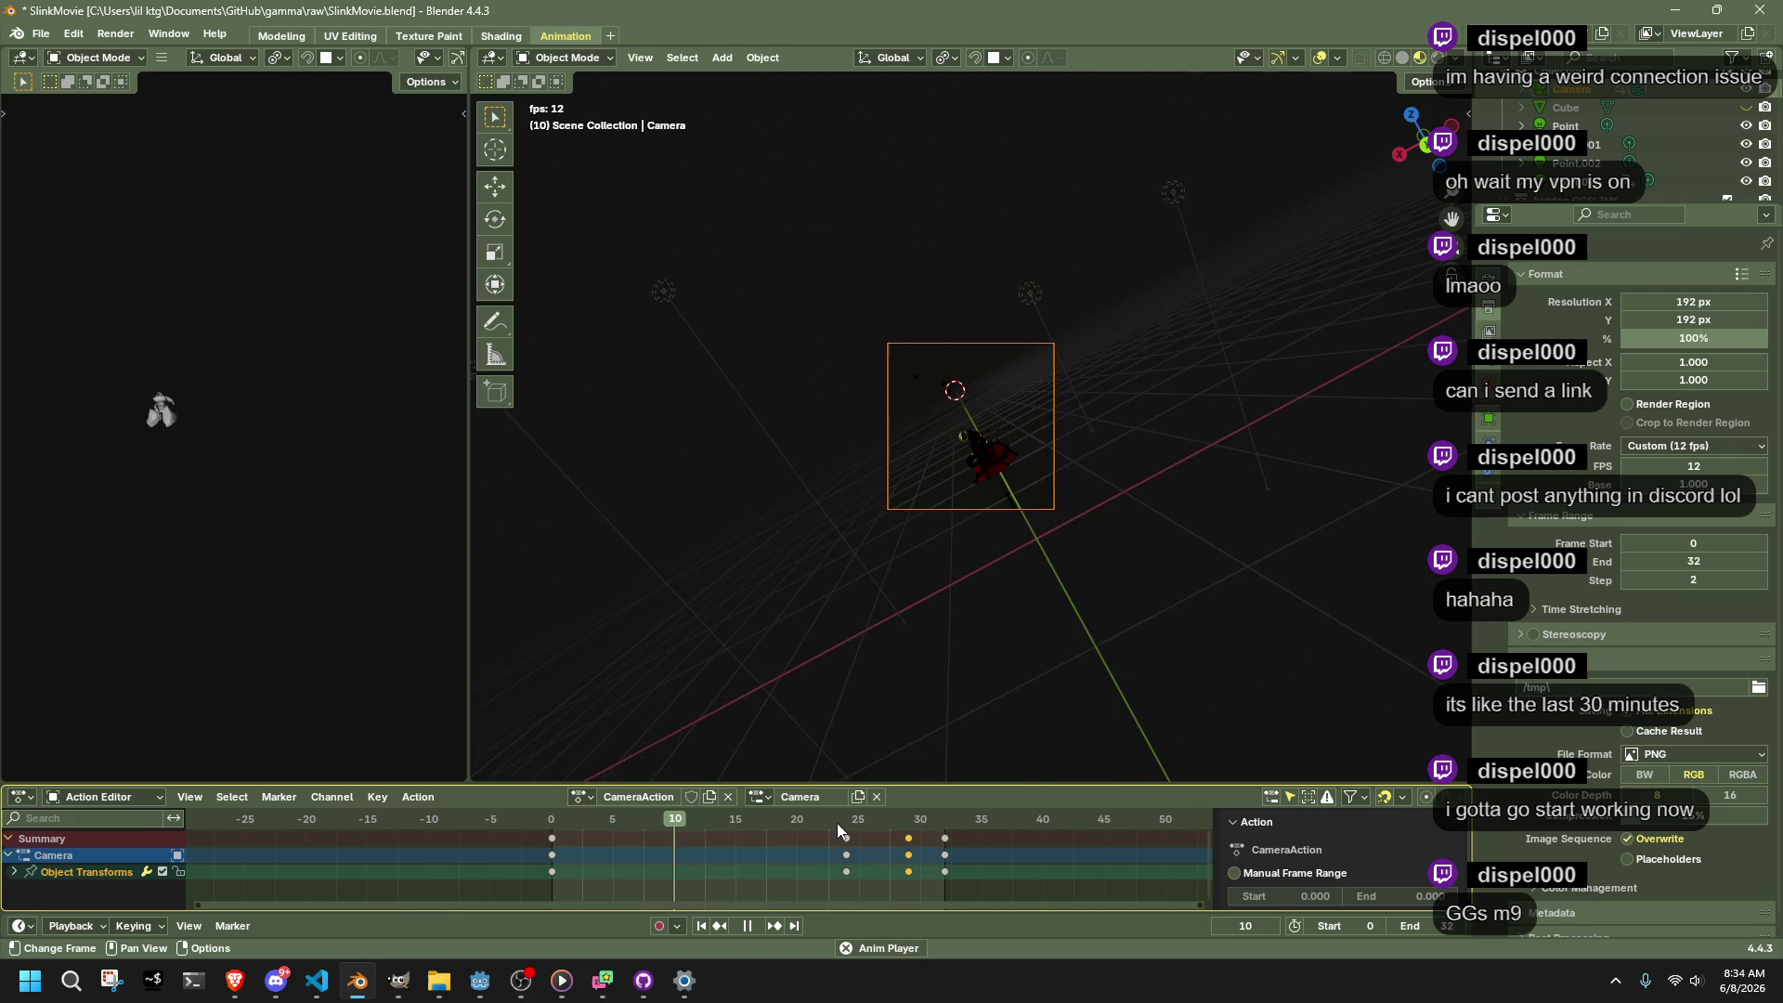
{"action": "left_click", "coordinate": [945, 856]}
{"action": "key", "text": "space"}
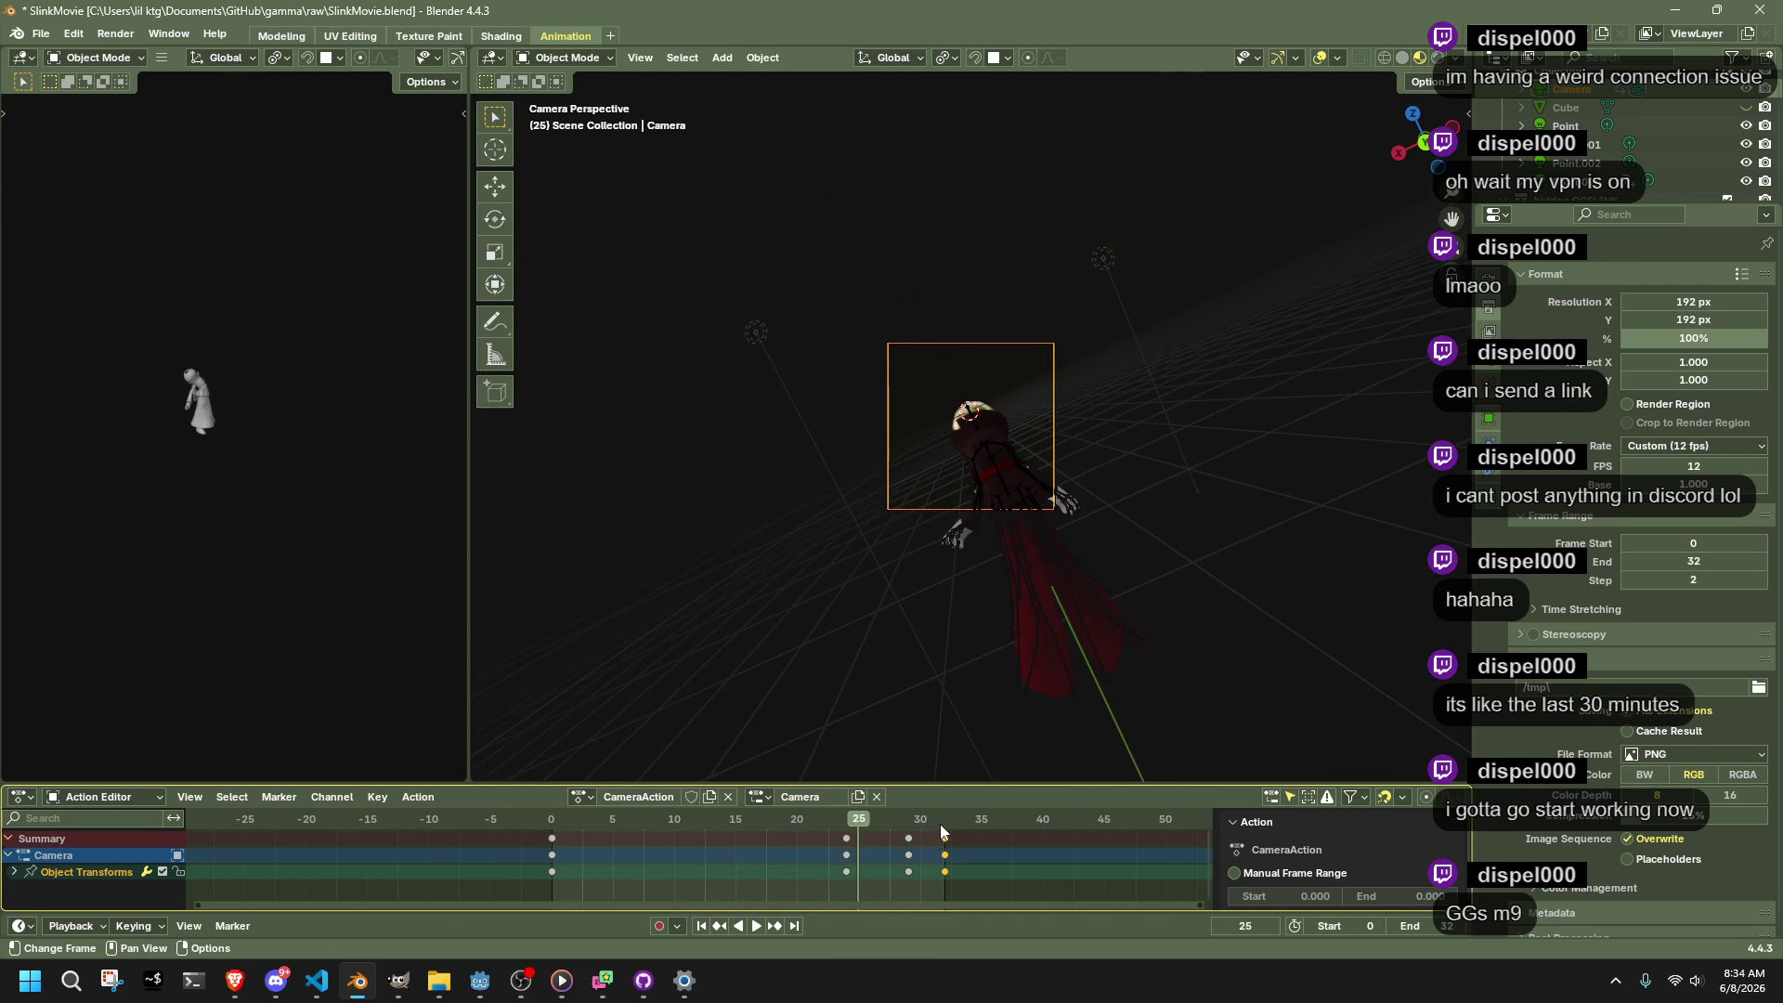
{"action": "key", "text": "Delete"}
{"action": "key", "text": "space"}
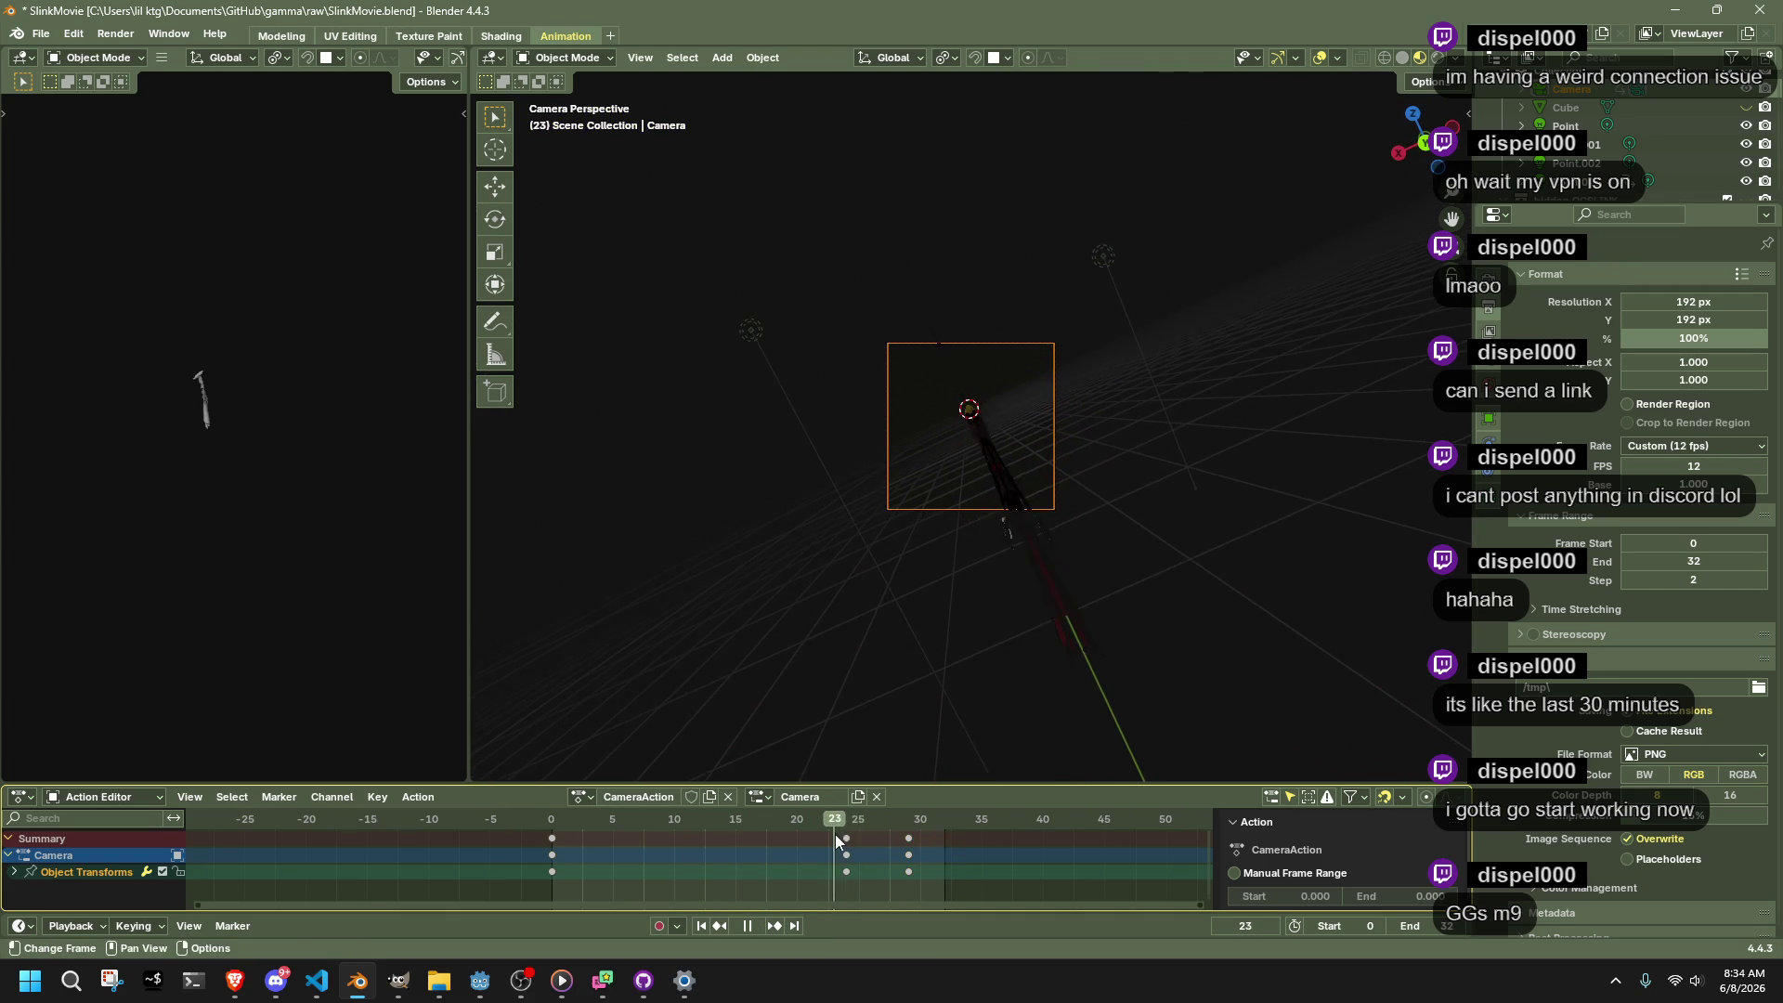
{"action": "left_click_drag", "start_coordinate": [860, 842], "coordinate": [881, 851]}
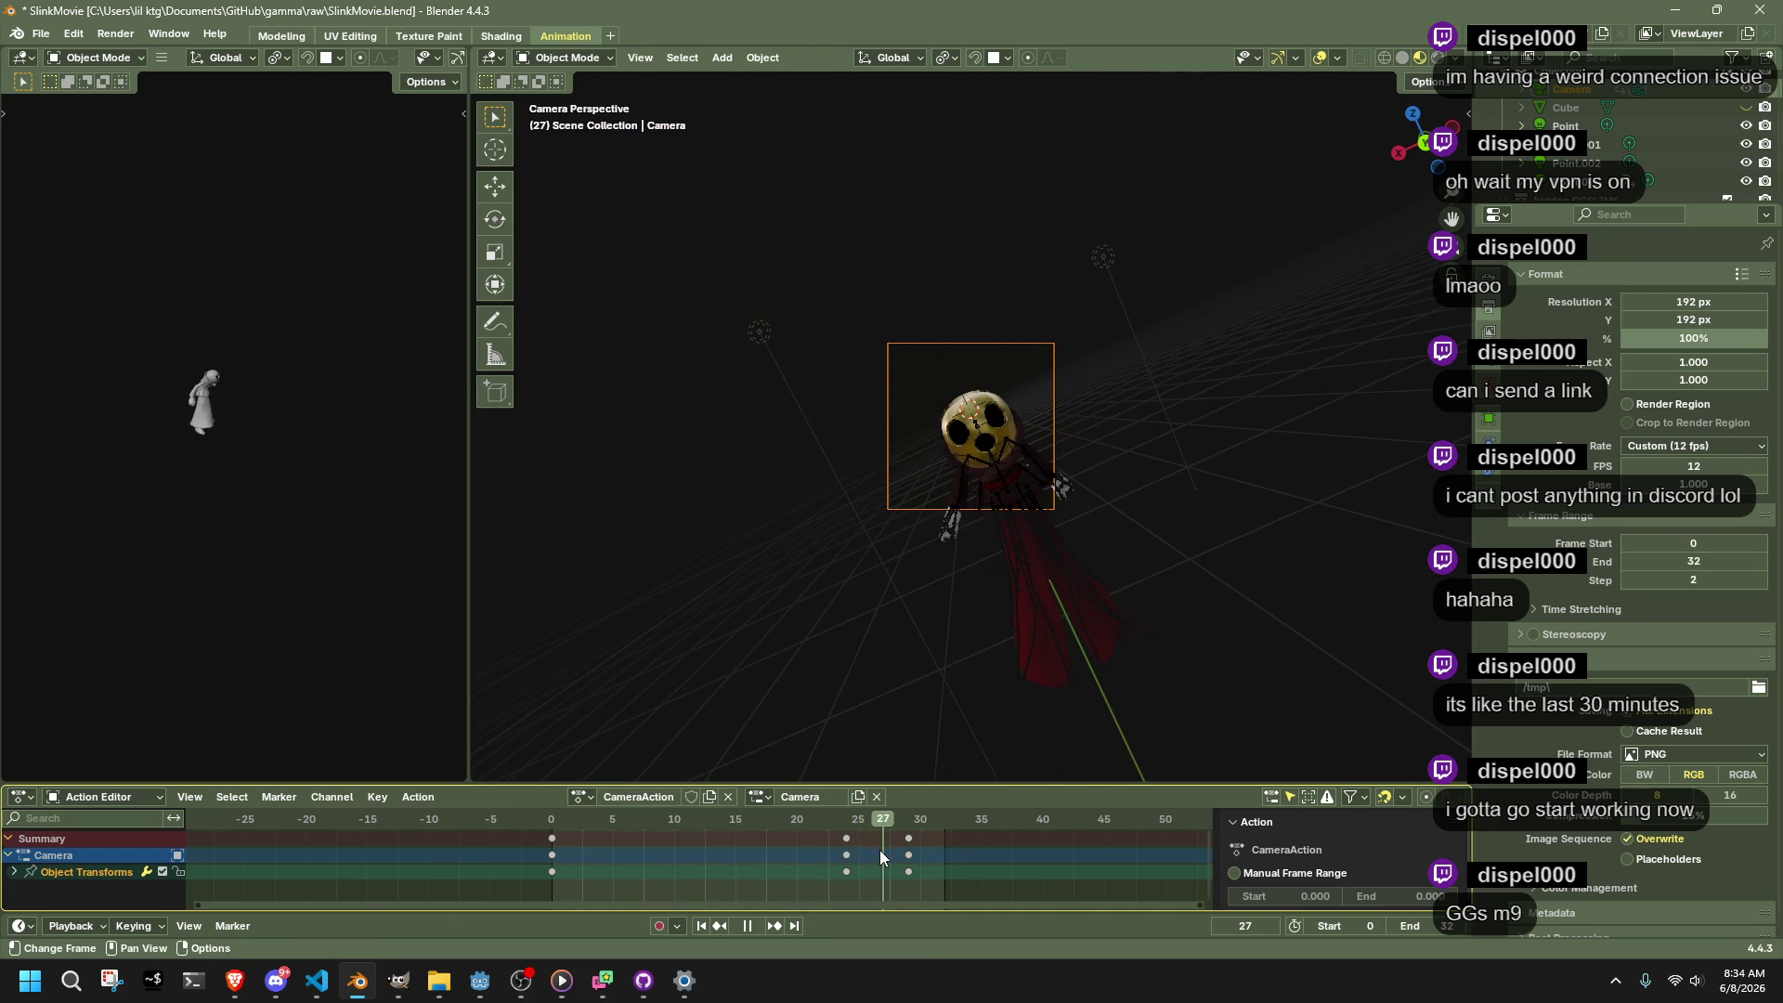
{"action": "key", "text": "space"}
Nudge the camera along Y and shift the frame-24 camera keys to frames 26–27
{"action": "key", "text": "g"}
{"action": "key", "text": "y"}
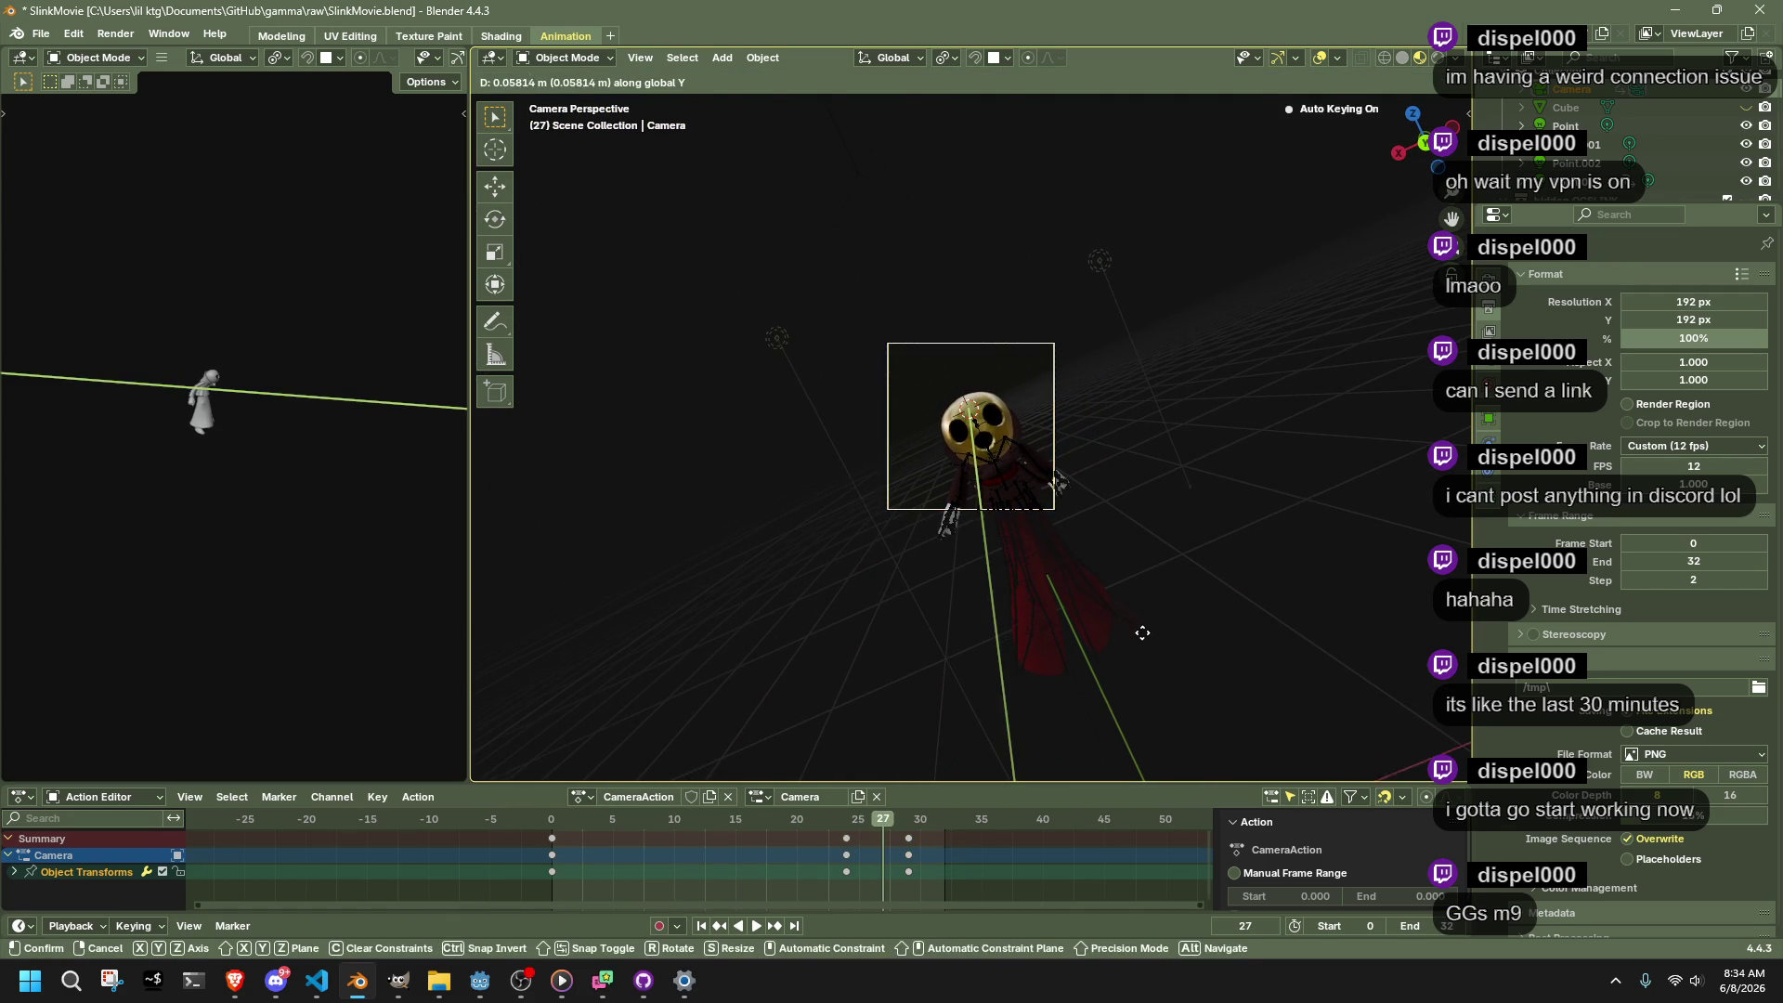
{"action": "left_click", "coordinate": [1142, 633]}
{"action": "key", "text": "g"}
{"action": "left_click", "coordinate": [1143, 635]}
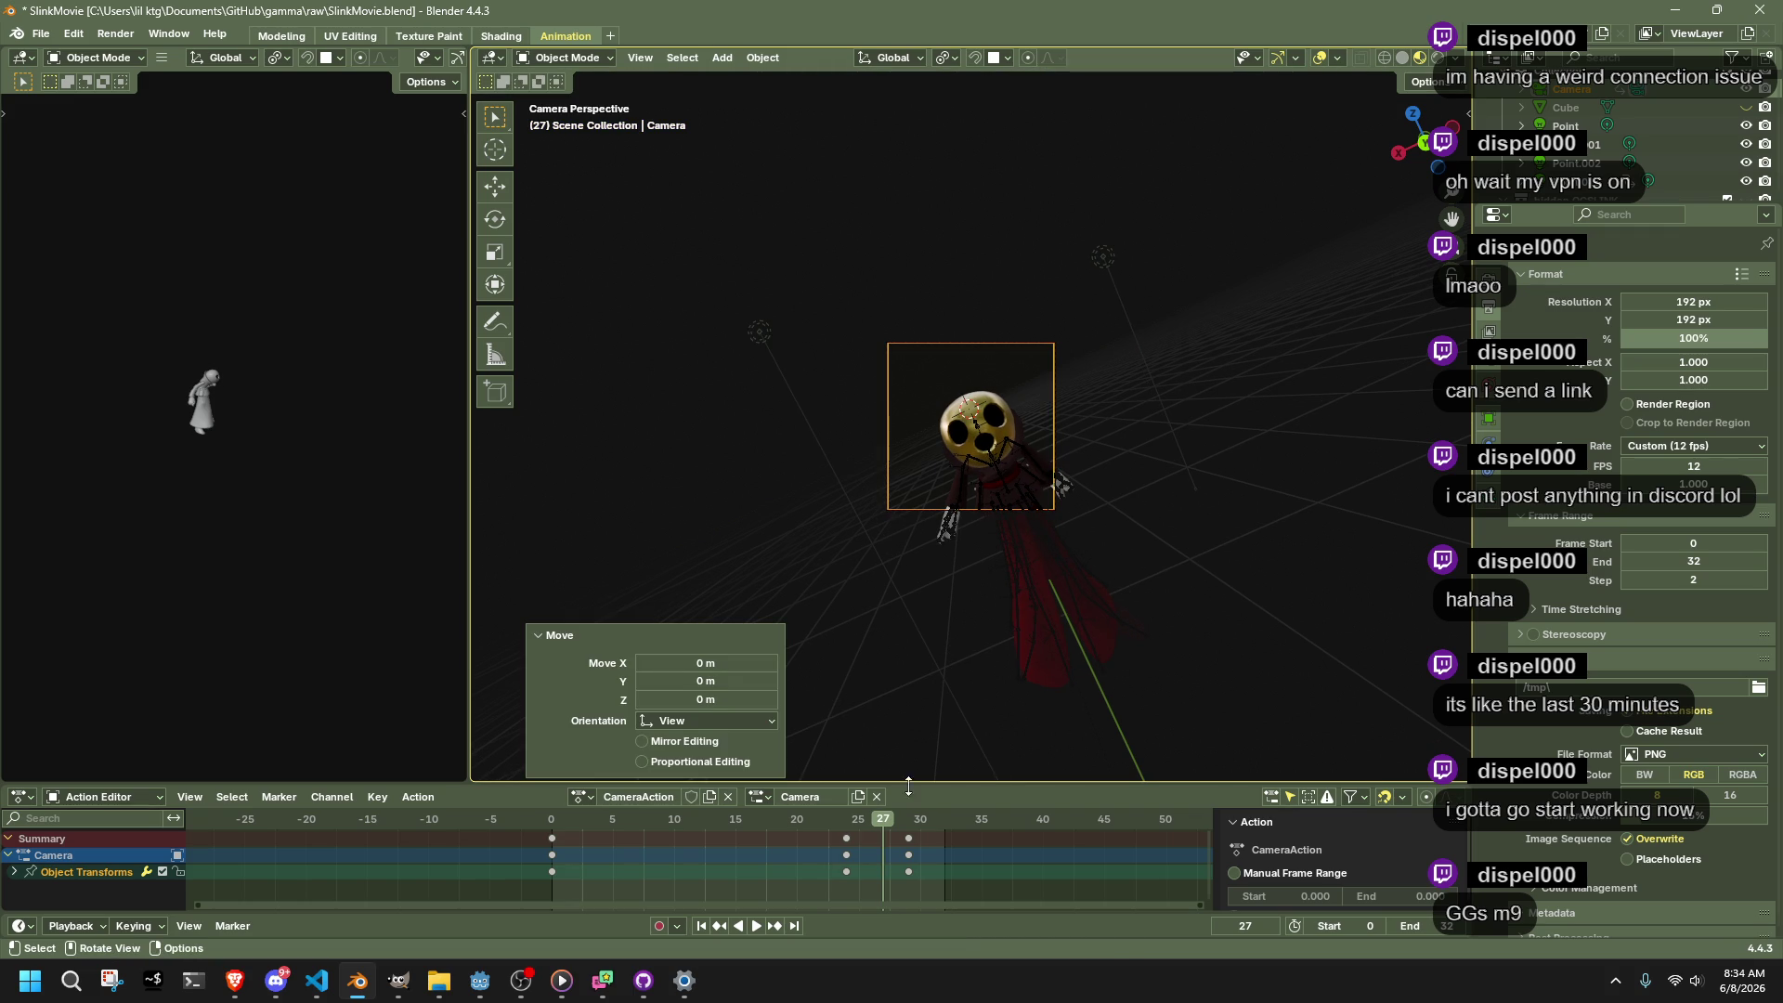
{"action": "left_click", "coordinate": [846, 837]}
{"action": "mouse_move", "coordinate": [847, 843]}
{"action": "left_mouse_down"}
{"action": "mouse_move", "coordinate": [872, 852]}
{"action": "mouse_move", "coordinate": [789, 819]}
{"action": "mouse_move", "coordinate": [886, 838]}
{"action": "mouse_move", "coordinate": [742, 864]}
{"action": "mouse_move", "coordinate": [906, 877]}
{"action": "left_mouse_up"}
{"action": "left_click", "coordinate": [878, 856]}
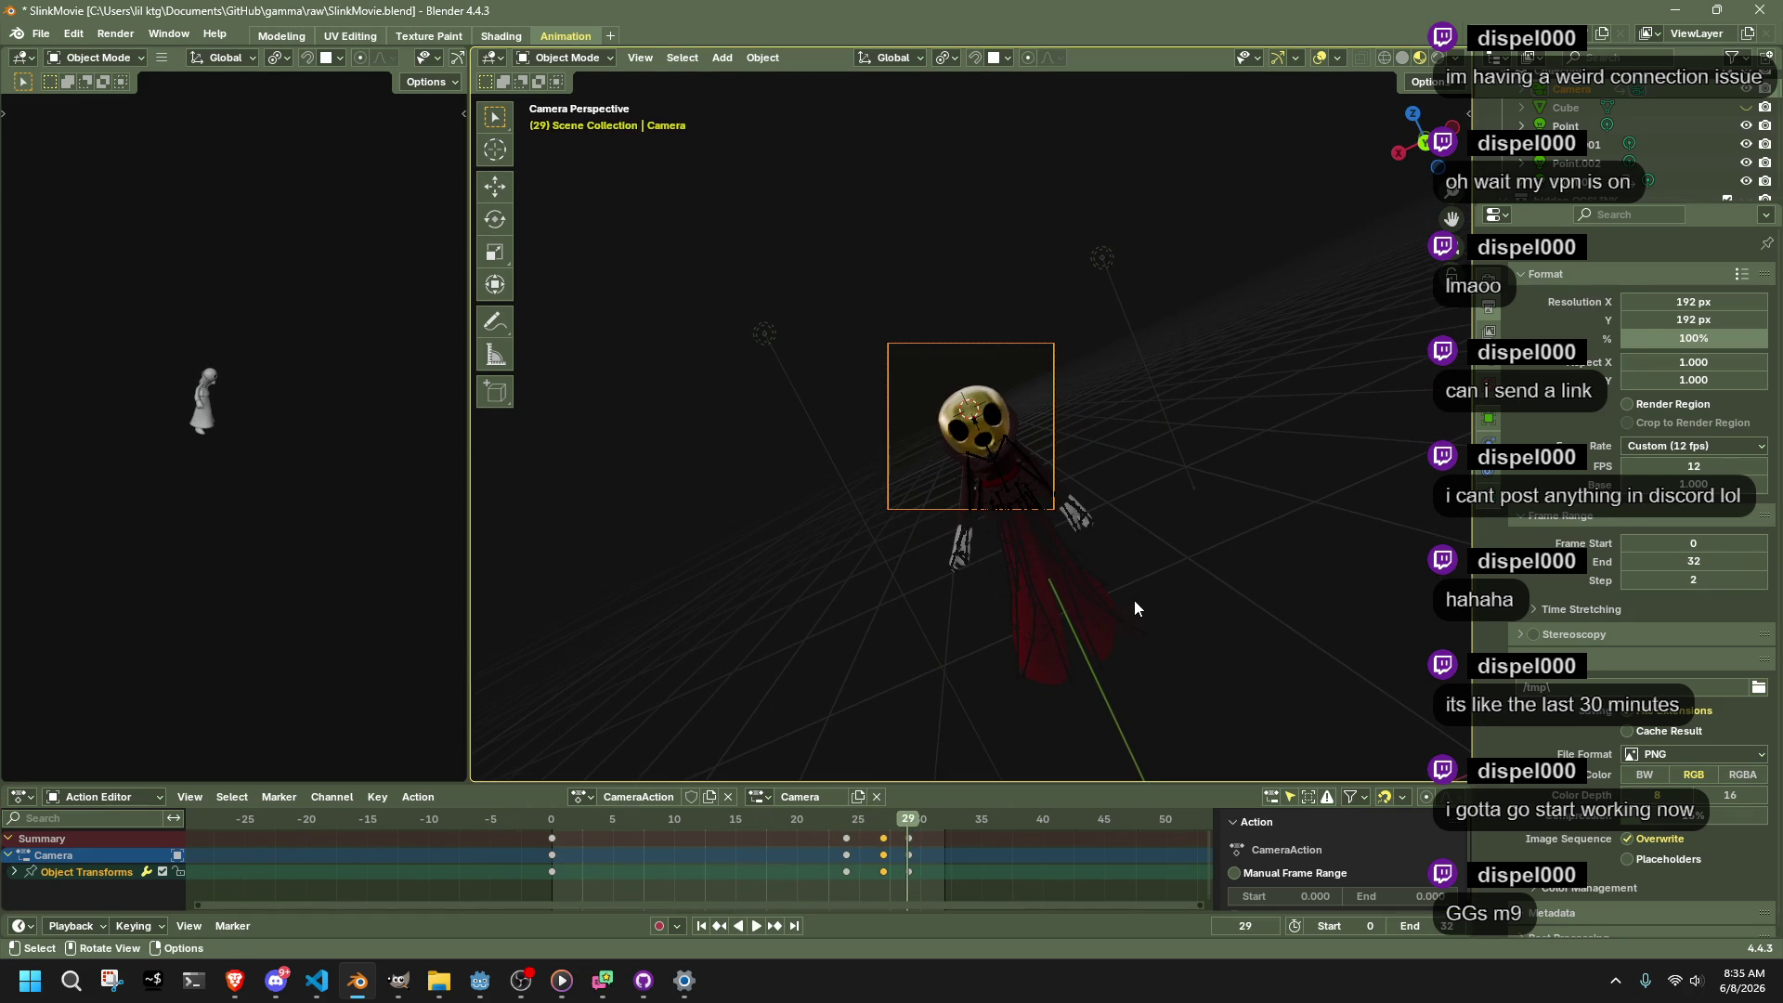
Key the camera along Y at frame 29 and at Y -1.0256 m at frame 32
{"action": "key", "text": "t"}
{"action": "key", "text": "g"}
{"action": "key", "text": "y"}
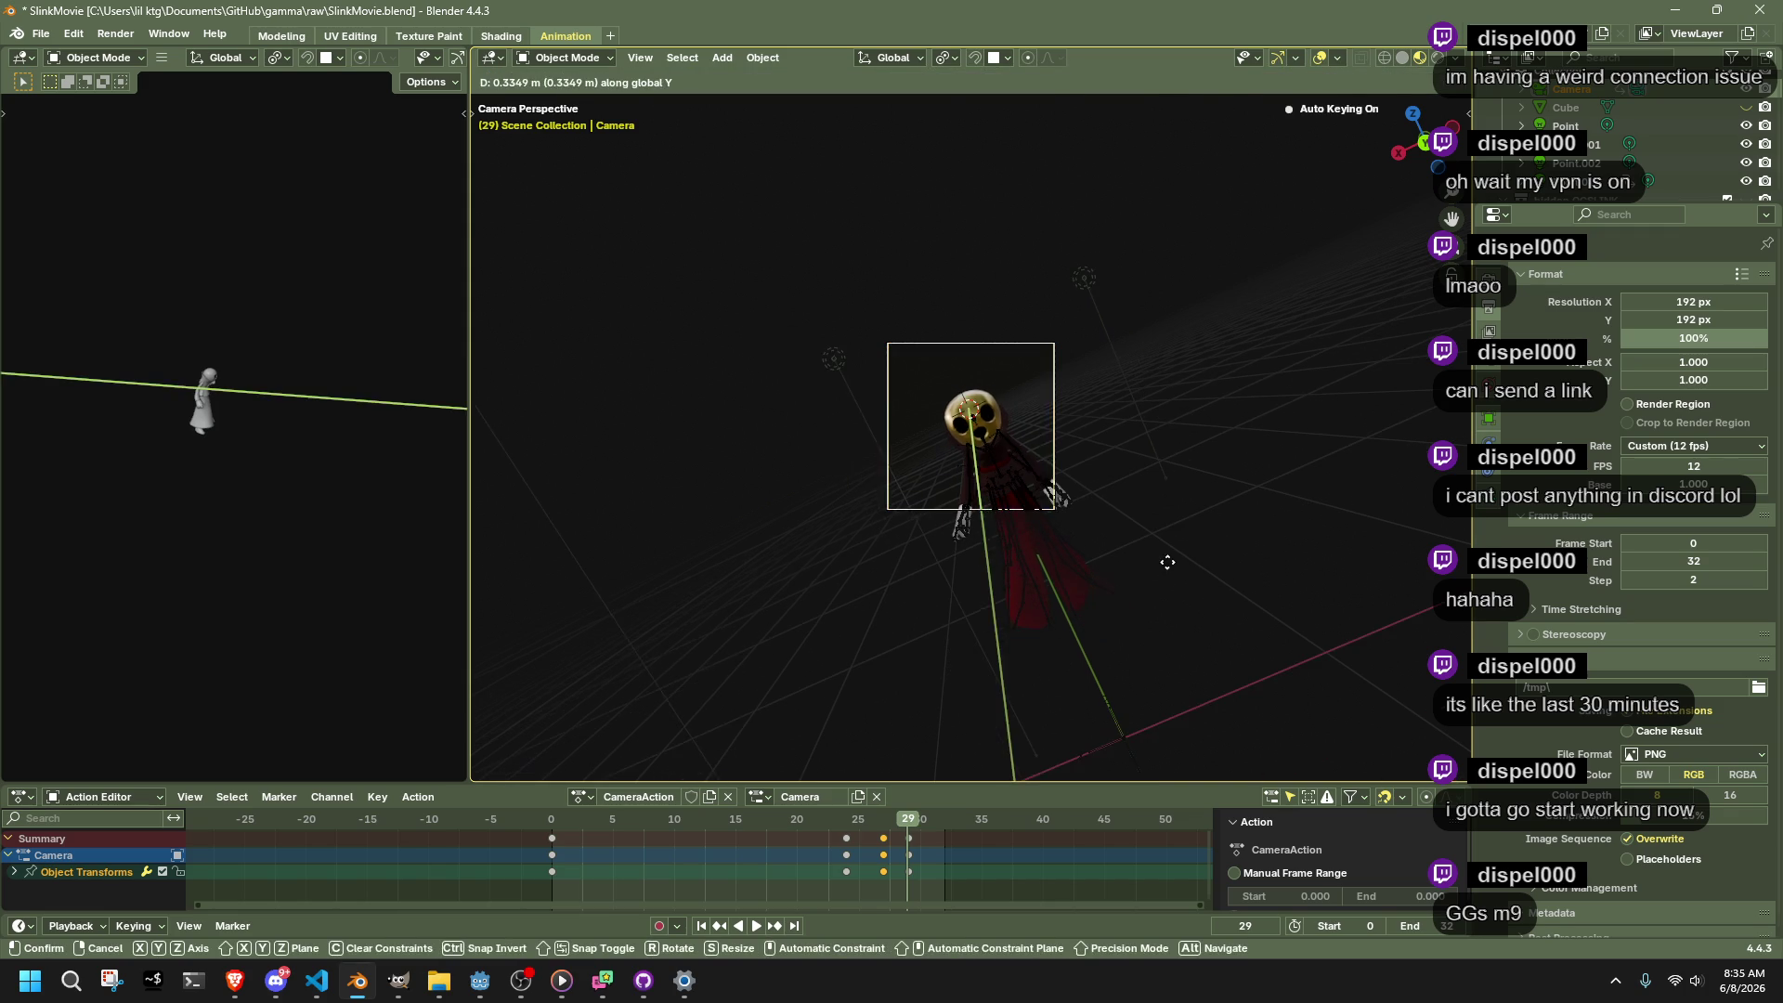
{"action": "left_click", "coordinate": [1198, 603]}
{"action": "key", "text": "space"}
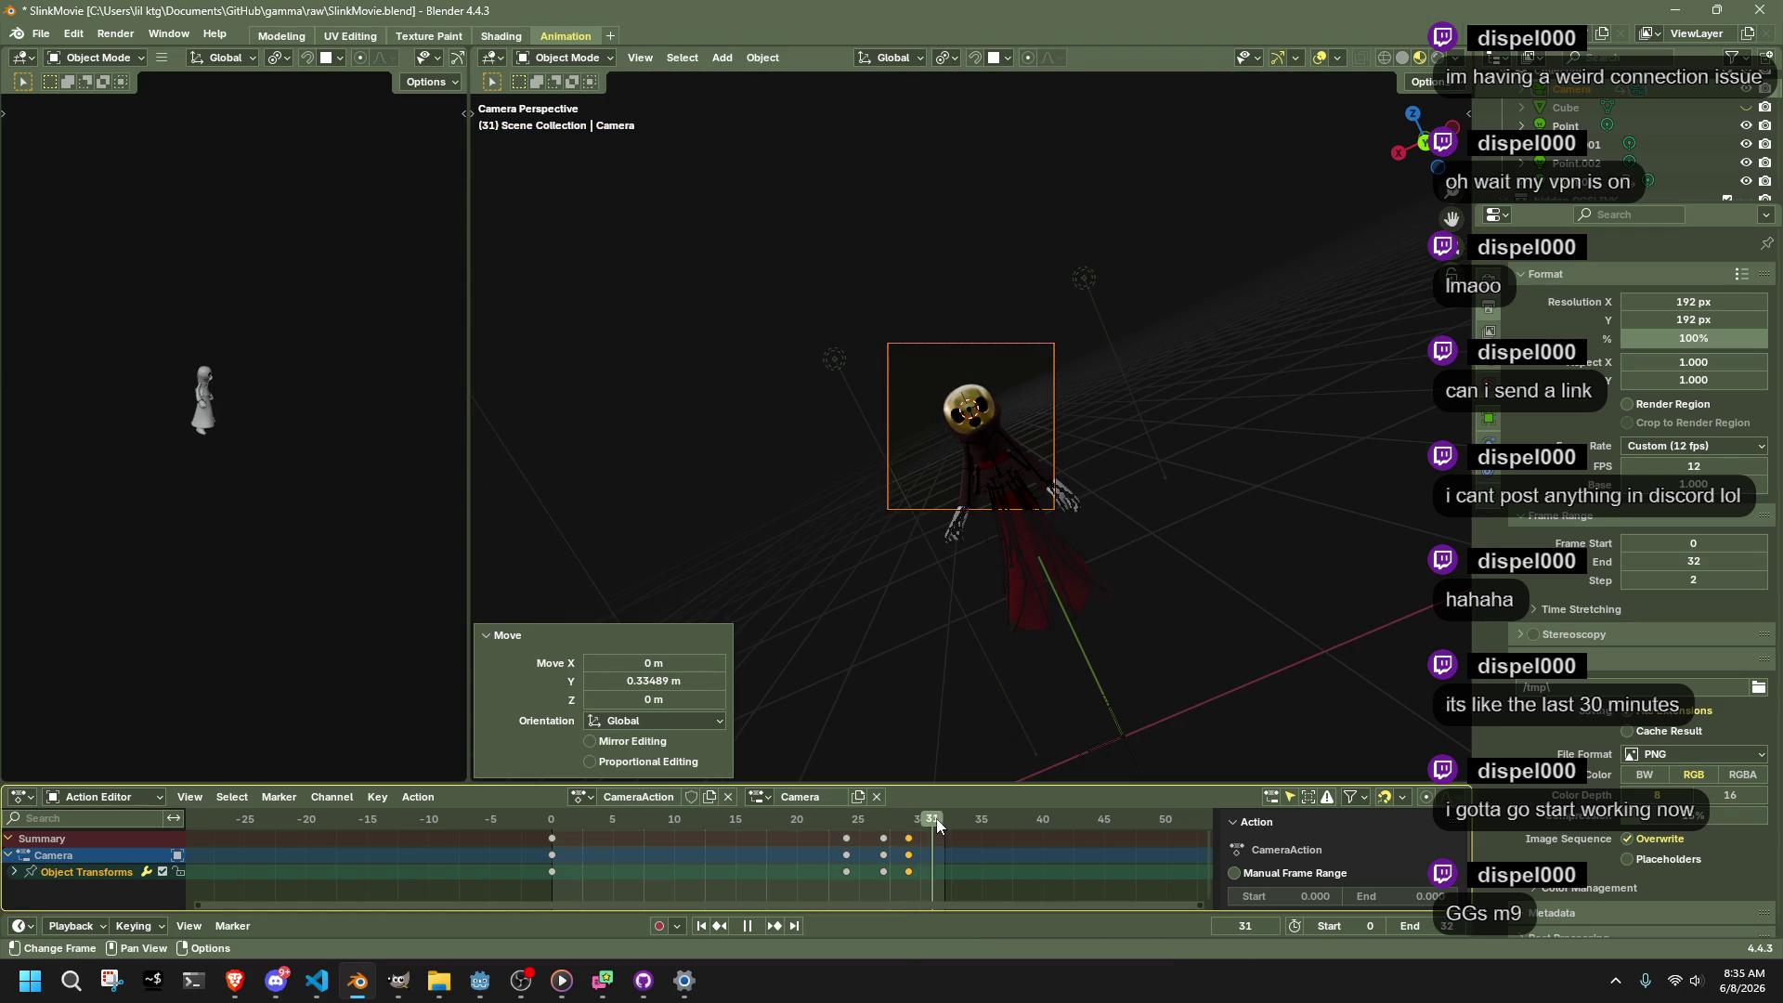
{"action": "key", "text": "space"}
{"action": "key", "text": "g"}
{"action": "key", "text": "y"}
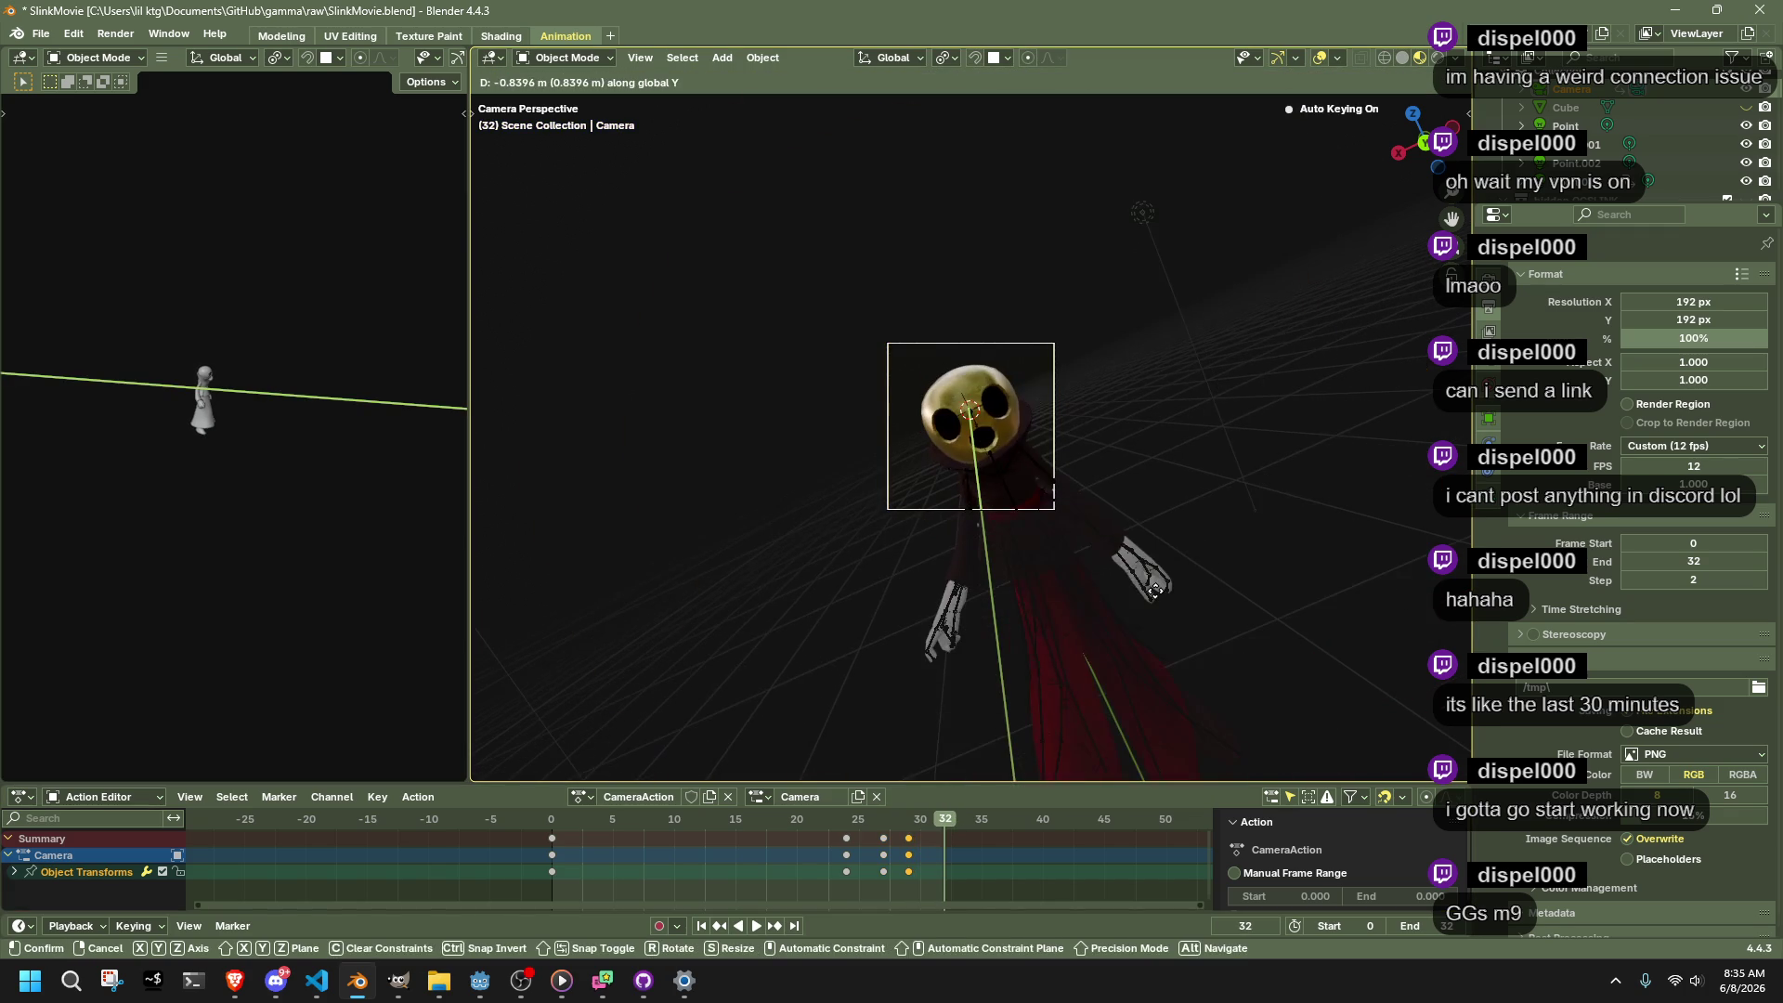
{"action": "left_click", "coordinate": [1166, 599]}
Roll the camera 22.7° about Y at frame 32 and scrub back to review
{"action": "key", "text": "r"}
{"action": "key", "text": "y"}
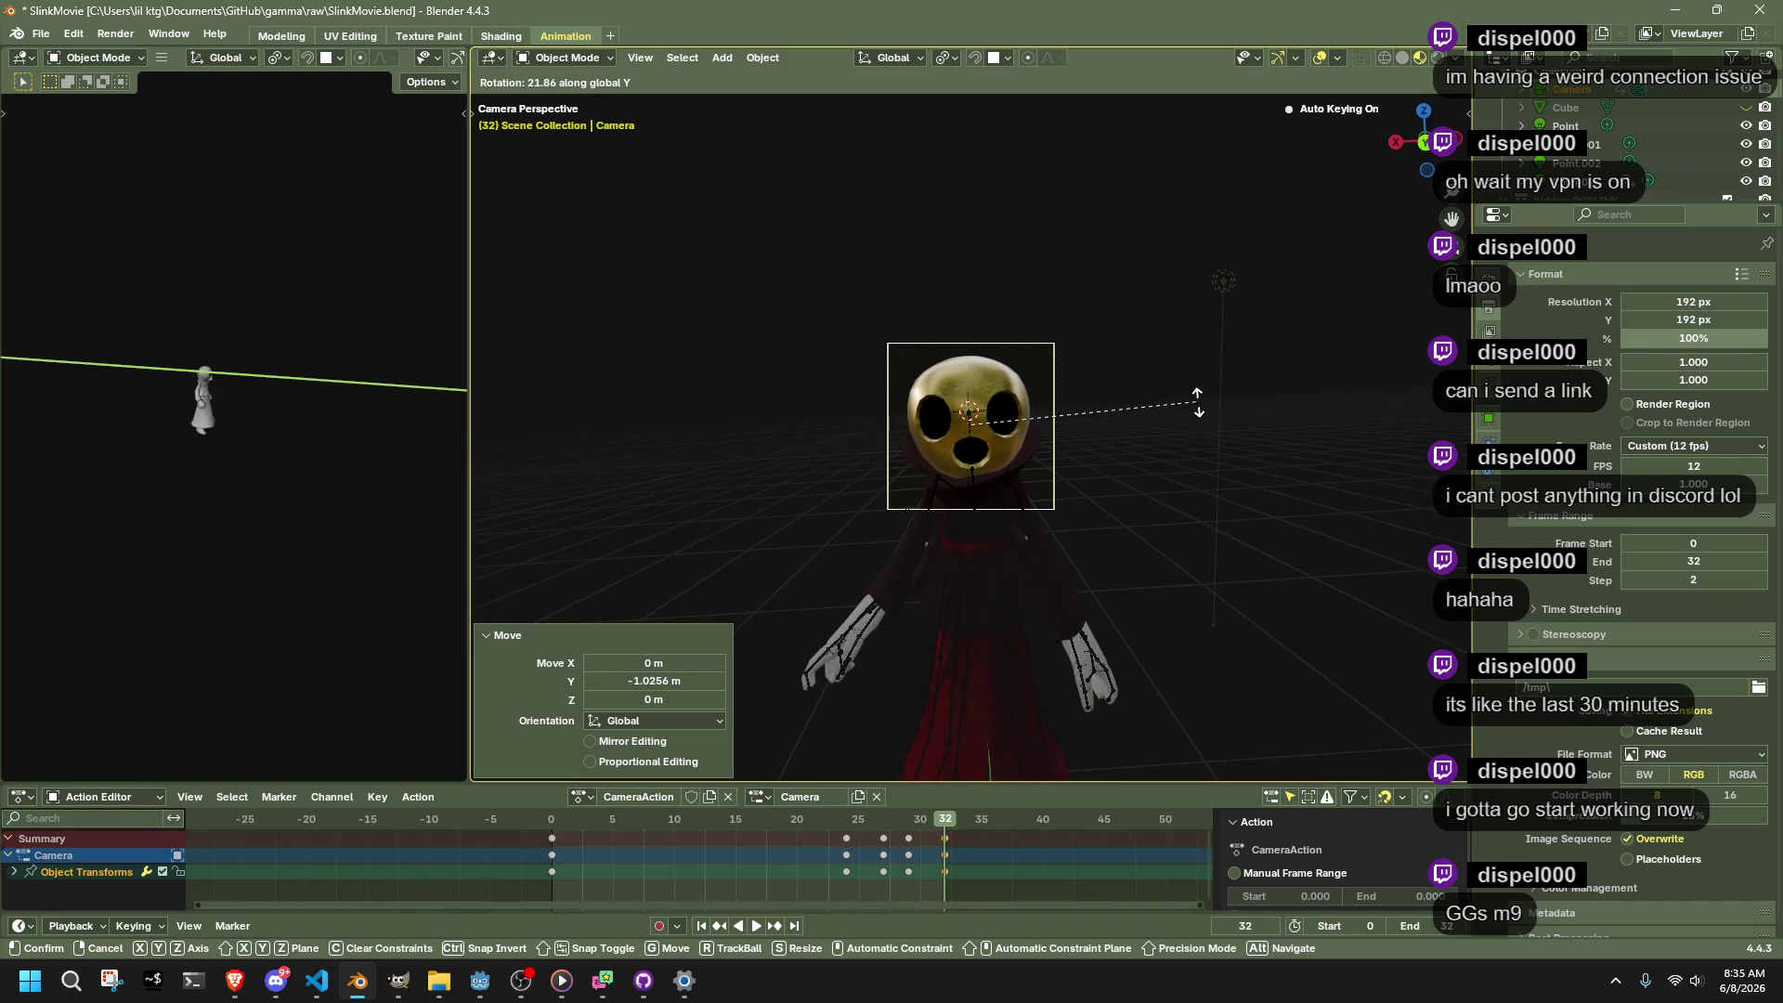
{"action": "left_click", "coordinate": [1192, 400]}
{"action": "key", "text": "space"}
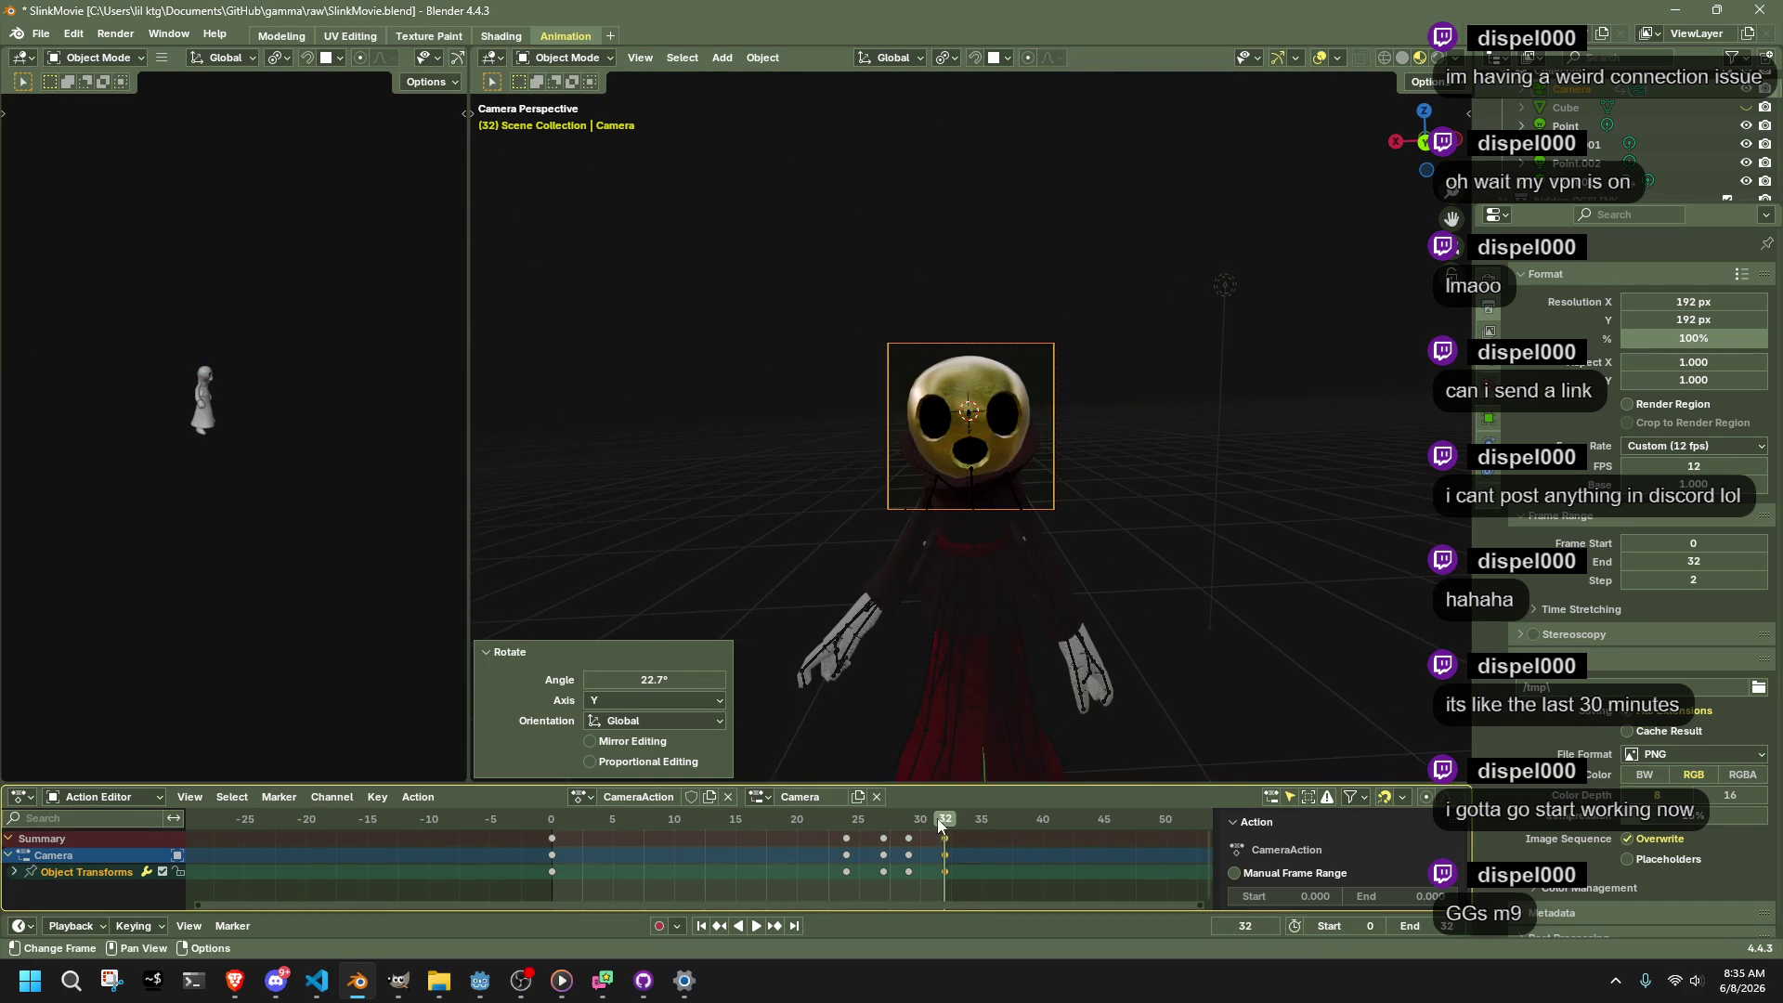
{"action": "left_click", "coordinate": [879, 825]}
{"action": "left_click_drag", "start_coordinate": [879, 825], "coordinate": [557, 833]}
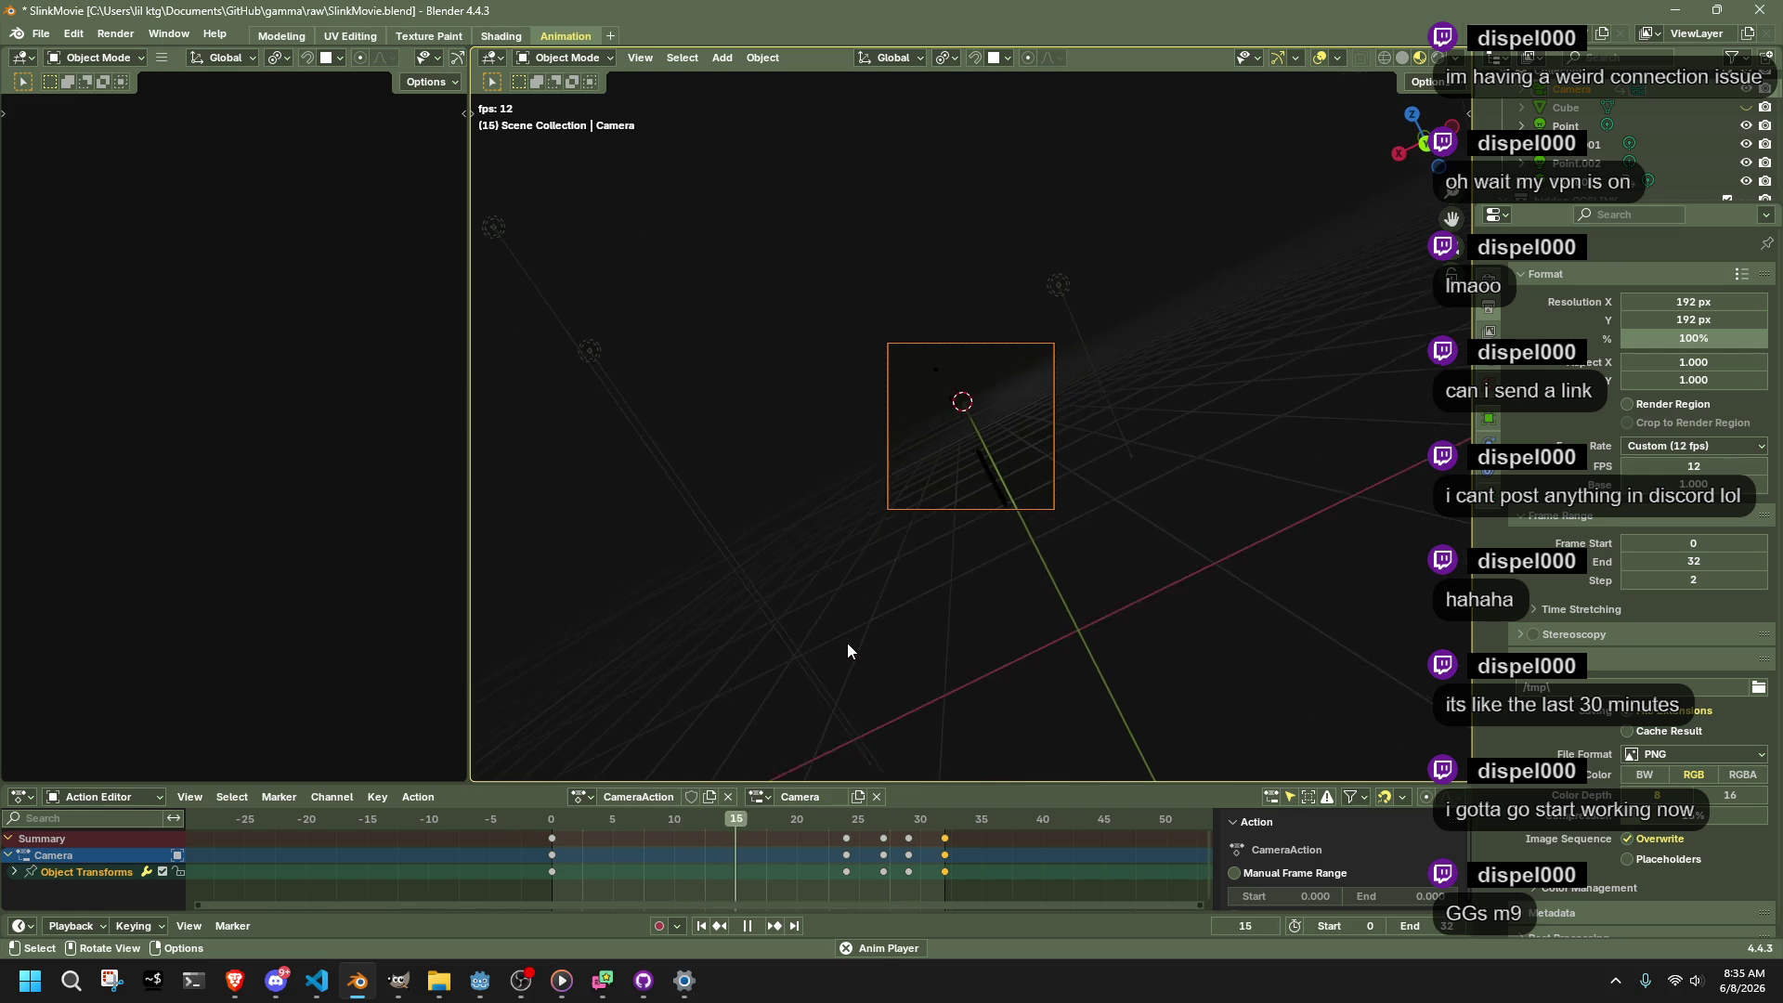
Shift the camera keys at frames 26 and 28 one frame earlier and delete the frame-24 key
{"action": "key", "text": "space"}
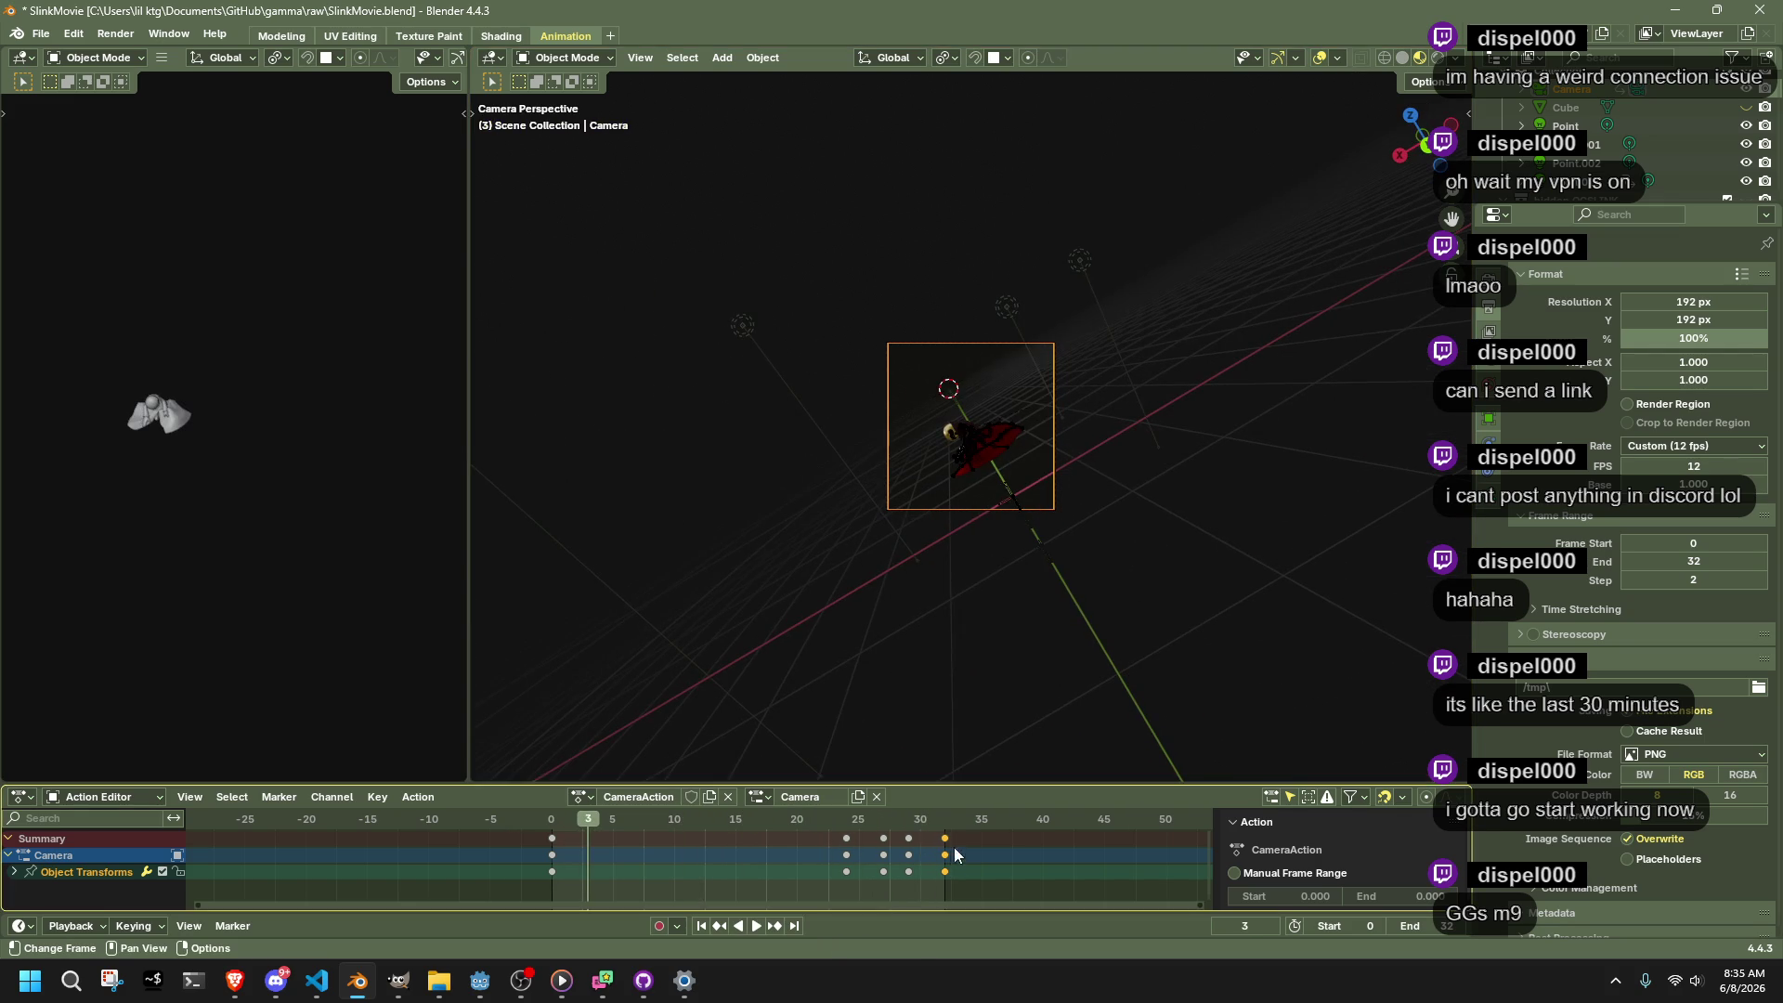
{"action": "left_click", "coordinate": [853, 818]}
{"action": "key", "text": "space"}
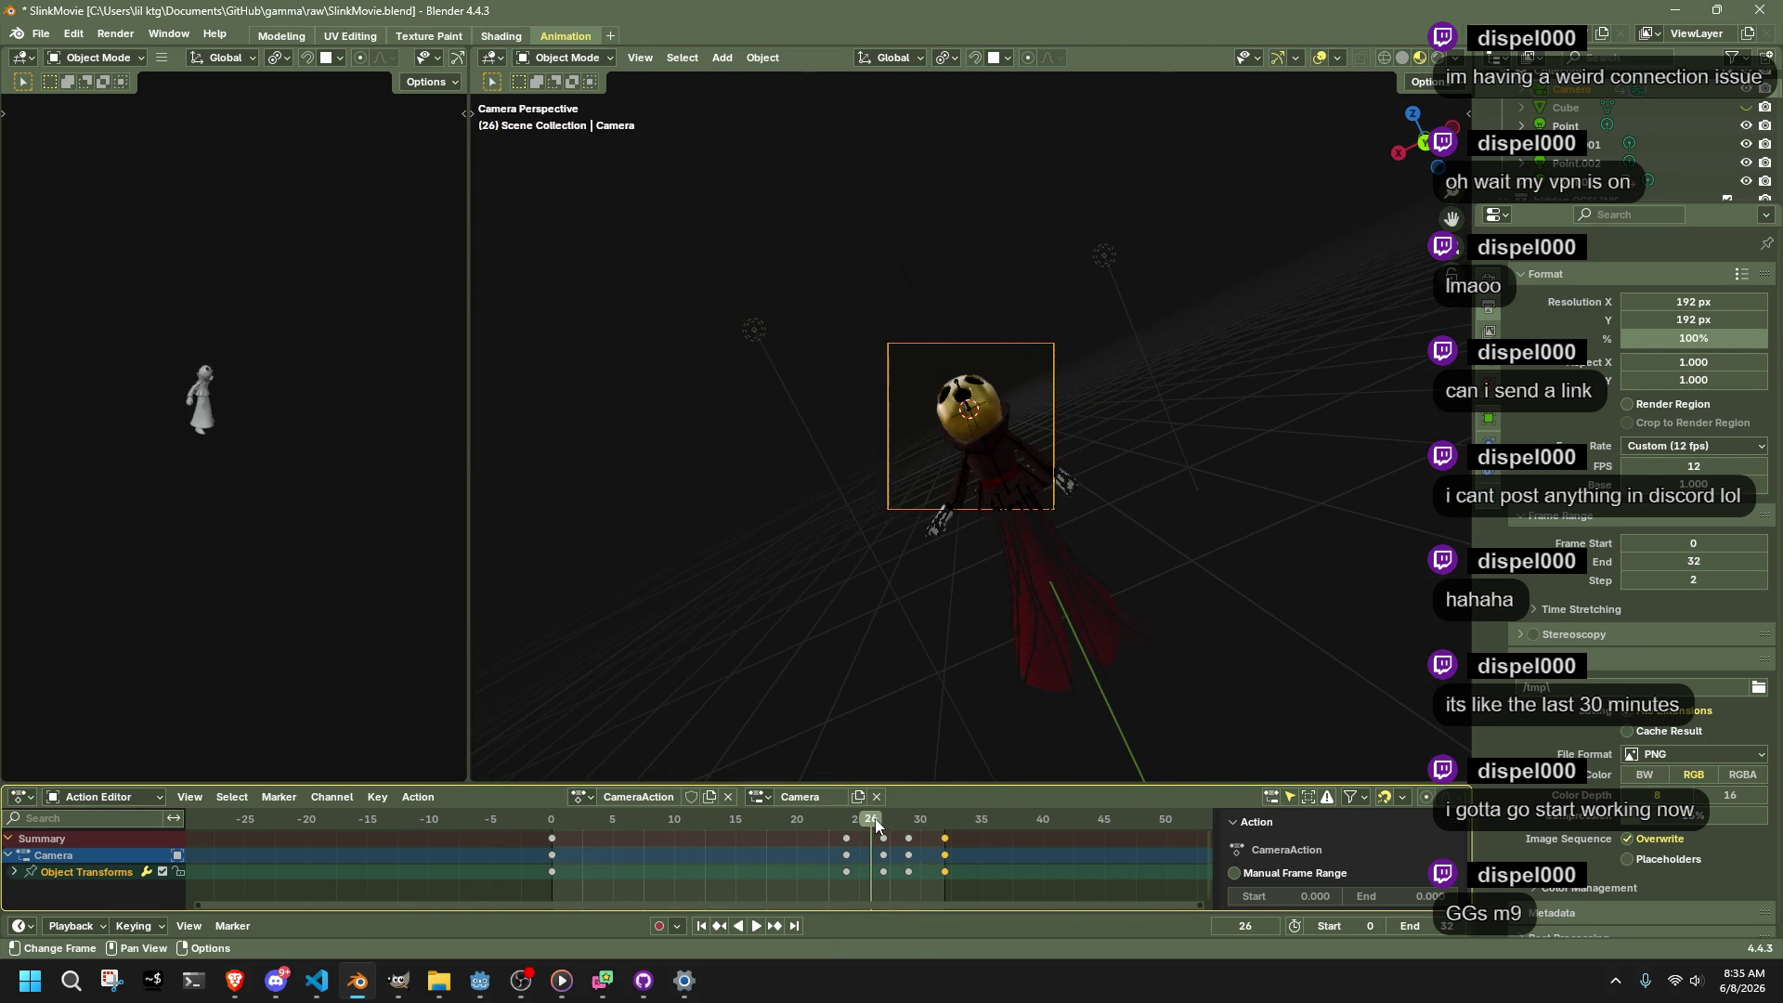
{"action": "left_click_drag", "start_coordinate": [919, 882], "coordinate": [869, 833]}
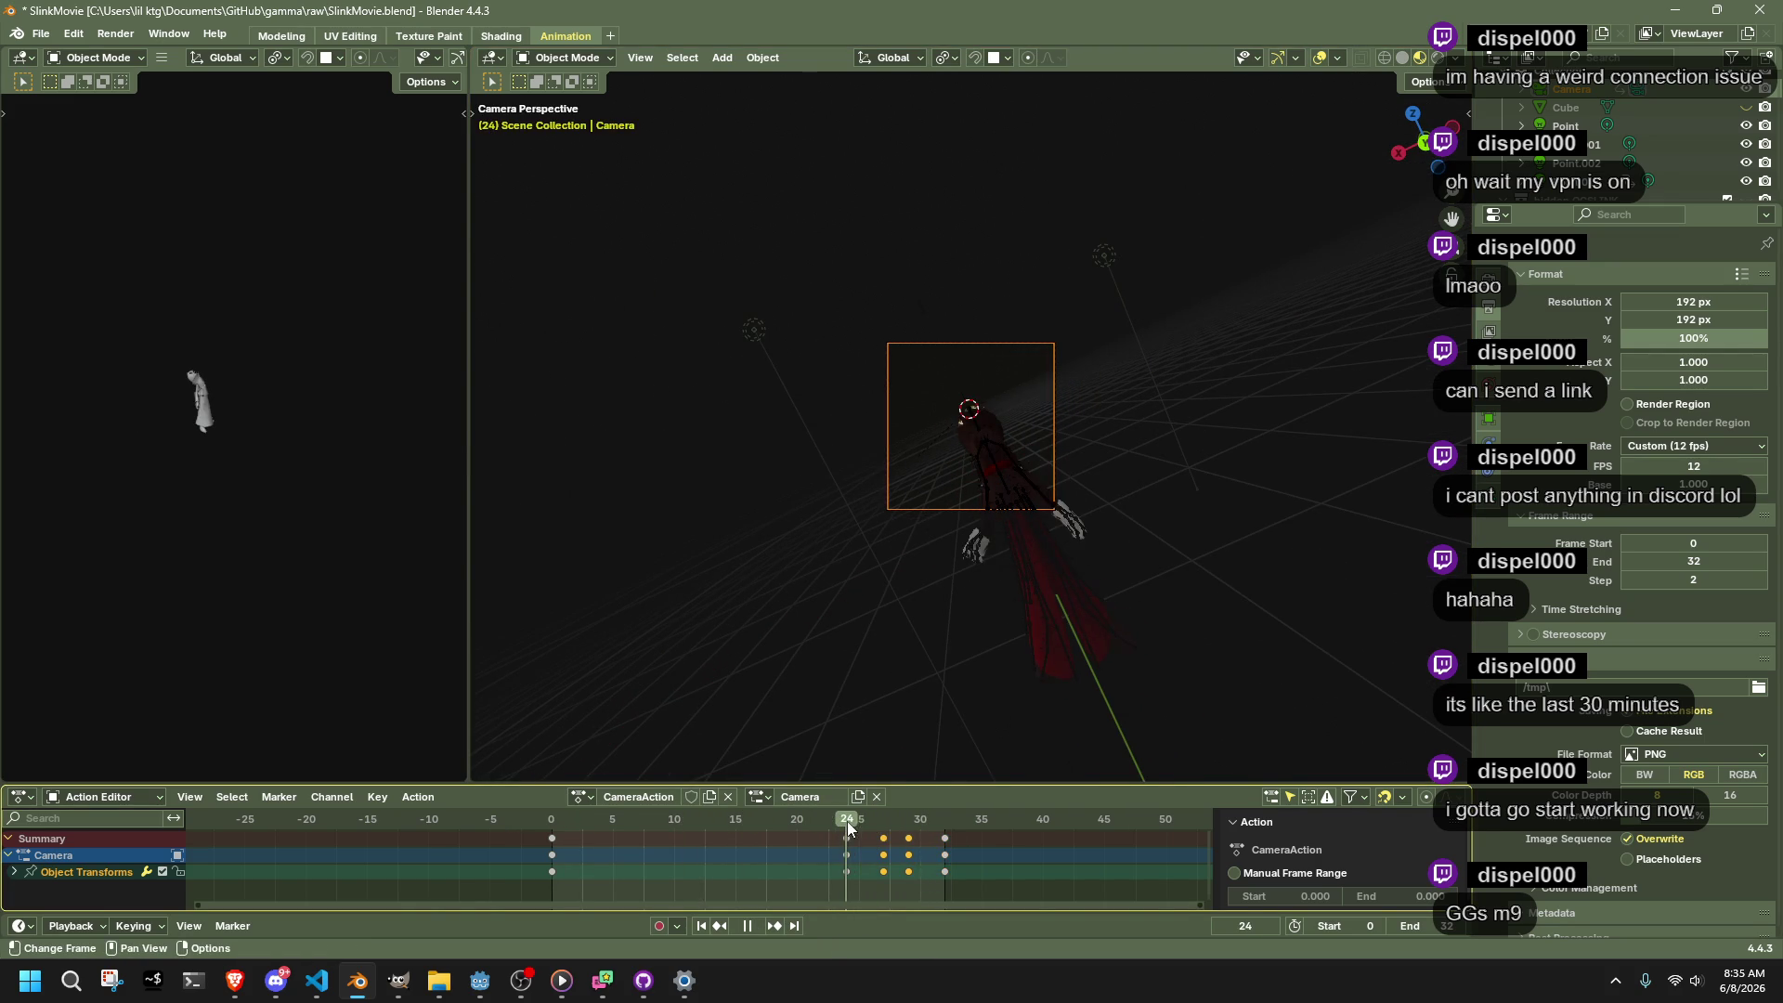
{"action": "key", "text": "g"}
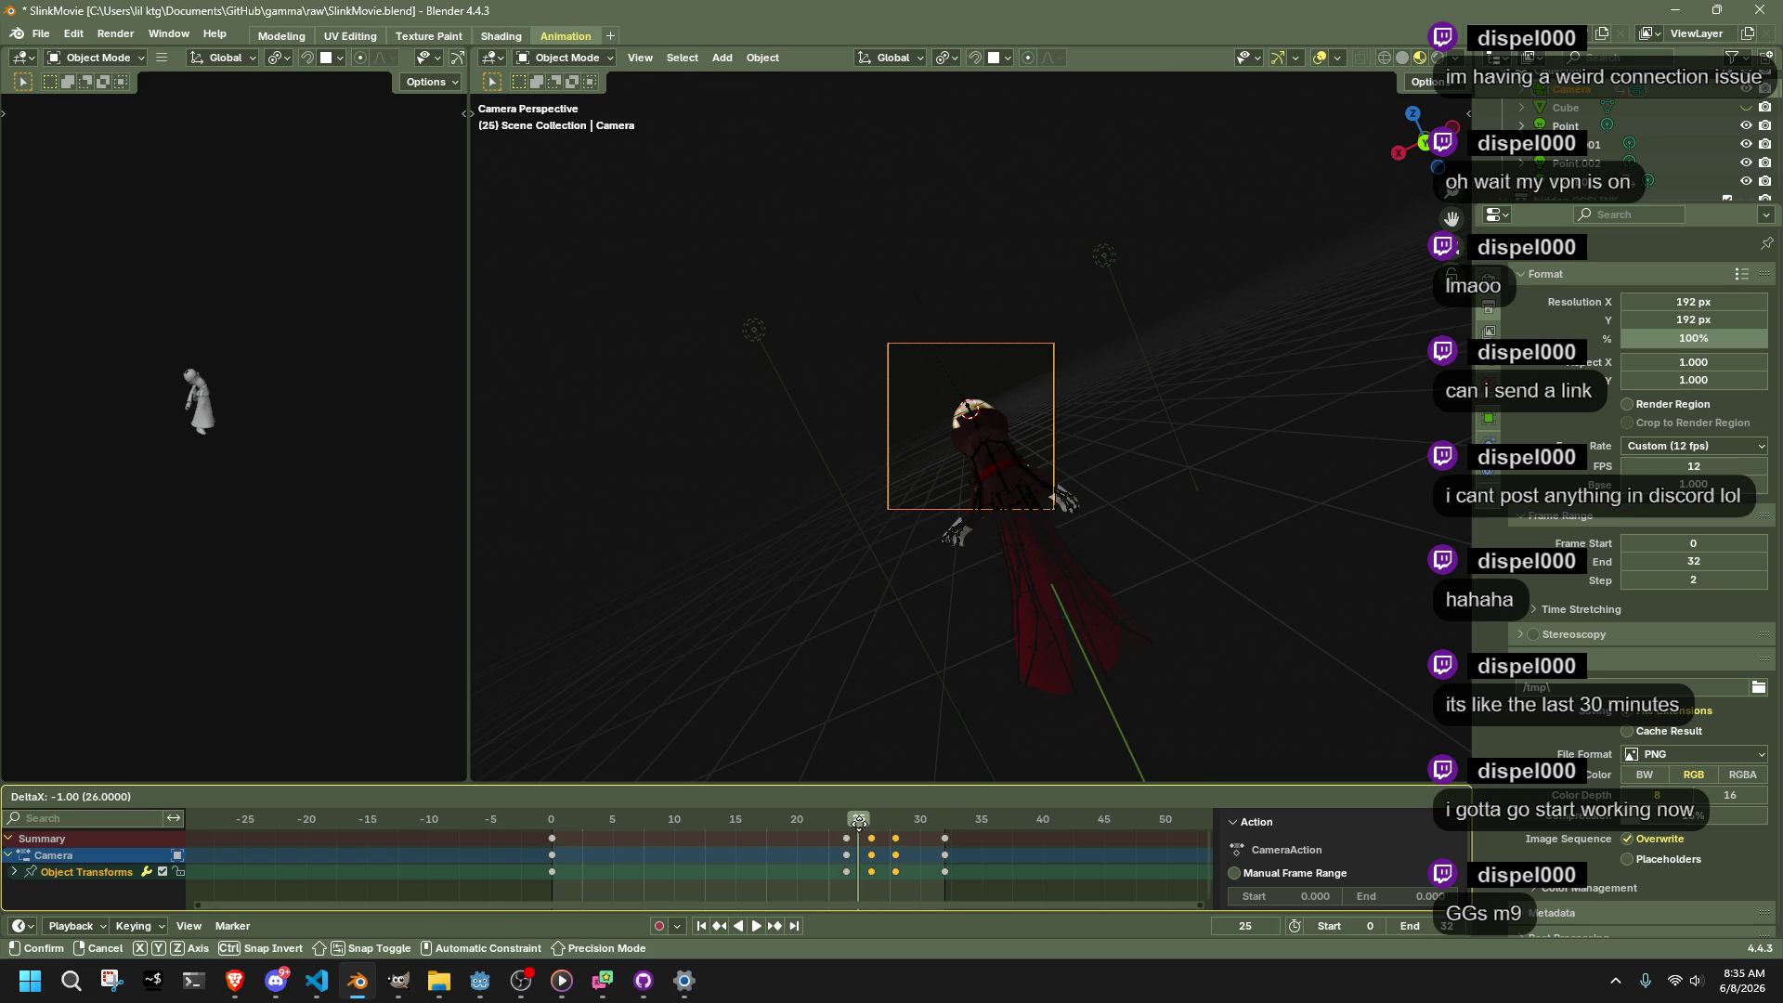
{"action": "left_click", "coordinate": [848, 823]}
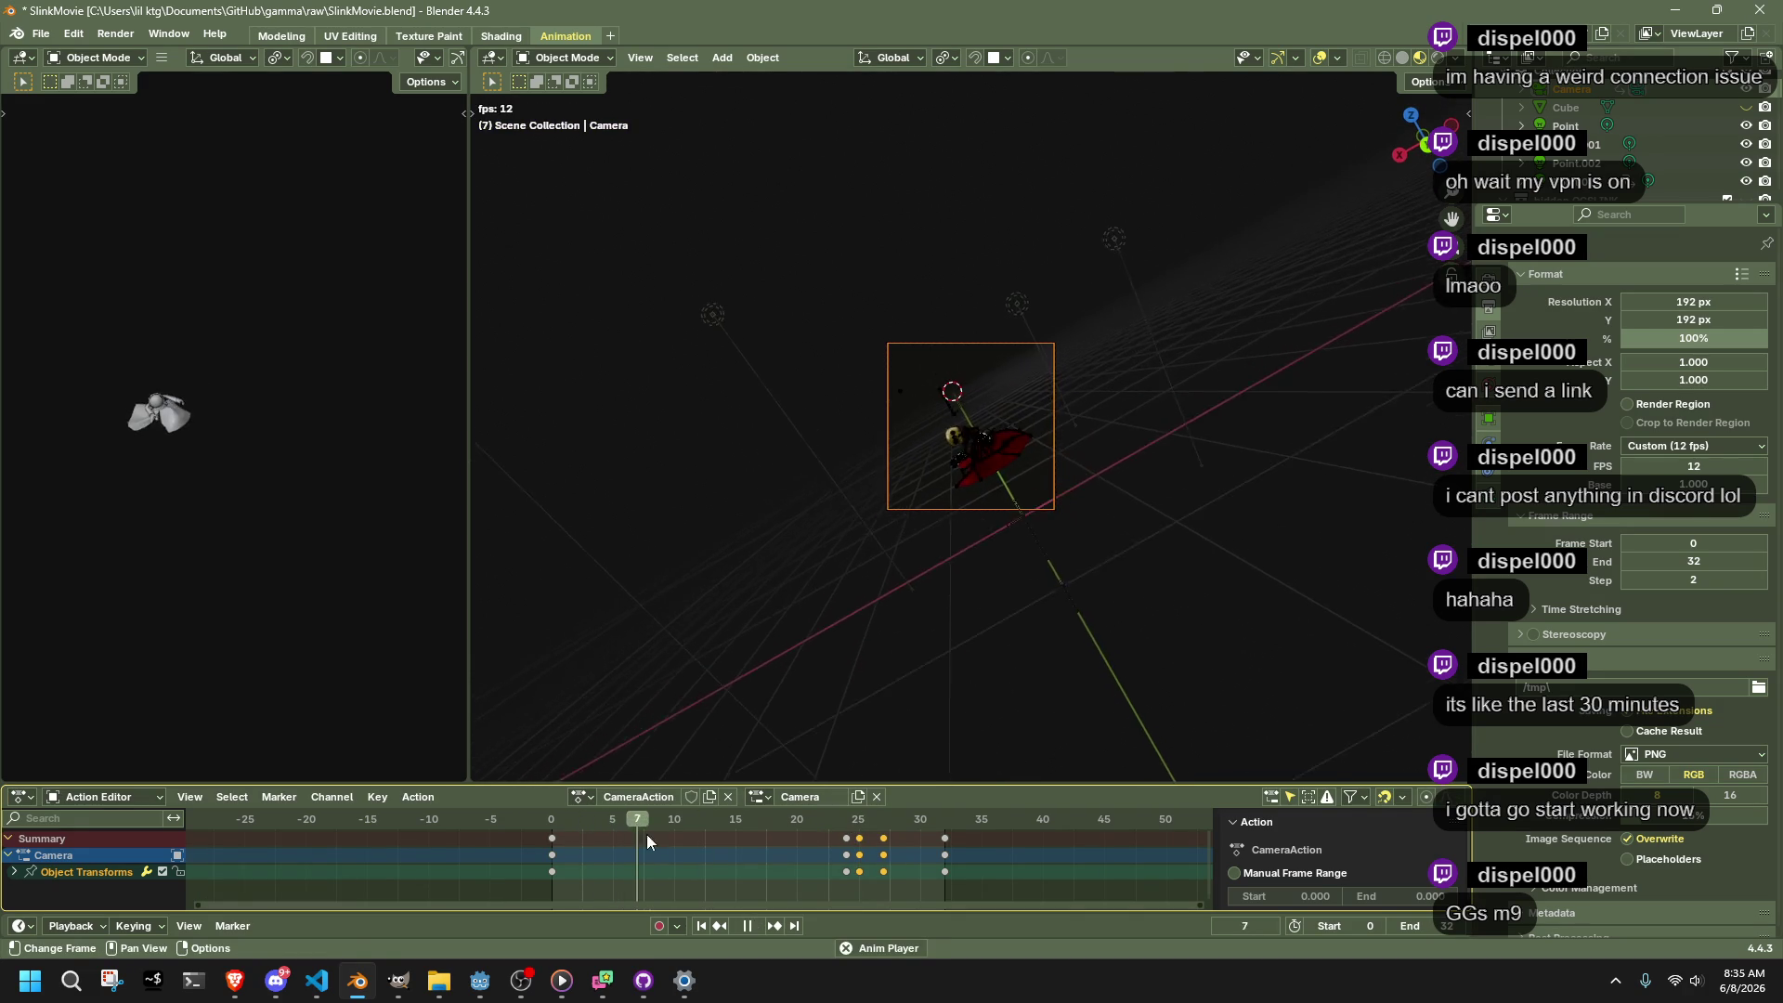
{"action": "left_click", "coordinate": [847, 837]}
{"action": "key", "text": "Delete"}
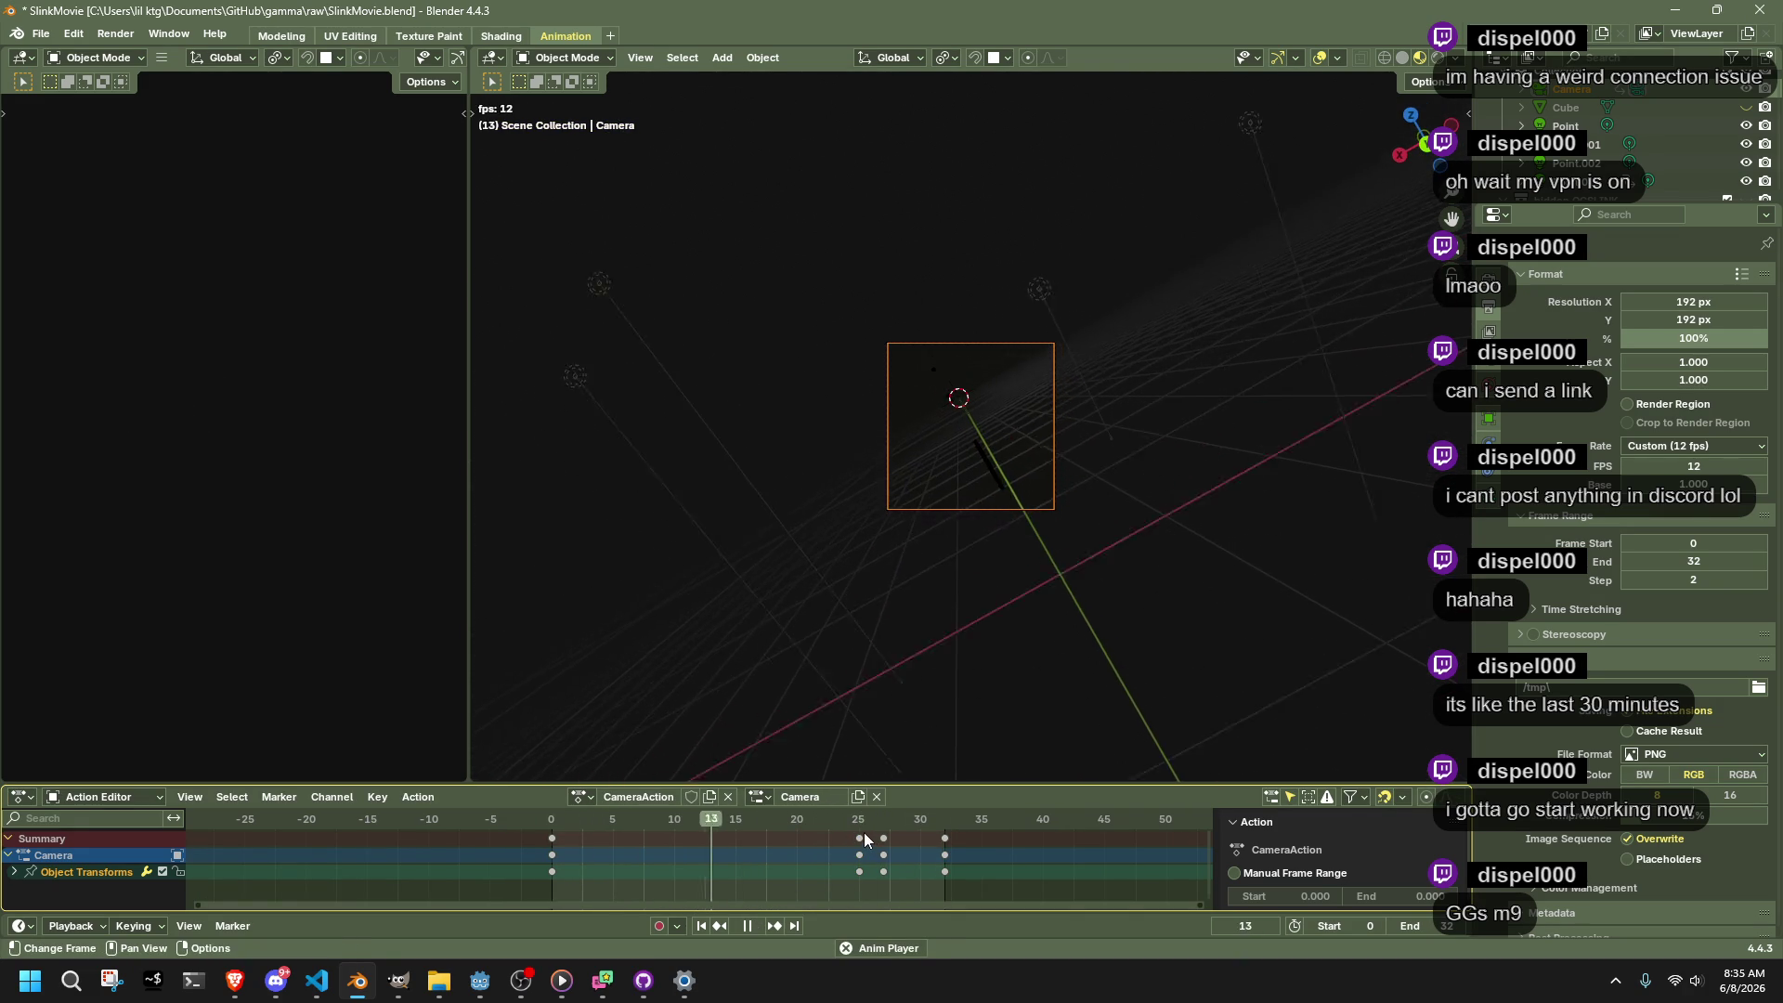
Replay and scrub the animation to confirm the camera keys now sit at frames 23 and 25
{"action": "key", "text": "space"}
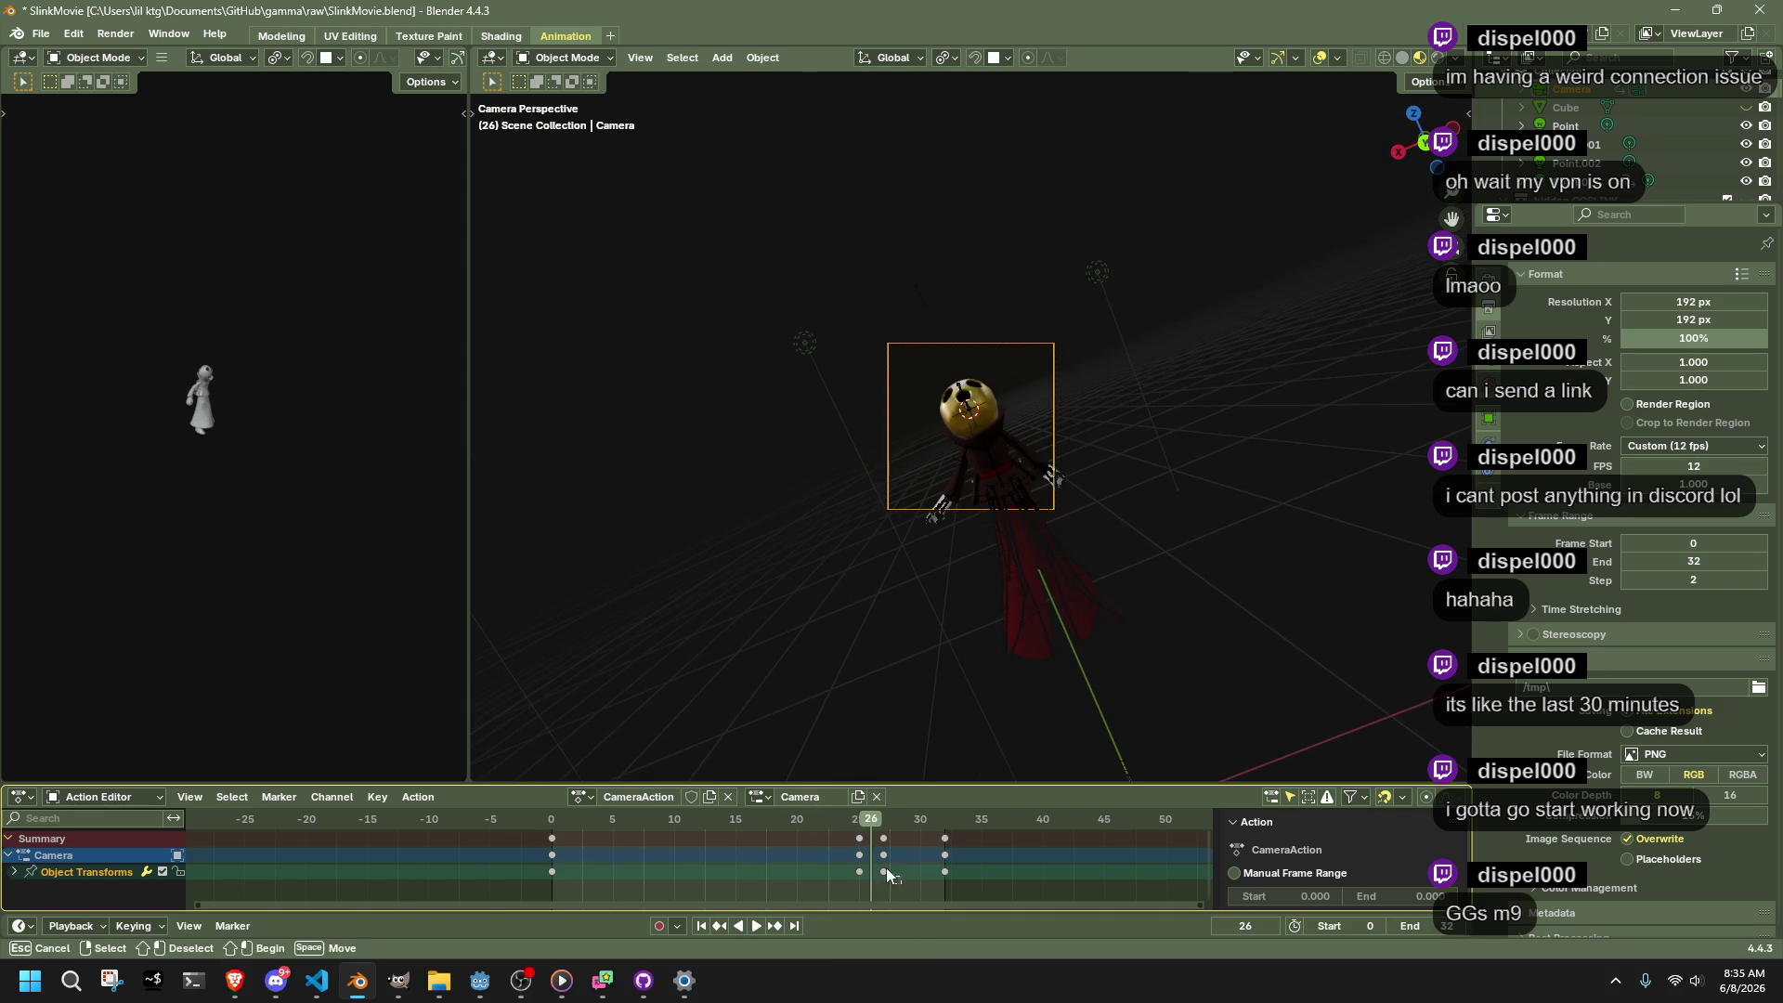
{"action": "key", "text": "space"}
{"action": "mouse_move", "coordinate": [843, 818]}
{"action": "left_mouse_down"}
{"action": "mouse_move", "coordinate": [792, 819]}
{"action": "mouse_move", "coordinate": [832, 820]}
{"action": "mouse_move", "coordinate": [862, 856]}
{"action": "left_mouse_up"}
{"action": "left_click", "coordinate": [554, 823]}
{"action": "key", "text": "space"}
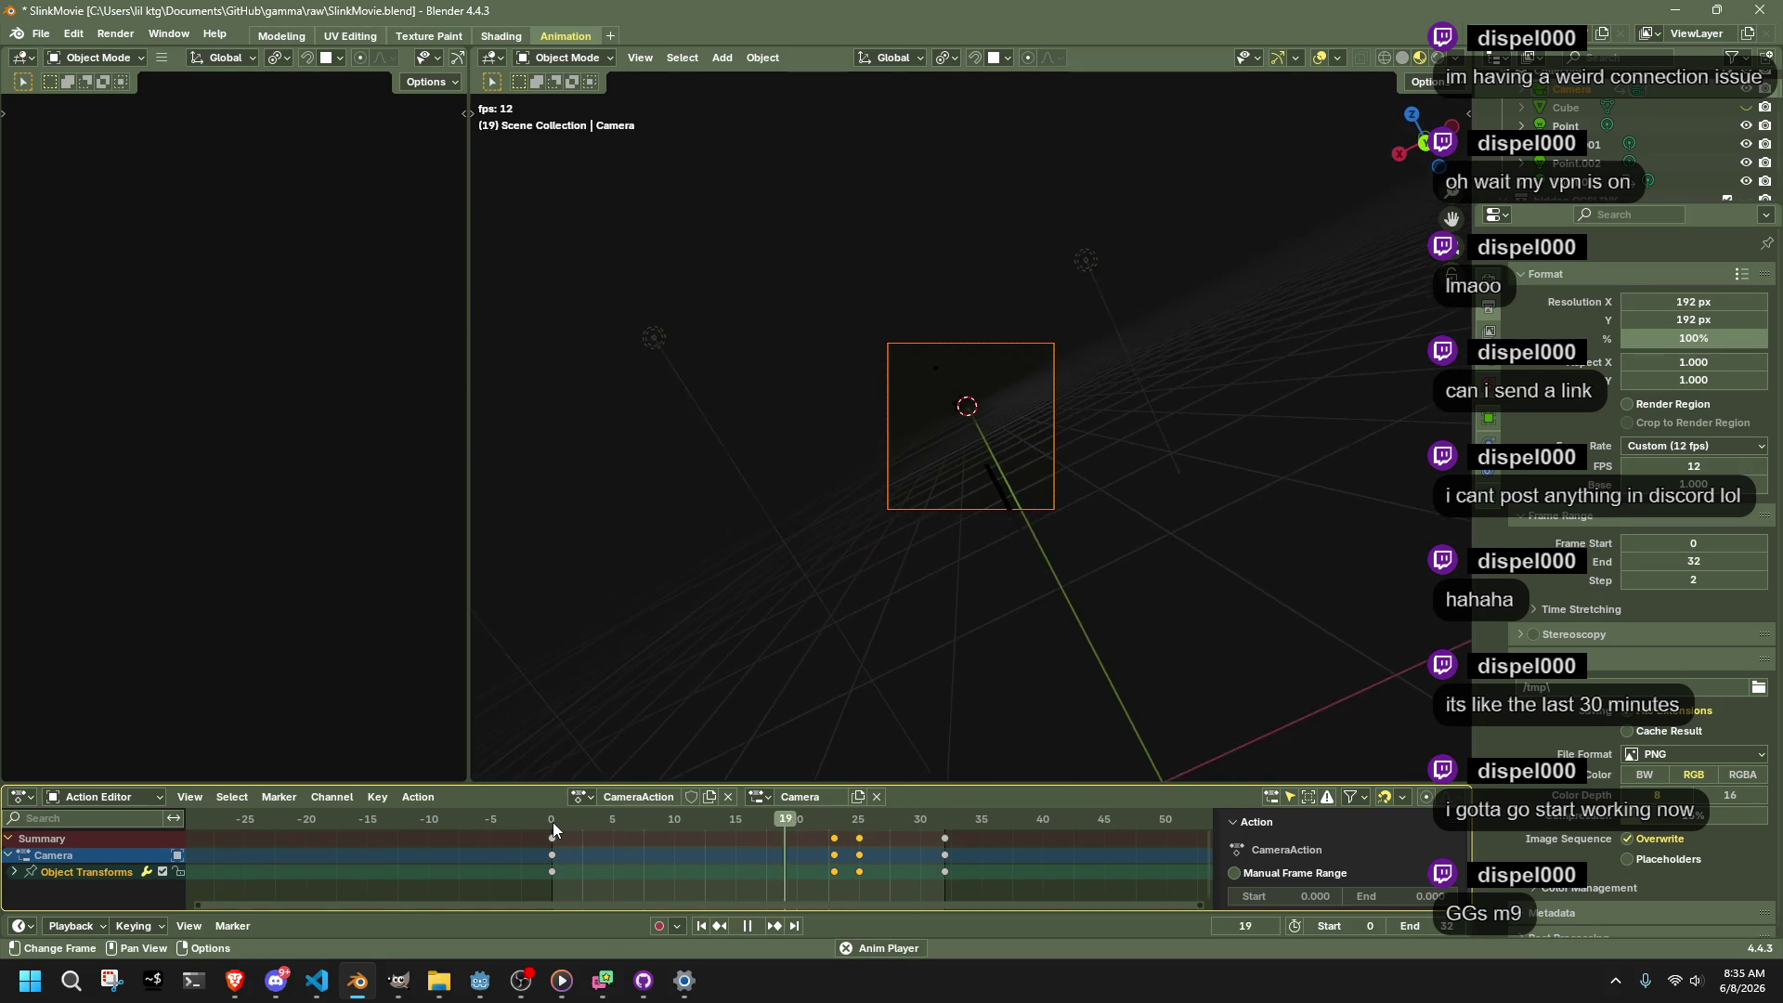
{"action": "key", "text": "Escape"}
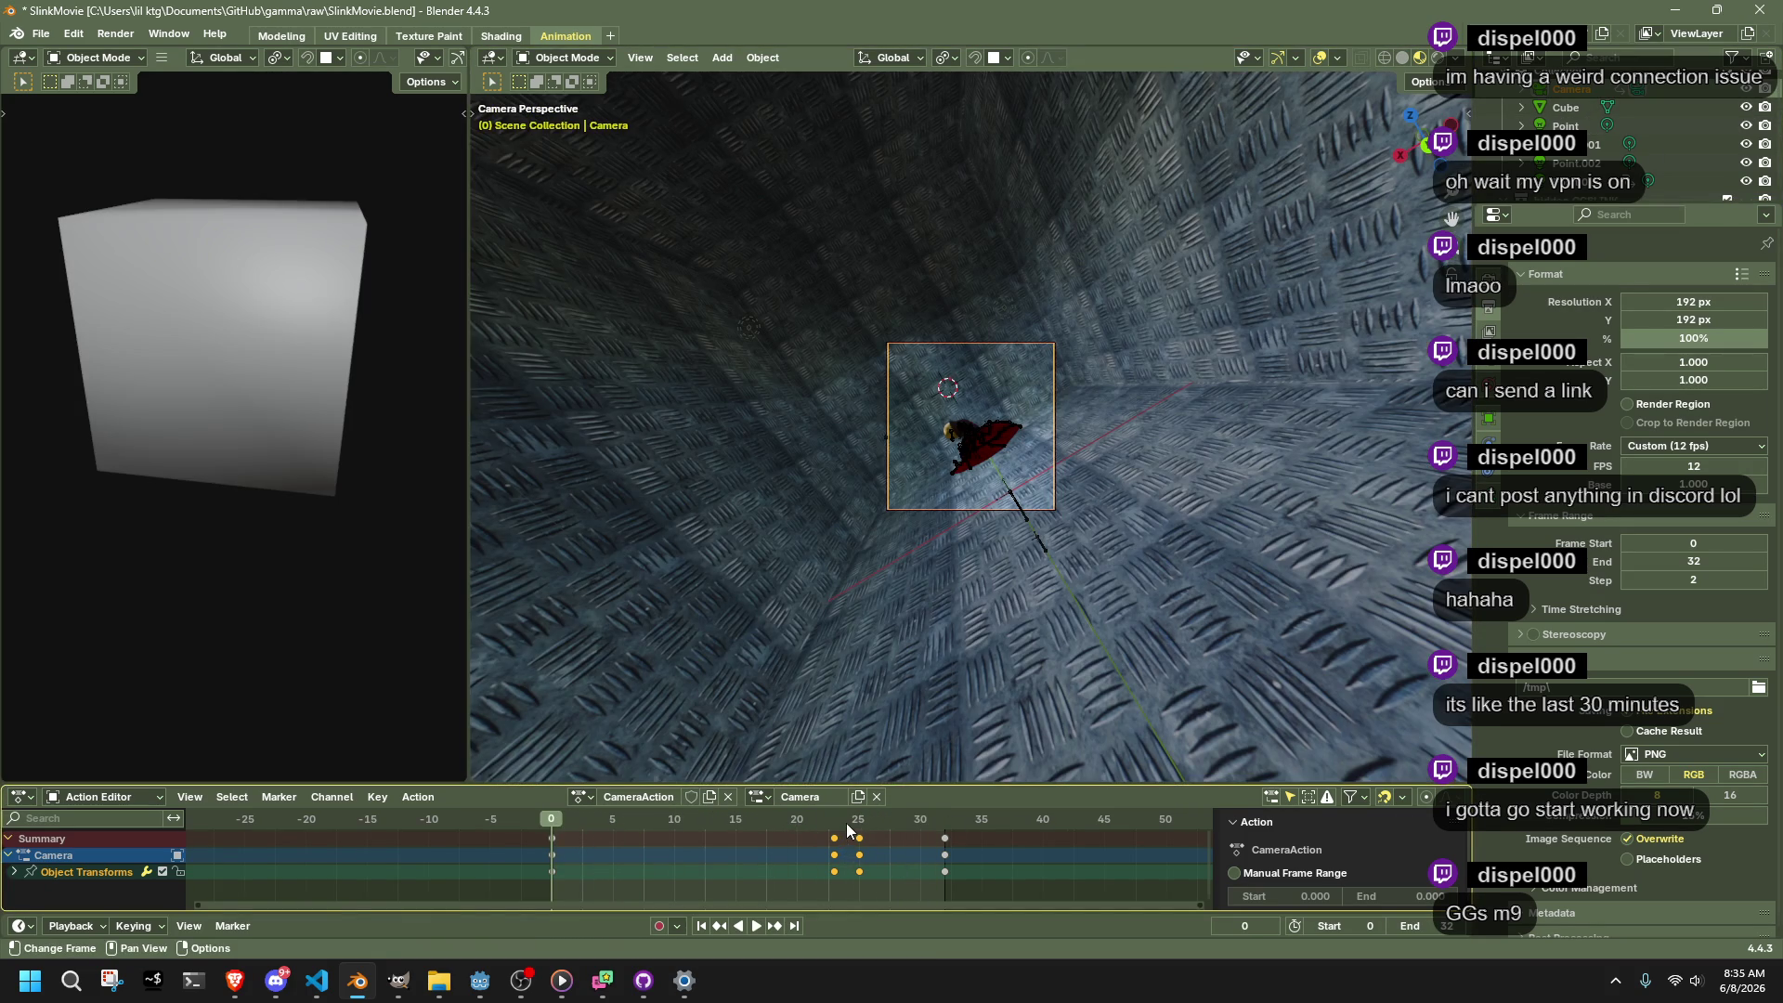
Near the end of the shot, pull the camera back along Y so Slink fits in frame
{"action": "left_click_drag", "start_coordinate": [855, 823], "coordinate": [945, 821]}
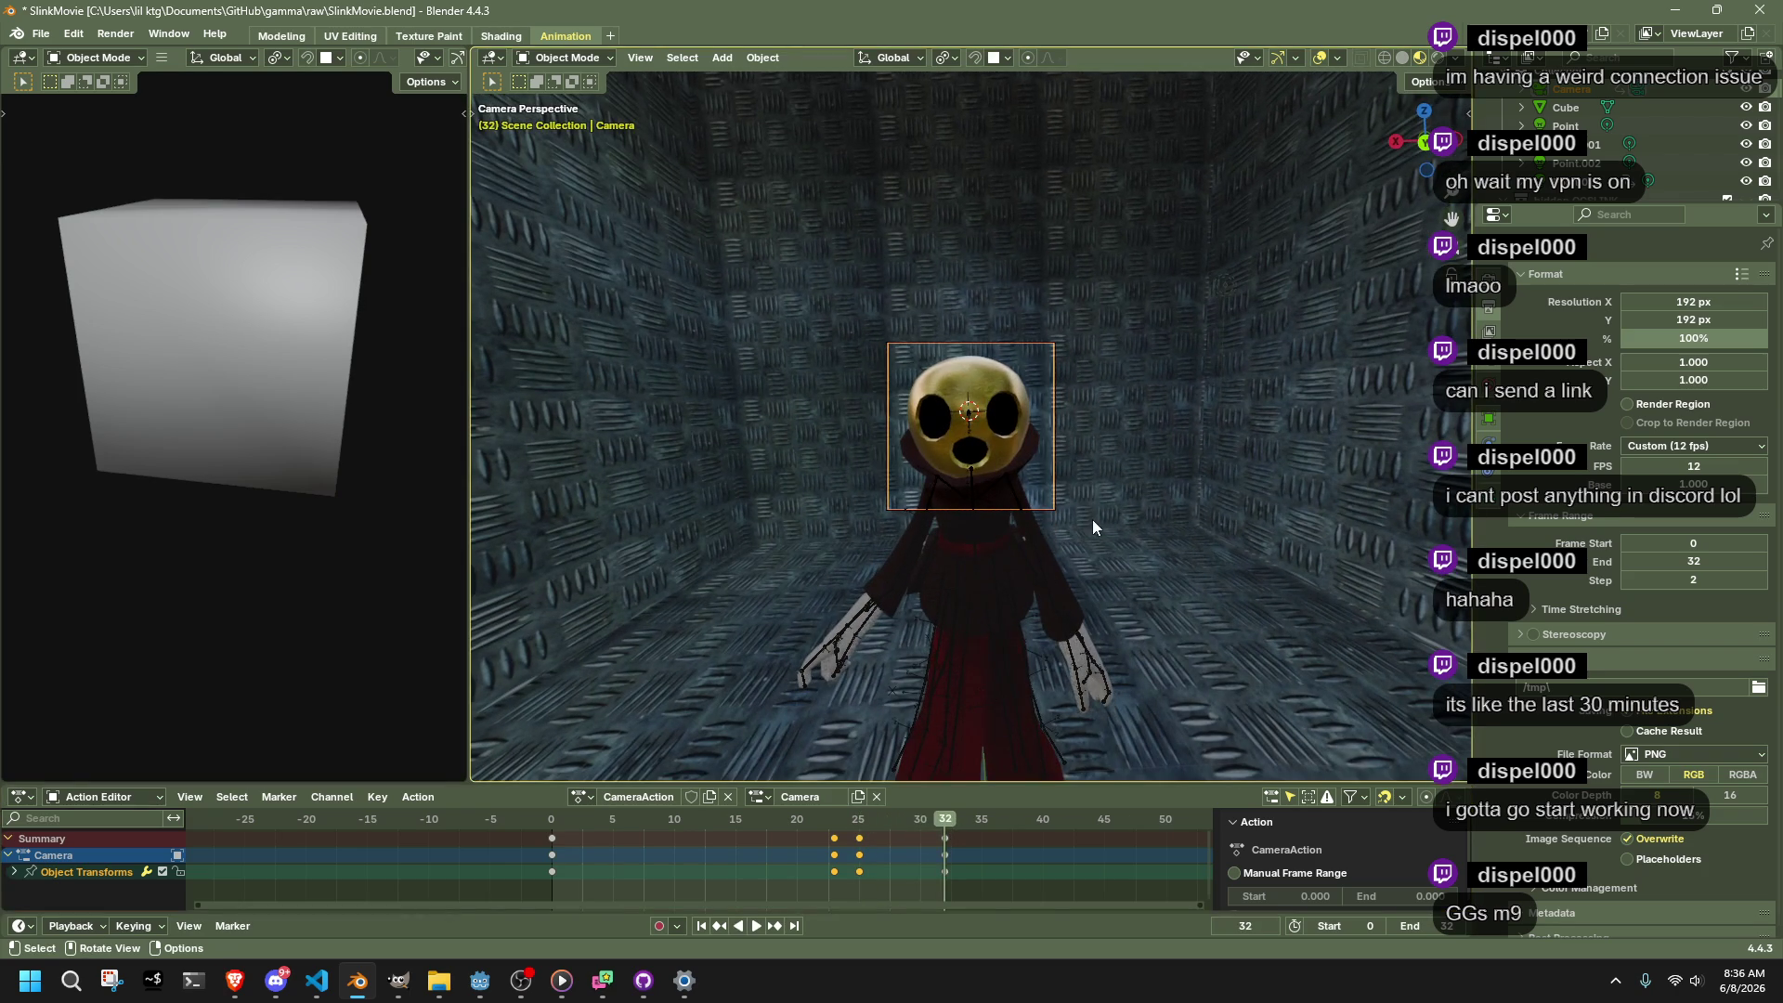
{"action": "key", "text": "g"}
{"action": "key", "text": "y"}
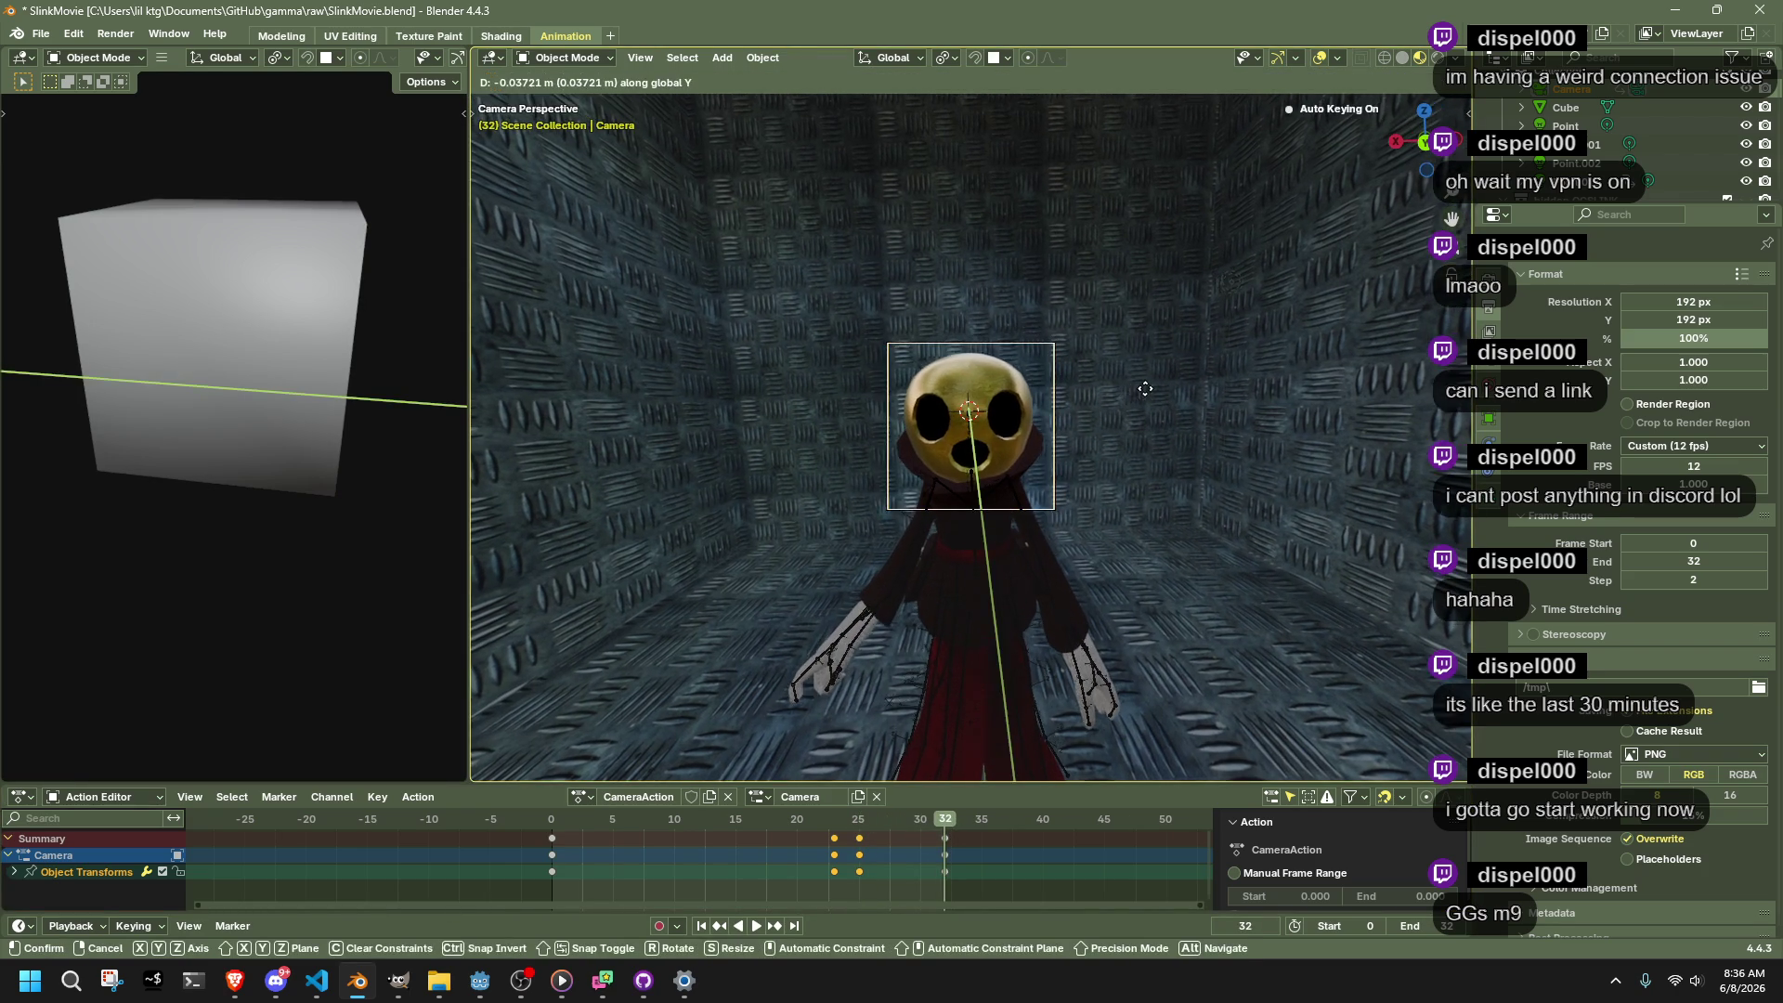
{"action": "left_click", "coordinate": [1111, 405]}
Play through to frame 32 to check the framing, then save SlinkMovie.blend
{"action": "left_click", "coordinate": [860, 826]}
{"action": "key", "text": "space"}
{"action": "left_click_drag", "start_coordinate": [888, 827], "coordinate": [945, 823]}
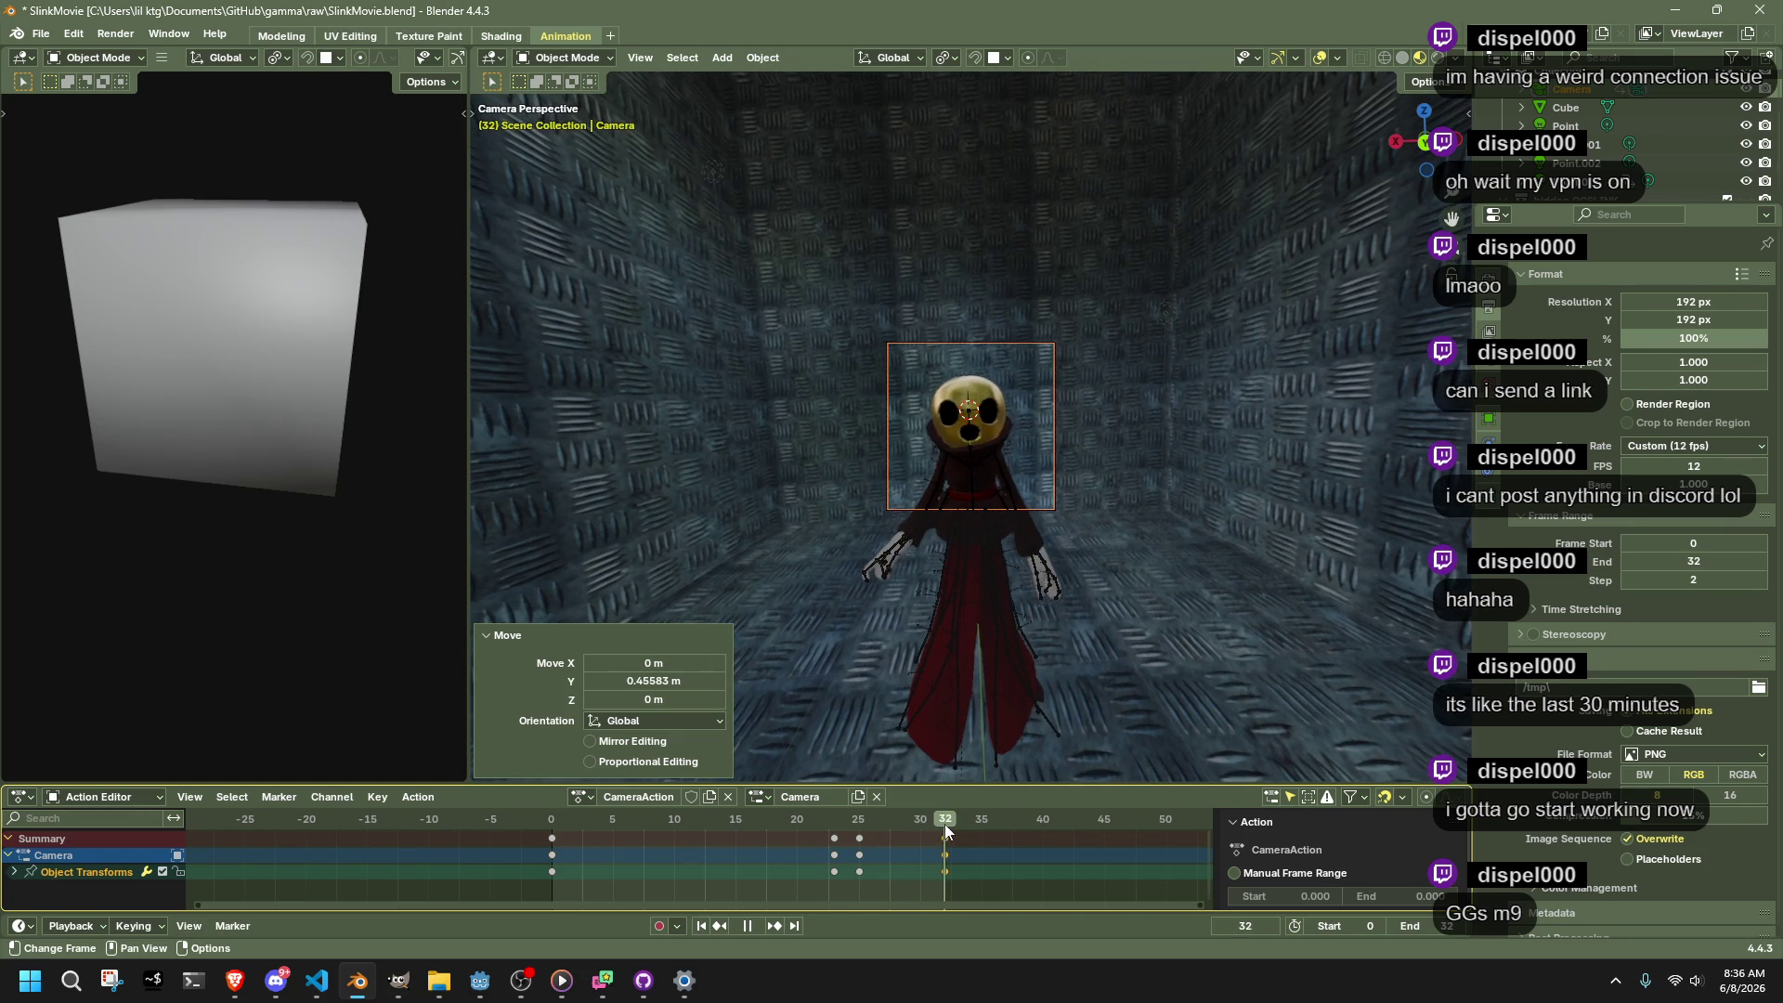
{"action": "key", "text": "space"}
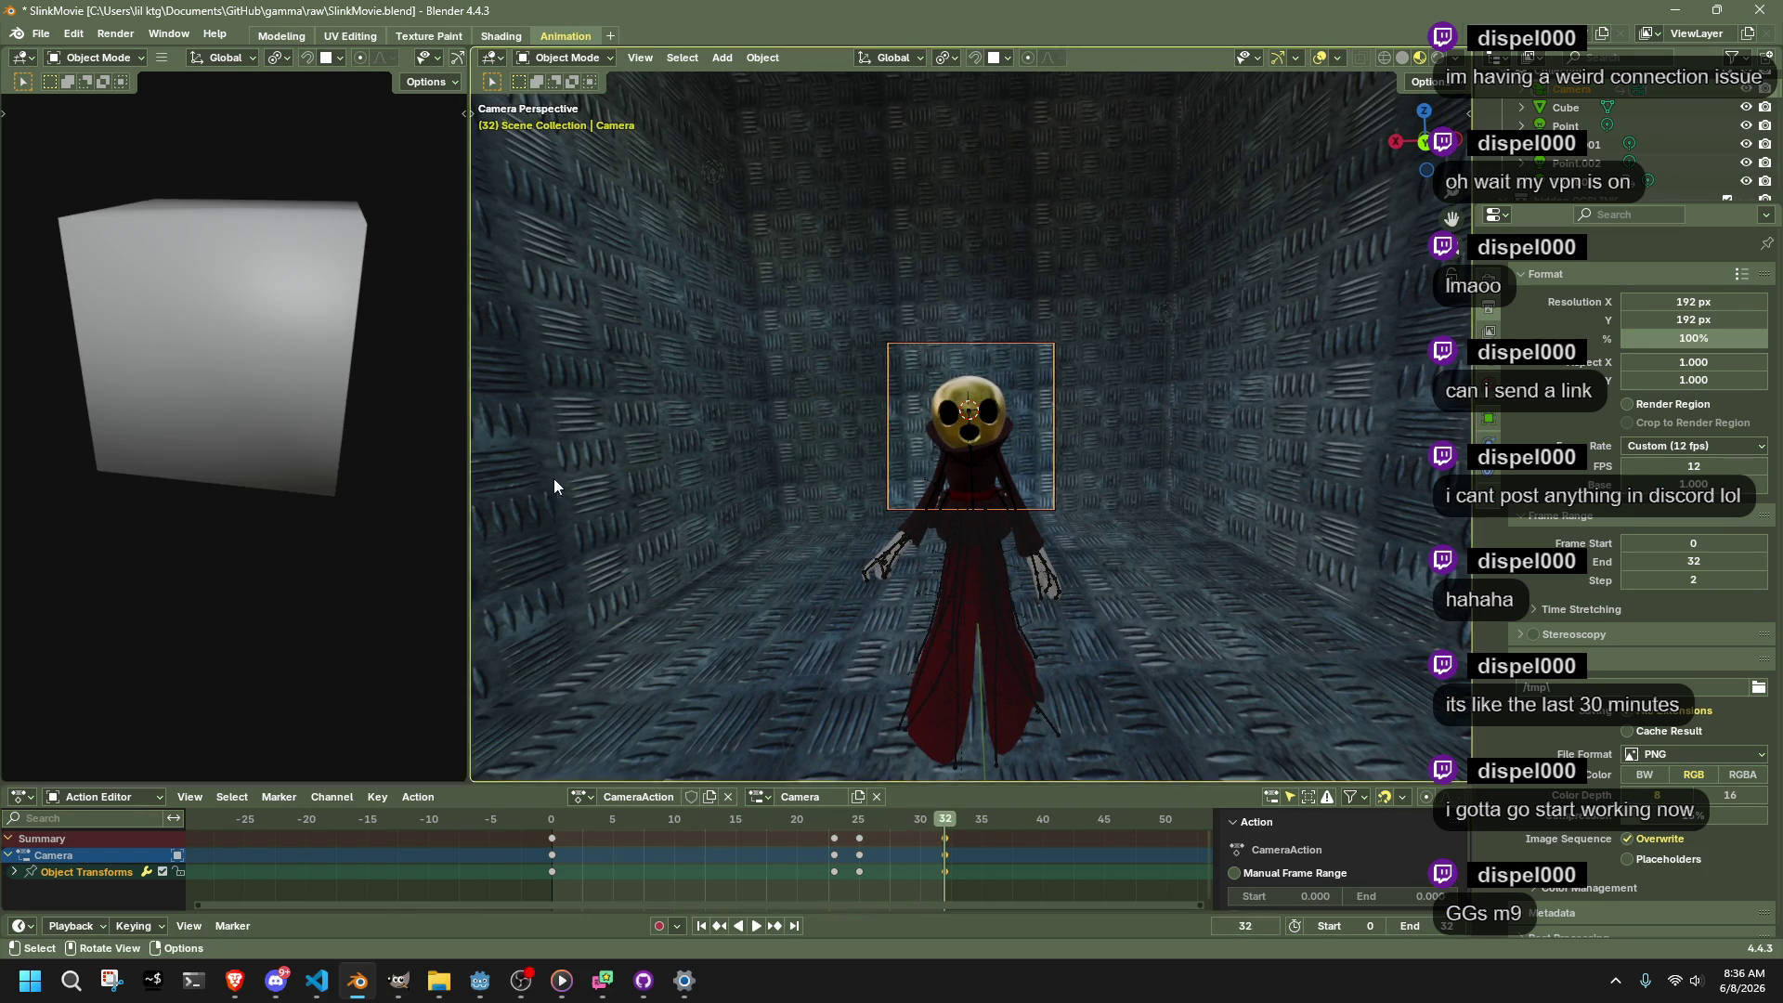
{"action": "key", "text": "ctrl+s"}
{"action": "left_click", "coordinate": [115, 33]}
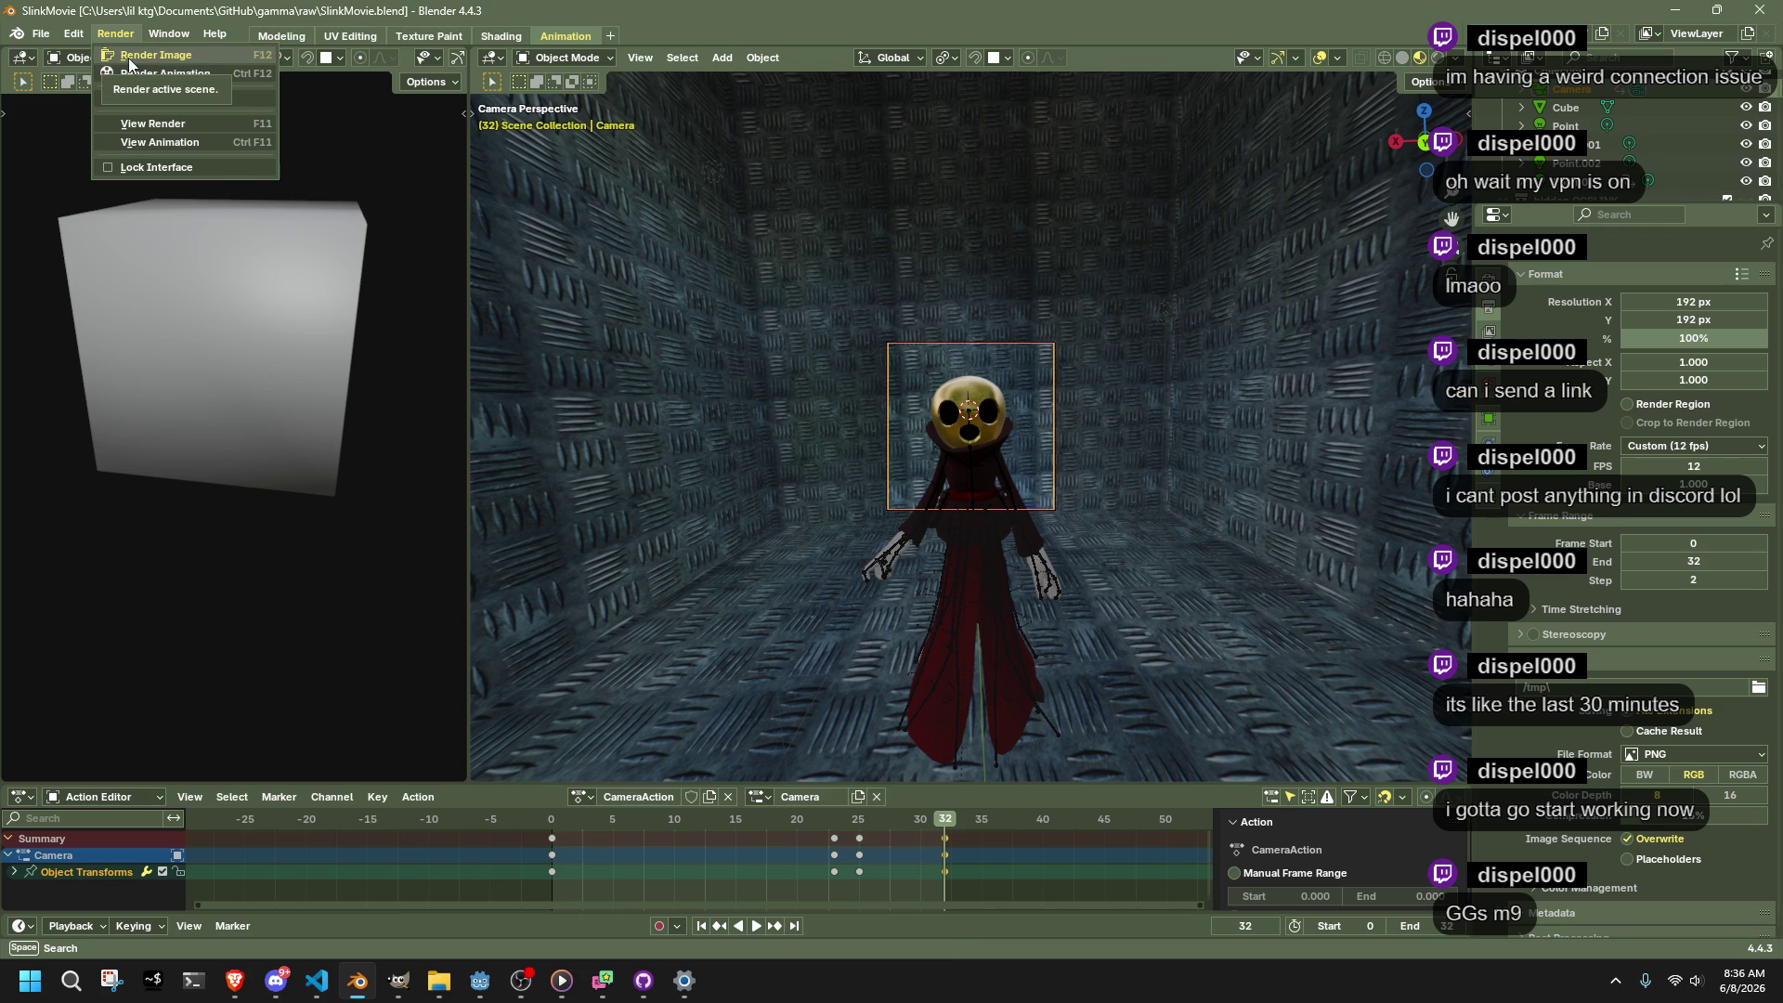
Set the render engine to EEVEE, rewind to frame 0 and orbit out of the camera view
{"action": "left_click", "coordinate": [1489, 284]}
{"action": "left_click", "coordinate": [1658, 277]}
{"action": "left_click", "coordinate": [1657, 296]}
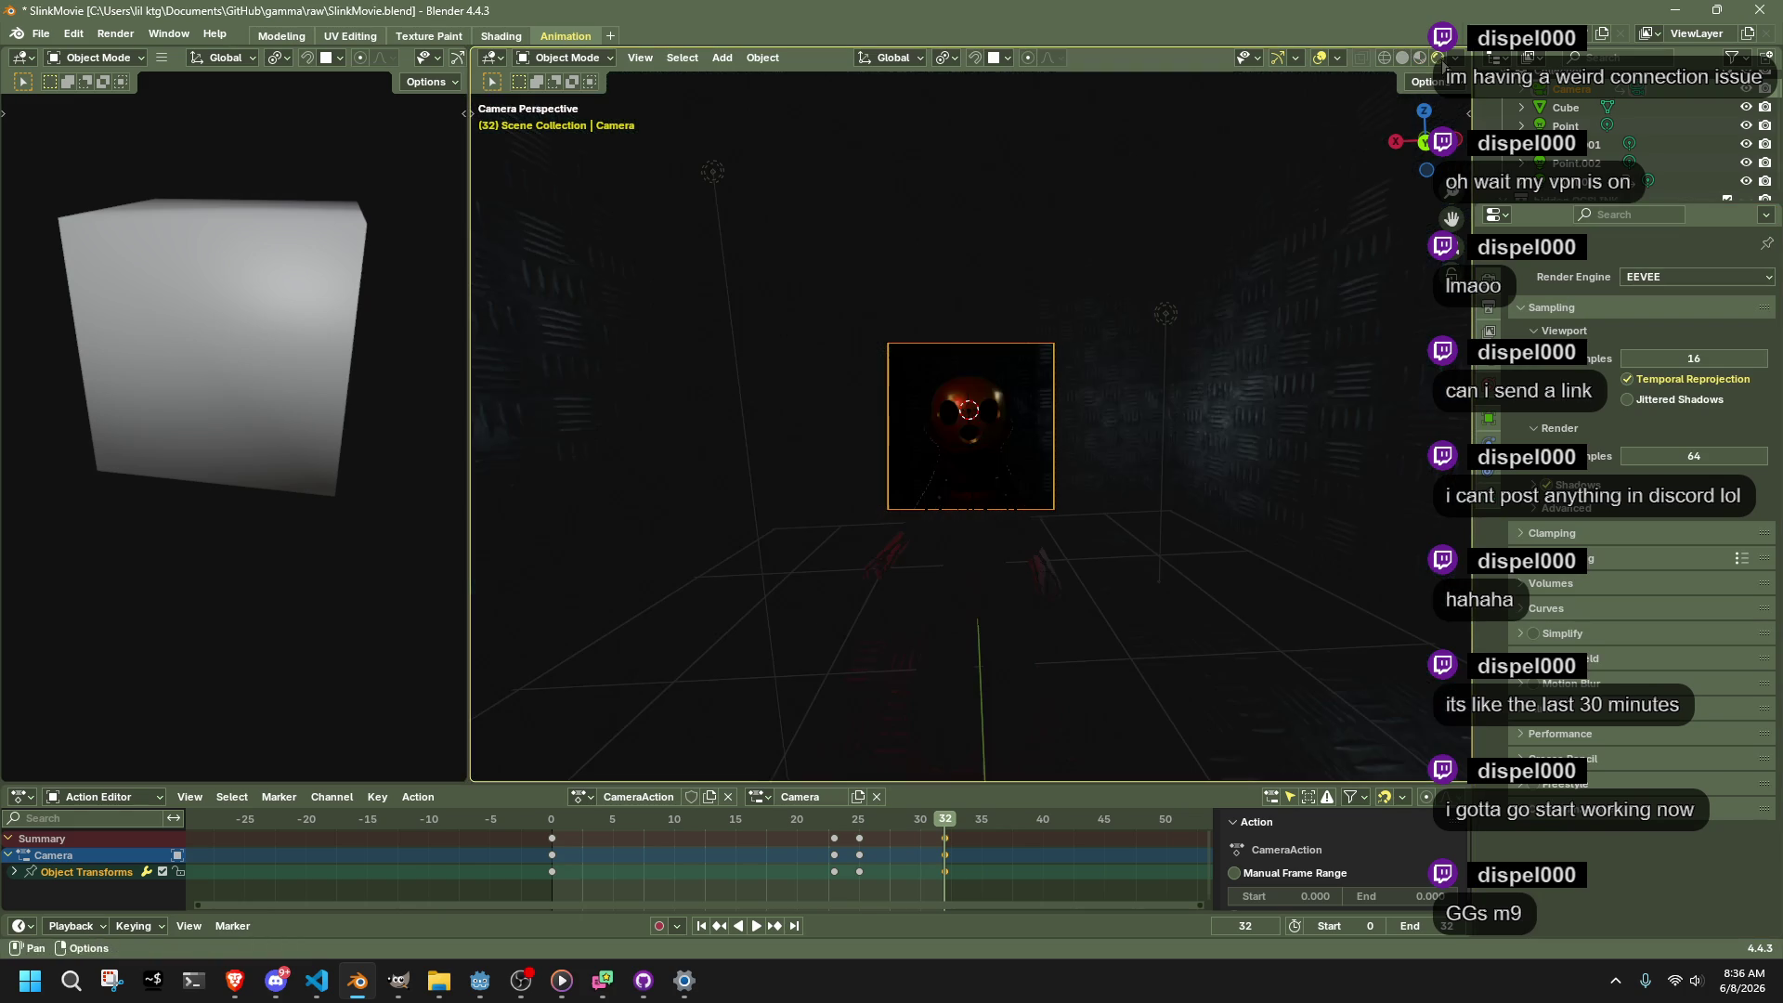
{"action": "left_click", "coordinate": [549, 823]}
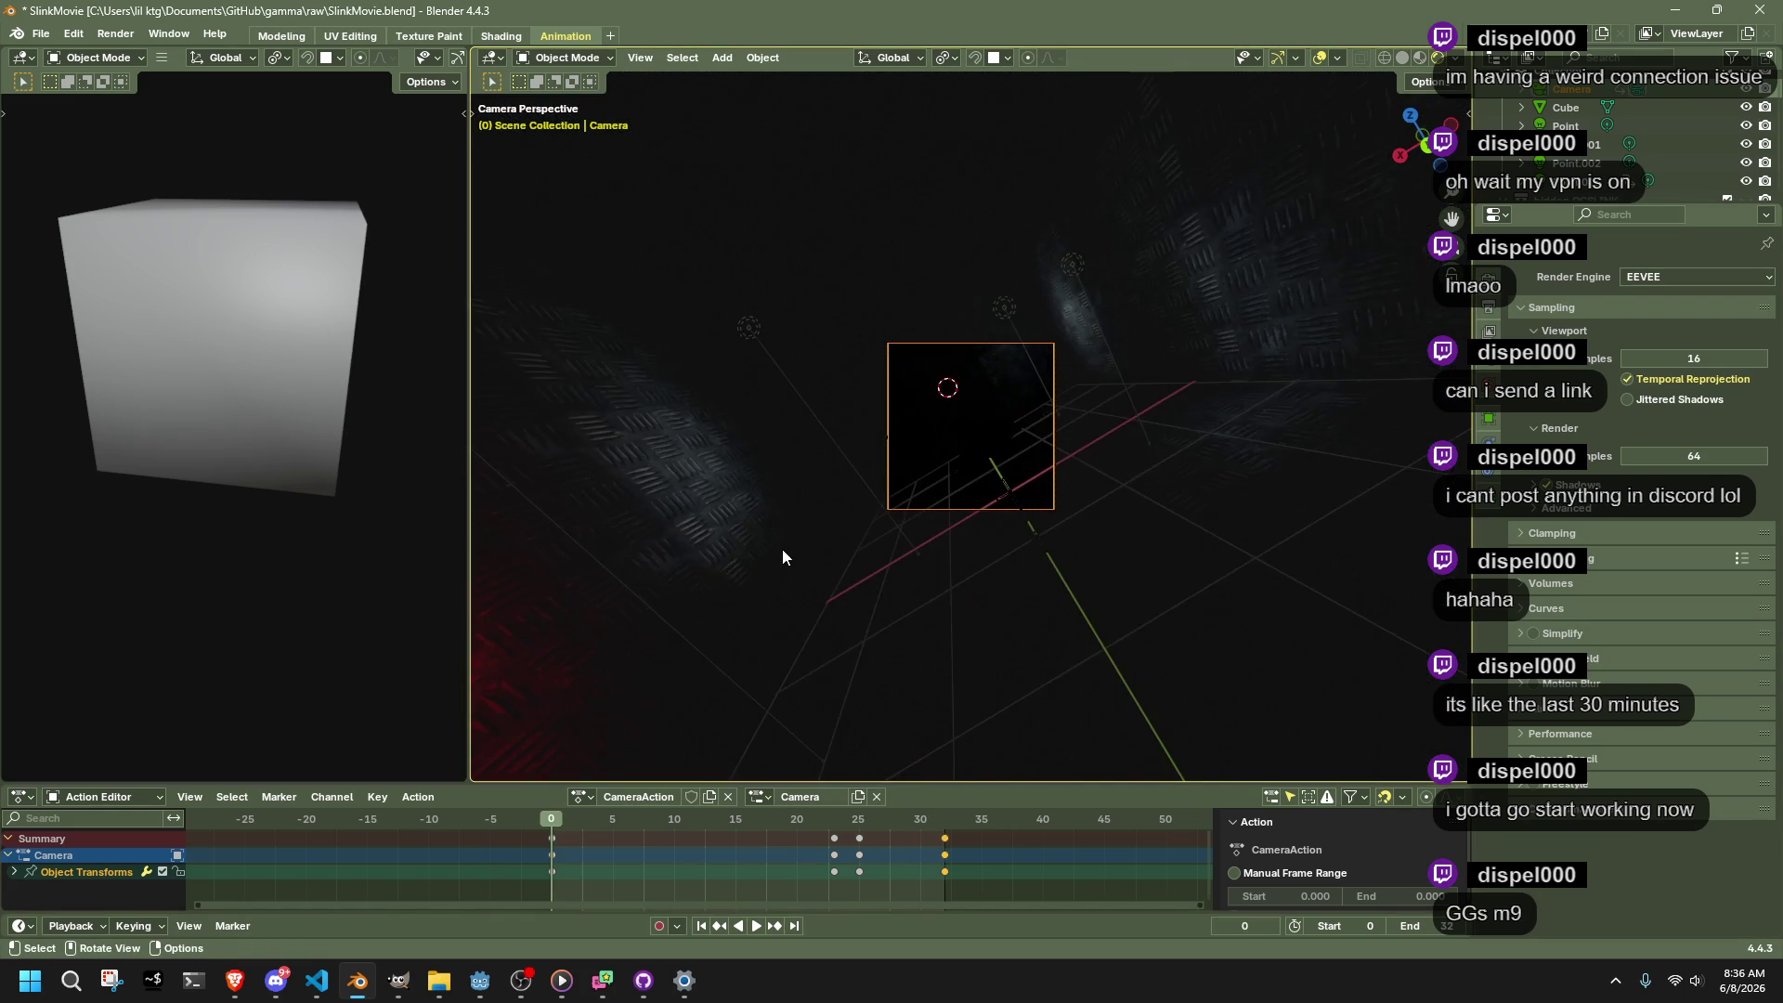
{"action": "mouse_move", "coordinate": [717, 543]}
{"action": "left_mouse_down"}
{"action": "mouse_move", "coordinate": [680, 525]}
{"action": "mouse_move", "coordinate": [755, 548]}
{"action": "mouse_move", "coordinate": [795, 676]}
{"action": "mouse_move", "coordinate": [705, 583]}
{"action": "mouse_move", "coordinate": [810, 554]}
{"action": "mouse_move", "coordinate": [693, 407]}
{"action": "mouse_move", "coordinate": [657, 446]}
{"action": "mouse_move", "coordinate": [681, 426]}
{"action": "mouse_move", "coordinate": [721, 442]}
{"action": "left_mouse_up"}
Select the Point light and reposition it twice, orbiting to judge its placement
{"action": "left_click", "coordinate": [693, 411]}
{"action": "key", "text": "g"}
{"action": "left_click", "coordinate": [894, 421]}
{"action": "mouse_move", "coordinate": [893, 420]}
{"action": "left_mouse_down"}
{"action": "mouse_move", "coordinate": [1196, 474]}
{"action": "mouse_move", "coordinate": [1089, 422]}
{"action": "mouse_move", "coordinate": [1226, 482]}
{"action": "left_mouse_up"}
{"action": "key", "text": "g"}
{"action": "left_click", "coordinate": [1078, 656]}
{"action": "mouse_move", "coordinate": [1077, 656]}
{"action": "left_mouse_down"}
{"action": "mouse_move", "coordinate": [946, 658]}
{"action": "mouse_move", "coordinate": [873, 629]}
{"action": "mouse_move", "coordinate": [908, 545]}
{"action": "left_mouse_up"}
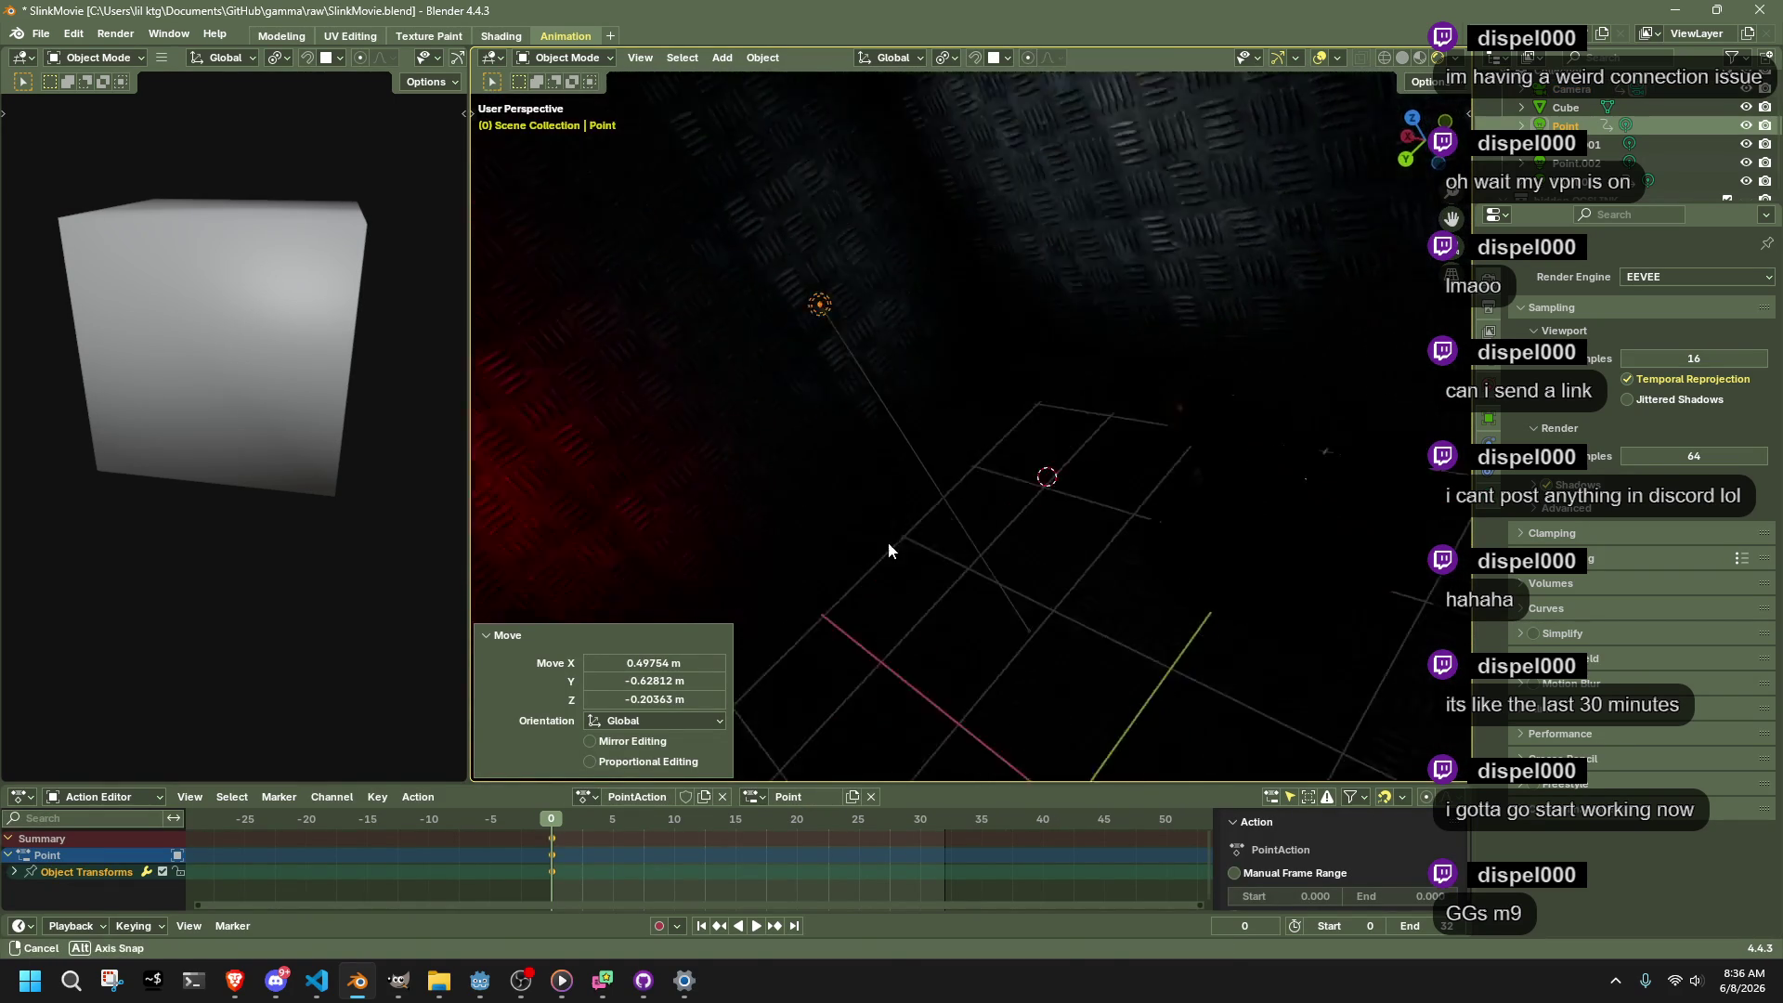
Reposition the Point light two more times, then cancel an attempted scale
{"action": "key", "text": "g"}
{"action": "left_click", "coordinate": [1042, 113]}
{"action": "mouse_move", "coordinate": [1098, 287]}
{"action": "left_mouse_down"}
{"action": "mouse_move", "coordinate": [1286, 309]}
{"action": "mouse_move", "coordinate": [1403, 210]}
{"action": "mouse_move", "coordinate": [1290, 404]}
{"action": "mouse_move", "coordinate": [1384, 472]}
{"action": "mouse_move", "coordinate": [1153, 478]}
{"action": "mouse_move", "coordinate": [1193, 410]}
{"action": "left_mouse_up"}
{"action": "key", "text": "g"}
{"action": "left_click", "coordinate": [1355, 362]}
{"action": "mouse_move", "coordinate": [1355, 362]}
{"action": "left_mouse_down"}
{"action": "mouse_move", "coordinate": [1161, 488]}
{"action": "mouse_move", "coordinate": [1200, 392]}
{"action": "mouse_move", "coordinate": [1420, 405]}
{"action": "mouse_move", "coordinate": [1356, 338]}
{"action": "left_mouse_up"}
{"action": "key", "text": "s"}
{"action": "key", "text": "Escape"}
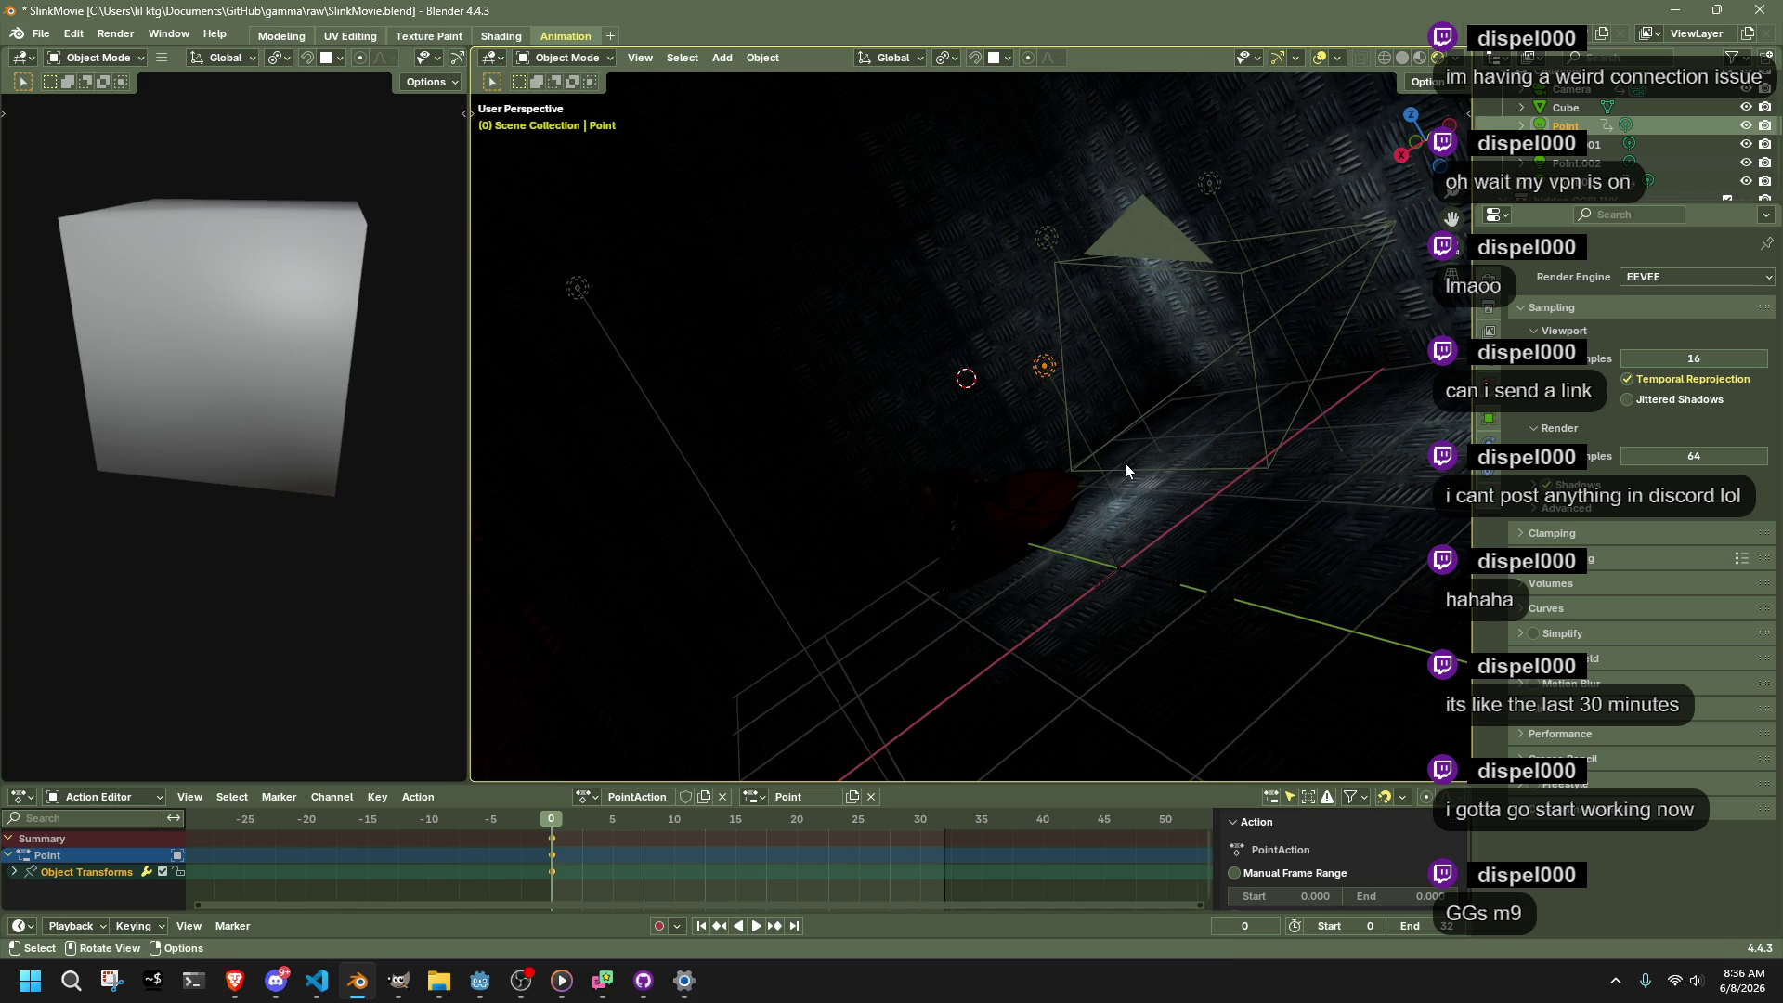
Lower the Point light's power to 15.3 W and review its Shadow and Influence settings
{"action": "left_click", "coordinate": [1489, 500]}
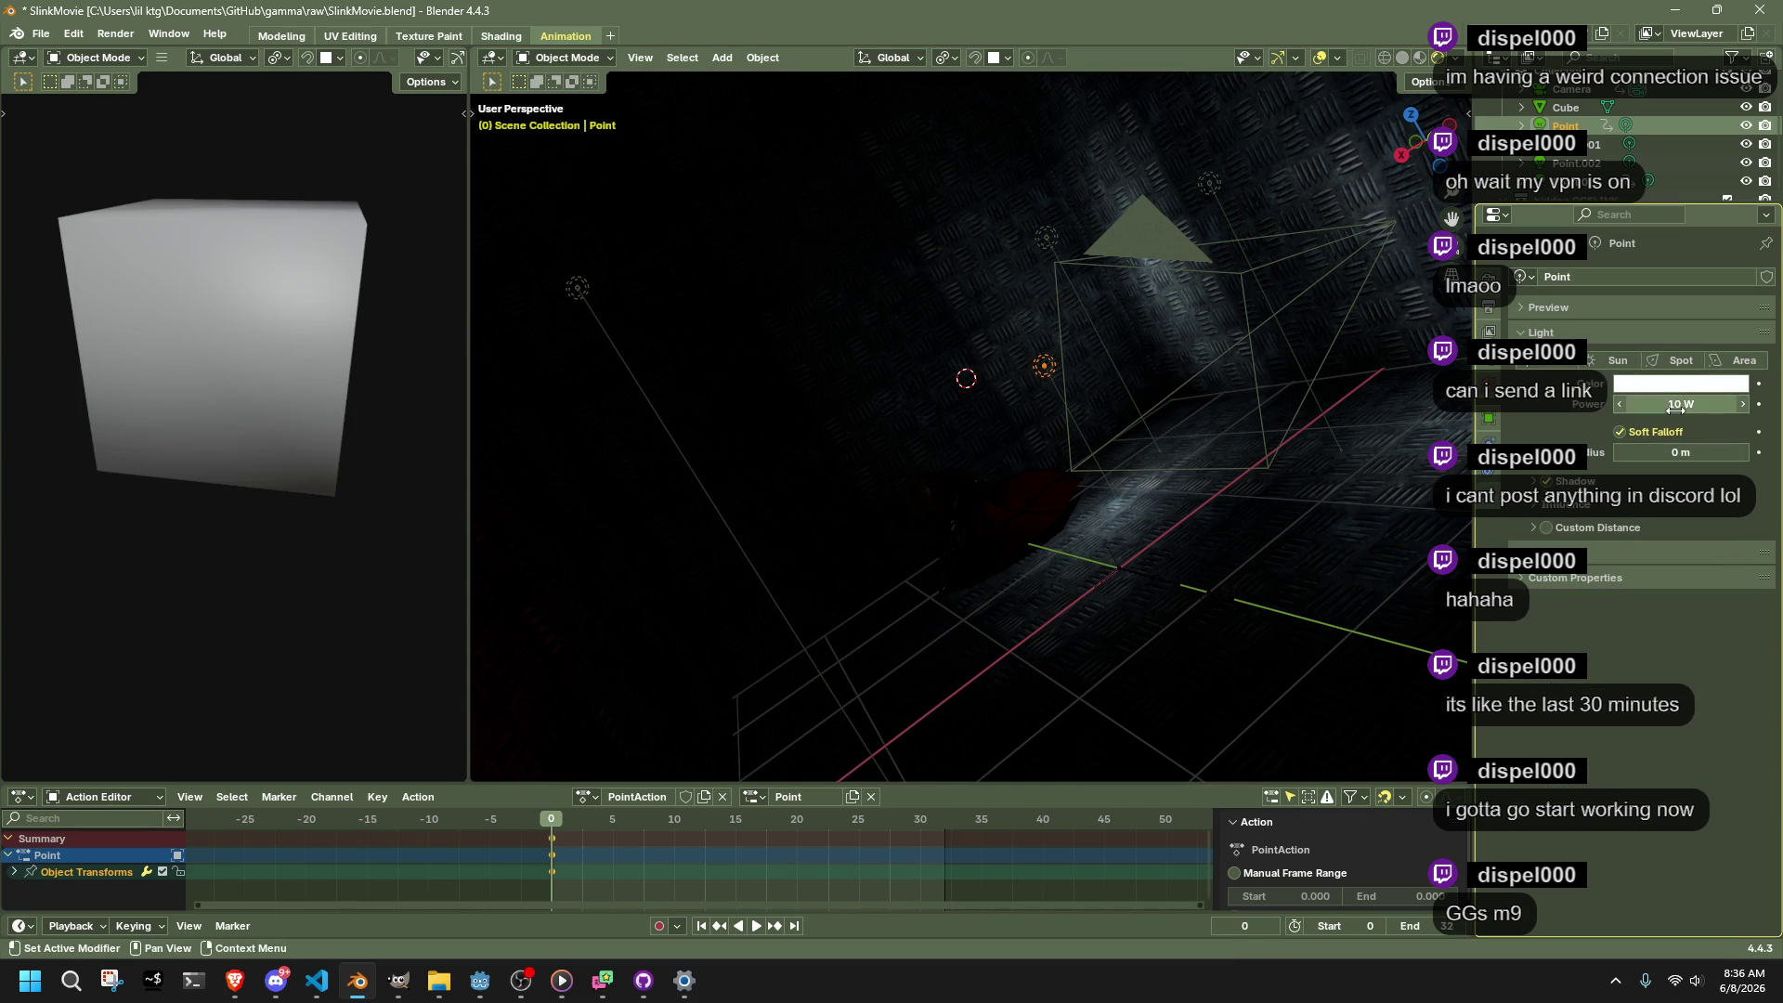
{"action": "left_click_drag", "start_coordinate": [1681, 404], "coordinate": [1635, 404]}
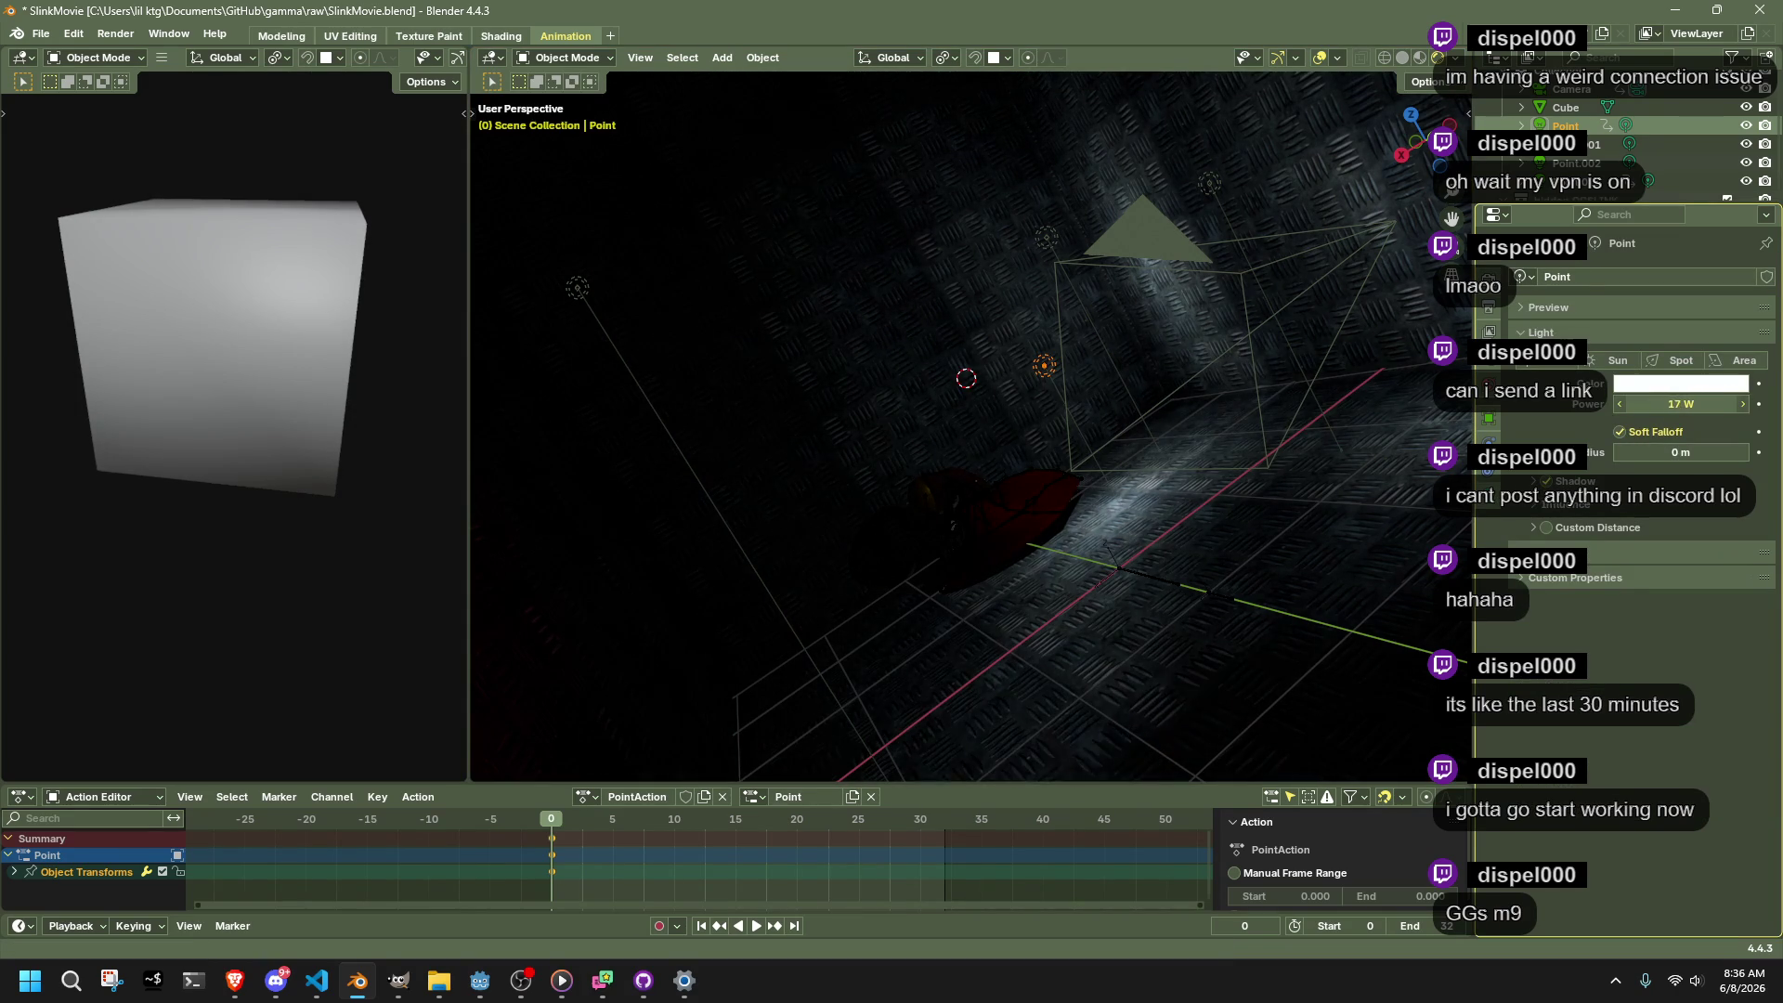
{"action": "mouse_move", "coordinate": [1347, 371]}
{"action": "left_mouse_down"}
{"action": "mouse_move", "coordinate": [1296, 355]}
{"action": "mouse_move", "coordinate": [1074, 427]}
{"action": "mouse_move", "coordinate": [1140, 497]}
{"action": "mouse_move", "coordinate": [1235, 478]}
{"action": "left_mouse_up"}
{"action": "left_click", "coordinate": [1579, 481]}
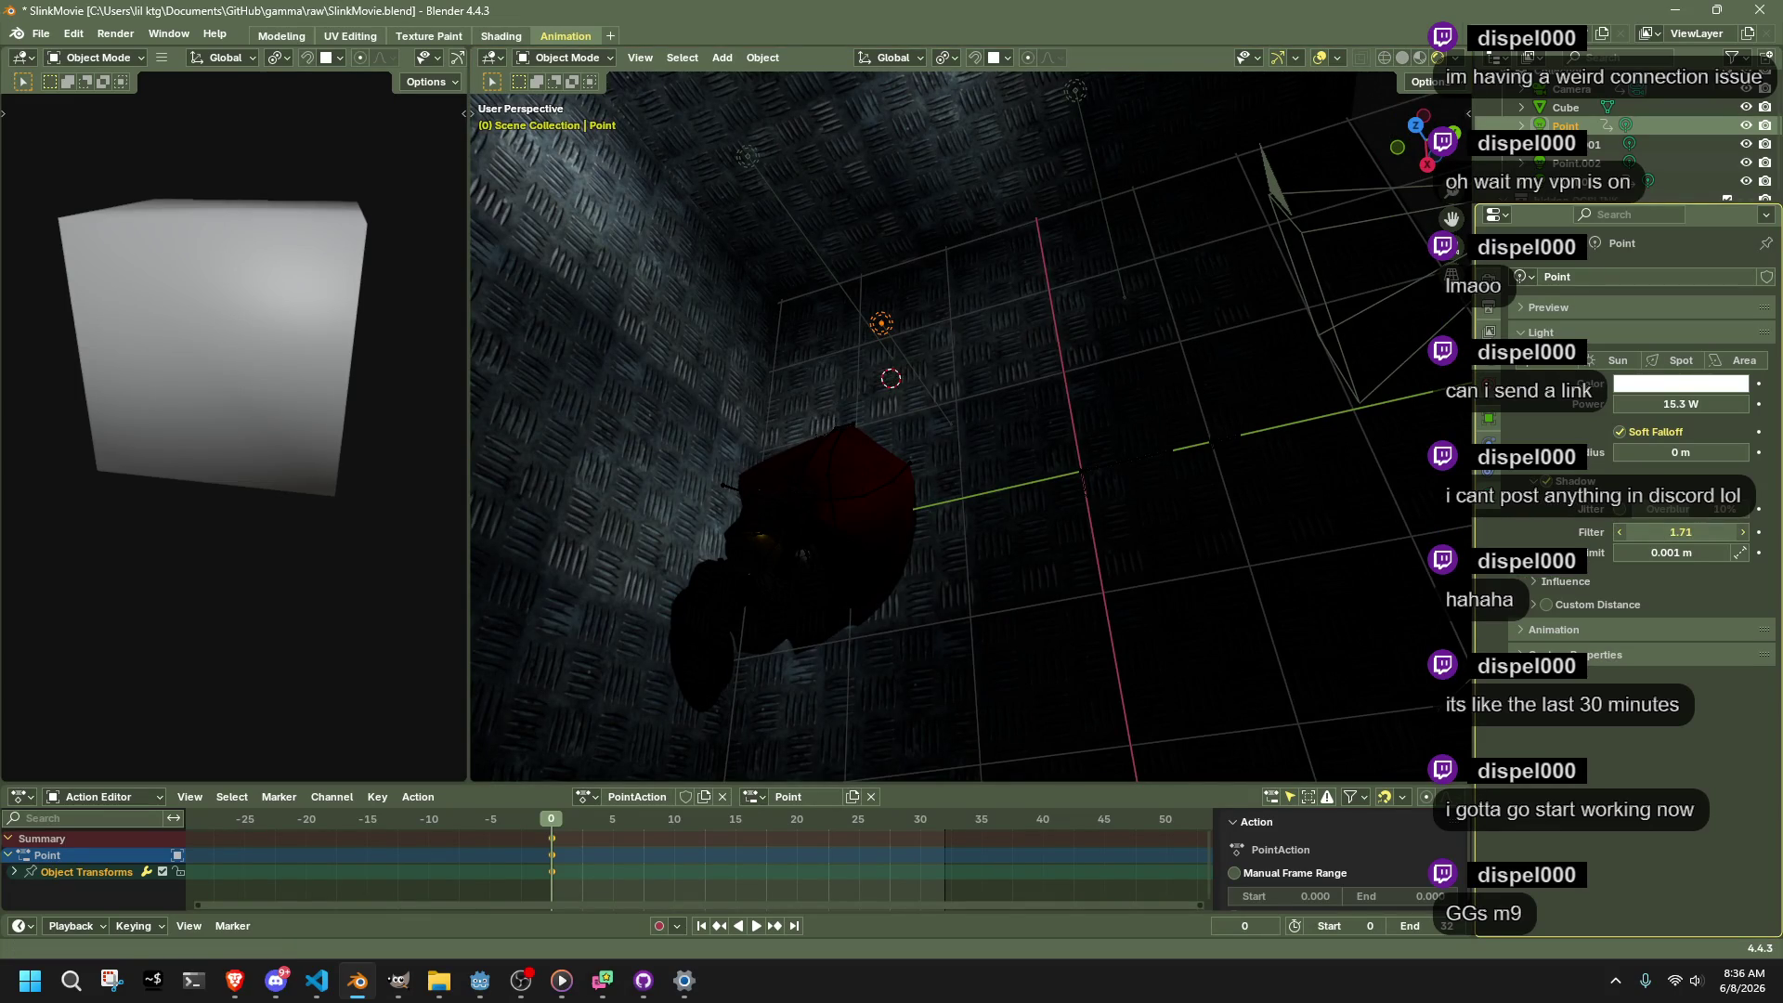
{"action": "left_click", "coordinate": [1540, 581]}
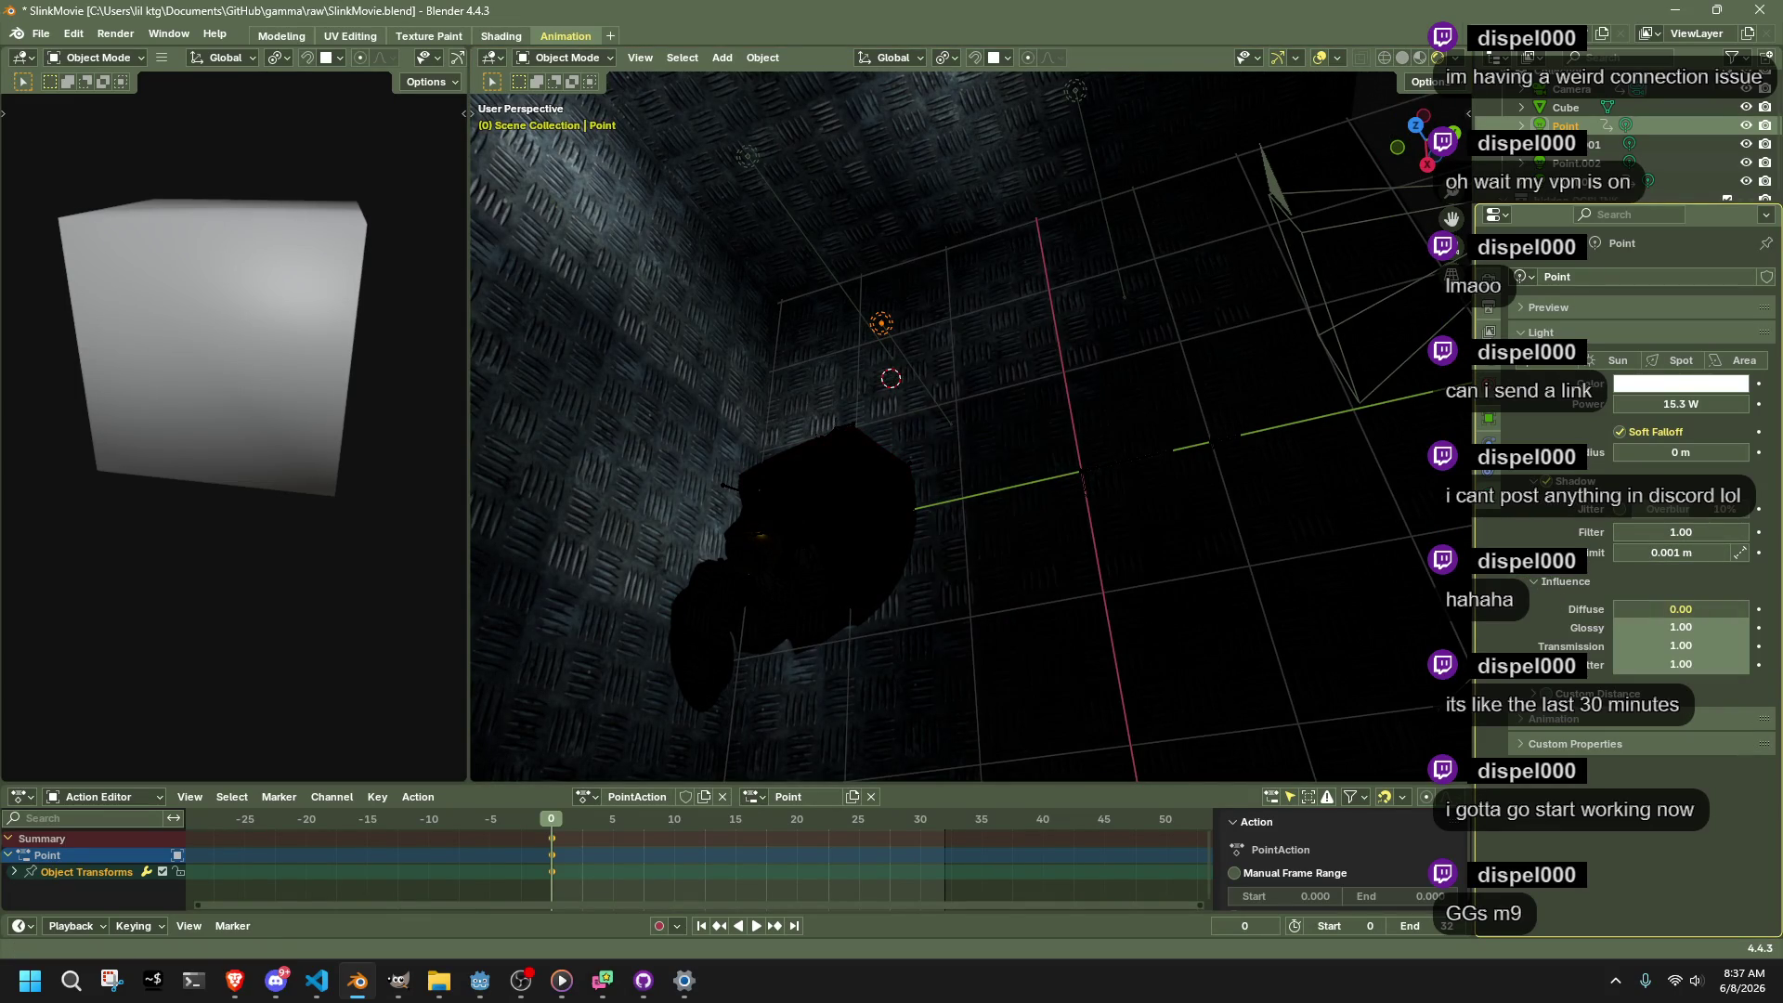
{"action": "mouse_move", "coordinate": [1682, 622]}
{"action": "left_mouse_down"}
{"action": "mouse_move", "coordinate": [1616, 624]}
{"action": "mouse_move", "coordinate": [1682, 623]}
{"action": "left_mouse_up"}
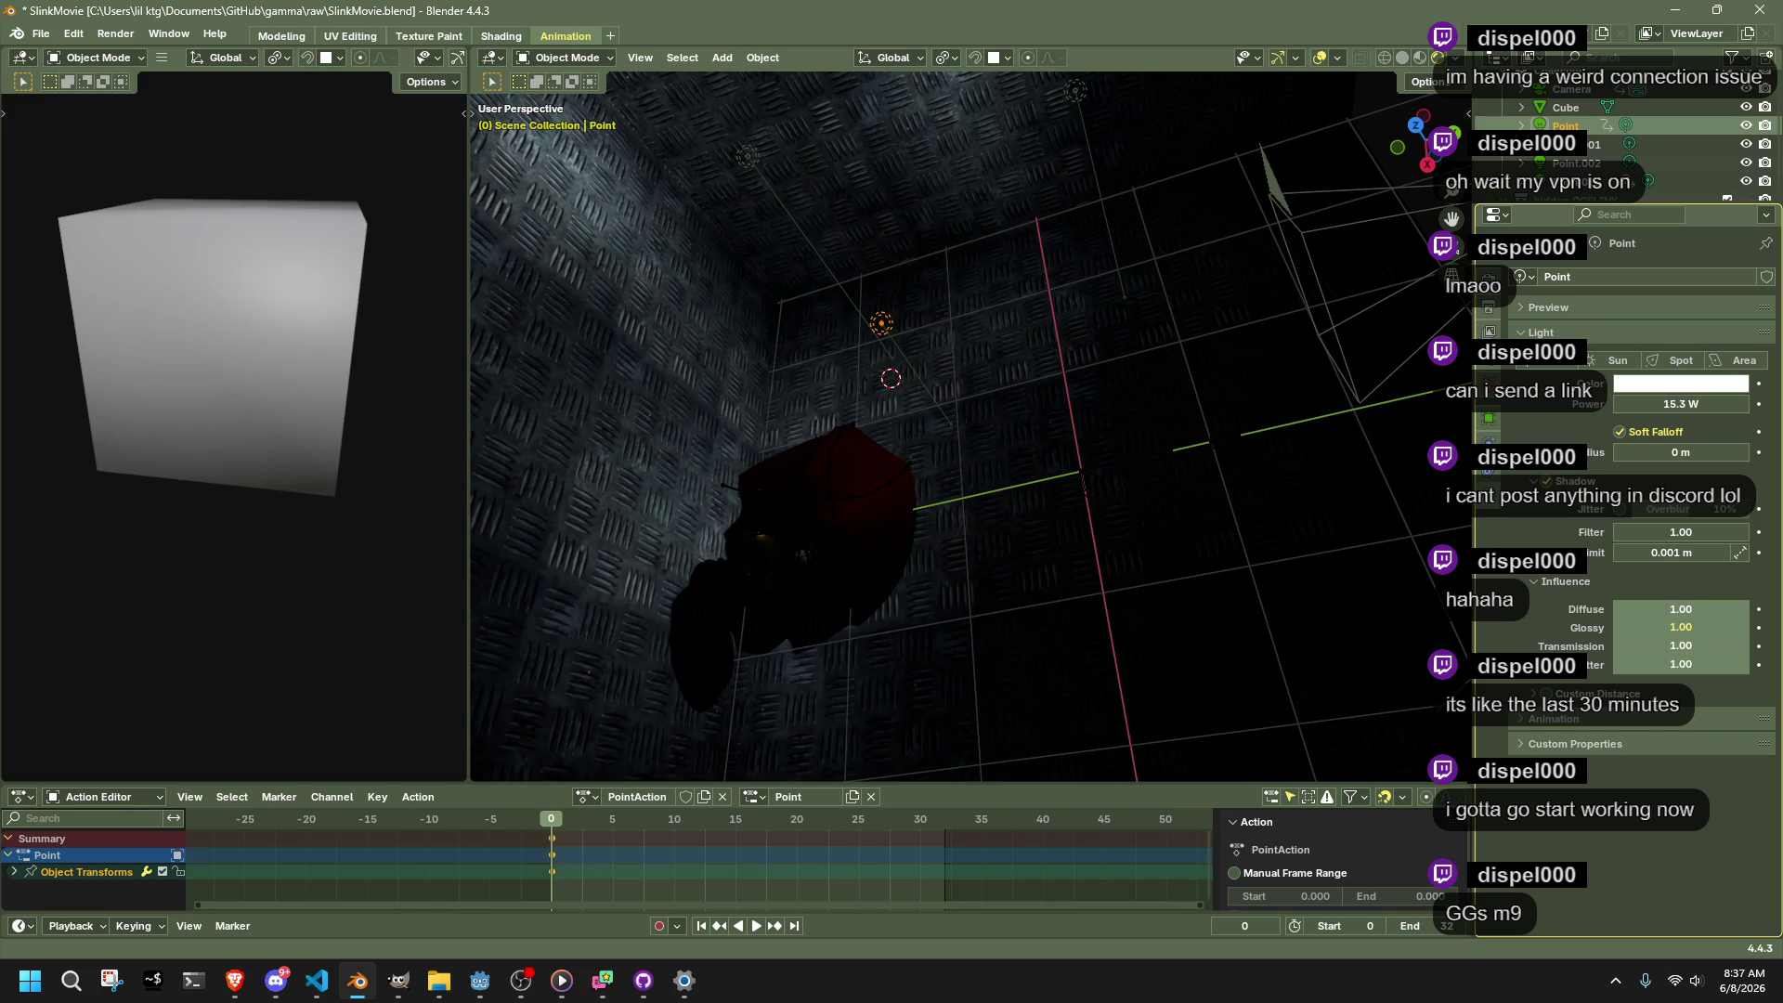
{"action": "left_click_drag", "start_coordinate": [641, 381], "coordinate": [747, 296]}
{"action": "mouse_move", "coordinate": [1022, 336]}
{"action": "left_mouse_down"}
{"action": "mouse_move", "coordinate": [967, 359]}
{"action": "mouse_move", "coordinate": [1083, 334]}
{"action": "mouse_move", "coordinate": [1031, 320]}
{"action": "left_mouse_up"}
{"action": "key", "text": "KP_0"}
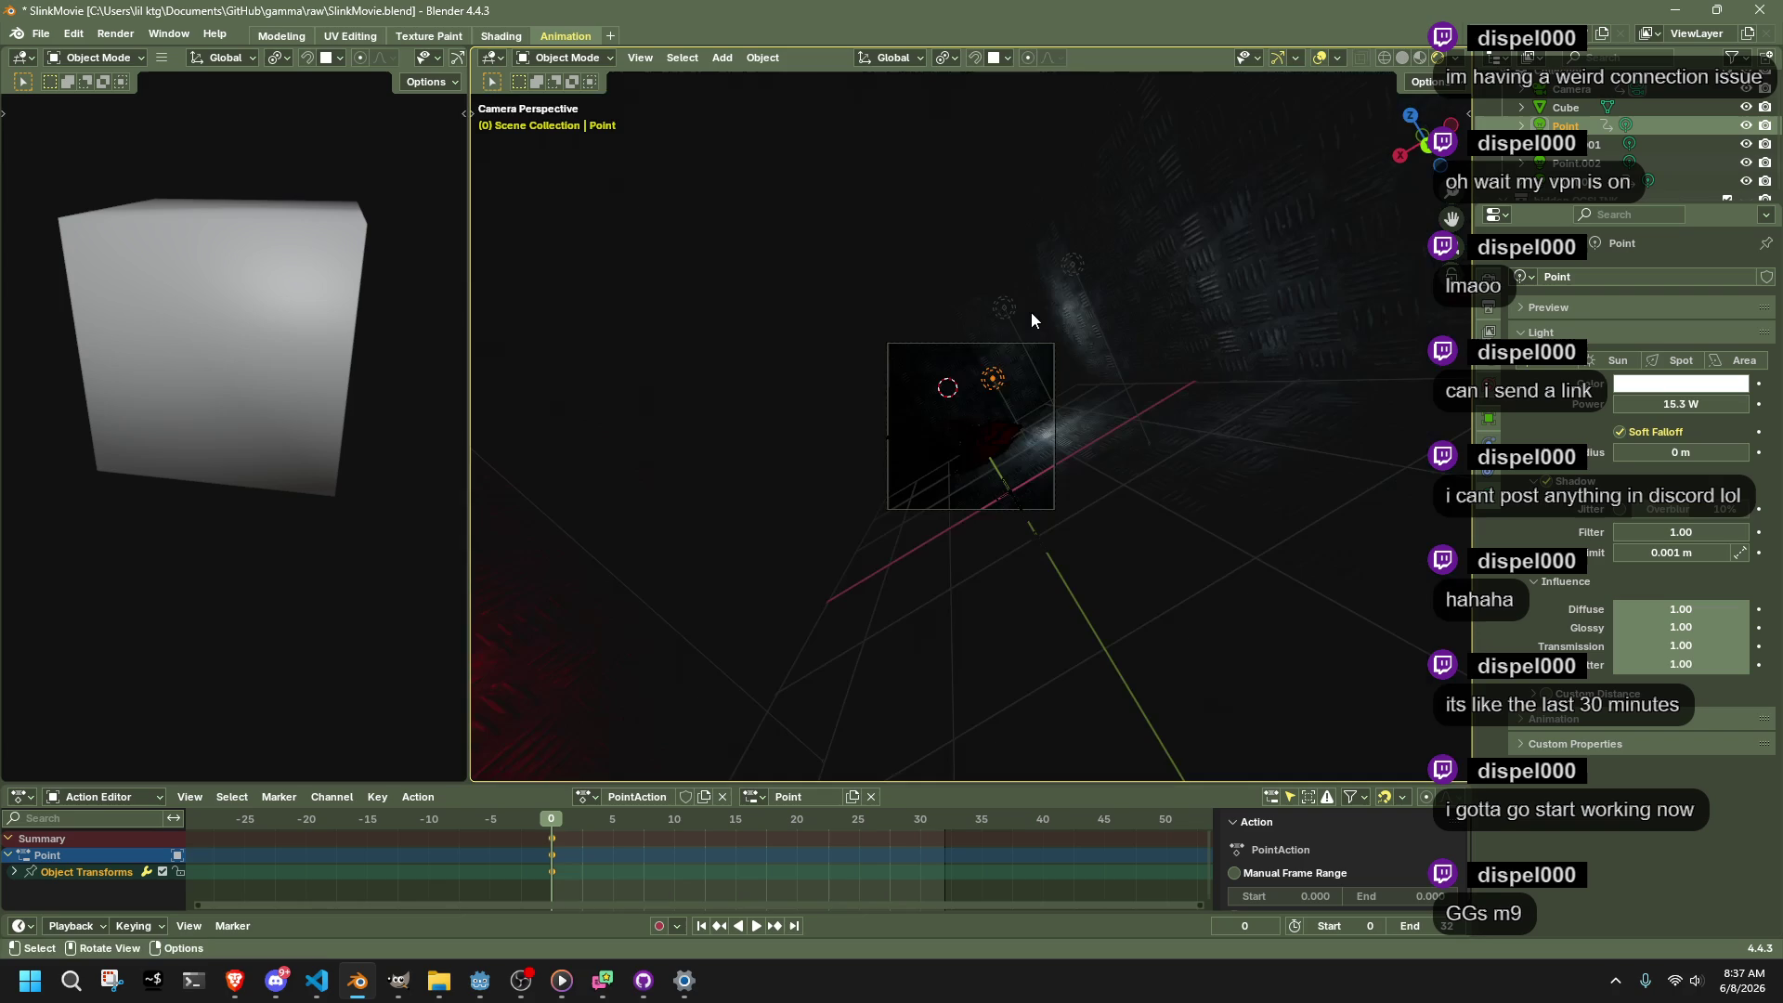
Play and scrub through the 32-frame light animation twice, then save SlinkMovie.blend
{"action": "key", "text": "space"}
{"action": "left_click_drag", "start_coordinate": [600, 812], "coordinate": [949, 827]}
{"action": "mouse_move", "coordinate": [1004, 604]}
{"action": "left_mouse_down"}
{"action": "mouse_move", "coordinate": [1022, 560]}
{"action": "mouse_move", "coordinate": [1127, 524]}
{"action": "mouse_move", "coordinate": [1022, 542]}
{"action": "mouse_move", "coordinate": [849, 511]}
{"action": "mouse_move", "coordinate": [1107, 526]}
{"action": "mouse_move", "coordinate": [928, 539]}
{"action": "mouse_move", "coordinate": [965, 524]}
{"action": "left_mouse_up"}
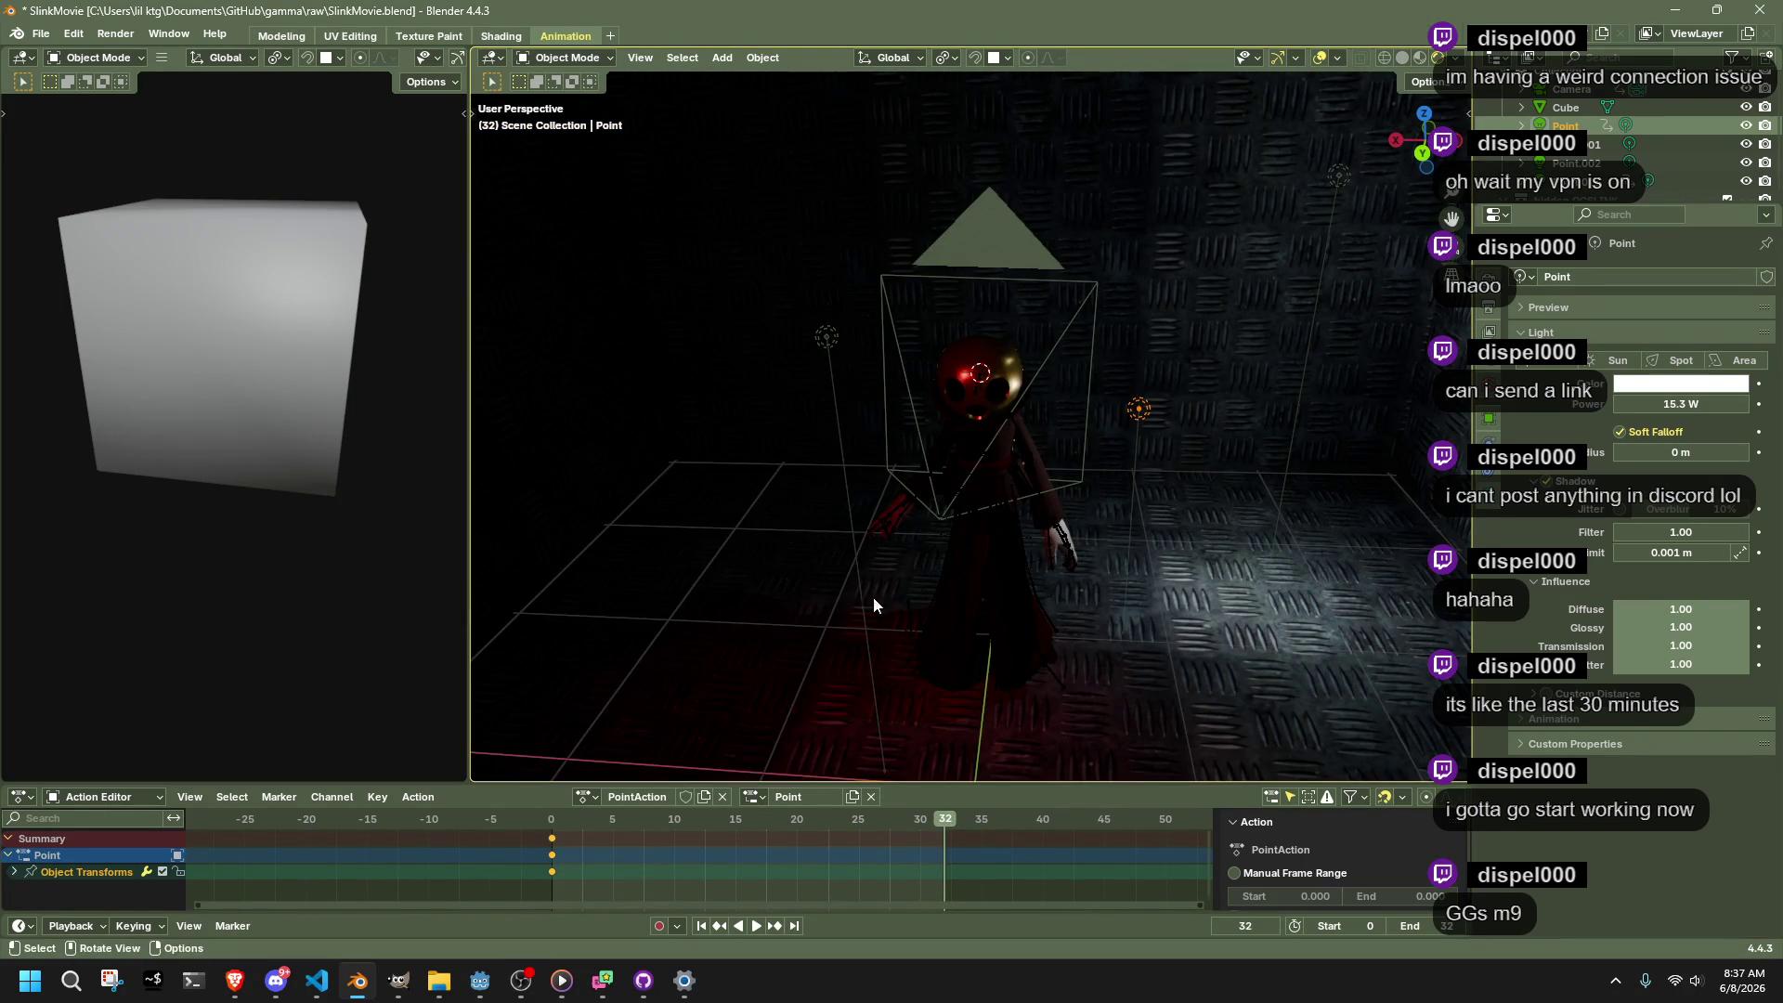
{"action": "left_click", "coordinate": [555, 825]}
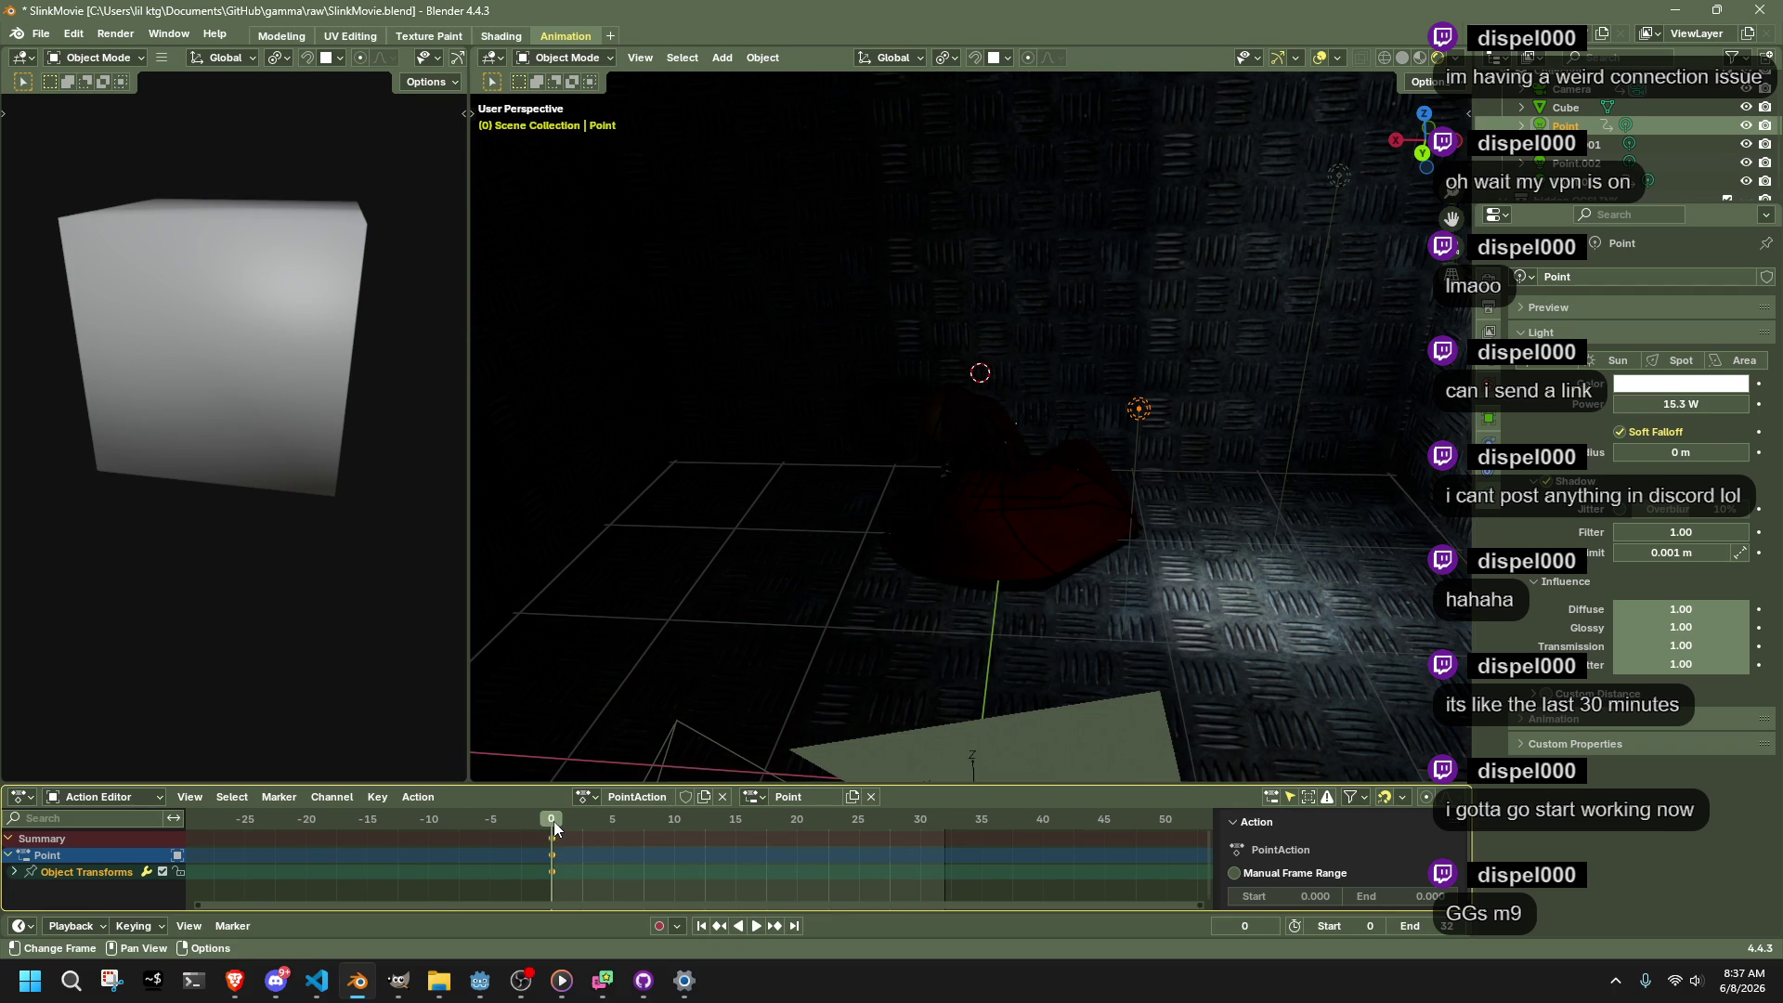
{"action": "key", "text": "Home"}
{"action": "key", "text": "space"}
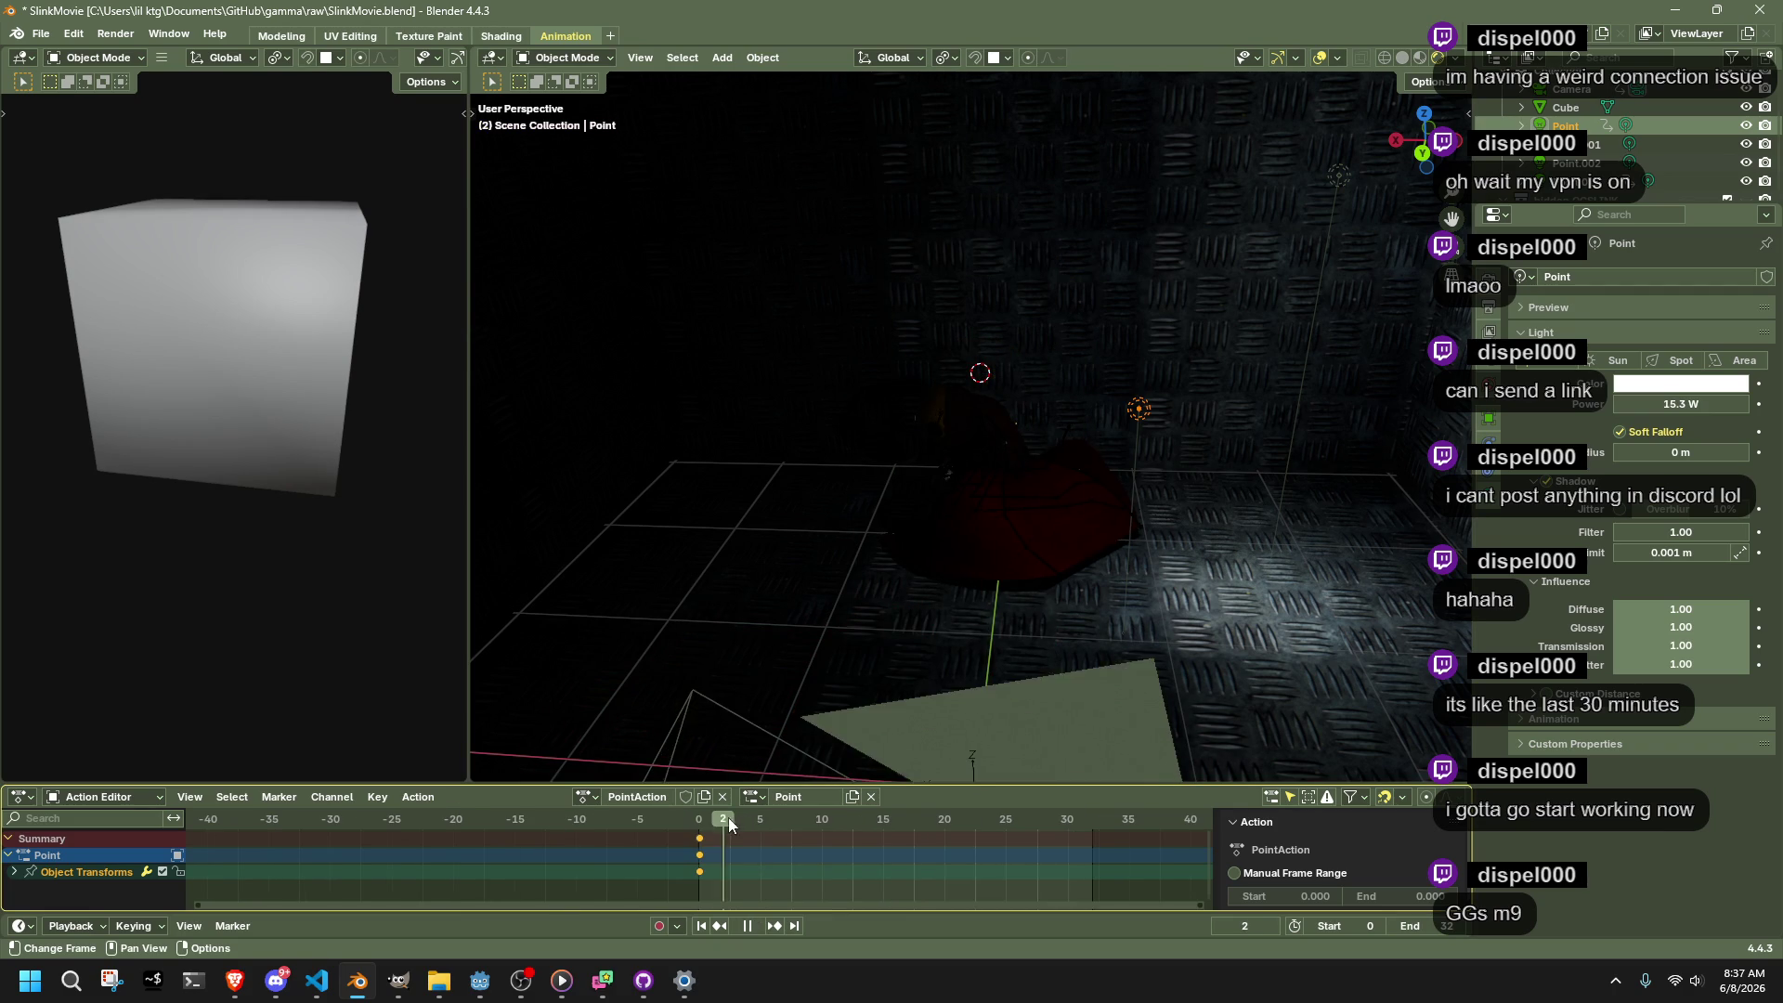
{"action": "left_click_drag", "start_coordinate": [810, 818], "coordinate": [1111, 799]}
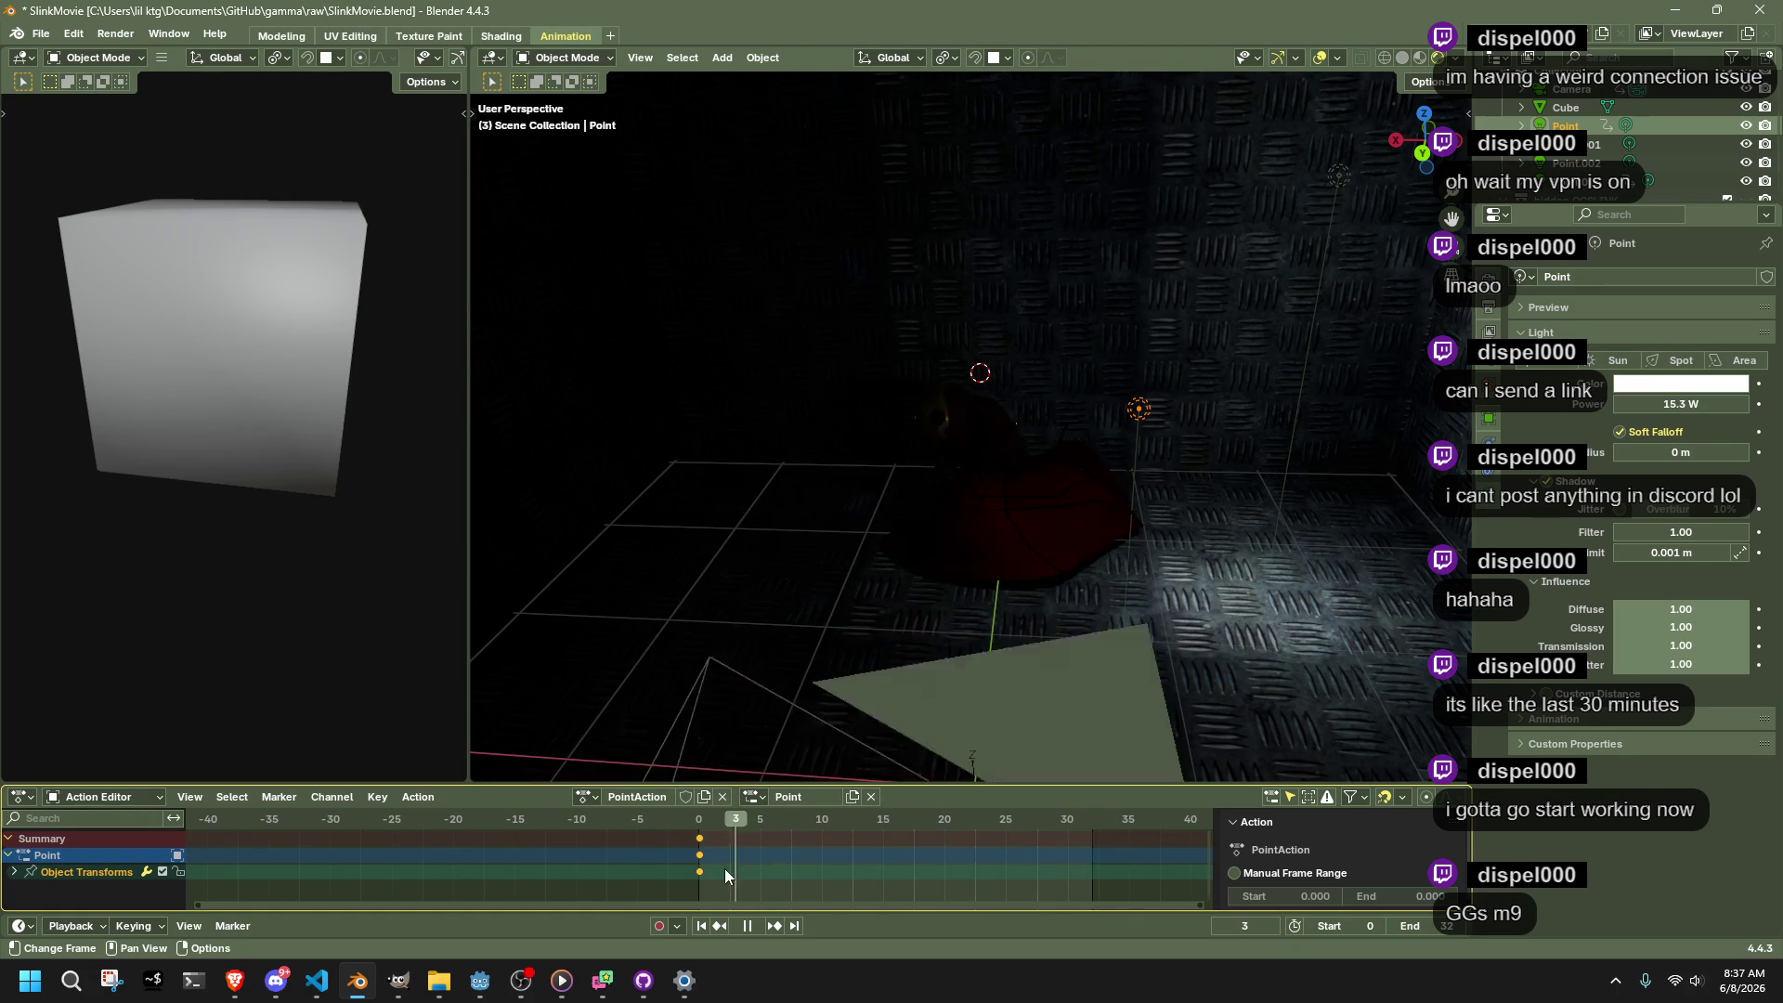
{"action": "key", "text": "Escape"}
{"action": "key", "text": "ctrl+s"}
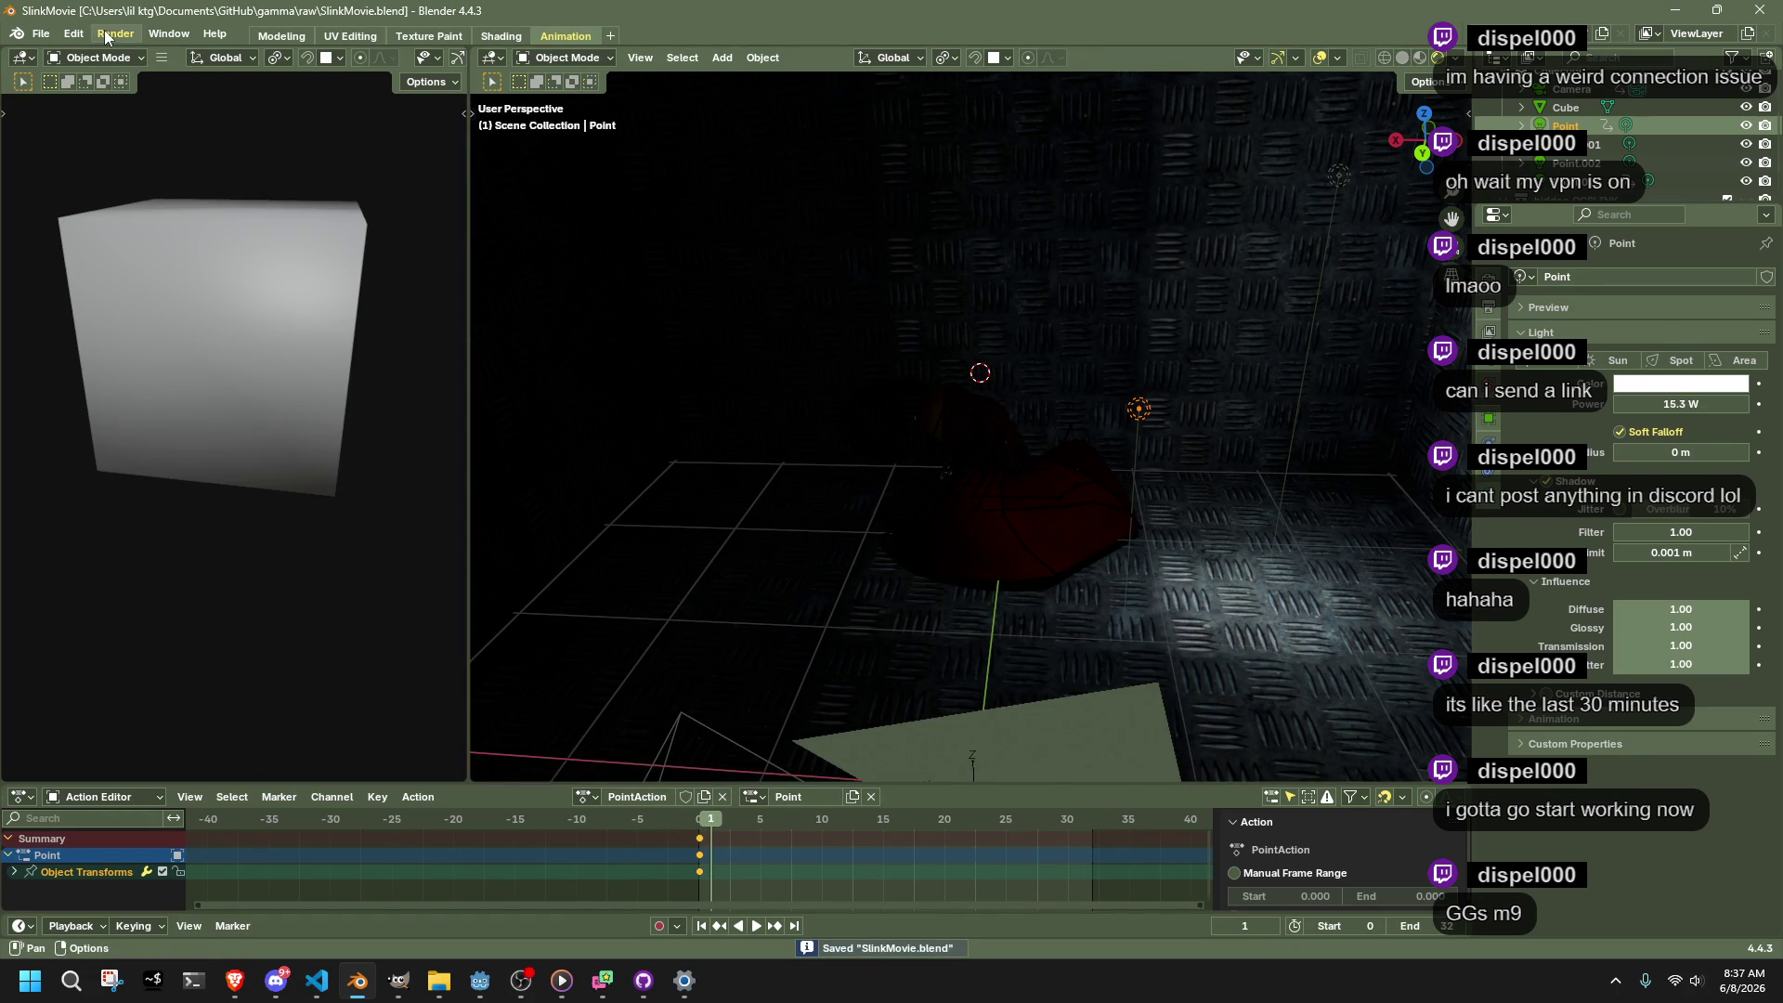
Switch the render engine back to Cycles
{"action": "left_click", "coordinate": [1491, 269]}
{"action": "left_click", "coordinate": [1668, 278]}
{"action": "left_click", "coordinate": [1669, 342]}
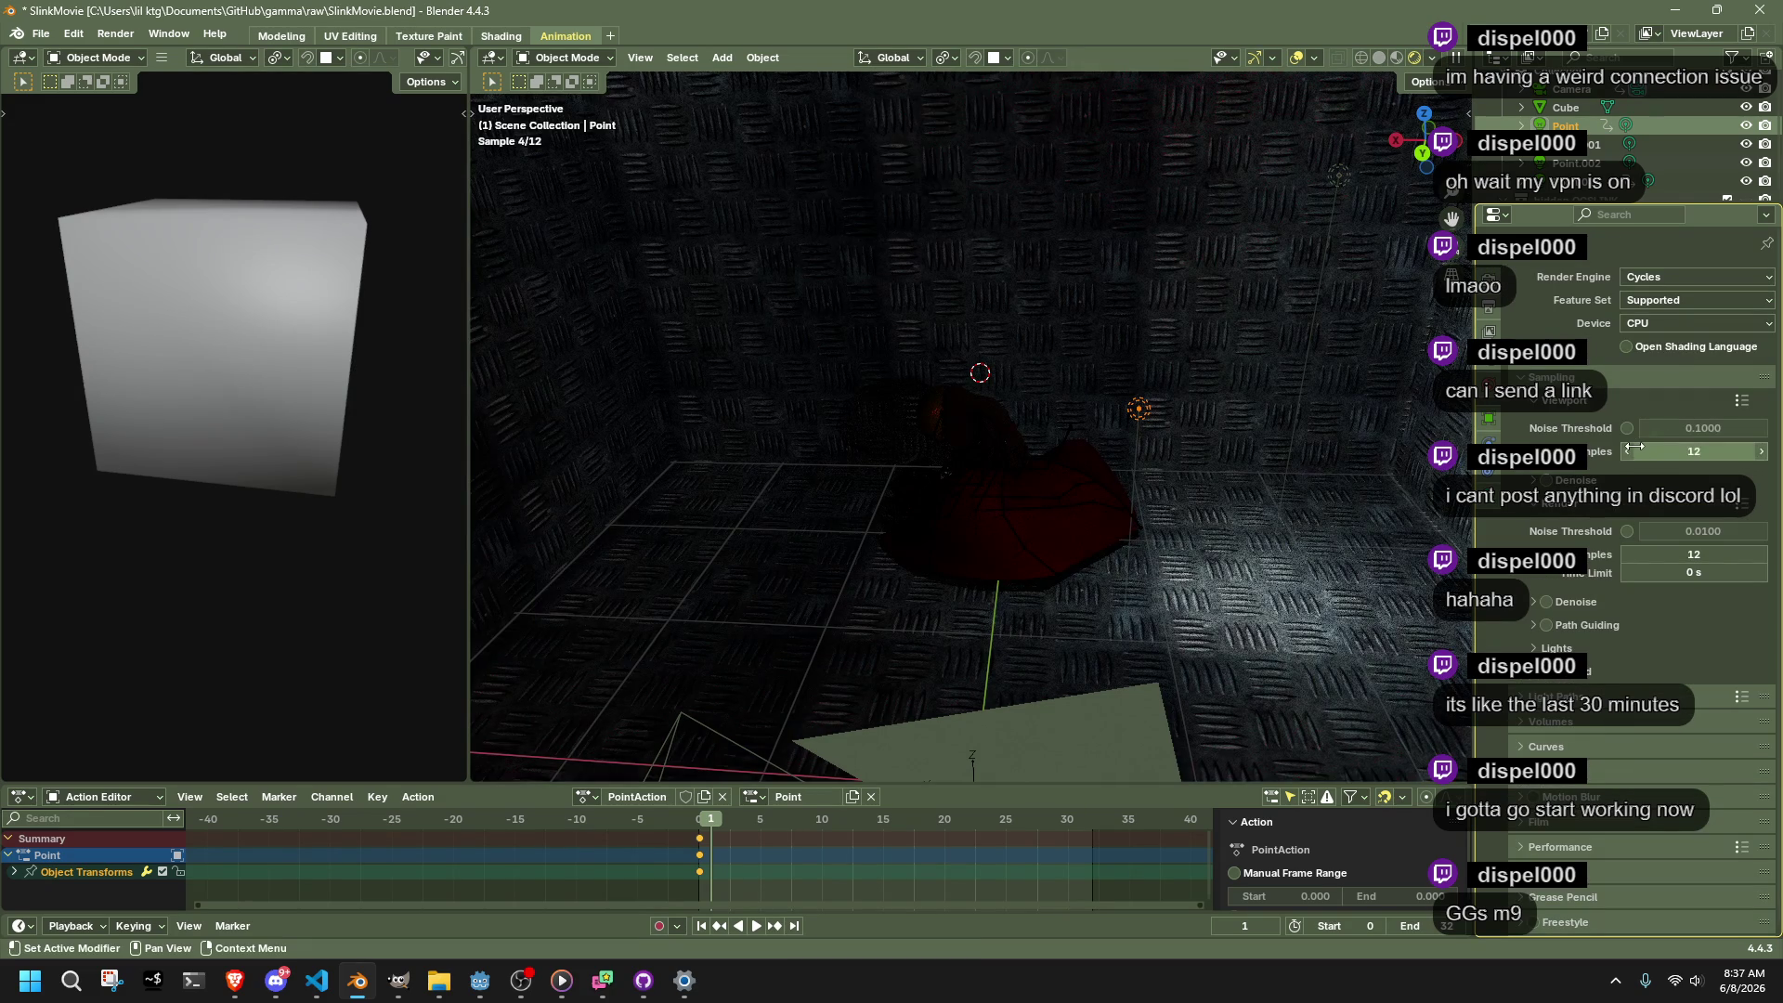
{"action": "scroll", "coordinate": [1186, 397], "scroll_direction": "down", "scroll_amount": 3}
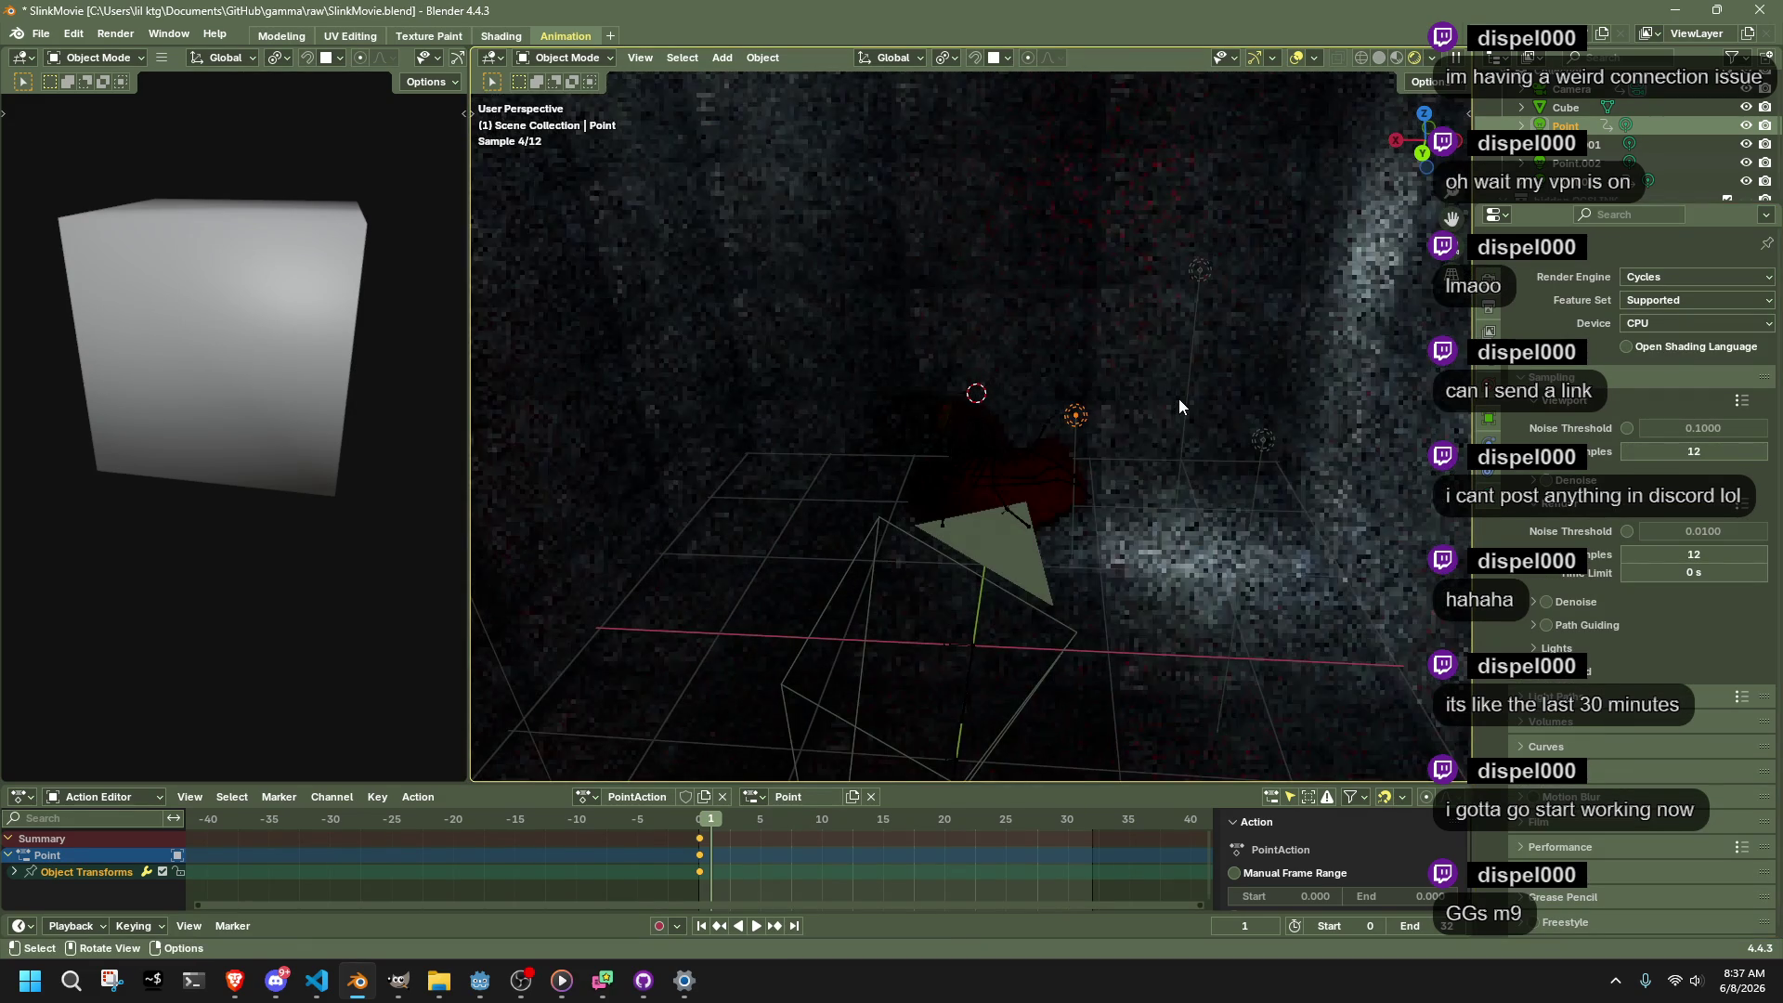
Delete the extra lights, including Point.001, keeping the Point light, and save SlinkMovie.blend
{"action": "left_click", "coordinate": [1209, 275]}
{"action": "key", "text": "Delete"}
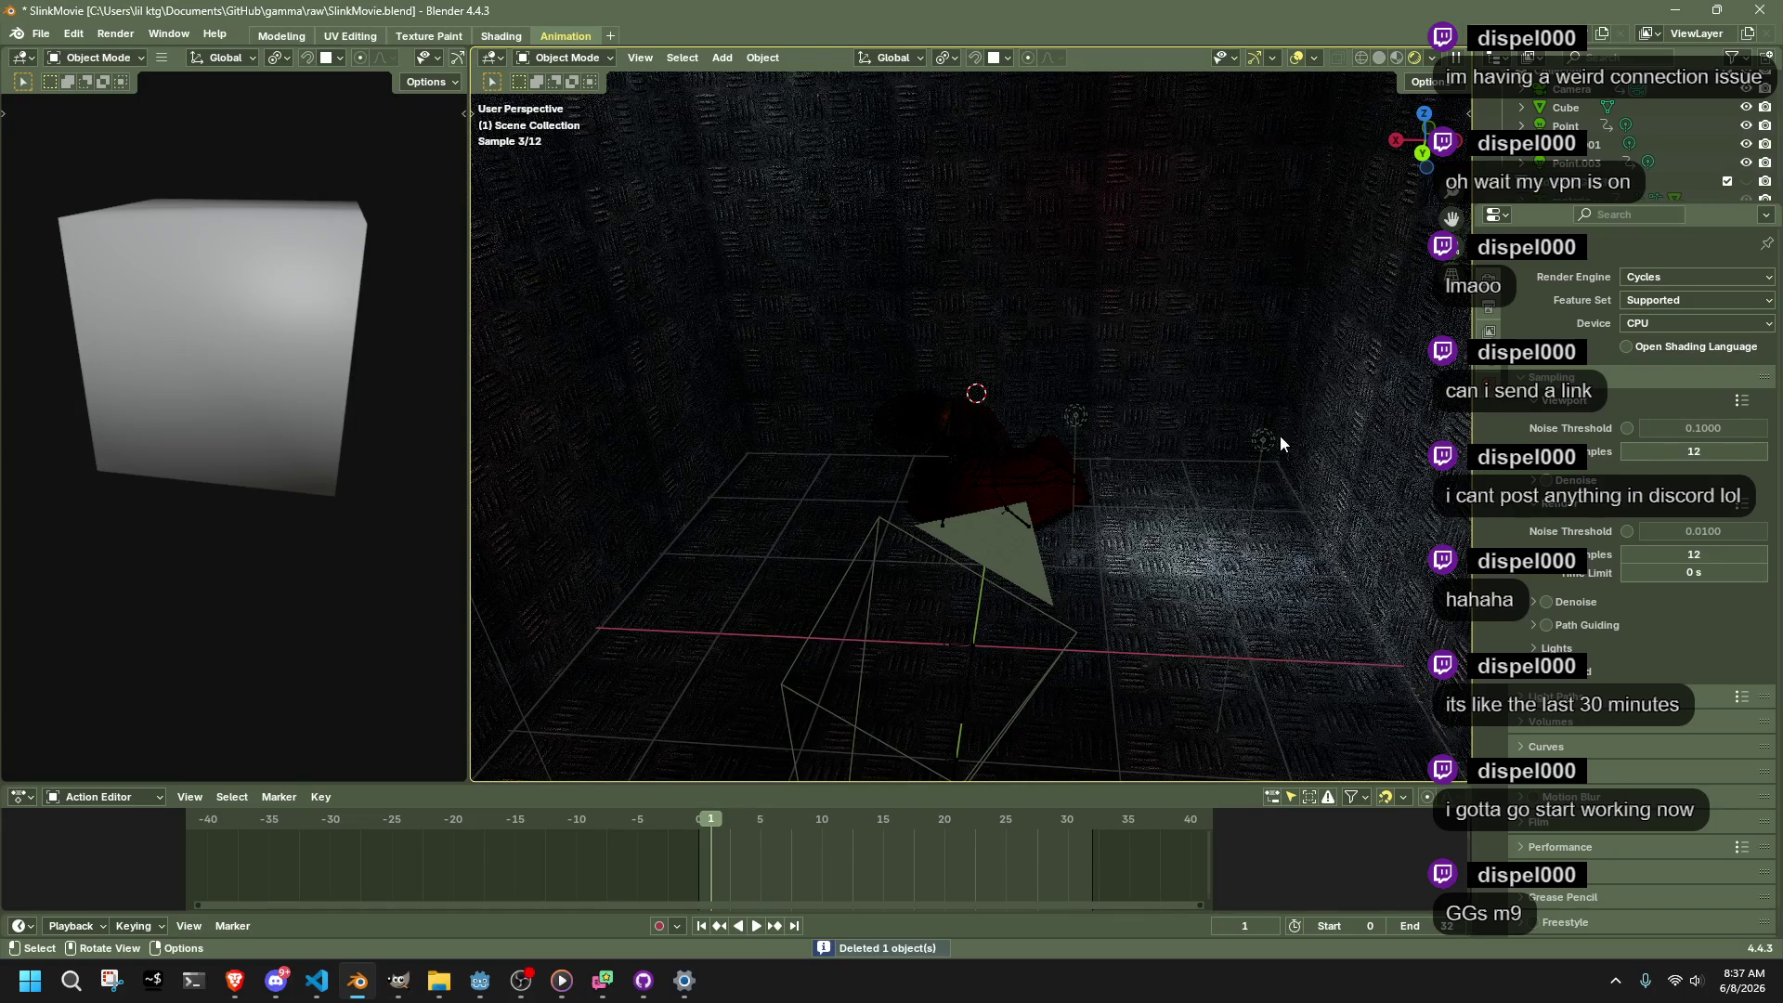
{"action": "left_click", "coordinate": [1273, 451]}
{"action": "key", "text": "Delete"}
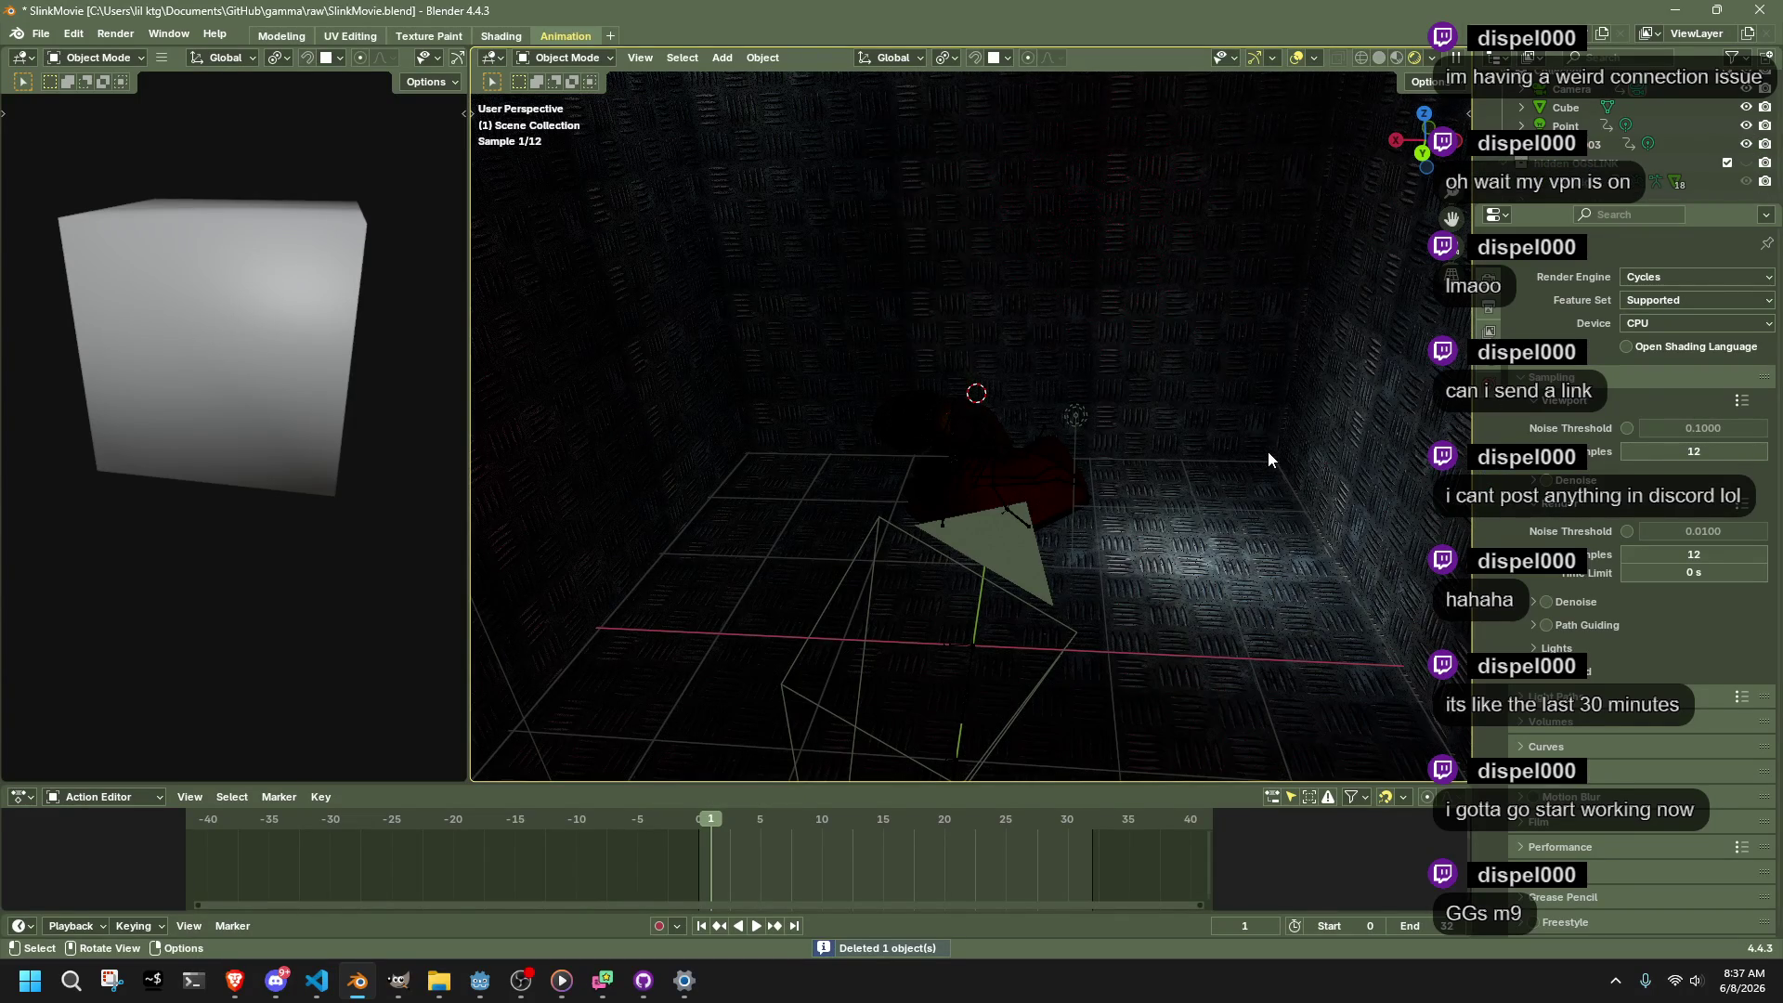
{"action": "left_click", "coordinate": [1078, 418]}
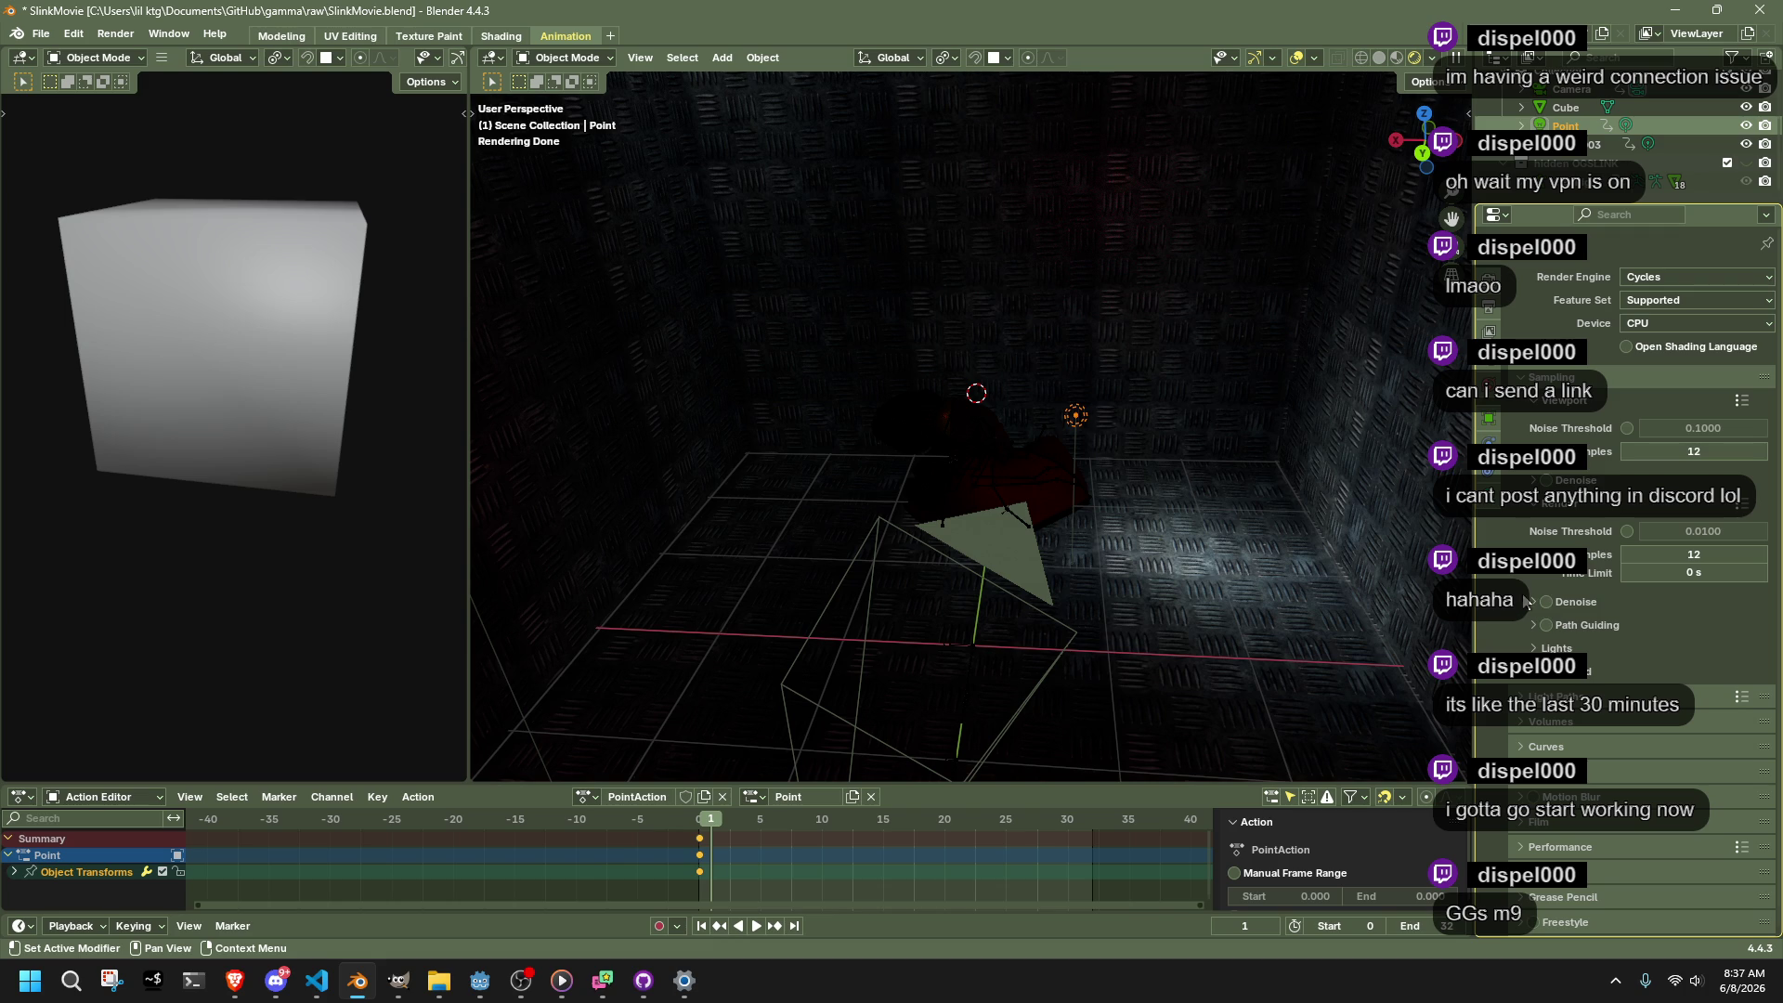
{"action": "key", "text": "ctrl+s"}
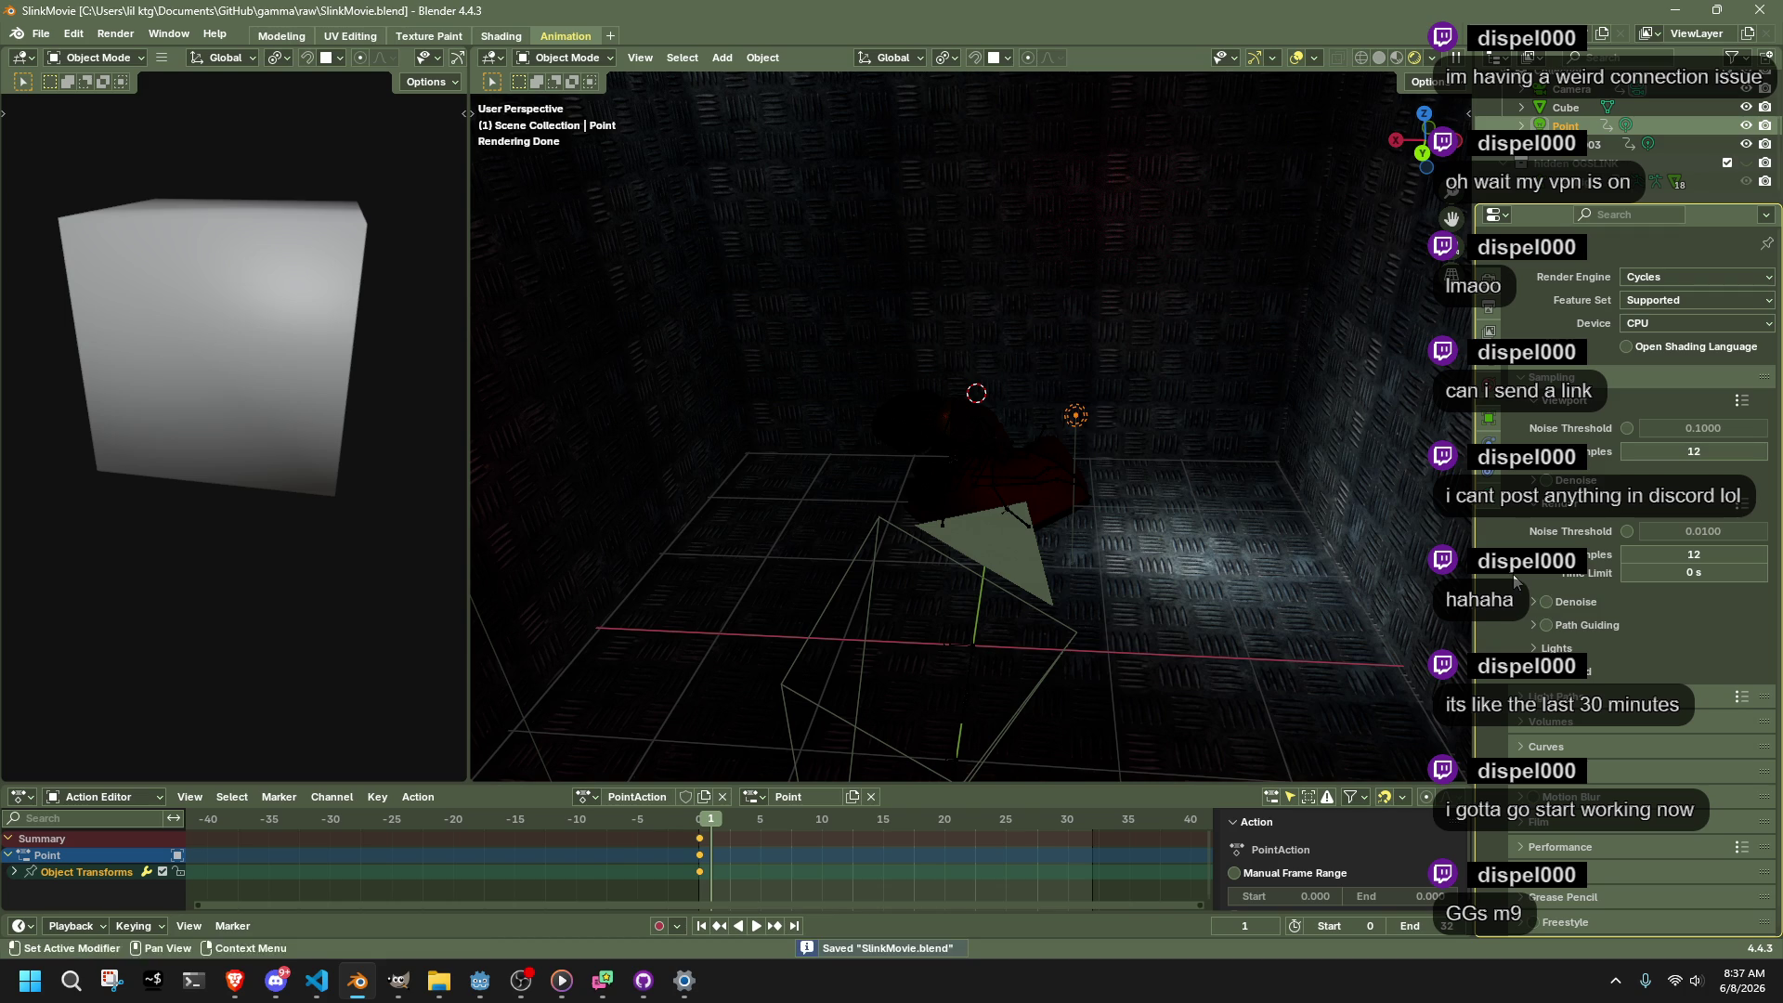
{"action": "left_click", "coordinate": [131, 39]}
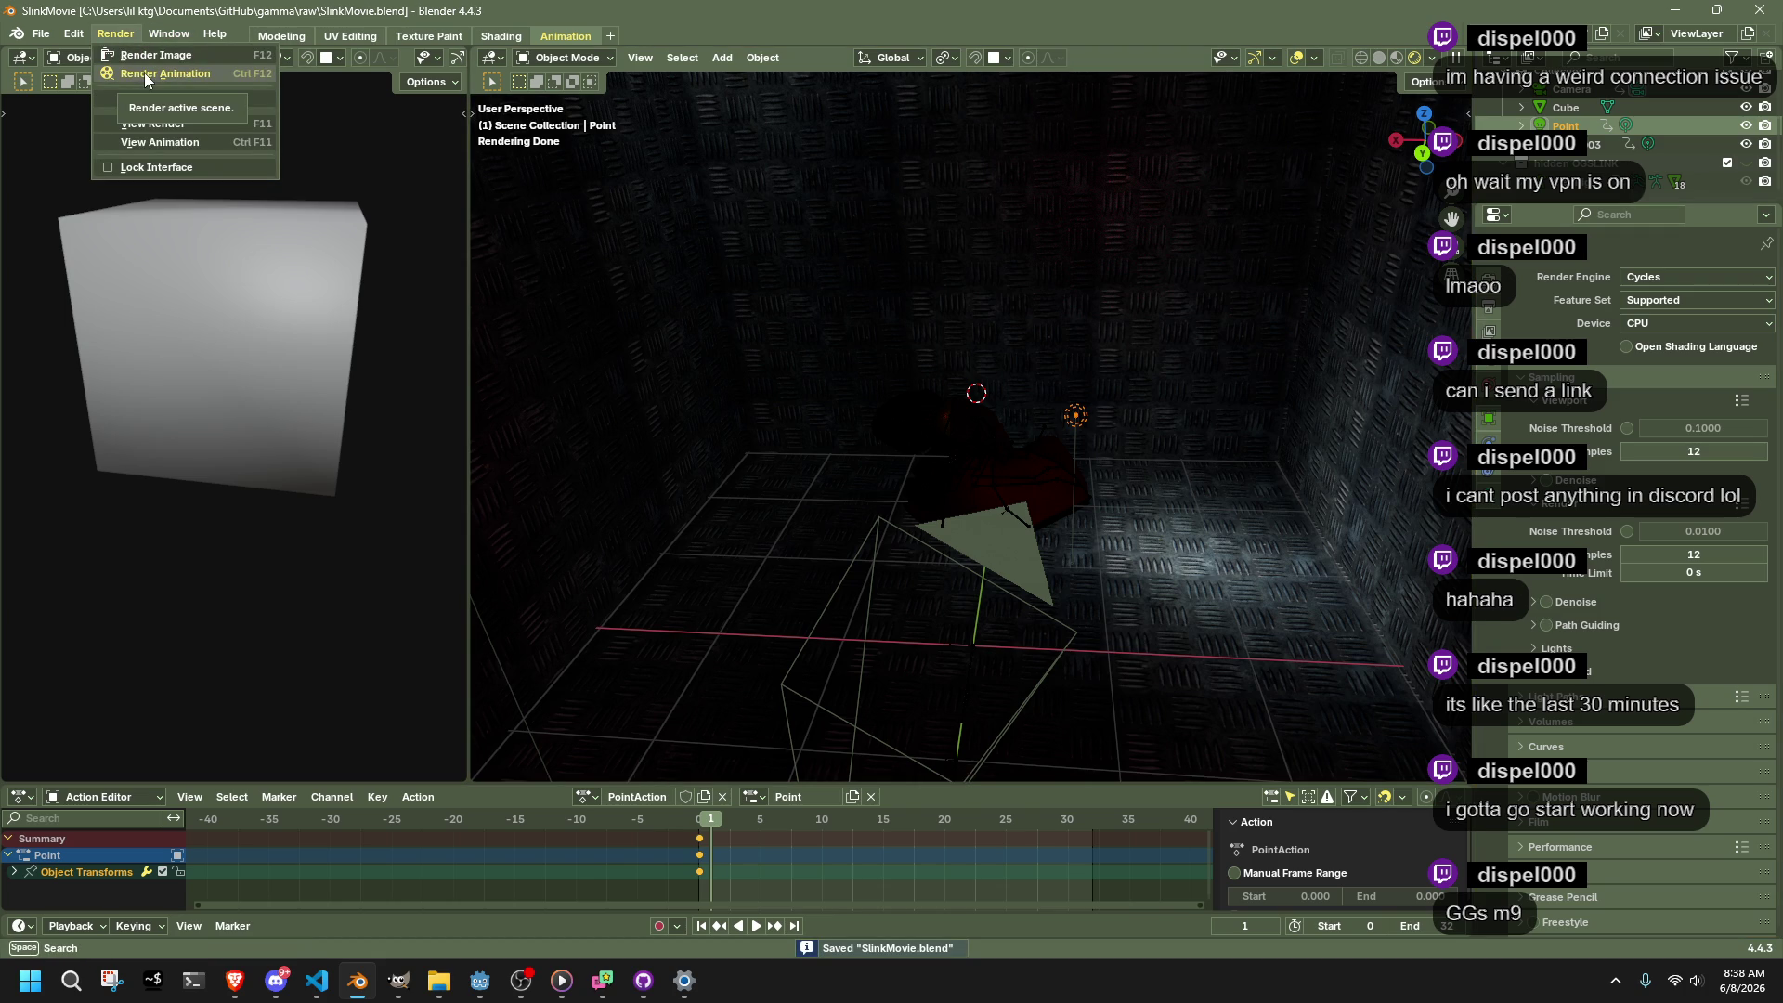
Render the animation, then enlarge the render window and fit the frame-32 image
{"action": "left_click", "coordinate": [144, 76]}
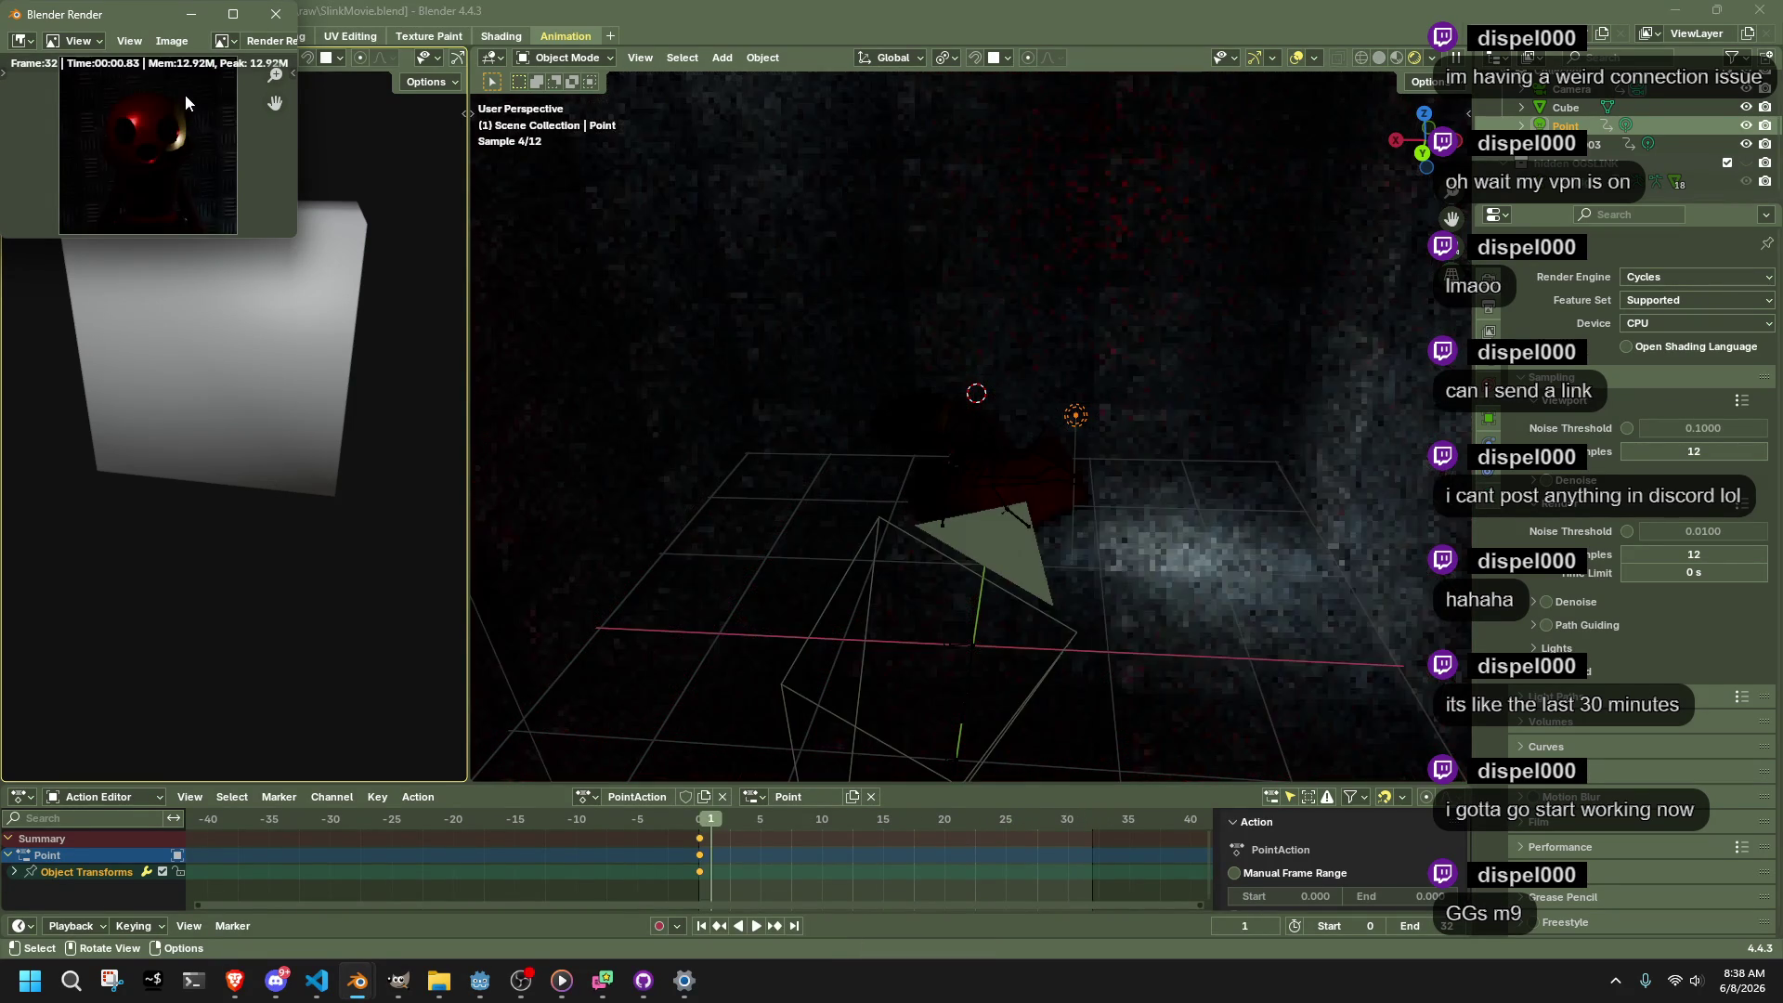
{"action": "scroll", "coordinate": [174, 136], "scroll_direction": "up", "scroll_amount": 3}
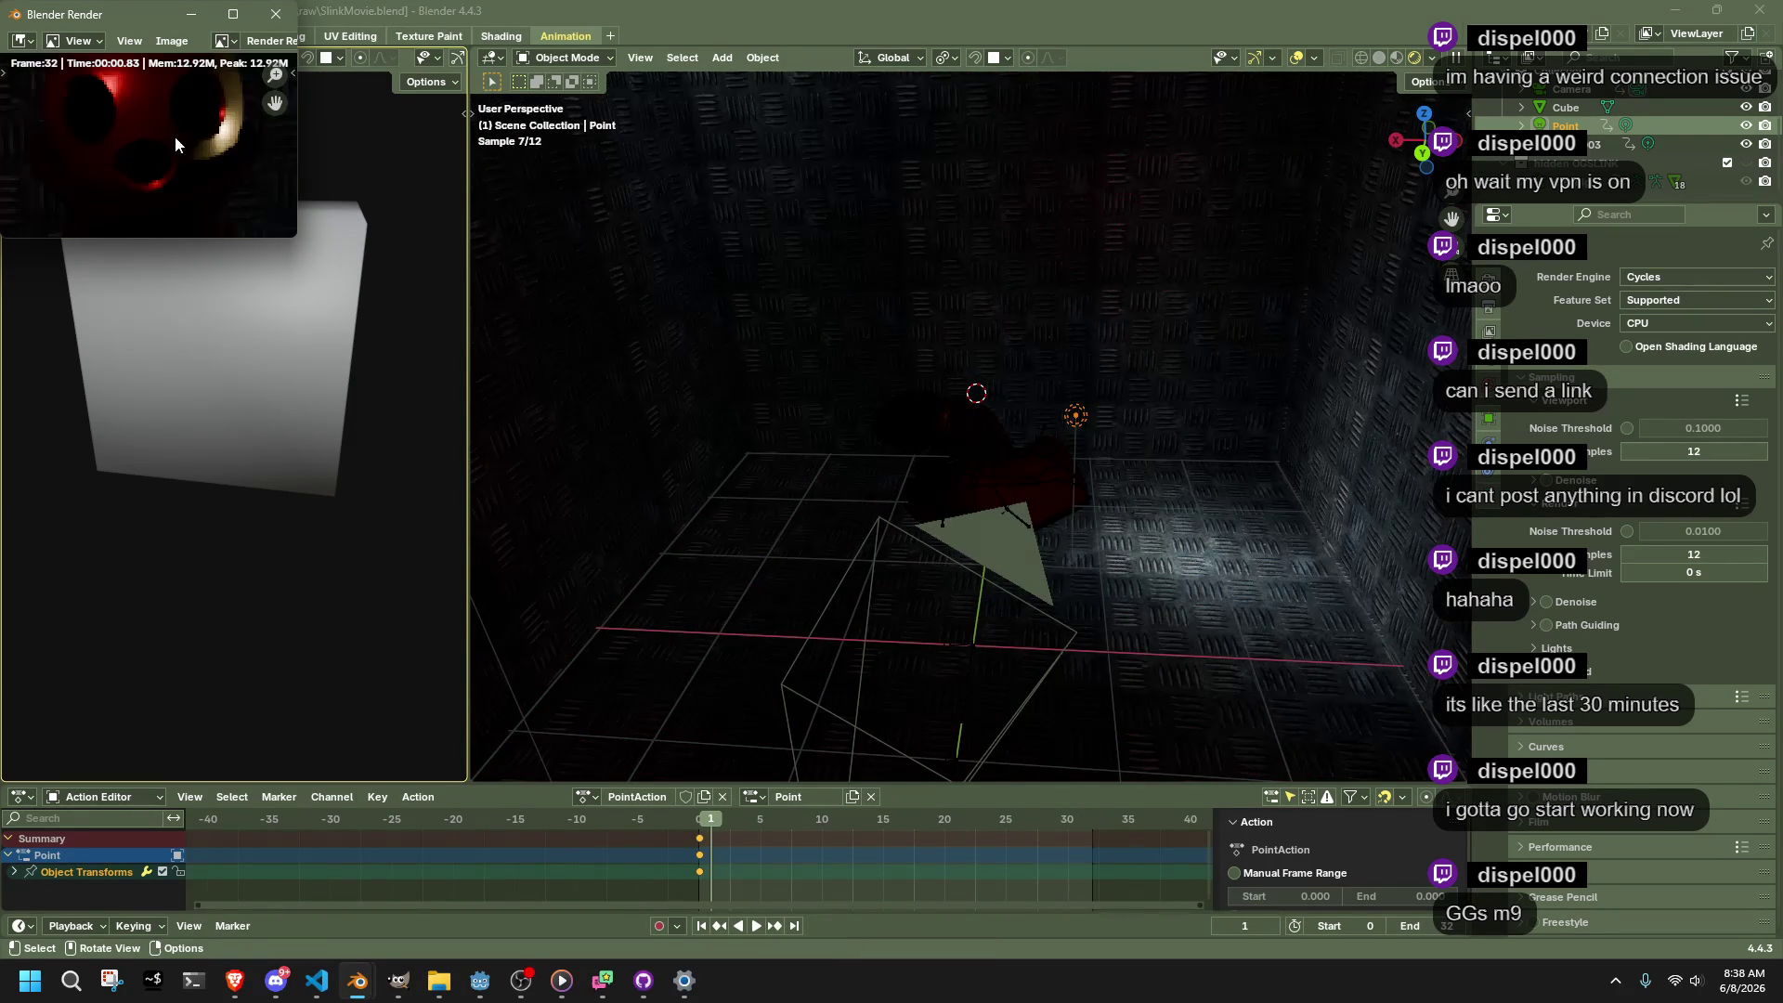
{"action": "mouse_move", "coordinate": [296, 236]}
{"action": "left_mouse_down"}
{"action": "mouse_move", "coordinate": [371, 330]}
{"action": "mouse_move", "coordinate": [1245, 854]}
{"action": "left_mouse_up"}
{"action": "key", "text": "Home"}
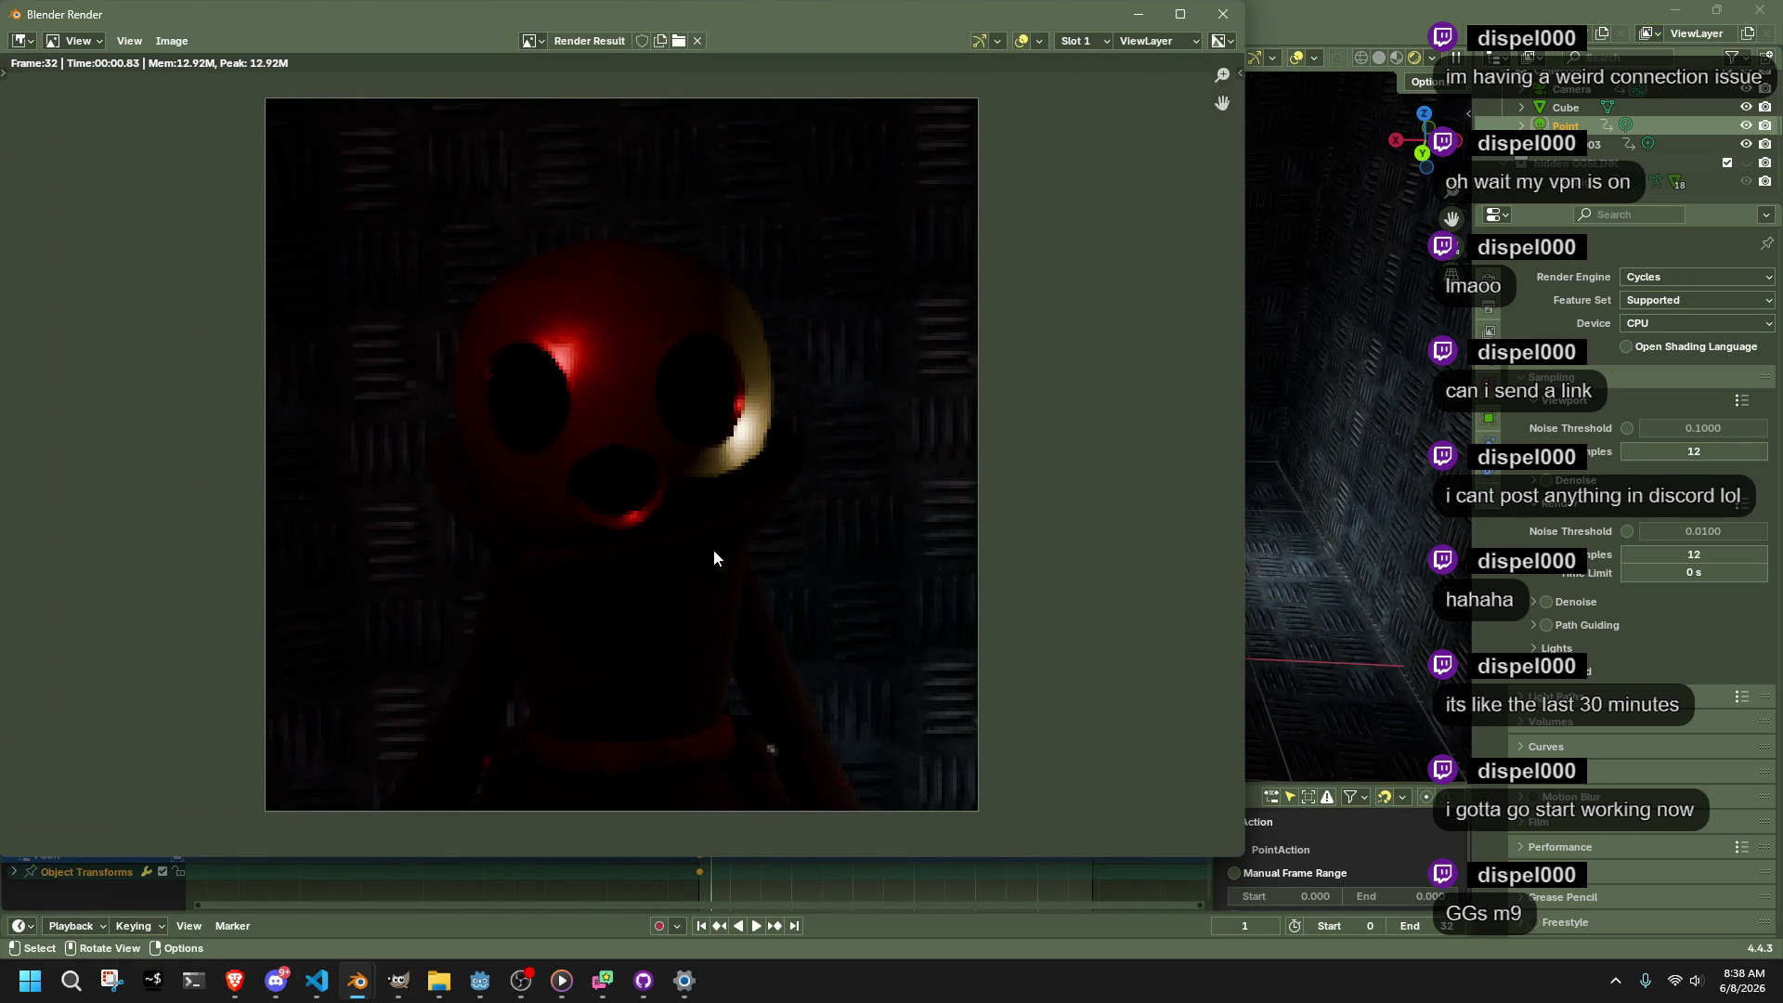
{"action": "left_click", "coordinate": [176, 41]}
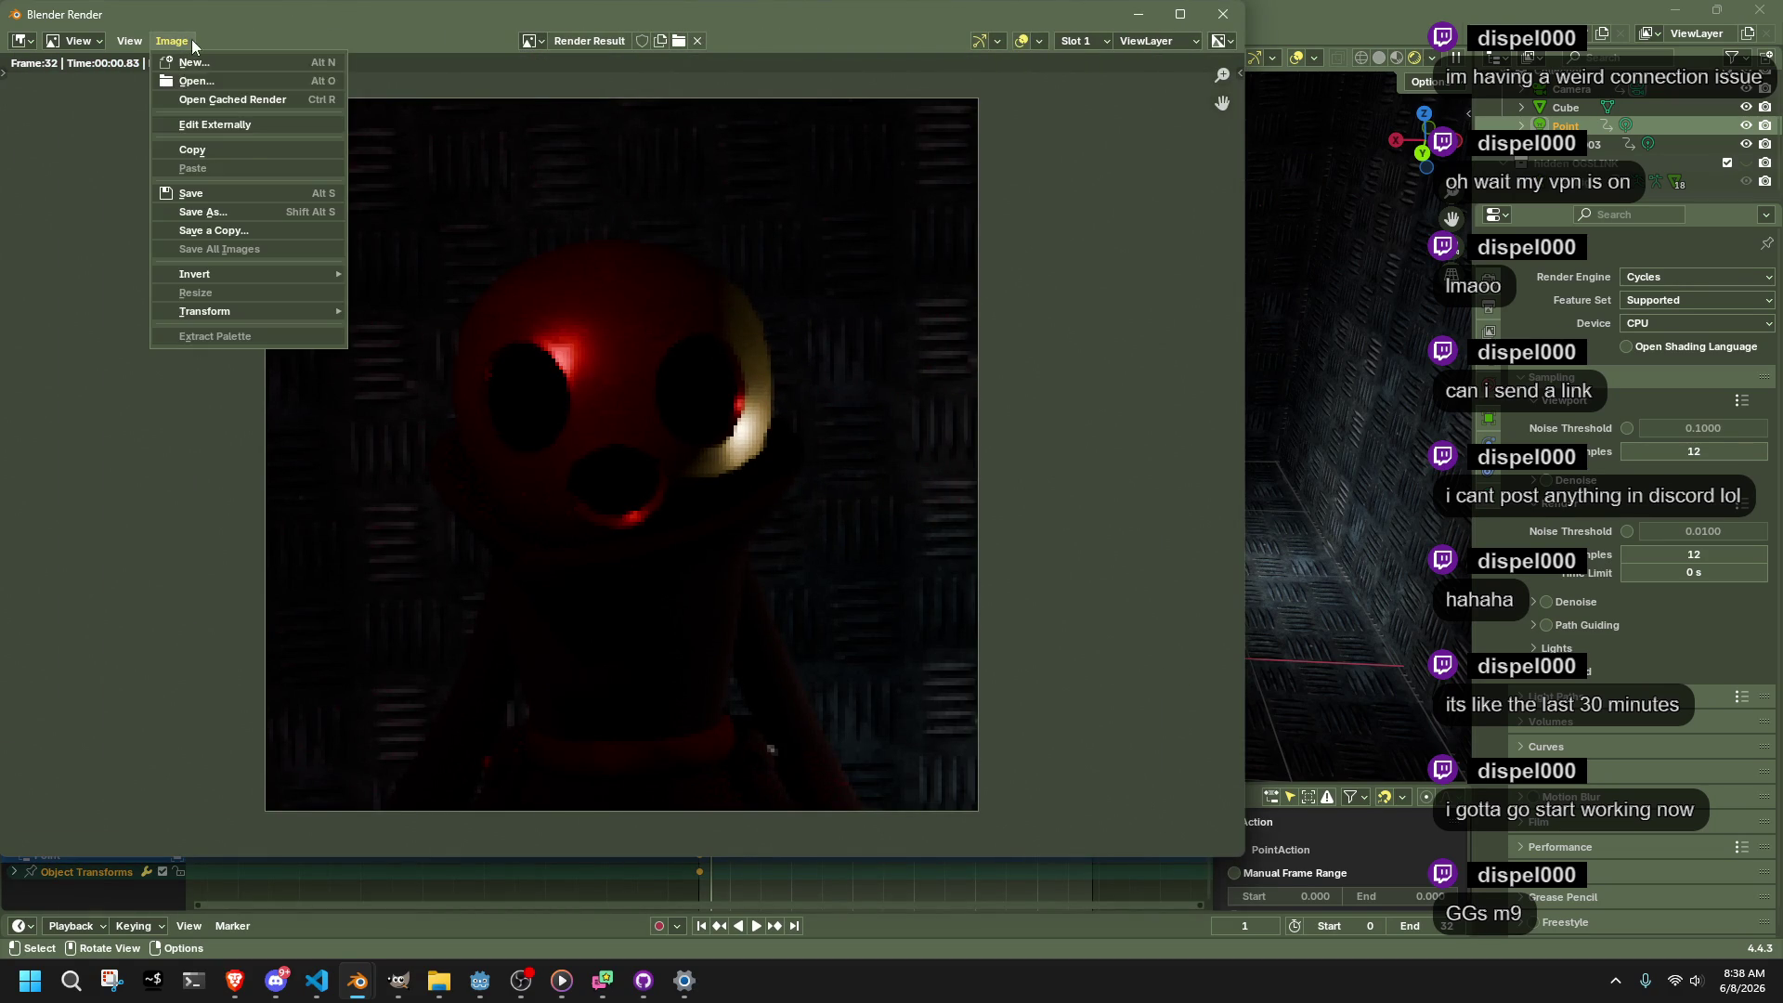
{"action": "left_click", "coordinate": [223, 100]}
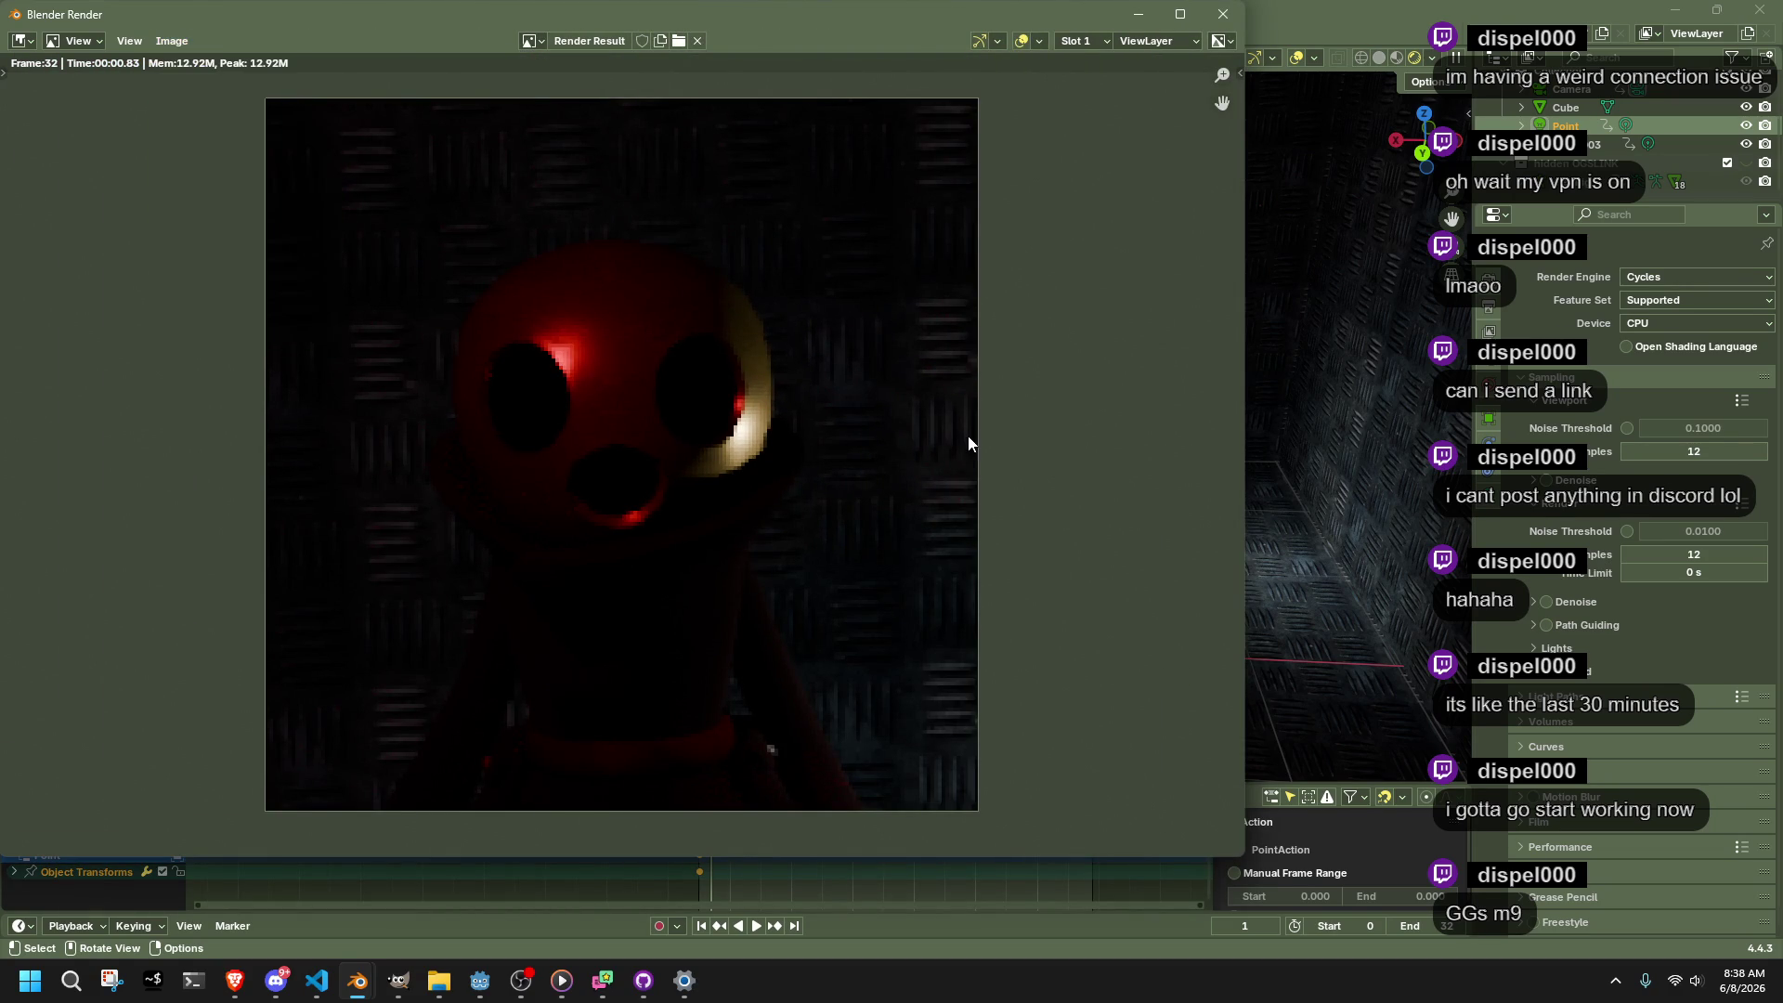
Minimise the file browser and switch back and forth between it and the web browser
{"action": "left_click", "coordinate": [439, 980]}
{"action": "left_click", "coordinate": [1148, 89]}
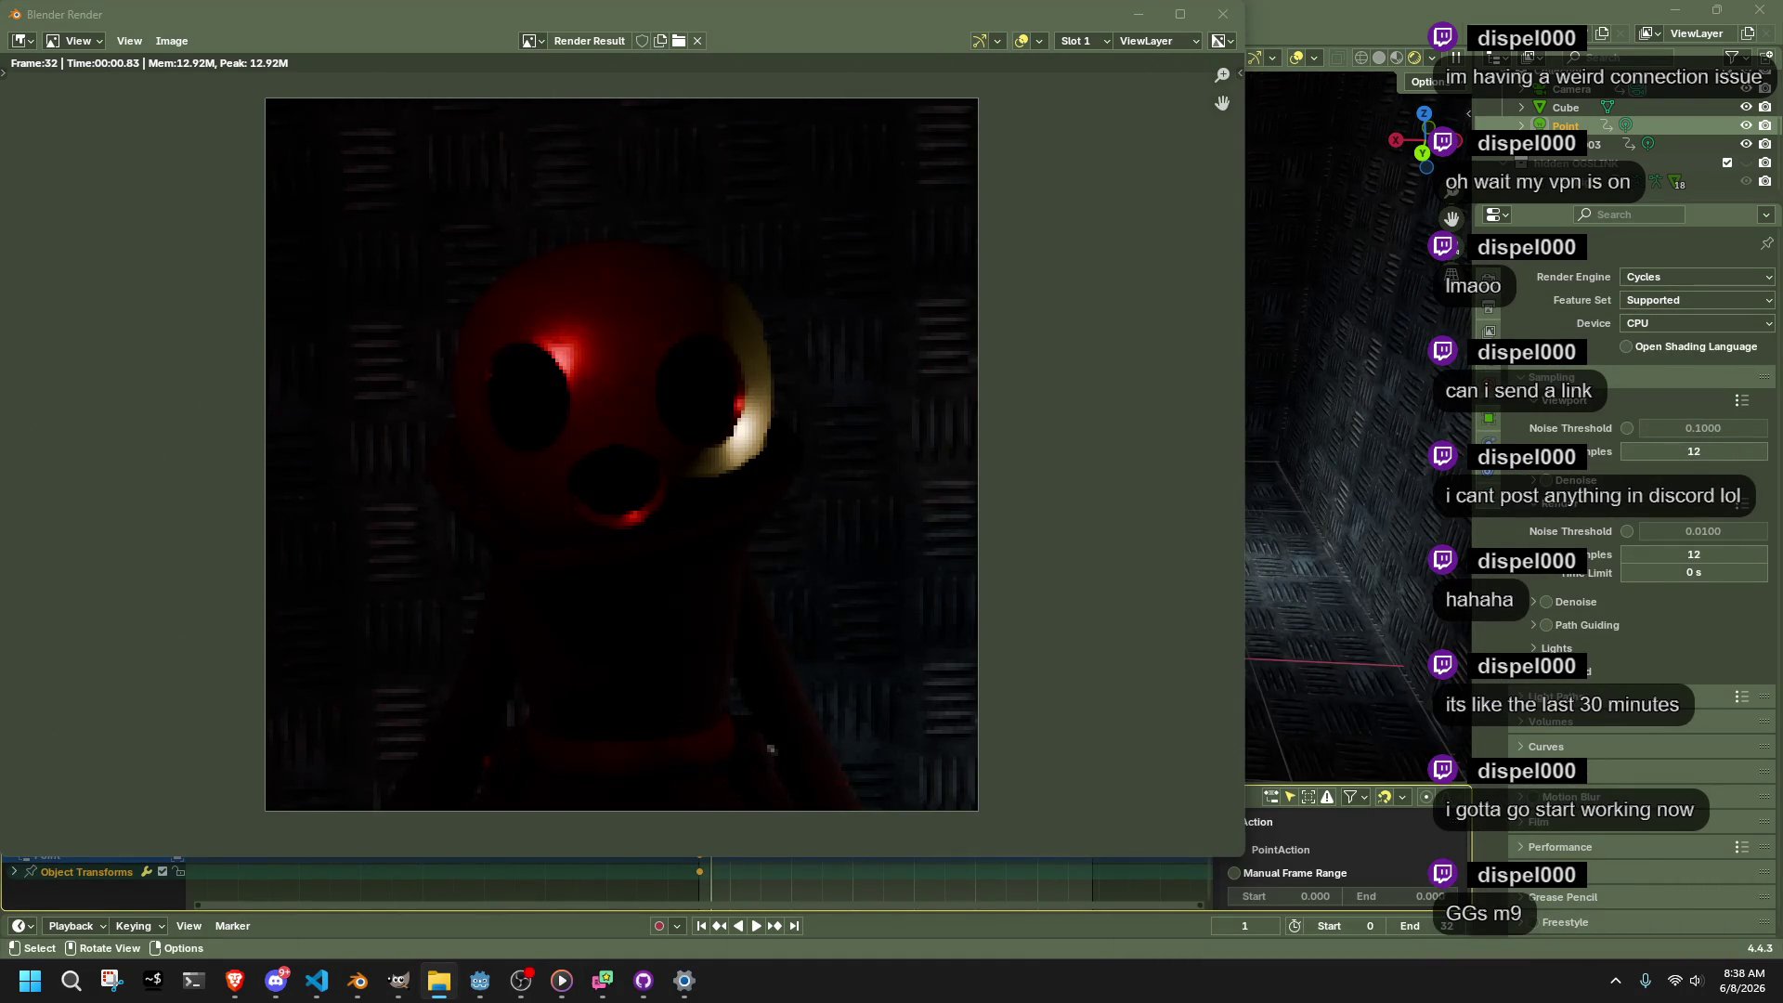
{"action": "key", "text": "alt+Tab"}
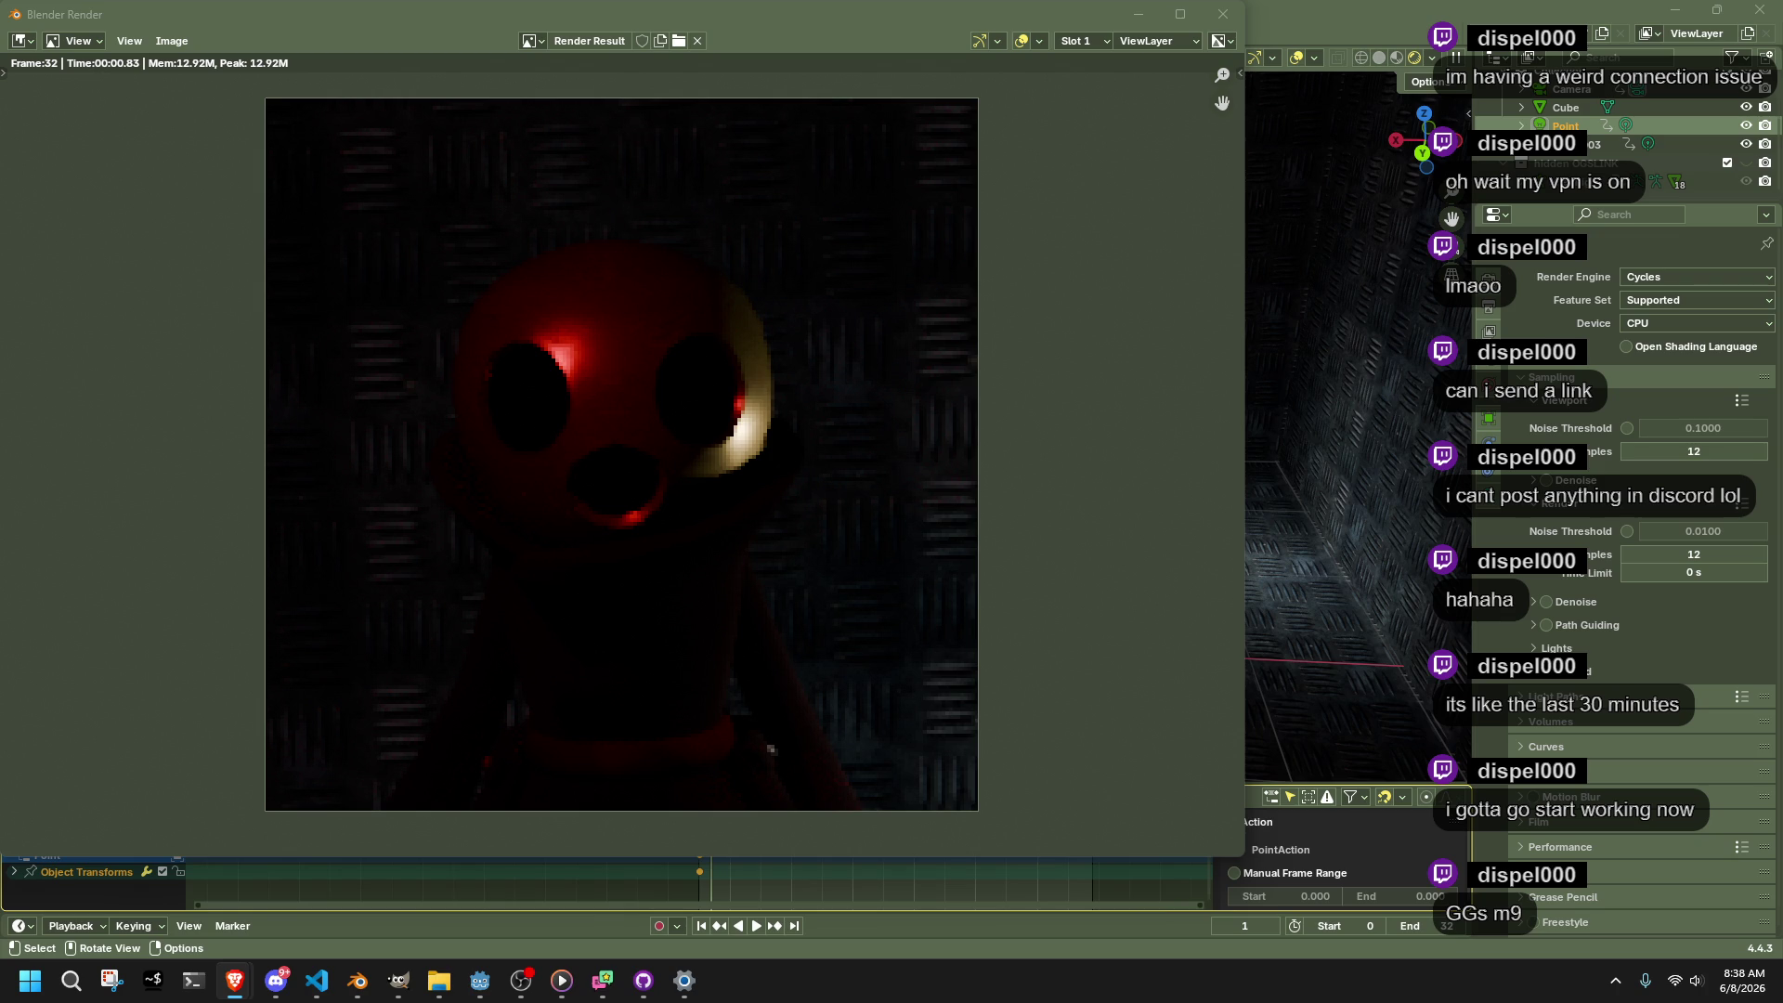
{"action": "key", "text": "alt+Tab"}
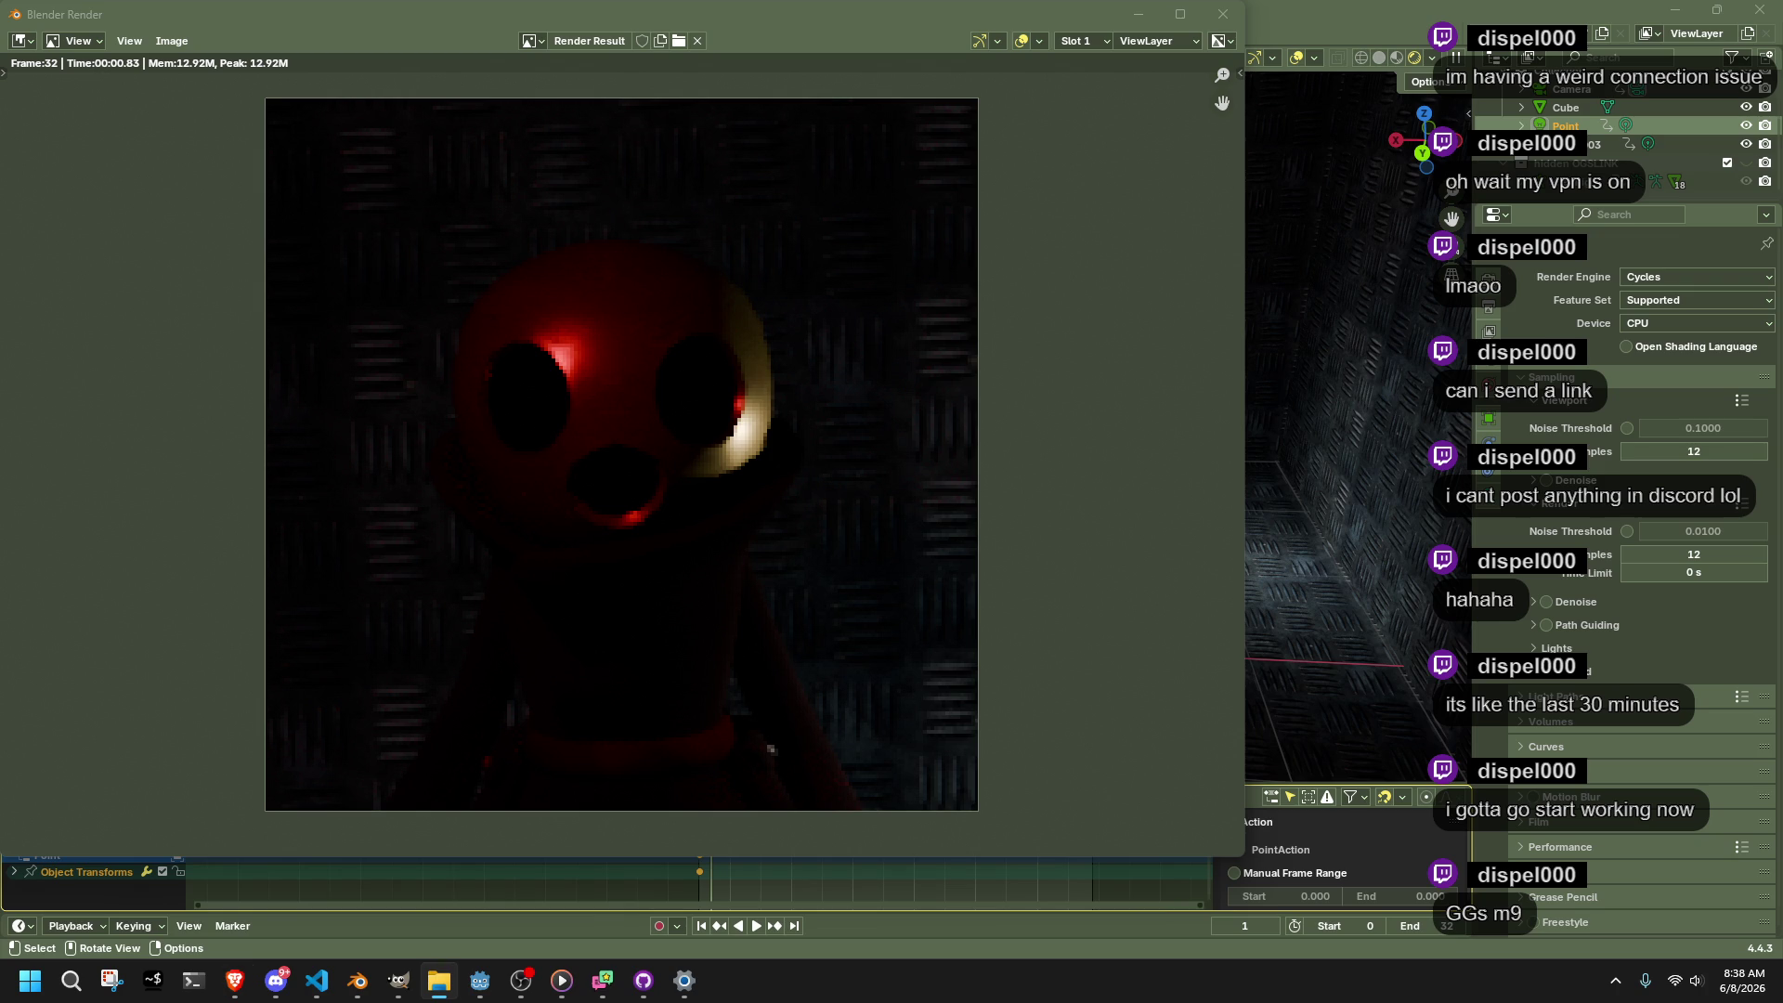
{"action": "key", "text": "alt+Tab"}
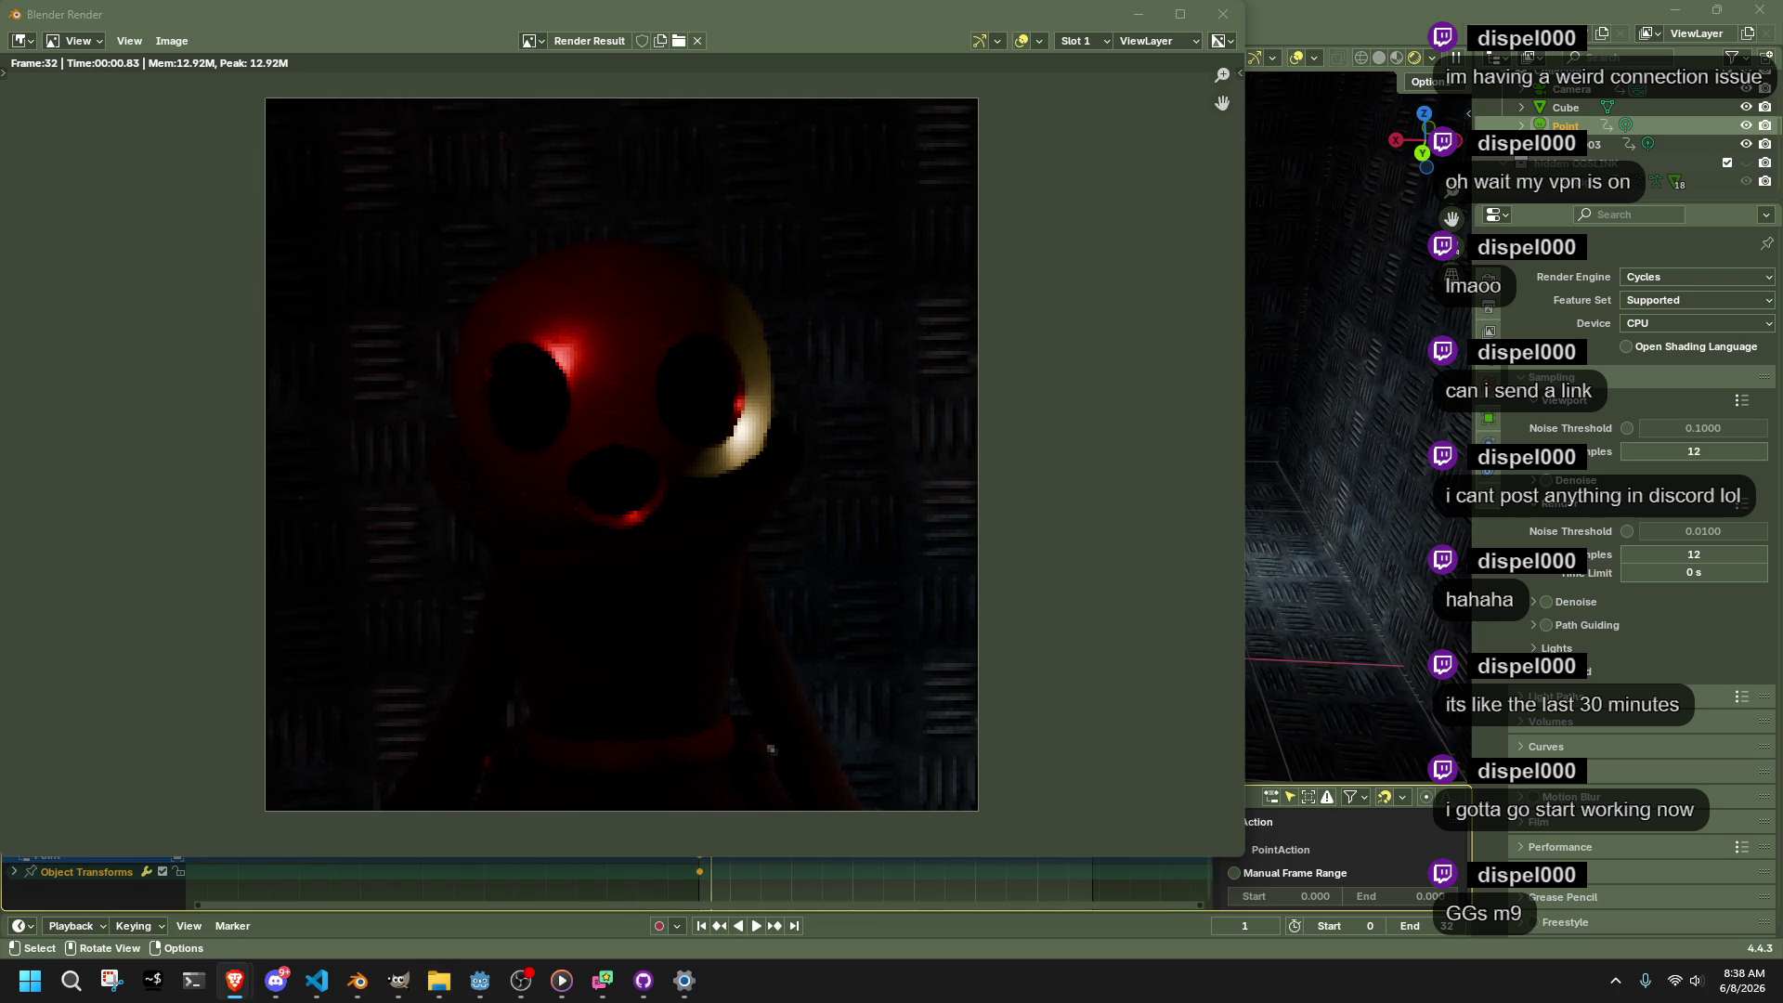
{"action": "key", "text": "alt+Tab"}
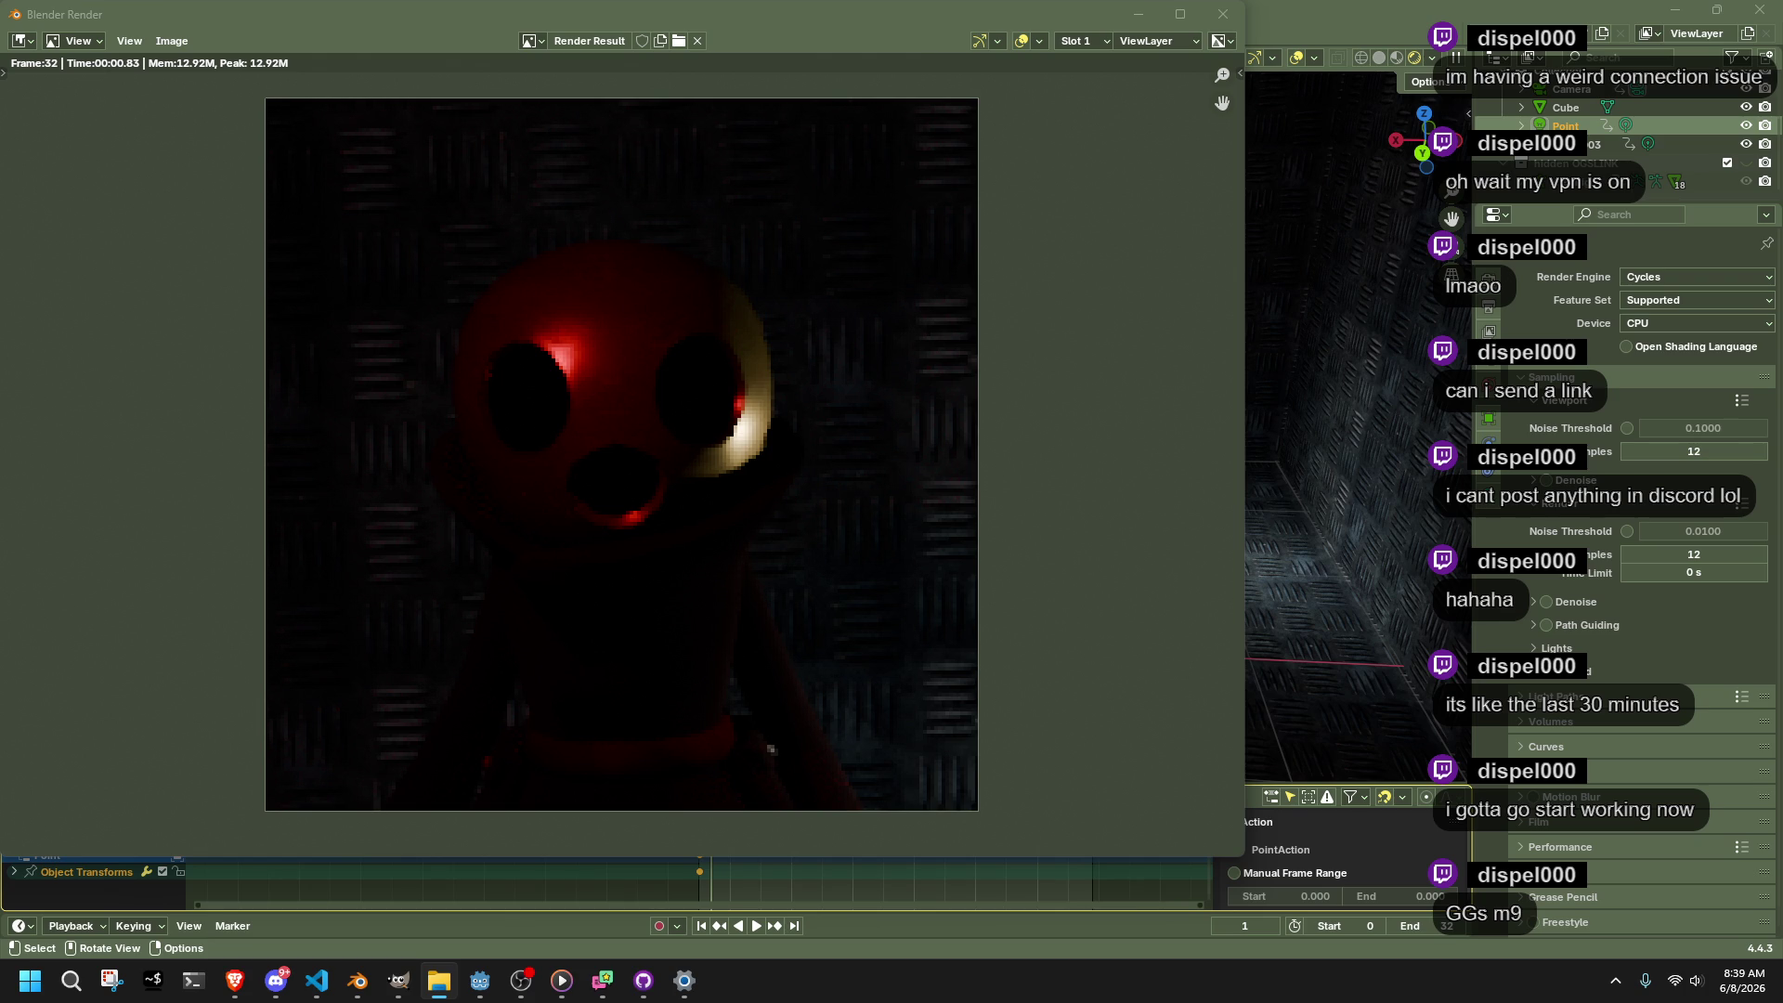
Switch from Blender to the web browser window
{"action": "key", "text": "alt+Tab"}
{"action": "key", "text": "alt+Tab"}
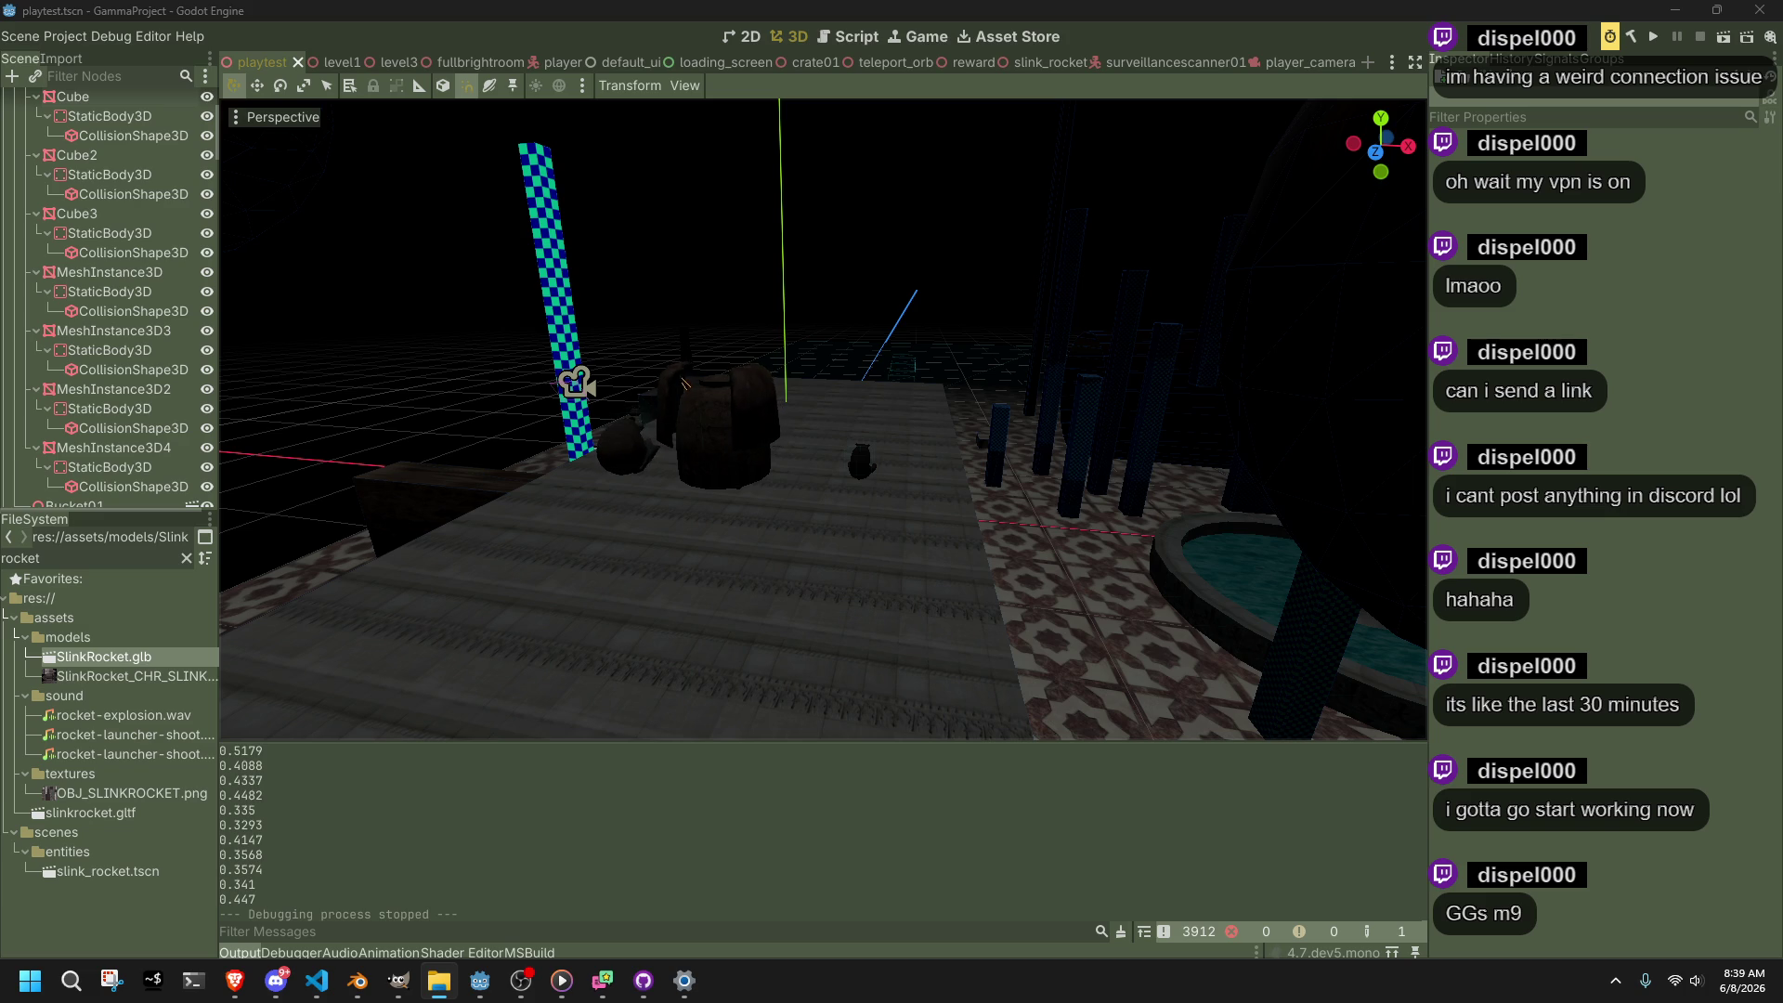
Recall the magick montage command in PowerShell and change its output to spritesheet.png
{"action": "key", "text": "super+3"}
{"action": "type", "text": "magick montage *.png -background none -gravity northwest -tile 3x2 -geometry +0+0 ICO_VIALLOADINGICON_SPRITESHEET.png"}
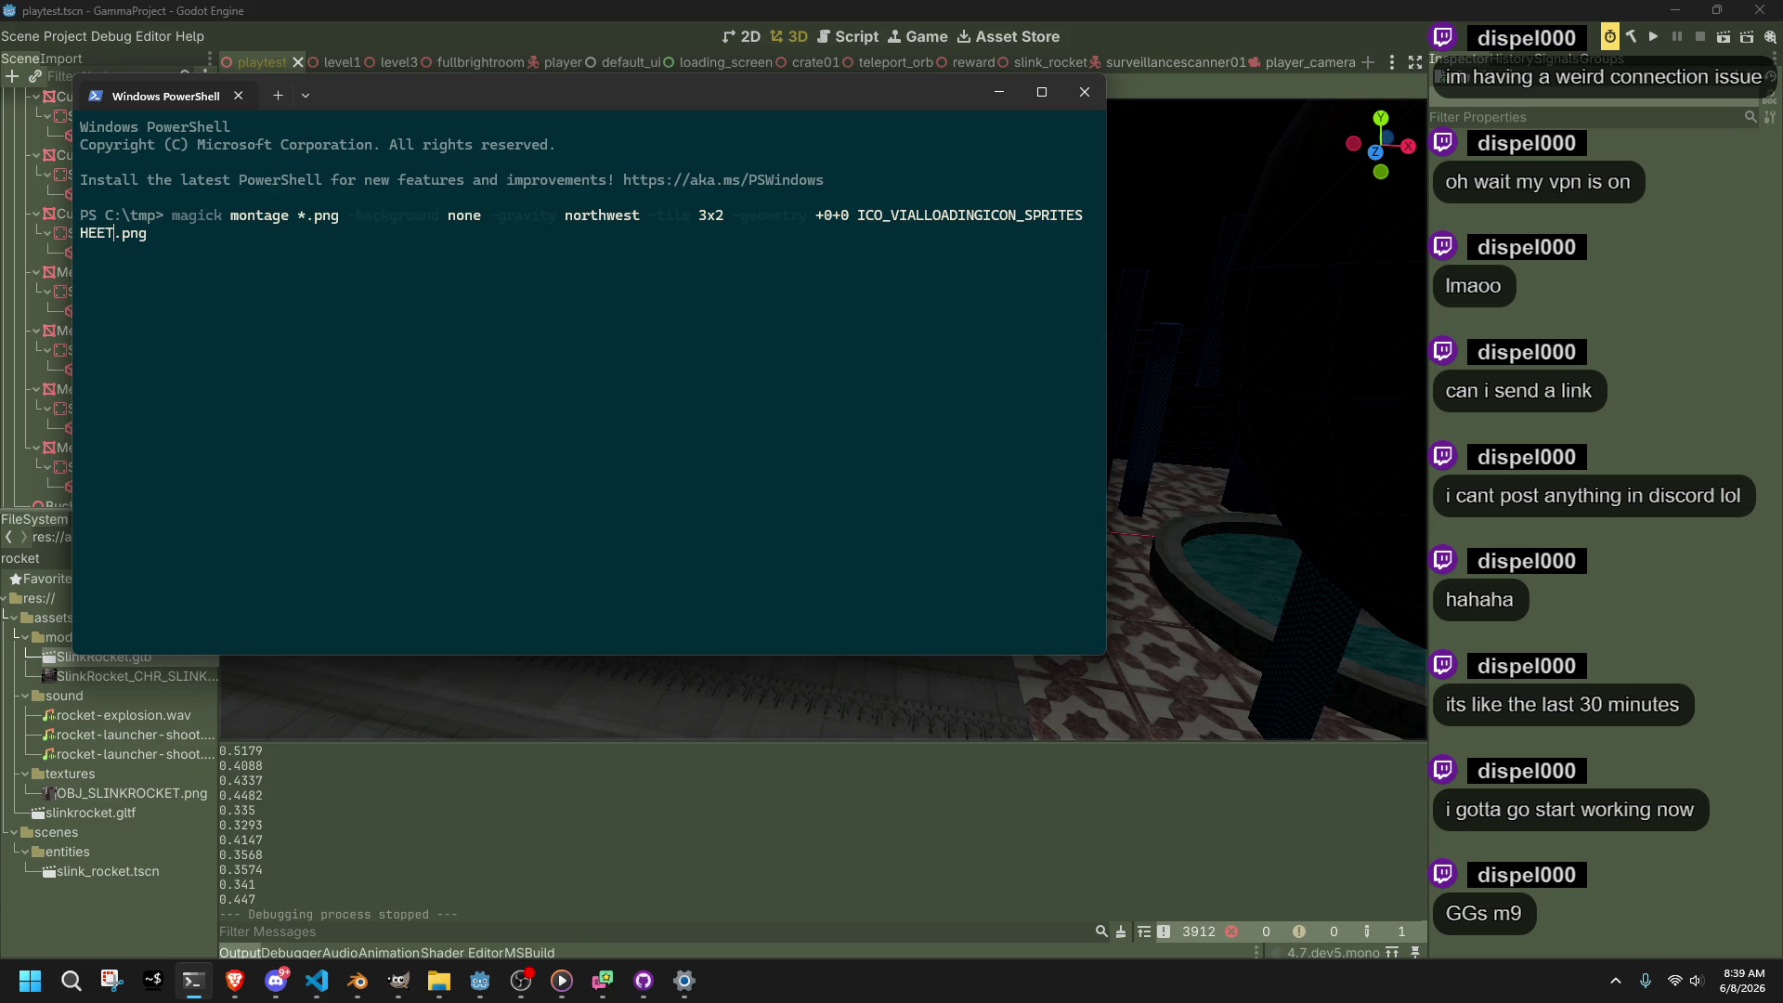
{"action": "key", "text": "super+e"}
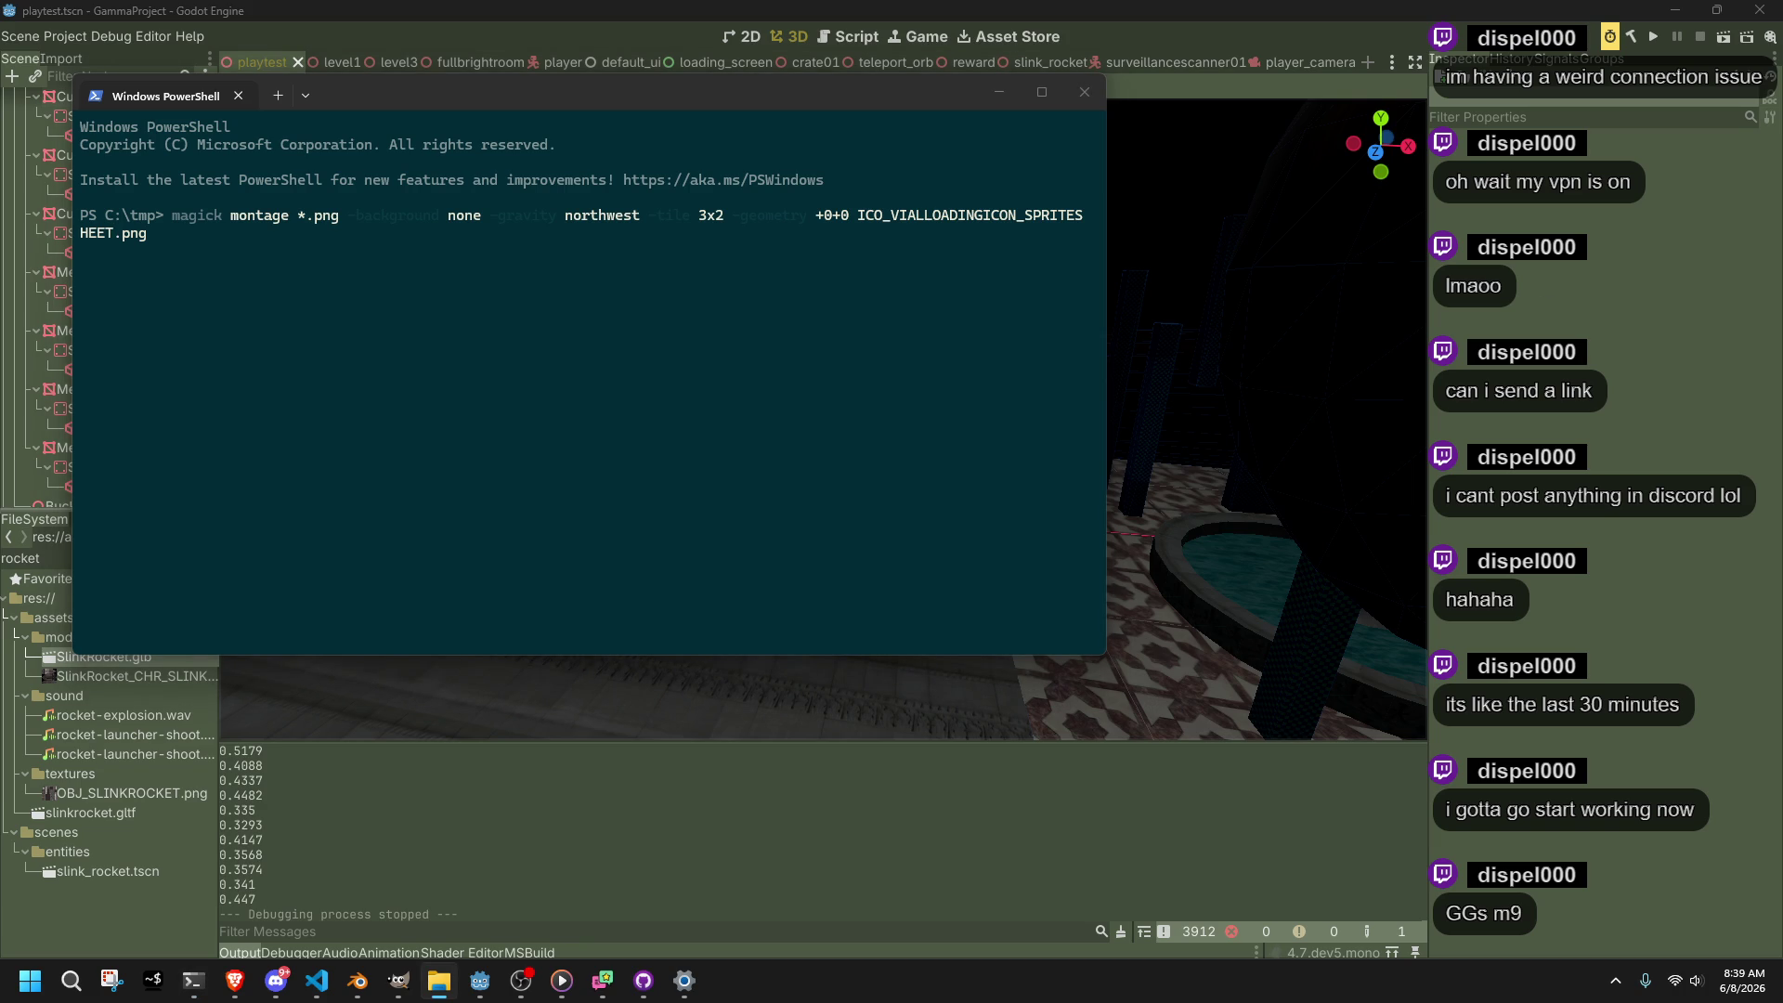
{"action": "left_click", "coordinate": [113, 237]}
{"action": "key", "text": "BackSpace"}
{"action": "key", "text": "BackSpace"}
{"action": "key", "text": "BackSpace"}
{"action": "key", "text": "BackSpace"}
{"action": "type", "text": "spritesheet"}
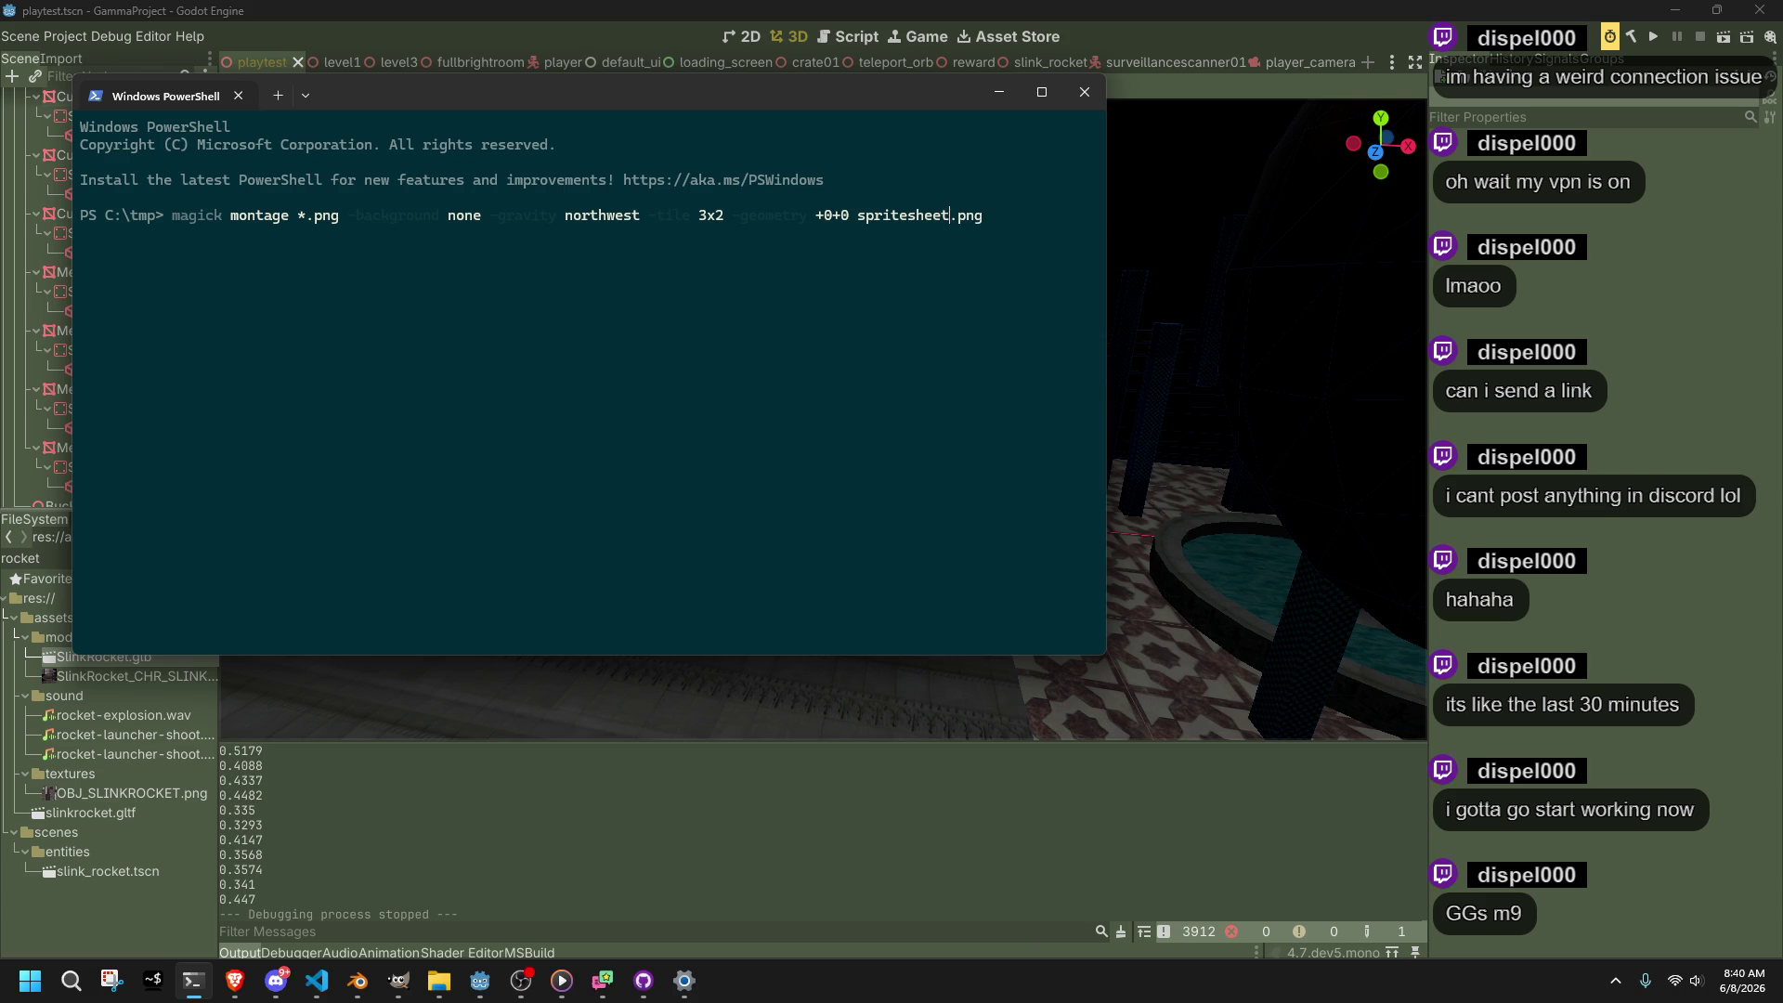
{"action": "key", "text": "alt+Tab"}
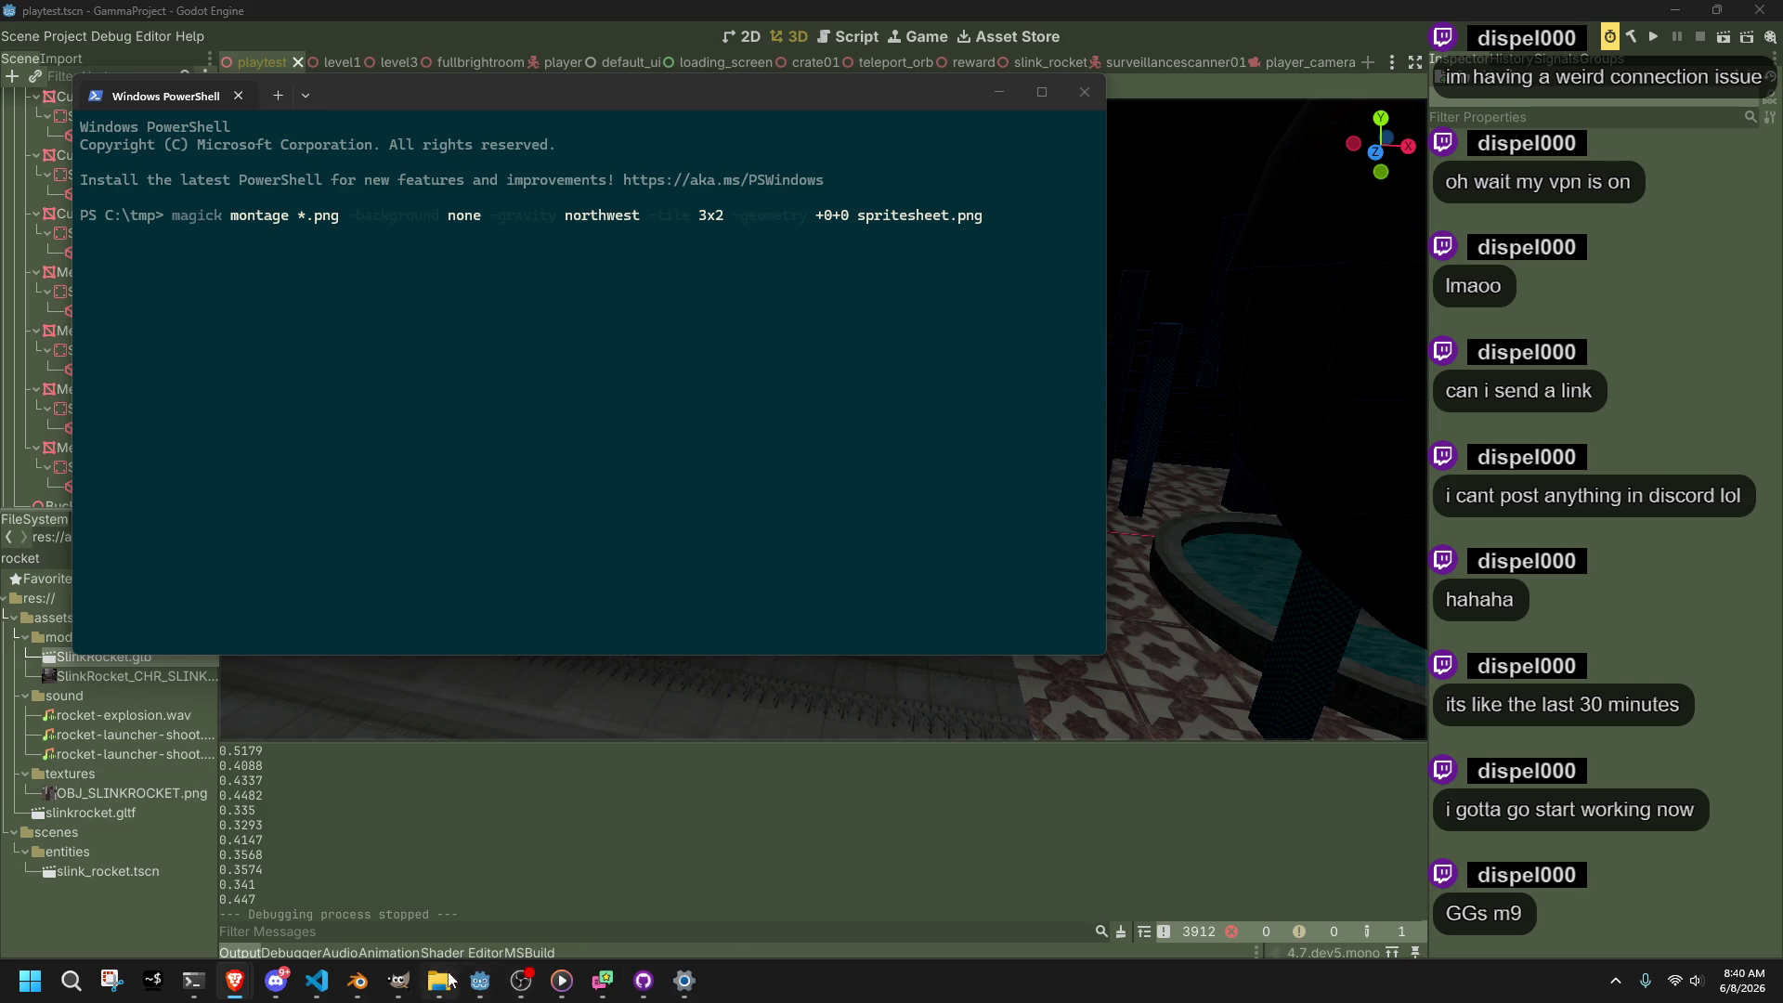
In SlinkMovie, advance from frame 0 to frame 32 and show the Output Properties
{"action": "mouse_move", "coordinate": [364, 985]}
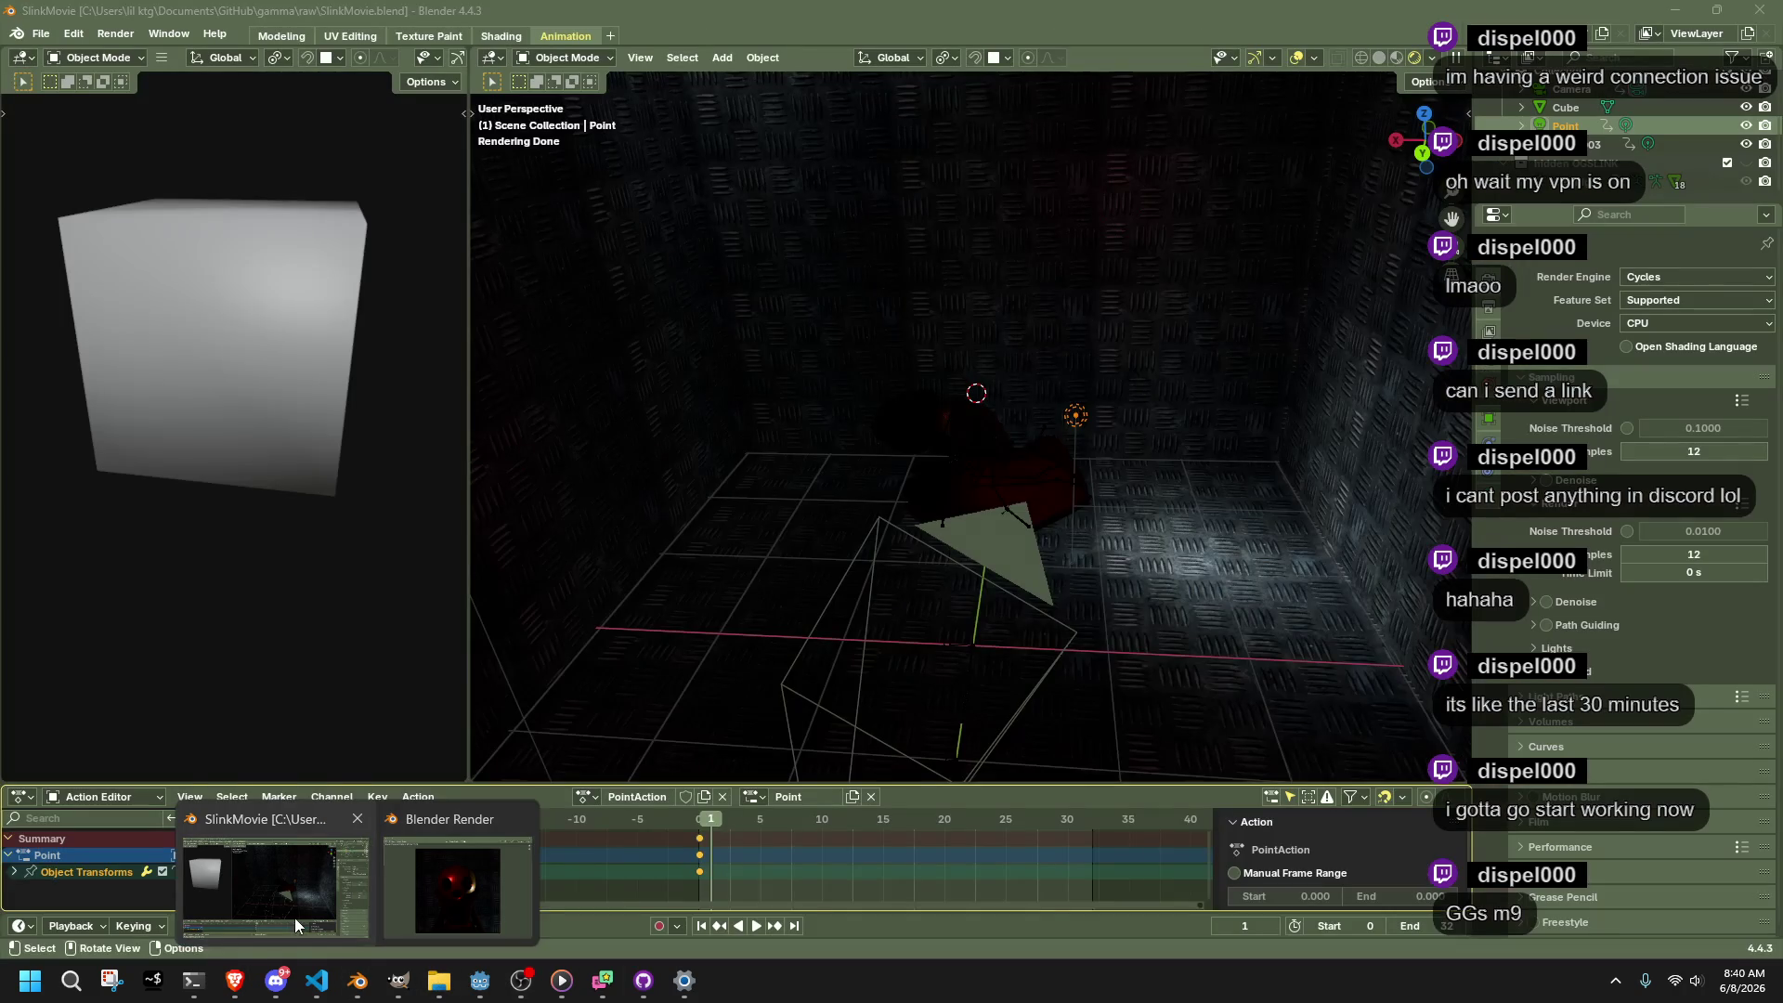
{"action": "left_click", "coordinate": [293, 918]}
{"action": "left_click", "coordinate": [698, 821]}
{"action": "left_click_drag", "start_coordinate": [699, 822], "coordinate": [1096, 827]}
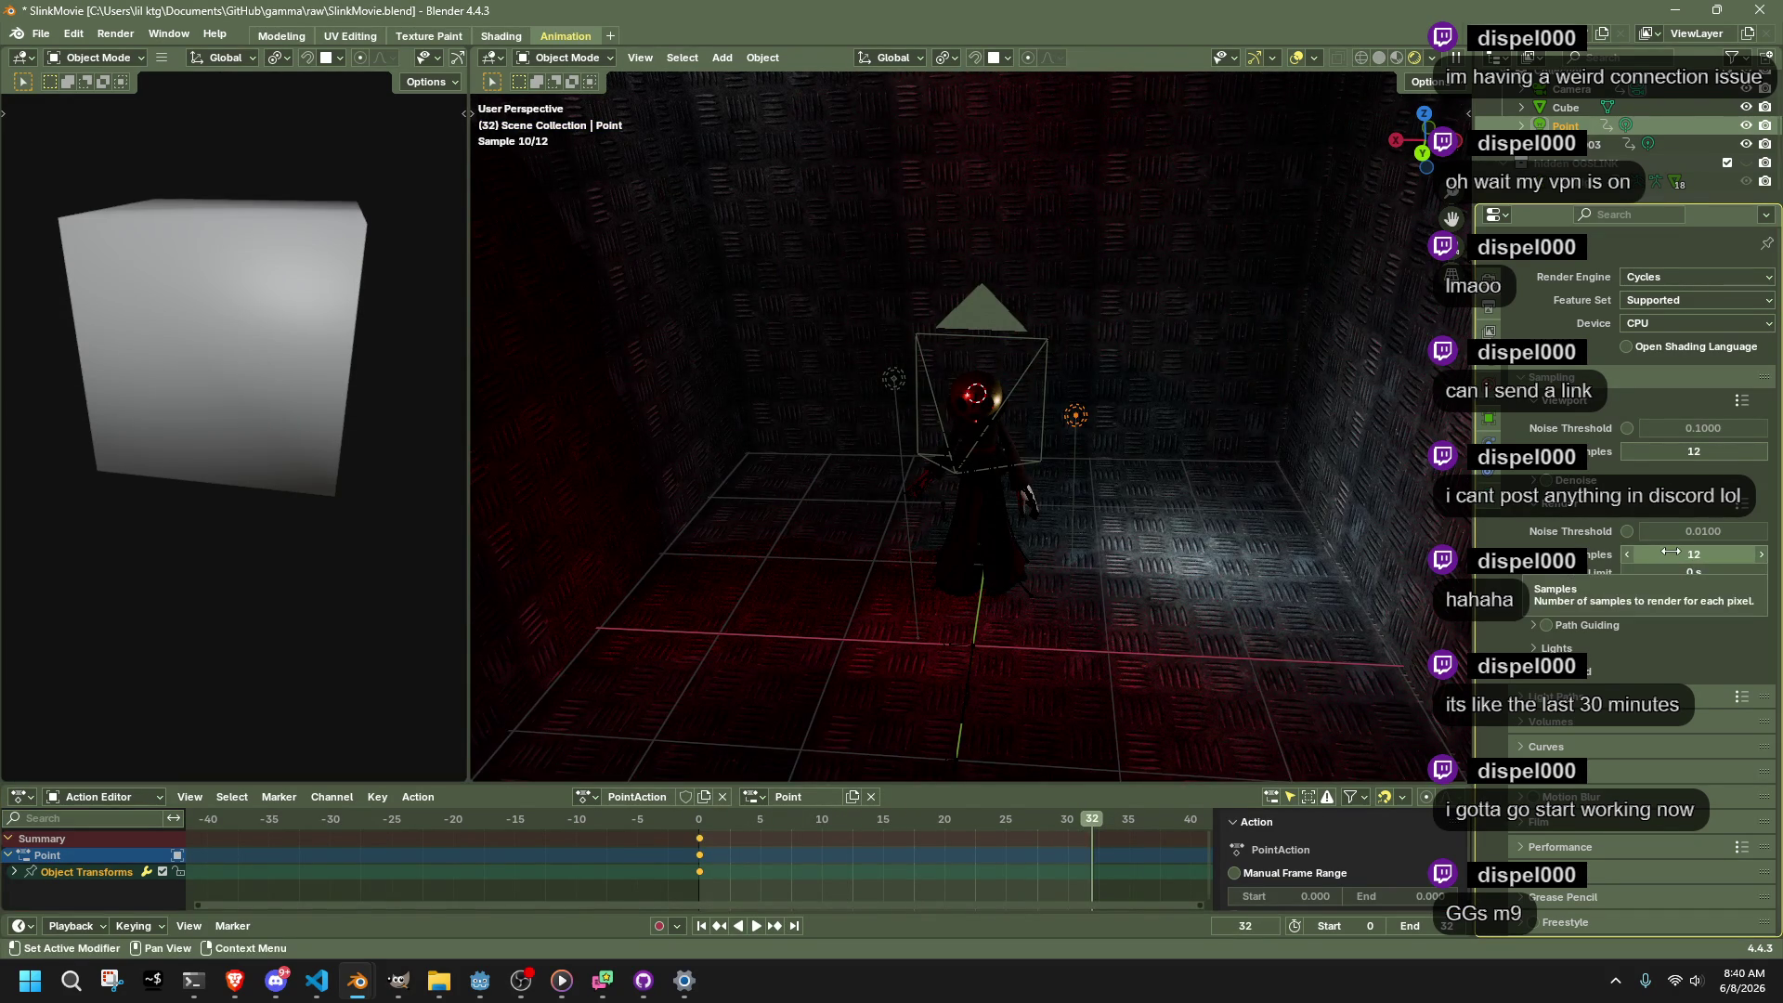
{"action": "left_click", "coordinate": [1493, 309]}
{"action": "left_click", "coordinate": [1490, 279]}
{"action": "left_click", "coordinate": [1490, 311]}
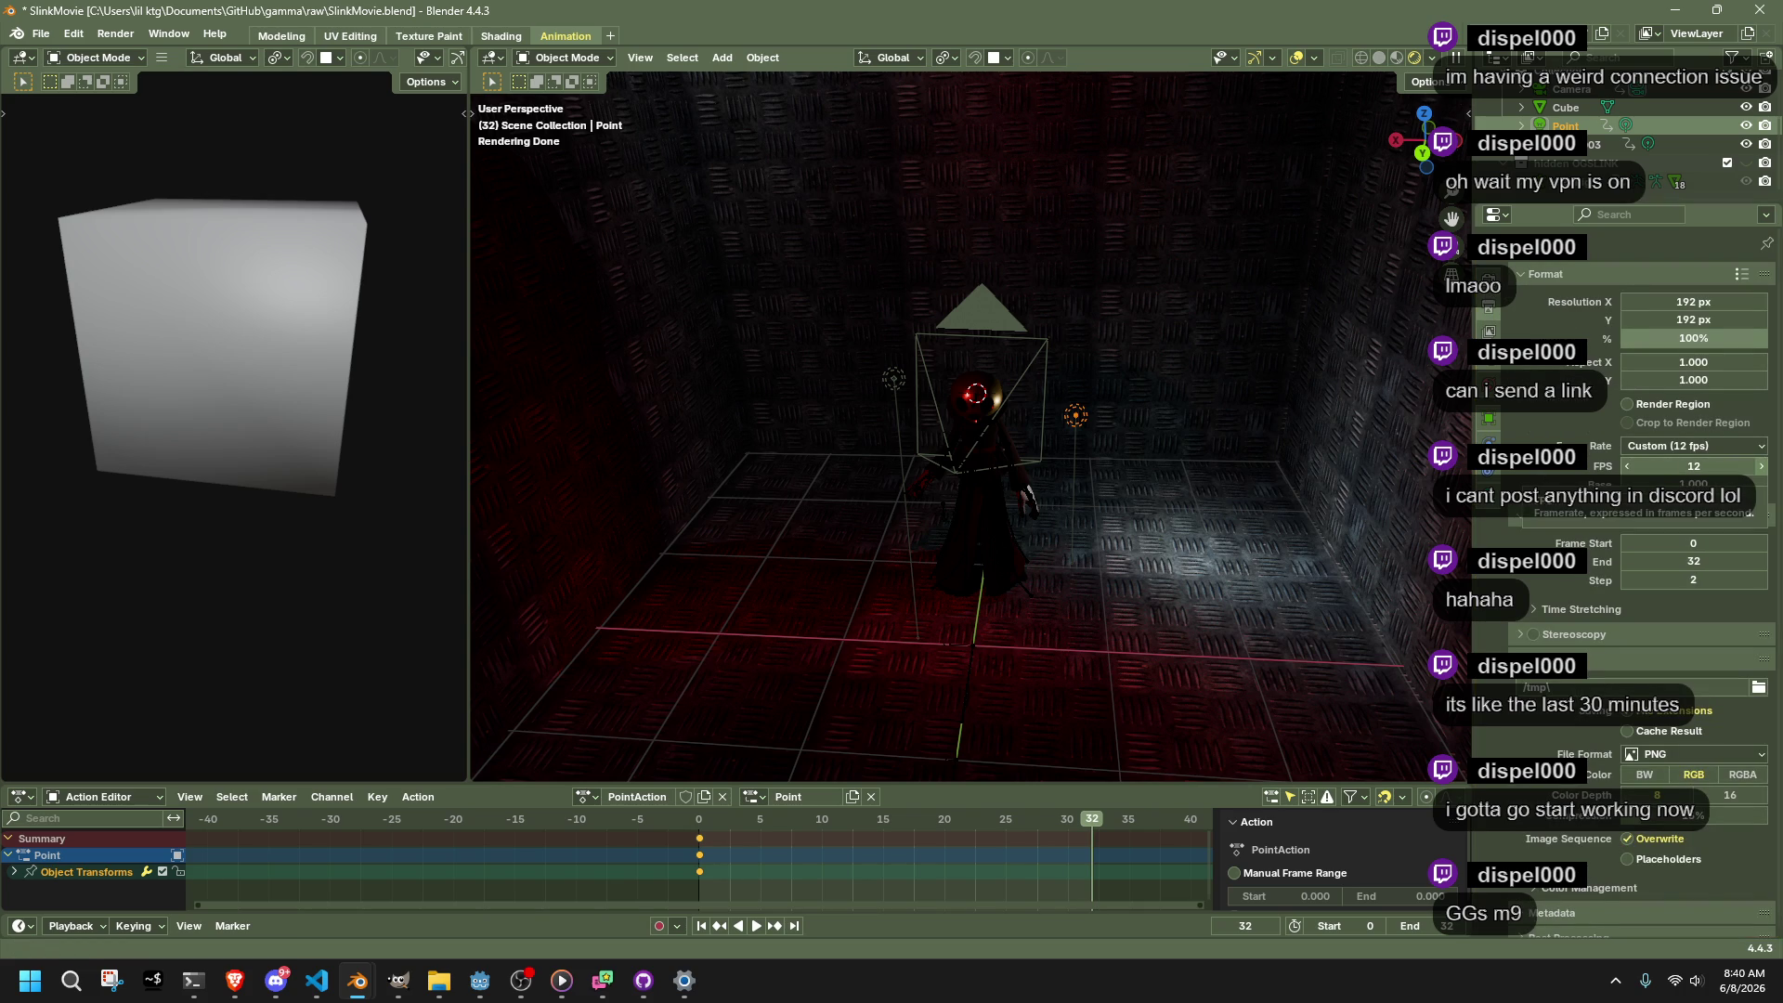
Switch through the file browser and web browser, then bring PowerShell to the front
{"action": "left_click", "coordinate": [440, 980]}
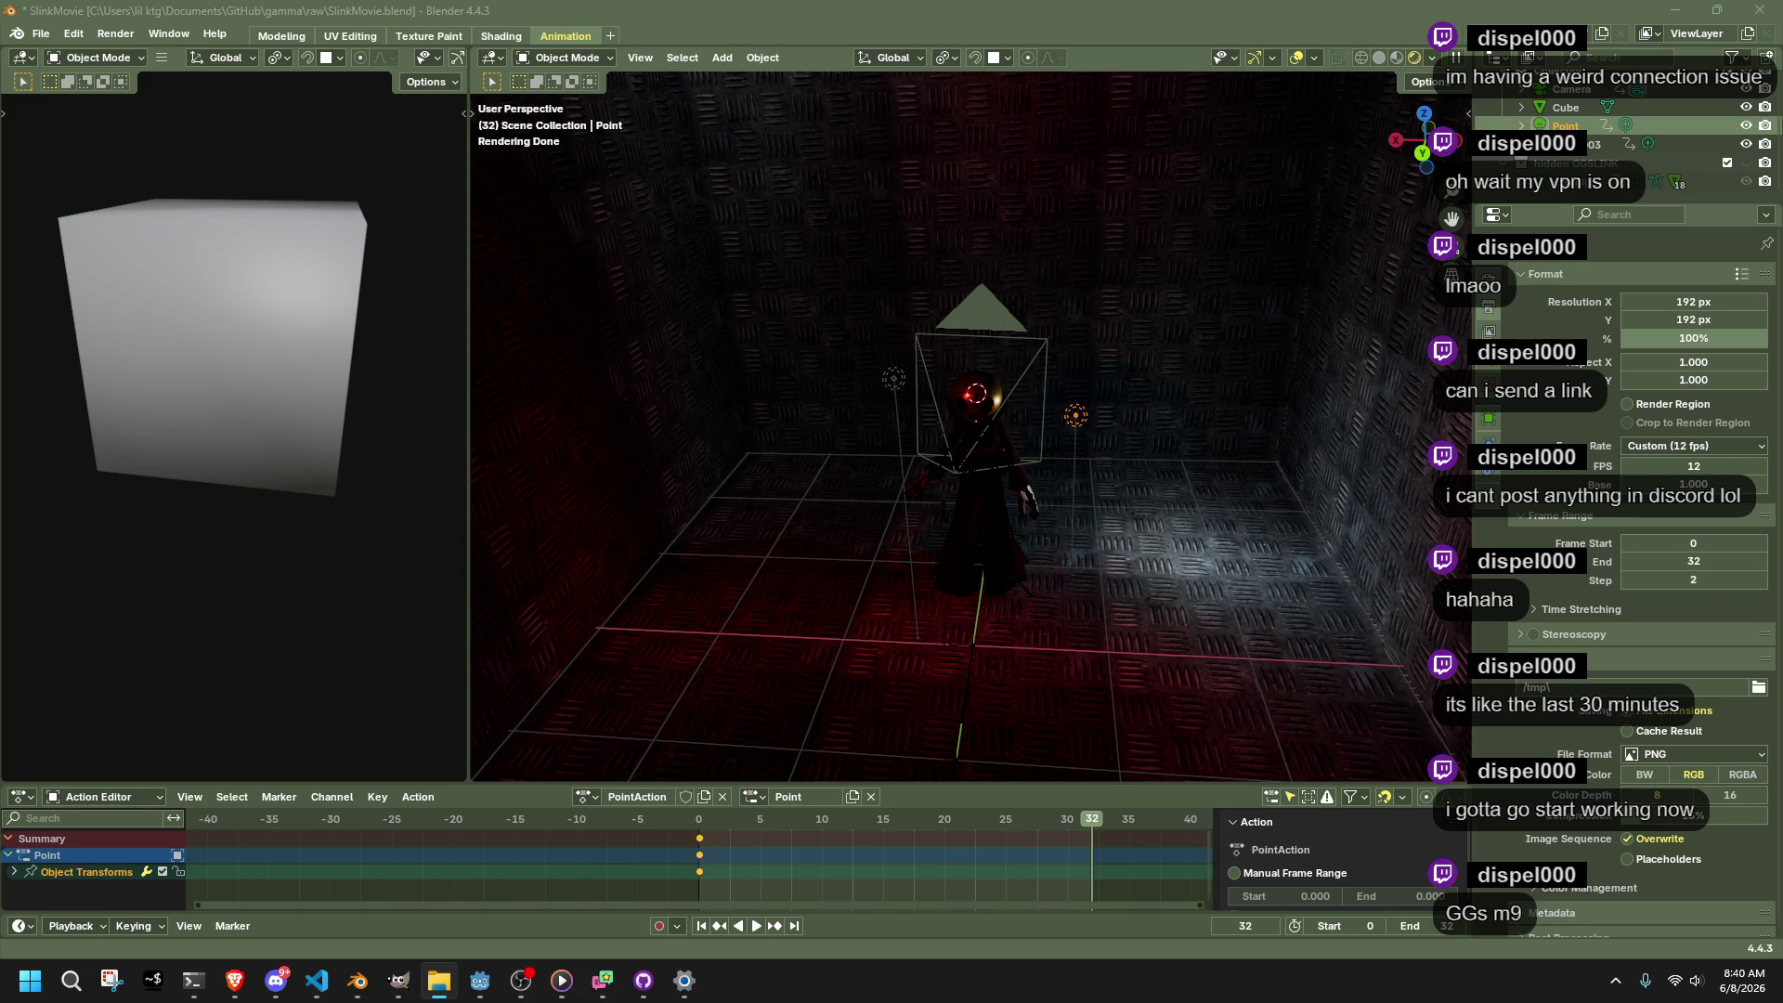
{"action": "left_click", "coordinate": [235, 980]}
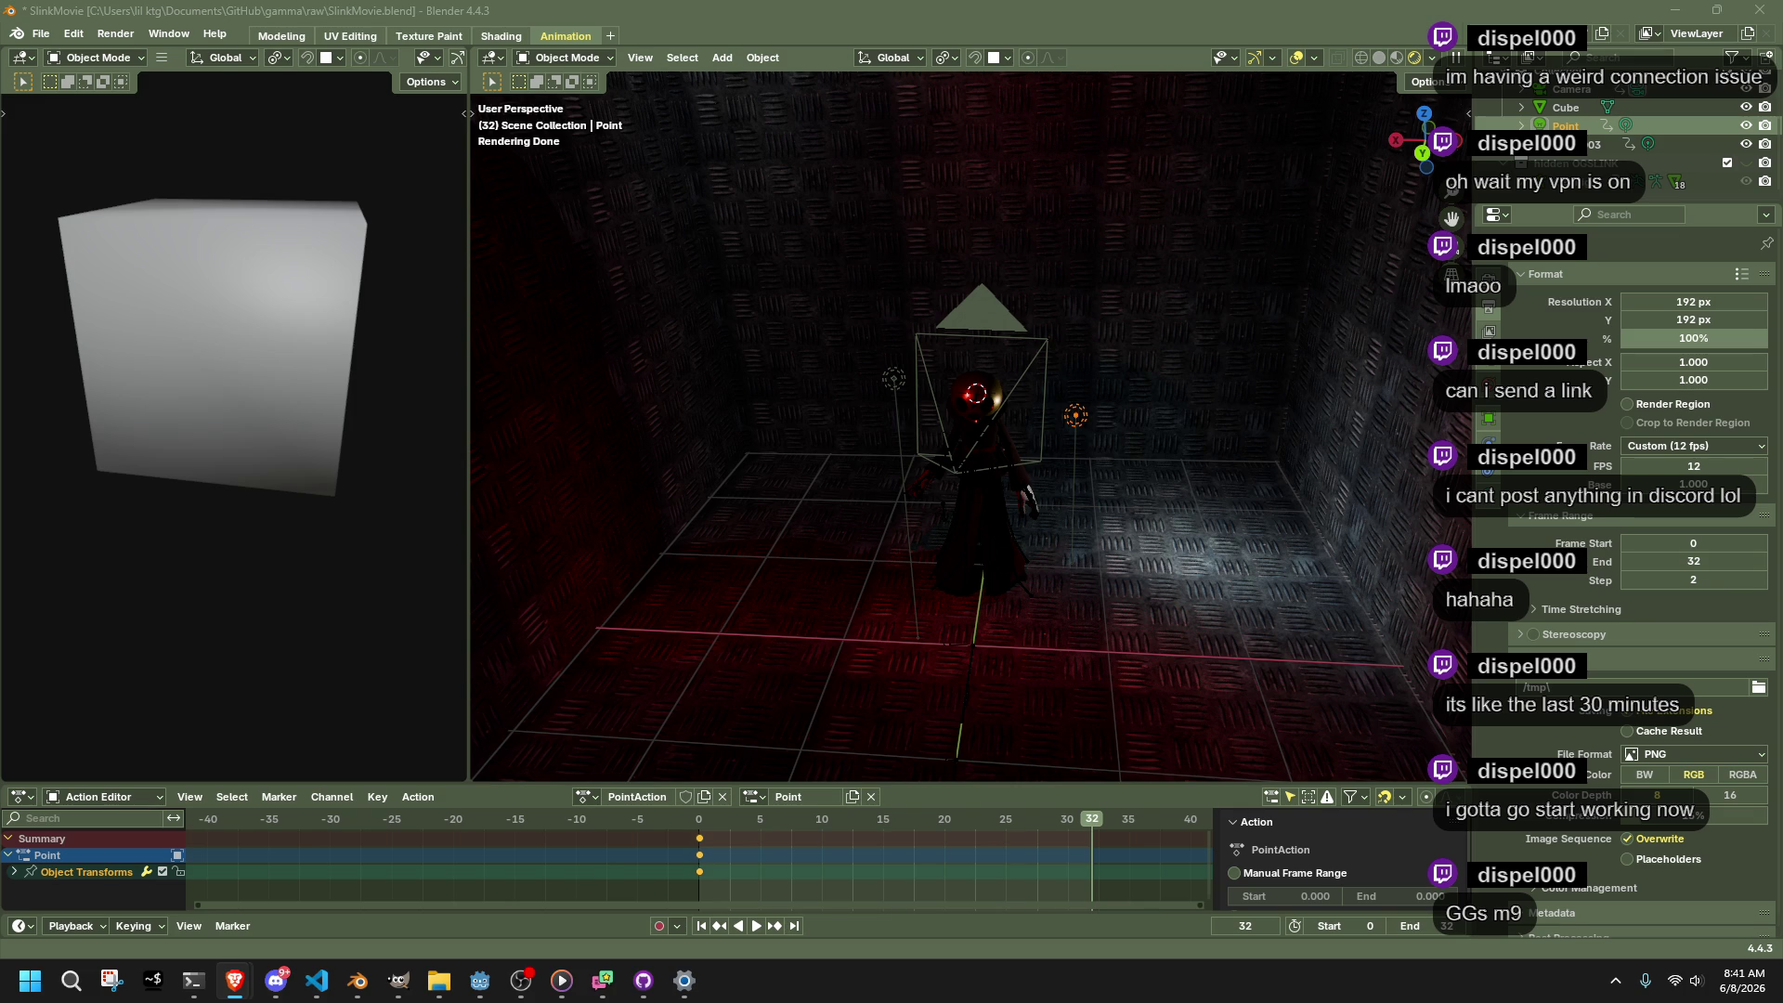
{"action": "key", "text": "alt+Tab"}
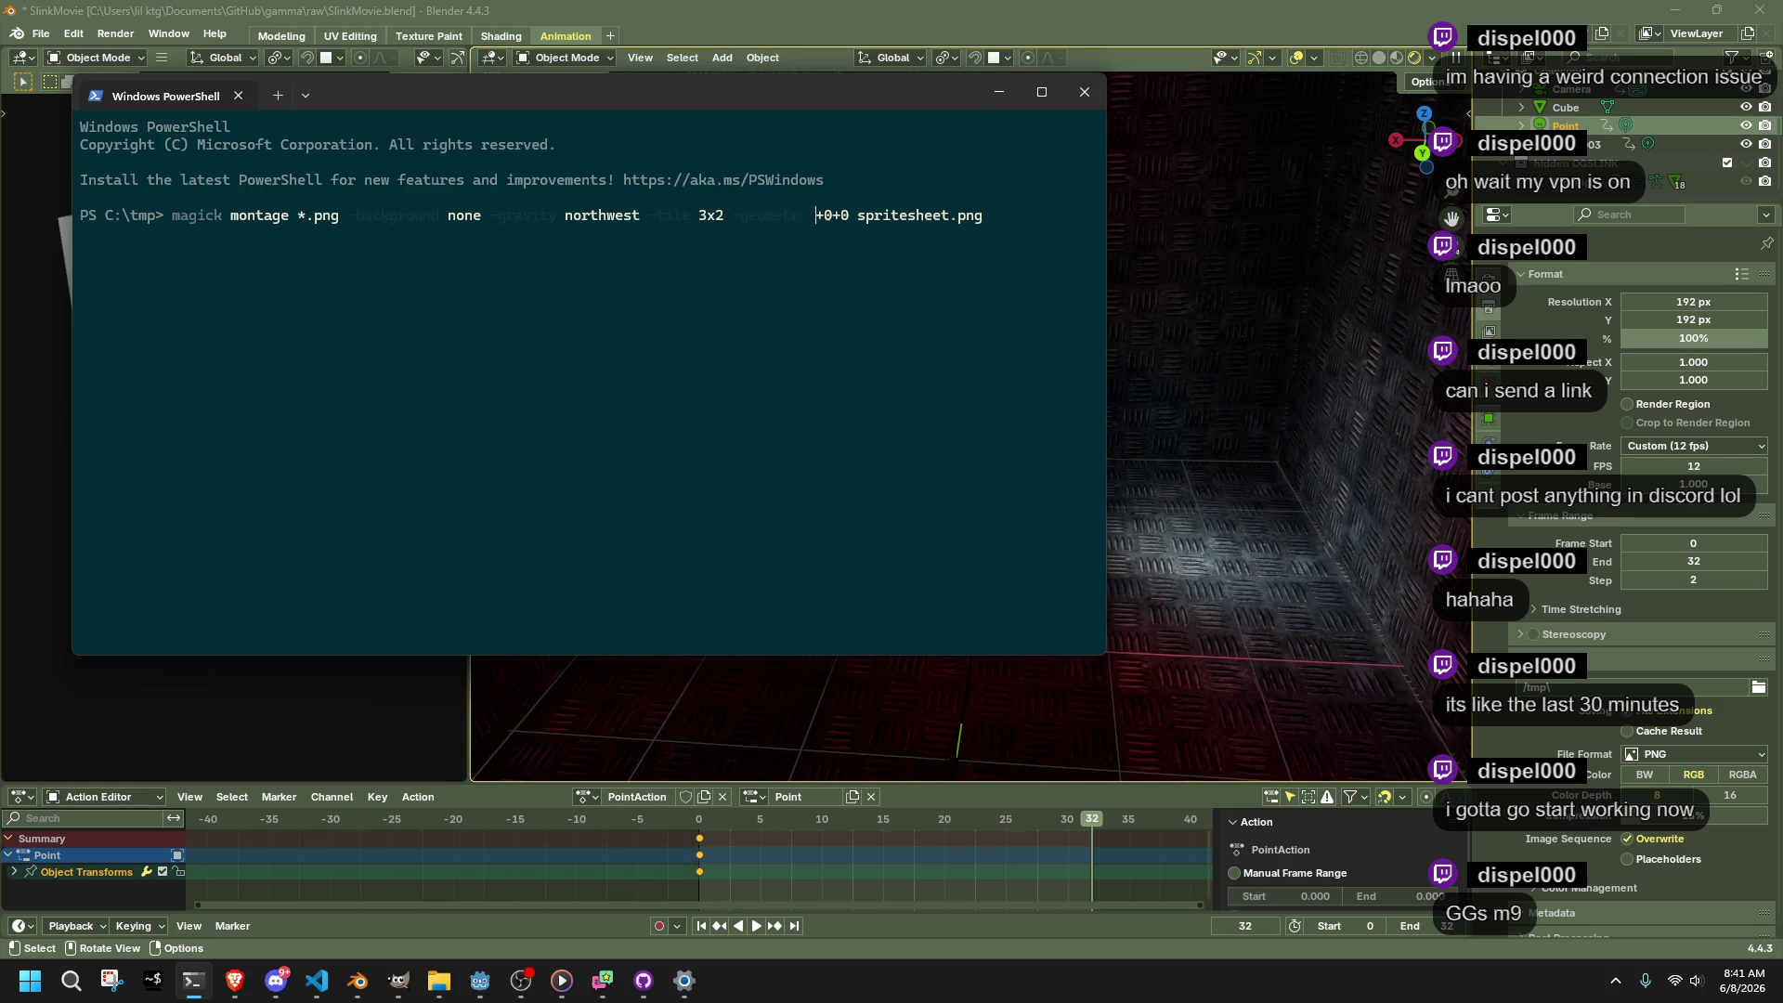
Change the magick montage tile from 3x2 to 4x4 and build spritesheet.png
{"action": "key", "text": "BackSpace"}
{"action": "type", "text": "4"}
{"action": "key", "text": "BackSpace"}
{"action": "type", "text": "4x4"}
{"action": "key", "text": "Return"}
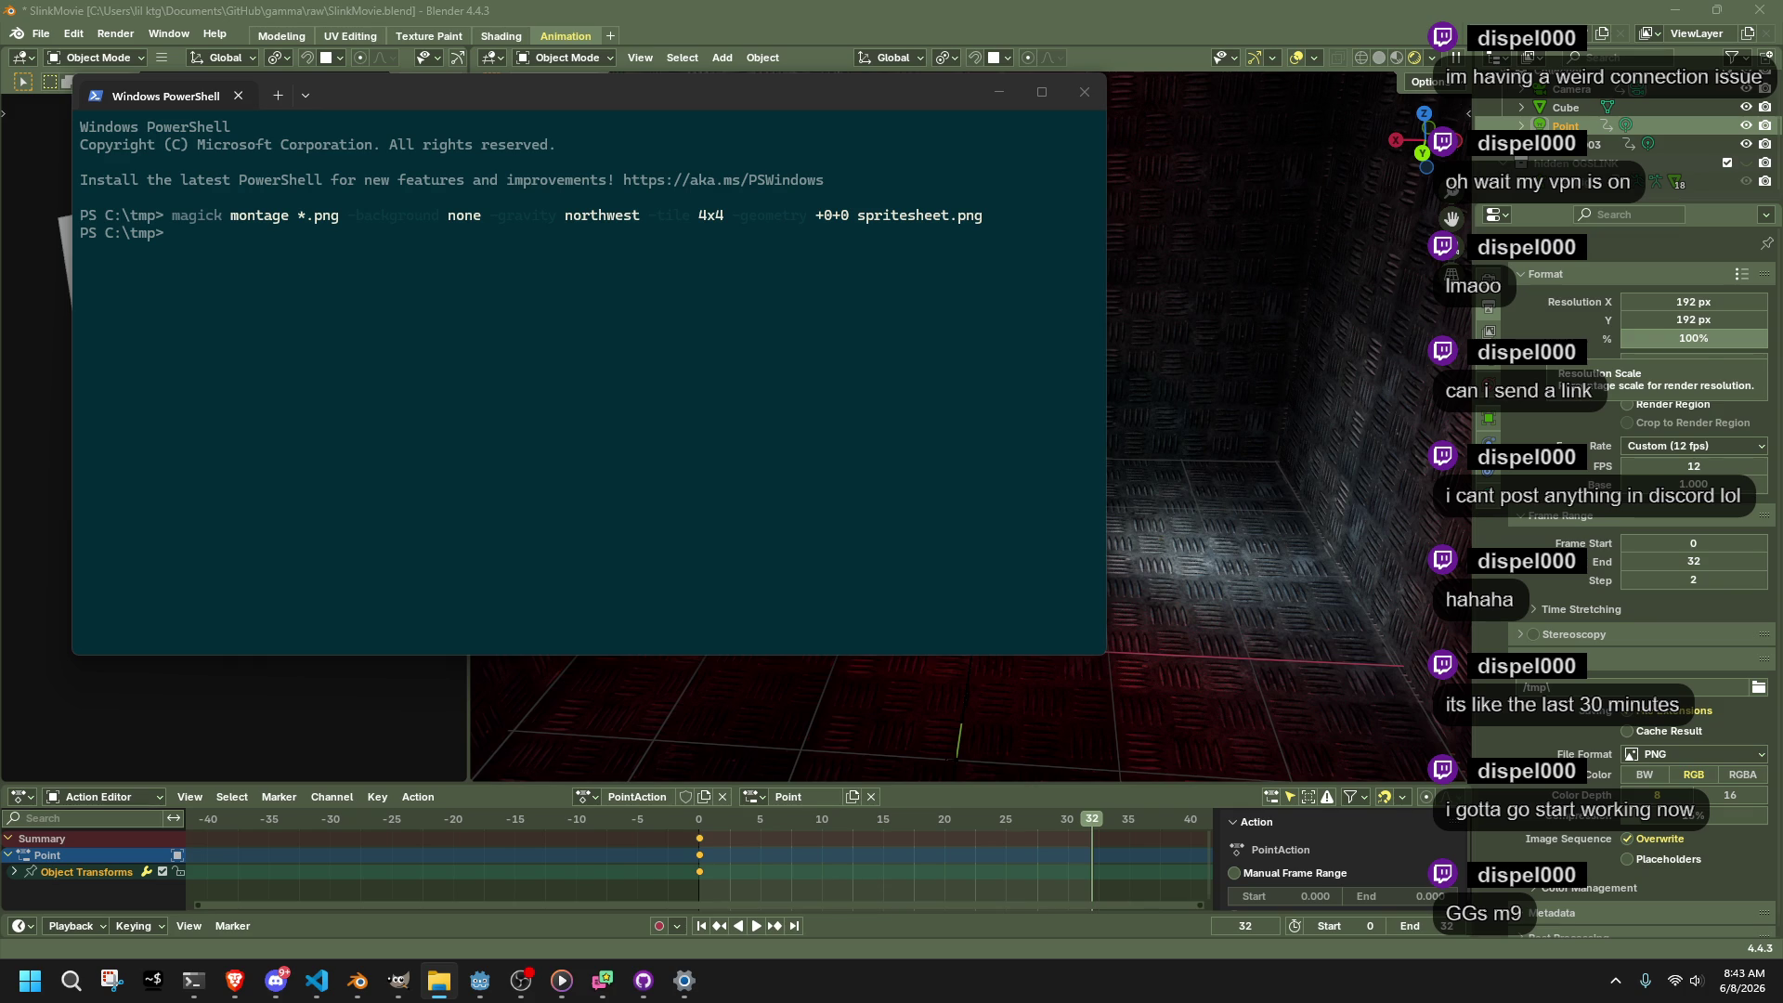
{"action": "left_click", "coordinate": [480, 980]}
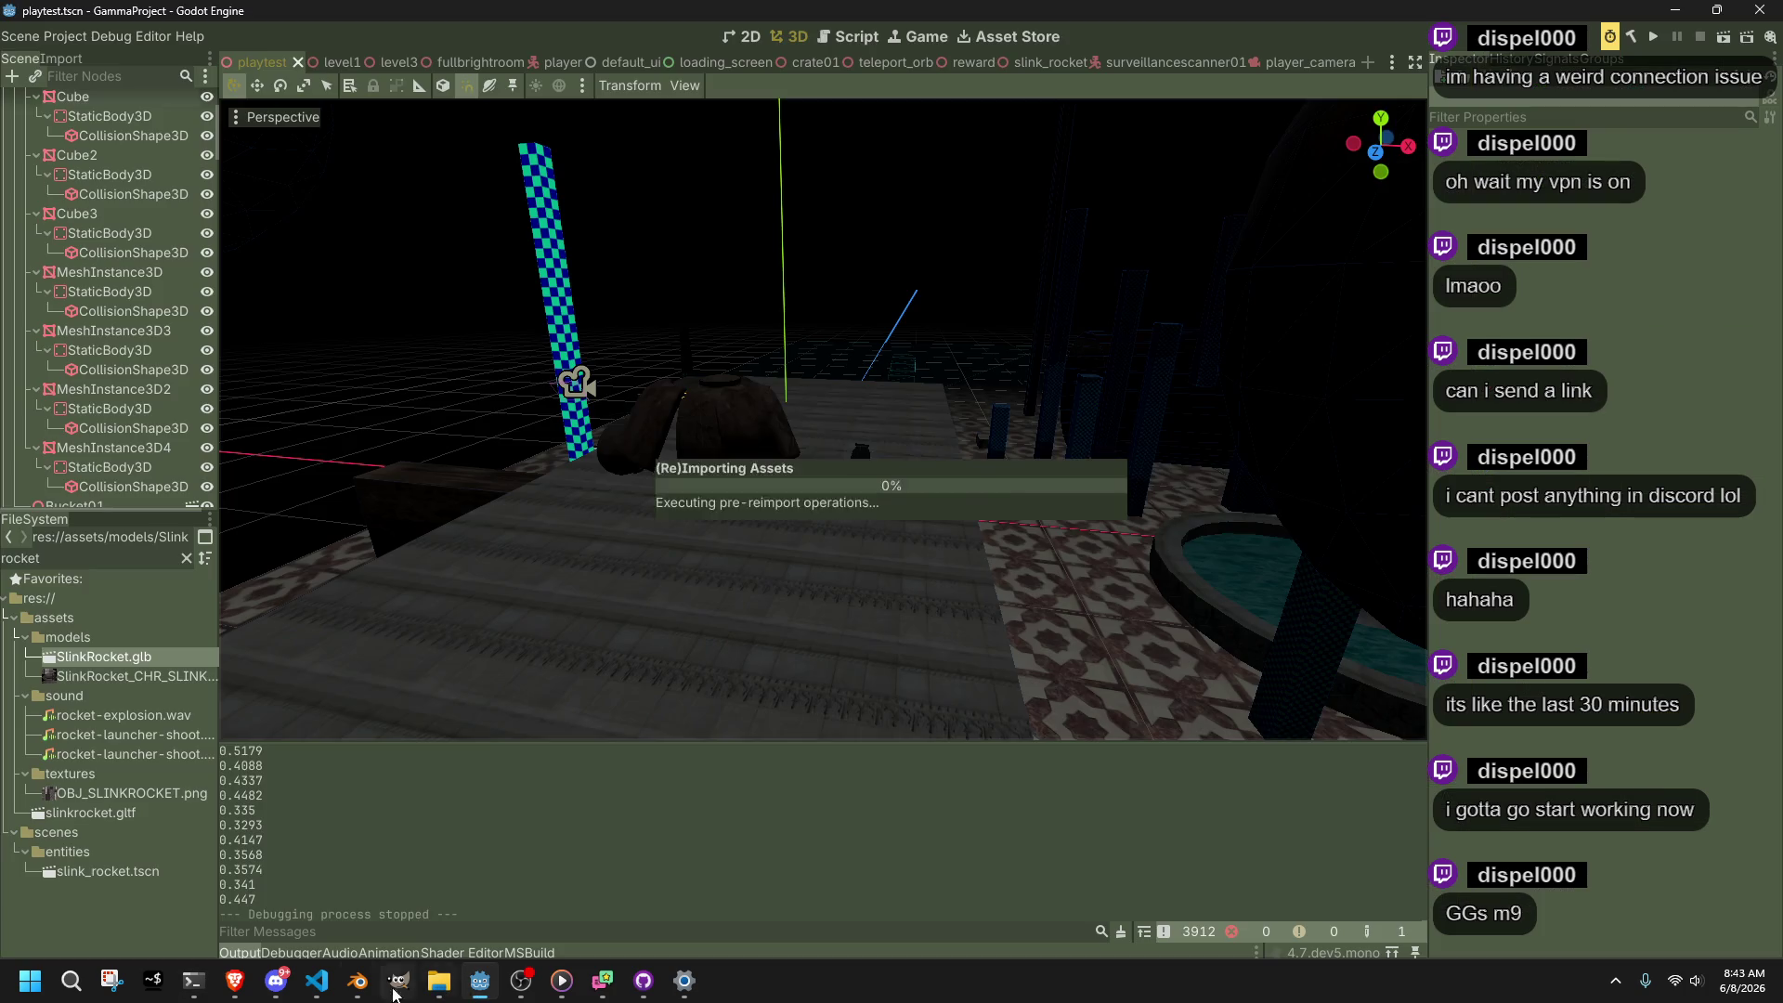
Glance at the code editor's source file list, then return to Godot
{"action": "left_click", "coordinate": [317, 981]}
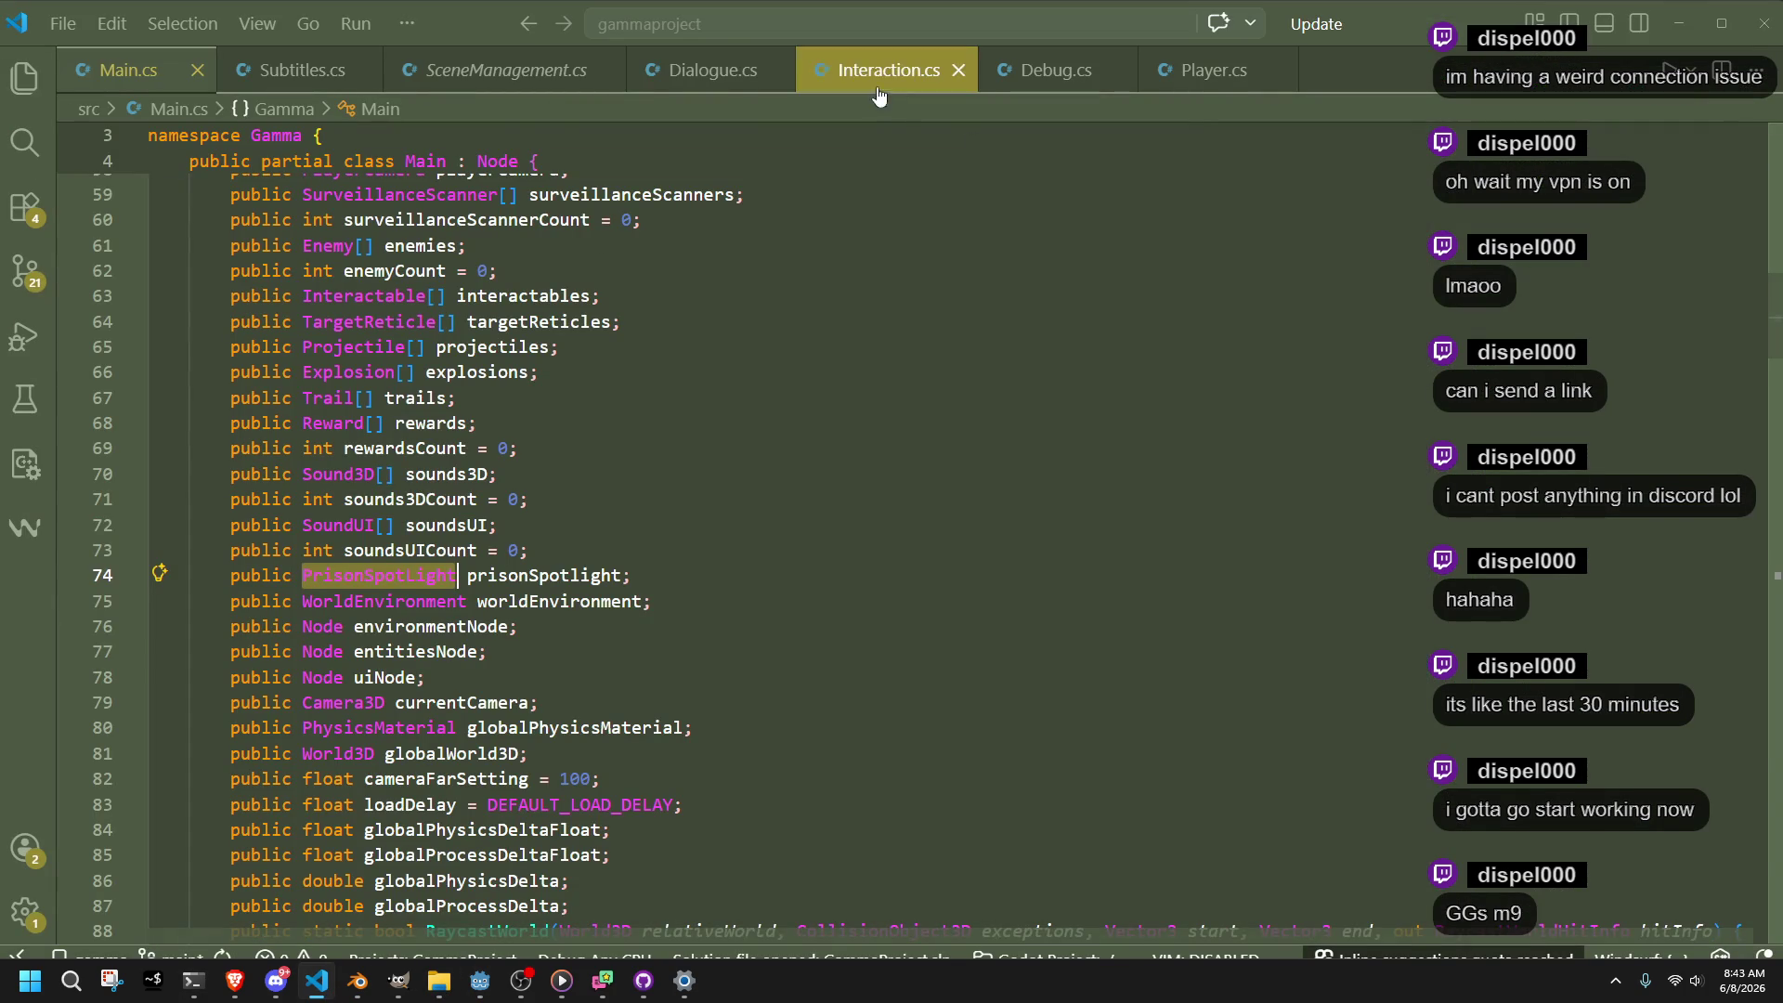
{"action": "left_click", "coordinate": [28, 80]}
{"action": "left_click", "coordinate": [41, 88]}
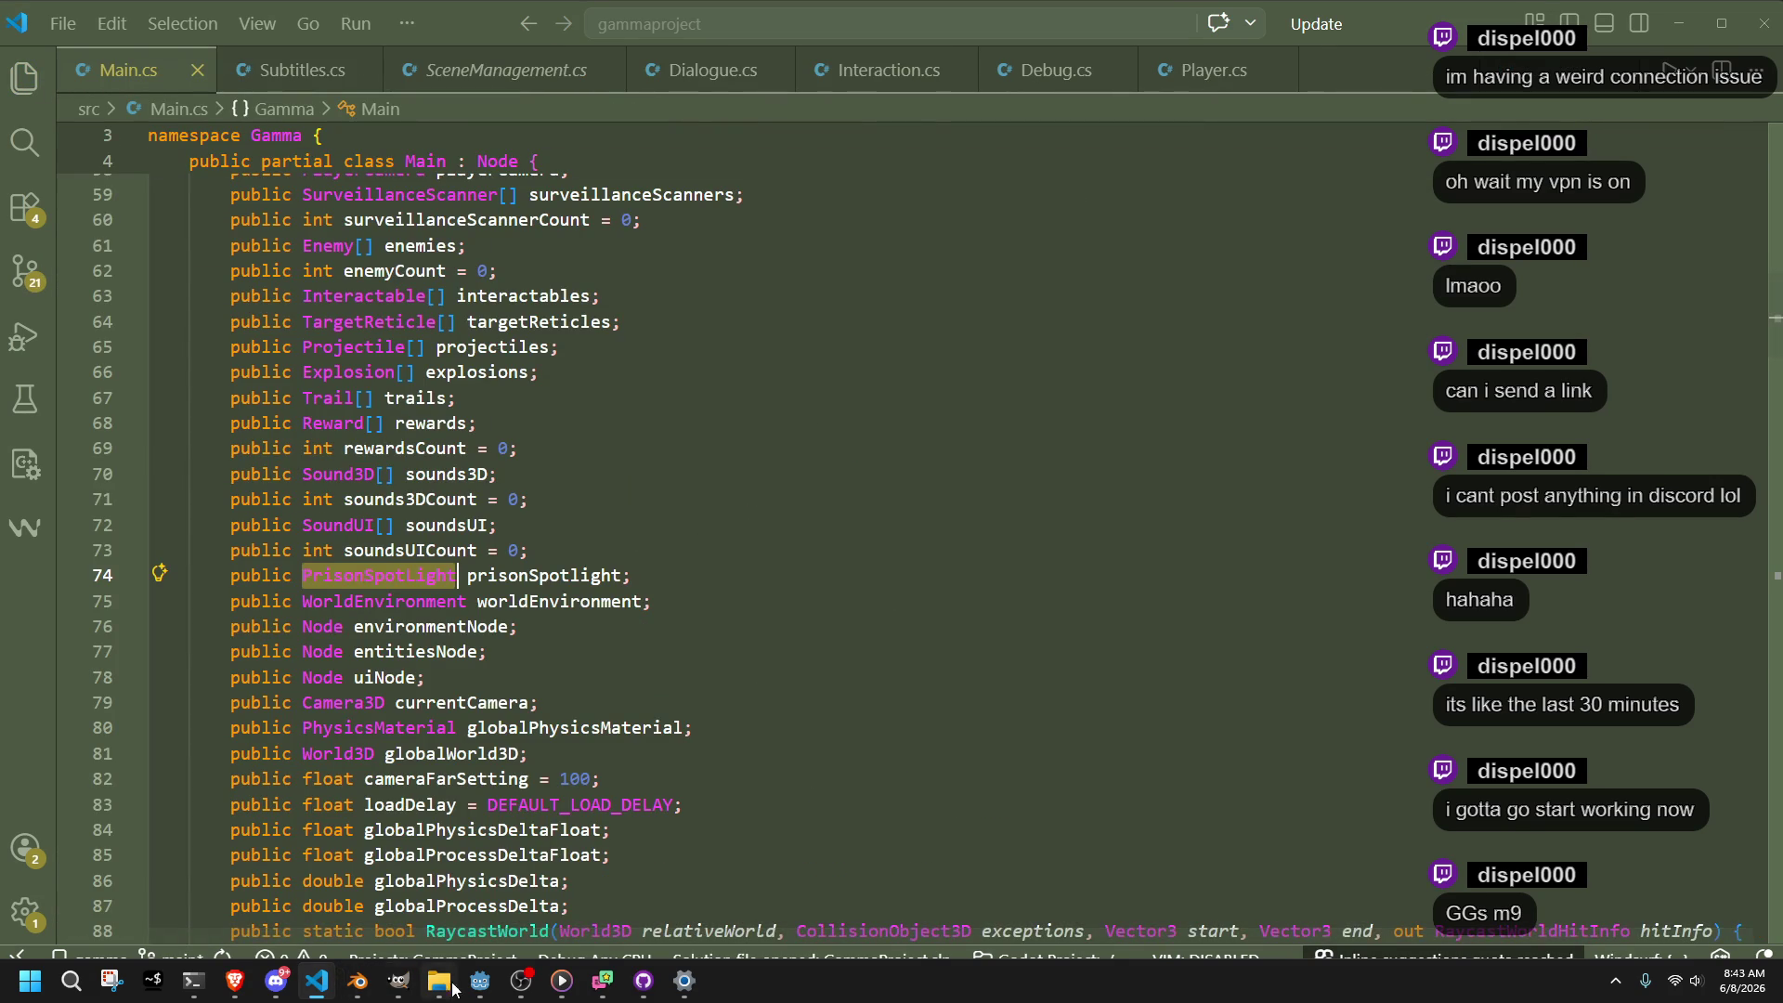
{"action": "left_click", "coordinate": [480, 981]}
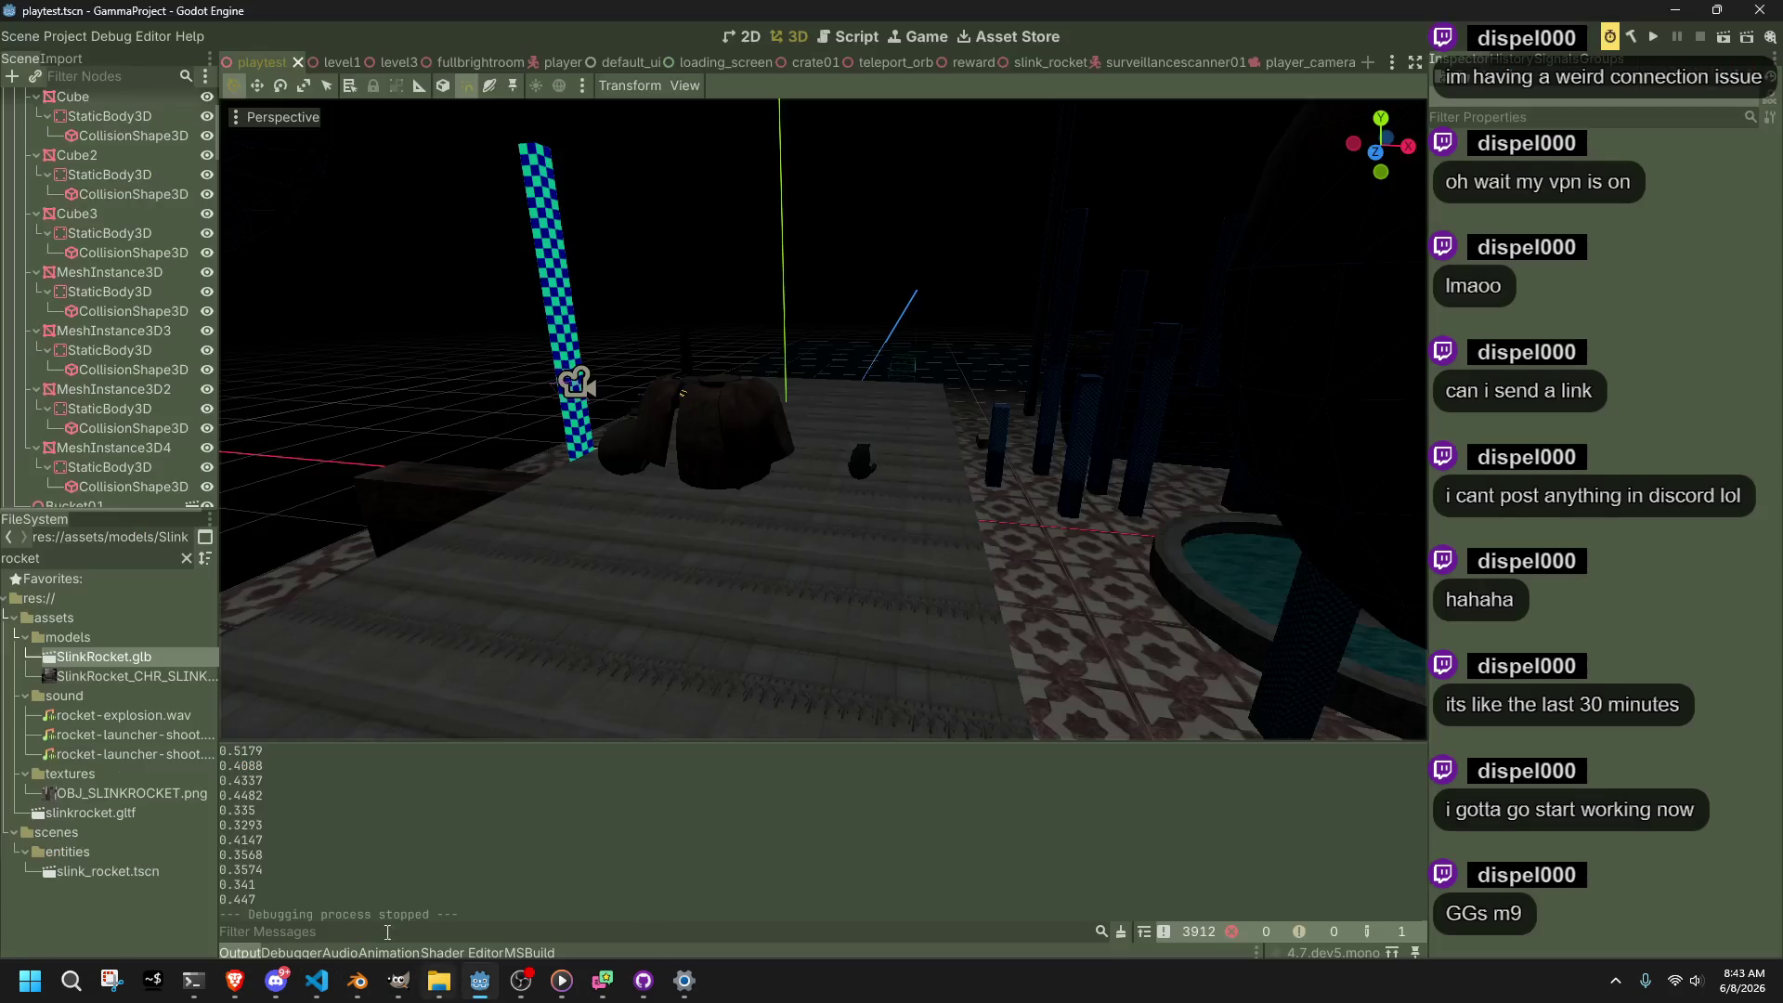
Clear the rocket filter in the FileSystem and open DialogueData.cs from src
{"action": "left_click", "coordinate": [187, 558]}
{"action": "scroll", "coordinate": [143, 865], "scroll_direction": "down", "scroll_amount": 3}
{"action": "scroll", "coordinate": [143, 866], "scroll_direction": "down", "scroll_amount": 10}
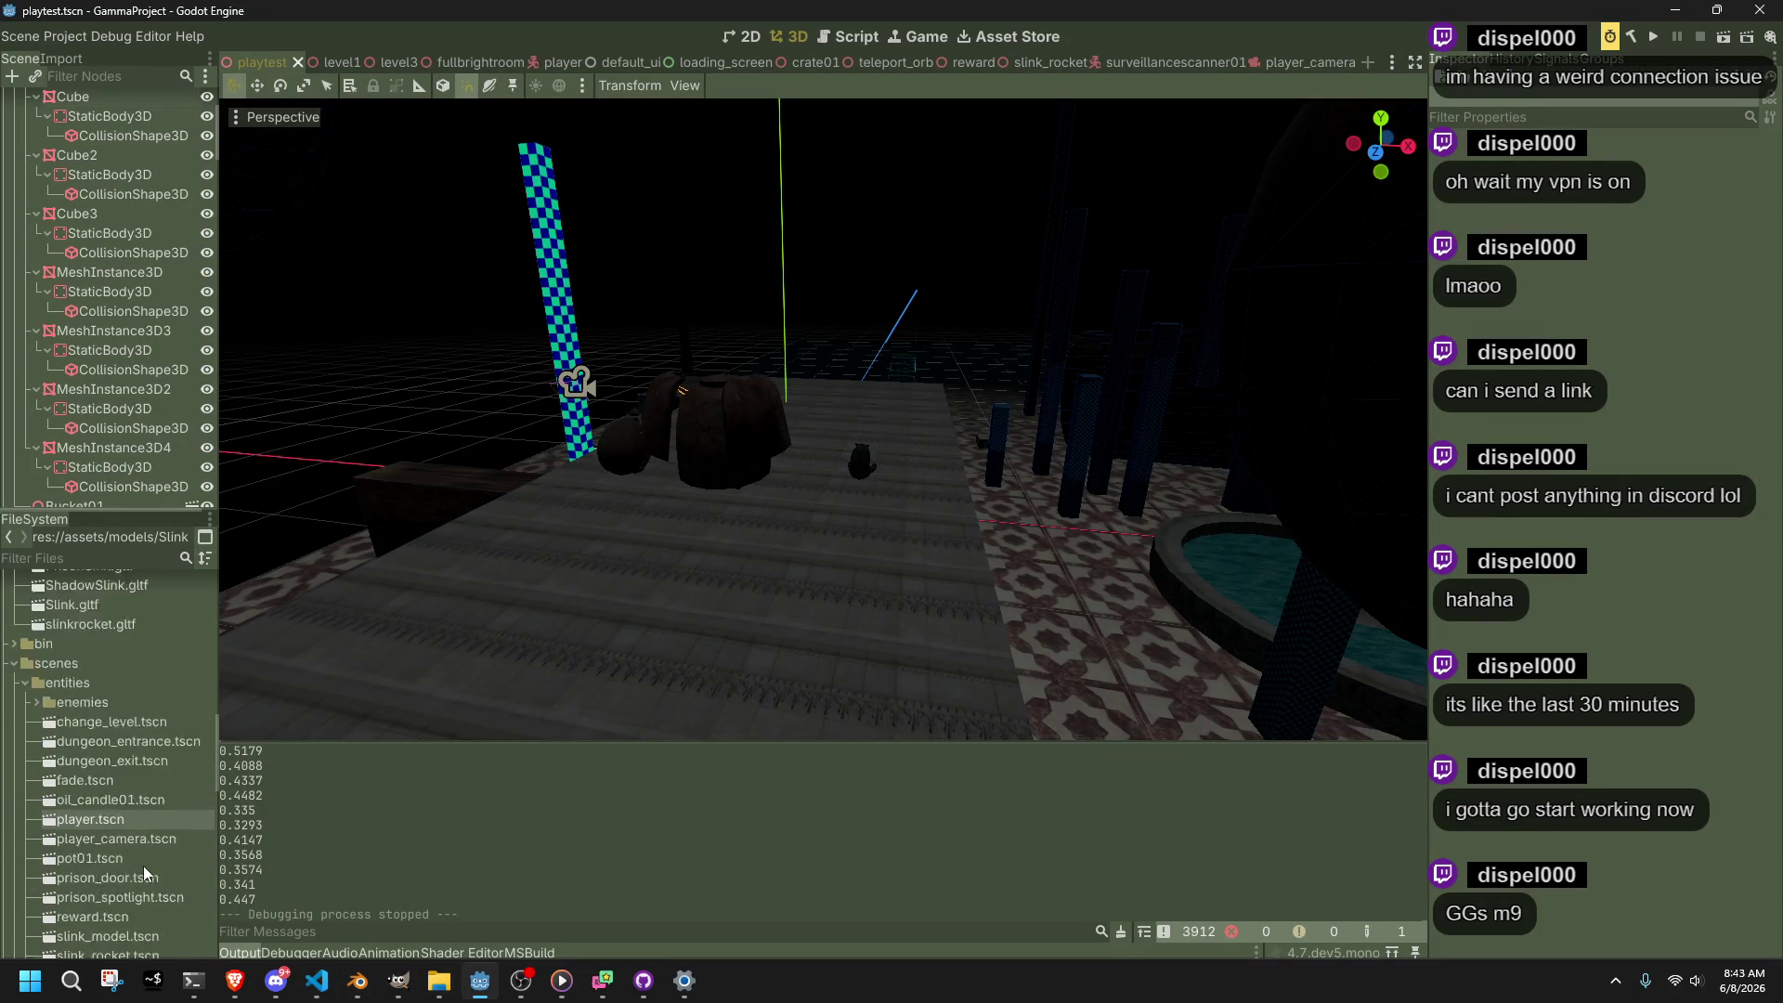
{"action": "scroll", "coordinate": [143, 865], "scroll_direction": "up", "scroll_amount": 2}
{"action": "scroll", "coordinate": [146, 873], "scroll_direction": "down", "scroll_amount": 4}
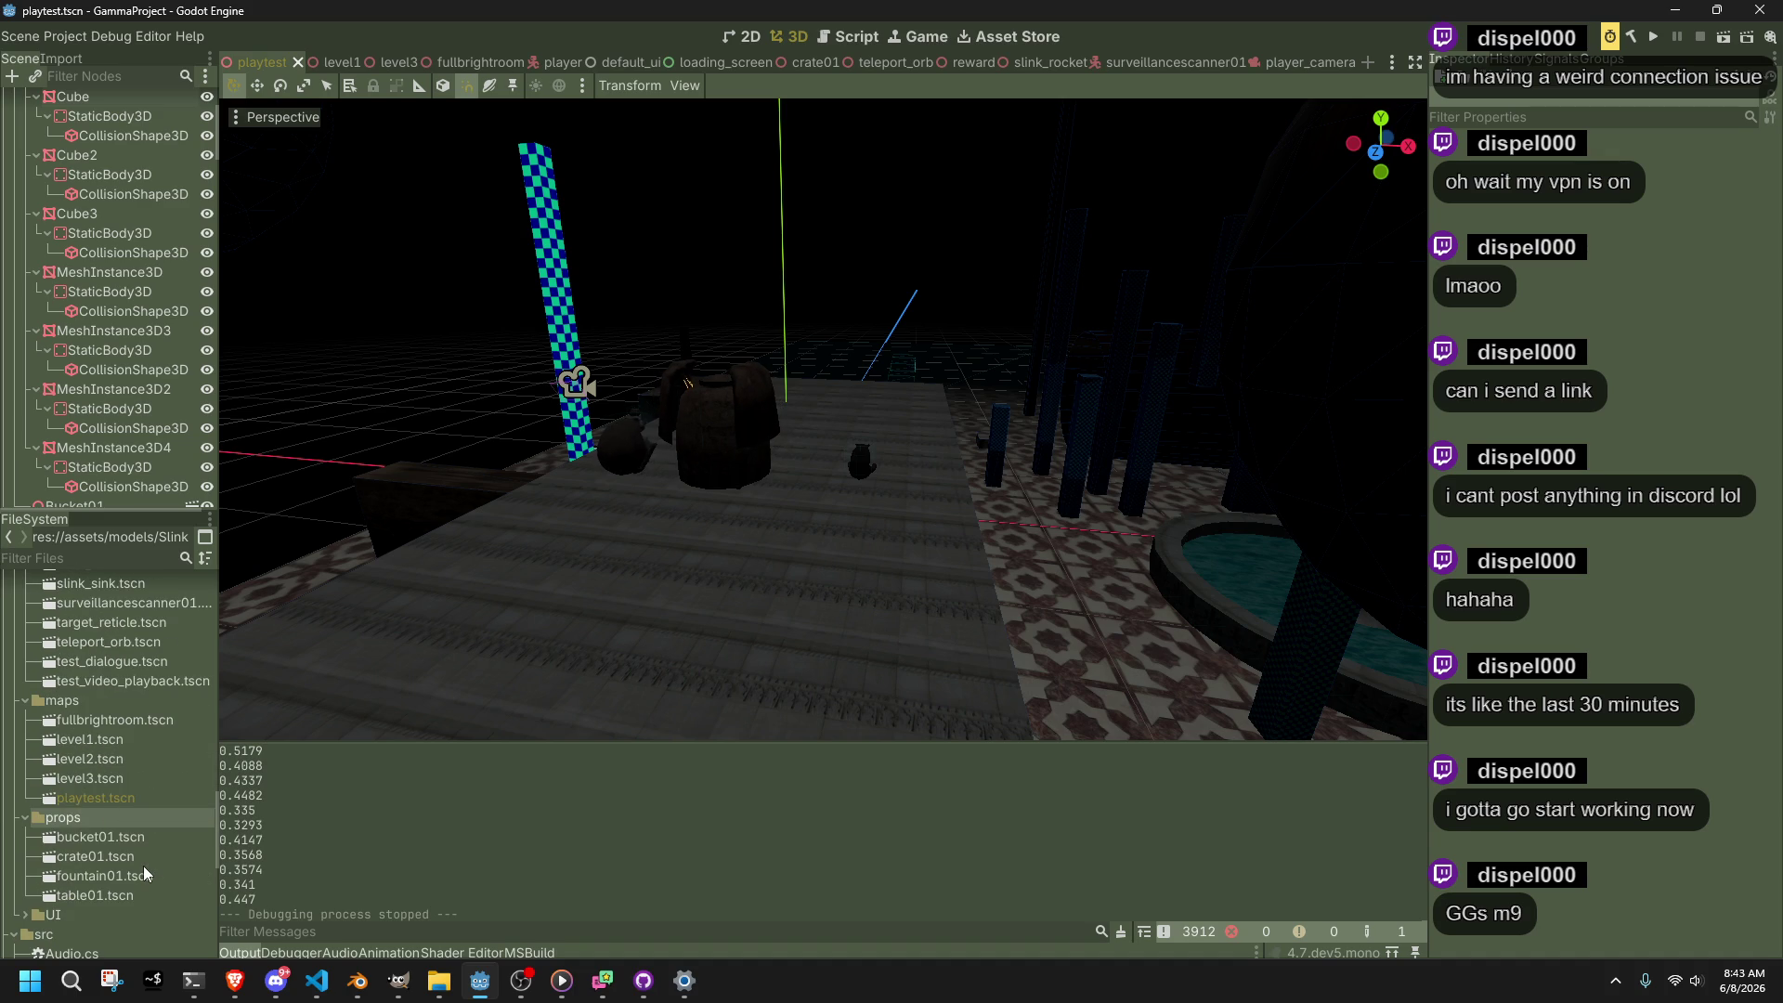
{"action": "scroll", "coordinate": [144, 873], "scroll_direction": "down", "scroll_amount": 3}
{"action": "double_click", "coordinate": [144, 873]}
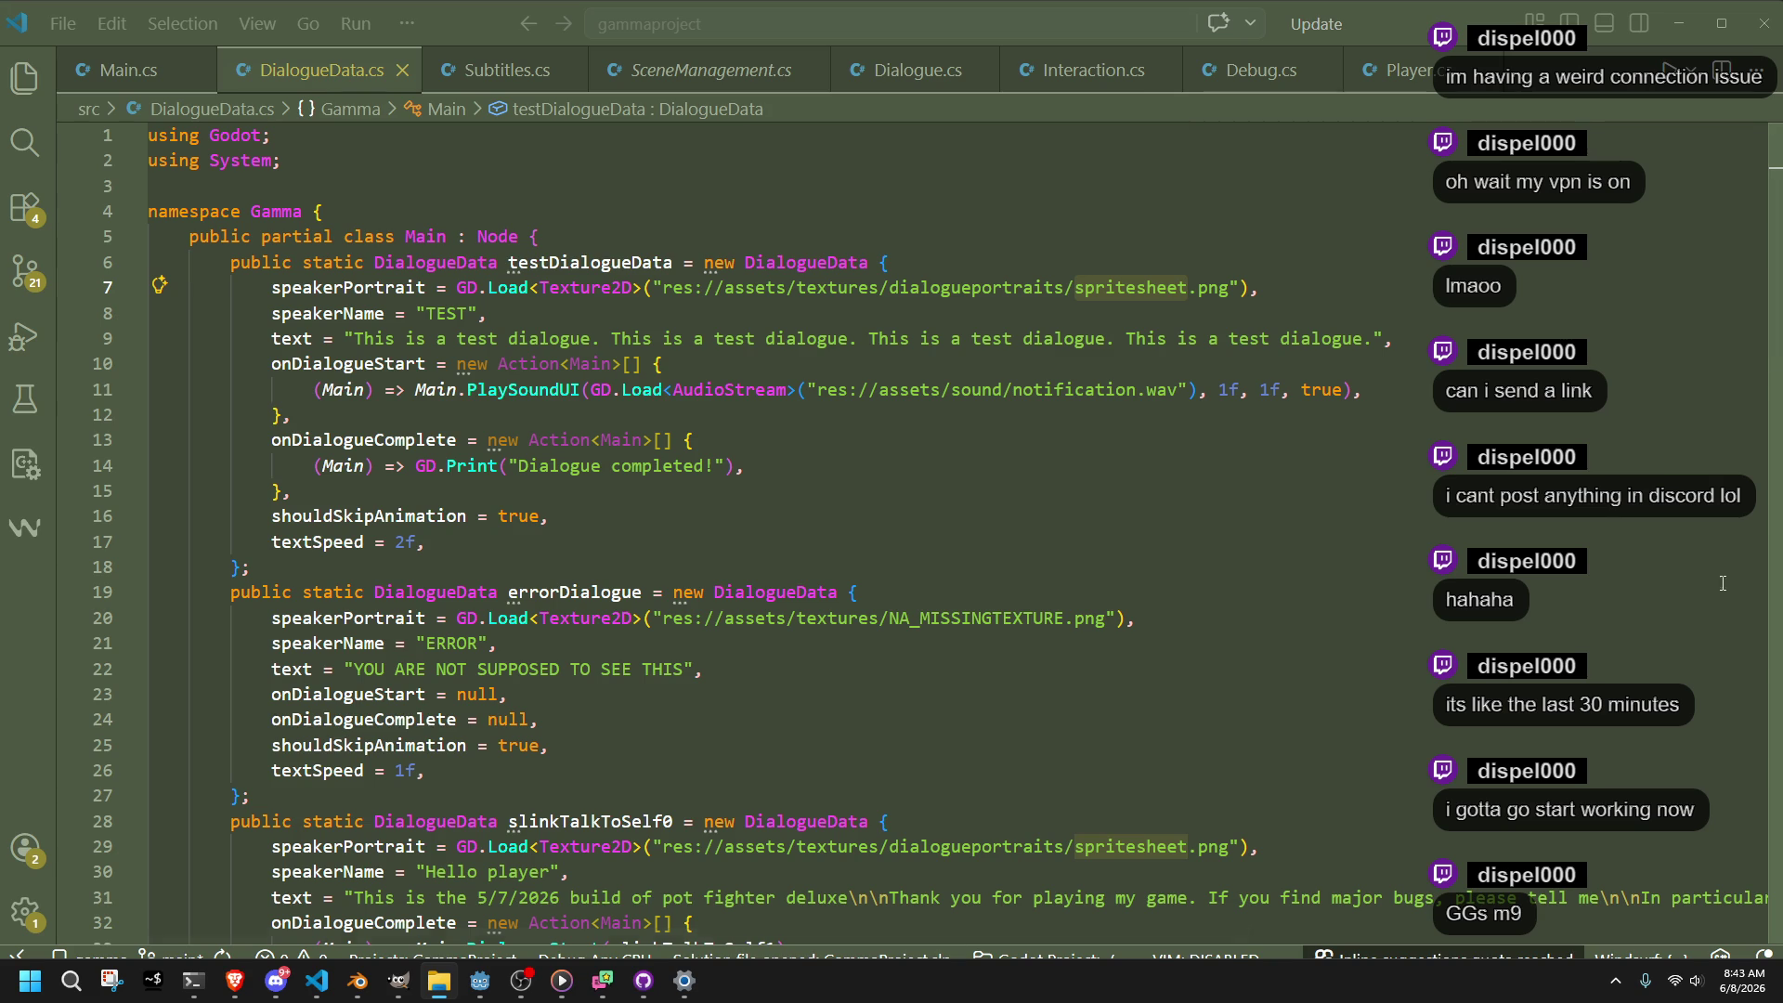
Replace 'spritesheet' on line 7 with CHR_SLINK_ANIMATIONSHEET_01.png as the portrait file and save
{"action": "left_click", "coordinate": [1308, 451]}
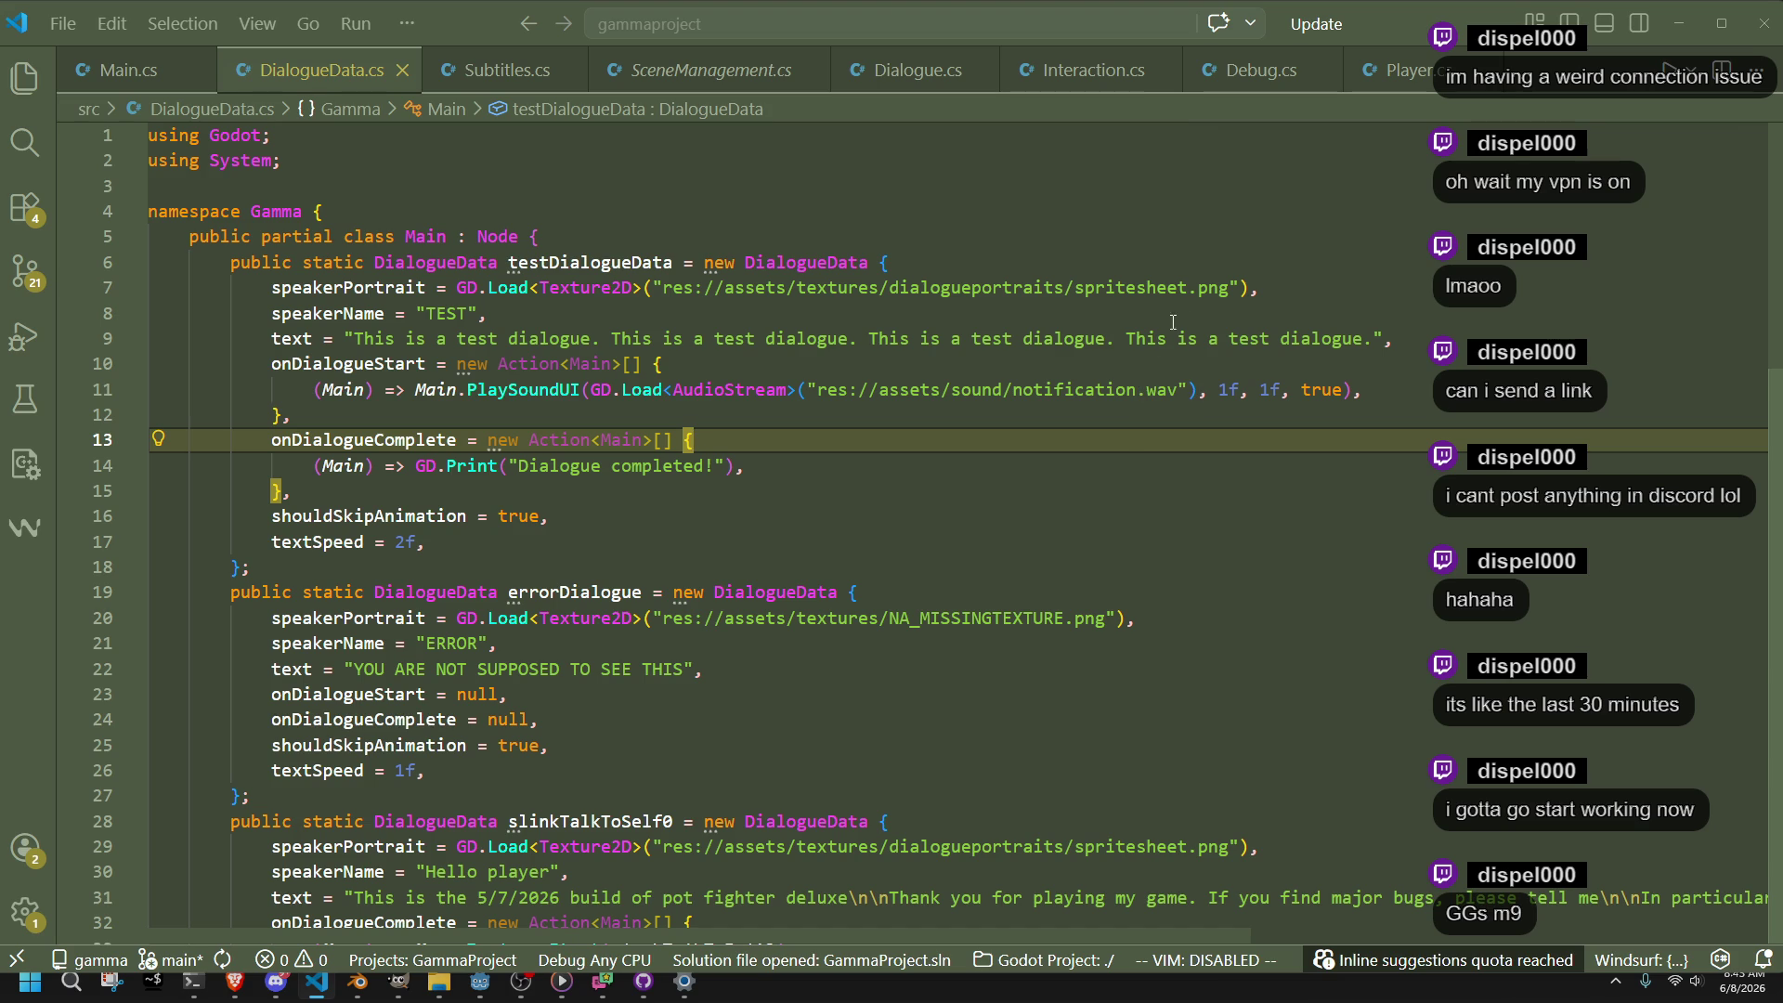
{"action": "left_click", "coordinate": [1076, 289]}
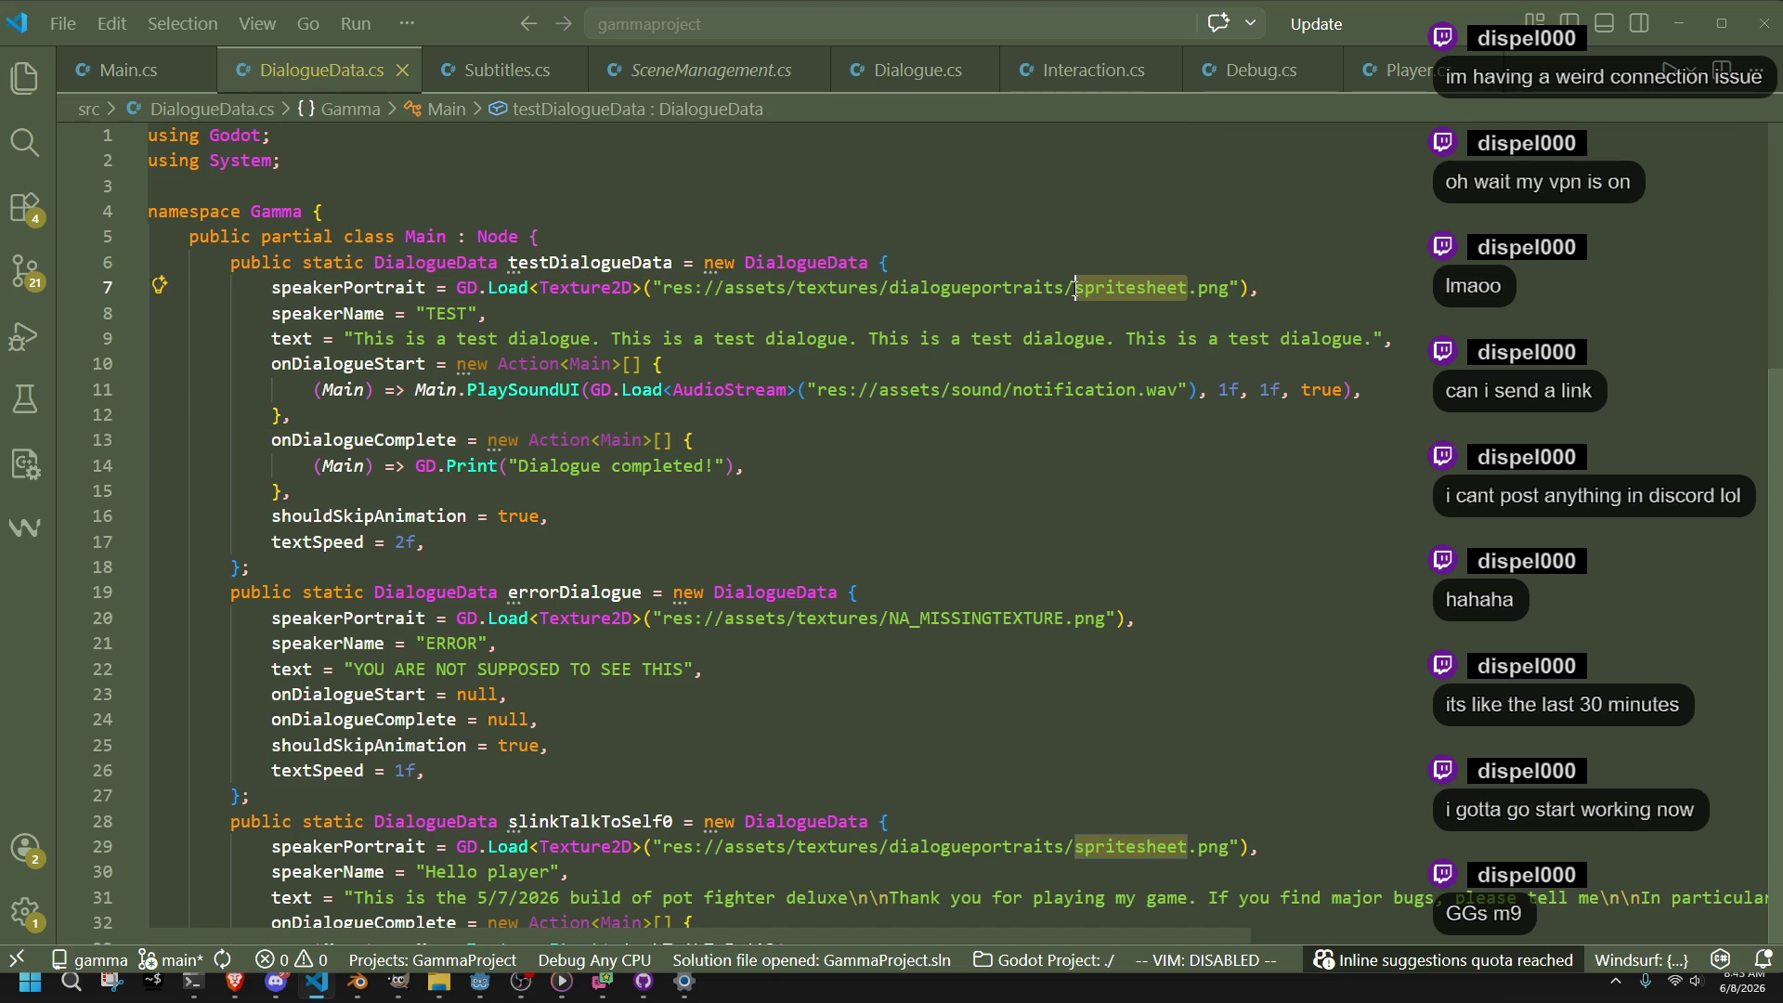
{"action": "type", "text": "CHR_SLINK_ANIMATIONSHEET_01.png"}
{"action": "key", "text": "Delete"}
{"action": "key", "text": "Delete"}
{"action": "key", "text": "Delete"}
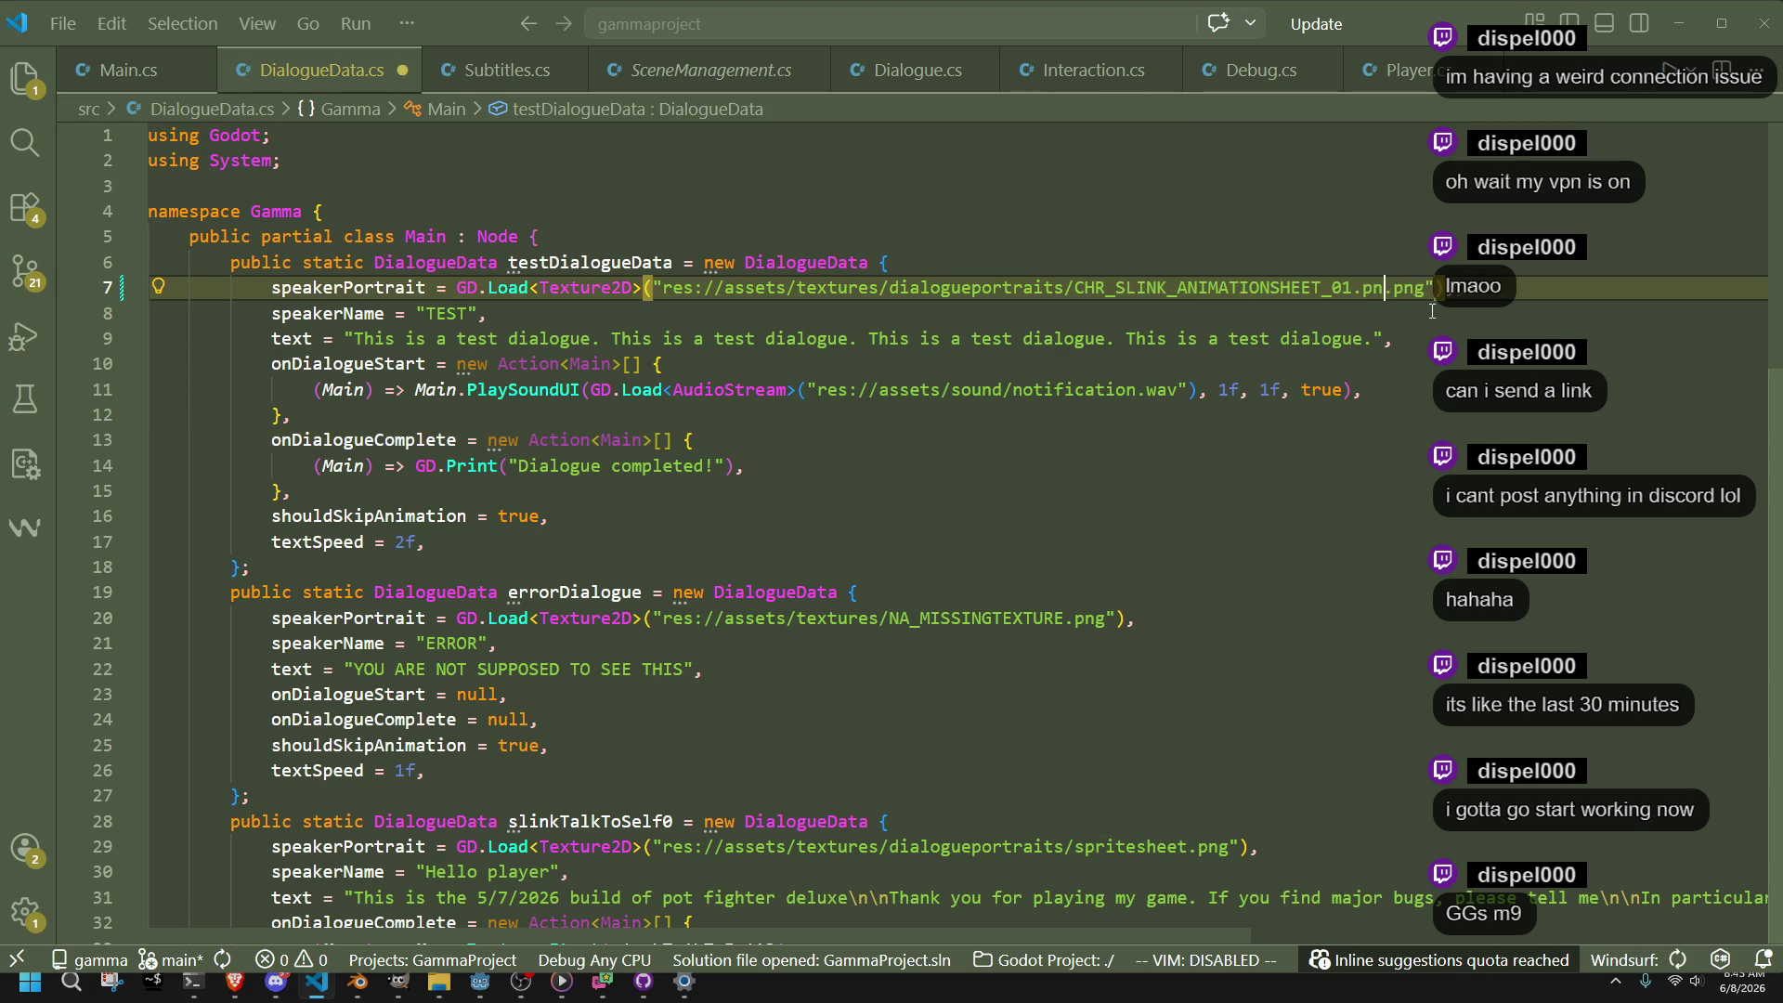
{"action": "left_click", "coordinate": [1457, 410]}
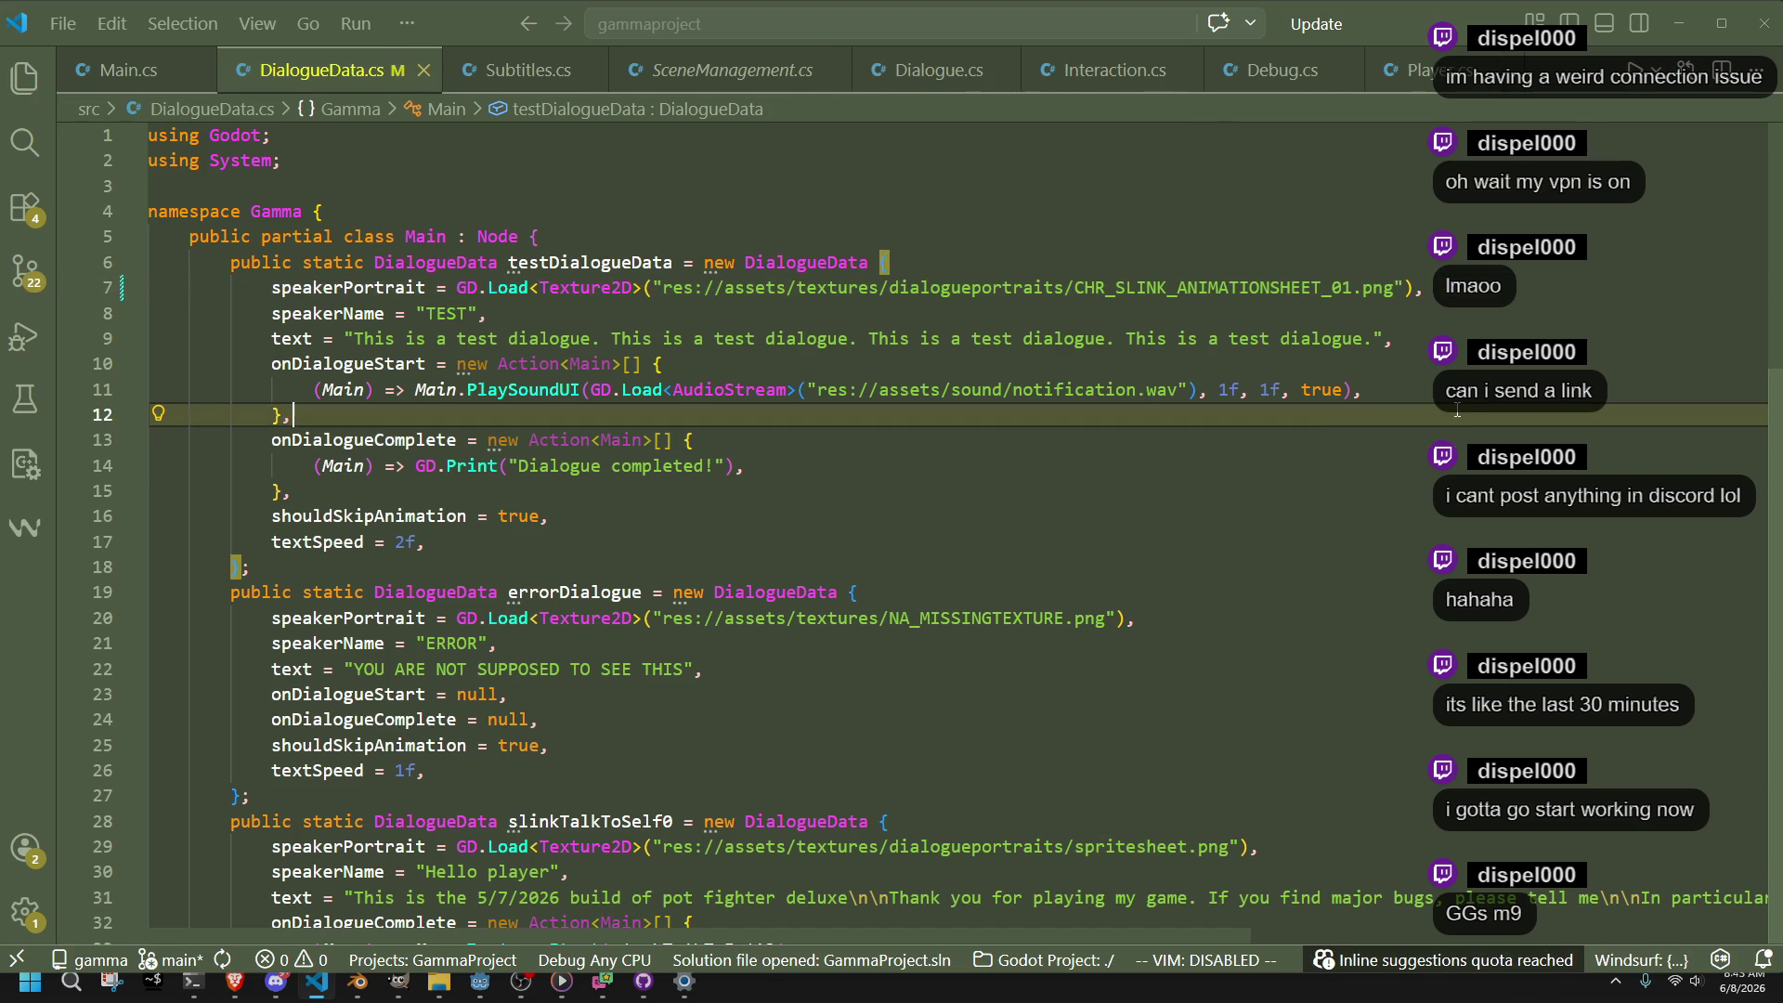
{"action": "left_click", "coordinate": [480, 981]}
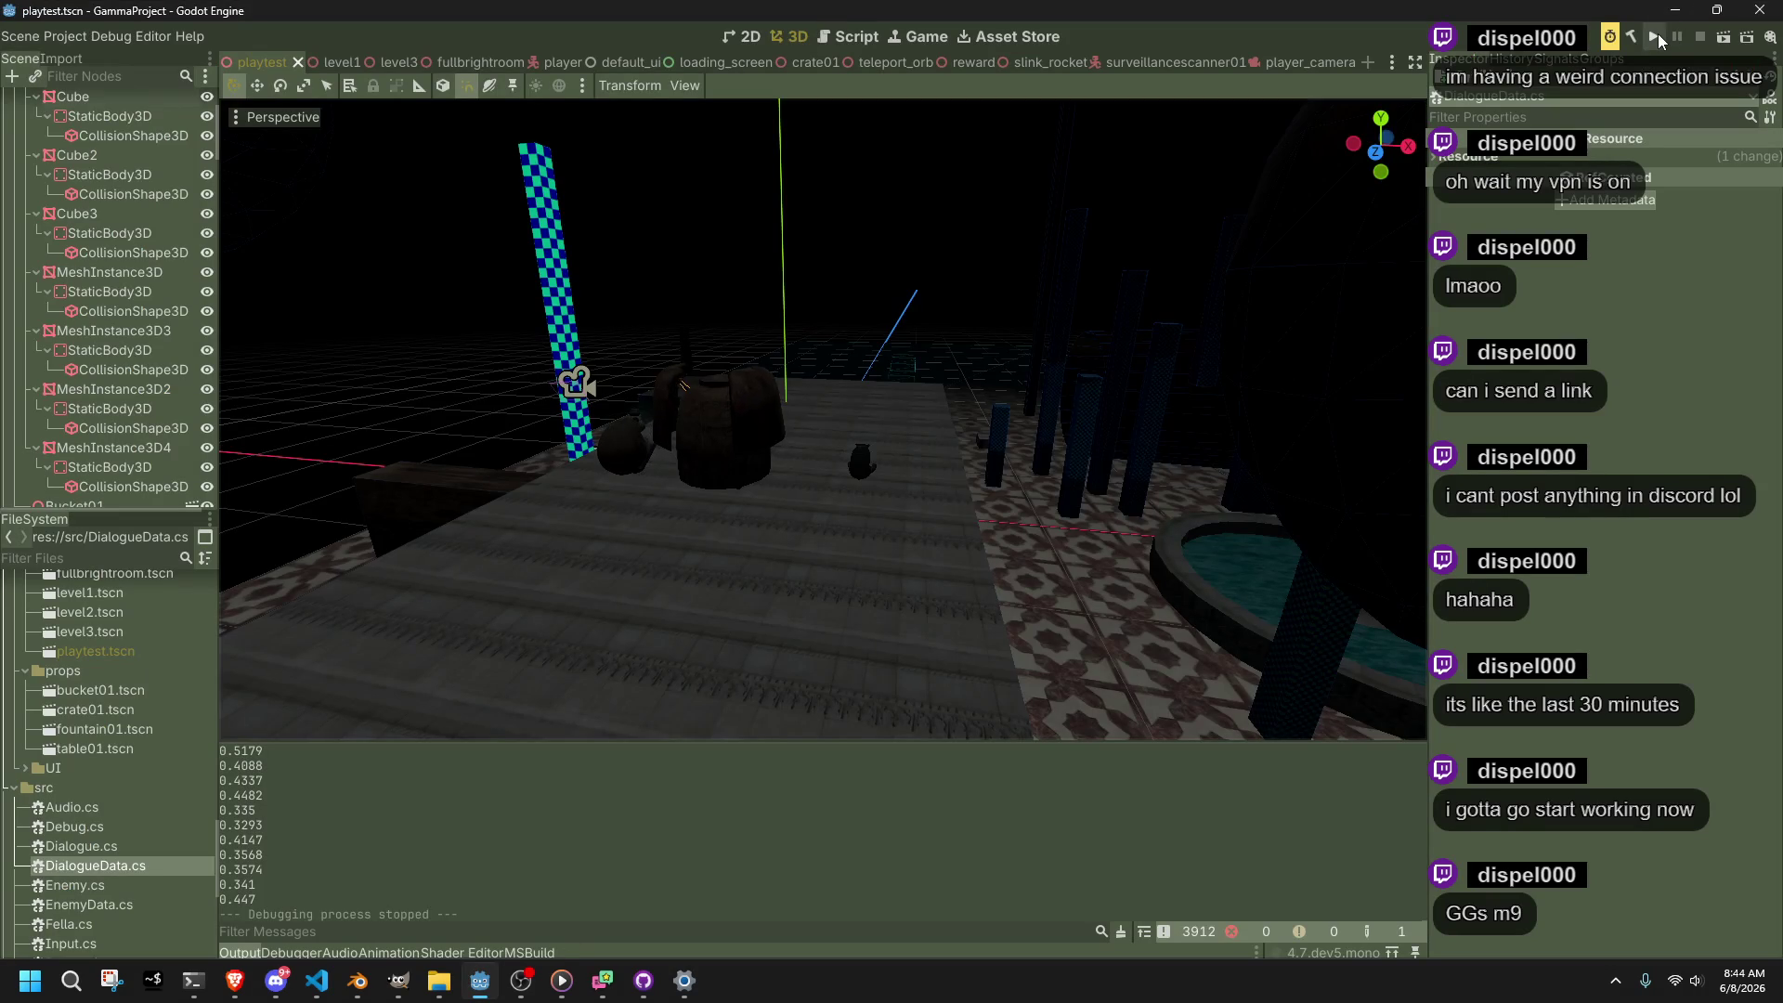
Run the game, skip the Hello player dialogue, walk to the TEST DIALOGUE pot, then stop
{"action": "left_click", "coordinate": [1658, 33]}
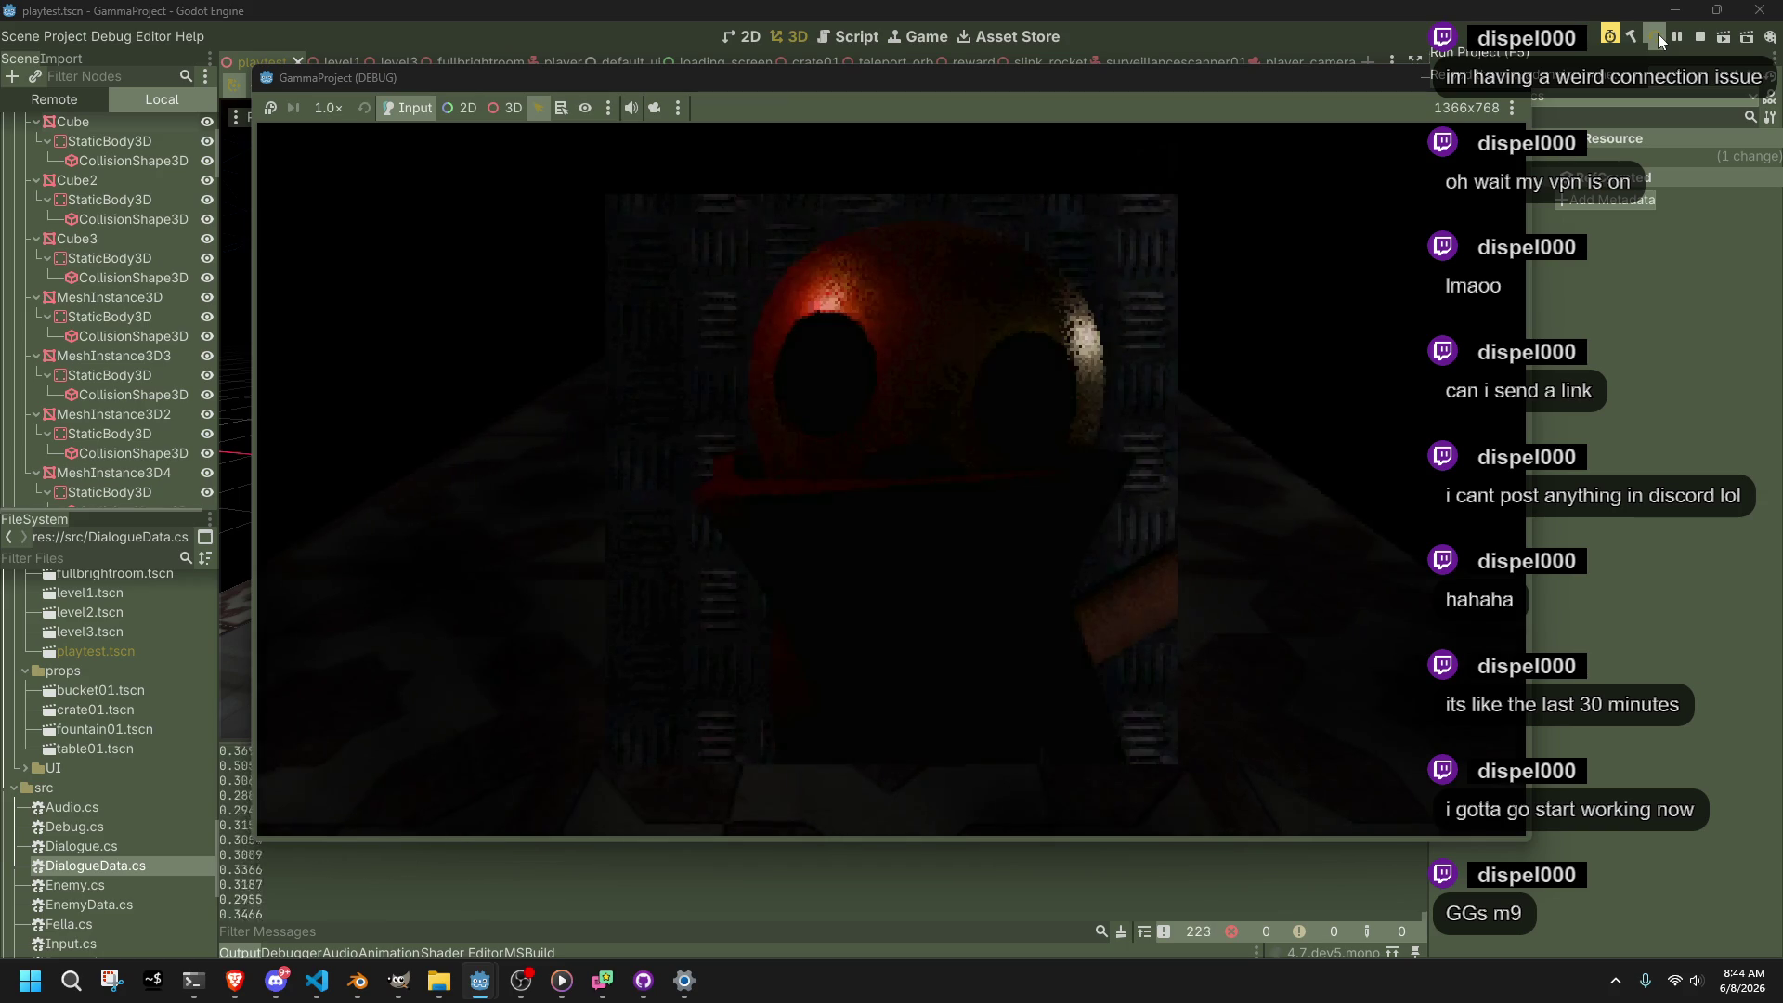
{"action": "key", "text": "space"}
{"action": "key", "text": "space"}
{"action": "key", "text": "space"}
{"action": "key", "text": "space"}
{"action": "key", "text": "space"}
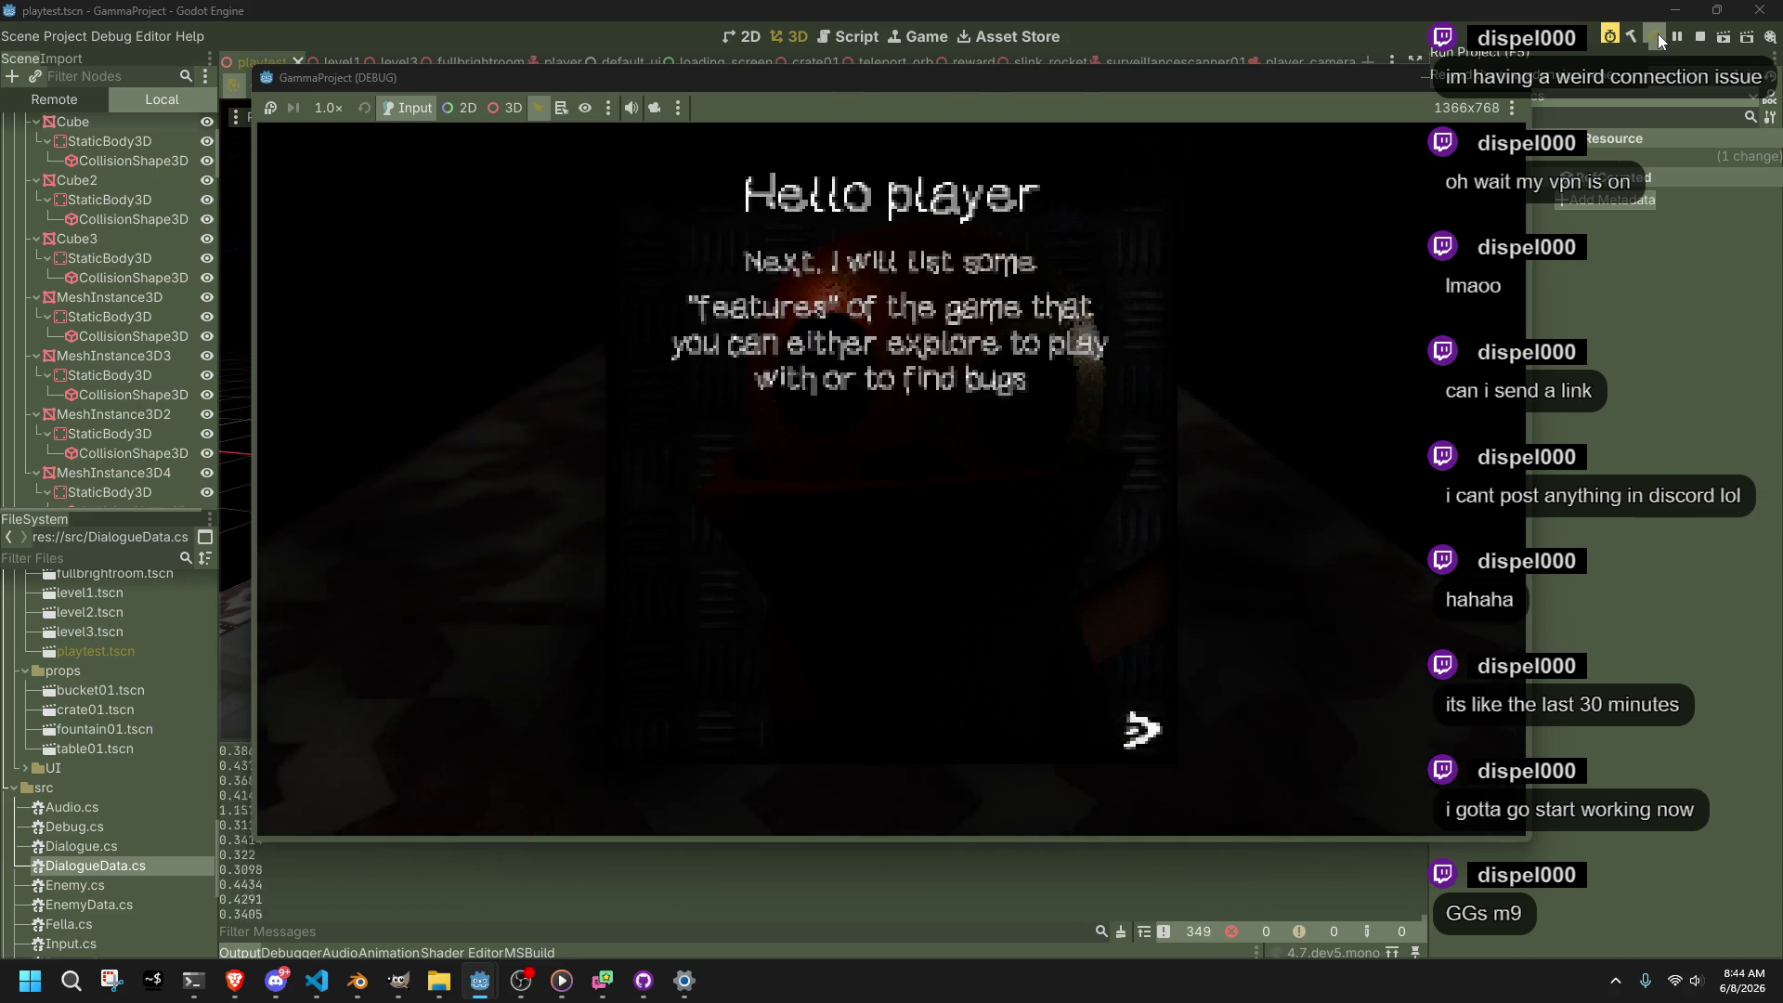
{"action": "key", "text": "w"}
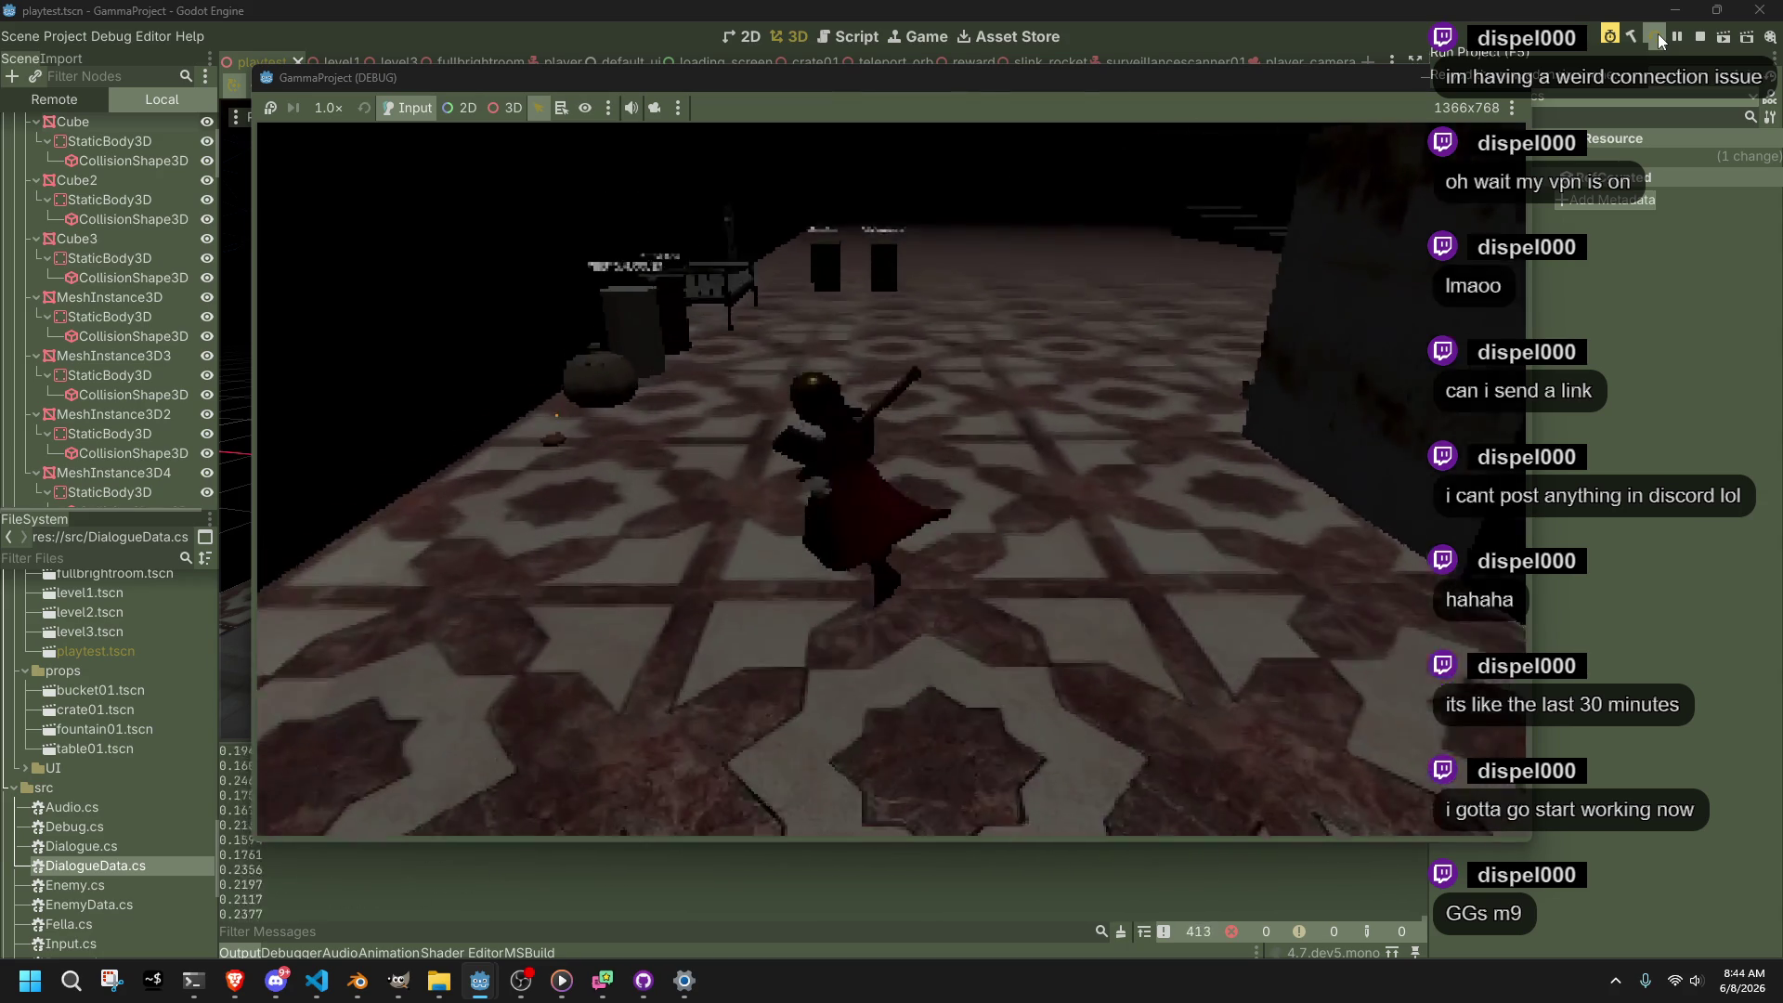
{"action": "key", "text": "w"}
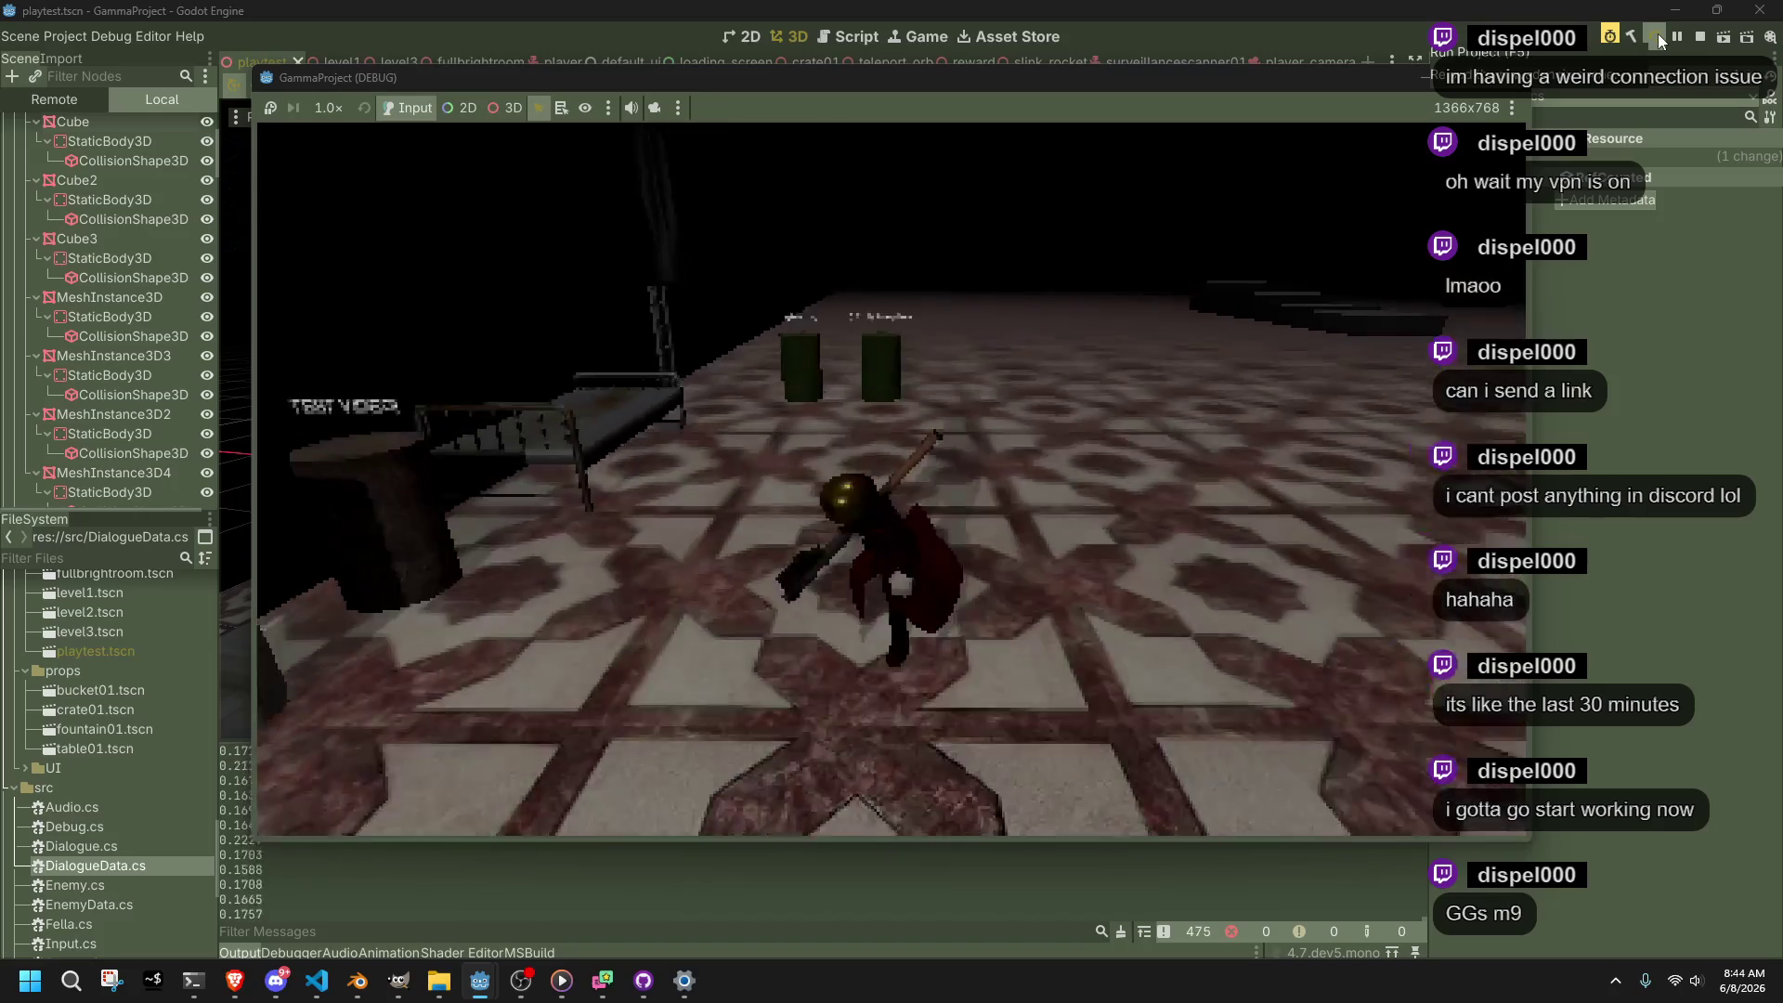
{"action": "key", "text": "w"}
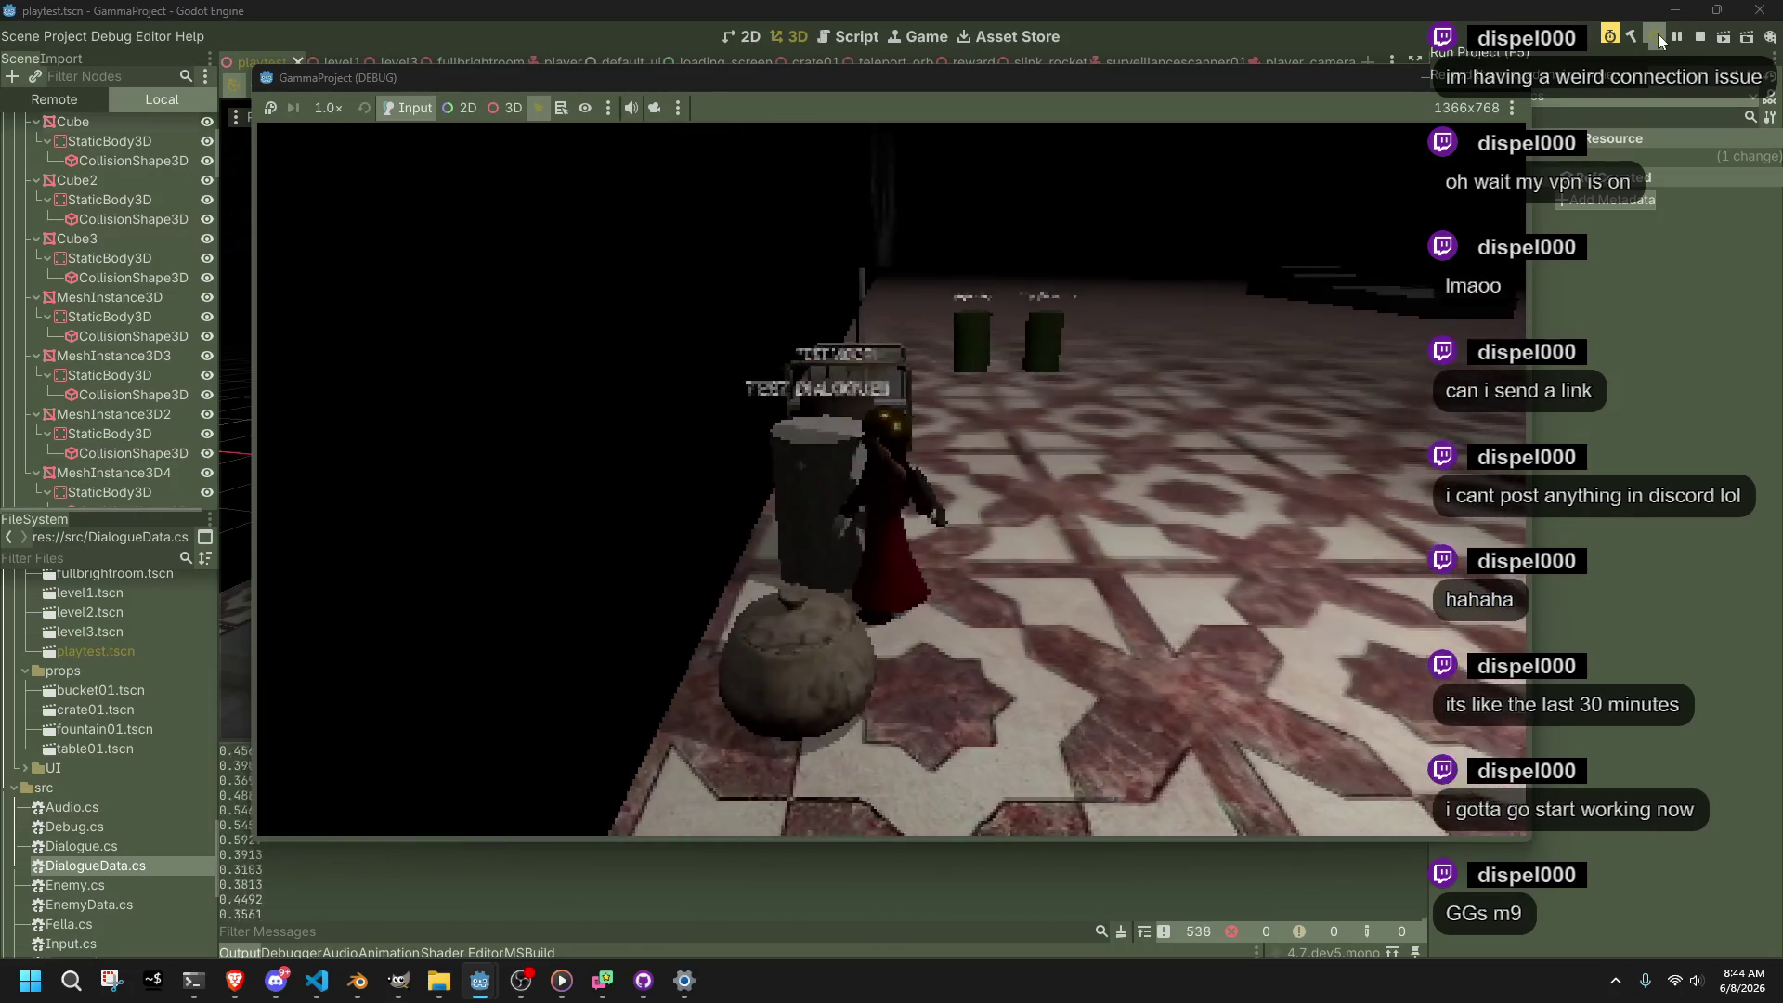
{"action": "key", "text": "w"}
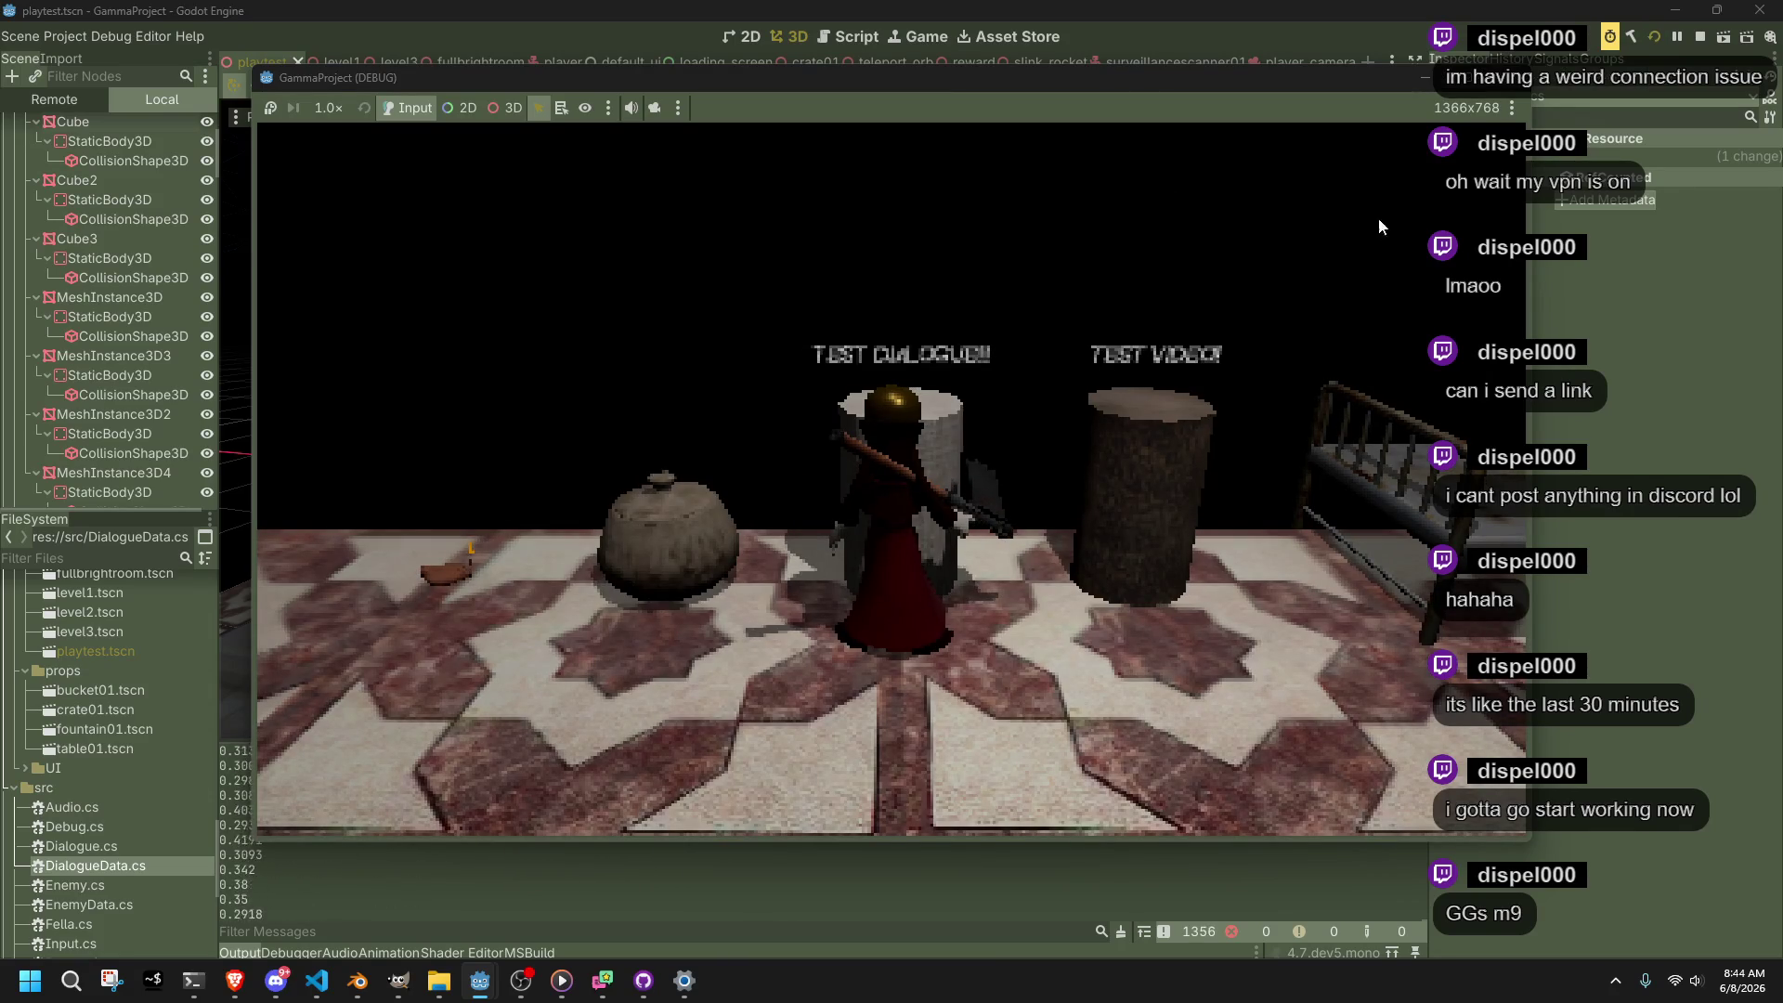
{"action": "left_click", "coordinate": [1518, 82]}
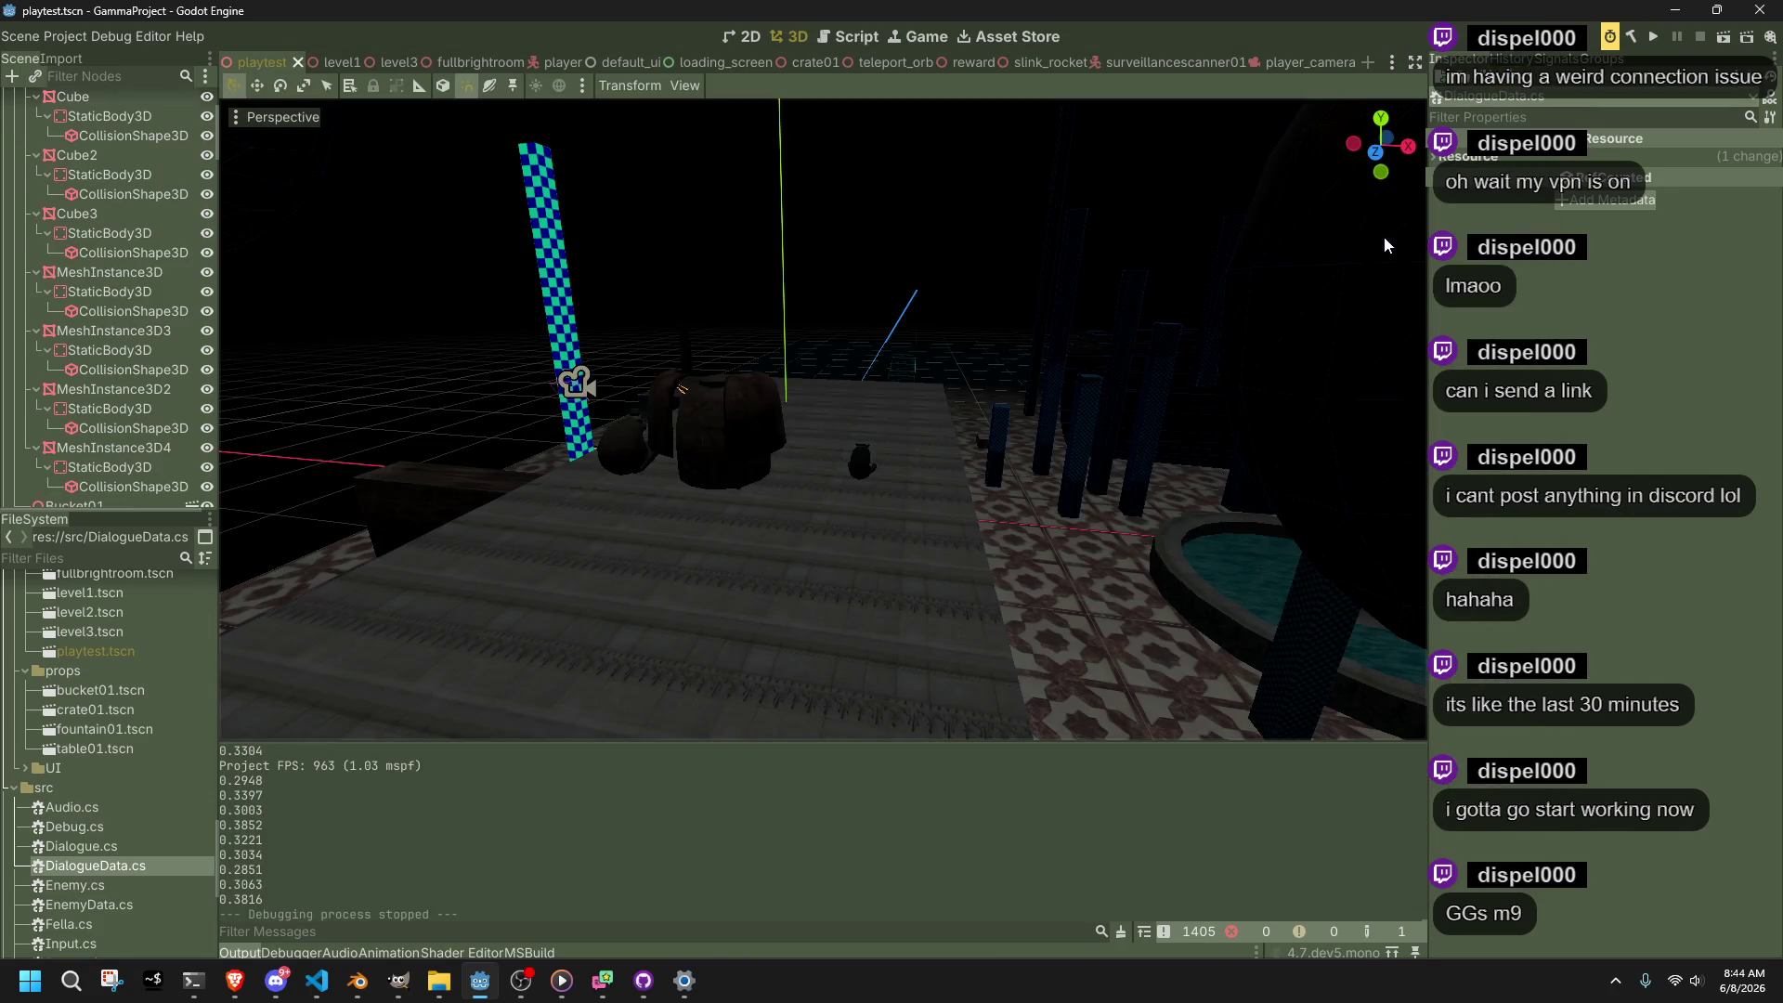
Run the game again and trigger the TEST dialogue at the metal pot several times
{"action": "left_click", "coordinate": [1654, 38]}
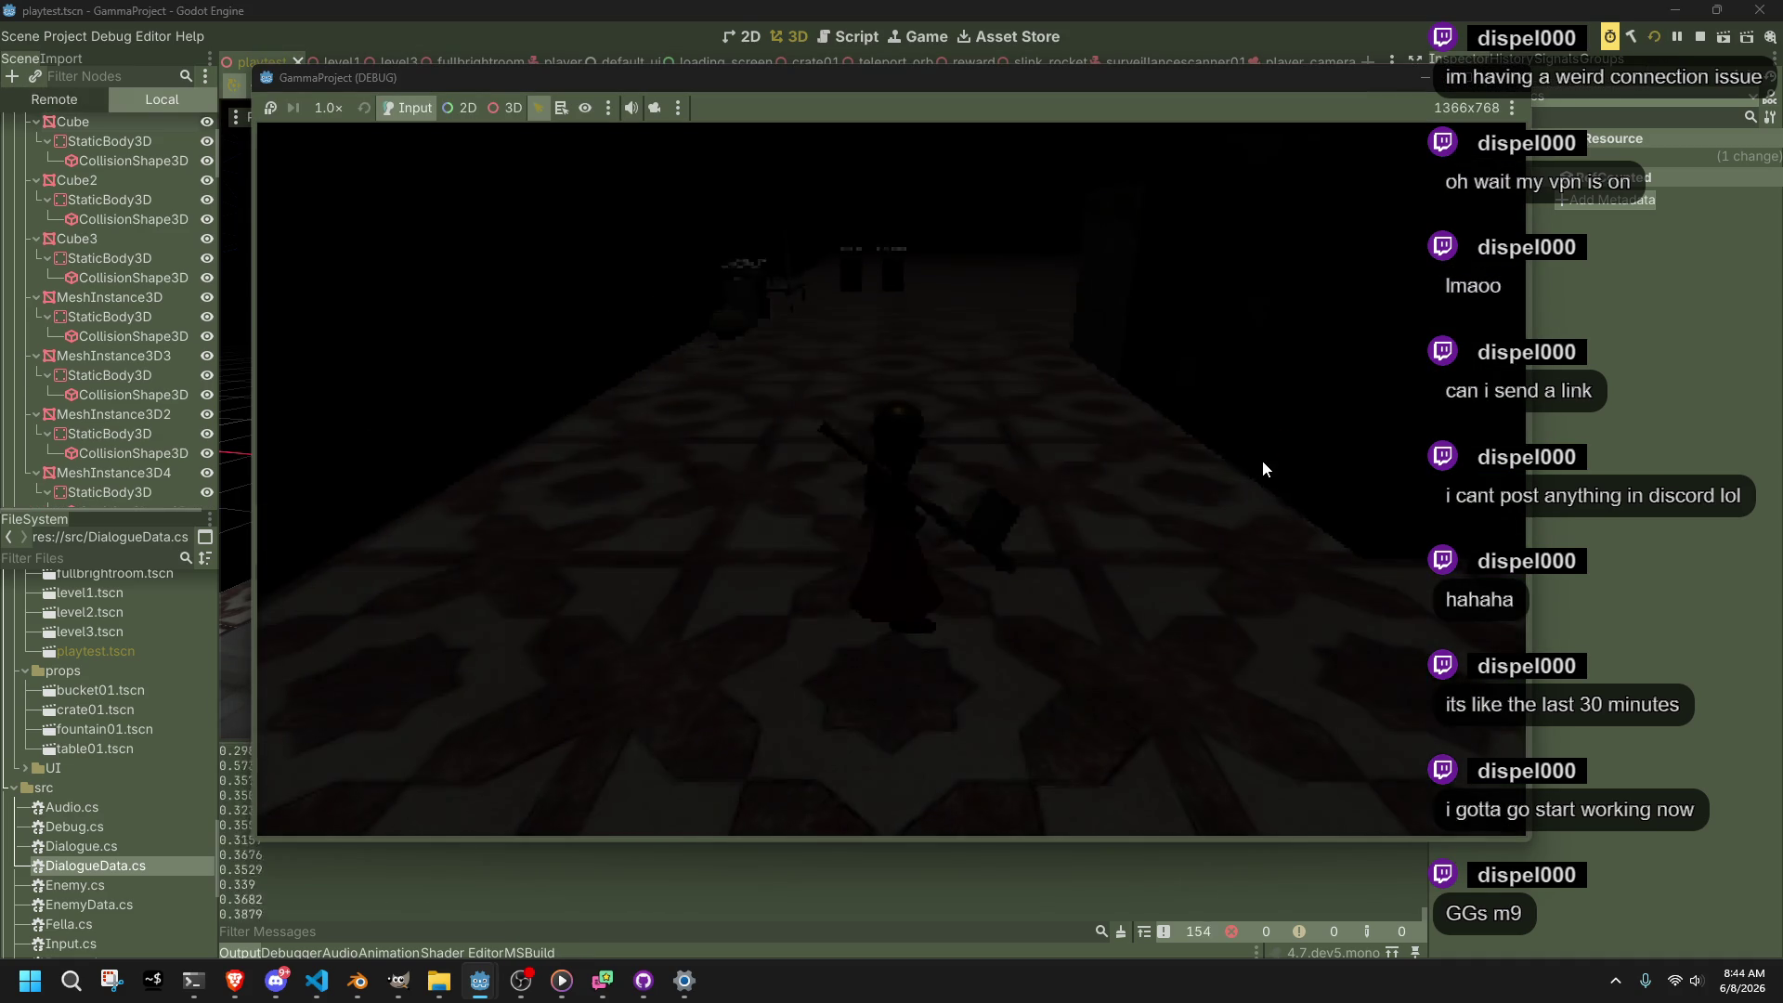
{"action": "key", "text": "w"}
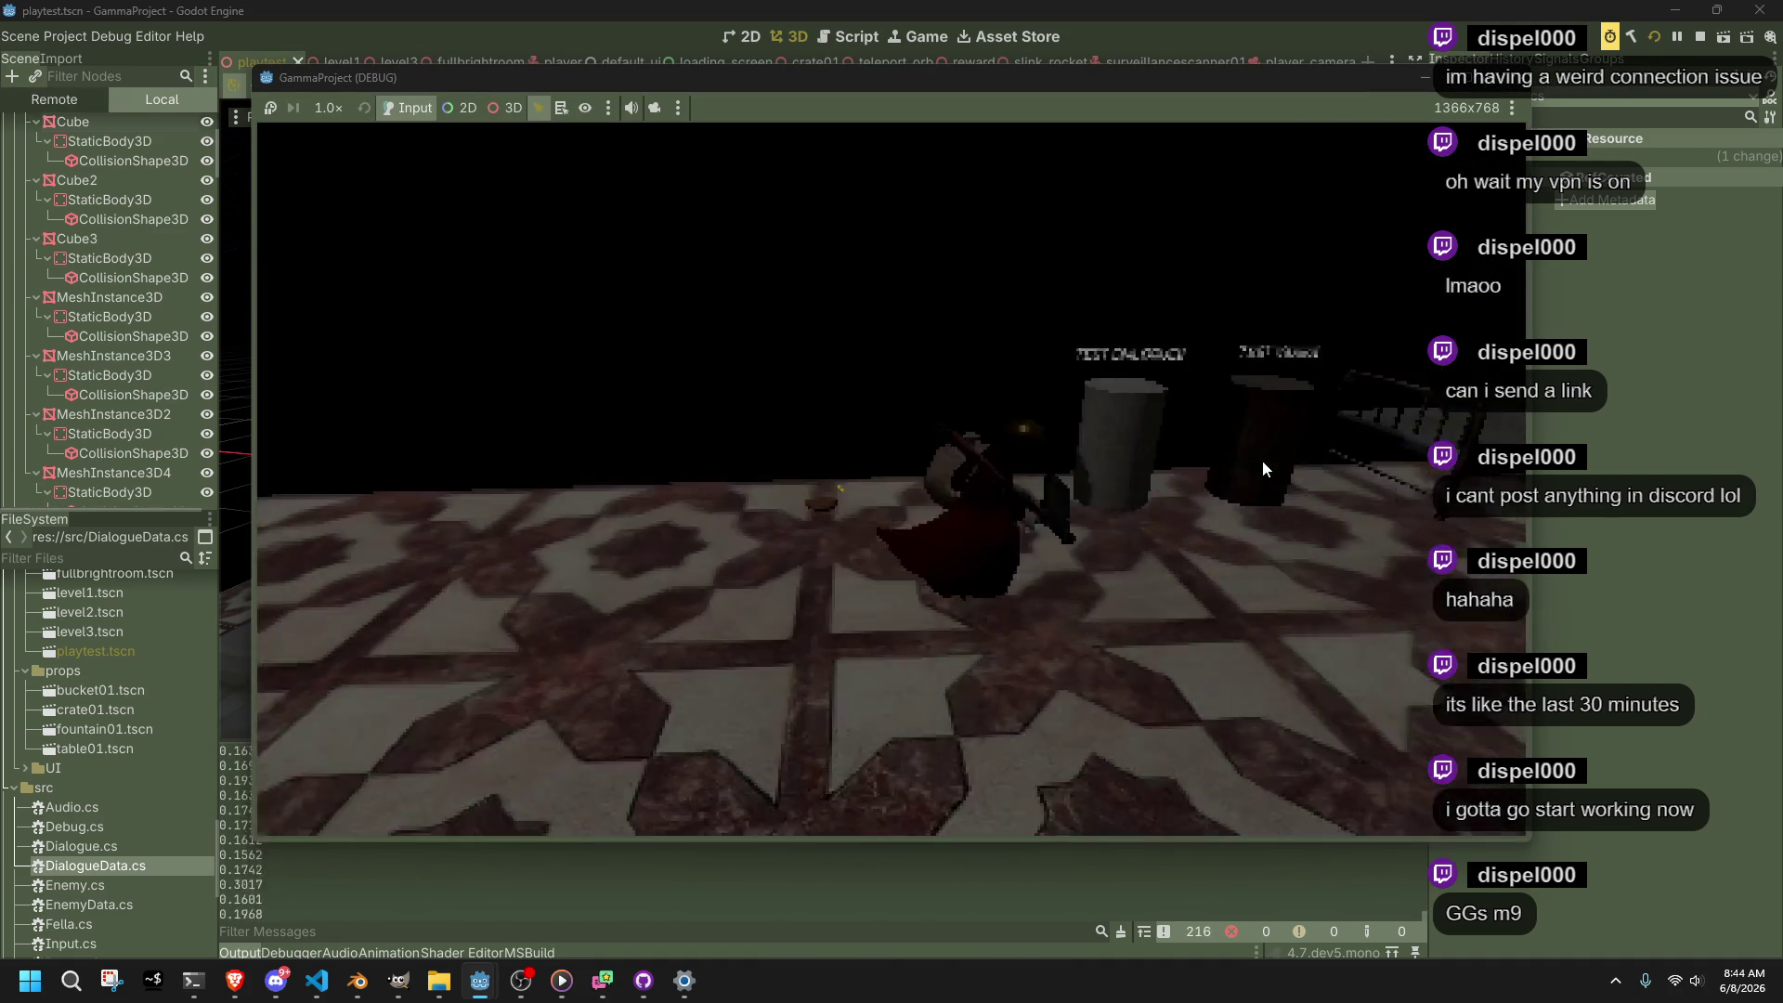
{"action": "key", "text": "s"}
{"action": "key", "text": "w"}
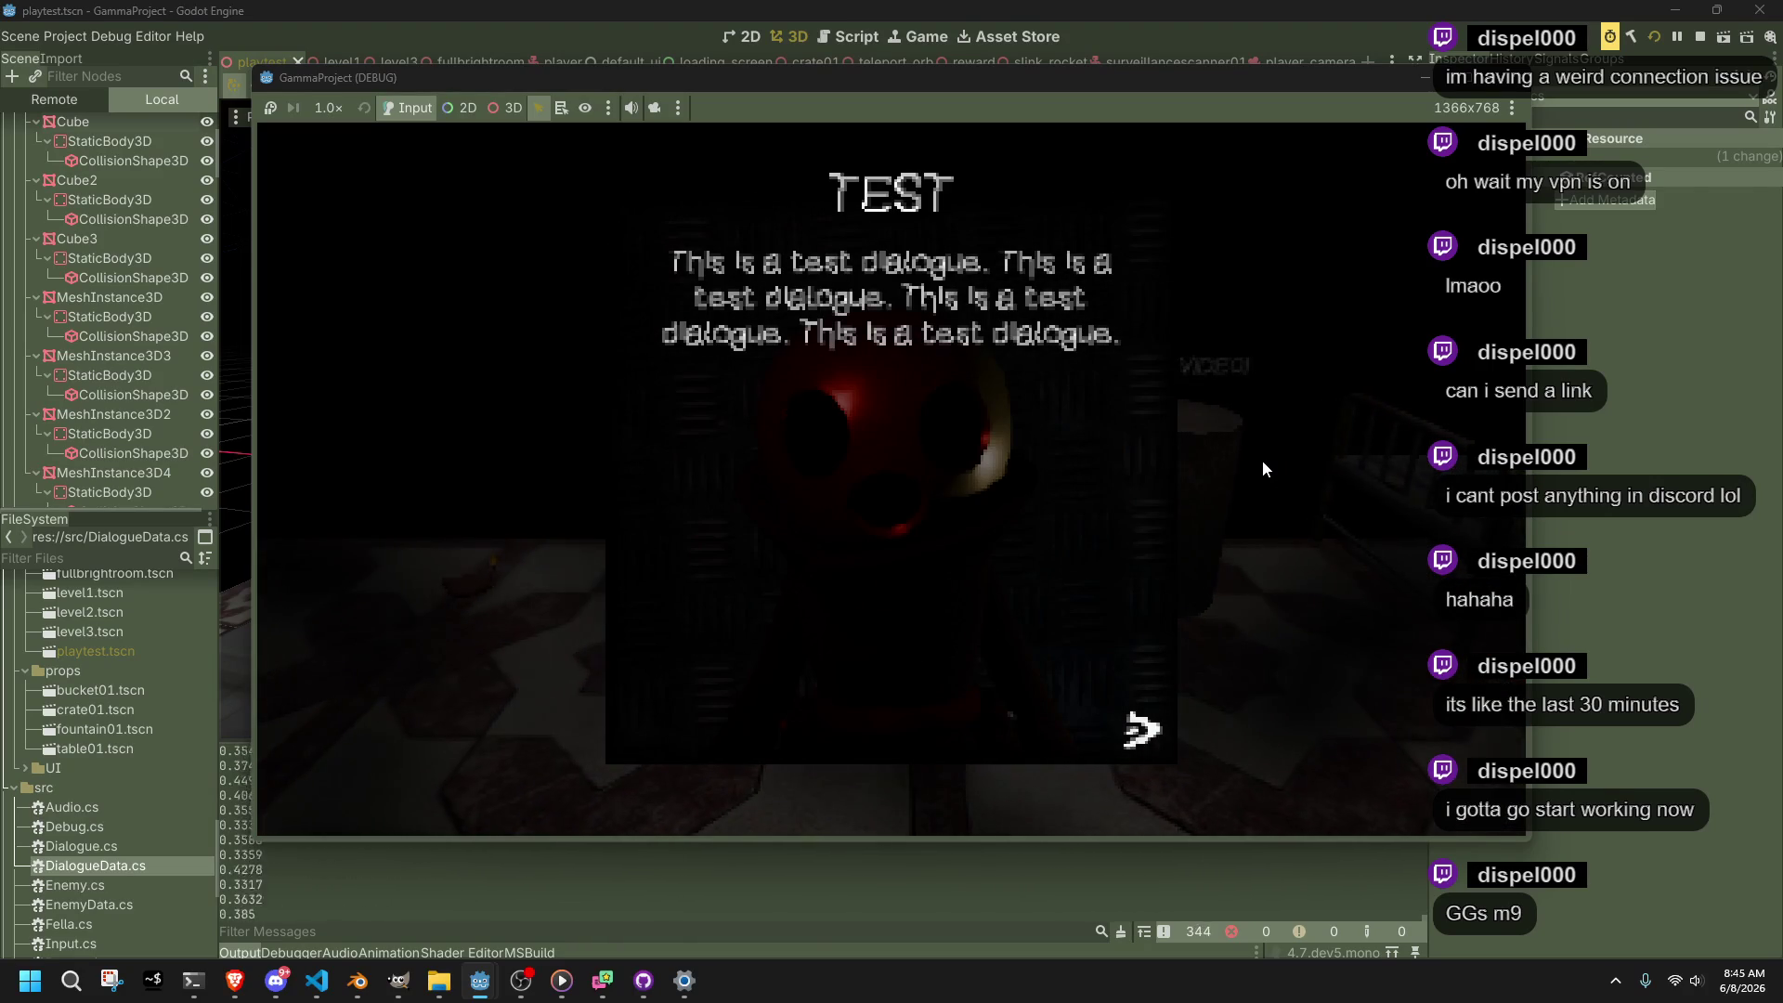
{"action": "key", "text": "s"}
{"action": "key", "text": "w"}
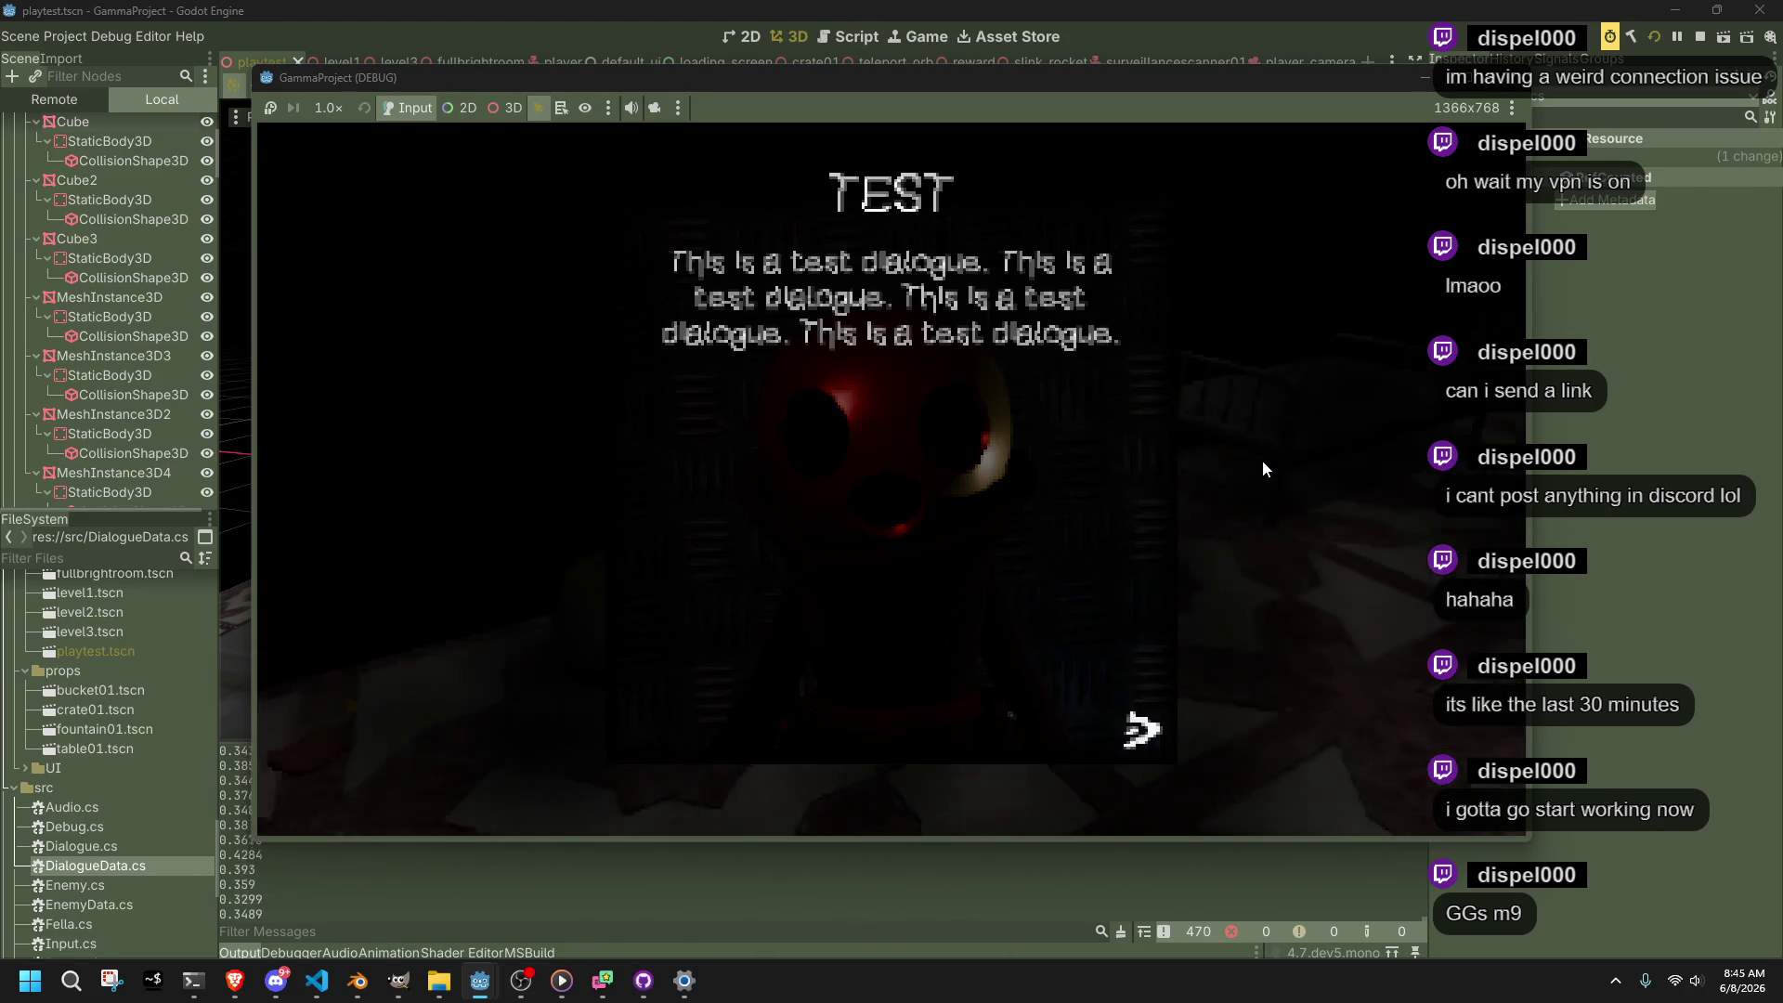
{"action": "key", "text": "s"}
Run the character up the stone stairs, along the wooden beams and through the creature pit
{"action": "key", "text": "d"}
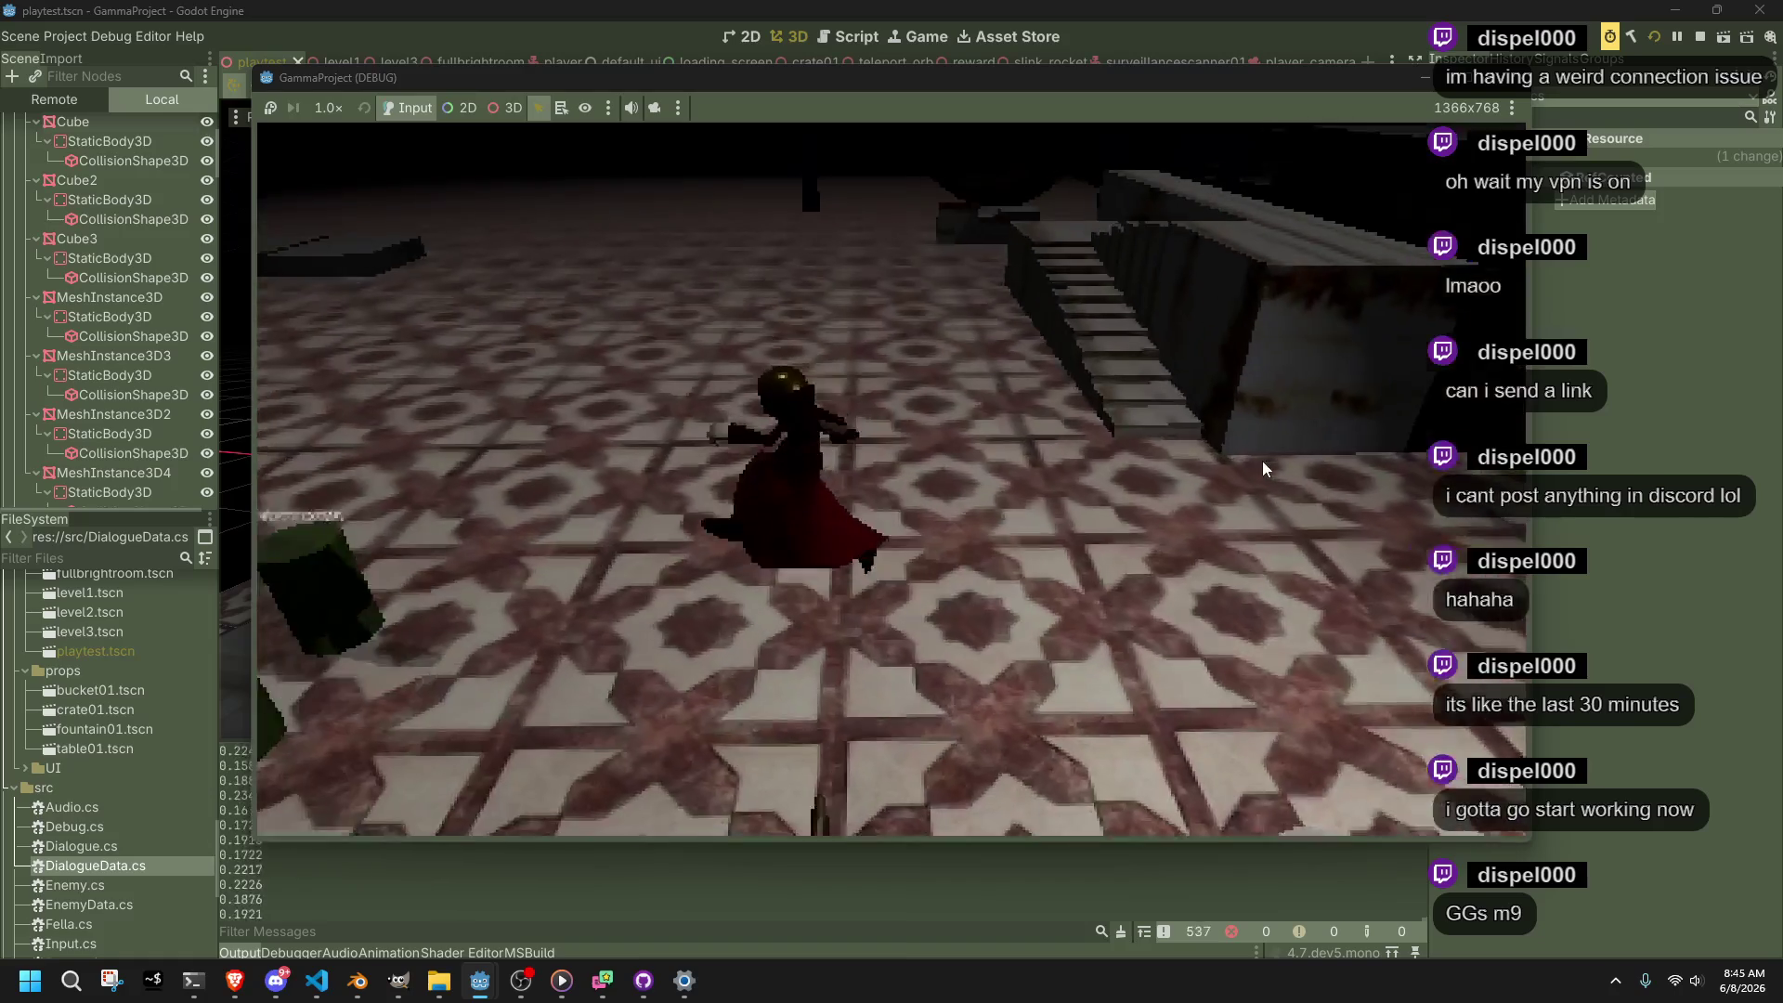
{"action": "key", "text": "a"}
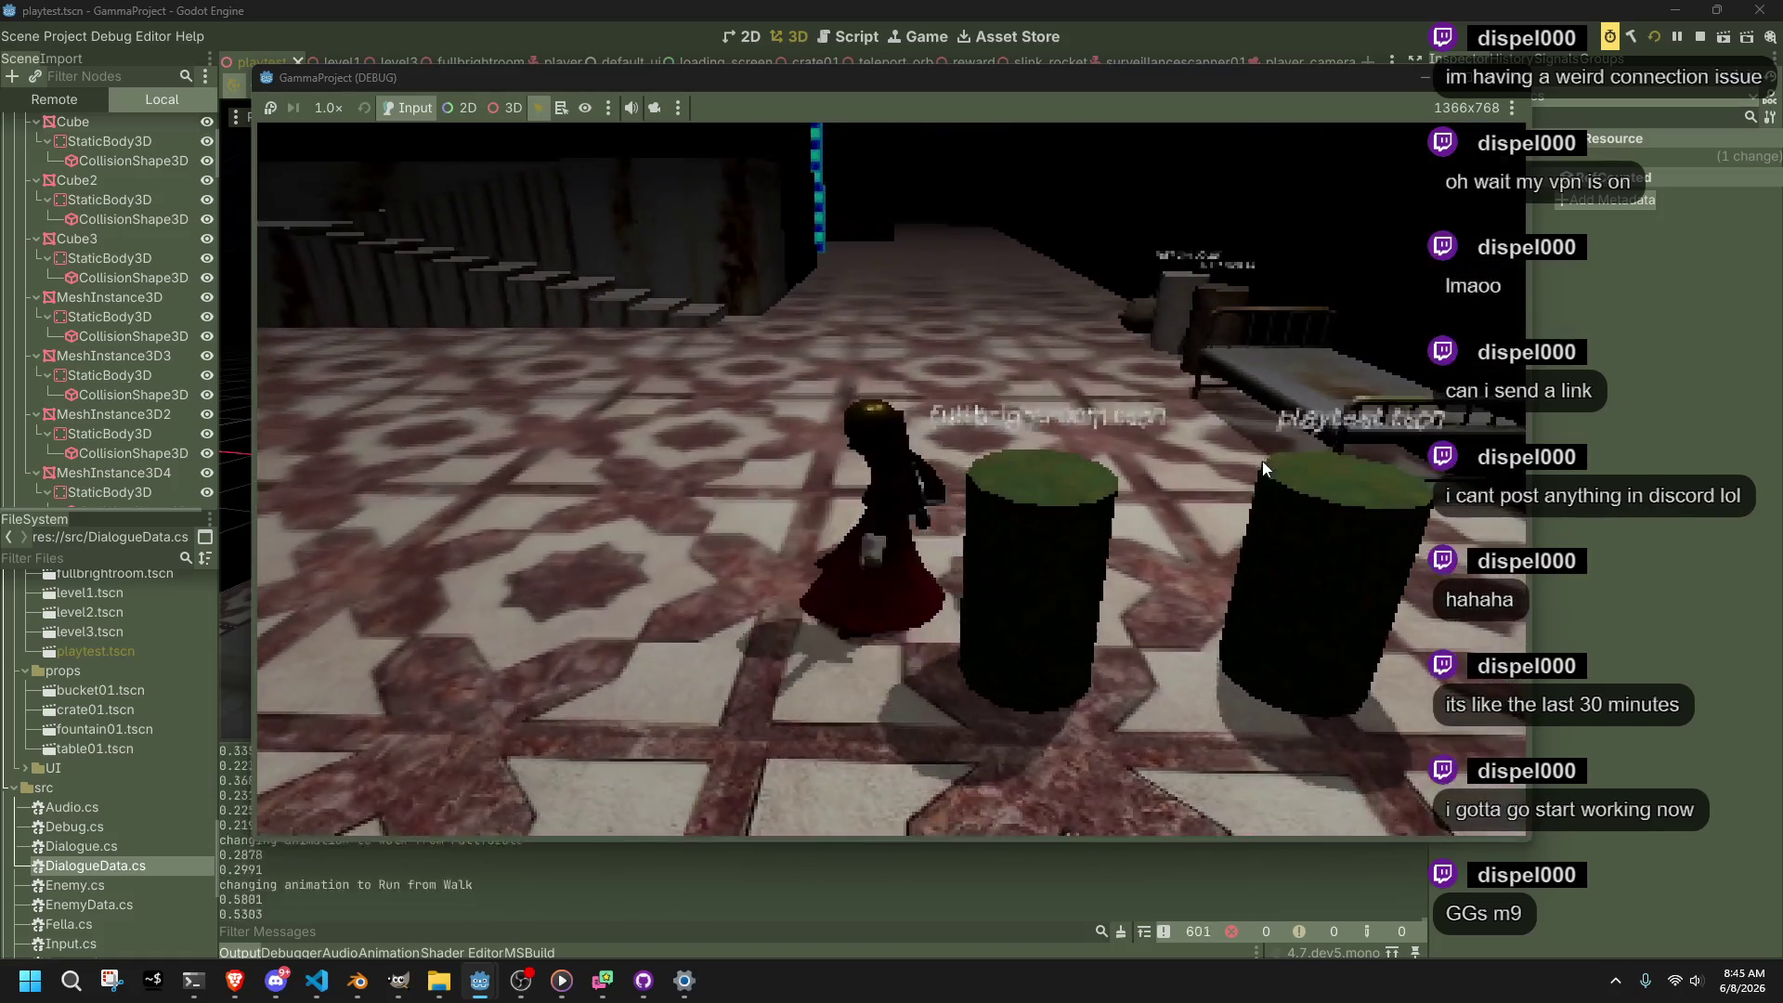
{"action": "key", "text": "w"}
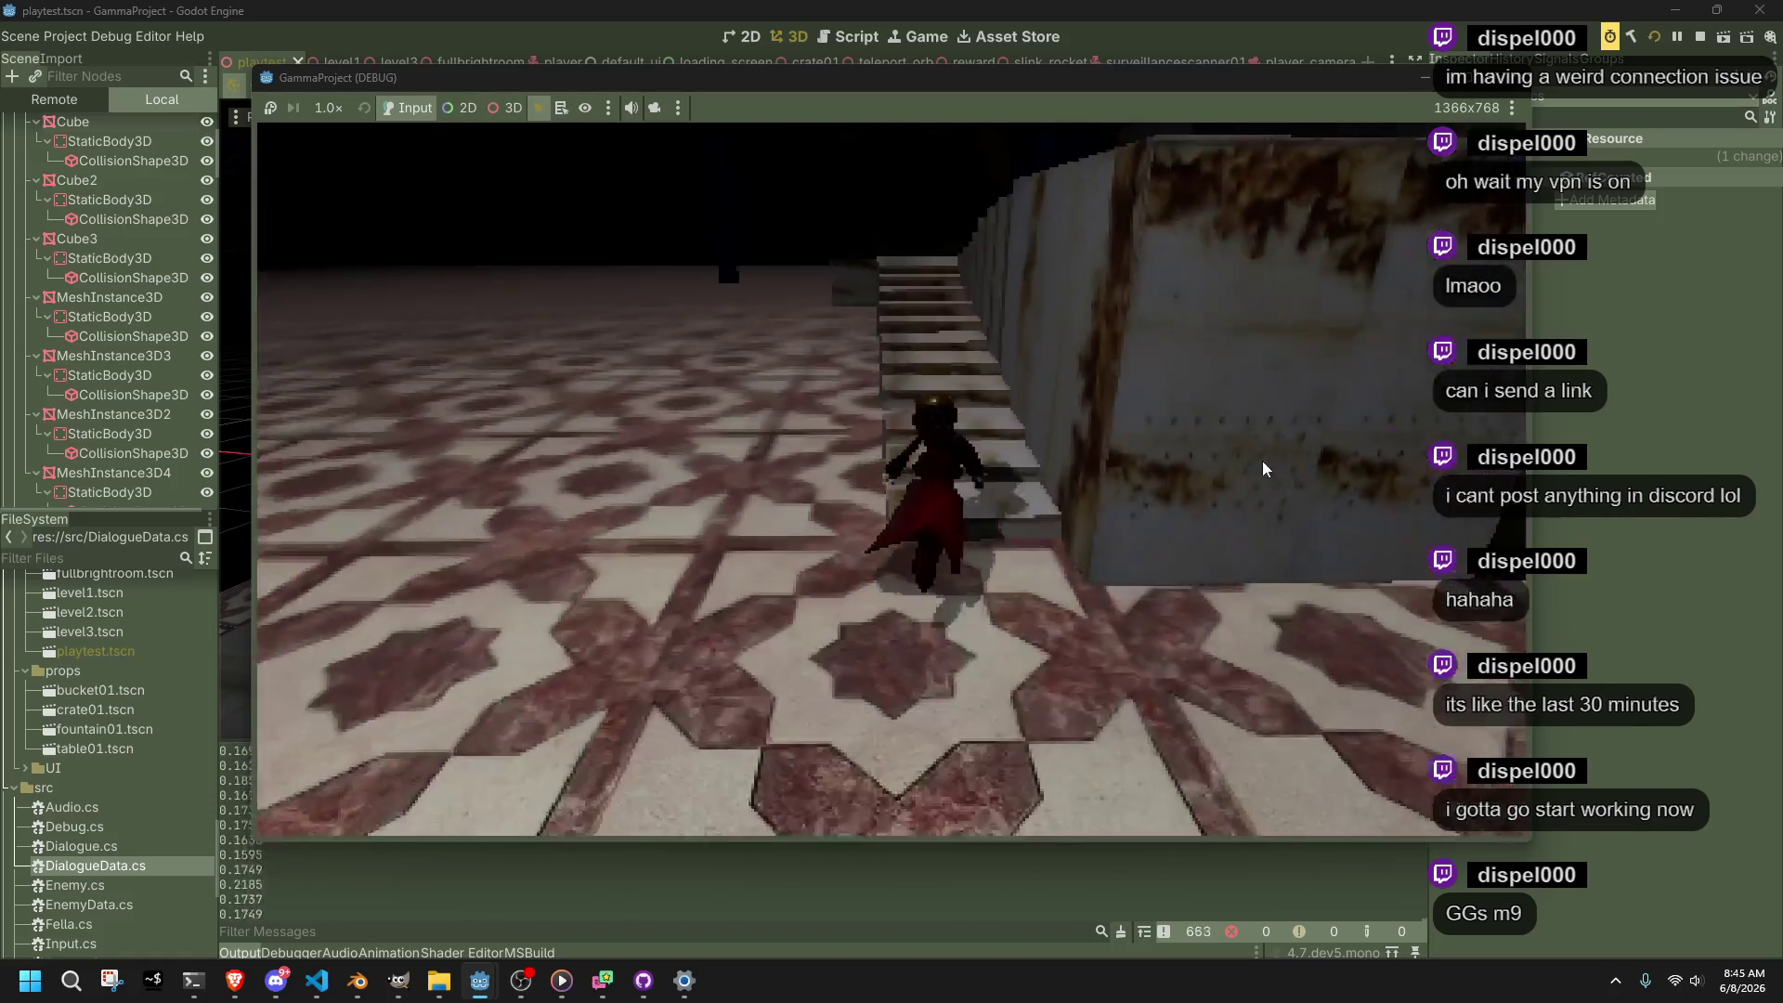
{"action": "key", "text": "w"}
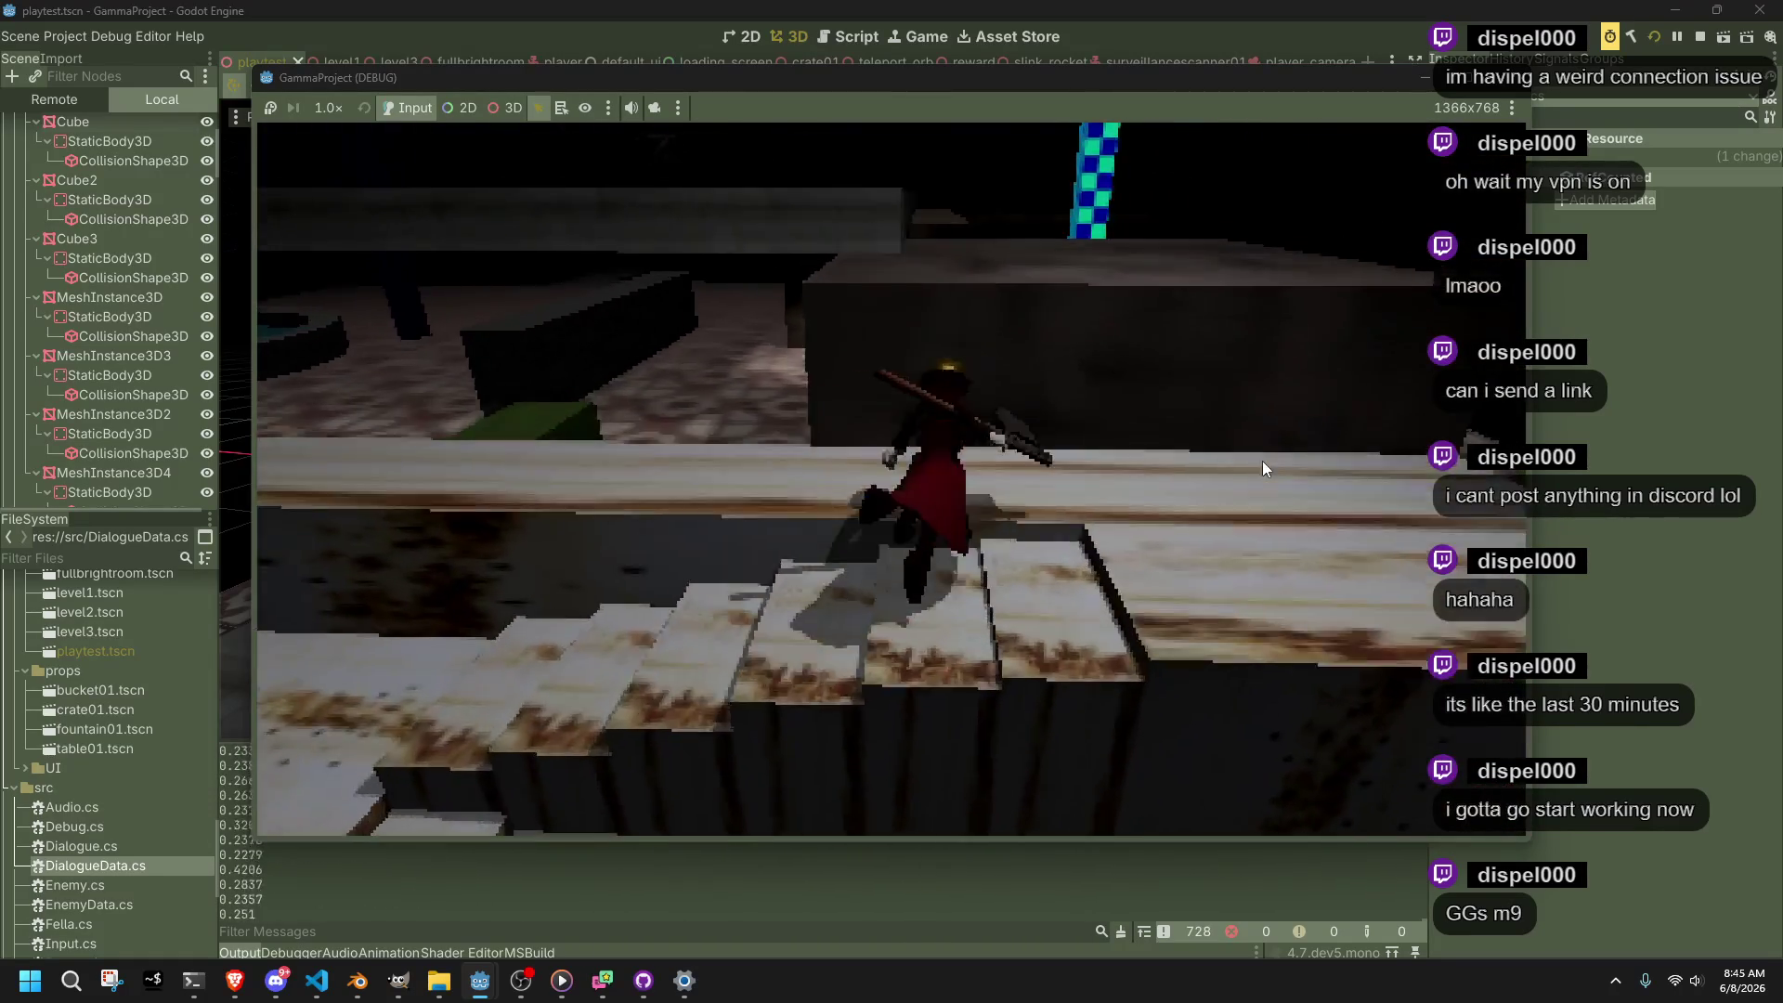
{"action": "key", "text": "w"}
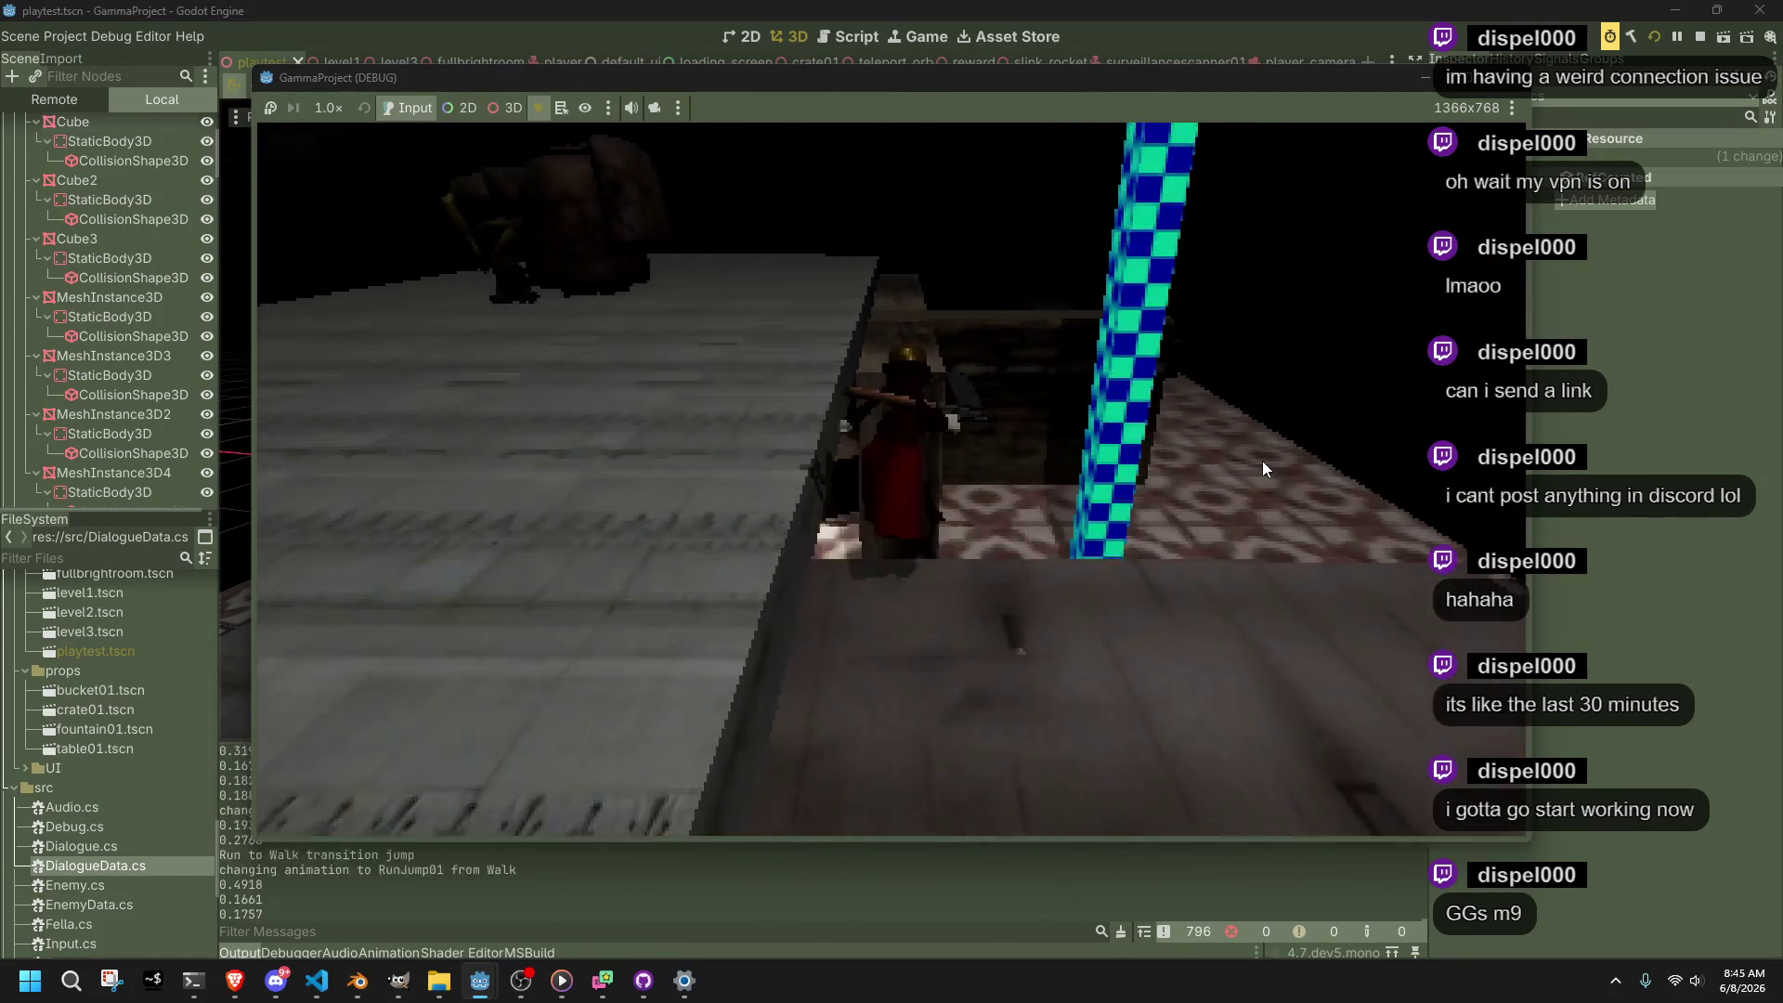
{"action": "key", "text": "w"}
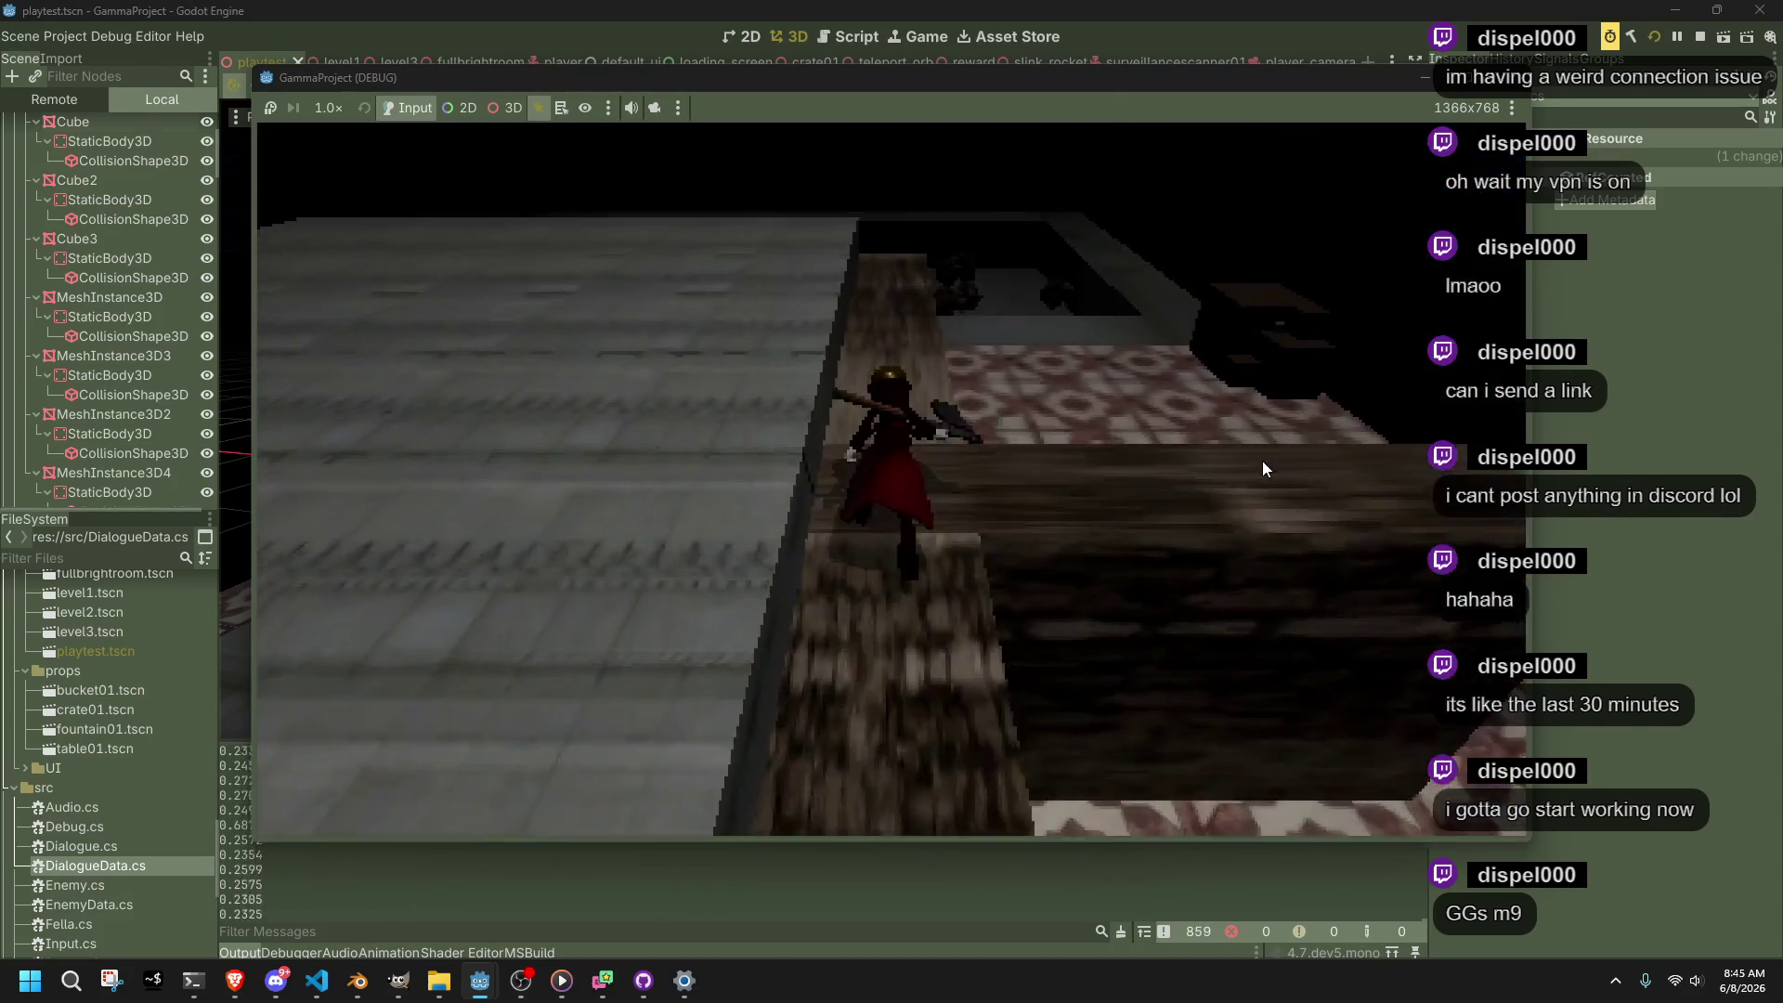
{"action": "key", "text": "space"}
{"action": "key", "text": "w"}
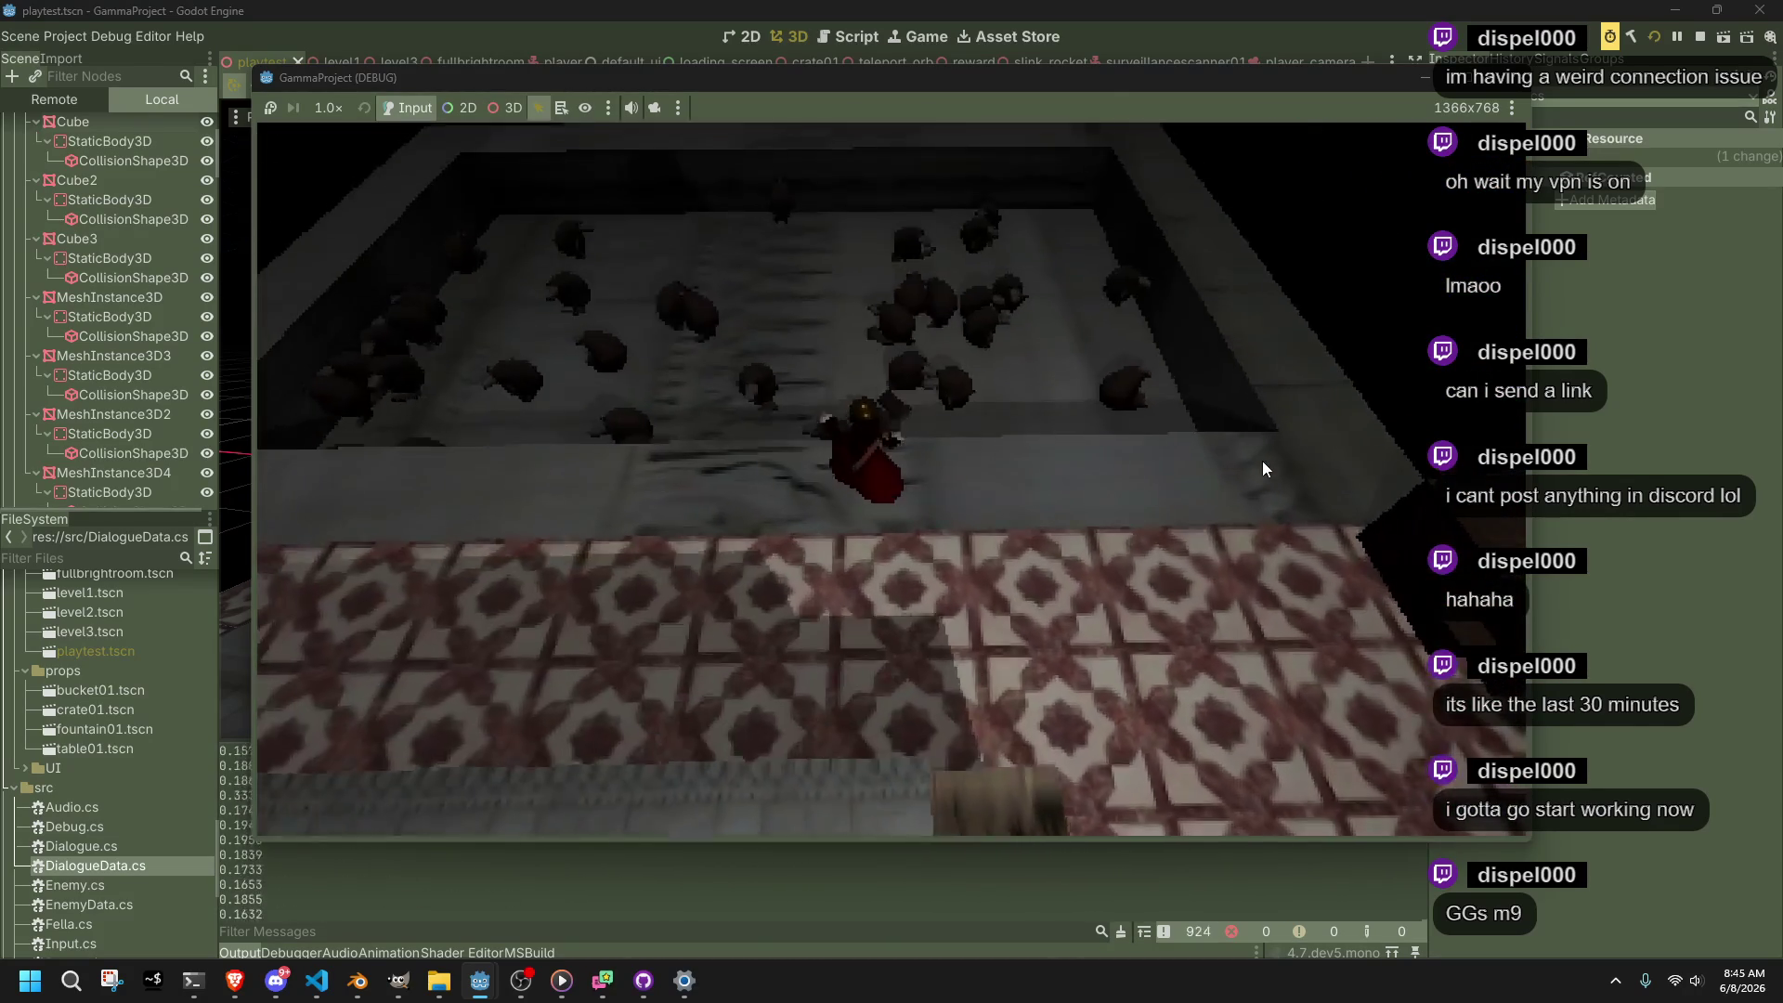
{"action": "key", "text": "w"}
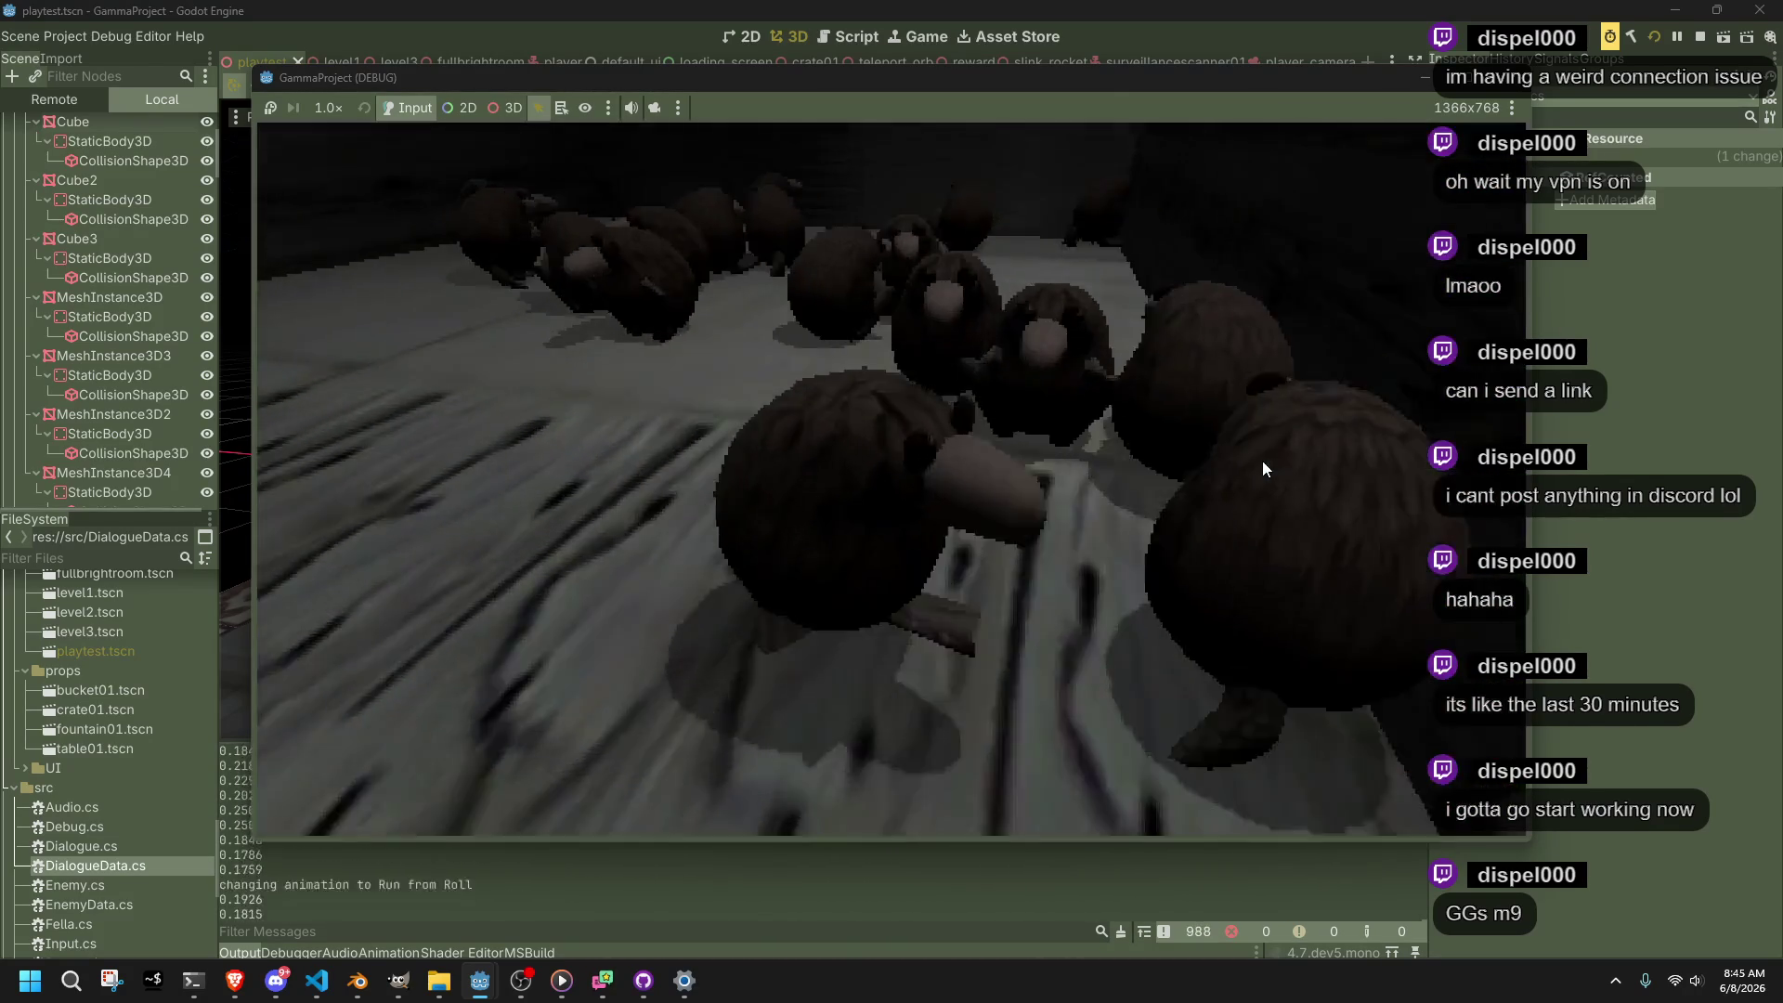
{"action": "key", "text": "w"}
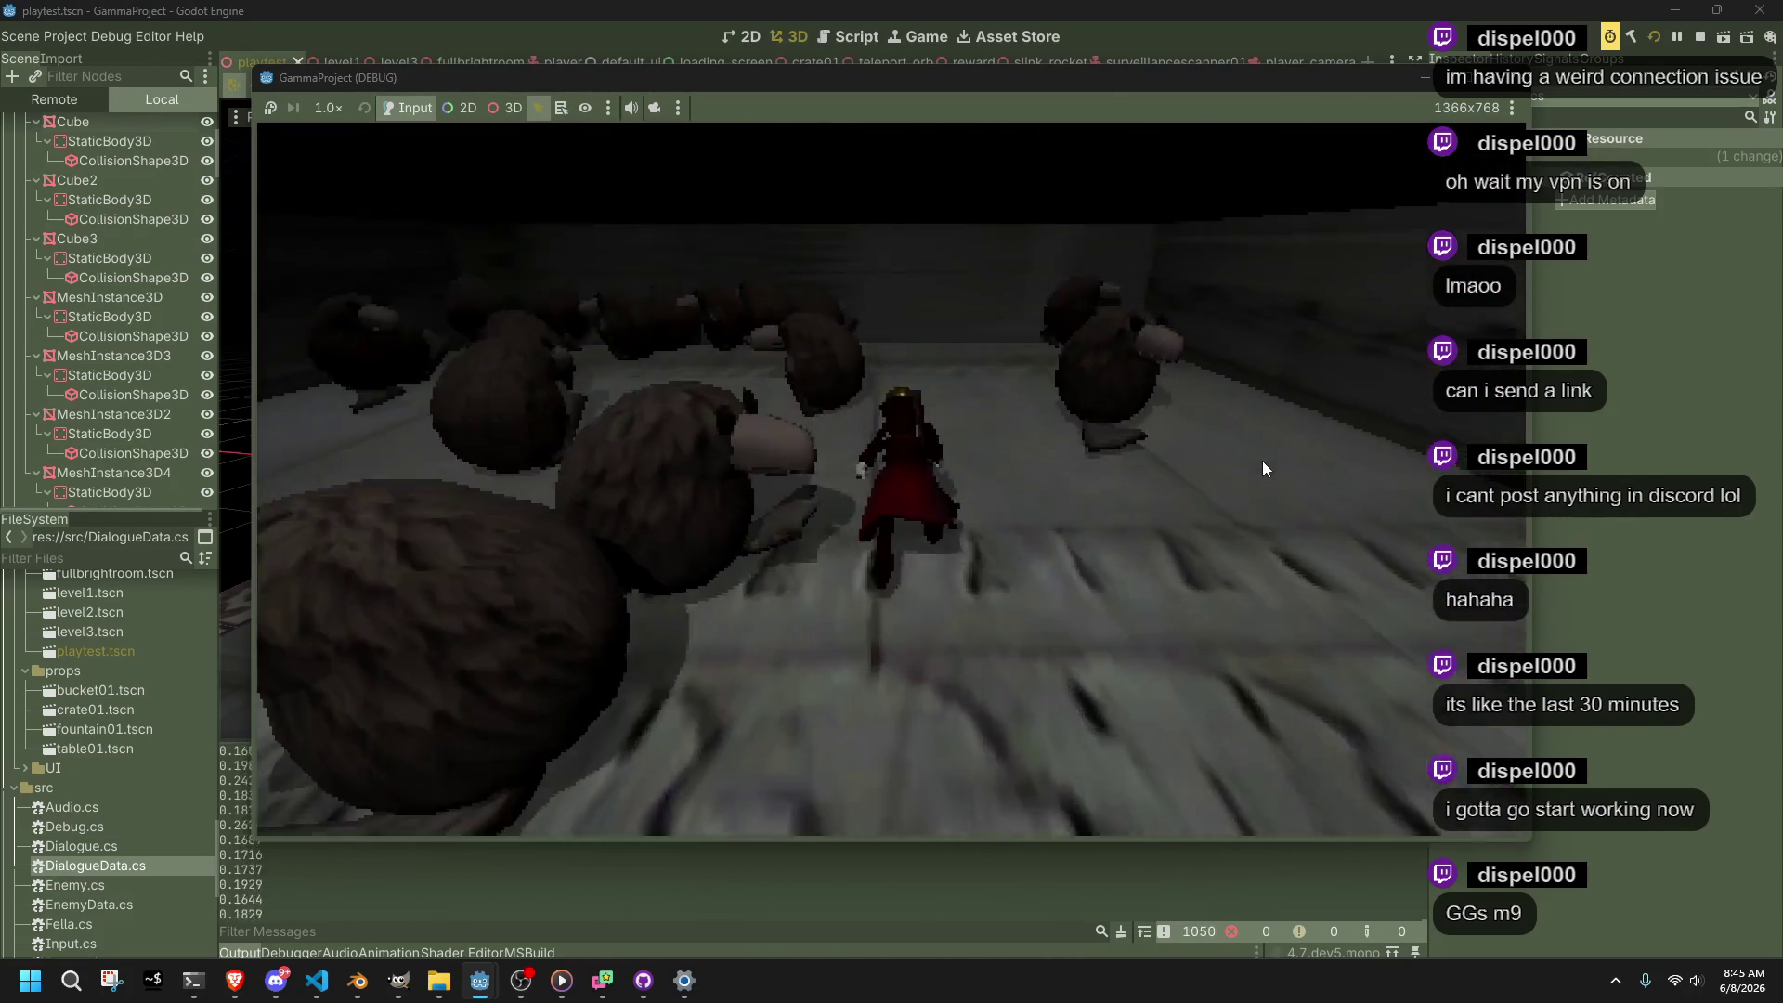
{"action": "key", "text": "w"}
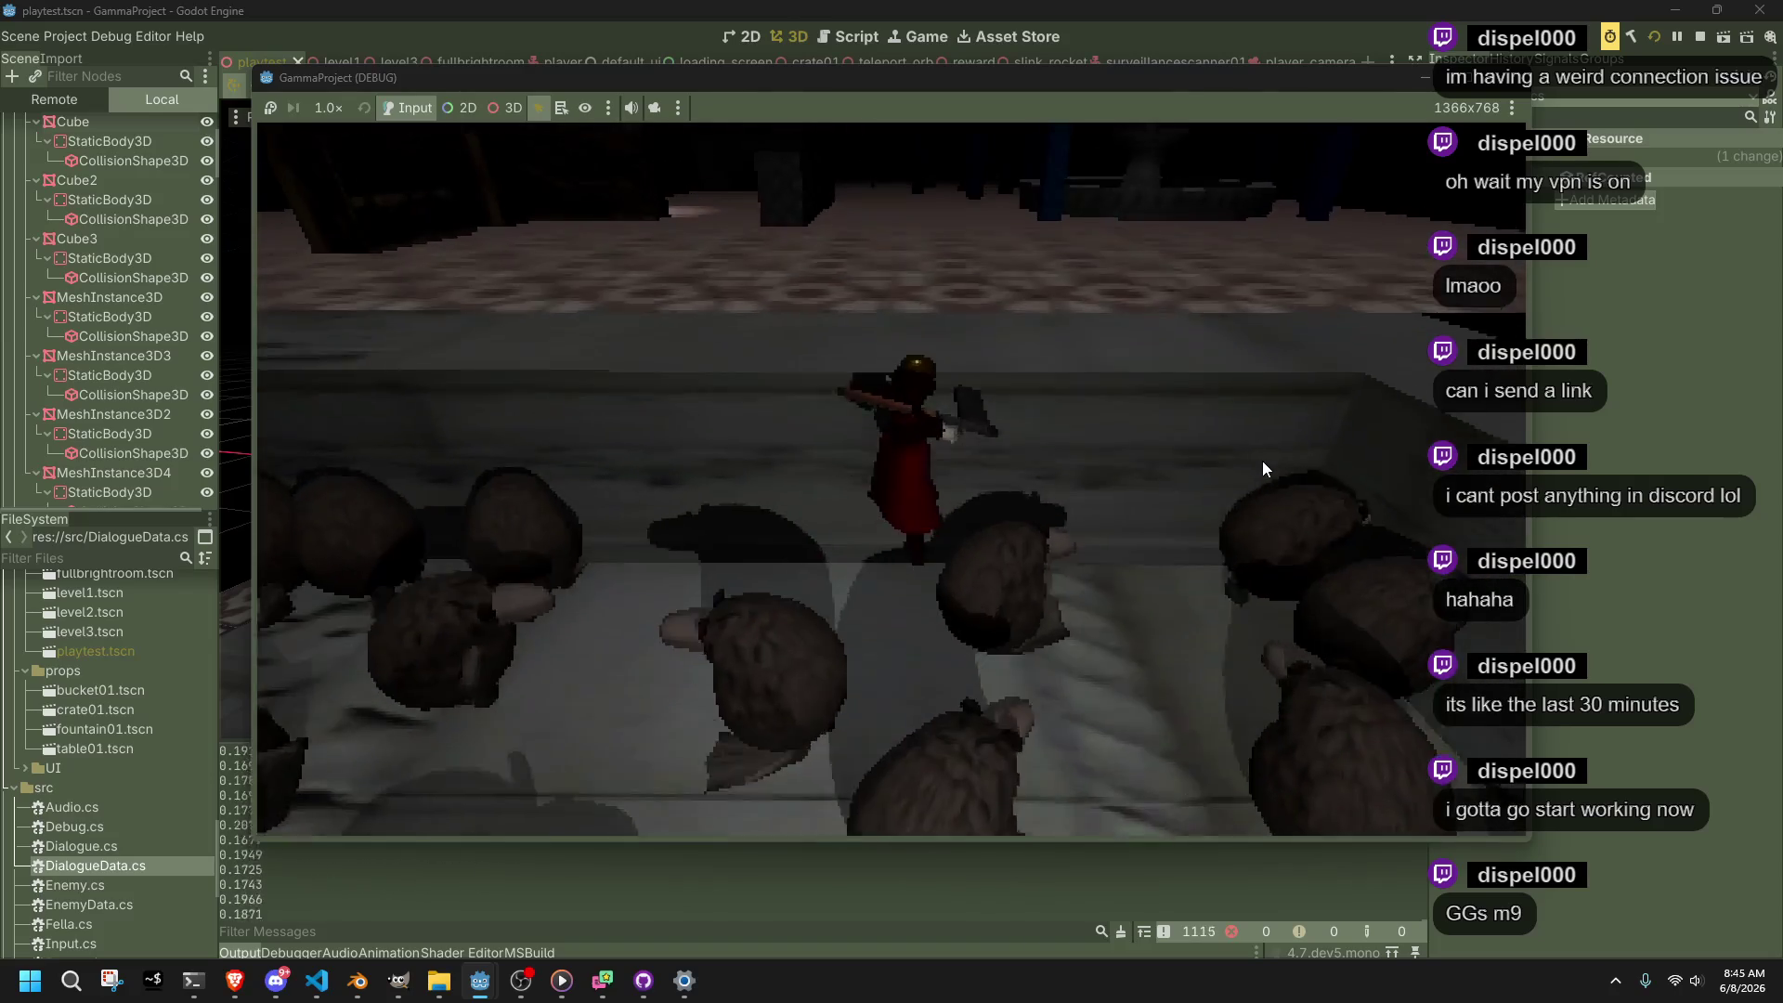
Walk past the pillar and green box onto the grey walkway, then stop the game with F8
{"action": "key", "text": "w"}
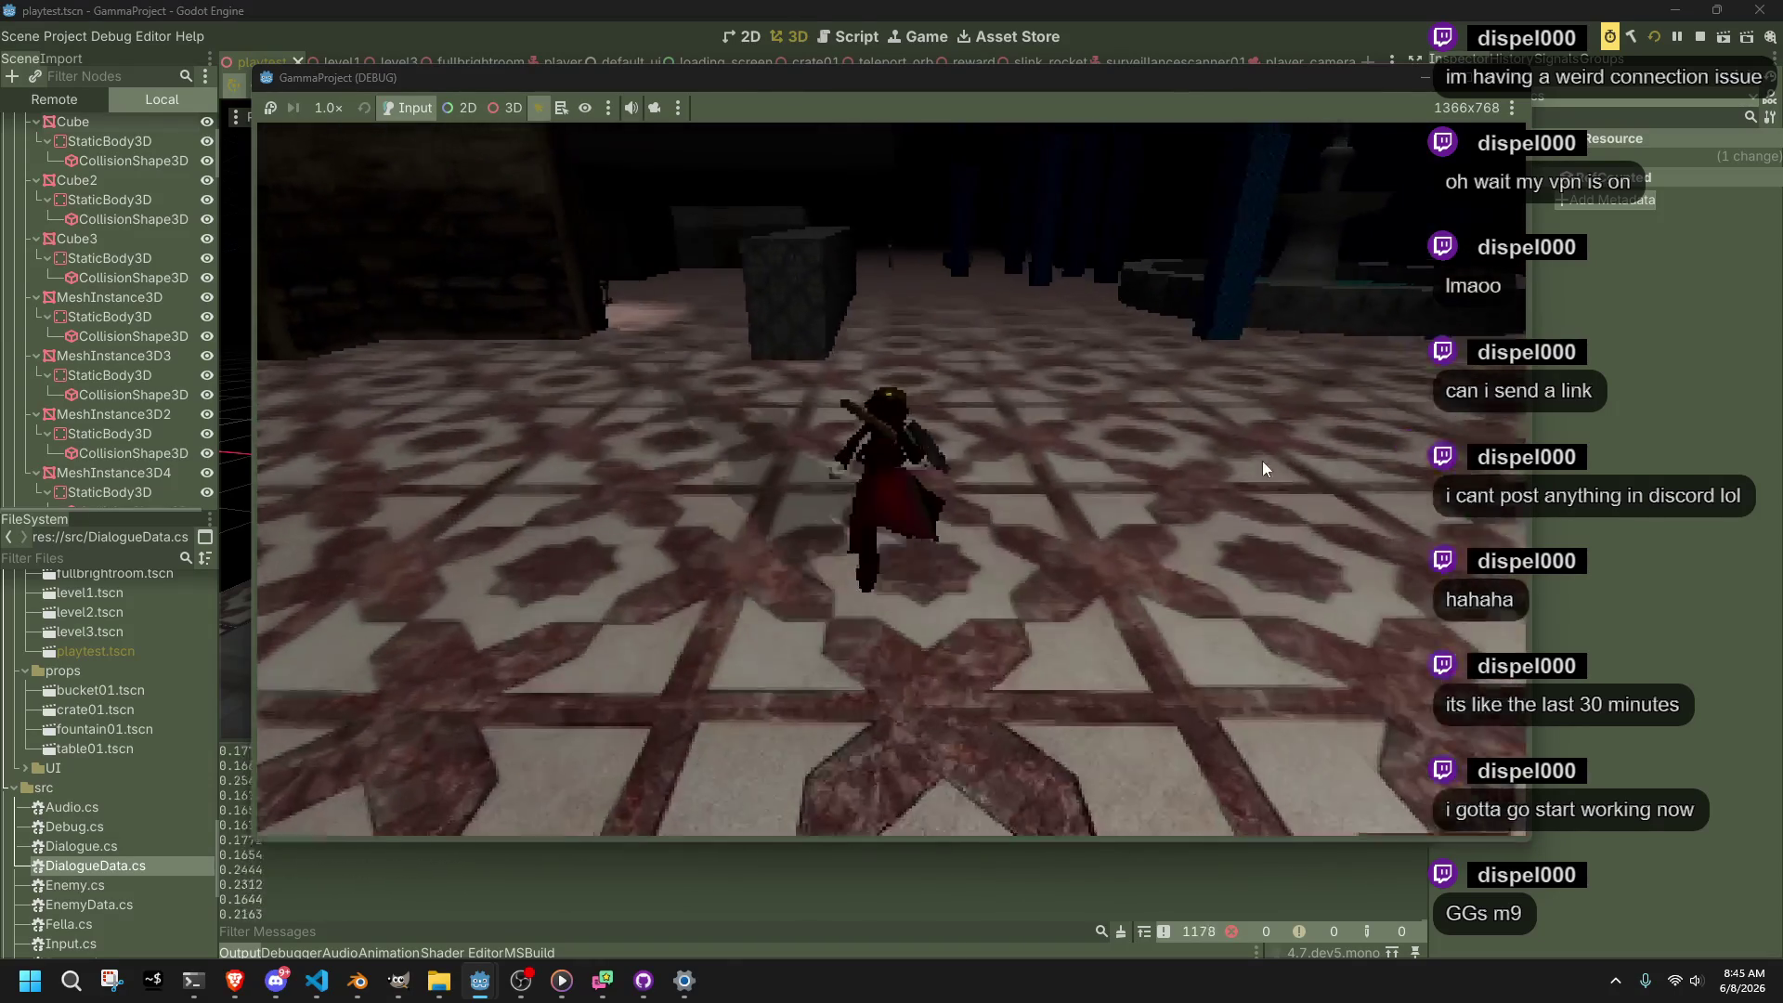
{"action": "key", "text": "w"}
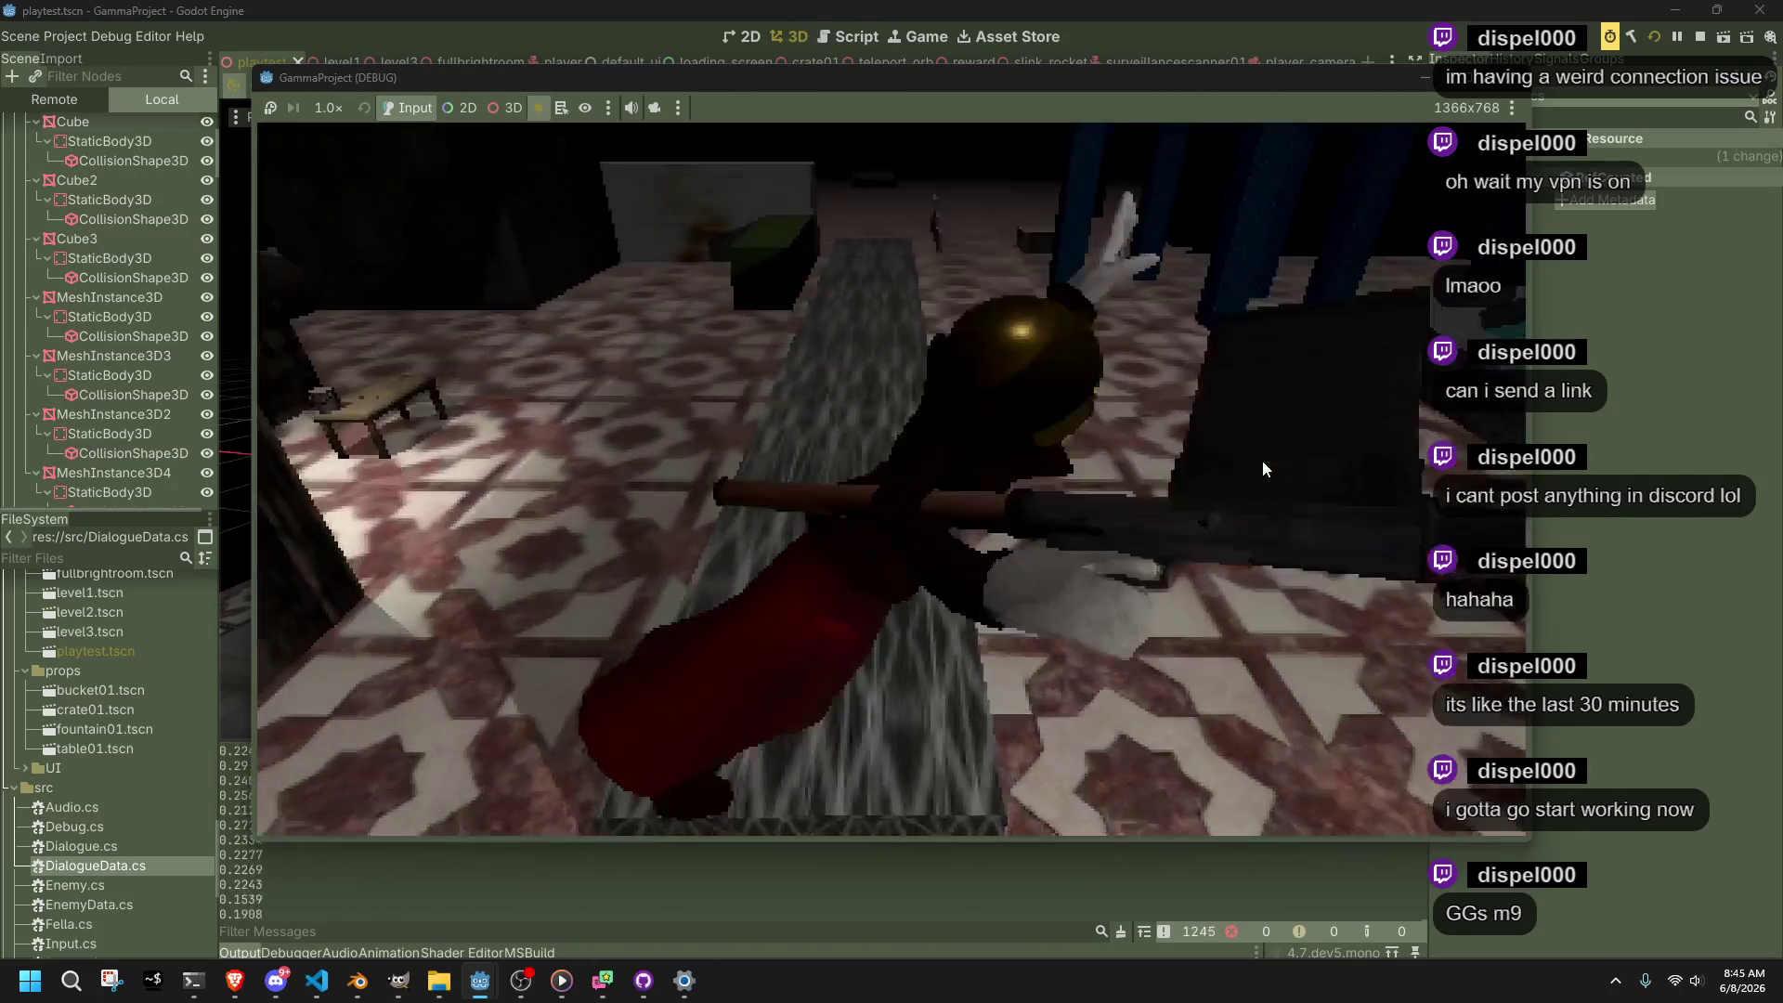
{"action": "key", "text": "w"}
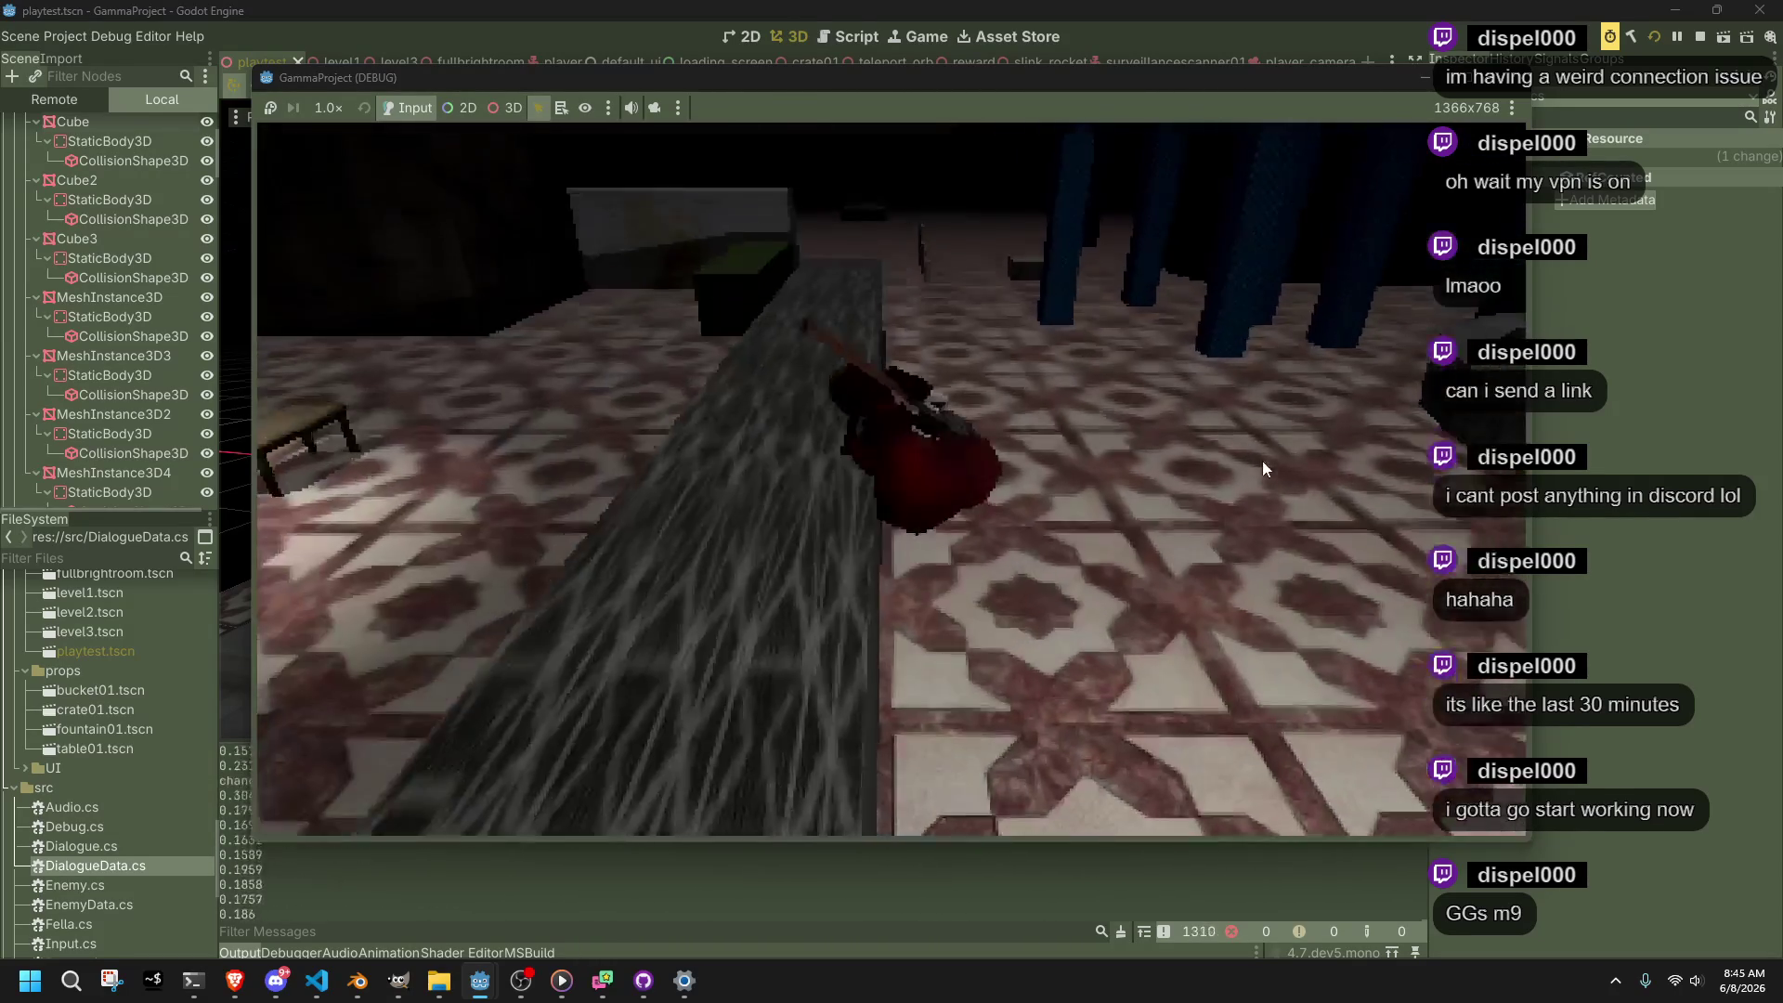
{"action": "key", "text": "w"}
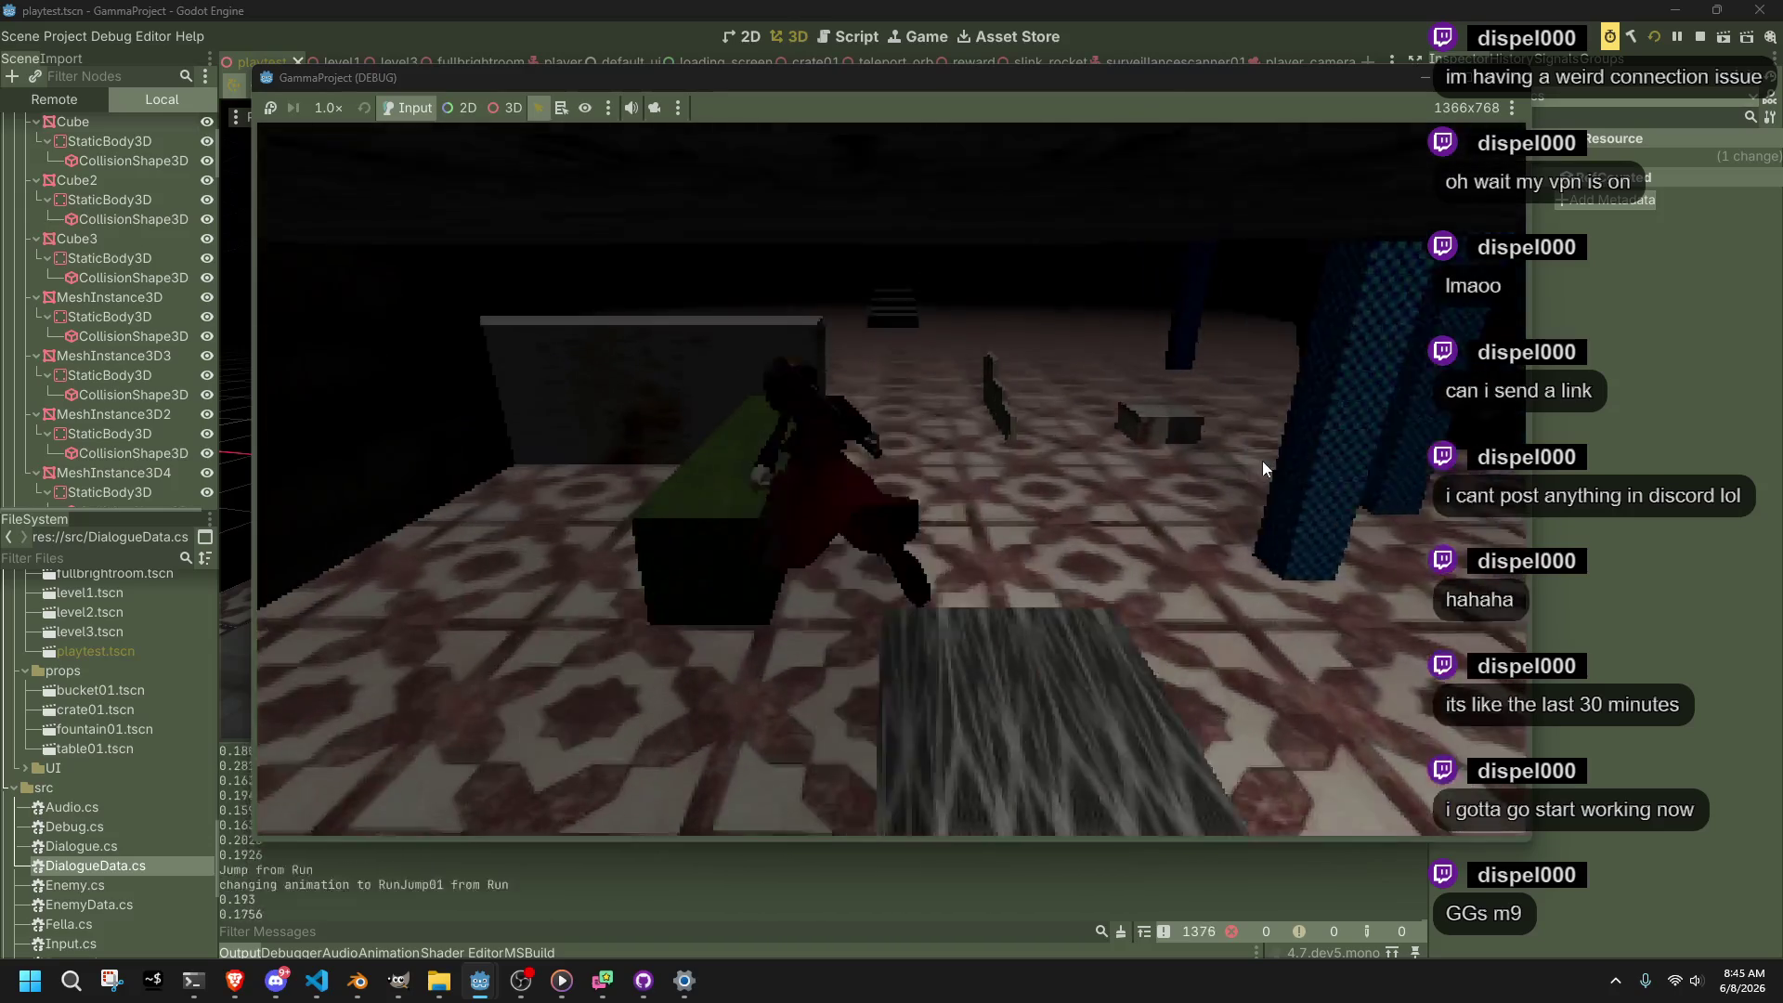
{"action": "key", "text": "w"}
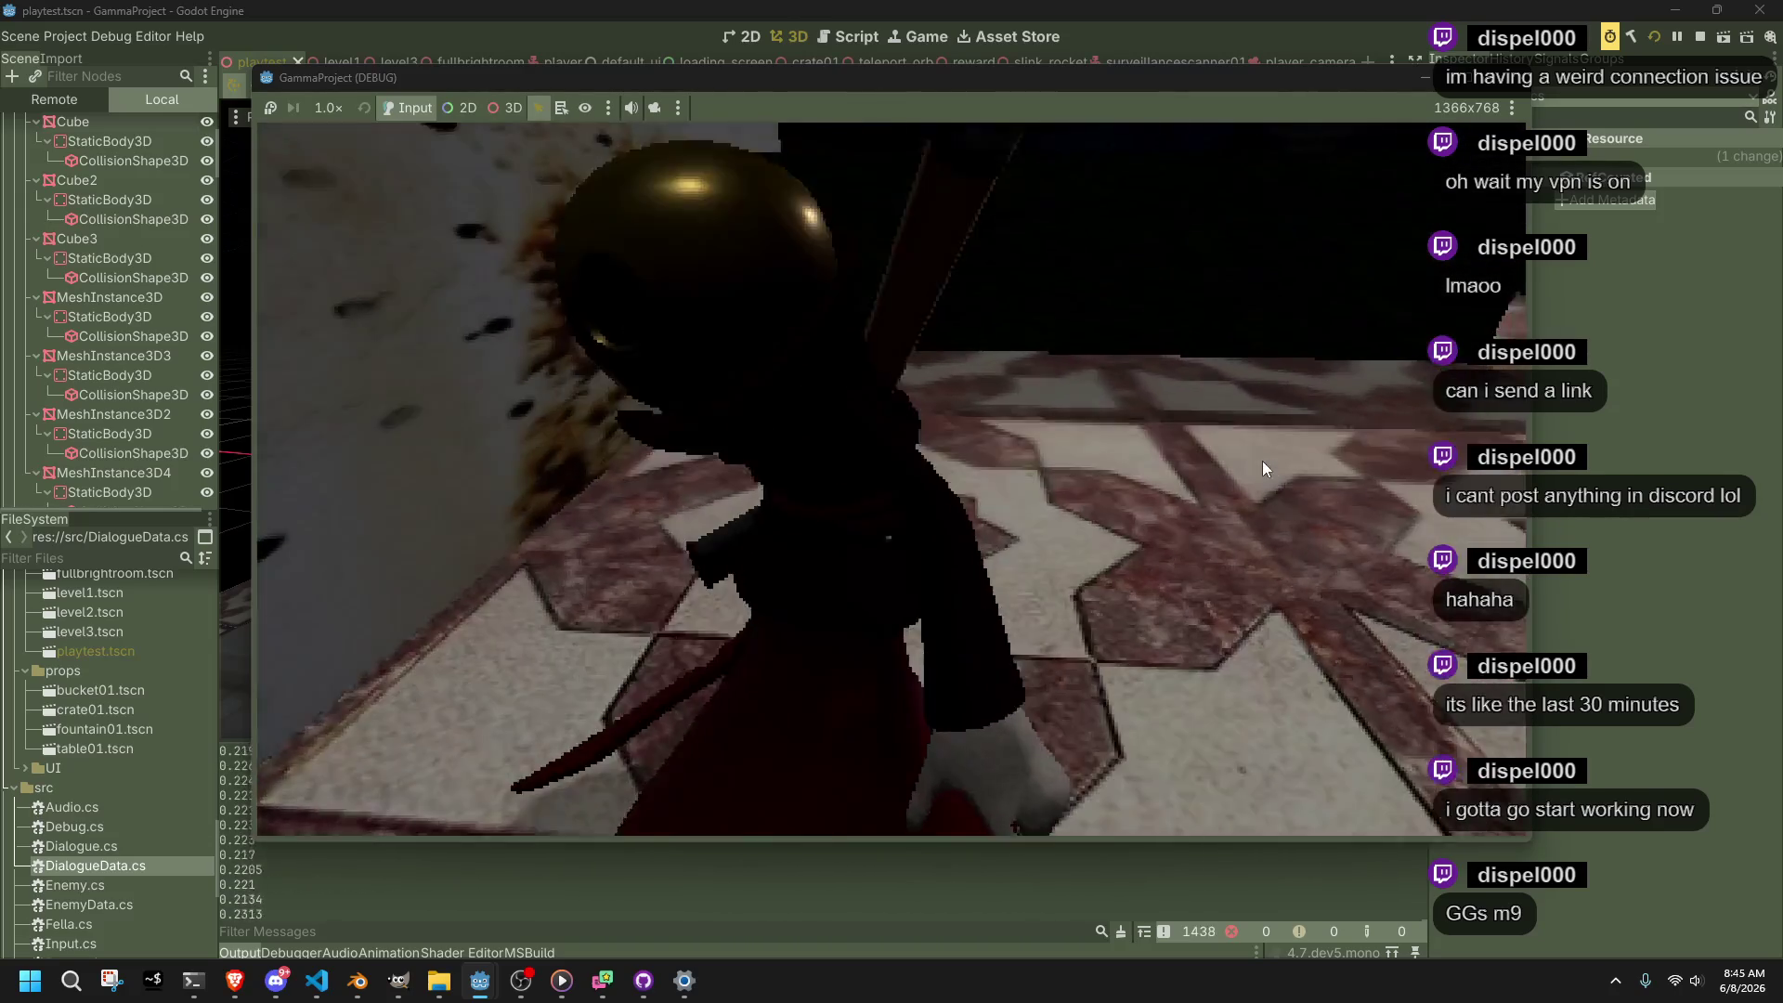
{"action": "key", "text": "w"}
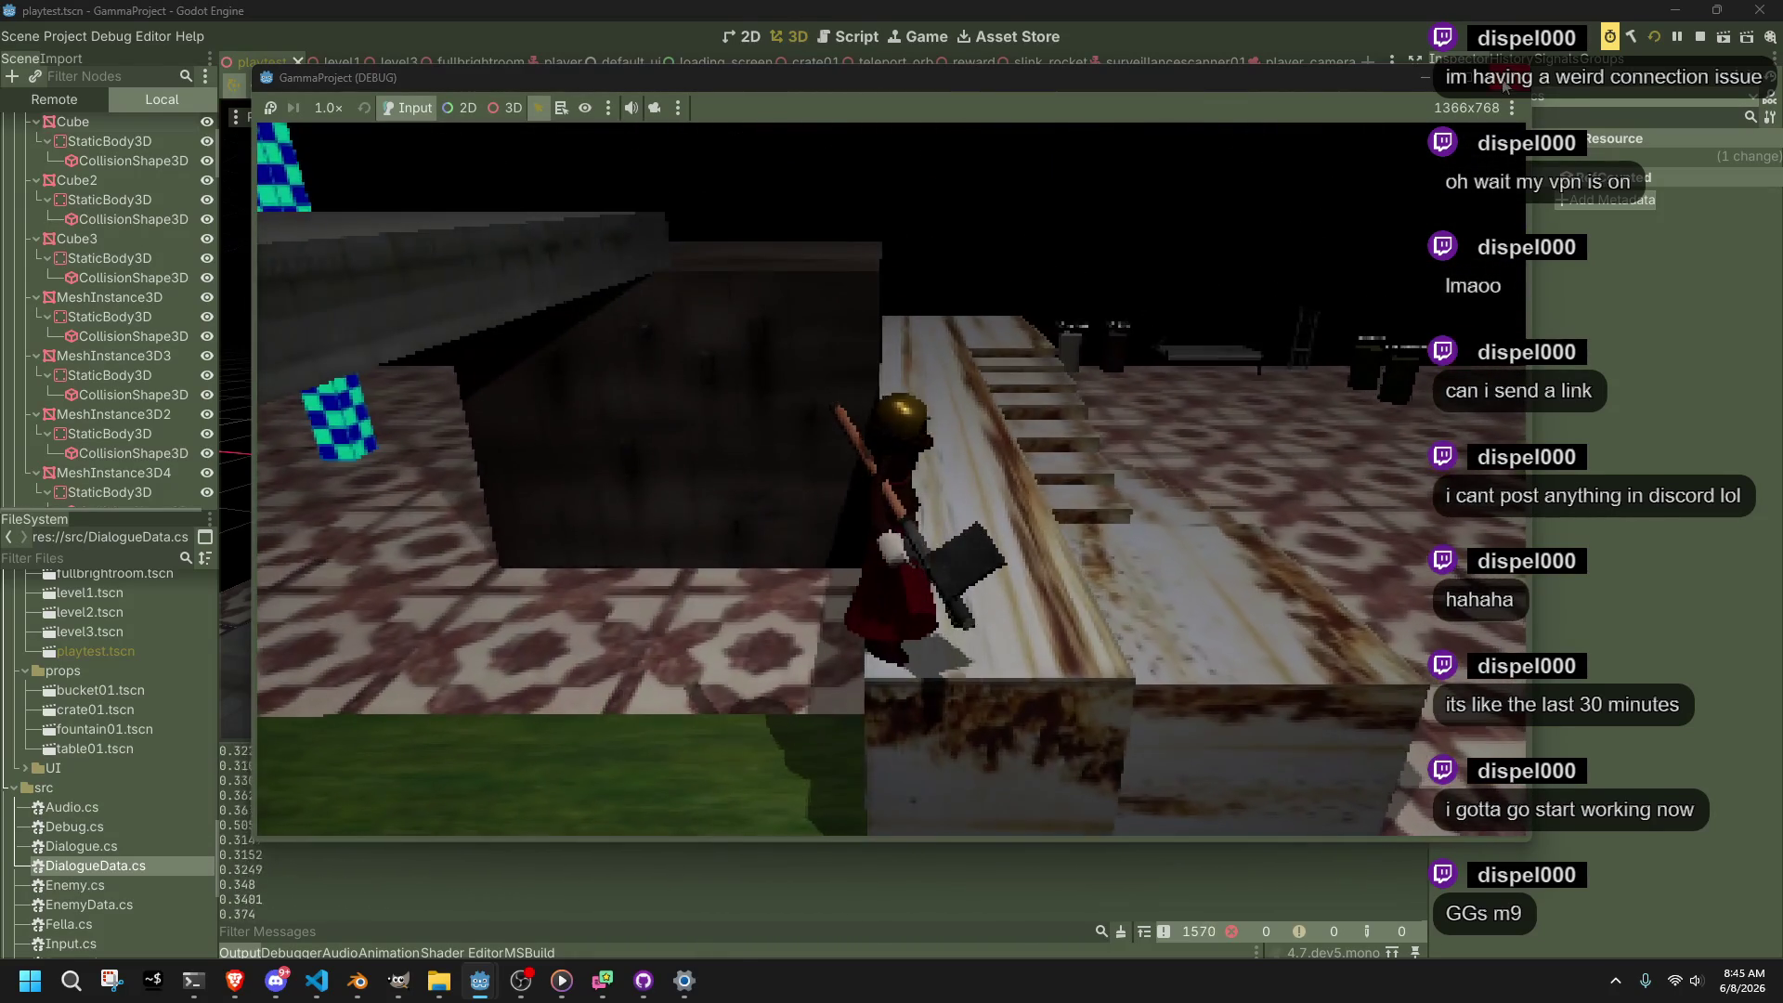
{"action": "key", "text": "F8"}
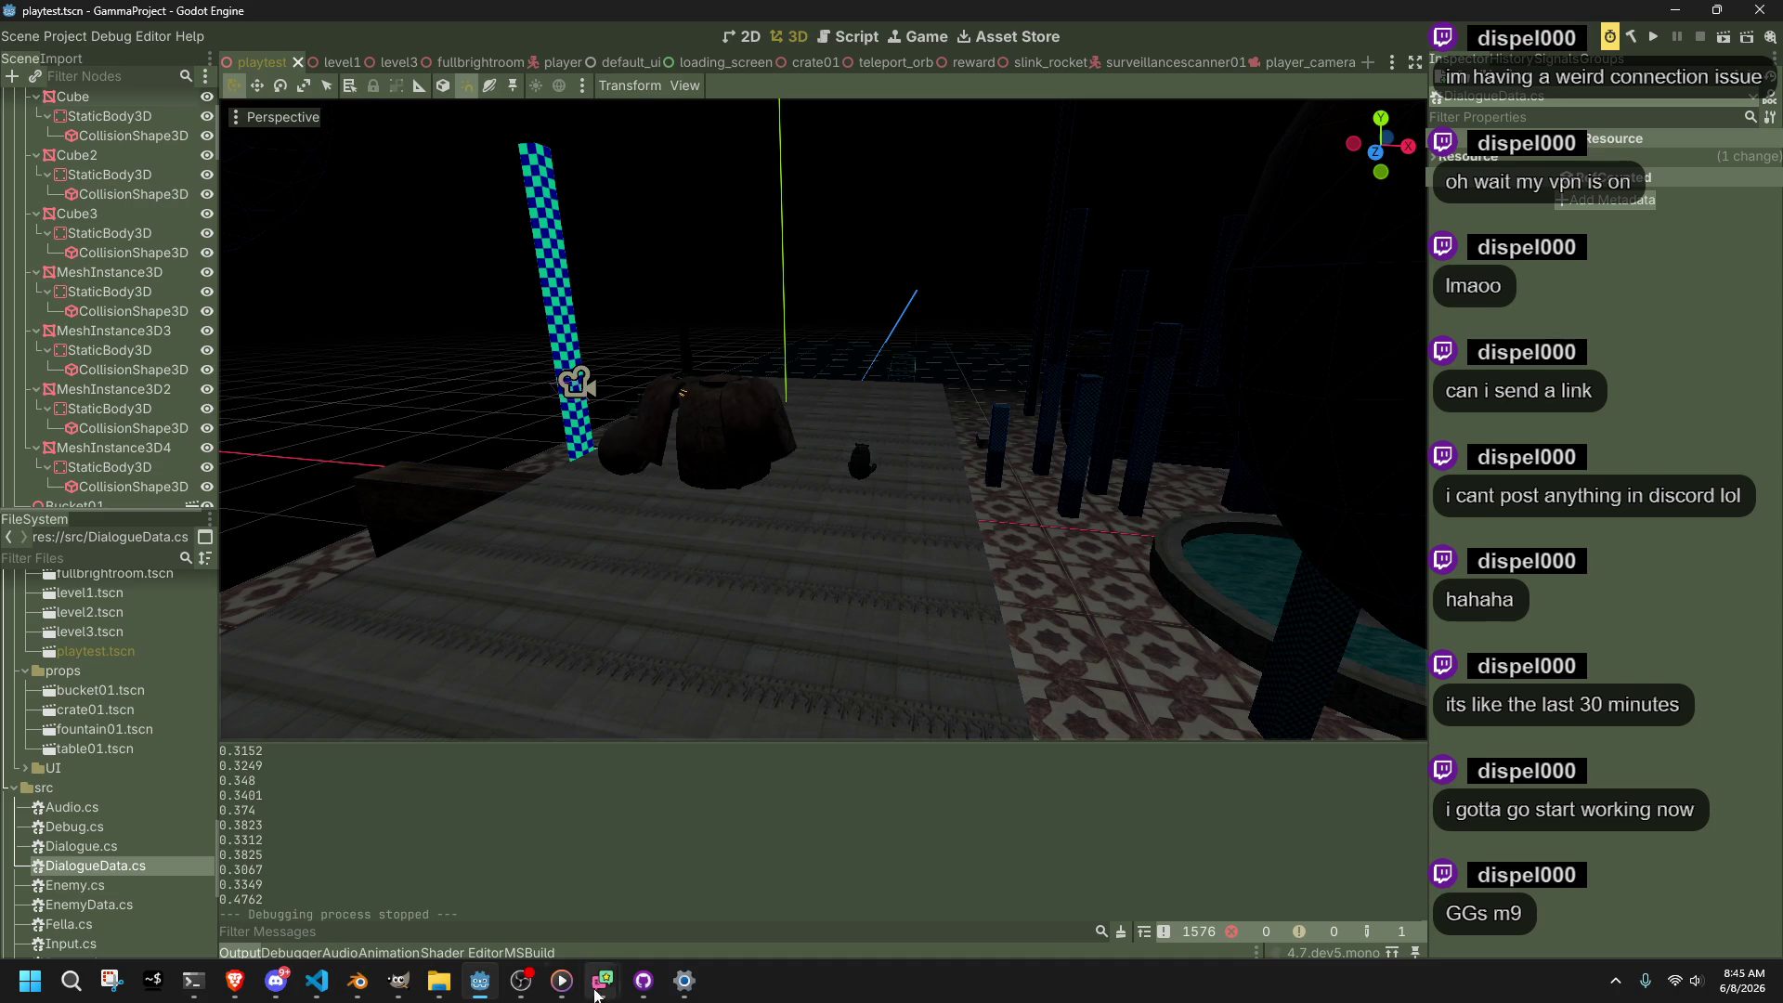
{"action": "left_click", "coordinate": [643, 980]}
Commit the 7 changed files to main as 'new animation' and push to origin
{"action": "key", "text": "Up"}
{"action": "key", "text": "Up"}
{"action": "key", "text": "Up"}
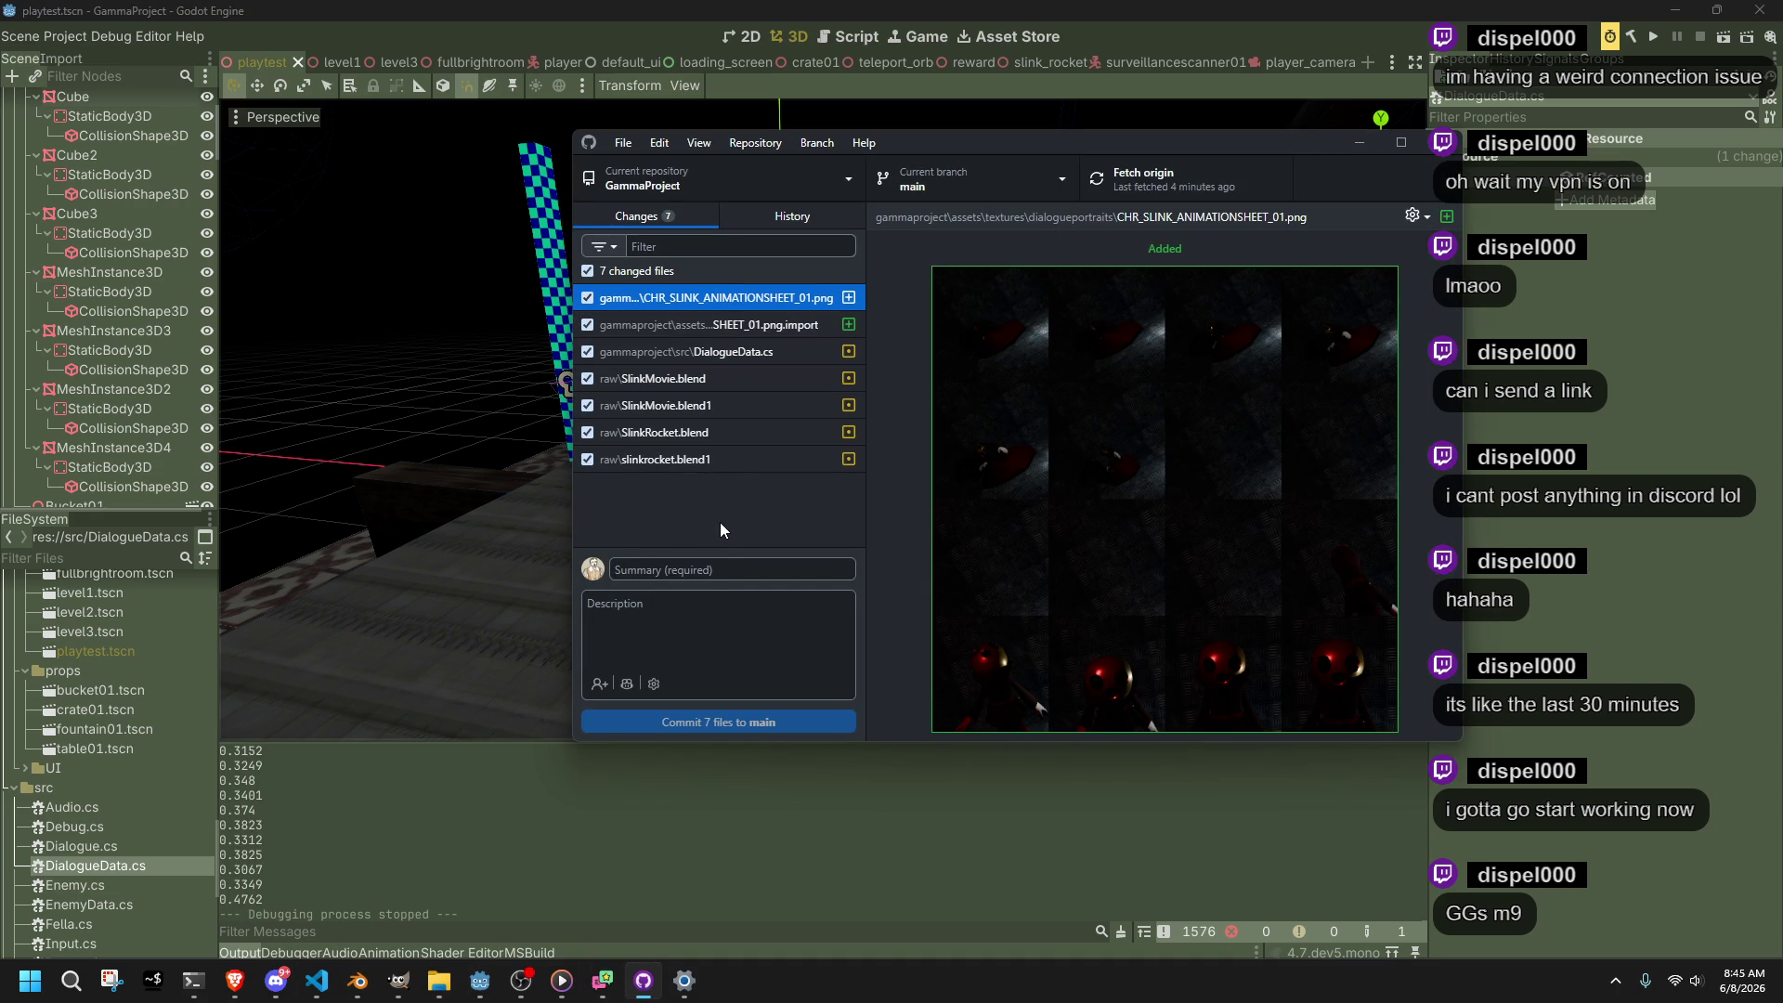
{"action": "left_click", "coordinate": [721, 570]}
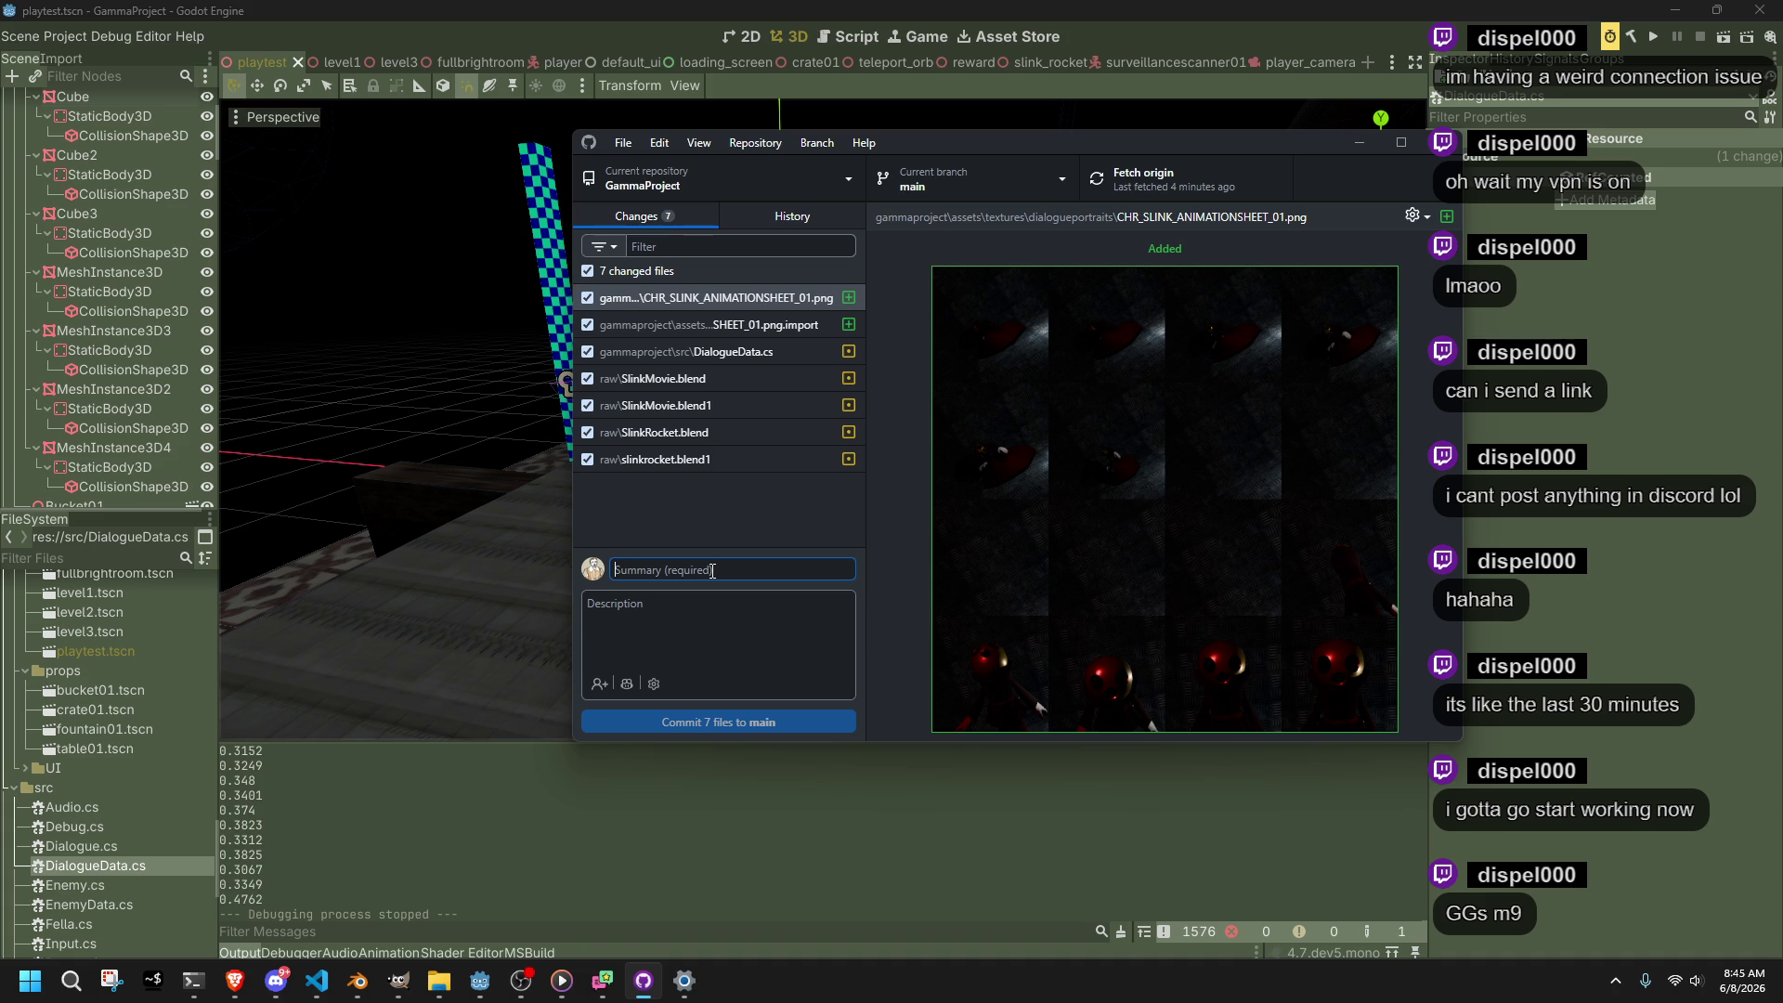
{"action": "type", "text": "N"}
{"action": "key", "text": "BackSpace"}
{"action": "key", "text": "BackSpace"}
{"action": "type", "text": "new animation"}
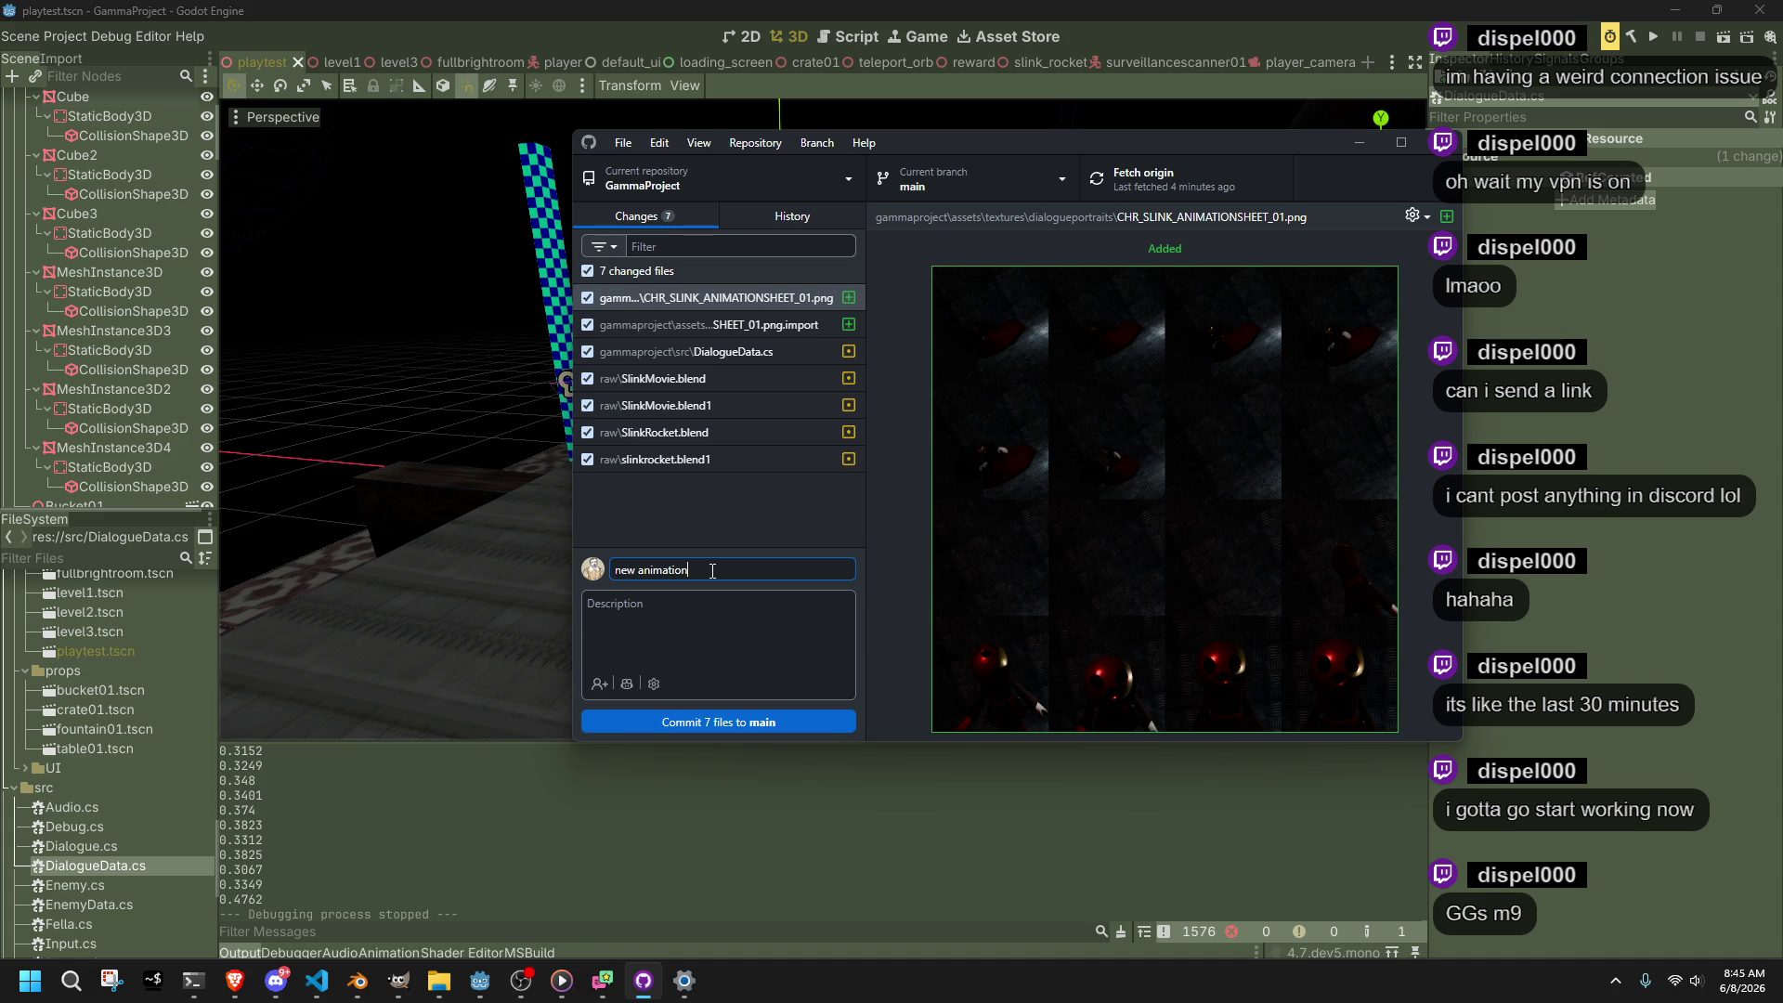
{"action": "left_click", "coordinate": [732, 721]}
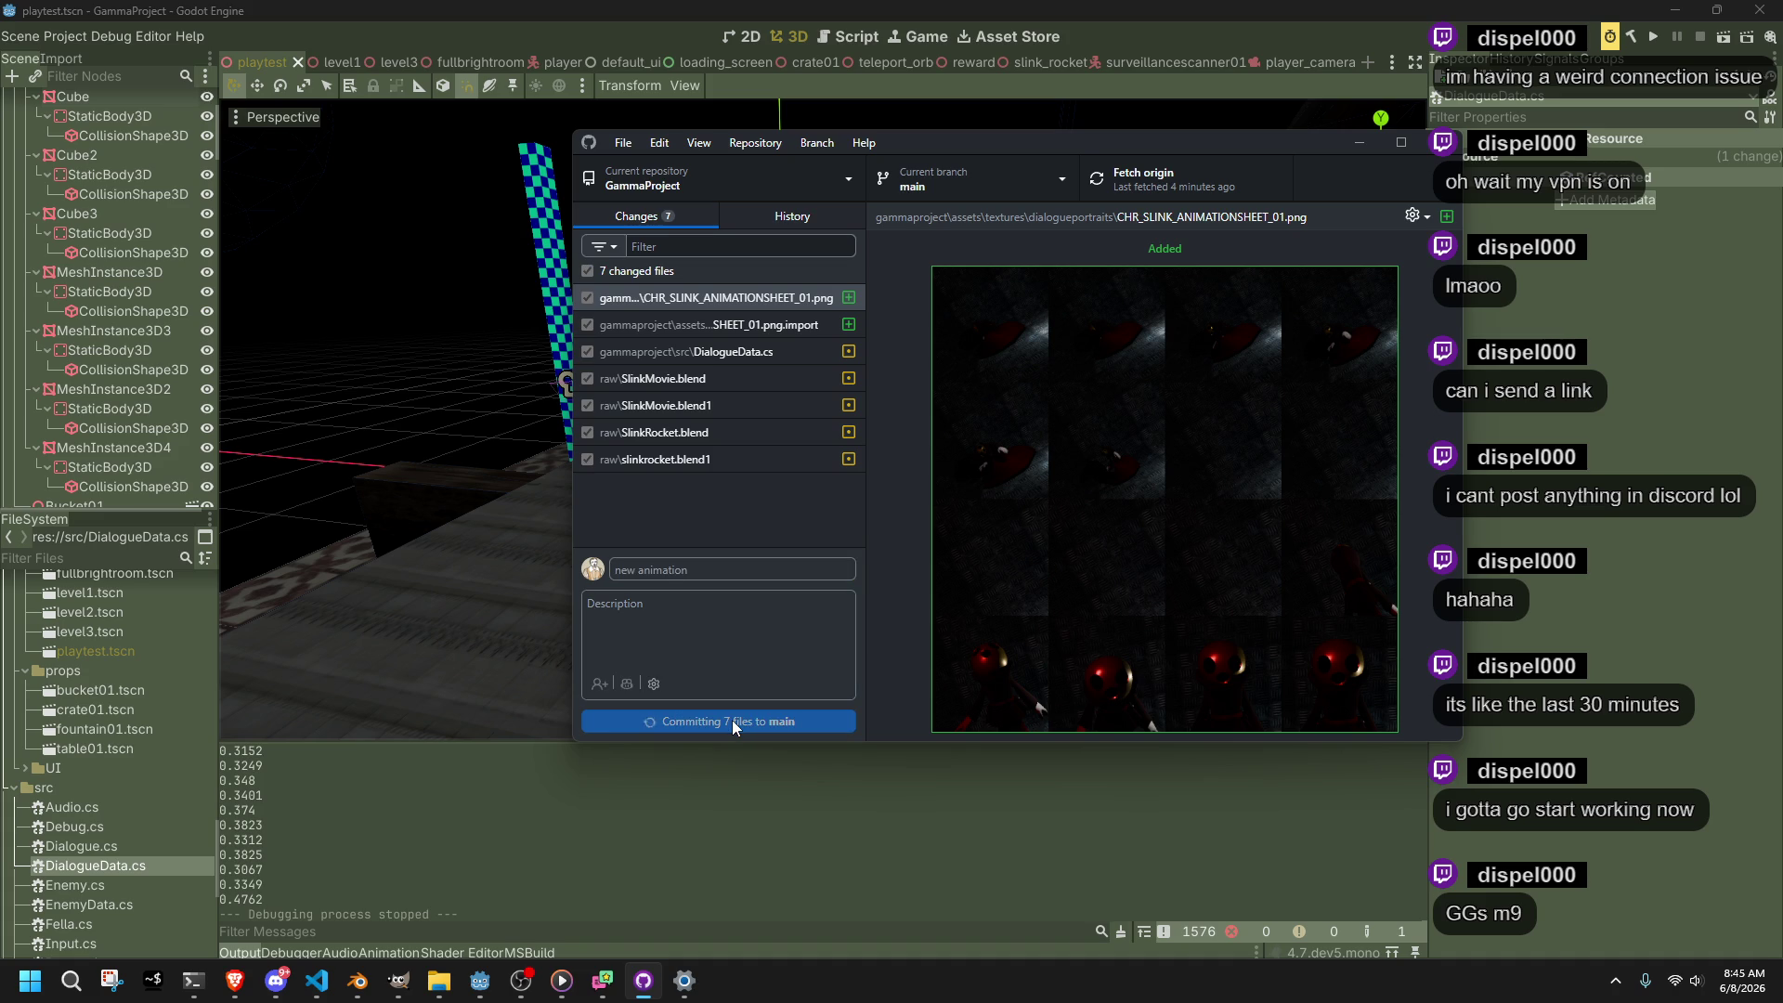
{"action": "left_click", "coordinate": [1371, 401]}
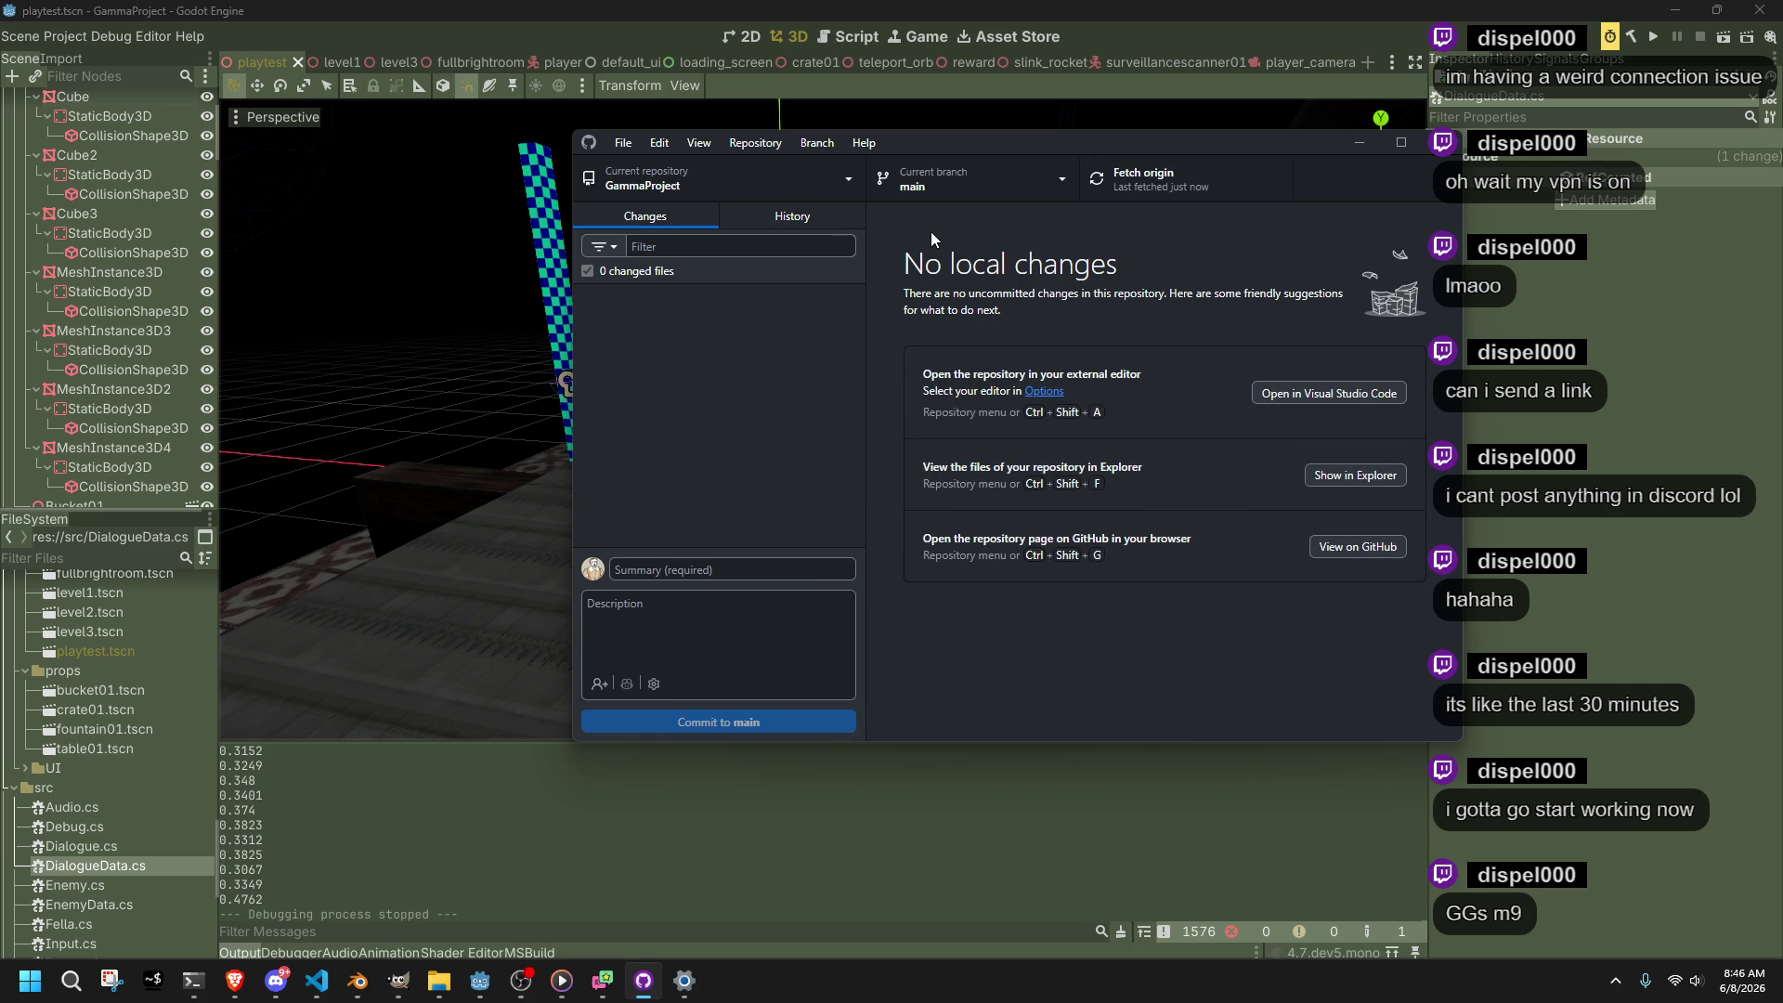
Confirm GitHub Desktop shows no local changes, then minimize it to reveal Godot
{"action": "key", "text": "alt+Tab"}
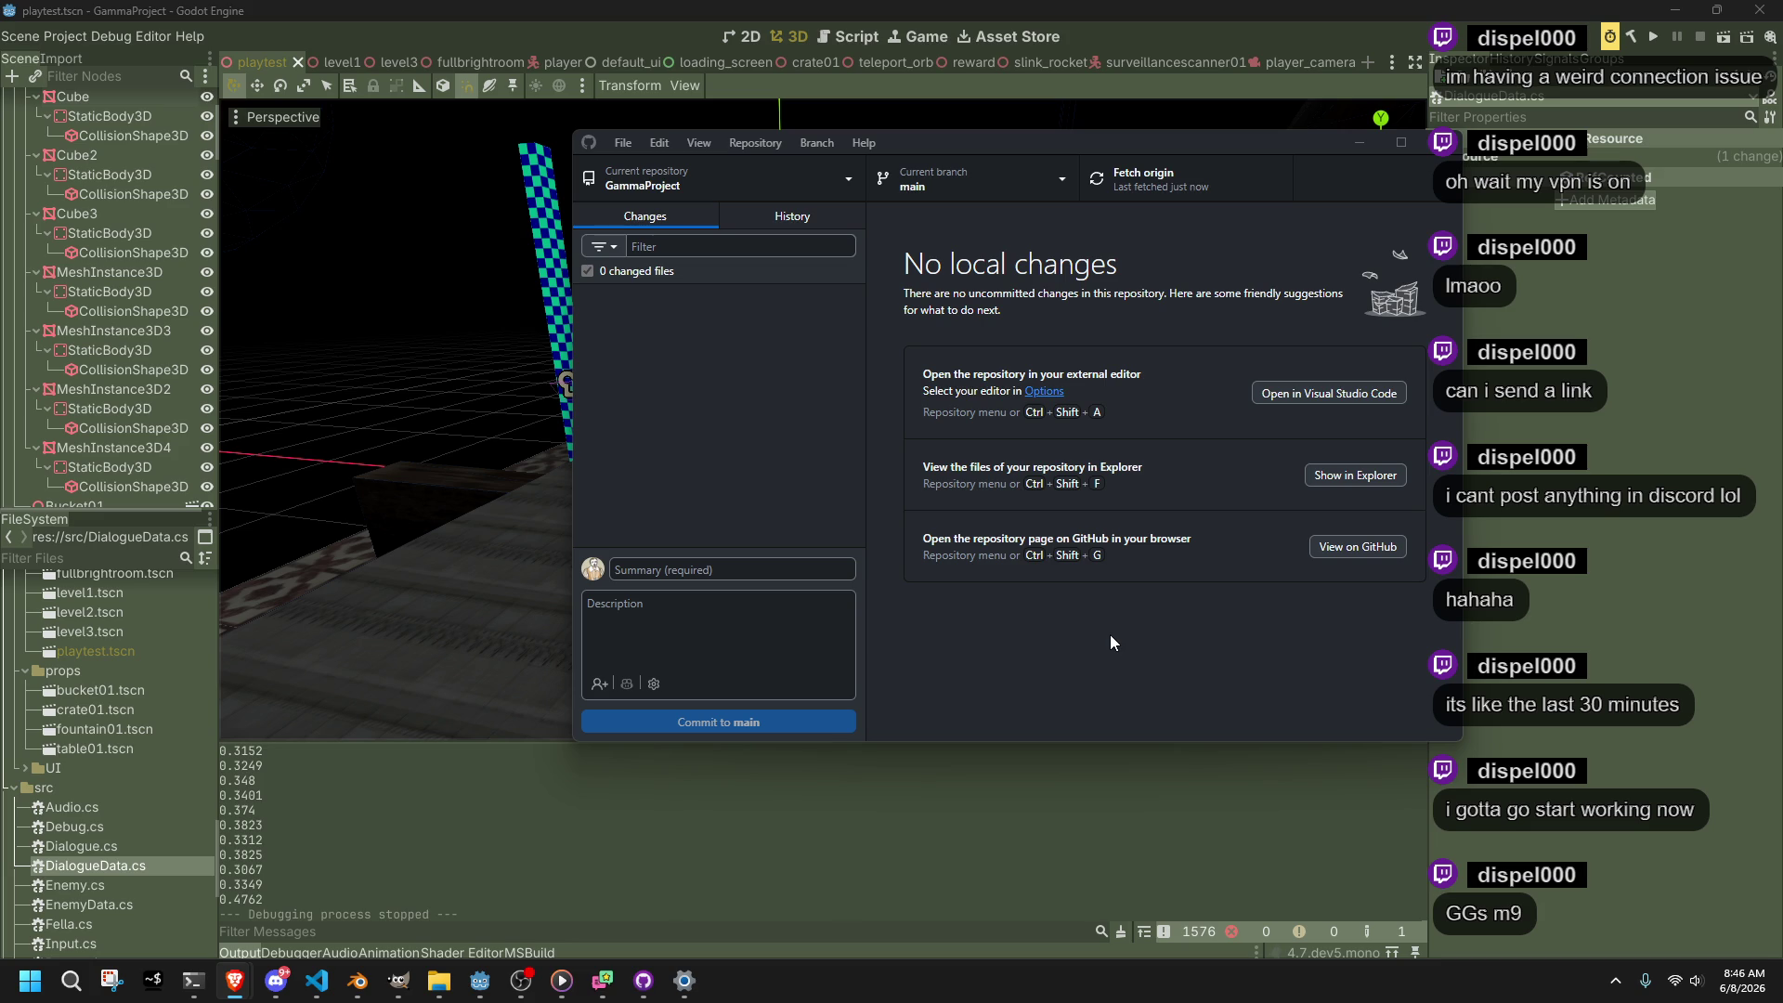
{"action": "left_click", "coordinate": [663, 399]}
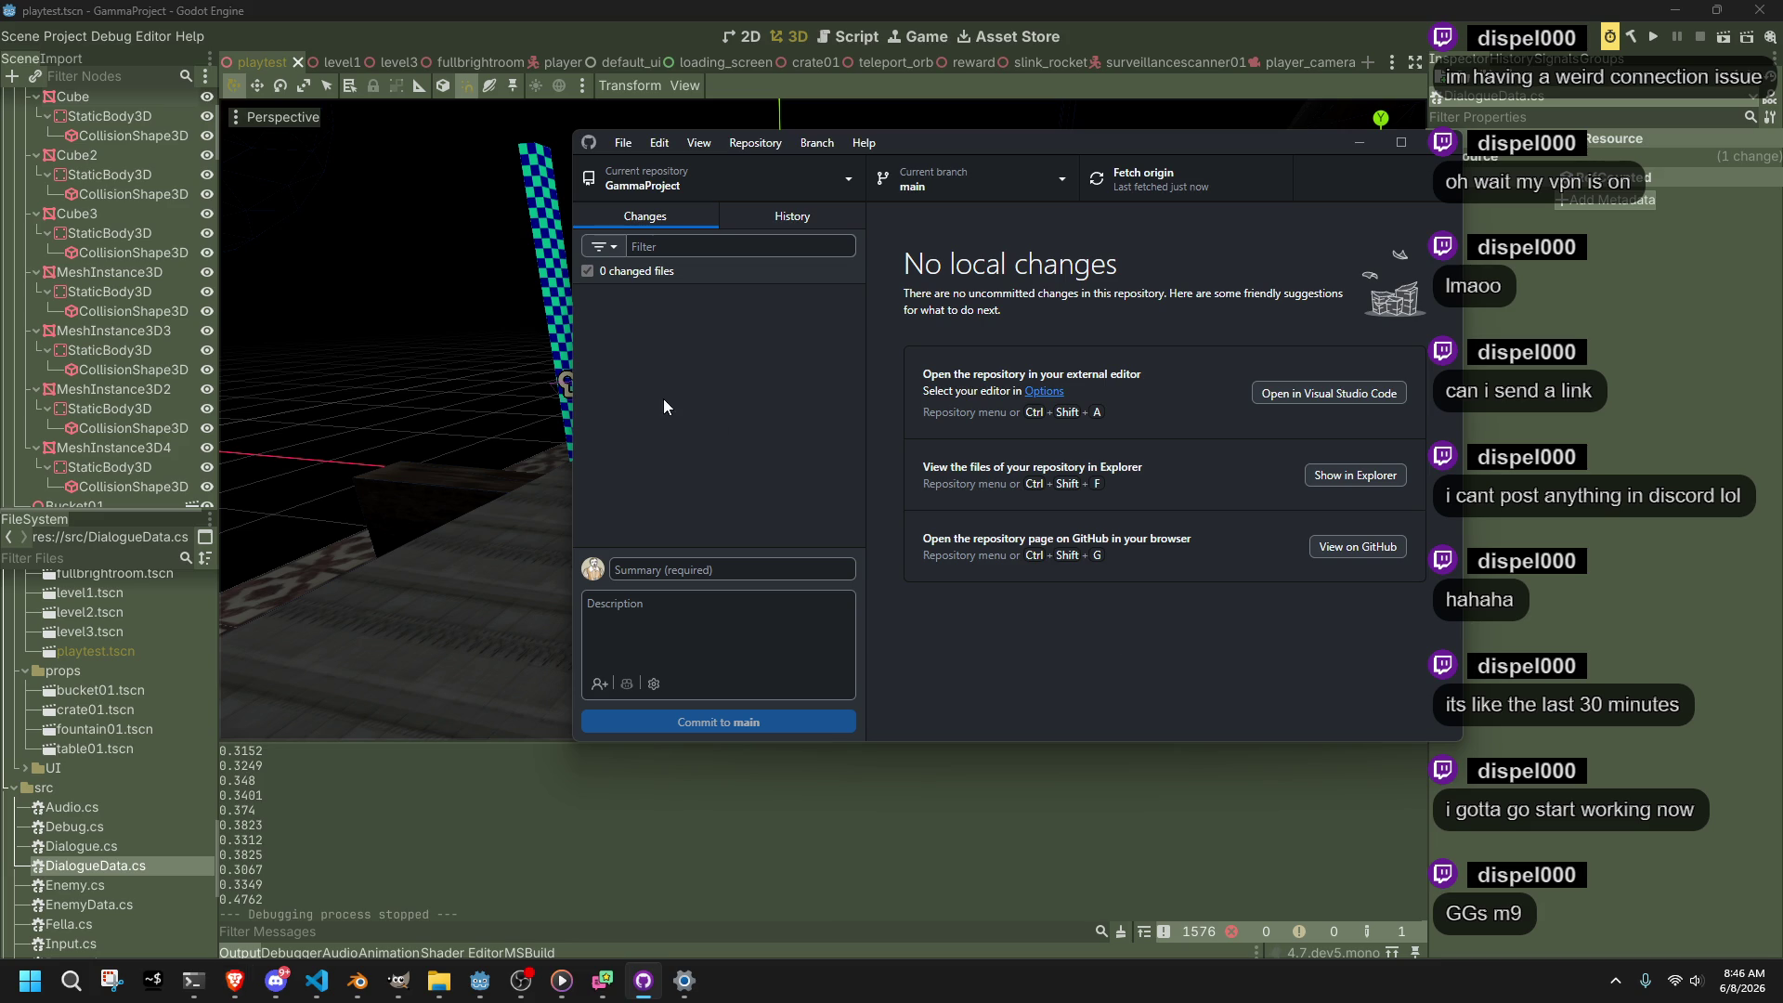
{"action": "left_click", "coordinate": [275, 981]}
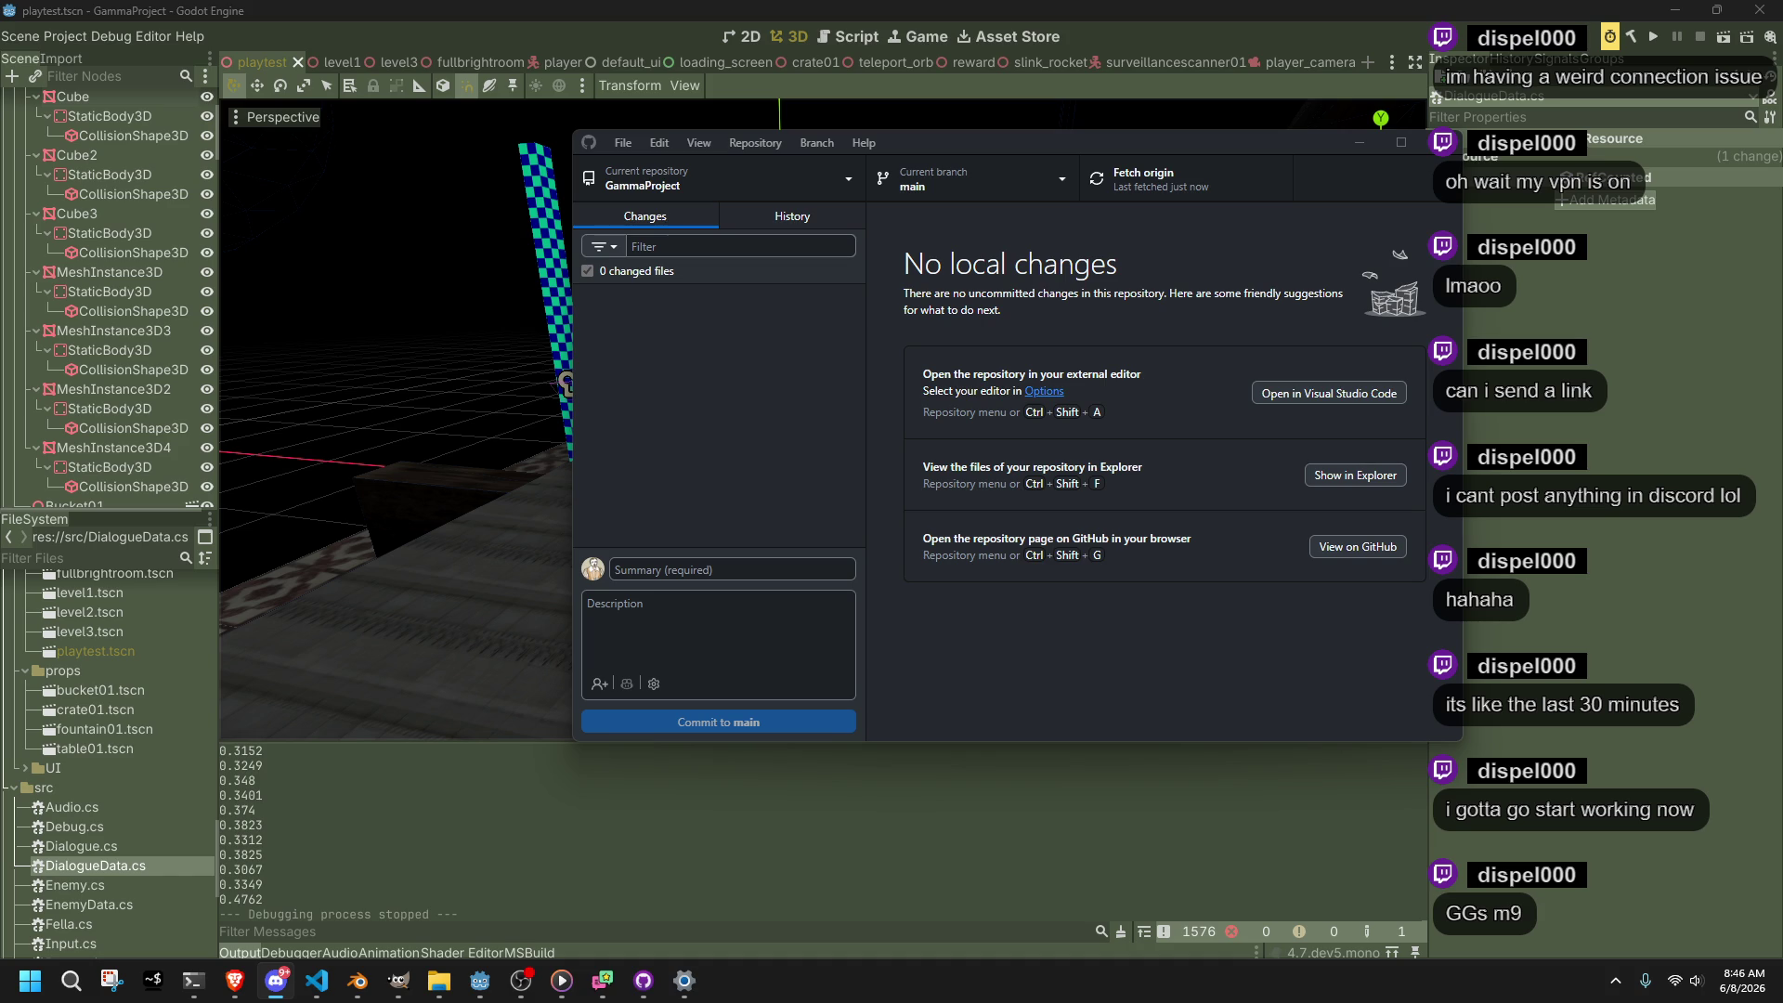
{"action": "left_click", "coordinate": [1011, 488]}
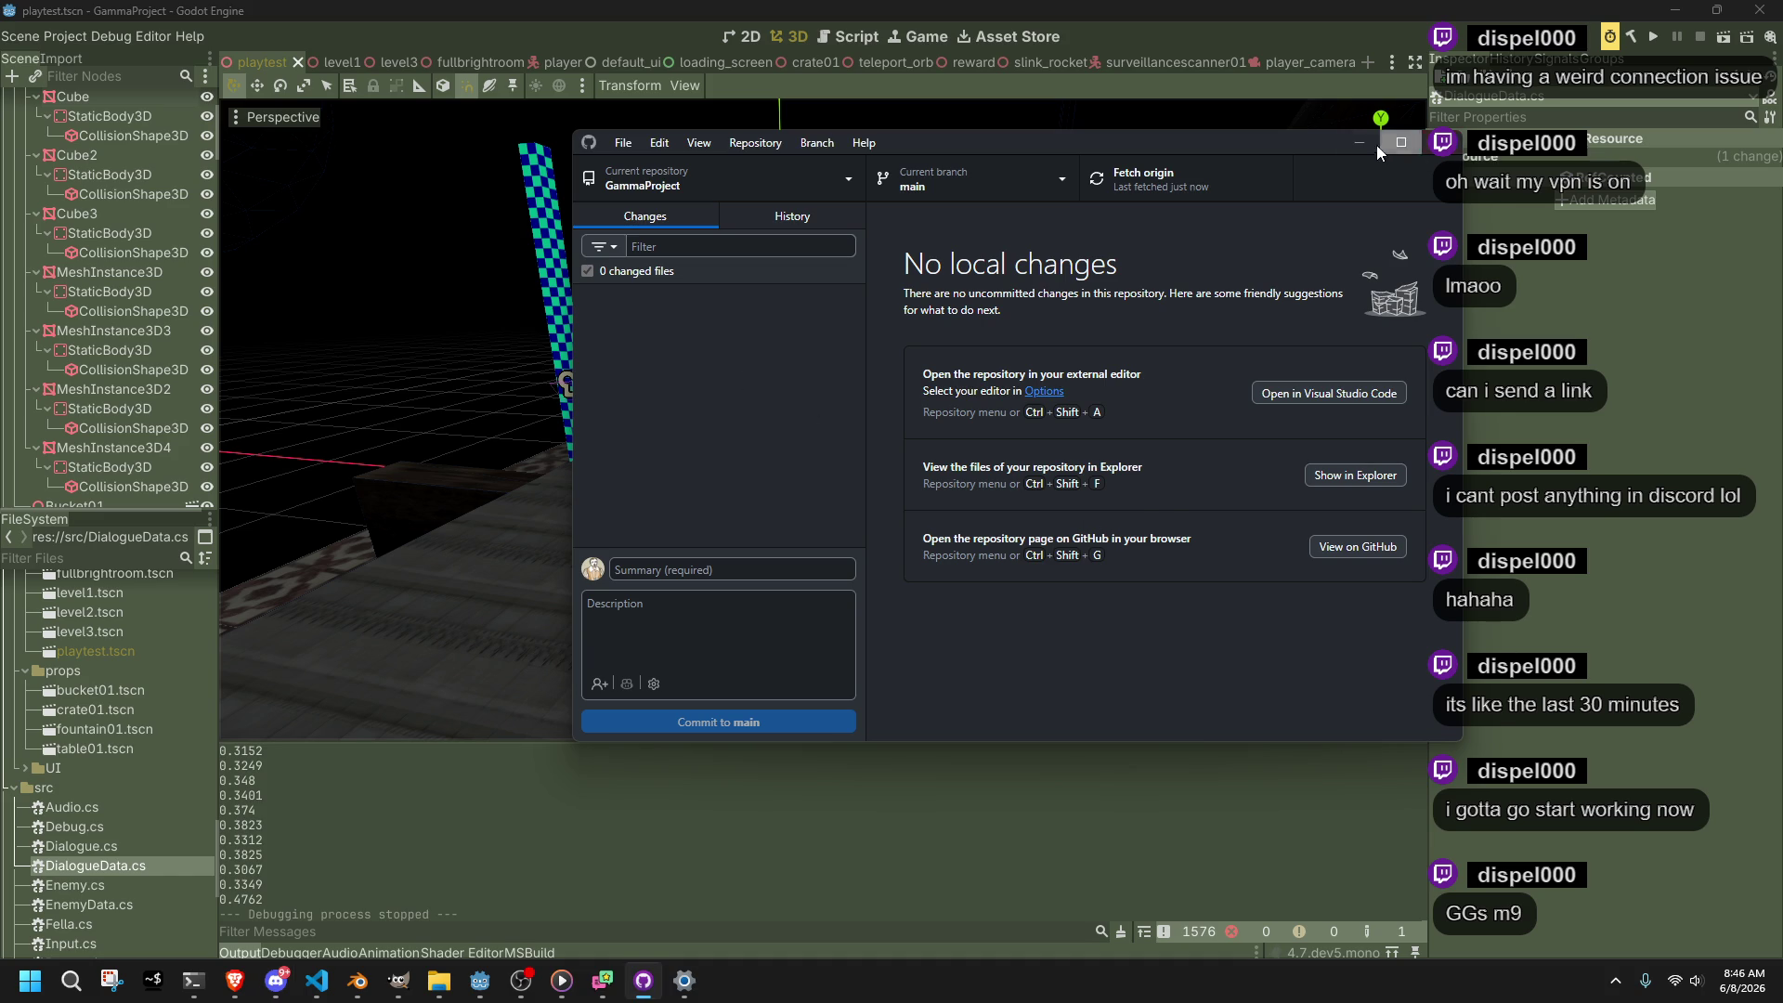
{"action": "left_click", "coordinate": [1359, 142]}
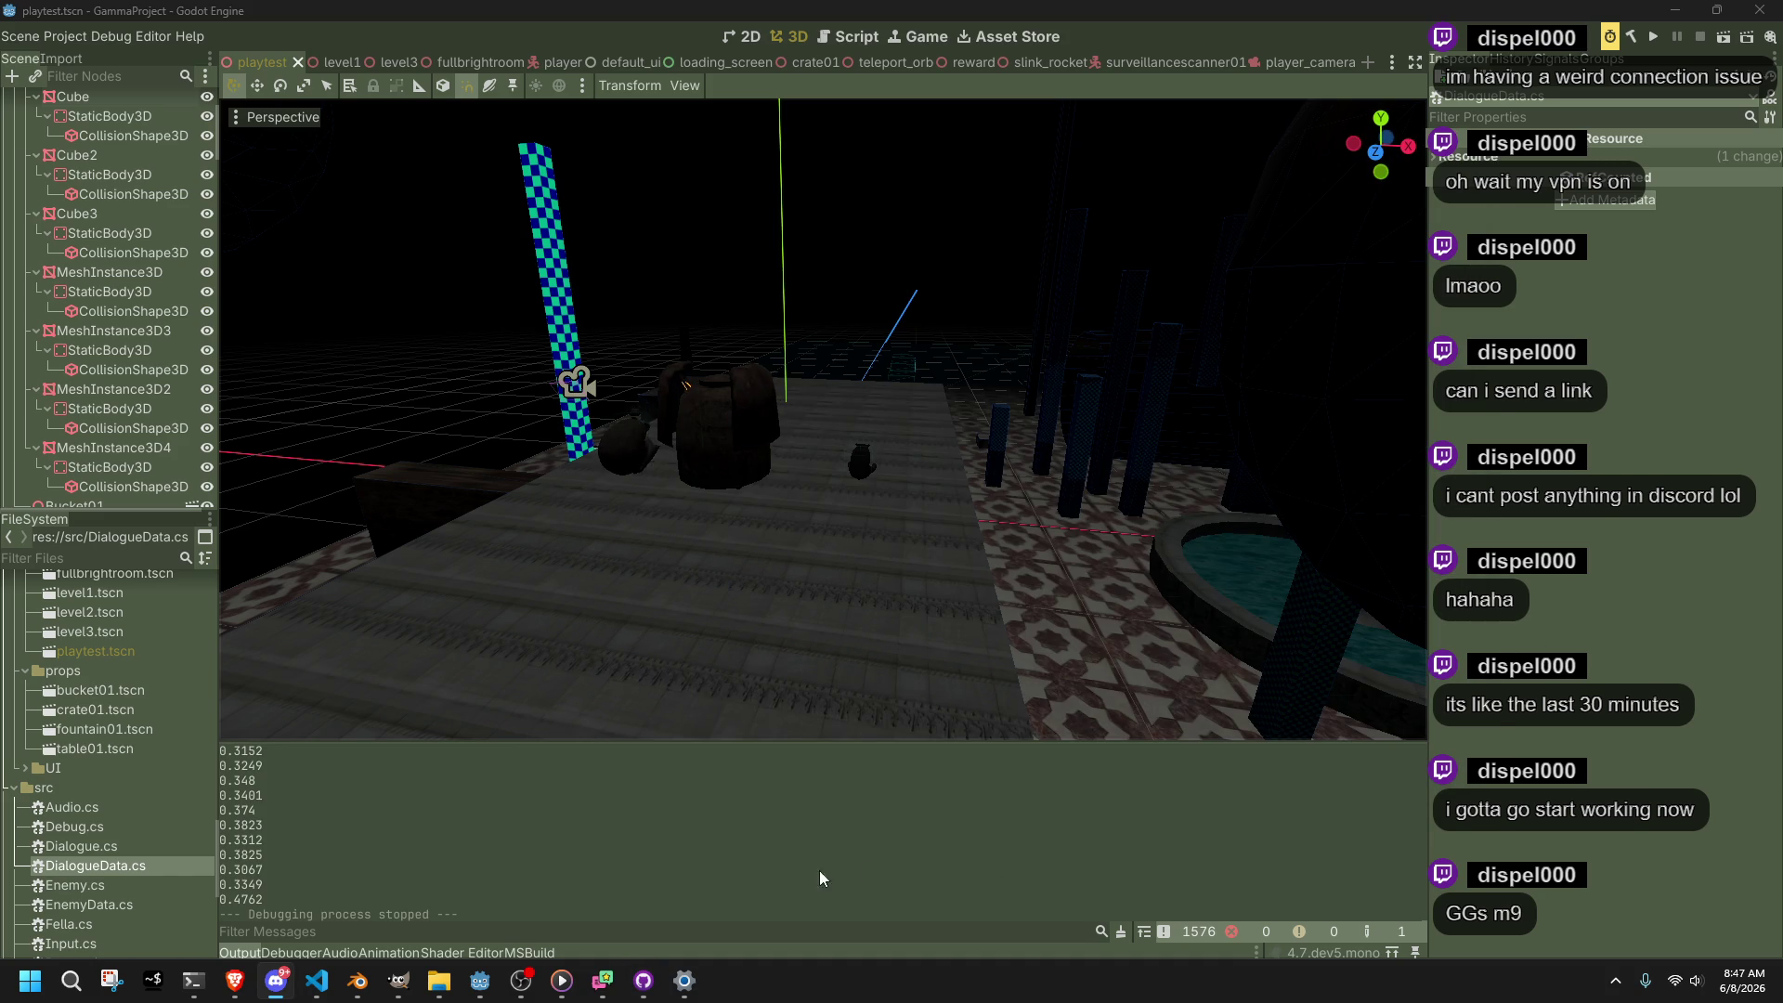
Review lines 13–19 of DialogueData.cs, including the Action usage and shouldSkipAnimation line
{"action": "left_click", "coordinate": [318, 980]}
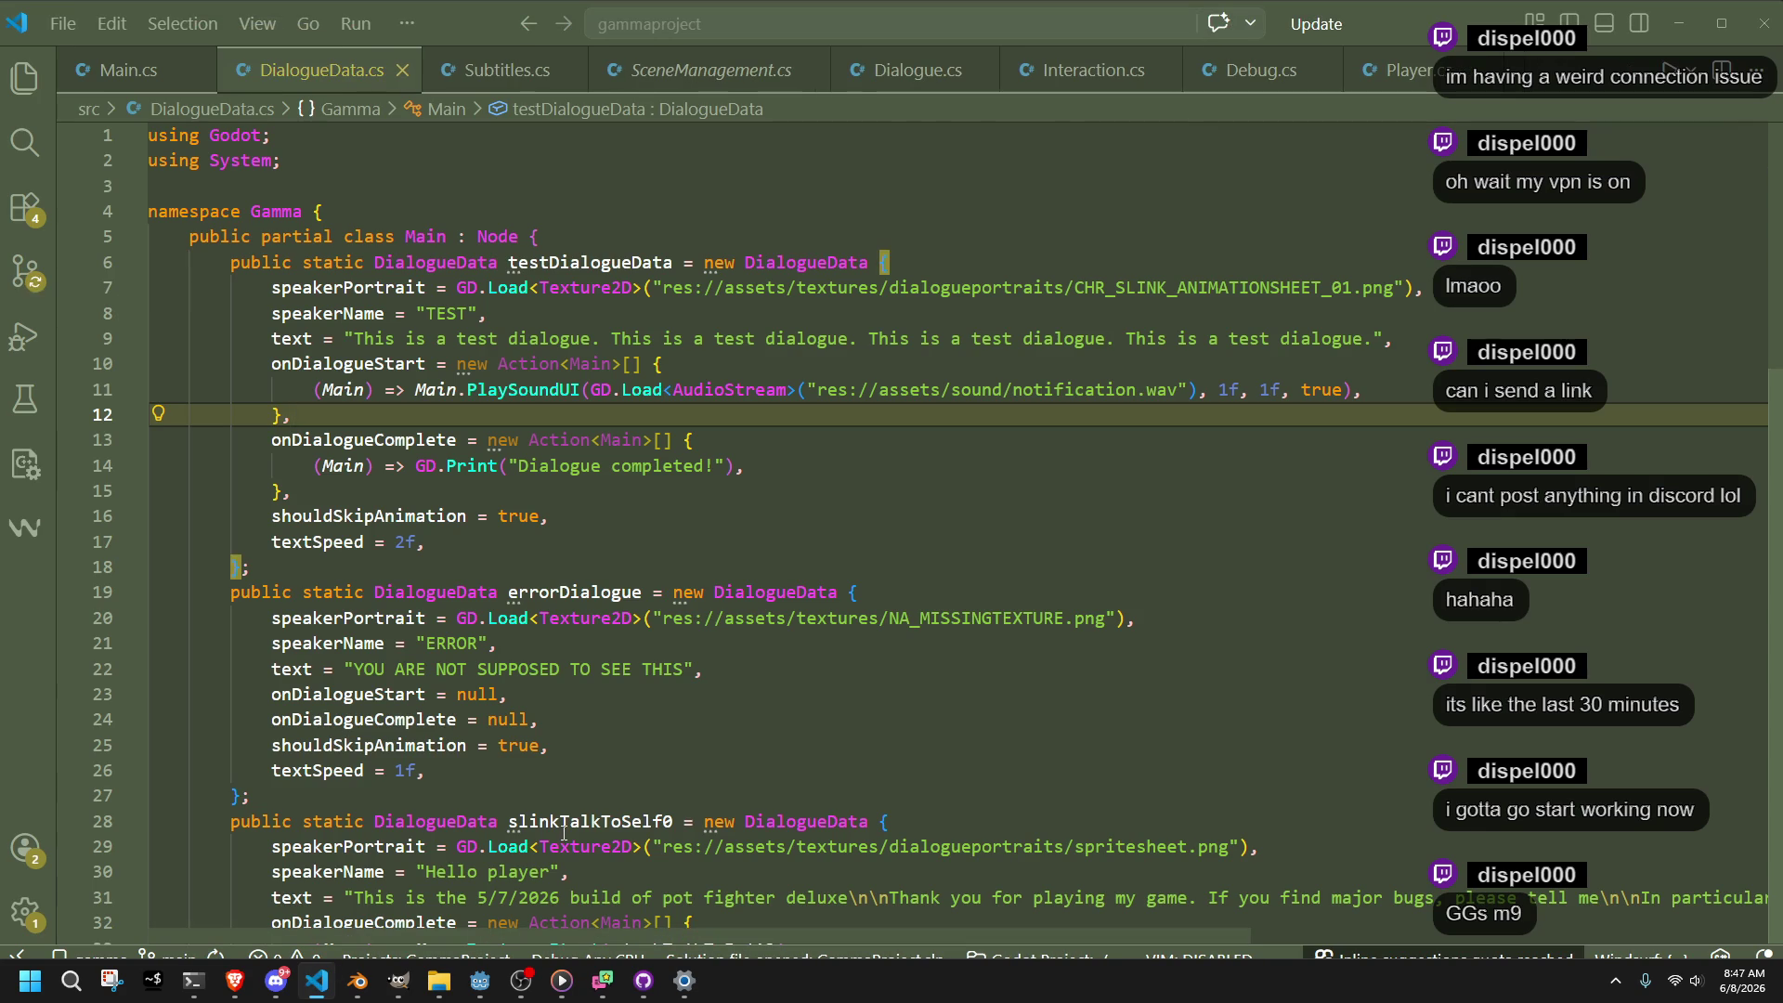
{"action": "left_click", "coordinate": [887, 584]}
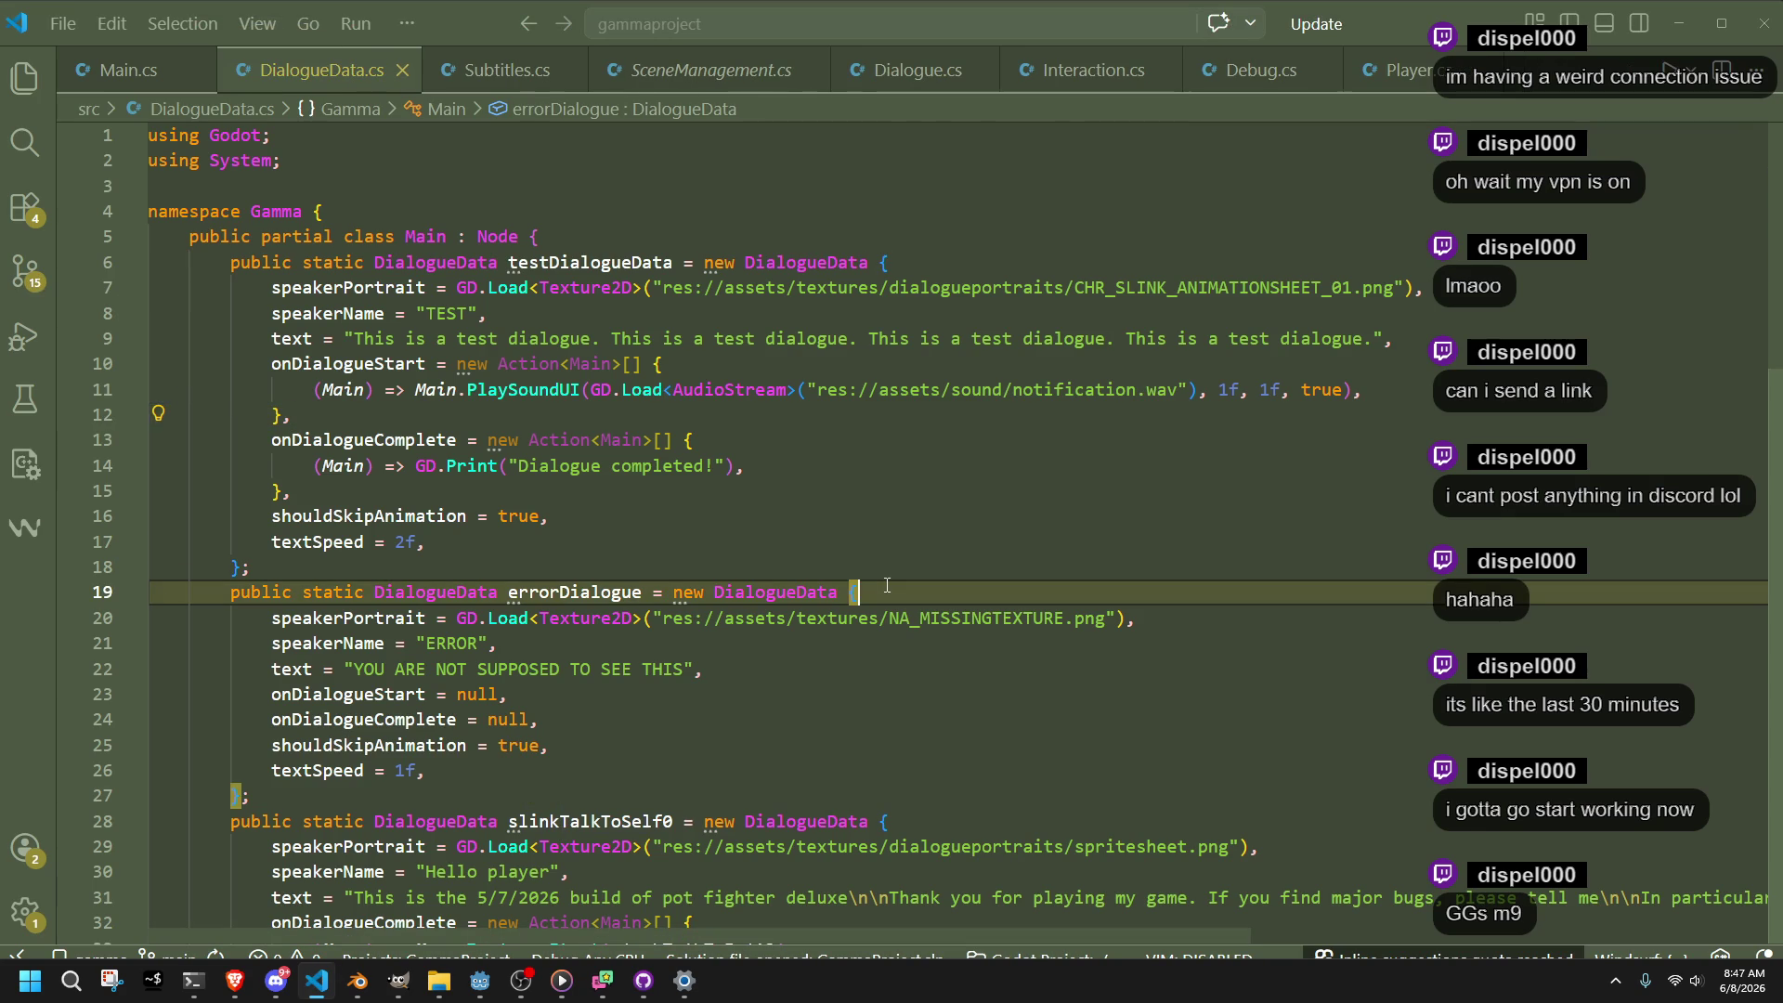
{"action": "left_click", "coordinate": [703, 479]}
{"action": "left_click", "coordinate": [558, 440]}
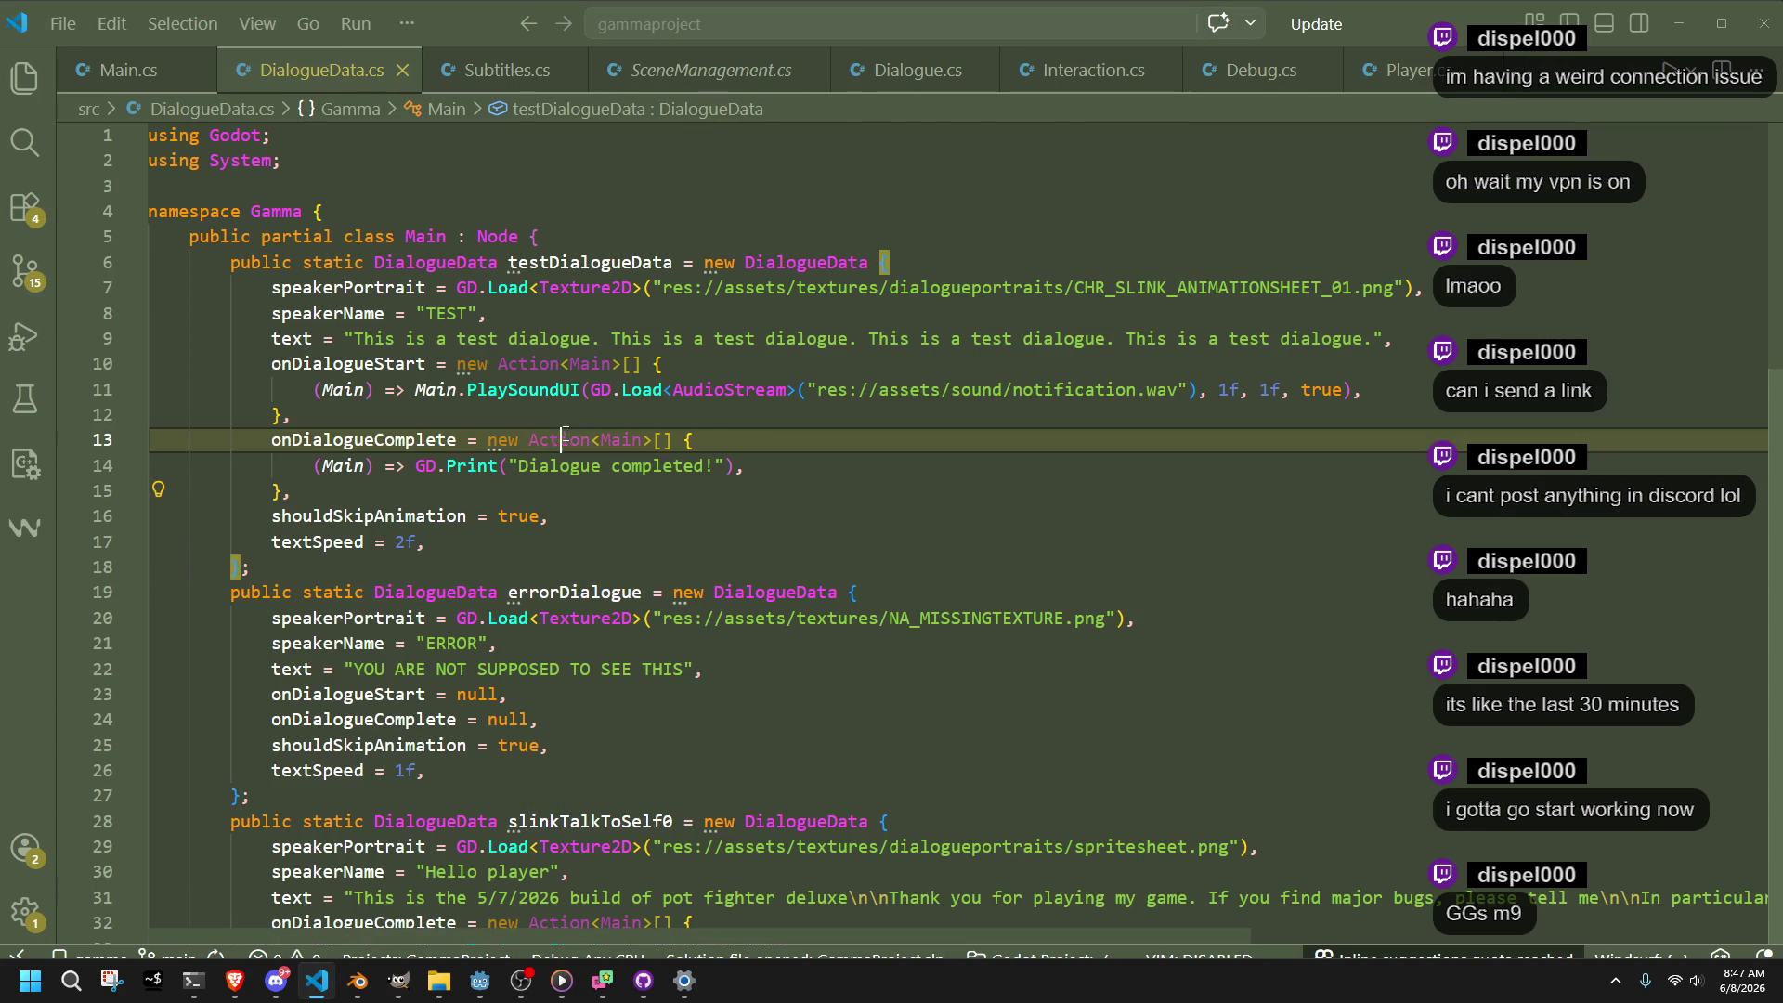
{"action": "left_click", "coordinate": [686, 510]}
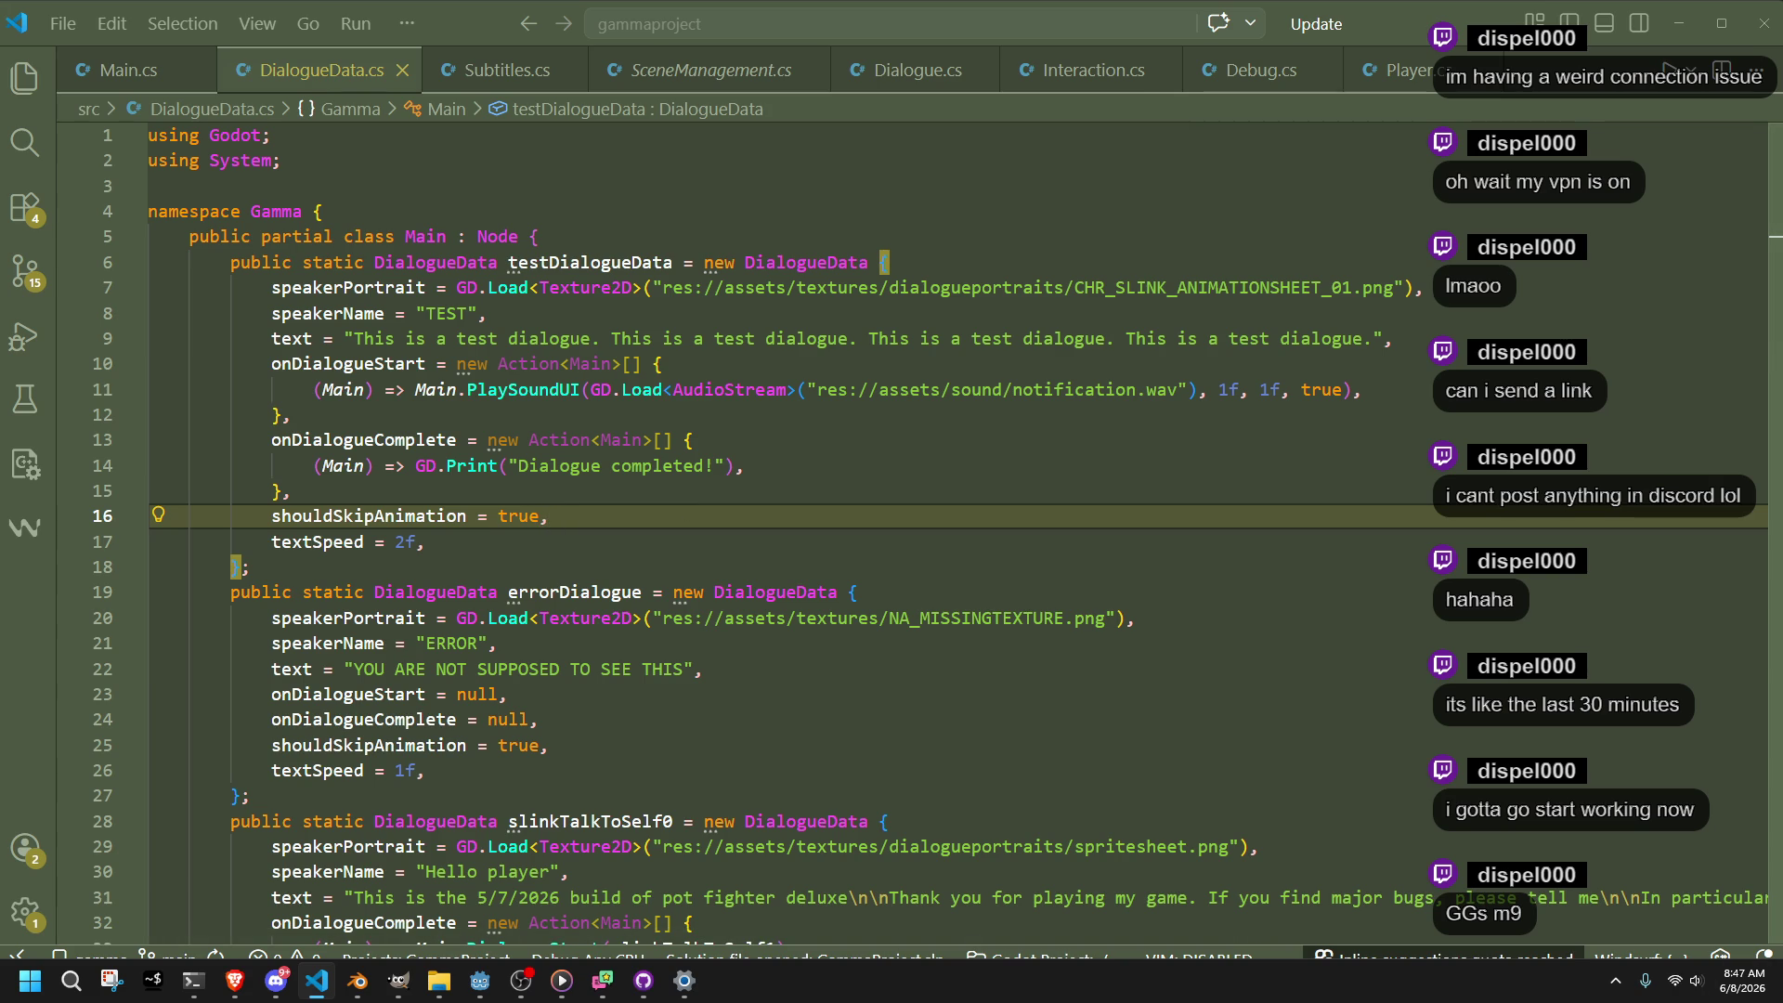
{"action": "key", "text": "alt+Tab"}
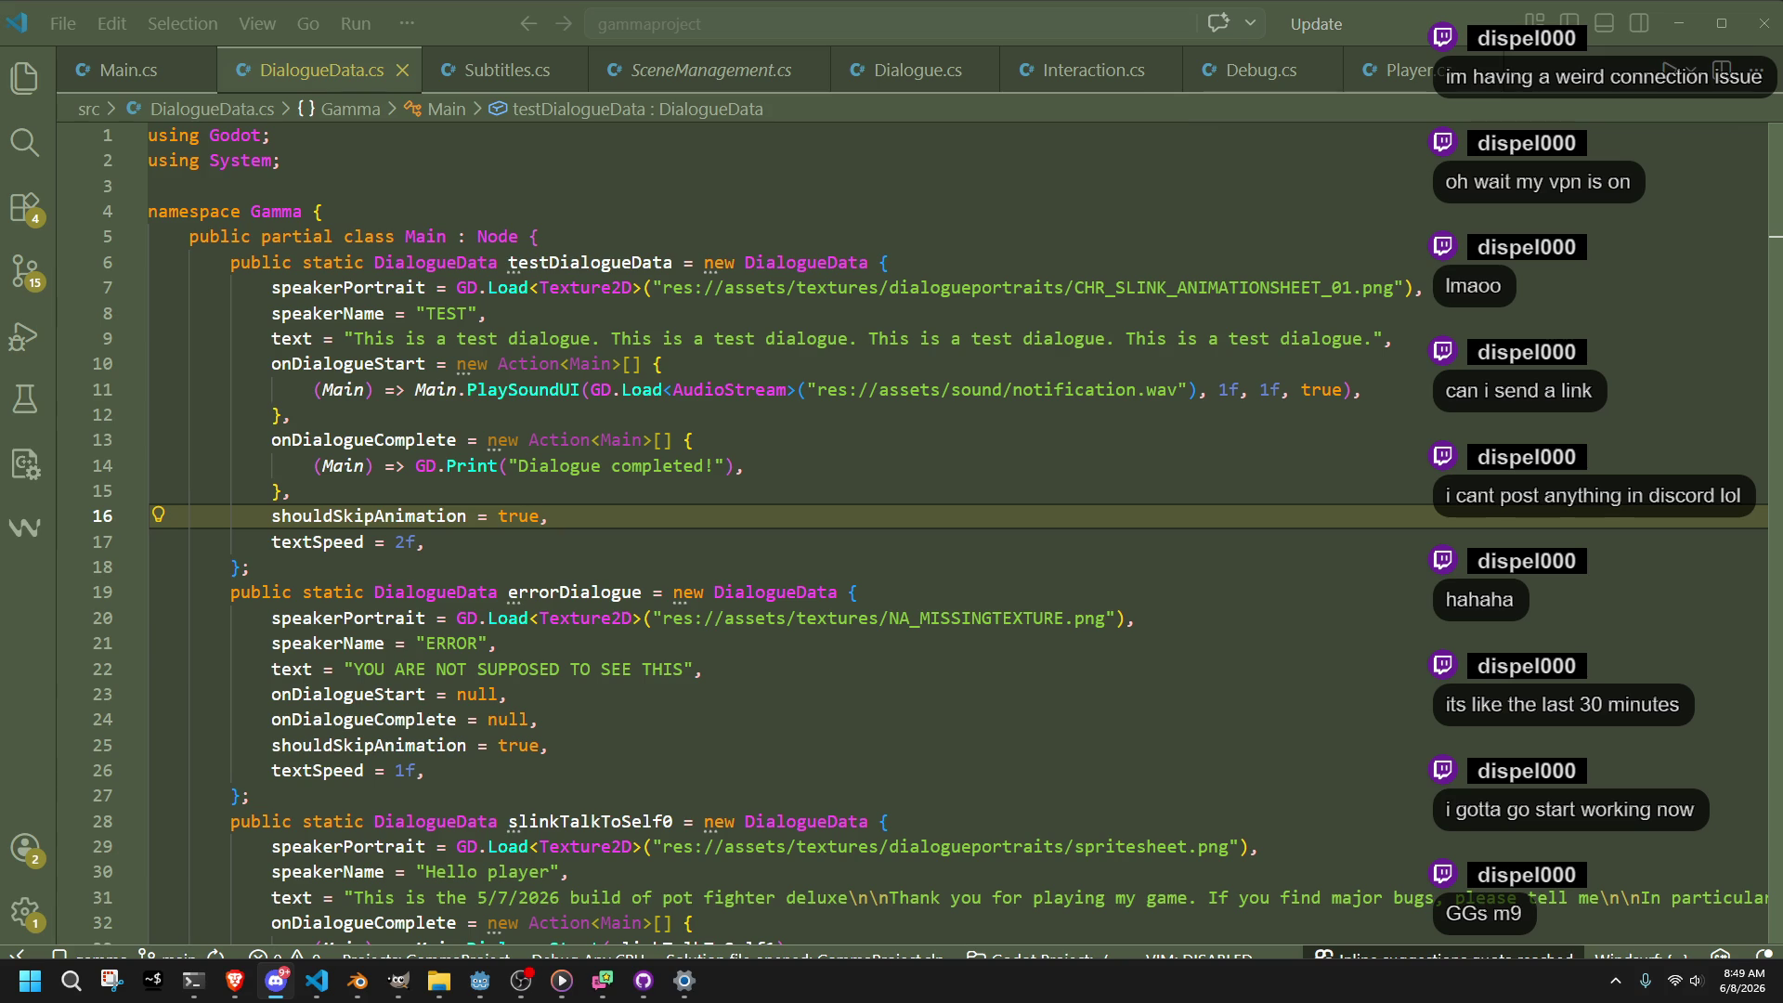
Review the errorDialogue definition and its text line in DialogueData.cs
{"action": "left_click", "coordinate": [886, 643]}
{"action": "left_click", "coordinate": [886, 720]}
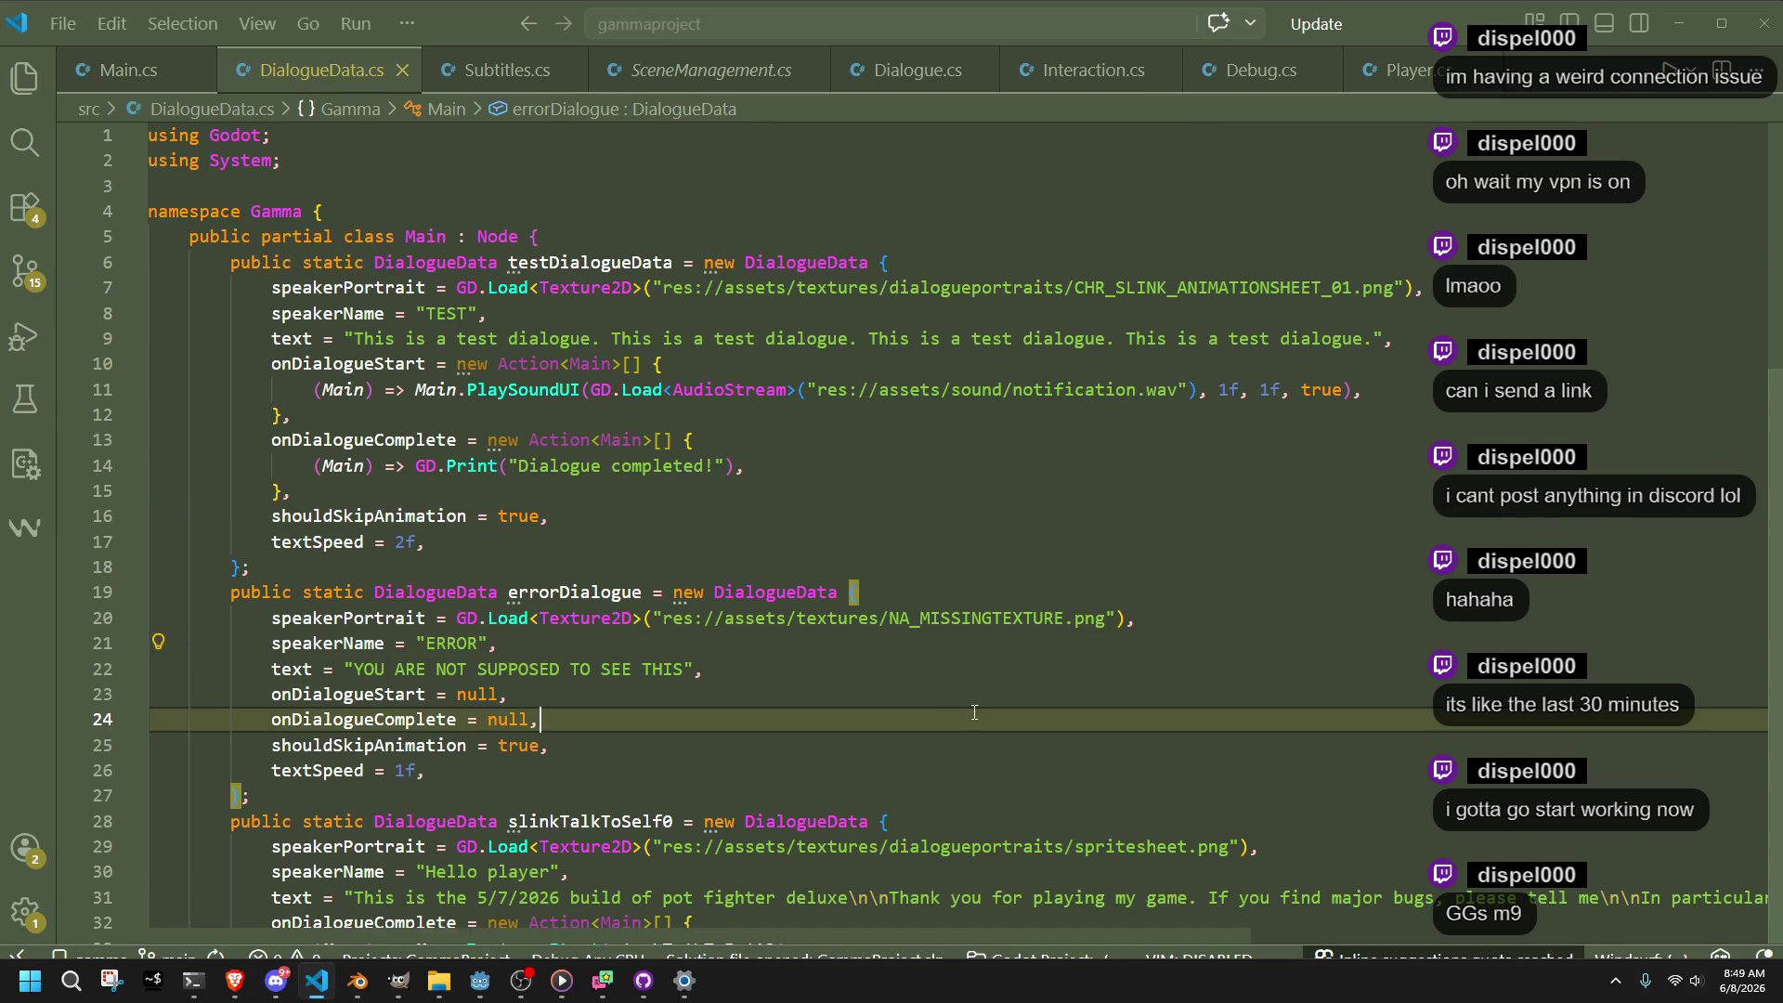
{"action": "left_click", "coordinate": [886, 679]}
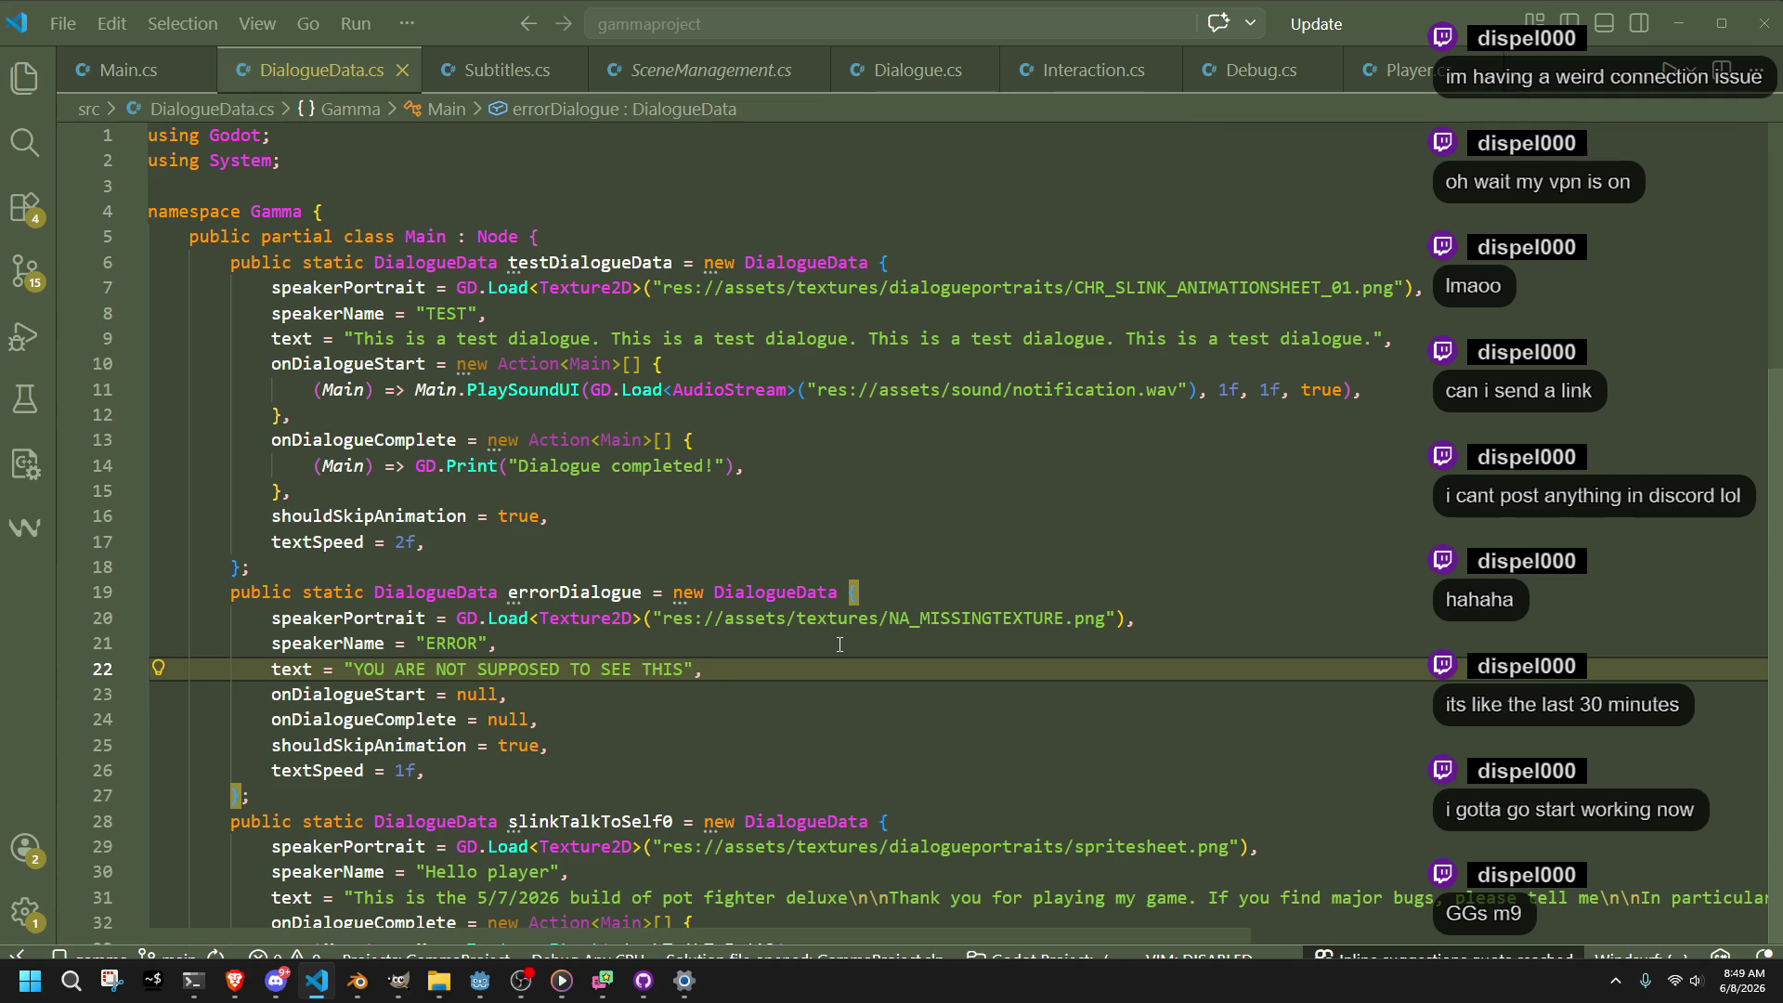
{"action": "mouse_move", "coordinate": [827, 610]}
Open Player.cs and move its tab into second position, right after Main.cs
{"action": "key", "text": "alt+Tab"}
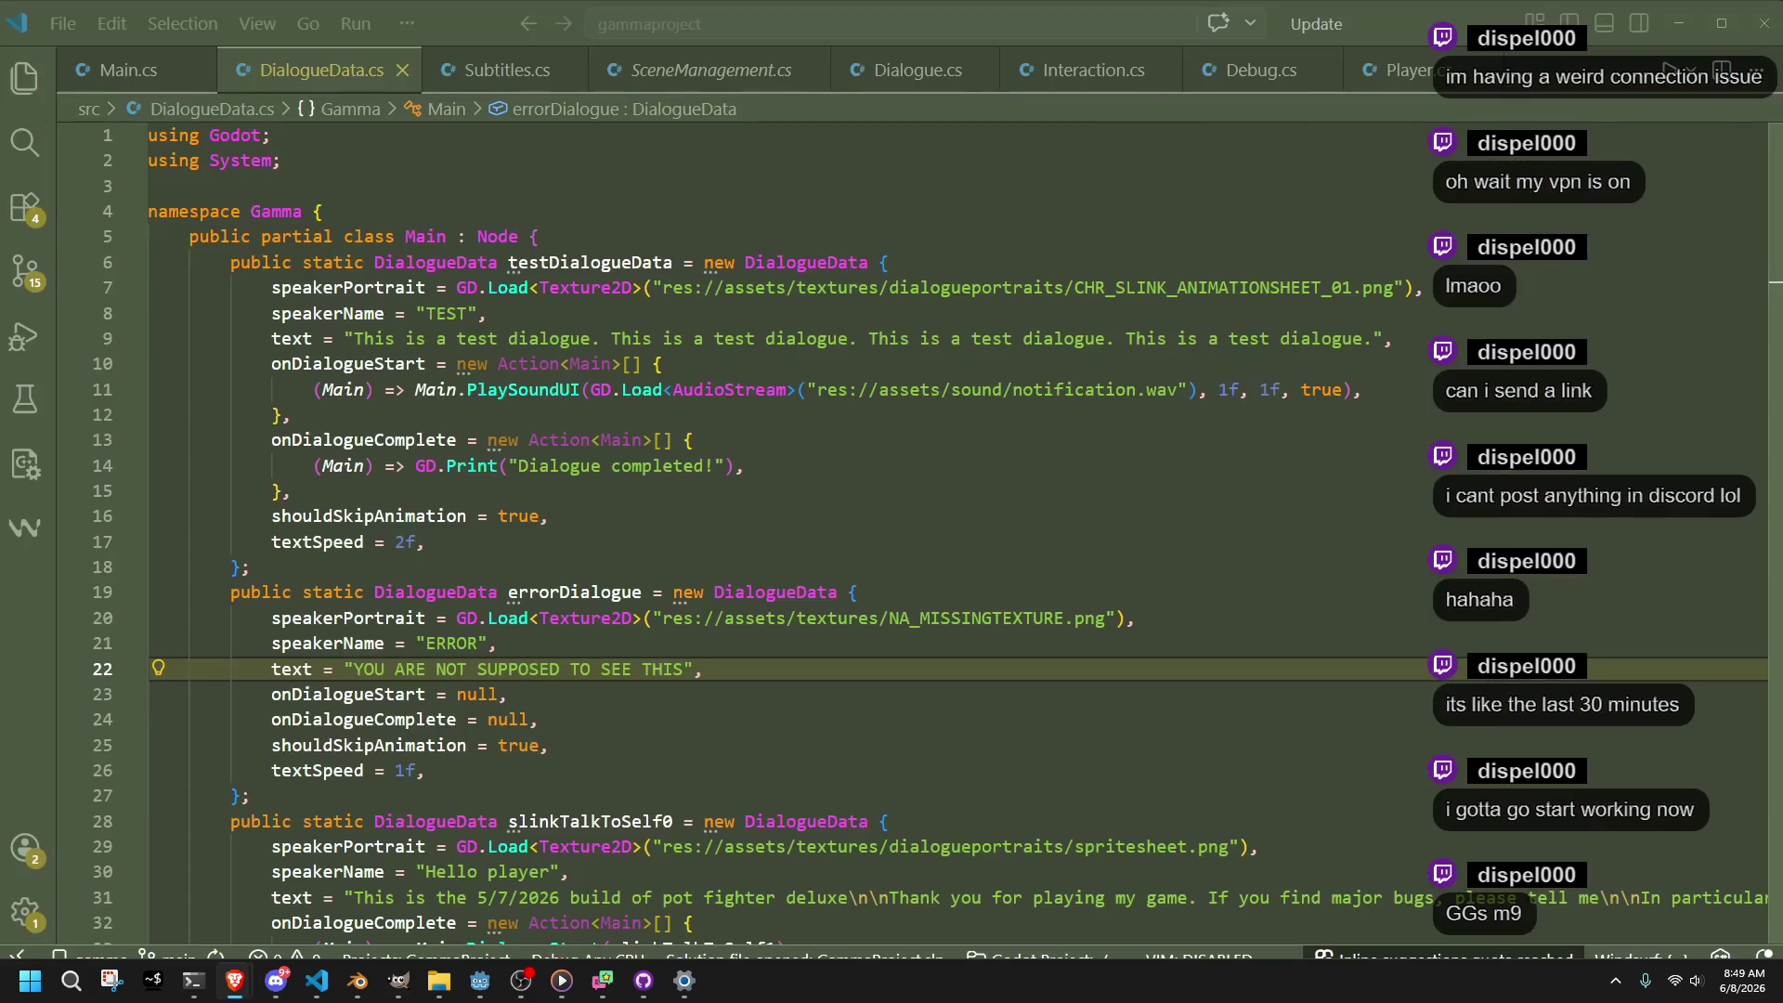
{"action": "left_click", "coordinate": [889, 679]}
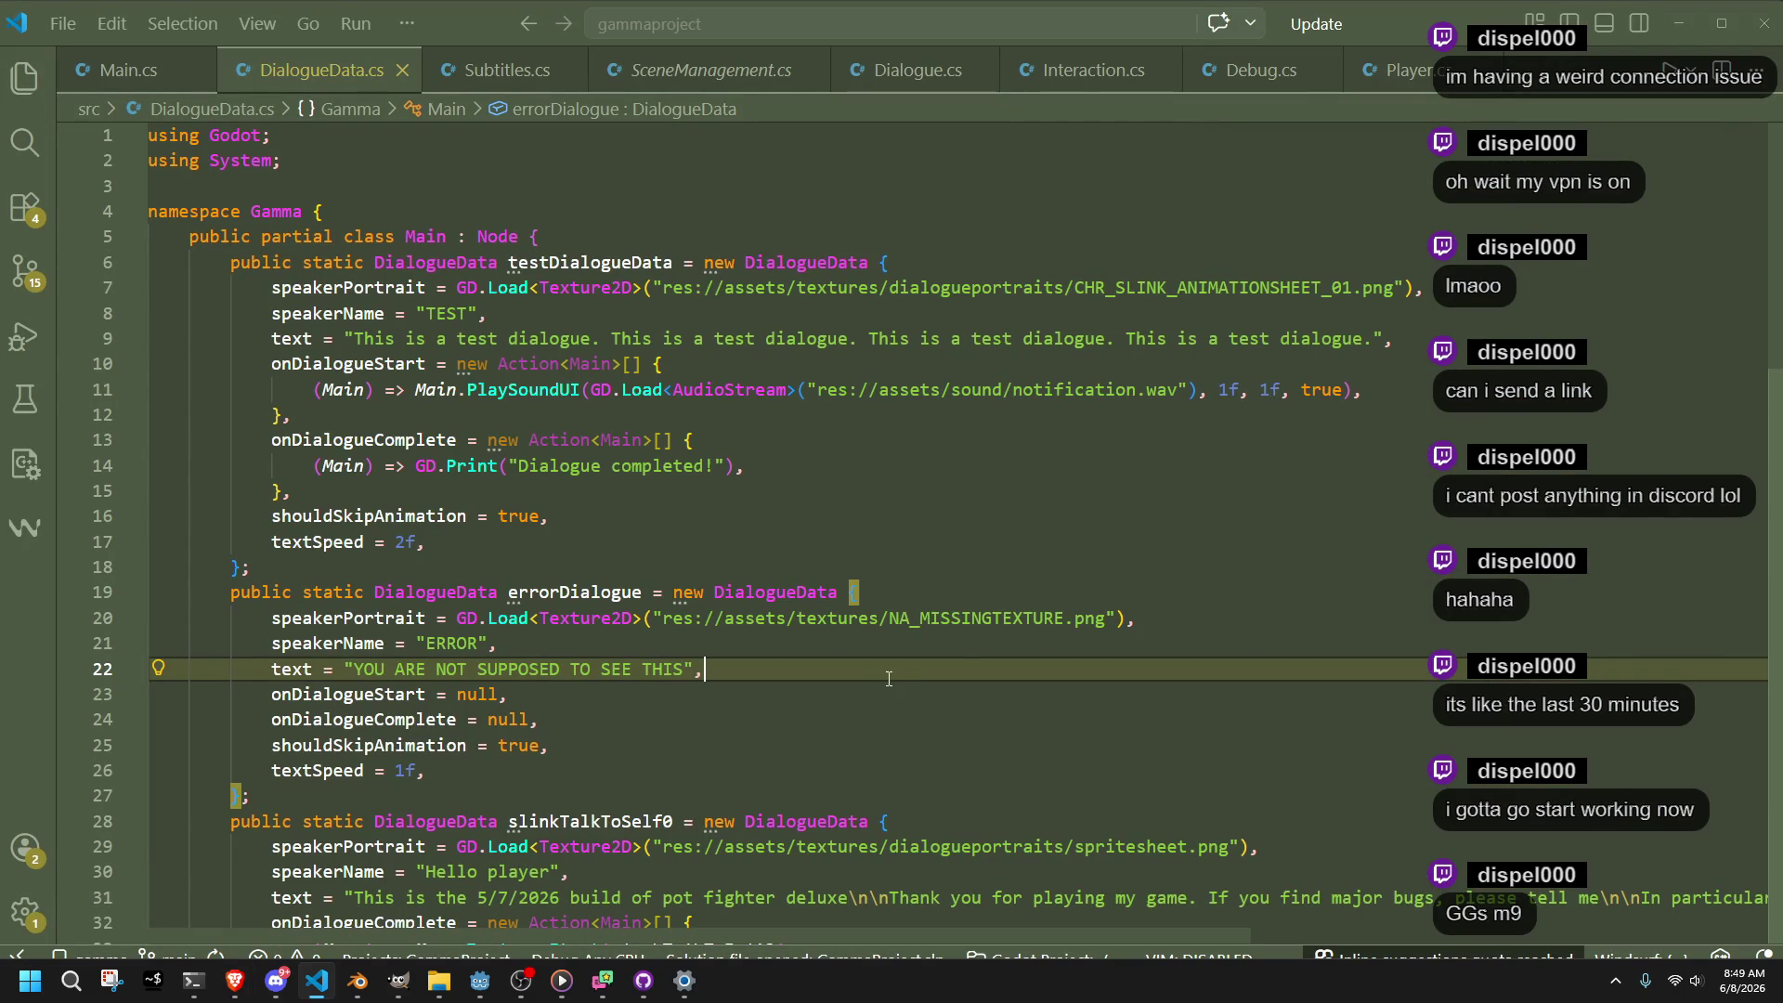
{"action": "mouse_move", "coordinate": [1402, 69]}
{"action": "left_mouse_down"}
{"action": "mouse_move", "coordinate": [1300, 111]}
{"action": "mouse_move", "coordinate": [1321, 67]}
{"action": "mouse_move", "coordinate": [287, 66]}
{"action": "left_mouse_up"}
{"action": "scroll", "coordinate": [1602, 513], "scroll_direction": "up", "scroll_amount": 4}
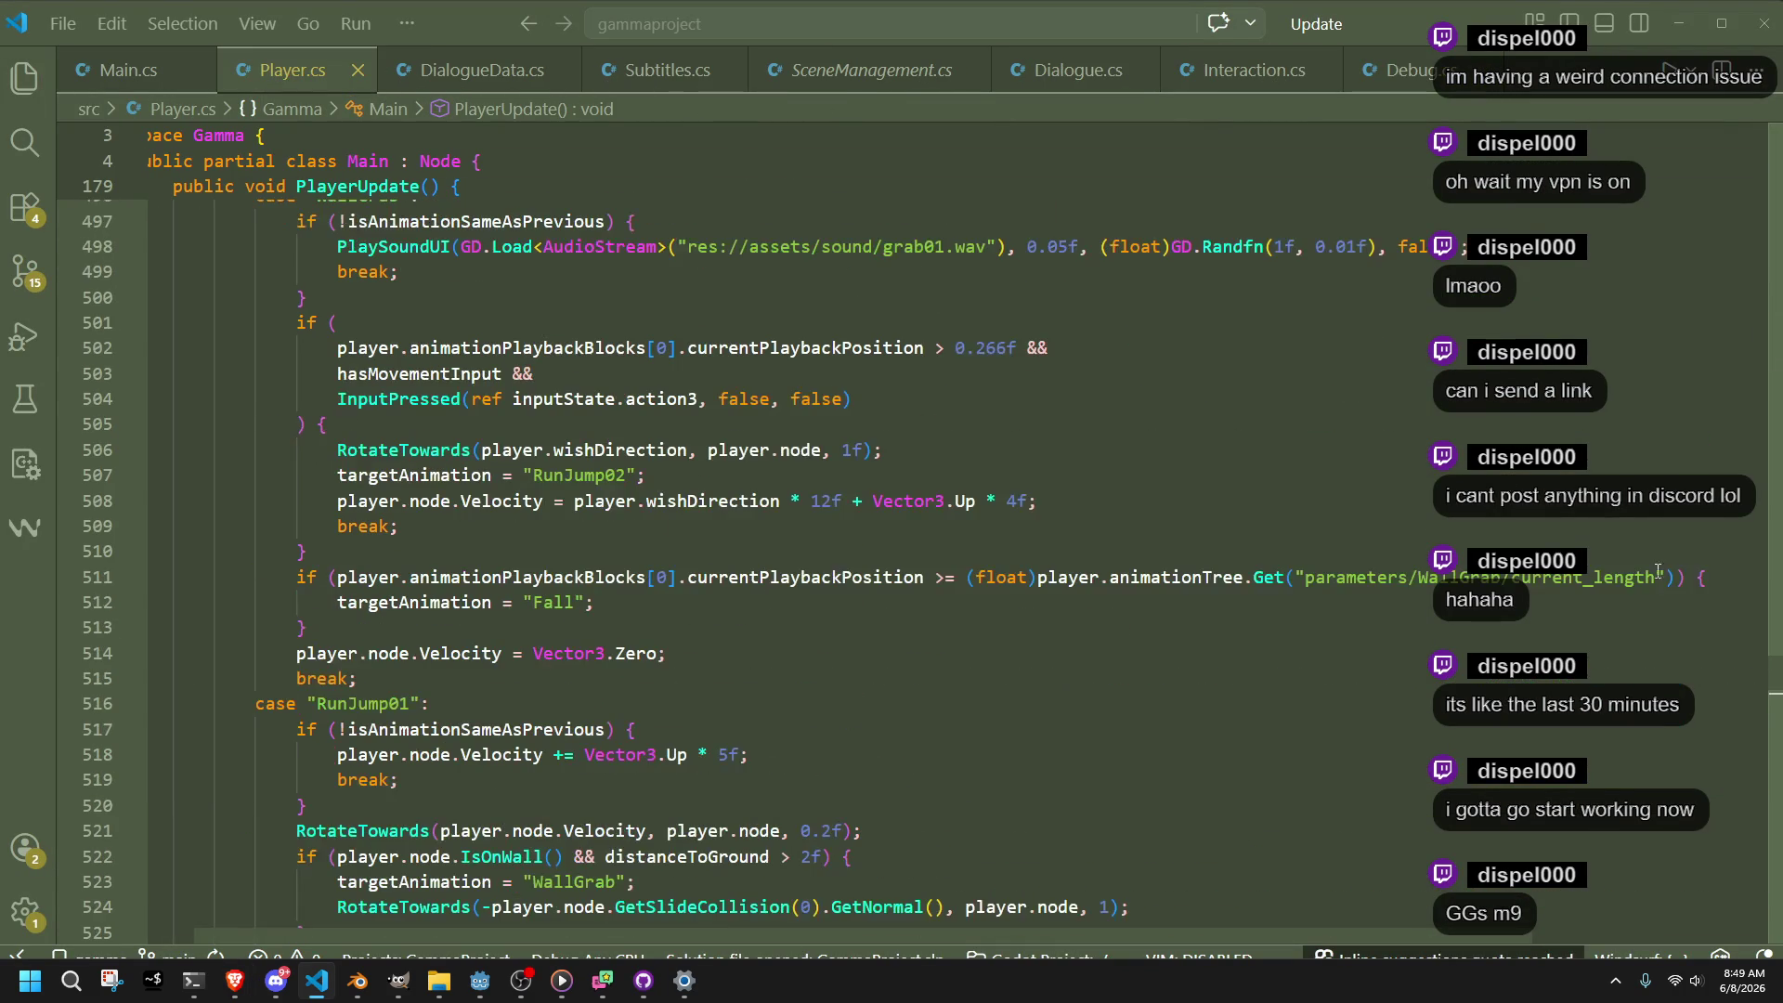
Scroll to the Player struct fields and select the gunBarrel field name
{"action": "left_click_drag", "start_coordinate": [1774, 696], "coordinate": [1710, 156]}
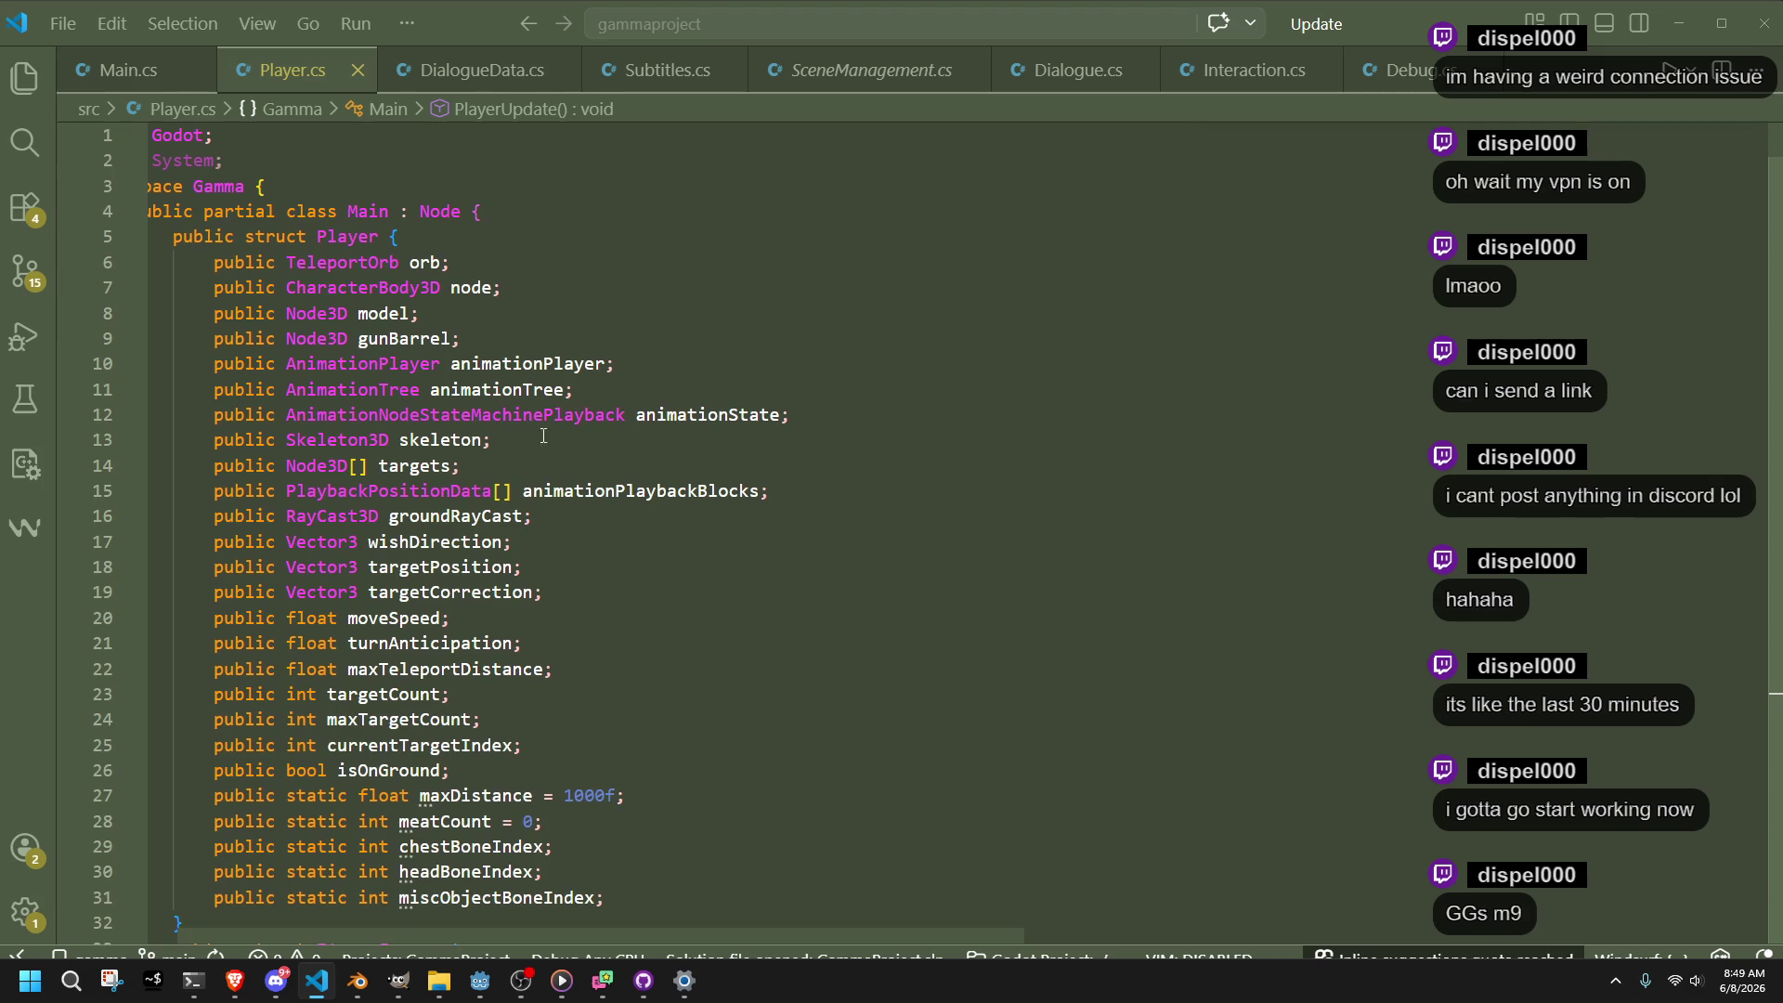
{"action": "left_click", "coordinate": [465, 324]}
{"action": "left_click", "coordinate": [498, 335]}
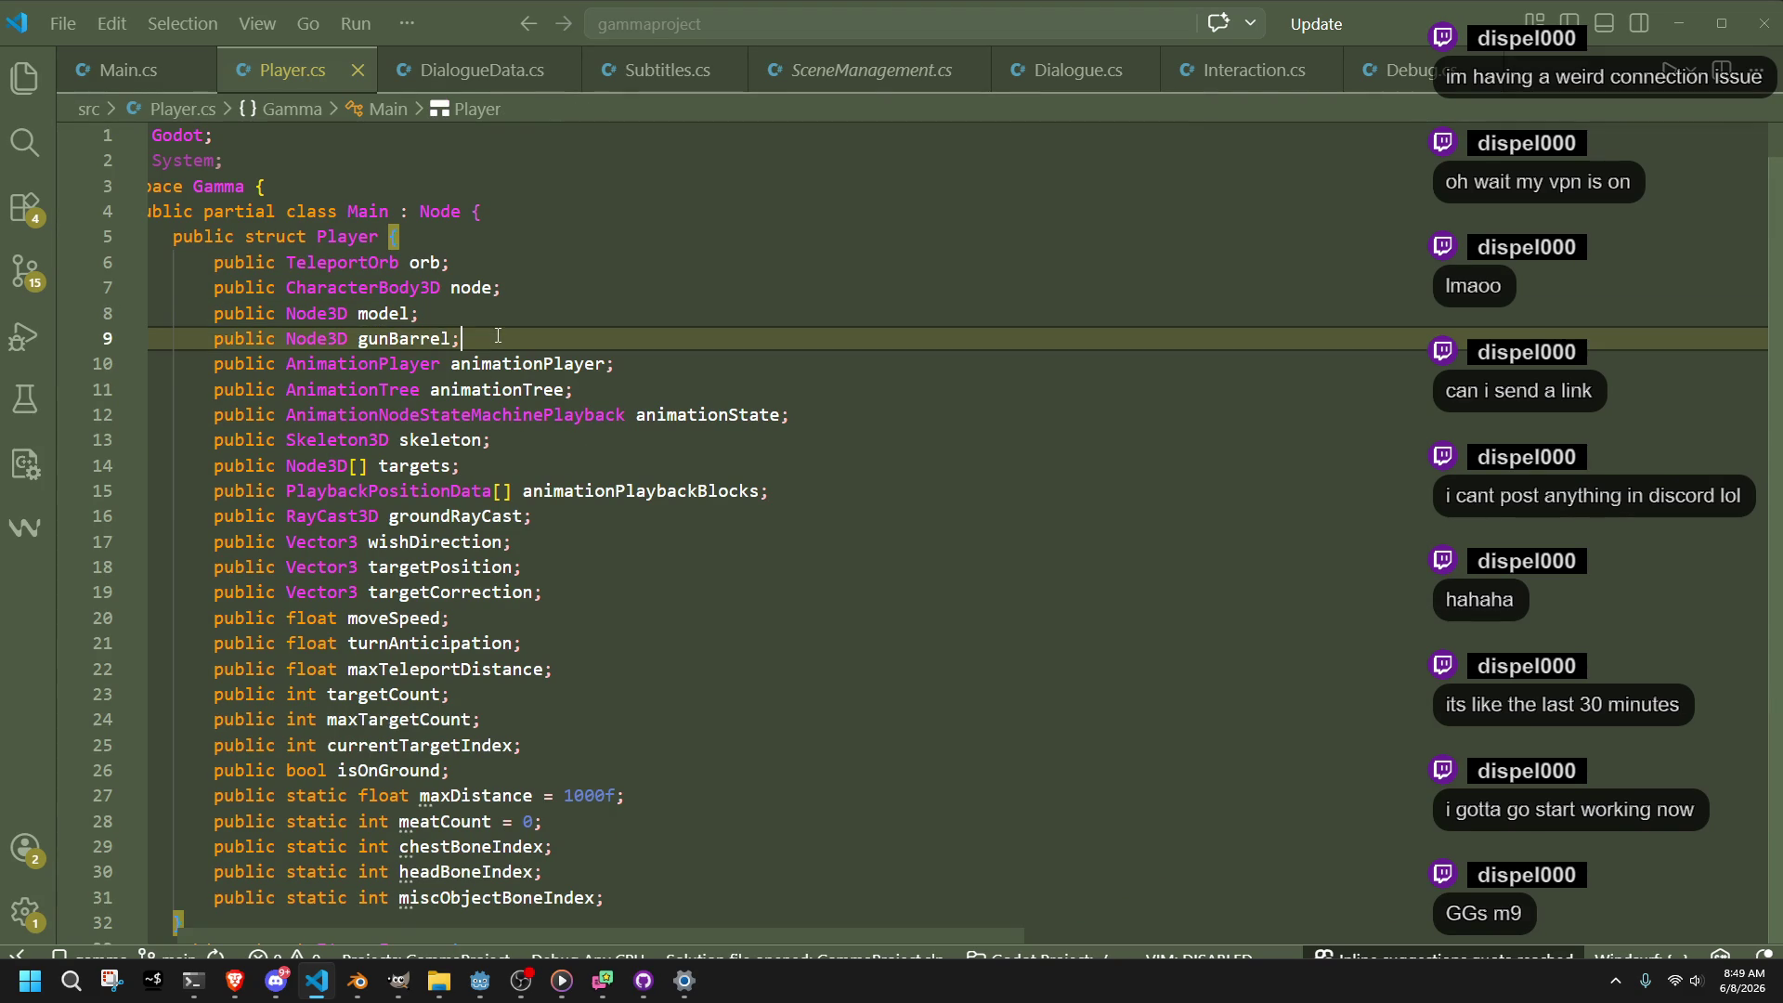
{"action": "double_click", "coordinate": [423, 338]}
Declare 'public RayCast3D headRayCast;' on a new line after groundRayCast
{"action": "left_click", "coordinate": [423, 517]}
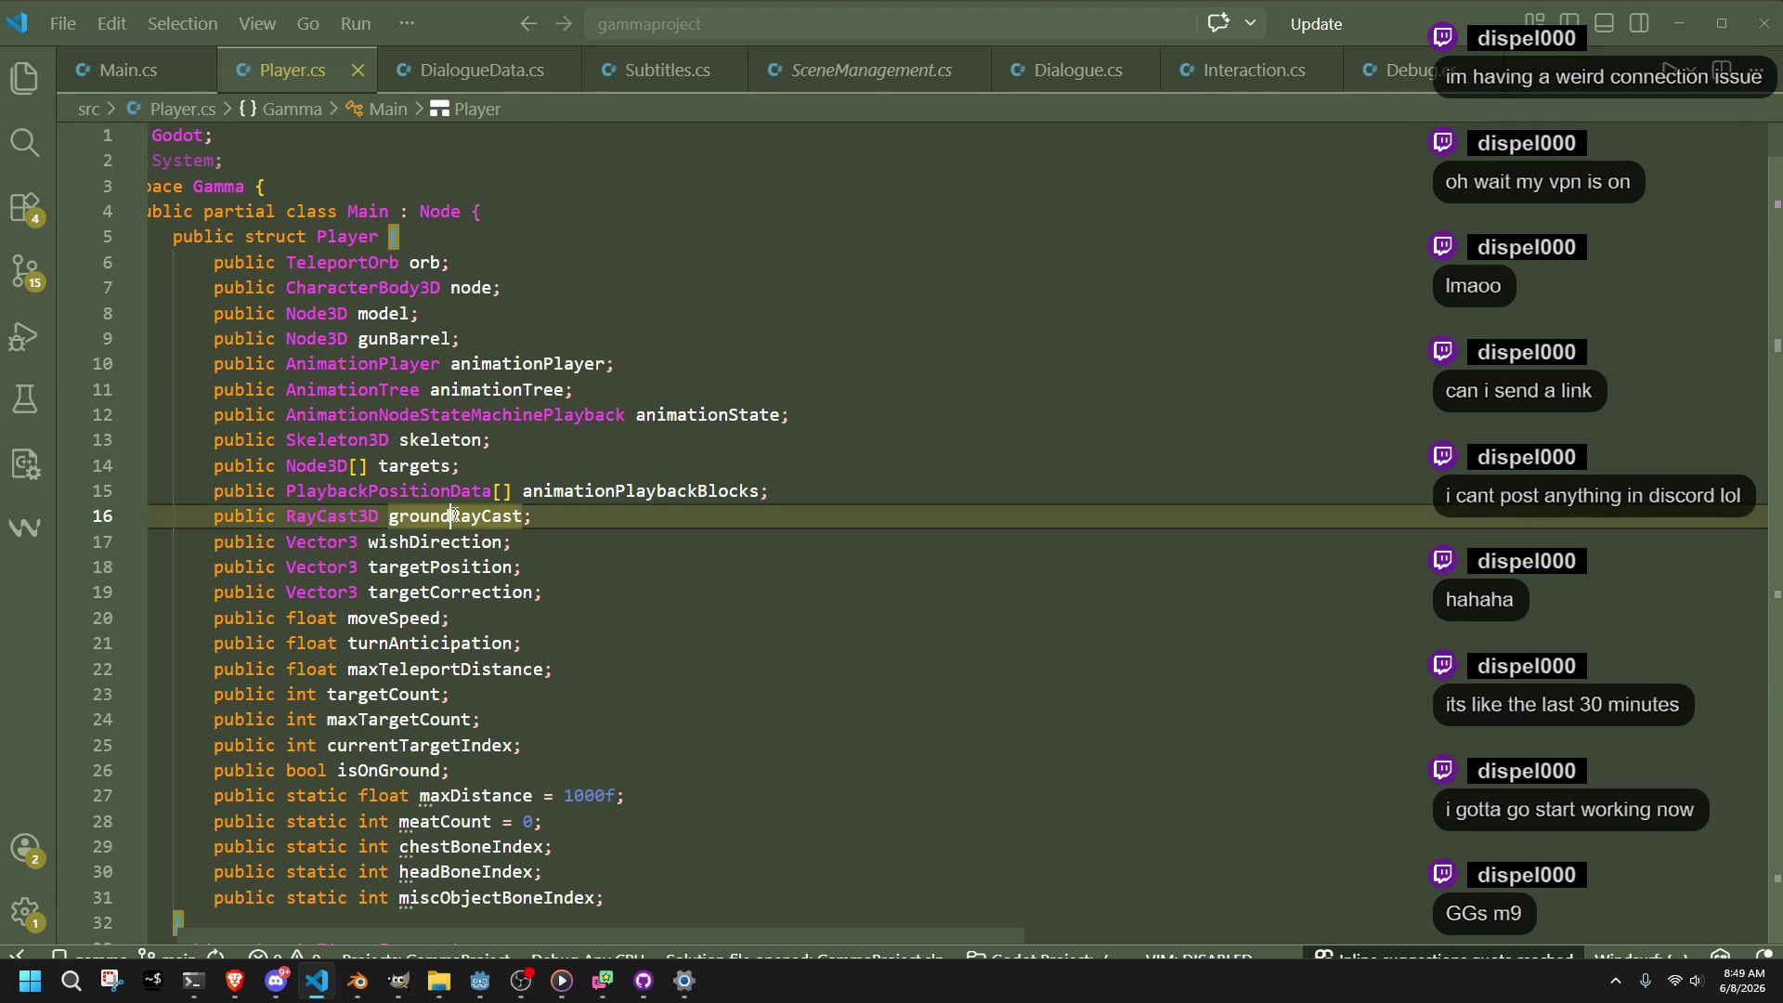
{"action": "left_click", "coordinate": [554, 516]}
{"action": "key", "text": "Return"}
{"action": "type", "text": "public Raycast3"}
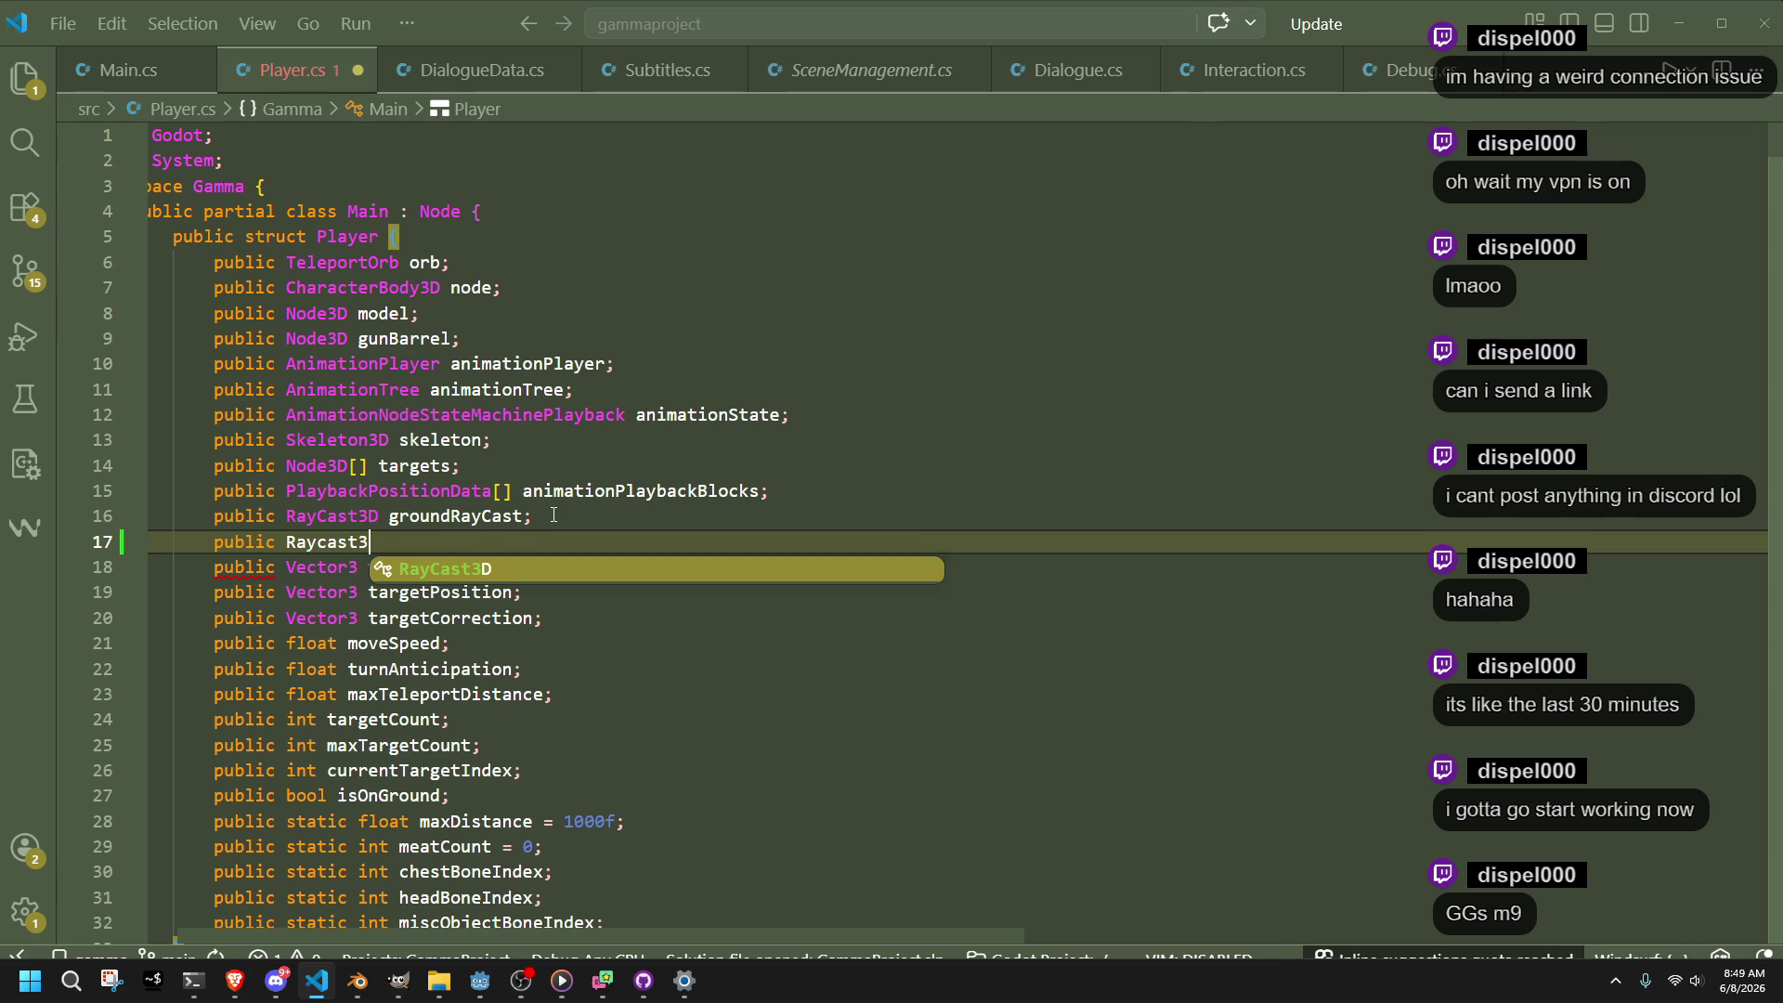
{"action": "key", "text": "Tab"}
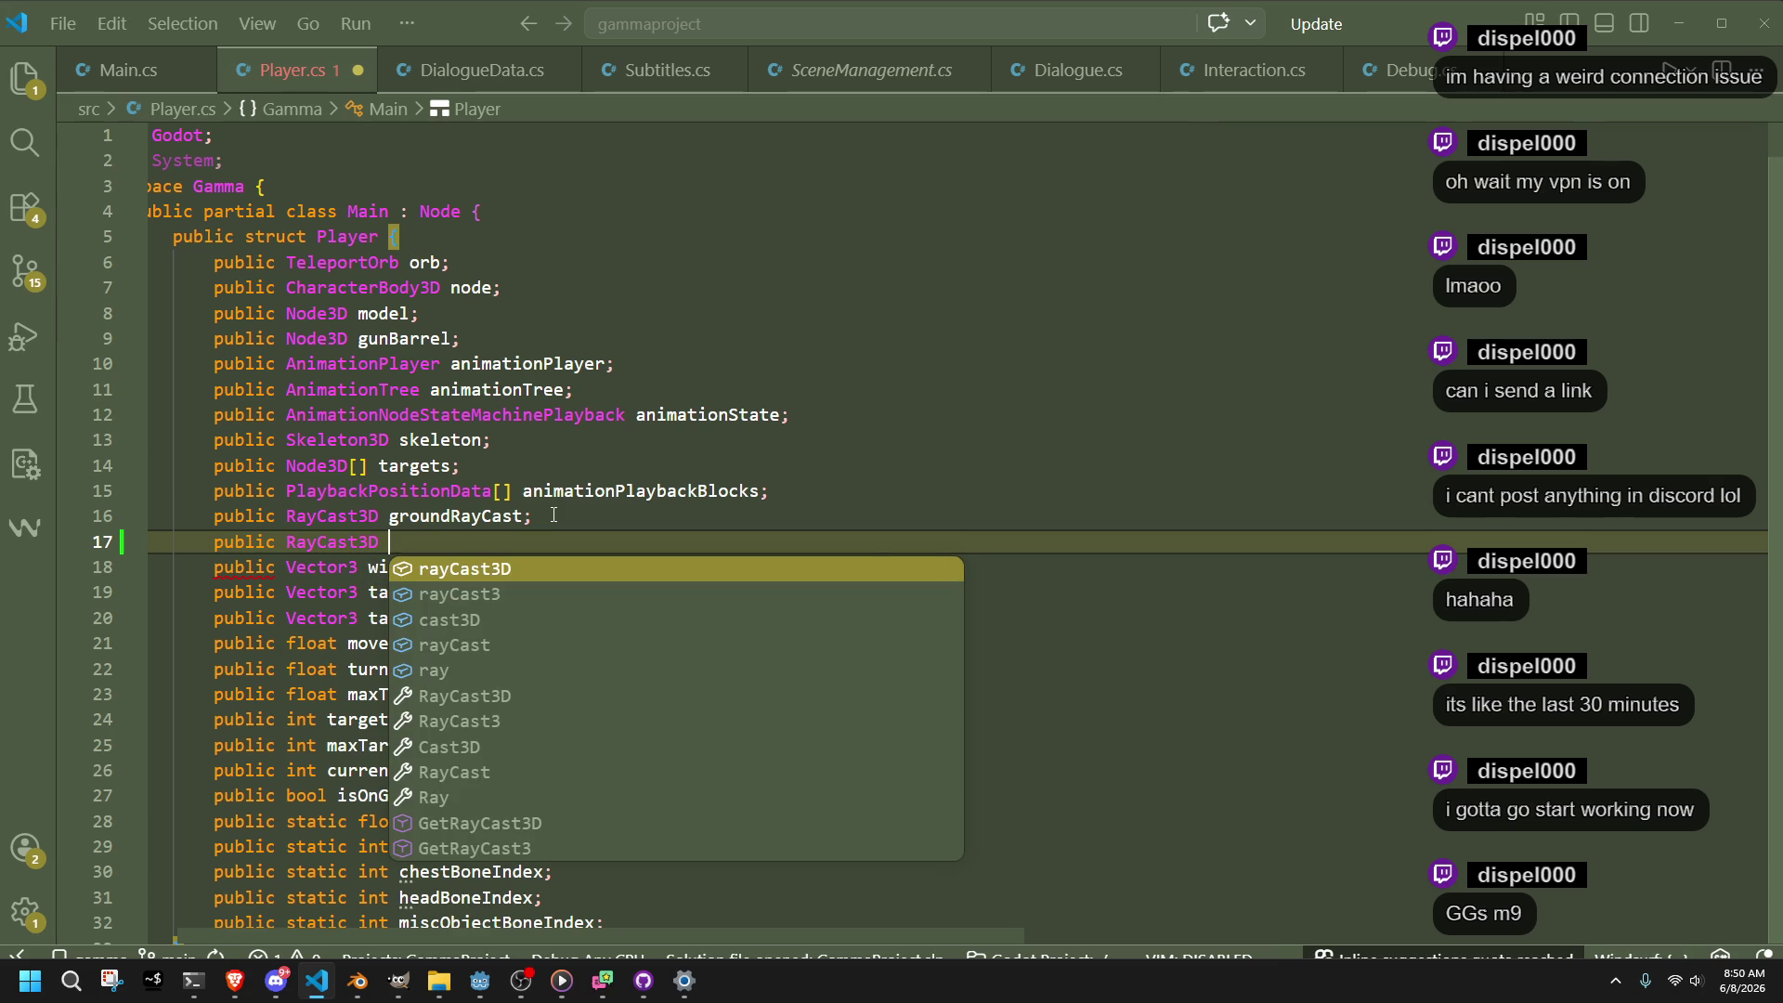
{"action": "type", "text": "head"}
{"action": "key", "text": "Tab"}
{"action": "left_click", "coordinate": [612, 621]}
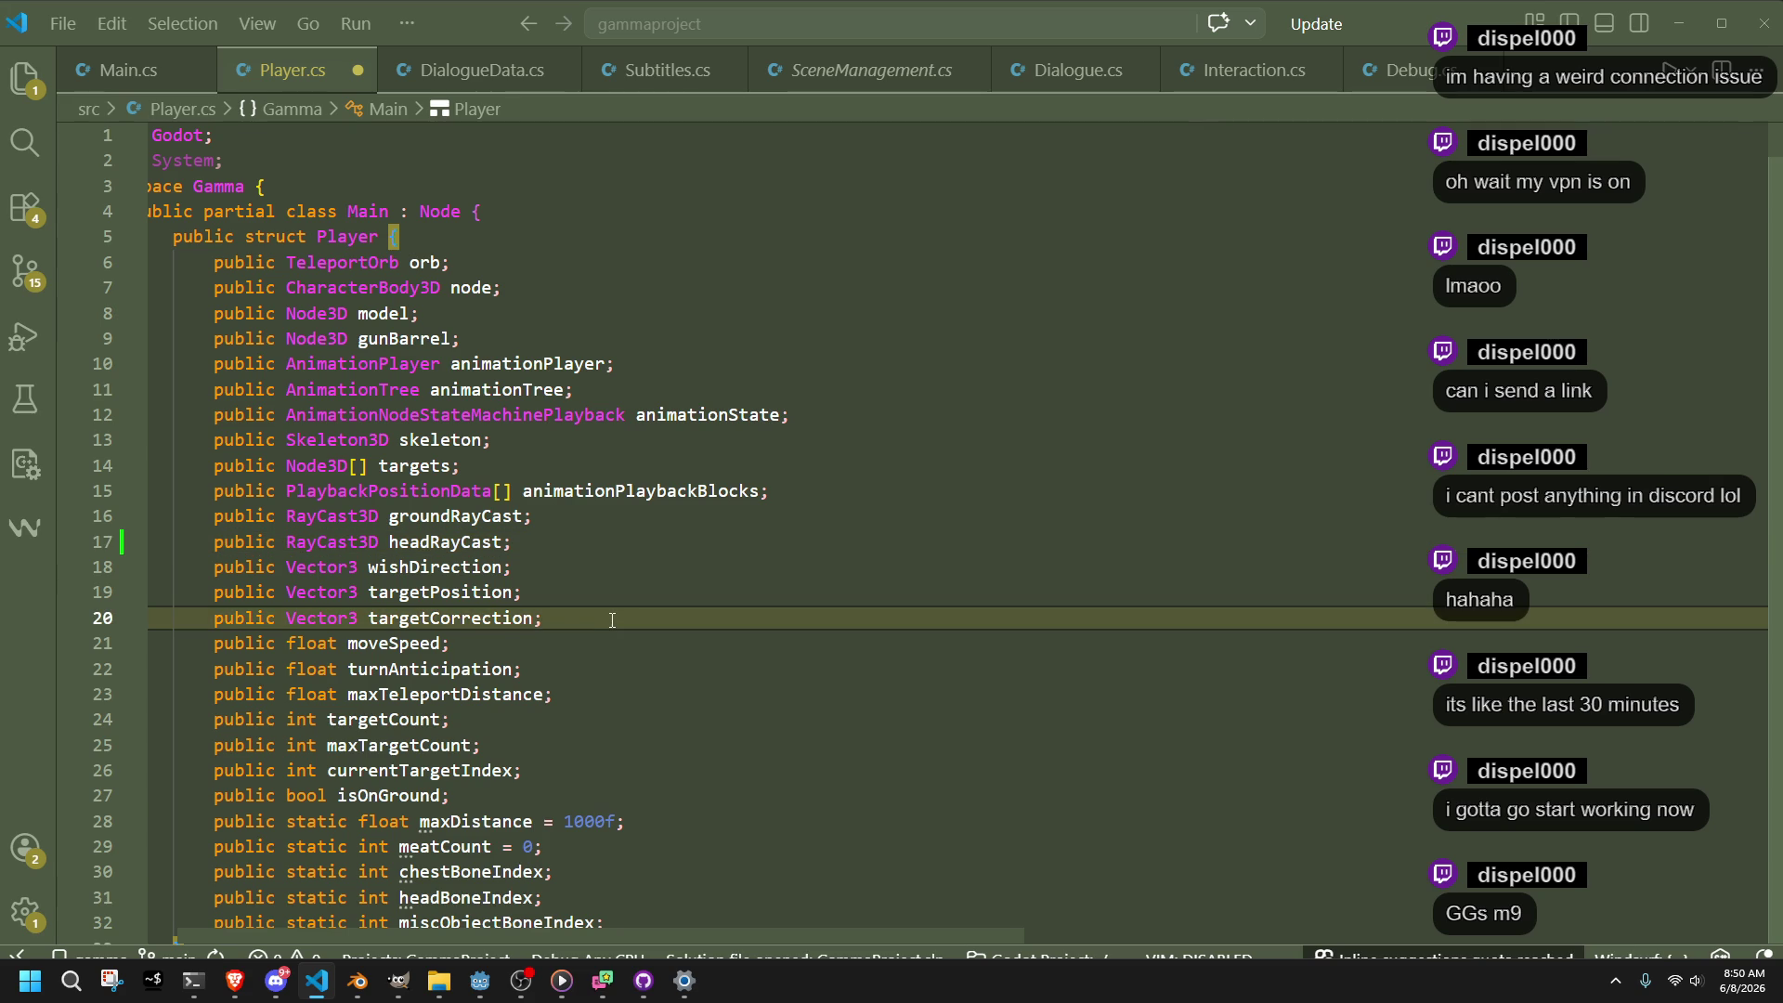
{"action": "scroll", "coordinate": [613, 622], "scroll_direction": "down", "scroll_amount": 12}
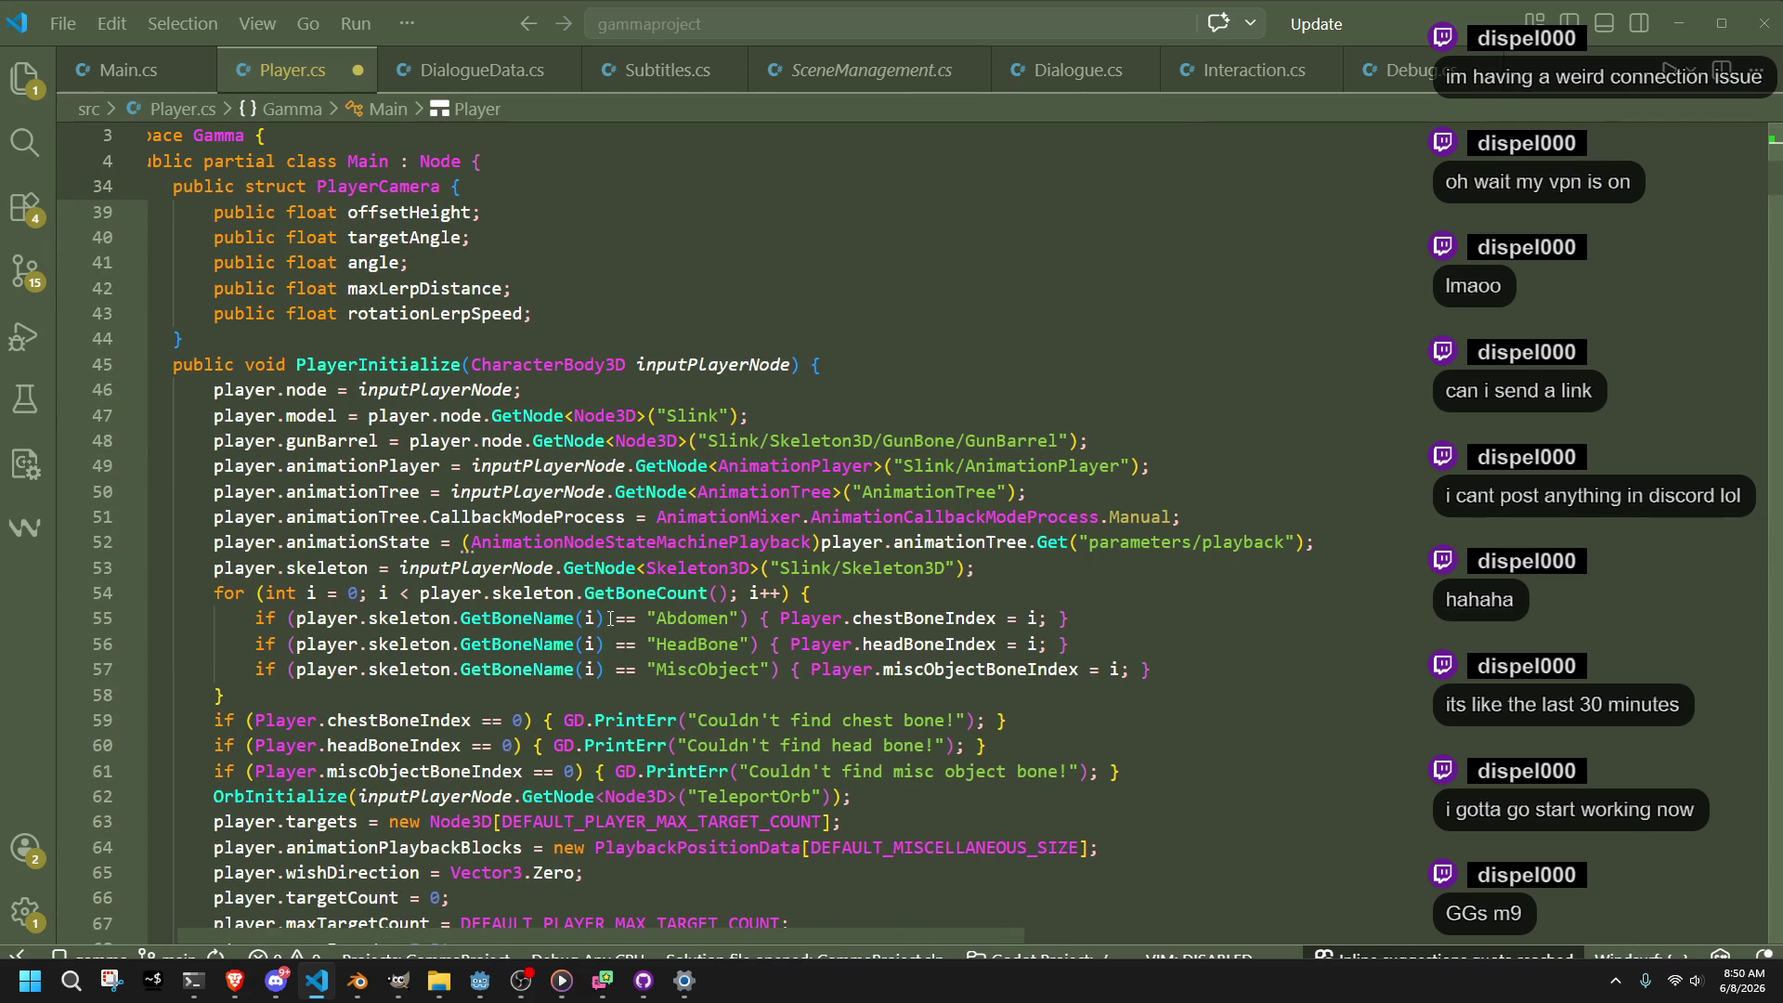
Join the fireShotNode cast and GetNode lines into one line, then save Player.cs
{"action": "scroll", "coordinate": [610, 620], "scroll_direction": "down", "scroll_amount": 9}
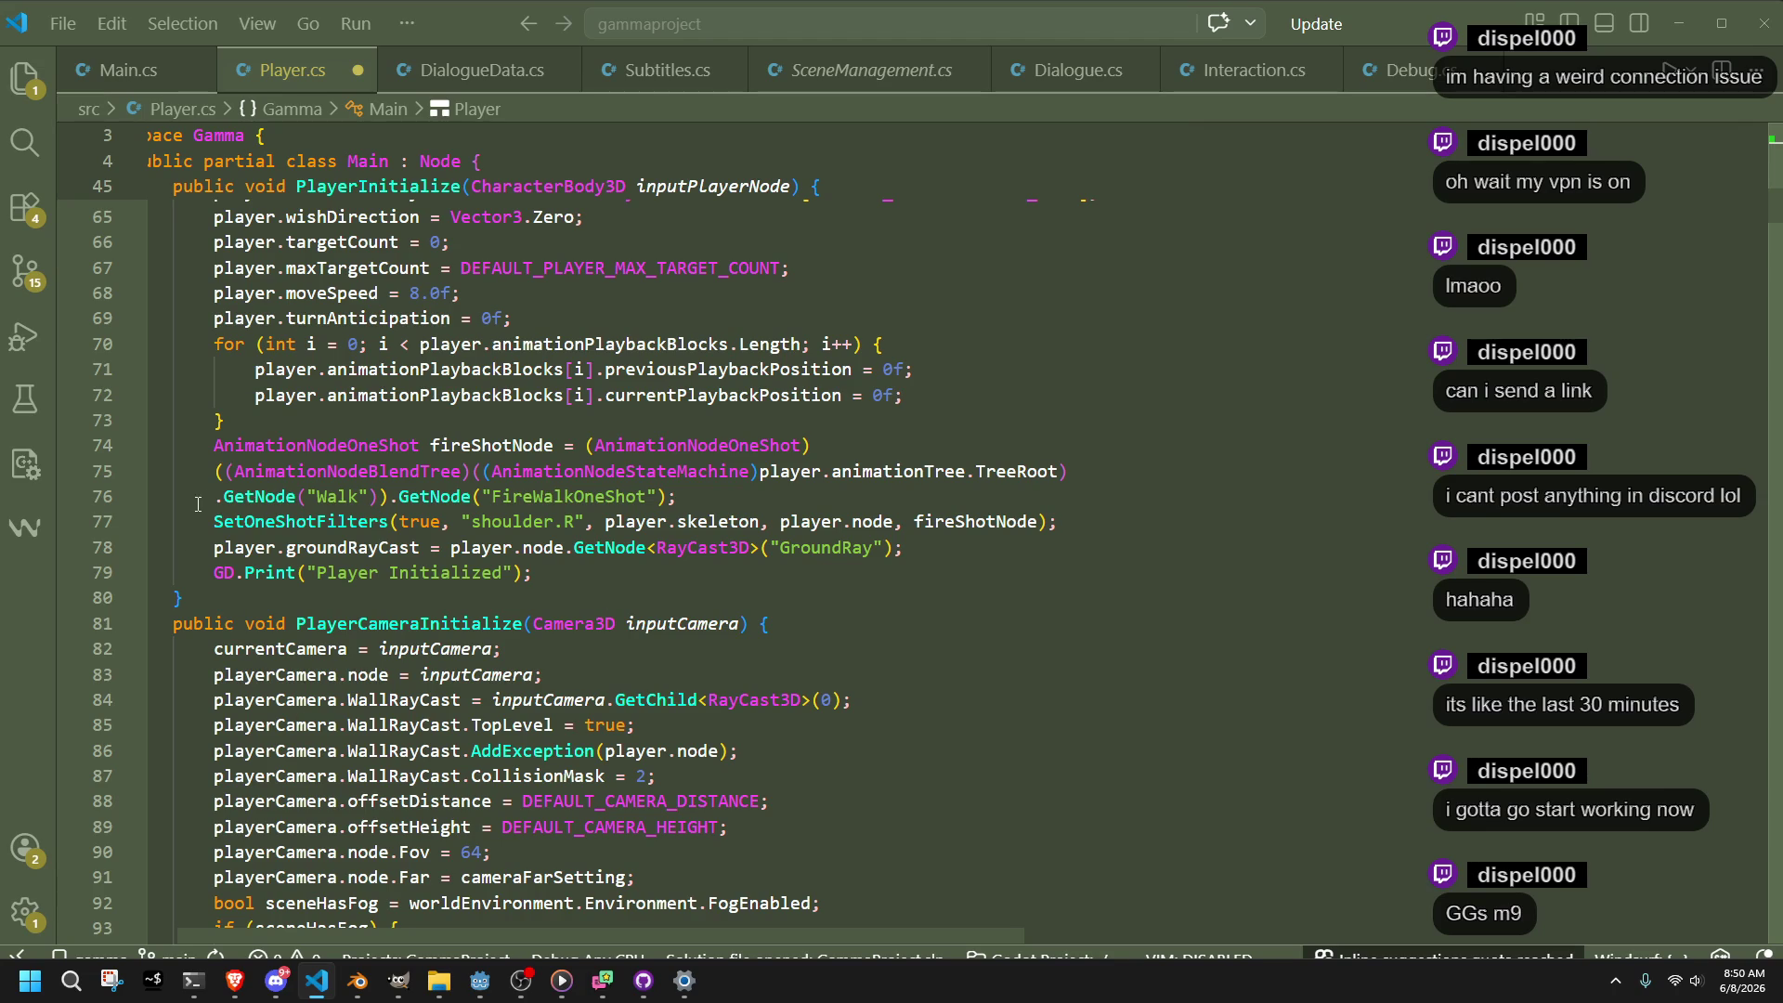
{"action": "scroll", "coordinate": [372, 557], "scroll_direction": "left", "scroll_amount": 1}
{"action": "left_click", "coordinate": [424, 620]}
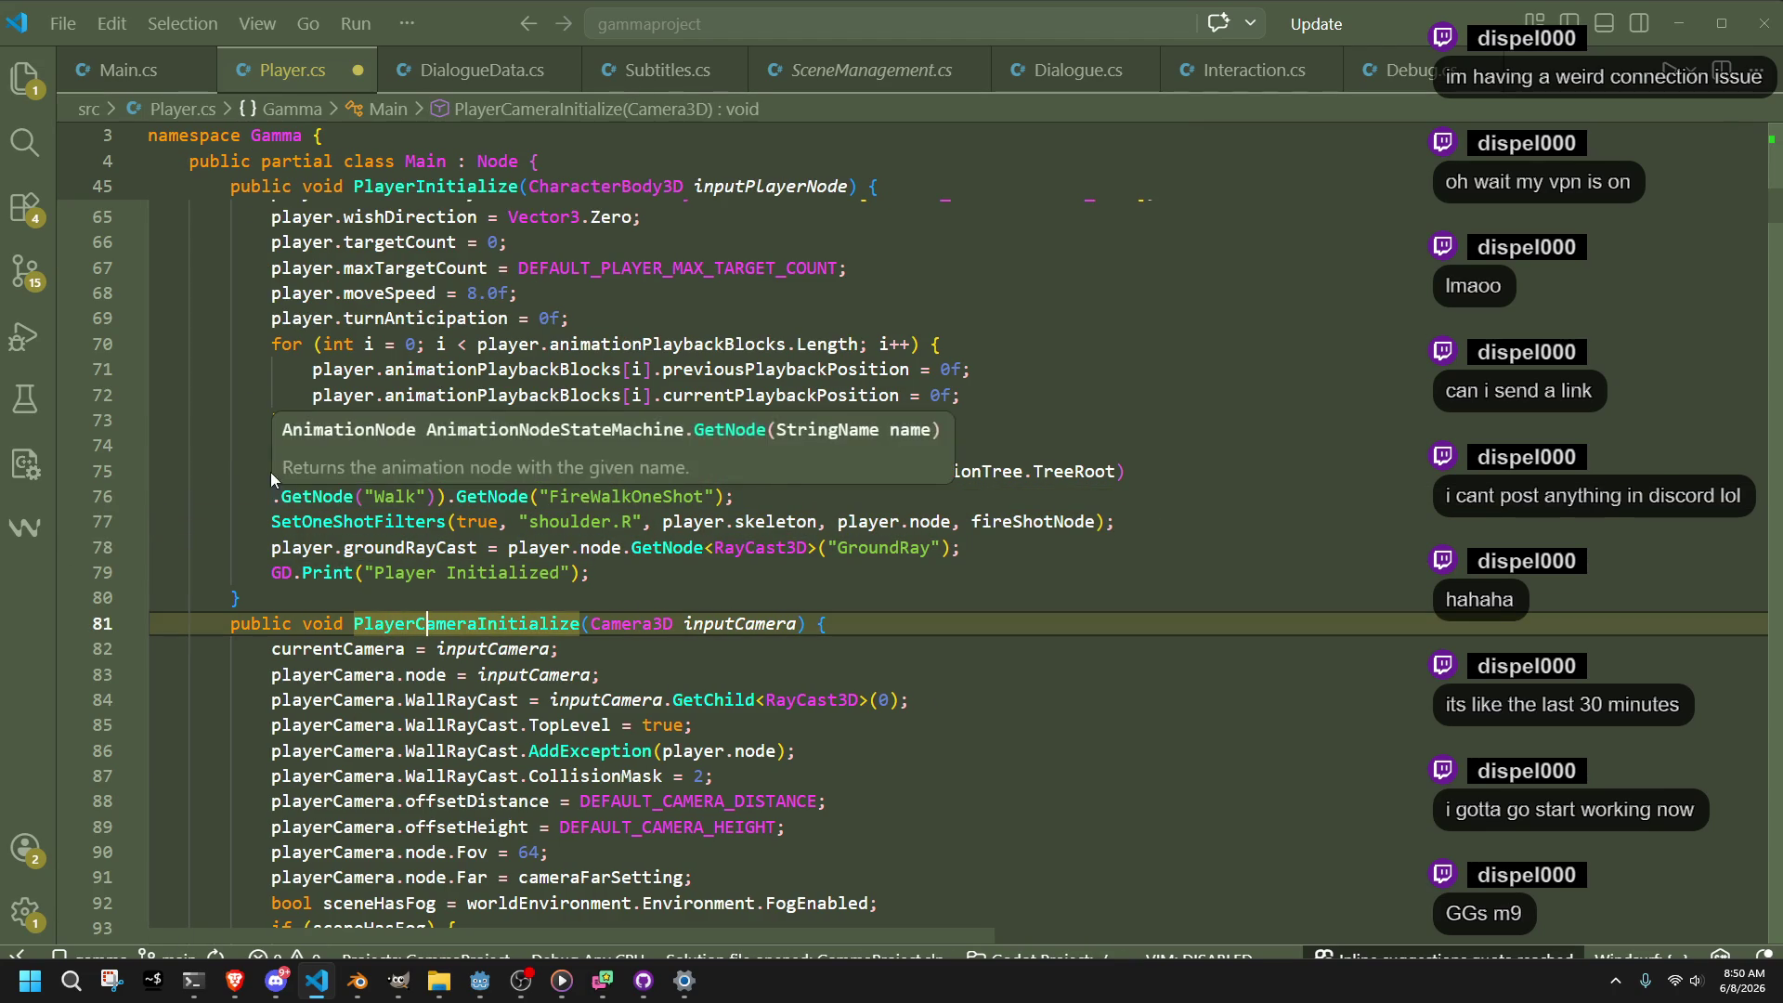
{"action": "scroll", "coordinate": [300, 533], "scroll_direction": "up", "scroll_amount": 4}
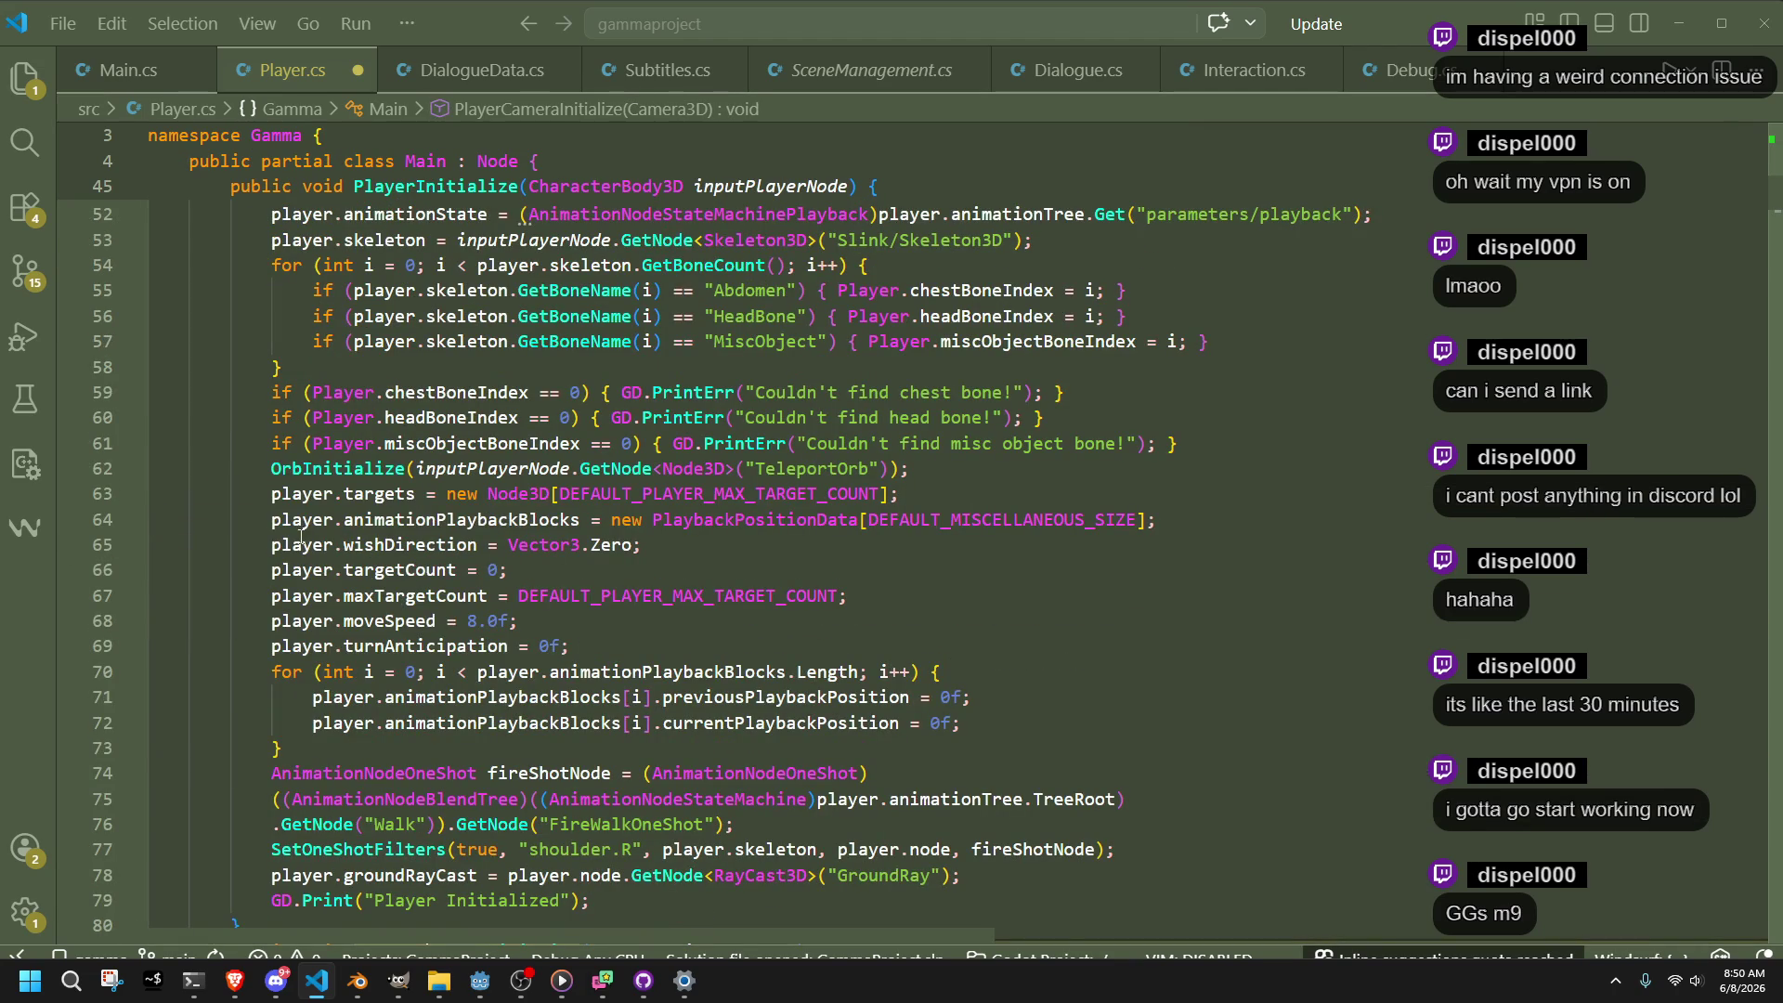
{"action": "left_click", "coordinate": [272, 799]}
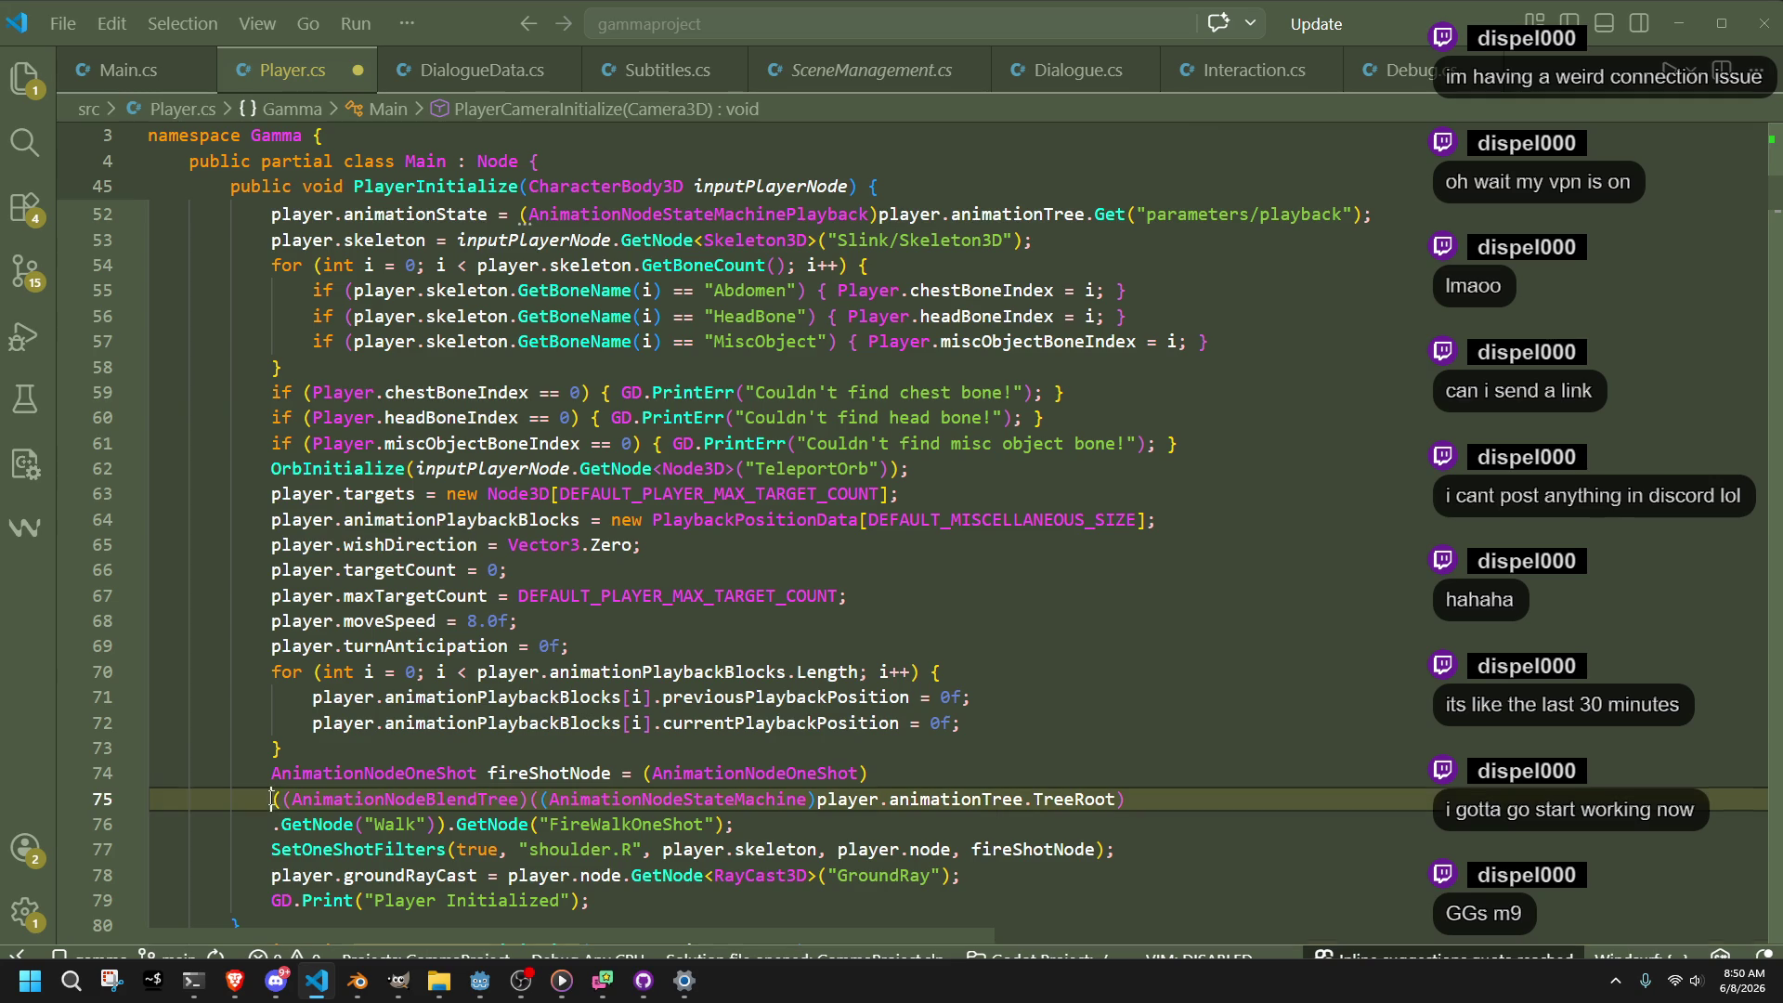
{"action": "type", "text": "("}
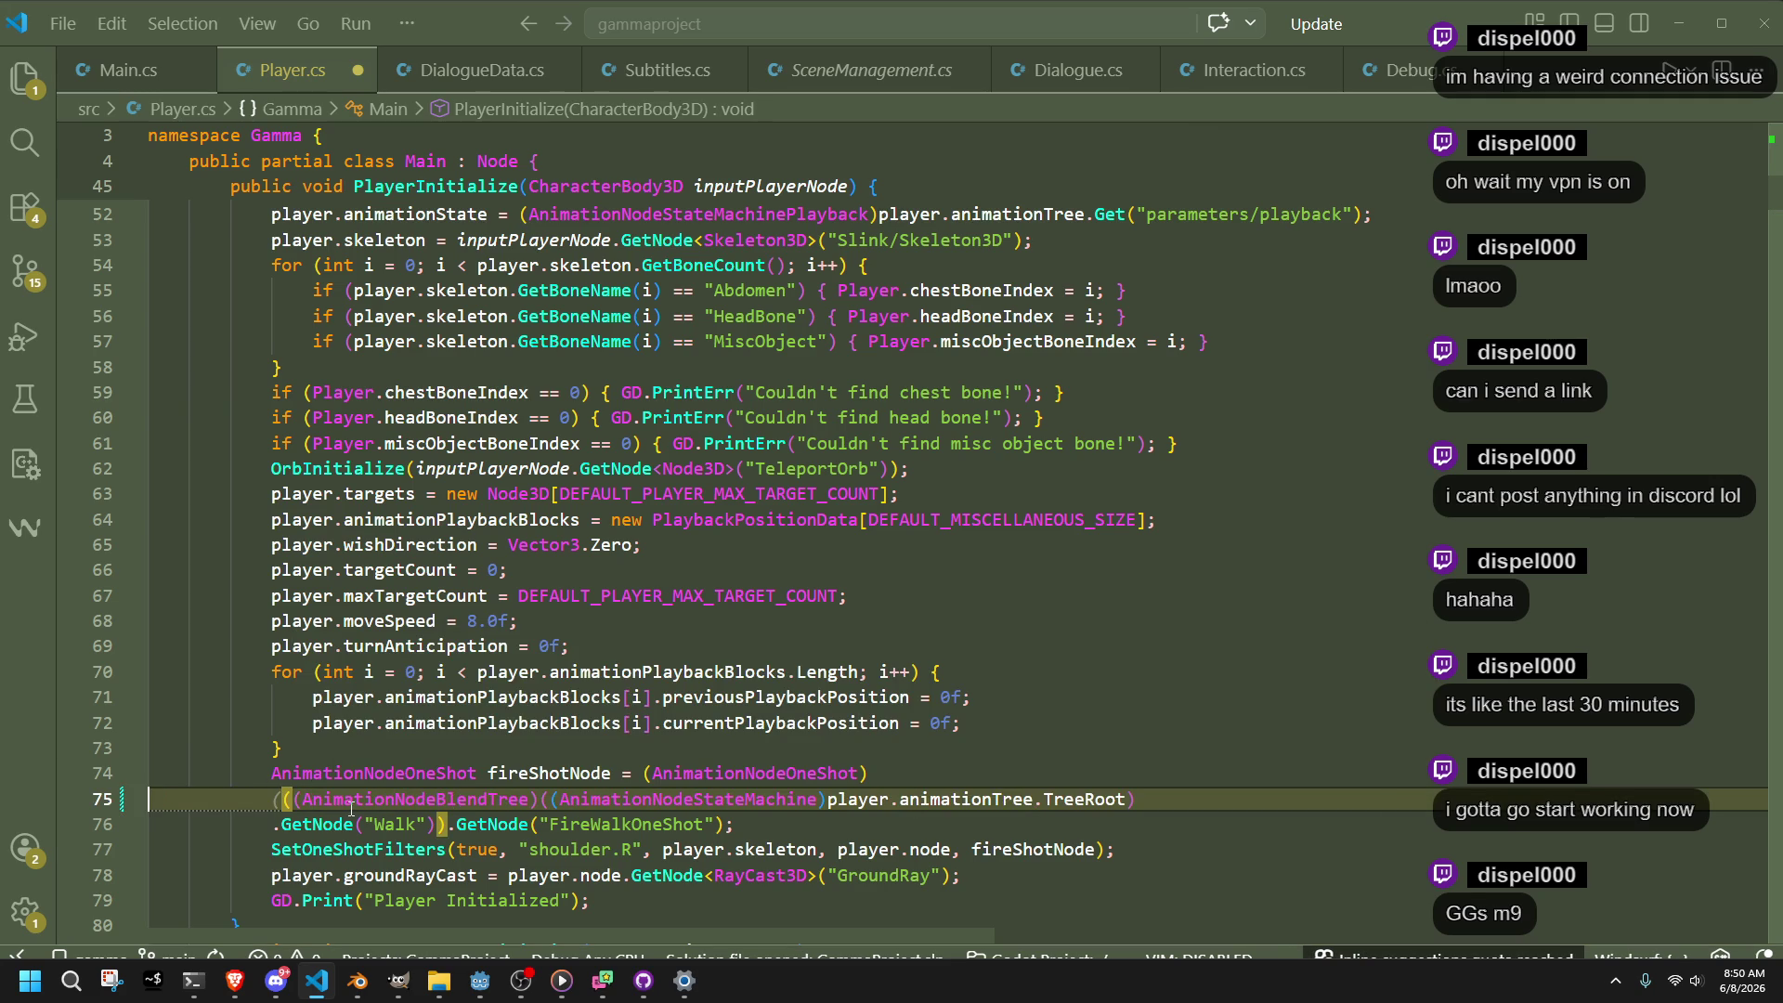
{"action": "key", "text": "BackSpace"}
{"action": "key", "text": "BackSpace"}
{"action": "key", "text": "BackSpace"}
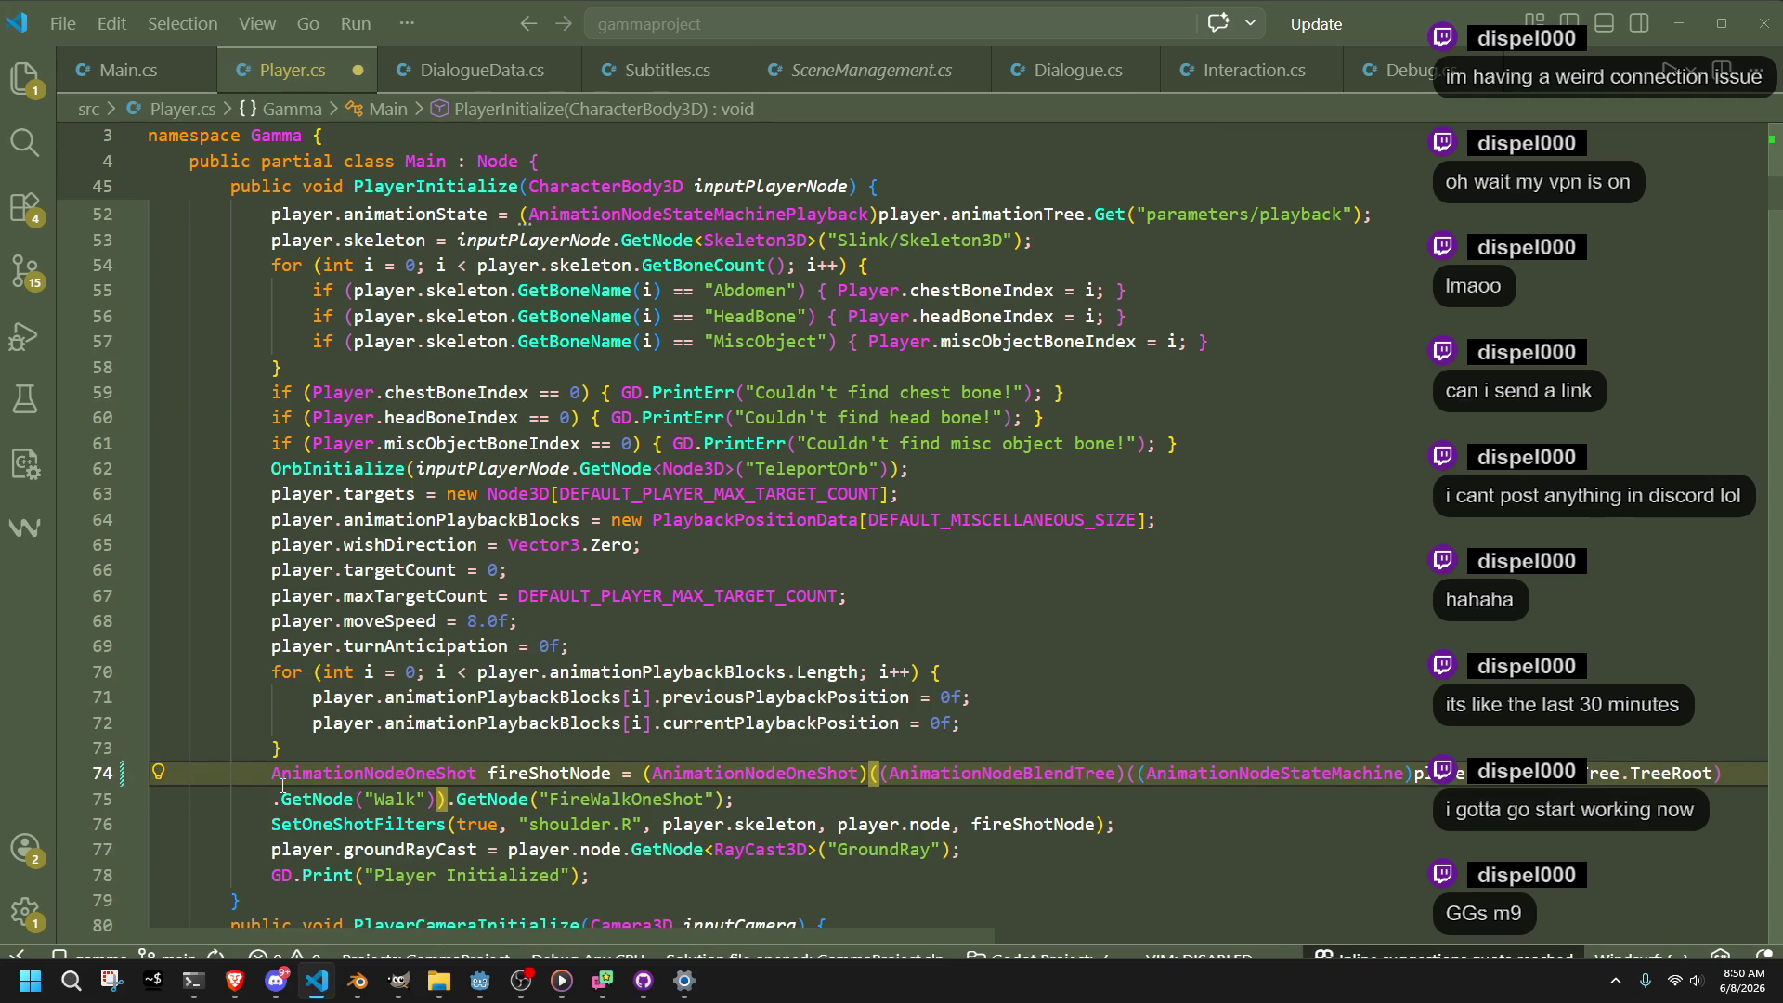
{"action": "left_click", "coordinate": [352, 807]}
{"action": "key", "text": "BackSpace"}
{"action": "key", "text": "BackSpace"}
{"action": "key", "text": "BackSpace"}
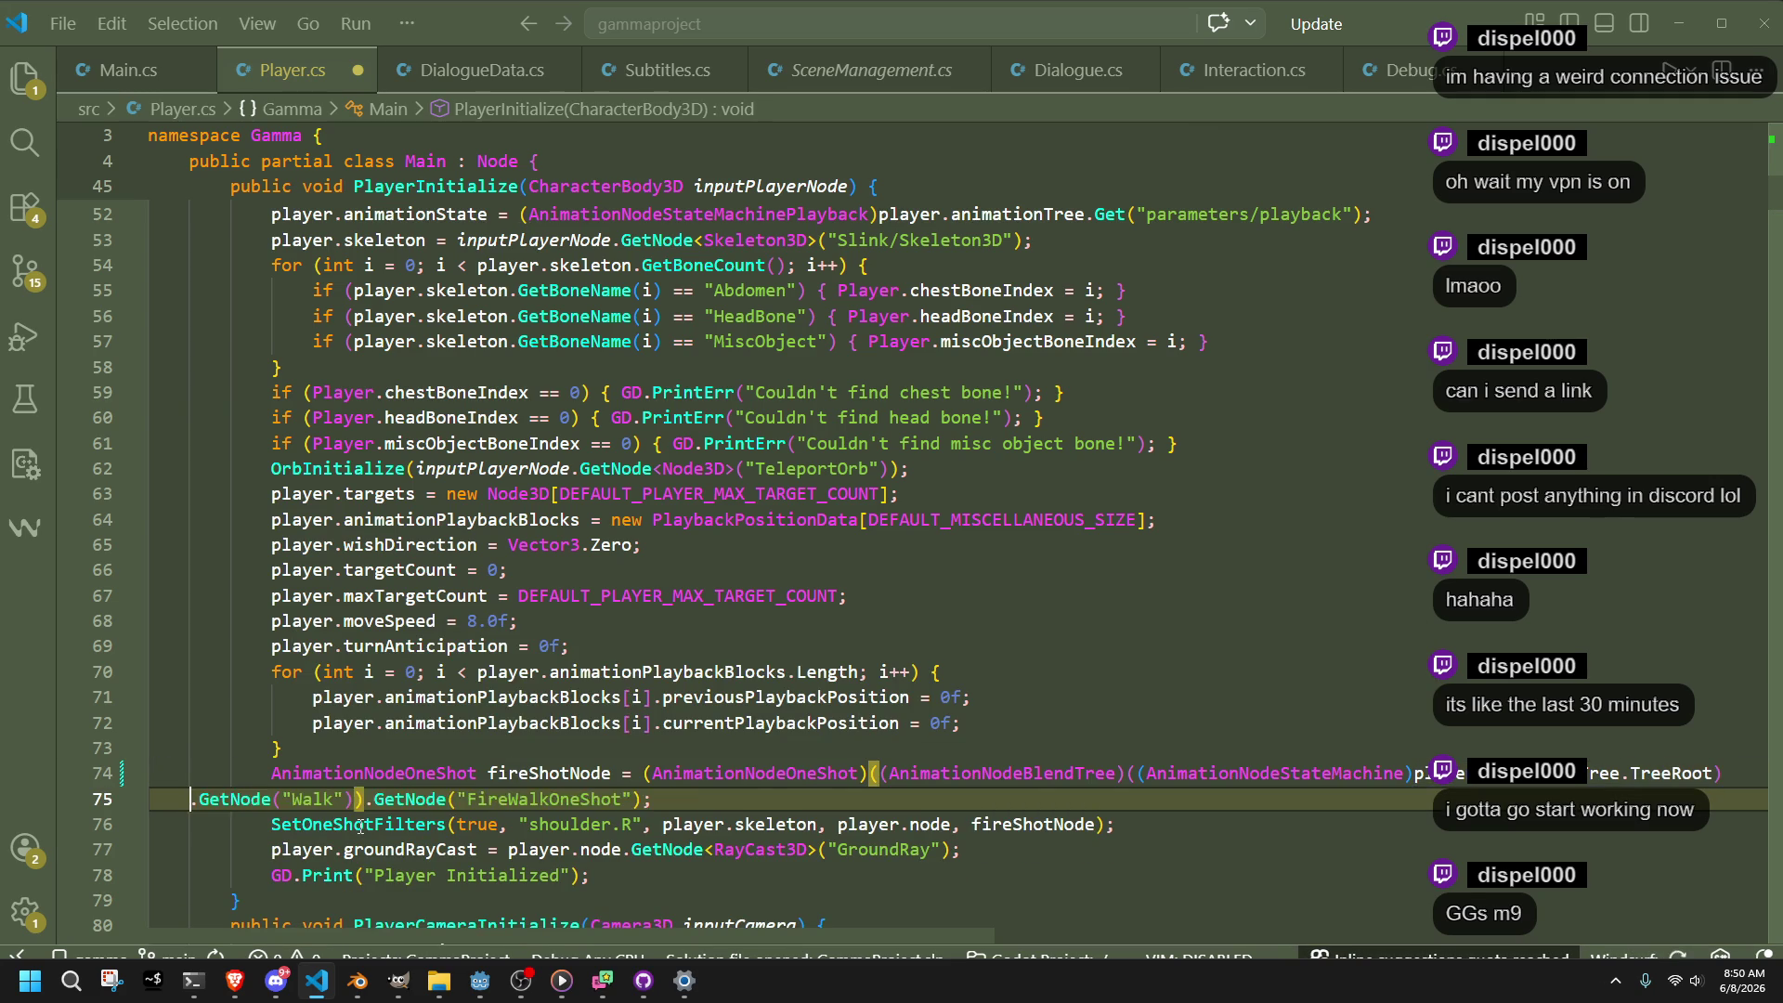
{"action": "left_click", "coordinate": [1008, 878]}
{"action": "key", "text": "ctrl+s"}
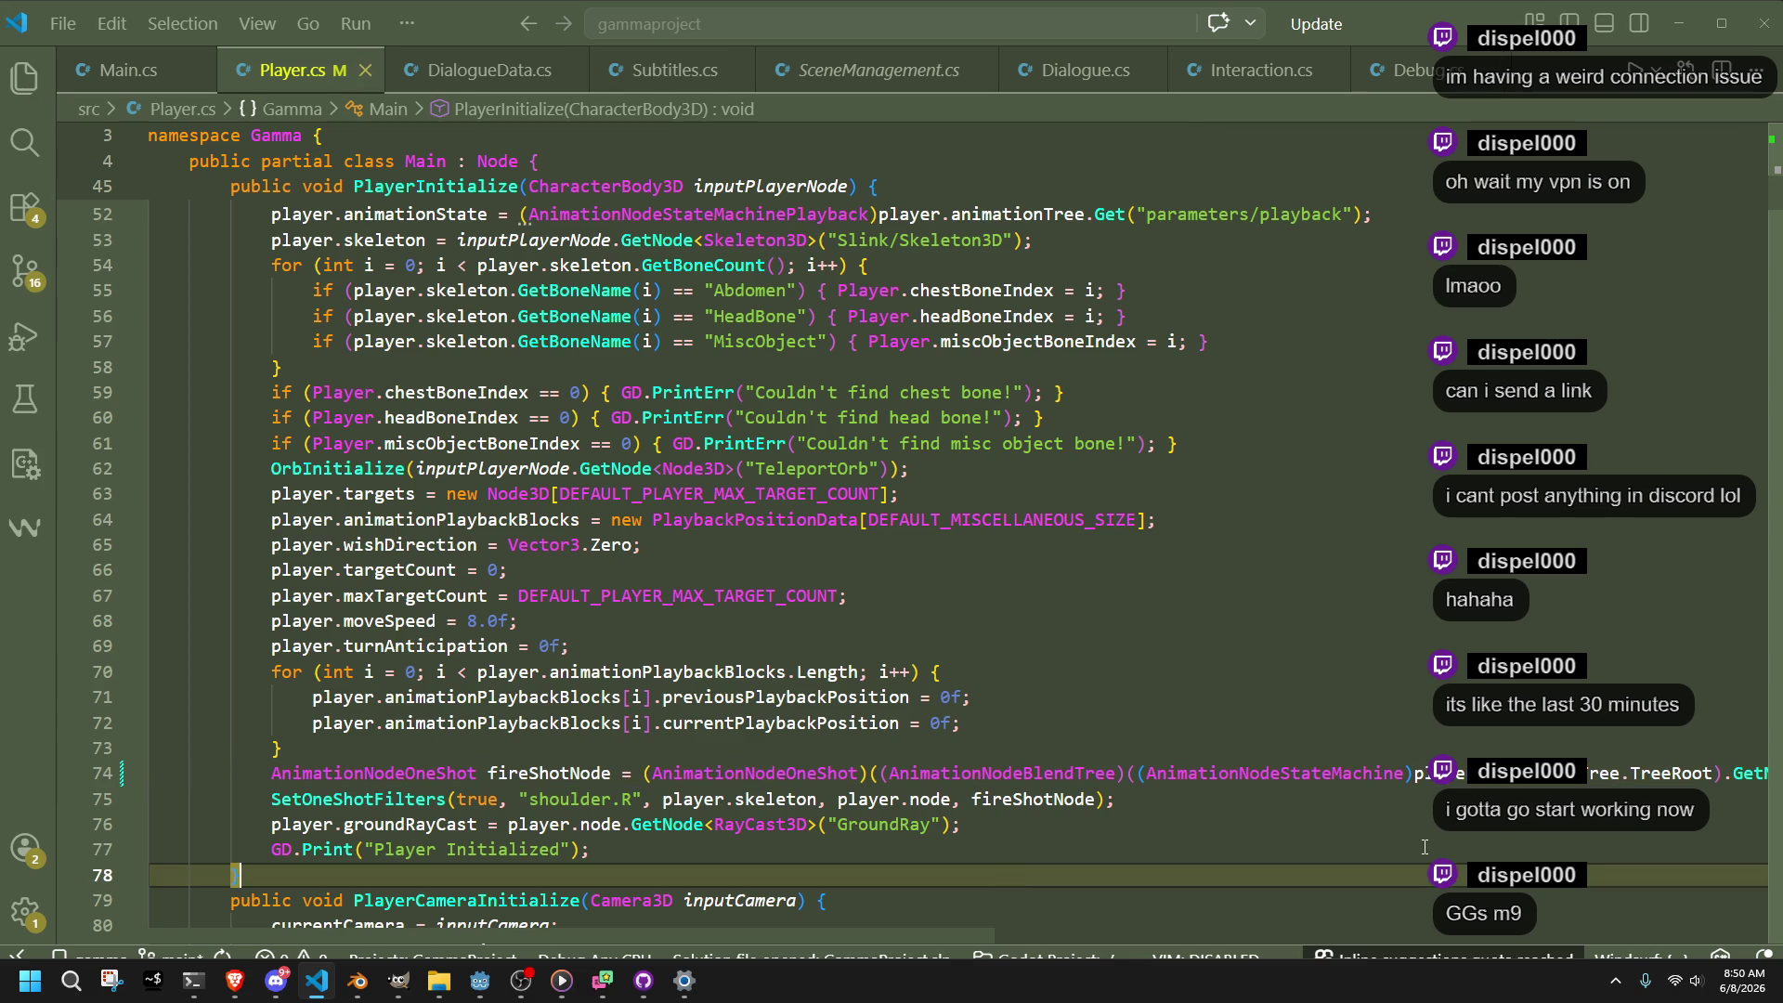
Append the comment '// Godot forces us to do this' to the SetOneShotFilters line
{"action": "left_click", "coordinate": [1424, 847]}
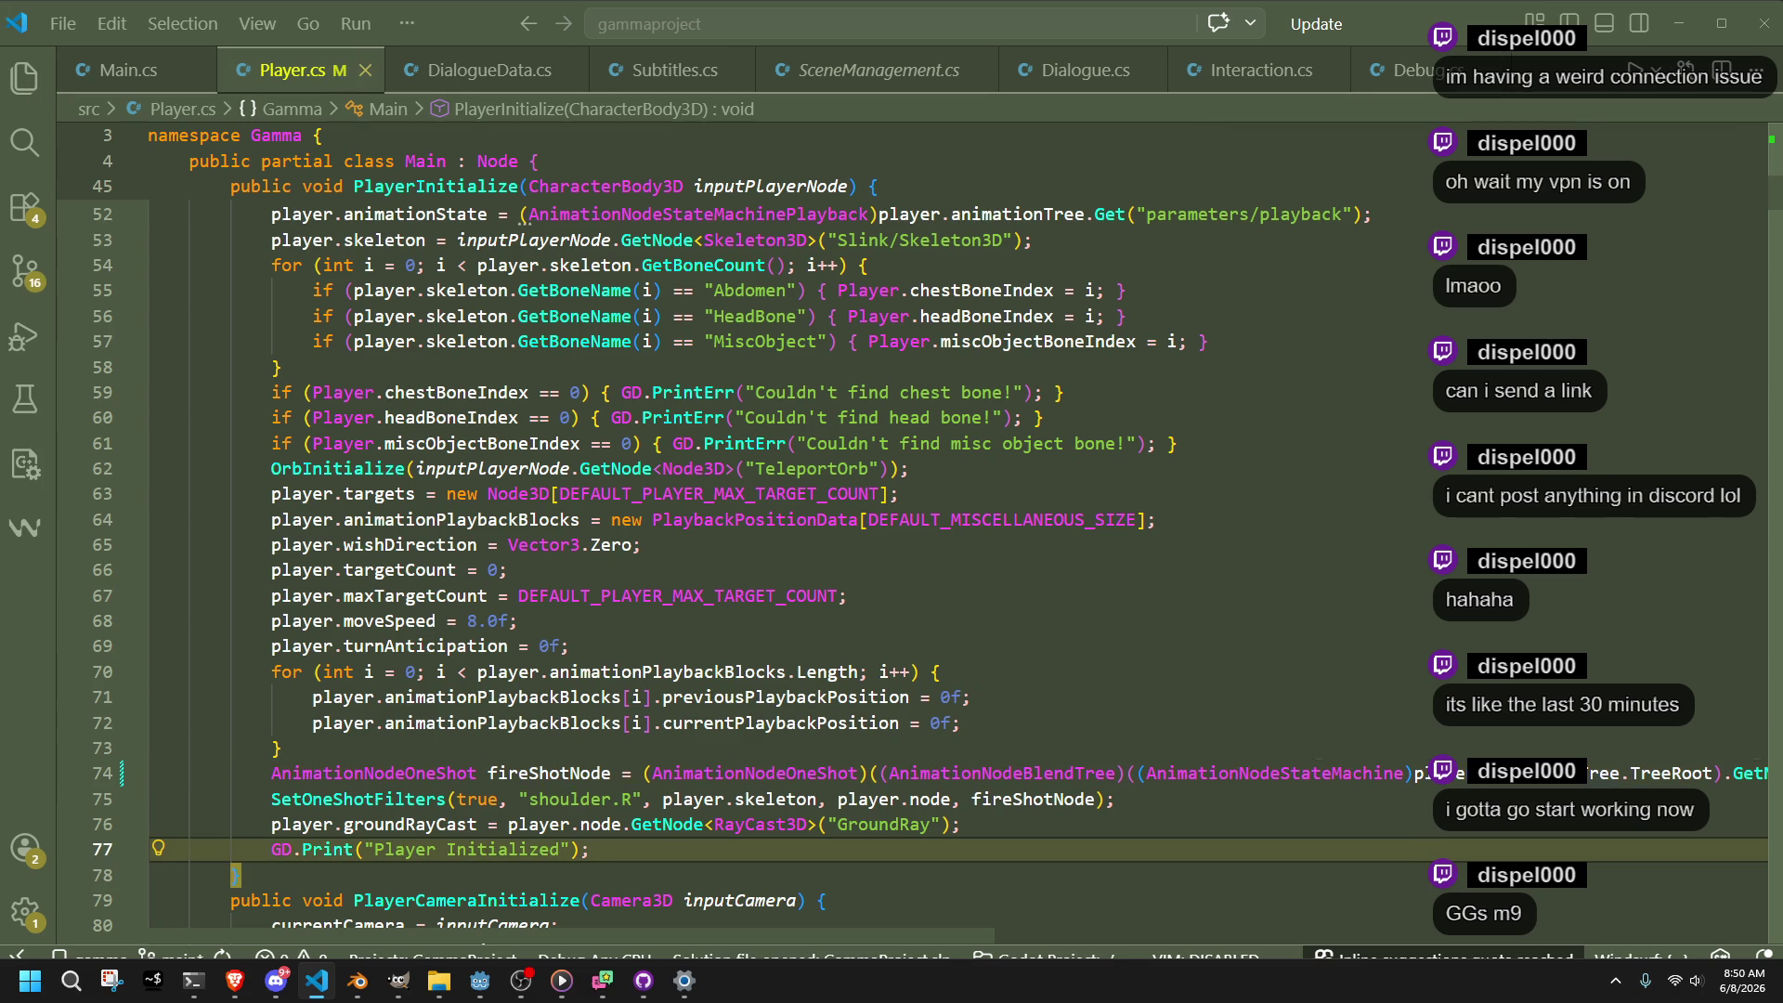
{"action": "left_click", "coordinate": [1456, 799]}
{"action": "left_click", "coordinate": [1457, 827]}
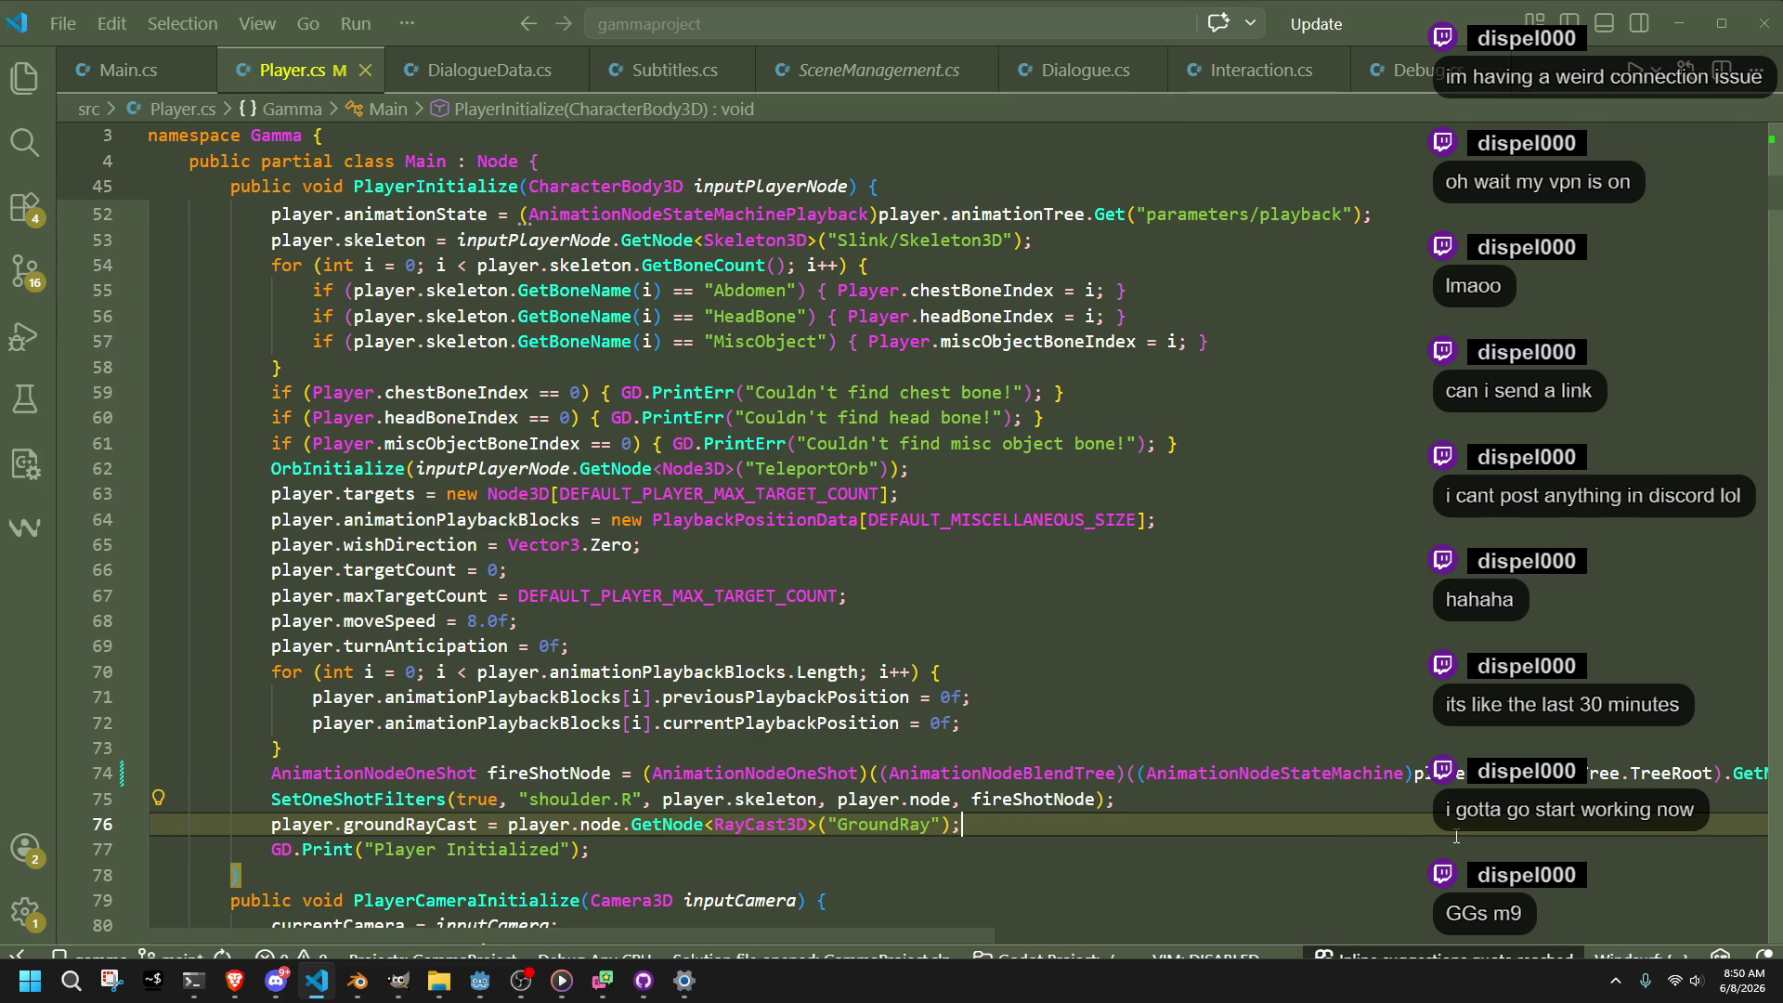
{"action": "left_click", "coordinate": [383, 801]}
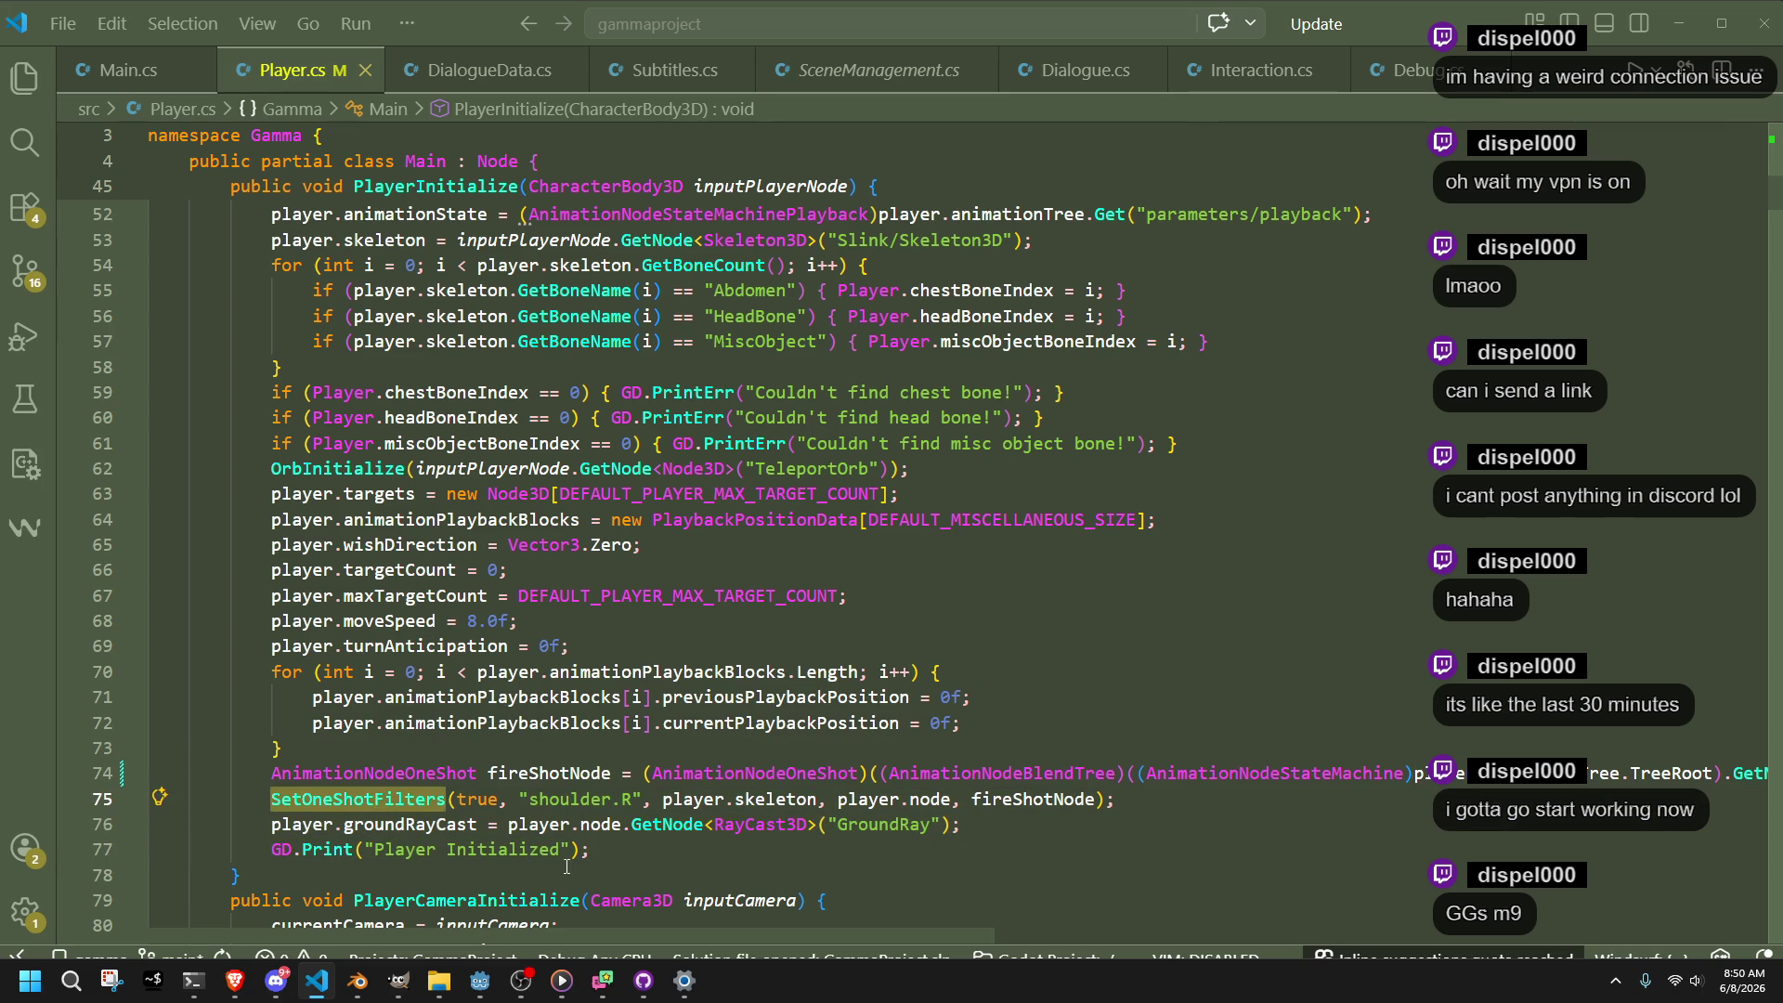
{"action": "key", "text": "Down"}
{"action": "key", "text": "Down"}
{"action": "key", "text": "Down"}
{"action": "left_click", "coordinate": [1206, 812]}
{"action": "type", "text": "// Godot forces us to "}
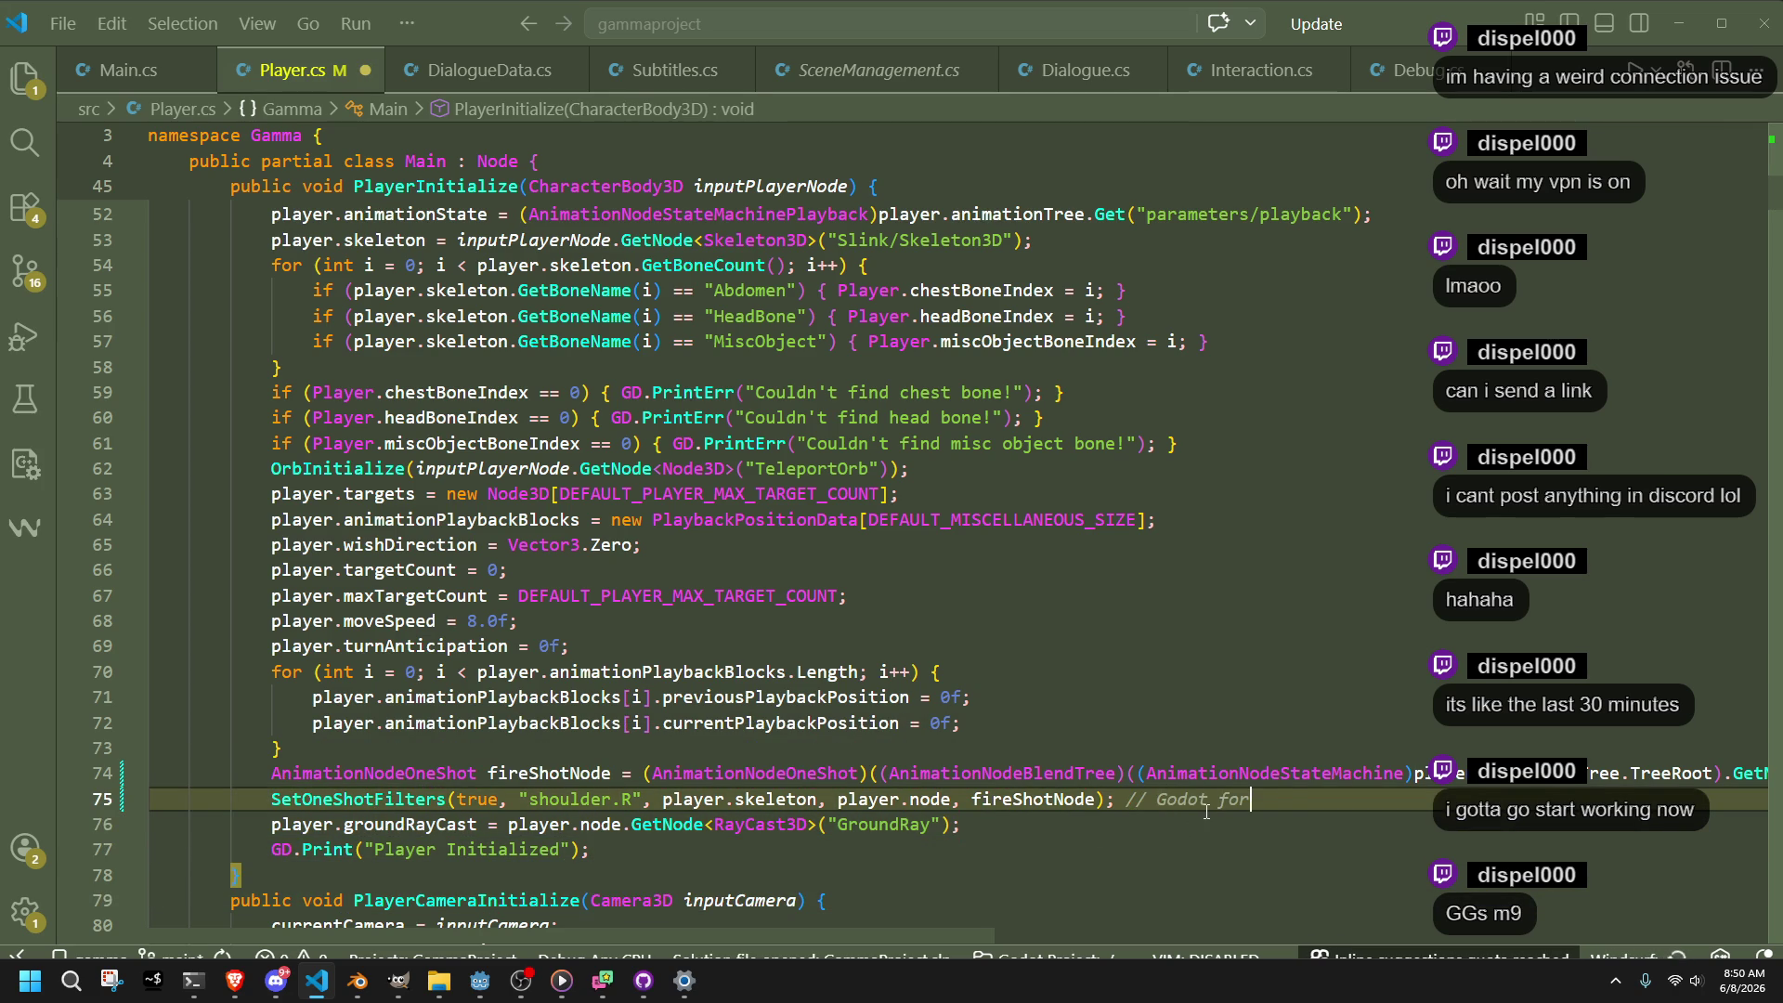
{"action": "type", "text": "do this"}
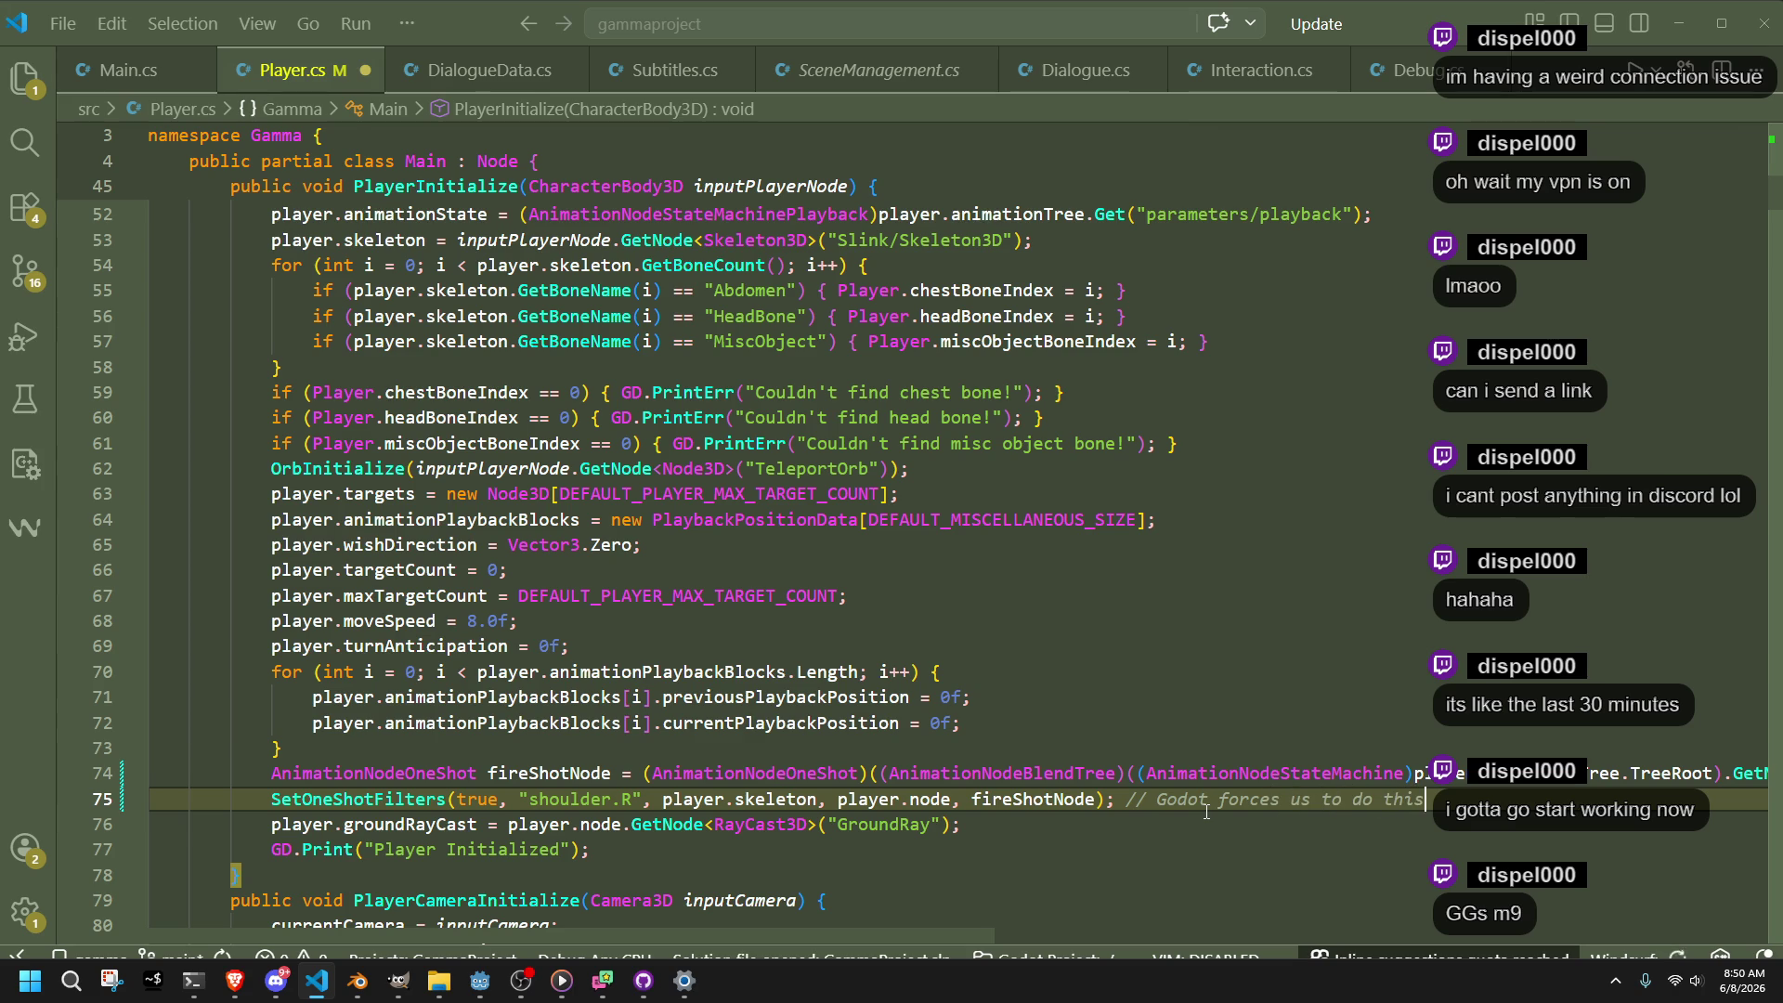